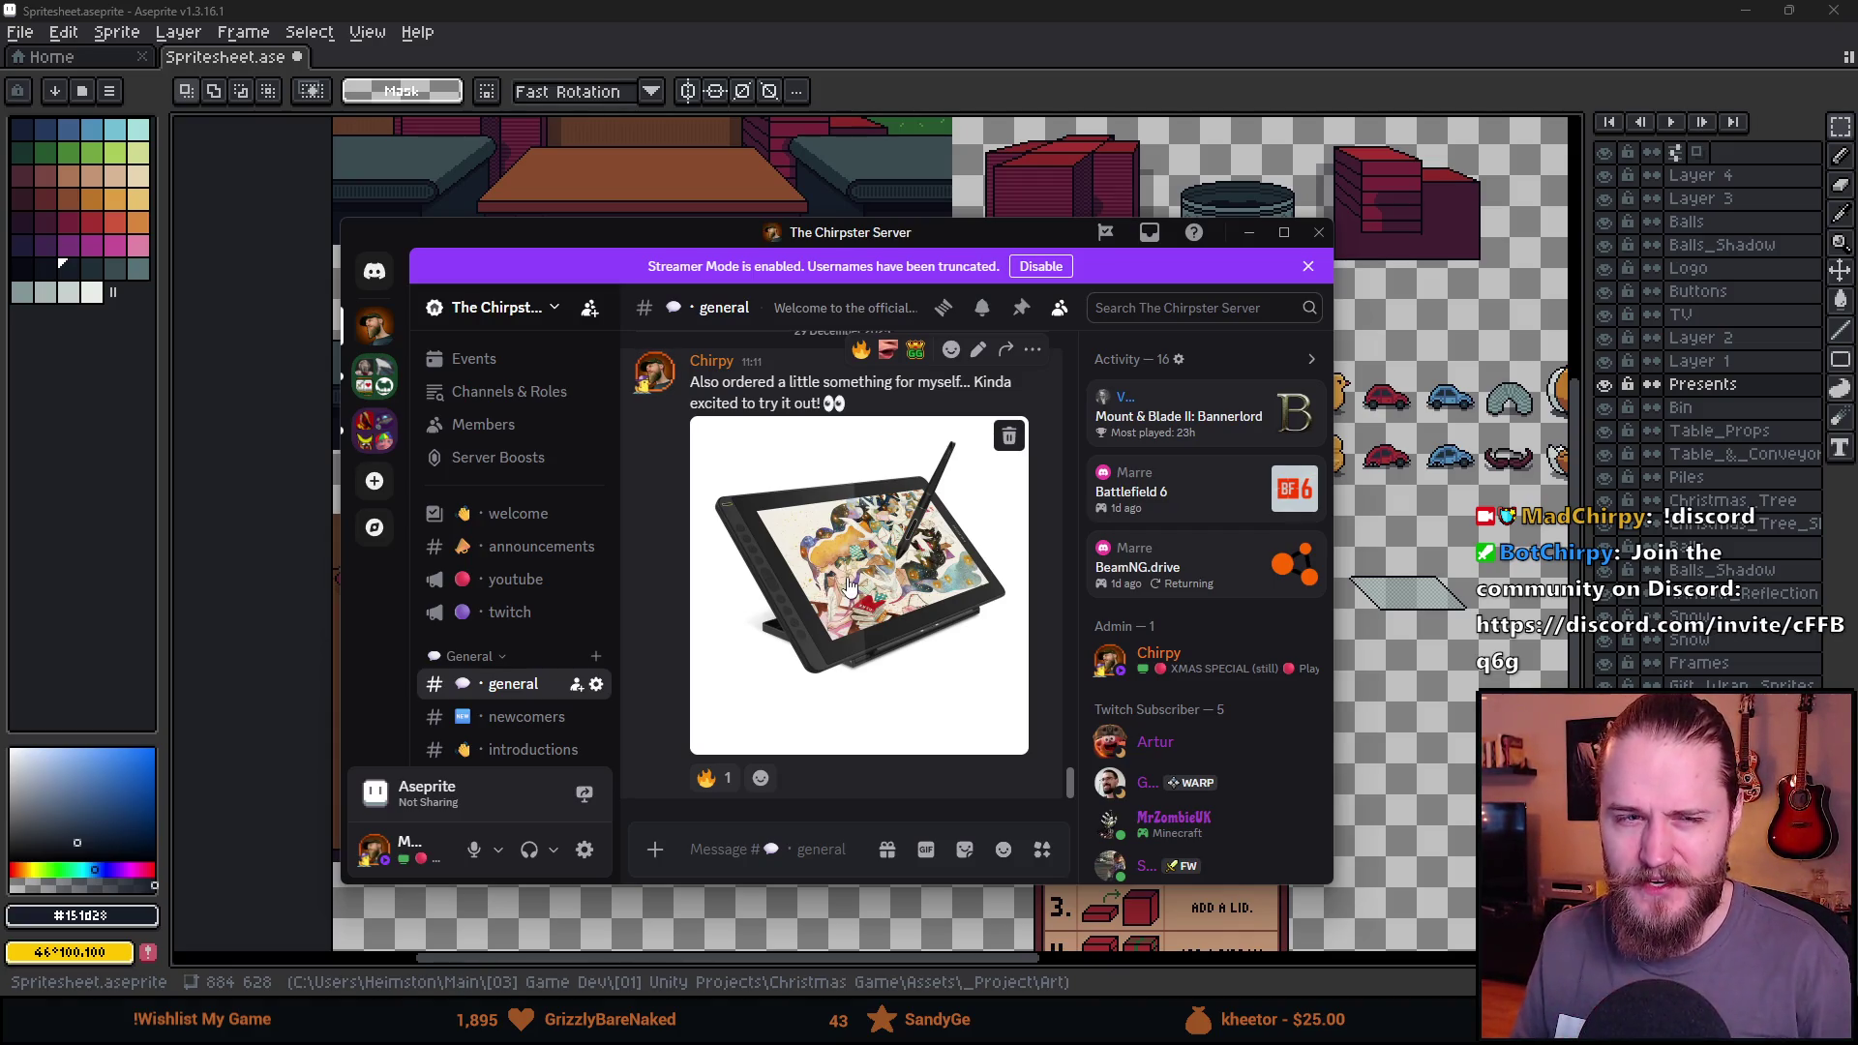
Shift the Discord chat window aside, glance through the general channel, then hide Discord behind Aseprite.
mouse_move(717, 243)
mouse_down()
mouse_move(673, 271)
mouse_move(630, 223)
mouse_up()
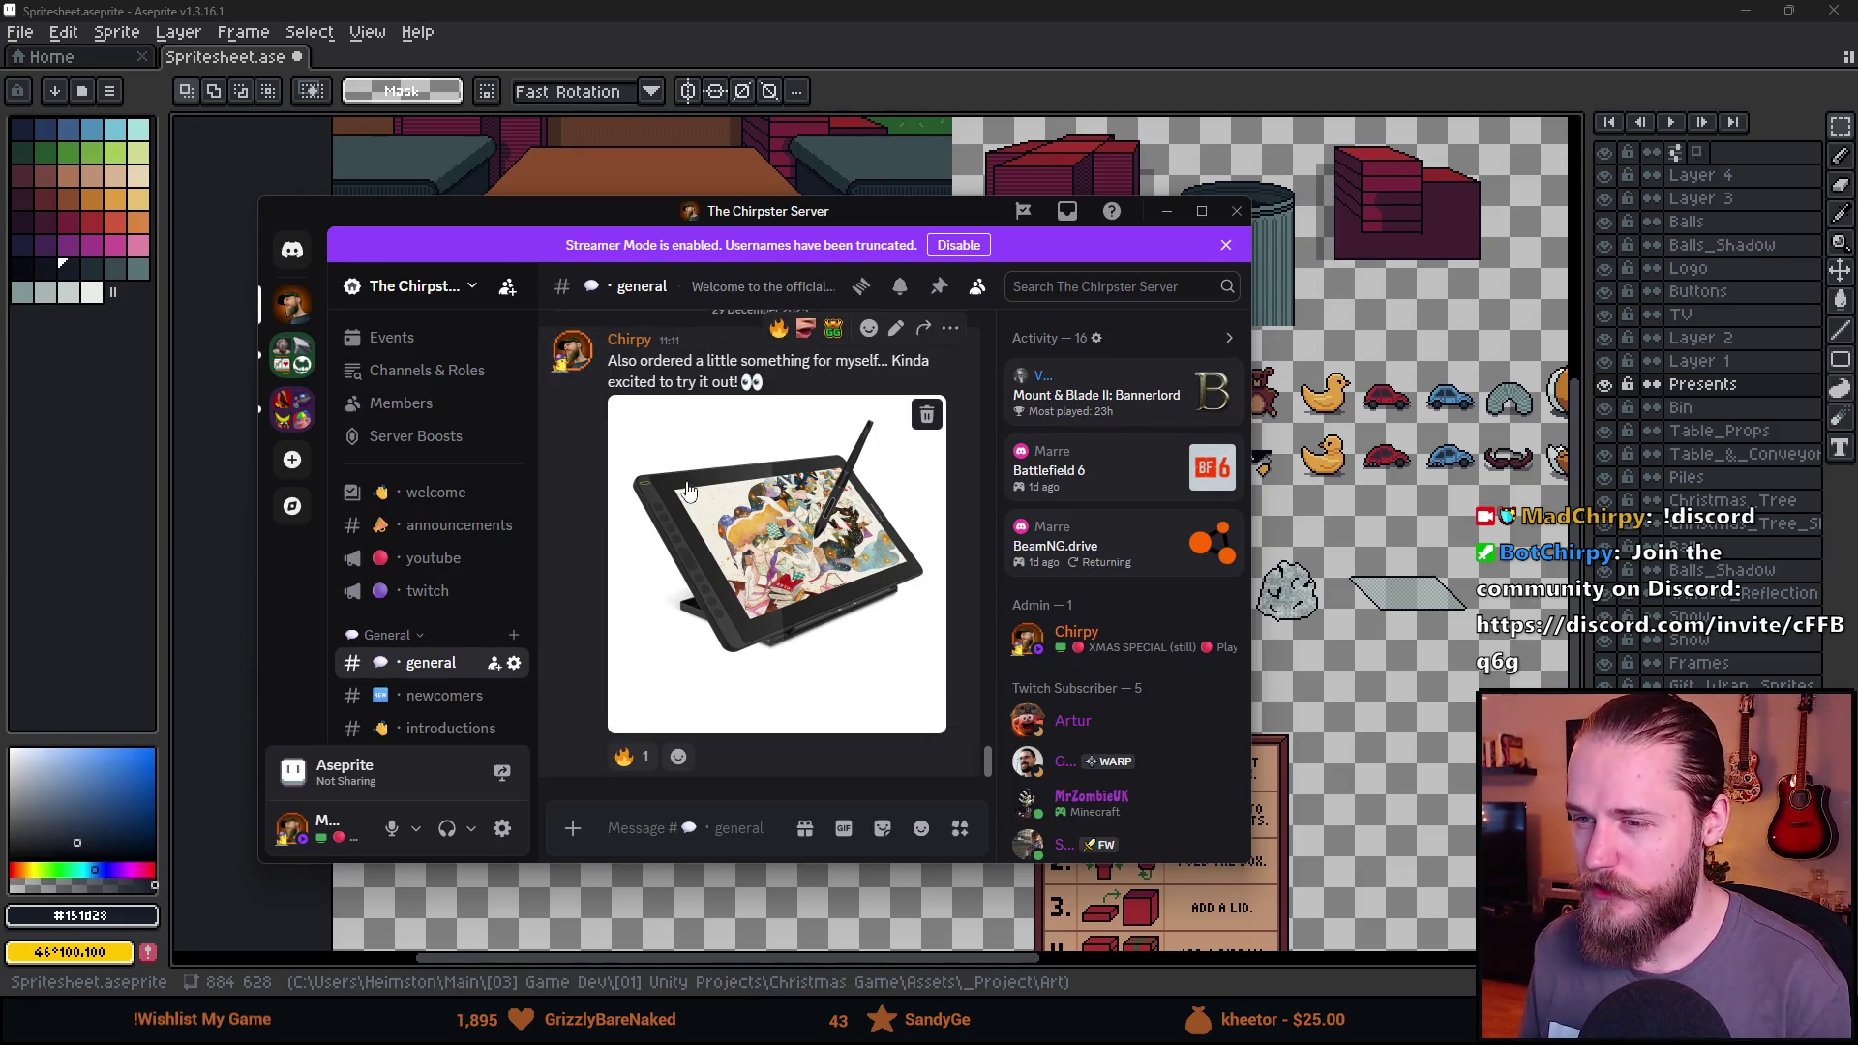
scroll(782, 532, up, 2)
scroll(782, 532, down, 2)
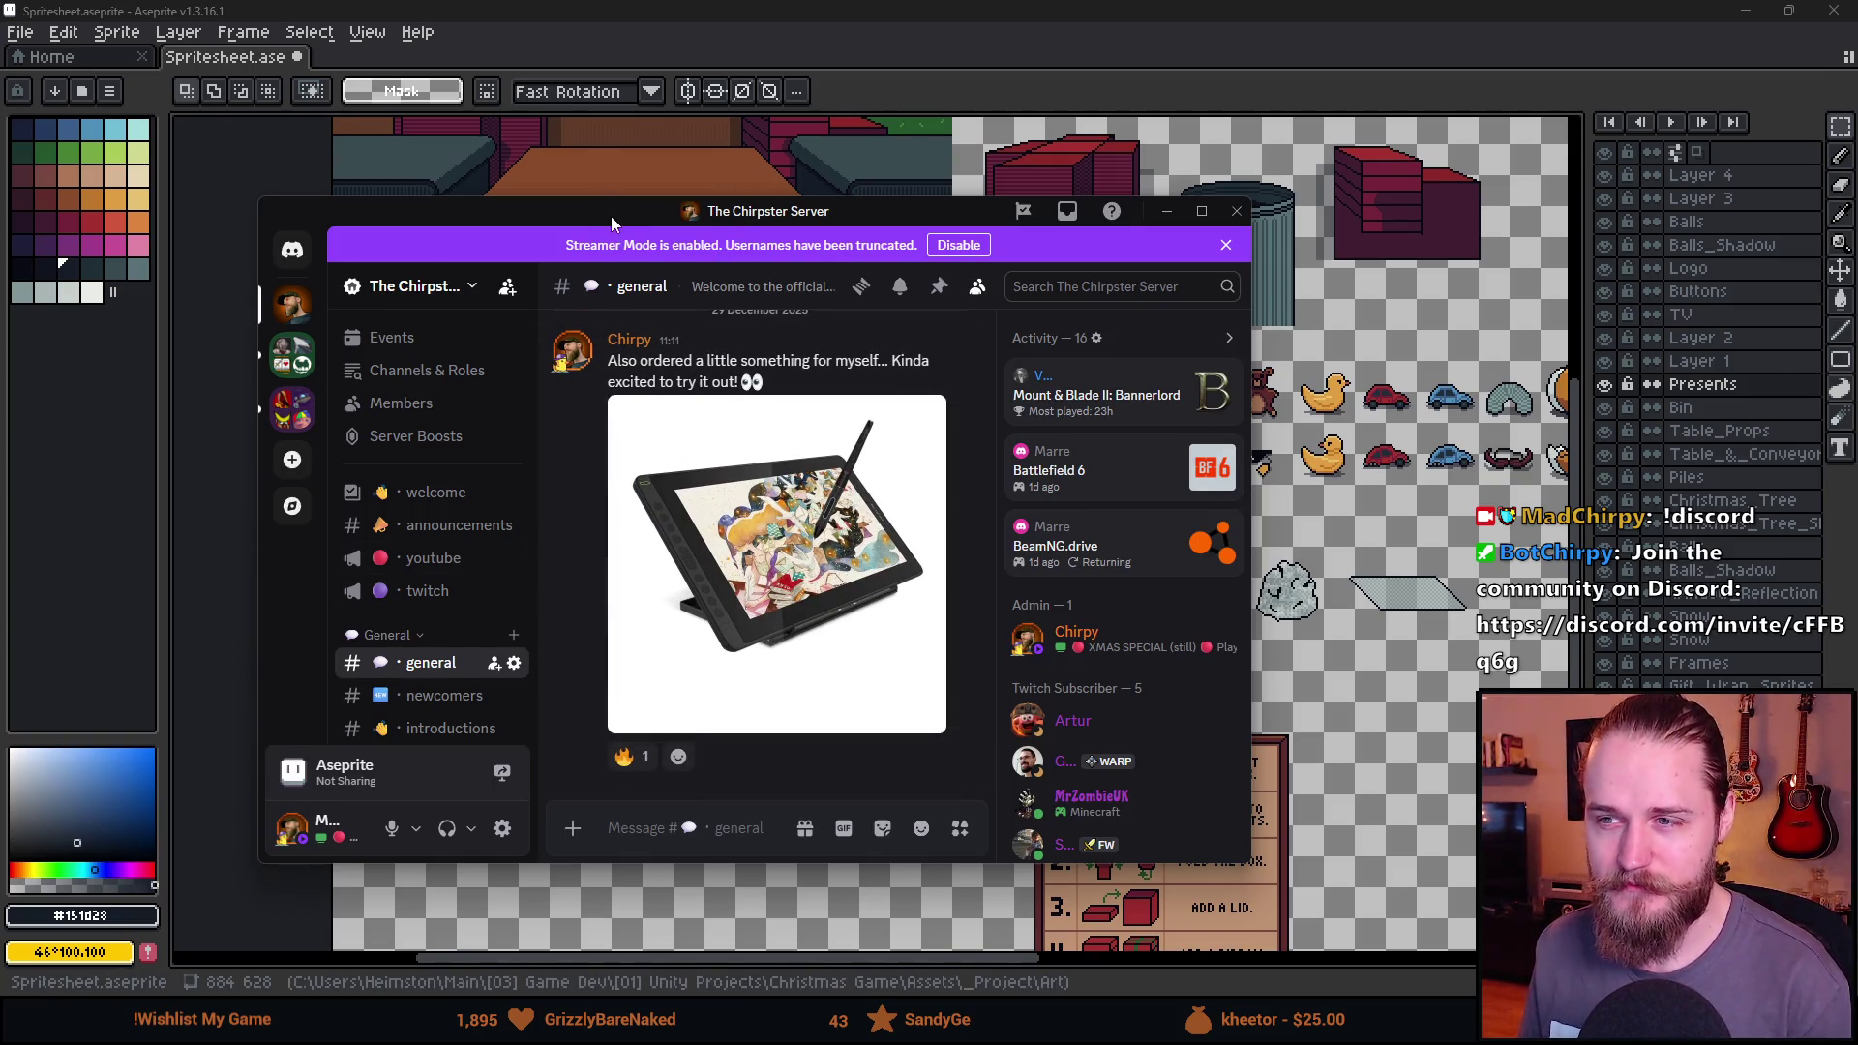
key(alt+Tab)
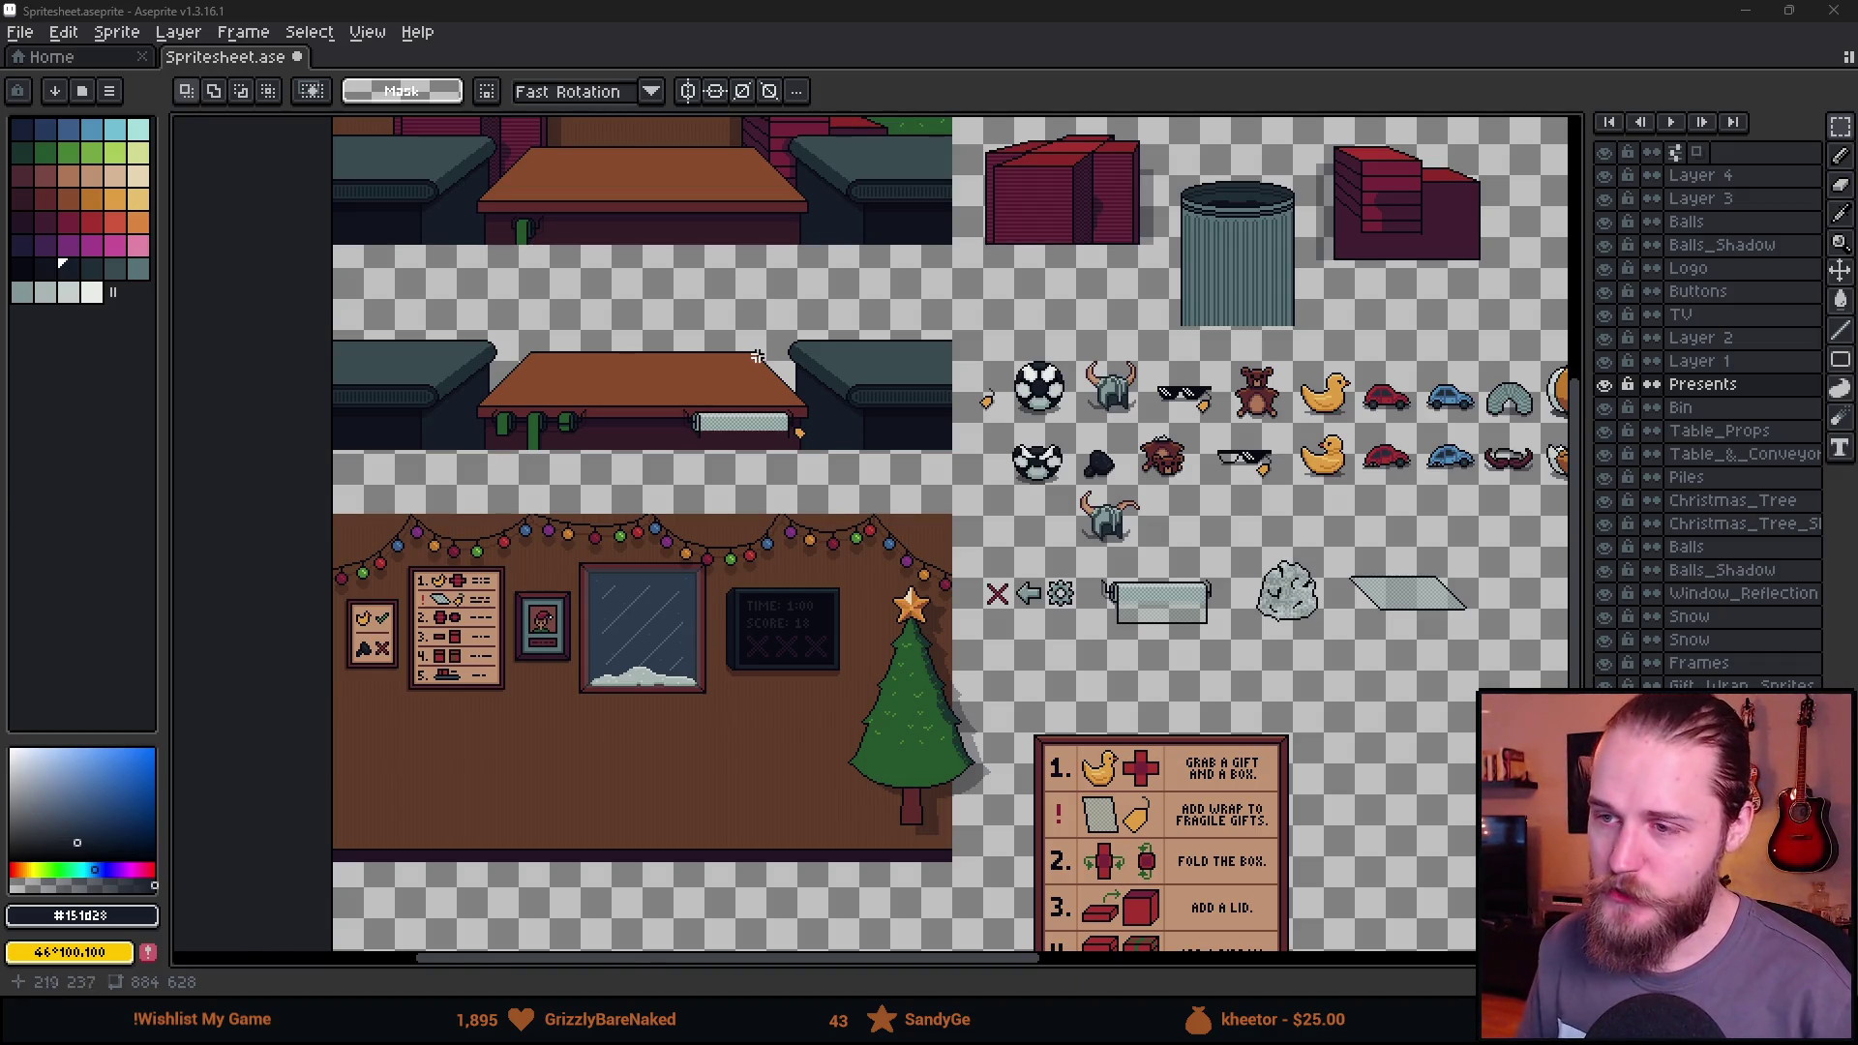
Move the dark coal lump sprite down and right, below the toy rows.
scroll(609, 386, up, 2)
drag(609, 386, 738, 431)
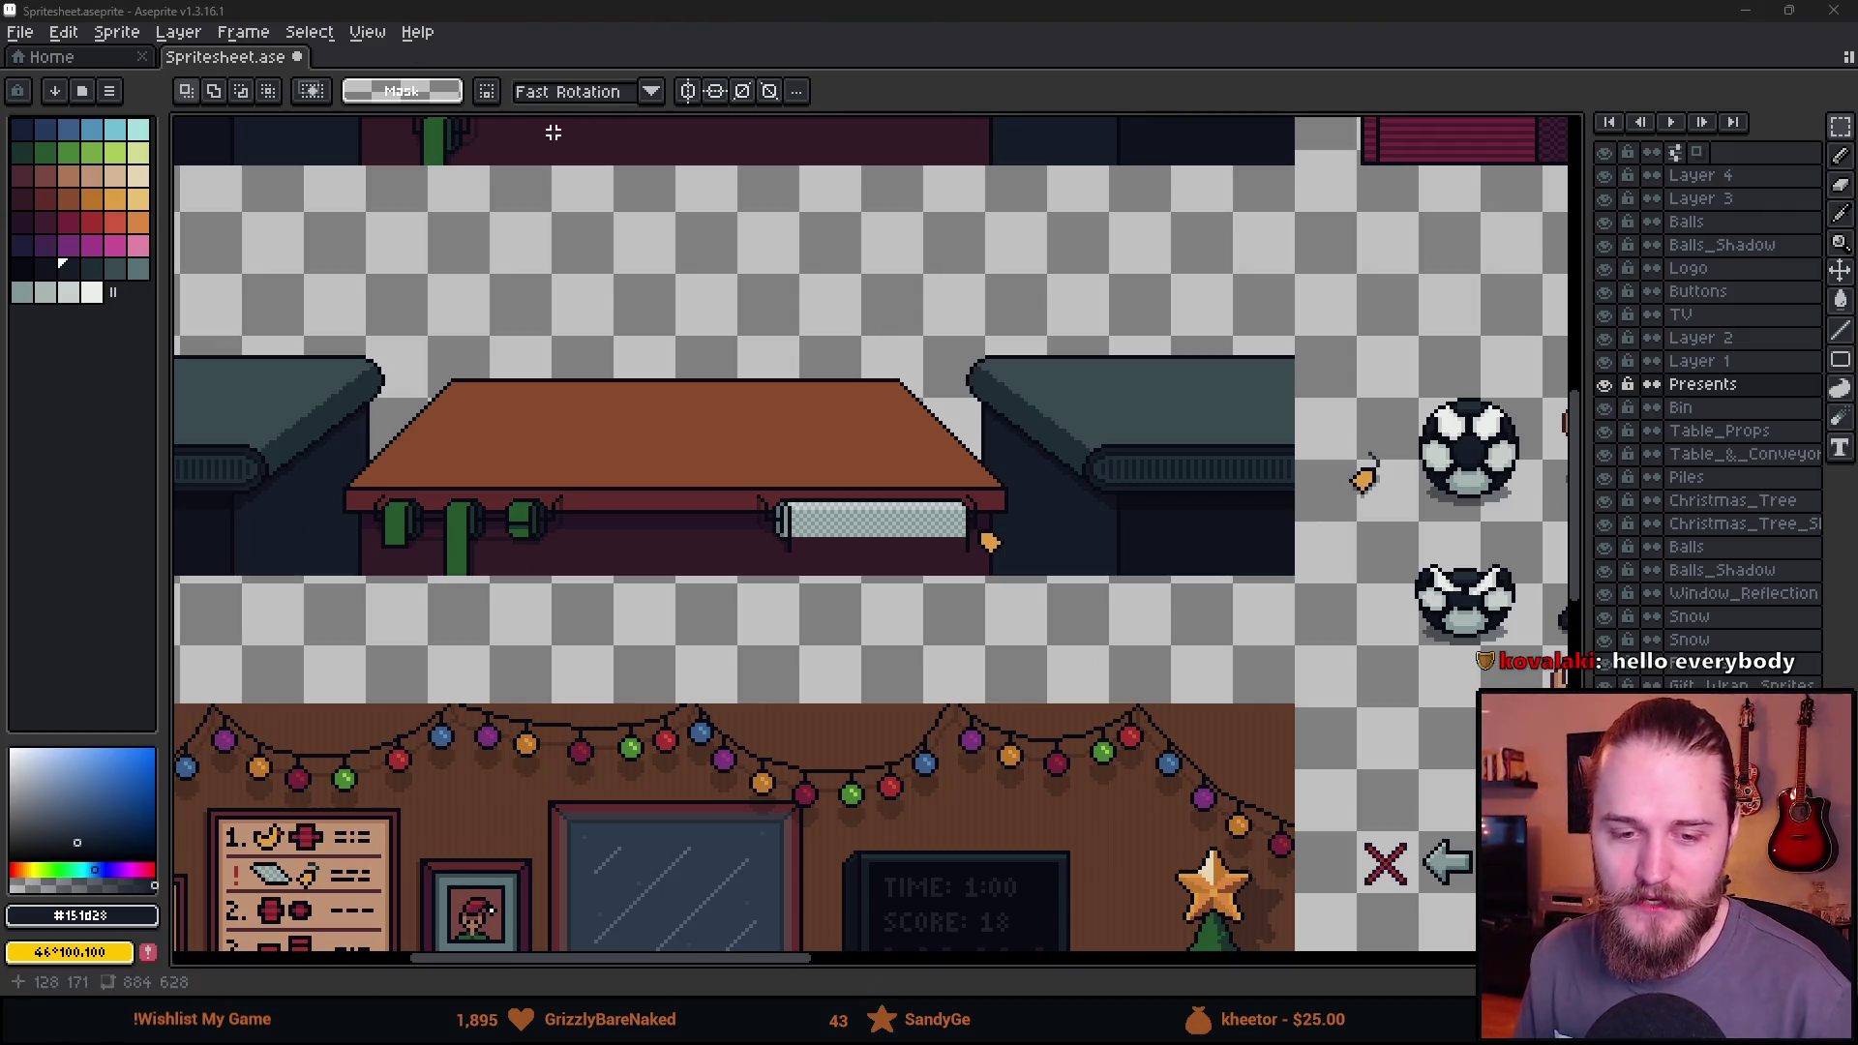
scroll(745, 581, down, 2)
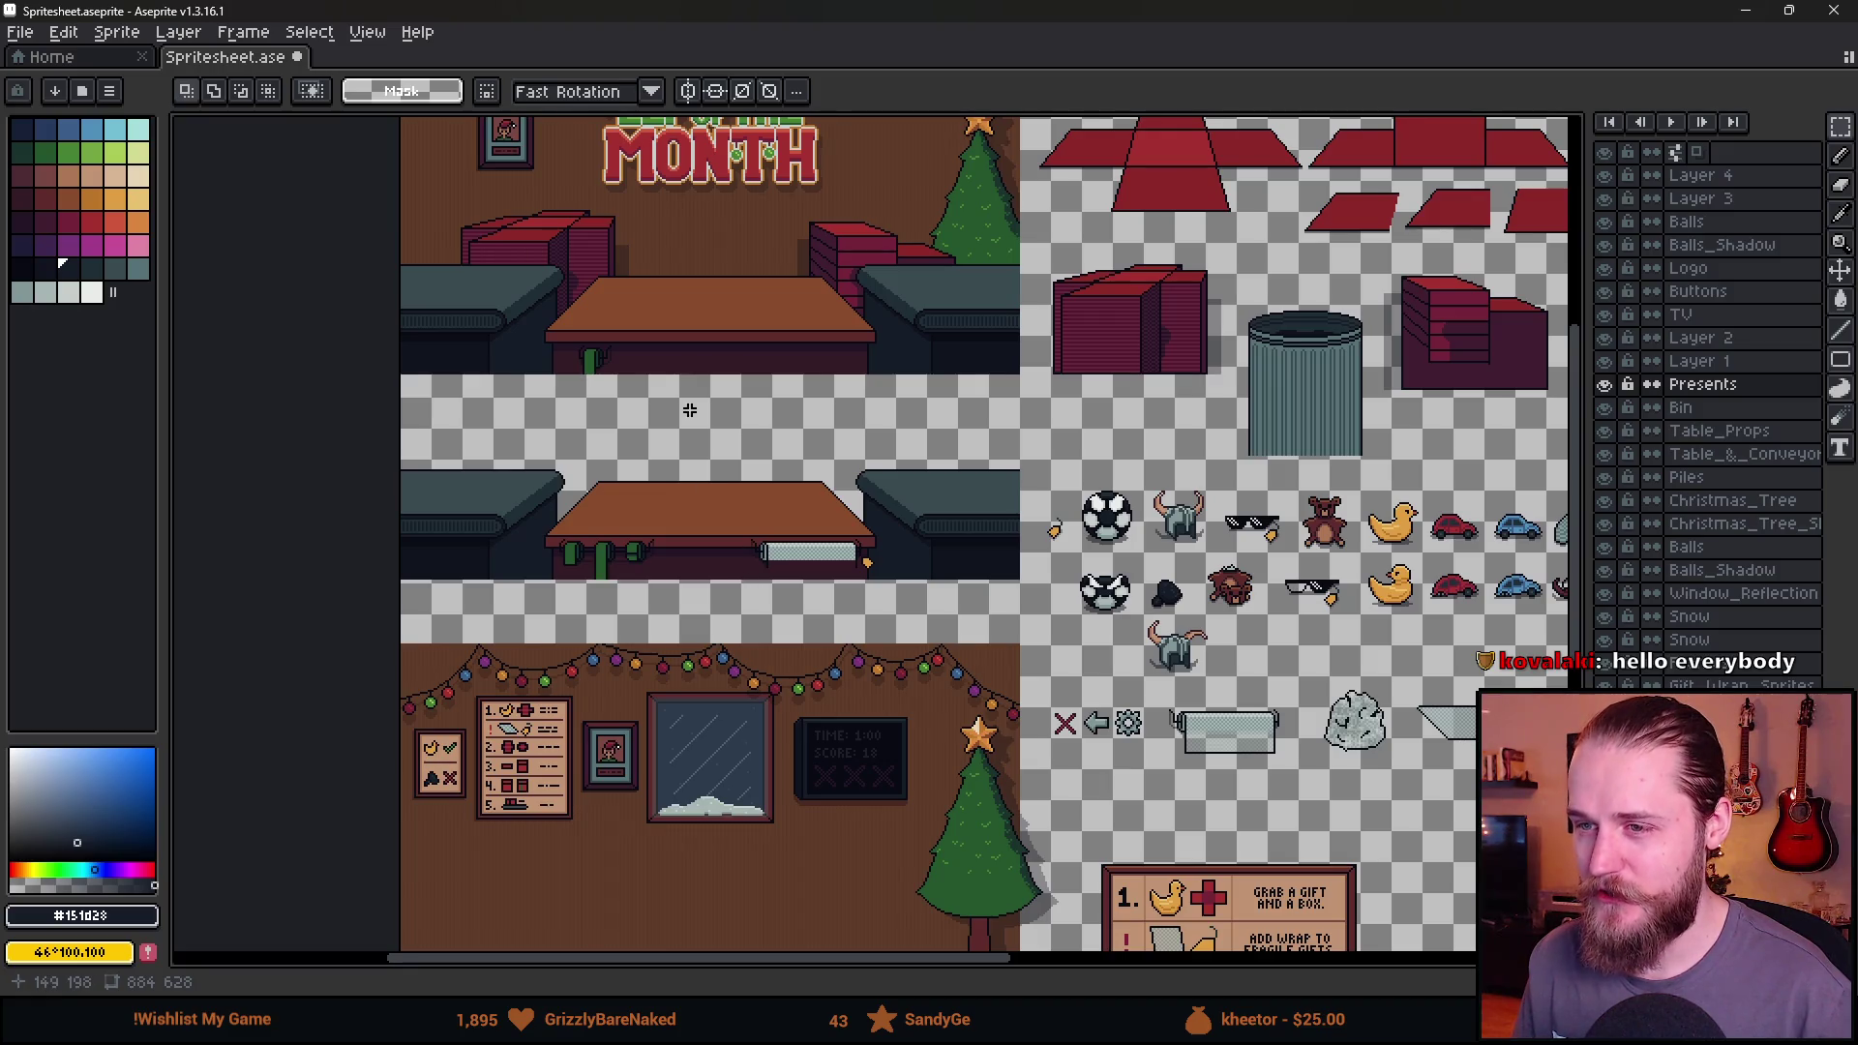
scroll(768, 462, up, 2)
scroll(772, 473, down, 2)
scroll(919, 571, right, 5)
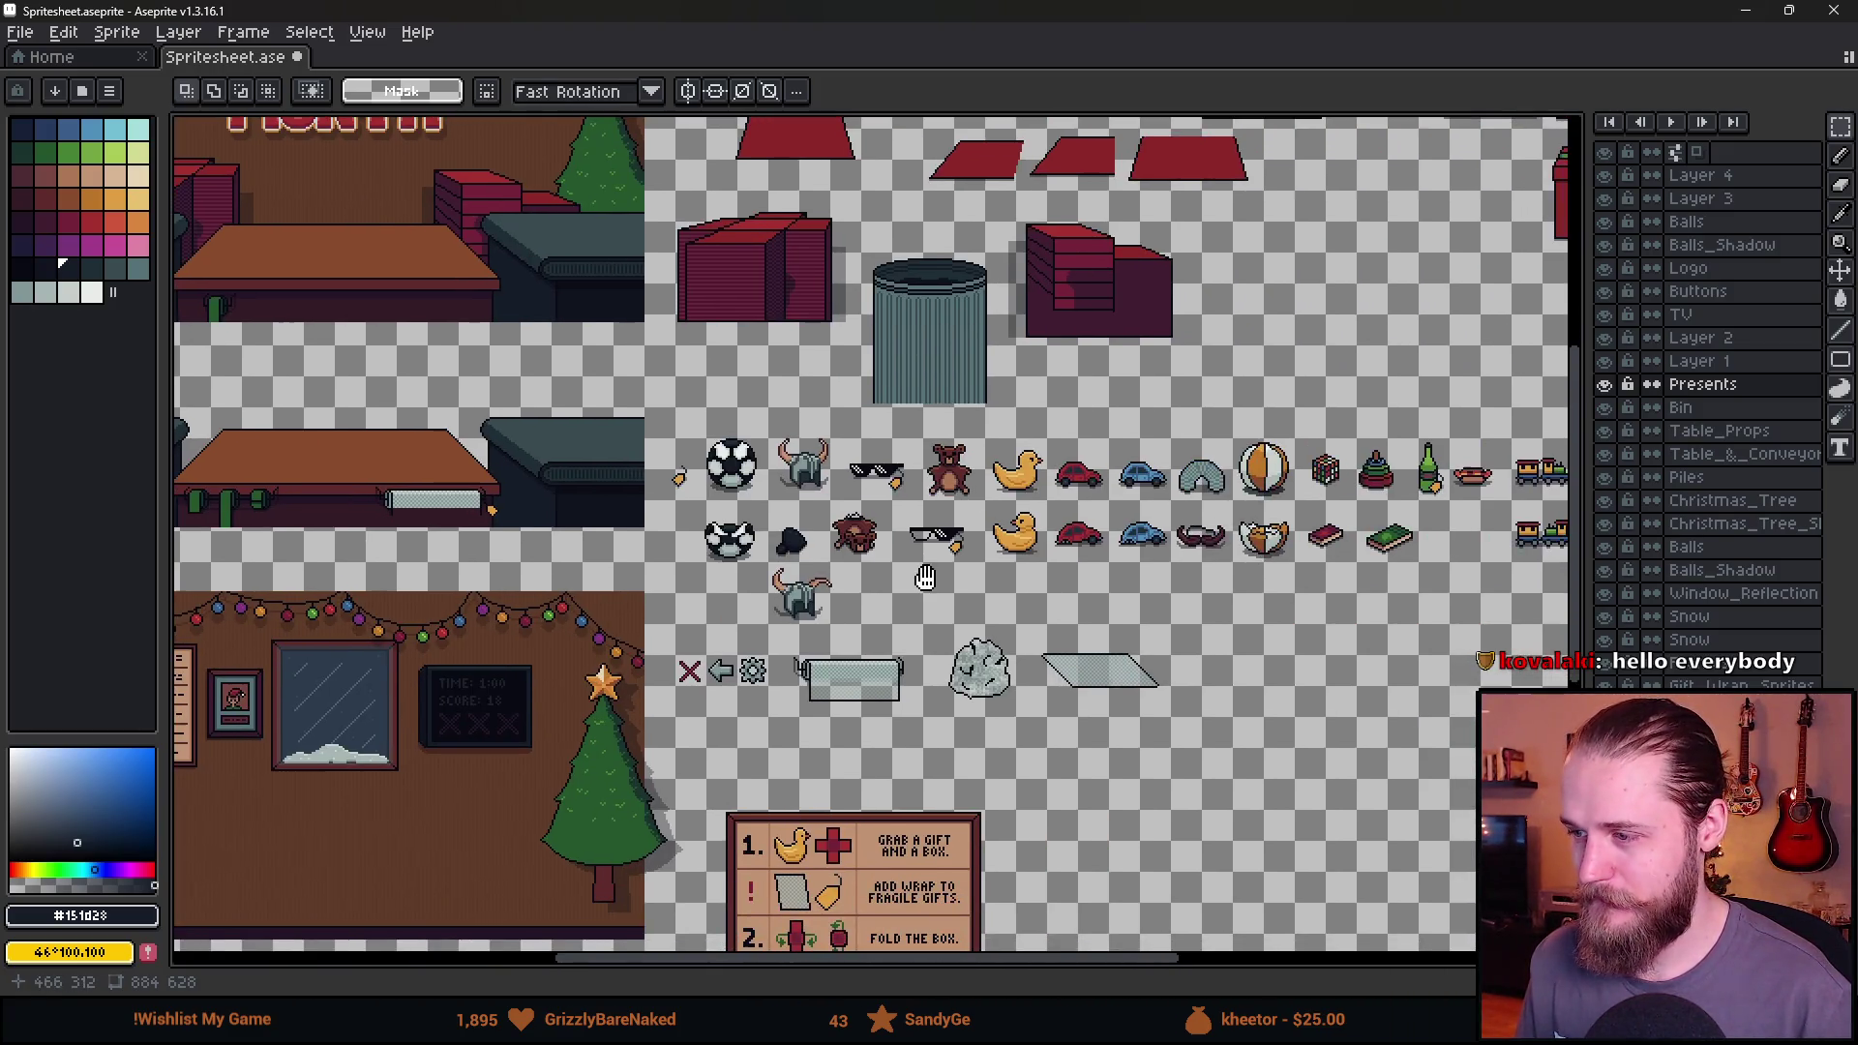
drag(925, 578, 538, 600)
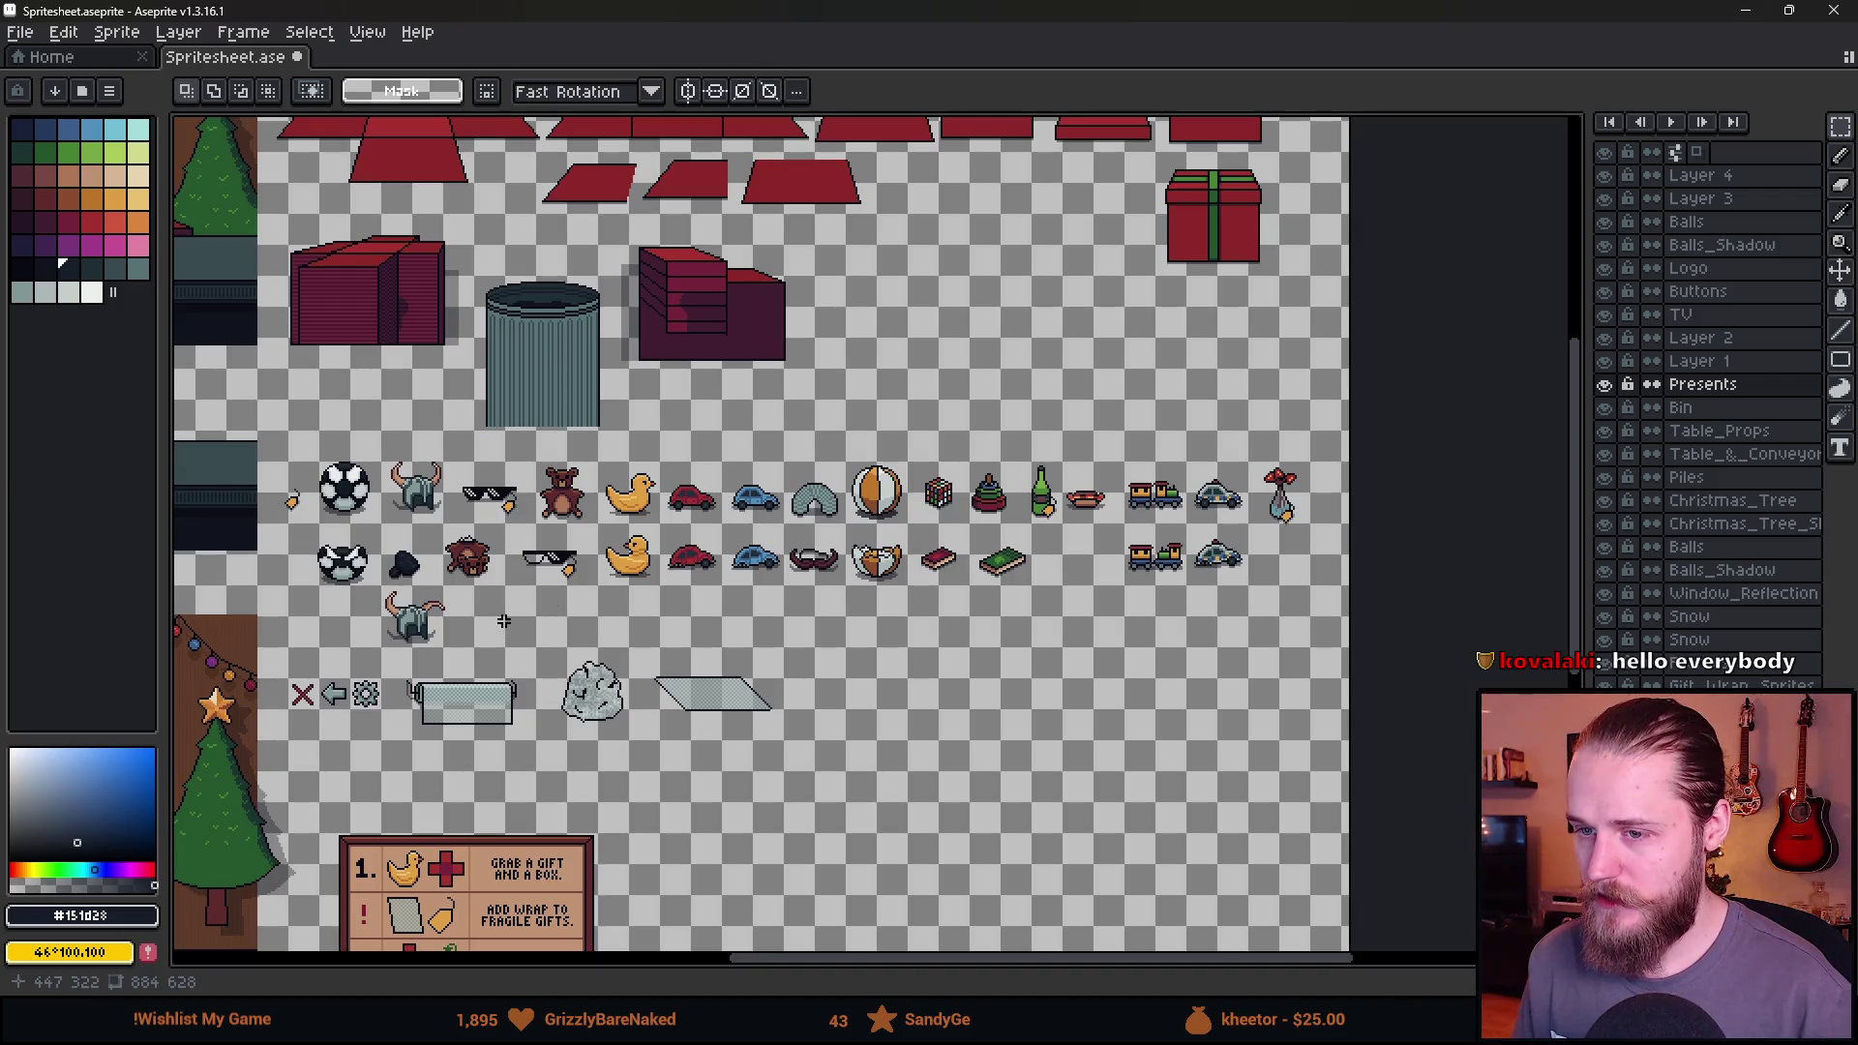
scroll(399, 593, up, 3)
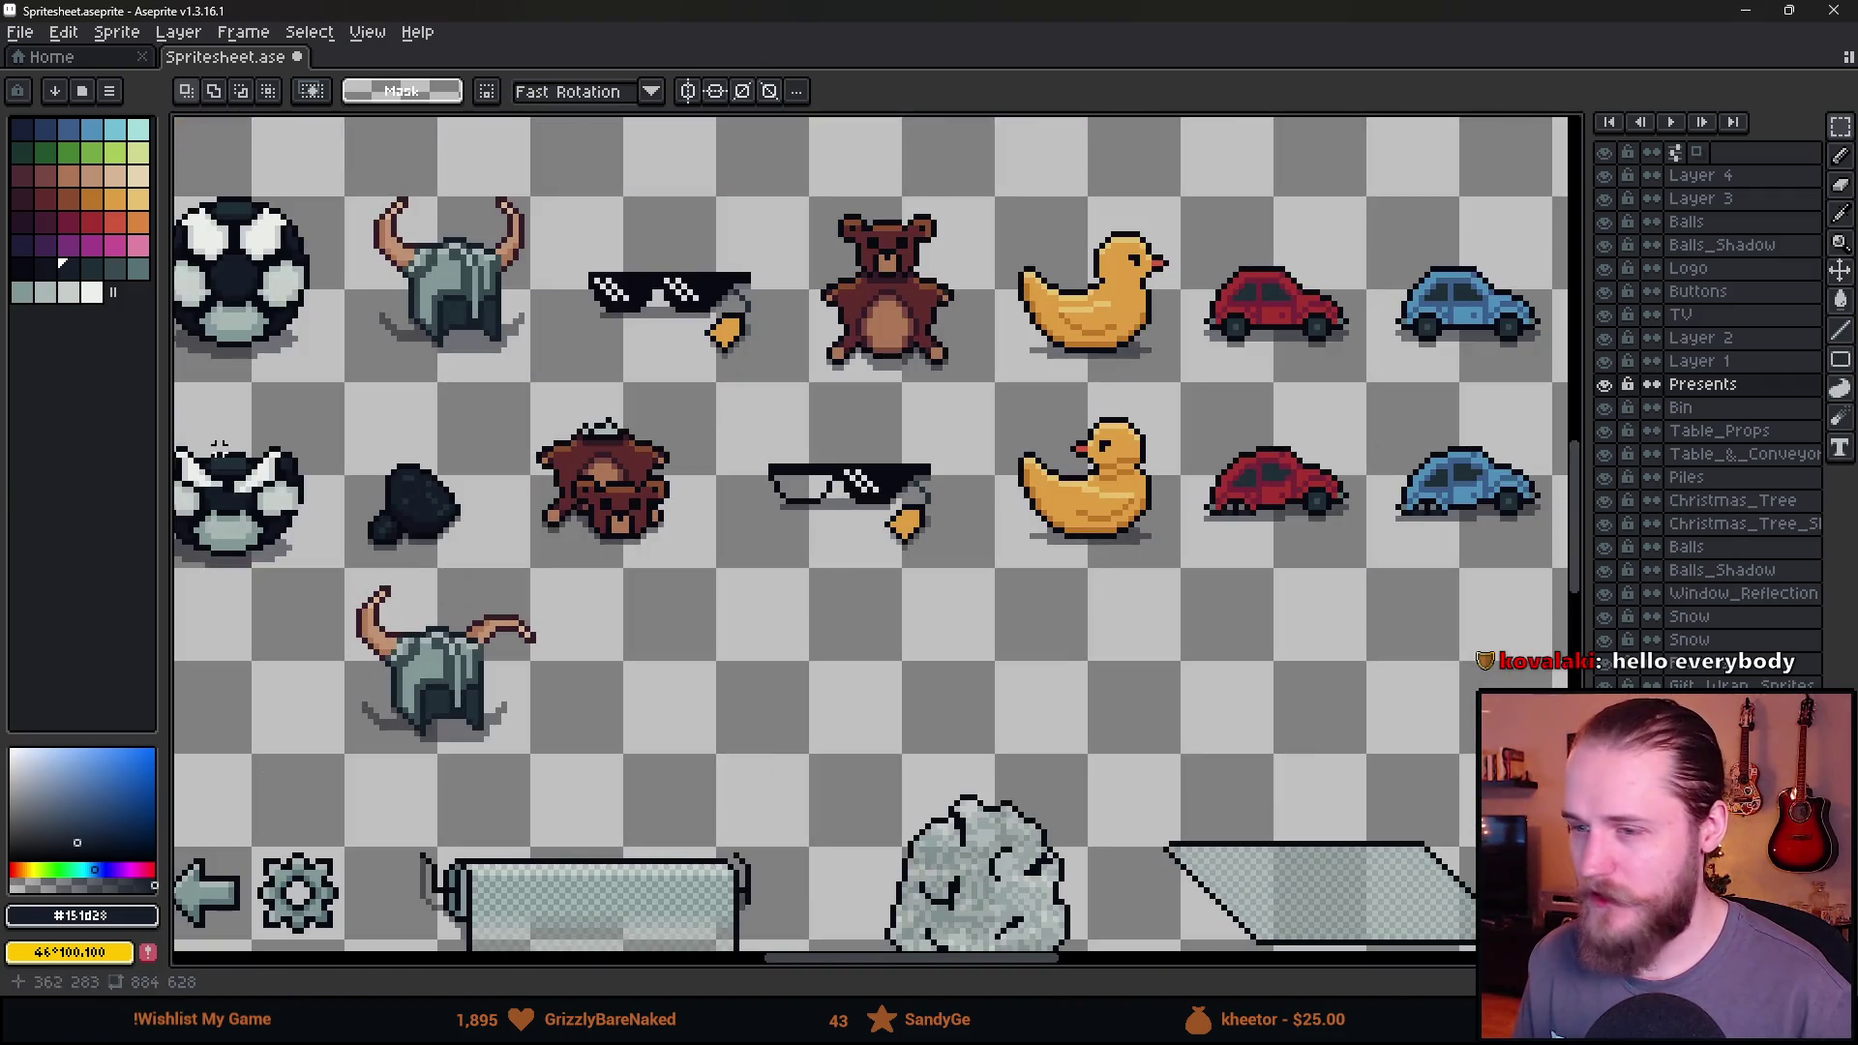
mouse_move(335, 414)
mouse_down()
mouse_move(401, 523)
mouse_move(499, 580)
mouse_up()
mouse_move(412, 525)
mouse_down()
mouse_move(755, 792)
mouse_move(710, 724)
mouse_move(727, 721)
mouse_up()
key(Return)
Line up the two horned helmet sprites, shifting the upper one slightly left and down.
mouse_move(341, 566)
mouse_down()
mouse_move(545, 756)
mouse_move(490, 635)
mouse_move(497, 543)
mouse_move(501, 559)
mouse_up()
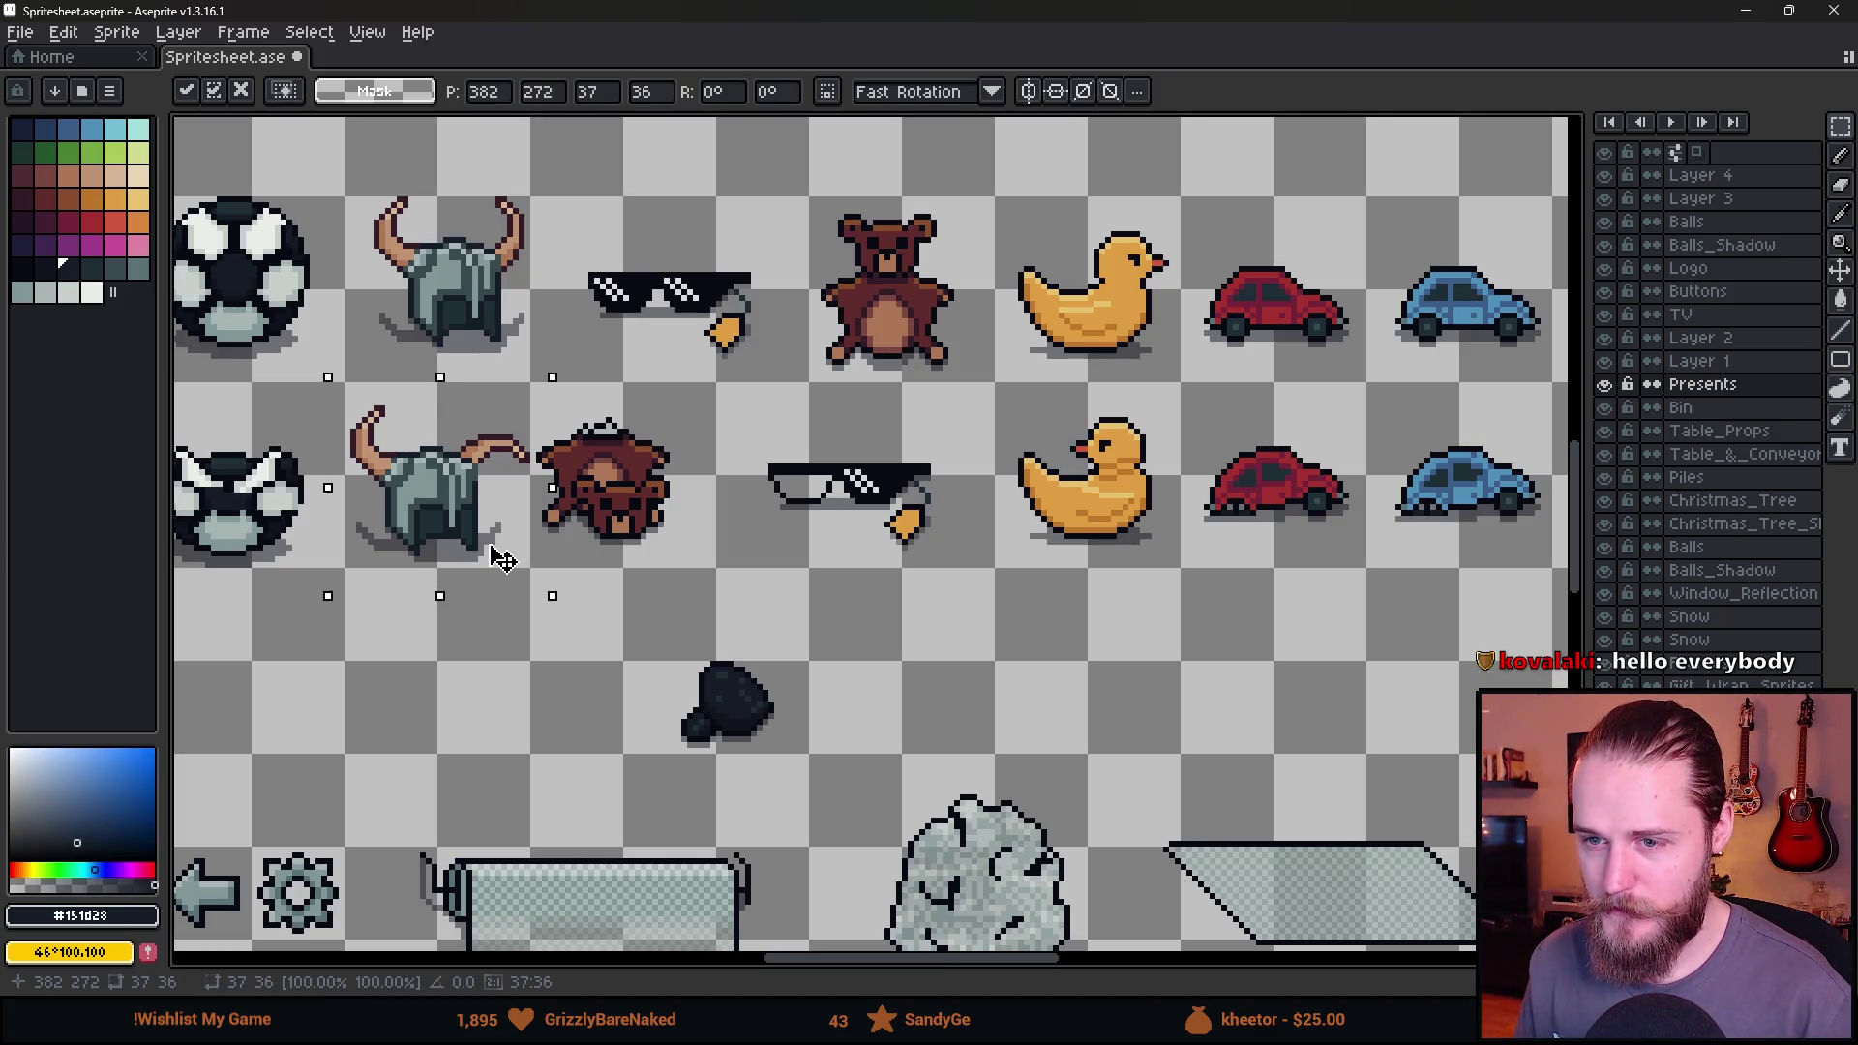
scroll(569, 284, up, 3)
scroll(569, 284, left, 5)
key(ctrl+d)
mouse_move(569, 284)
mouse_down()
mouse_move(757, 481)
mouse_move(698, 474)
mouse_up()
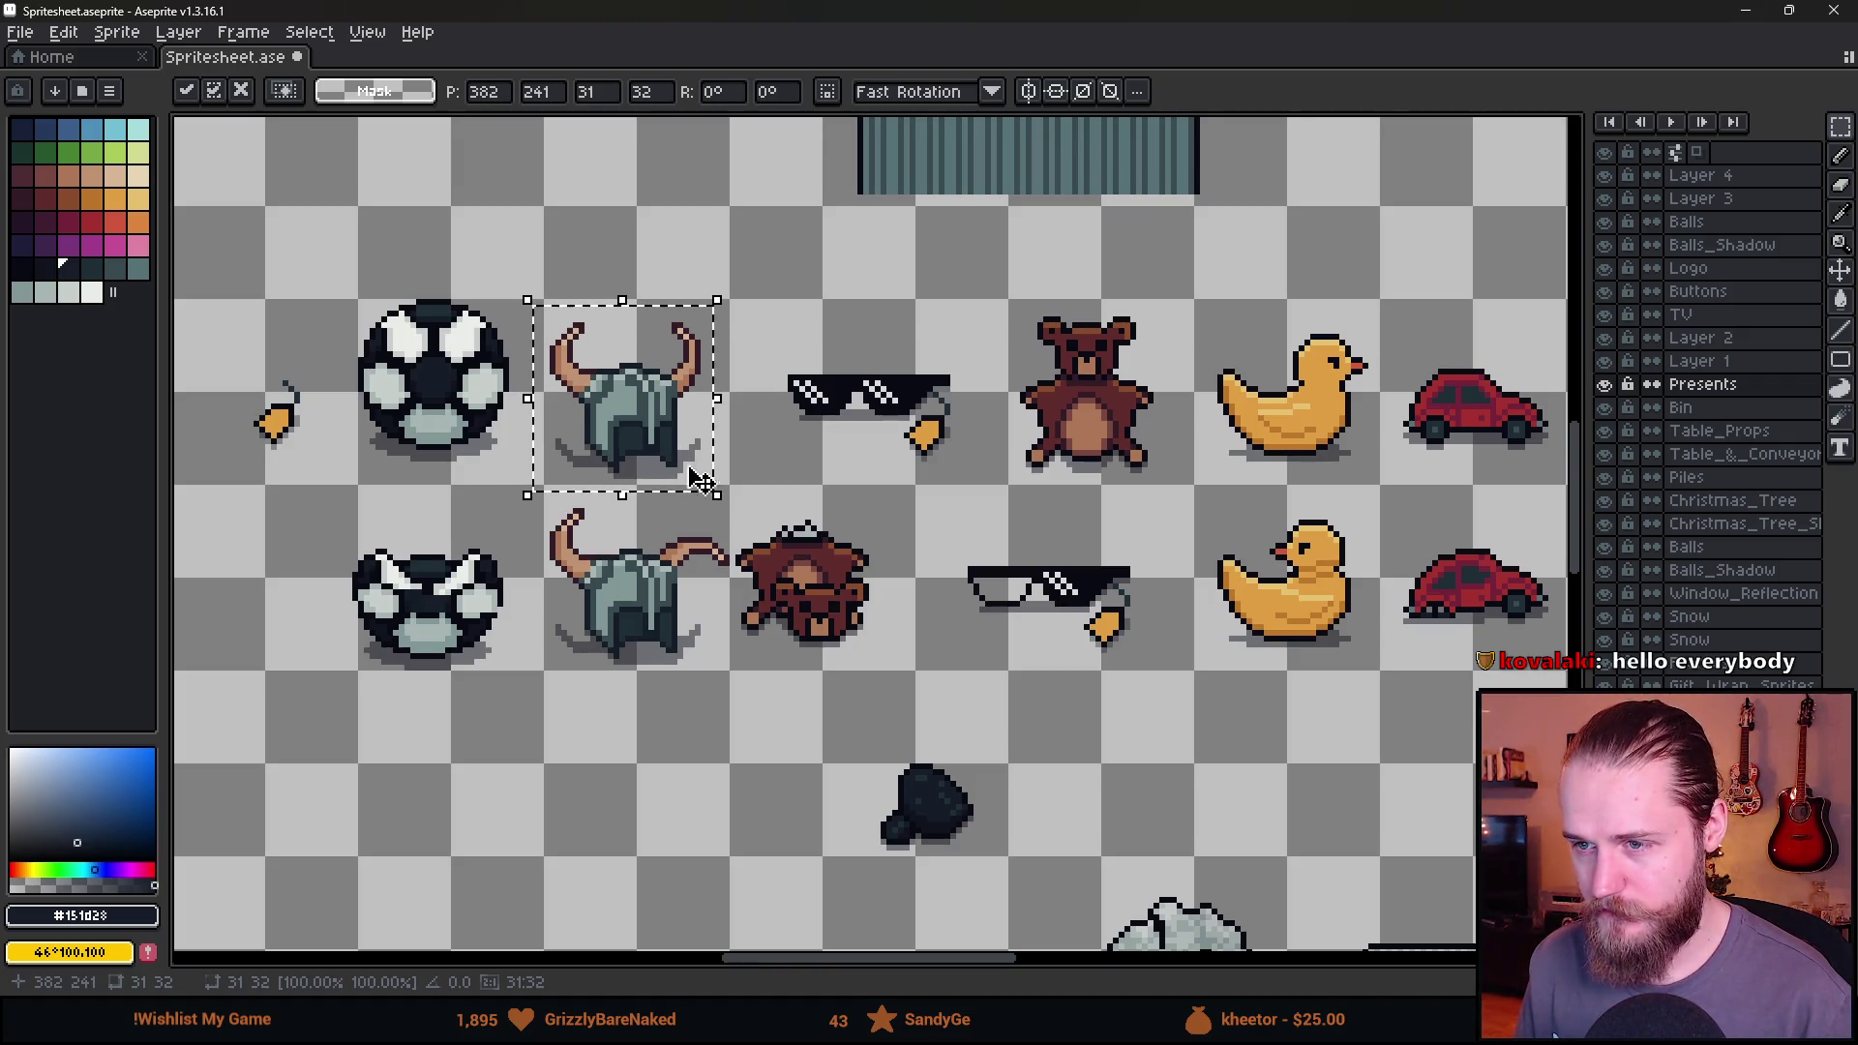
key(ctrl+d)
Nudge the upside-down bear sprite about 3 pixels to the right.
scroll(916, 666, down, 1)
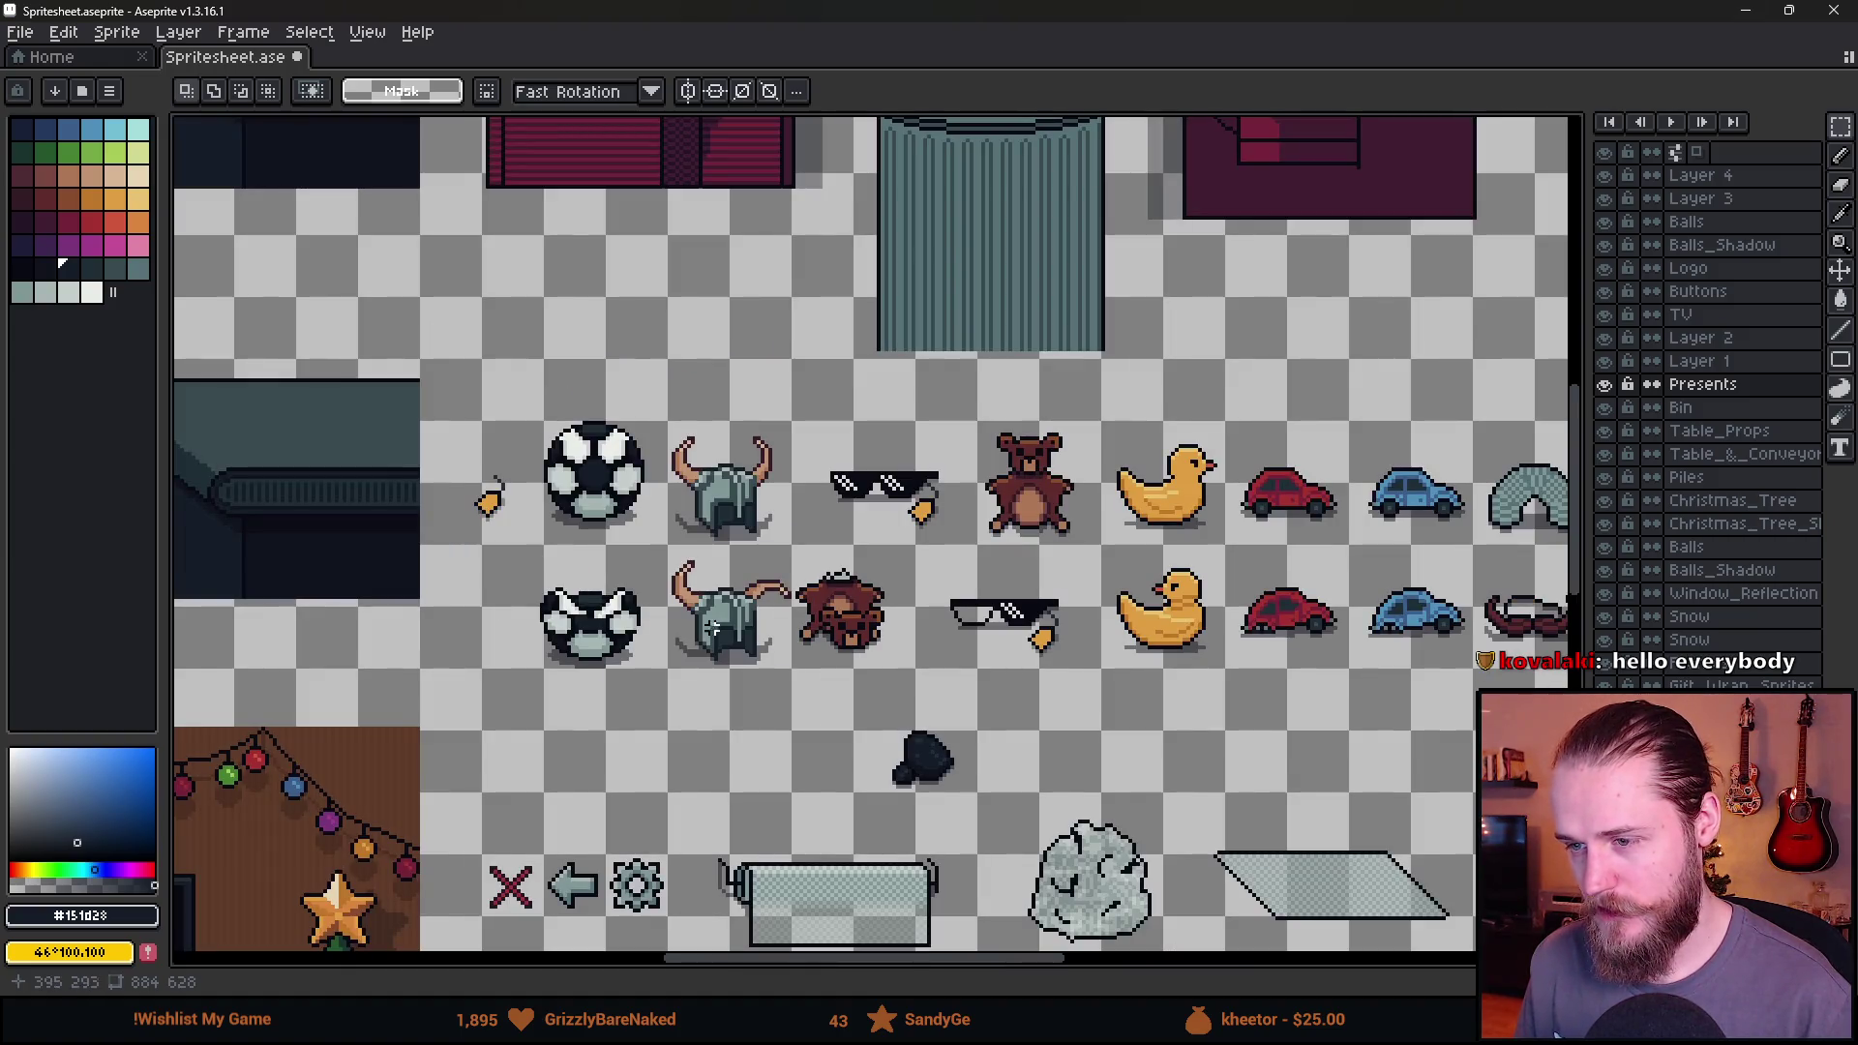
scroll(556, 494, up, 1)
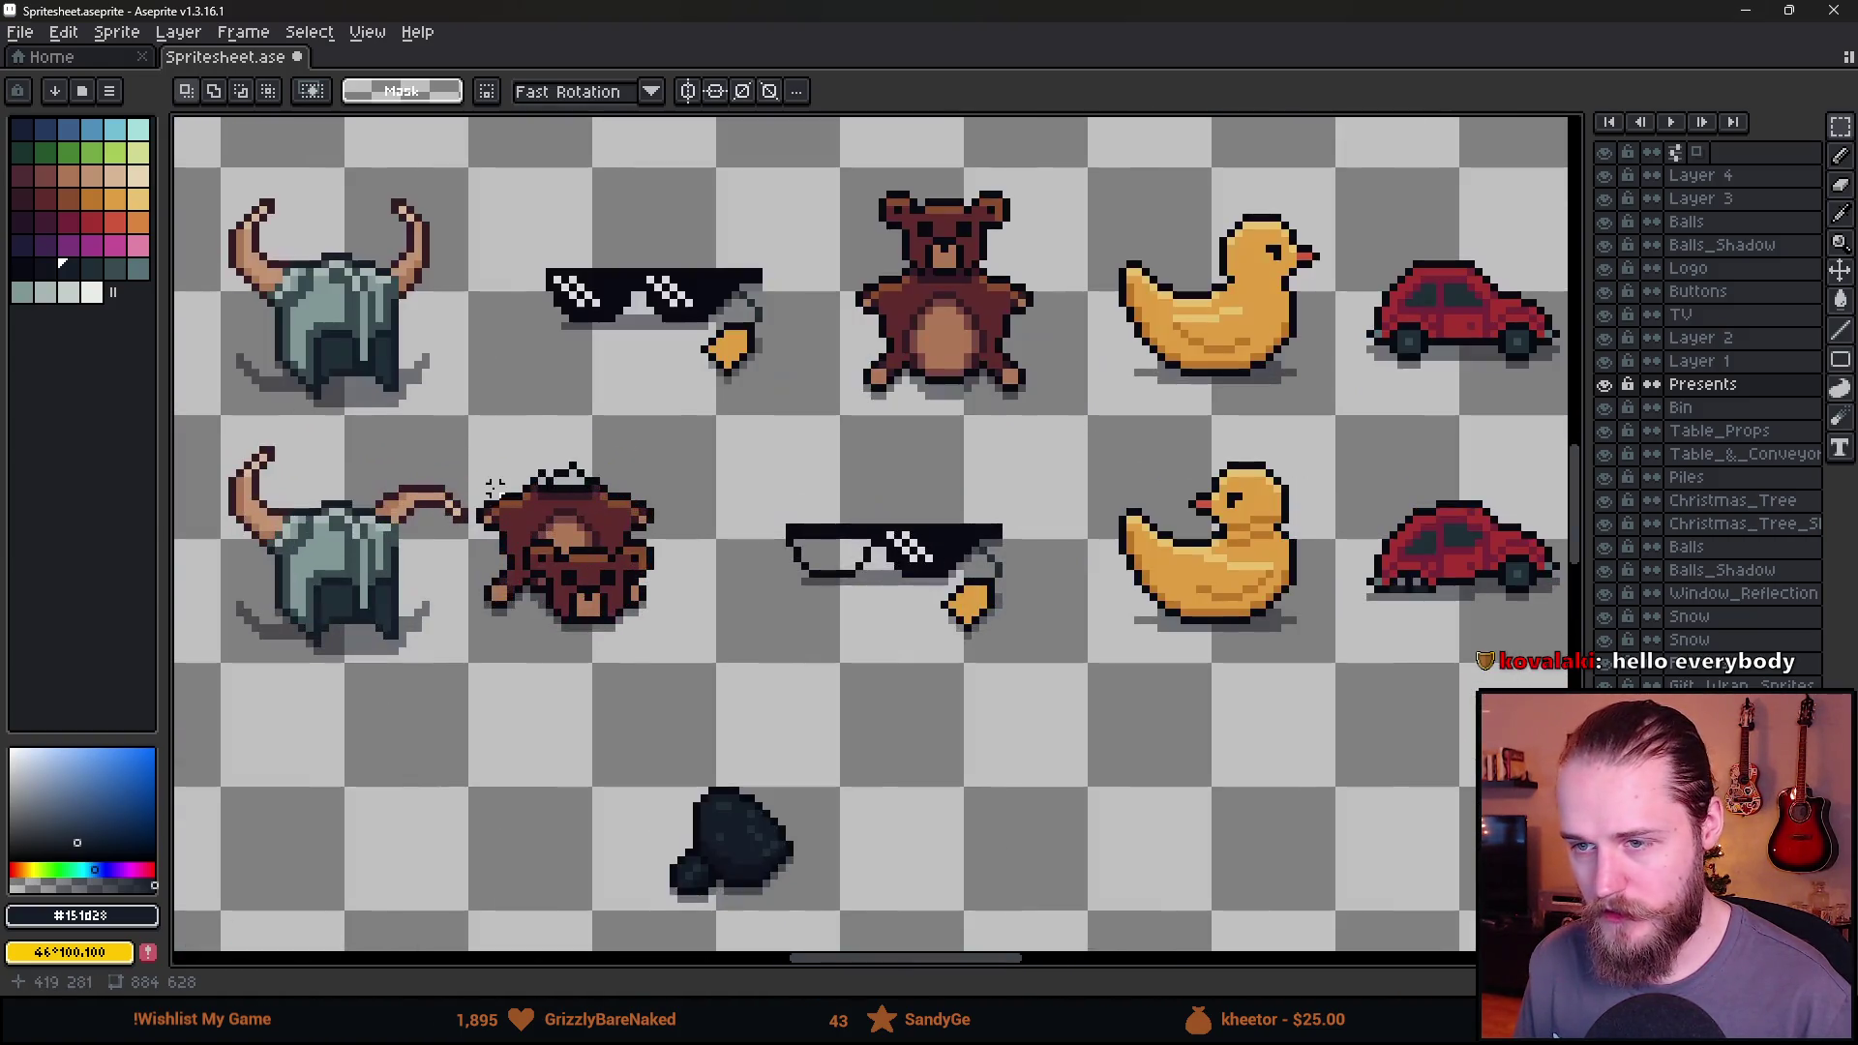
mouse_move(479, 435)
mouse_down()
mouse_move(713, 650)
mouse_move(687, 622)
mouse_up()
key(ctrl+d)
Look over the ducks and cars, then move Aseprite aside to bring Unity forward.
scroll(896, 663, down, 2)
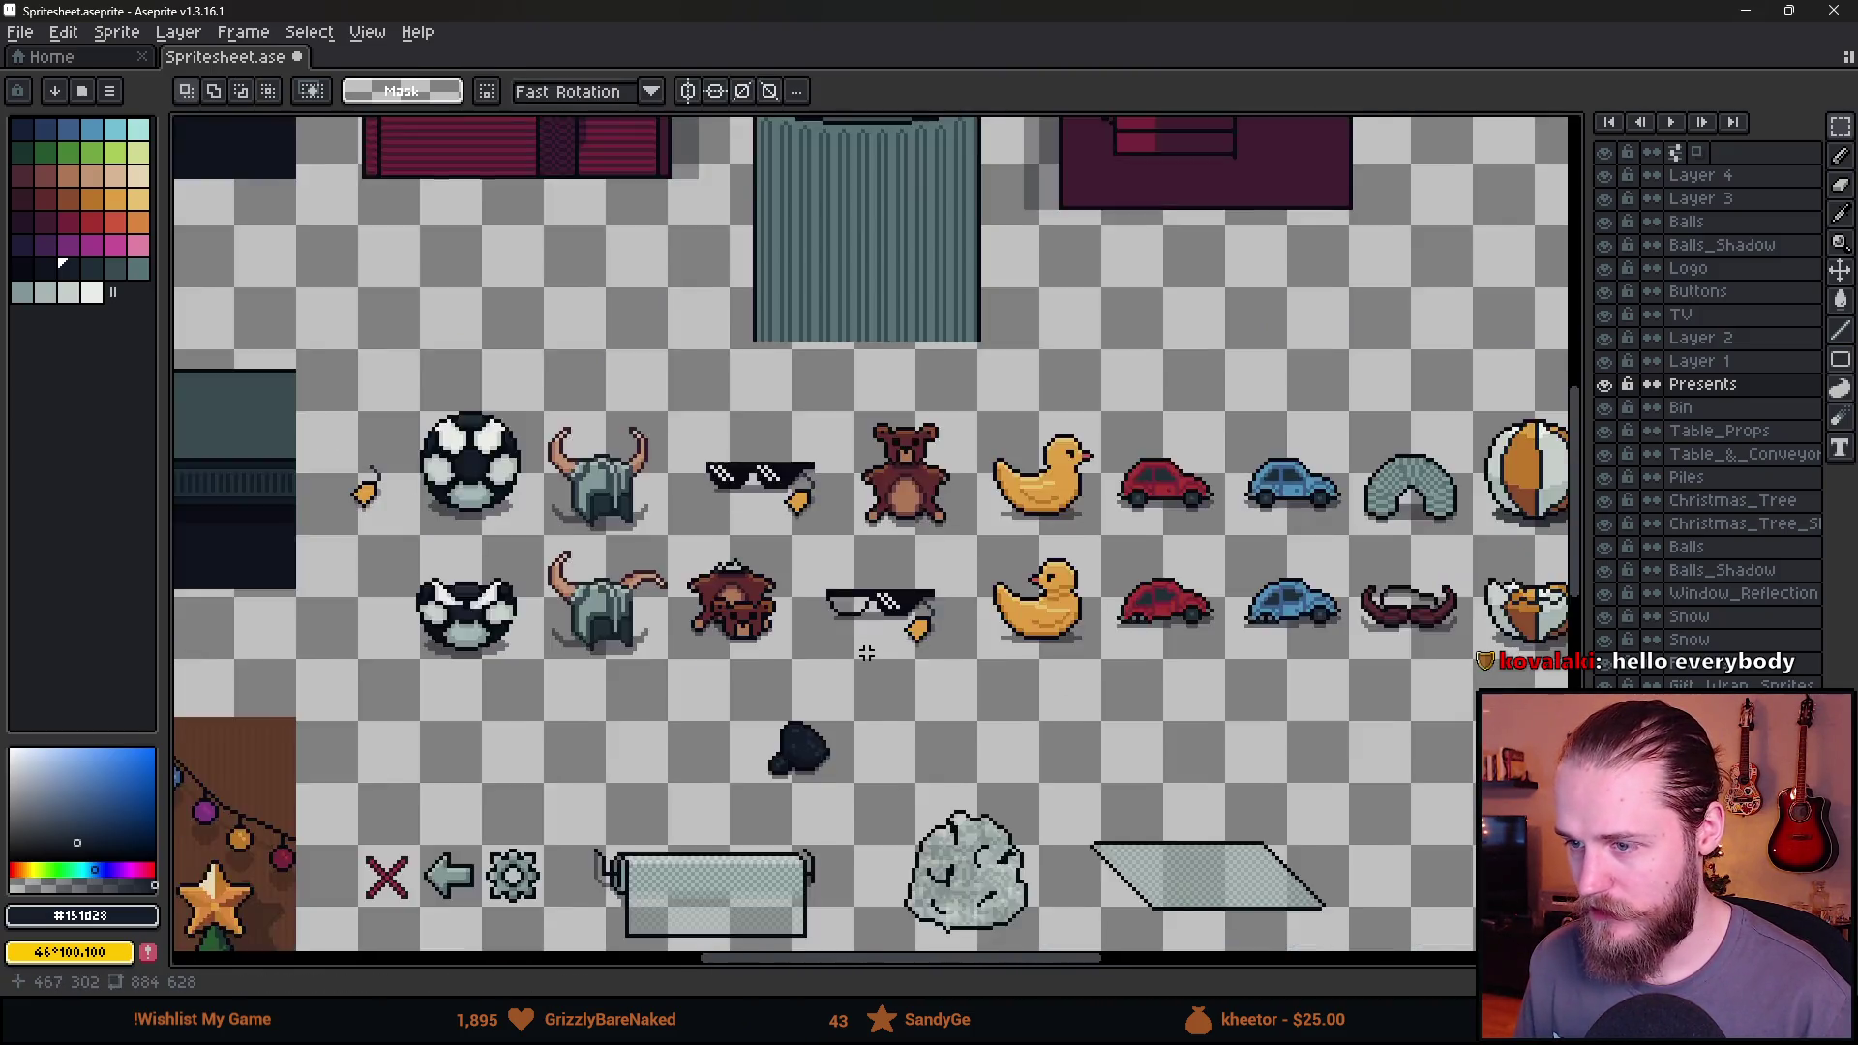
drag(1079, 705, 731, 624)
scroll(696, 592, up, 2)
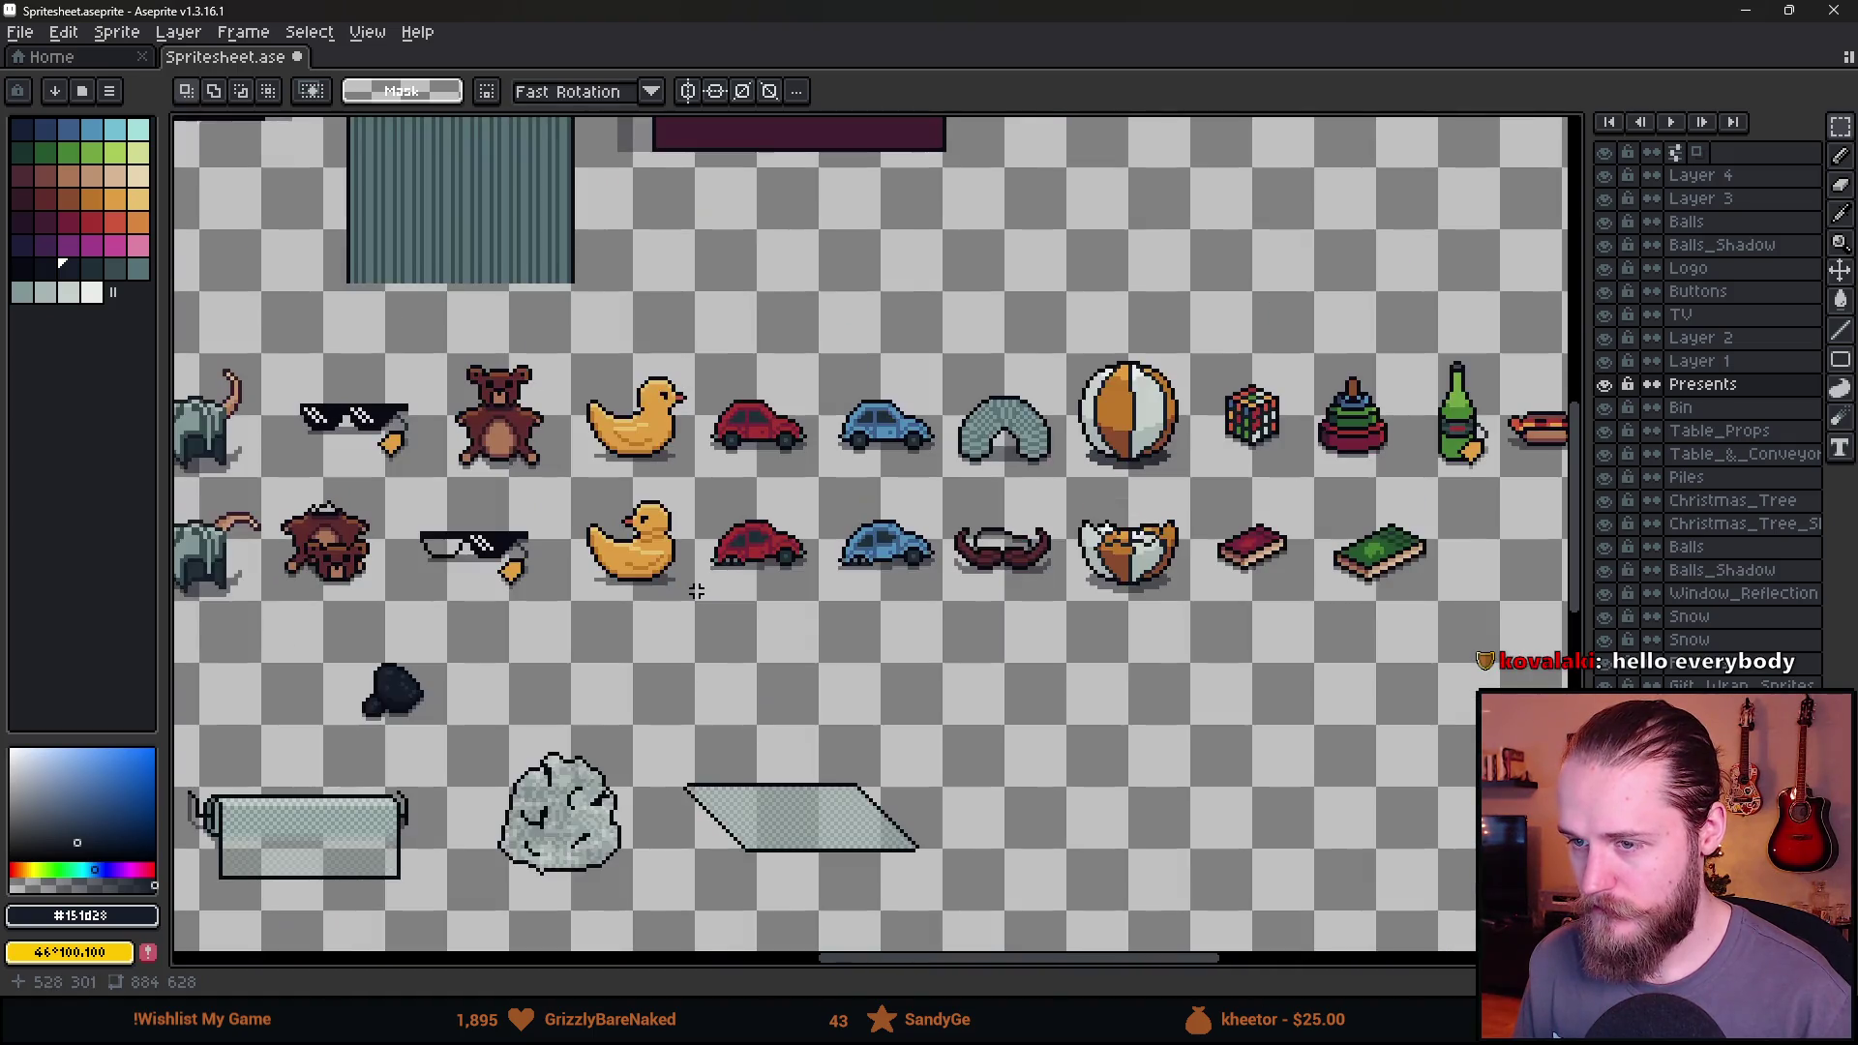
scroll(697, 591, down, 3)
scroll(823, 625, up, 2)
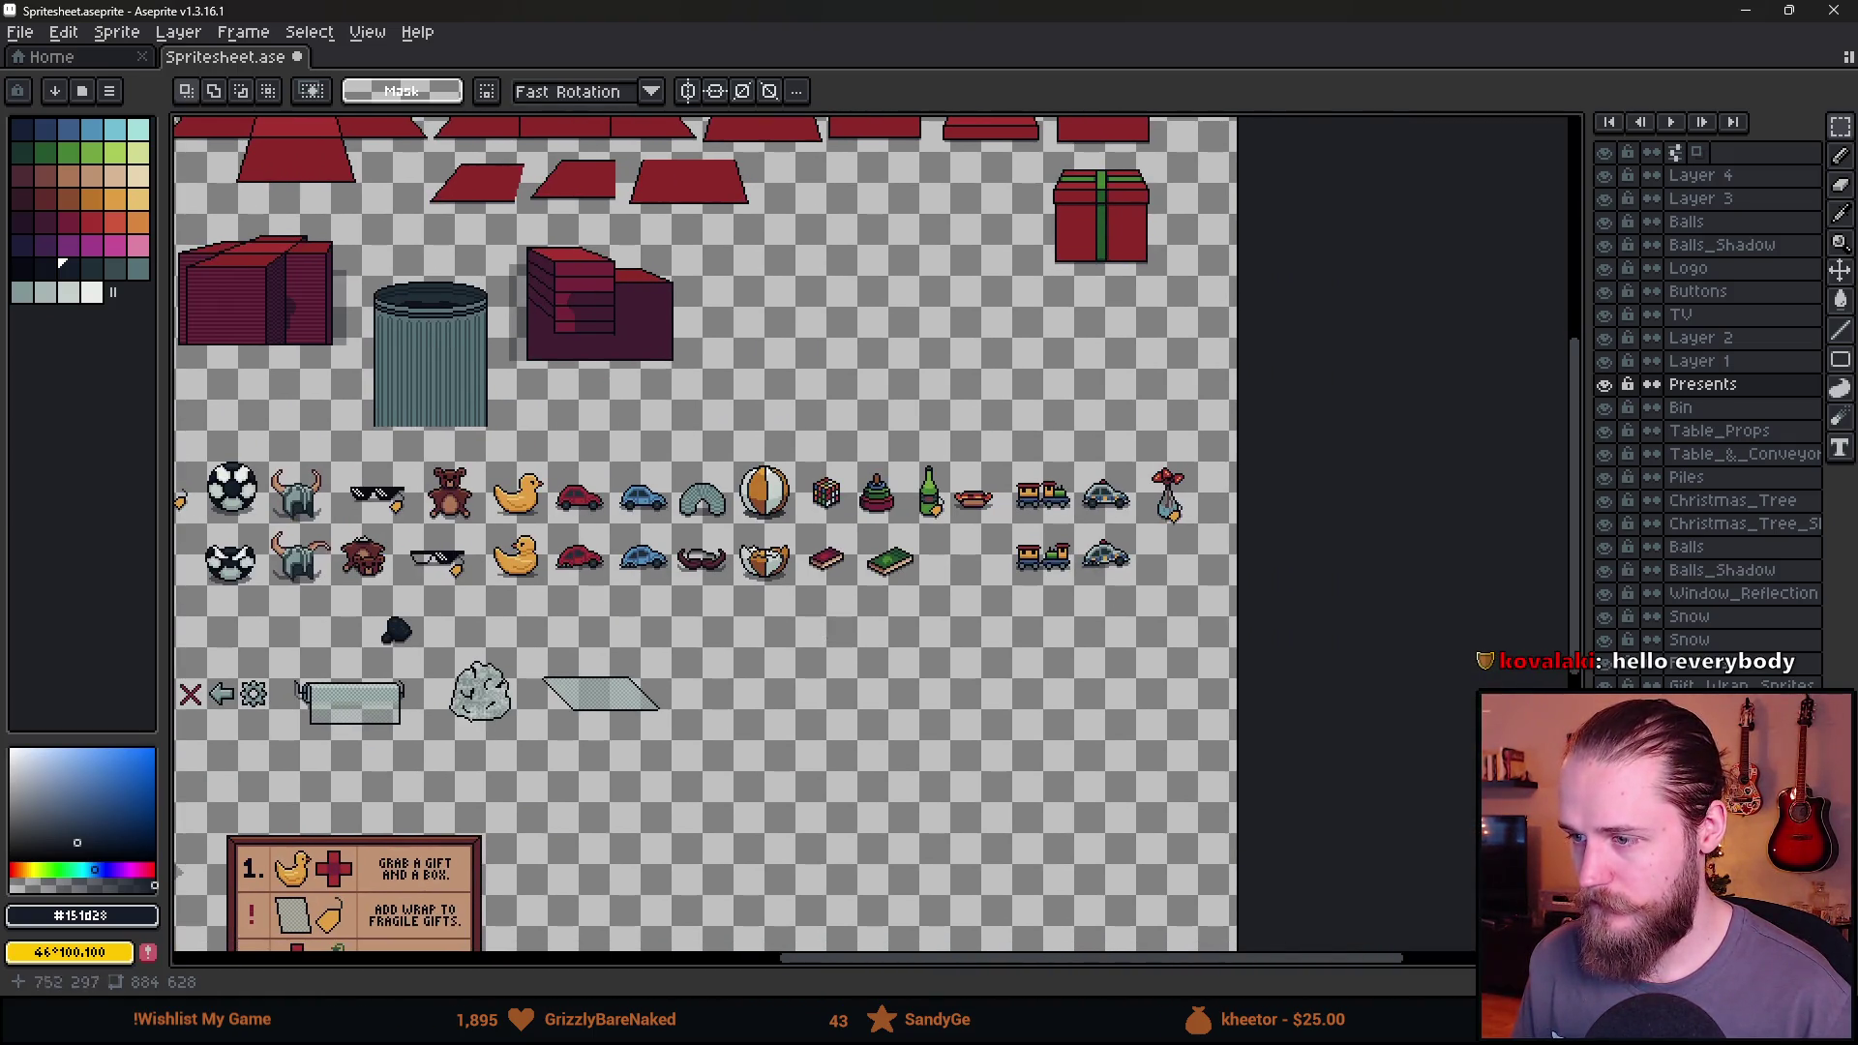
scroll(1126, 529, left, 10)
scroll(1126, 529, down, 3)
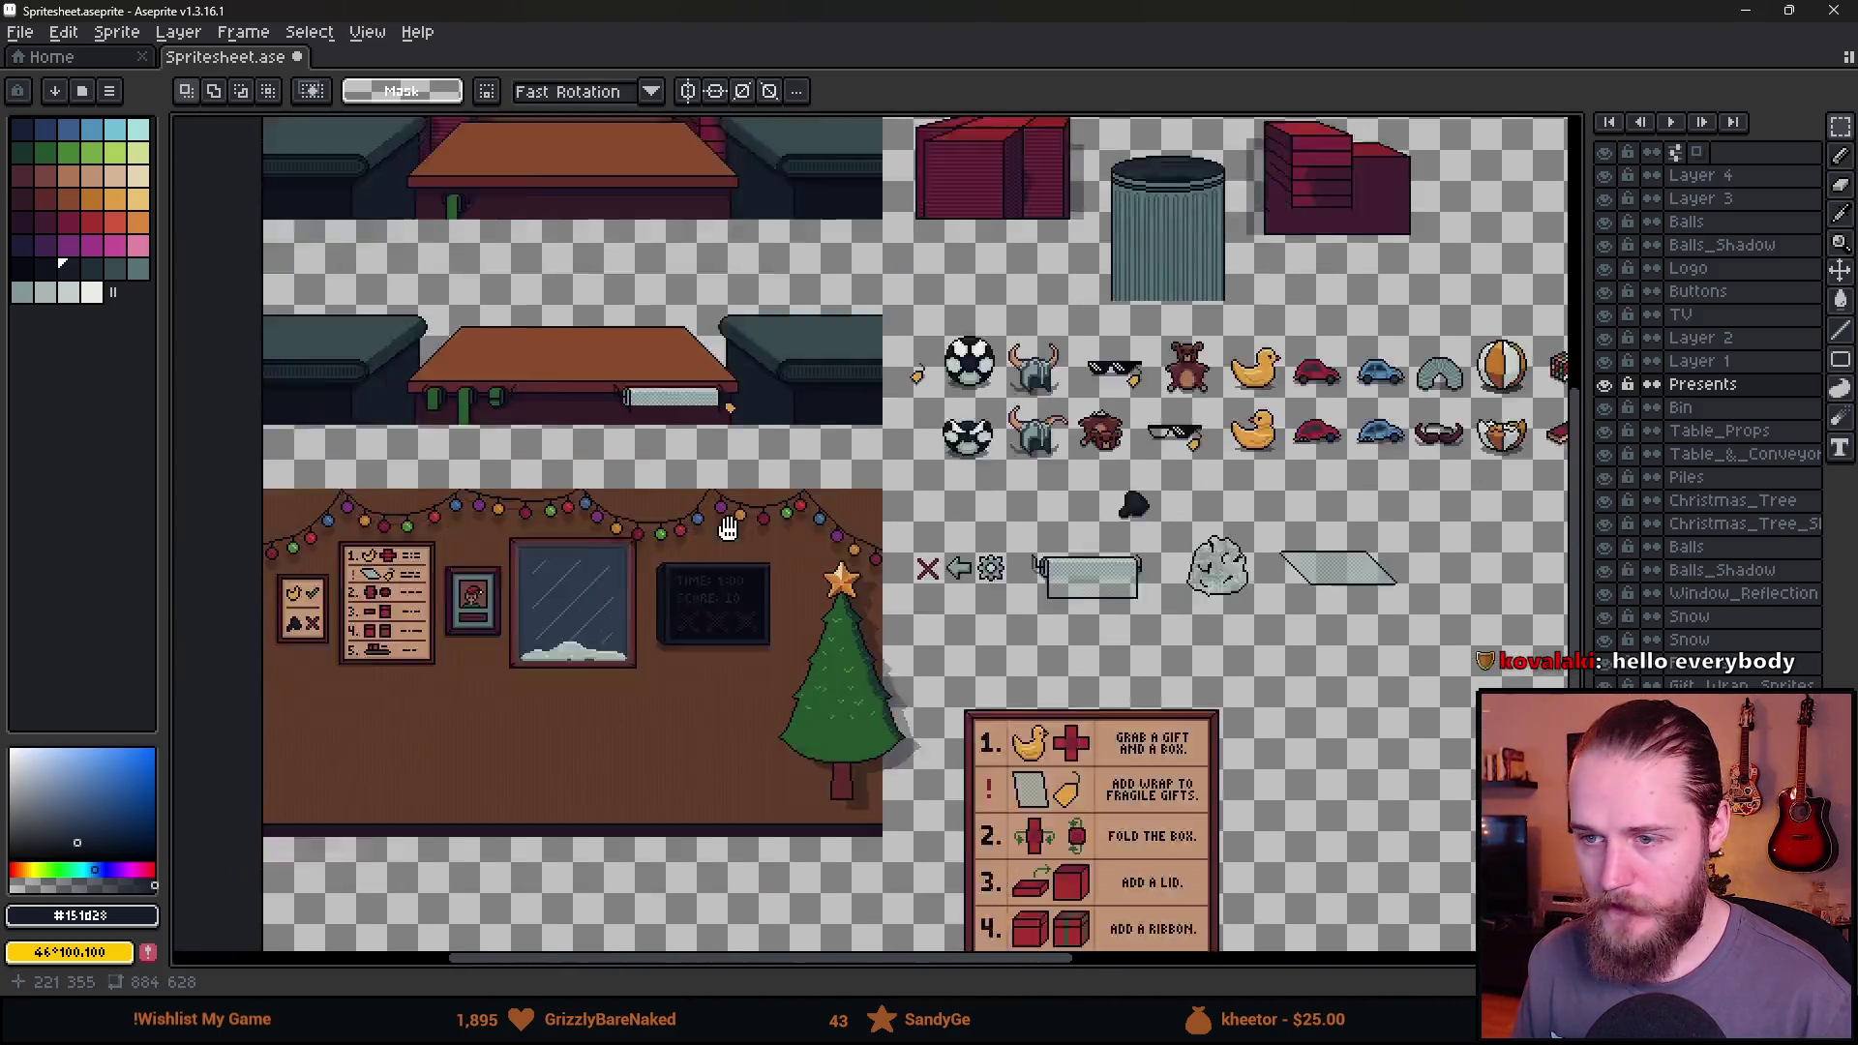
scroll(1072, 364, down, 2)
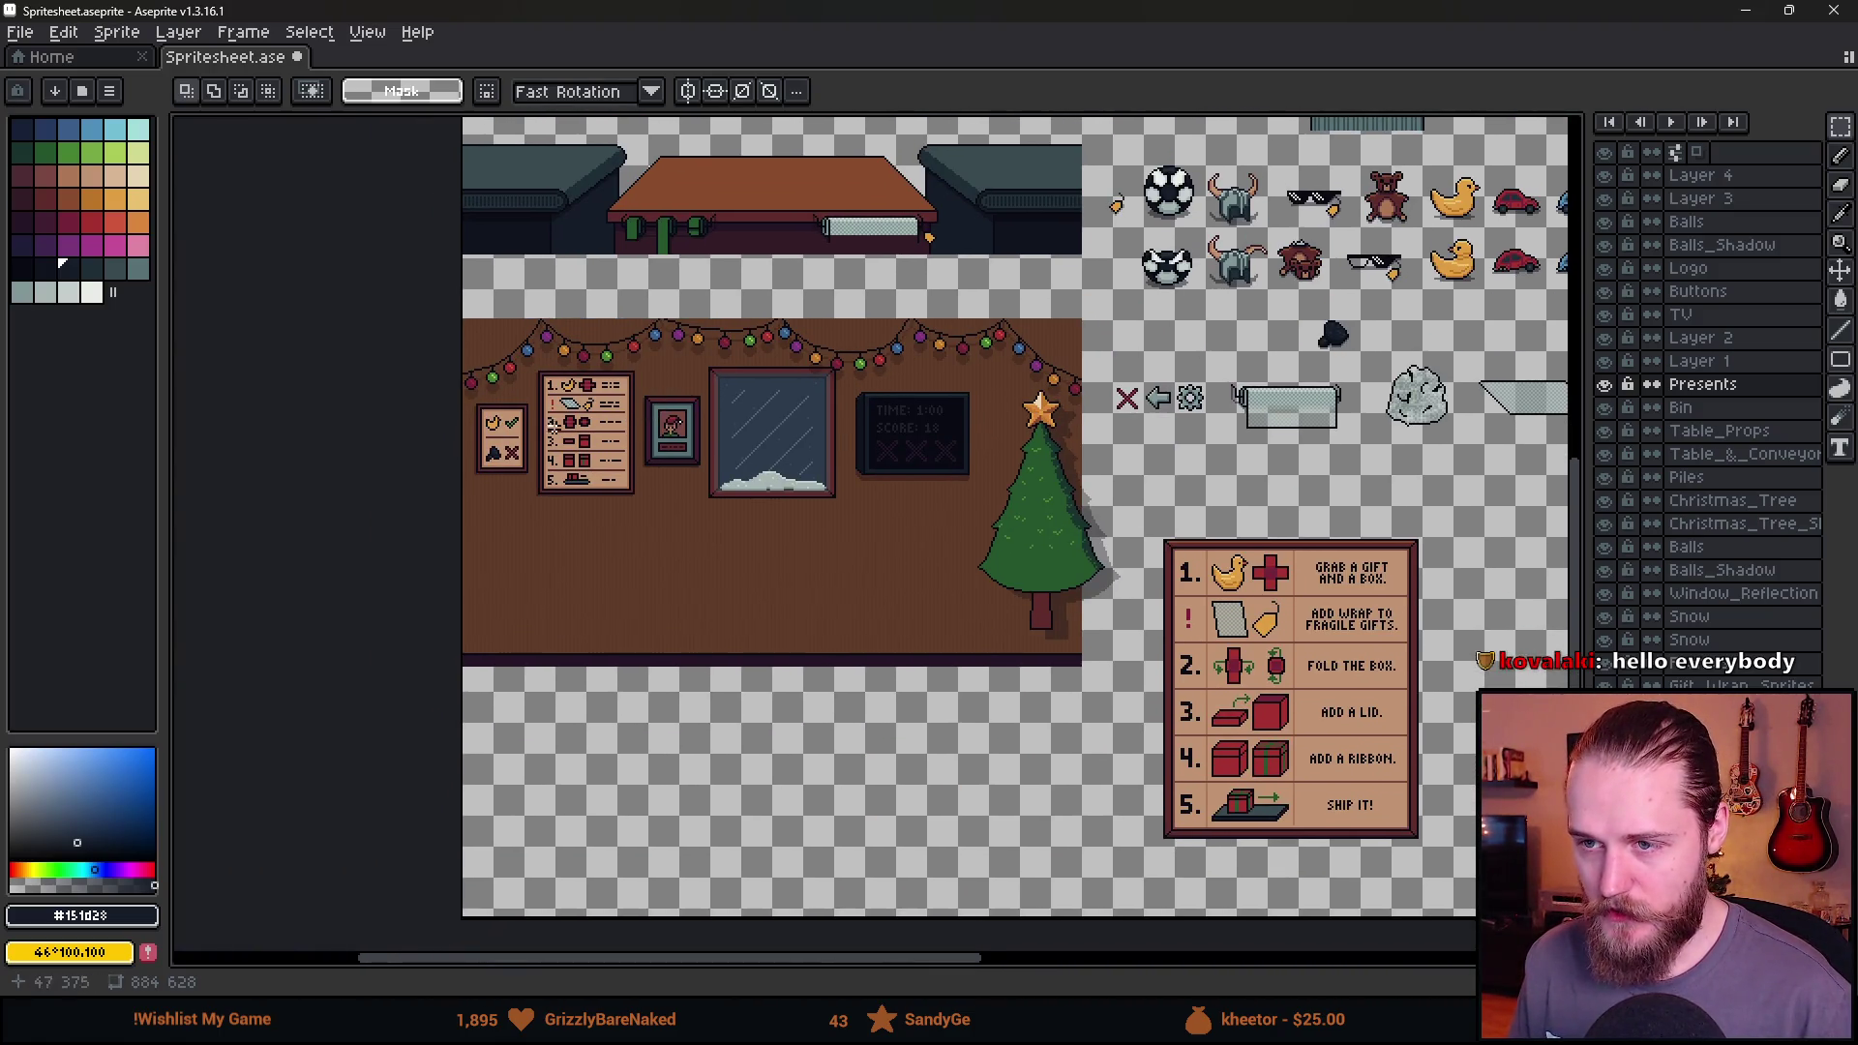
scroll(617, 444, up, 2)
scroll(616, 444, down, 3)
scroll(617, 444, up, 3)
mouse_move(1297, 11)
mouse_down()
mouse_move(1308, 571)
mouse_move(1262, 590)
mouse_move(1488, 501)
mouse_up()
click(1432, 339)
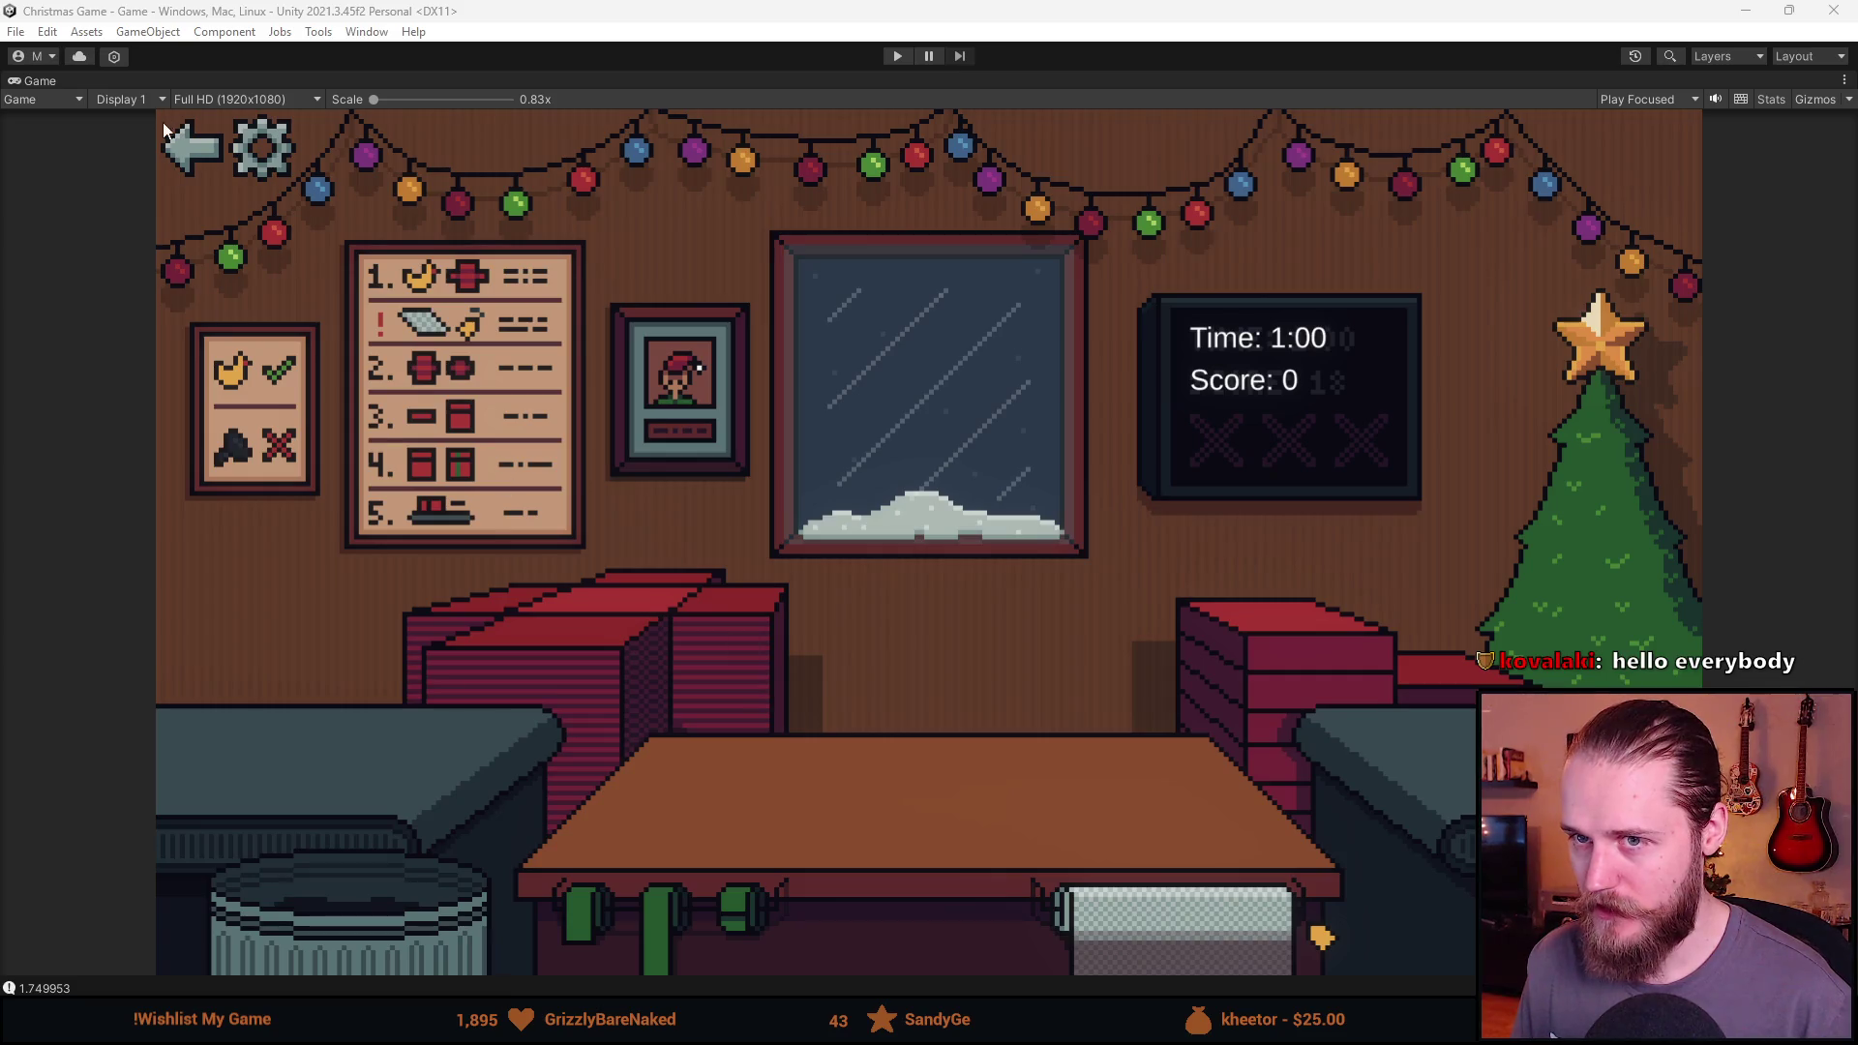
Enter Play mode, unroll wrapping paper and throw the duck, ball and red item into the trash.
click(892, 60)
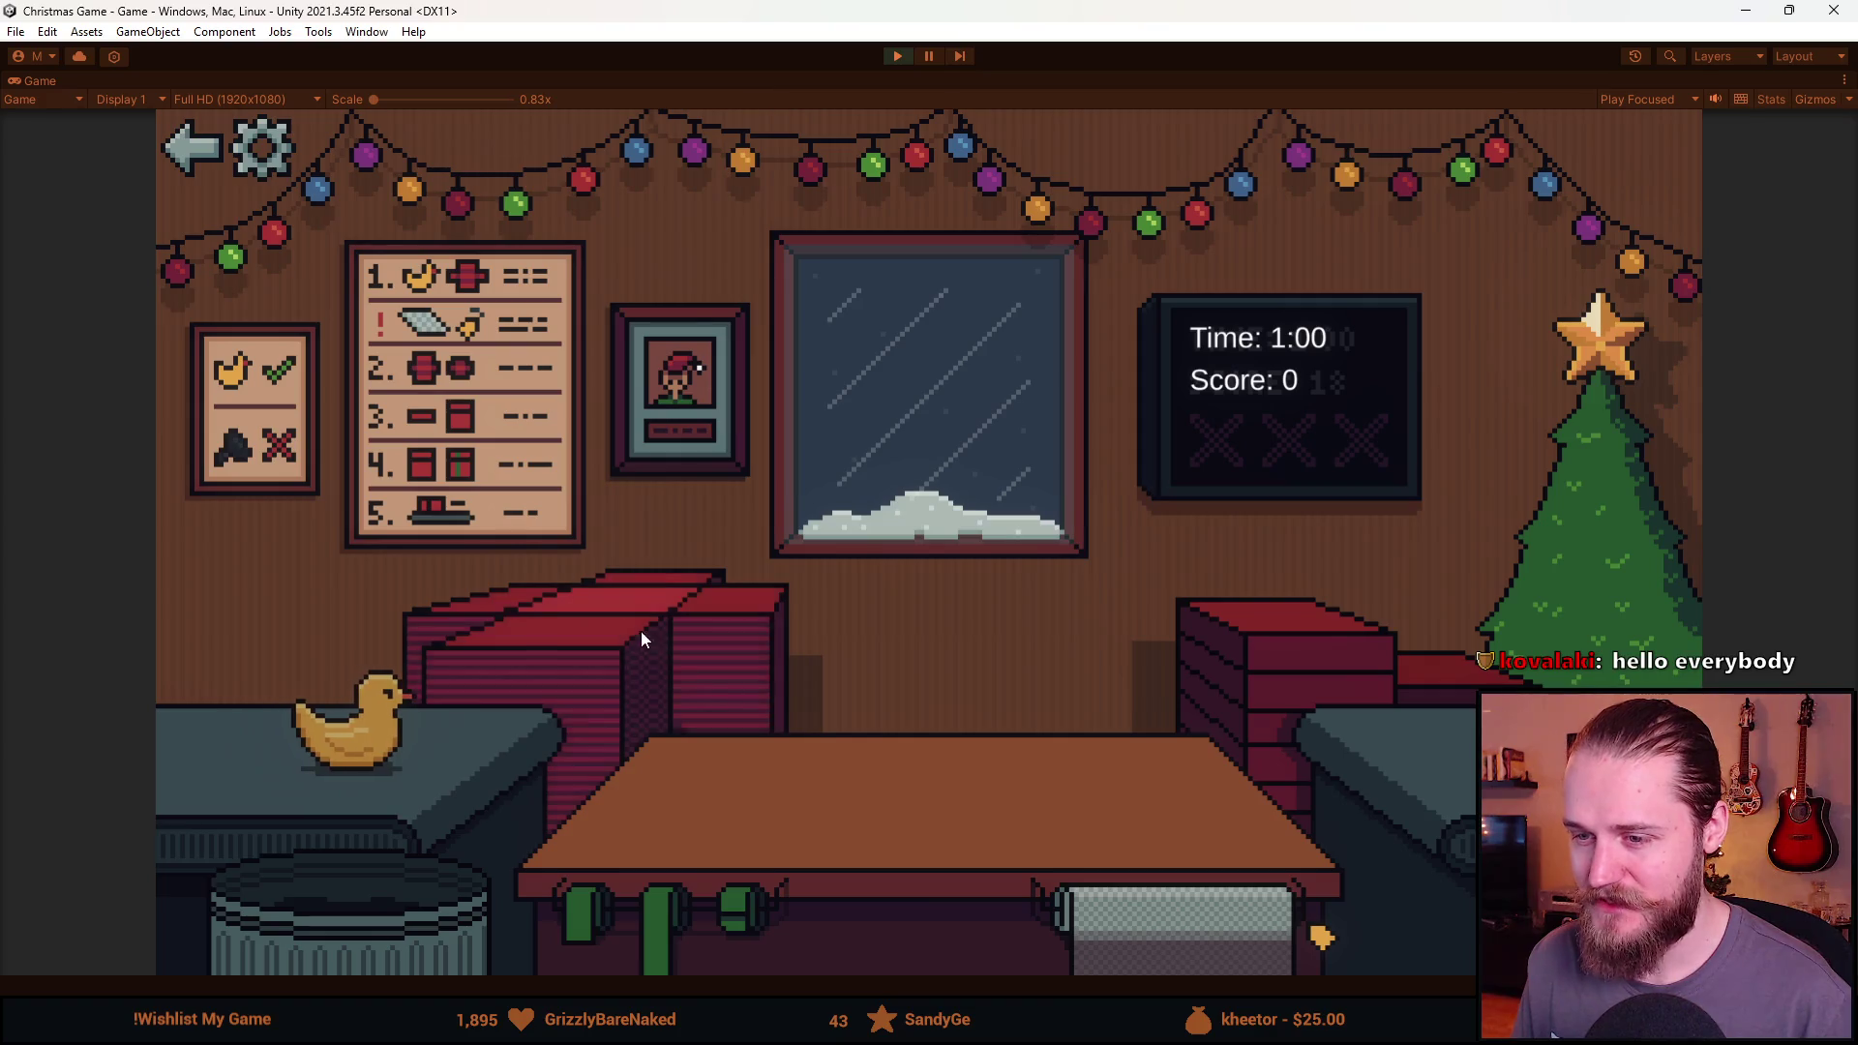
click(594, 621)
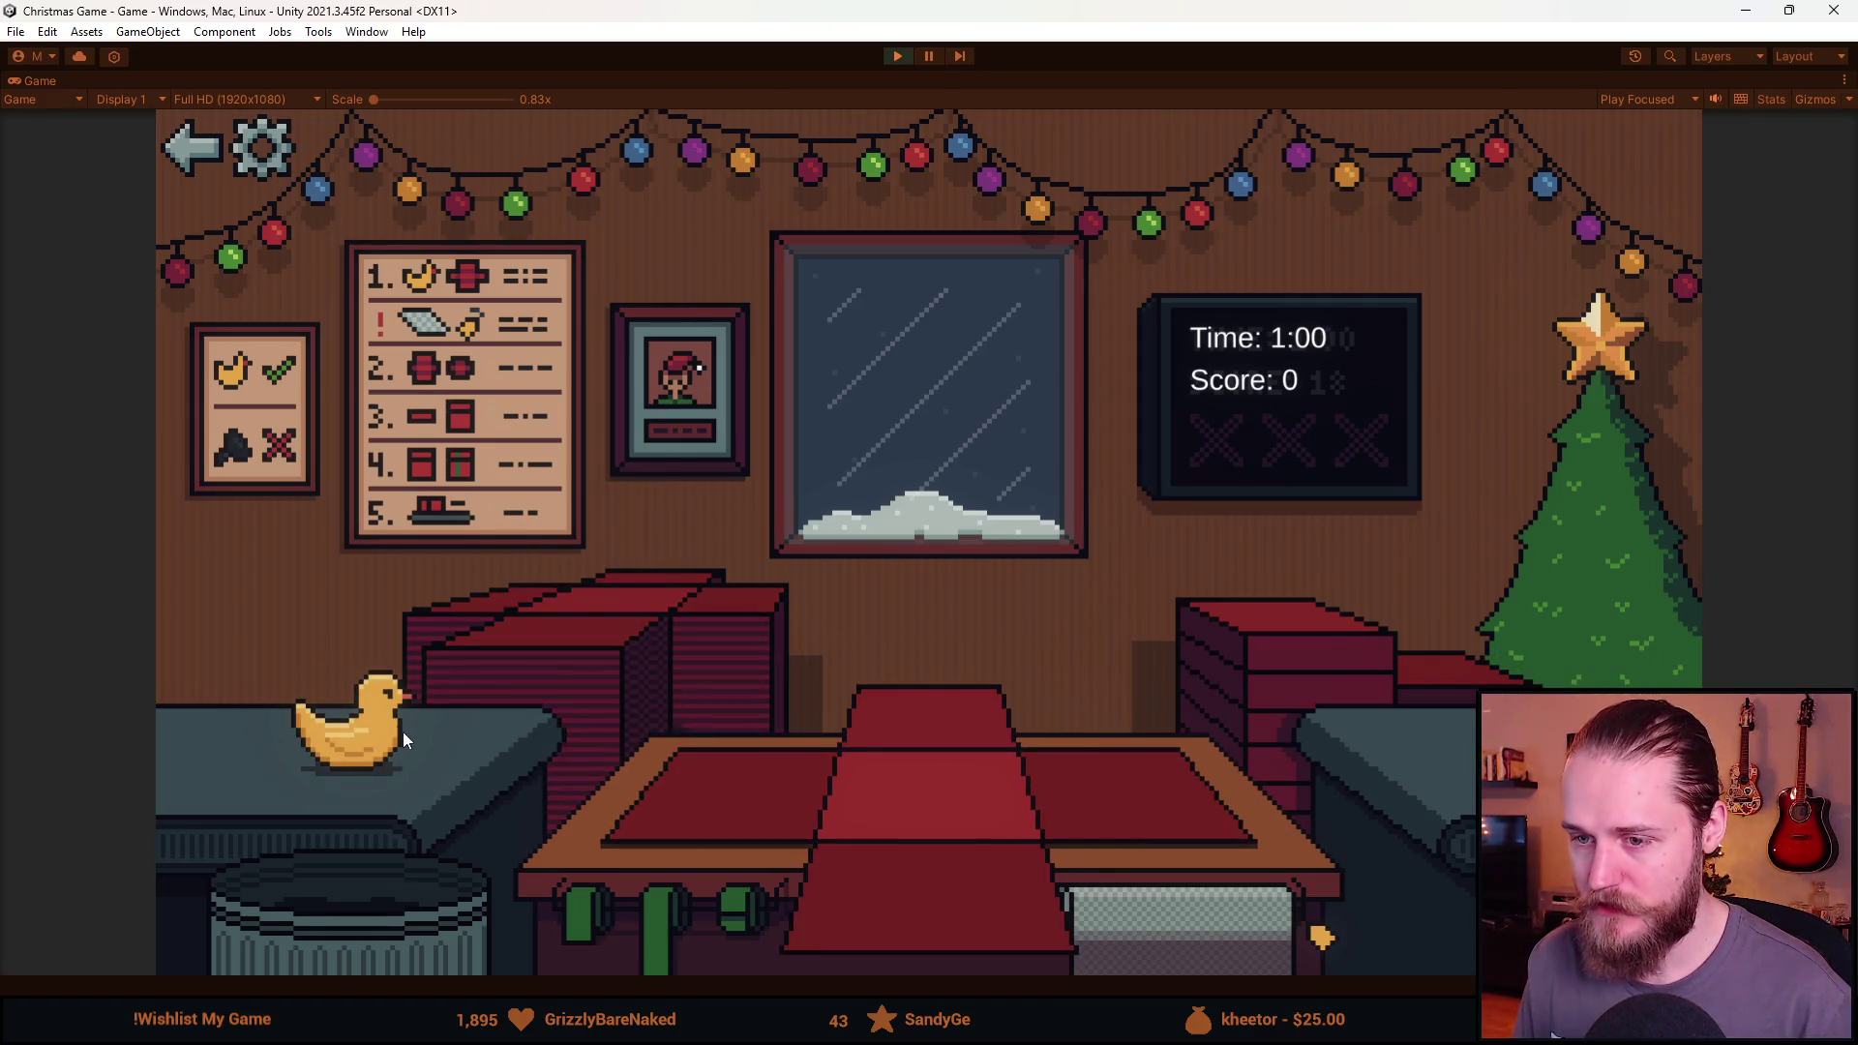
click(368, 905)
click(374, 901)
click(373, 901)
click(363, 902)
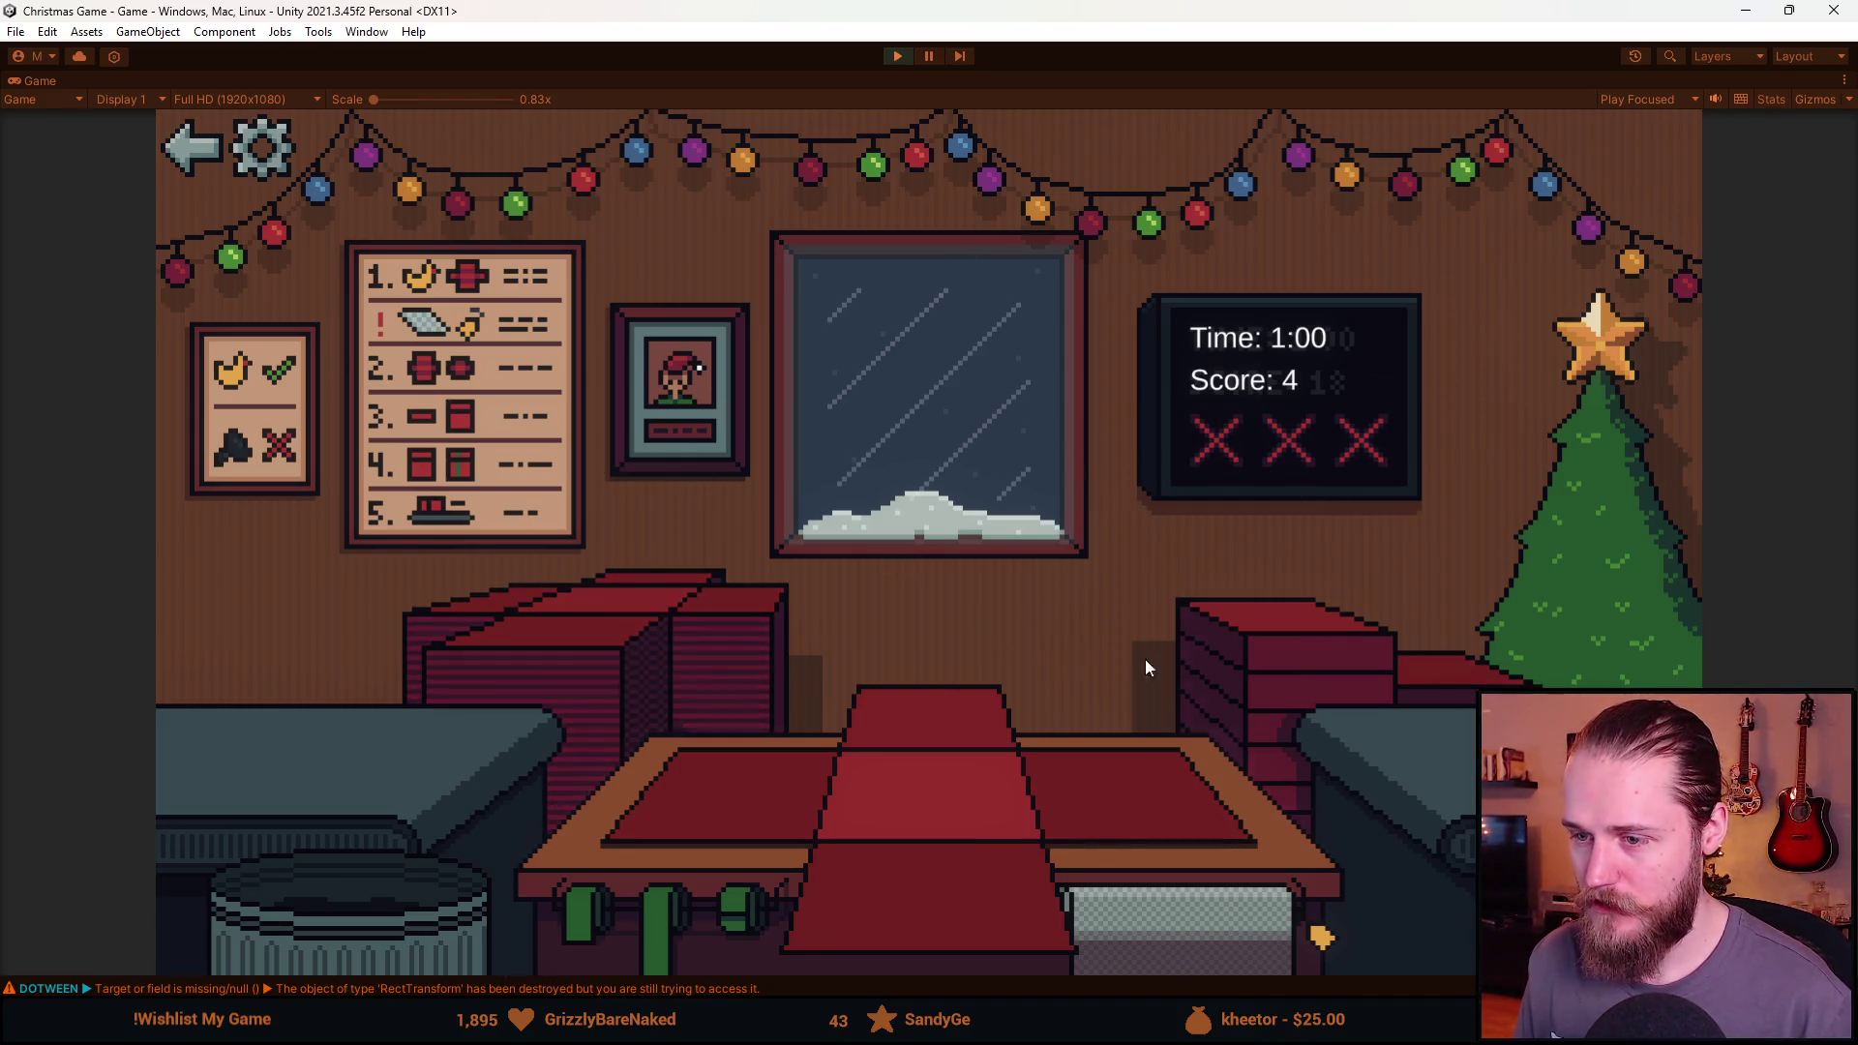
Go back to the main menu, start a new game with PLAY, then exit Play mode.
click(196, 153)
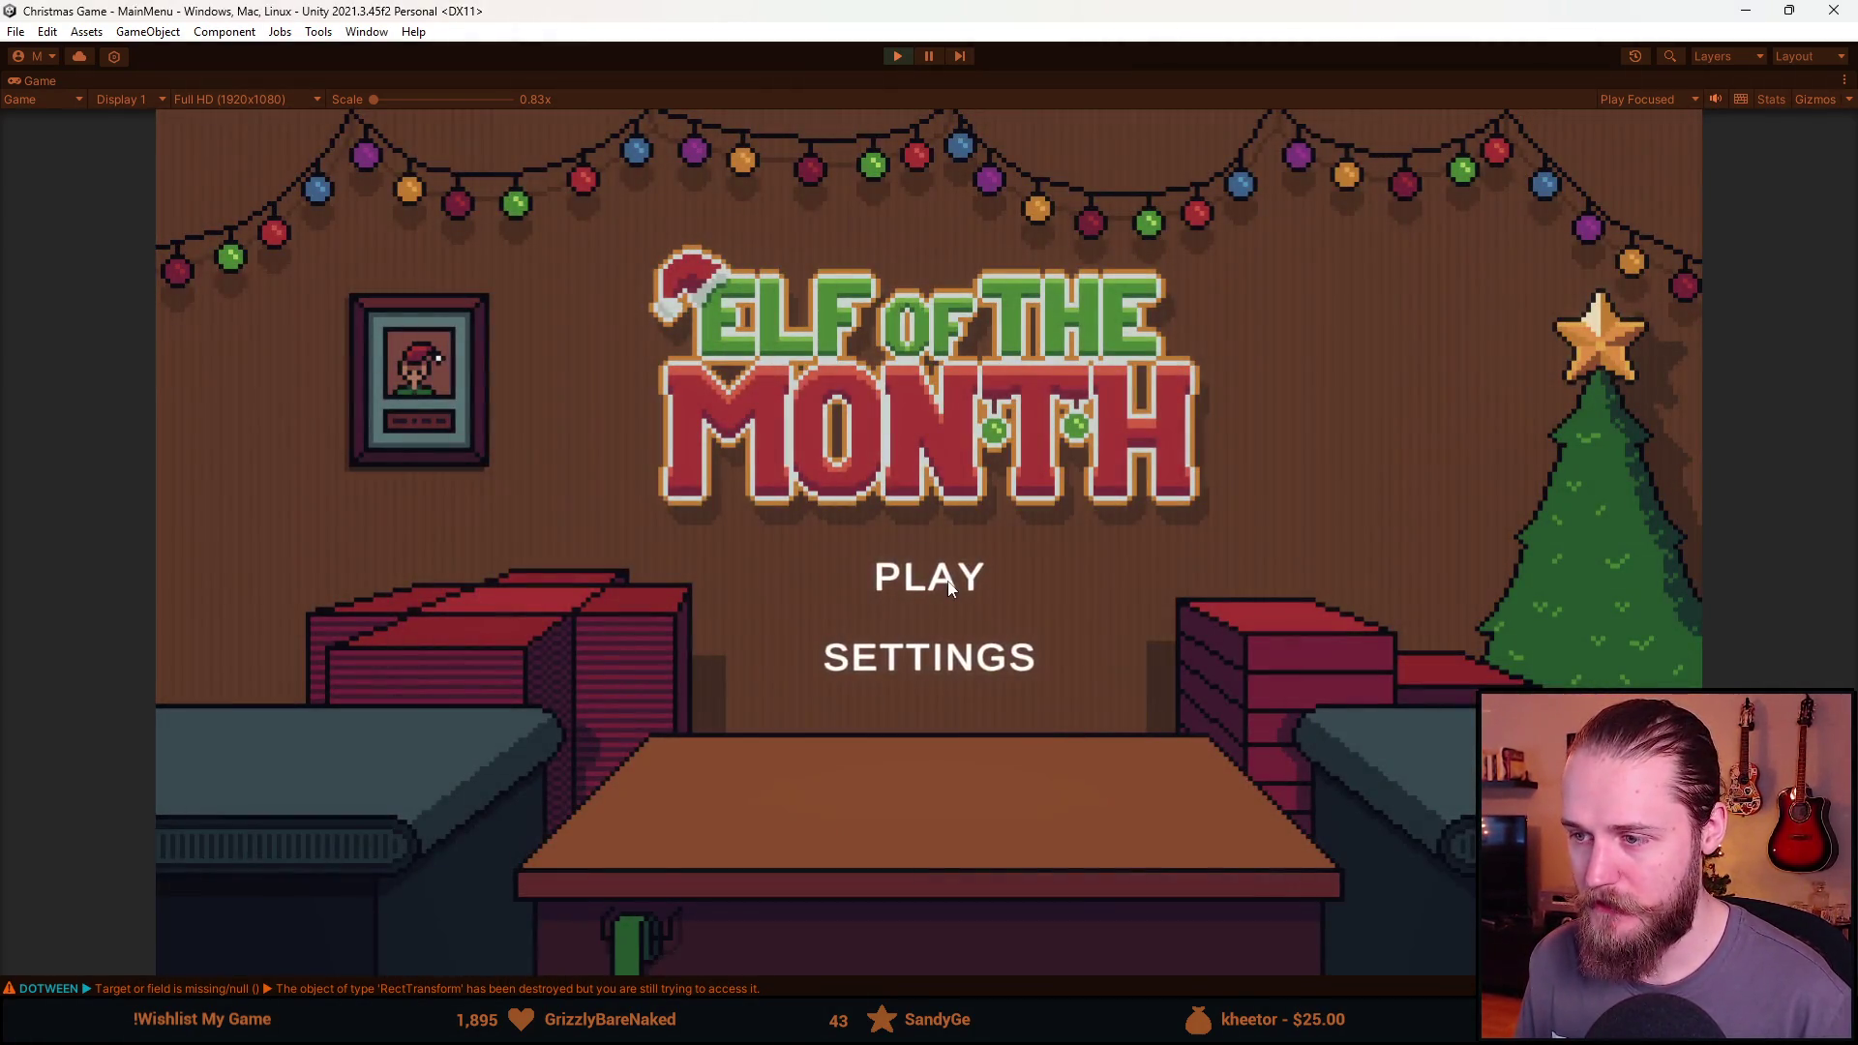
click(944, 588)
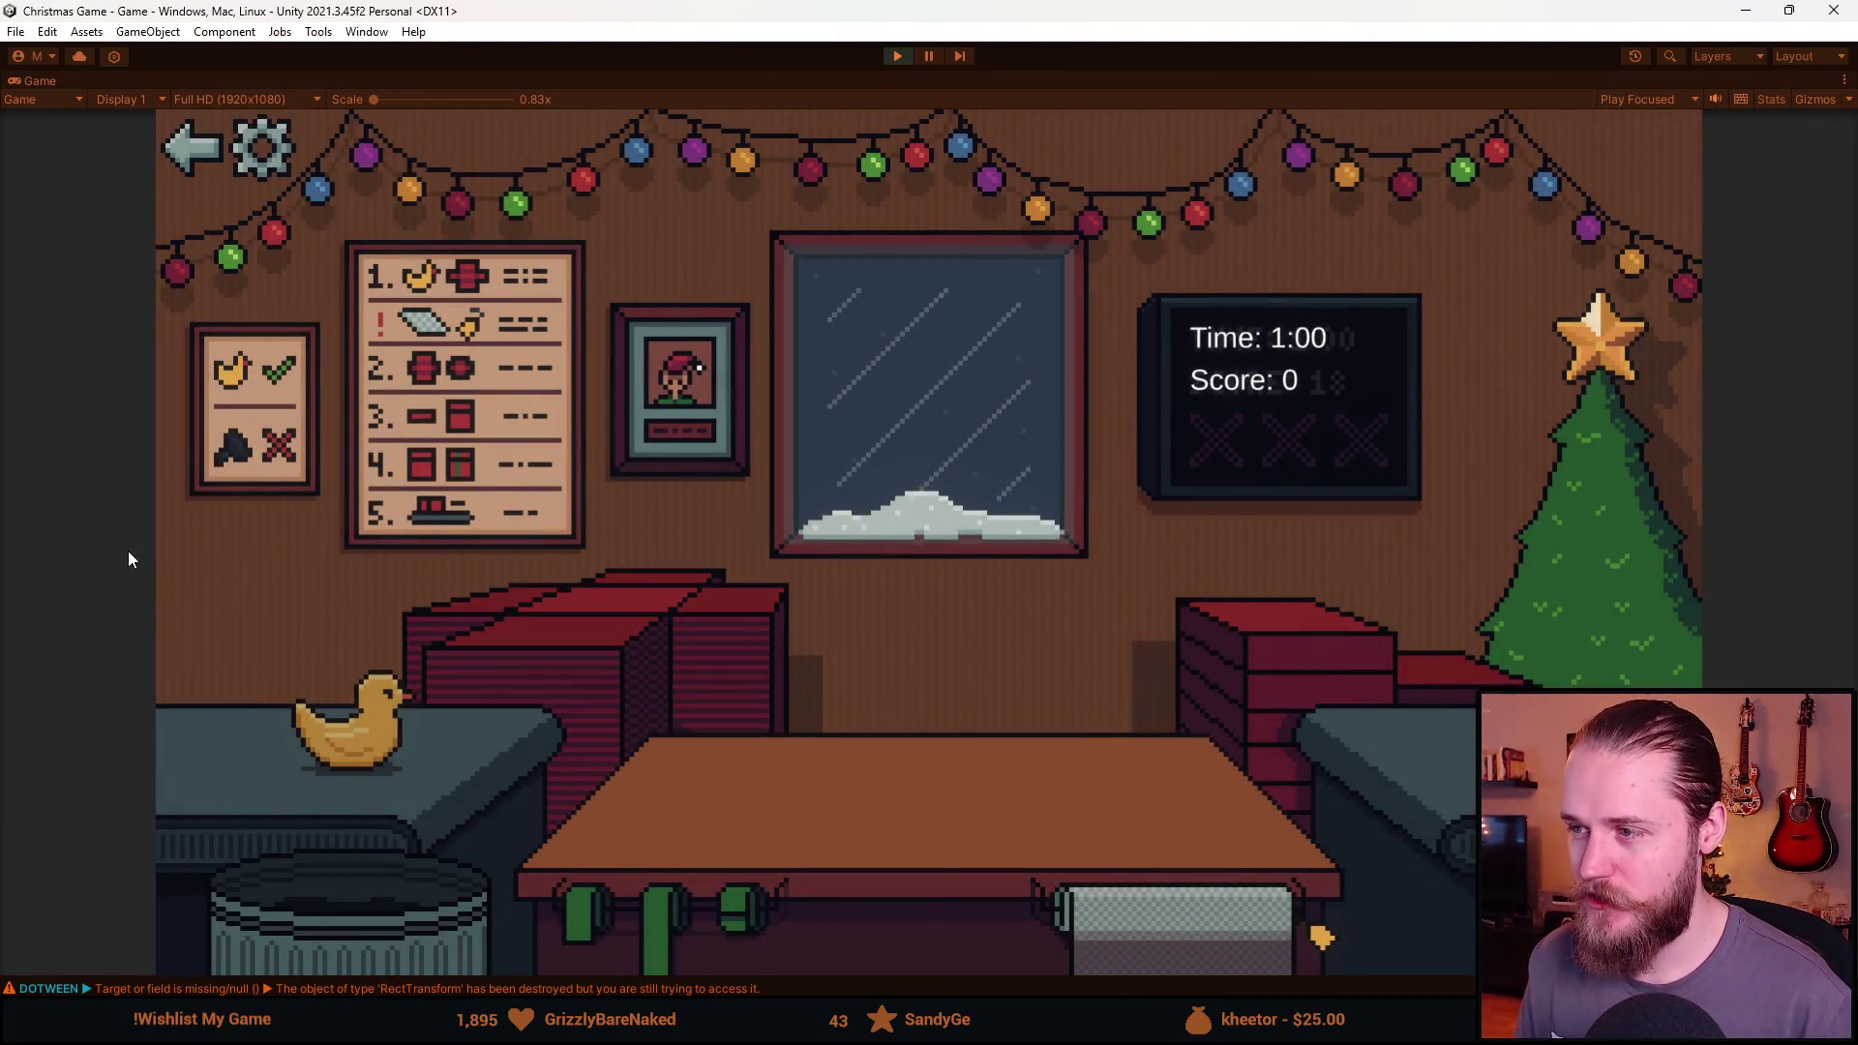
click(889, 55)
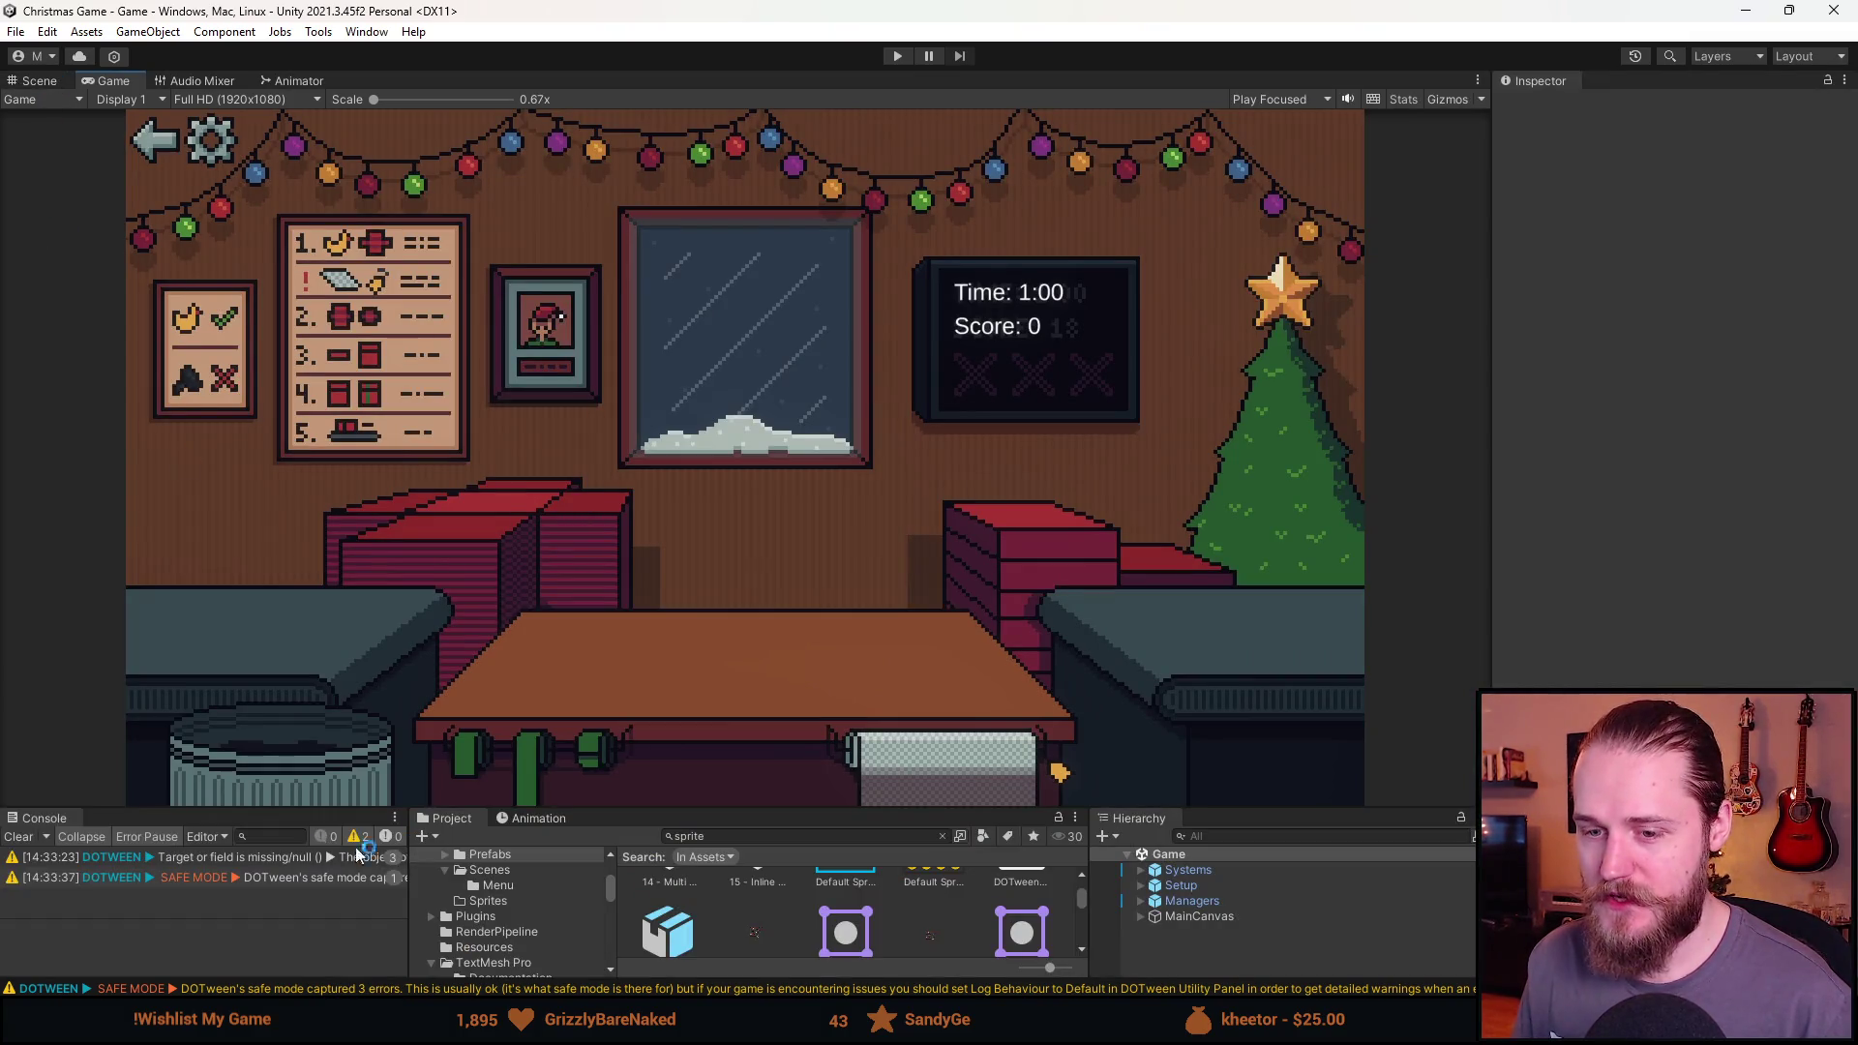
Clear the console warnings, make the bottom panels taller and browse the Systems and Setup groups.
click(19, 837)
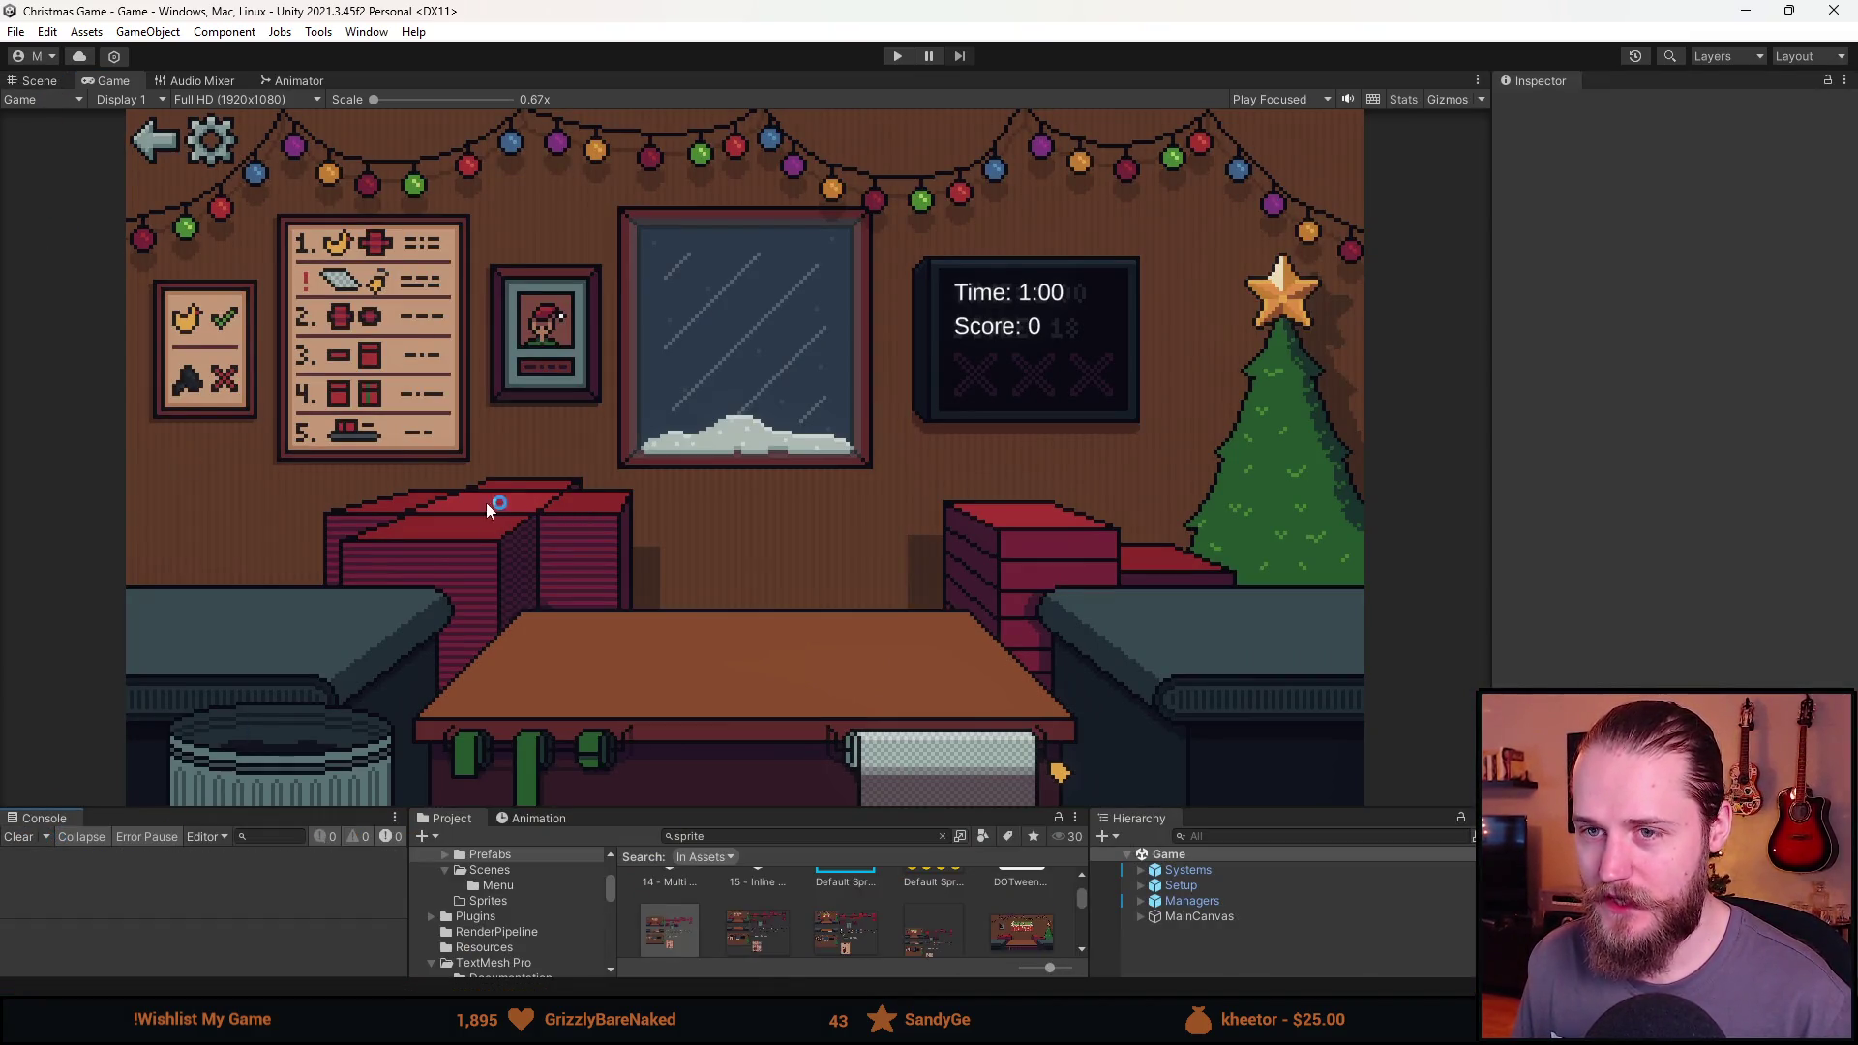
drag(786, 807, 783, 686)
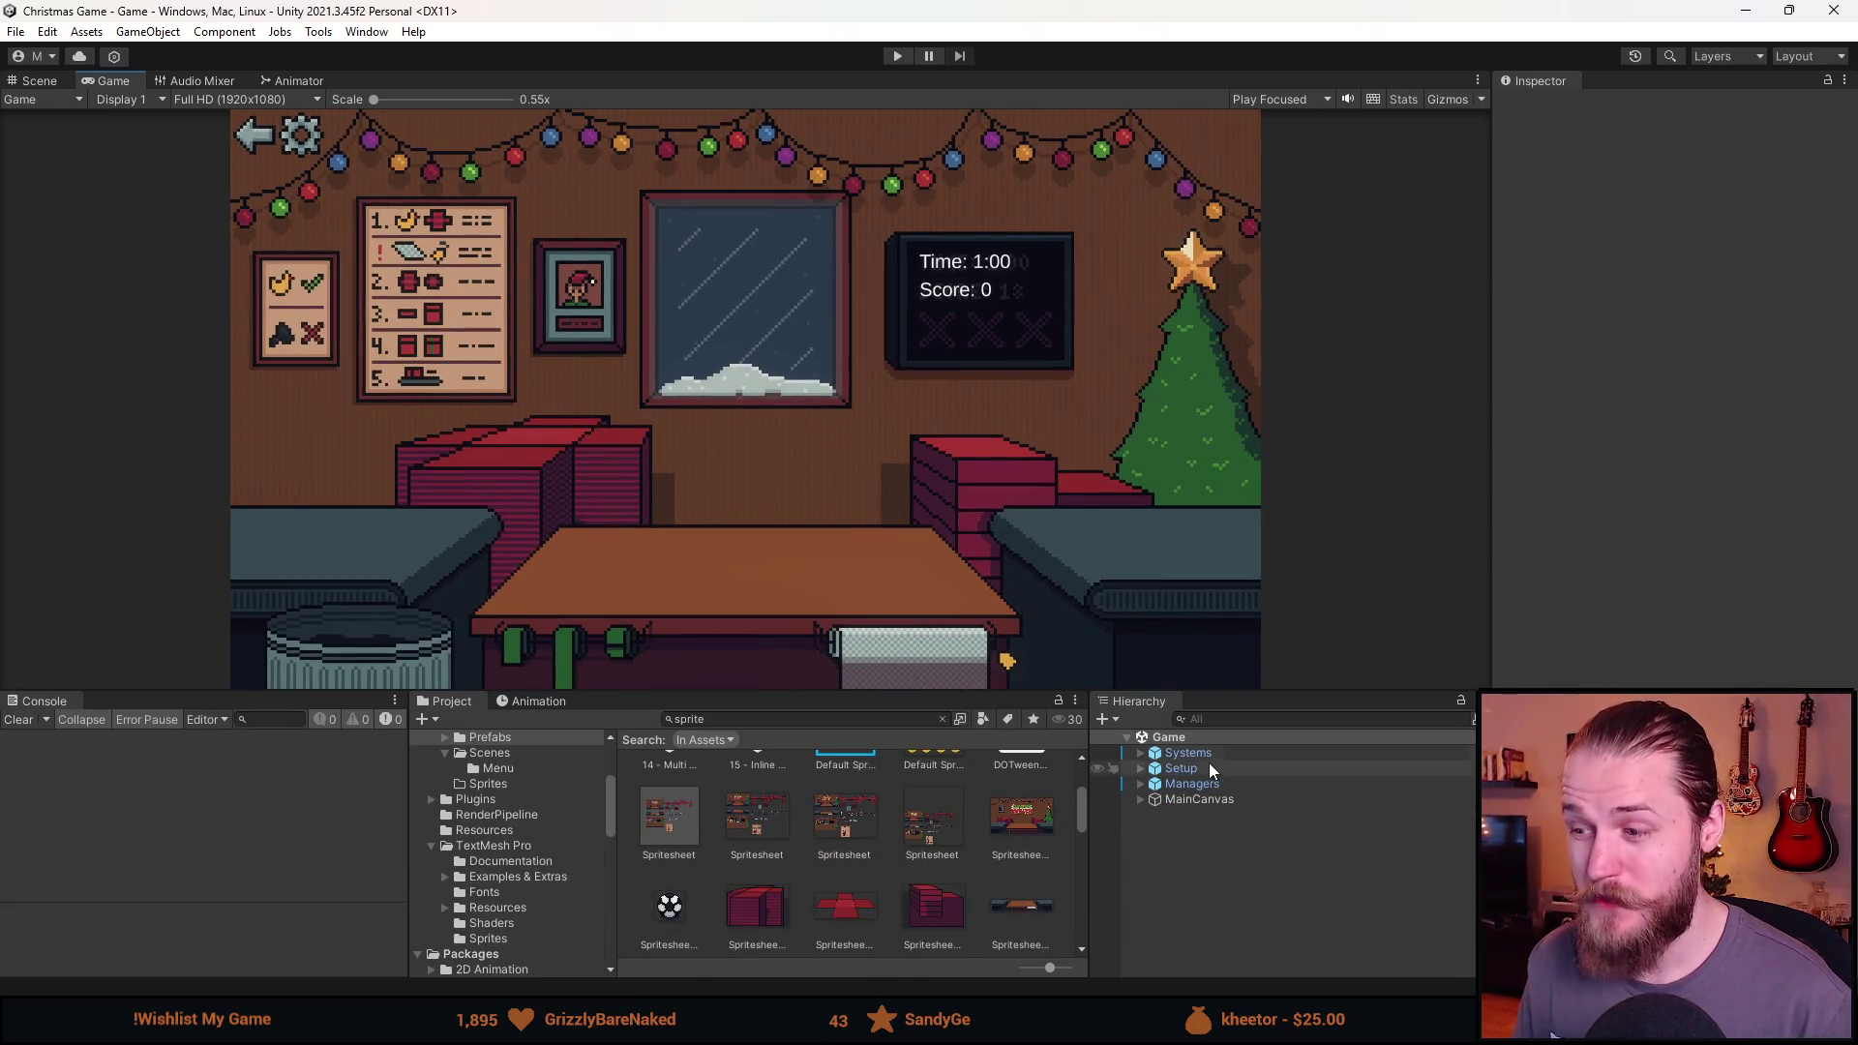
click(1199, 768)
click(1139, 754)
click(1139, 754)
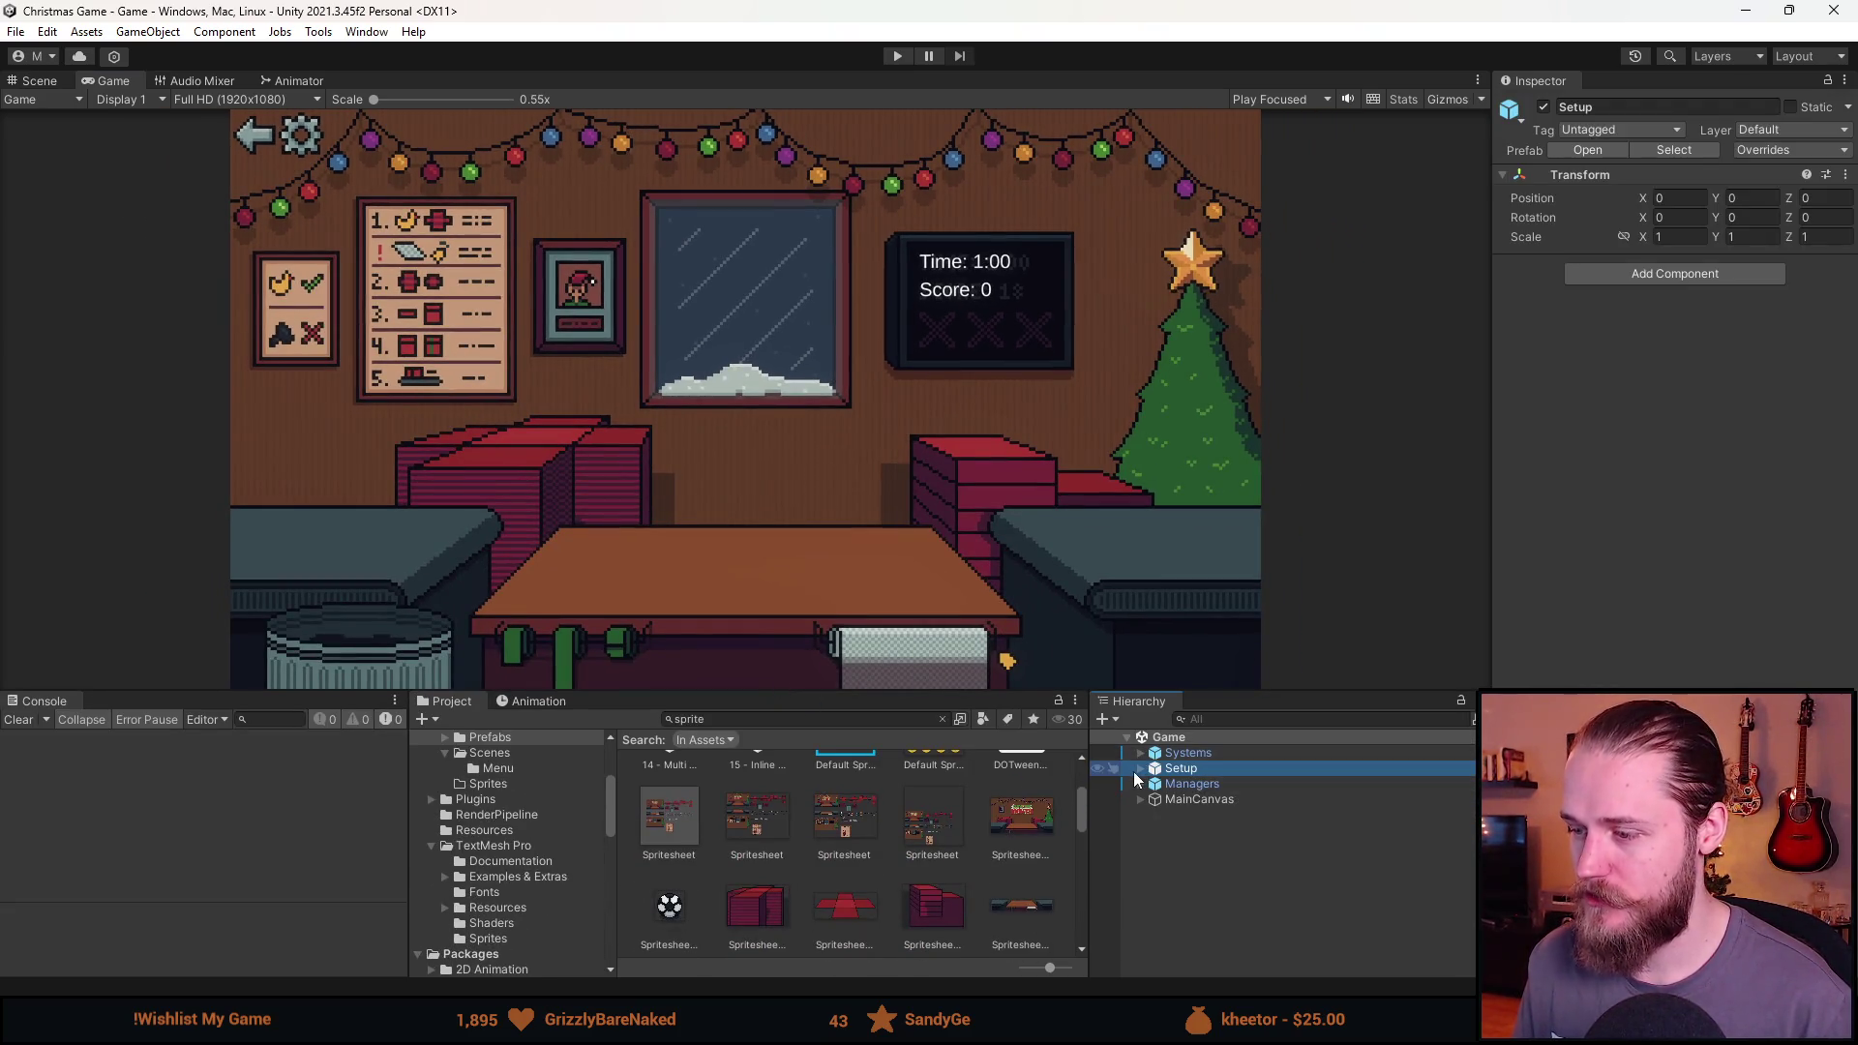
click(1139, 768)
click(1138, 768)
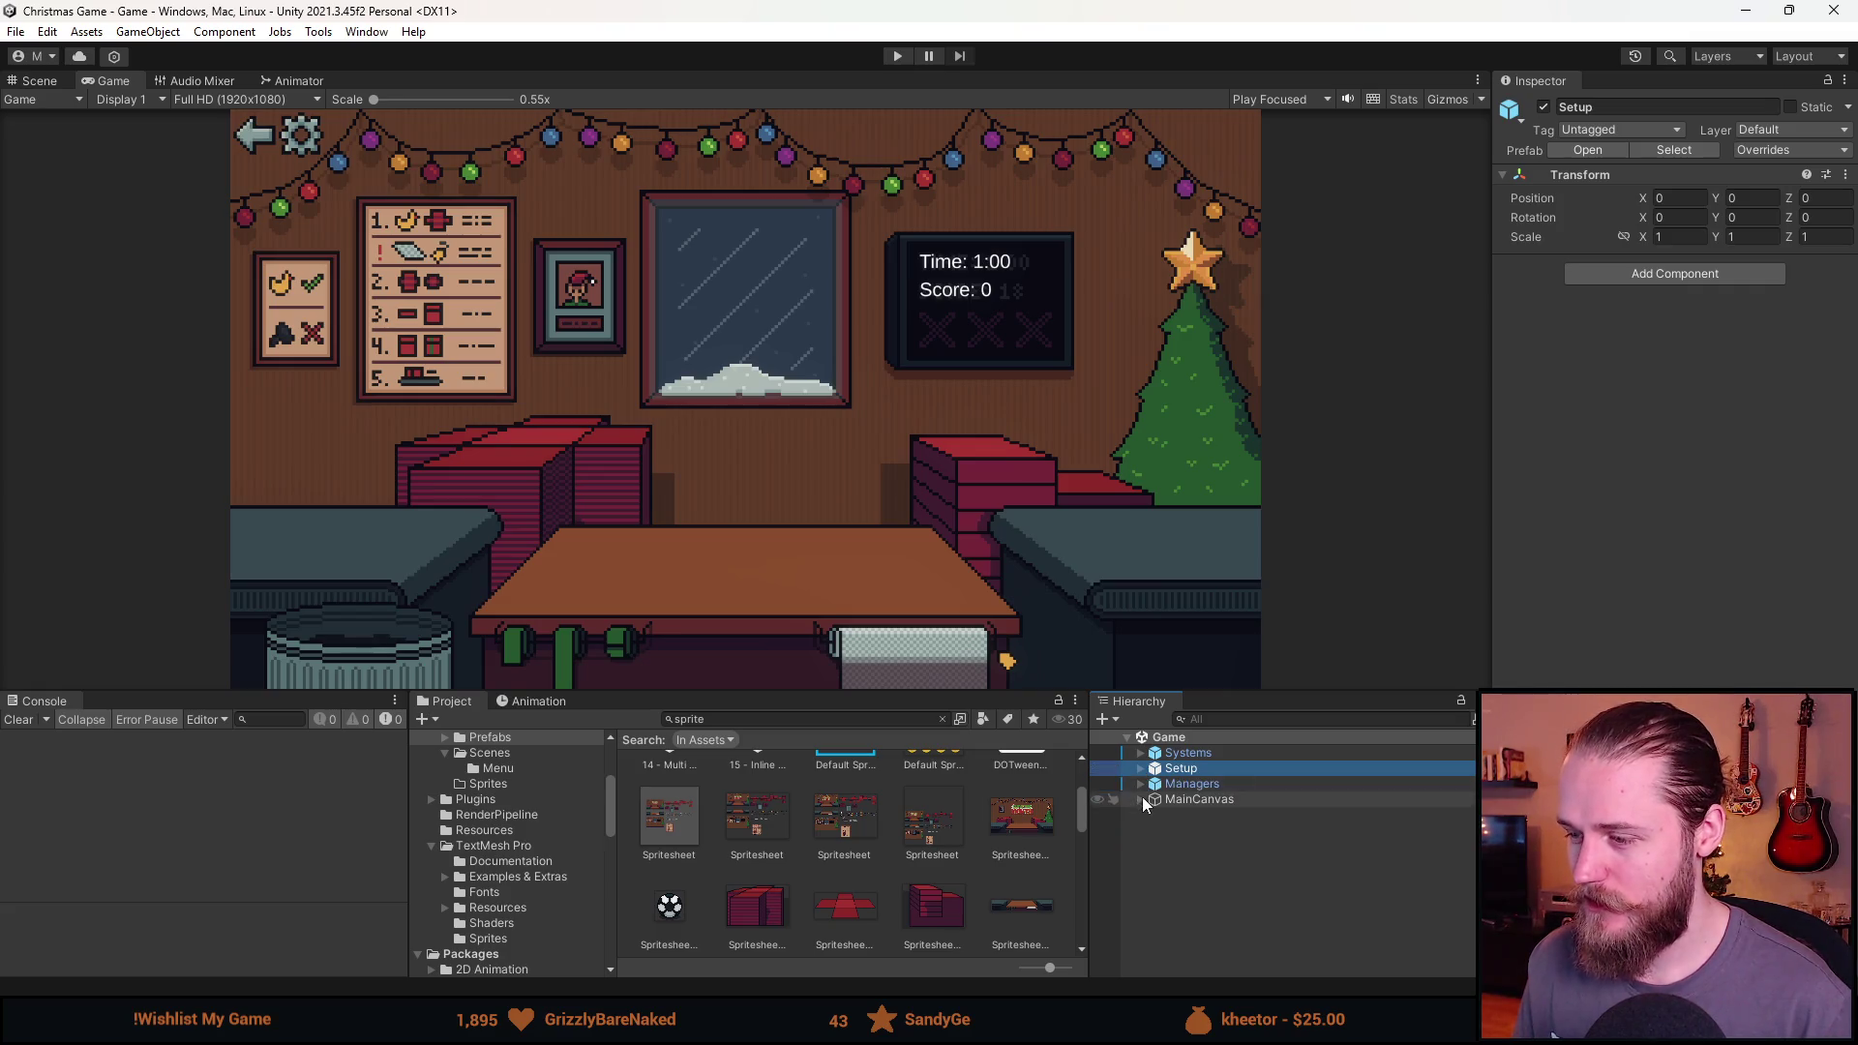
Under Managers, select GameManager and review its Presents list in the Inspector.
click(1140, 783)
click(1196, 814)
click(1196, 800)
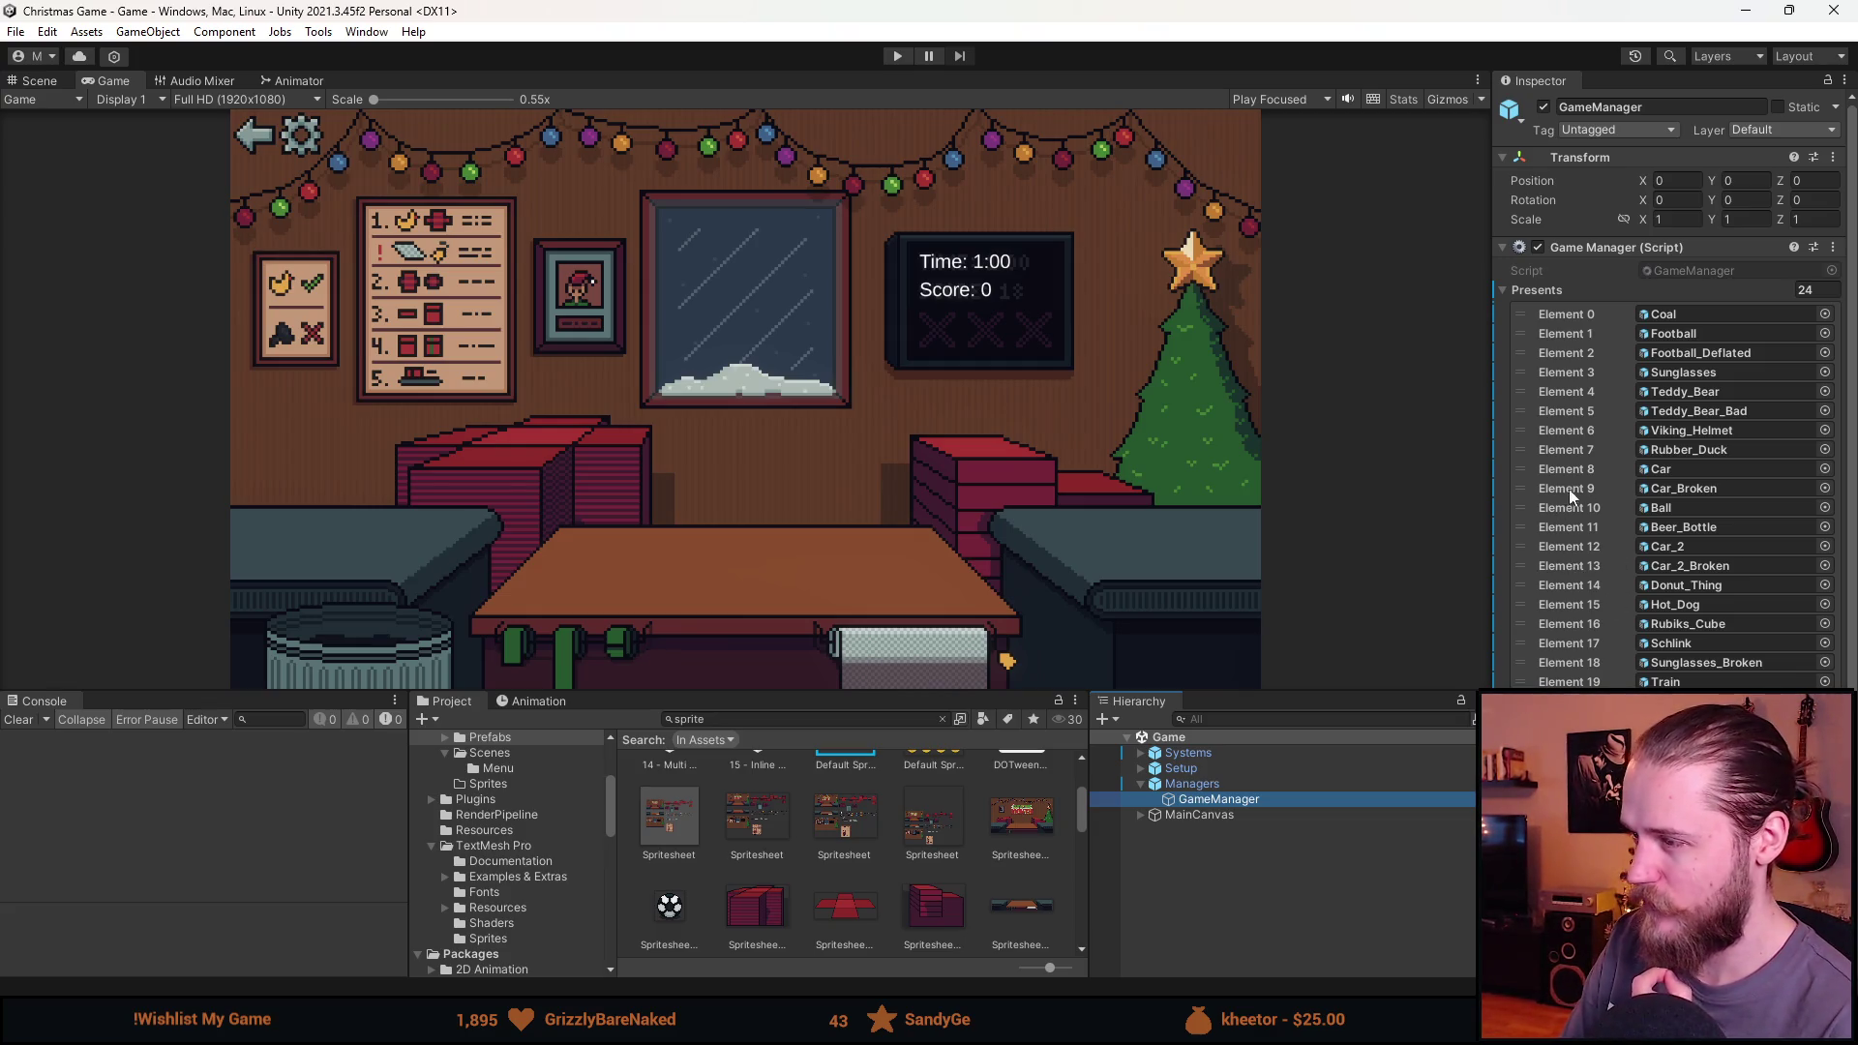
click(1547, 286)
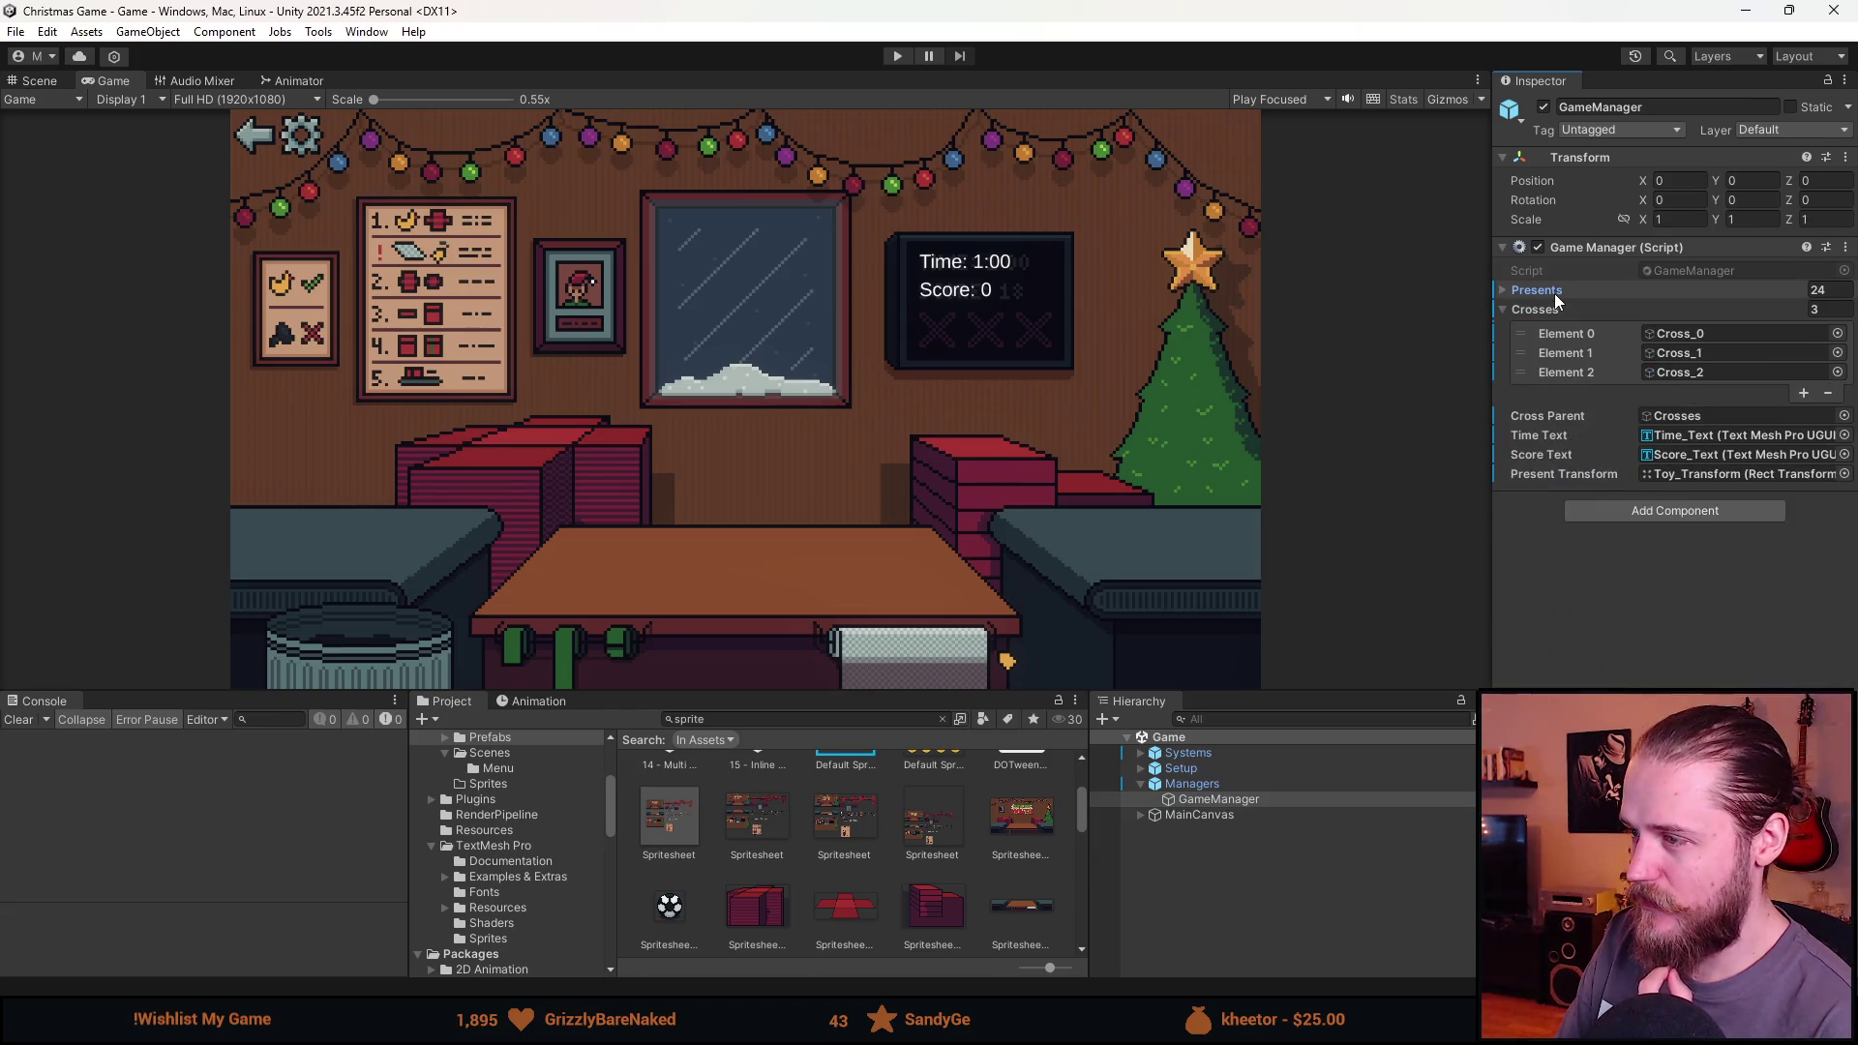
click(1546, 290)
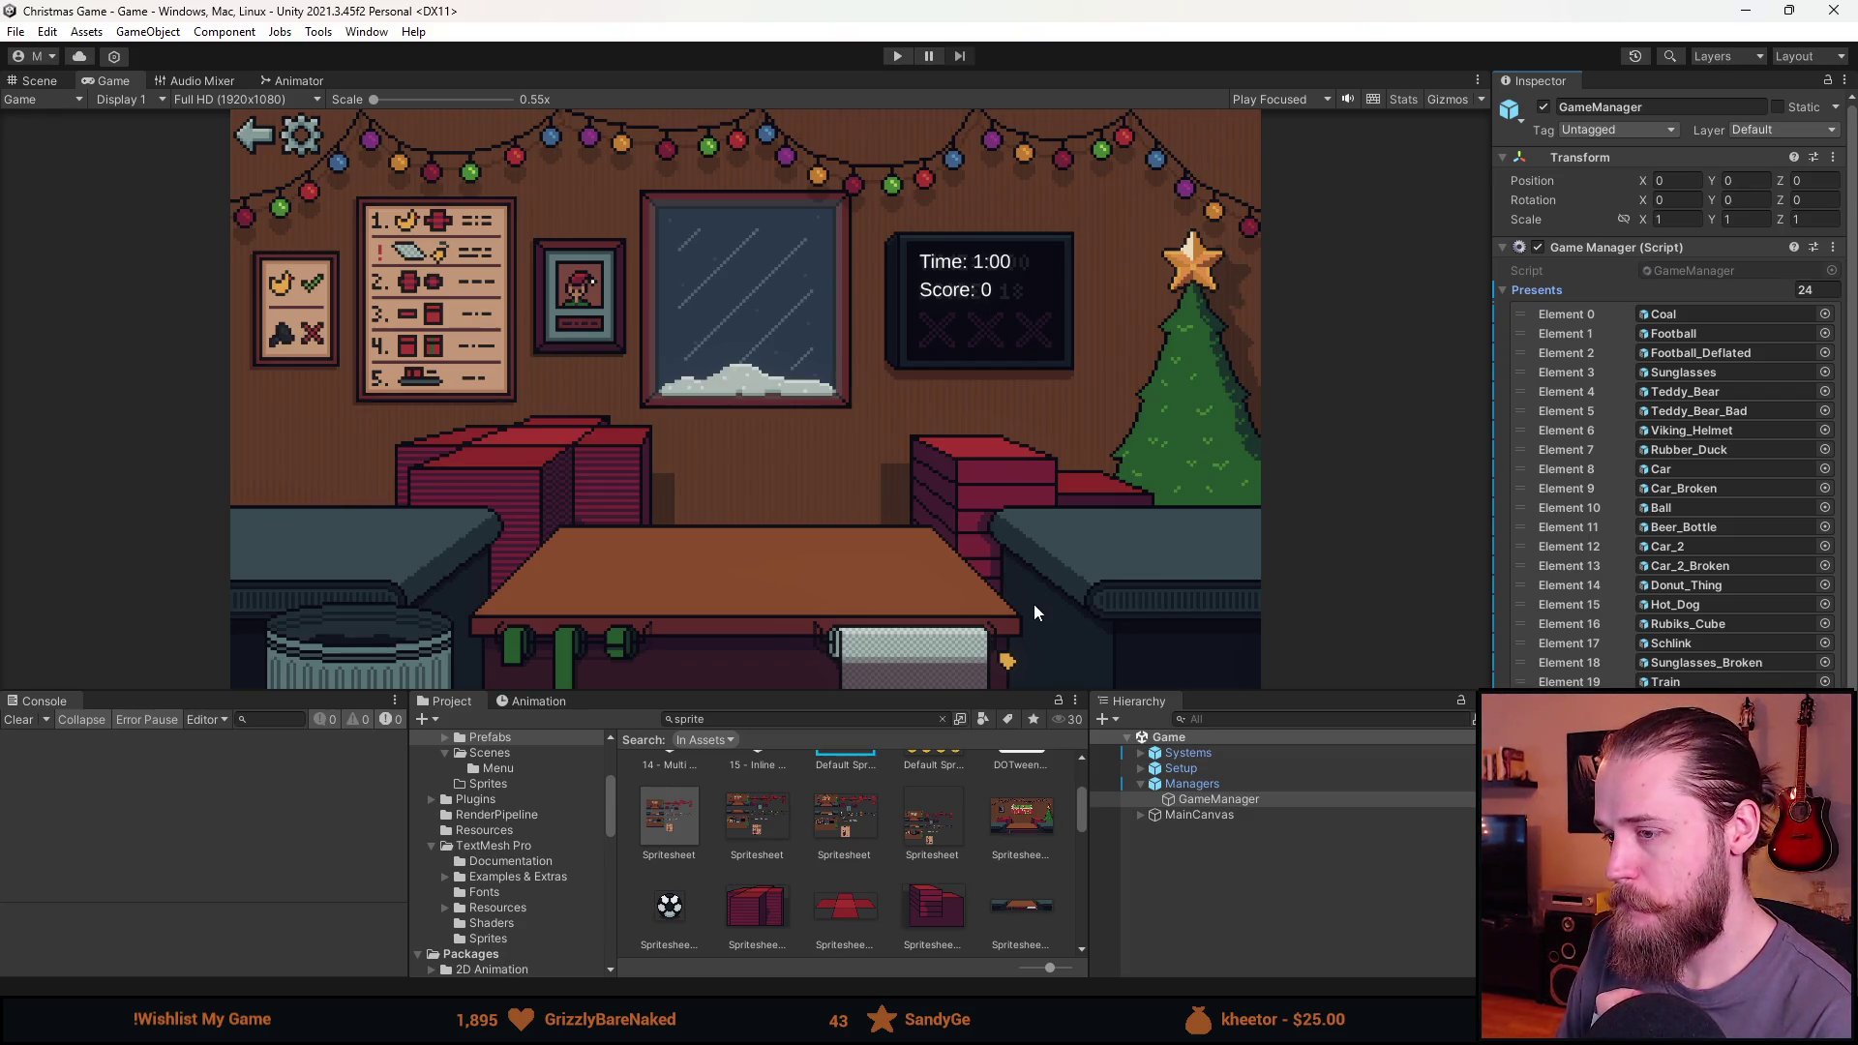
key(alt+Tab)
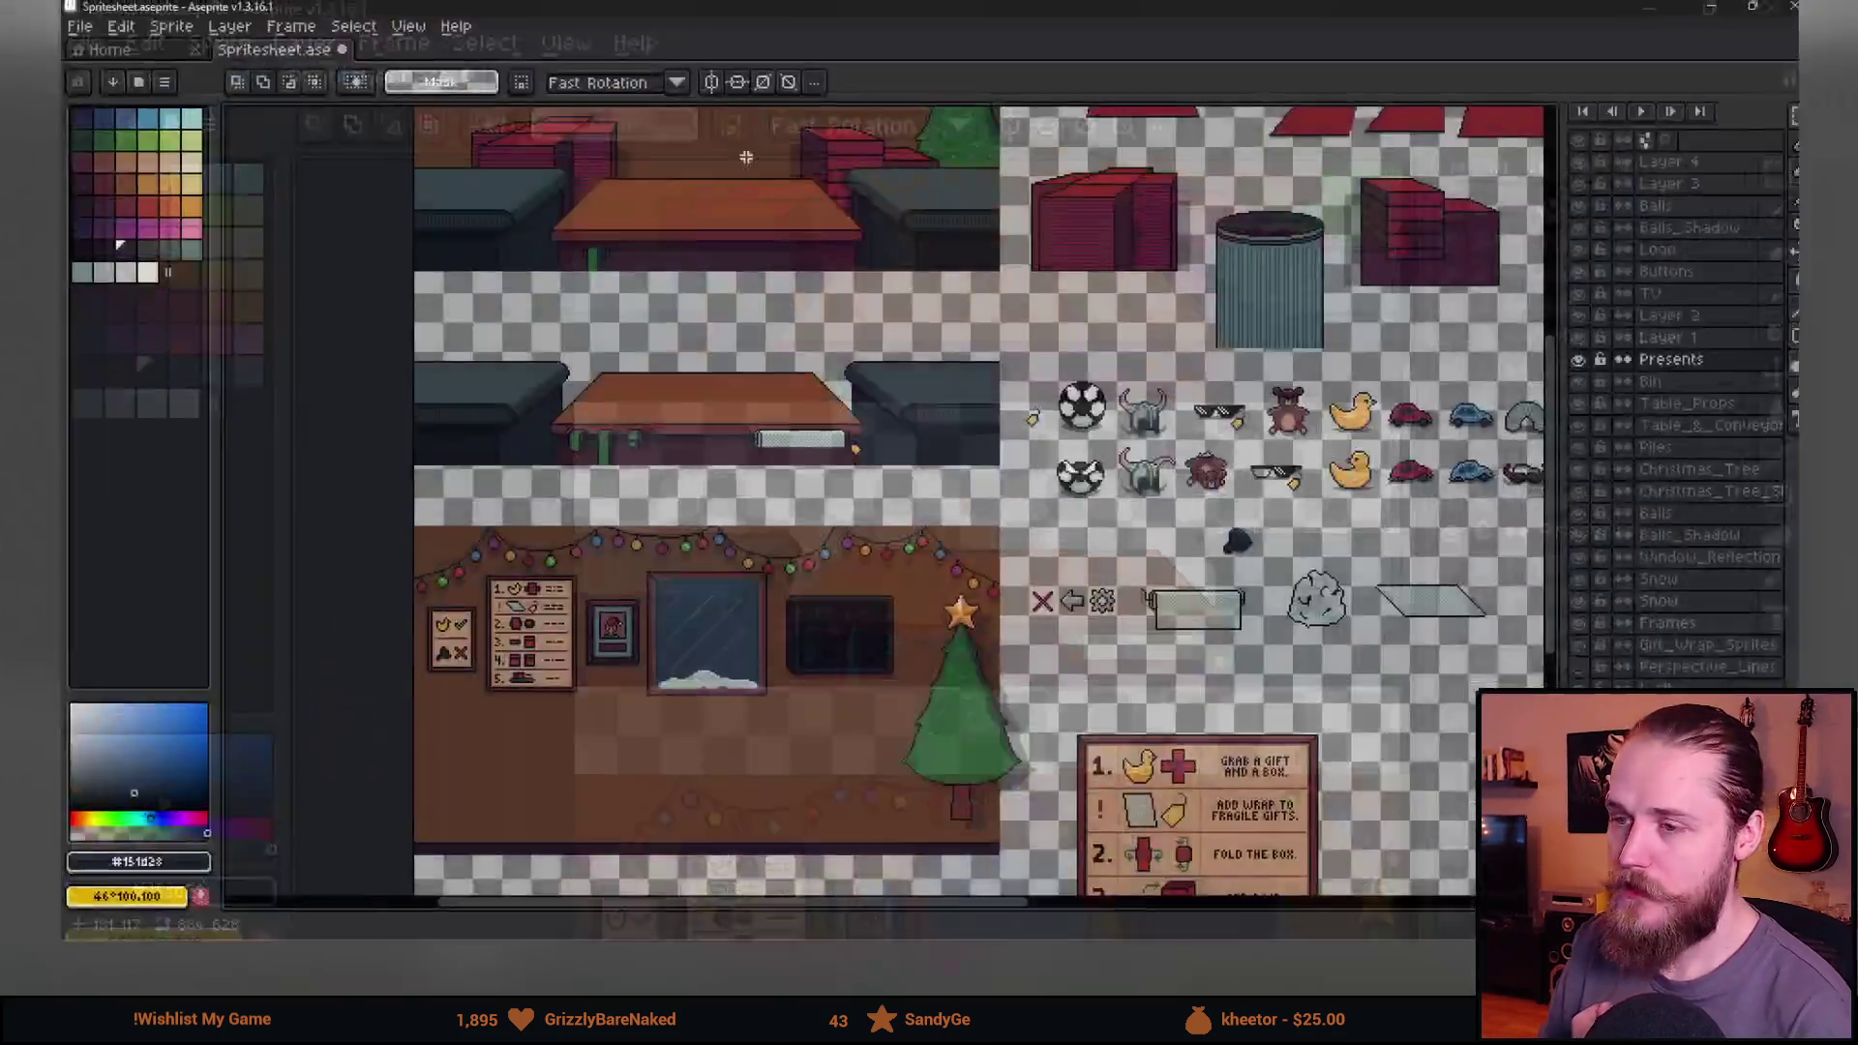
Marquee-select the lower table's front on the Table_Props layer, checking the layer's contents.
scroll(533, 659, up, 3)
drag(340, 531, 780, 829)
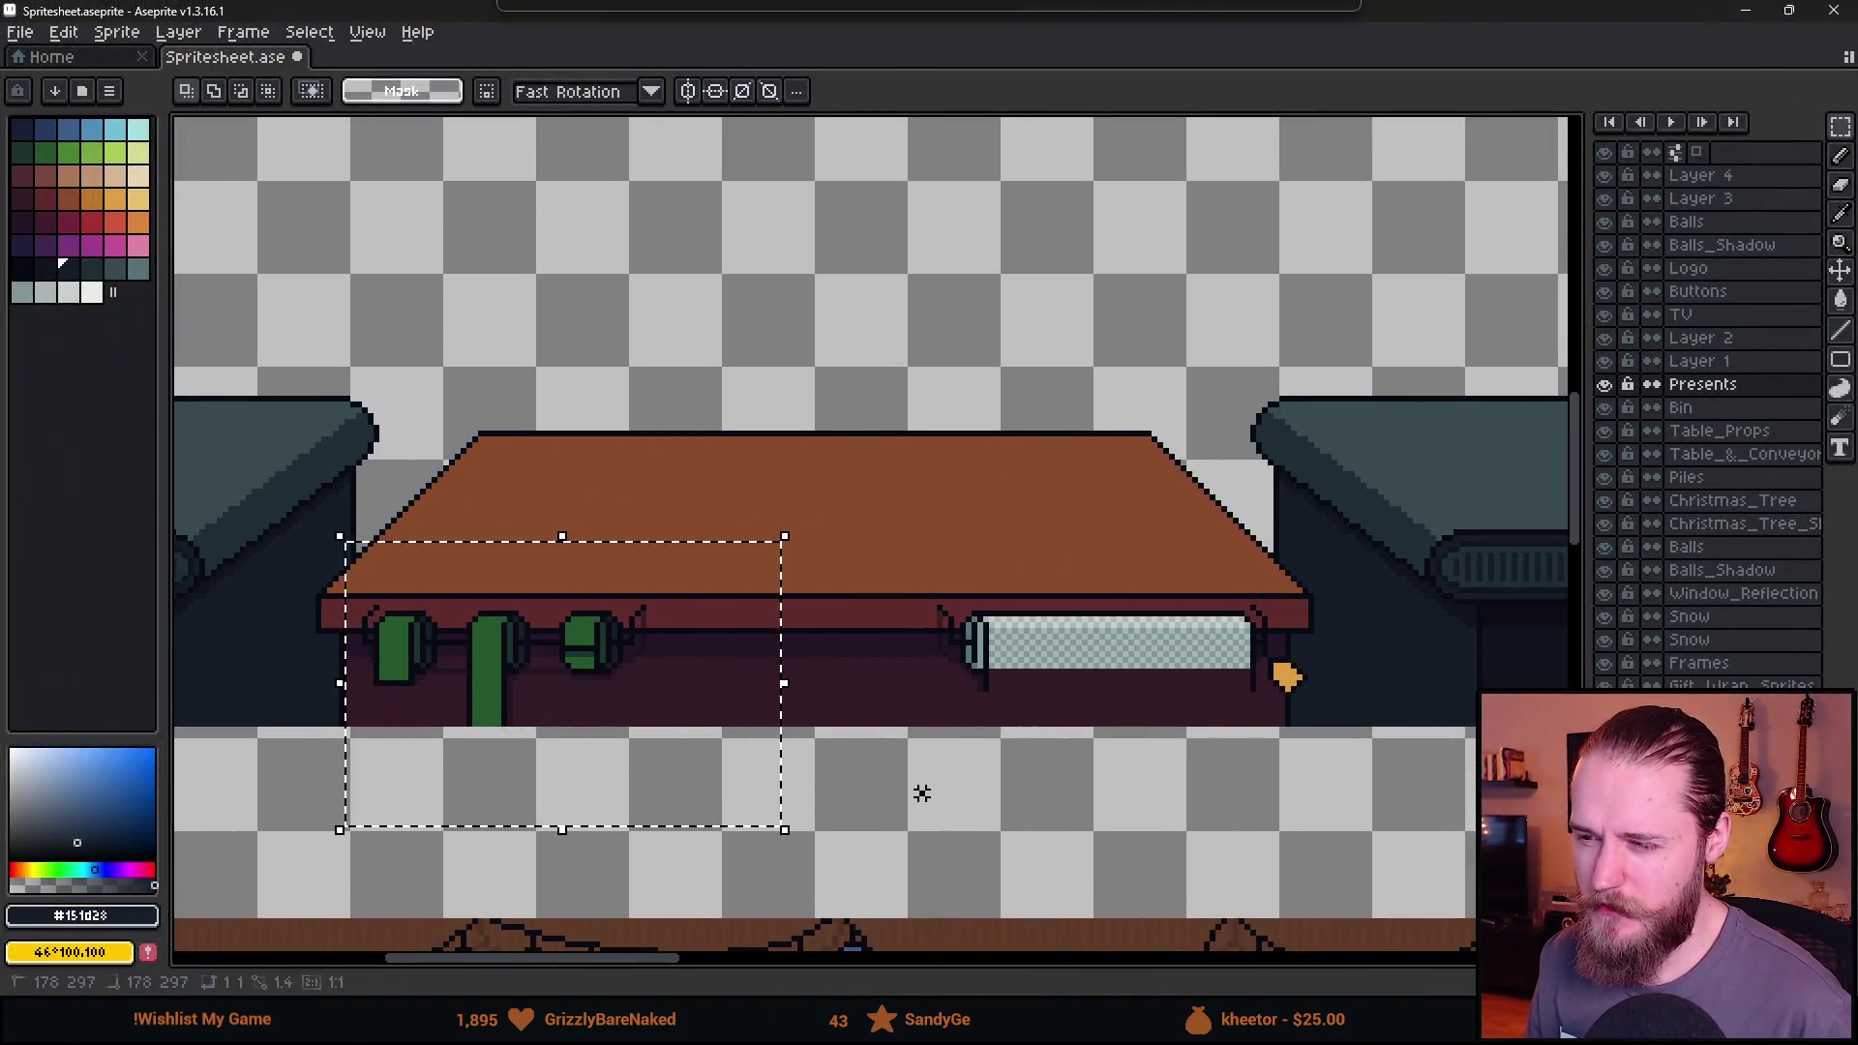
scroll(920, 788, down, 3)
scroll(920, 788, up, 2)
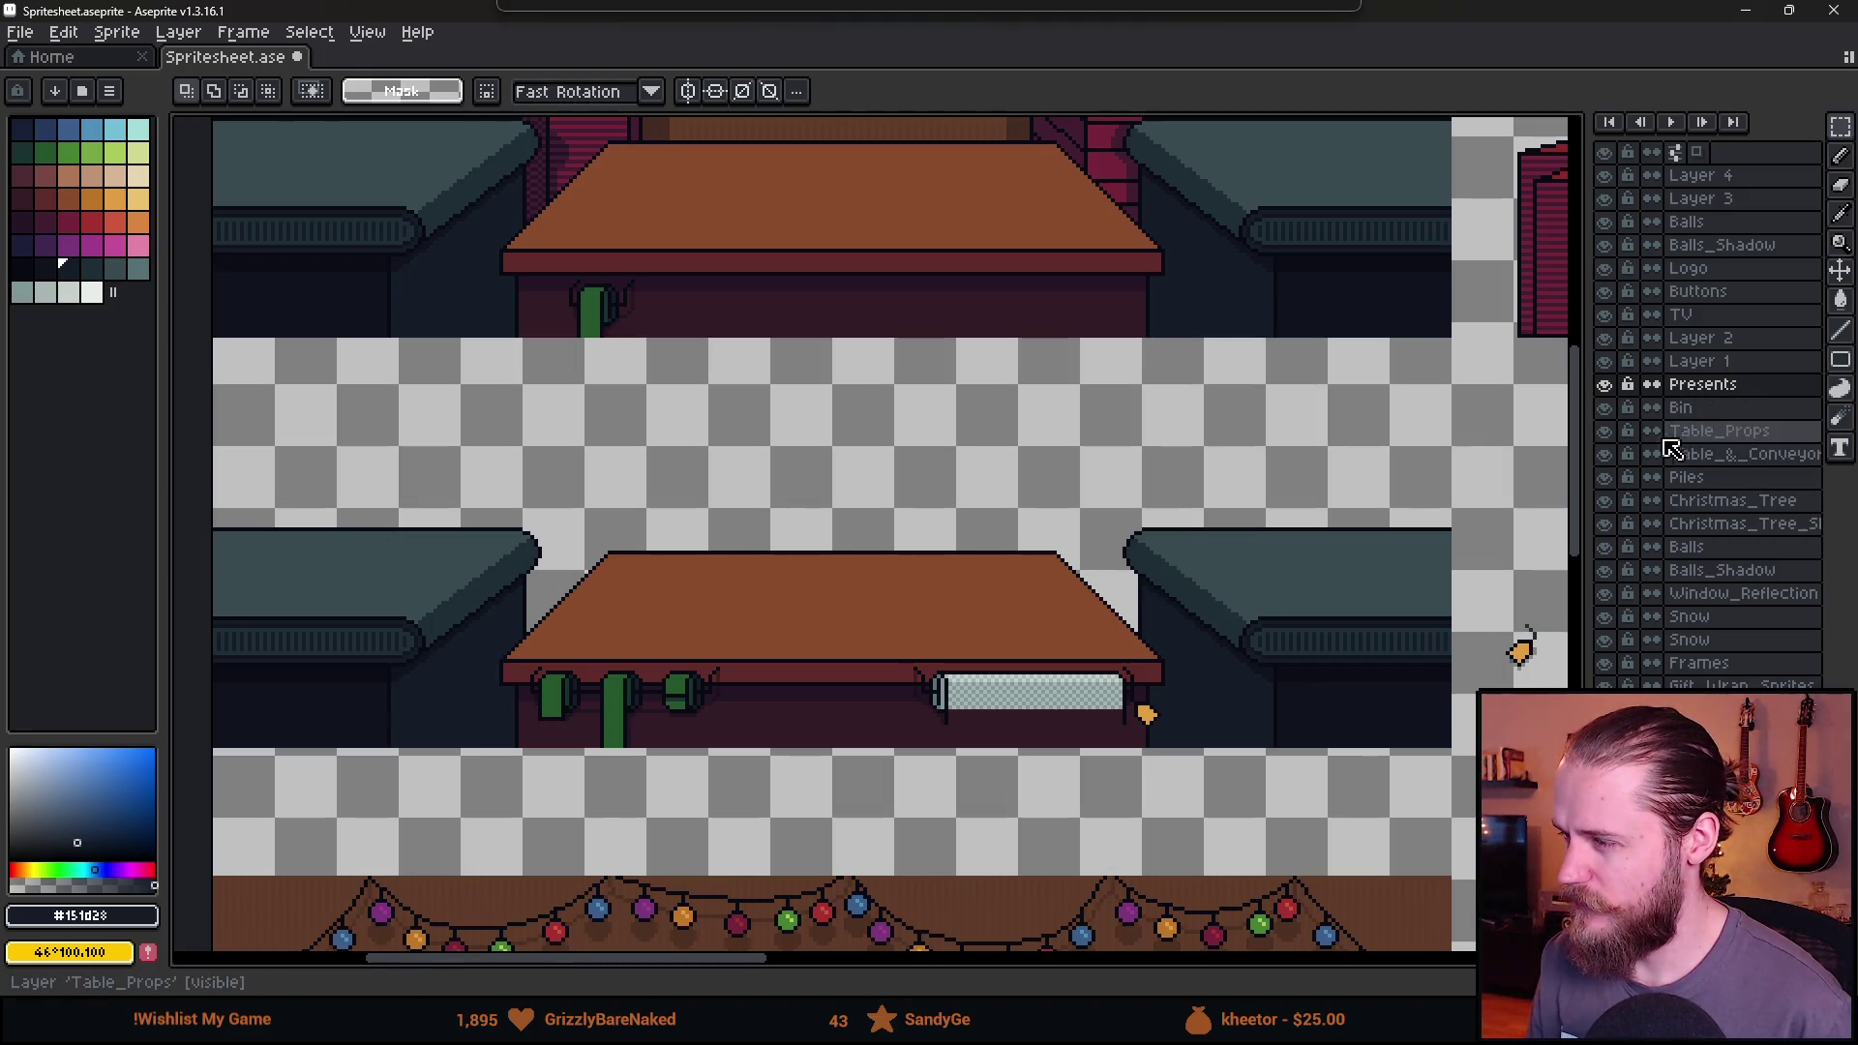
click(1606, 431)
click(1606, 431)
click(1625, 432)
click(1605, 431)
click(1604, 431)
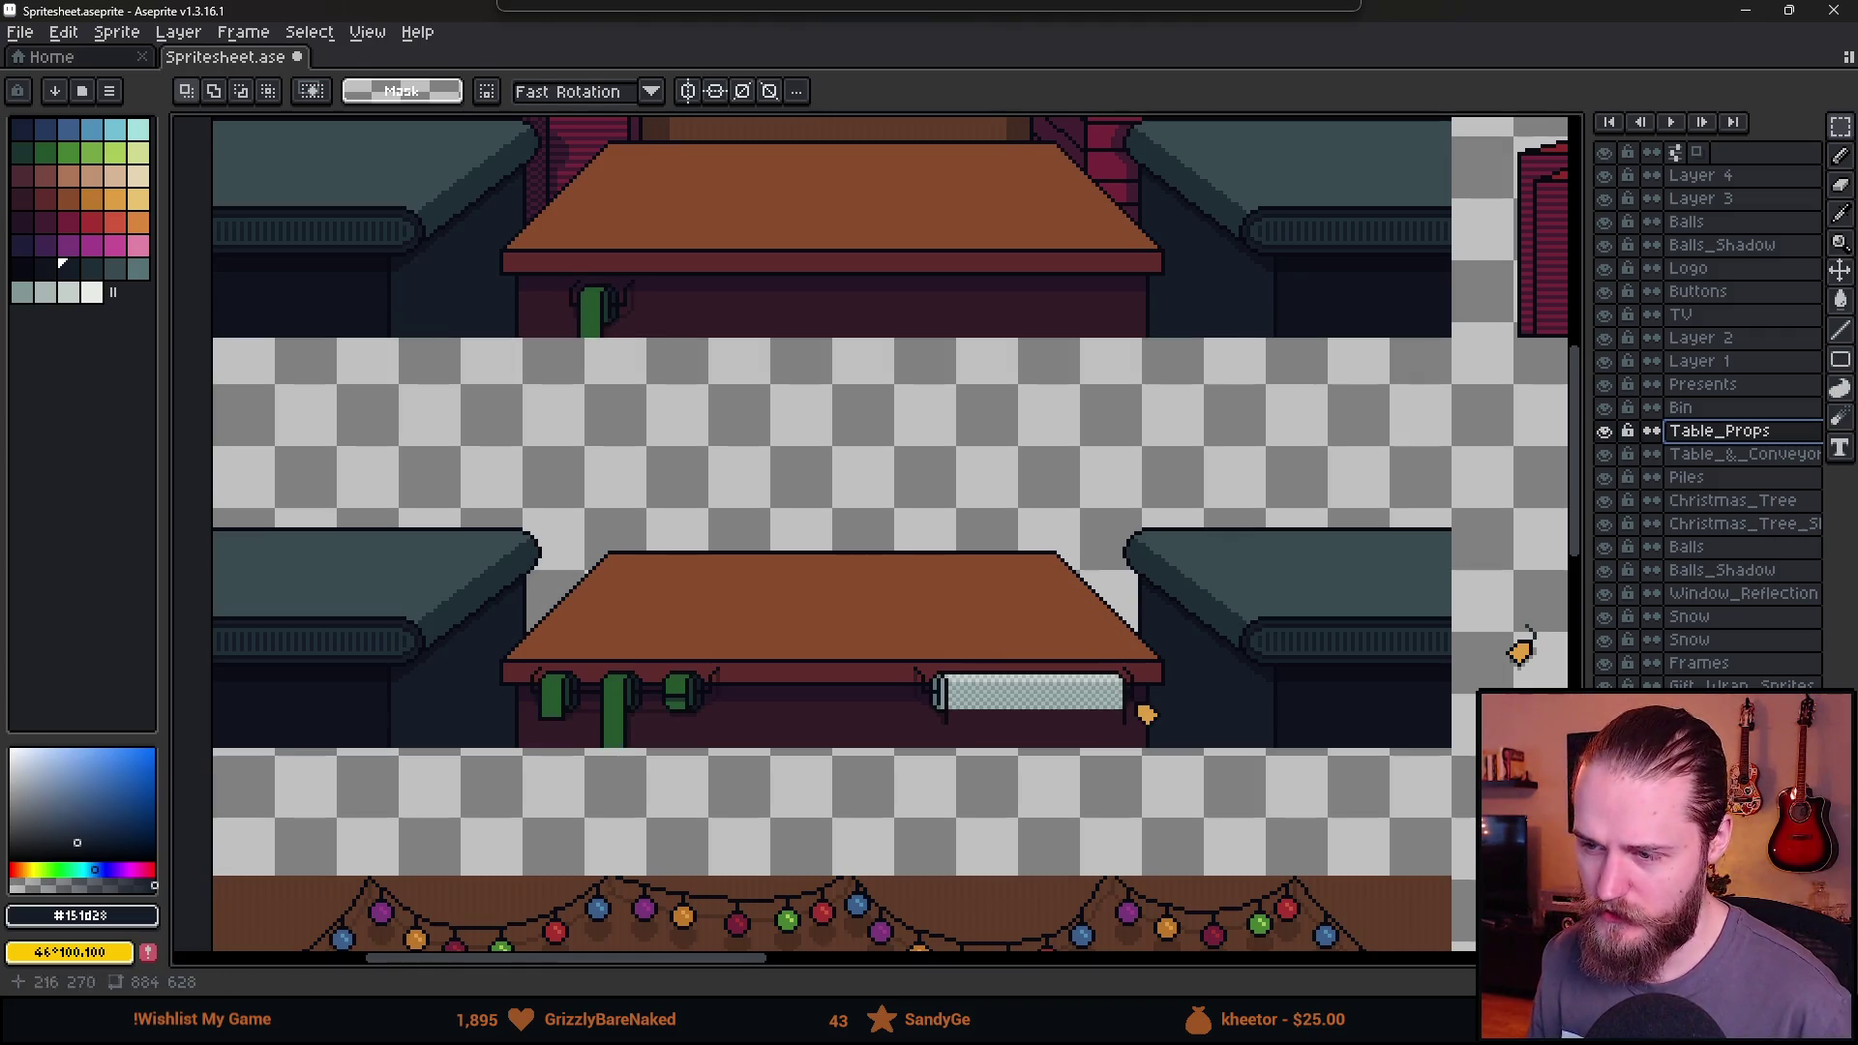
scroll(503, 491, down, 3)
scroll(502, 491, up, 2)
mouse_move(432, 519)
mouse_down()
mouse_move(1319, 626)
mouse_move(1335, 798)
mouse_move(1359, 787)
mouse_up()
scroll(1190, 759, down, 3)
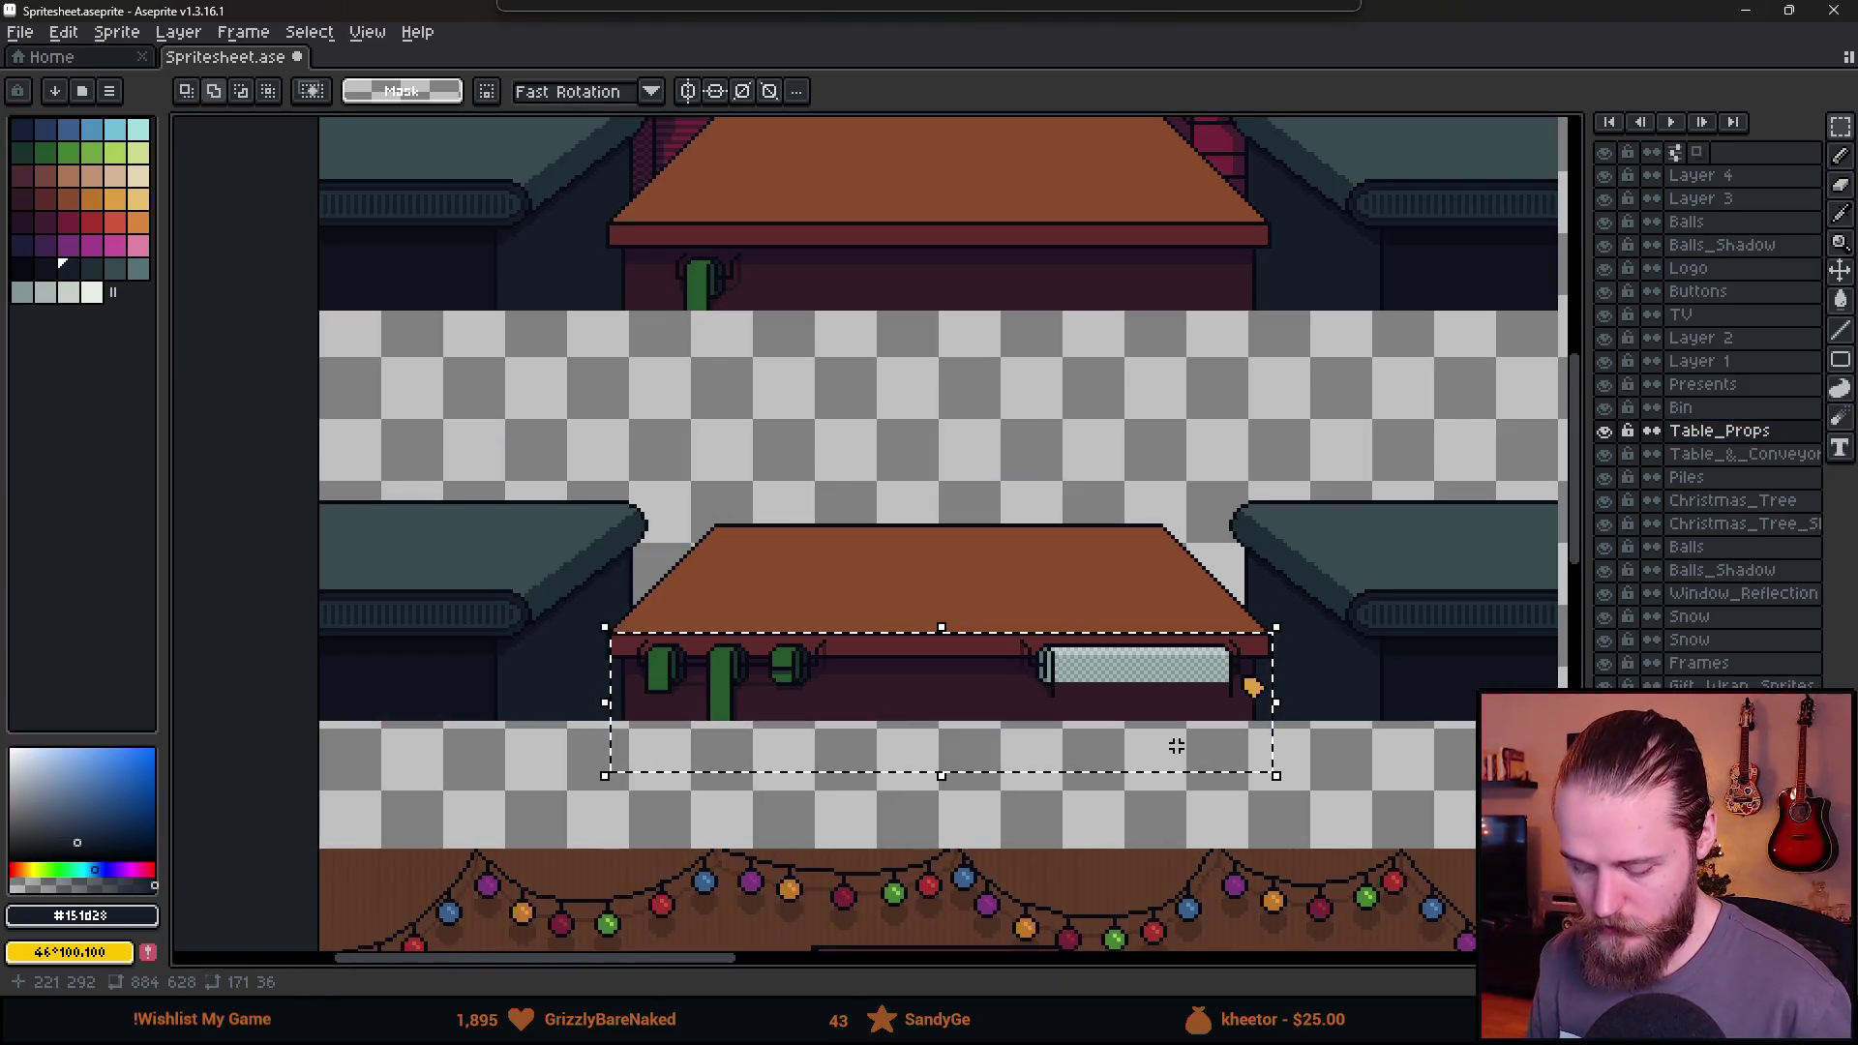
Flip the table front horizontally so the bubble-wrap roll sits left and bottles right.
key(shift+h)
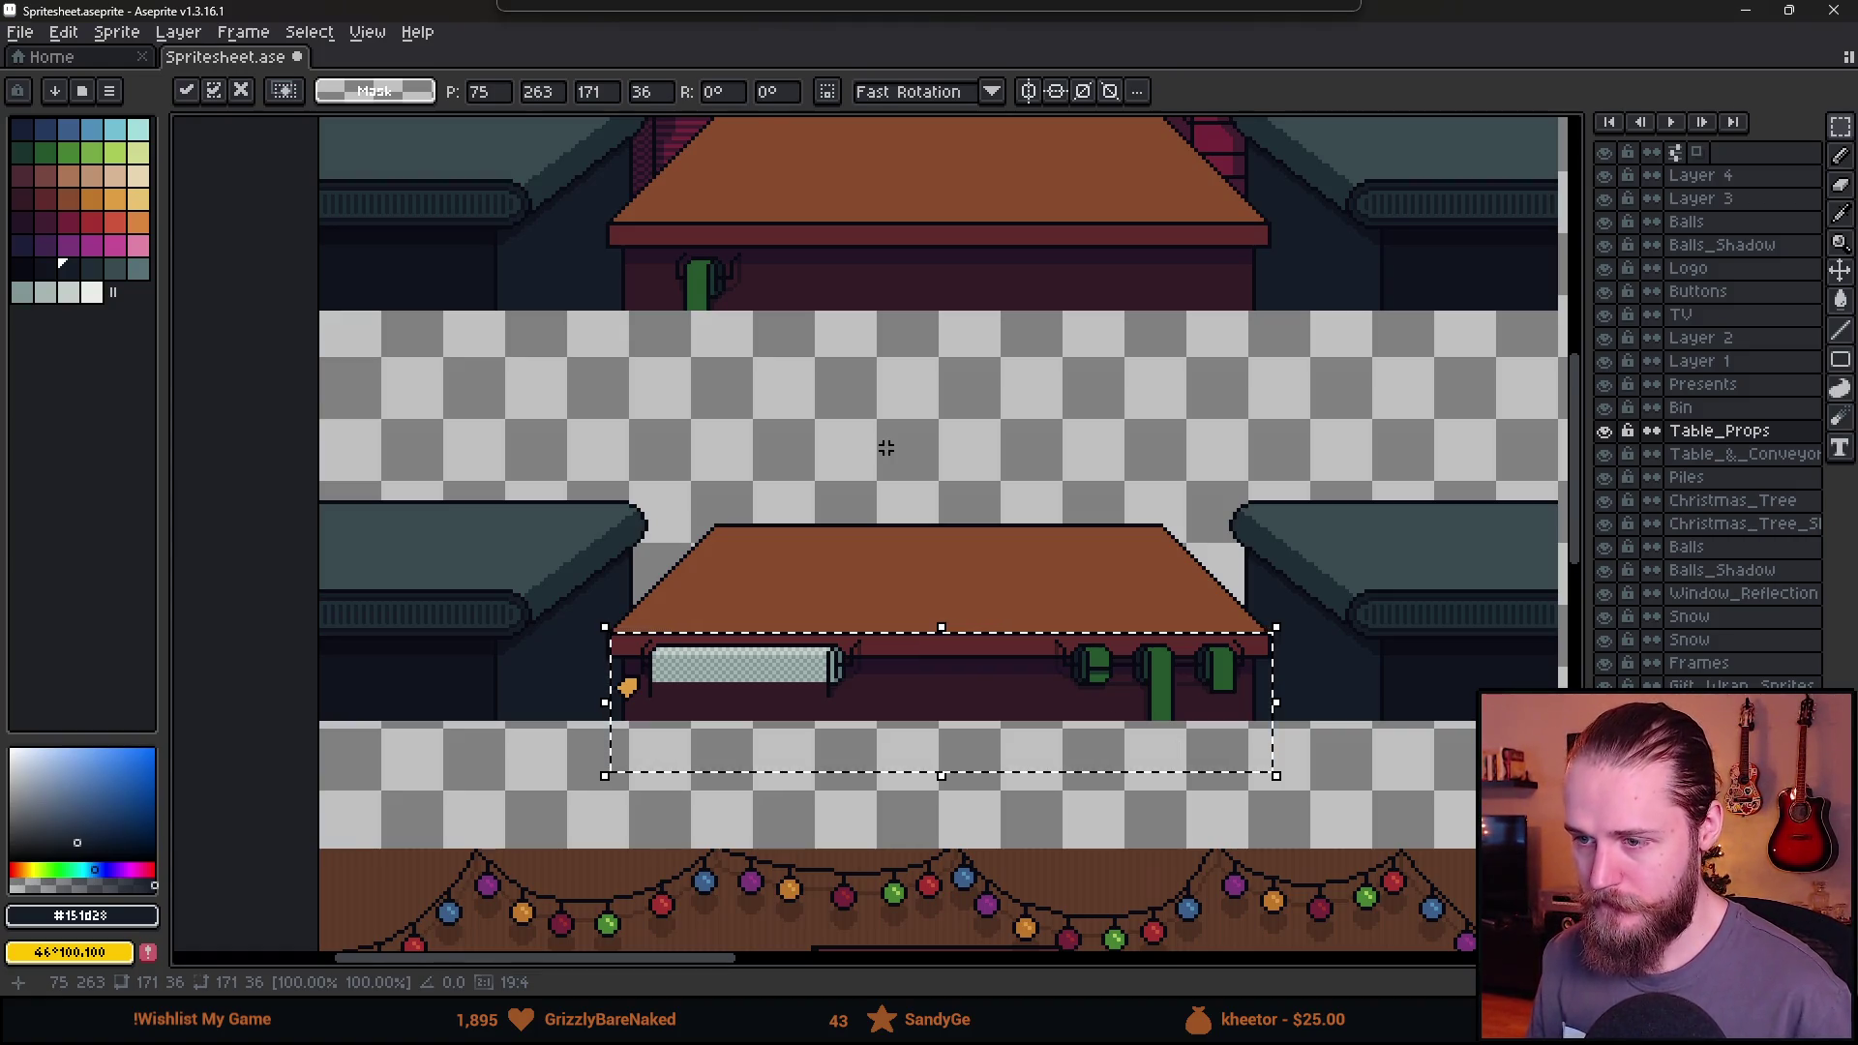
scroll(885, 447, down, 3)
scroll(884, 440, up, 3)
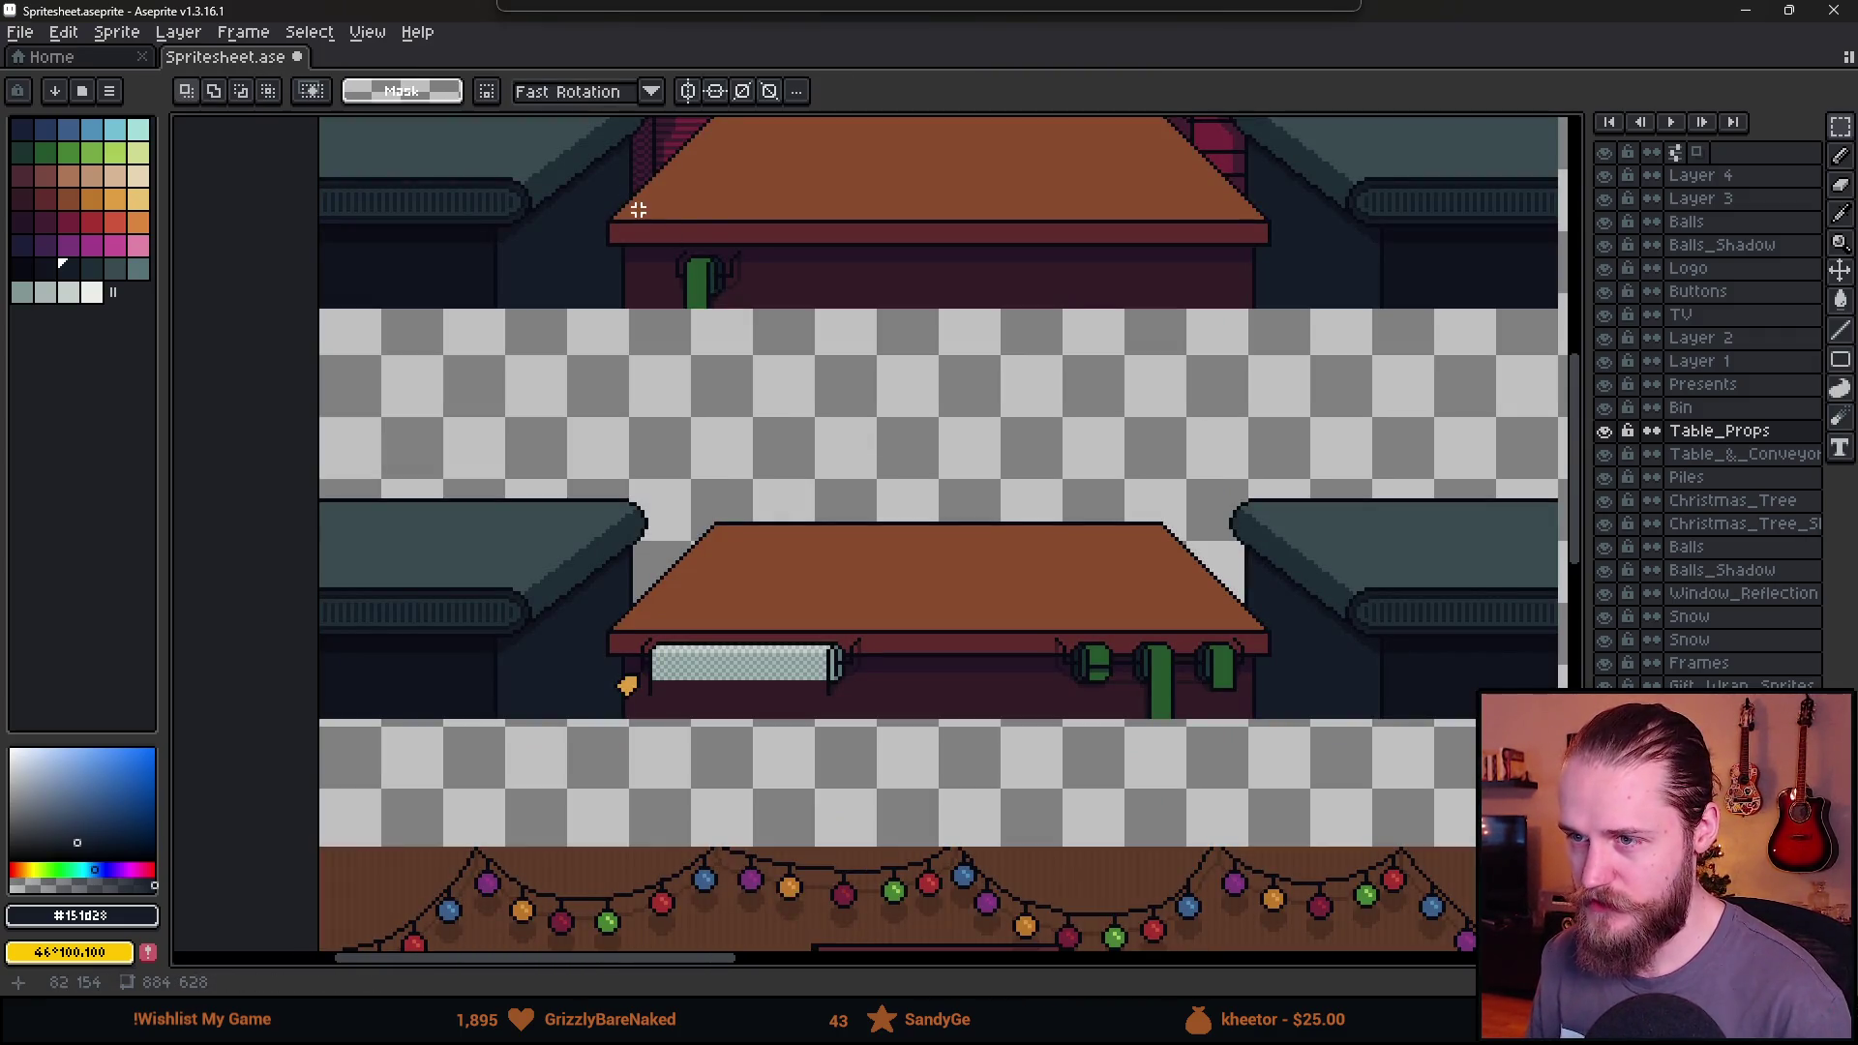
click(1603, 430)
click(1603, 430)
drag(633, 201, 841, 391)
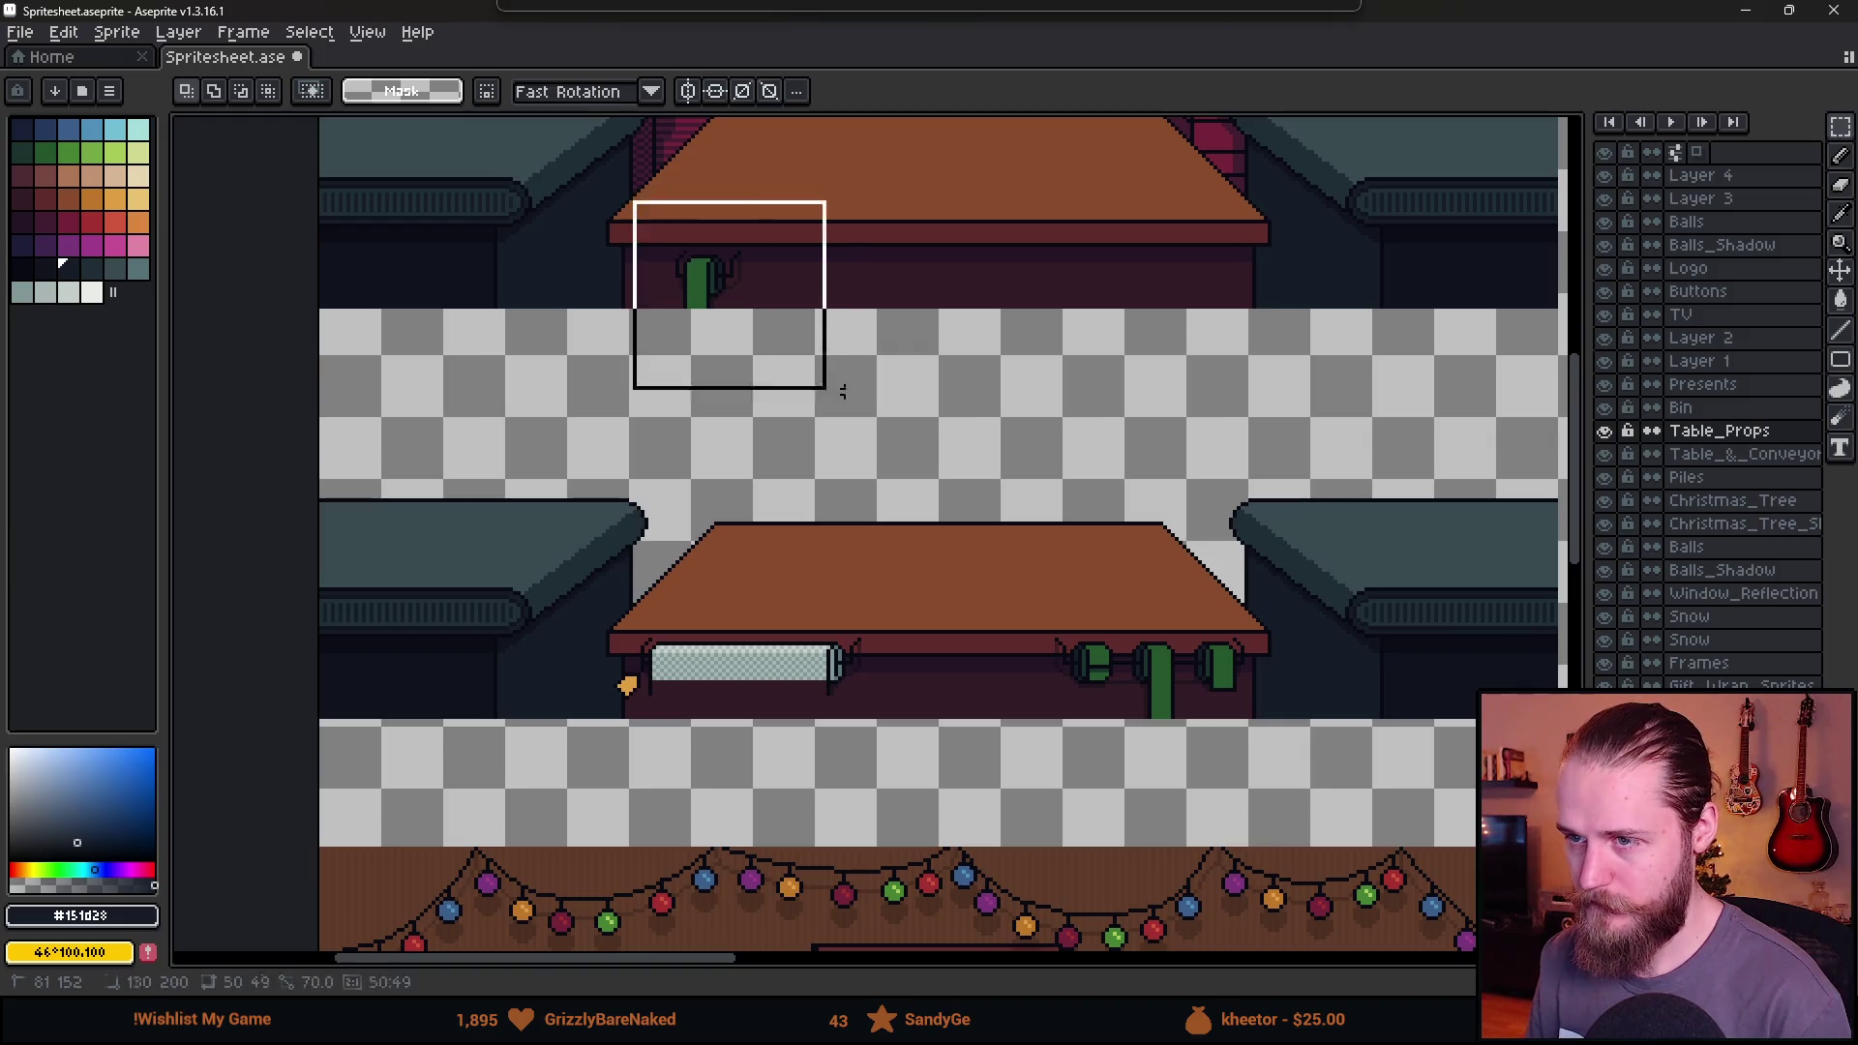
scroll(871, 535, down, 2)
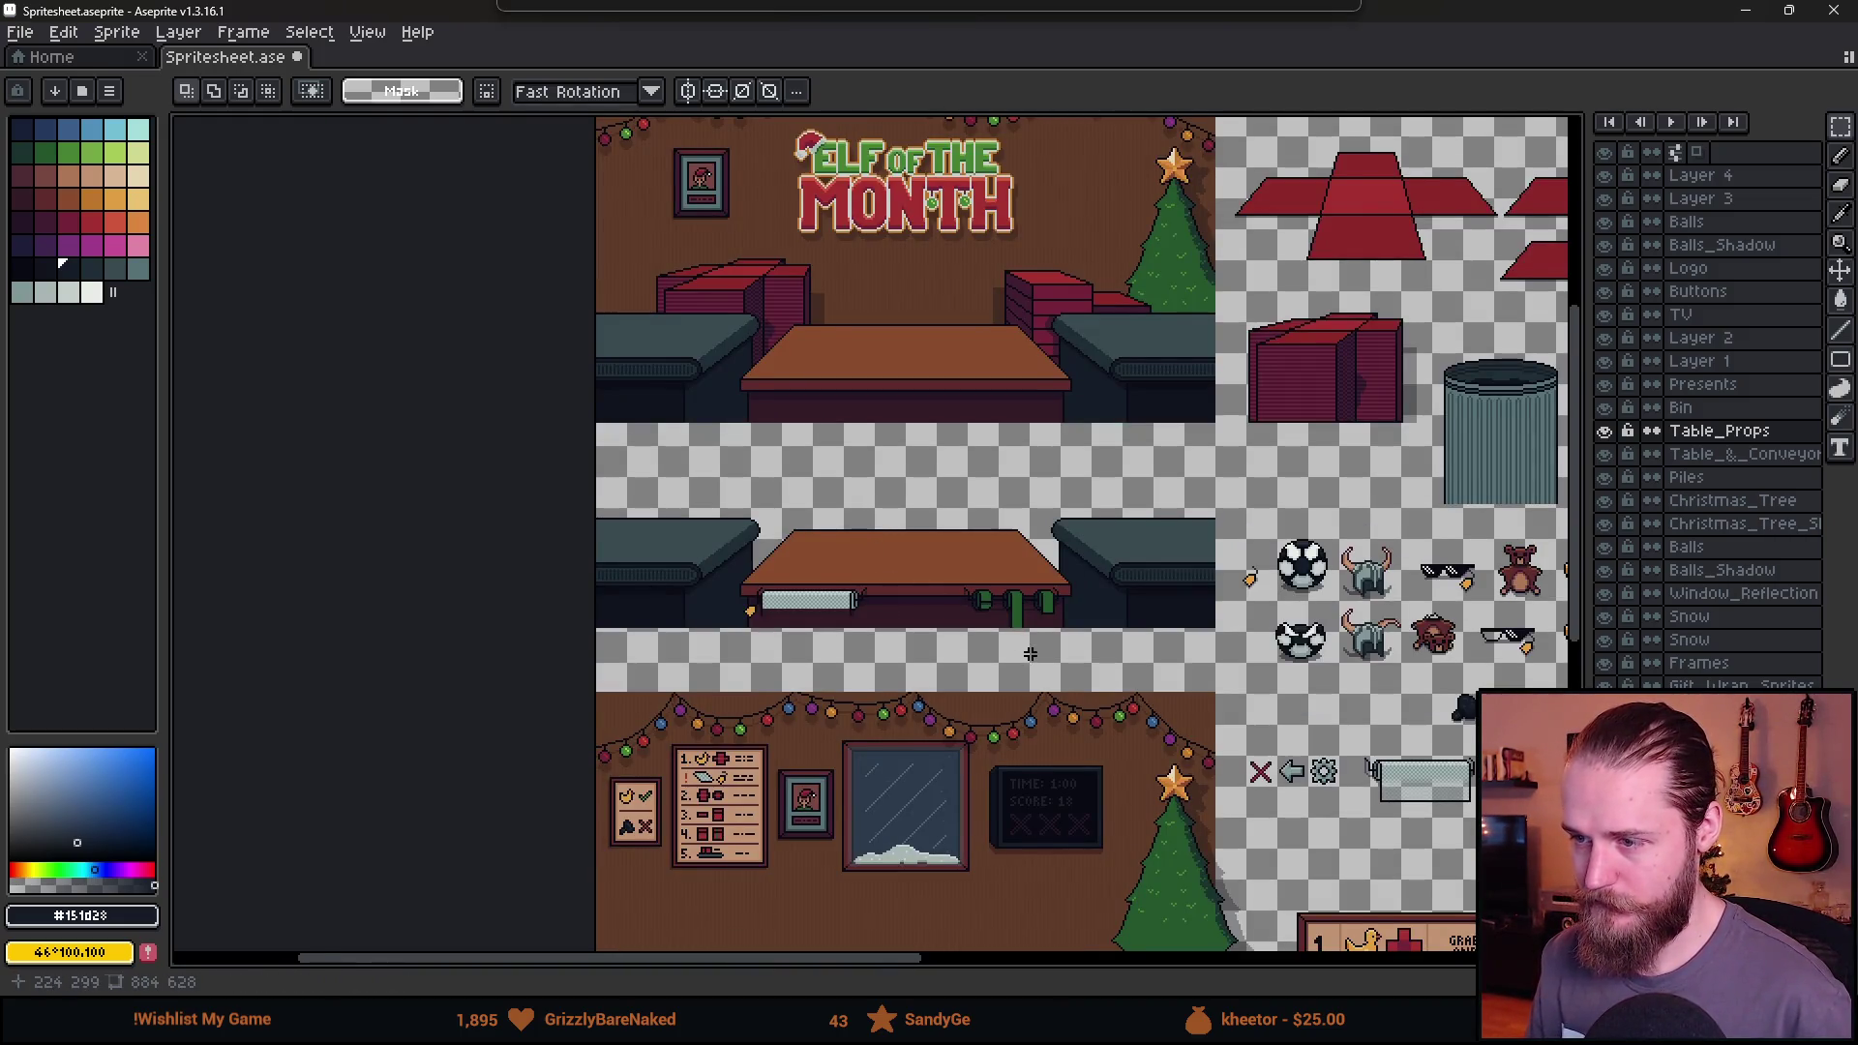
scroll(968, 690, right, 2)
scroll(968, 690, up, 2)
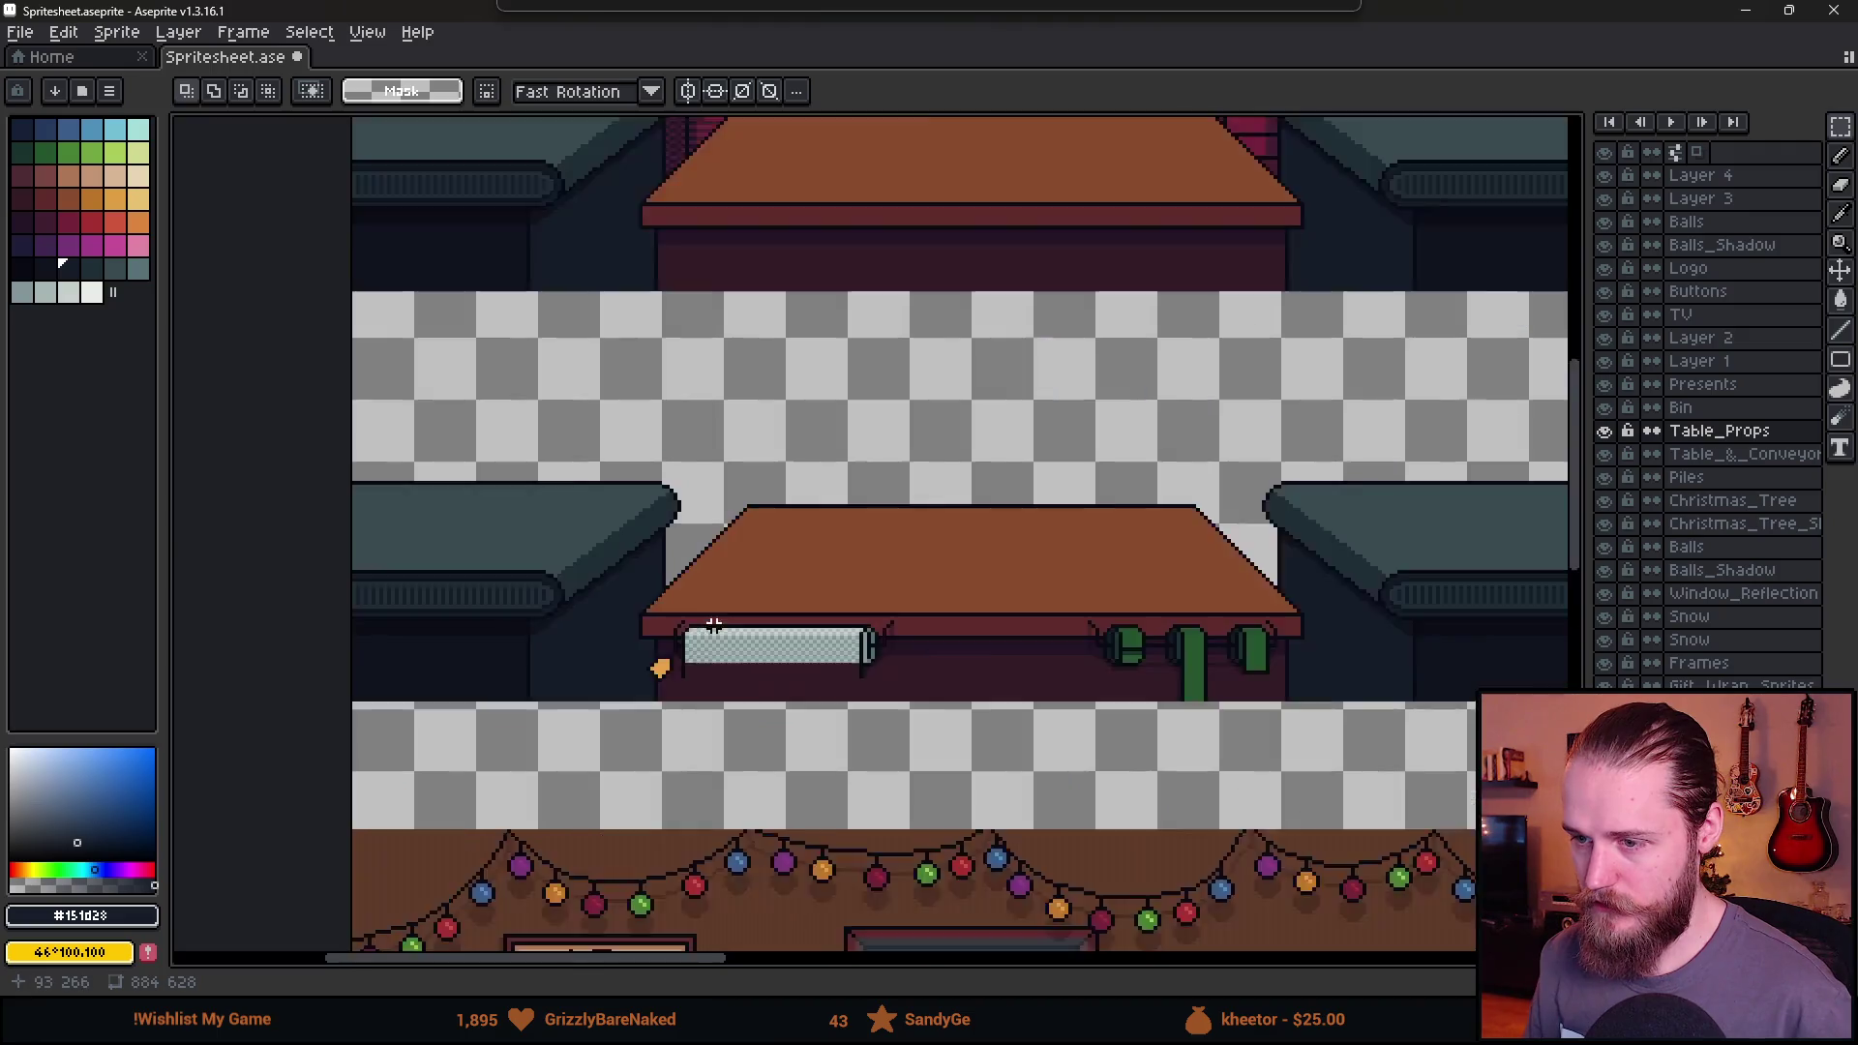
mouse_move(591, 573)
mouse_down()
mouse_move(804, 729)
mouse_move(984, 808)
mouse_up()
key(ctrl+d)
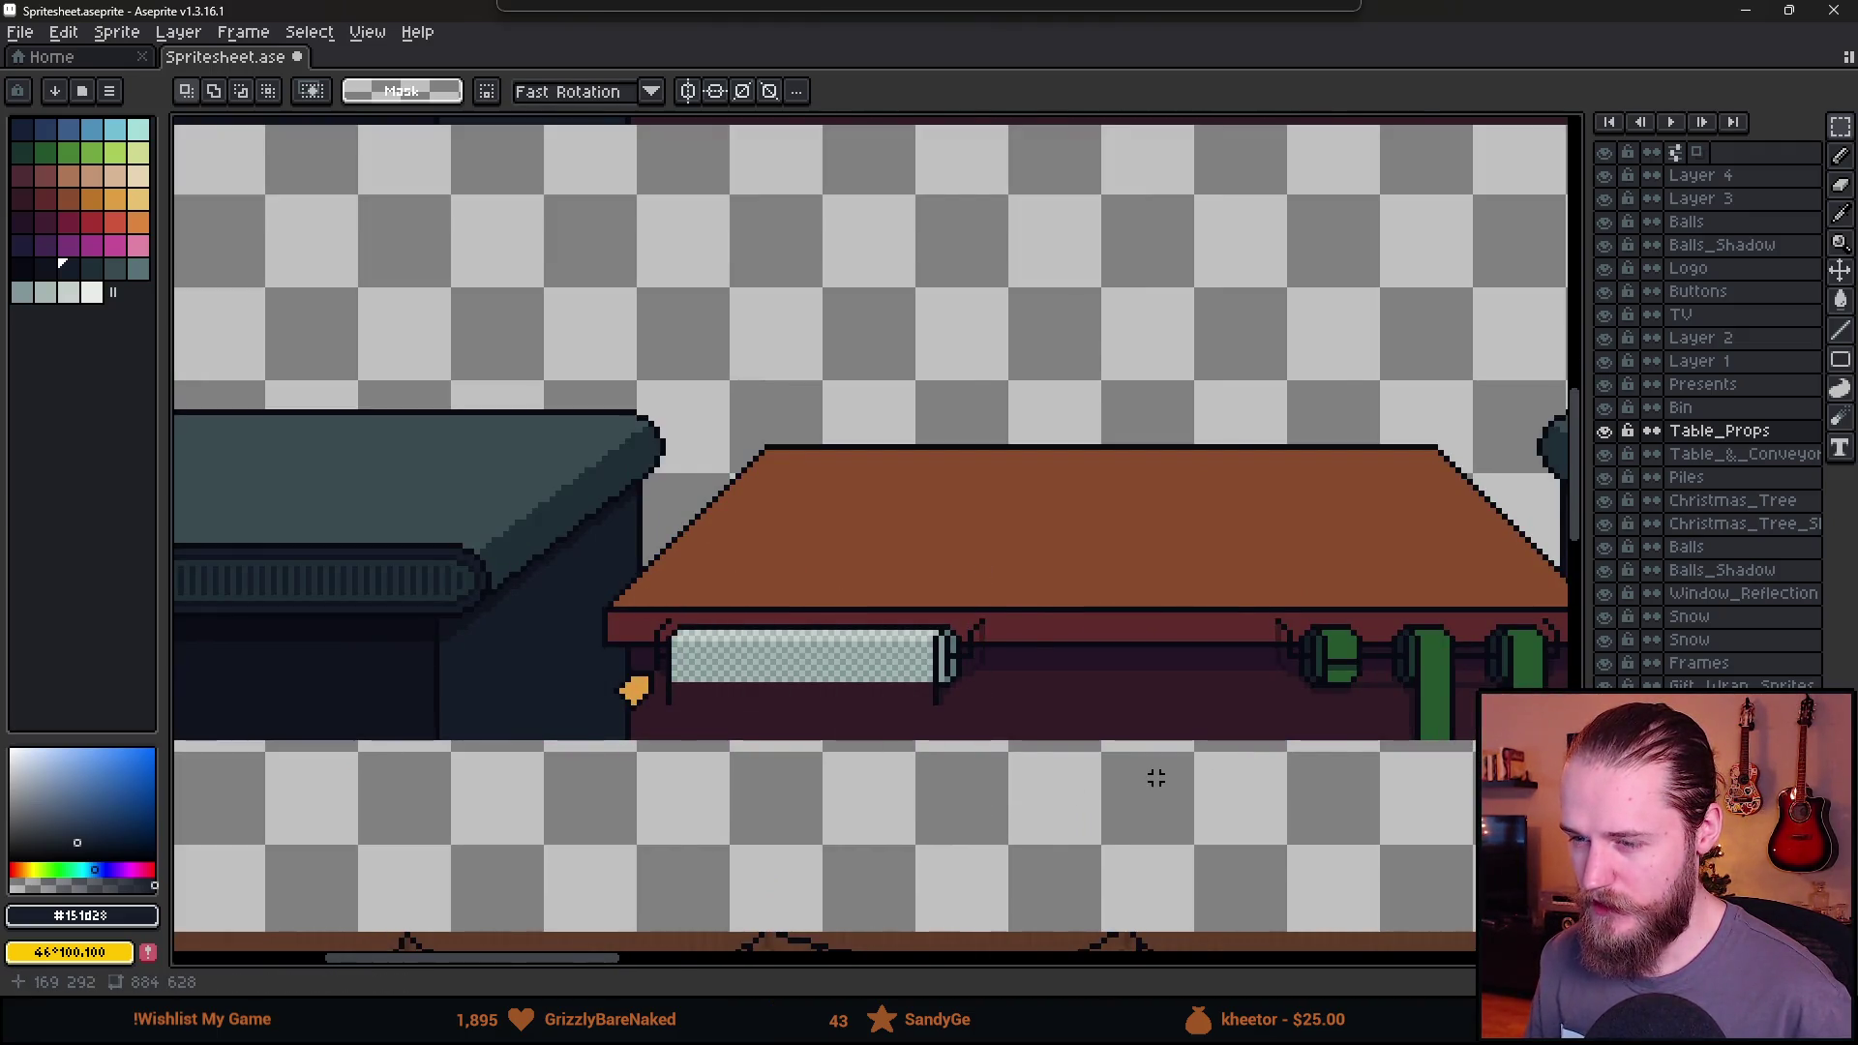
Paste a copy of the lower table's bottle group beside the wrap-sheet sprite in the props area.
scroll(1155, 777, down, 1)
drag(1211, 853, 905, 673)
scroll(905, 673, down, 1)
mouse_move(1256, 791)
mouse_down()
mouse_move(882, 659)
mouse_move(770, 643)
mouse_up()
mouse_move(1118, 714)
mouse_down()
mouse_move(883, 484)
mouse_move(681, 677)
mouse_move(1074, 862)
mouse_up()
mouse_move(887, 596)
mouse_down()
mouse_move(748, 820)
mouse_move(976, 507)
mouse_move(1061, 501)
mouse_up()
scroll(643, 431, up, 3)
mouse_move(646, 474)
mouse_down()
mouse_move(668, 543)
mouse_move(1126, 803)
mouse_up()
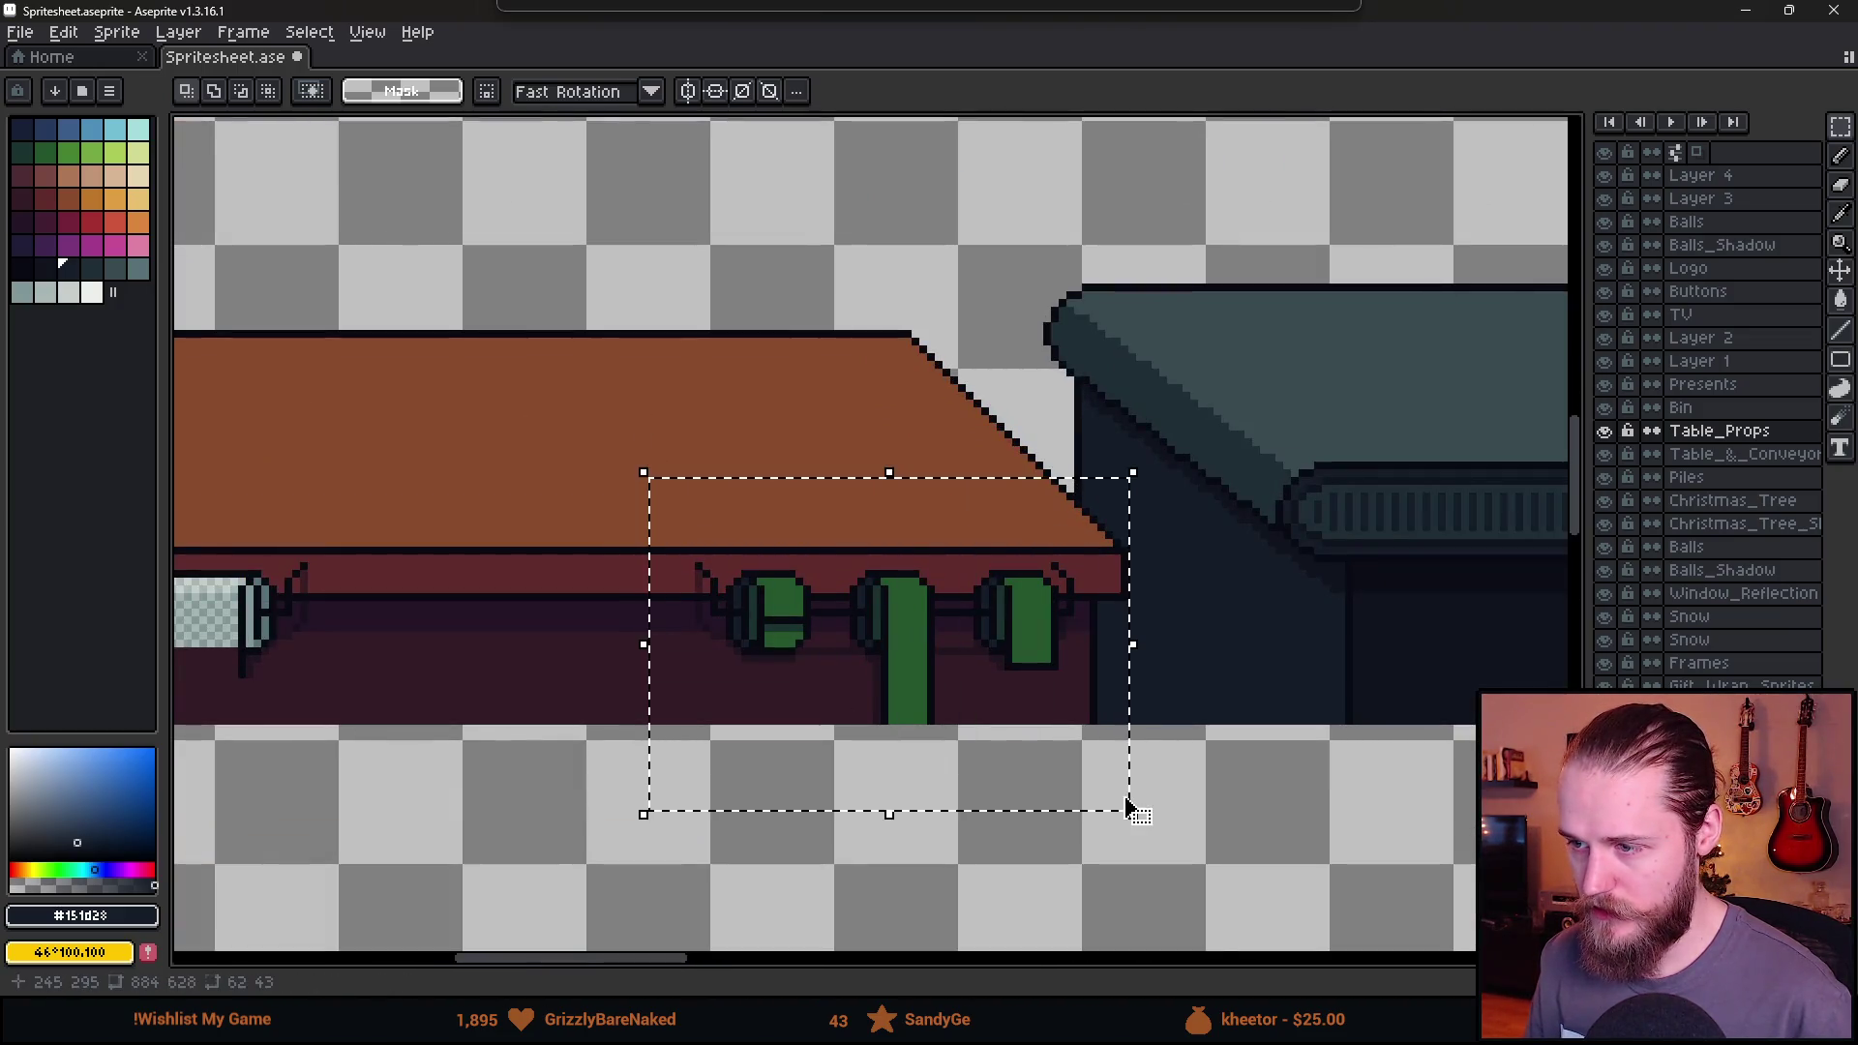
scroll(1128, 803, down, 1)
drag(1190, 745, 523, 416)
drag(1338, 677, 651, 568)
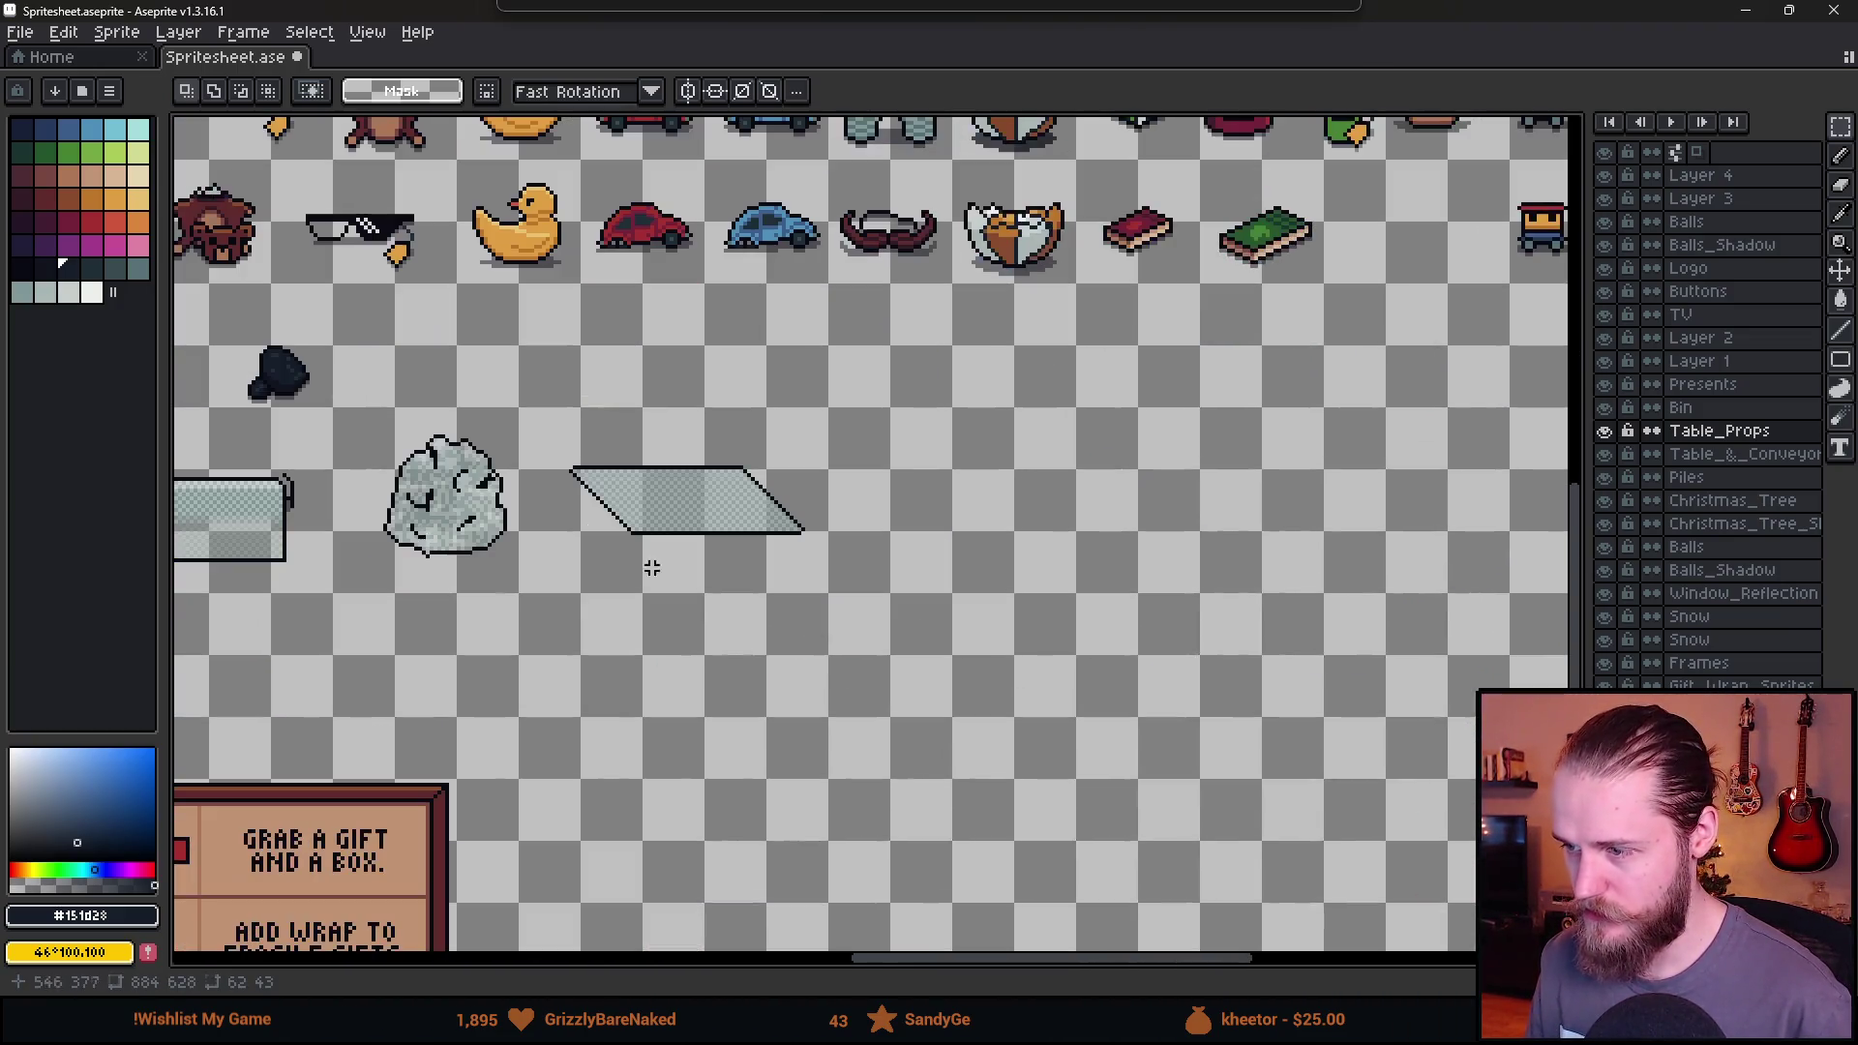
key(ctrl+v)
mouse_move(924, 192)
mouse_down()
mouse_move(1011, 548)
mouse_move(1061, 535)
mouse_up()
click(875, 651)
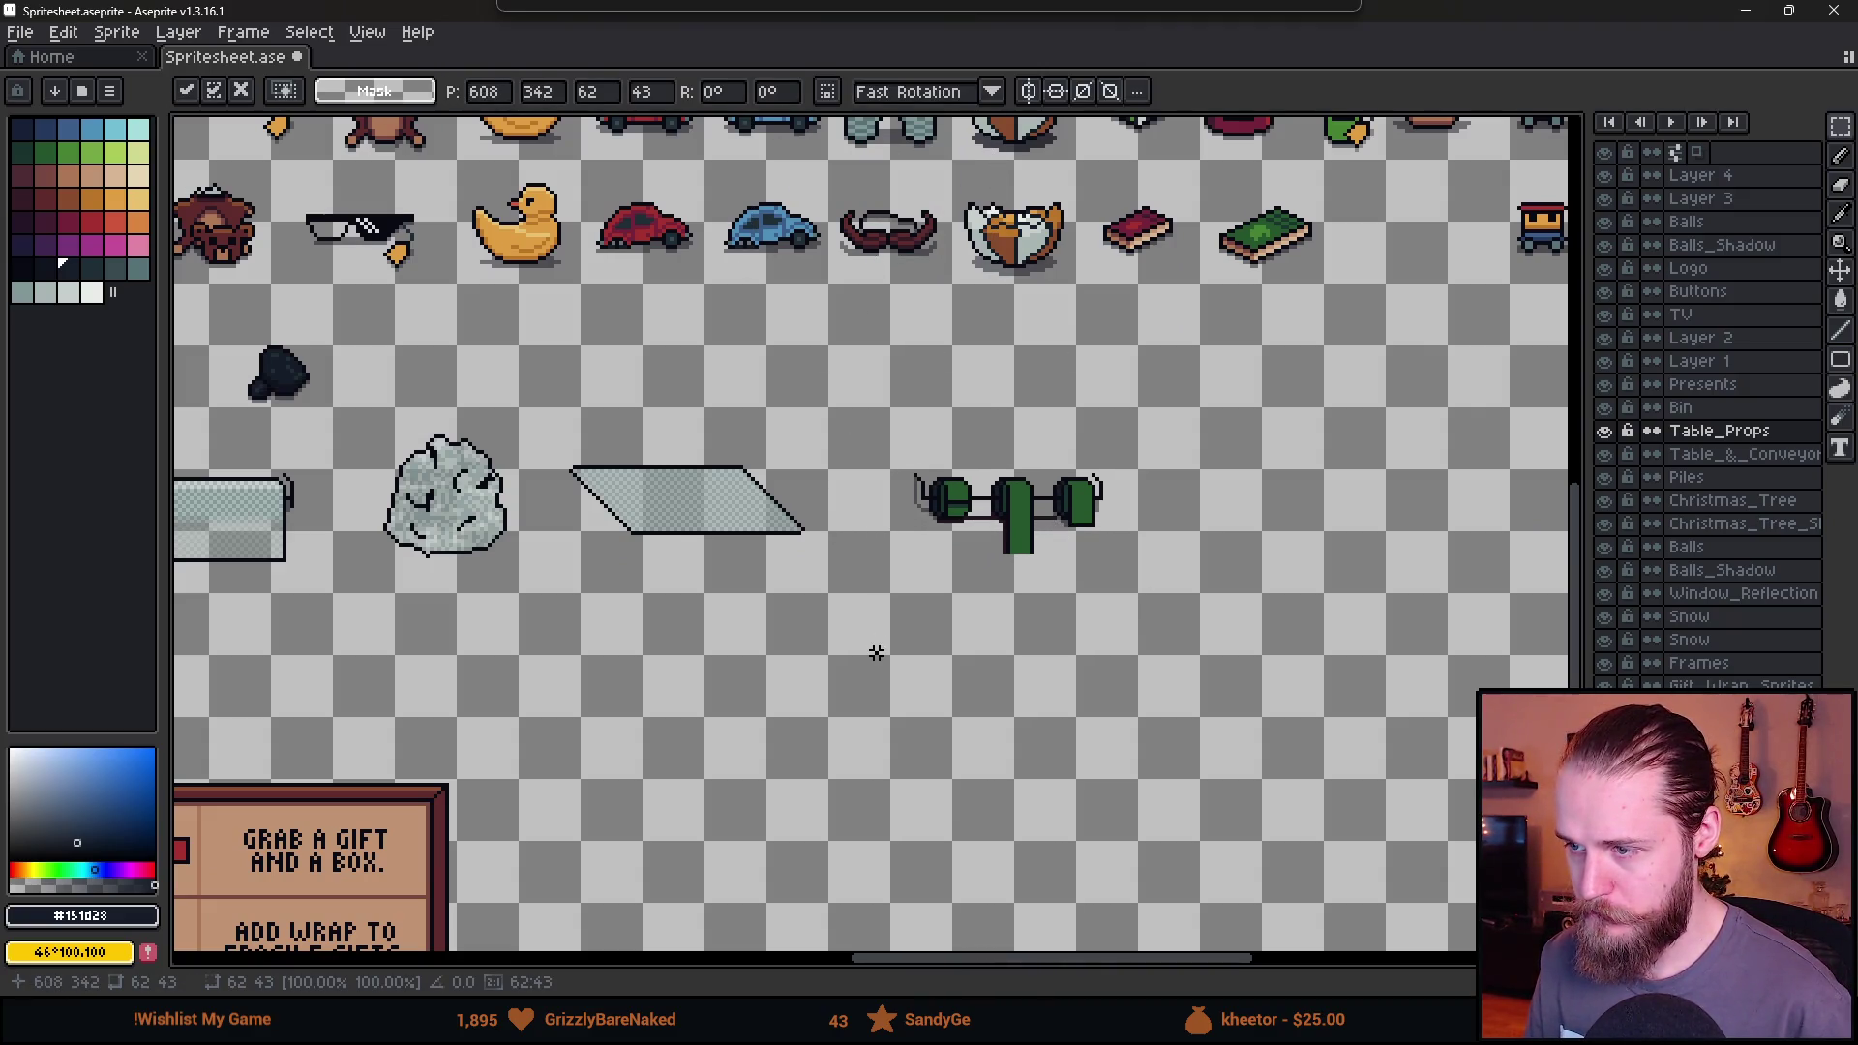
Pan back over the room scenes before returning to Unity.
scroll(875, 651, down, 1)
drag(541, 620, 1055, 735)
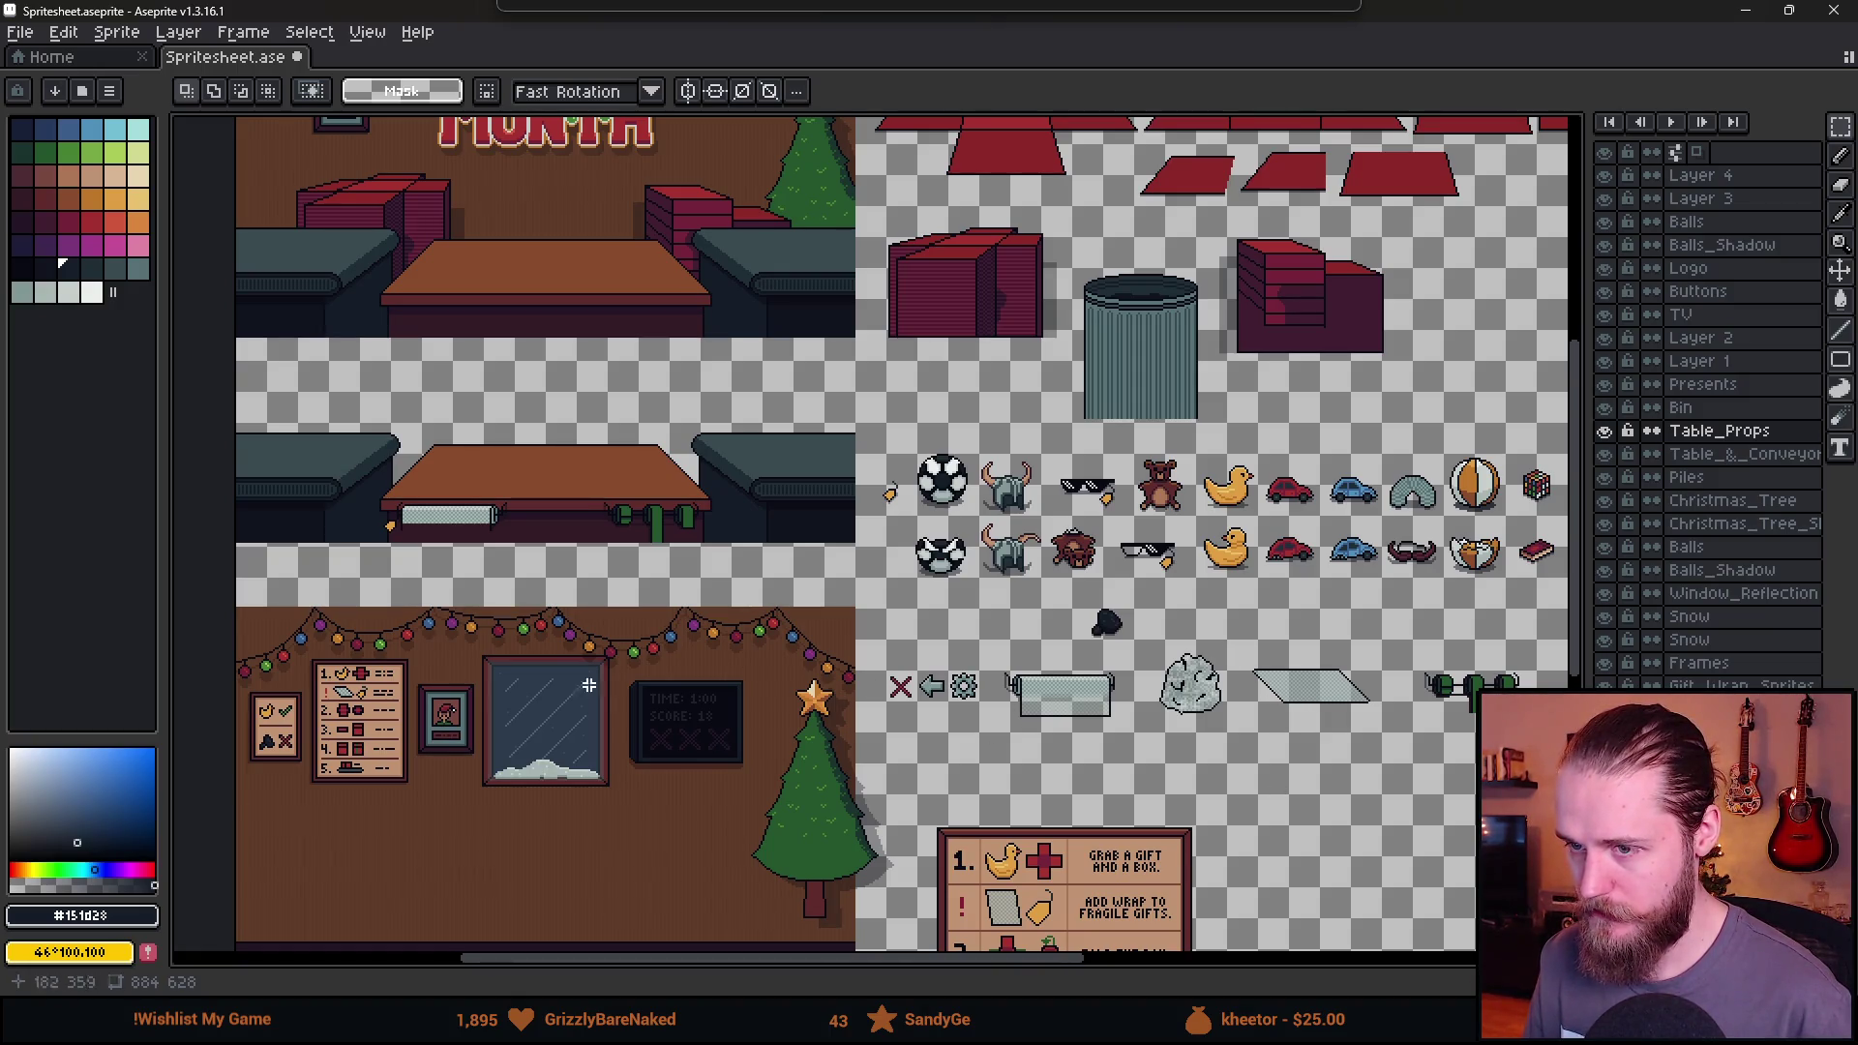
key(alt+Tab)
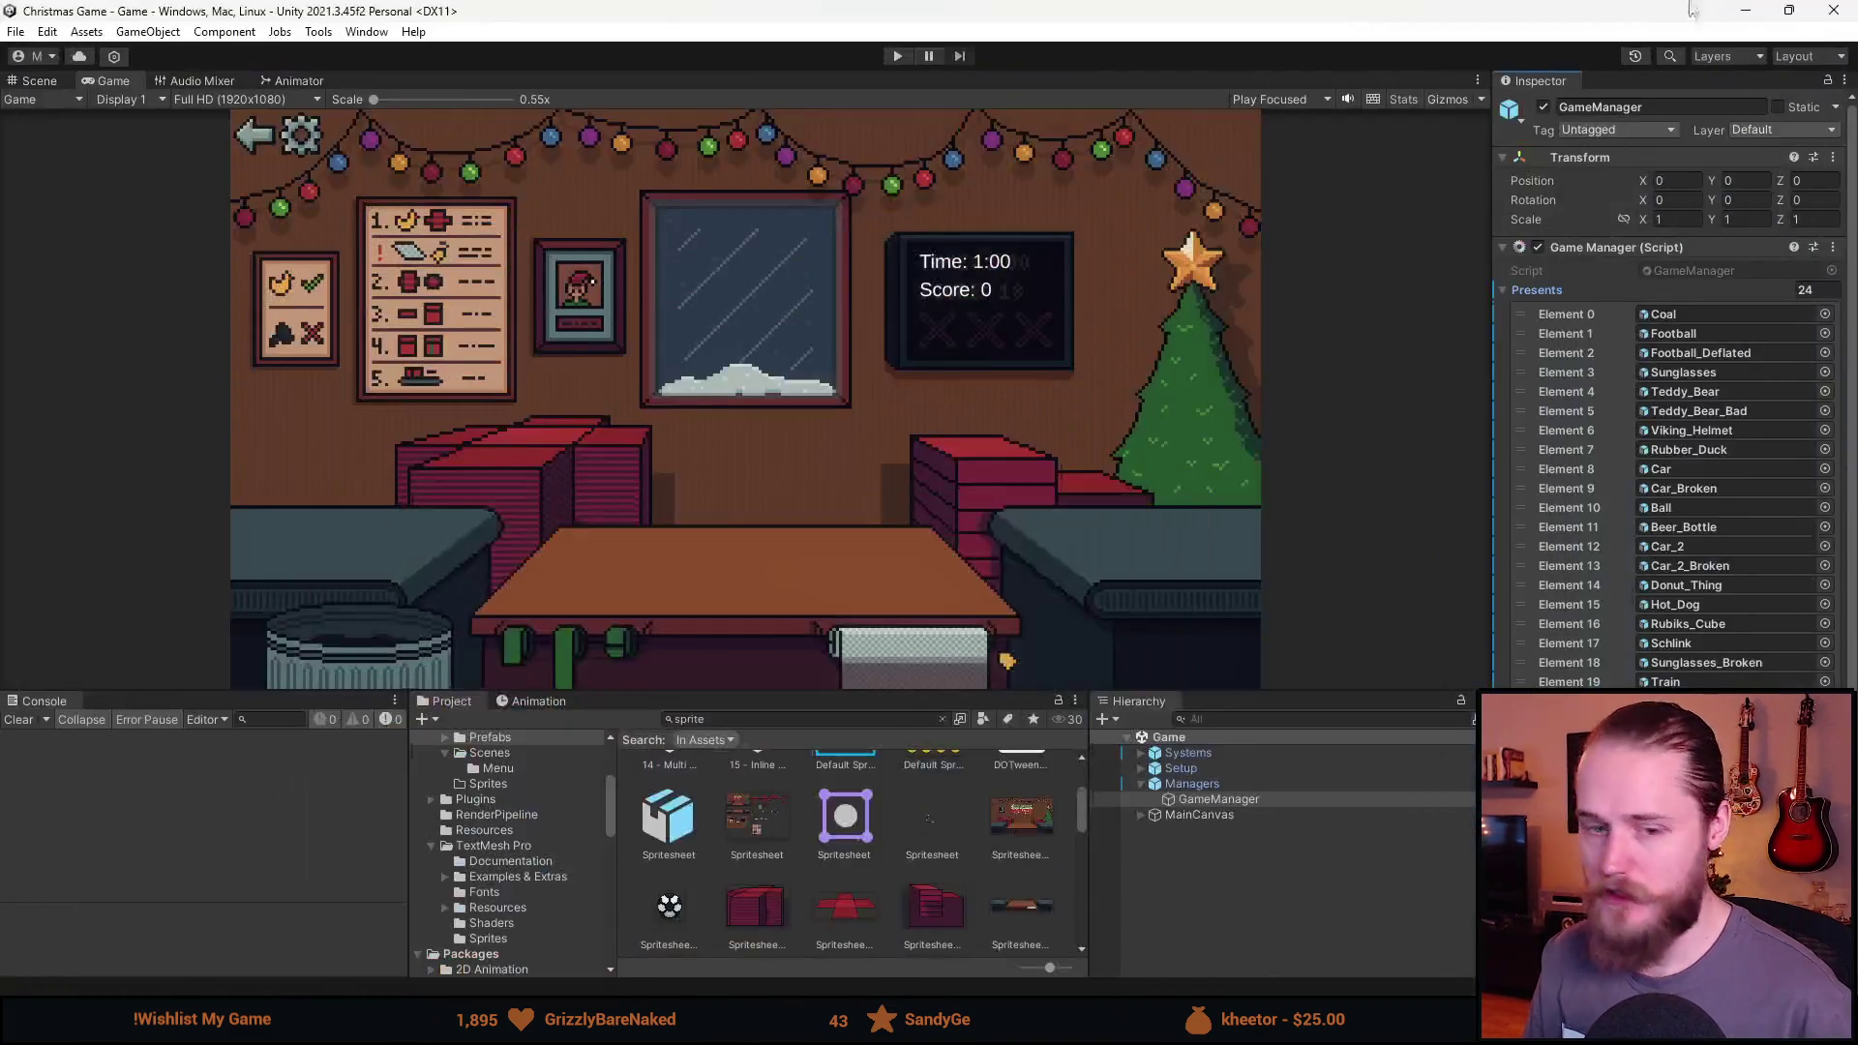
Save the sheet over Spritesheet.png via Save As, replacing the existing file, then minimise Aseprite.
drag(776, 686, 776, 606)
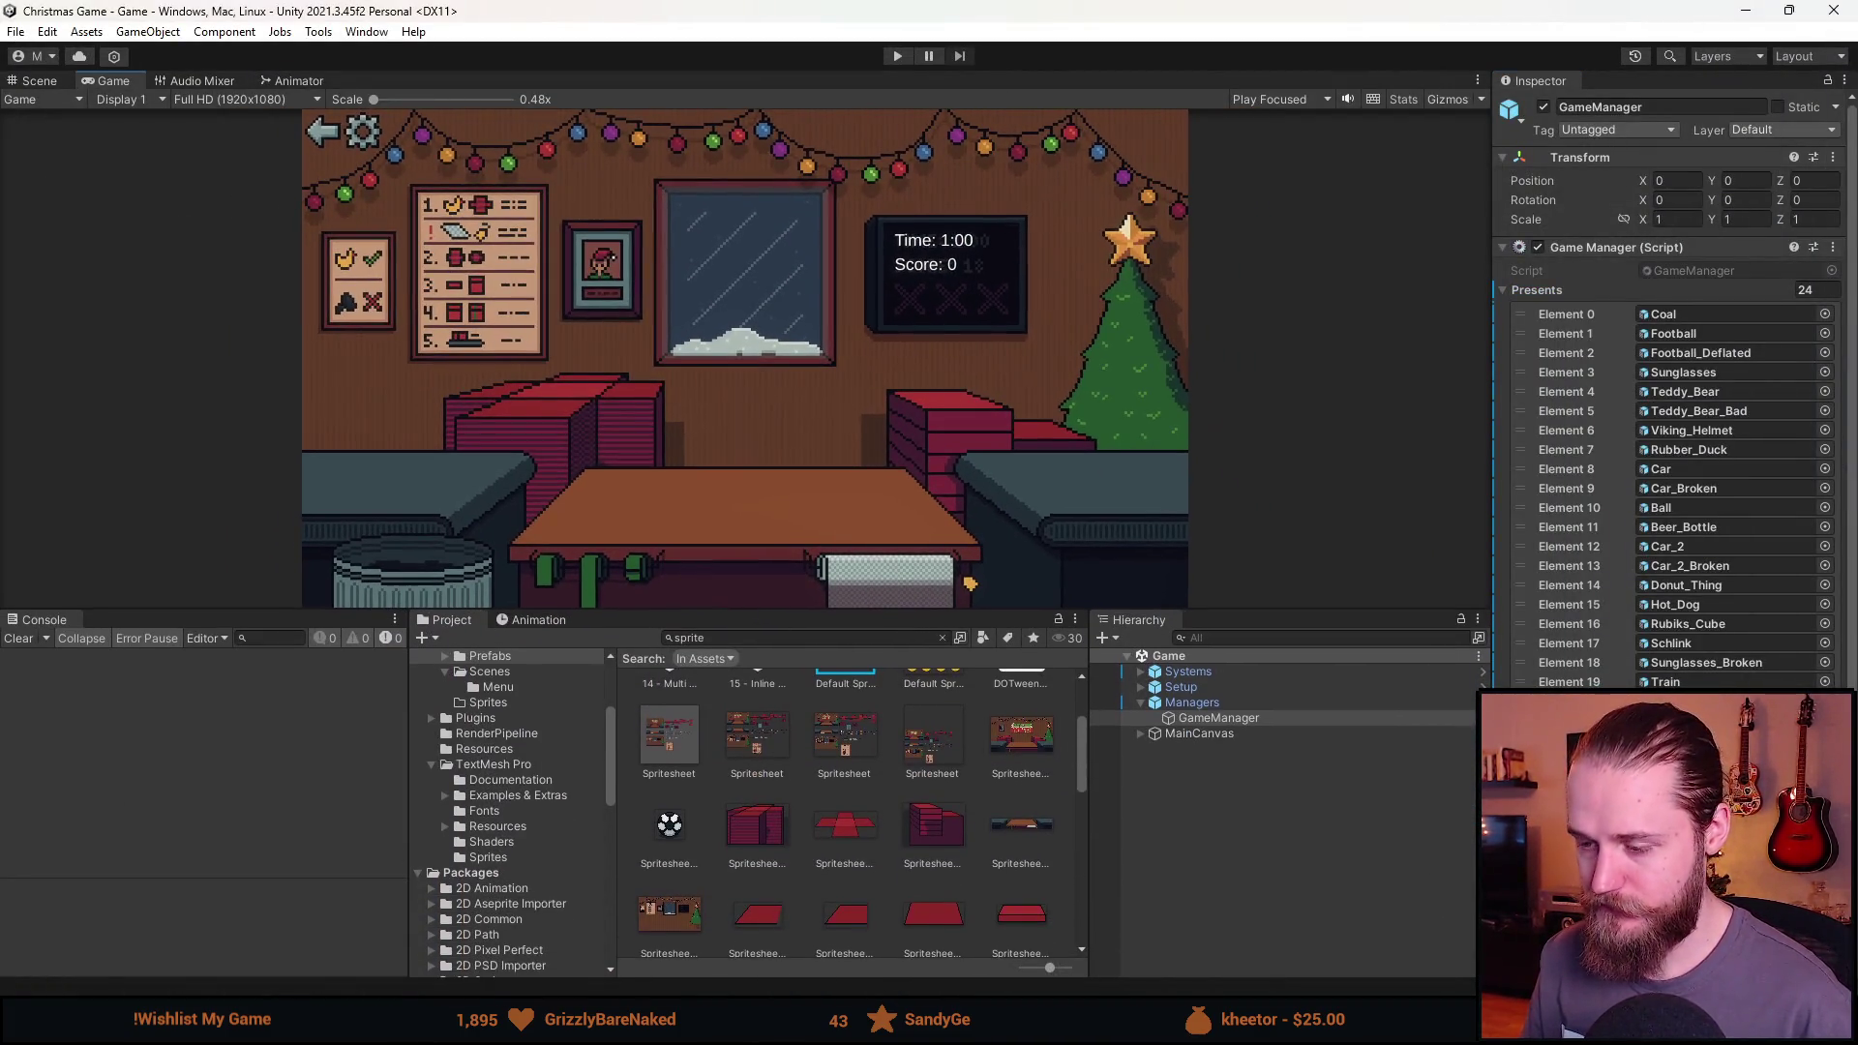
key(alt+Tab)
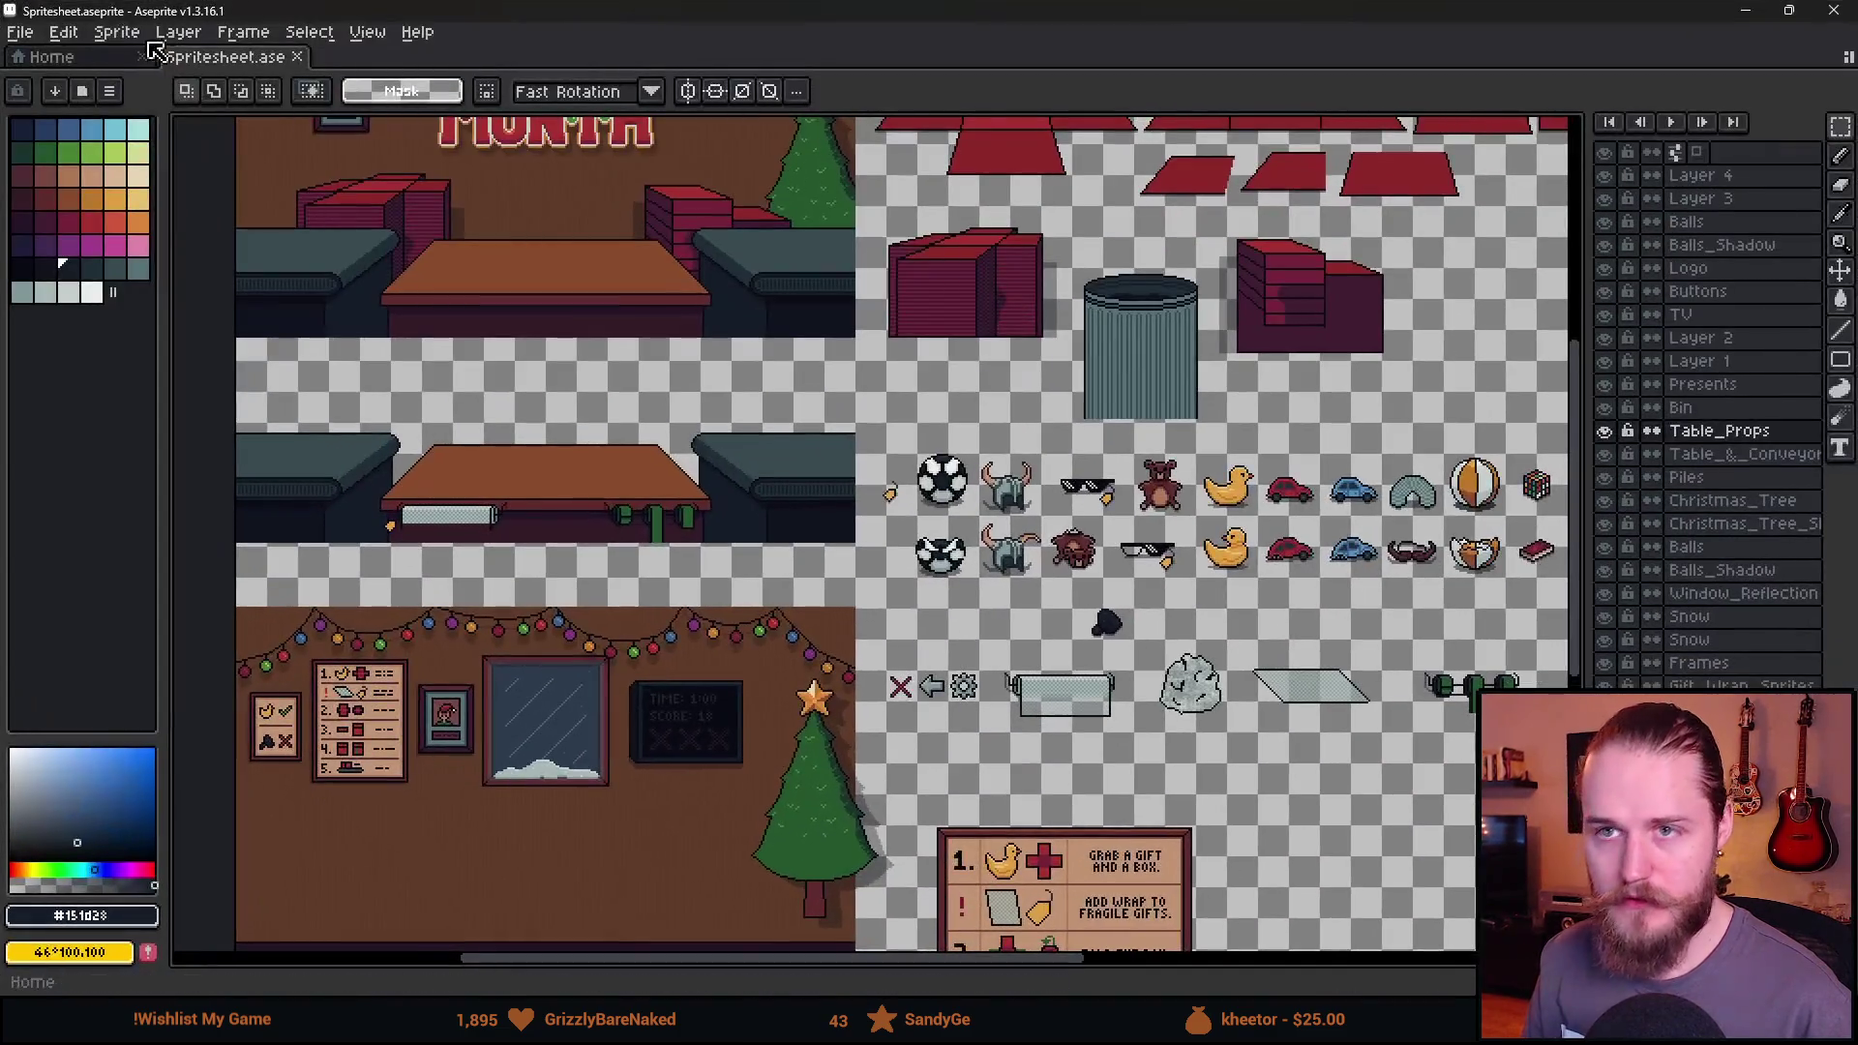
click(19, 32)
click(77, 155)
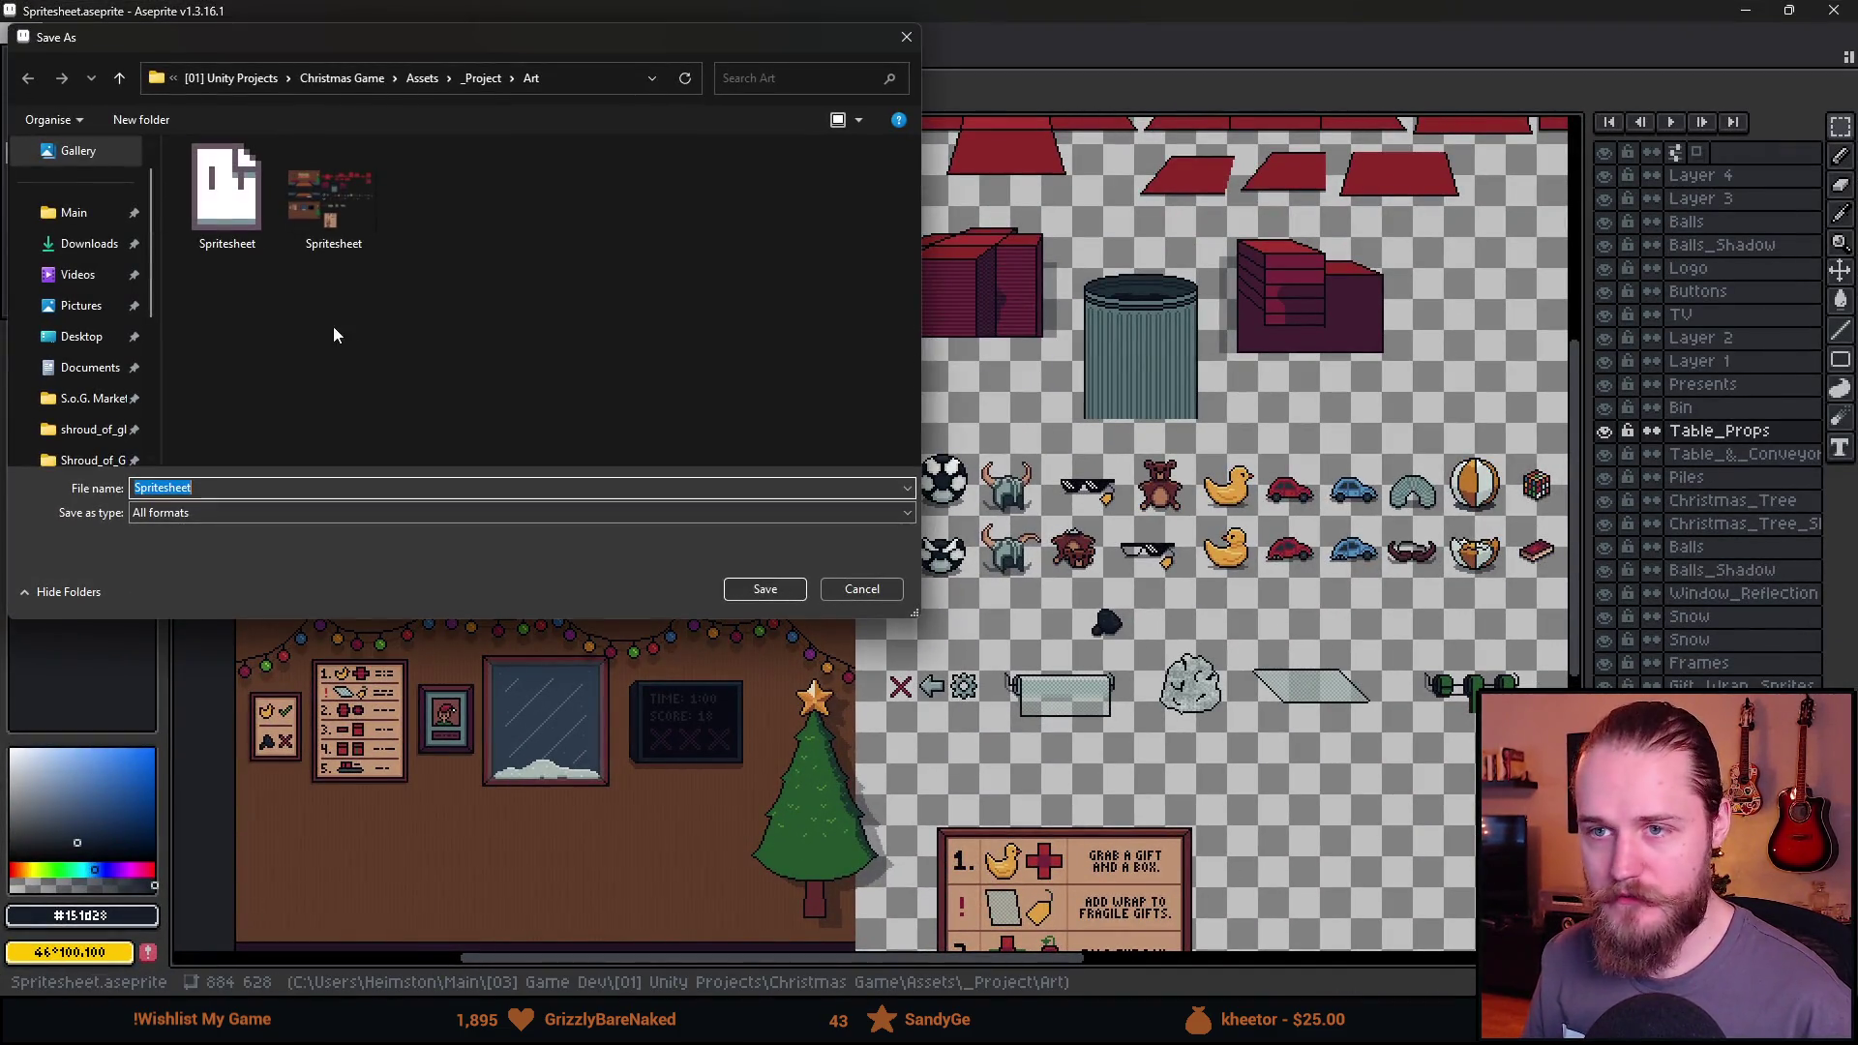
double_click(344, 205)
click(975, 510)
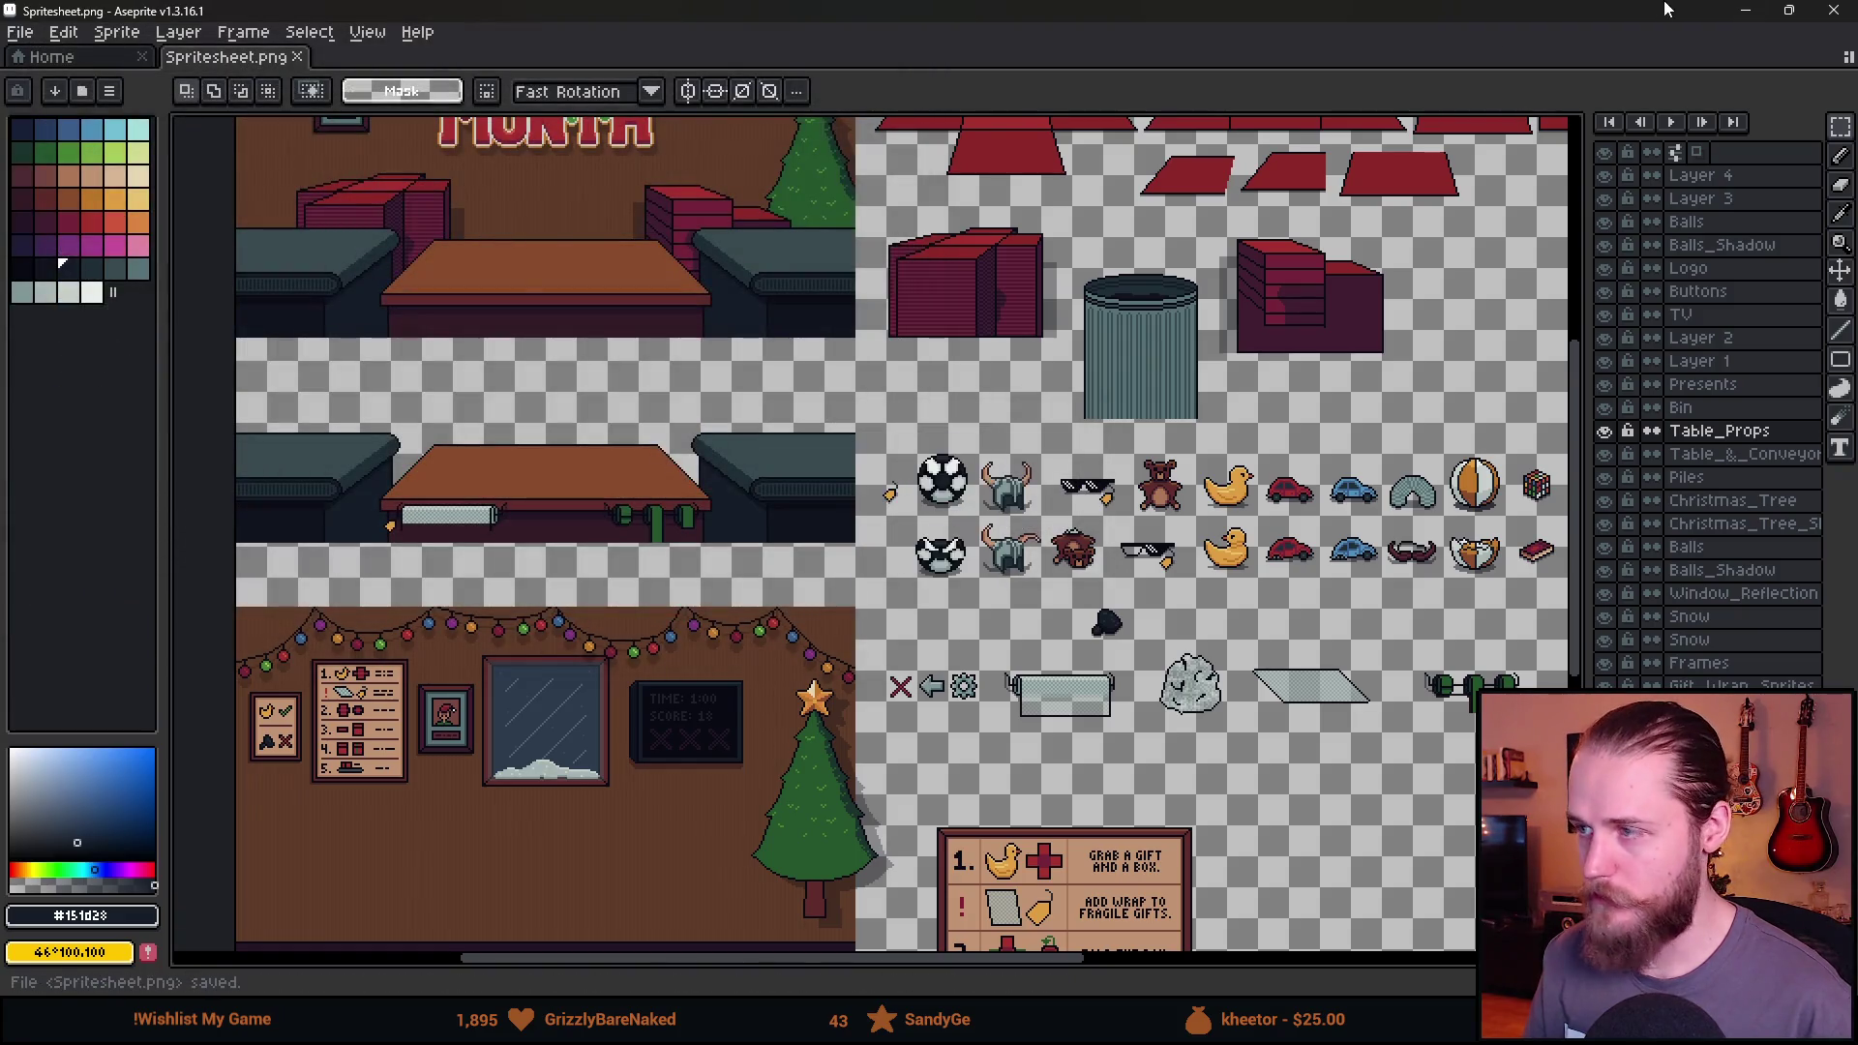
click(1759, 10)
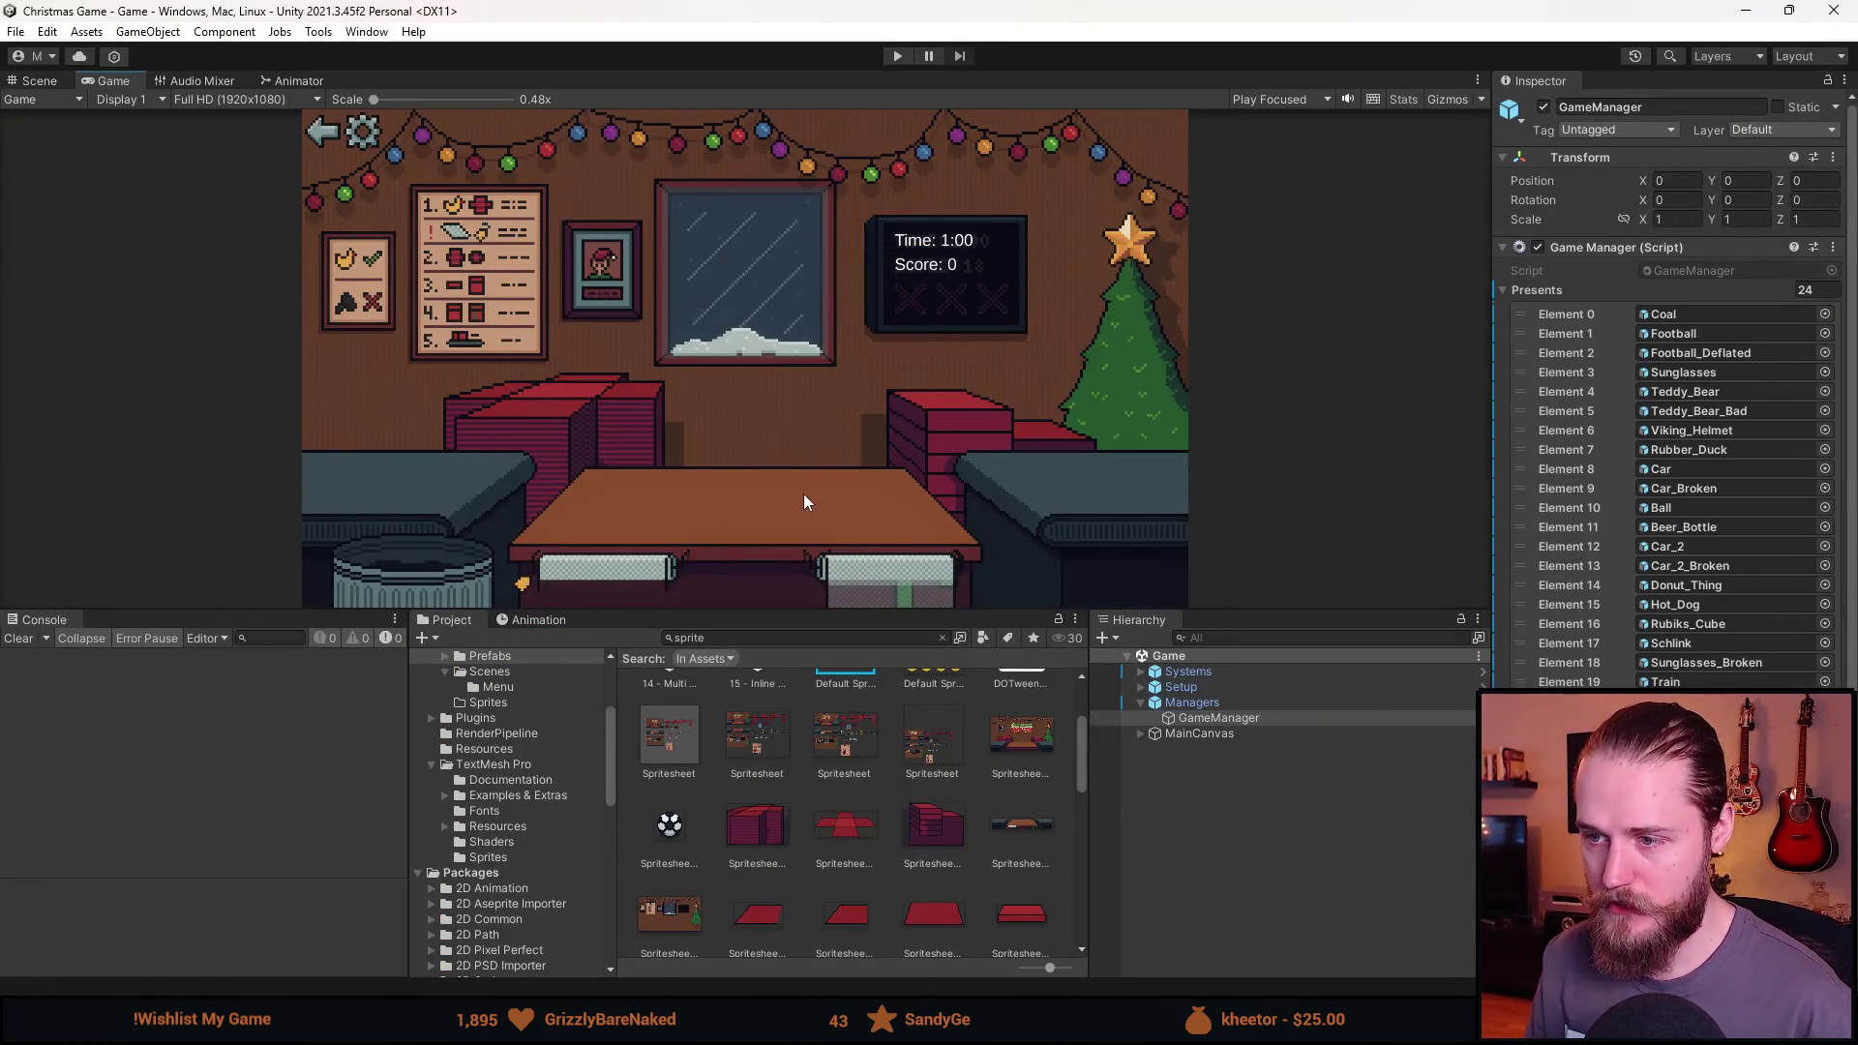
Select Bubble_Wrap_Thing under MainCanvas and mirror it by setting Scale X to -1.
click(1142, 686)
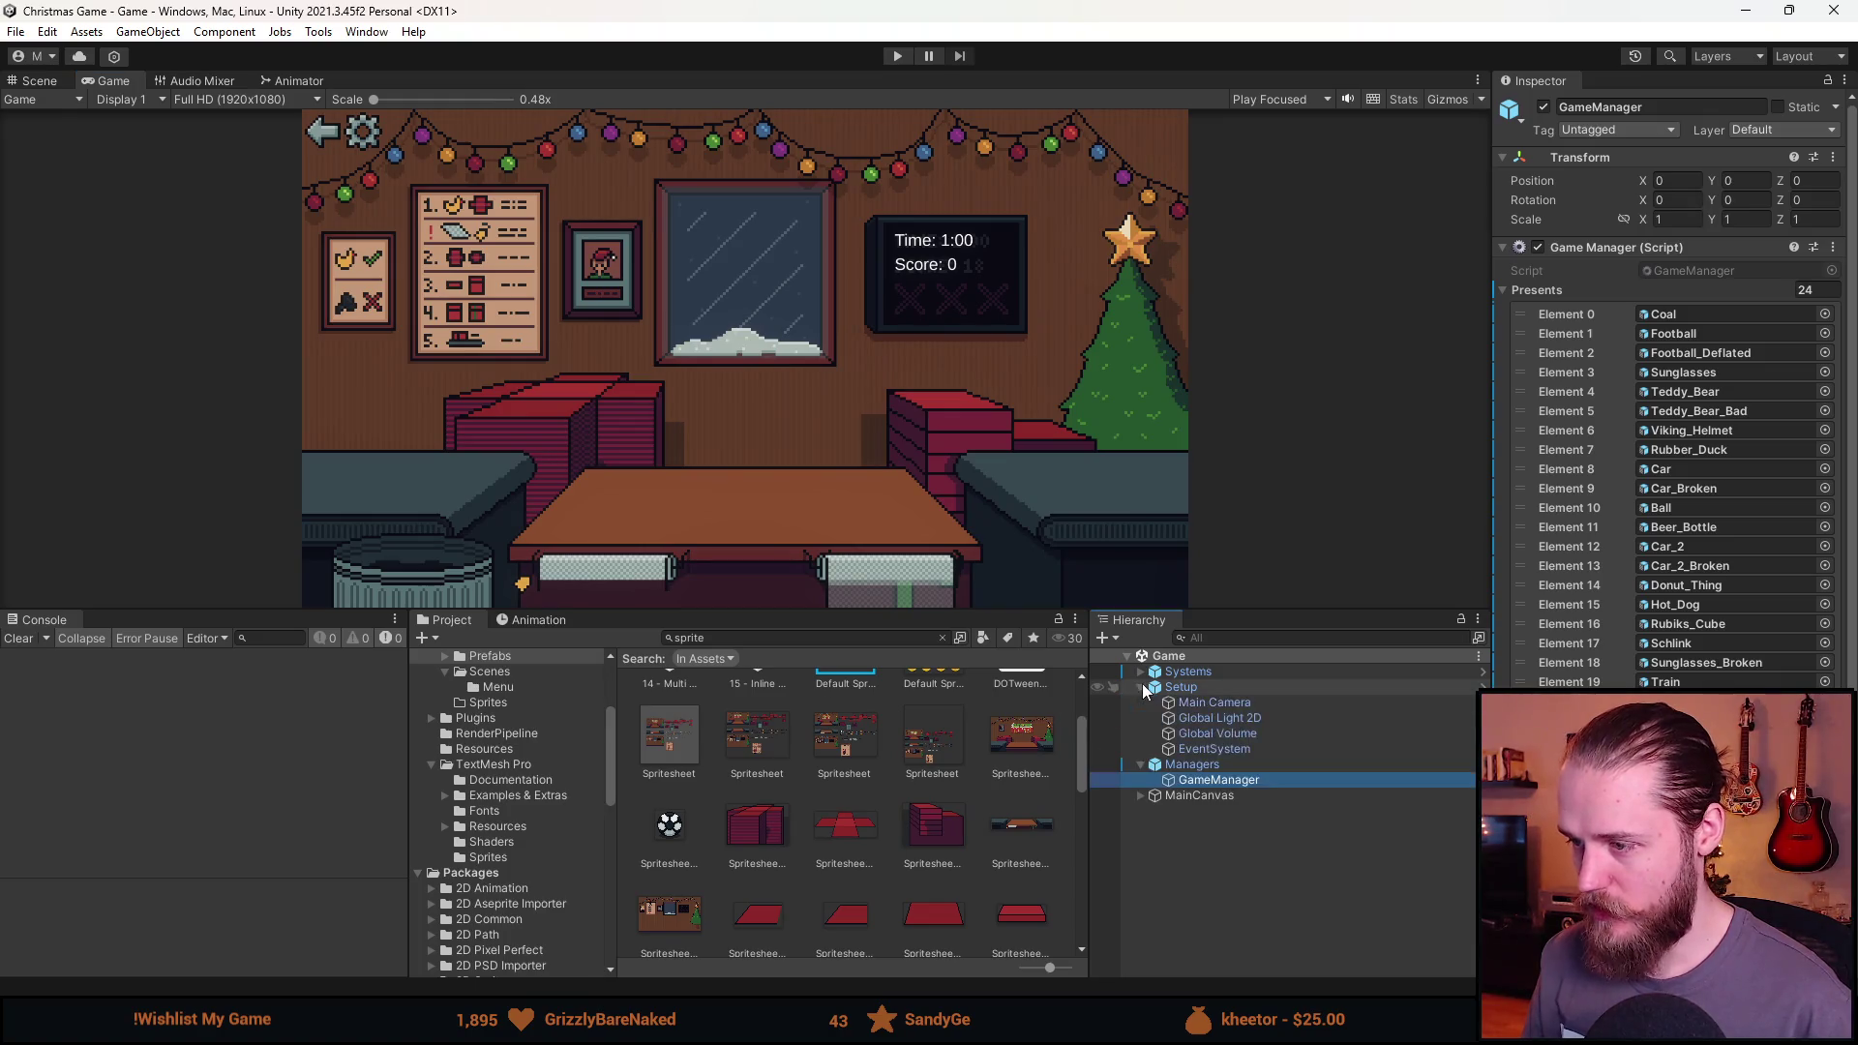
click(1141, 794)
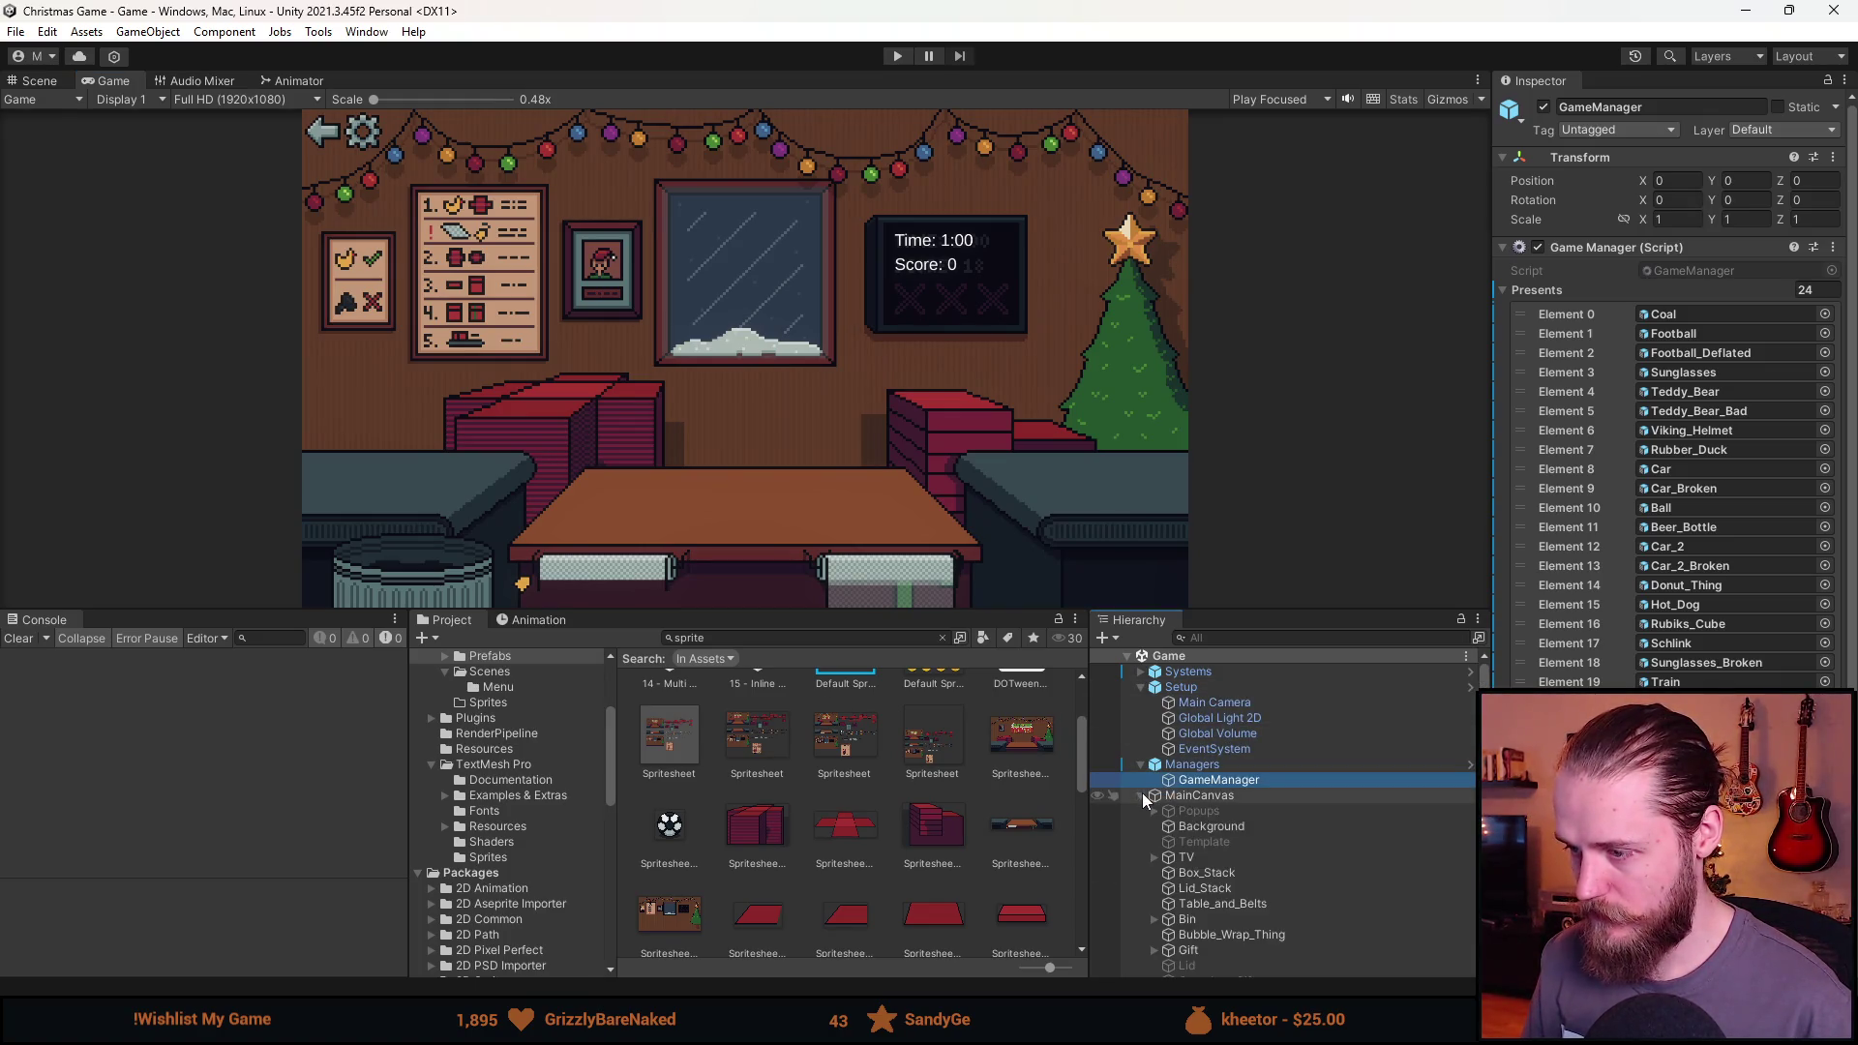
scroll(1225, 880, down, 1)
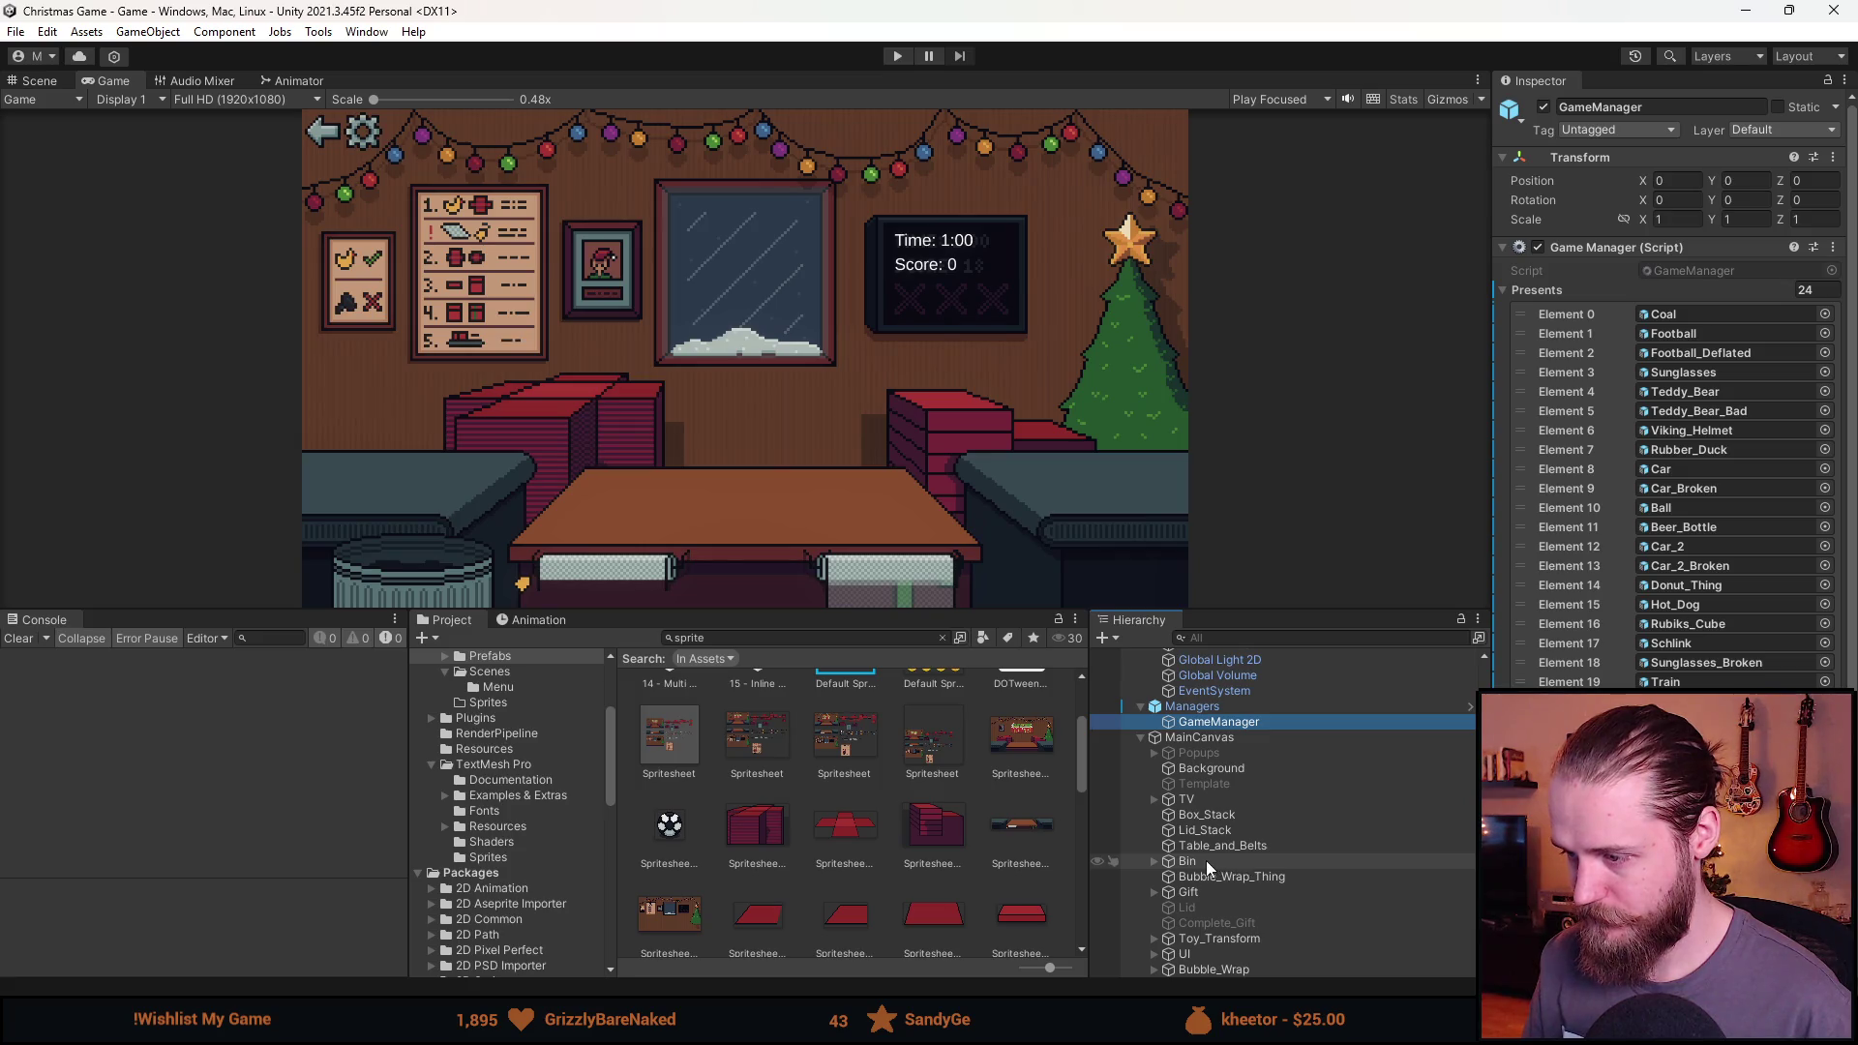
click(1248, 874)
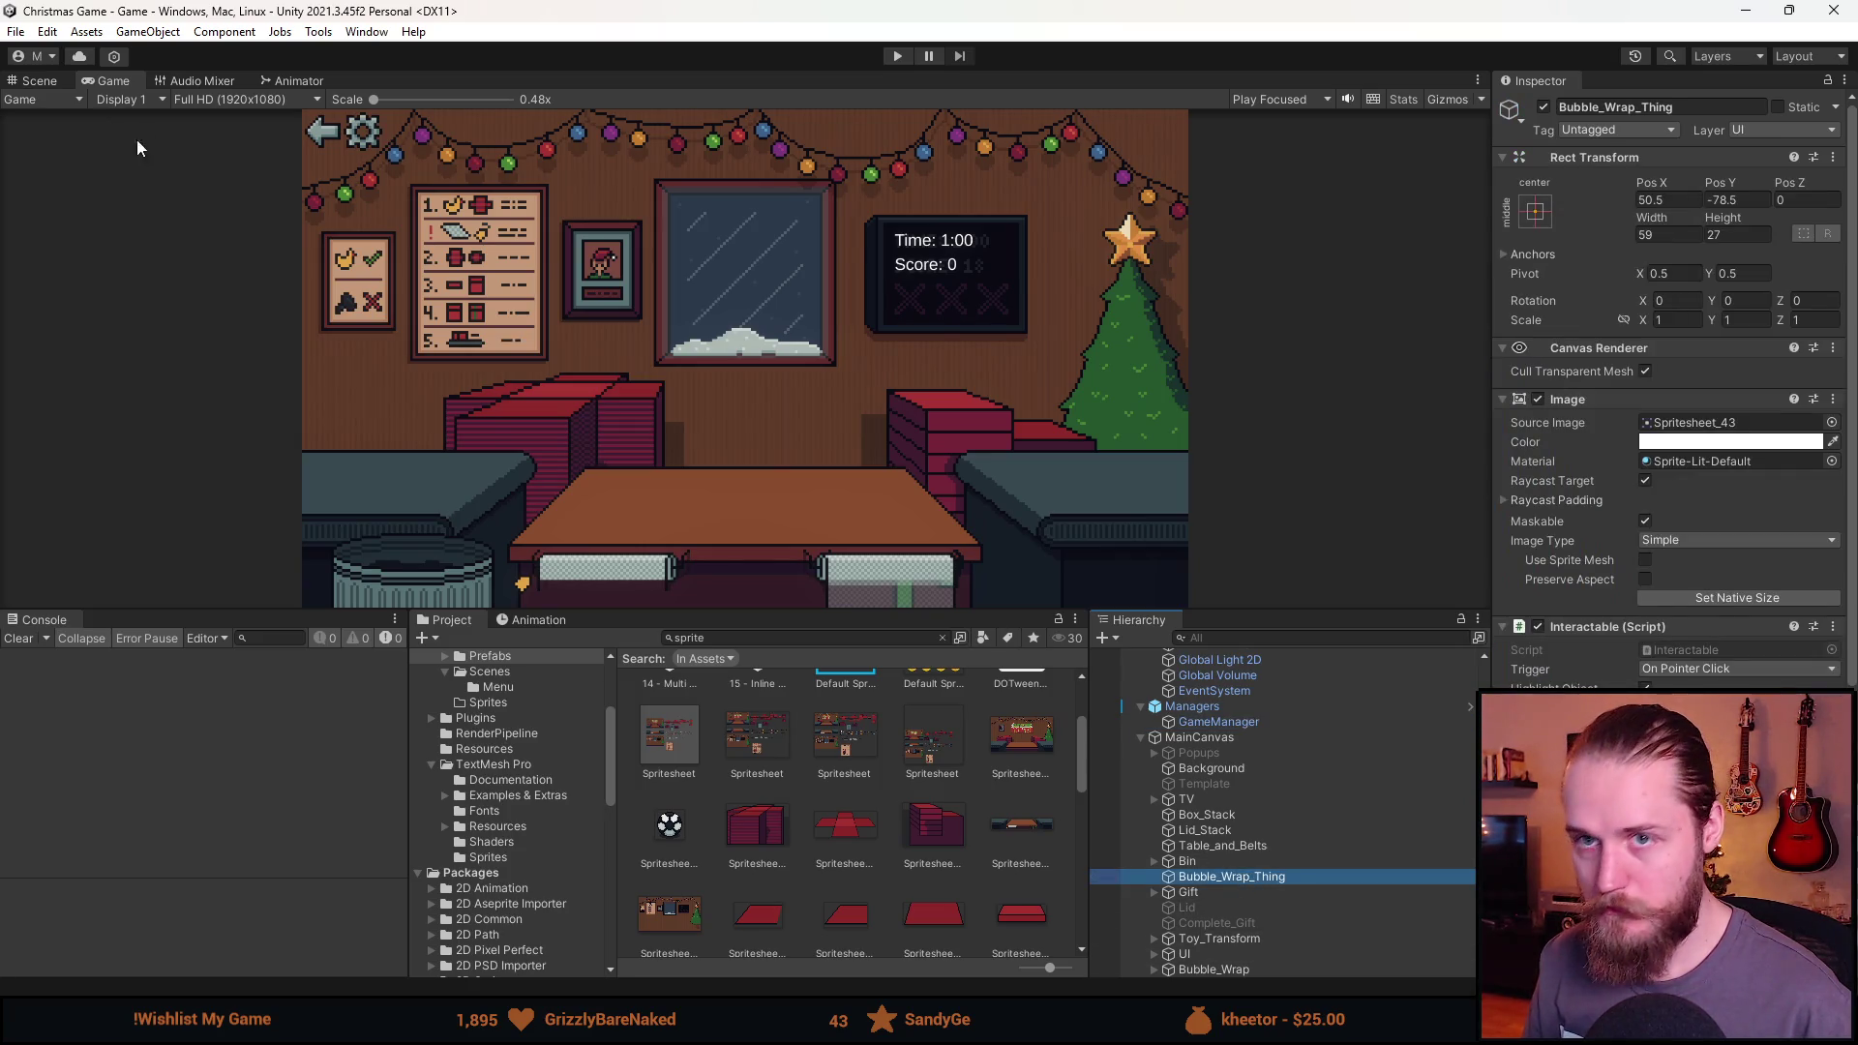
click(39, 81)
scroll(761, 397, up, 4)
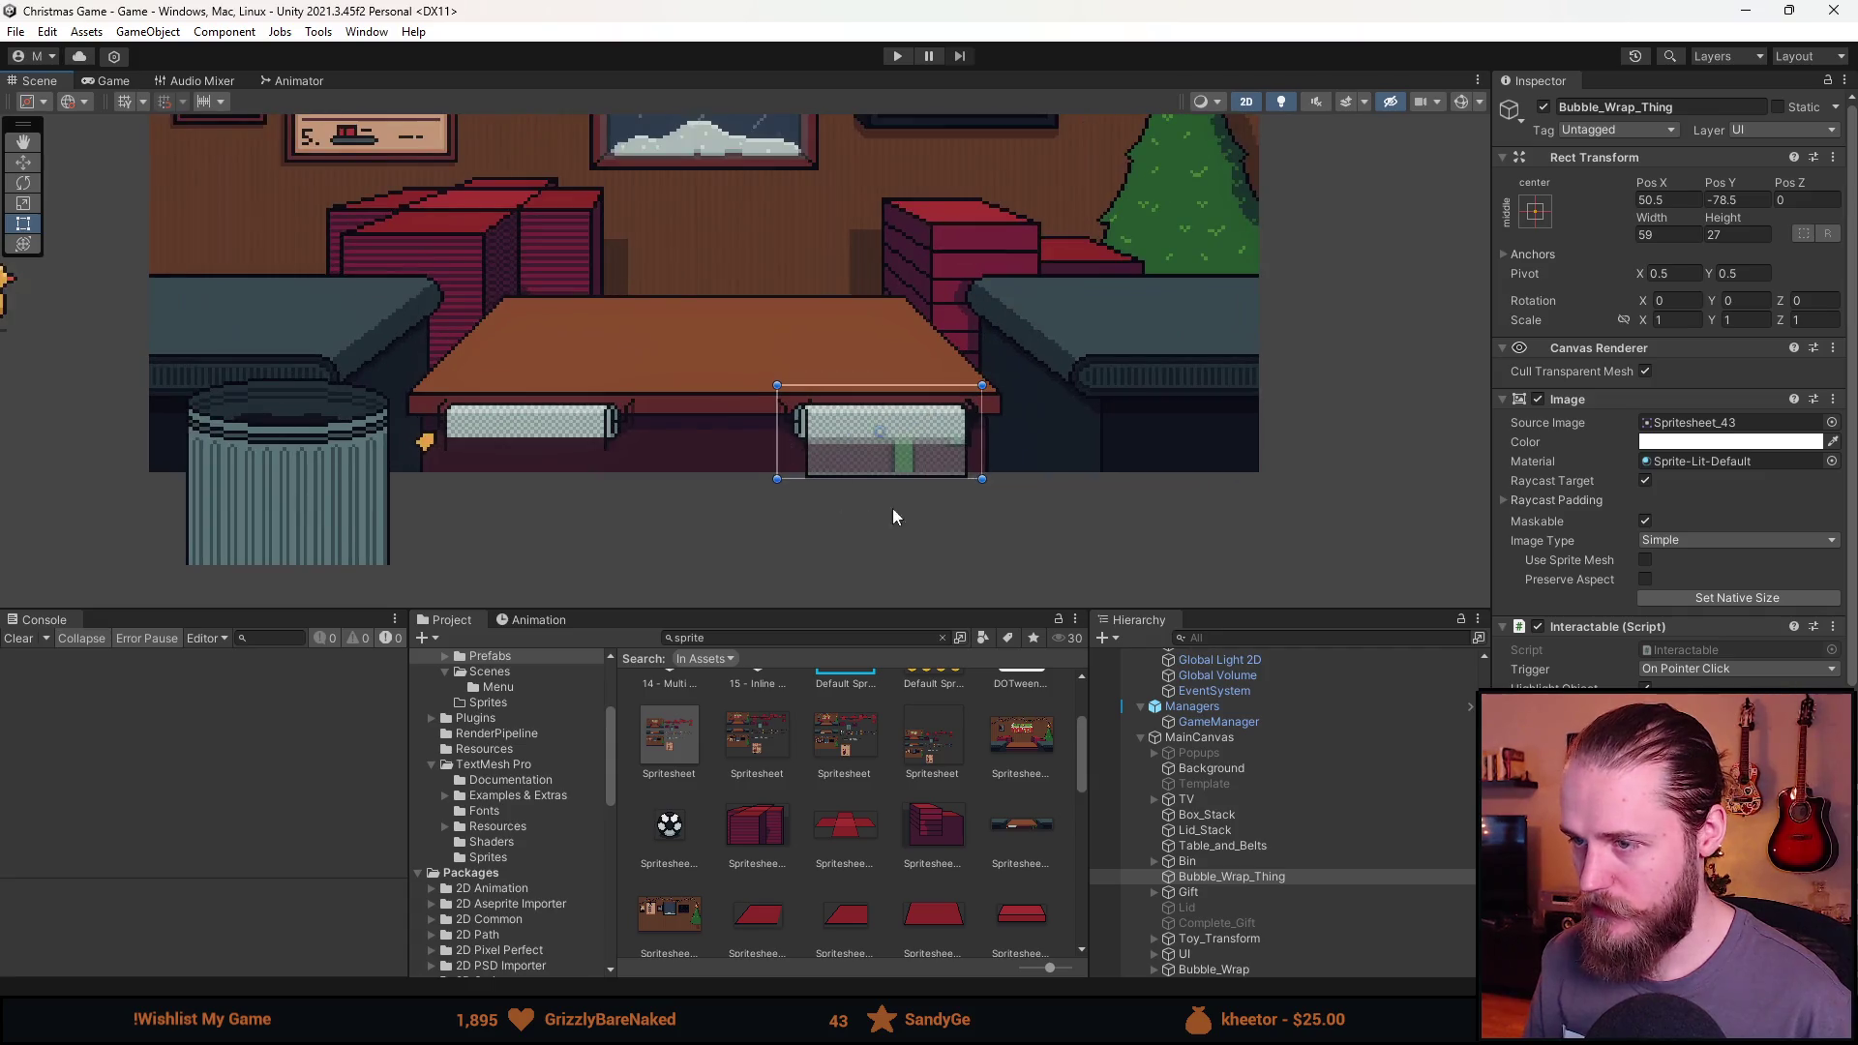
click(1689, 322)
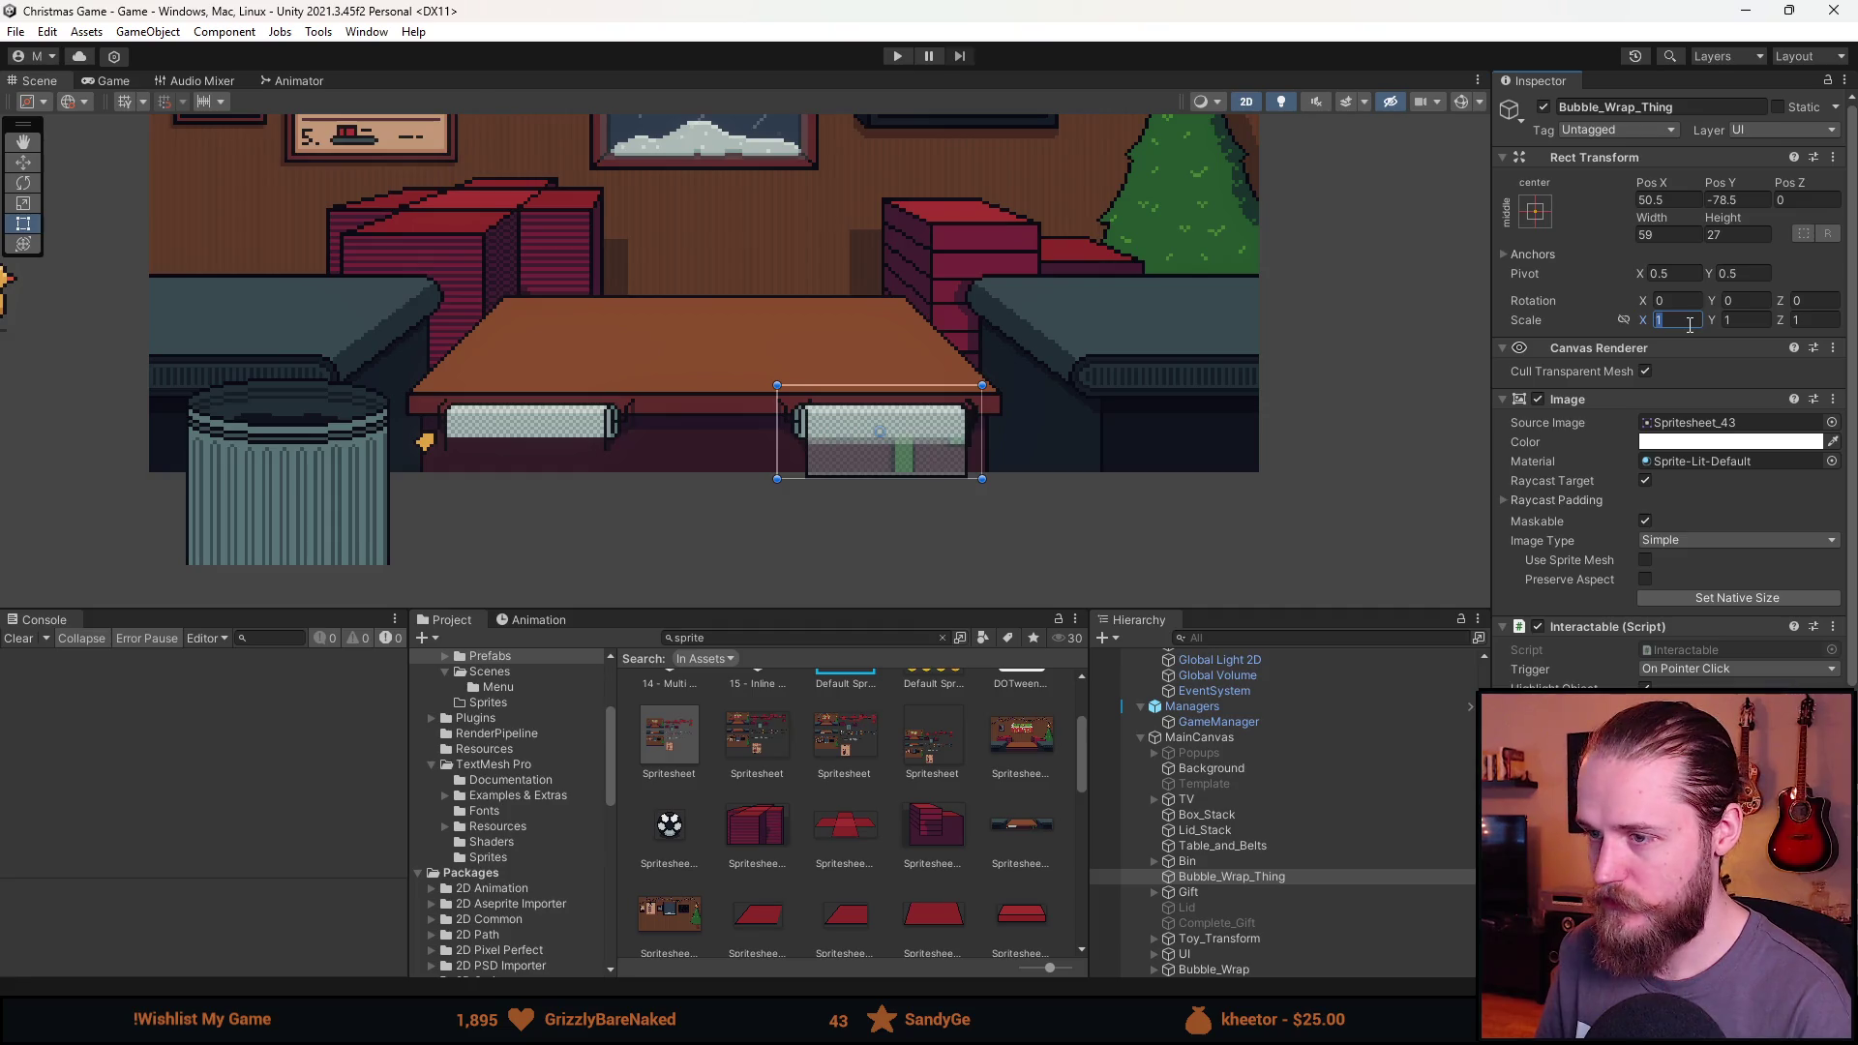
text(-1)
Set Bubble_Wrap_Thing's Pos X to -49.5 so it sits over the mirrored roll.
click(1689, 203)
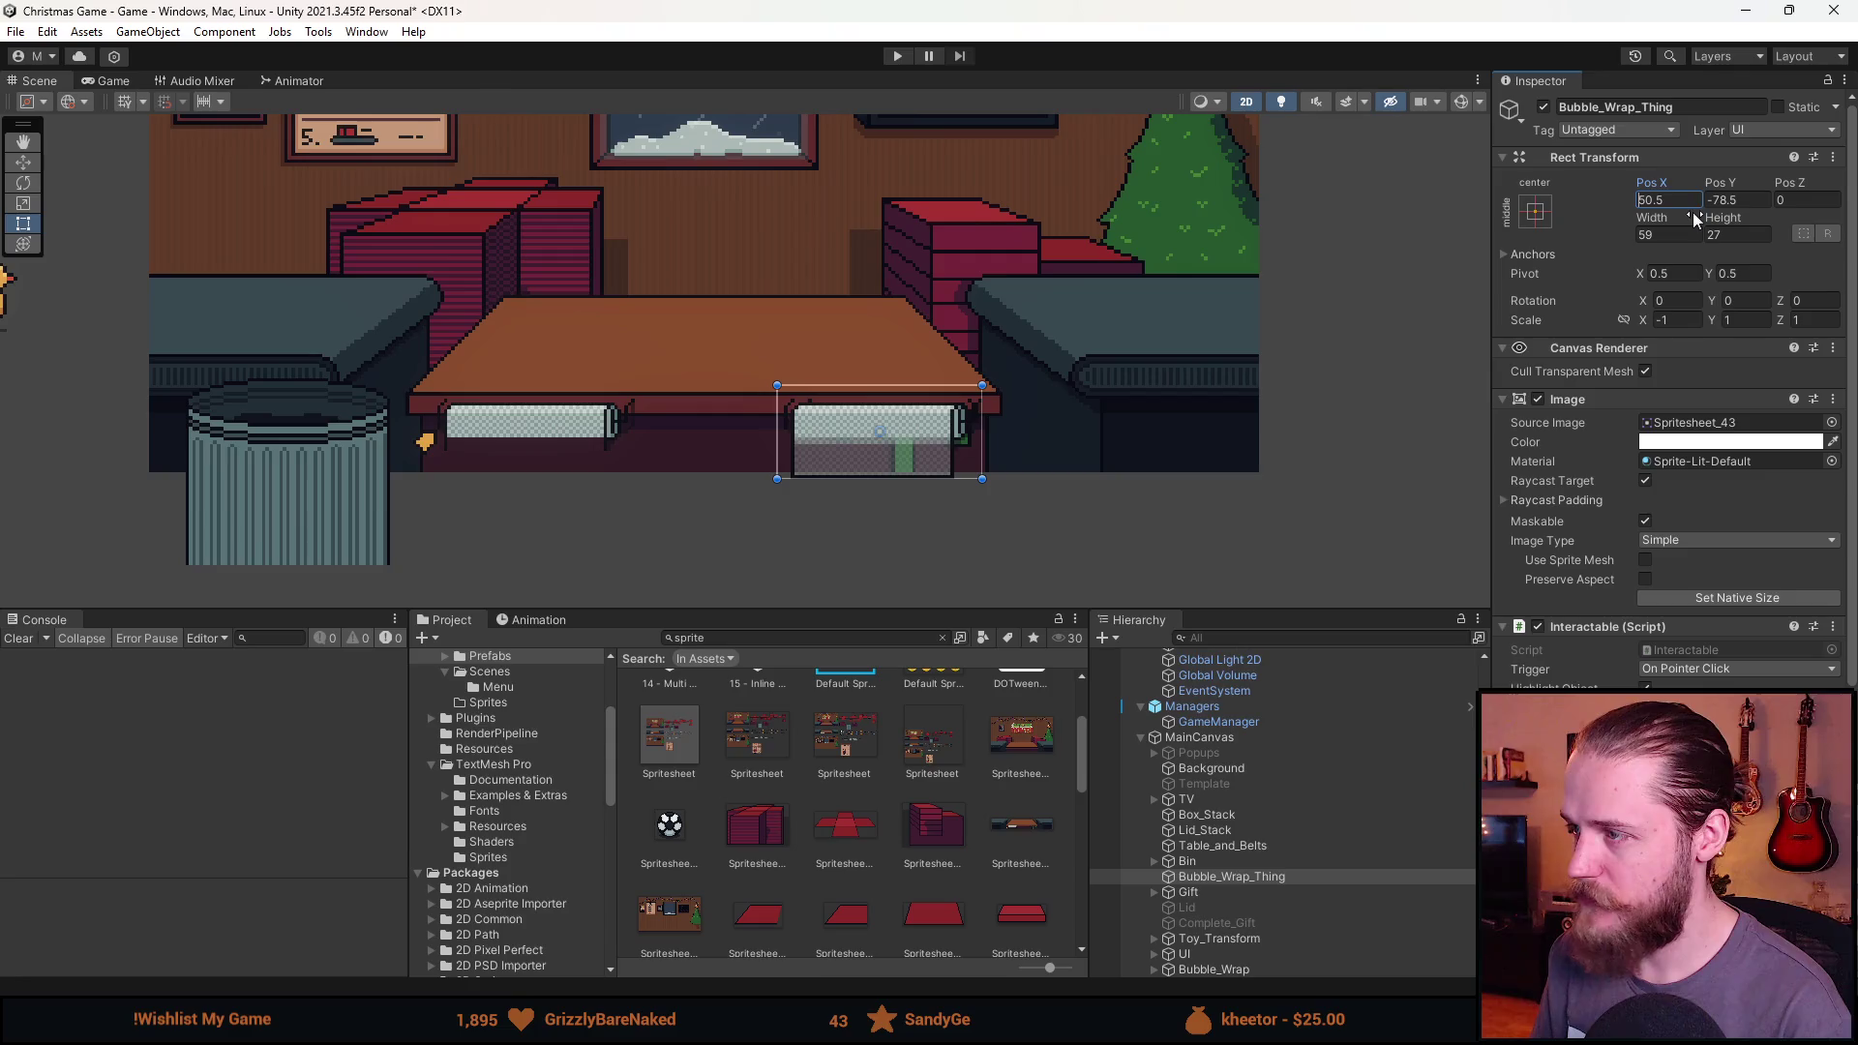
text(-)
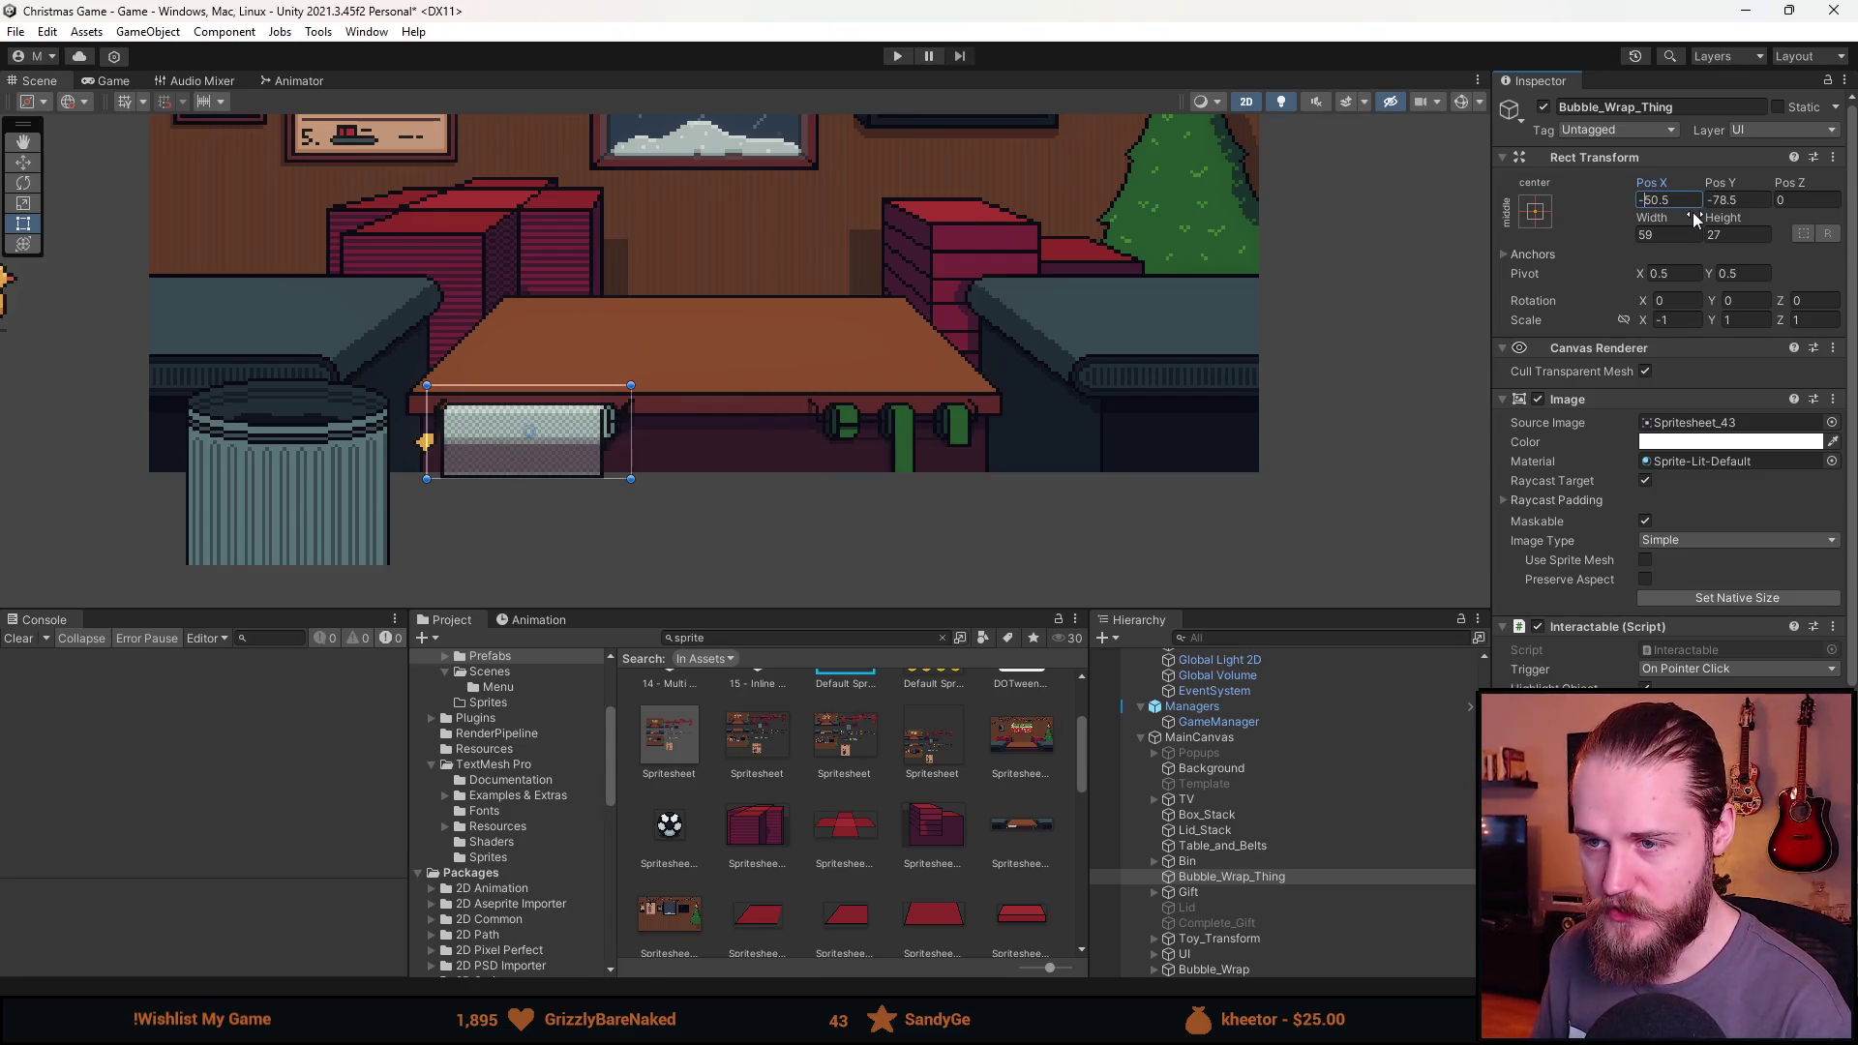
scroll(543, 441, up, 8)
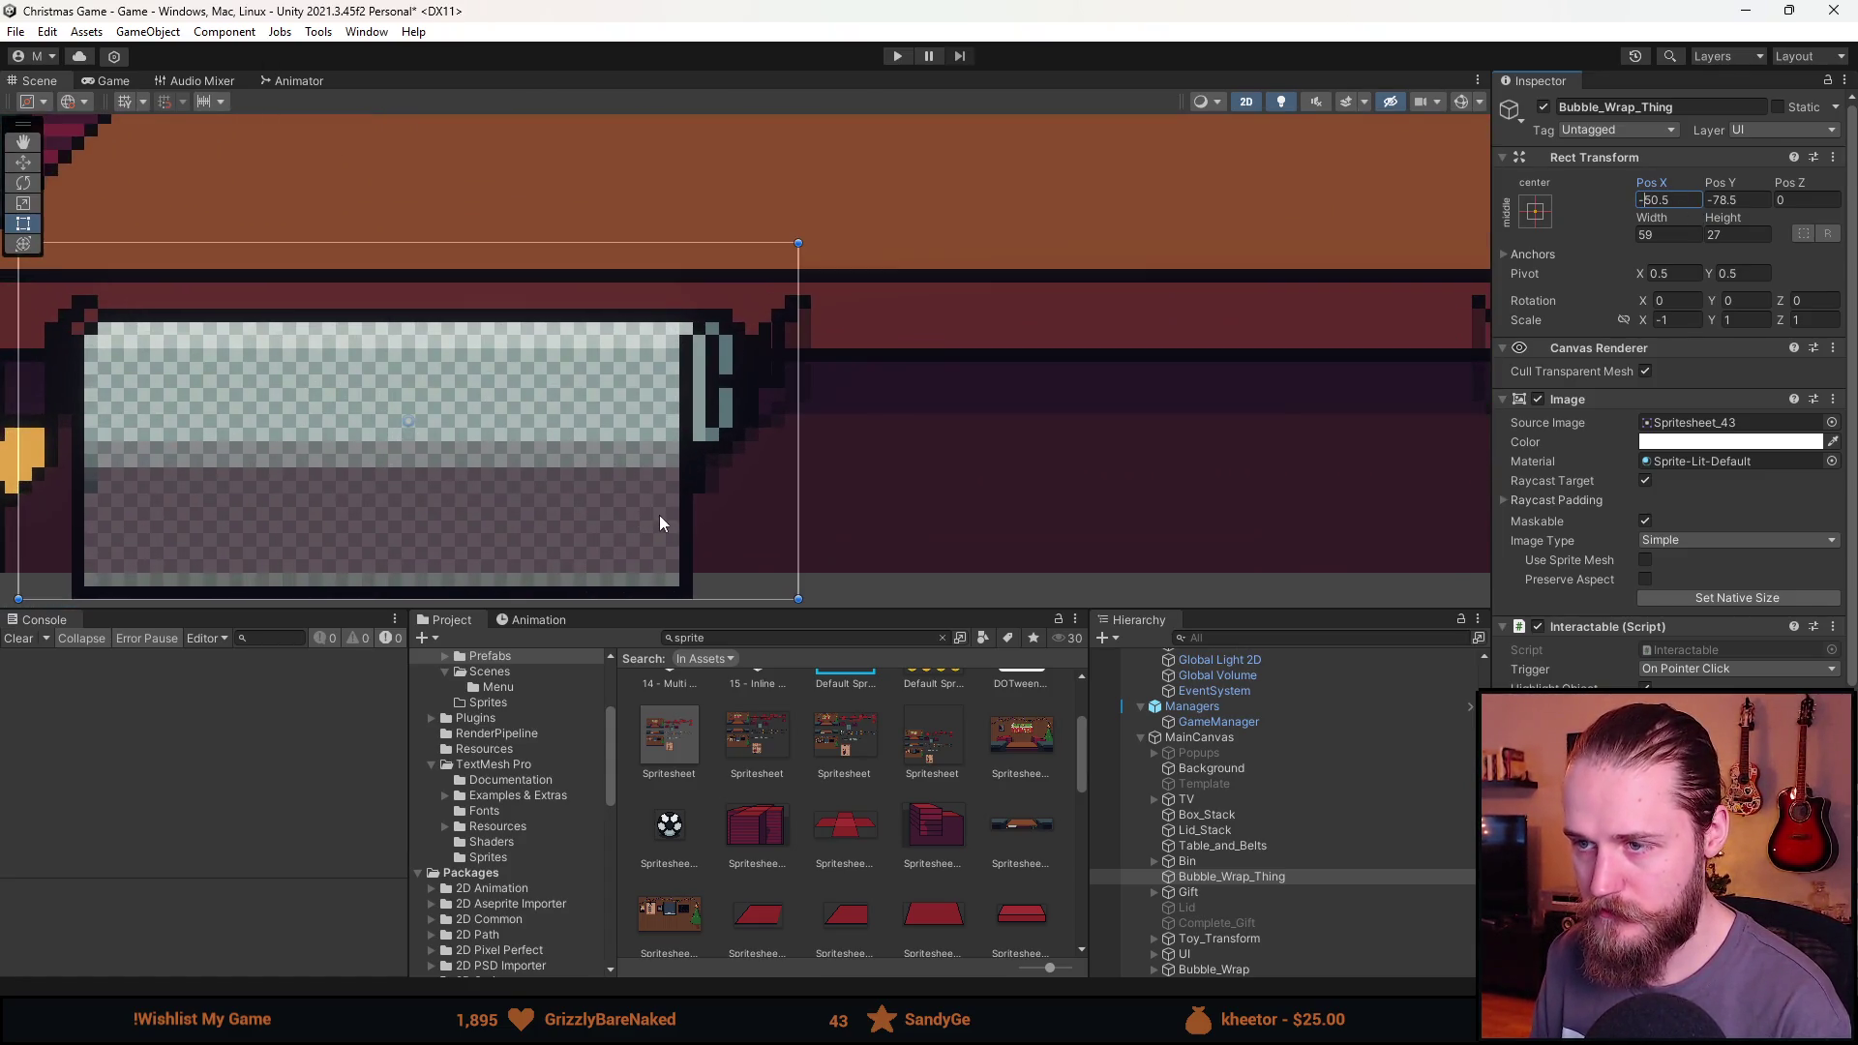
drag(659, 515, 769, 502)
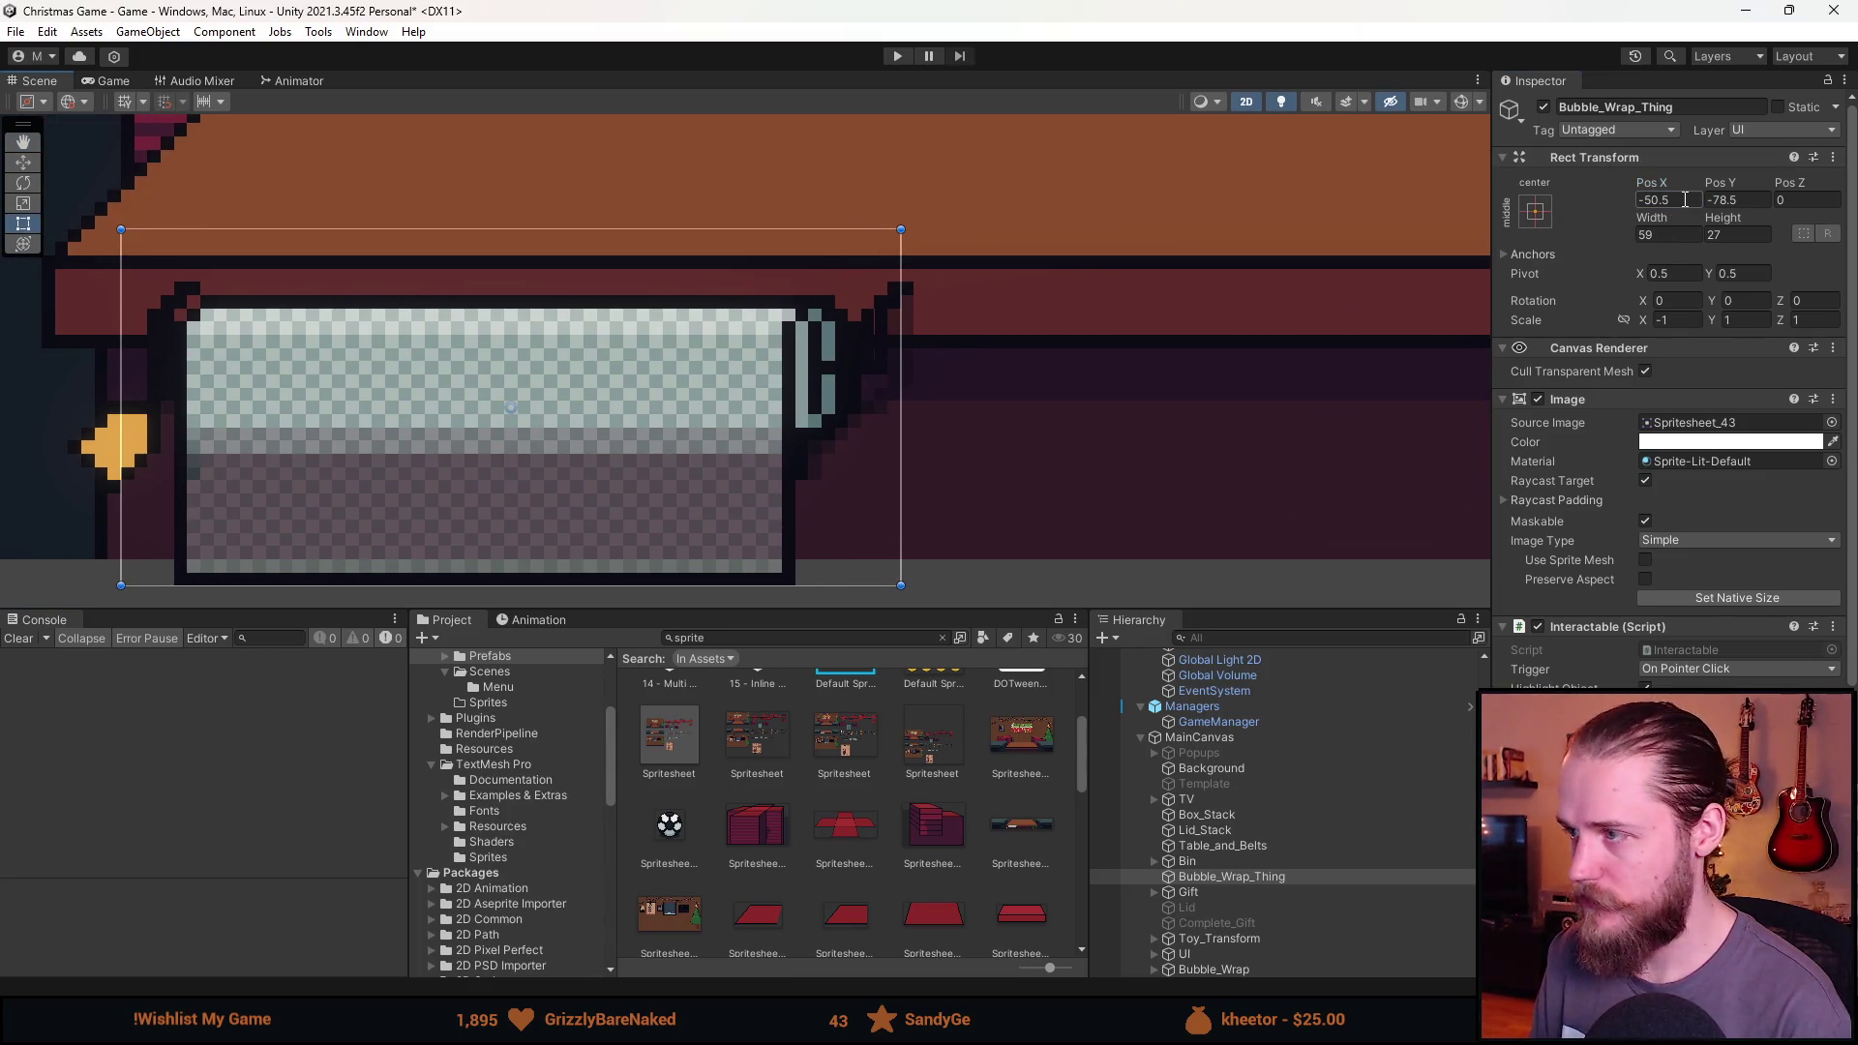
click(1655, 200)
text(-49)
key(Return)
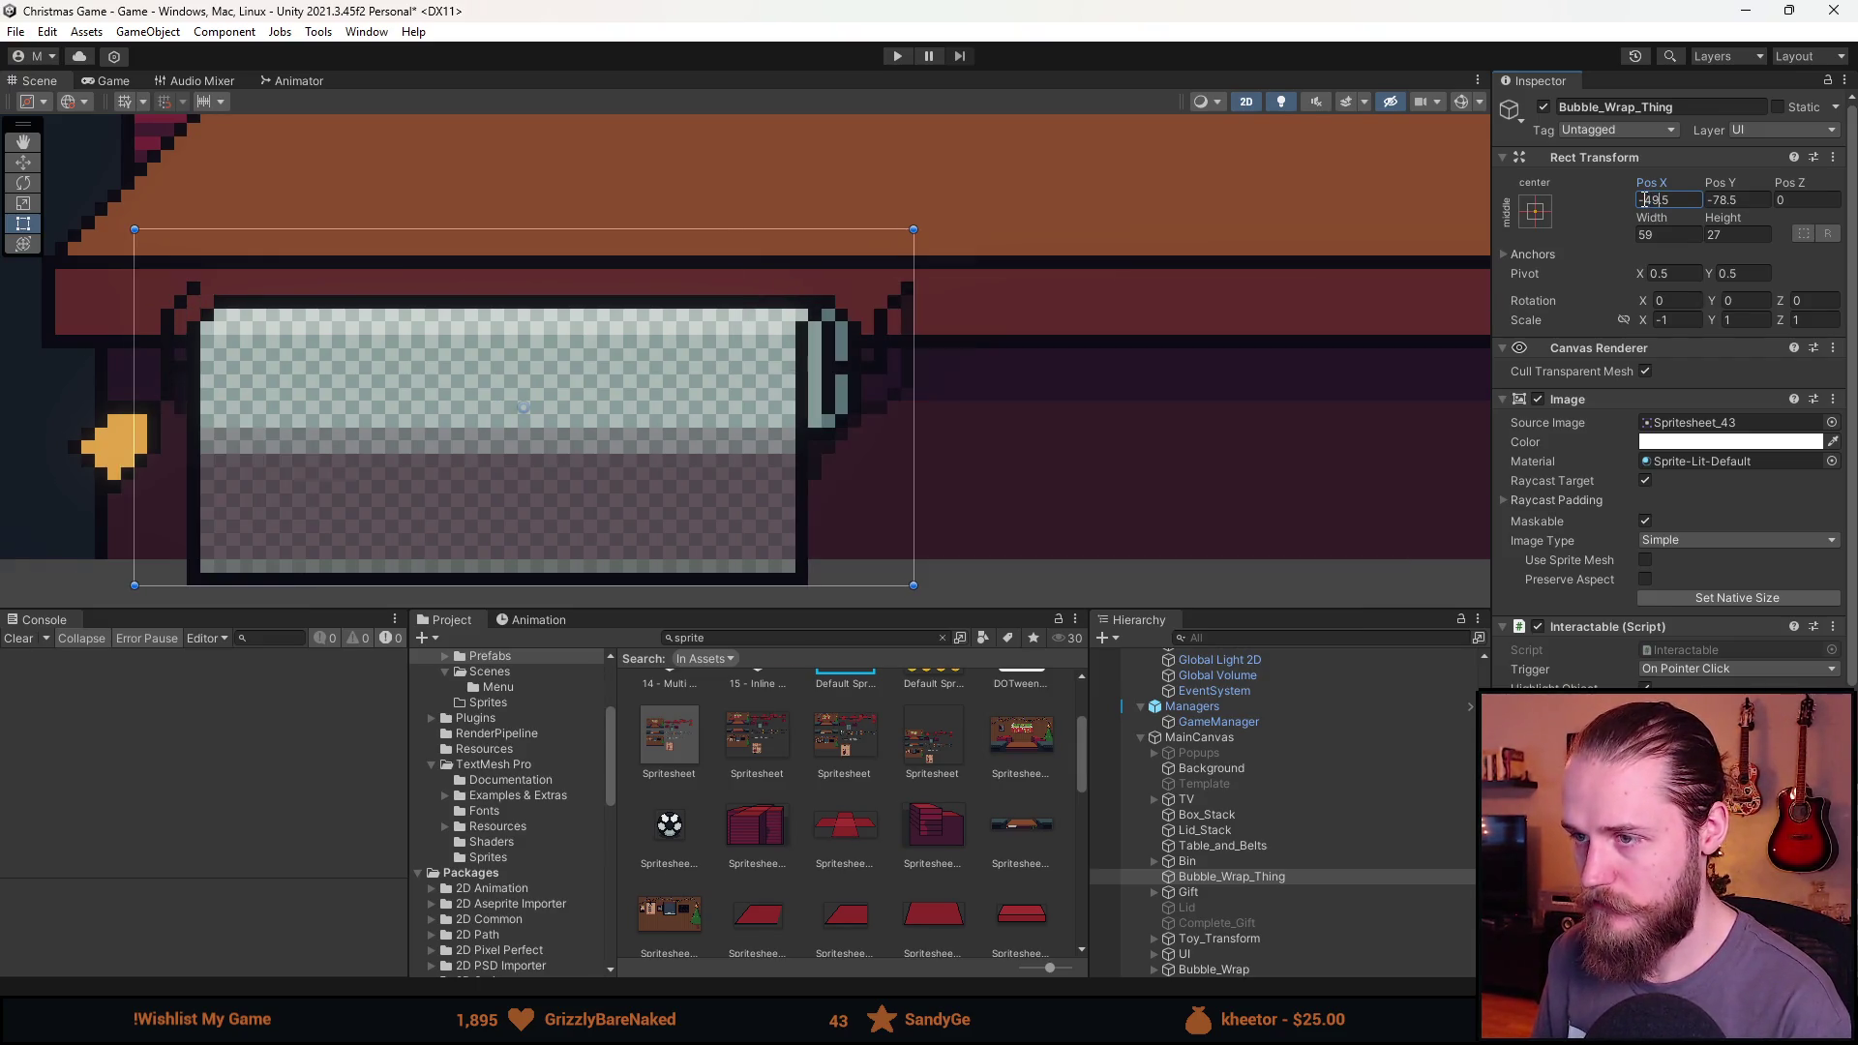
Reselect Bubble_Wrap_Thing and duplicate it with Ctrl+D.
scroll(914, 393, down, 10)
mouse_move(1007, 409)
mouse_down()
mouse_move(843, 457)
mouse_move(862, 473)
mouse_up()
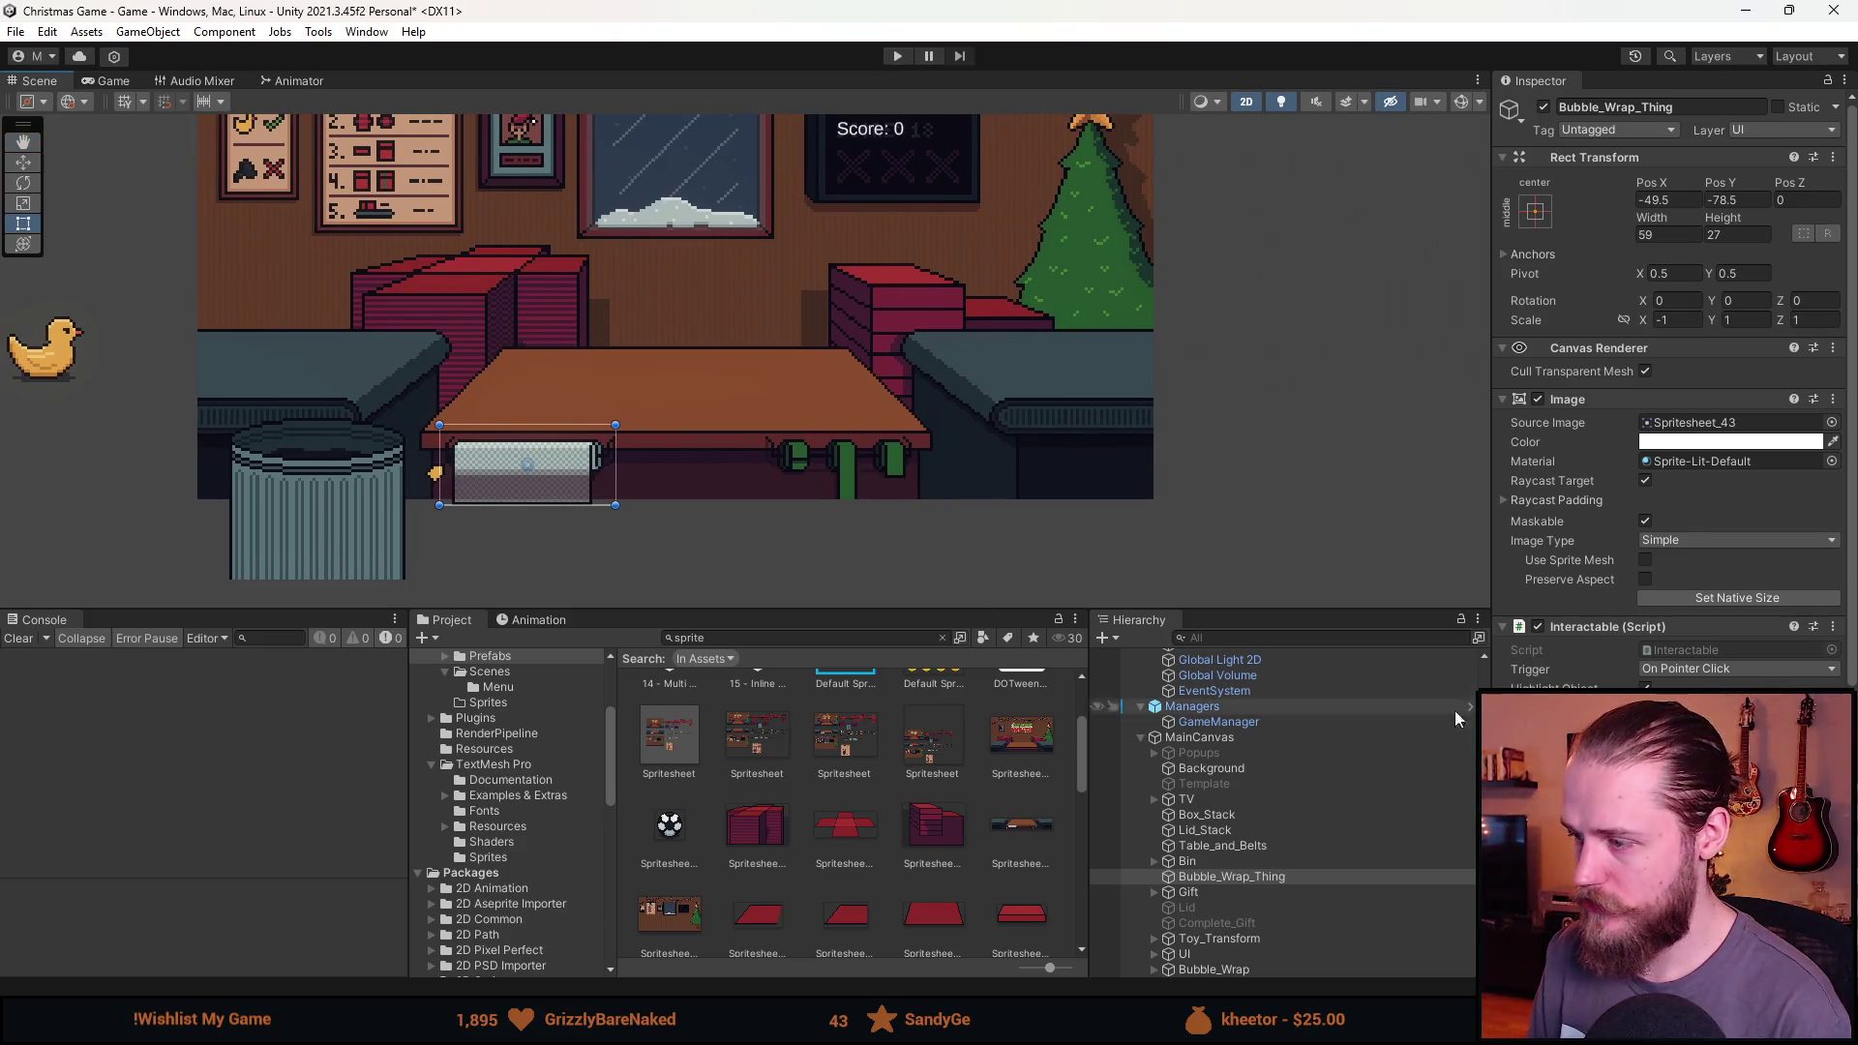
scroll(1675, 387, down, 3)
click(1254, 876)
key(ctrl+d)
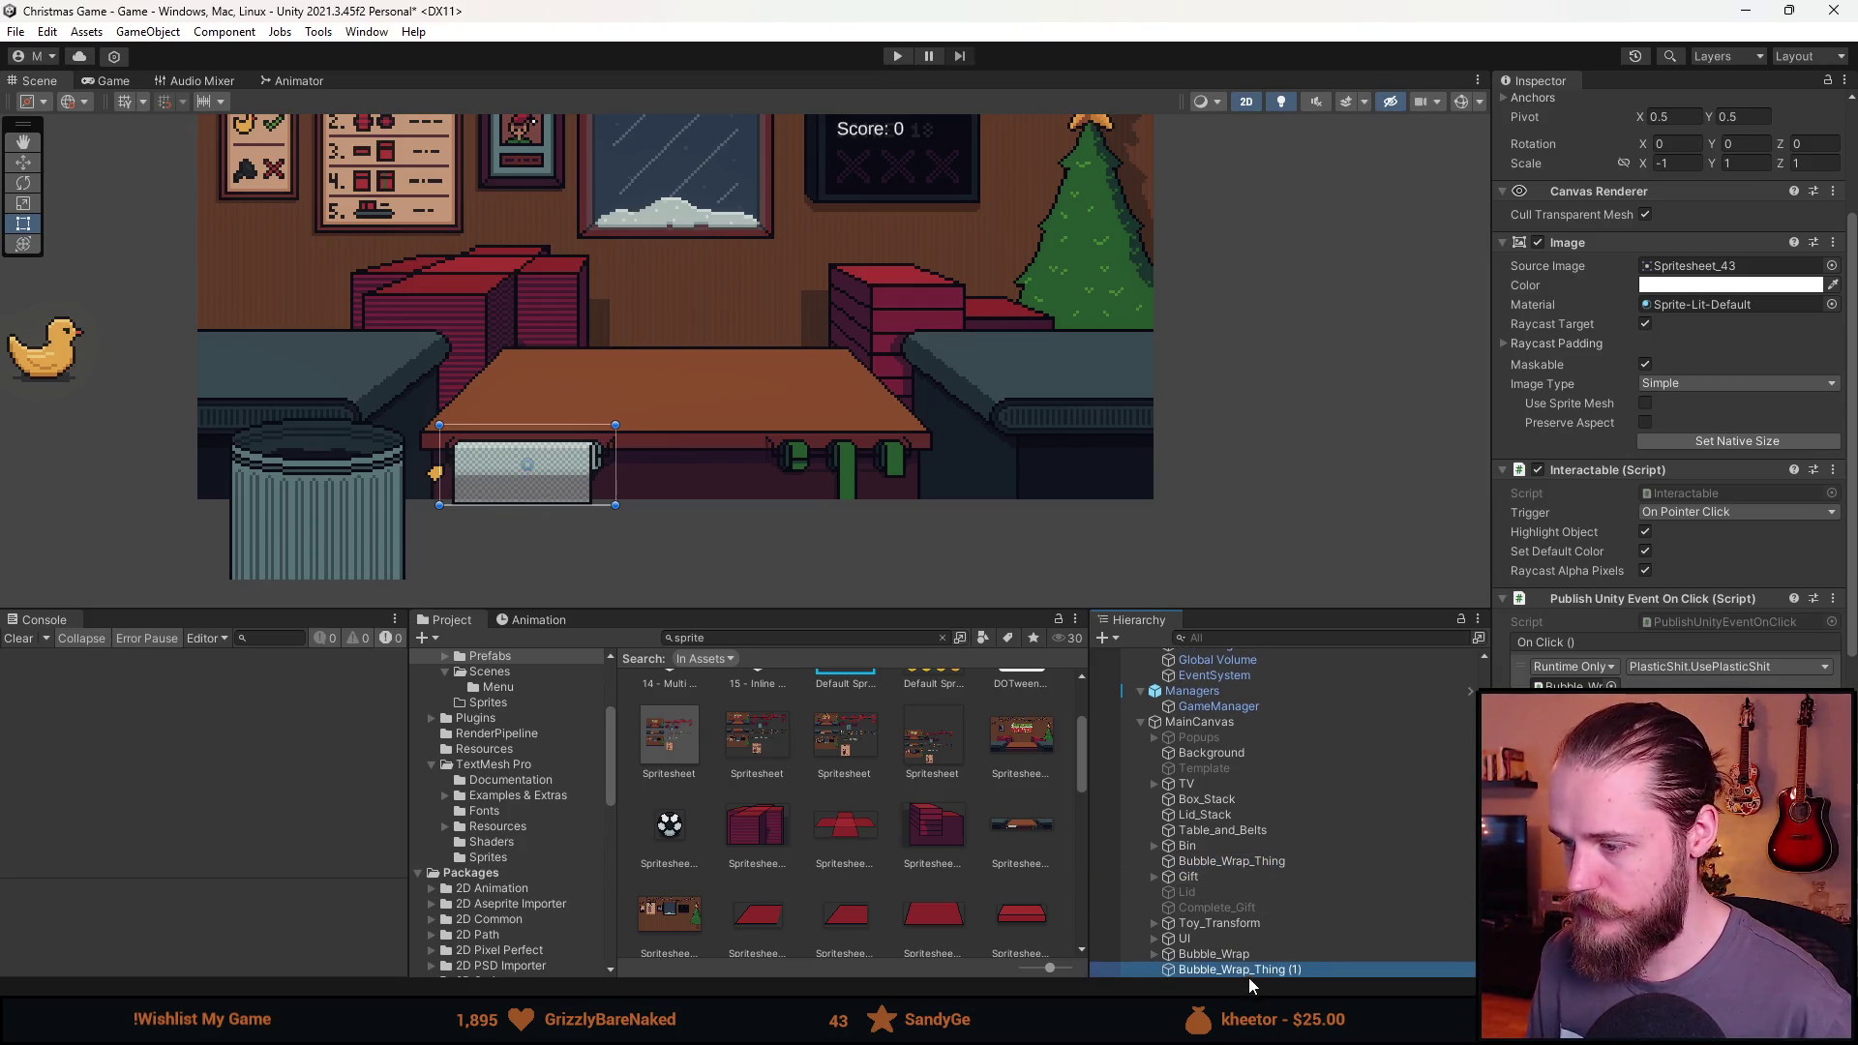
Browse the image's sprite chooser and close it without changing the sprite.
click(1832, 266)
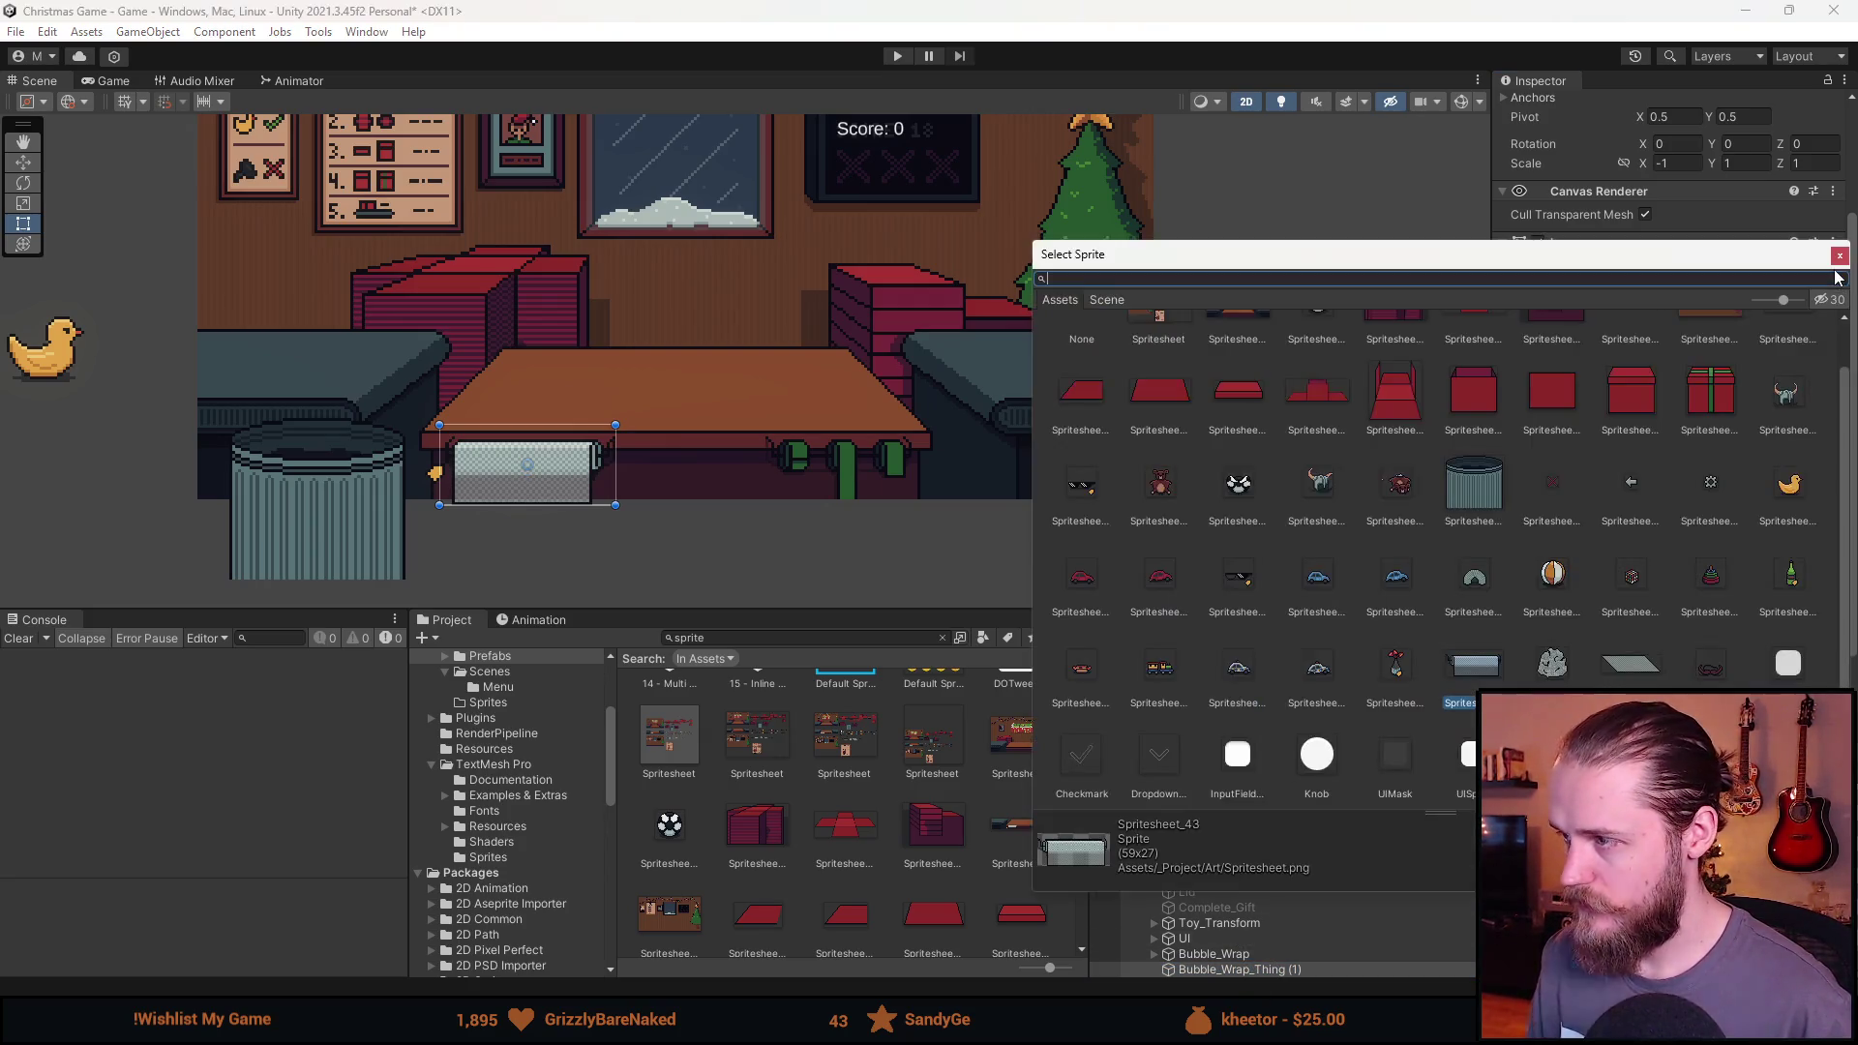
scroll(1355, 735, up, 1)
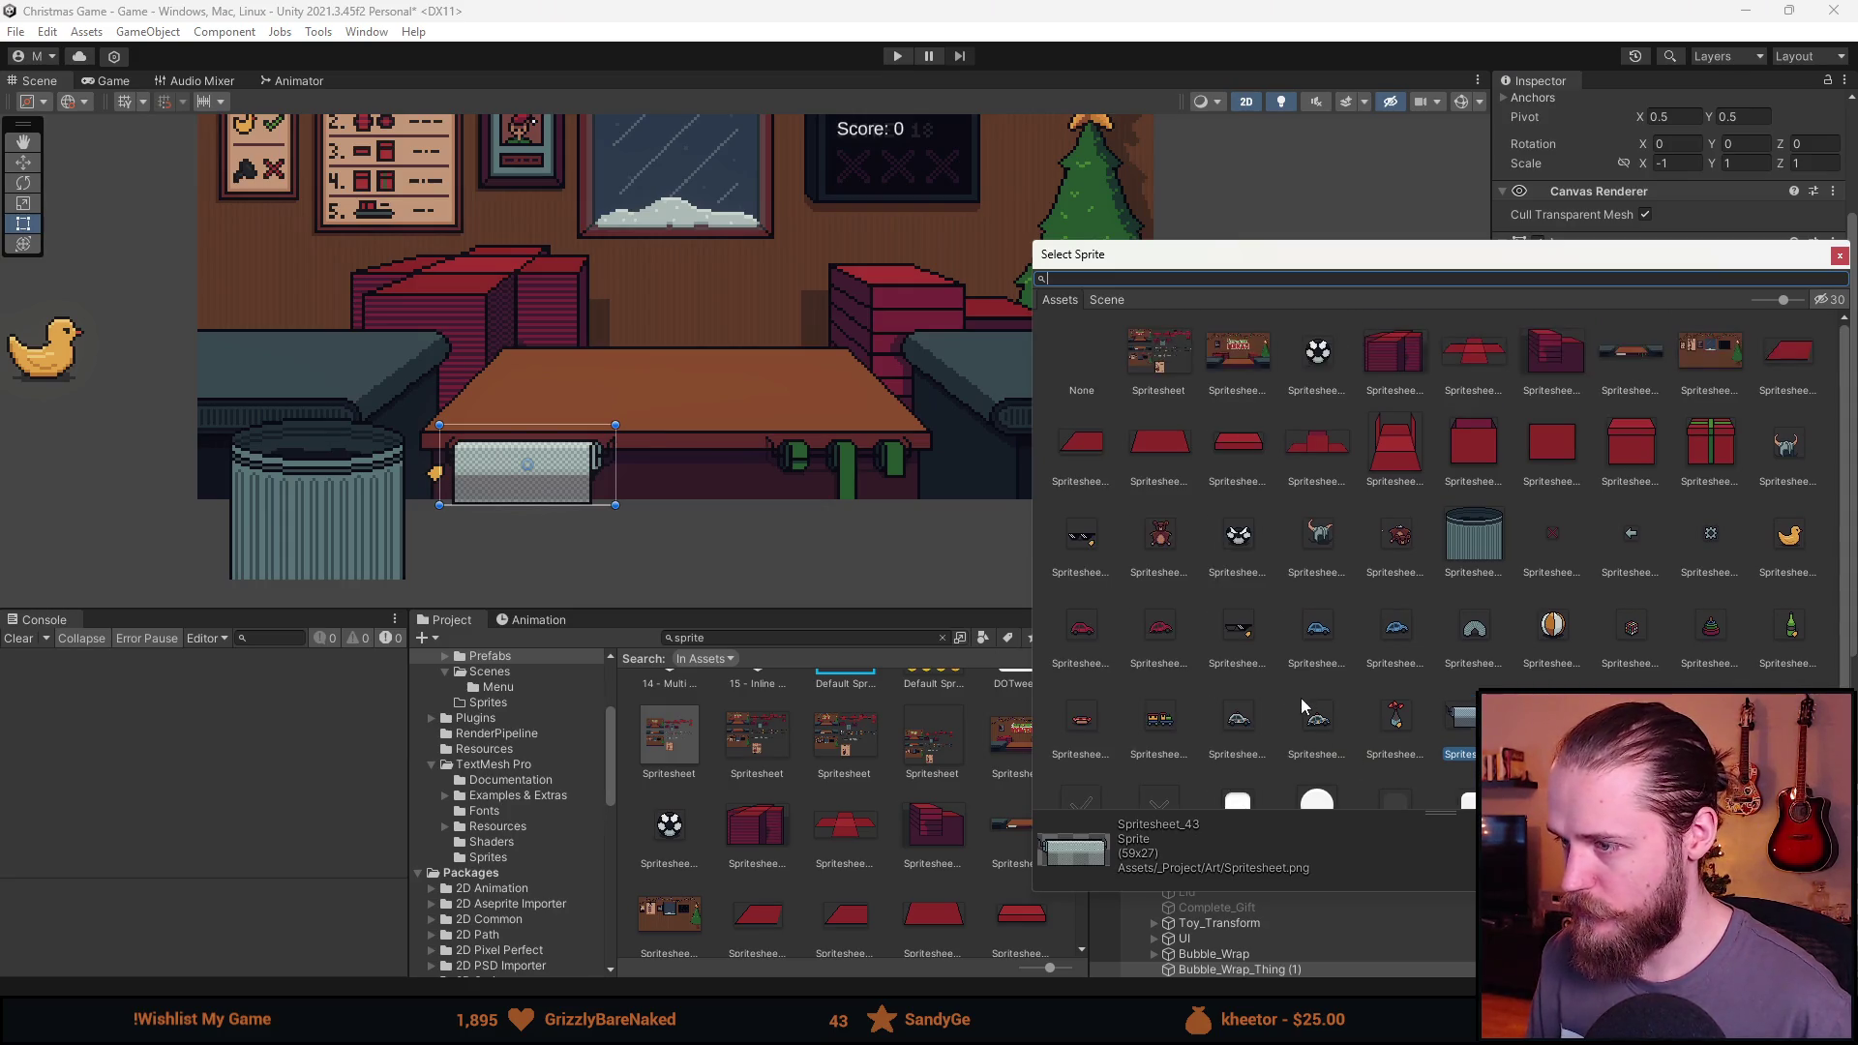
scroll(1302, 707, down, 1)
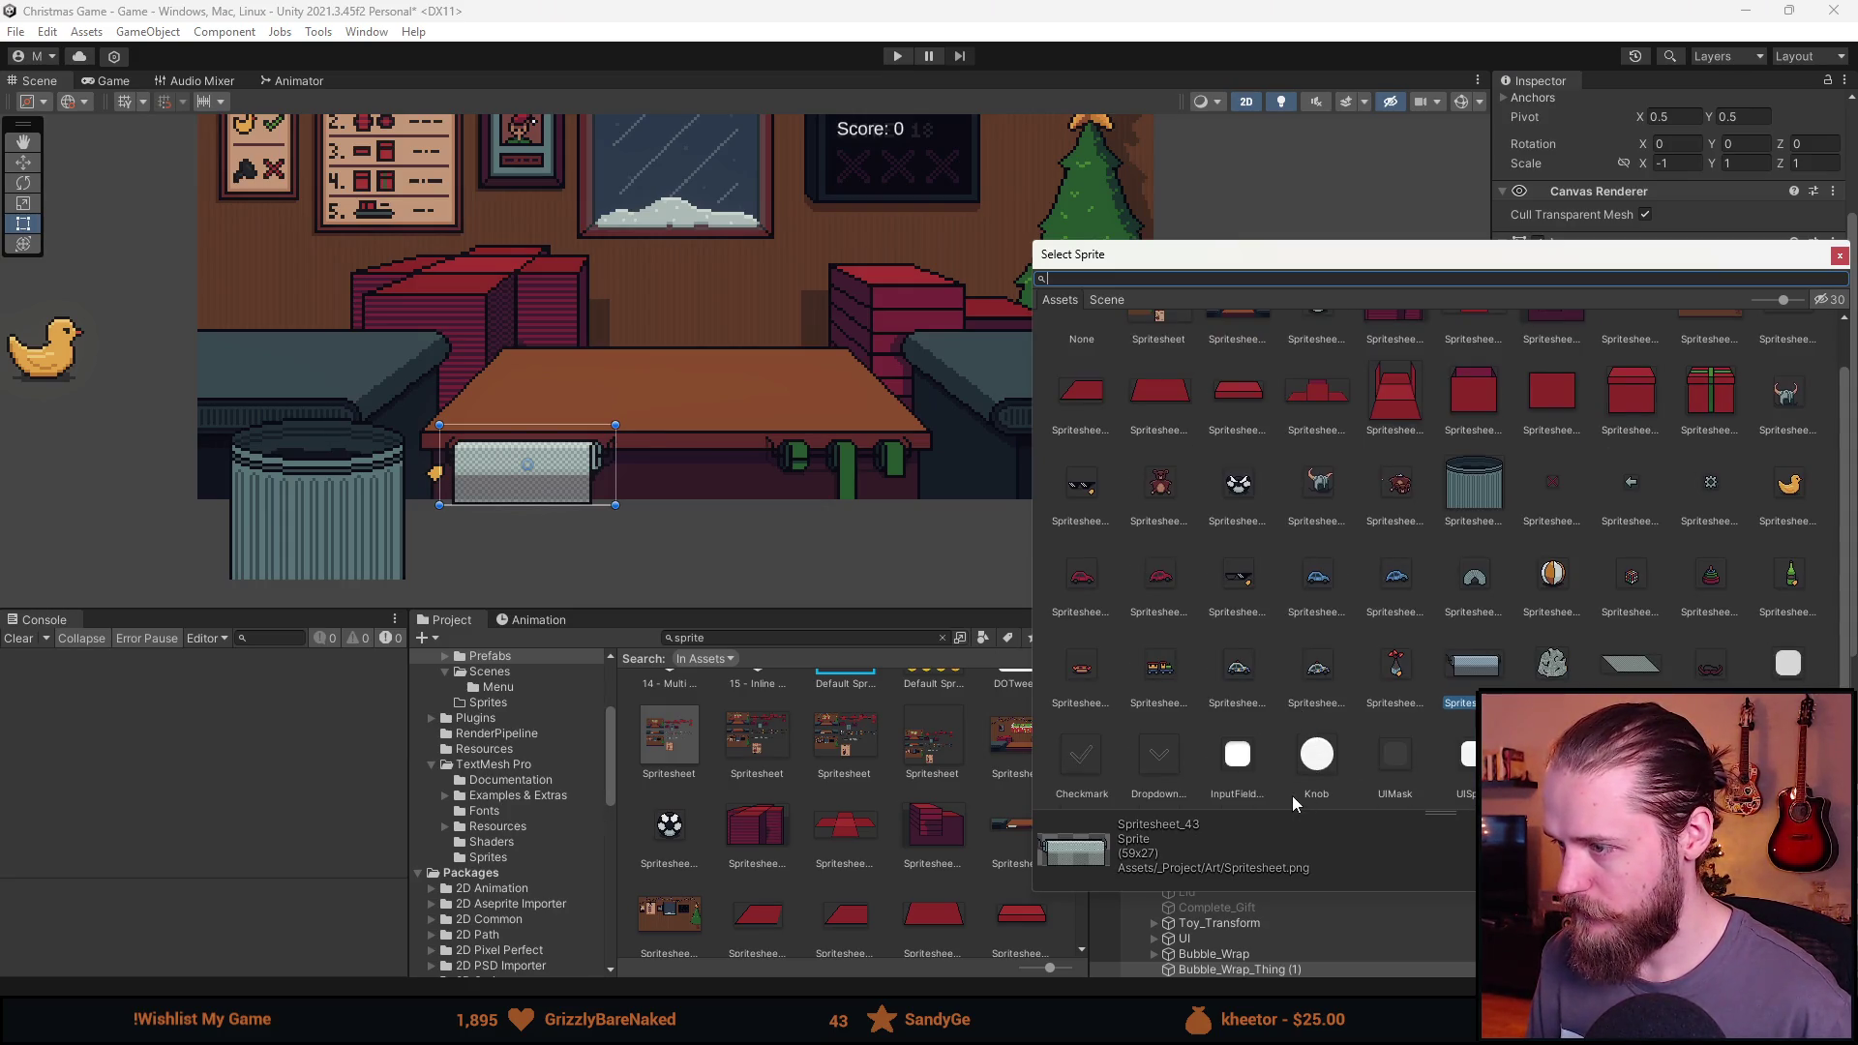
scroll(1291, 796, up, 1)
click(1838, 255)
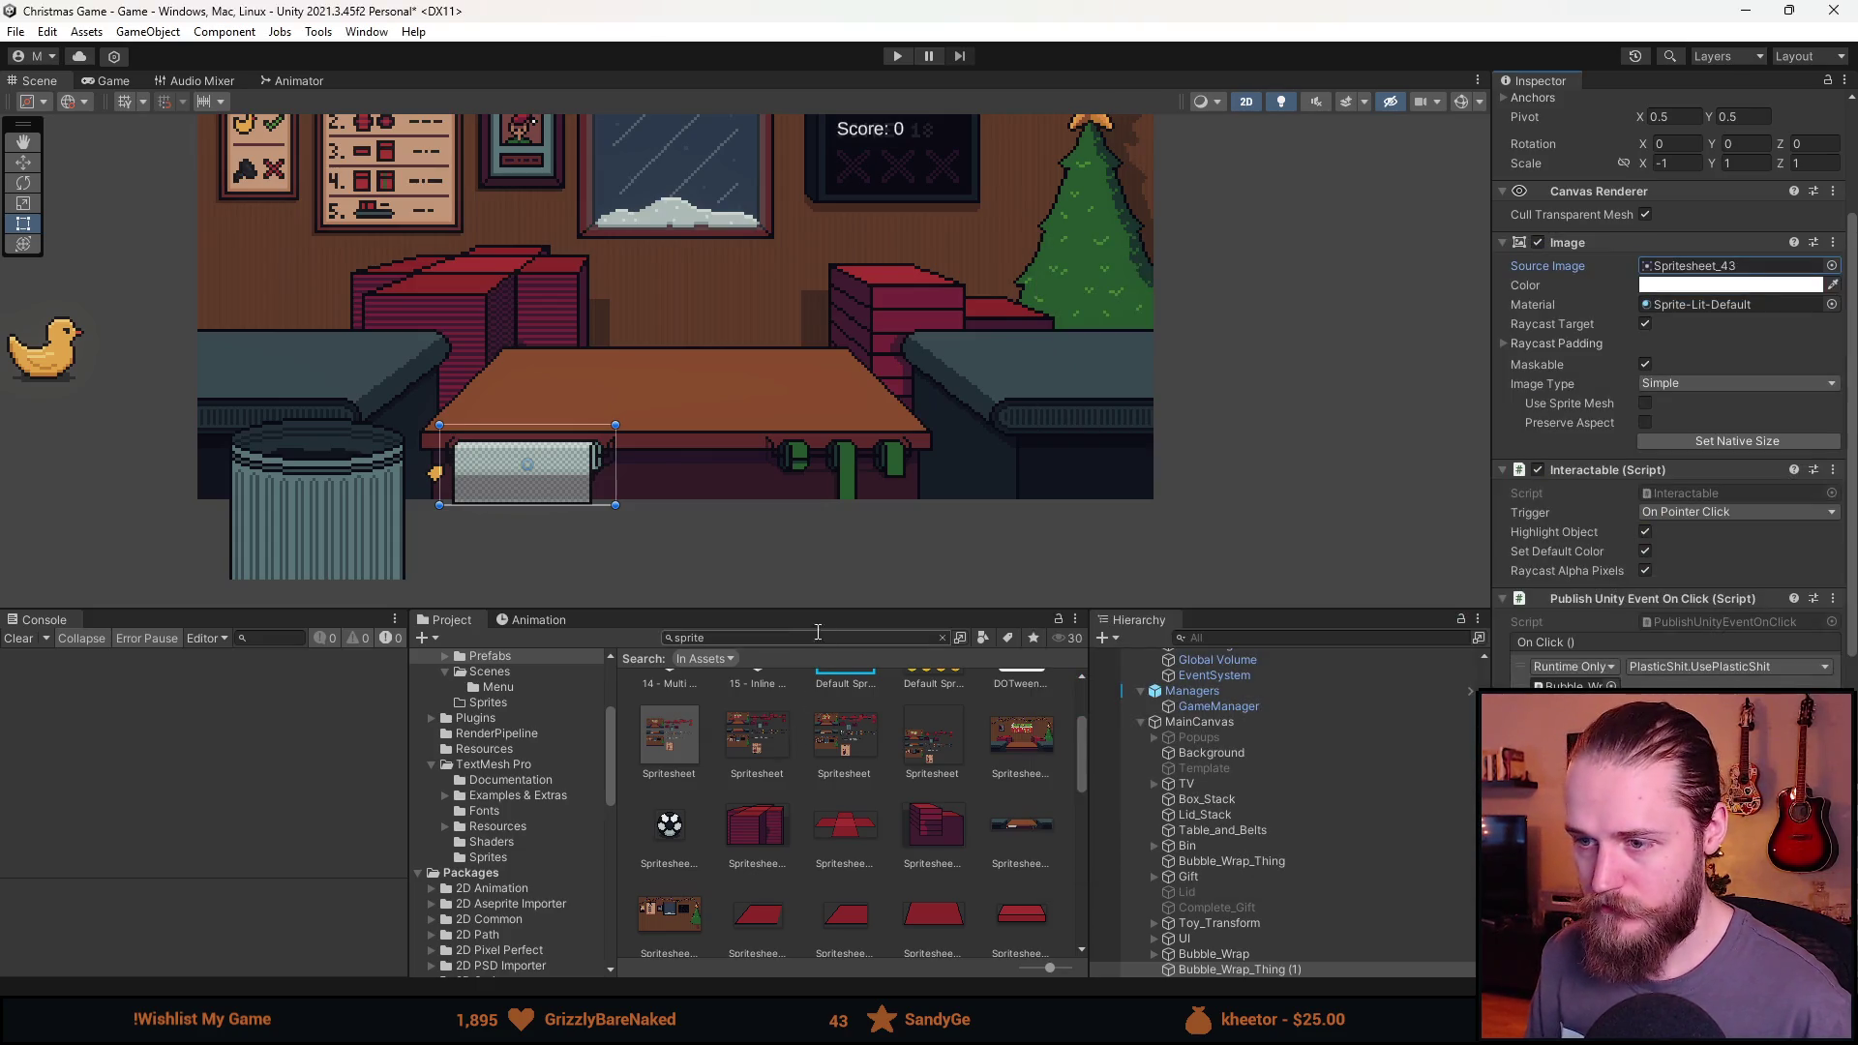
Open the Spritesheet asset in the Sprite Editor and locate the green ribbon.
click(764, 752)
click(1802, 263)
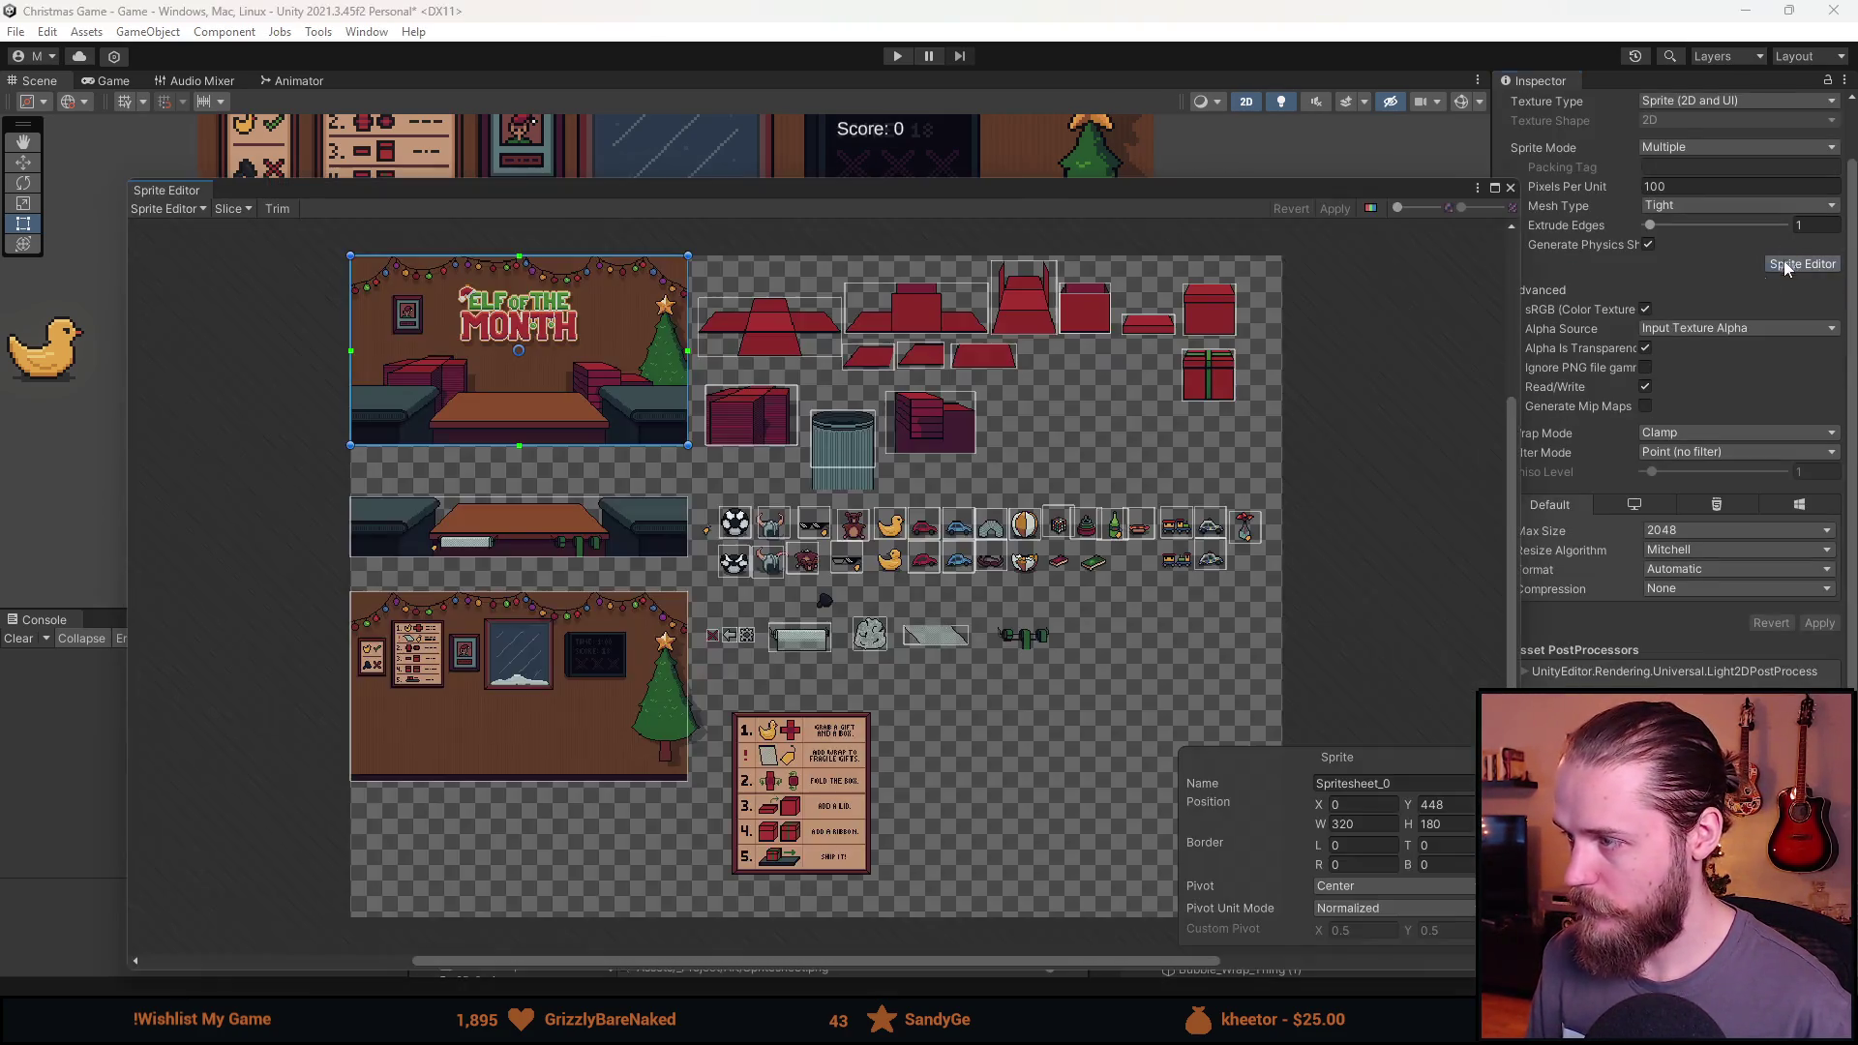
scroll(1088, 662, up, 5)
scroll(859, 544, up, 3)
scroll(890, 538, up, 2)
scroll(714, 553, down, 4)
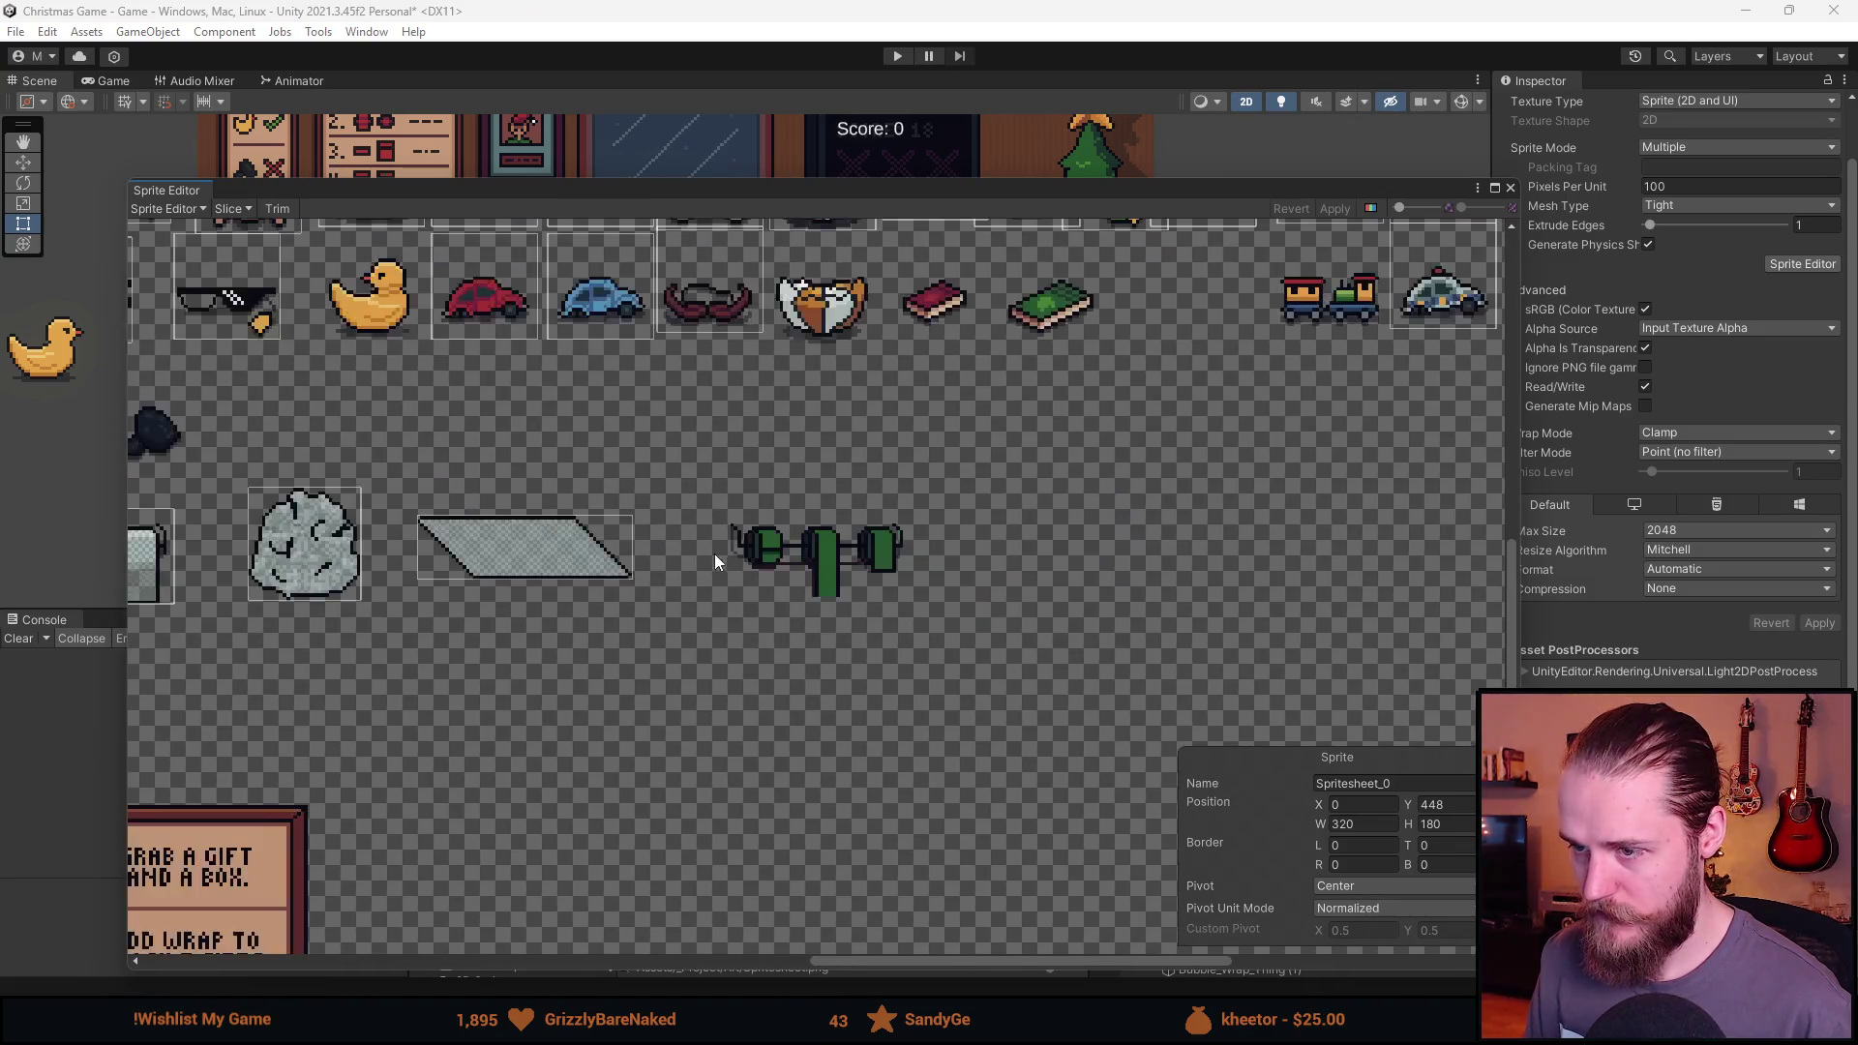
scroll(1047, 524, up, 2)
scroll(369, 526, up, 2)
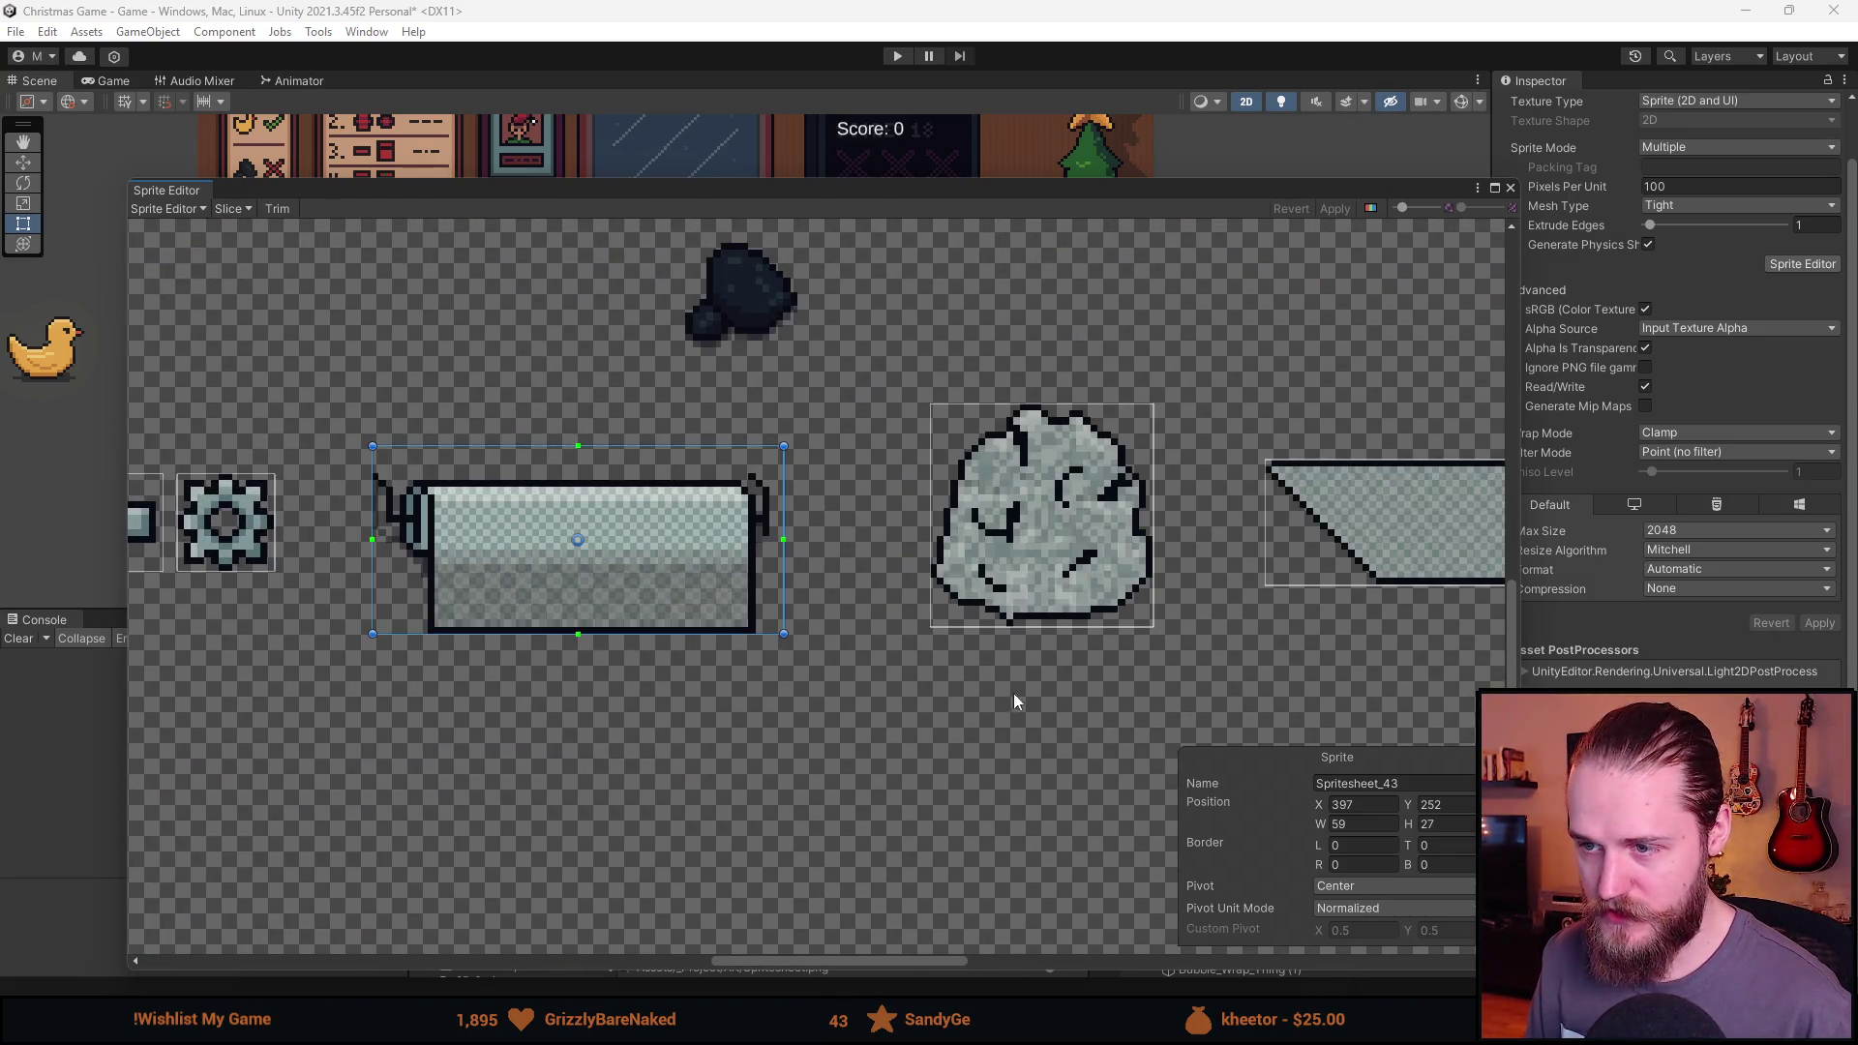
scroll(469, 594, down, 3)
Reframe the Spritesheet_47 slice to 59×27 at X 610, Y 254 and apply.
click(327, 553)
mouse_move(327, 554)
mouse_down()
mouse_move(1022, 560)
mouse_move(971, 549)
mouse_up()
scroll(967, 542, up, 3)
scroll(953, 555, up, 2)
scroll(971, 549, down, 3)
scroll(972, 549, down, 4)
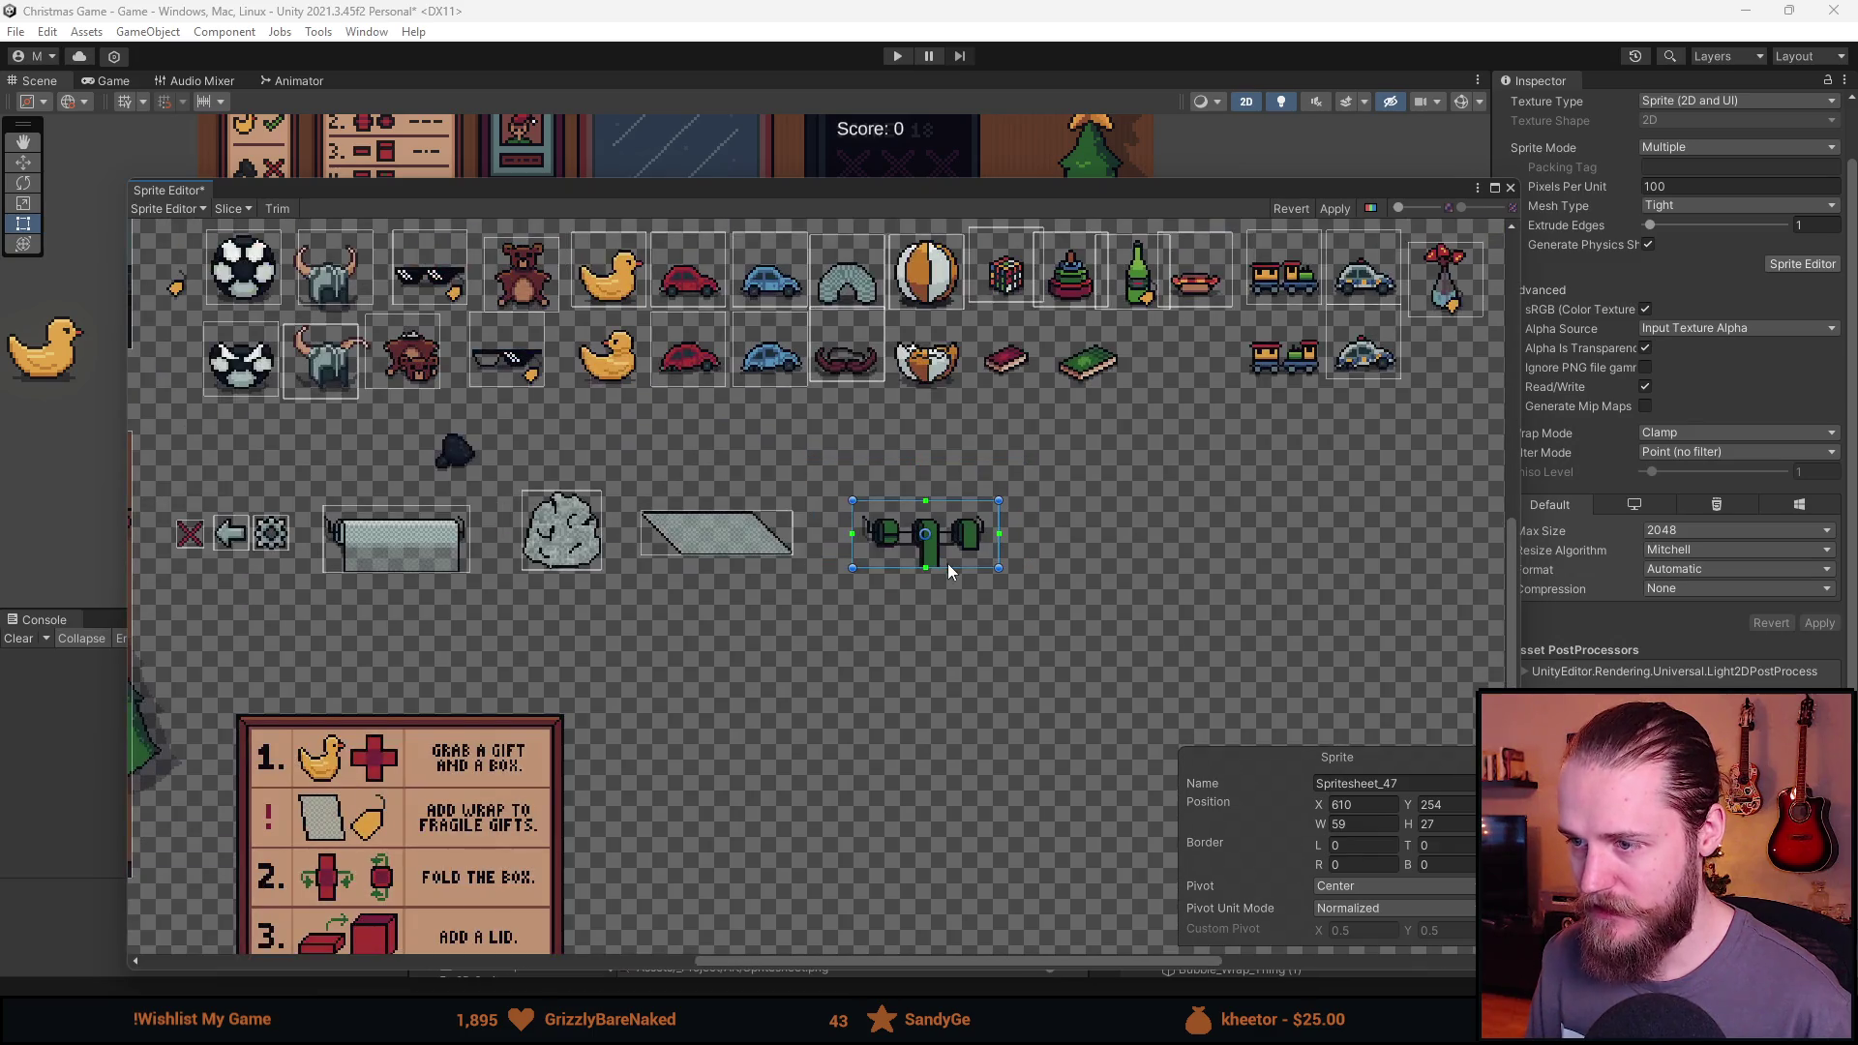
drag(641, 573, 845, 571)
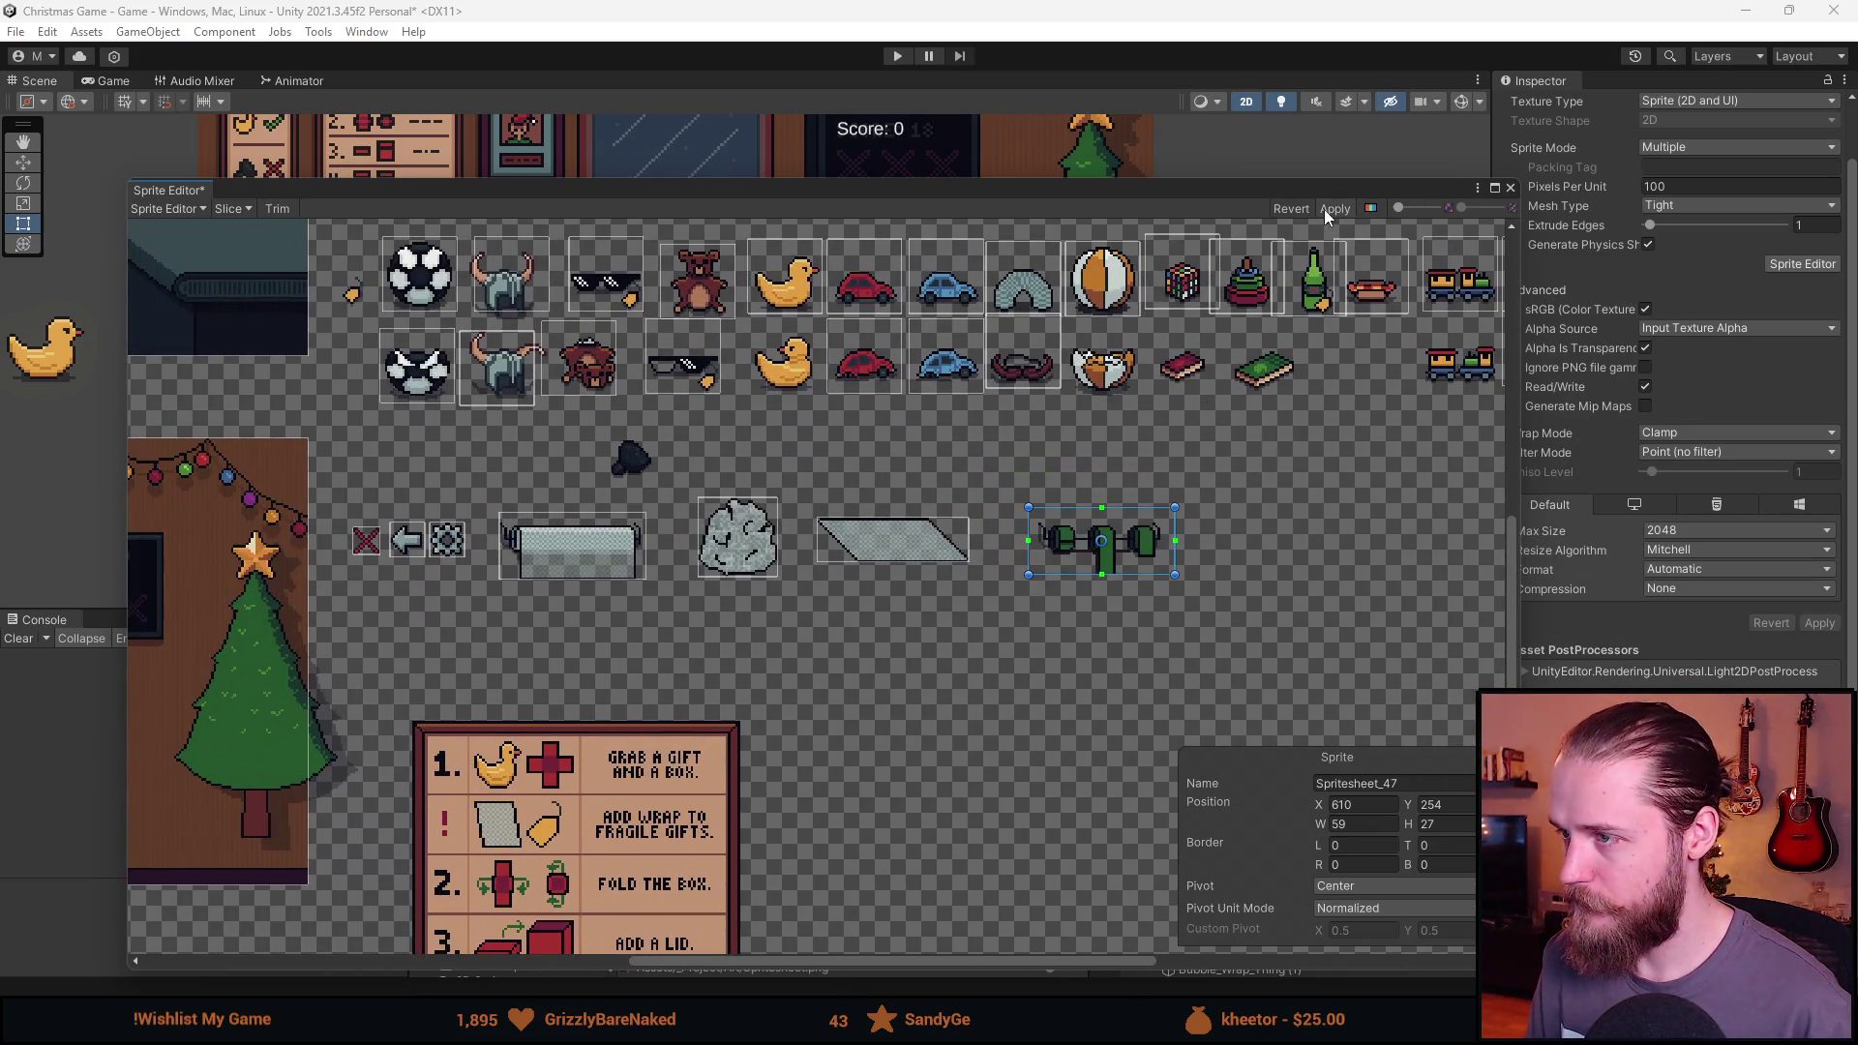
click(1509, 188)
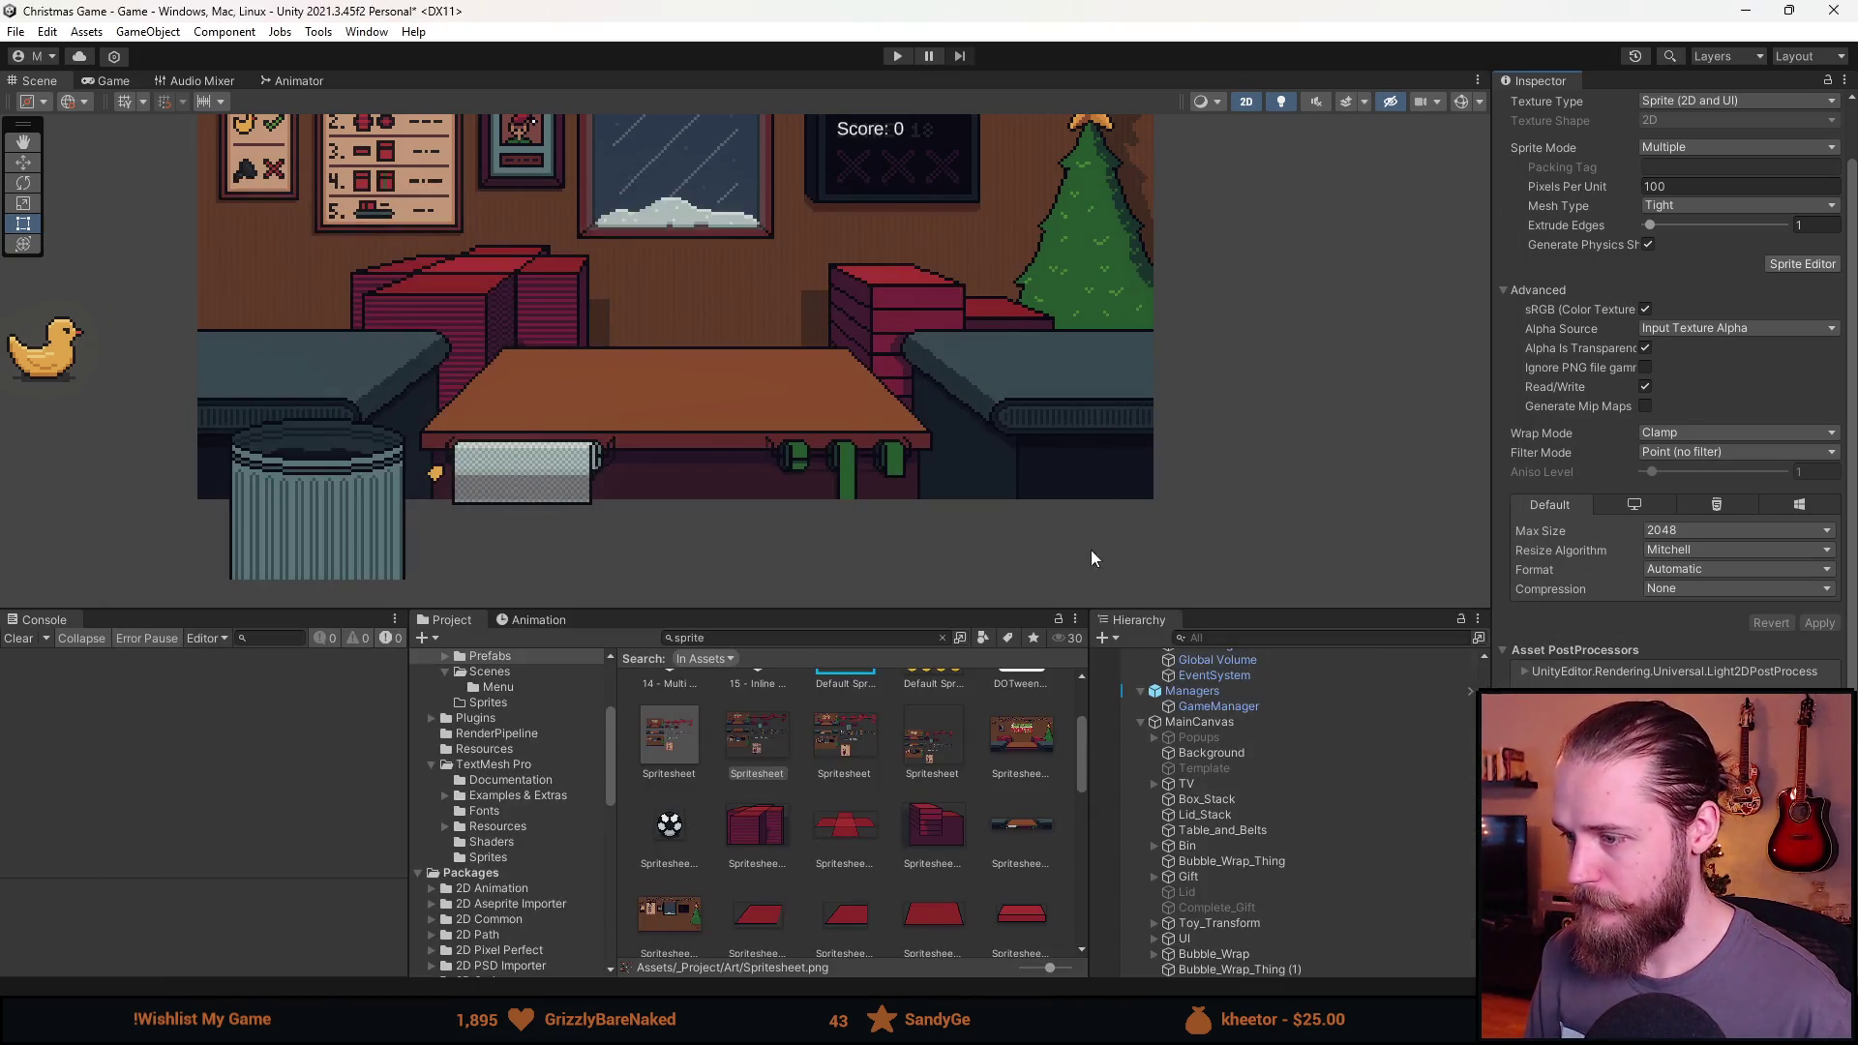
Rename the Bubble_Wrap_Thing (1) copy to Ribbon_Thing.
click(1263, 969)
scroll(1645, 106, up, 2)
click(1660, 106)
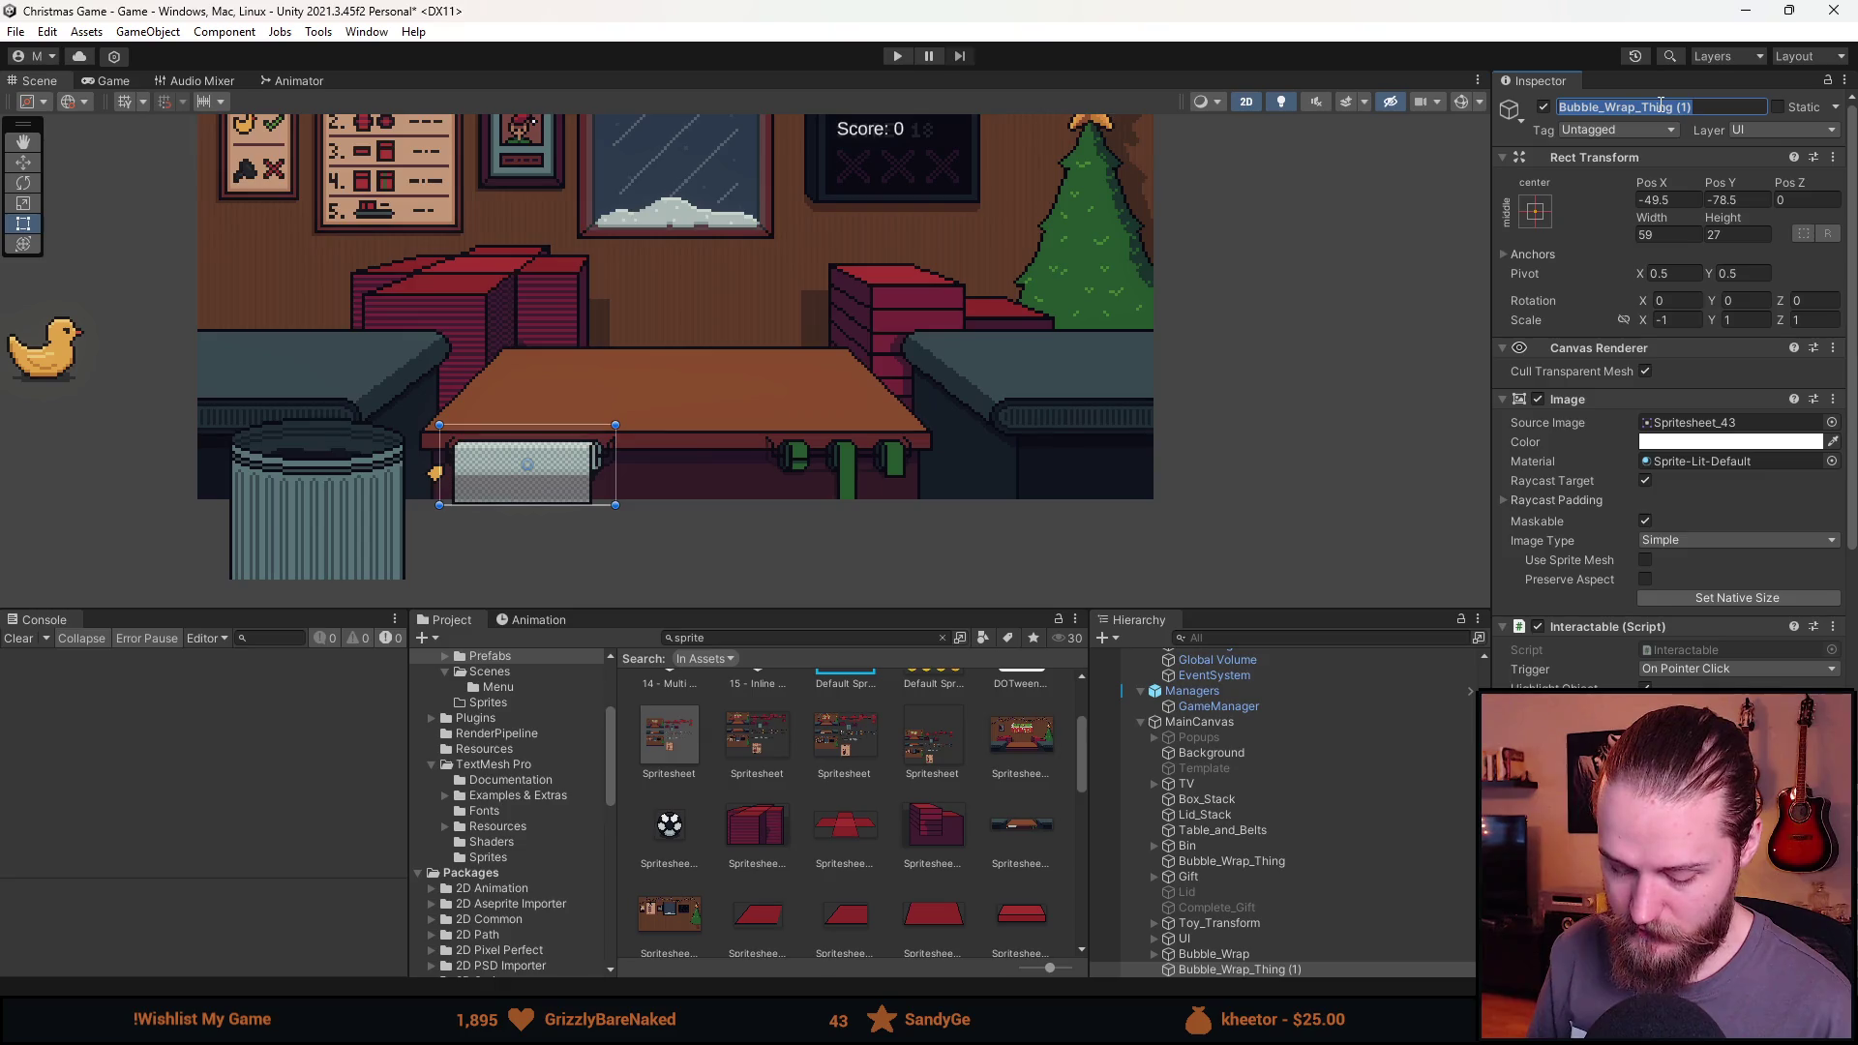
text(Ribbon_T)
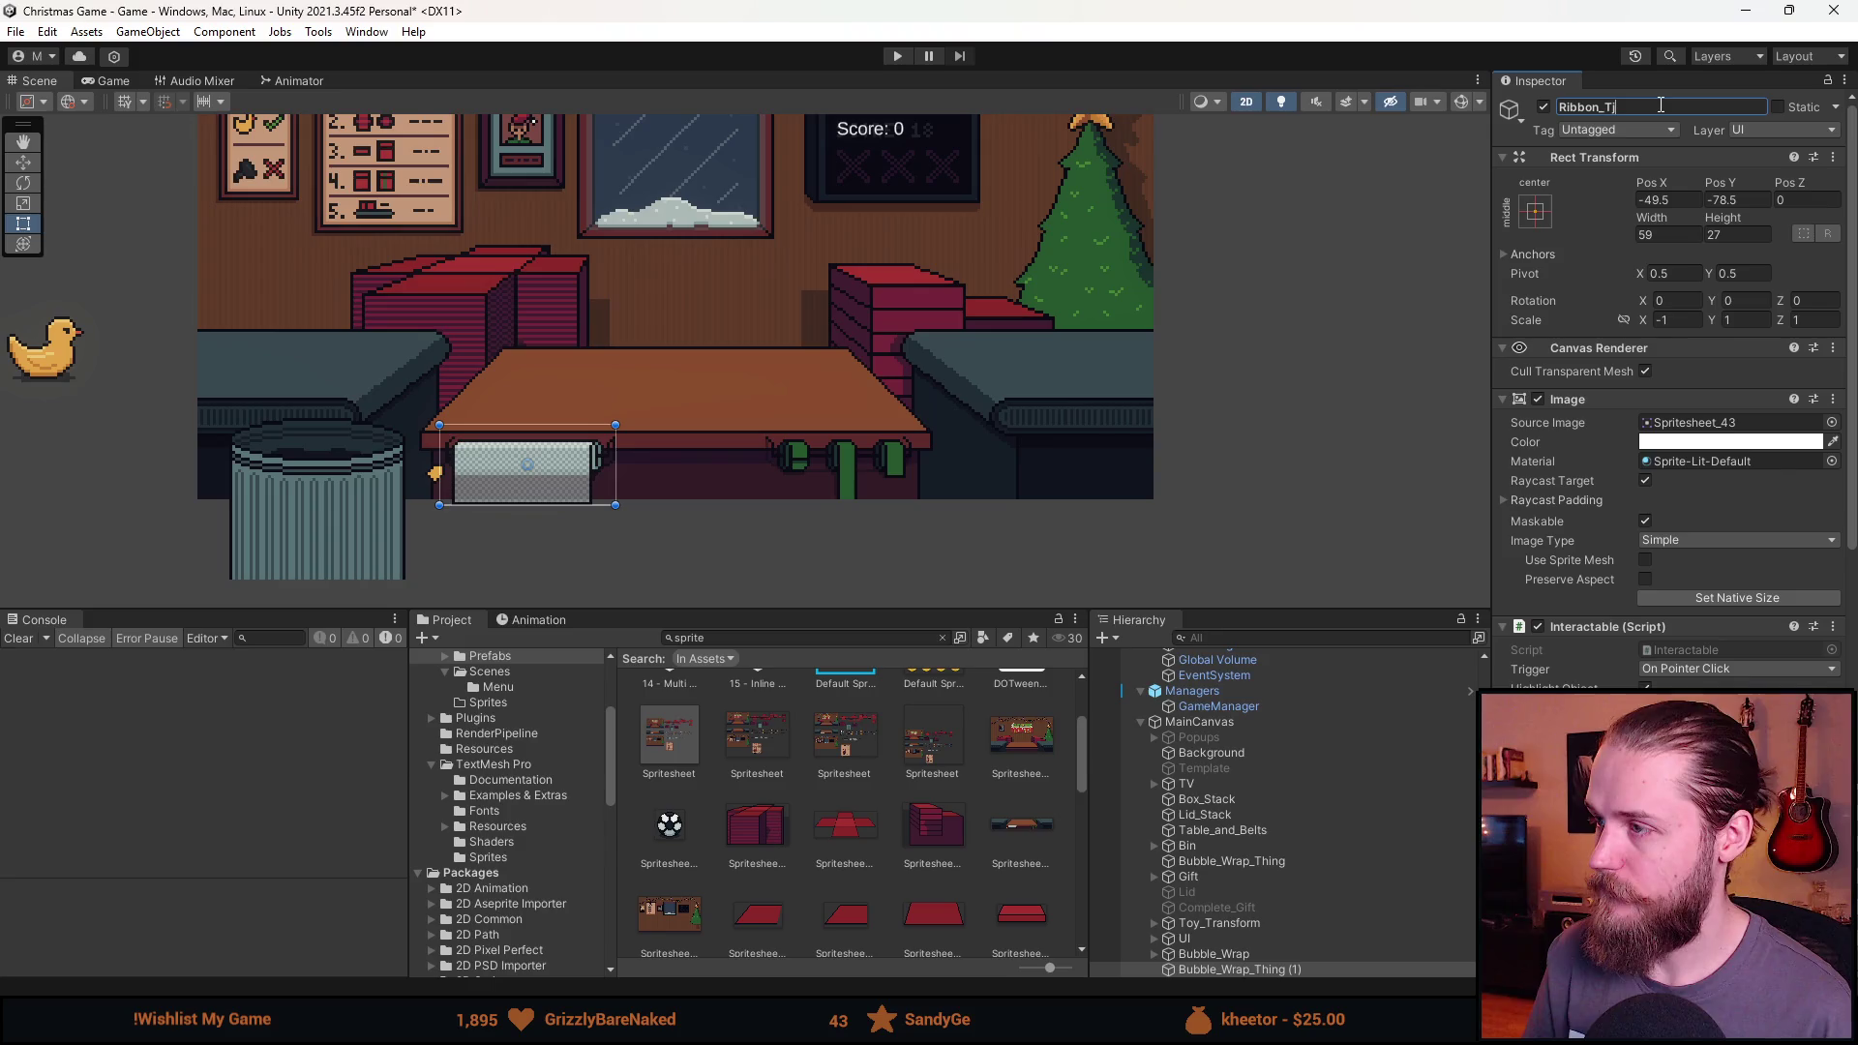
text(ng)
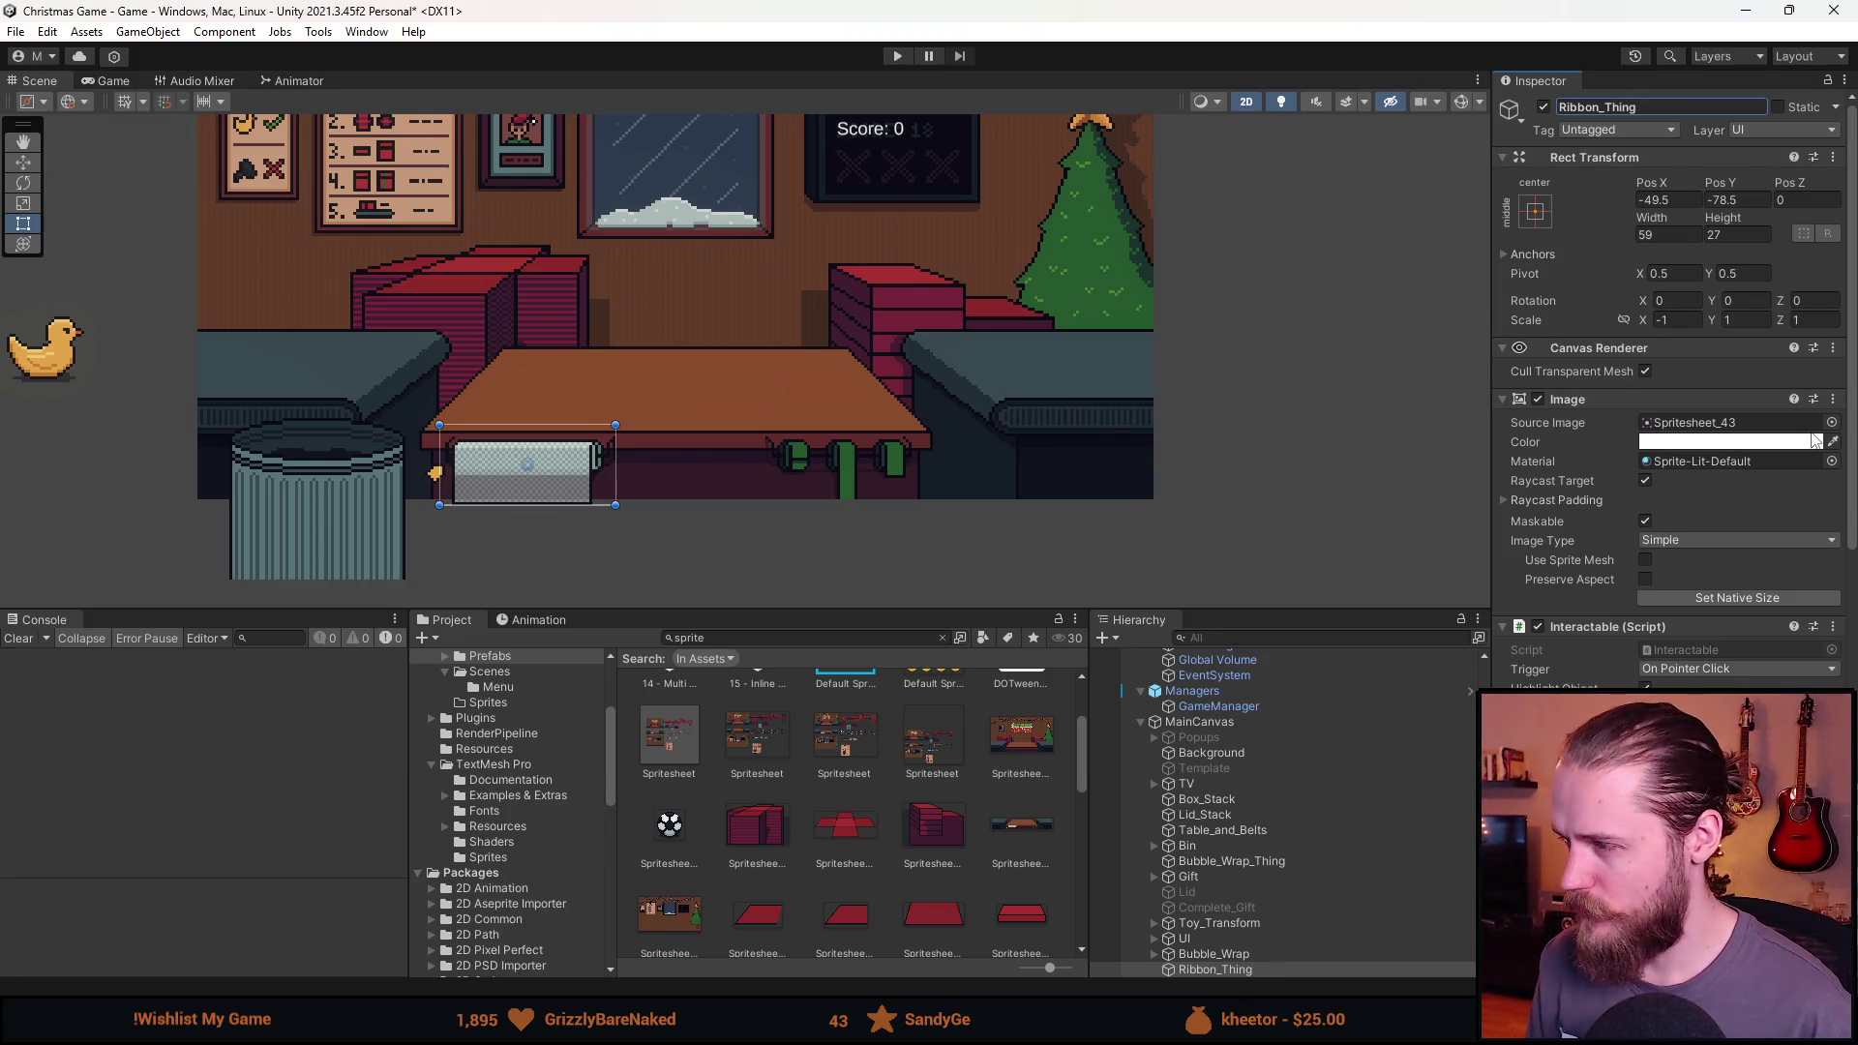
Set its Source Image to Spritesheet_47 and Scale X to 1 to unflip it.
click(1832, 422)
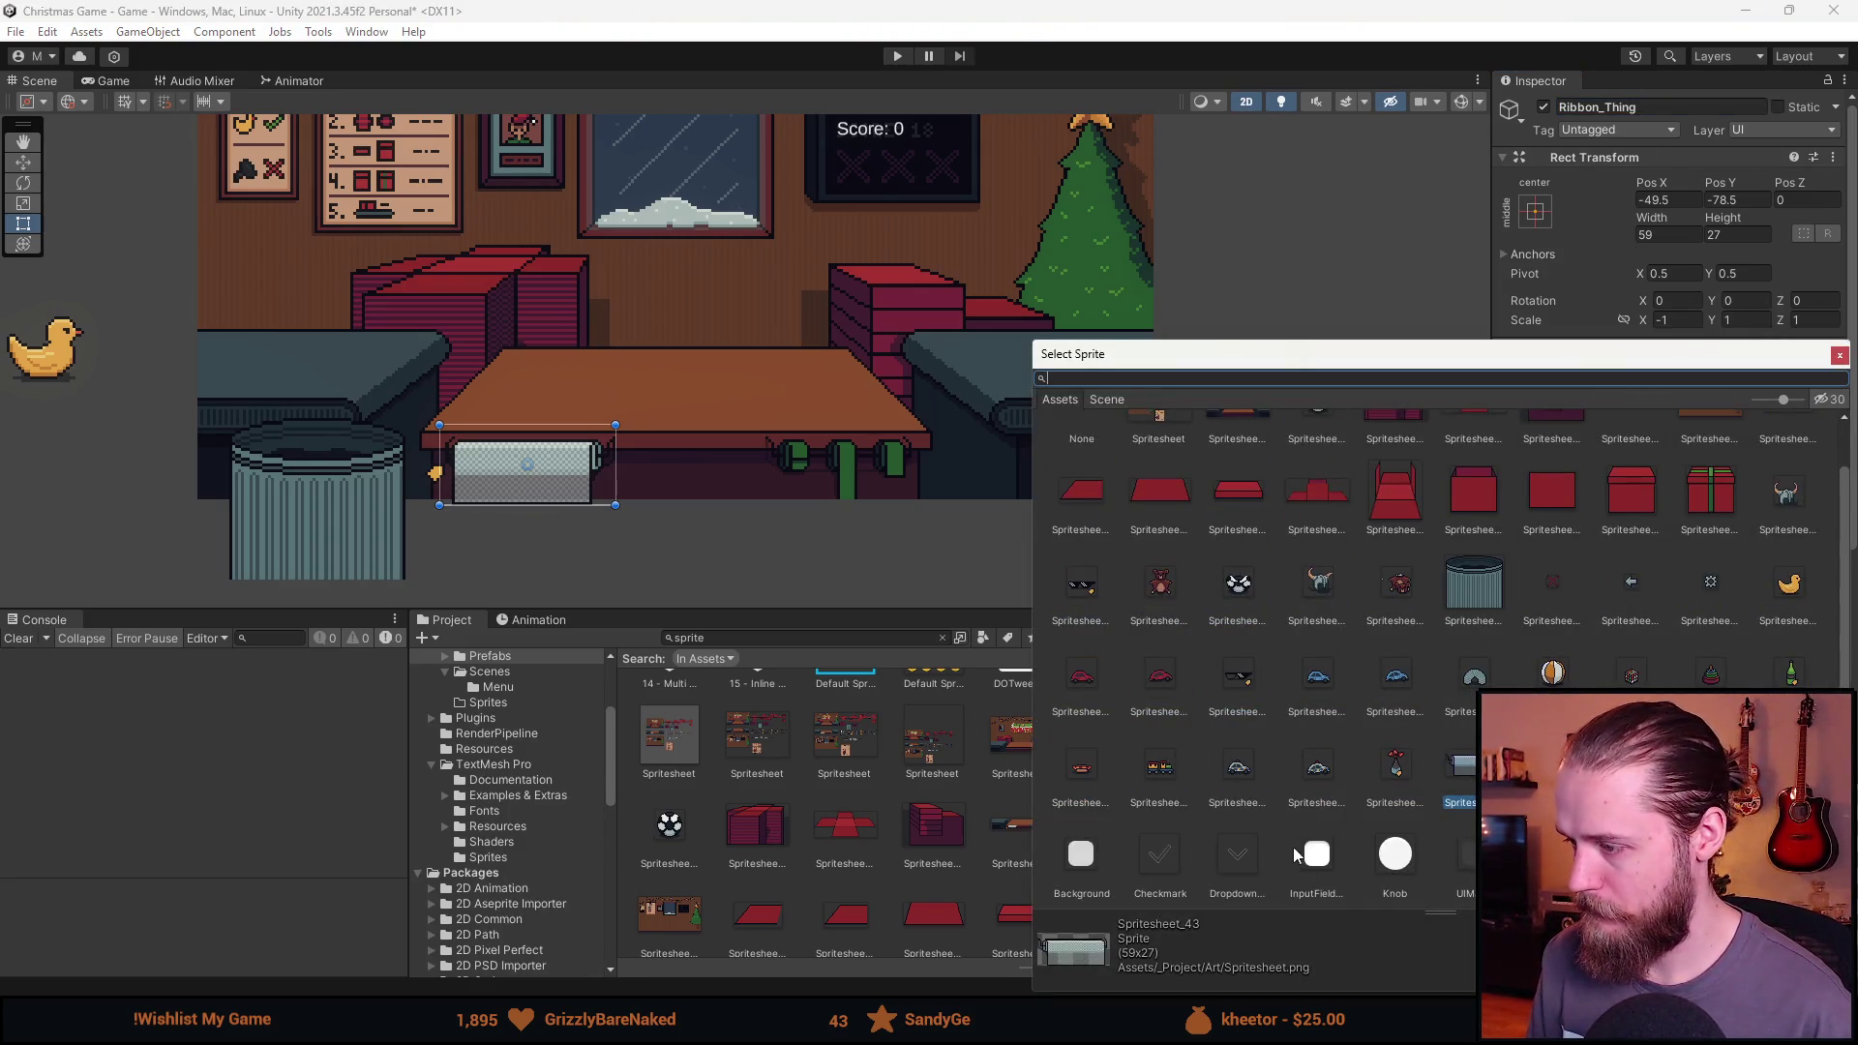
double_click(1160, 767)
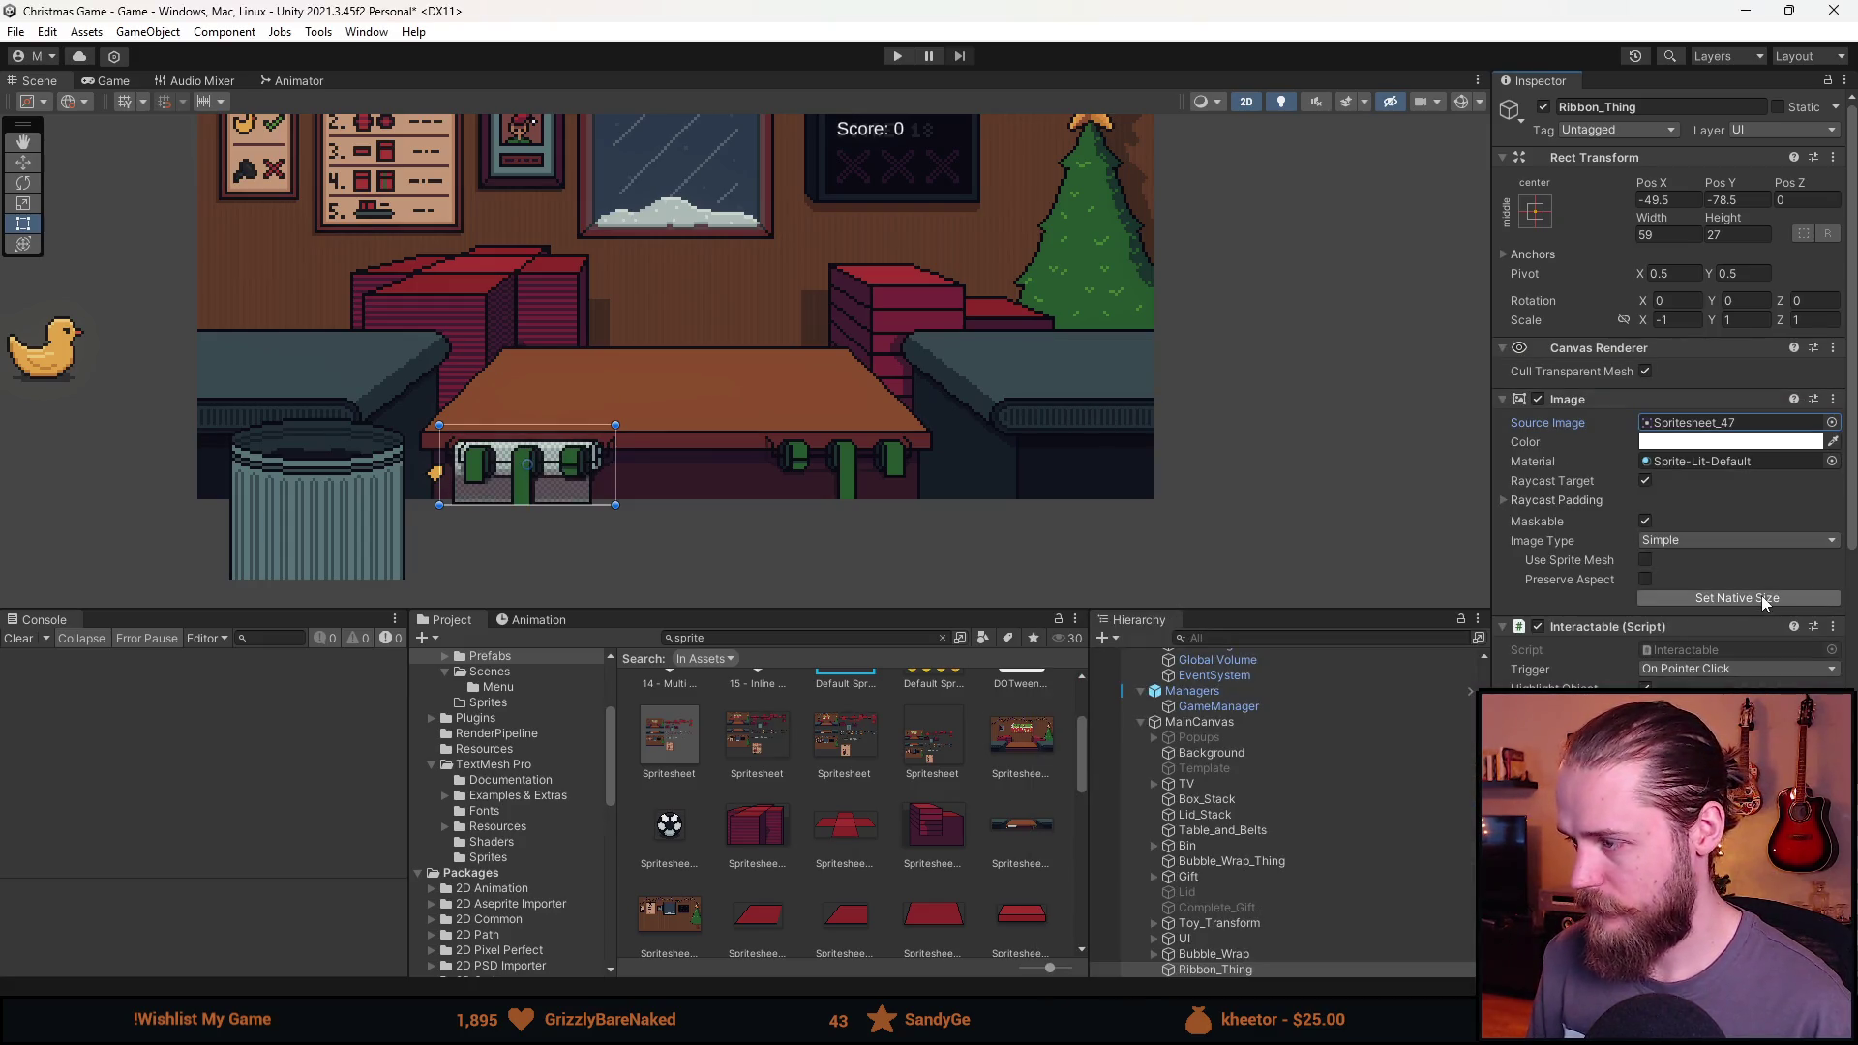
click(1698, 319)
text(1)
Move Ribbon_Thing under the table's right side, ending at Pos X 55.5.
click(1667, 199)
text(49.5)
scroll(910, 496, up, 8)
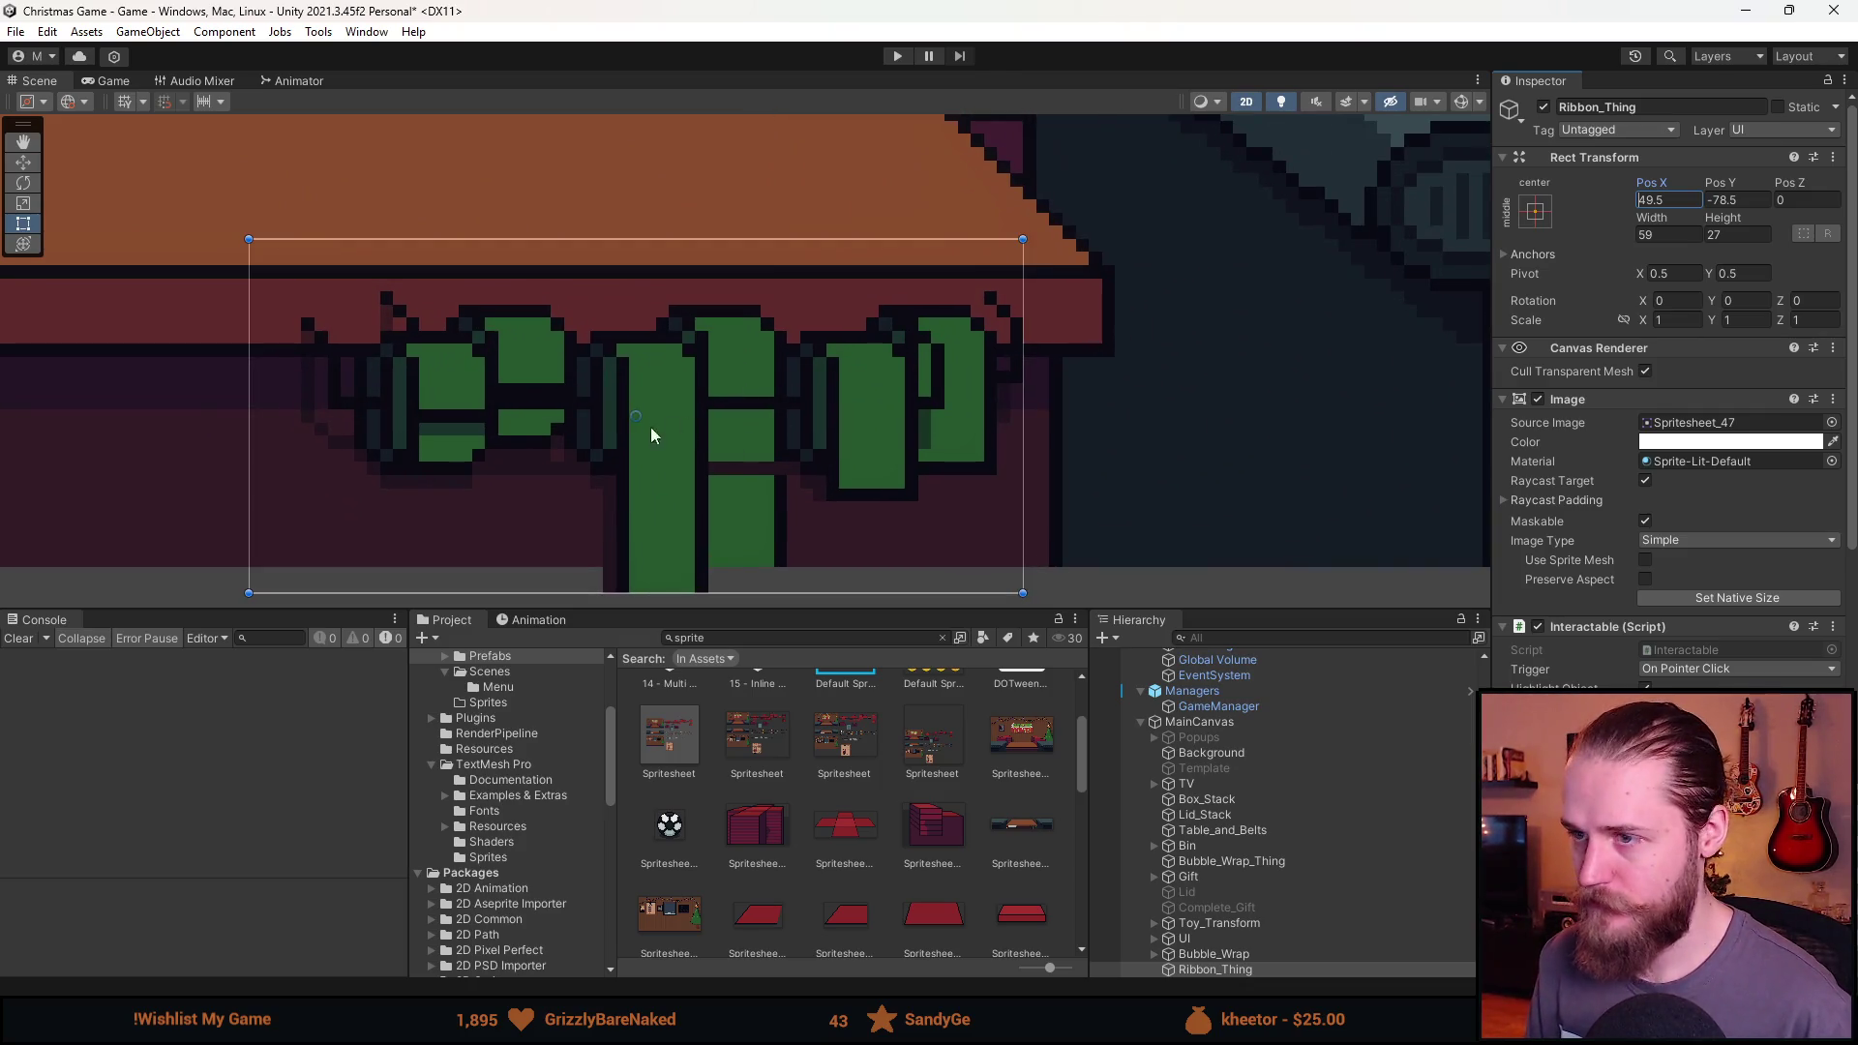
click(443, 439)
click(1215, 968)
key(w)
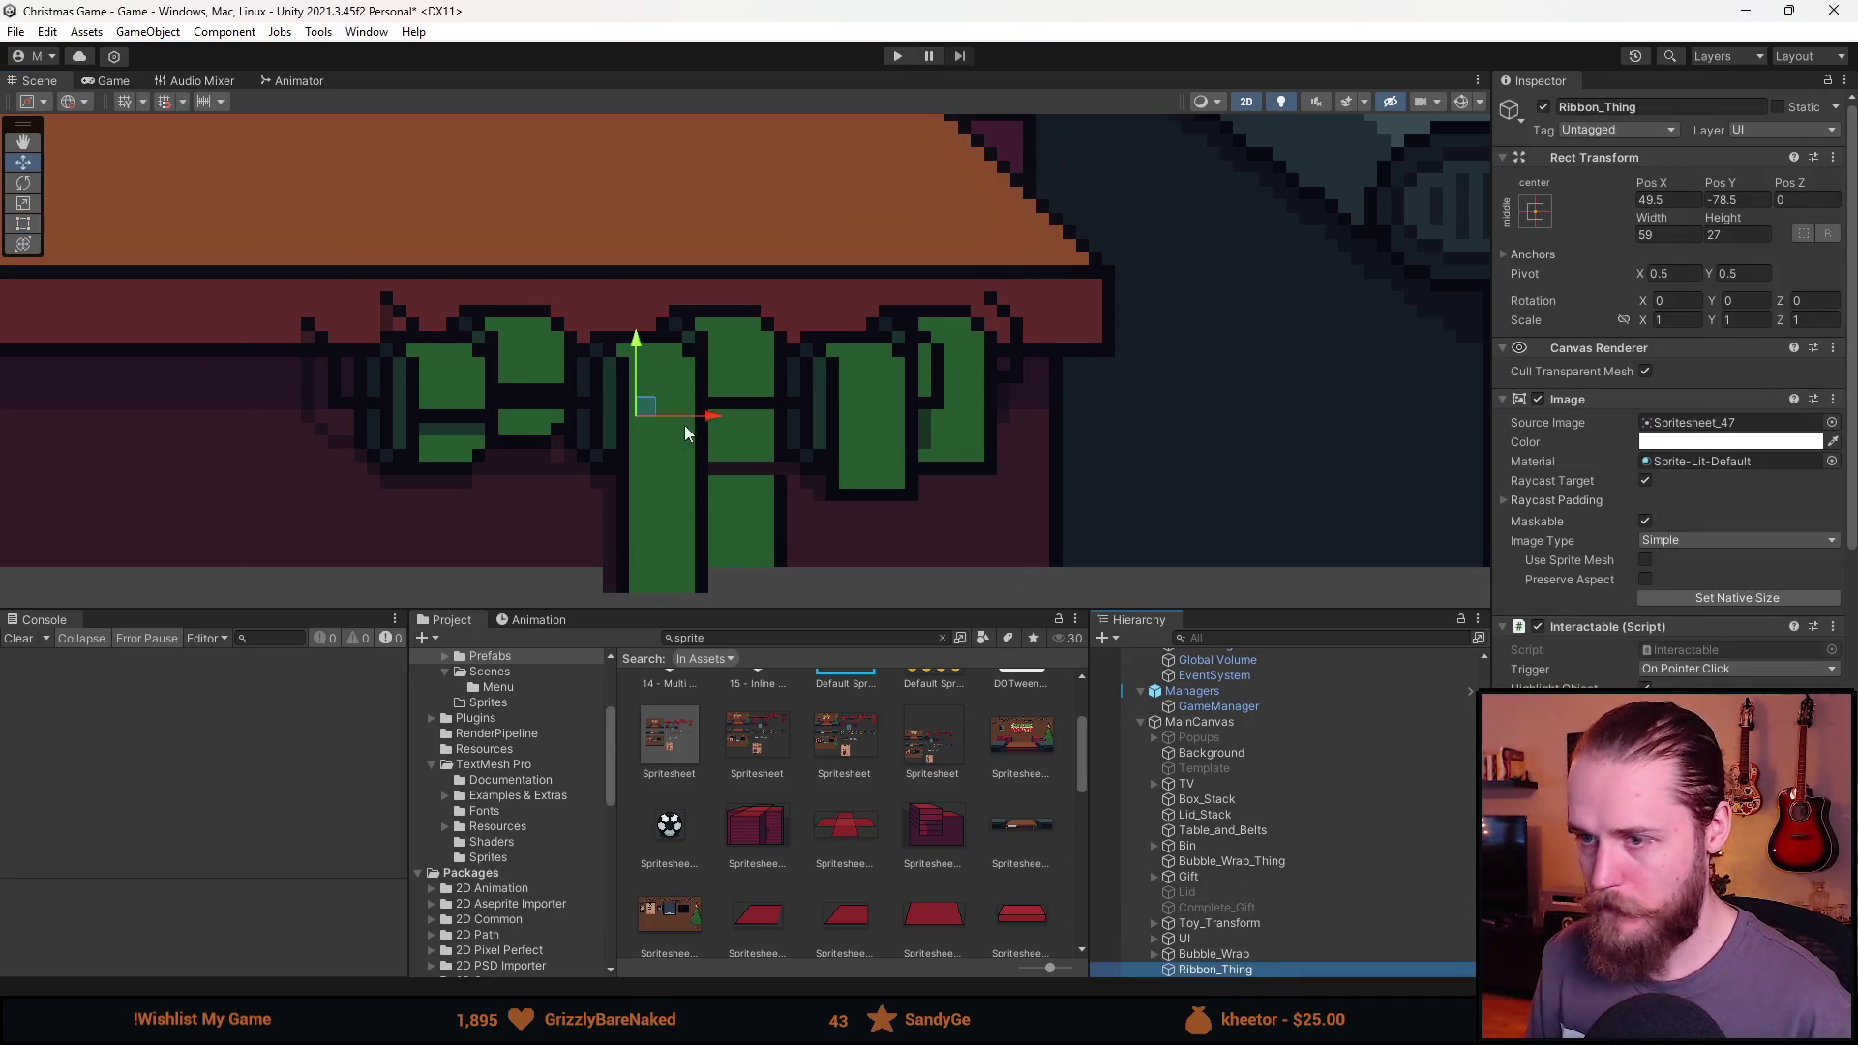
drag(654, 410, 724, 386)
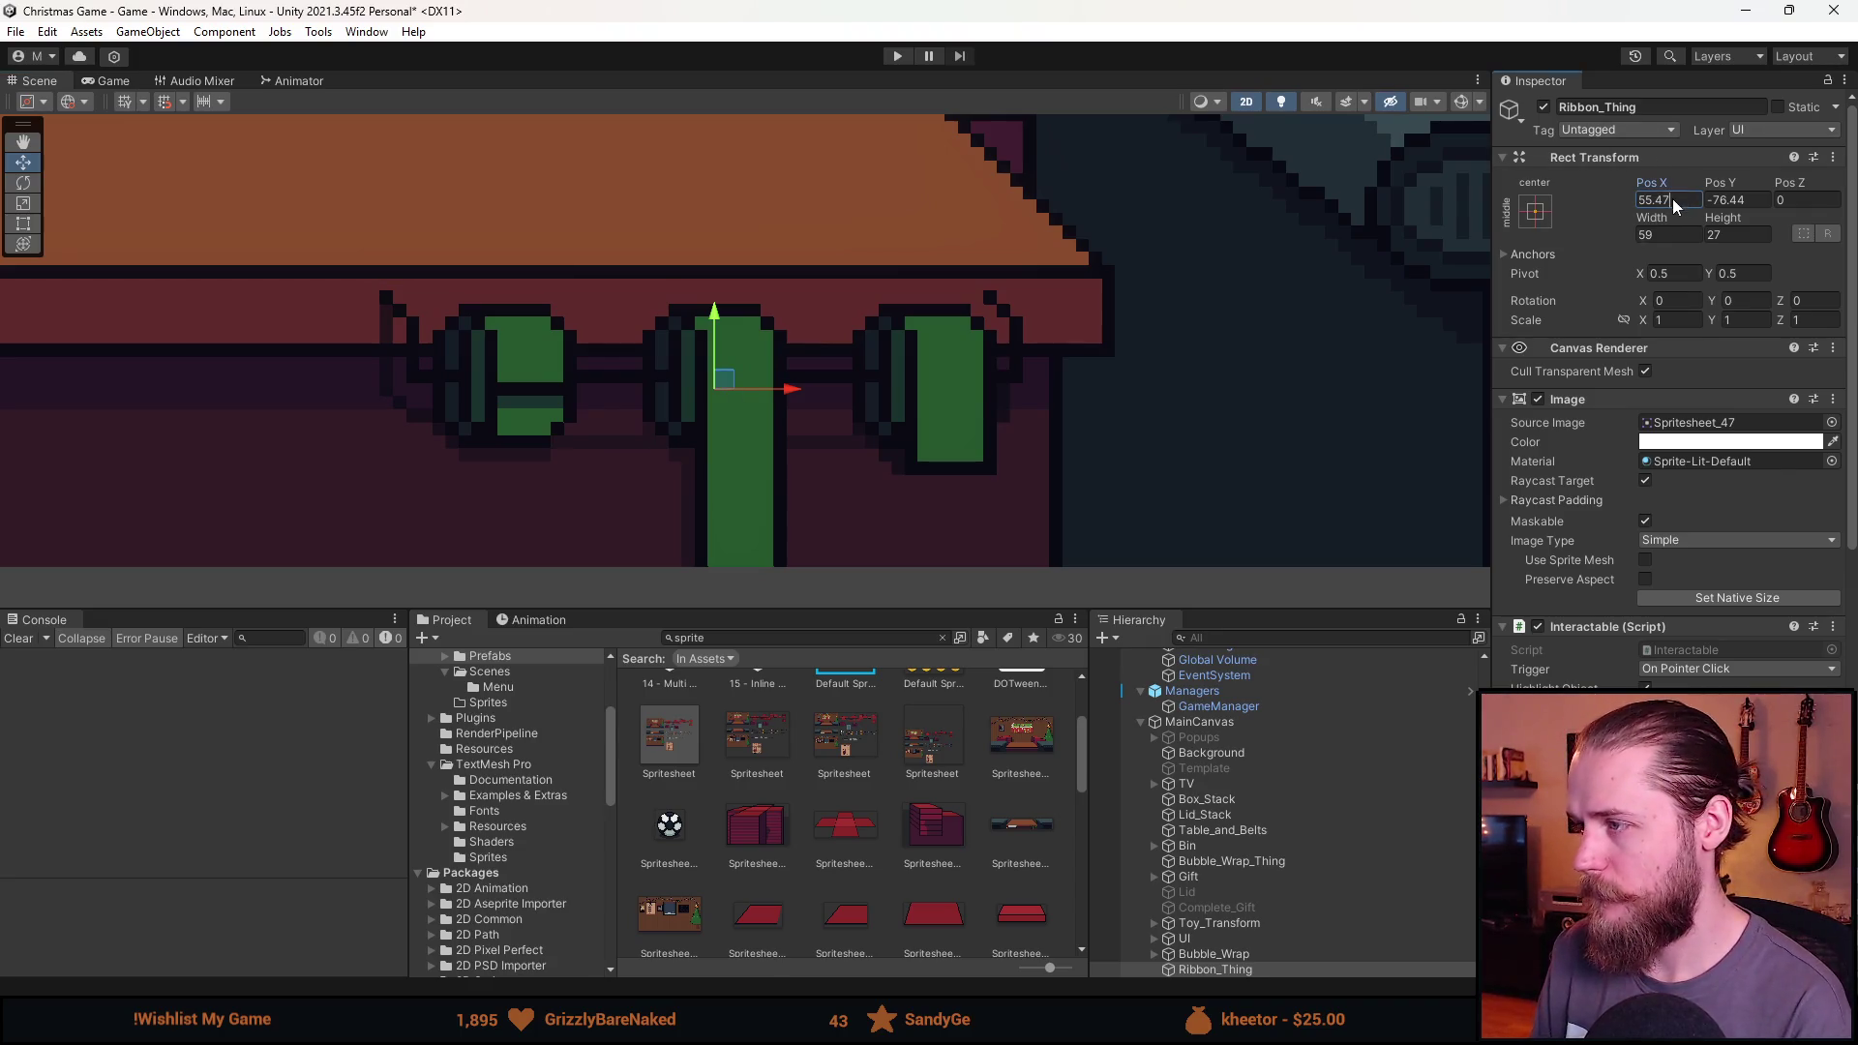
text(5)
Set Pos Y to -76.5 and check it against the table's green ribbon art.
click(1741, 199)
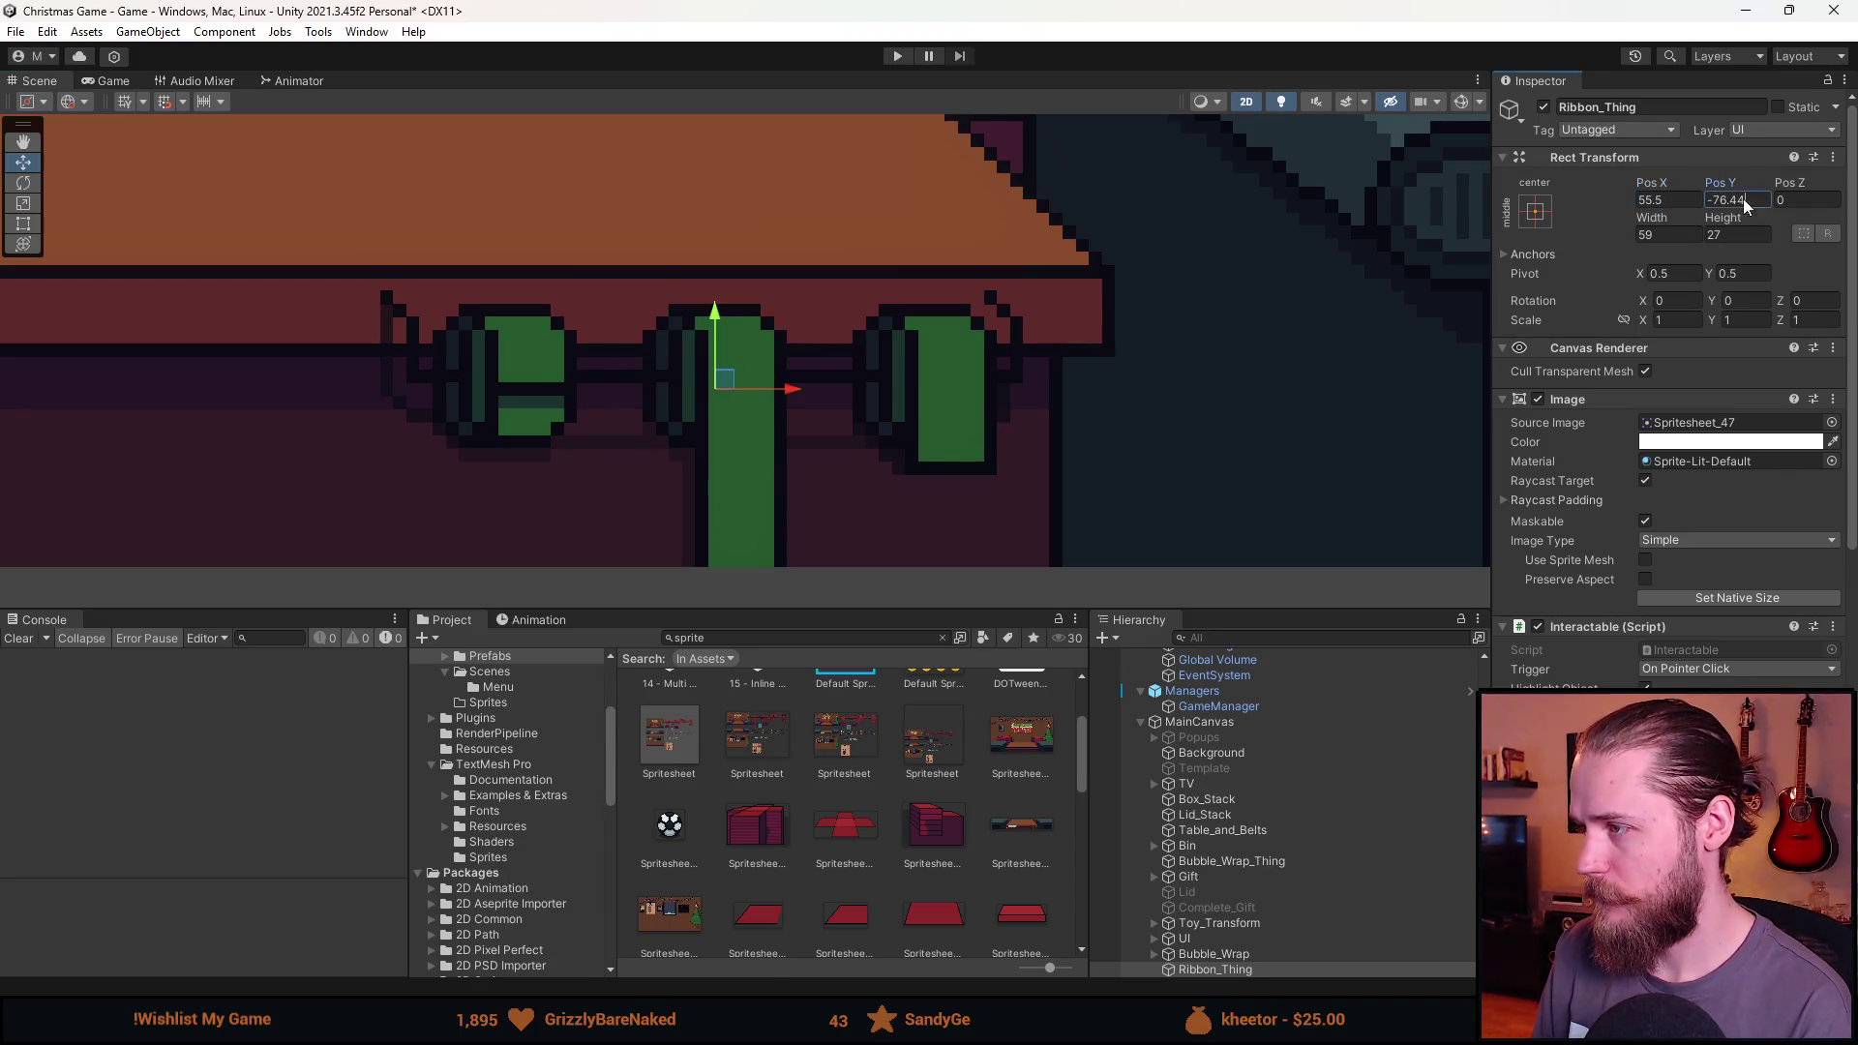
key(BackSpace)
key(BackSpace)
text(5)
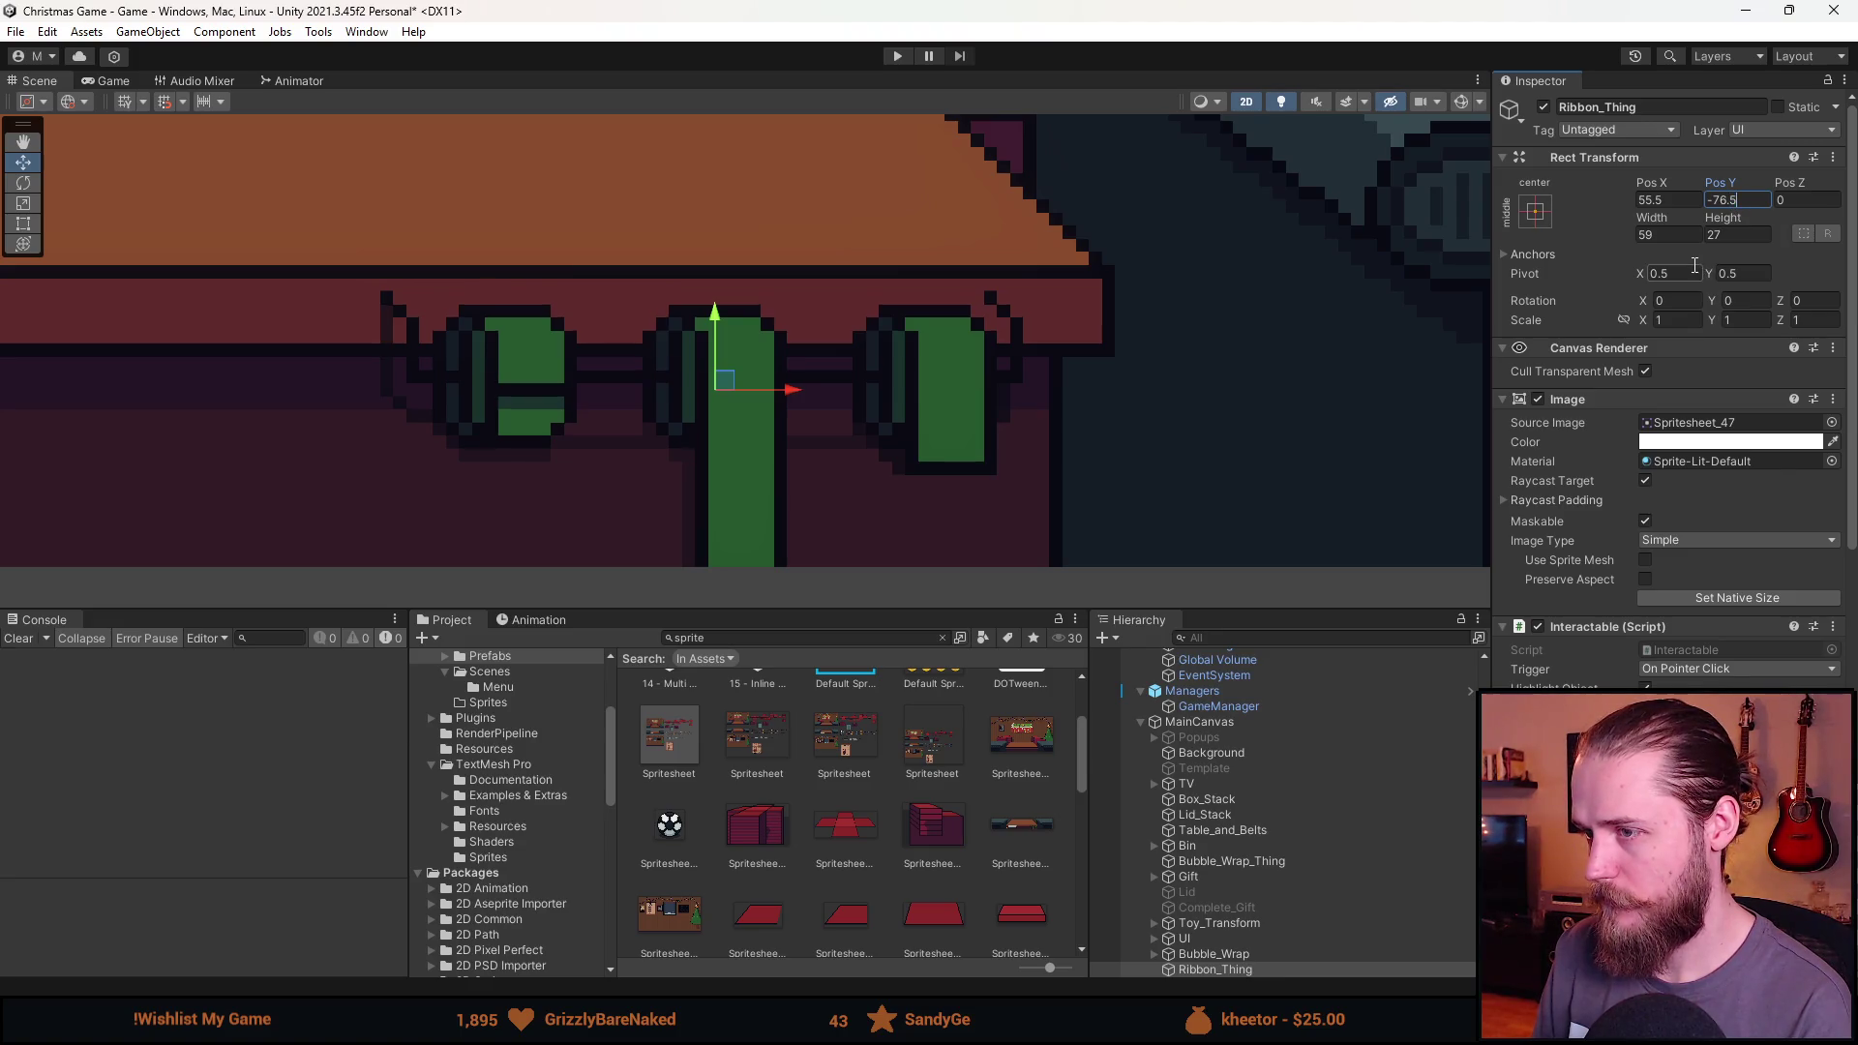
scroll(1152, 448, down, 6)
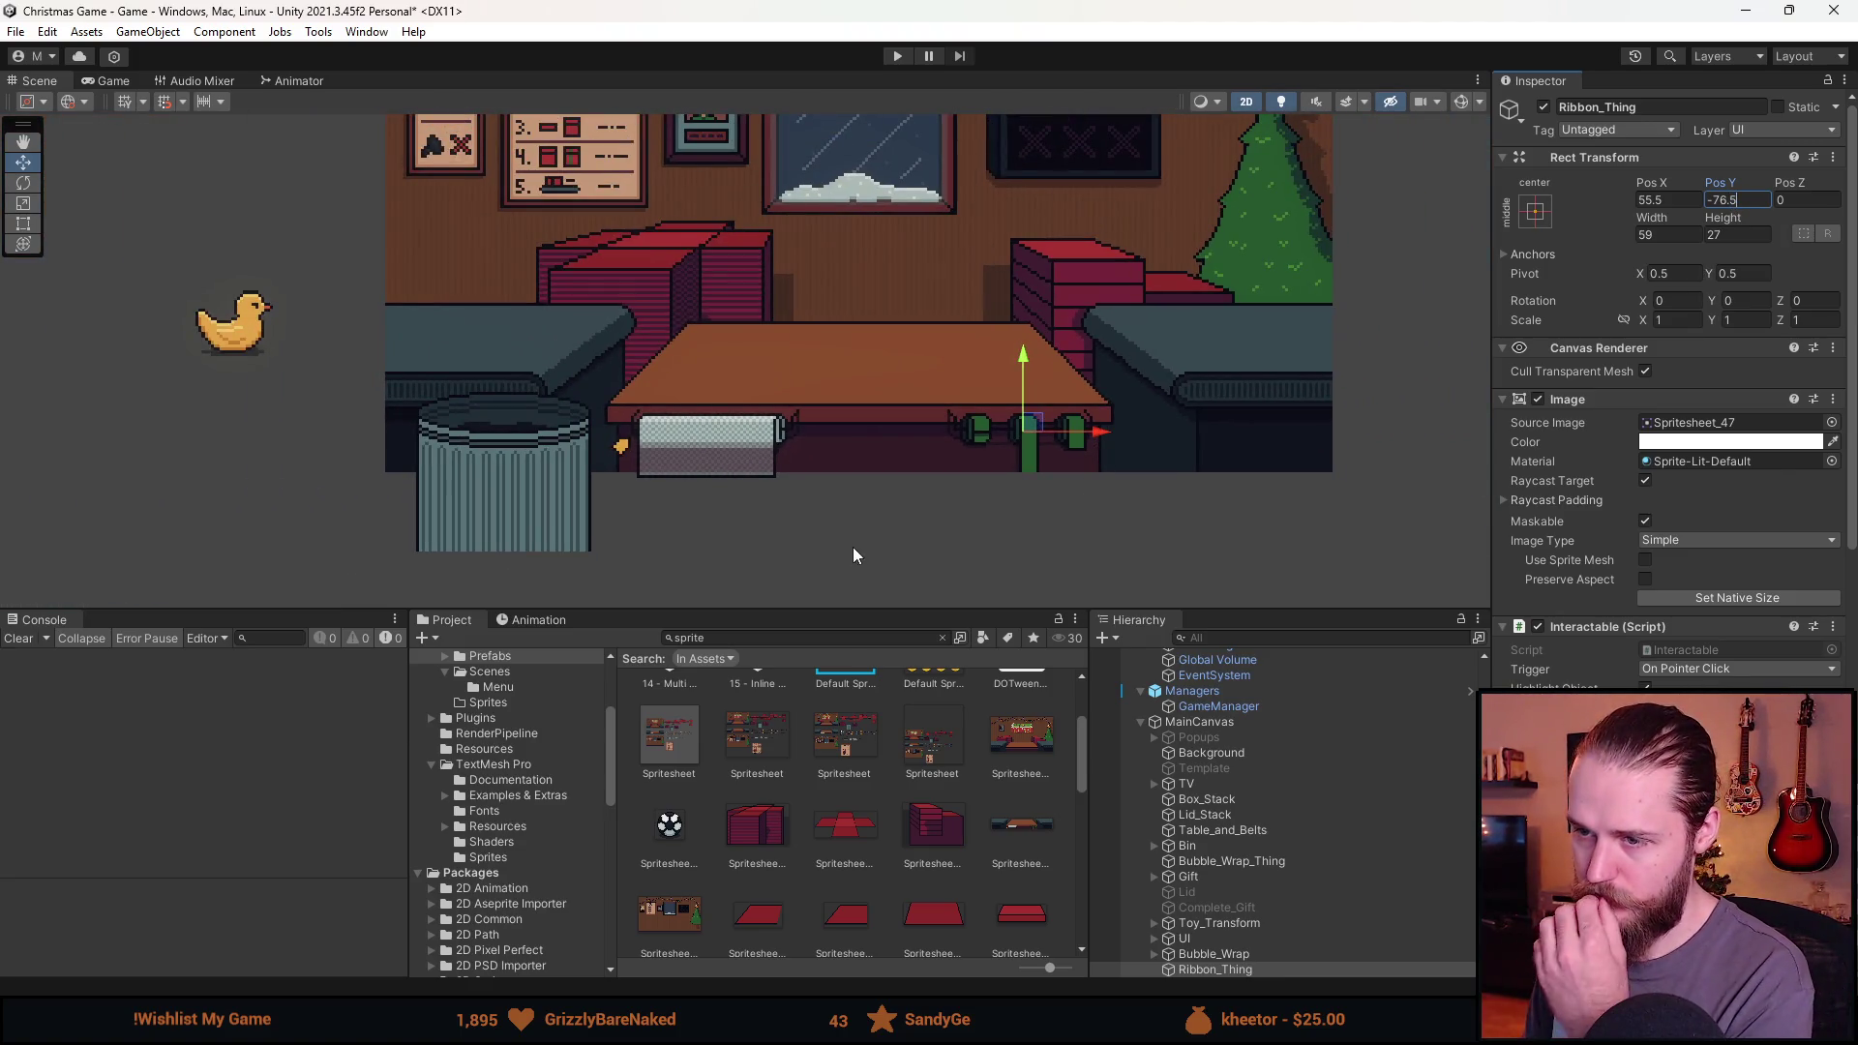
scroll(774, 492, up, 6)
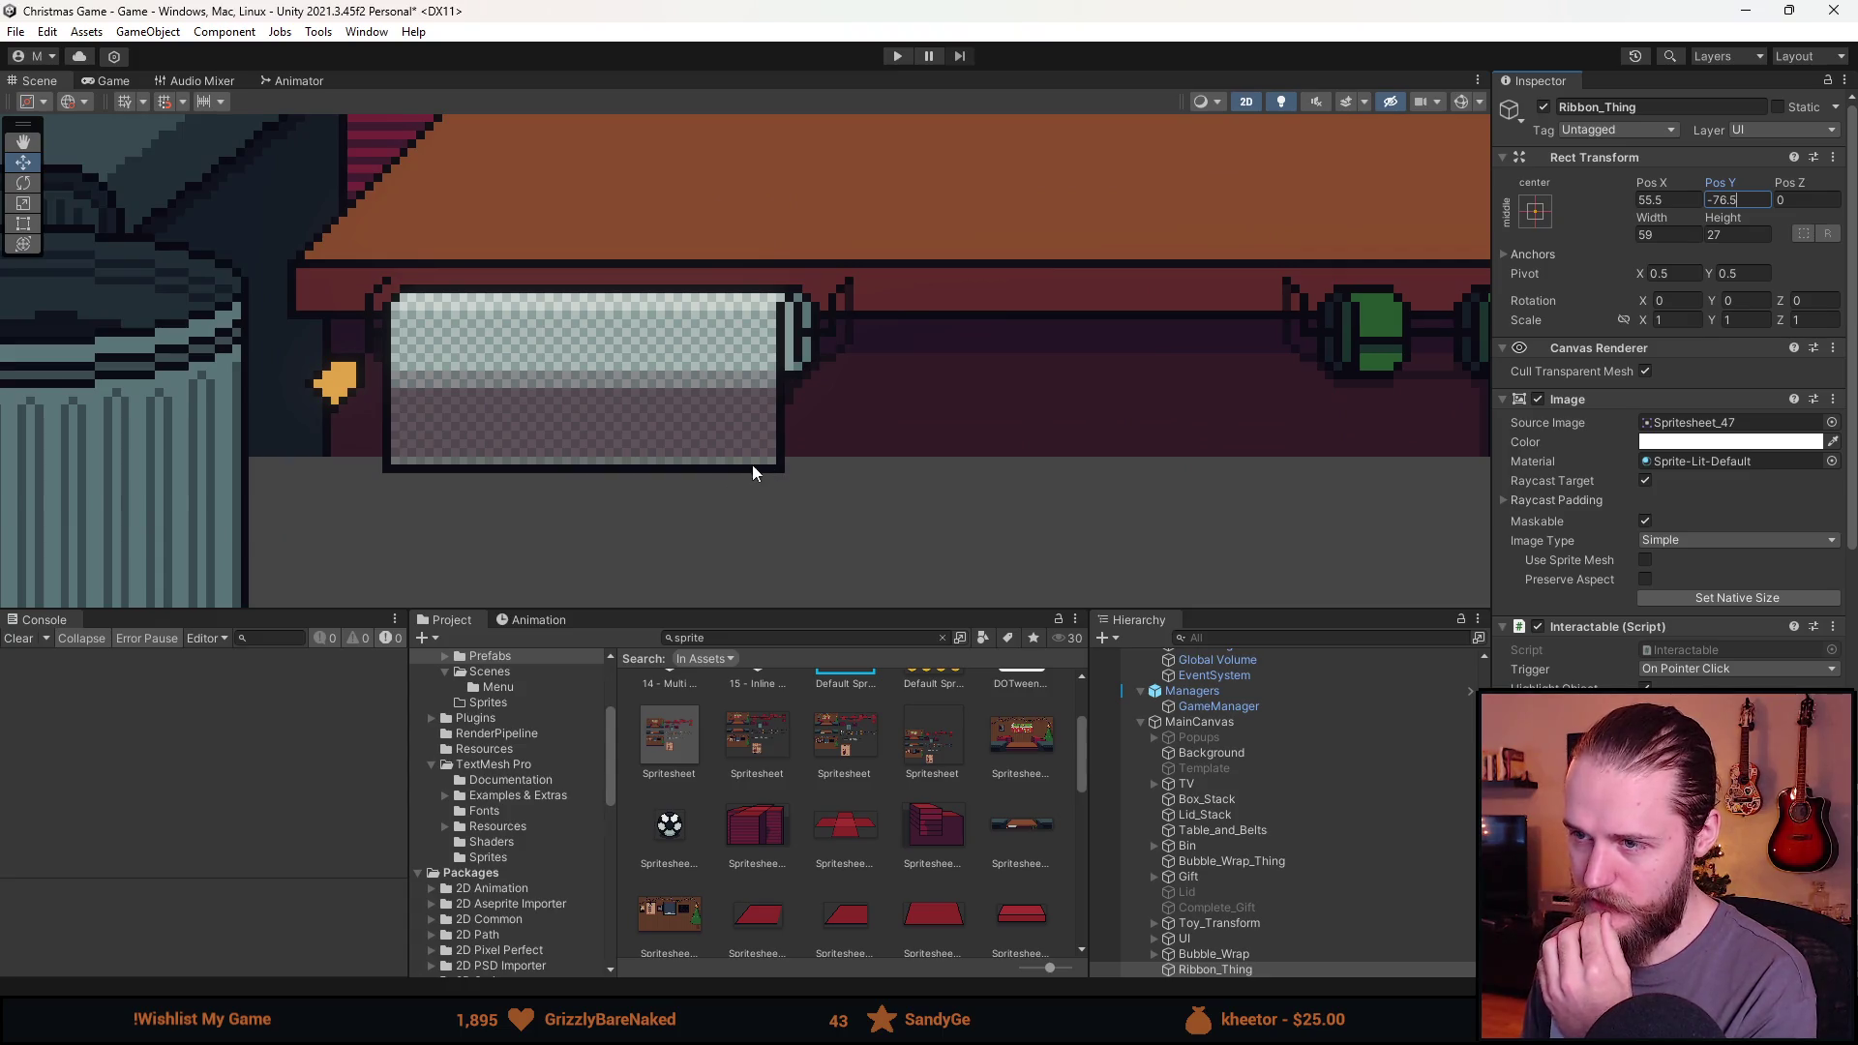
scroll(780, 466, down, 3)
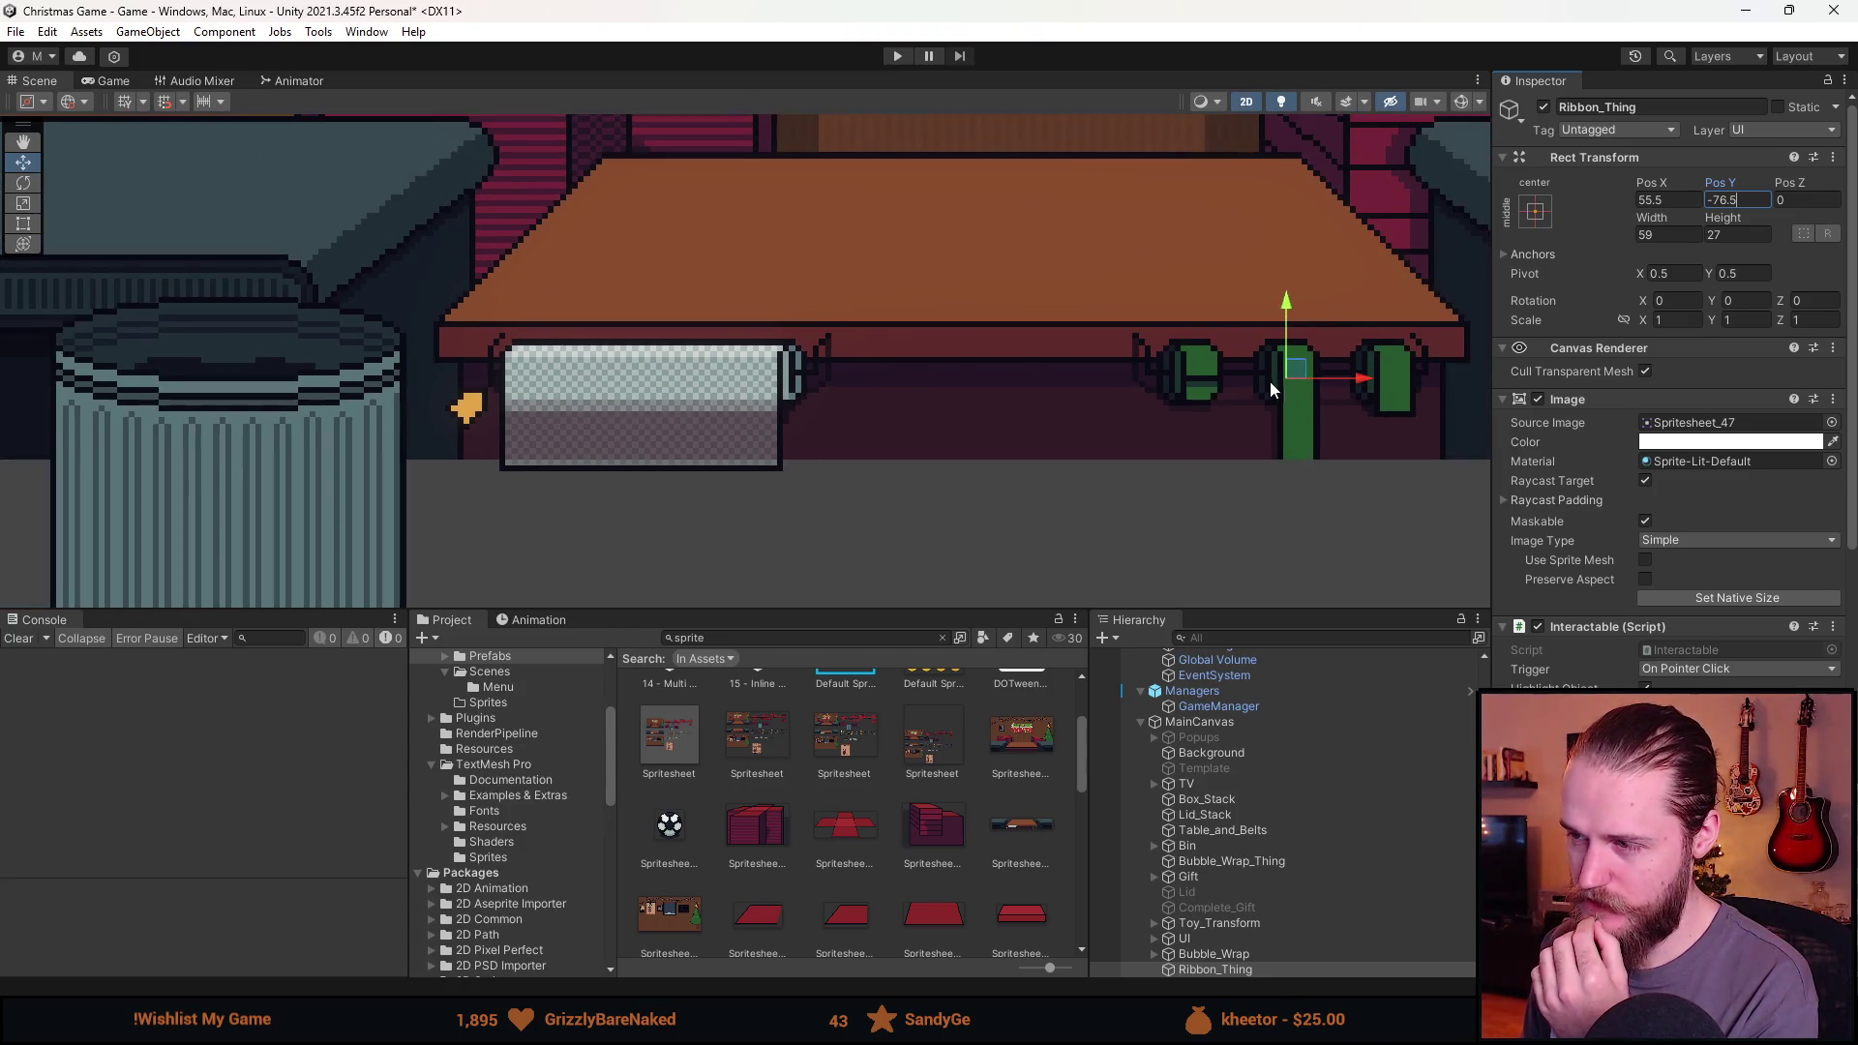
drag(1269, 380, 984, 462)
click(23, 222)
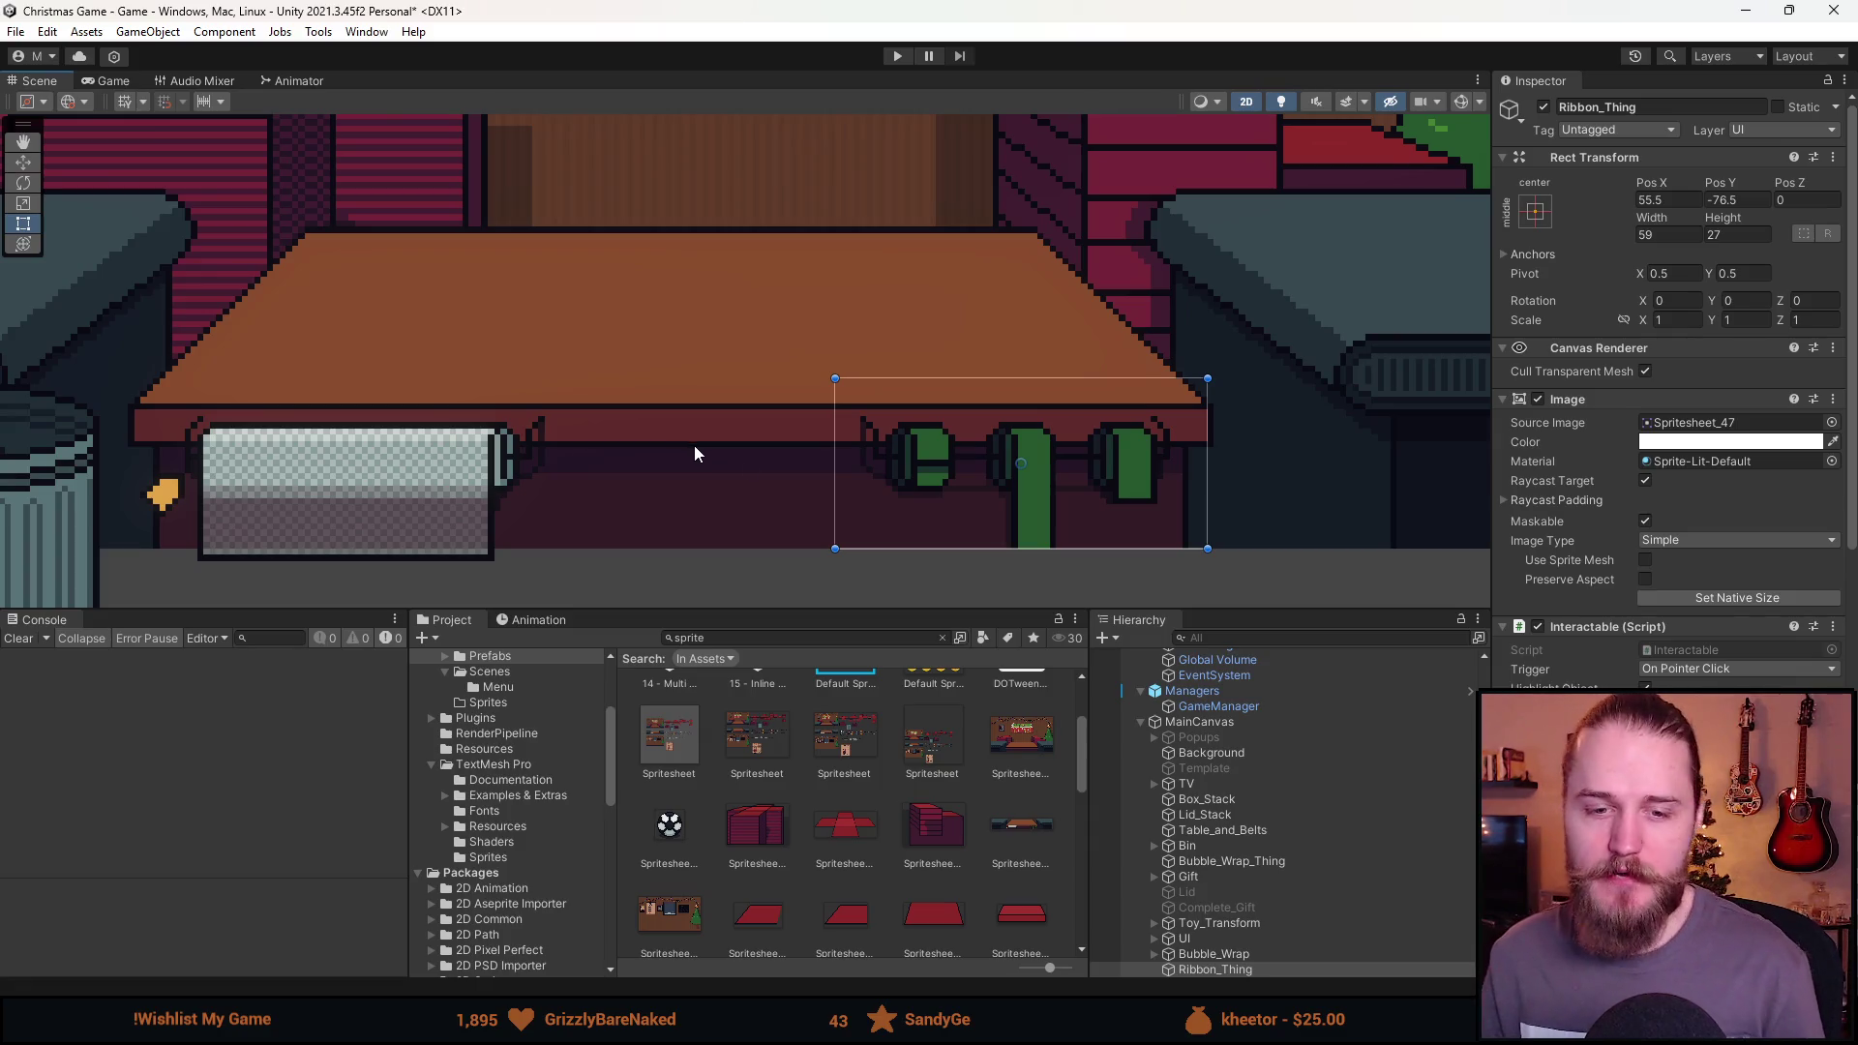
scroll(820, 451, down, 2)
scroll(820, 451, down, 2)
click(810, 542)
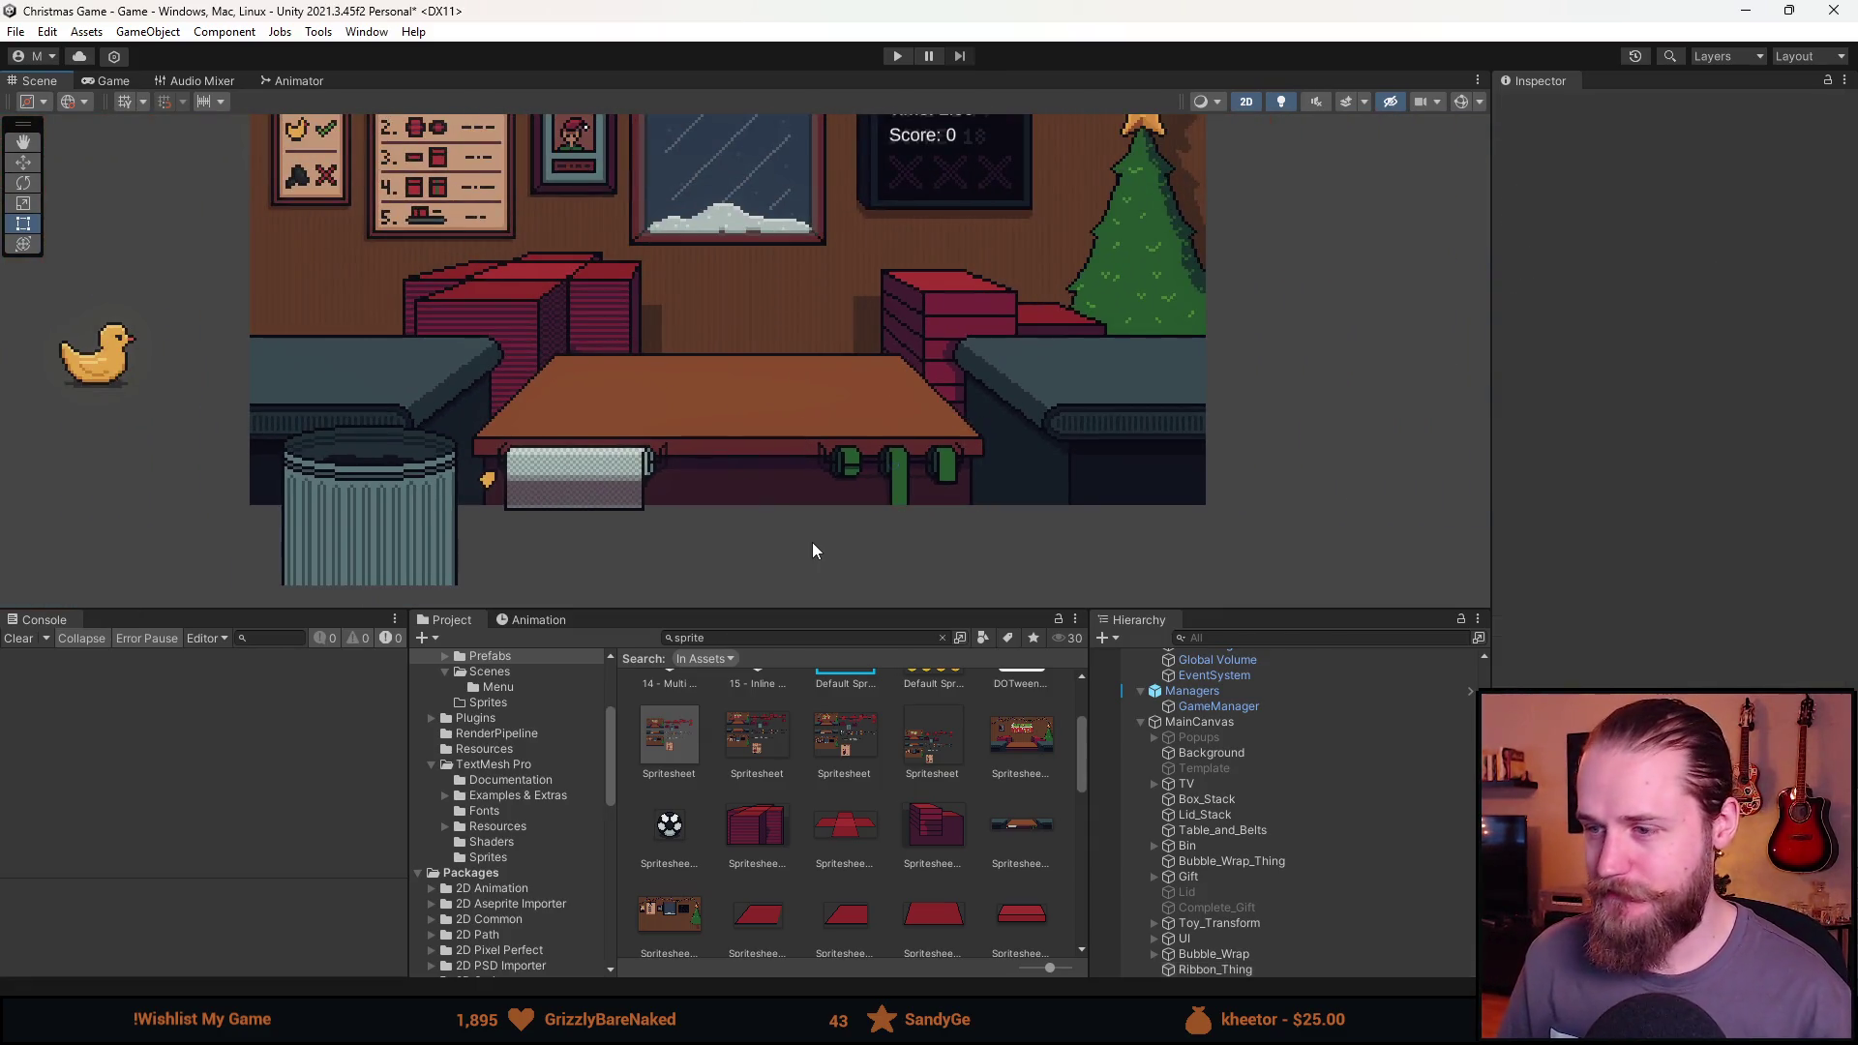
Bring the string lights into view, then start Play mode with an enlarged Game view.
scroll(809, 518, down, 2)
scroll(793, 561, up, 1)
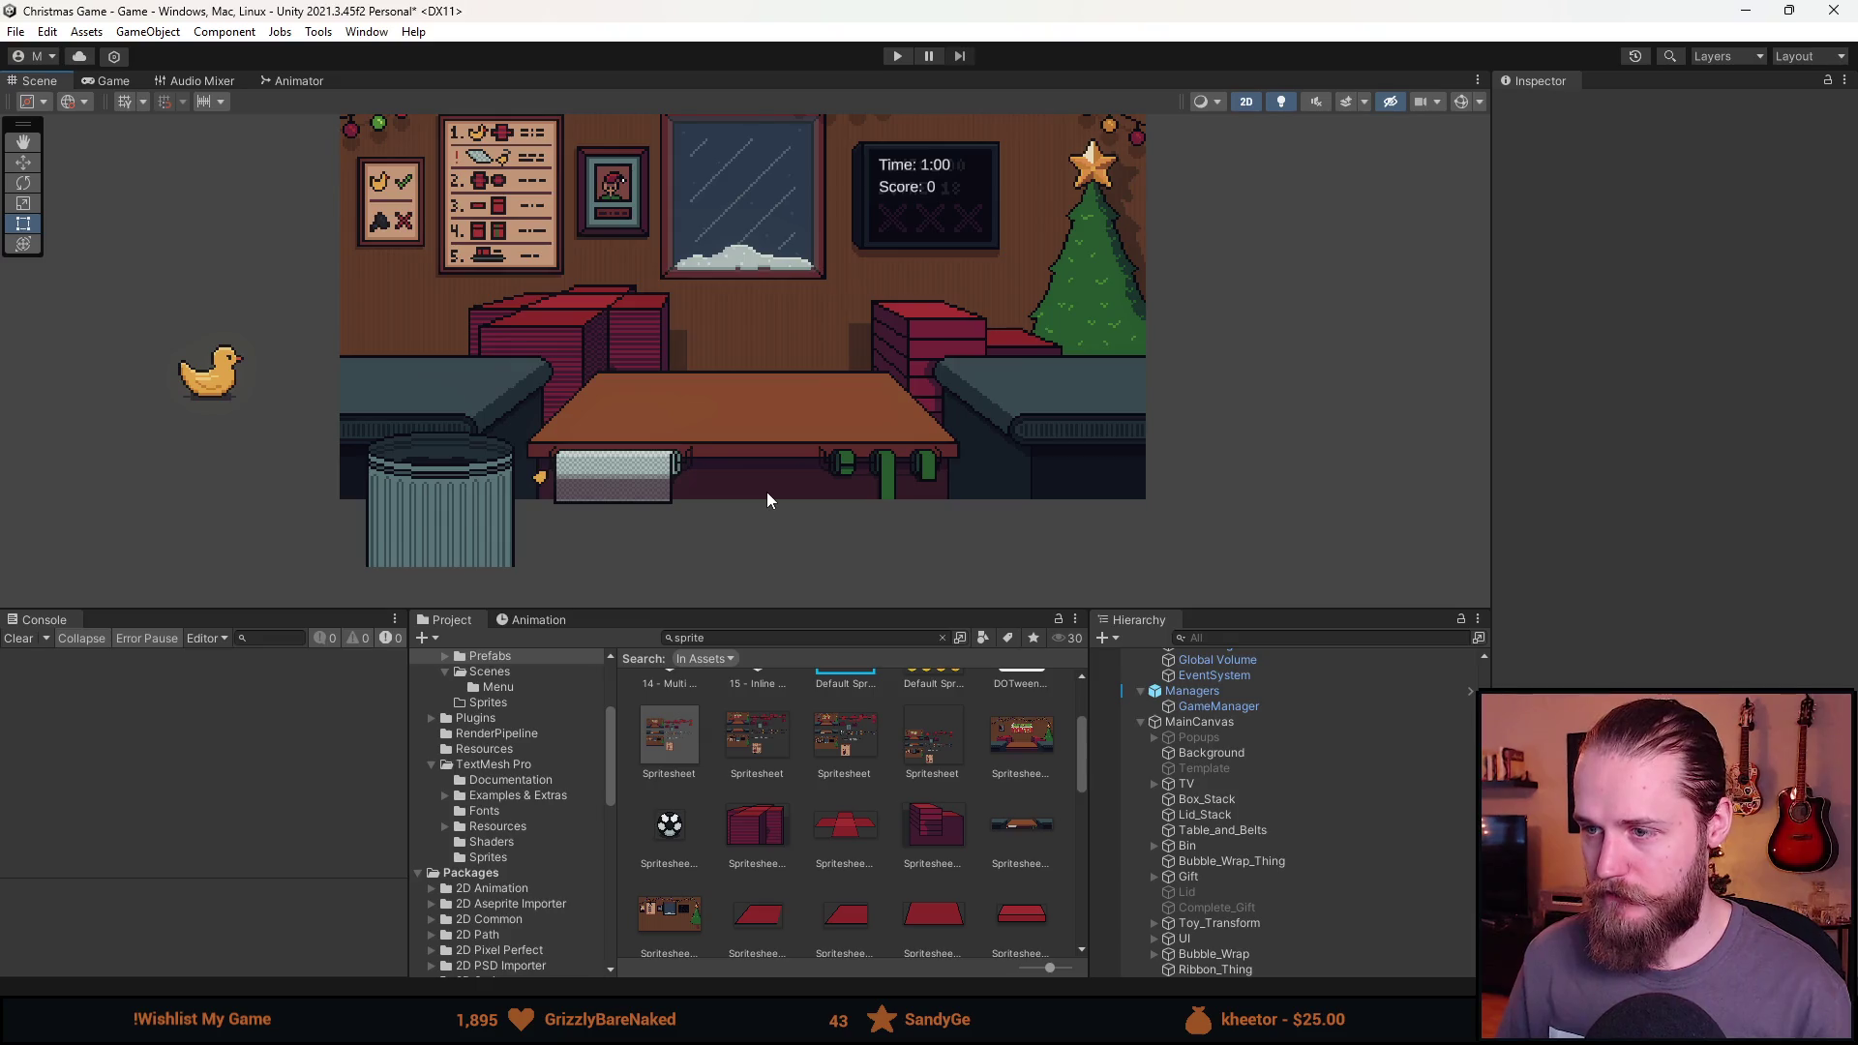
drag(749, 258, 697, 308)
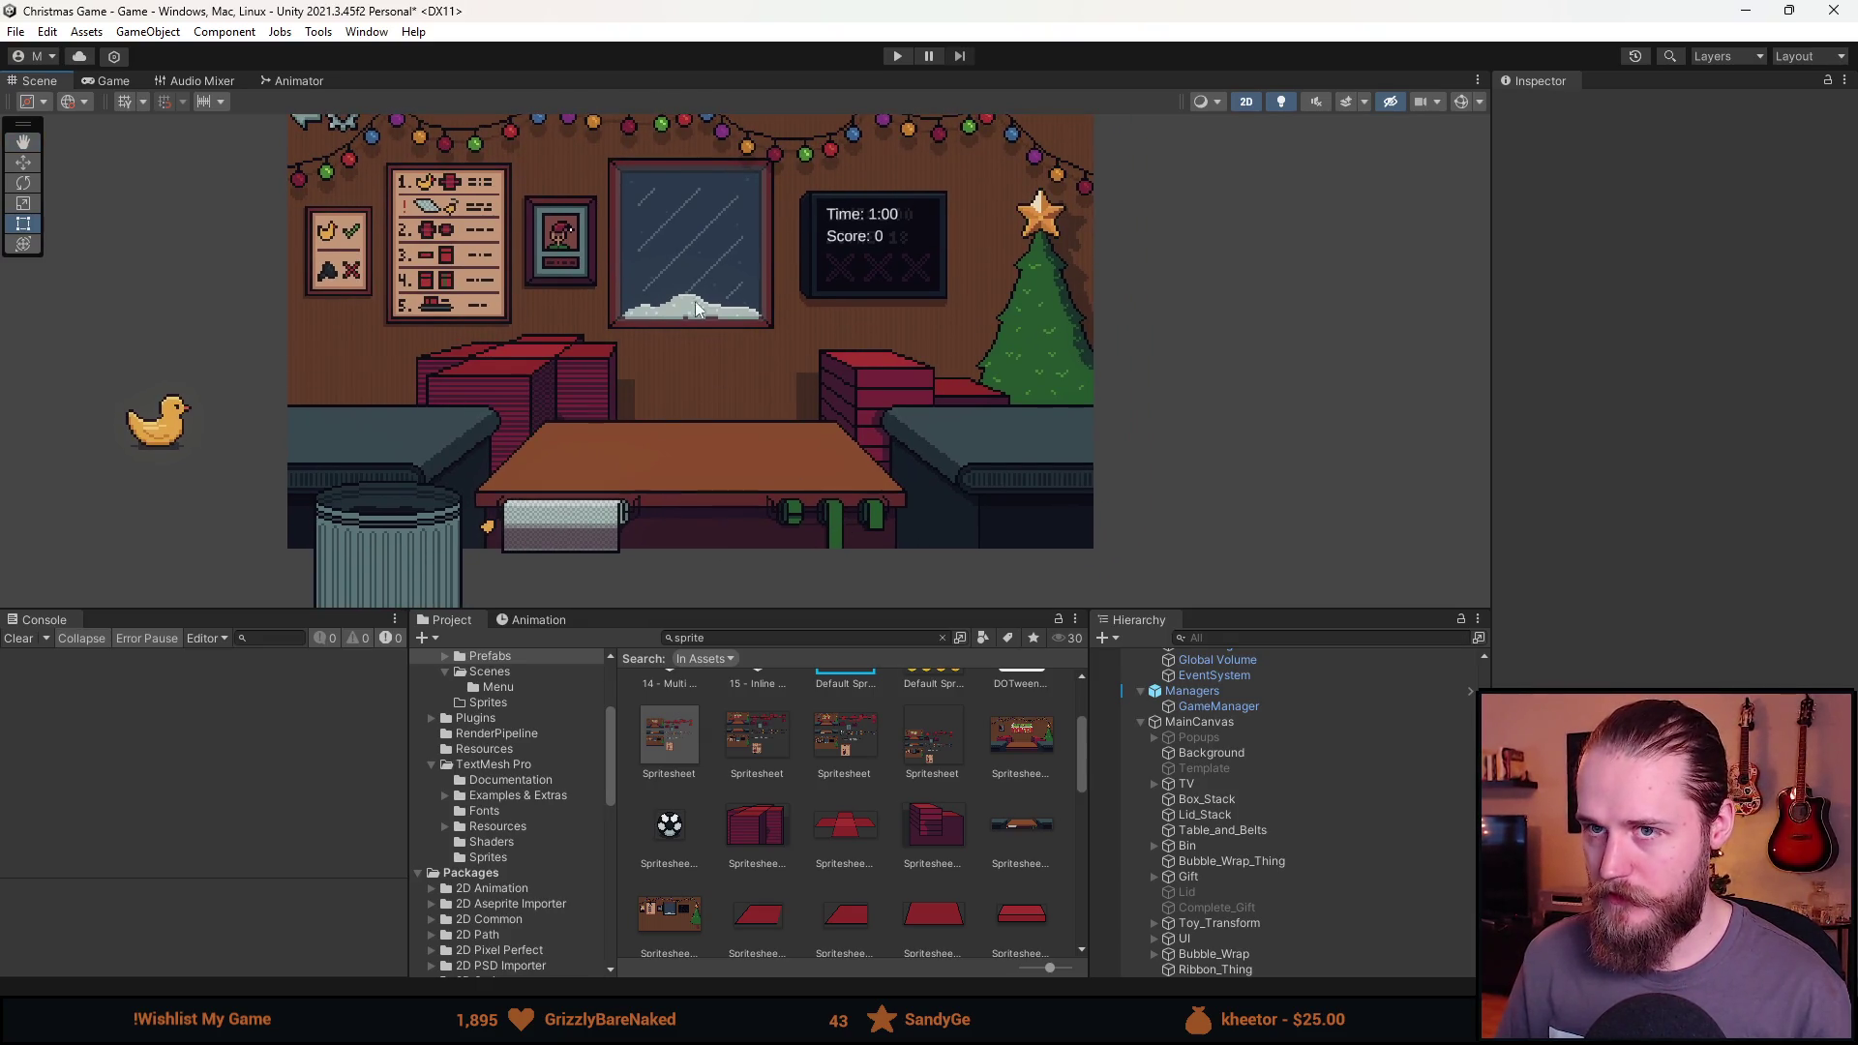
click(902, 56)
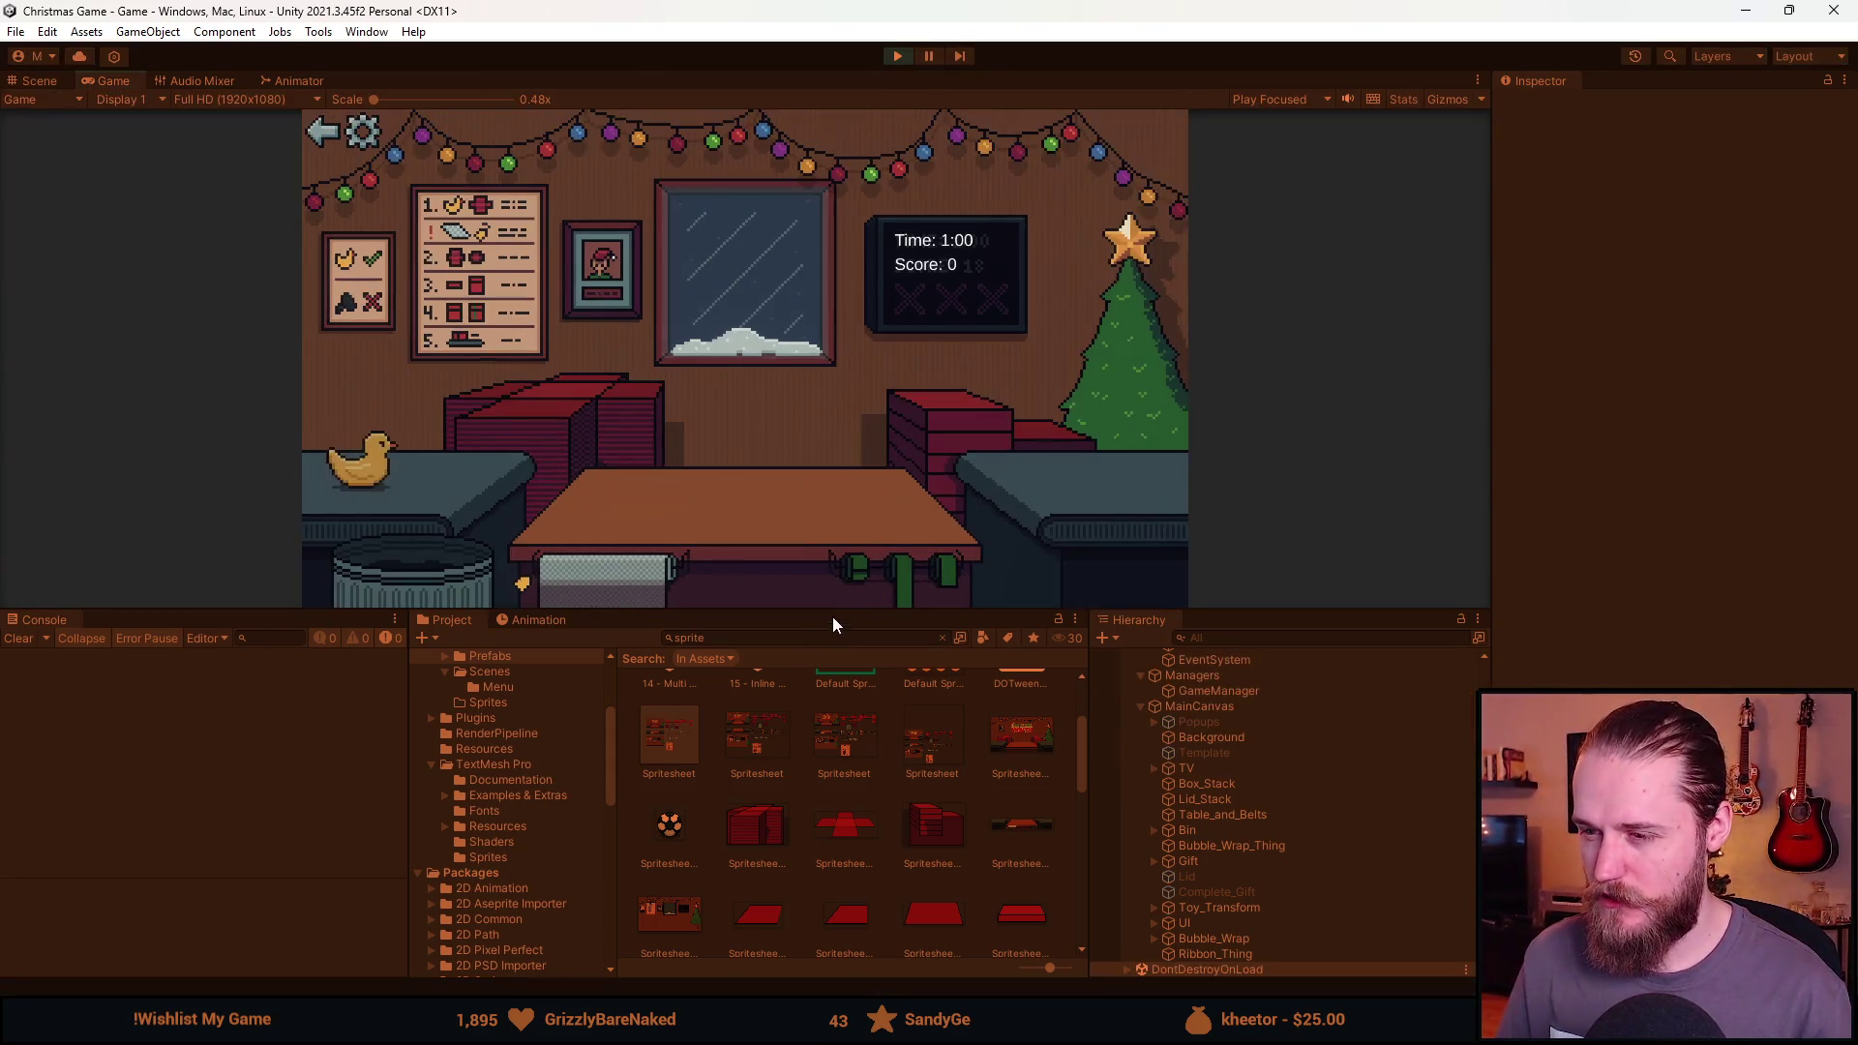
drag(833, 638, 779, 820)
Lay red wrapping paper and a crumpled wrap ball on the table, then stop.
click(496, 531)
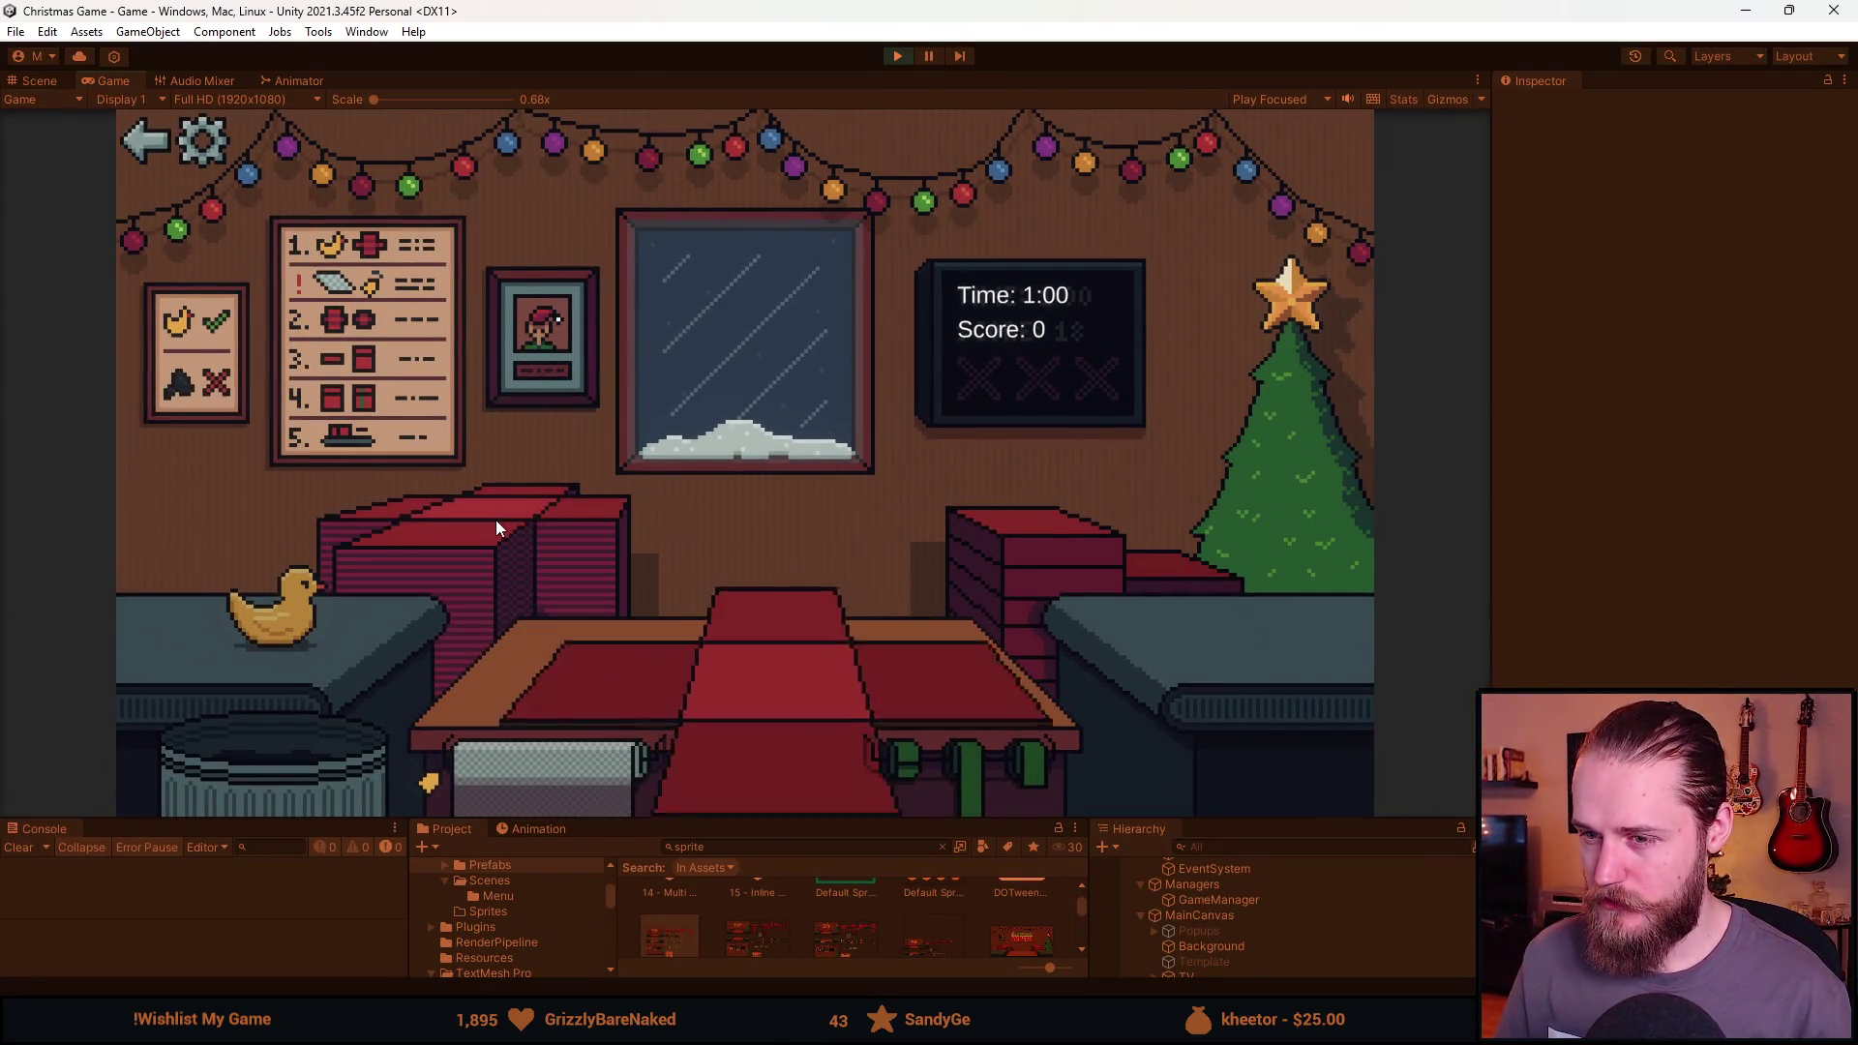
click(571, 780)
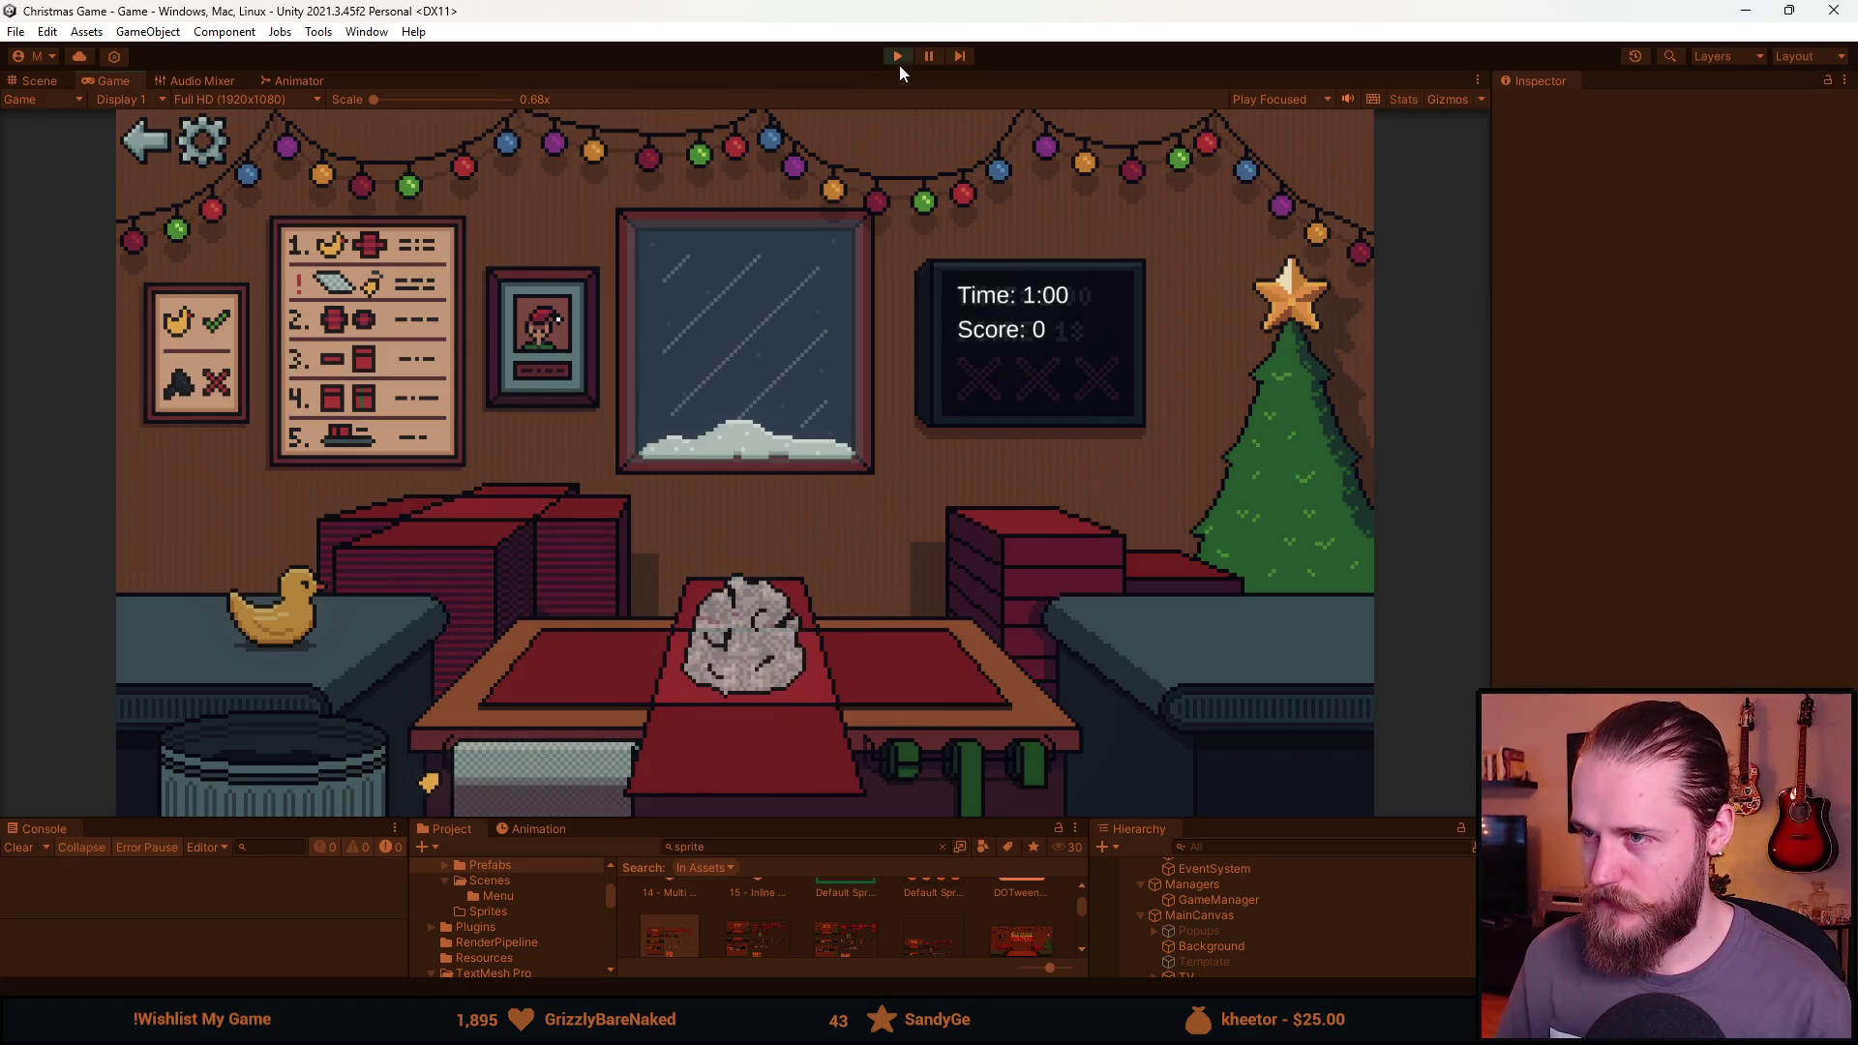
click(898, 58)
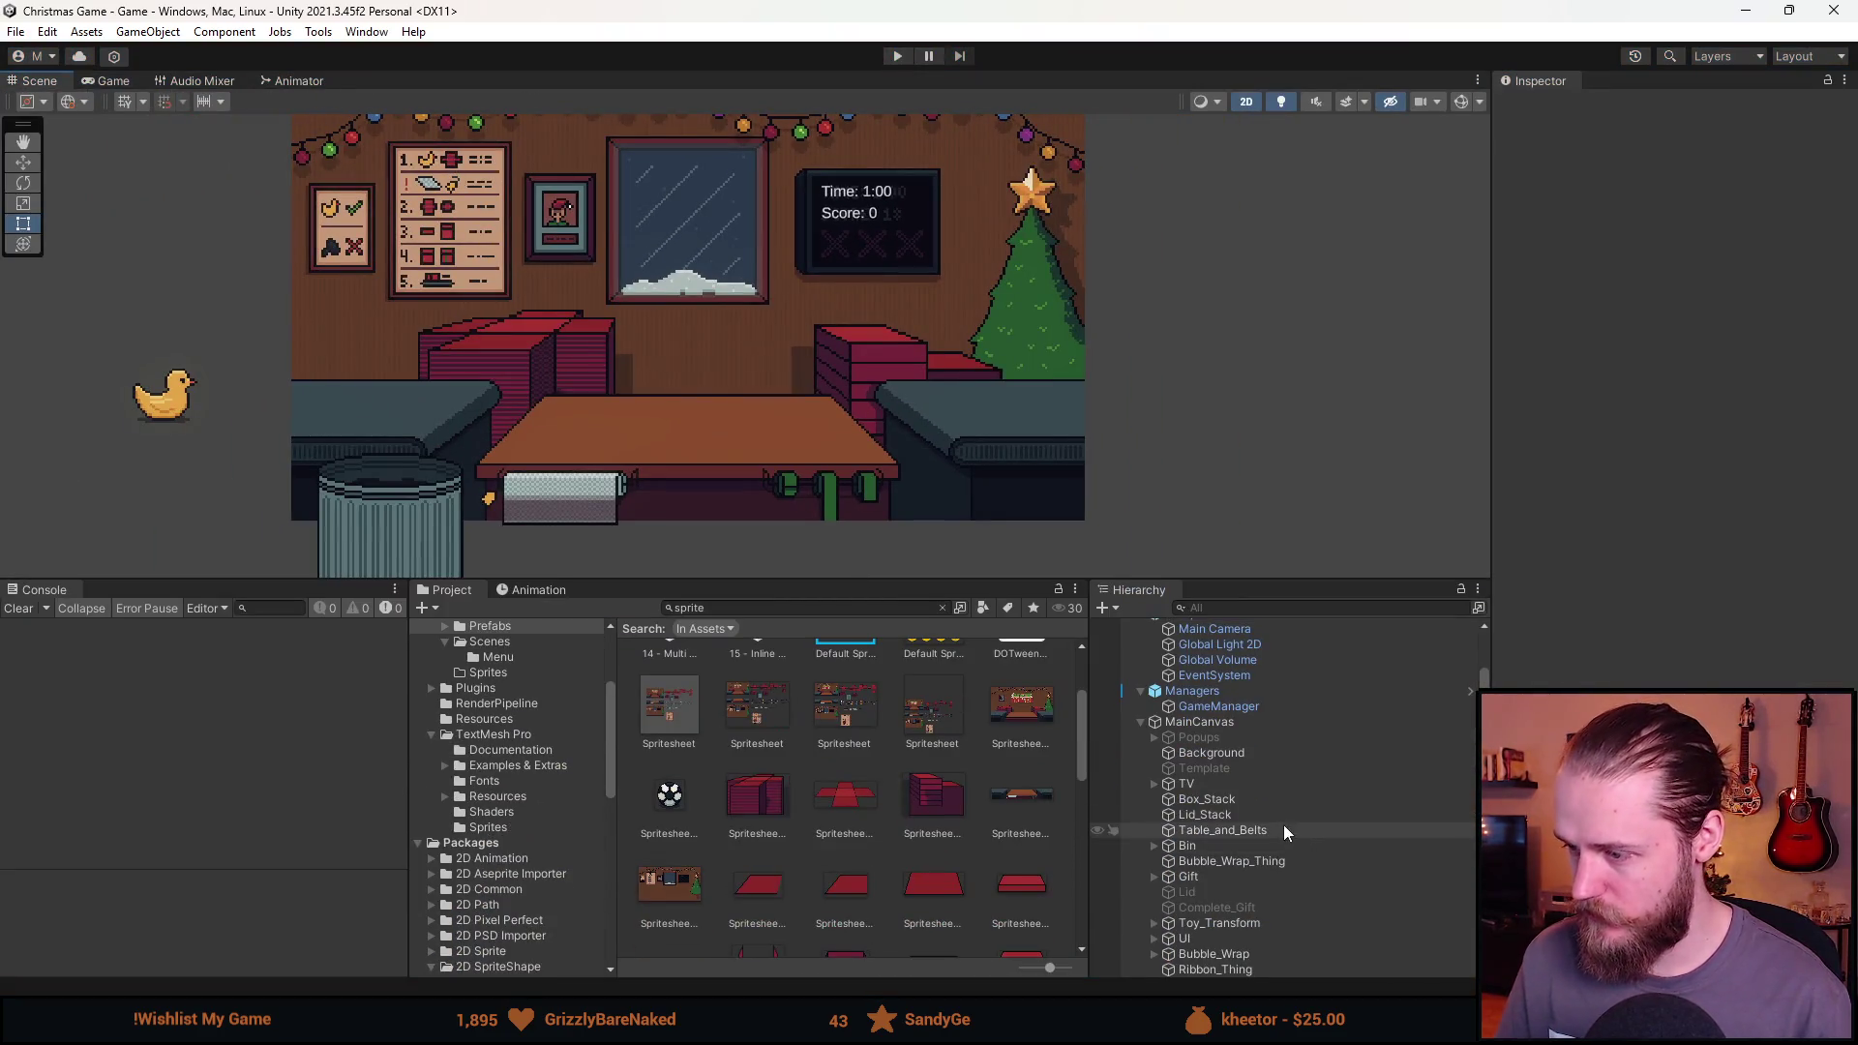
Select Bubble_Wrap and open its PlasticShit script in Visual Studio from the Inspector.
click(1244, 963)
click(1235, 954)
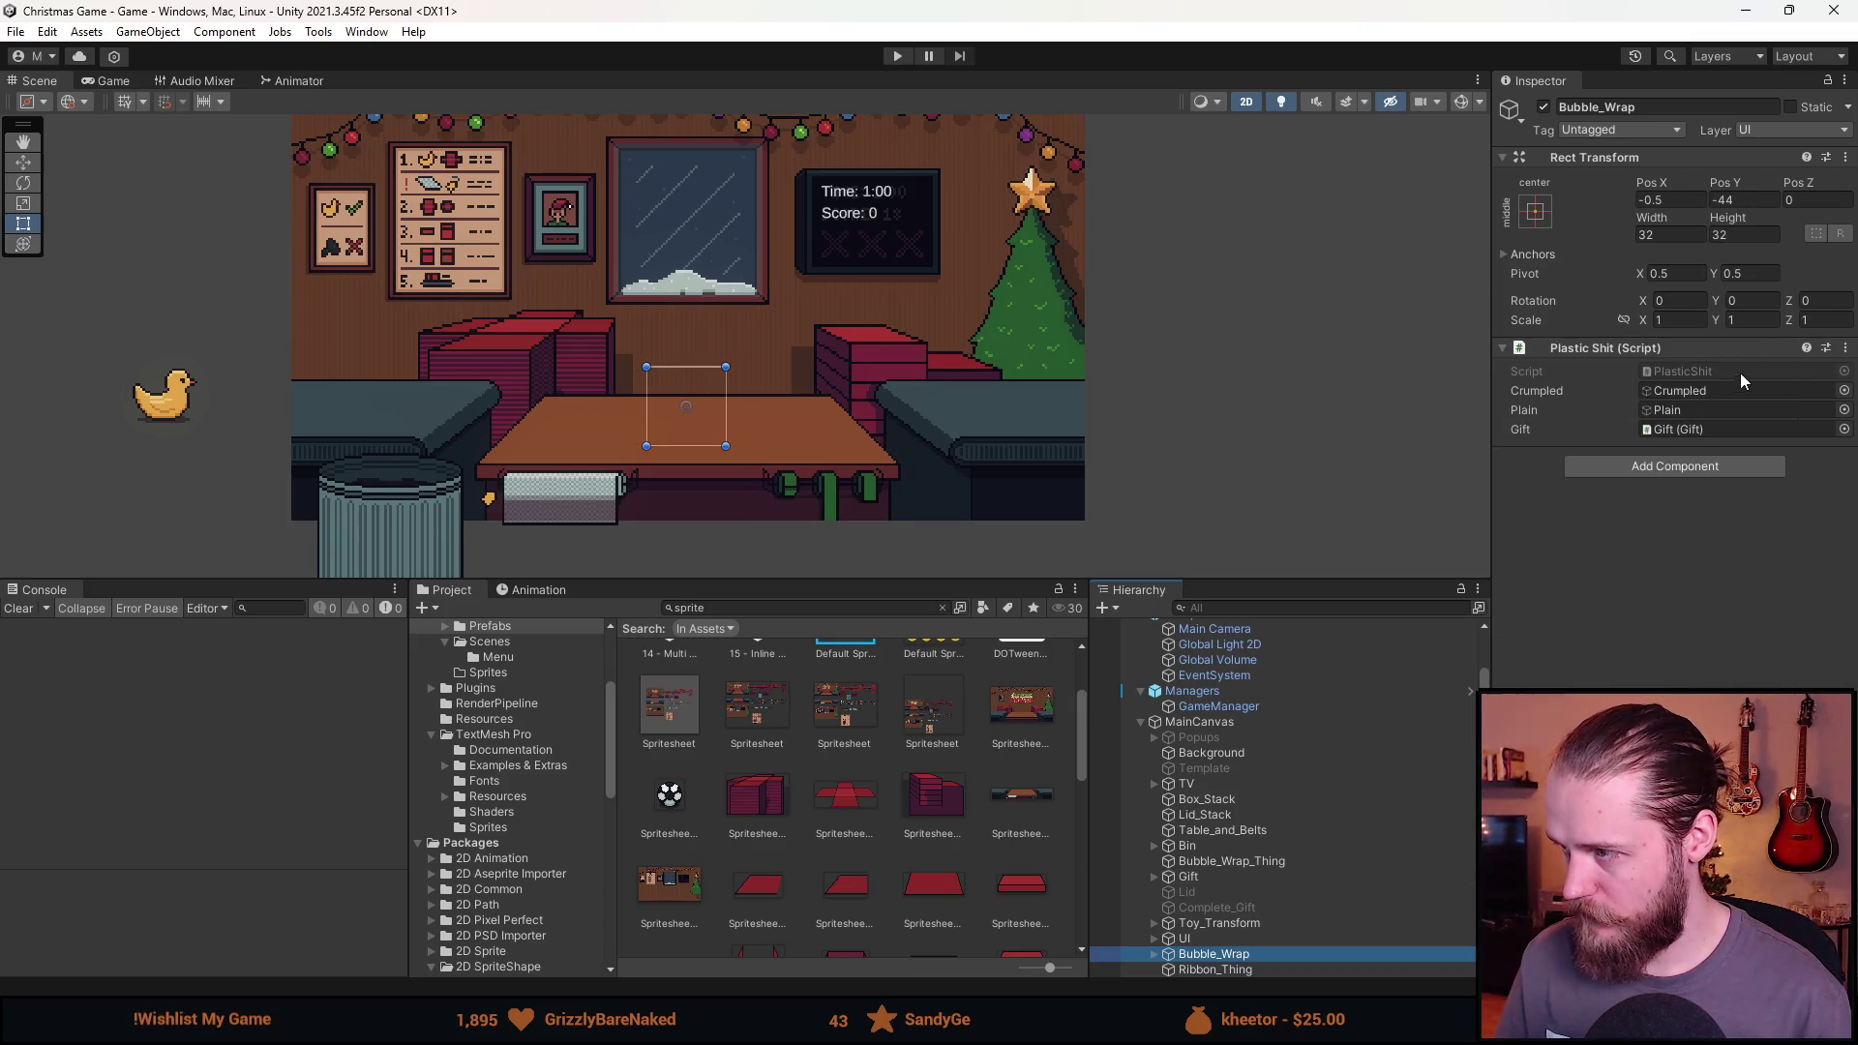
click(1739, 372)
double_click(1738, 372)
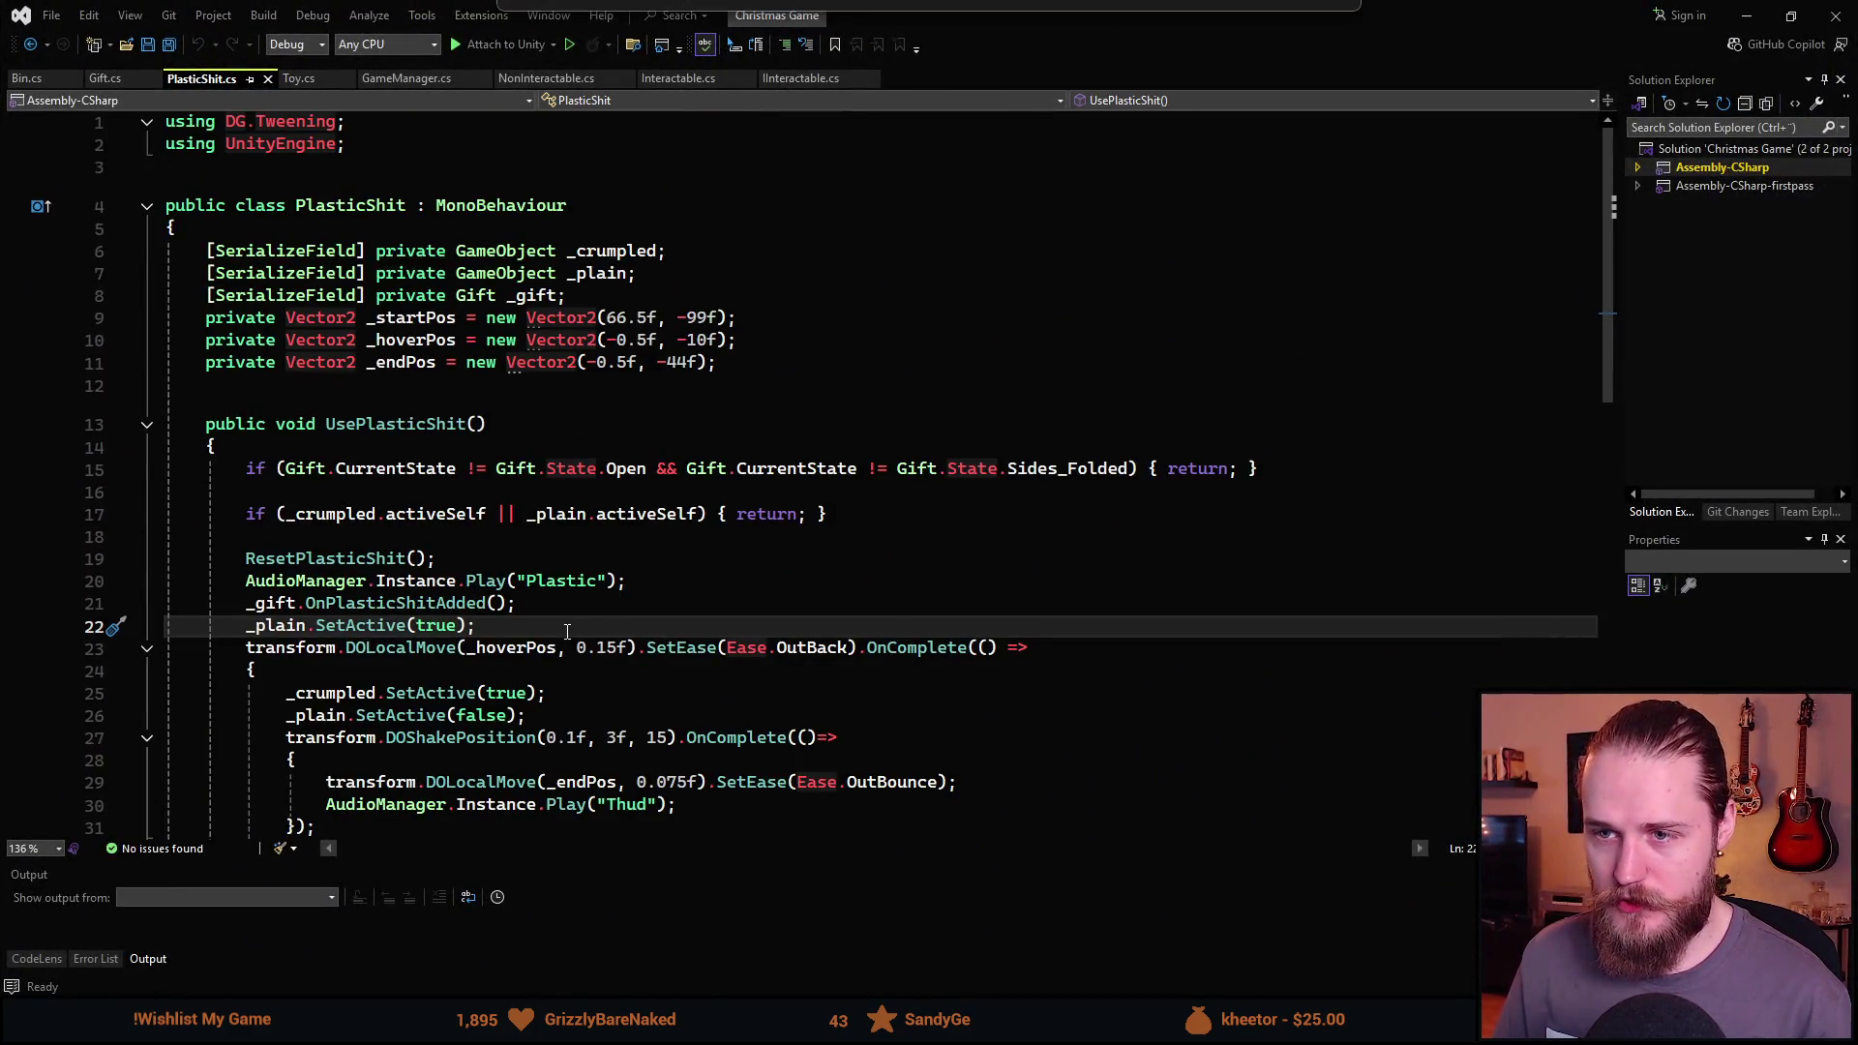
Change line 9 to _startPos = new Vector2(-66.5f, -99f) and return to Unity.
click(606, 318)
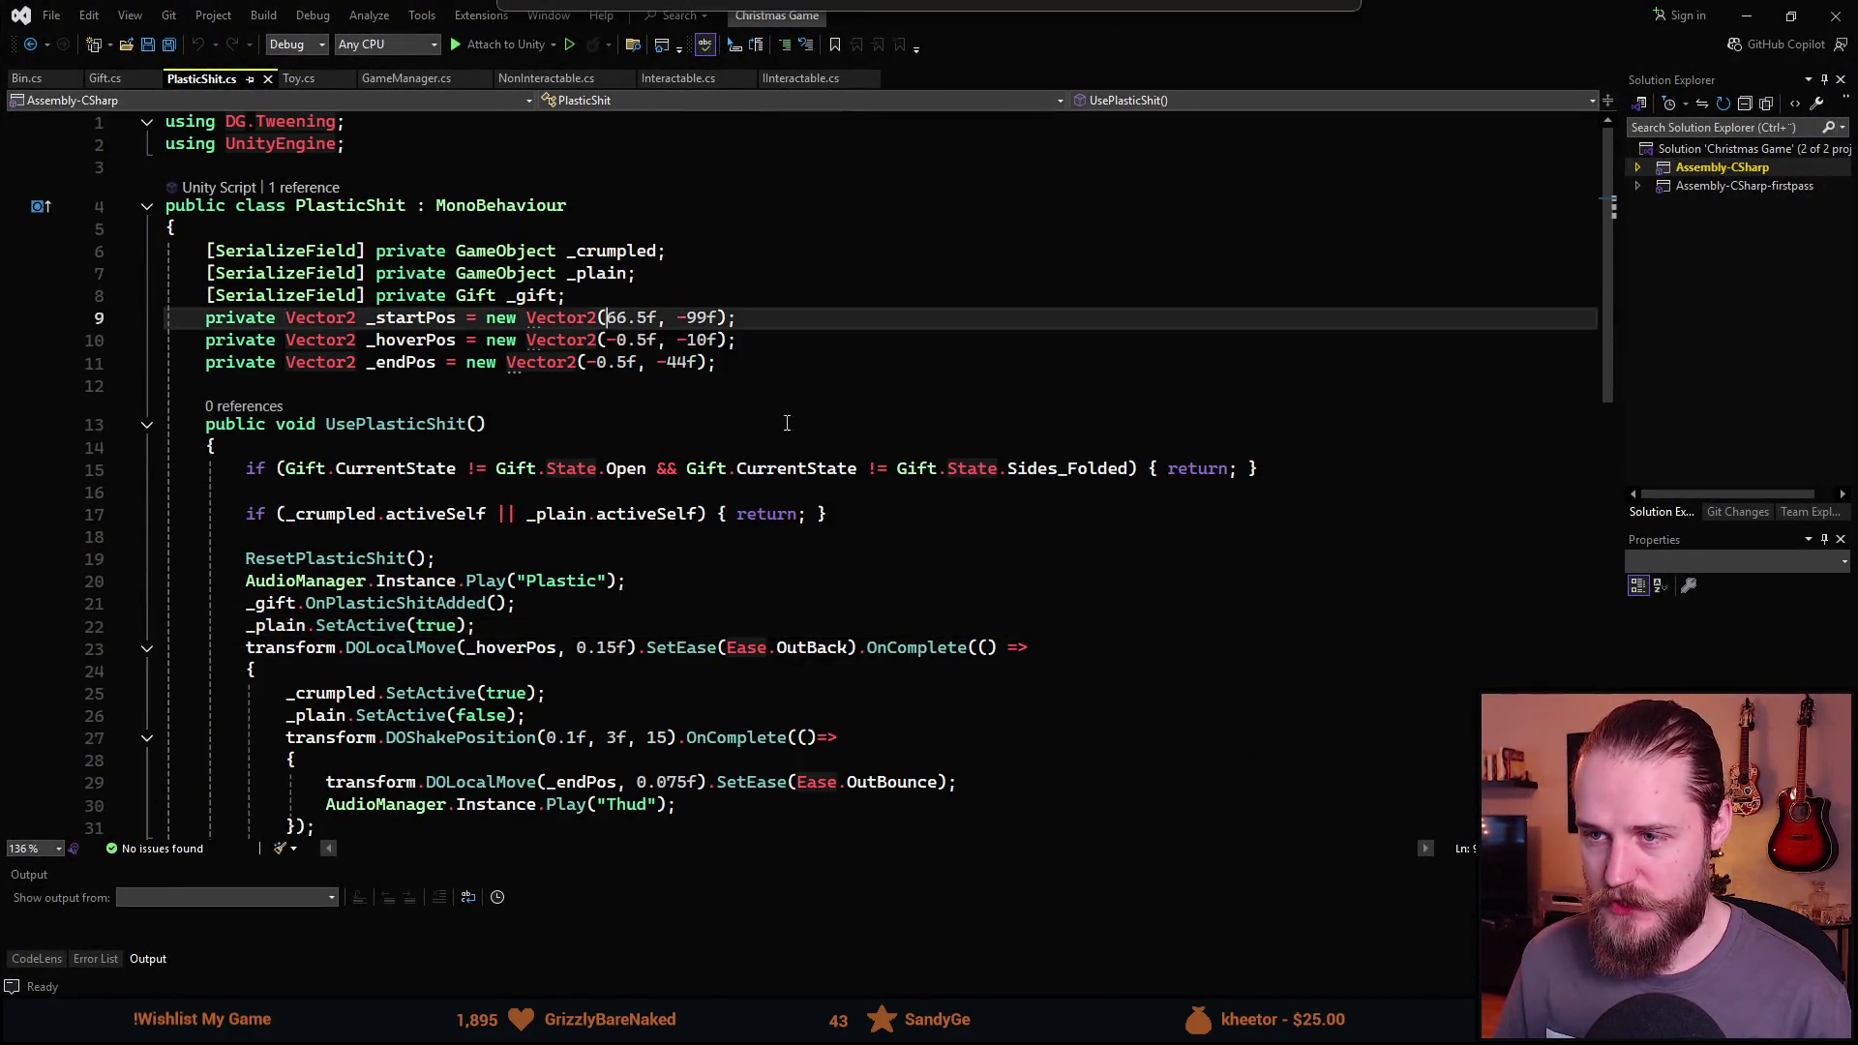
text(-)
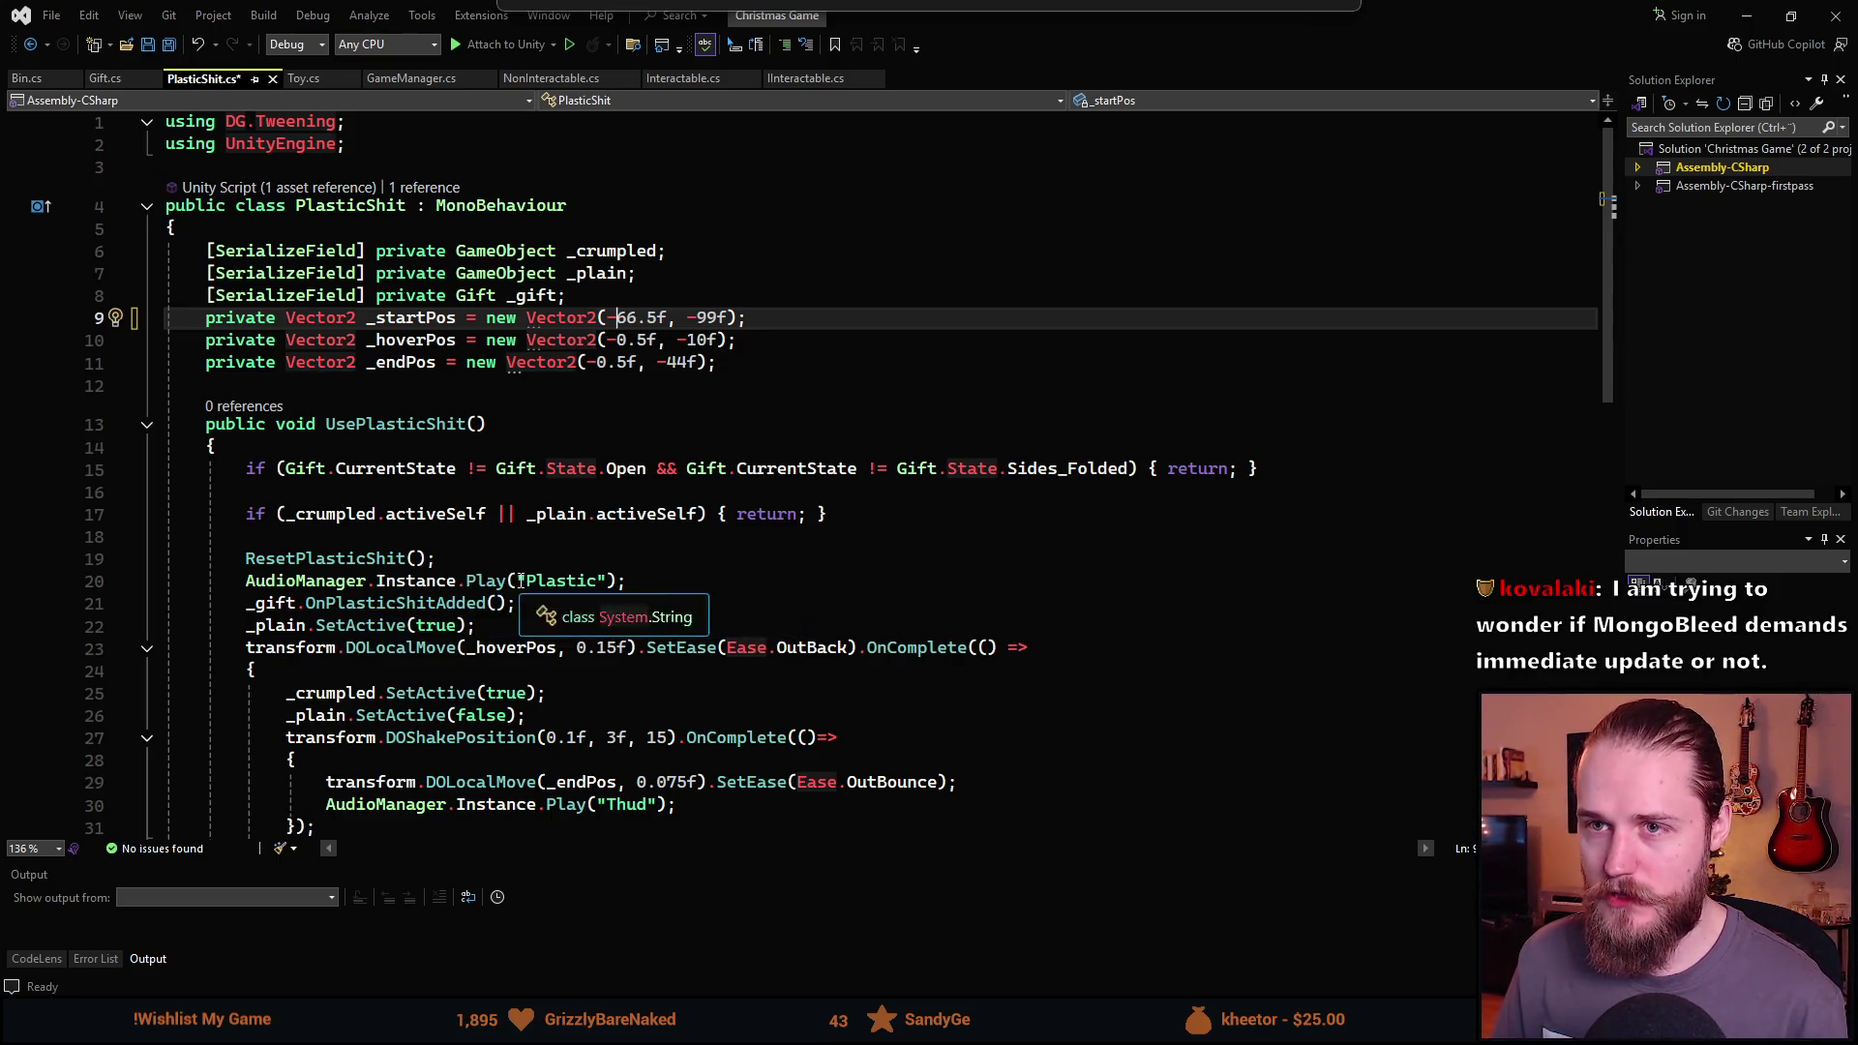
key(alt+Tab)
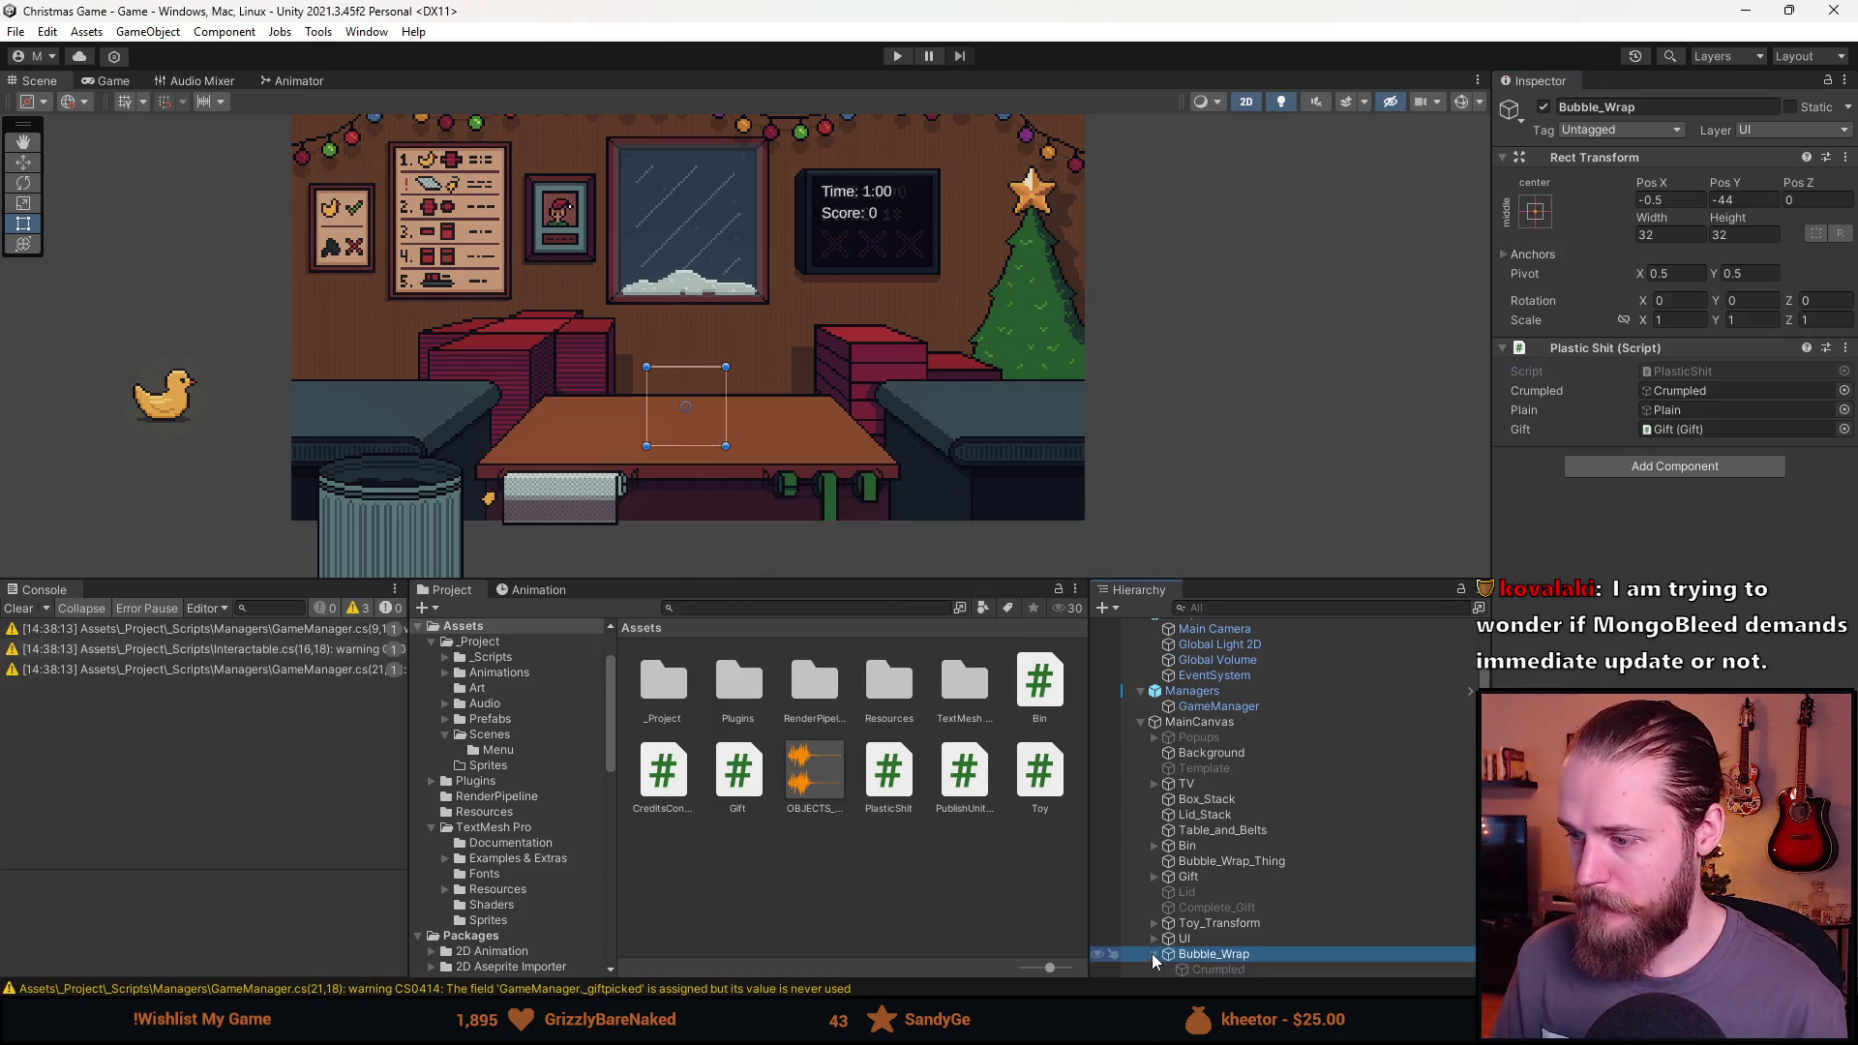
Temporarily enable Bubble_Wrap's Plain child, set its Scale X to -1, then disable it.
click(1152, 954)
click(1204, 954)
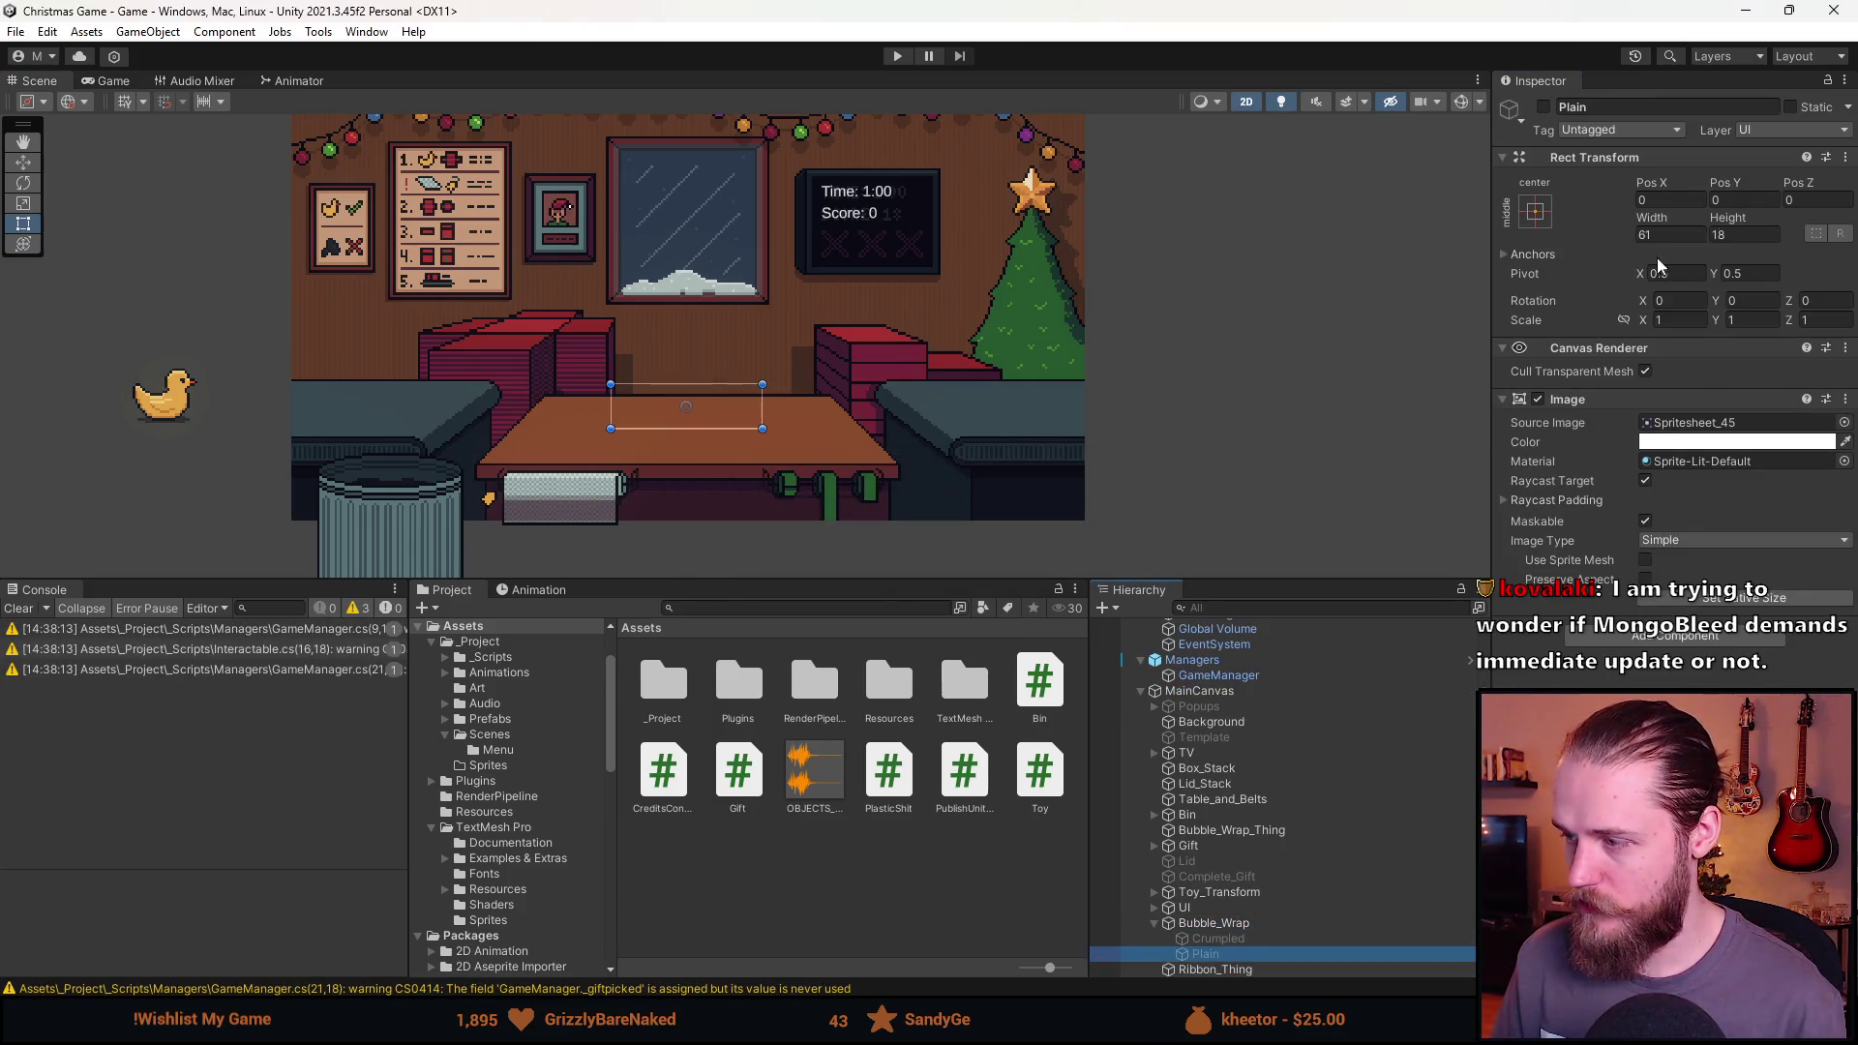
click(1543, 109)
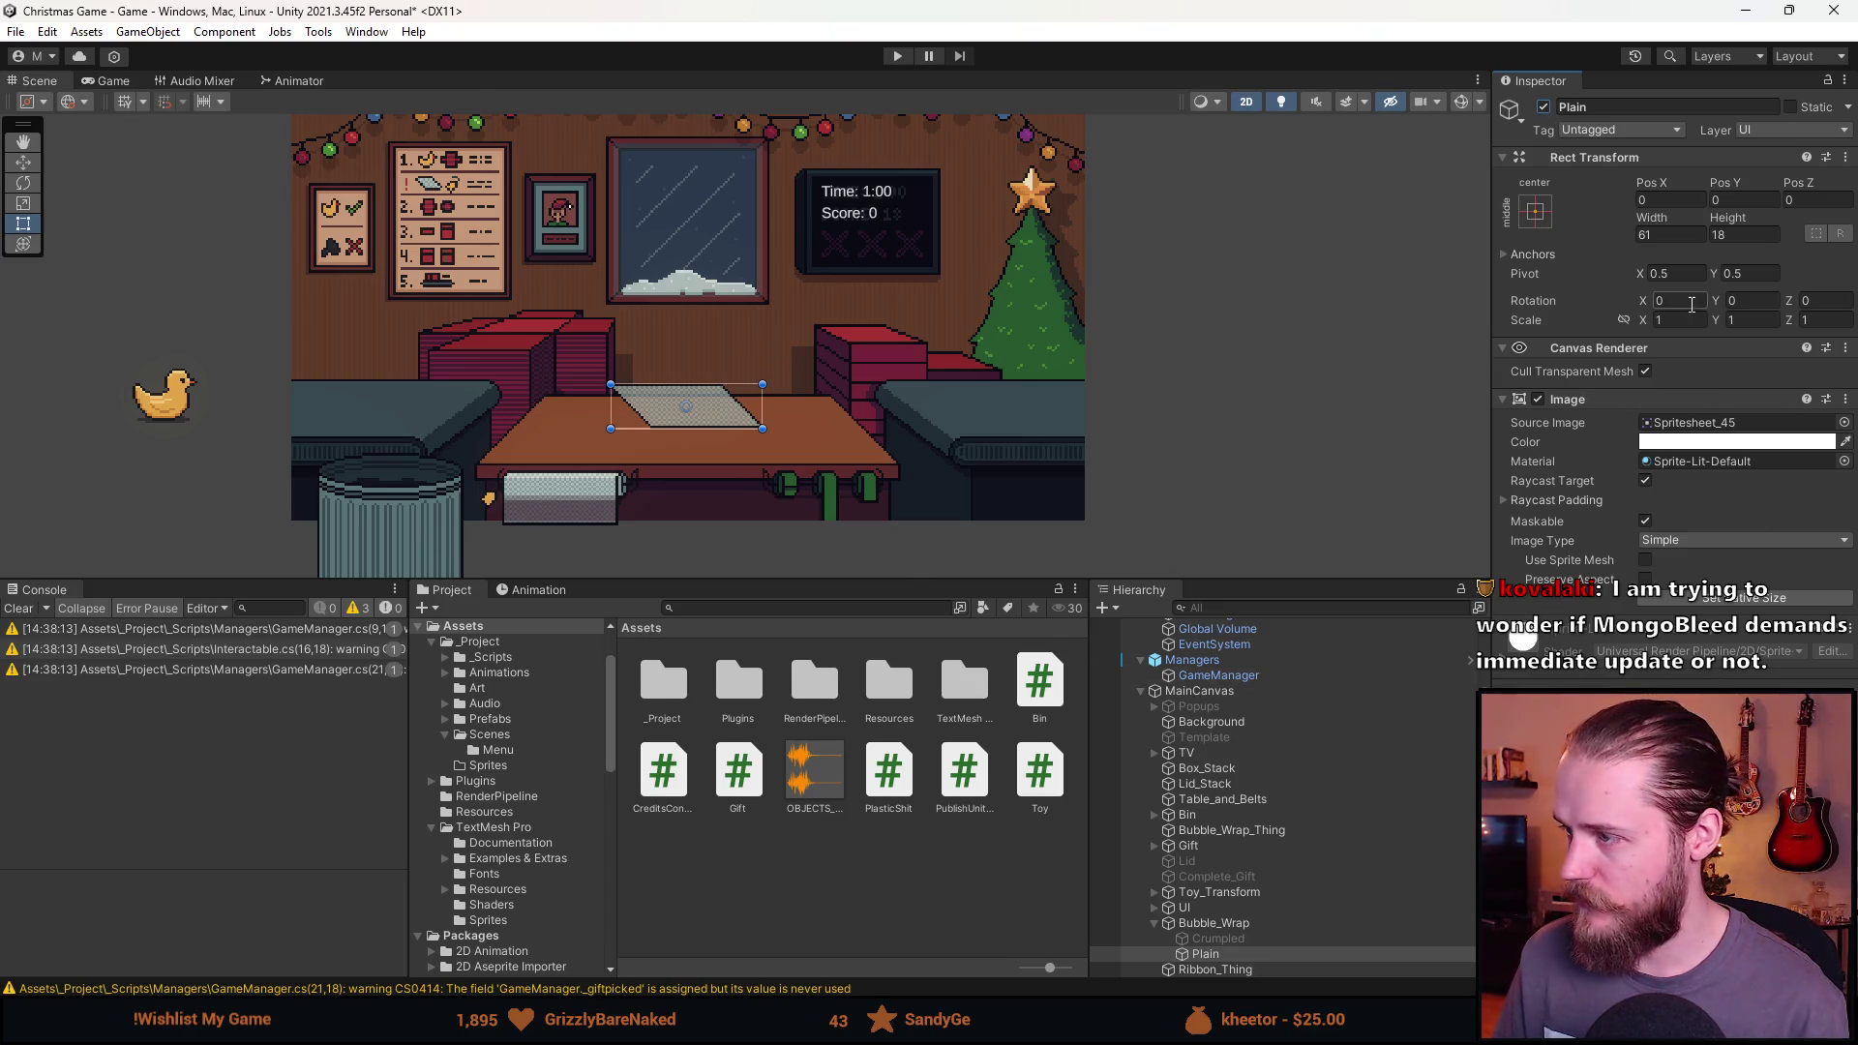
click(1691, 322)
text(-1)
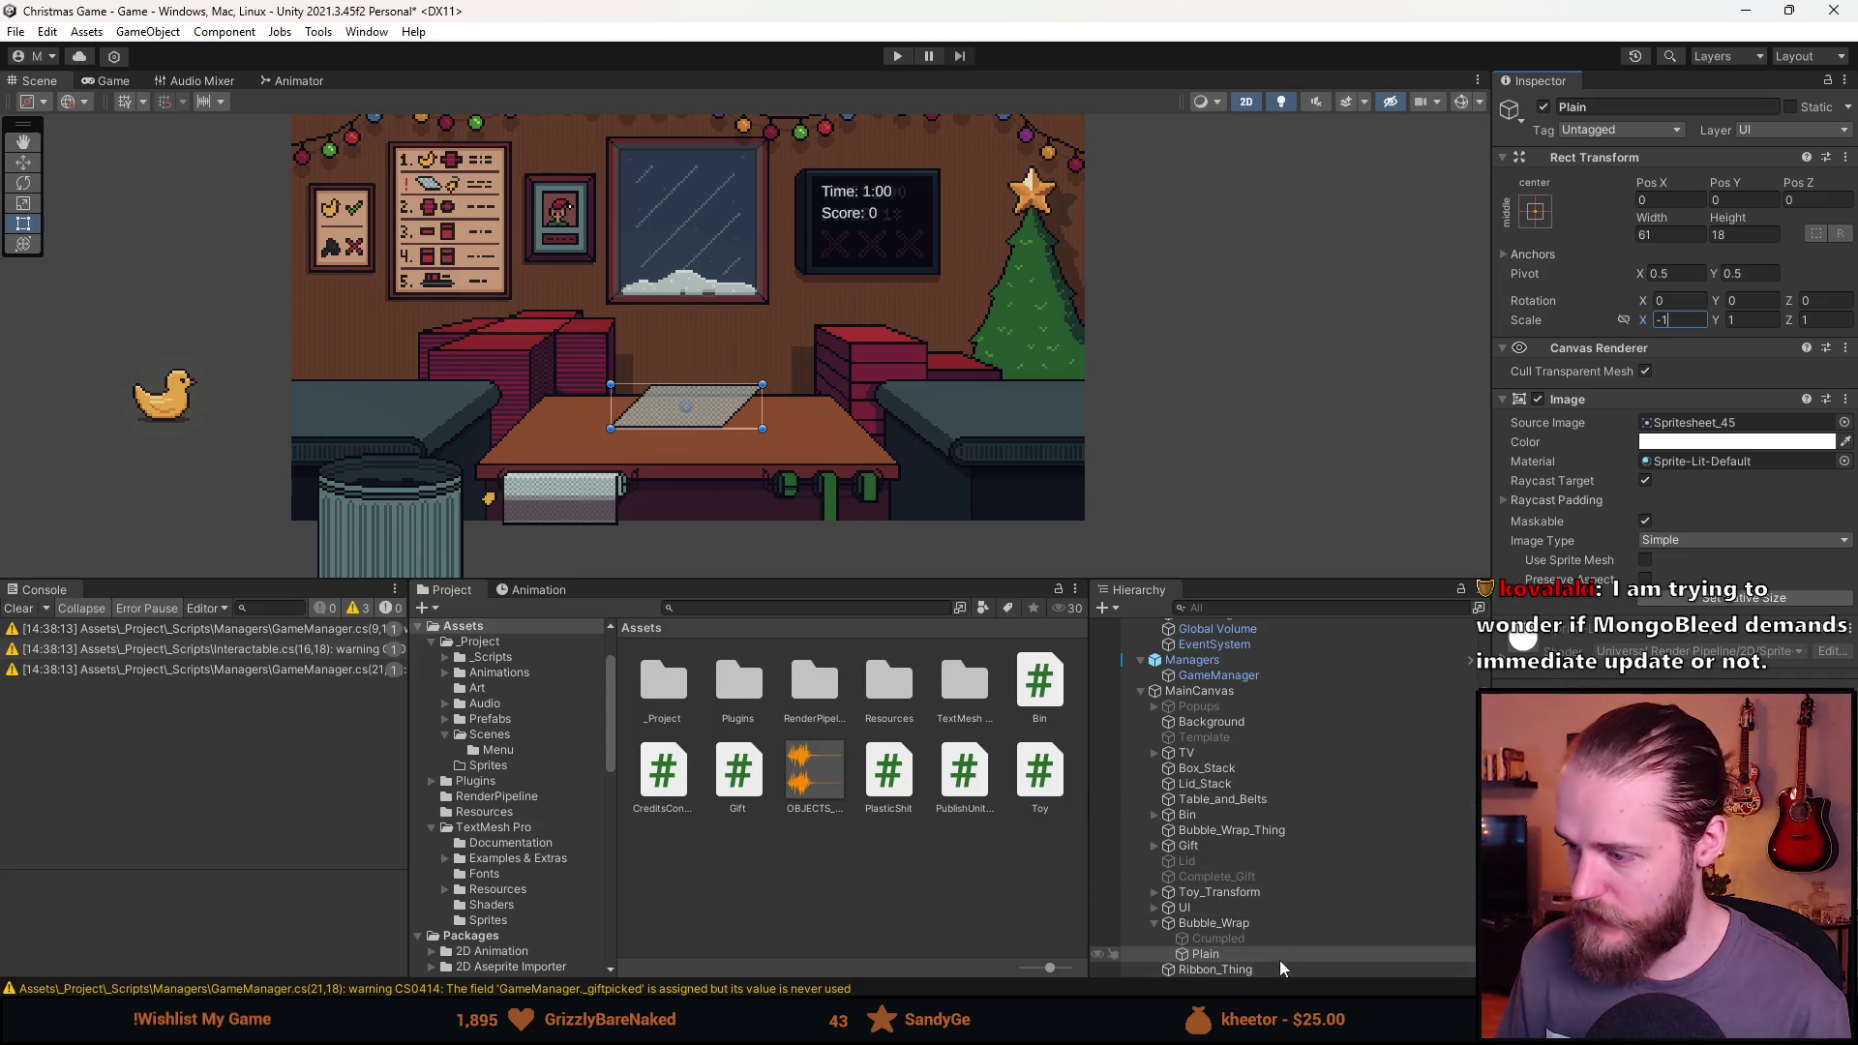
click(1543, 107)
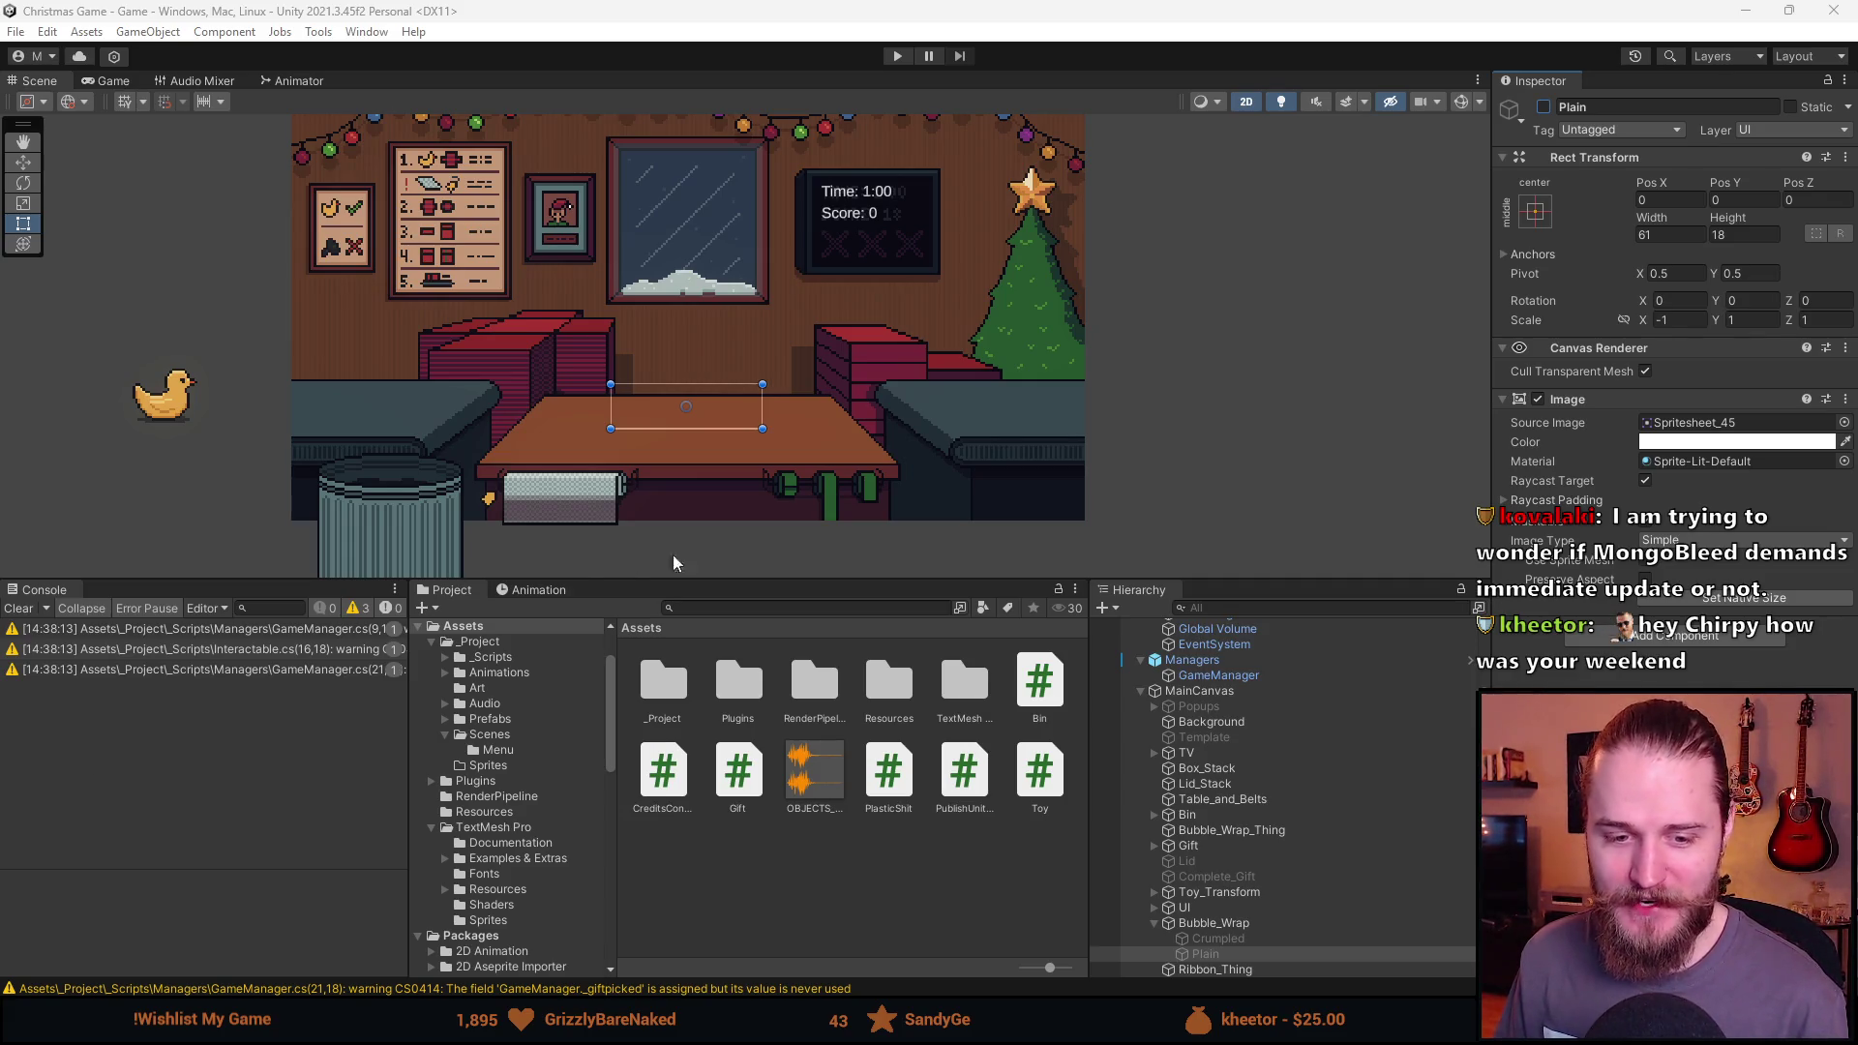
Enlarge the Scene view, centre the room in it and zoom out slightly.
drag(809, 579, 840, 811)
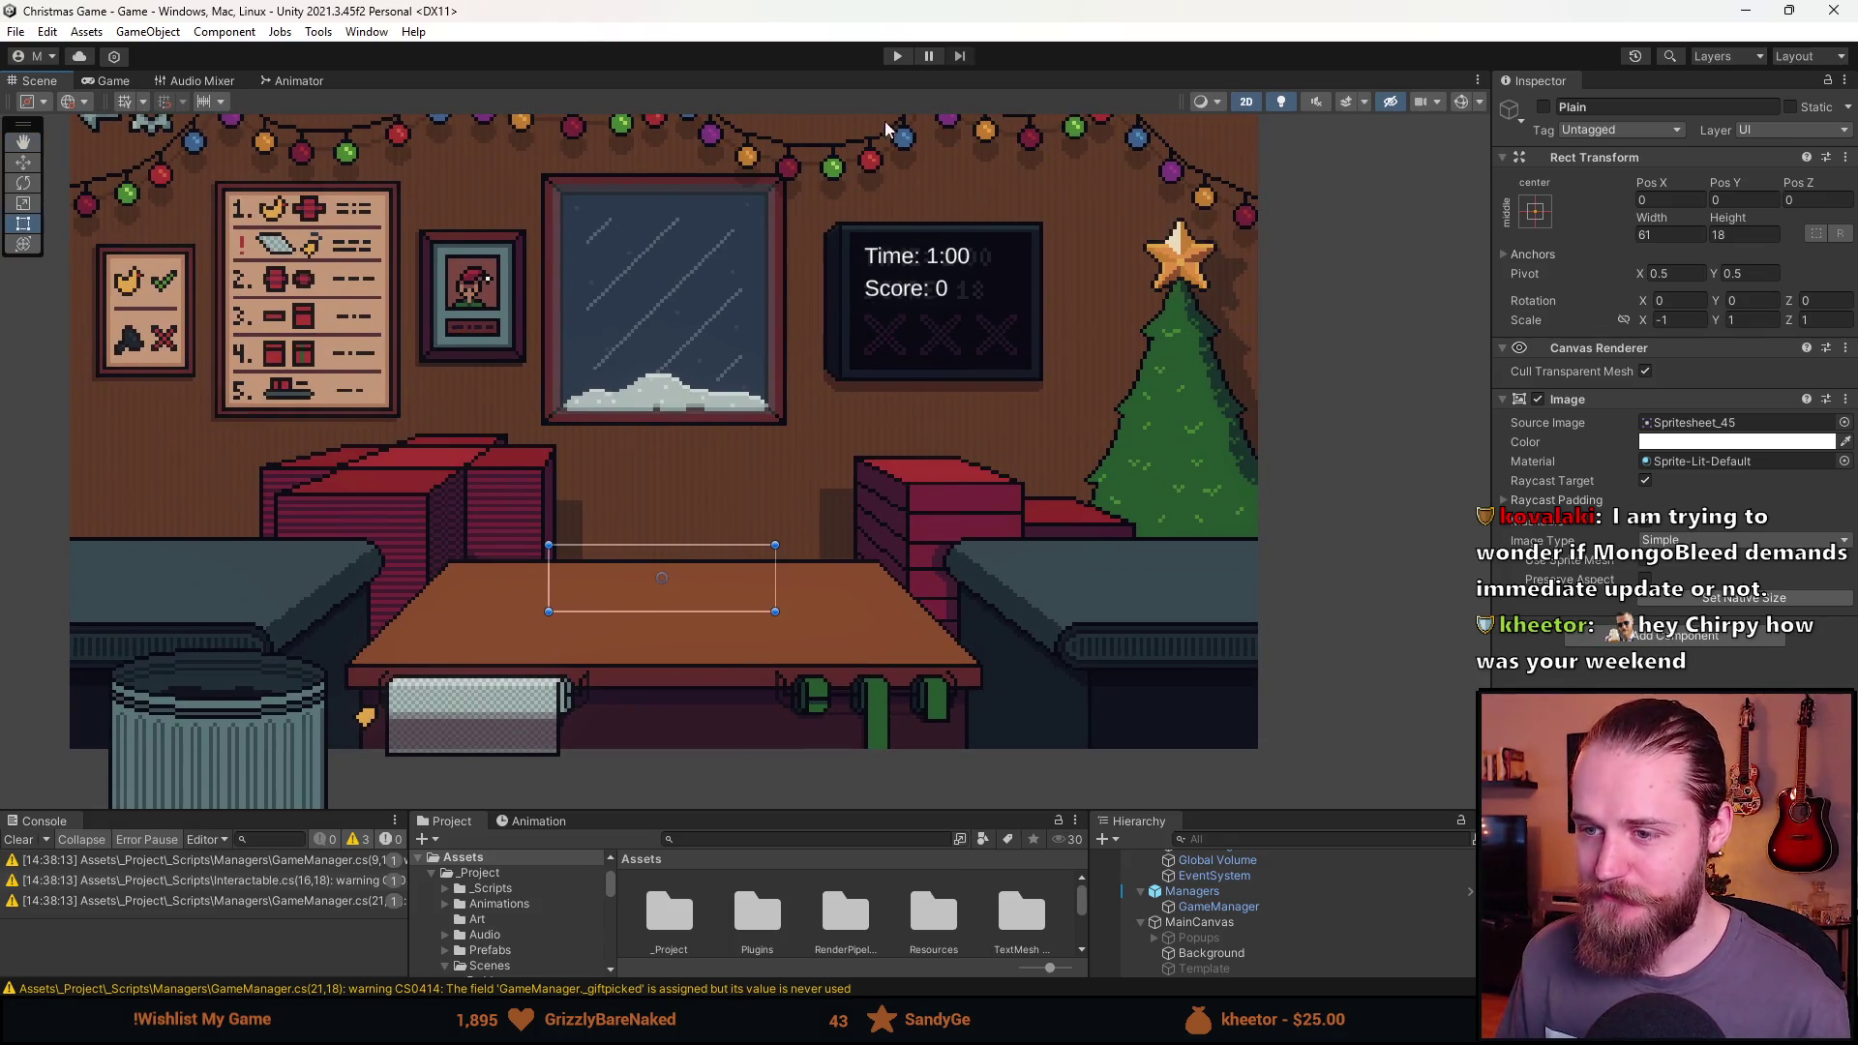
drag(775, 311, 799, 362)
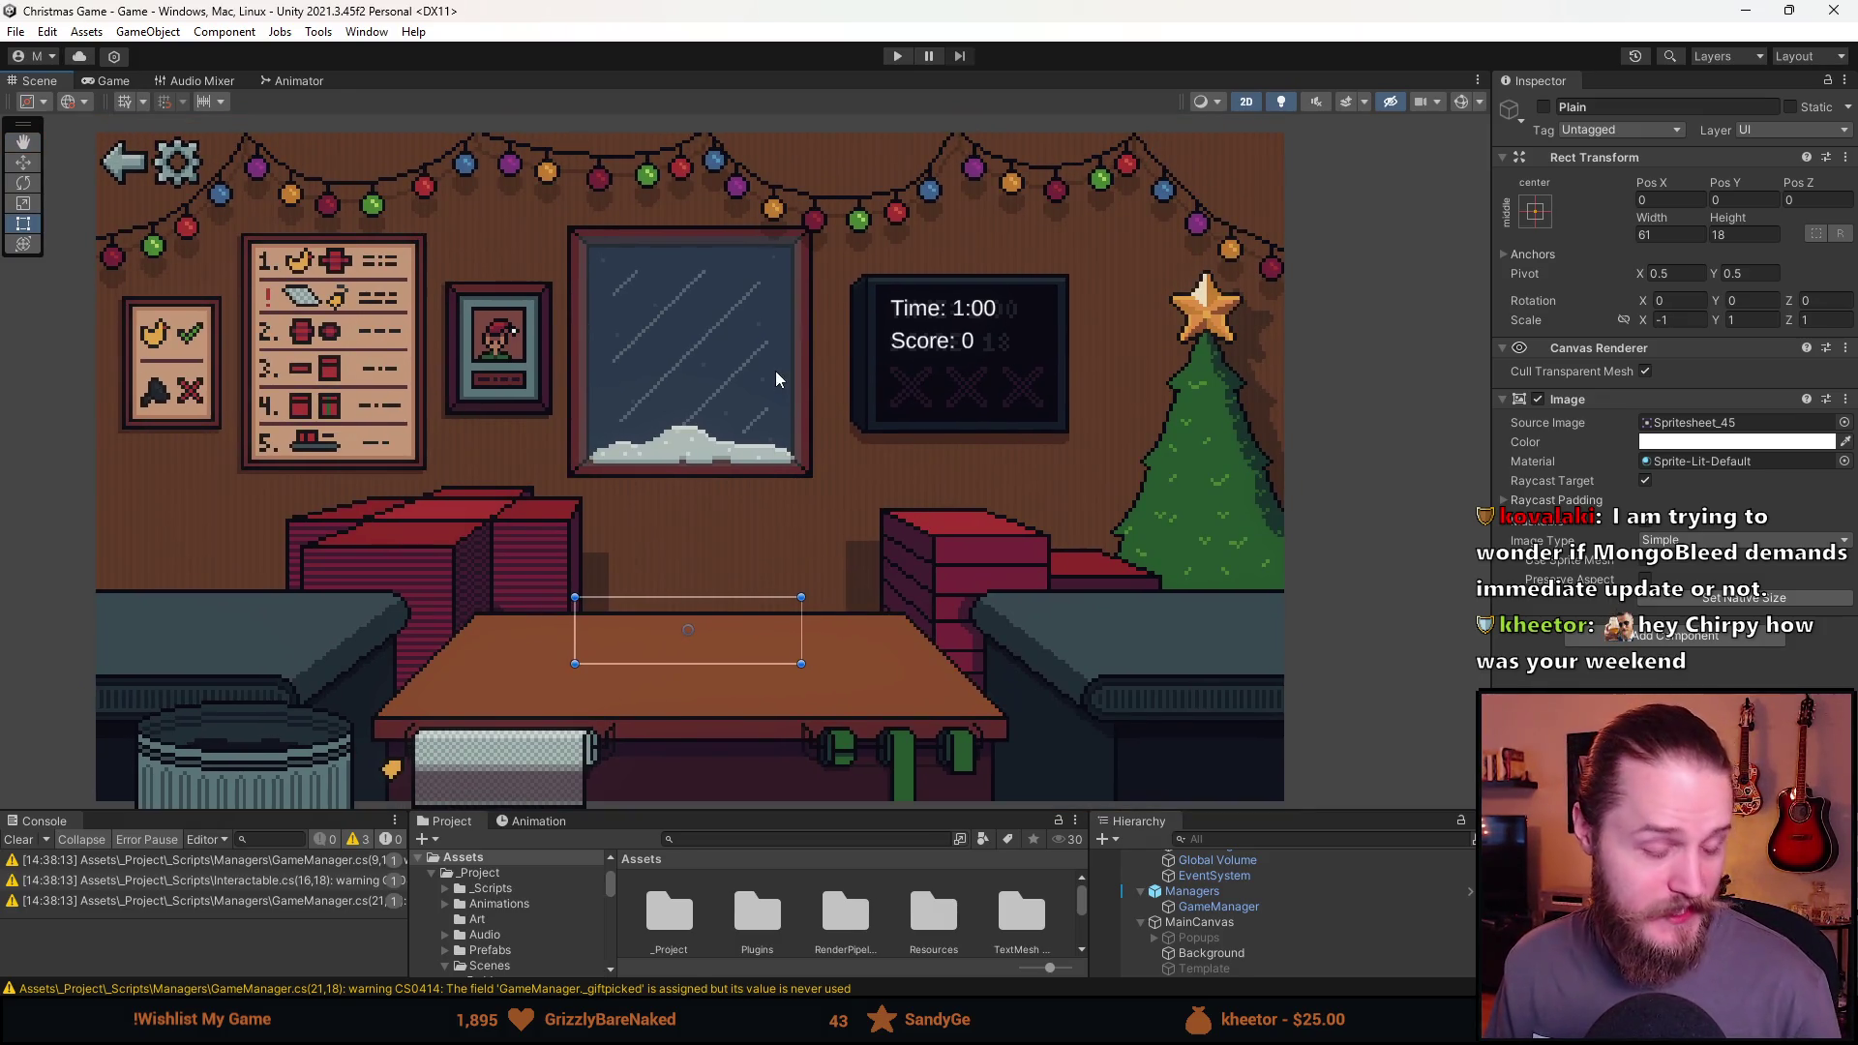
scroll(775, 370, down, 1)
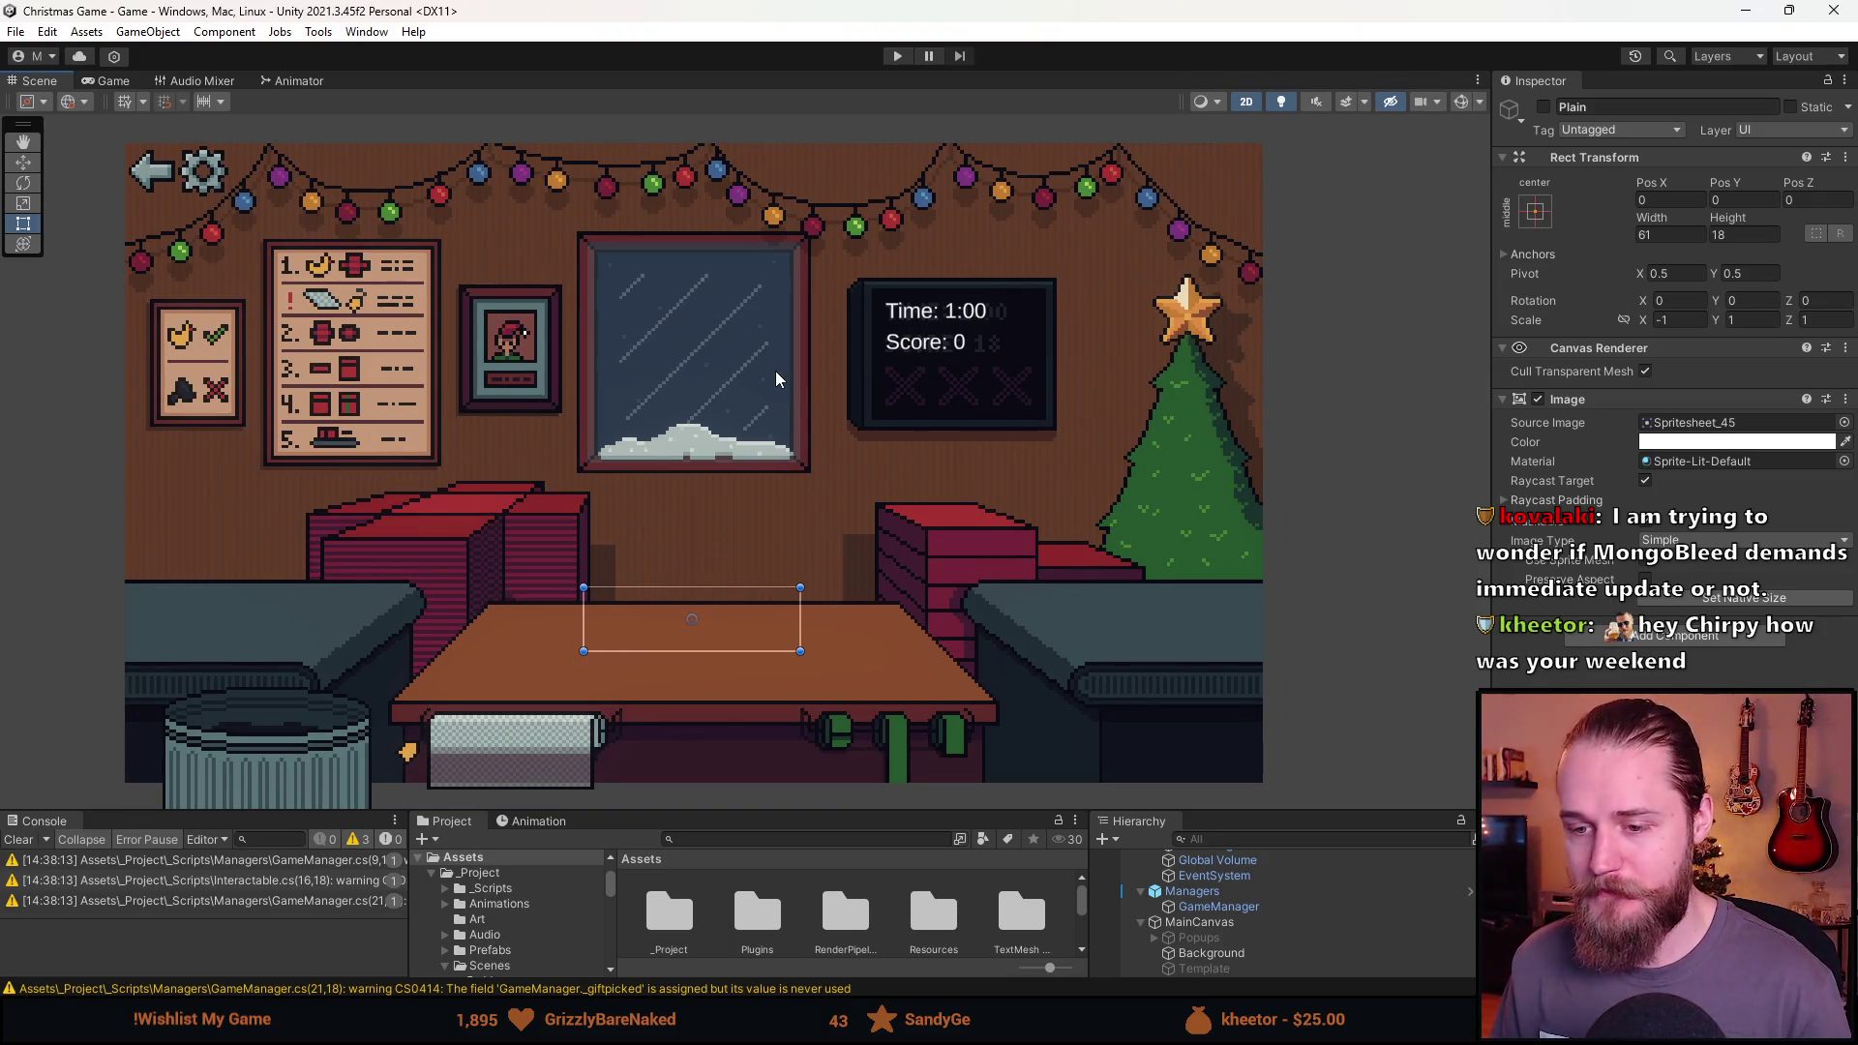
scroll(775, 370, down, 1)
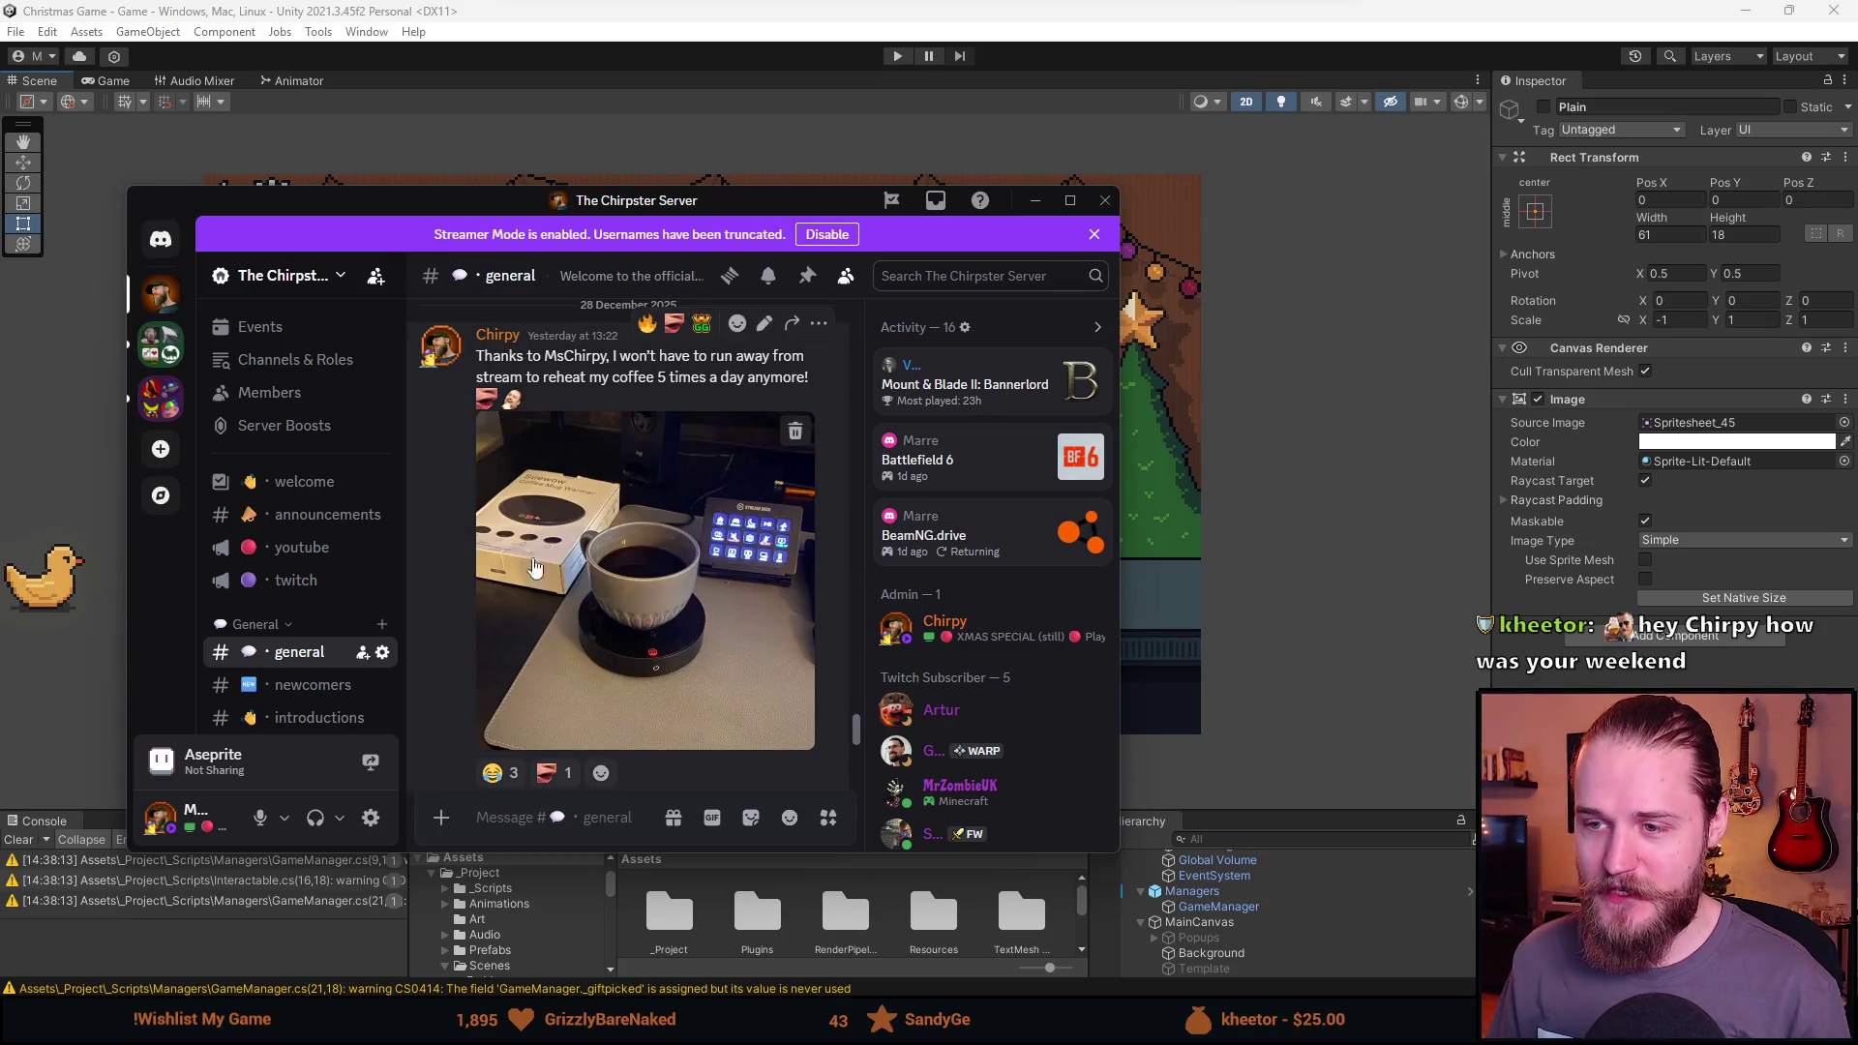
Alt+Tab from the Discord window back to the Unity editor.
key(alt+Tab)
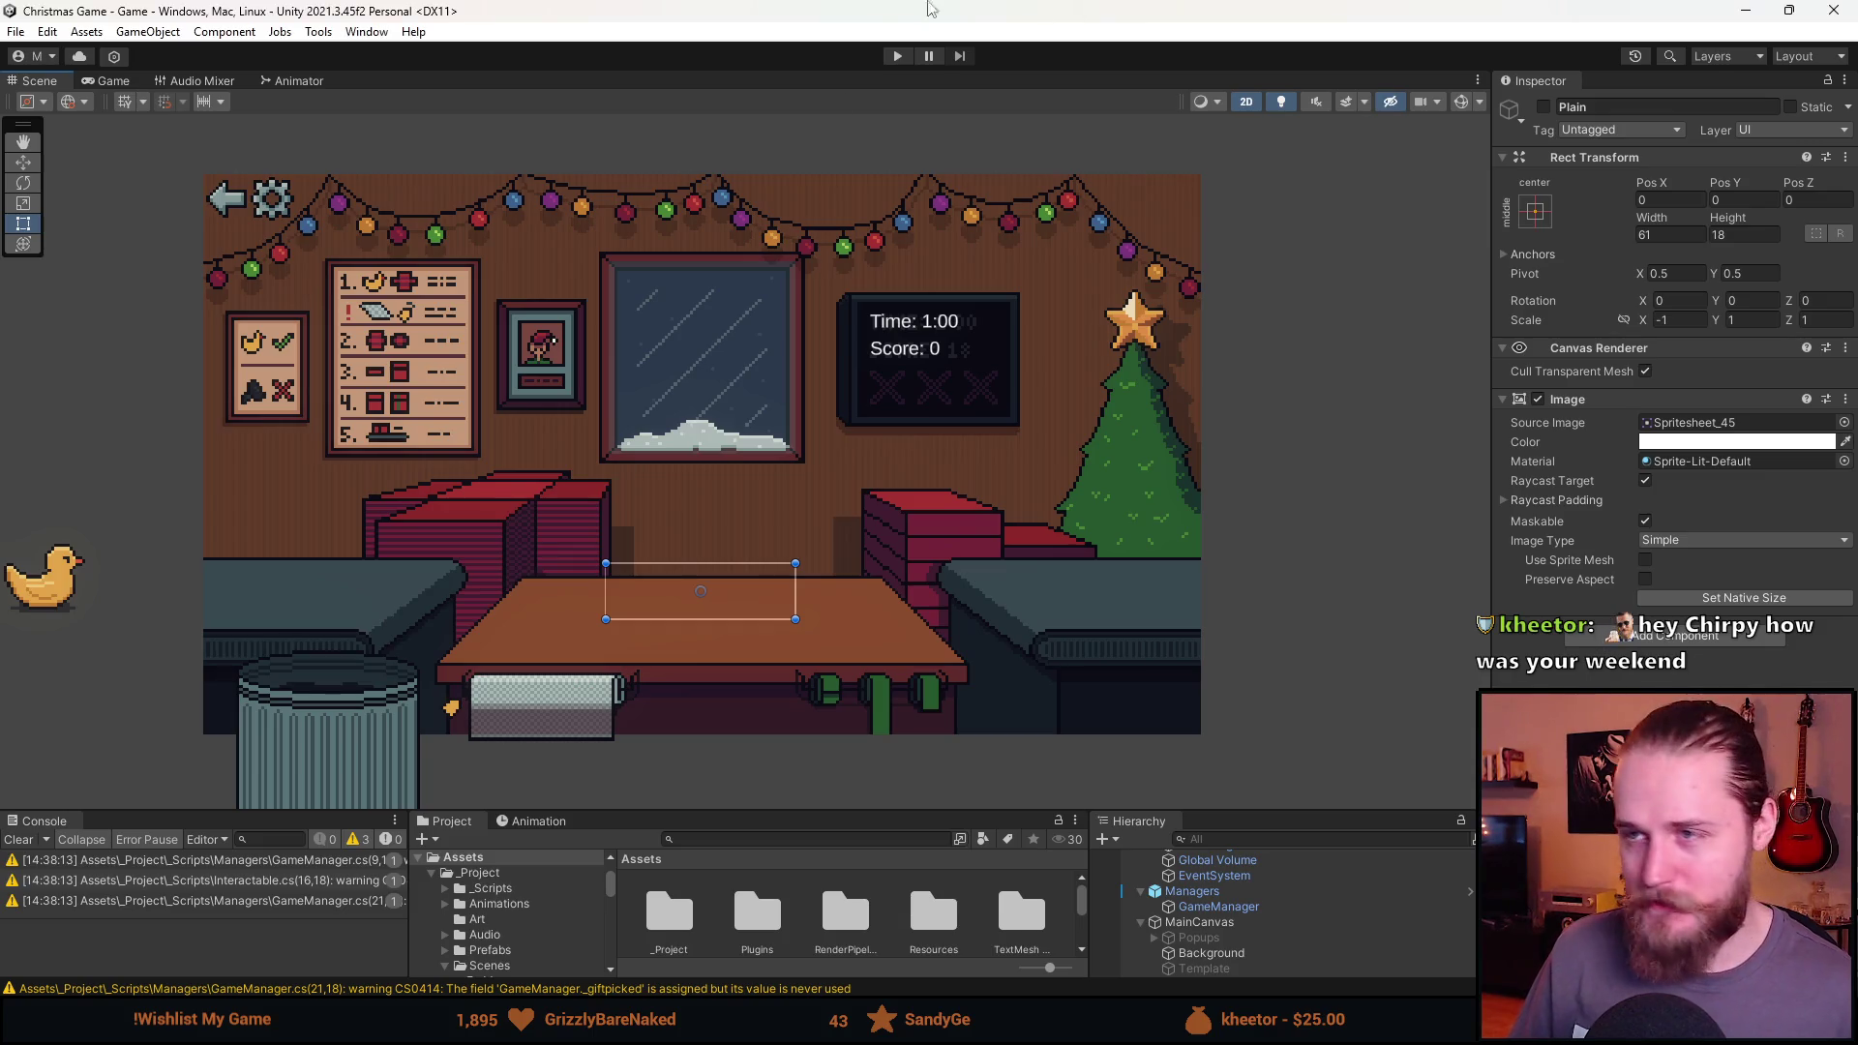
Clear the Console warnings, enlarge the lower panels and select Box_Stack.
click(29, 838)
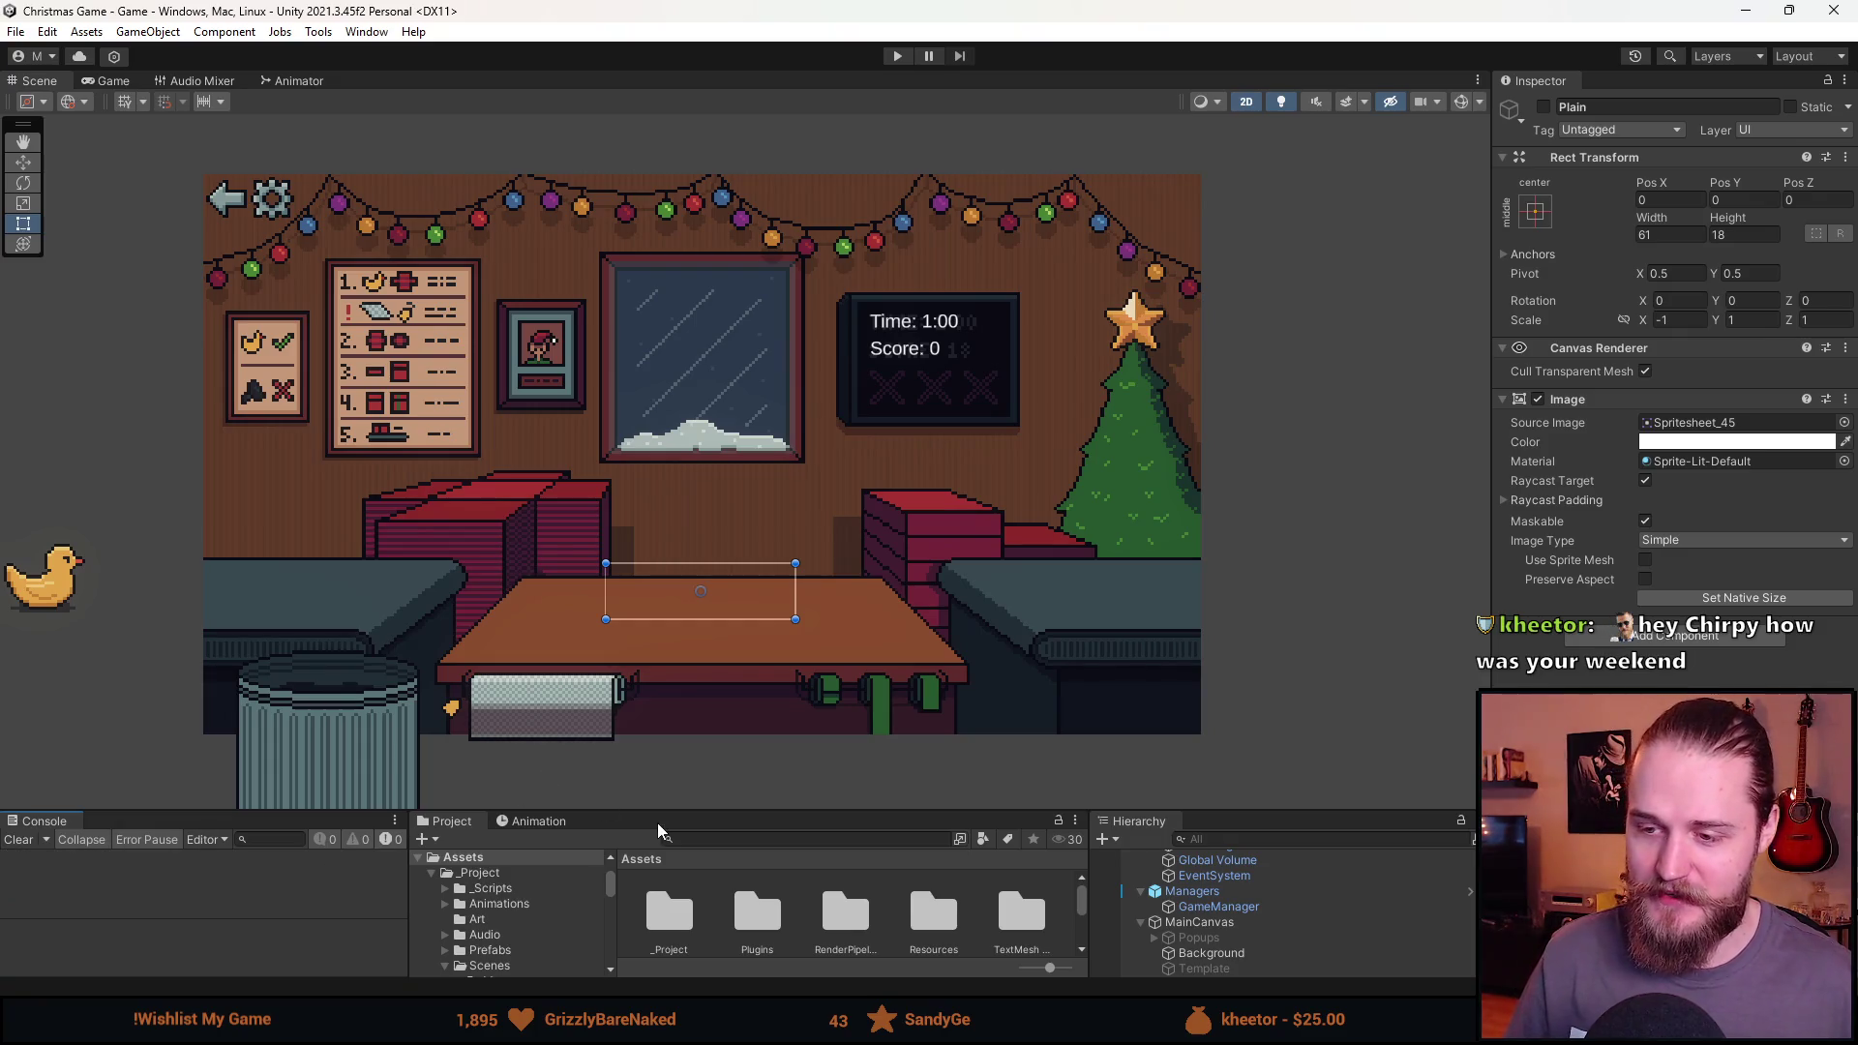
drag(661, 813, 661, 769)
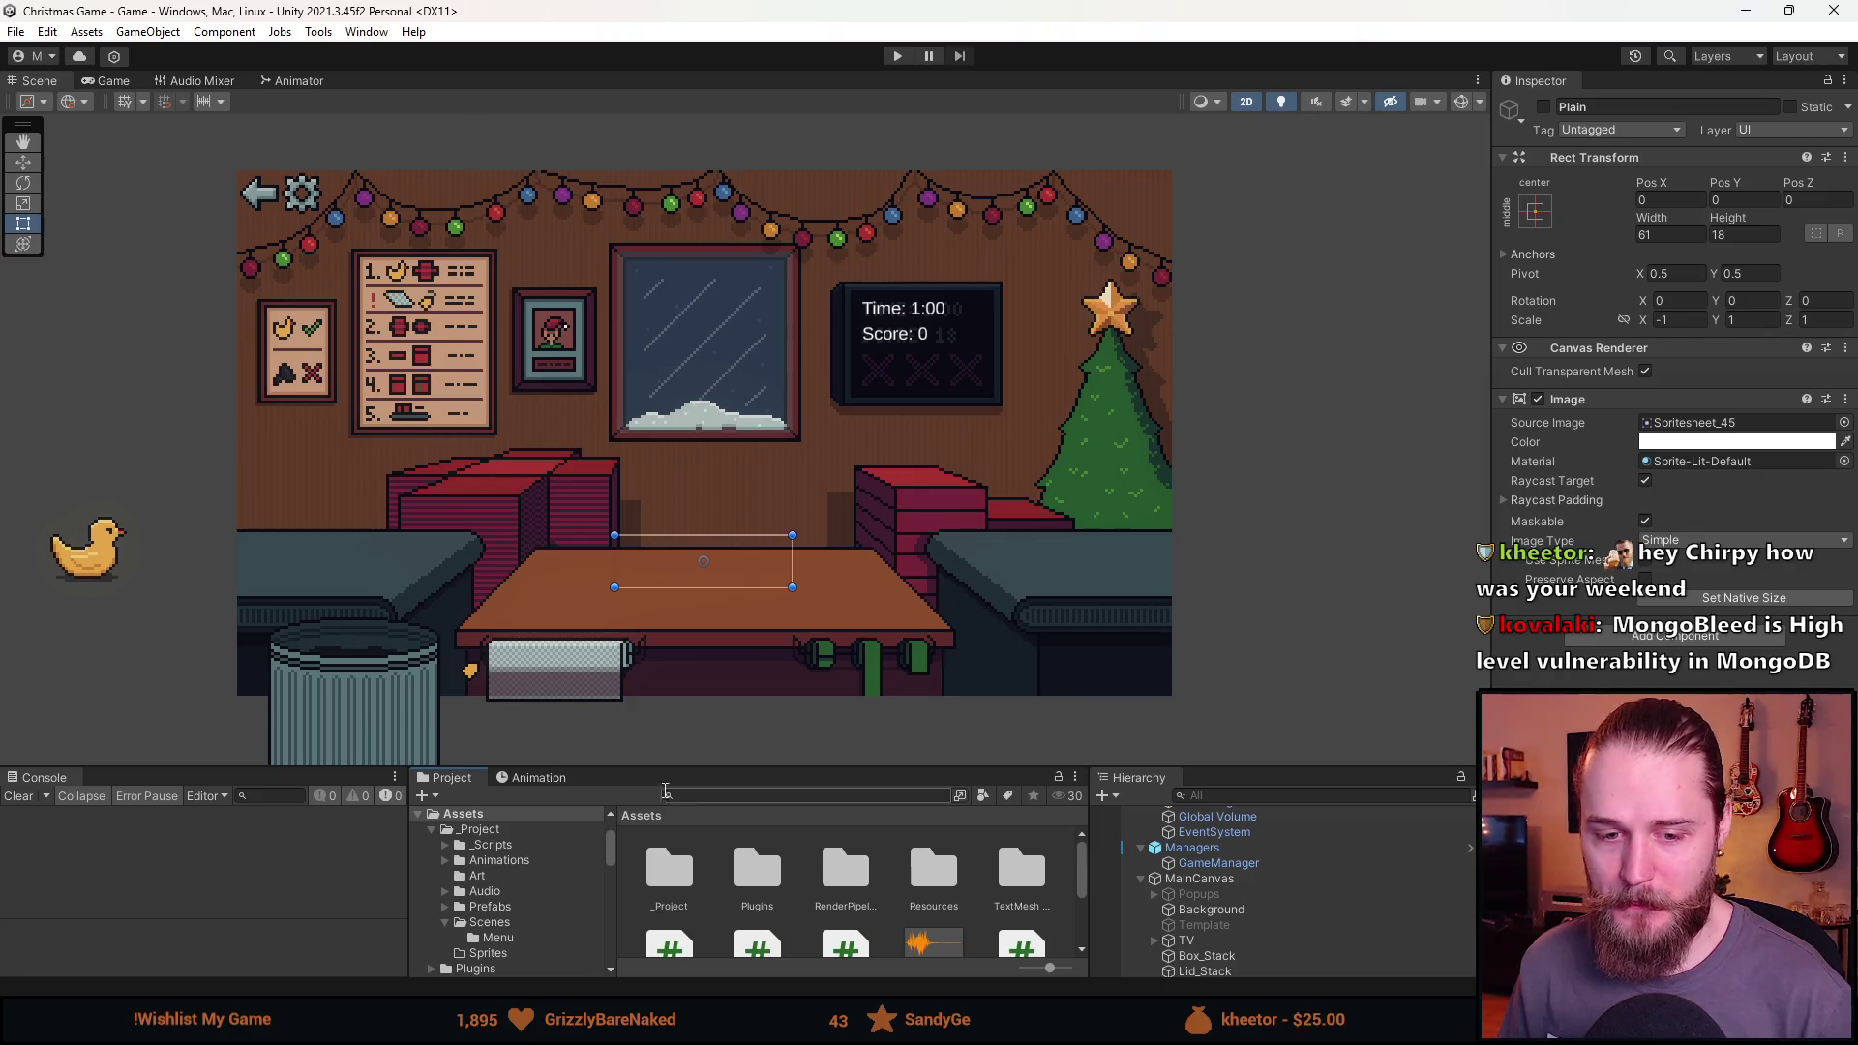
drag(717, 767, 663, 684)
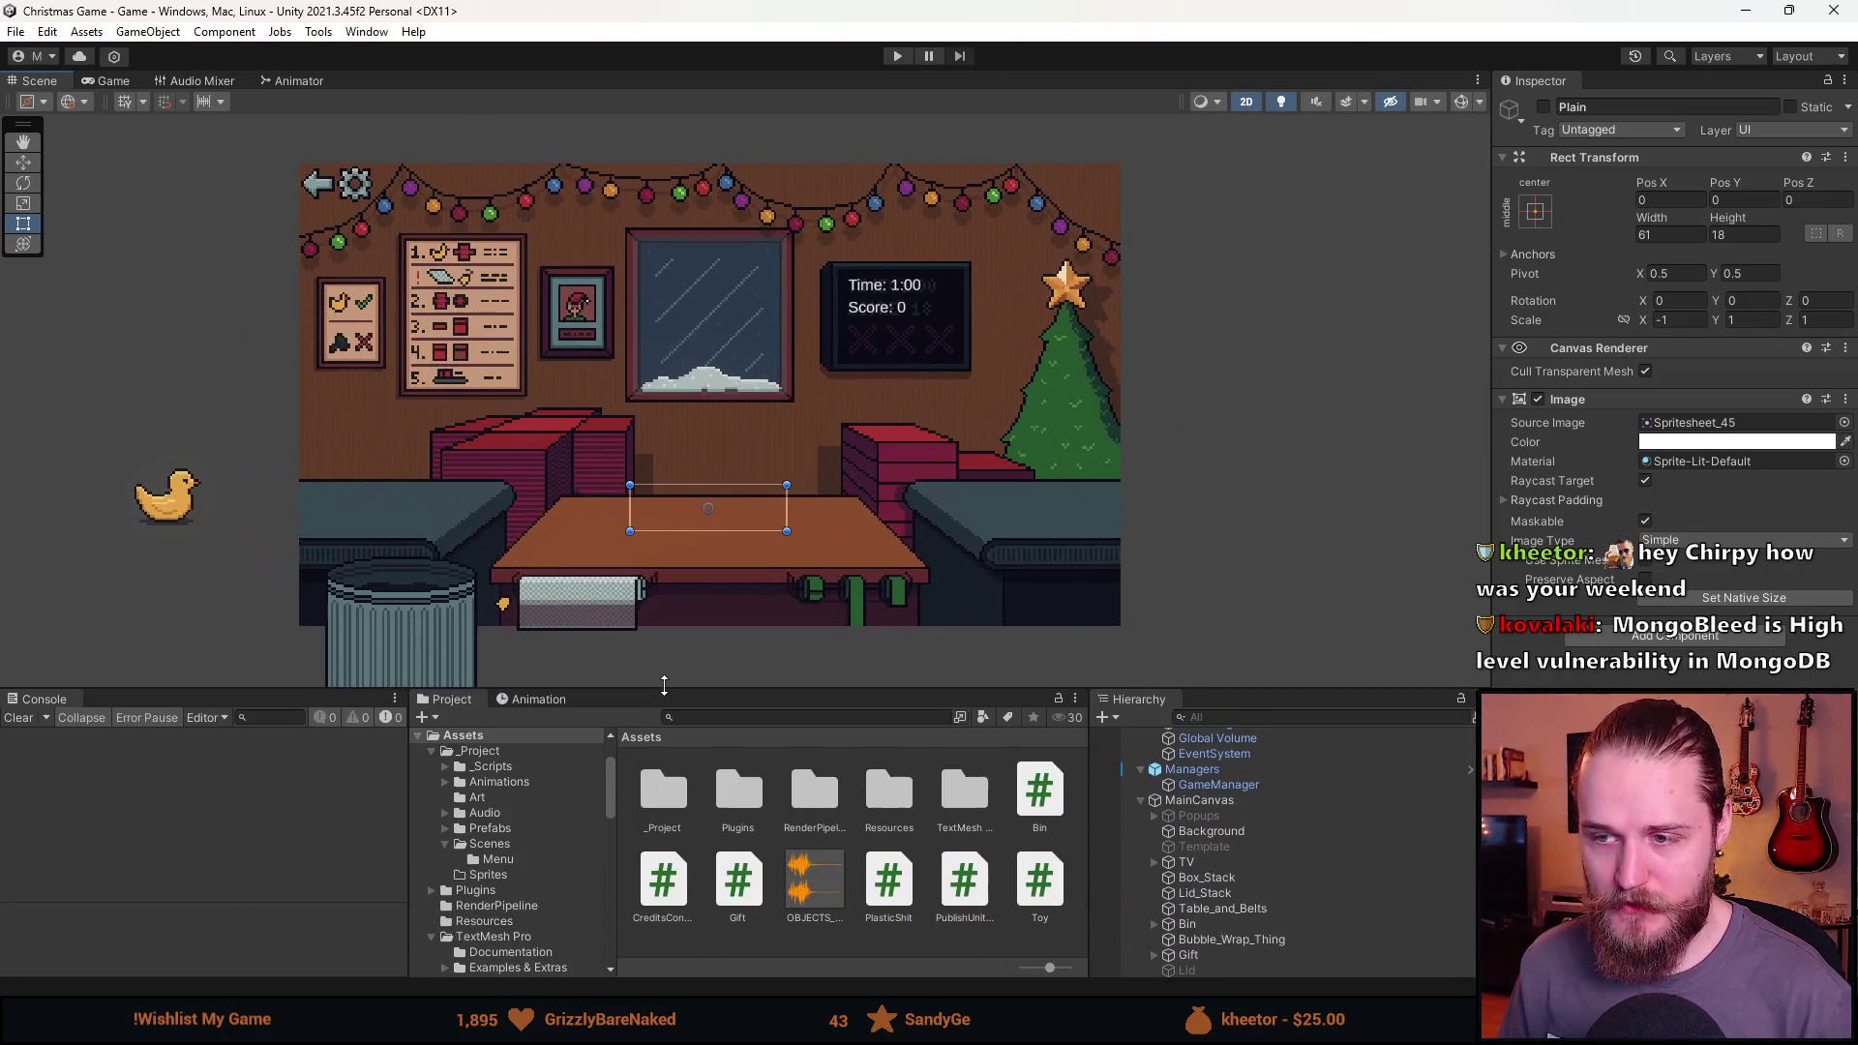
click(1275, 872)
scroll(1232, 919, down, 3)
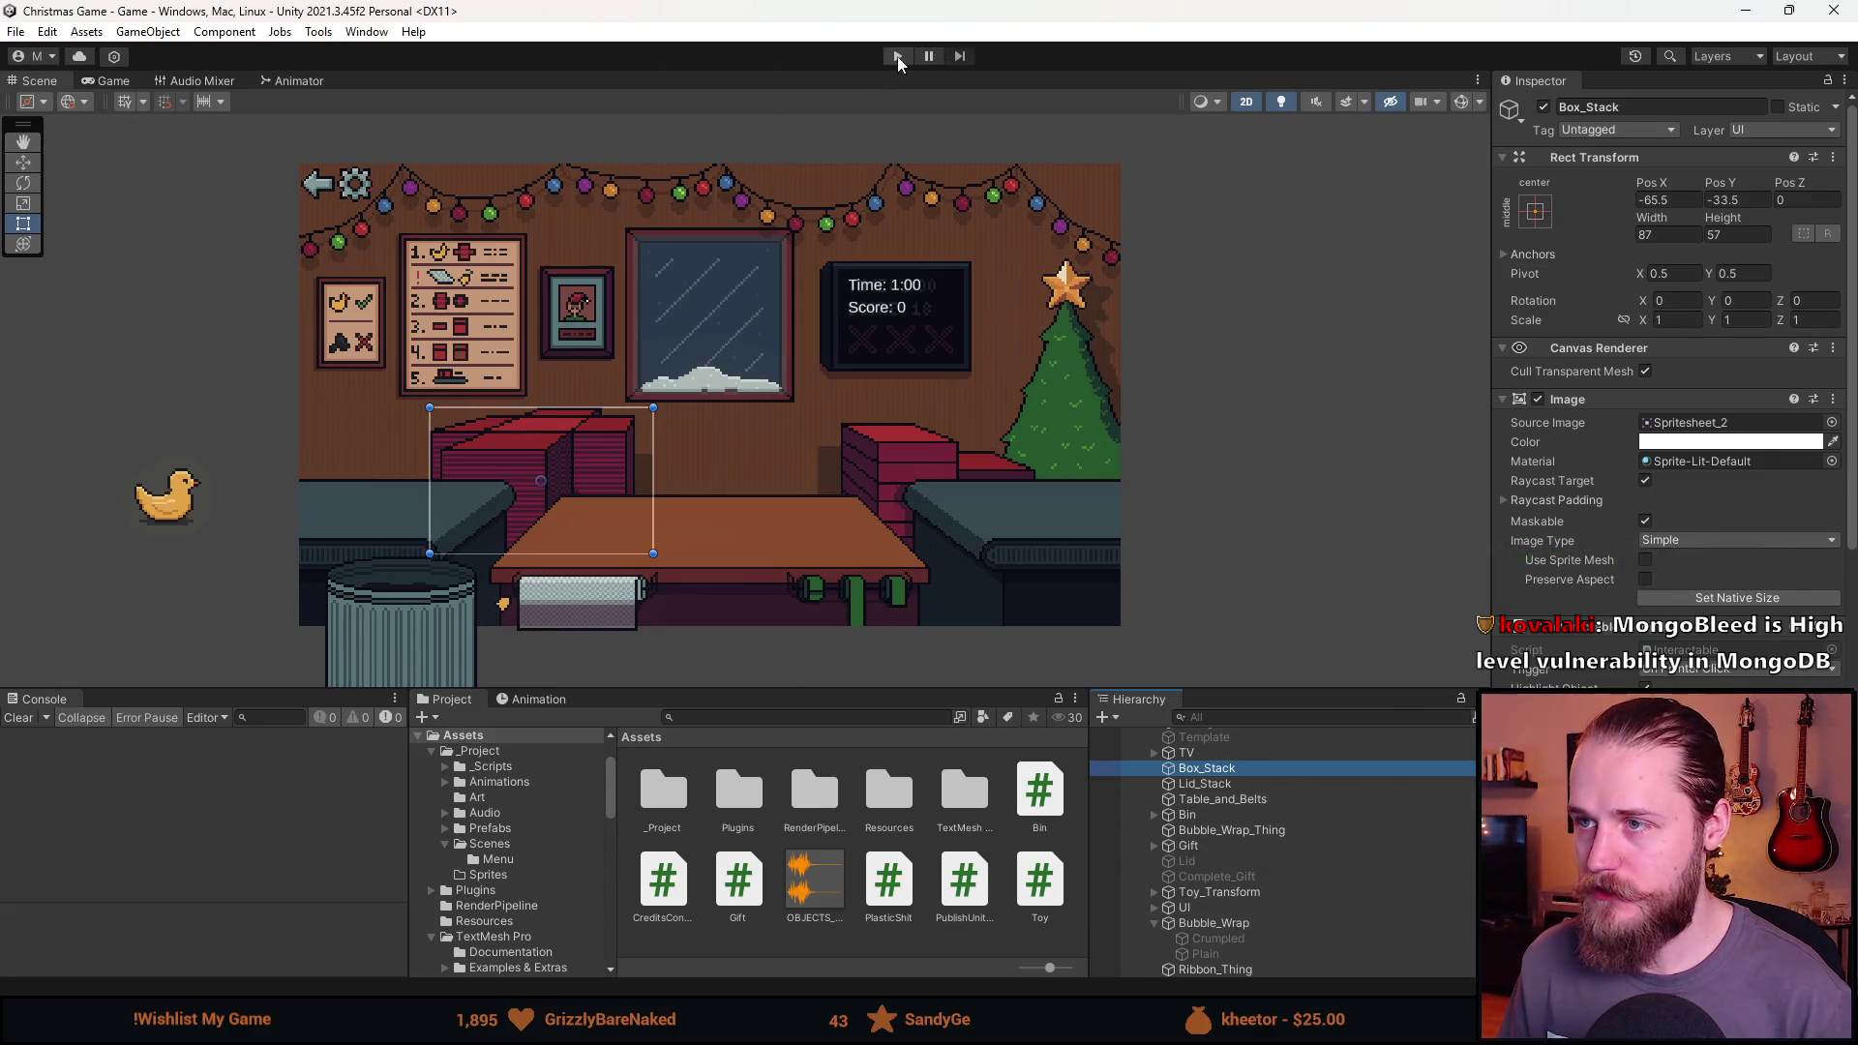
Play-test in a larger Game view, dropping bubble wrap into a box from the stack, then stop.
click(897, 57)
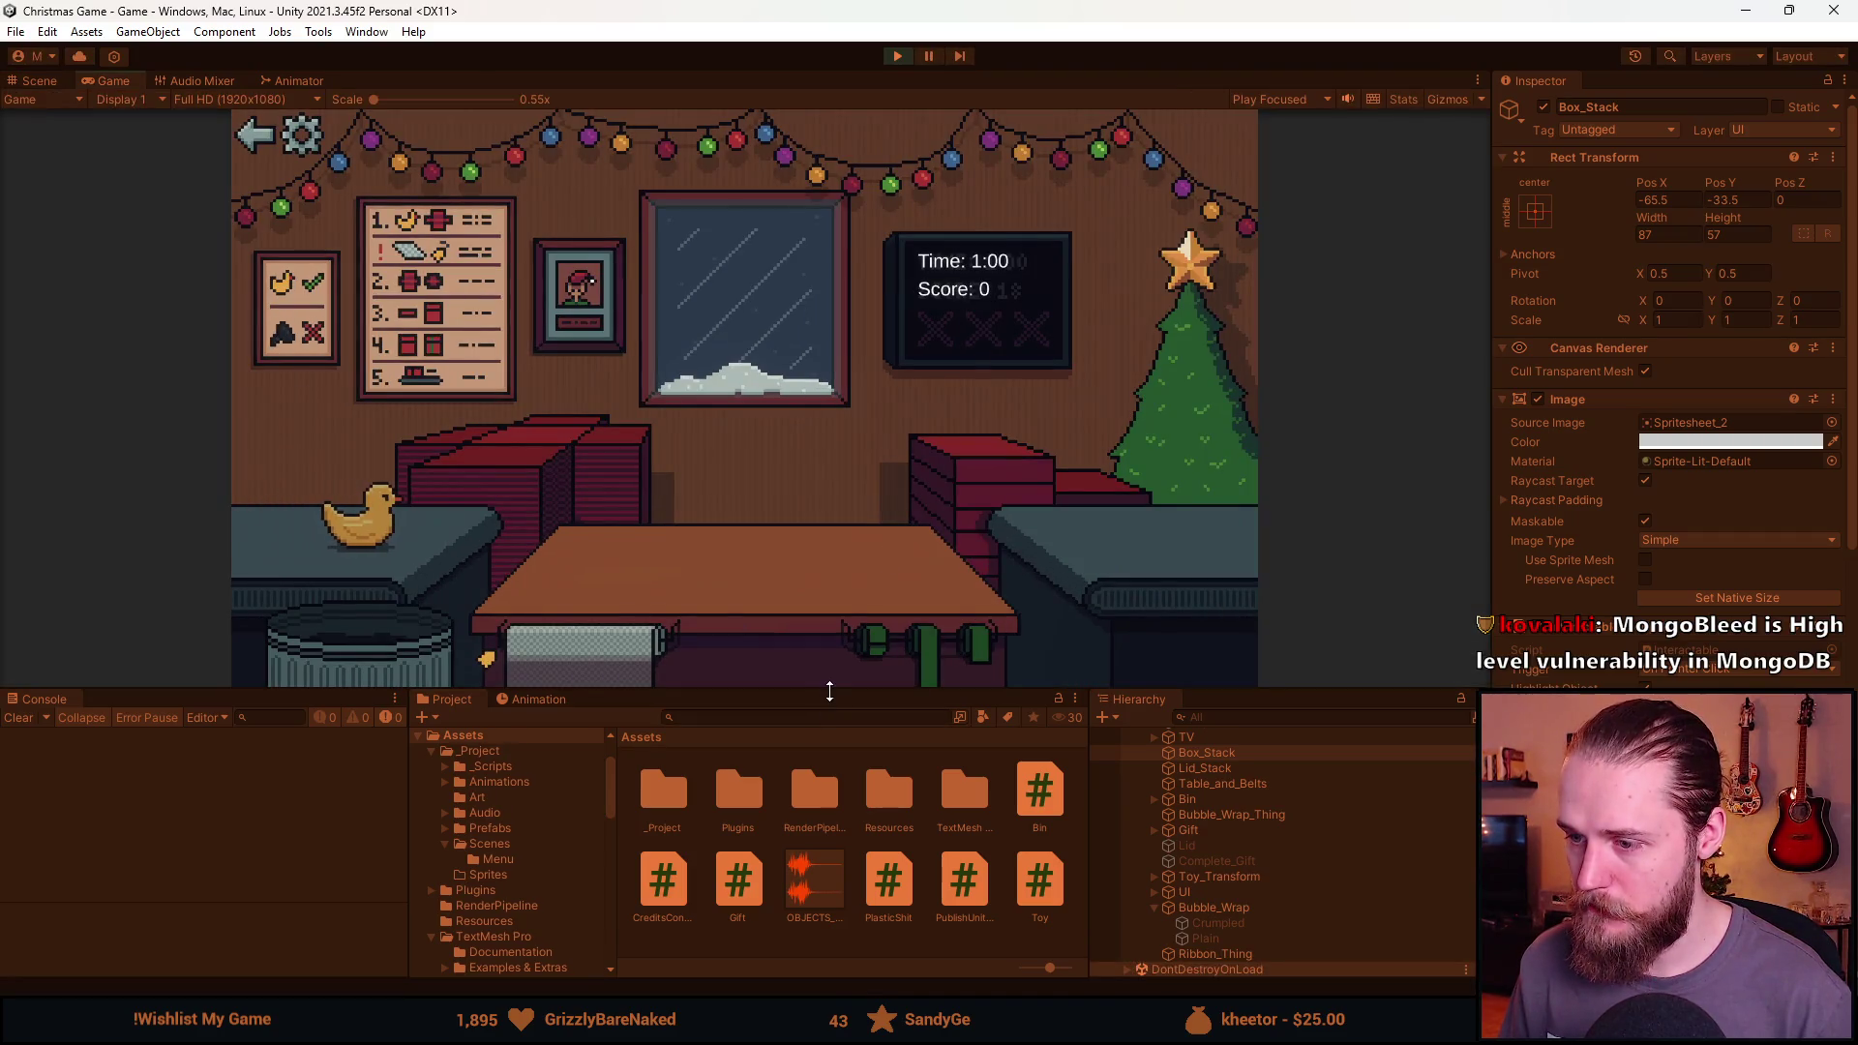
drag(829, 691, 827, 849)
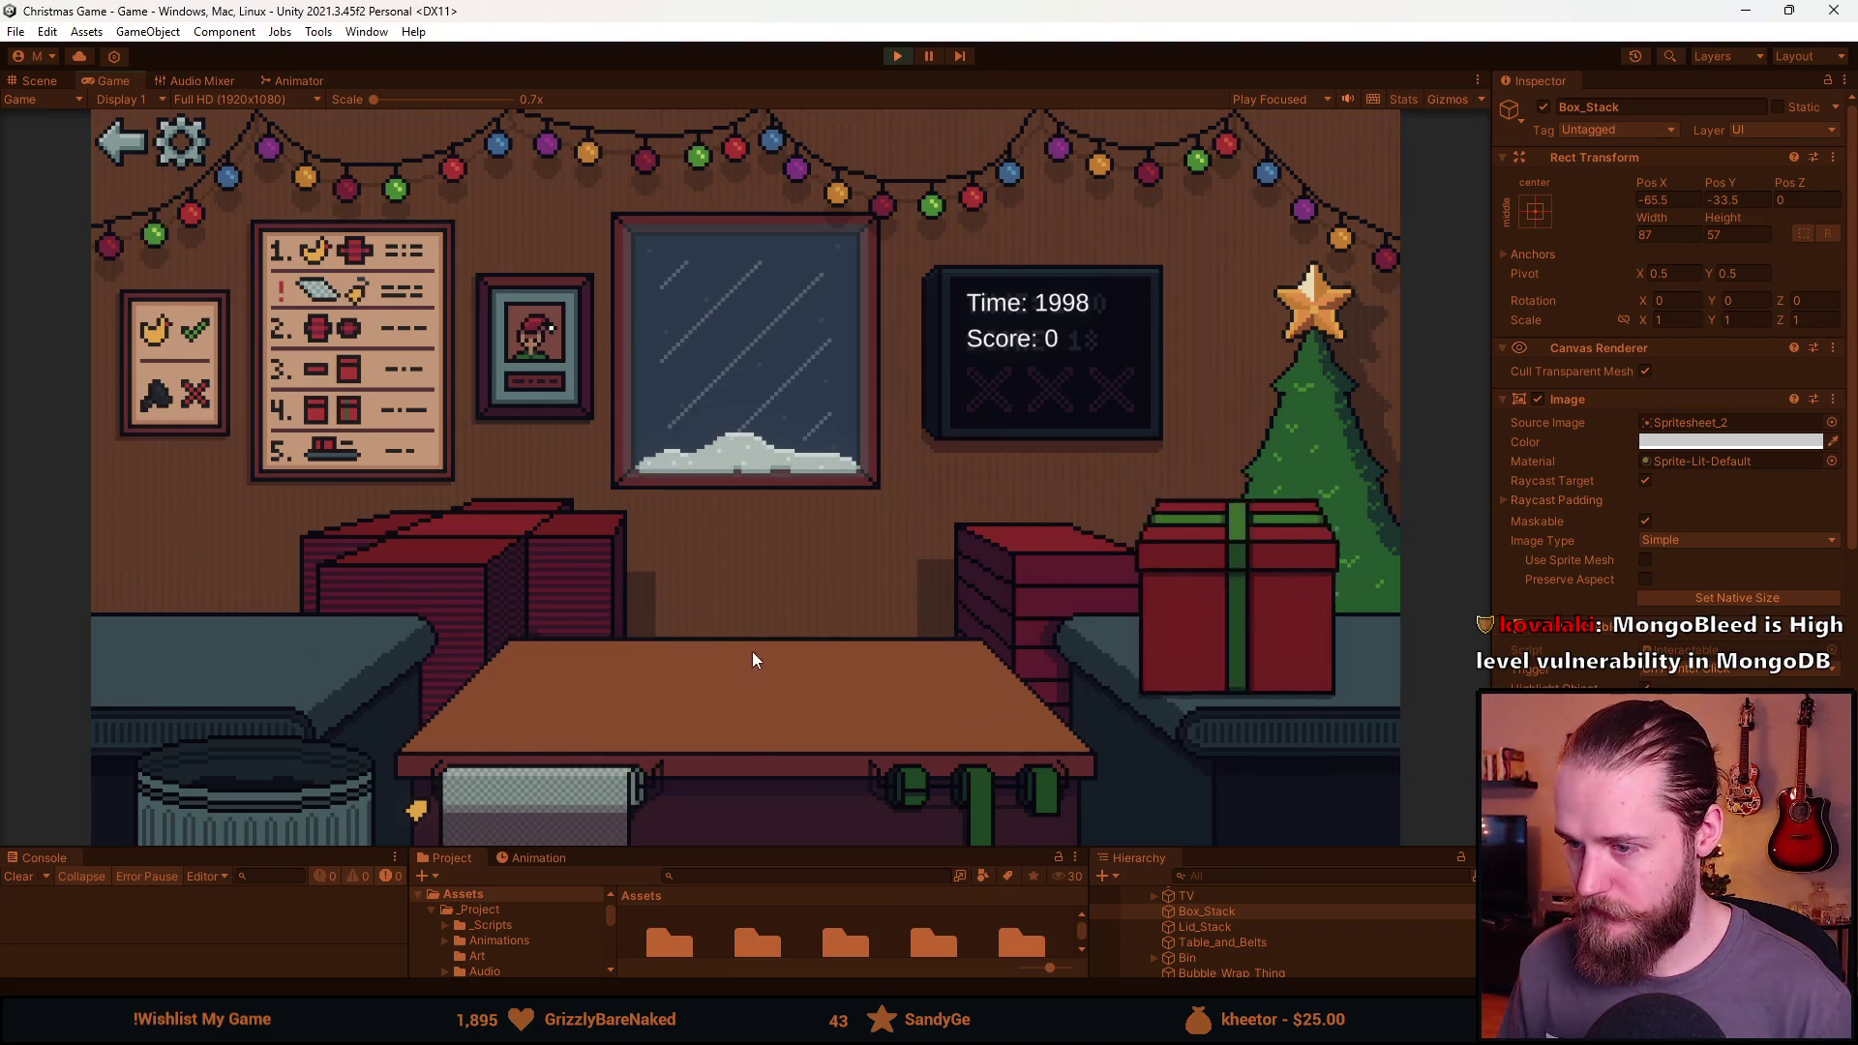
click(532, 577)
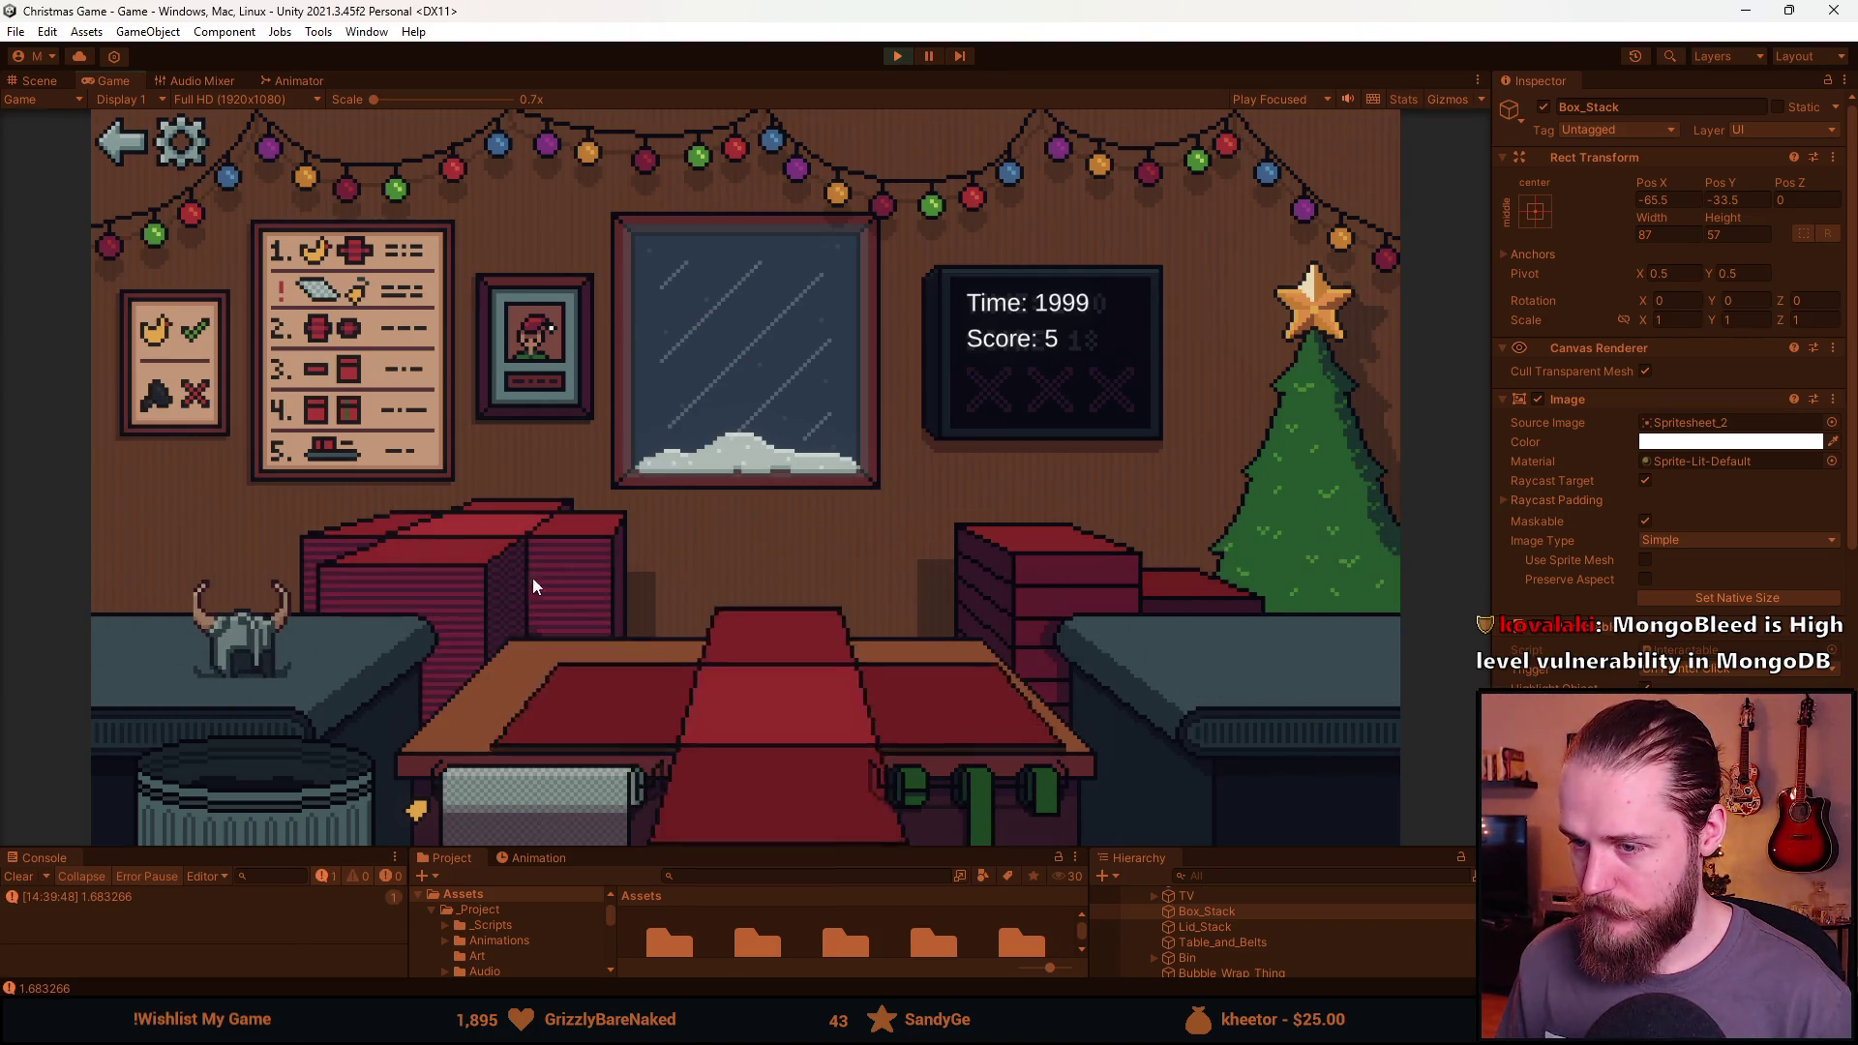
click(984, 792)
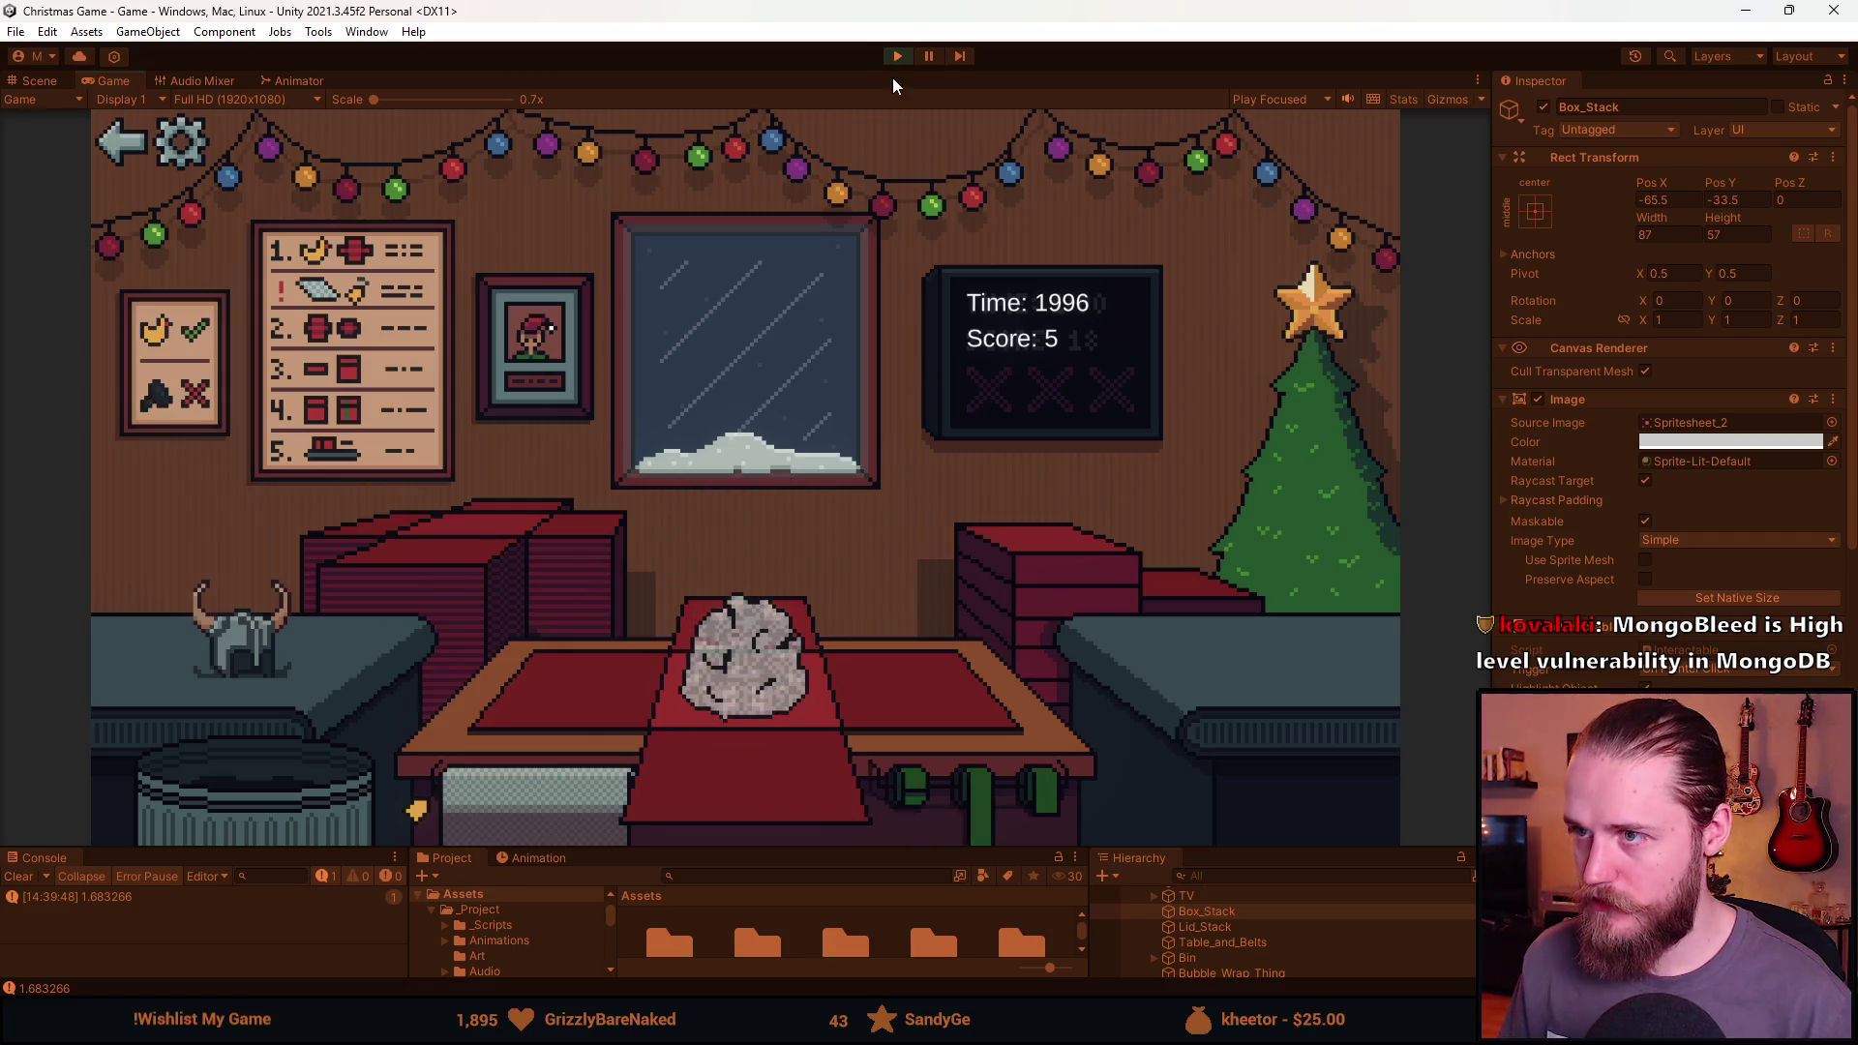
key(ctrl+p)
drag(943, 851, 942, 559)
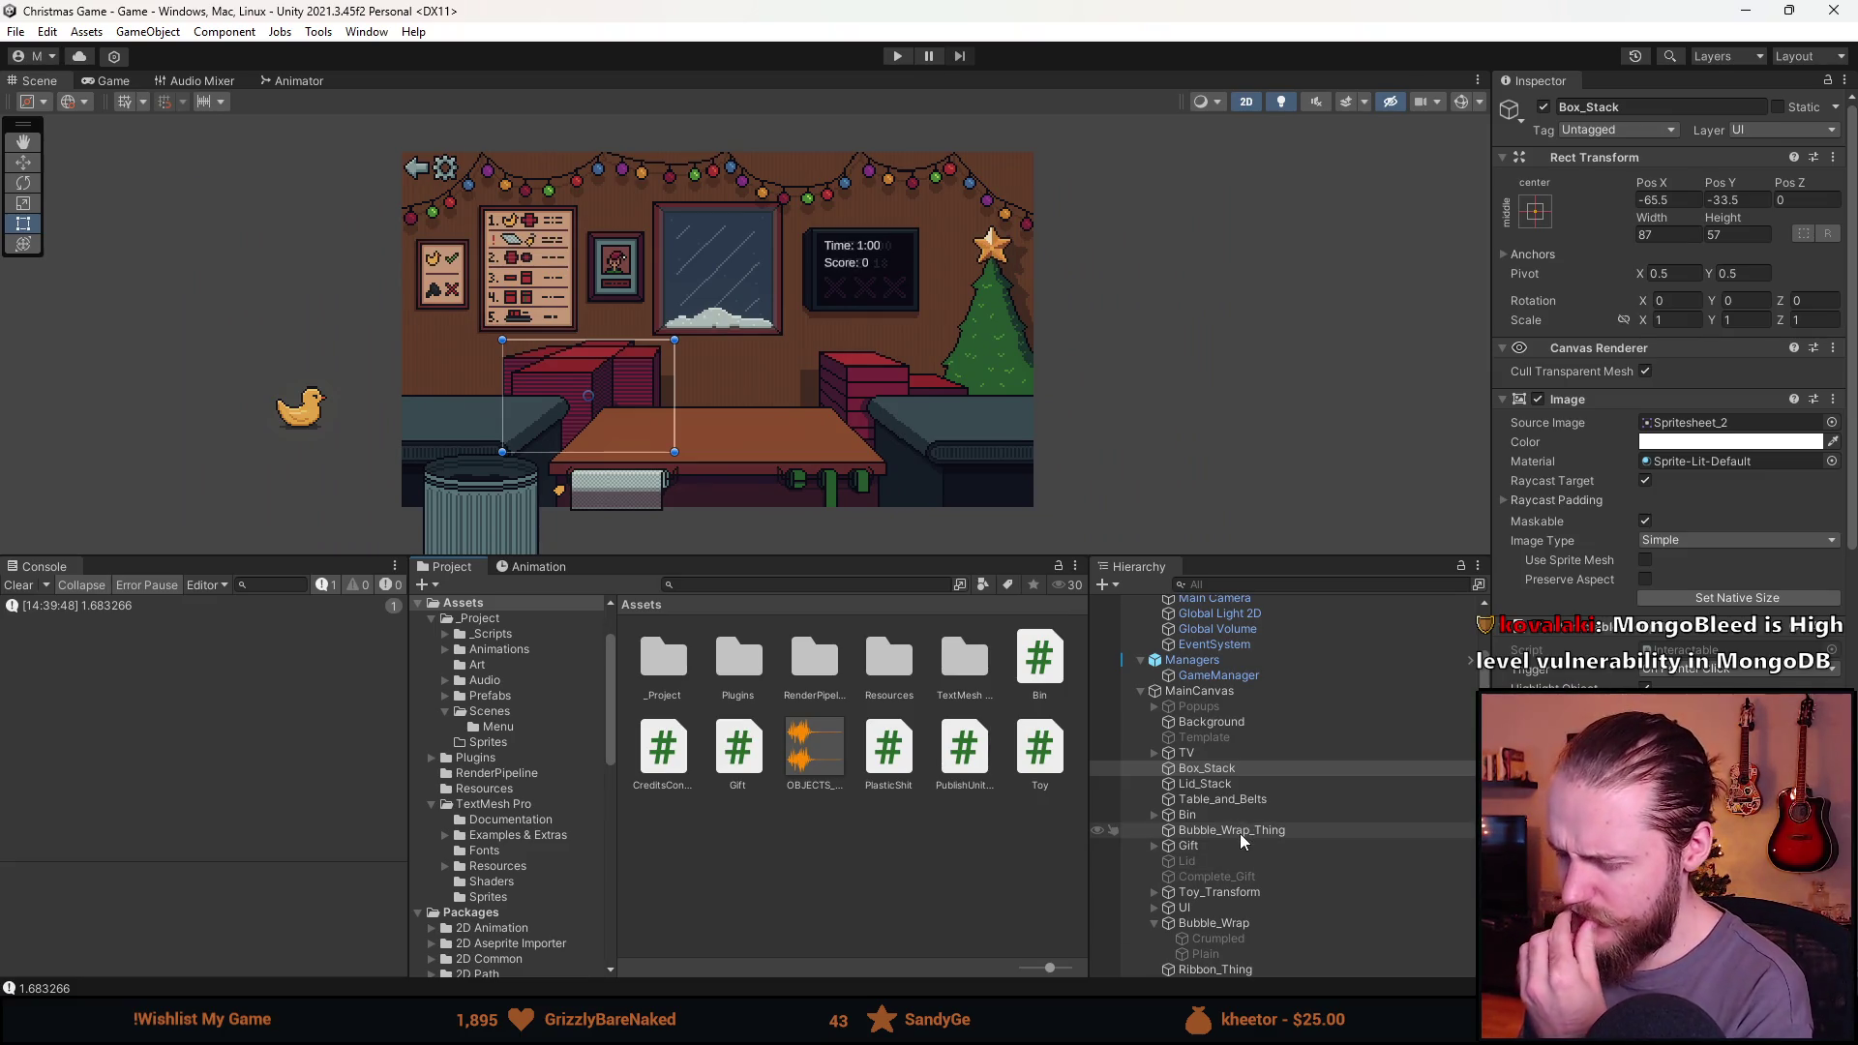
Expand Gift, select its Closed stage and toggle it active to view the closed box.
click(1148, 845)
click(1155, 845)
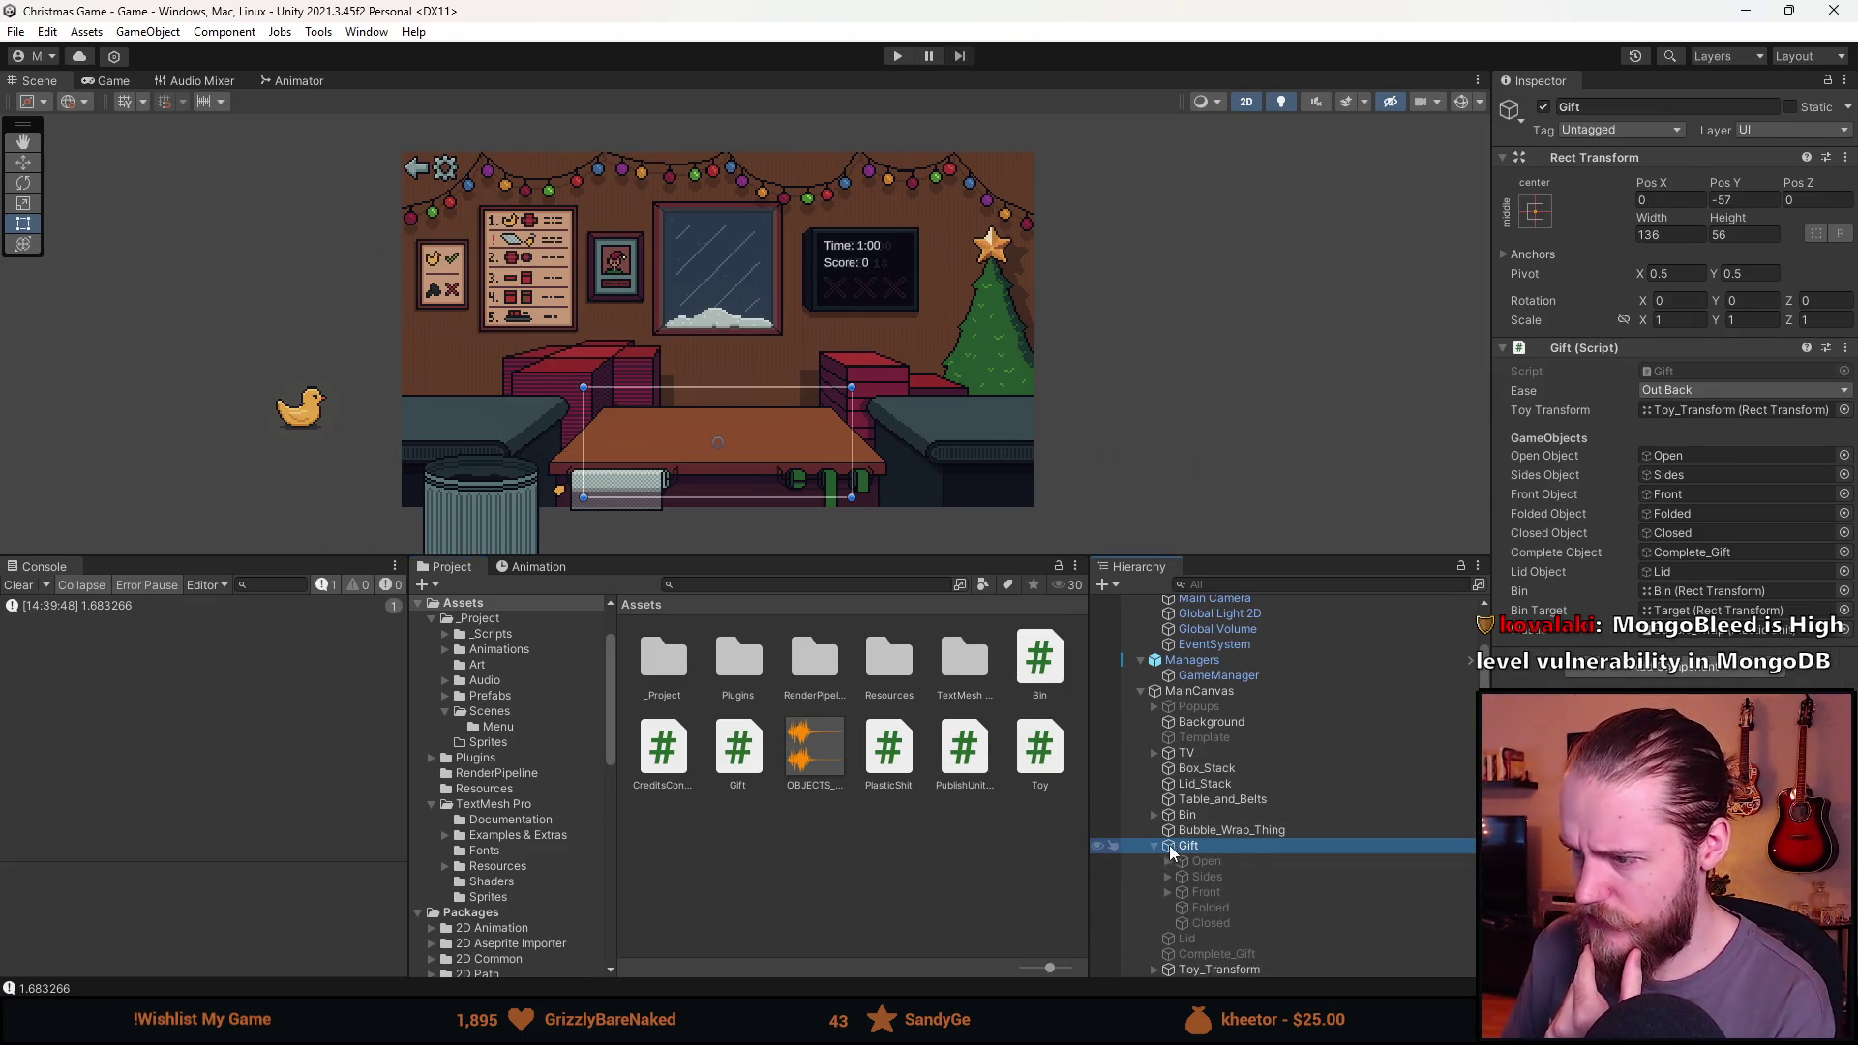
click(1234, 922)
click(1542, 107)
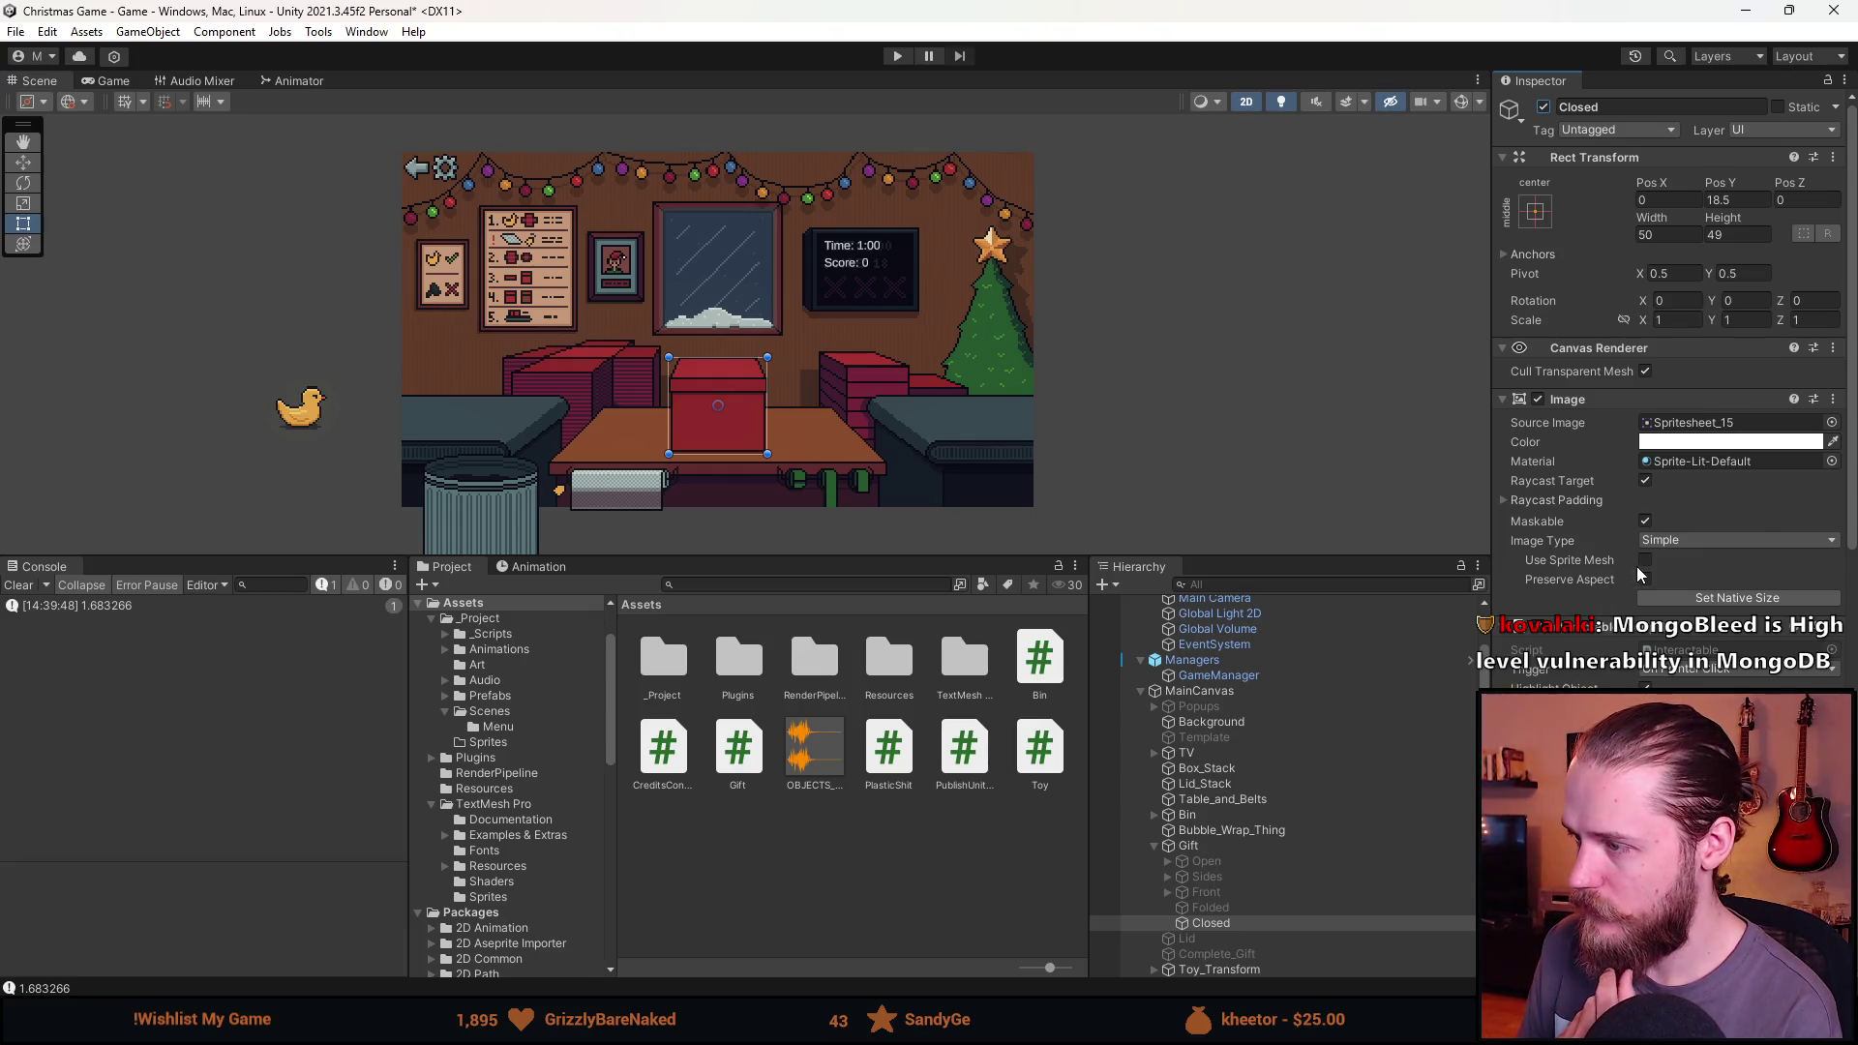
scroll(1638, 575, down, 3)
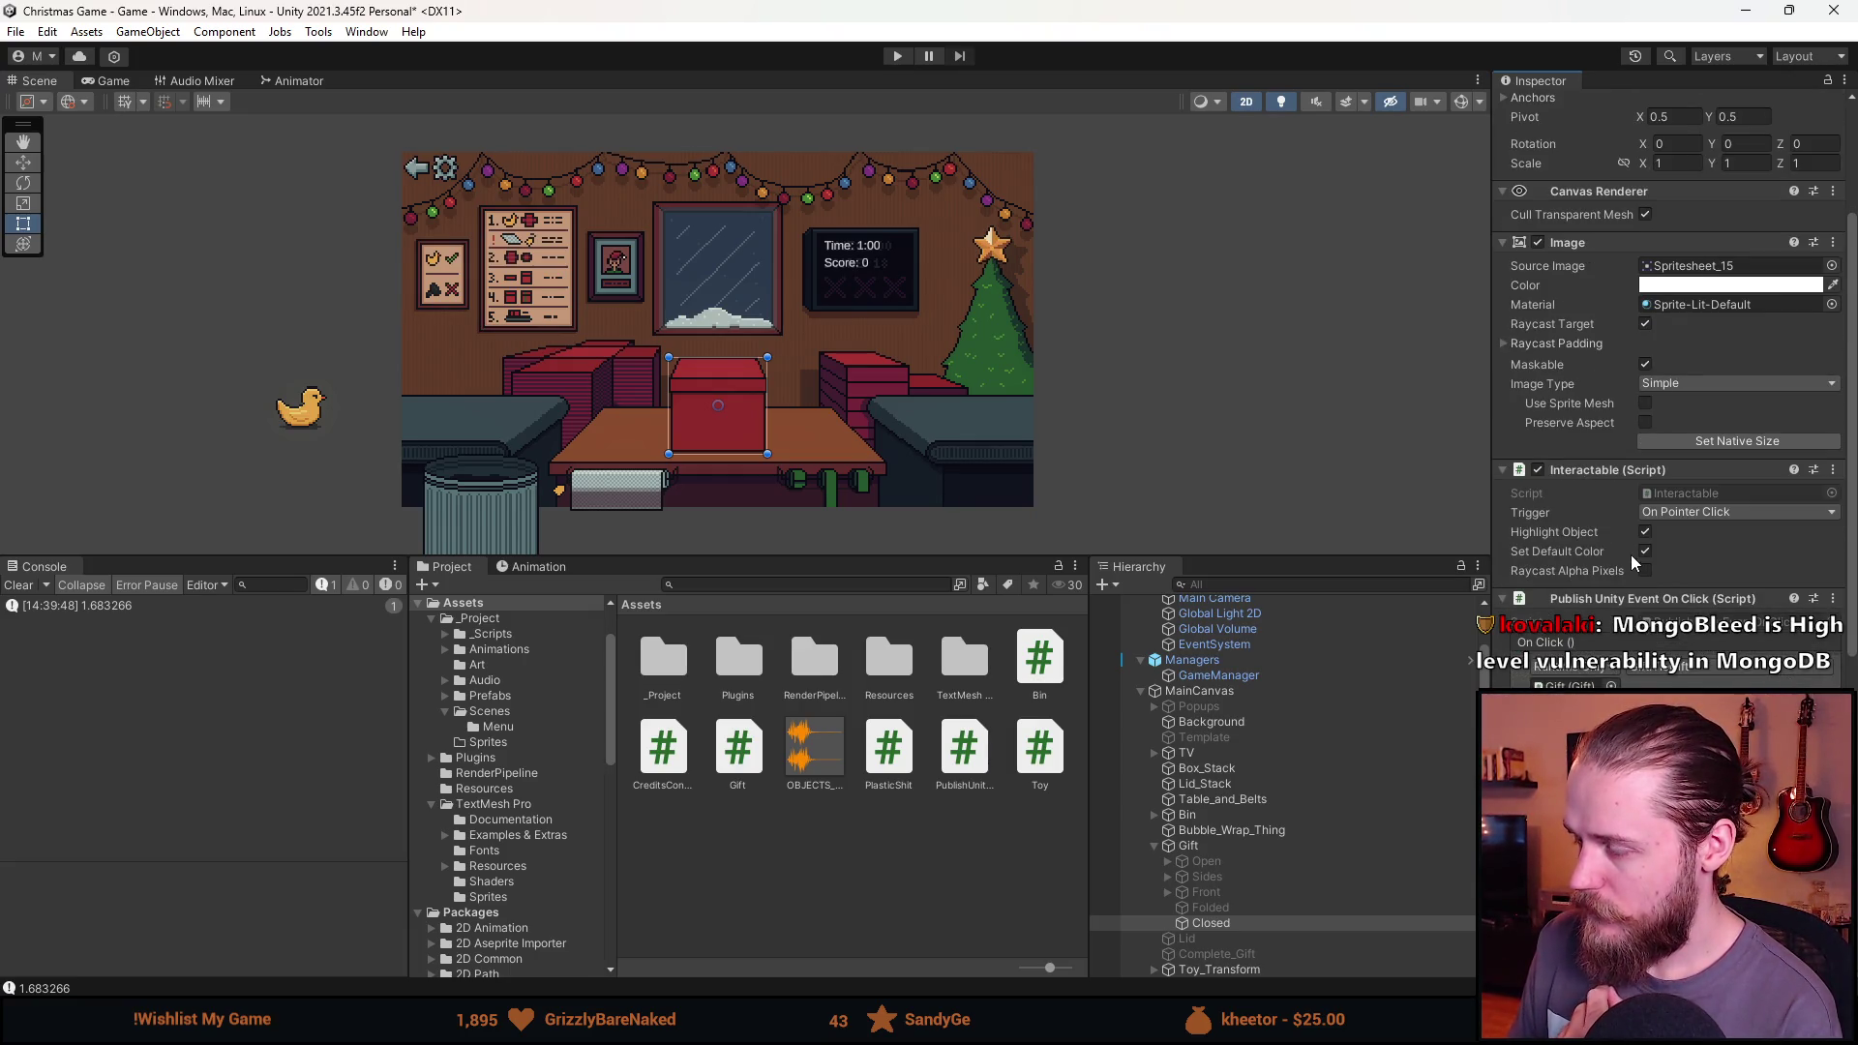
scroll(1607, 555, down, 2)
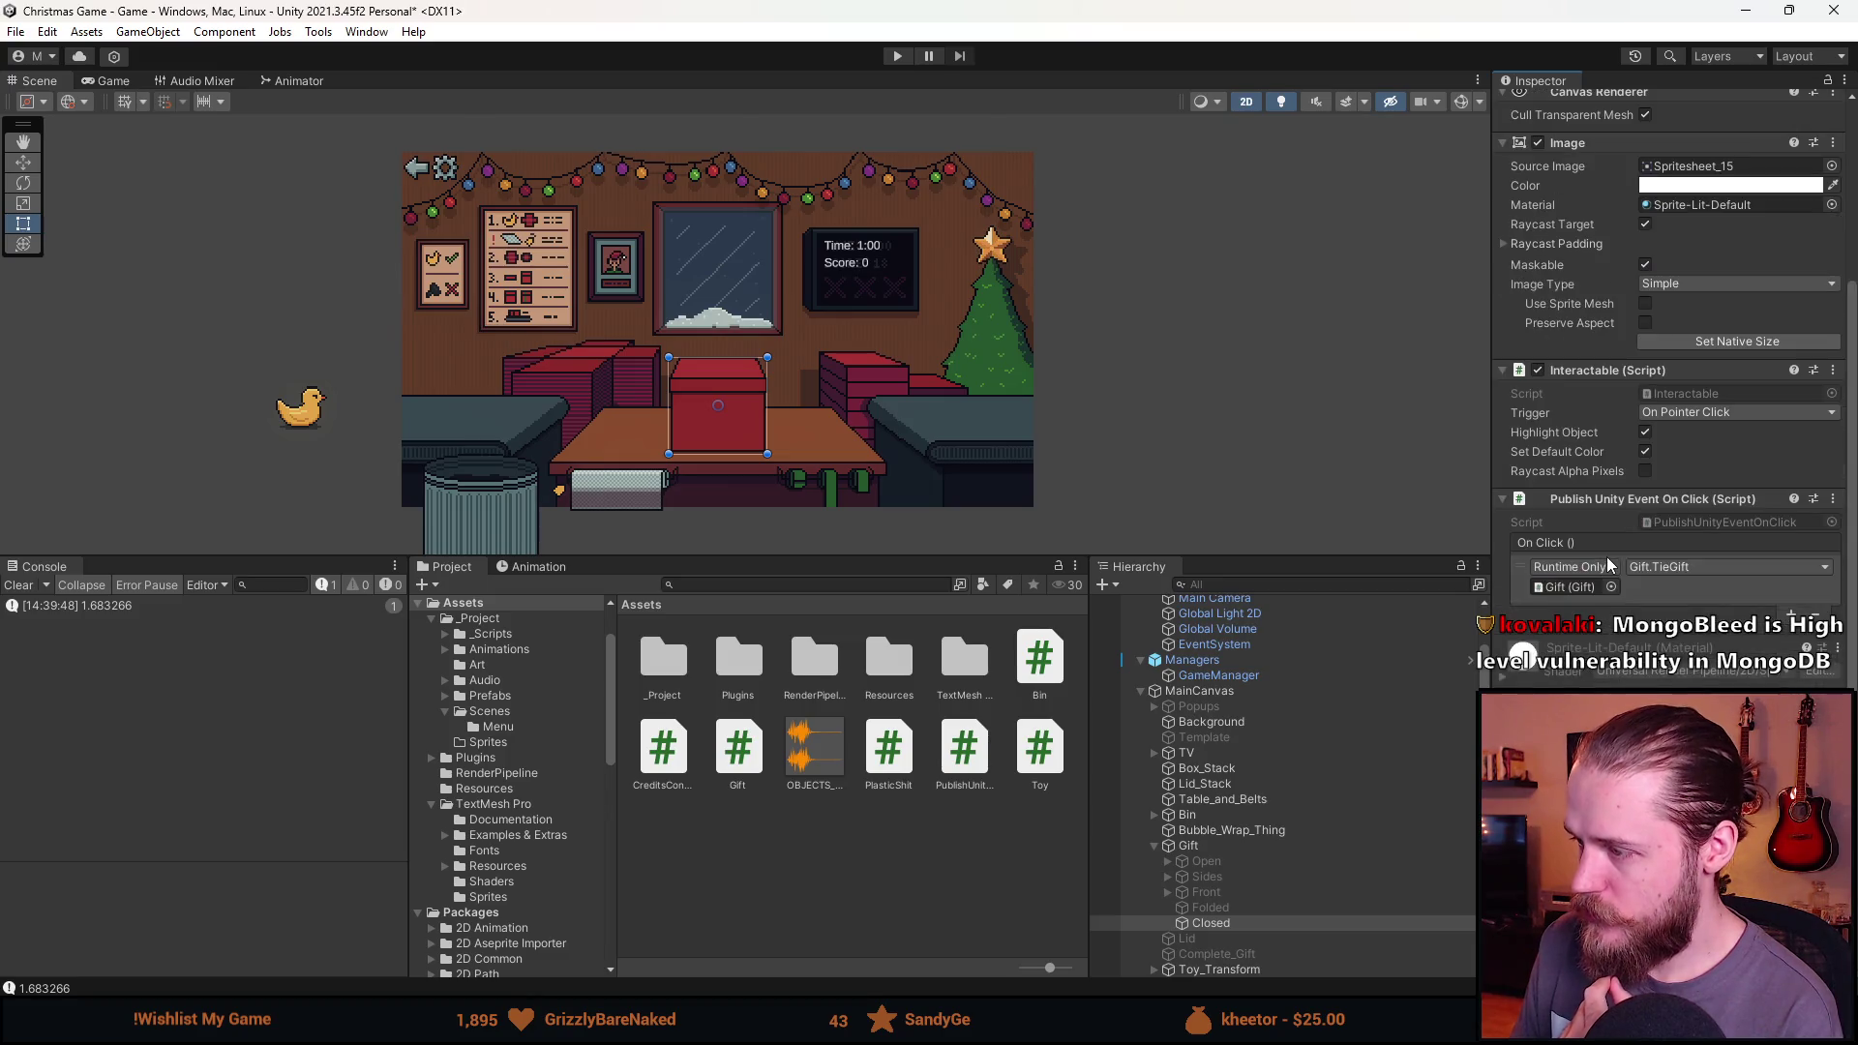
Copy the Closed object's click-event component, then deactivate the Closed object.
right_click(1599, 497)
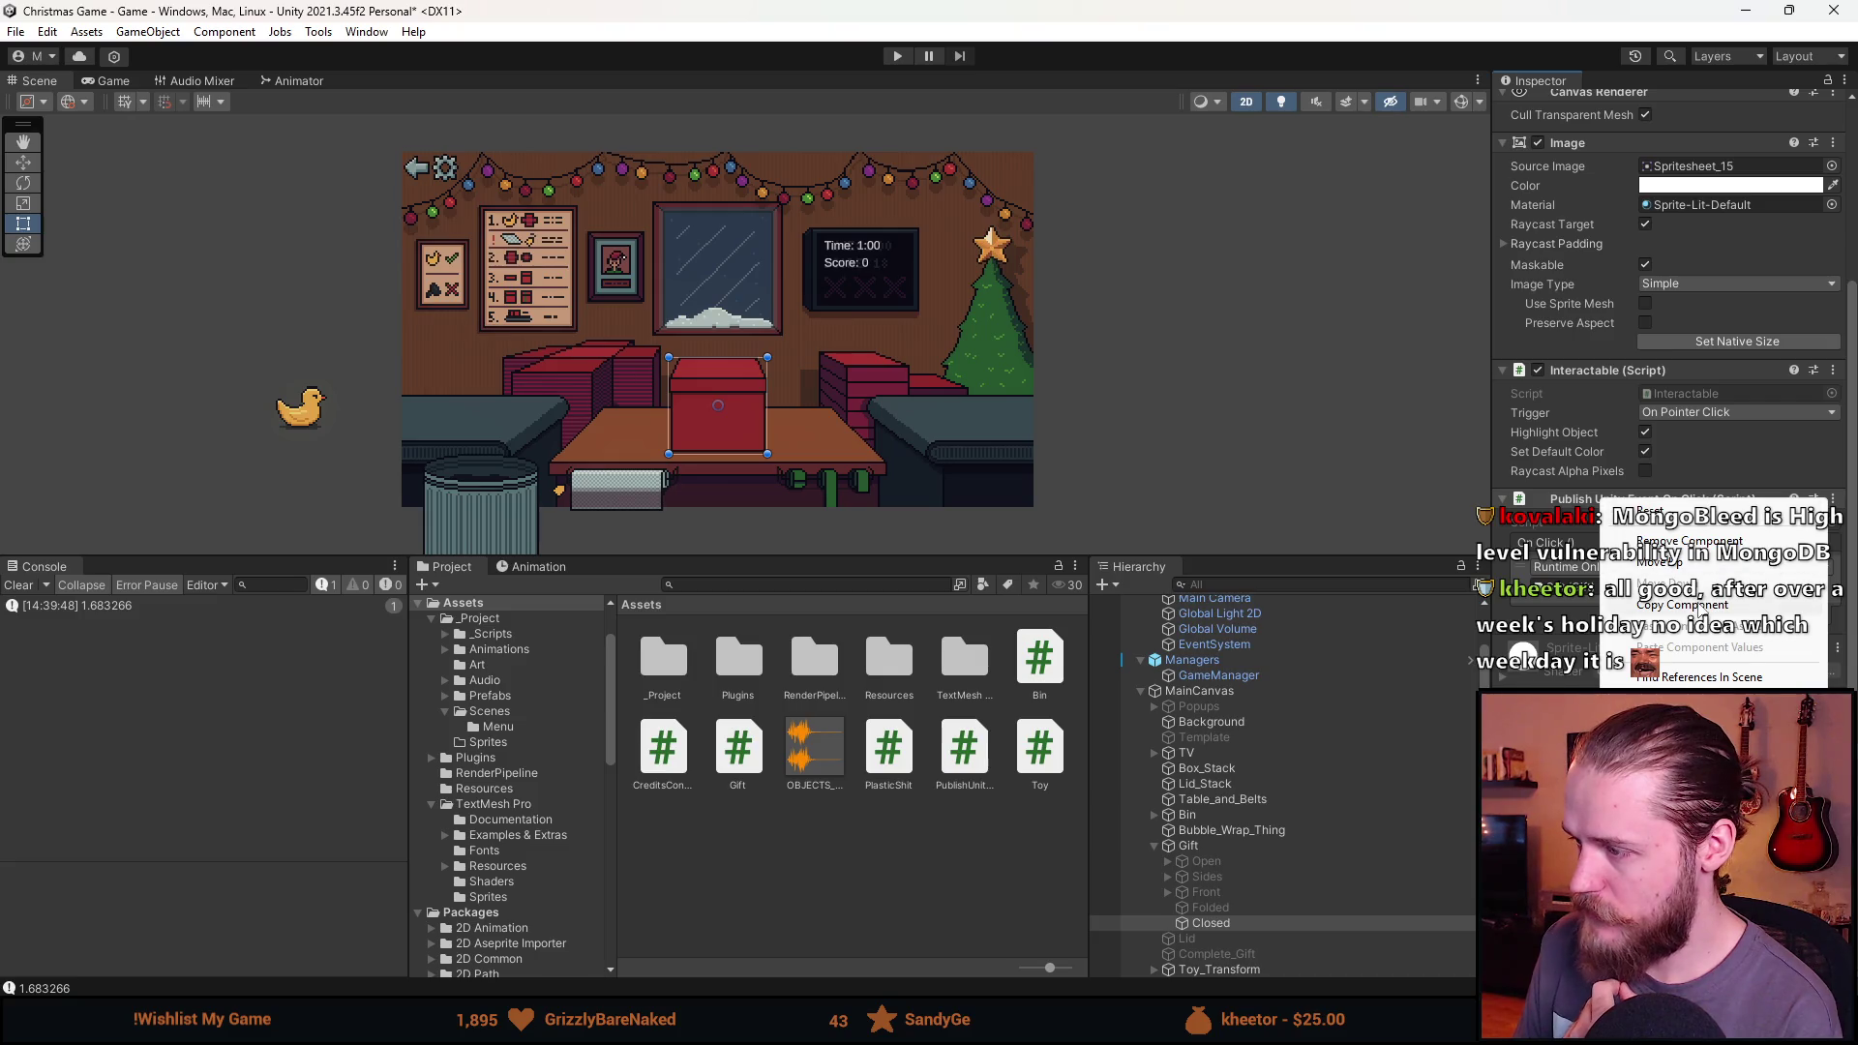
click(1700, 606)
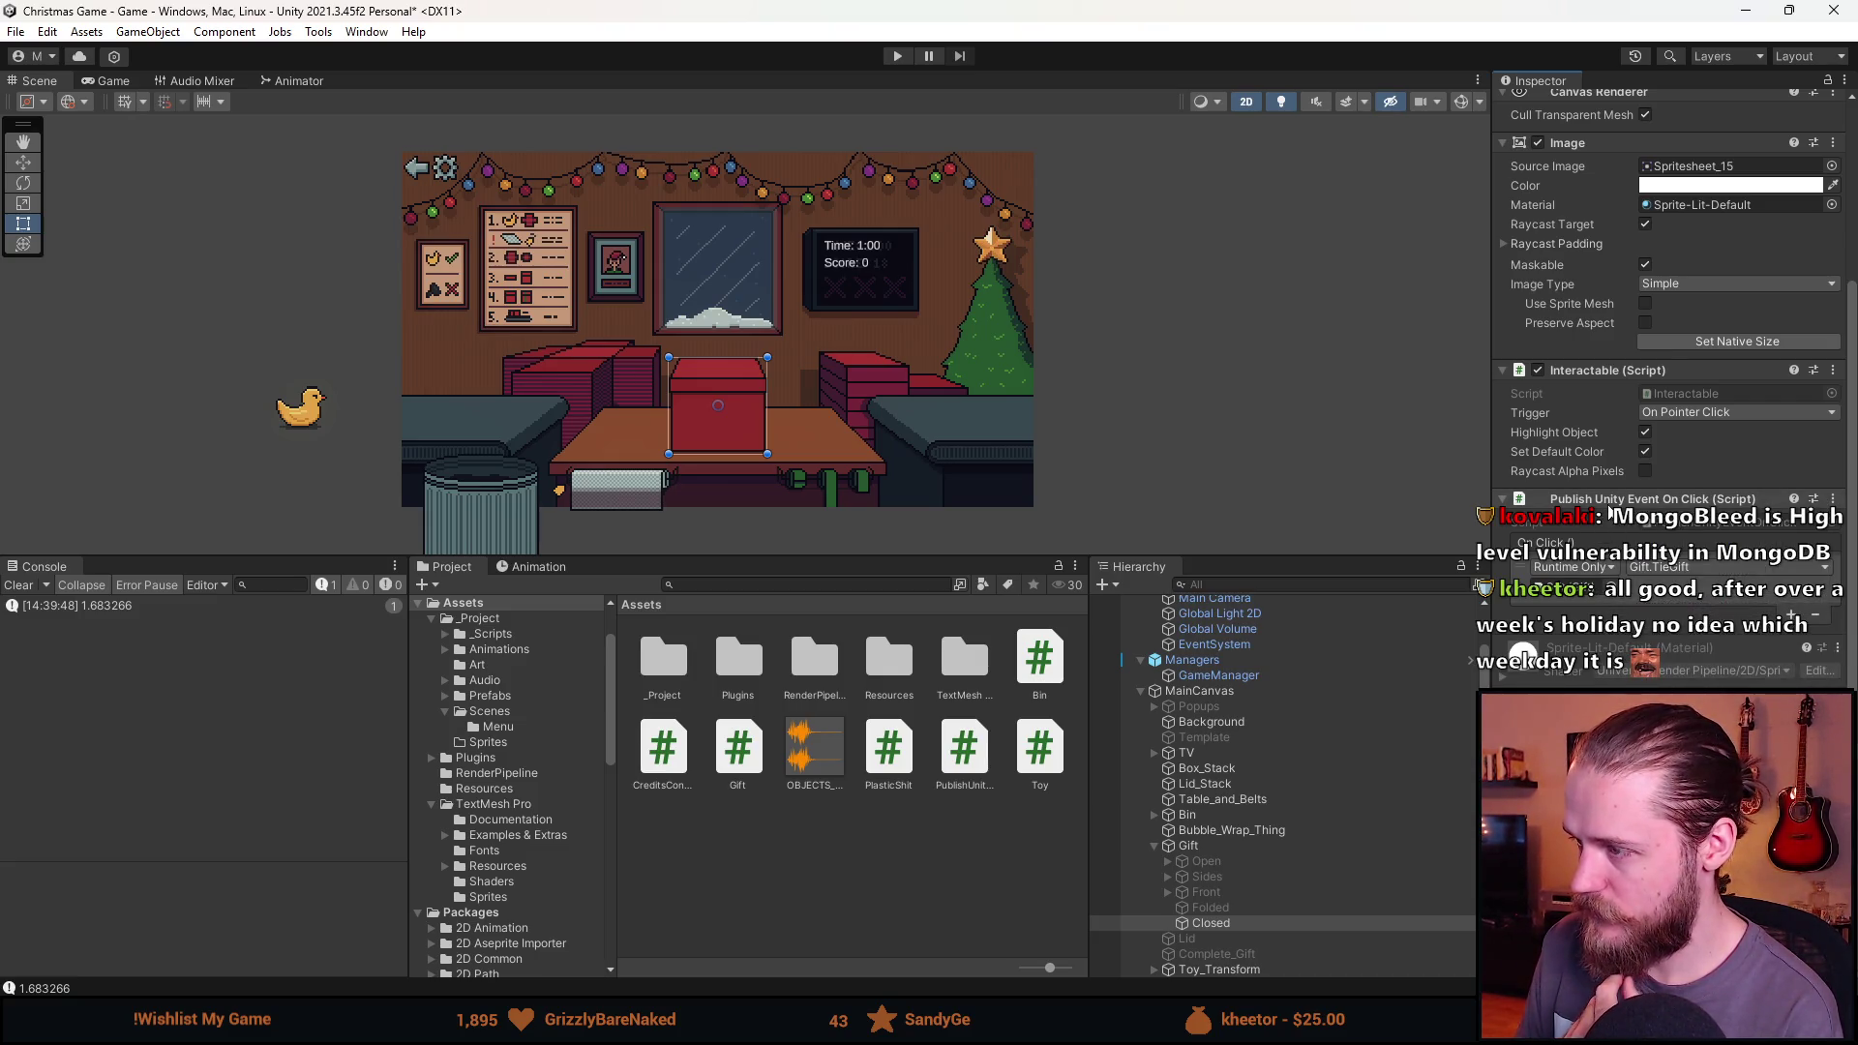
scroll(1612, 445, up, 3)
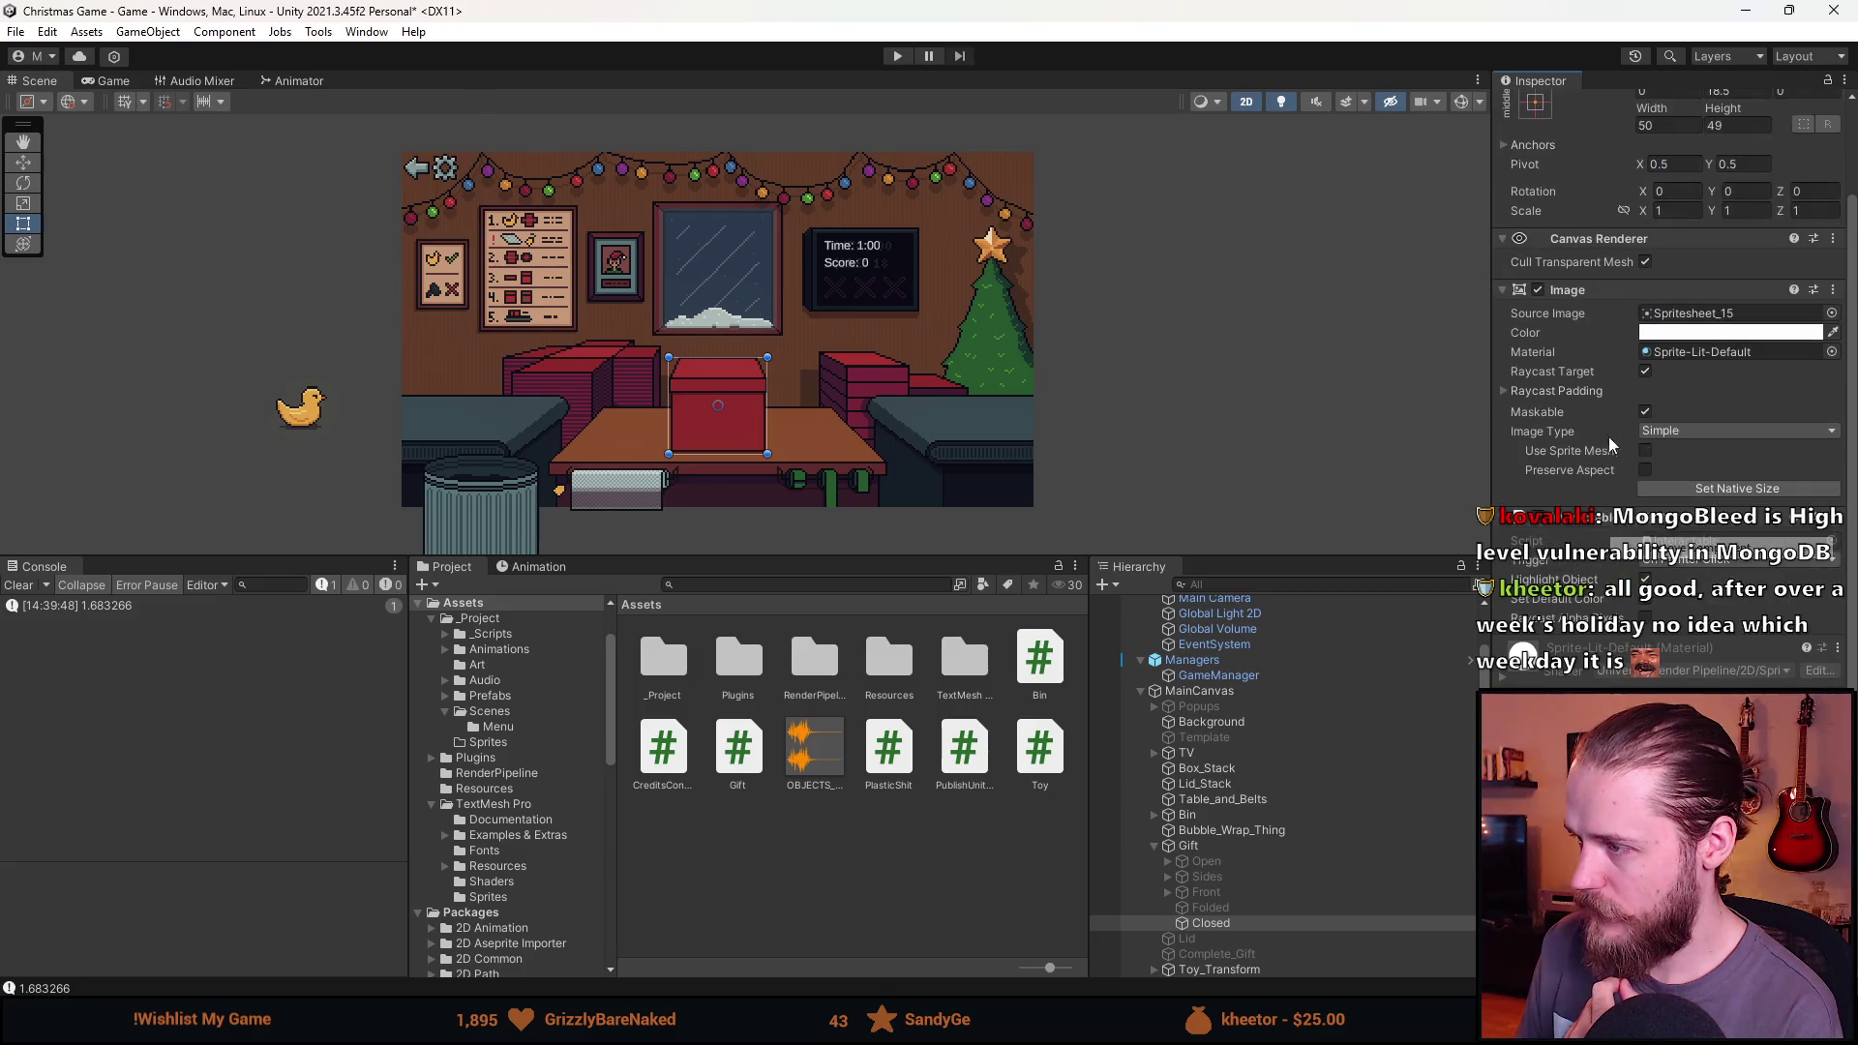
scroll(1612, 445, up, 3)
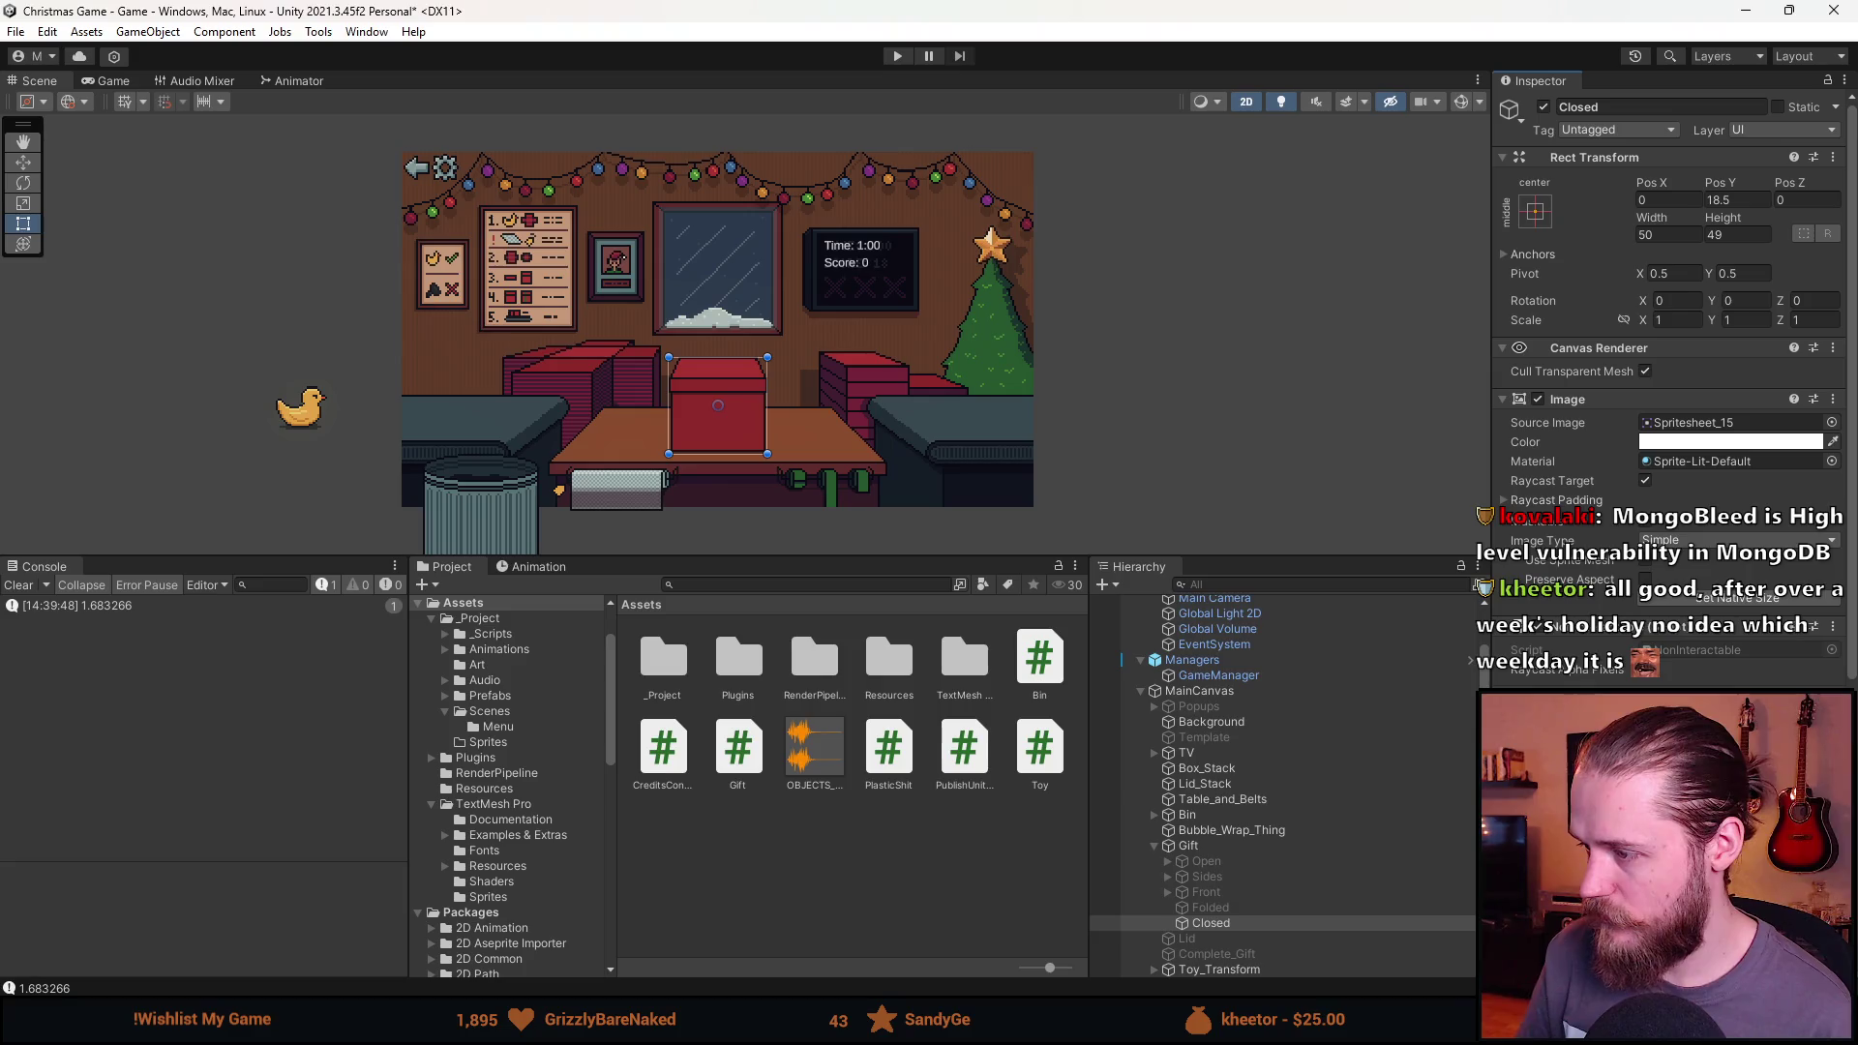
scroll(1210, 871, down, 3)
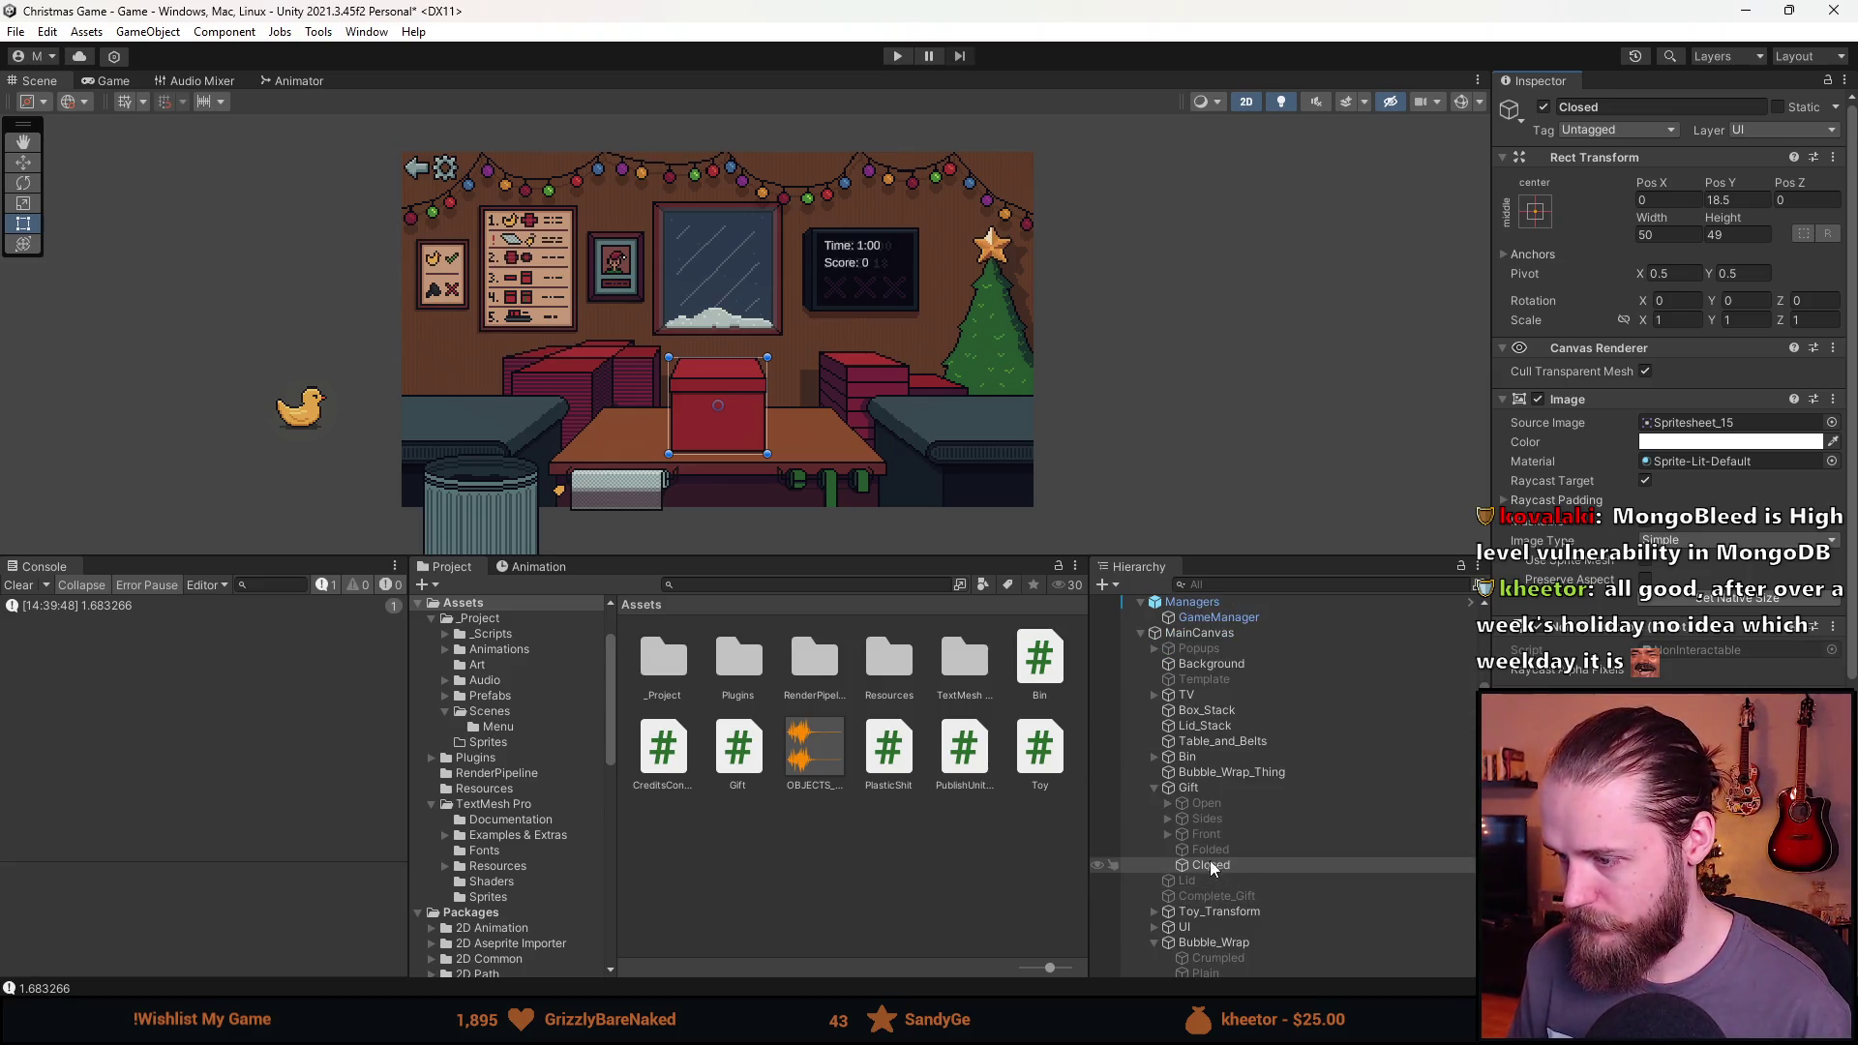
click(1544, 106)
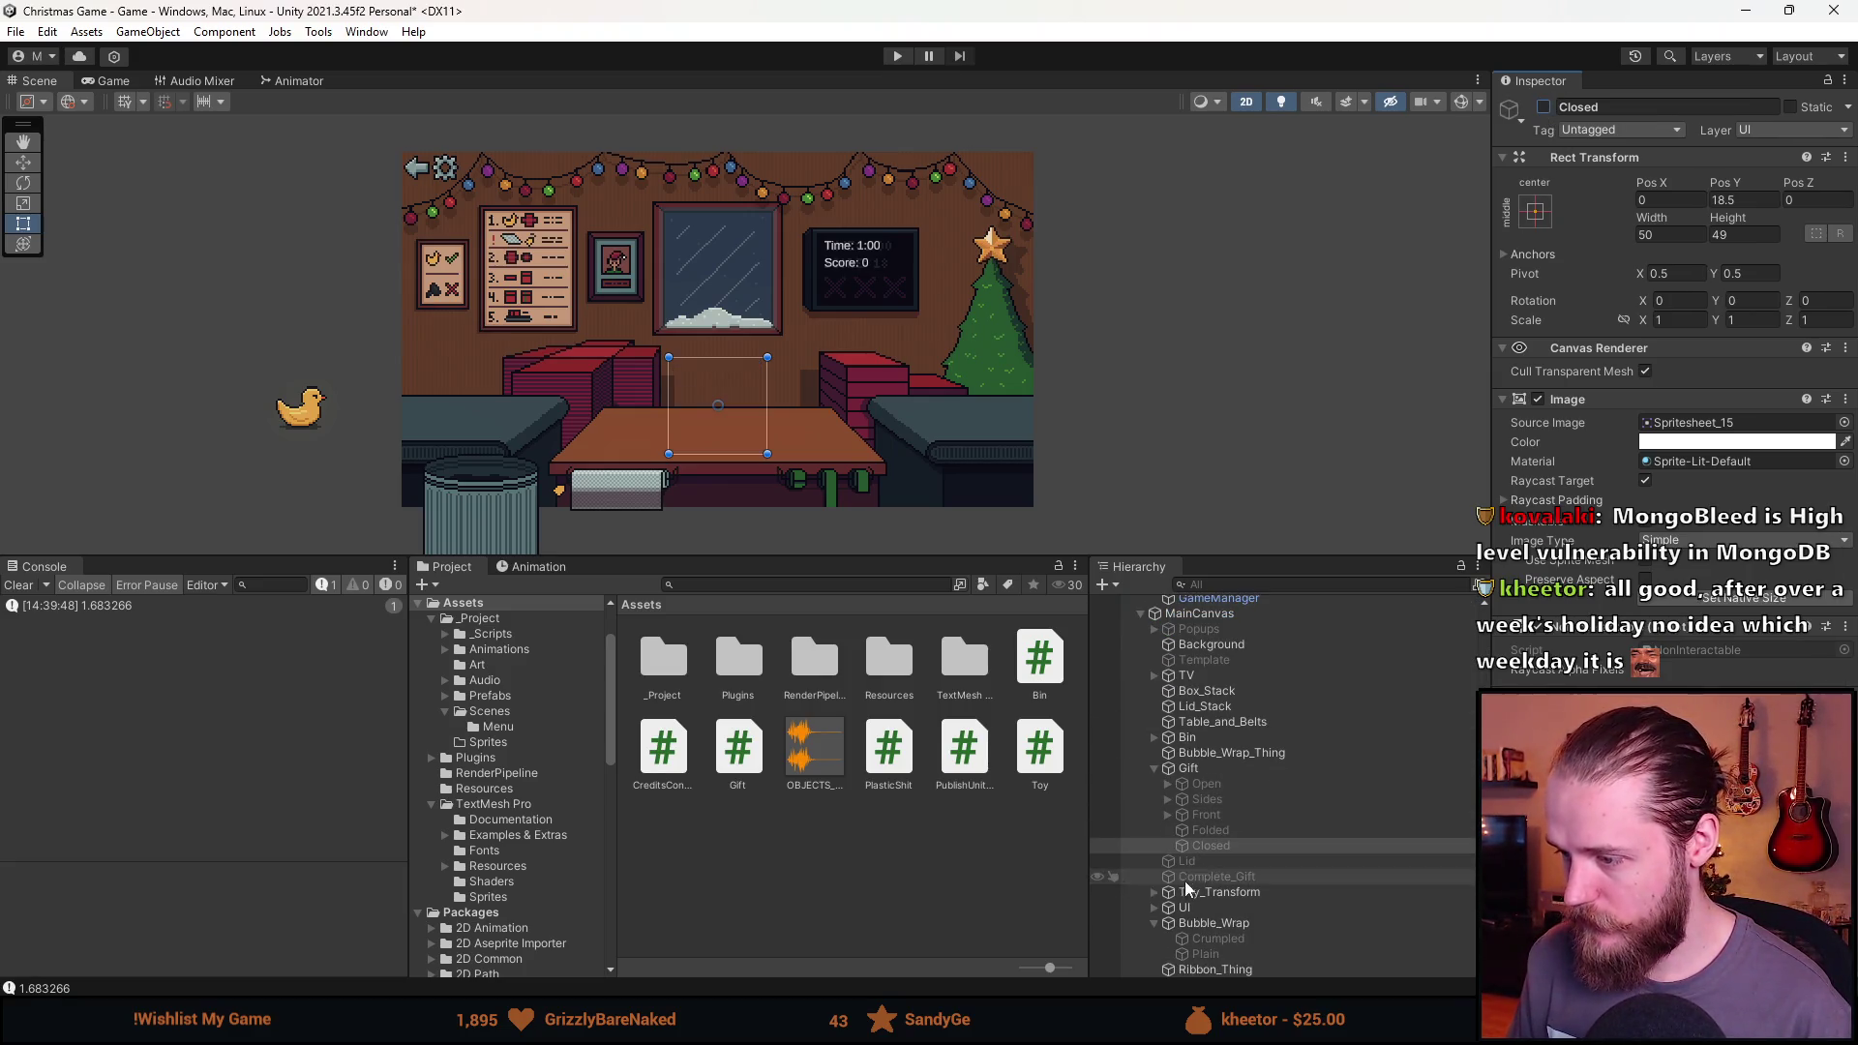
On Ribbon_Thing, check the click-event component and open PublishUnityEventOnClick.cs in Visual Studio.
click(1217, 968)
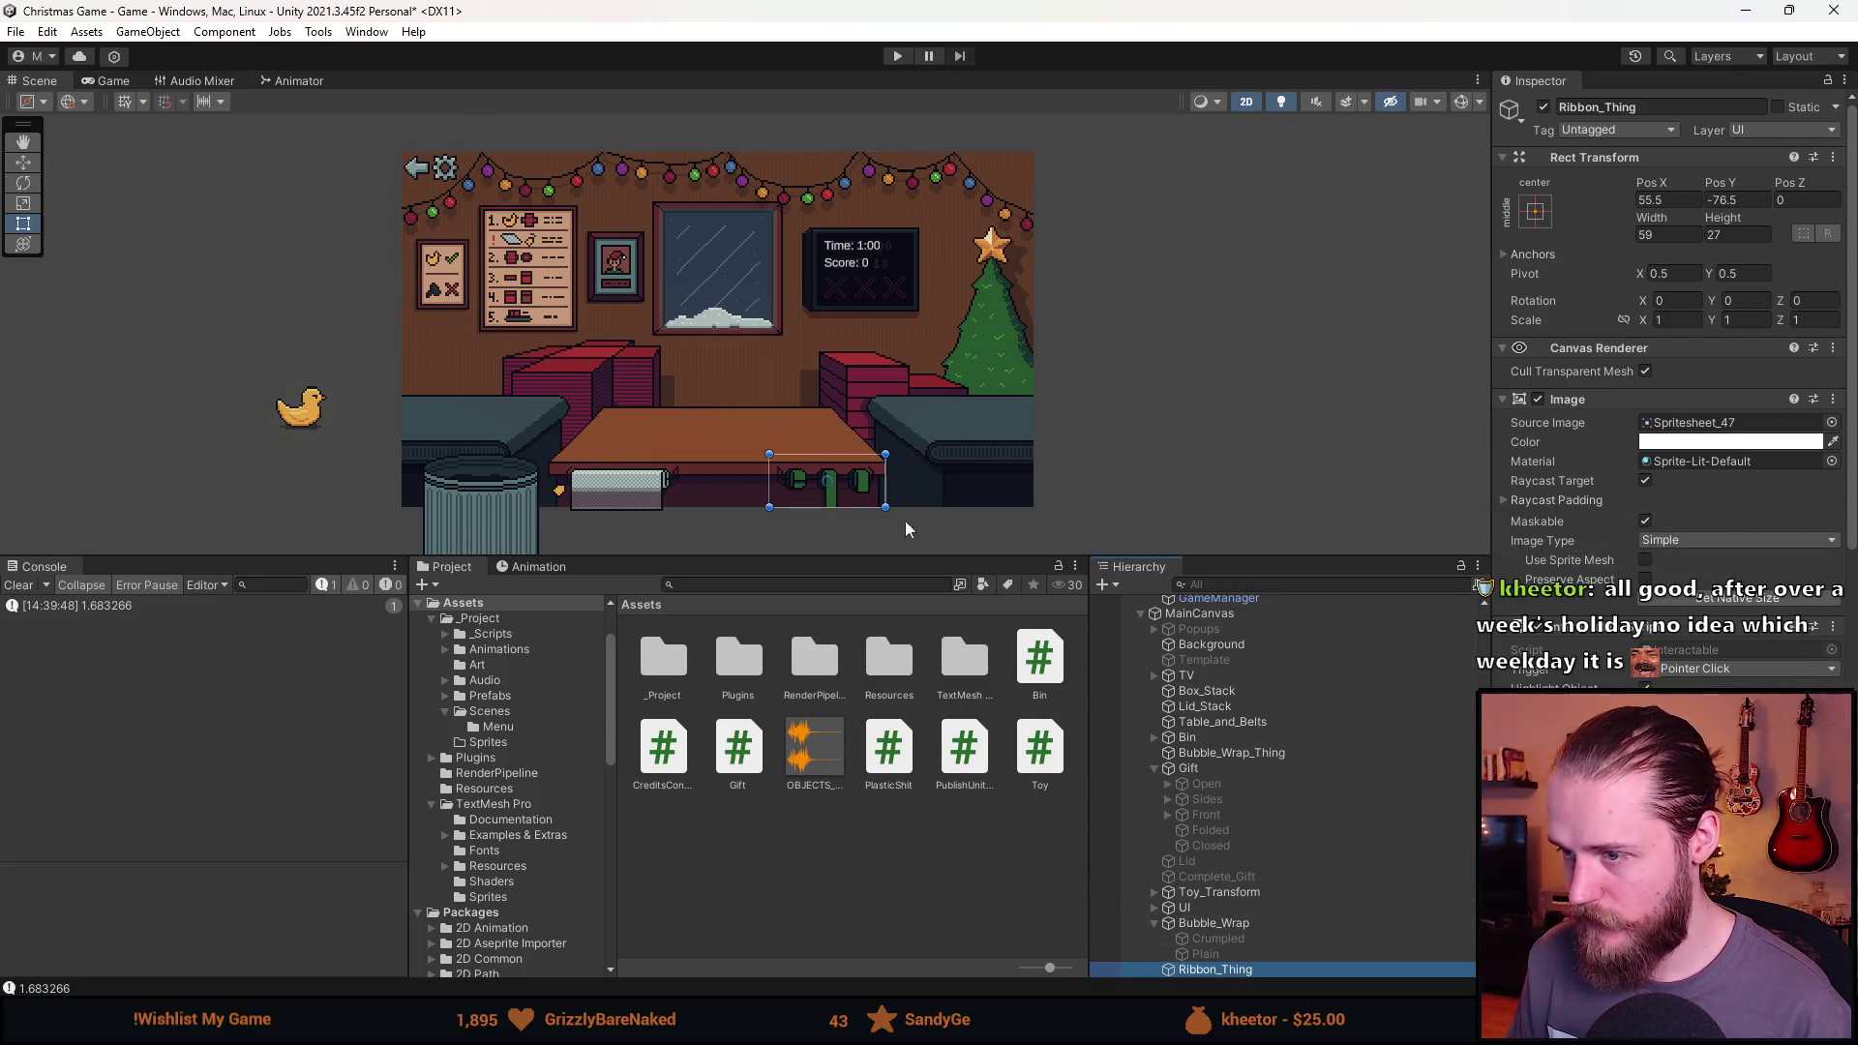
scroll(1640, 480, down, 5)
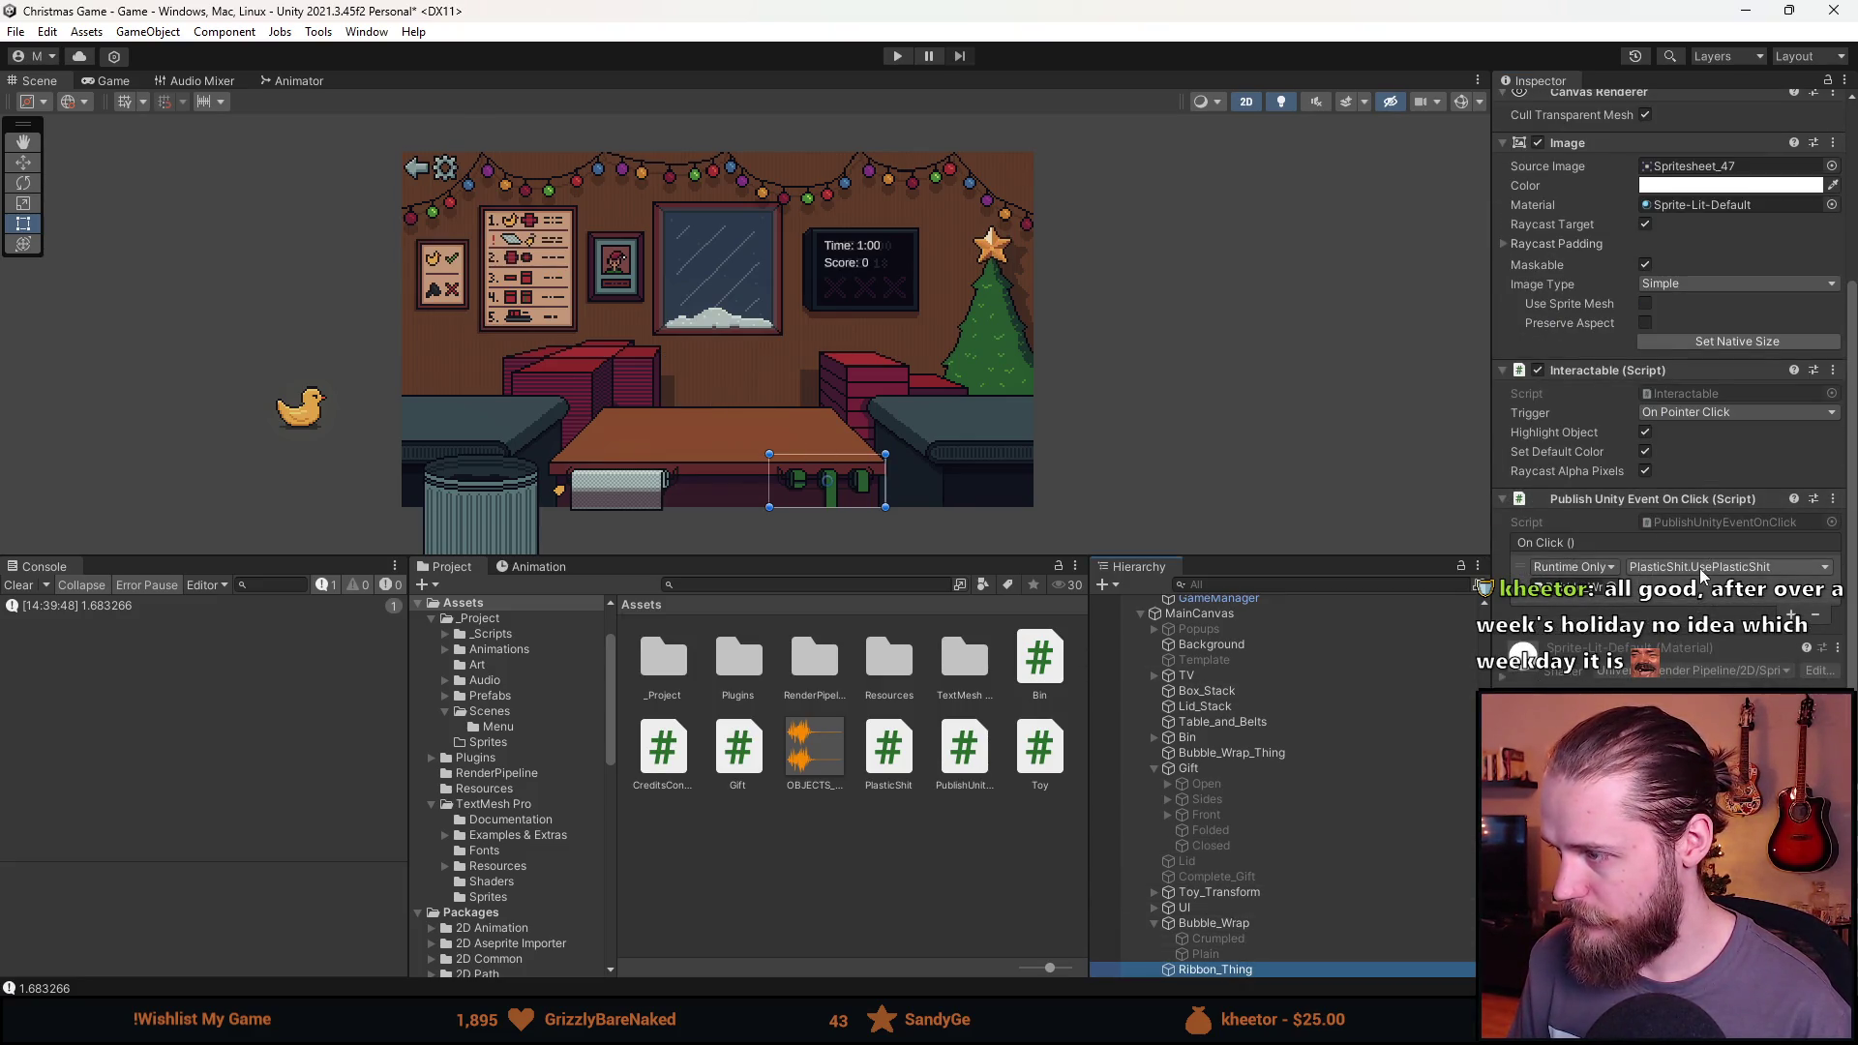
right_click(1633, 500)
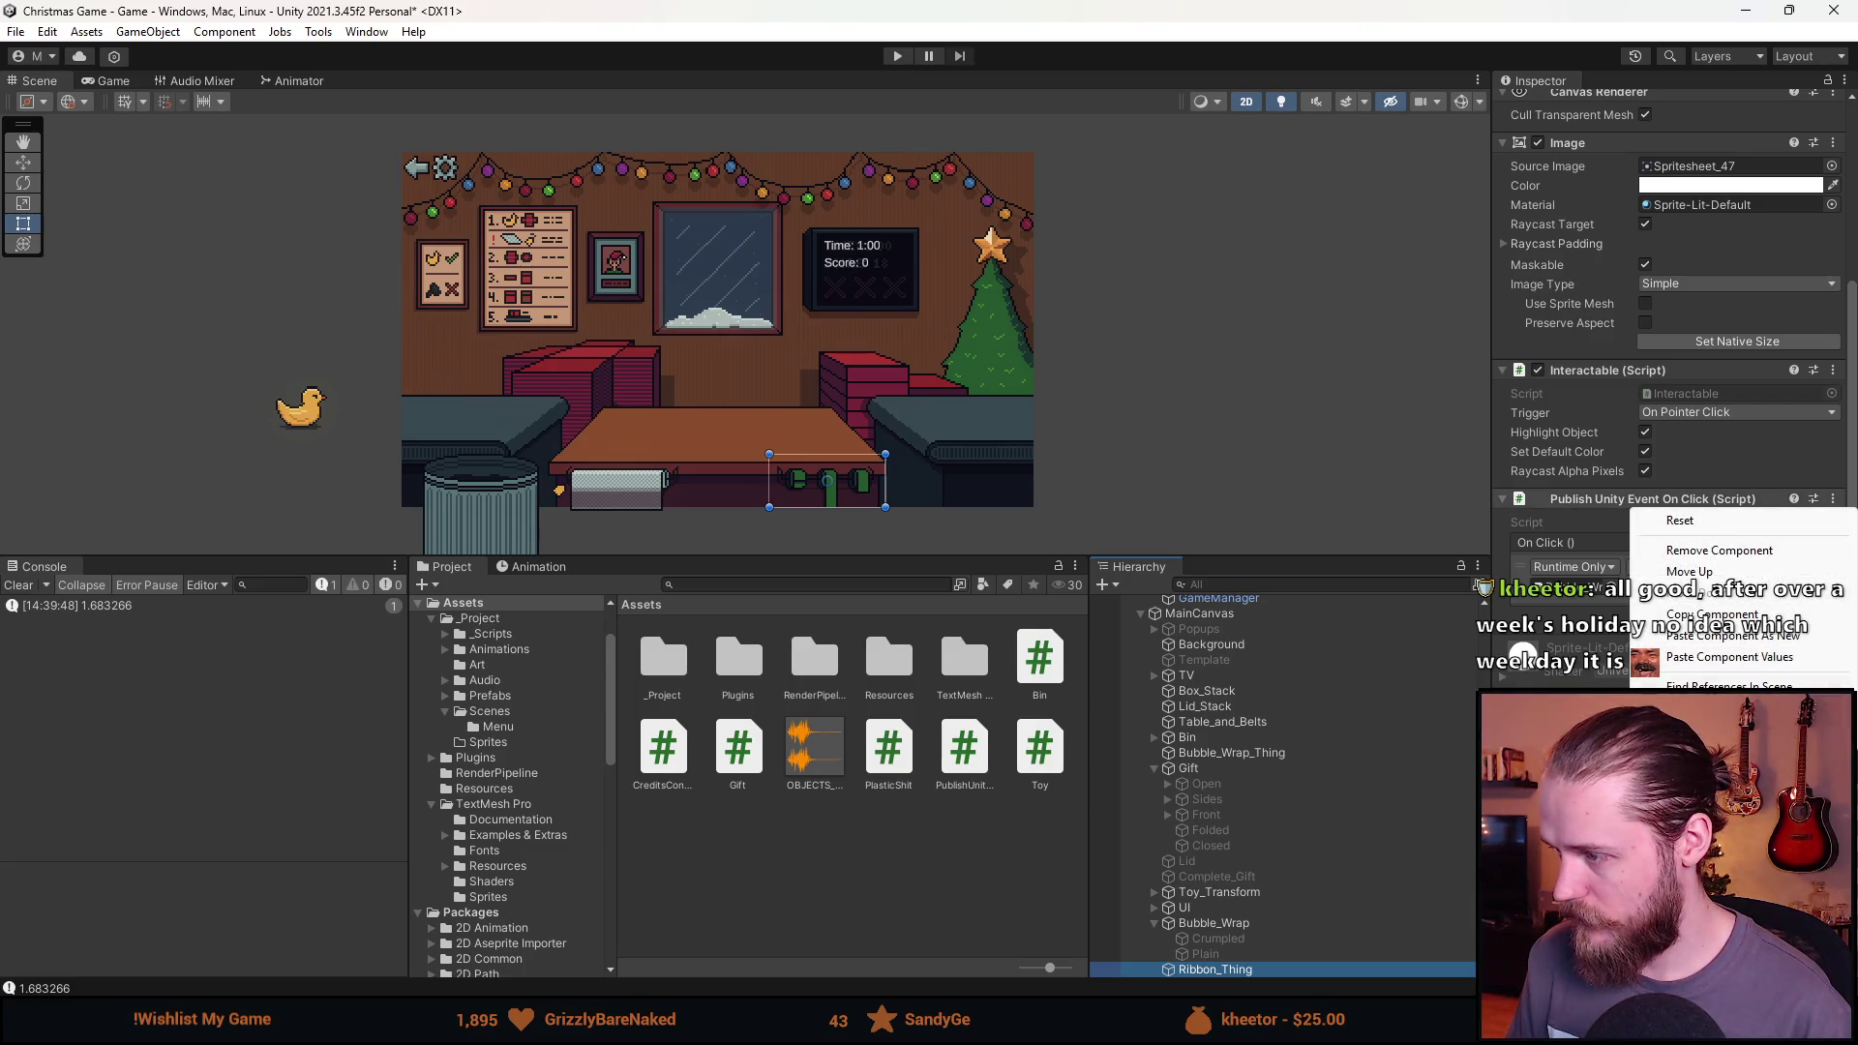
key(Escape)
right_click(1633, 503)
key(Escape)
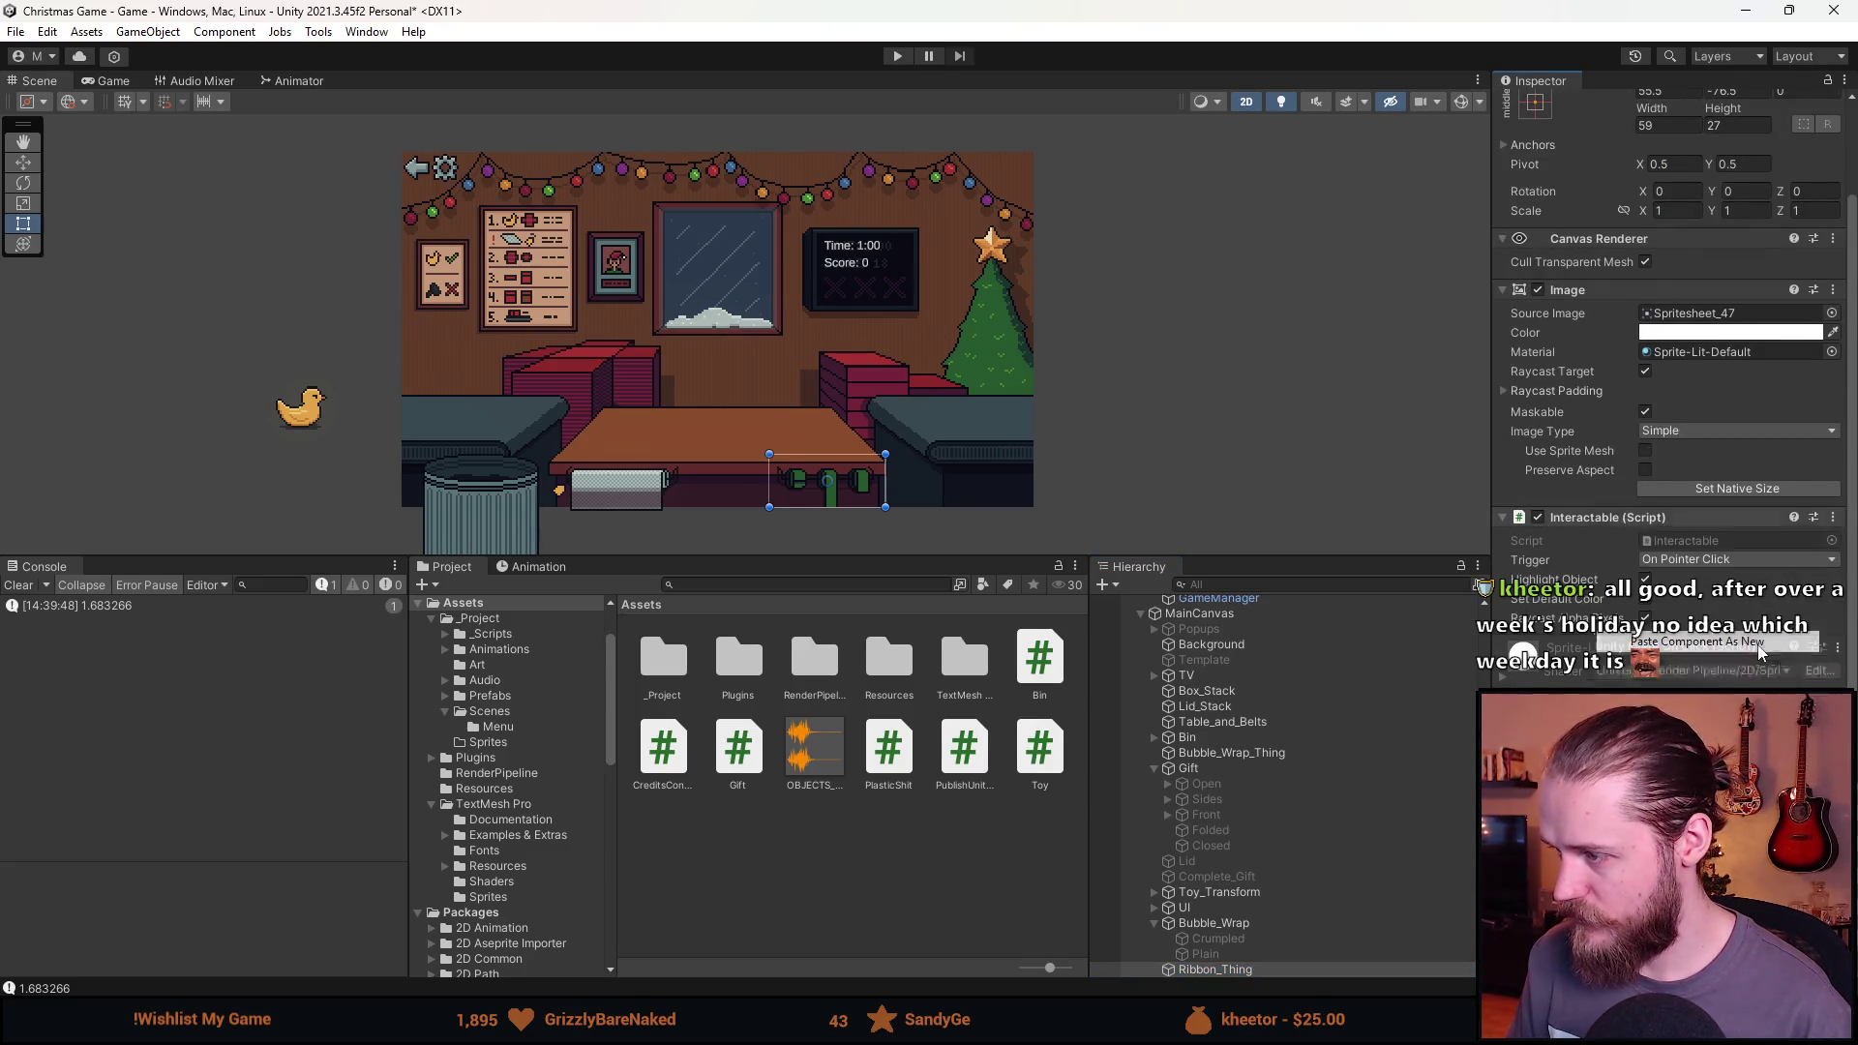
scroll(1708, 656, up, 1)
scroll(1709, 656, down, 1)
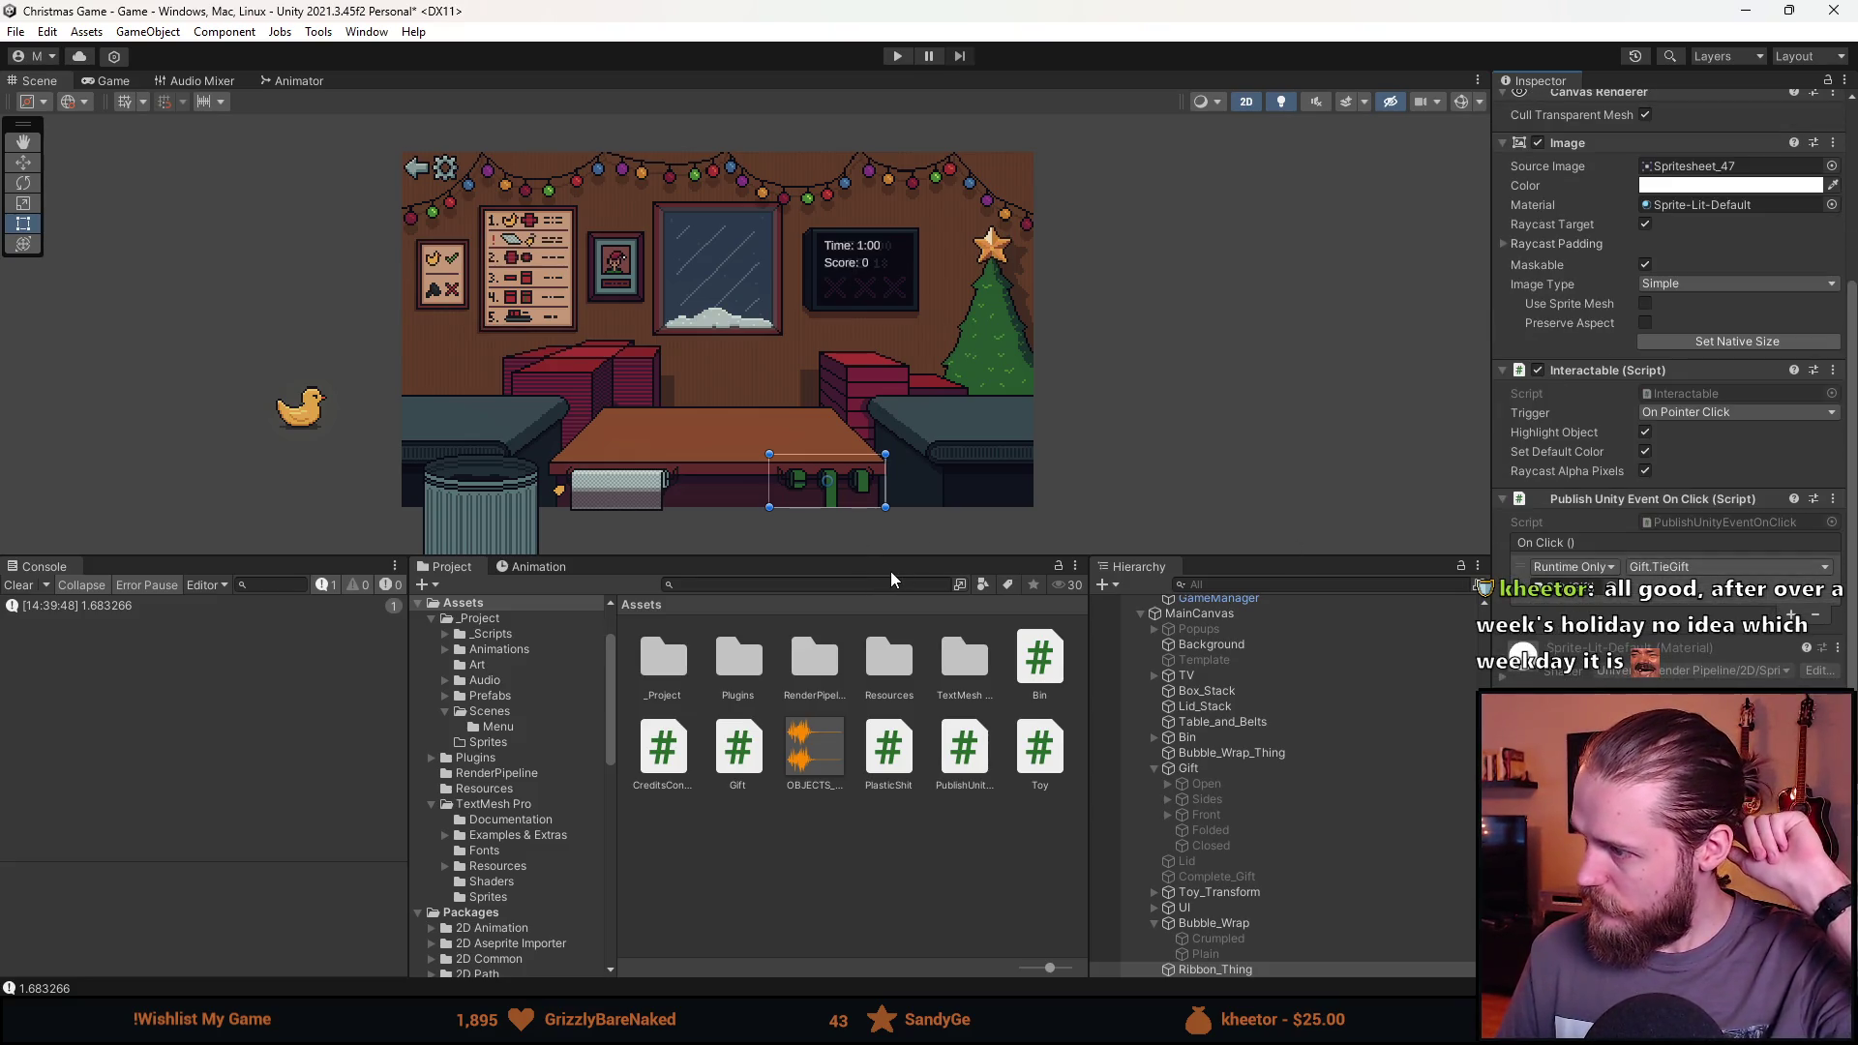
double_click(1692, 520)
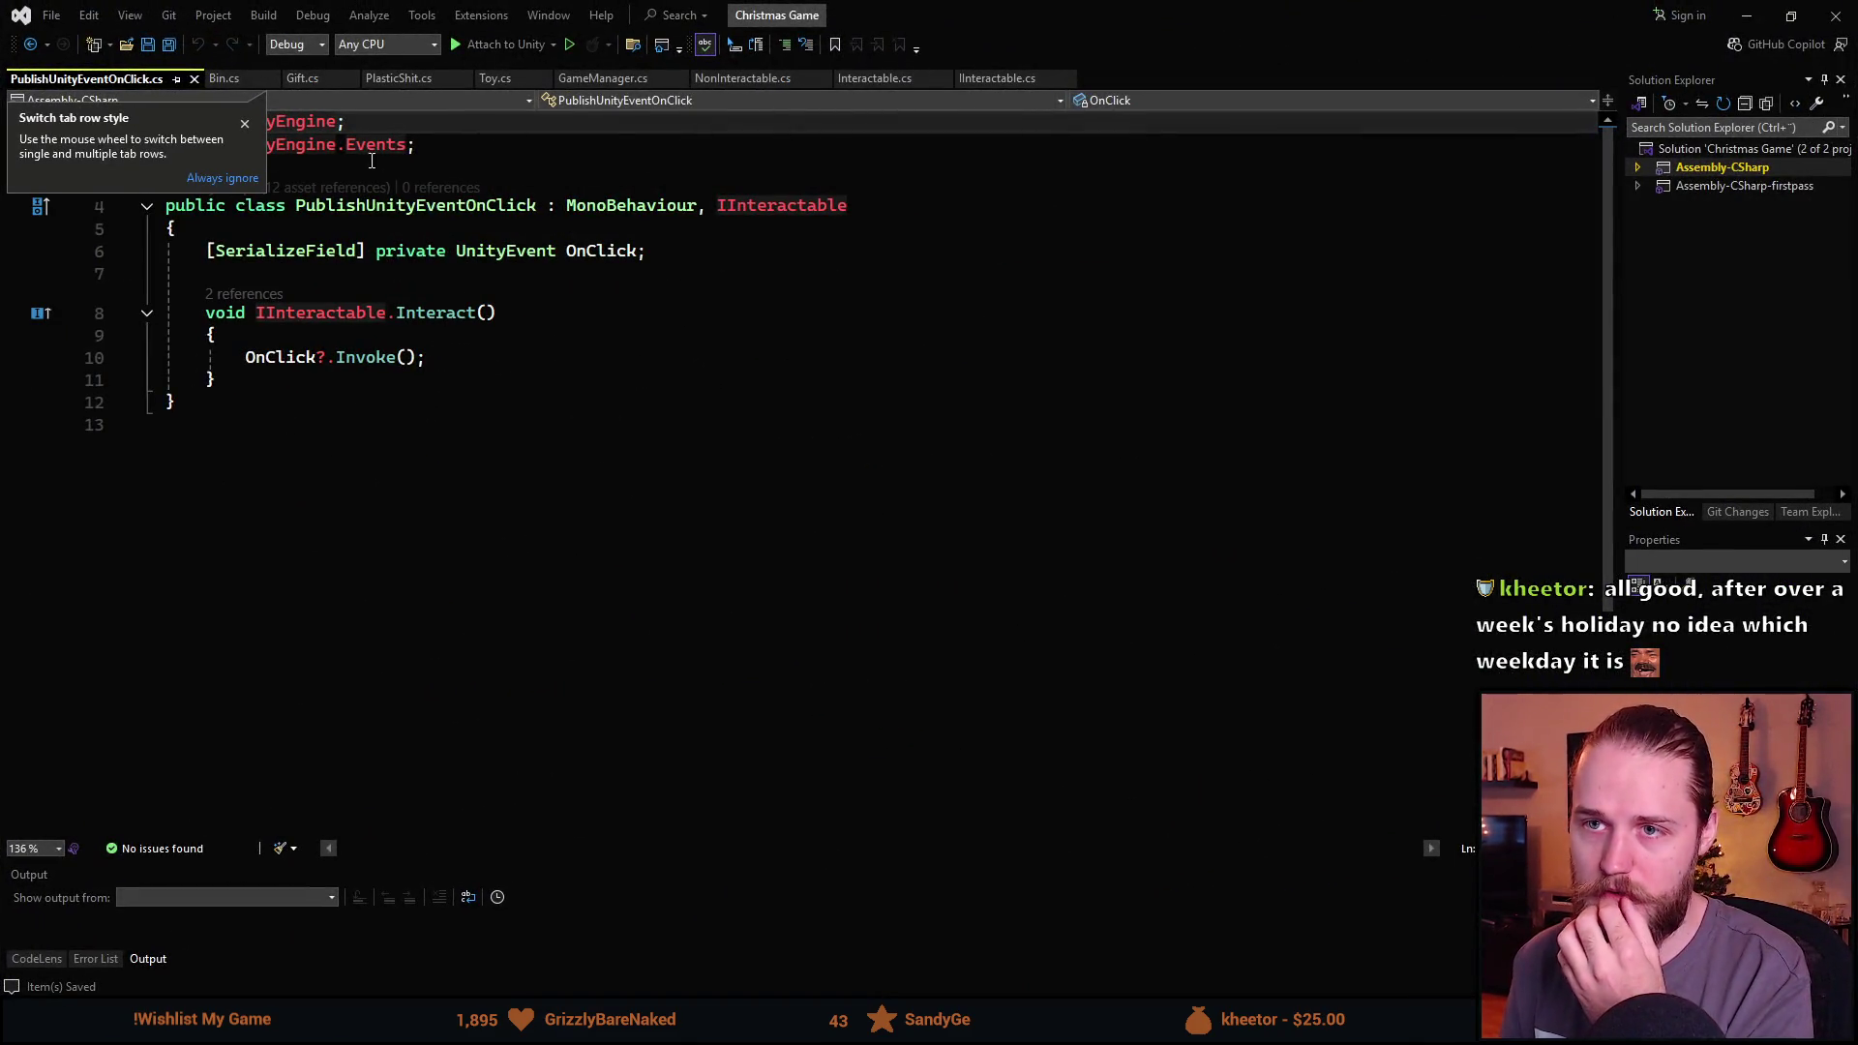
Switch to Gift.cs and find TieGift's early-return condition on line 140.
click(306, 78)
scroll(401, 432, down, 10)
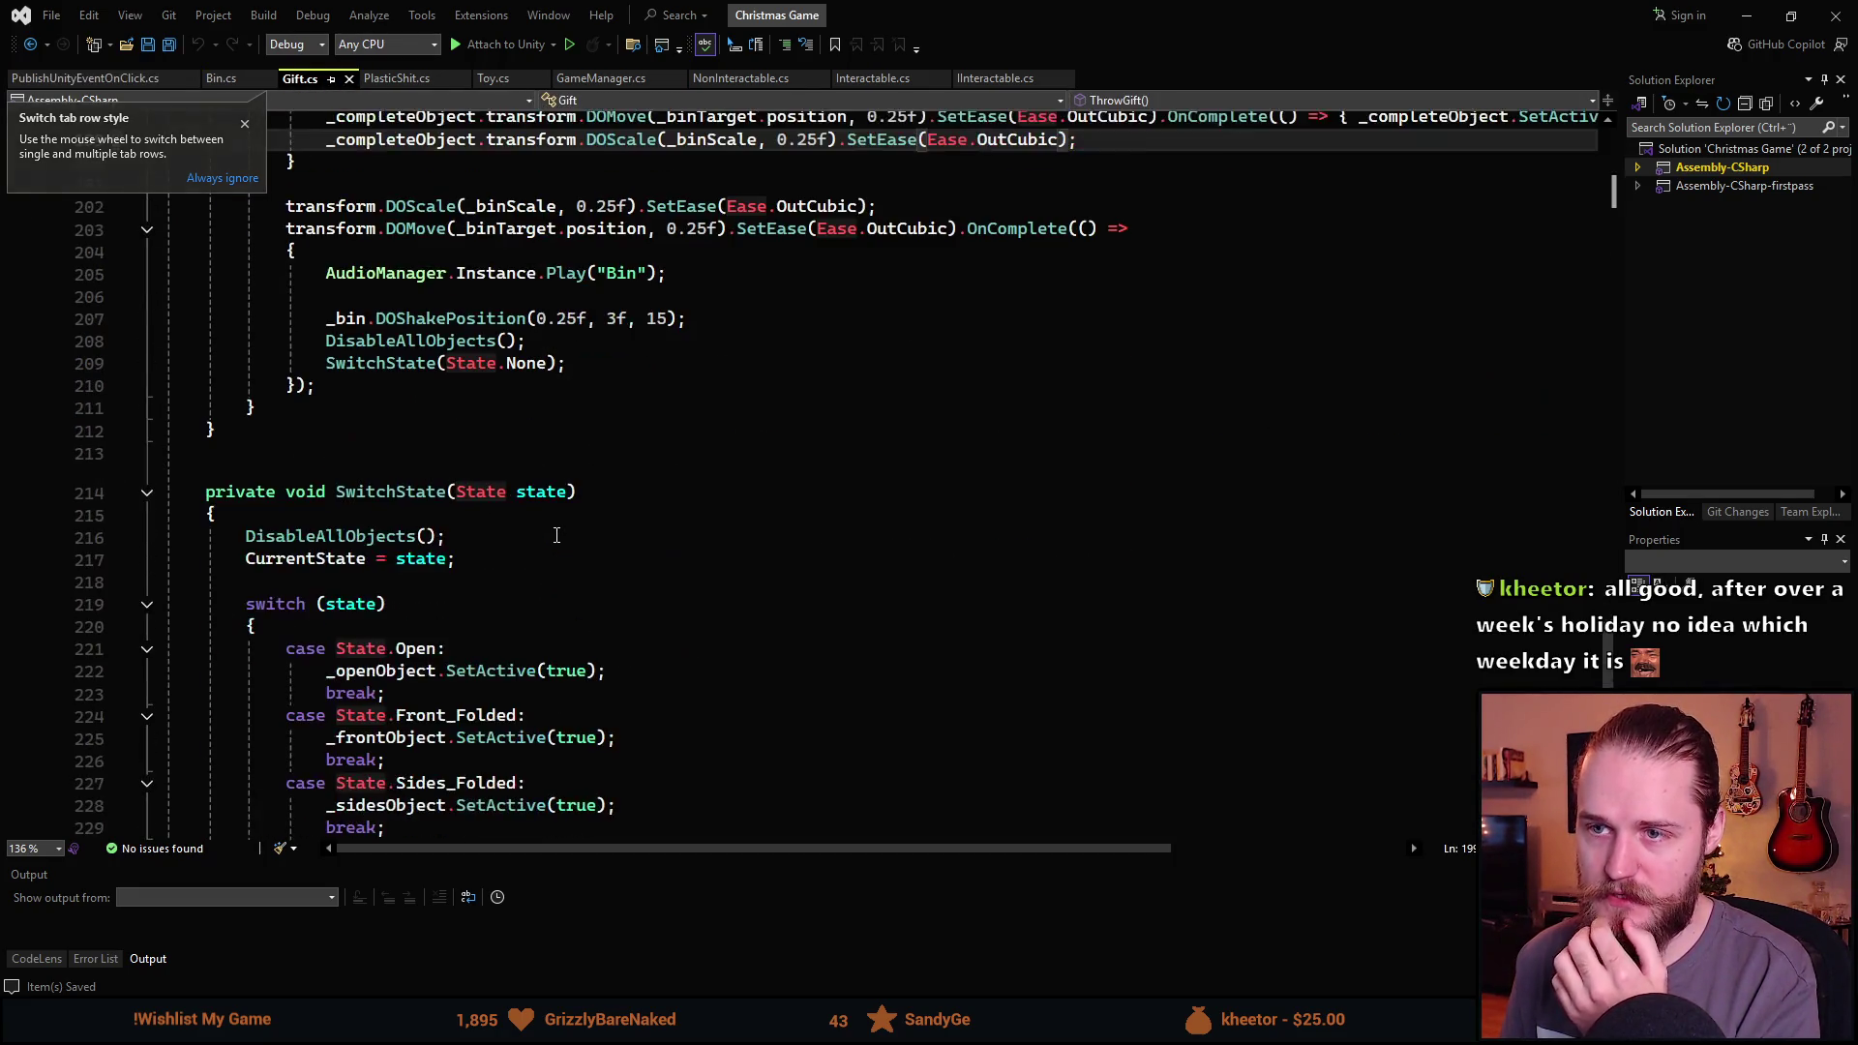
scroll(558, 536, down, 4)
scroll(552, 531, up, 19)
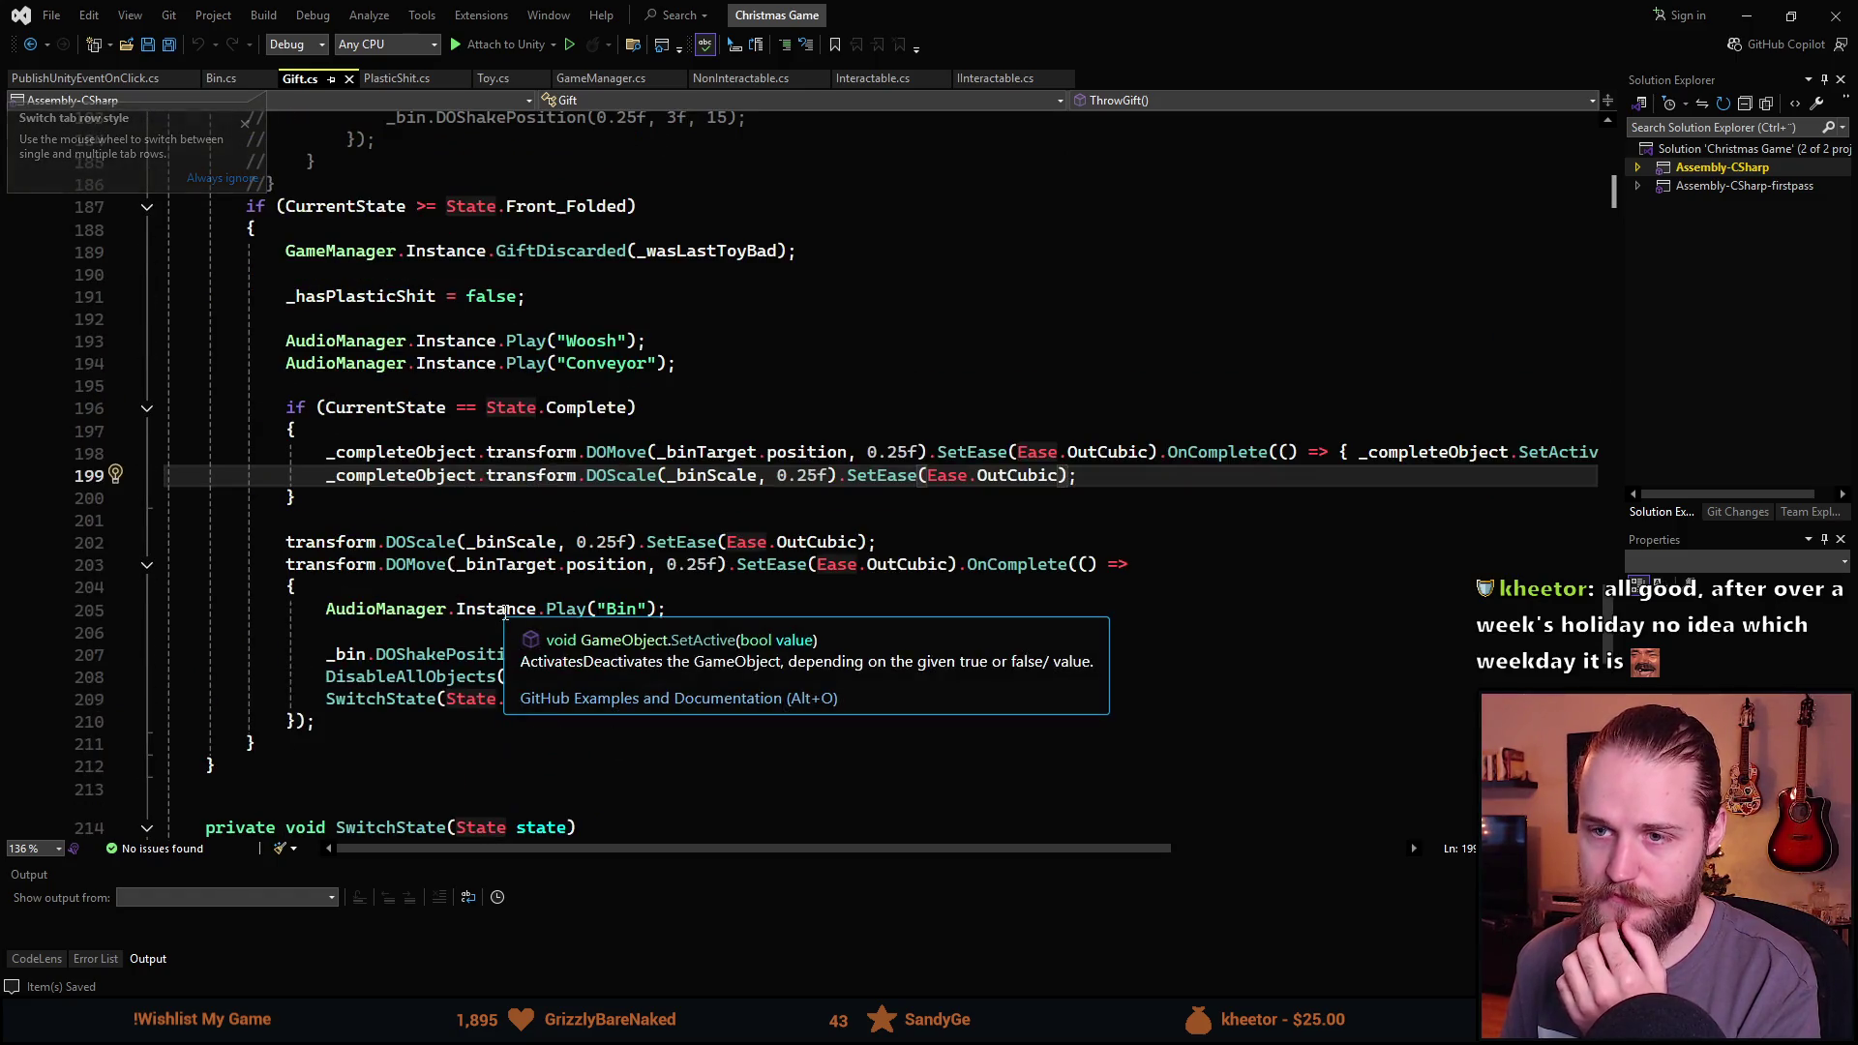
scroll(504, 611, up, 16)
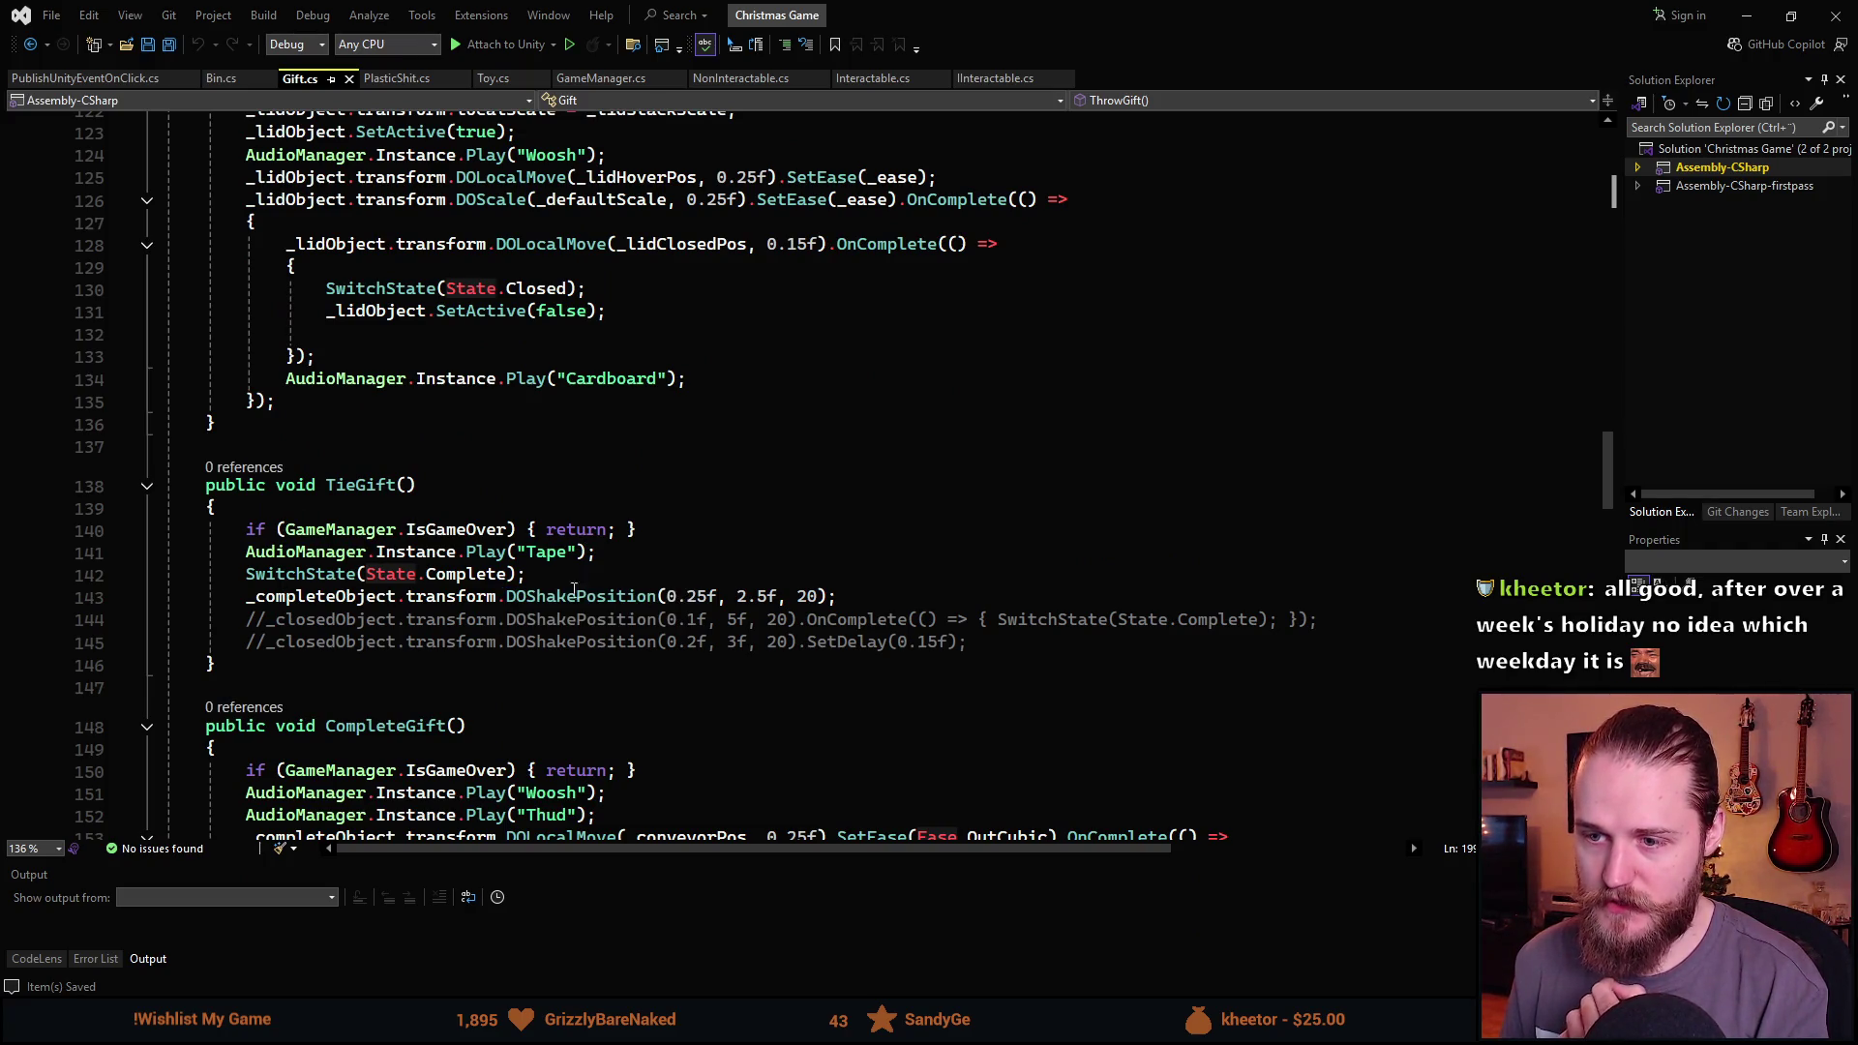
scroll(728, 619, down, 1)
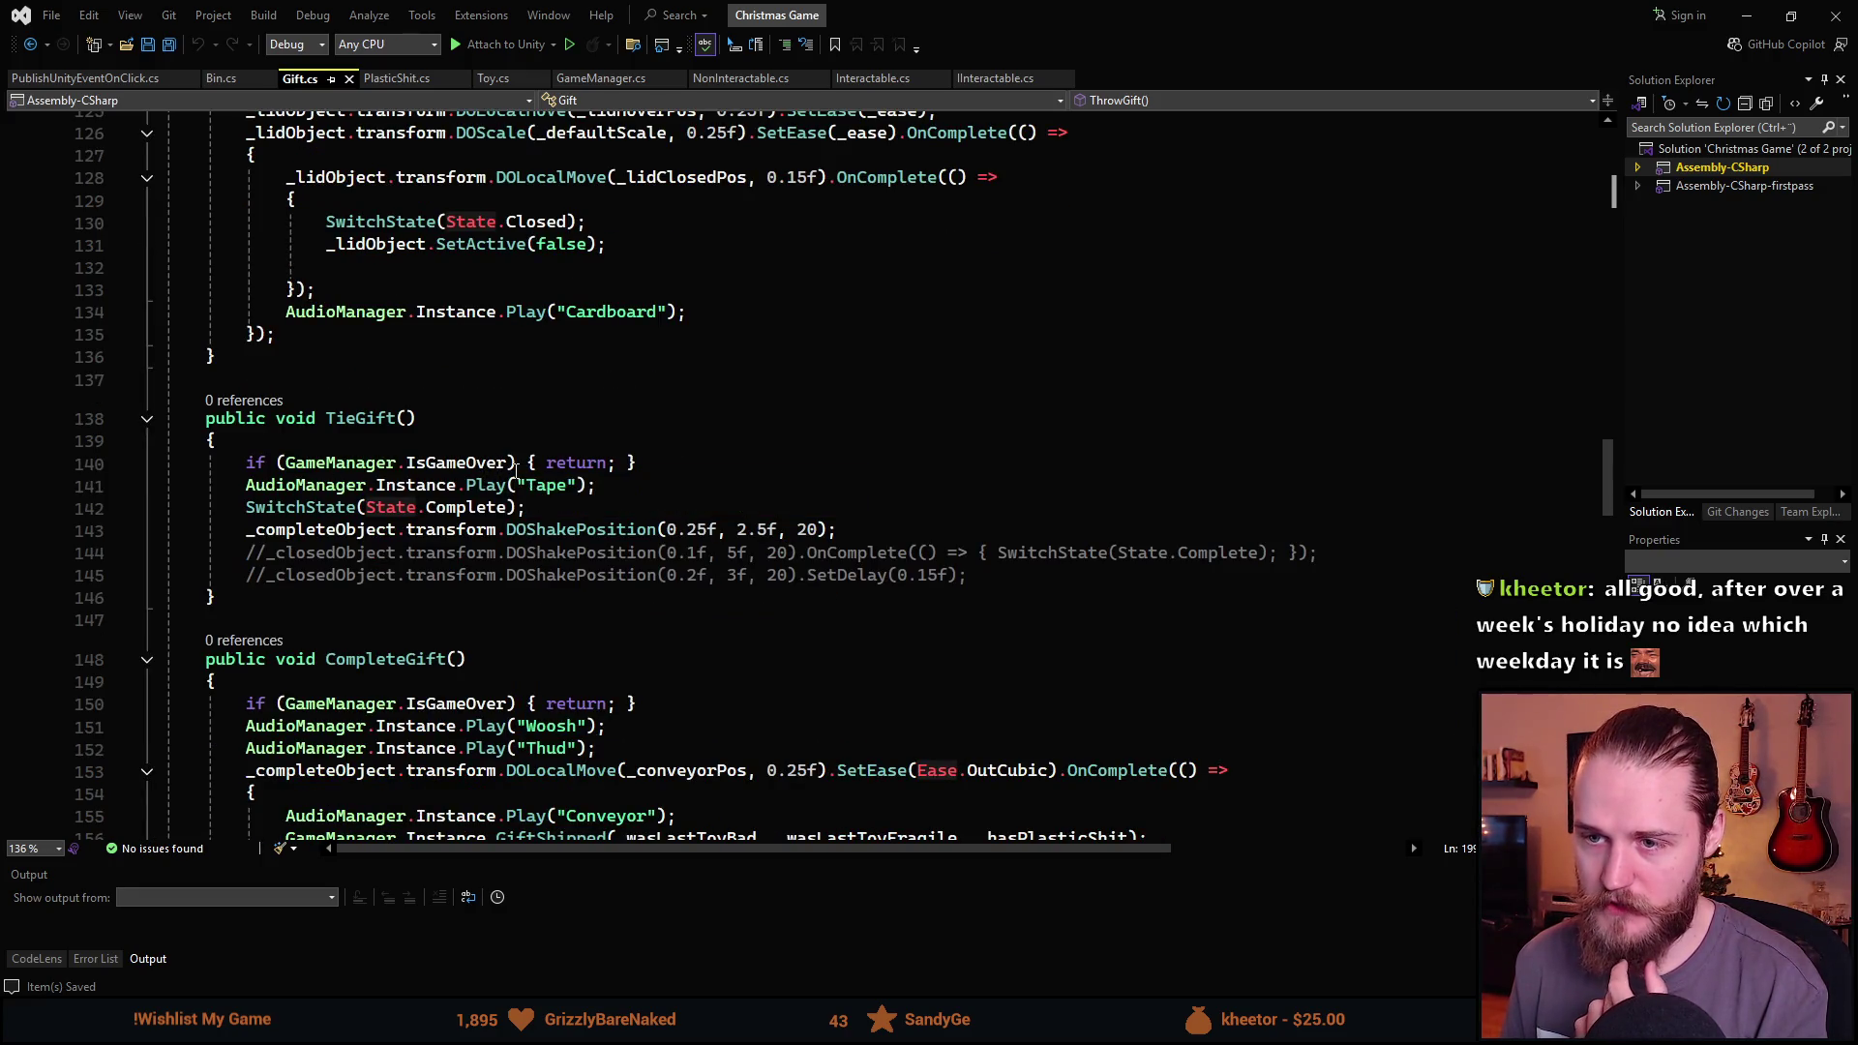
Change the condition to GameManager.IsGameOver || CurrentState != State.Closed and save Gift.cs.
click(510, 462)
text(||)
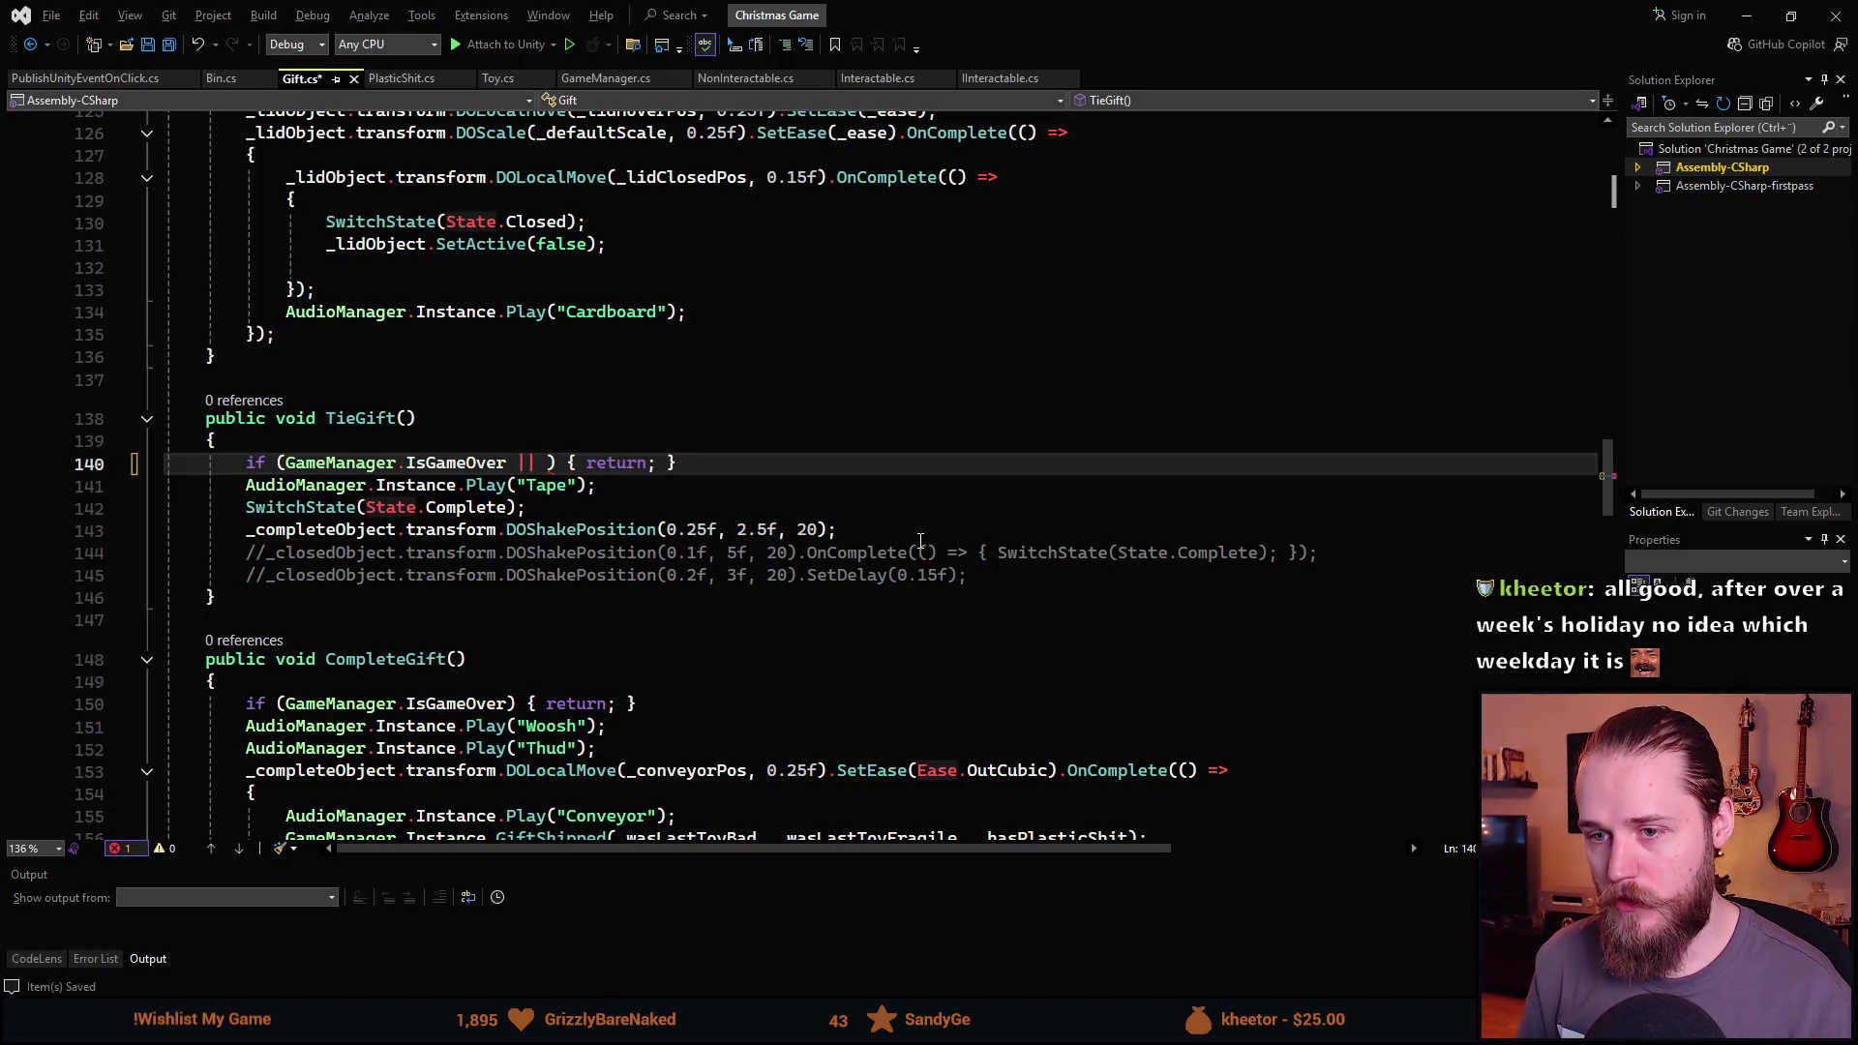
text( State)
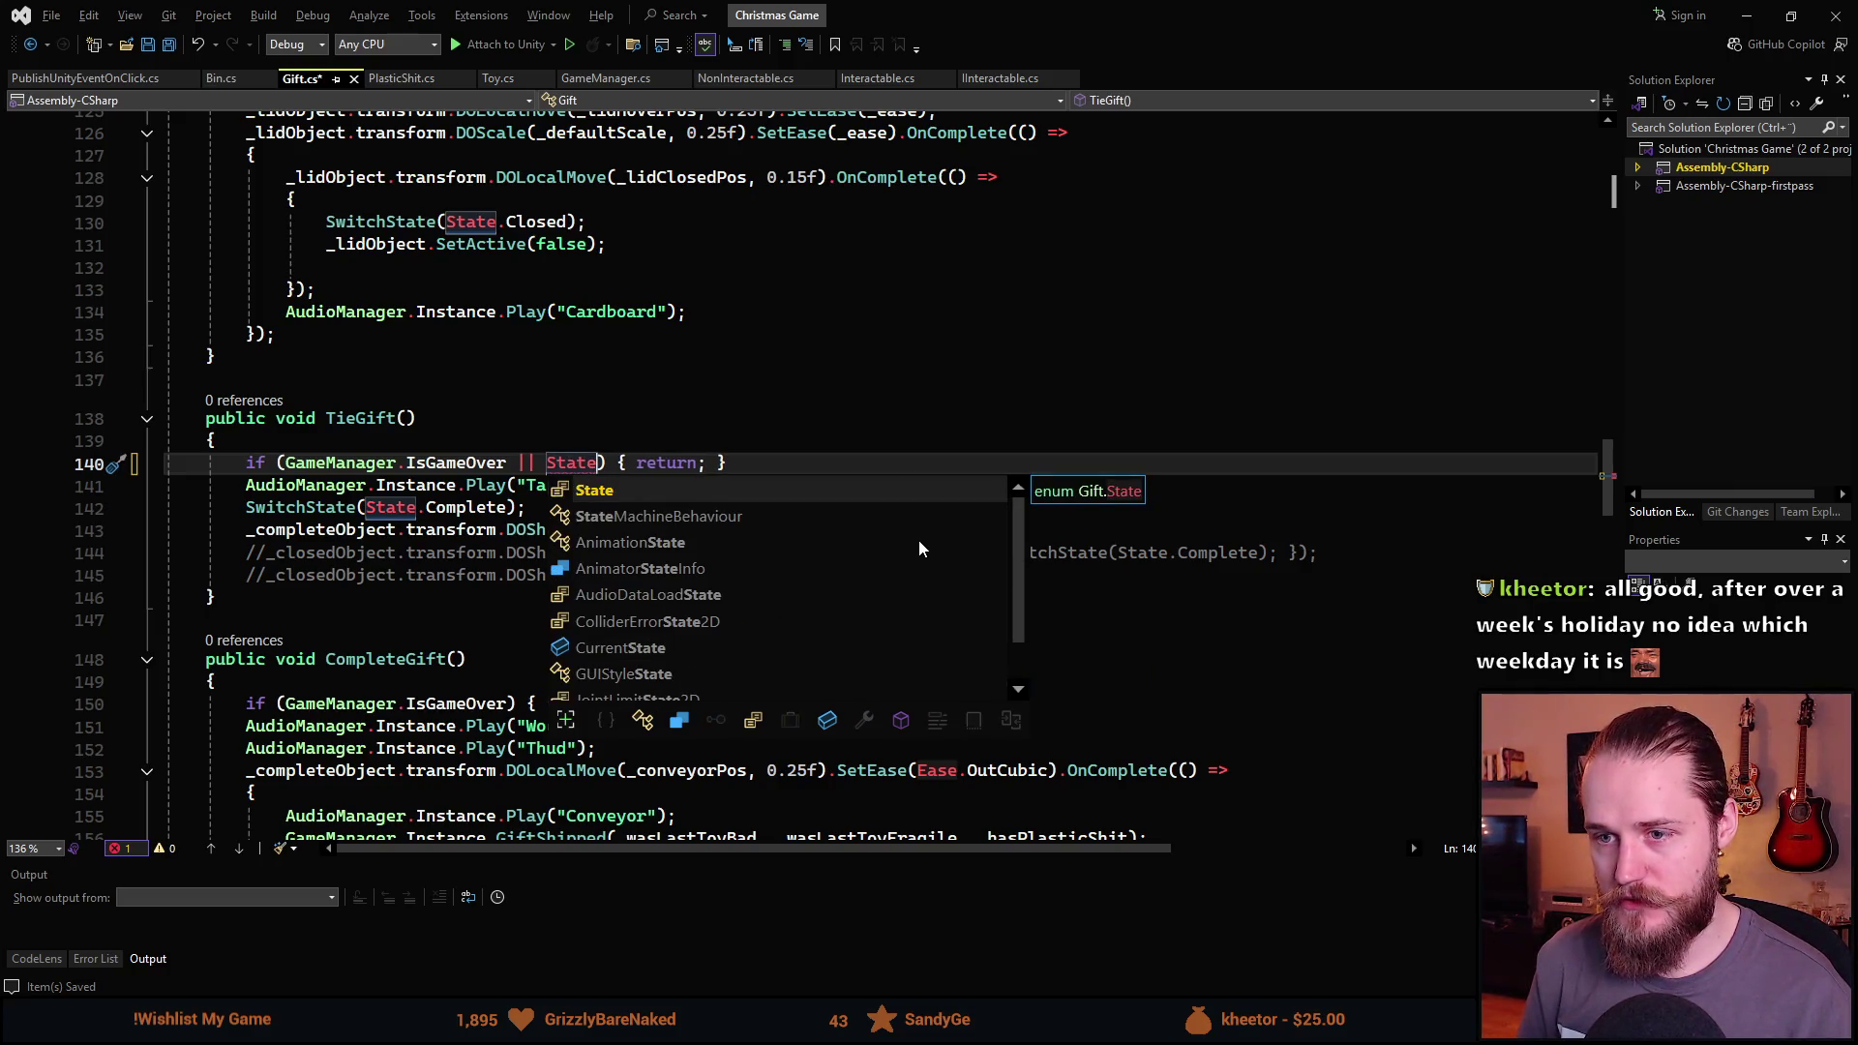
key(Escape)
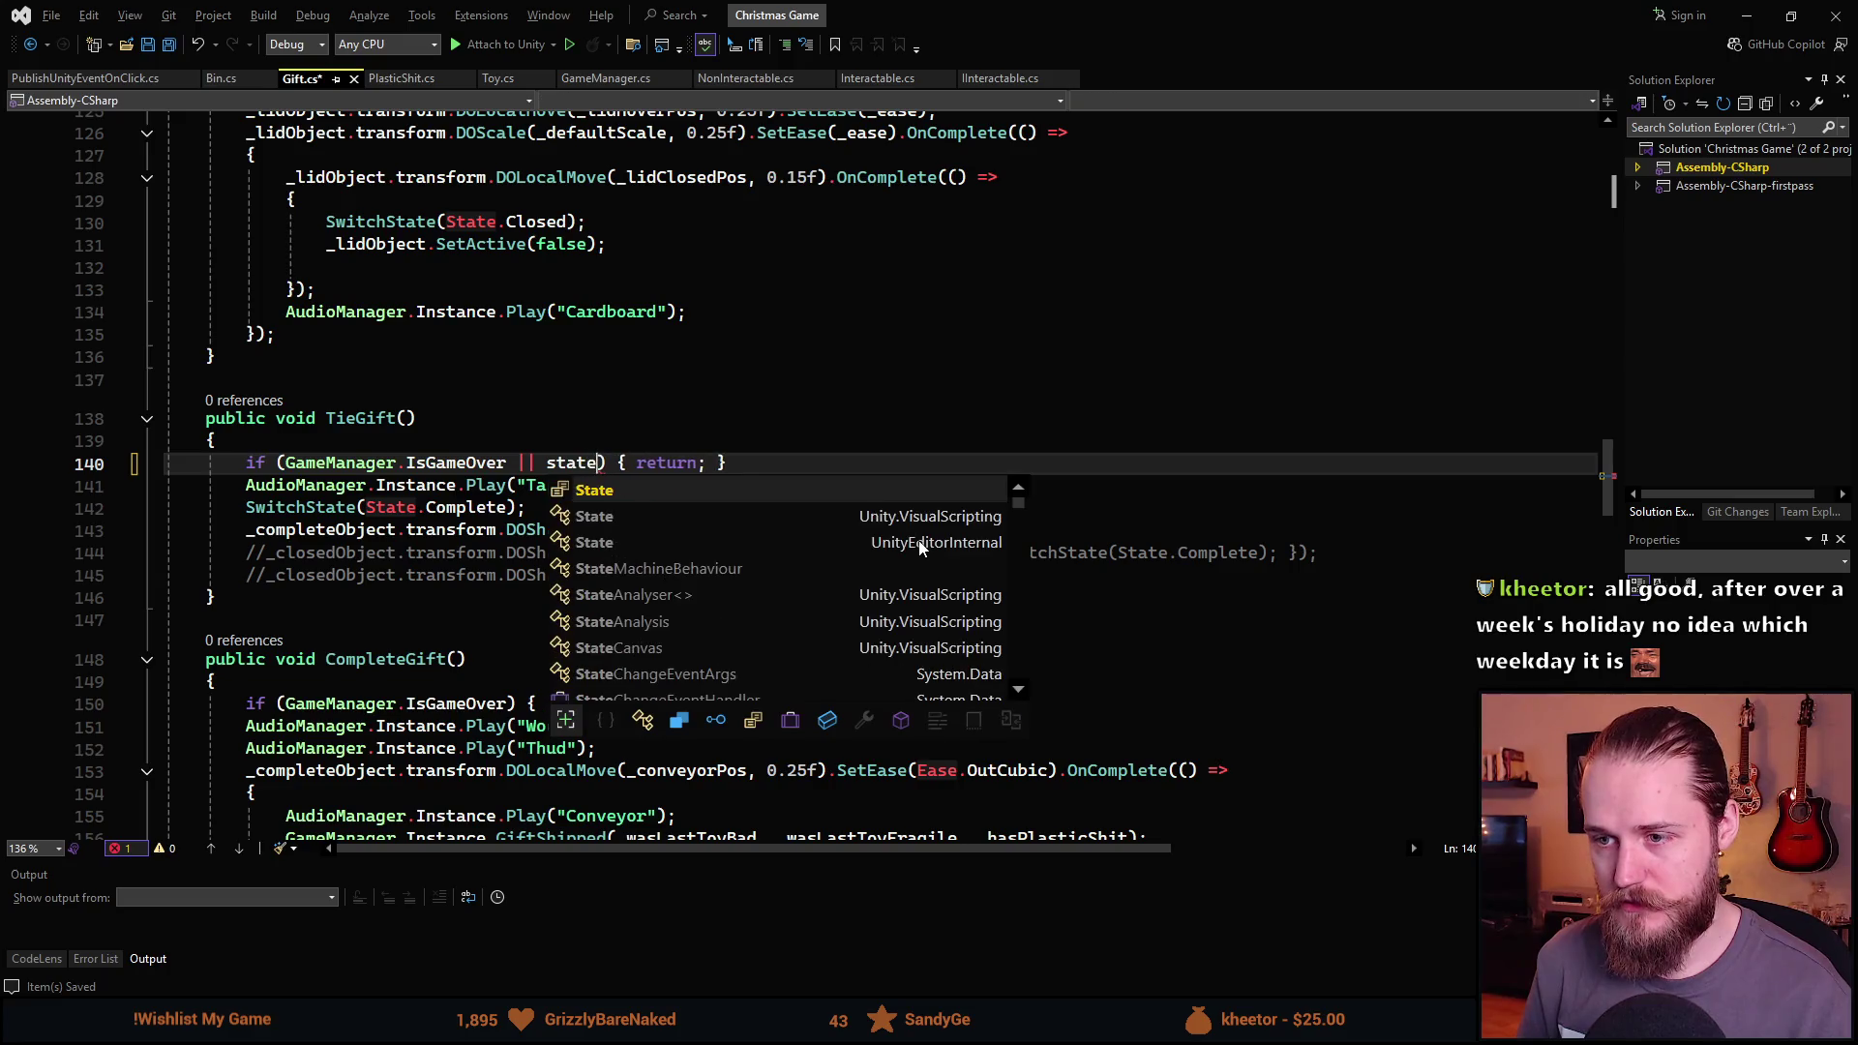
key(ctrl+BackSpace)
text(CurrentState )
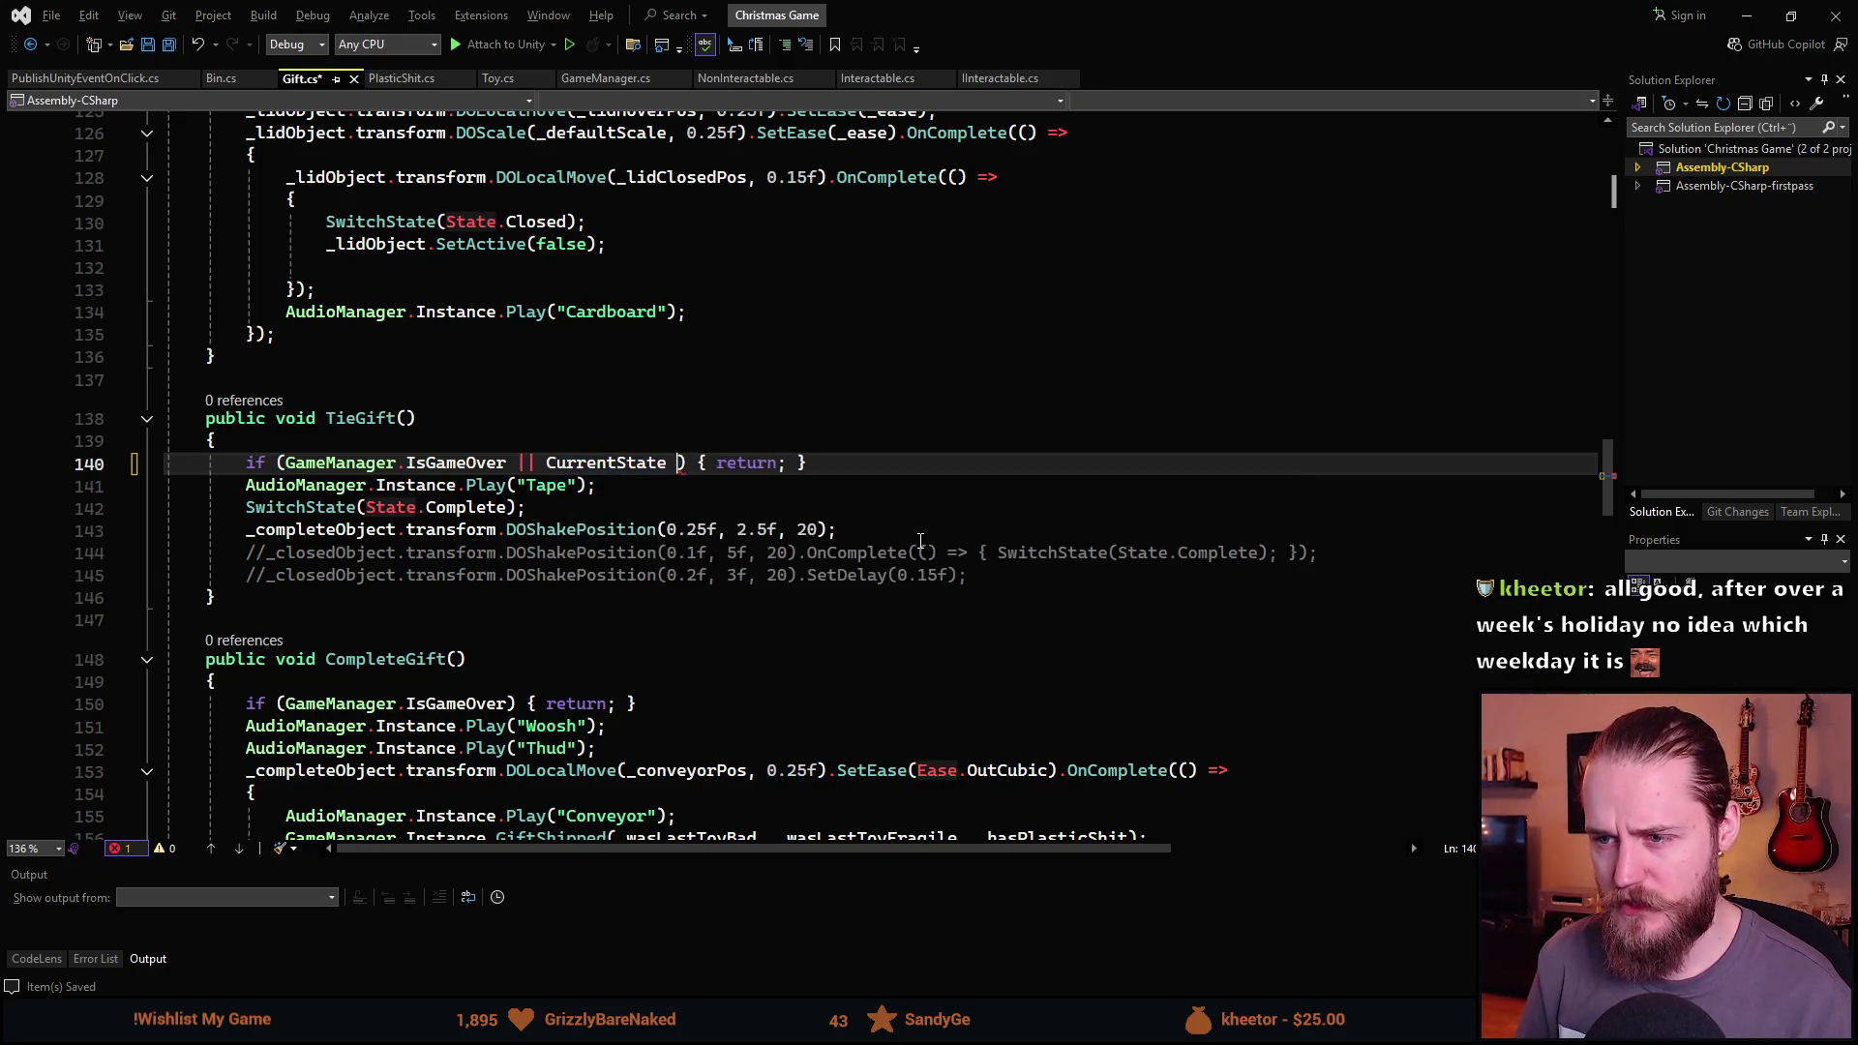
text(!= St)
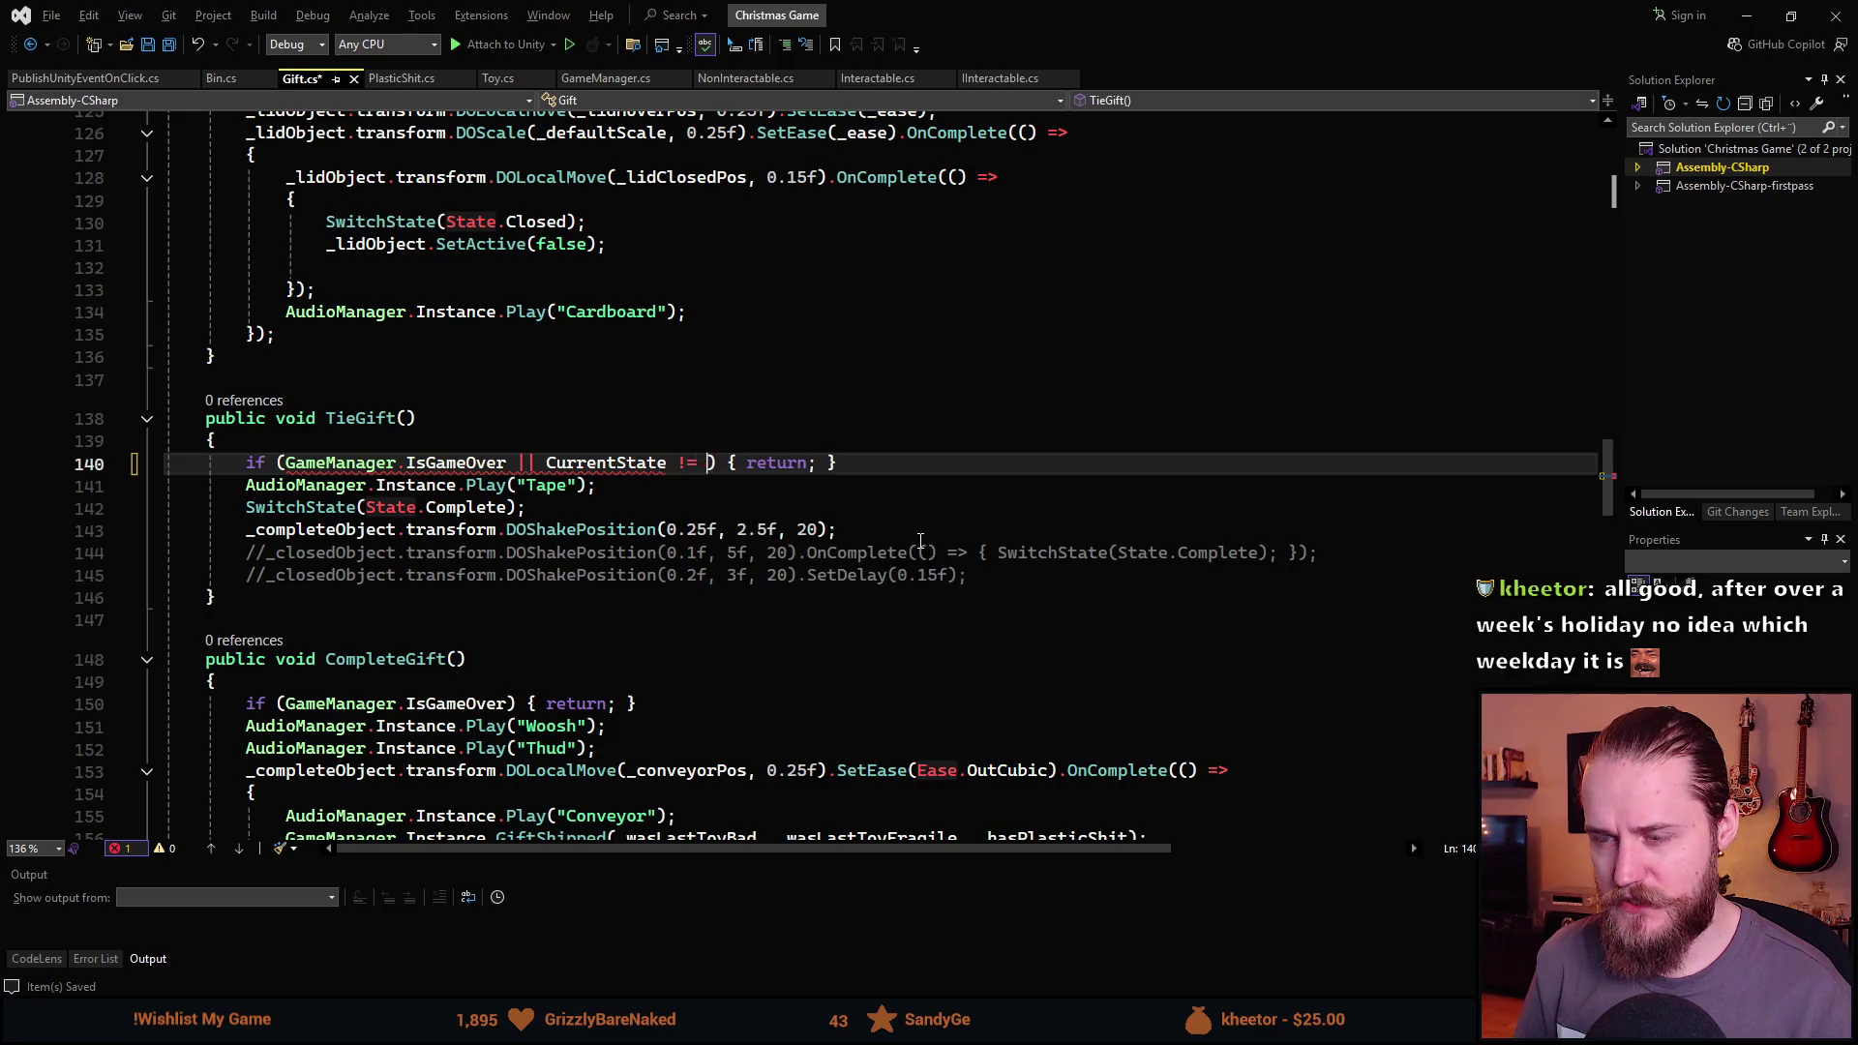
text(ate.)
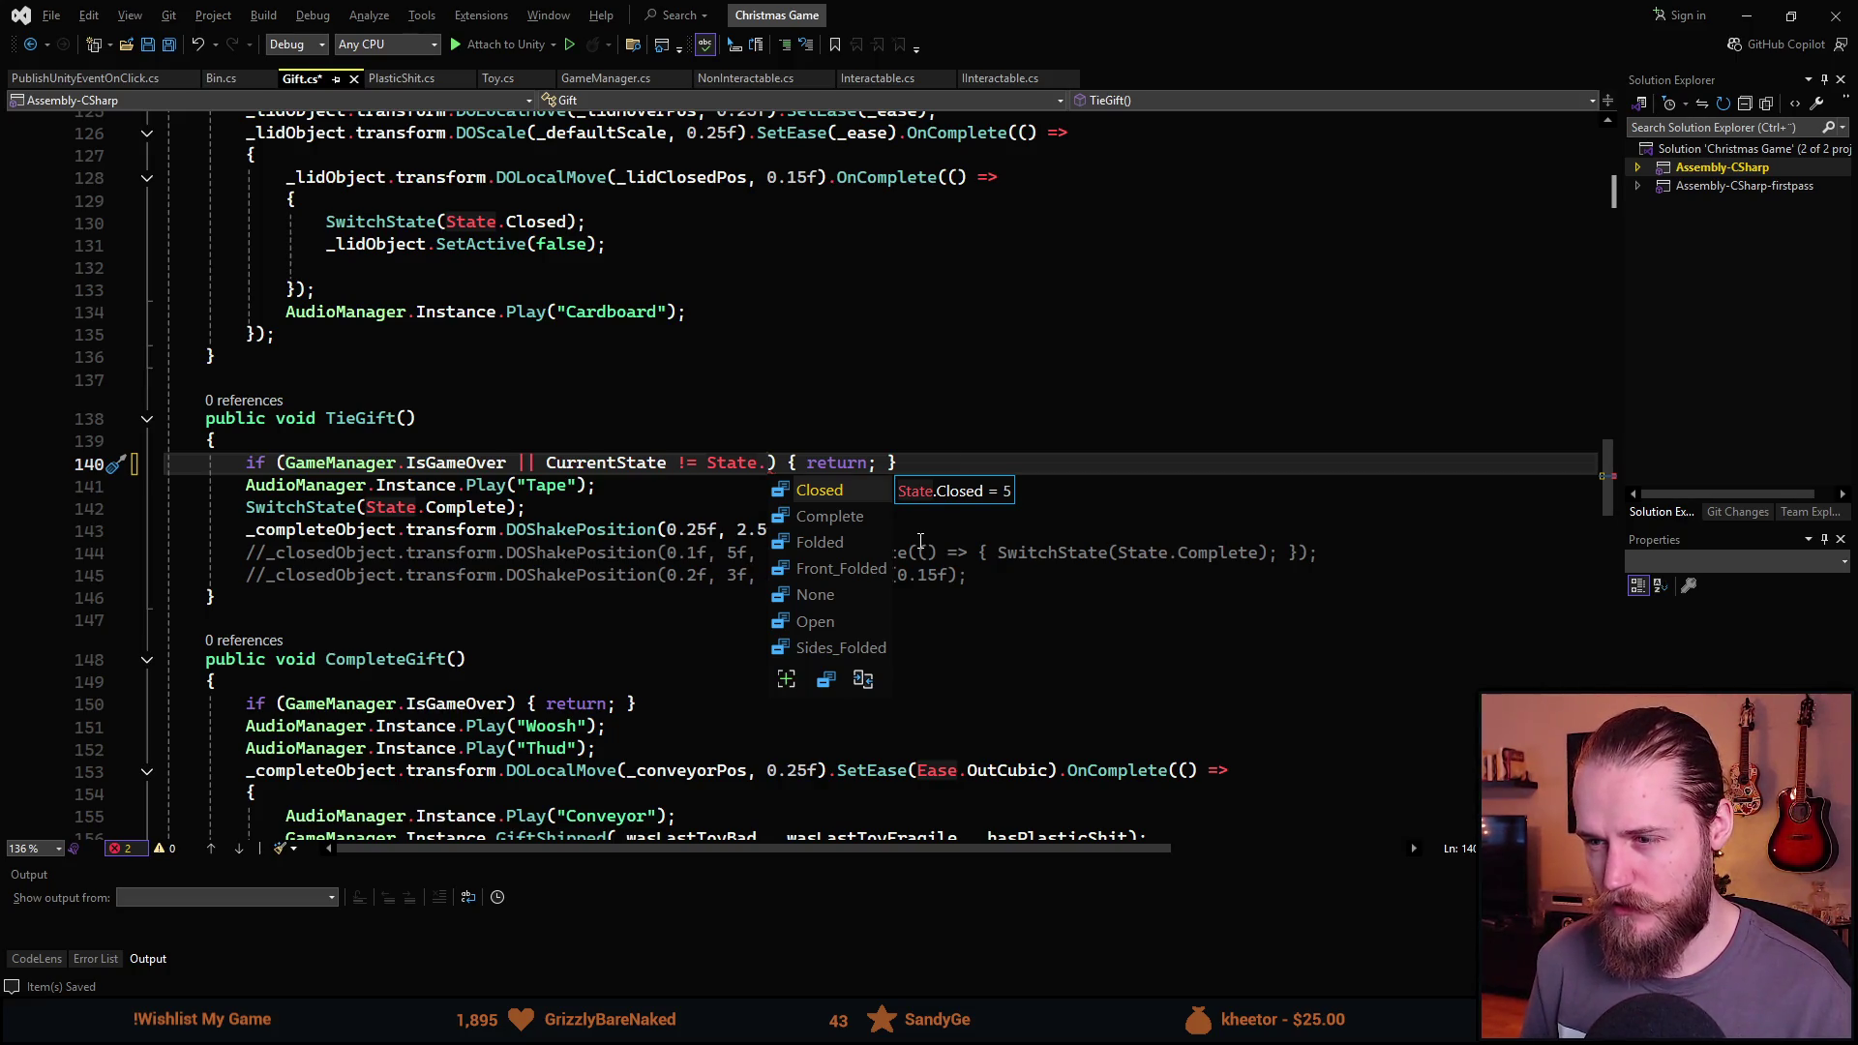
key(Tab)
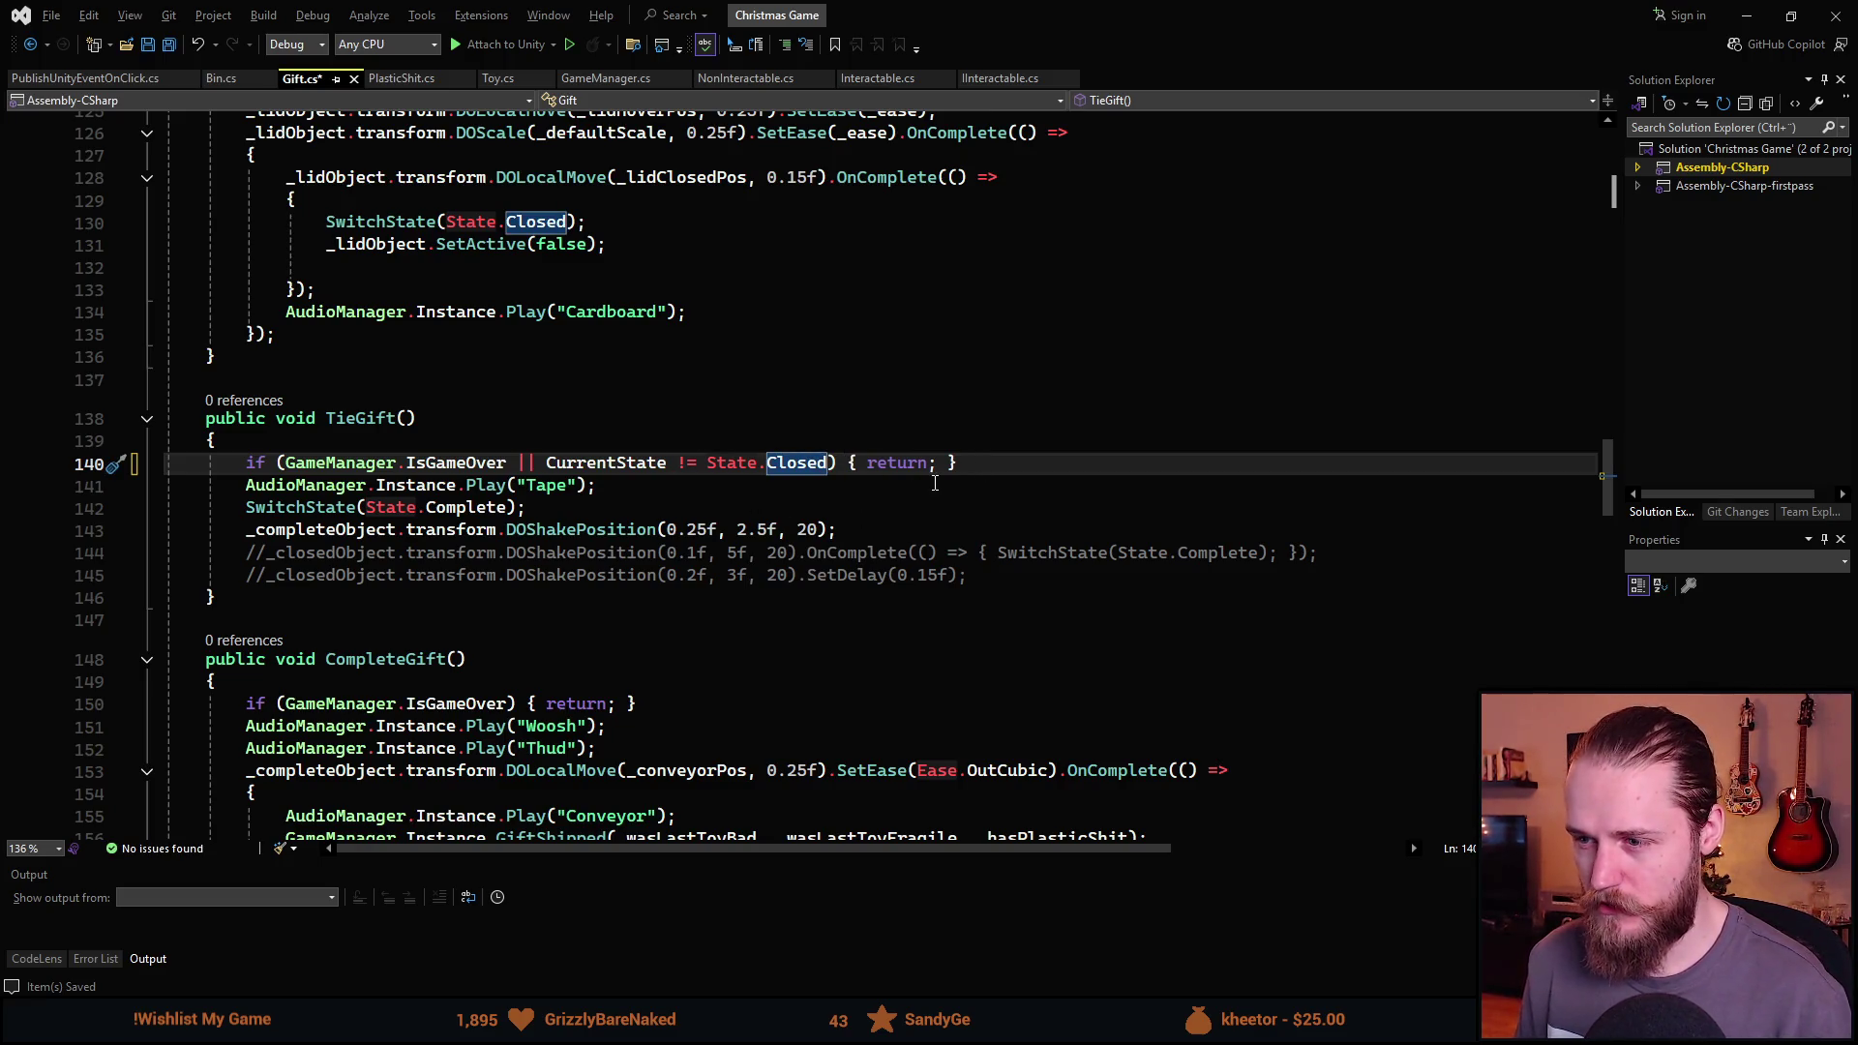
key(ctrl+s)
key(alt+Tab)
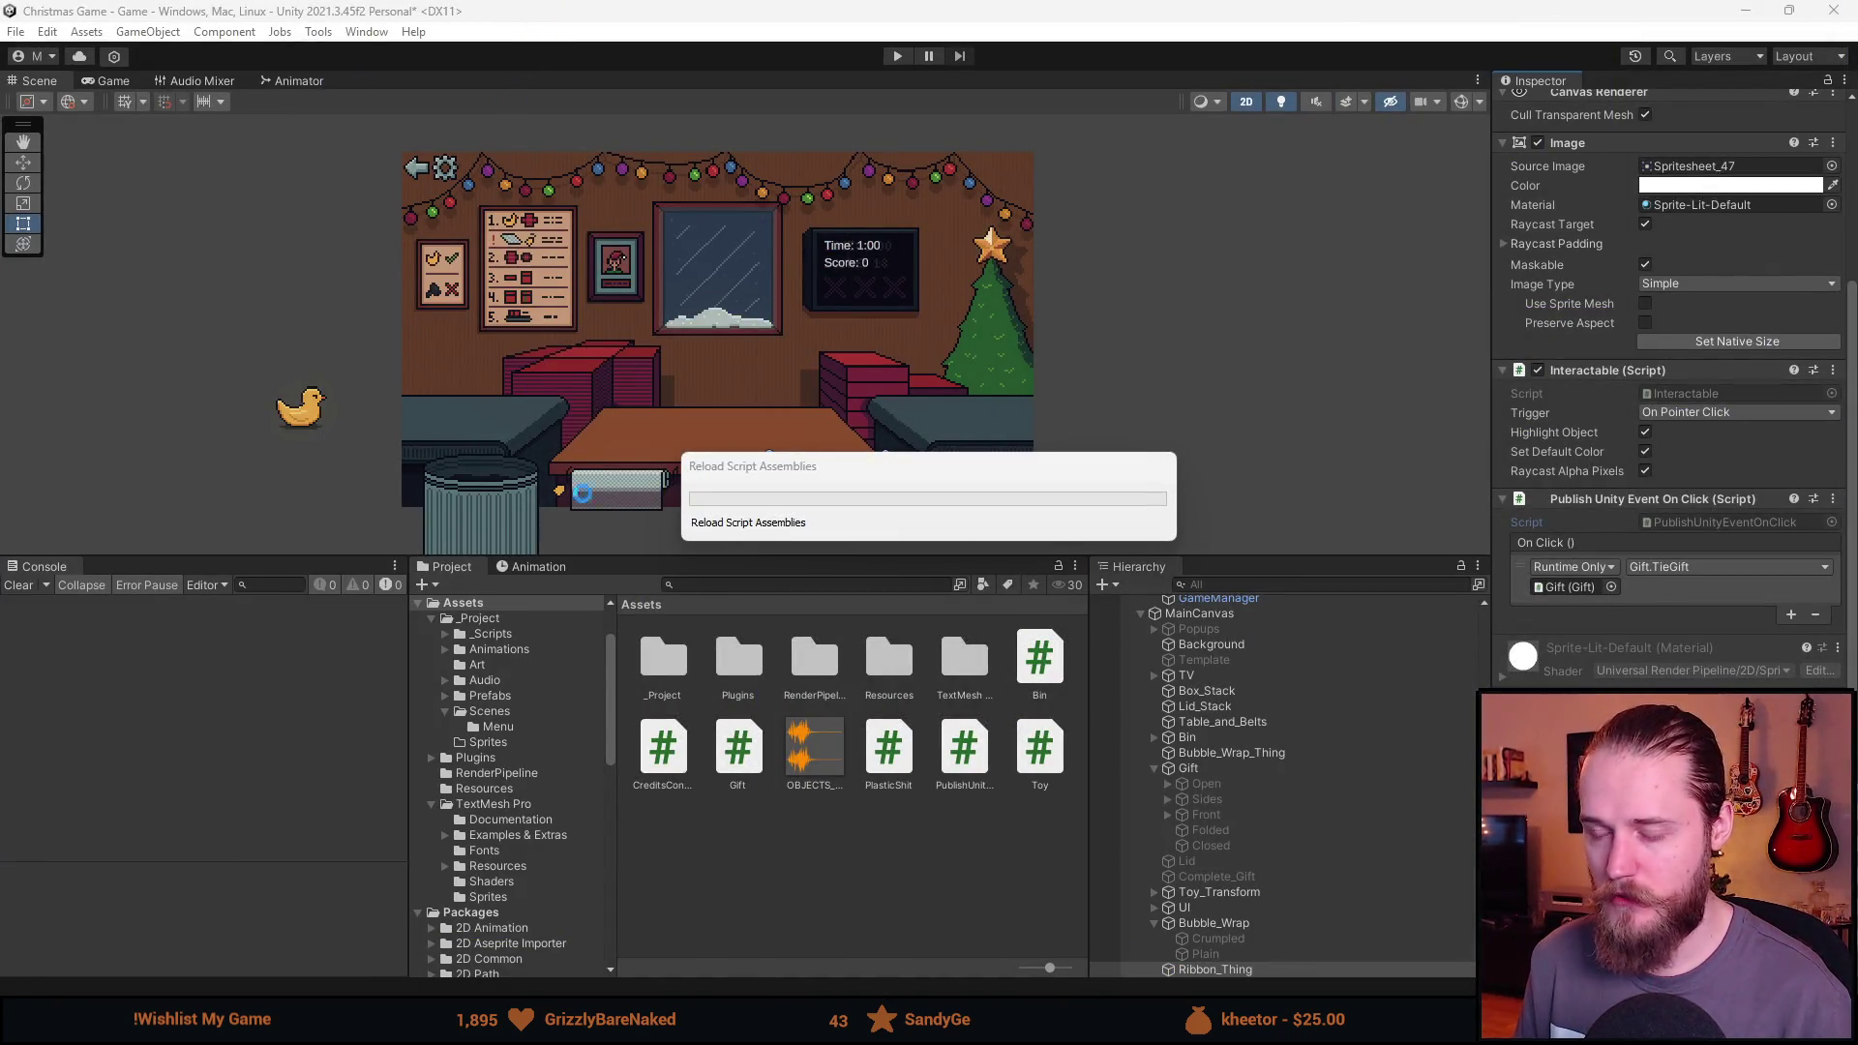
Enlarge the scene view by shrinking the bottom panels and start Play mode.
drag(864, 558, 864, 882)
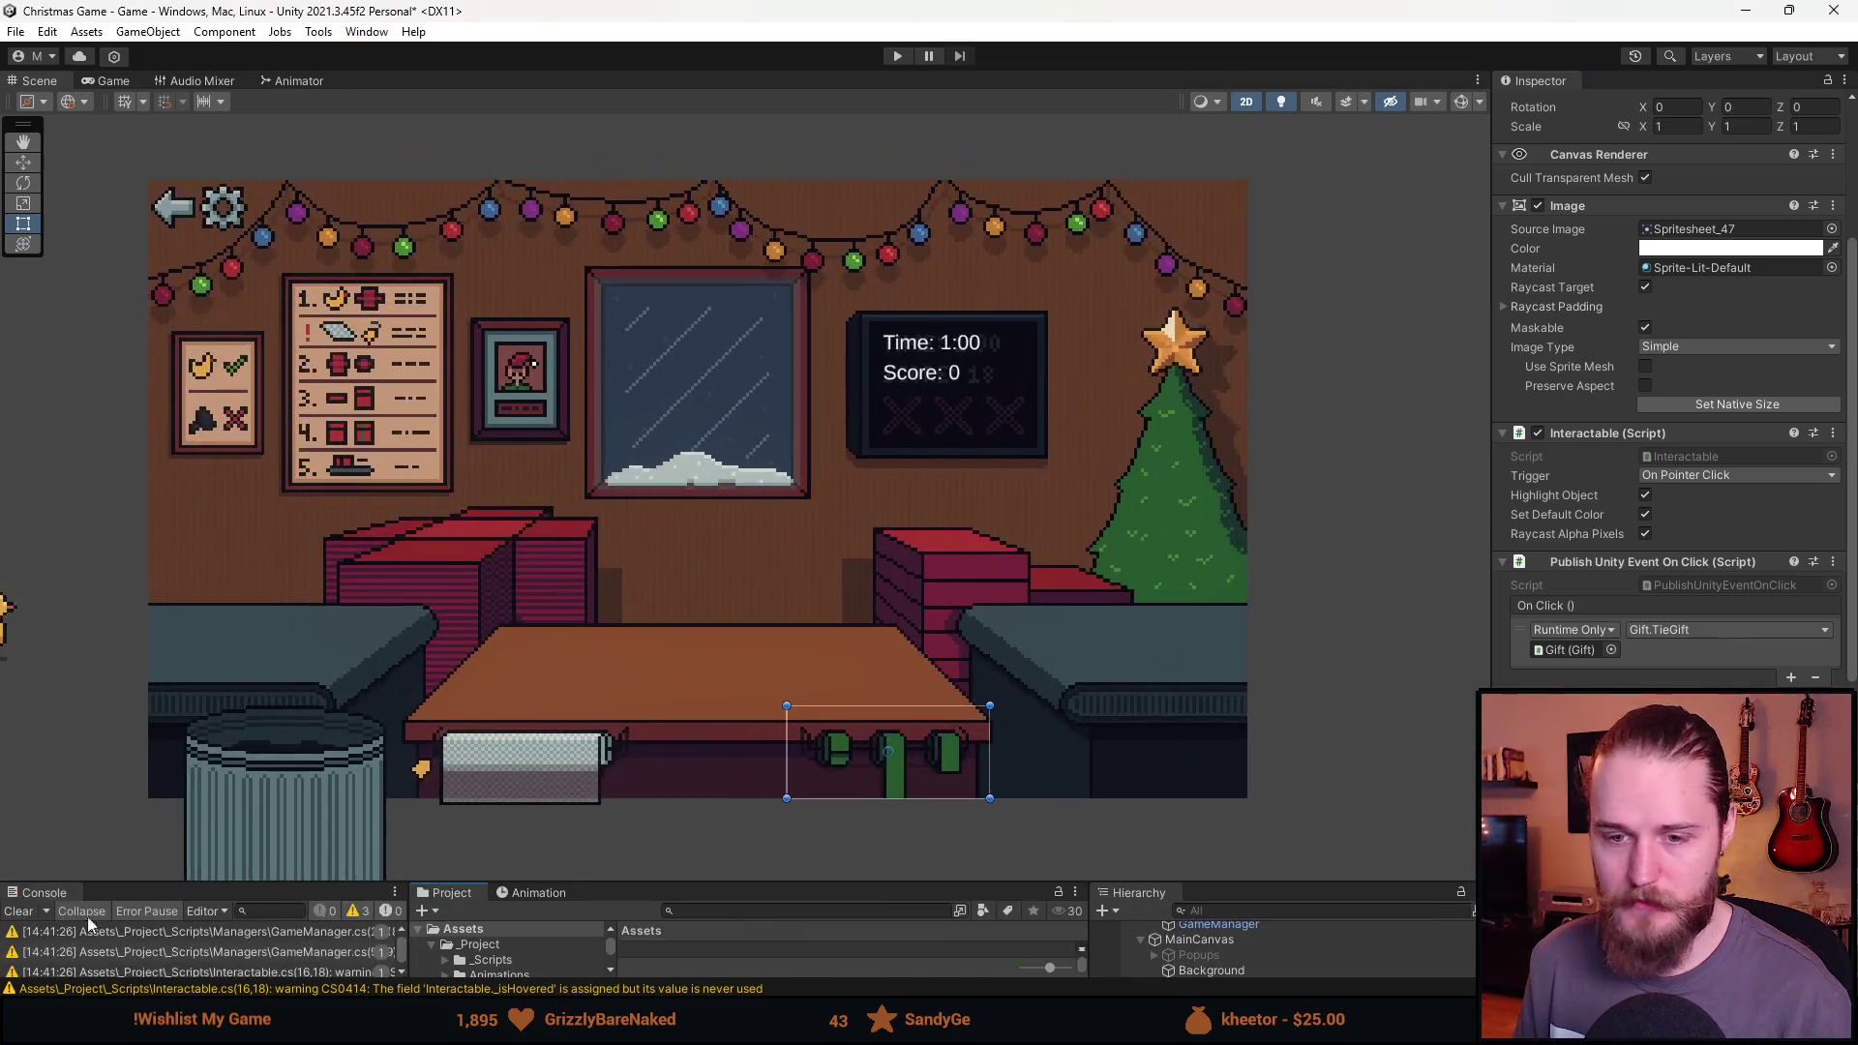
click(898, 56)
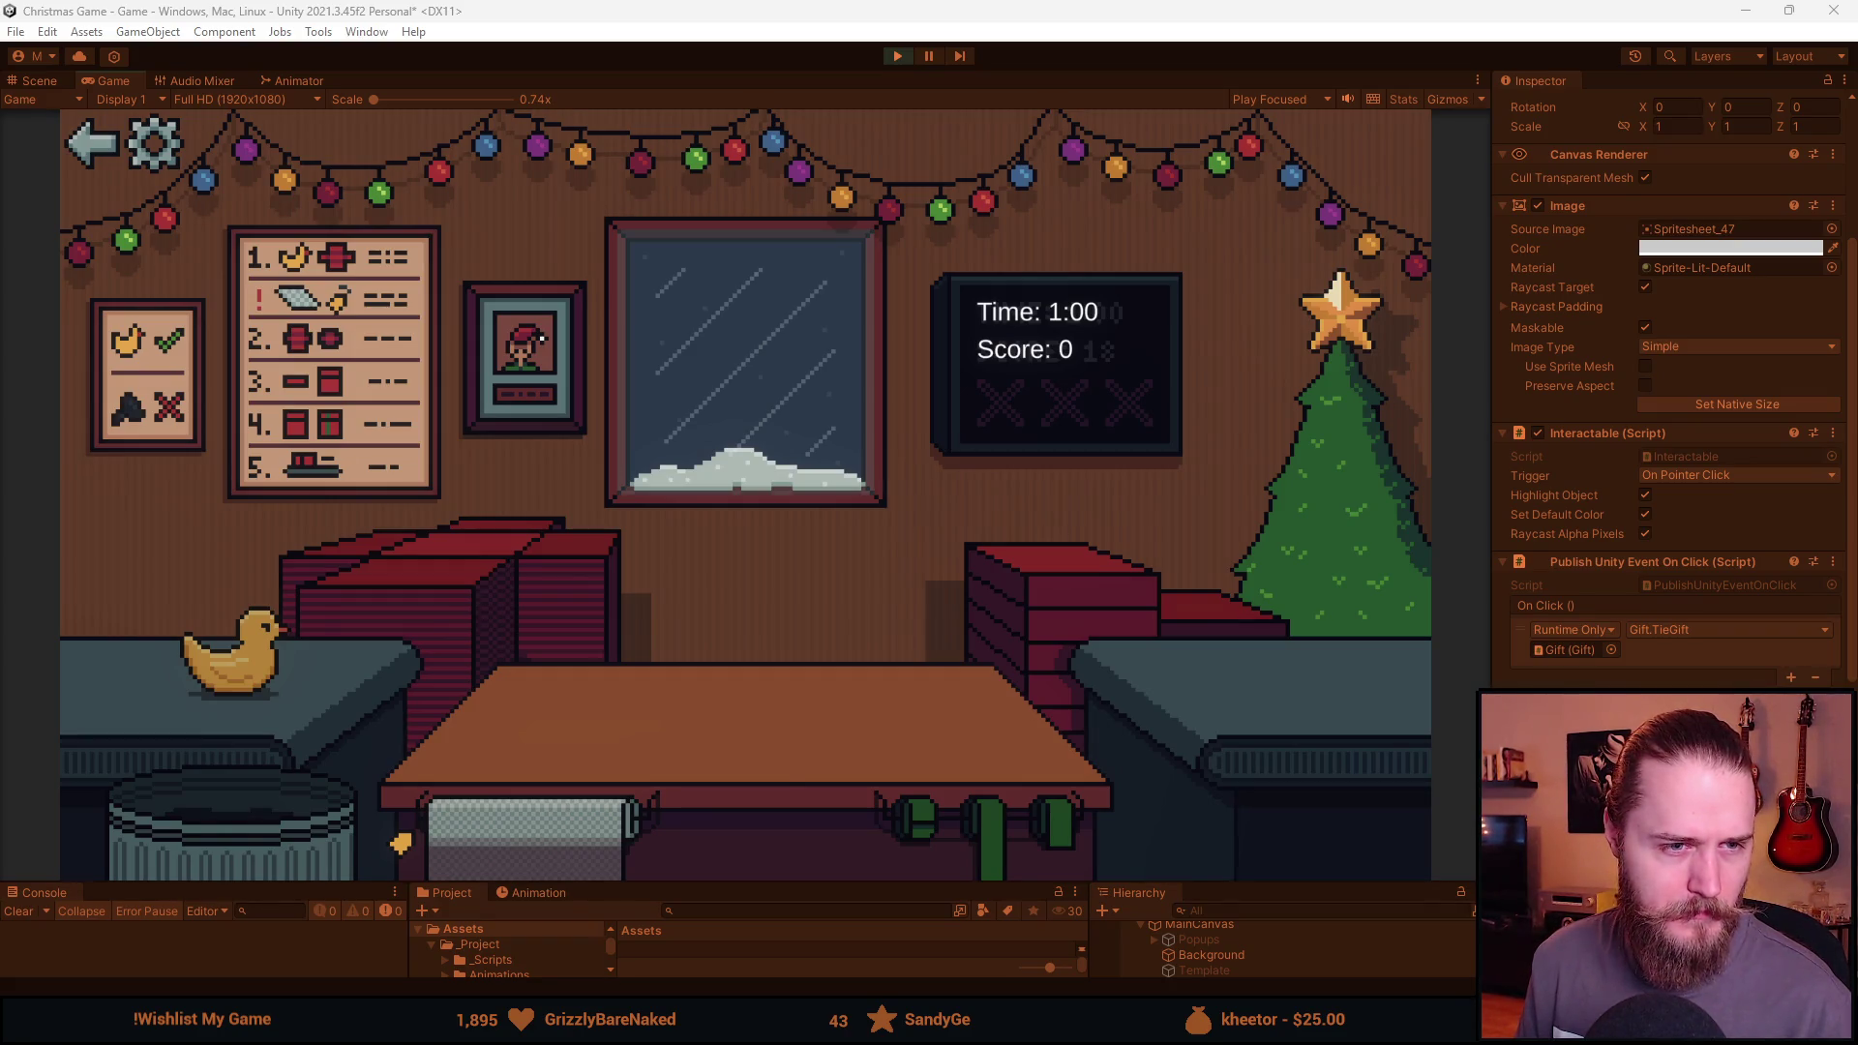
key(alt+Tab)
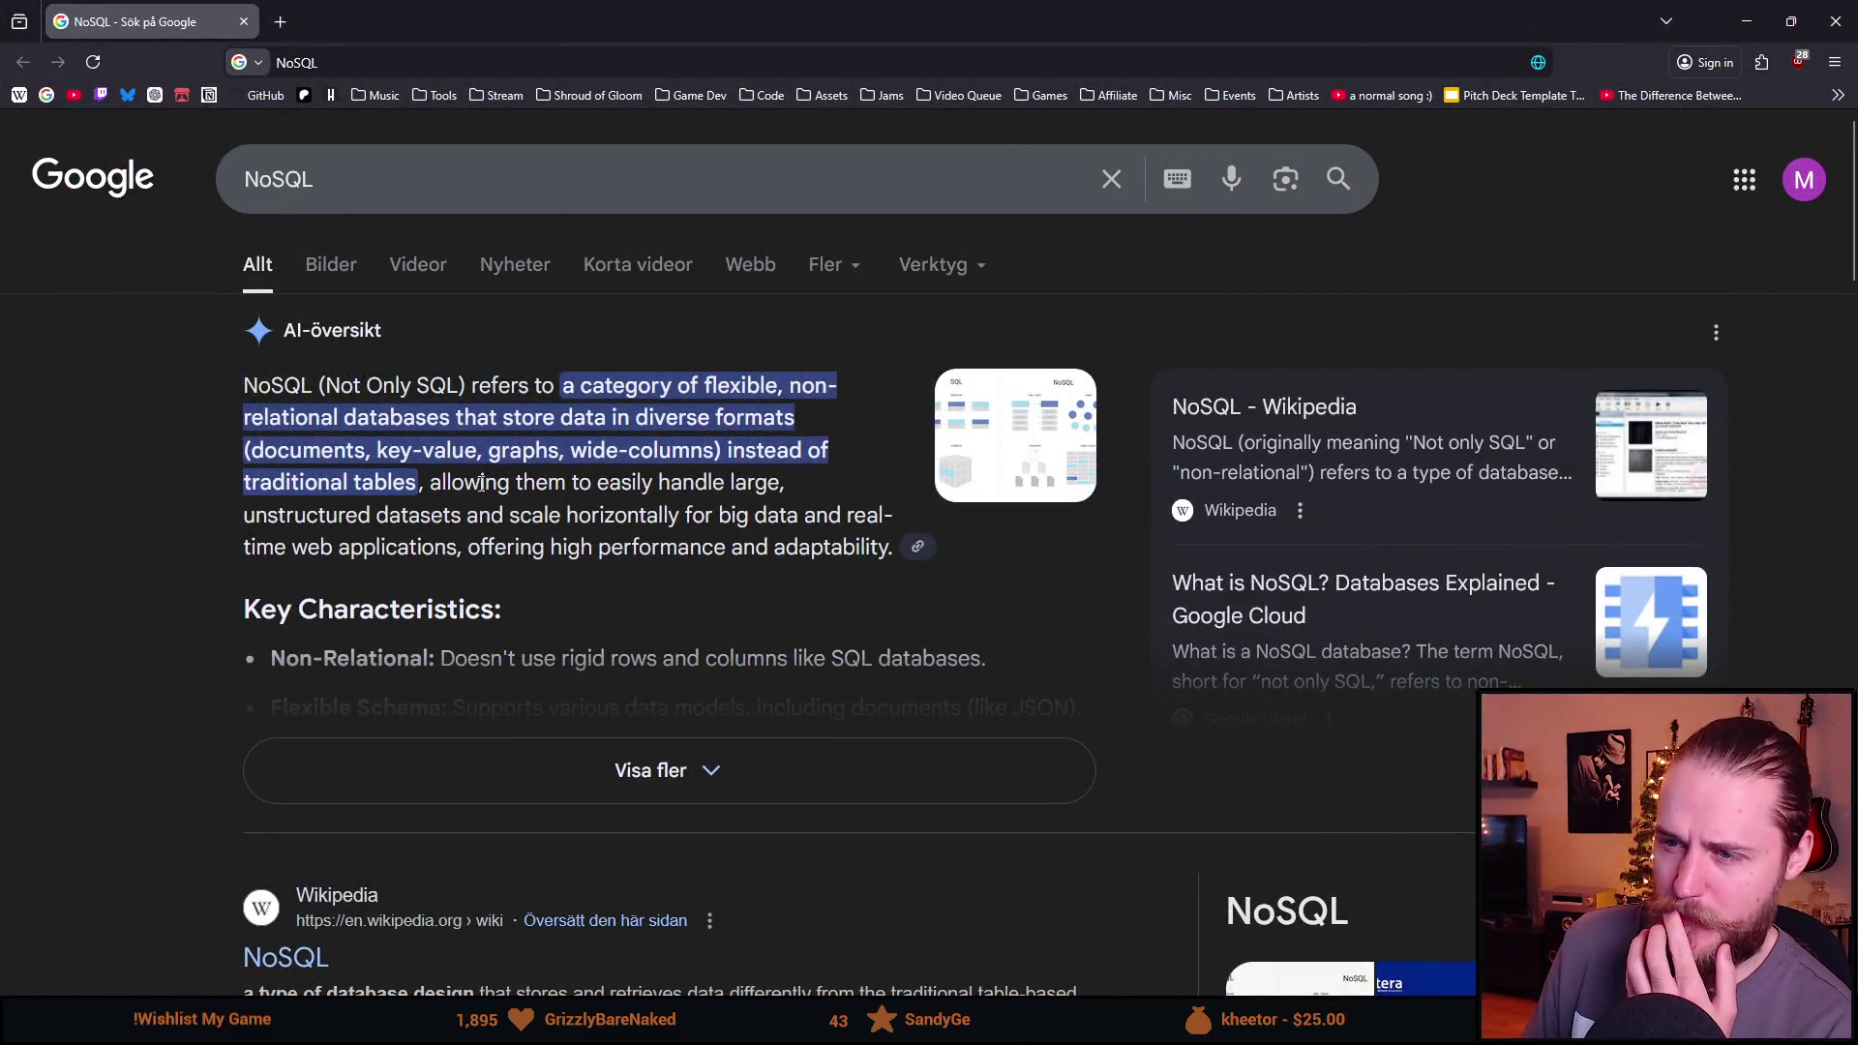
Read the Google definition of NoSQL (Not Only SQL), highlighting key words along the way.
drag(290, 420, 330, 419)
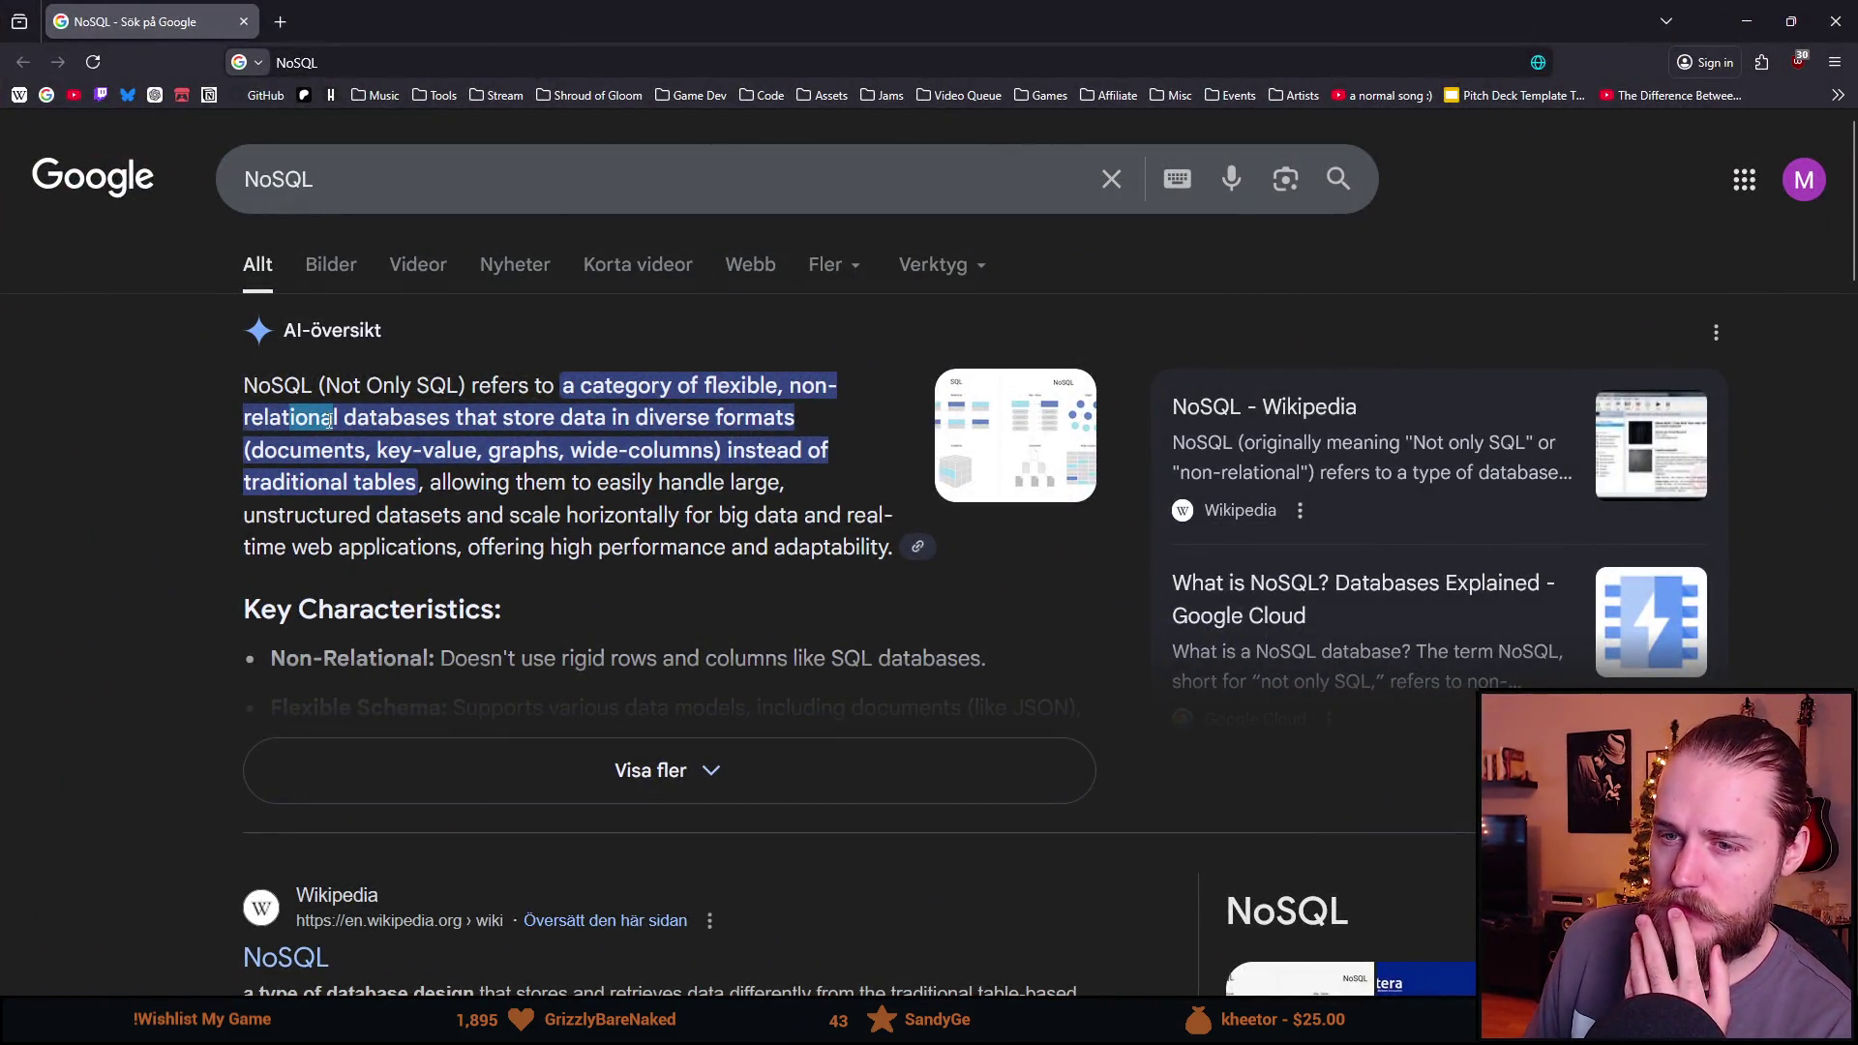
double_click(429, 419)
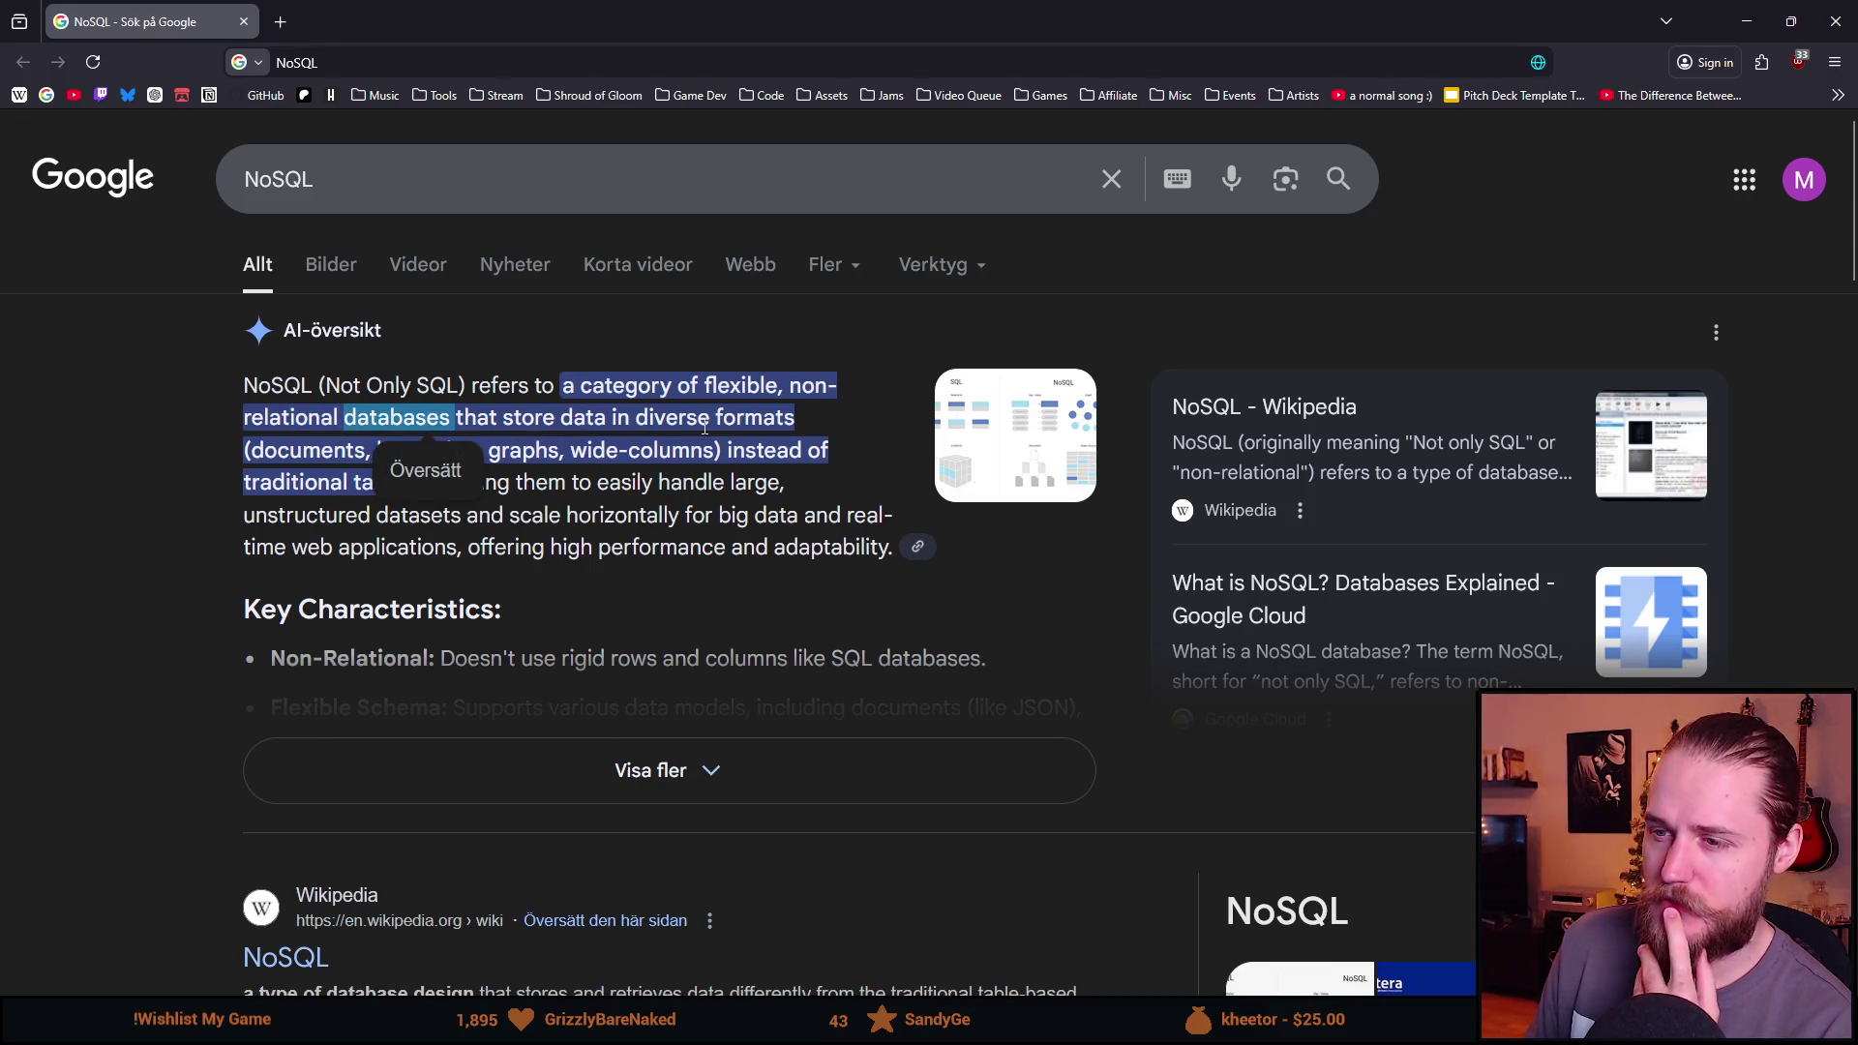
double_click(743, 421)
click(743, 422)
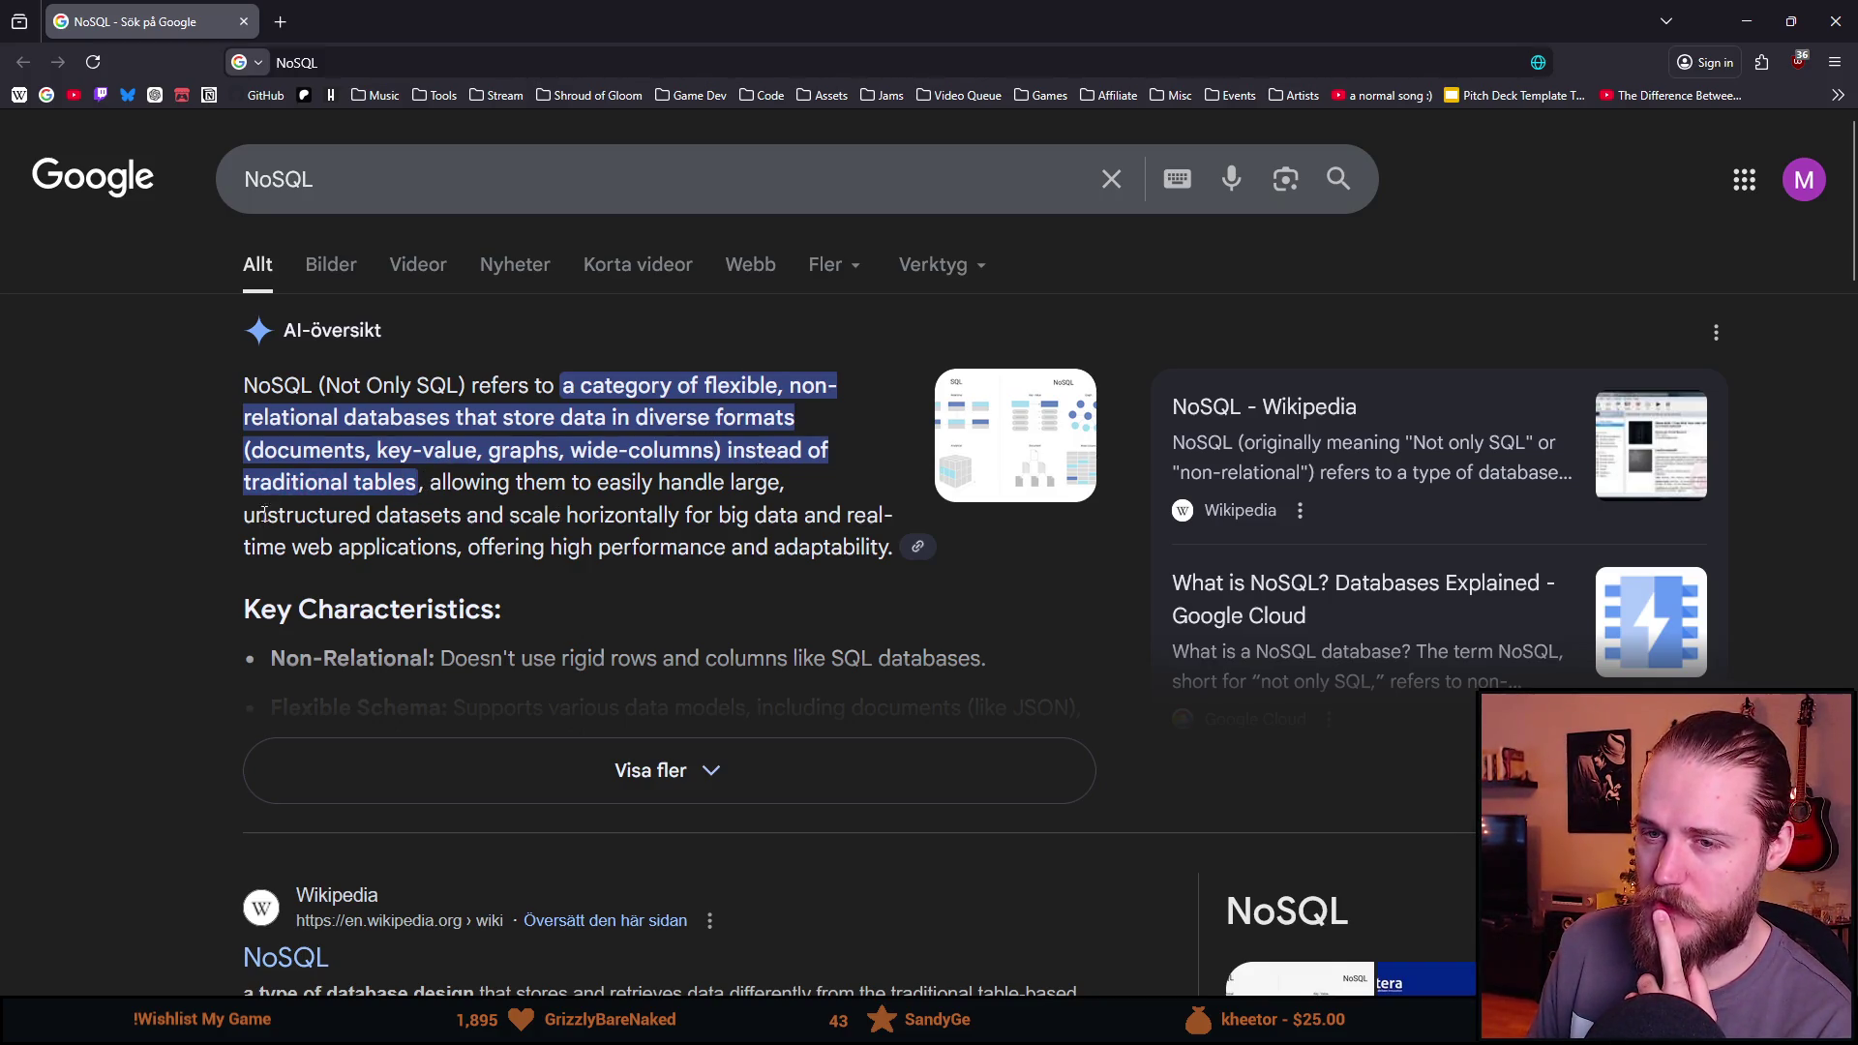
double_click(275, 385)
click(302, 412)
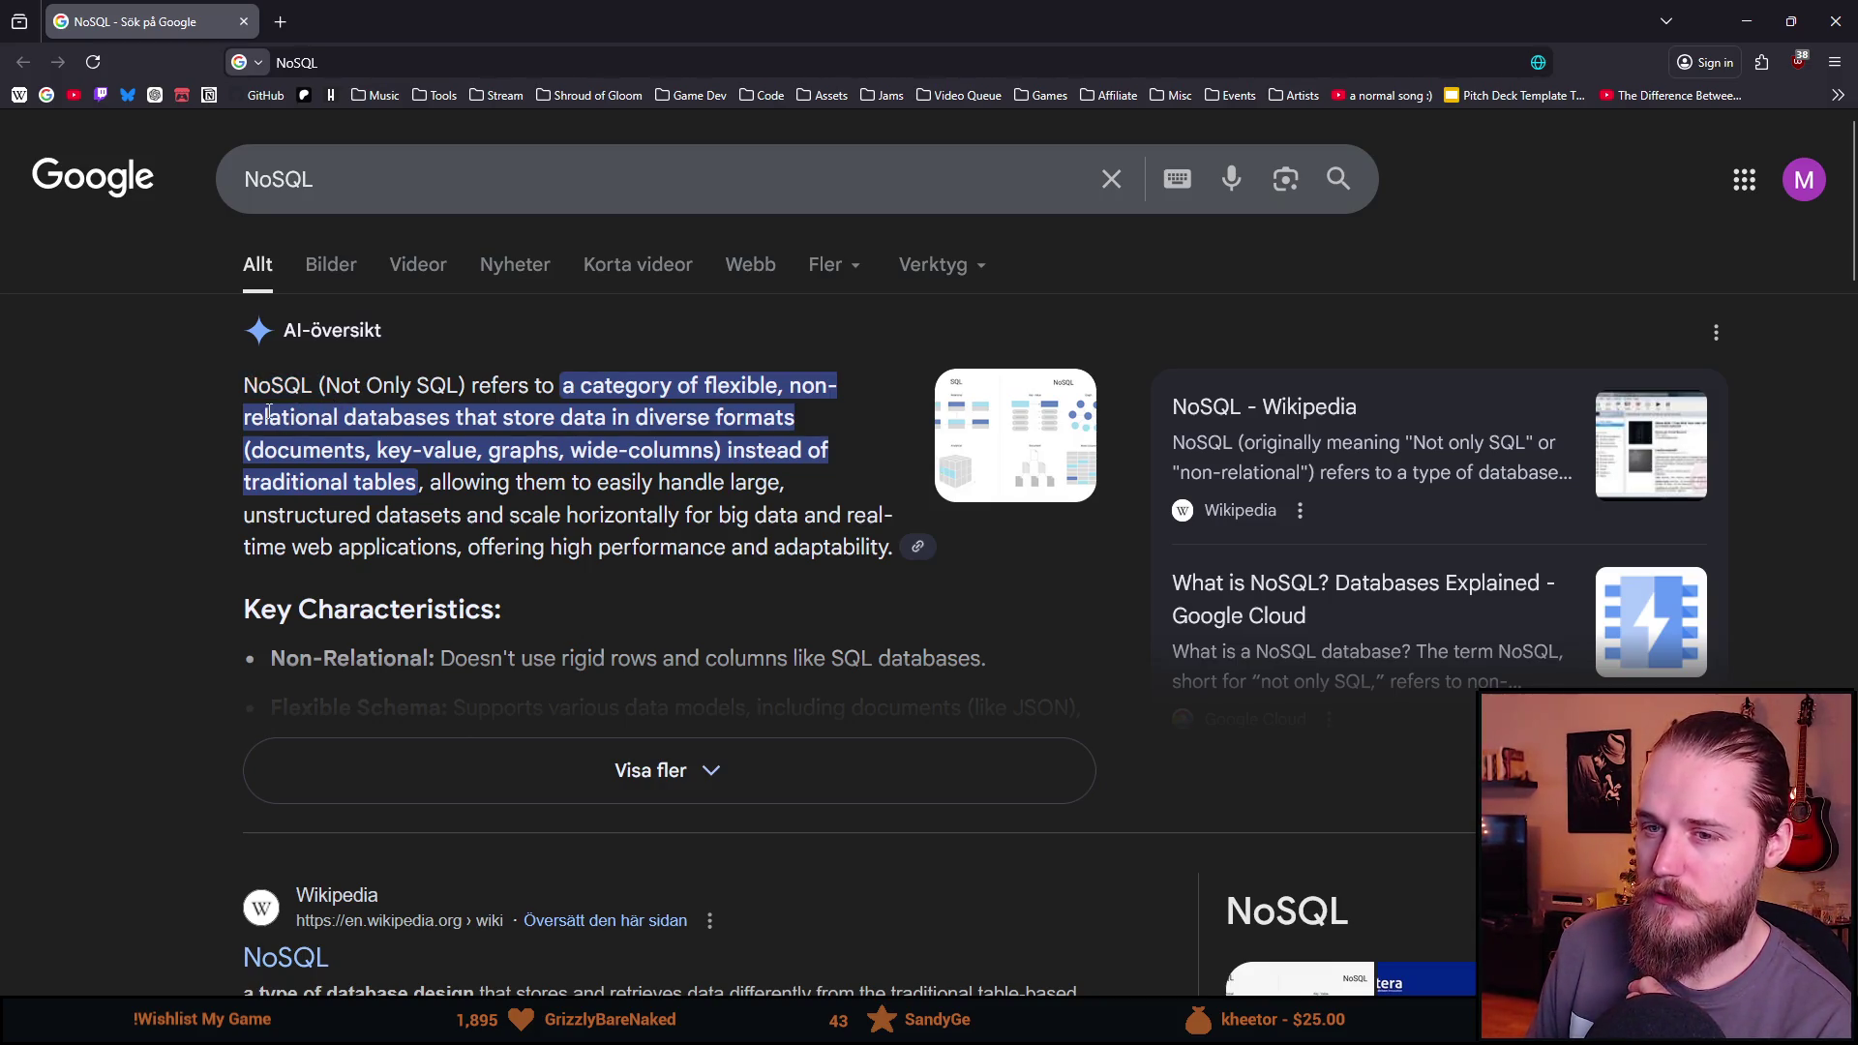
double_click(264, 388)
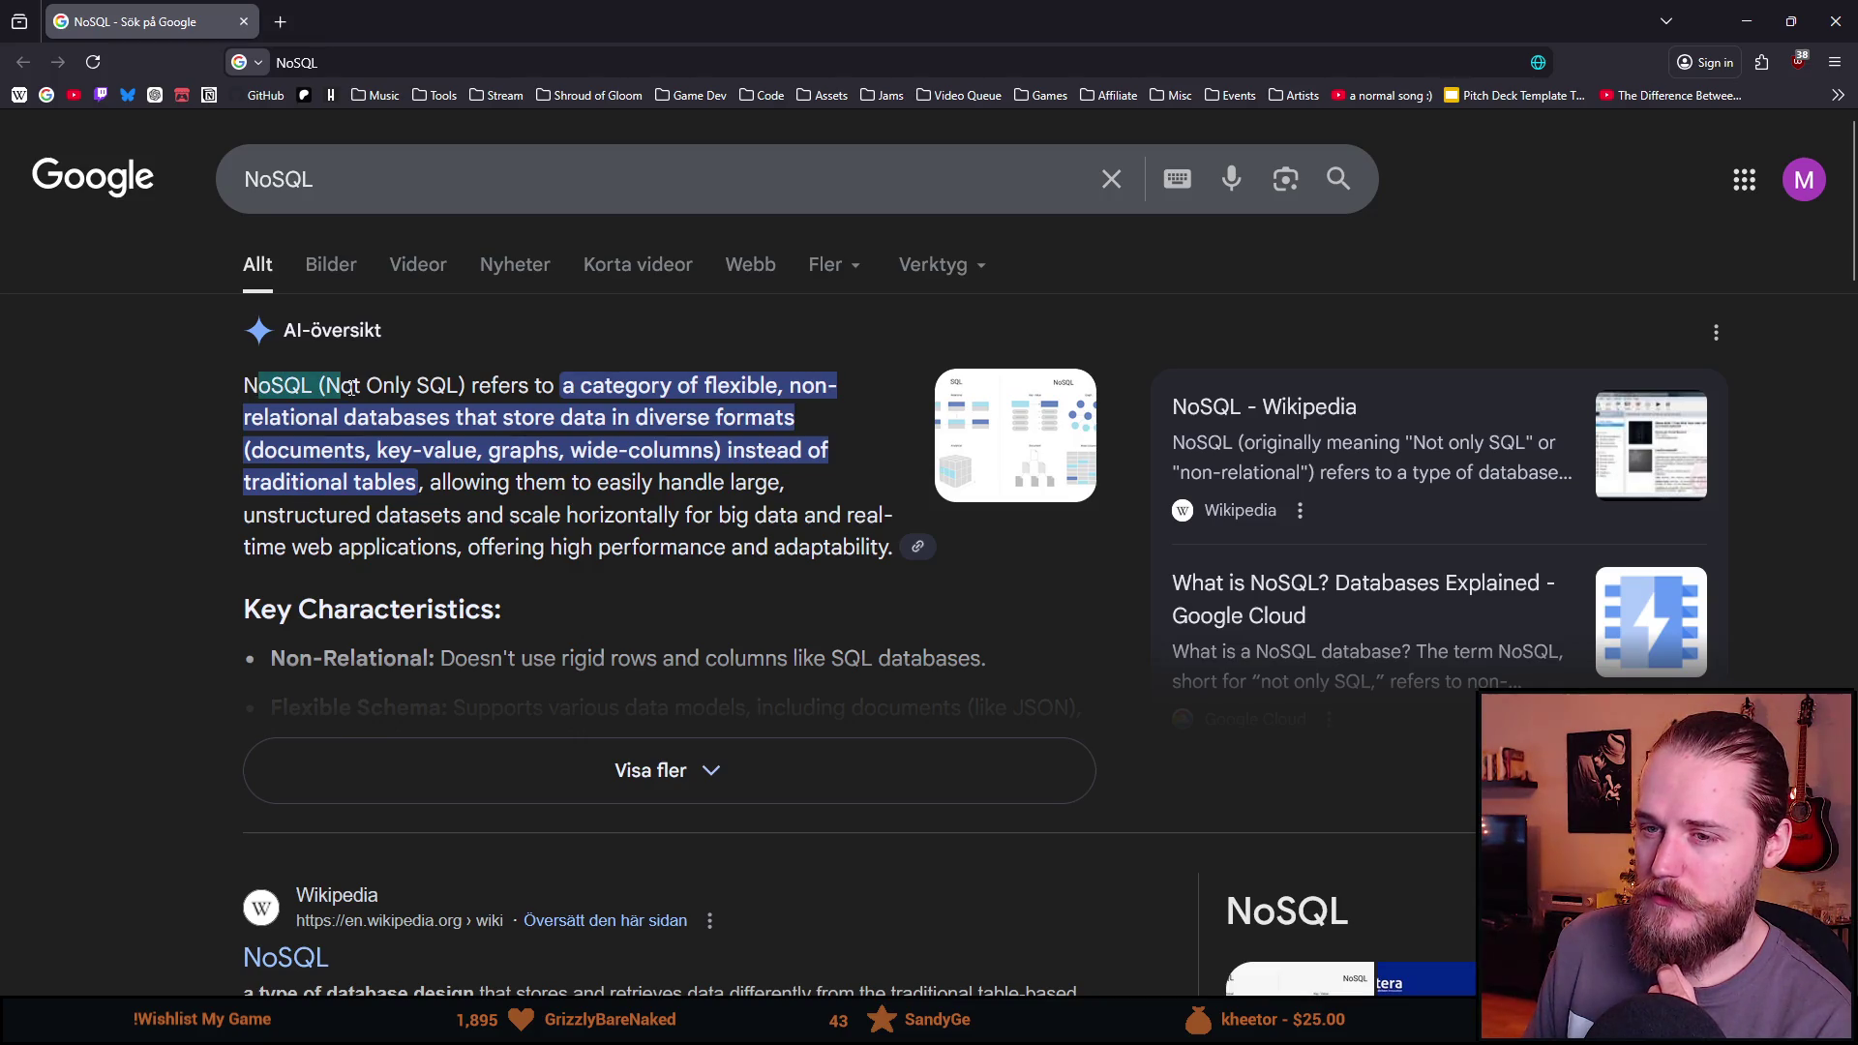
click(350, 389)
drag(463, 387, 242, 386)
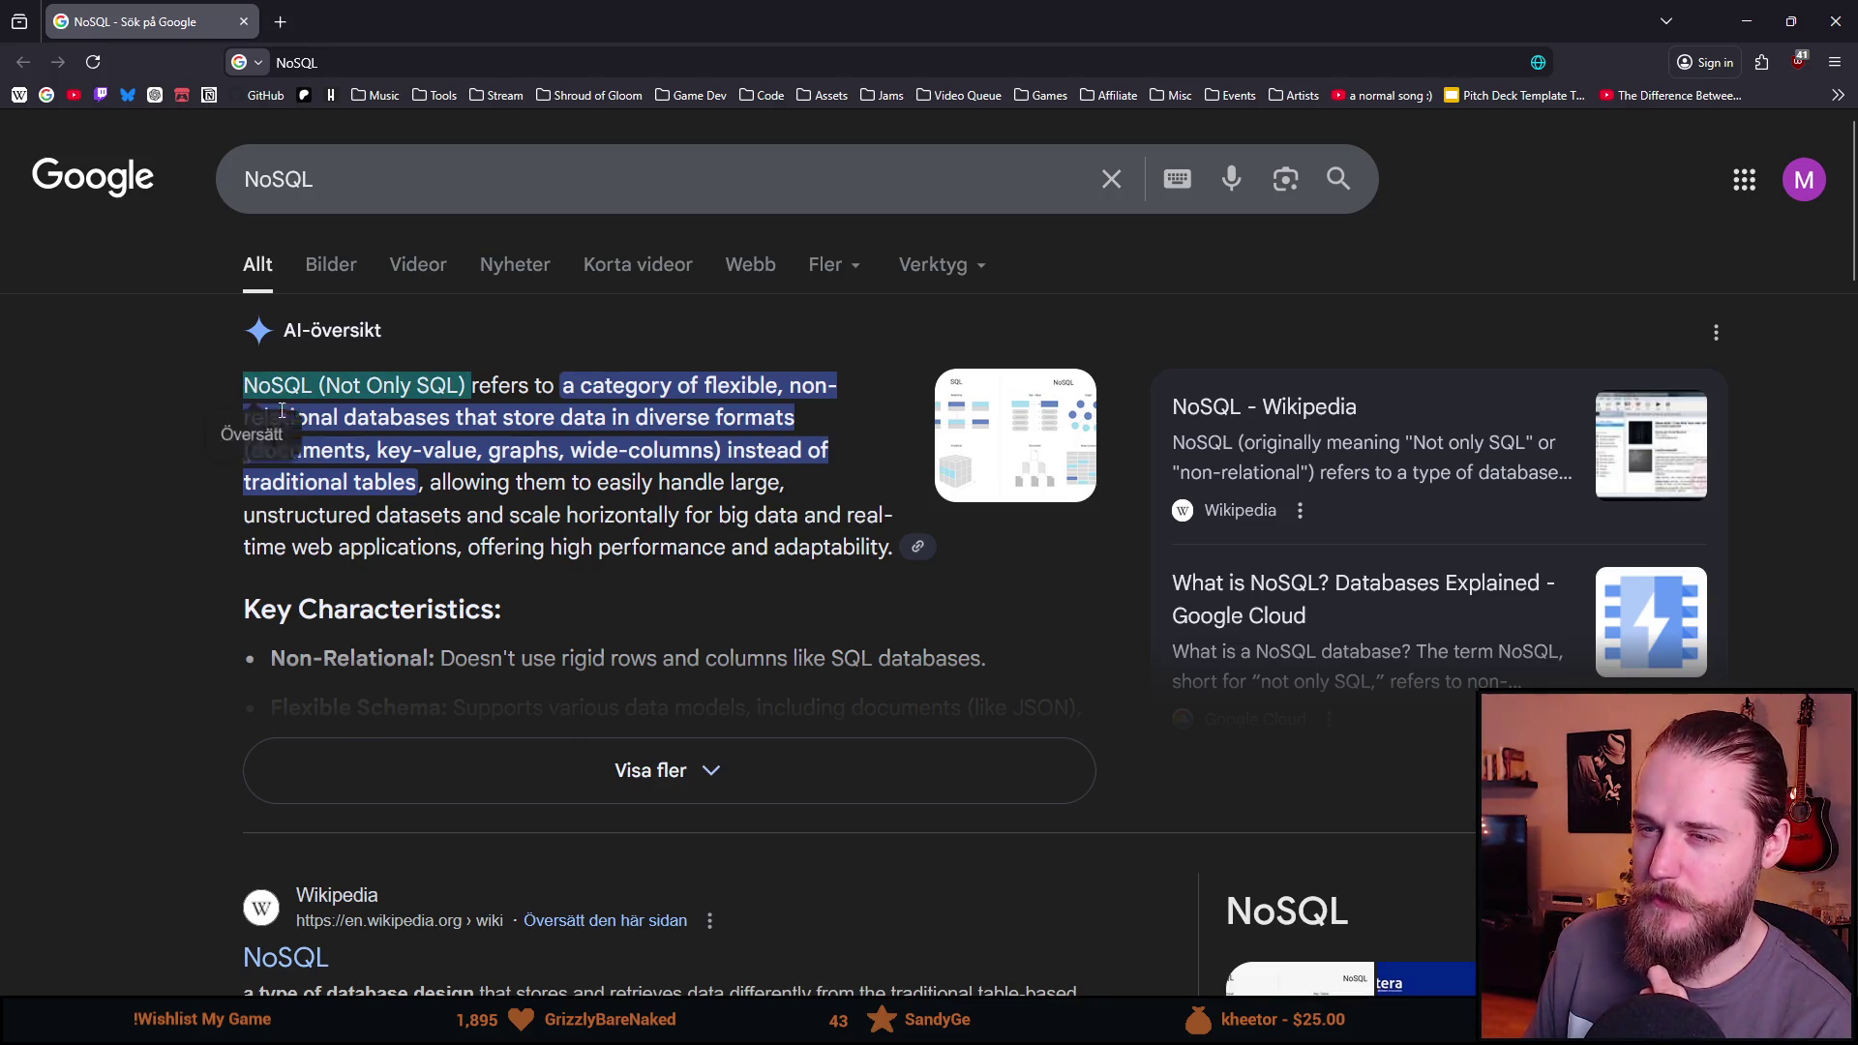
click(591, 482)
drag(452, 389, 244, 388)
click(452, 525)
Expand the AI overview on NoSQL, read through it, and return to Unity.
scroll(452, 525, down, 1)
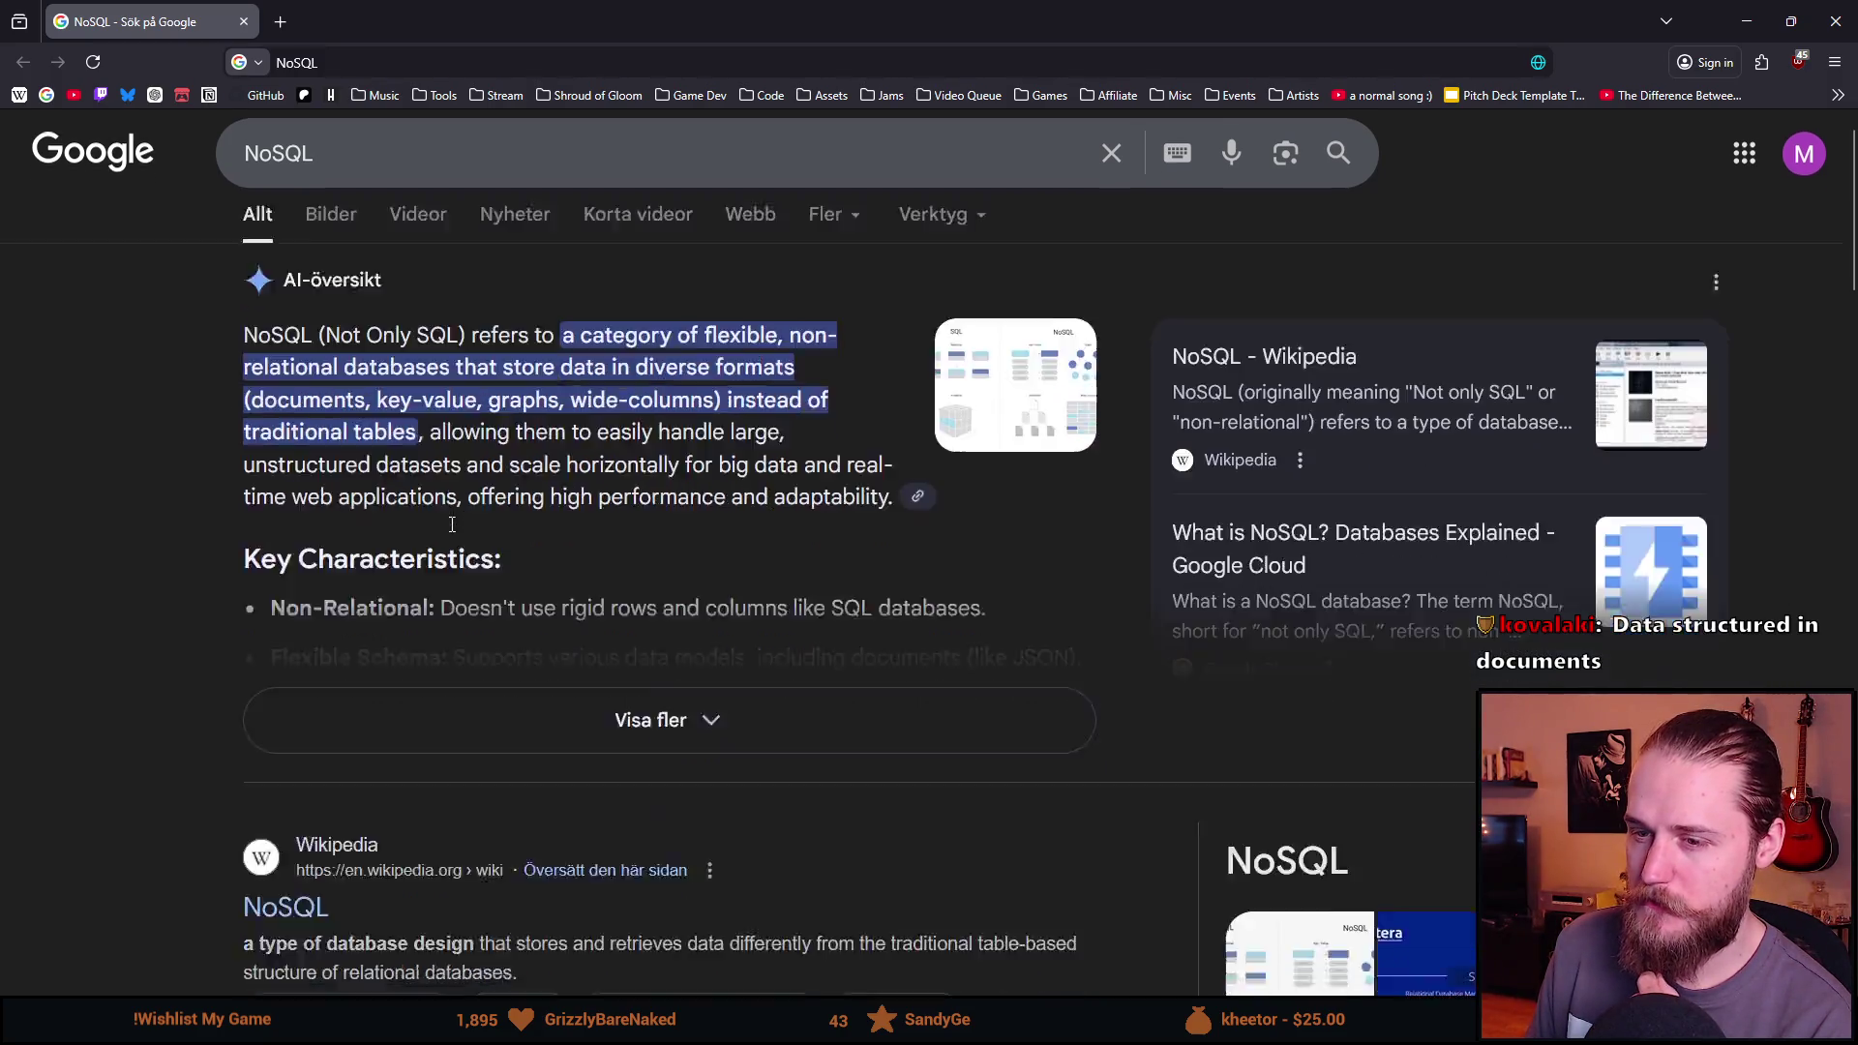
scroll(452, 525, down, 3)
click(643, 505)
scroll(641, 502, down, 6)
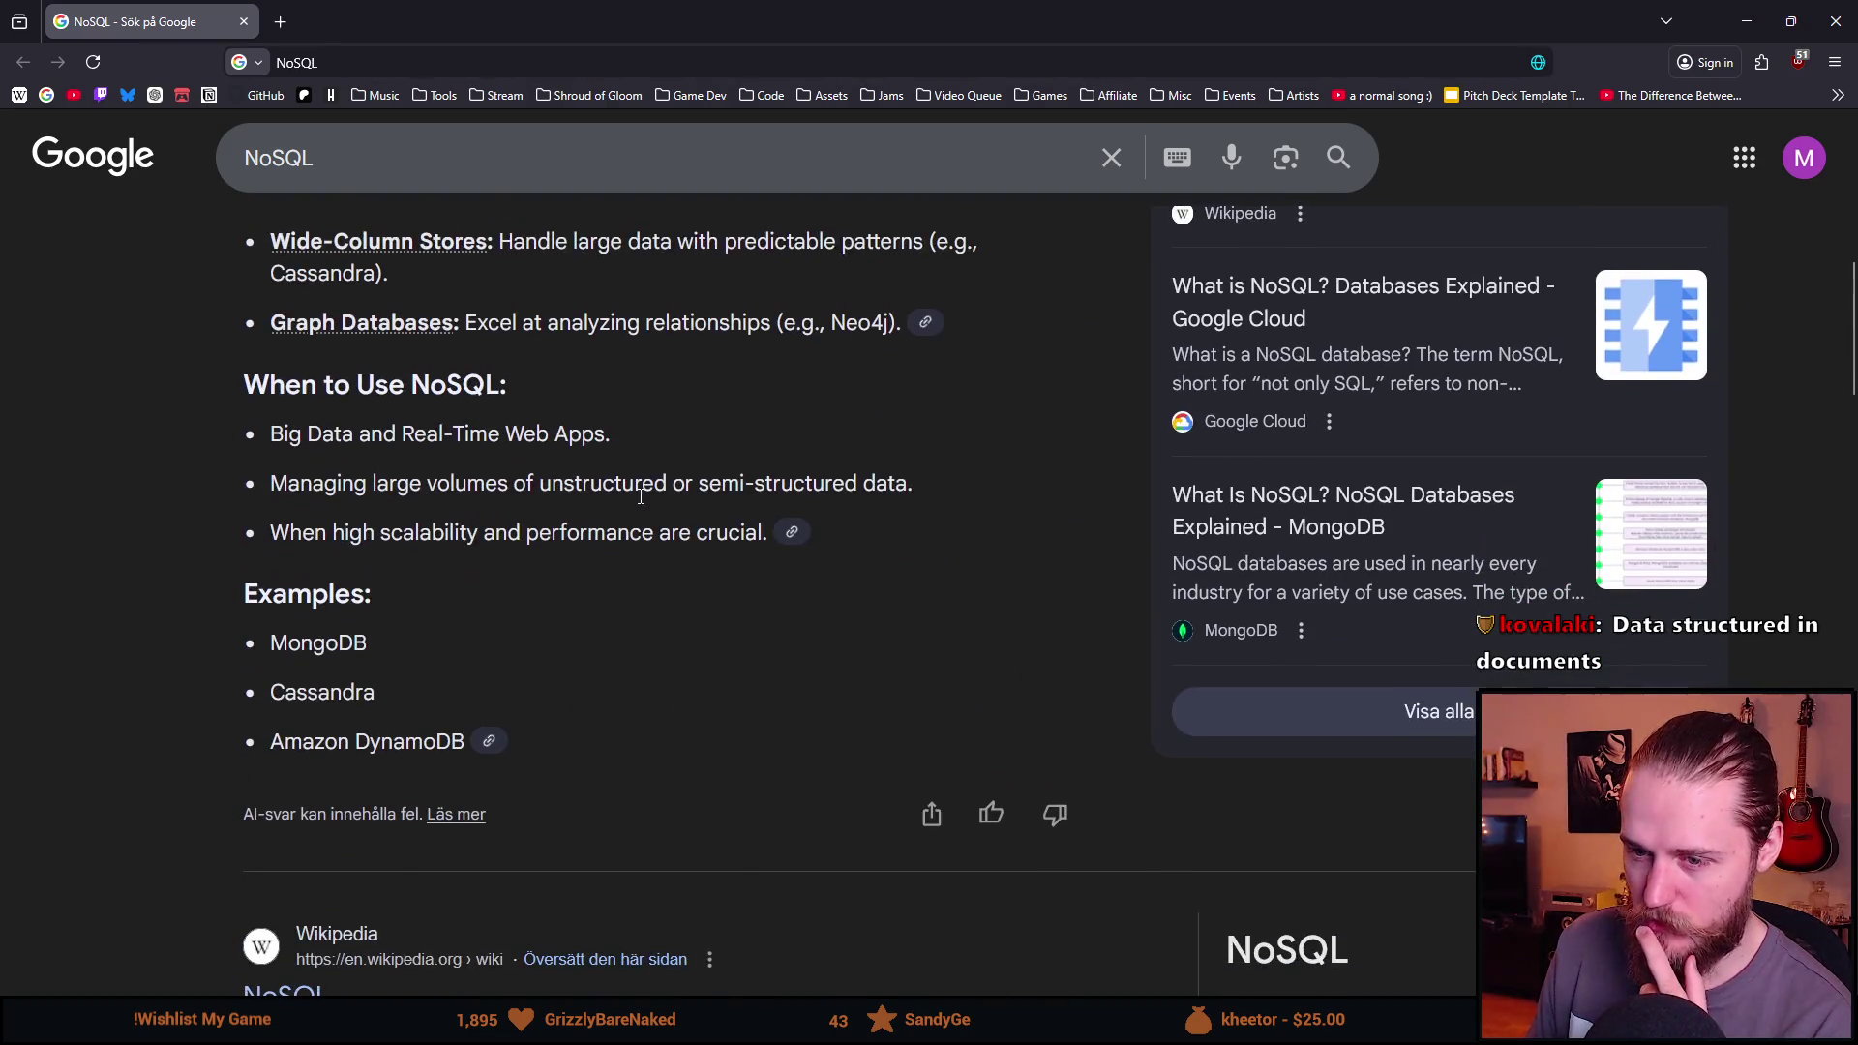
scroll(637, 495, down, 3)
scroll(635, 648, up, 8)
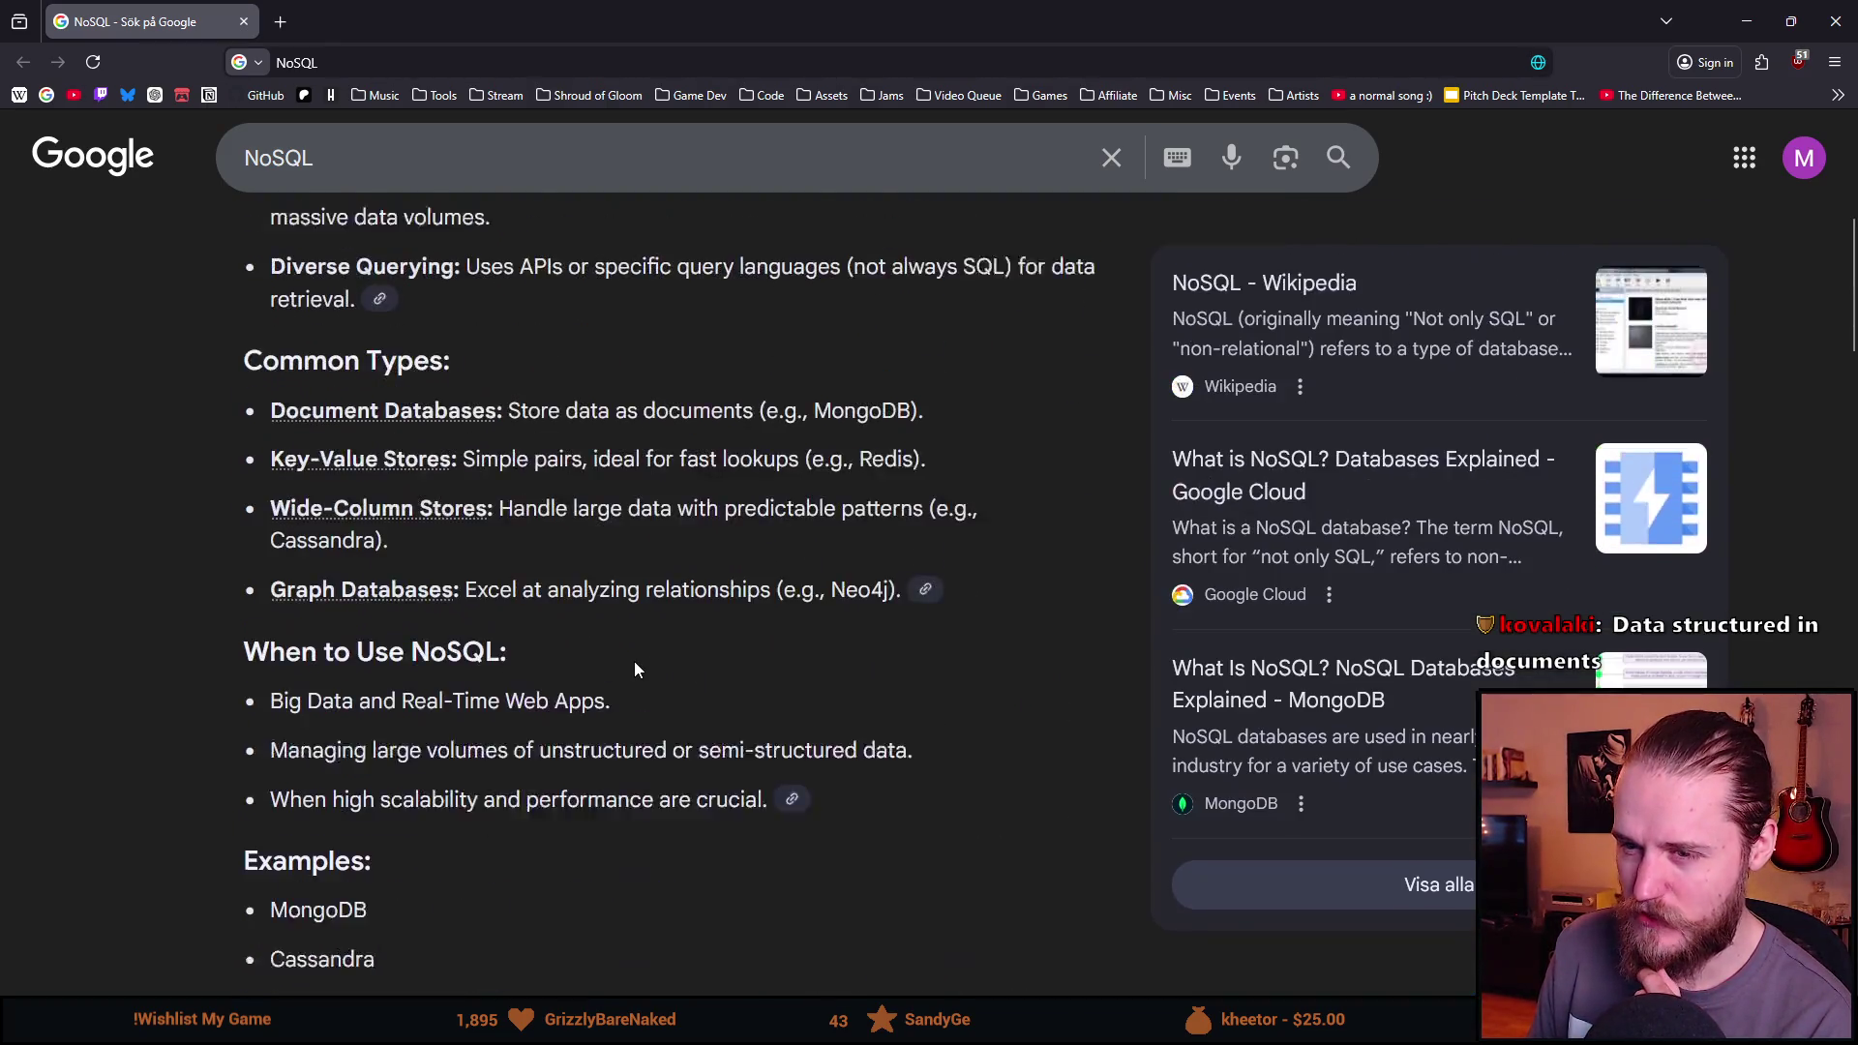
scroll(634, 667, up, 6)
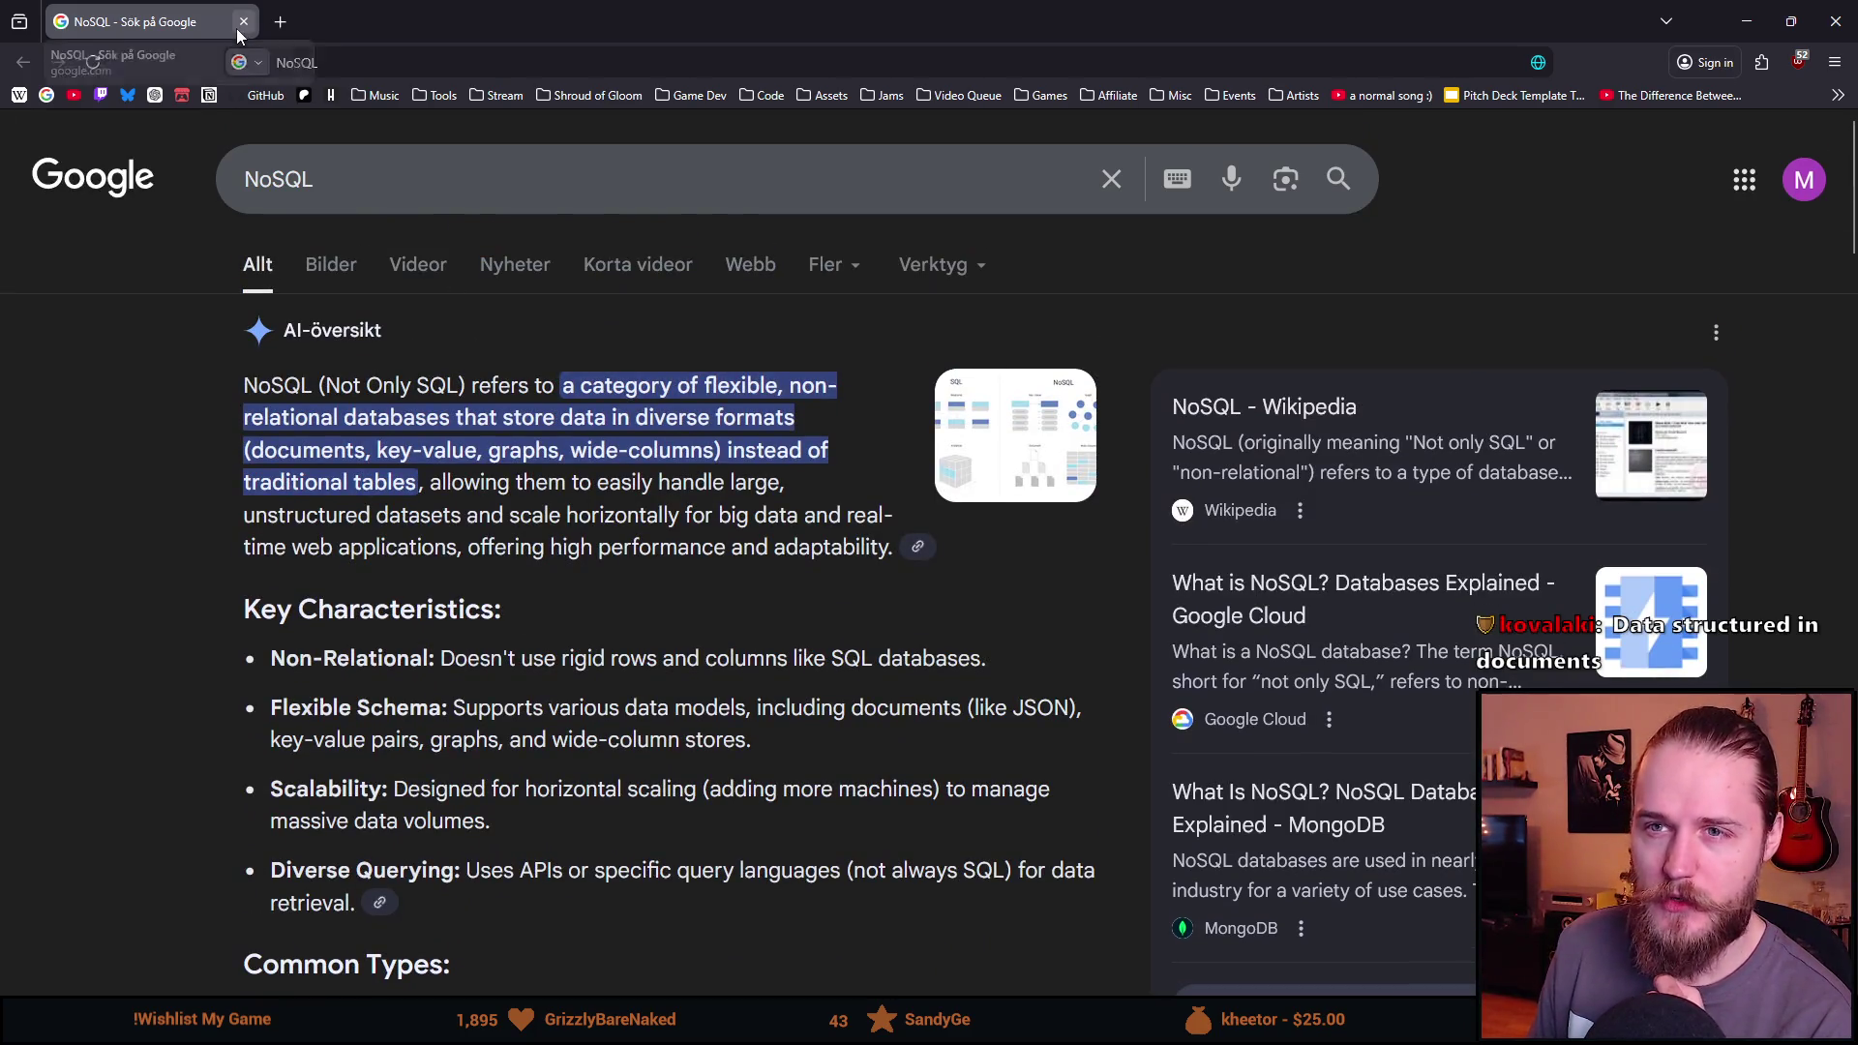
key(alt+Tab)
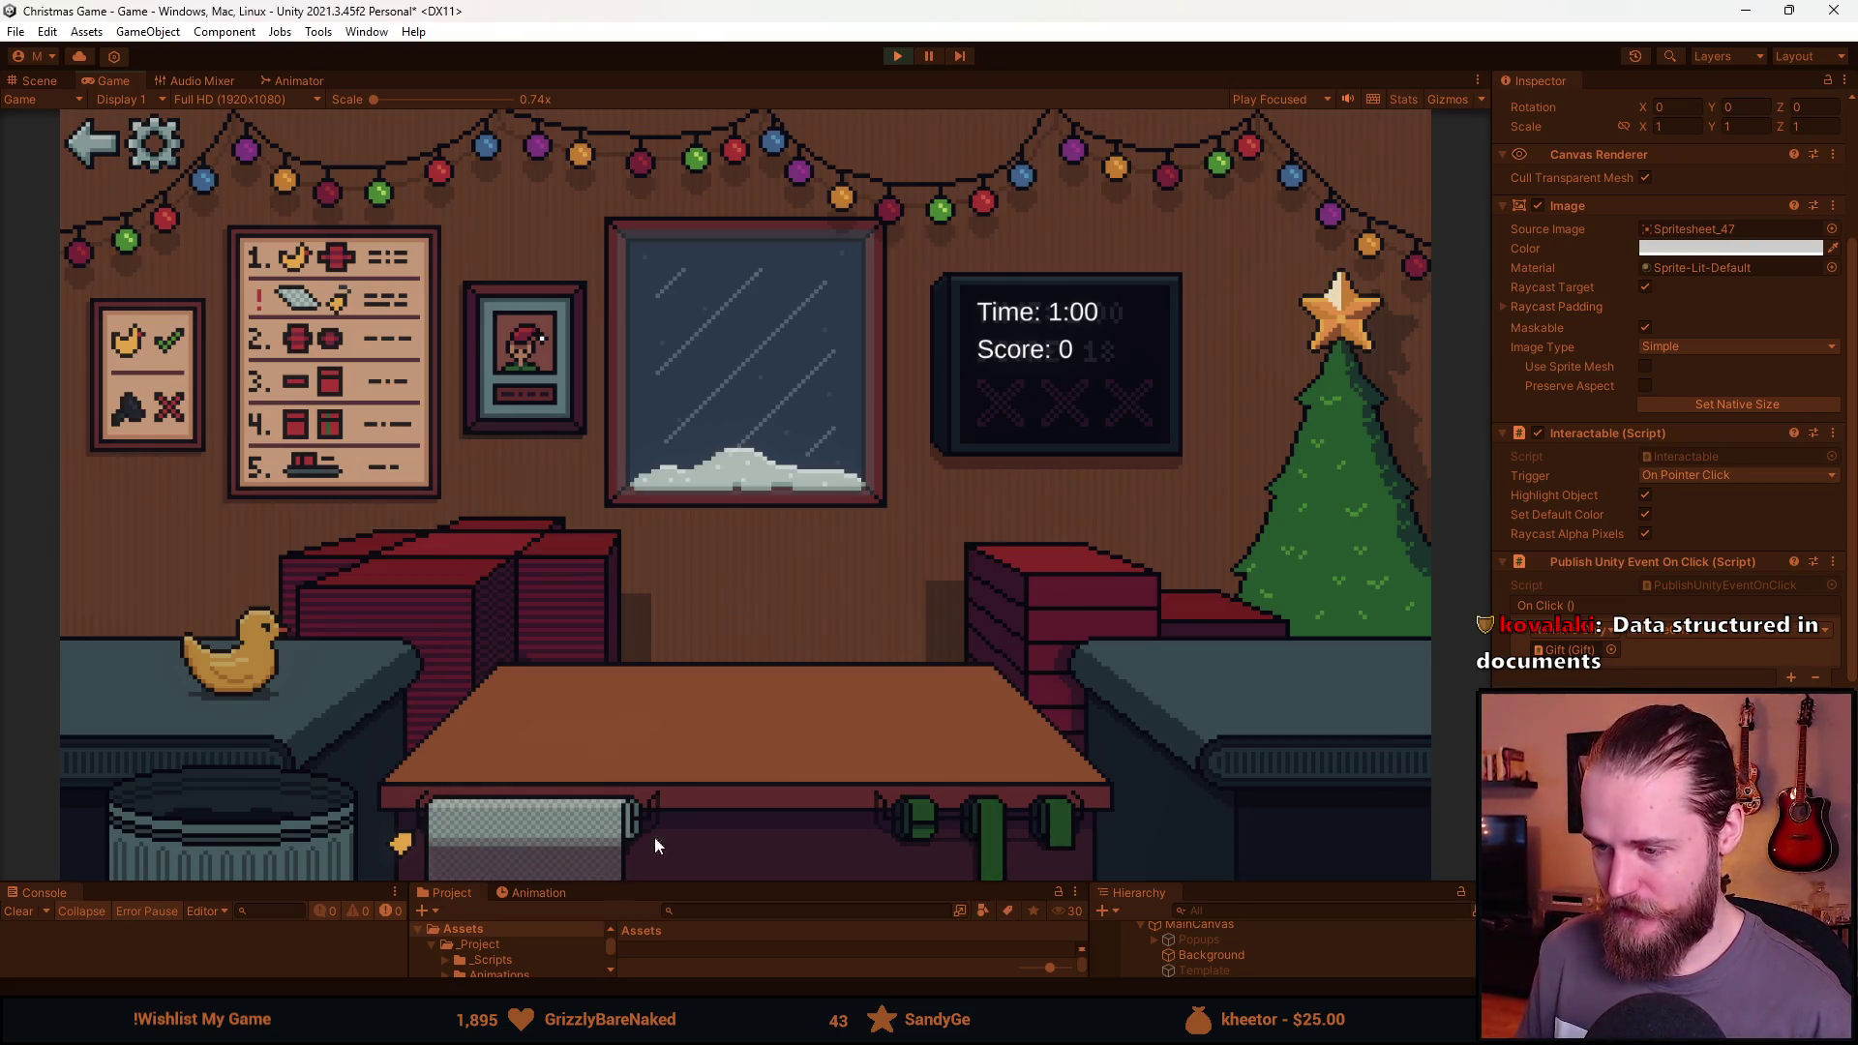
Wrap the rubber duck in red paper, add a lid and green ribbon, and ship it.
click(444, 567)
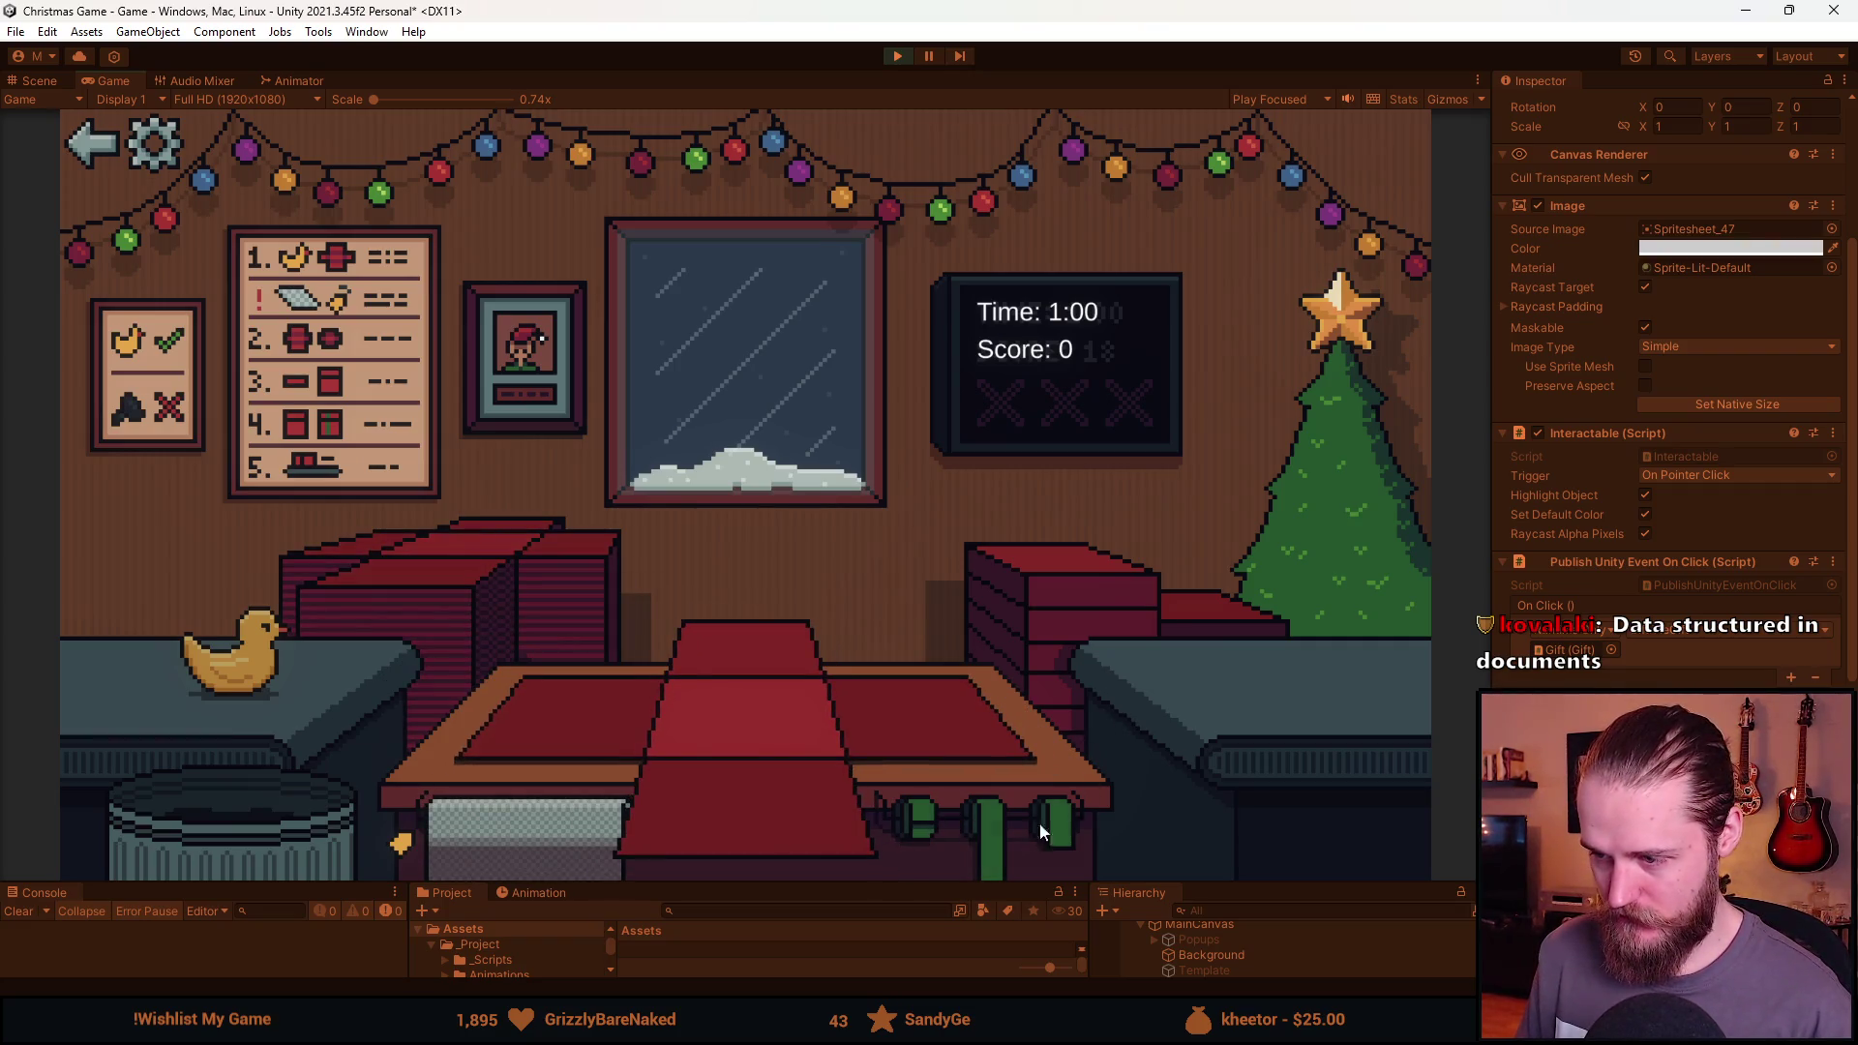
click(235, 656)
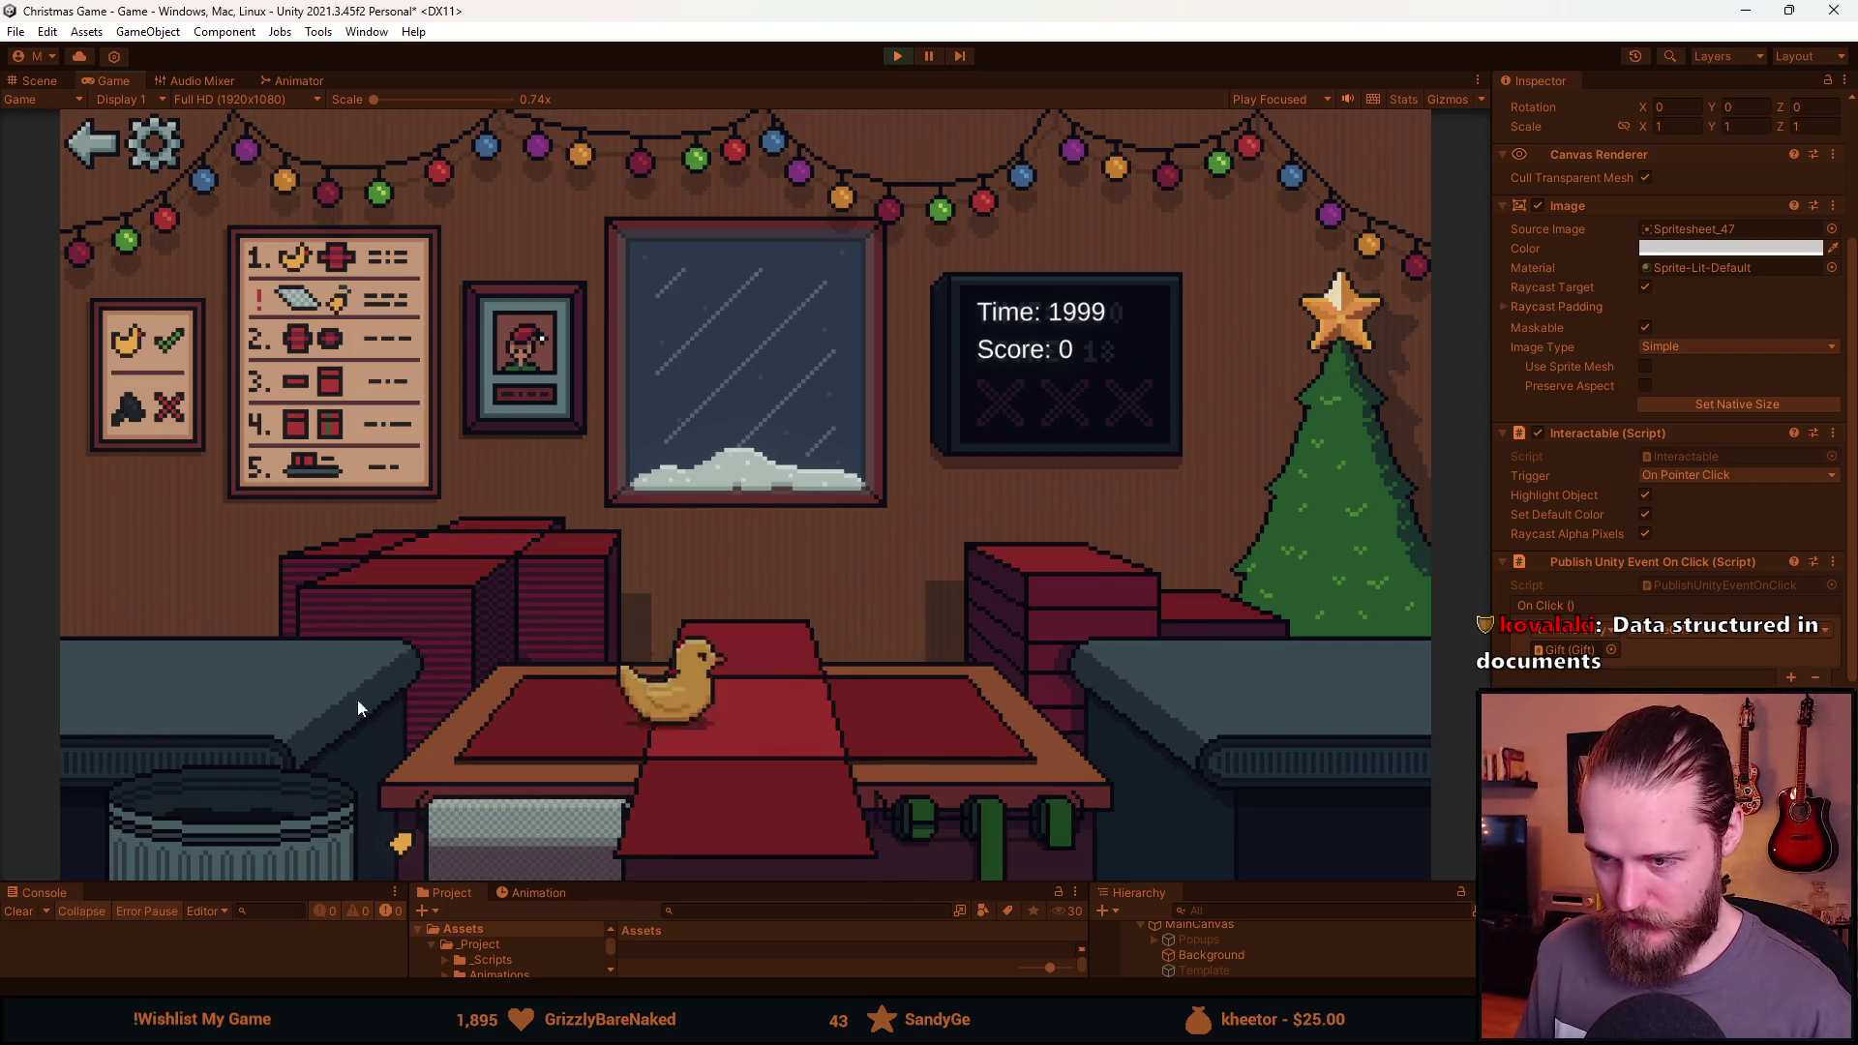
click(571, 716)
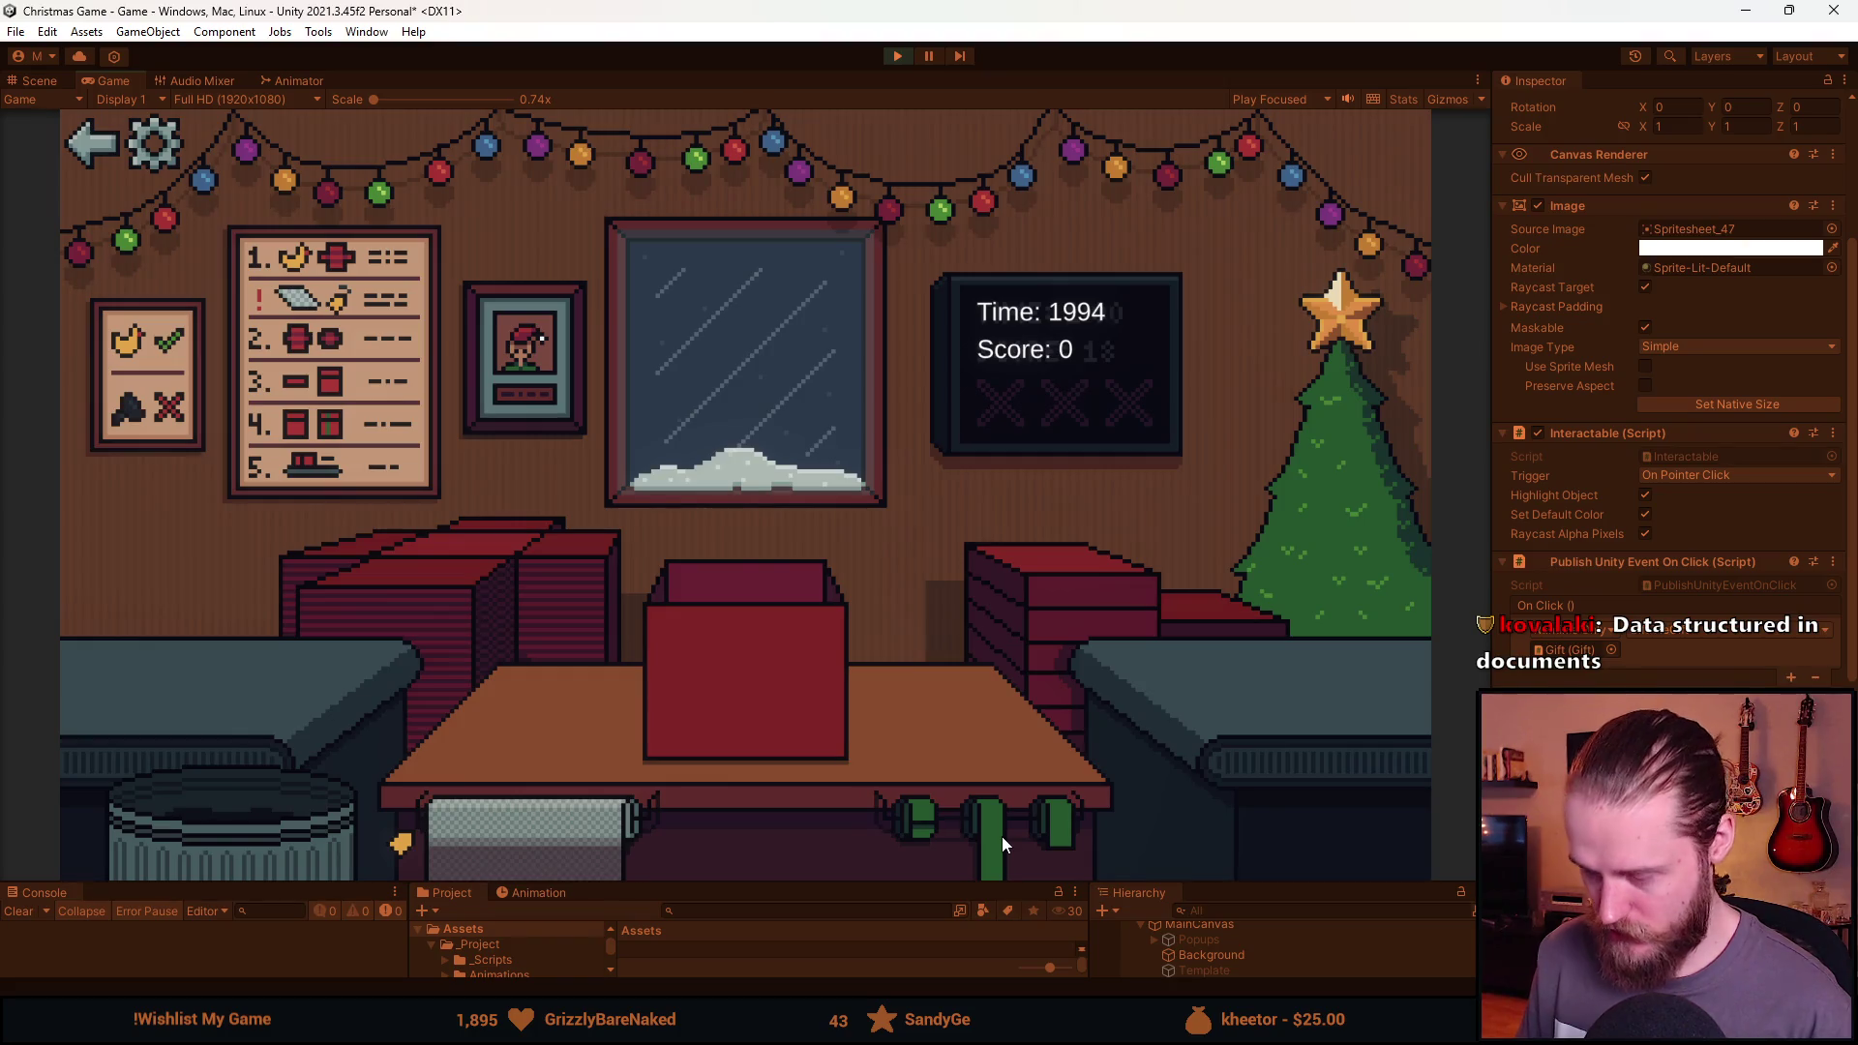
click(1068, 583)
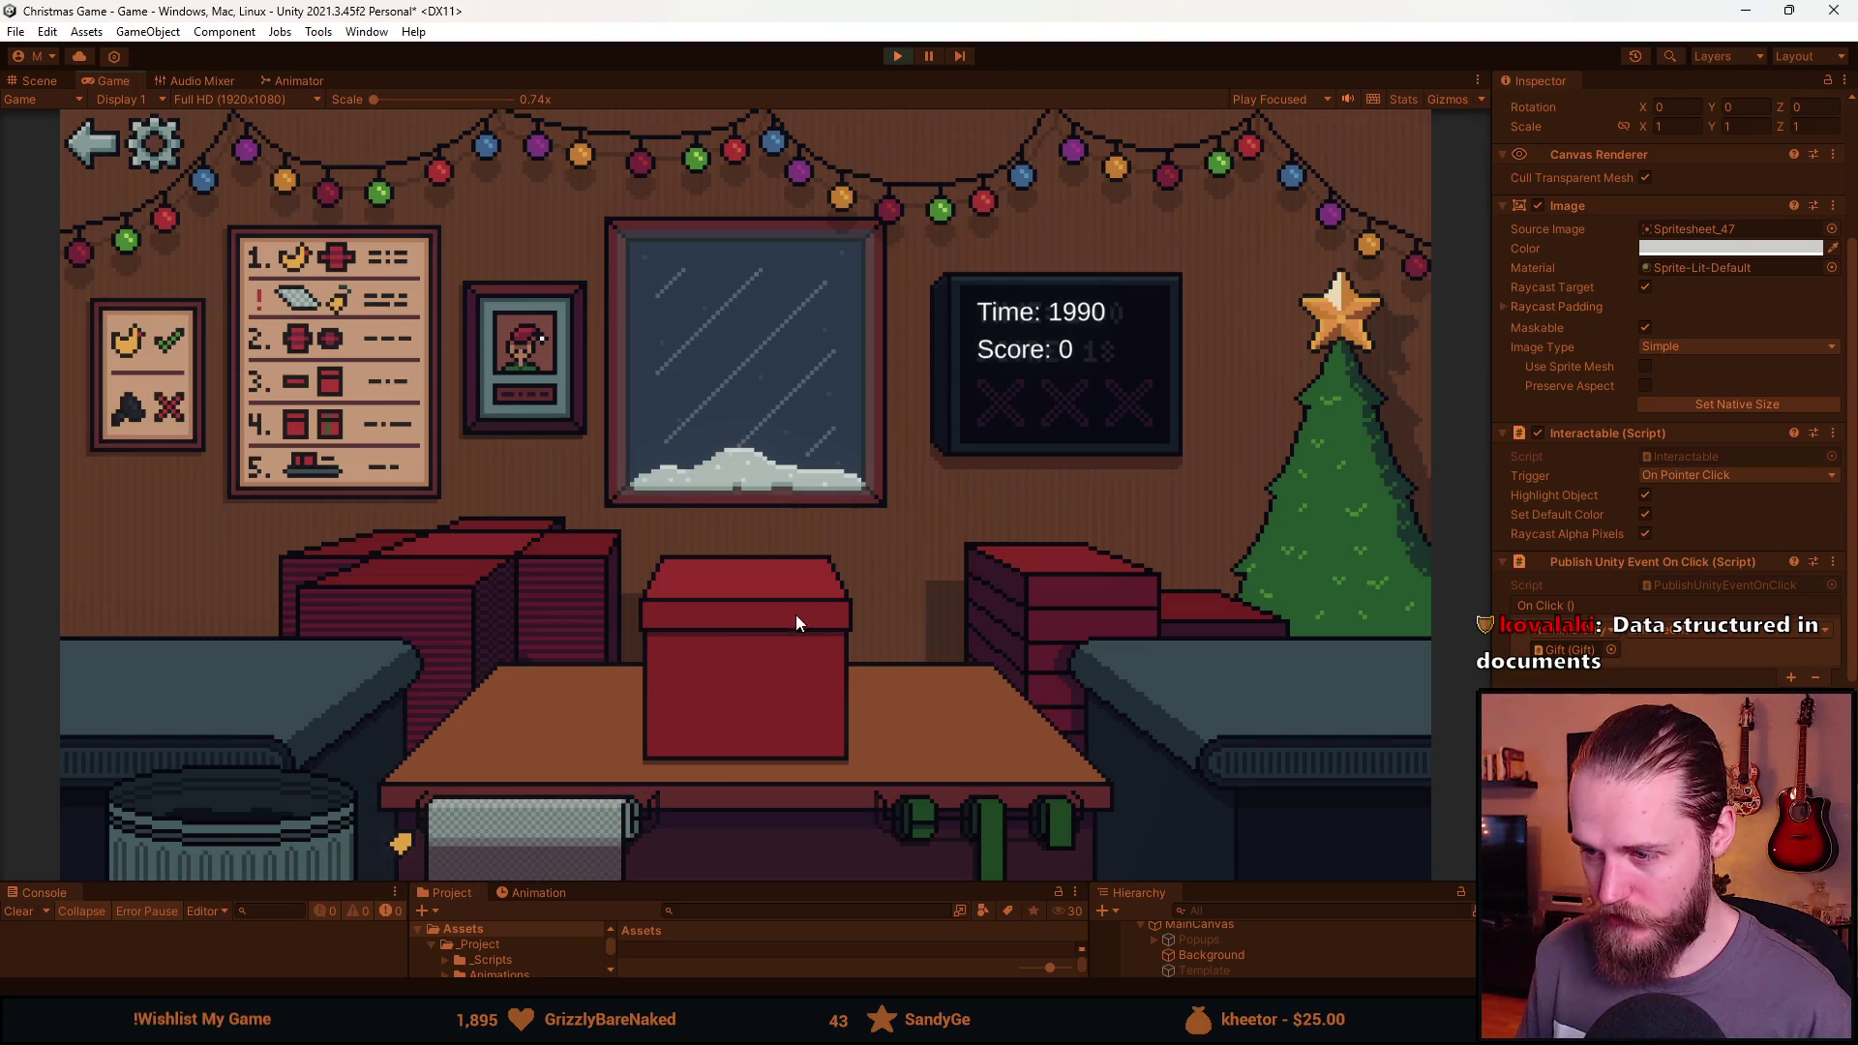
click(949, 851)
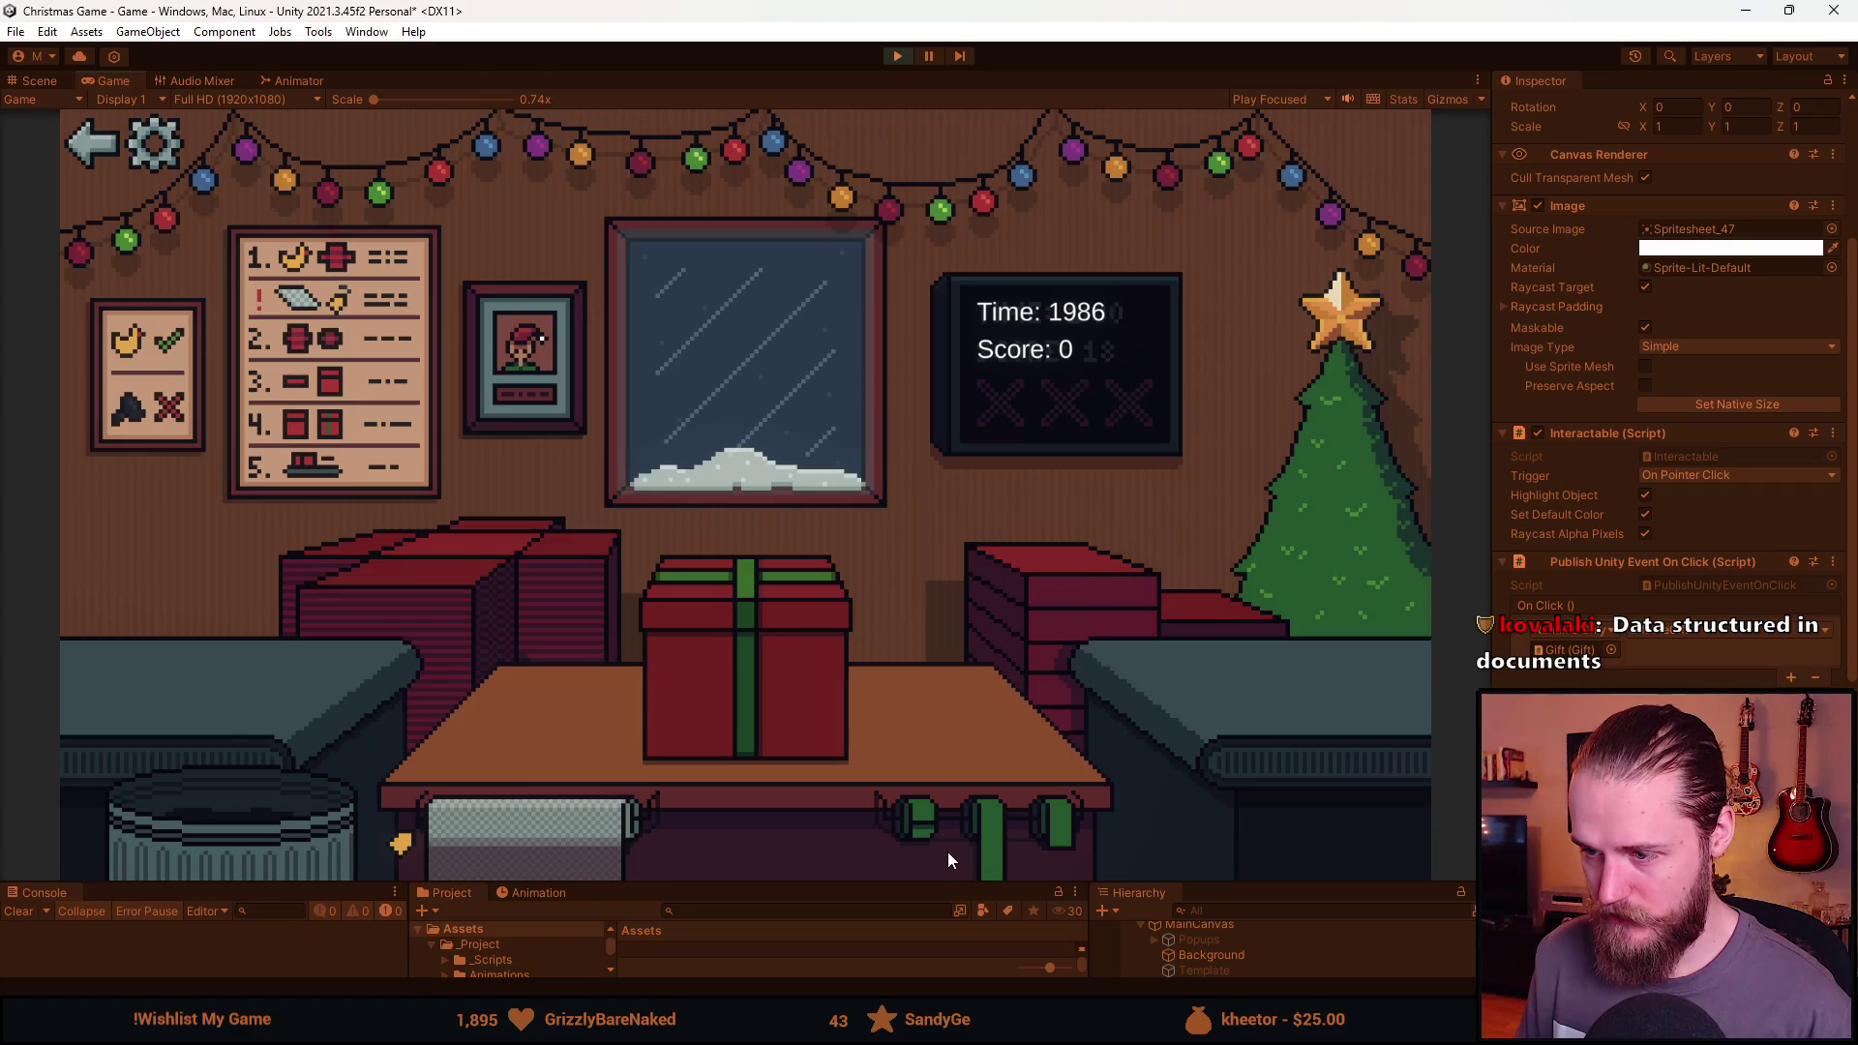
click(756, 695)
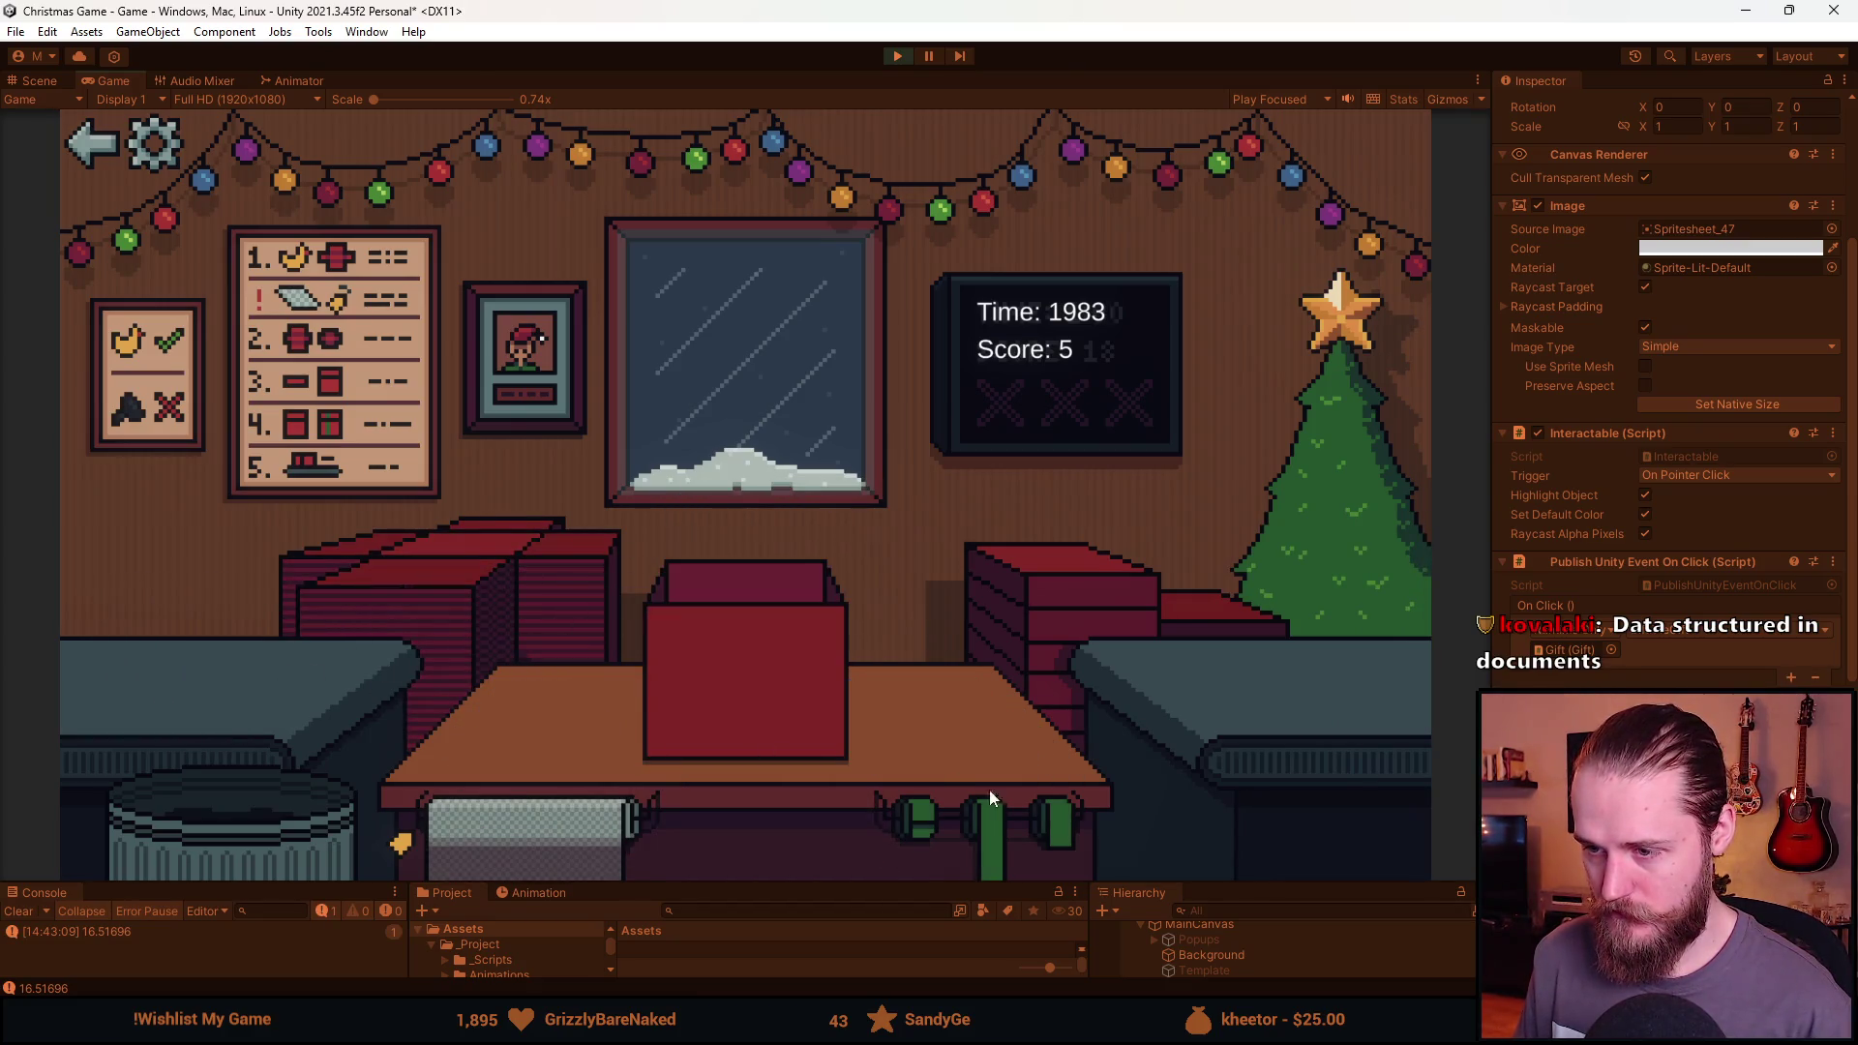
click(747, 688)
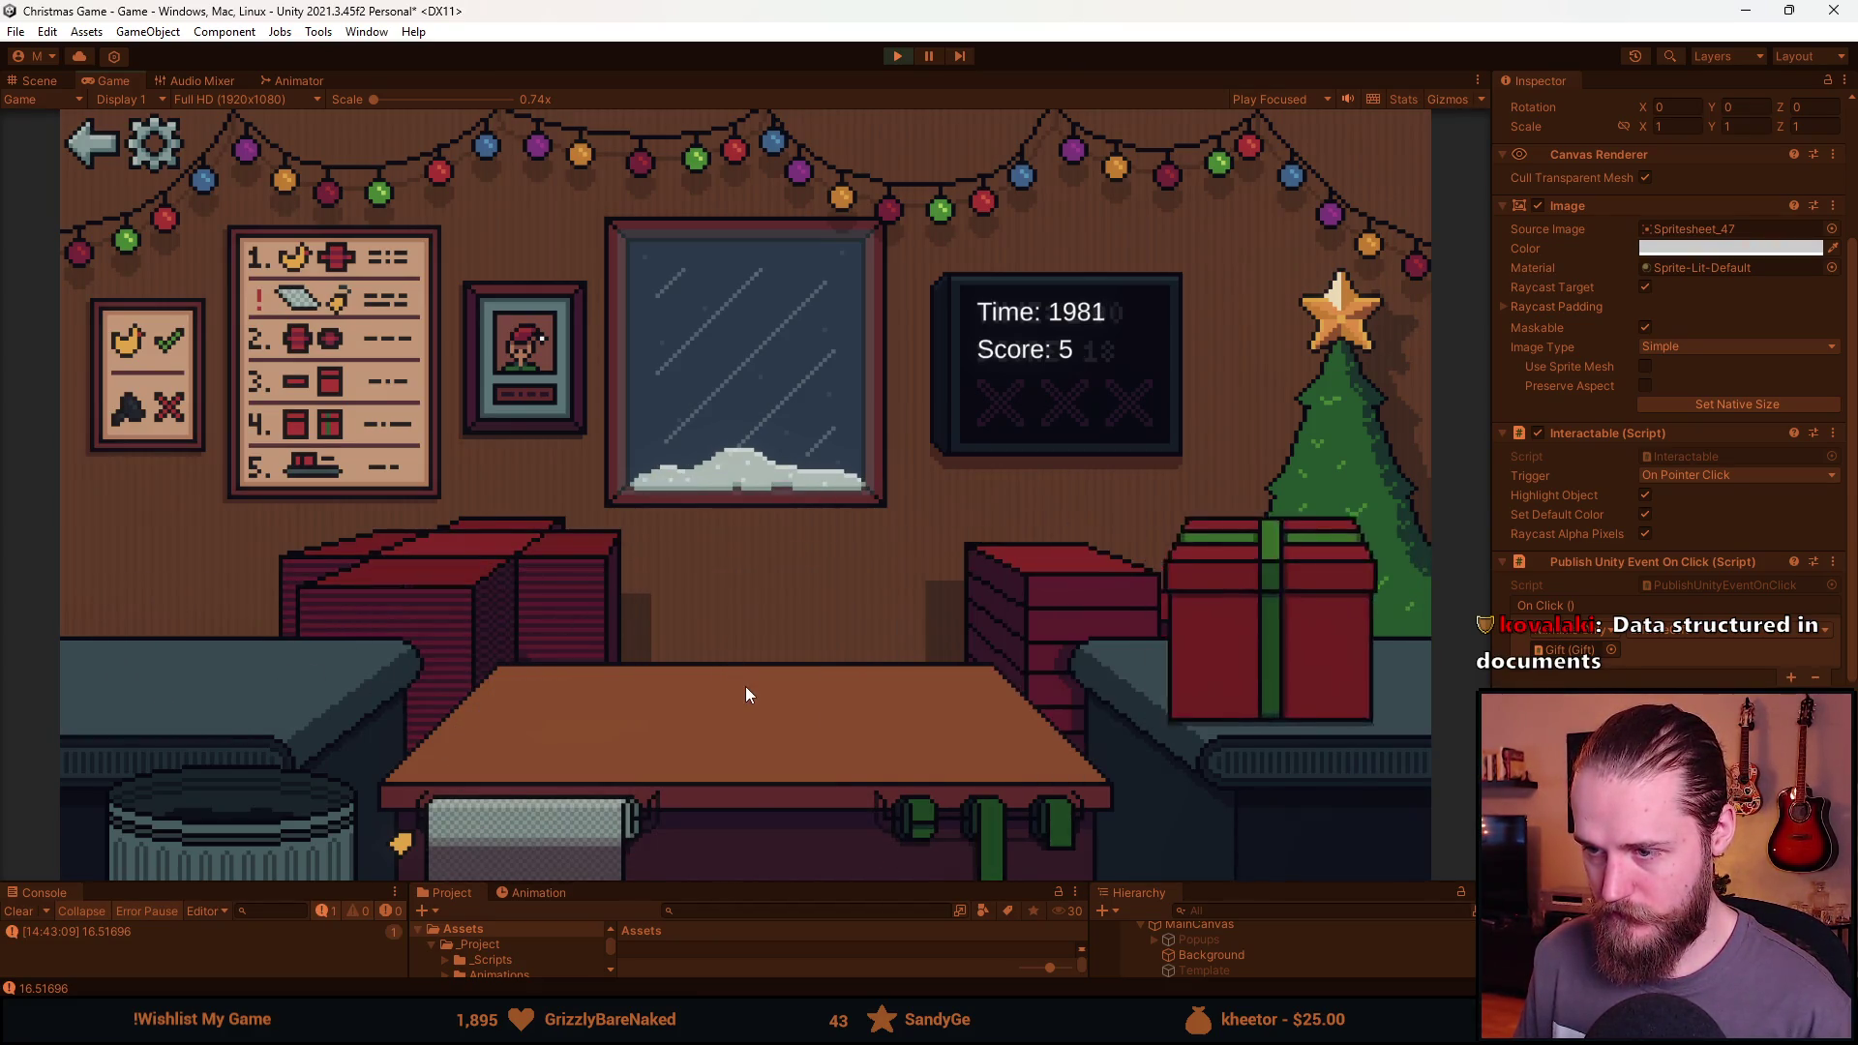
Box, ribbon and ship the red toy car and the bottle with tissue paper.
click(241, 825)
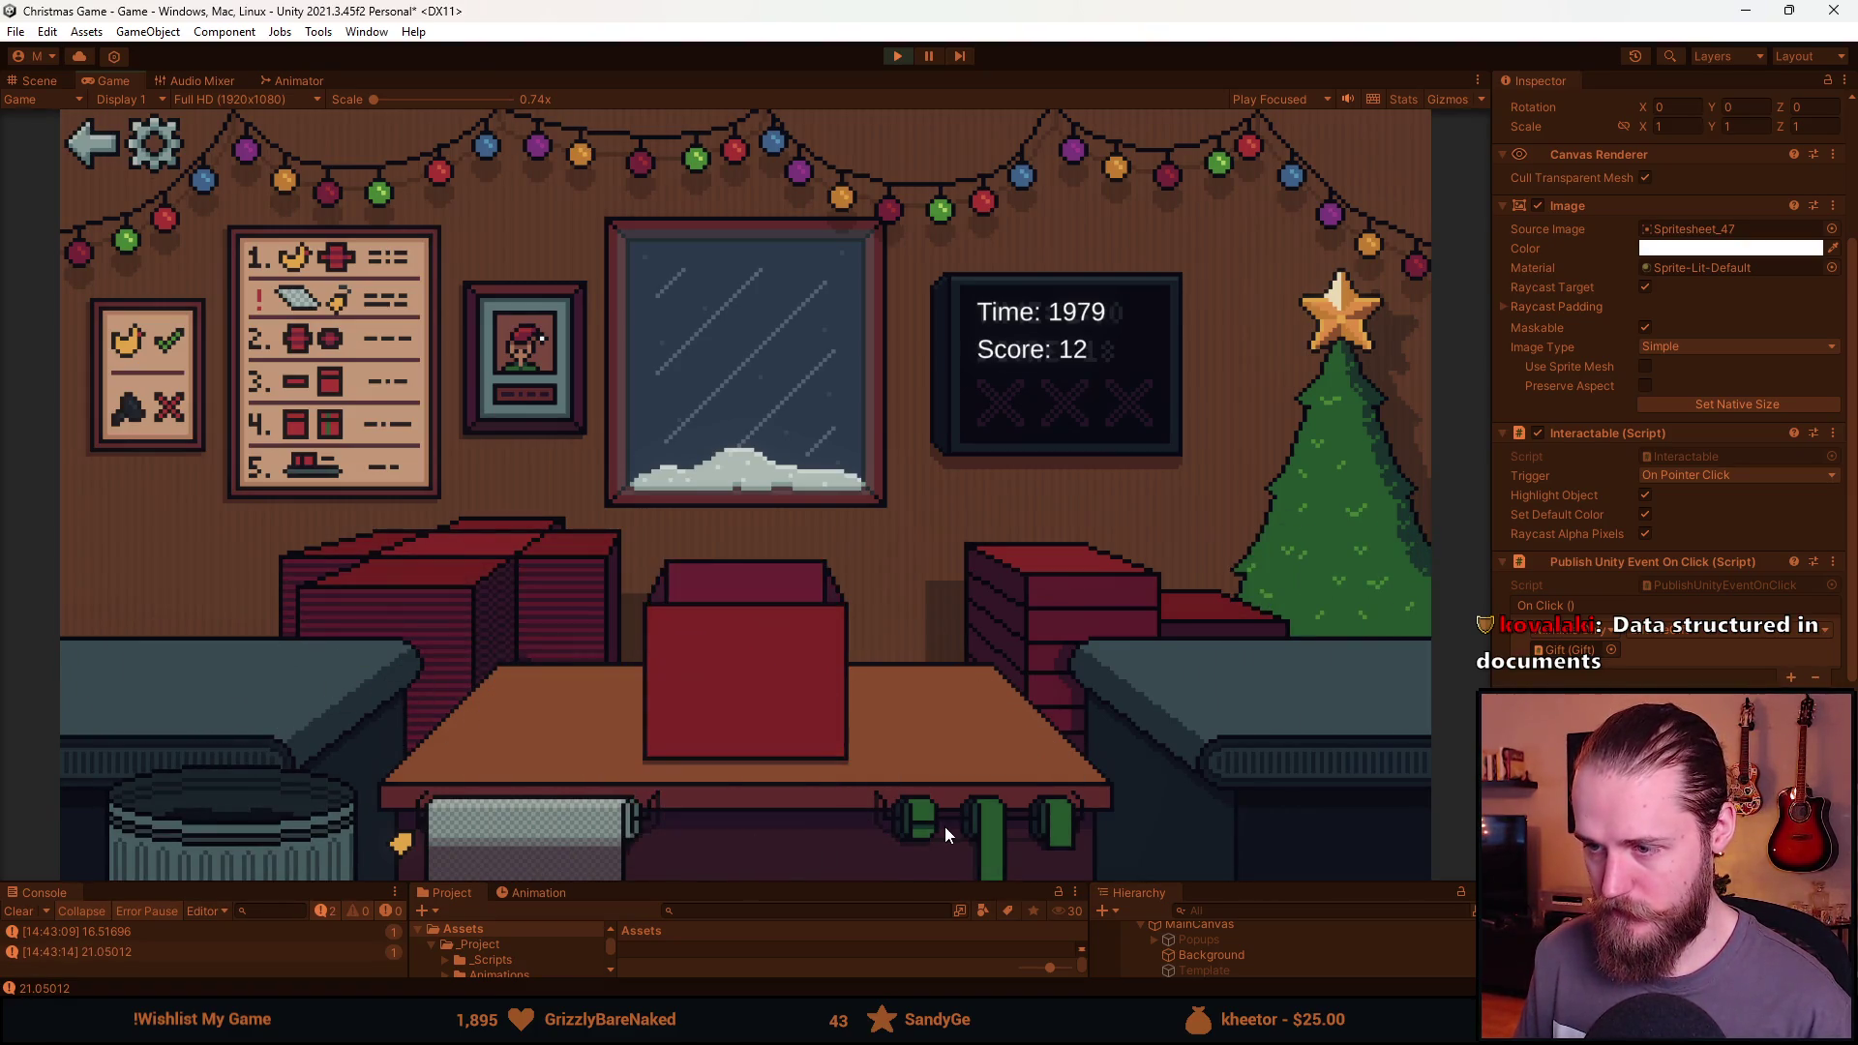
click(977, 828)
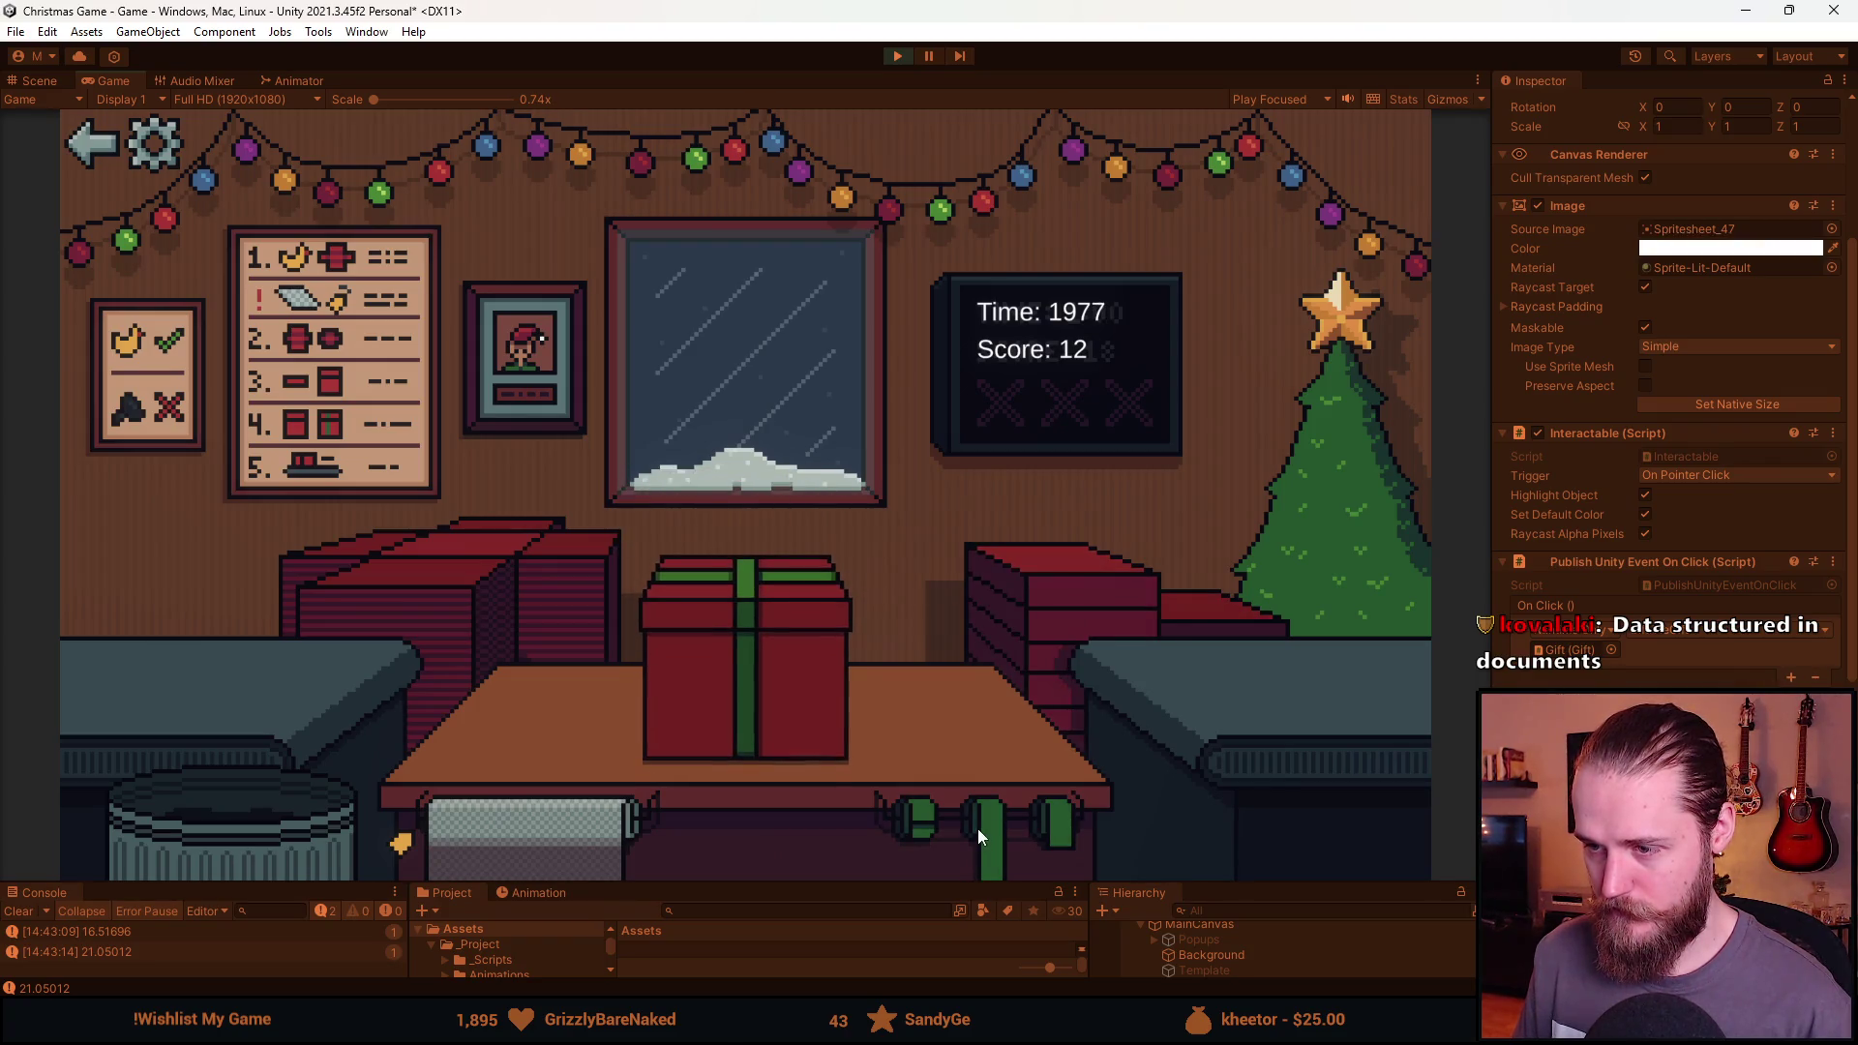
click(708, 650)
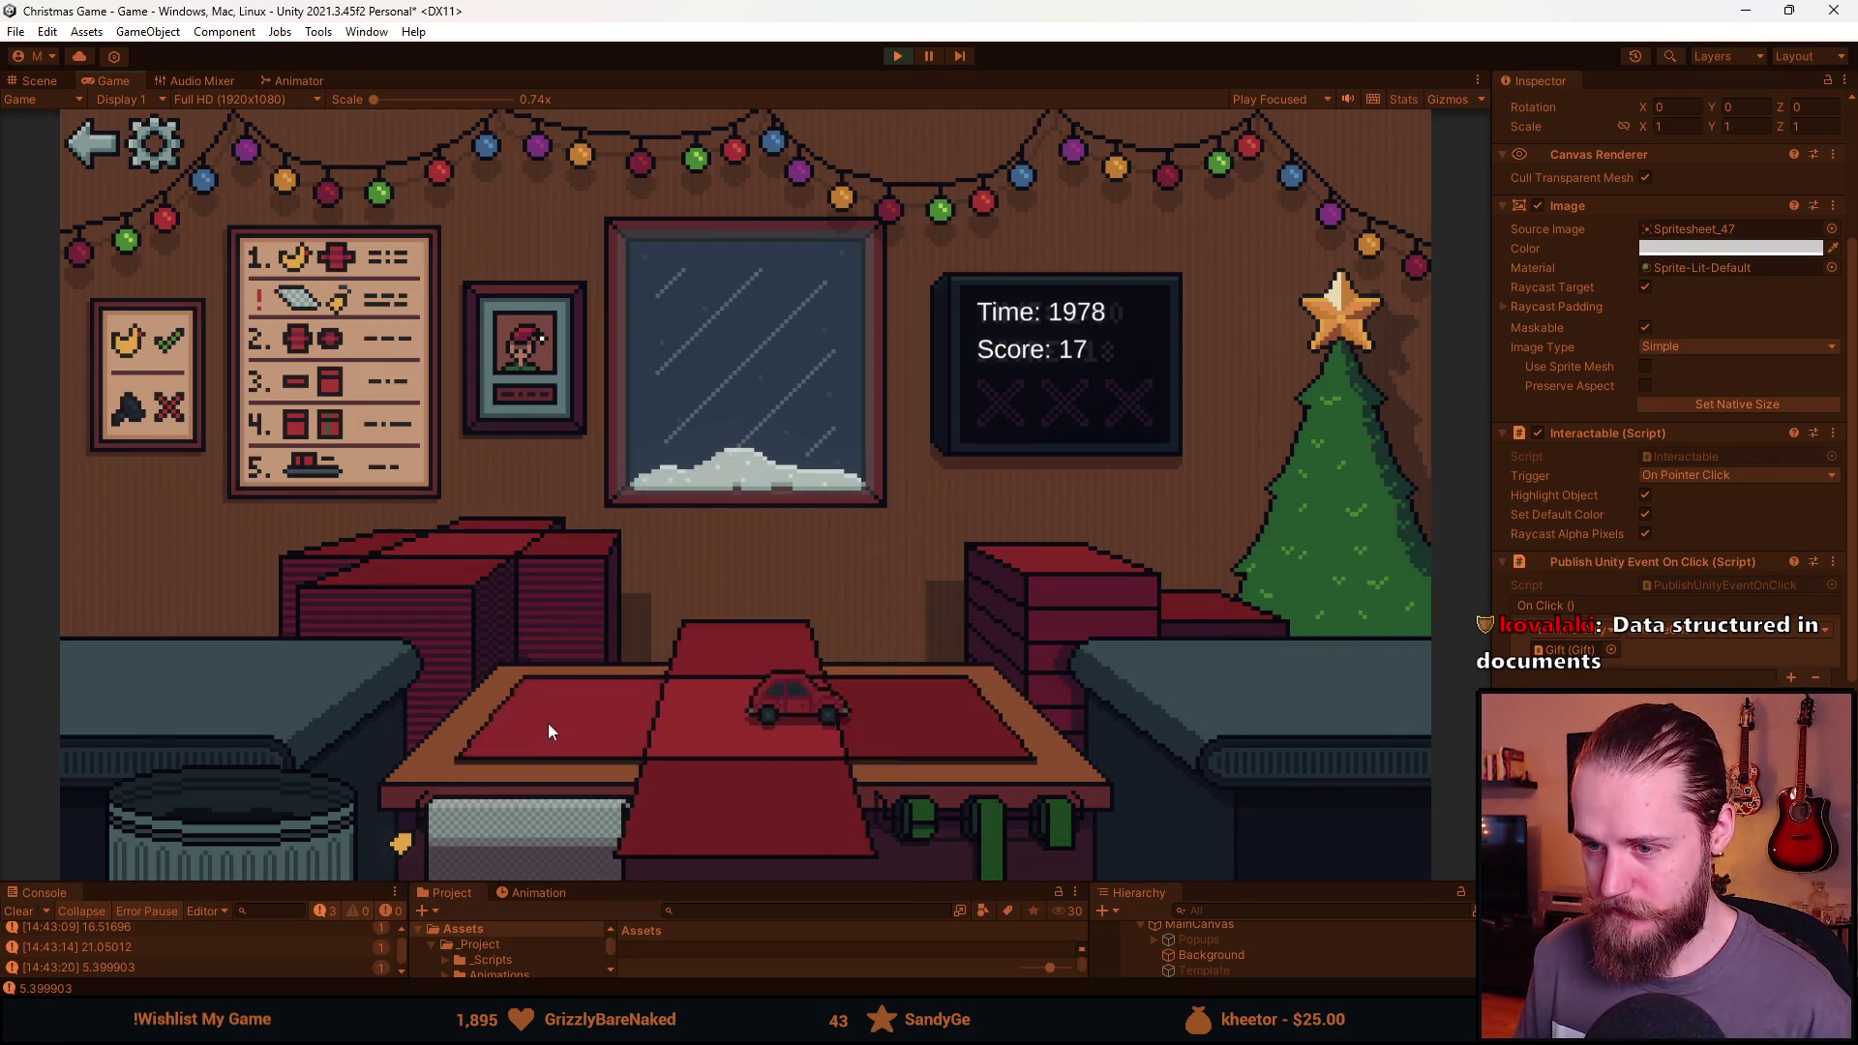
click(969, 810)
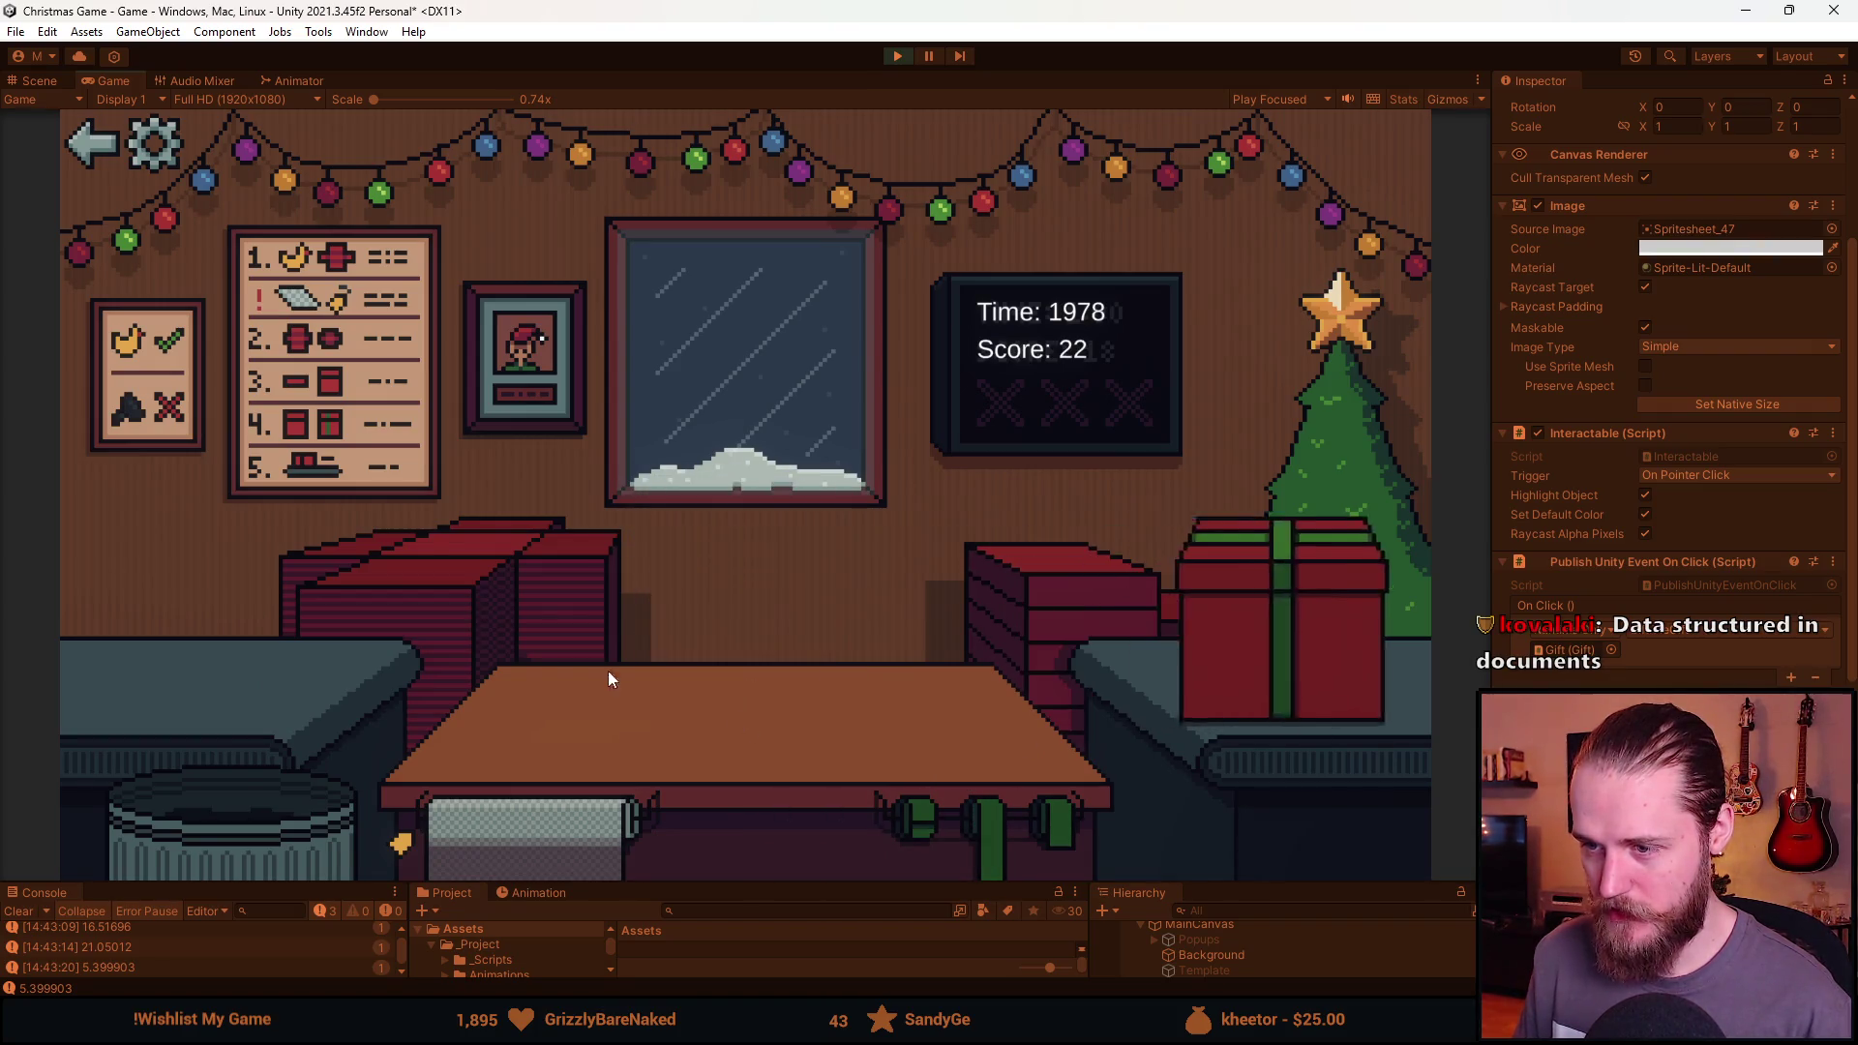
click(176, 682)
click(538, 821)
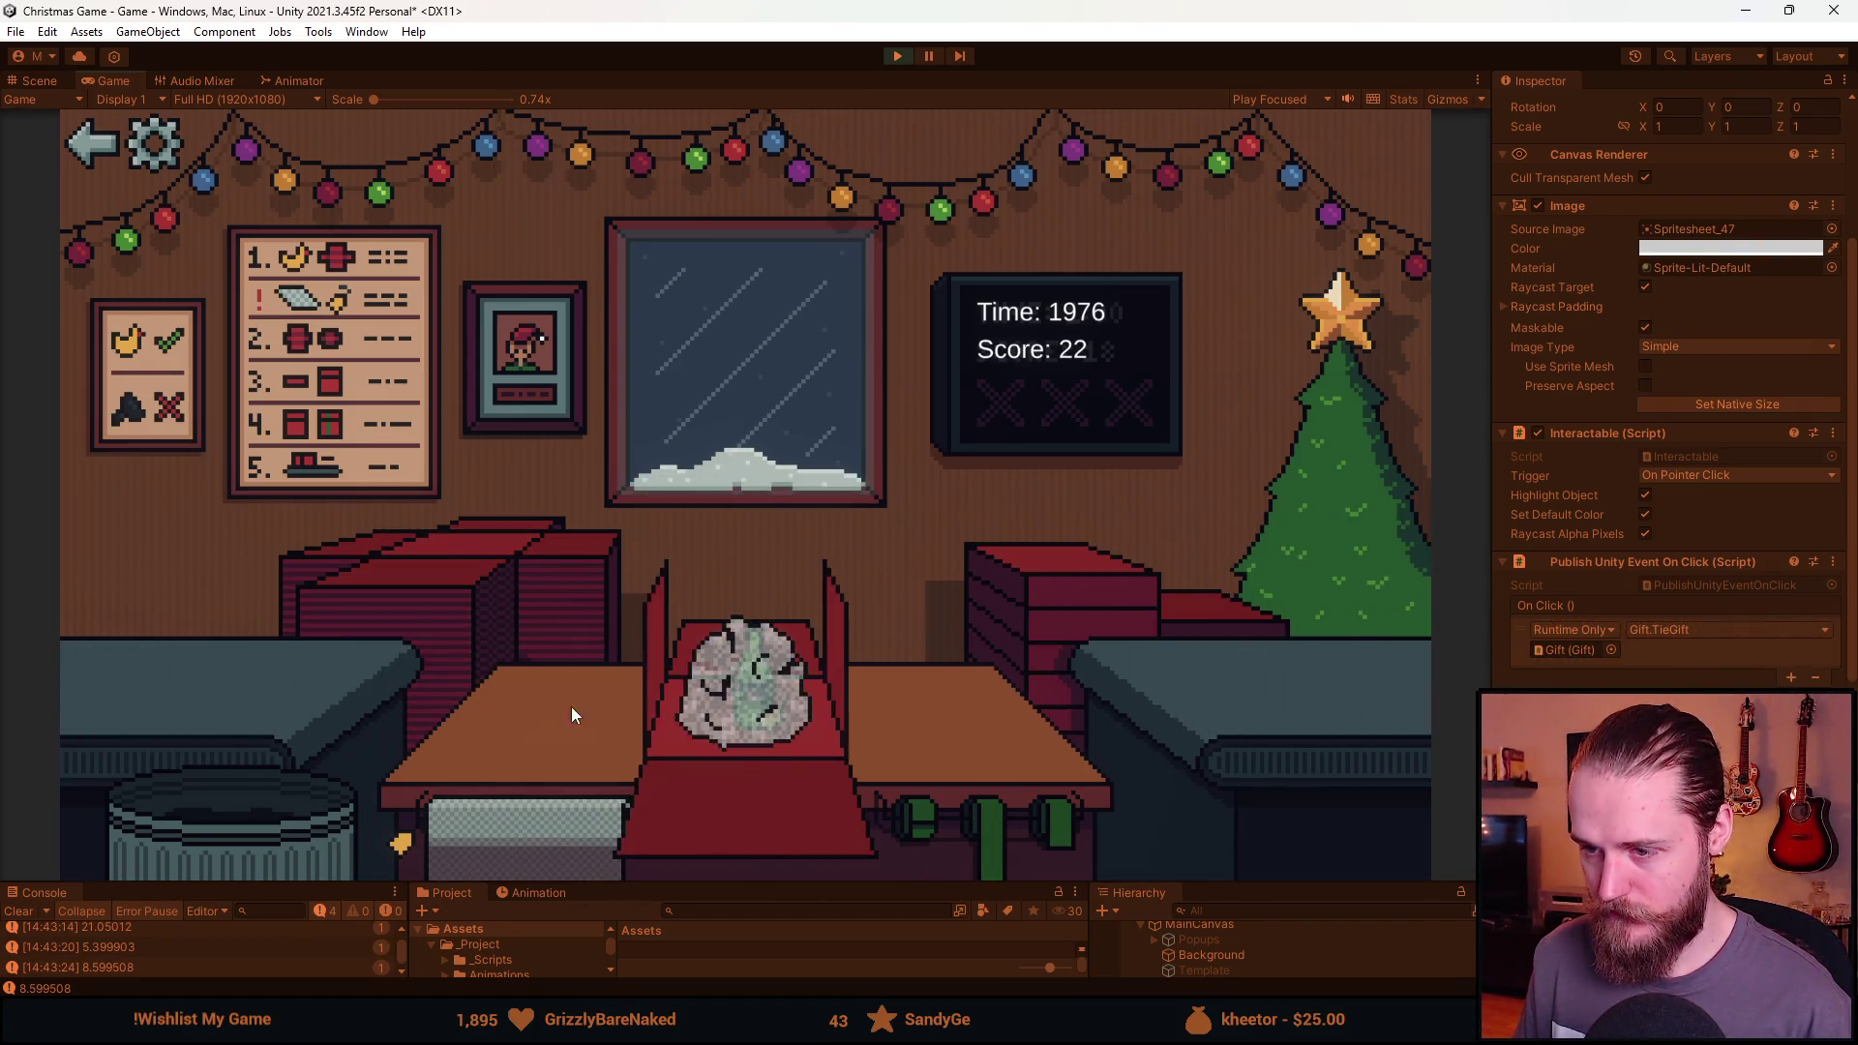
click(961, 805)
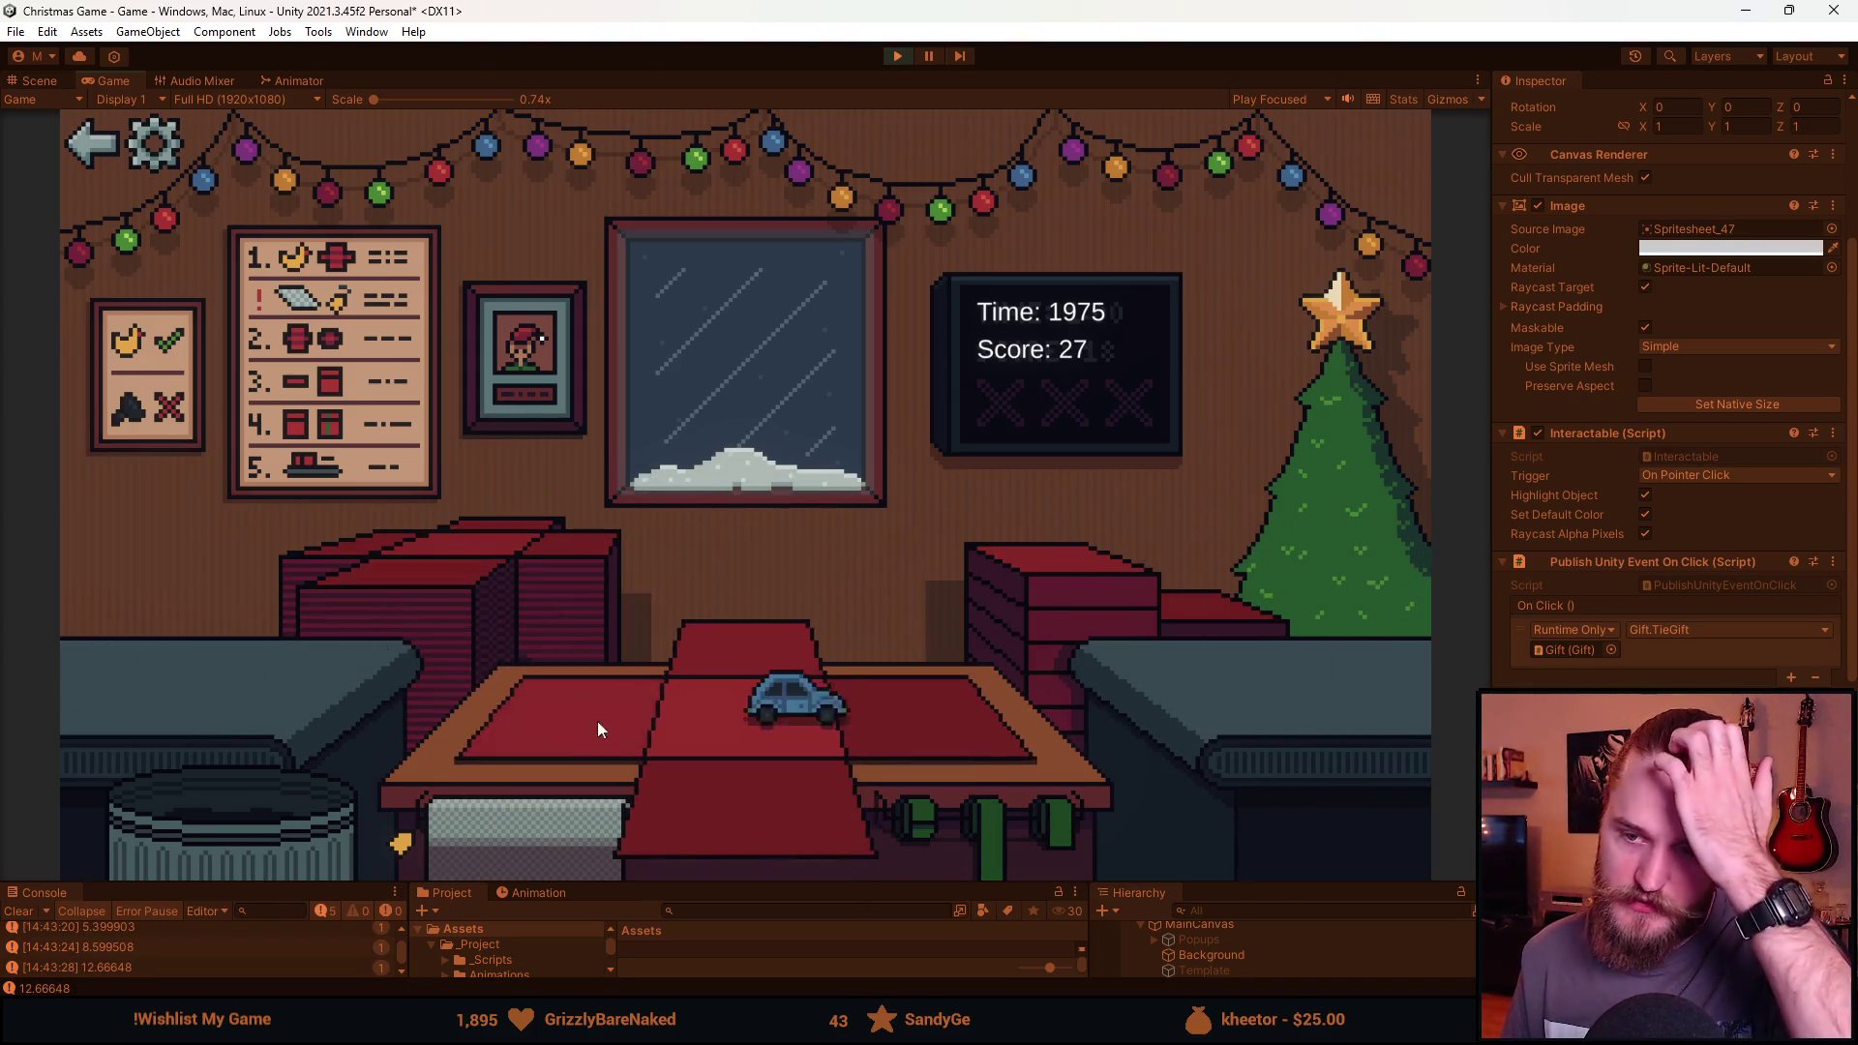
click(729, 830)
click(954, 839)
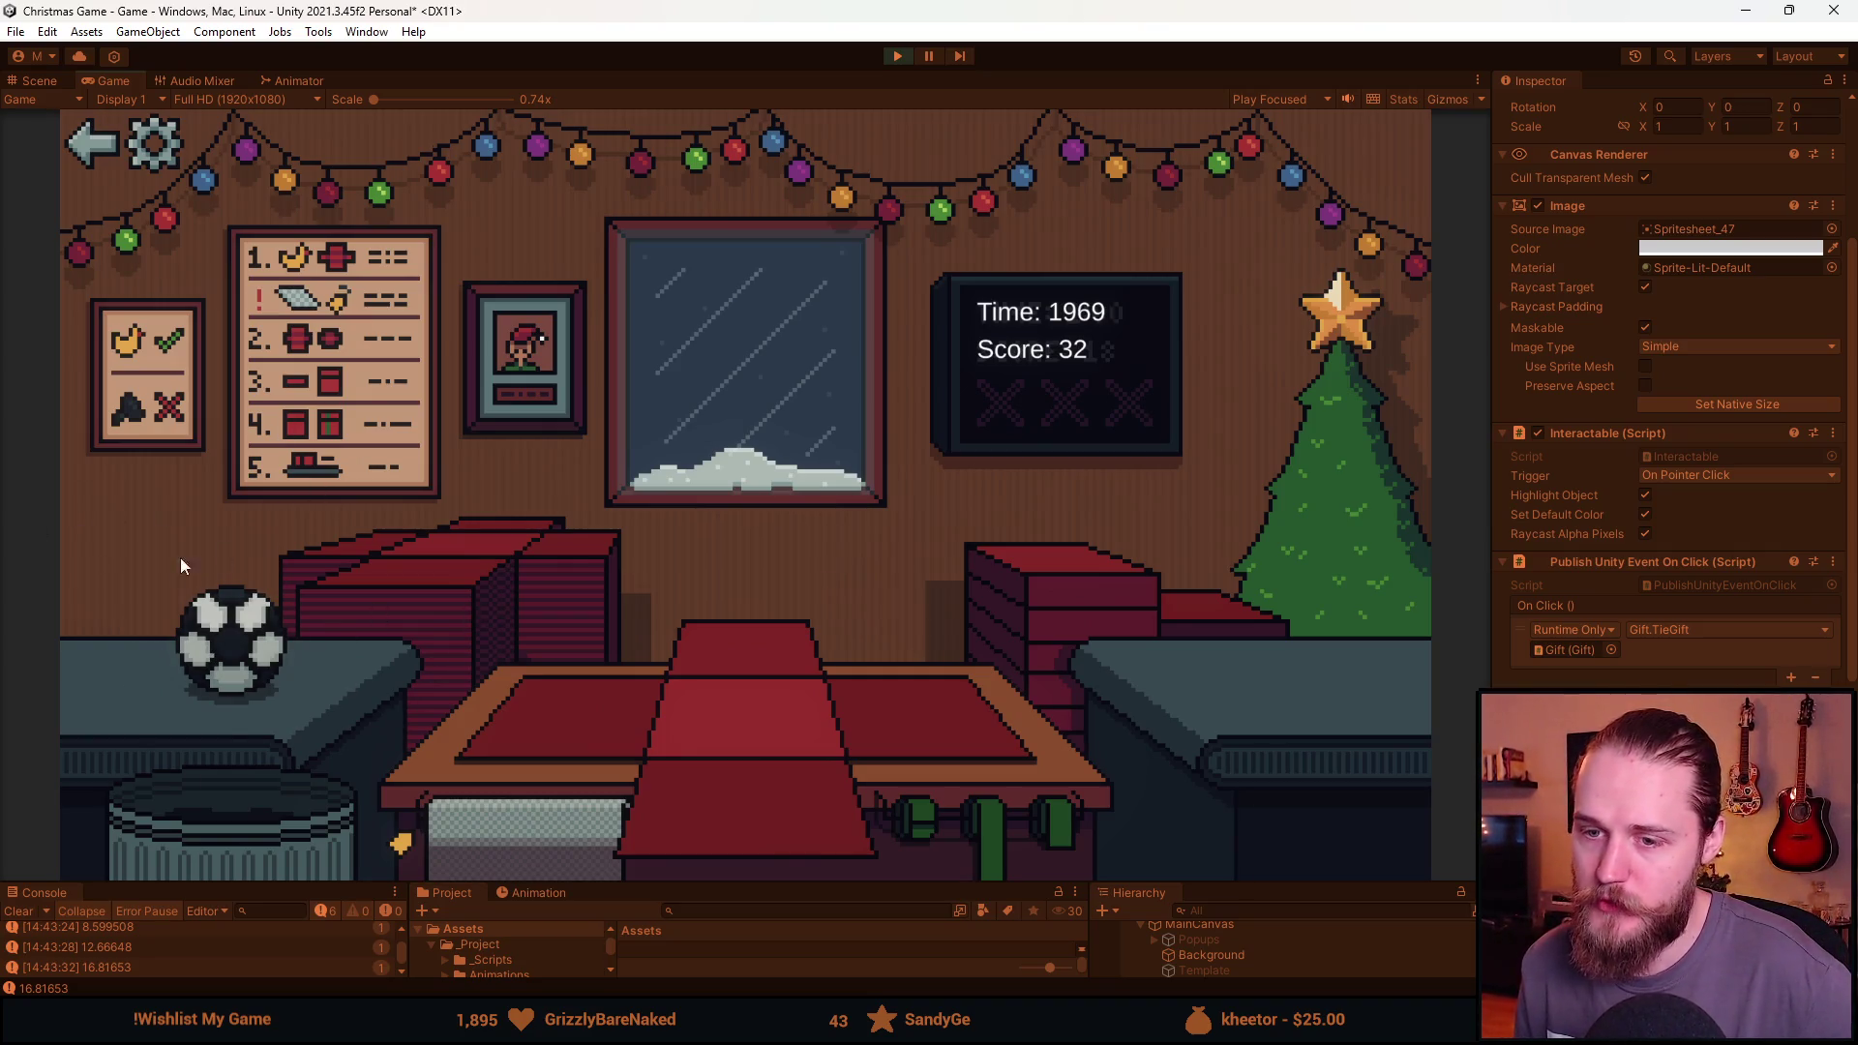
Wrap and ship the soccer ball and another red gift, then discard the mask item.
click(263, 658)
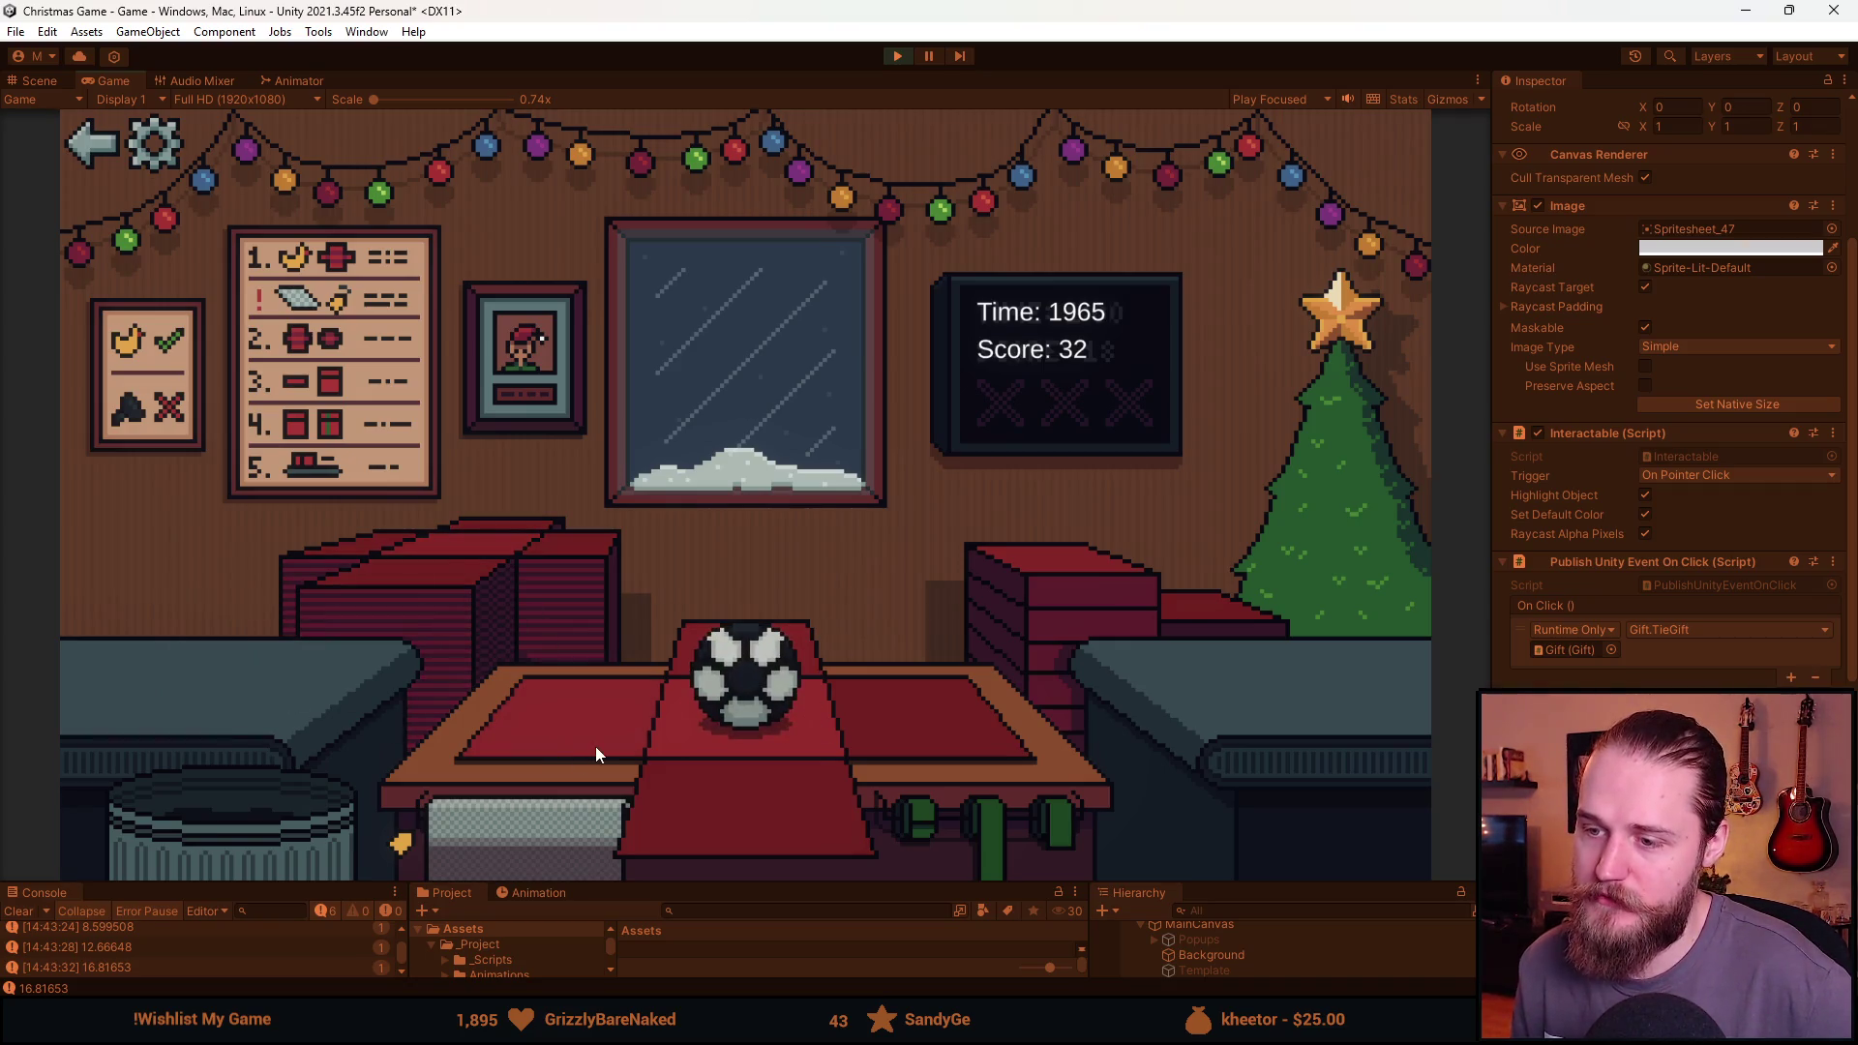
click(724, 803)
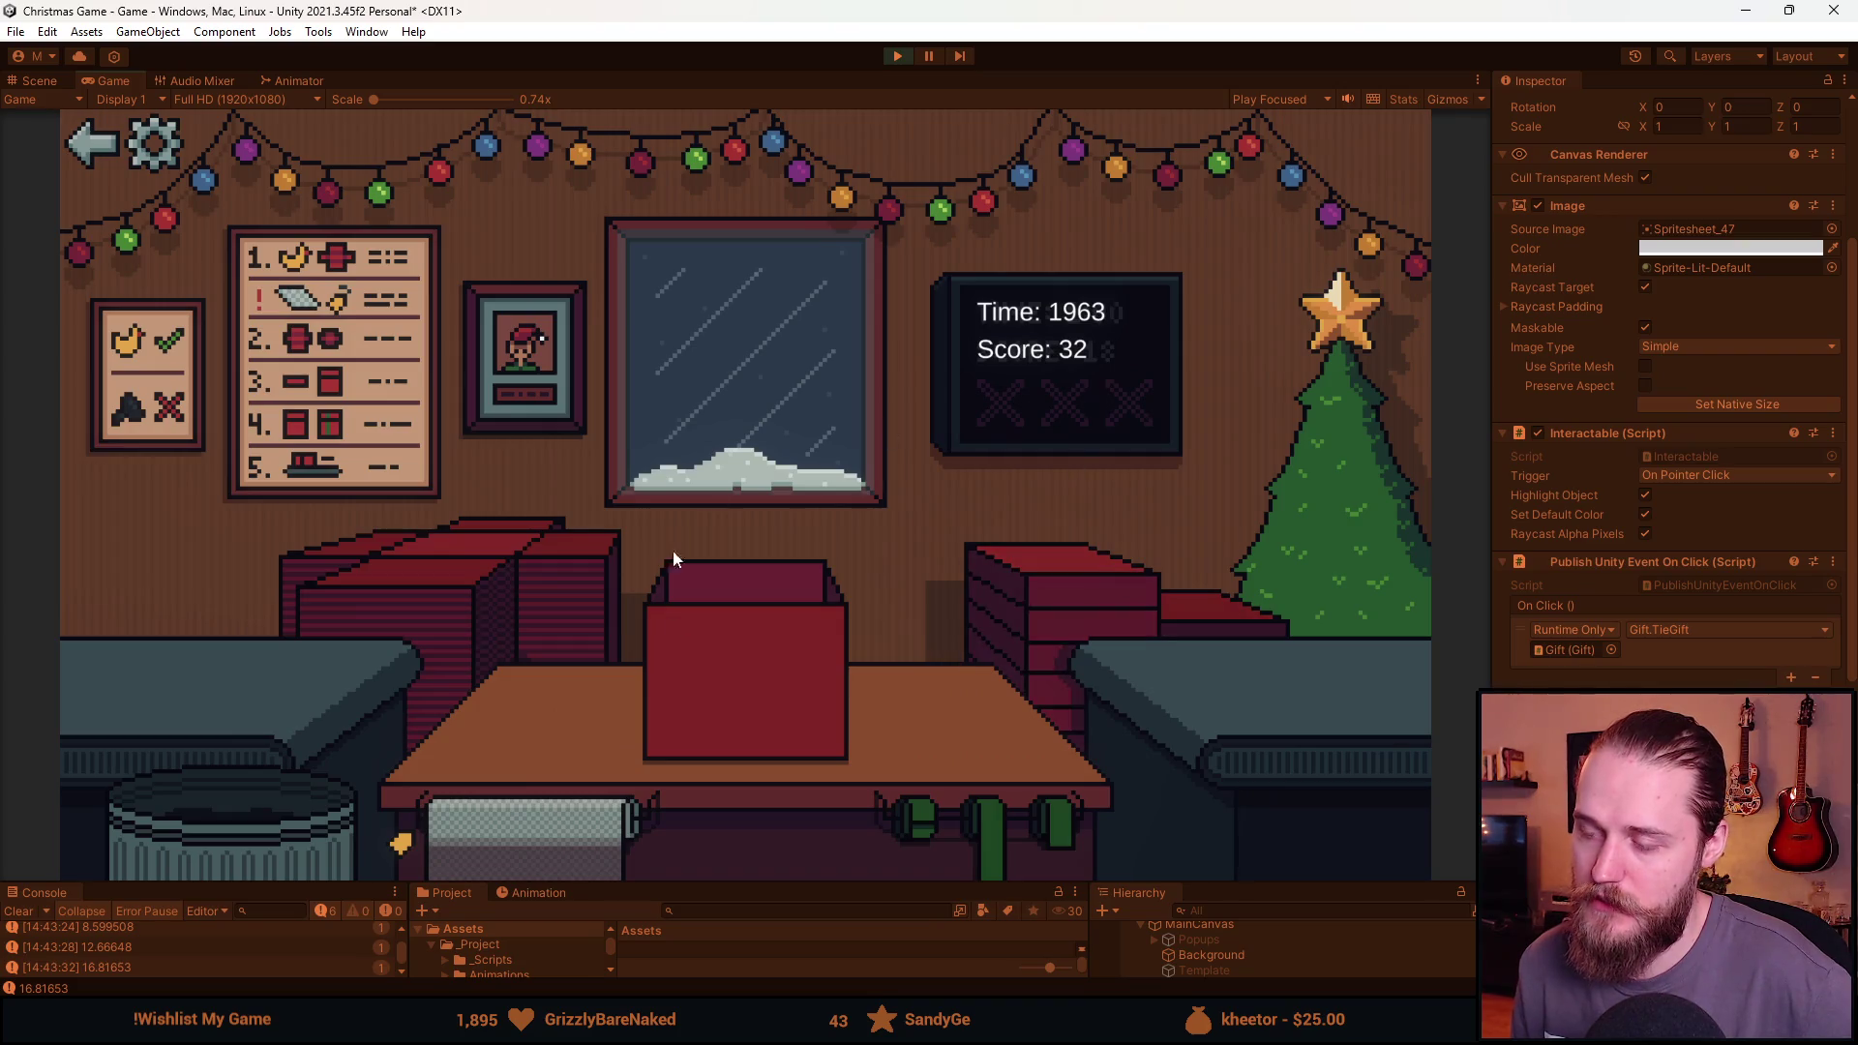
click(1045, 595)
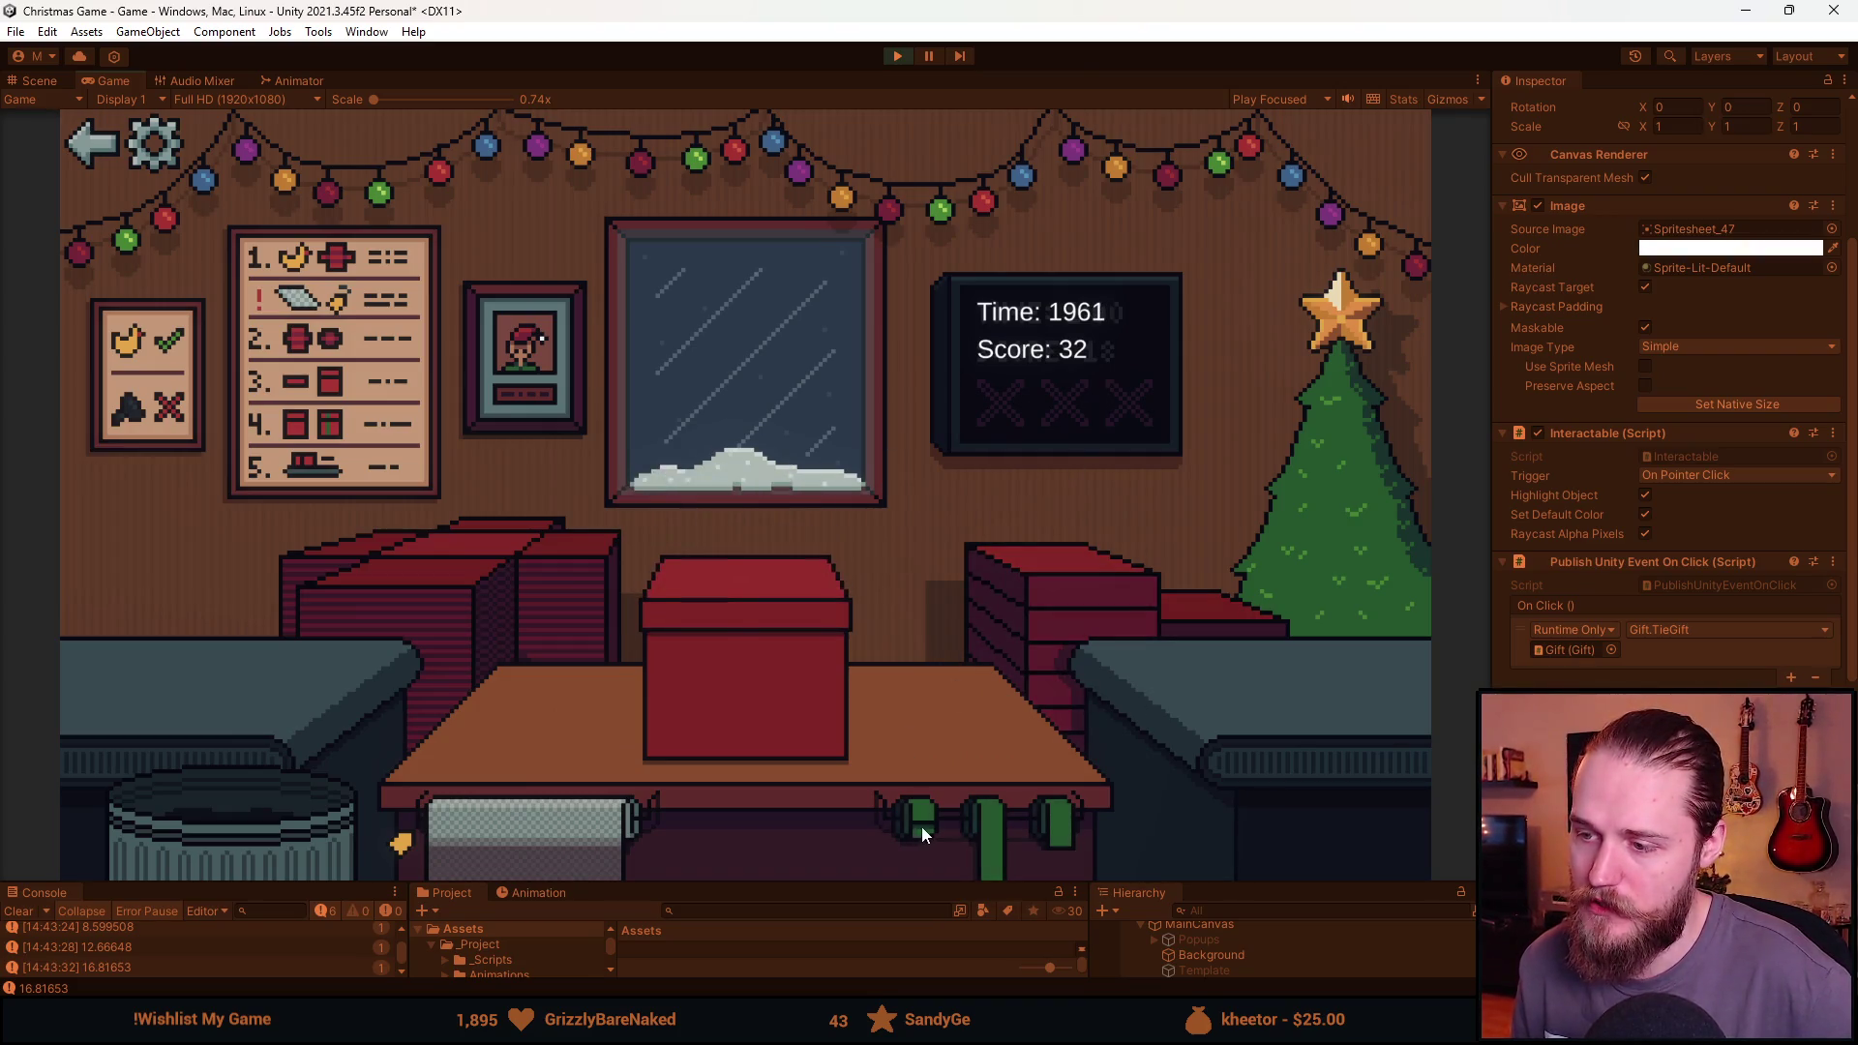
click(812, 677)
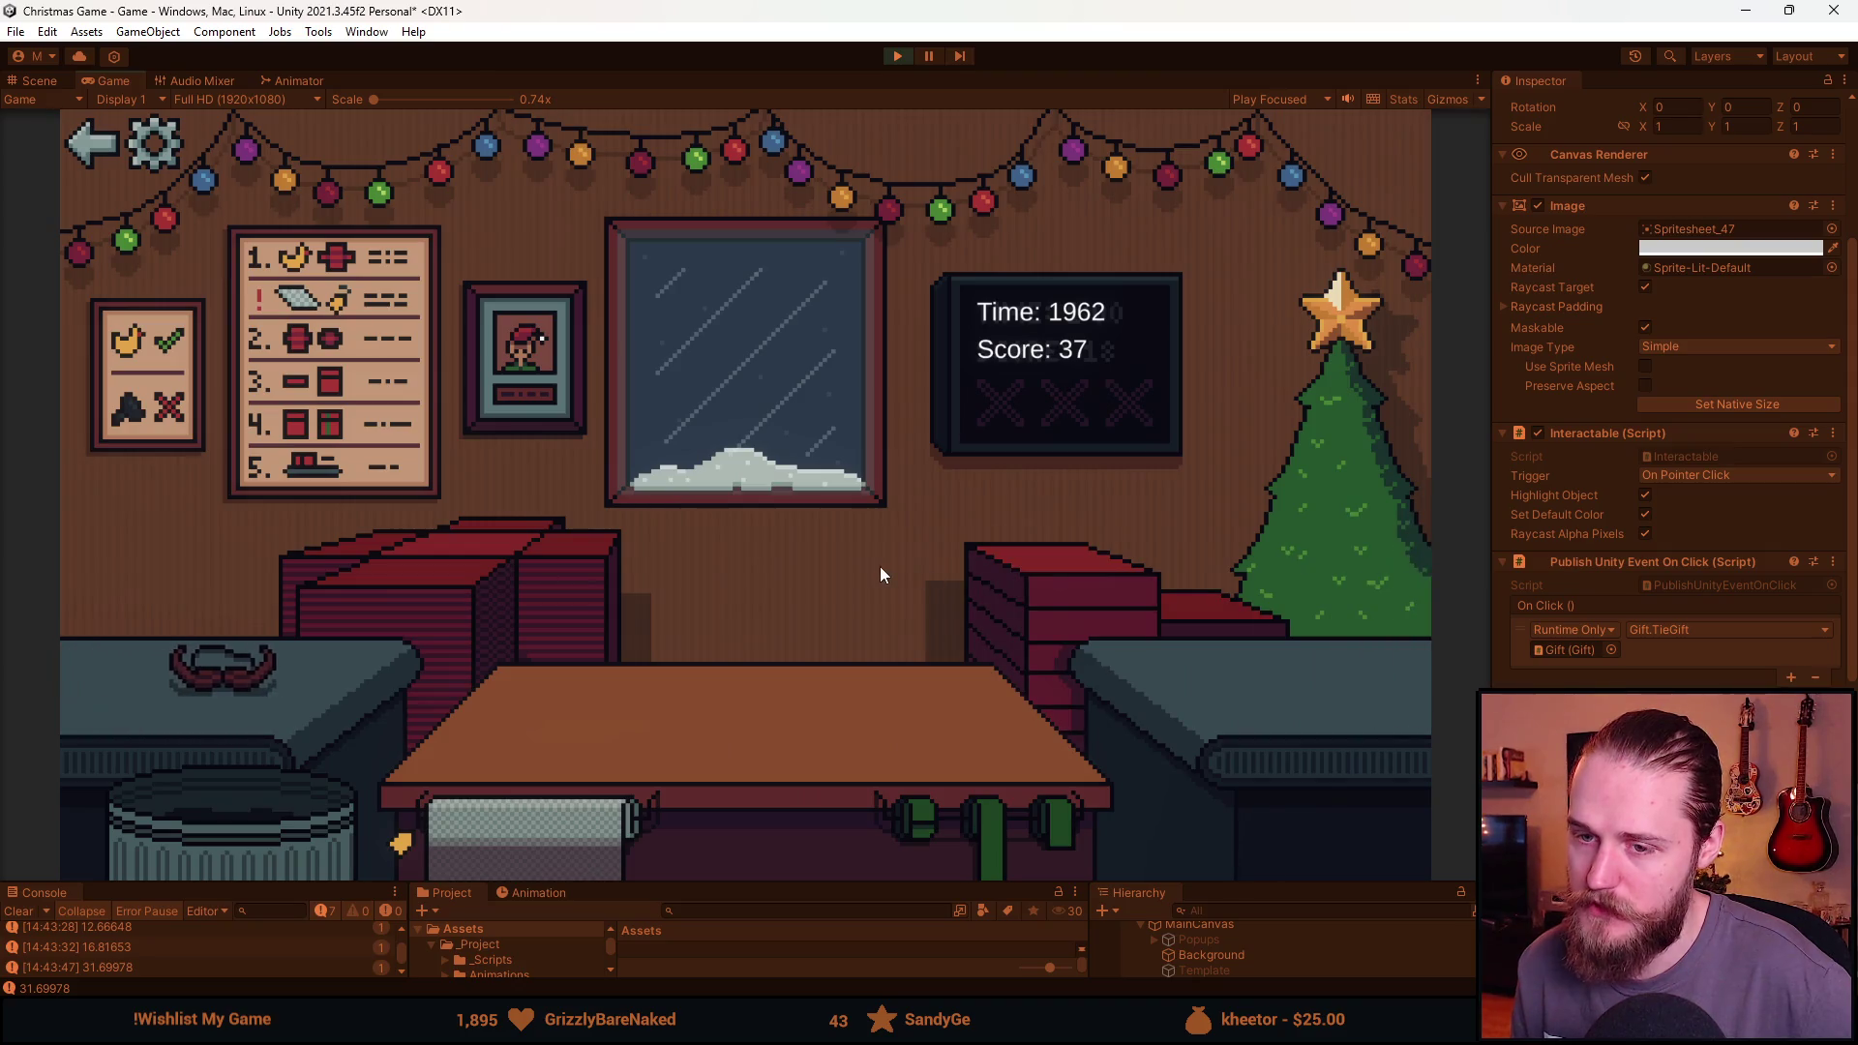
click(484, 573)
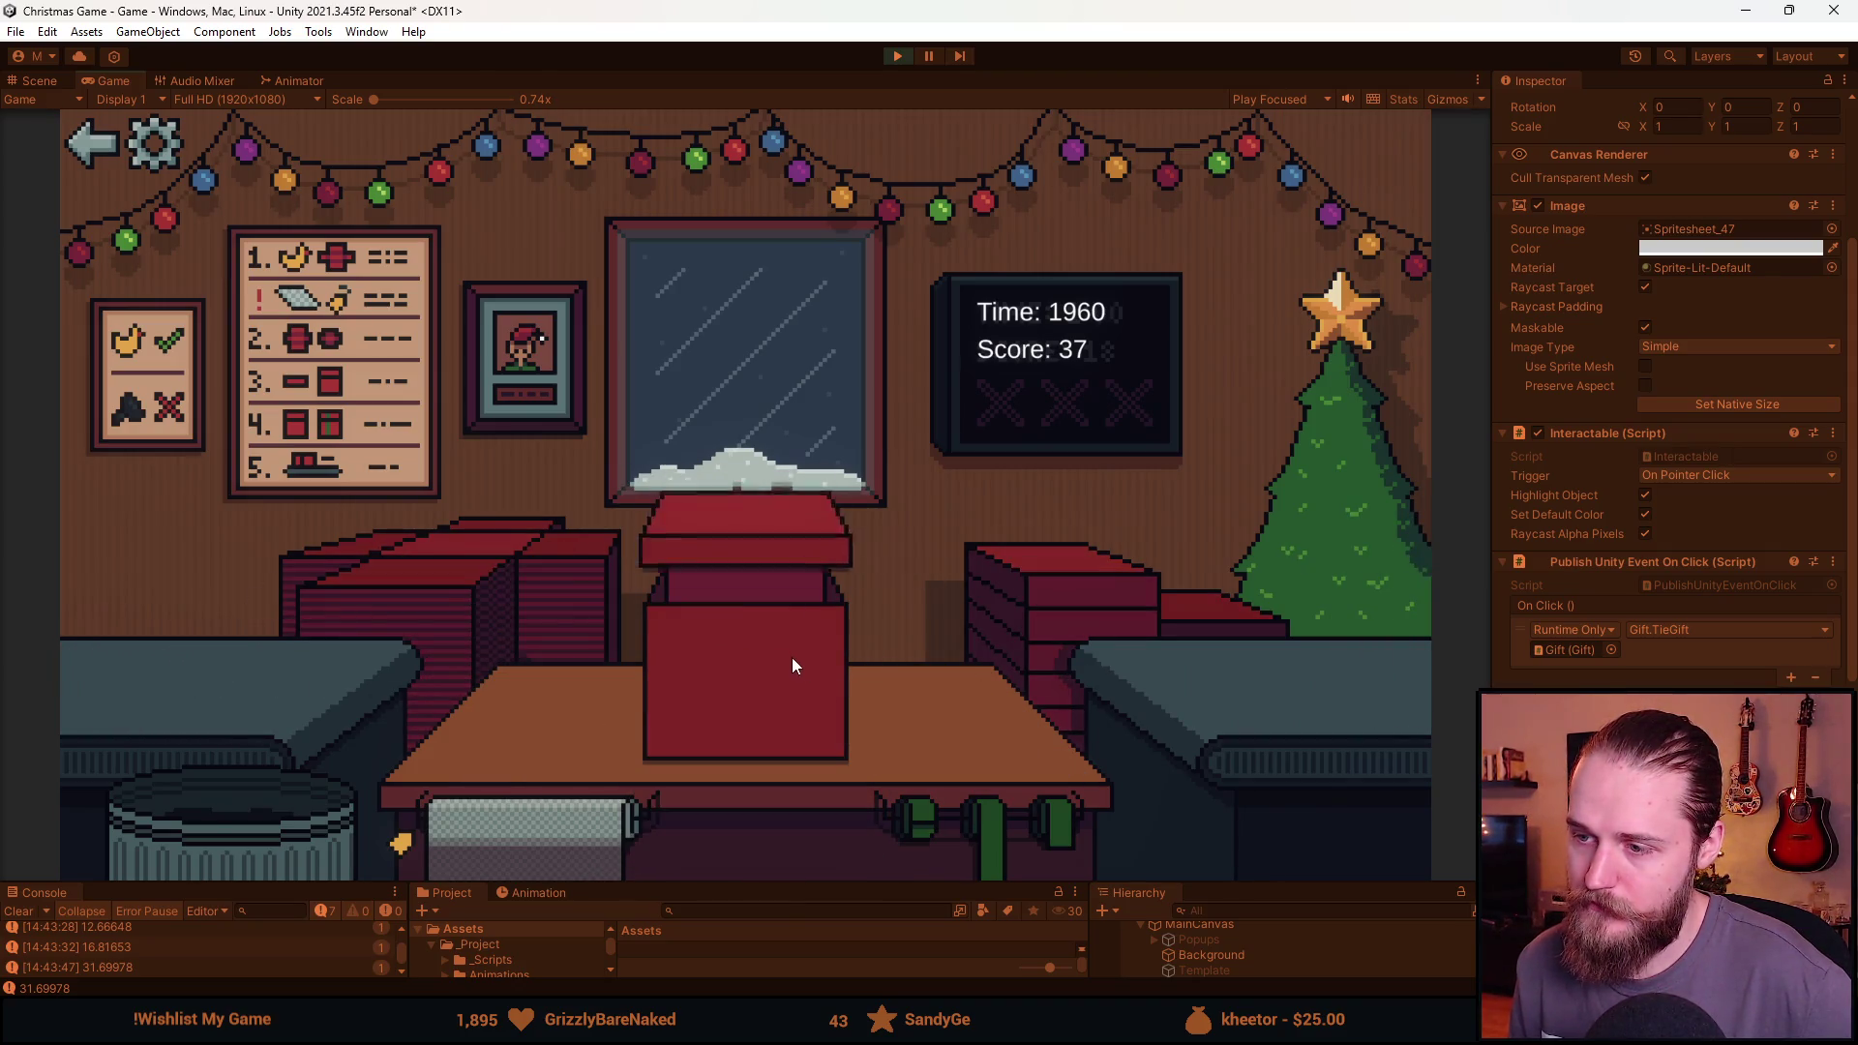
click(962, 817)
click(763, 630)
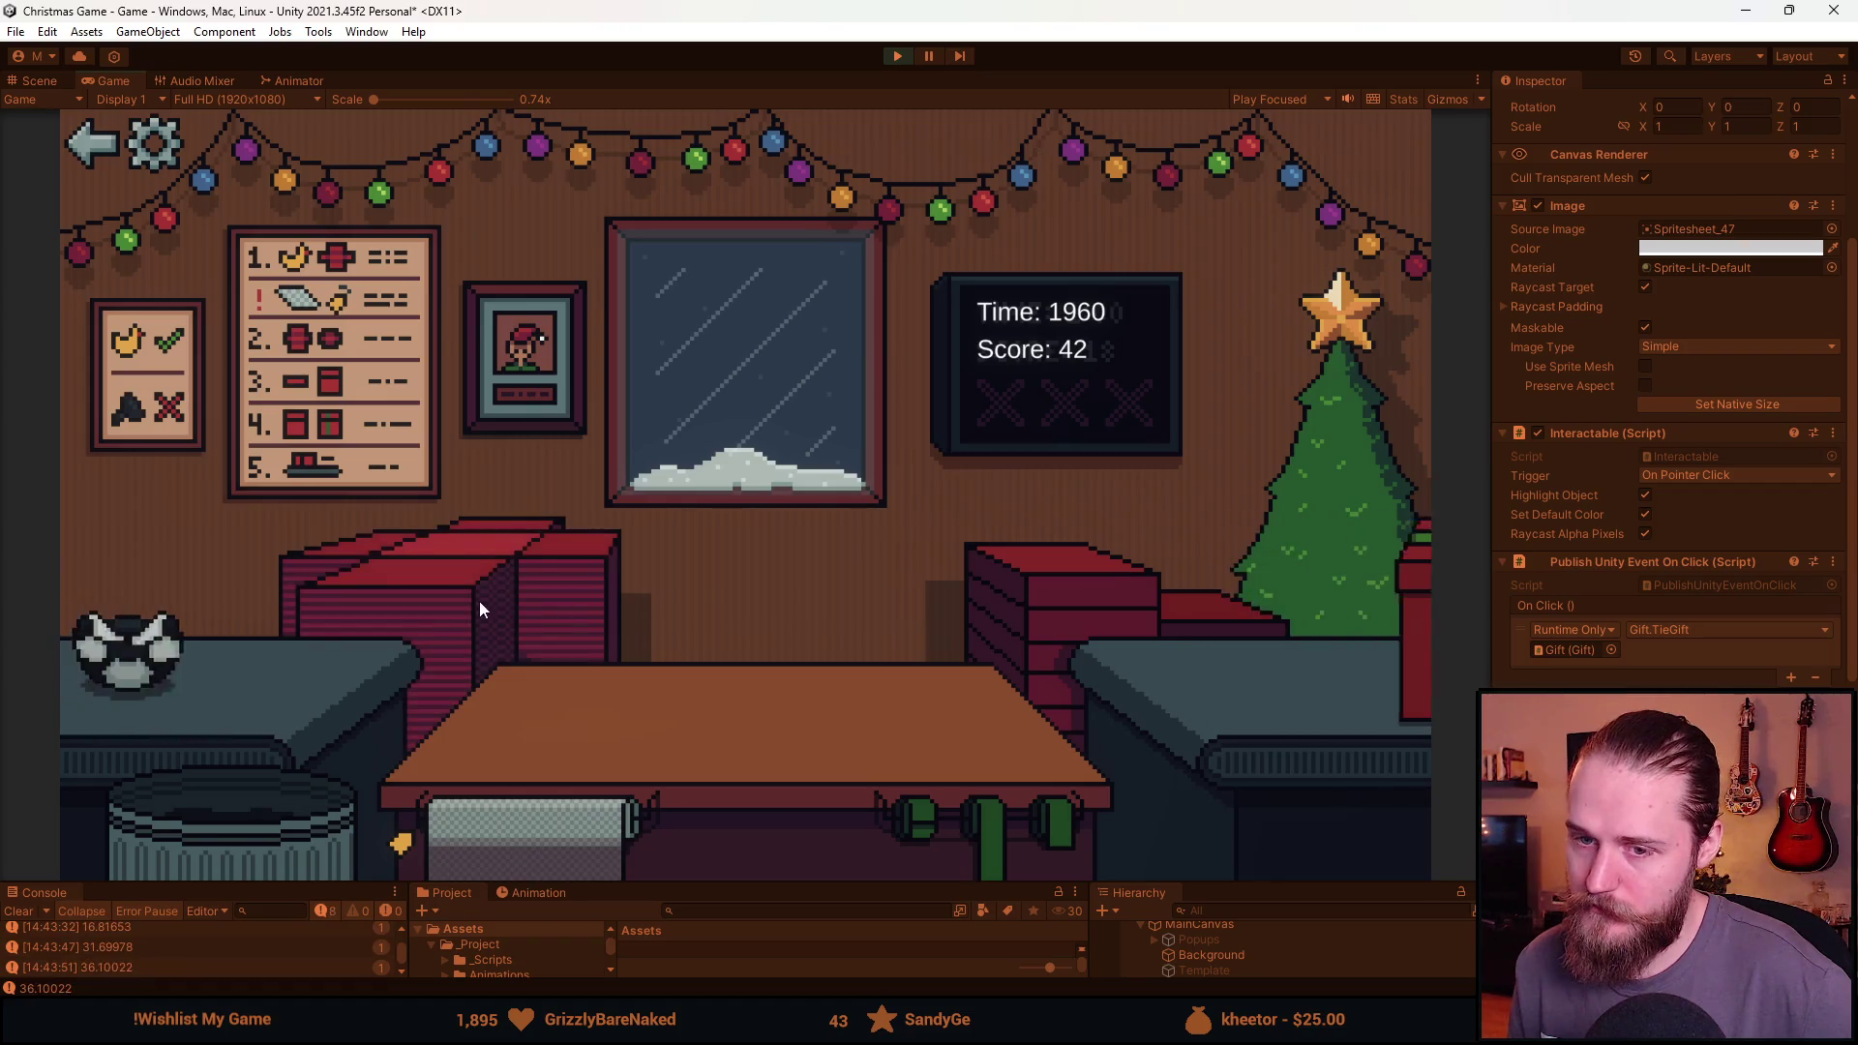
click(276, 682)
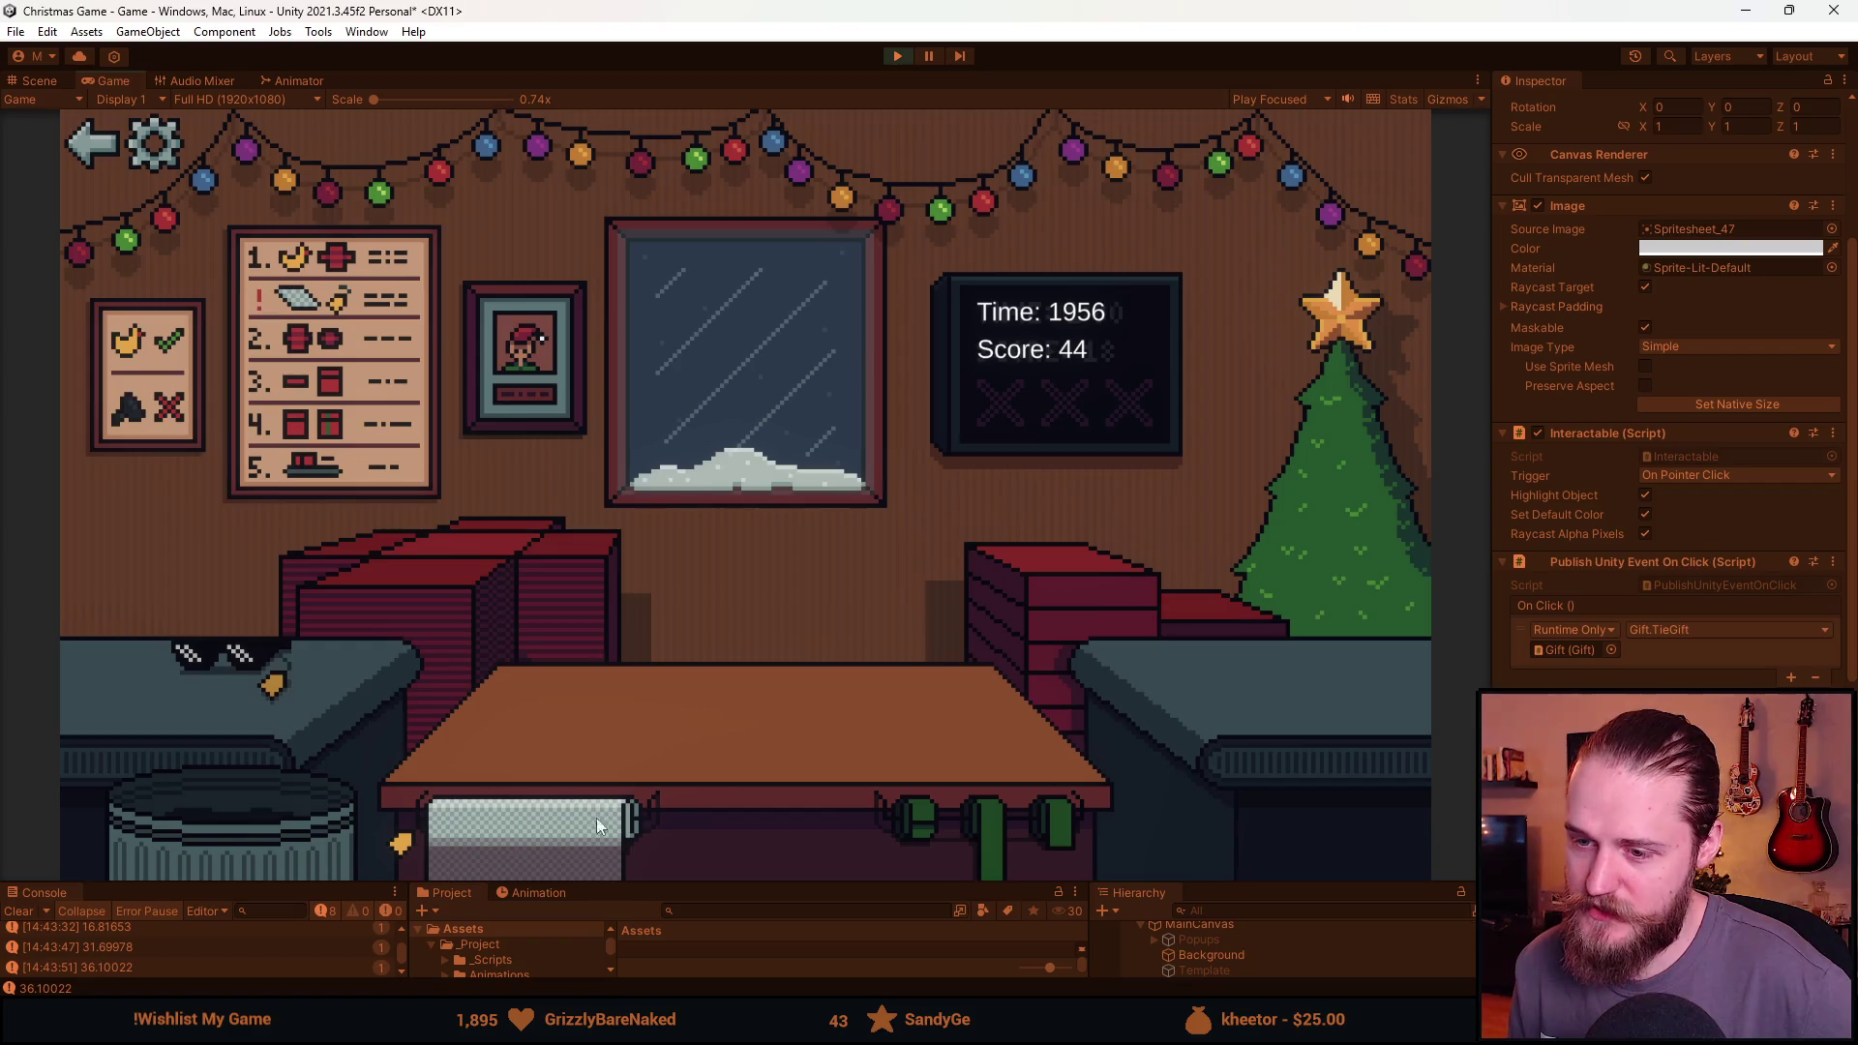
Wrap the sunglasses in red paper with white tissue, a lid and green ribbon.
click(457, 562)
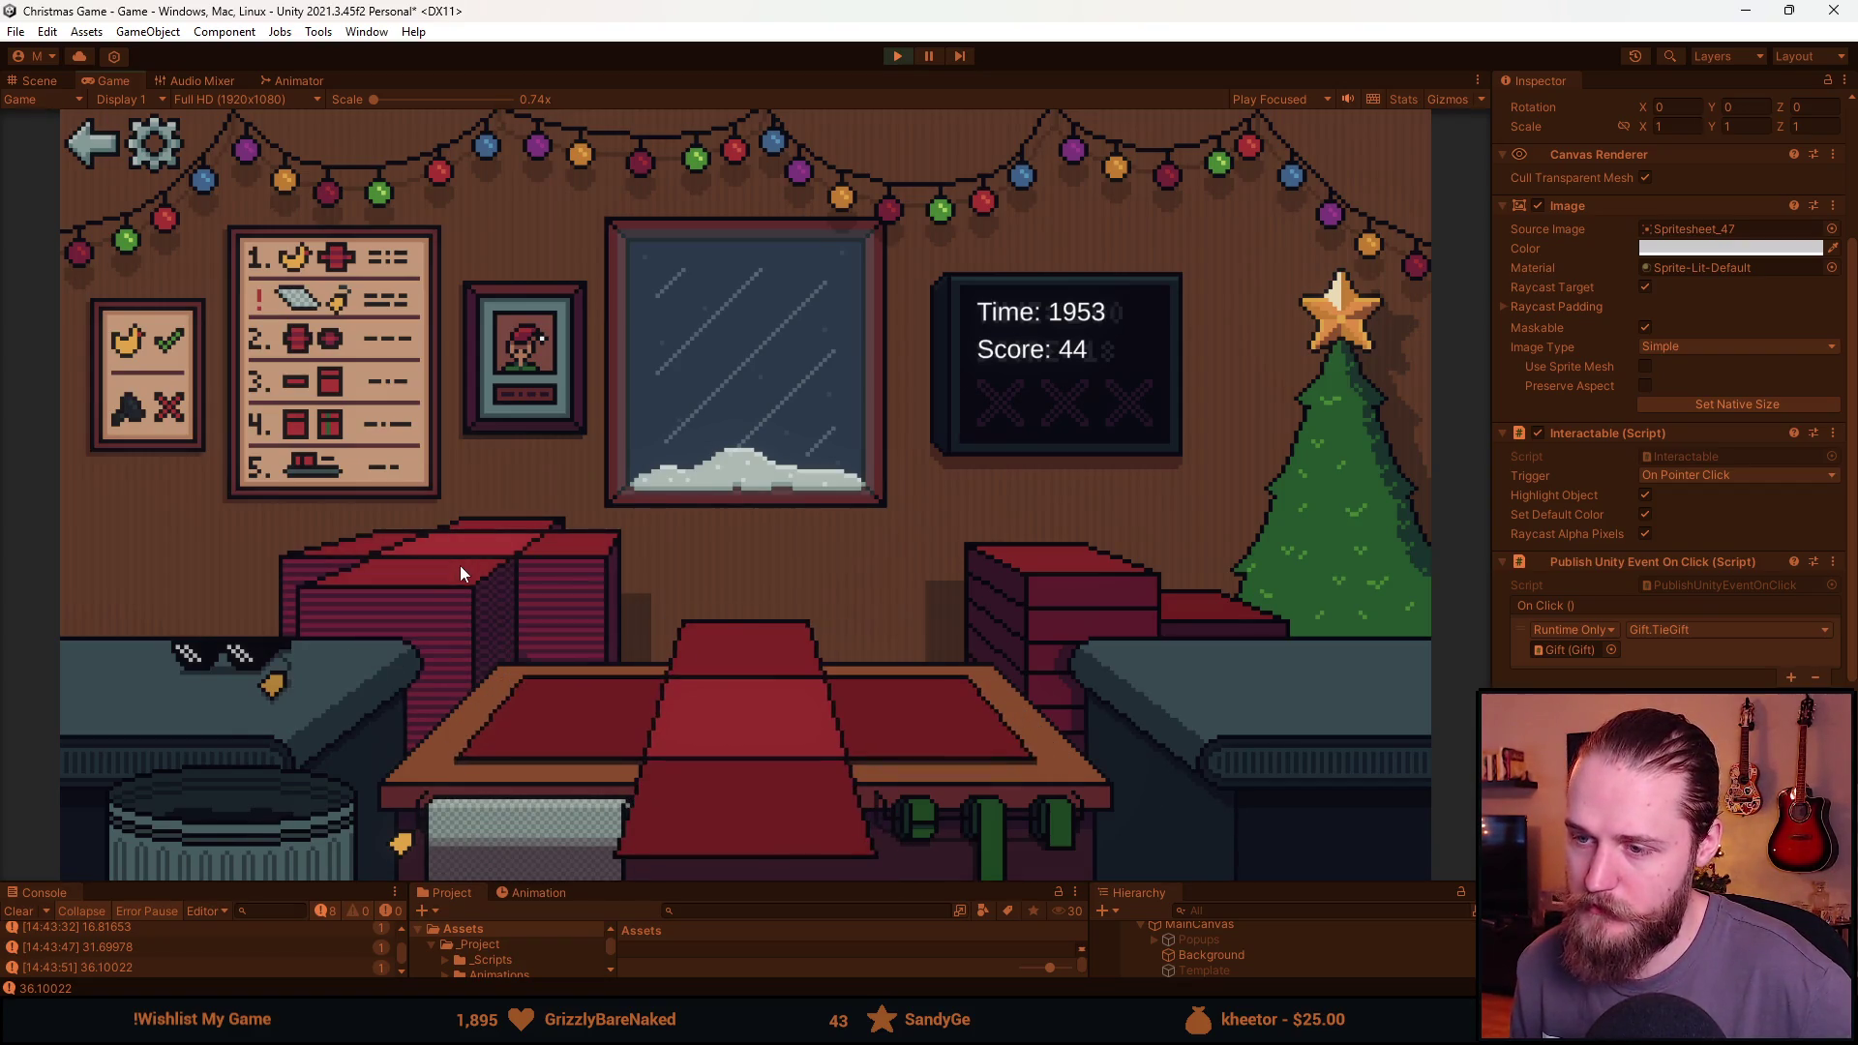
click(253, 671)
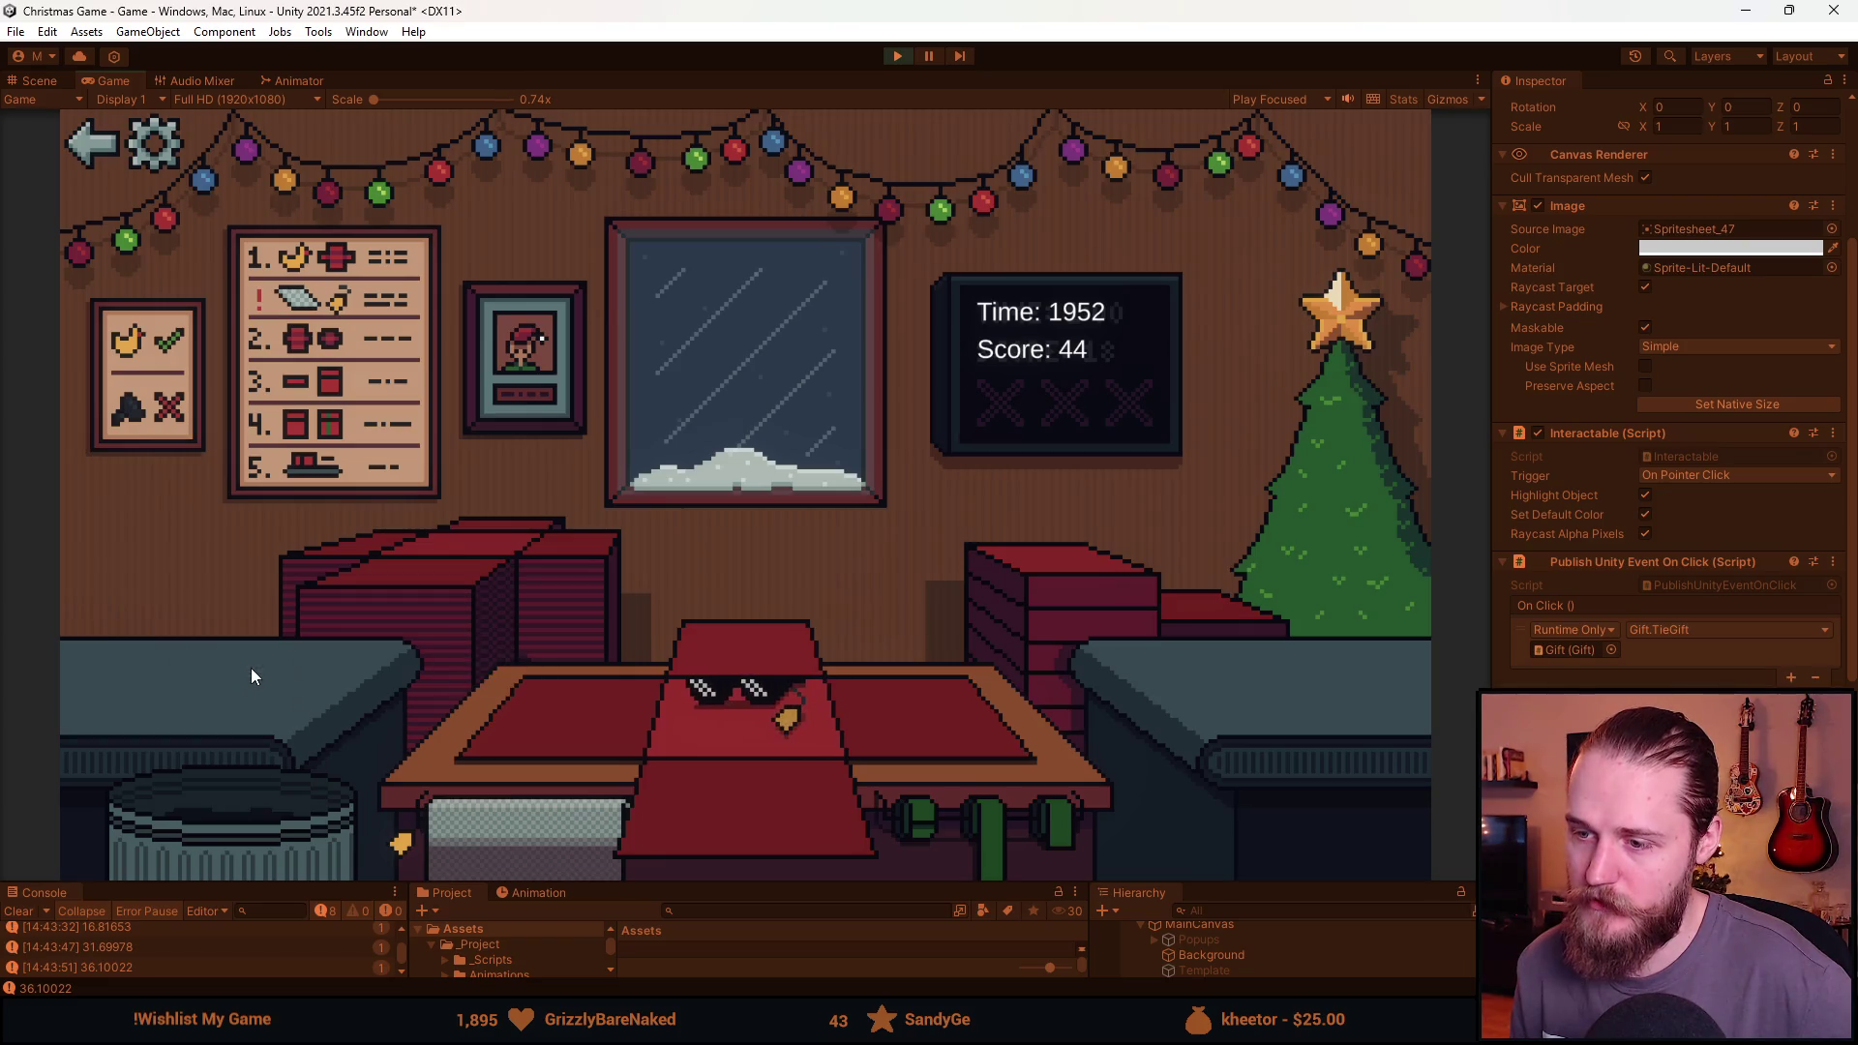
click(520, 830)
click(712, 807)
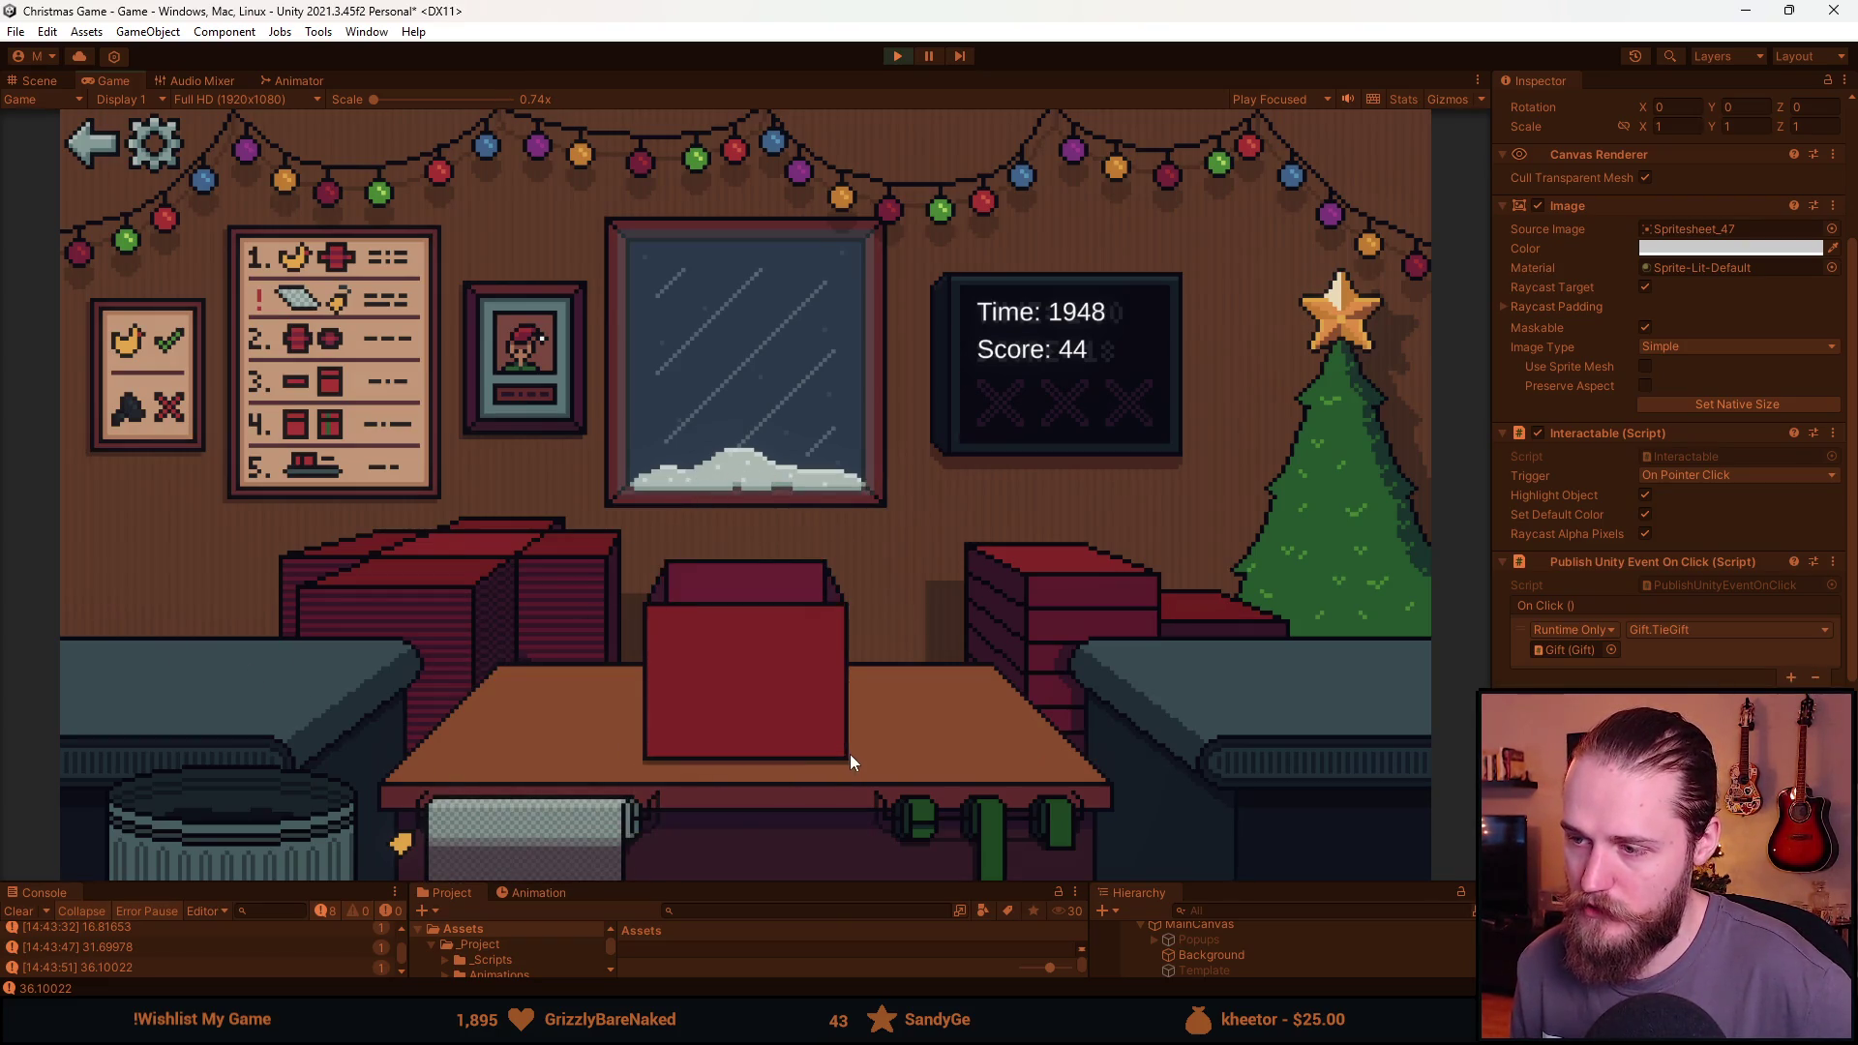
click(919, 816)
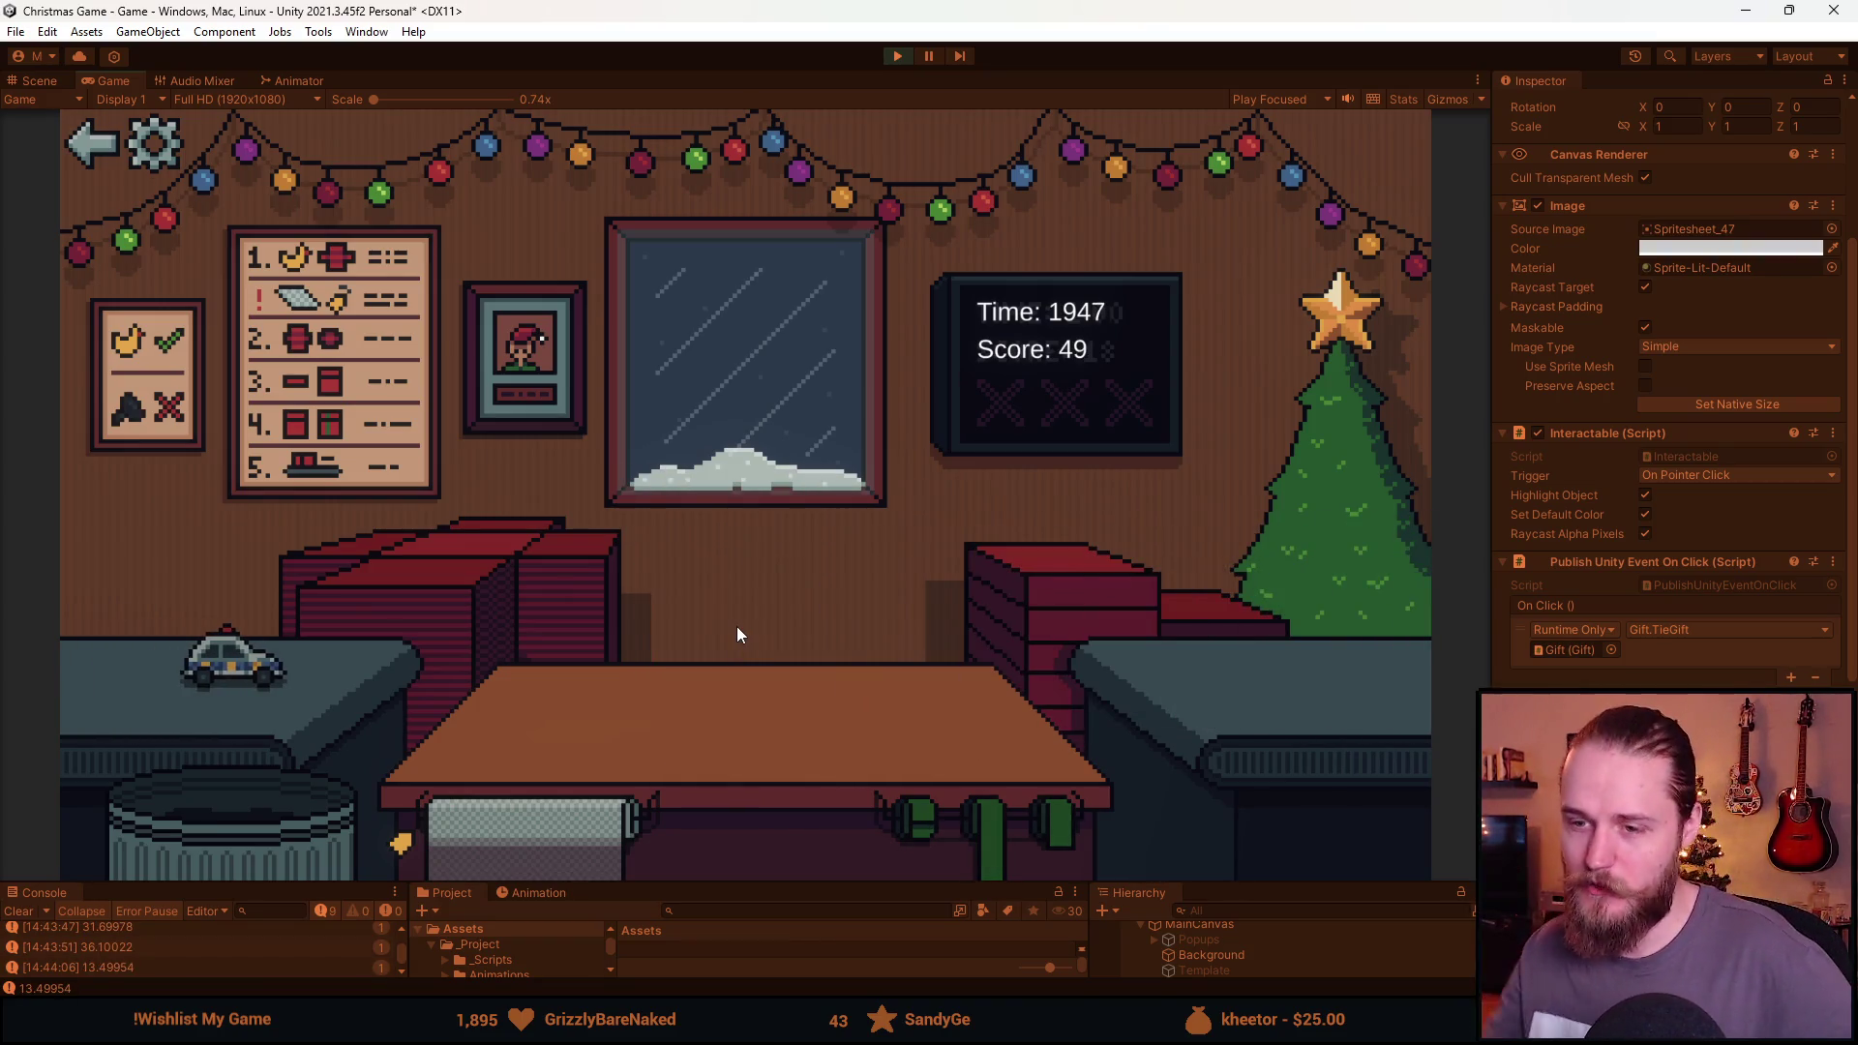
Wrap, ribbon and ship the toy car, lay new paper, then stop Play mode.
click(510, 571)
click(223, 667)
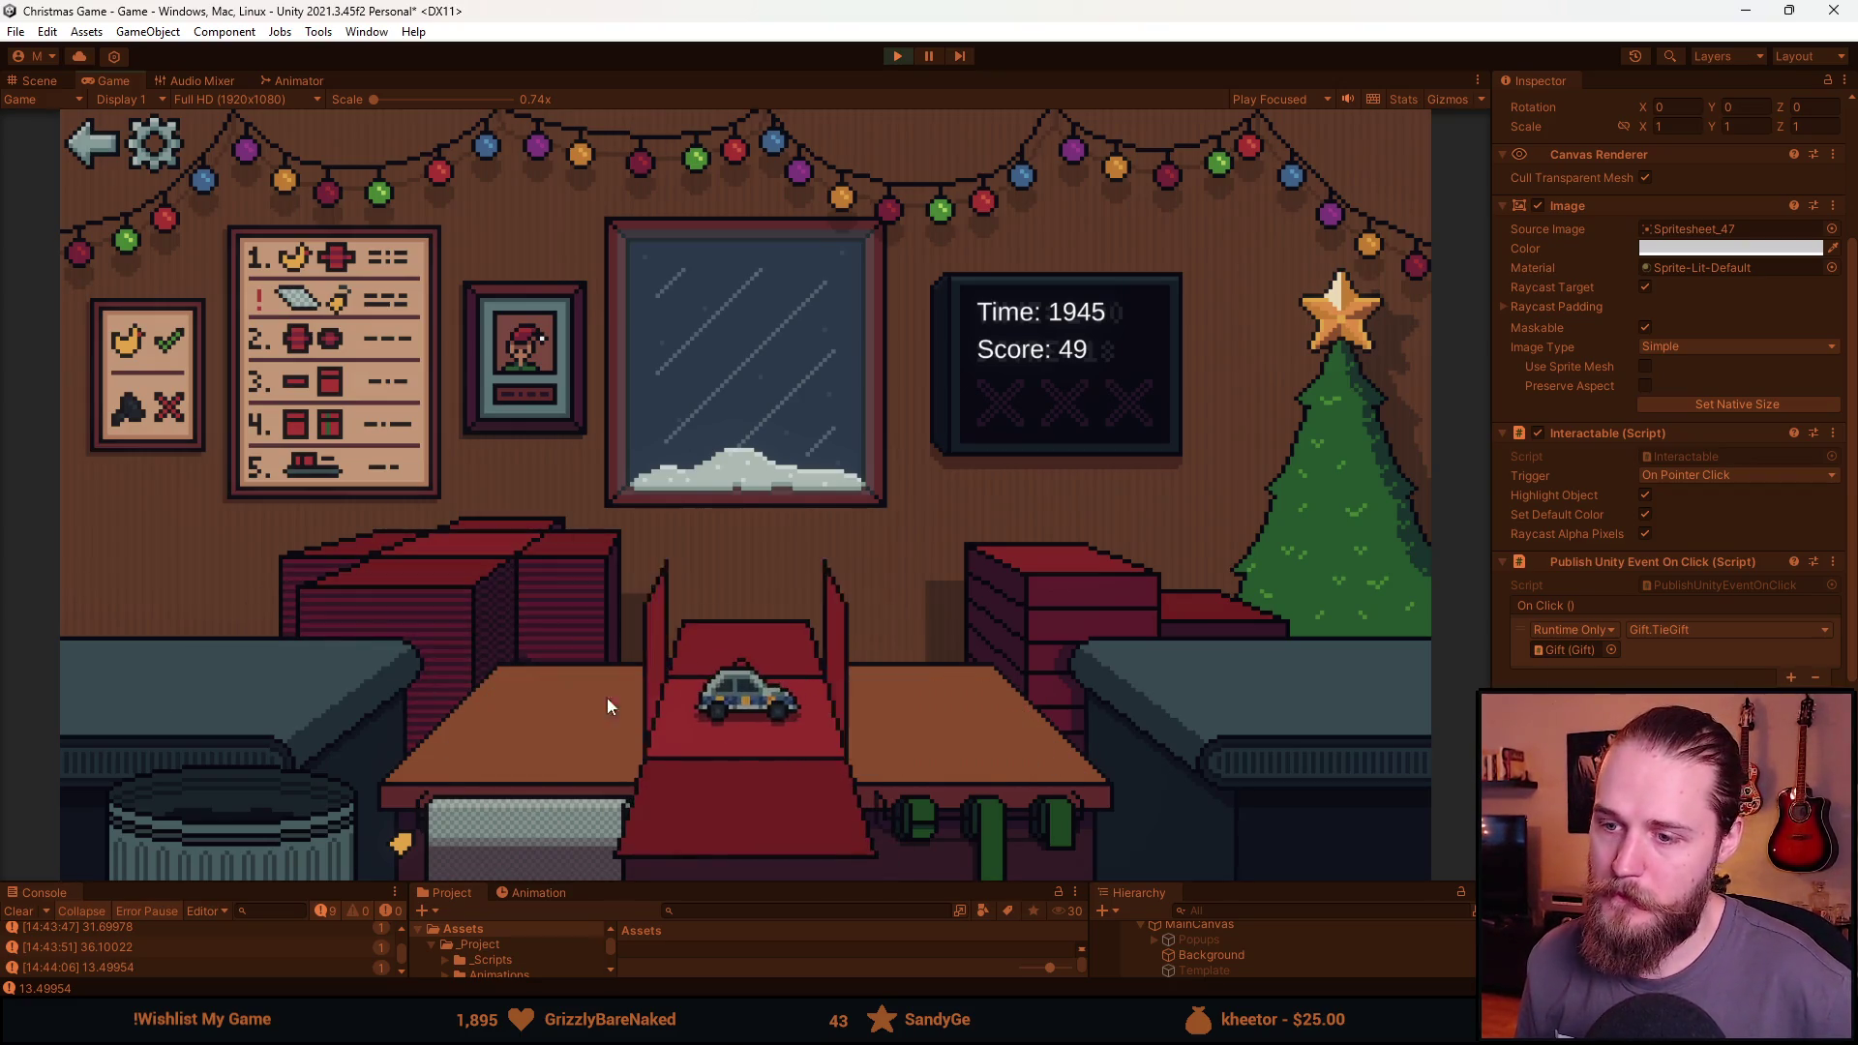
click(619, 702)
click(983, 840)
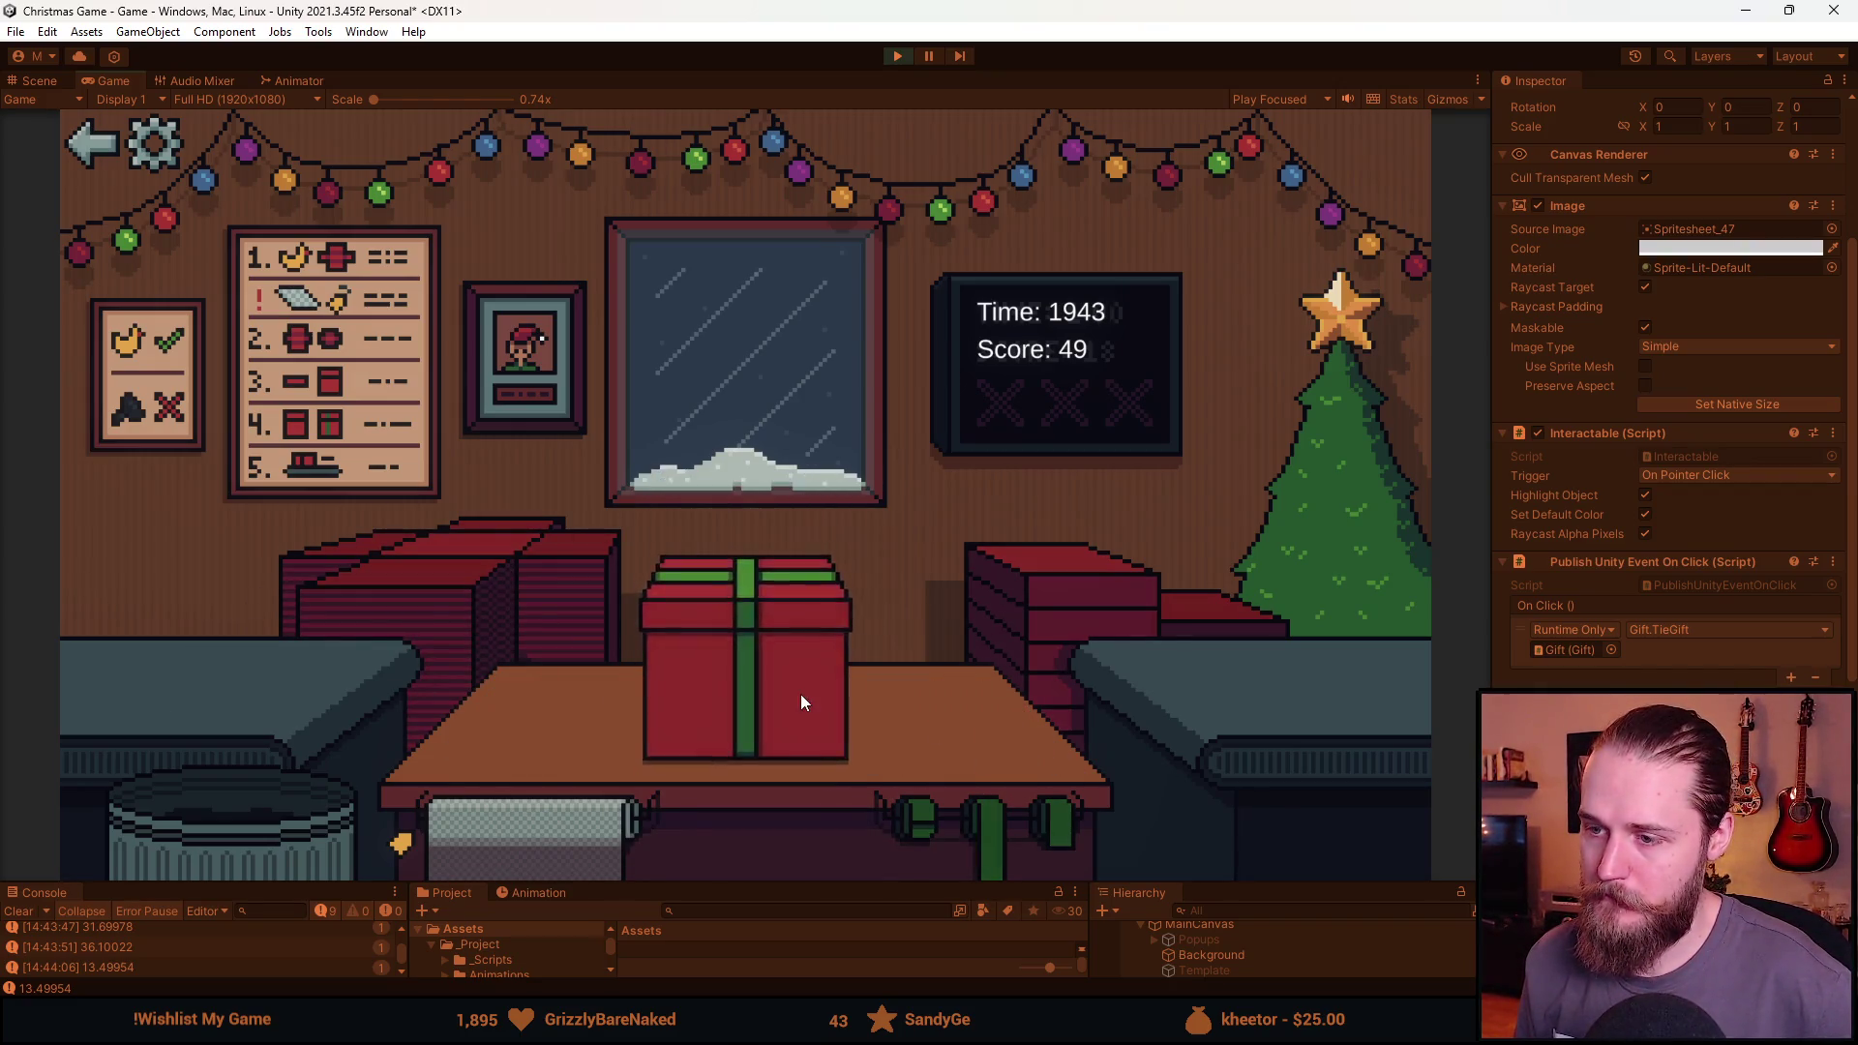
click(440, 598)
click(250, 813)
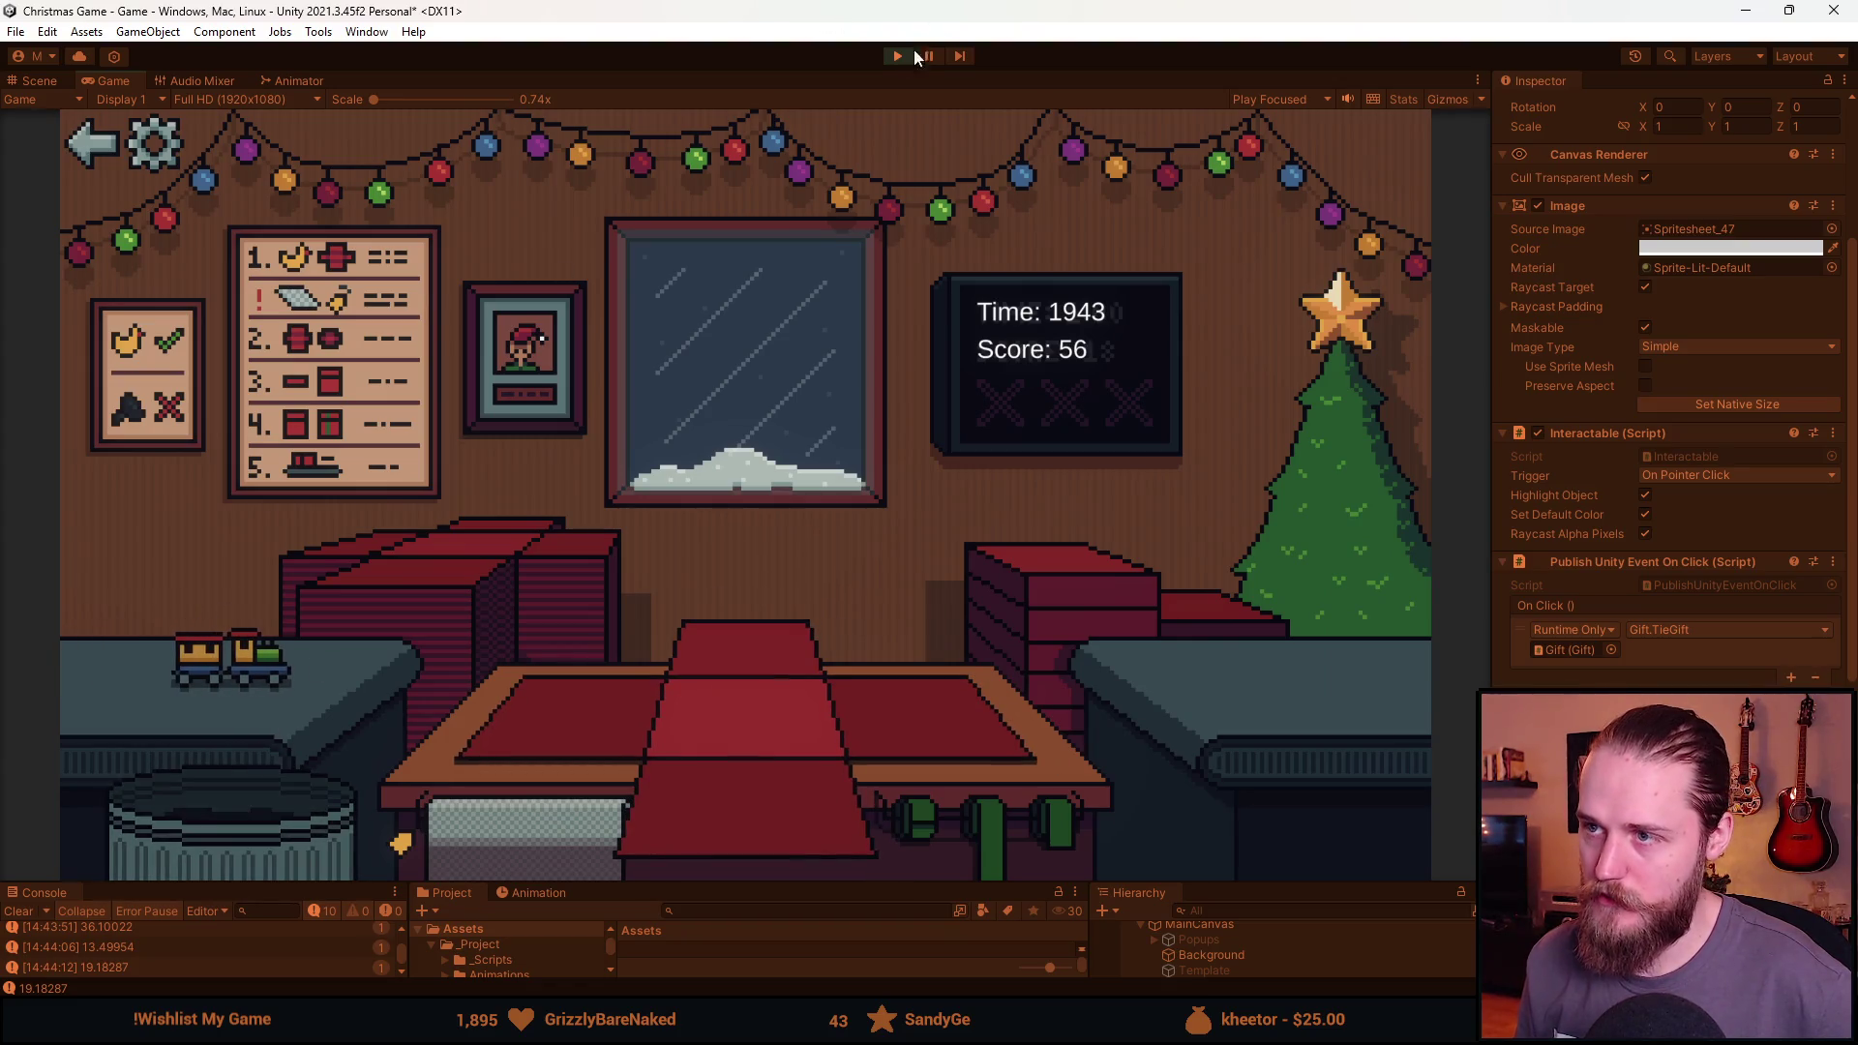
click(898, 55)
Search the project for 'sprite', select the Spritesheet texture, and open it in the Sprite Editor.
drag(834, 883, 738, 728)
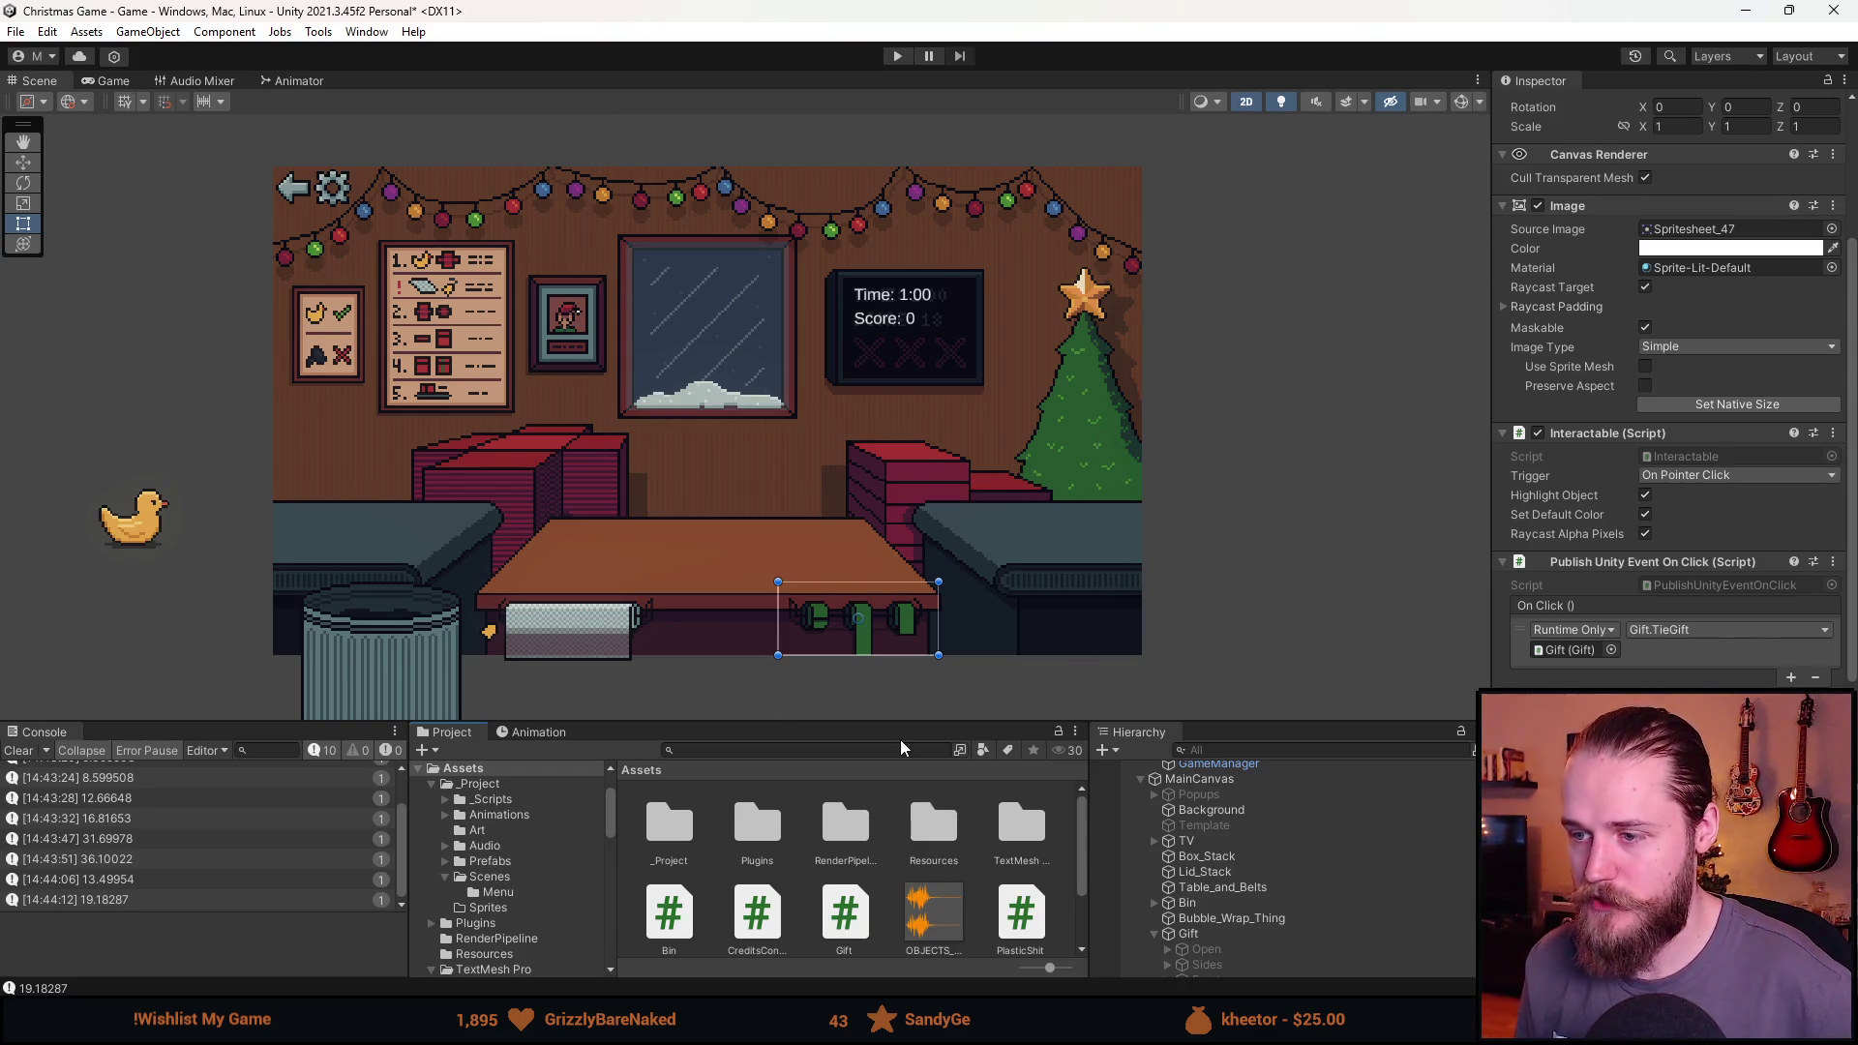
click(818, 751)
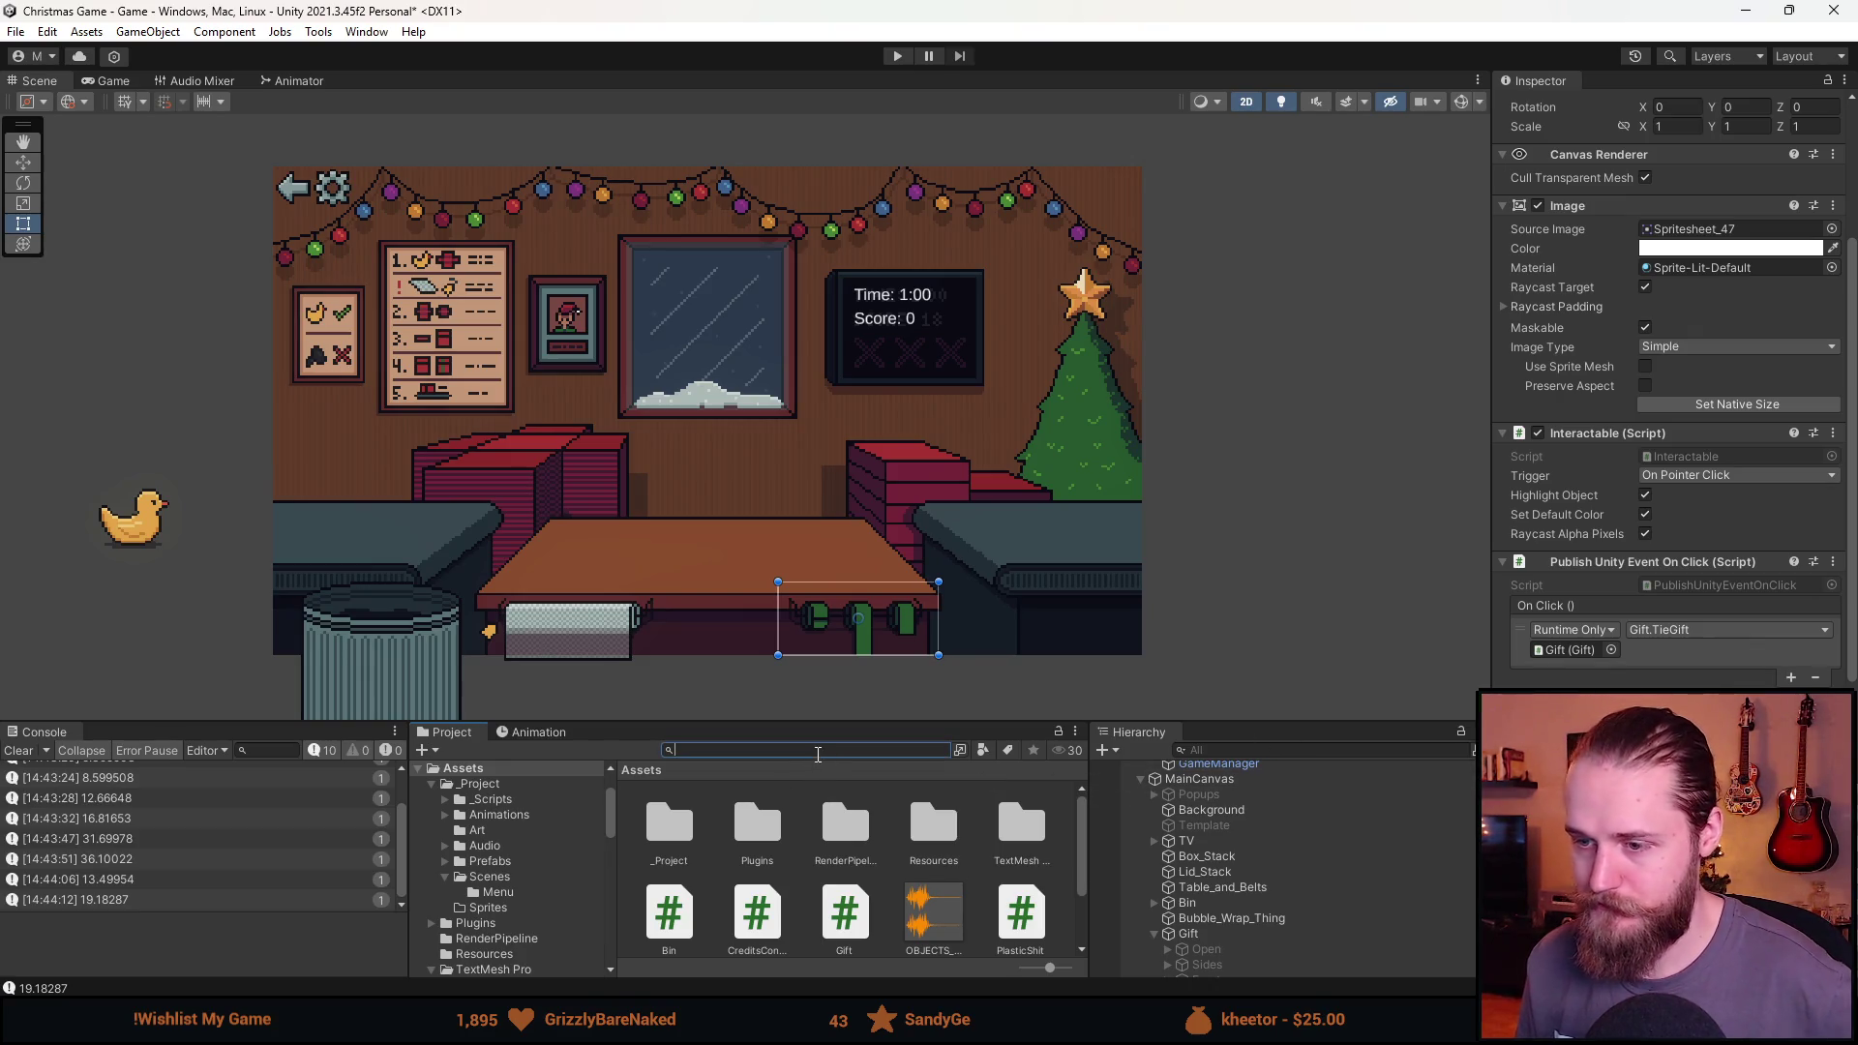
text(sprite)
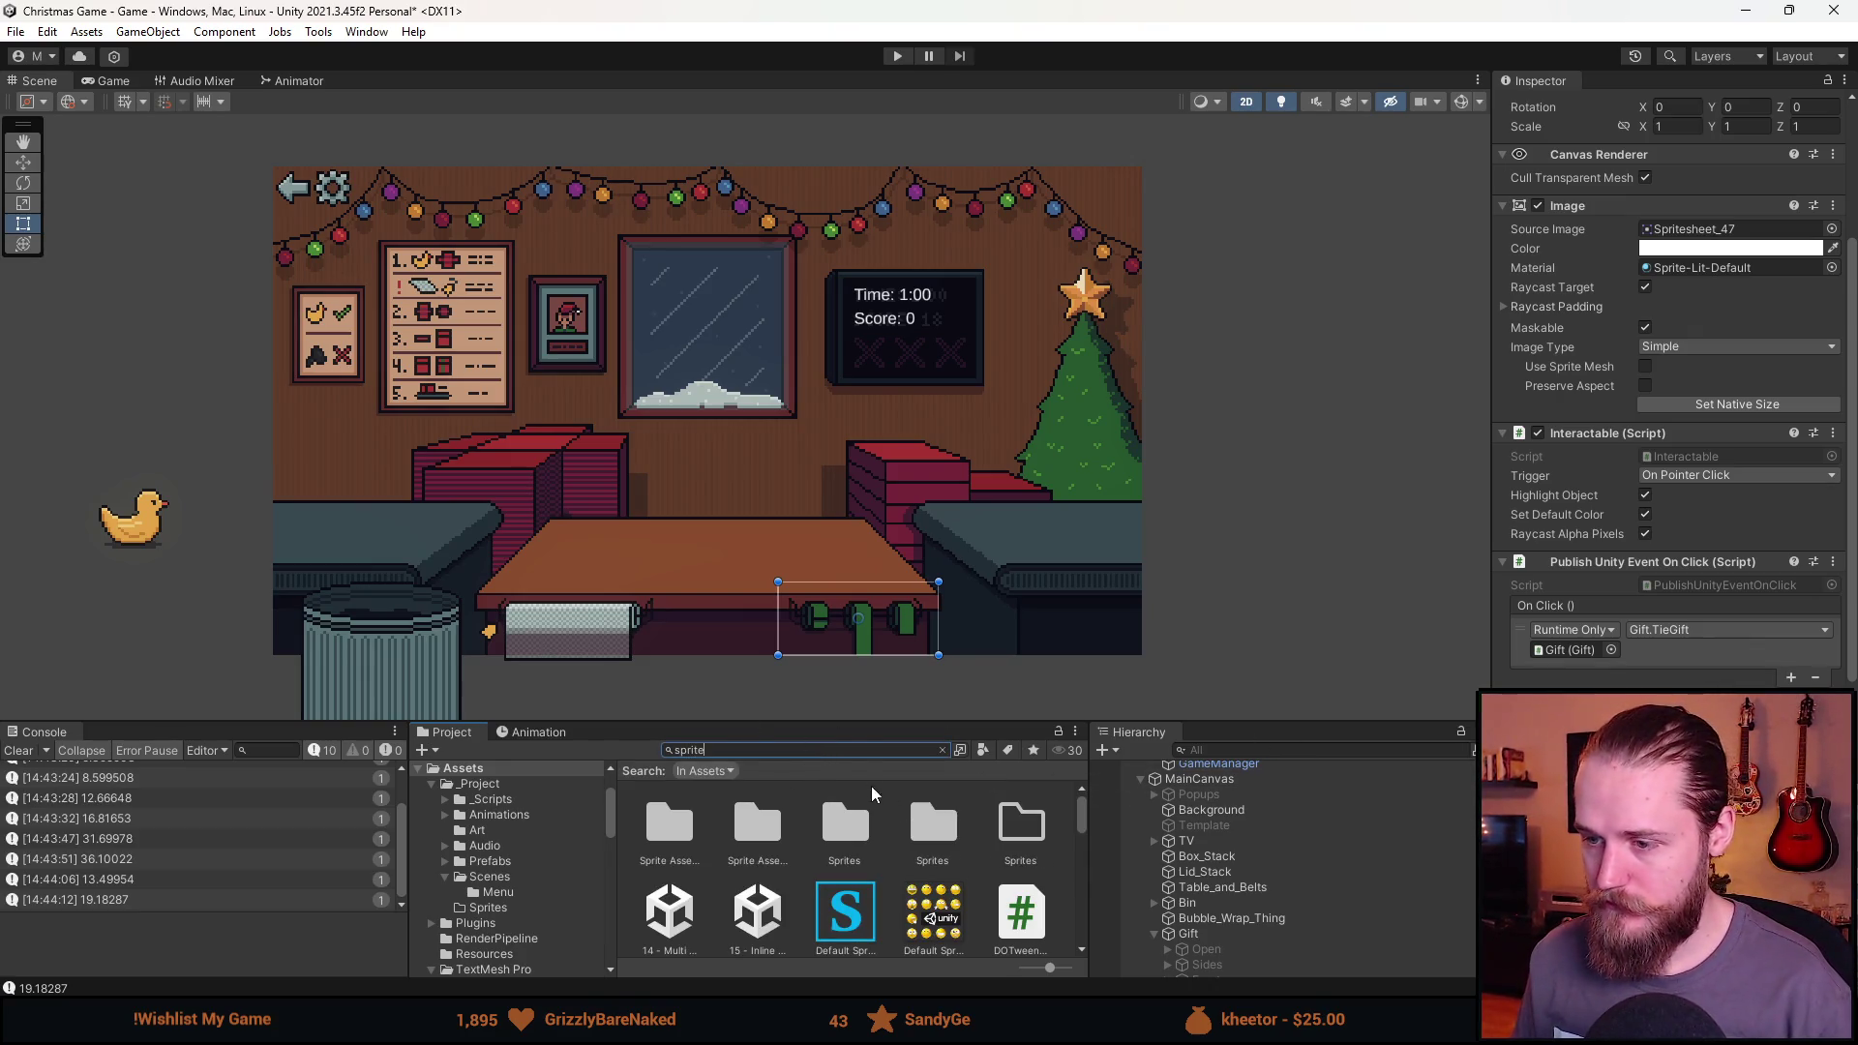
drag(752, 722, 751, 618)
click(756, 900)
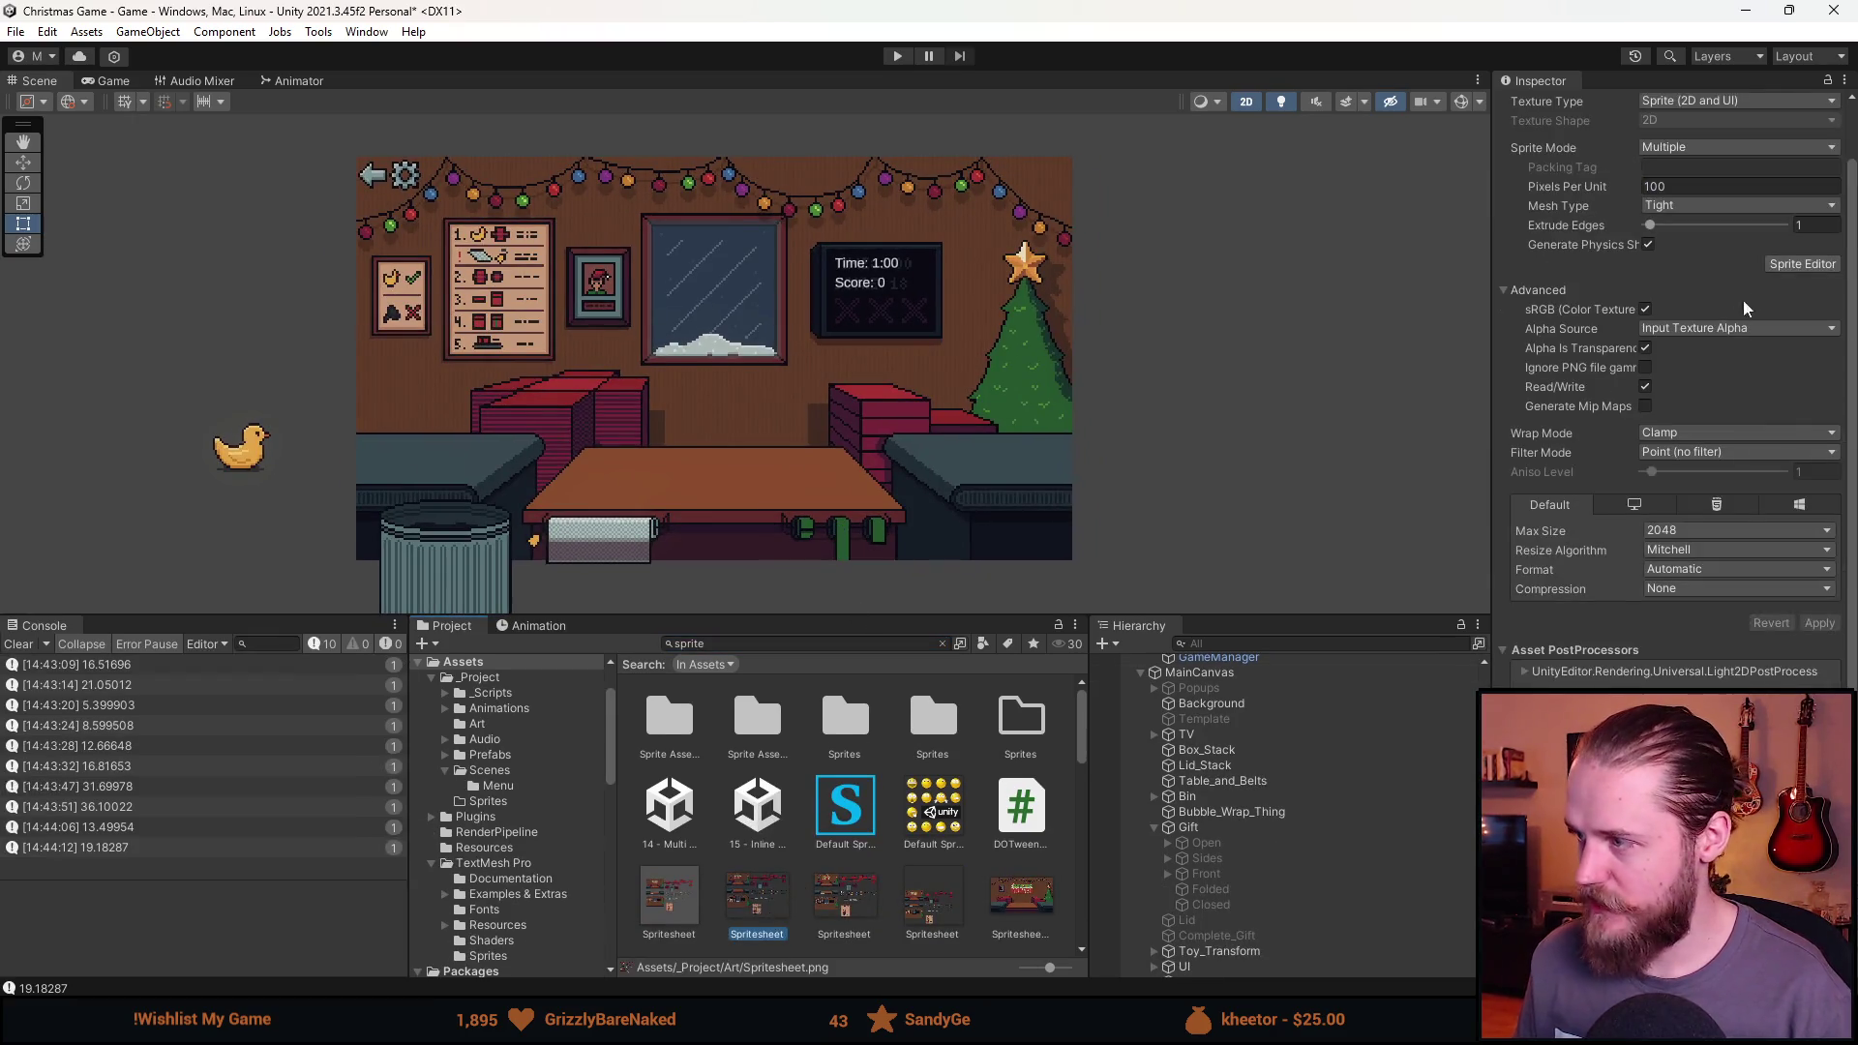
click(1801, 265)
scroll(870, 522, up, 6)
scroll(949, 505, down, 2)
scroll(758, 648, up, 3)
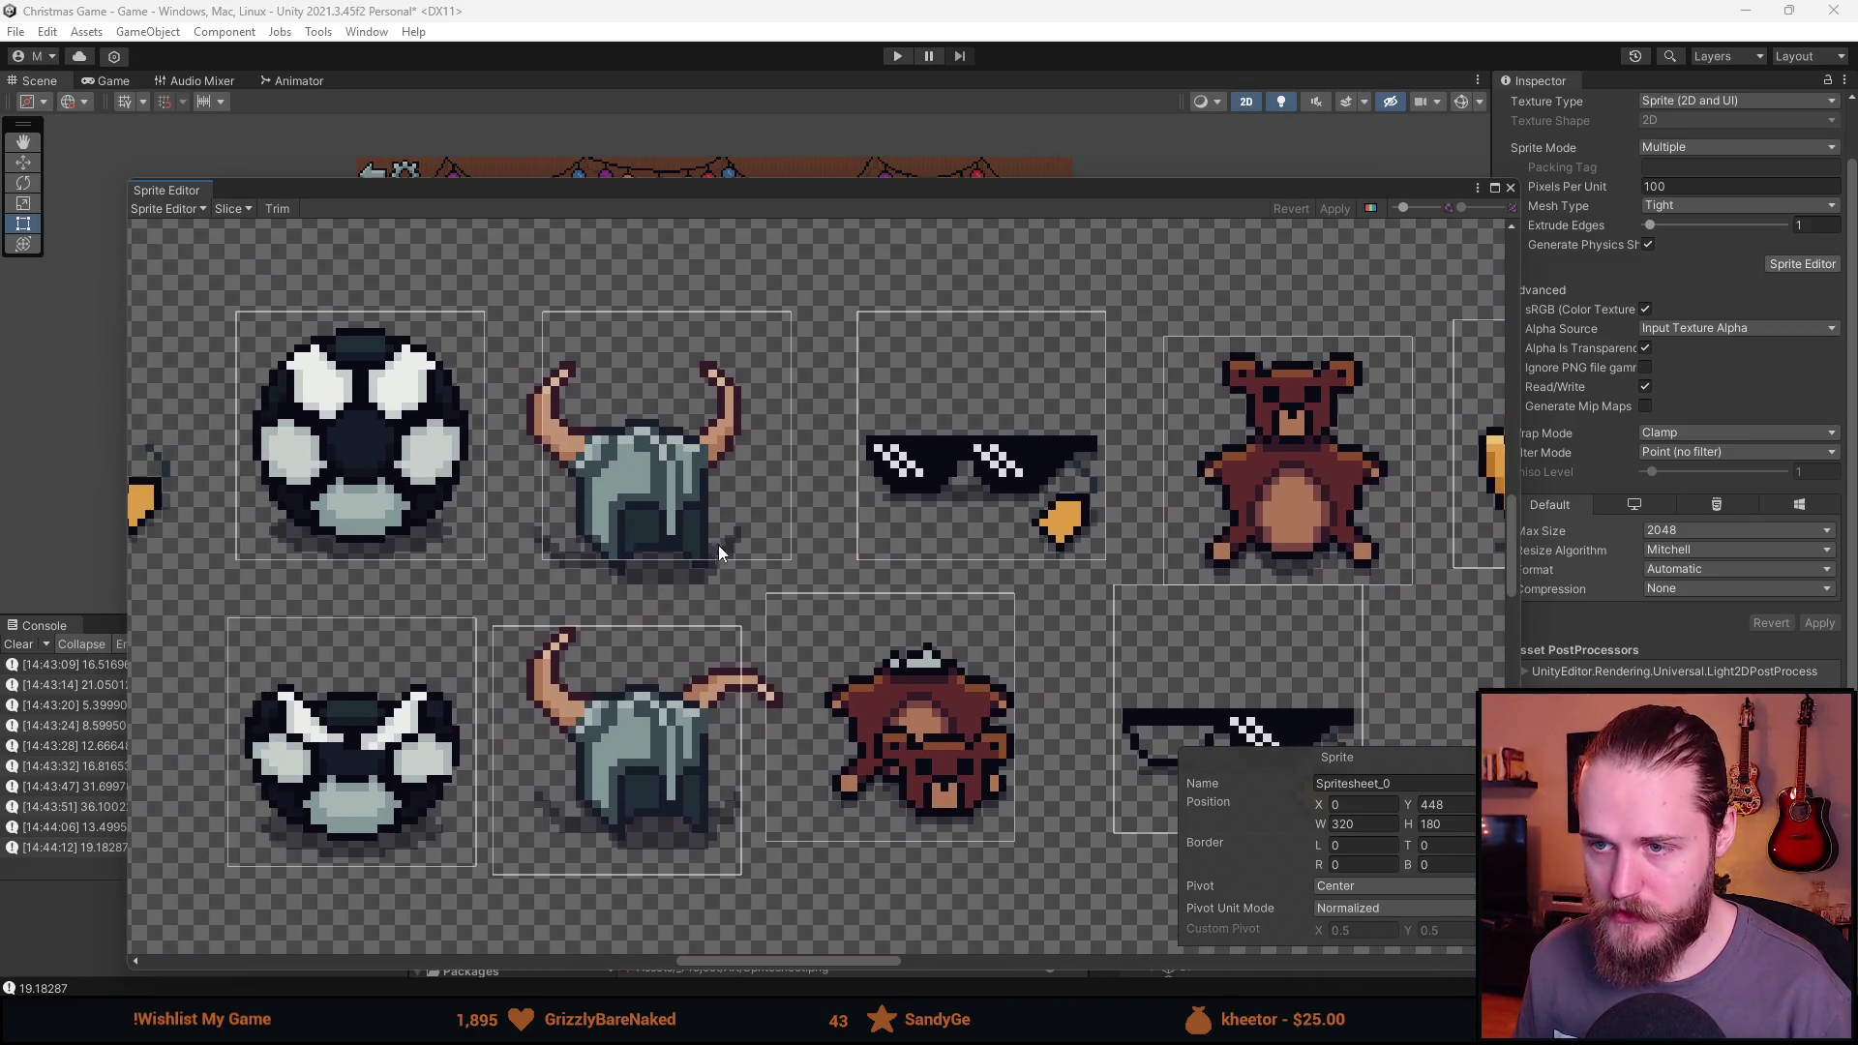
Realign the upper and lower helmet slices around their sprites at X 385.
click(719, 546)
mouse_move(749, 508)
mouse_down()
mouse_move(718, 542)
mouse_move(728, 558)
mouse_up()
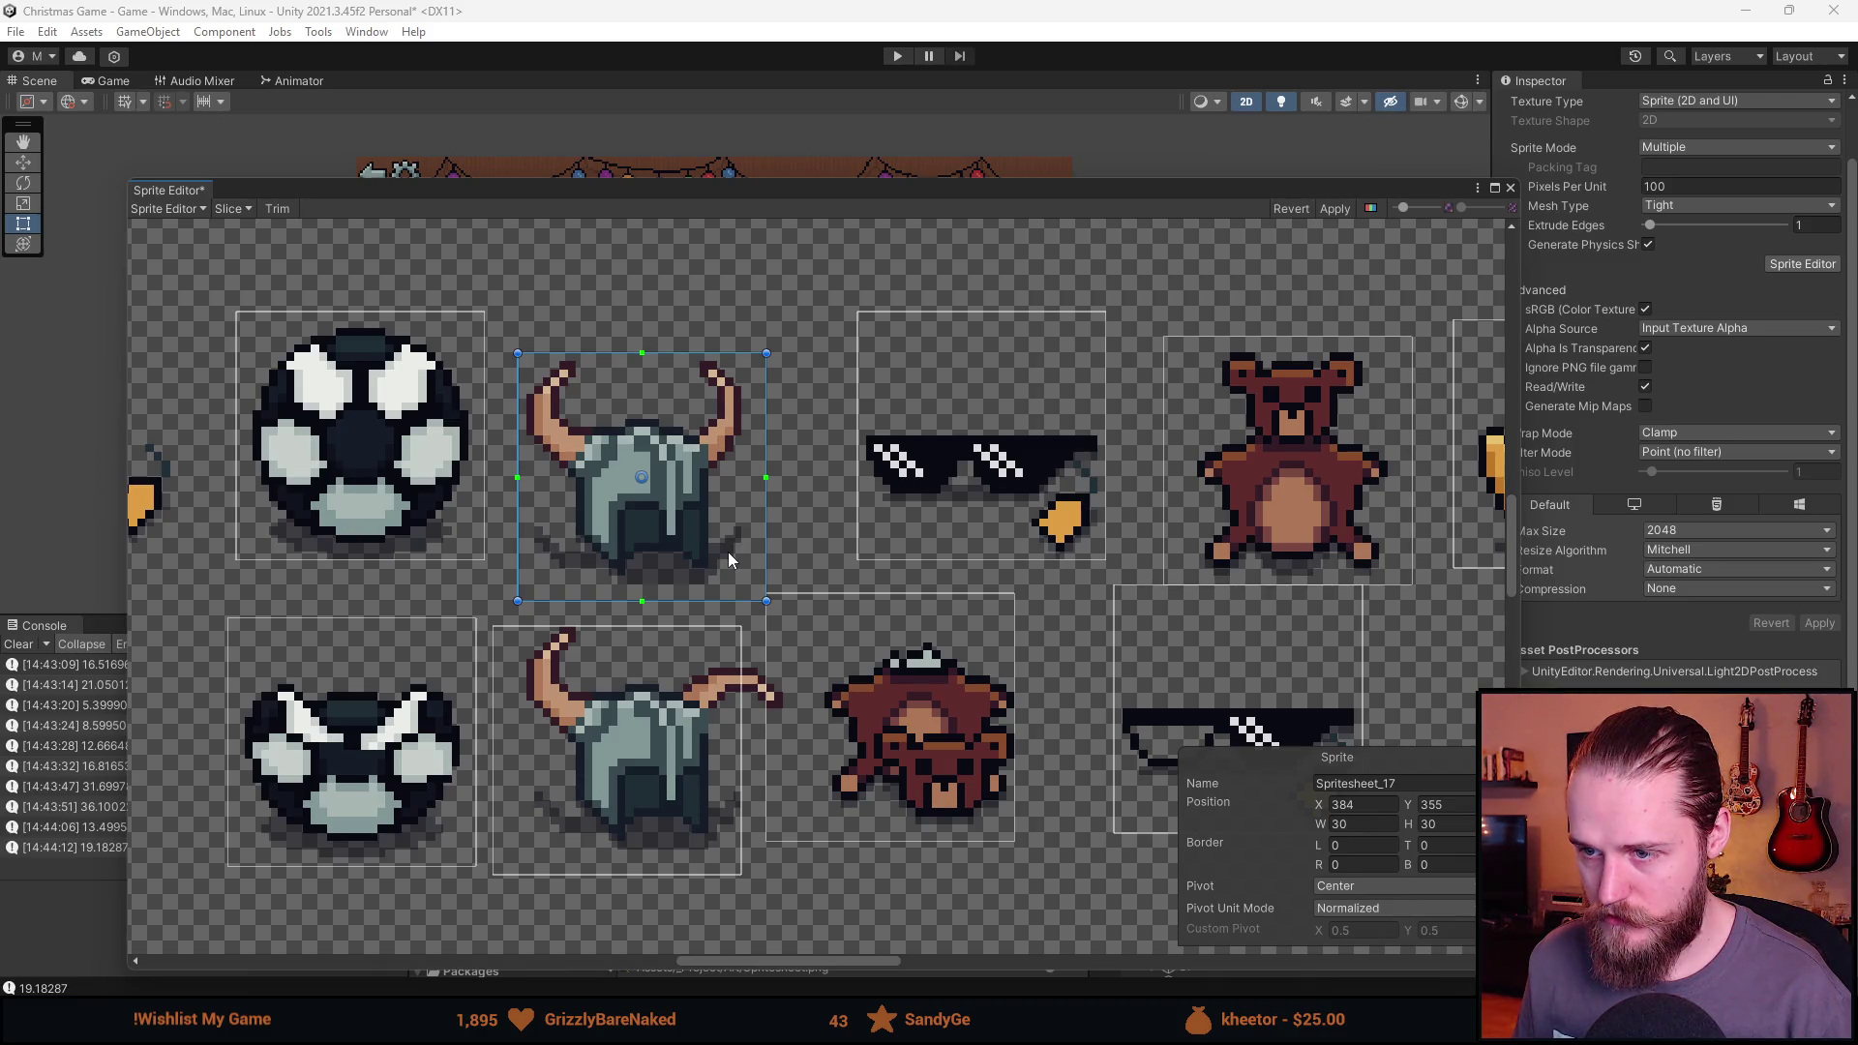
drag(685, 824, 718, 813)
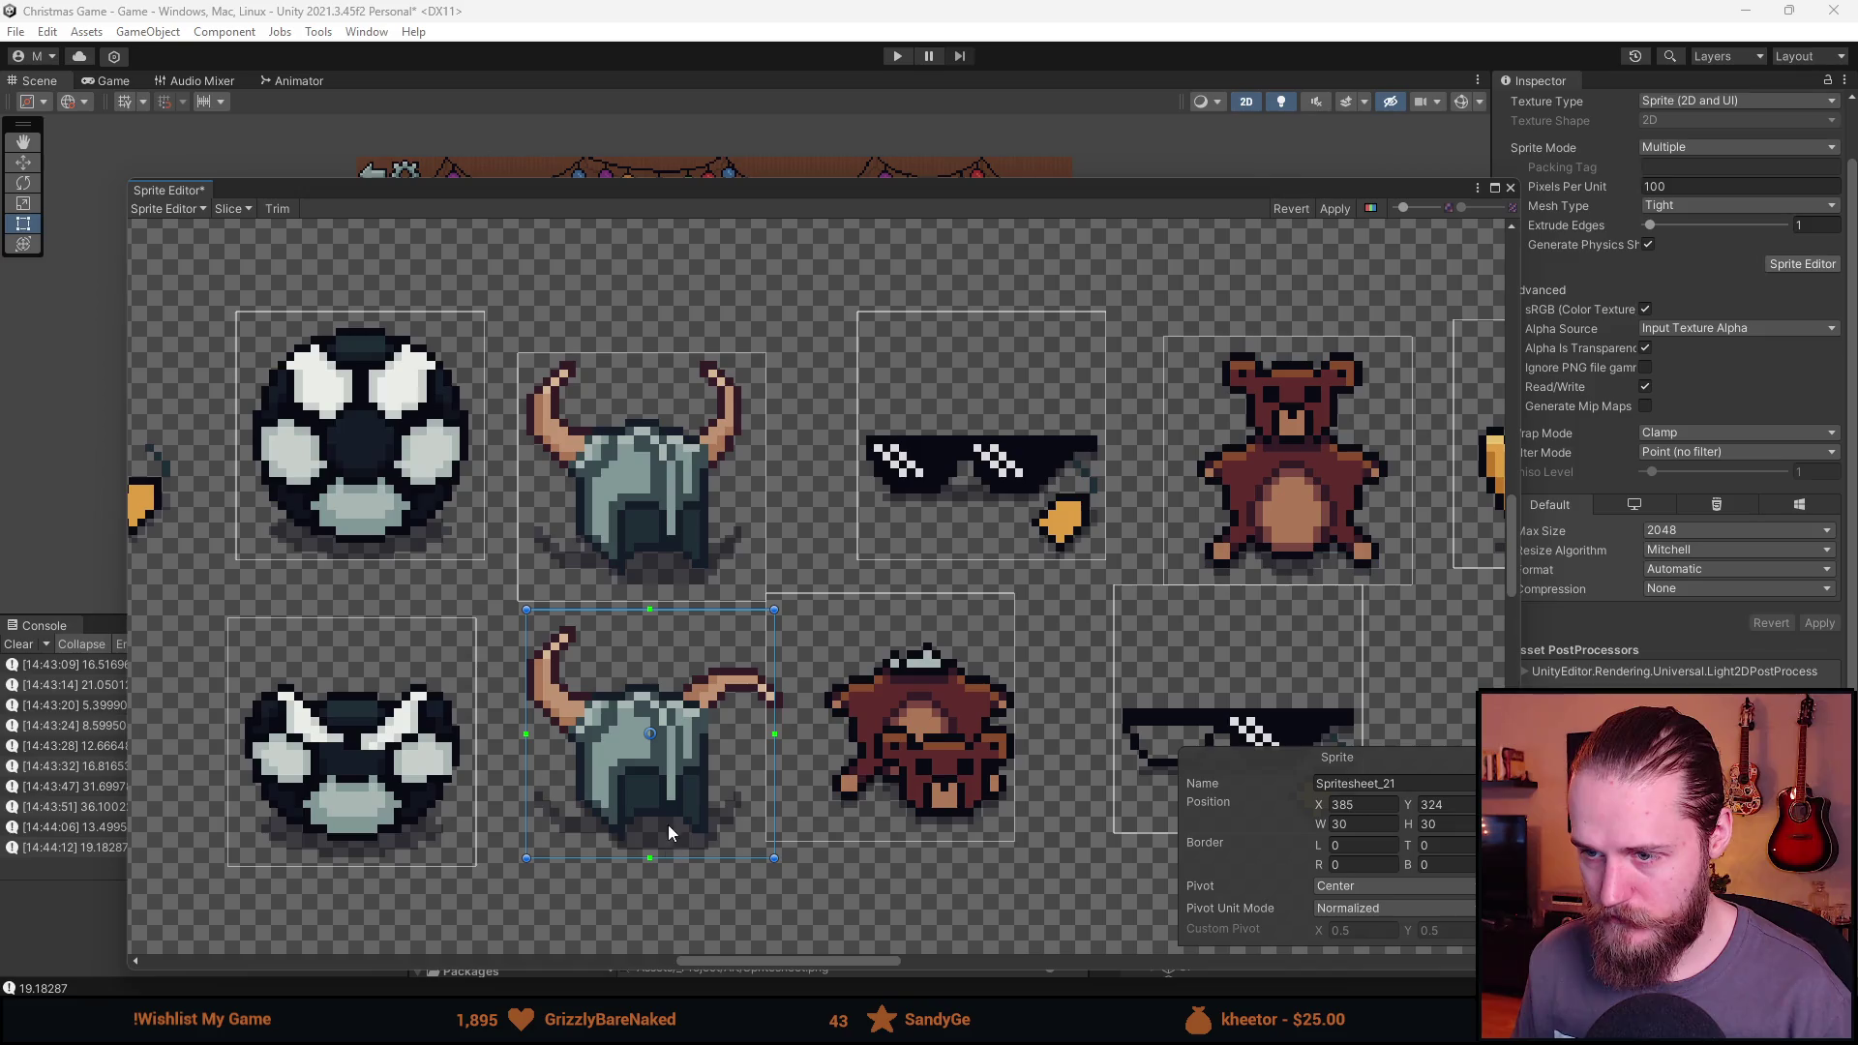
drag(683, 795, 676, 795)
drag(669, 797, 689, 802)
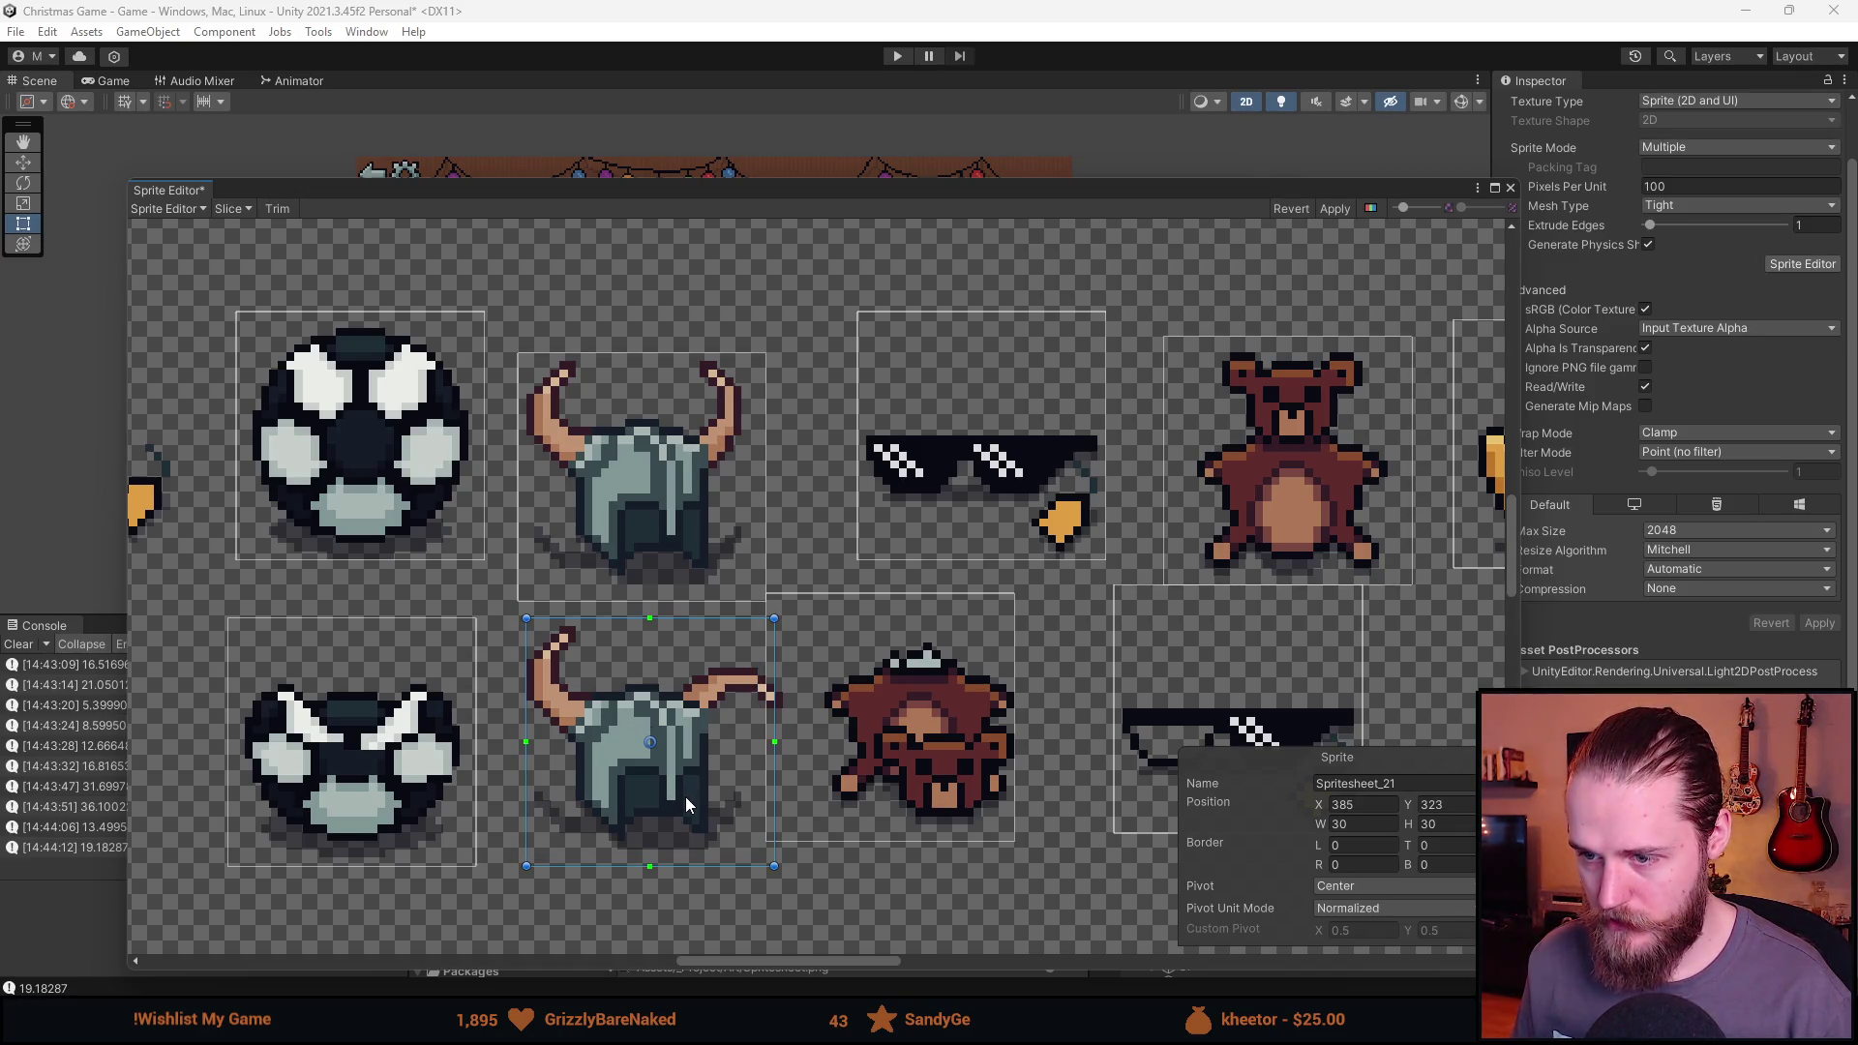
click(647, 499)
drag(646, 499, 653, 499)
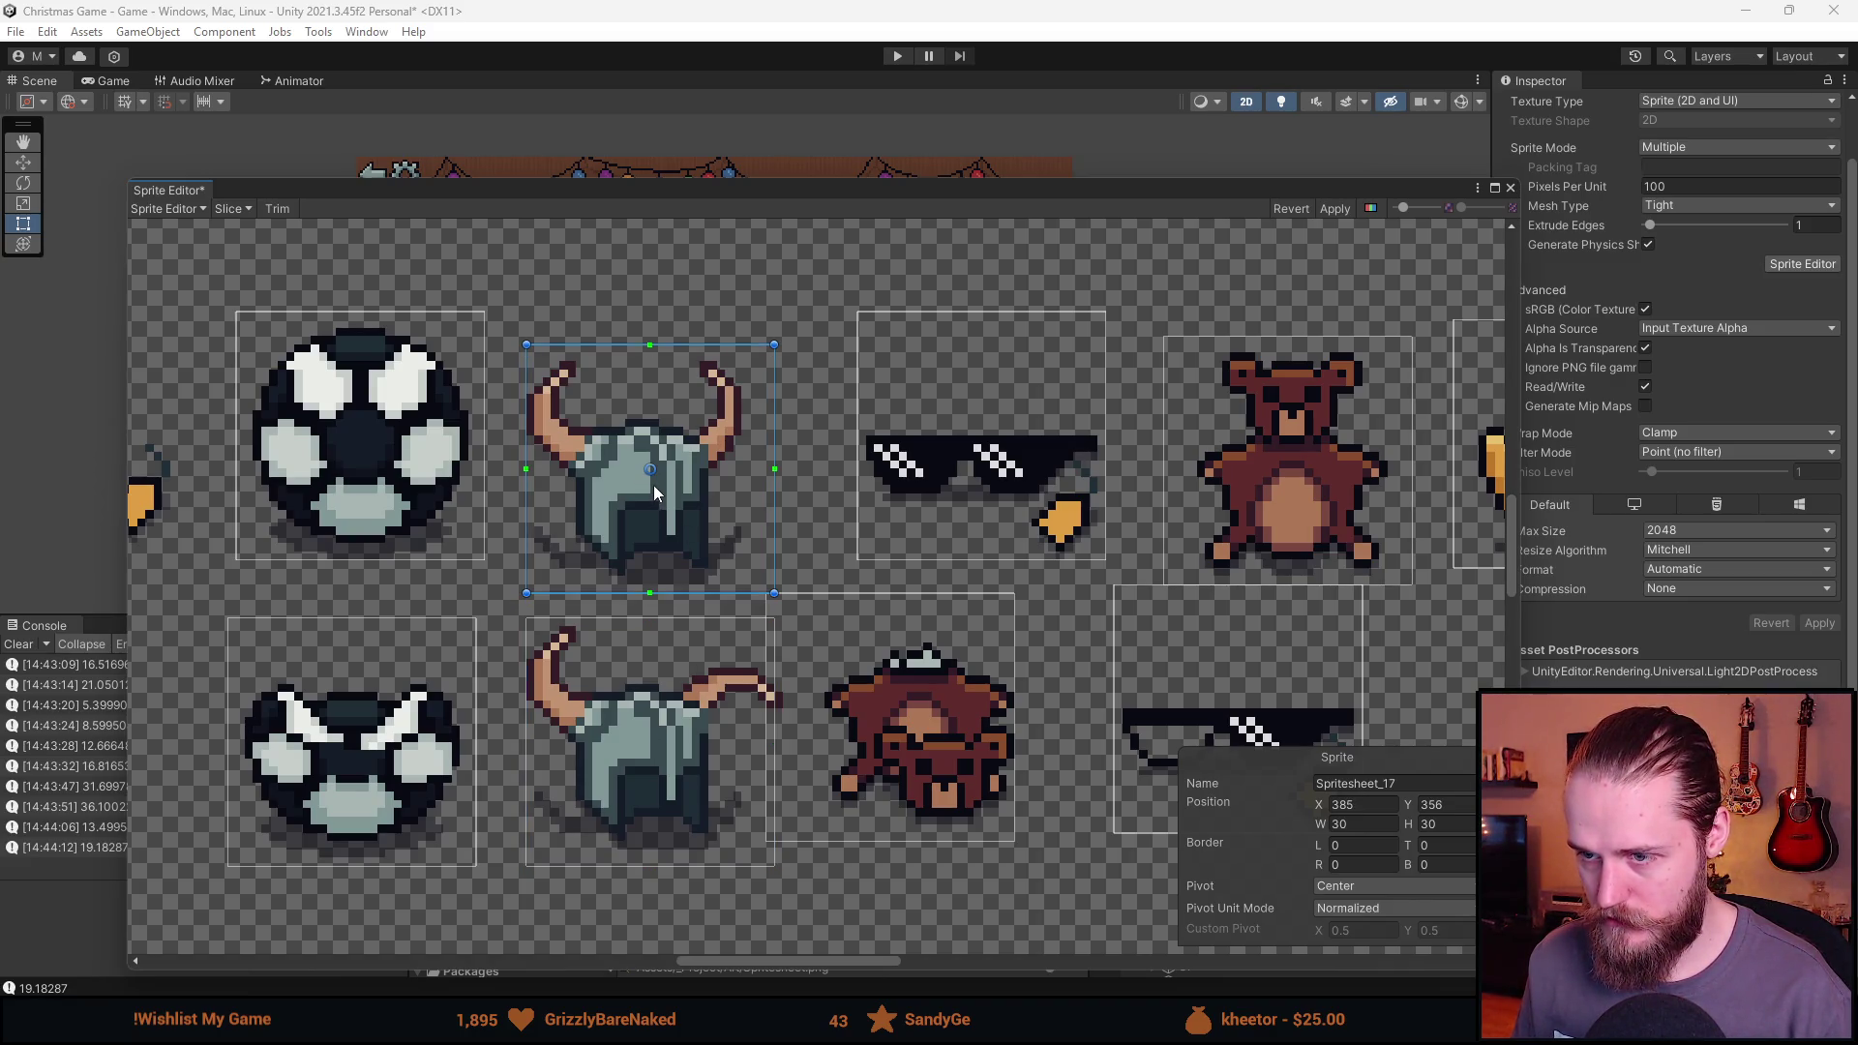
Move the lower brown toy's slice, Spritesheet_22, left to fit at X 417, Y 328.
scroll(716, 728, up, 5)
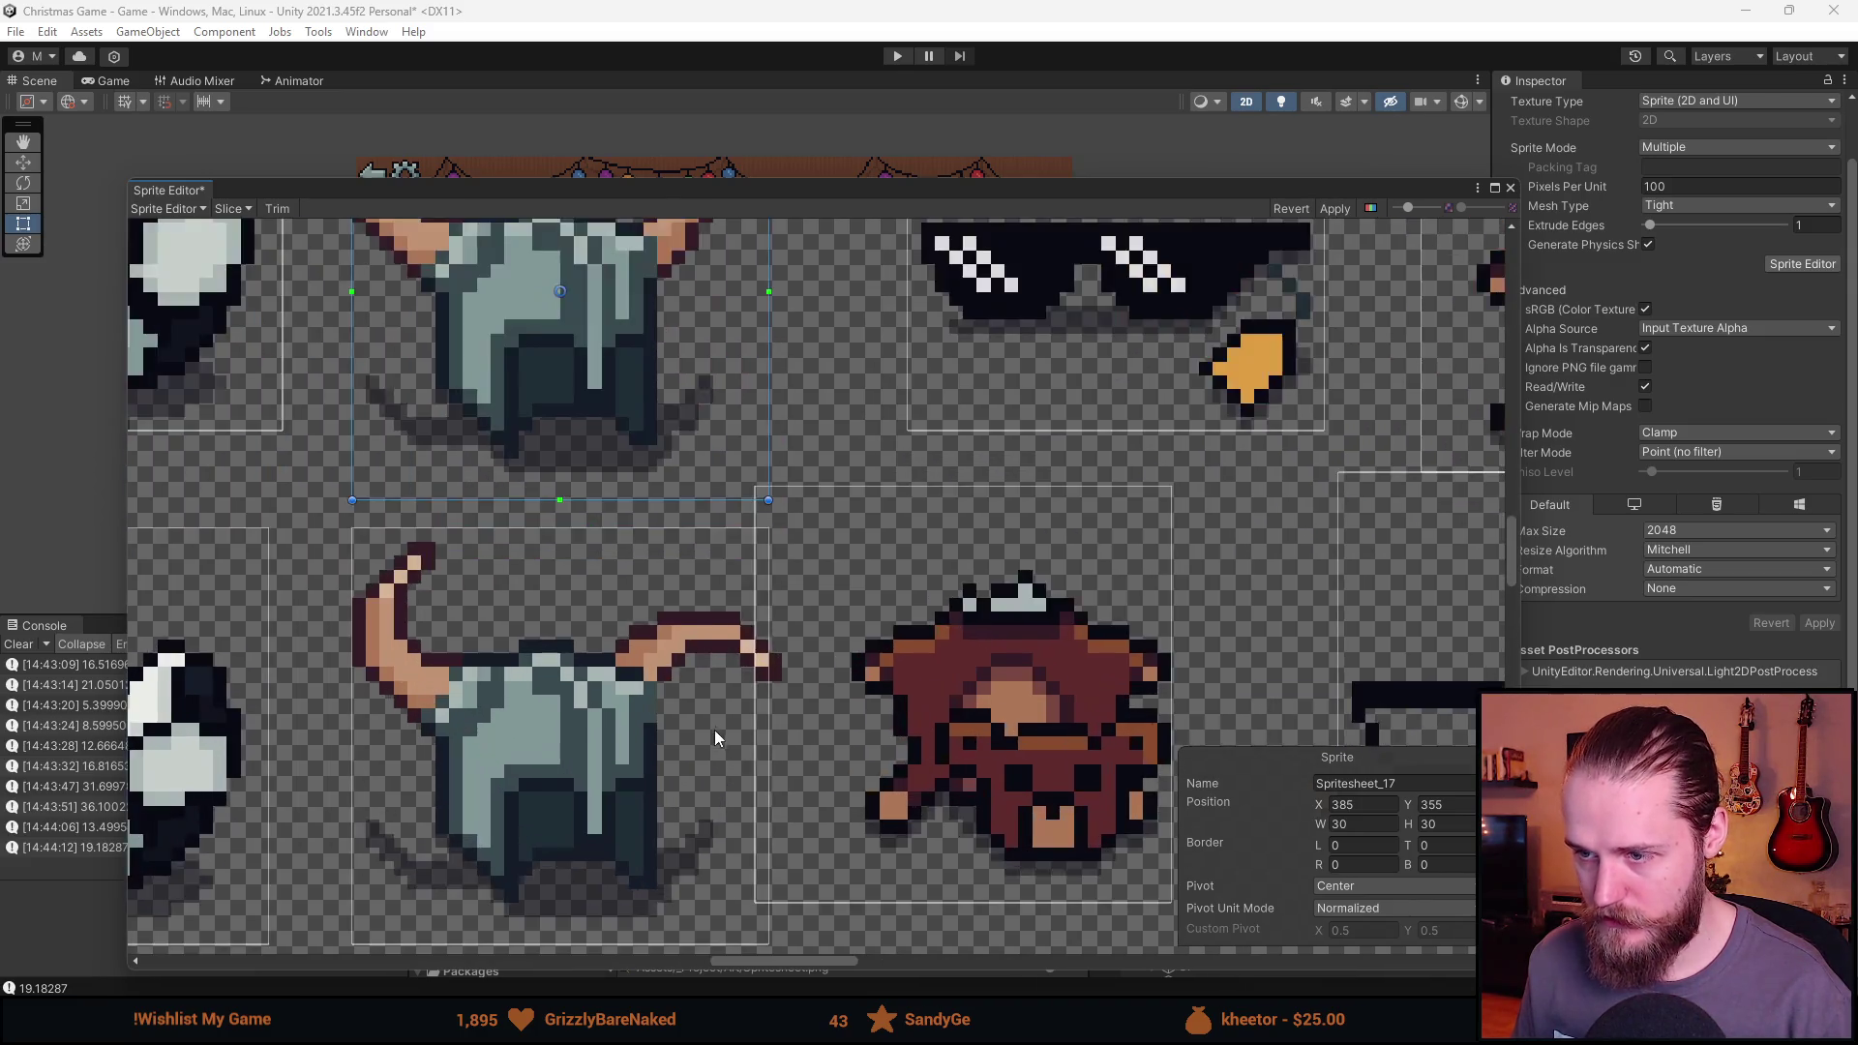
click(716, 726)
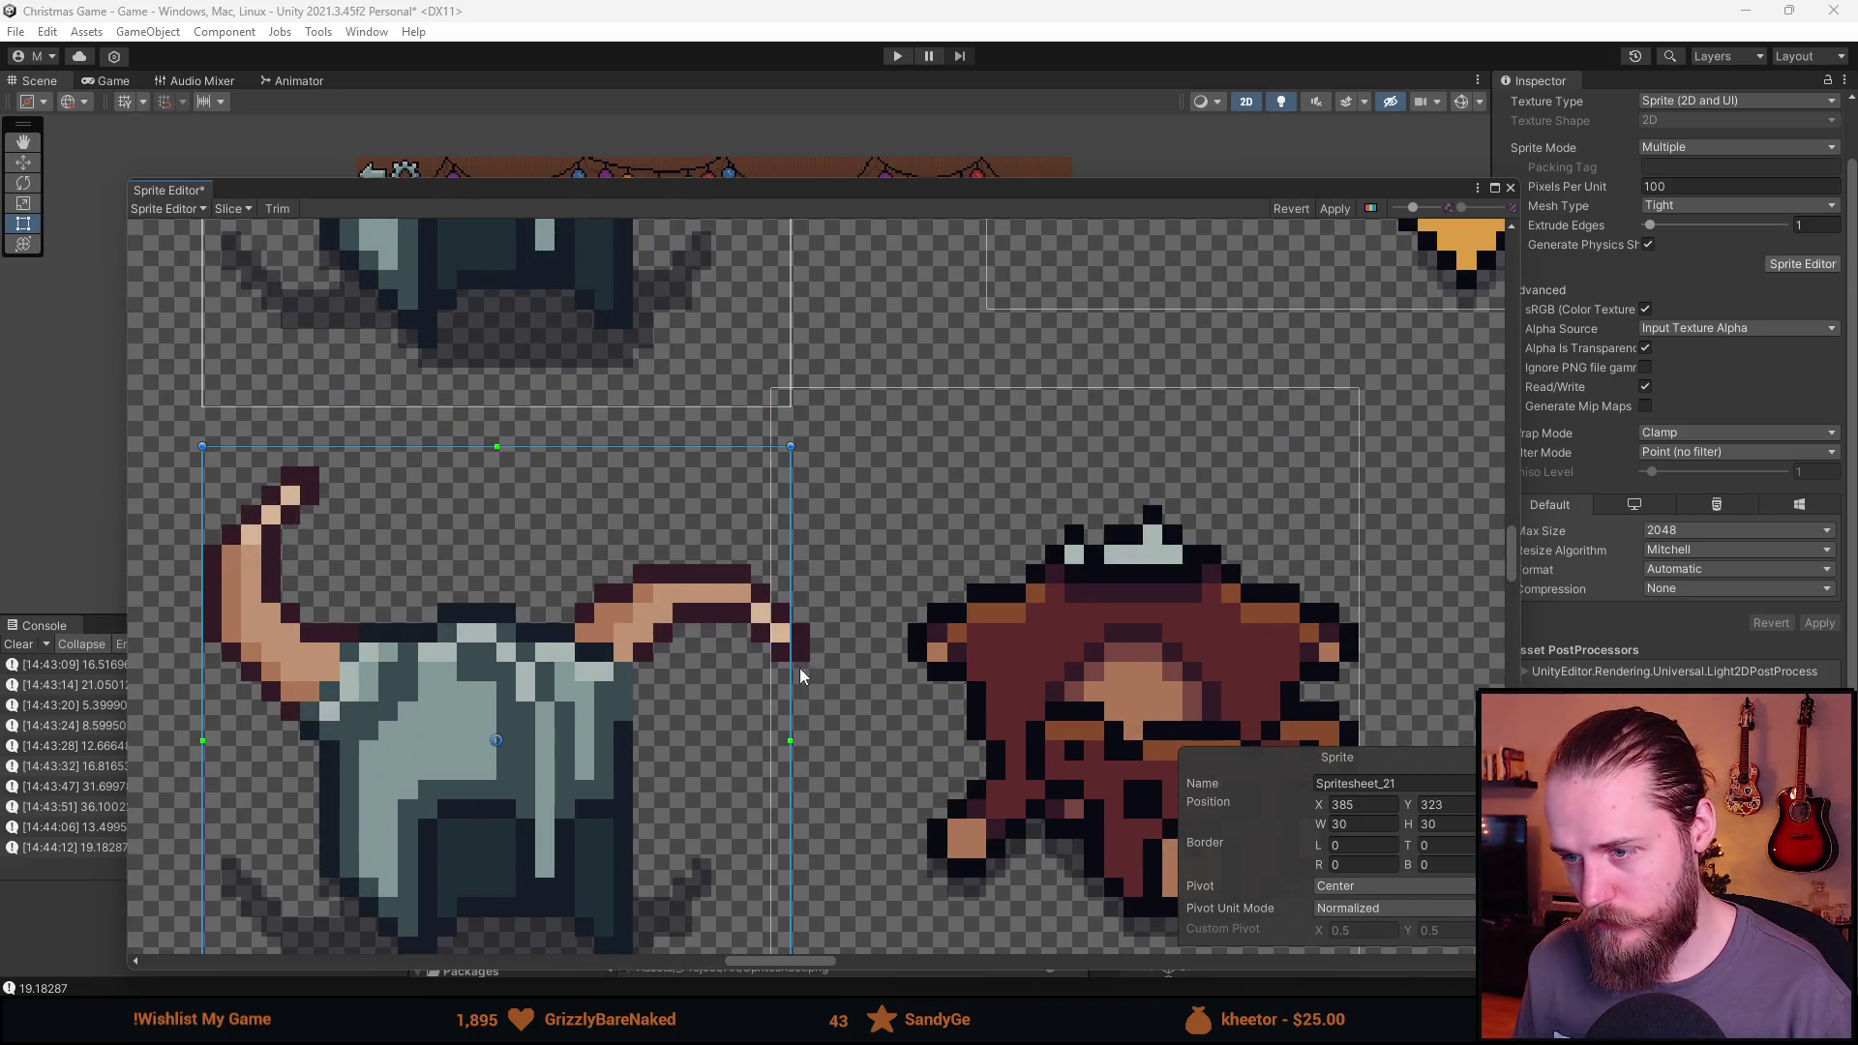
scroll(689, 604, down, 3)
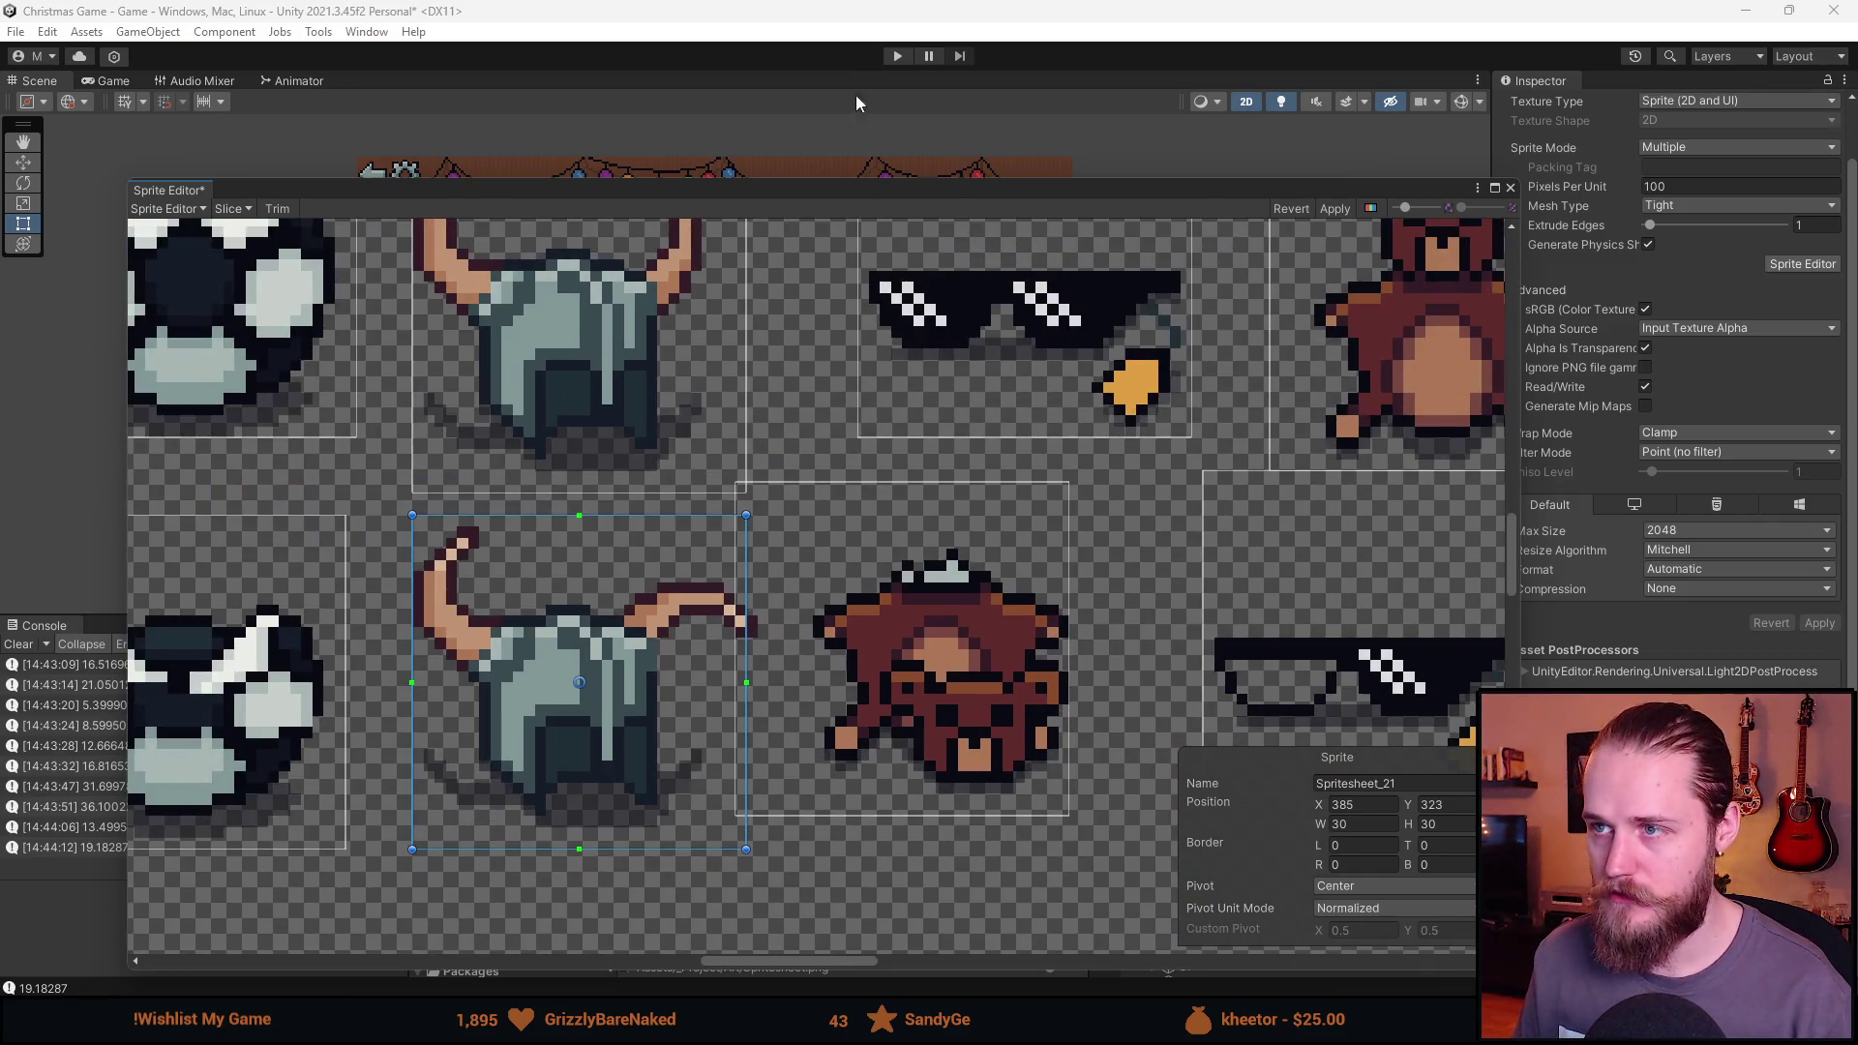
drag(1114, 654, 917, 700)
scroll(915, 693, down, 3)
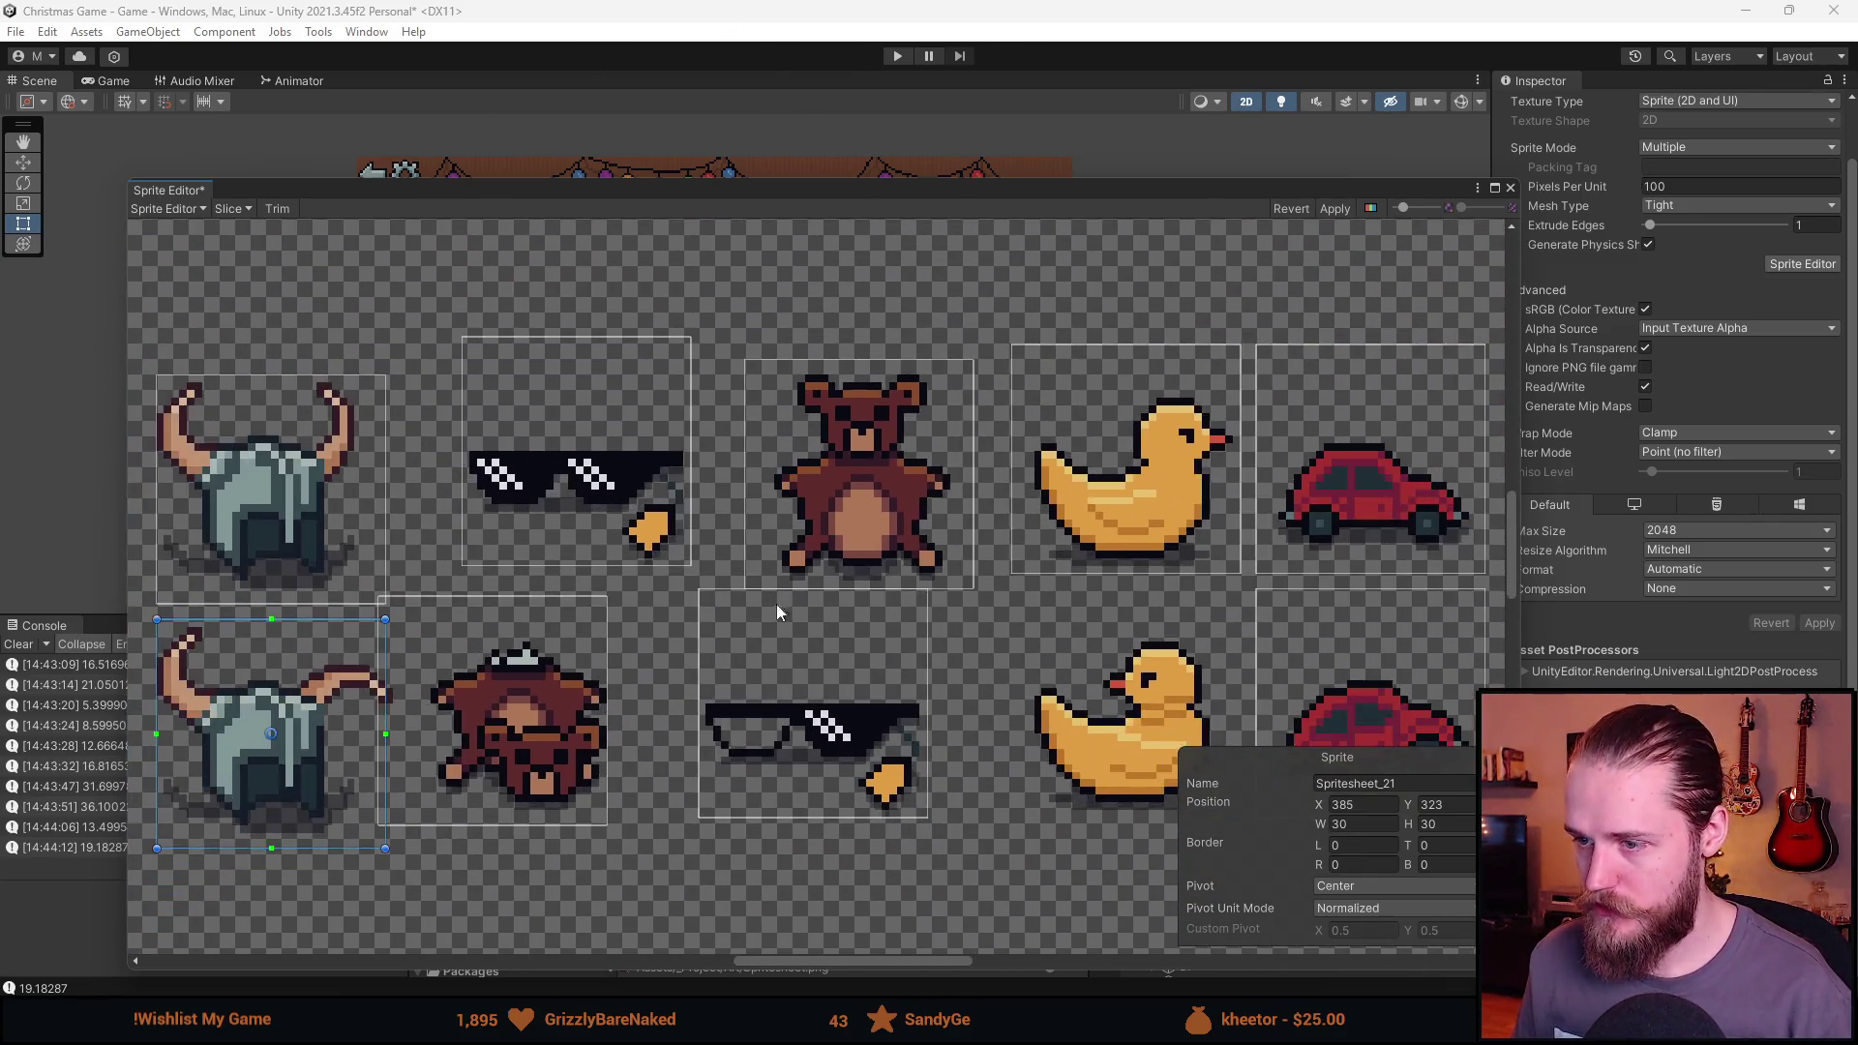
scroll(836, 591, up, 3)
drag(822, 615, 967, 577)
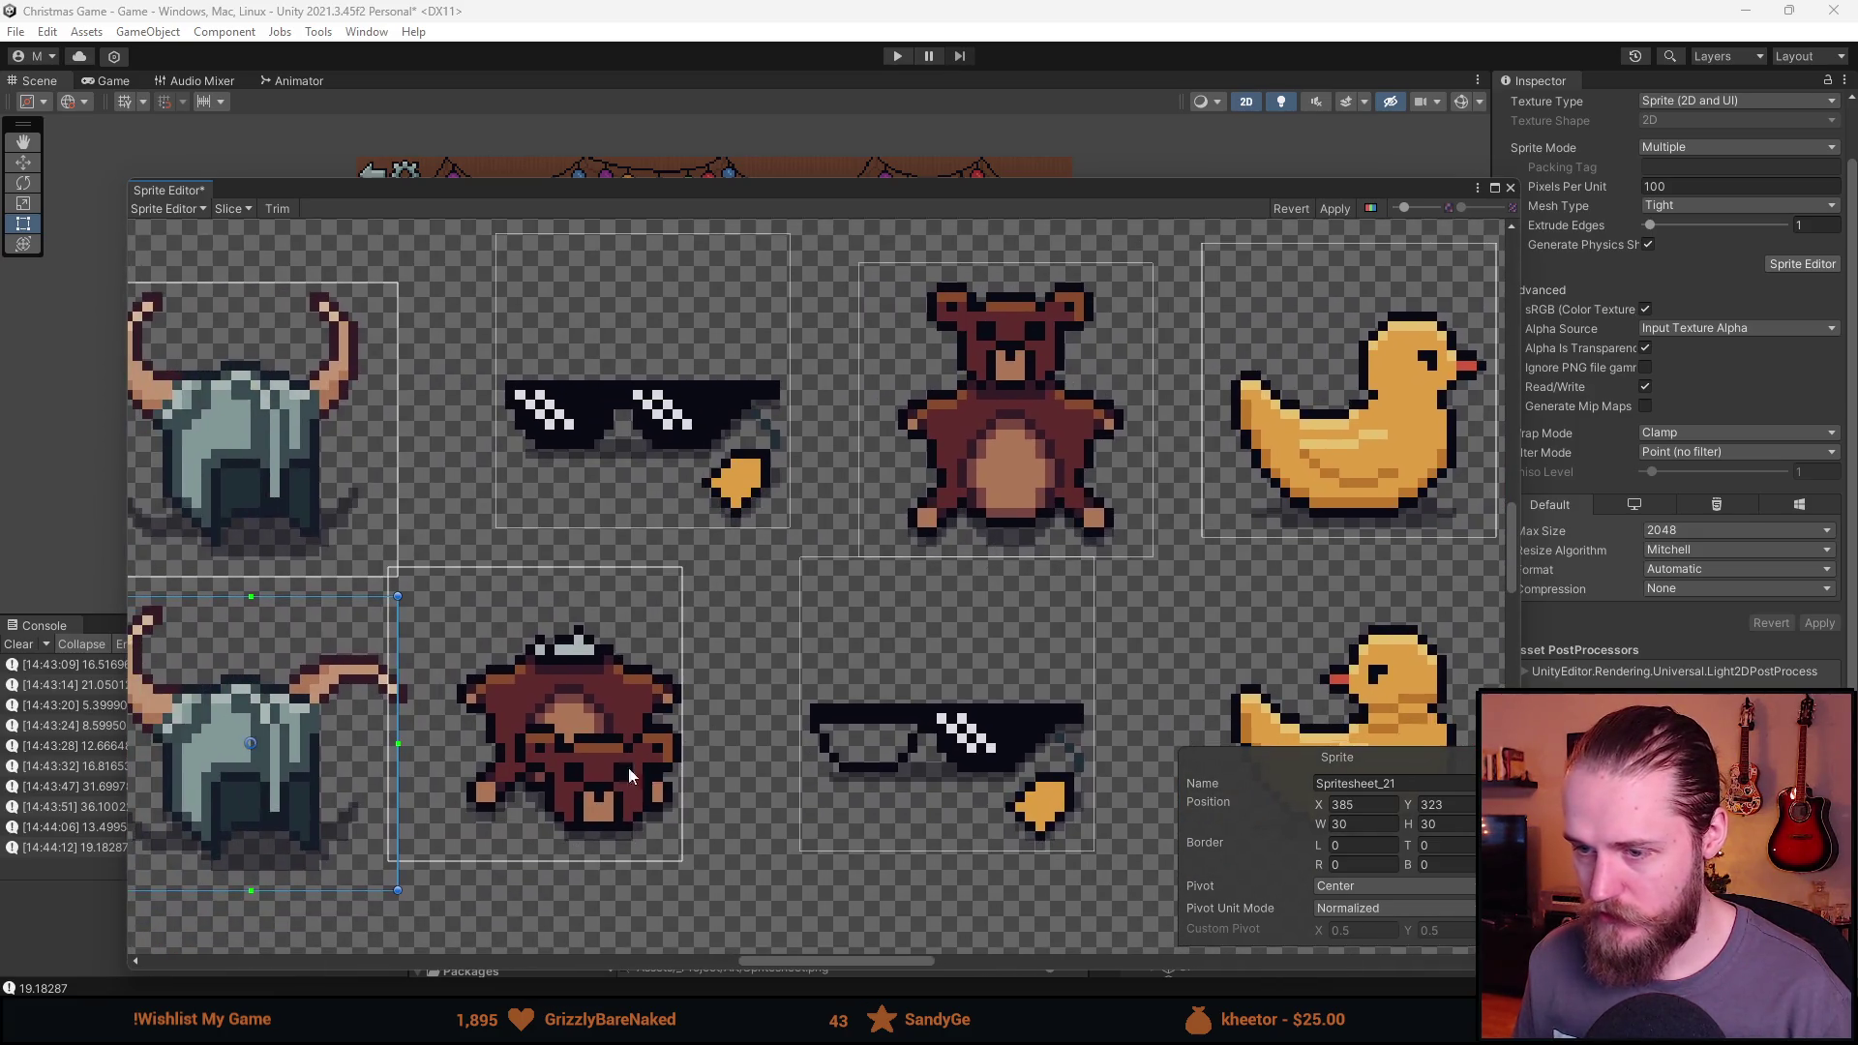
click(631, 774)
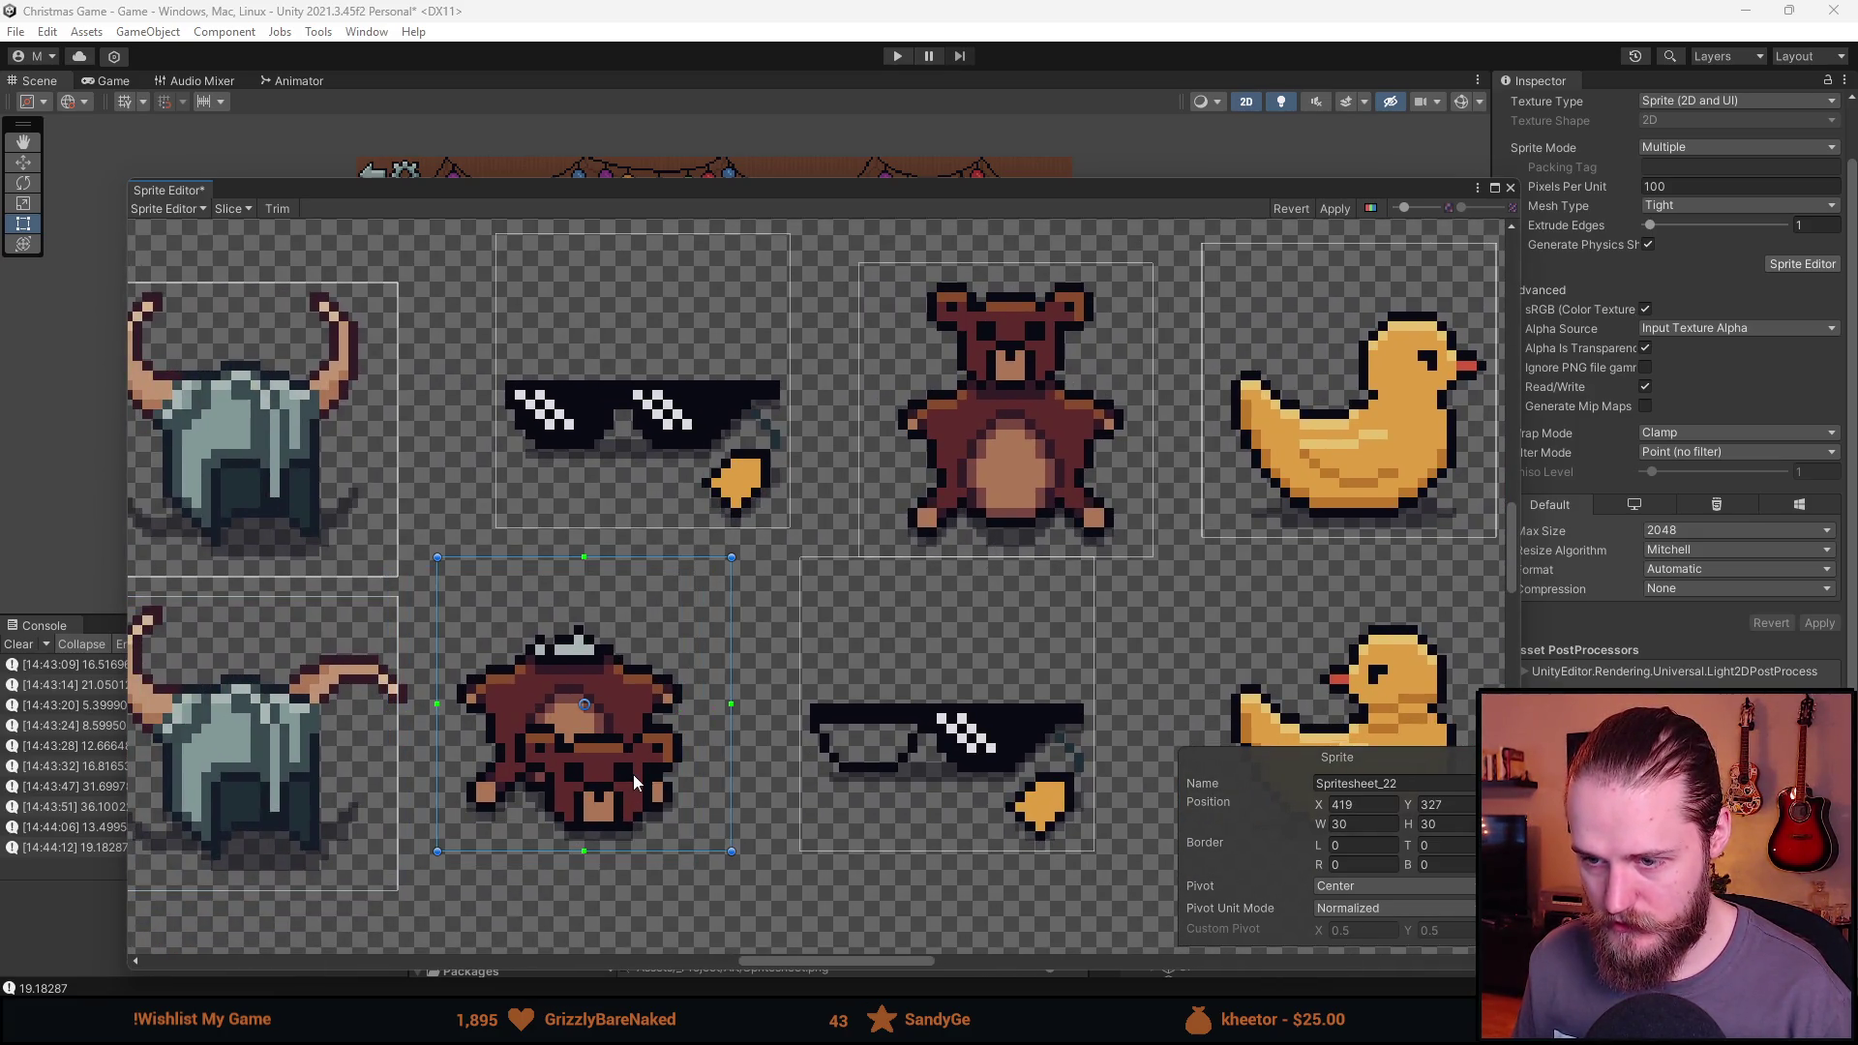
drag(633, 775, 620, 771)
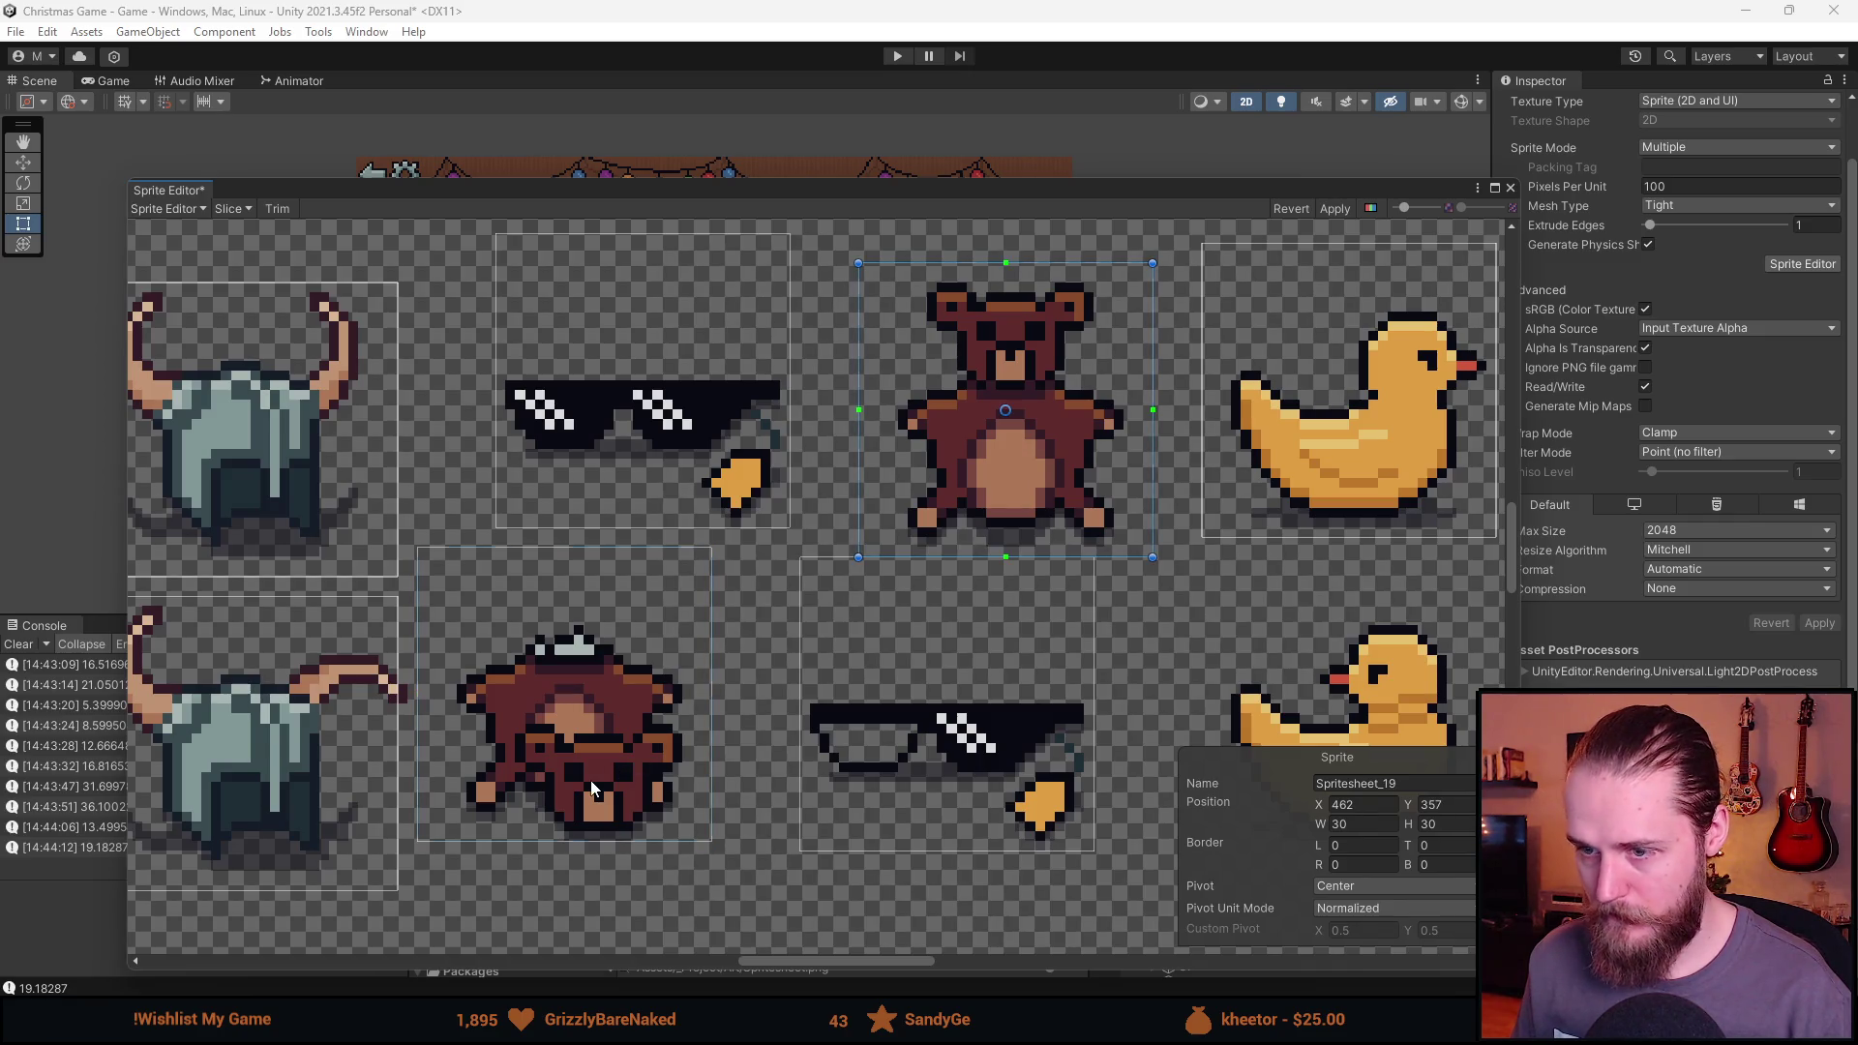
Add a 30×30 slice around the lower half-ball sprite below the upper beach ball.
scroll(891, 786, down, 5)
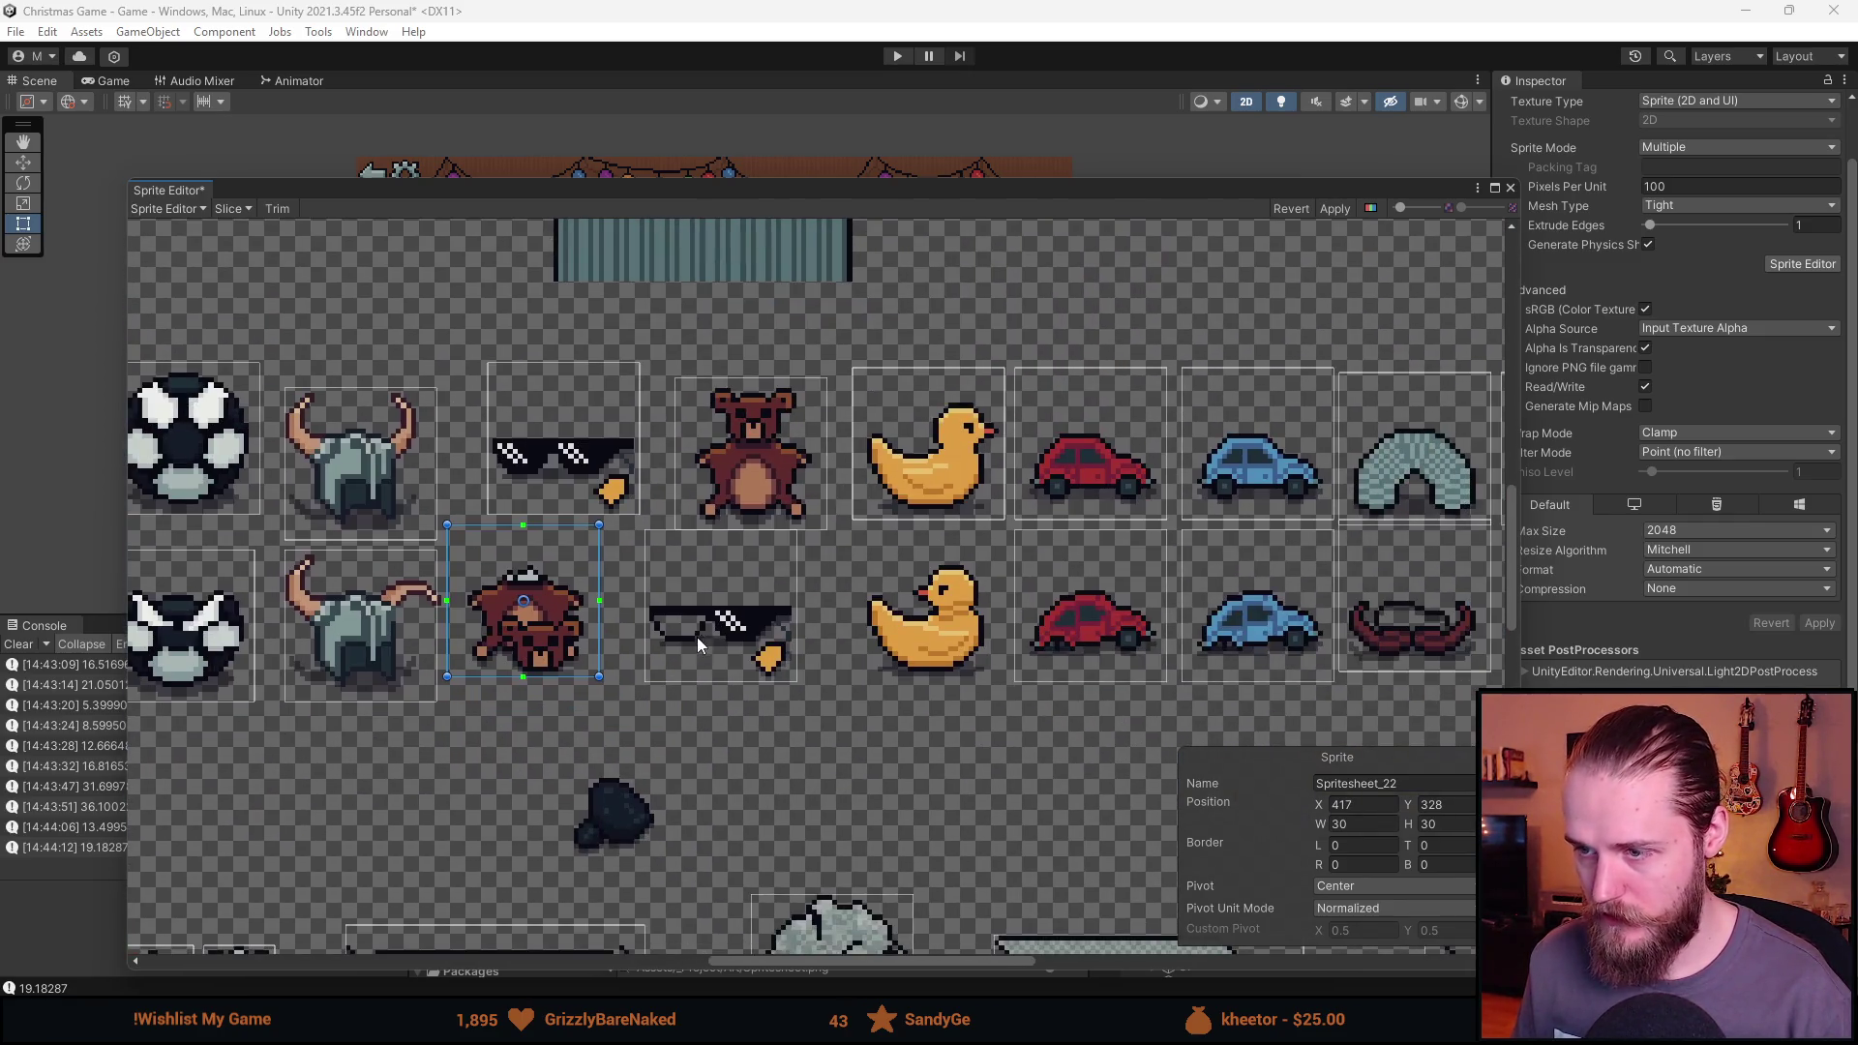
scroll(459, 592, down, 2)
scroll(458, 592, down, 1)
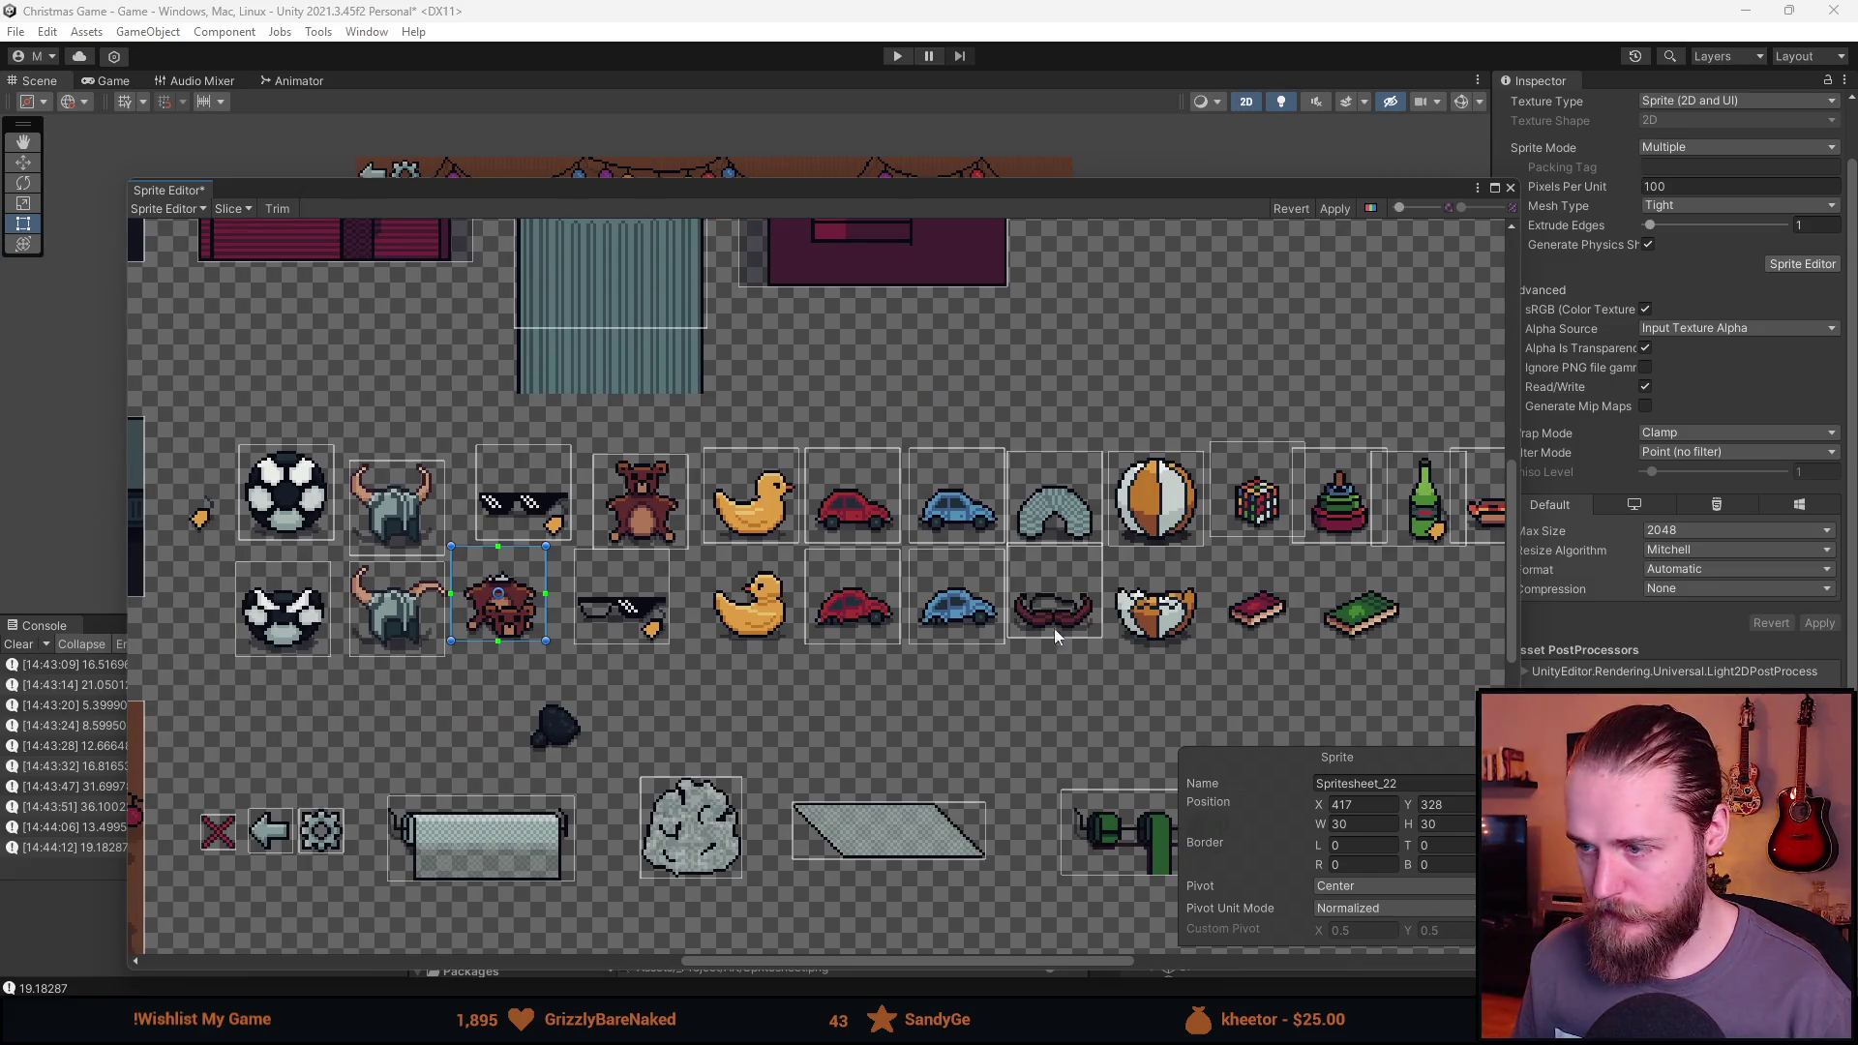
drag(1053, 634, 589, 617)
scroll(619, 590, up, 3)
click(836, 531)
scroll(840, 537, up, 1)
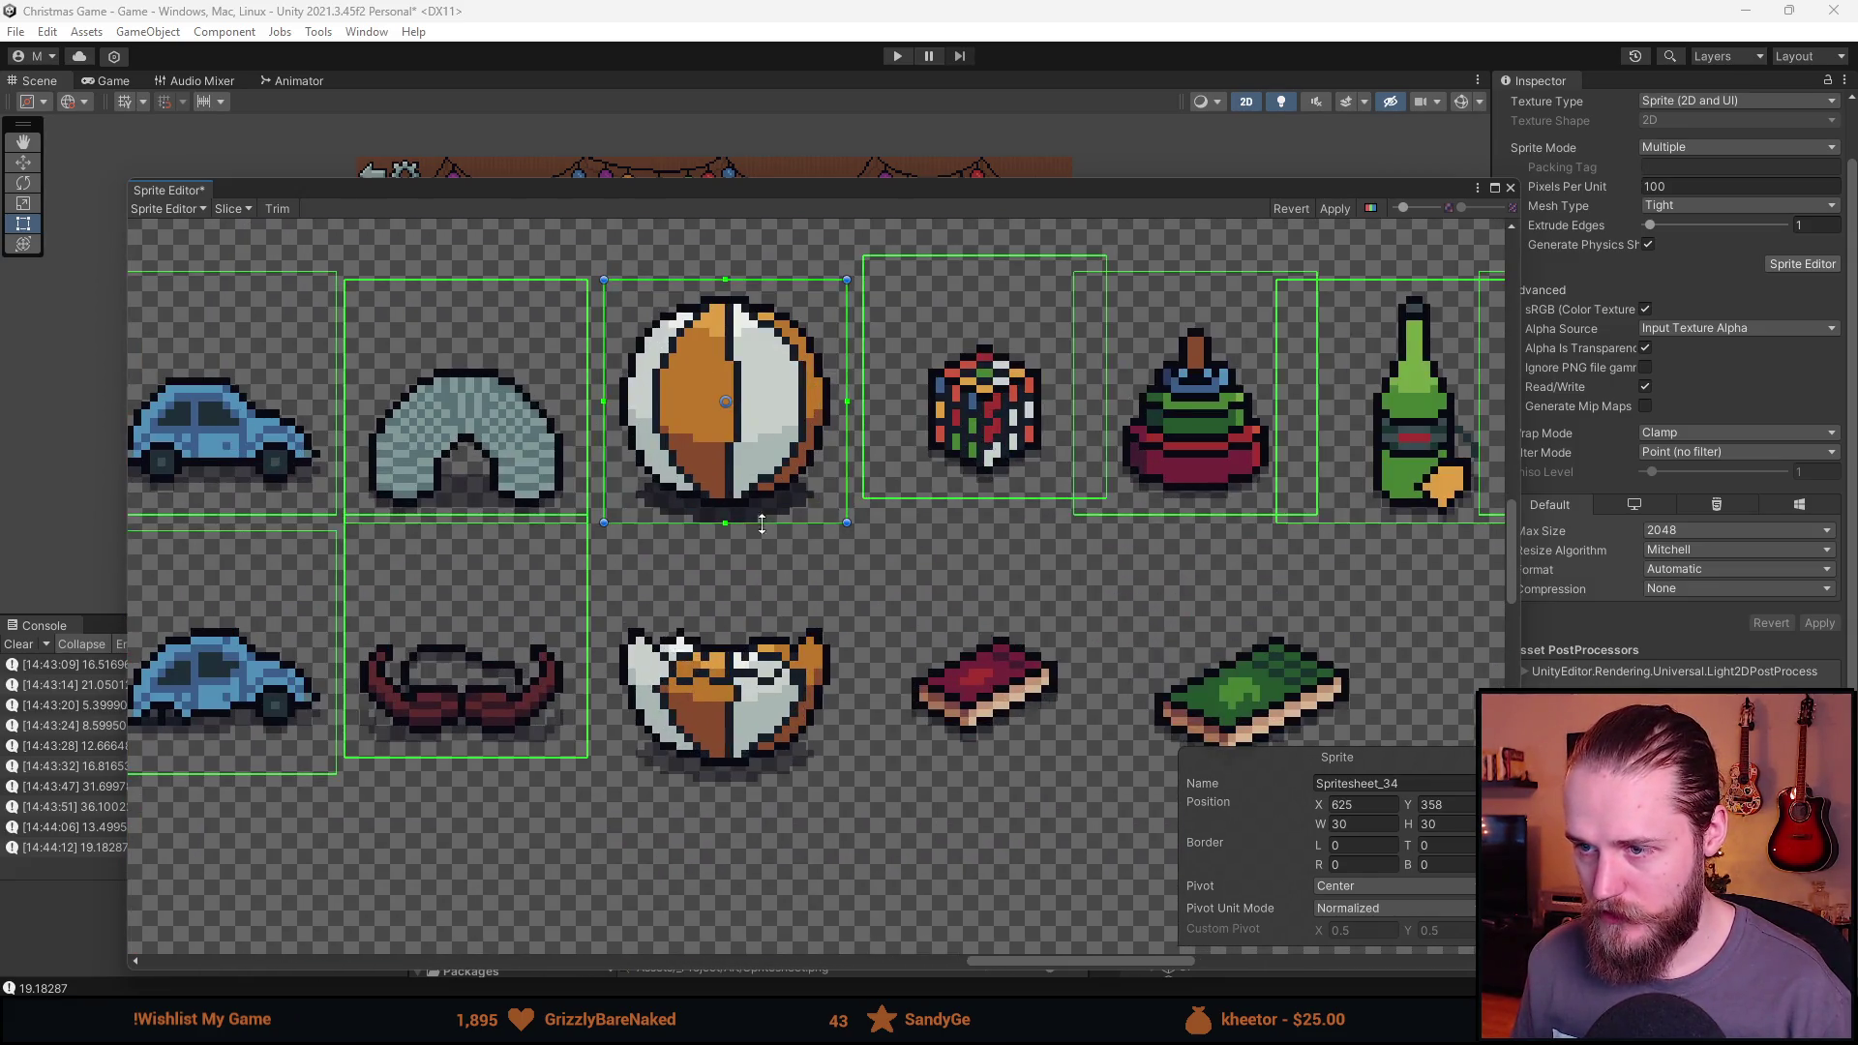
click(753, 765)
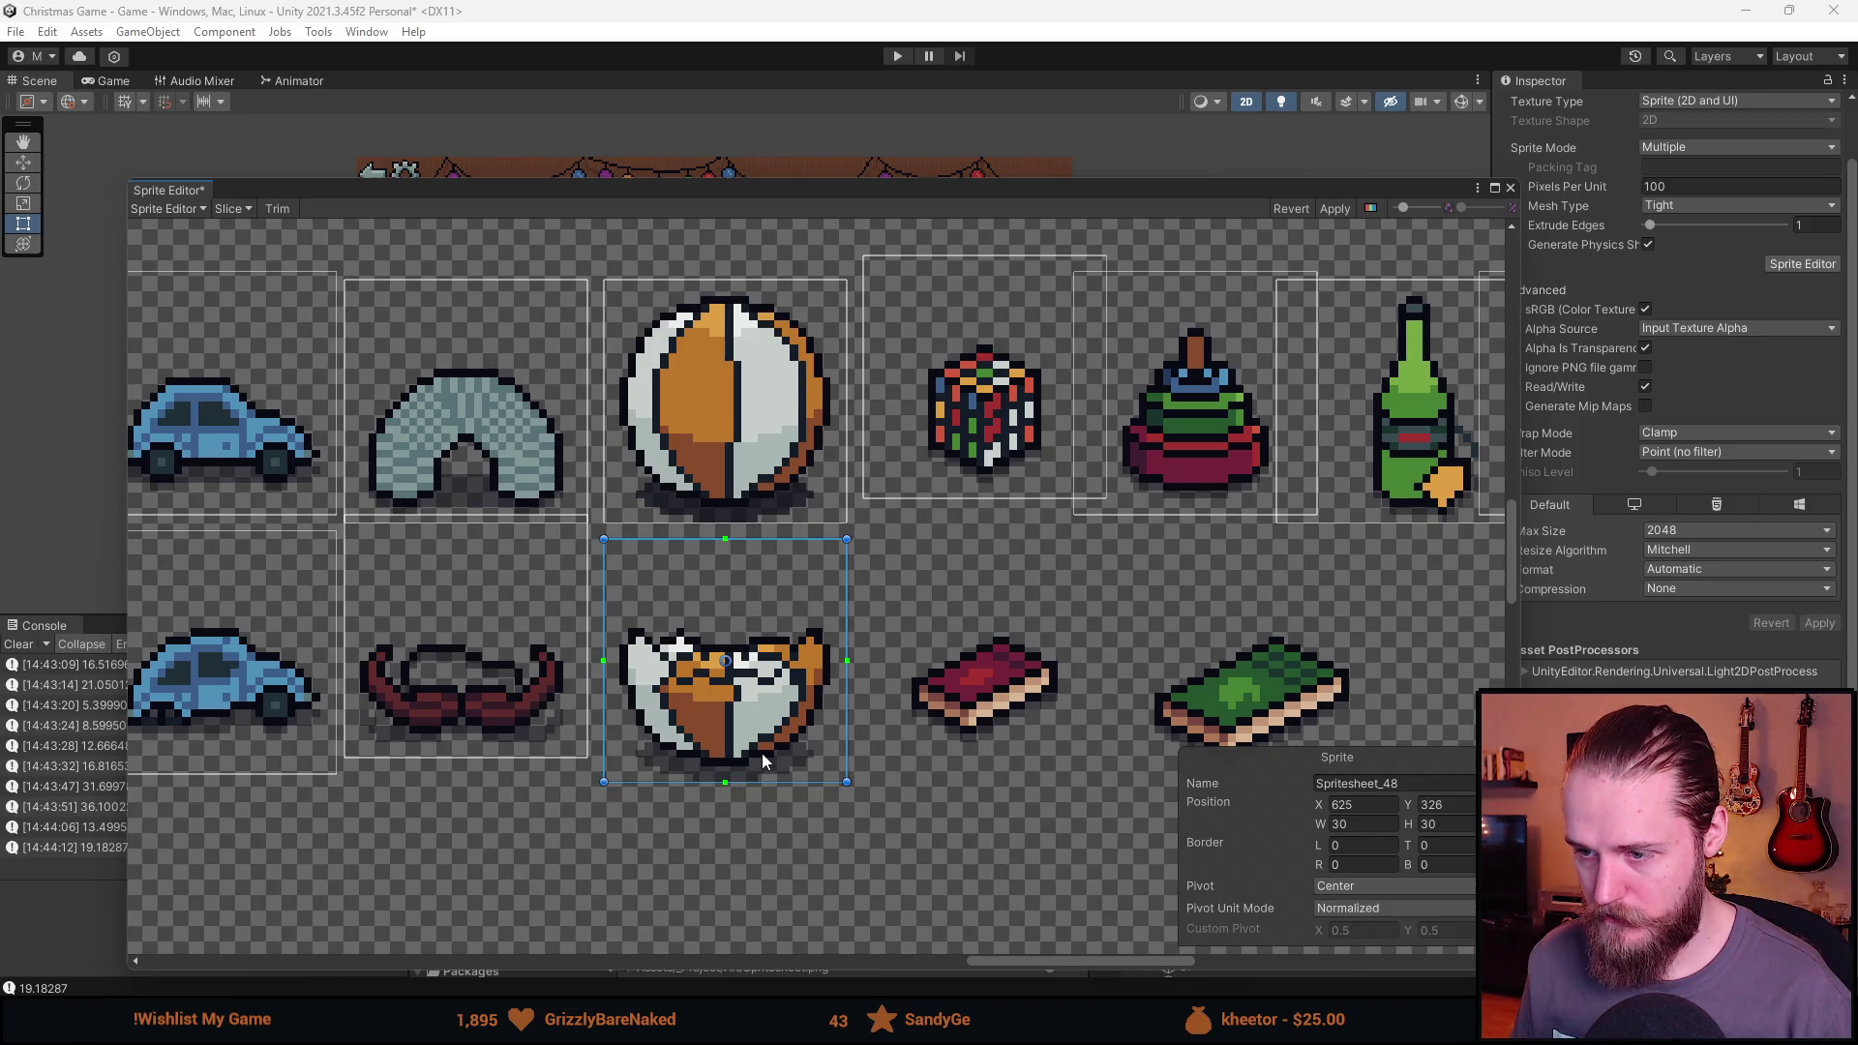
Draw new slices around the red and green books, nudging the red one up a texel.
drag(765, 759, 584, 709)
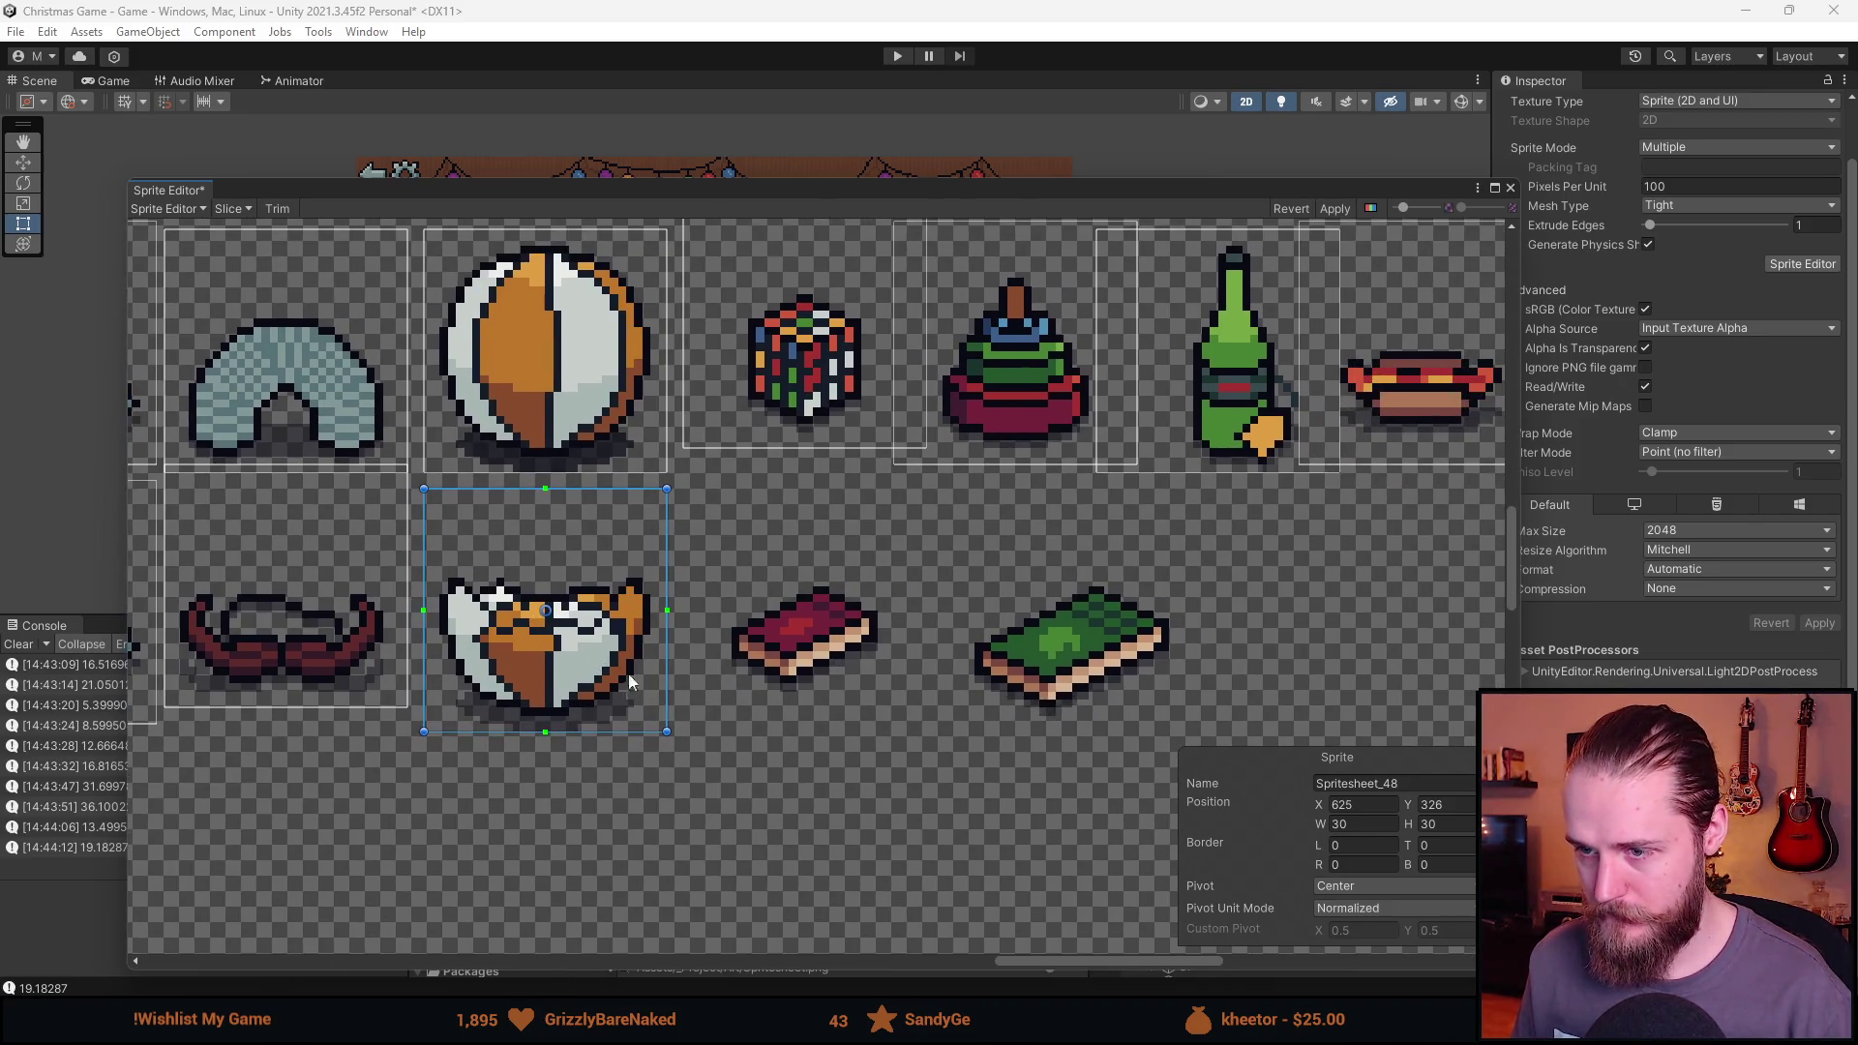
drag(676, 481, 919, 723)
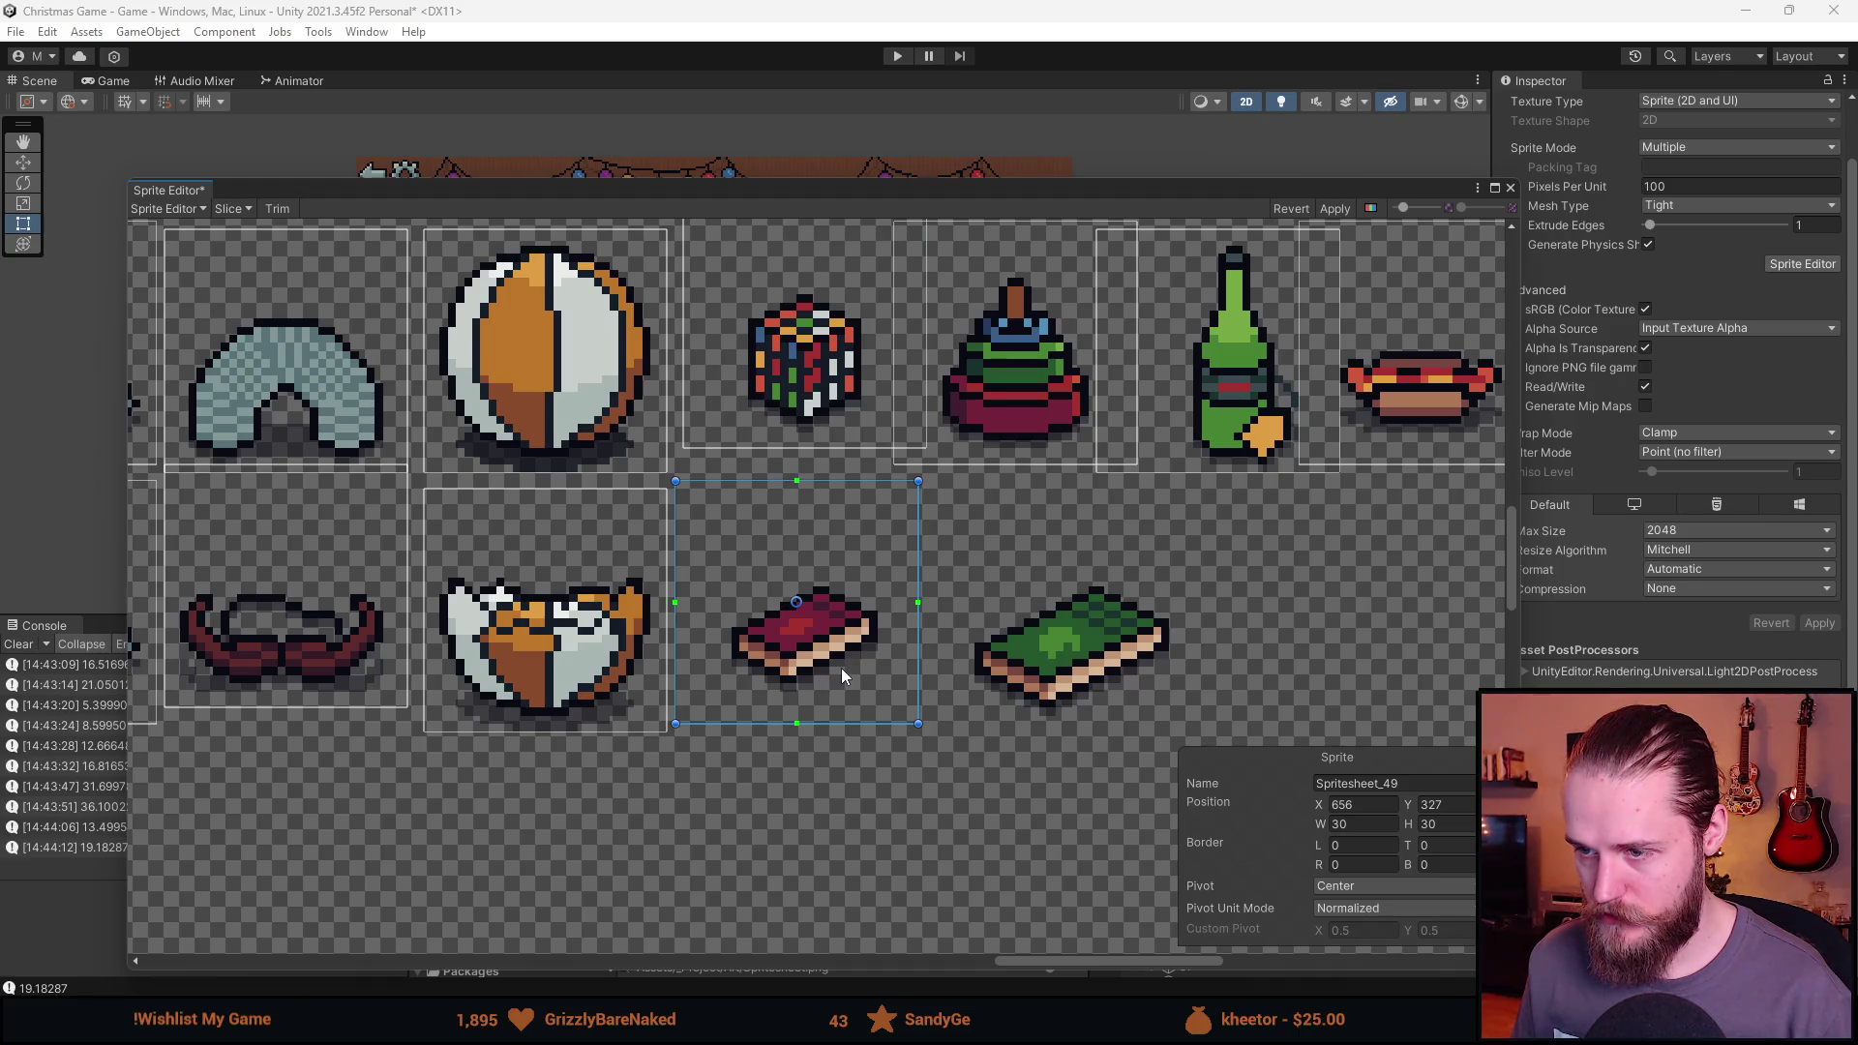
drag(841, 669, 842, 662)
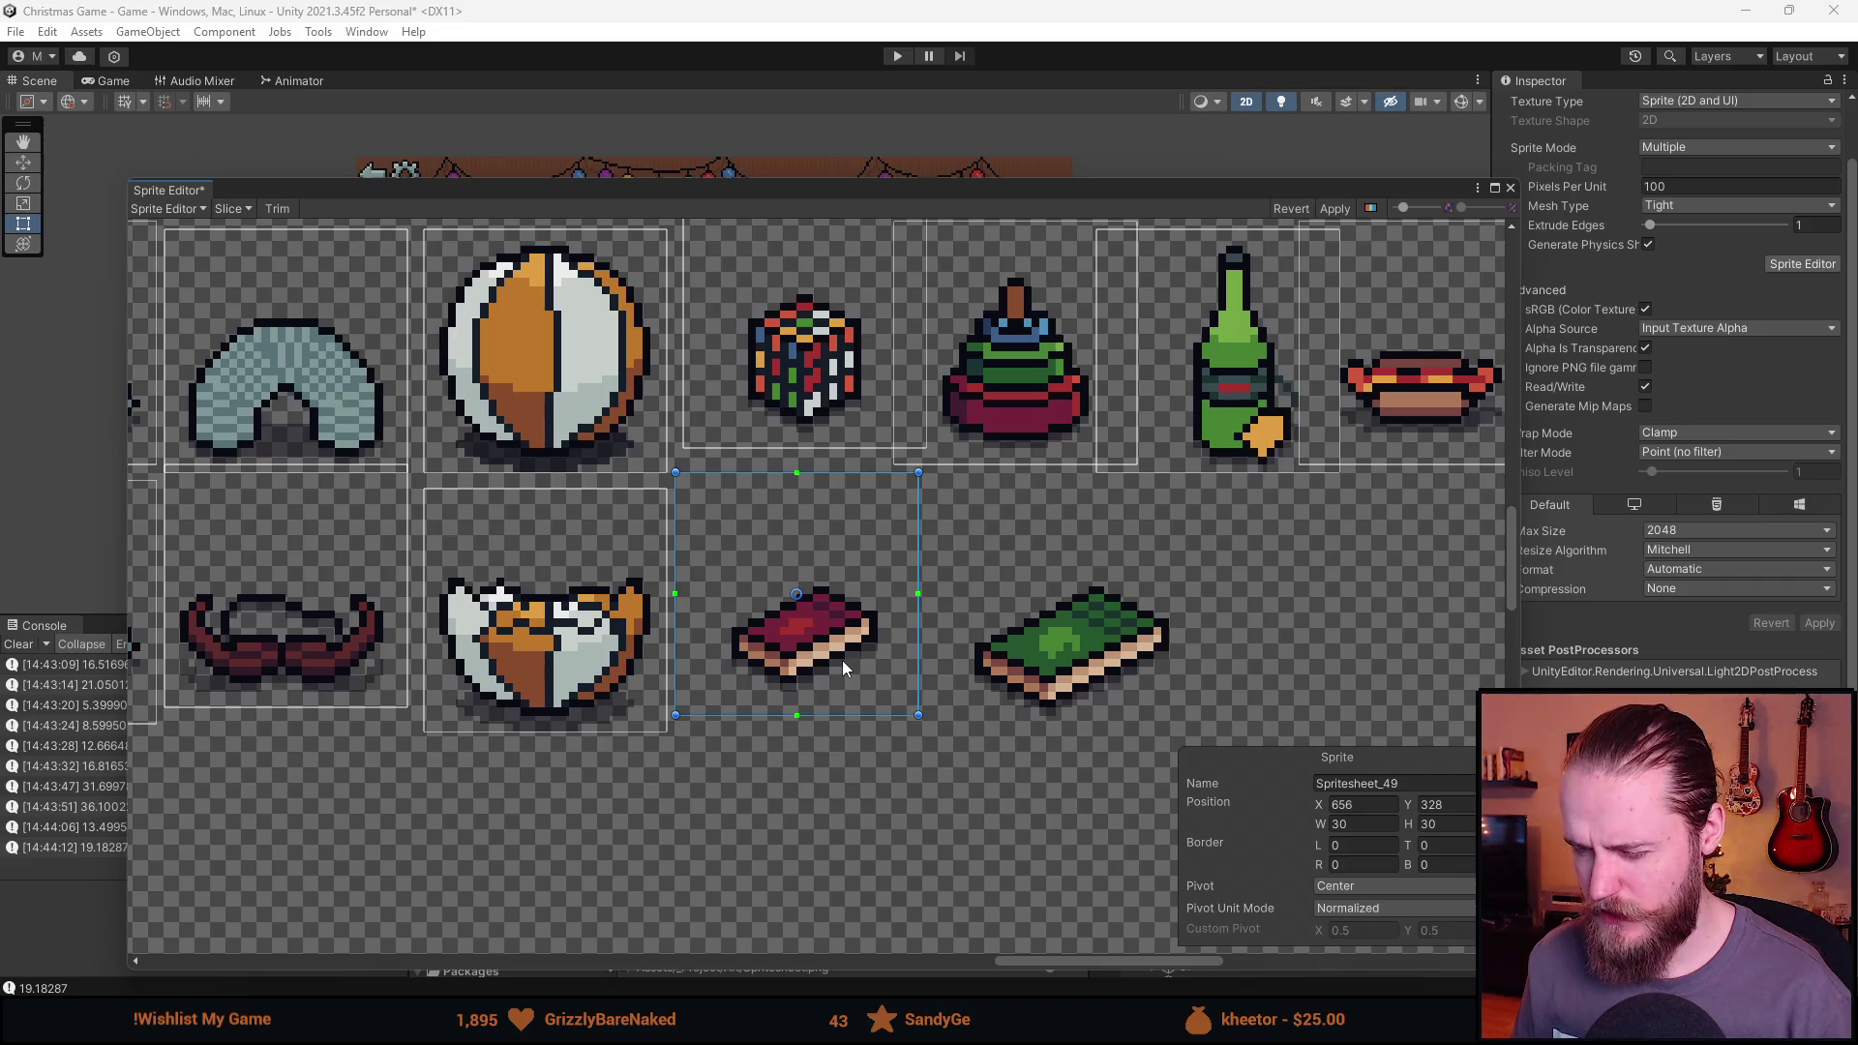
mouse_move(954, 481)
mouse_down()
mouse_move(1196, 723)
mouse_move(1117, 689)
mouse_up()
Draw a new slice around the lower train and nudge it up one texel.
scroll(1117, 689, down, 3)
drag(1302, 660, 673, 592)
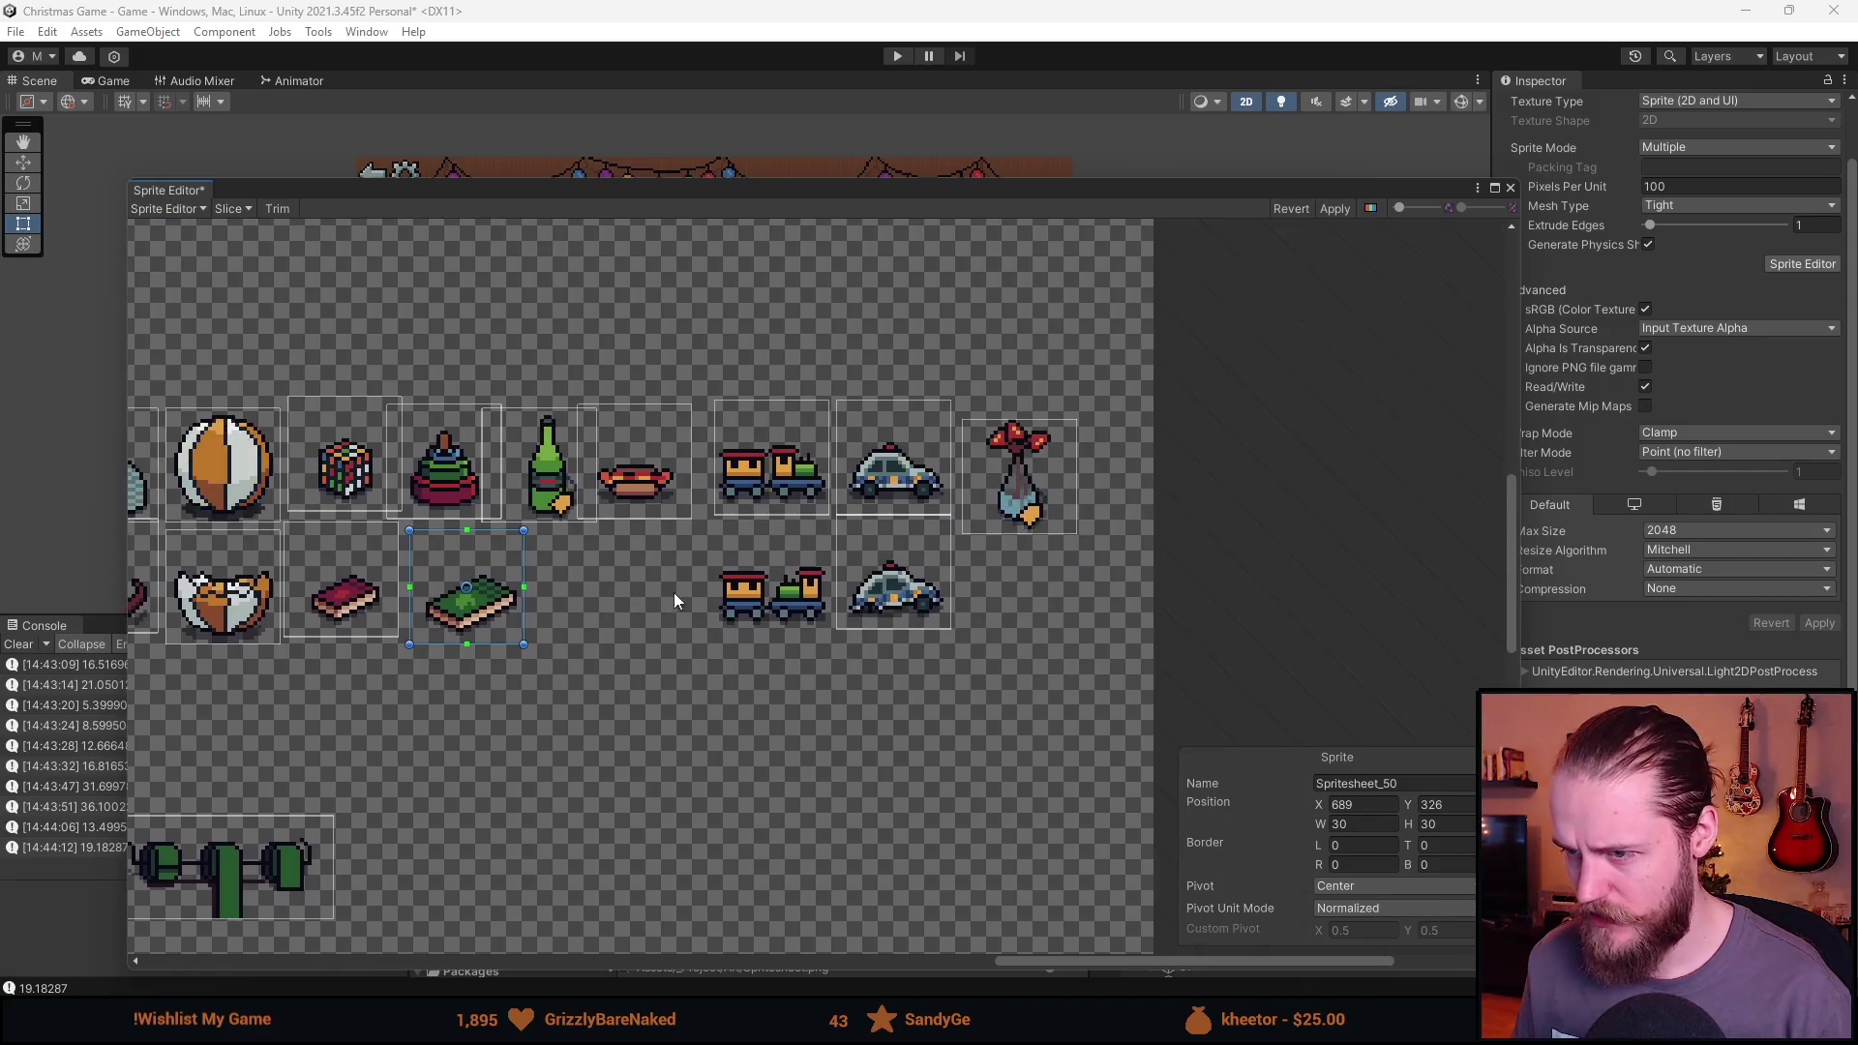
scroll(821, 546, up, 5)
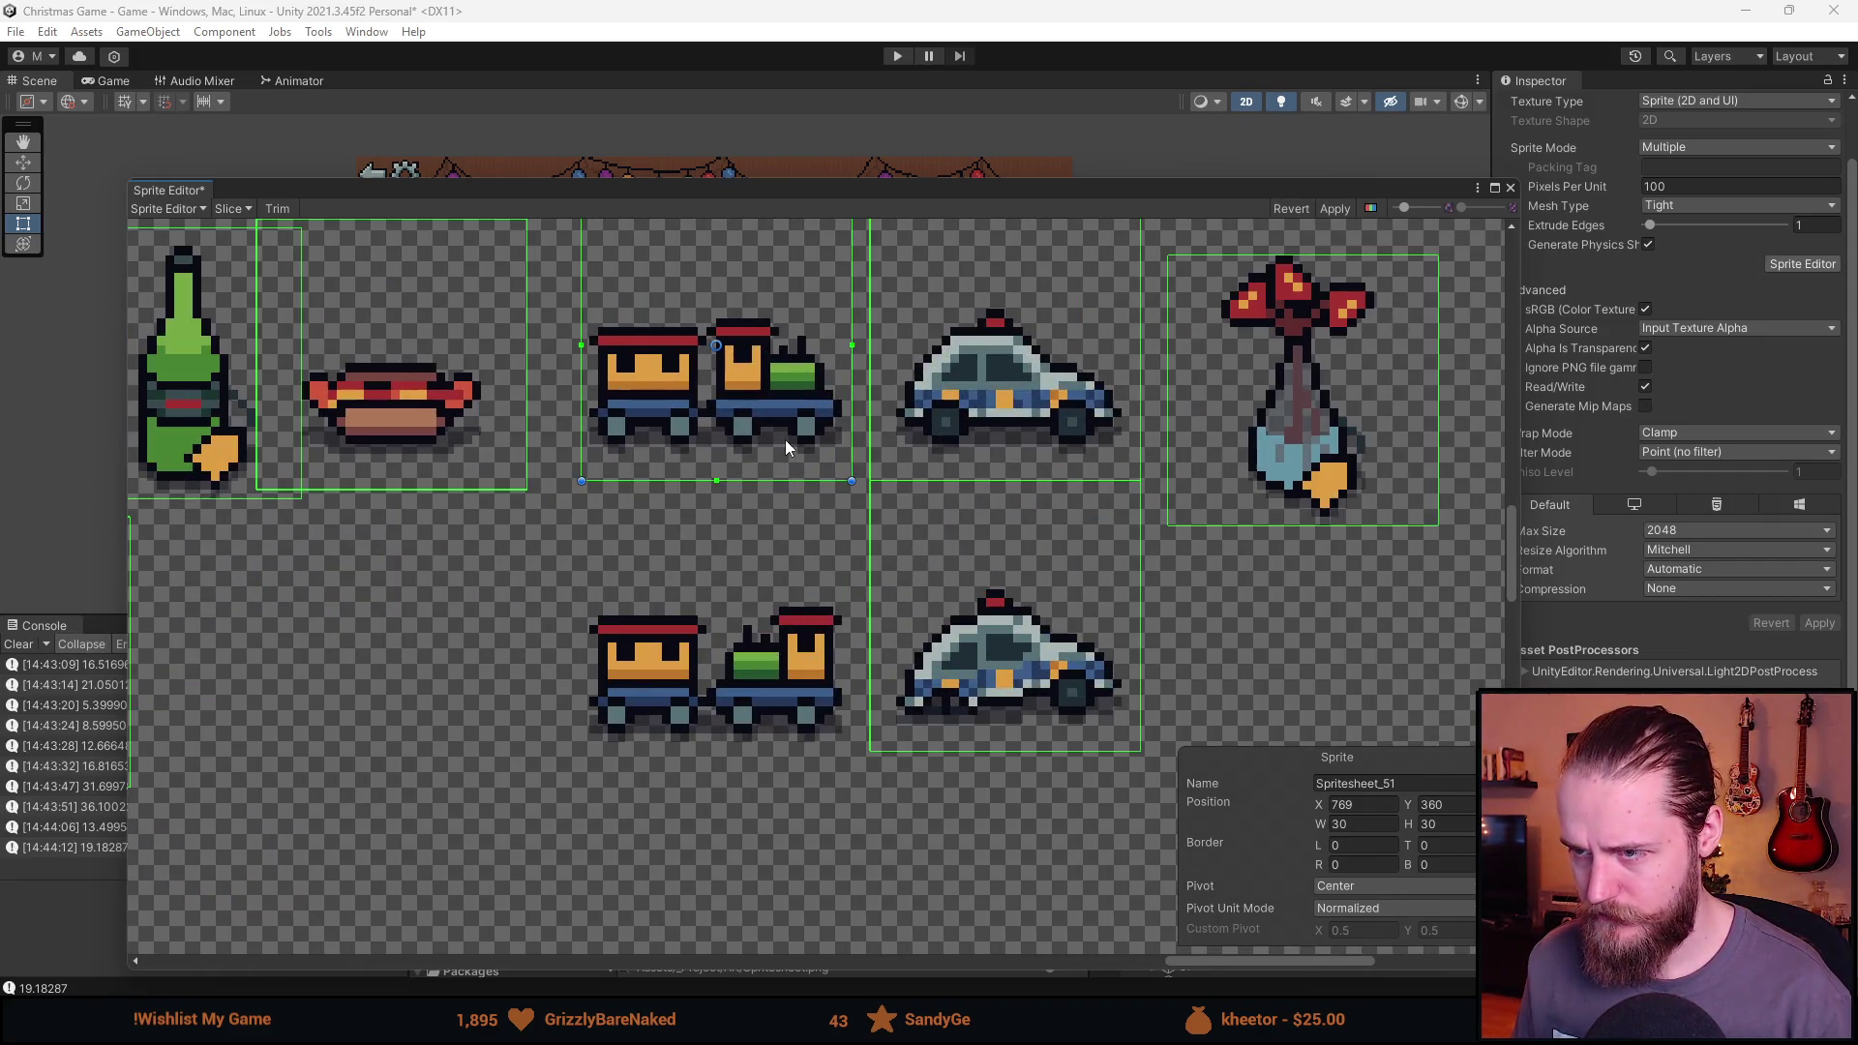
mouse_move(572, 508)
mouse_down()
mouse_move(843, 778)
mouse_move(787, 746)
mouse_up()
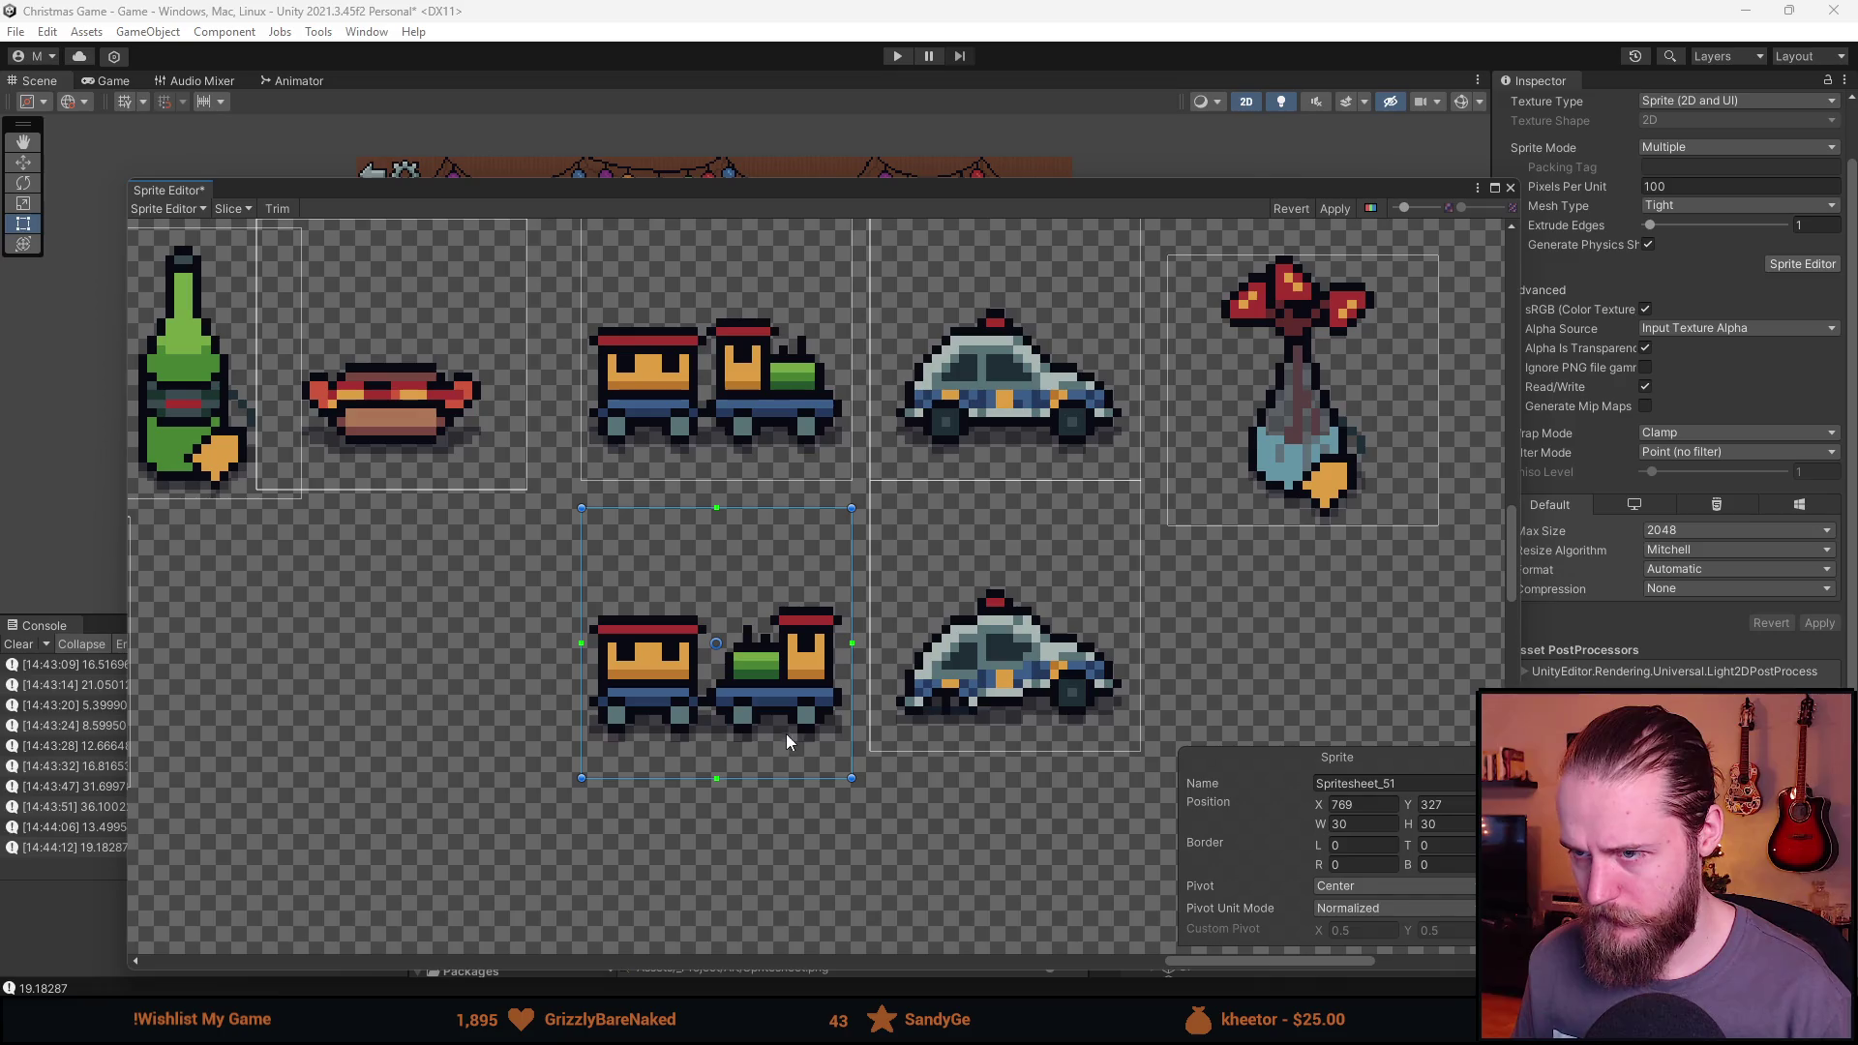
drag(788, 738, 788, 728)
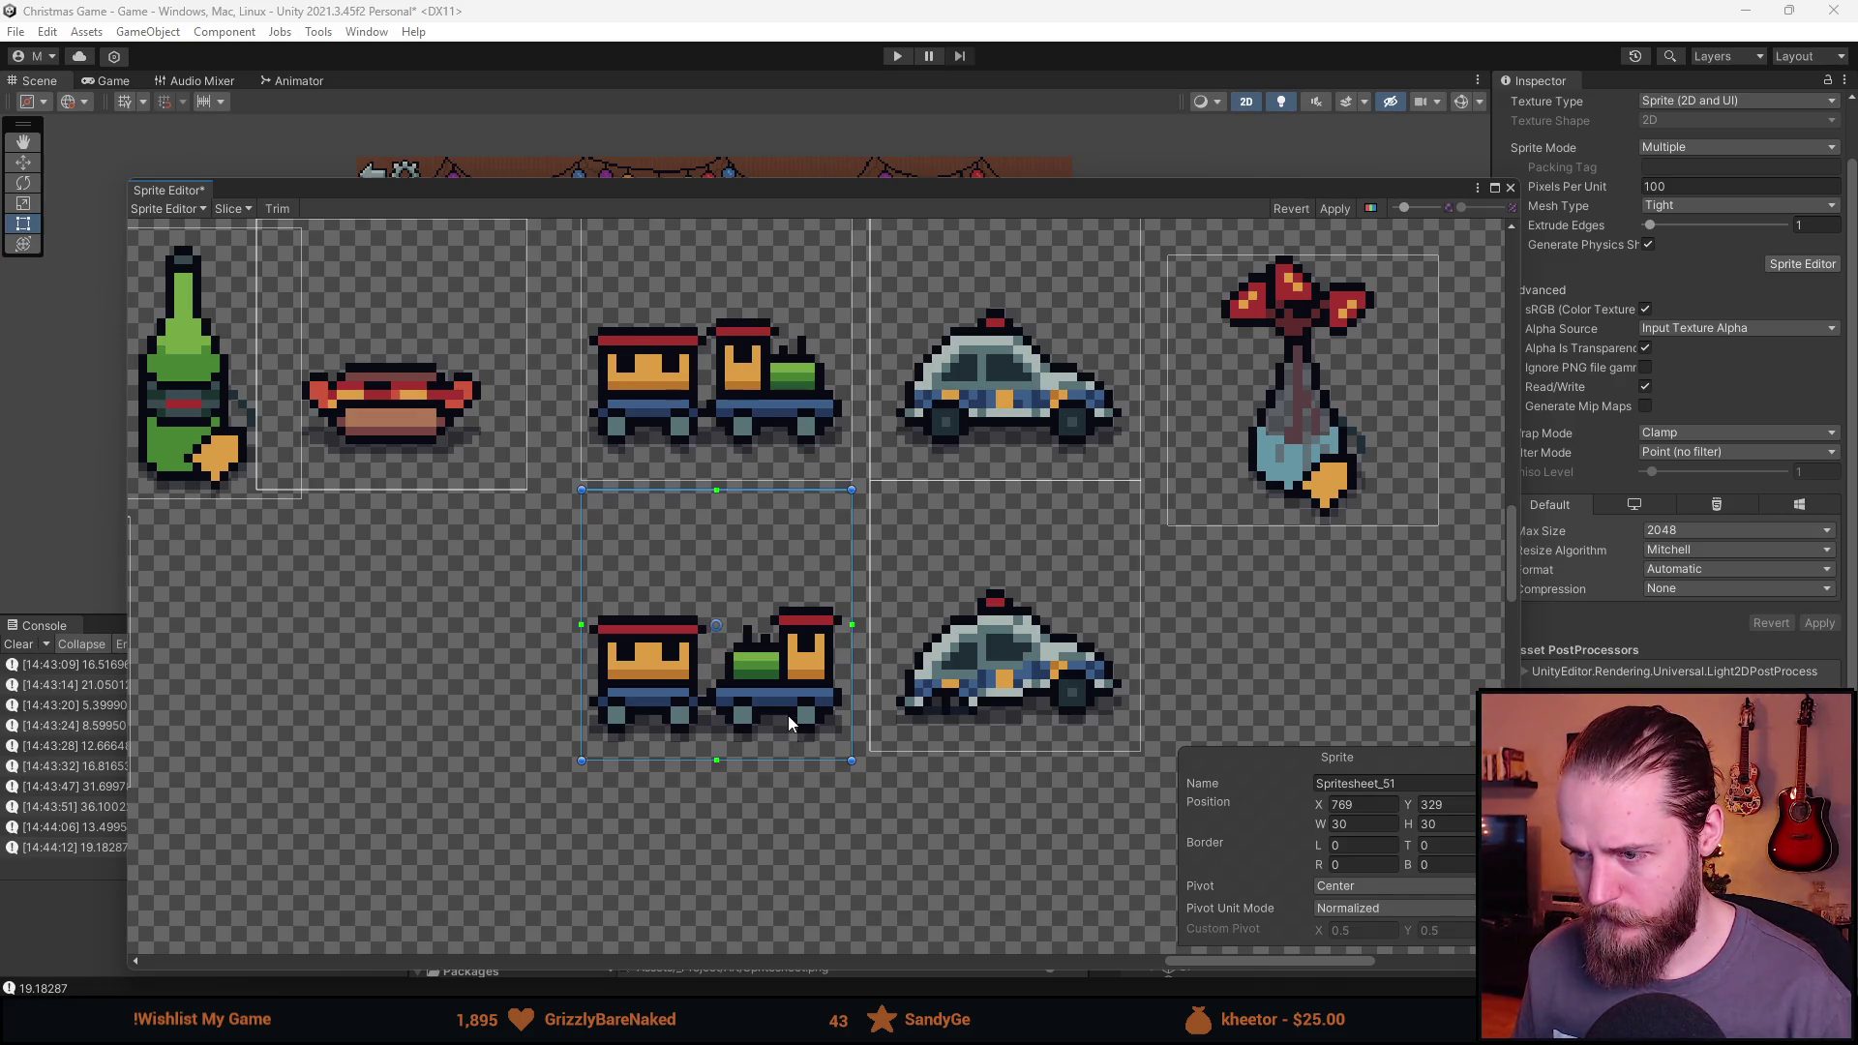
Move the lower duck's slice (Spritesheet_52) to X 497, Y 327, apply, and close the Sprite Editor.
scroll(968, 678, down, 3)
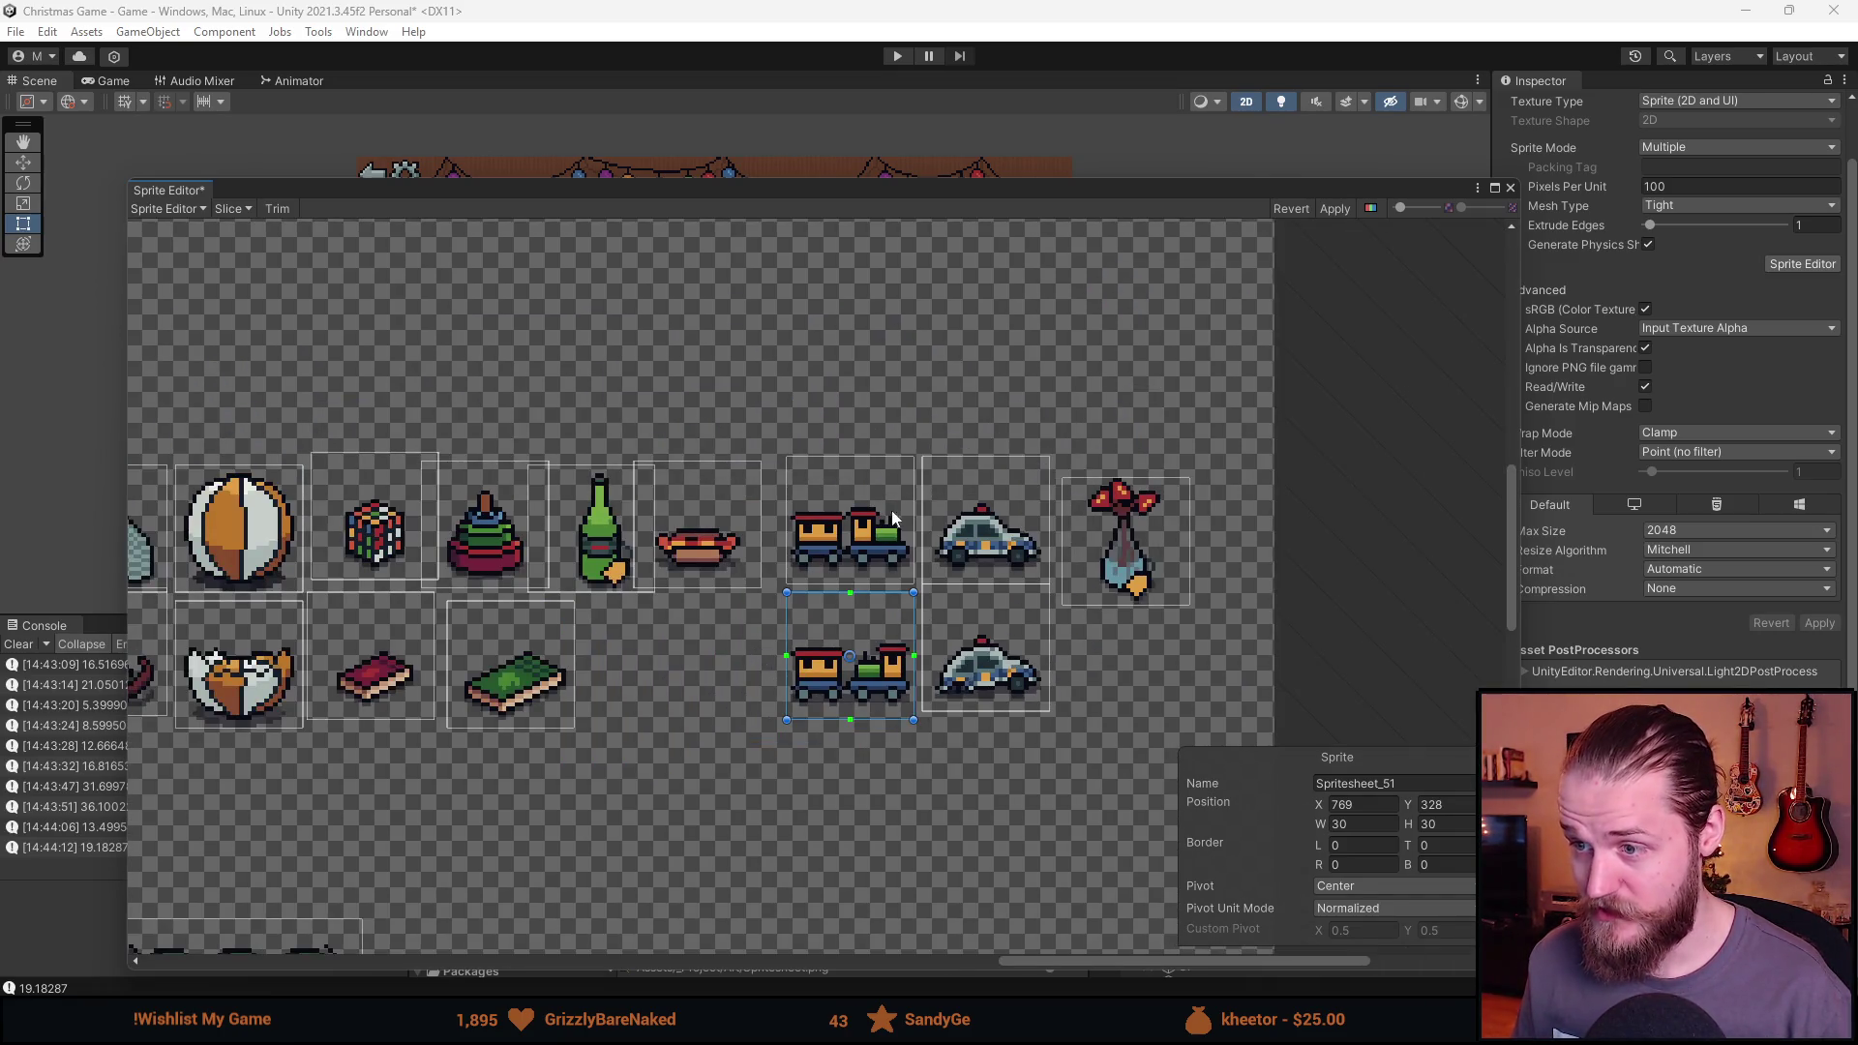
scroll(864, 698, down, 5)
scroll(760, 595, up, 6)
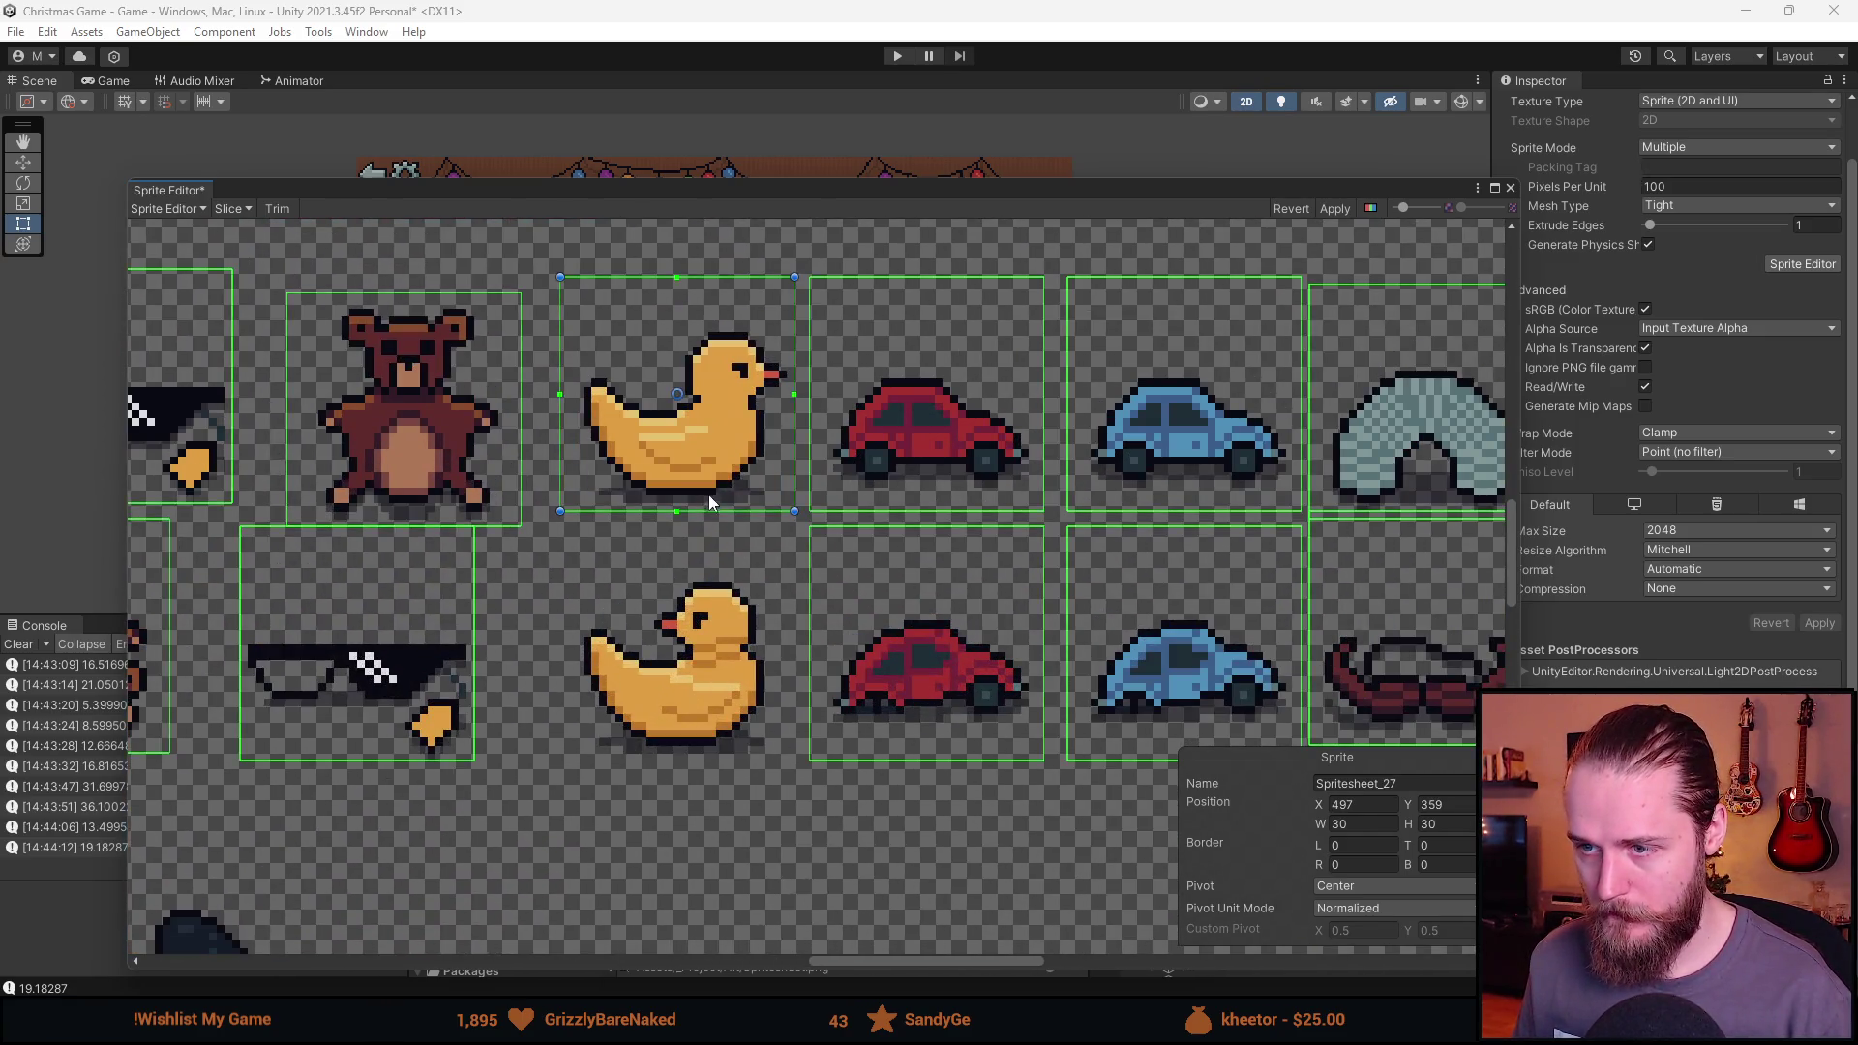
click(699, 694)
drag(699, 694, 706, 710)
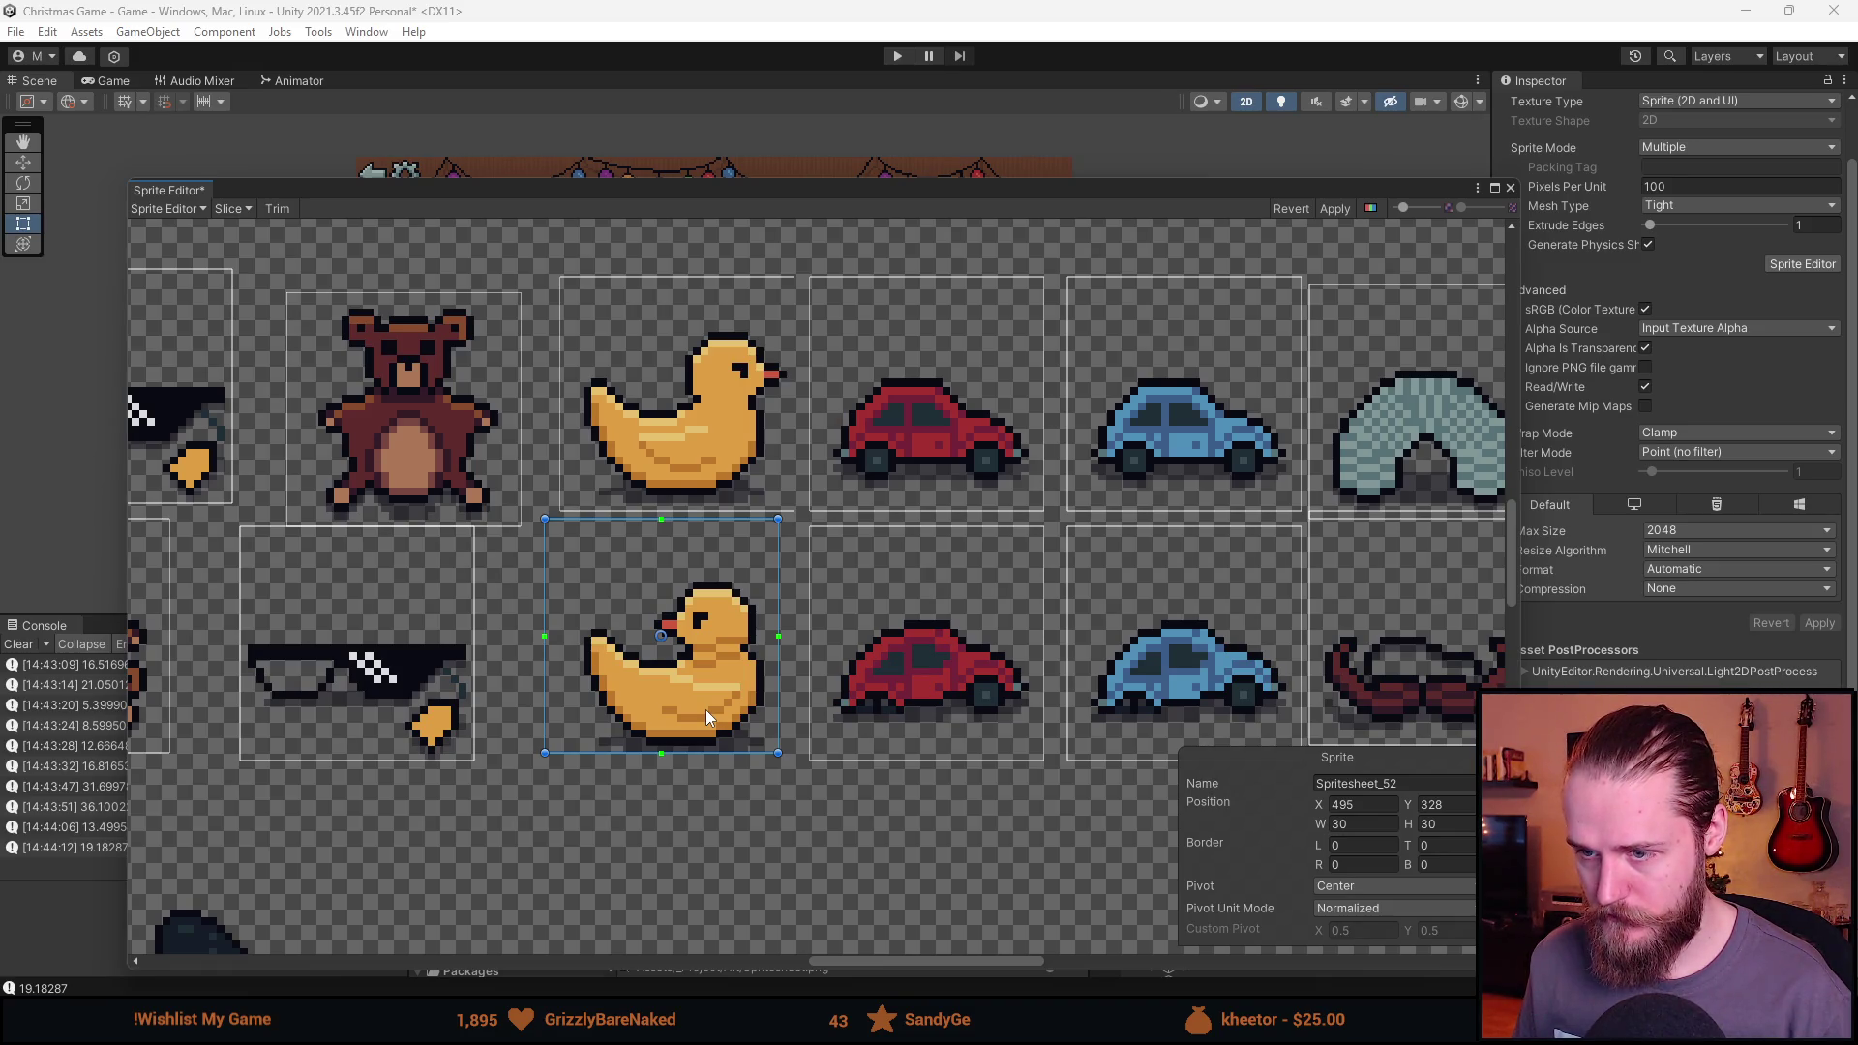
drag(706, 710, 725, 721)
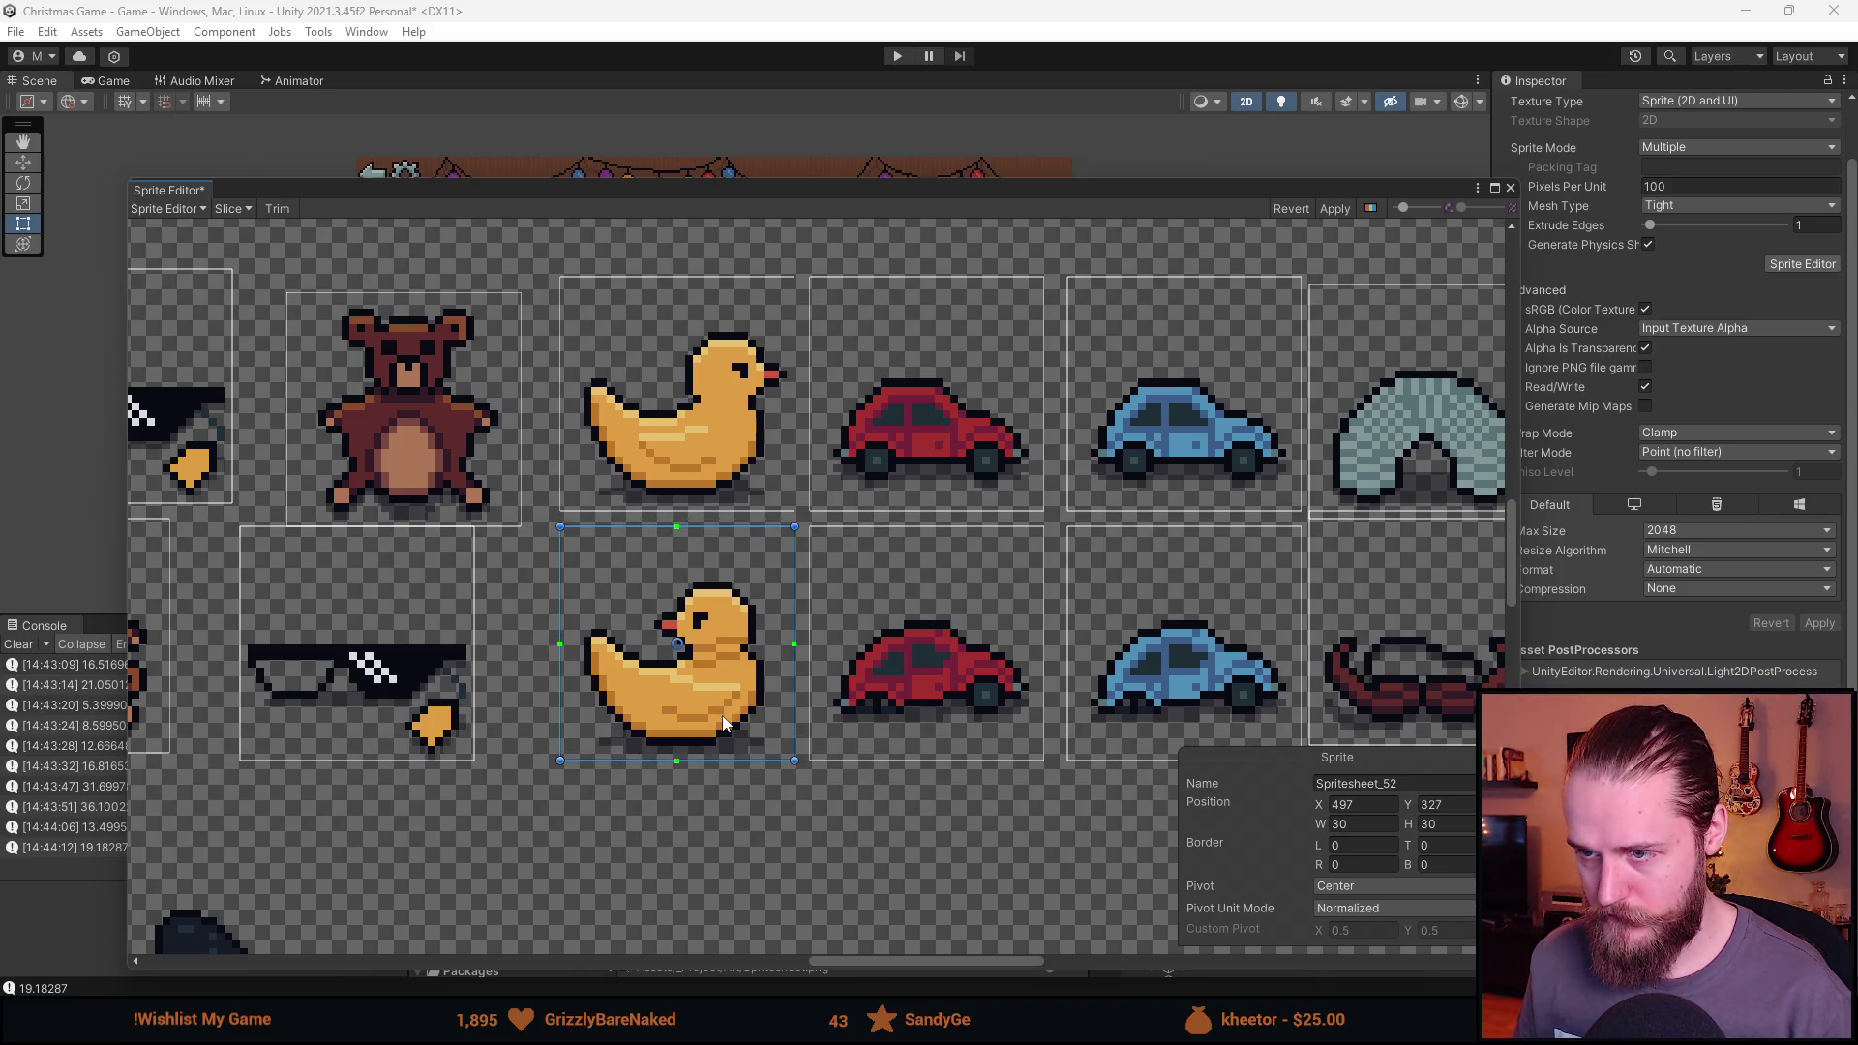
scroll(723, 722, down, 3)
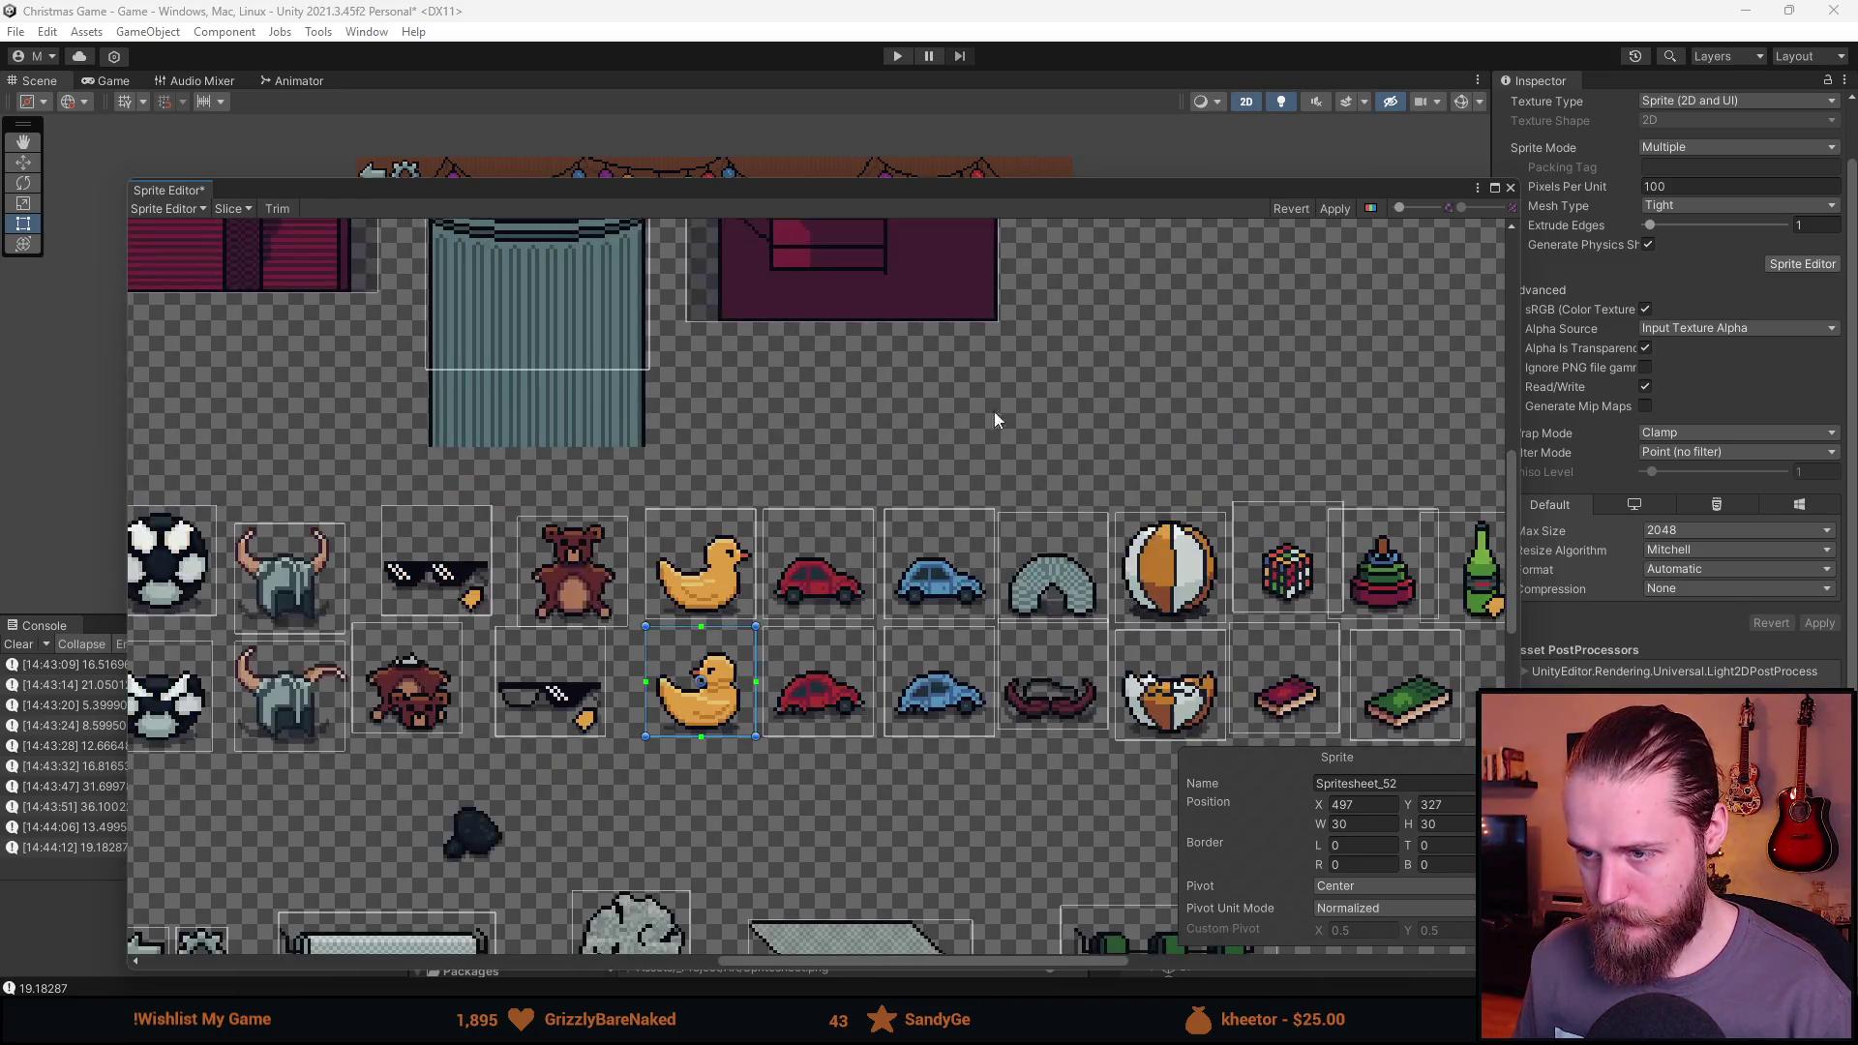
click(1334, 209)
click(1511, 188)
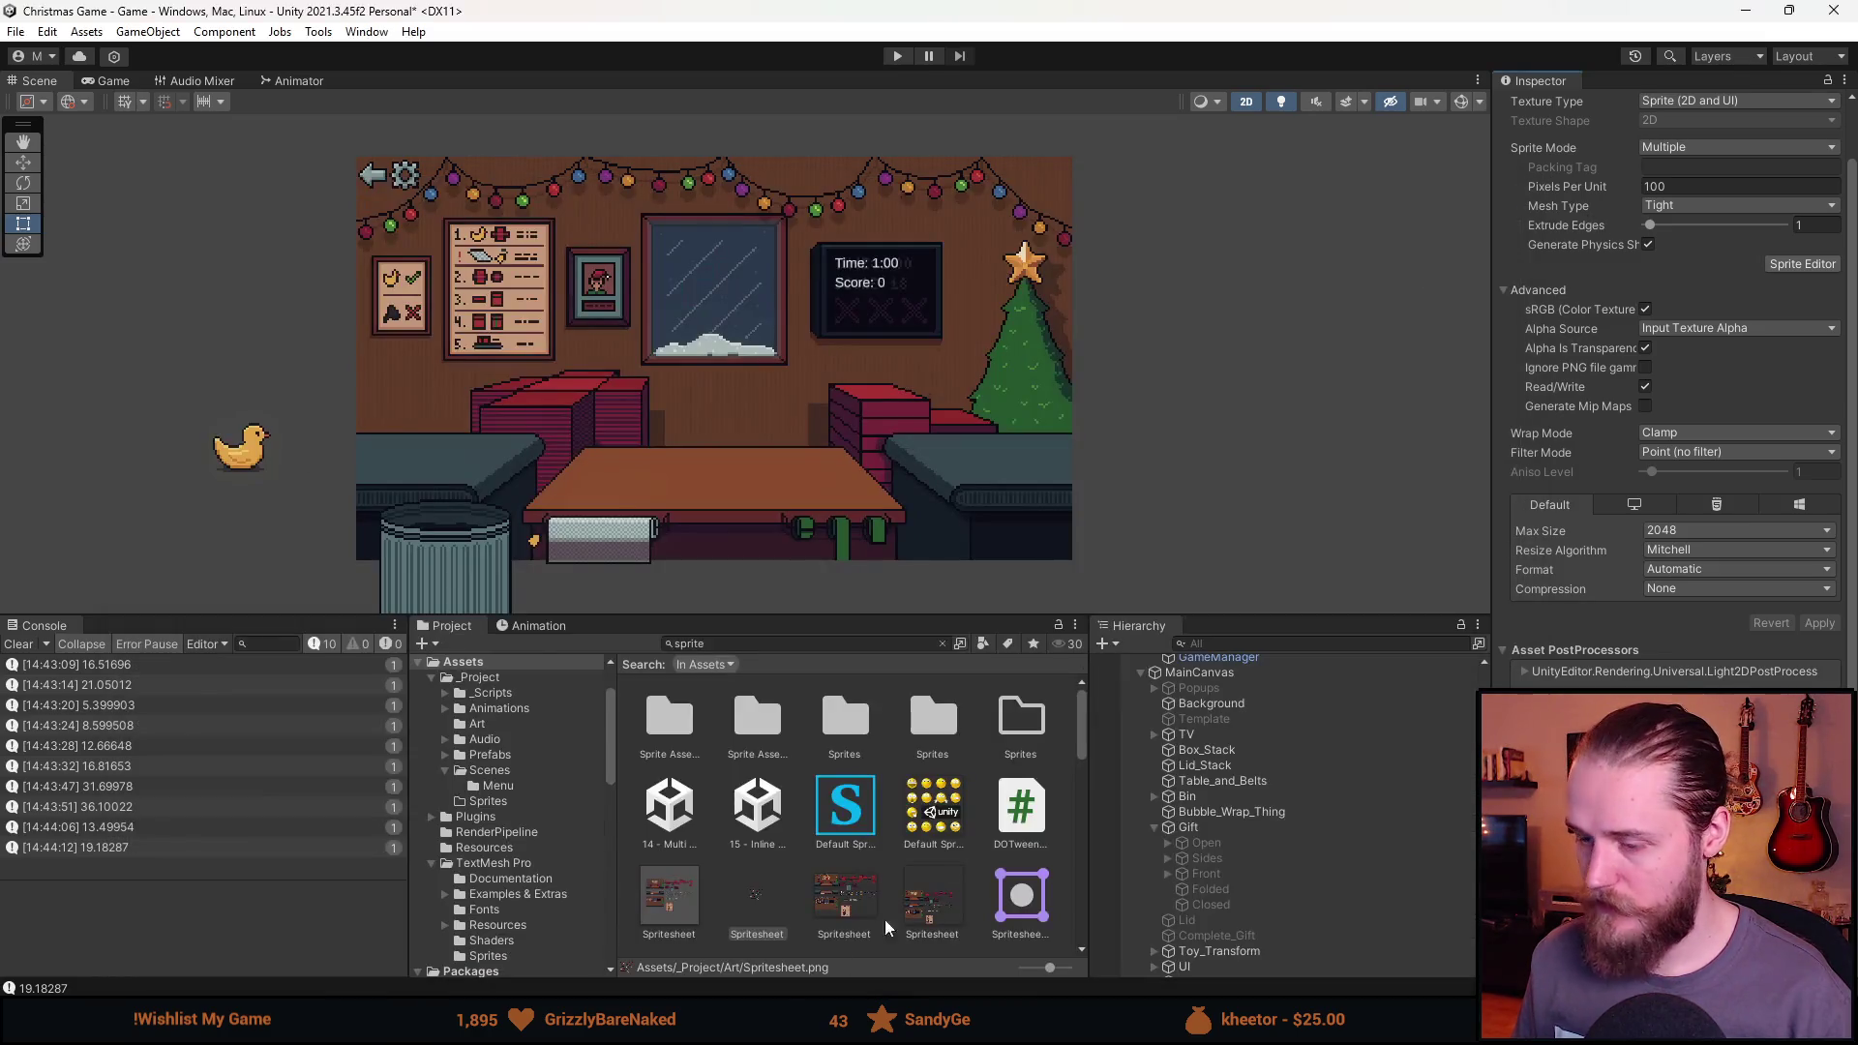
In Aseprite, pencil two pixels on the Viking helmet's horn on the Presents layer.
key(alt+Tab)
scroll(1088, 624, up, 5)
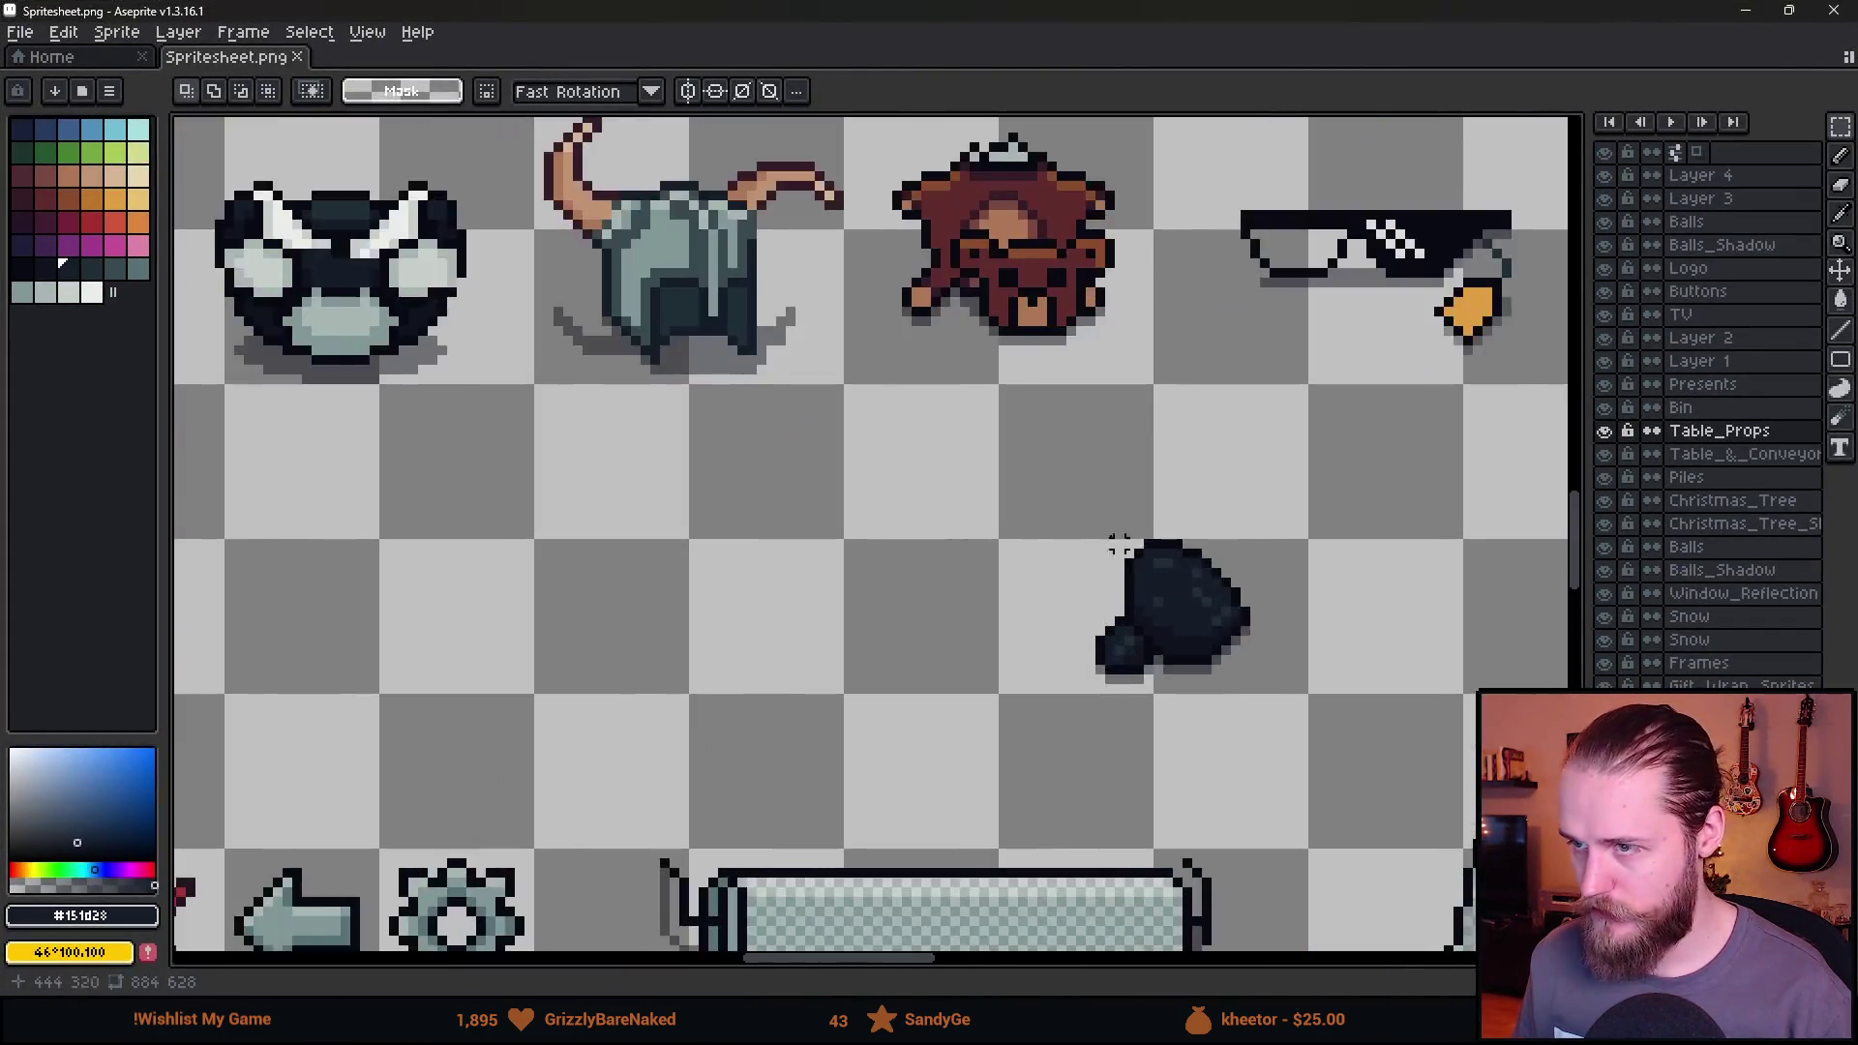
scroll(706, 363, up, 2)
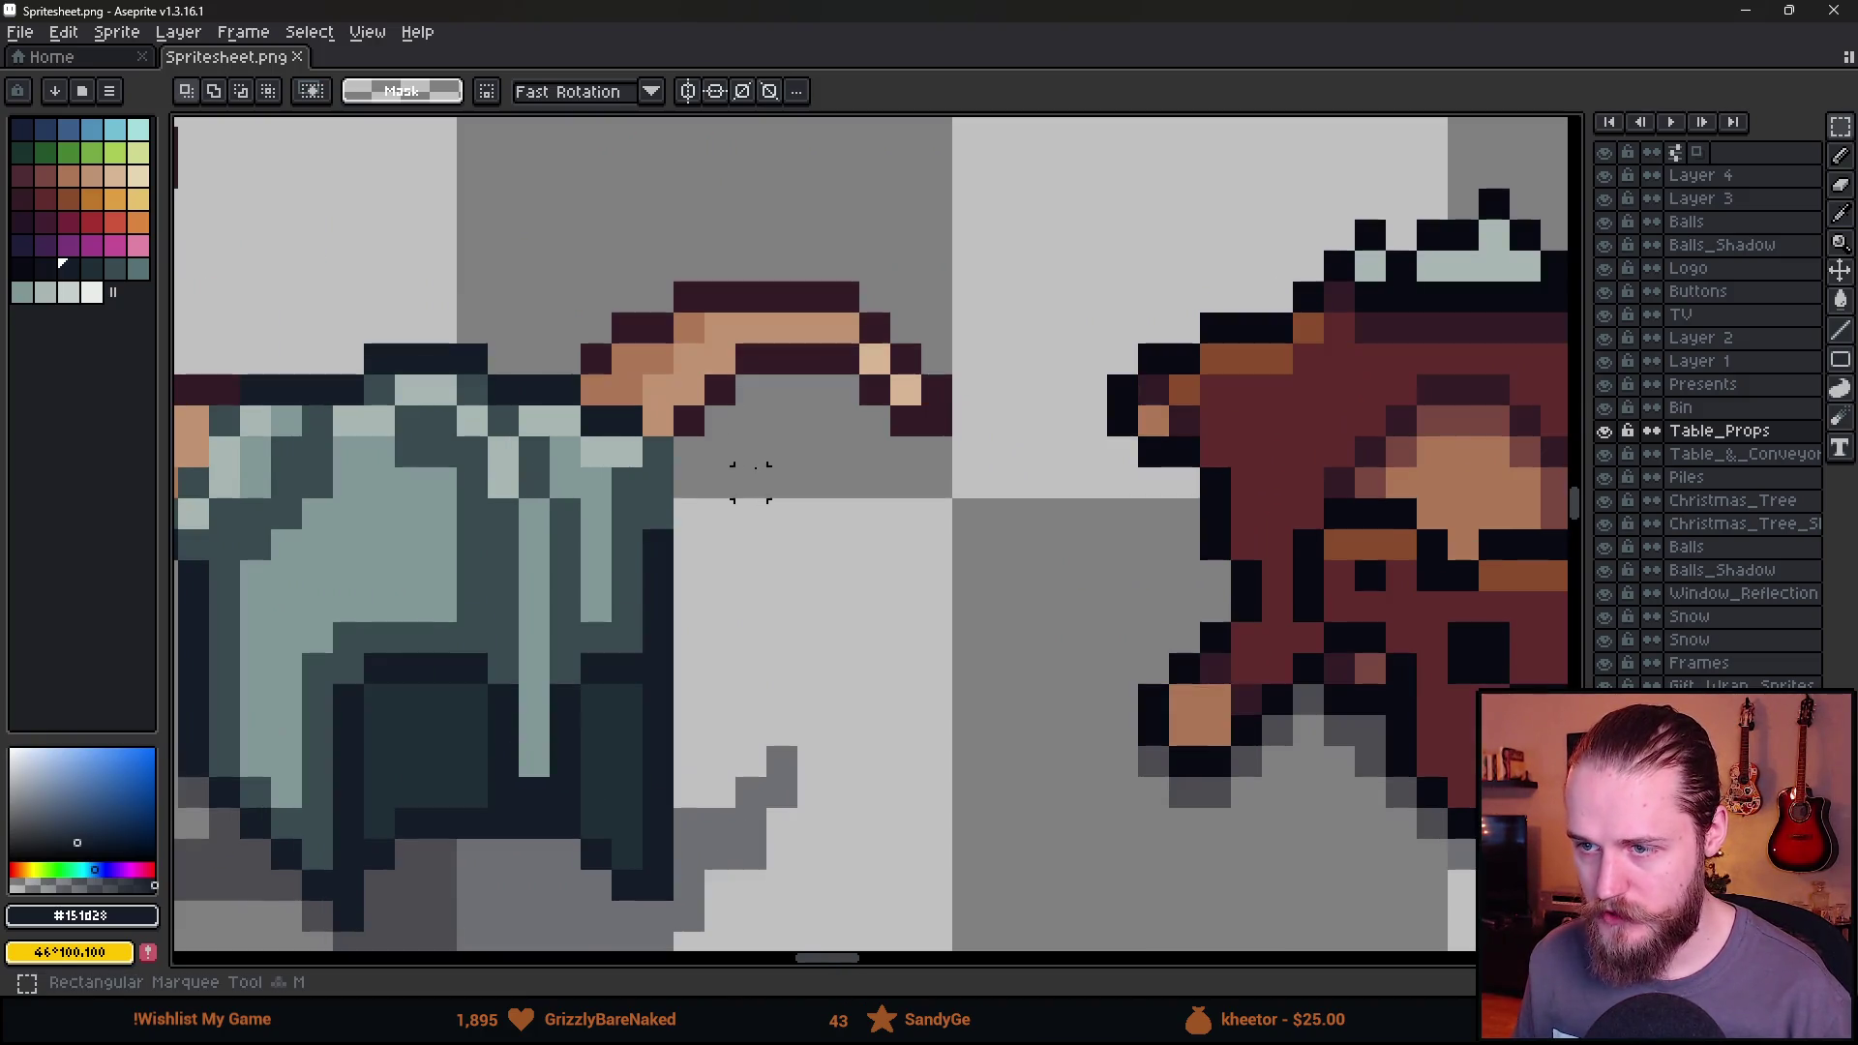
key(b)
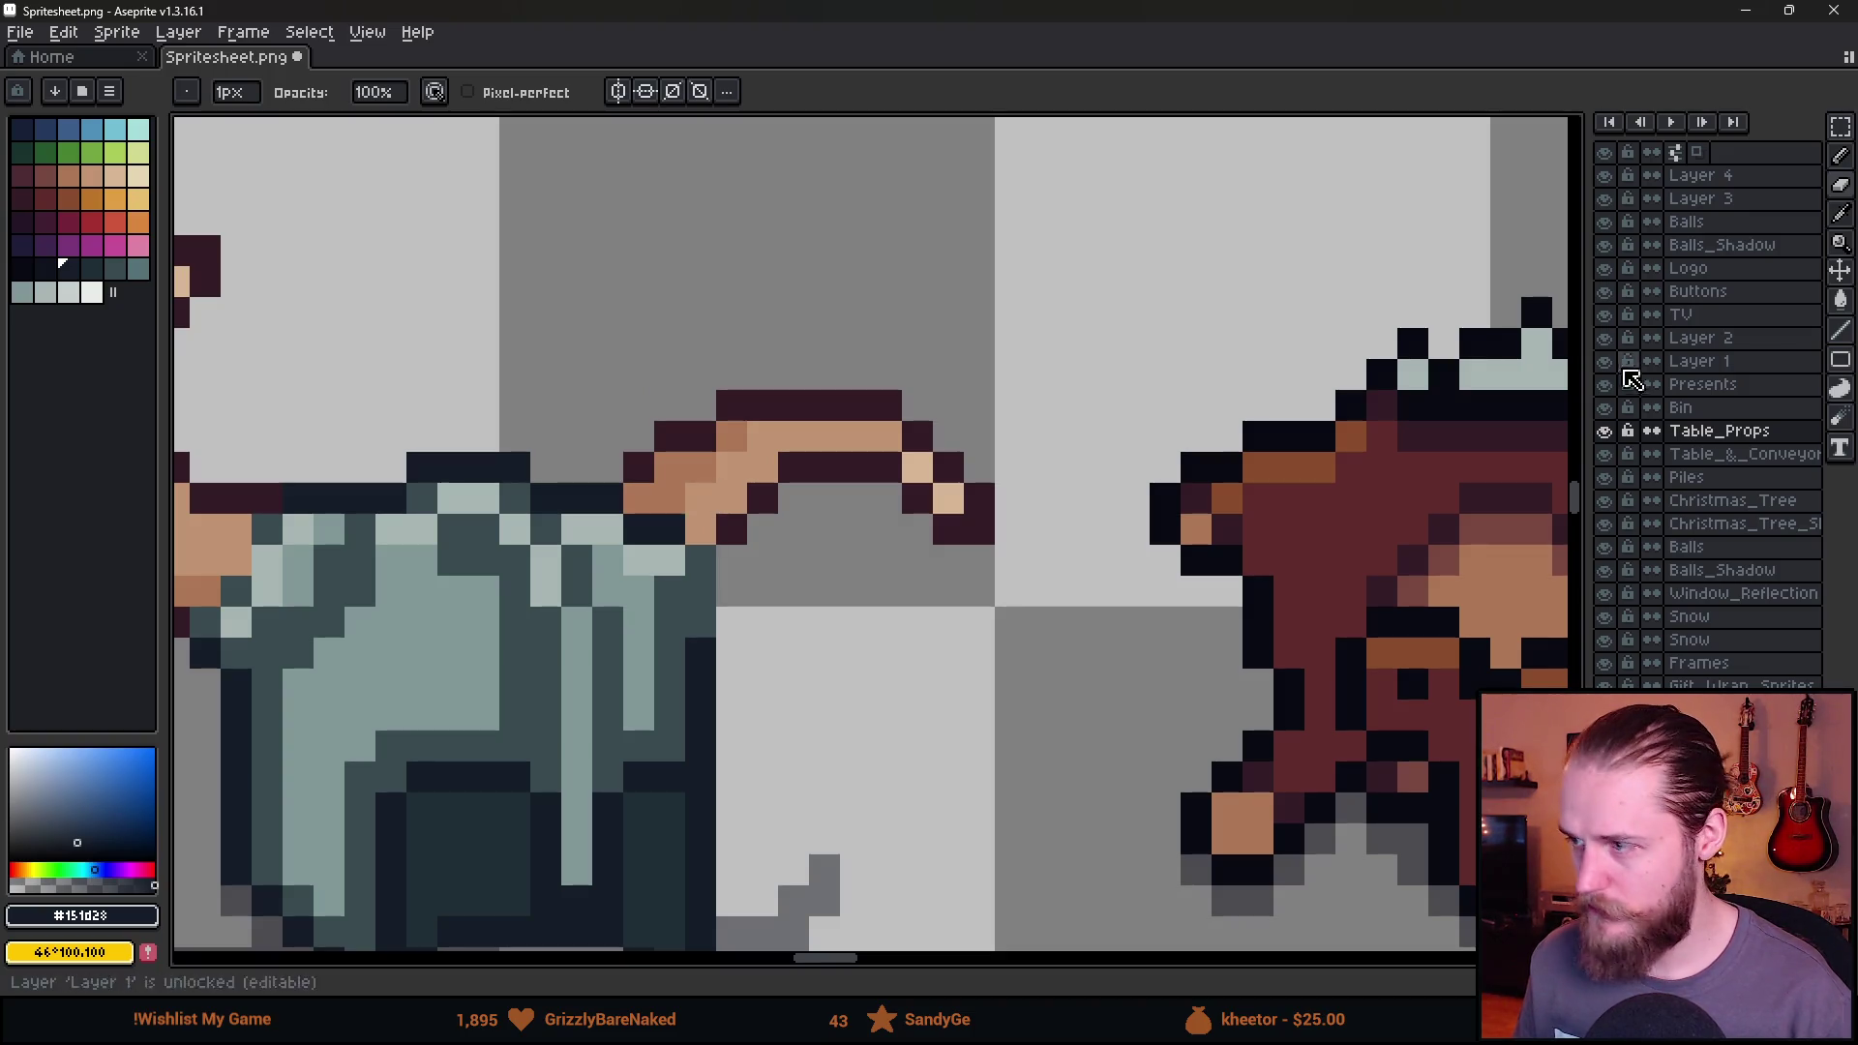
click(1711, 384)
click(700, 530)
click(640, 469)
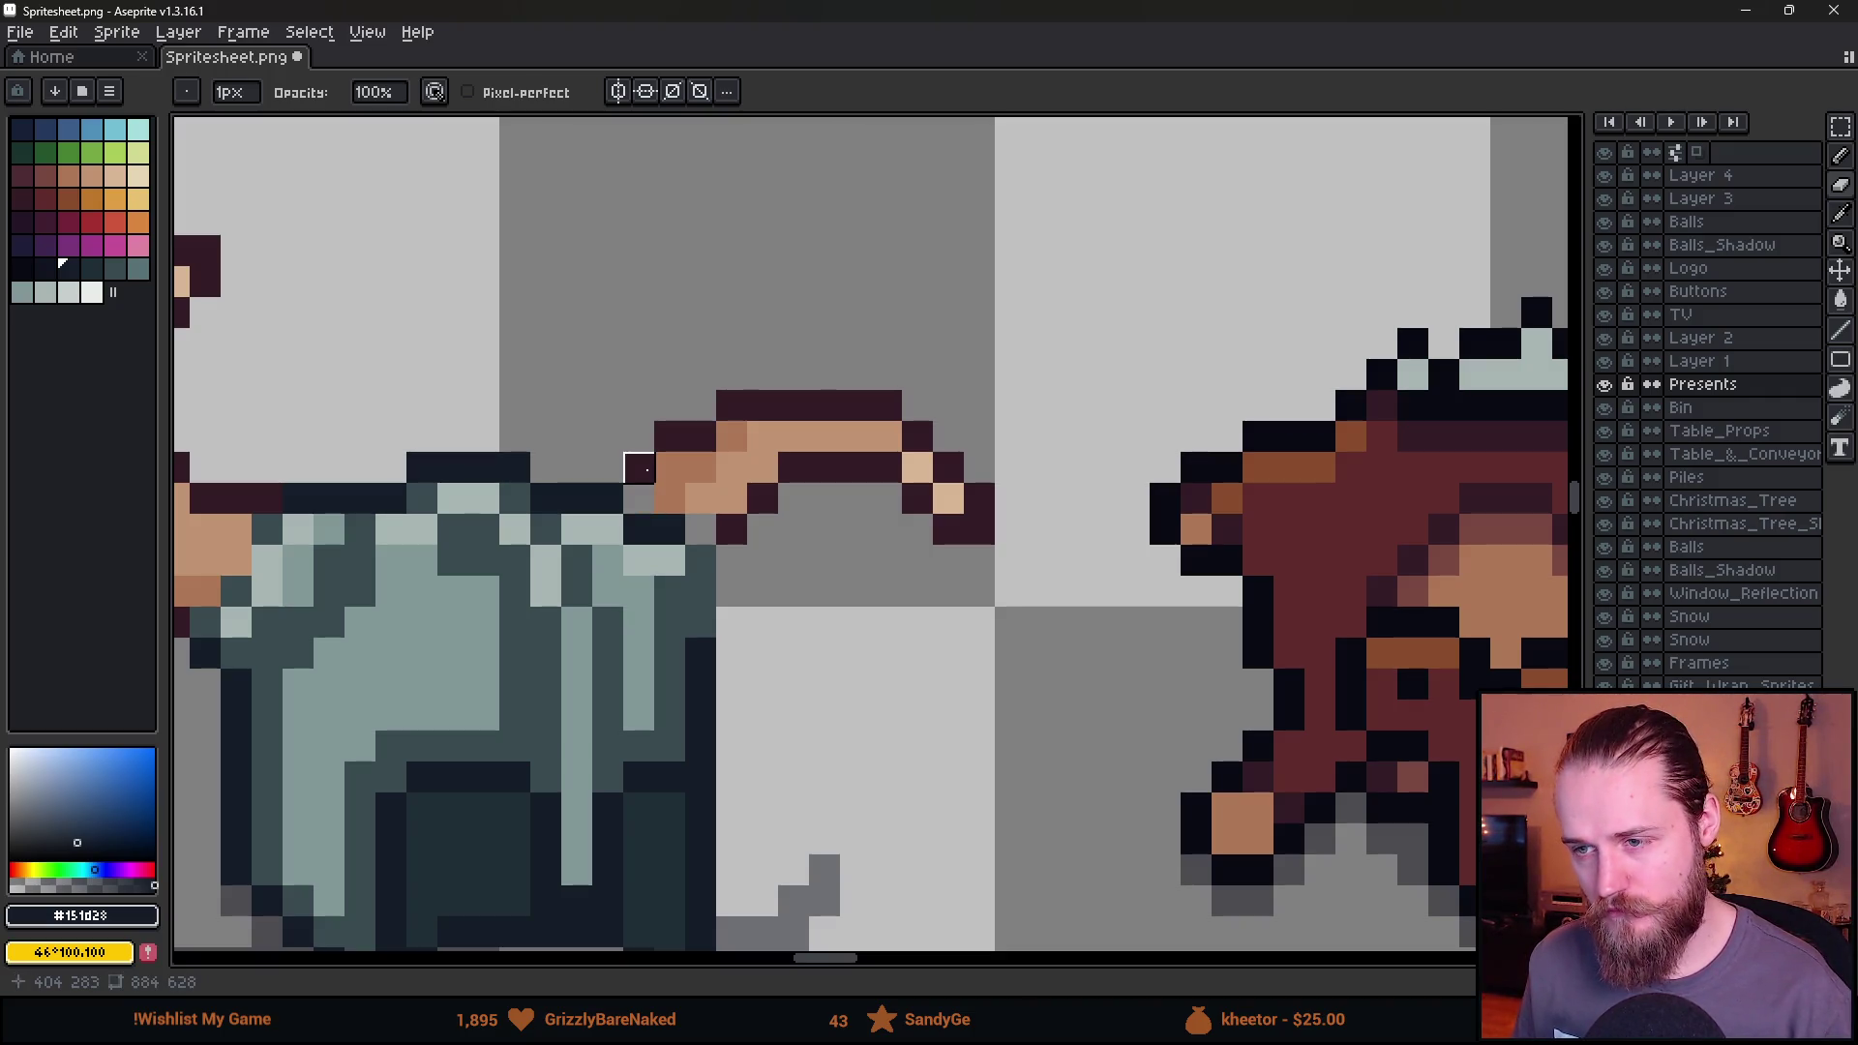
Lasso the horn pixels, shift them one pixel left, and return to Unity.
key(q)
mouse_move(663, 499)
mouse_down()
mouse_move(638, 454)
mouse_move(1134, 498)
mouse_move(968, 595)
mouse_move(689, 512)
mouse_move(678, 478)
mouse_up()
drag(904, 539, 892, 539)
key(Return)
scroll(947, 777, down, 5)
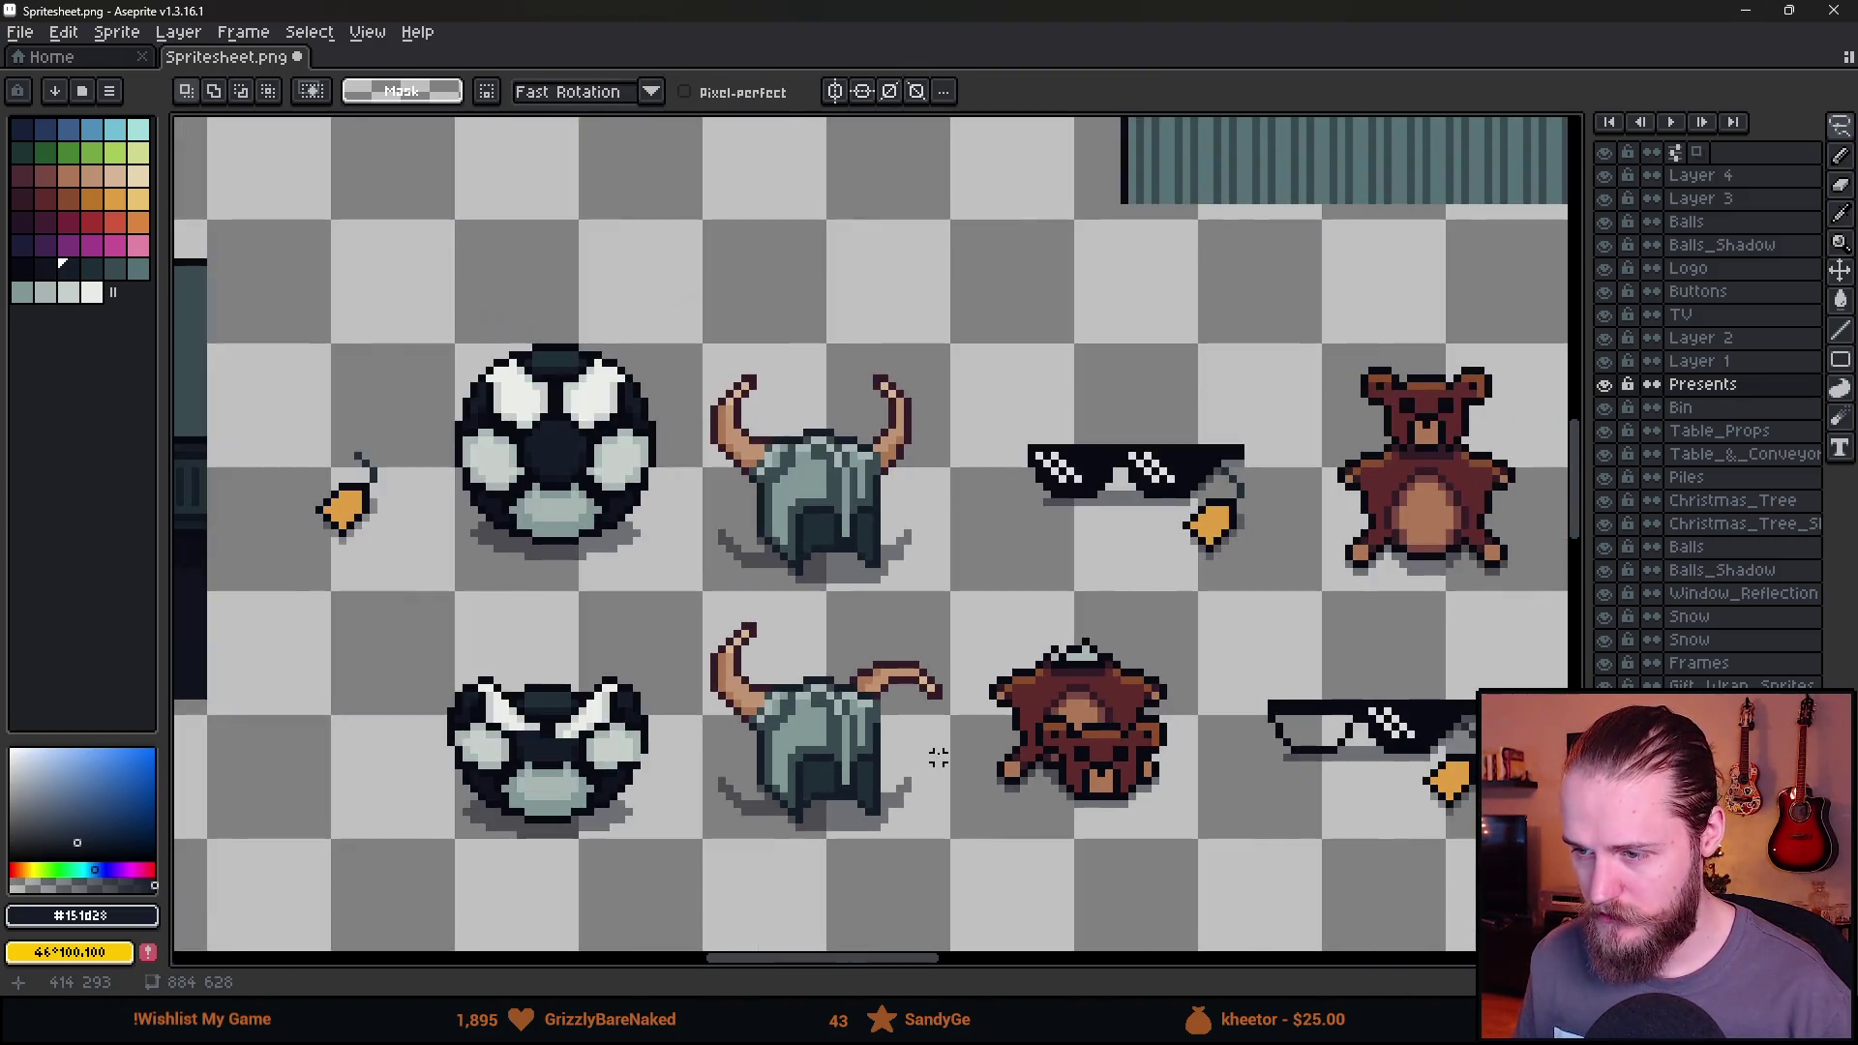
scroll(726, 629, right, 10)
scroll(763, 655, down, 1)
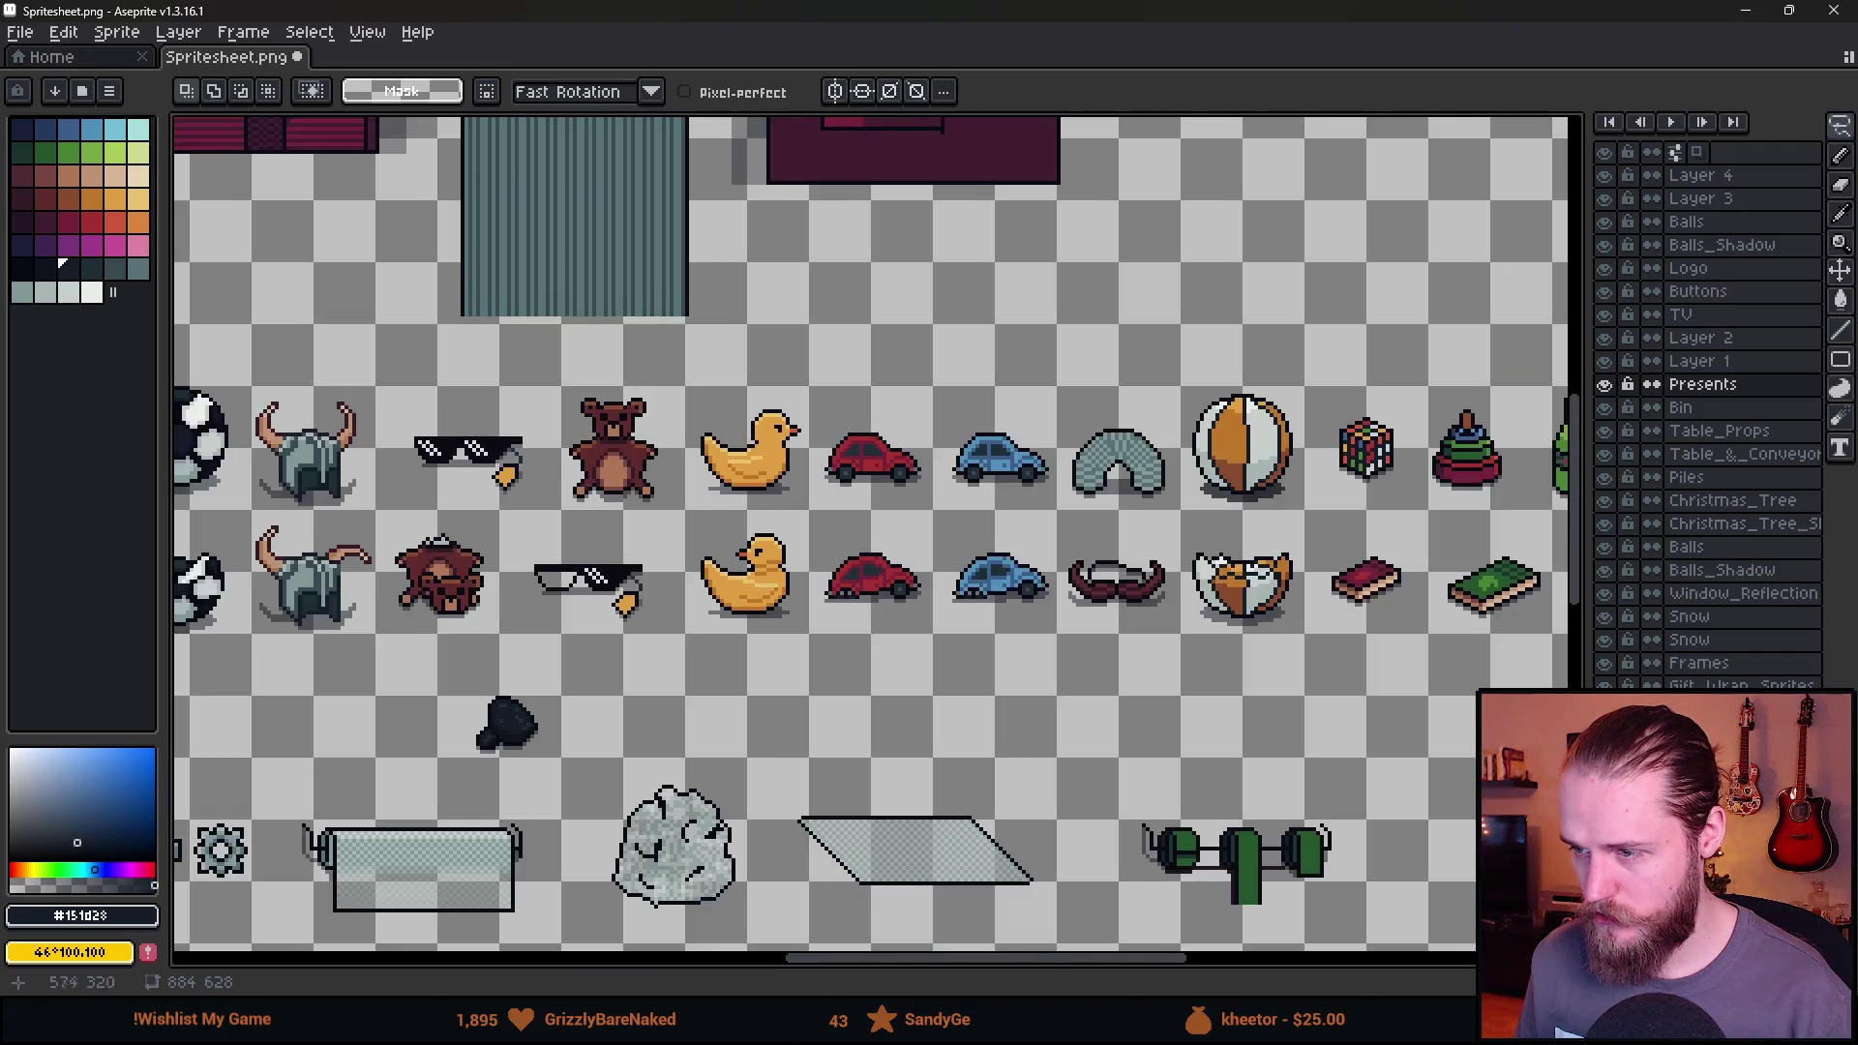
scroll(751, 692, right, 8)
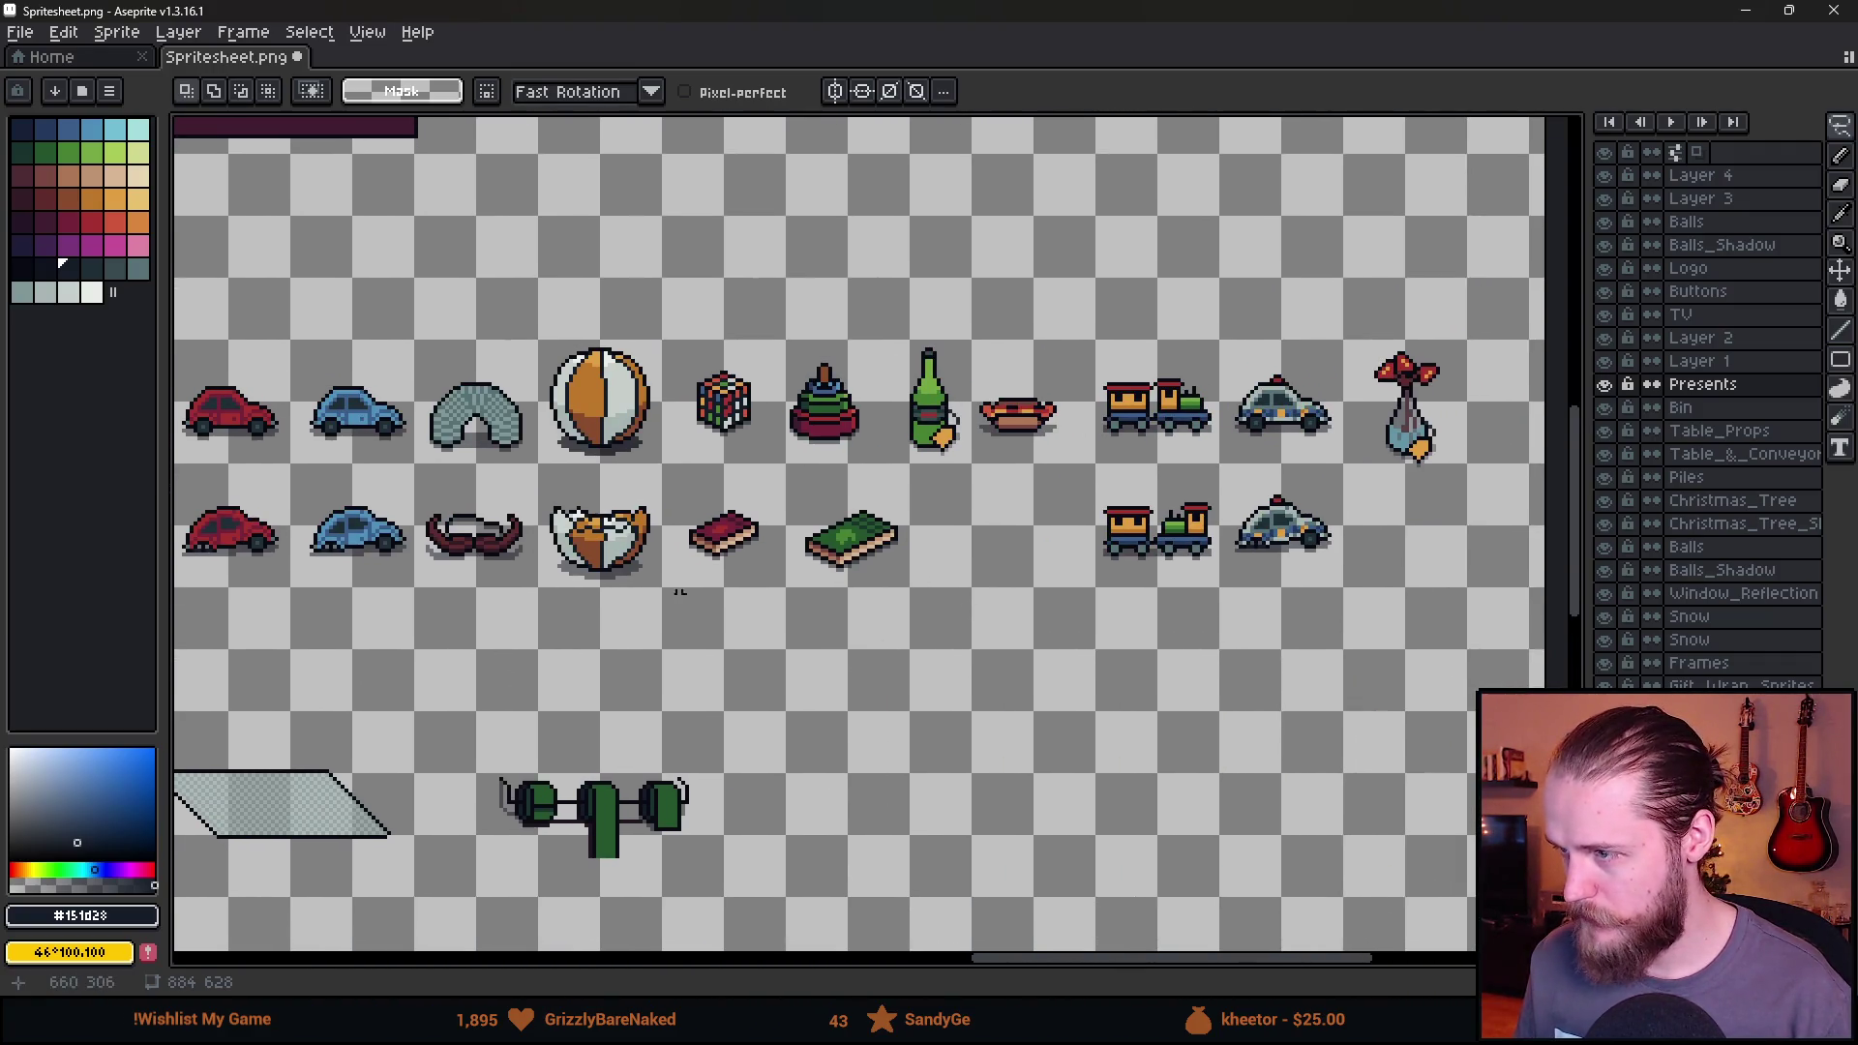
scroll(867, 651, down, 2)
scroll(677, 571, up, 1)
scroll(791, 574, left, 4)
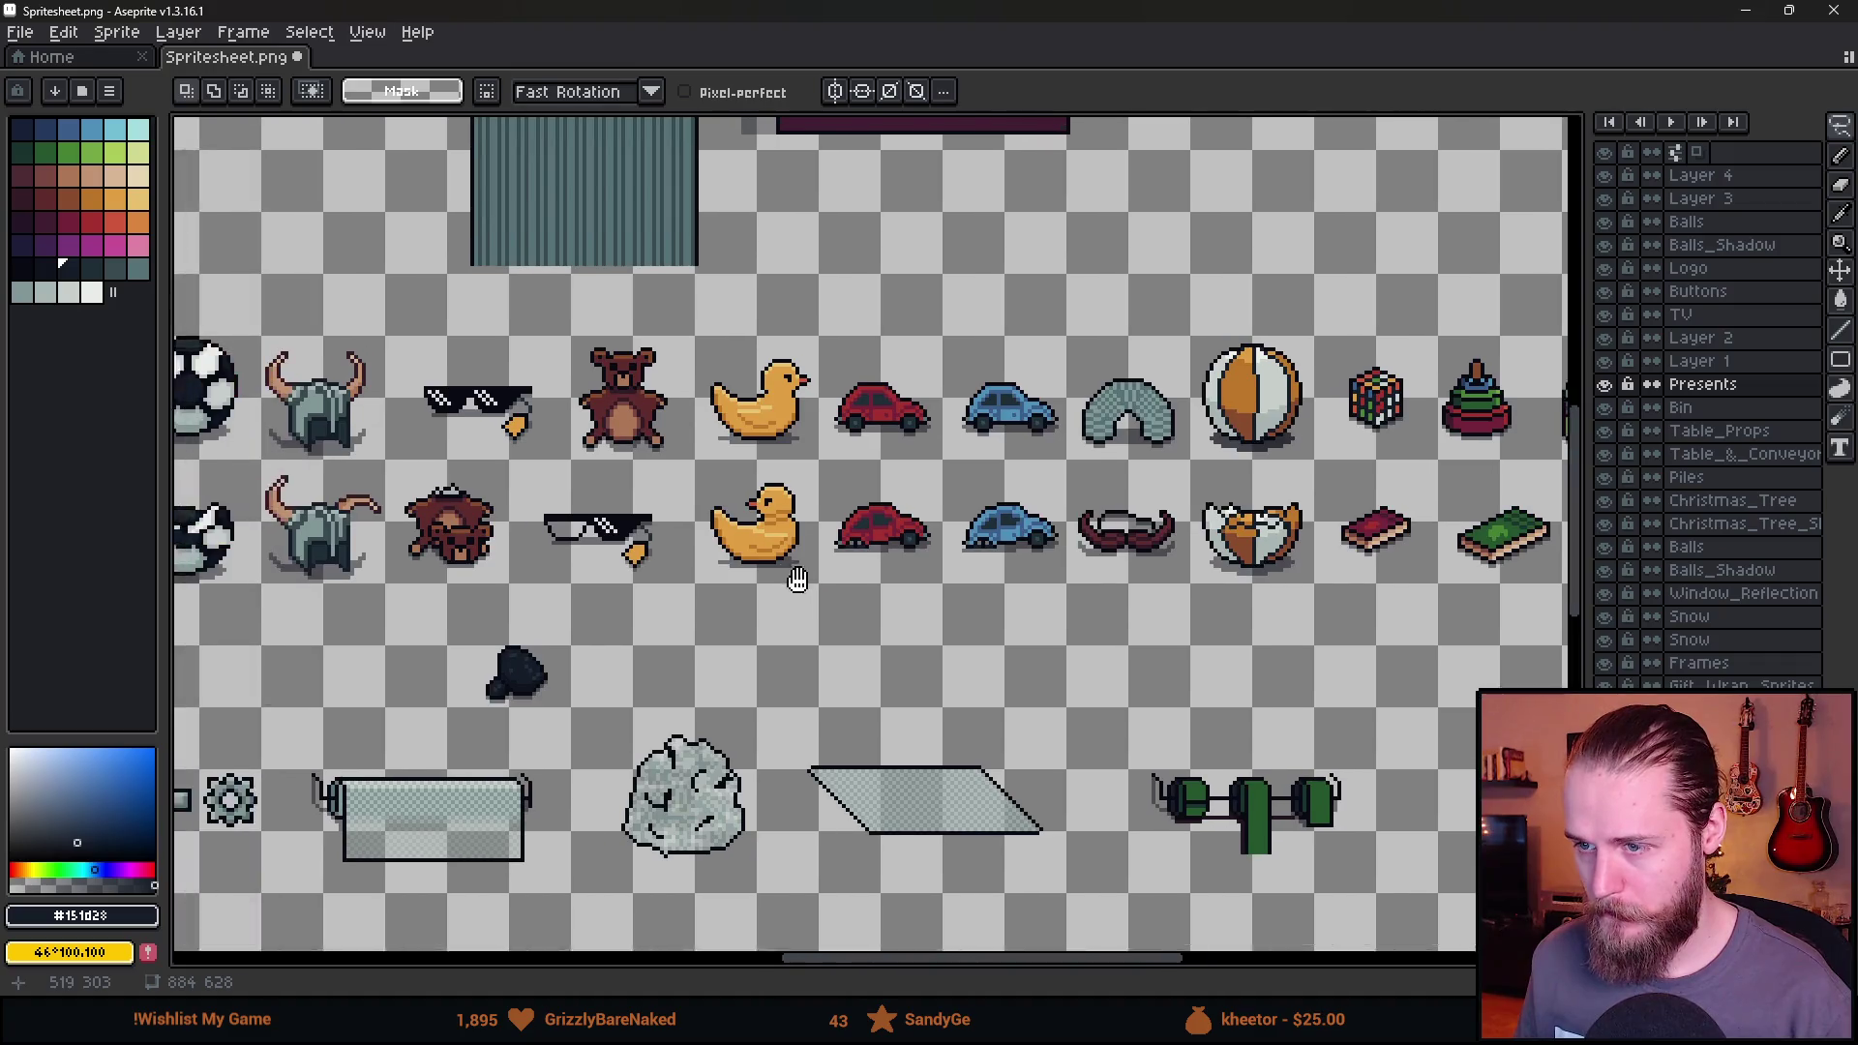
key(alt+Tab)
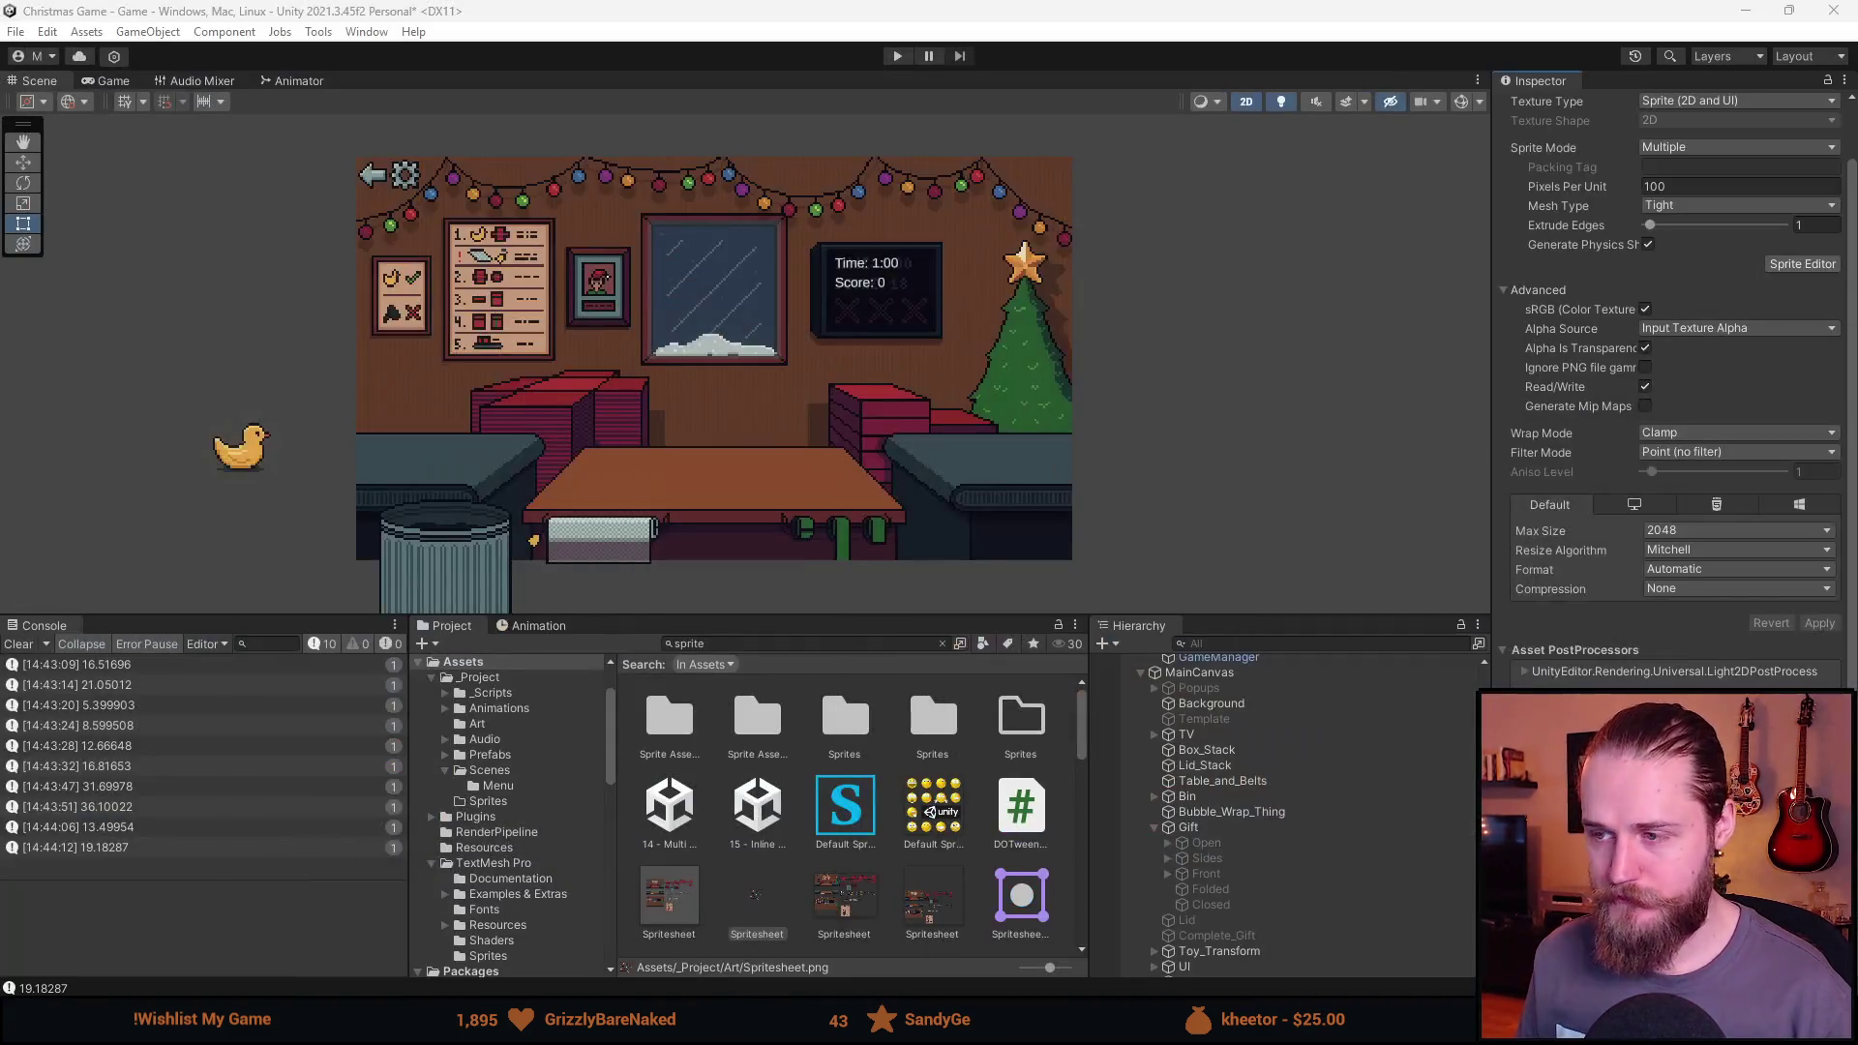
Open Spritesheet.png's Sprite Editor and pan over the toy sprite rows, then go back to Aseprite.
click(1801, 264)
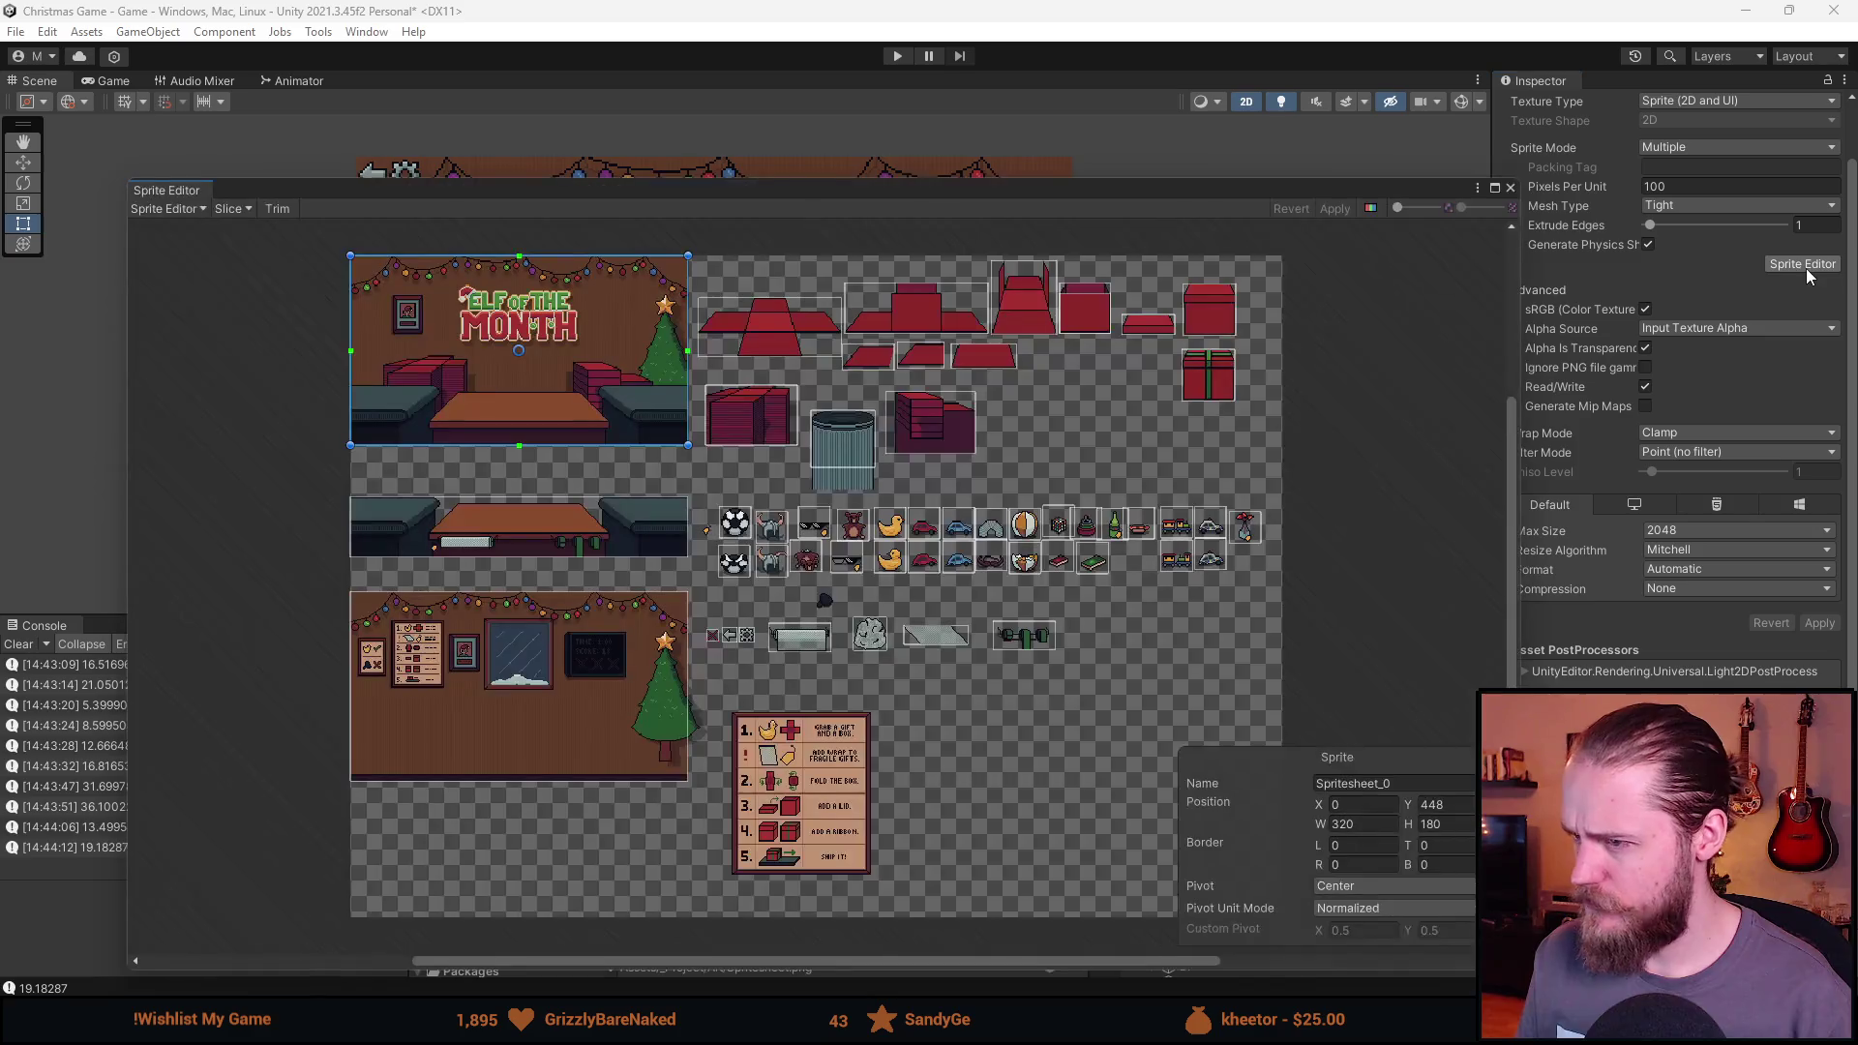
scroll(1195, 600, up, 3)
scroll(1035, 636, up, 2)
scroll(786, 751, left, 5)
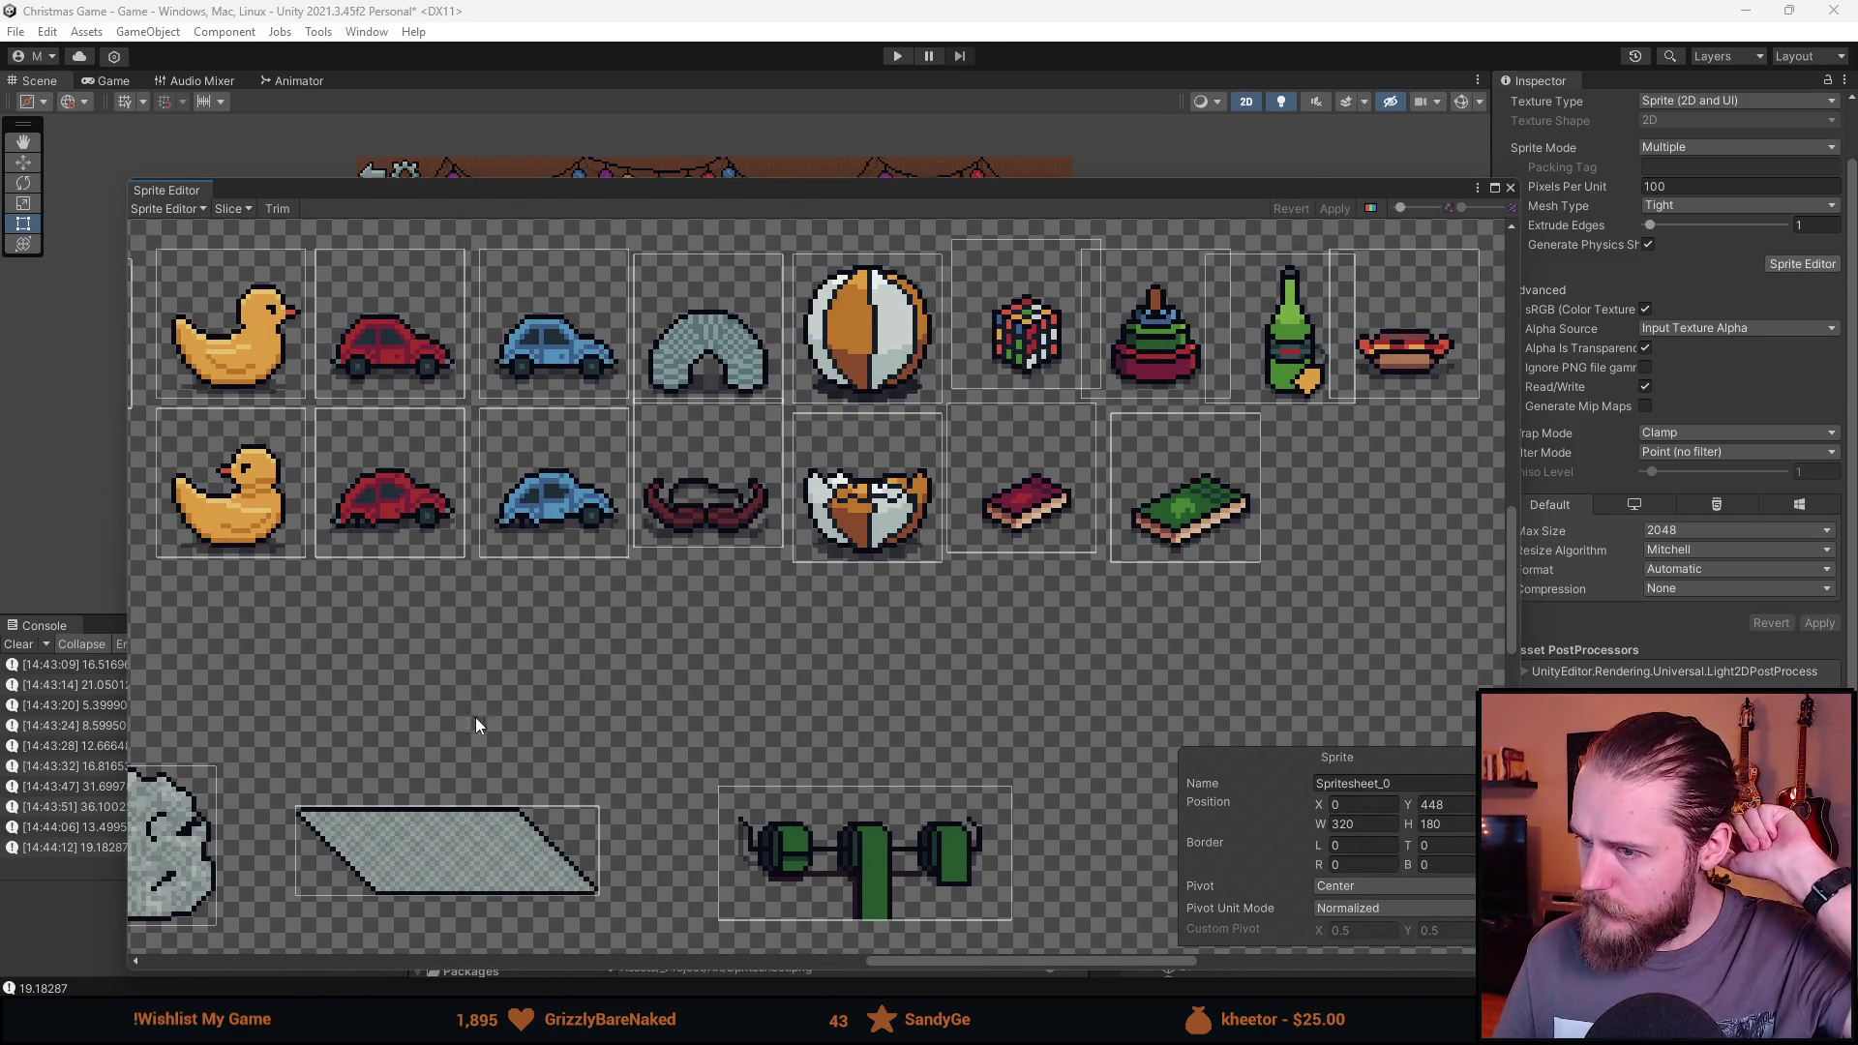
scroll(474, 716, left, 5)
scroll(780, 714, left, 3)
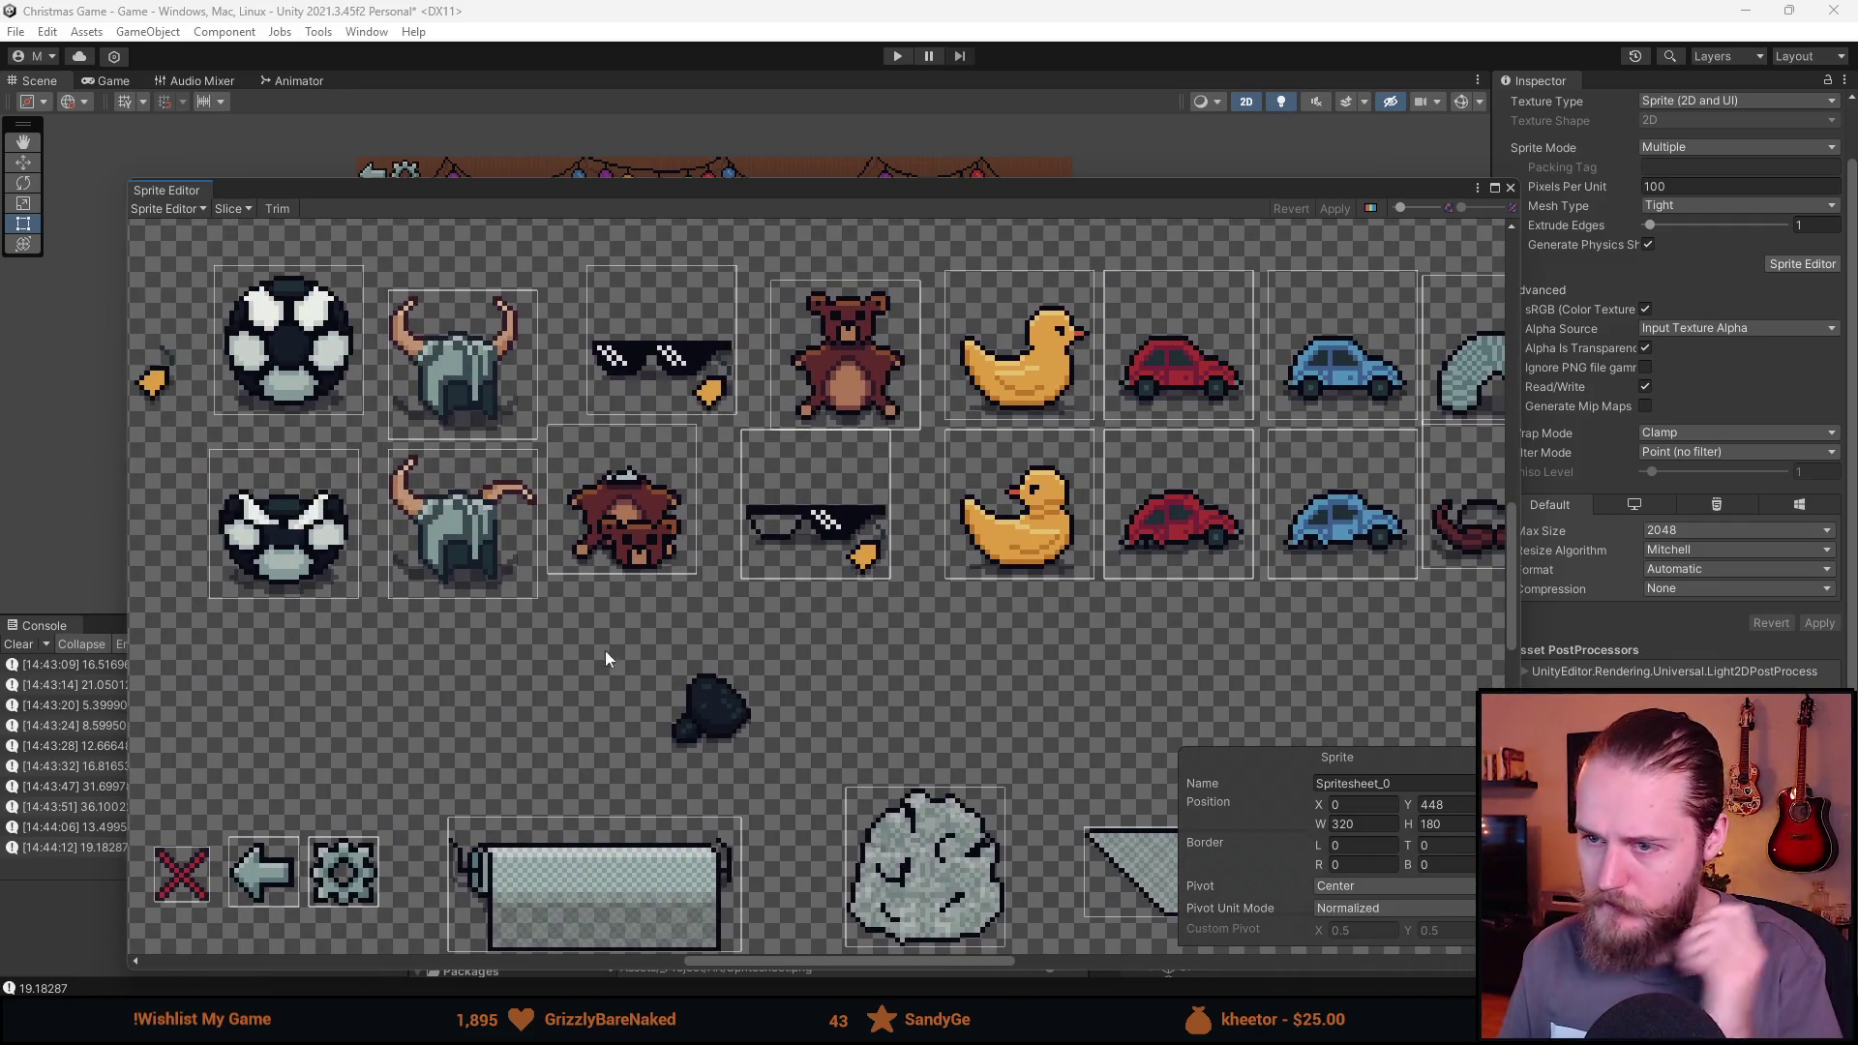
scroll(640, 687, up, 4)
scroll(597, 573, down, 3)
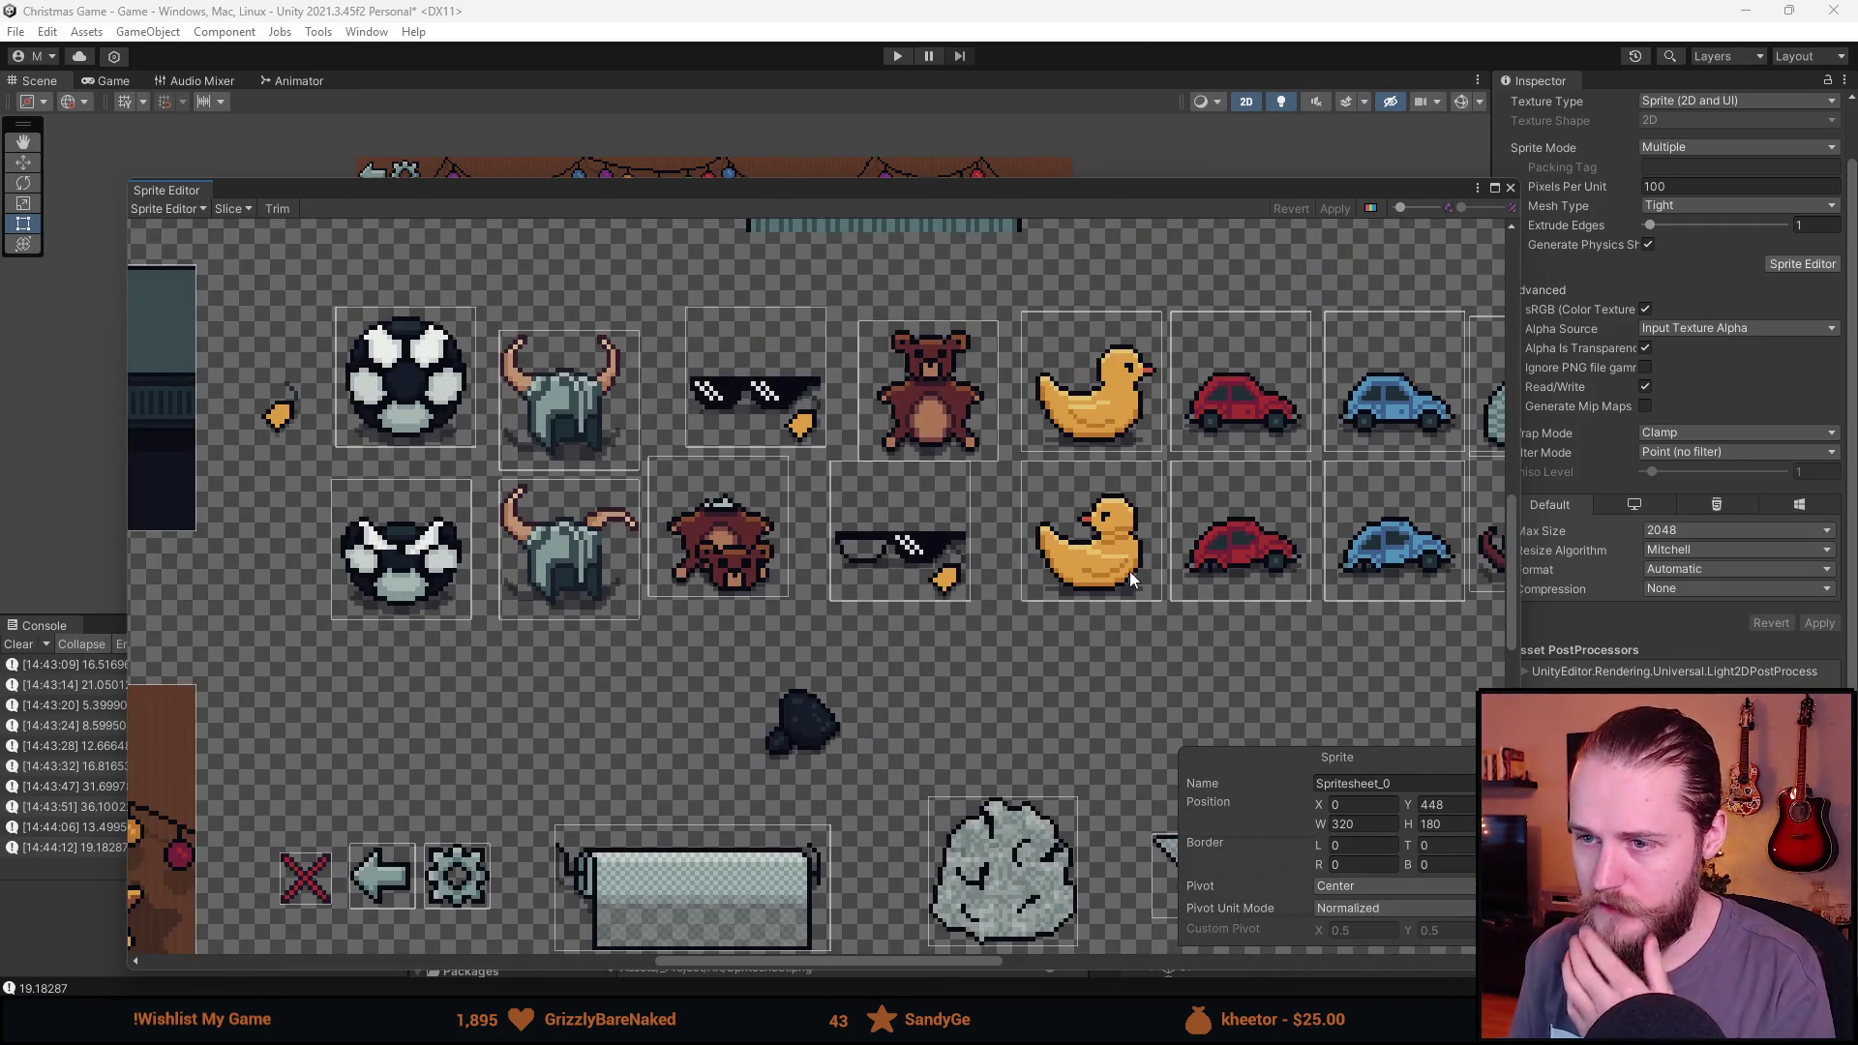
scroll(1056, 613, right, 5)
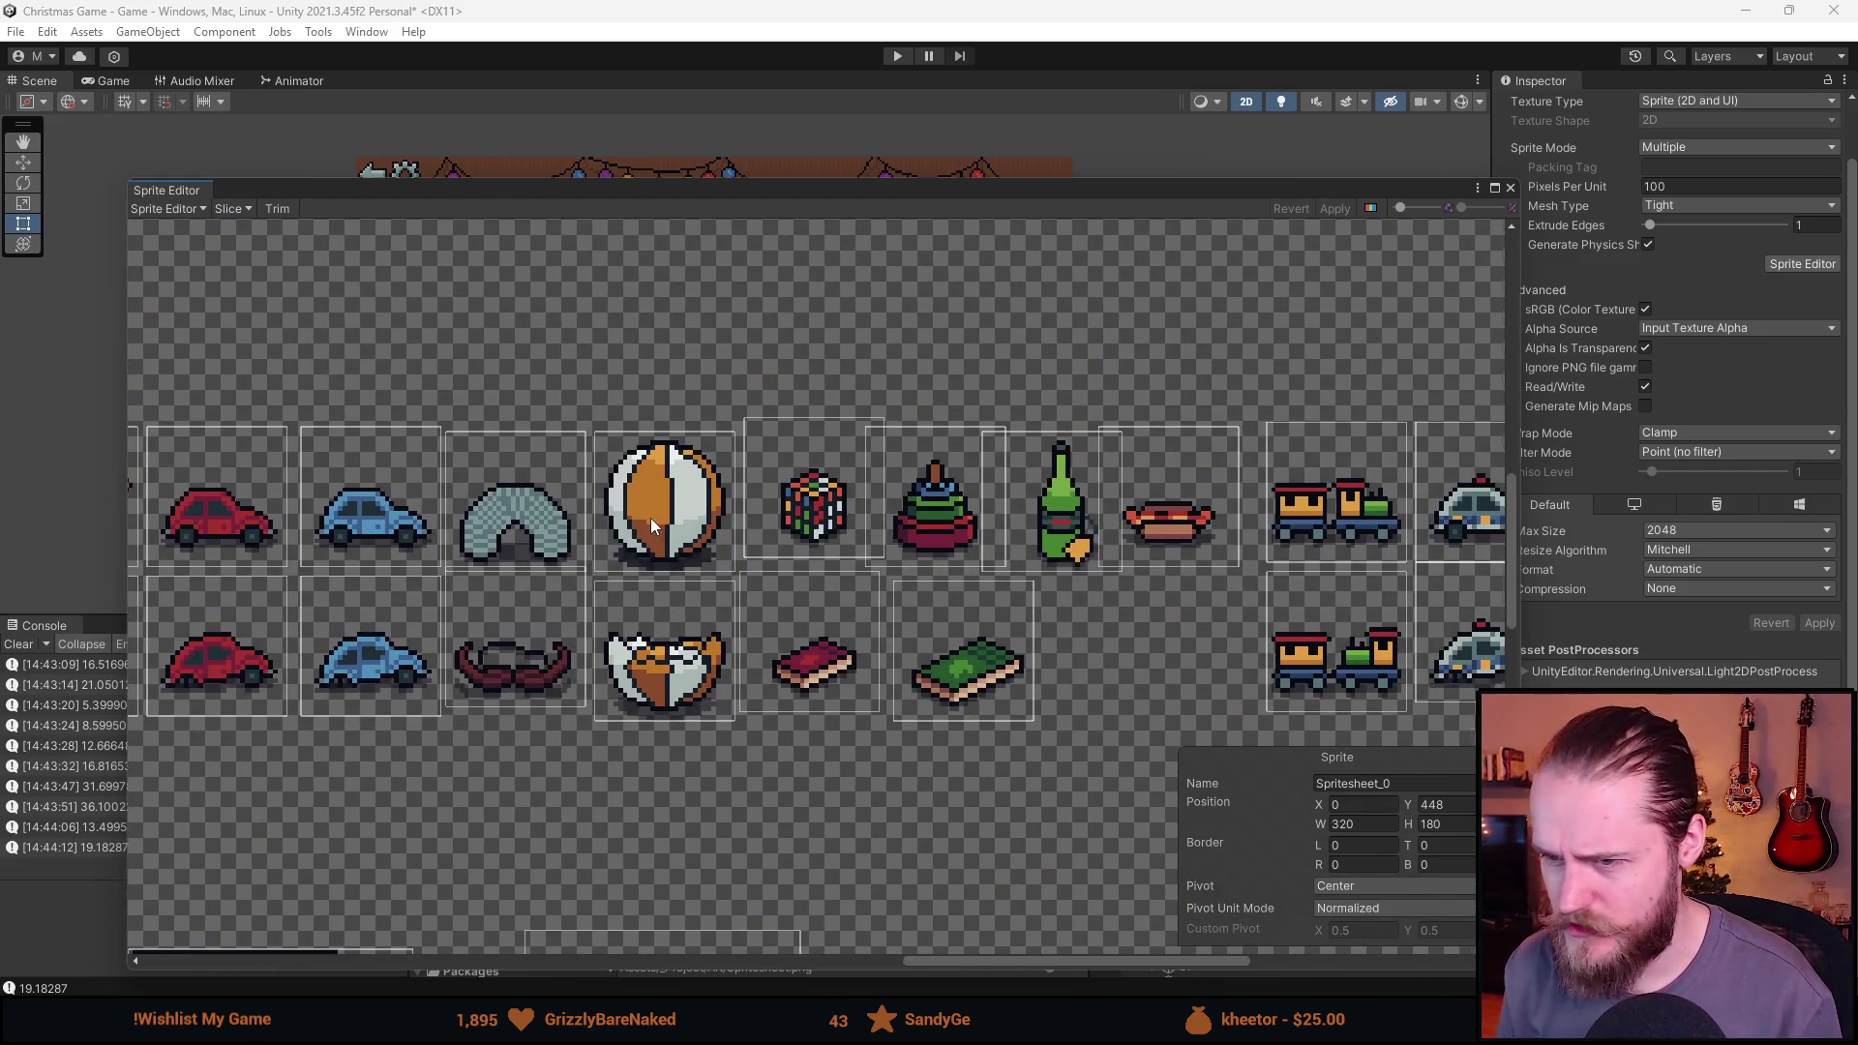
scroll(667, 581, up, 2)
key(alt+Tab)
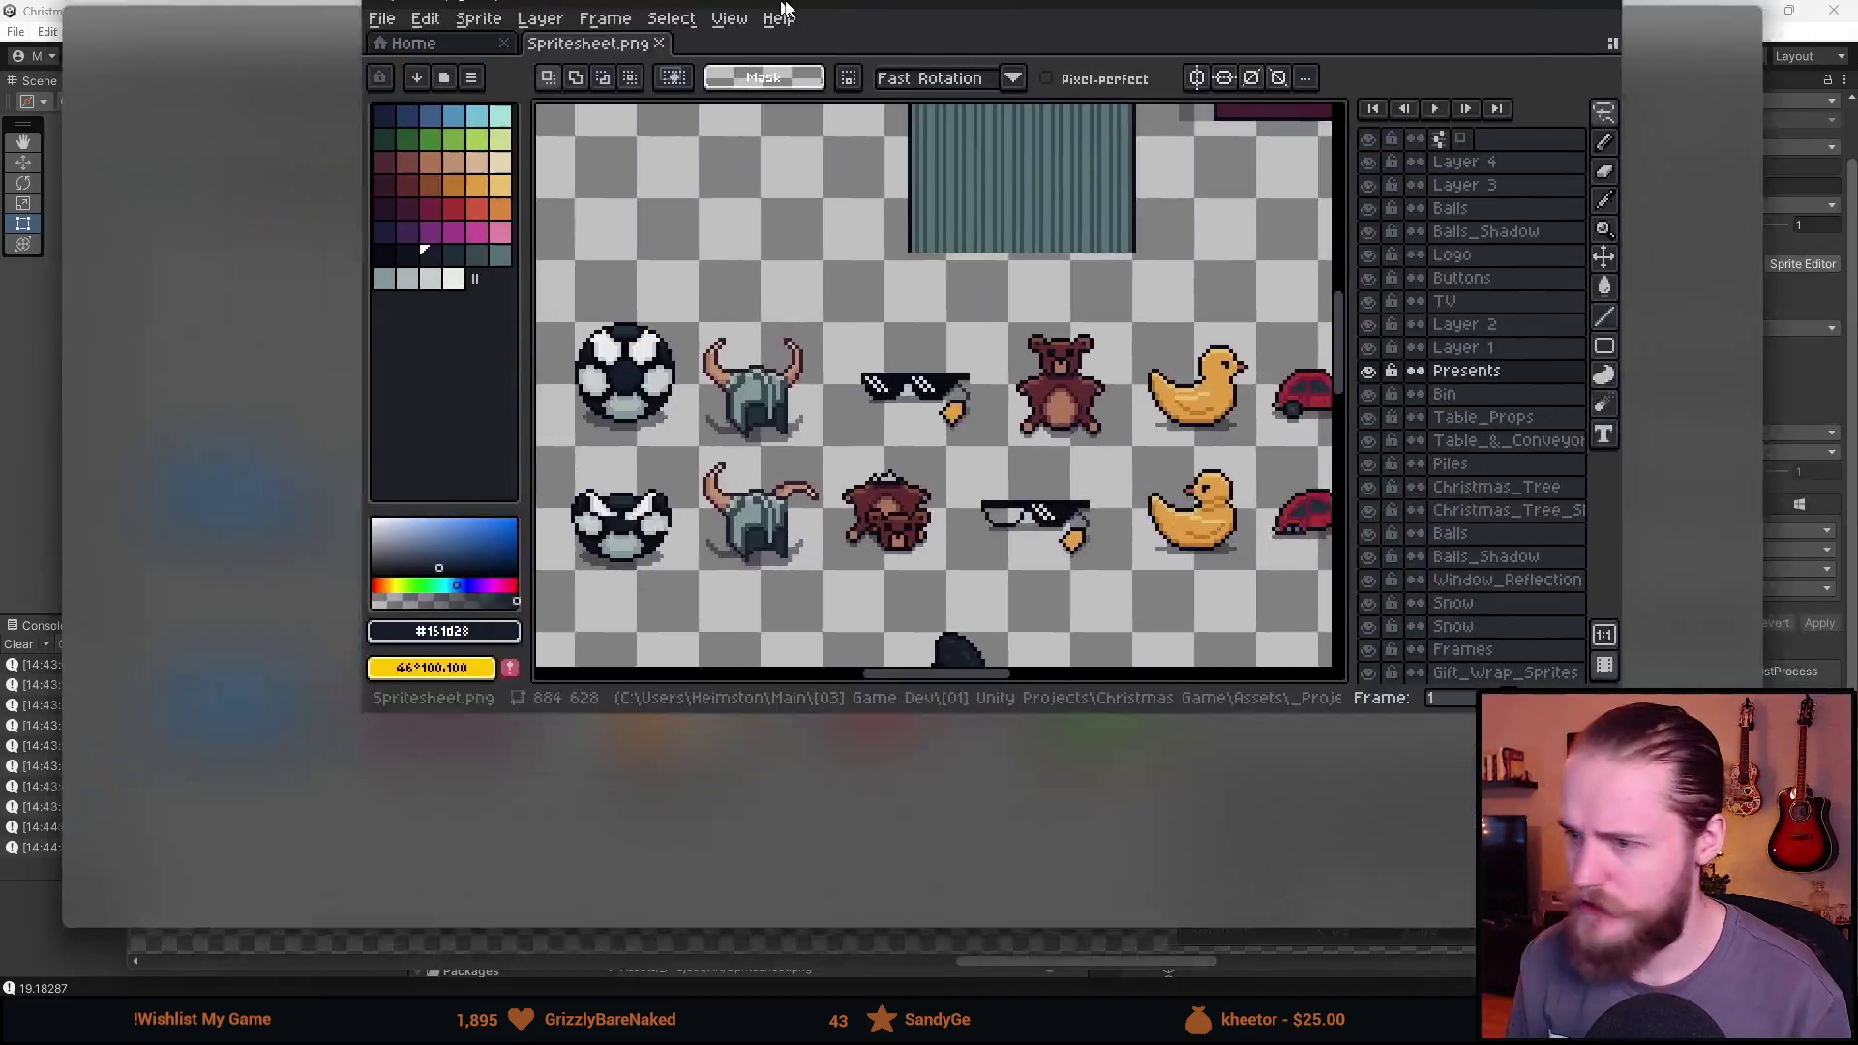
Eyedrop a sprite colour and marquee-select the whole beach ball shadow with additive rectangles.
scroll(882, 465, up, 3)
scroll(882, 466, up, 3)
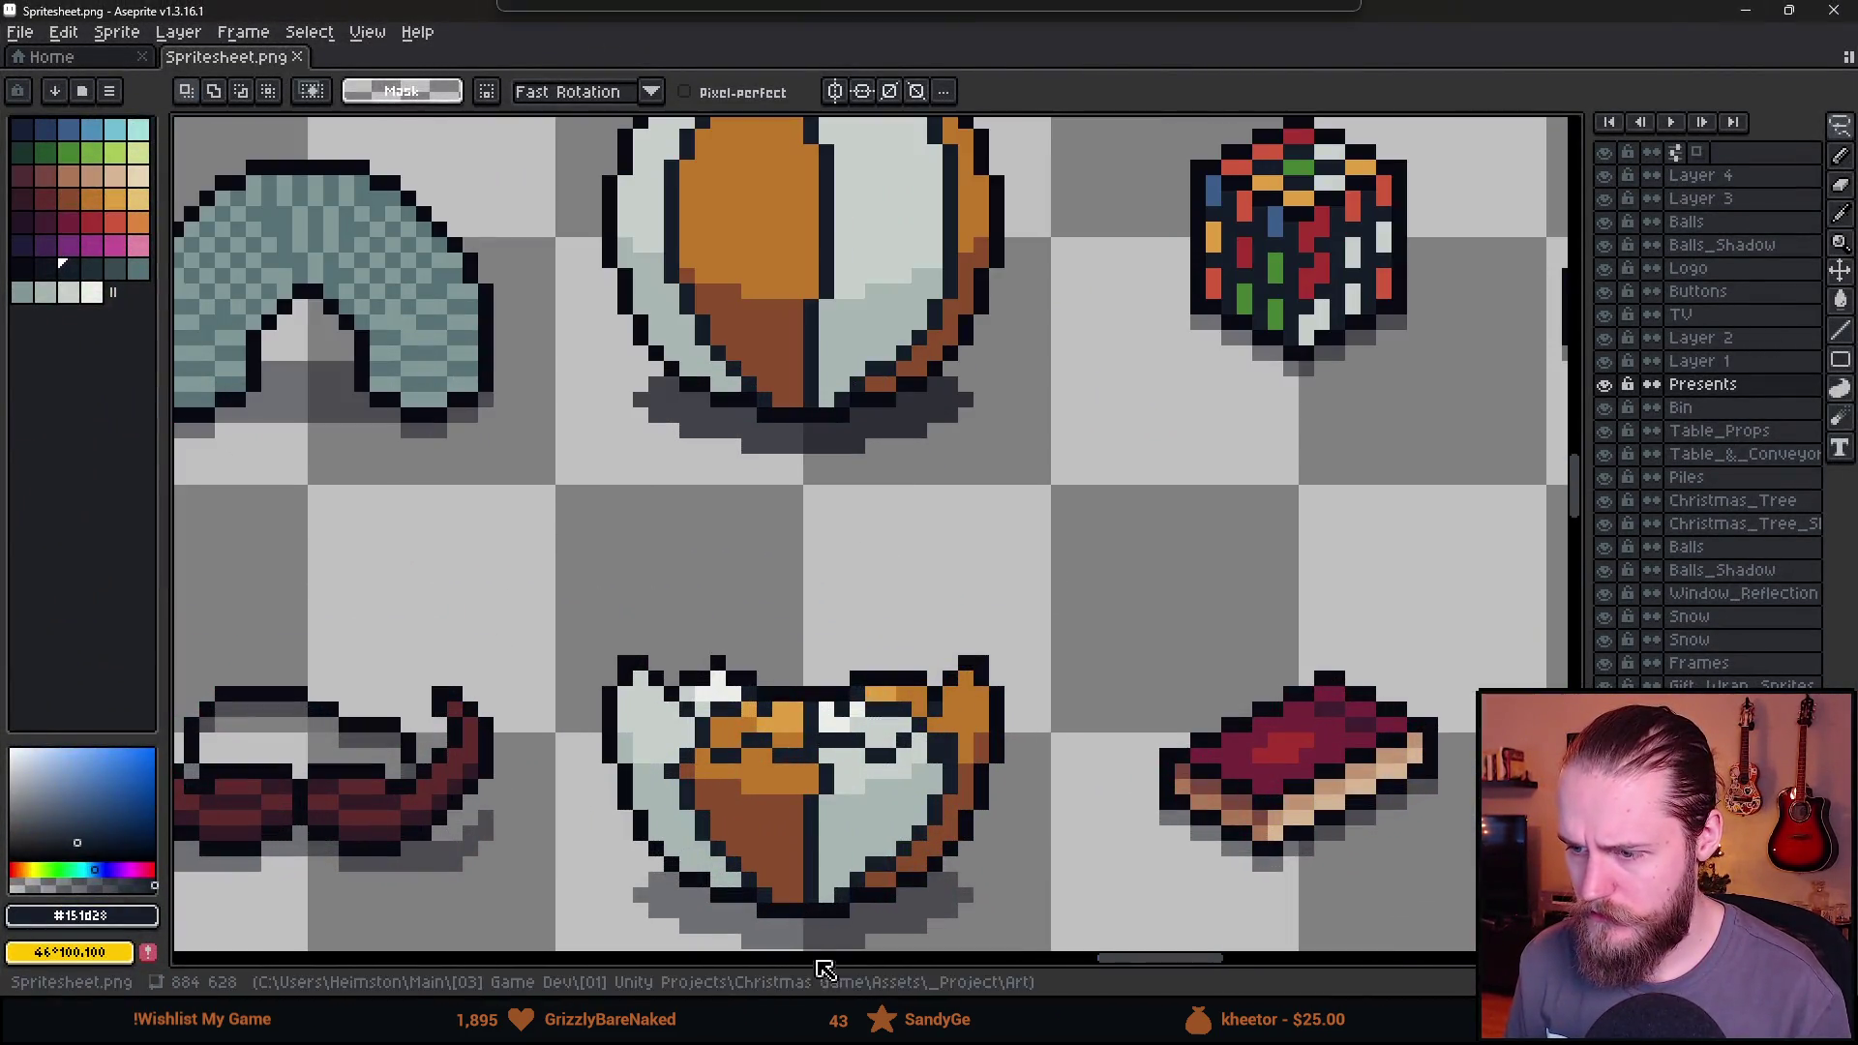
alt+click(704, 391)
scroll(758, 387, up, 3)
key(m)
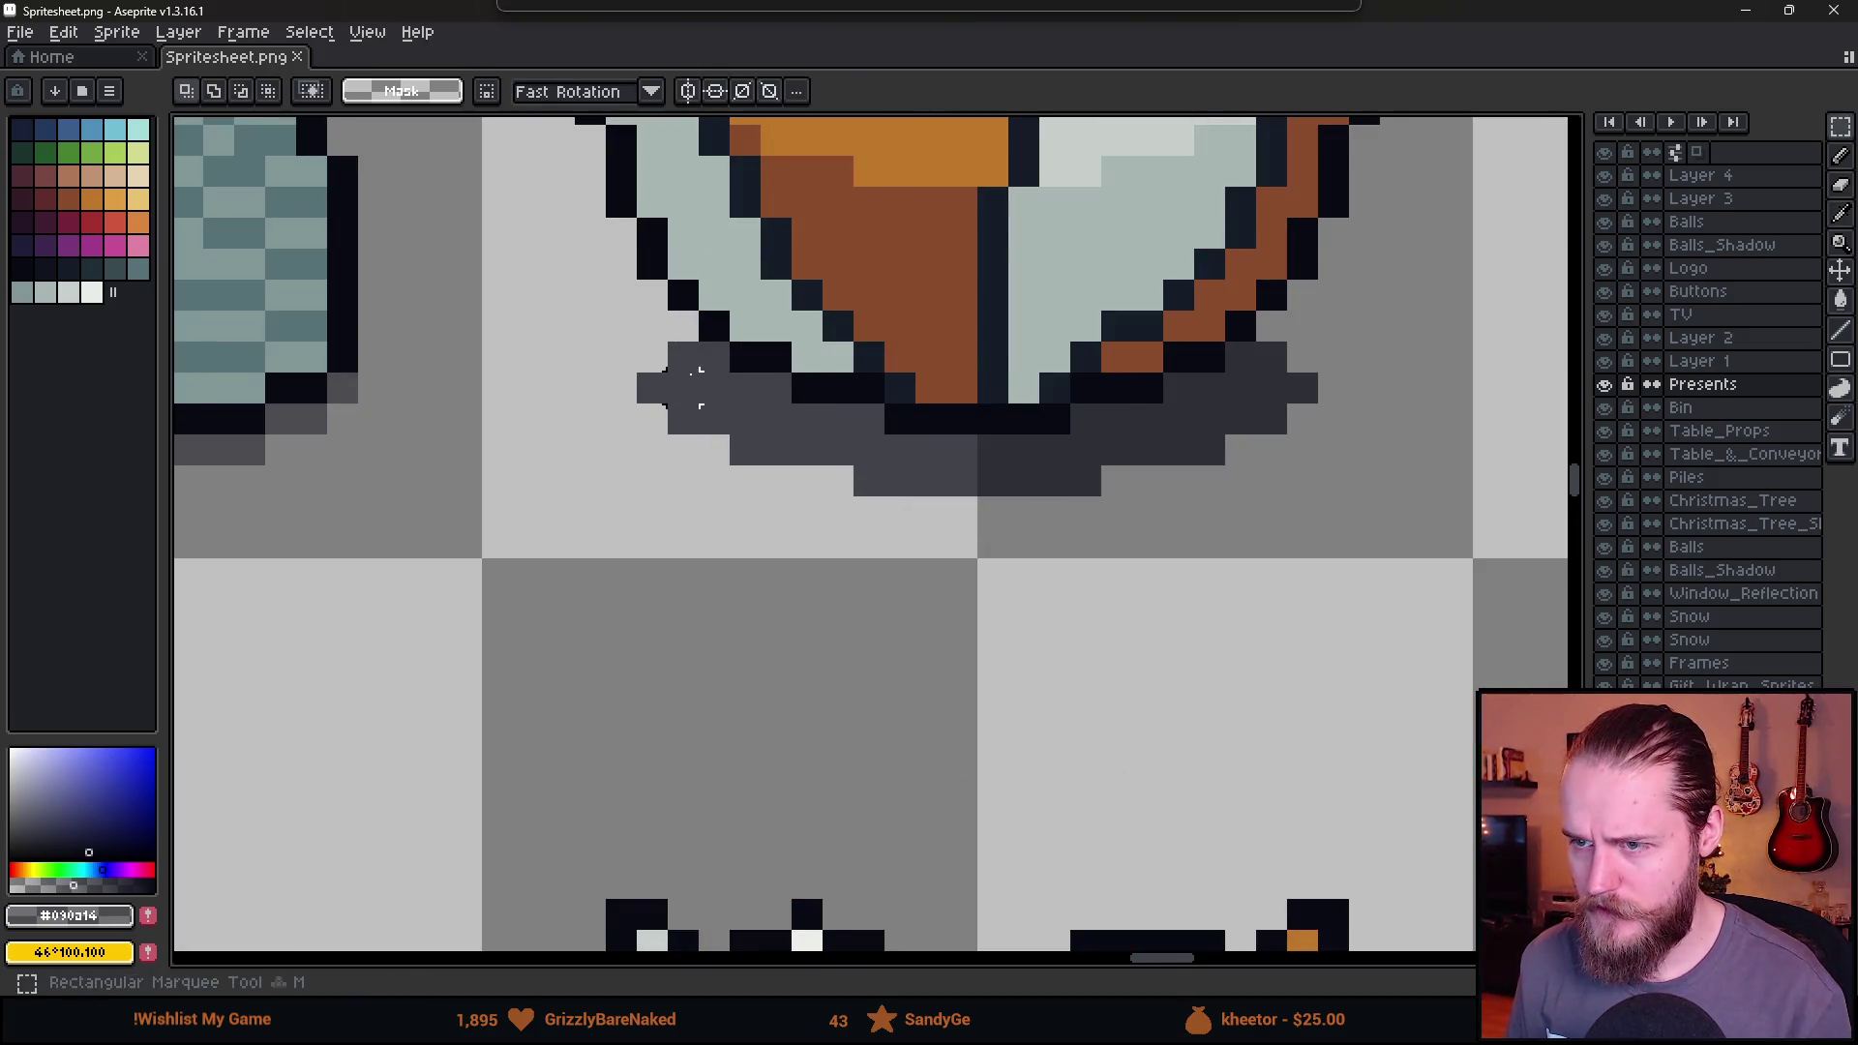
drag(676, 349, 720, 426)
mouse_move(641, 377)
shift+mouse_down()
mouse_move(788, 400)
mouse_move(788, 431)
mouse_move(1229, 469)
shift+mouse_up()
mouse_move(793, 404)
shift+mouse_down()
mouse_move(873, 423)
mouse_move(868, 484)
mouse_move(1076, 484)
shift+mouse_up()
mouse_move(1074, 411)
shift+mouse_down()
mouse_move(1287, 421)
mouse_move(1176, 387)
shift+mouse_up()
shift+drag(1283, 346, 1232, 367)
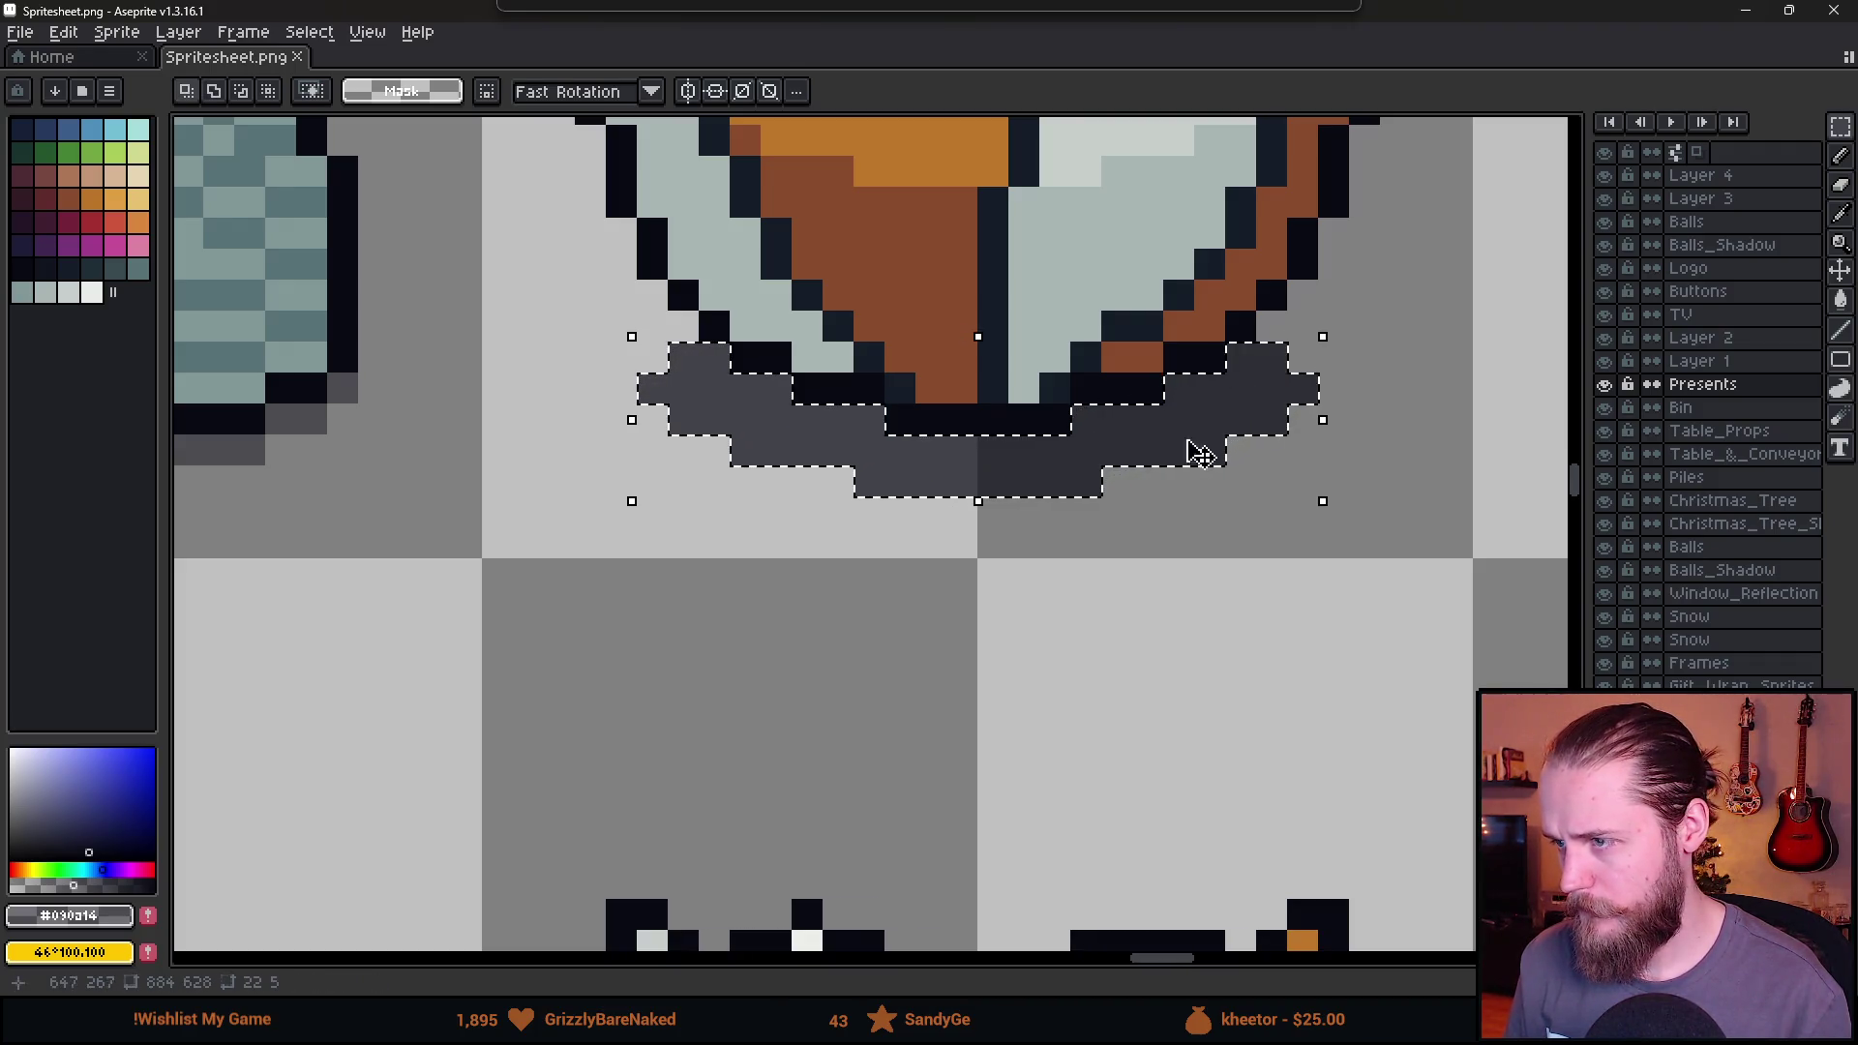
Repaint the selected shadow in lighter grey, deselect, and minimise Aseprite.
key(ctrl)
key(b)
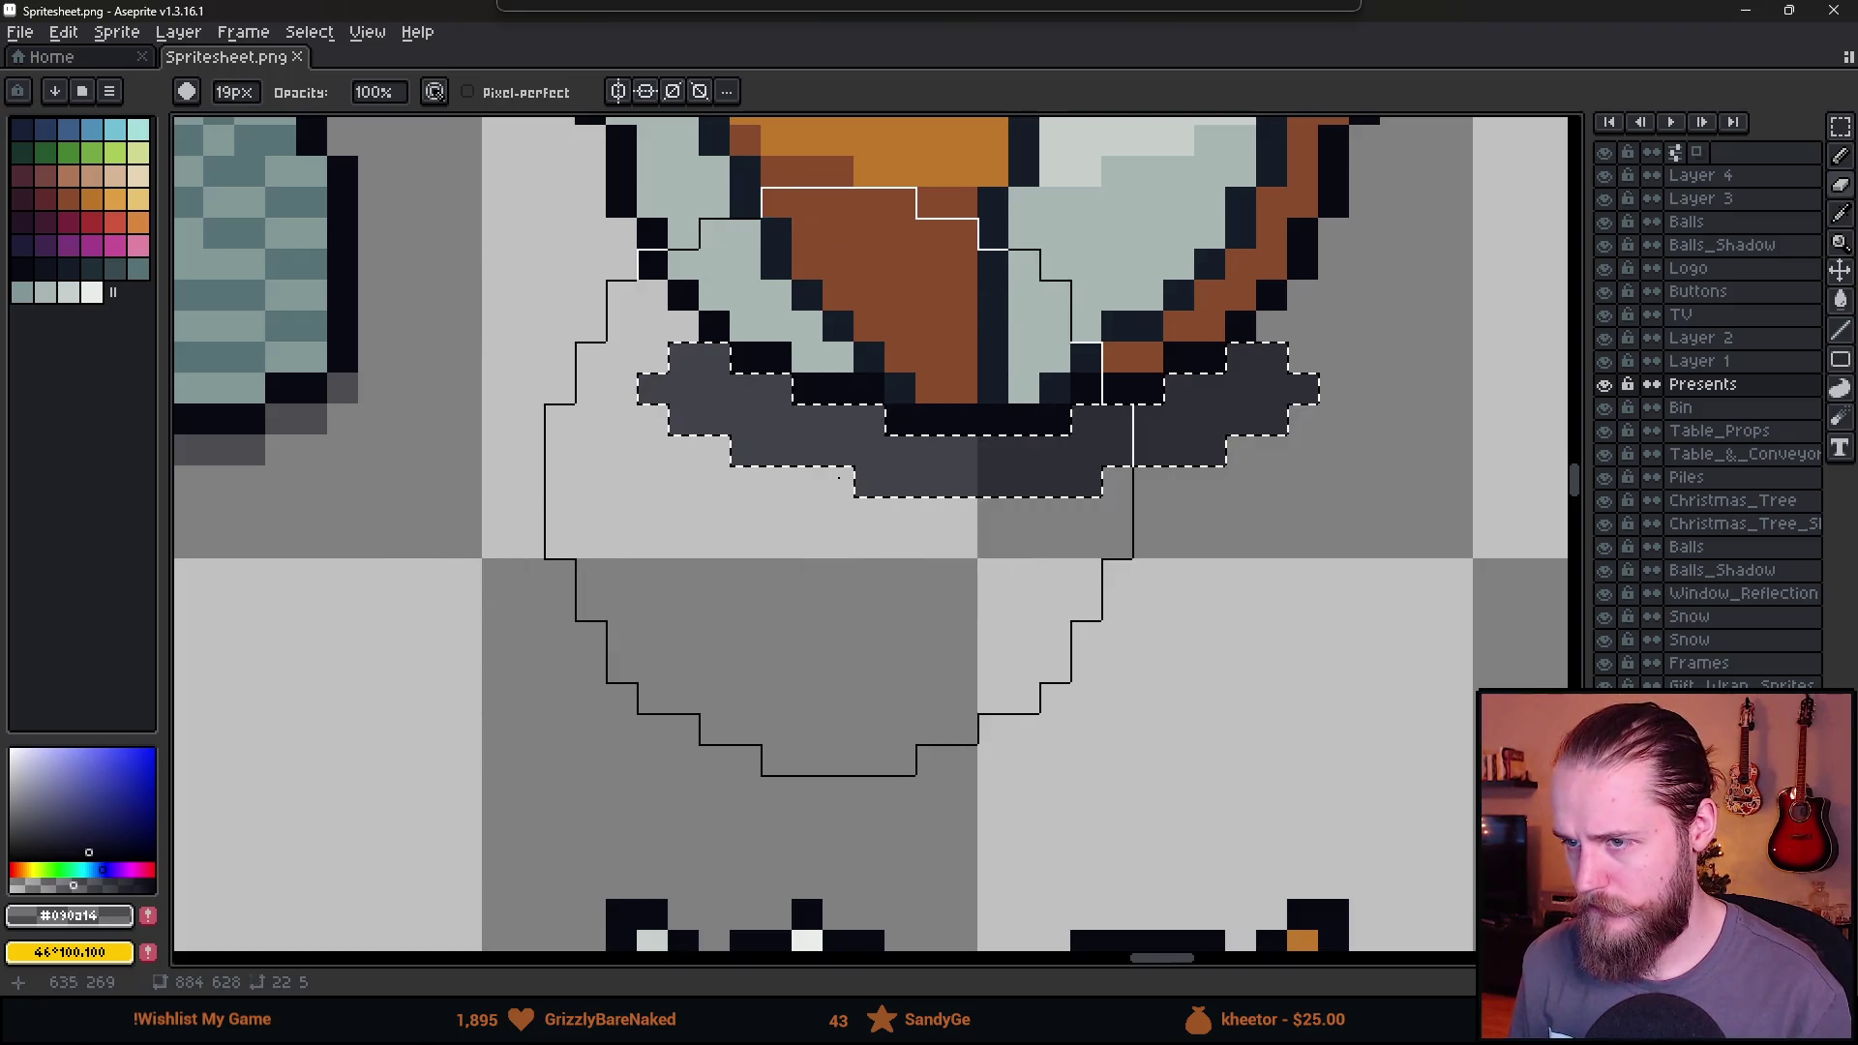
mouse_move(1064, 455)
mouse_down()
mouse_move(1074, 483)
mouse_move(735, 407)
mouse_up()
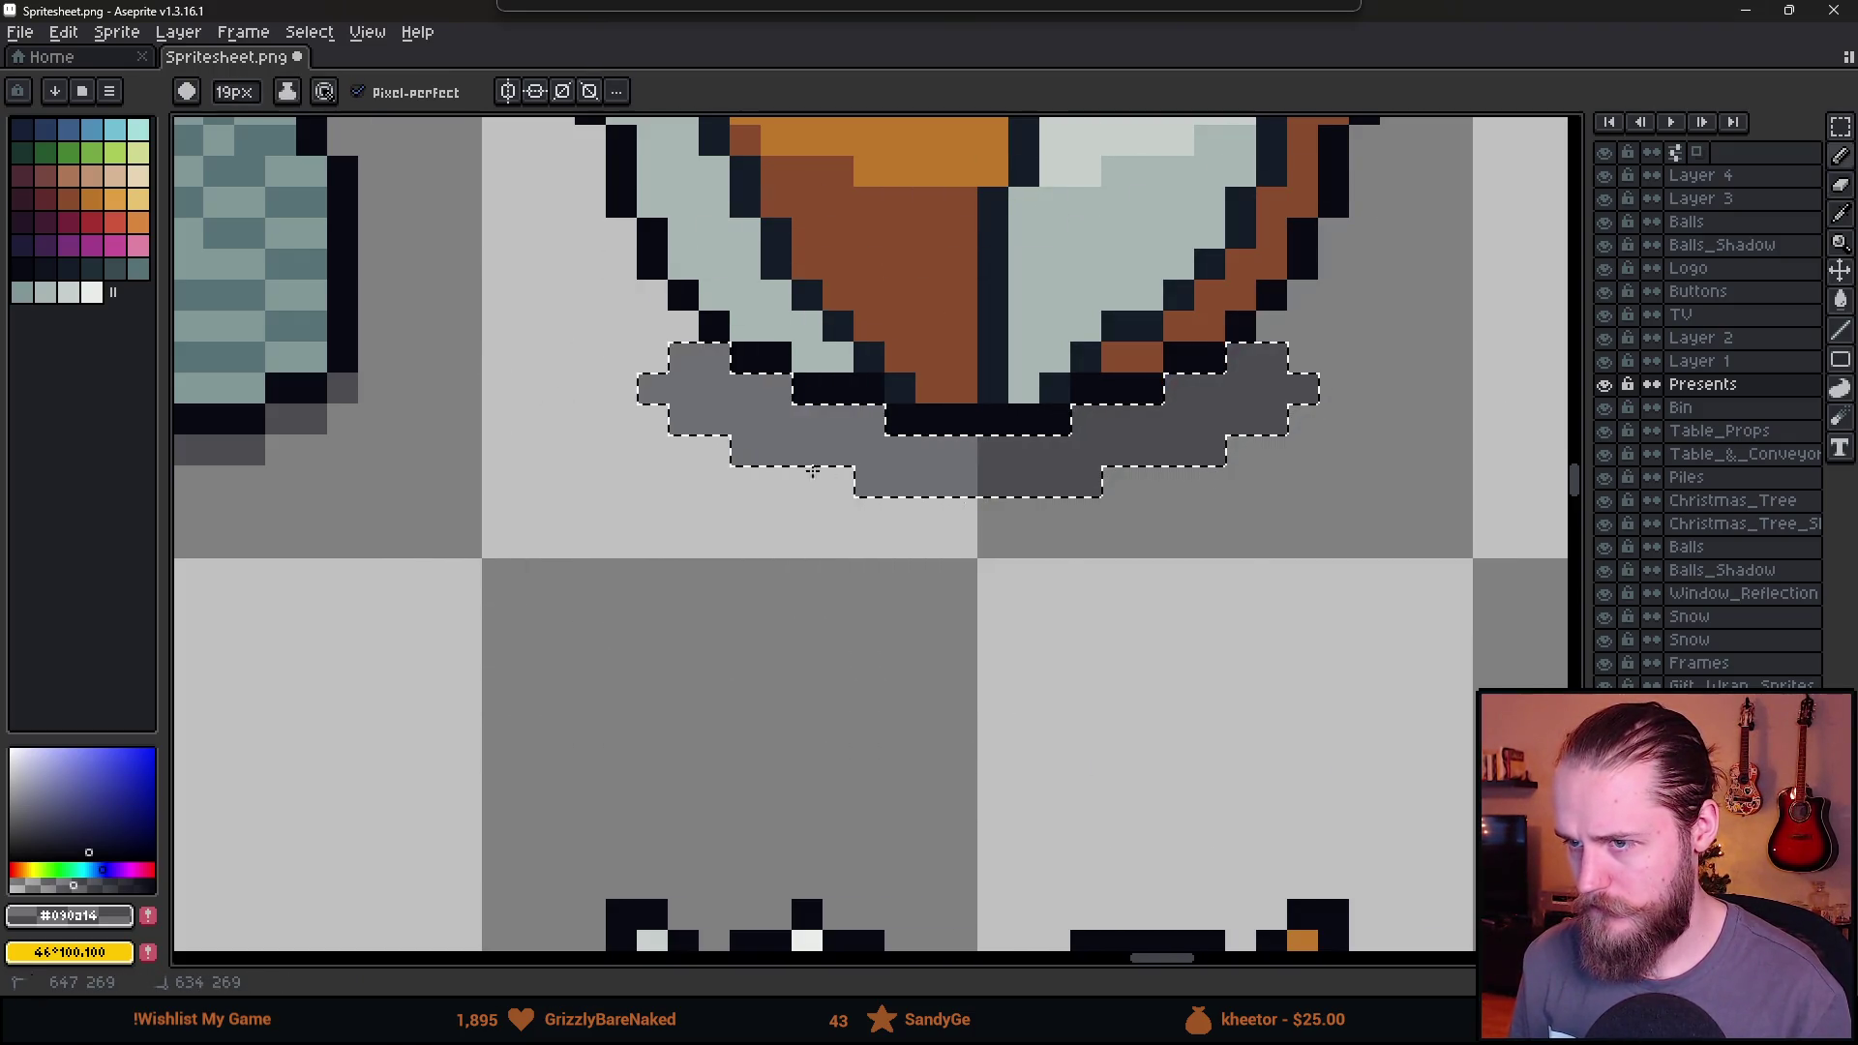
key(ctrl+d)
key(m)
scroll(1084, 666, down, 5)
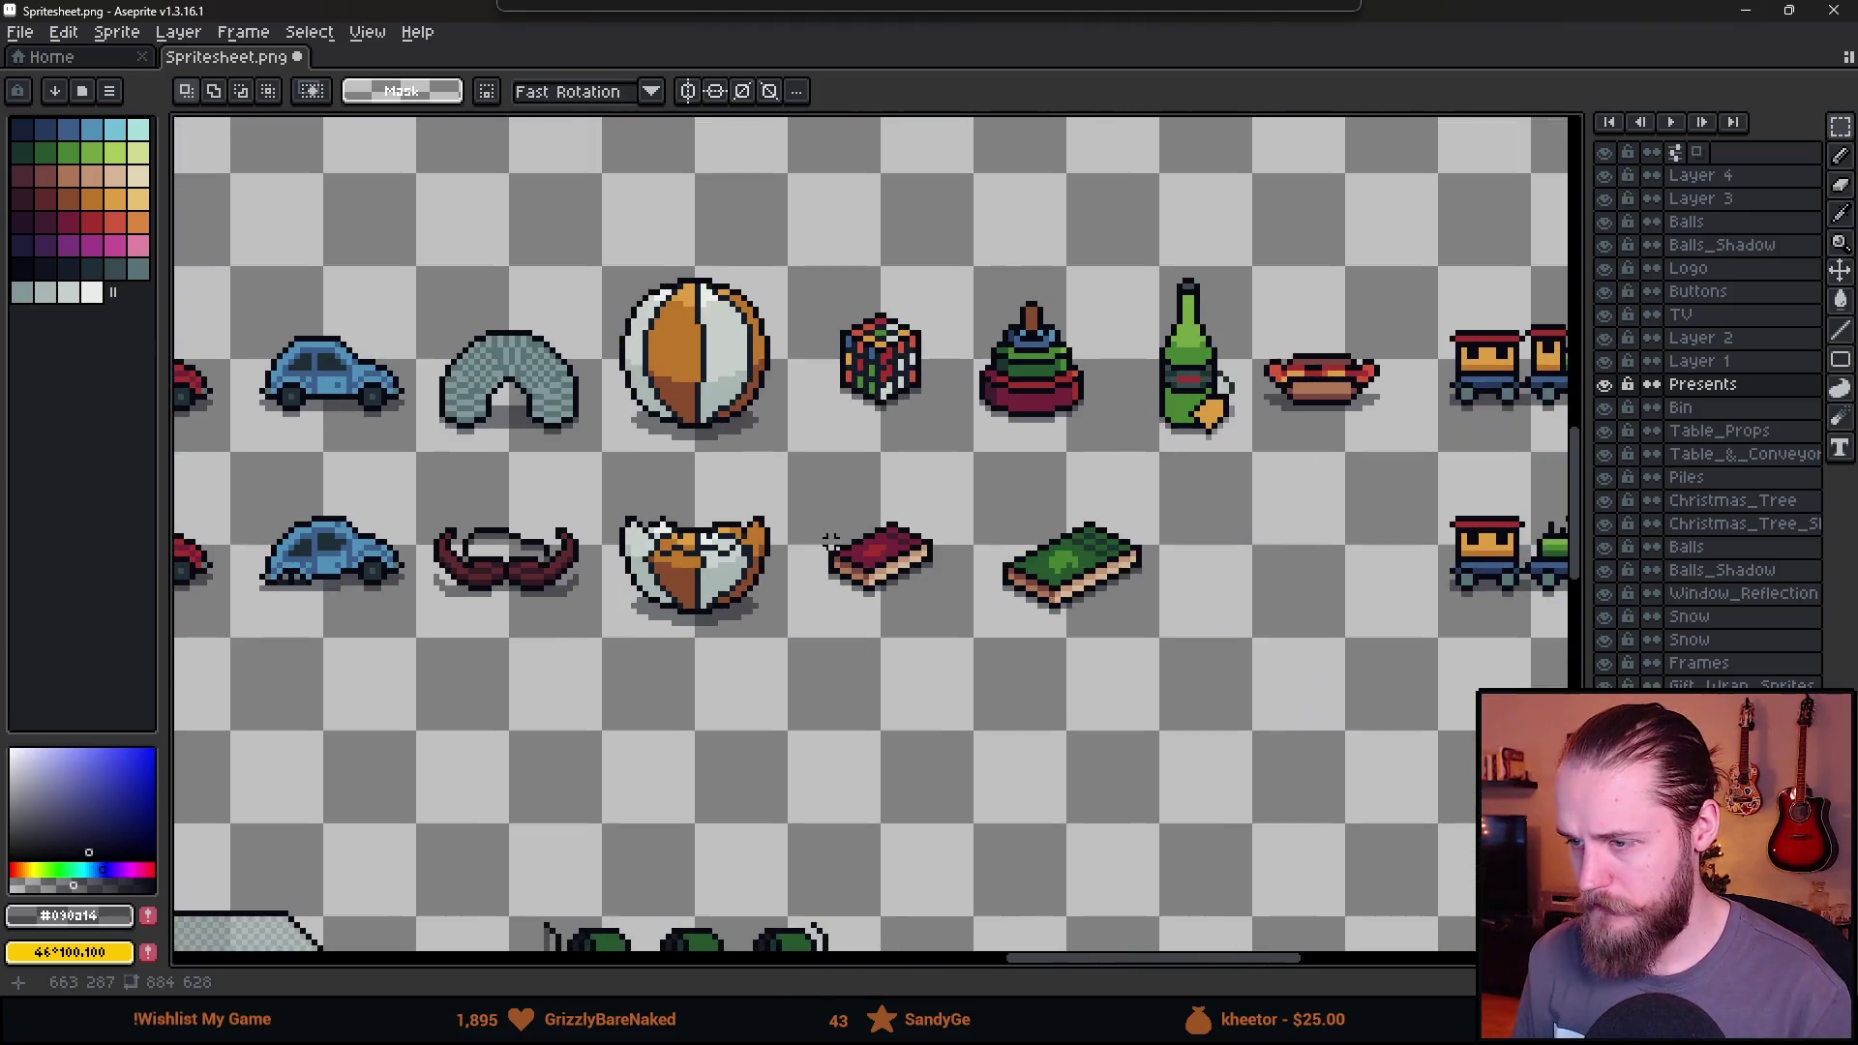
scroll(841, 542, down, 2)
scroll(991, 584, down, 1)
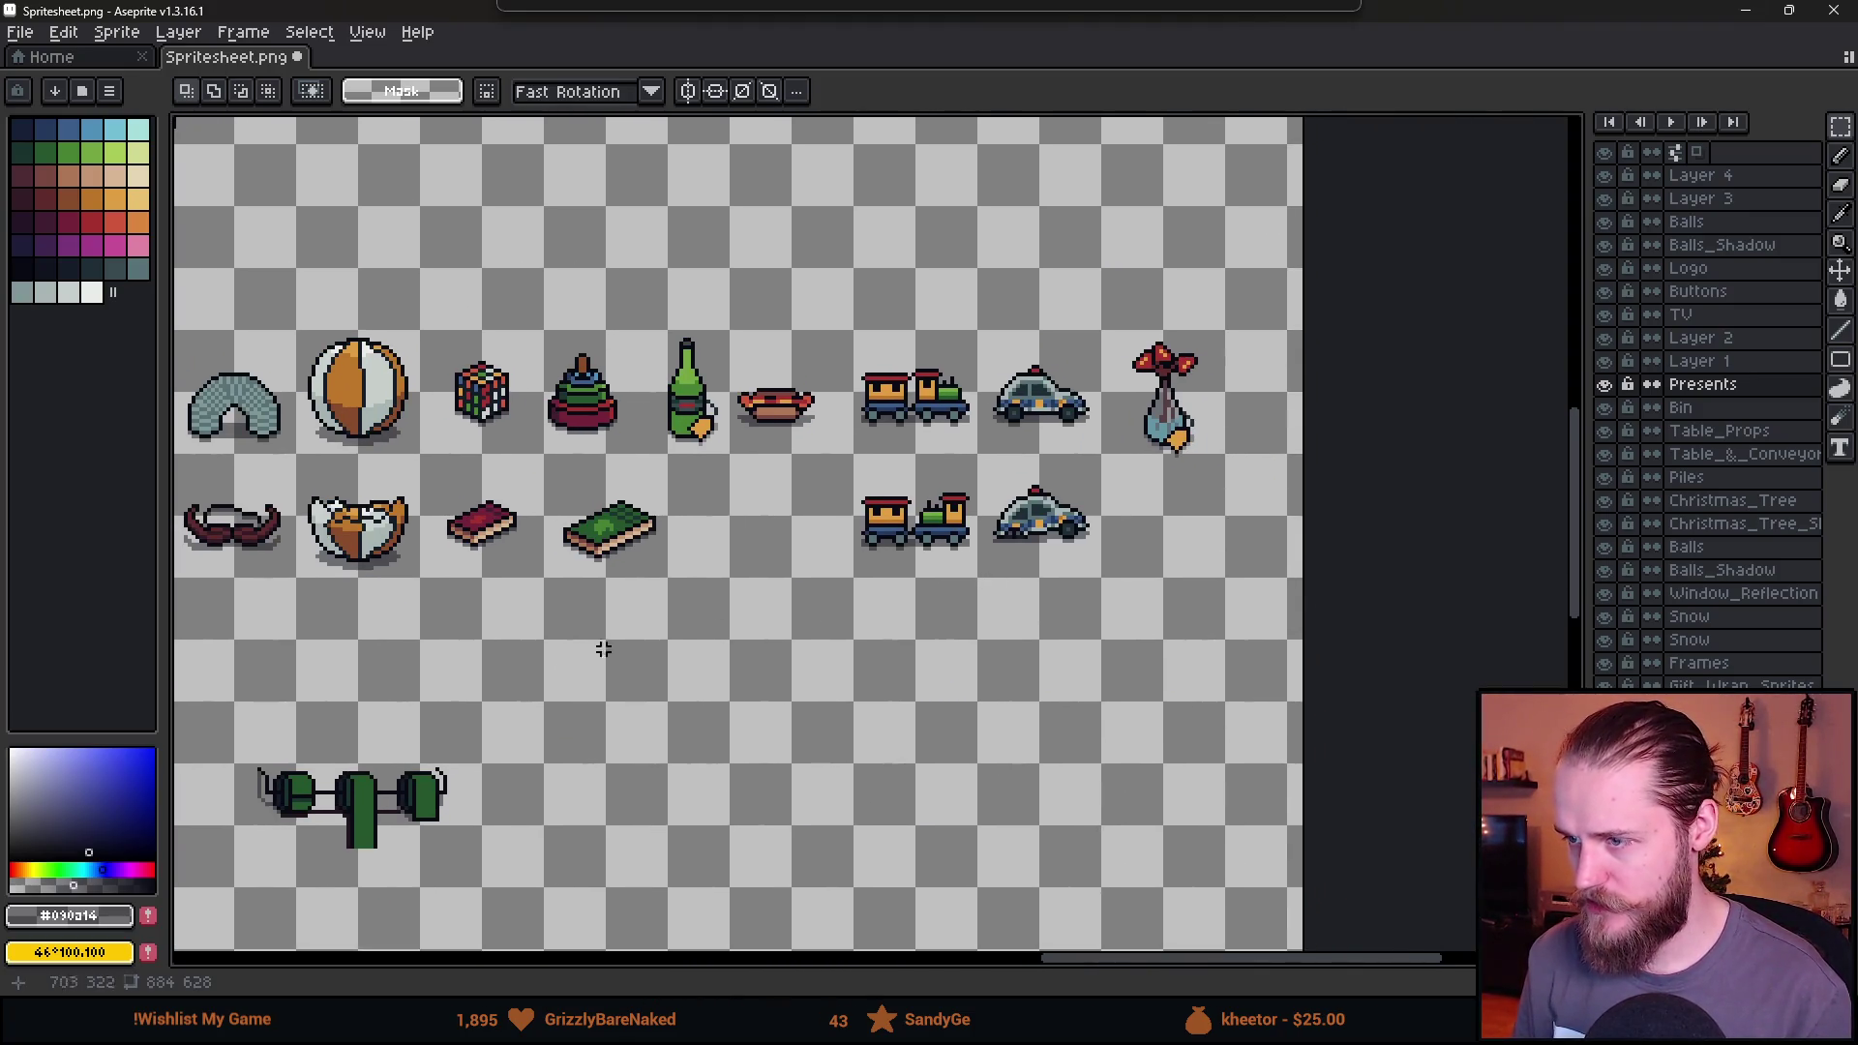
scroll(1124, 680, up, 1)
drag(485, 584, 941, 572)
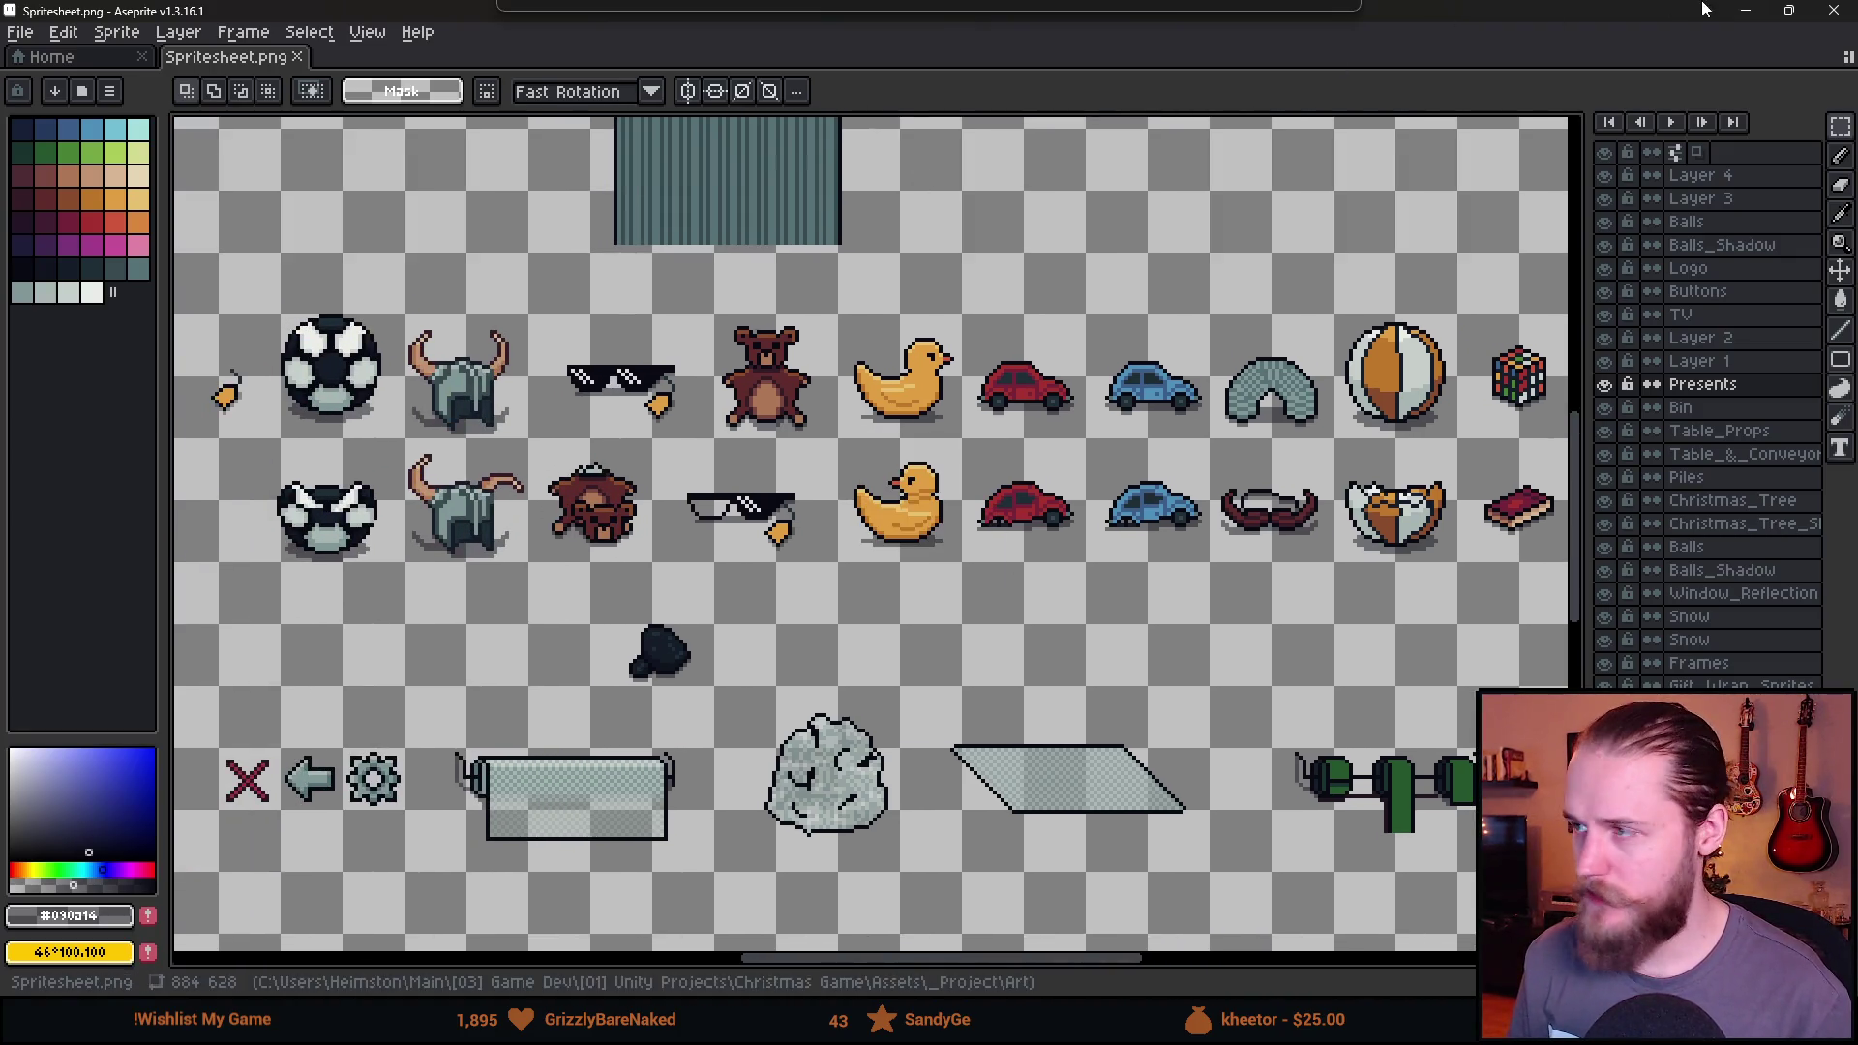
click(1750, 11)
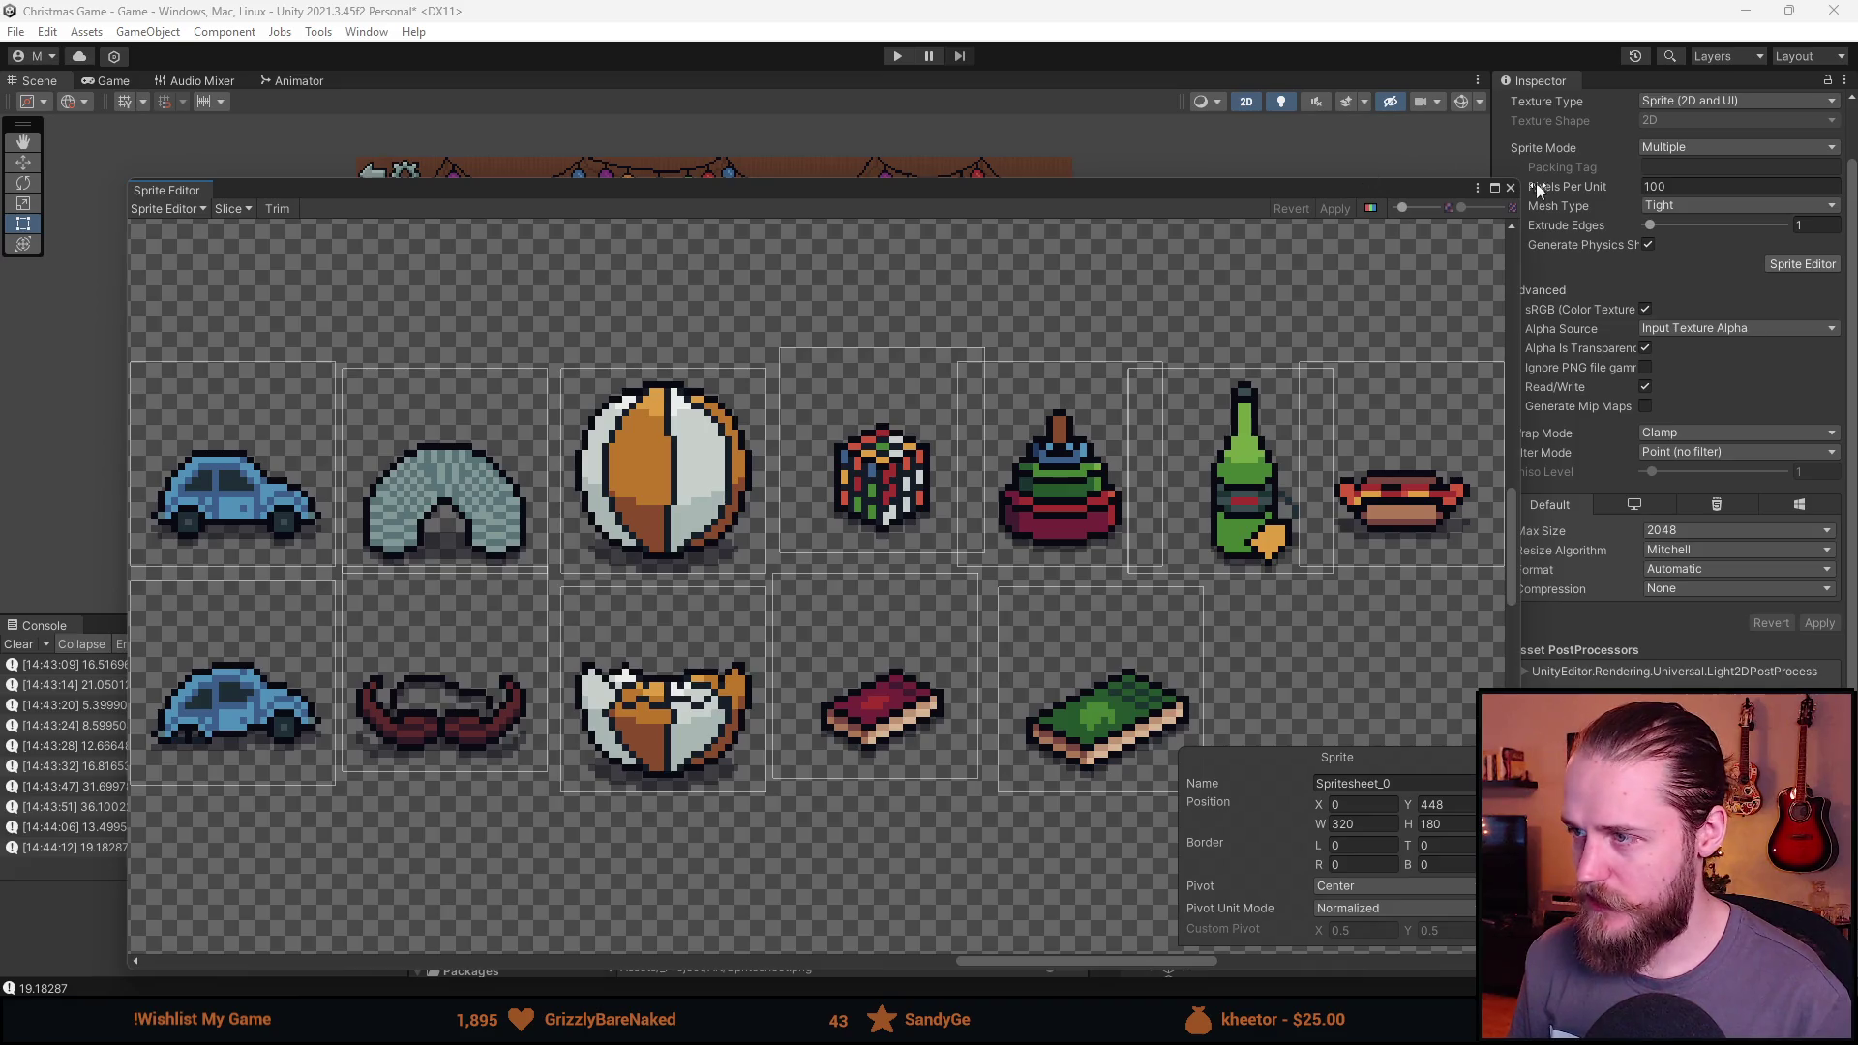
Close the Sprite Editor, enlarge the Project panel, and show the Prefabs folder.
click(1511, 186)
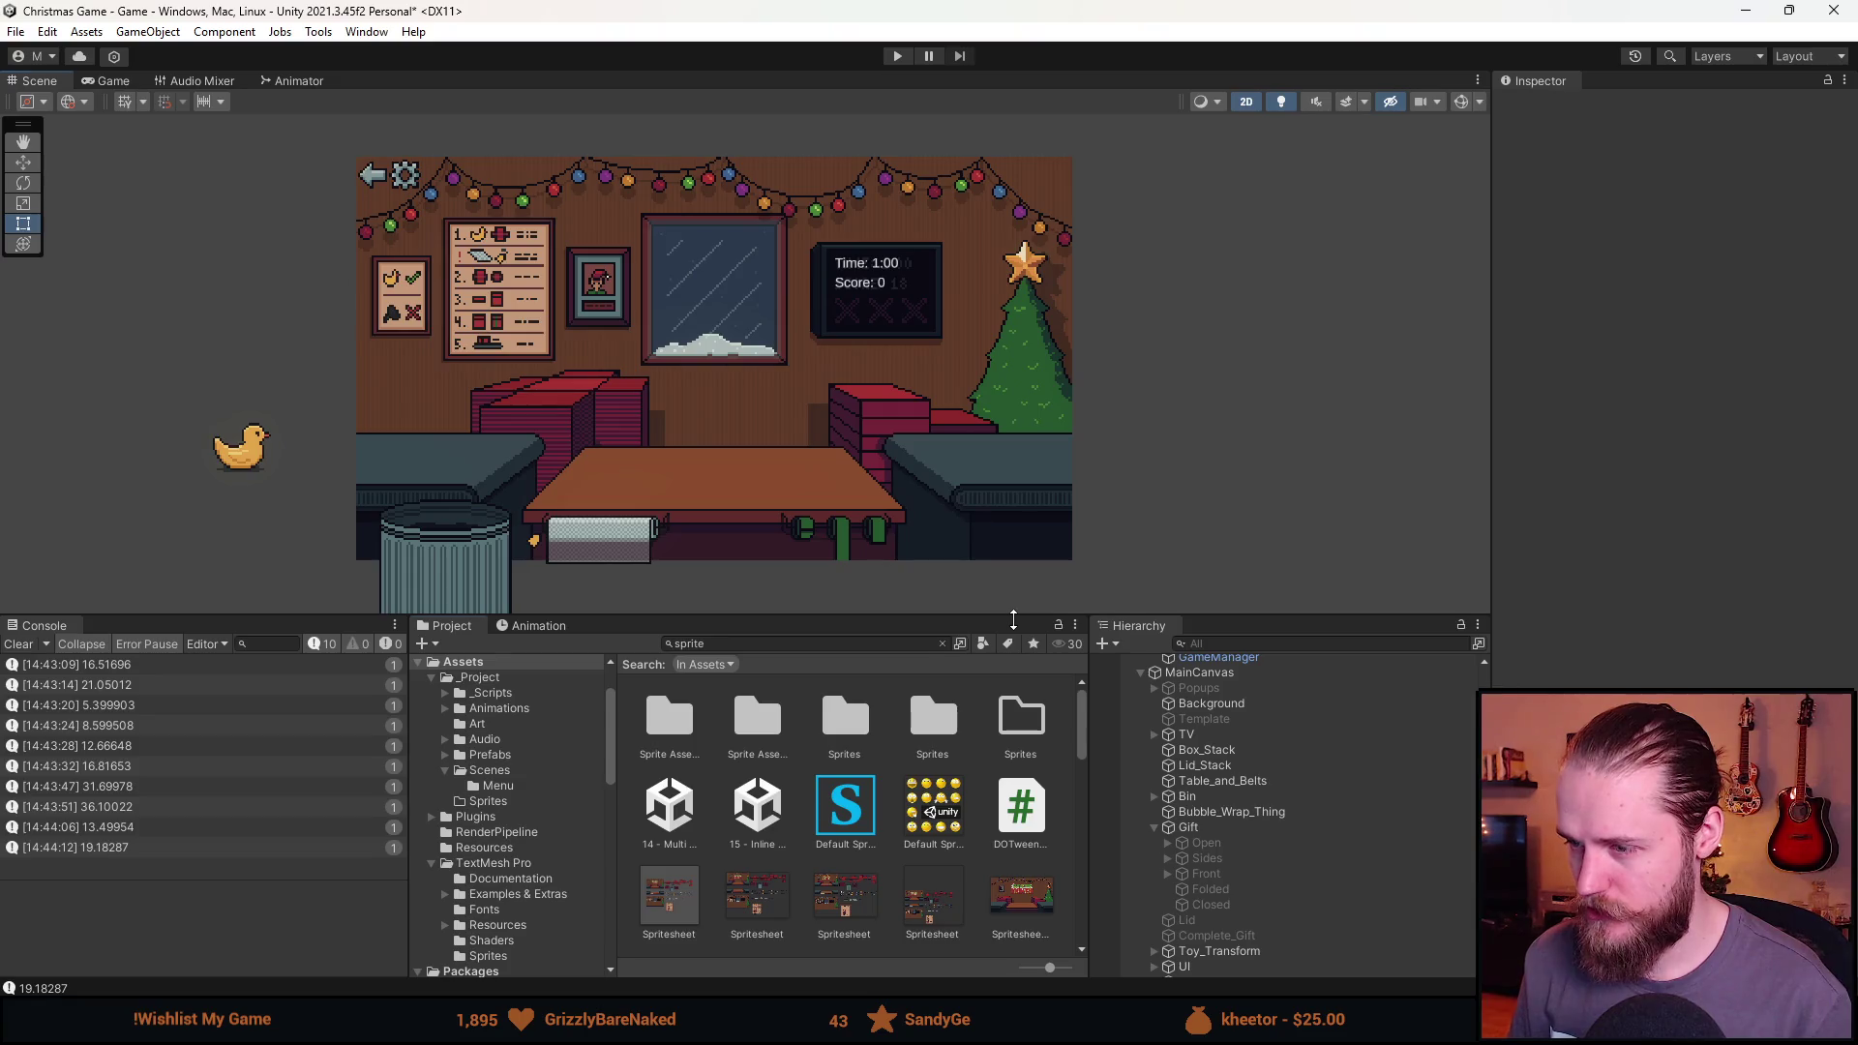
drag(1037, 611, 929, 490)
click(507, 629)
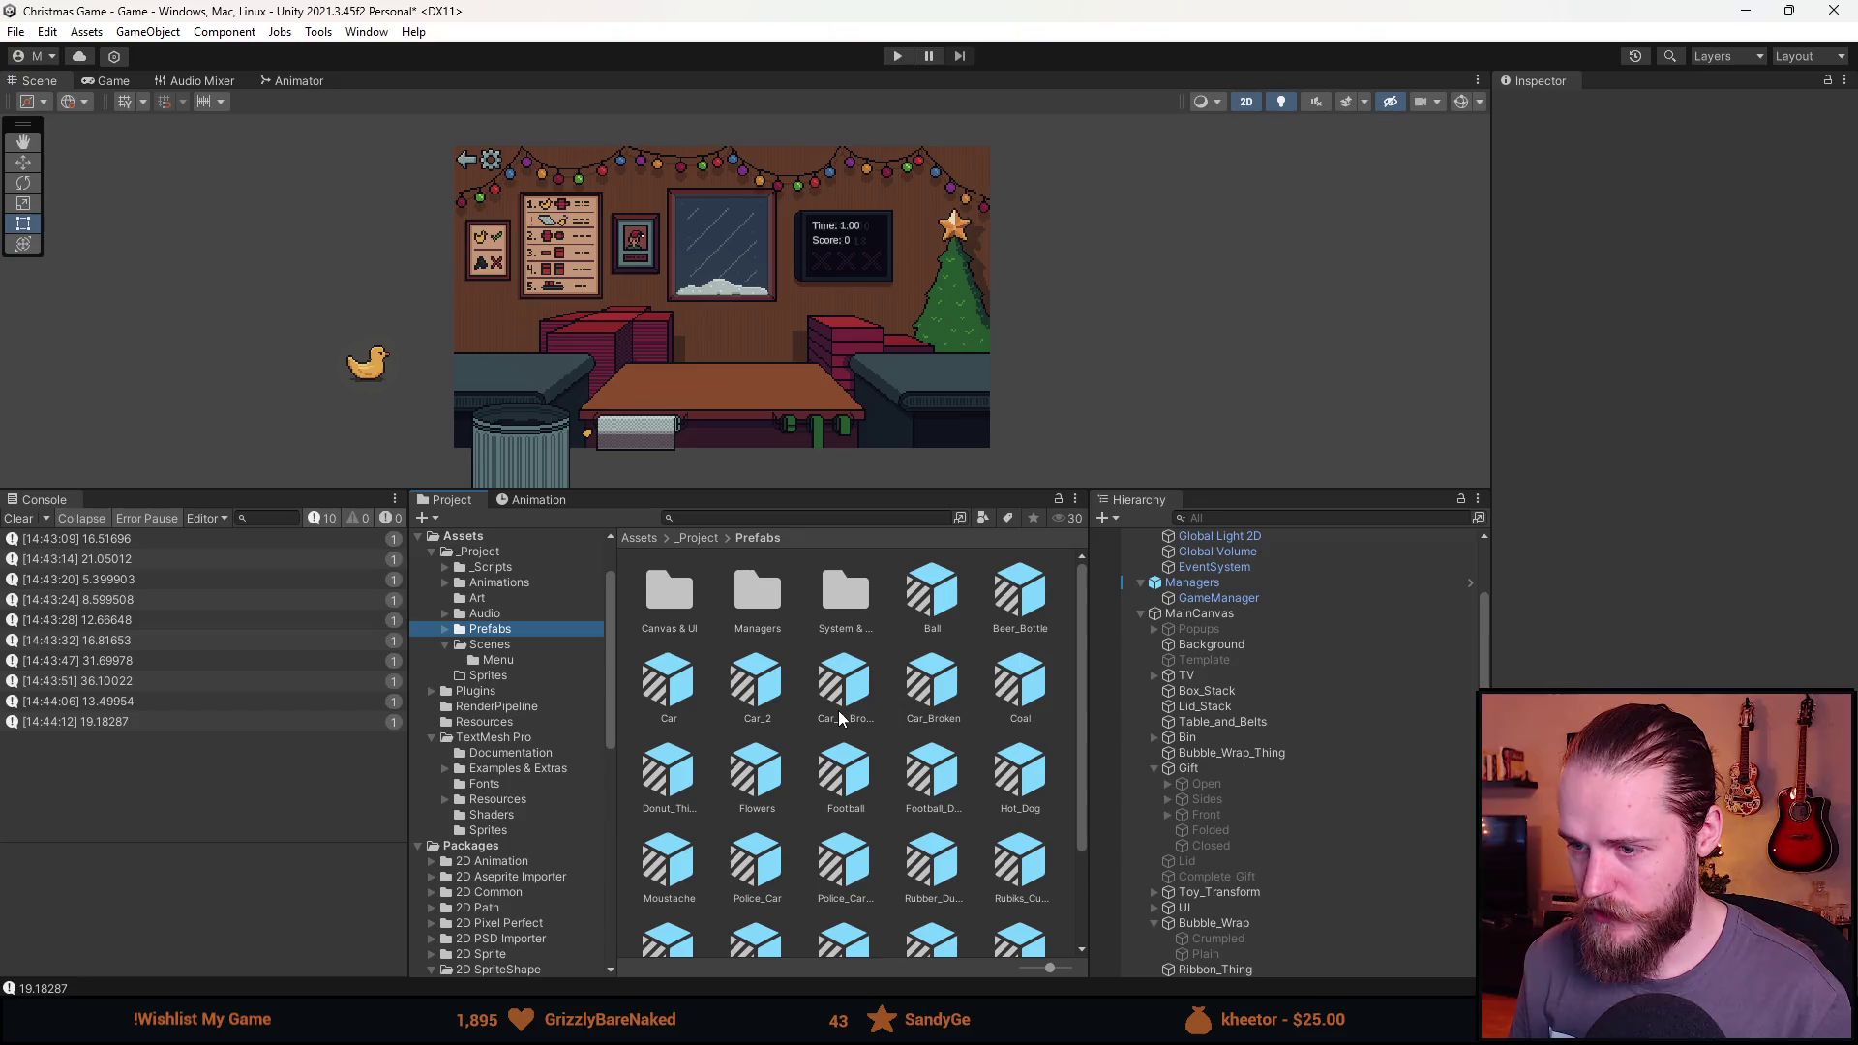
scroll(838, 714, down, 3)
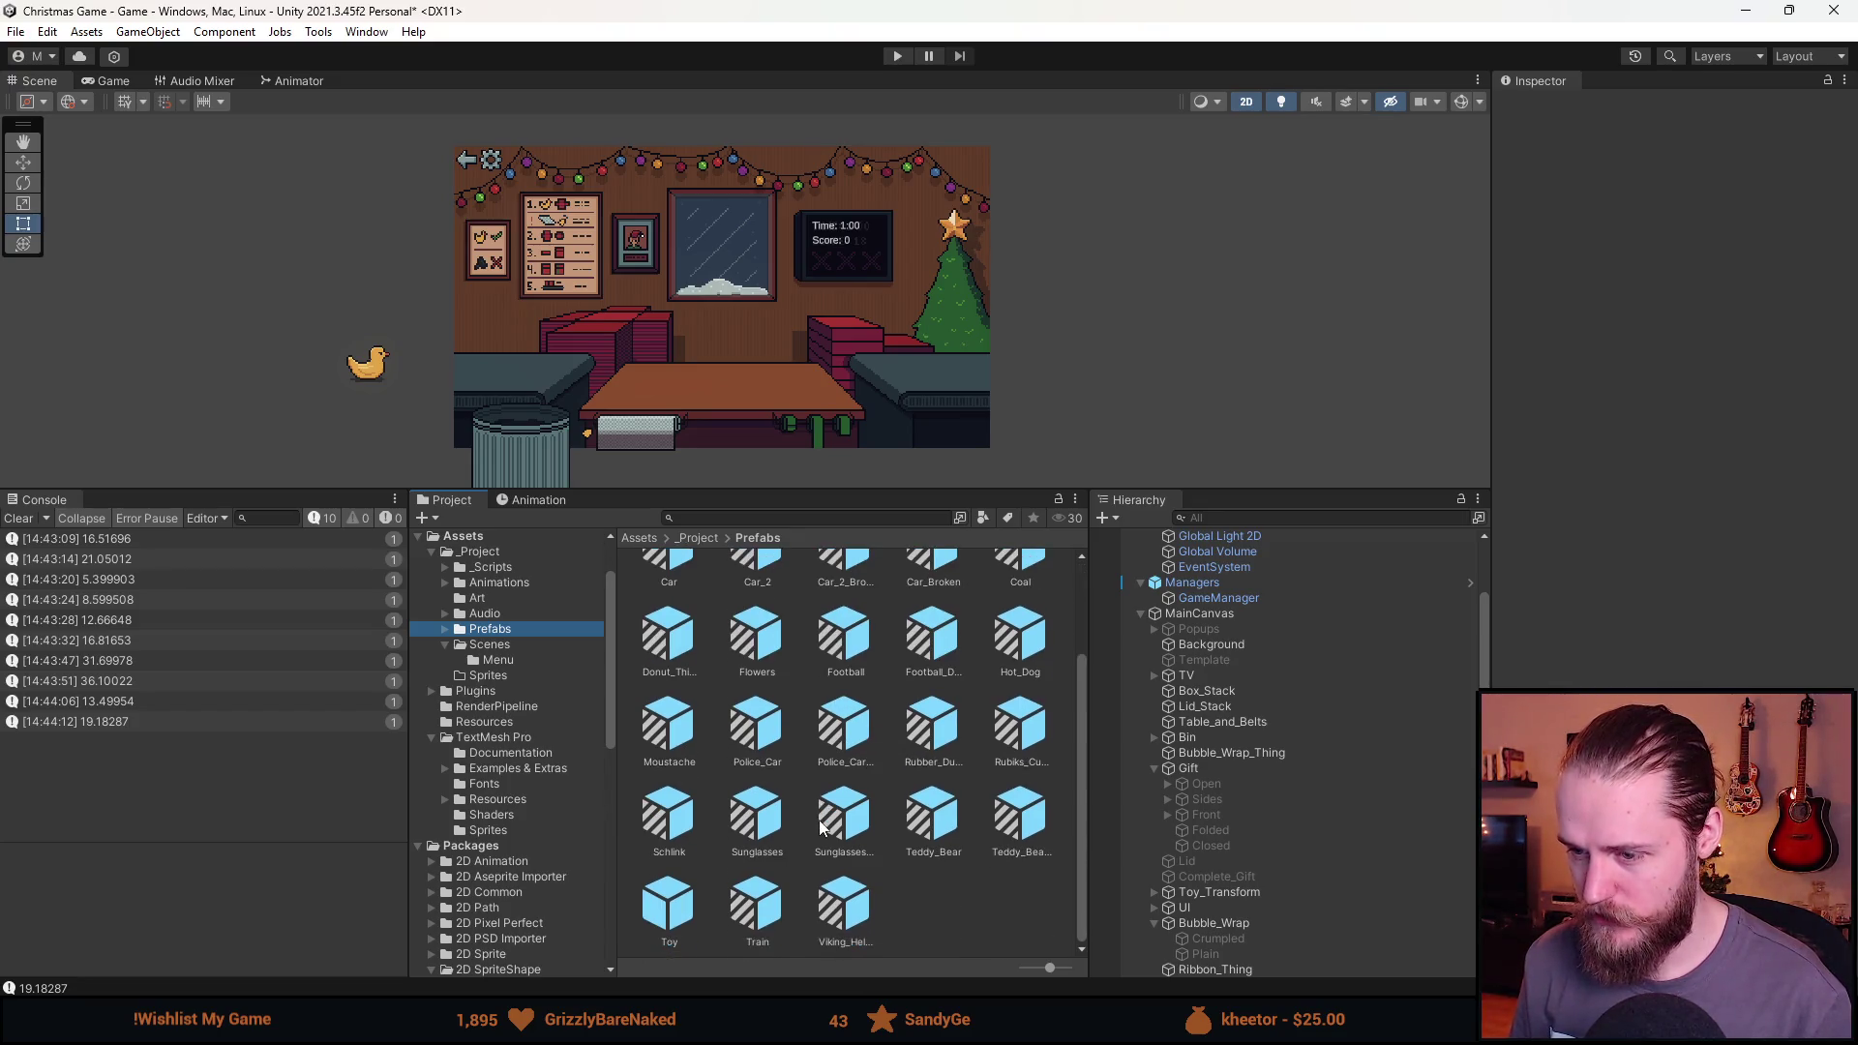
scroll(820, 828, up, 3)
Open the Coal prefab and review its Inspector, showing the Spritesheet_21 helmet sprite.
double_click(1018, 661)
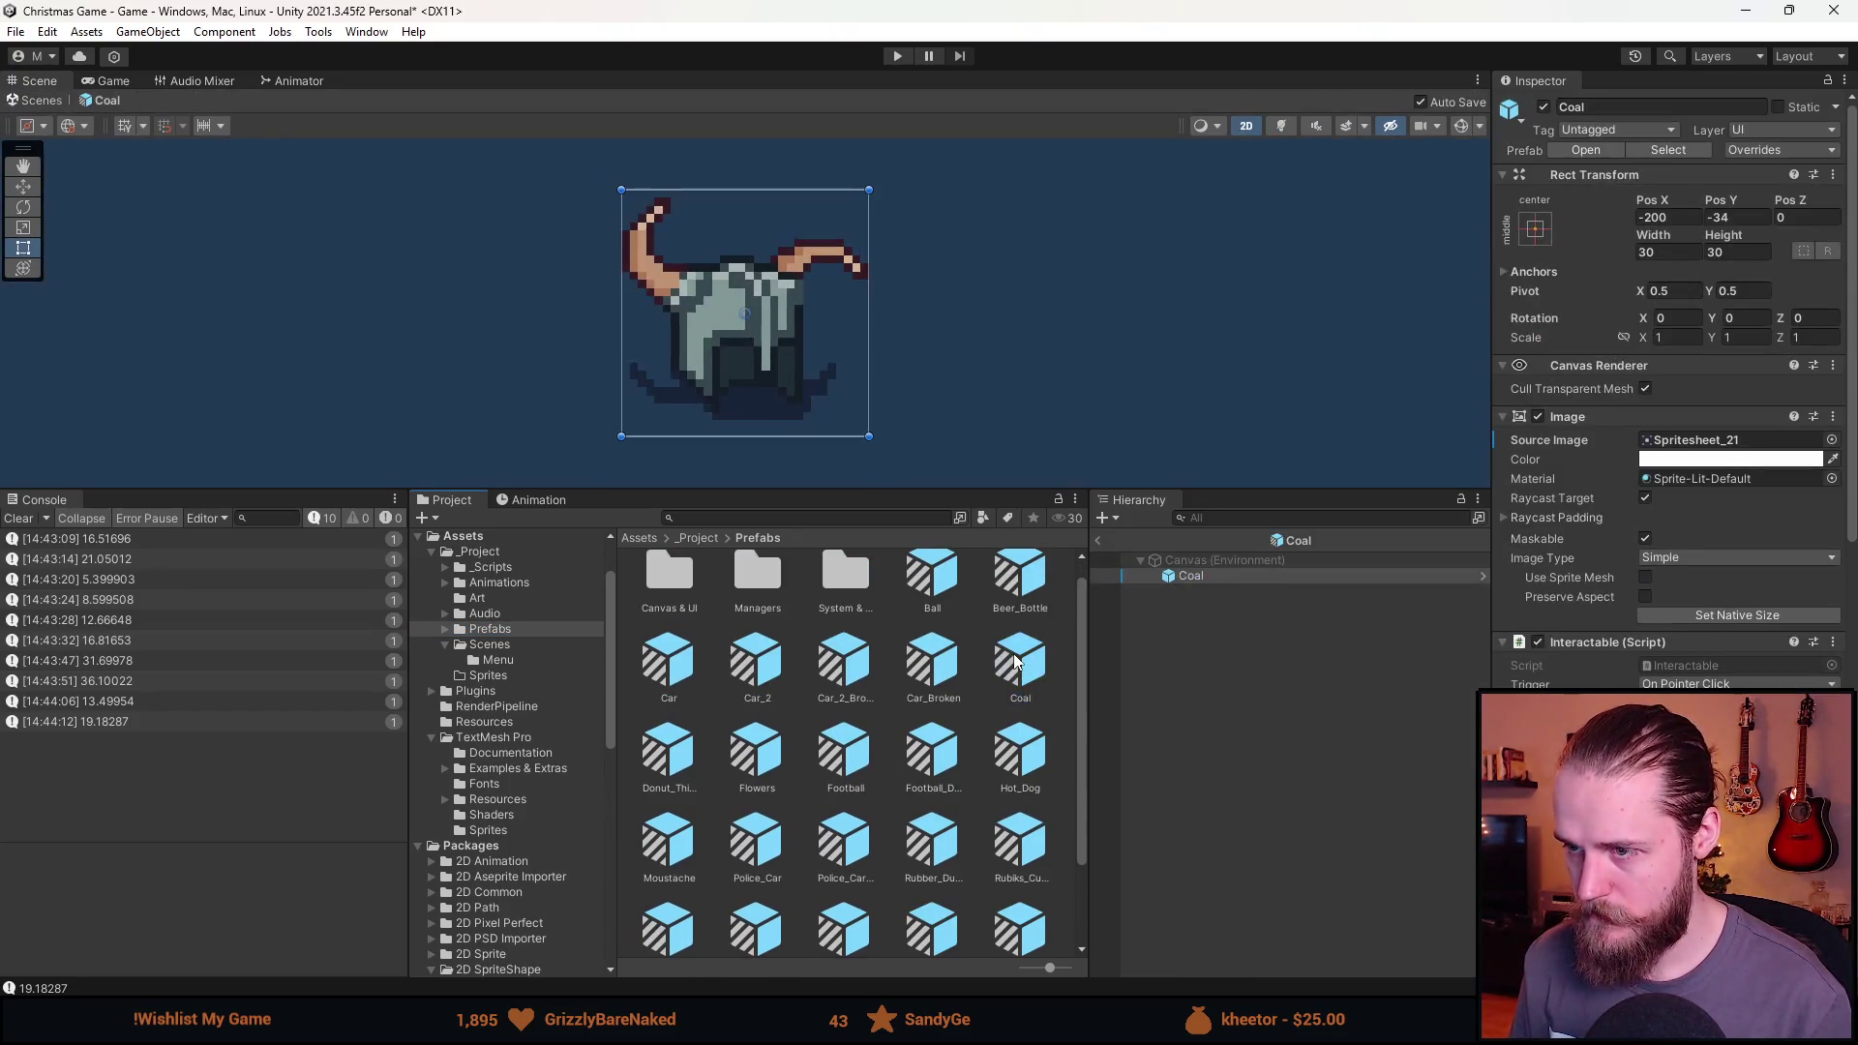
click(1629, 108)
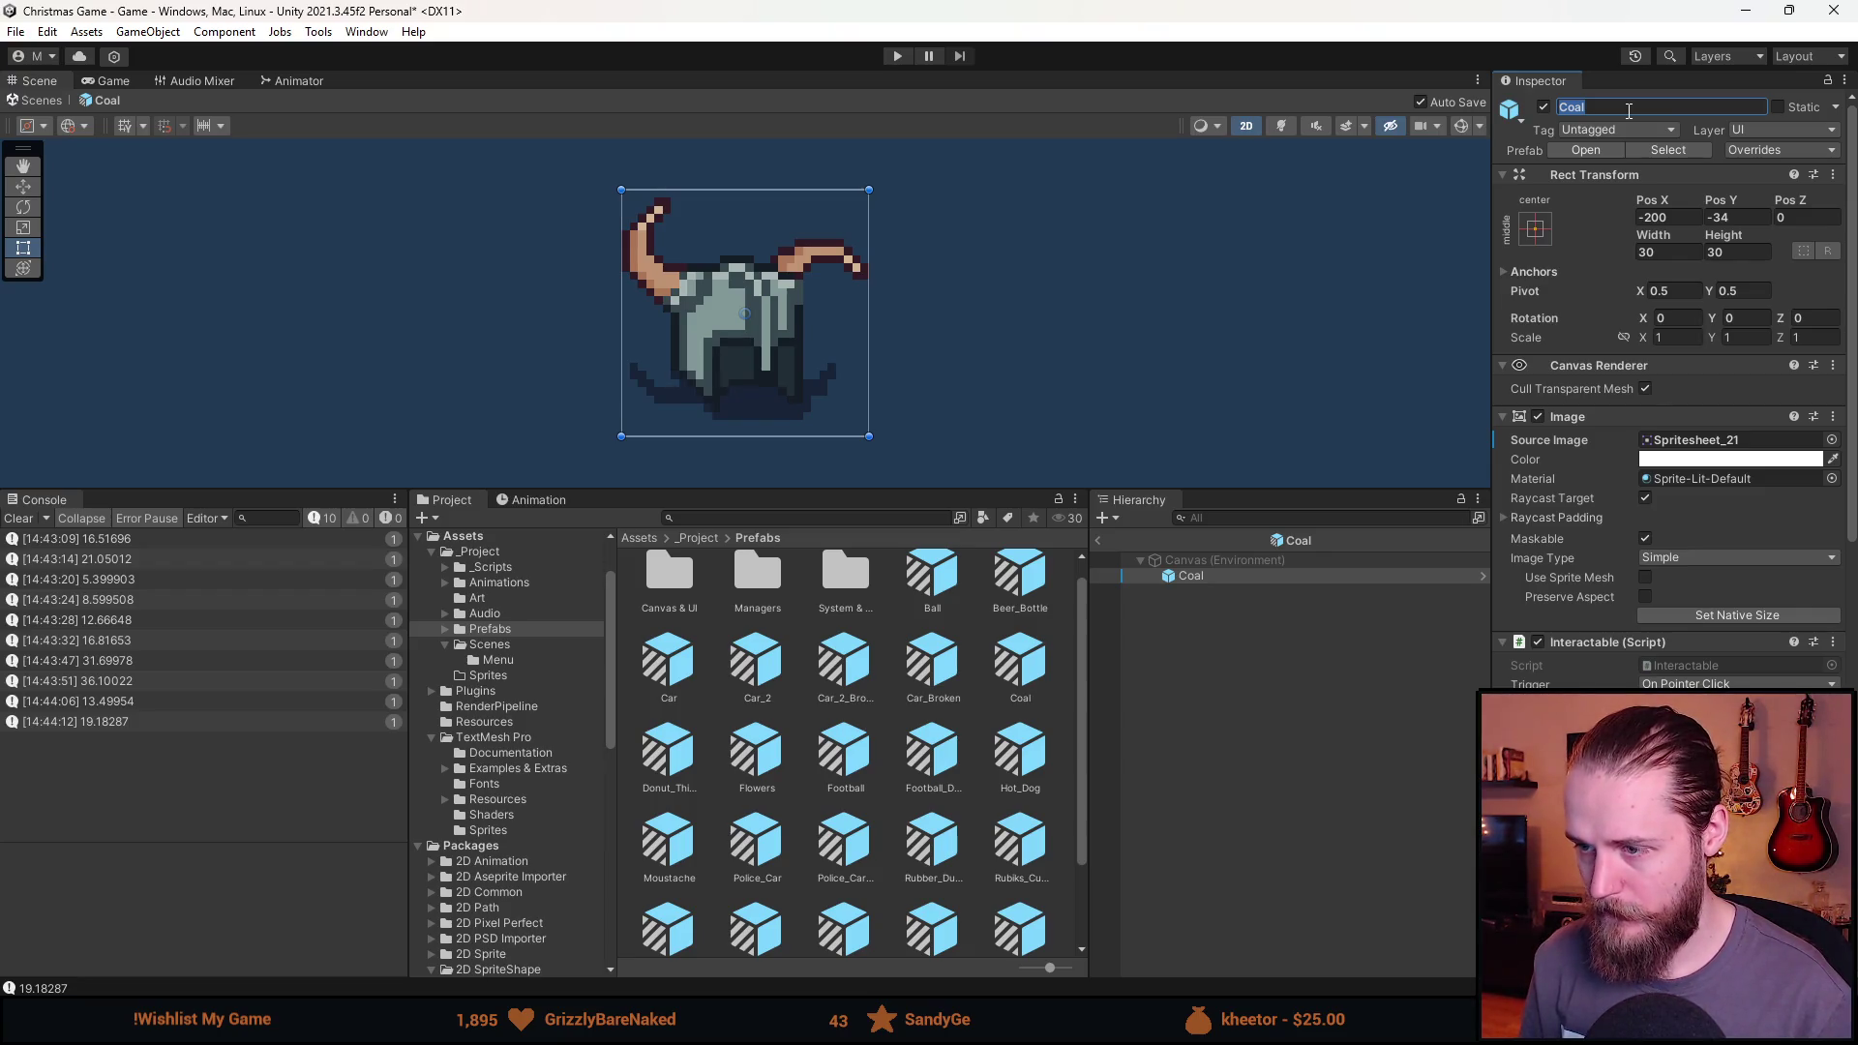
scroll(1003, 718, down, 2)
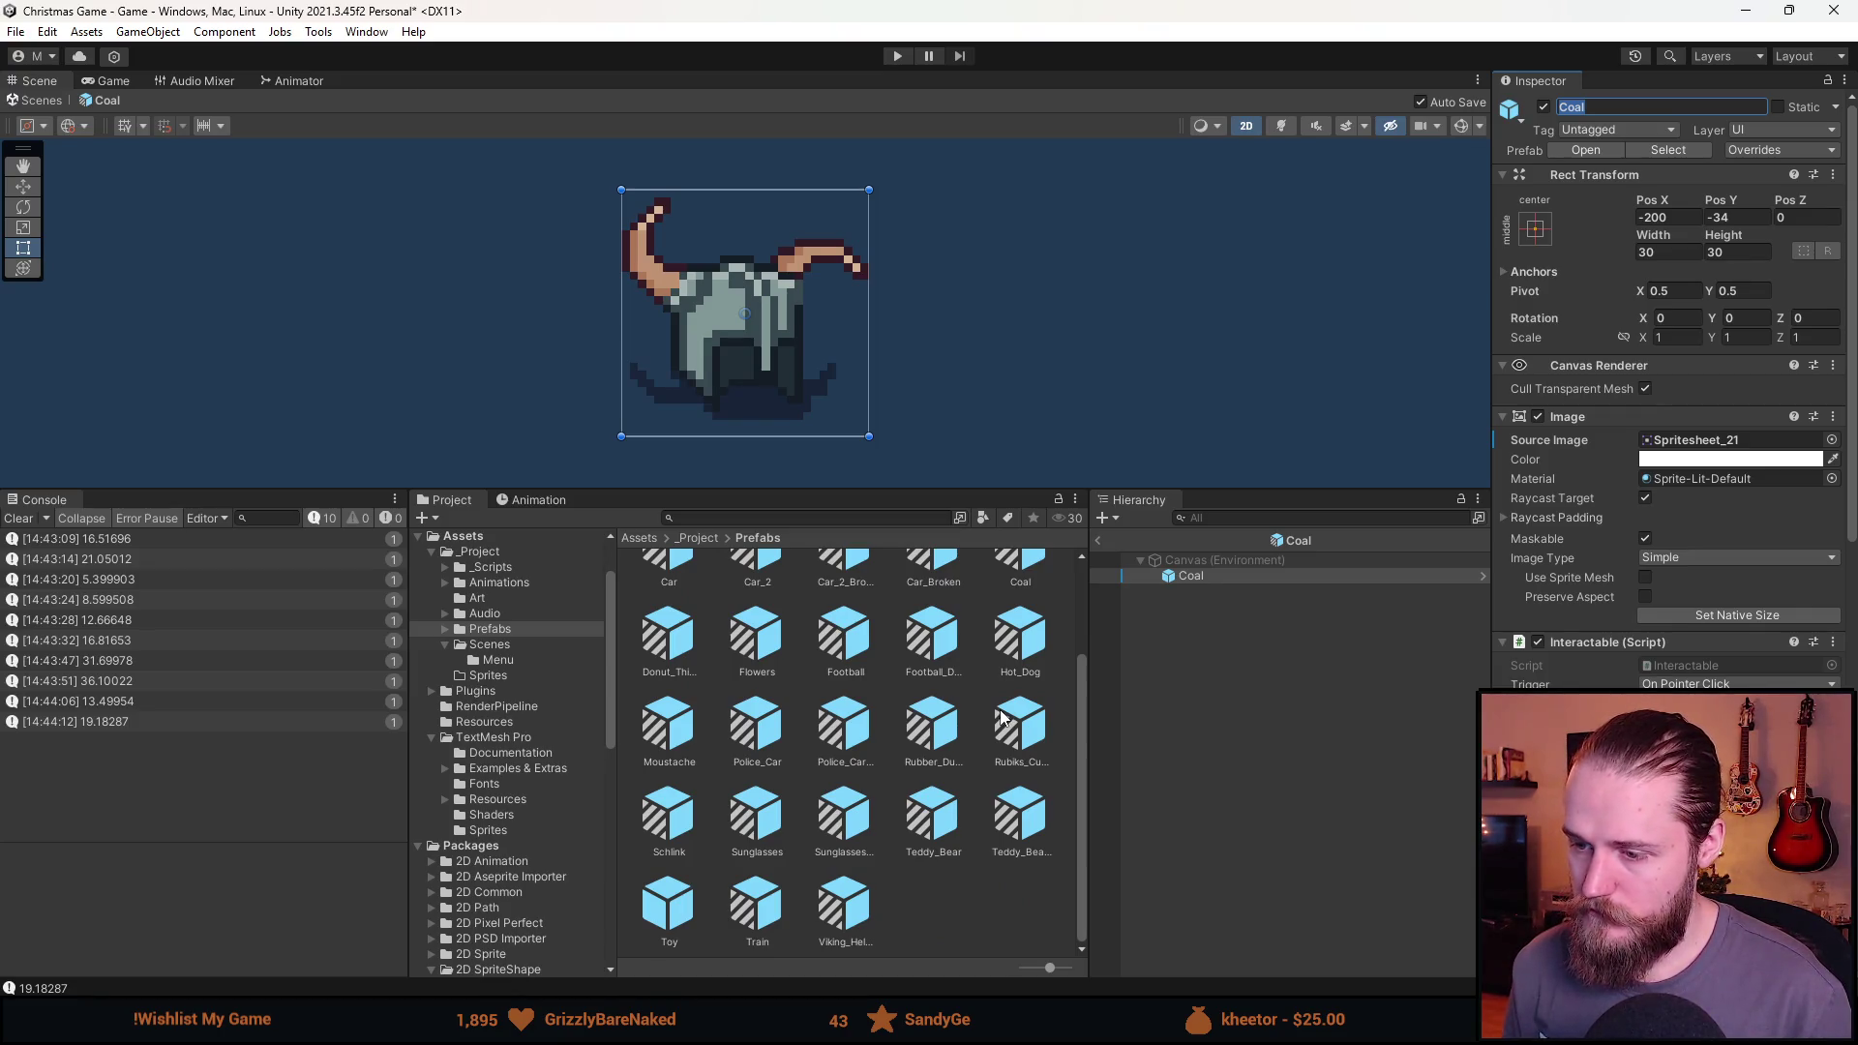
scroll(1002, 718, up, 3)
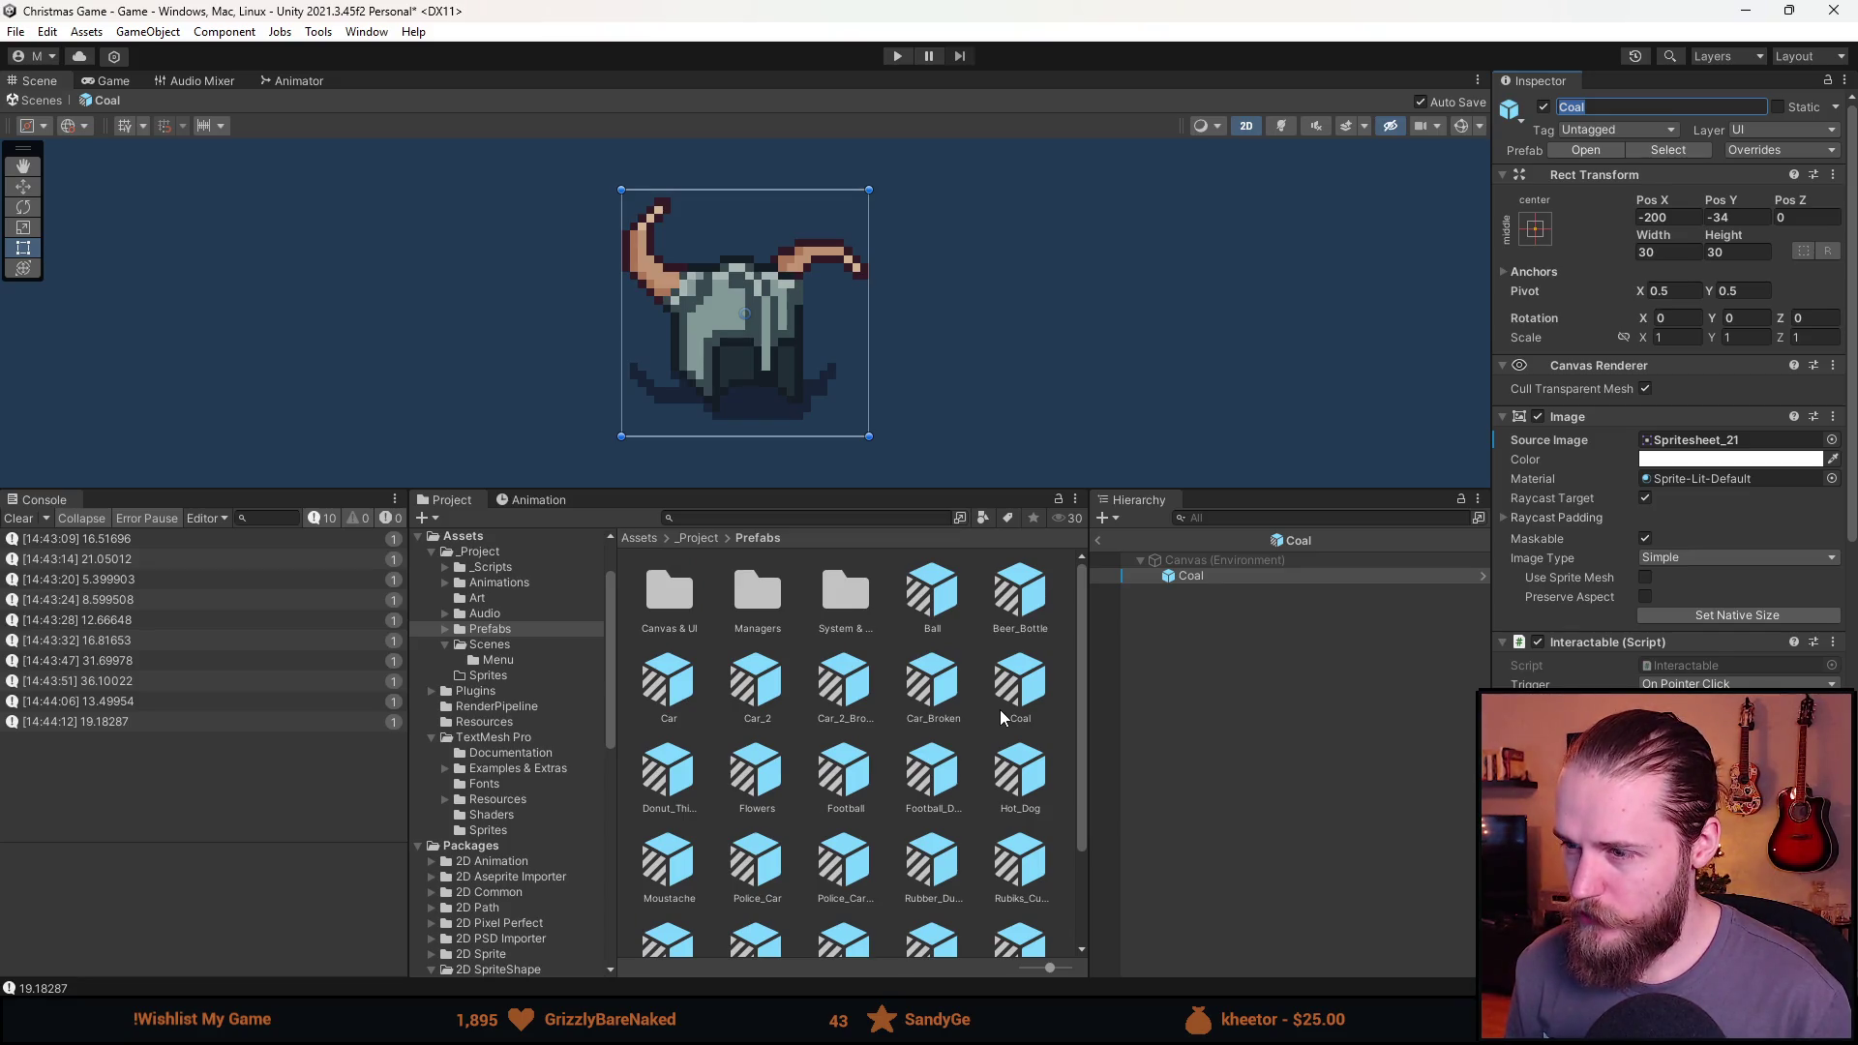
scroll(1000, 712, down, 3)
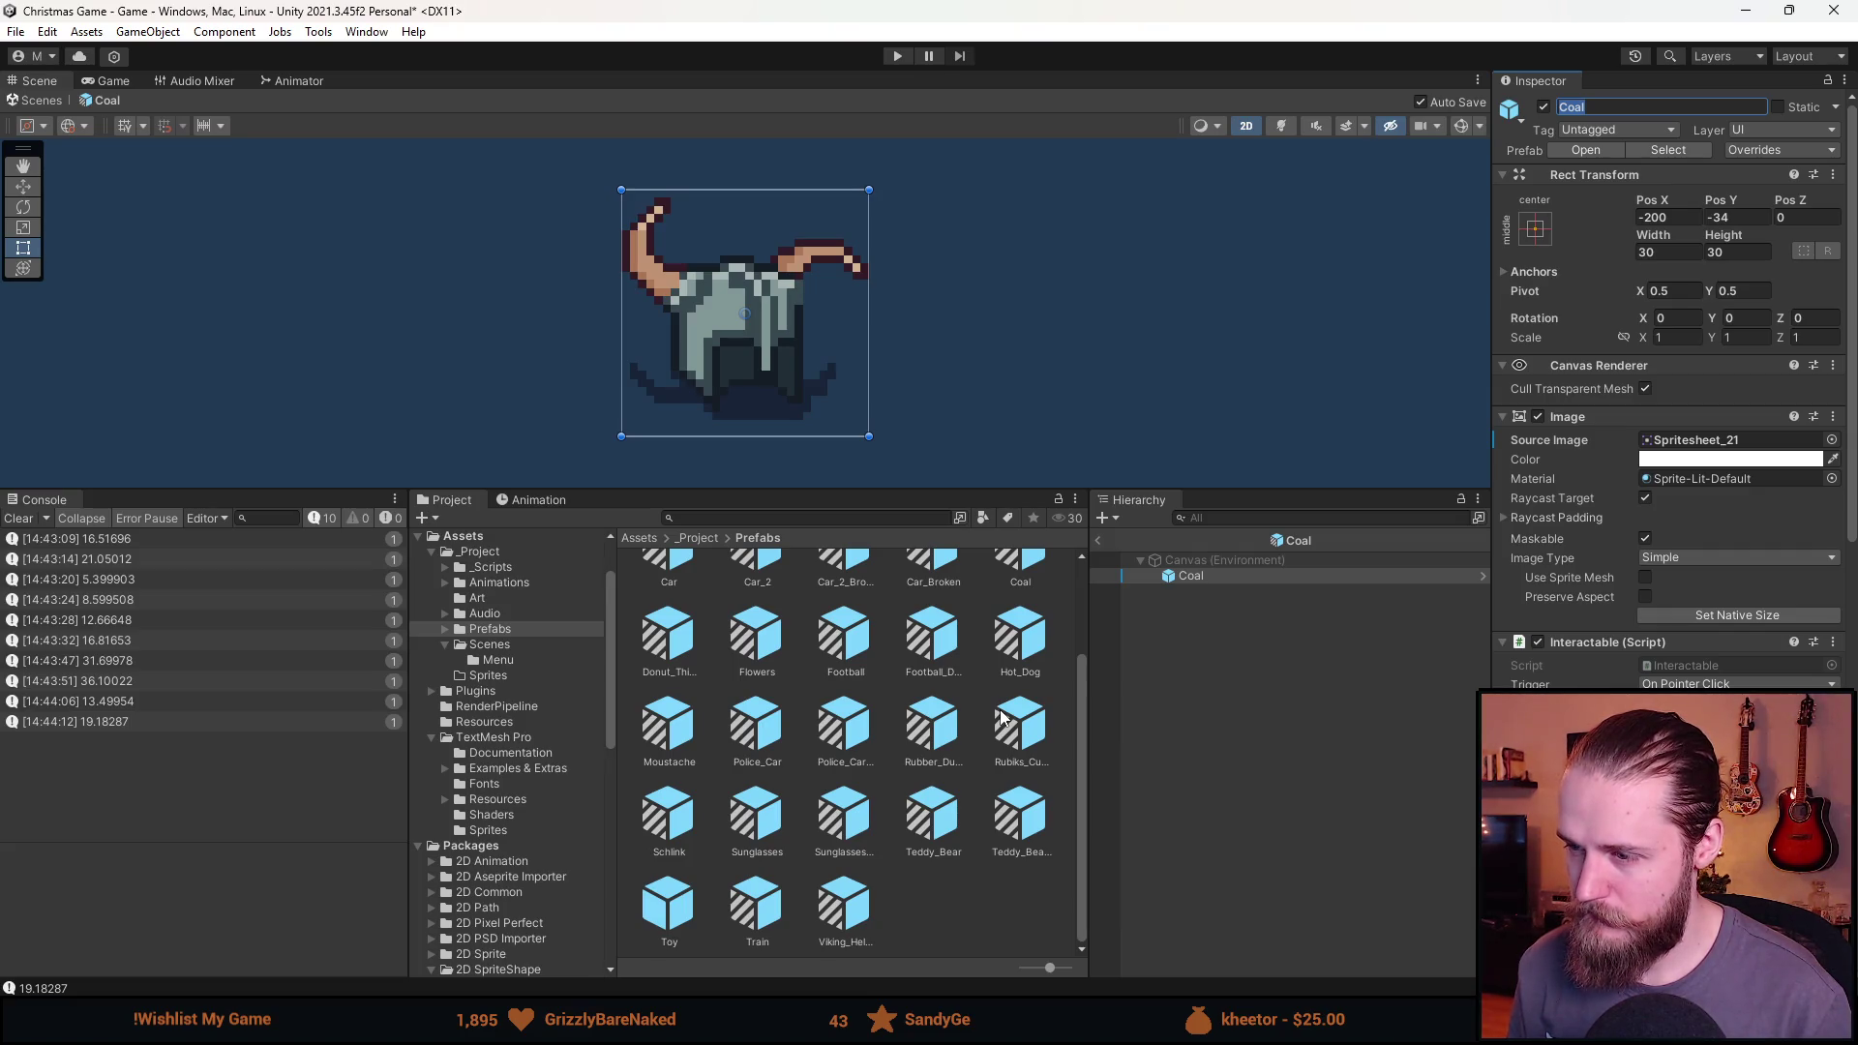
scroll(1003, 718, up, 3)
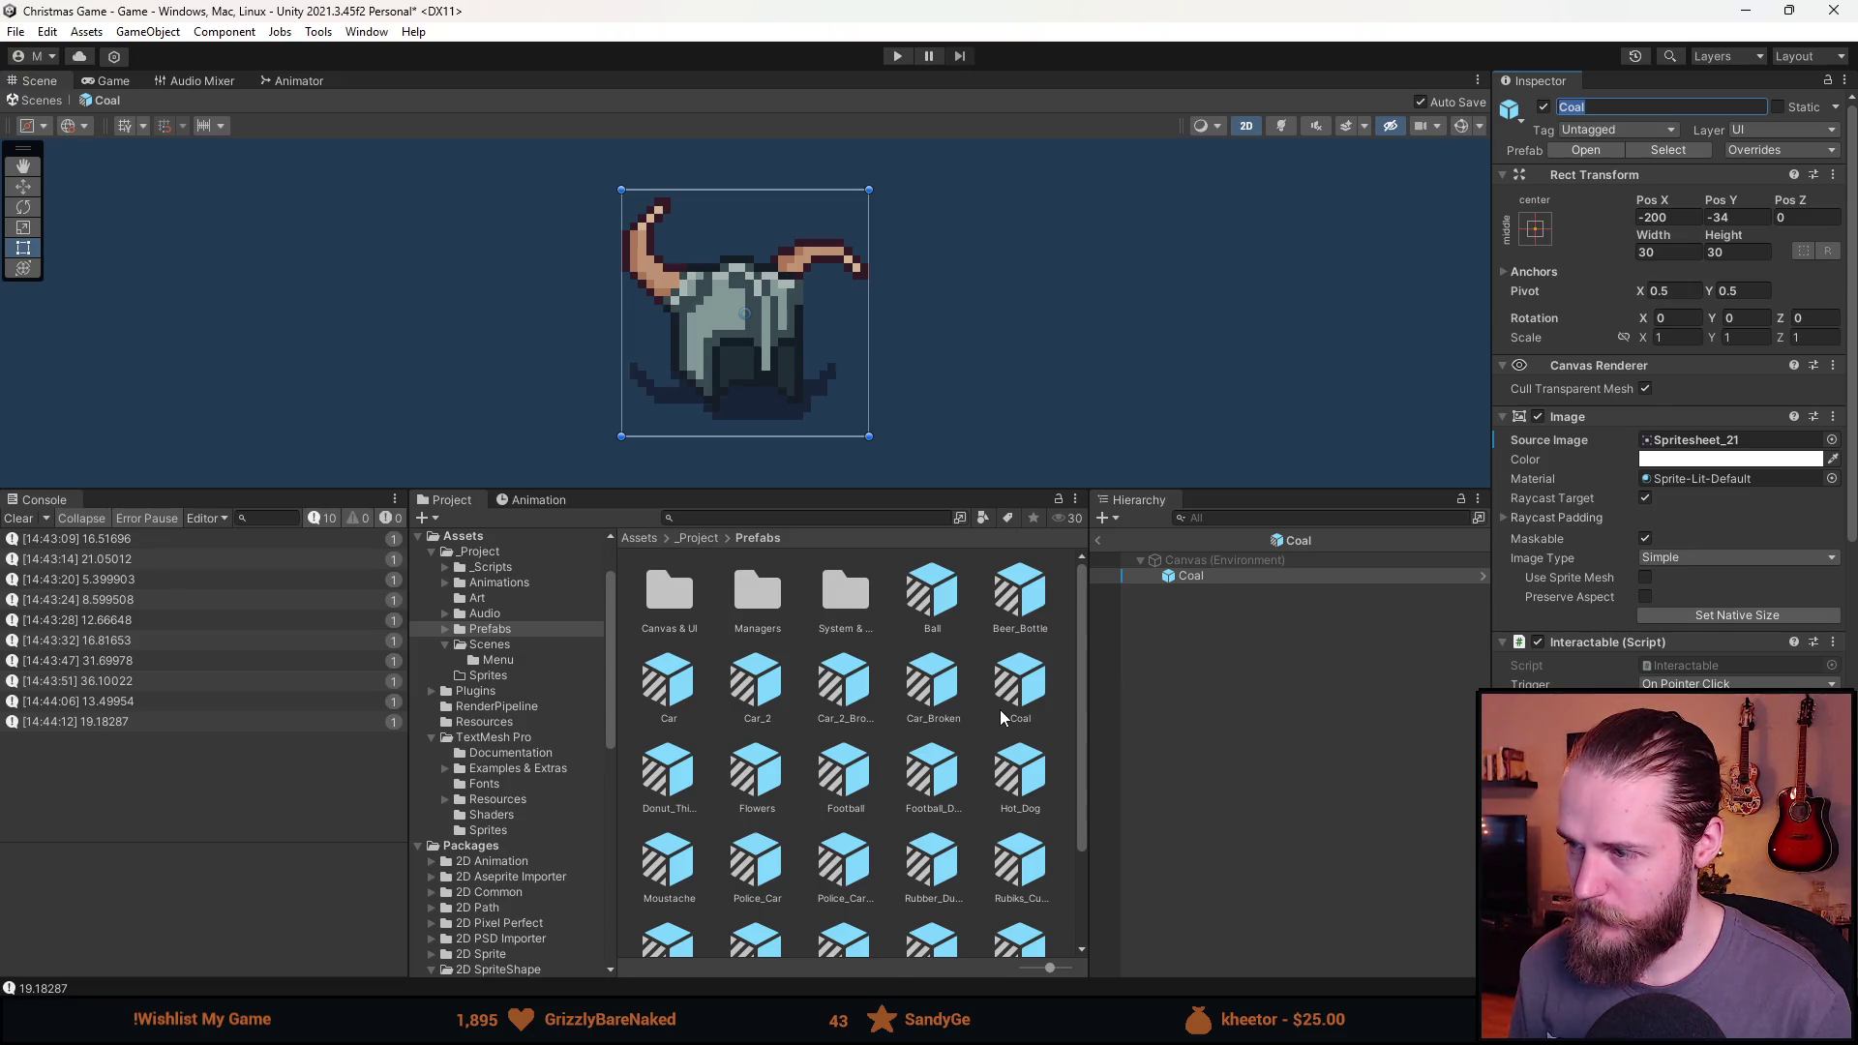
scroll(1000, 716, down, 3)
scroll(1001, 715, down, 1)
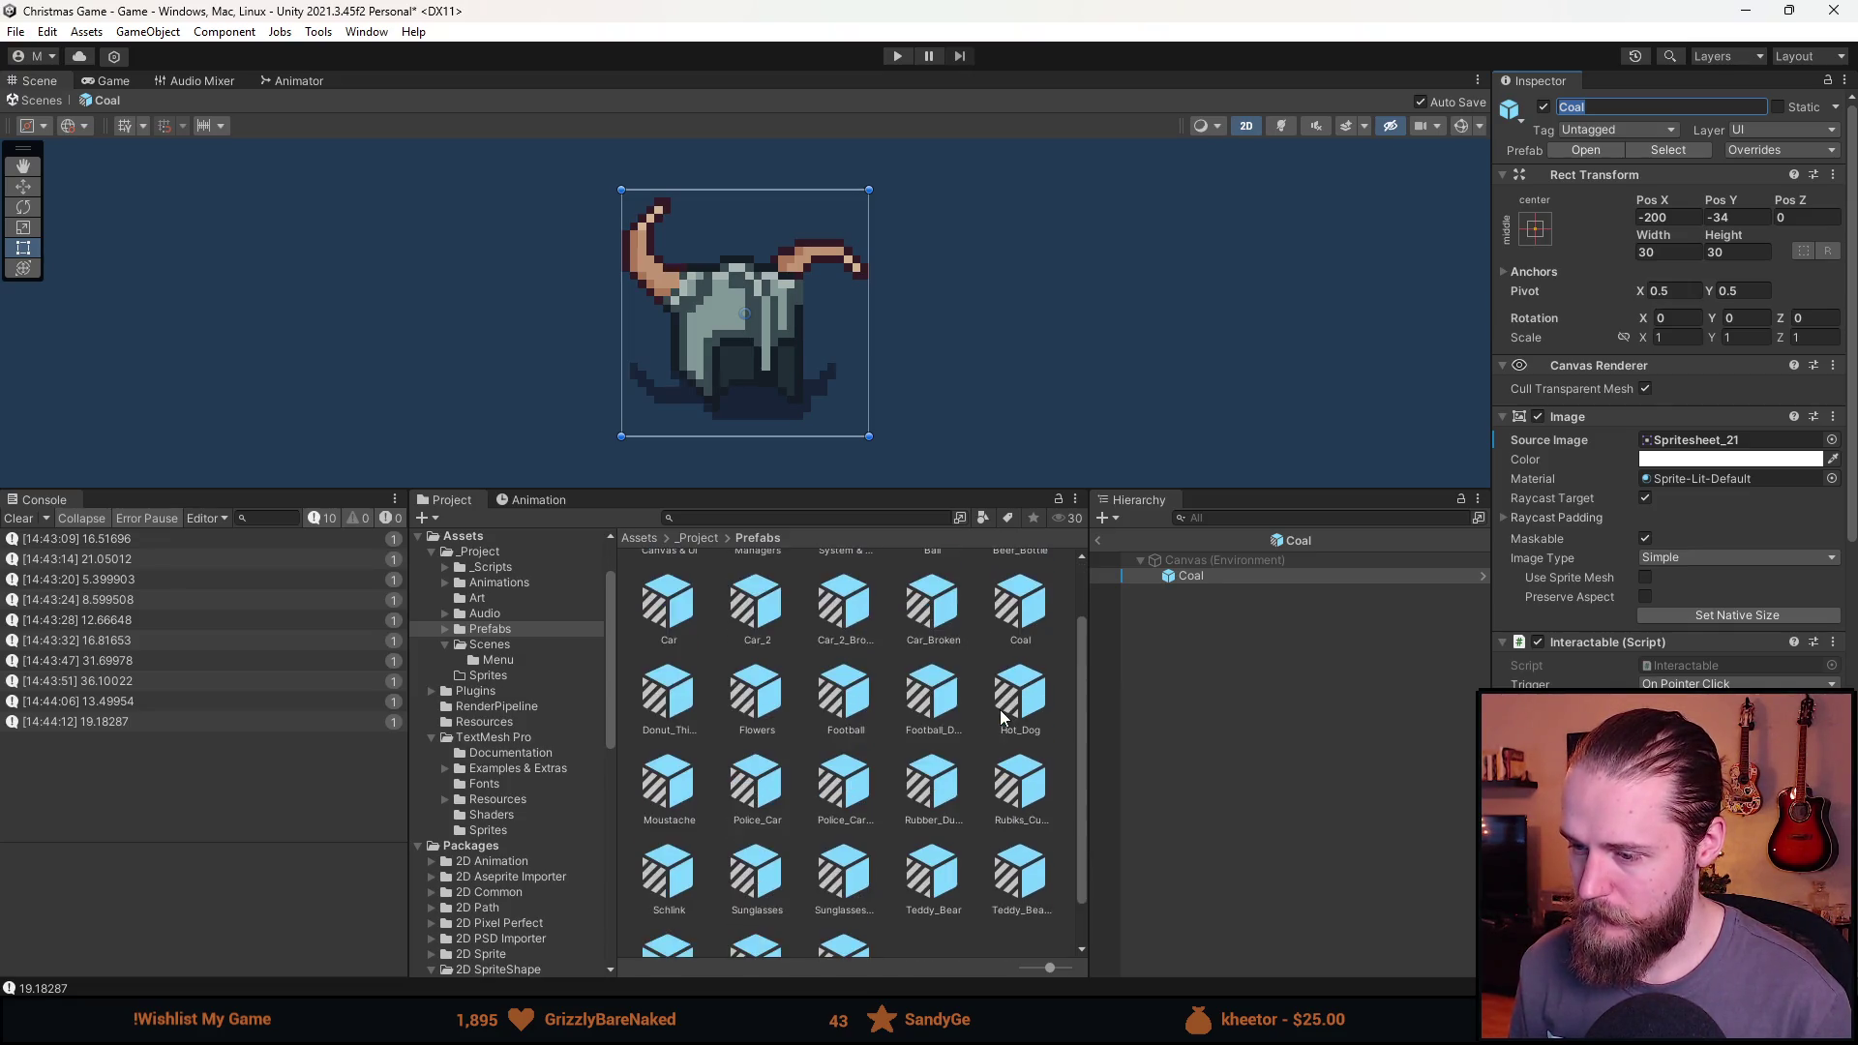
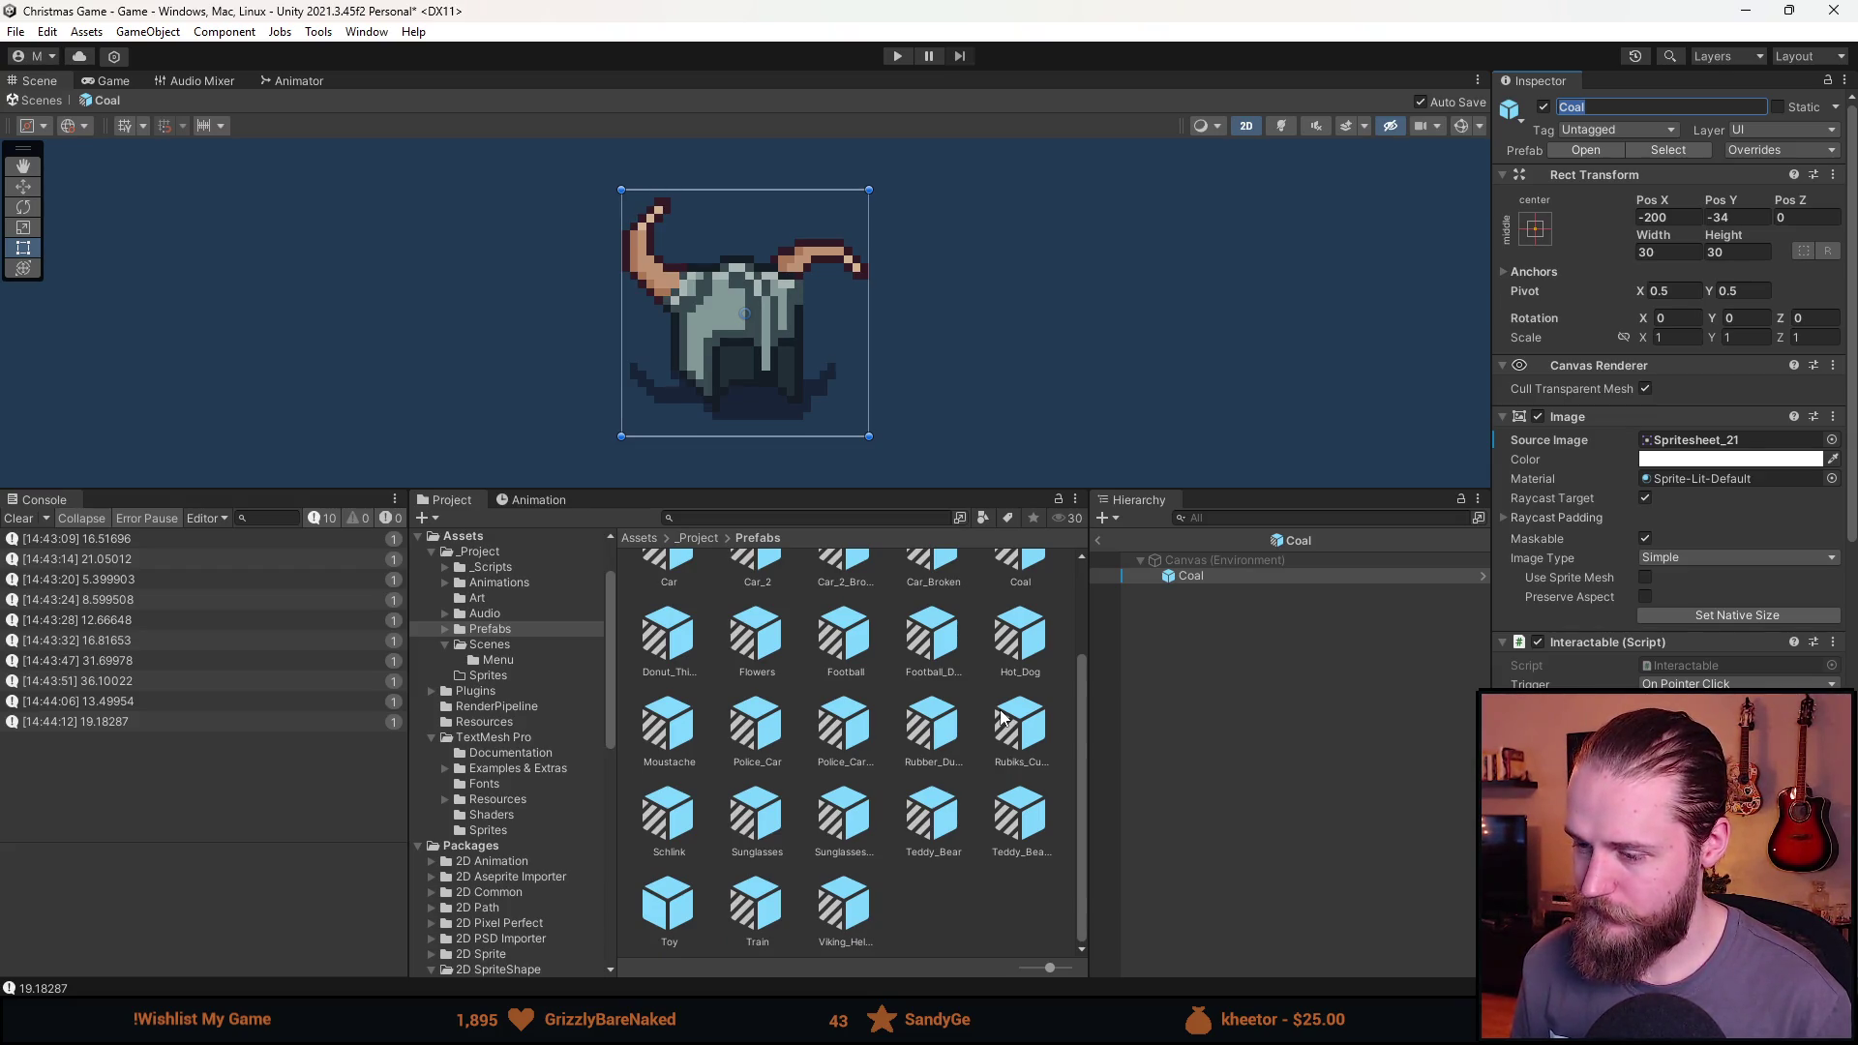
Rename the helmet prefab and its file to Viking_Helmet_Broken.
text(Viki)
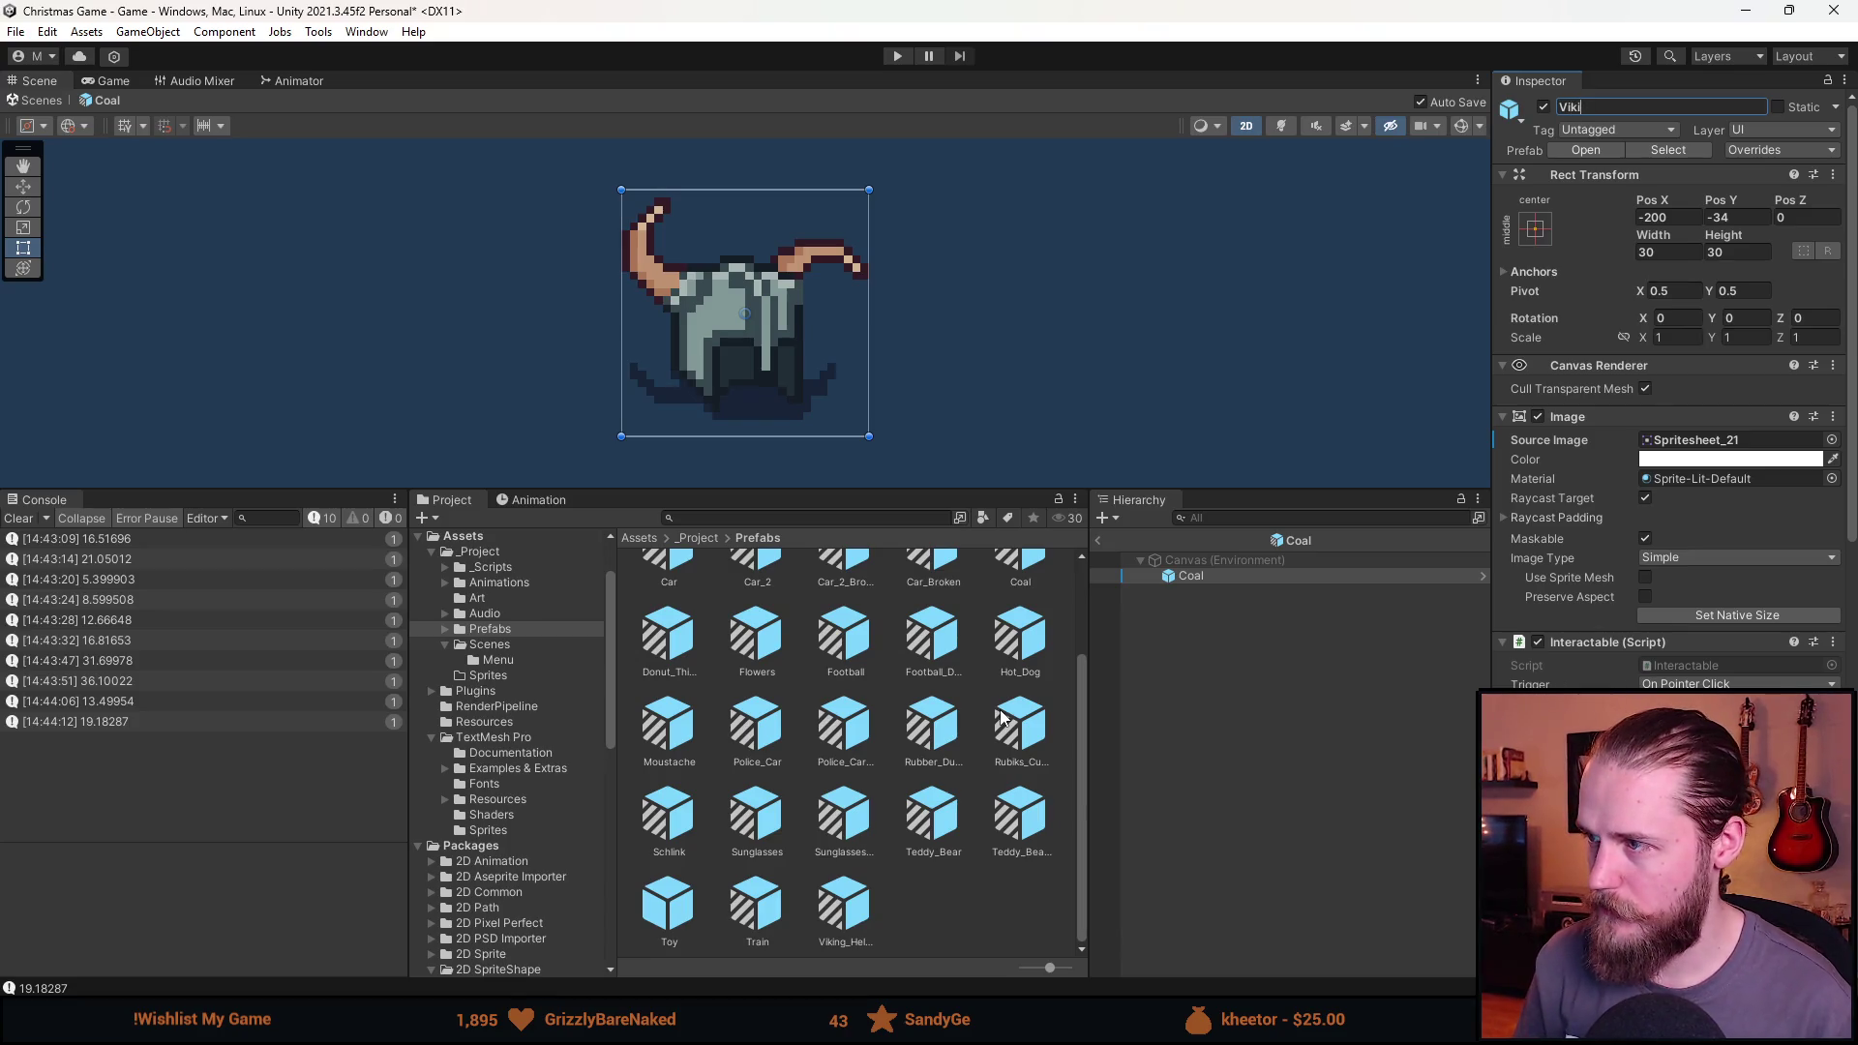
text(ng_Helmet)
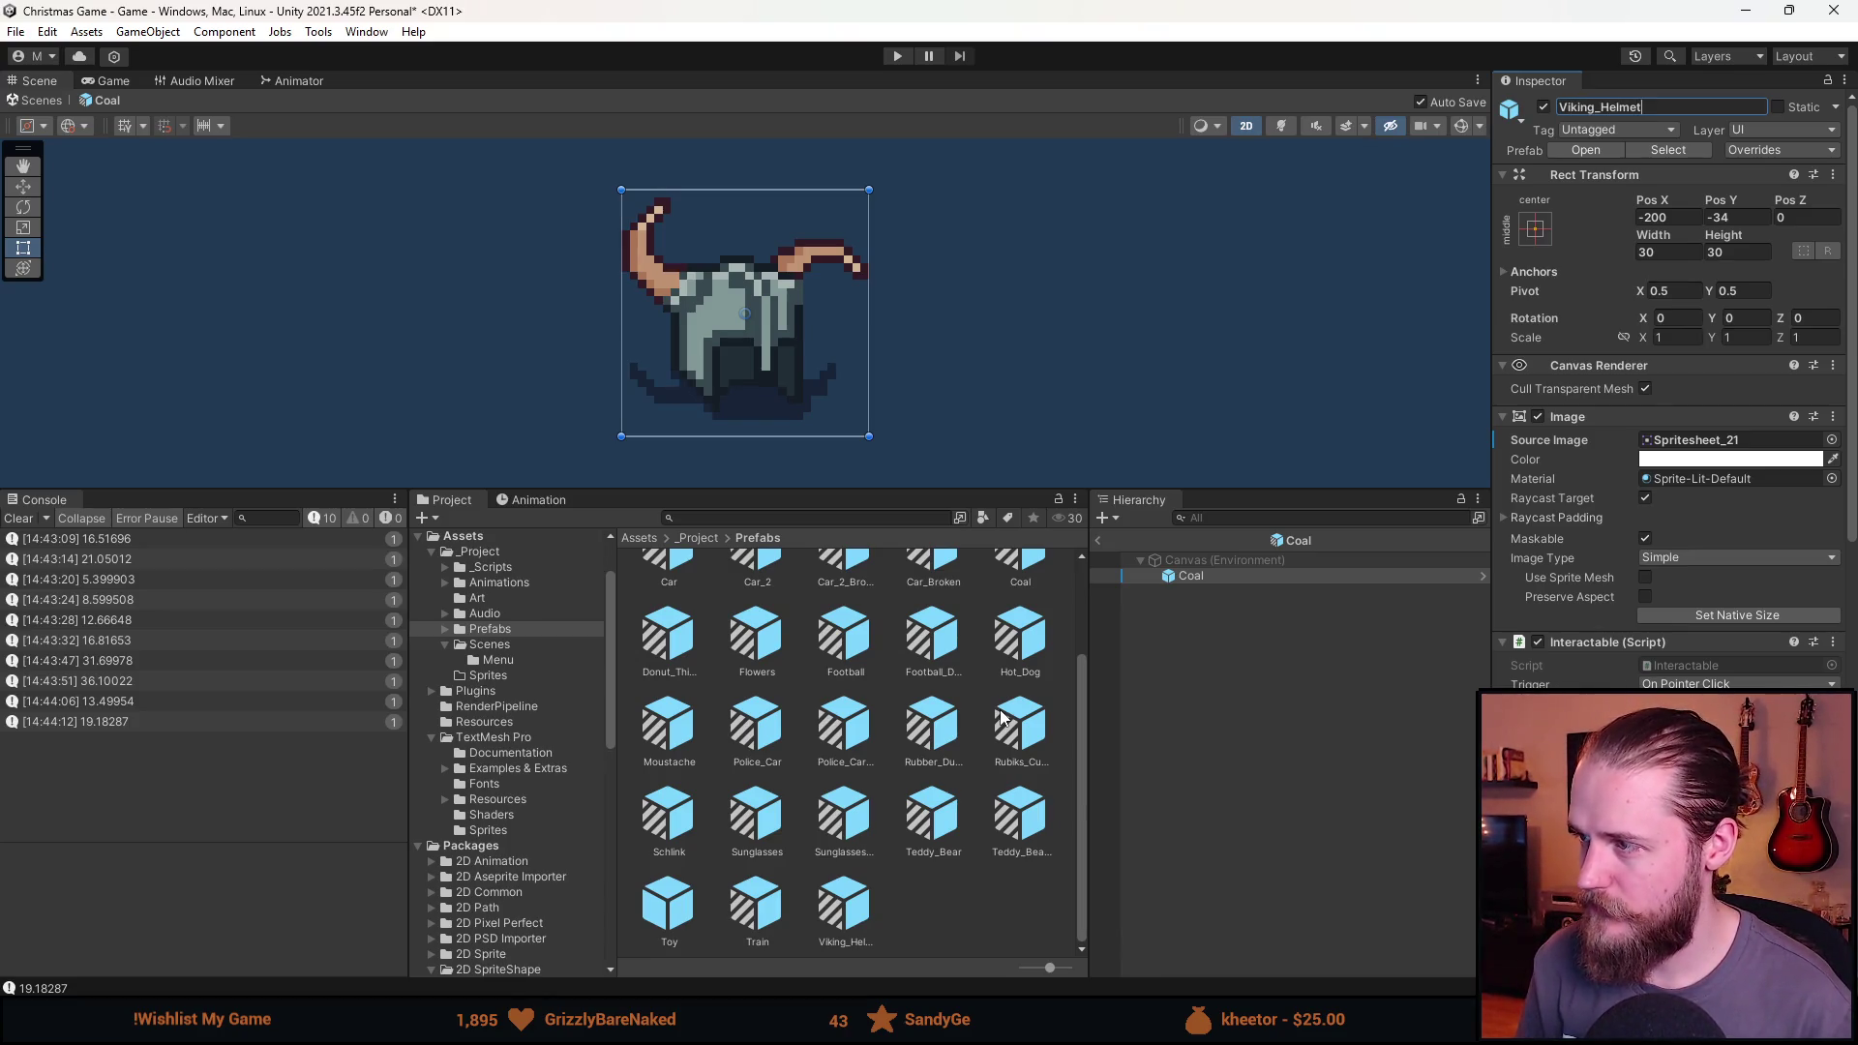
text(_Broken)
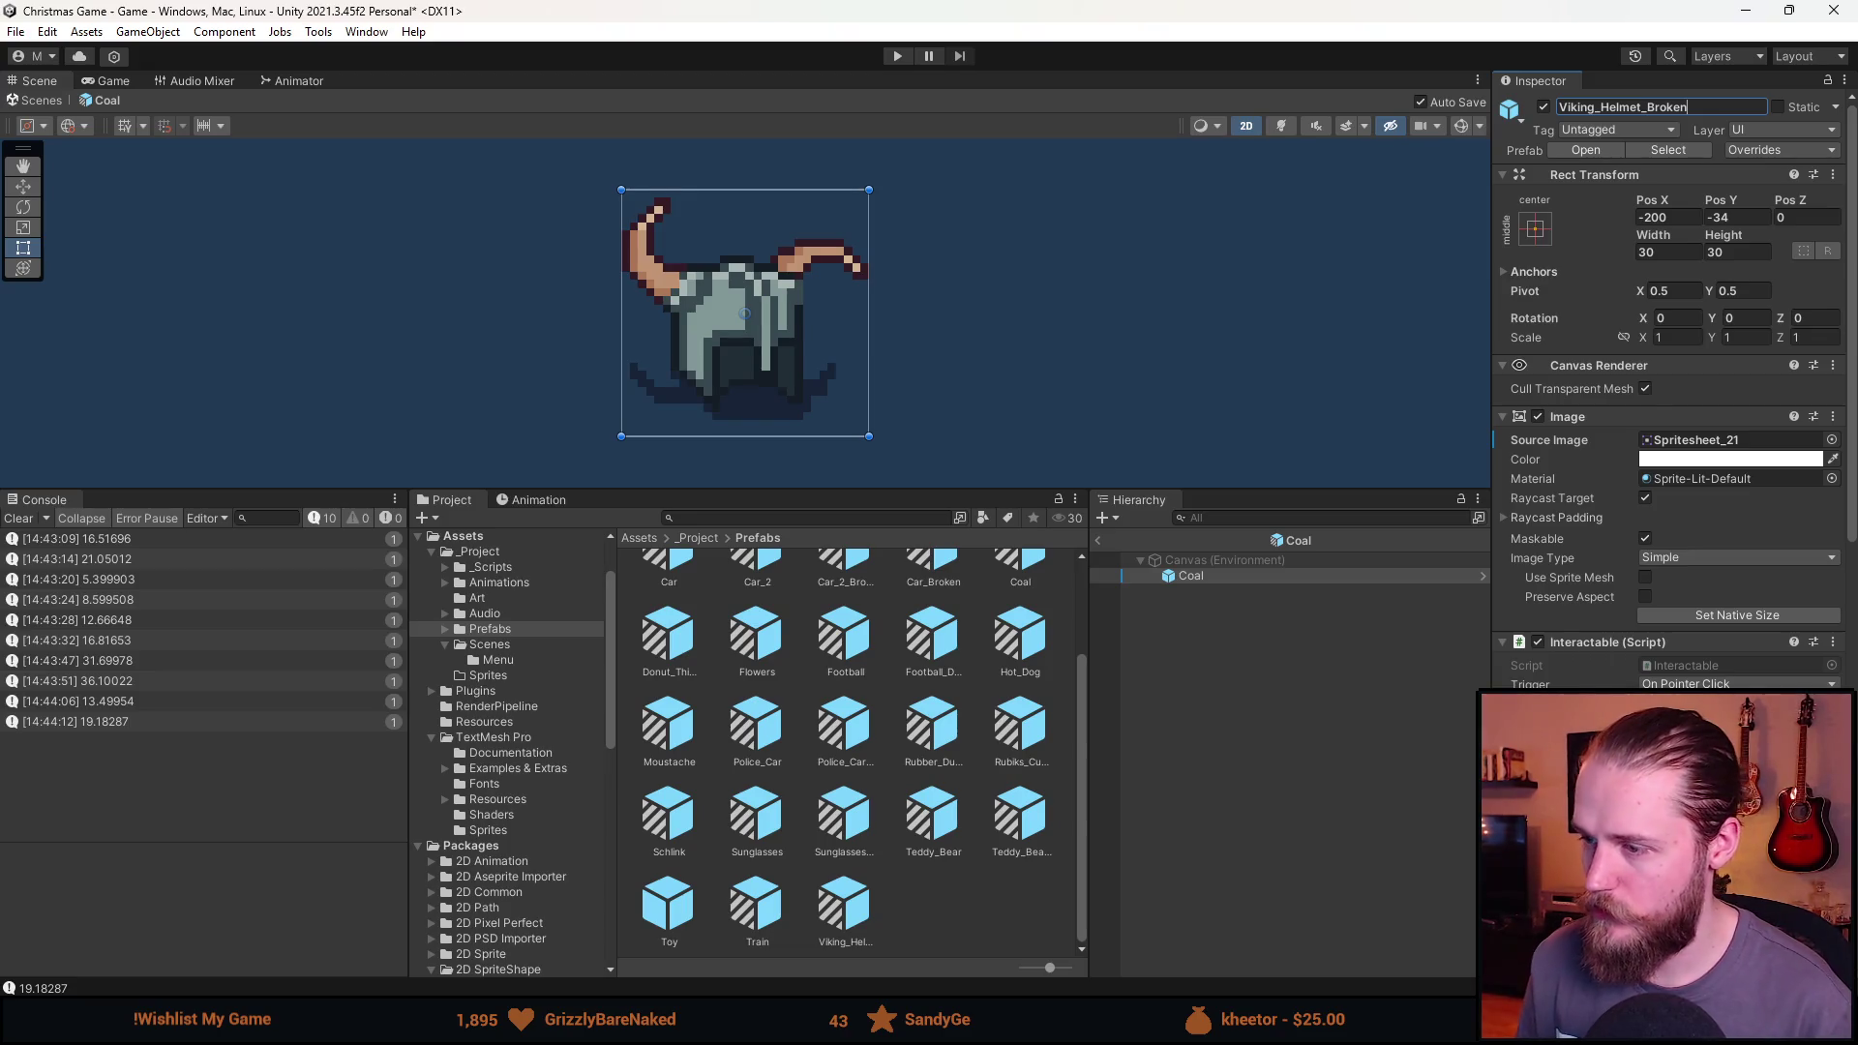
click(1227, 776)
click(971, 545)
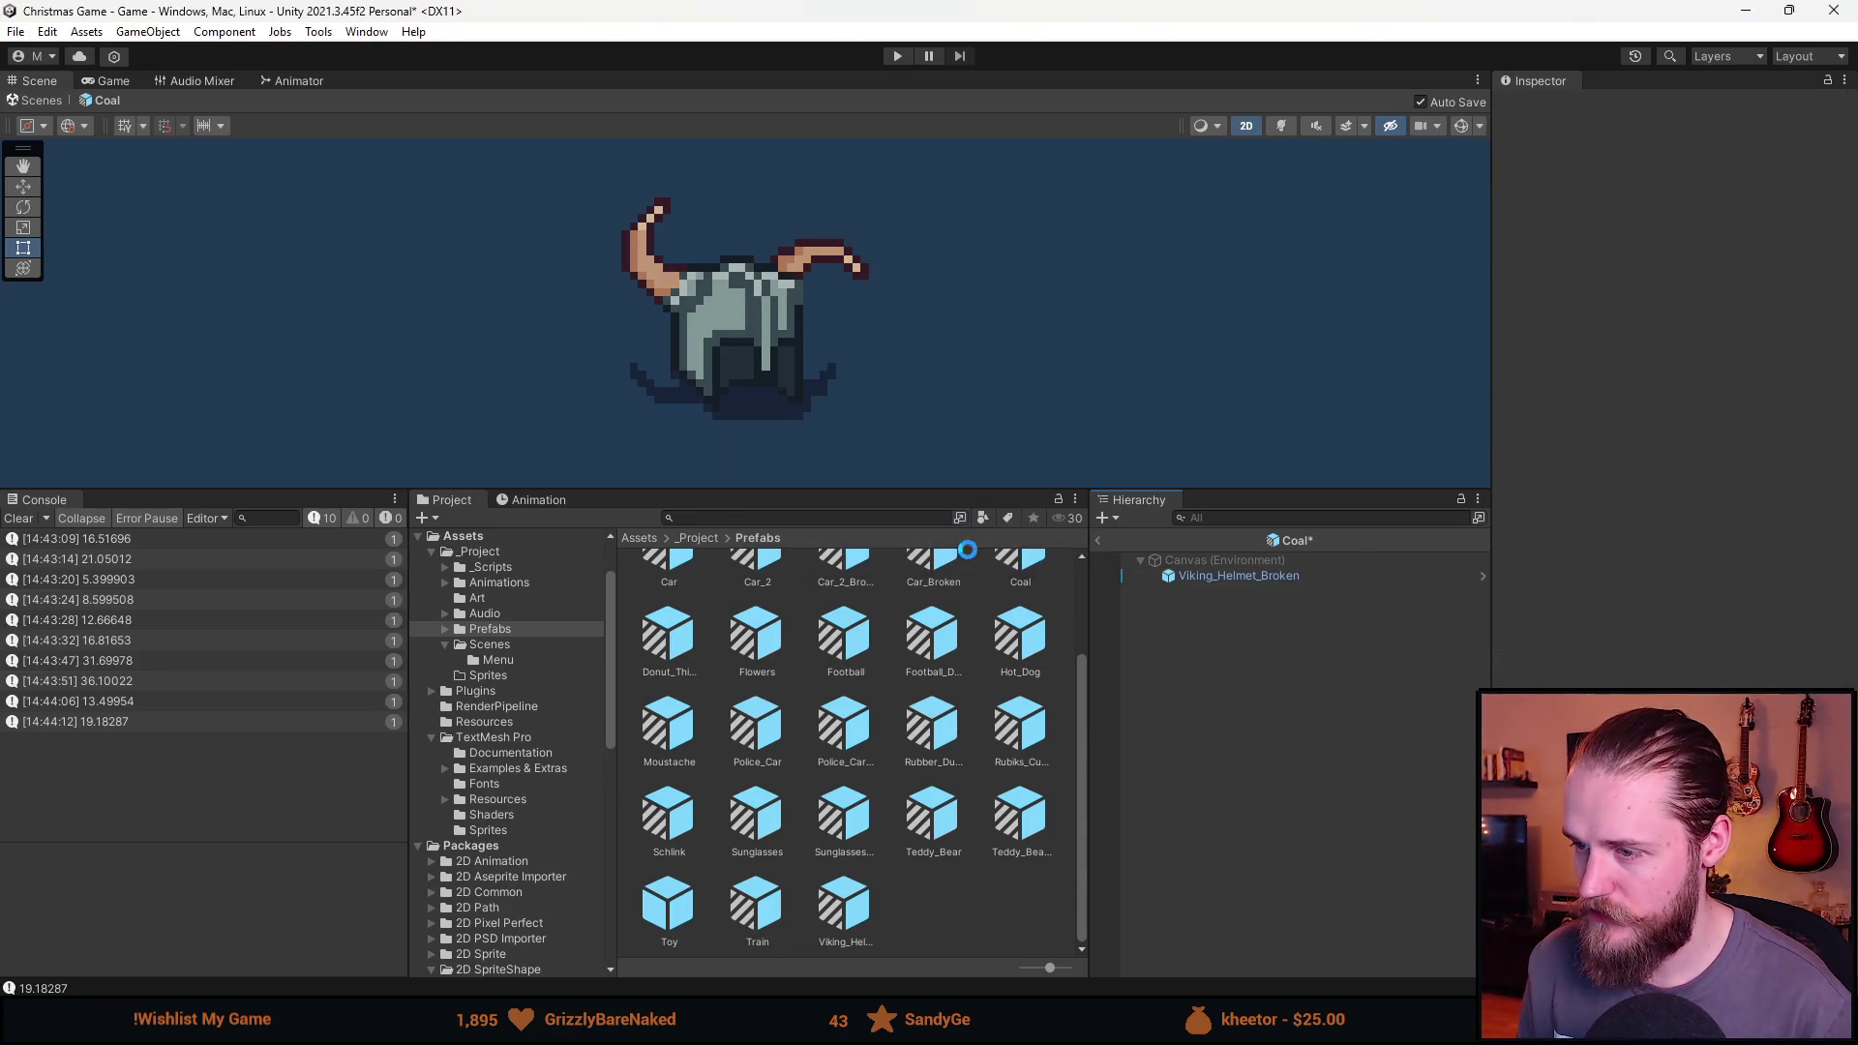
click(1100, 540)
Create a prefab variant of Toy named Train_Broken.
right_click(1022, 817)
mouse_move(1110, 295)
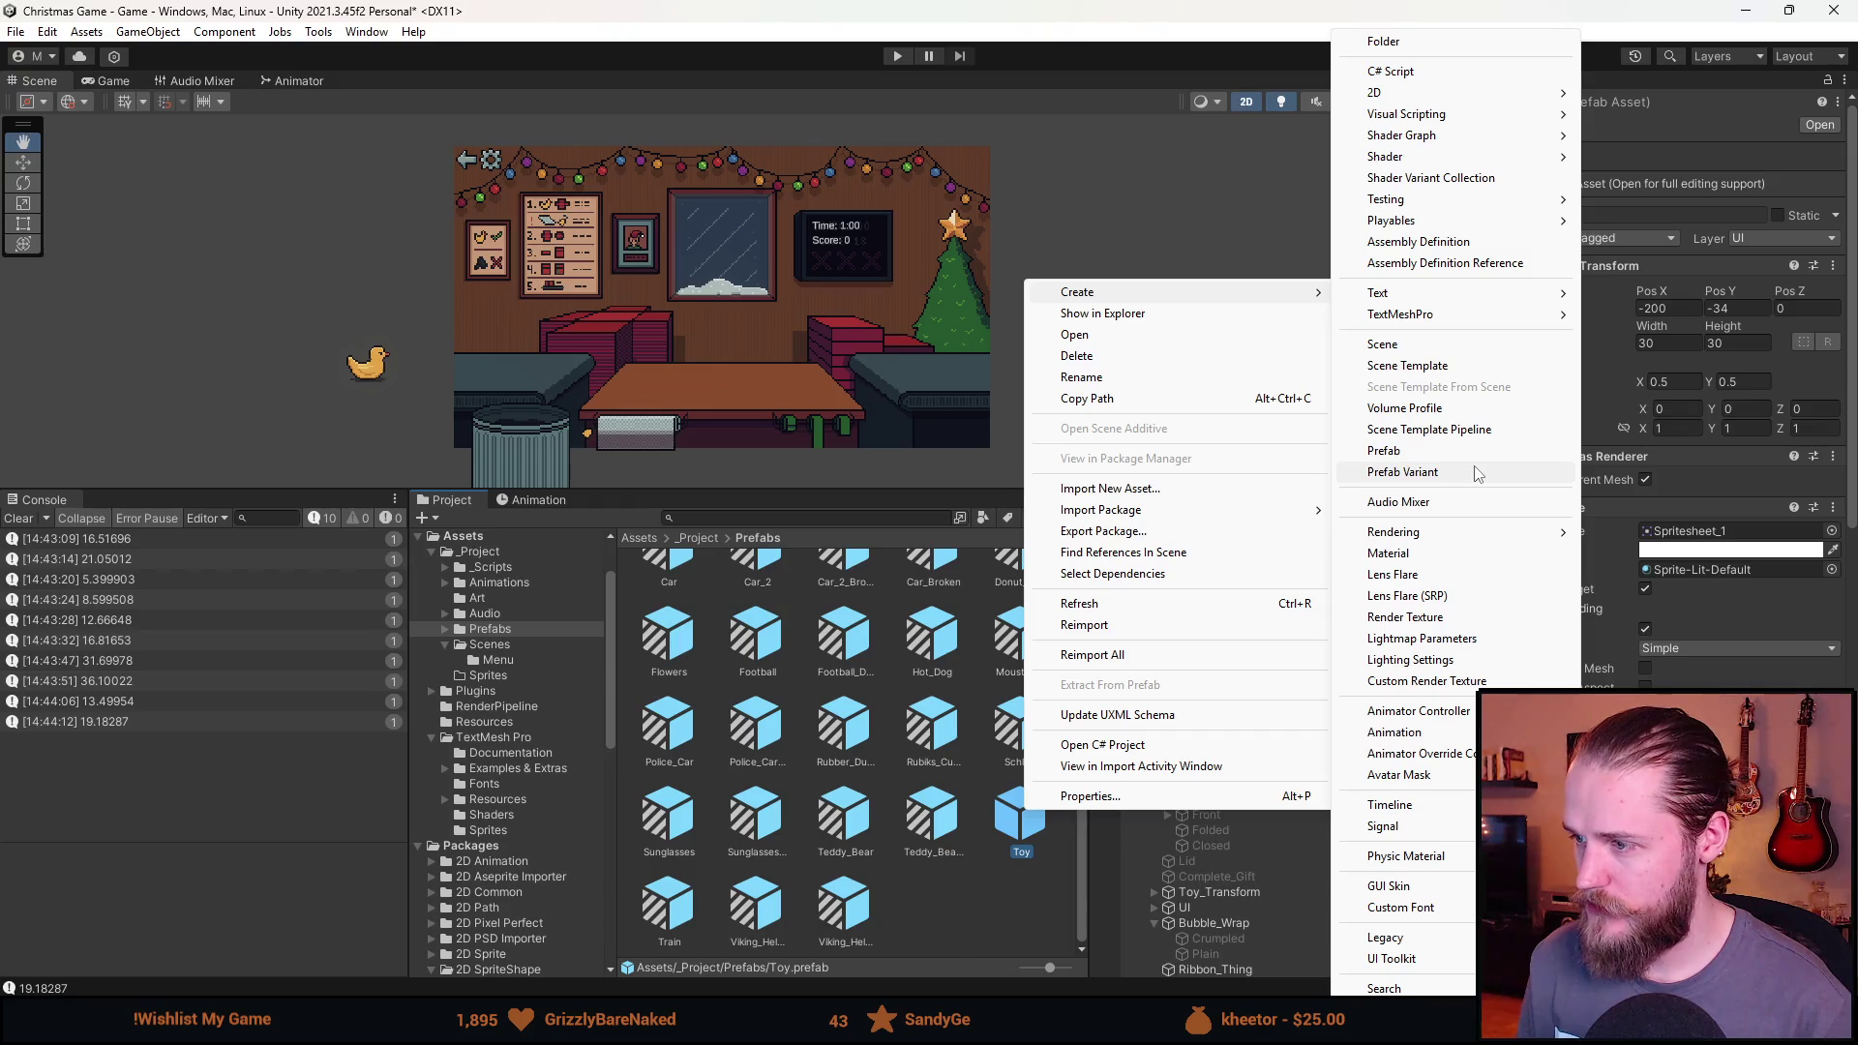
click(1477, 473)
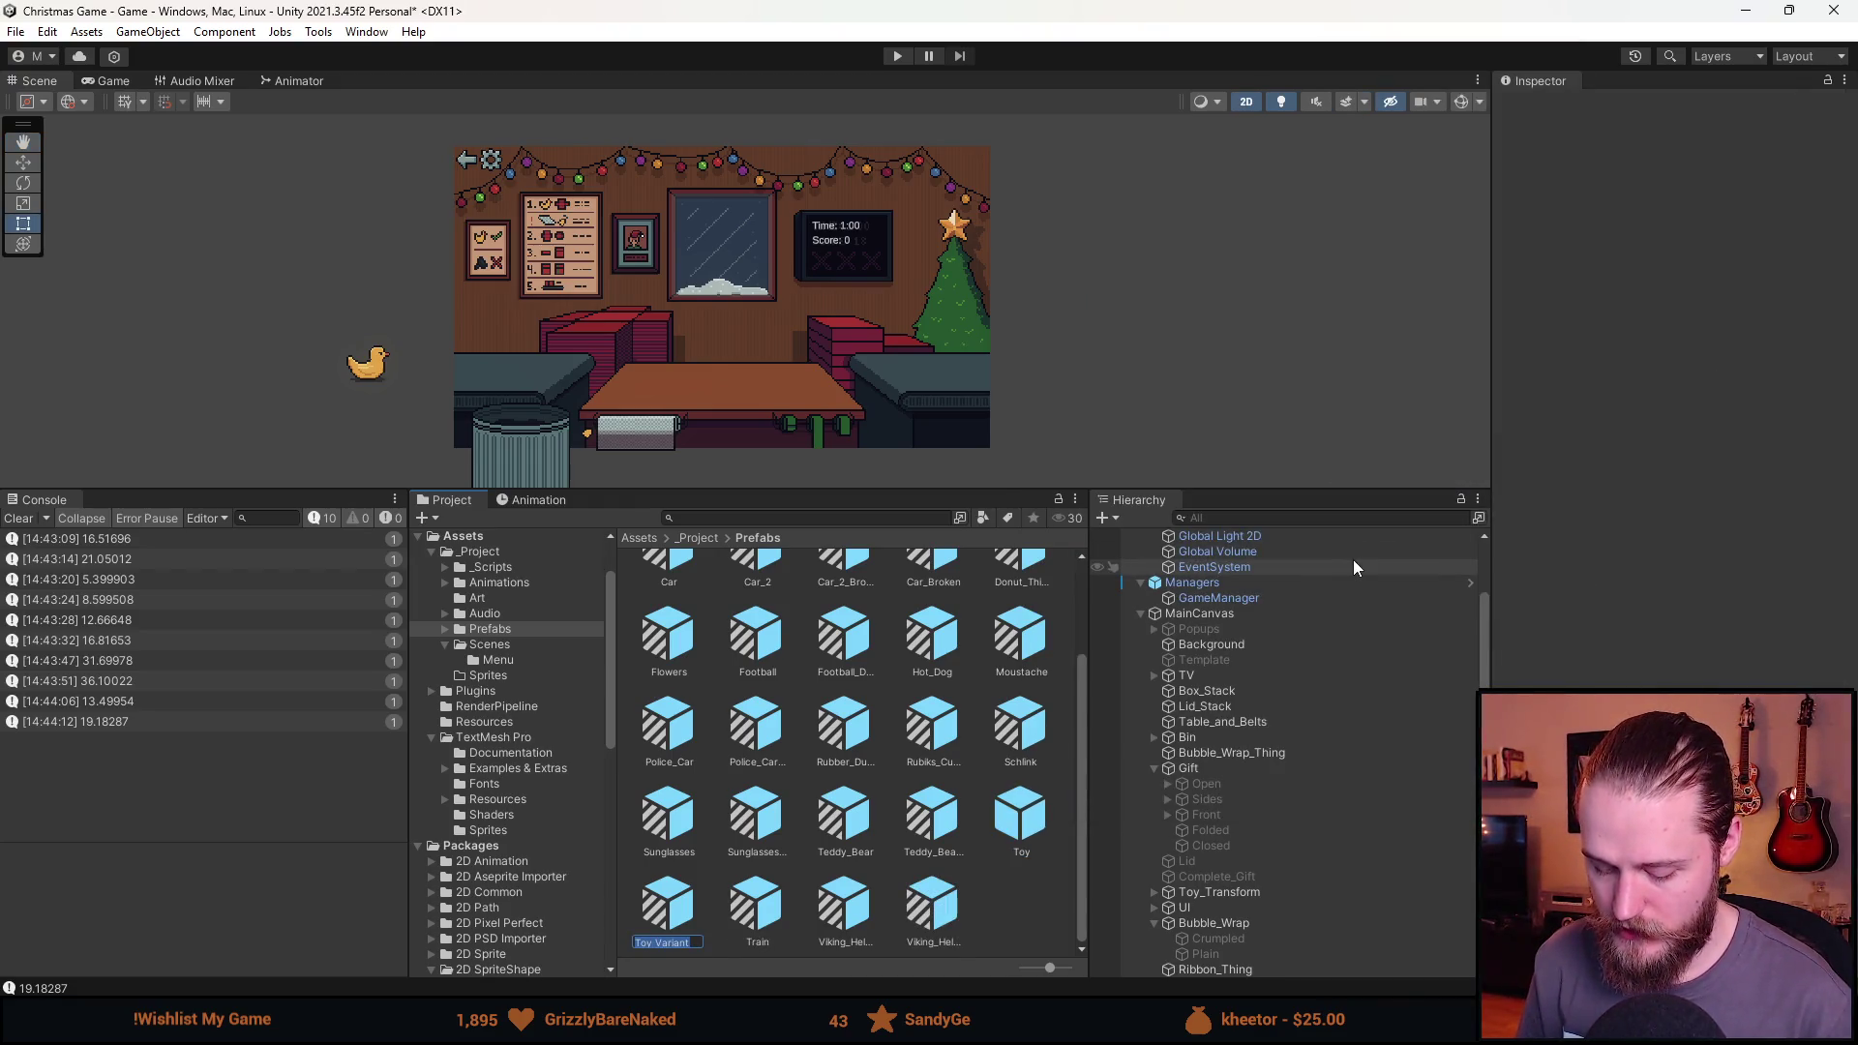
text(Rubb)
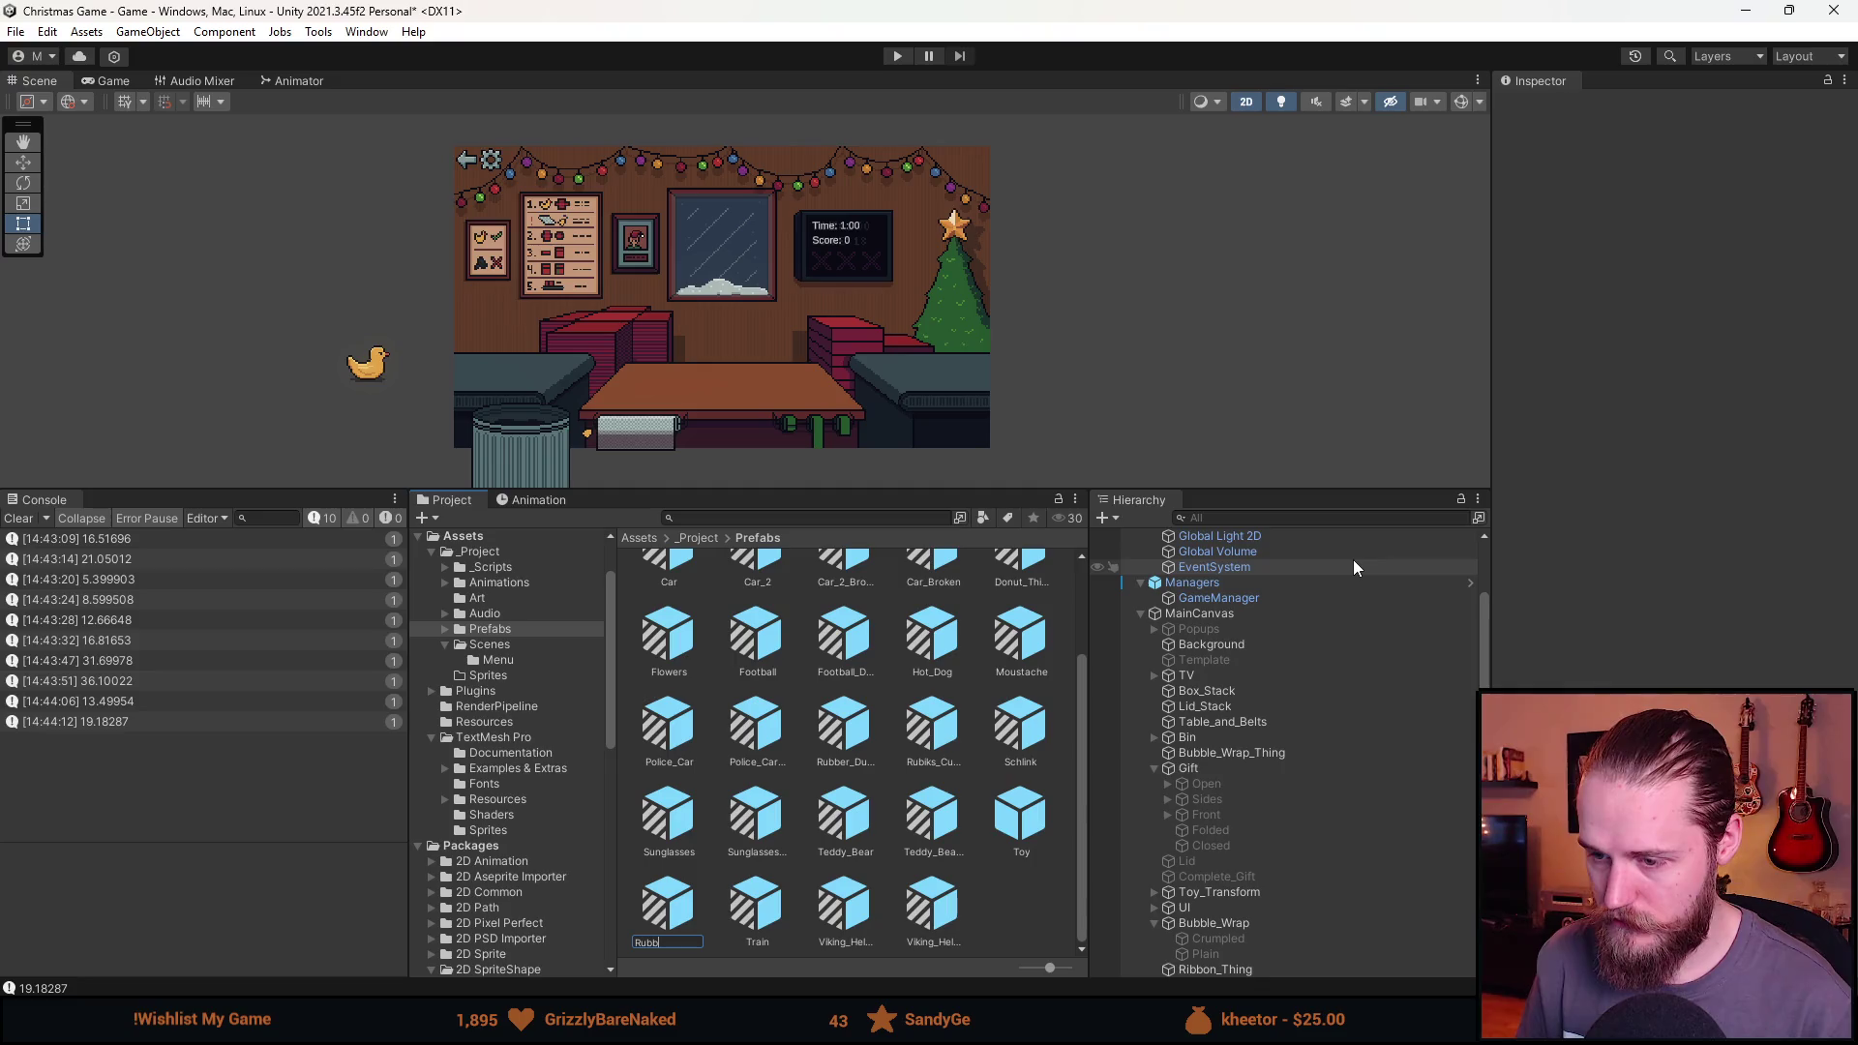
text(roken)
key(Return)
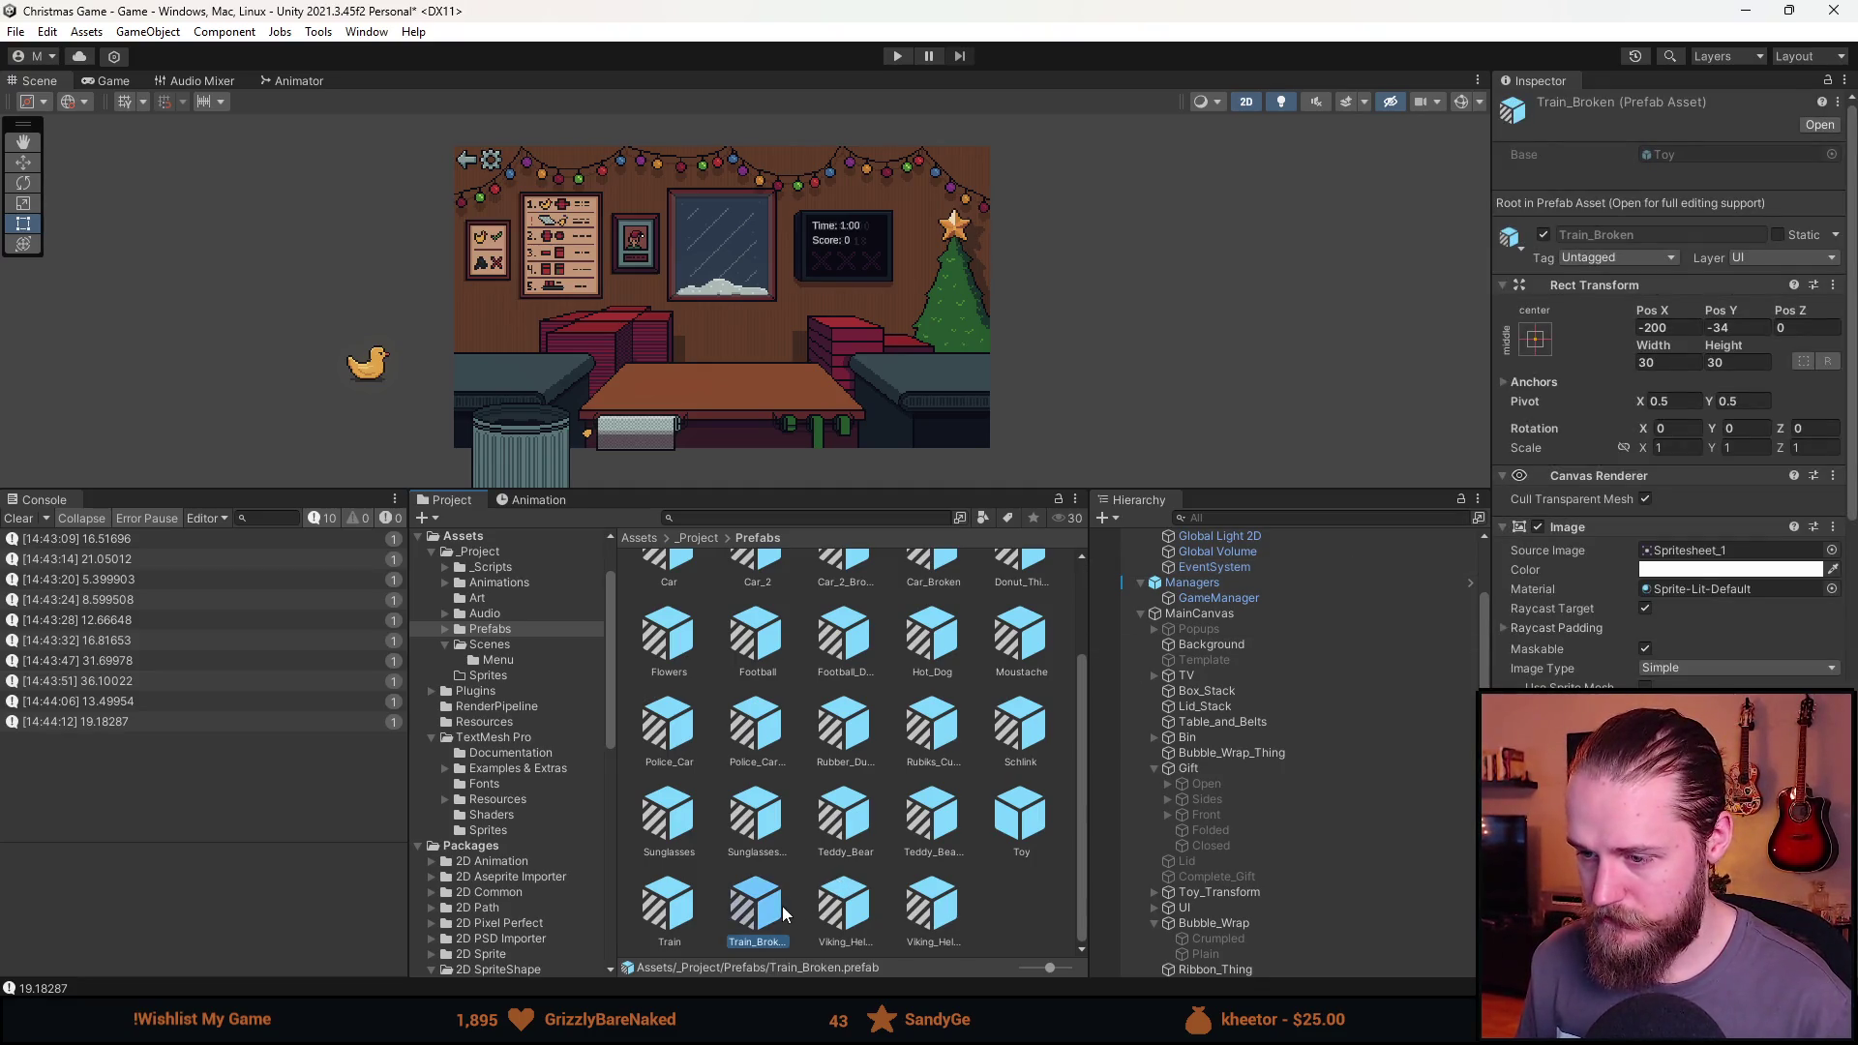
Set Train_Broken's Source Image to the Spritesheet_51 train sprite.
double_click(783, 911)
click(1828, 440)
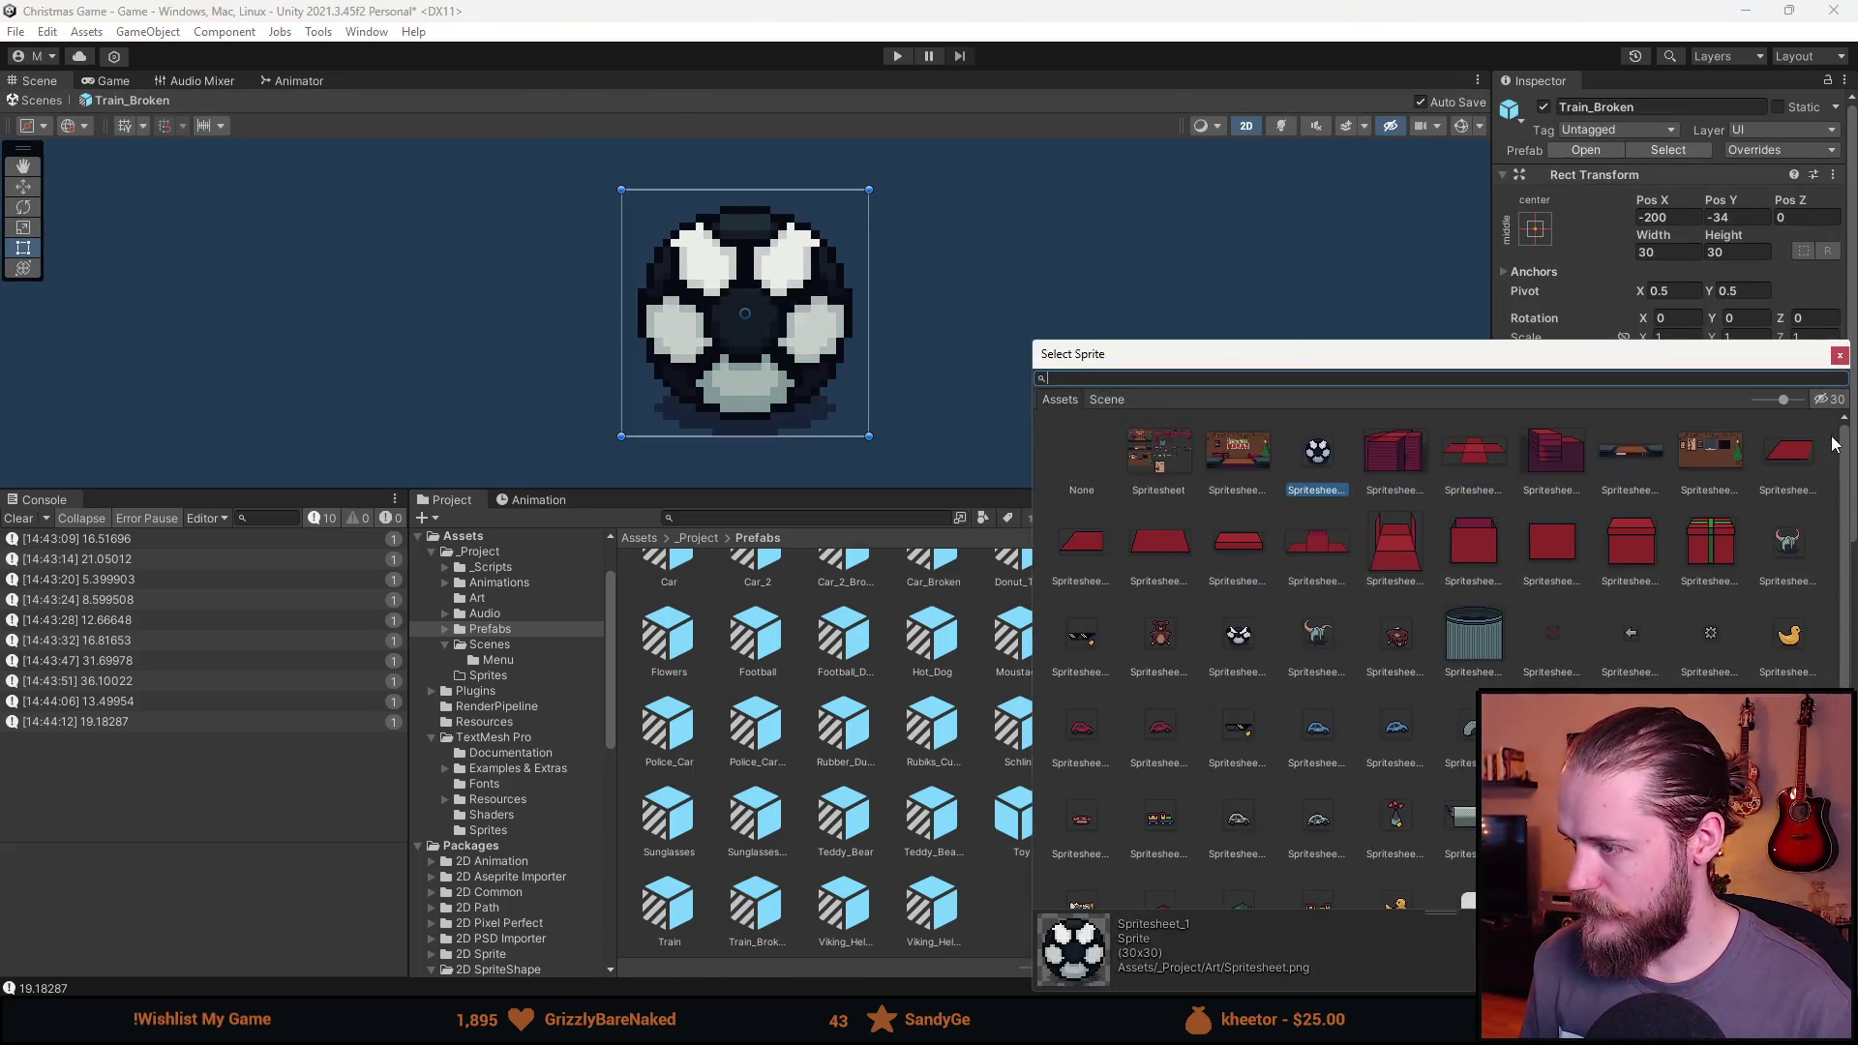
scroll(1464, 824, down, 3)
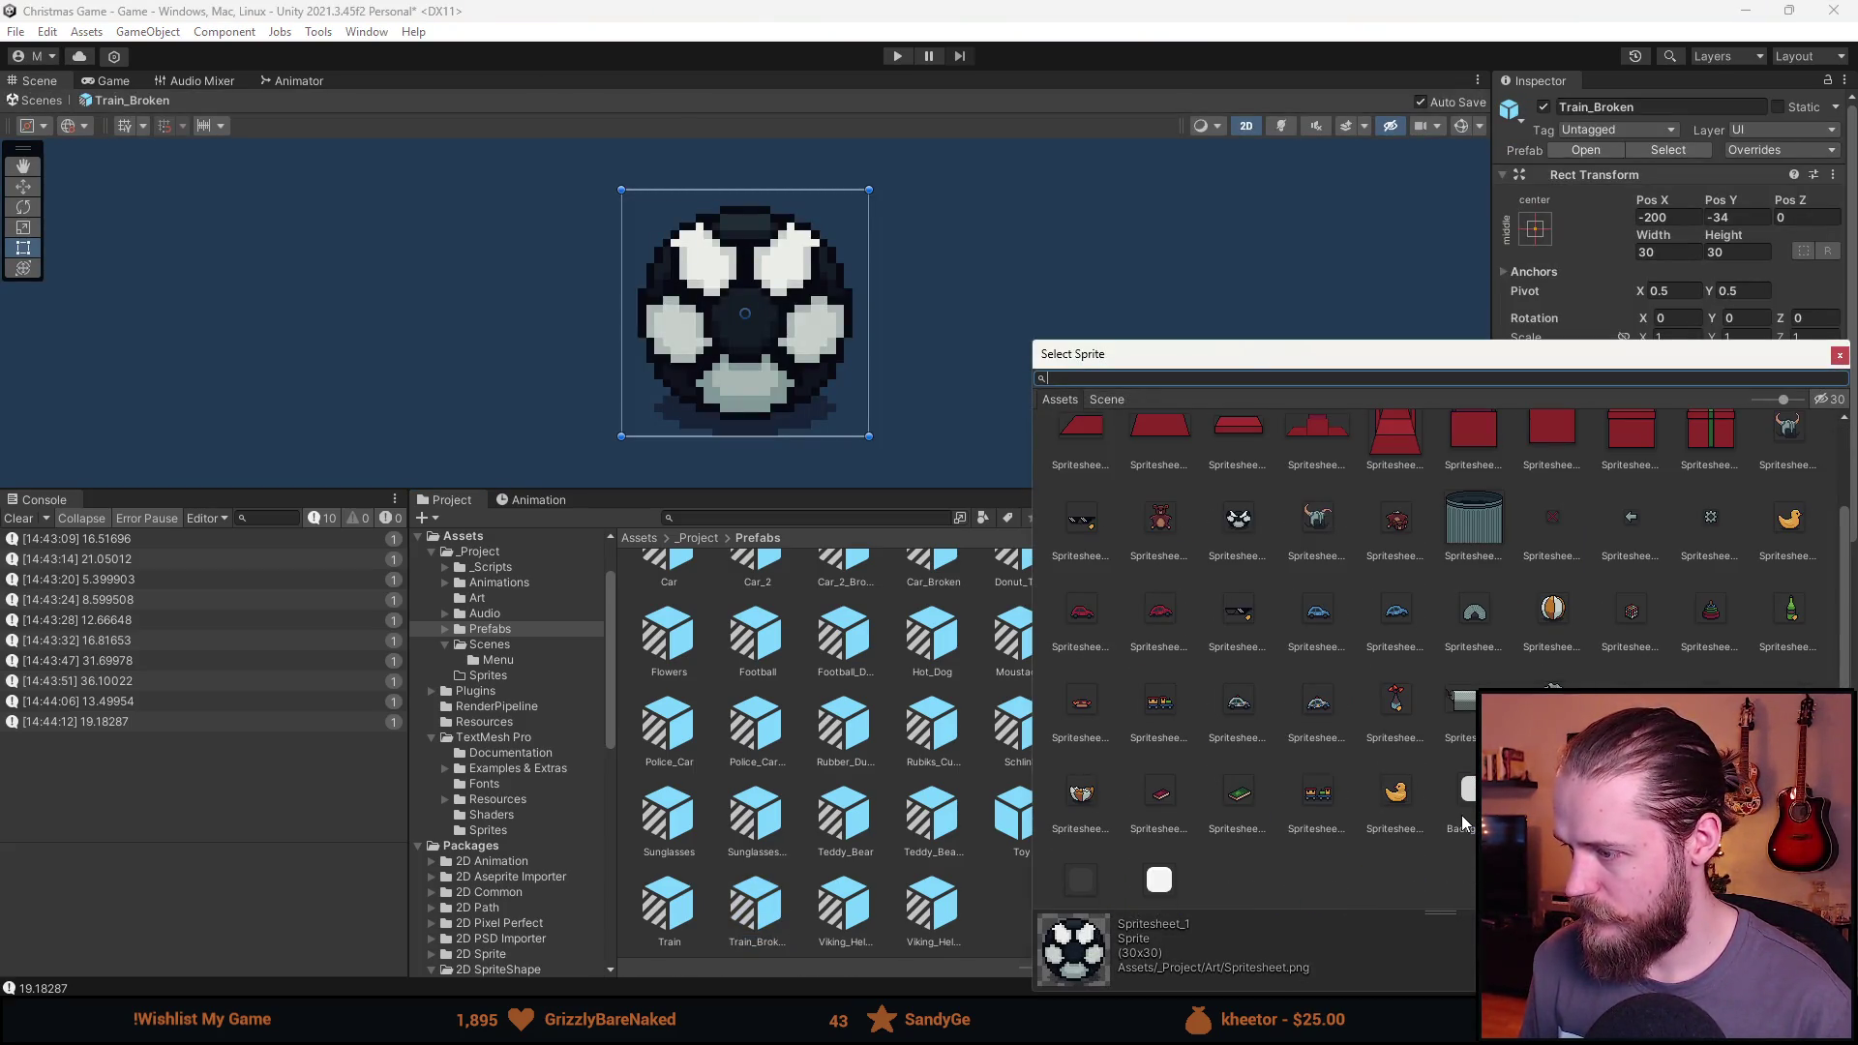
double_click(1317, 793)
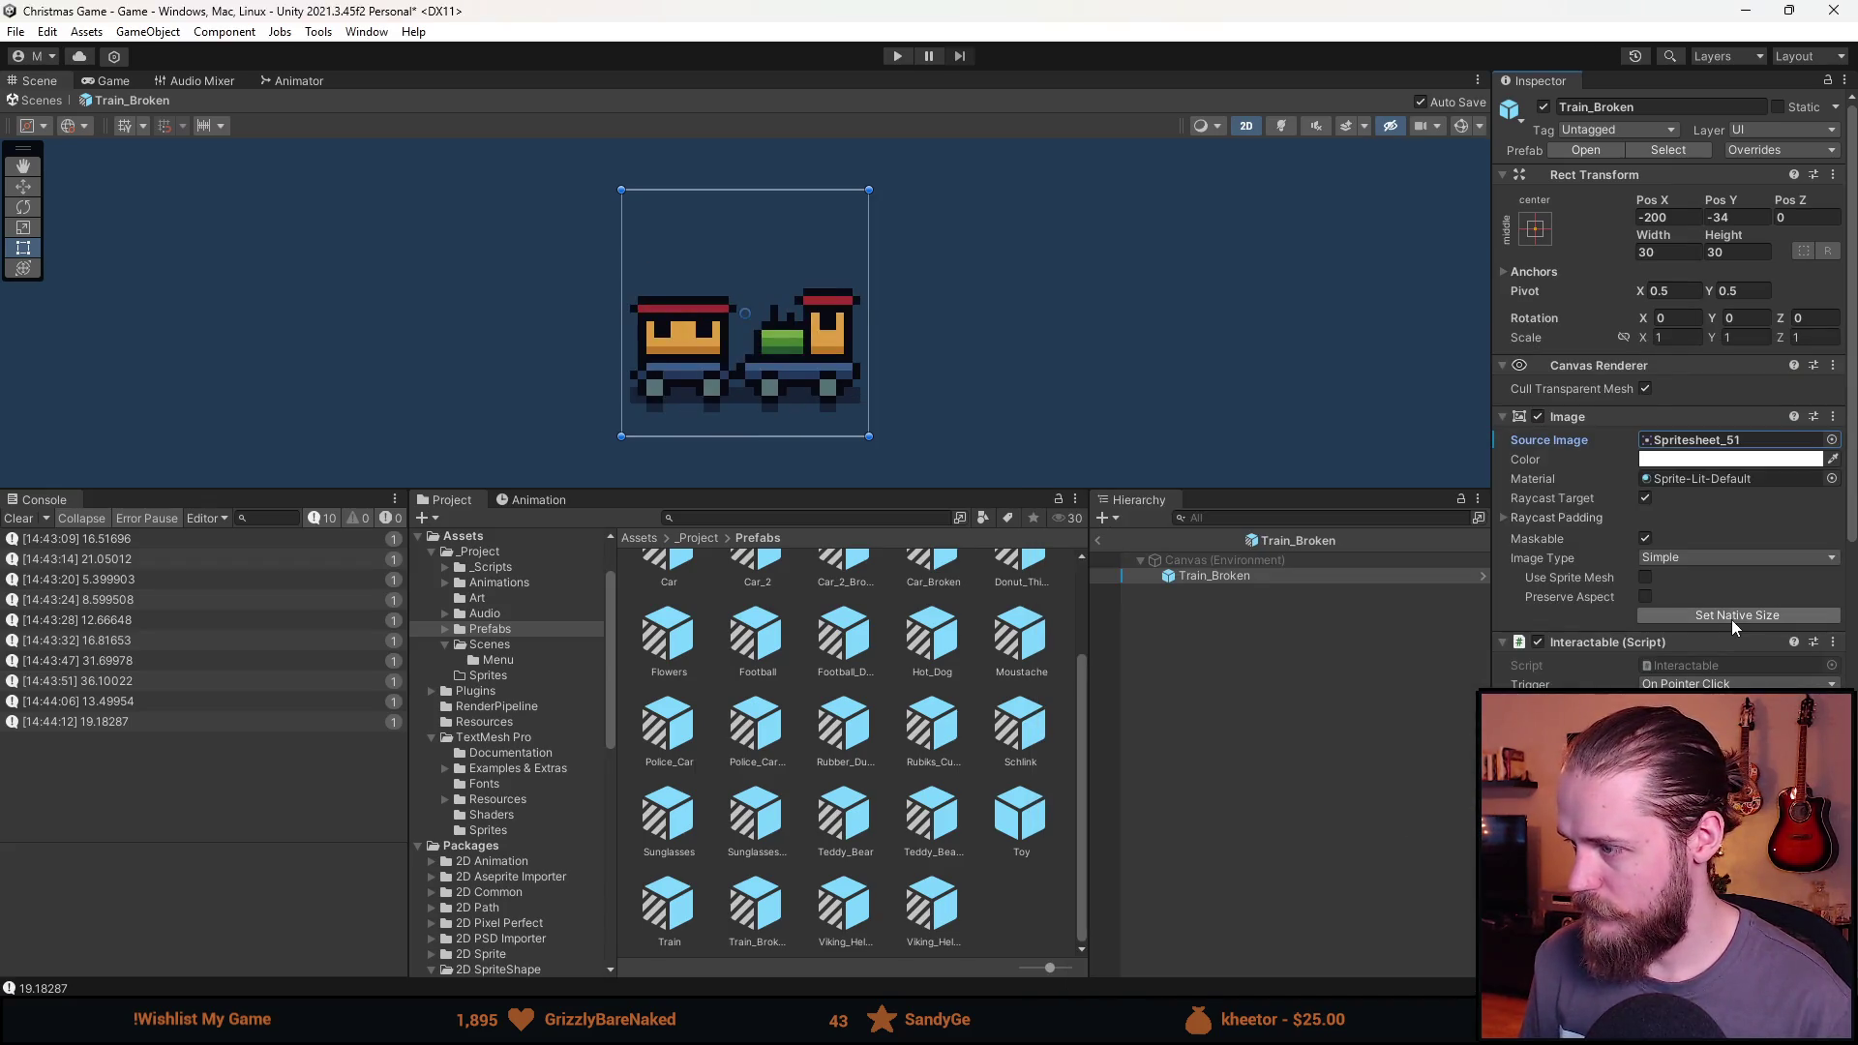
click(1097, 540)
right_click(1022, 817)
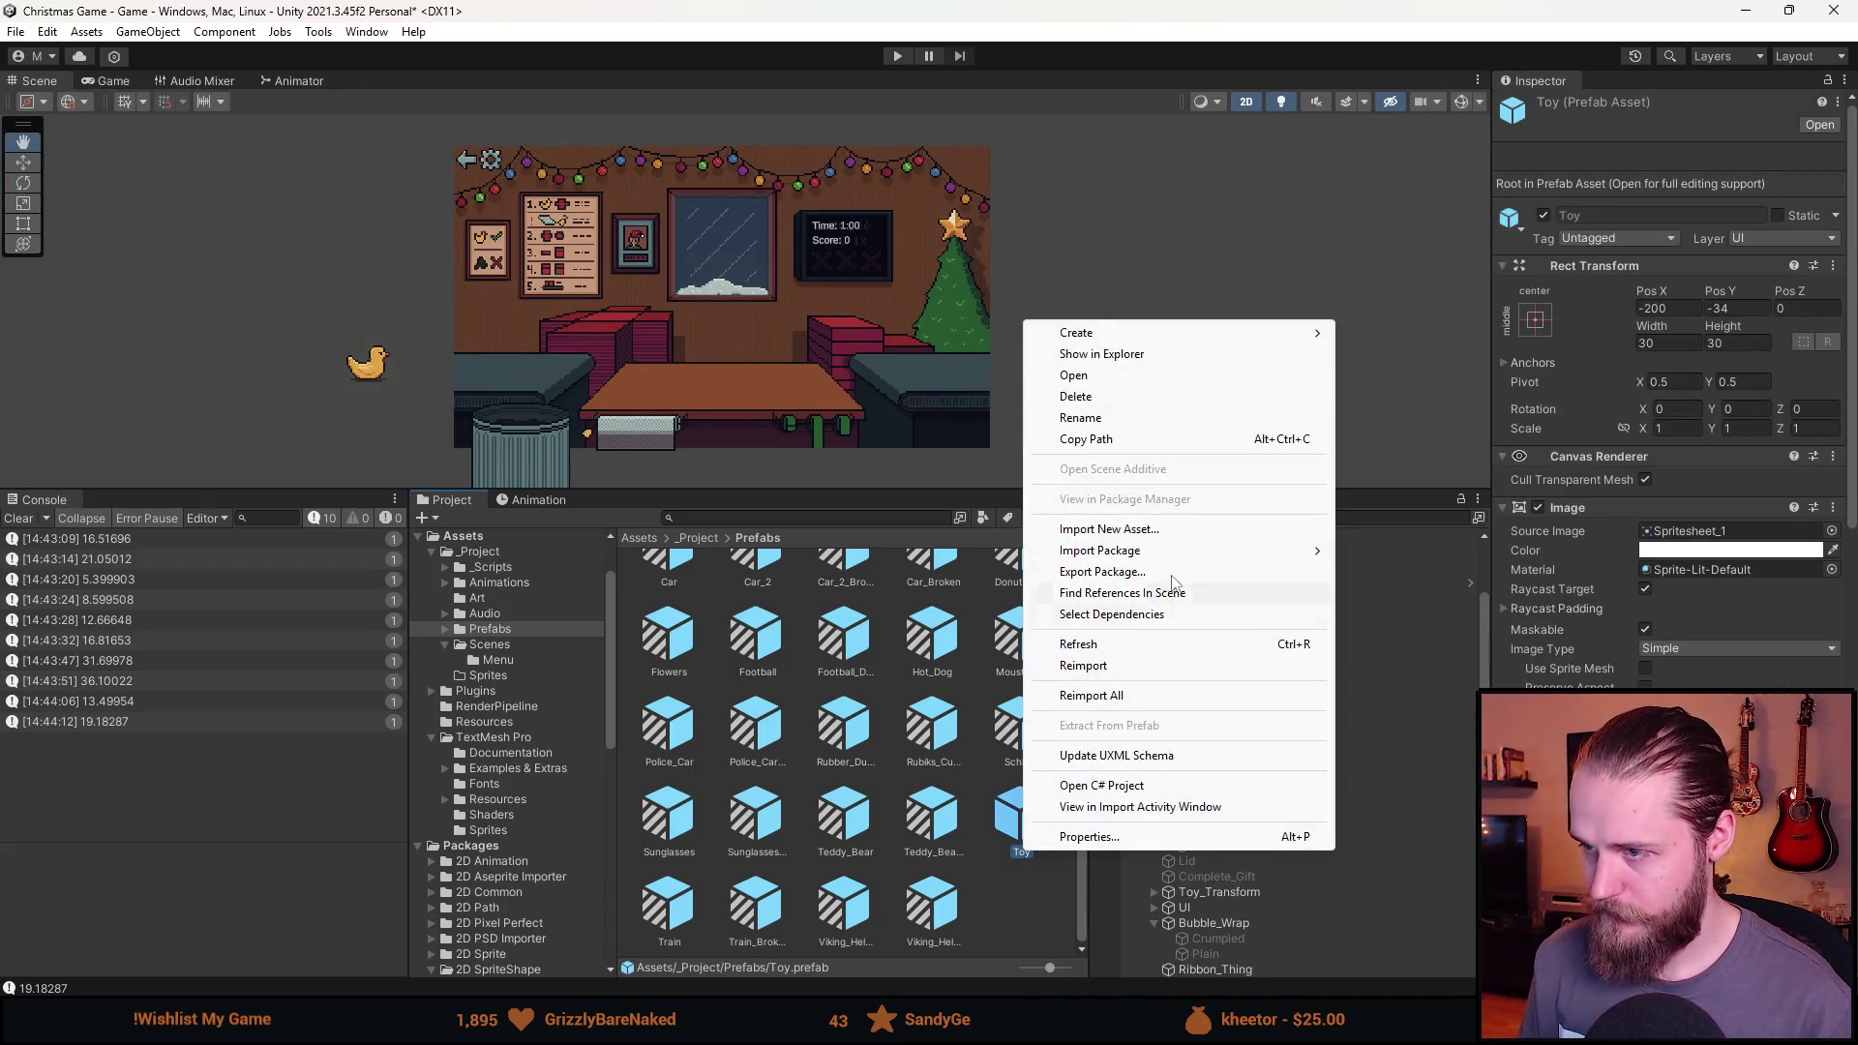
Create a Toy prefab variant named Ball_Deflated.
mouse_move(1094, 328)
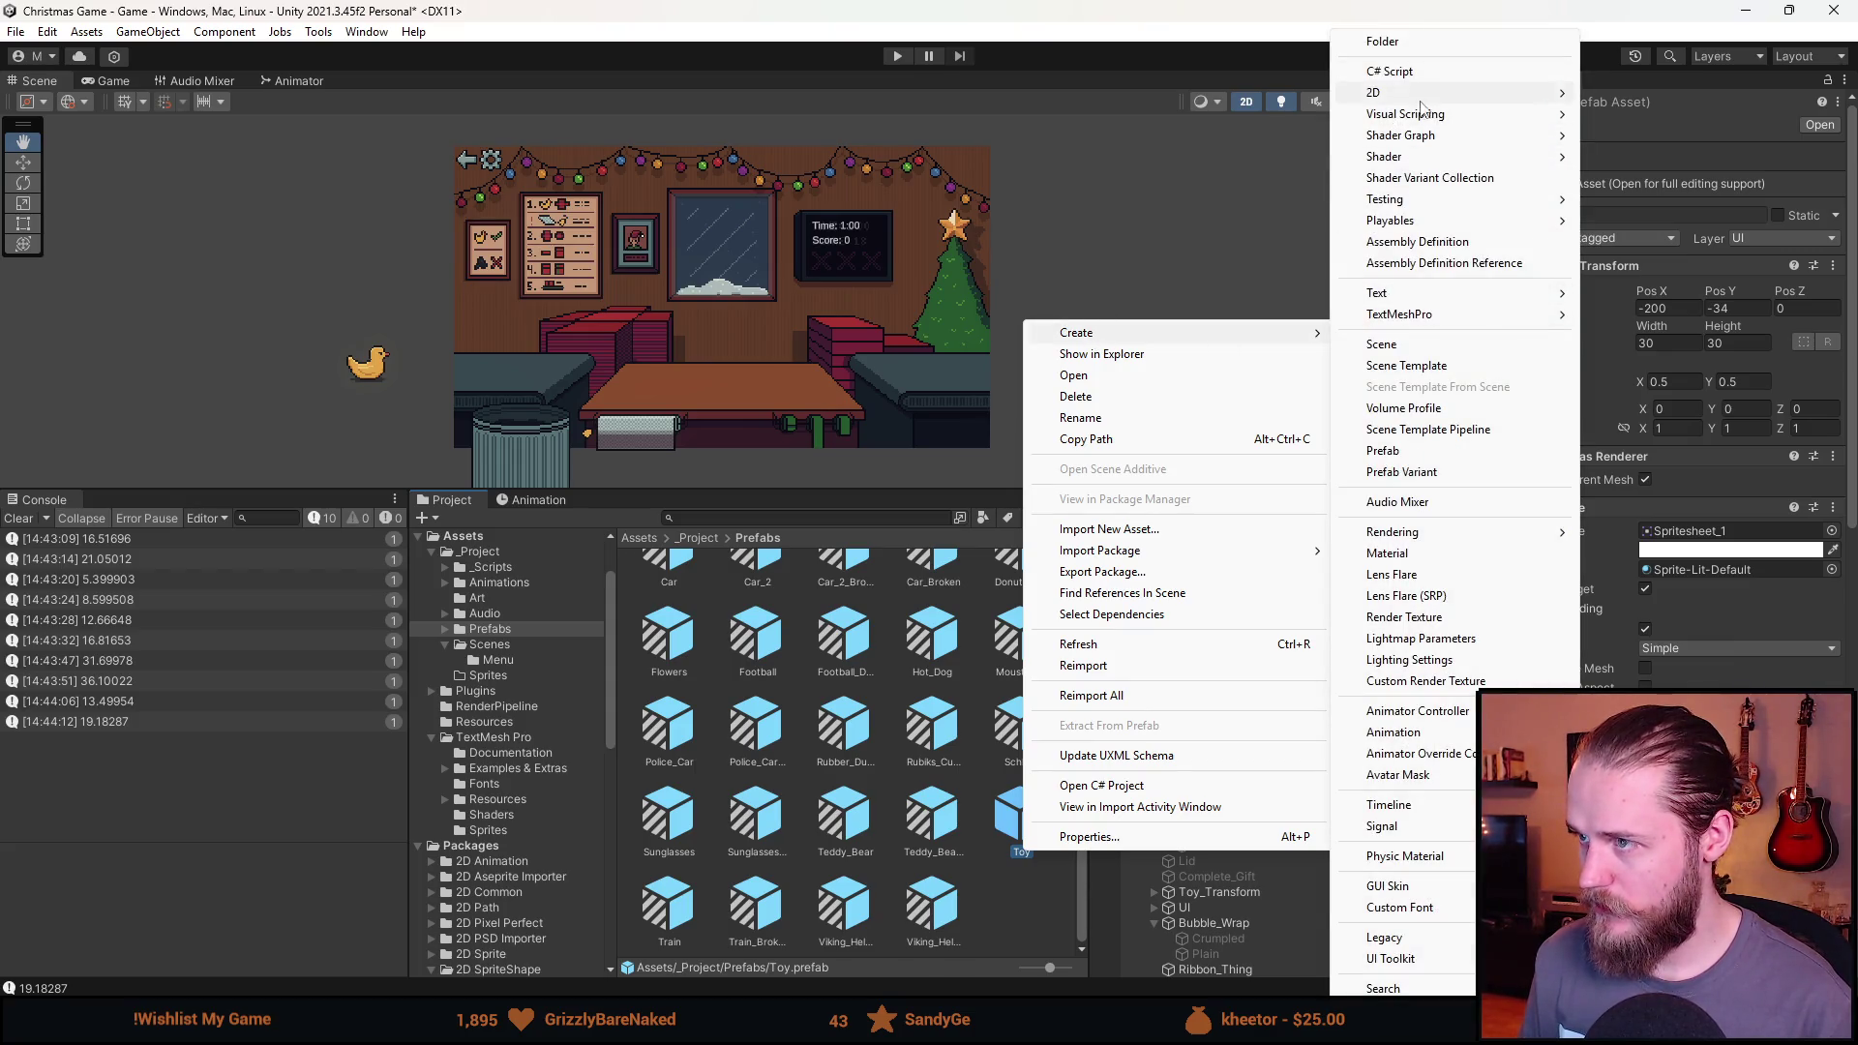
click(1400, 472)
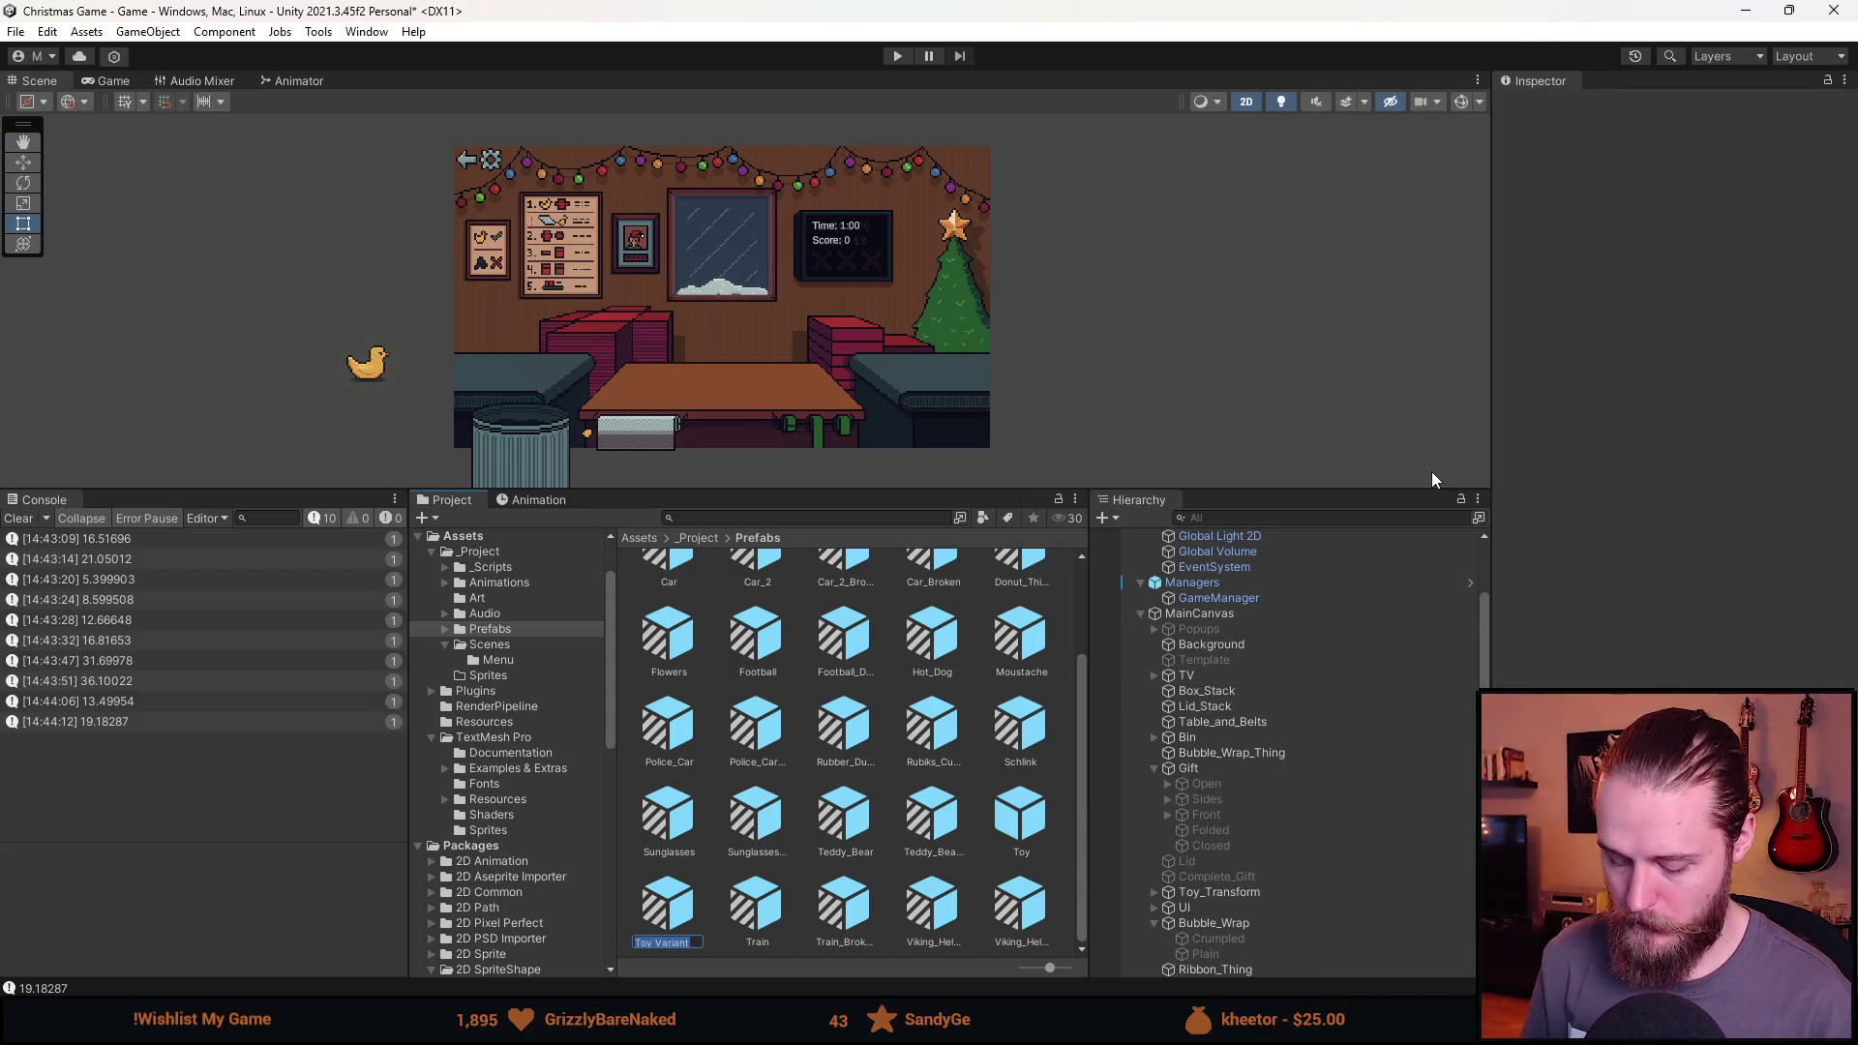
text(Bal)
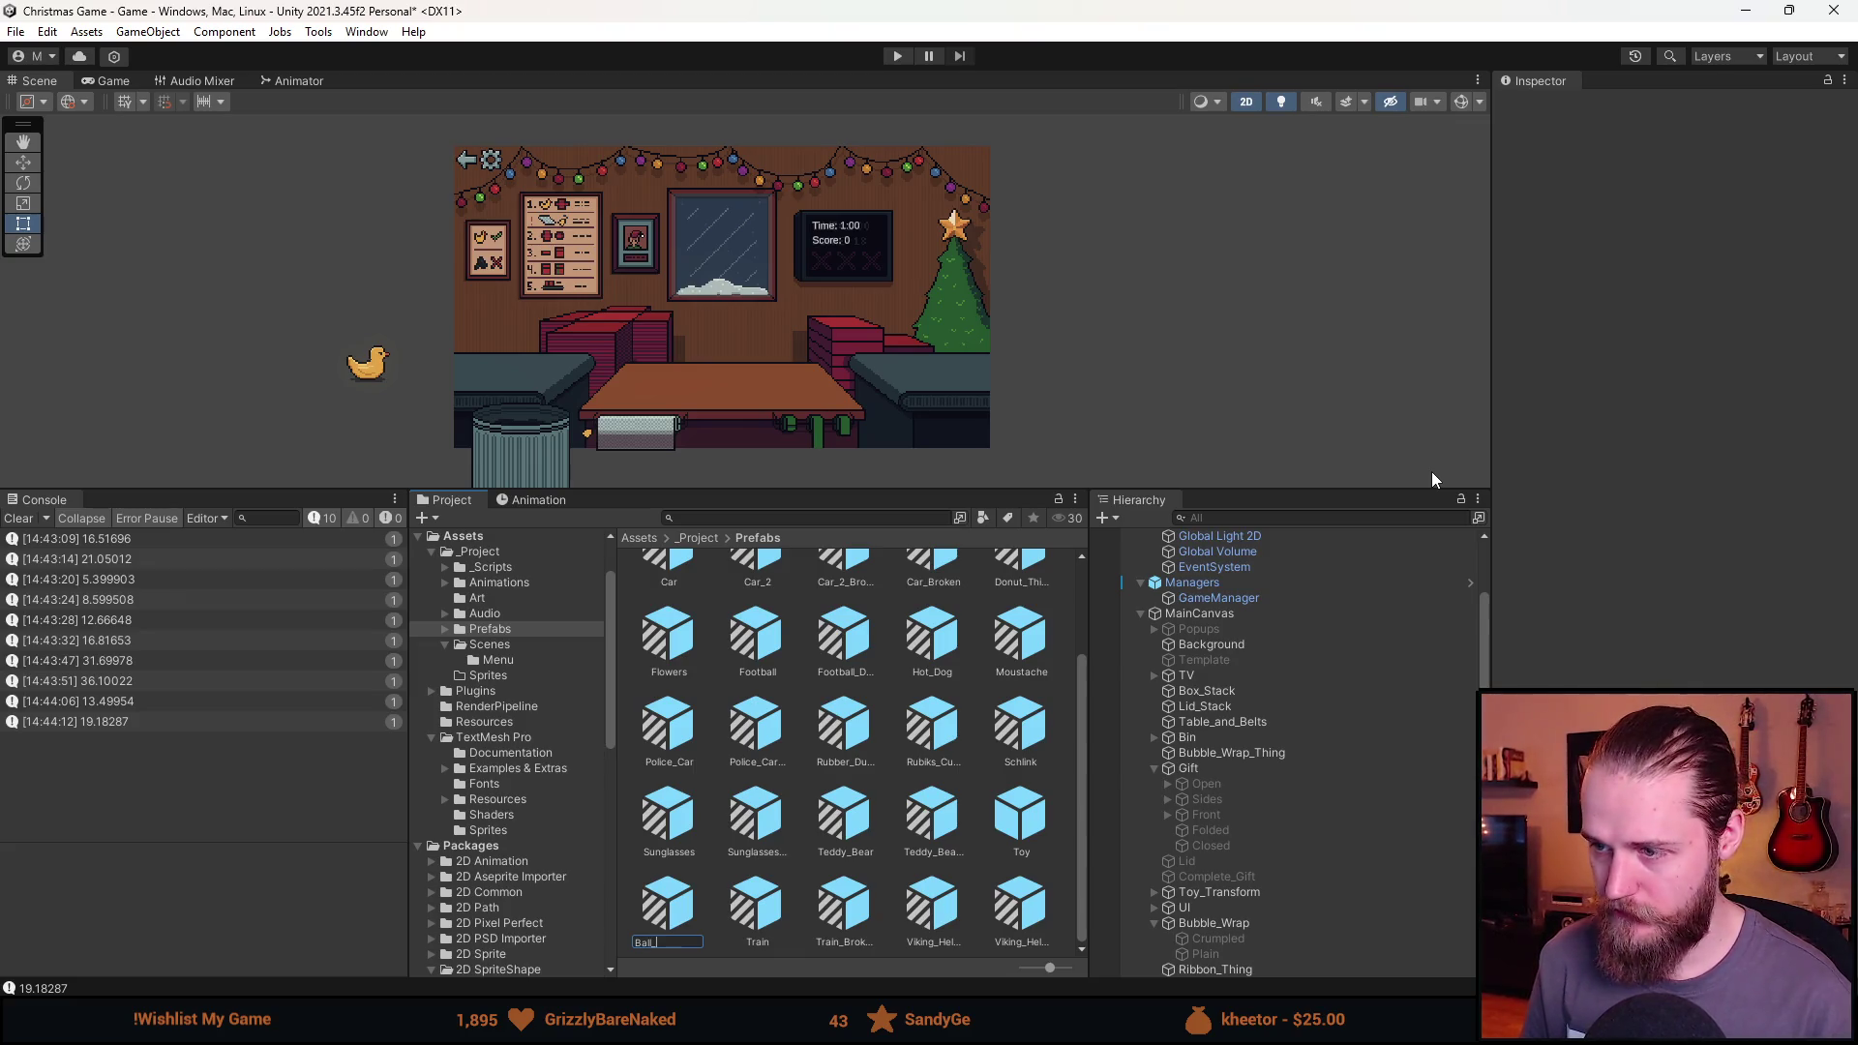
text(l_Deflated)
key(Return)
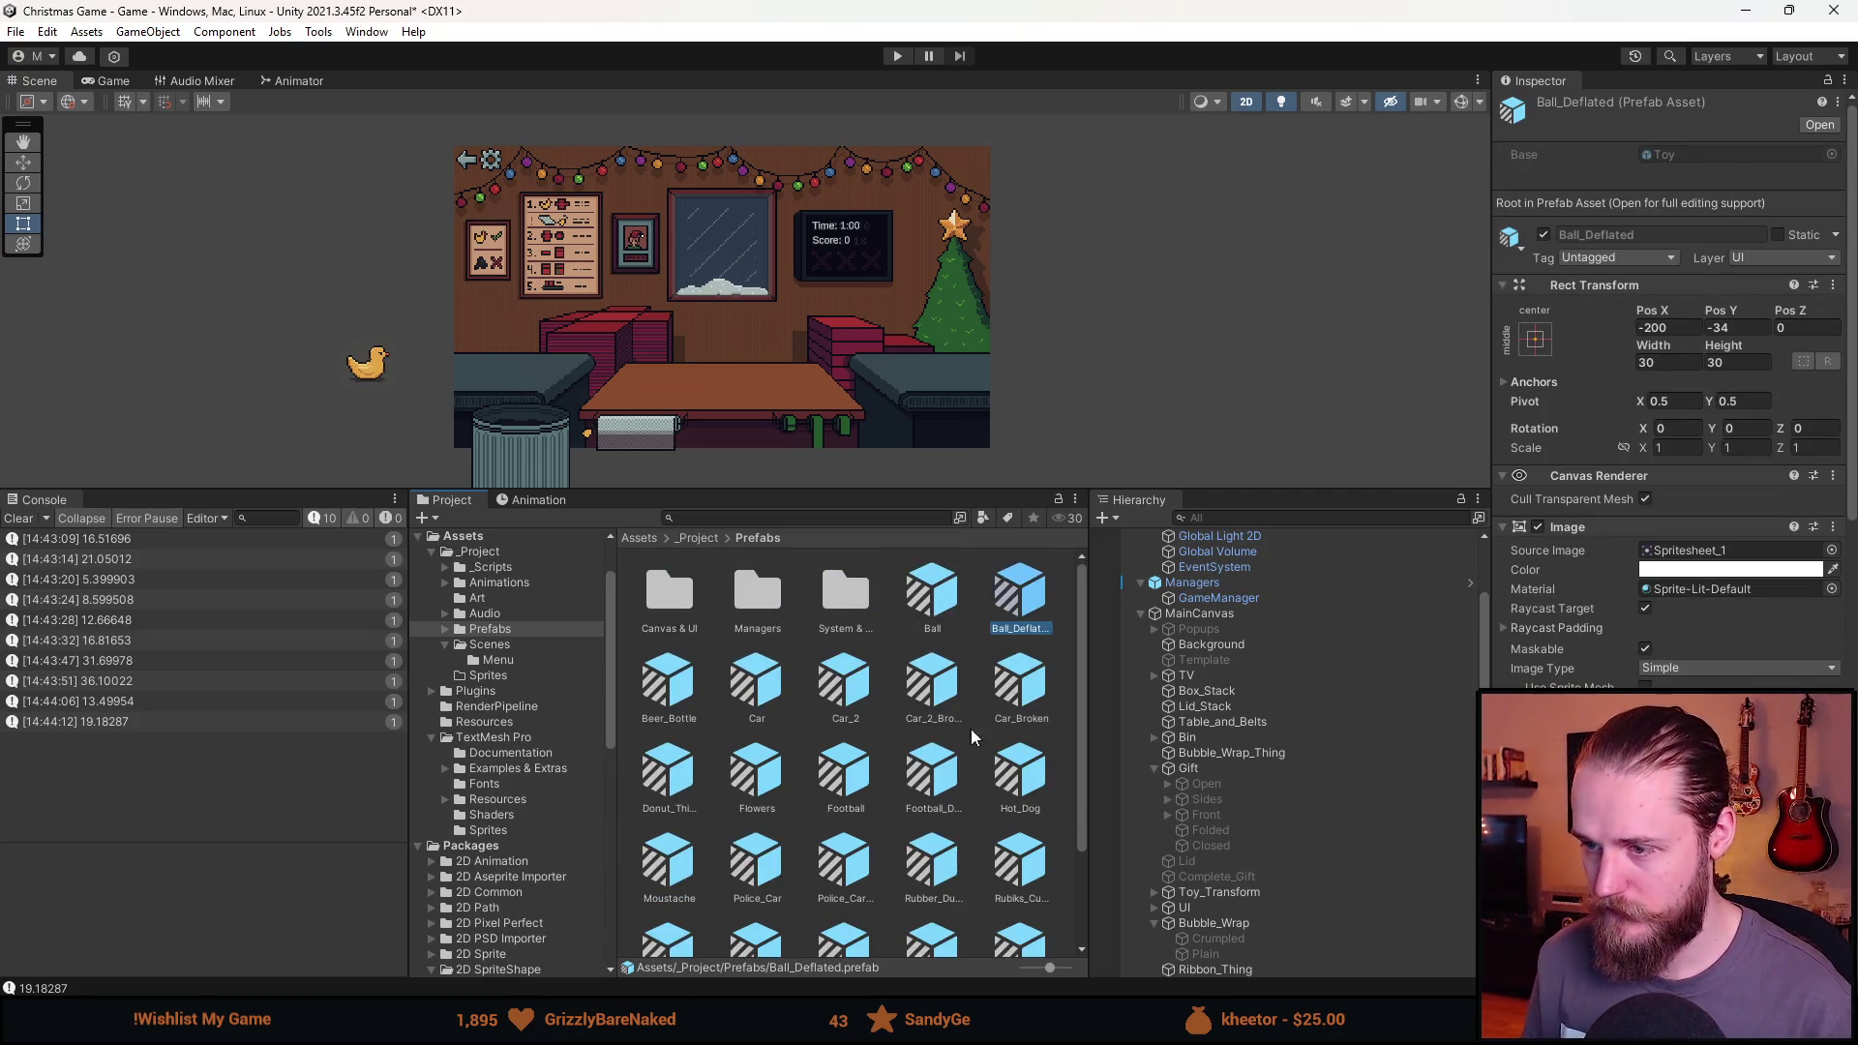
Set Ball_Deflated's Source Image to the split orange-and-white sprite Spritesheet_48.
double_click(1045, 596)
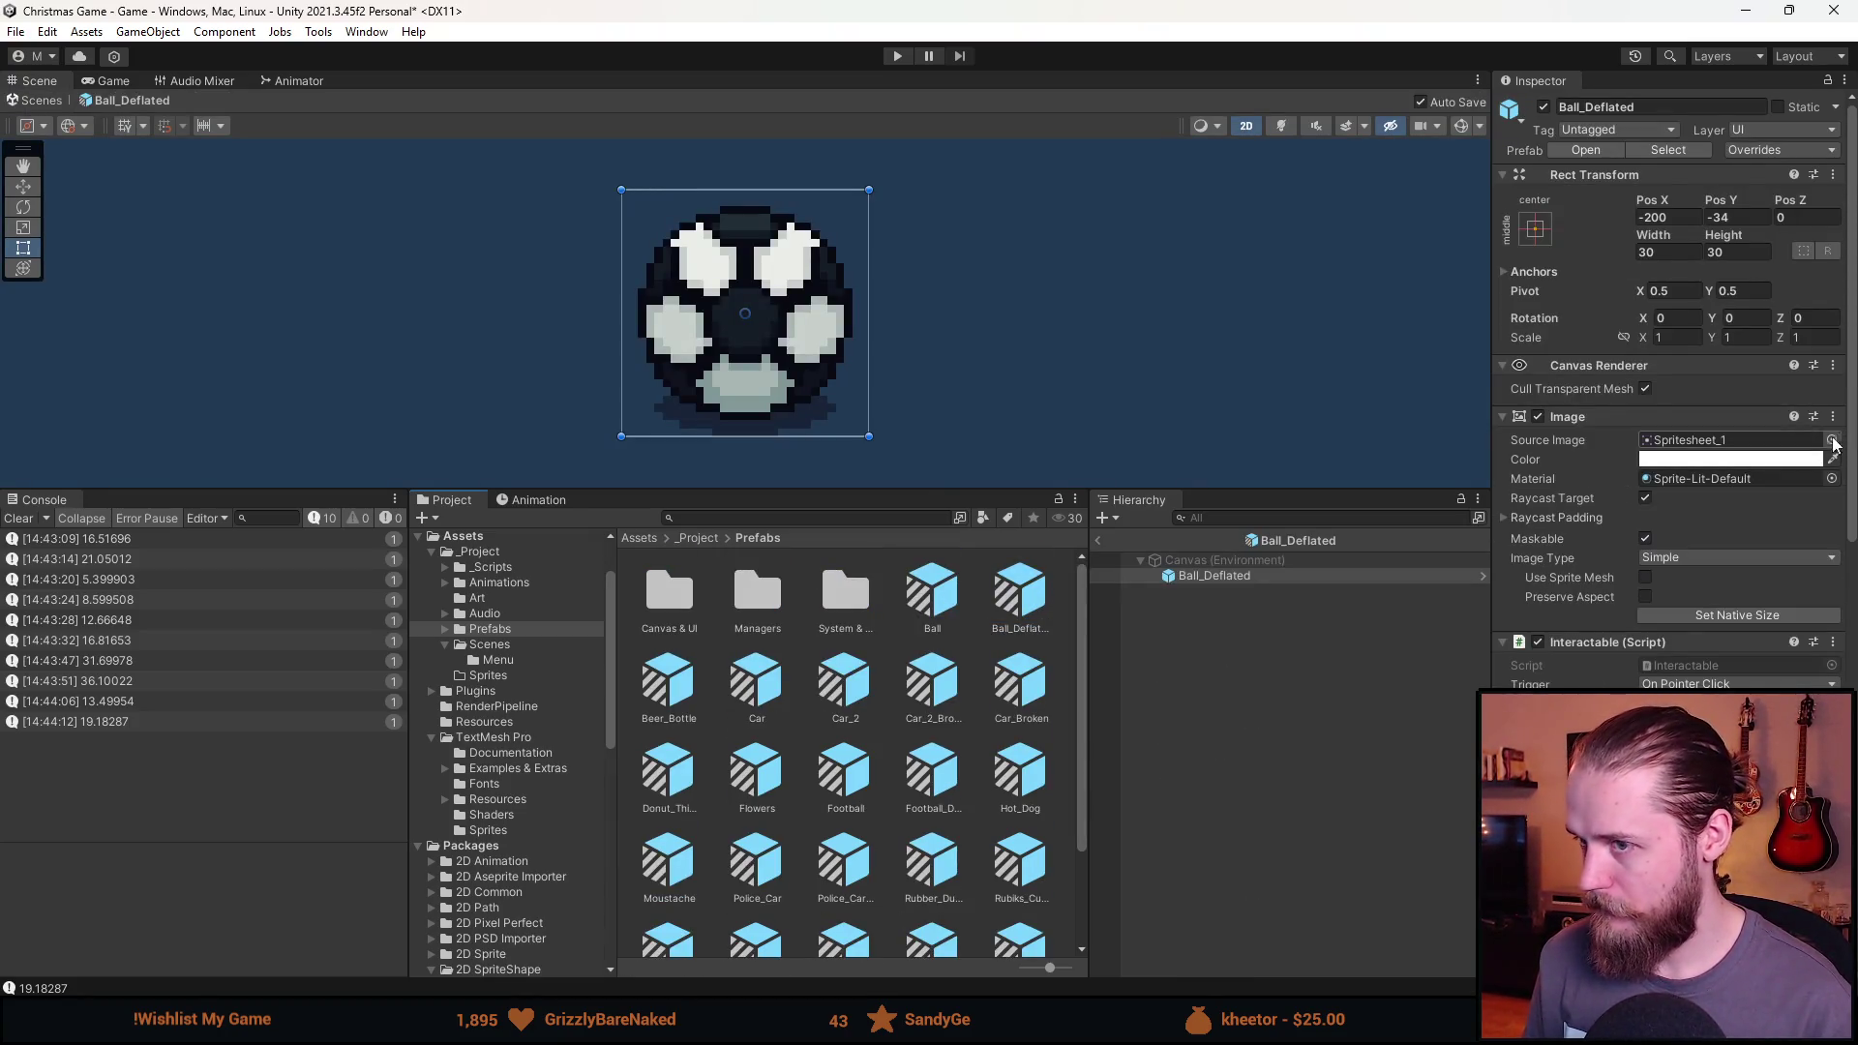
click(1828, 451)
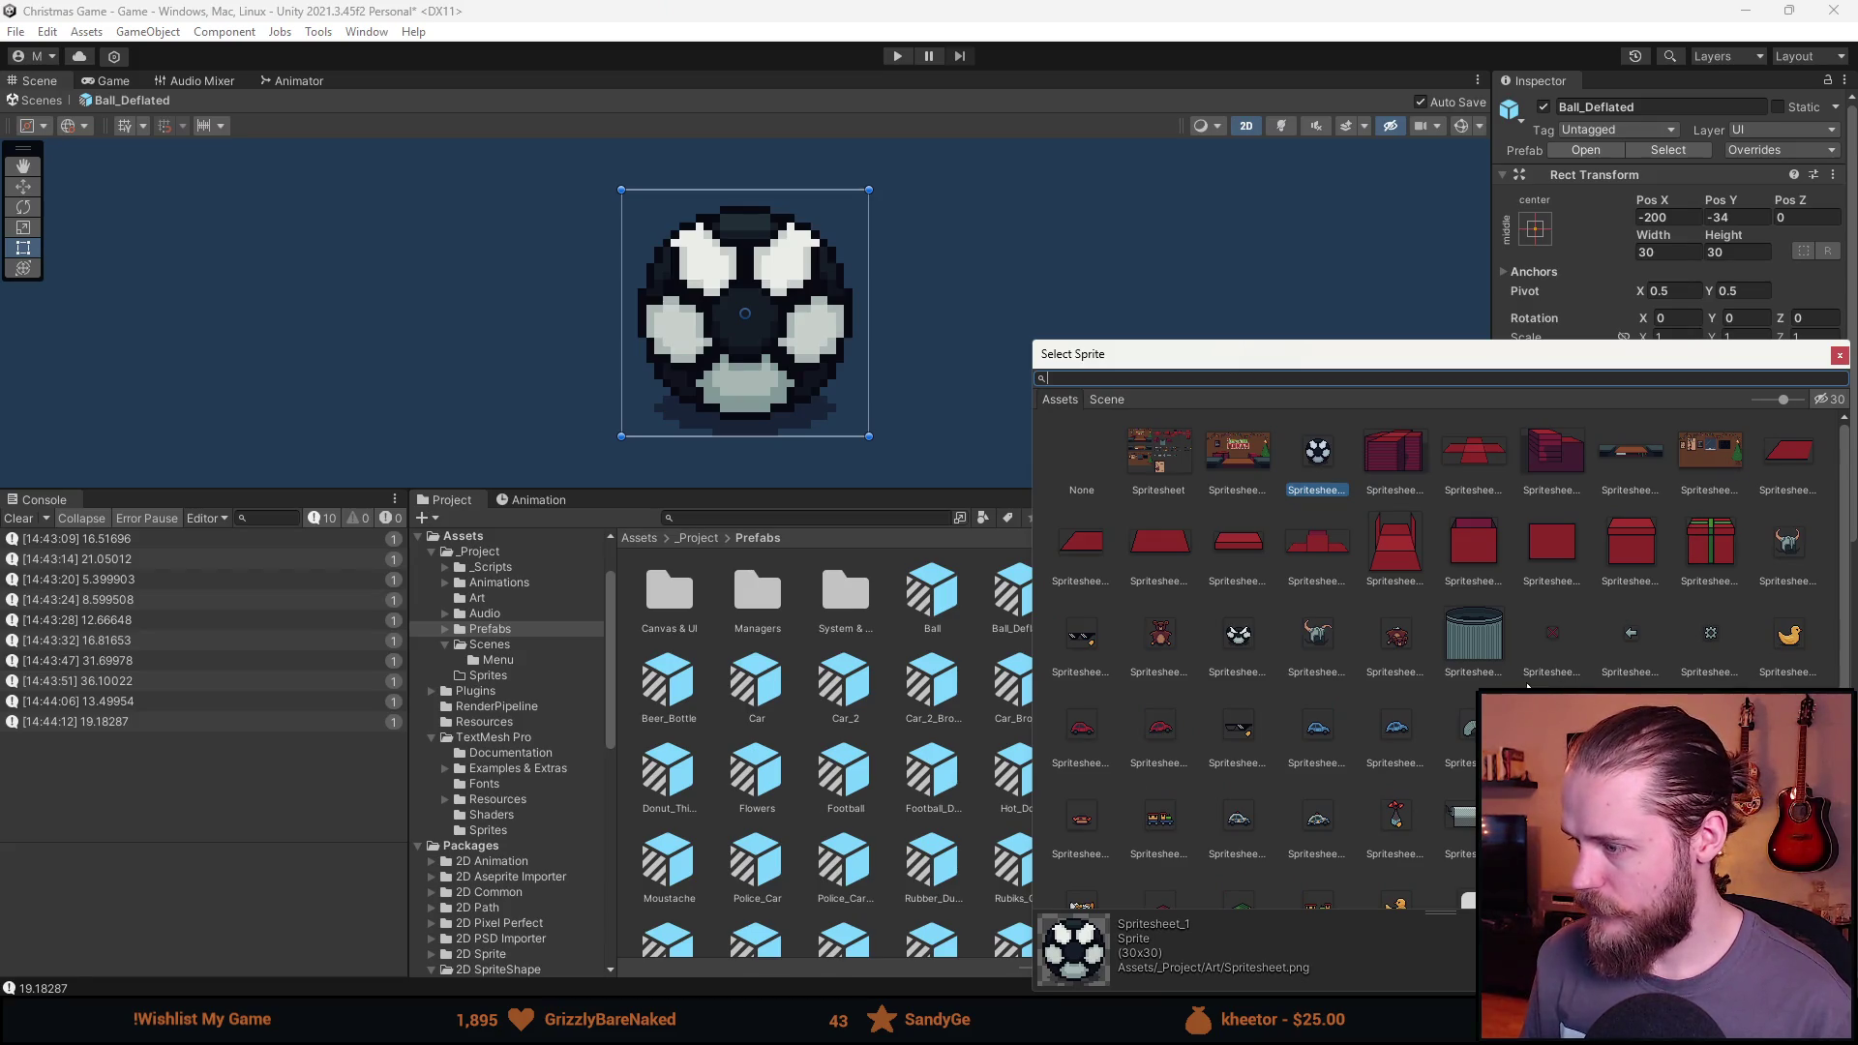
scroll(1526, 685, down, 3)
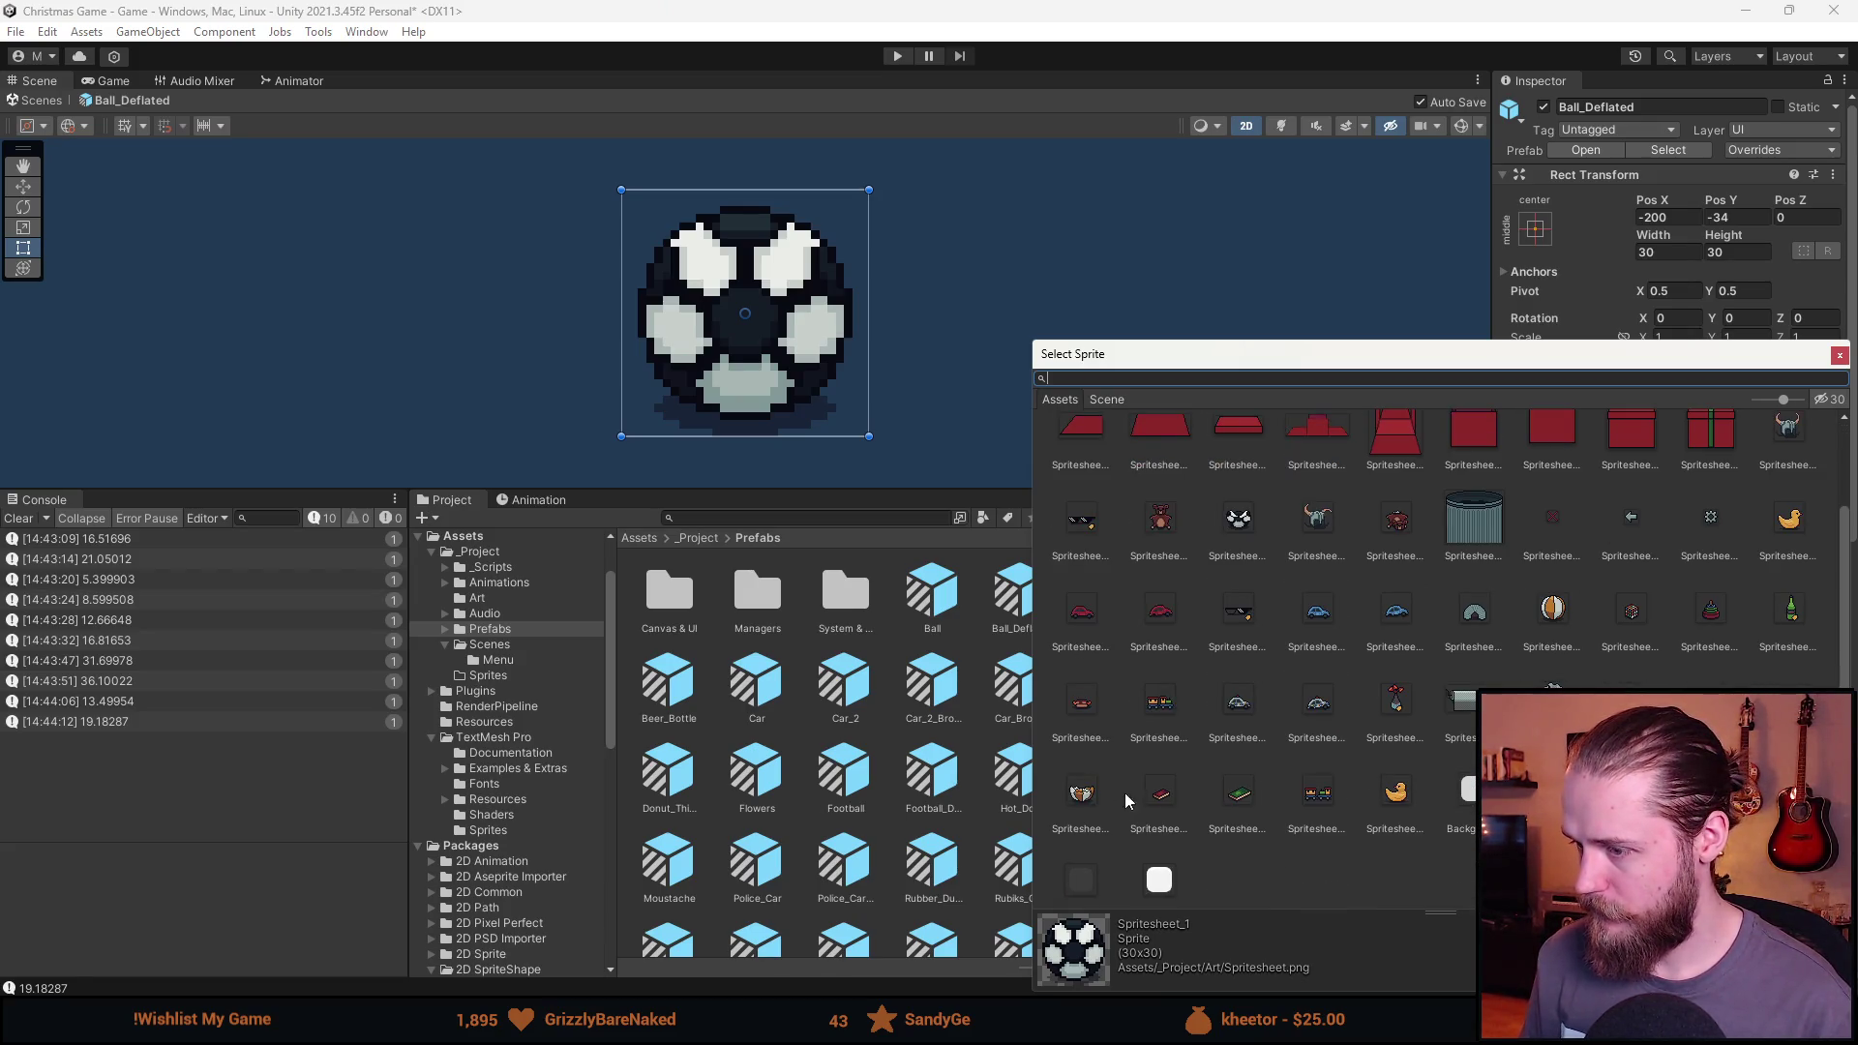
click(1081, 795)
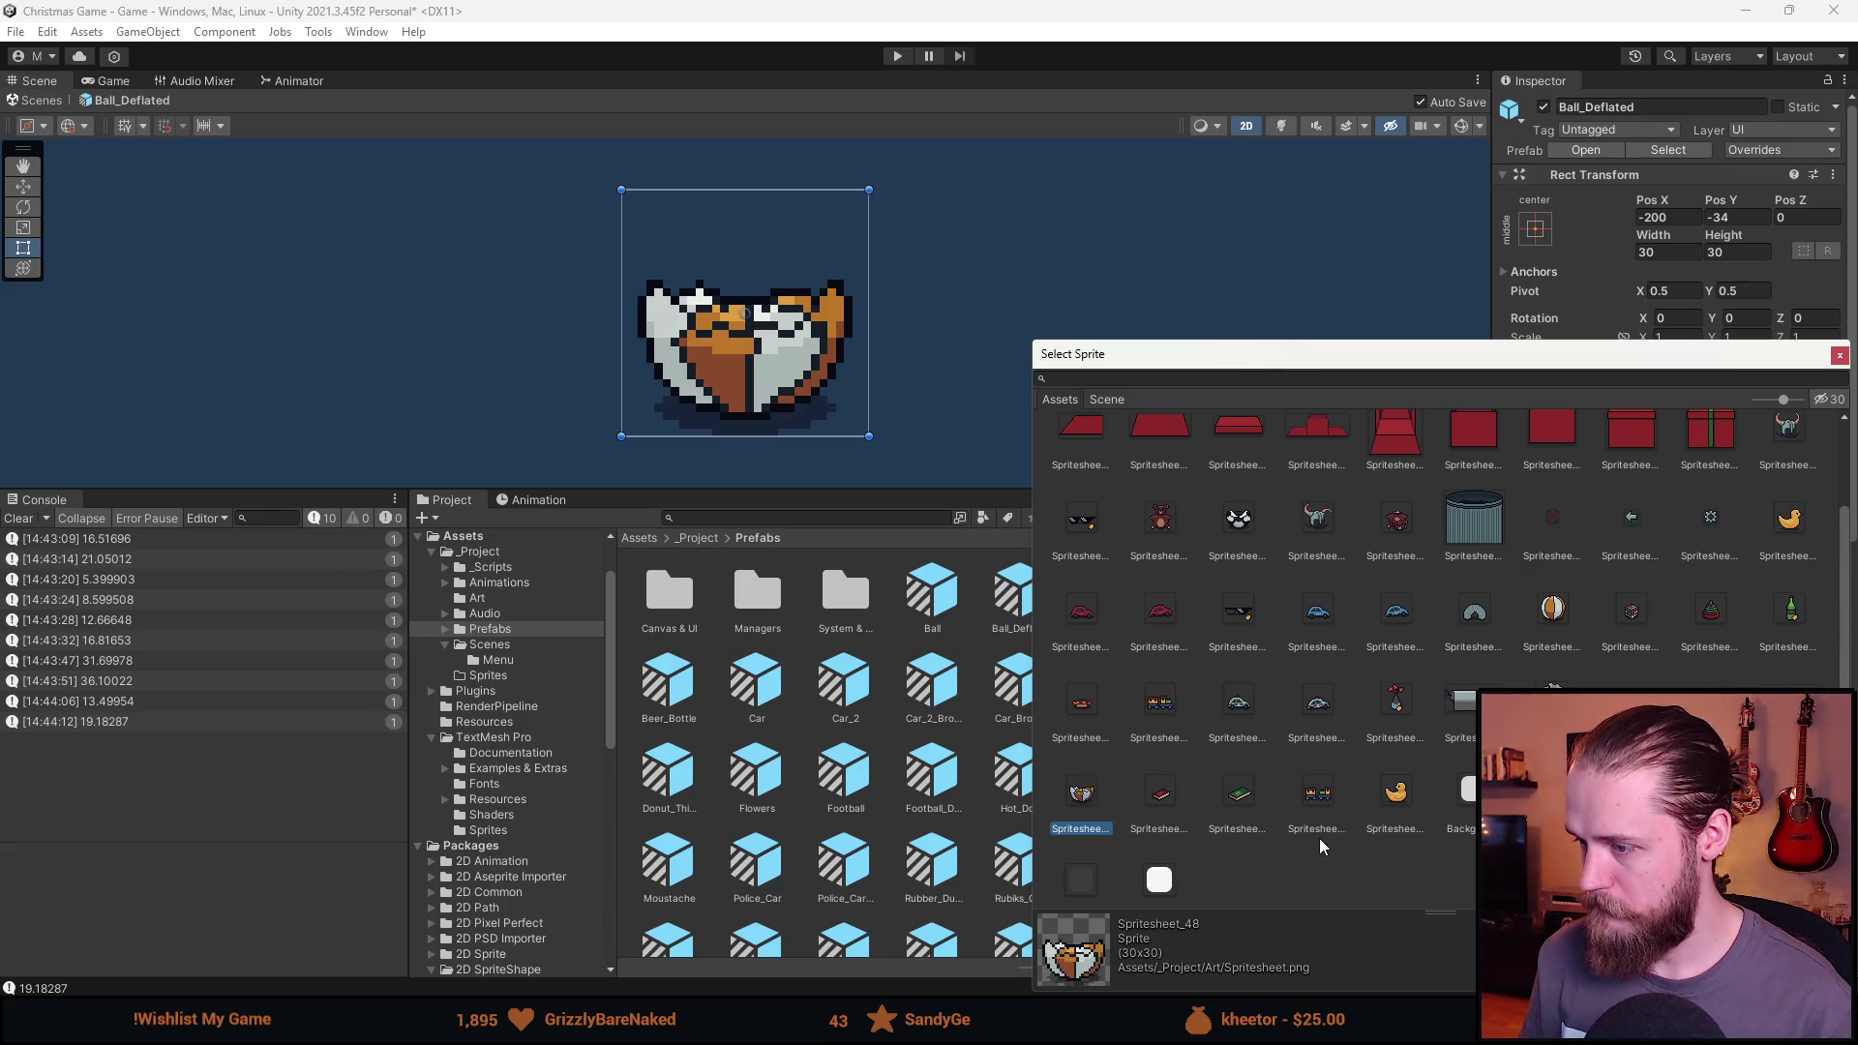
double_click(1085, 793)
scroll(1010, 830, down, 3)
Create a third Toy prefab variant named Rubber_Duck_Broken.
right_click(681, 902)
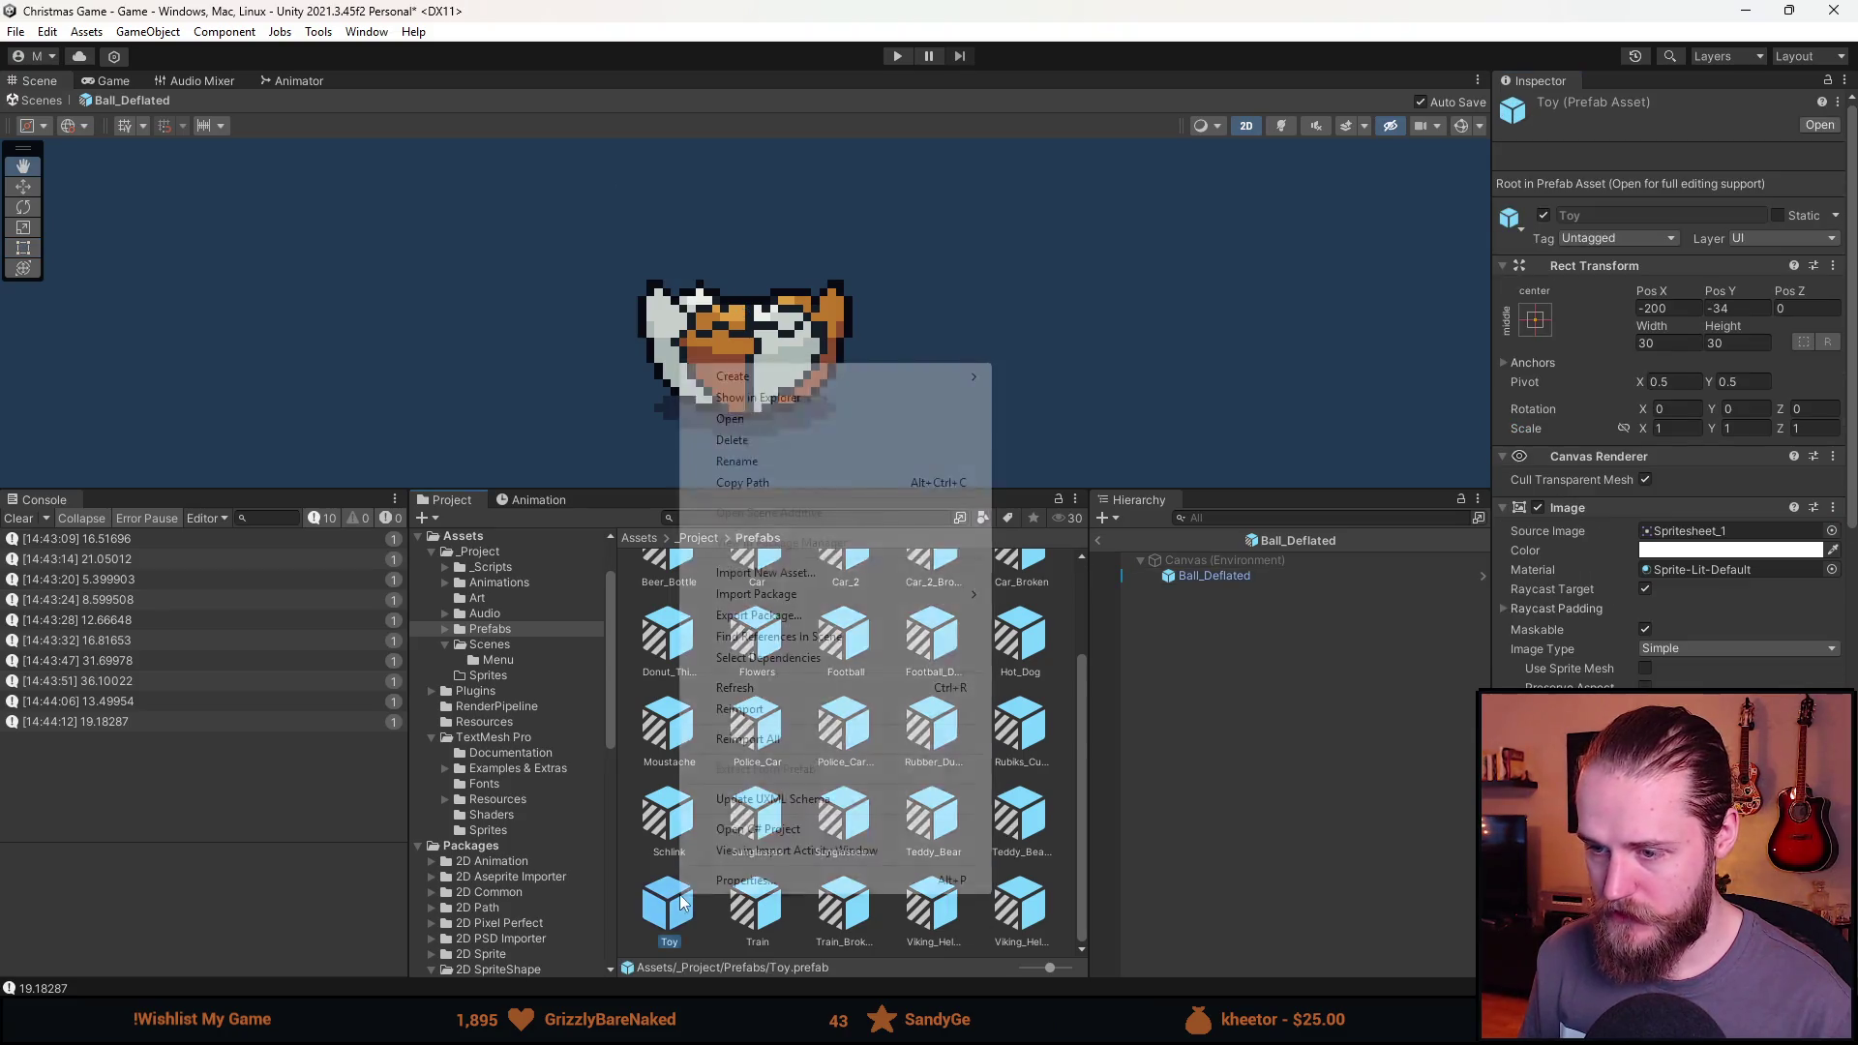
mouse_move(735, 380)
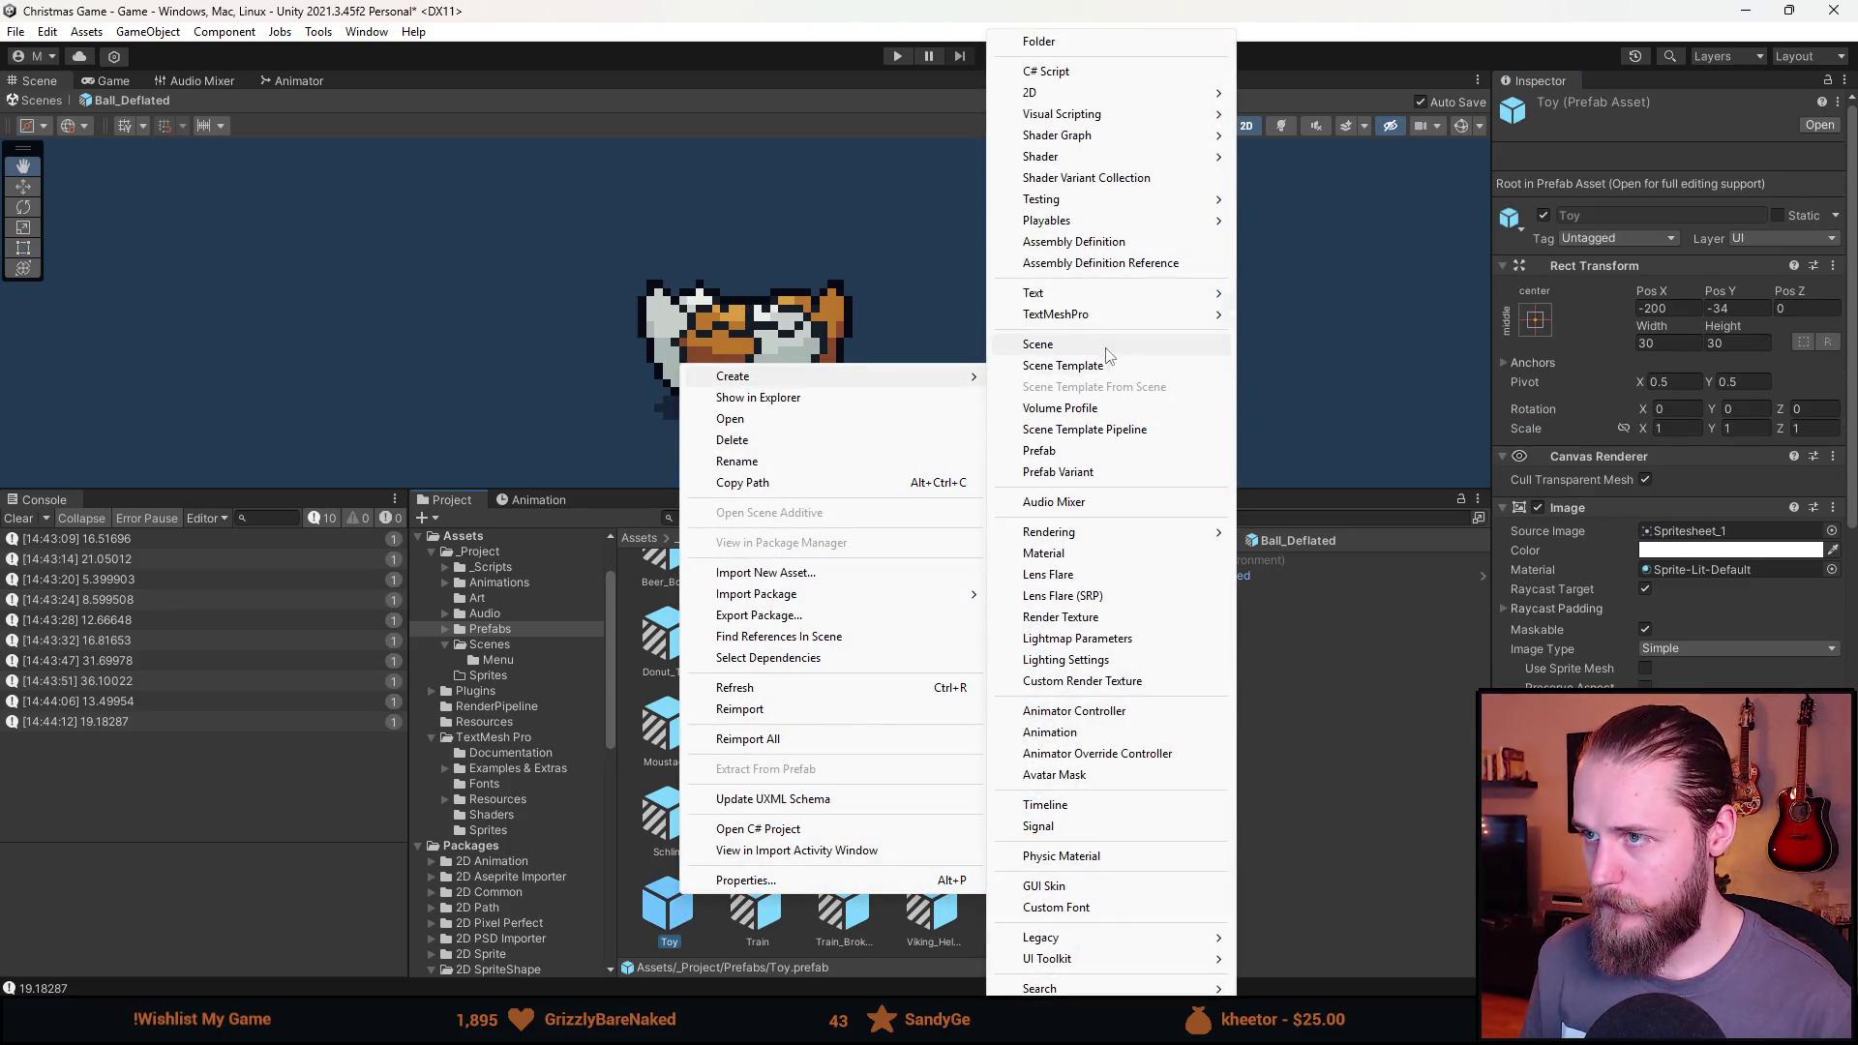
click(1057, 471)
text(Rubber)
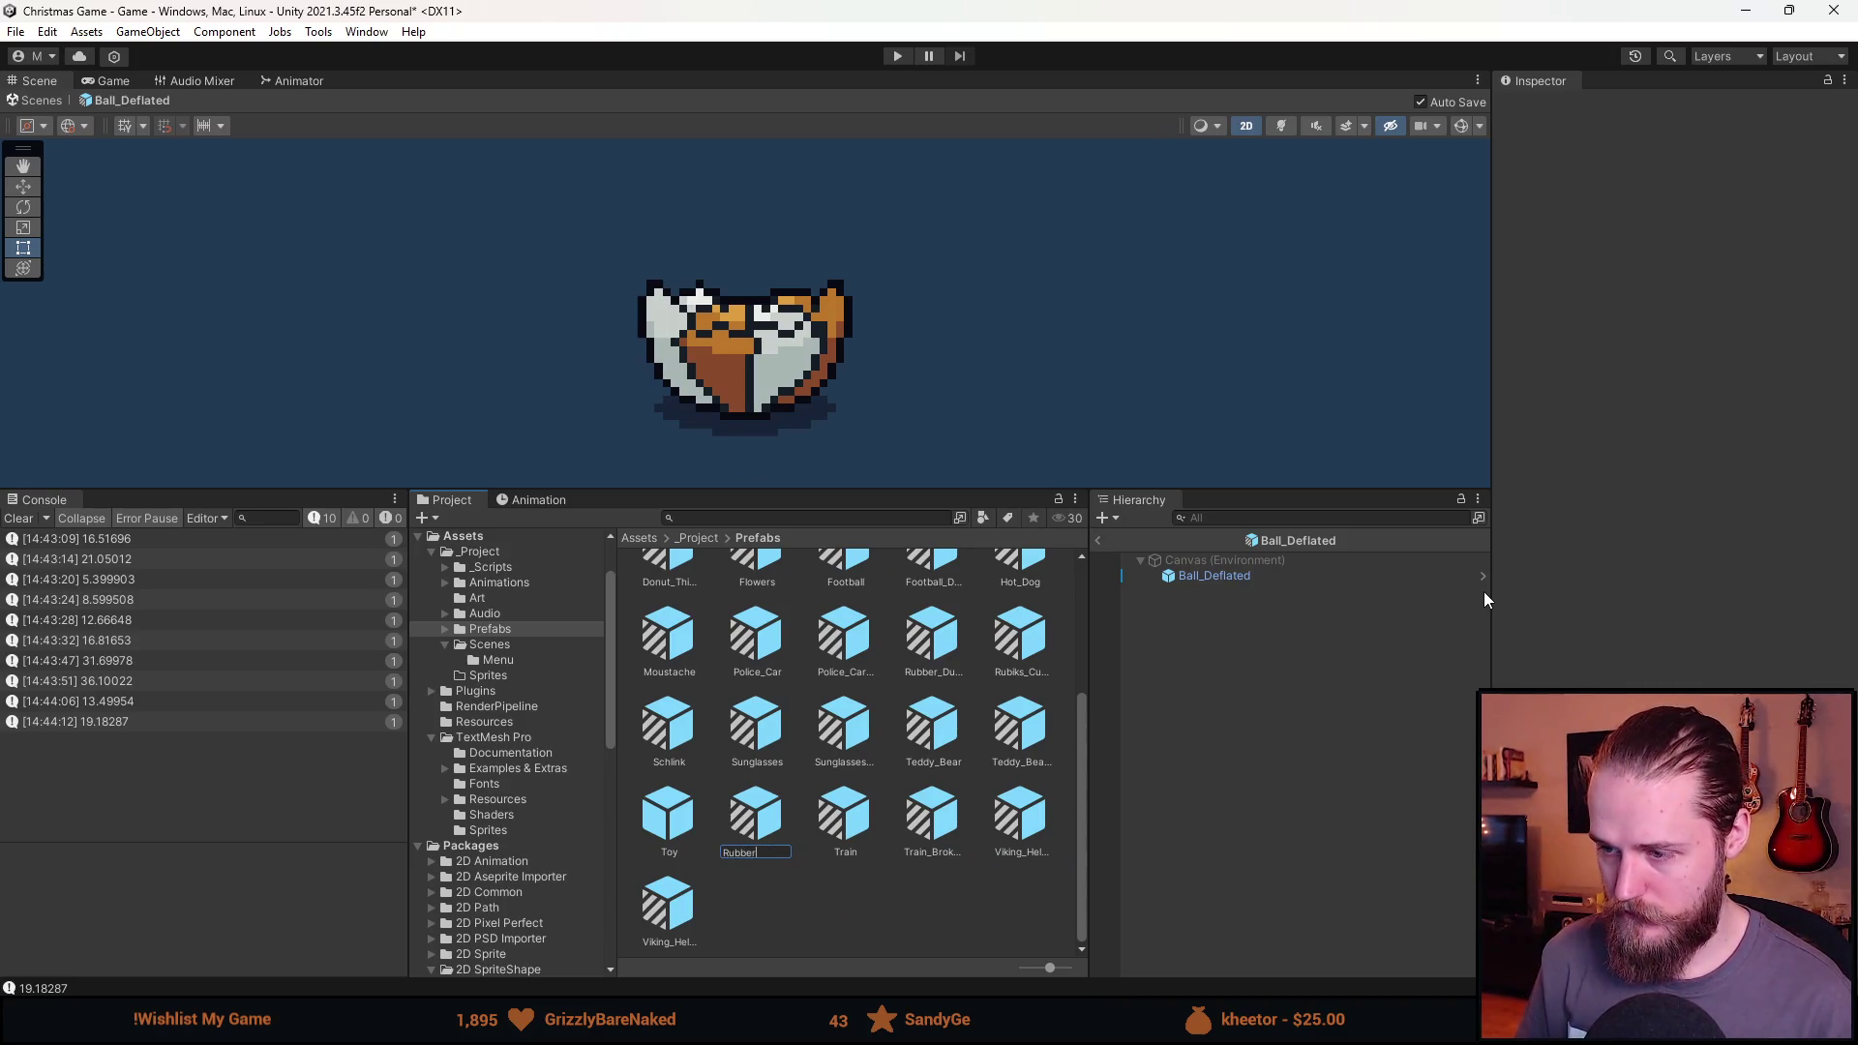
text(_Duck_Broken)
key(Return)
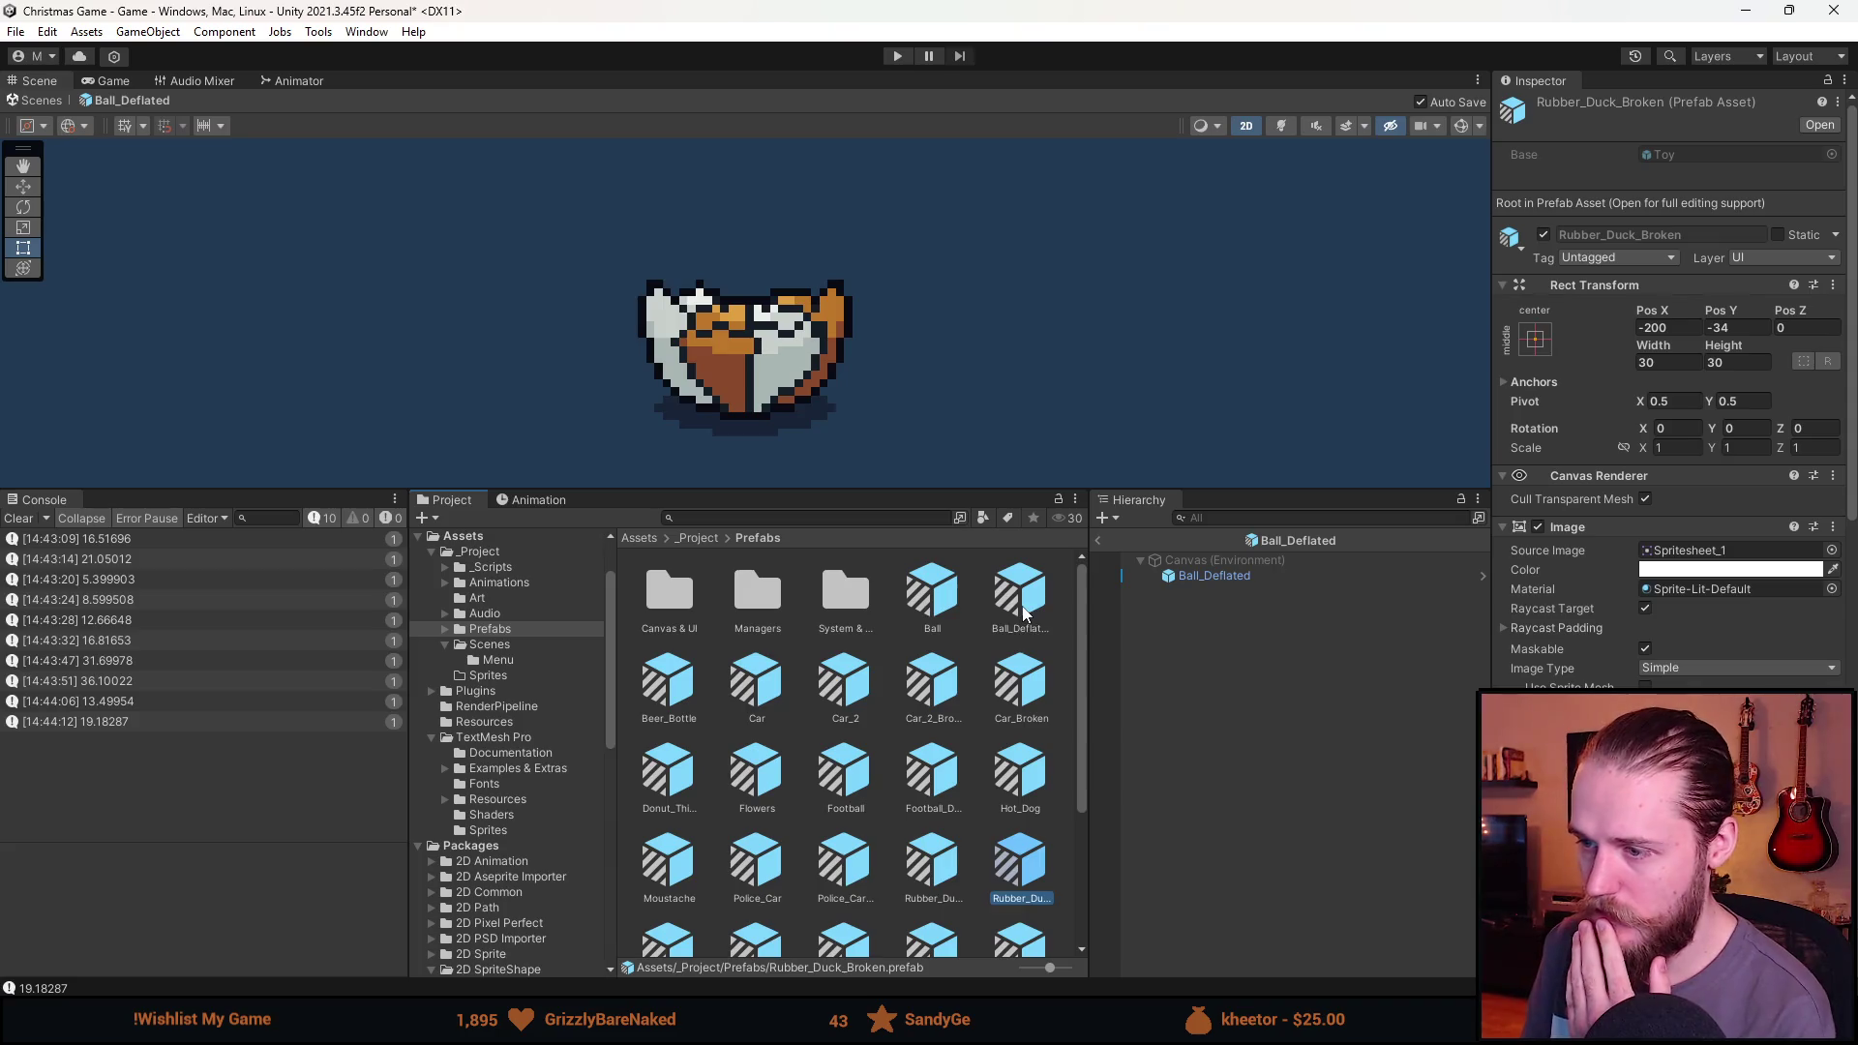
Tick Is Bad Gift on the Ball_Deflated prefab.
click(1238, 576)
scroll(1548, 580, down, 5)
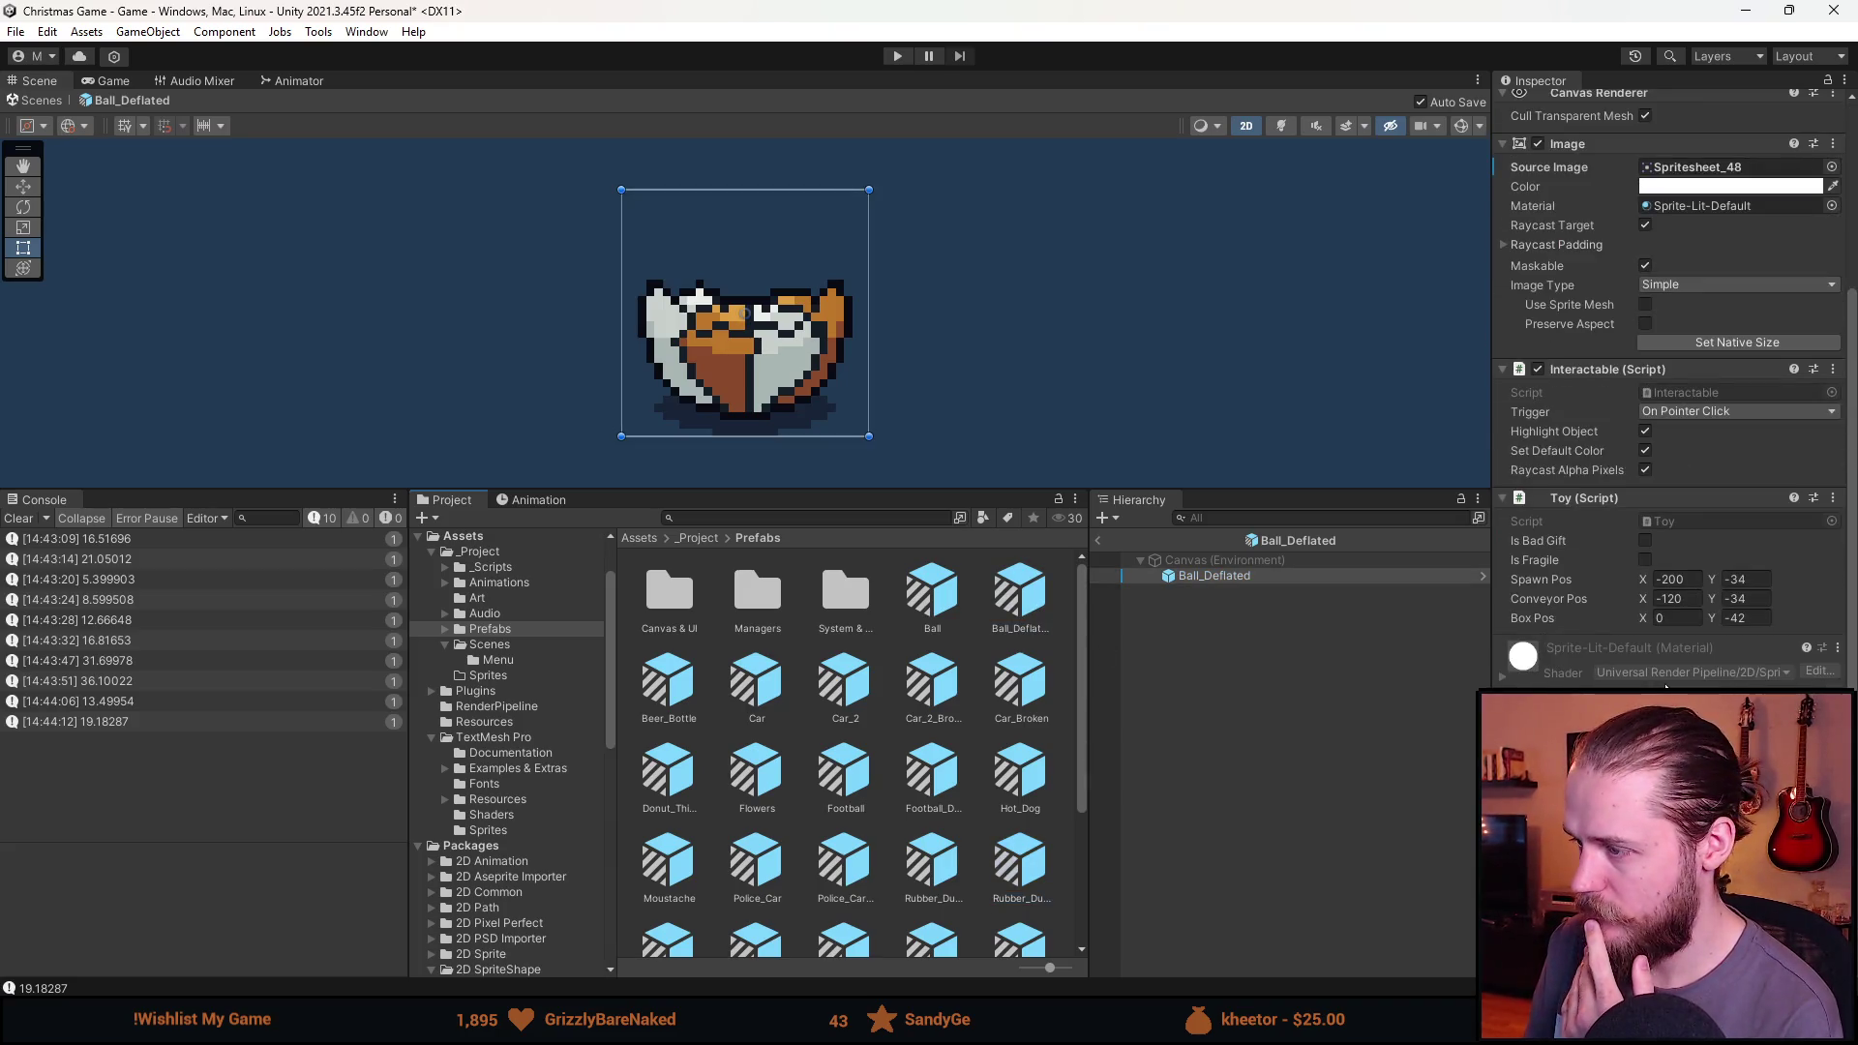
click(1645, 541)
scroll(890, 846, down, 3)
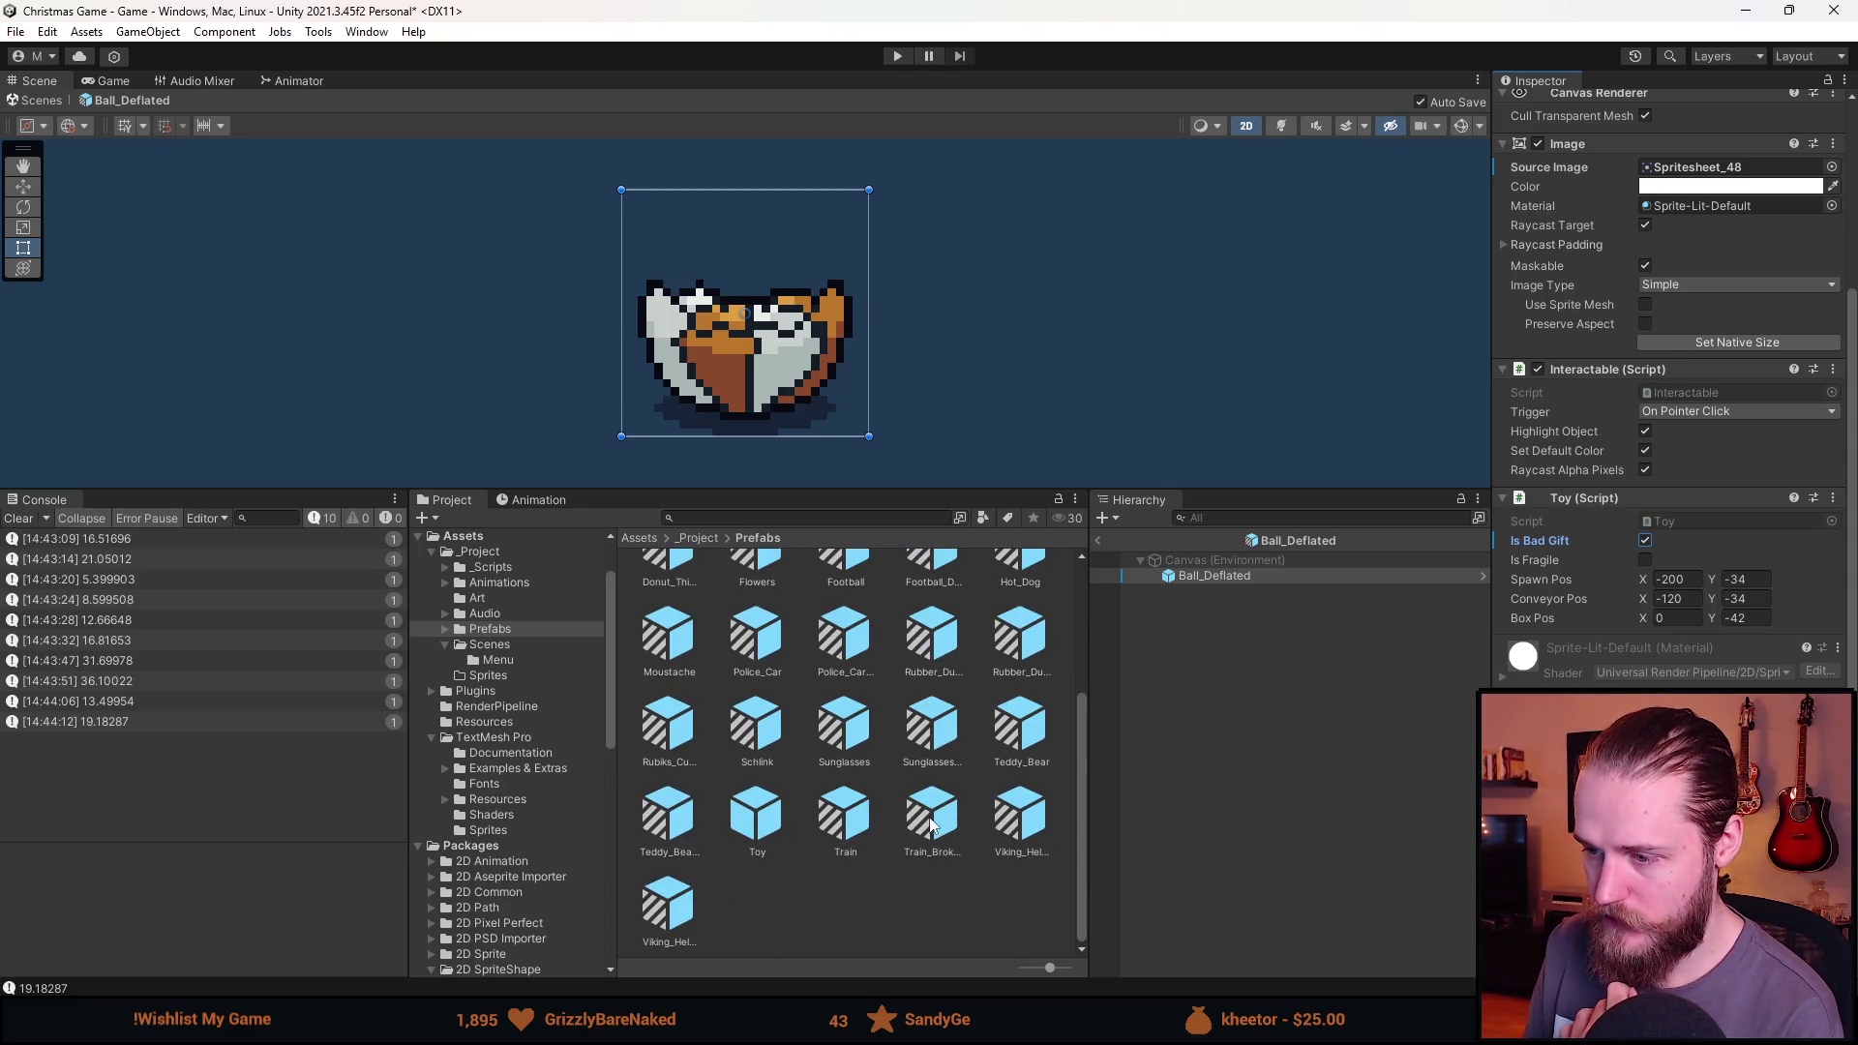
Review the Viking helmet prefabs, then tick Is Bad Gift on Train_Broken.
double_click(676, 915)
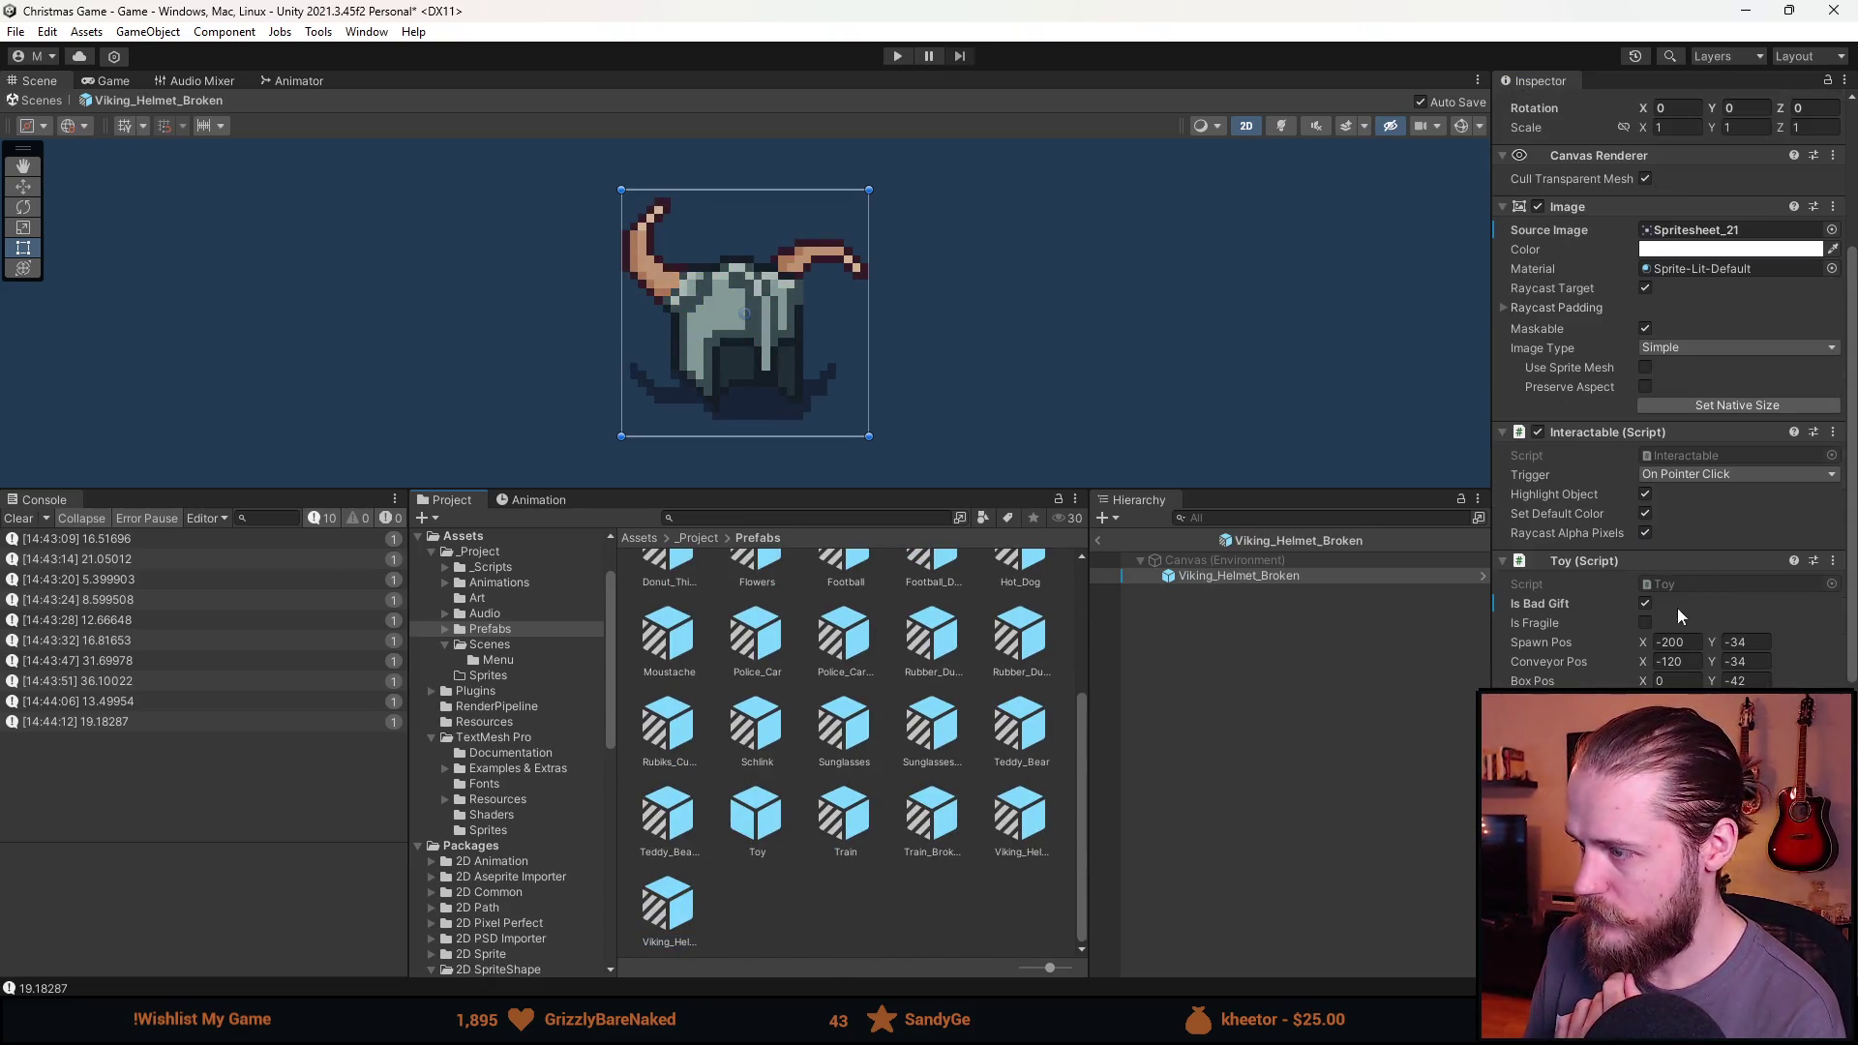
double_click(1024, 834)
scroll(1635, 571, down, 2)
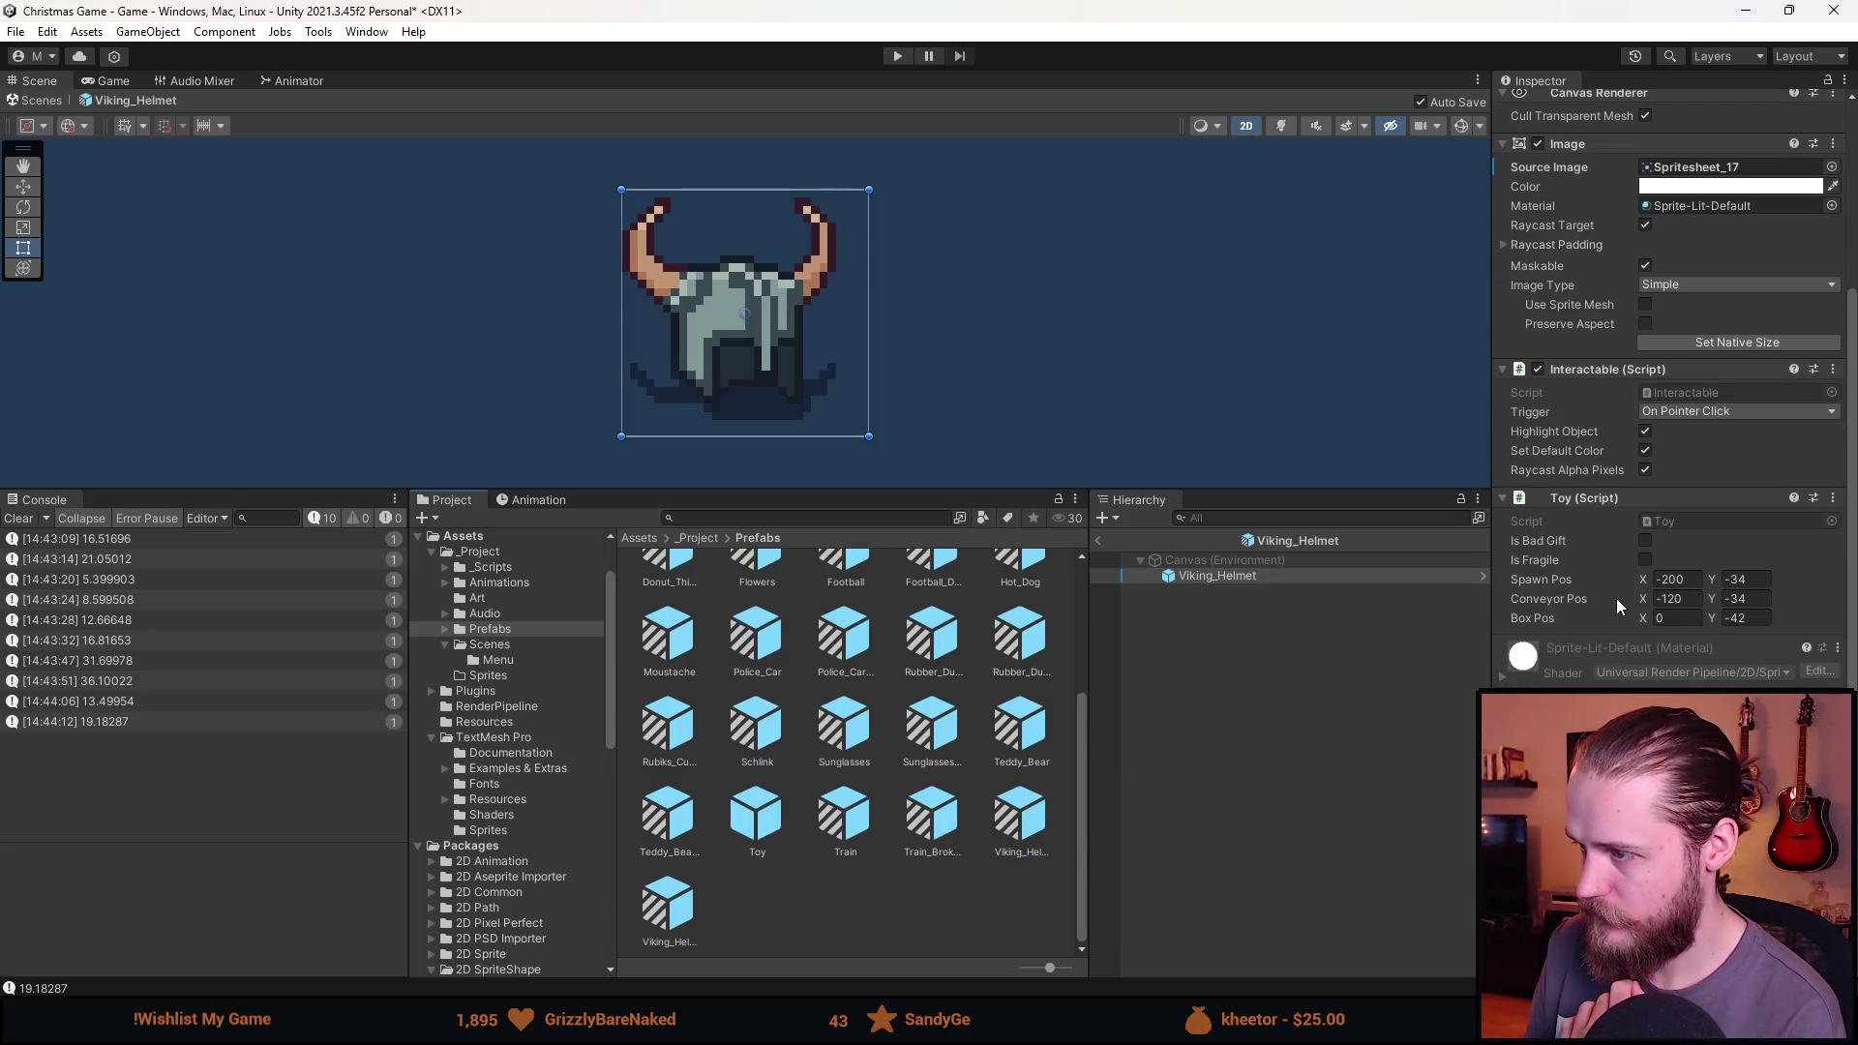
double_click(914, 851)
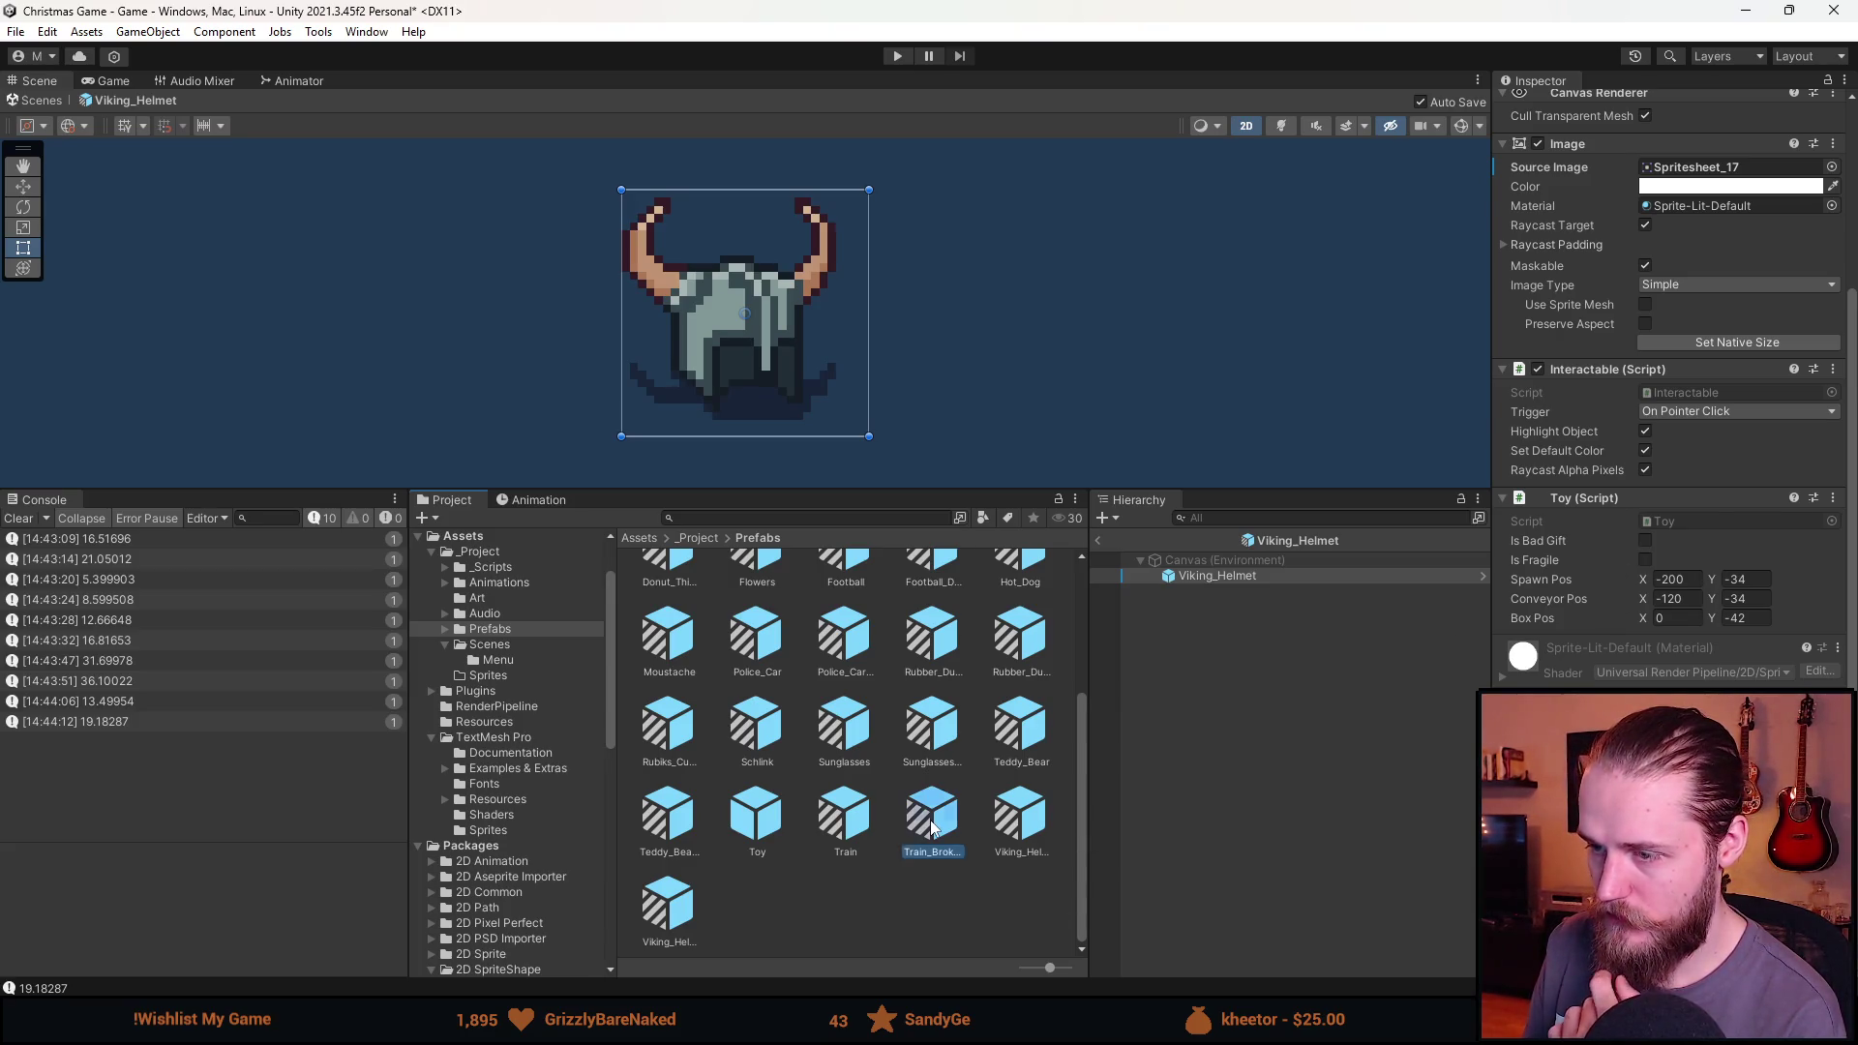
scroll(1644, 557, down, 2)
click(1644, 540)
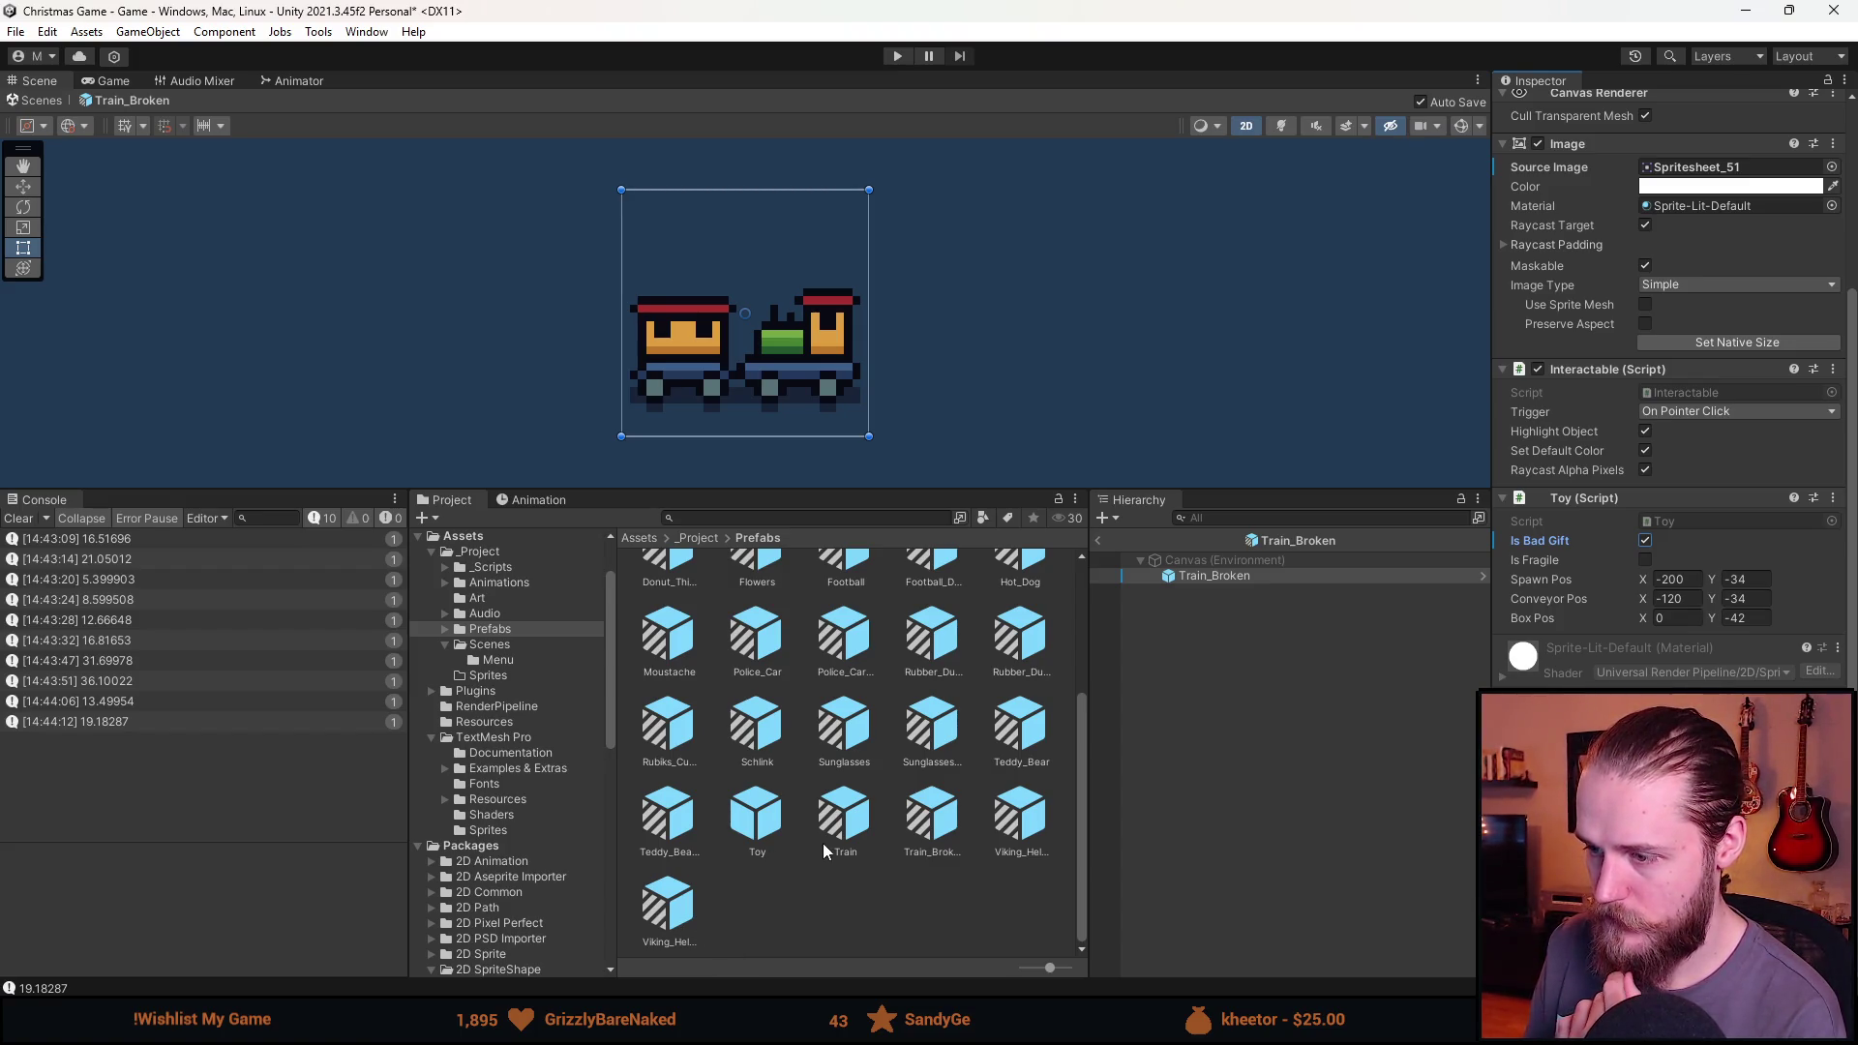
Give Rubber_Duck_Broken the Spritesheet_52 duck sprite and tick Is Bad Gift.
double_click(1022, 640)
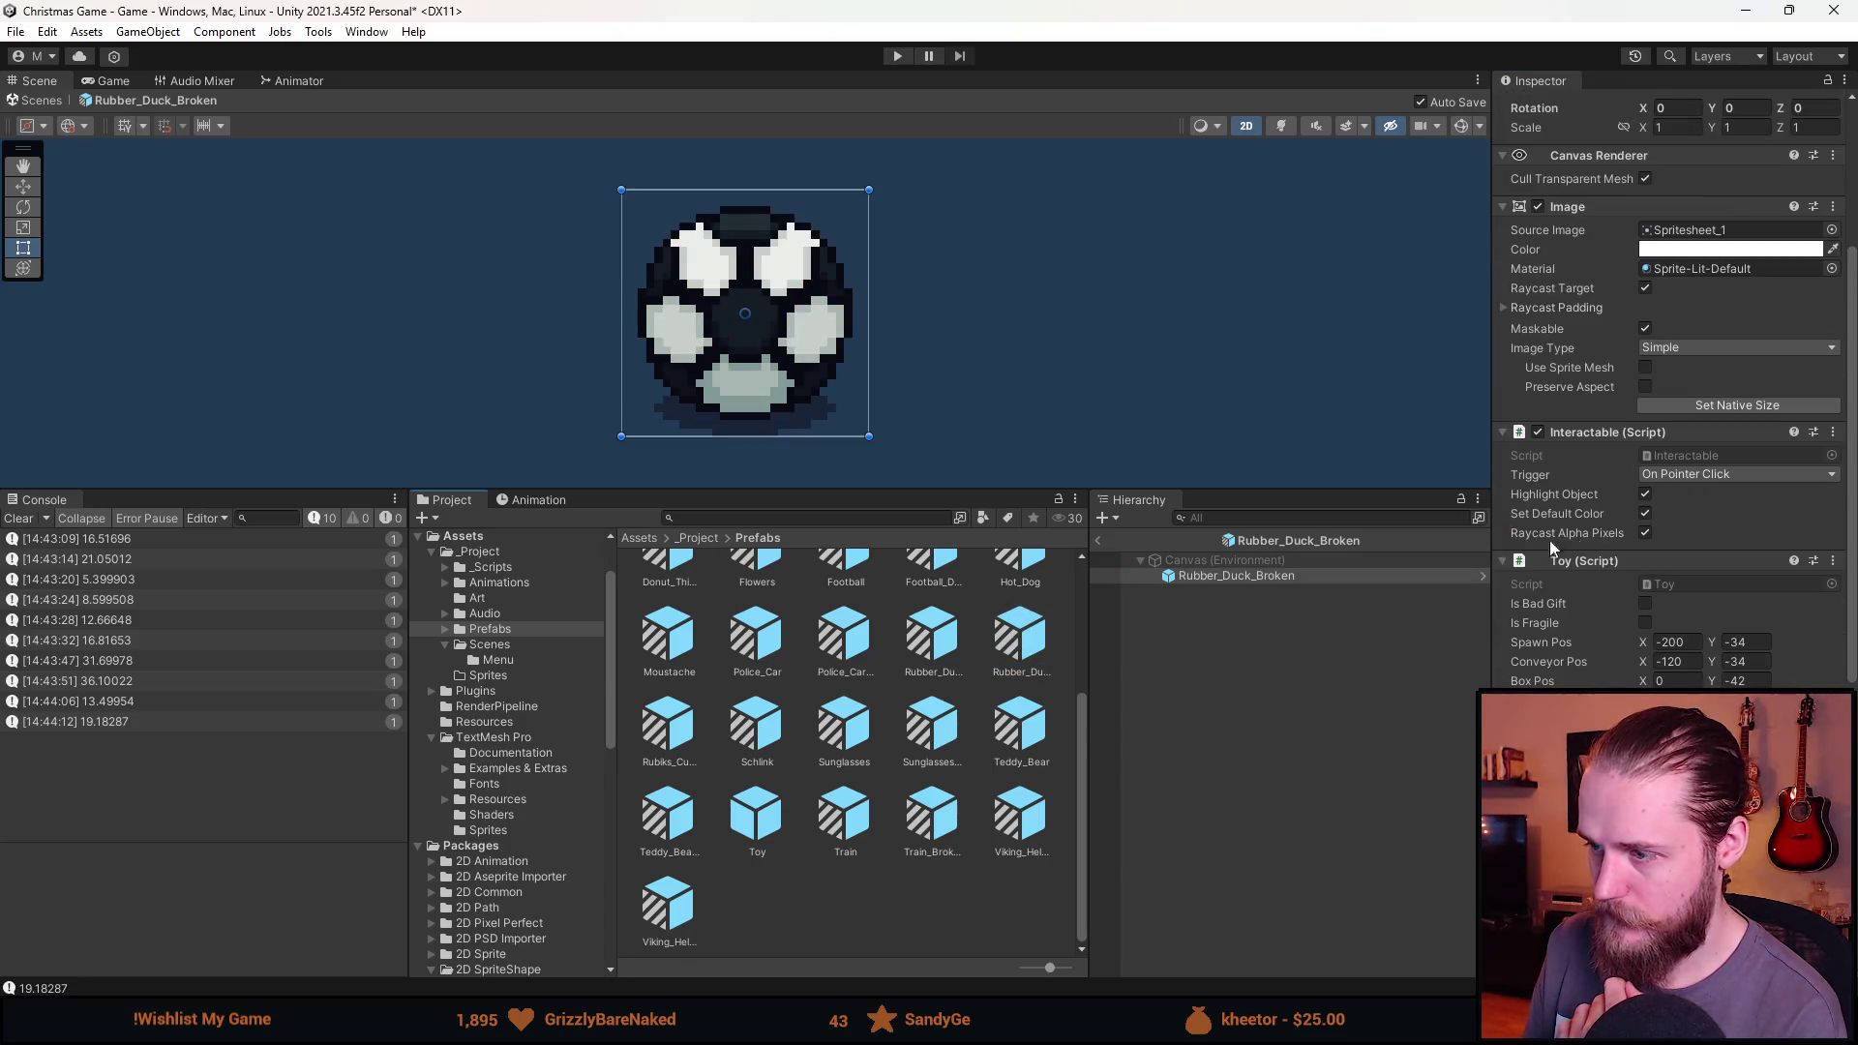
click(1831, 229)
scroll(1677, 593, down, 2)
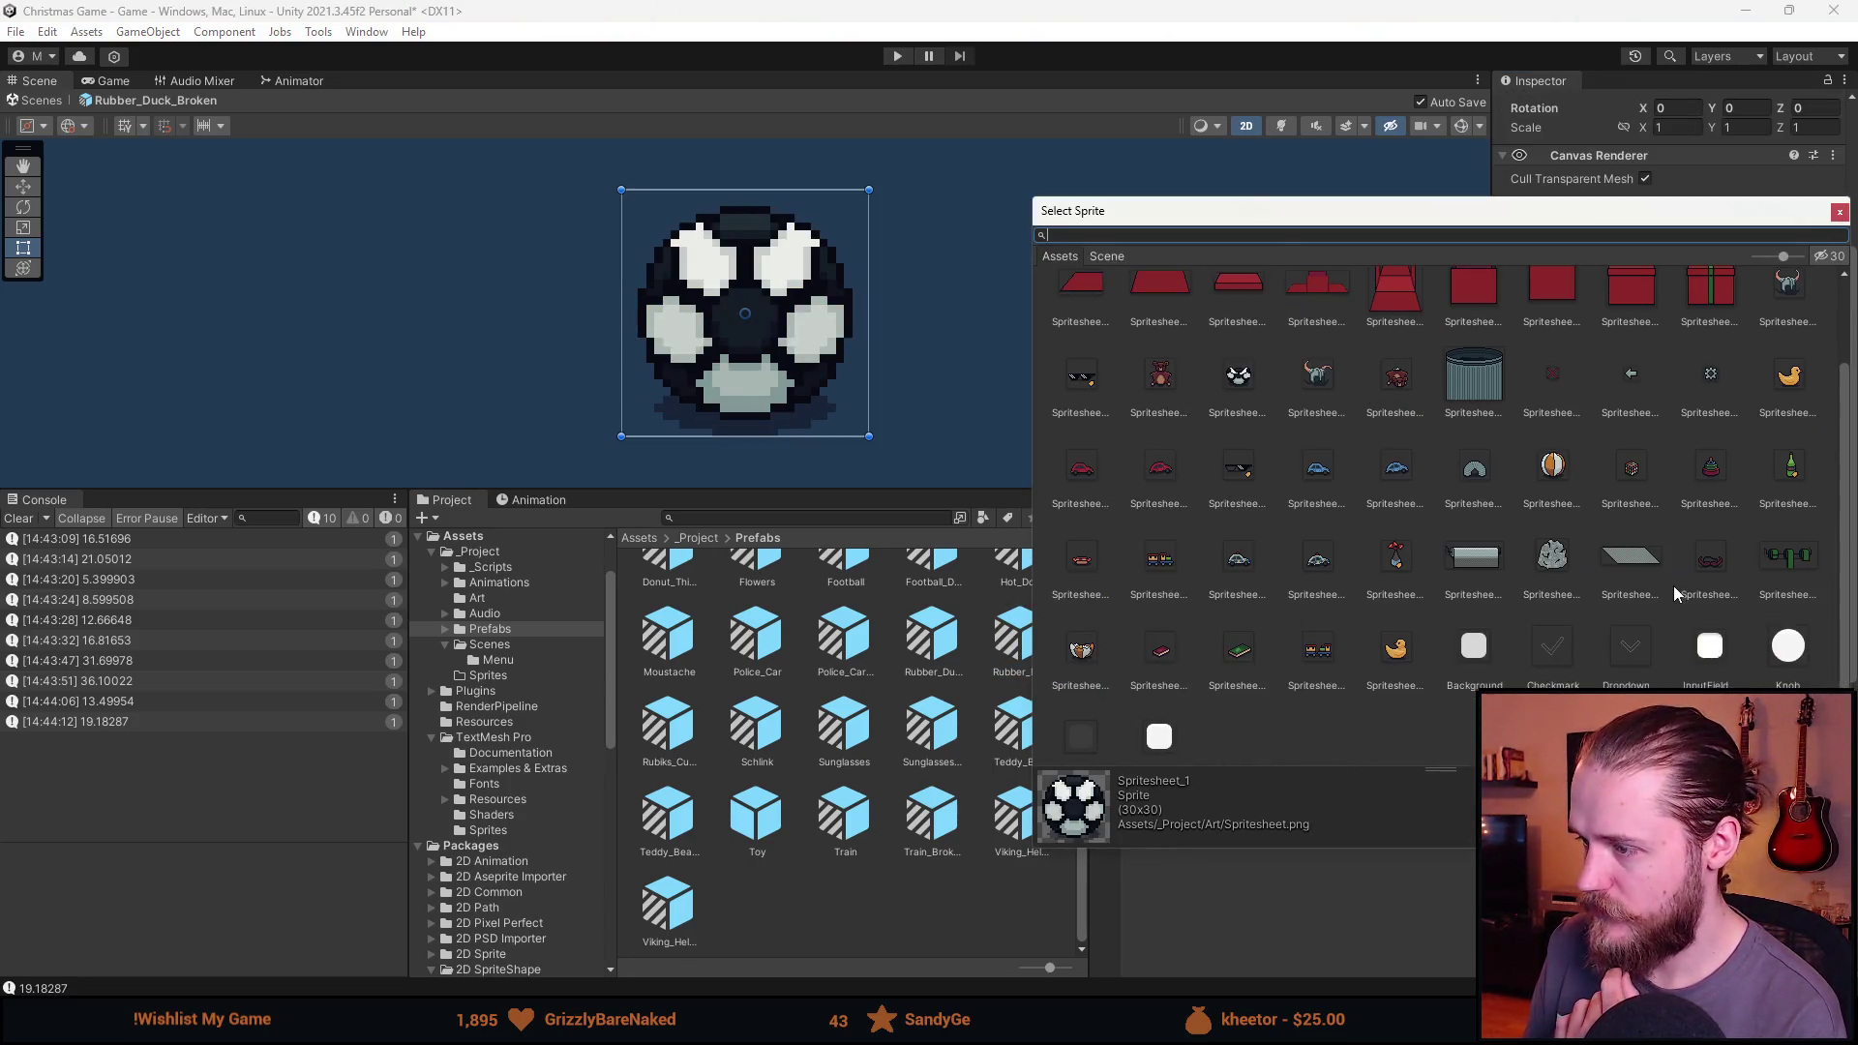
double_click(1788, 376)
click(1644, 603)
scroll(1651, 613, down, 1)
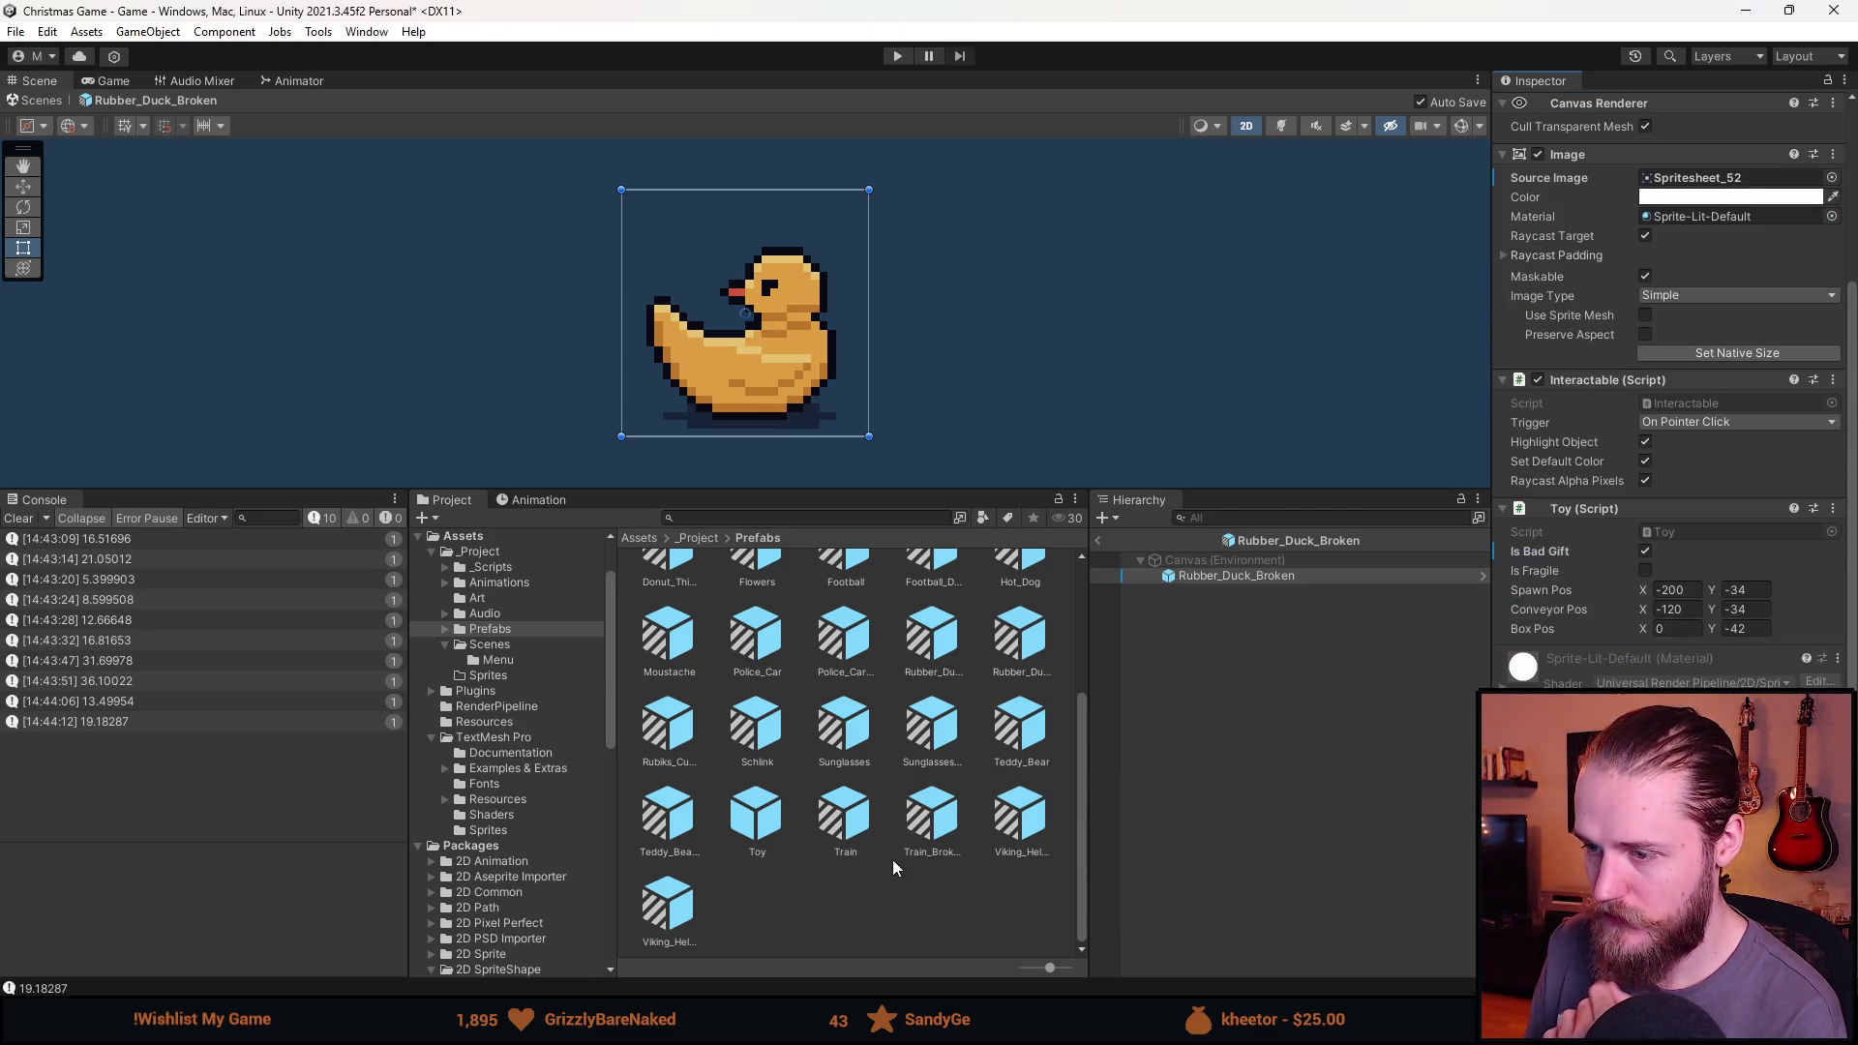
right_click(774, 831)
Create a Toy prefab variant named Book_0.
mouse_move(894, 290)
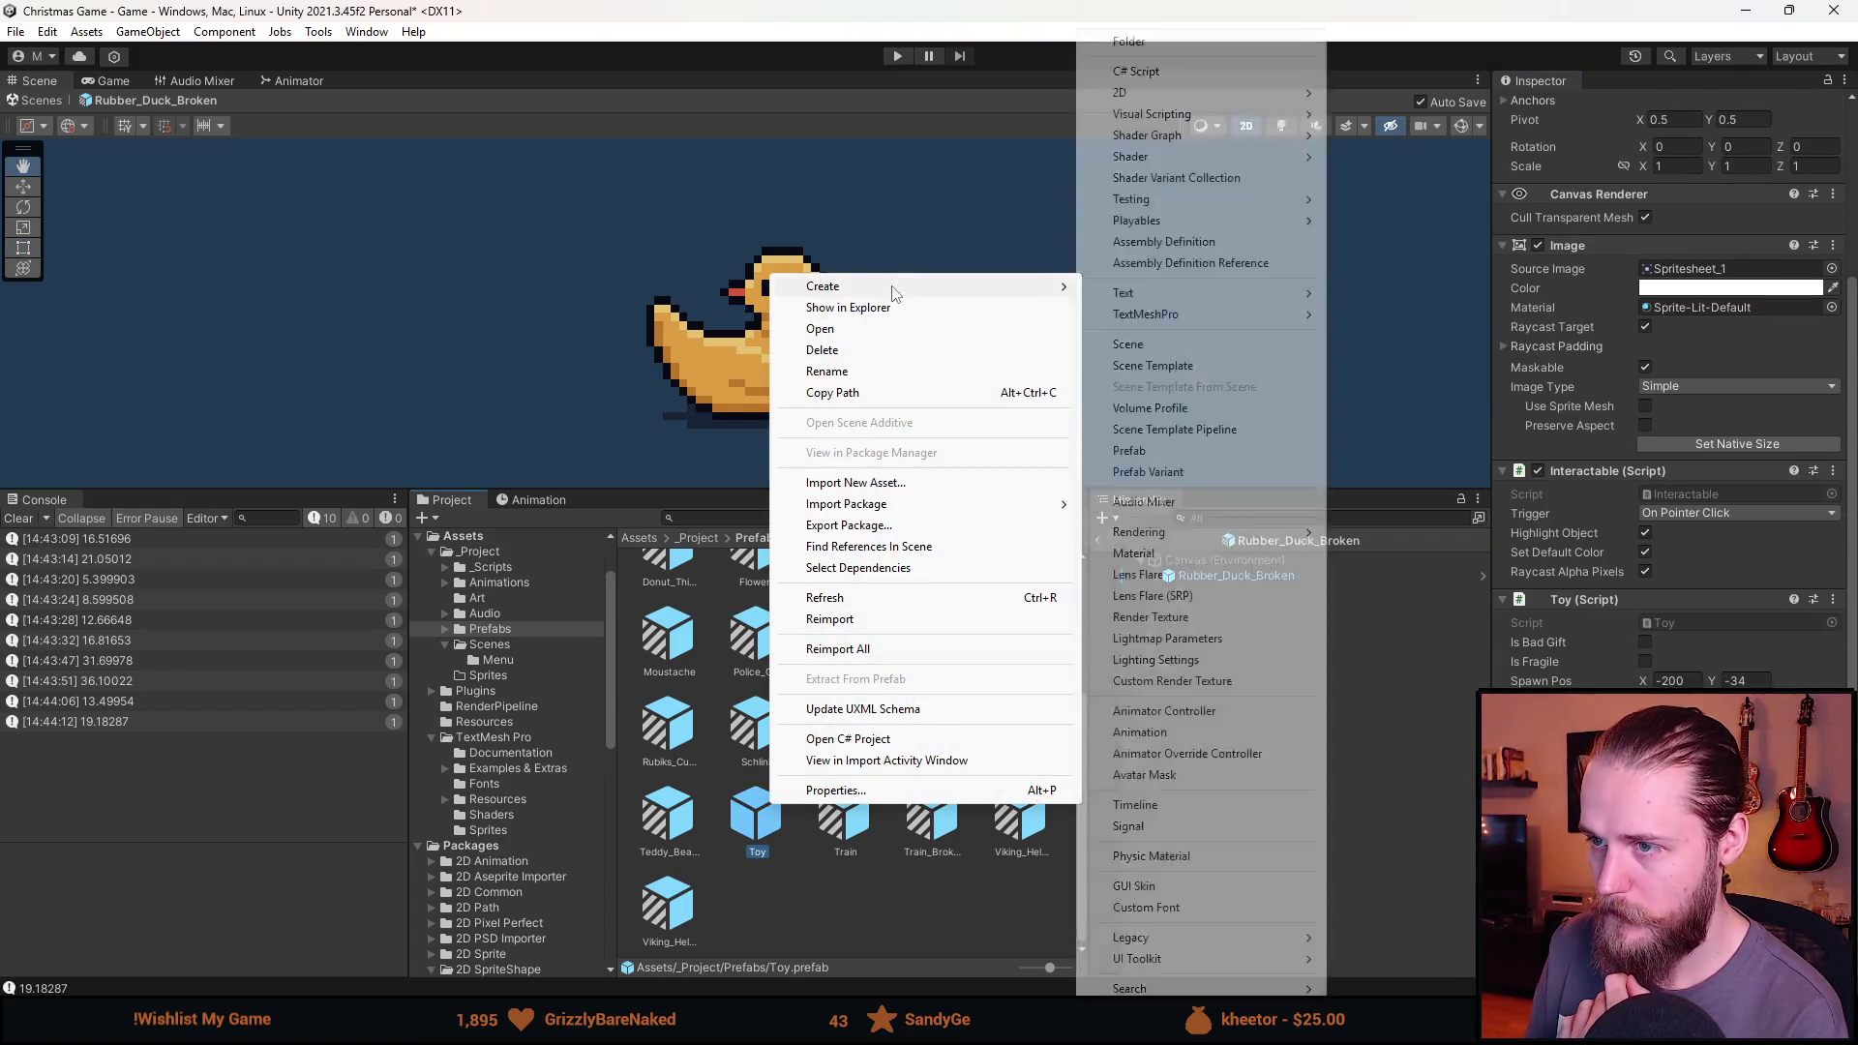
click(1194, 472)
text(Book_0)
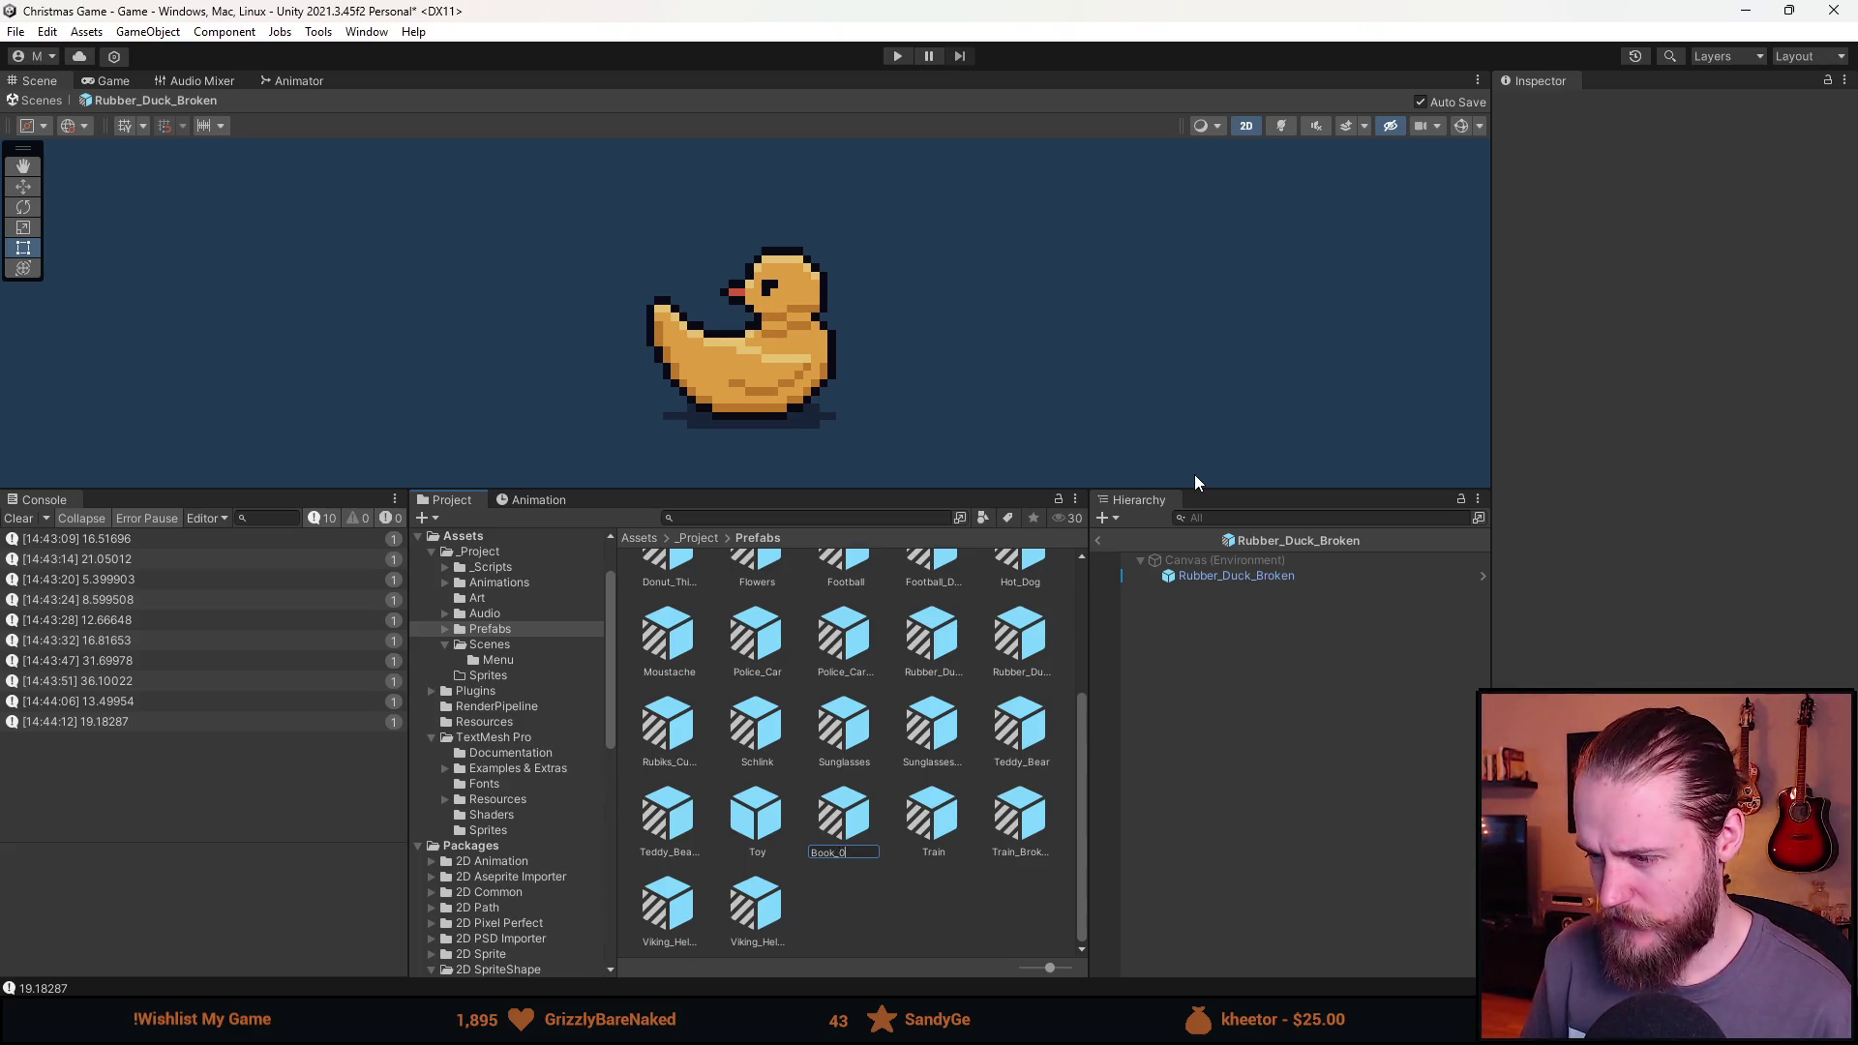
key(Return)
Set Book_0's Source Image to a book sprite.
double_click(778, 685)
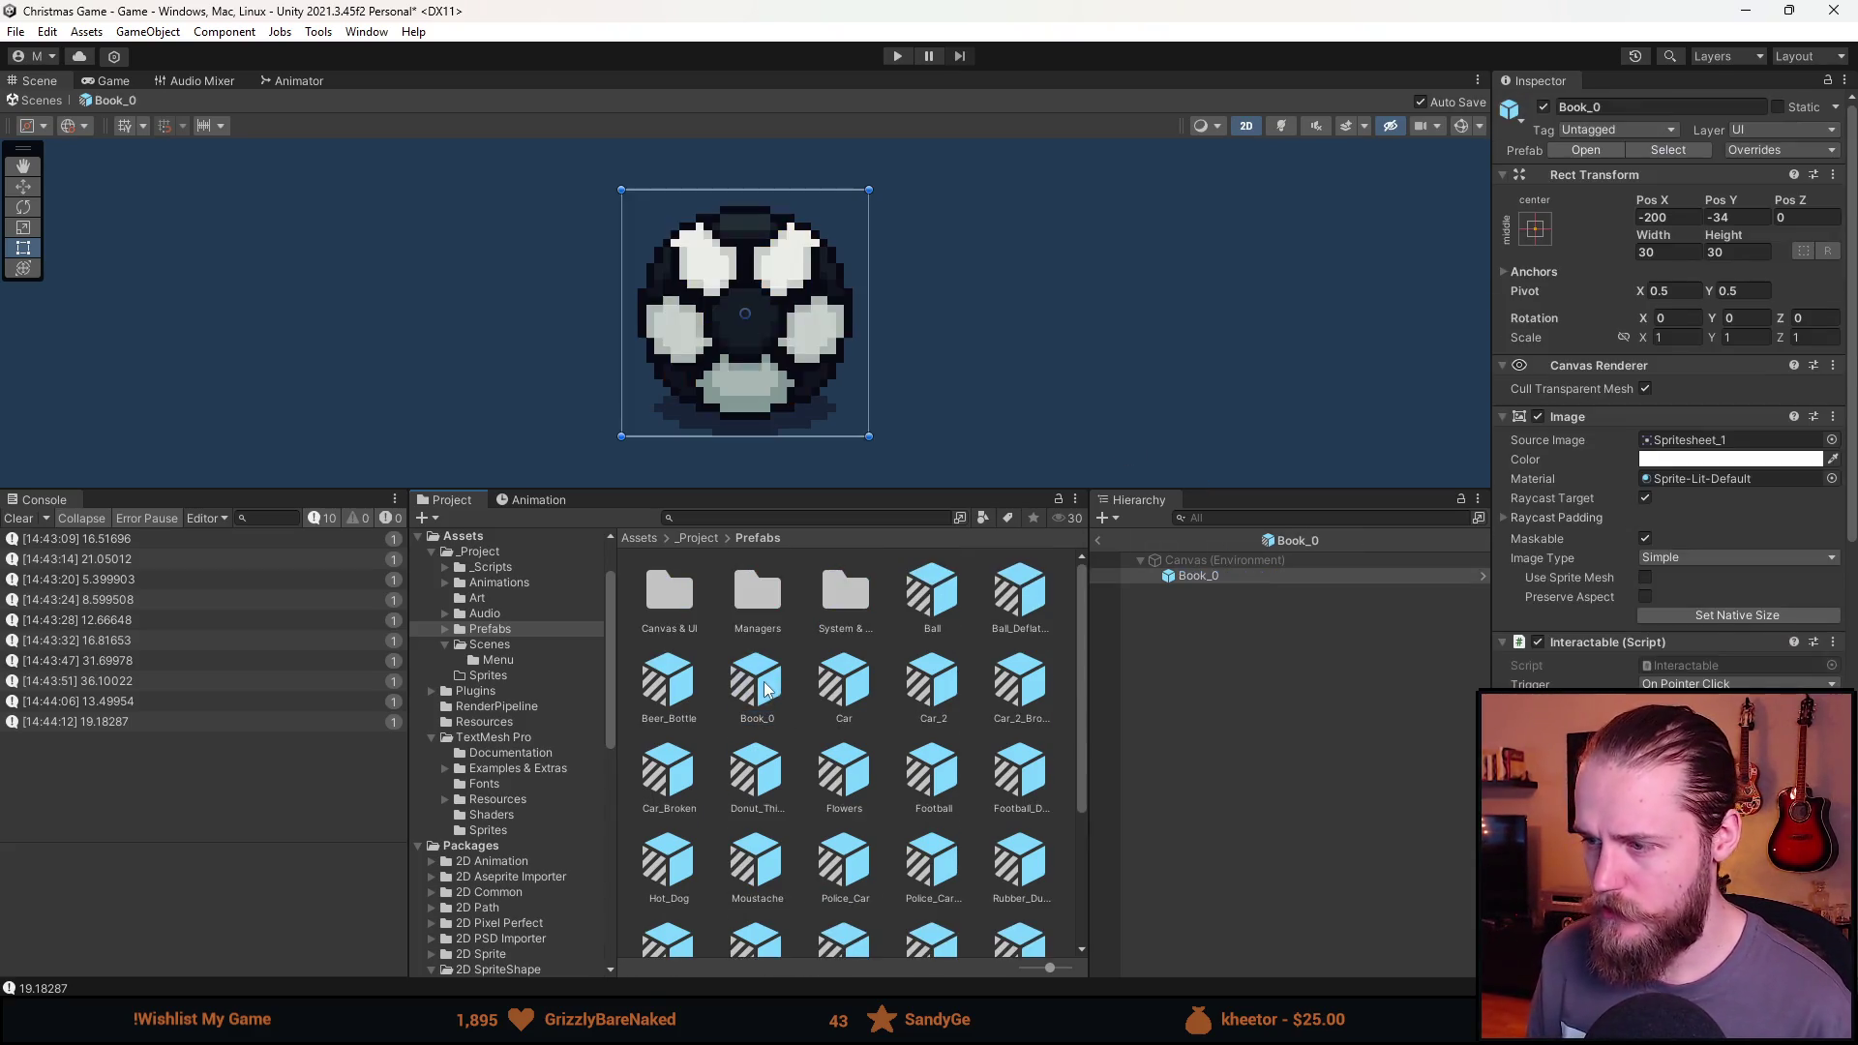
click(1832, 441)
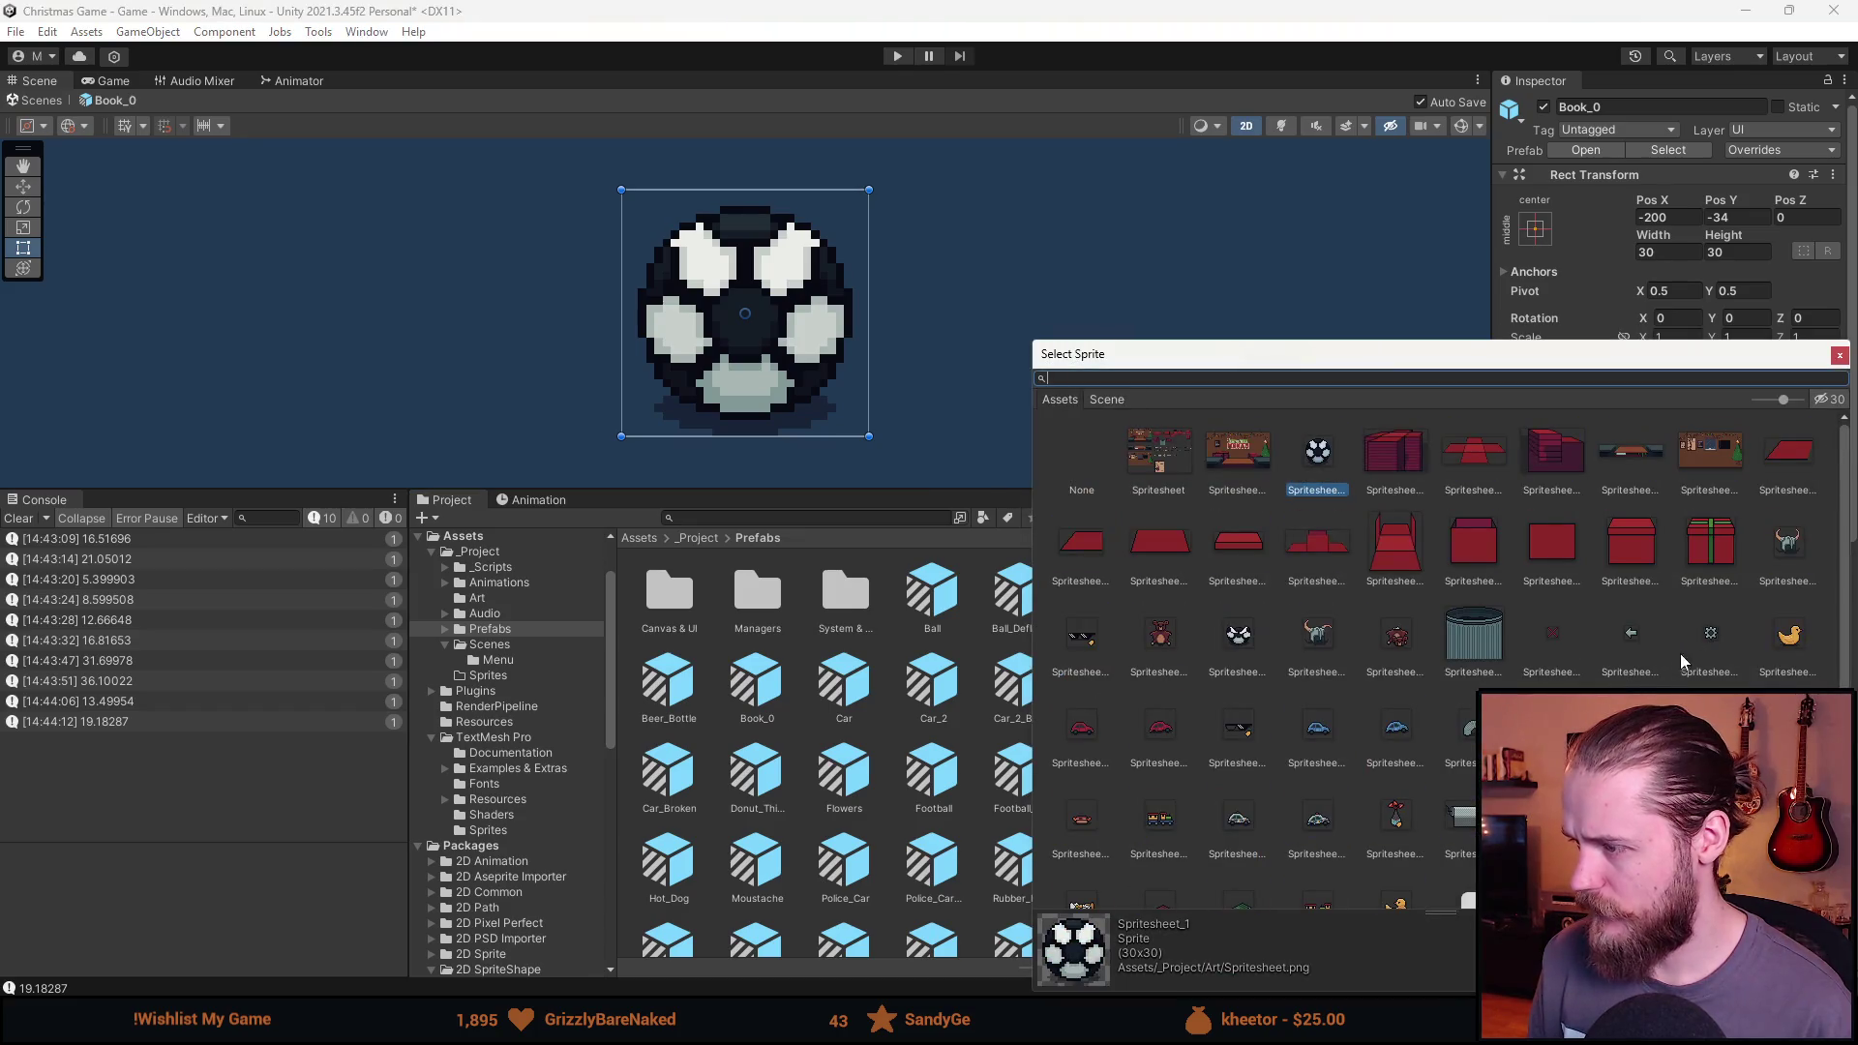
scroll(1683, 663, down, 3)
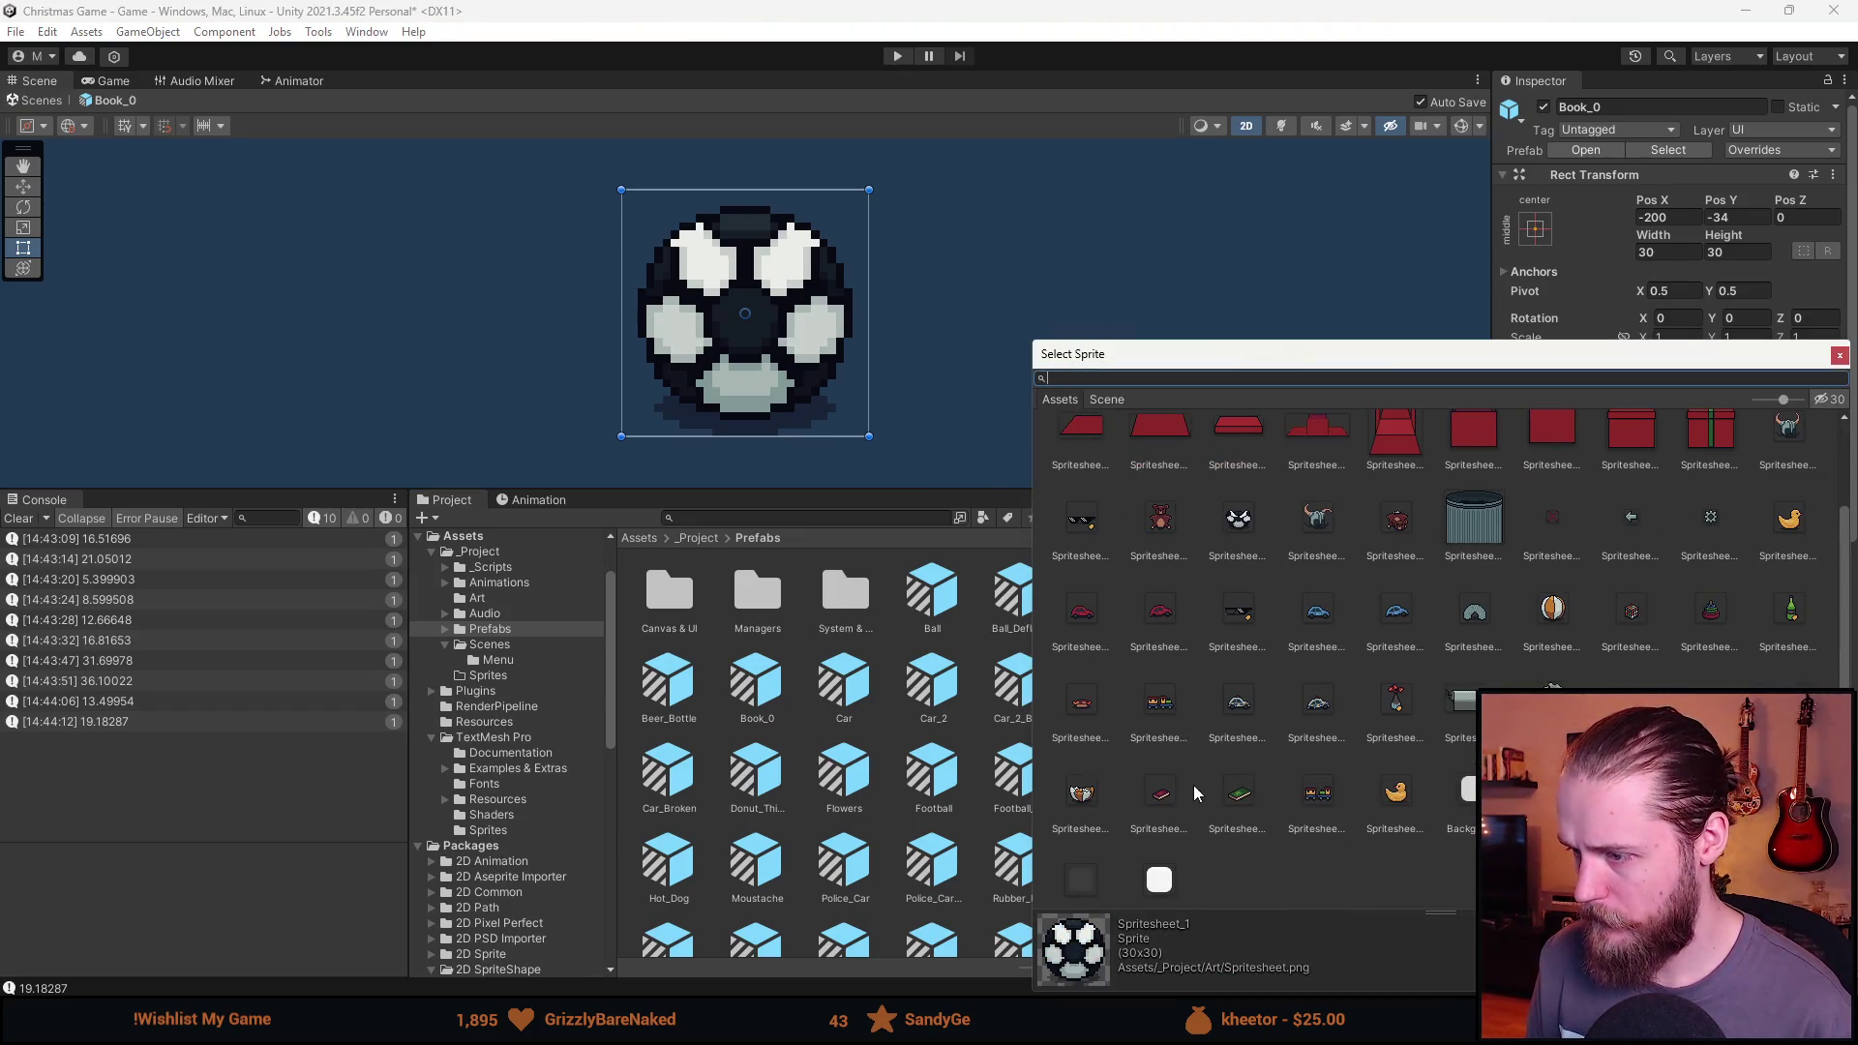
double_click(1163, 793)
click(1099, 541)
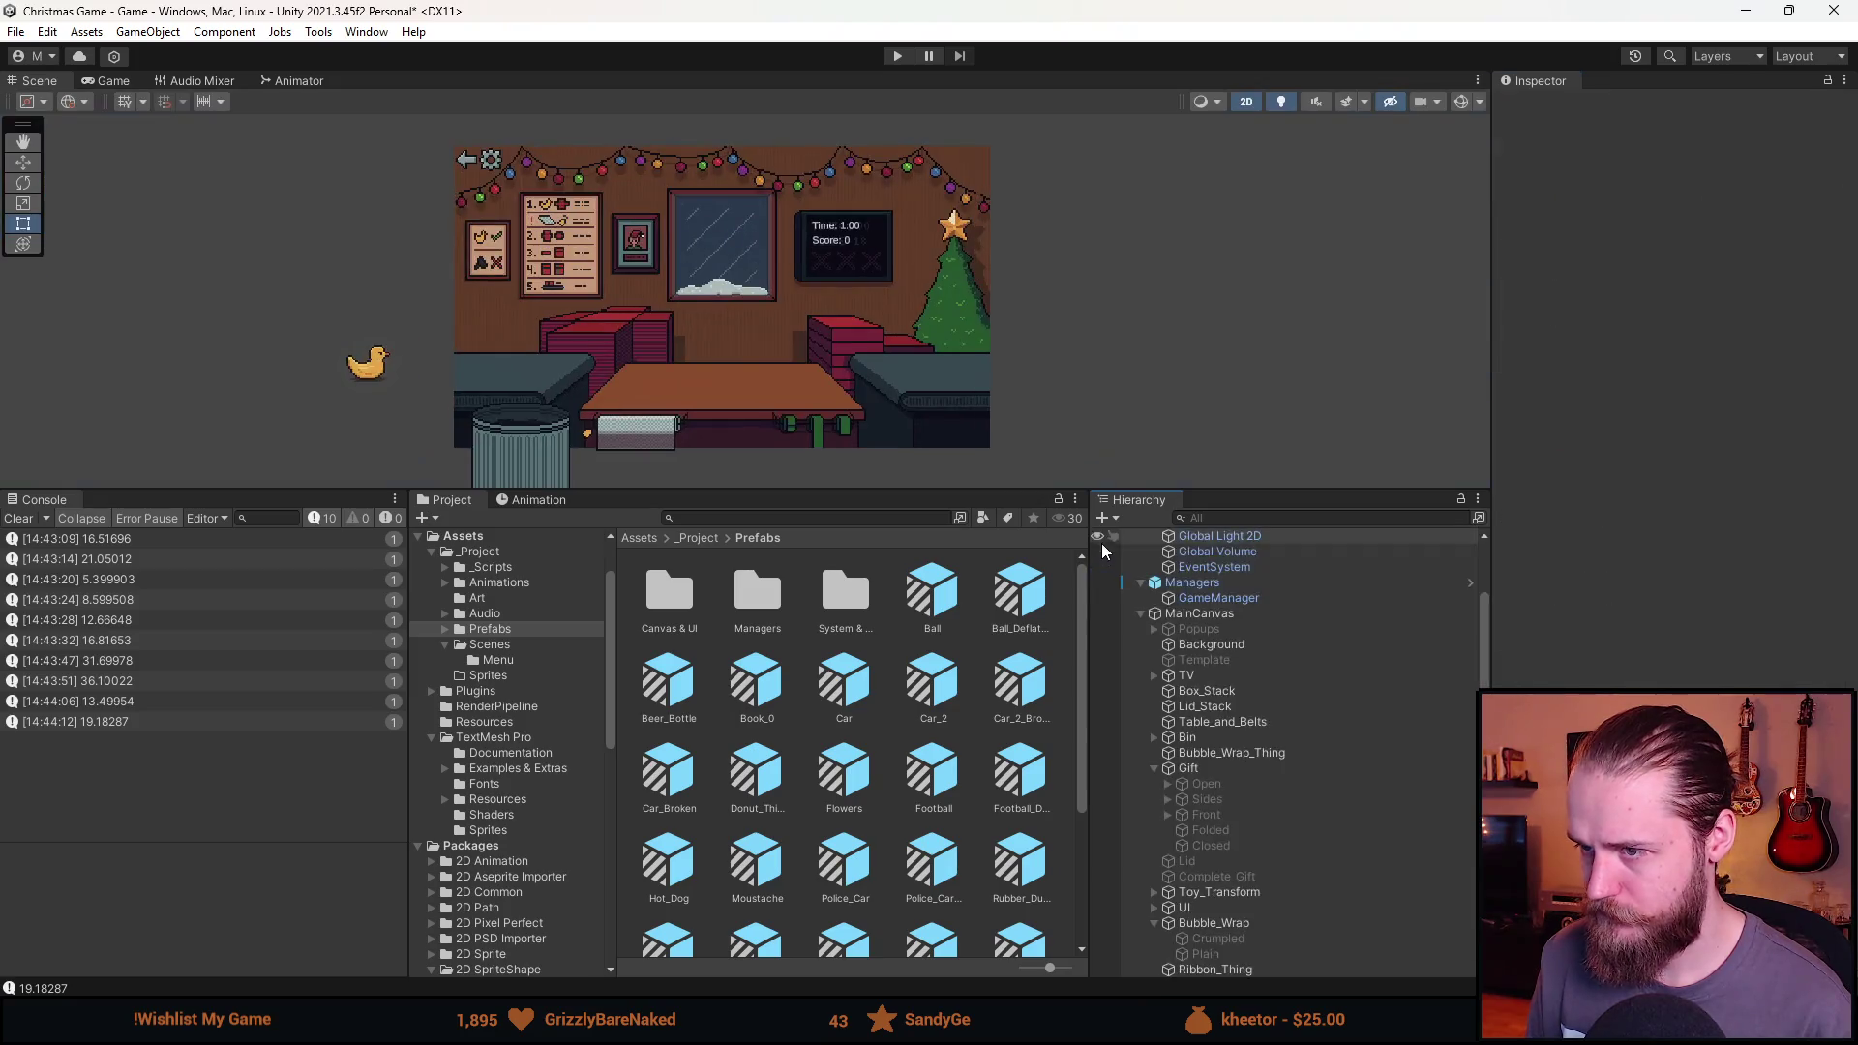
scroll(915, 829, down, 5)
Create another Toy prefab variant named Book_1.
right_click(855, 834)
mouse_move(933, 317)
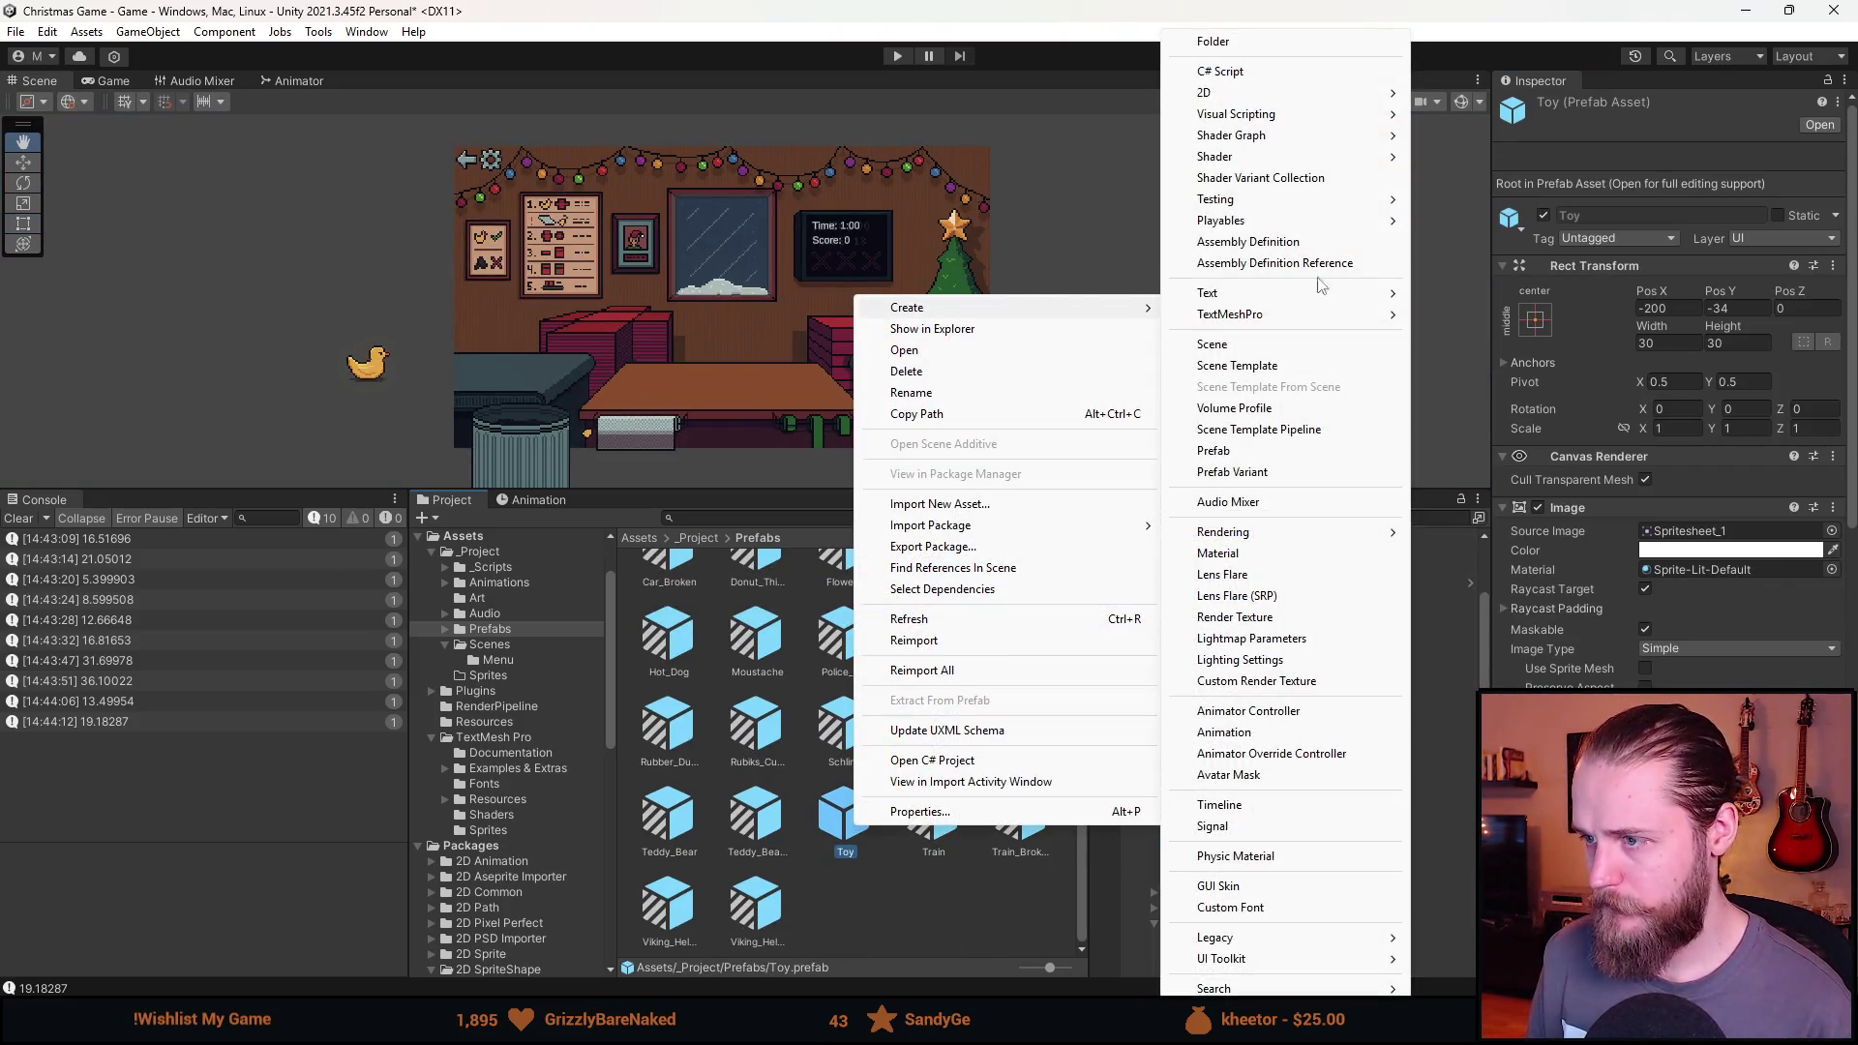
click(1263, 474)
text(Book_)
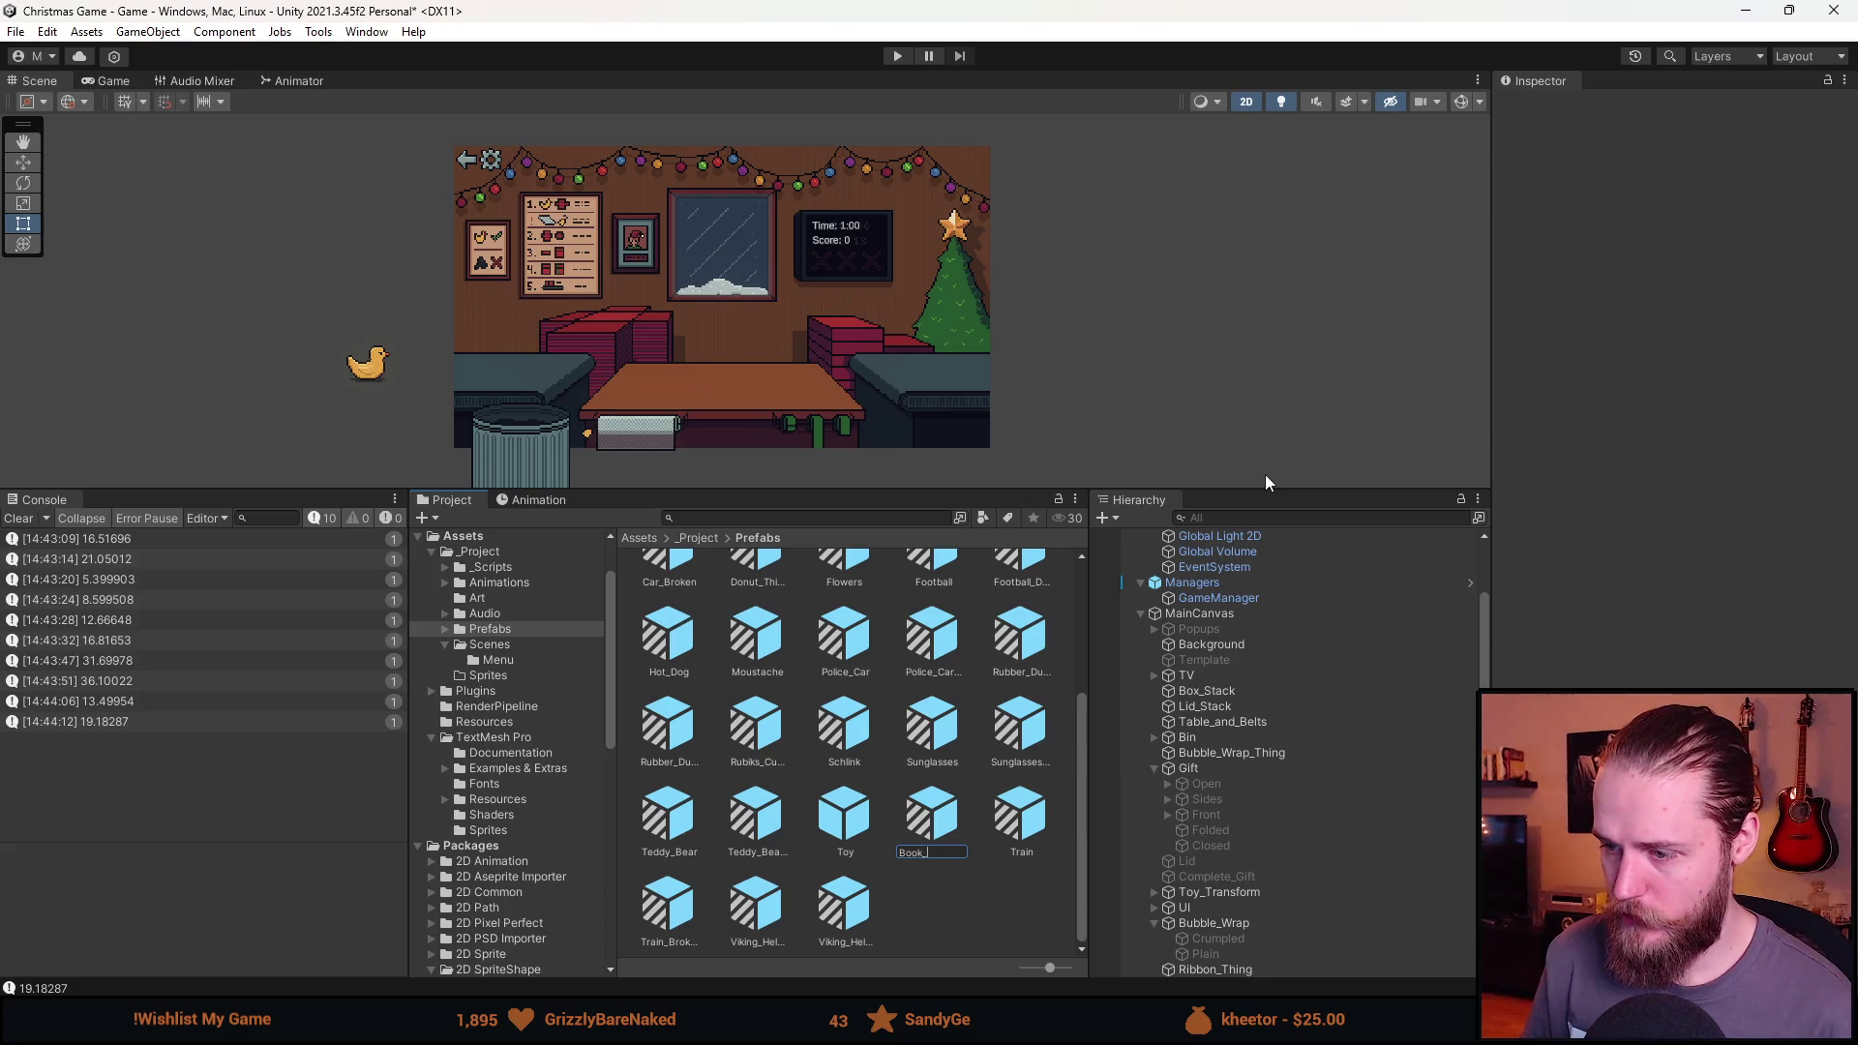
text(1)
key(Return)
Set Book_1's Source Image to the green book sprite Spritesheet_50.
double_click(845, 682)
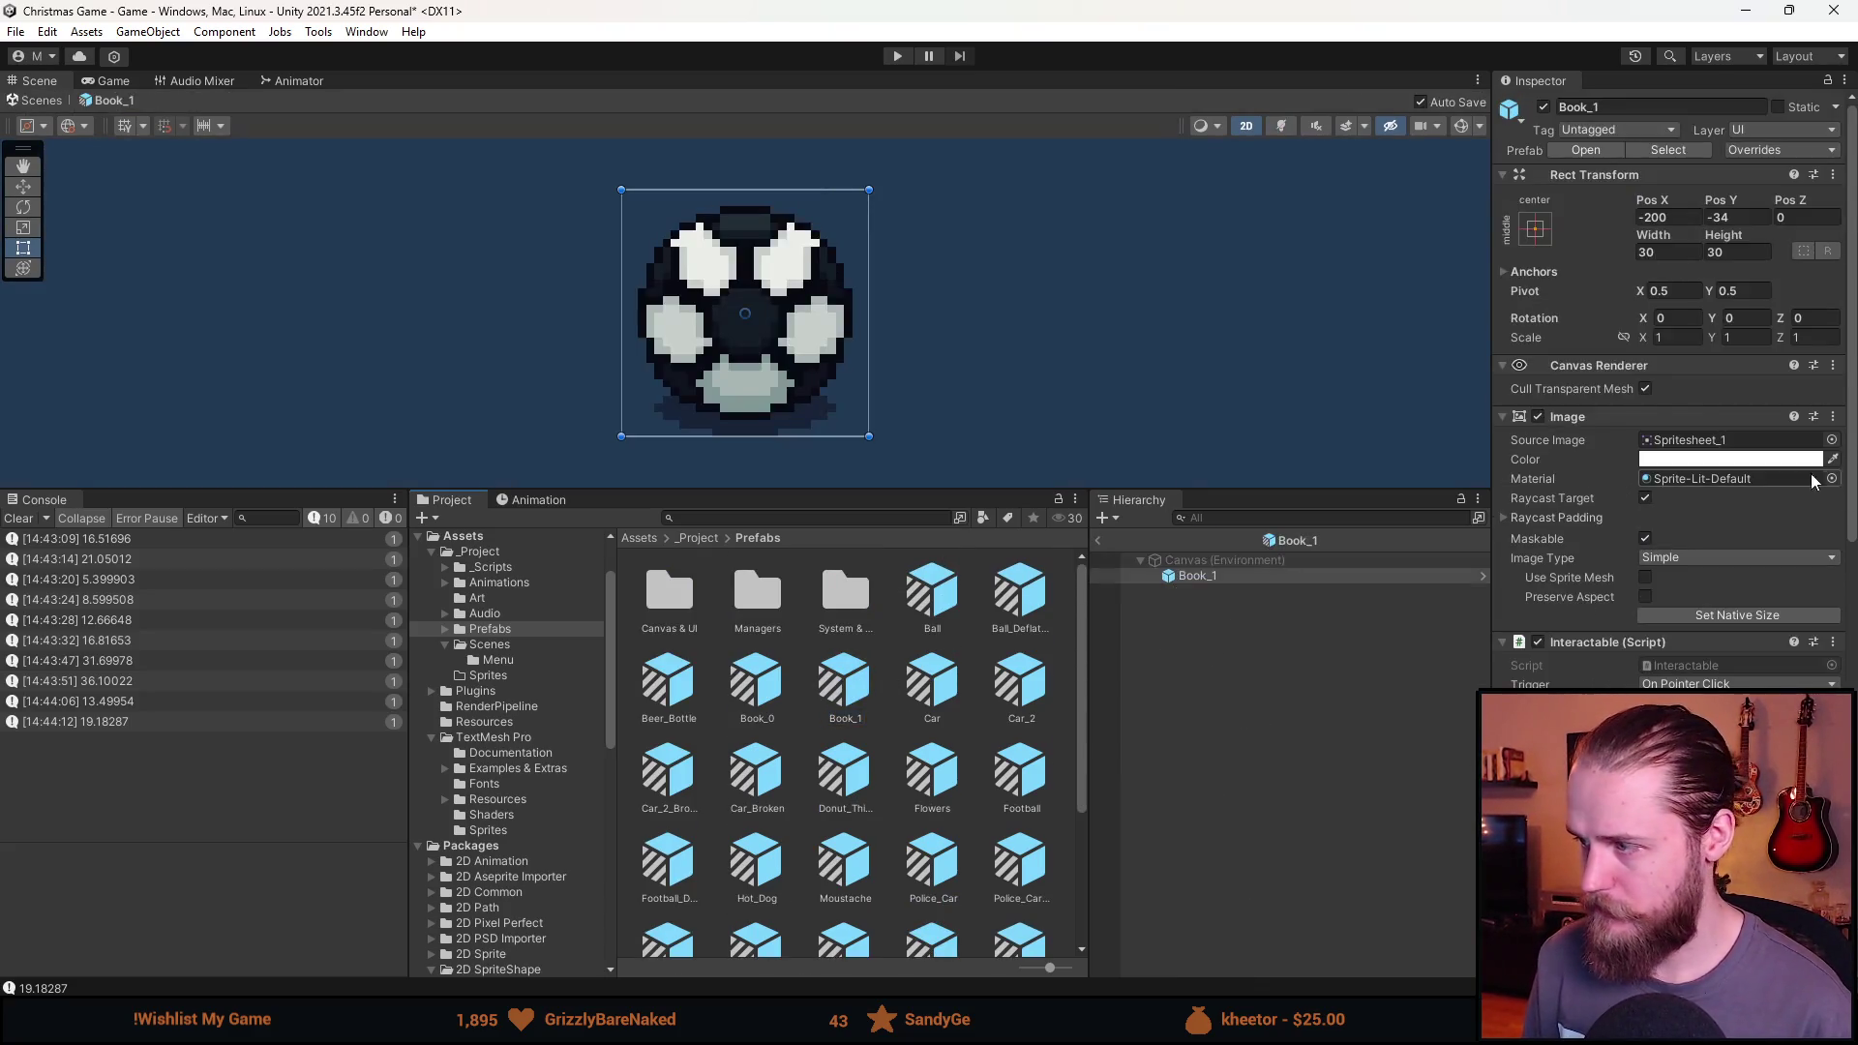
click(1831, 440)
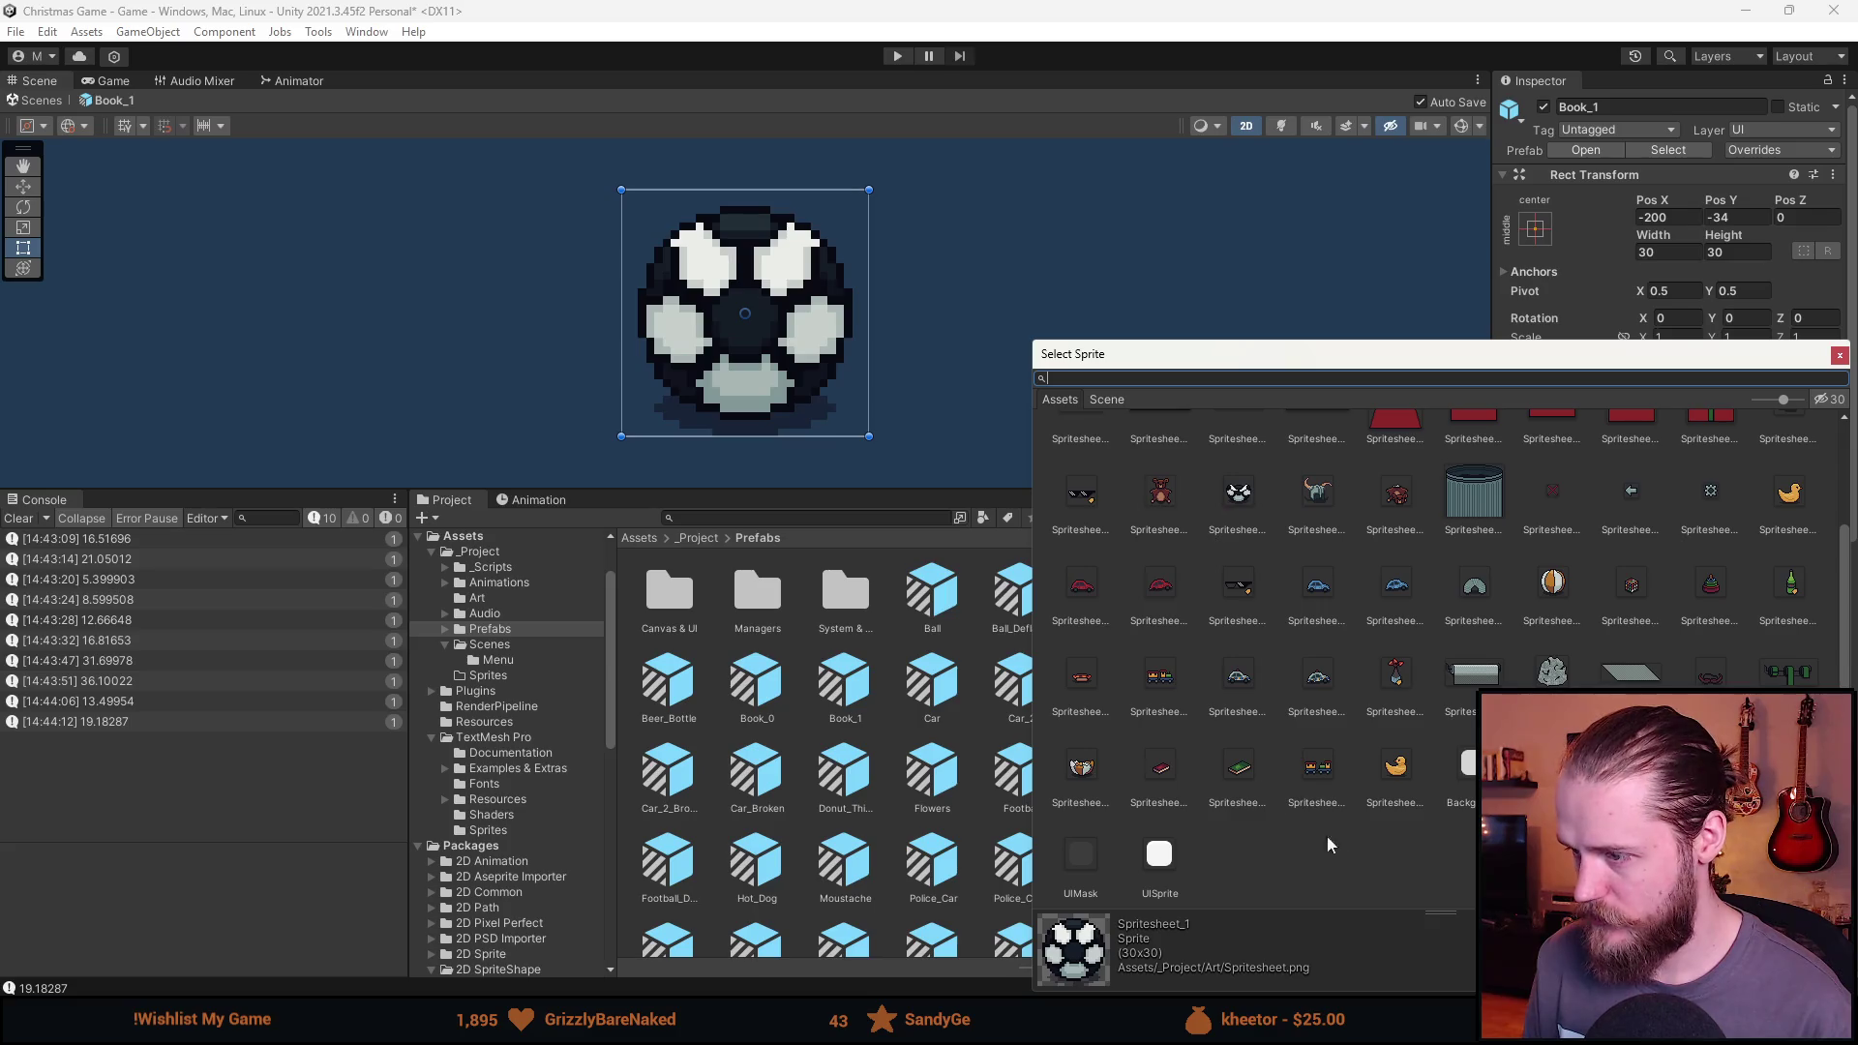
click(1241, 771)
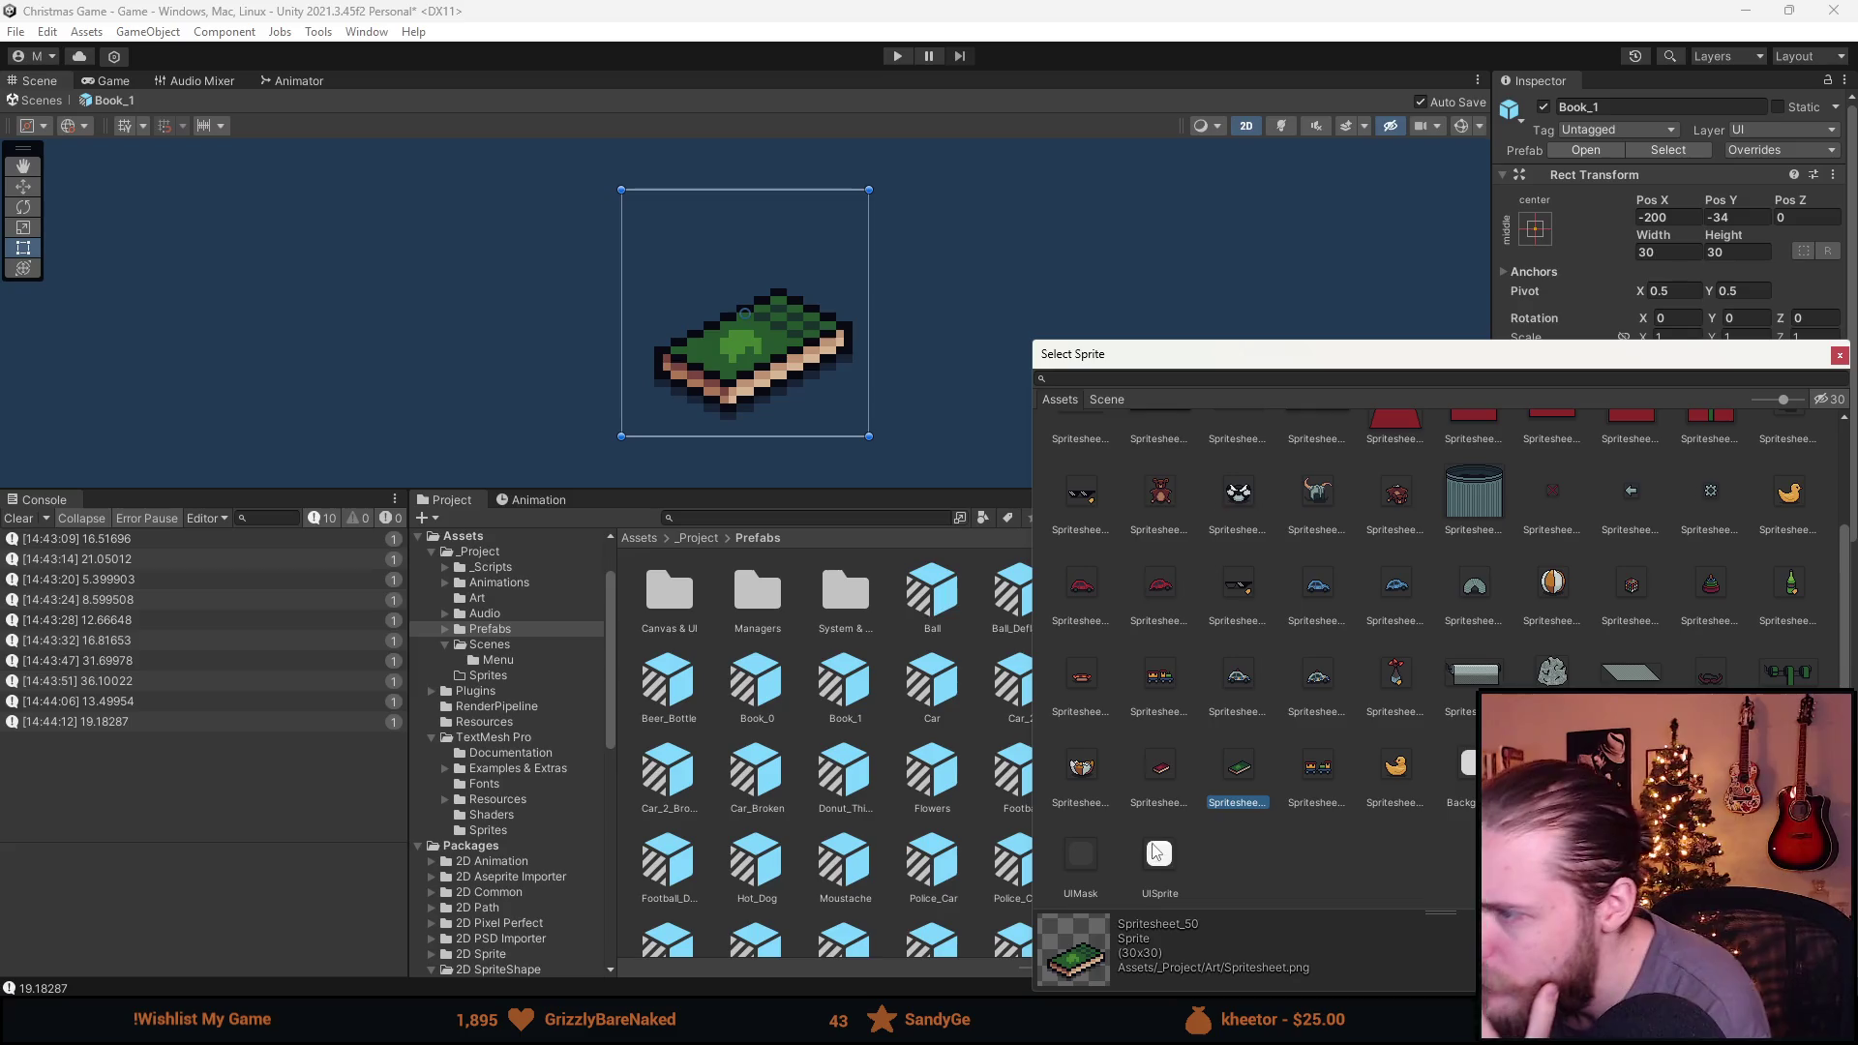
scroll(1233, 554, up, 1)
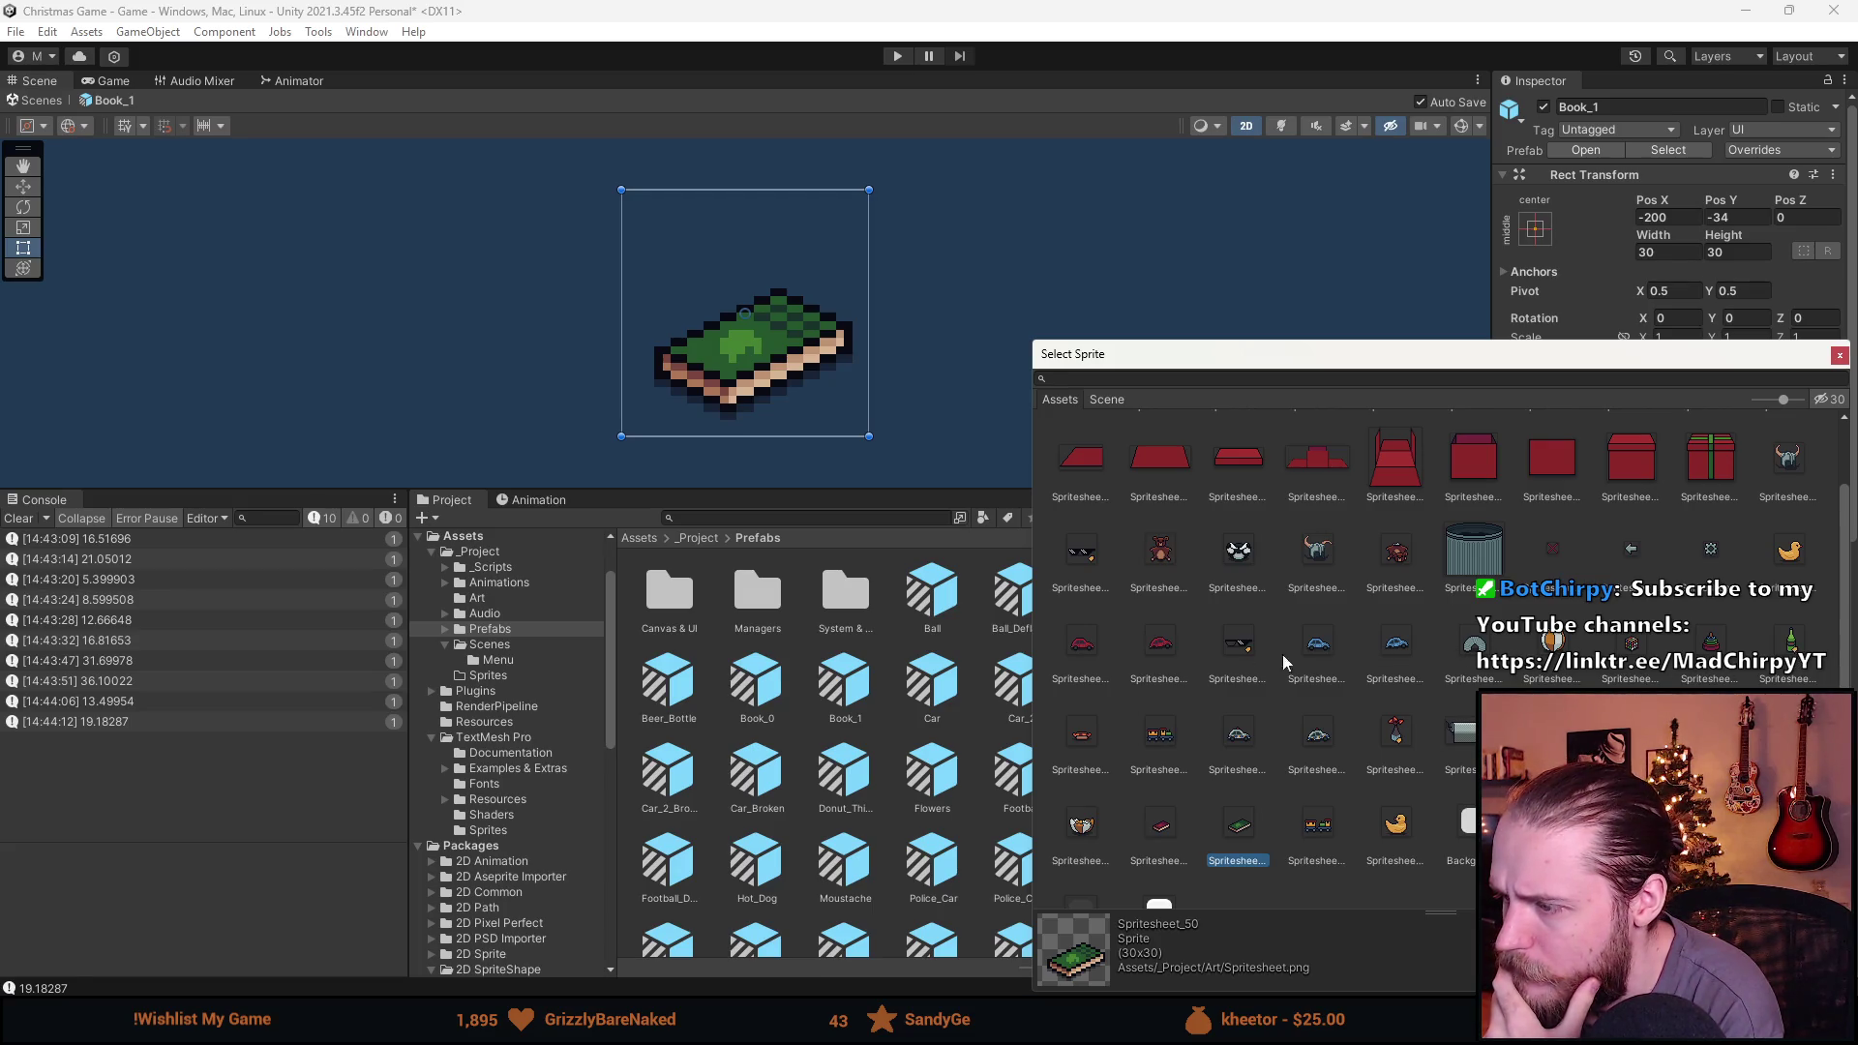
scroll(1427, 755, down, 1)
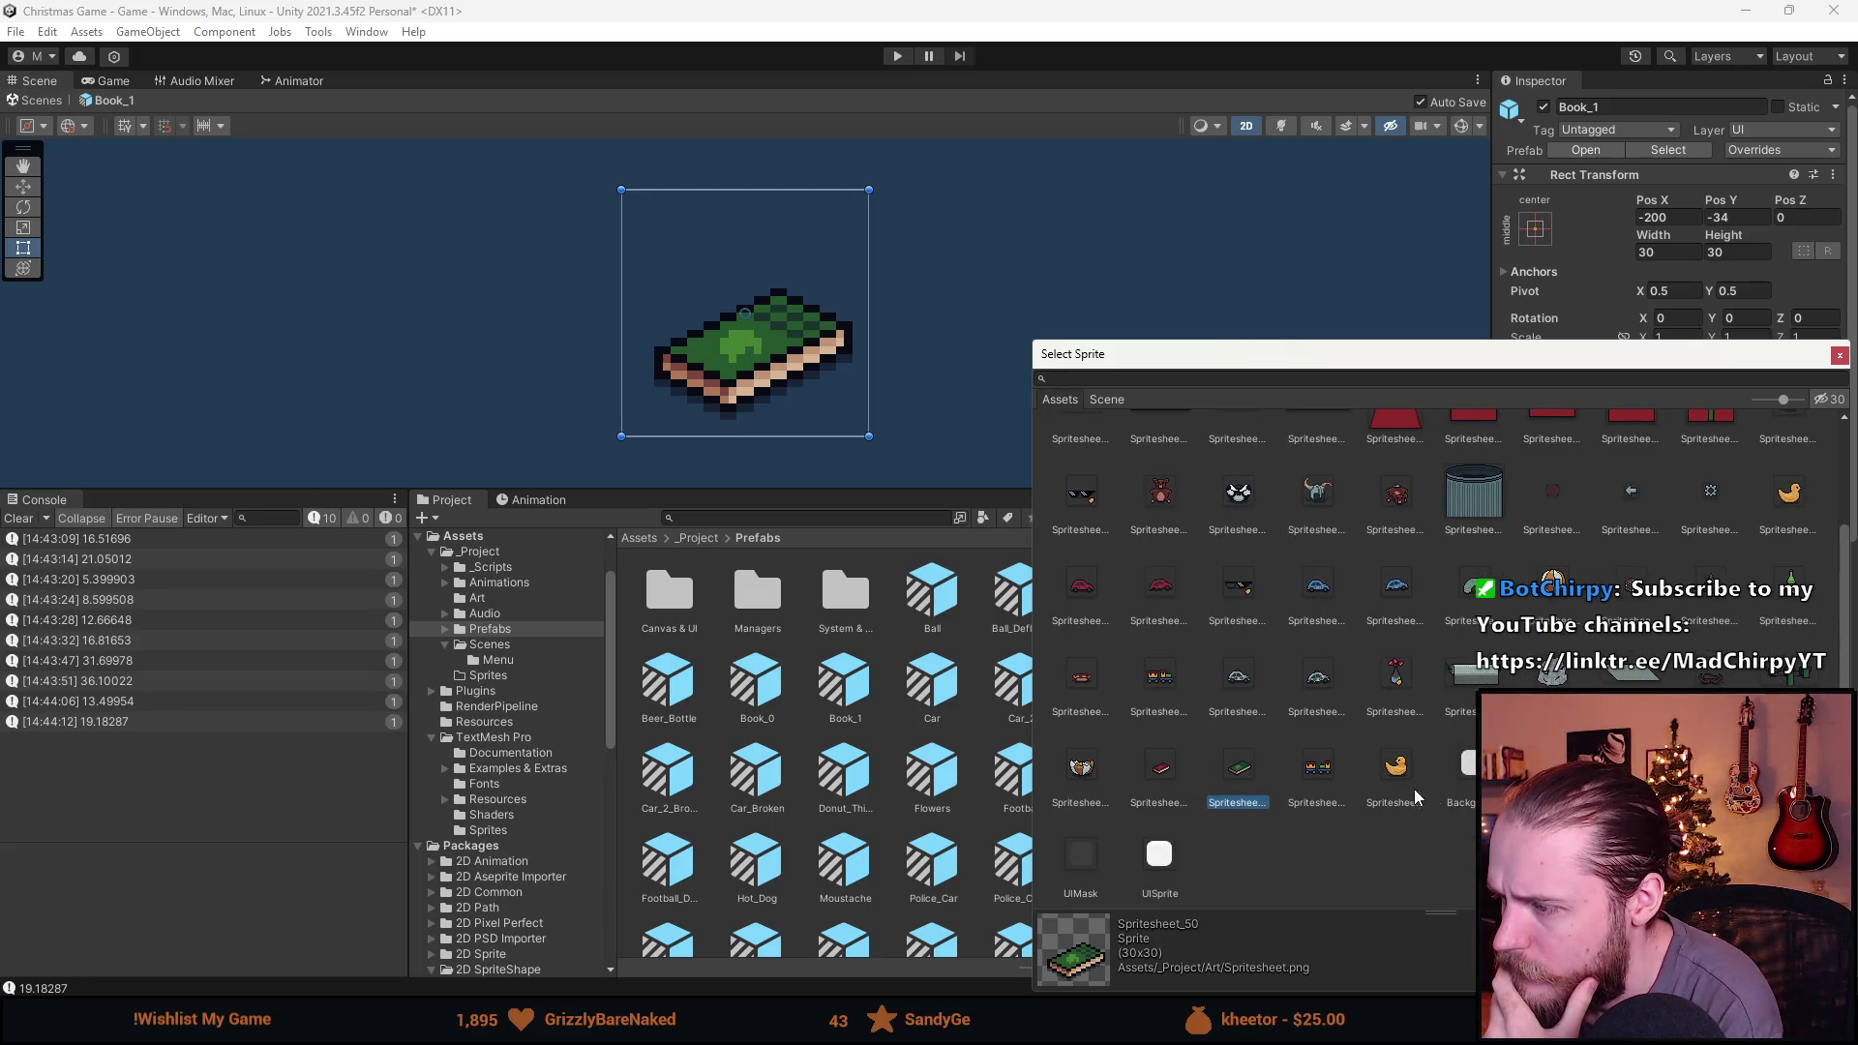
scroll(1234, 795, up, 3)
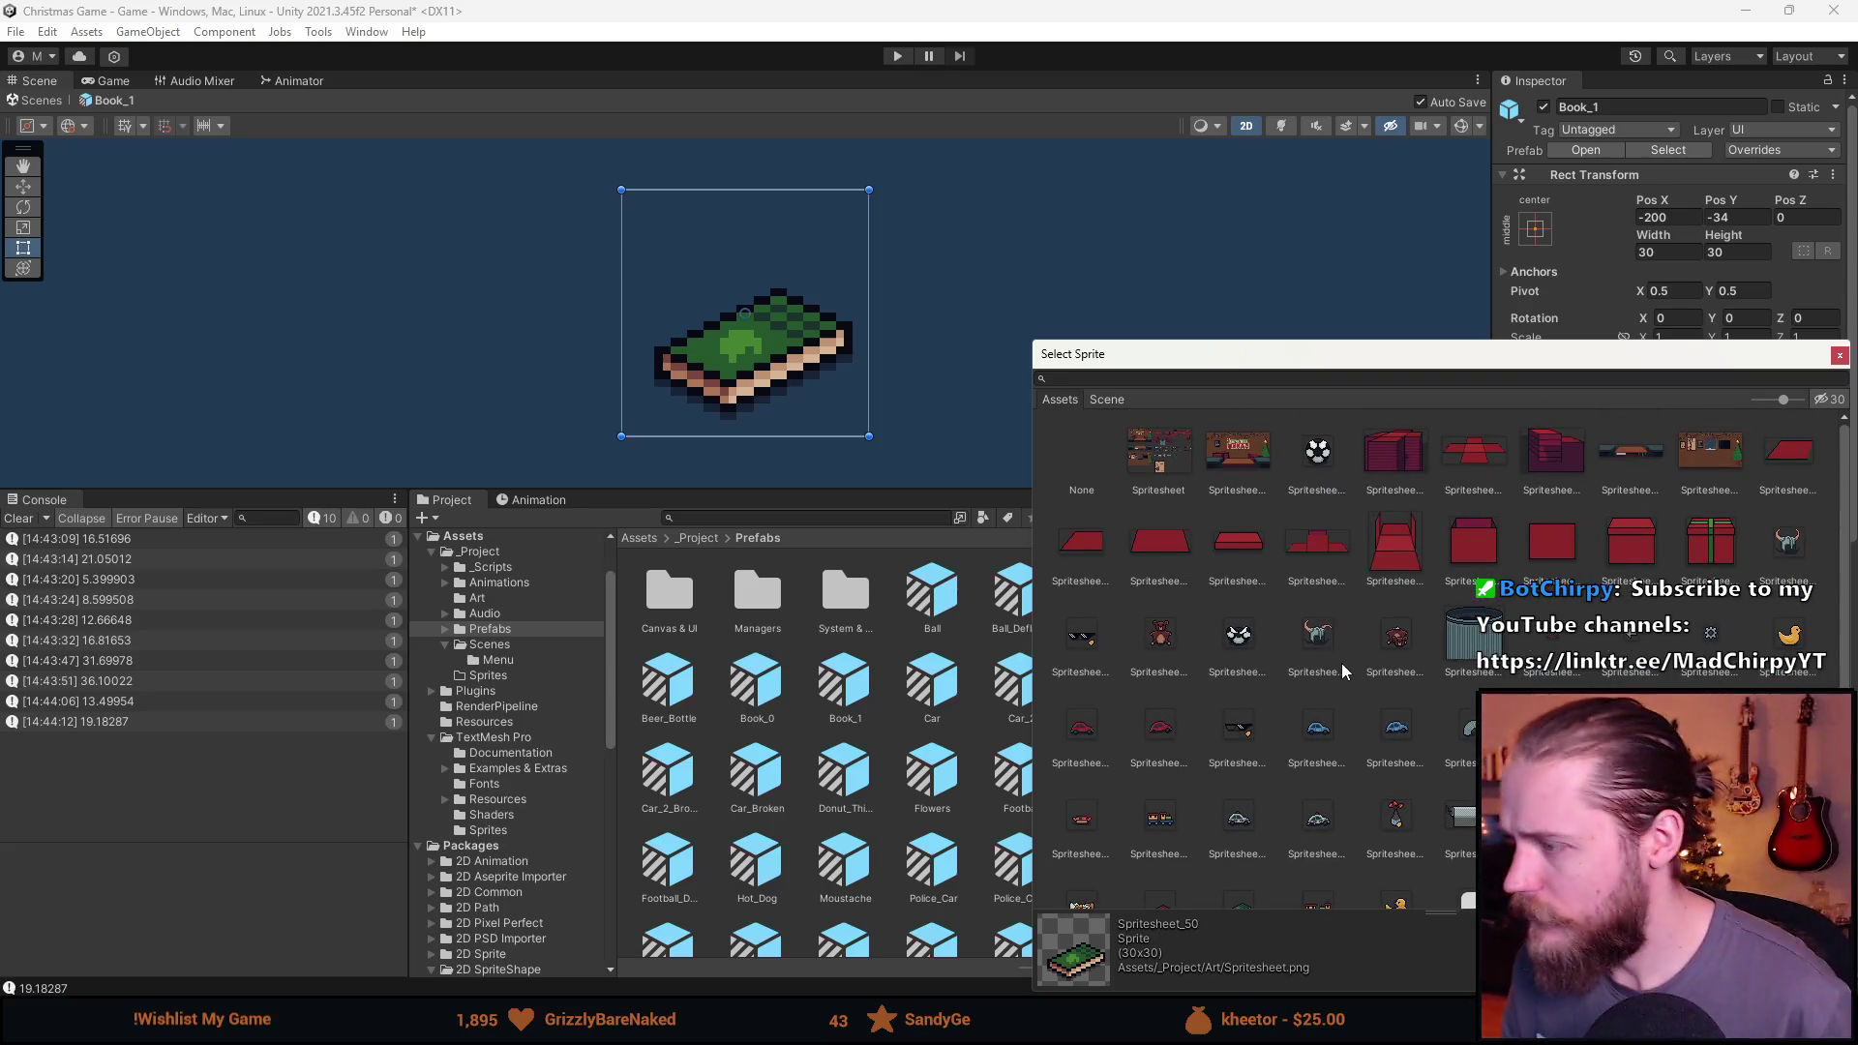
scroll(1341, 663, down, 3)
click(1838, 355)
scroll(1642, 560, down, 10)
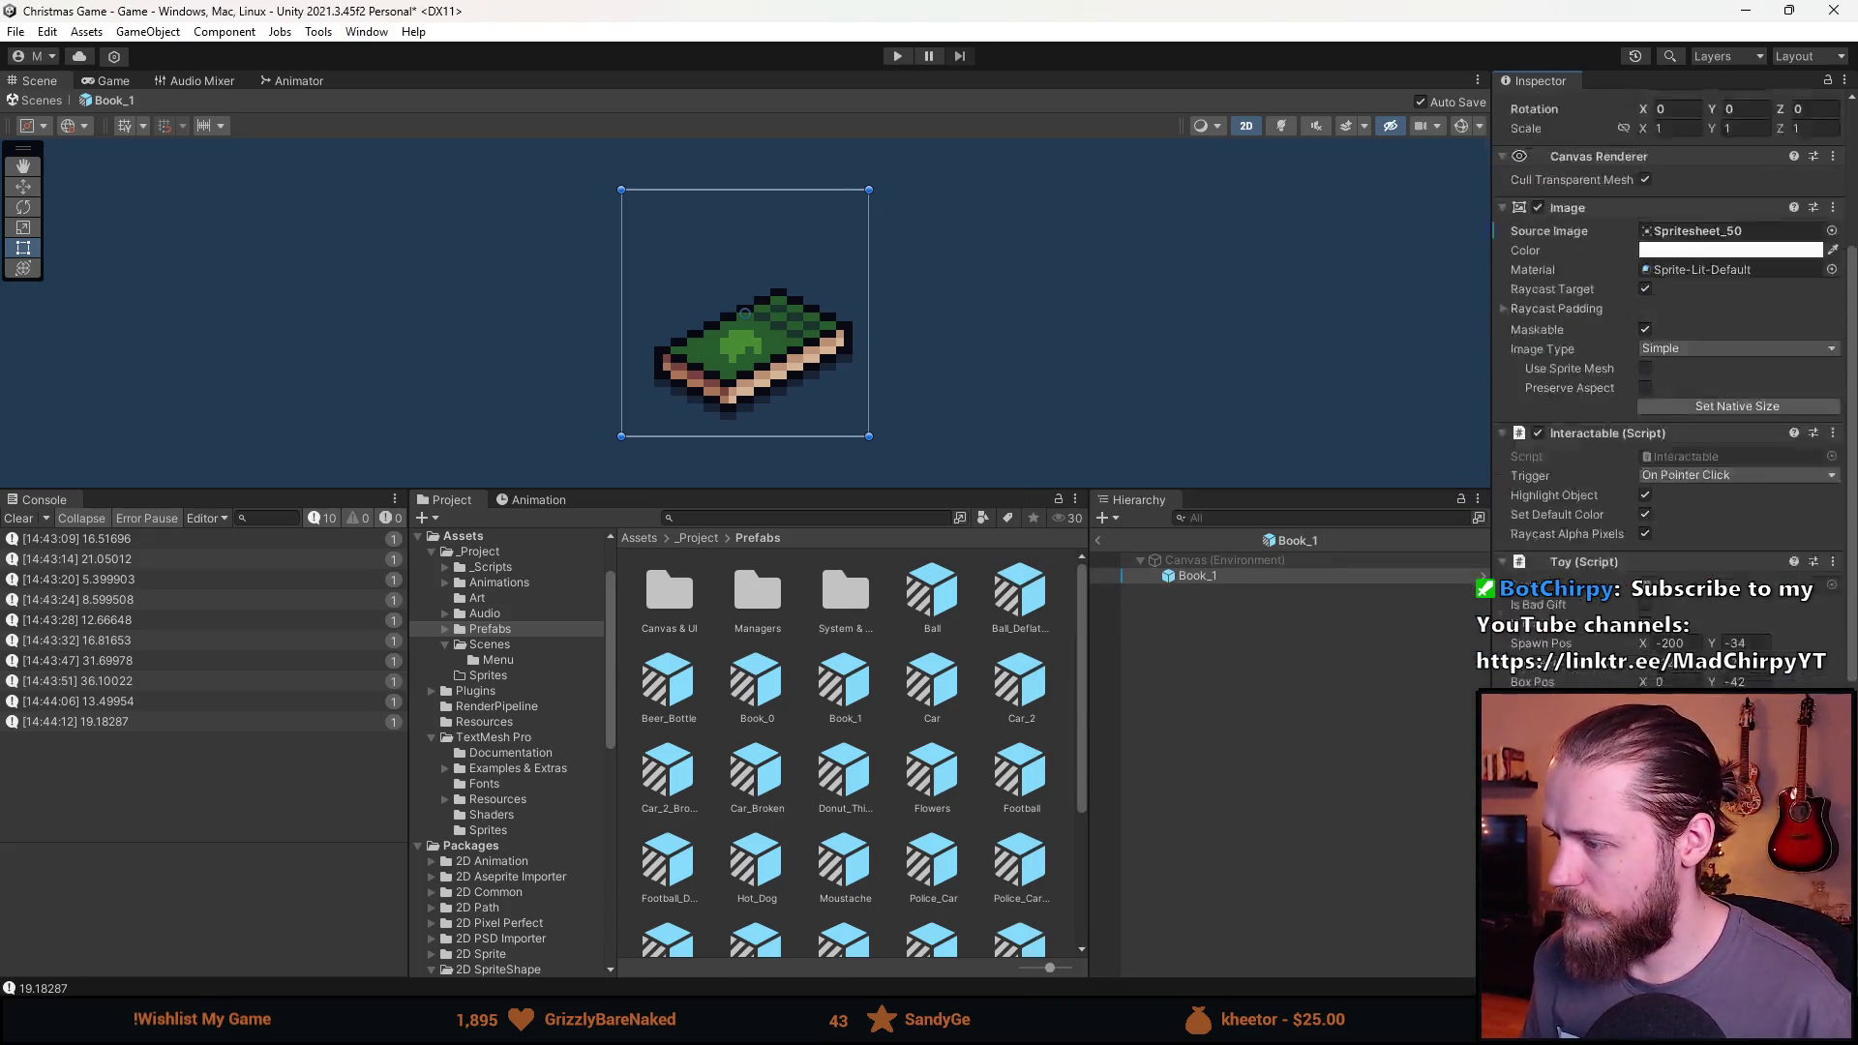
Leave Prefab Mode for the Game scene and clear the Console.
click(1099, 541)
scroll(1201, 716, up, 3)
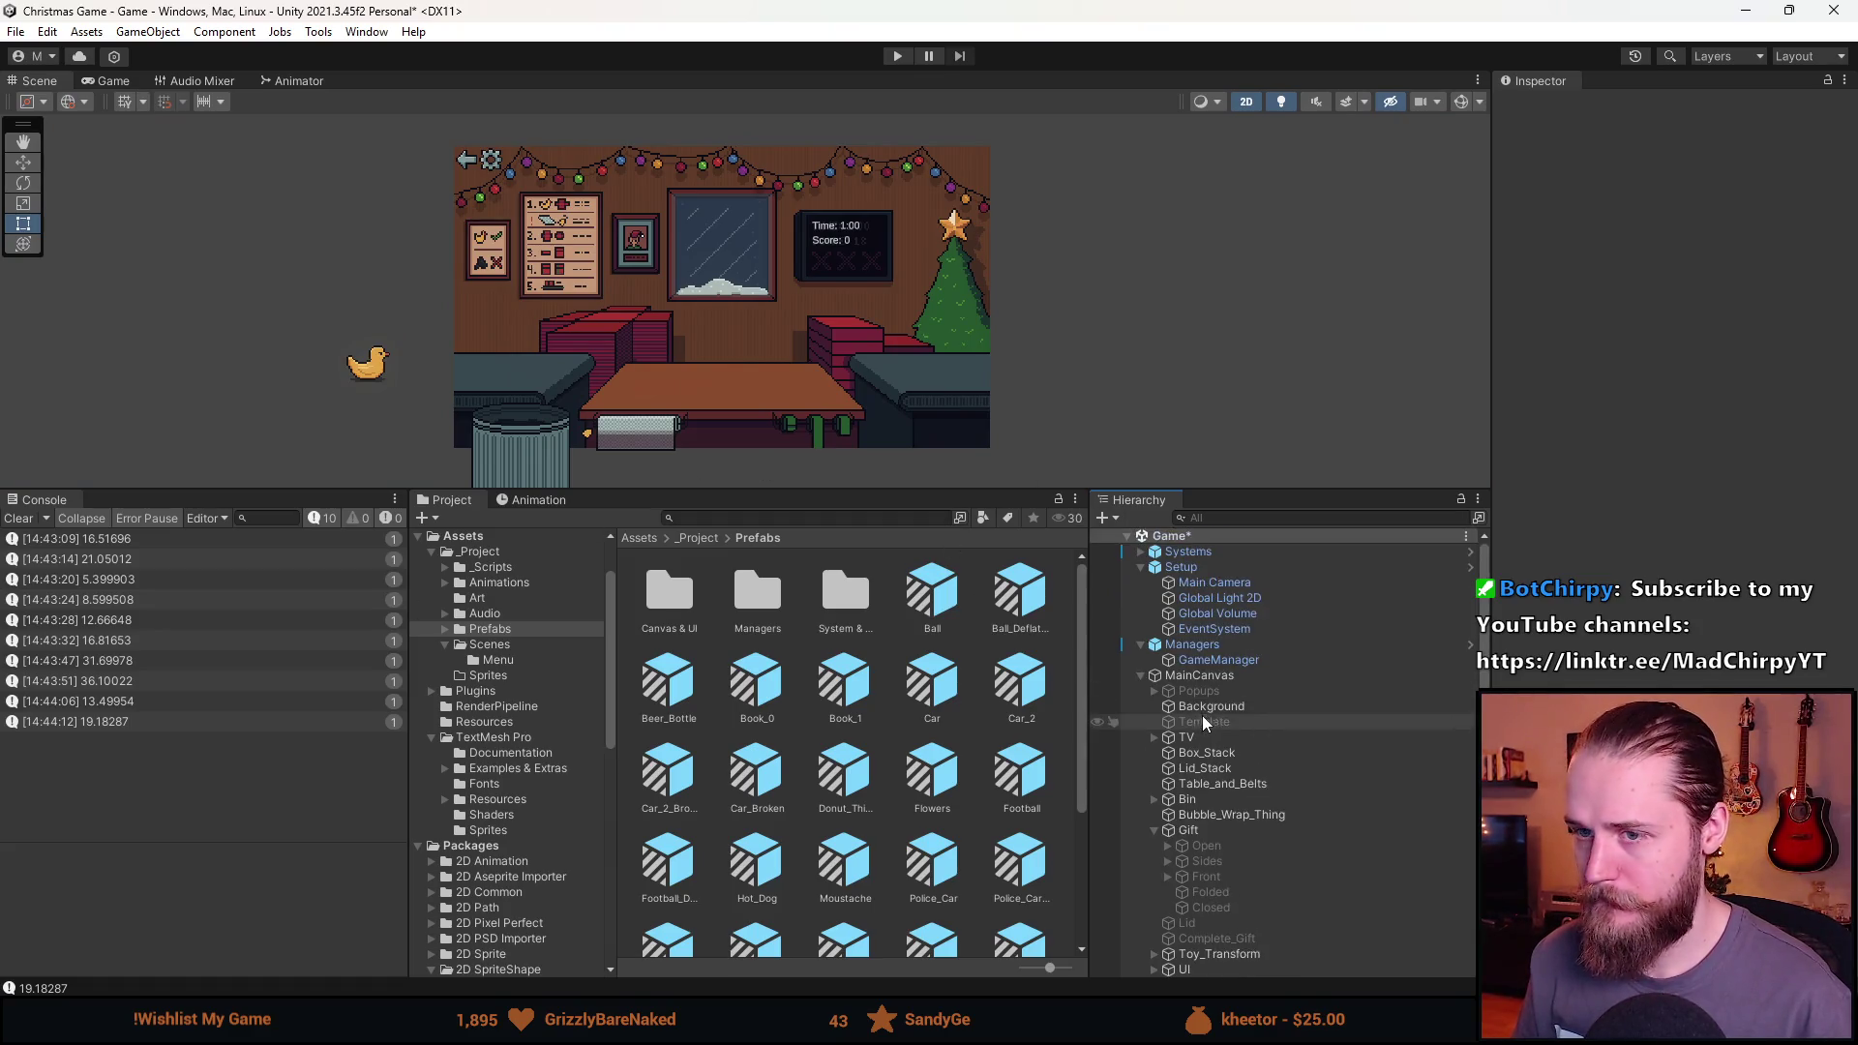
click(19, 519)
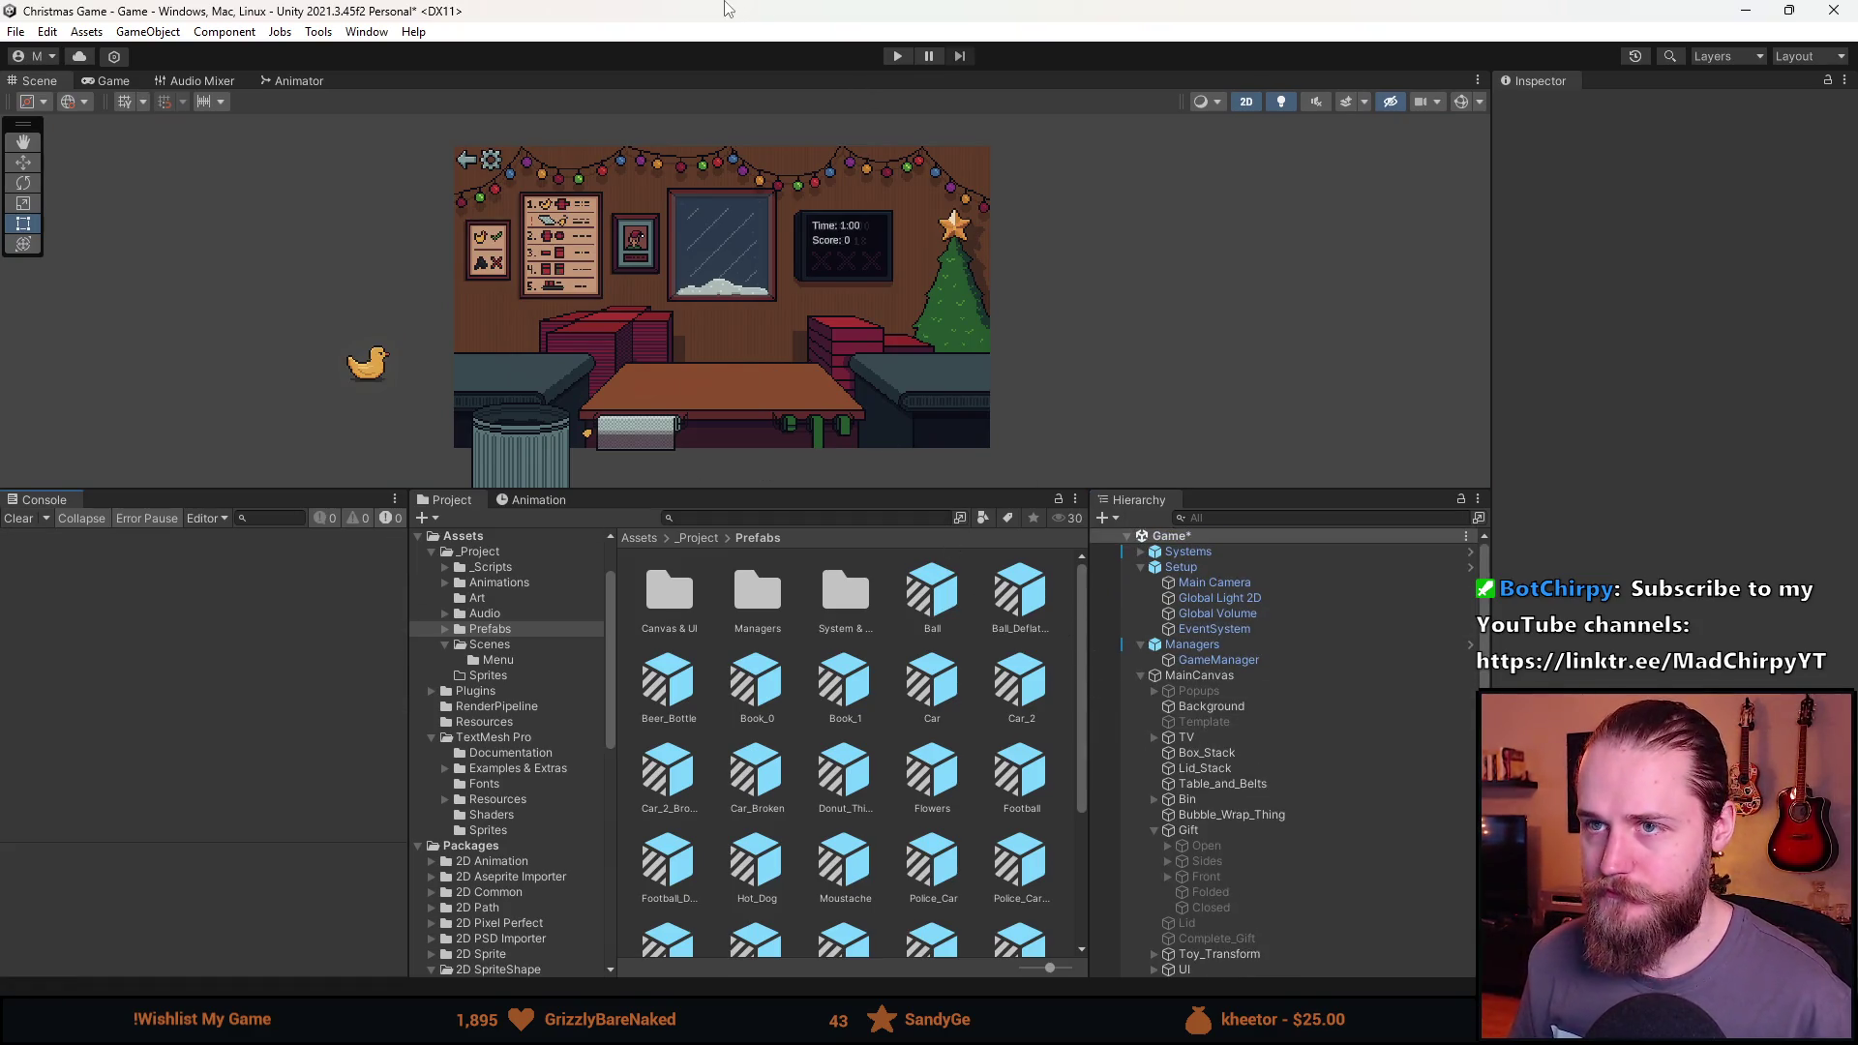
Select the Managers object and drag the splitter down to enlarge the Scene view.
click(1222, 644)
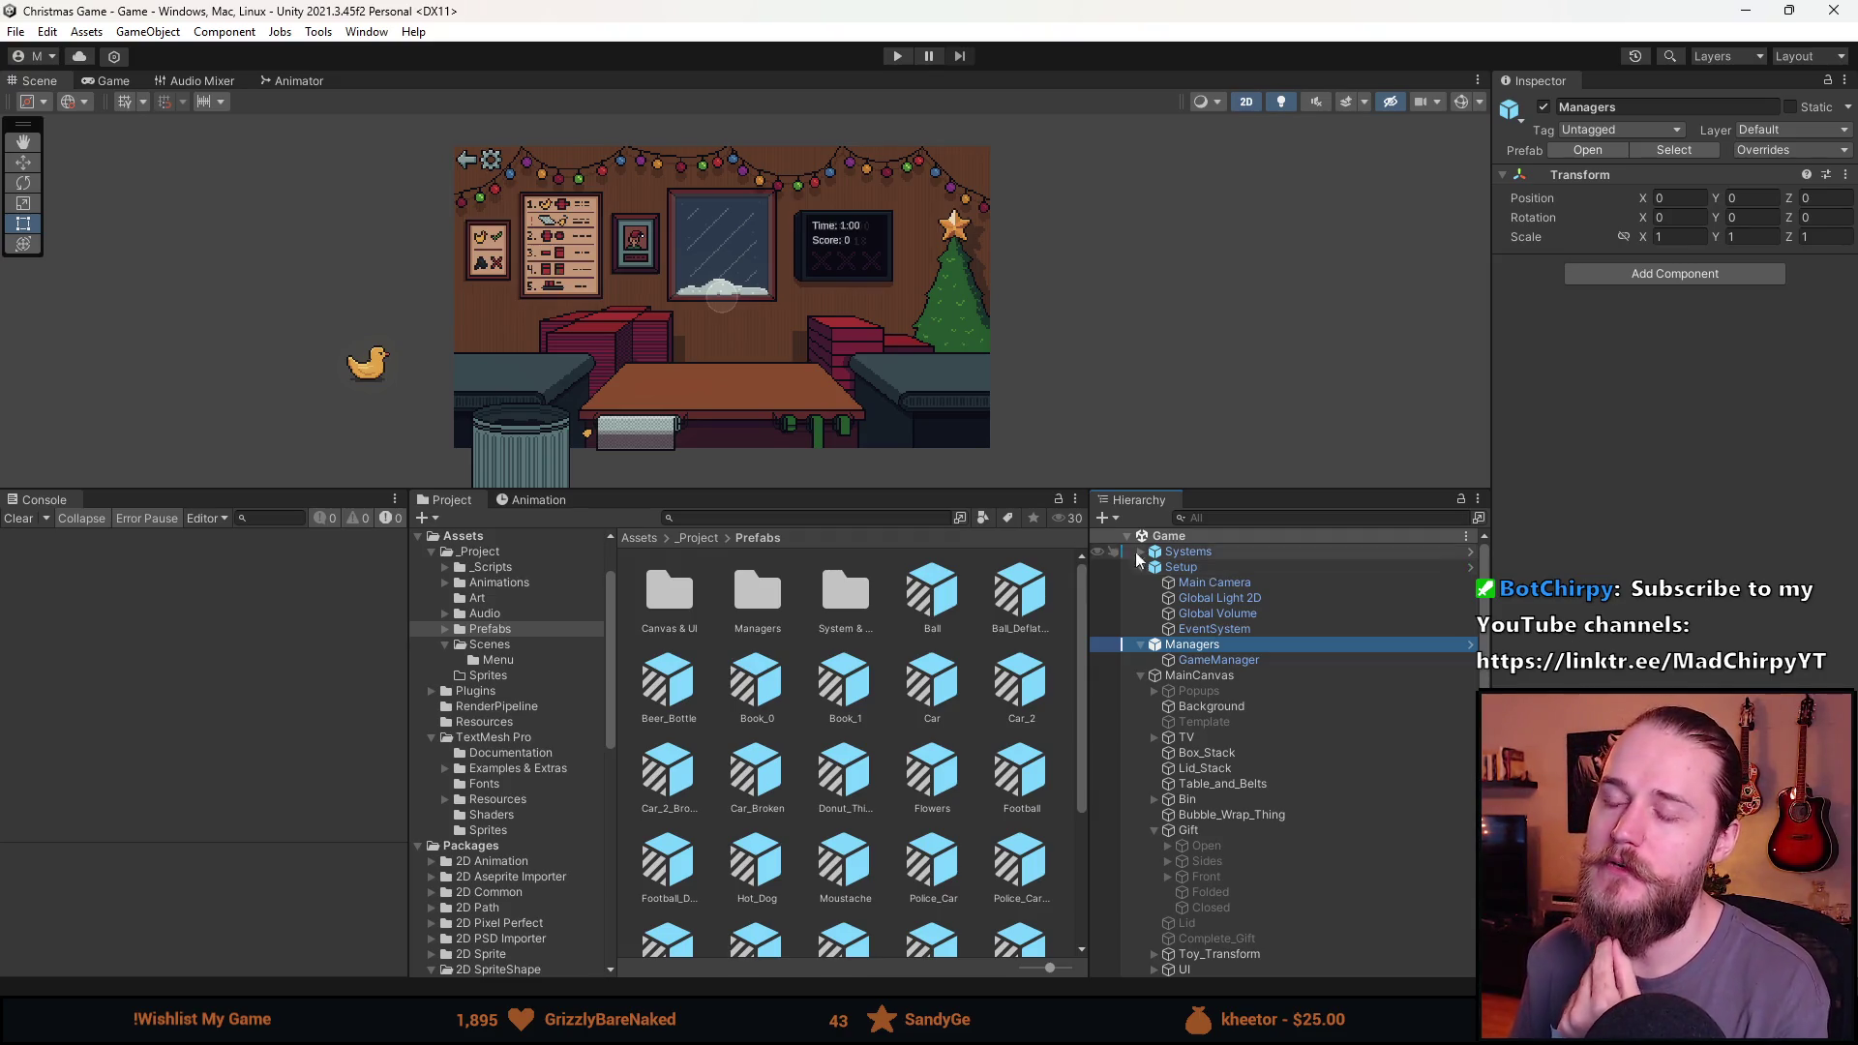
click(45, 506)
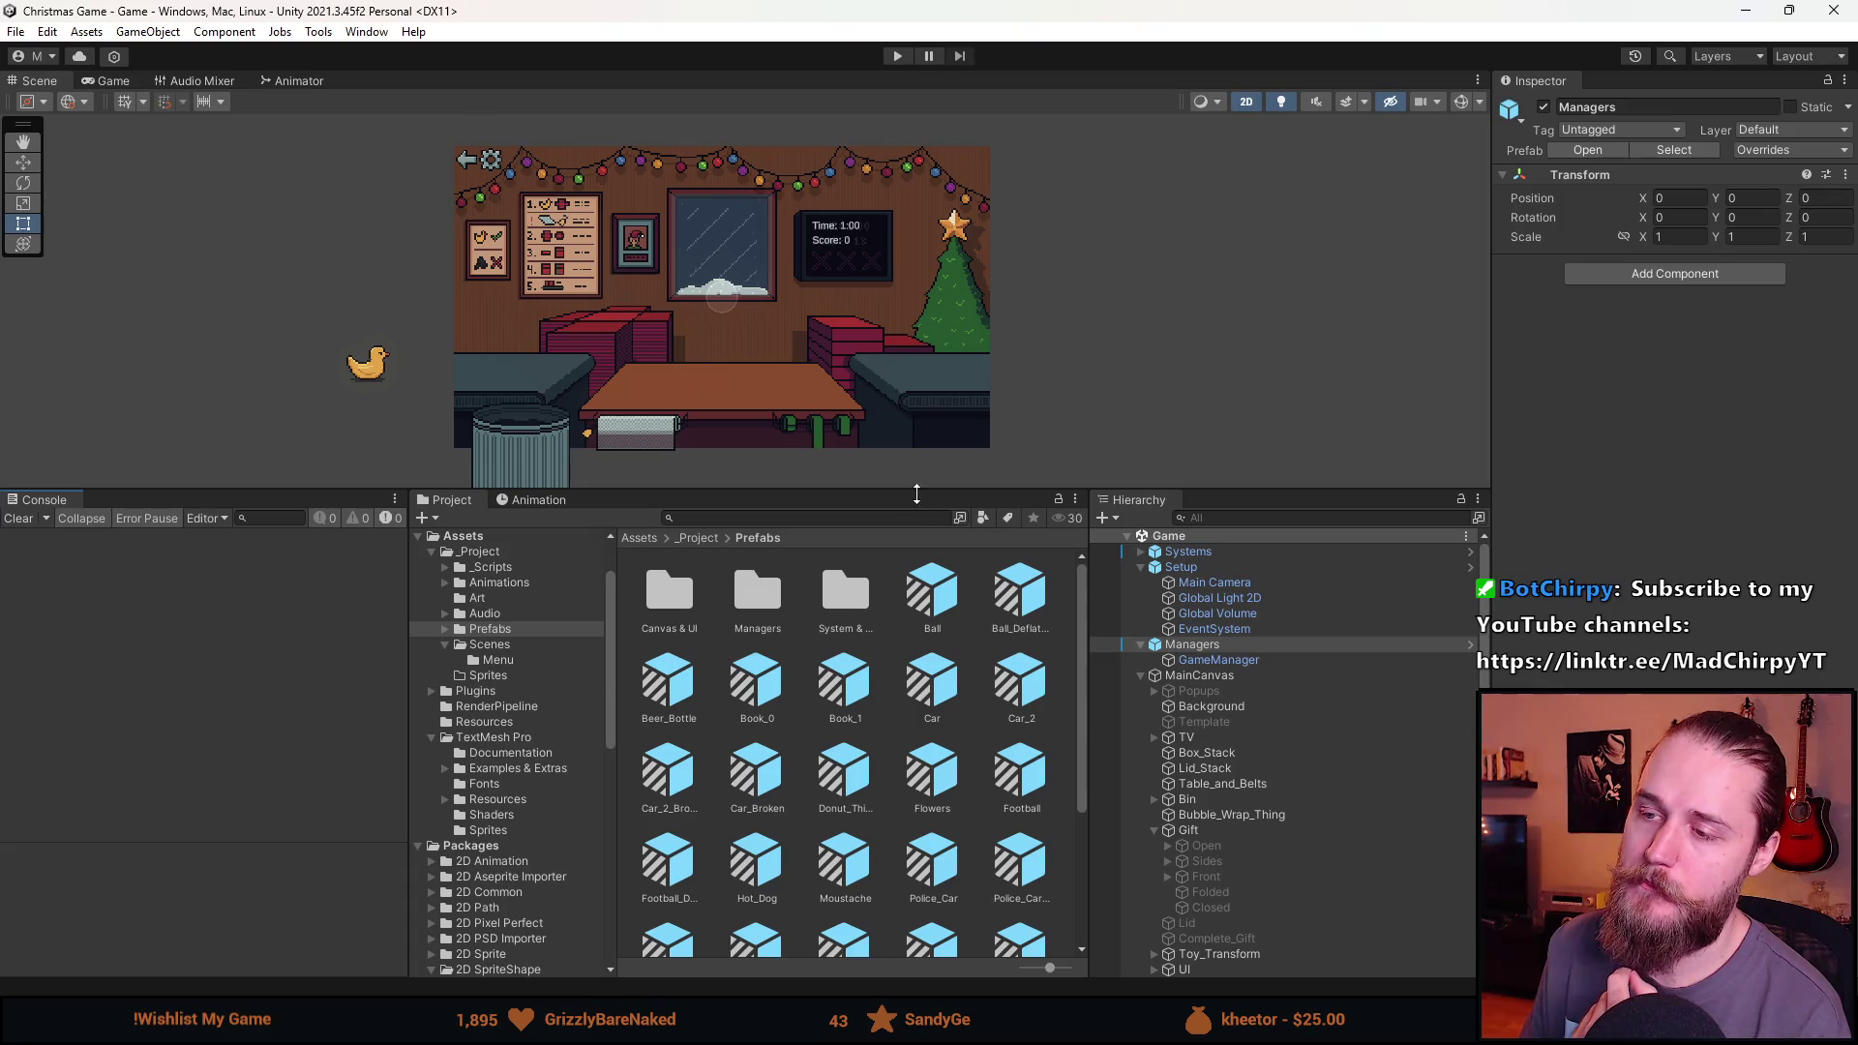
mouse_move(899, 487)
mouse_down()
mouse_move(833, 751)
mouse_move(833, 730)
mouse_move(834, 810)
mouse_move(814, 622)
mouse_up()
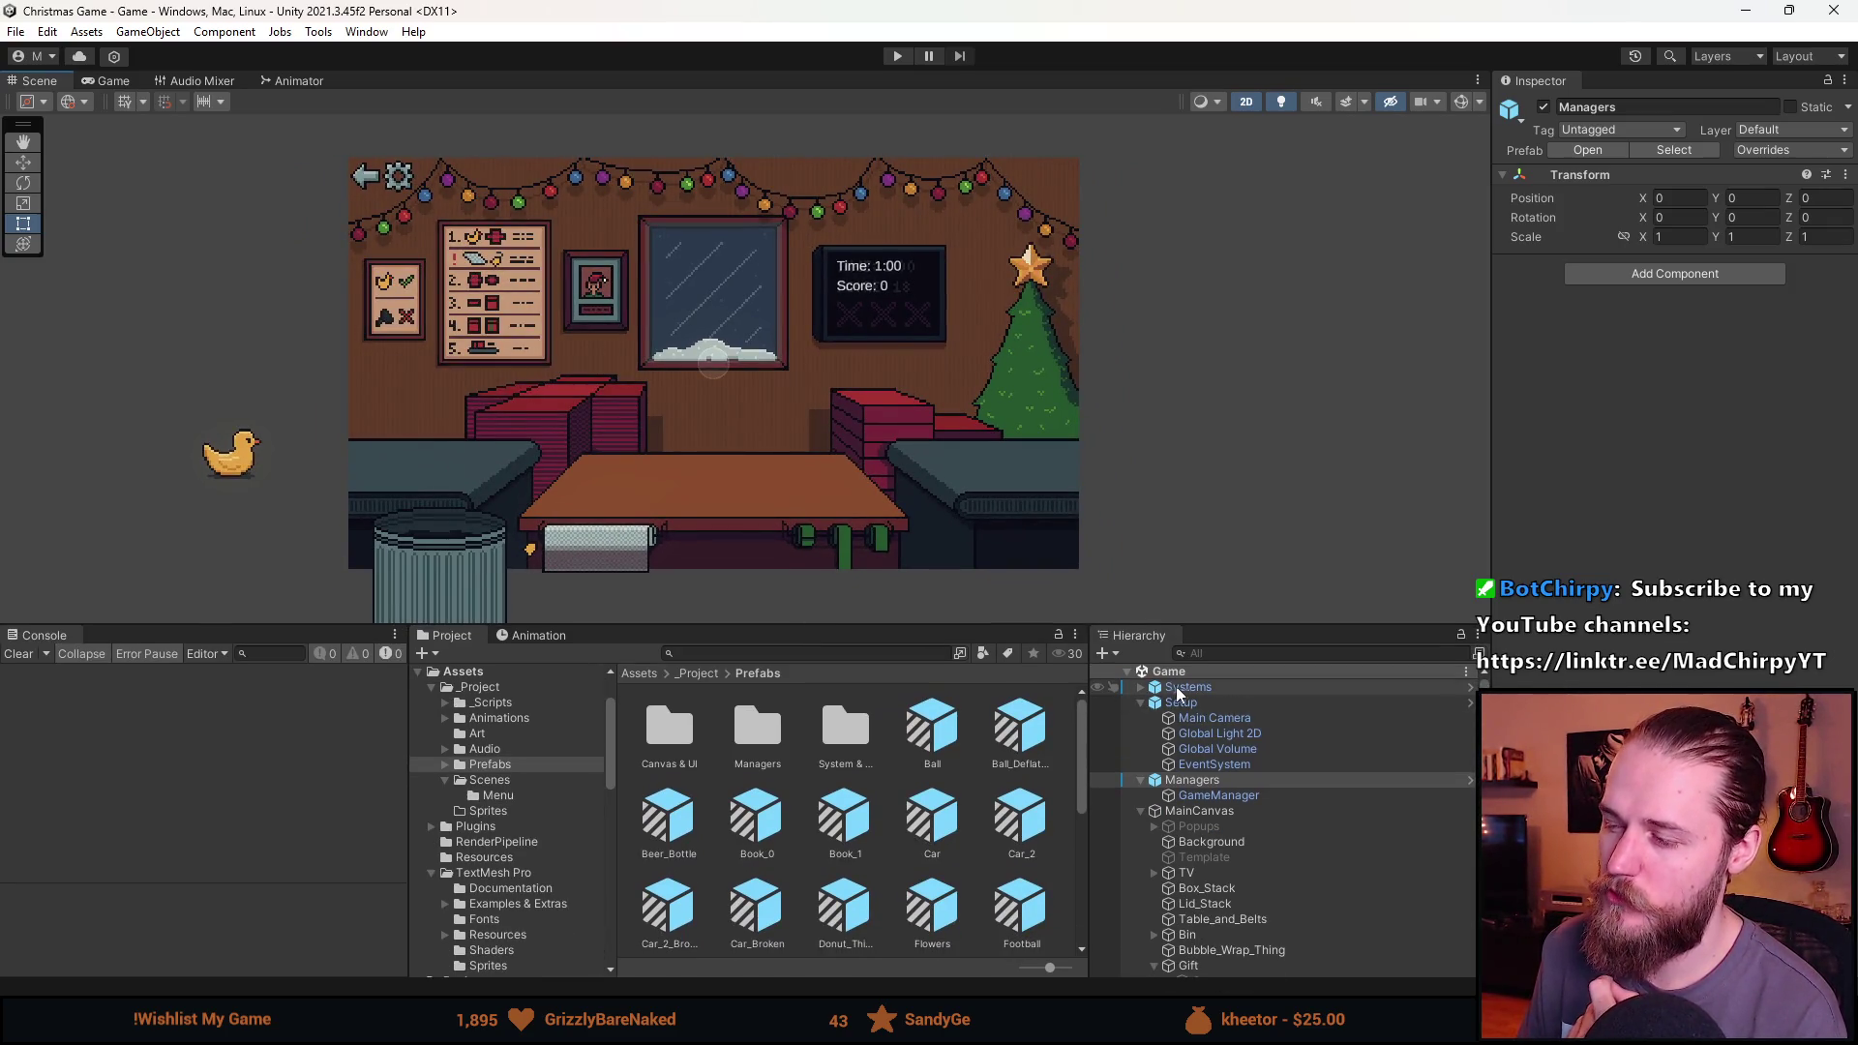
Switch to Aseprite and pan Spritesheet.png to the instructions board.
mouse_move(569, 1028)
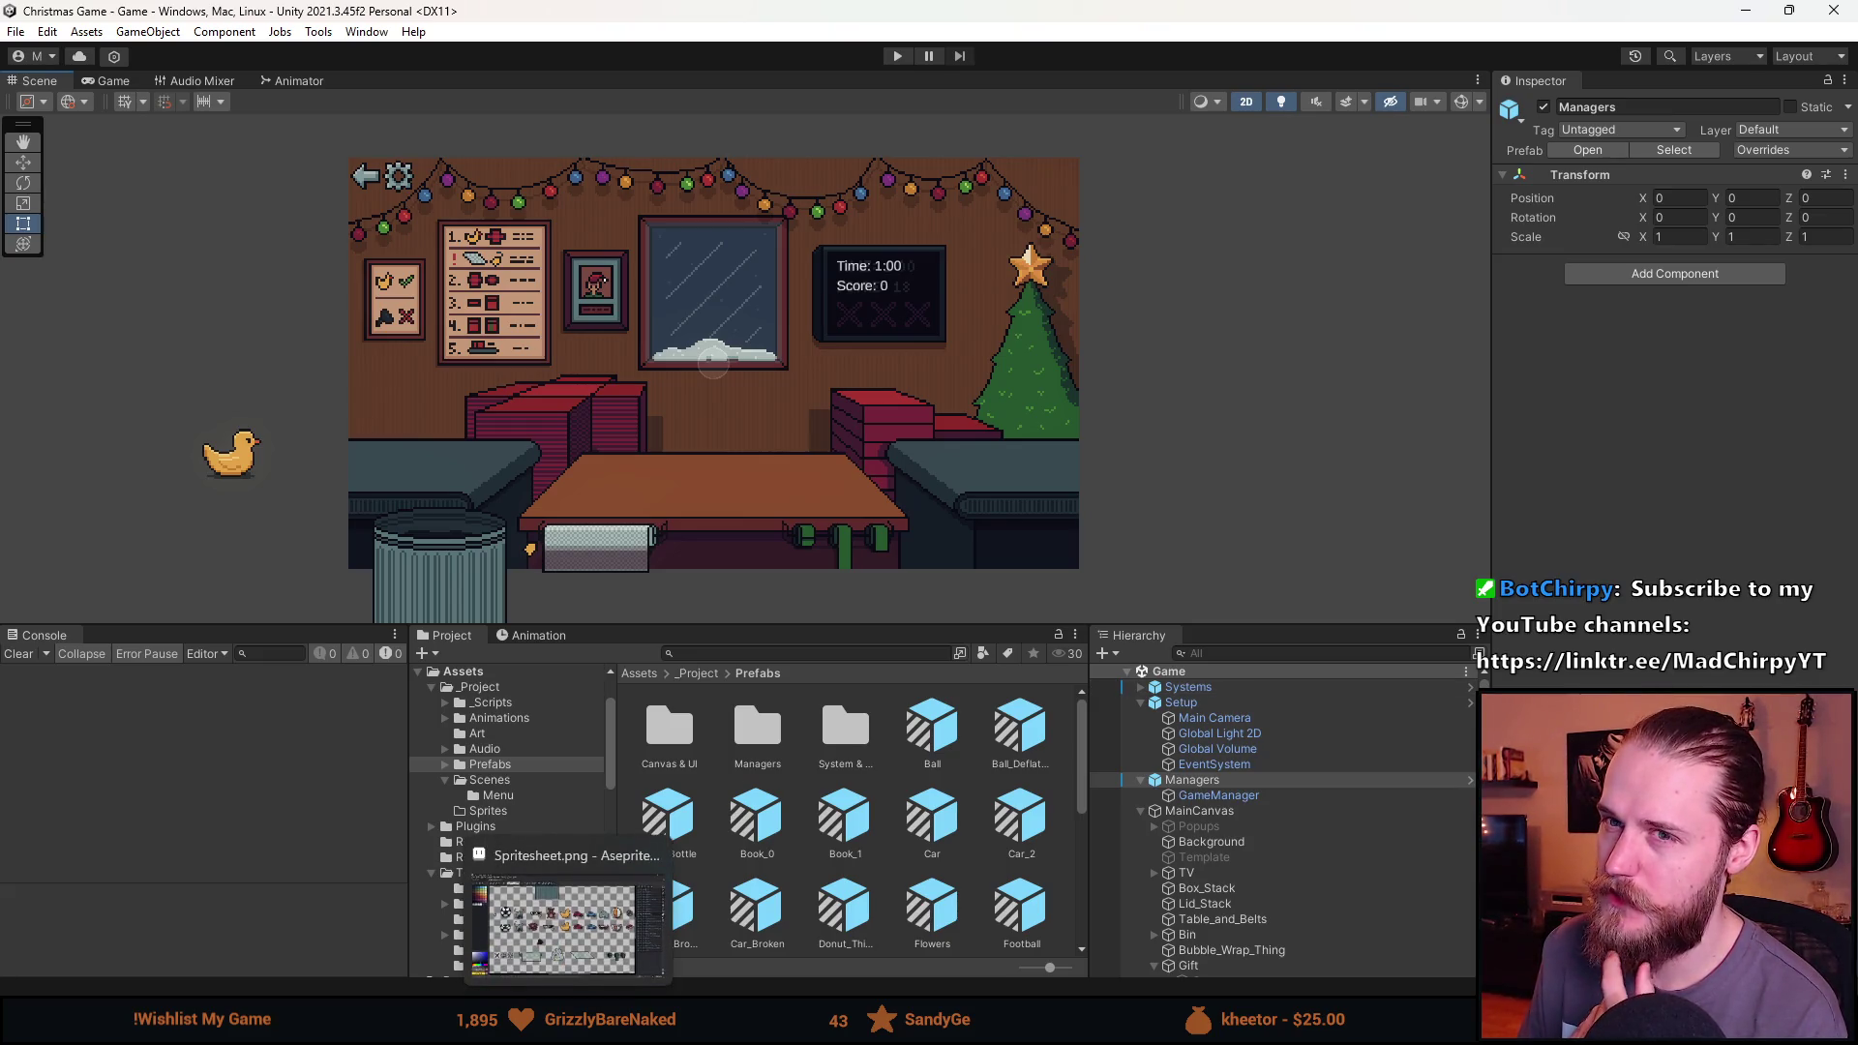
click(569, 1028)
scroll(1019, 694, down, 3)
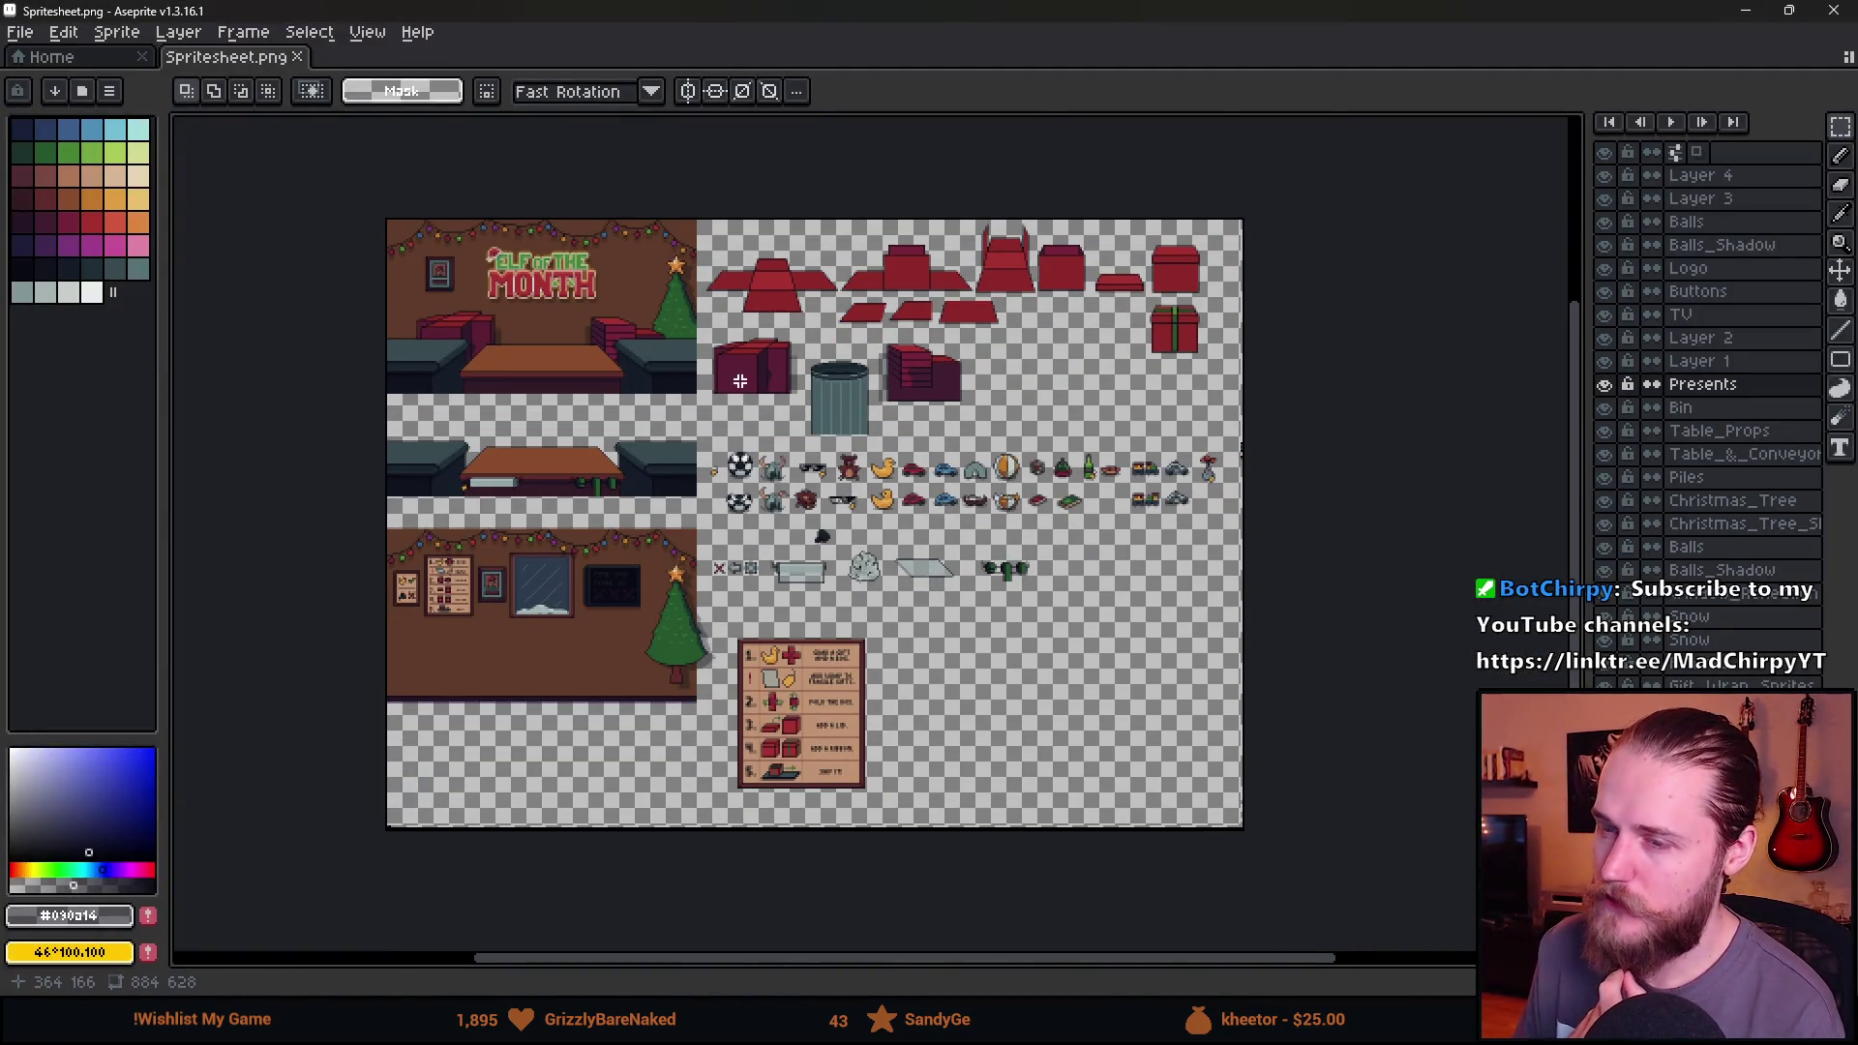
scroll(739, 385, up, 2)
mouse_move(997, 585)
mouse_down()
mouse_move(978, 546)
mouse_move(1236, 463)
mouse_move(1360, 266)
mouse_up()
mouse_move(1355, 425)
mouse_down()
mouse_move(1210, 426)
mouse_move(1015, 199)
mouse_up()
Toggle the Presents and Christmas tree layers to find the panel, then make Layer 3 active.
click(1618, 390)
click(1618, 390)
click(1614, 524)
click(1614, 523)
click(1616, 500)
click(1615, 500)
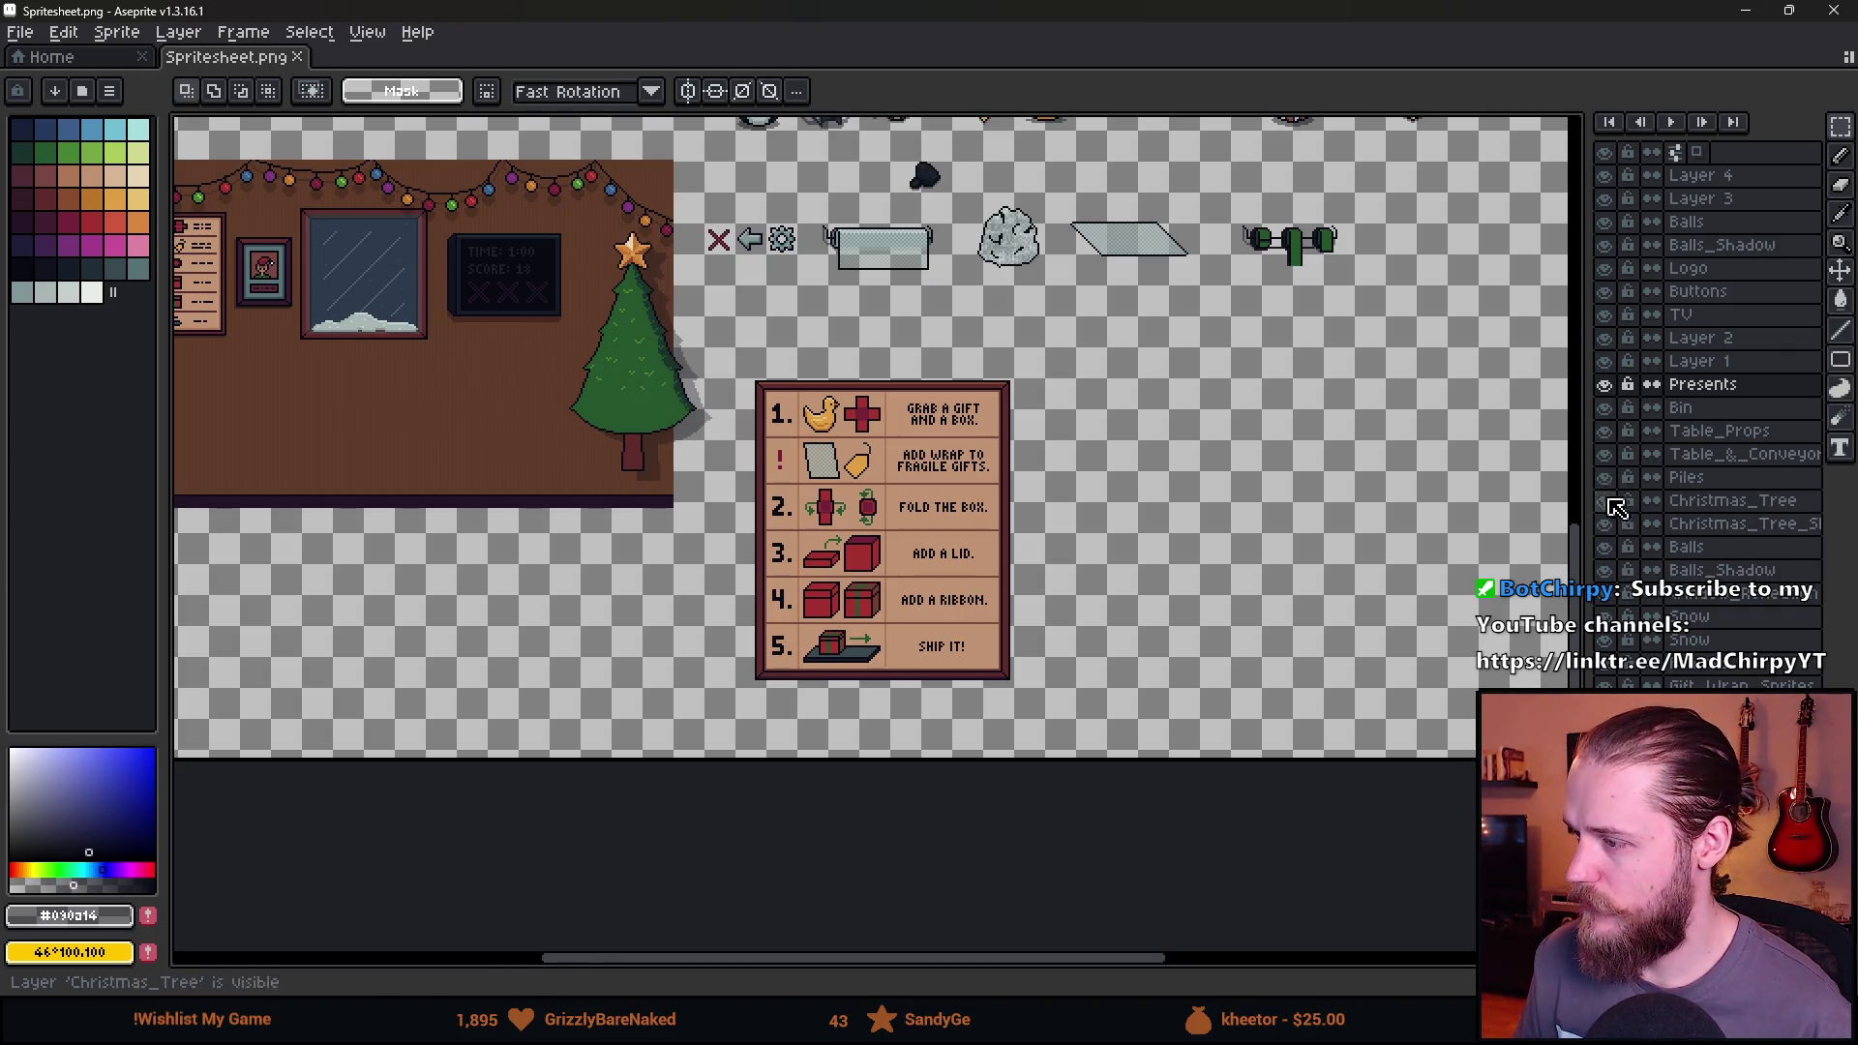
click(1604, 198)
click(1605, 199)
click(1717, 198)
Copy the instruction panel background to the right of the board.
mouse_move(722, 342)
mouse_down()
mouse_move(927, 664)
mouse_move(1067, 745)
mouse_up()
drag(868, 617, 1393, 610)
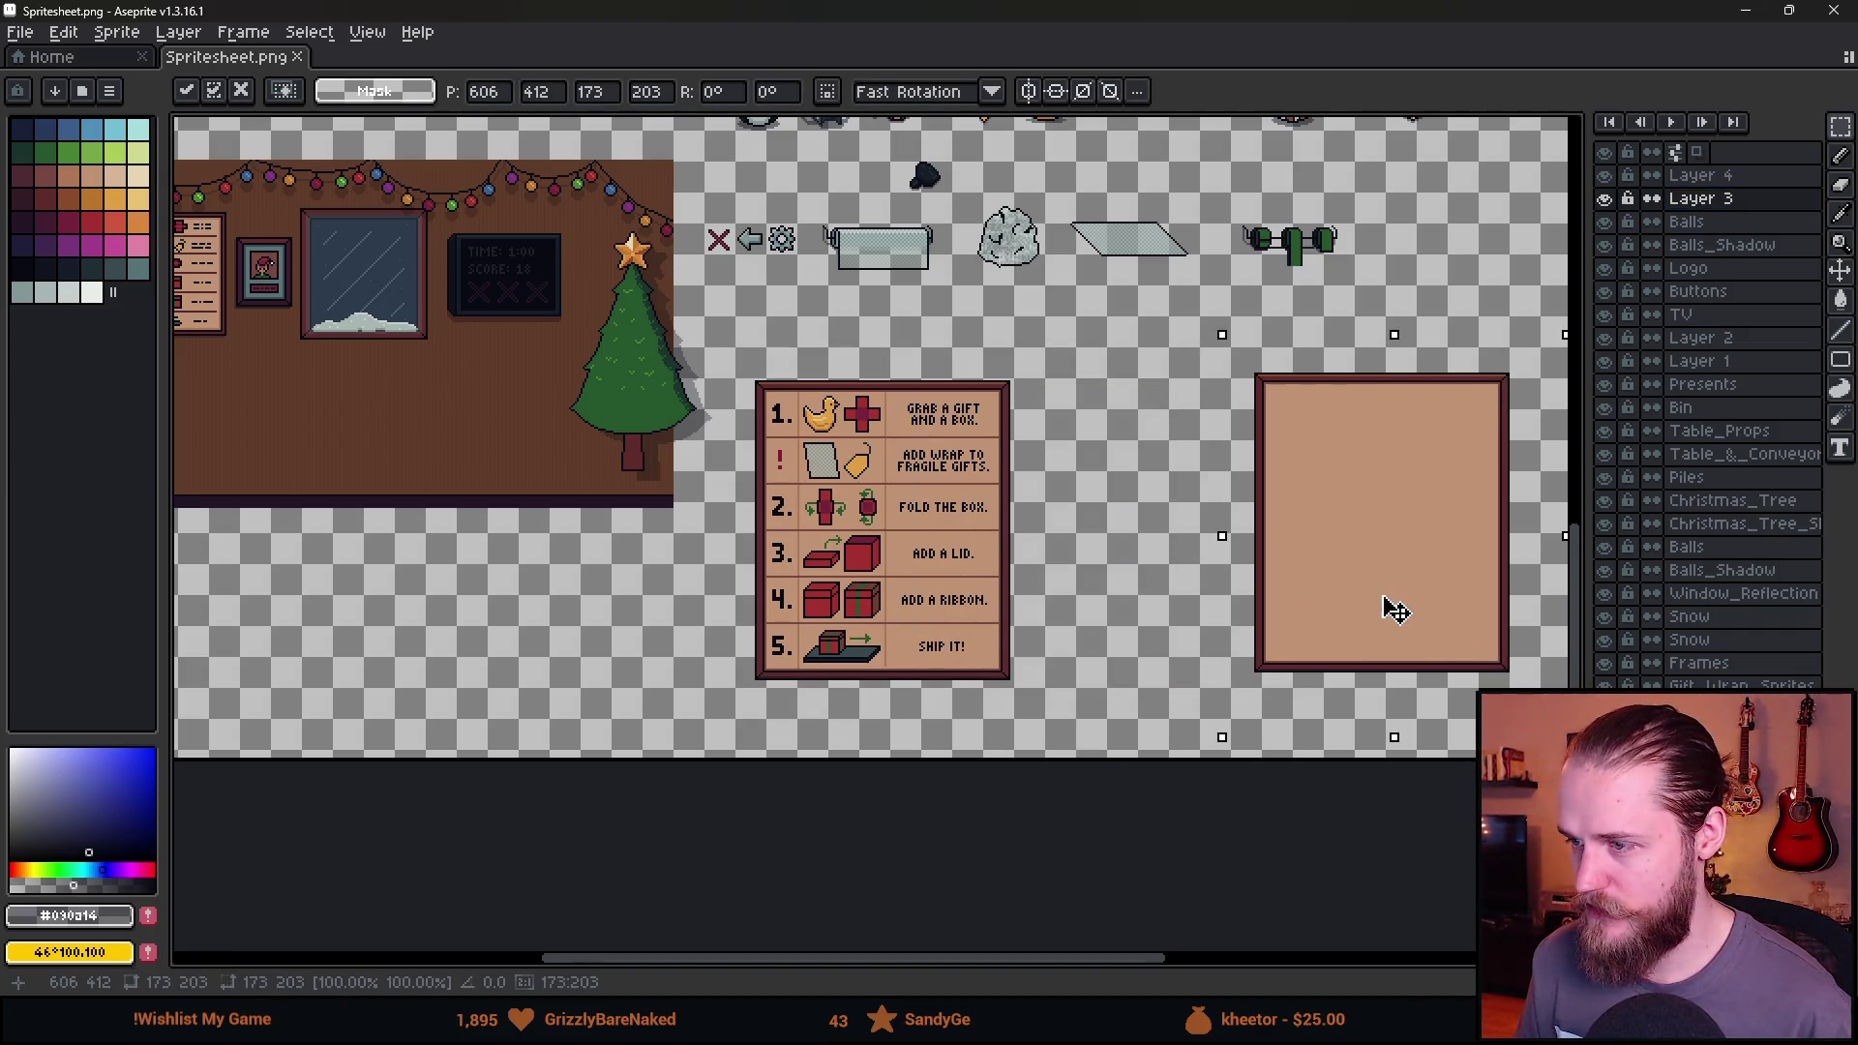
scroll(1393, 610, right, 5)
key(ctrl+d)
scroll(945, 566, up, 1)
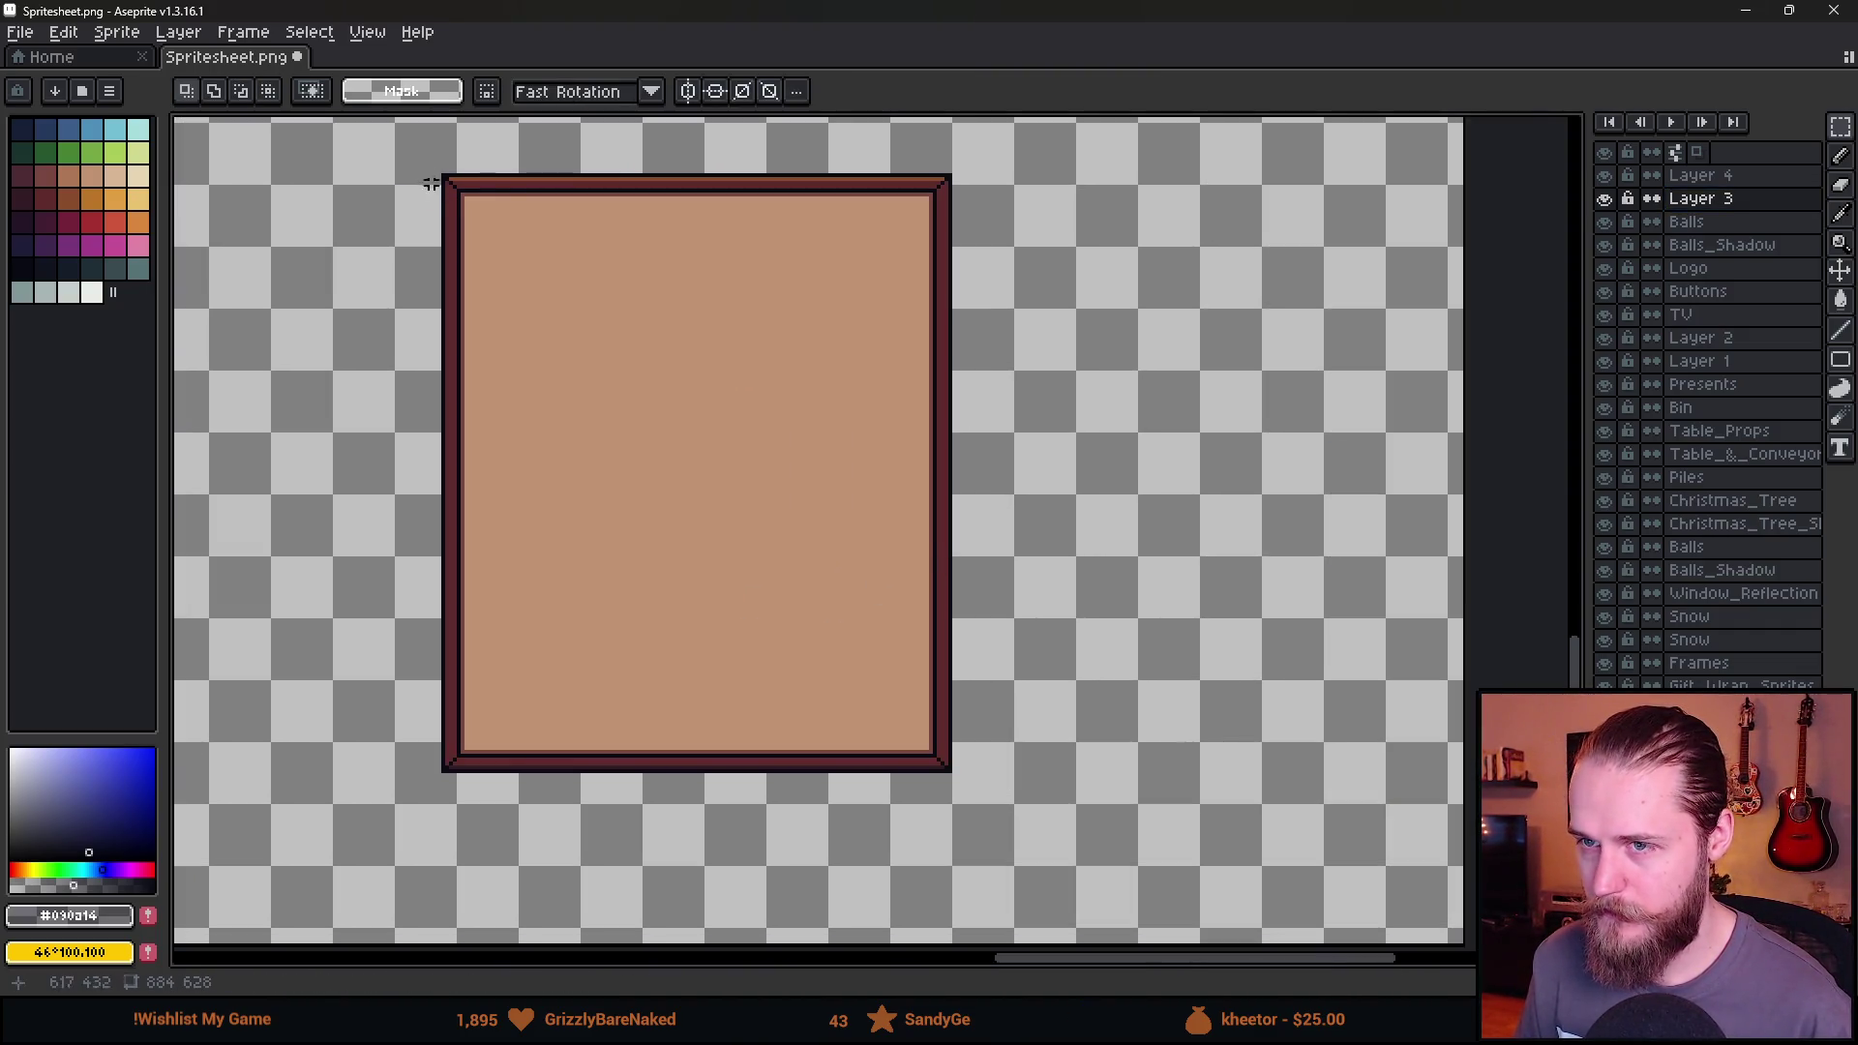
Rotate the copied panel a quarter turn to landscape and shift it up-left.
drag(388, 155, 980, 813)
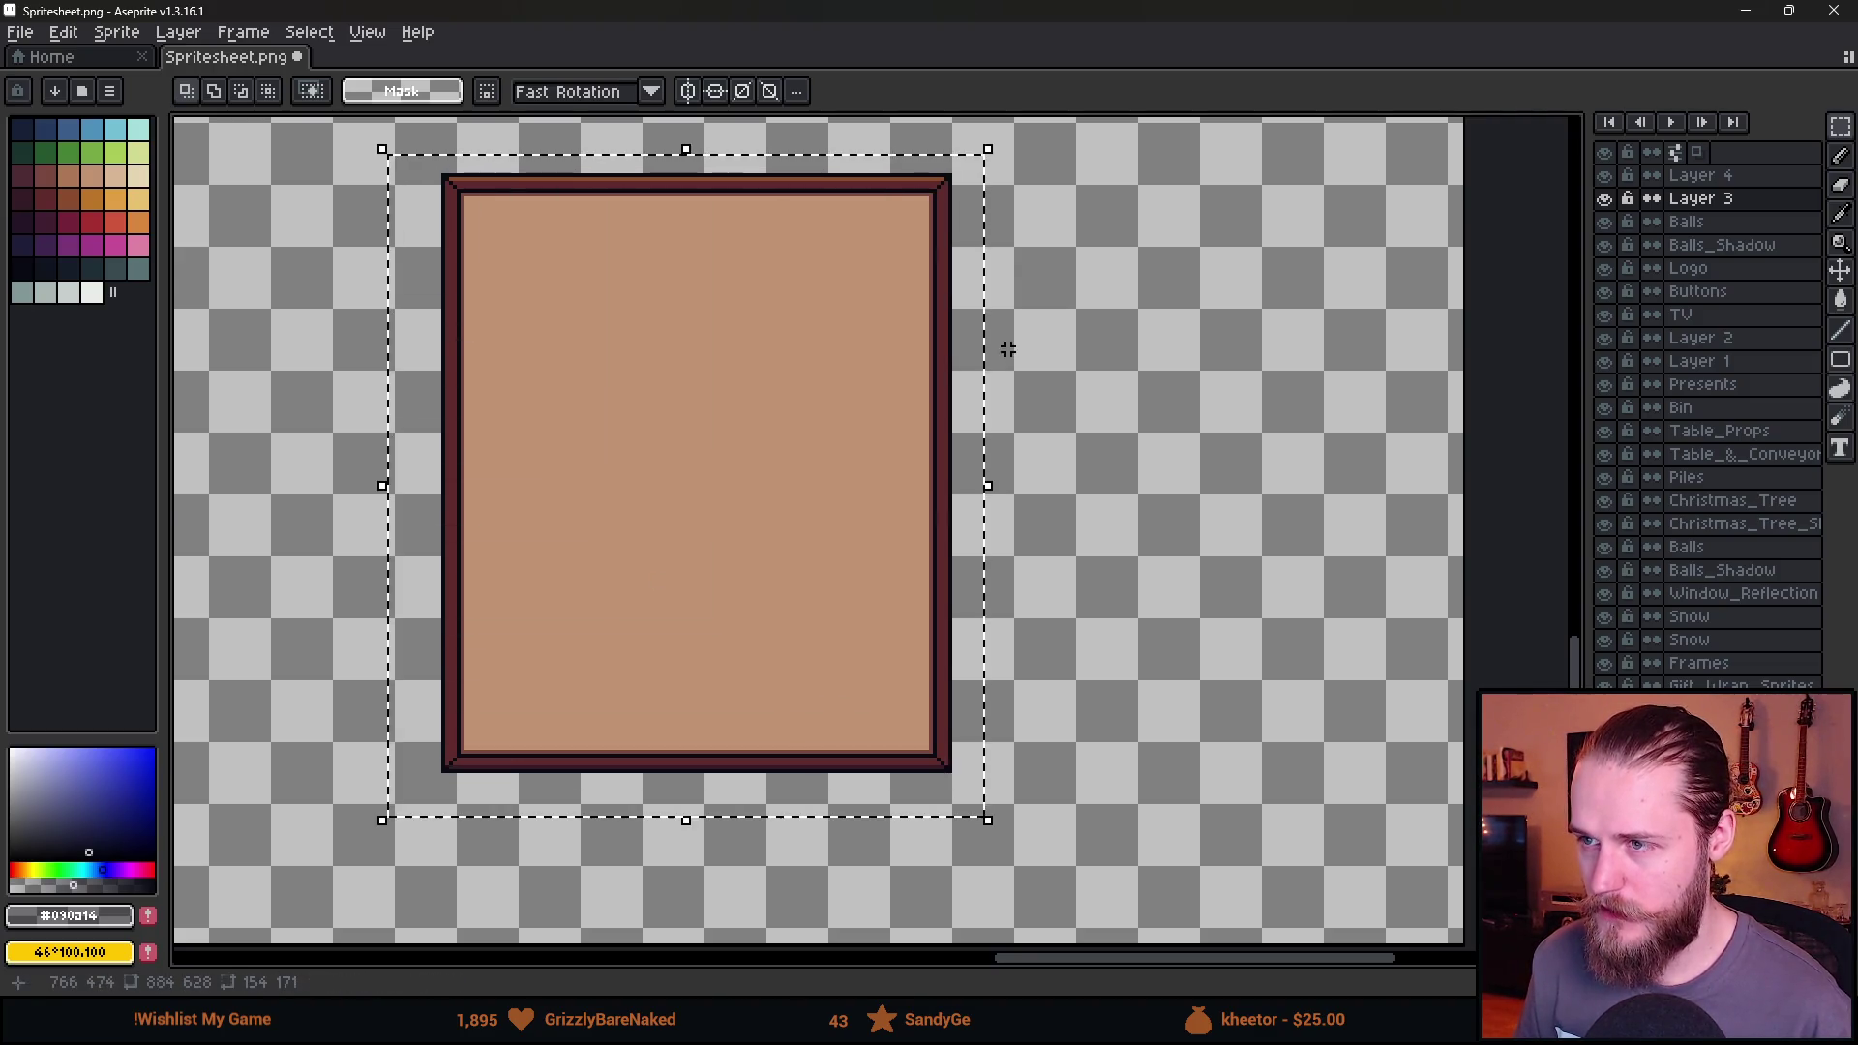
mouse_move(999, 136)
mouse_down()
mouse_move(1361, 560)
mouse_move(1361, 963)
mouse_up()
mouse_move(983, 656)
mouse_down()
mouse_move(750, 415)
mouse_move(924, 577)
mouse_move(893, 554)
mouse_up()
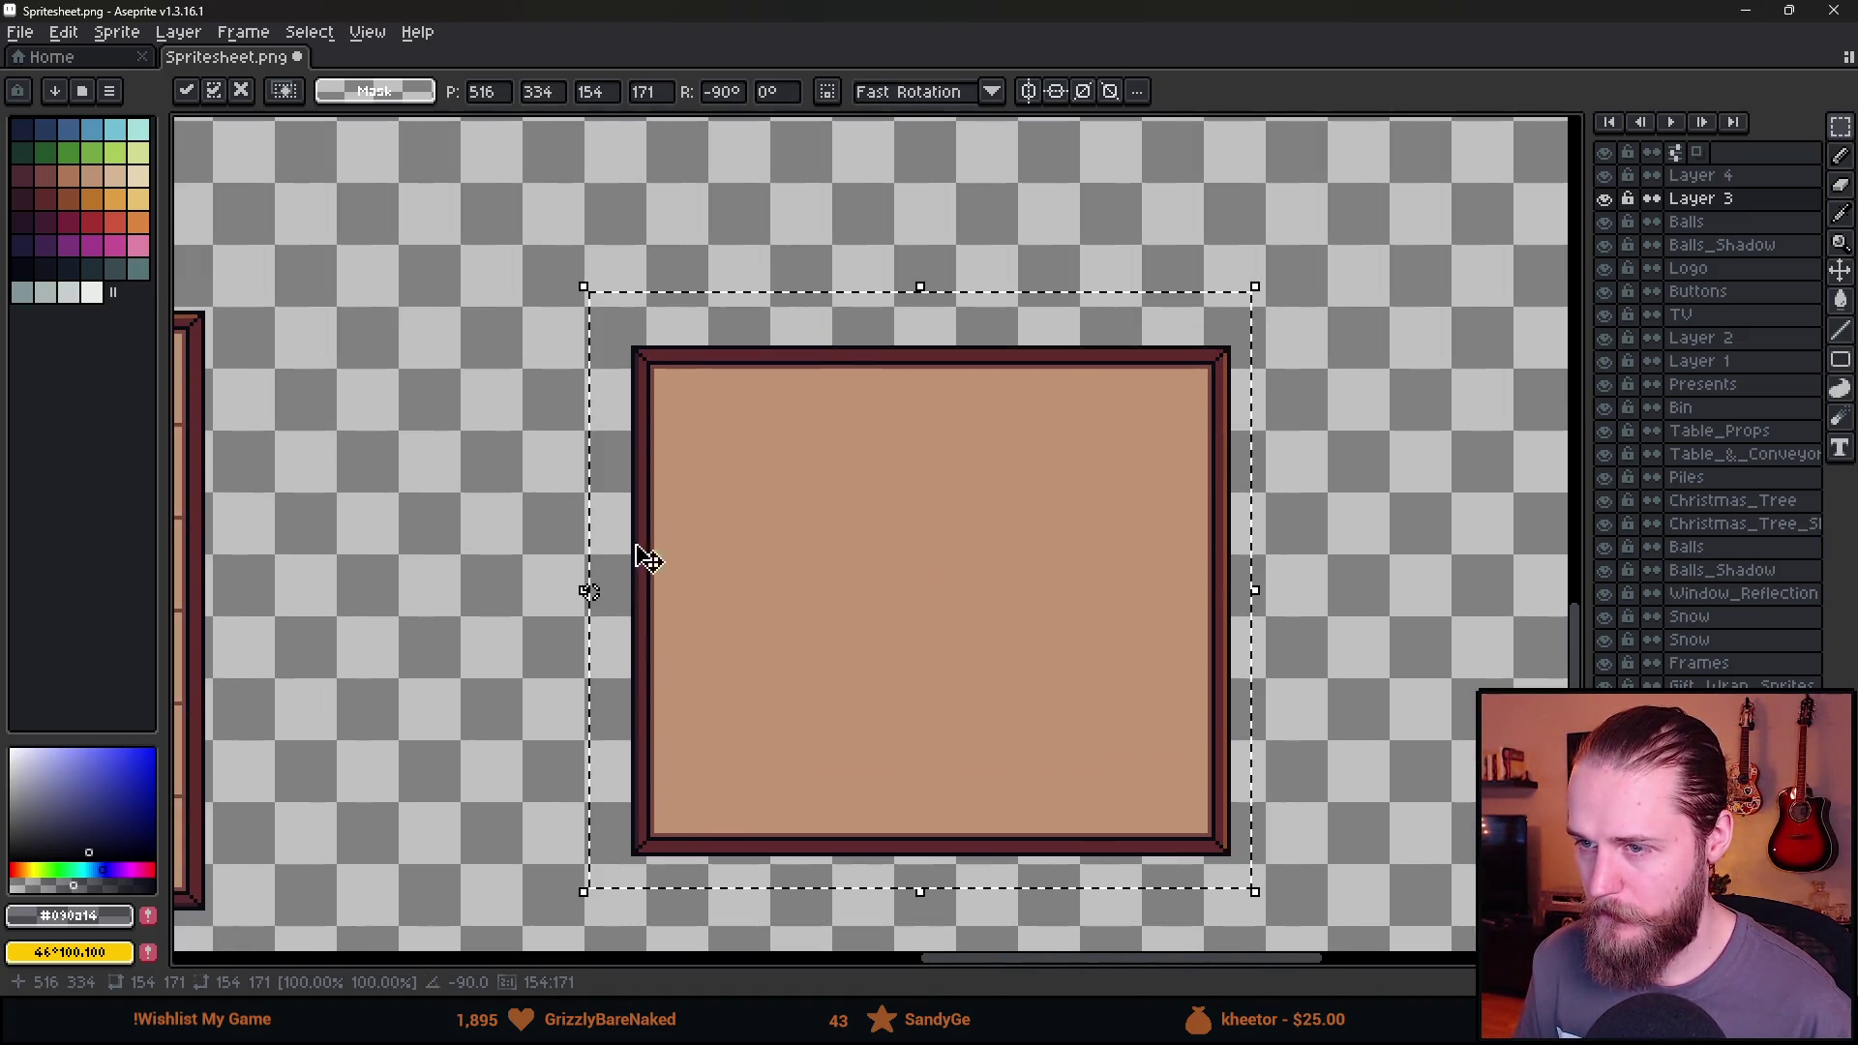
key(ctrl+d)
click(1604, 198)
click(1604, 198)
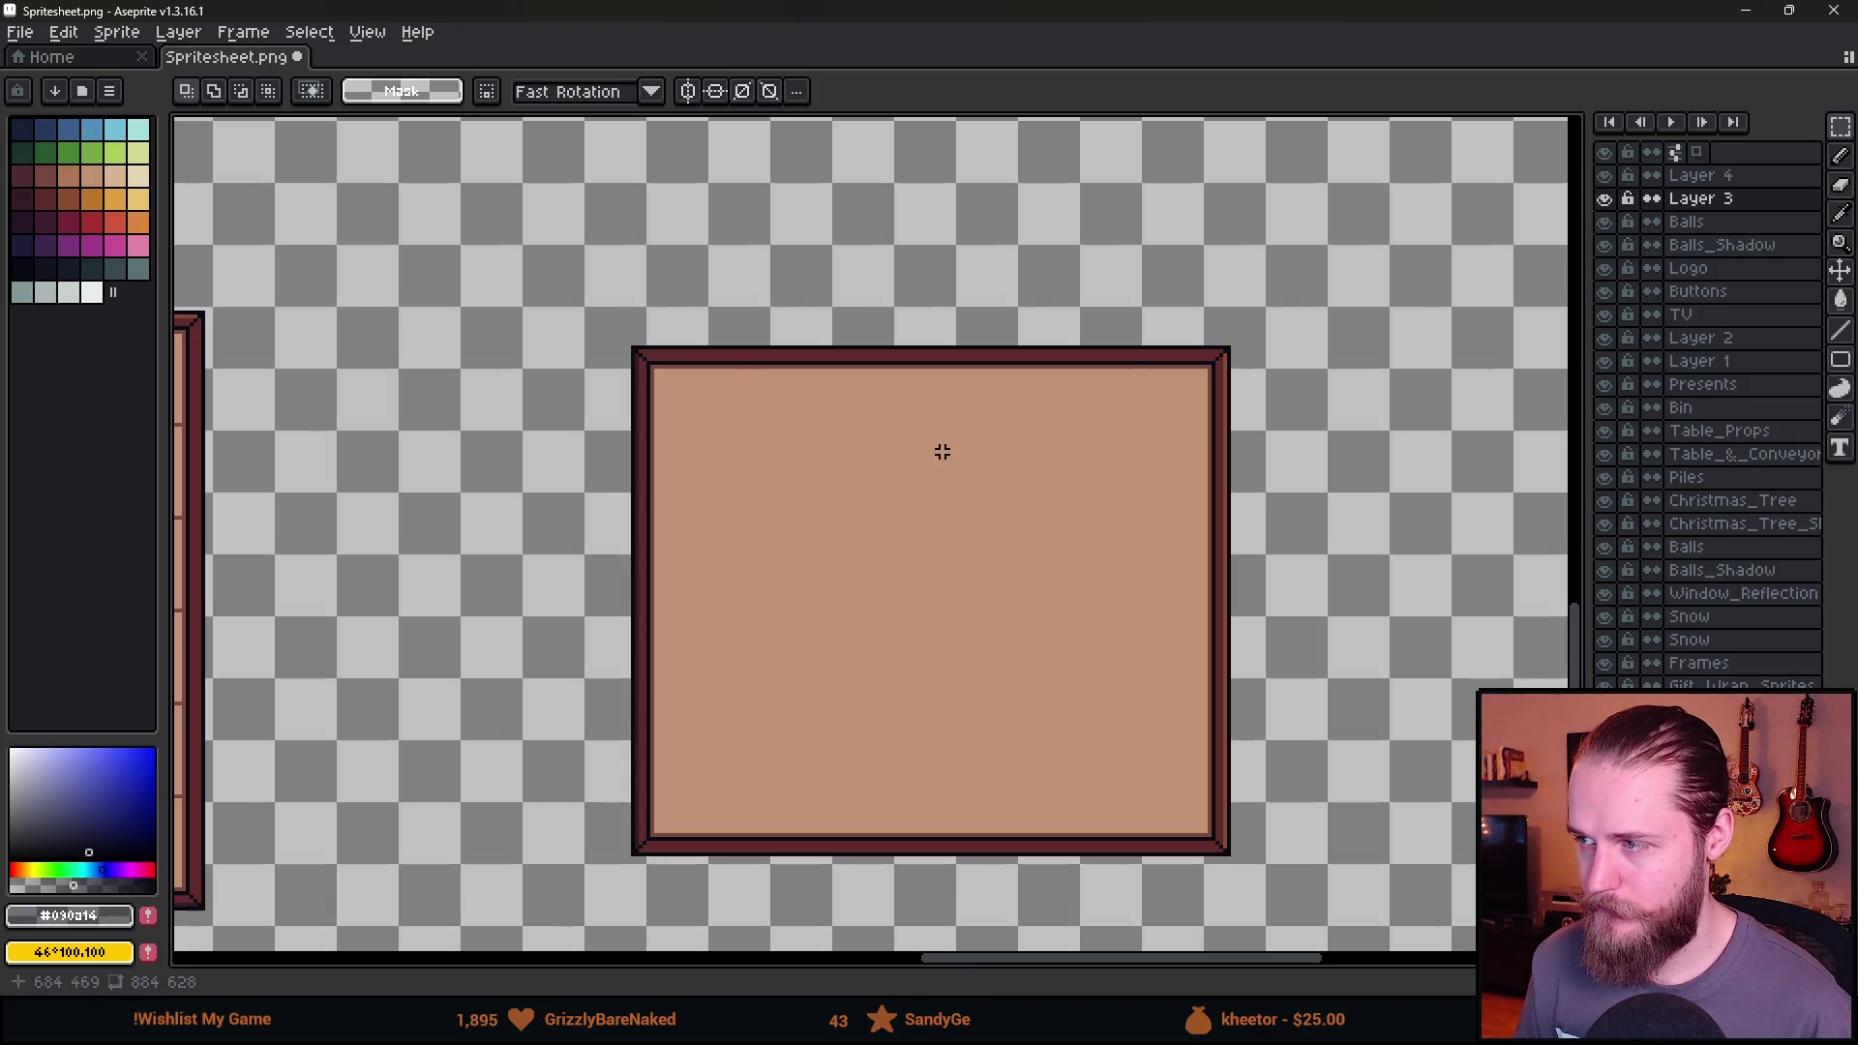
Cut the panel from Layer 3 and add a new layer named Settings.
drag(535, 328, 1402, 920)
key(ctrl+x)
key(shift+n)
double_click(1767, 185)
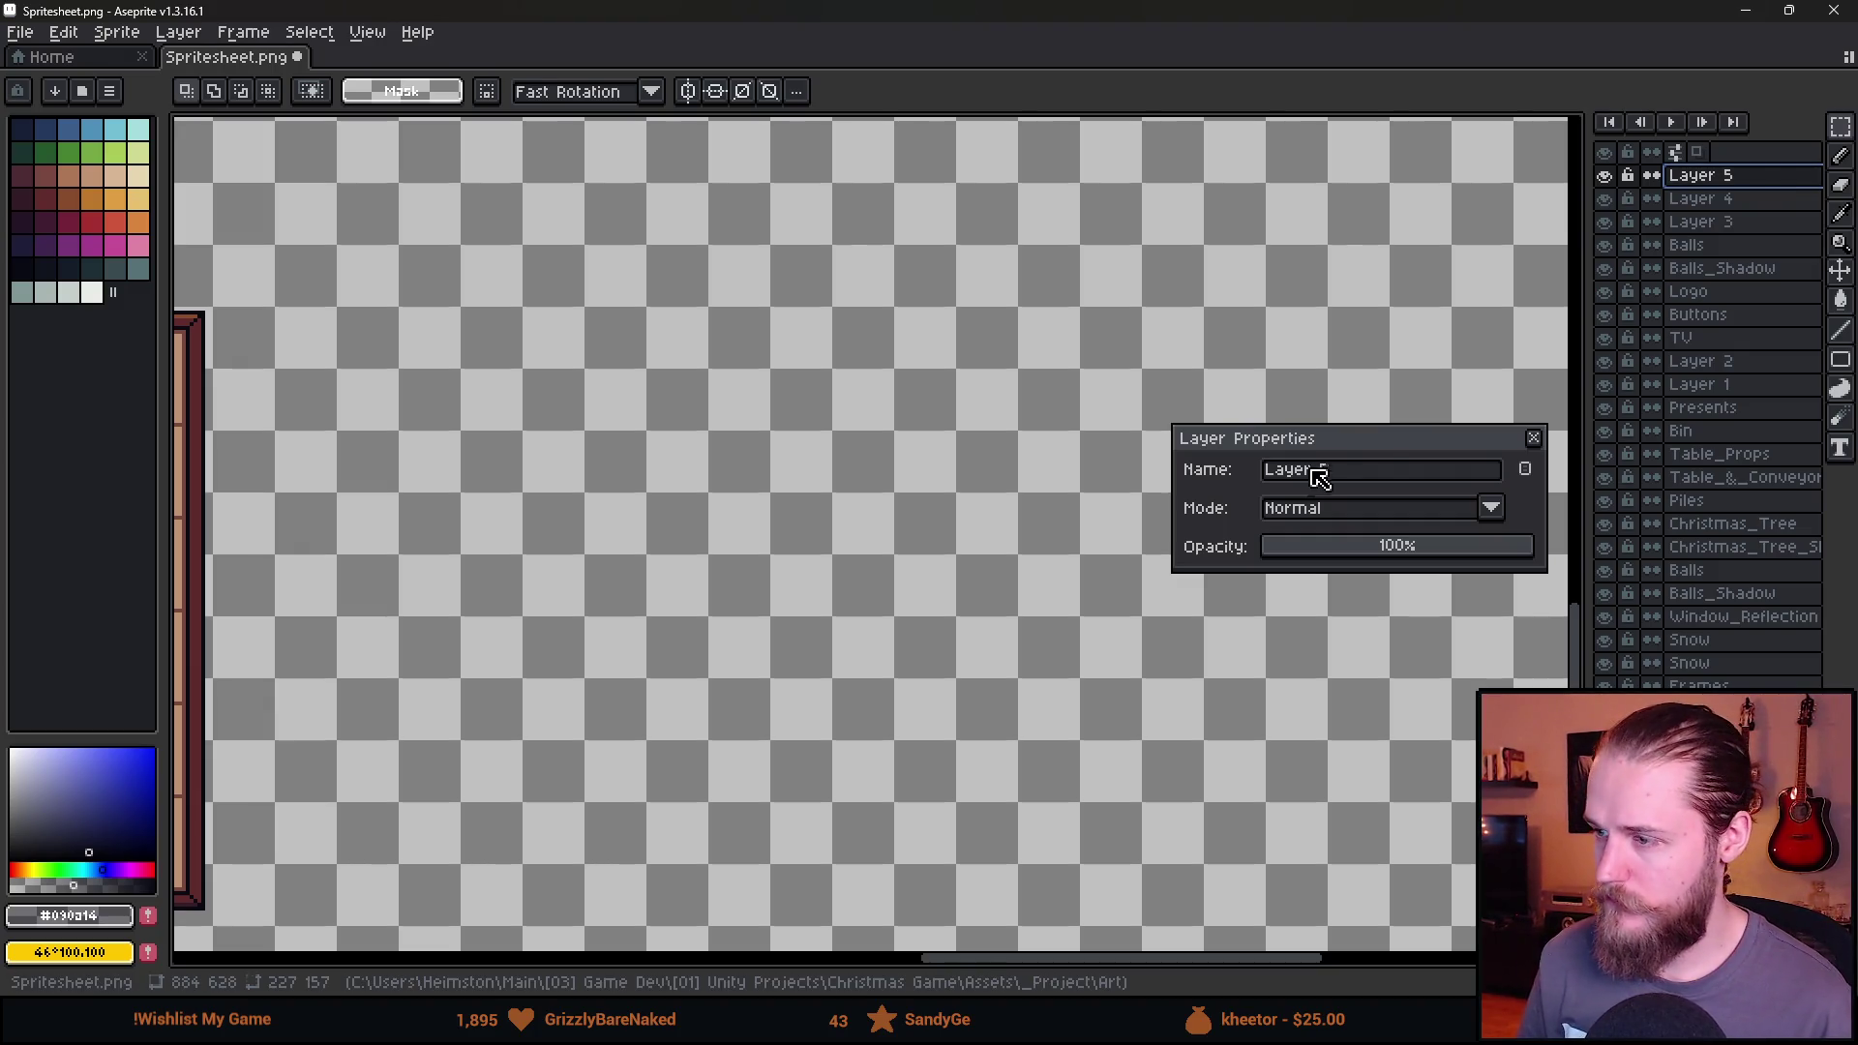
click(1385, 470)
key(ctrl+a)
text(Settings)
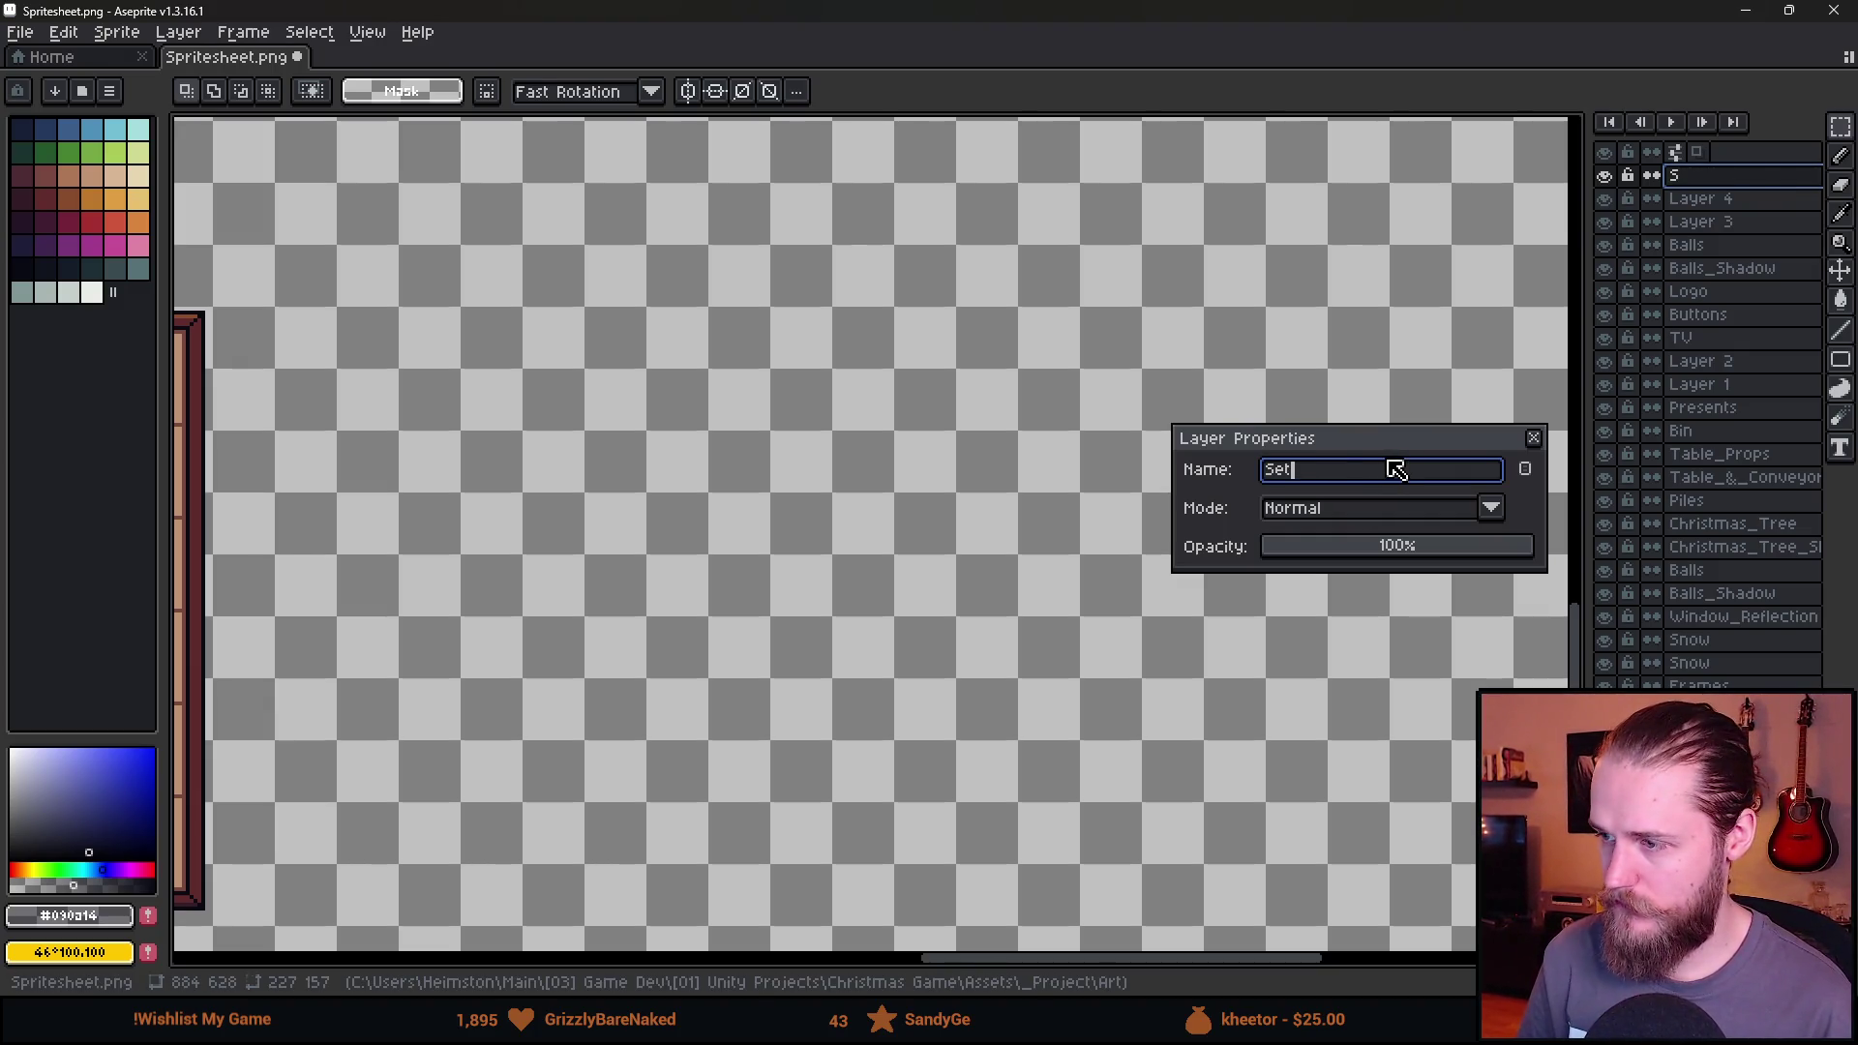
key(Return)
Paste the blank panel onto the Settings layer right of the instructions board.
scroll(1307, 560, down, 2)
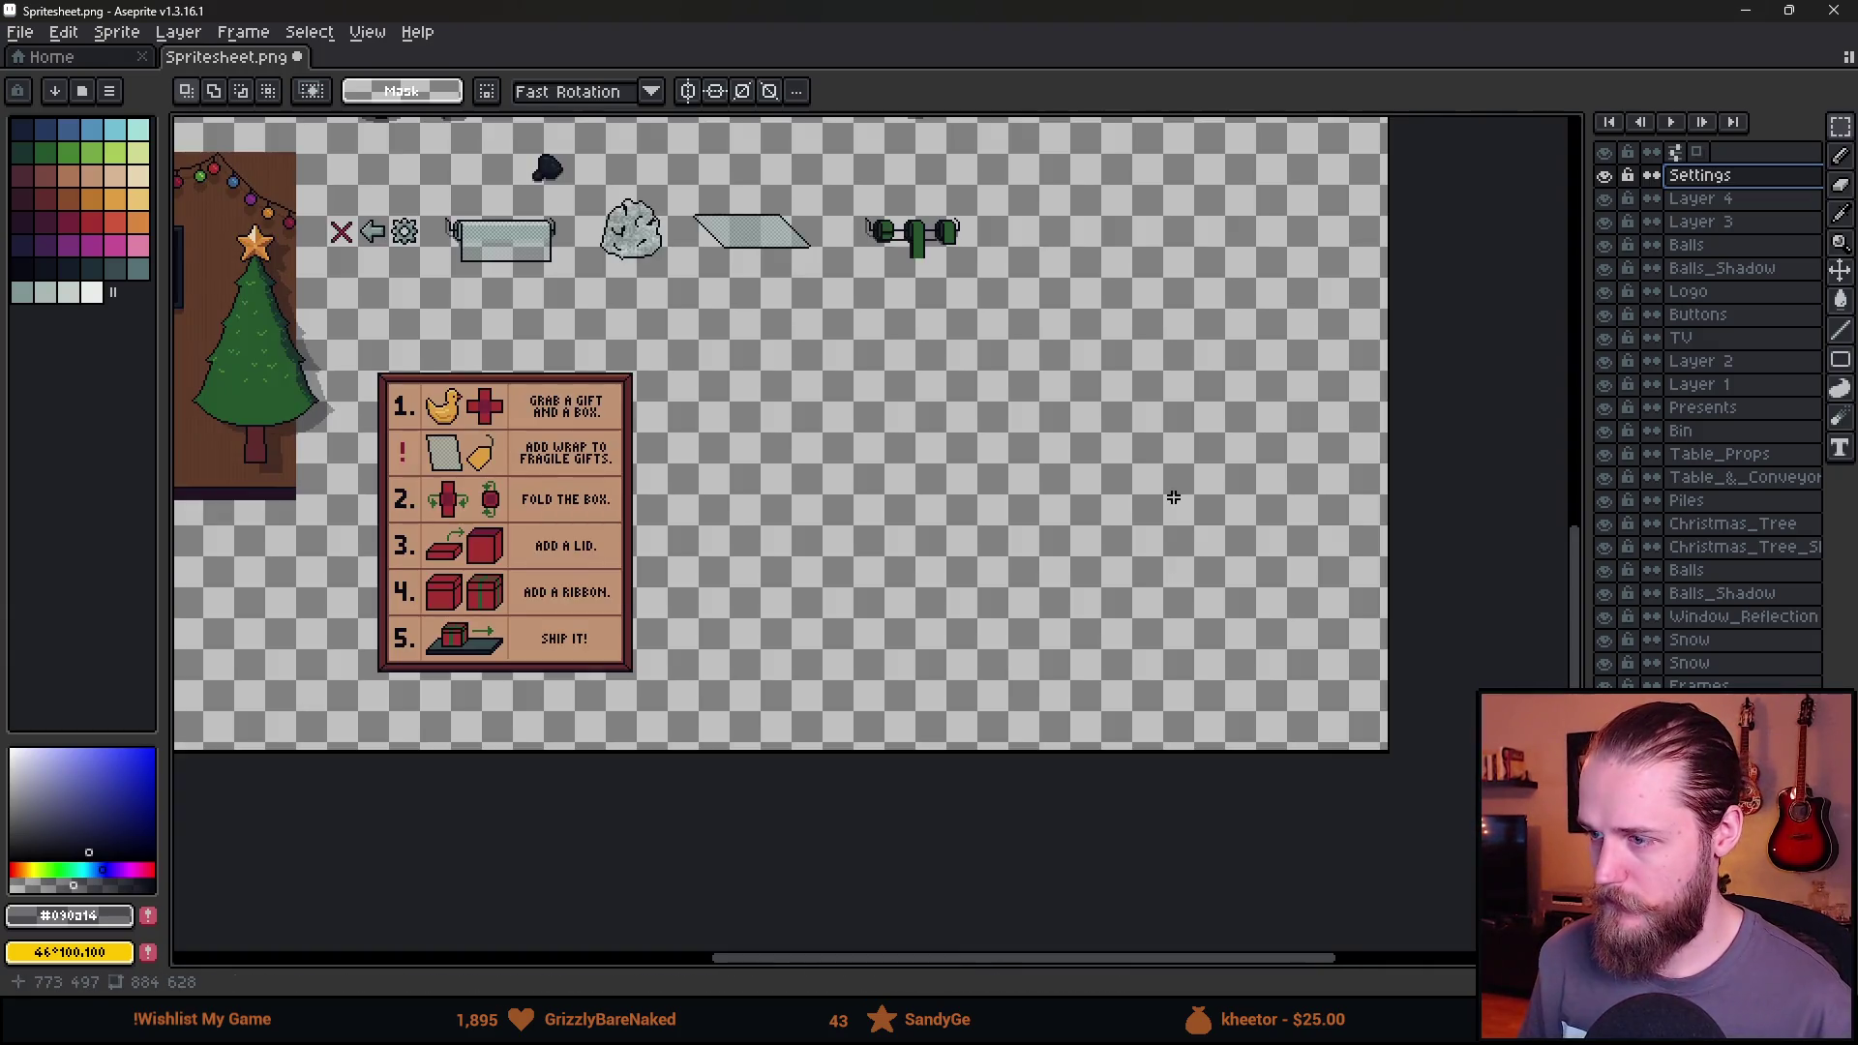
key(ctrl+v)
drag(1020, 526, 1140, 549)
key(Return)
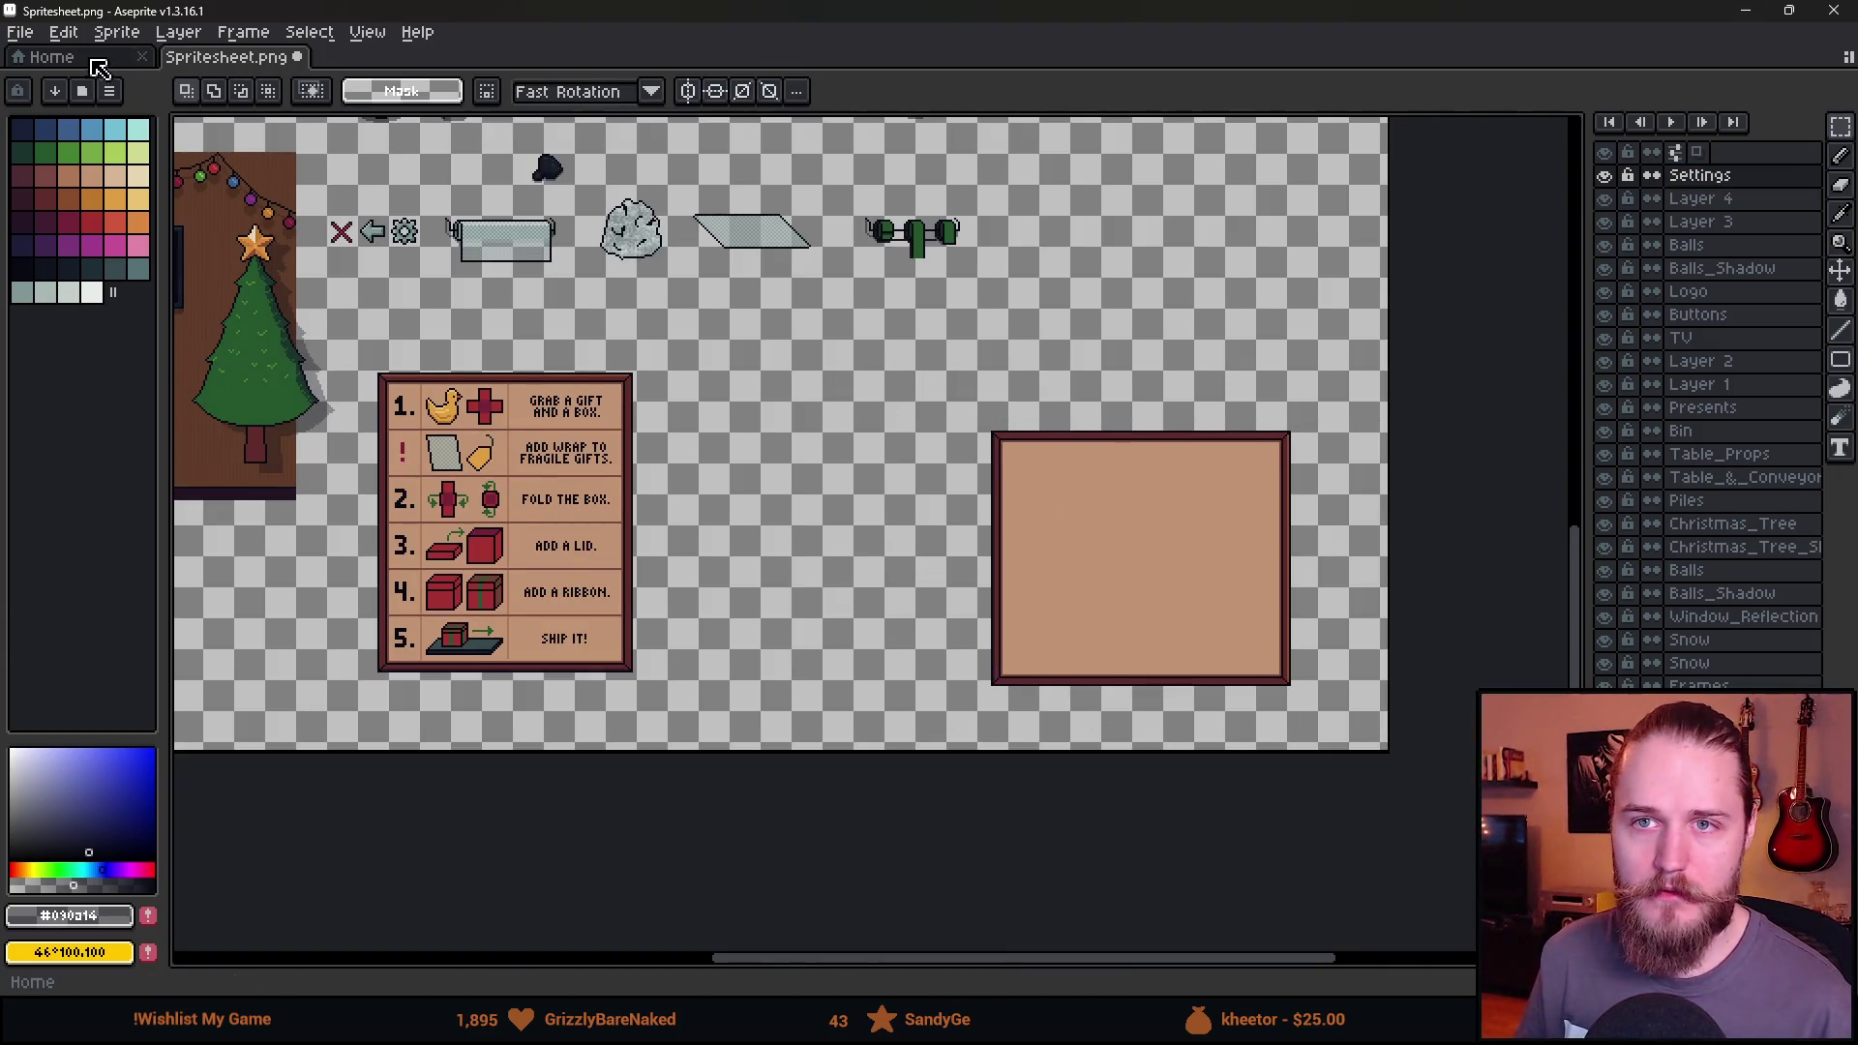
click(53, 57)
In UI.png, select the plus-shaped knob and the slider bar below it.
click(48, 322)
scroll(653, 296, up, 1)
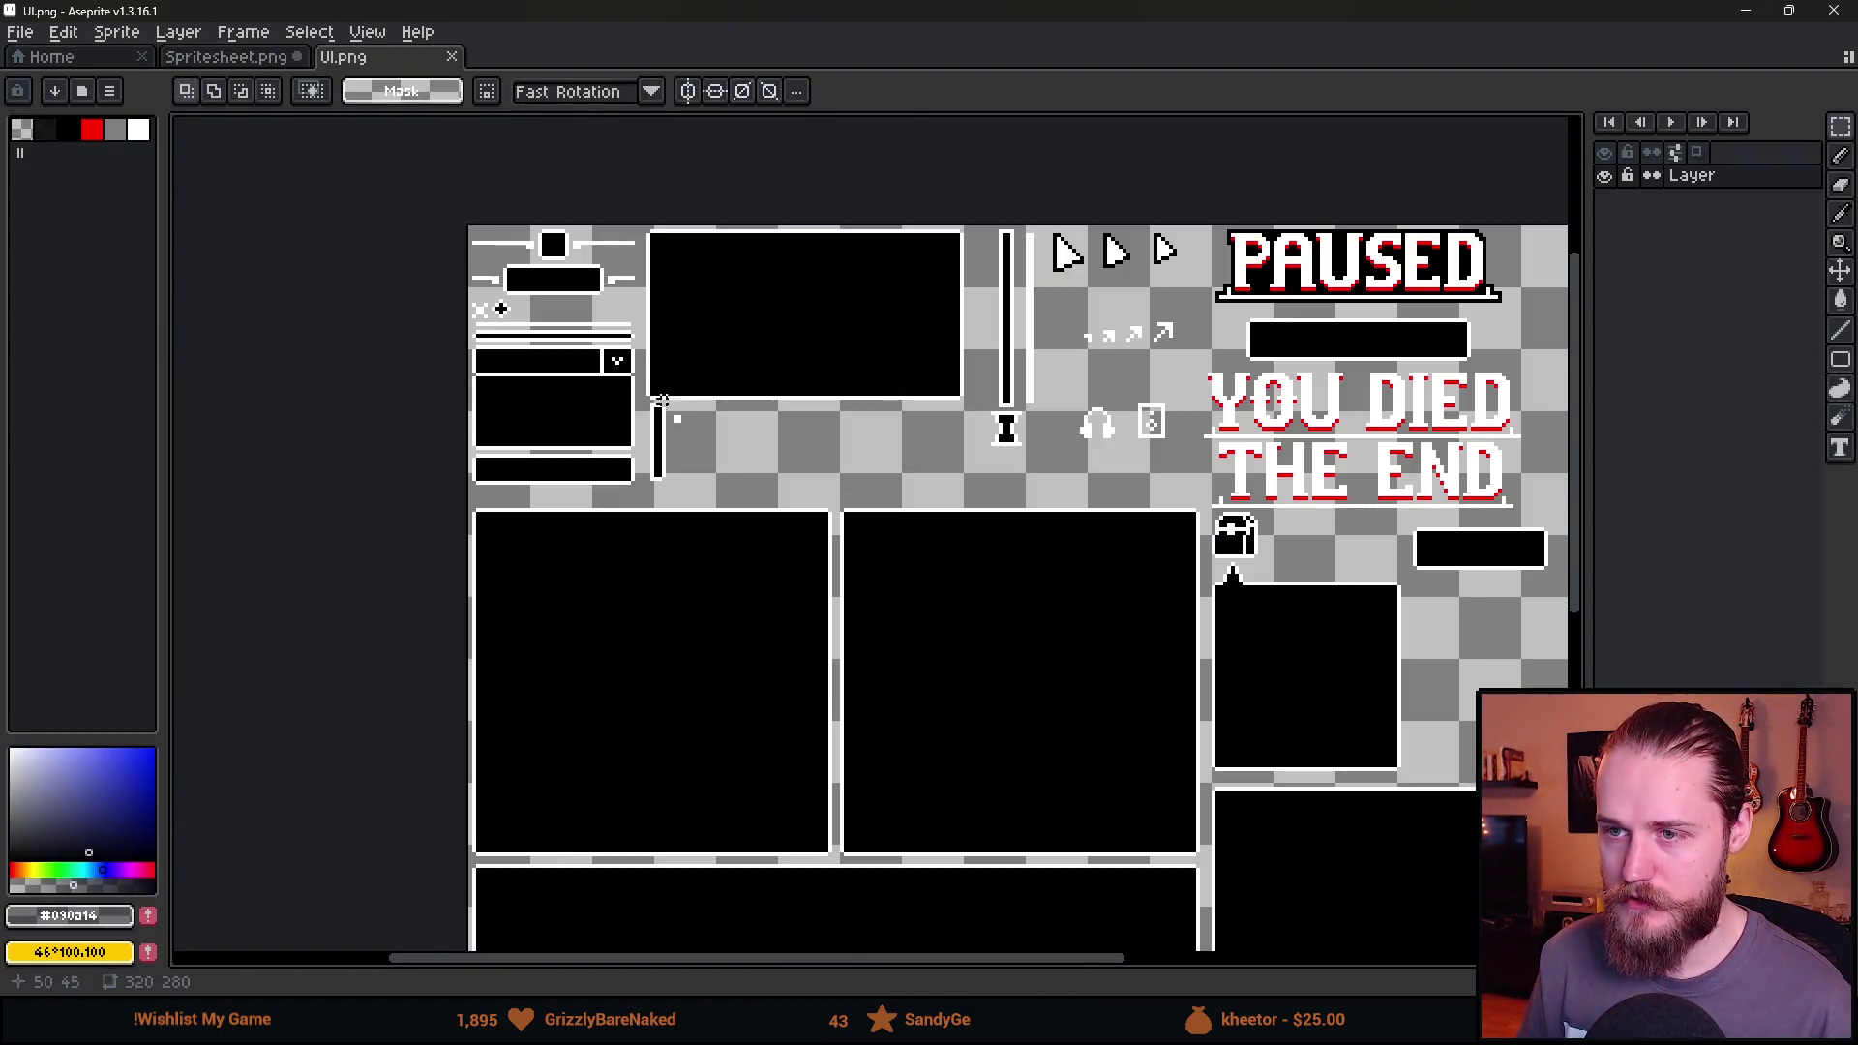
scroll(492, 317, up, 1)
scroll(487, 318, up, 1)
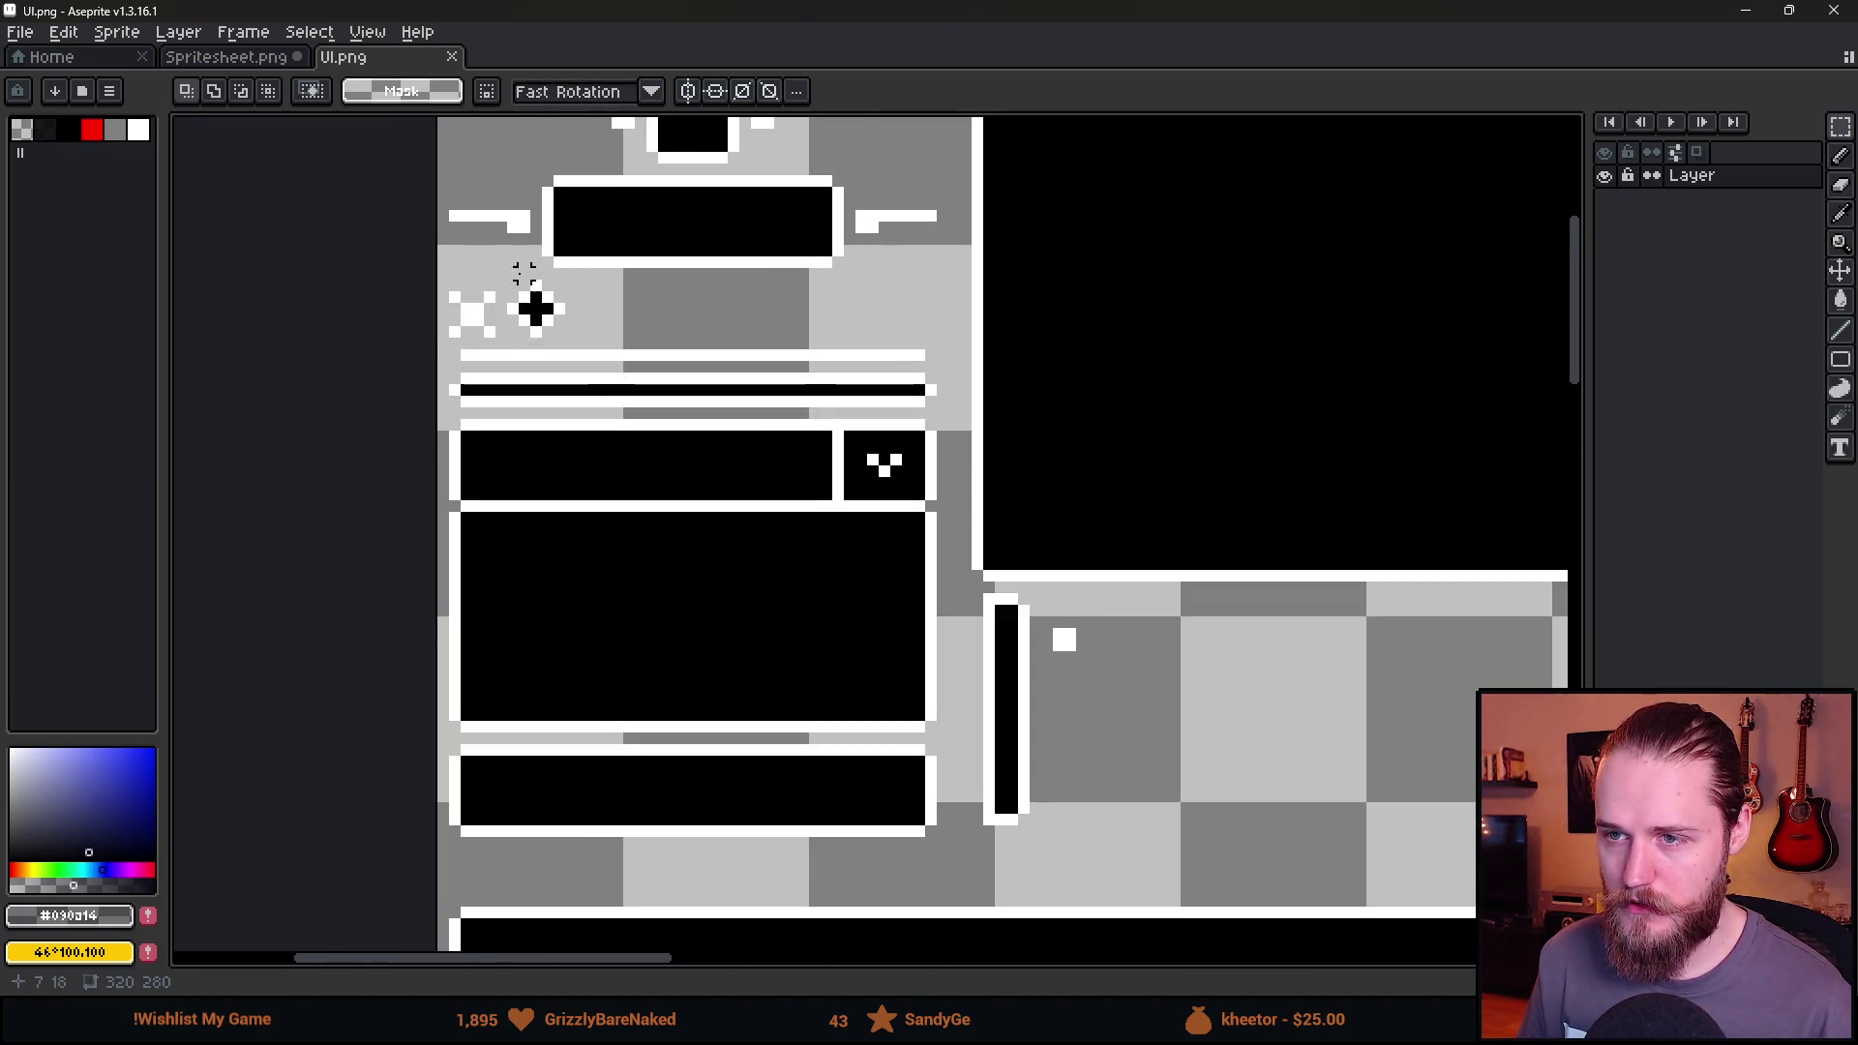
drag(512, 275, 590, 352)
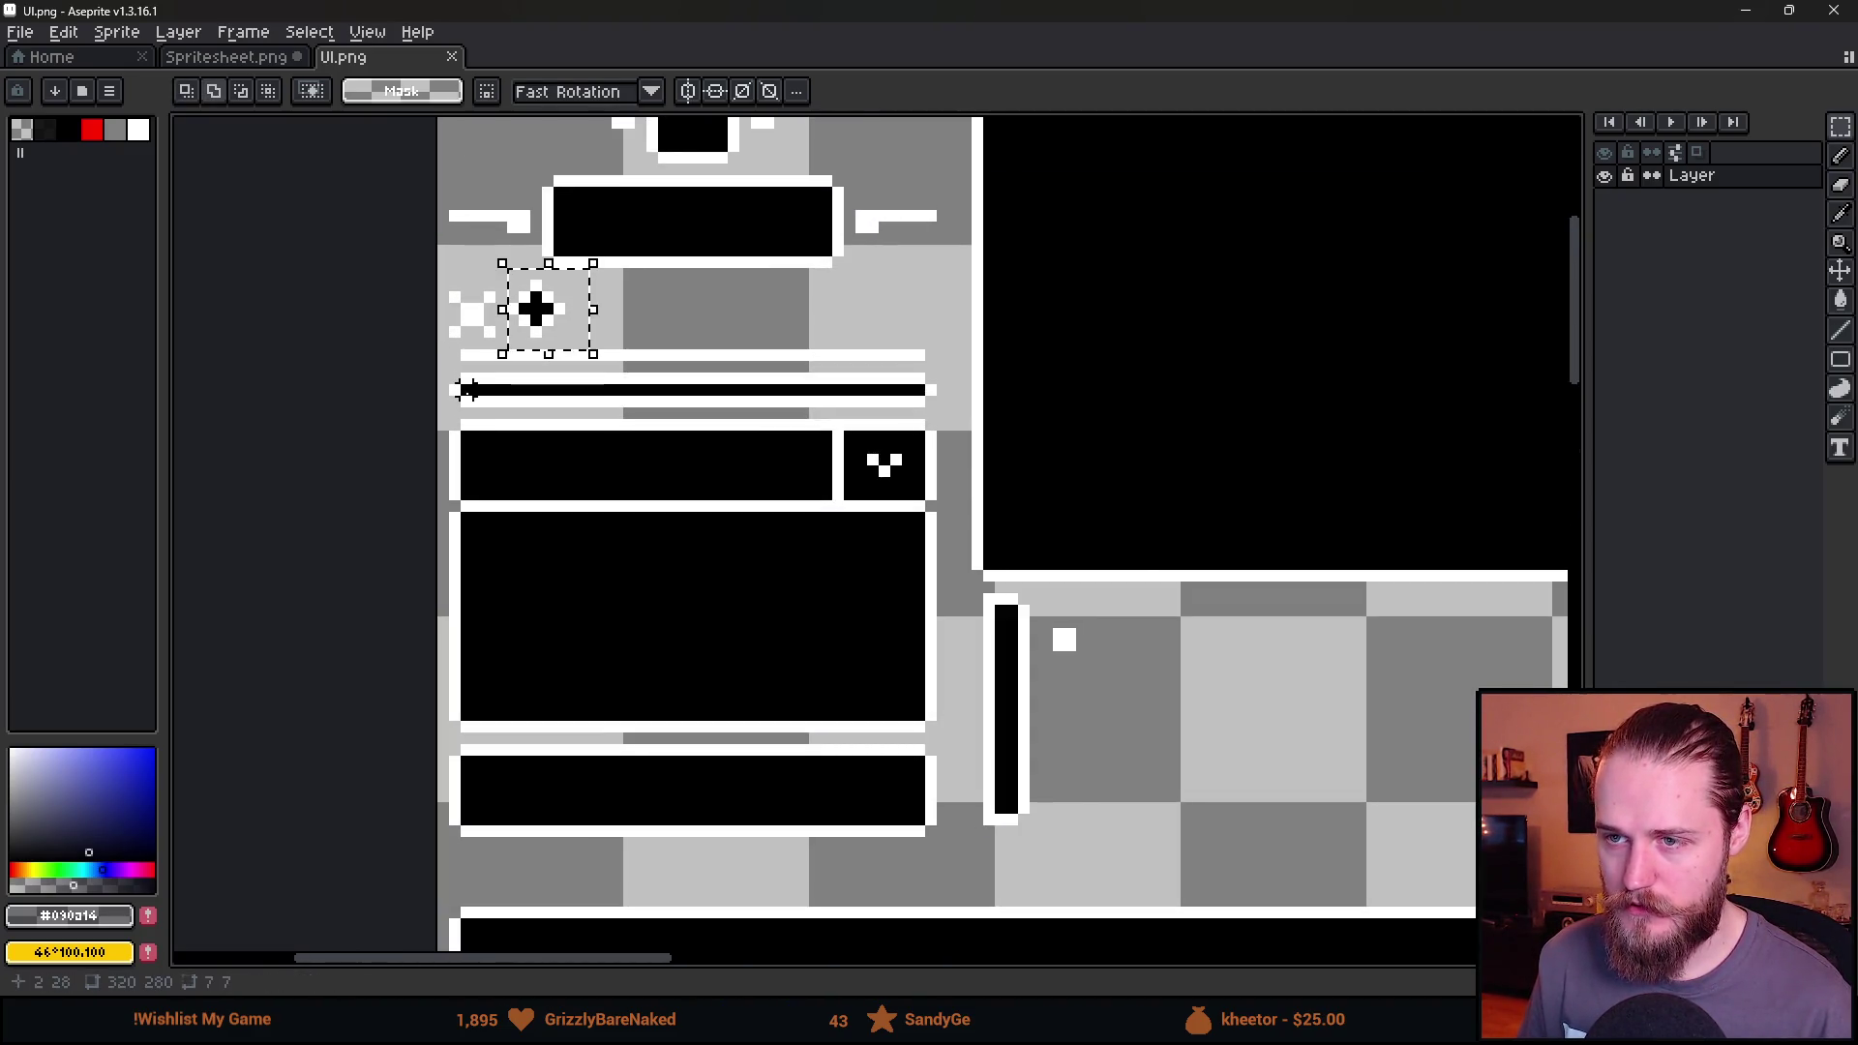
key(u)
drag(455, 355, 917, 409)
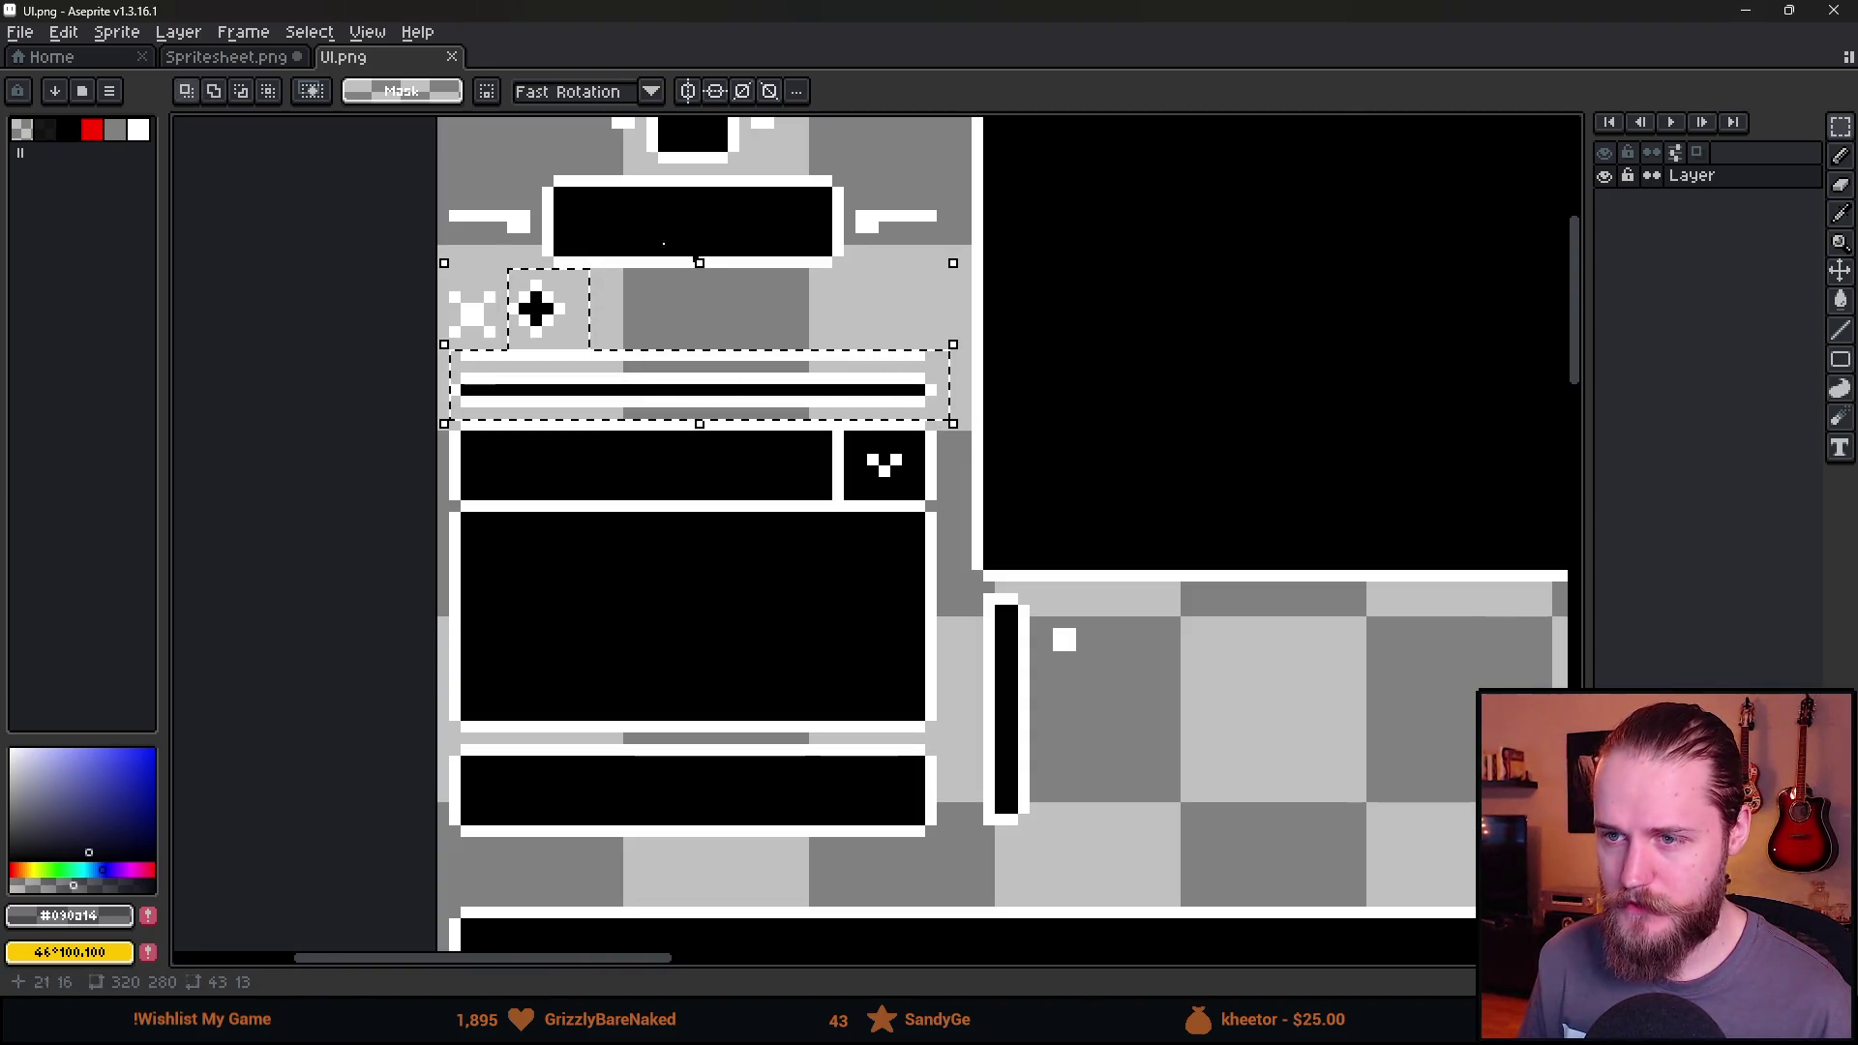
Paste the knob and bar into Spritesheet.png and move them up above the panel.
click(226, 57)
scroll(1082, 524, up, 2)
key(ctrl+v)
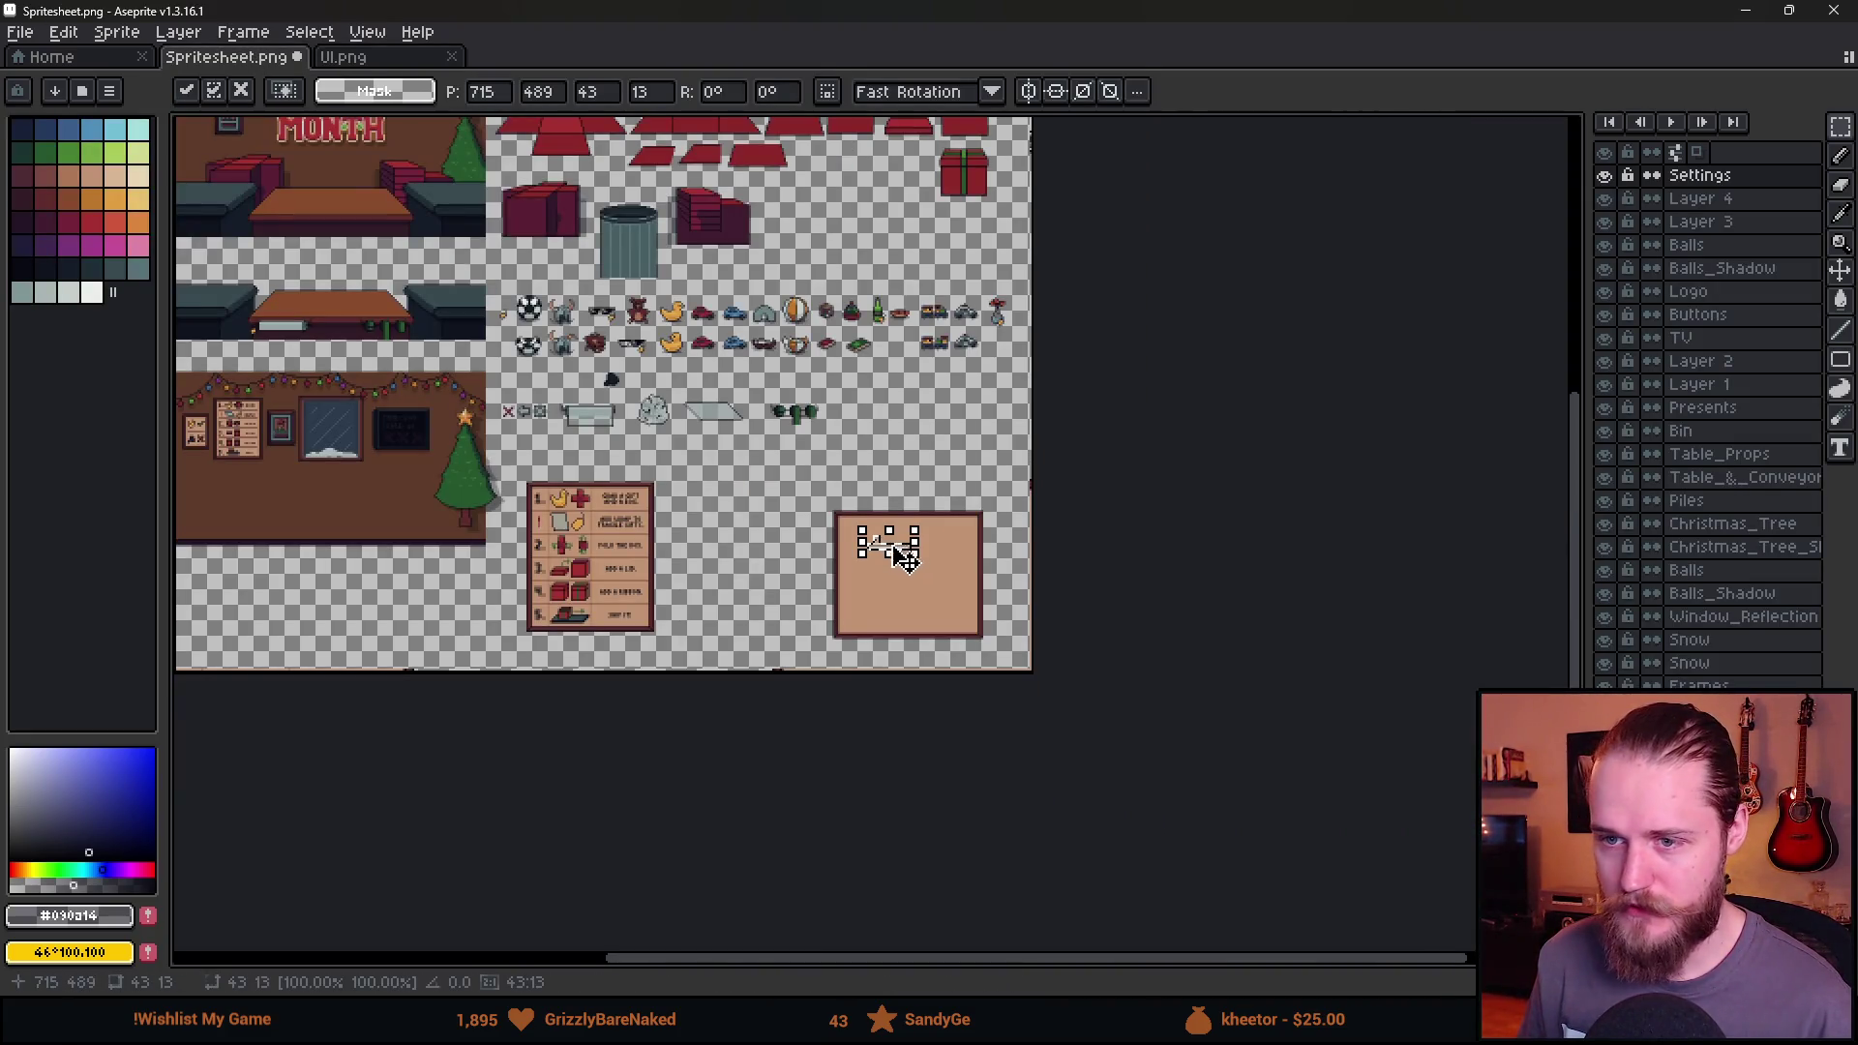
scroll(905, 559, up, 3)
mouse_move(852, 573)
mouse_down()
mouse_move(912, 525)
mouse_move(902, 252)
mouse_up()
key(Return)
Stretch the bar's right end longer so it spans the panel width.
mouse_move(859, 184)
mouse_down()
mouse_move(963, 292)
mouse_move(1225, 263)
mouse_up()
click(939, 269)
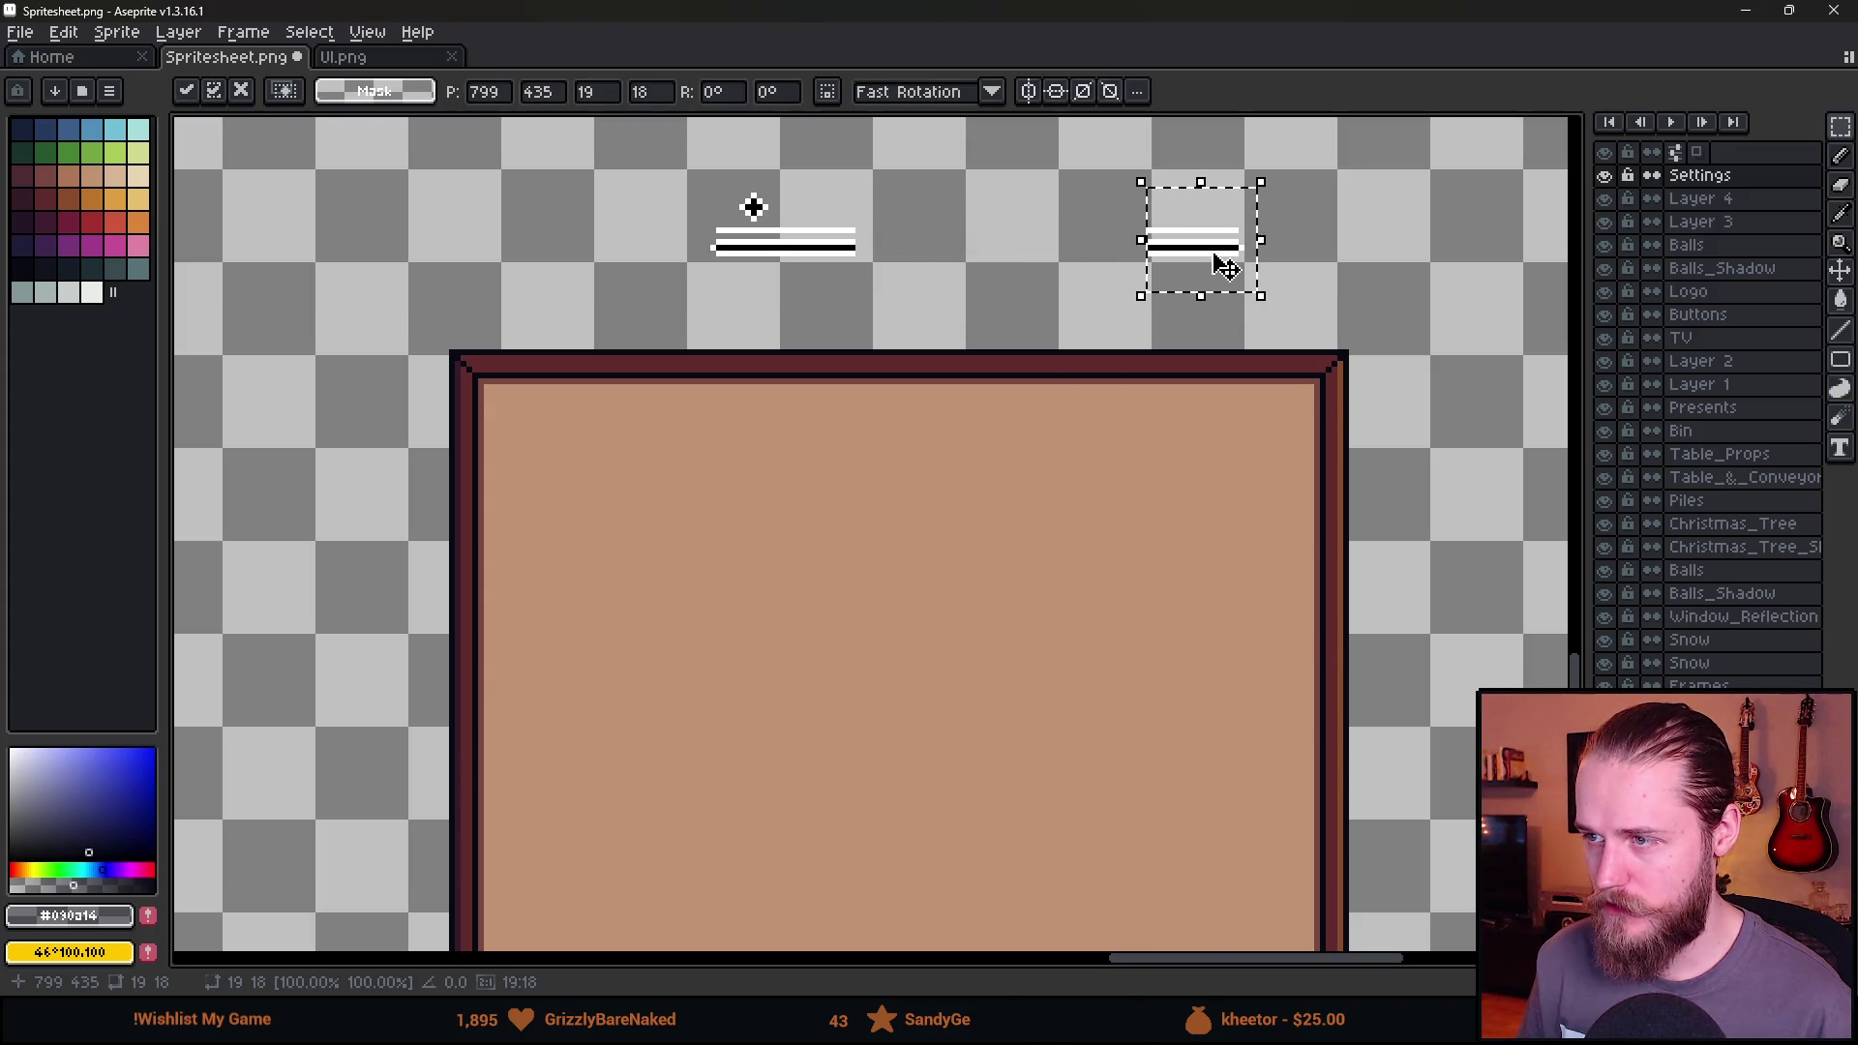
key(Return)
mouse_move(818, 199)
mouse_down()
mouse_move(851, 288)
mouse_move(1176, 264)
mouse_up()
key(Return)
scroll(1259, 309, down, 2)
mouse_move(843, 224)
mouse_down()
mouse_move(1340, 327)
mouse_move(1277, 474)
mouse_move(1256, 265)
mouse_up()
key(Return)
Move the lengthened bar onto a new Layer 5, placed inside the tan panel frame.
key(ctrl+x)
key(shift+ctrl+n)
key(ctrl+v)
drag(1073, 262, 1089, 491)
key(Return)
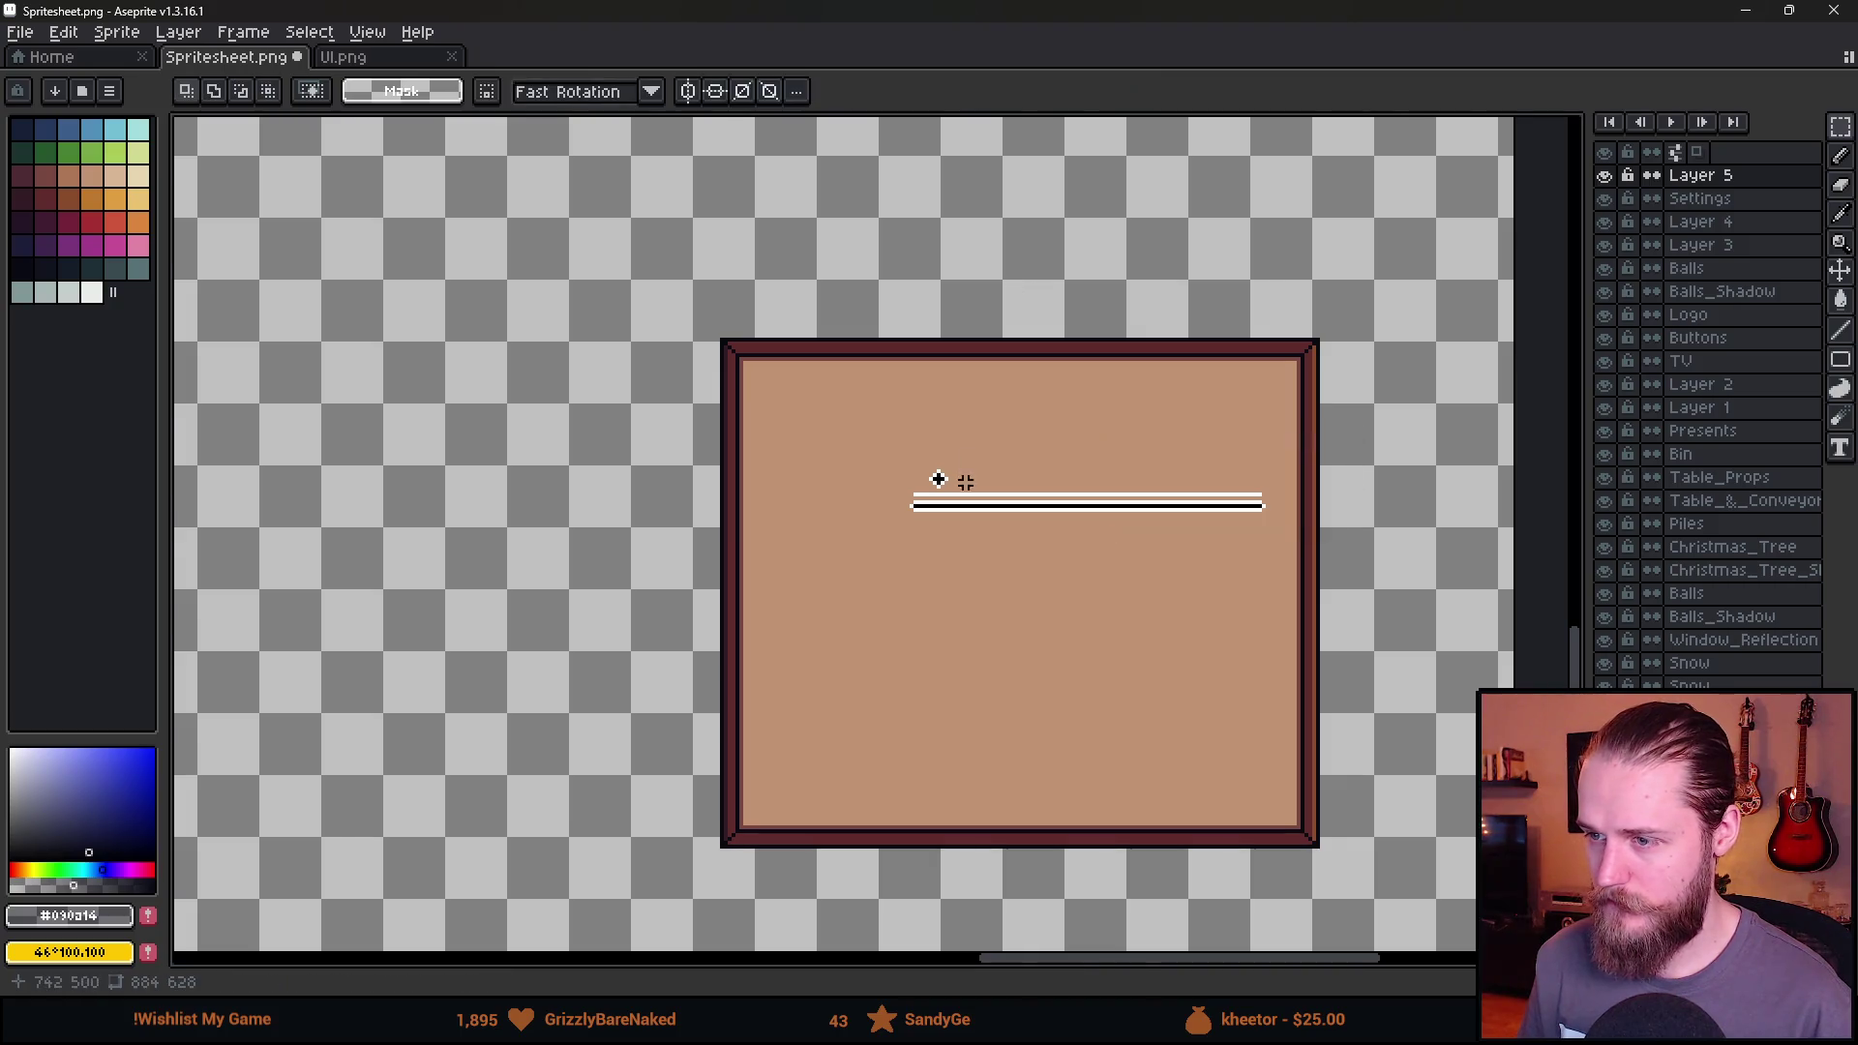
Flood-fill the knob and bar lines with the border's maroon colour.
scroll(958, 488, up, 4)
scroll(965, 495, down, 4)
scroll(867, 290, up, 3)
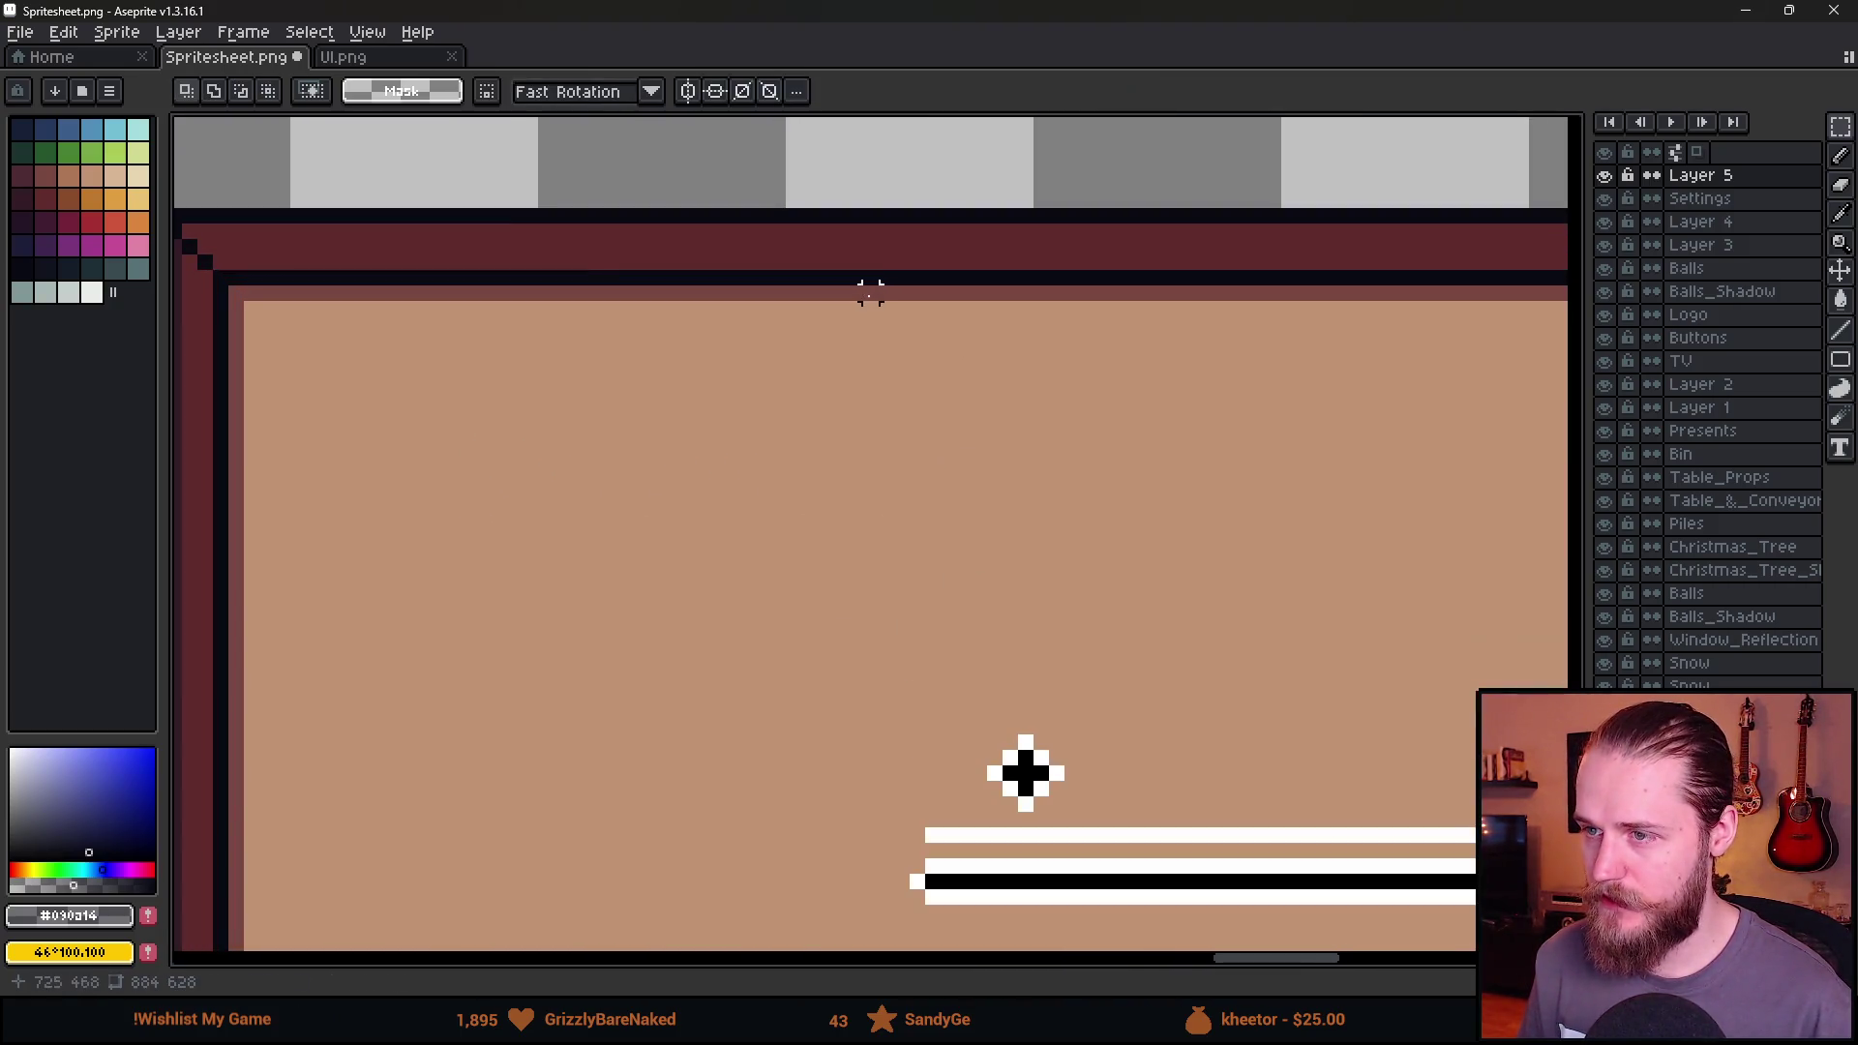
scroll(928, 443, down, 1)
drag(928, 442, 881, 419)
key(g)
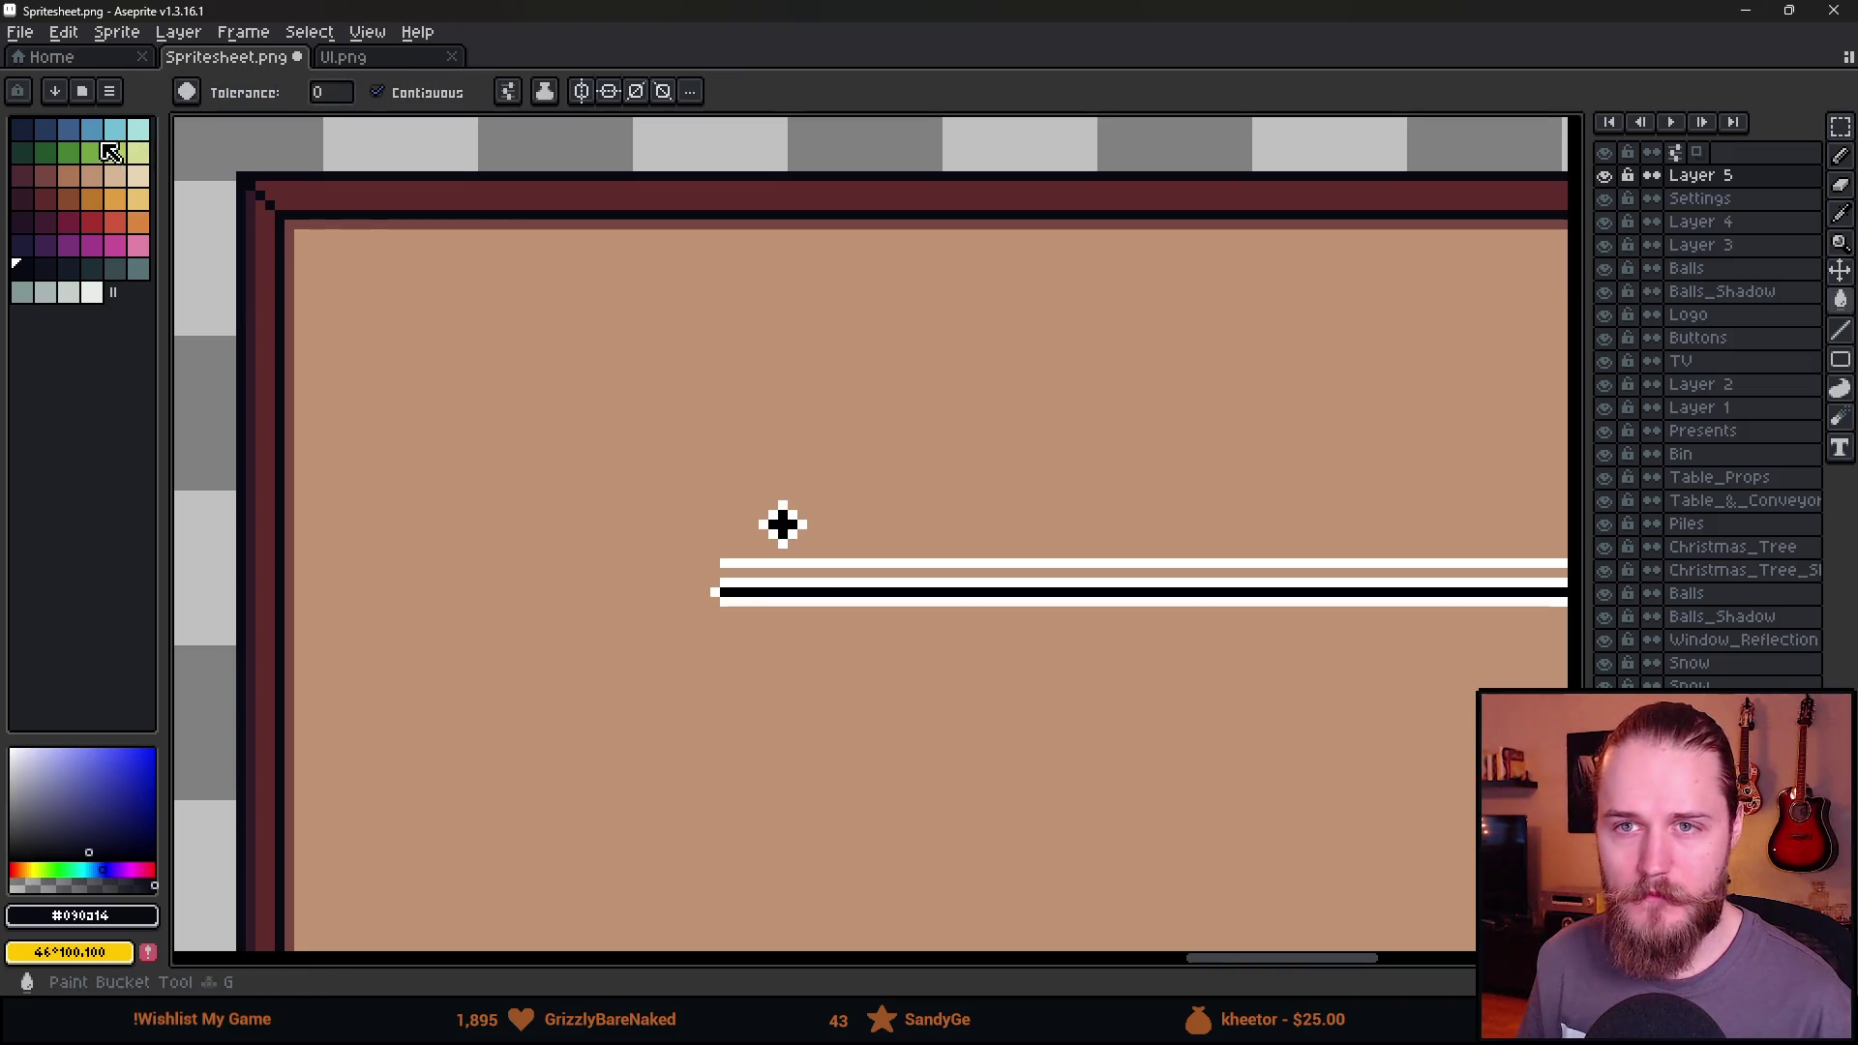
scroll(794, 533, up, 2)
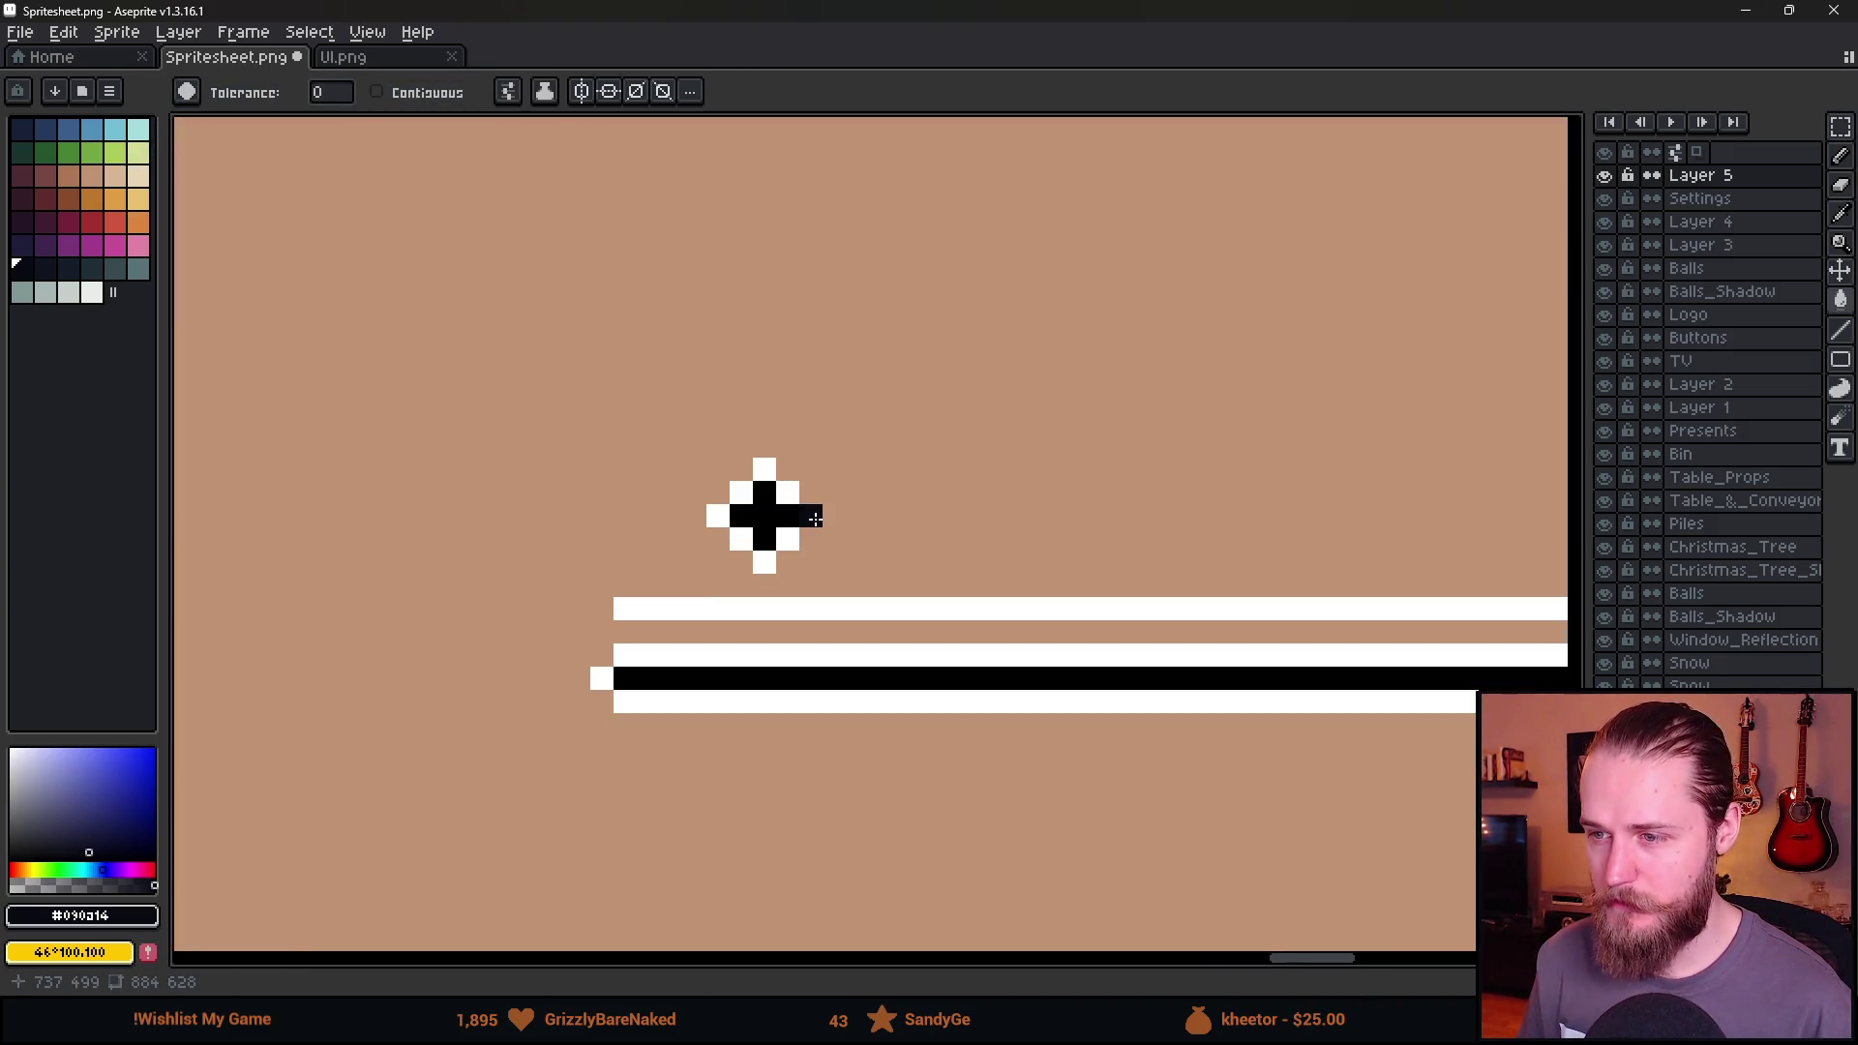
click(815, 520)
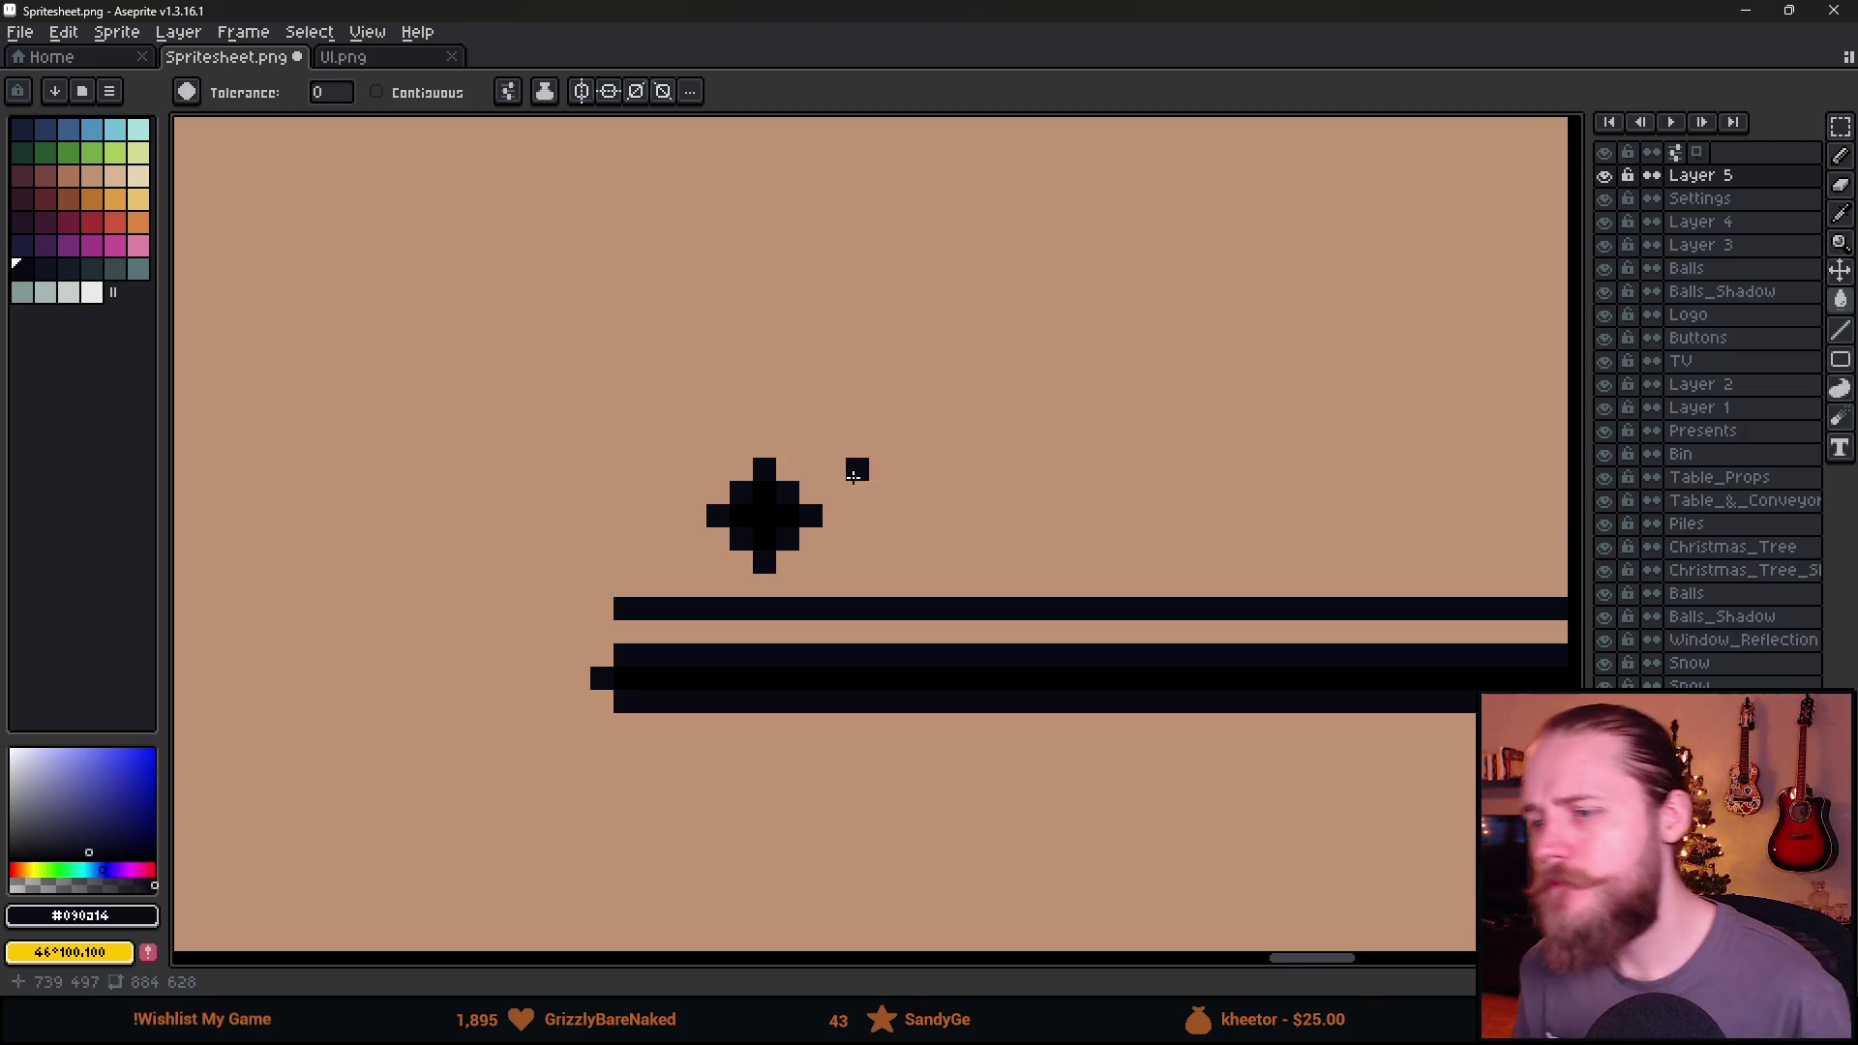
key(ctrl+z)
scroll(852, 467, down, 2)
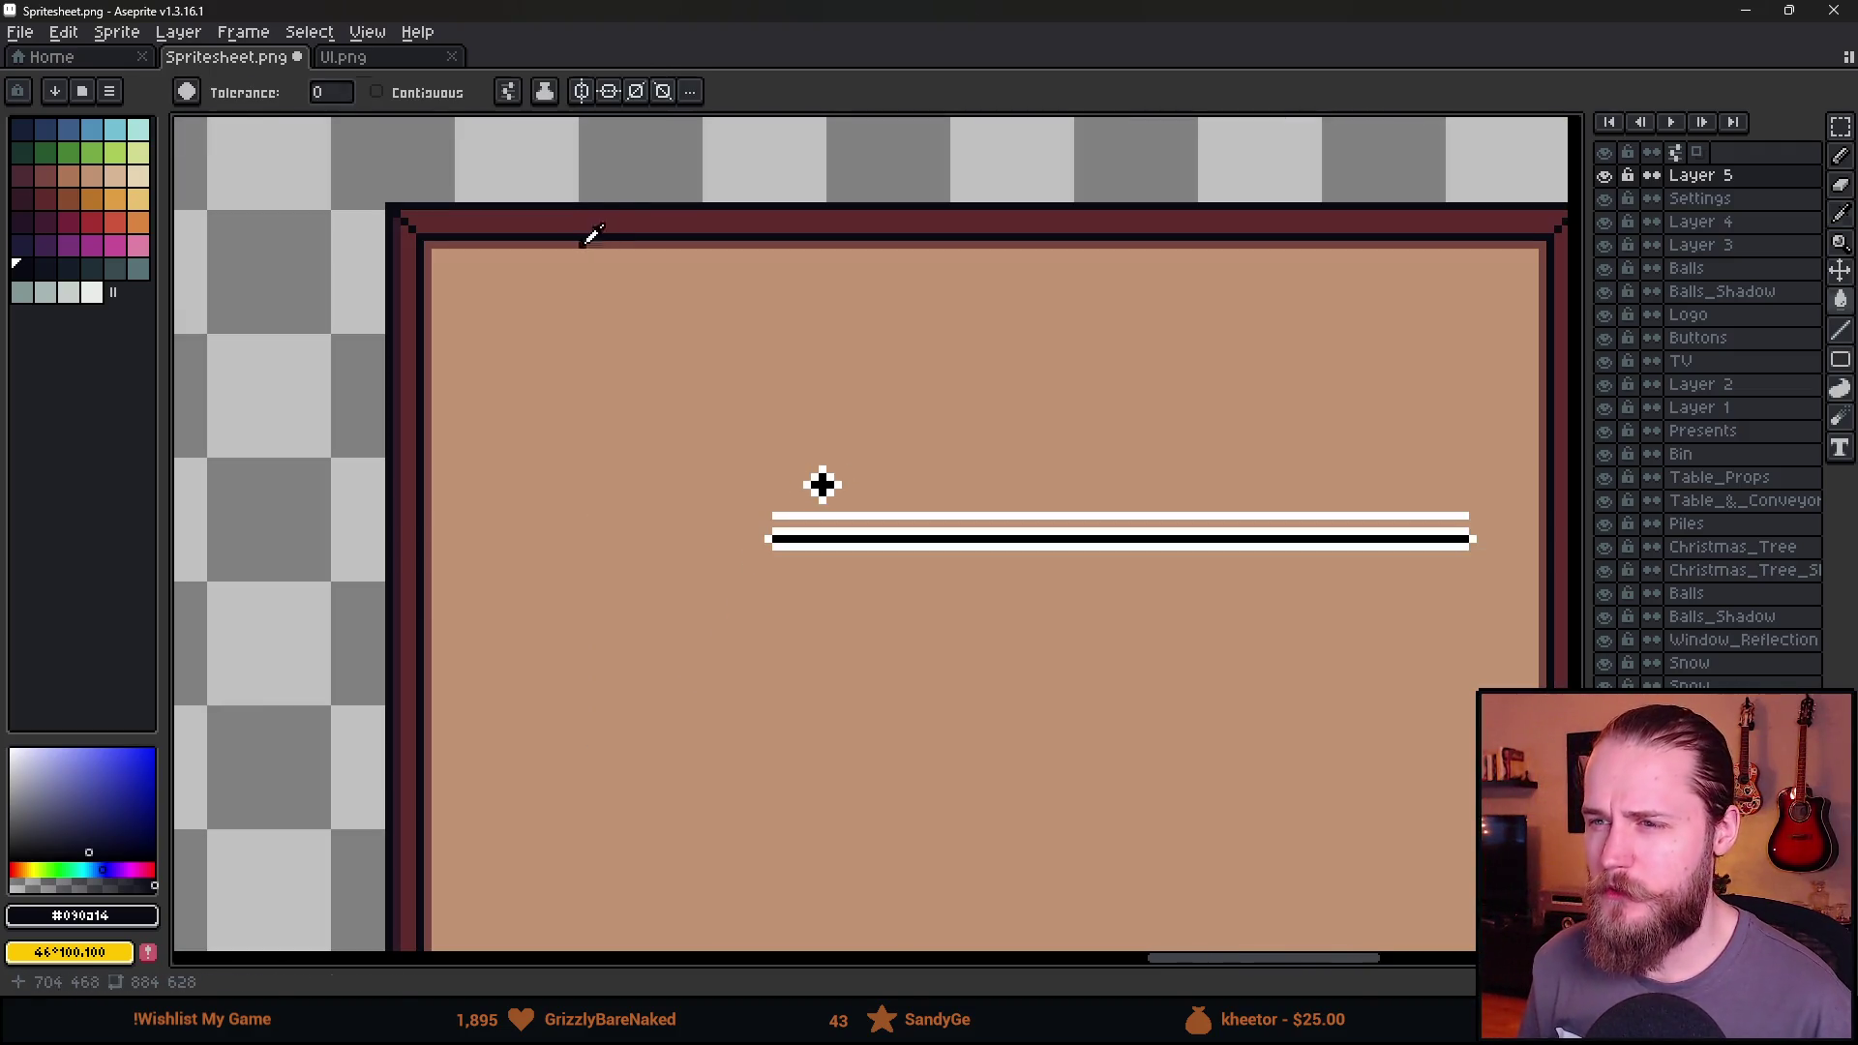
alt+click(593, 235)
scroll(968, 508, up, 1)
click(739, 475)
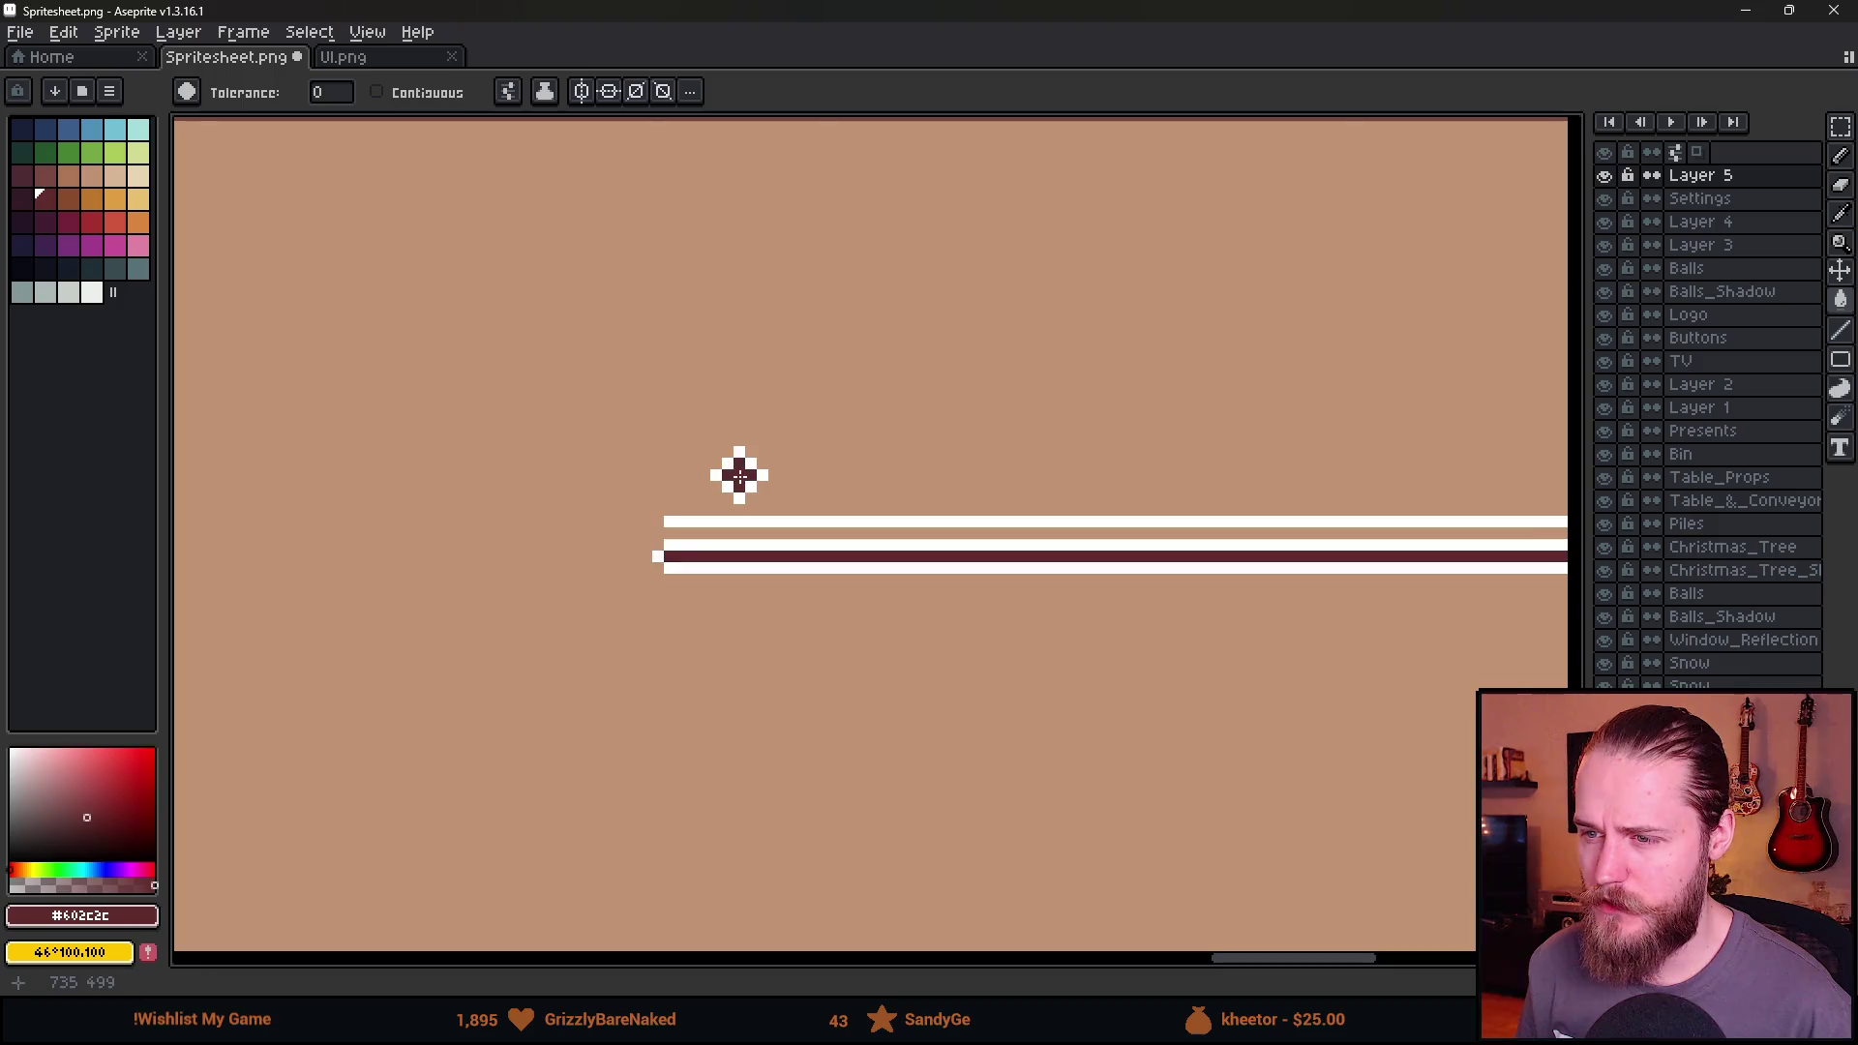
Fill the remaining white pixels dark, then fill the thin upper line tan with Contiguous on.
scroll(725, 485, down, 1)
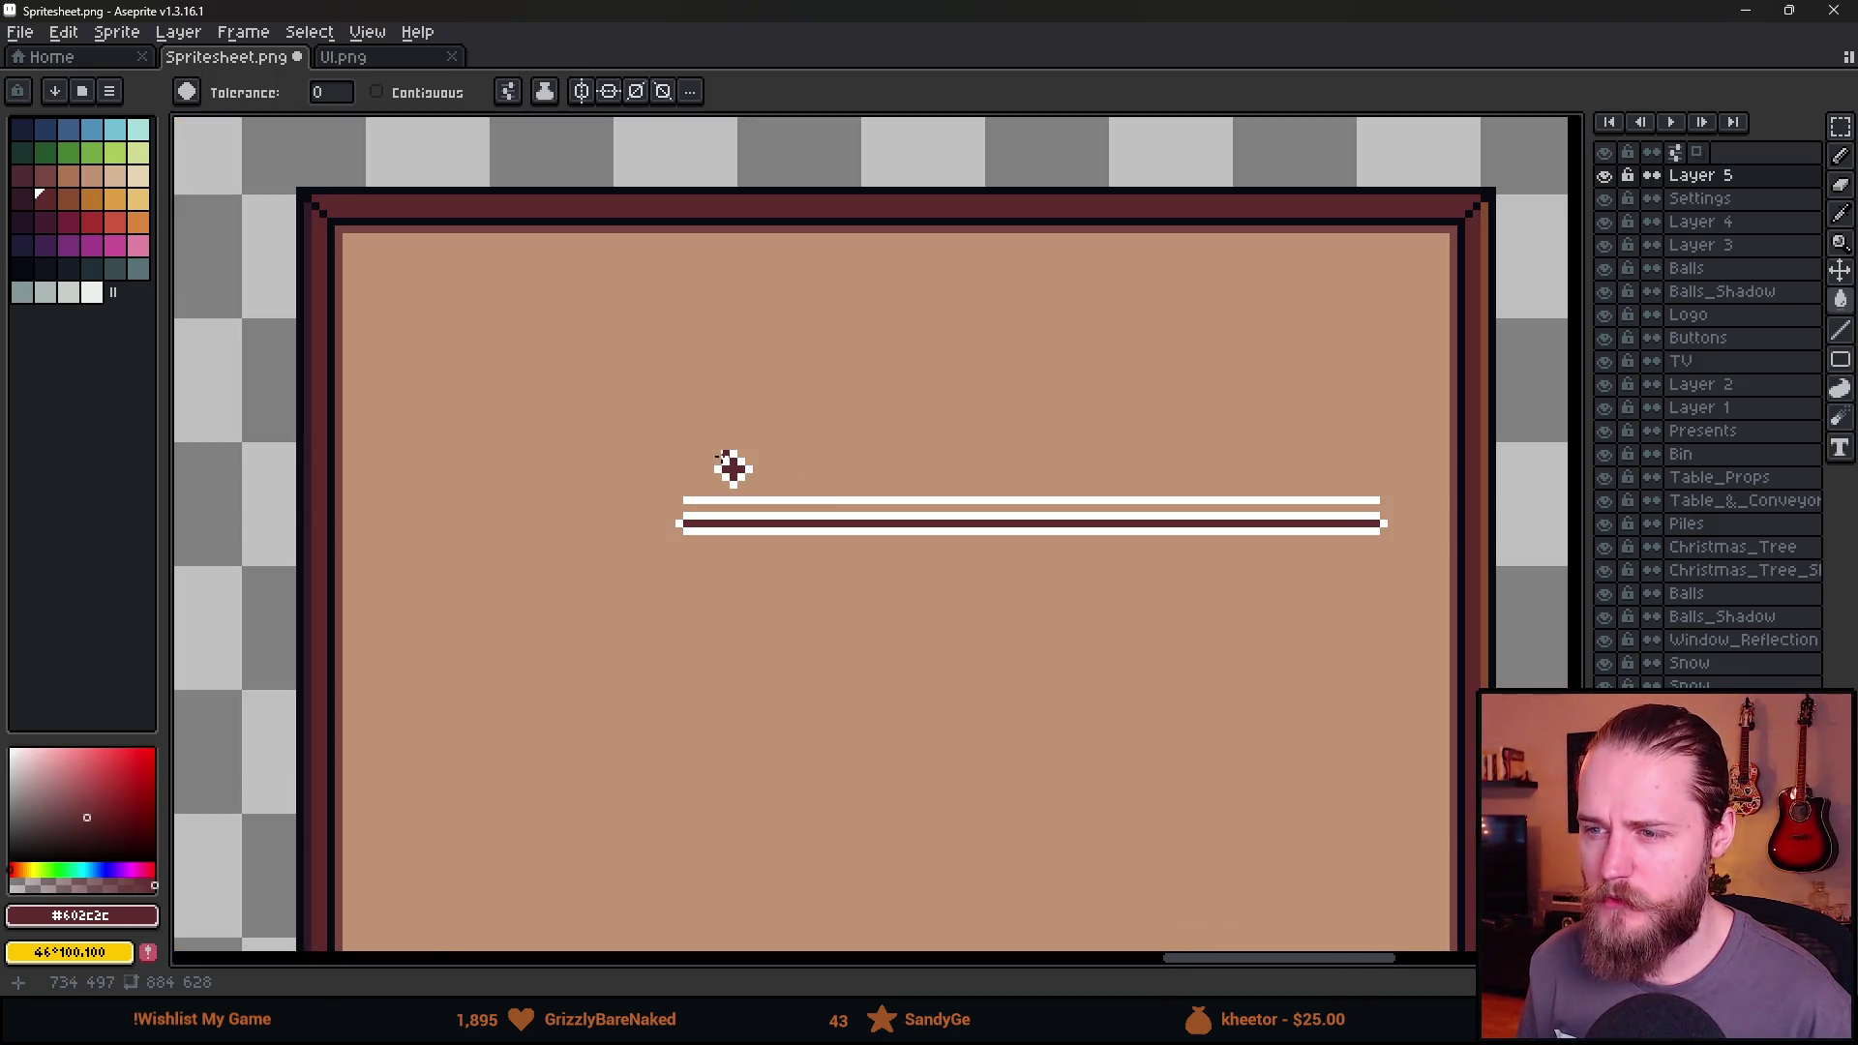
alt+click(402, 227)
scroll(828, 468, up, 1)
click(740, 534)
alt+click(773, 509)
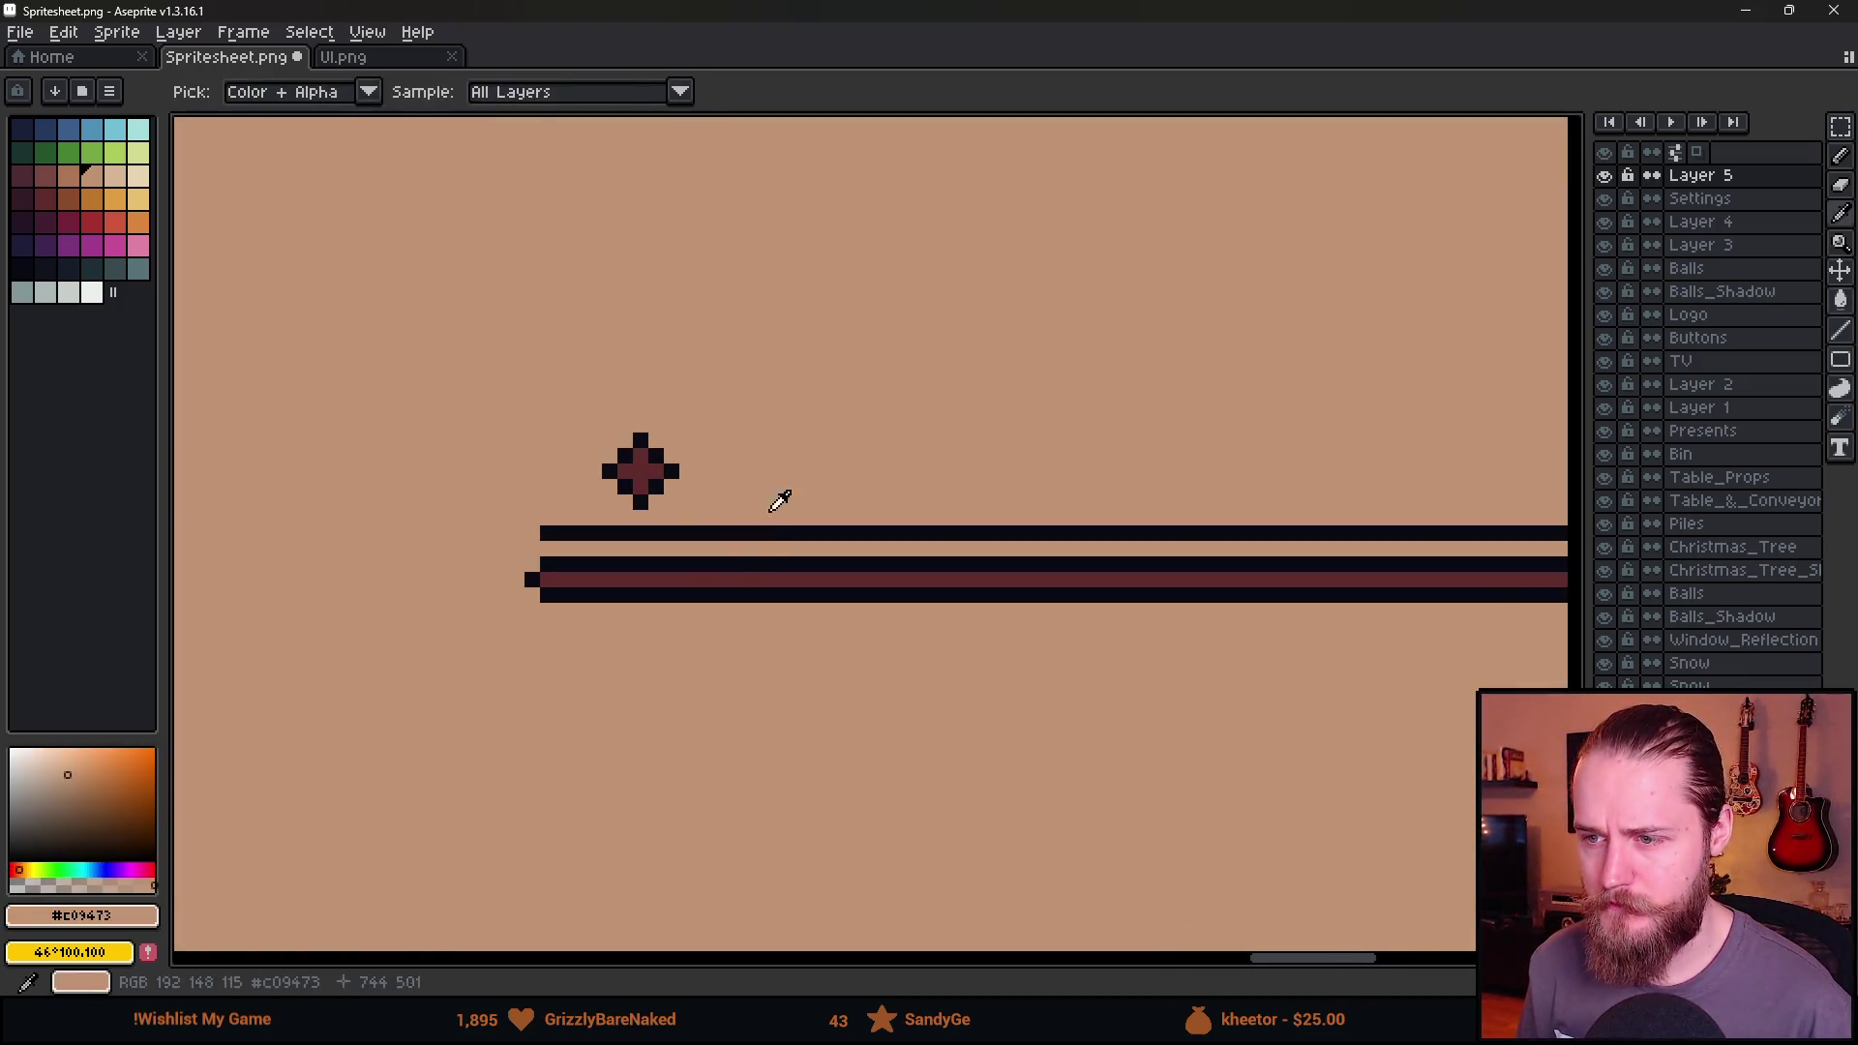
scroll(719, 534, down, 3)
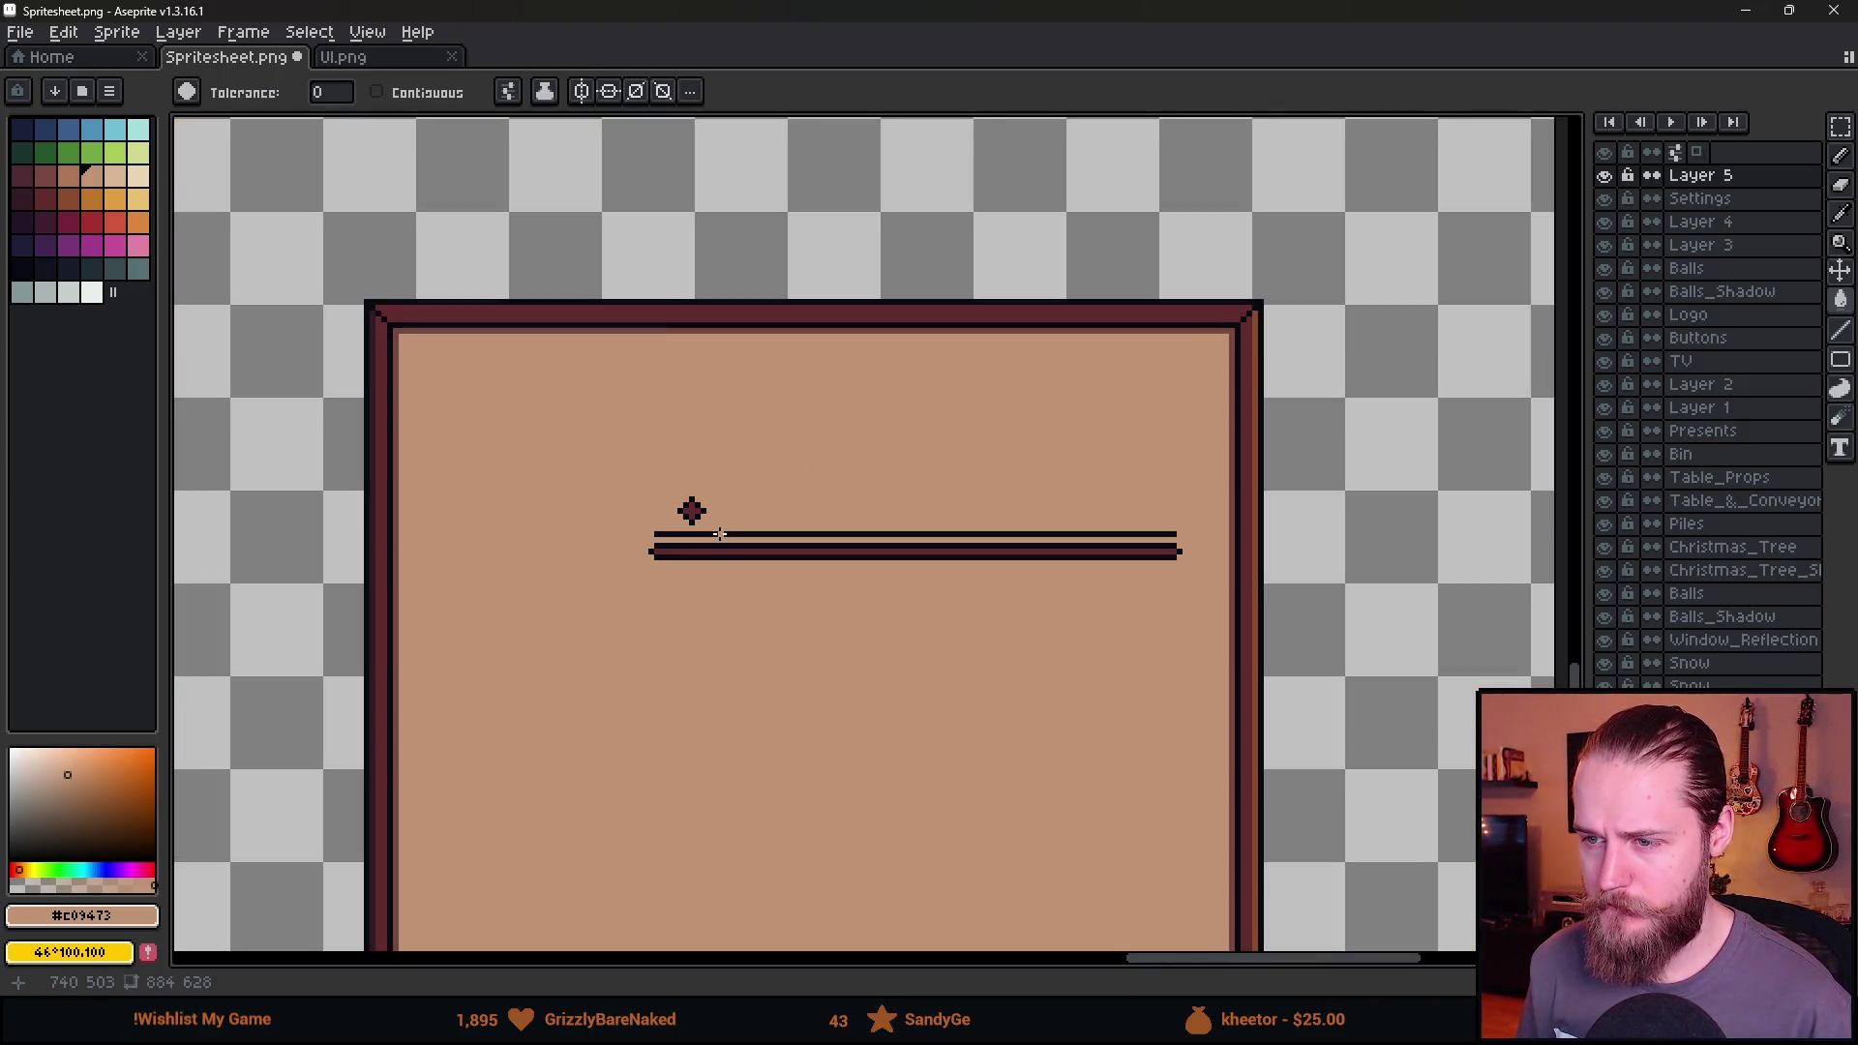
click(426, 92)
scroll(815, 544, up, 2)
click(788, 531)
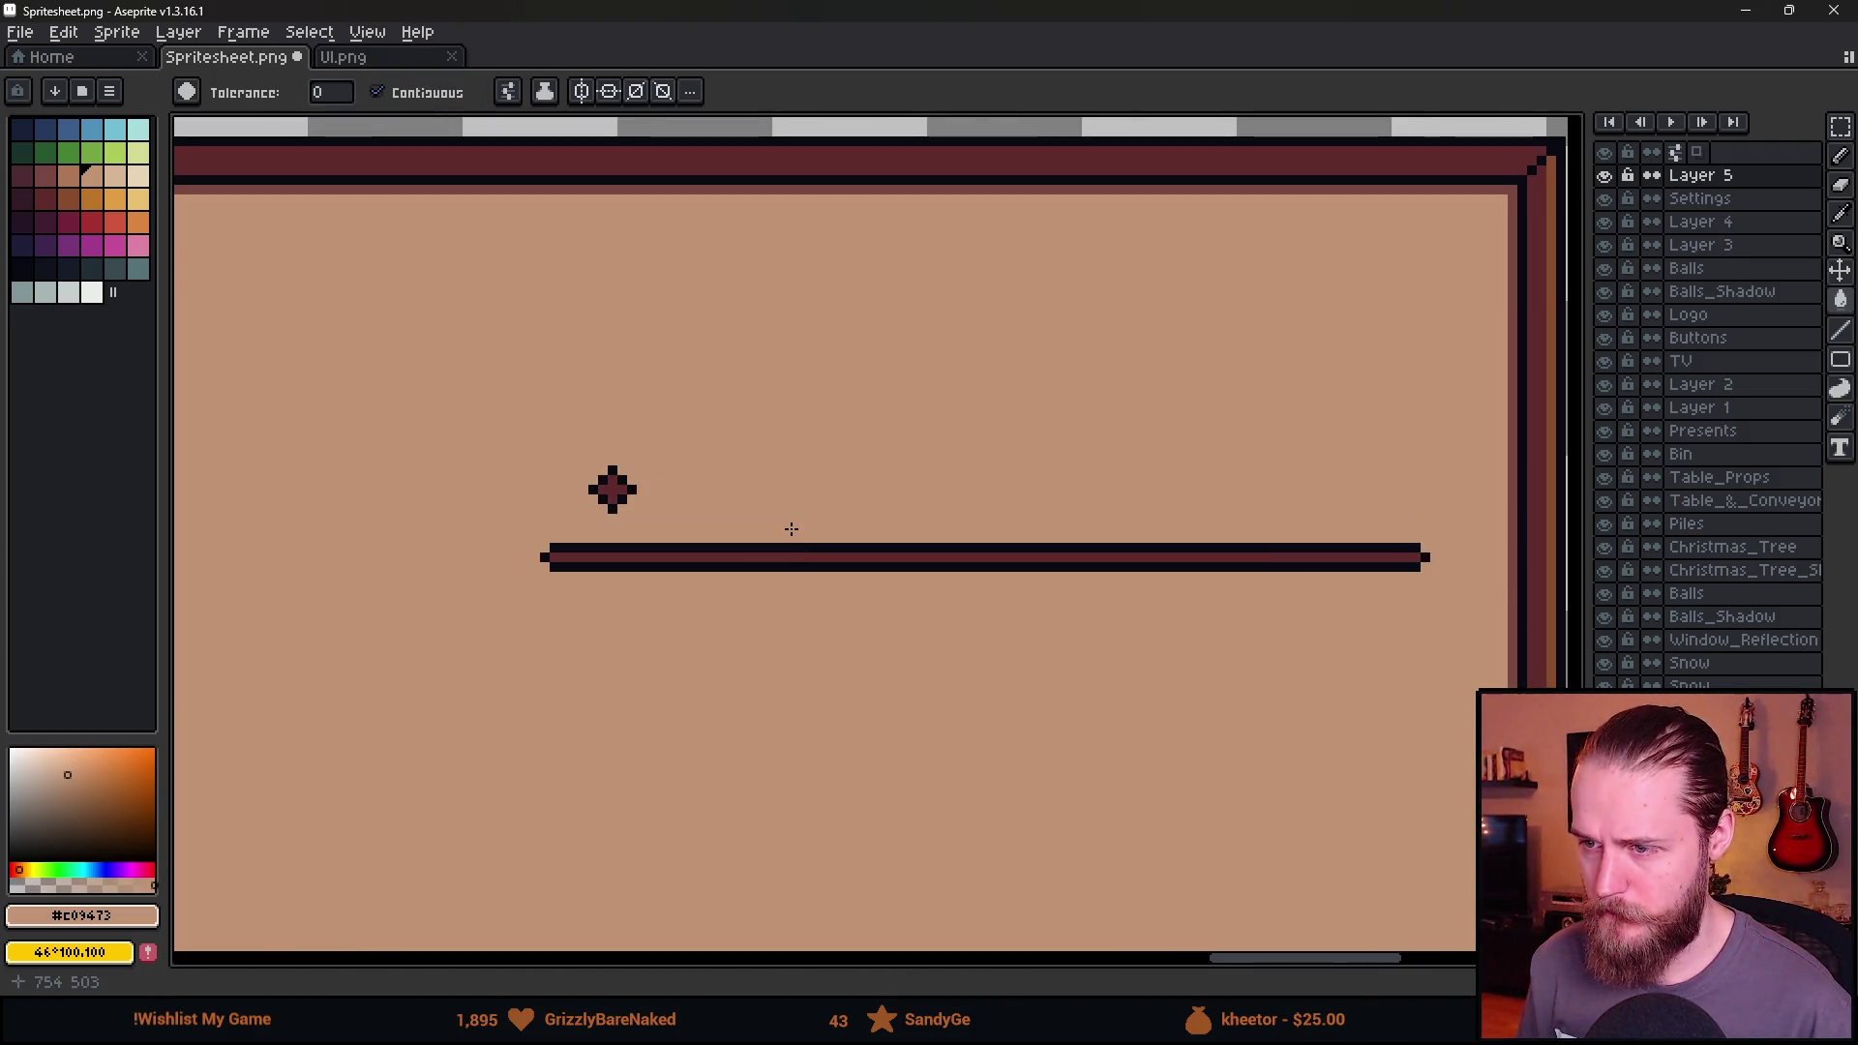
scroll(764, 530, down, 2)
Marquee-select the slider line and knob and move them above the panel.
key(m)
drag(619, 471, 1168, 619)
drag(1203, 488, 829, 682)
drag(899, 593, 817, 286)
key(ctrl+d)
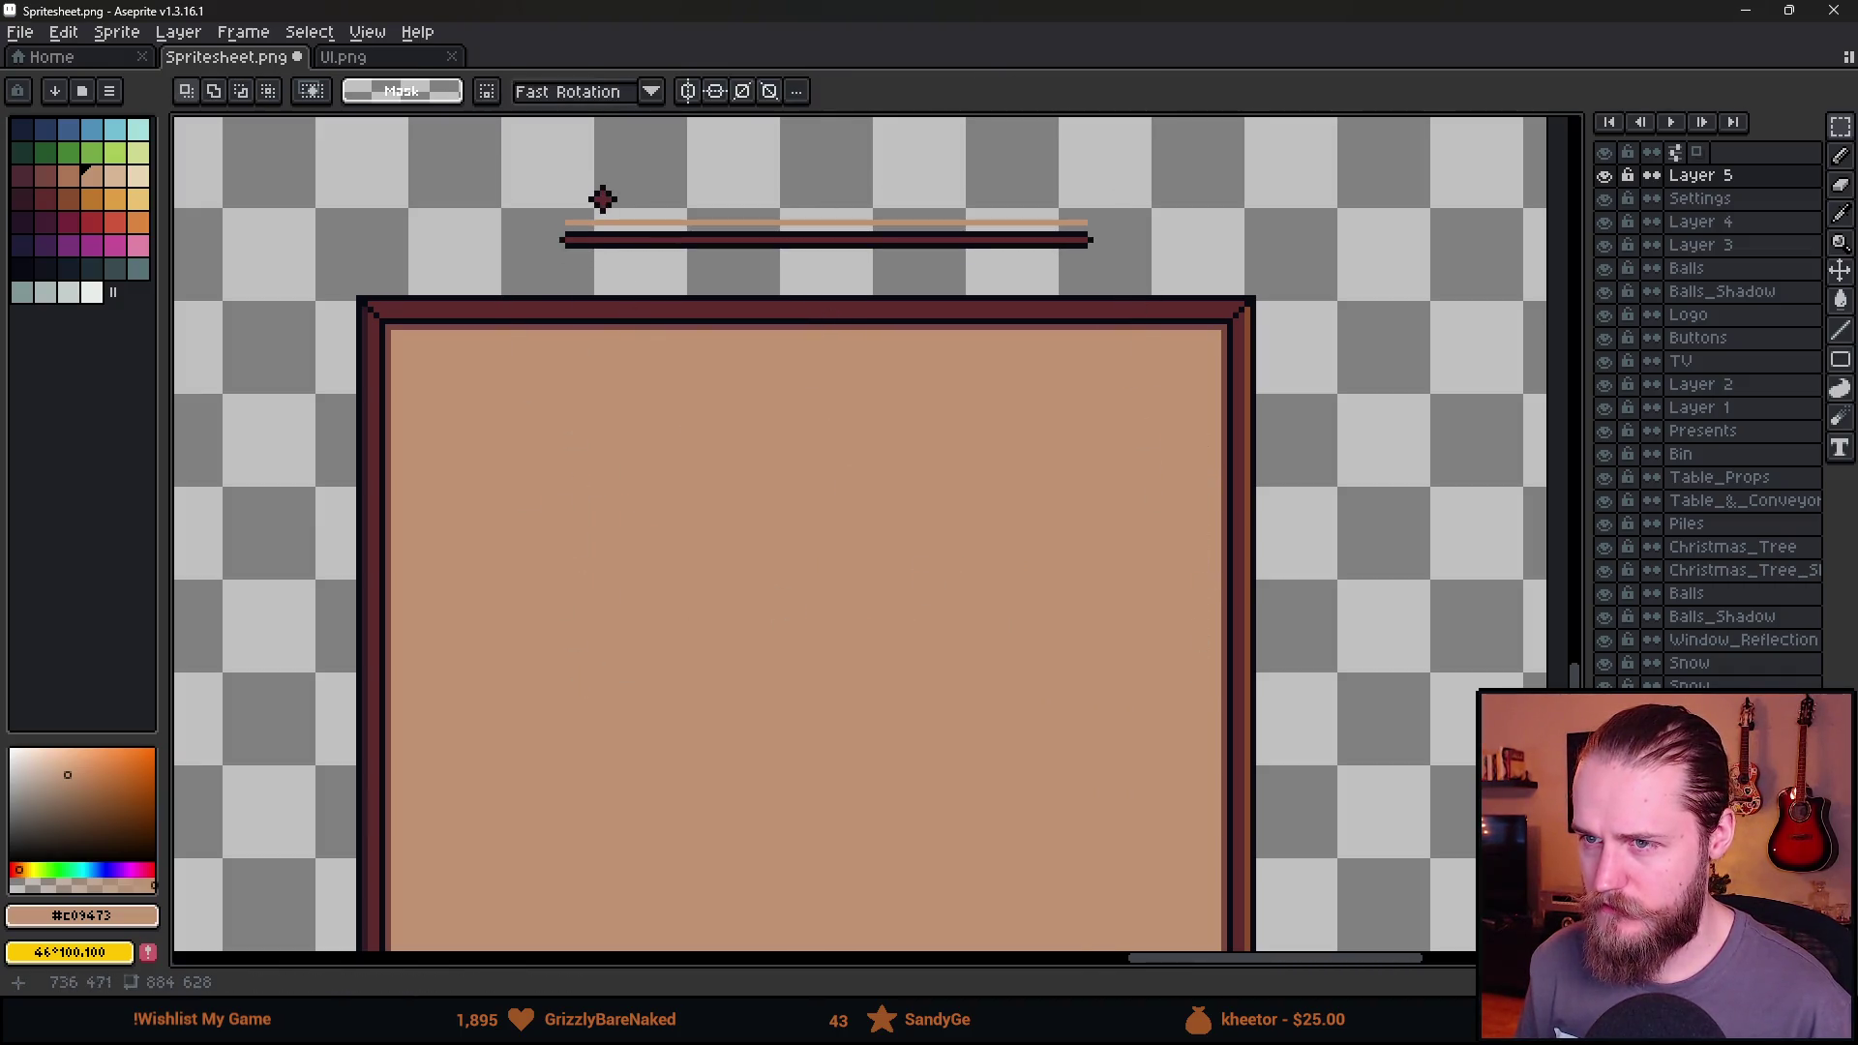
Move the left part of the tan line down onto the dark stripe.
drag(562, 216, 829, 234)
scroll(726, 203, up, 4)
drag(469, 290, 476, 338)
key(ctrl+d)
scroll(599, 551, down, 5)
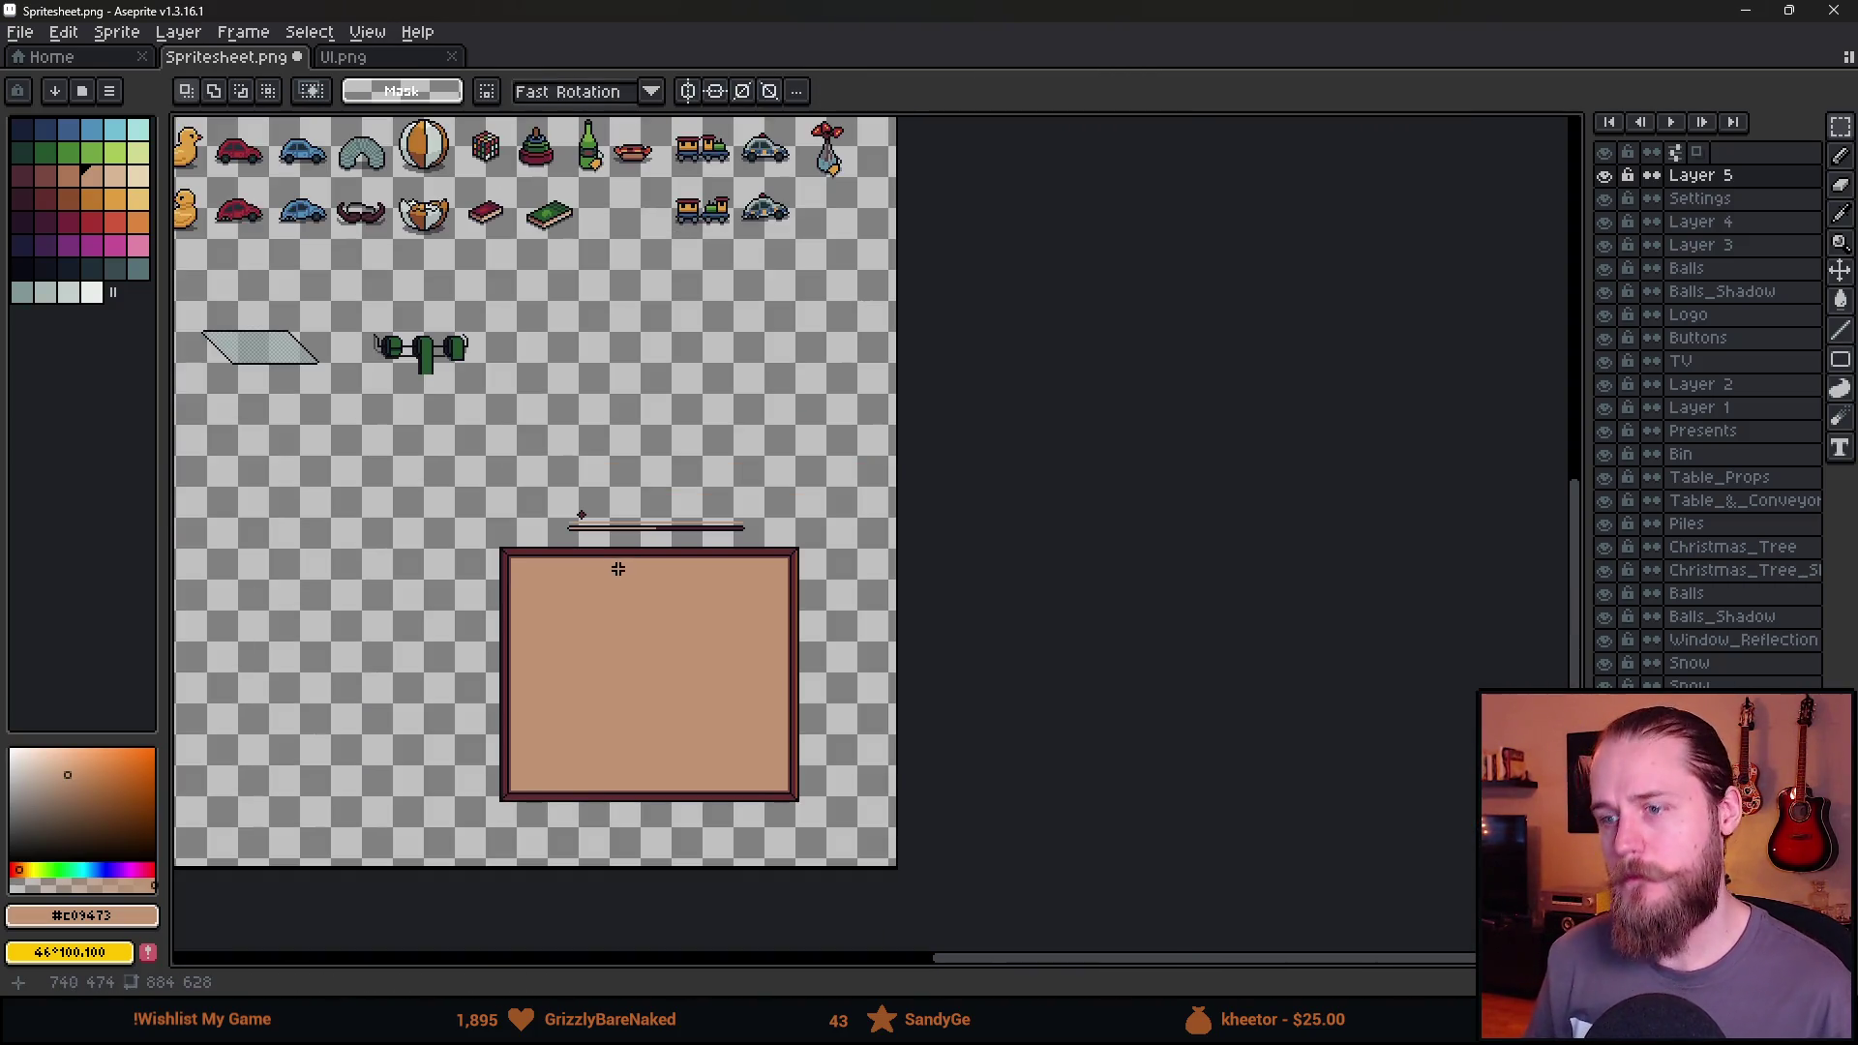
scroll(639, 549, up, 4)
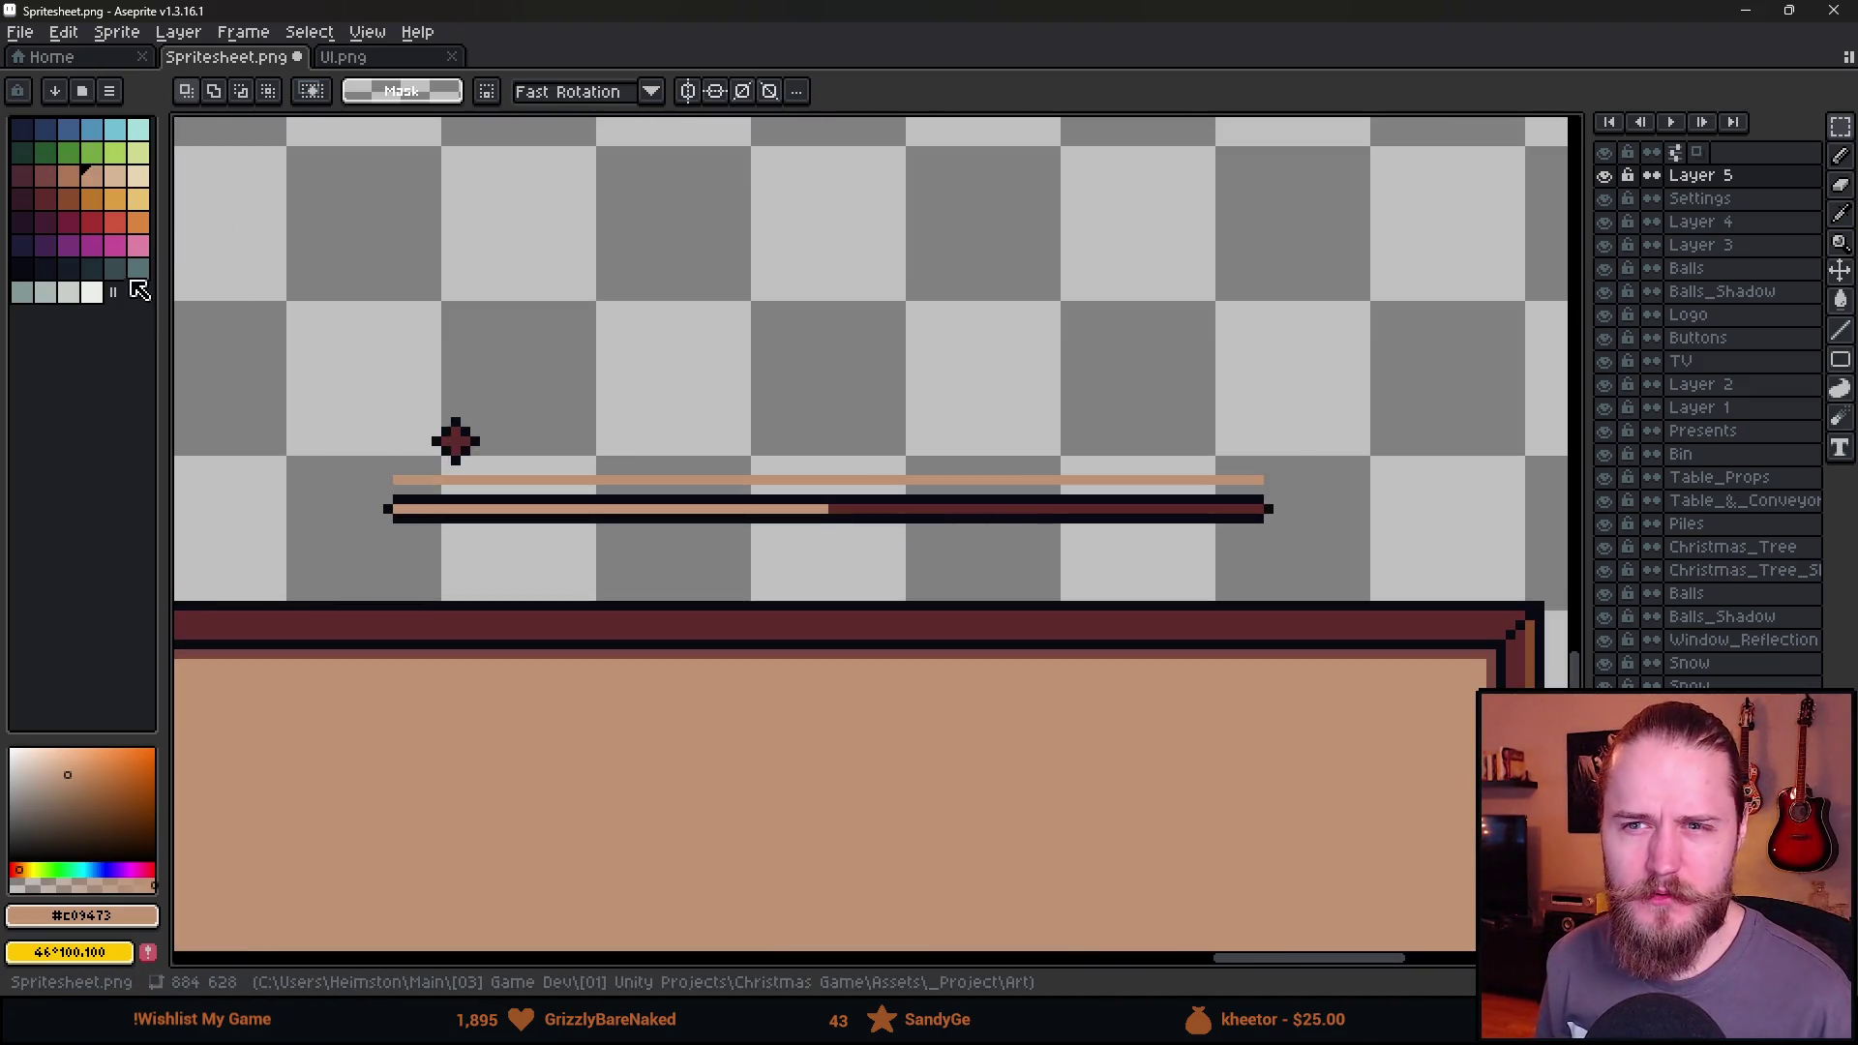
scroll(511, 489, down, 4)
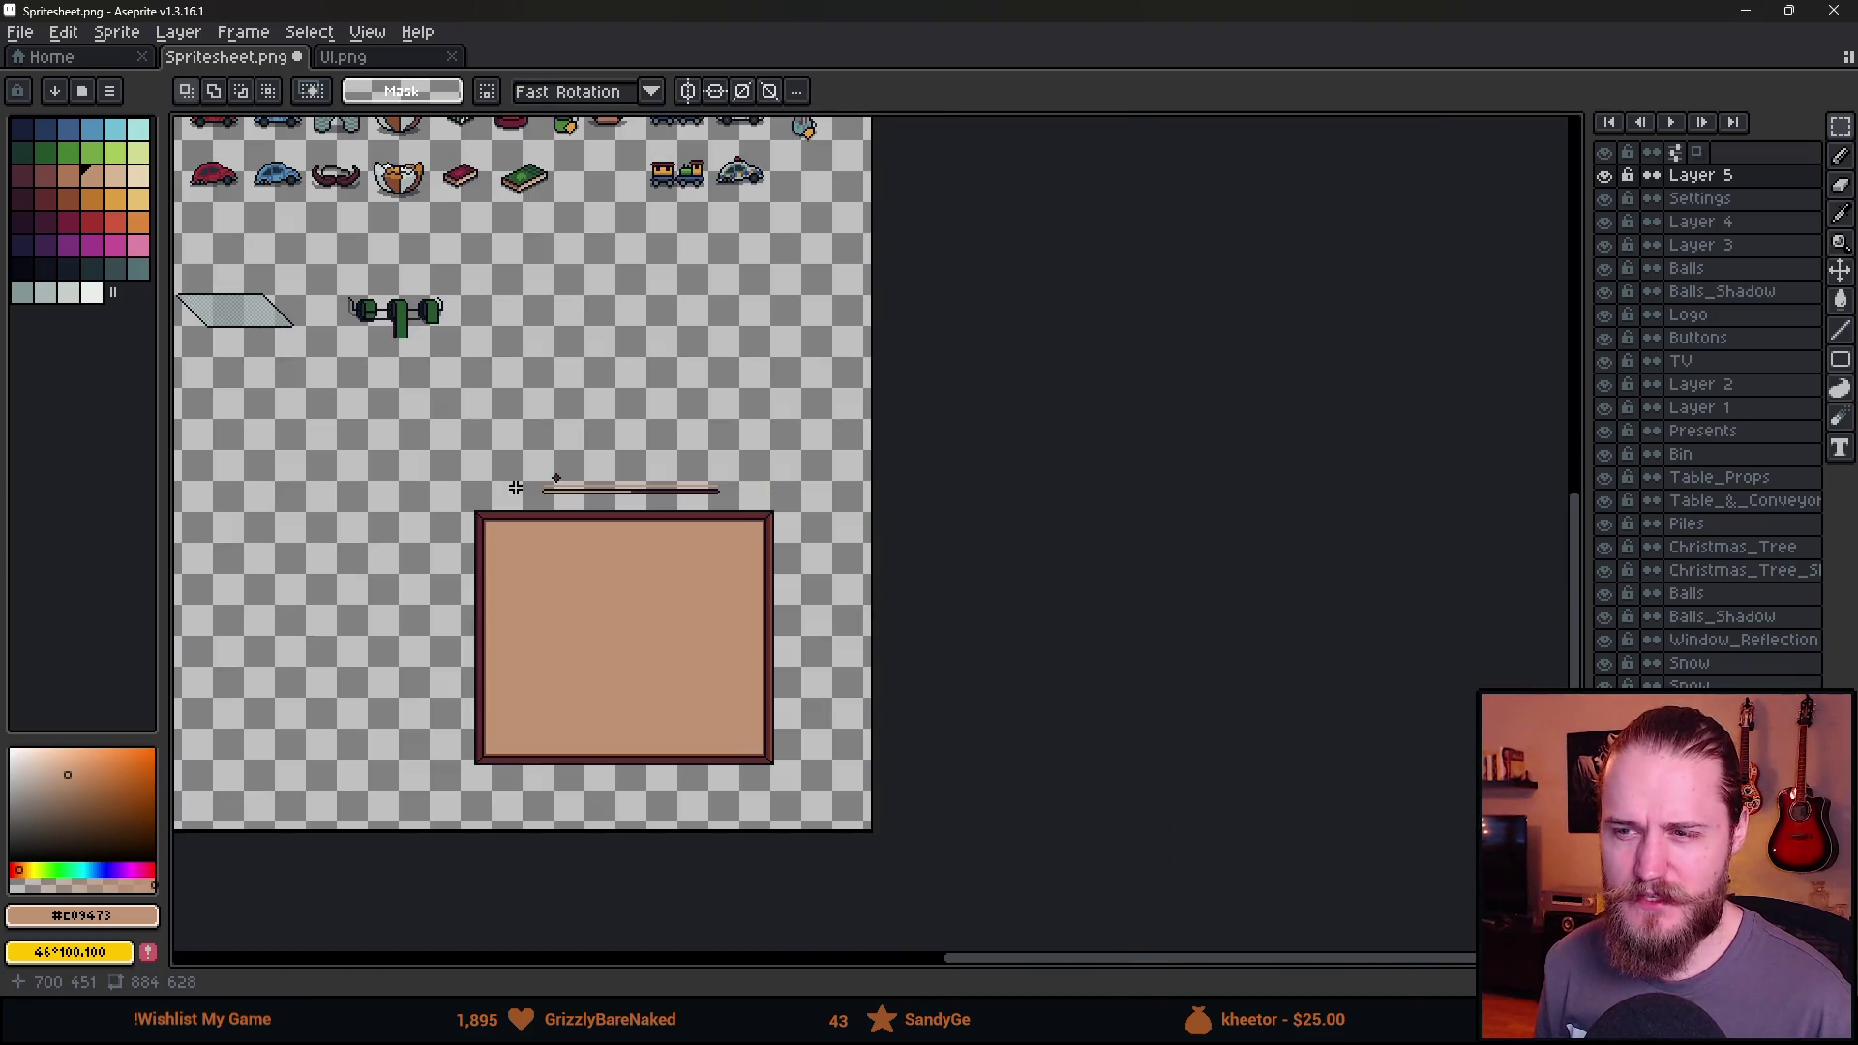
scroll(571, 492, up, 2)
scroll(502, 464, up, 2)
scroll(551, 460, down, 2)
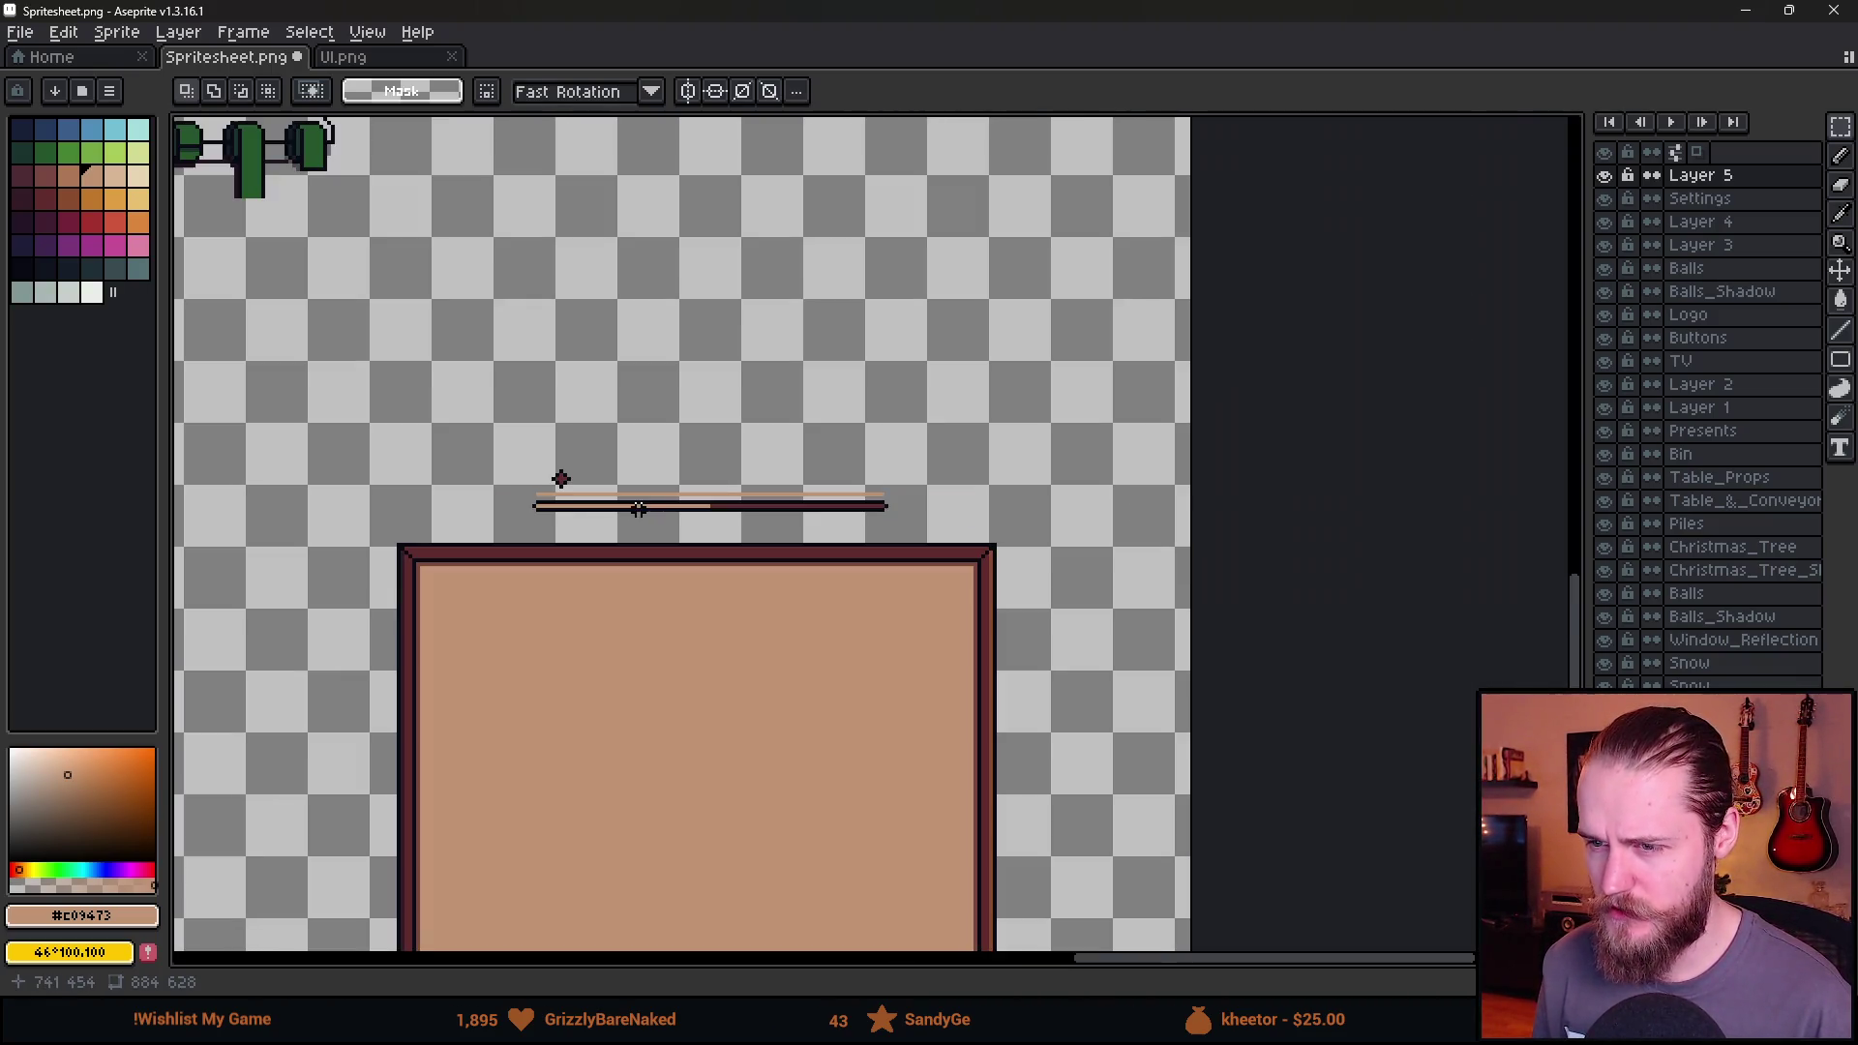
Try shifting the slider line right, undo it, and reselect the whole line.
mouse_move(490, 438)
mouse_down()
mouse_move(595, 488)
mouse_move(919, 523)
mouse_up()
drag(798, 496, 853, 504)
key(ctrl+z)
key(ctrl+z)
key(ctrl+z)
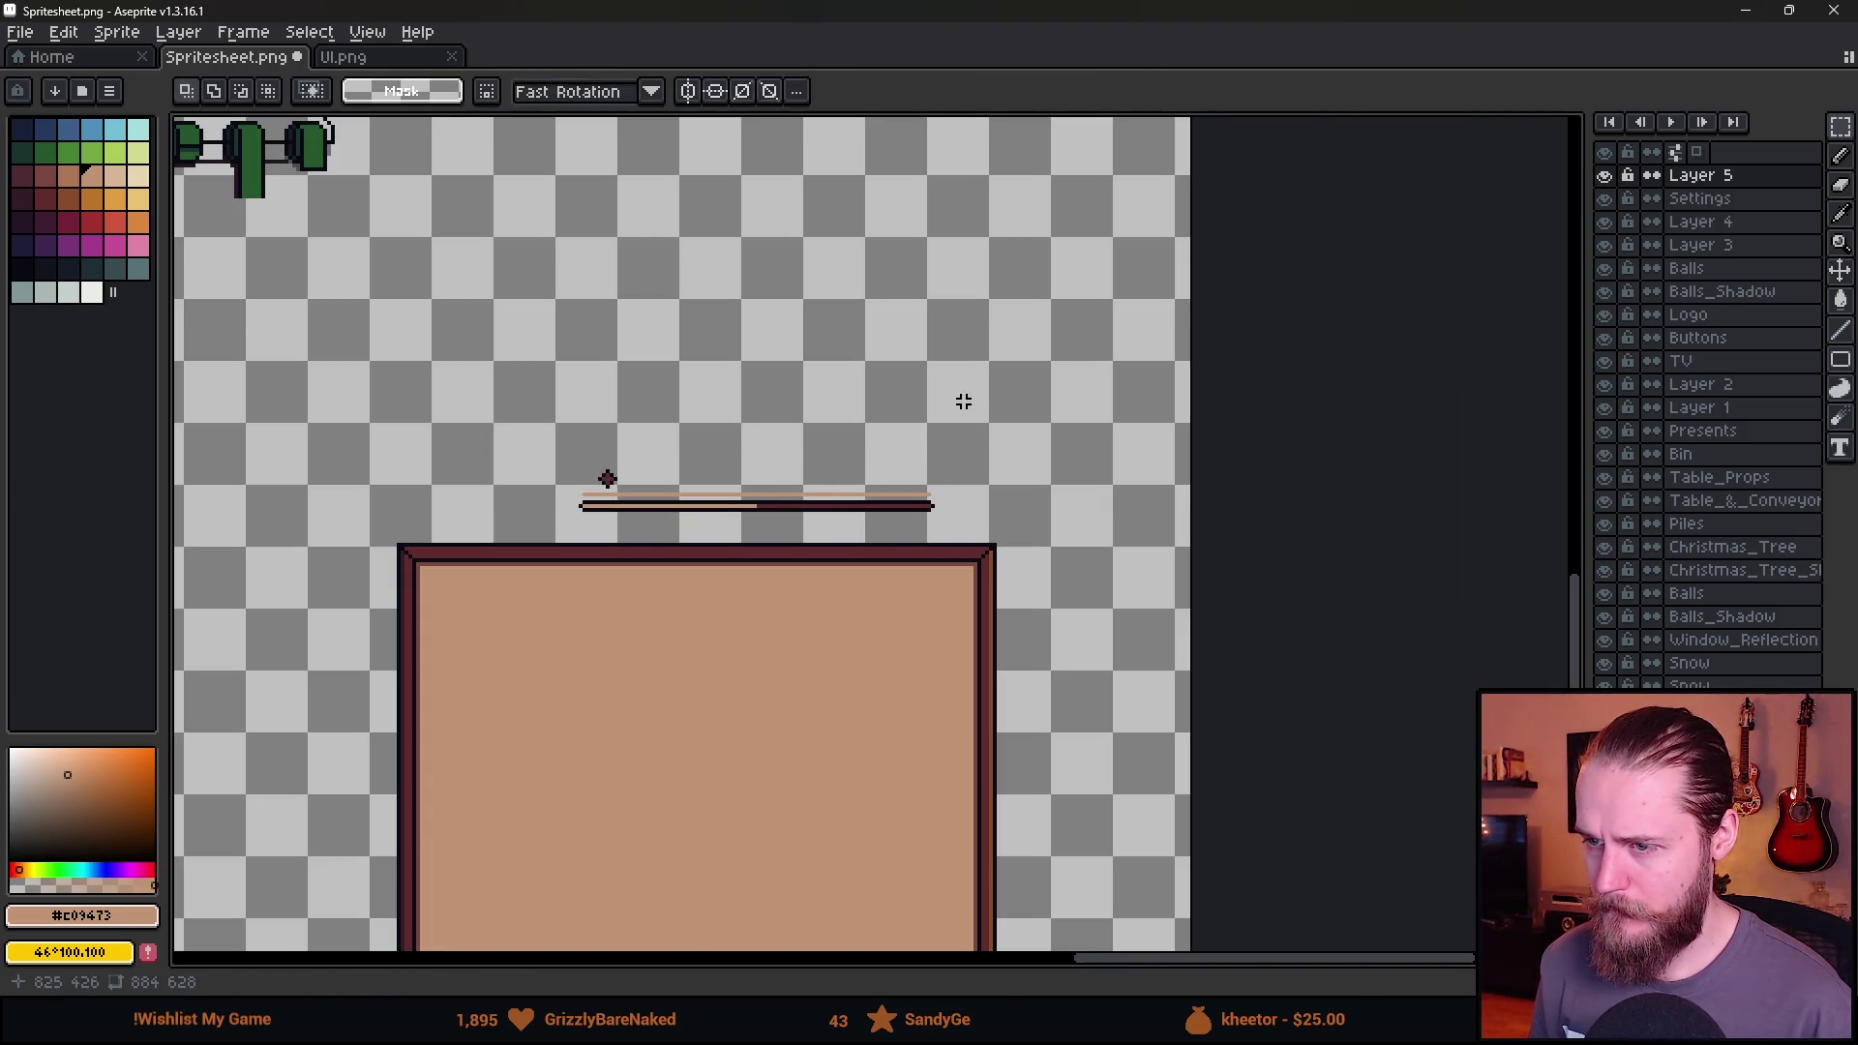
key(ctrl+z)
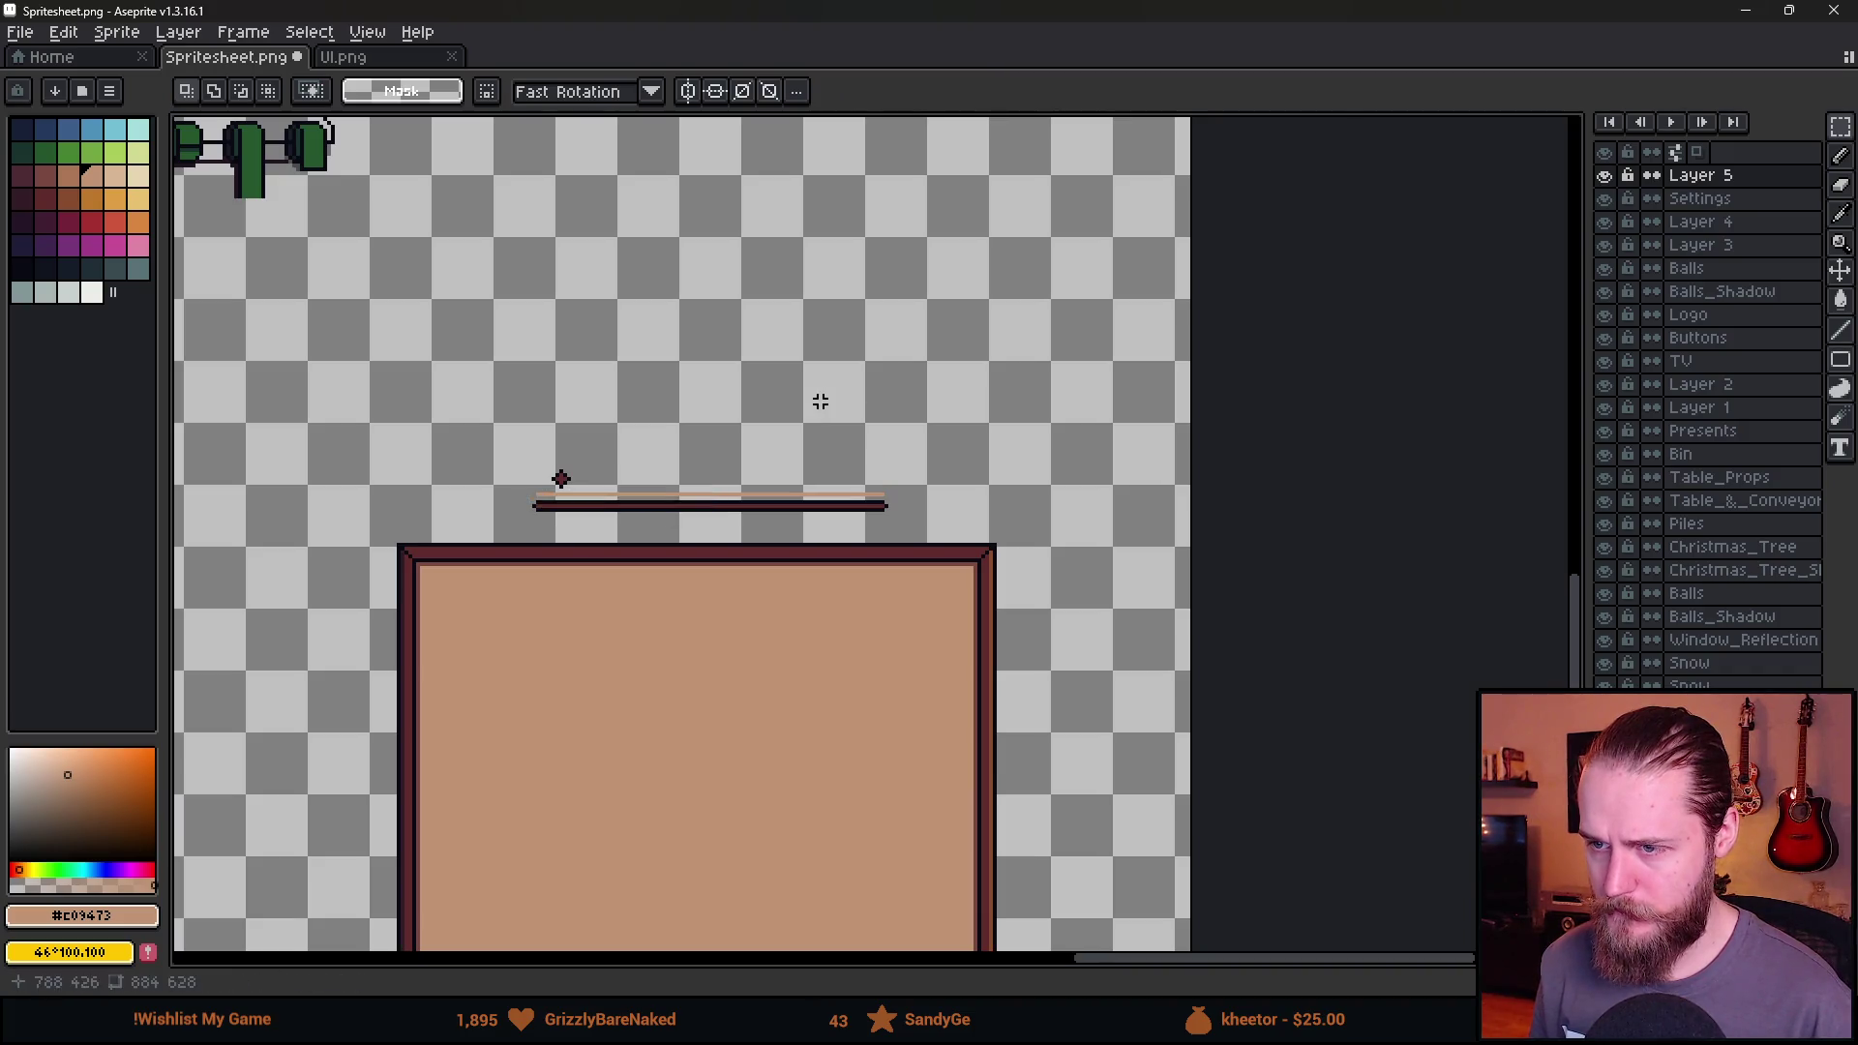
scroll(678, 407, down, 3)
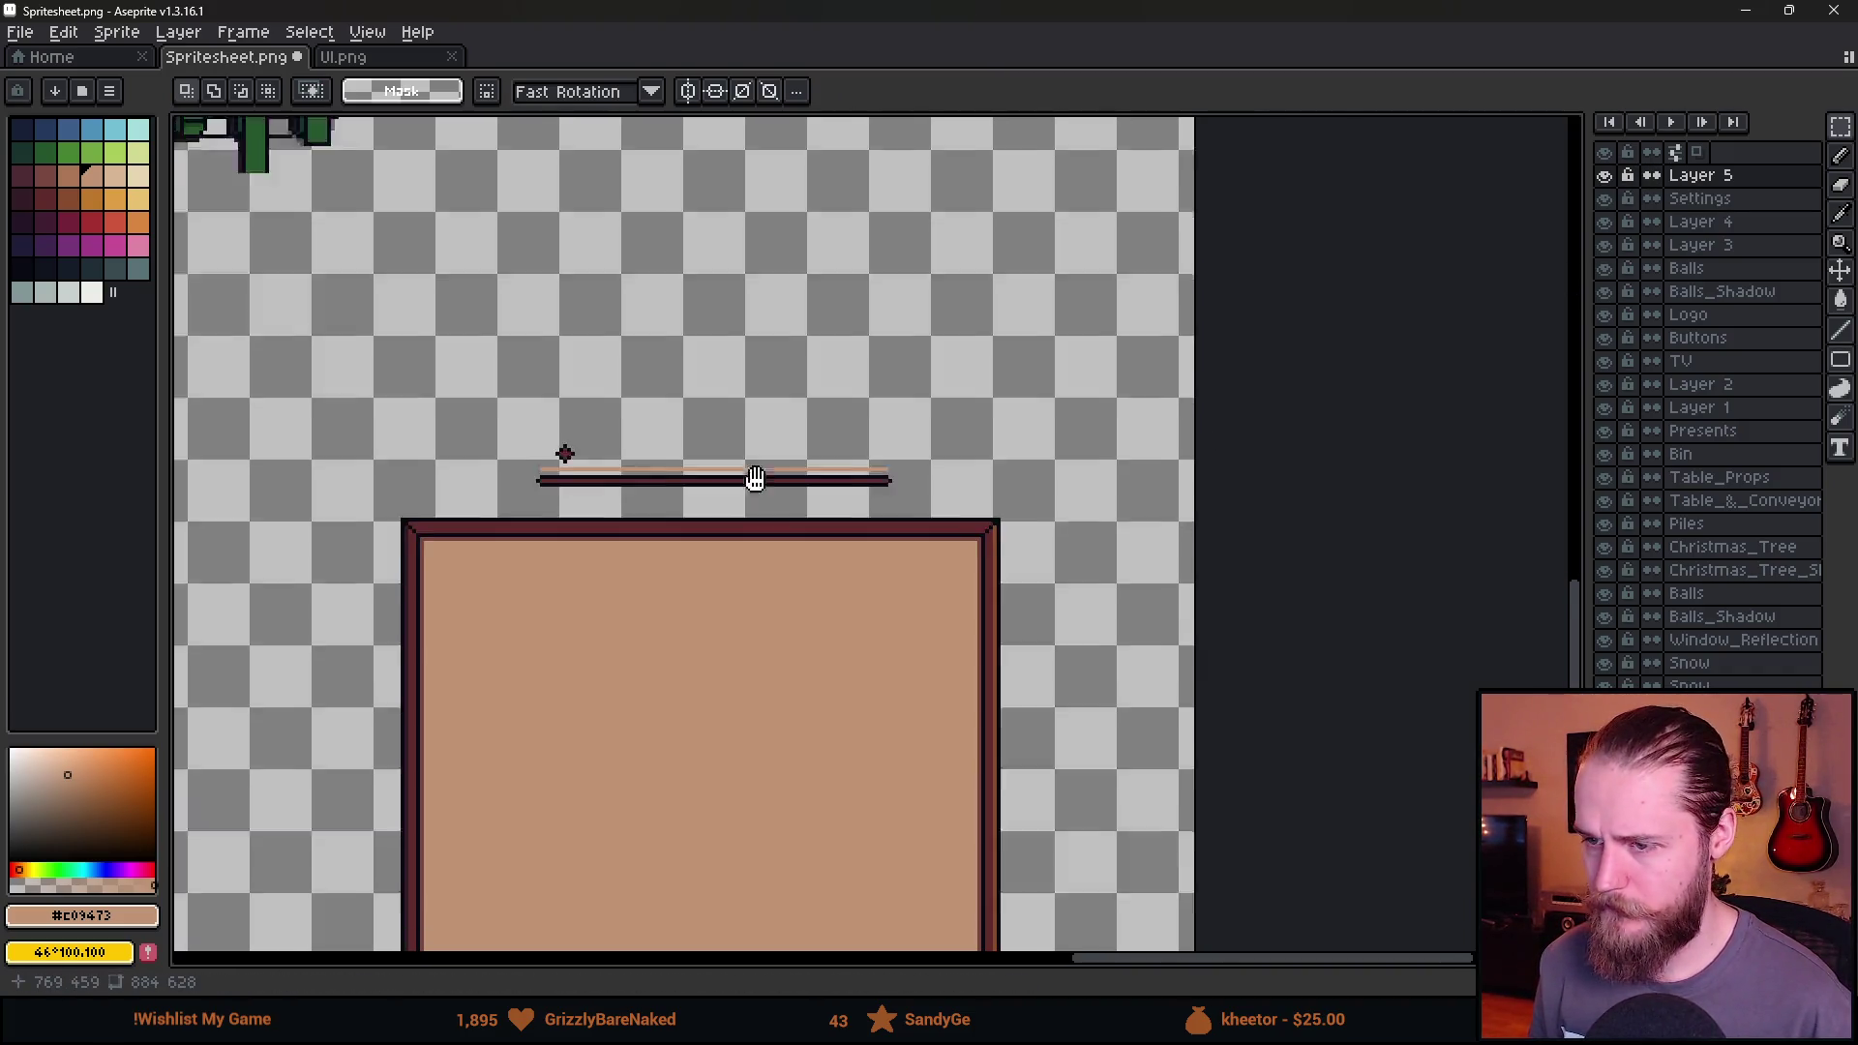
scroll(619, 329, up, 1)
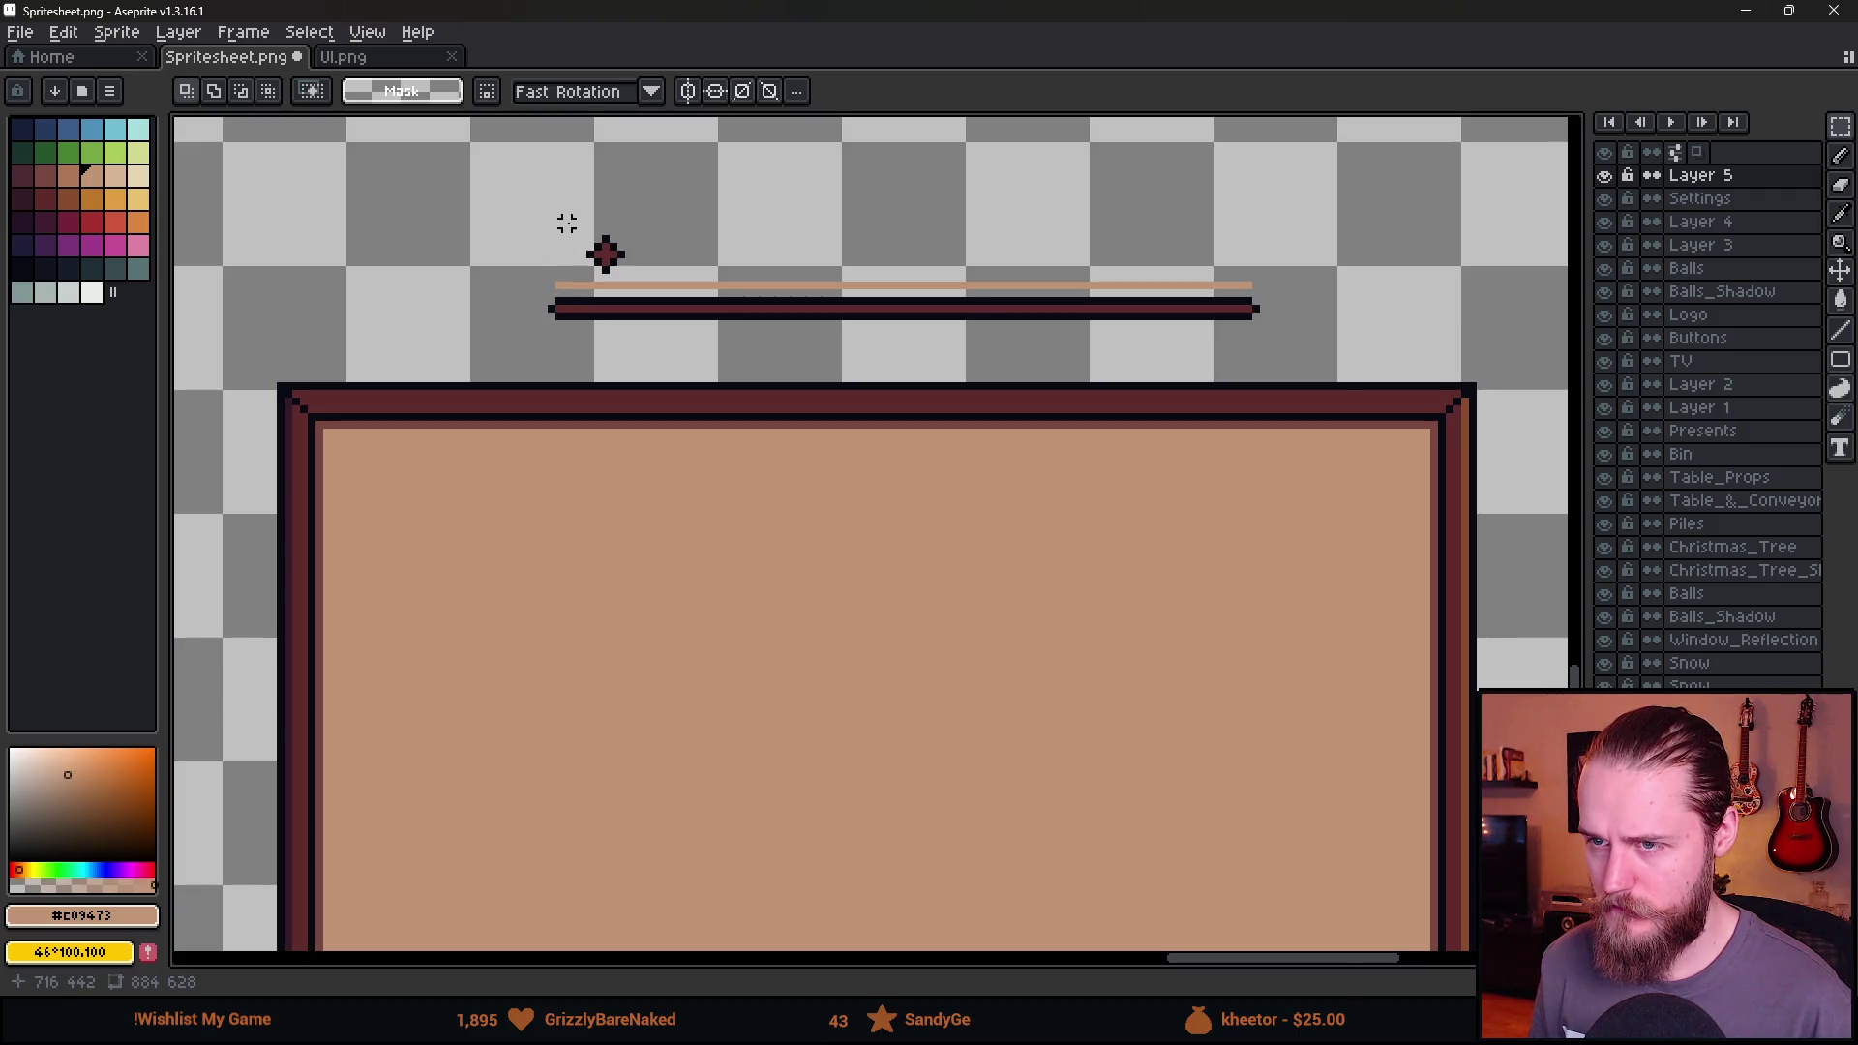
mouse_move(535, 301)
mouse_down()
mouse_move(1121, 354)
mouse_move(1384, 332)
mouse_up()
Move the slider down into the panel and reposition the small knob.
drag(1029, 332, 1150, 751)
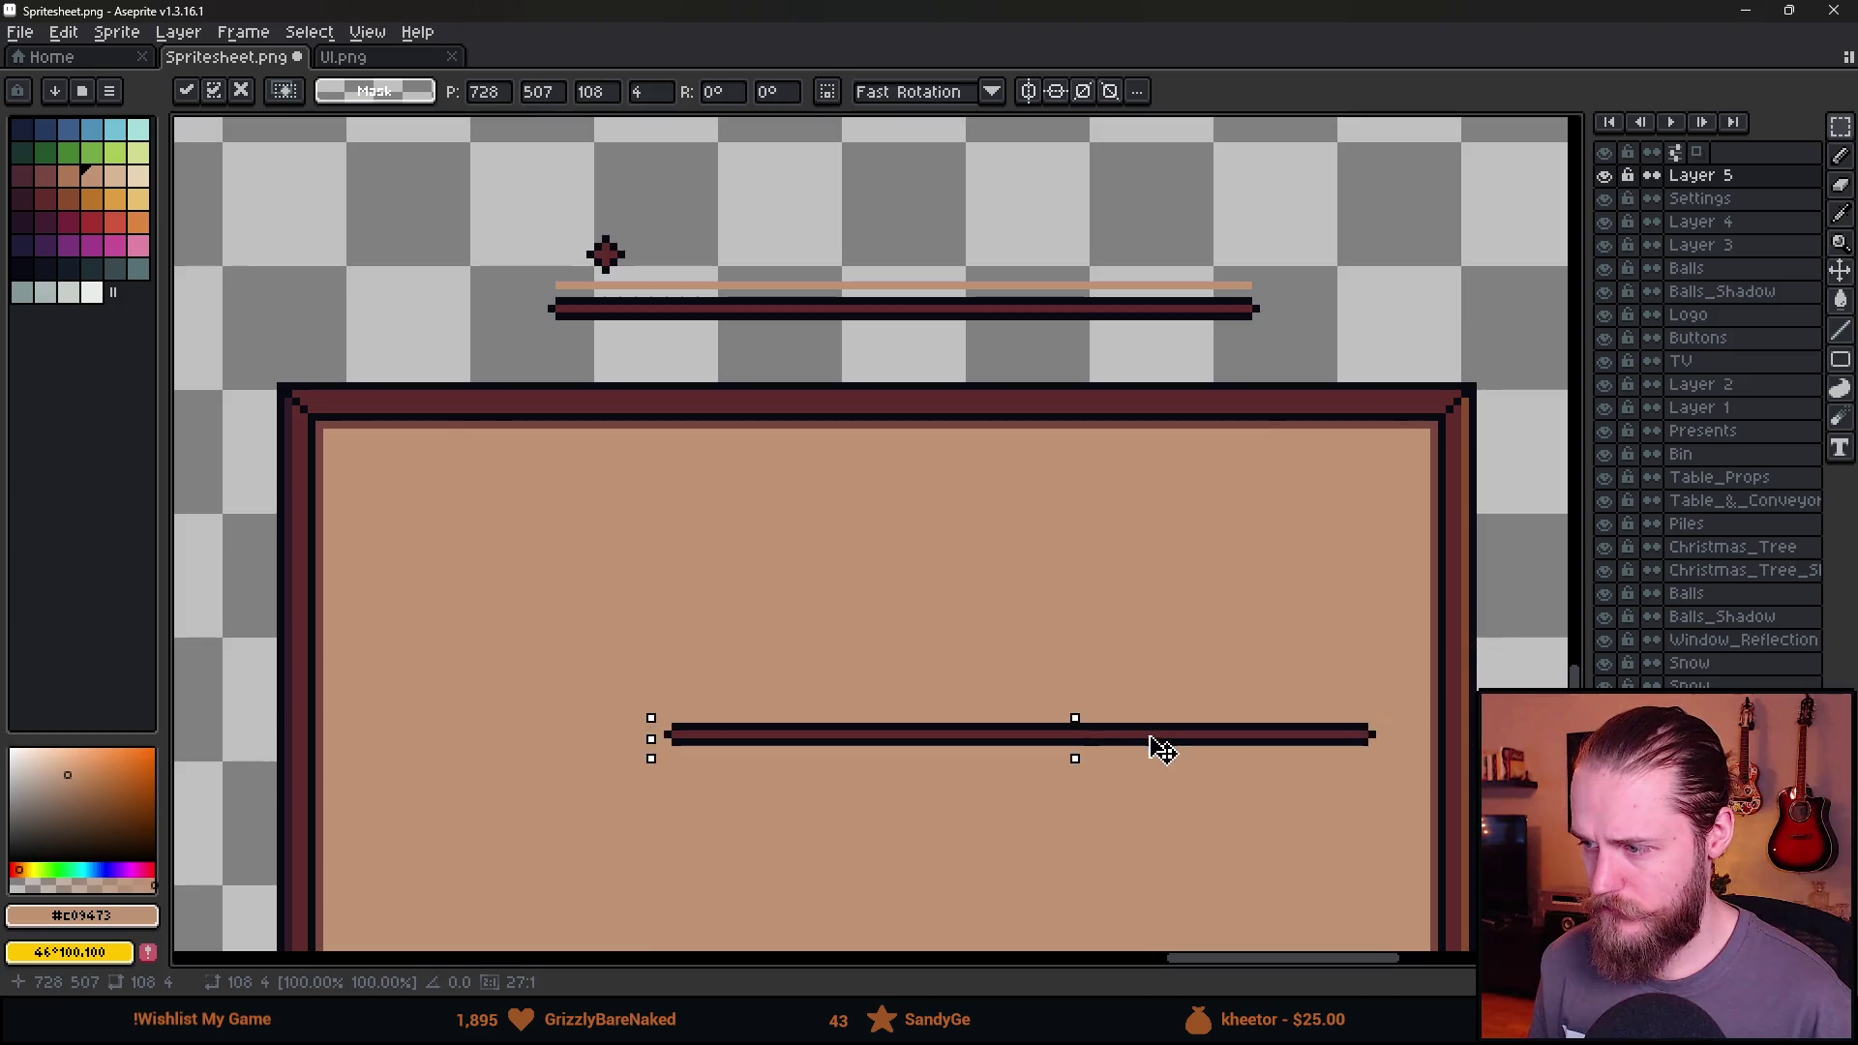
click(1005, 531)
mouse_move(549, 229)
mouse_down()
mouse_move(646, 273)
mouse_move(963, 747)
mouse_up()
click(729, 734)
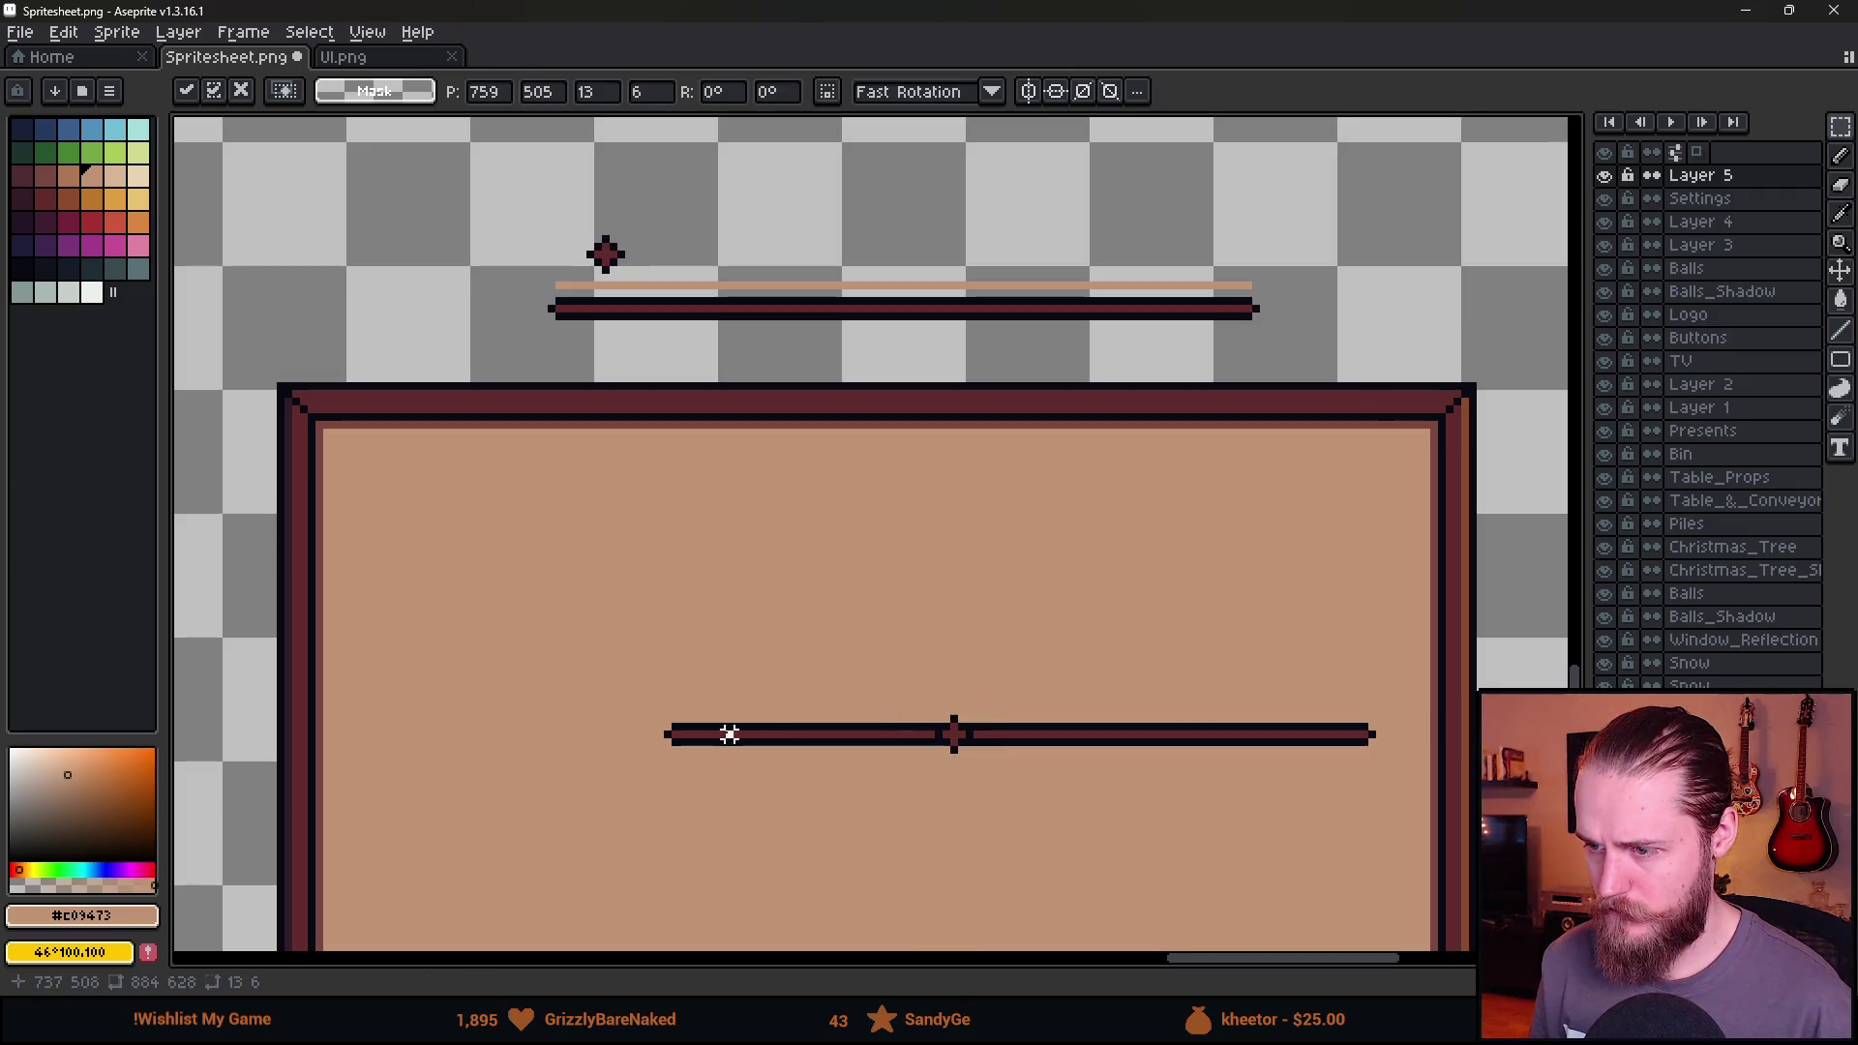
Fill the bar's left half with the red palette swatch Idx-13.
key(g)
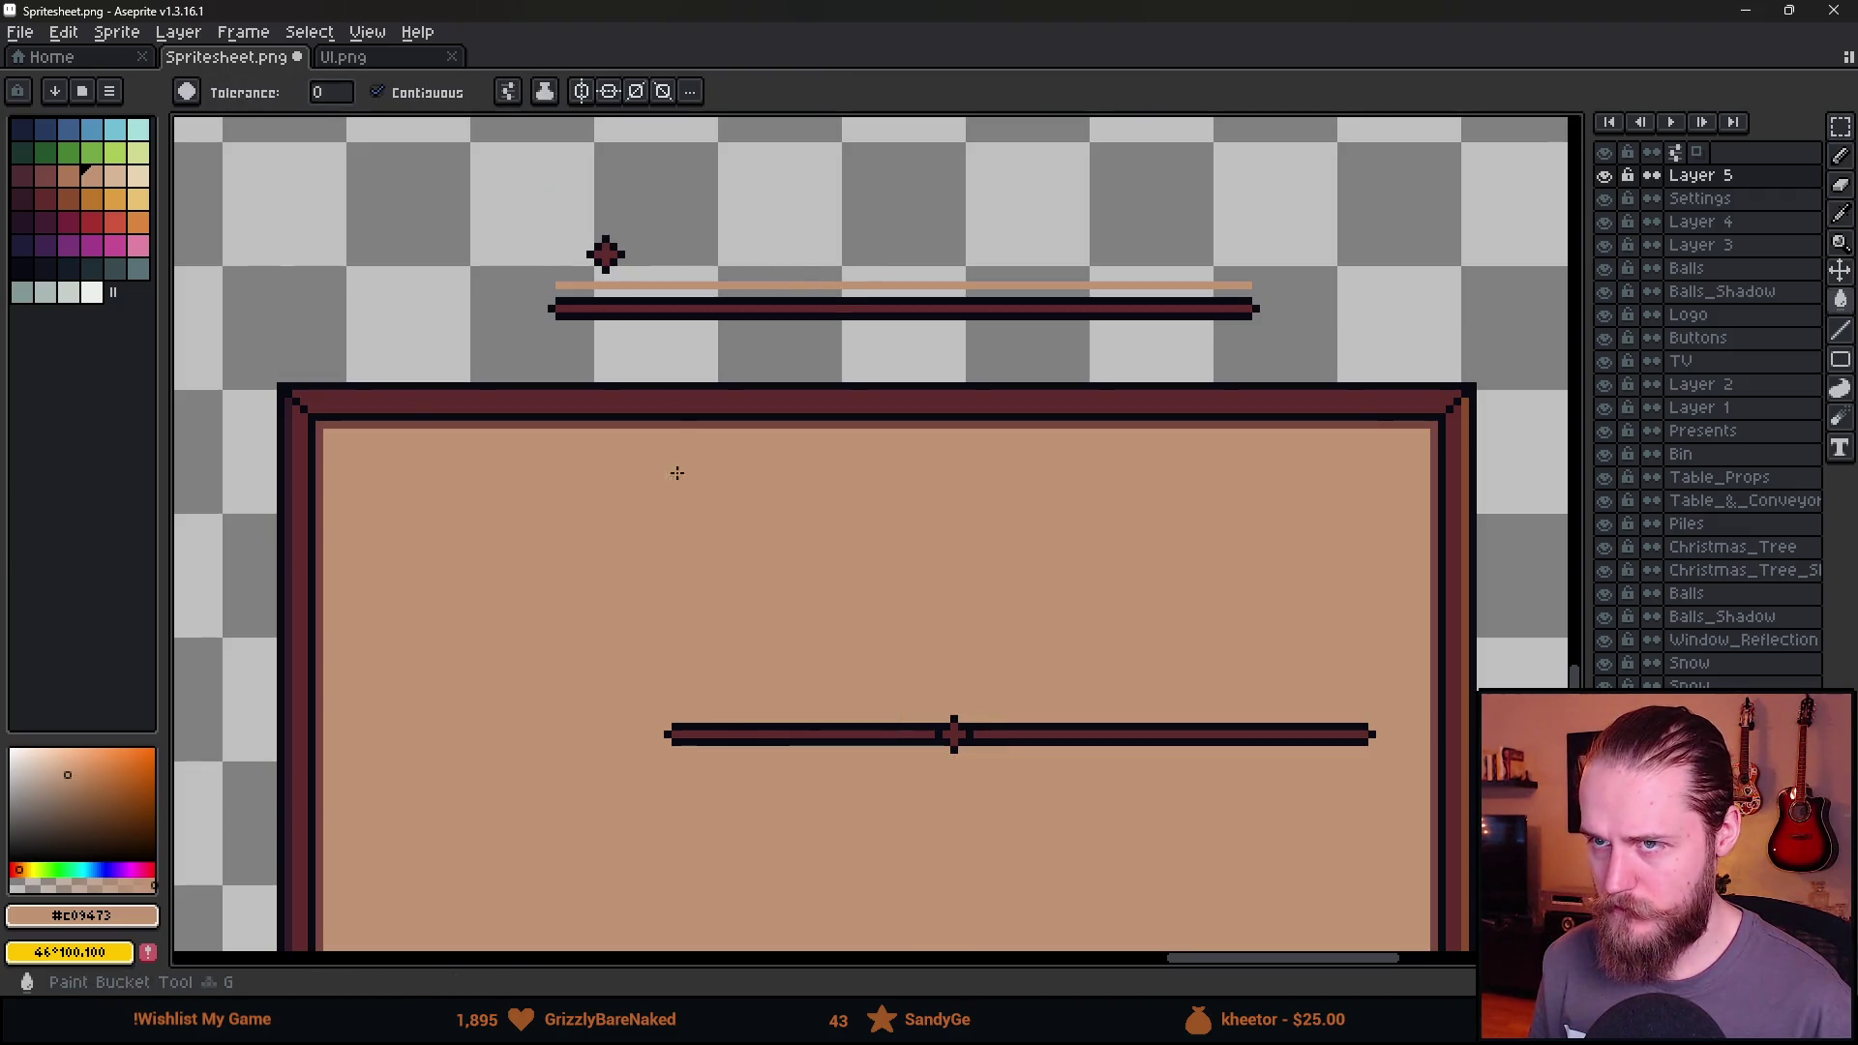
click(790, 736)
scroll(933, 663, down, 5)
scroll(896, 635, up, 5)
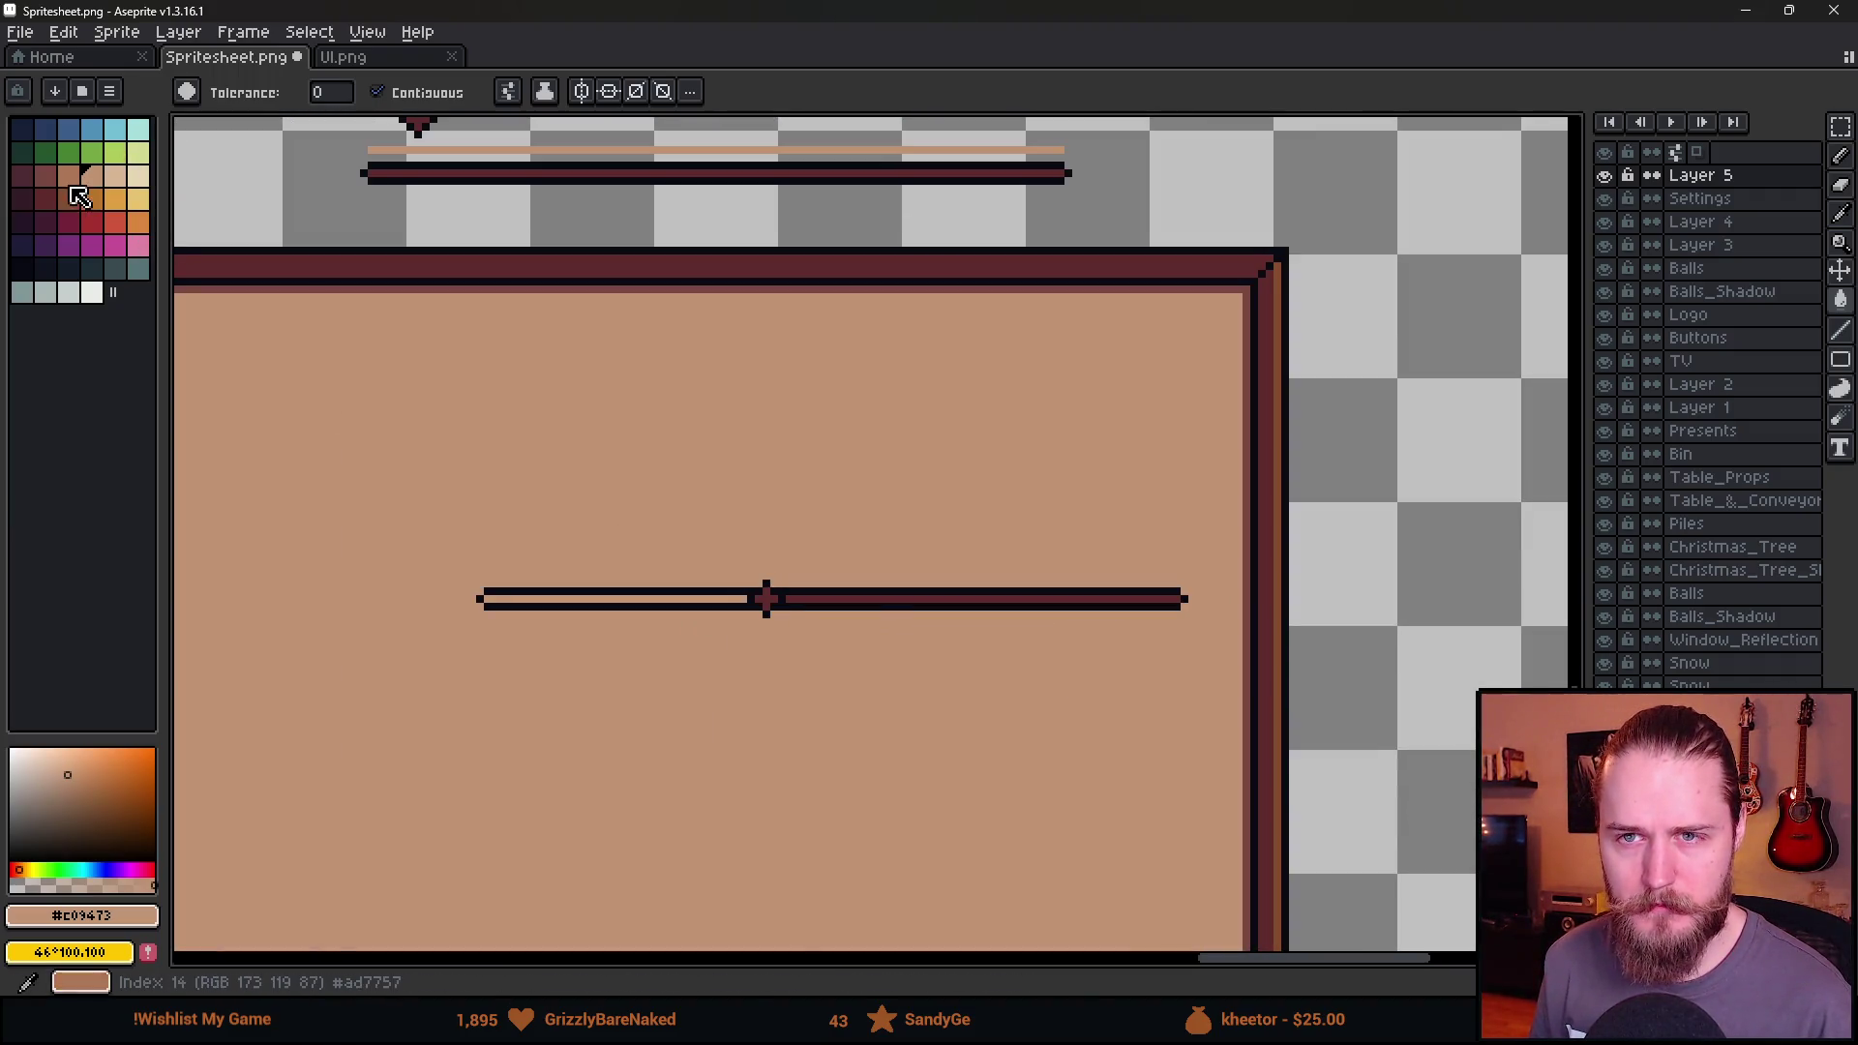
click(68, 177)
click(581, 597)
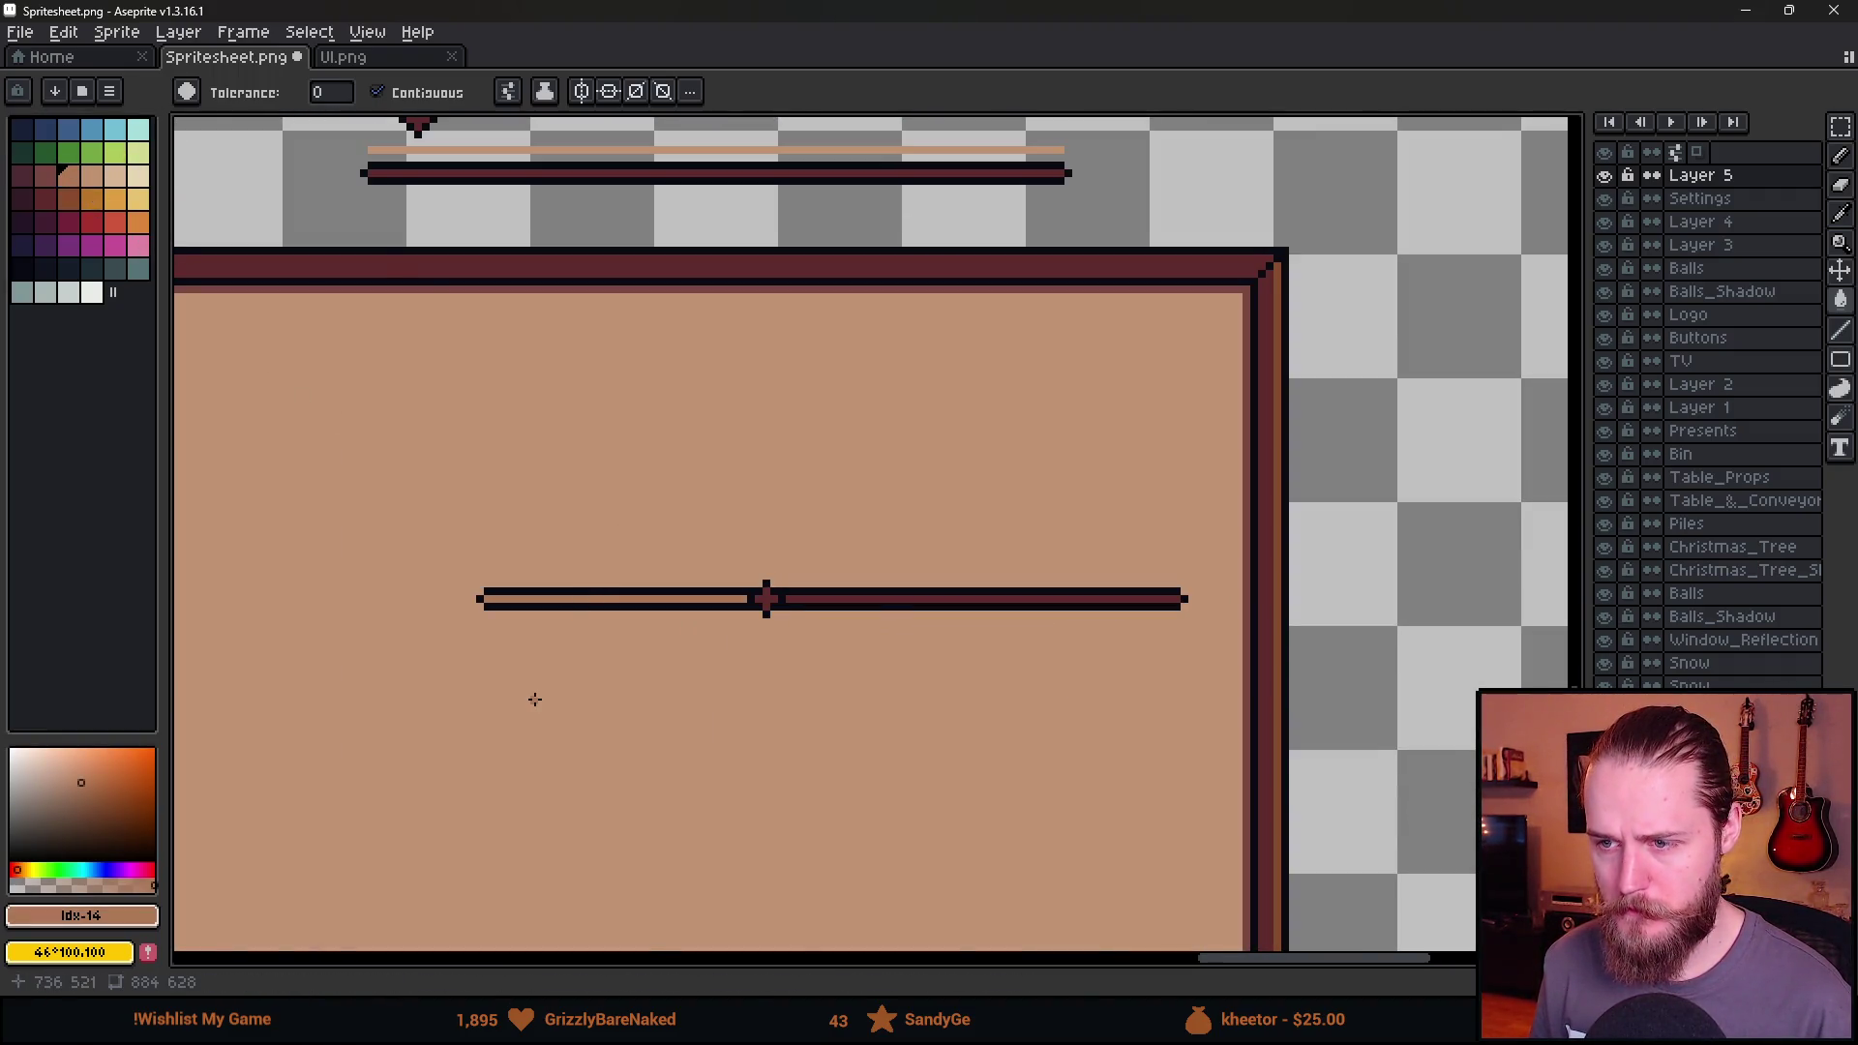
scroll(532, 697, down, 3)
scroll(531, 696, up, 3)
click(45, 176)
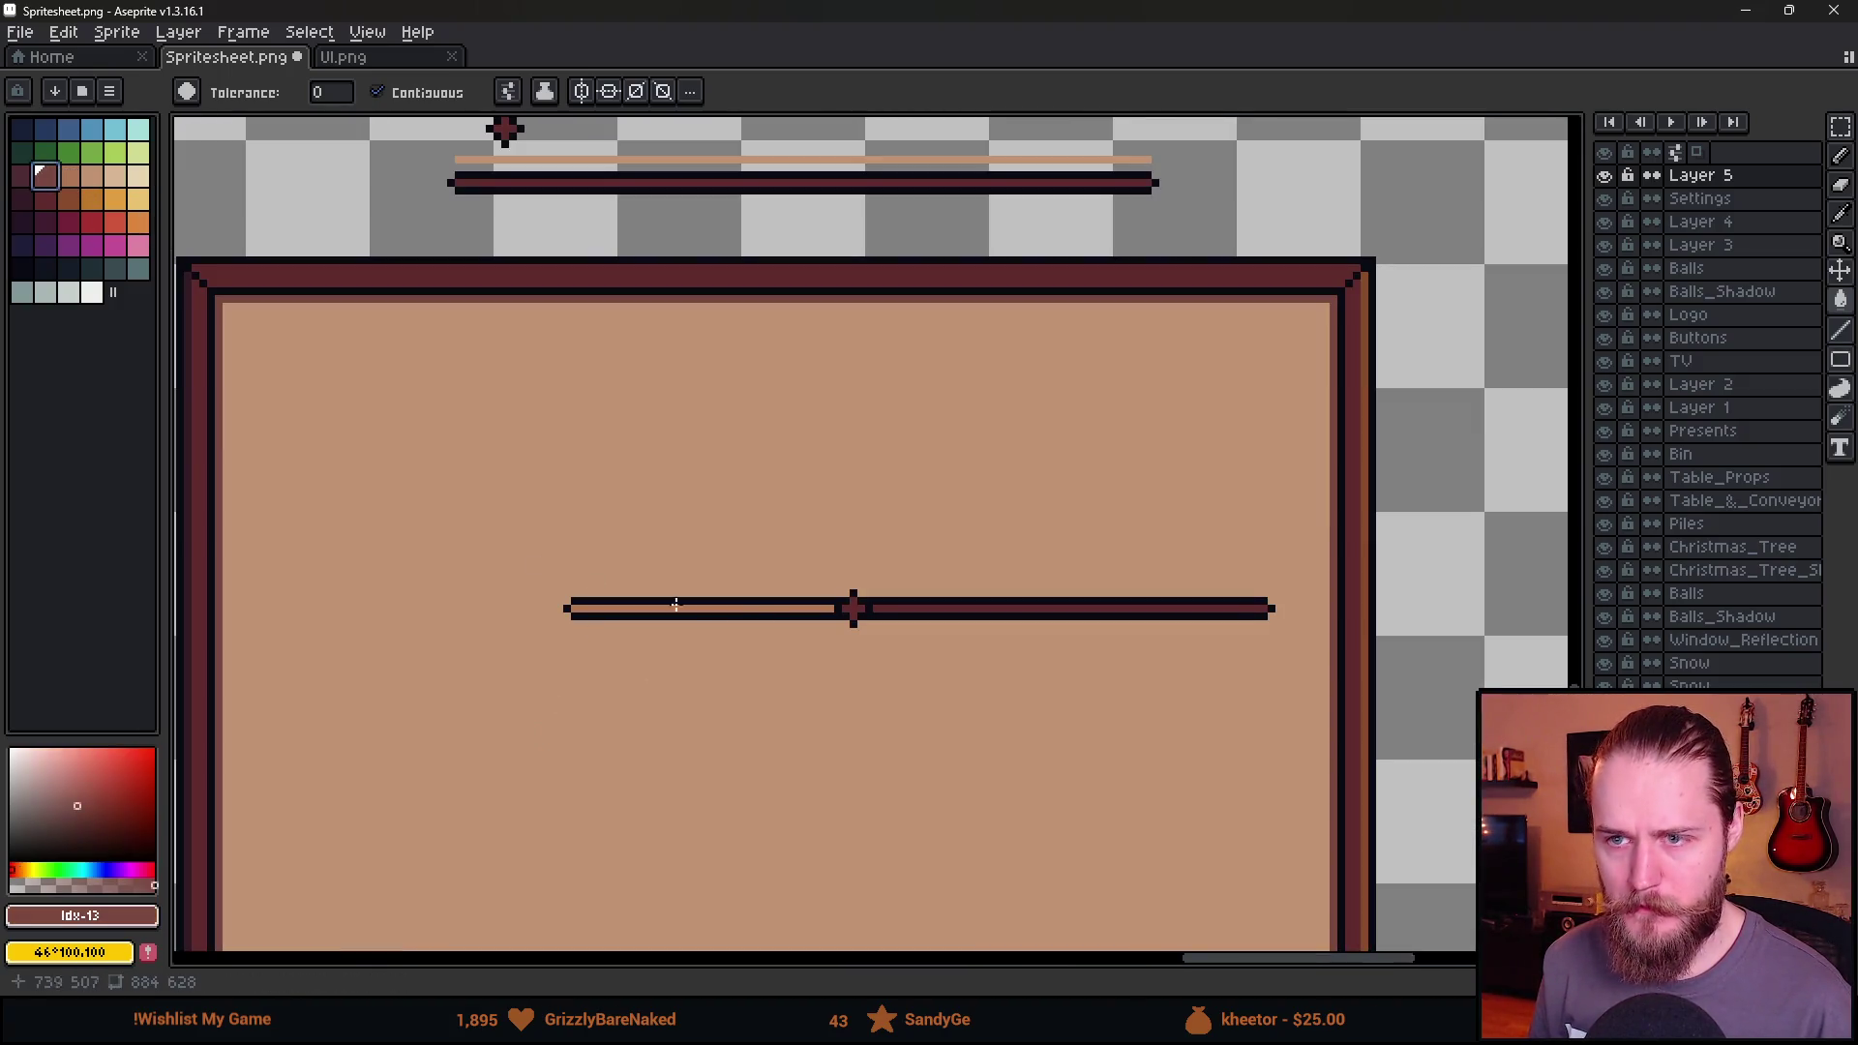
click(762, 608)
scroll(862, 671, down, 2)
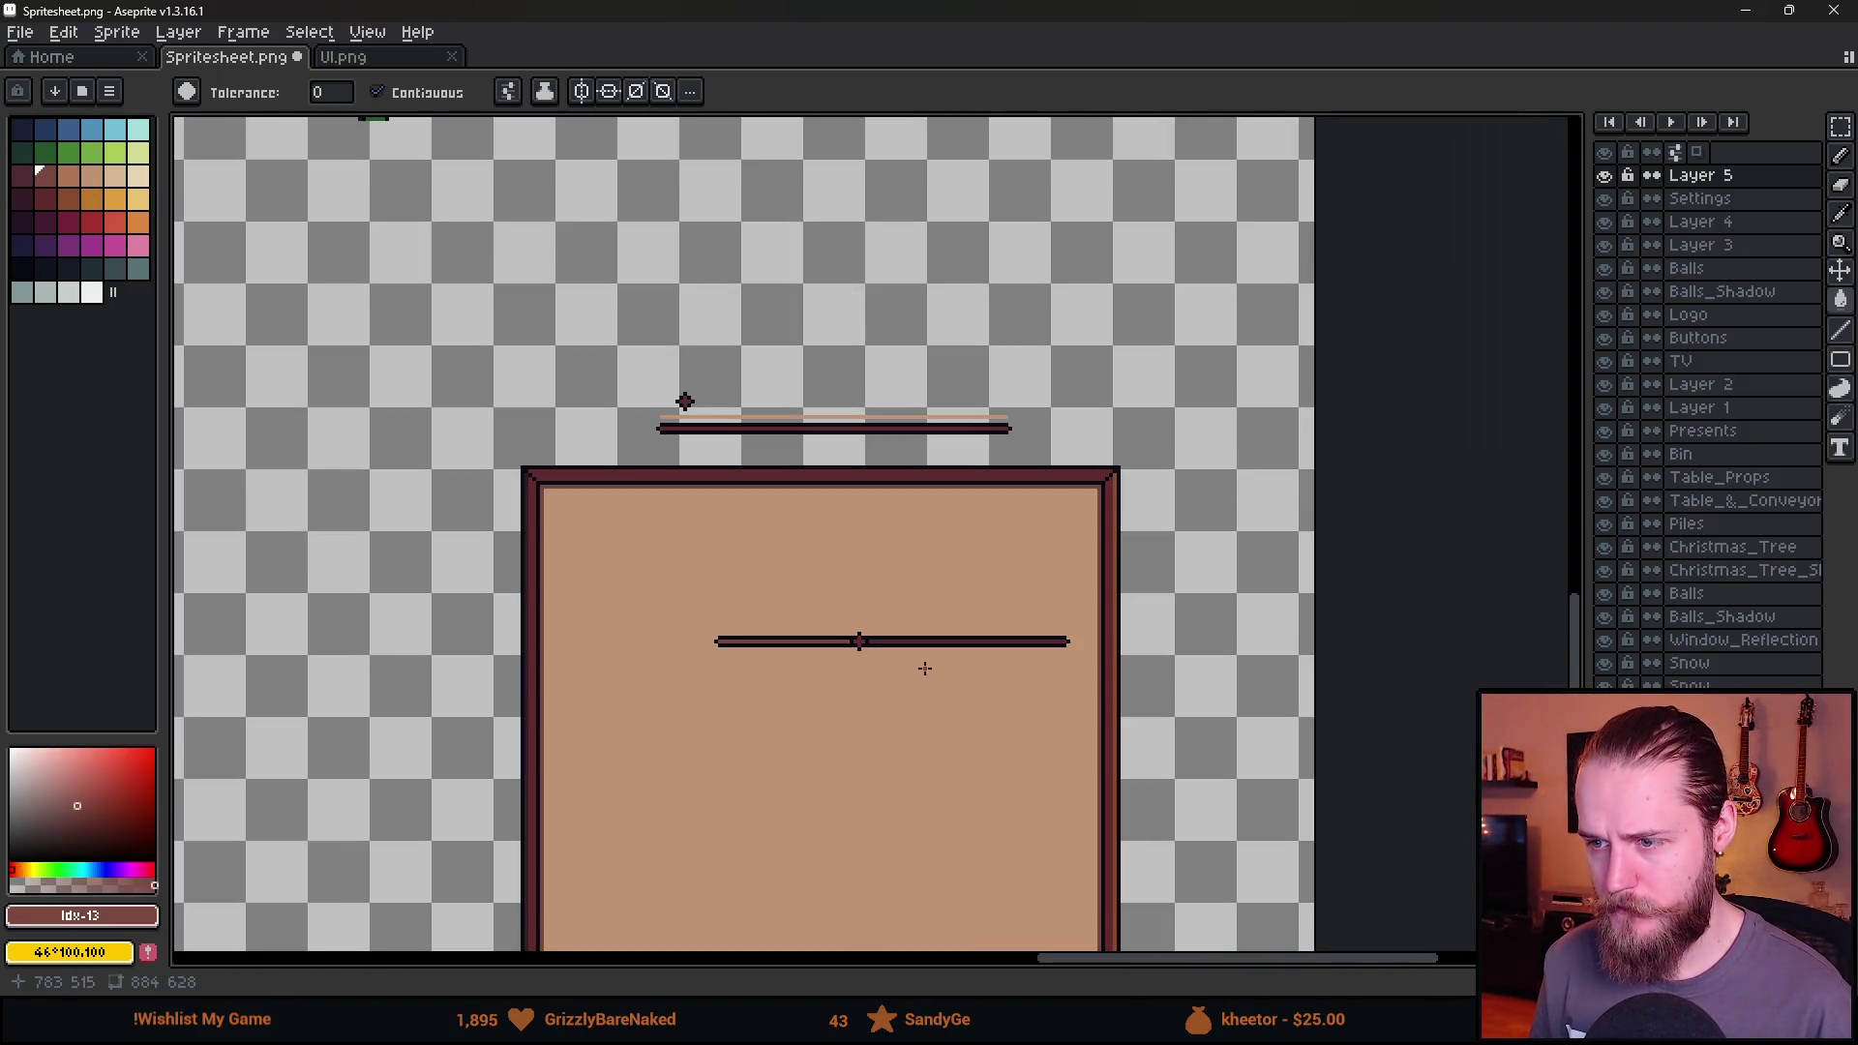
scroll(924, 668, up, 3)
Eyedrop the darker red and fill the bar's right half with it.
alt+click(829, 588)
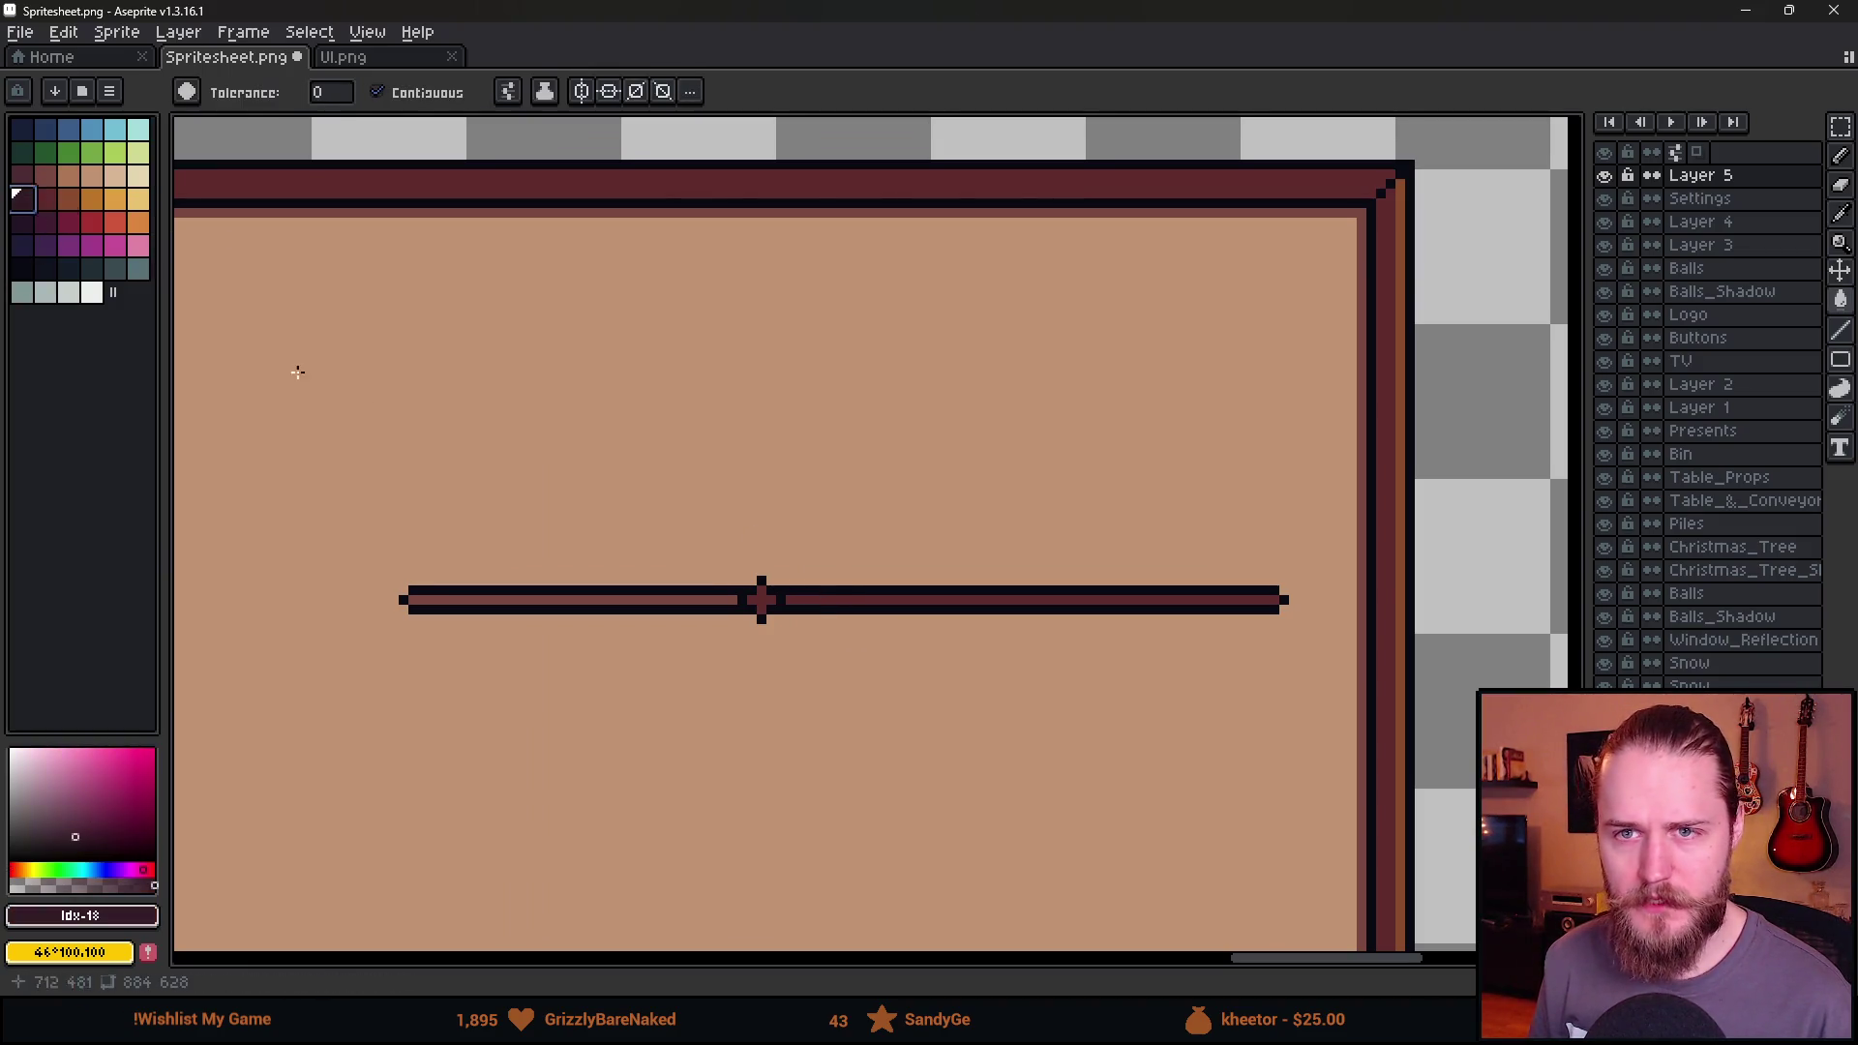
click(883, 595)
scroll(945, 613, down, 4)
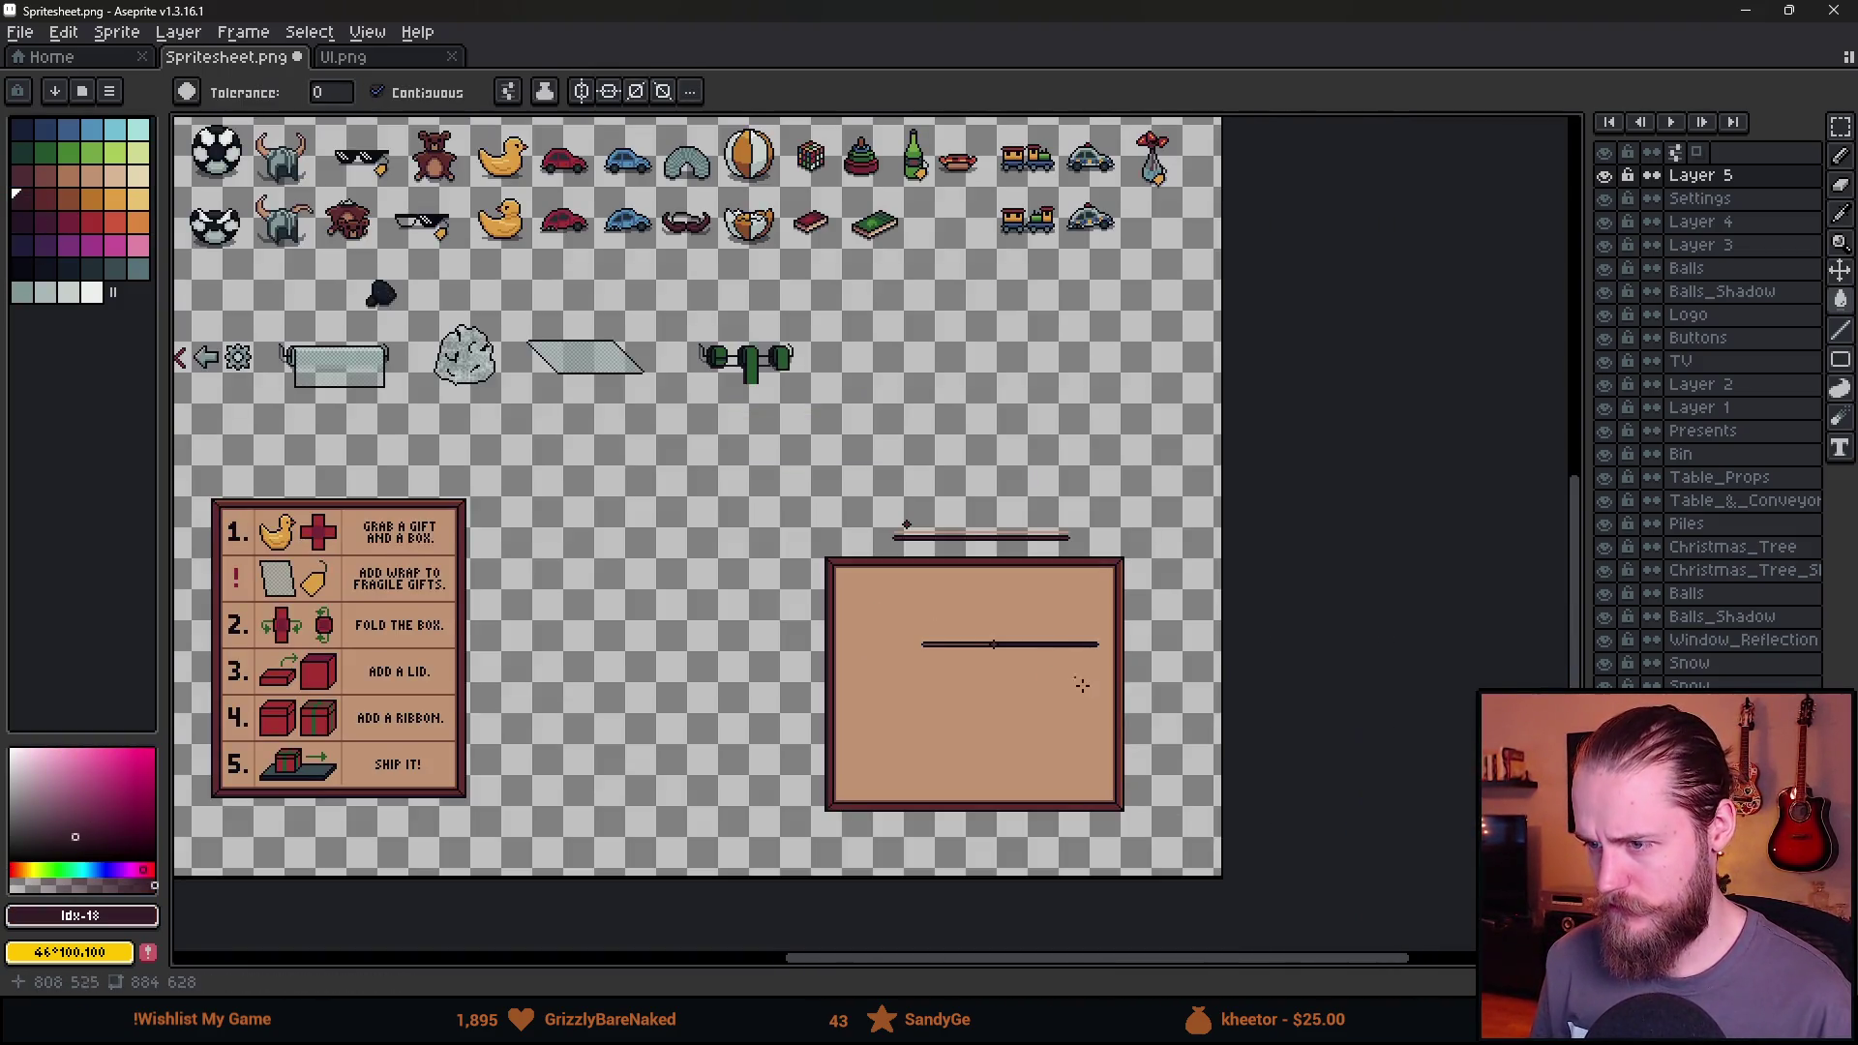
scroll(977, 611, up, 3)
scroll(901, 554, down, 1)
scroll(890, 543, down, 1)
scroll(904, 559, up, 3)
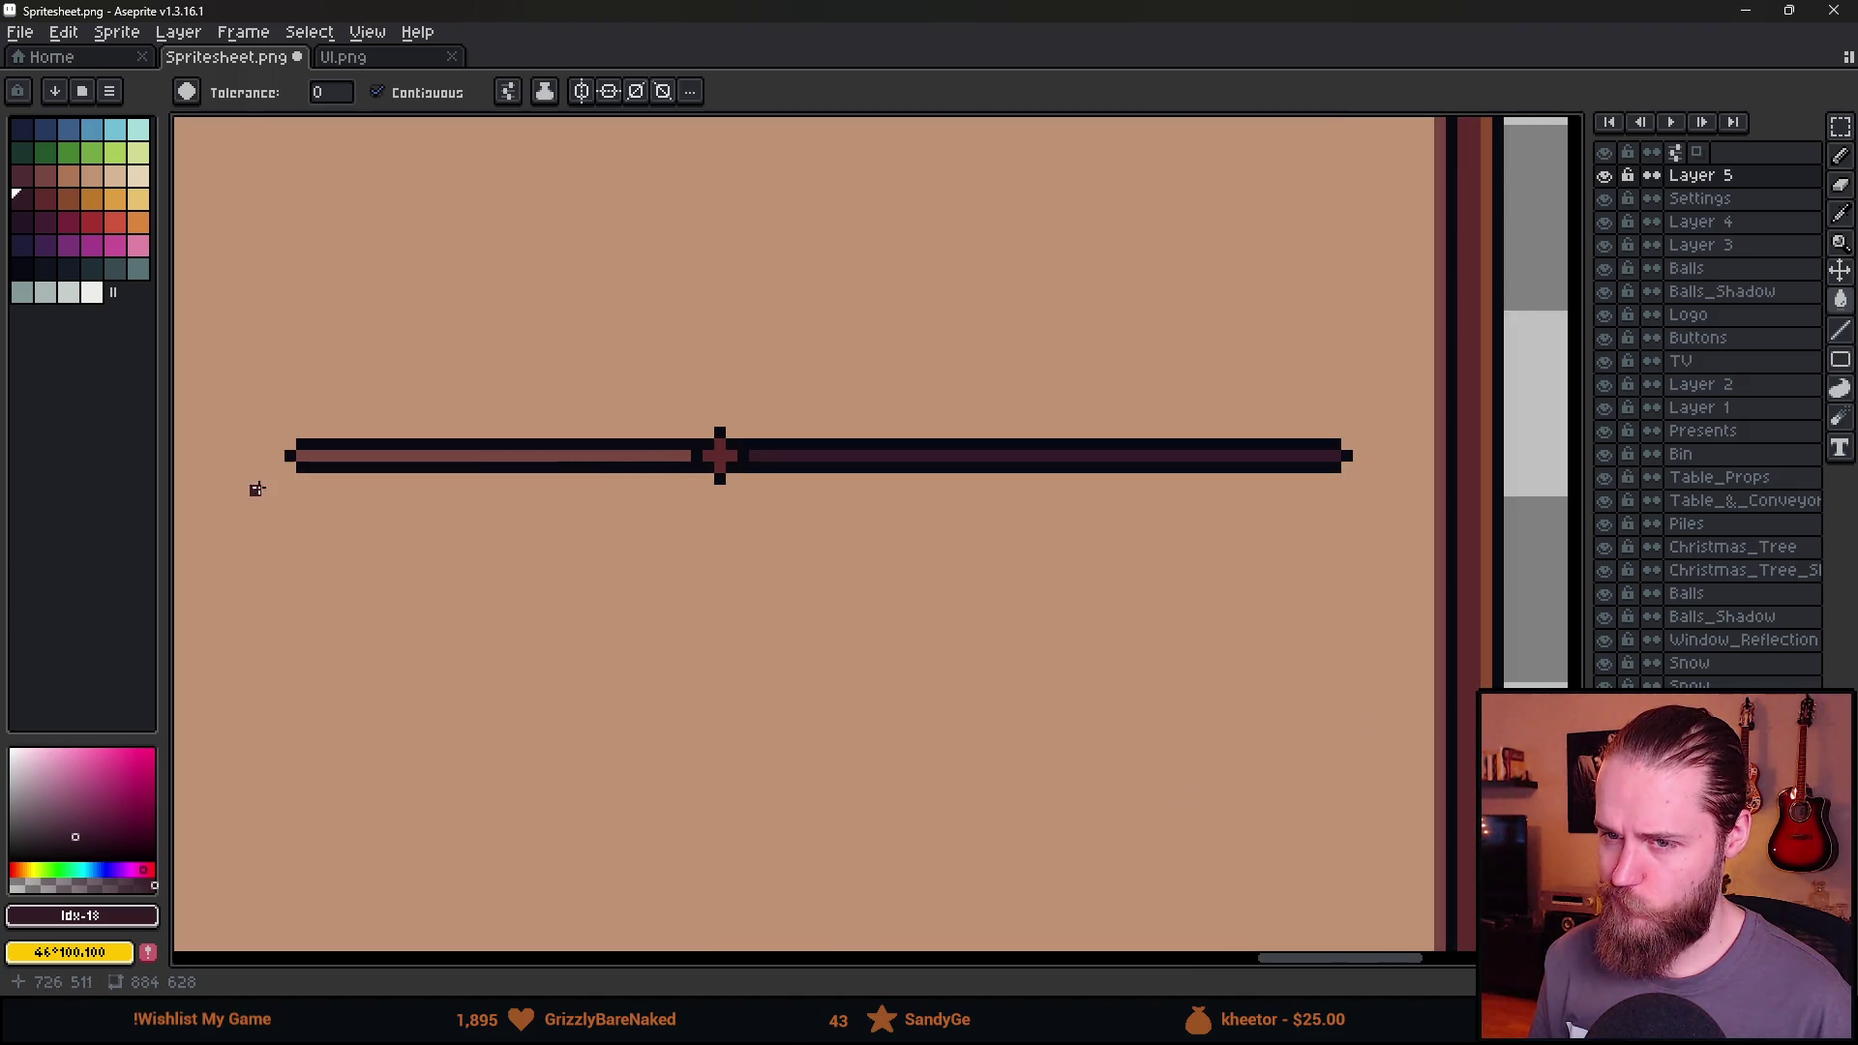
Select the slider bar and shift it down slightly.
key(m)
mouse_move(271, 445)
mouse_down()
mouse_move(1044, 664)
mouse_move(1383, 689)
mouse_up()
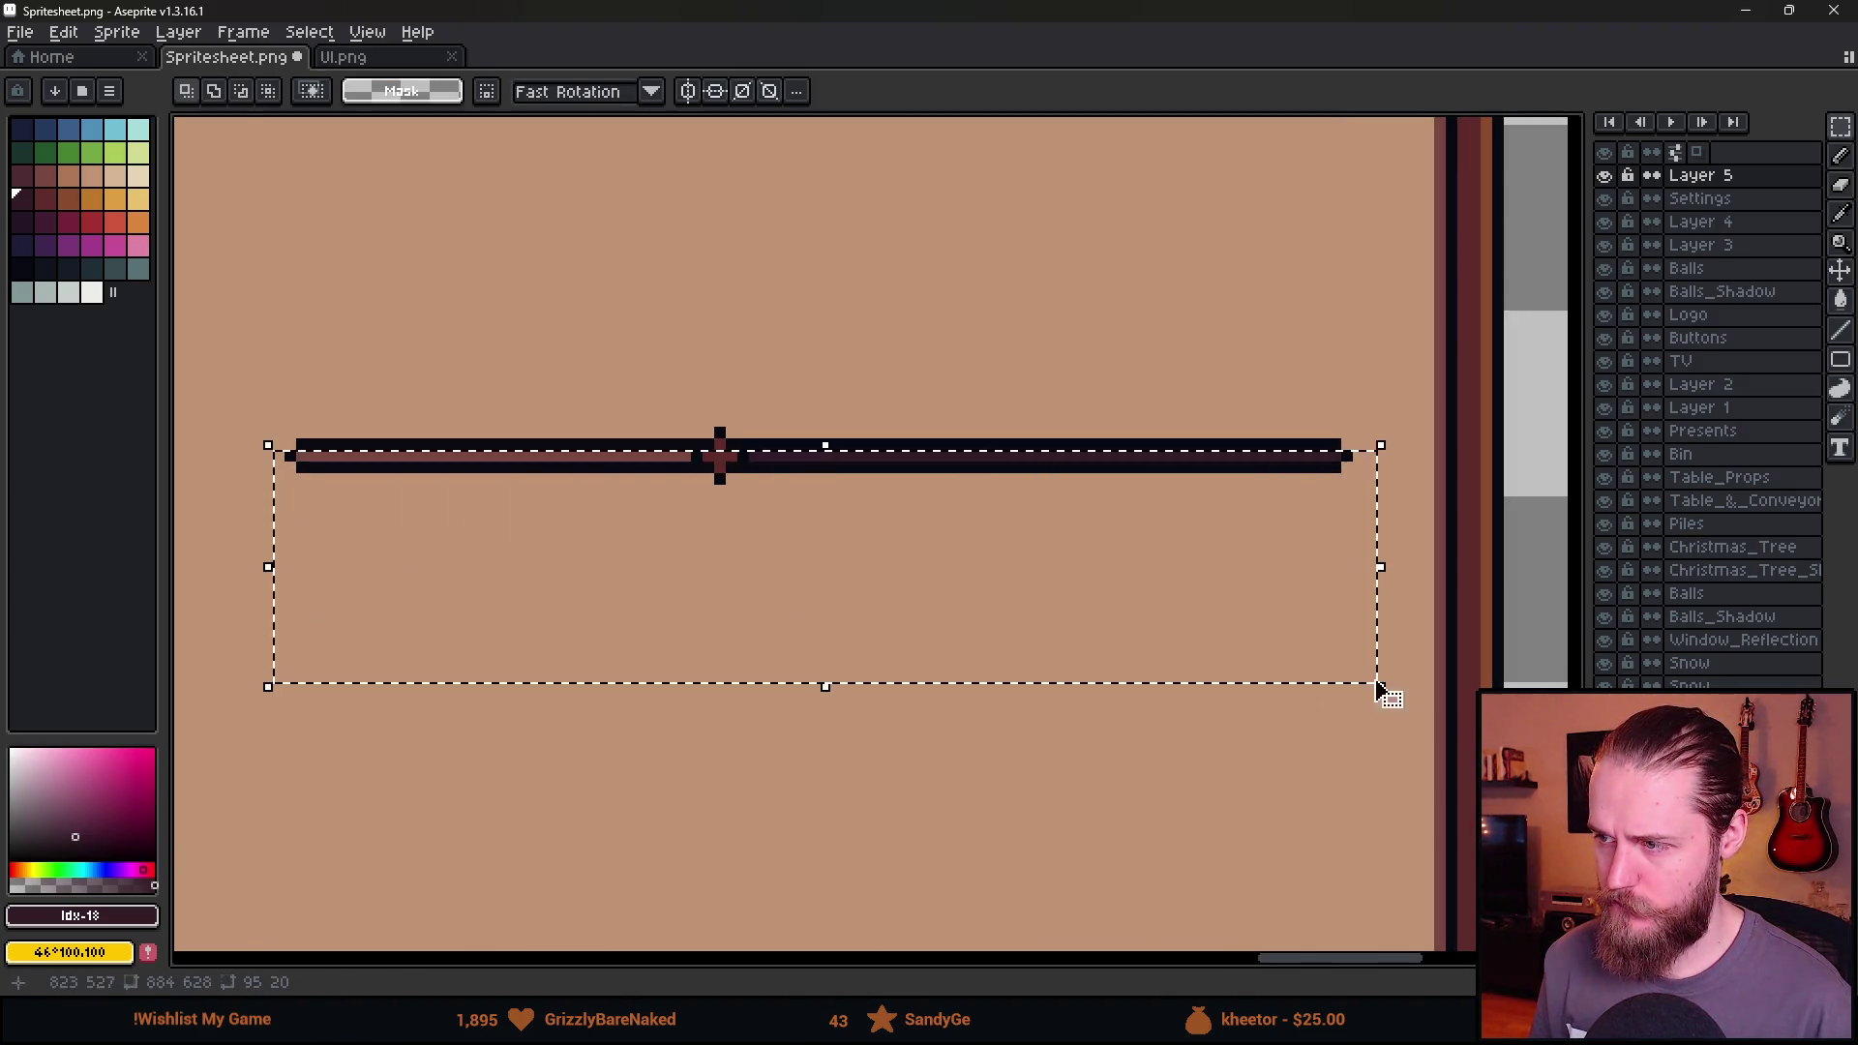
drag(1012, 597, 1018, 616)
key(Return)
key(ctrl+d)
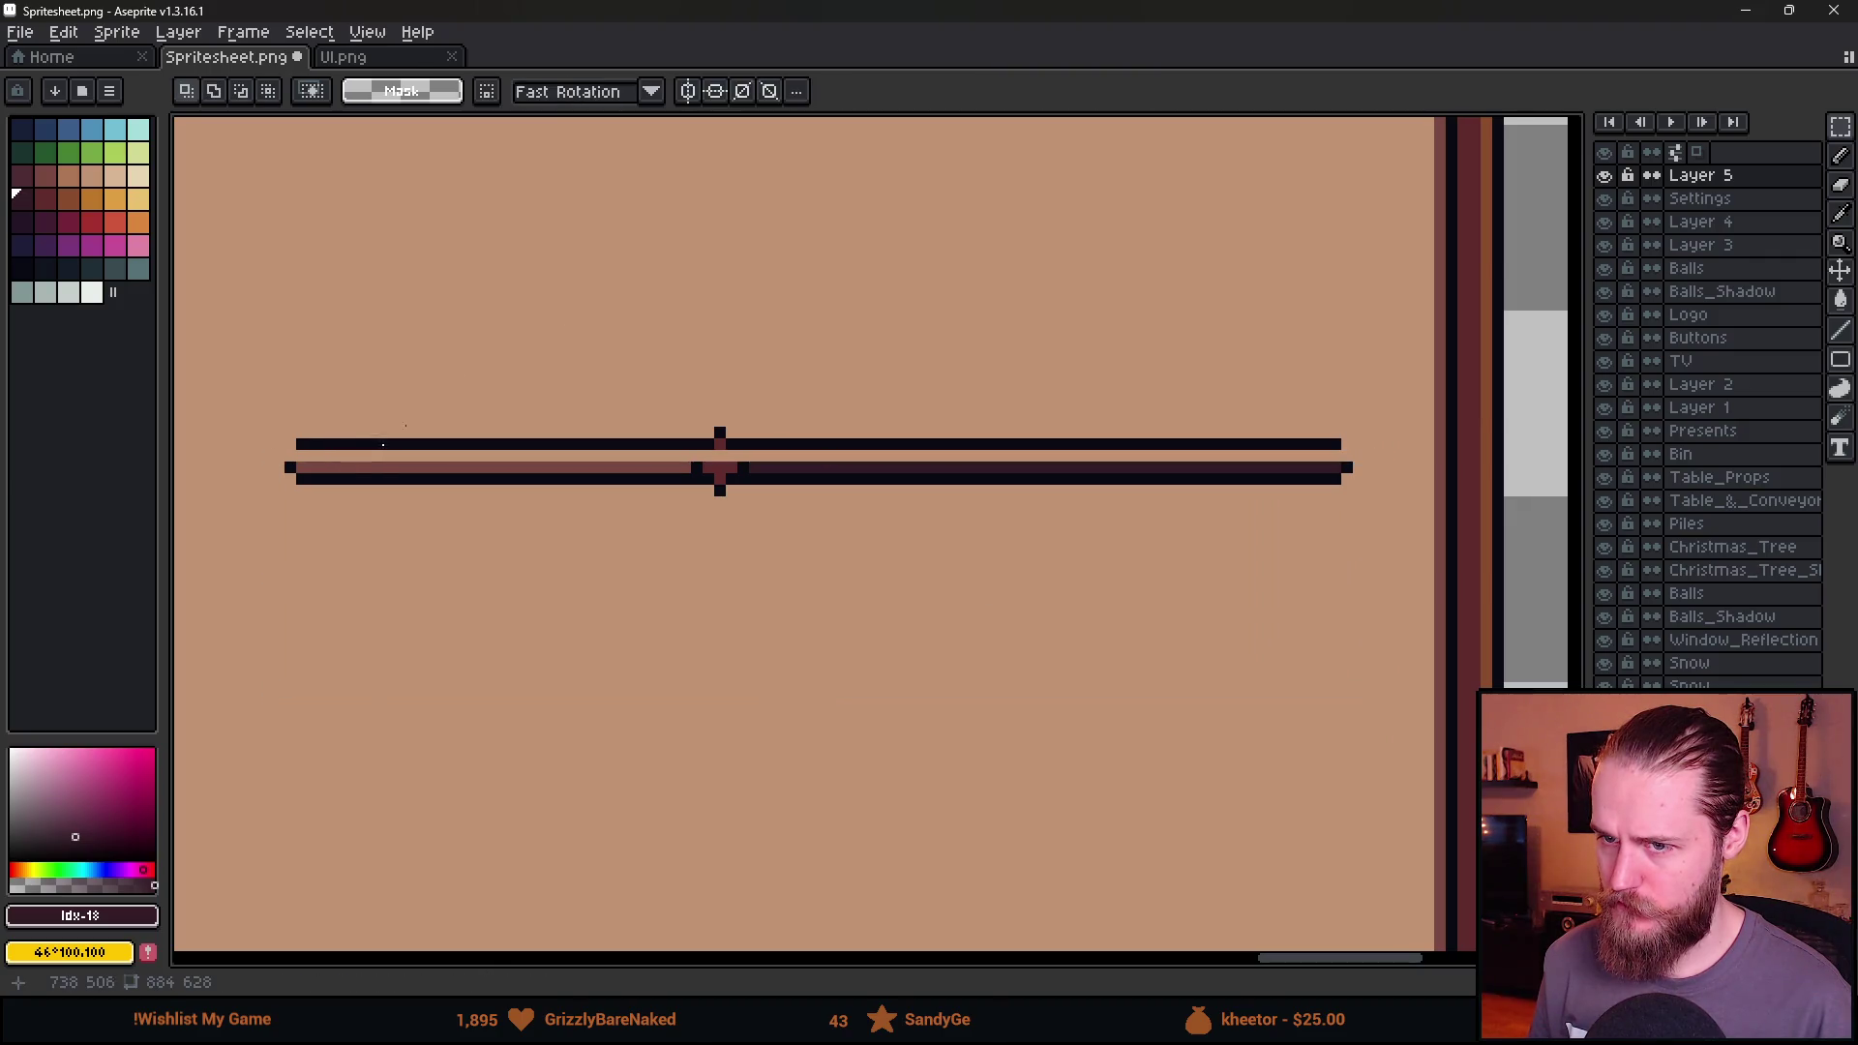
Stretch the bar's height to 200% so it is twice as thick.
scroll(308, 464, up, 1)
drag(283, 470, 1486, 479)
mouse_move(773, 456)
mouse_down()
mouse_move(788, 423)
mouse_move(729, 543)
mouse_up()
key(Return)
scroll(730, 542, down, 3)
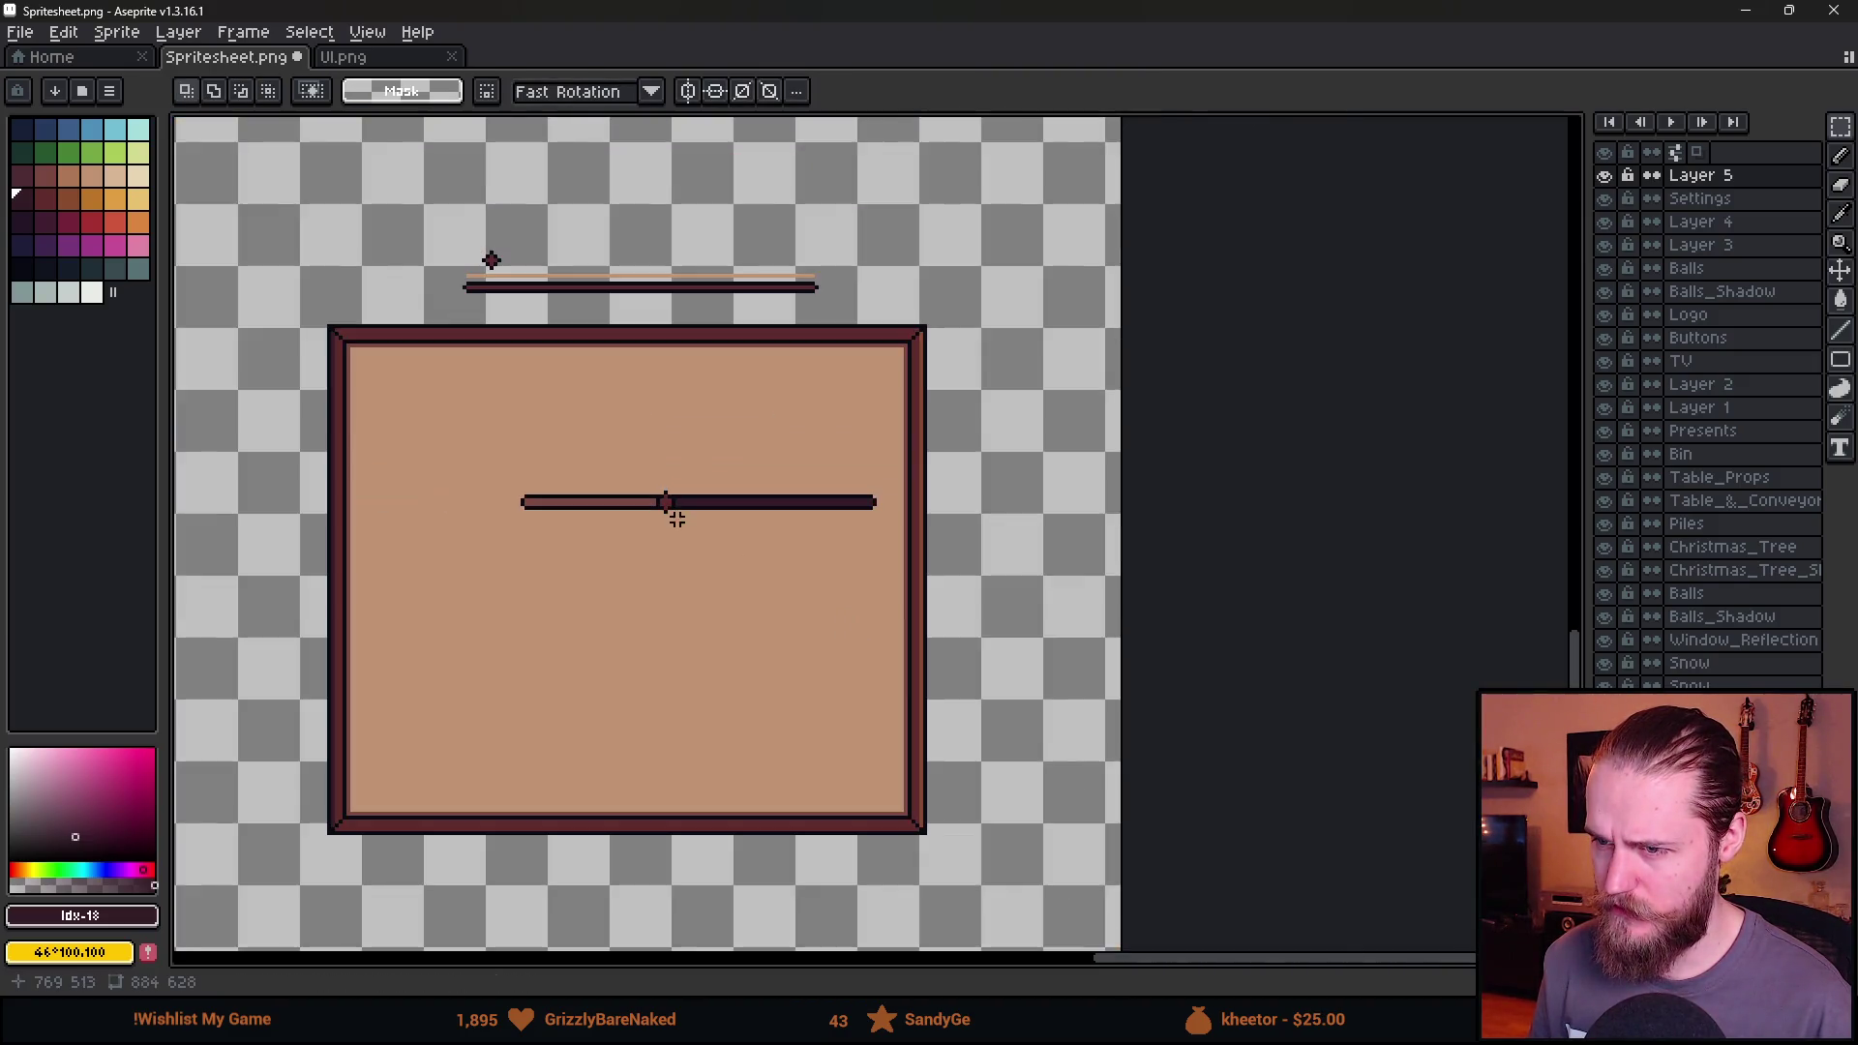
scroll(664, 501, up, 3)
With a 1px pencil, widen the knob in dark red and outline it in black #090a14.
alt+click(674, 469)
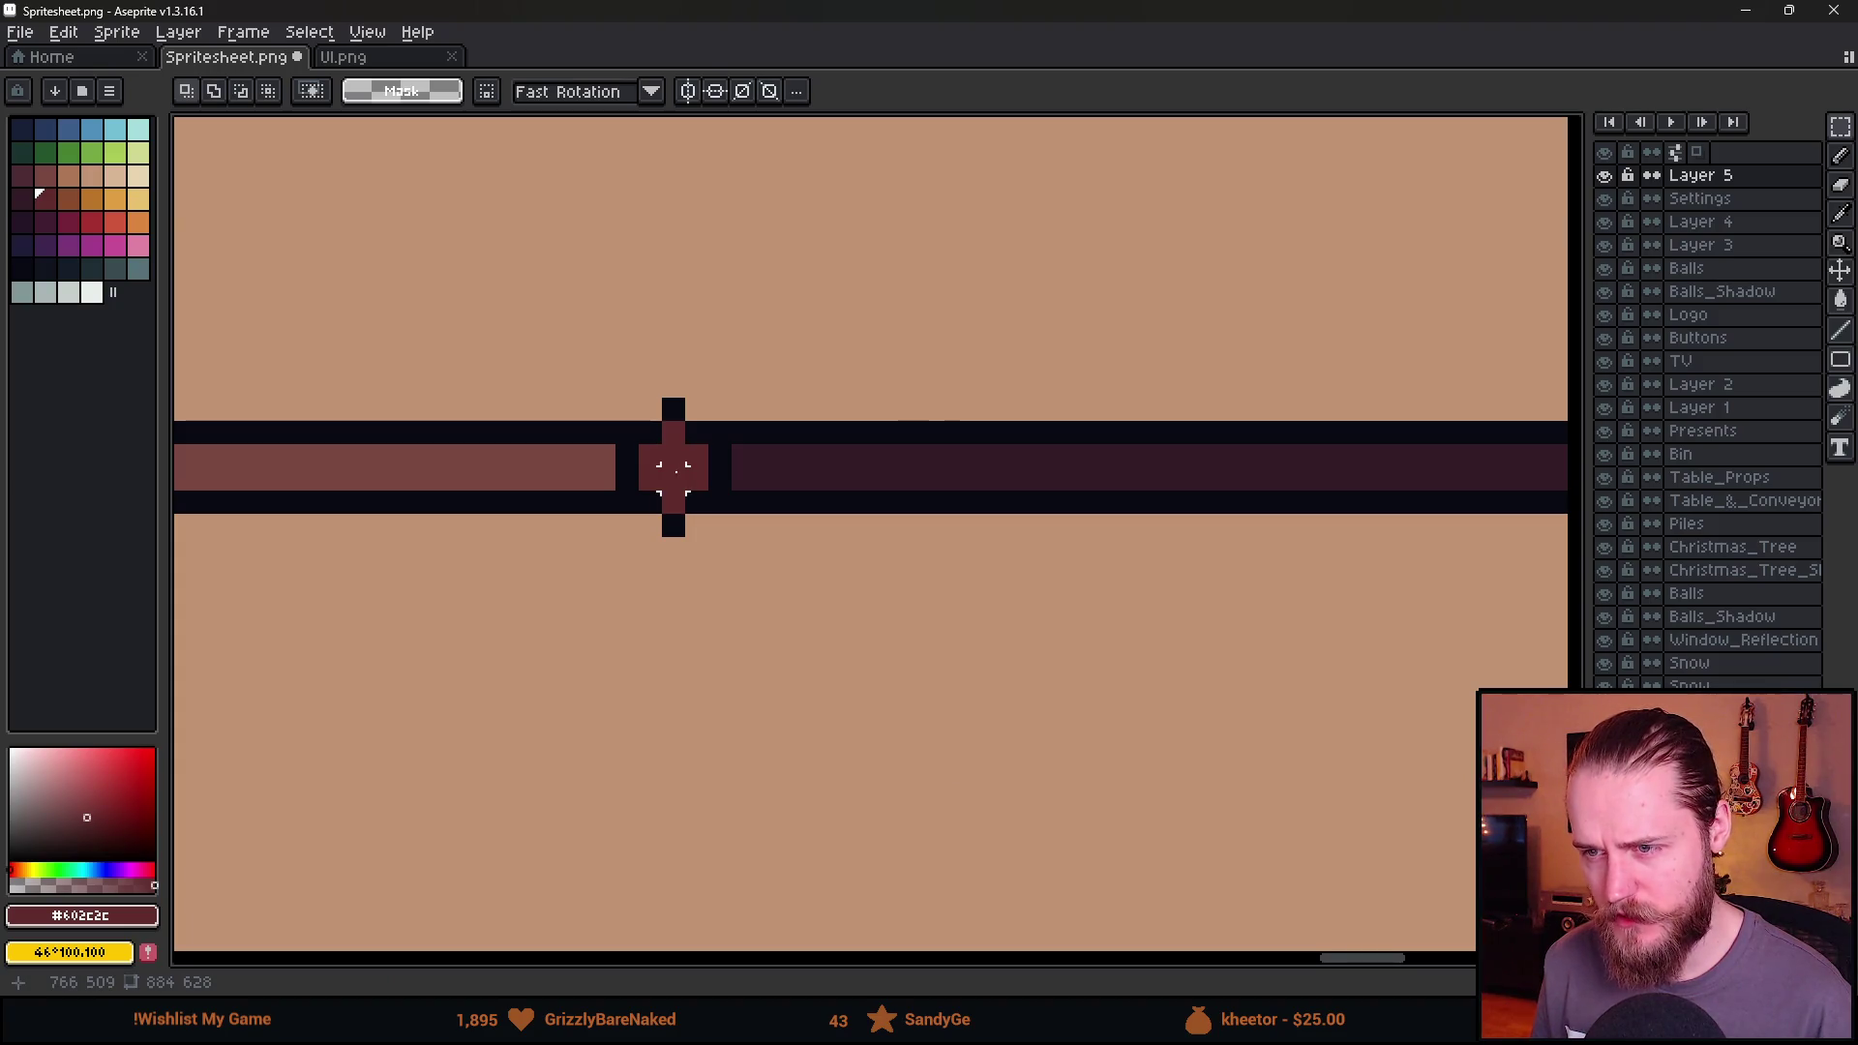
key(b)
click(661, 448)
key(ctrl+z)
key(minus)
key(minus)
key(minus)
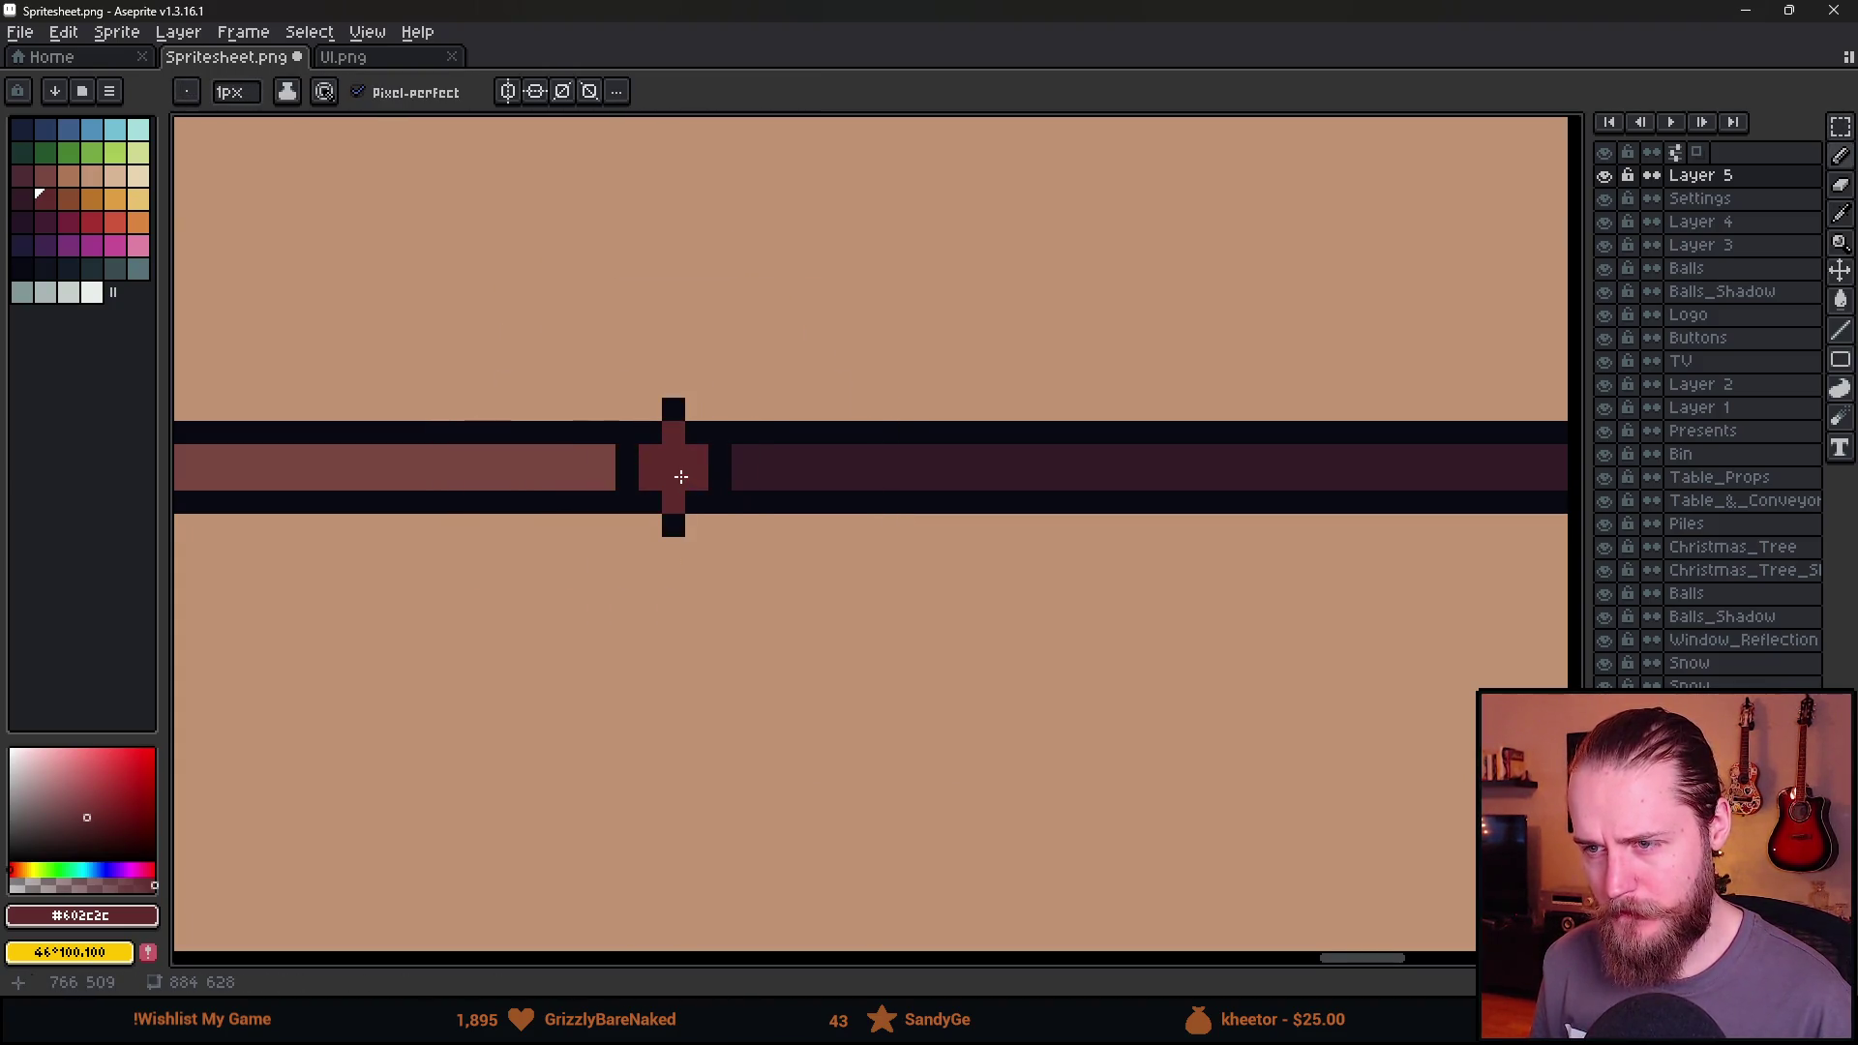
click(708, 464)
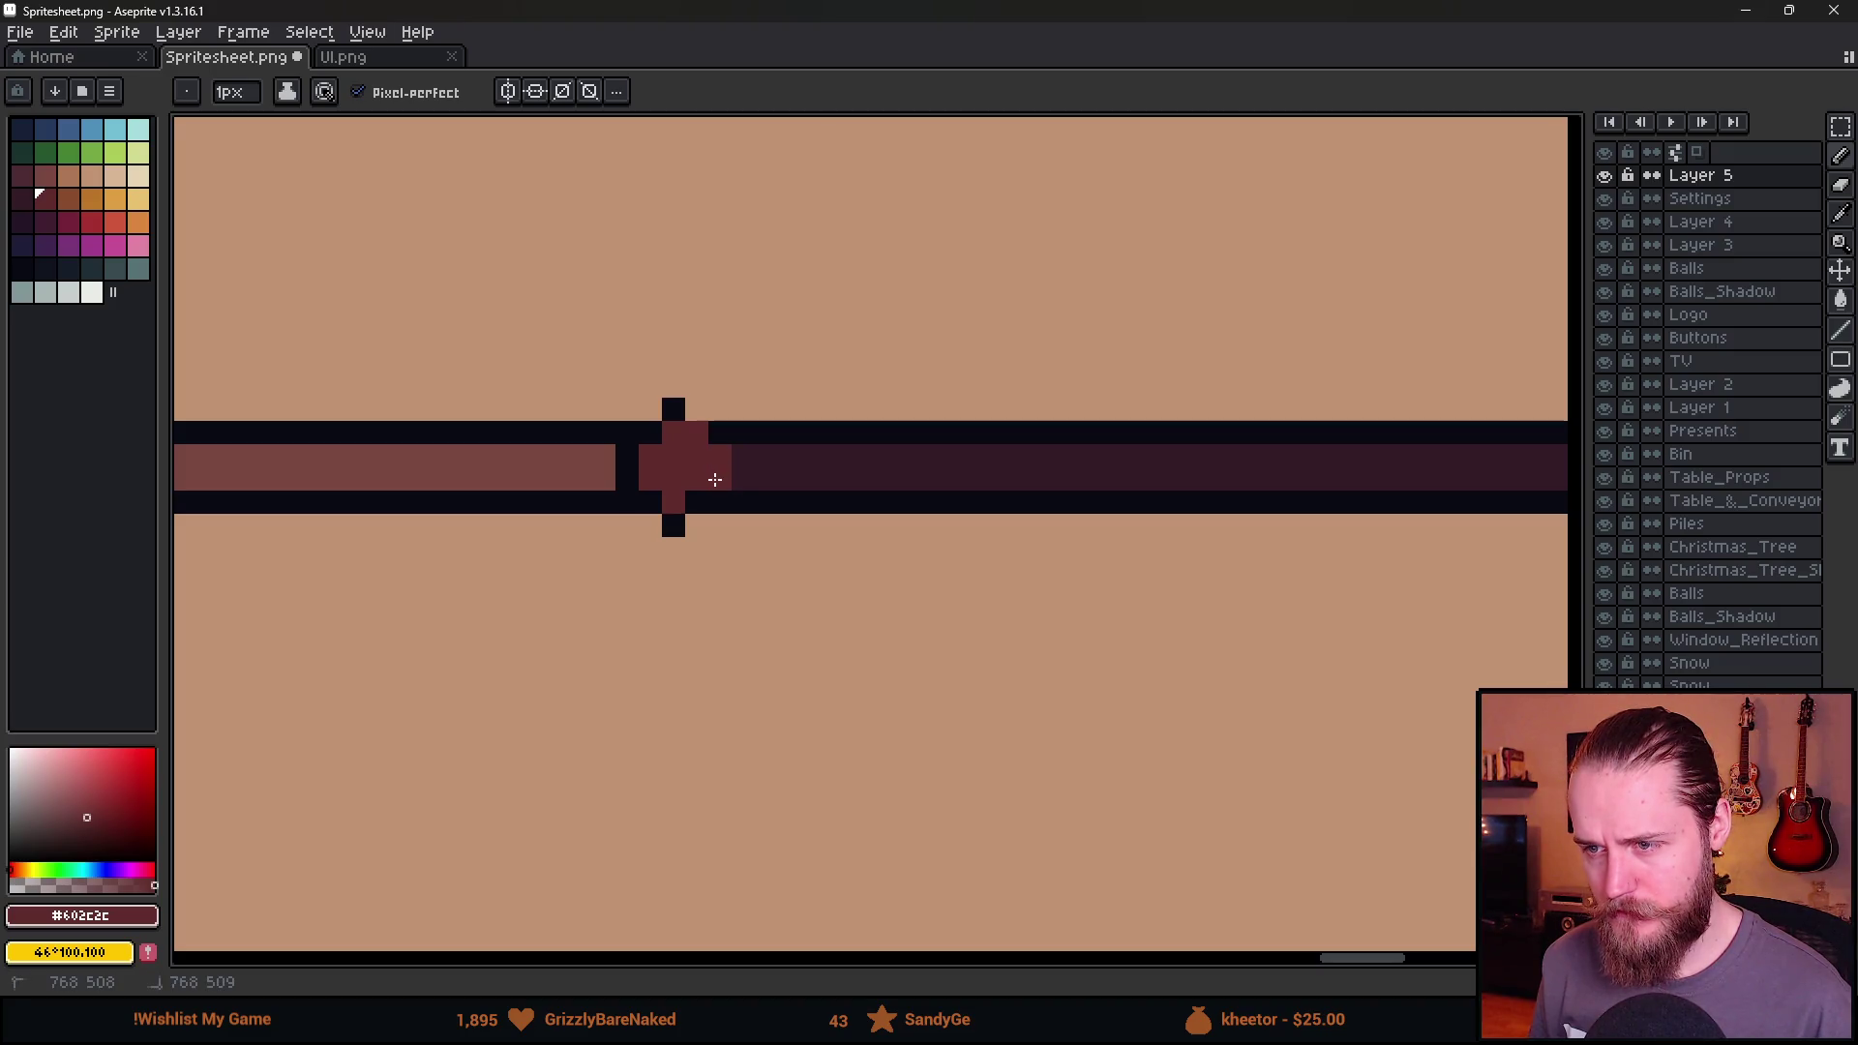
alt+click(673, 521)
click(696, 525)
drag(743, 479, 745, 458)
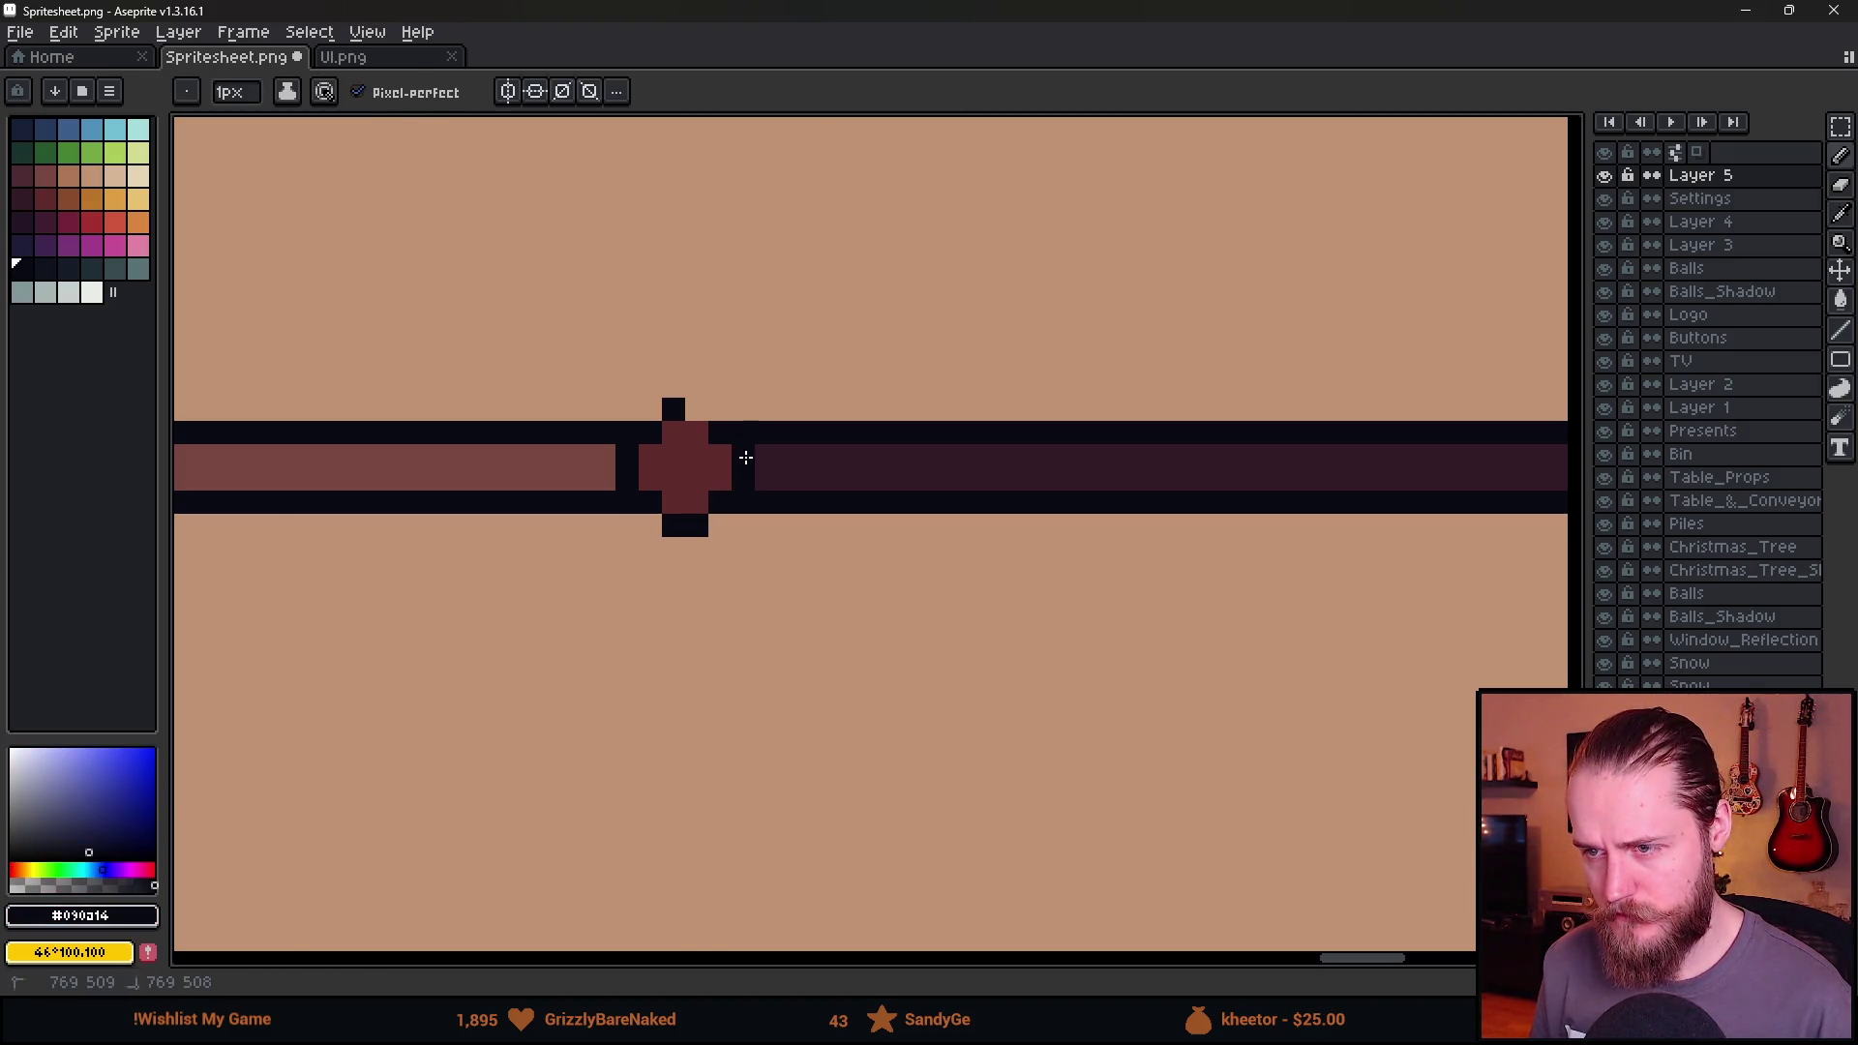
Scroll across the canvas and drag the Aseprite window by its title bar.
scroll(703, 406, down, 10)
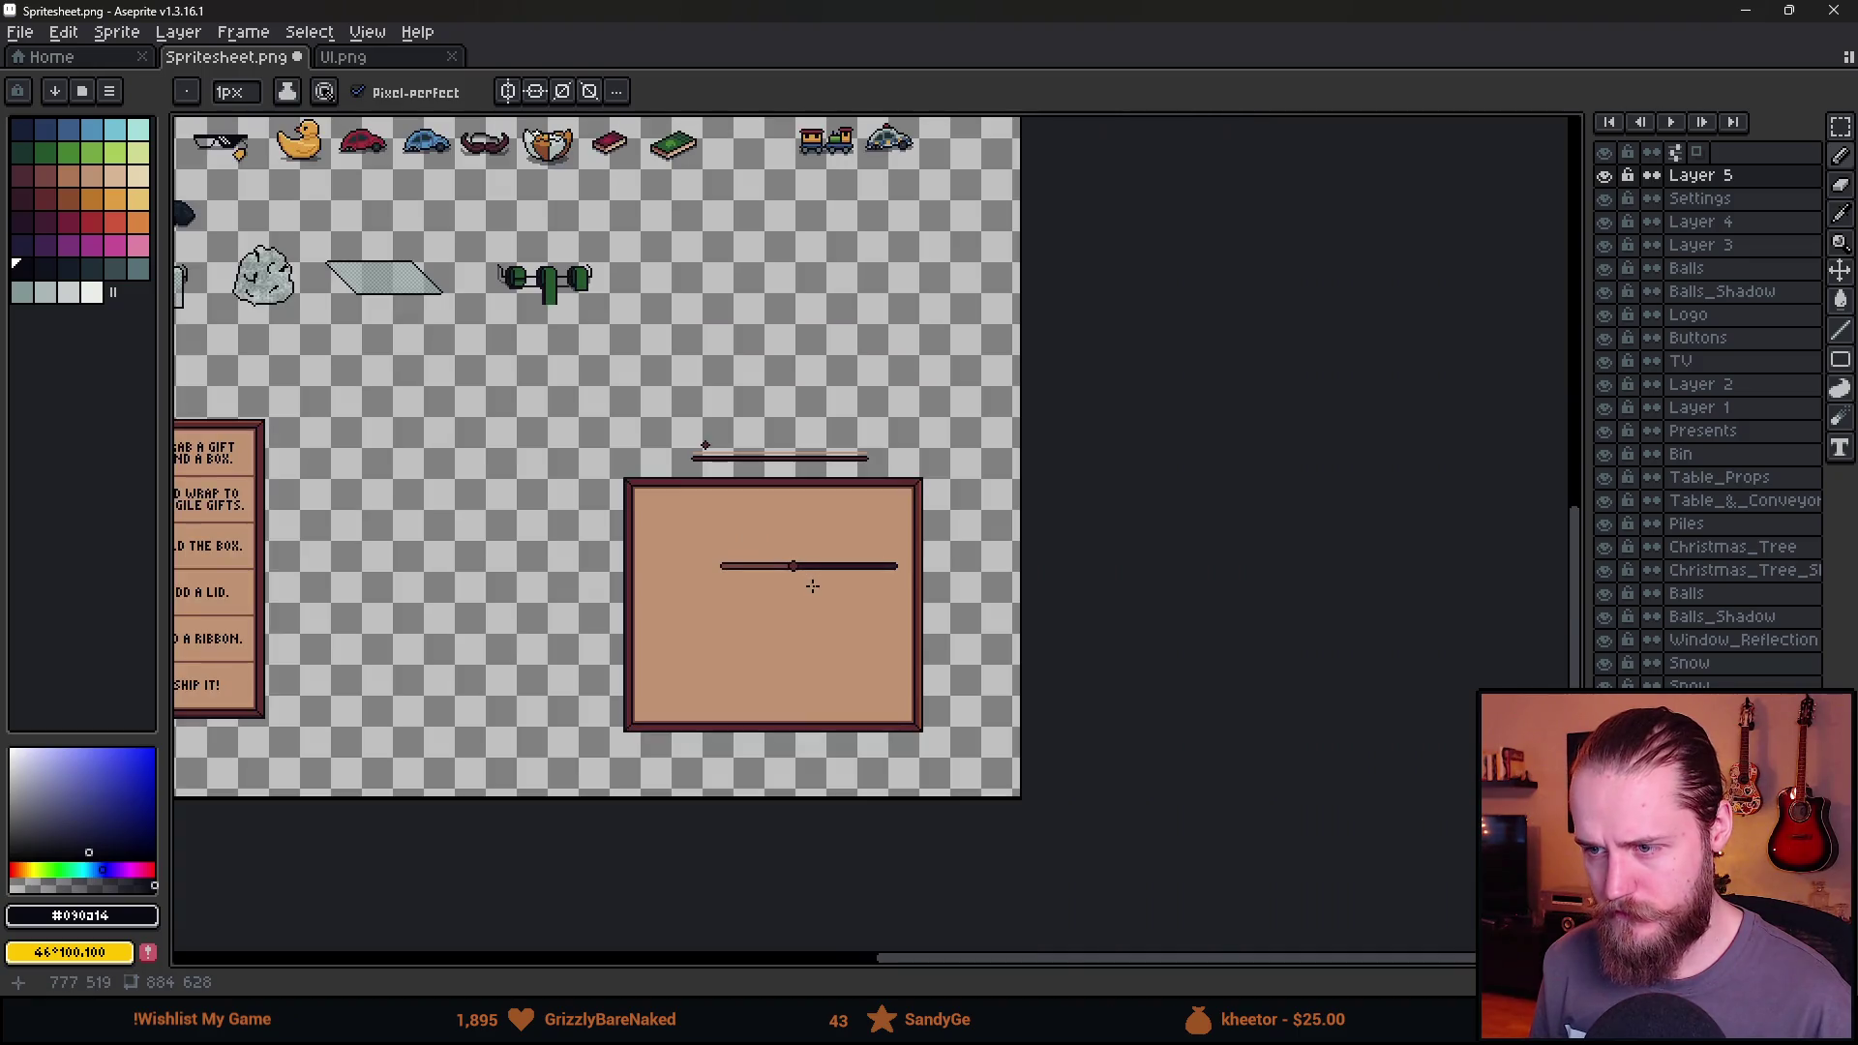
scroll(812, 585, up, 1)
scroll(698, 568, up, 1)
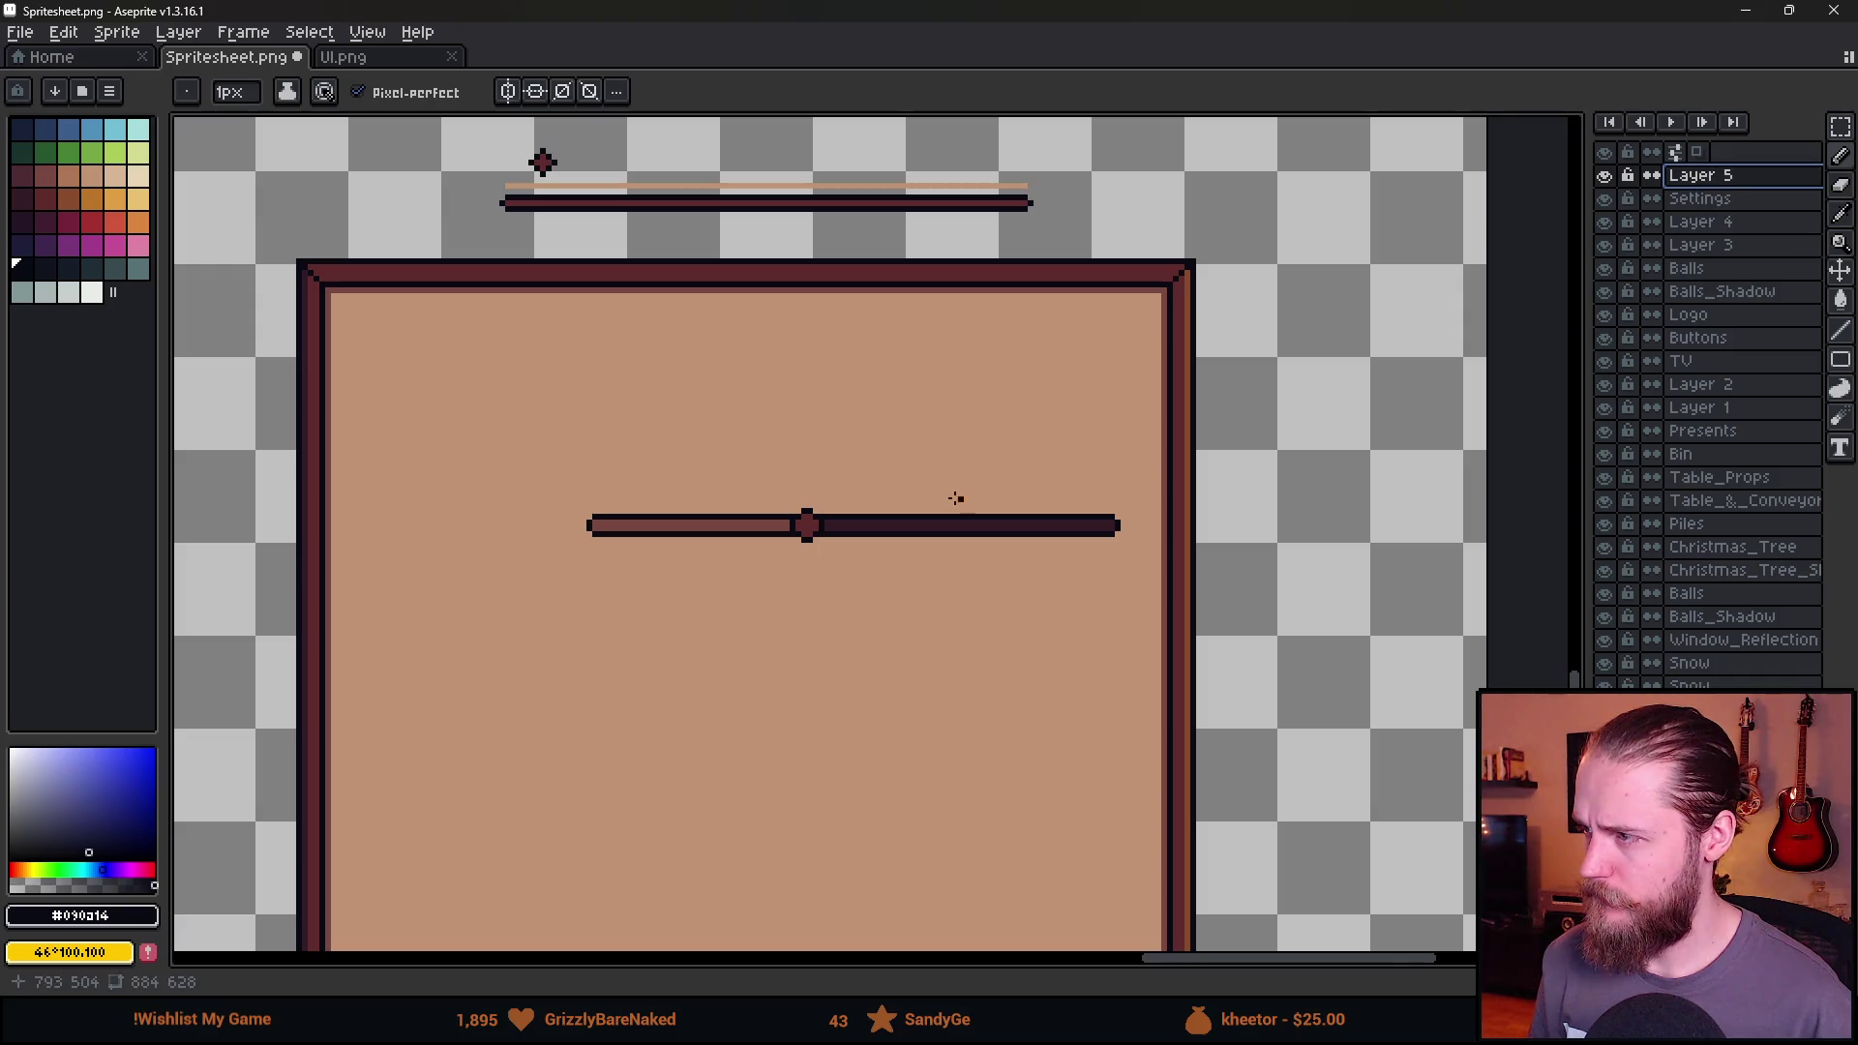
scroll(697, 519, left, 2)
scroll(697, 494, up, 2)
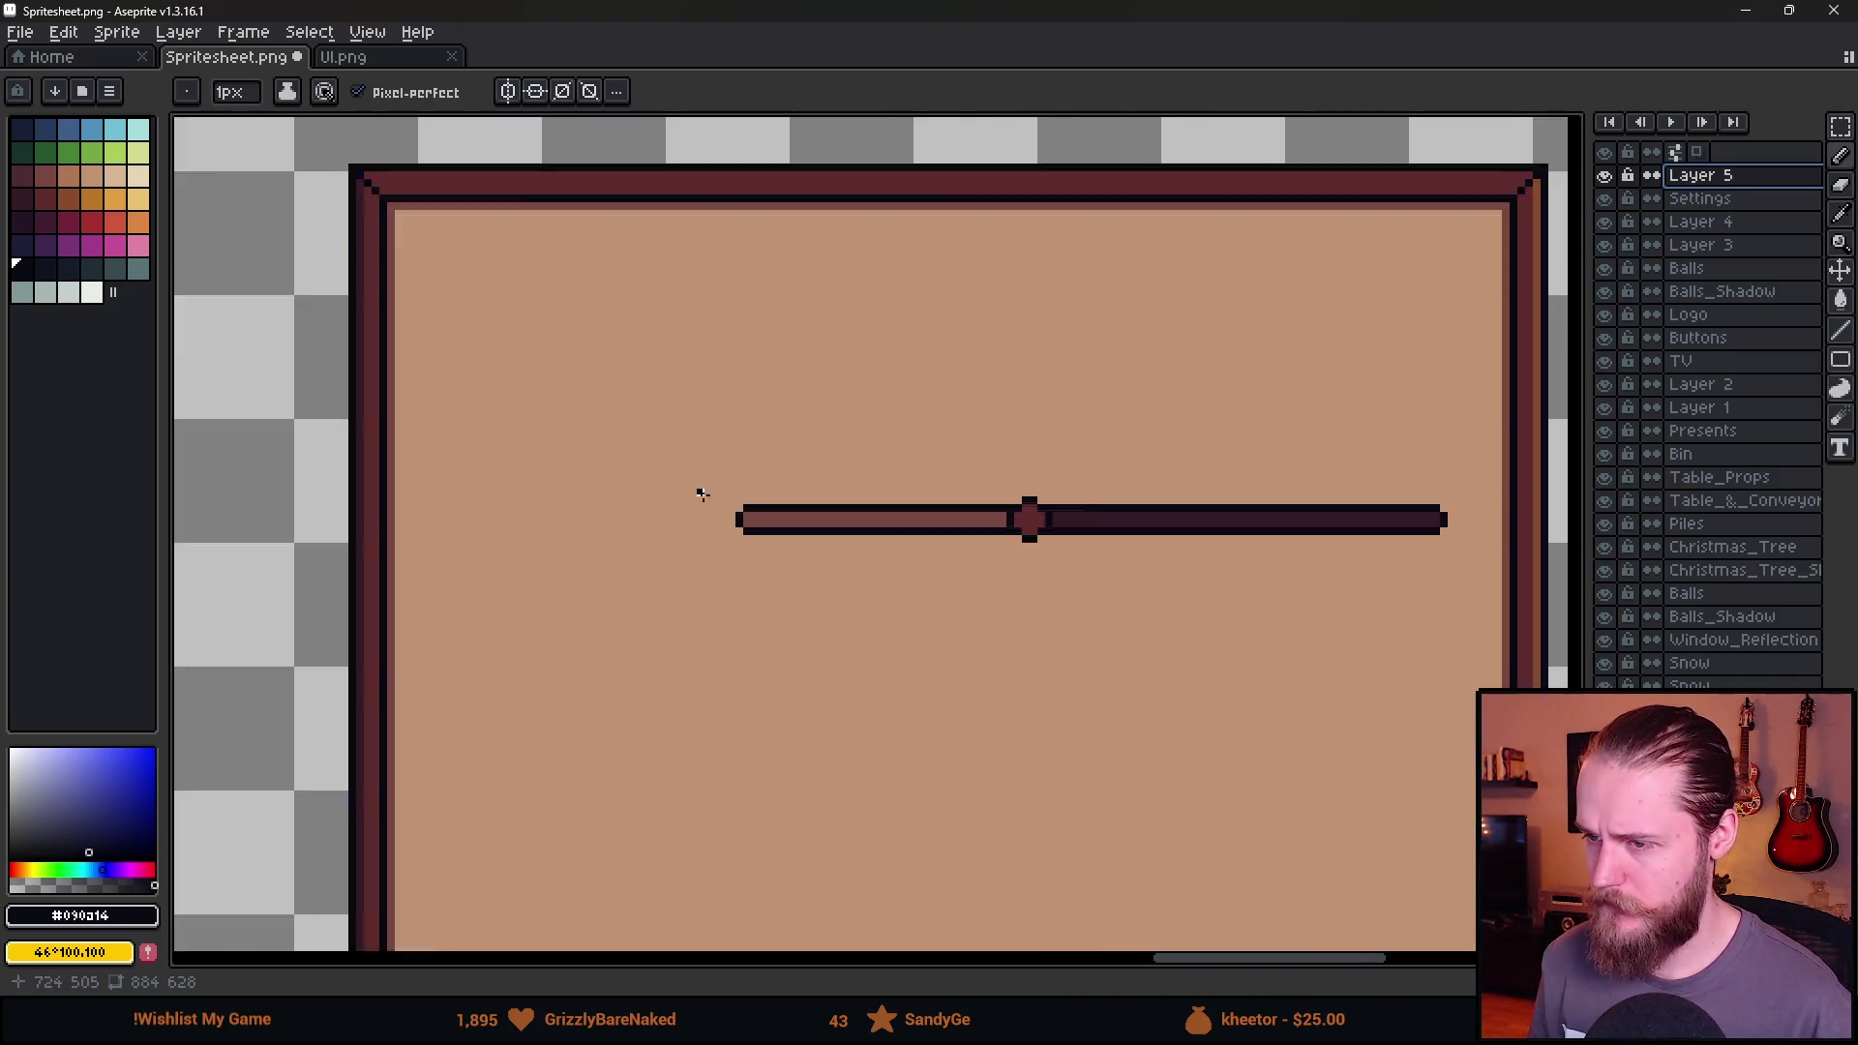
mouse_move(769, 11)
mouse_down()
mouse_move(610, 760)
mouse_move(645, 906)
mouse_move(604, 353)
mouse_move(619, 2)
mouse_up()
Restore Aseprite to full screen and pencil the black pixel letters M-A-S-T-E-R left of the slider.
mouse_move(1008, 9)
mouse_down()
mouse_move(1008, 228)
mouse_move(789, 302)
mouse_move(902, 379)
mouse_move(1856, 360)
mouse_move(1181, 737)
mouse_move(1233, 598)
mouse_up()
double_click(1233, 598)
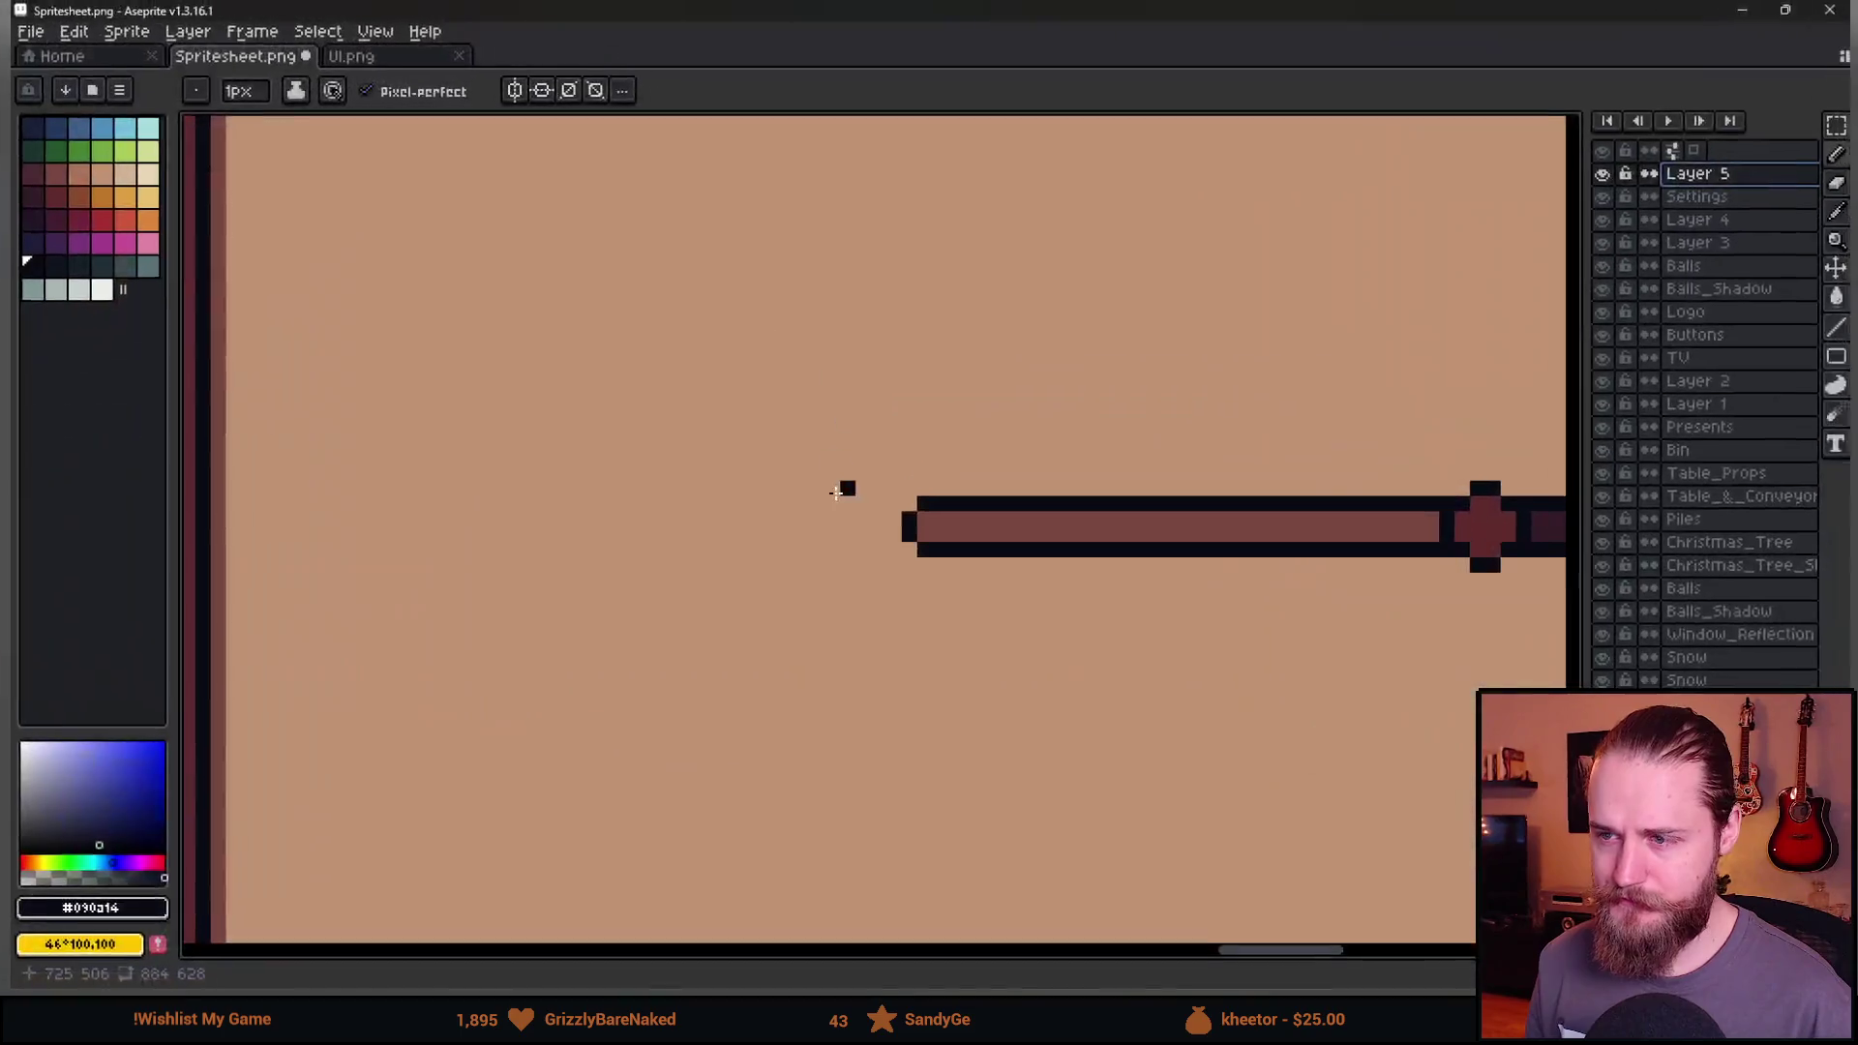
mouse_move(358, 541)
mouse_down()
mouse_move(365, 474)
mouse_move(425, 547)
mouse_move(456, 539)
mouse_move(460, 496)
mouse_move(487, 549)
mouse_move(488, 497)
mouse_move(469, 510)
mouse_up()
key(ctrl+z)
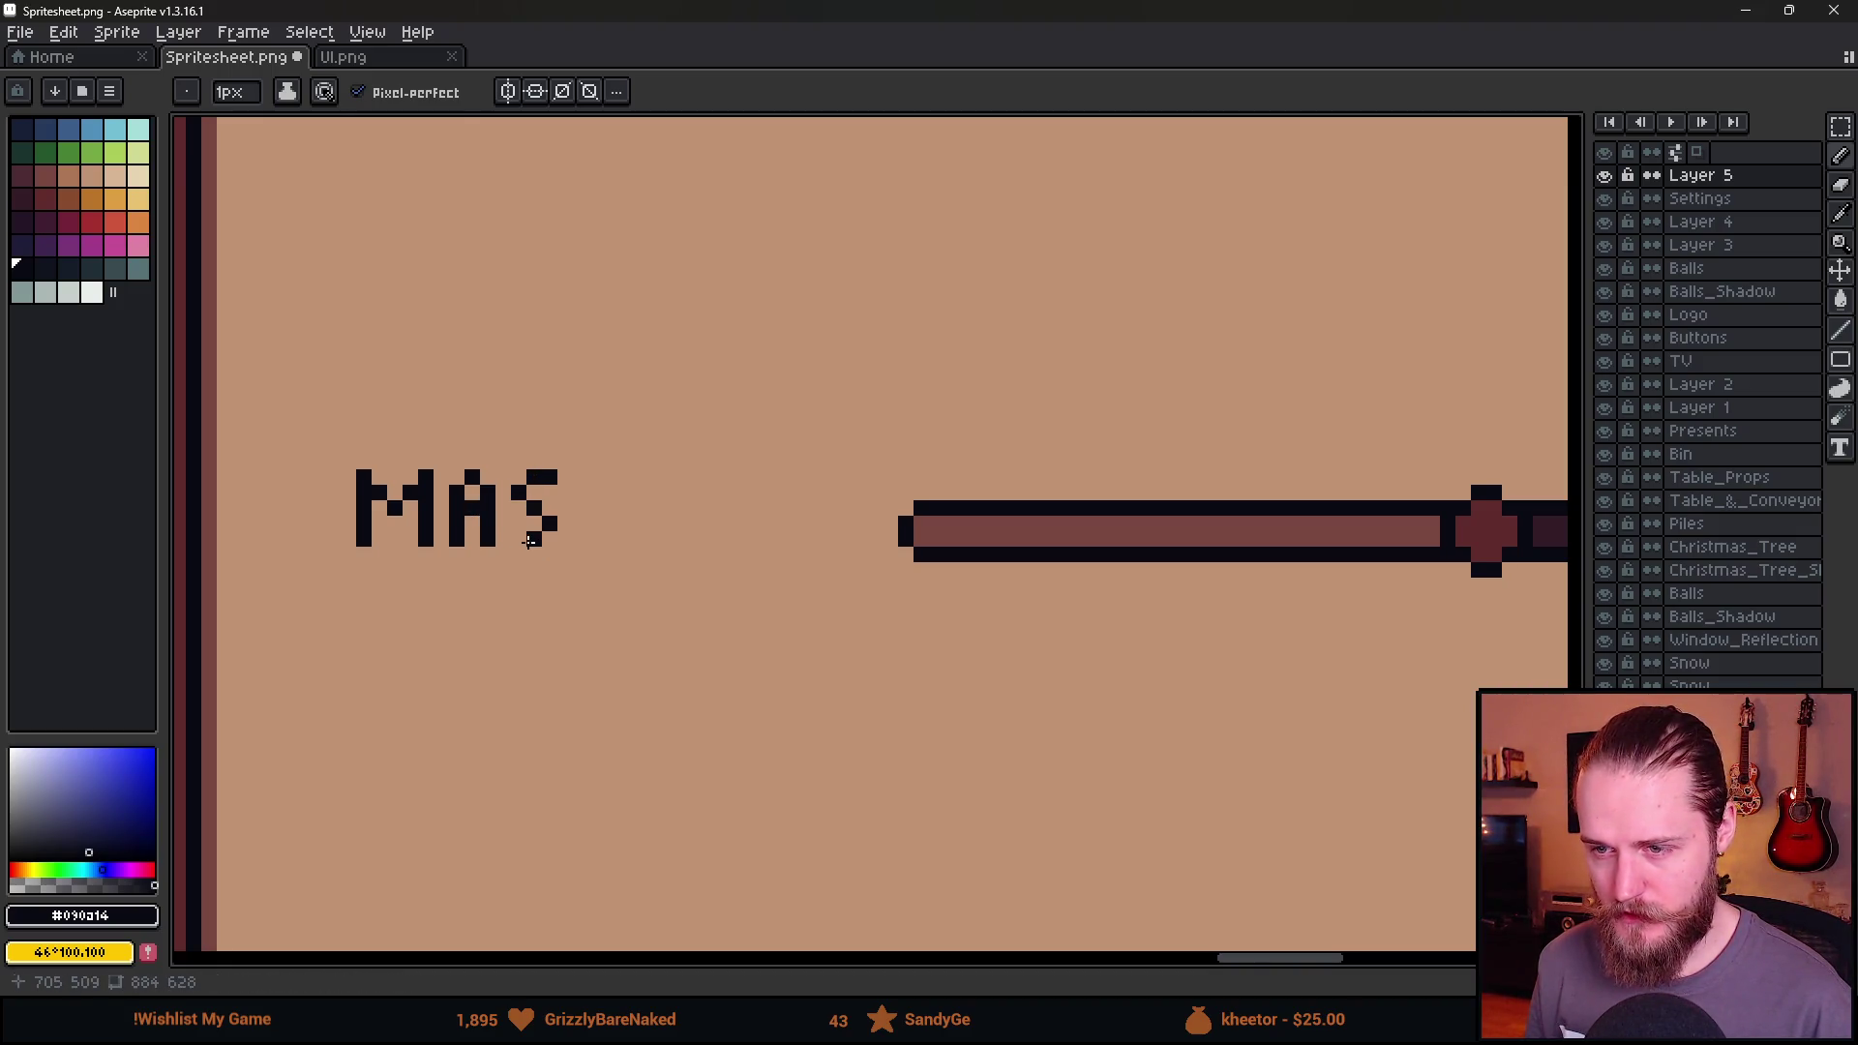
mouse_move(575, 476)
mouse_down()
mouse_move(619, 476)
mouse_move(597, 543)
mouse_up()
key(ctrl+z)
mouse_move(640, 472)
mouse_down()
mouse_move(642, 540)
mouse_move(677, 542)
mouse_move(670, 510)
mouse_up()
mouse_move(650, 475)
mouse_down()
mouse_move(704, 542)
mouse_move(728, 475)
mouse_move(721, 508)
mouse_up()
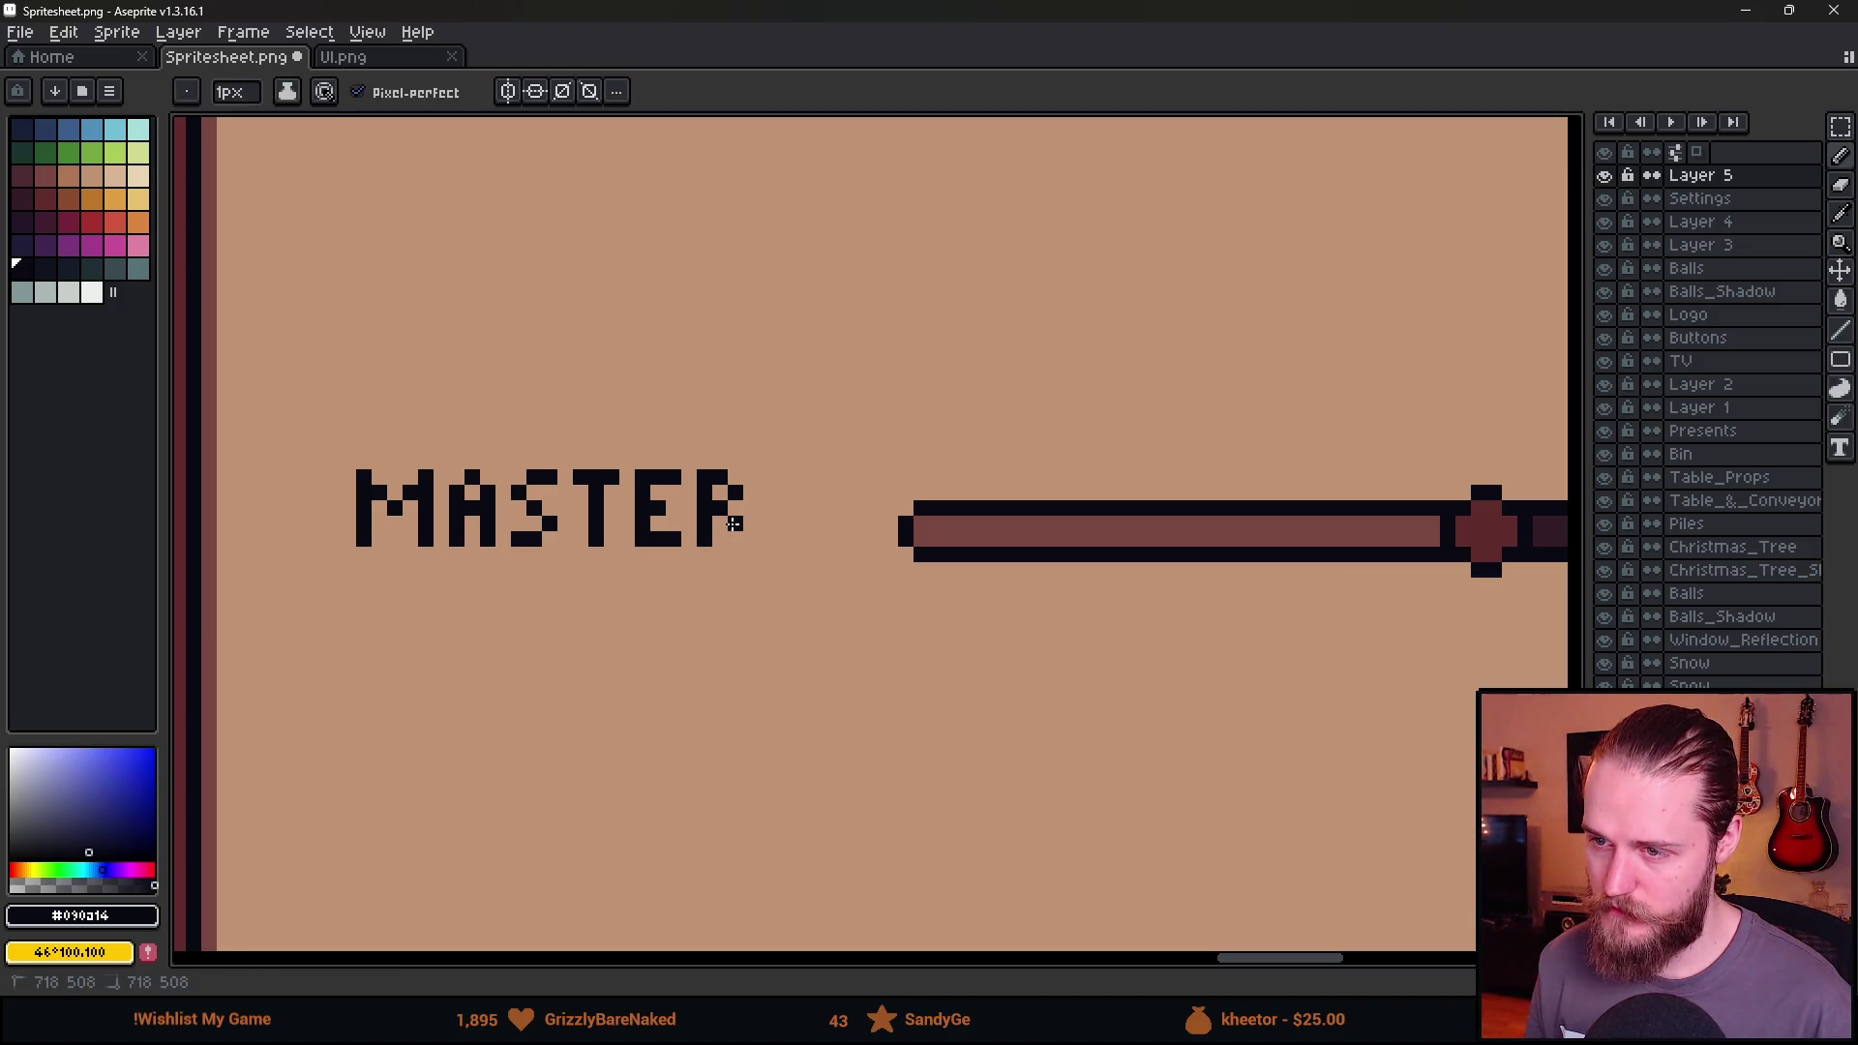
scroll(735, 631, down, 3)
scroll(591, 637, up, 5)
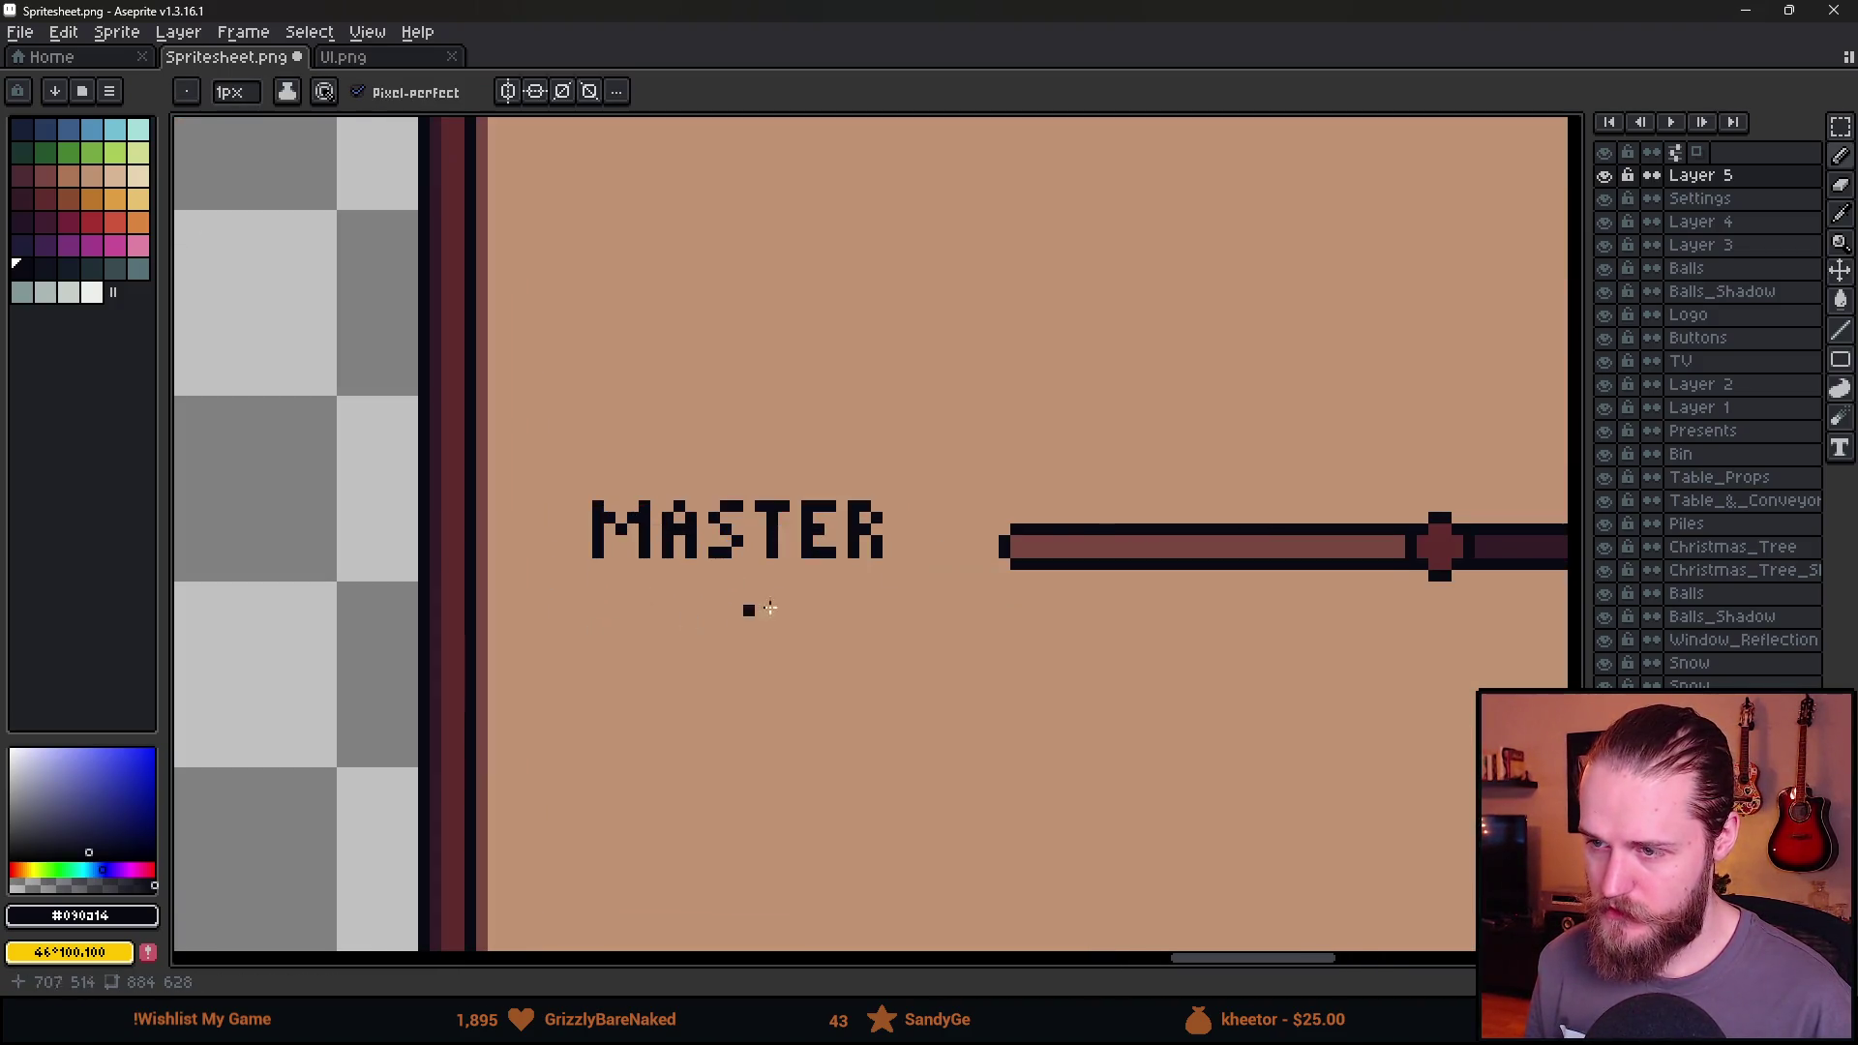
Pencil the pixel letters E, F, F below MASTER.
scroll(880, 535, down, 3)
scroll(953, 586, up, 2)
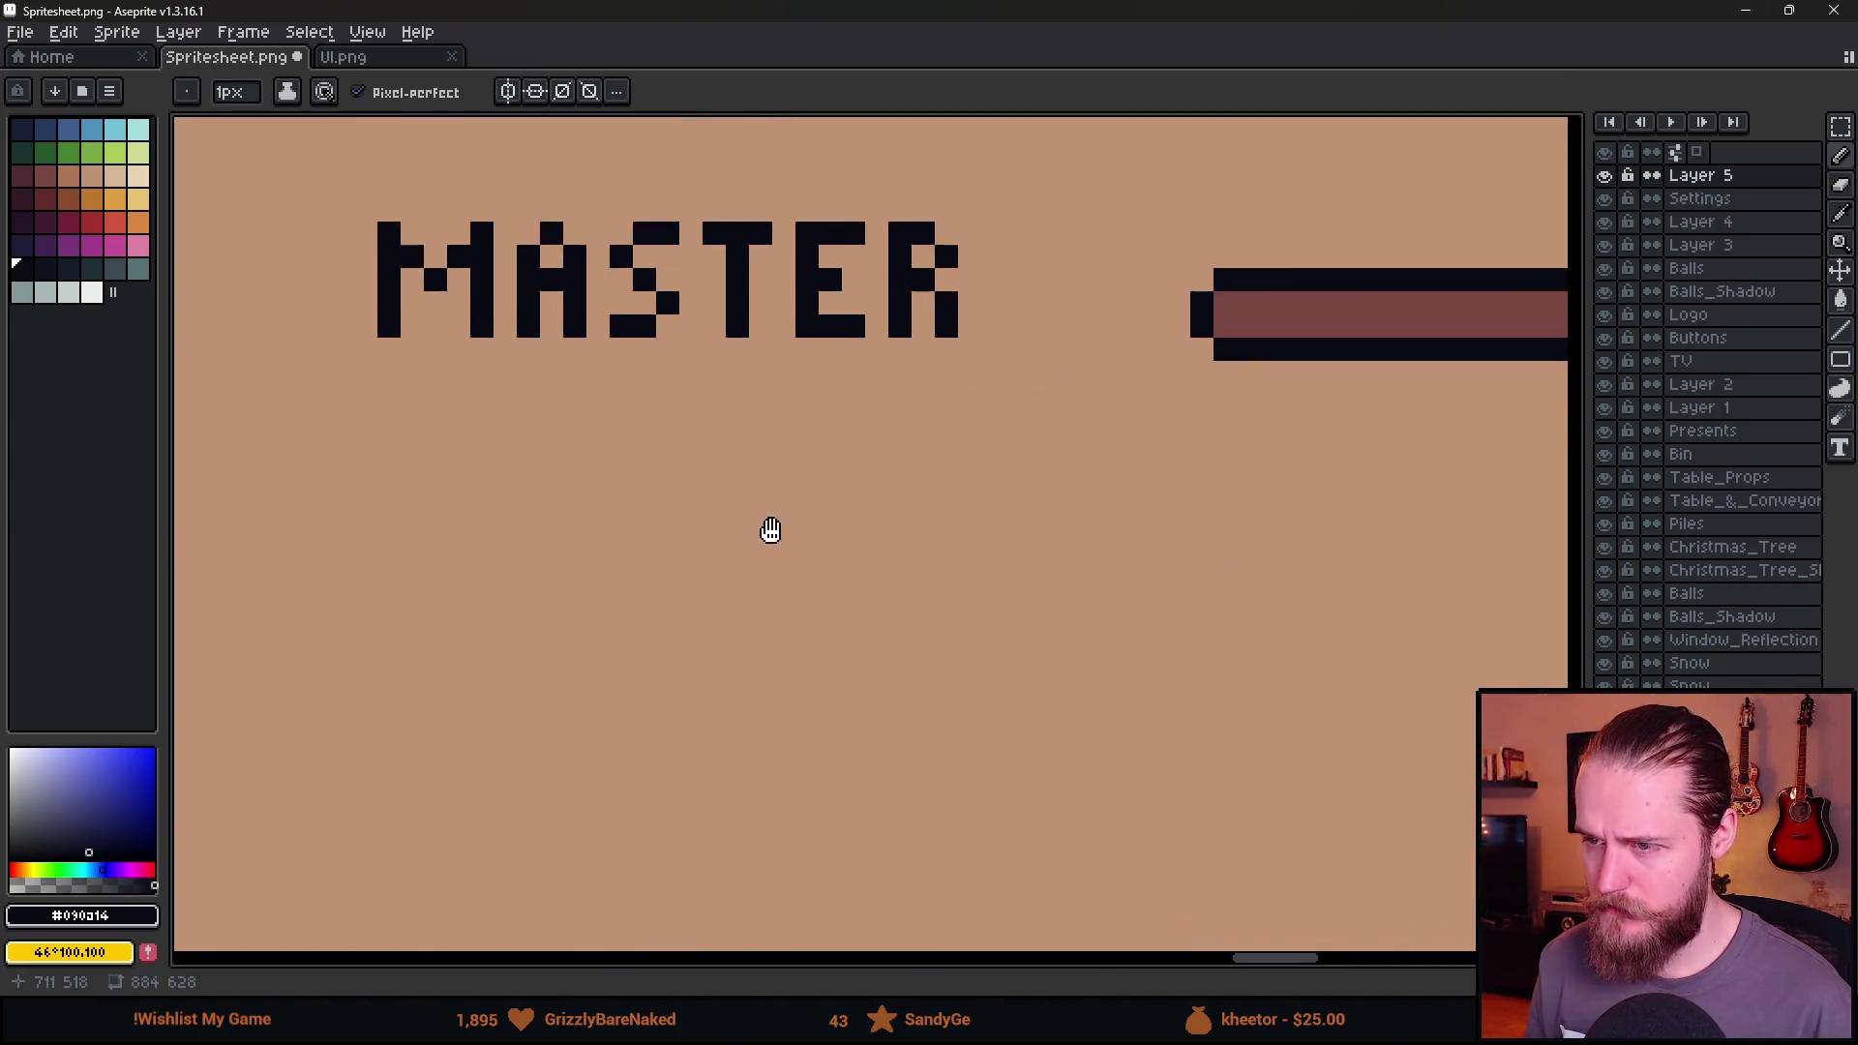
scroll(767, 527, down, 1)
scroll(548, 456, up, 1)
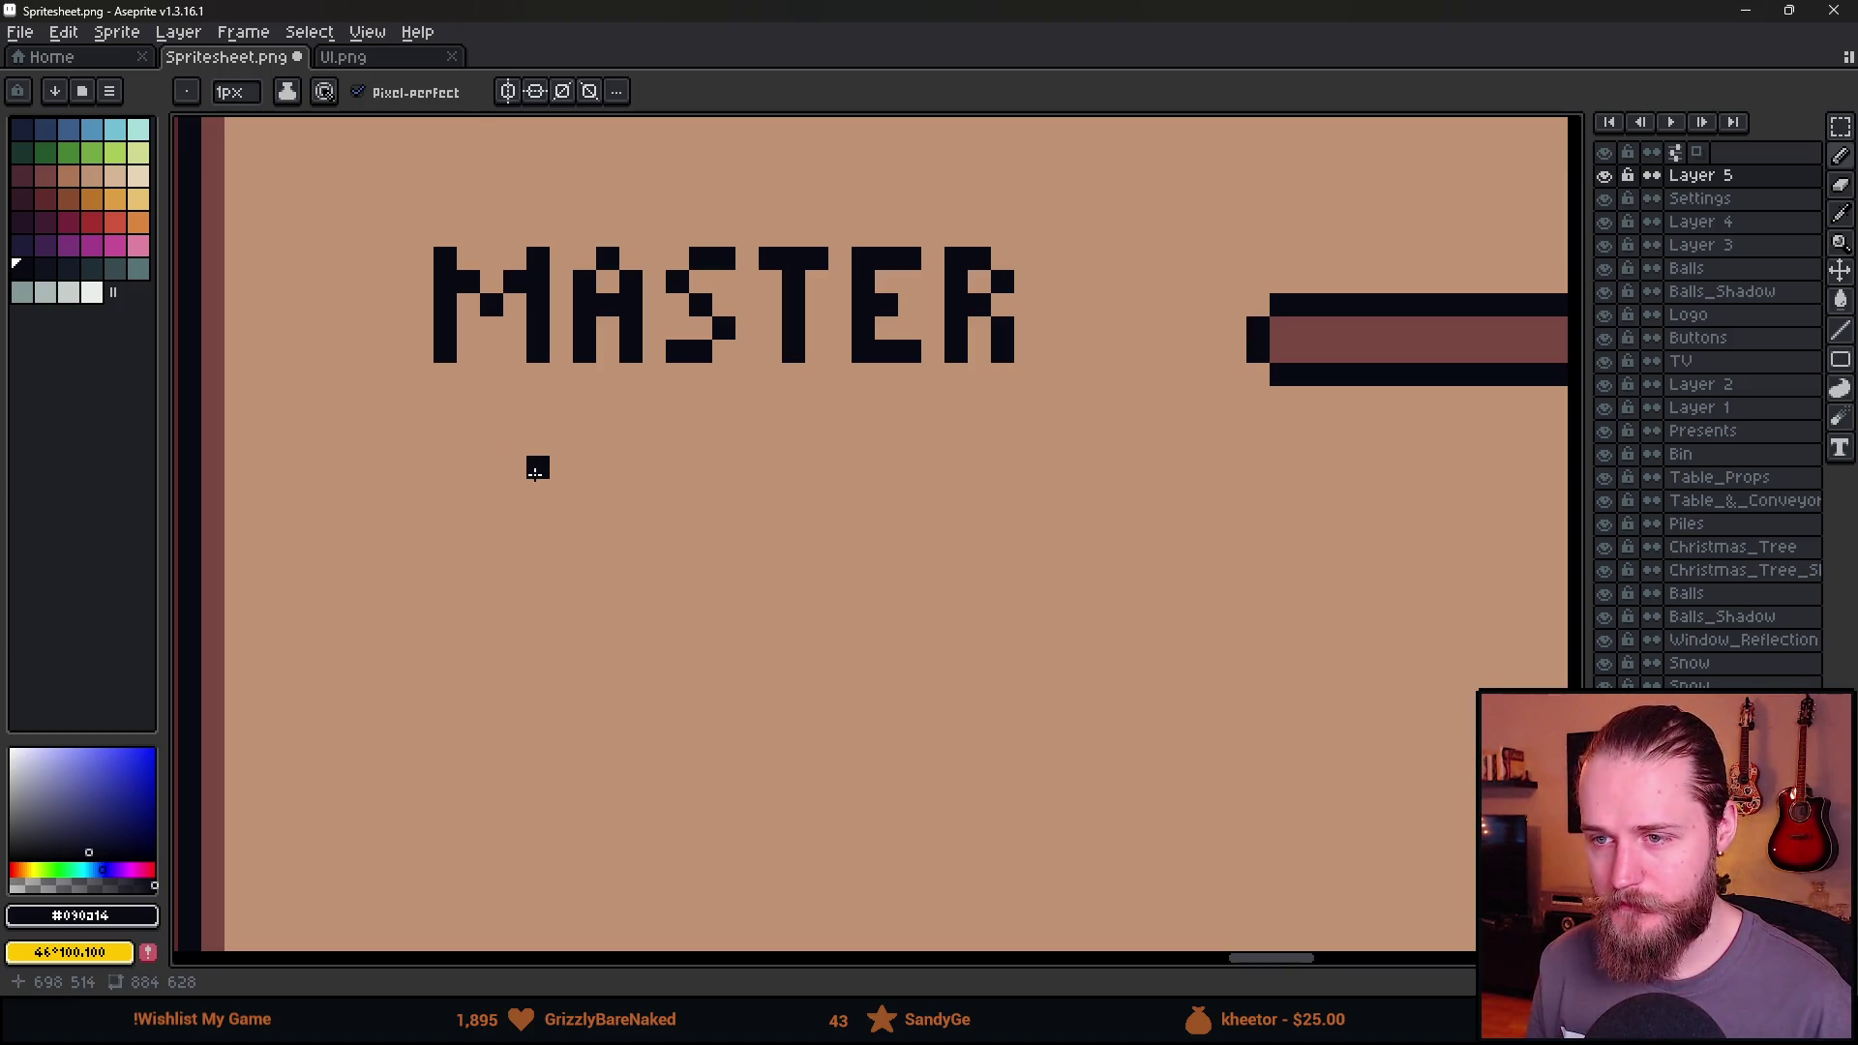
mouse_move(452, 468)
mouse_down()
mouse_move(455, 561)
mouse_move(487, 561)
mouse_up()
click(468, 513)
click(468, 467)
click(491, 467)
drag(539, 467, 539, 561)
click(563, 467)
click(557, 513)
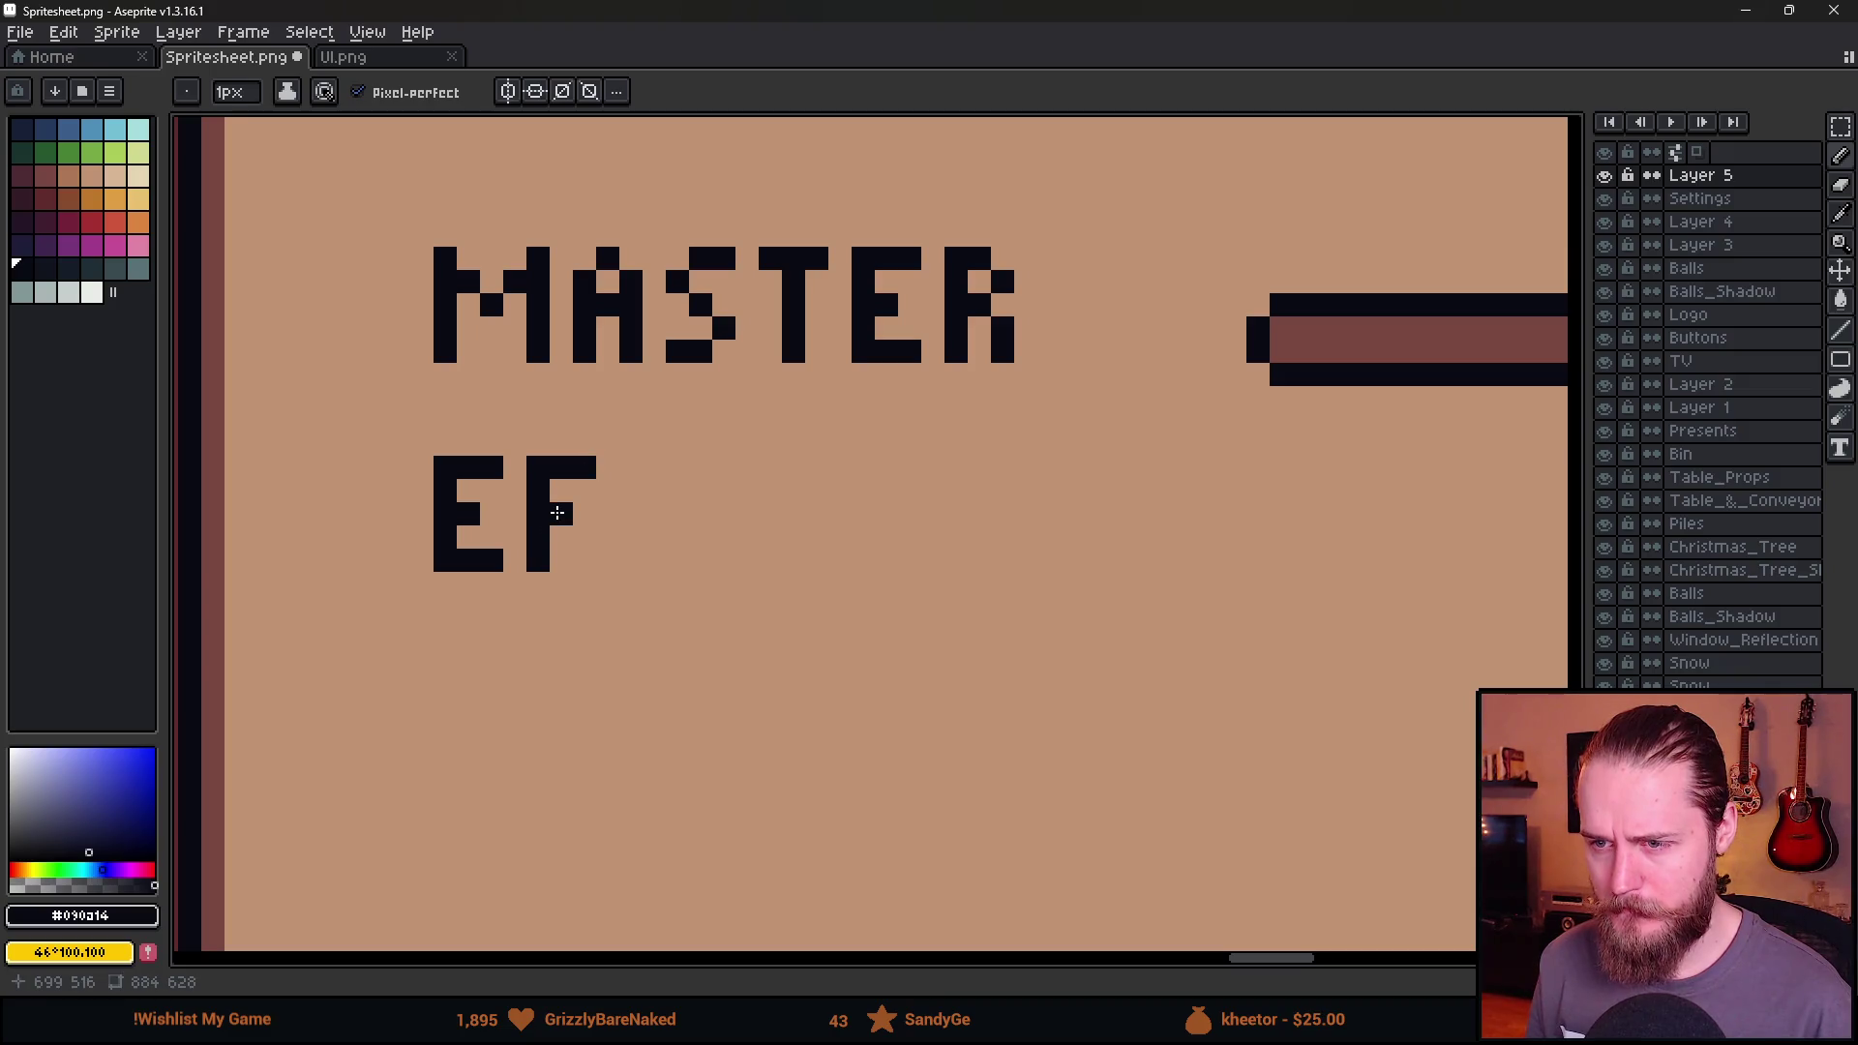
drag(631, 467, 631, 561)
click(660, 469)
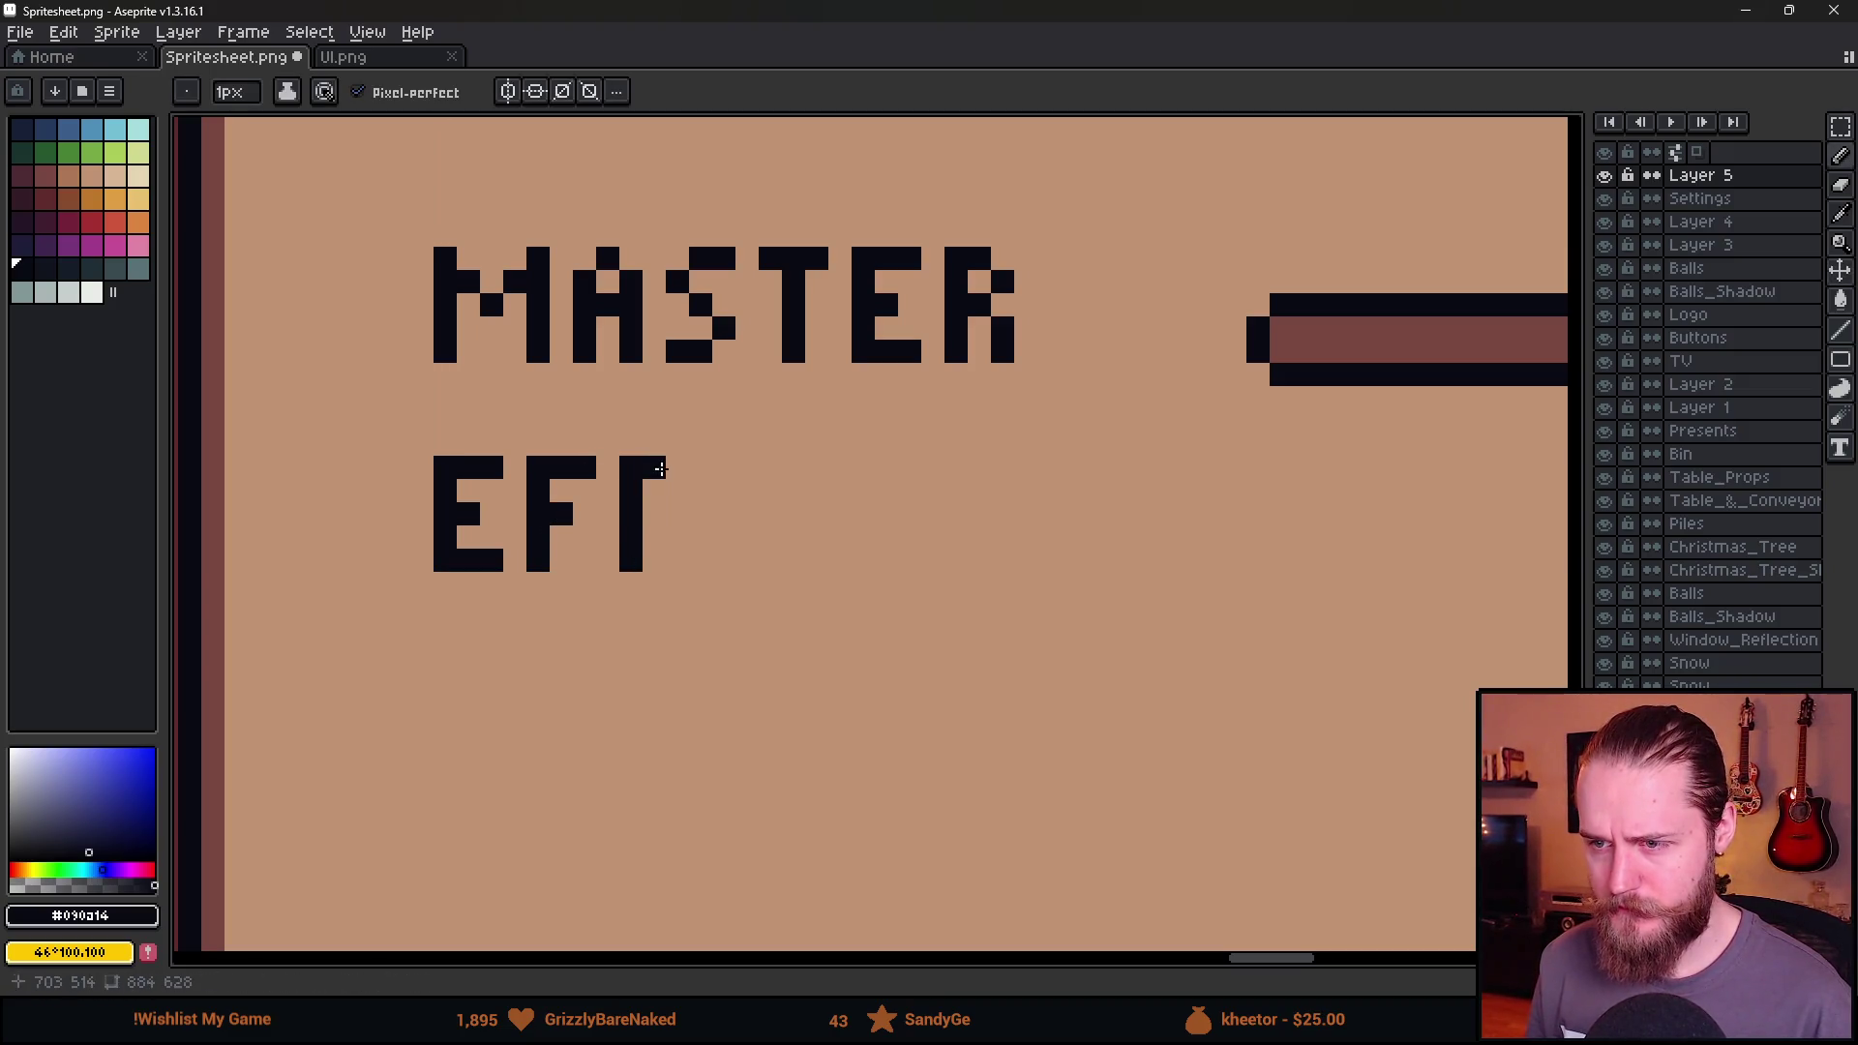
Add the E, C and T to finish the EFFECTS label, undoing misplaced strokes.
mouse_move(724, 468)
mouse_down()
mouse_move(723, 561)
mouse_move(772, 562)
mouse_up()
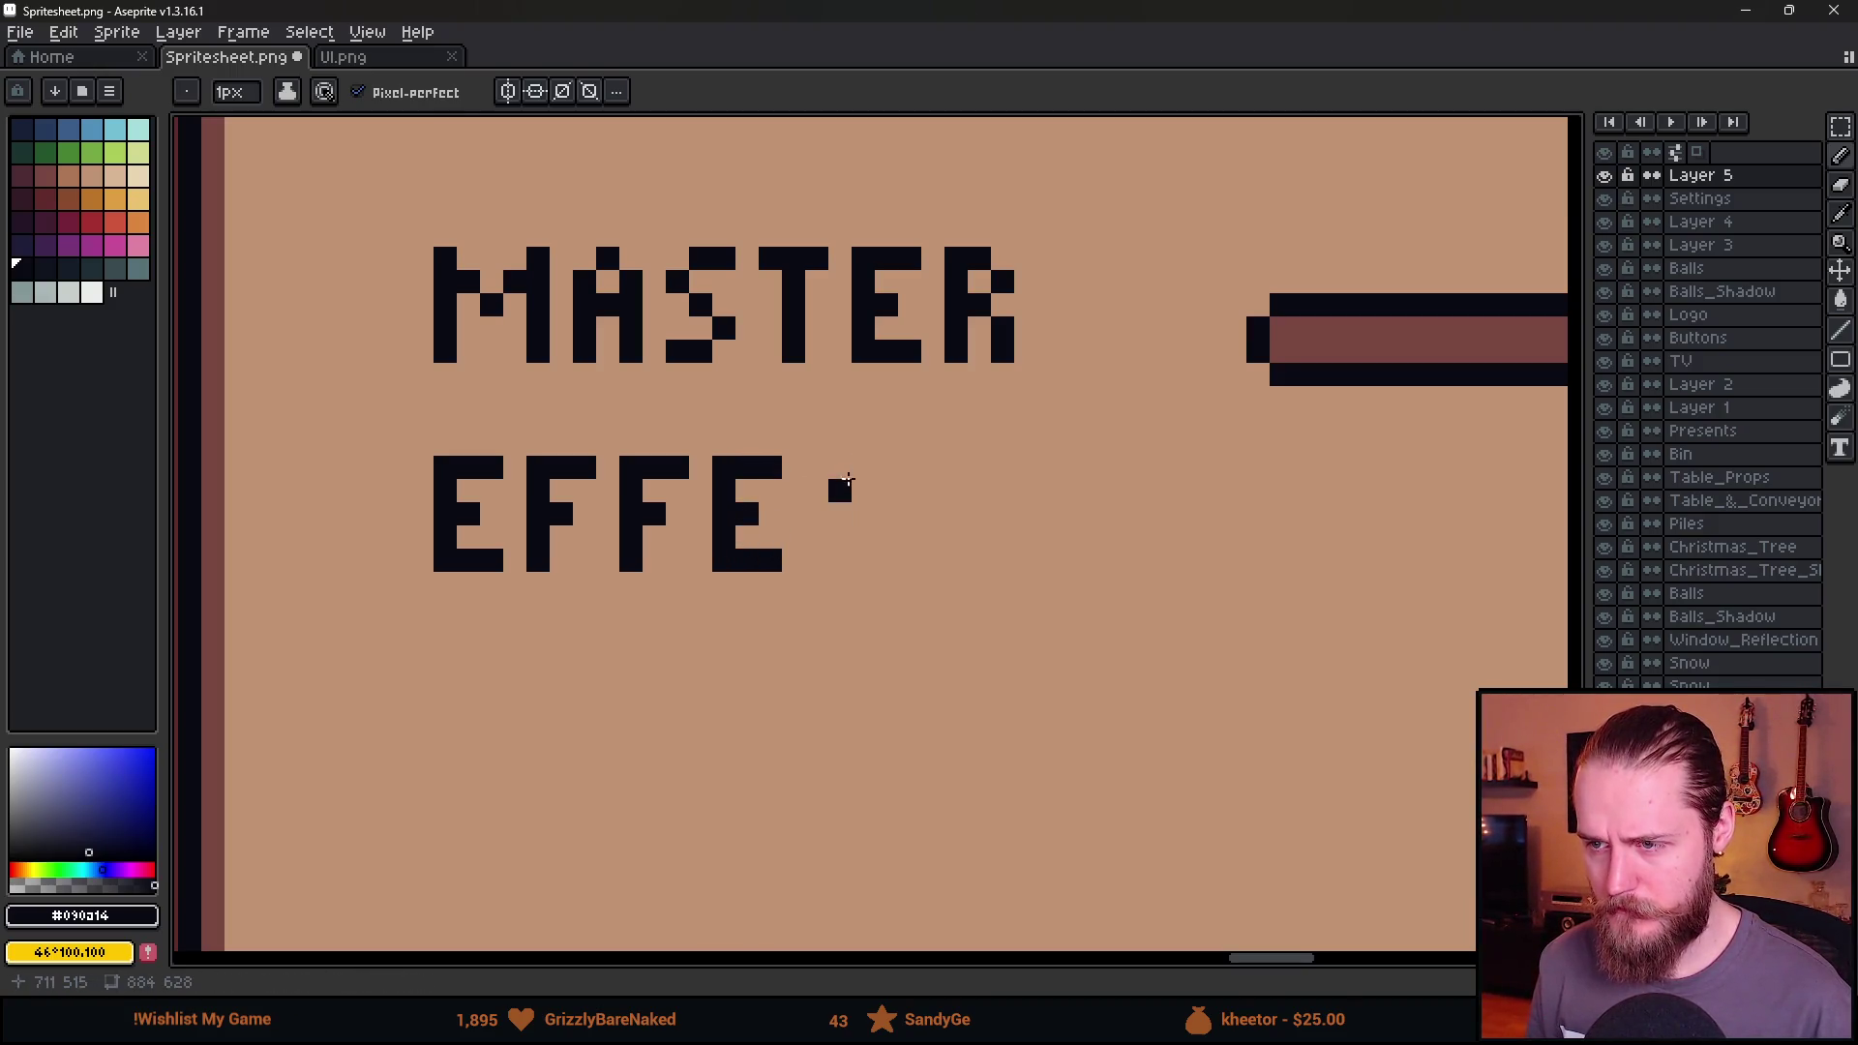
drag(818, 495, 817, 537)
drag(855, 471, 840, 467)
click(863, 561)
click(864, 540)
key(ctrl+z)
key(ctrl+z)
drag(863, 561, 844, 563)
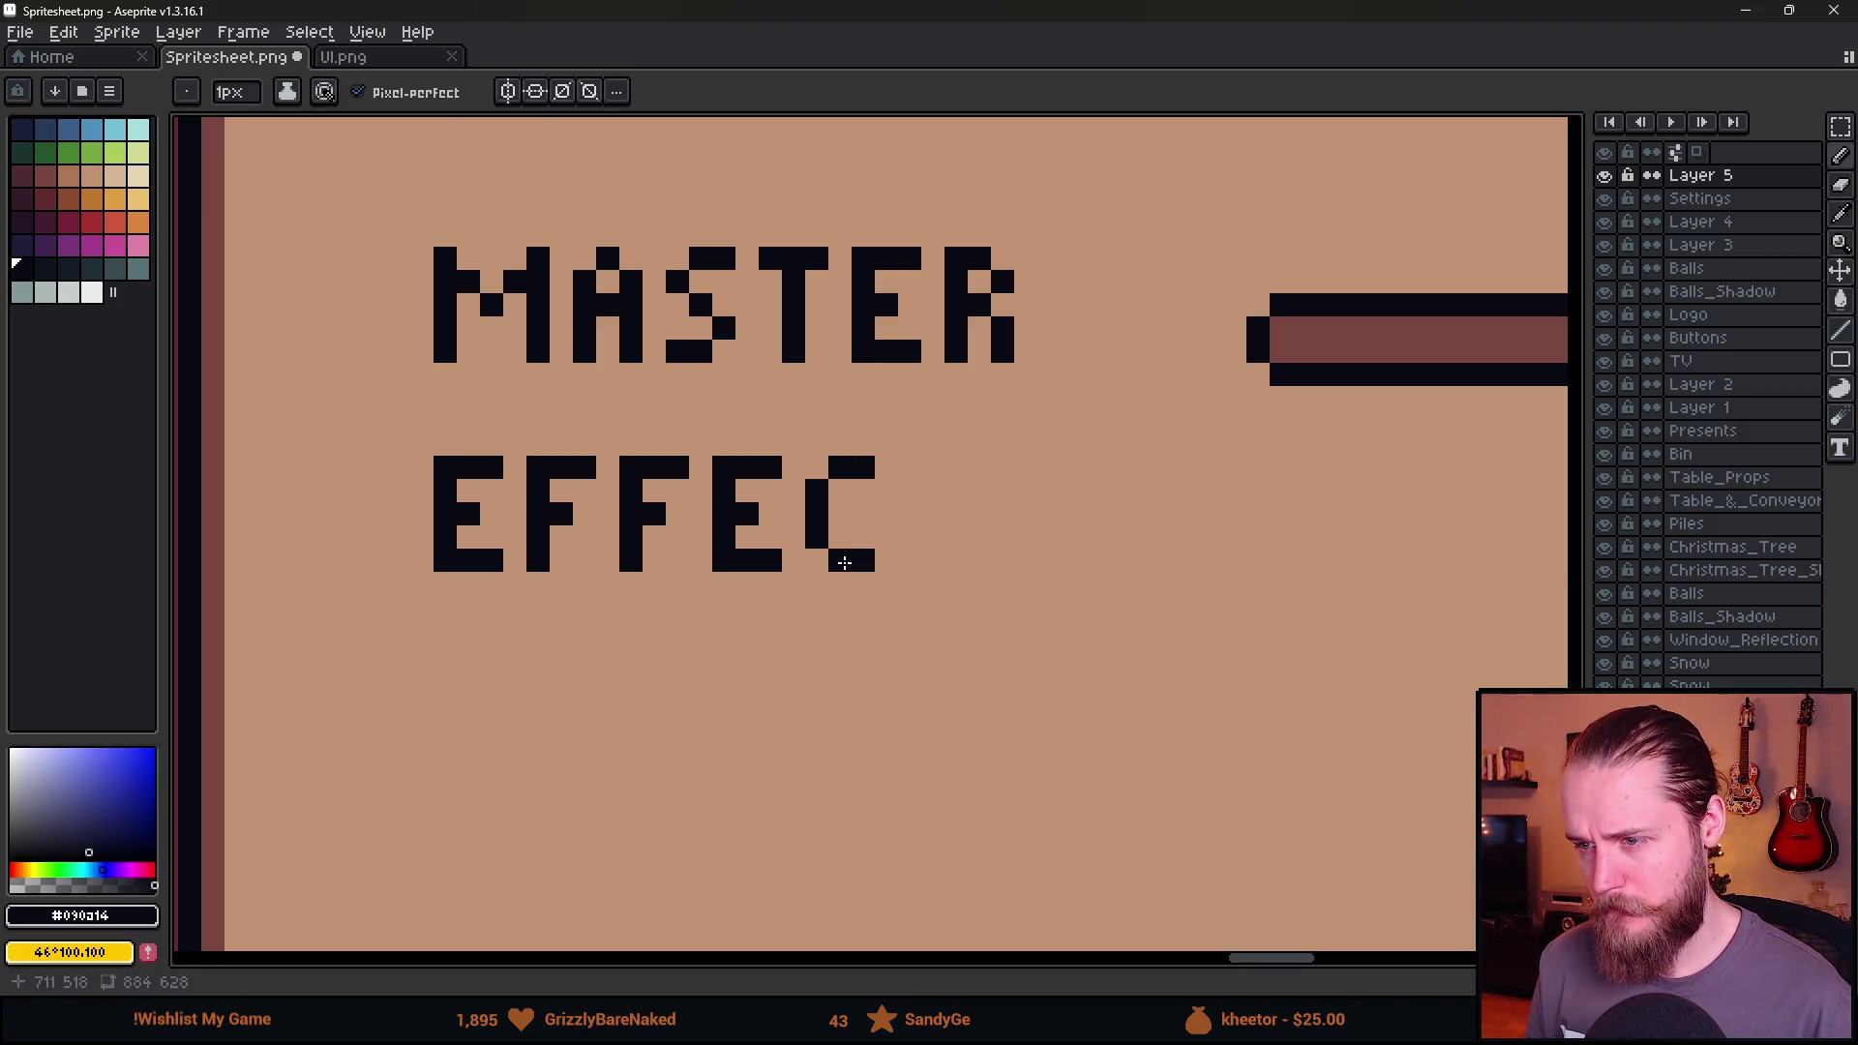
mouse_move(913, 468)
mouse_down()
mouse_move(958, 471)
mouse_move(926, 558)
mouse_up()
key(ctrl+z)
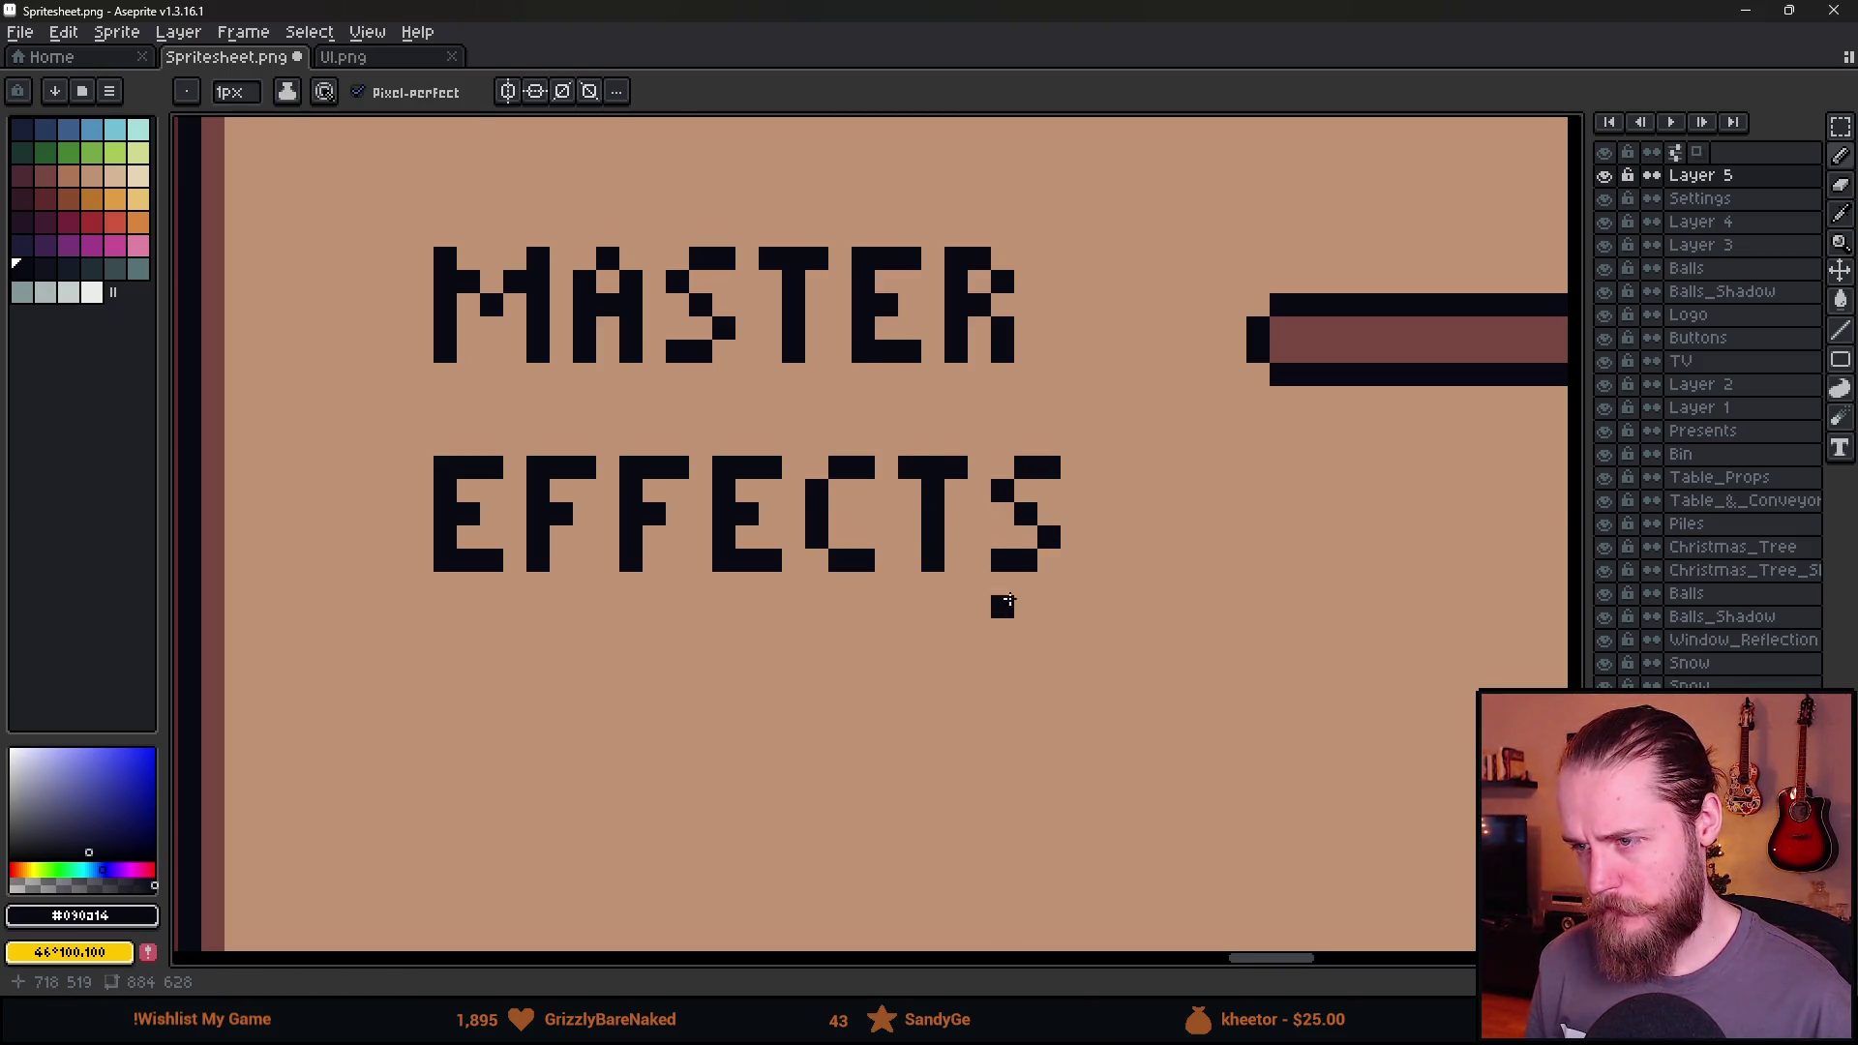
Pencil the MUSIC label below EFFECTS, then switch to Unity and start playing.
scroll(1008, 601, down, 8)
scroll(843, 527, up, 6)
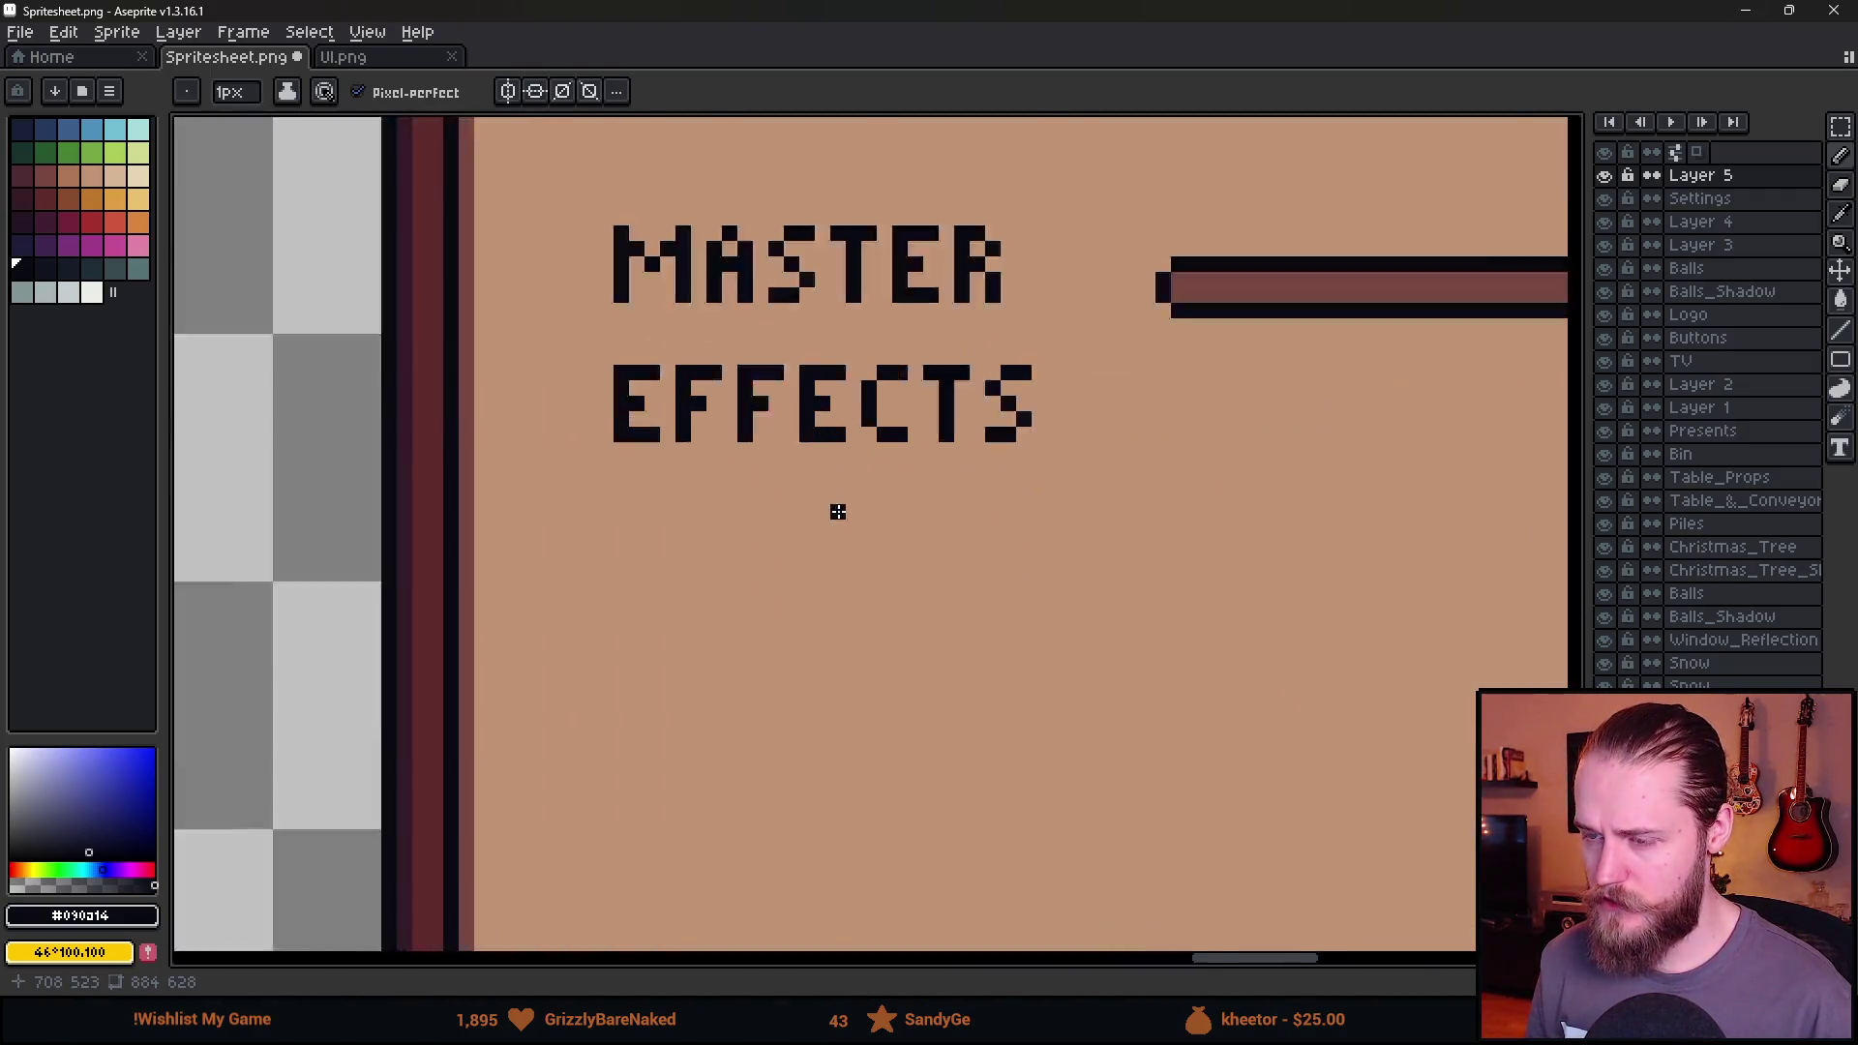
drag(511, 485, 510, 592)
click(527, 503)
drag(606, 484, 606, 588)
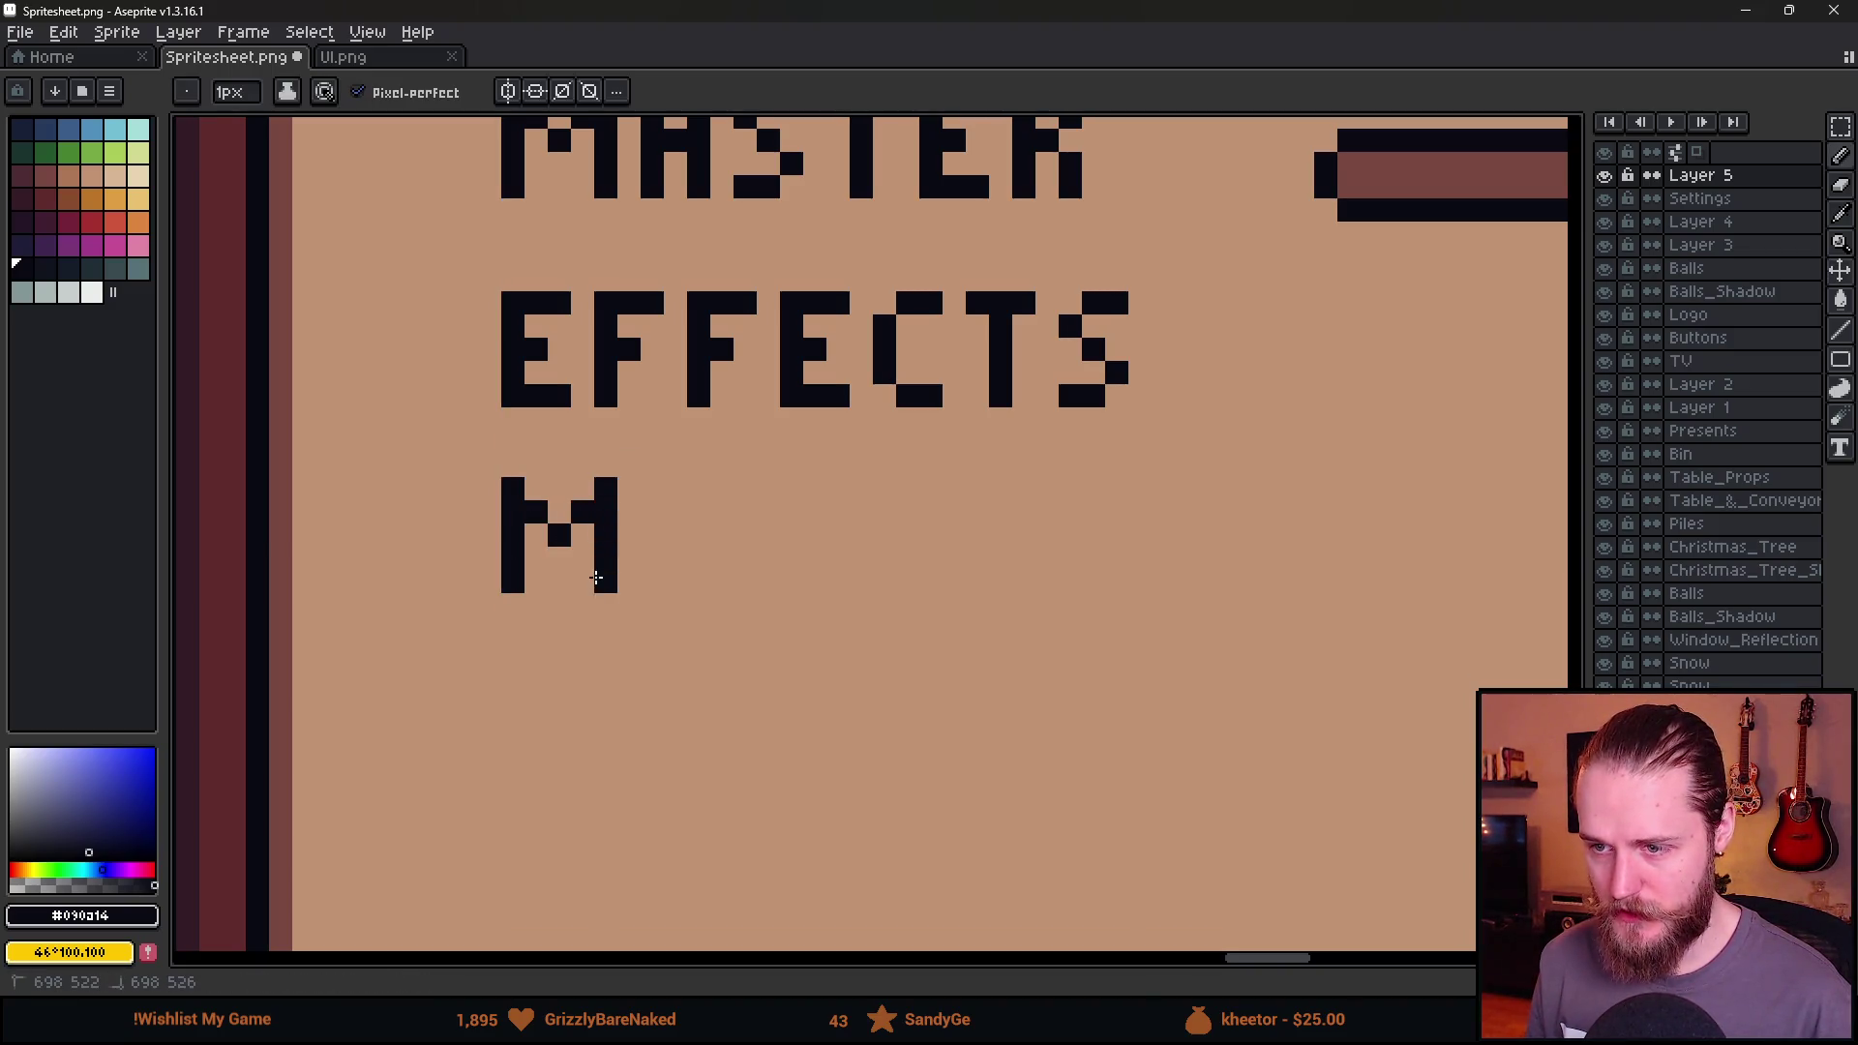
mouse_move(651, 492)
mouse_down()
mouse_move(651, 571)
mouse_move(698, 559)
mouse_move(698, 489)
mouse_up()
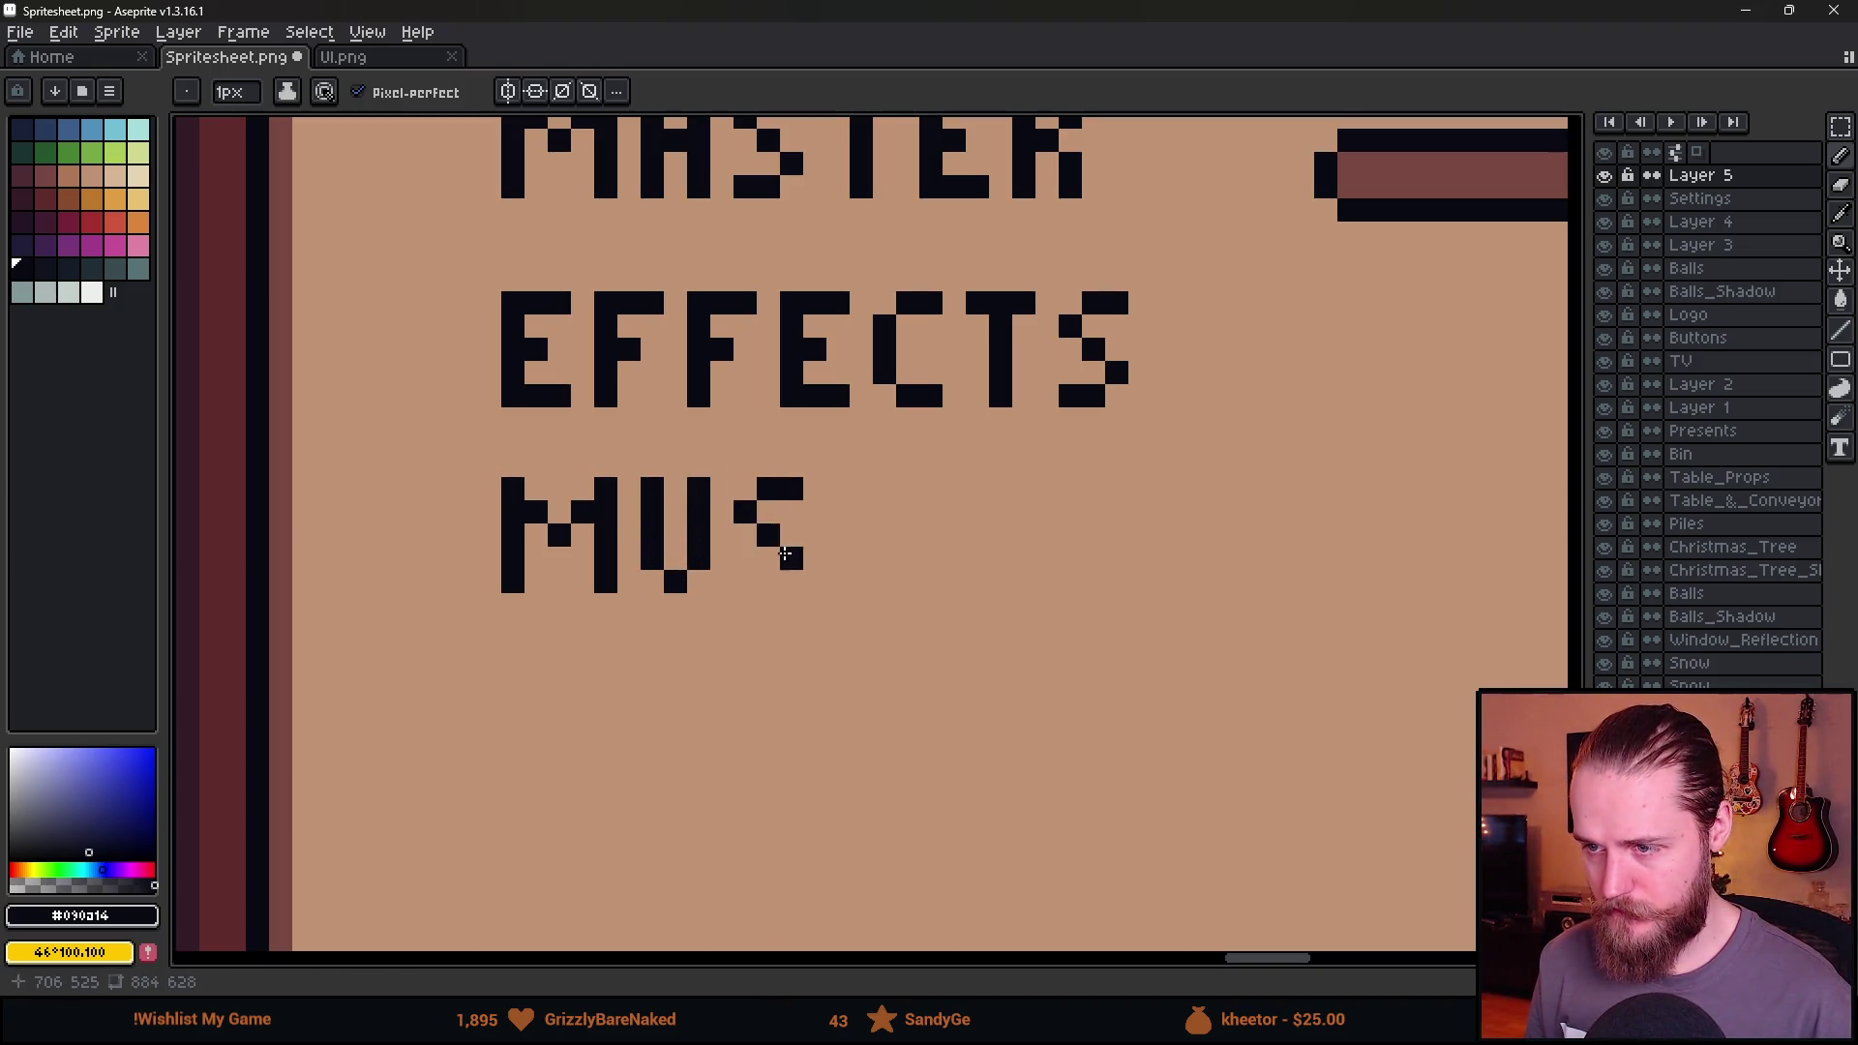
mouse_move(833, 541)
mouse_down()
mouse_move(837, 585)
mouse_move(914, 490)
mouse_up()
drag(913, 579, 936, 580)
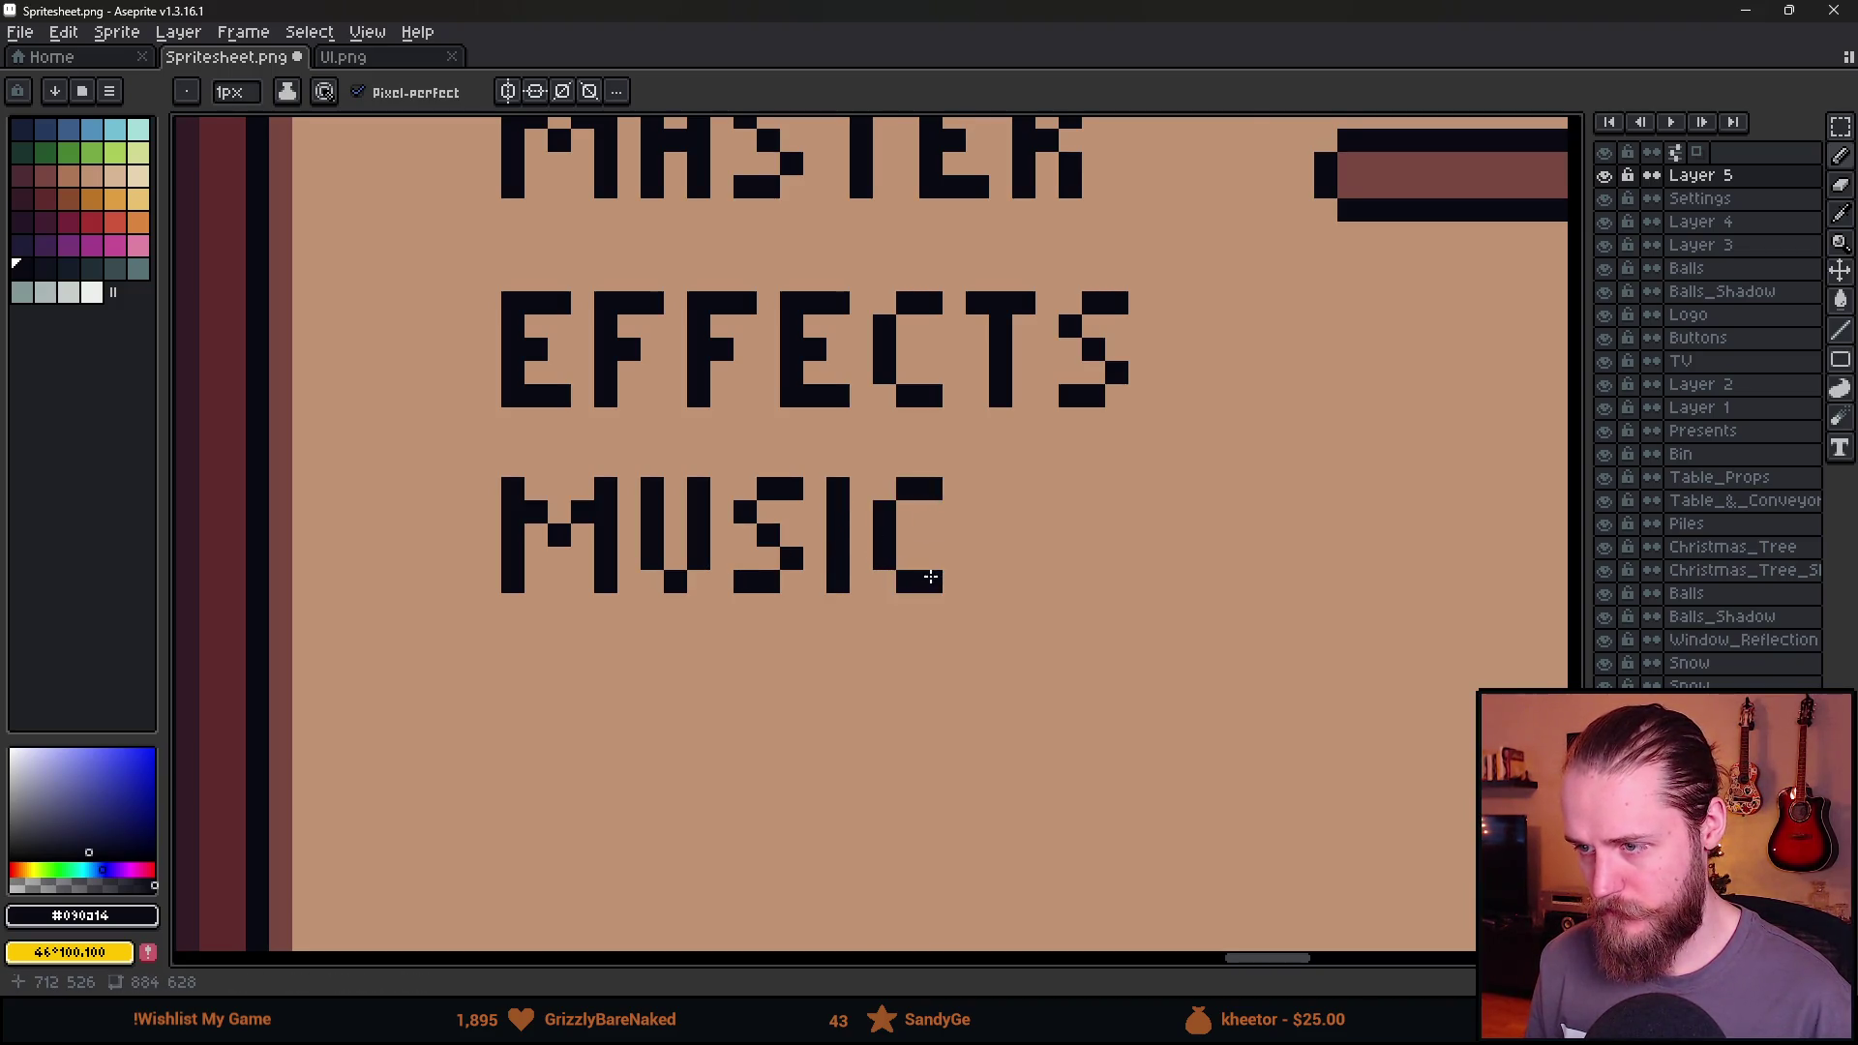
scroll(913, 578, down, 4)
drag(1070, 713, 820, 647)
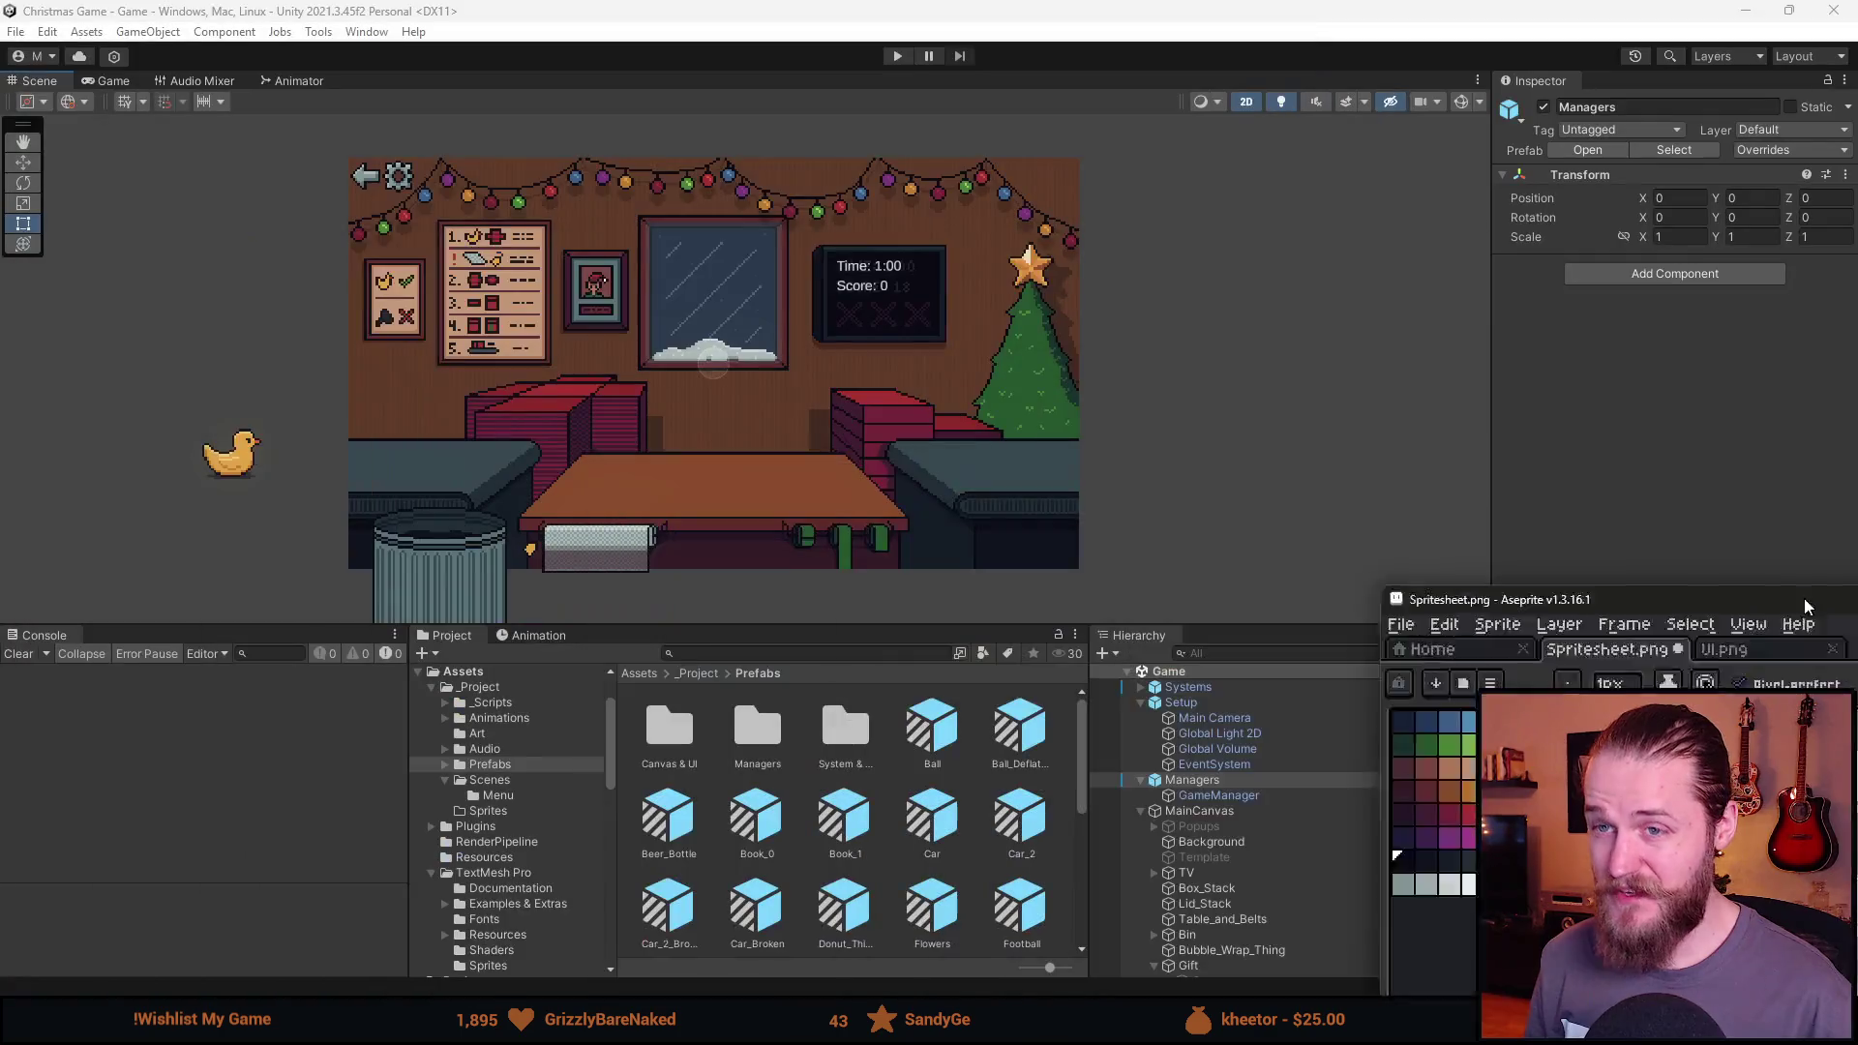
key(alt+Tab)
click(896, 58)
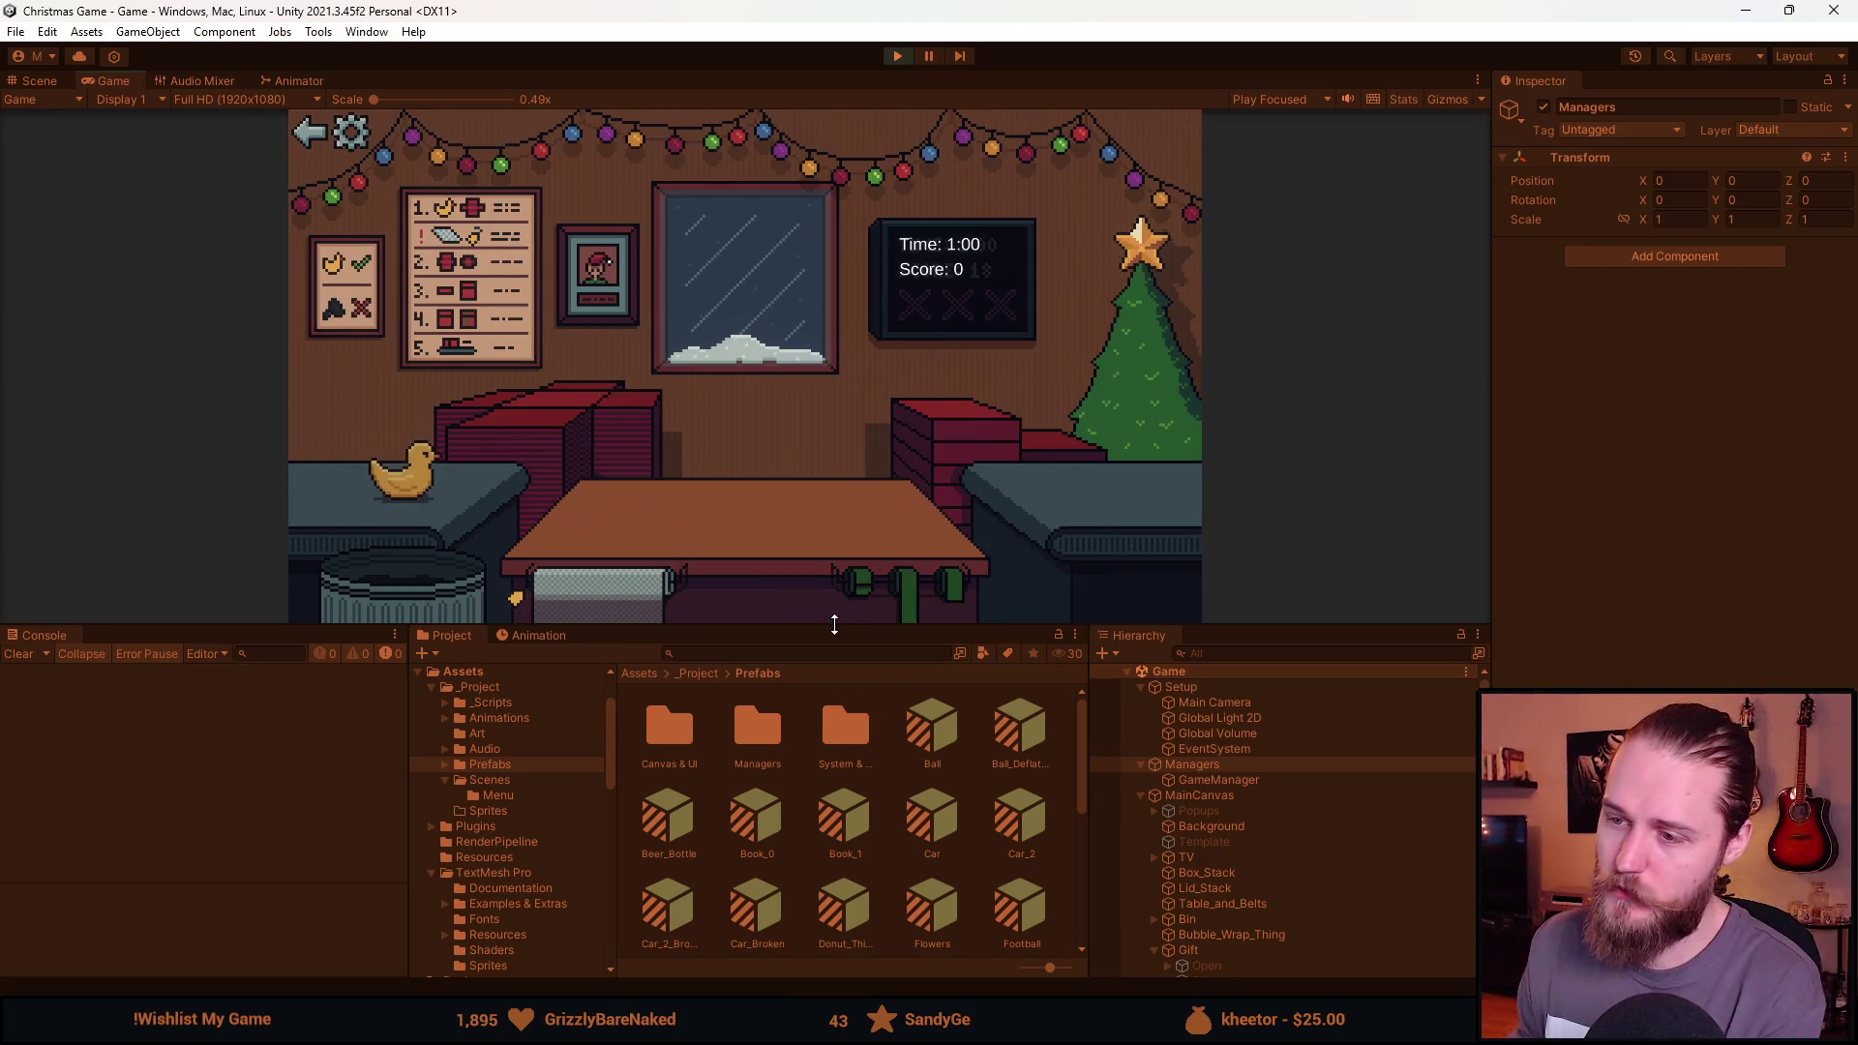
Enlarge the Game view, open the in-game settings panel to review it, then close it.
drag(829, 626, 829, 884)
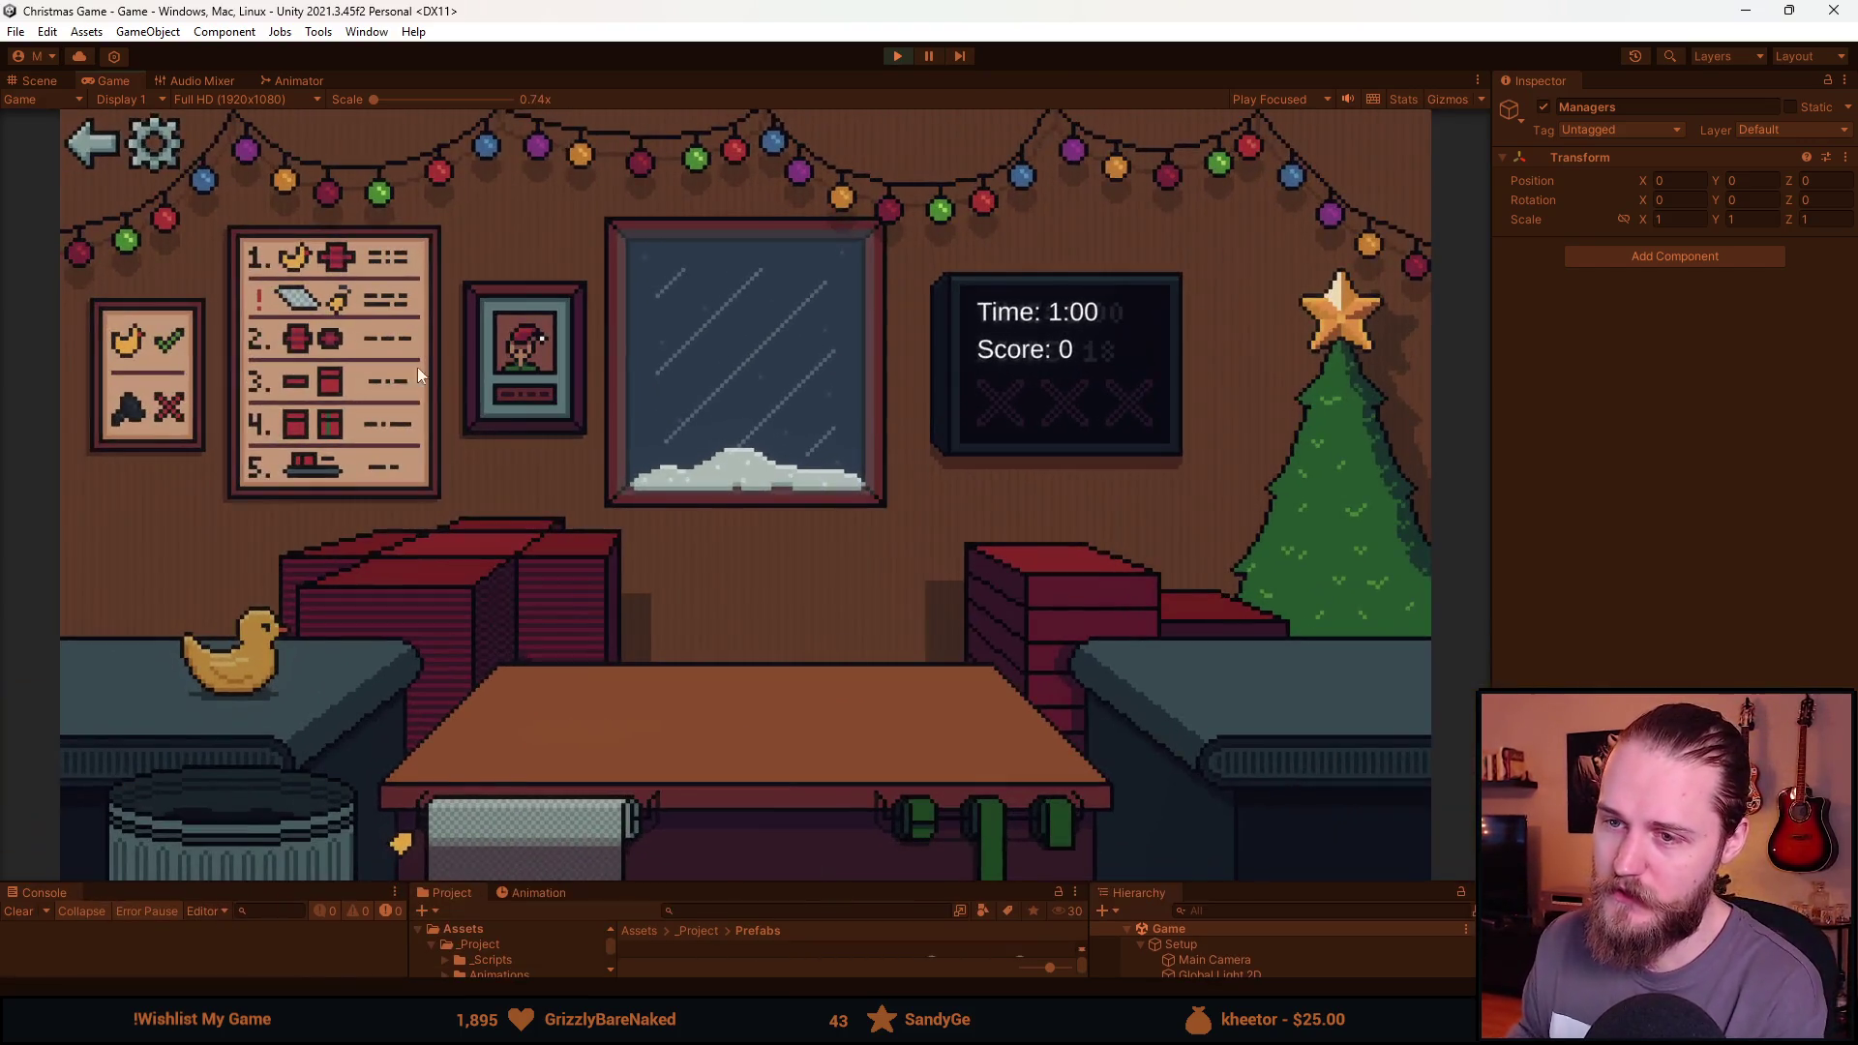
click(154, 142)
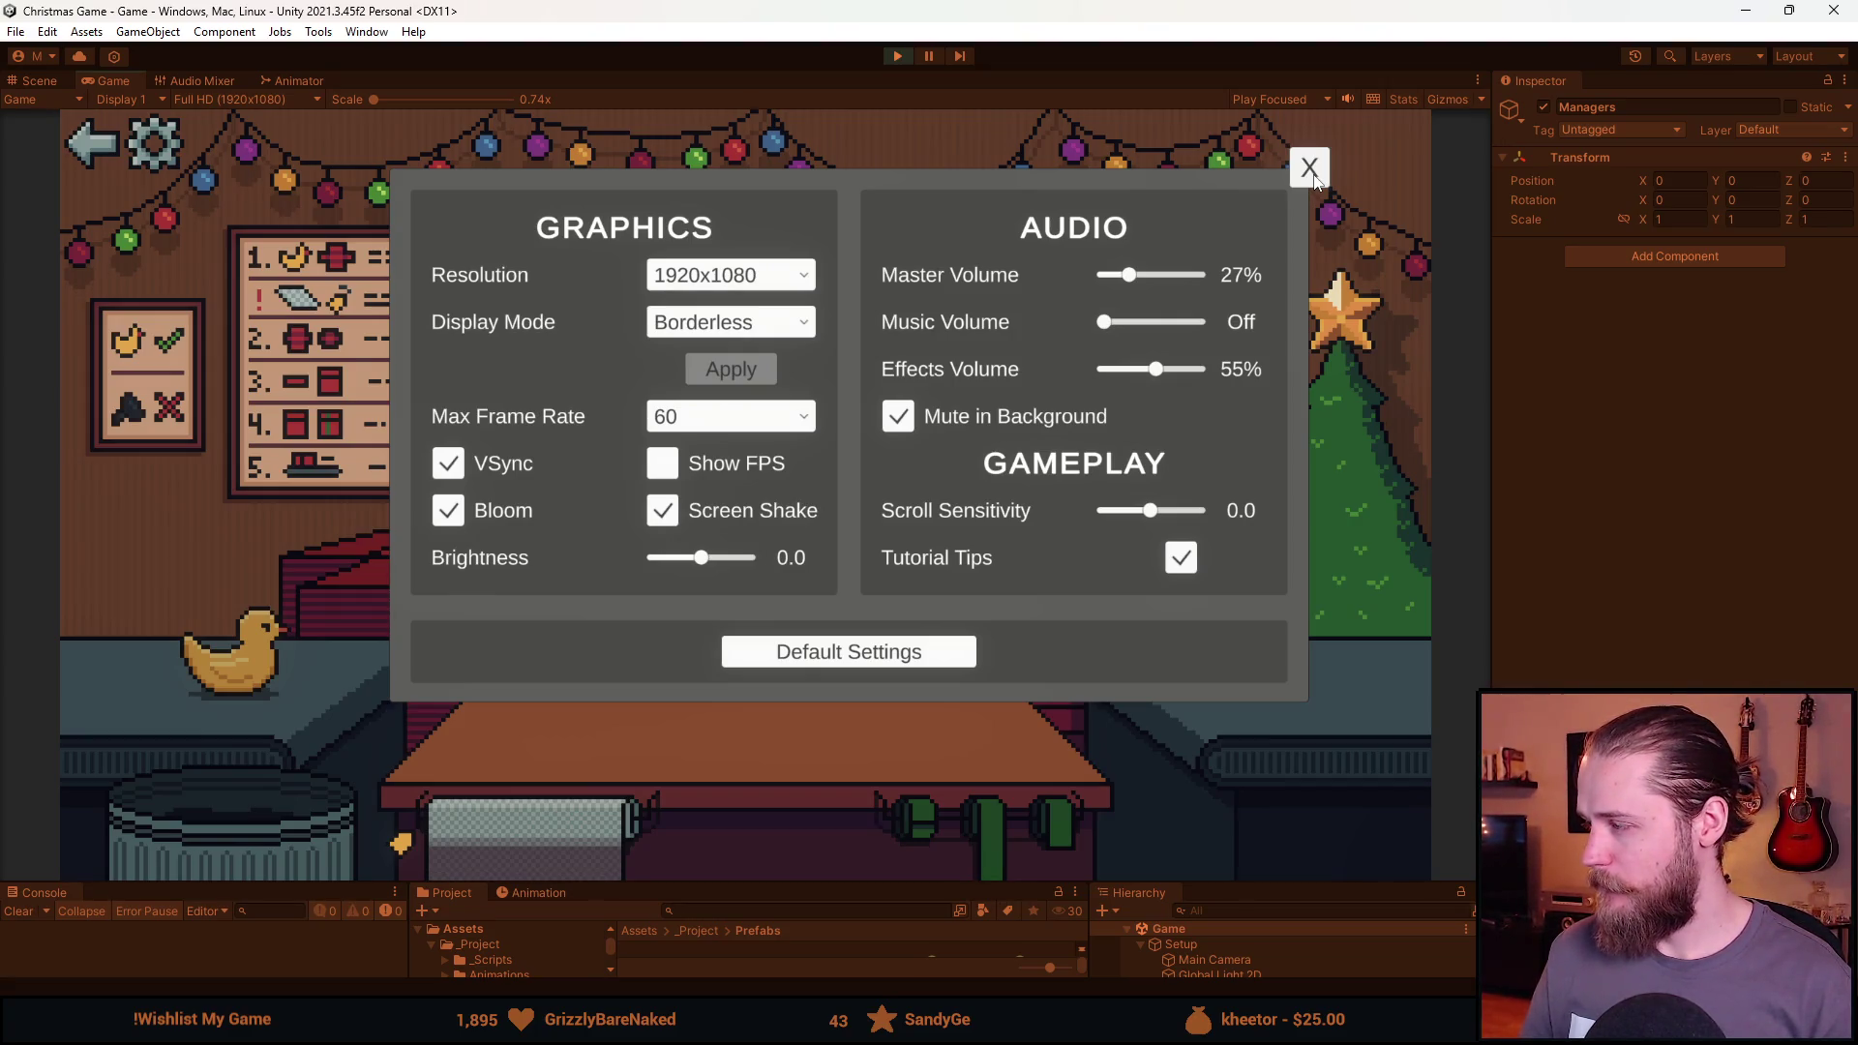
click(1311, 172)
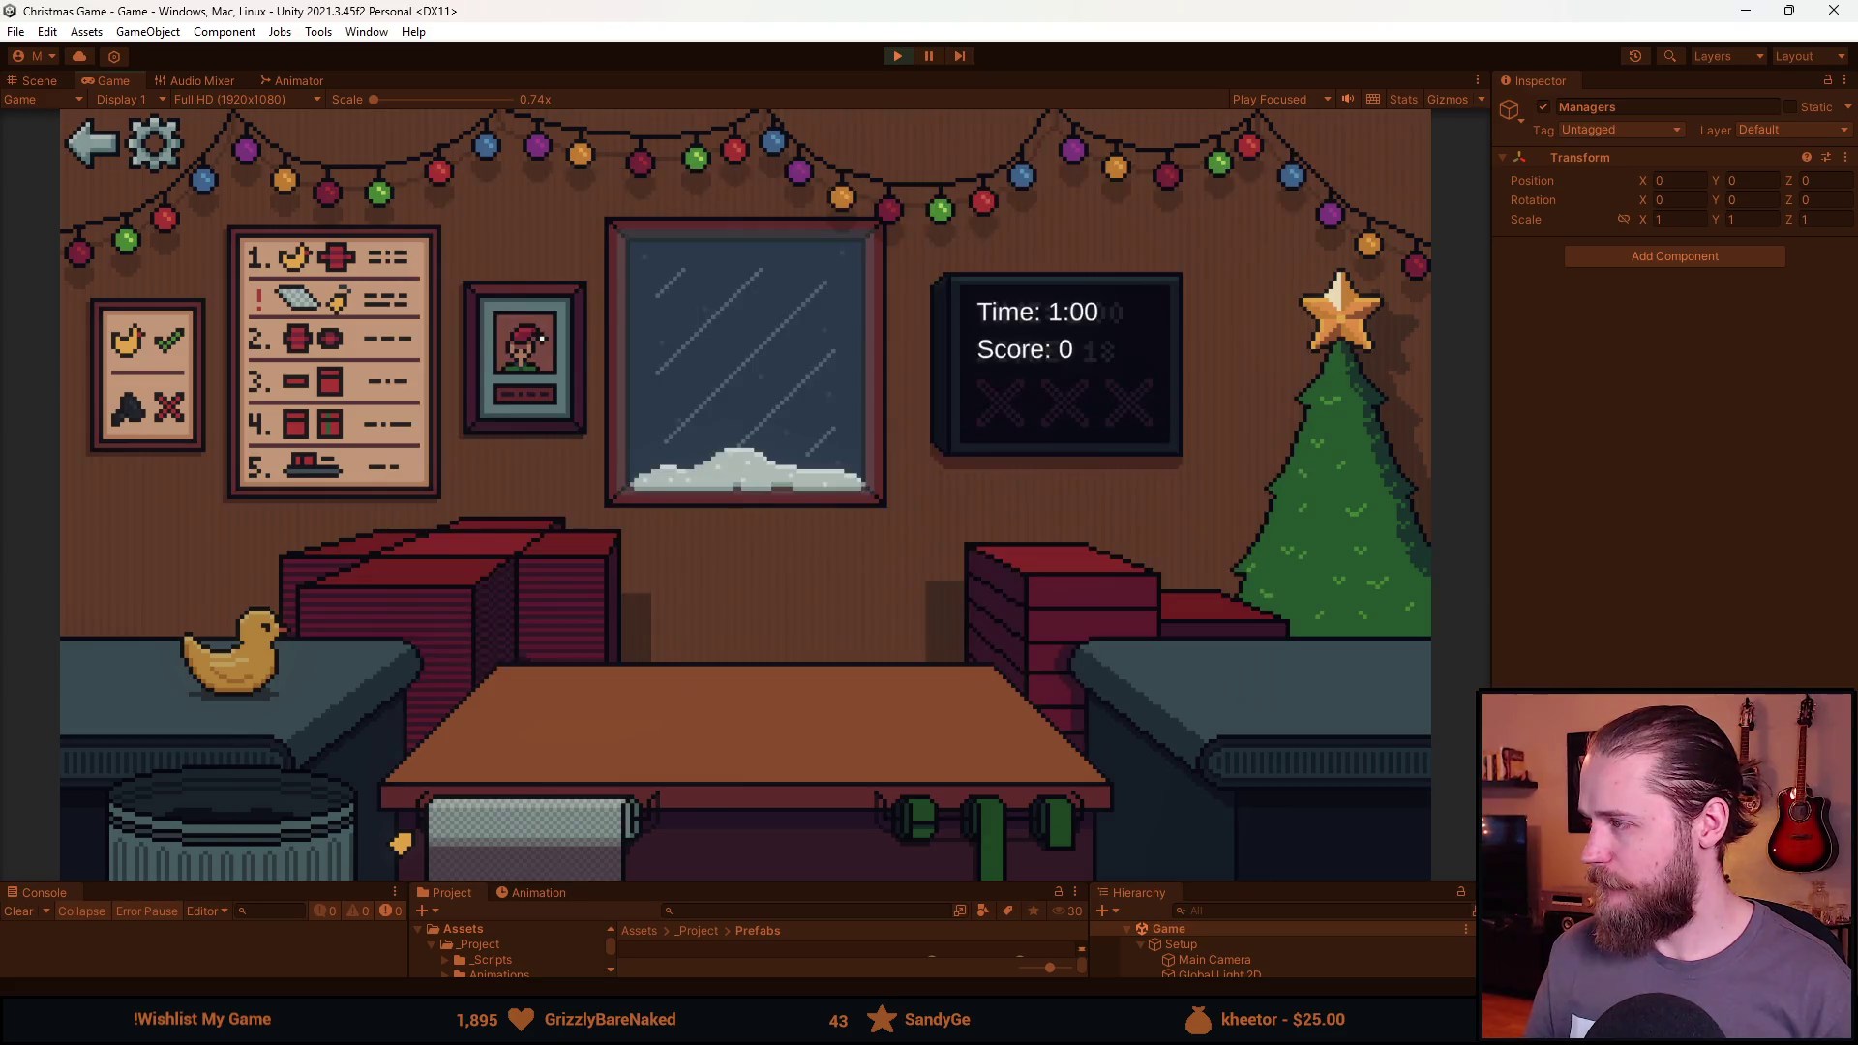
scroll(615, 345, up, 2)
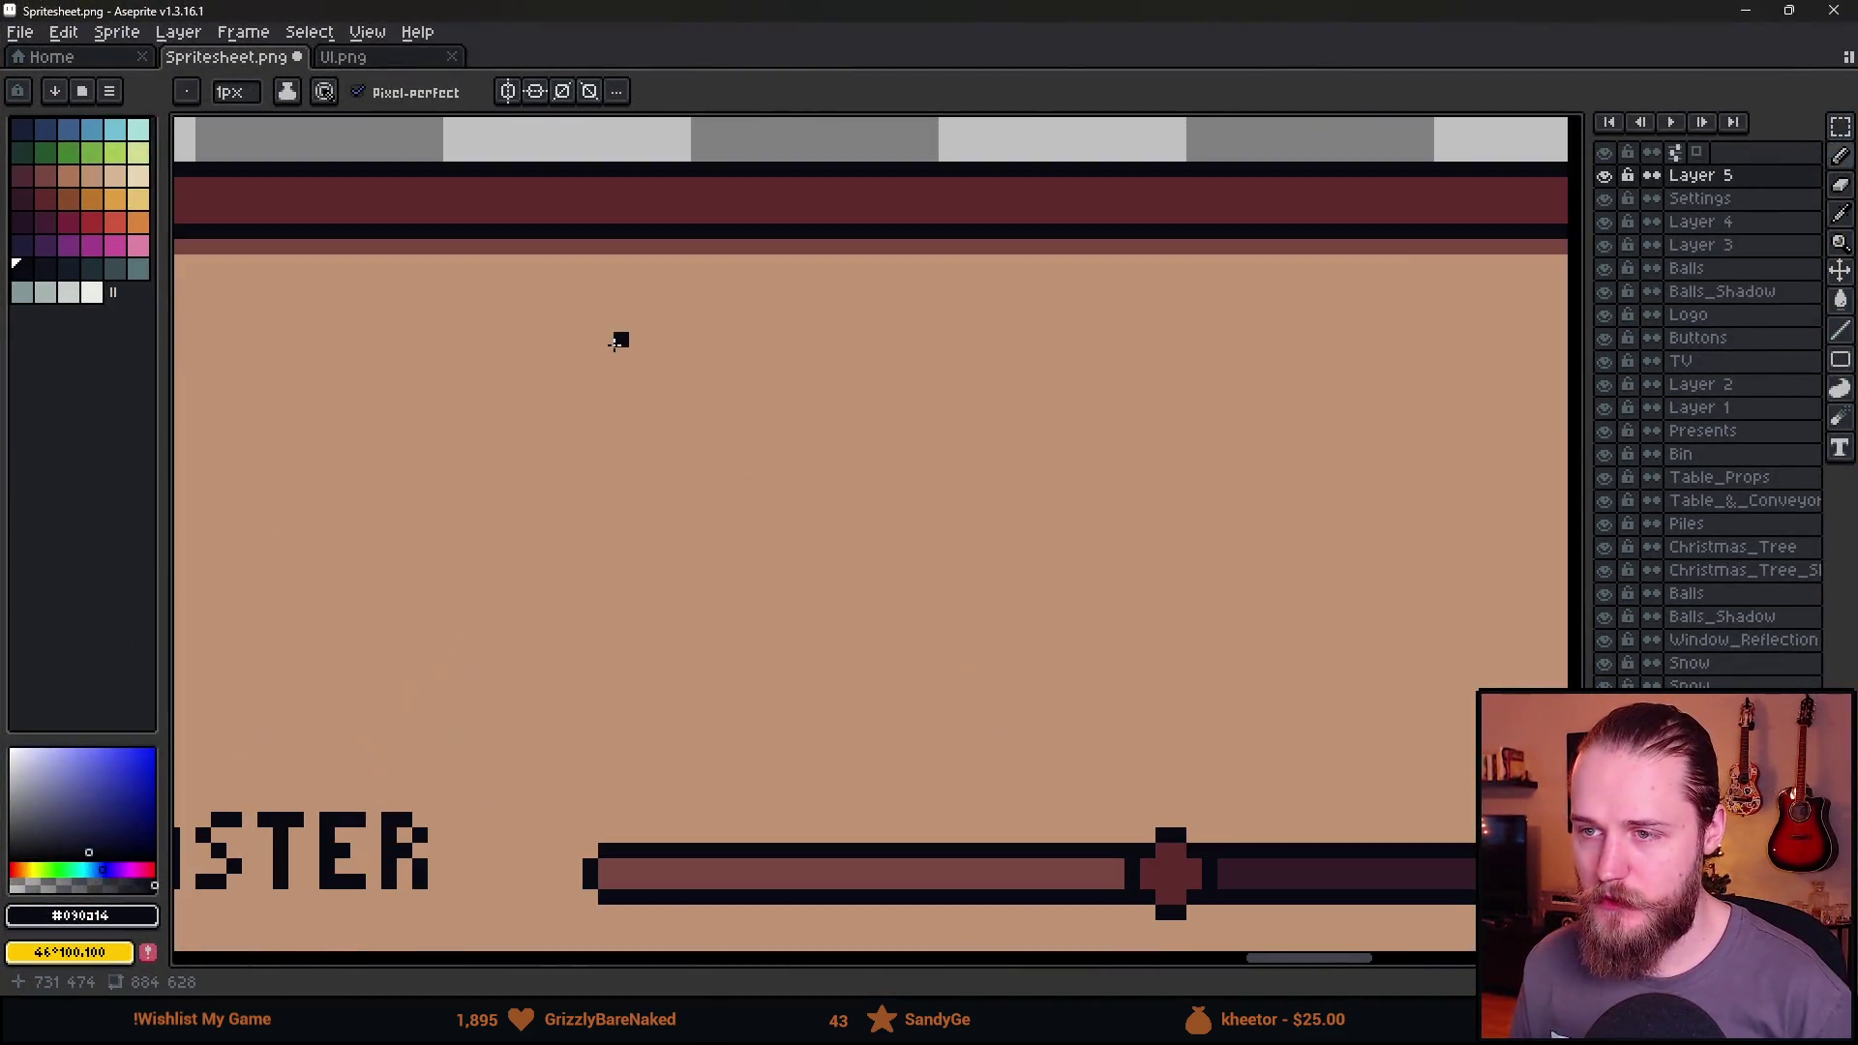
Draw the pixel letters S and E of the title with a 2px pencil.
key(plus)
click(656, 336)
click(625, 336)
click(594, 367)
click(625, 398)
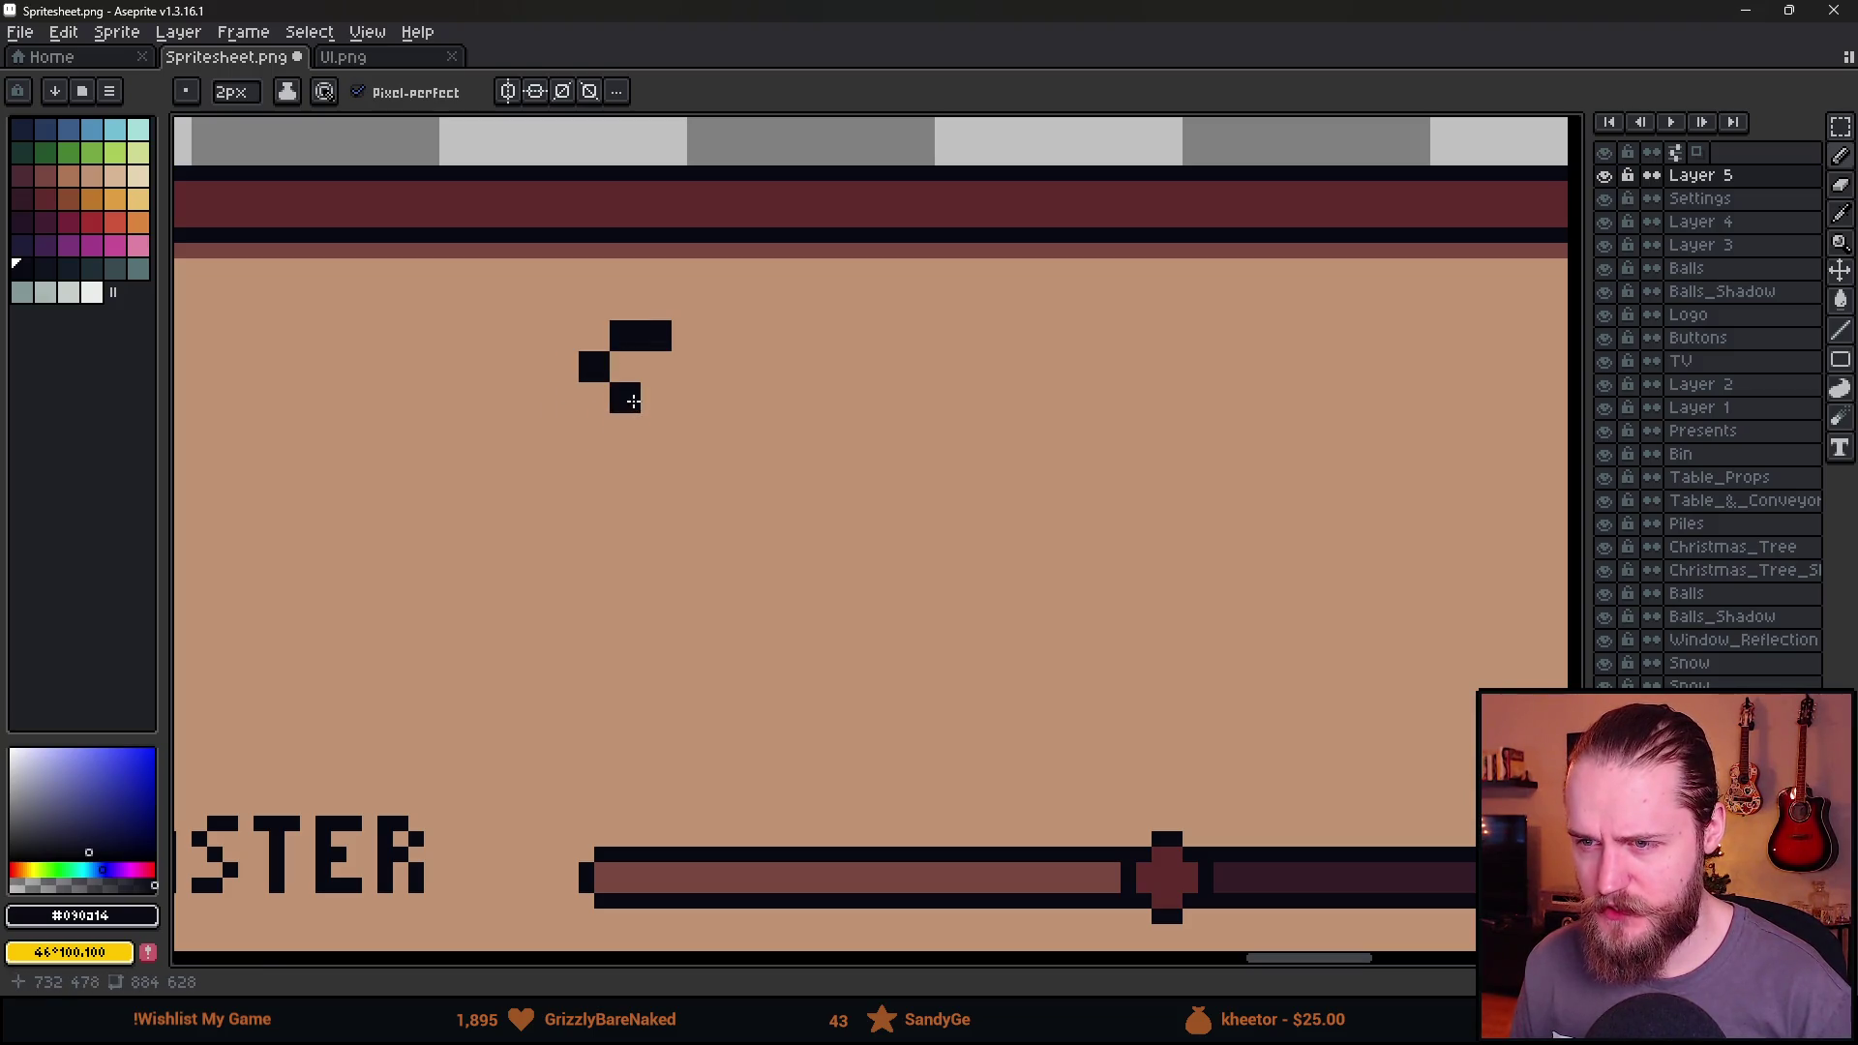
click(630, 463)
click(597, 463)
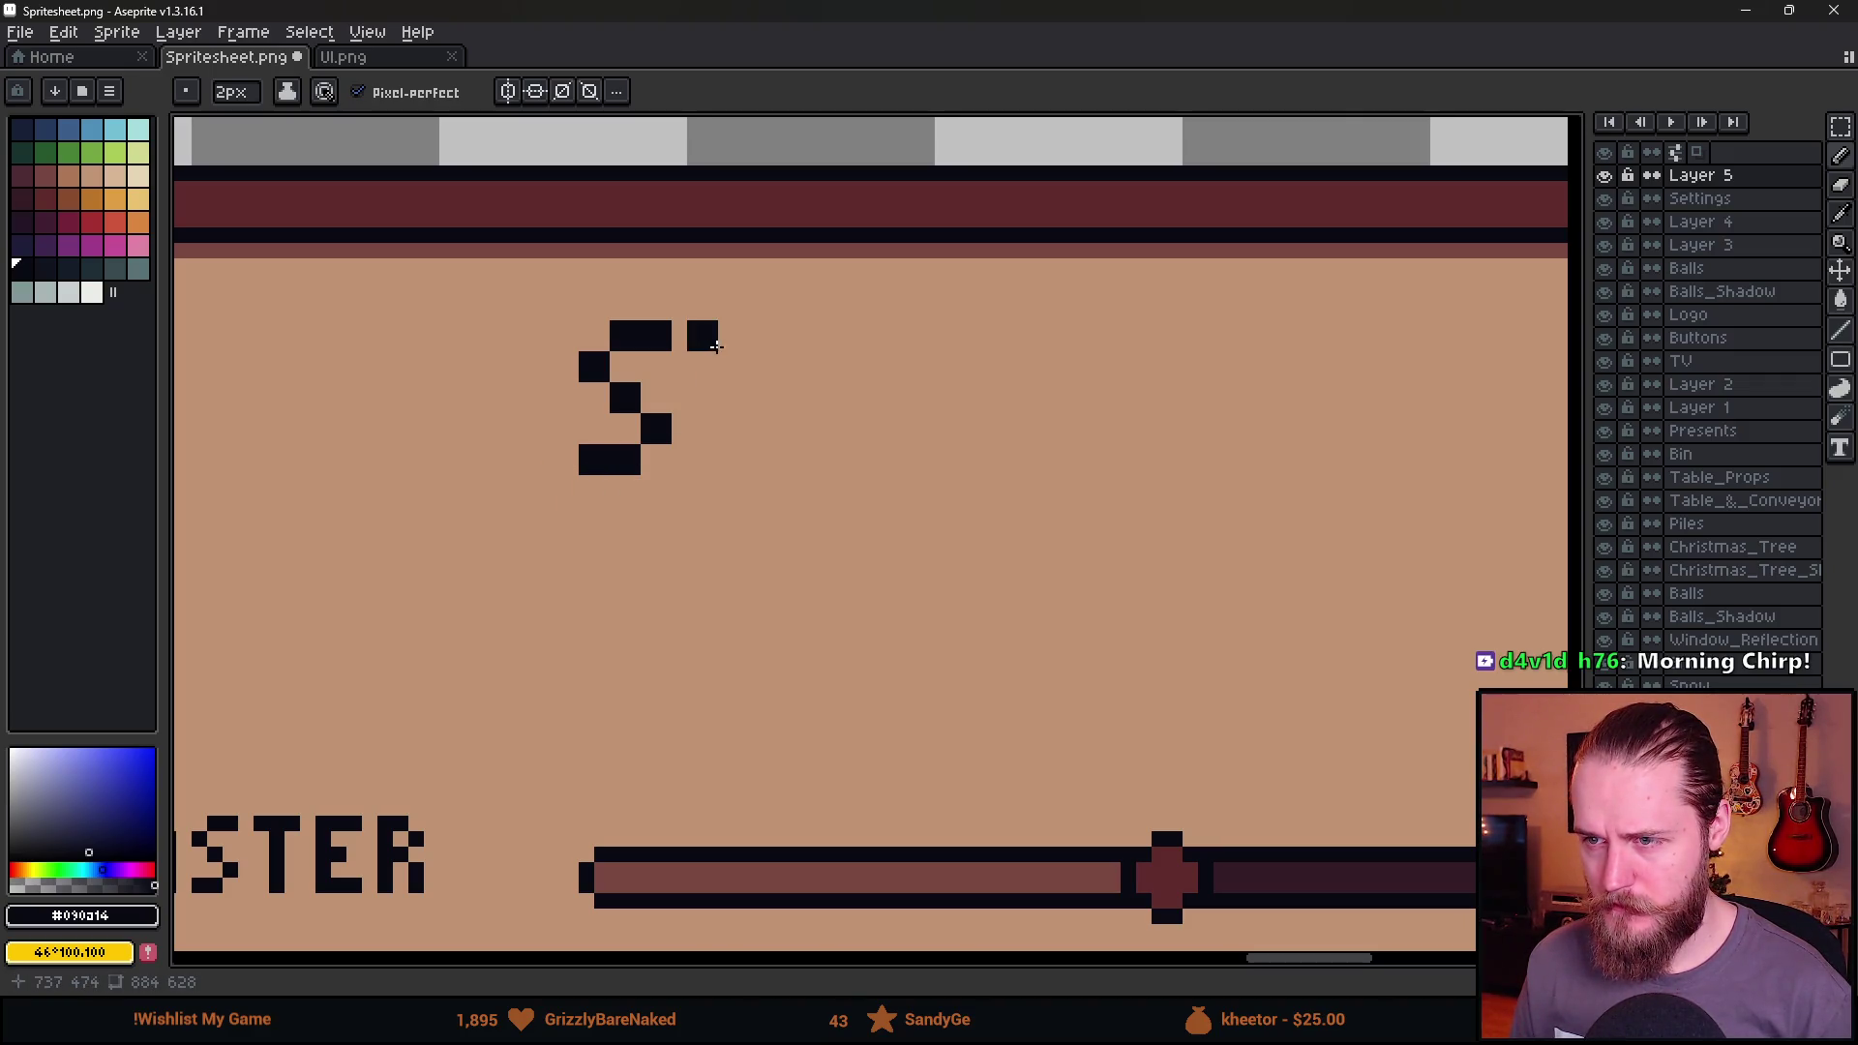
shift+click(718, 466)
click(753, 413)
click(751, 337)
click(750, 460)
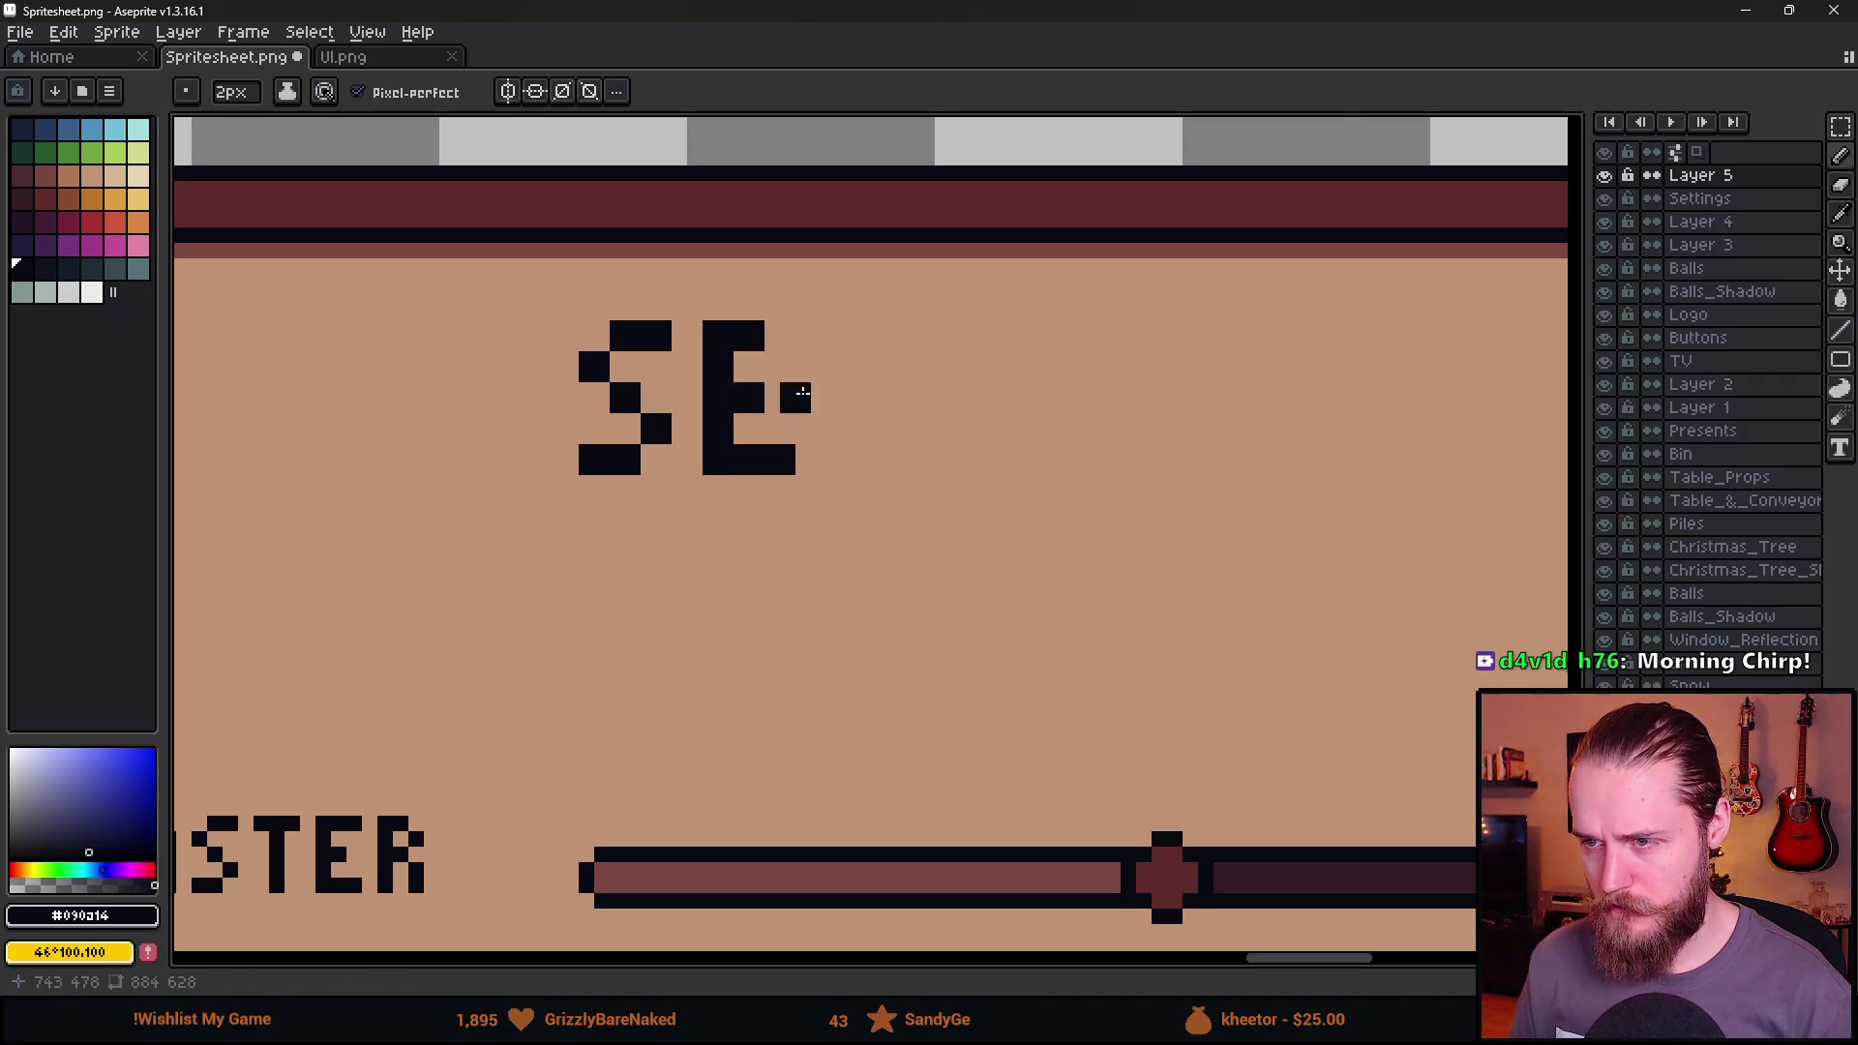
scroll(893, 492, down, 5)
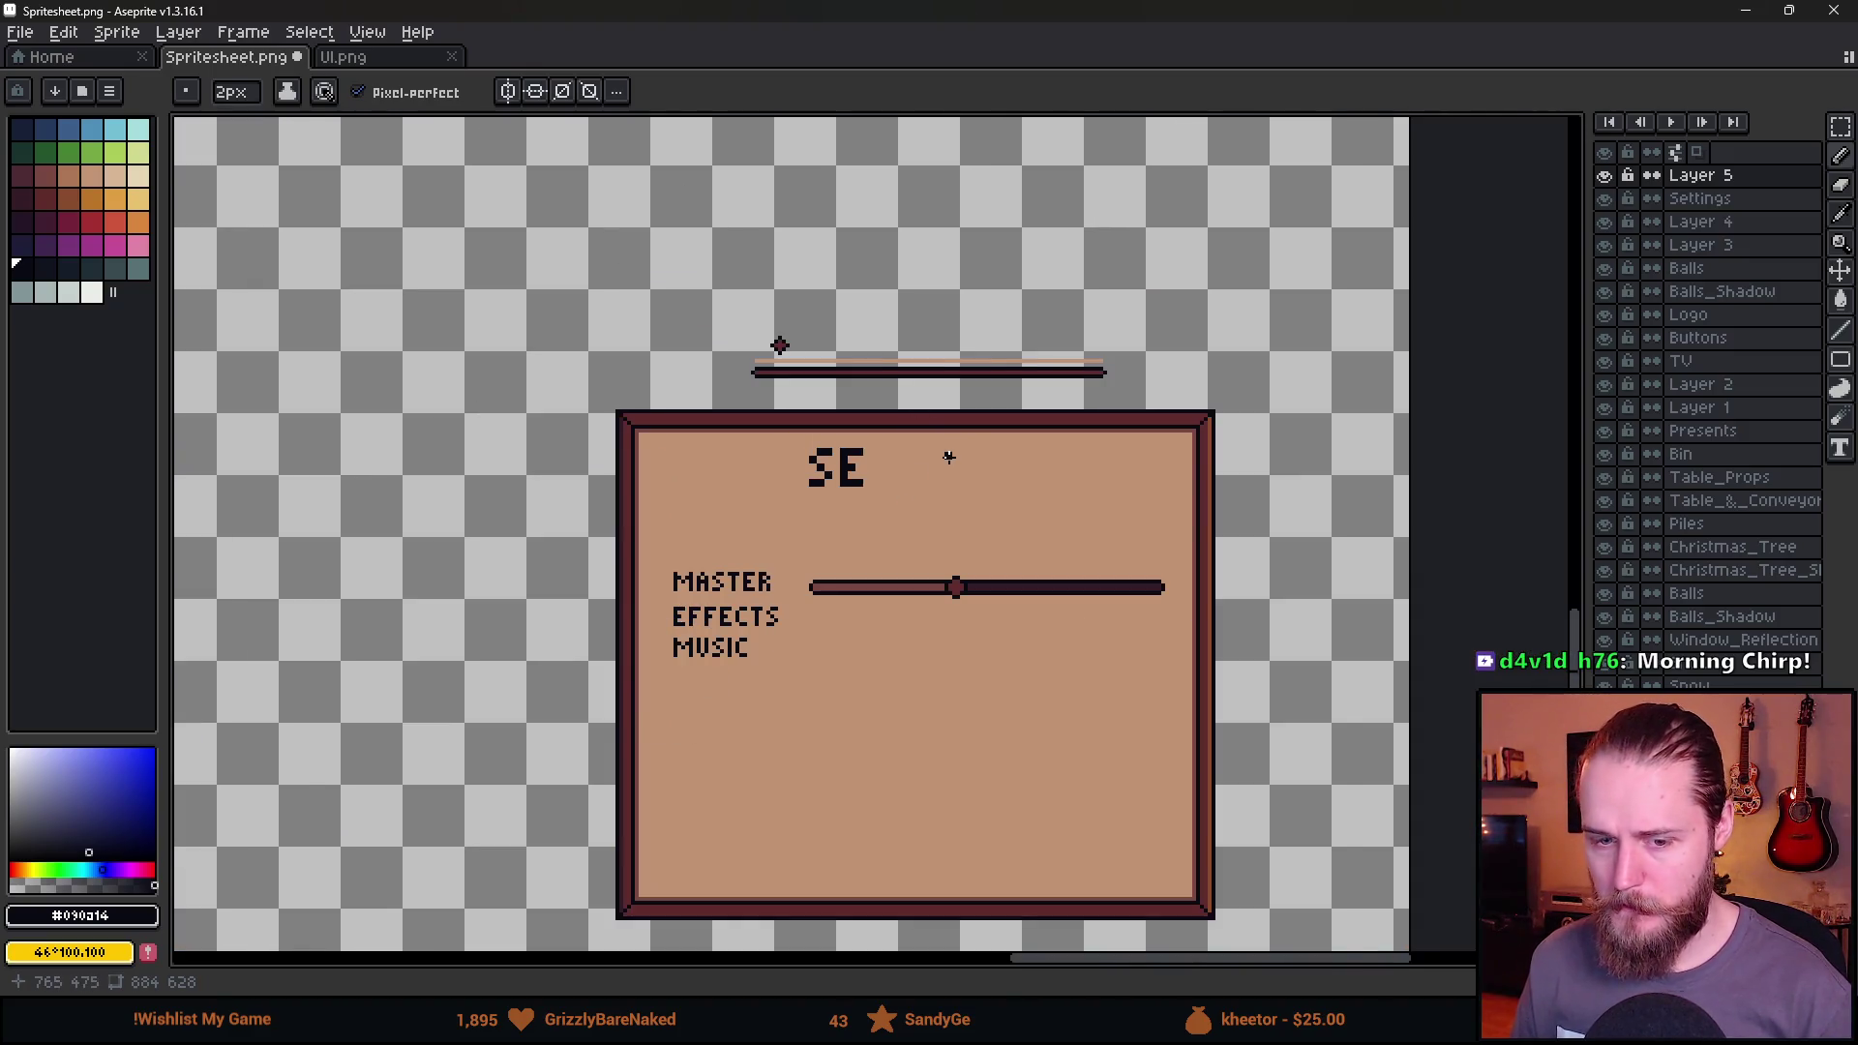
scroll(948, 457, up, 5)
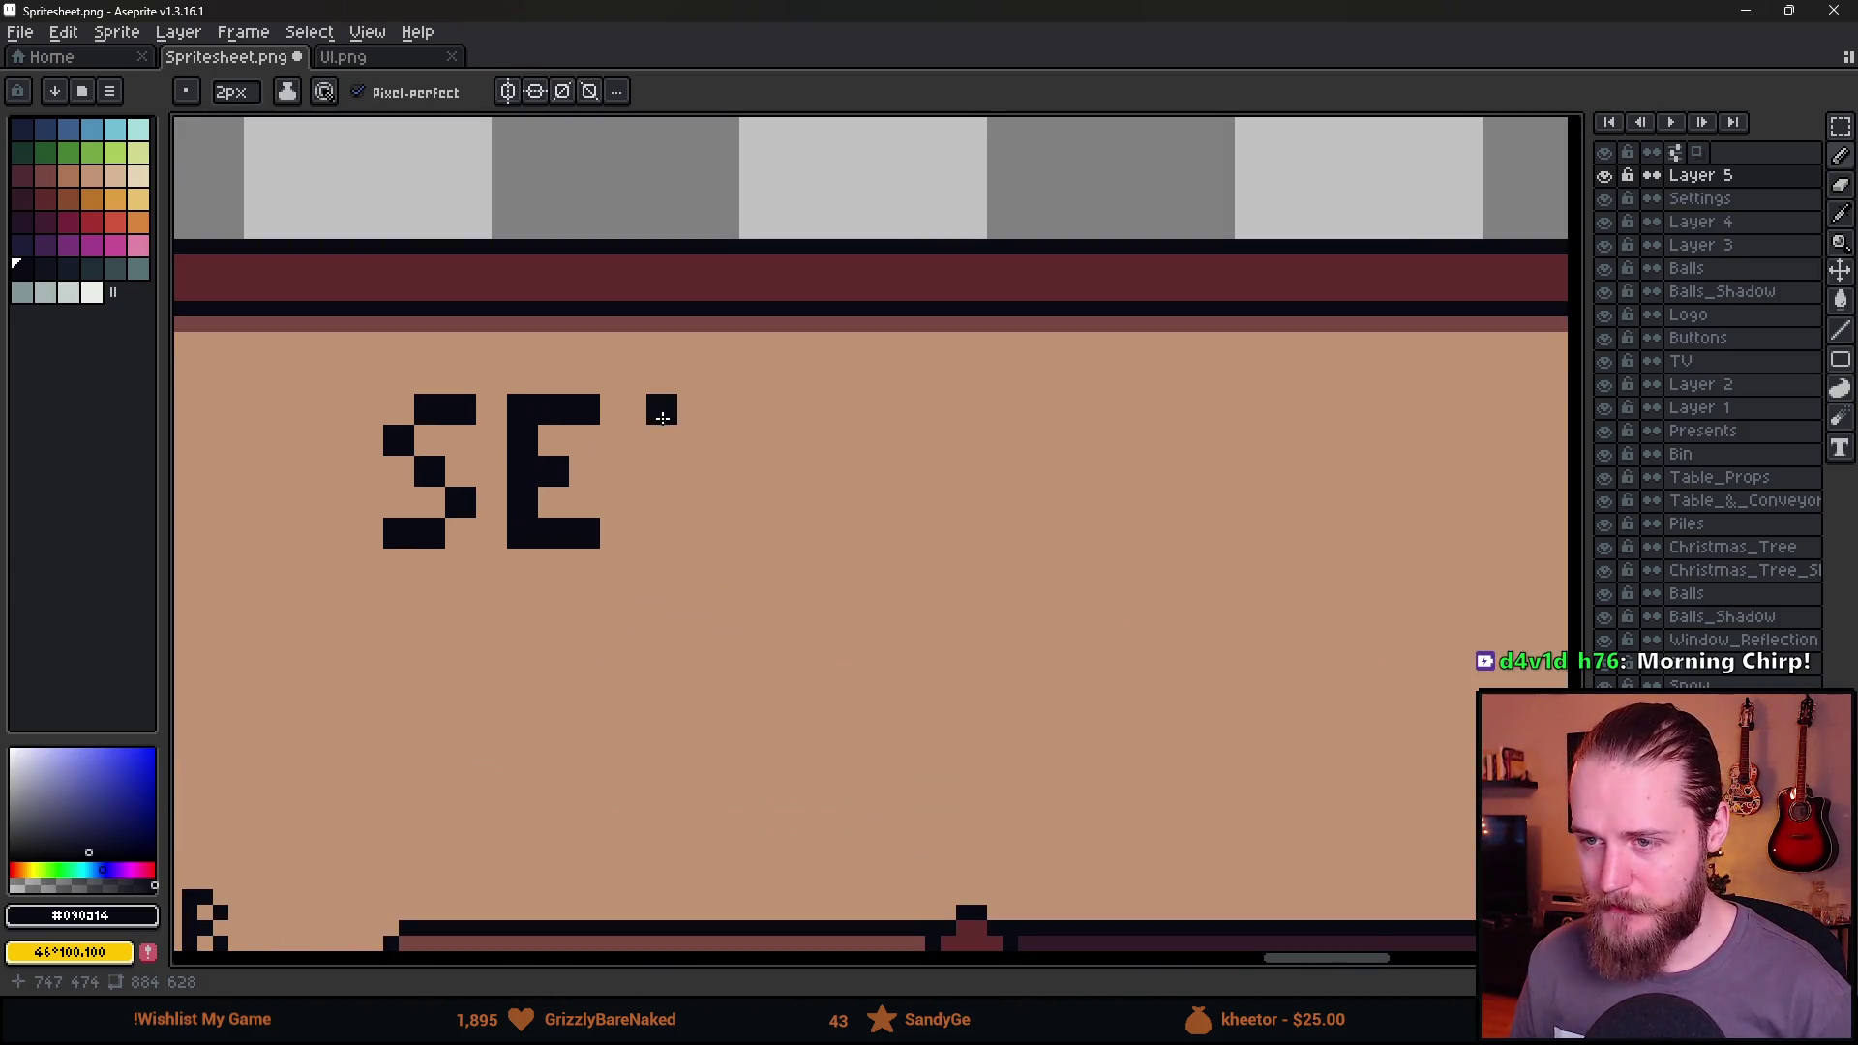
Draw a T and place a copy beside it to spell SETT.
click(654, 412)
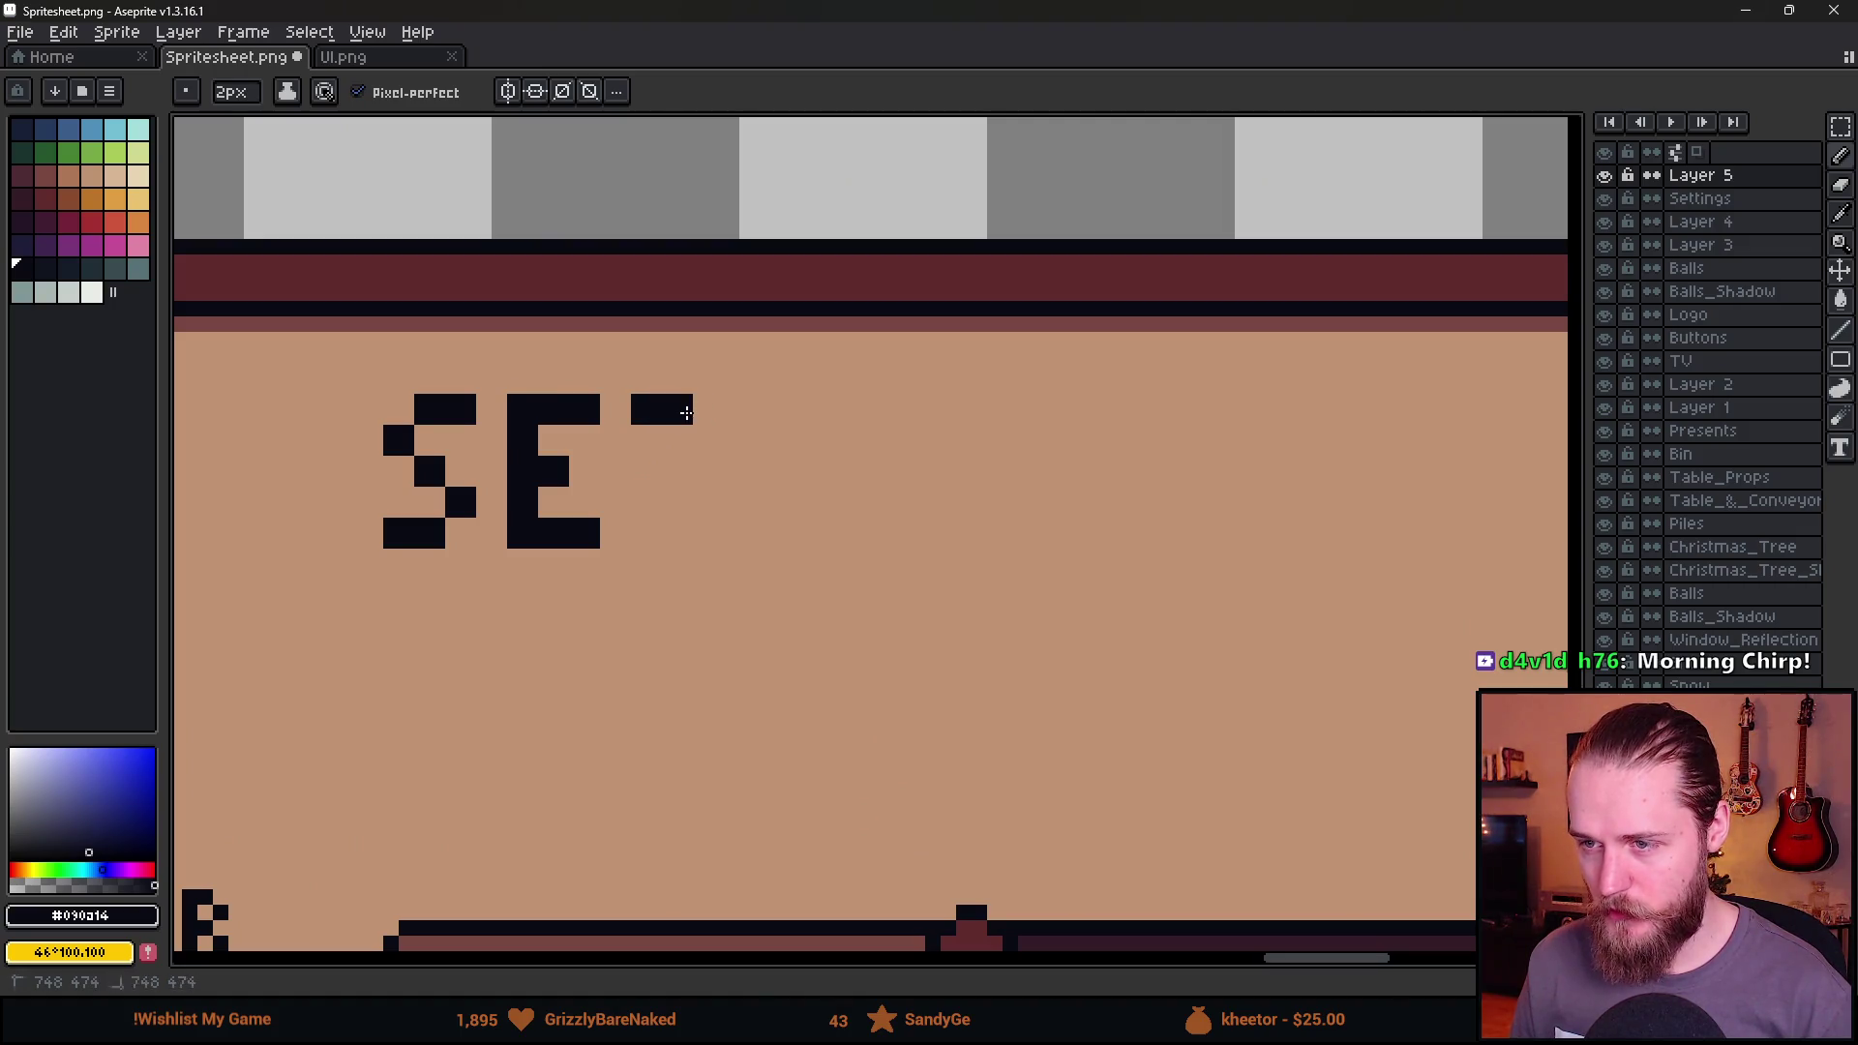
drag(686, 413, 682, 550)
click(709, 409)
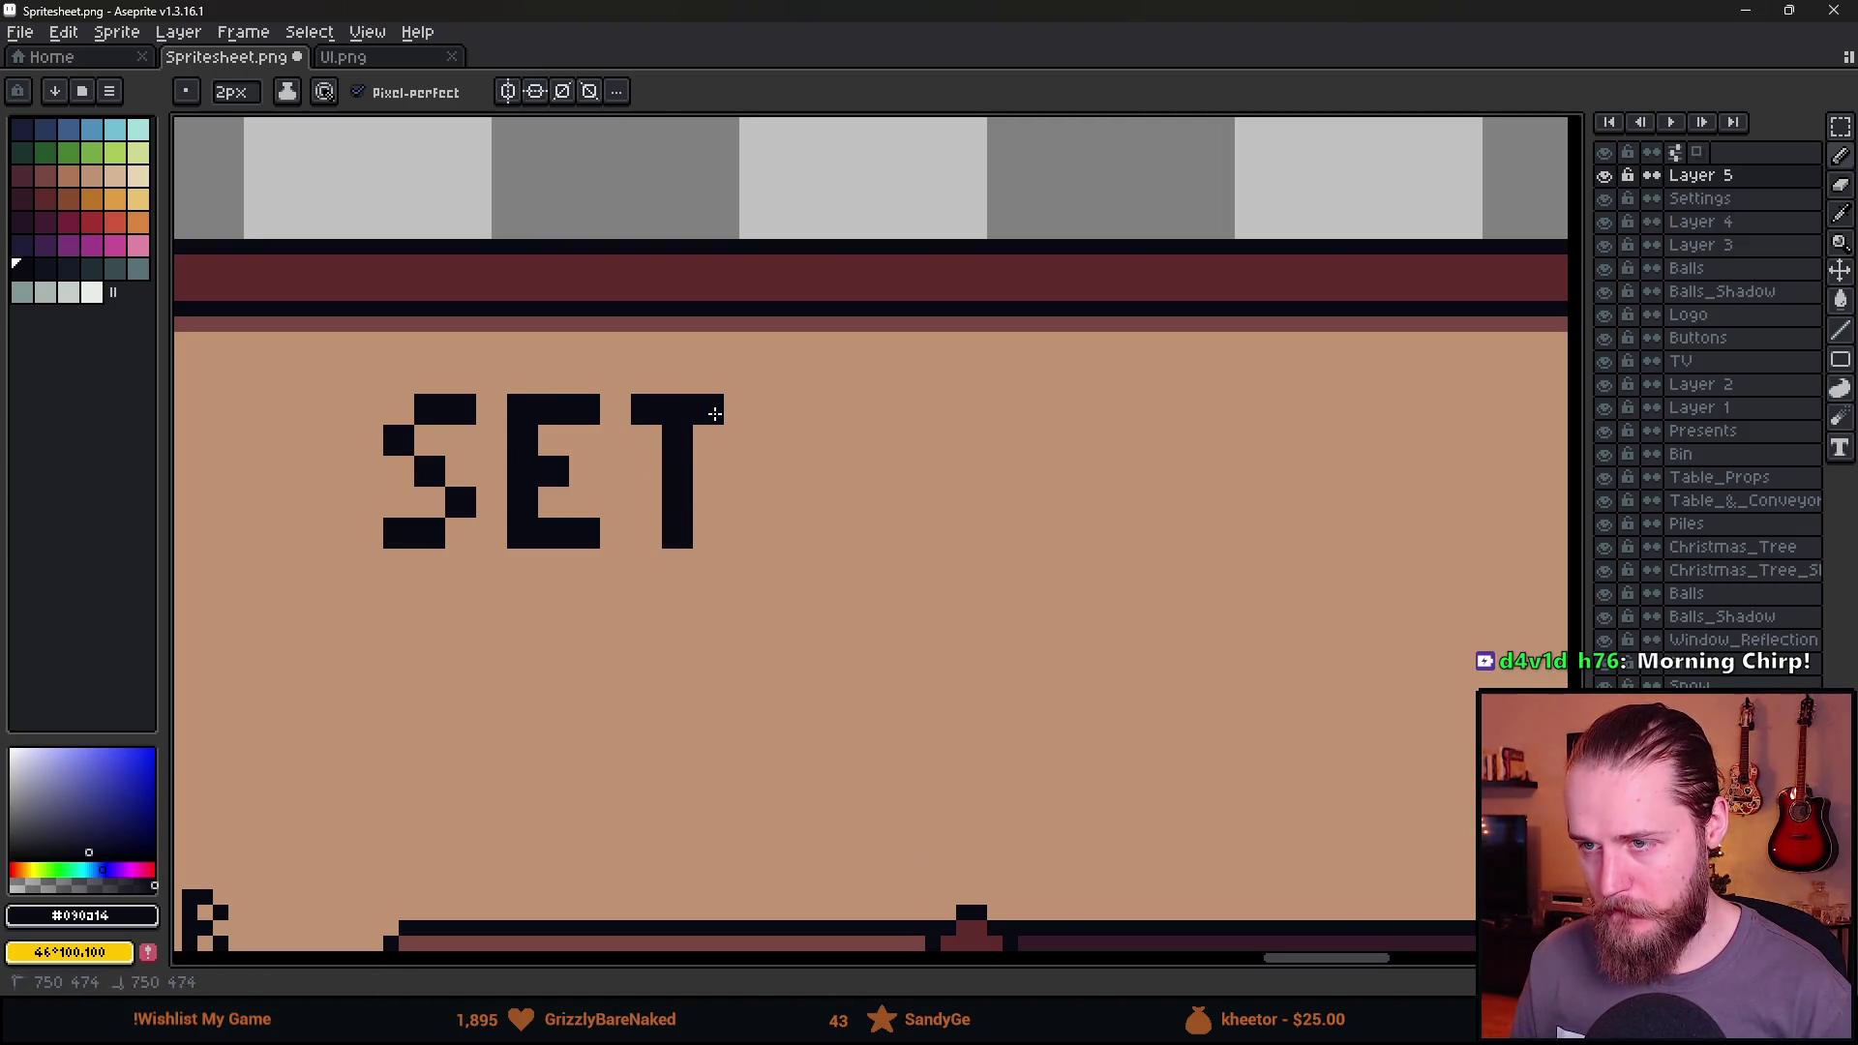
key(m)
drag(619, 383, 801, 610)
drag(734, 551, 867, 556)
key(ctrl+d)
key(b)
Draw the letters I, N and G to complete SETTING.
mouse_move(894, 405)
mouse_down()
mouse_move(904, 567)
mouse_move(956, 533)
mouse_move(956, 416)
mouse_move(988, 423)
mouse_move(1017, 472)
mouse_up()
key(ctrl+z)
click(1054, 408)
shift+click(1058, 521)
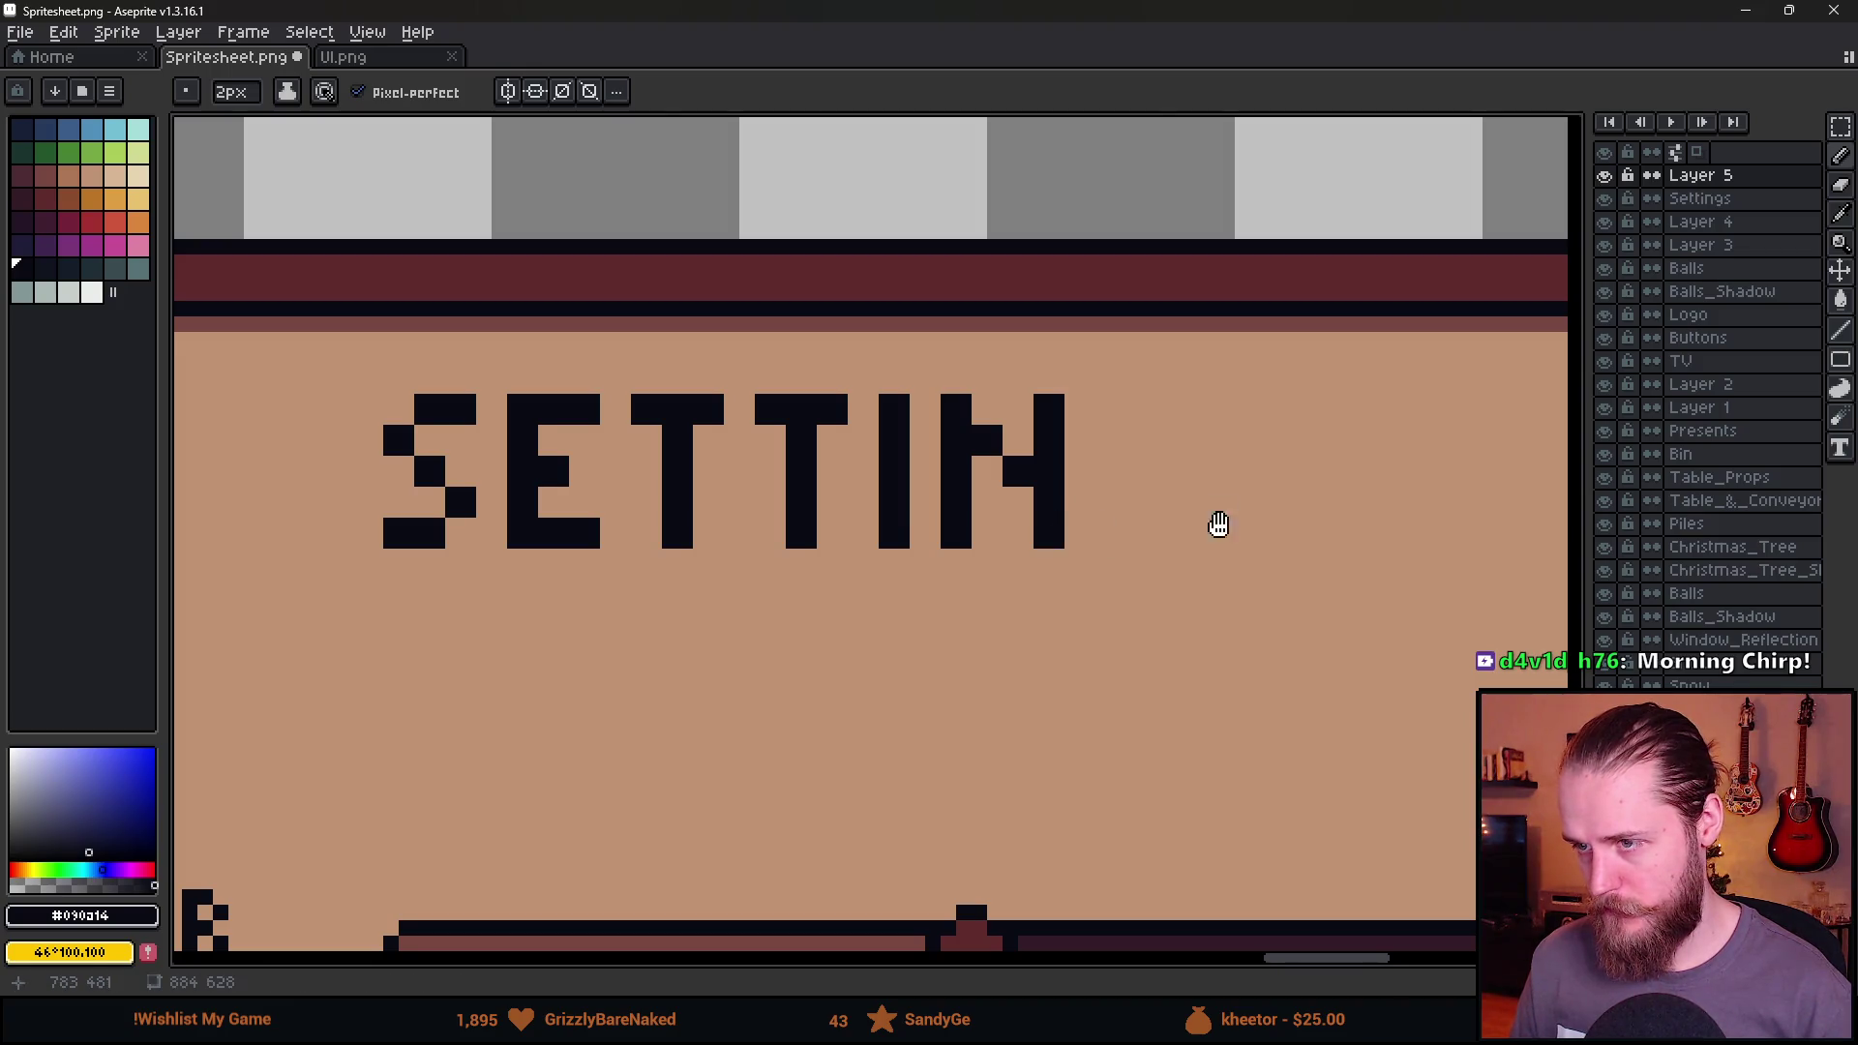
scroll(1215, 523, right, 2)
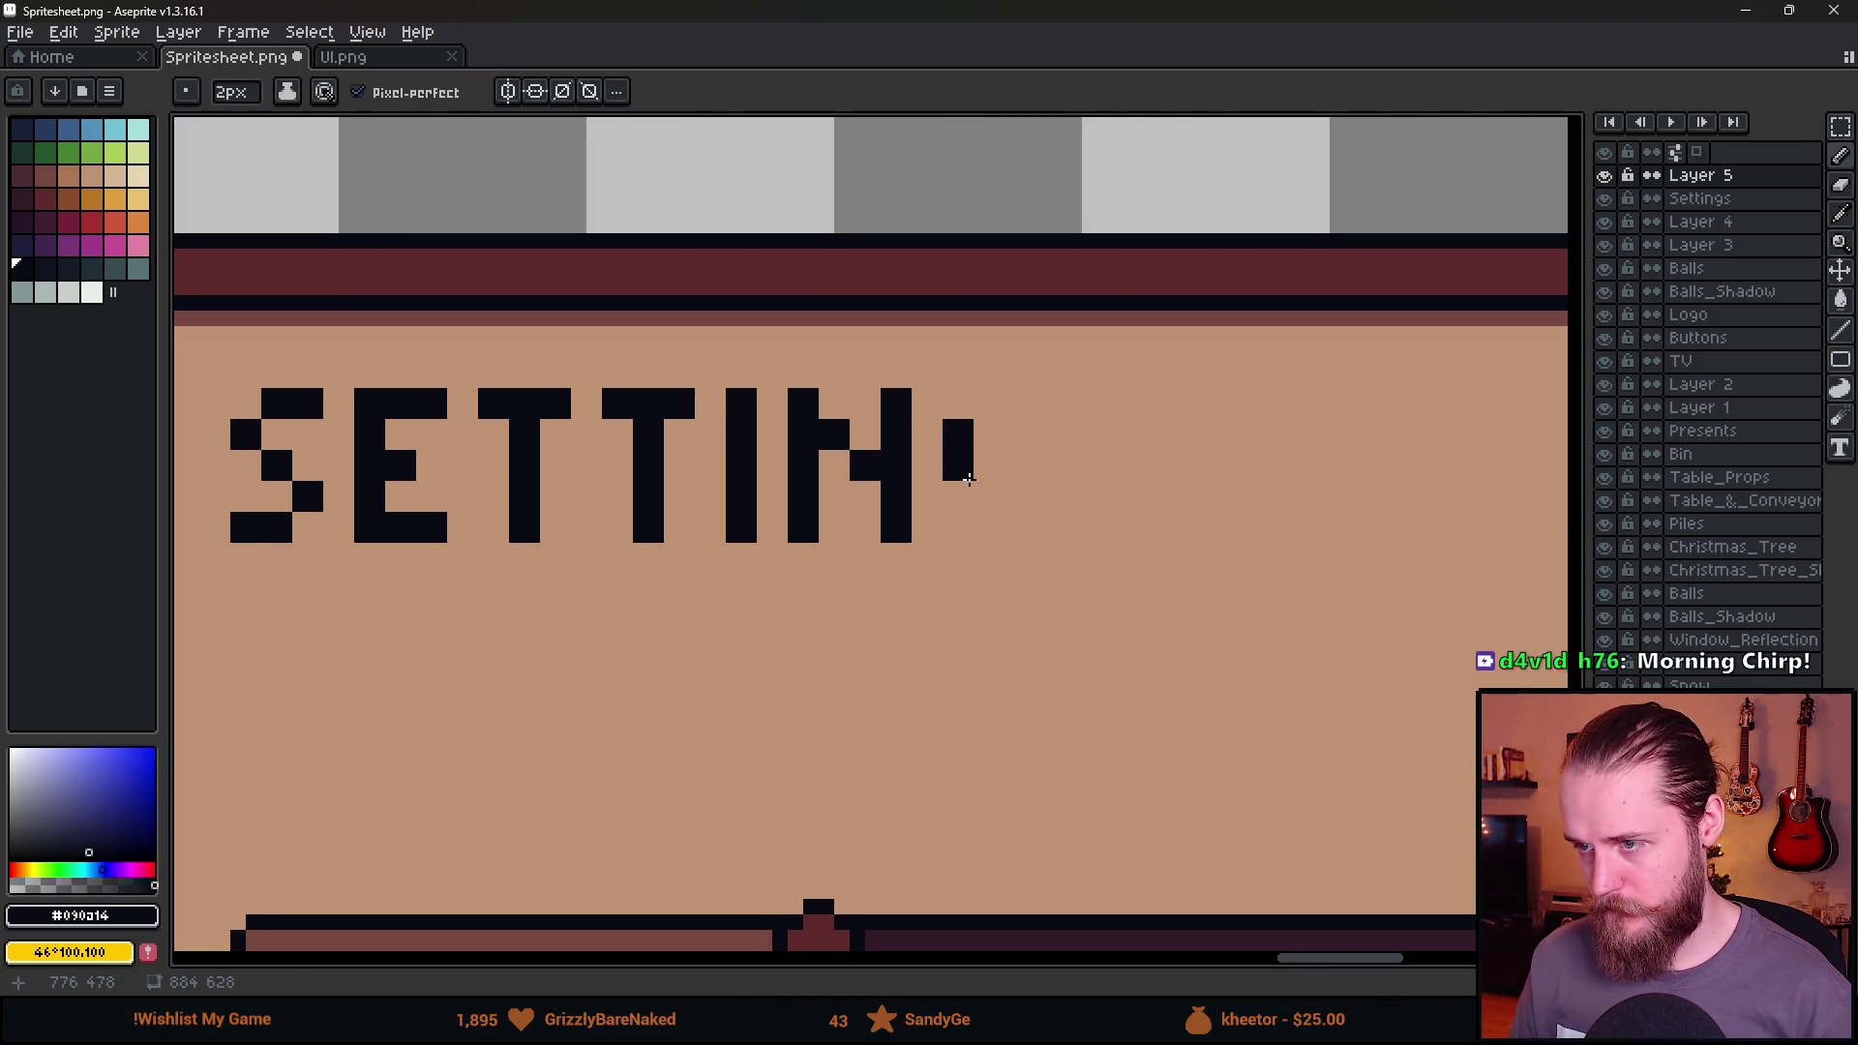
click(1020, 527)
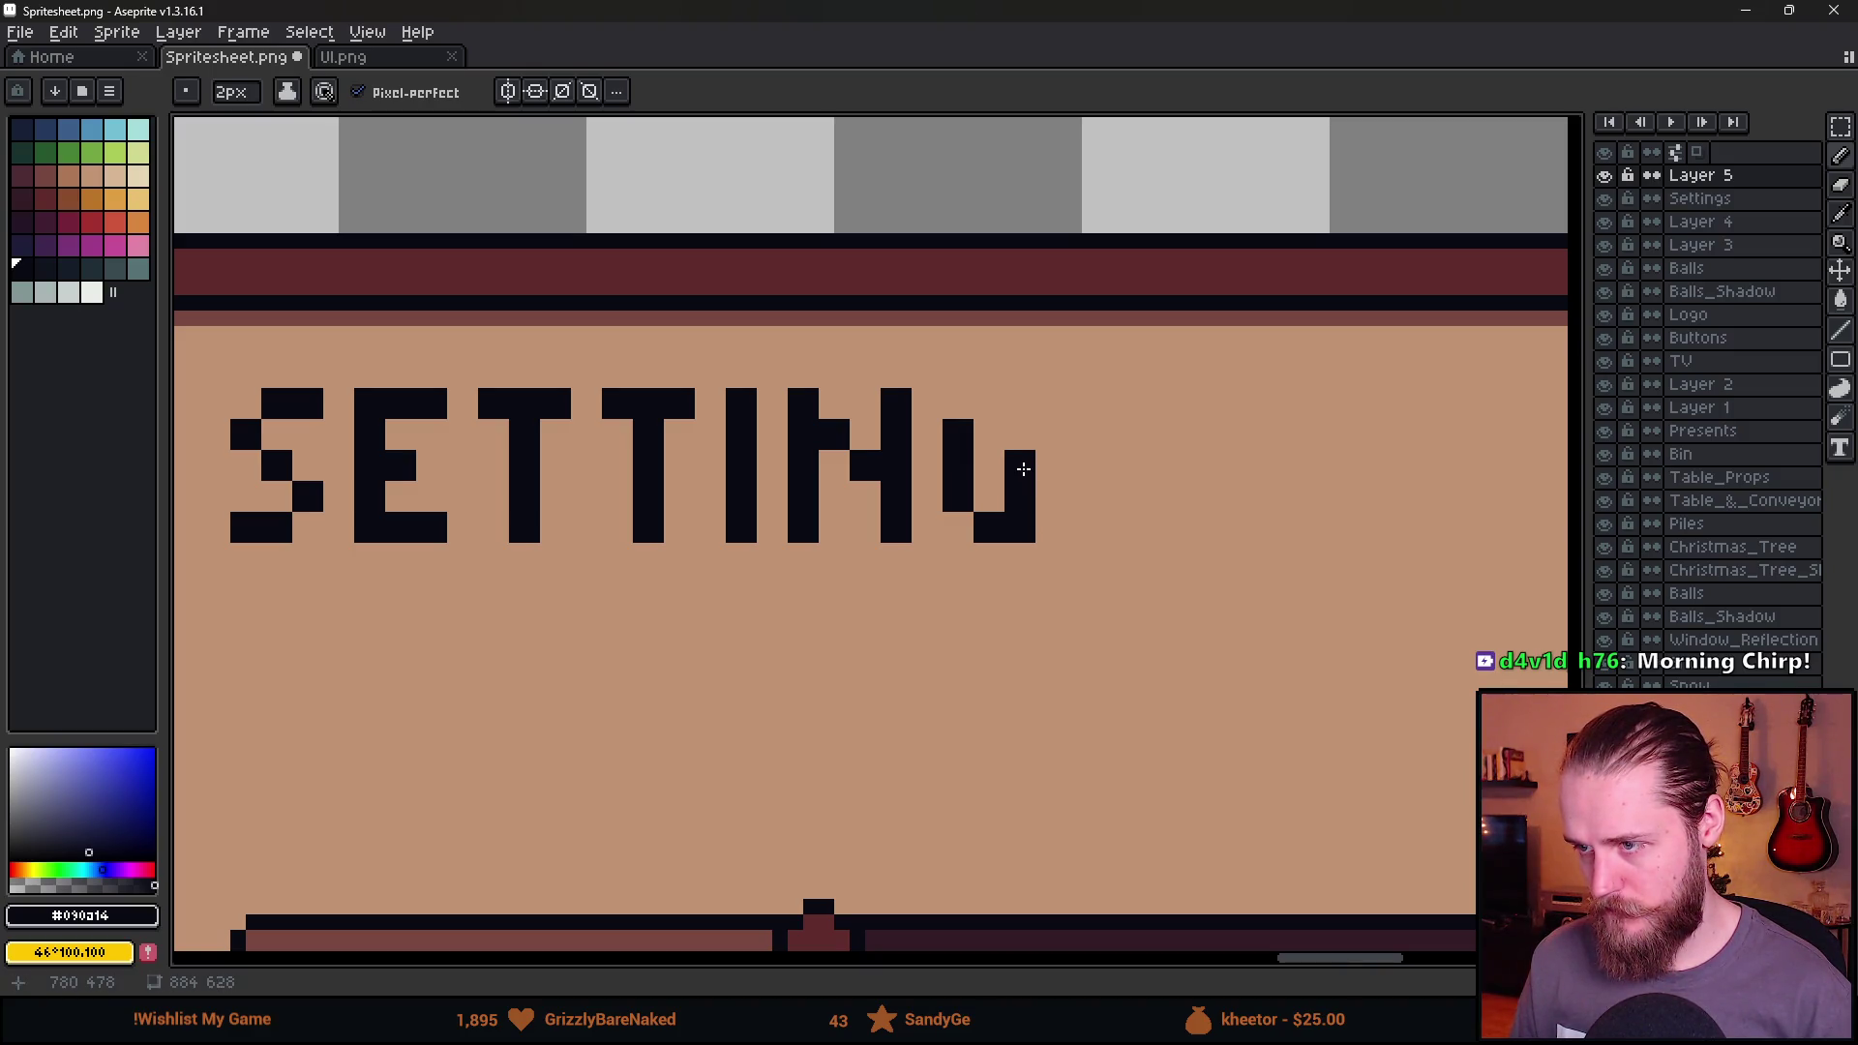
scroll(1070, 550, down, 3)
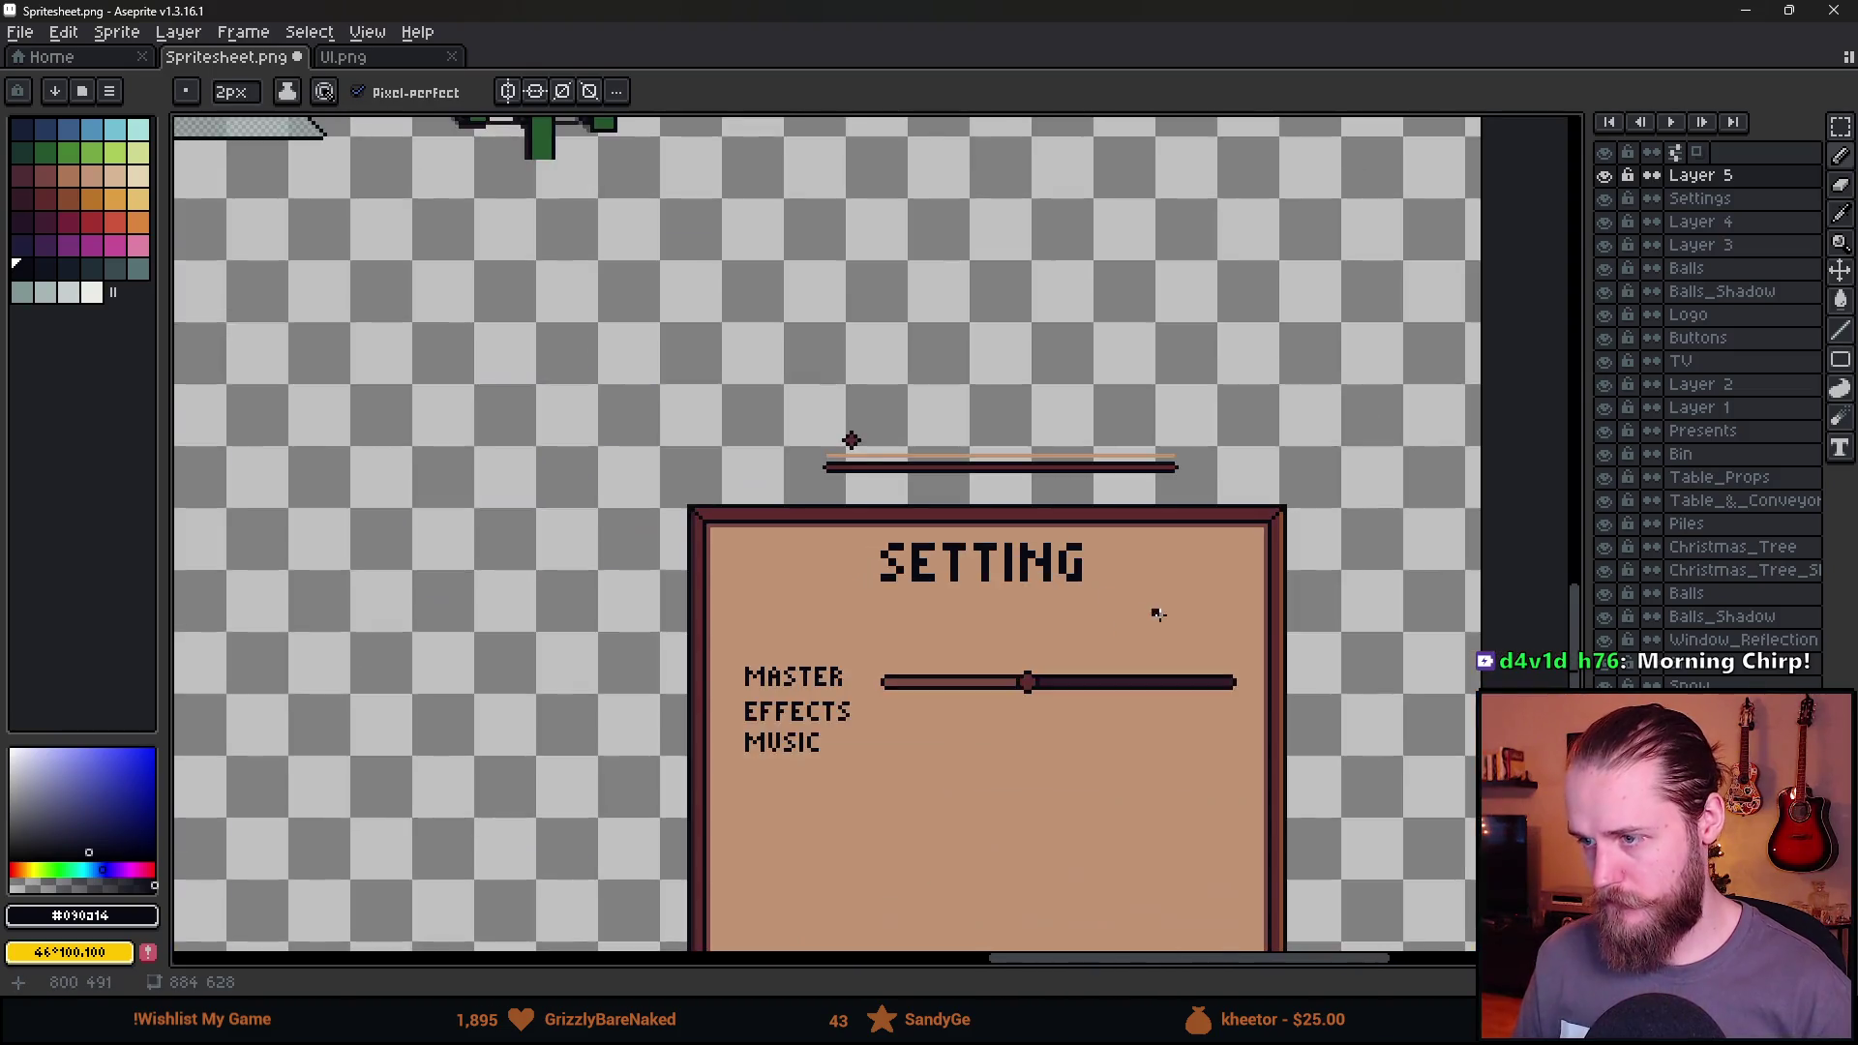
Copy the first S and paste it after SETTING so the title reads SETTINGS.
scroll(945, 402, up, 4)
scroll(470, 459, down, 1)
key(m)
mouse_move(392, 384)
mouse_down()
mouse_move(468, 501)
mouse_move(851, 498)
mouse_up()
key(ctrl+c)
key(ctrl+v)
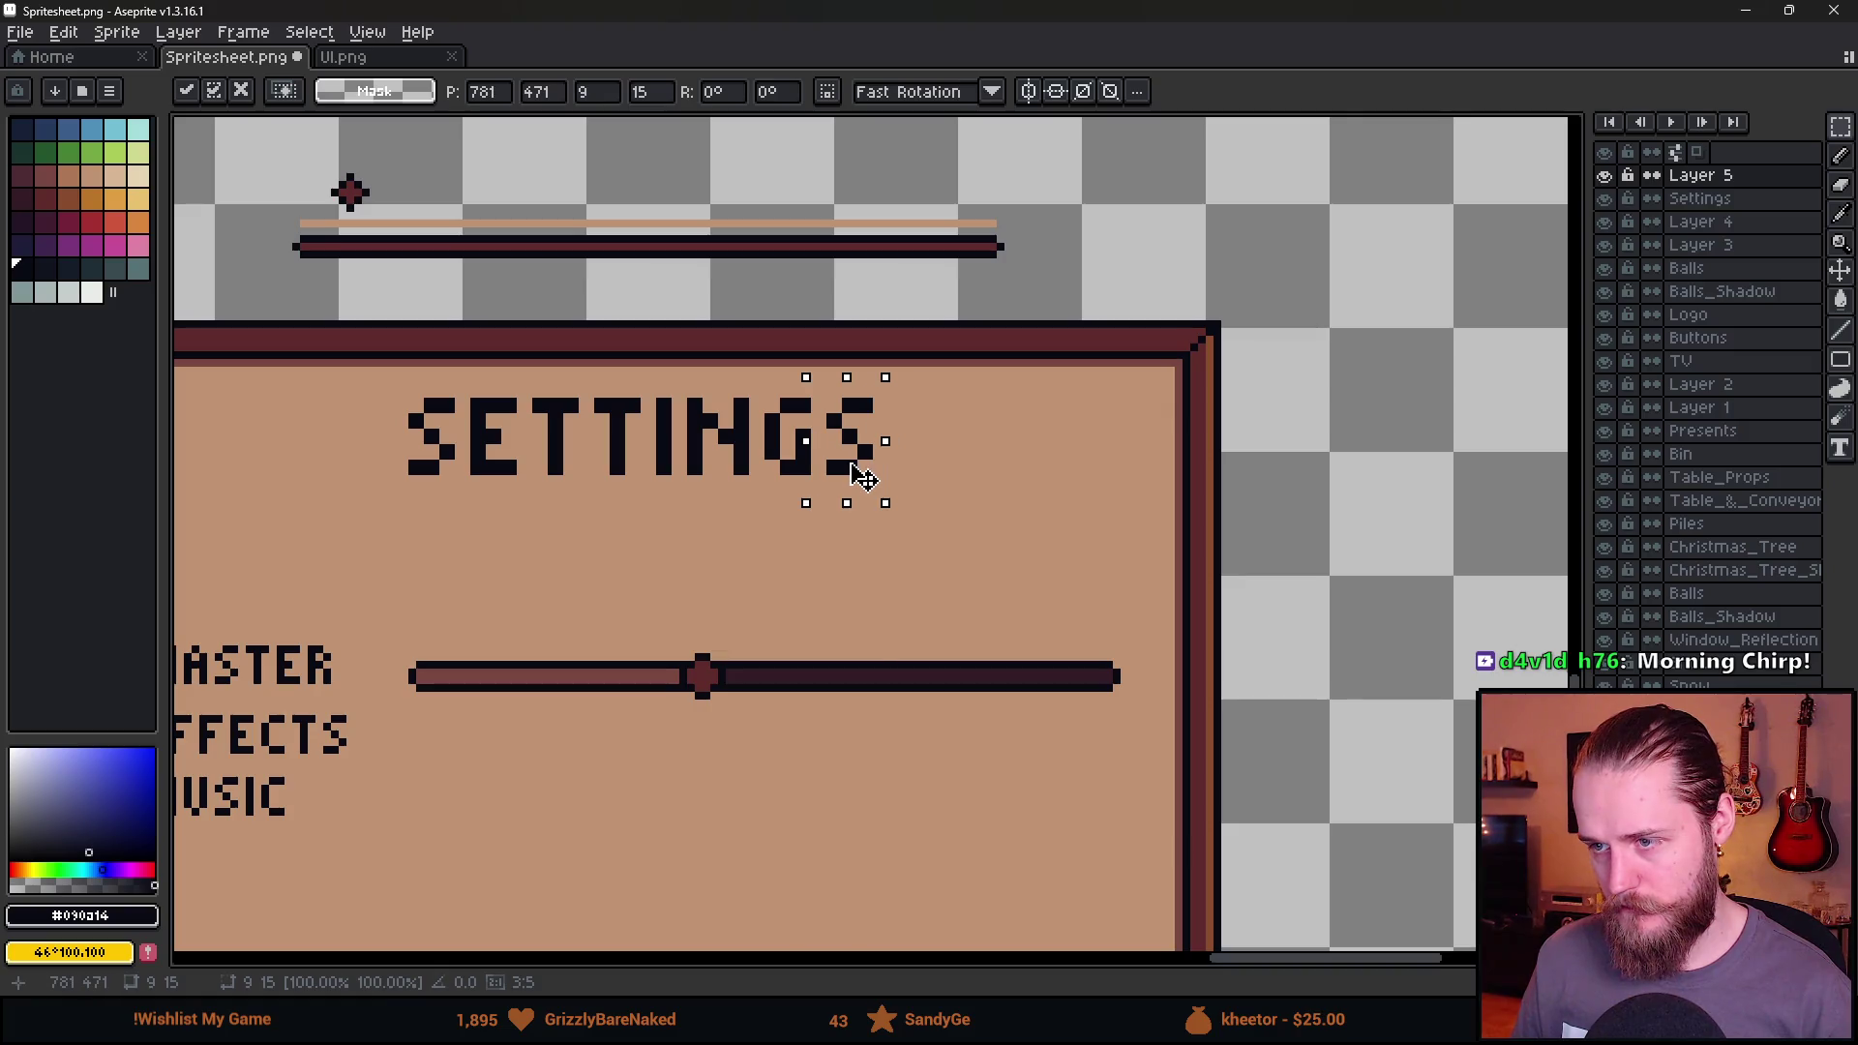
click(859, 631)
scroll(859, 630, down, 1)
mouse_move(863, 739)
mouse_down()
mouse_move(899, 700)
mouse_move(924, 512)
mouse_up()
scroll(899, 700, down, 1)
scroll(901, 697, down, 1)
scroll(871, 466, up, 2)
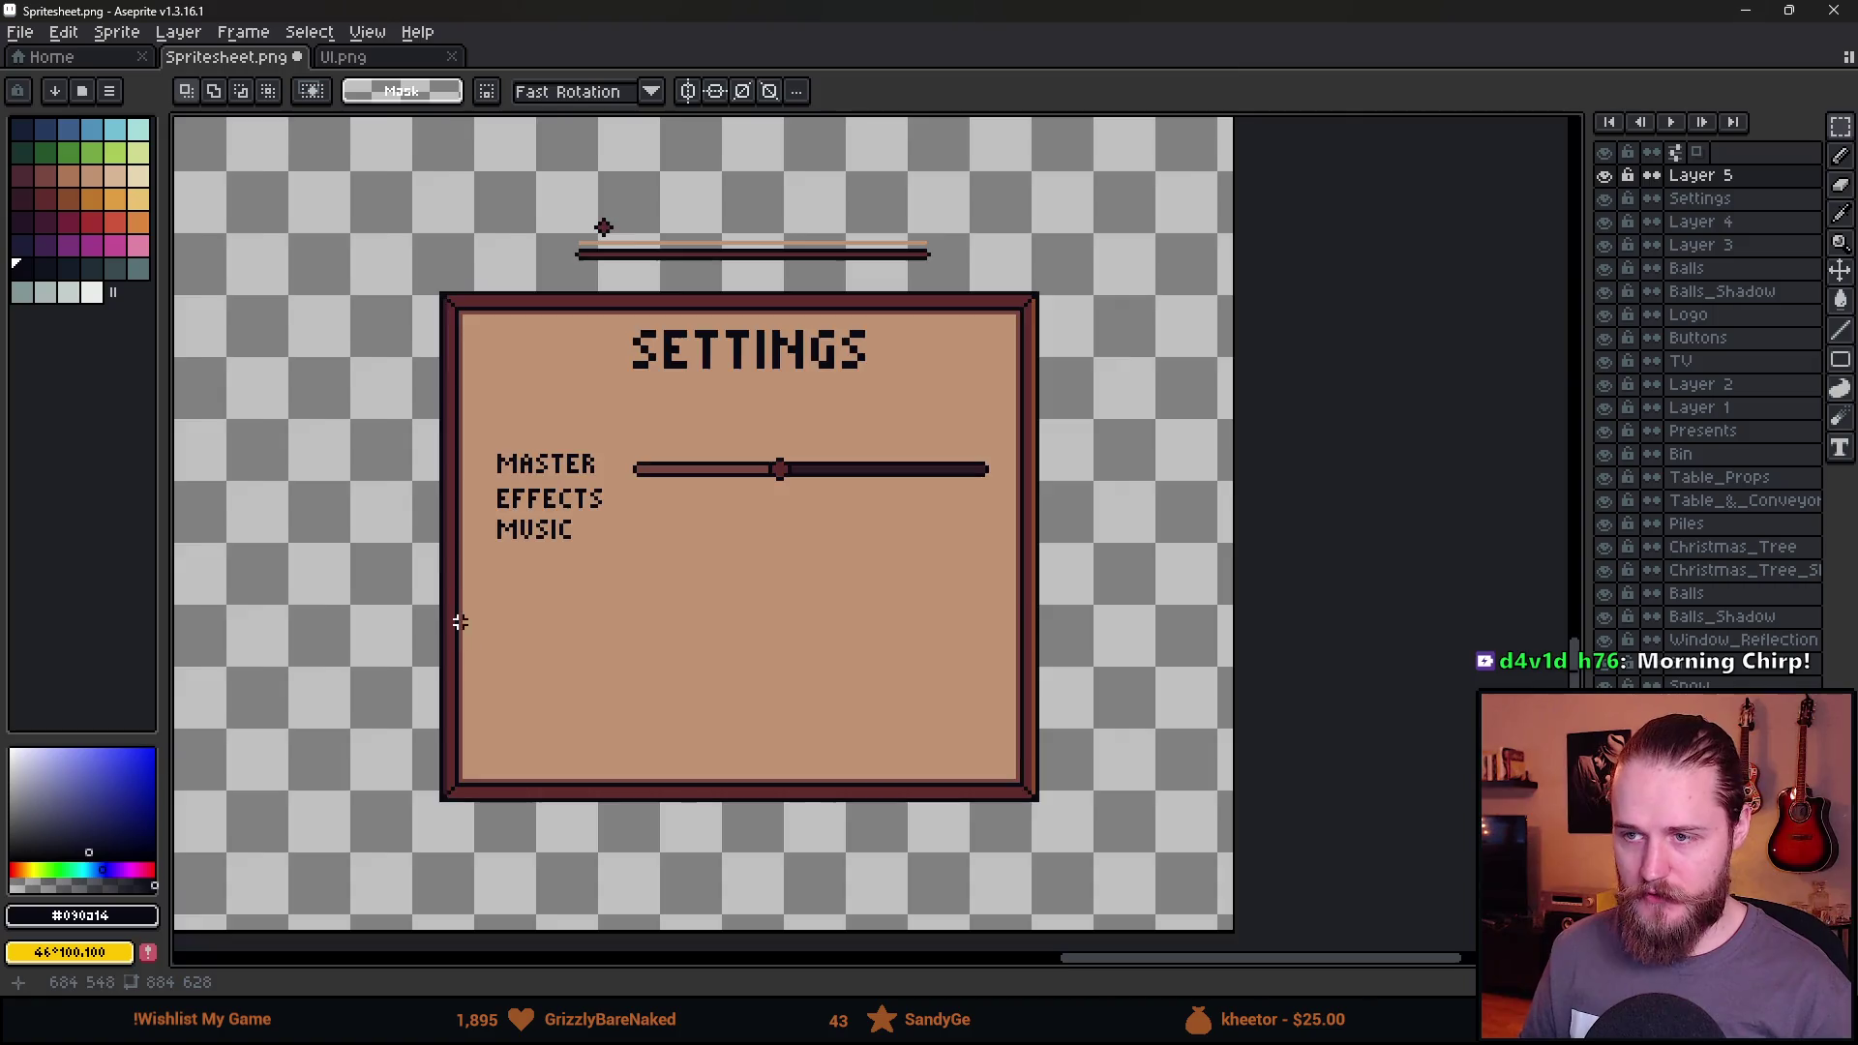
scroll(458, 622, down, 1)
mouse_move(759, 580)
mouse_down()
mouse_move(1480, 552)
mouse_move(871, 613)
mouse_move(861, 557)
mouse_up()
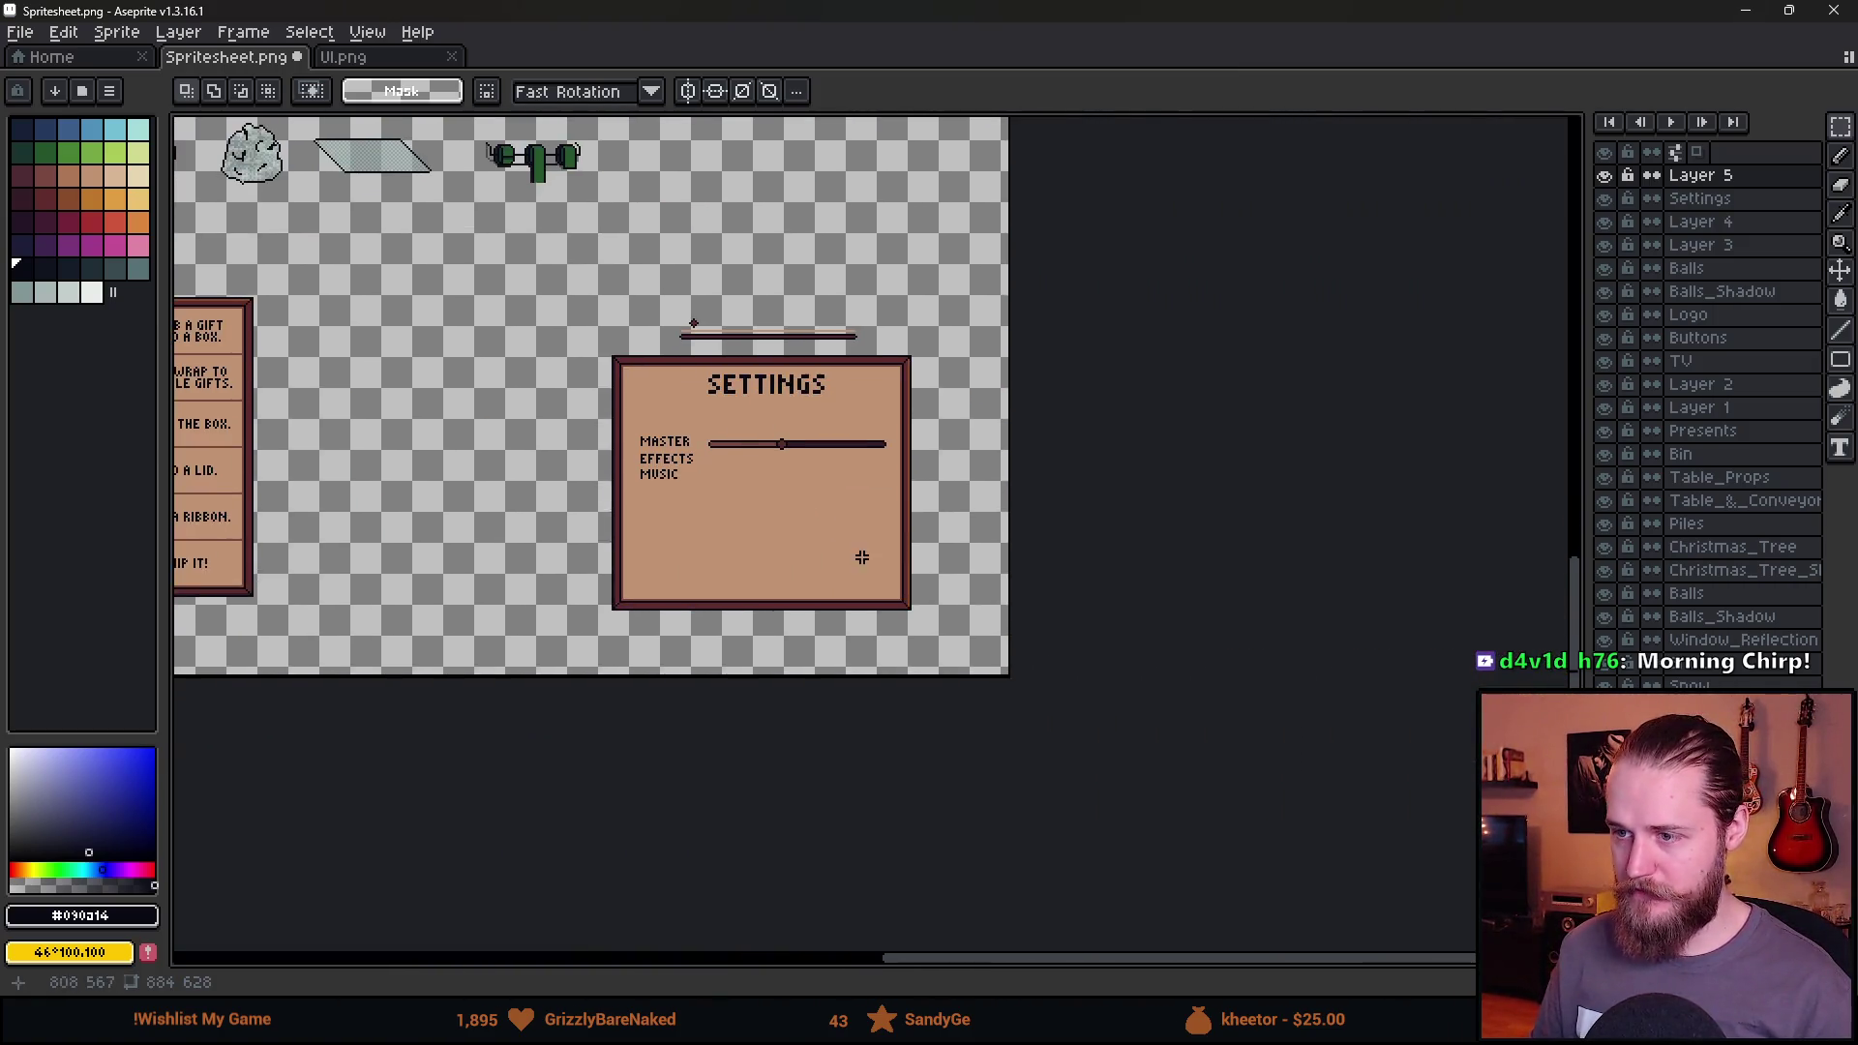
scroll(741, 454, up, 3)
scroll(717, 455, down, 2)
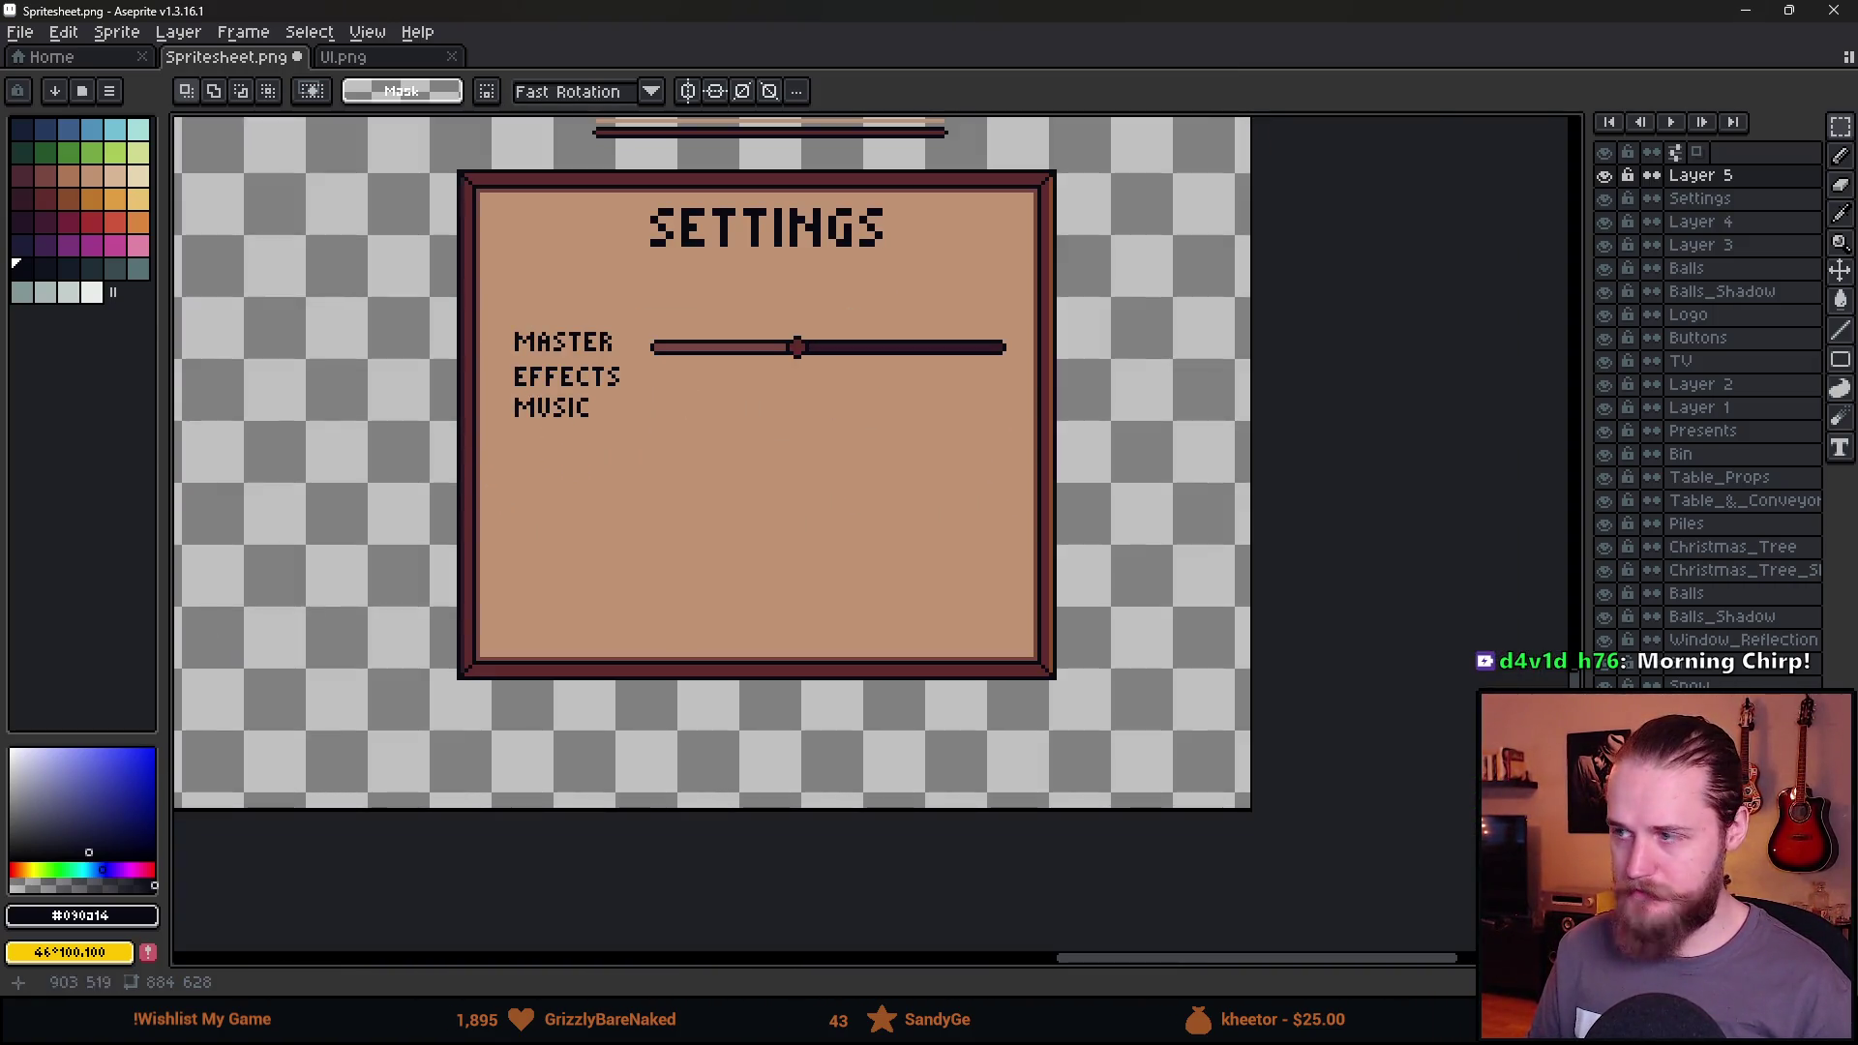
On the Settings layer, raise the panel's bottom border twice to sit just below MUSIC.
click(1661, 201)
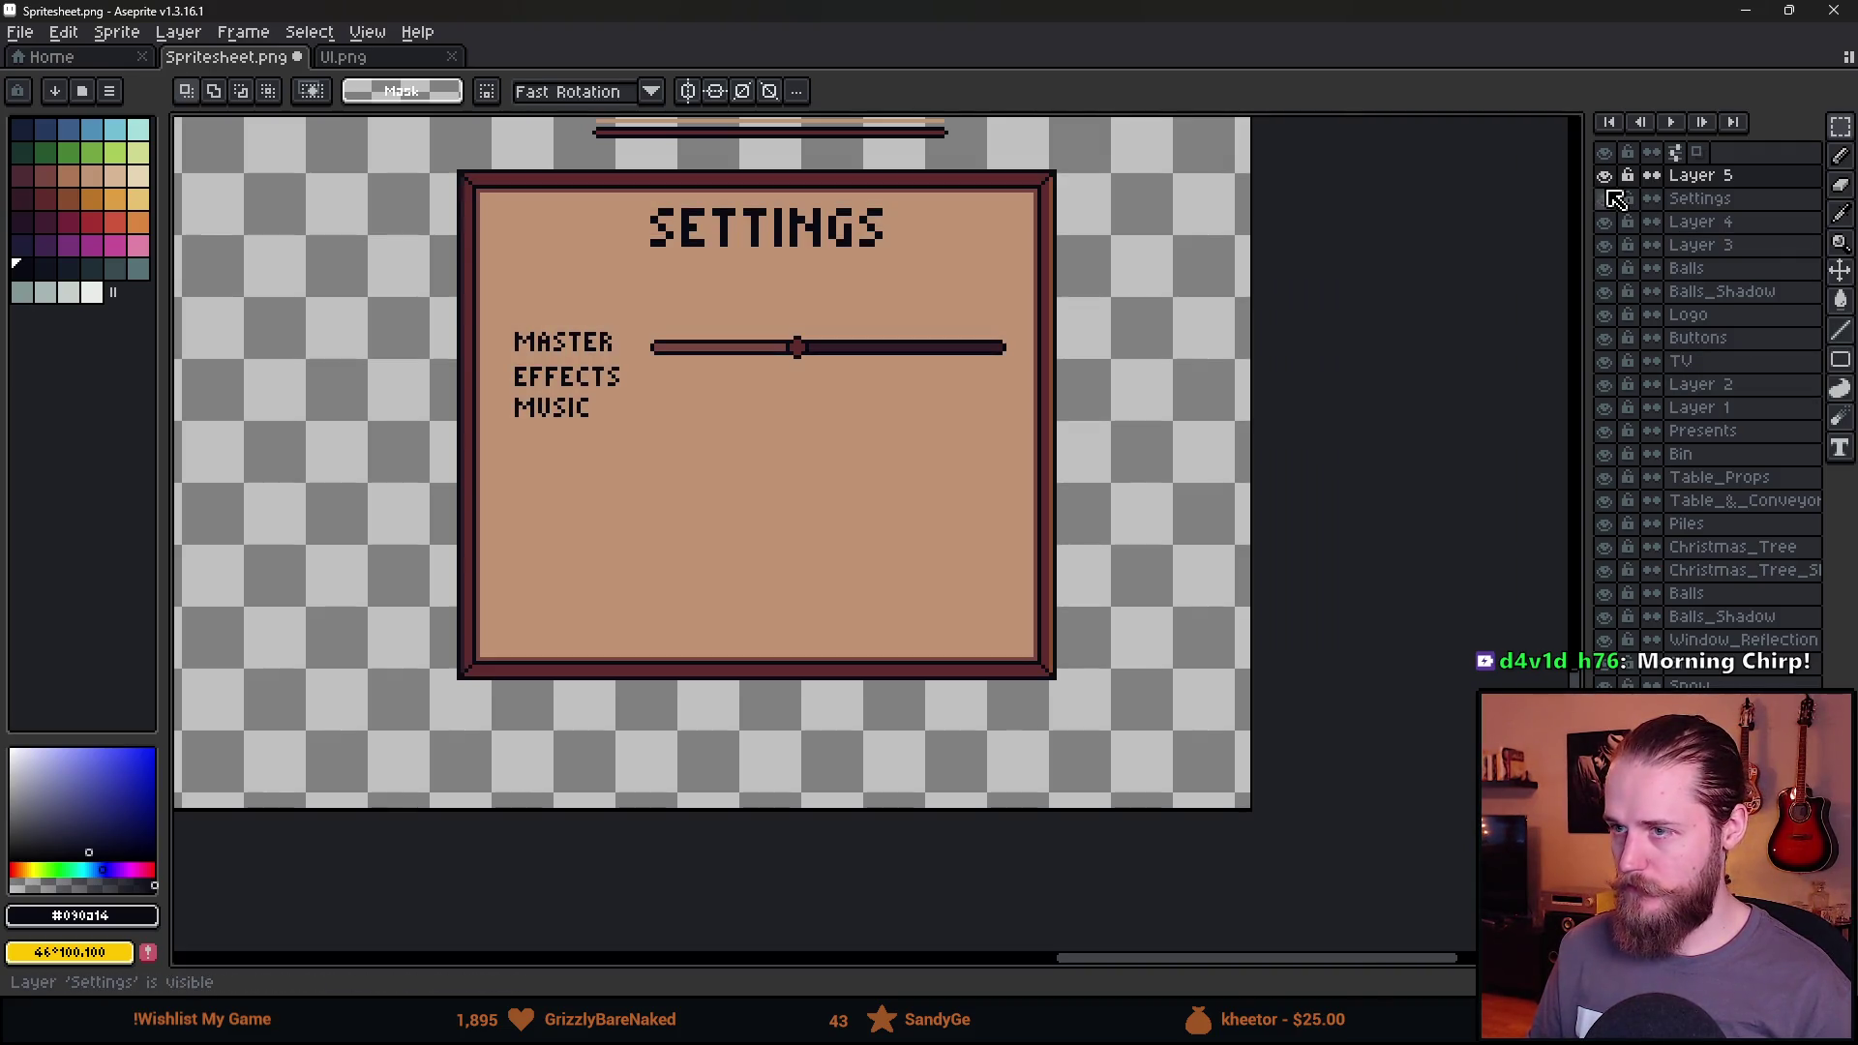
drag(365, 421, 1165, 764)
drag(987, 735, 995, 589)
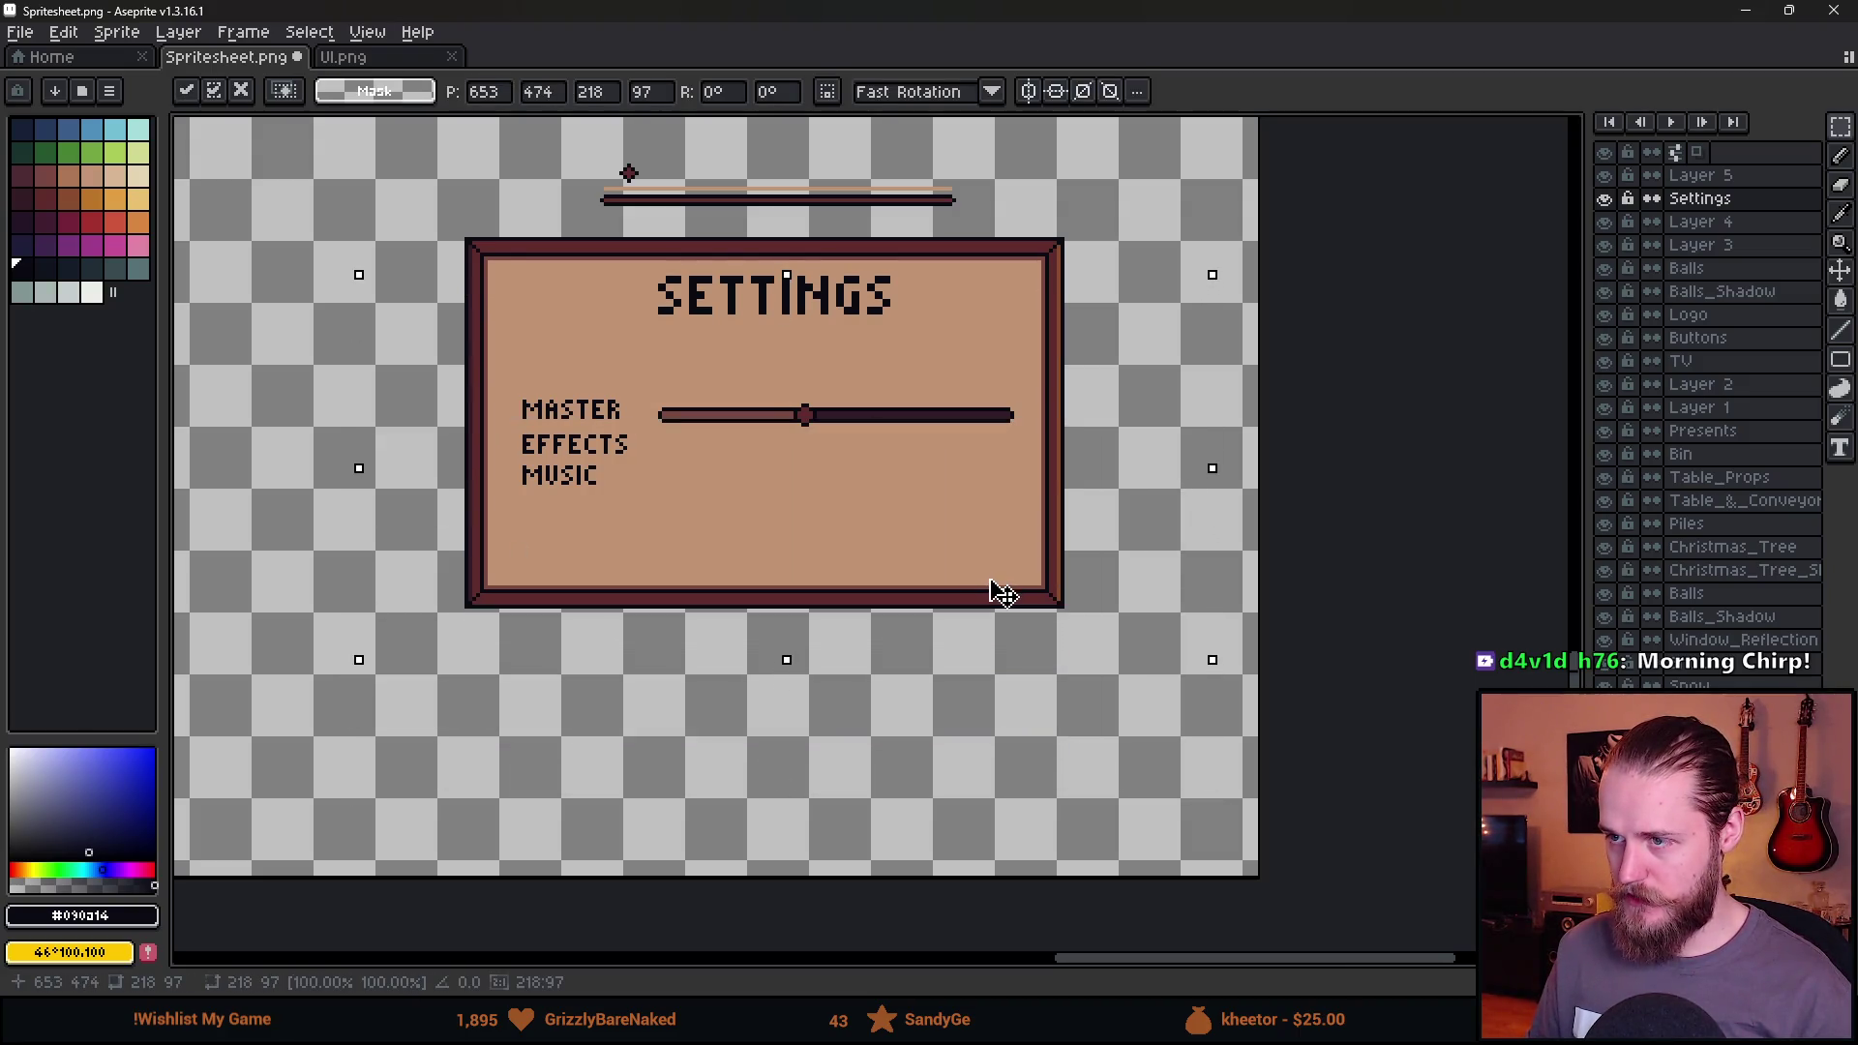
key(ctrl+d)
mouse_move(397, 374)
mouse_down()
mouse_move(519, 465)
mouse_move(1212, 751)
mouse_up()
mouse_move(1070, 634)
mouse_down()
mouse_move(1012, 551)
mouse_move(1039, 520)
mouse_up()
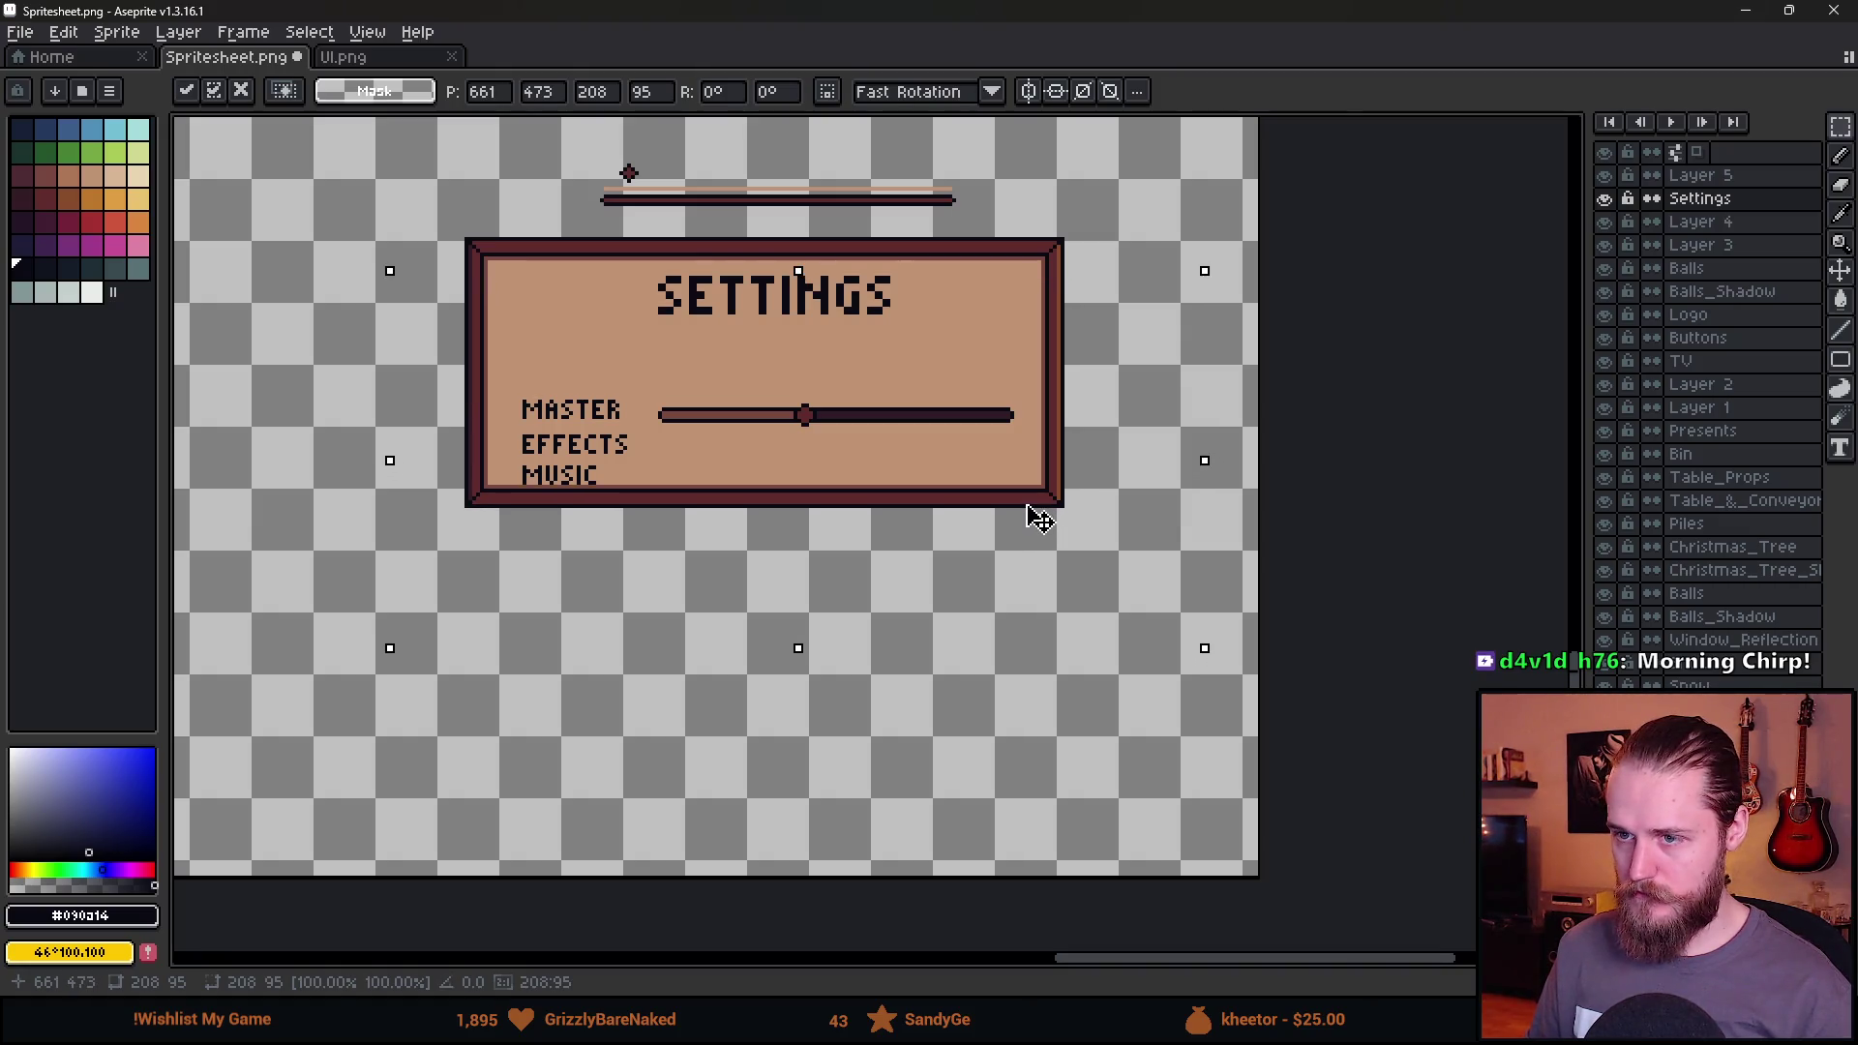
key(ctrl+d)
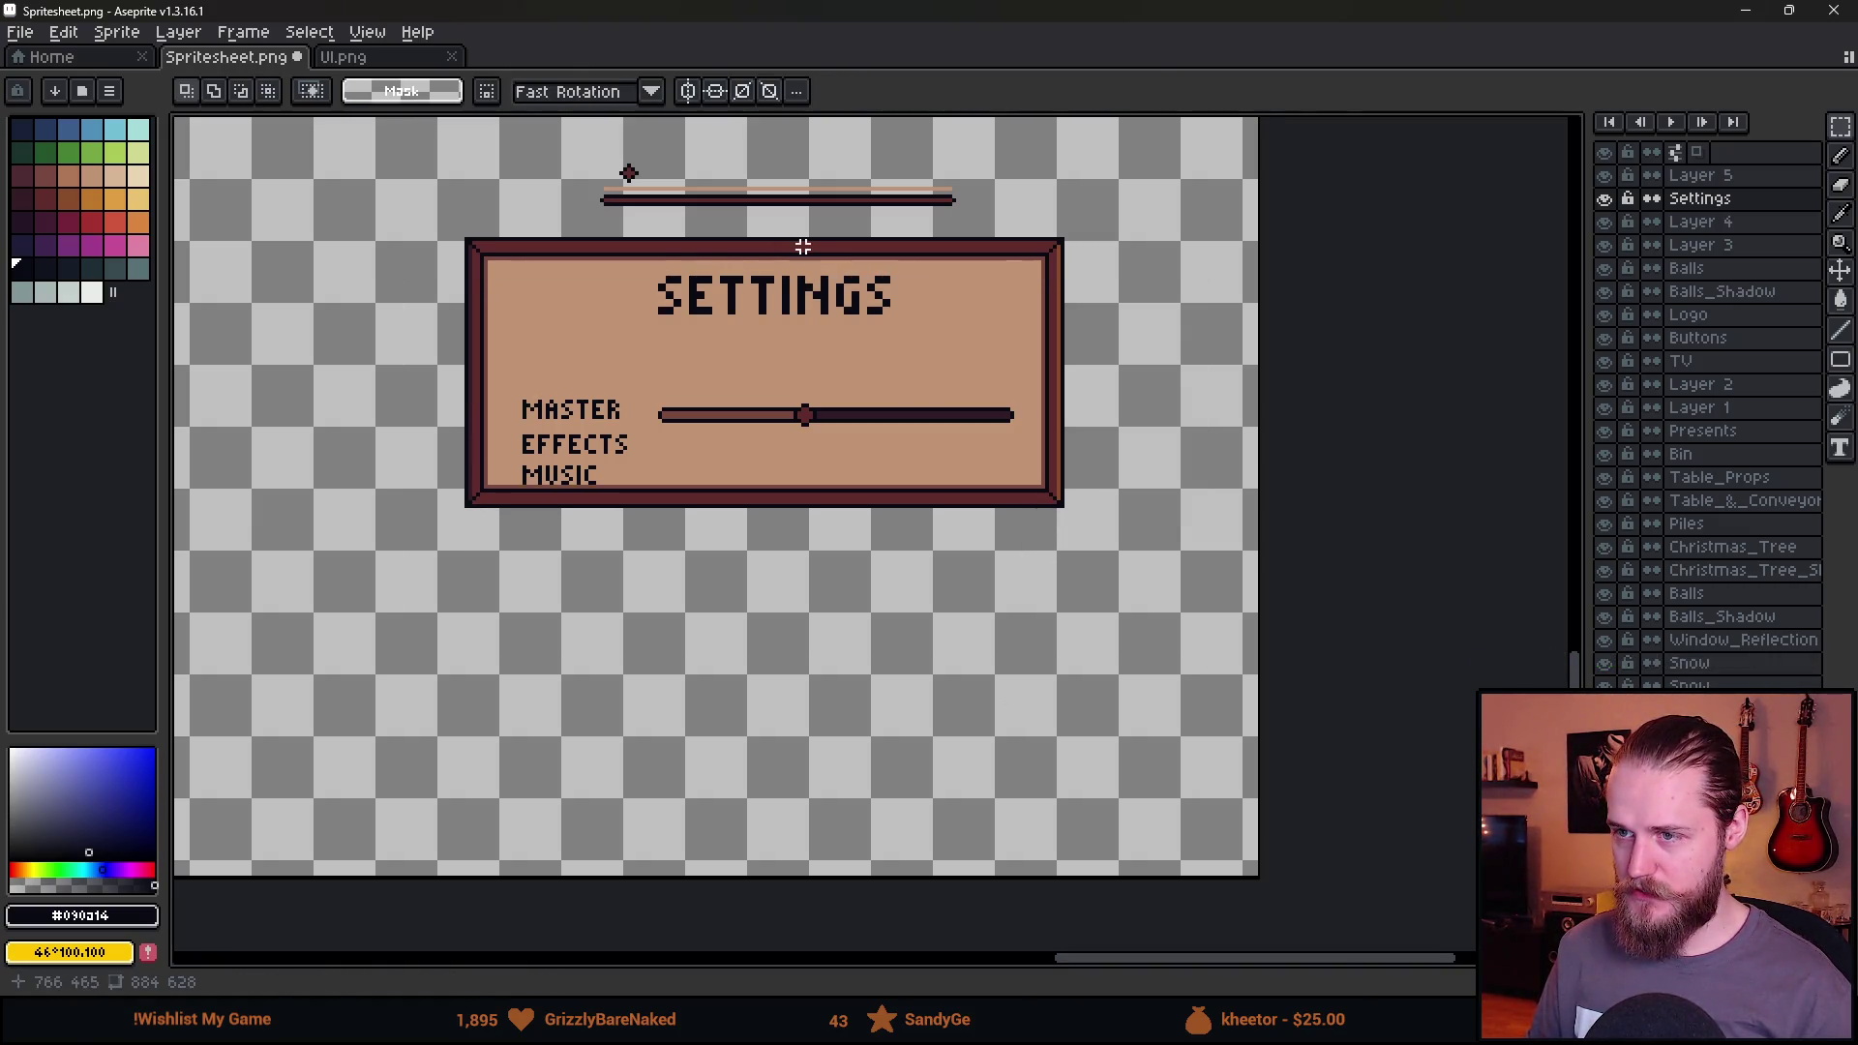
scroll(802, 247, up, 2)
click(1610, 199)
click(1610, 199)
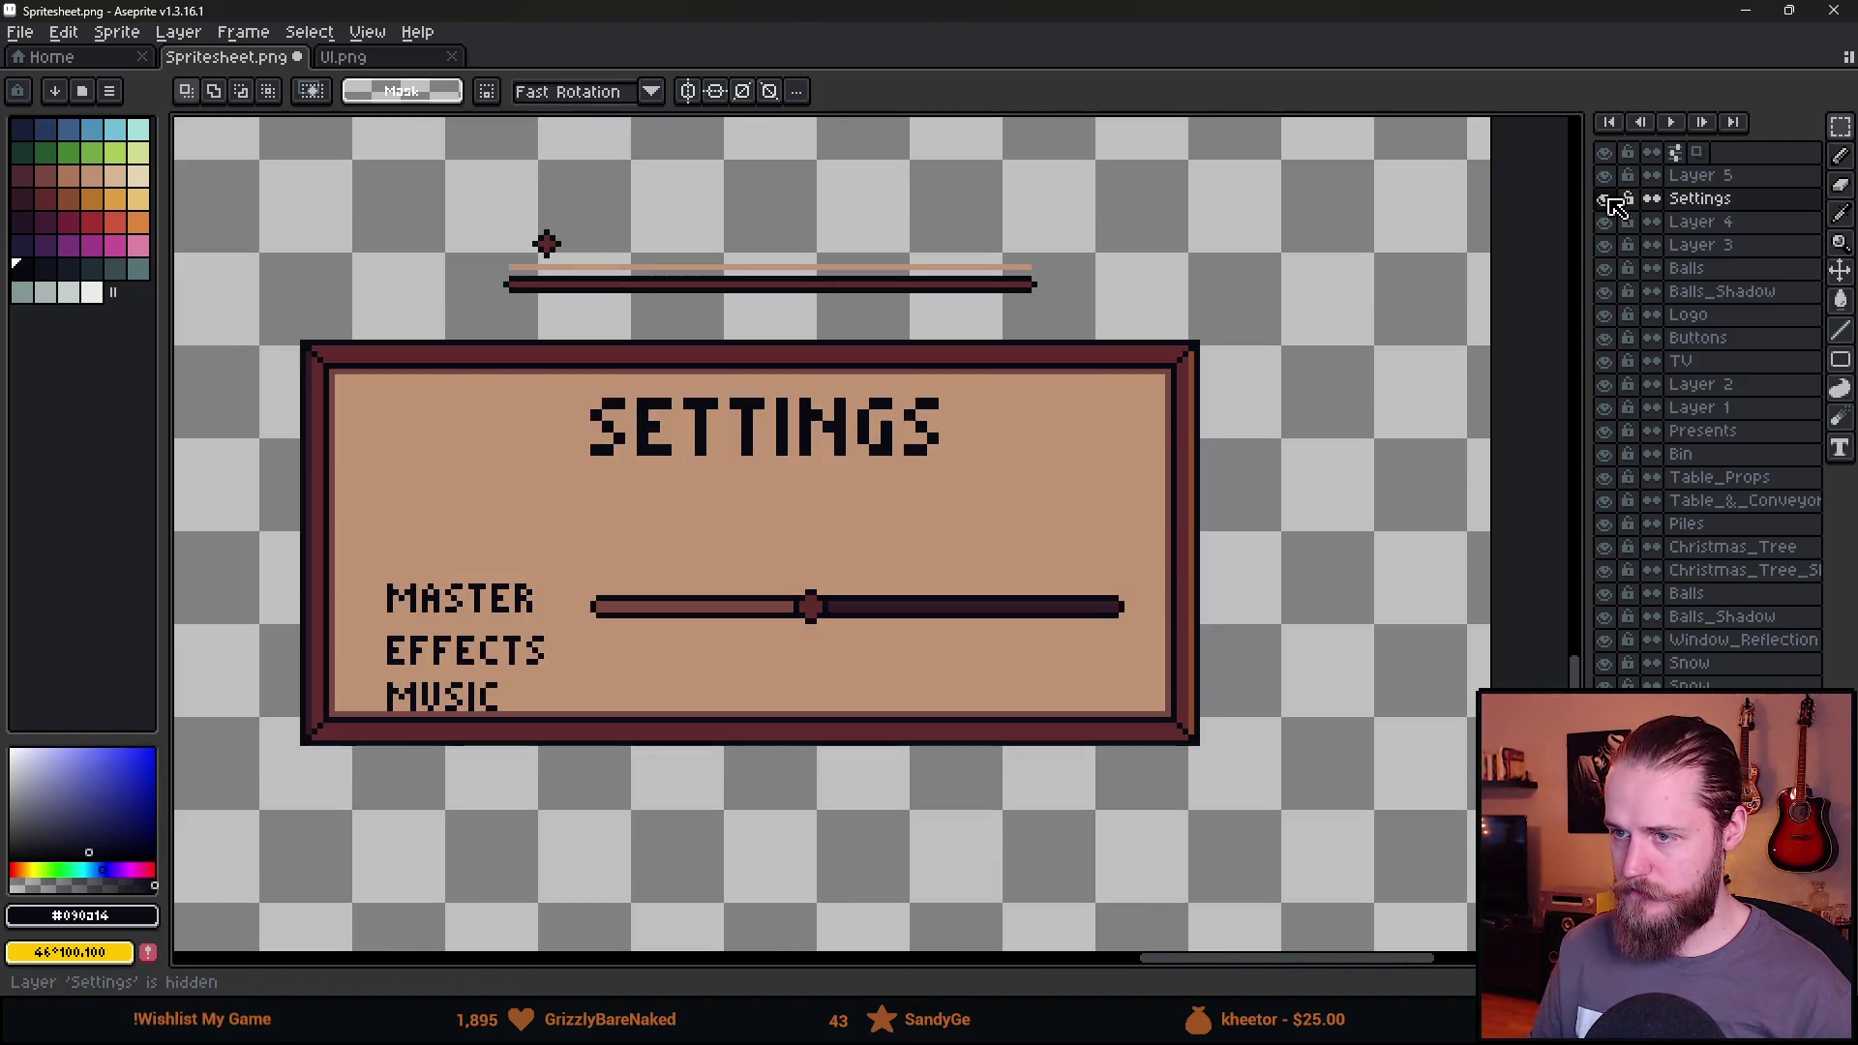
click(1604, 176)
click(1604, 175)
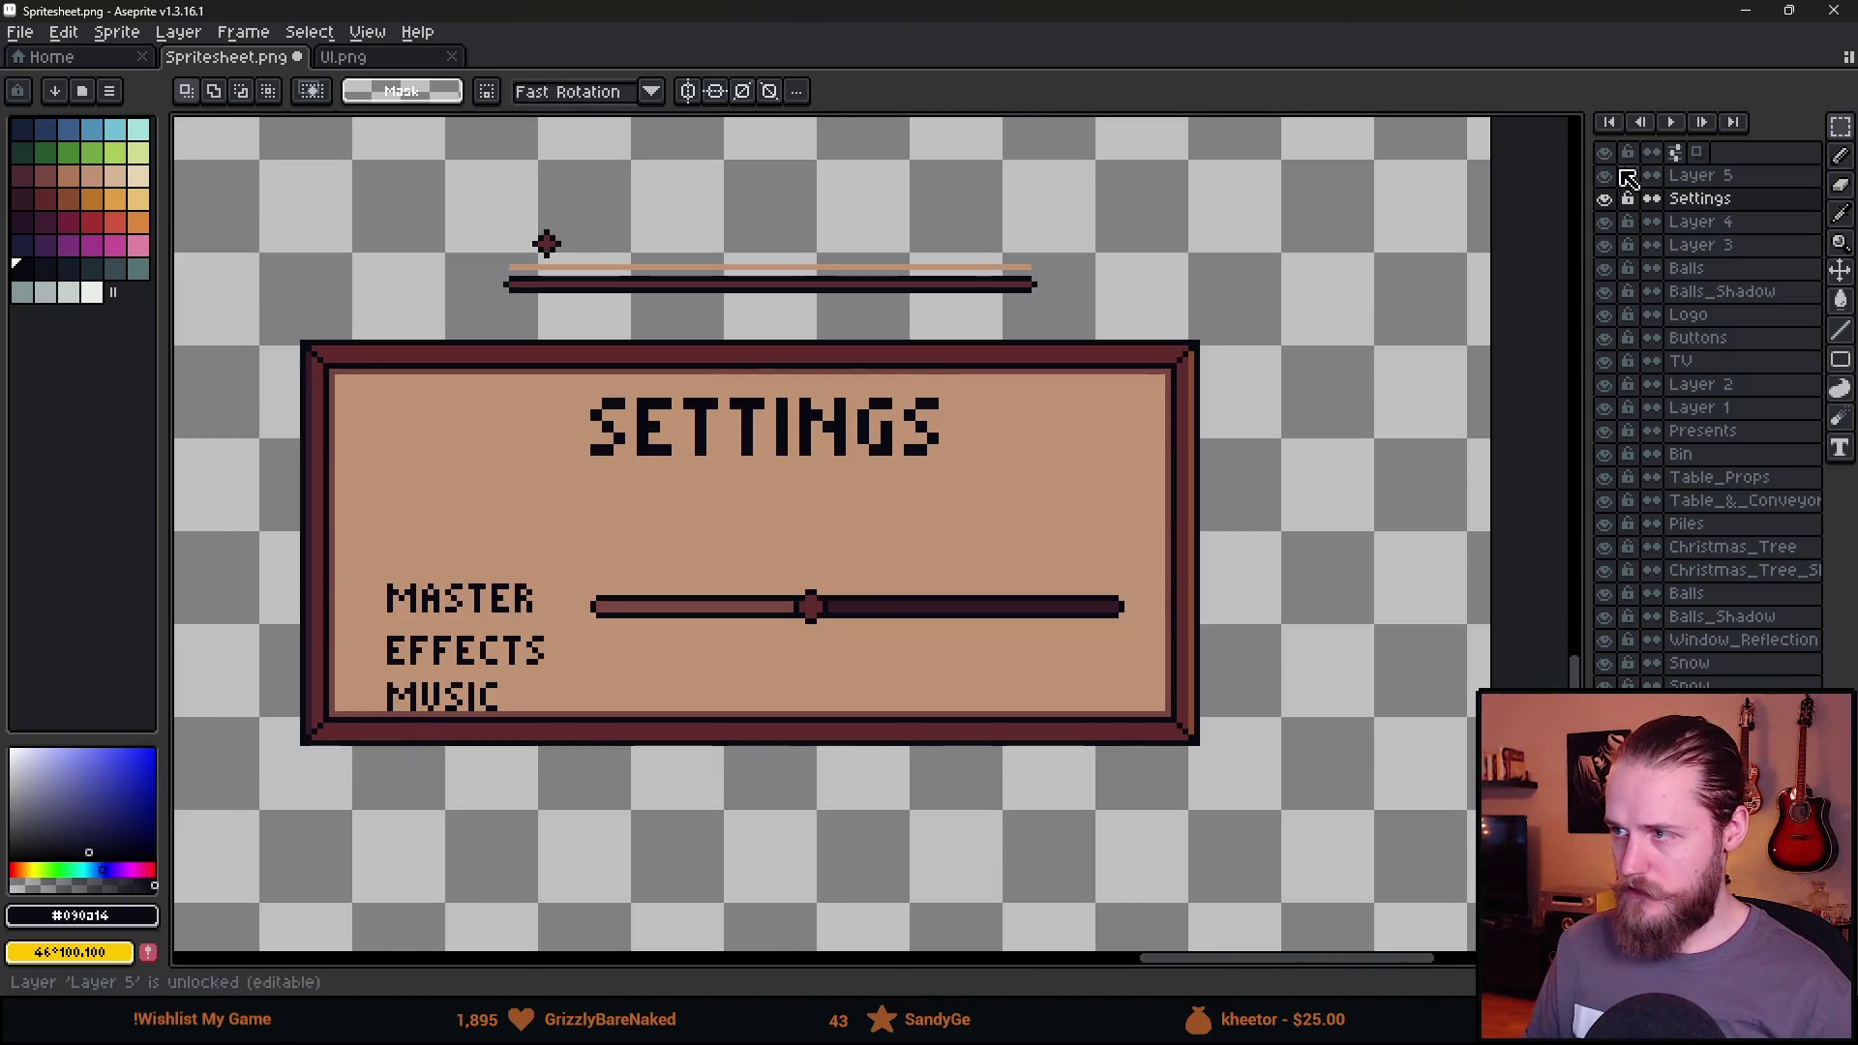
On Layer 5, paint the knob extensions and the bar's reddish part in the dark track colour.
click(1692, 180)
scroll(802, 600, up, 3)
key(b)
key(minus)
key(minus)
key(minus)
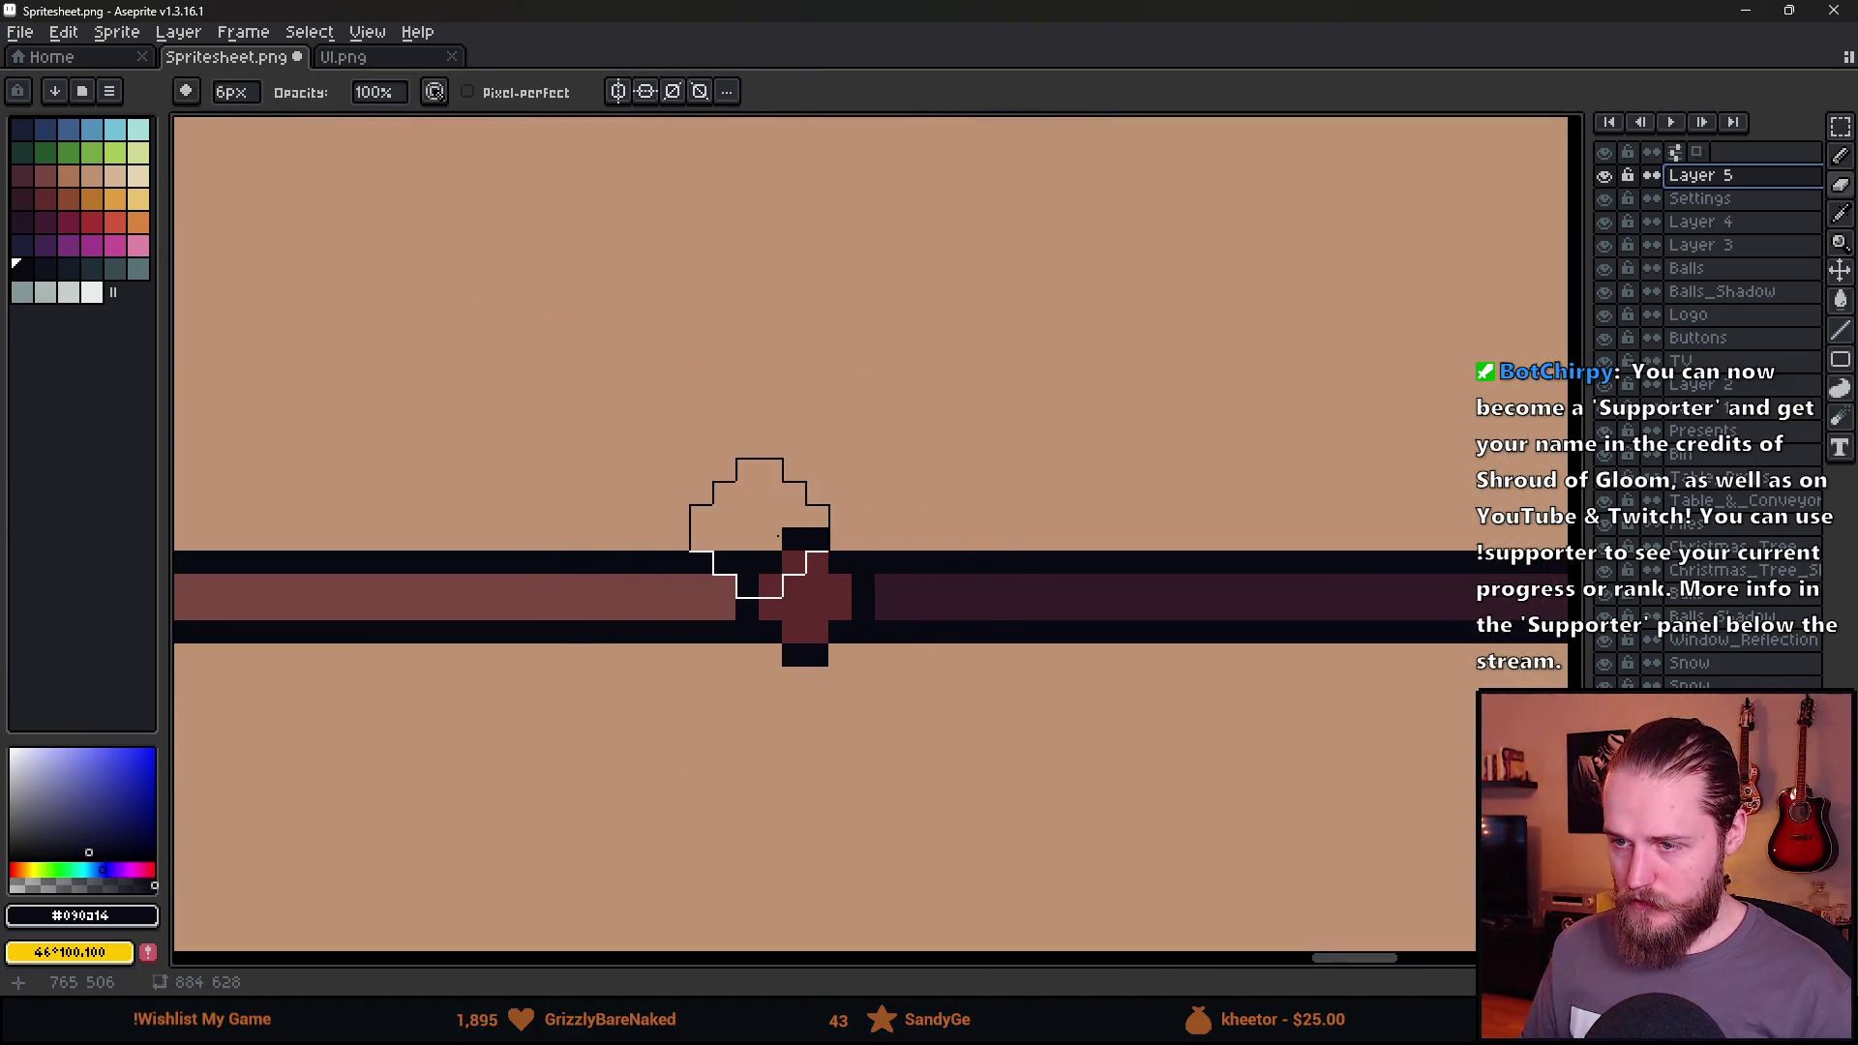
key(ctrl+z)
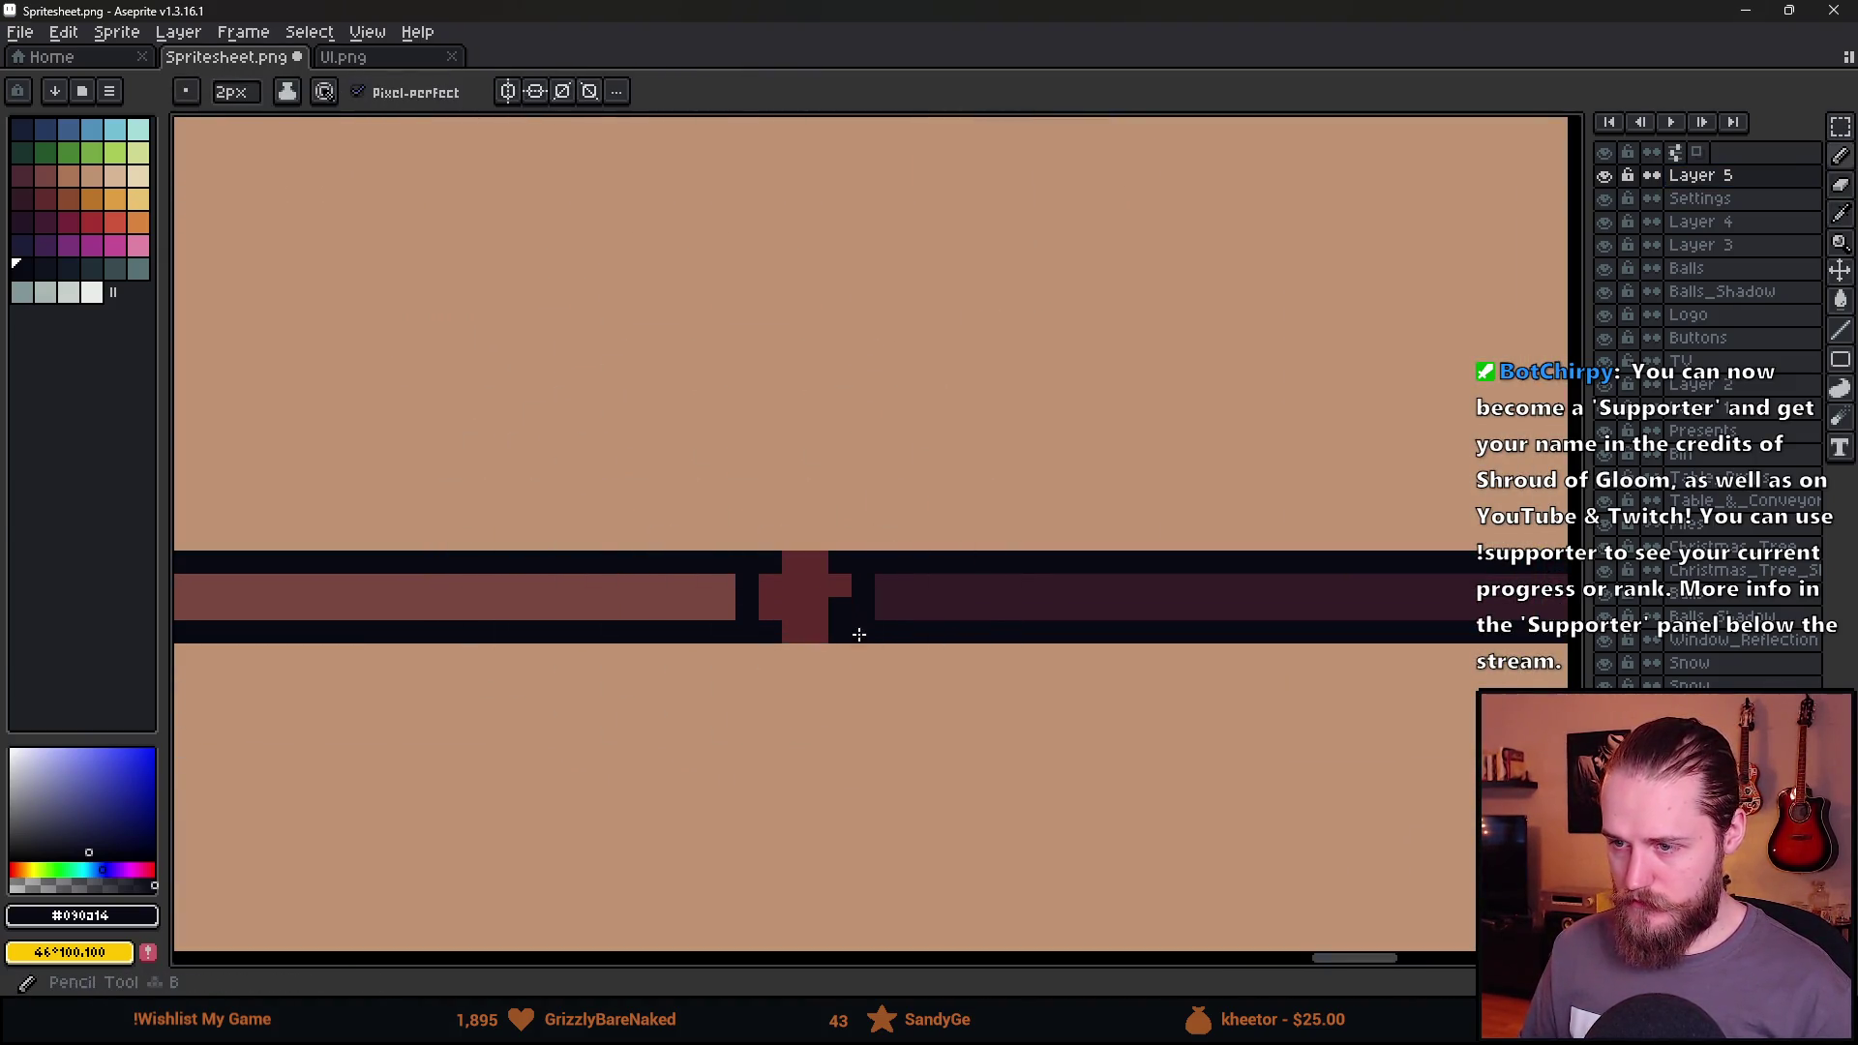
drag(840, 636, 788, 633)
mouse_move(787, 563)
mouse_down()
mouse_move(824, 563)
mouse_move(768, 593)
mouse_move(850, 613)
mouse_move(659, 600)
mouse_up()
alt+click(948, 594)
alt+click(896, 619)
click(827, 632)
scroll(891, 635, down, 4)
scroll(987, 678, up, 1)
Compare Layer 5 by toggling its visibility, then shift the SETTINGS title left.
key(m)
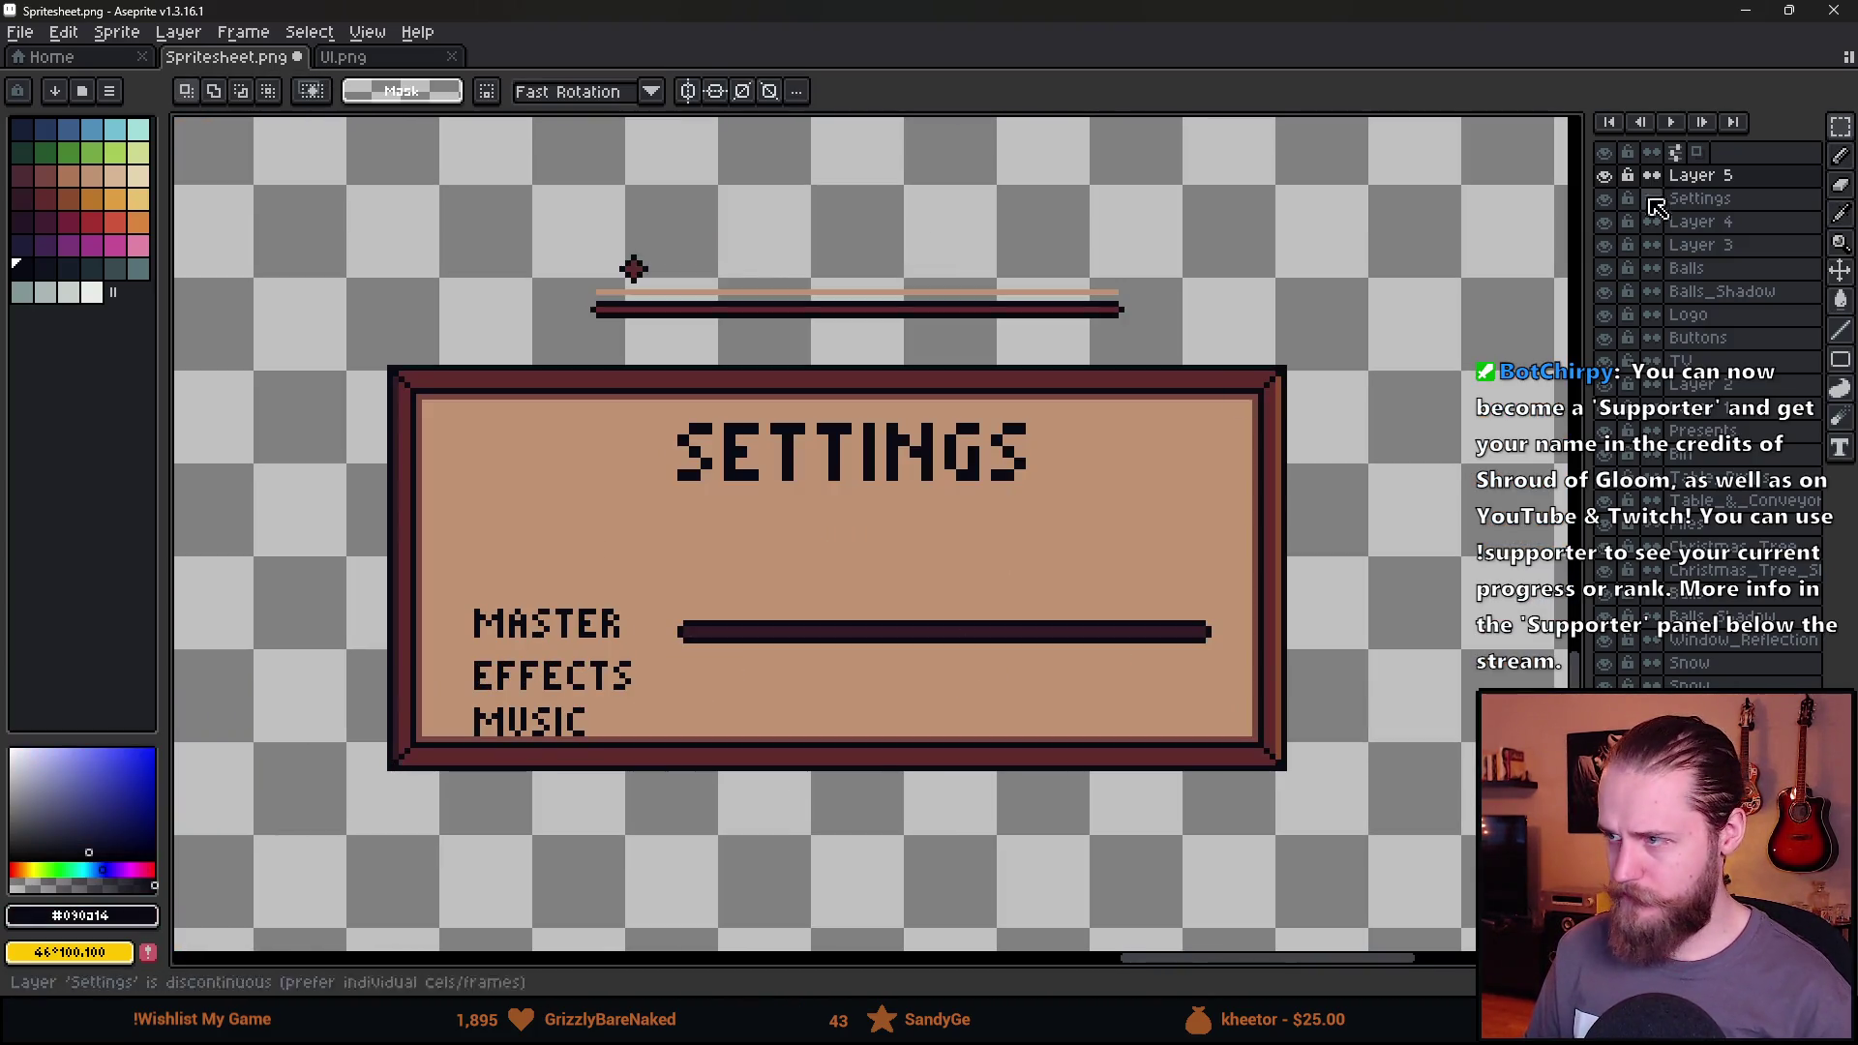
click(1604, 177)
click(1604, 177)
click(1604, 178)
click(1604, 178)
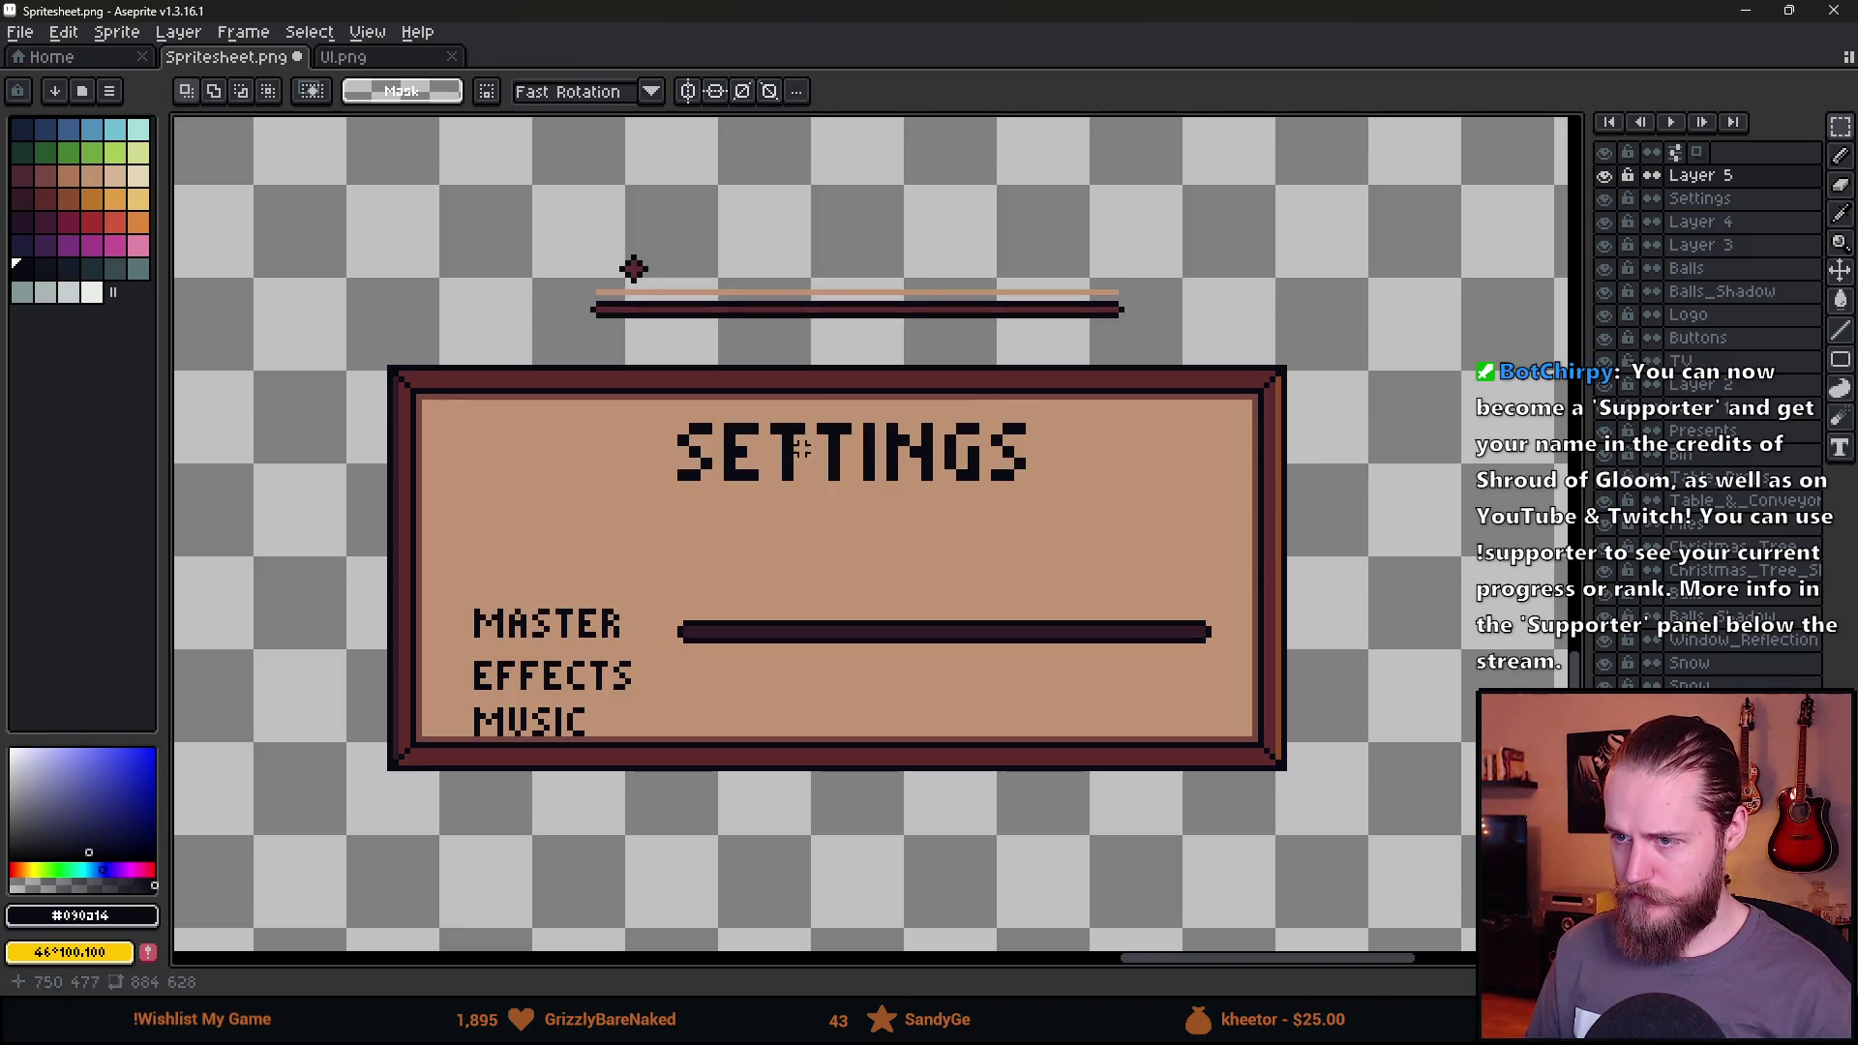
key(i)
key(b)
scroll(531, 461, up, 10)
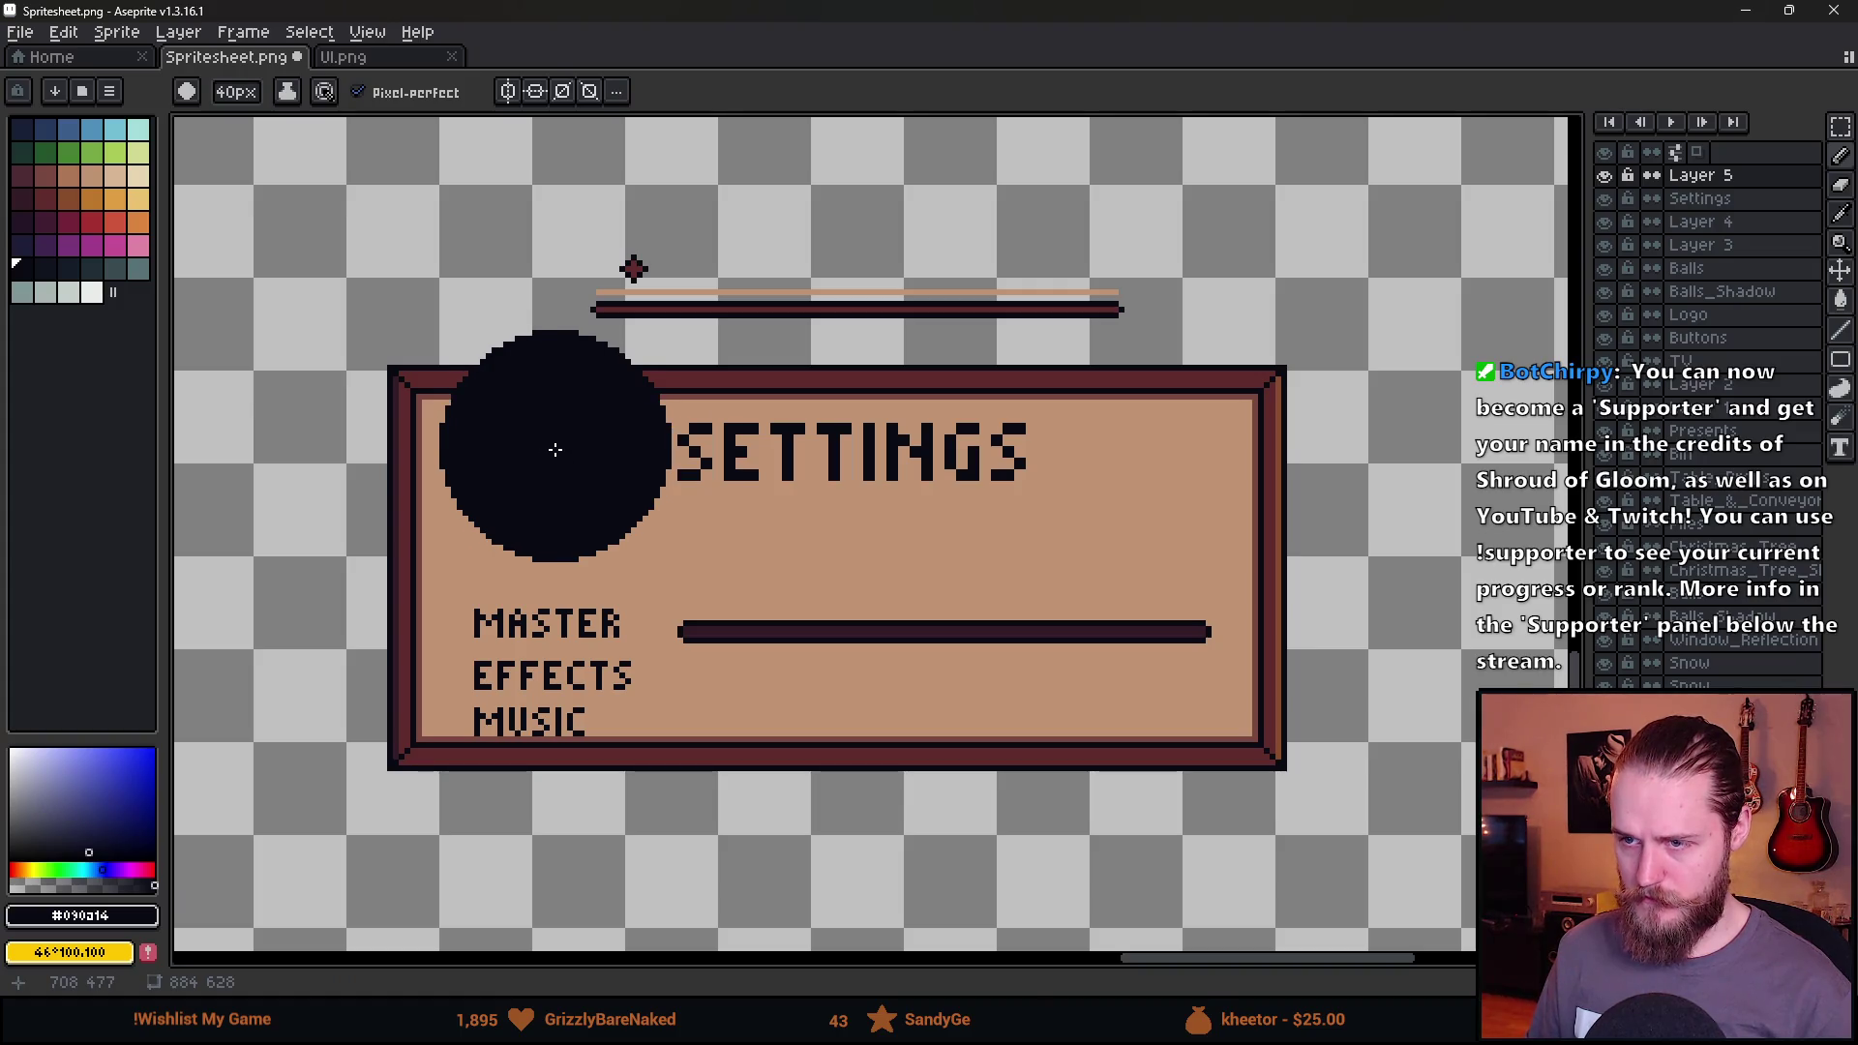
scroll(548, 447, up, 2)
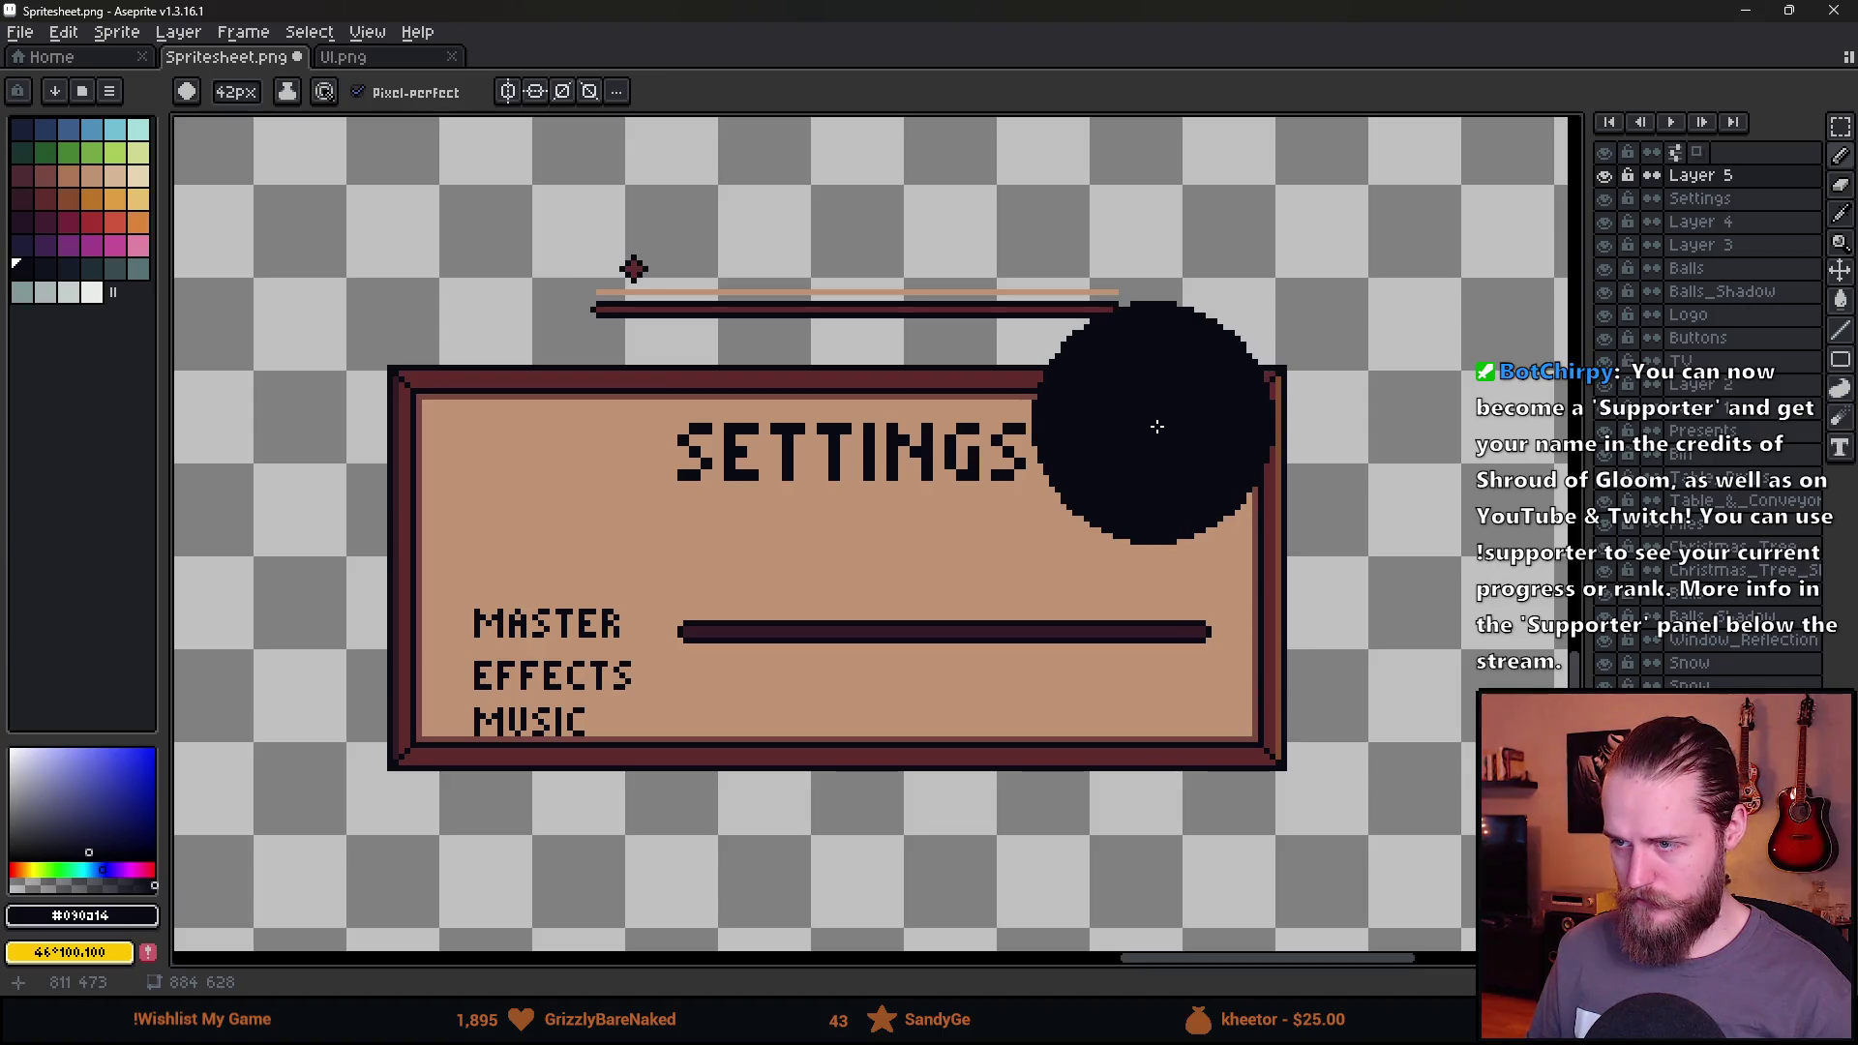
key(m)
mouse_move(662, 425)
mouse_down()
mouse_move(1103, 502)
mouse_move(999, 497)
mouse_up()
key(ctrl+d)
key(b)
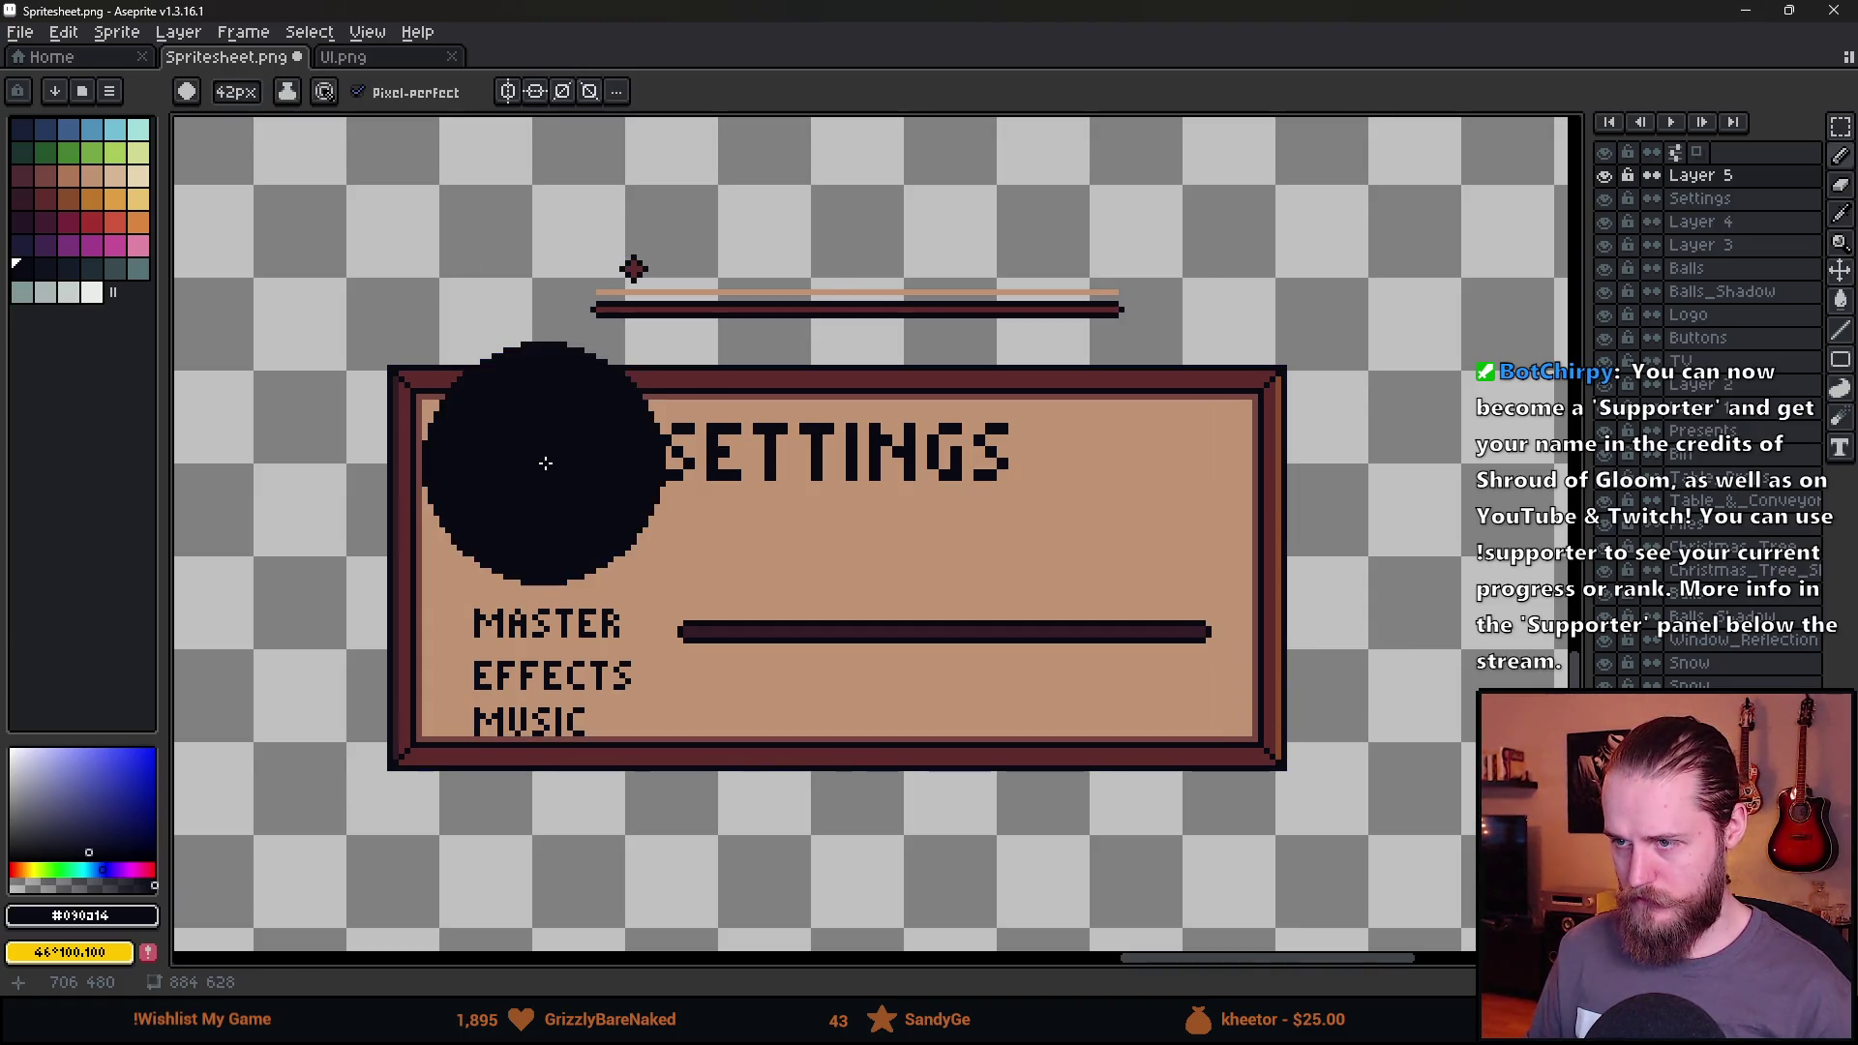
Marquee-select the entire SETTINGS panel.
scroll(1297, 671, down, 3)
scroll(1327, 655, up, 3)
scroll(1303, 589, up, 1)
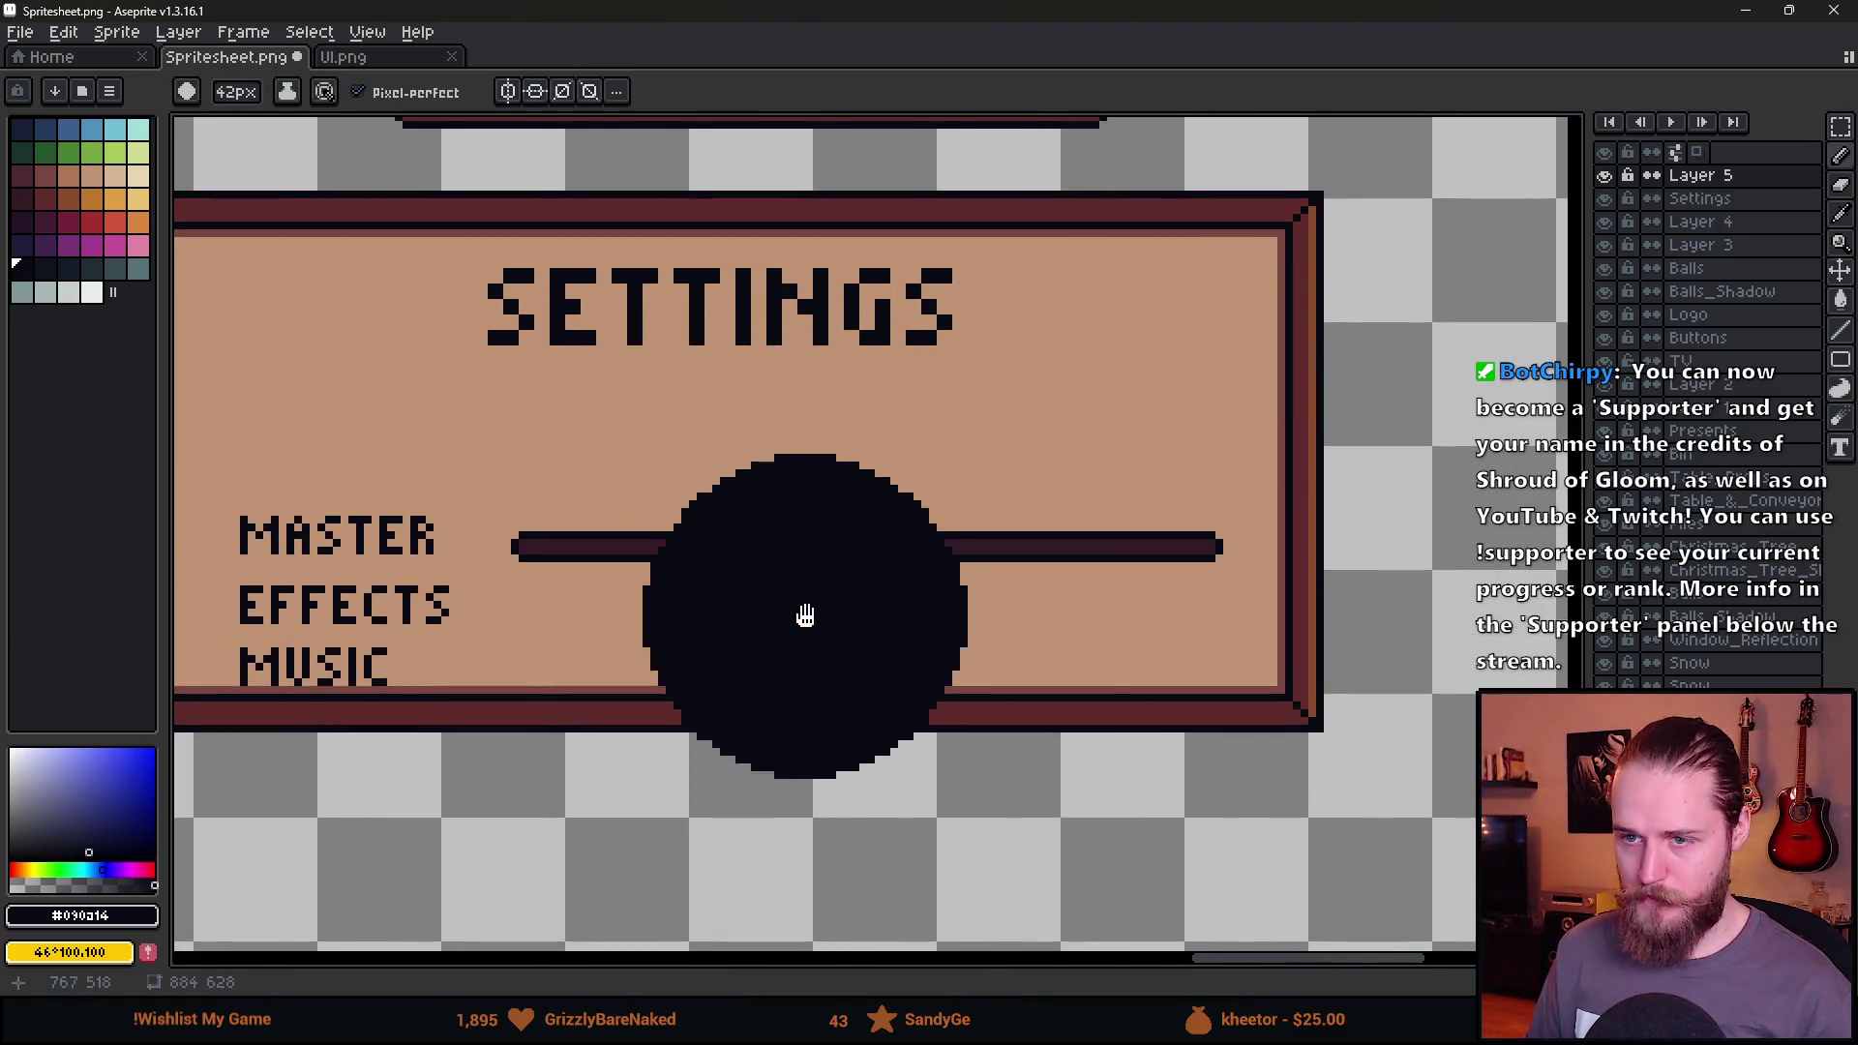
drag(805, 615, 1095, 637)
key(m)
mouse_move(423, 209)
mouse_down()
mouse_move(1211, 714)
mouse_move(1196, 752)
mouse_up()
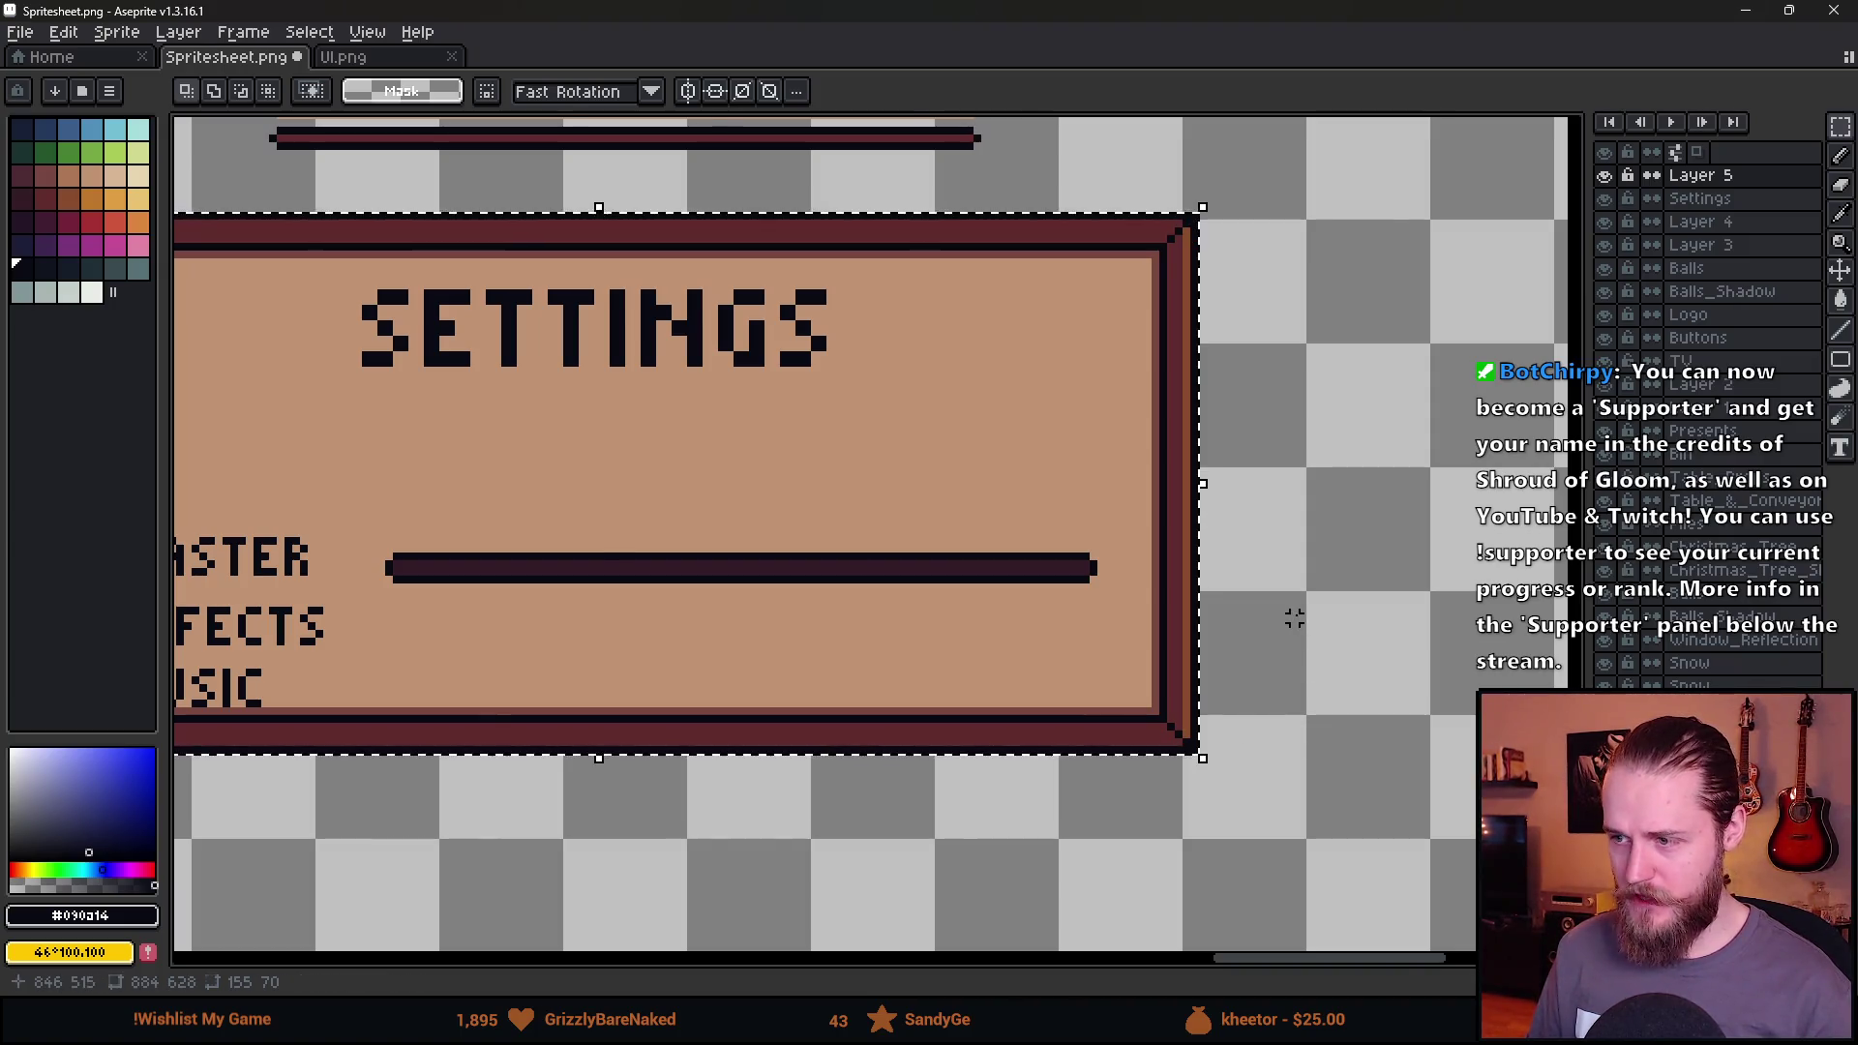
Select the panel's right edge on the Settings layer and move it a few pixels left.
scroll(1309, 626, down, 3)
scroll(639, 427, up, 3)
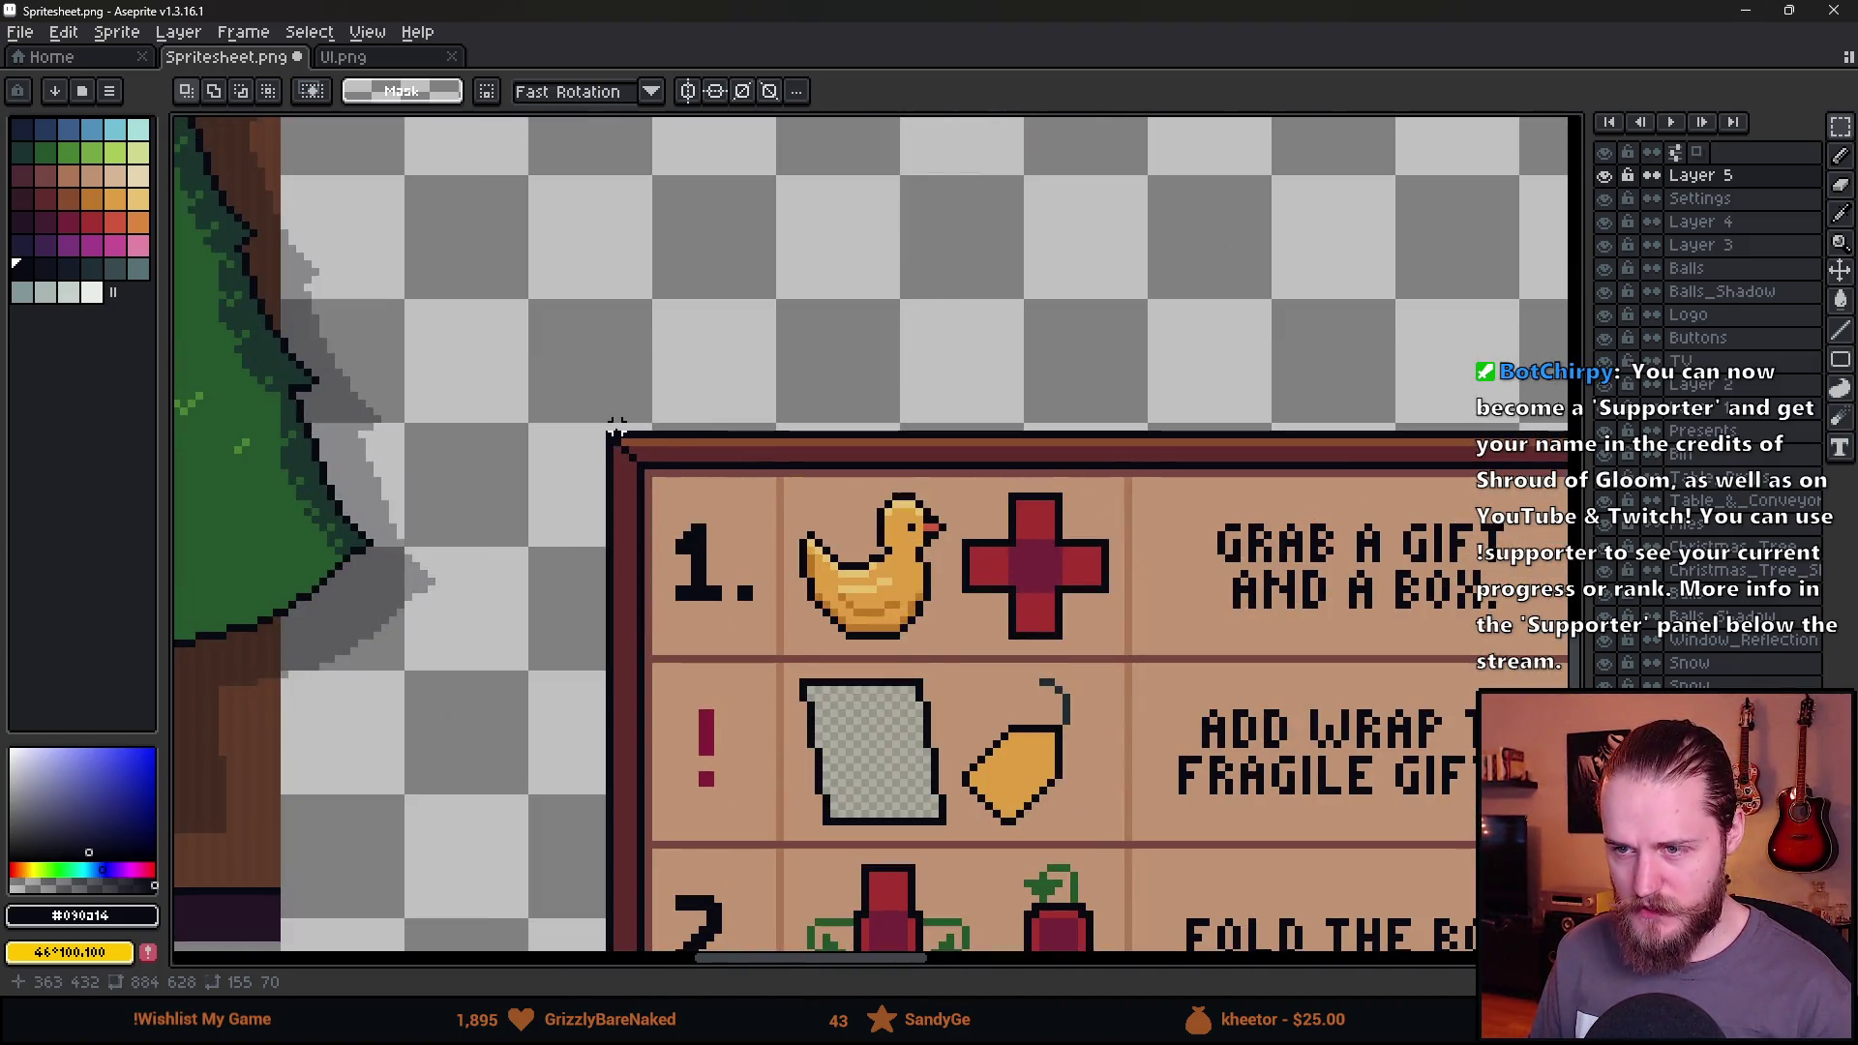
mouse_move(609, 436)
mouse_down()
mouse_move(1364, 774)
mouse_move(1365, 689)
mouse_up()
scroll(1006, 559, down, 3)
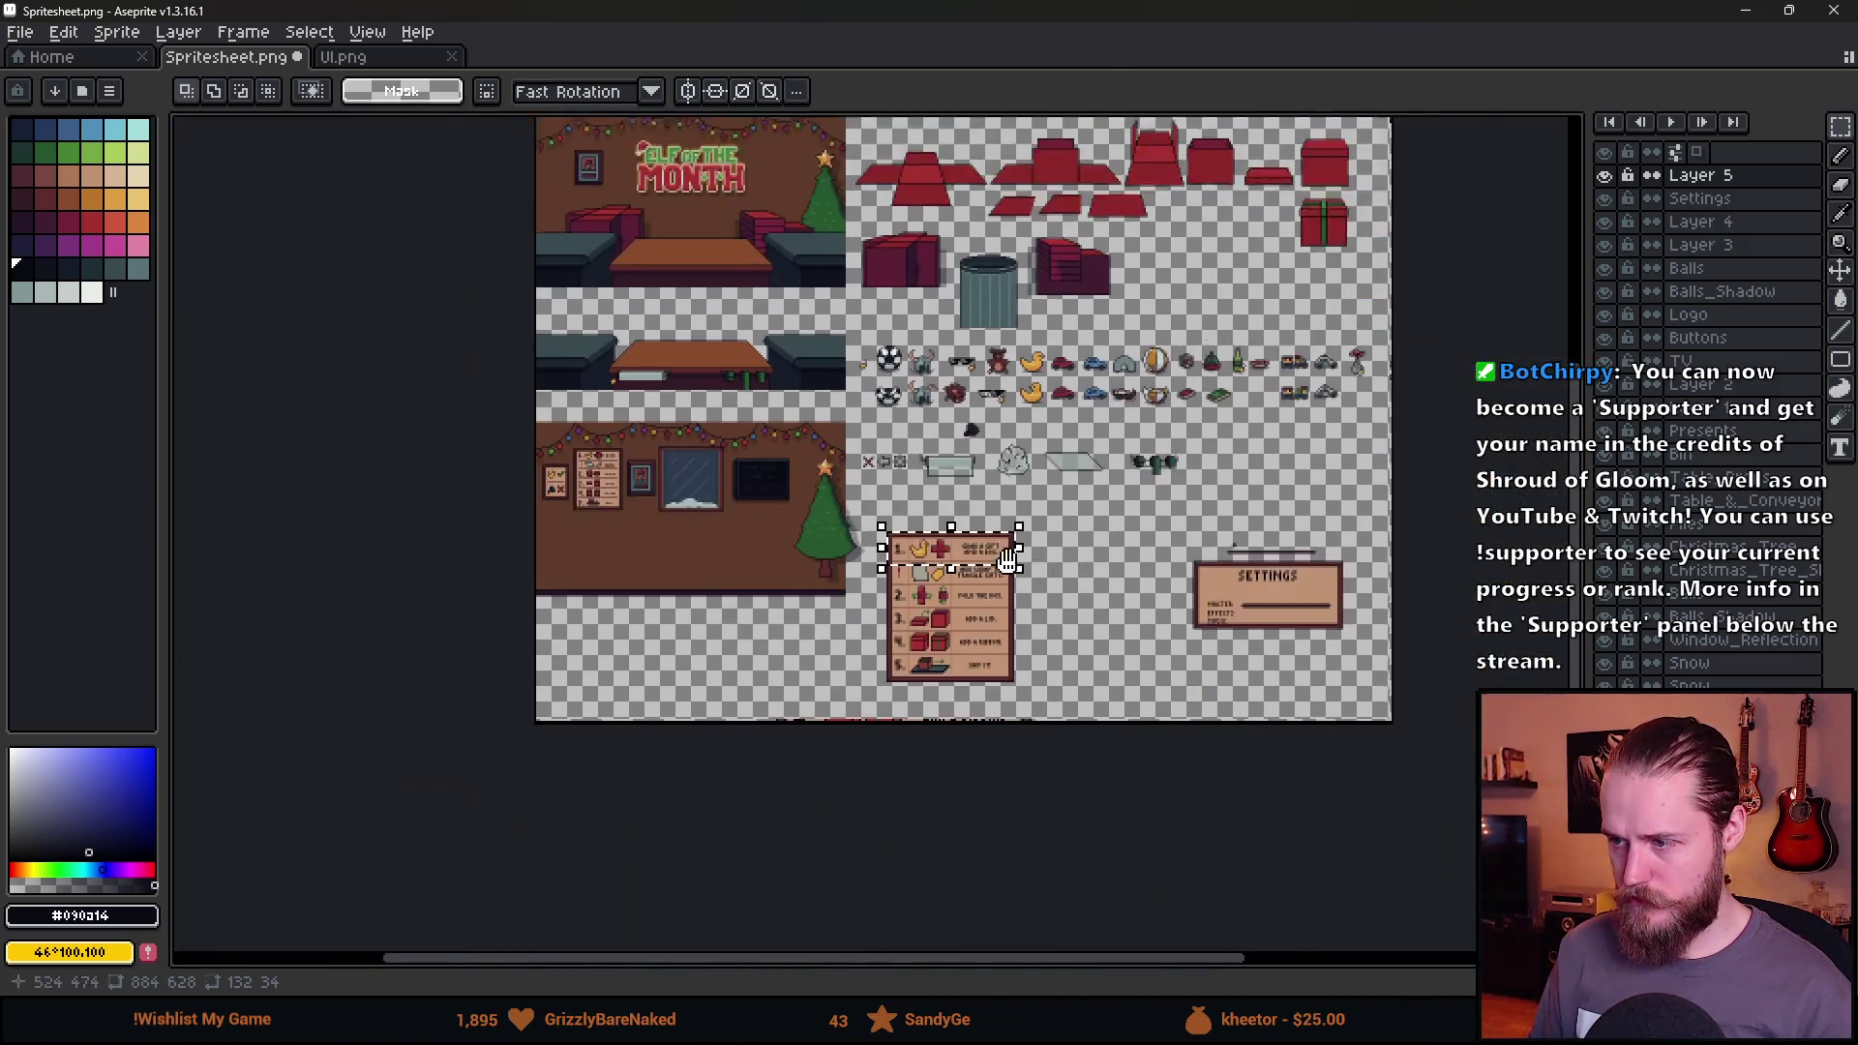
scroll(1188, 512, up, 5)
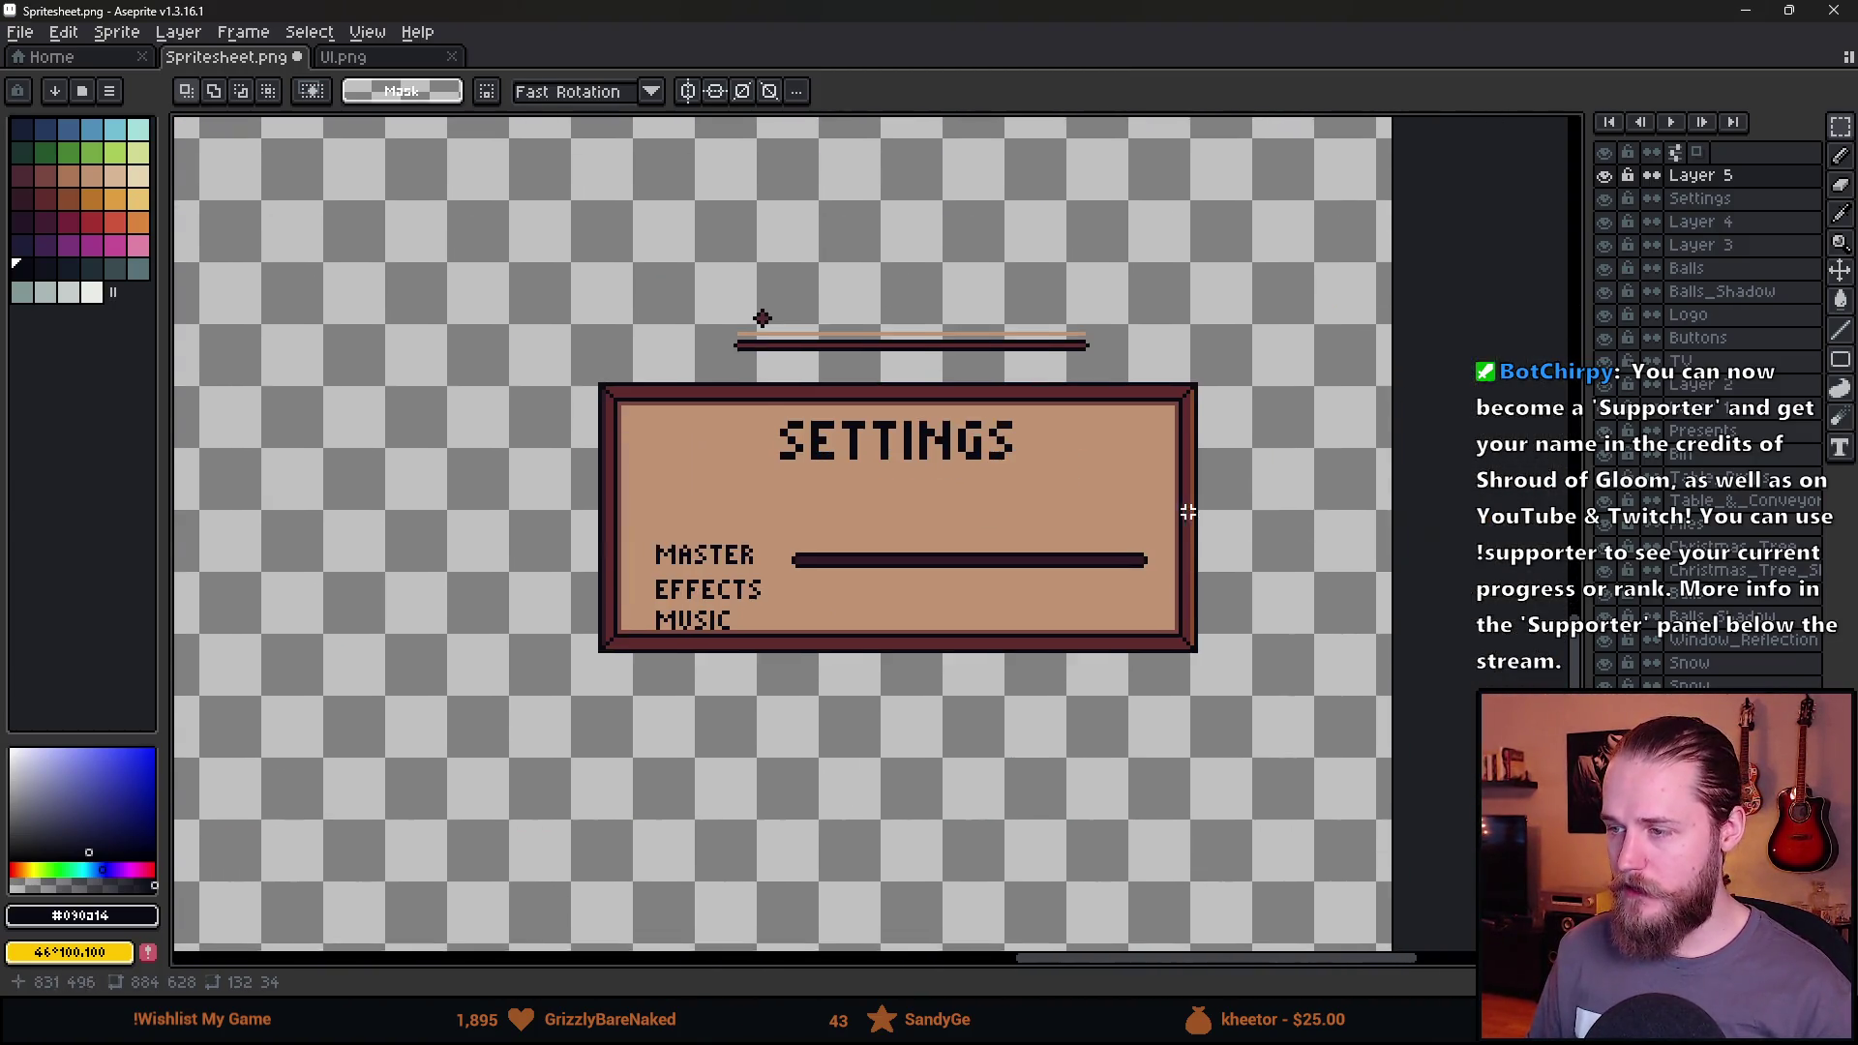
scroll(1188, 512, up, 1)
drag(1074, 231, 1352, 894)
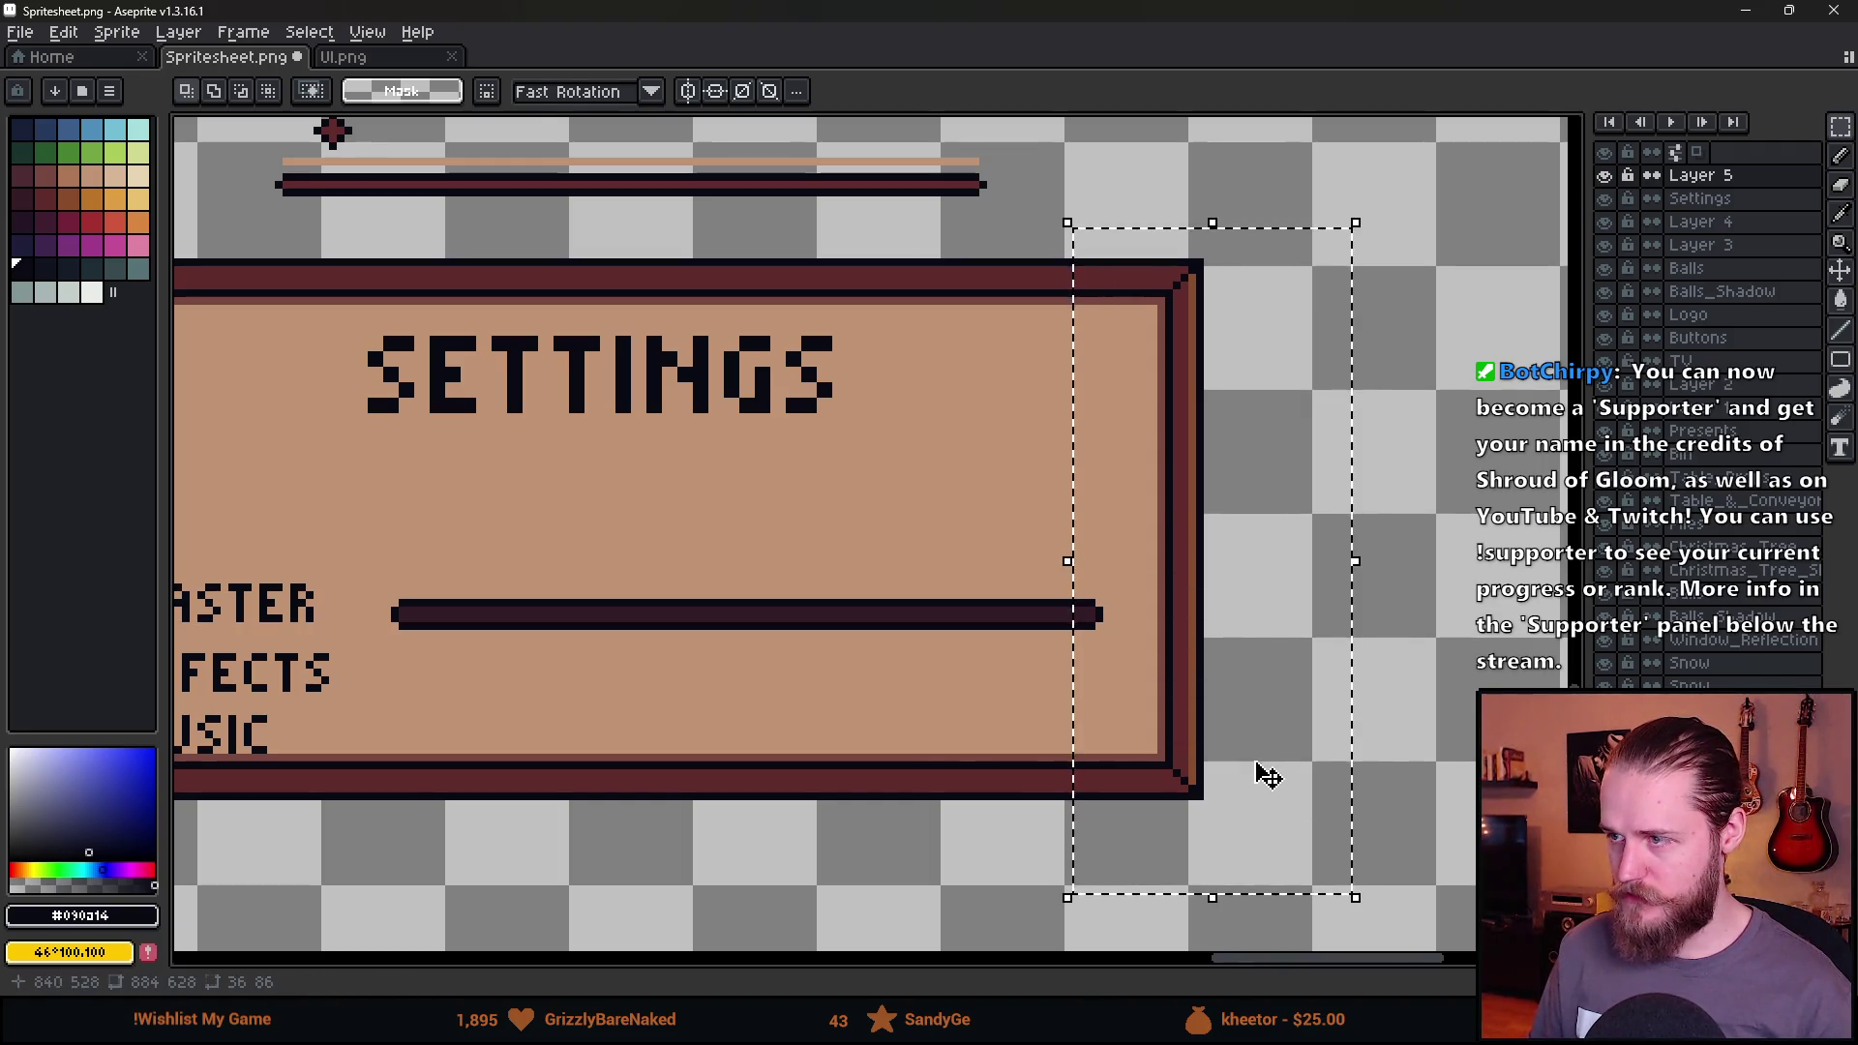
click(1693, 199)
click(1149, 535)
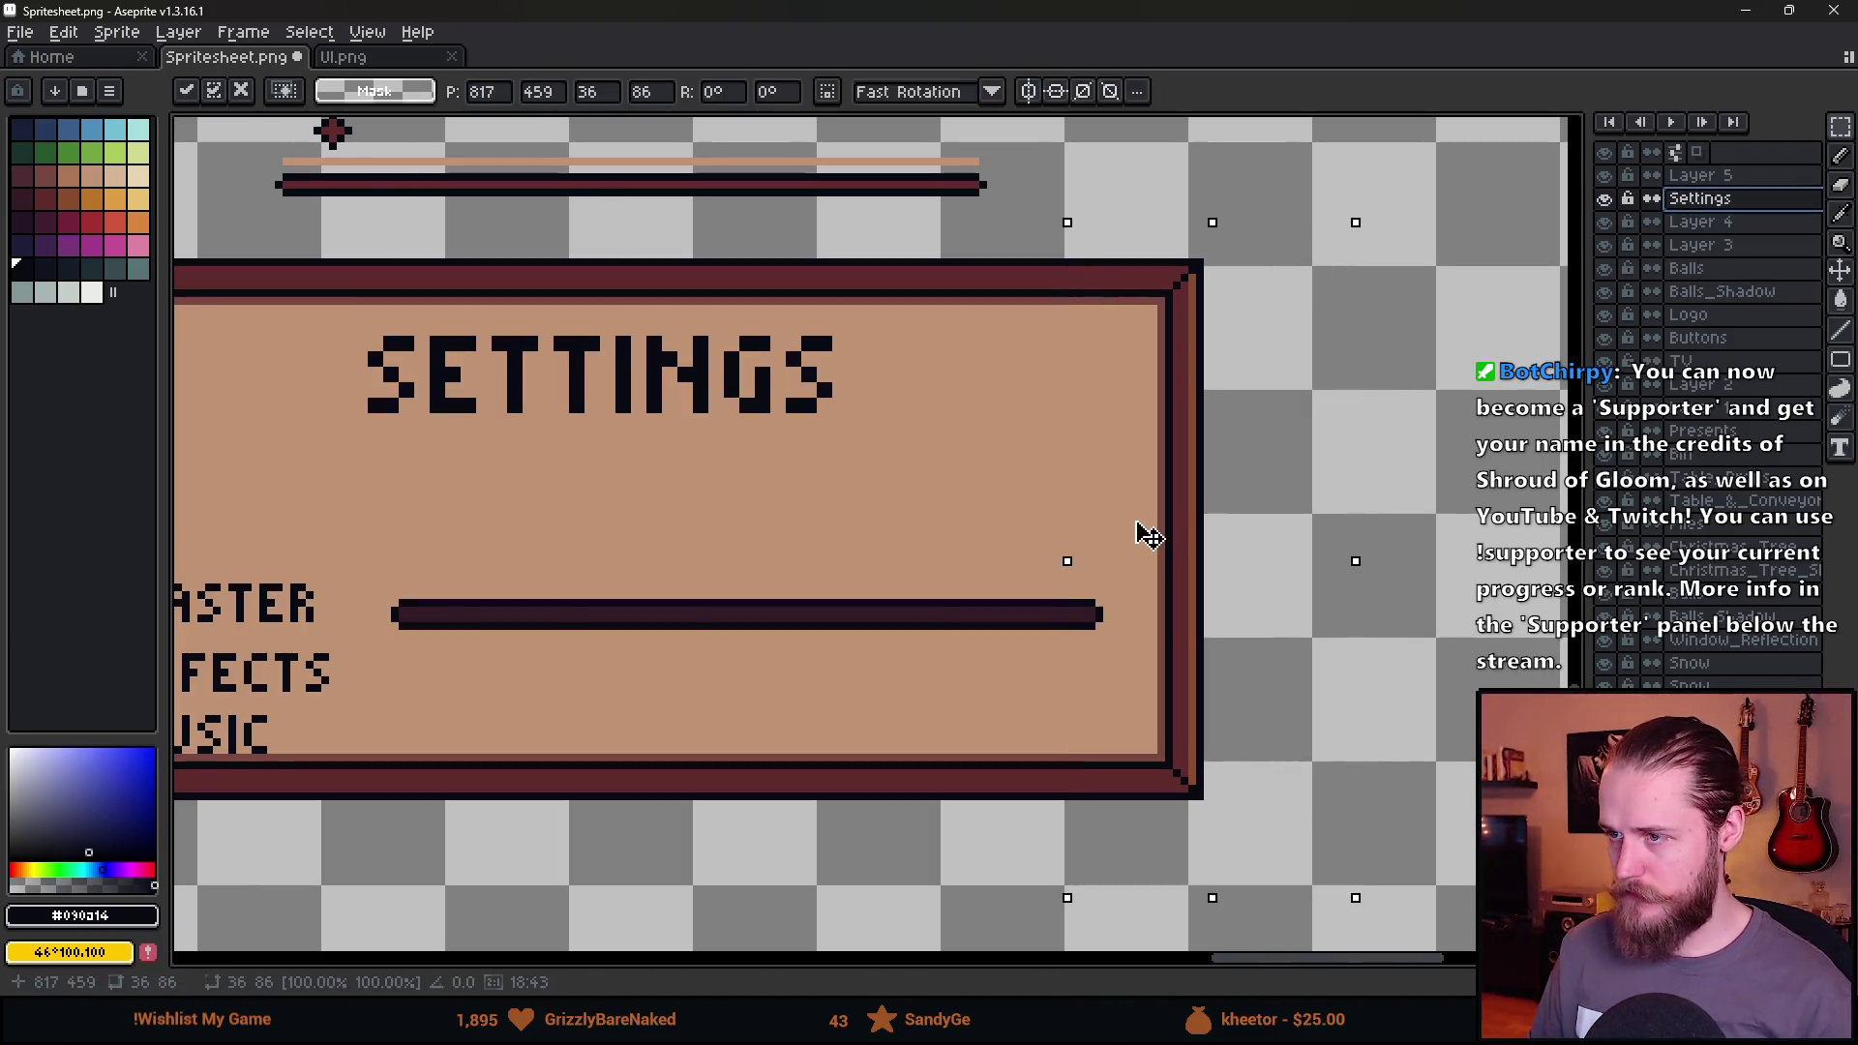
drag(1148, 535, 1132, 531)
click(858, 522)
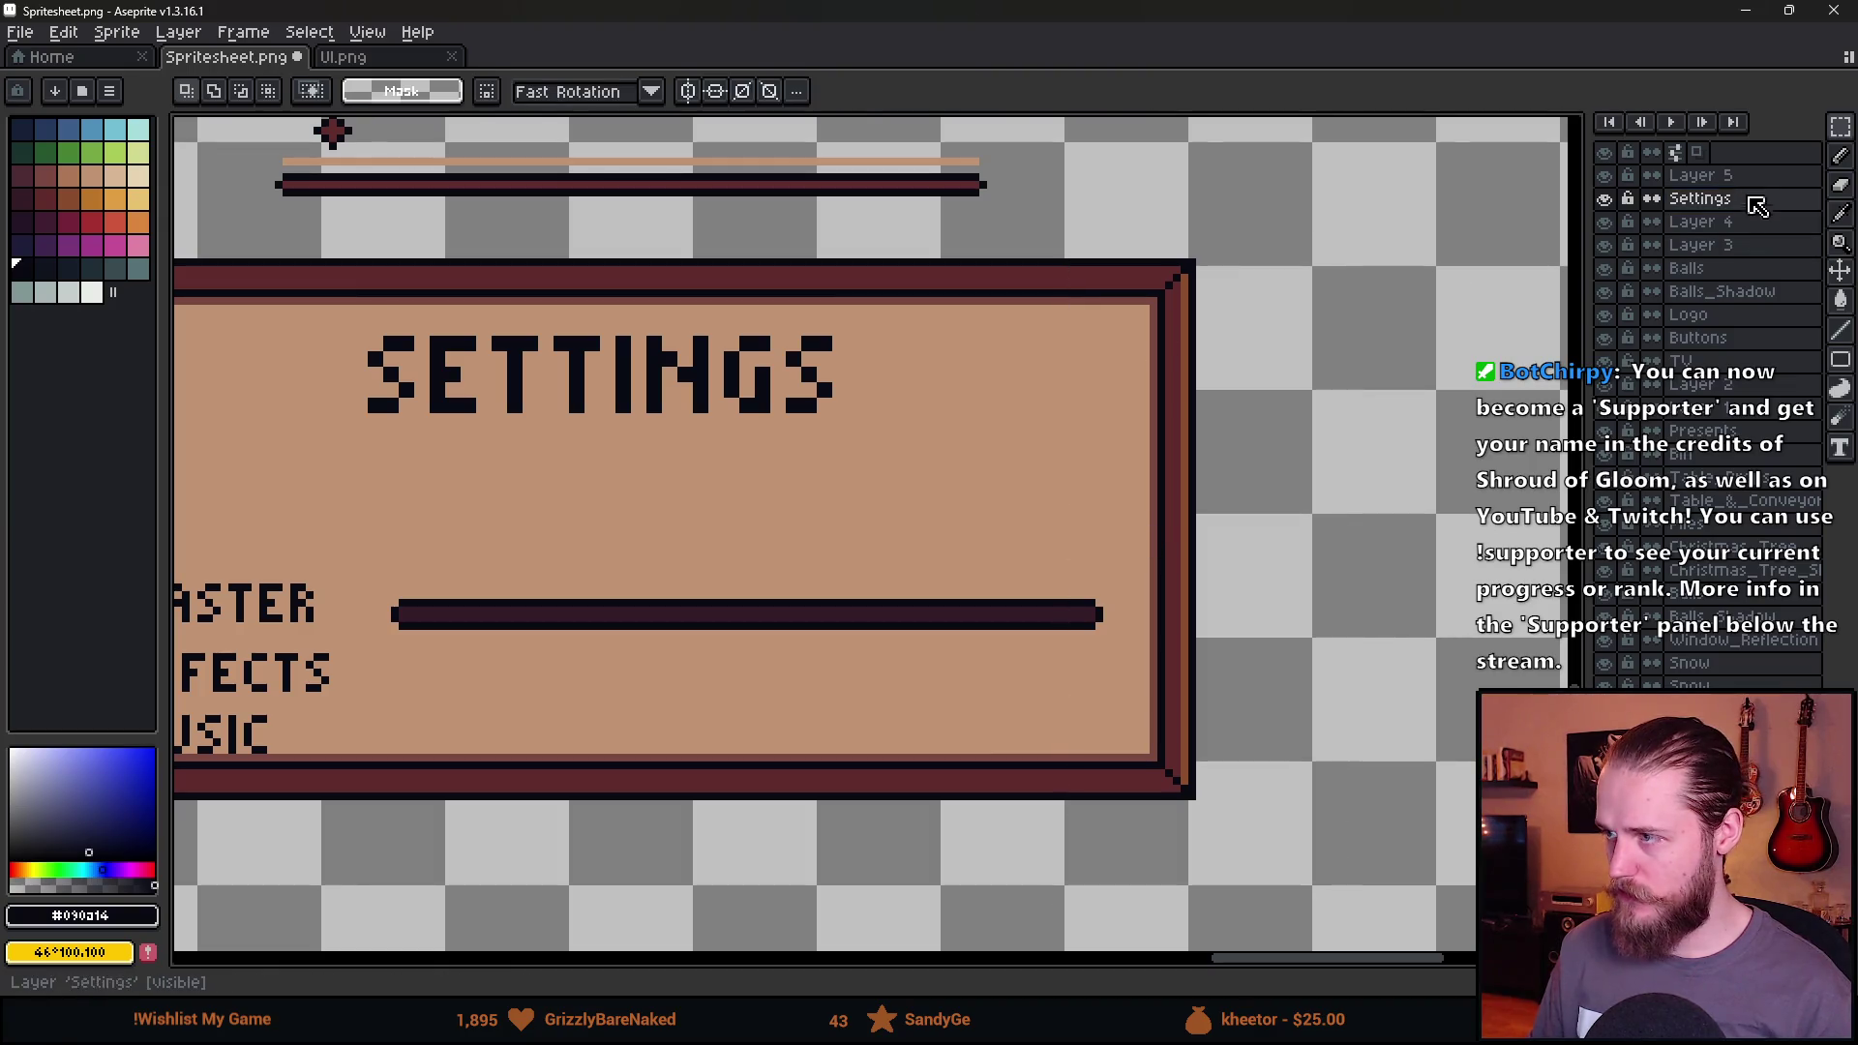
Deselect, shrink the brush by one pixel, and return to Layer 5 with the marquee.
key(b)
scroll(1182, 403, down, 2)
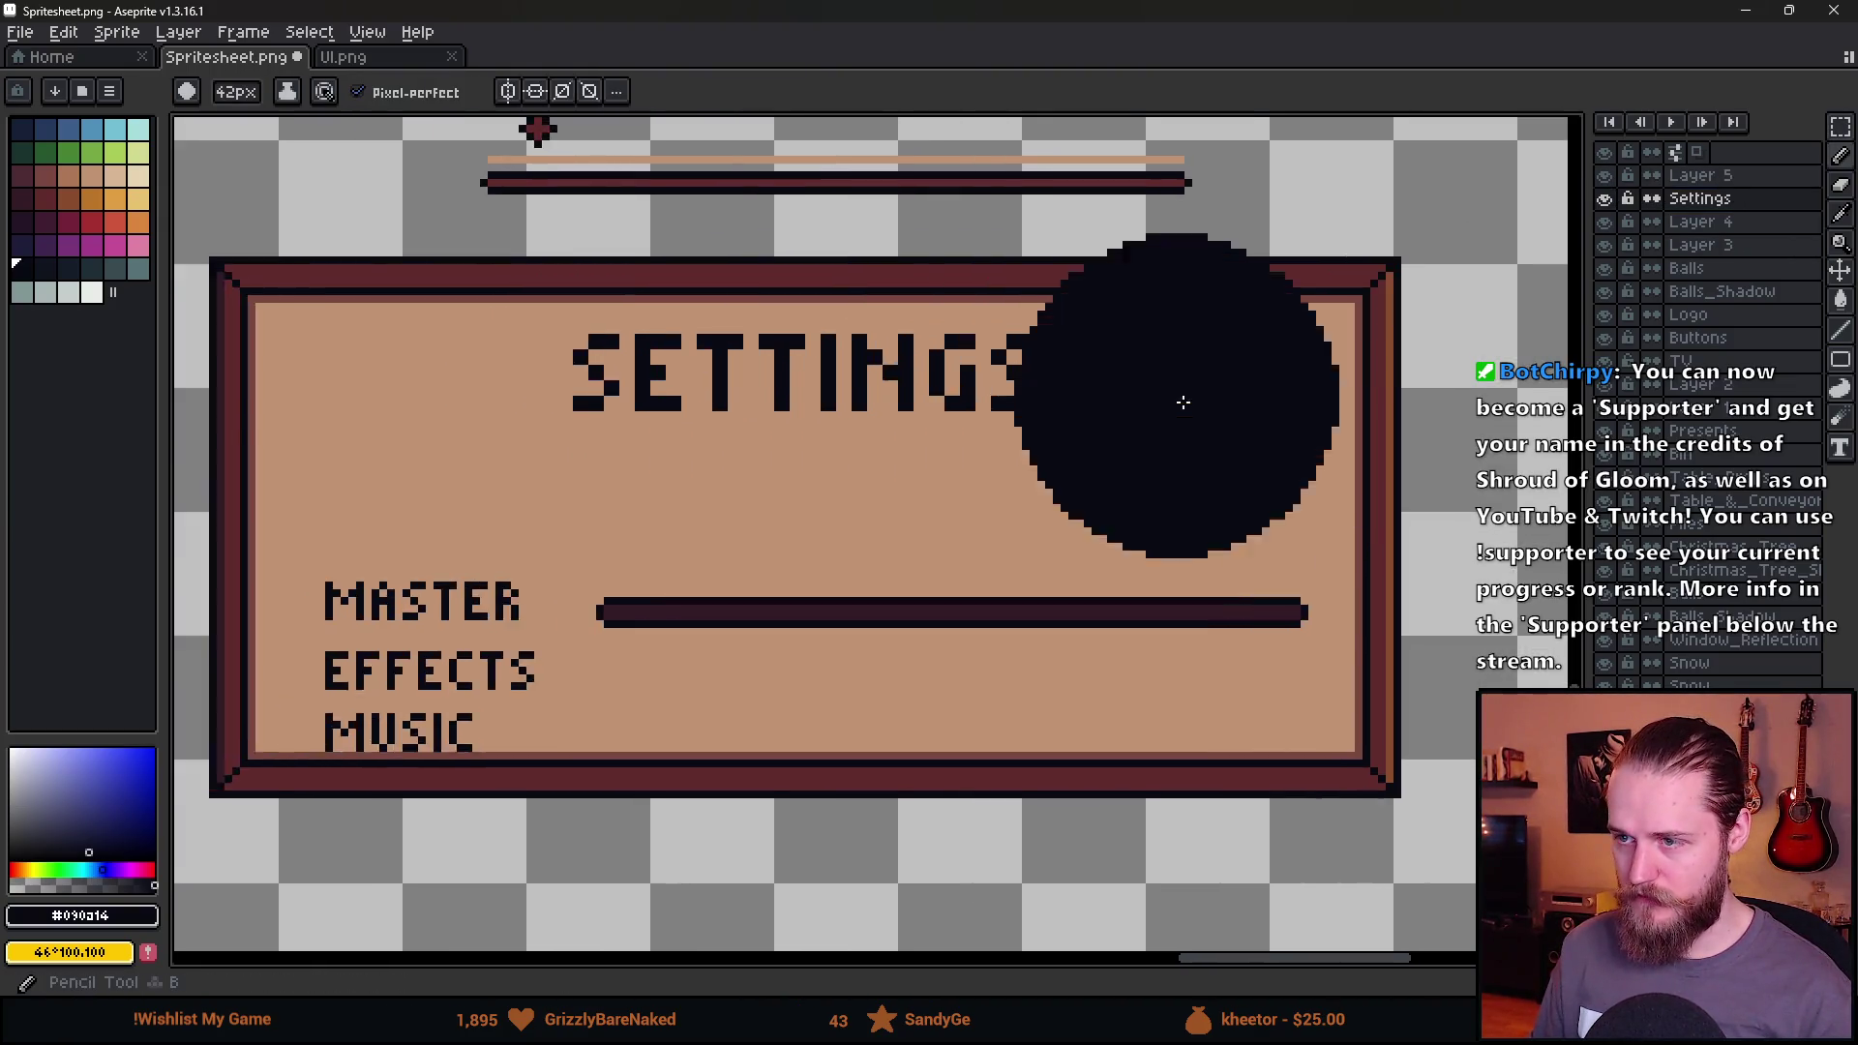
key(ctrl+d)
key(minus)
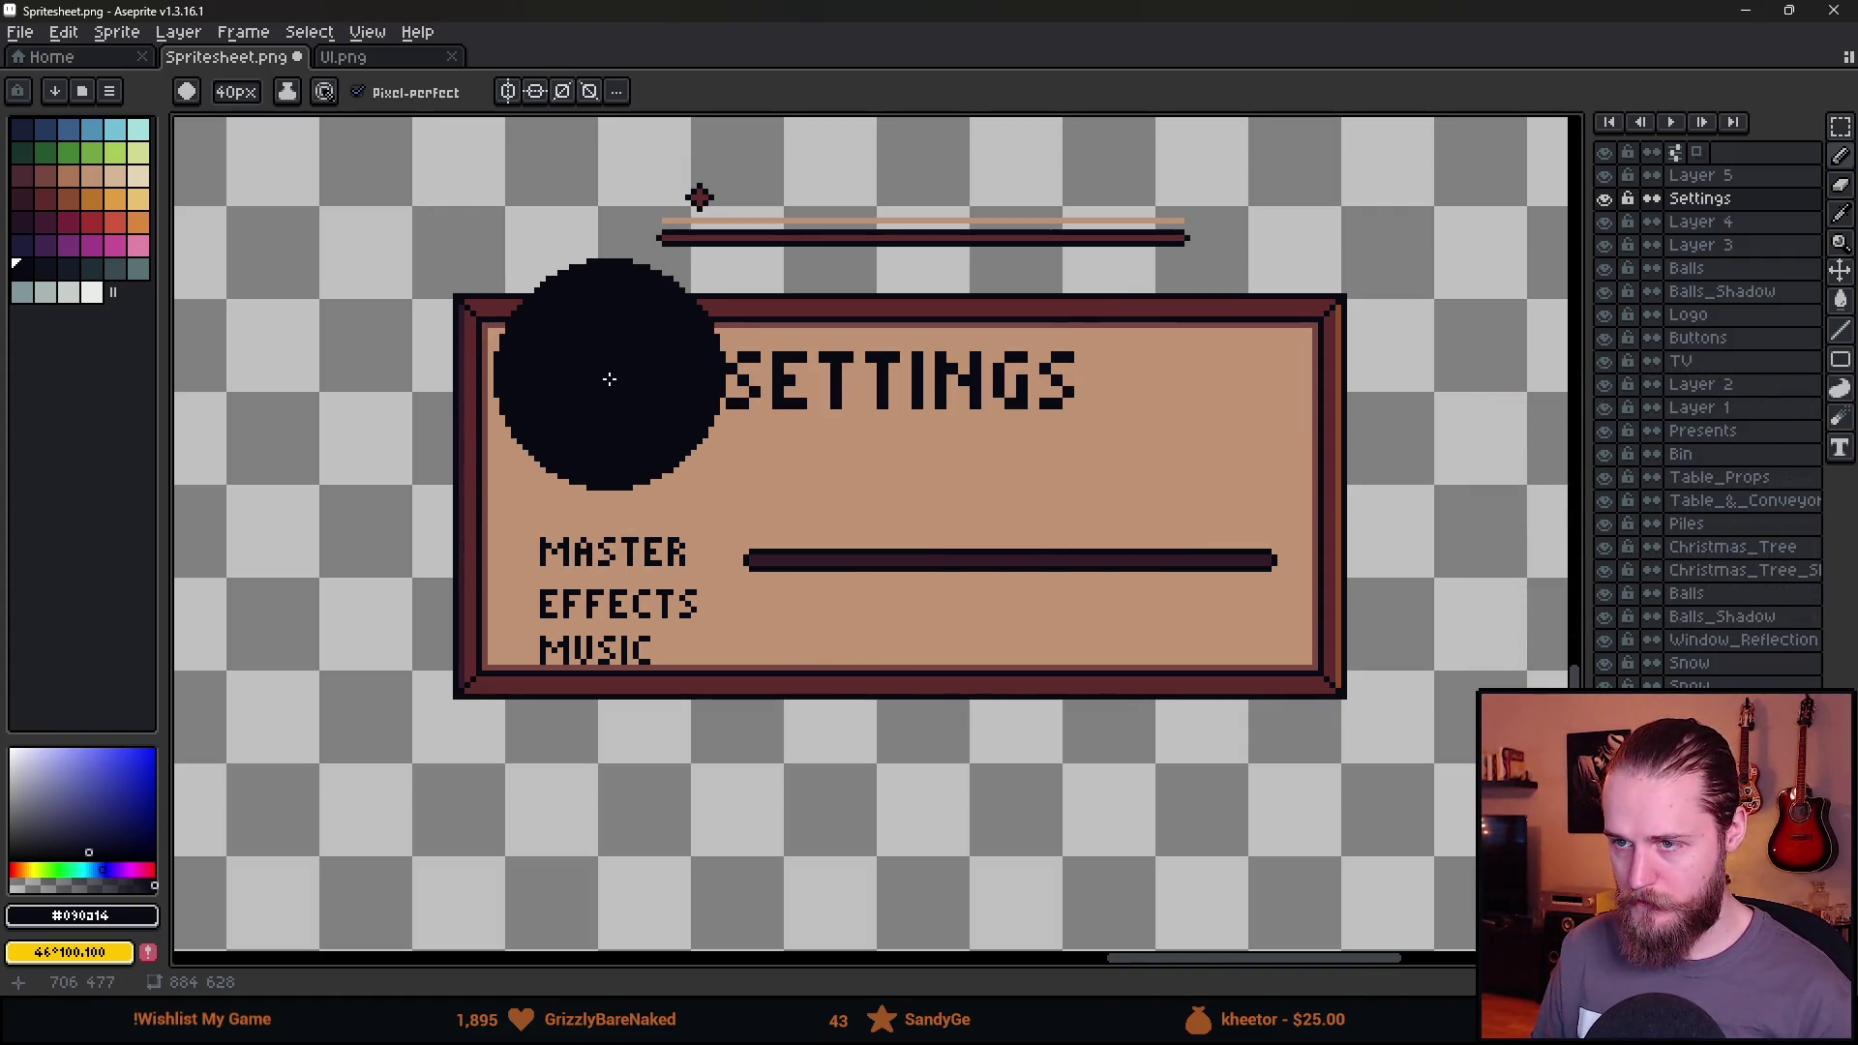
key(m)
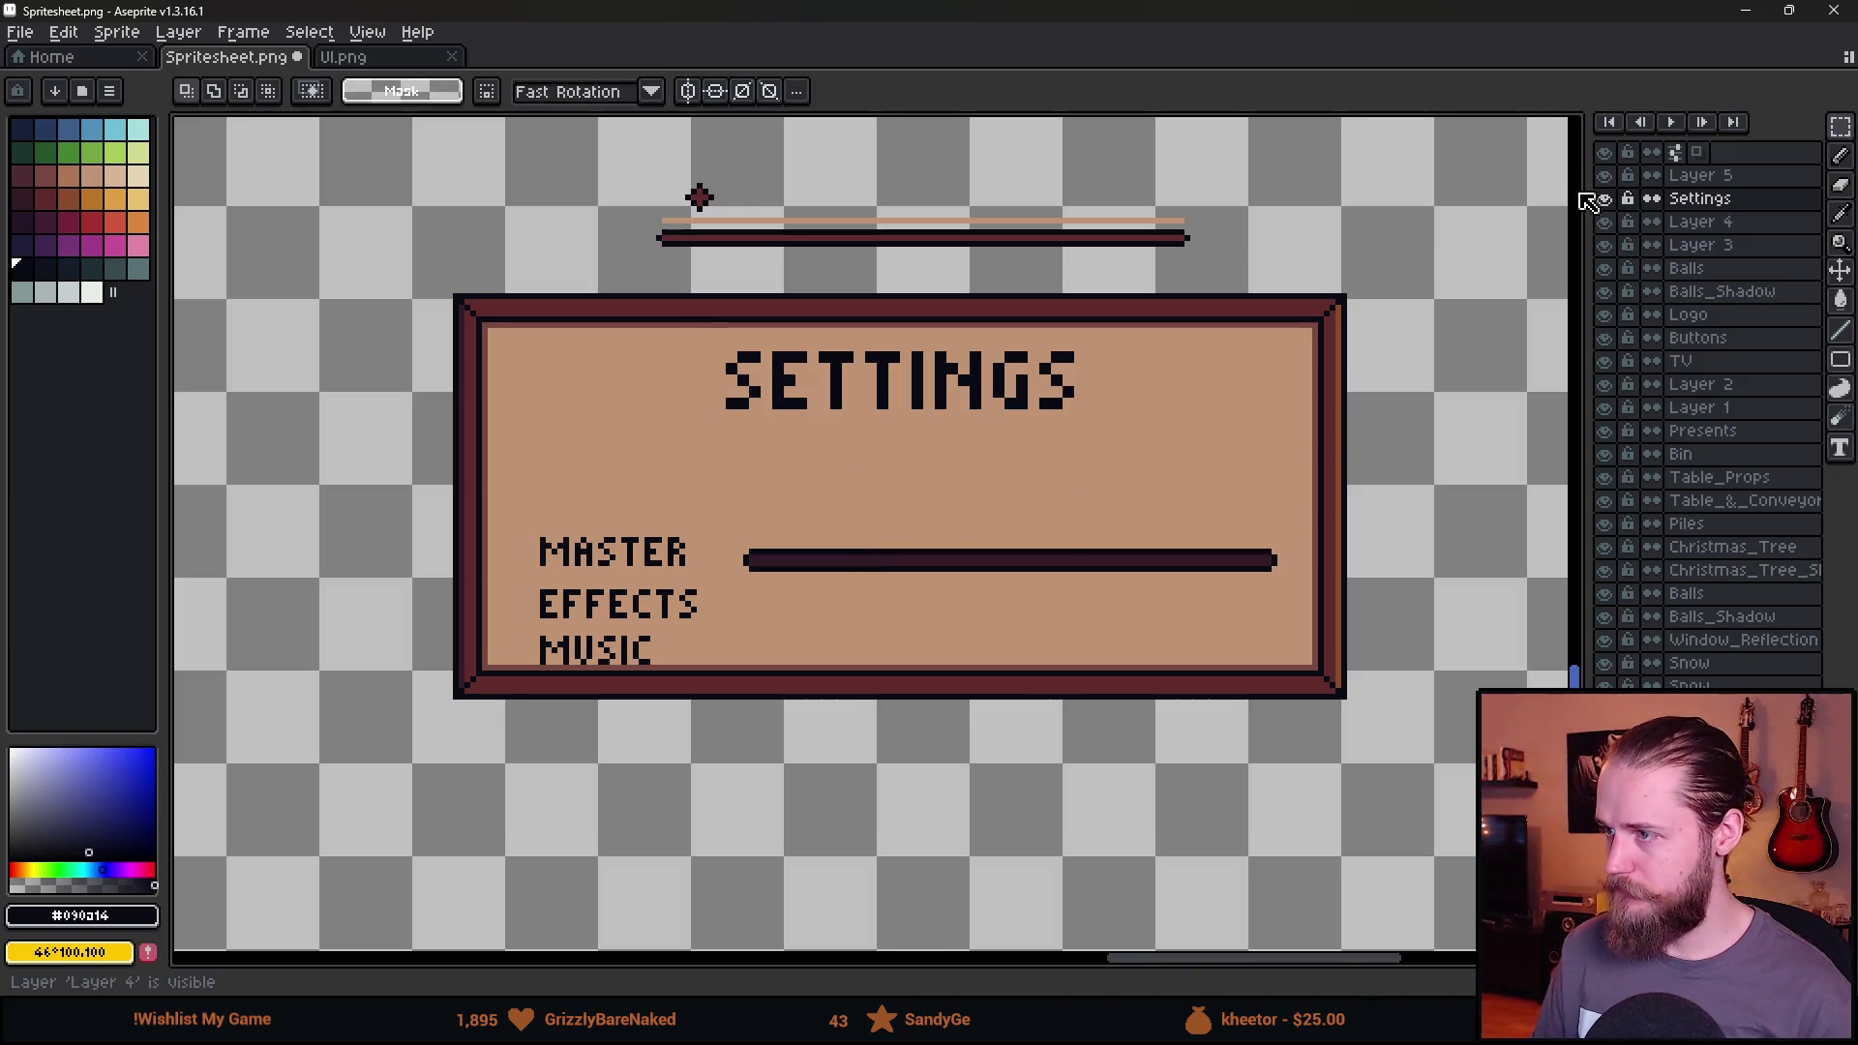
click(1715, 177)
Raise the slider bar and duplicate copies below it to stack the volume bars.
mouse_move(736, 532)
mouse_down()
mouse_move(1286, 608)
mouse_move(1193, 526)
mouse_move(1210, 519)
mouse_up()
mouse_move(1081, 523)
mouse_down()
mouse_move(1049, 535)
mouse_move(1049, 589)
mouse_move(1040, 537)
mouse_move(1026, 657)
mouse_move(1006, 650)
mouse_up()
click(1005, 758)
scroll(1005, 758, down, 1)
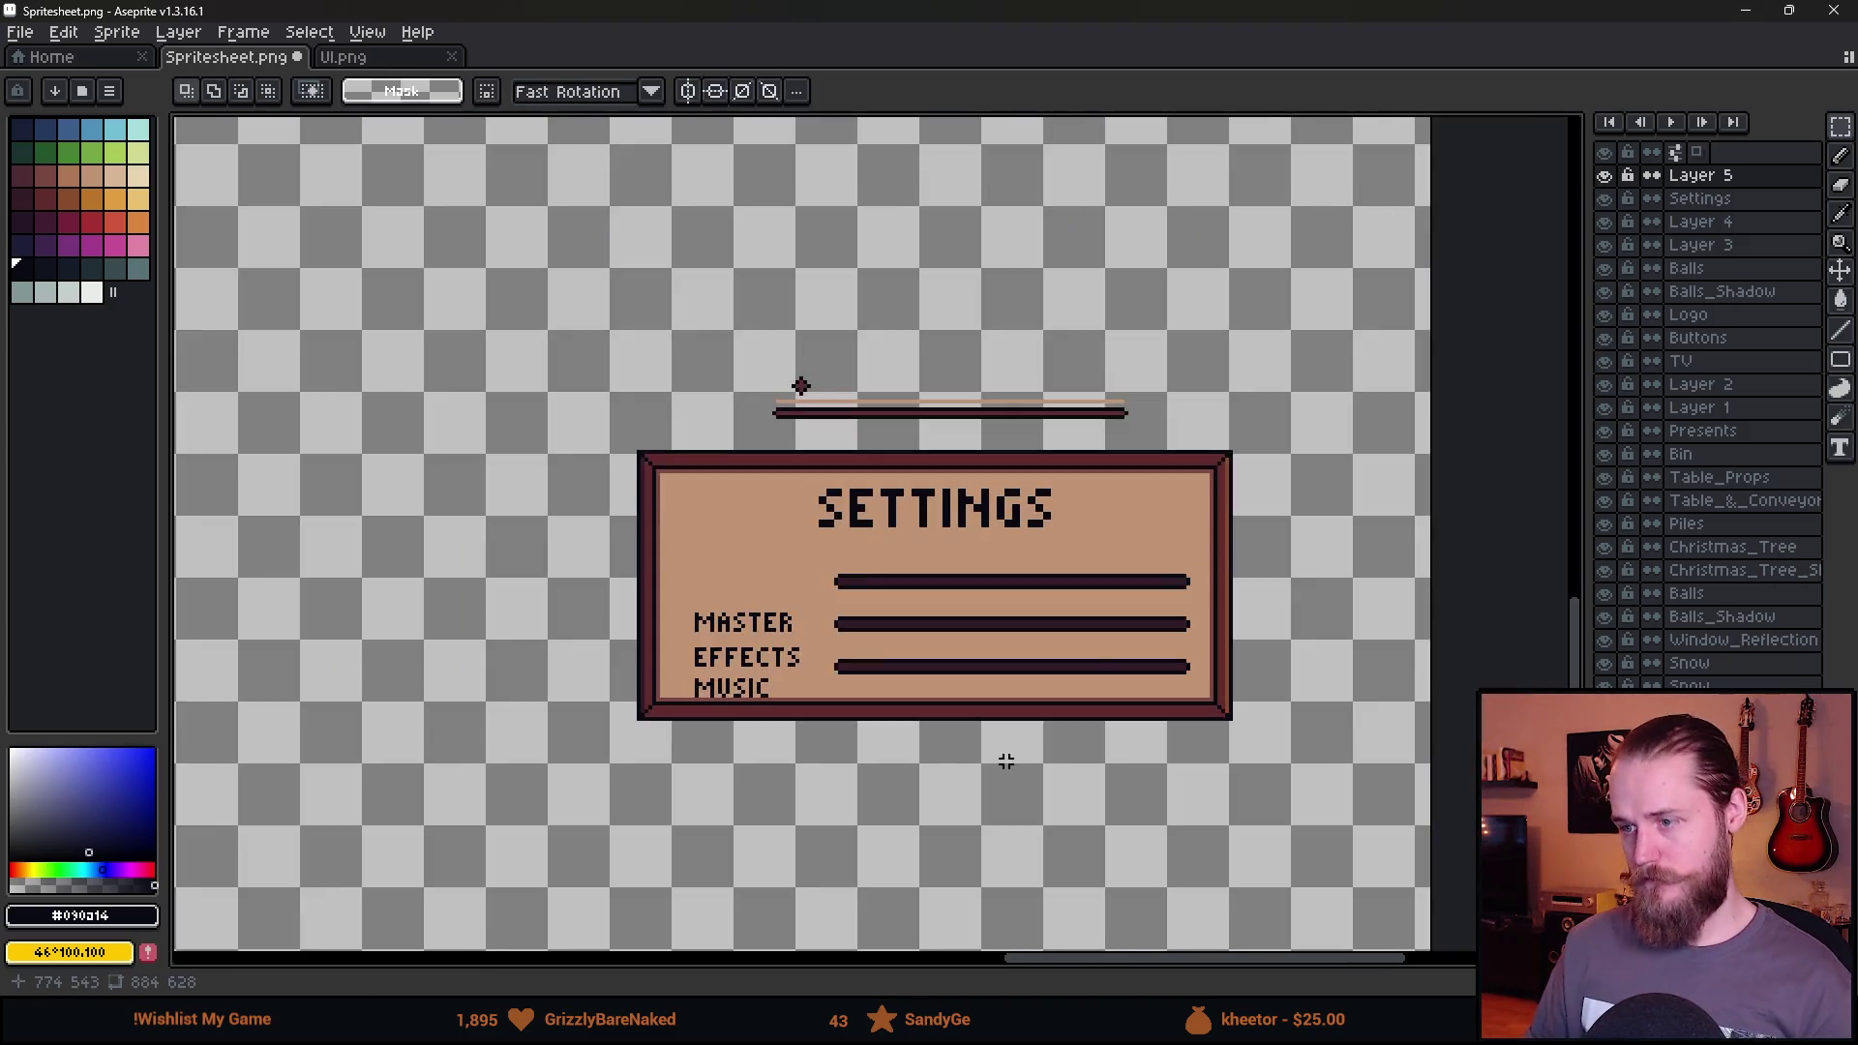
scroll(1004, 758, up, 4)
Tidy the bar ends with a smaller Pencil brush and compare by toggling Layer 5.
drag(1351, 361, 1472, 758)
click(974, 670)
key(b)
key(minus)
key(minus)
key(minus)
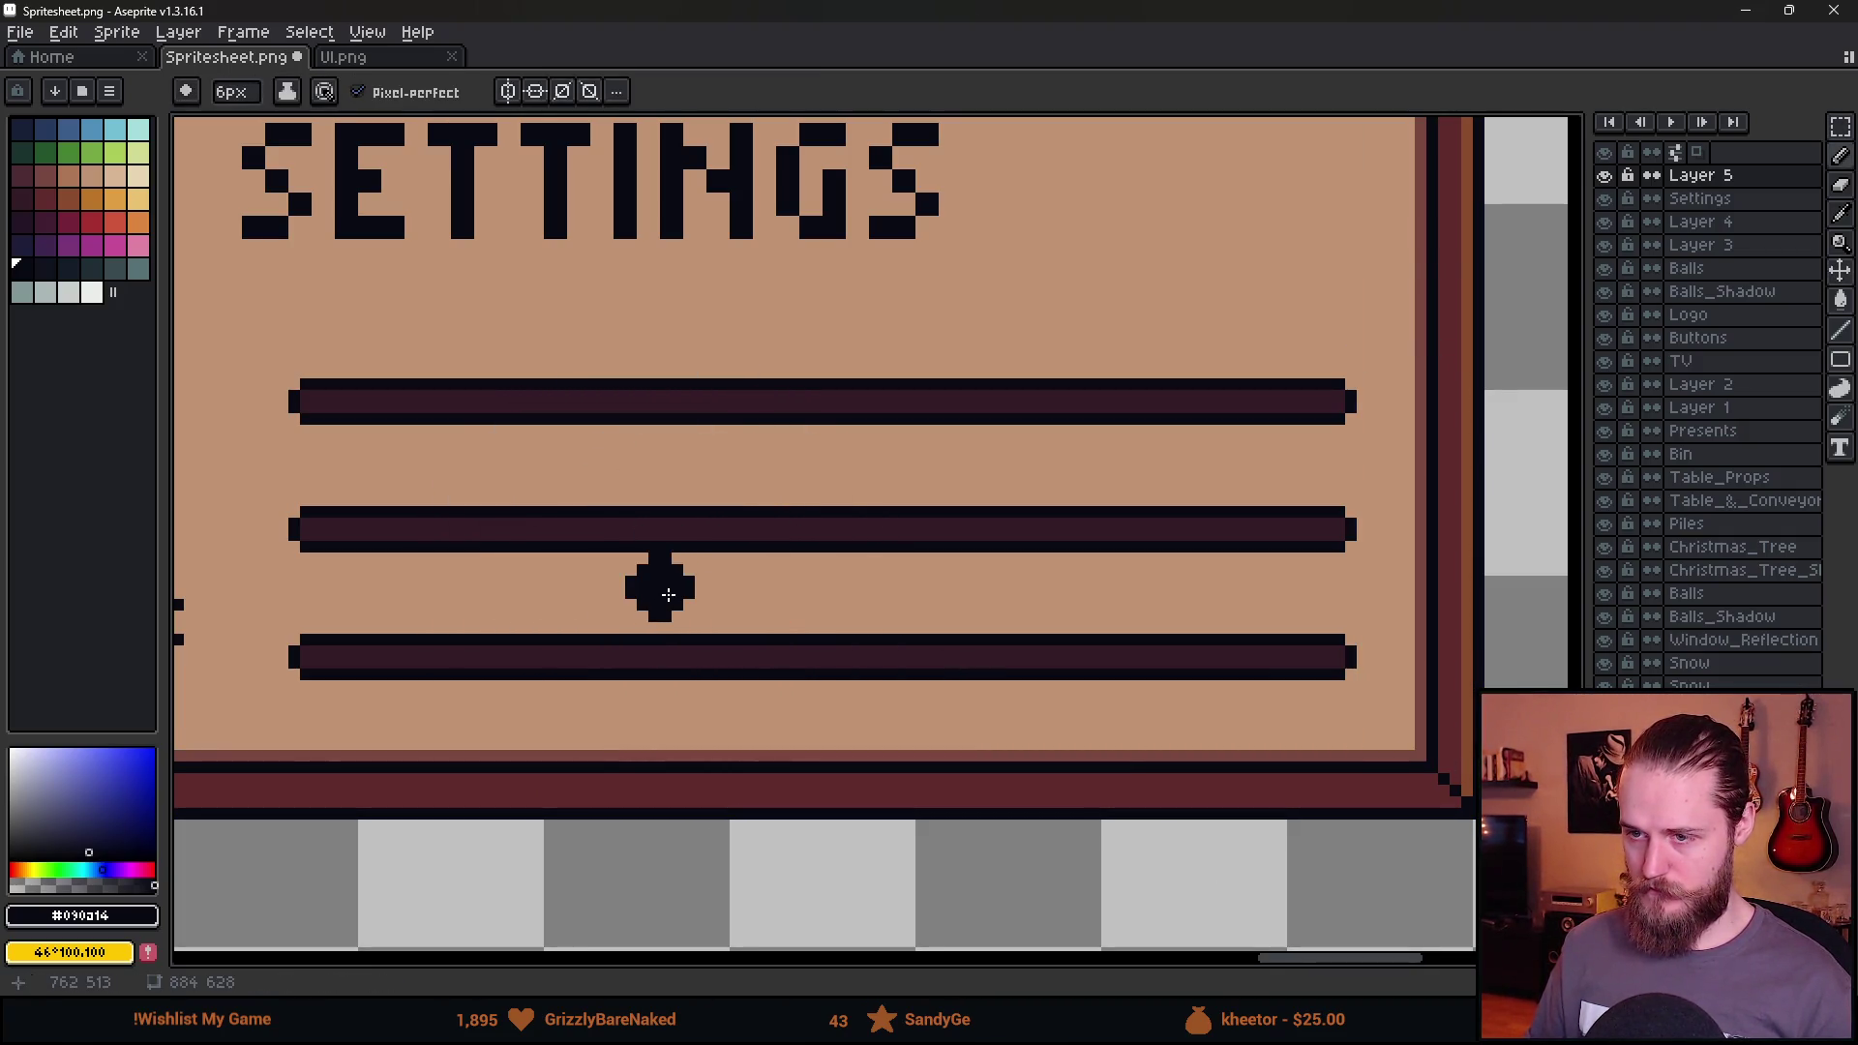
key(minus)
scroll(533, 637, down, 2)
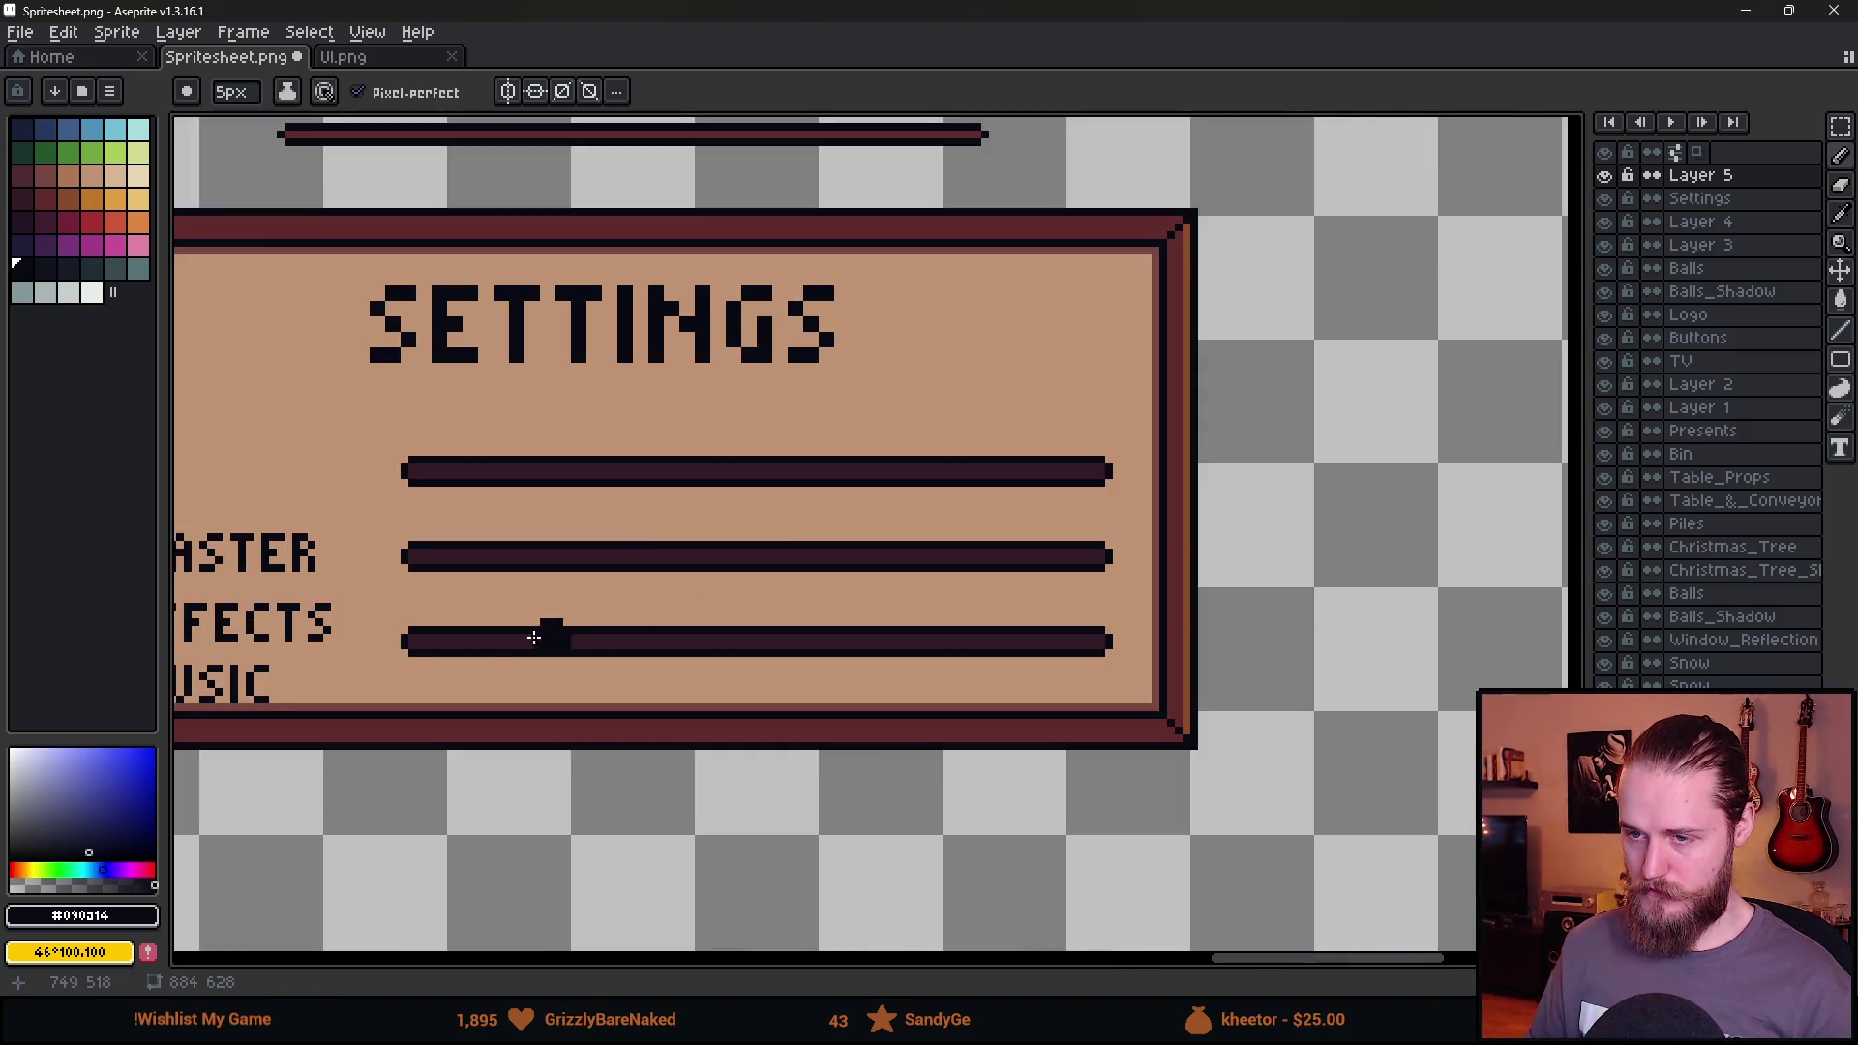
drag(533, 636, 975, 622)
click(1603, 184)
click(1602, 184)
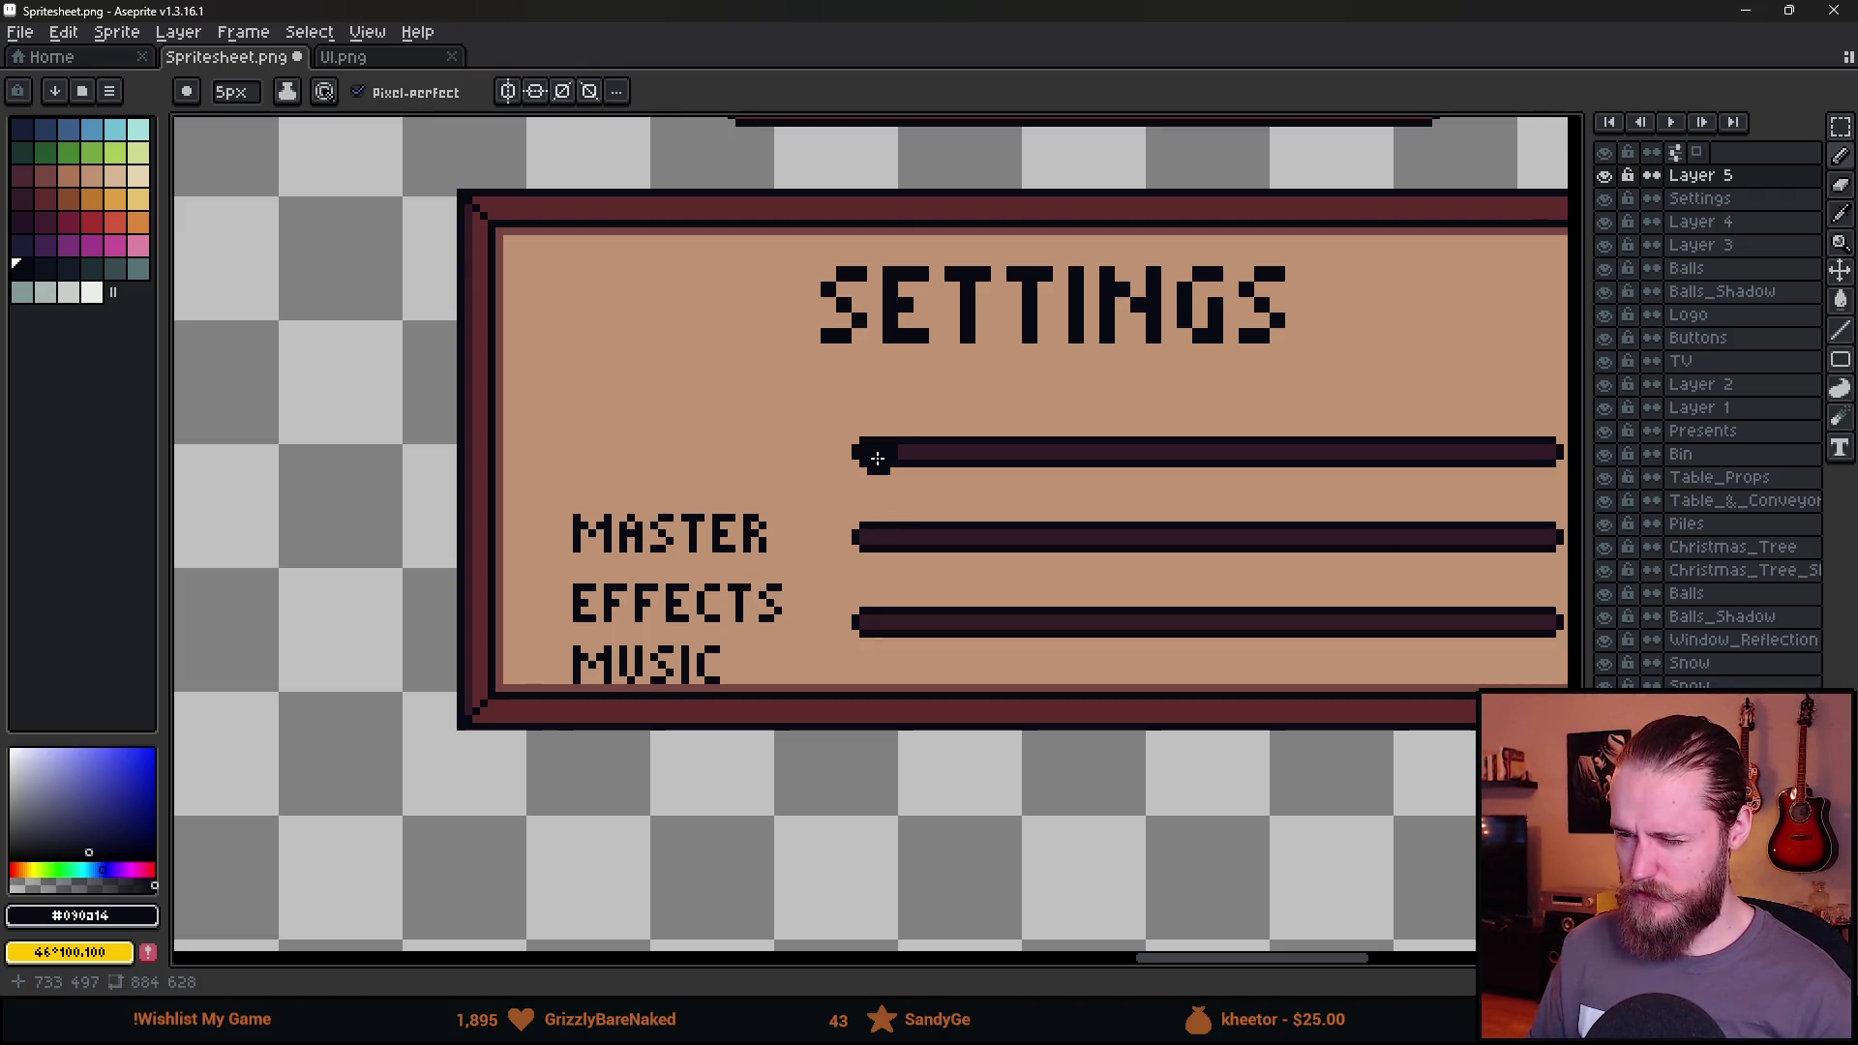
Lower the bottom rows of the MASTER lettering one step to make it taller.
key(m)
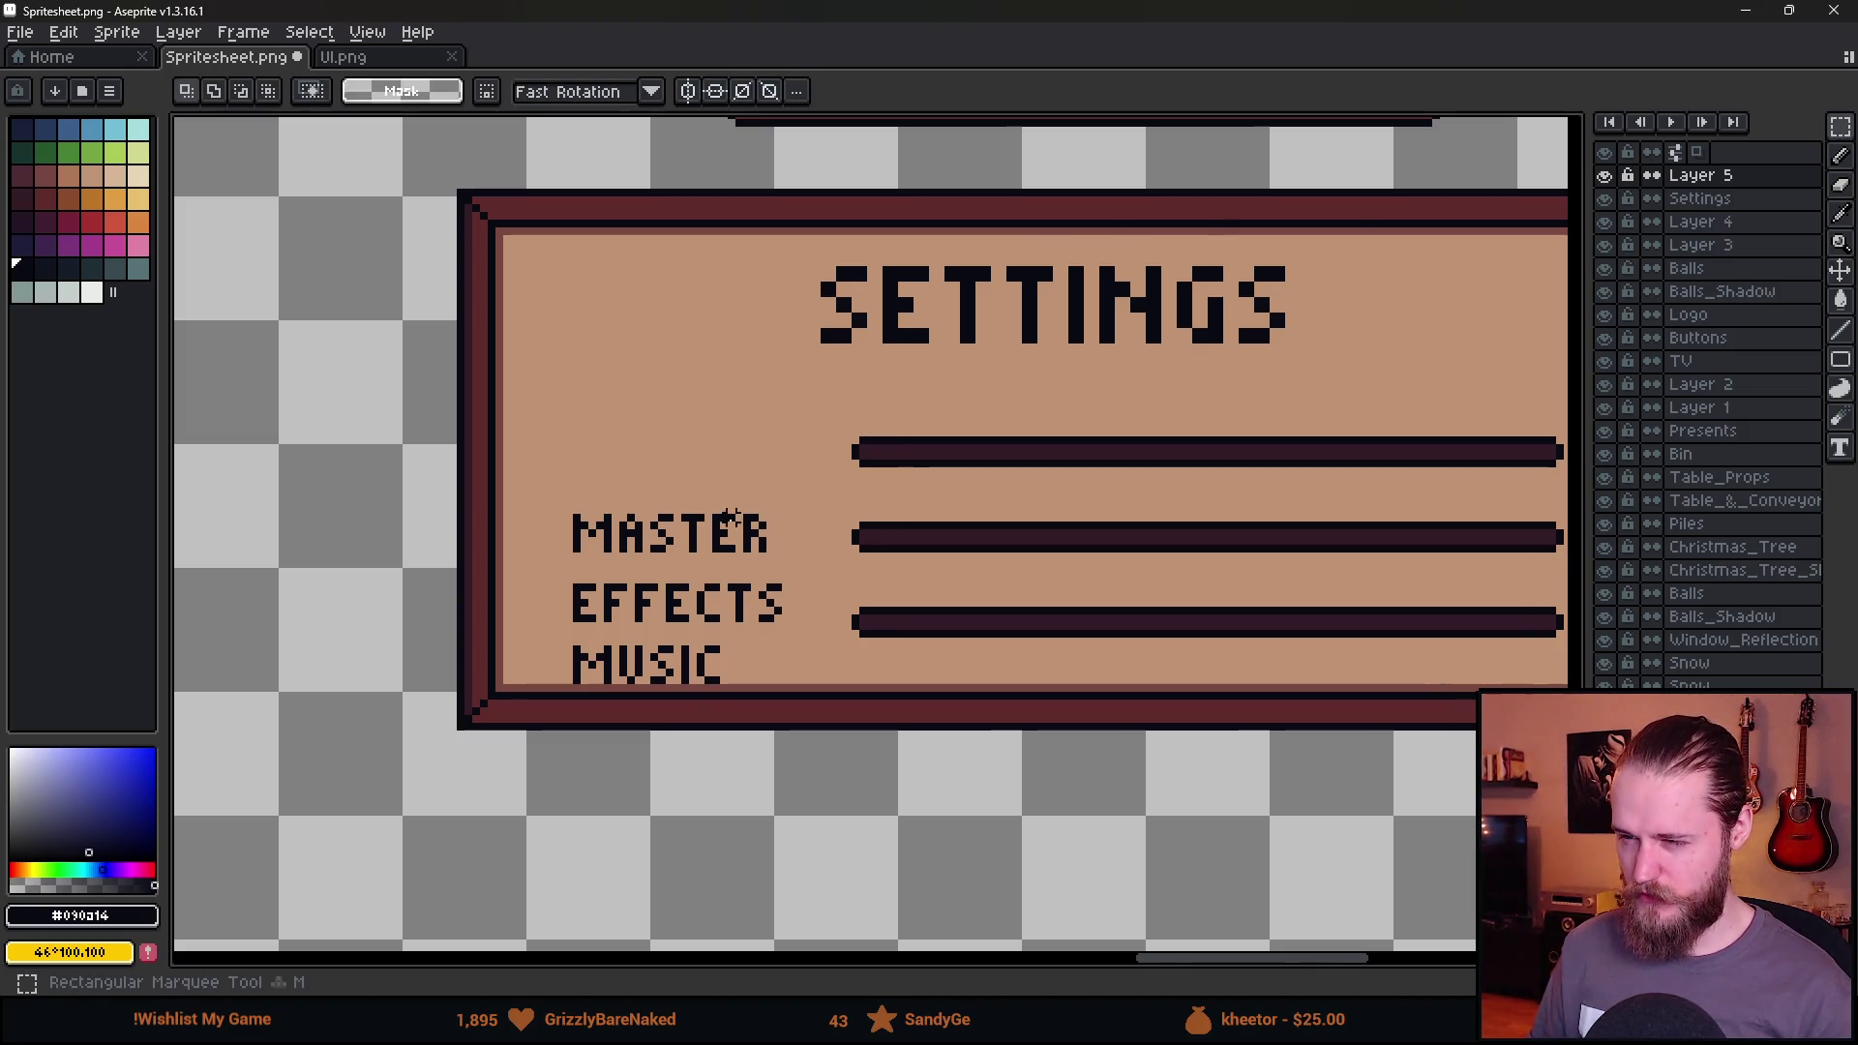
scroll(730, 527, up, 1)
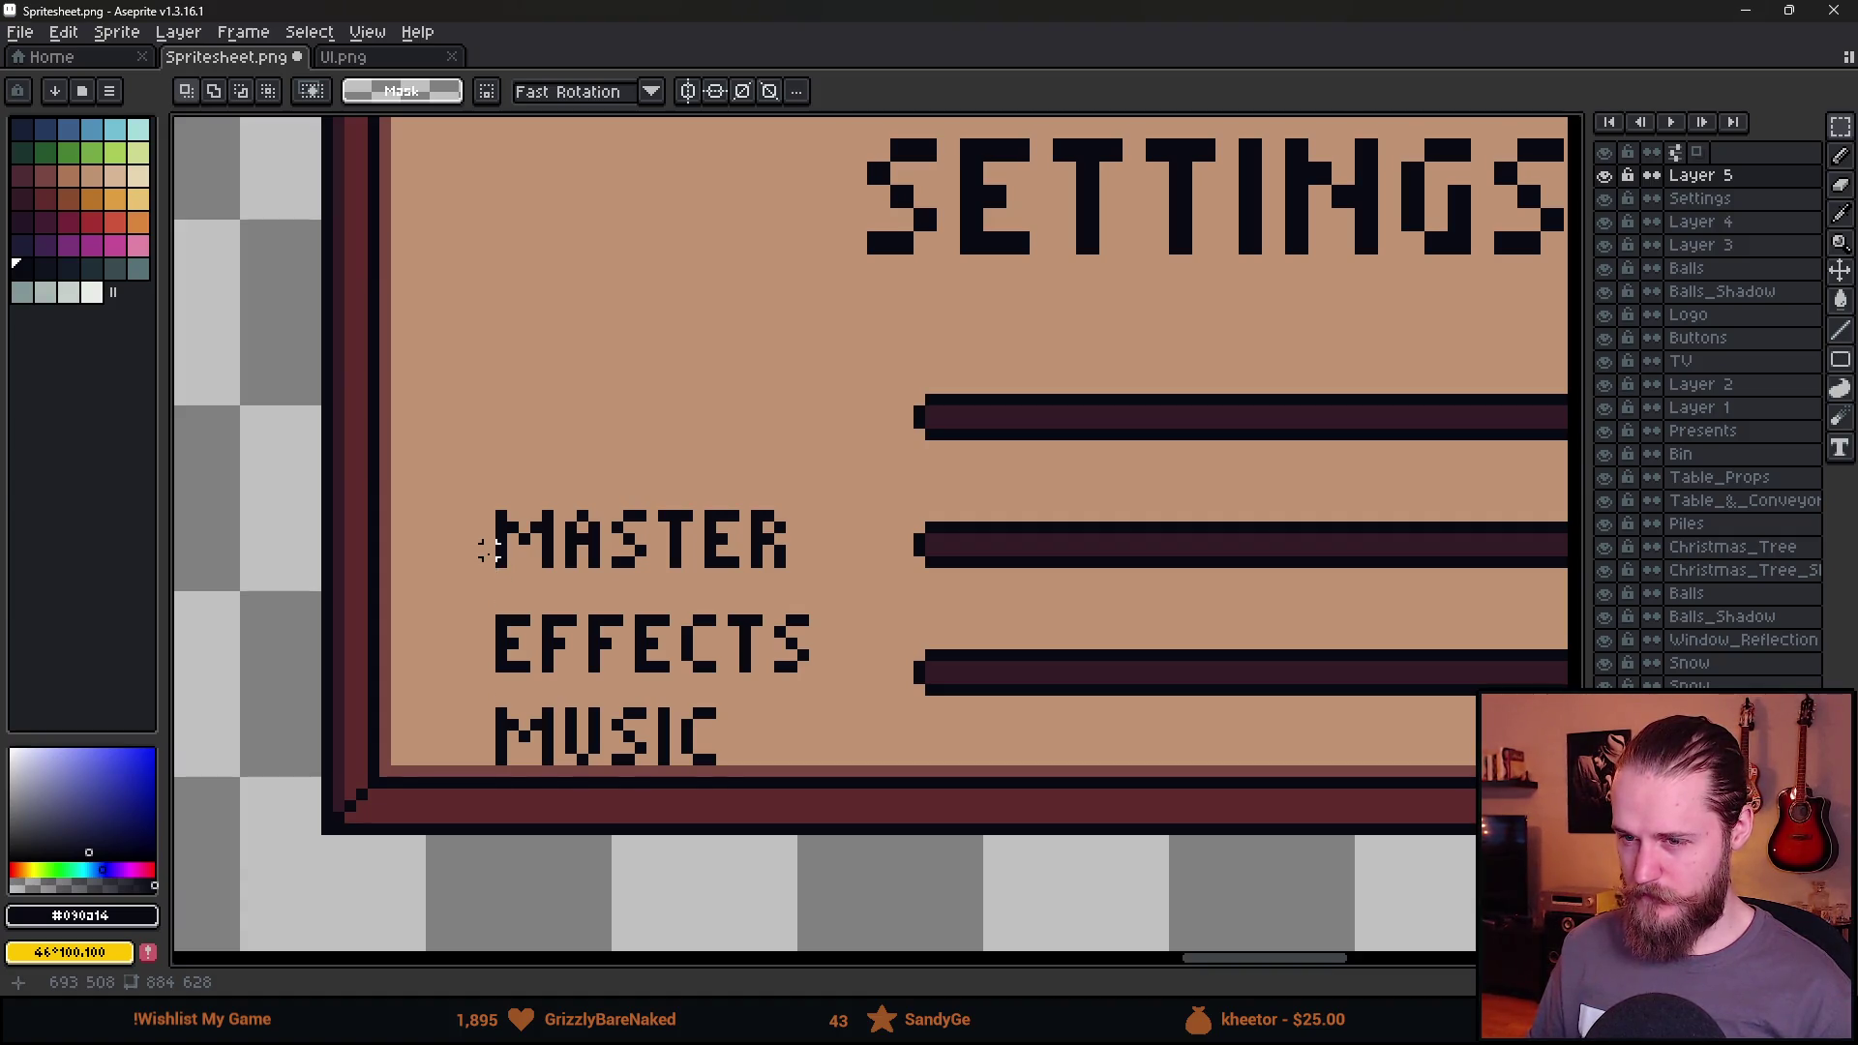
mouse_move(489, 561)
mouse_down()
mouse_move(815, 585)
mouse_move(816, 610)
mouse_up()
key(Down)
click(720, 537)
scroll(605, 590, up, 2)
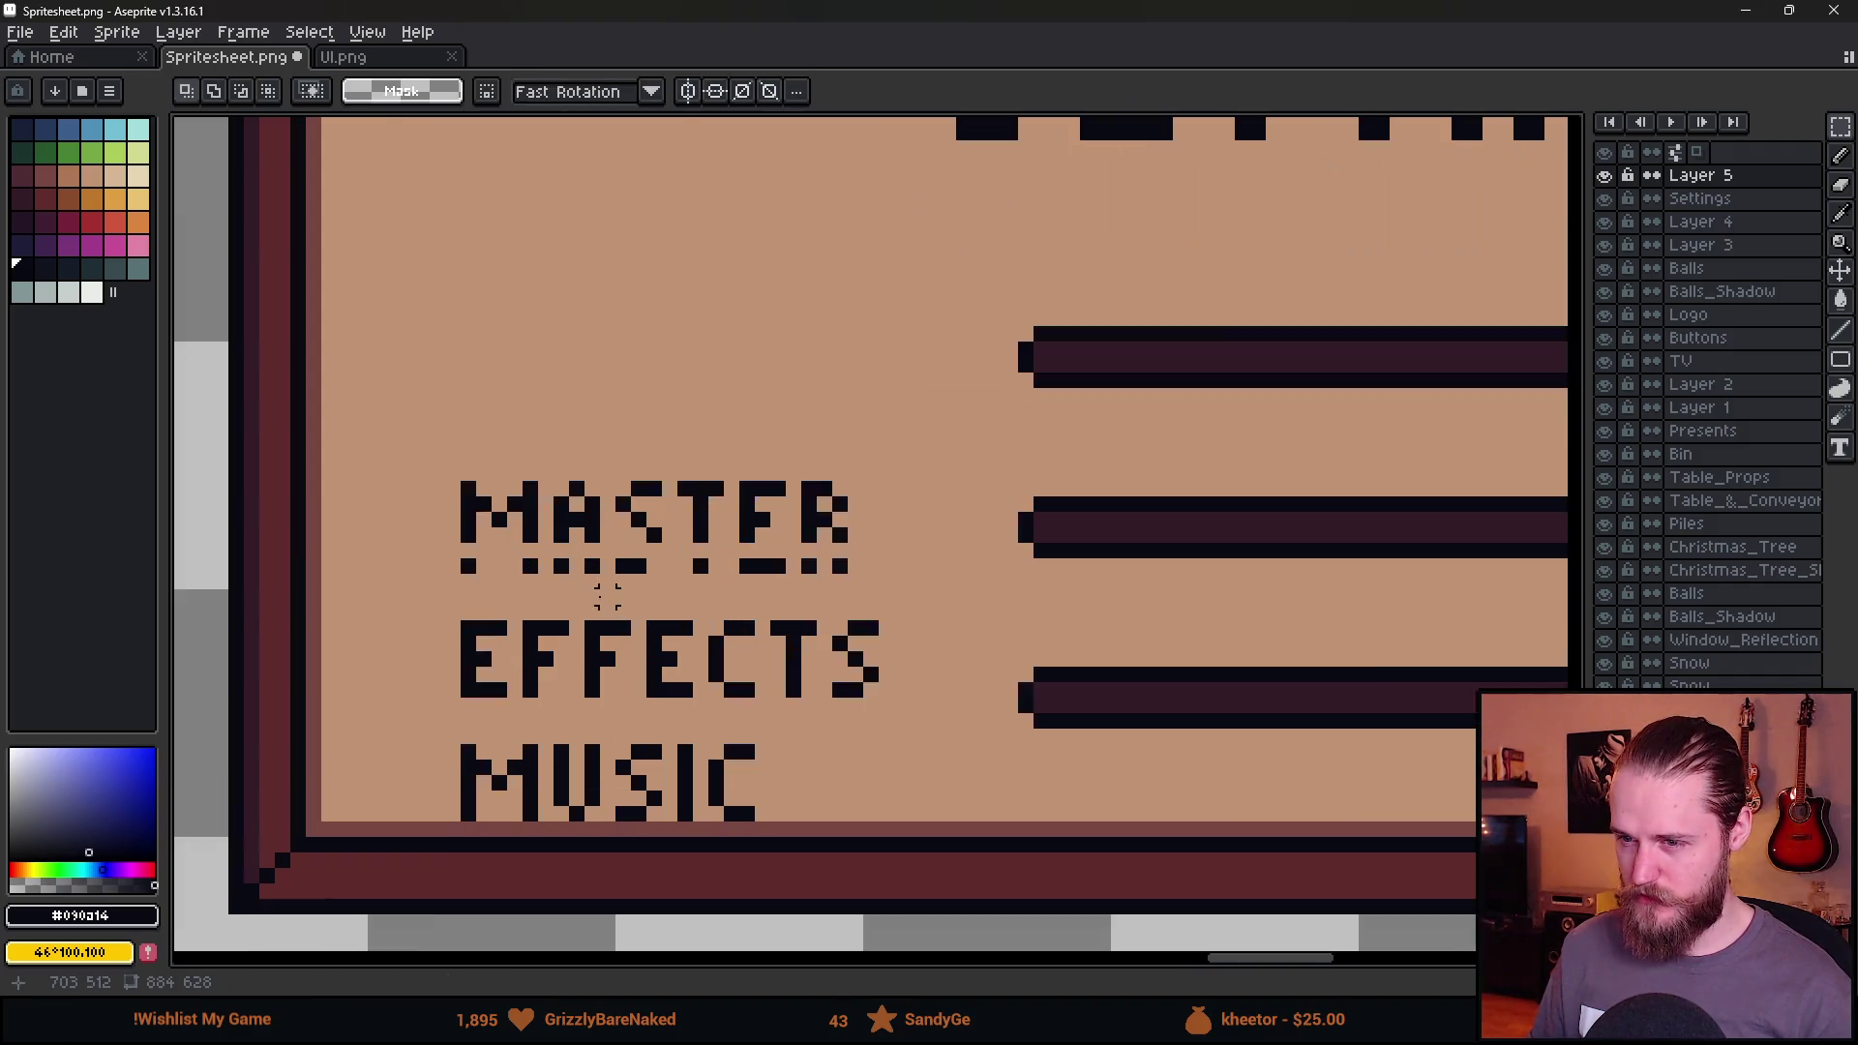
scroll(610, 597, down, 4)
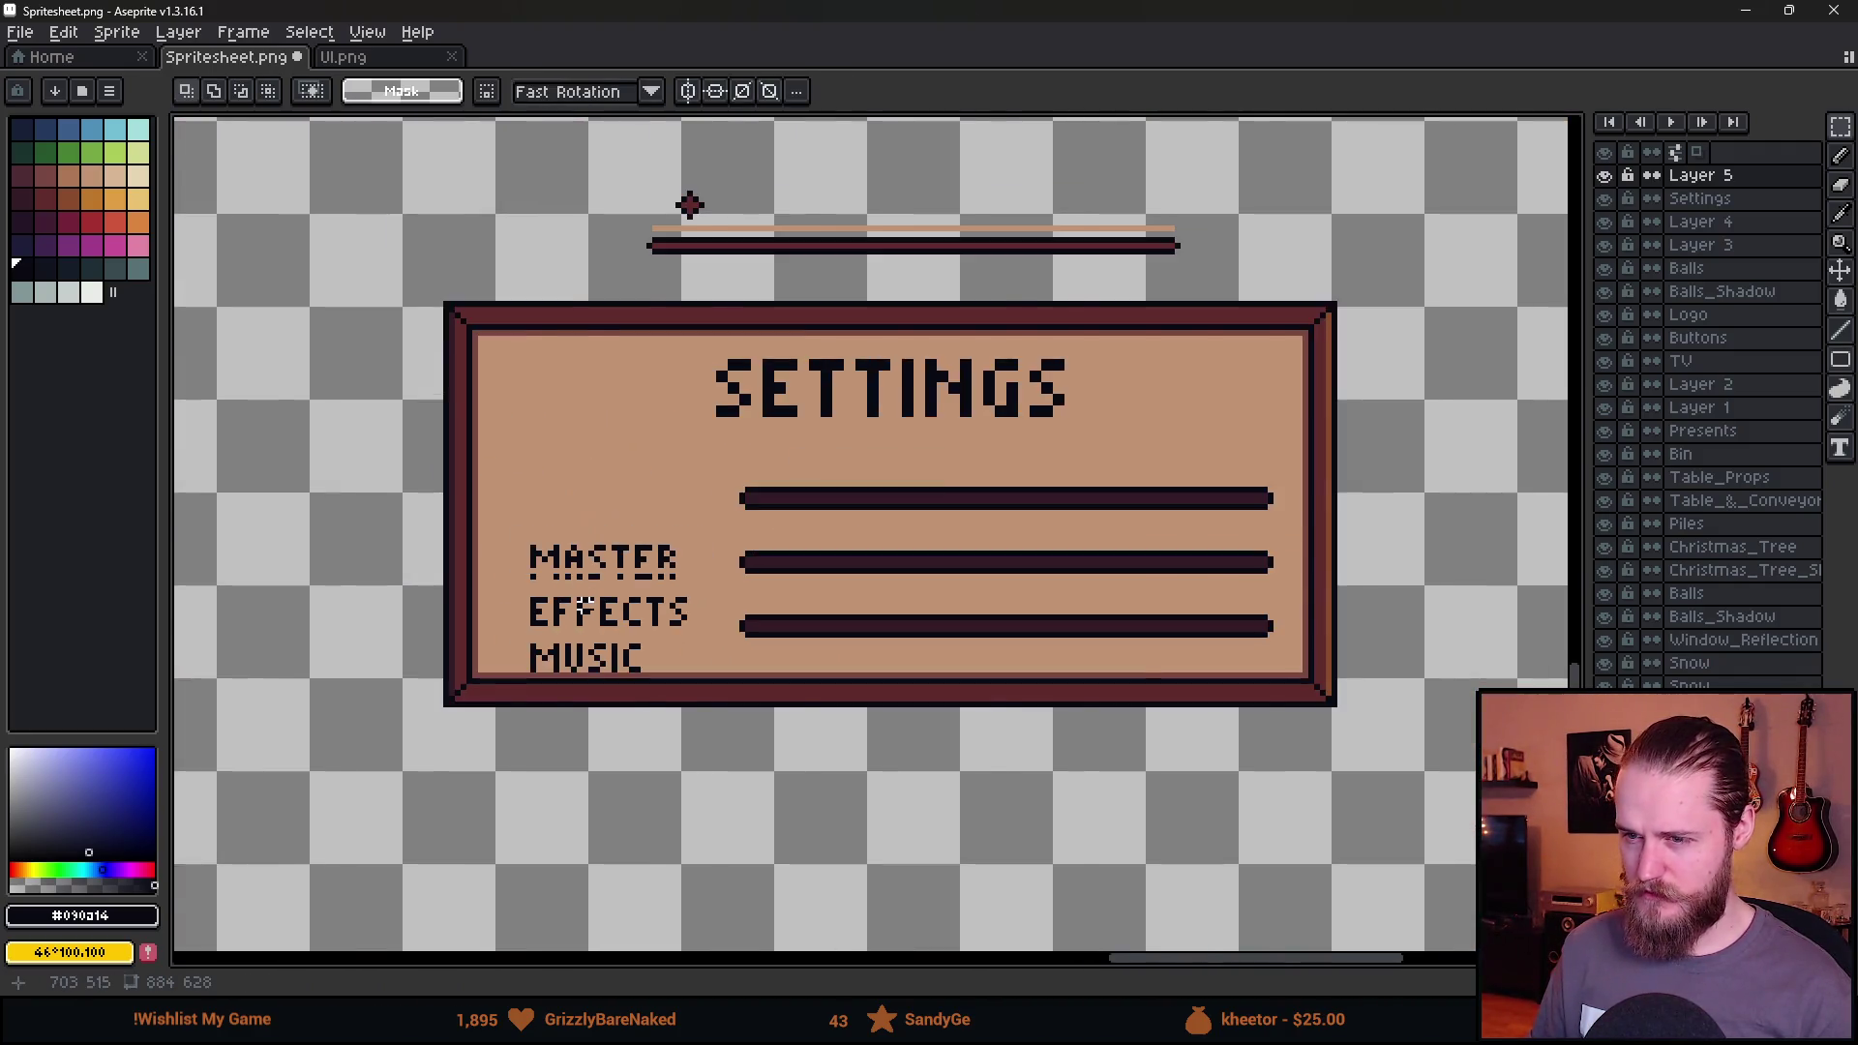
scroll(580, 595, up, 4)
Set a 1-pixel Pencil and recentre the view on the SETTINGS panel.
key(b)
key(minus)
key(minus)
key(minus)
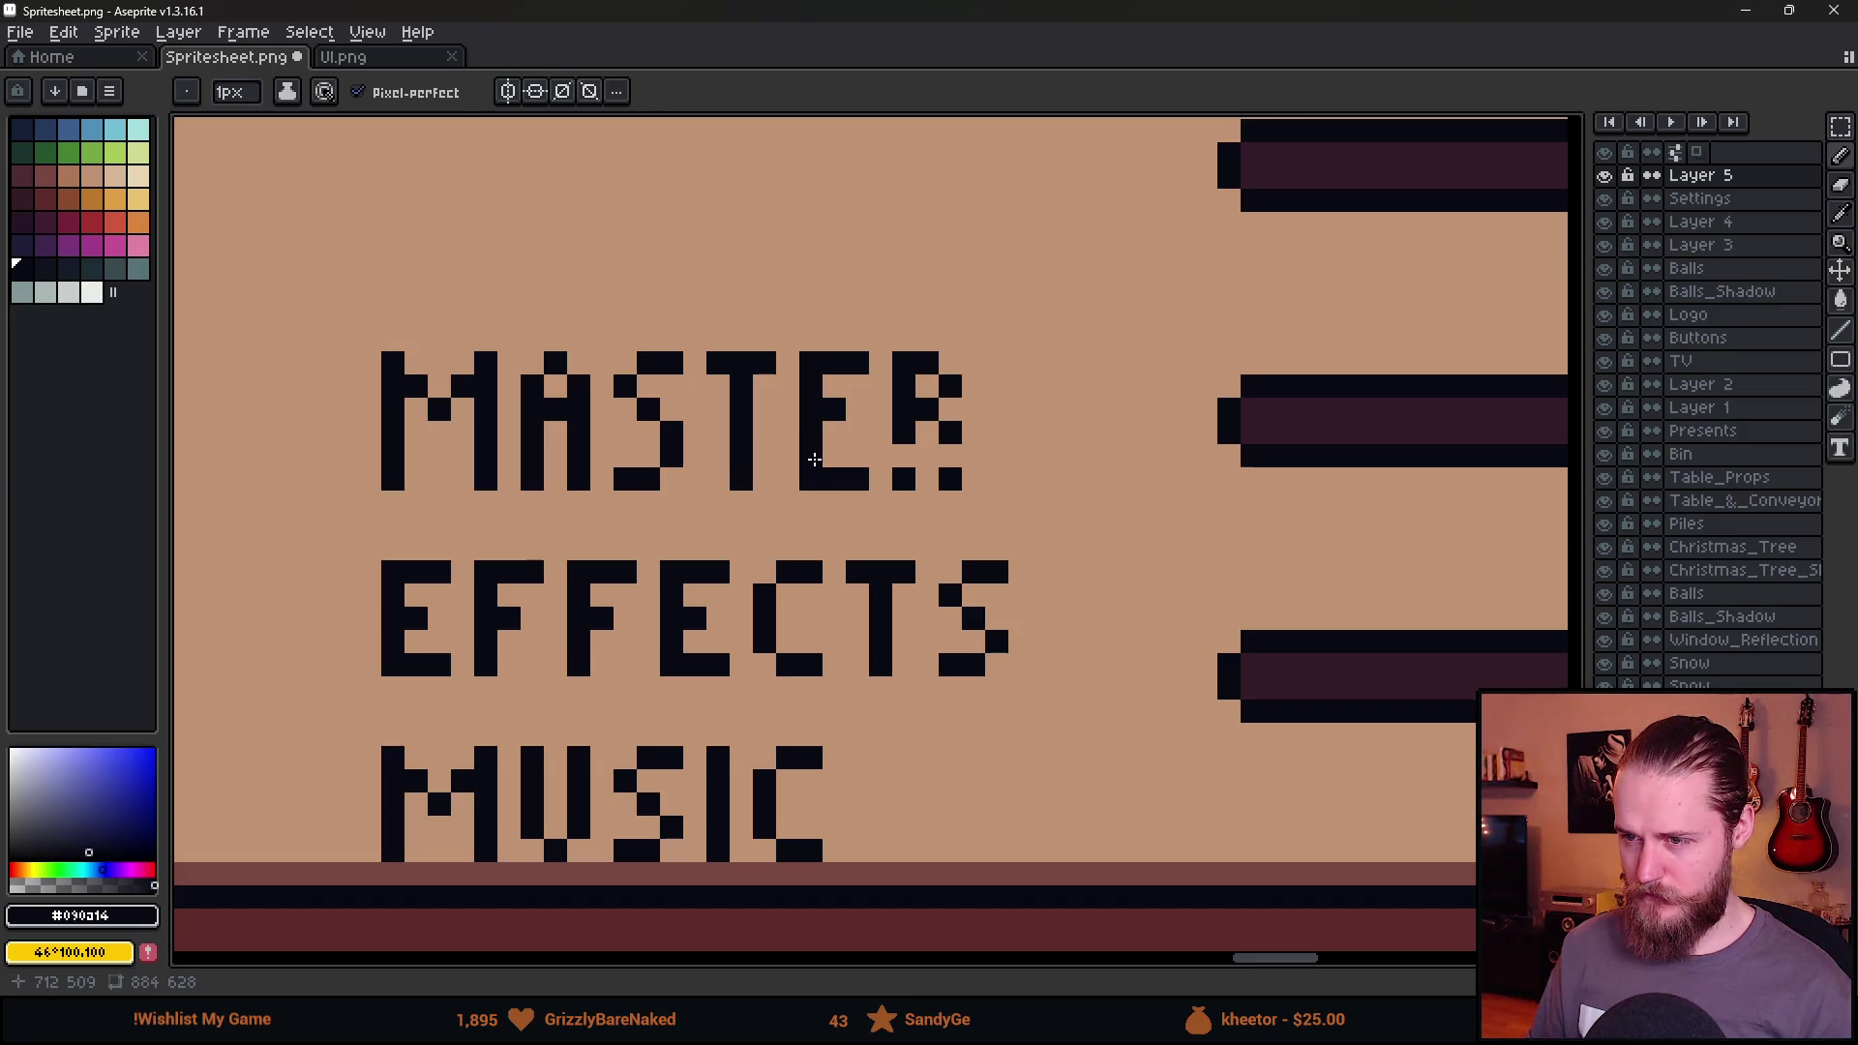
scroll(946, 463, down, 5)
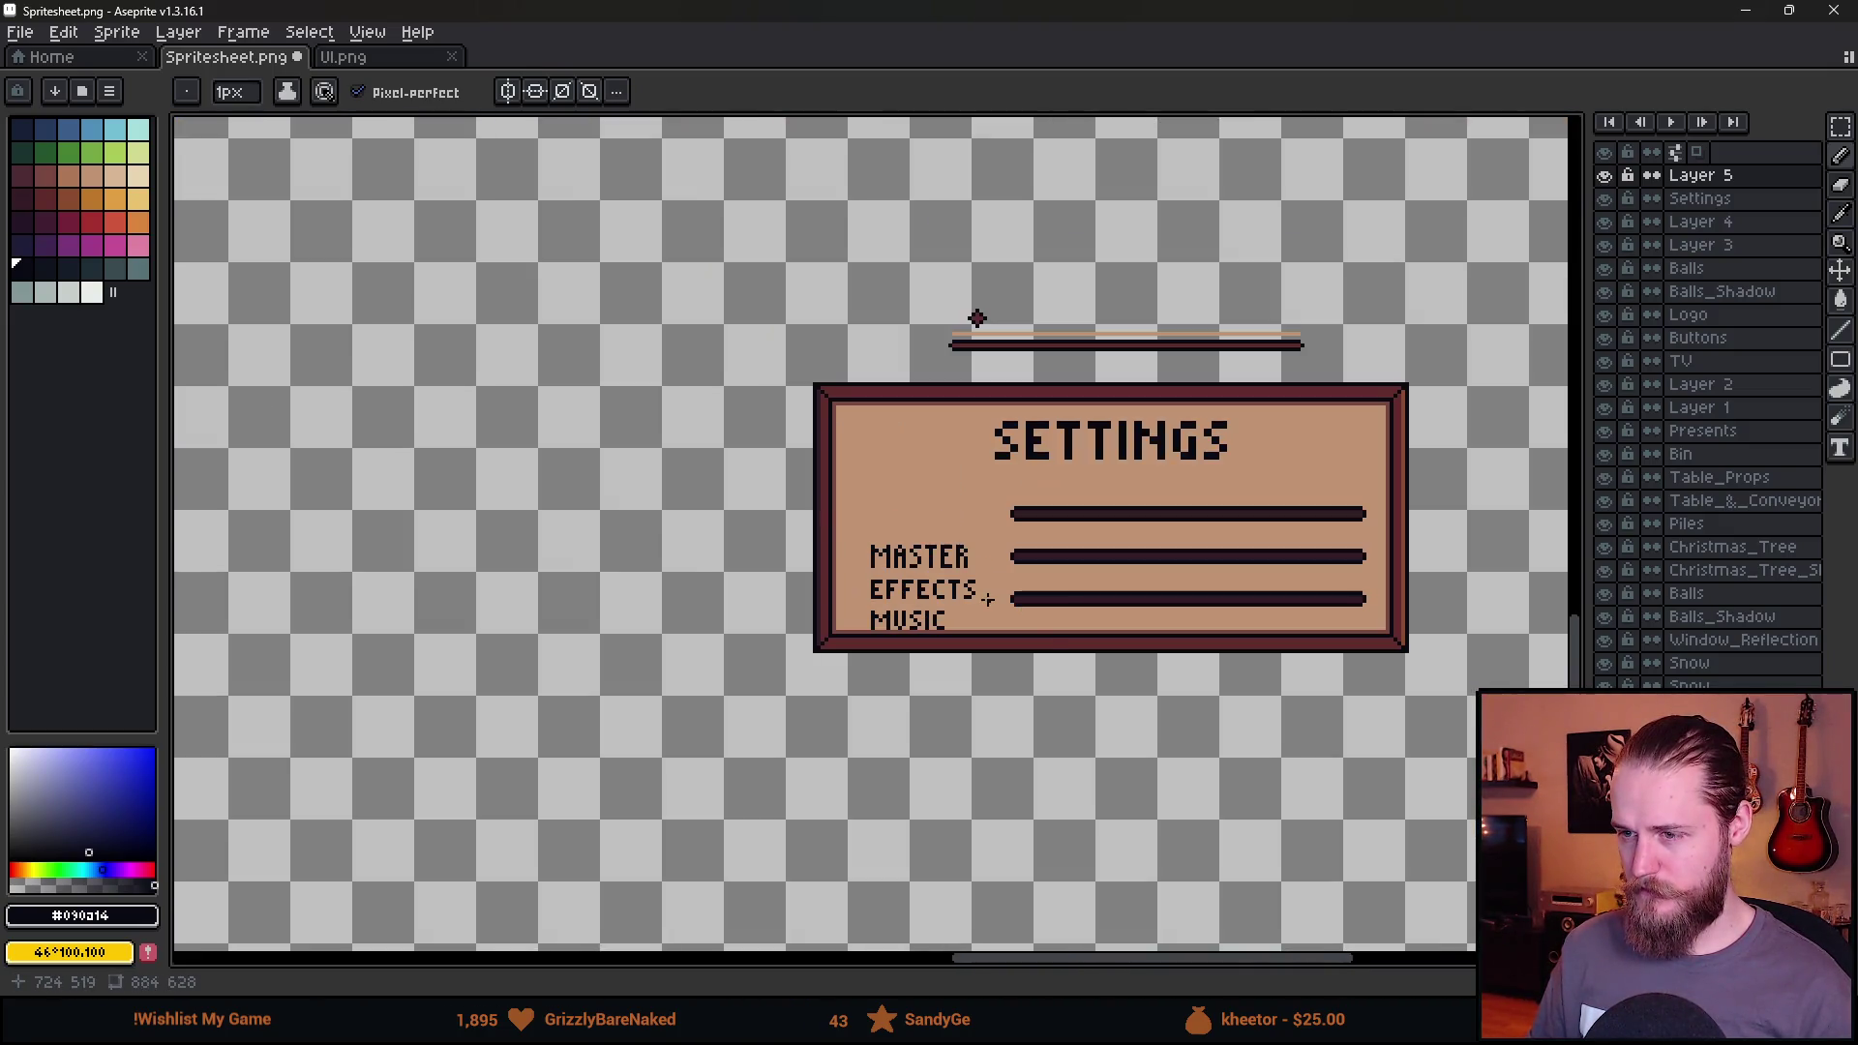
drag(1049, 640, 906, 682)
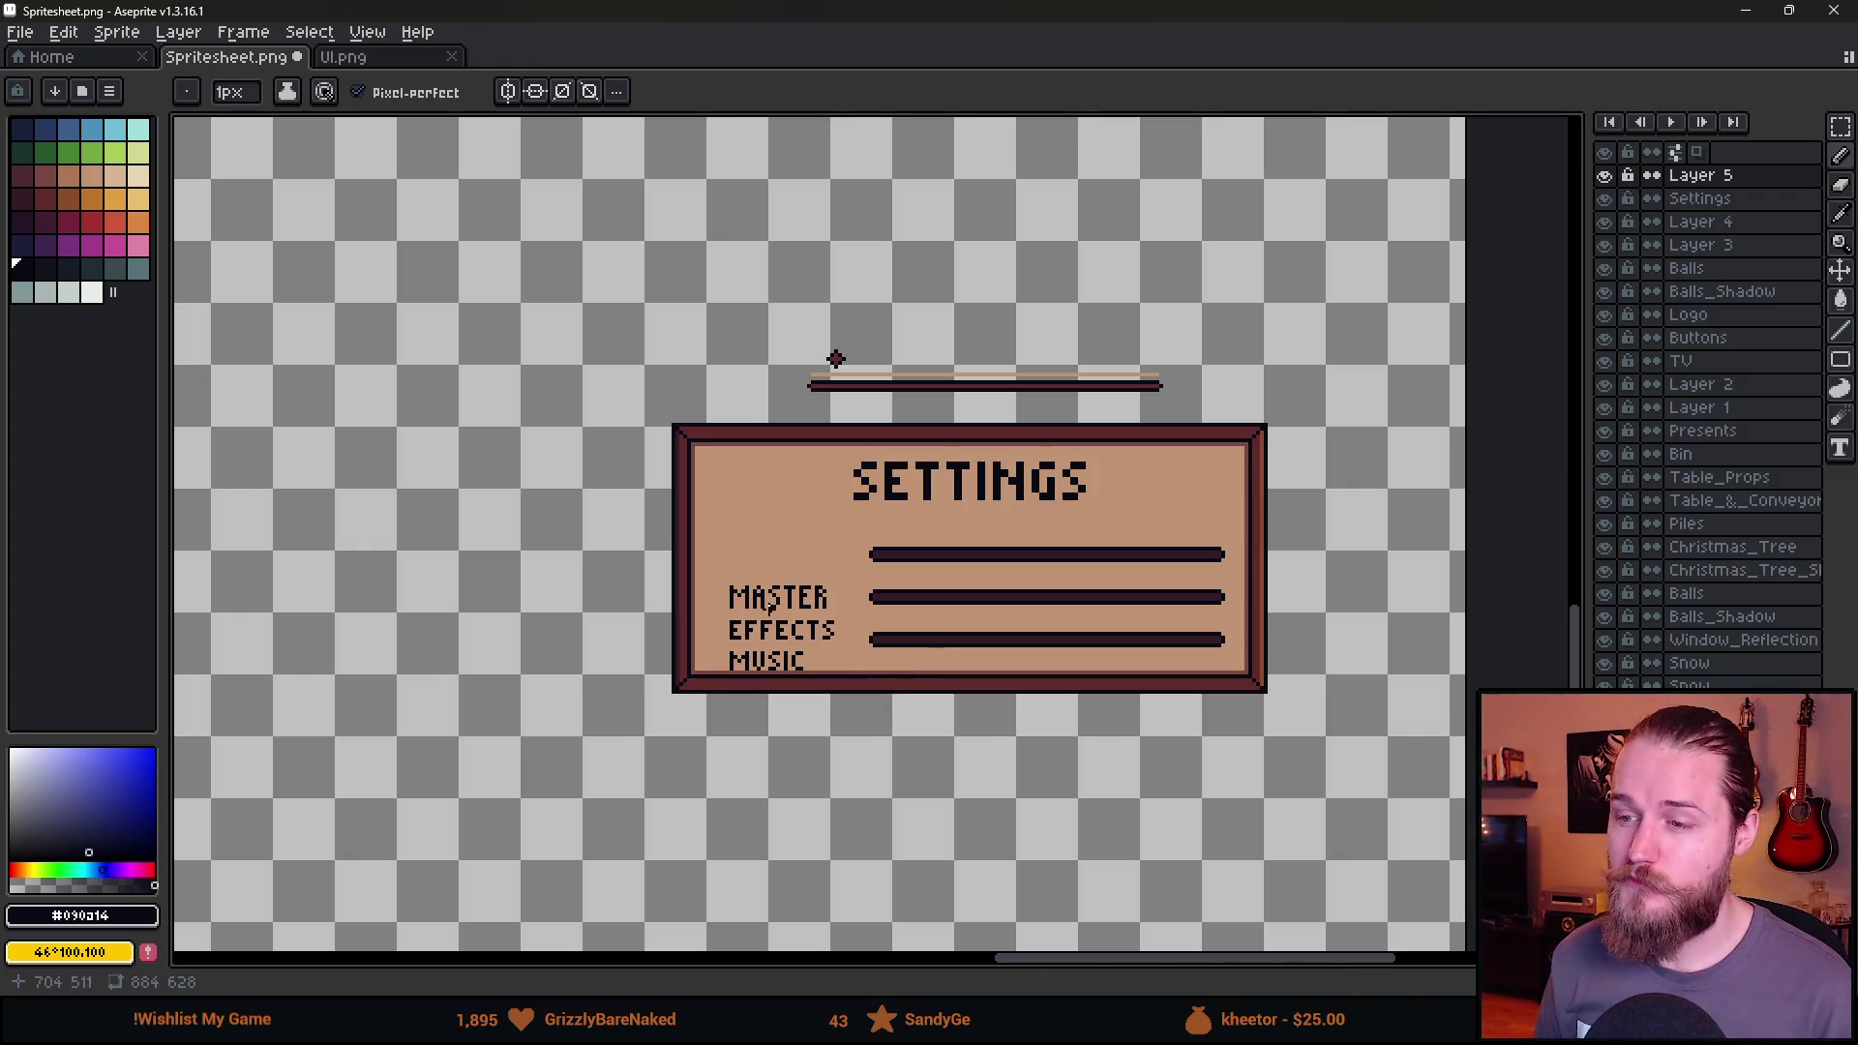
scroll(799, 610, up, 1)
scroll(801, 612, up, 1)
Lower the bottom rows of the EFFECTS and MUSIC lettering to make them taller.
key(m)
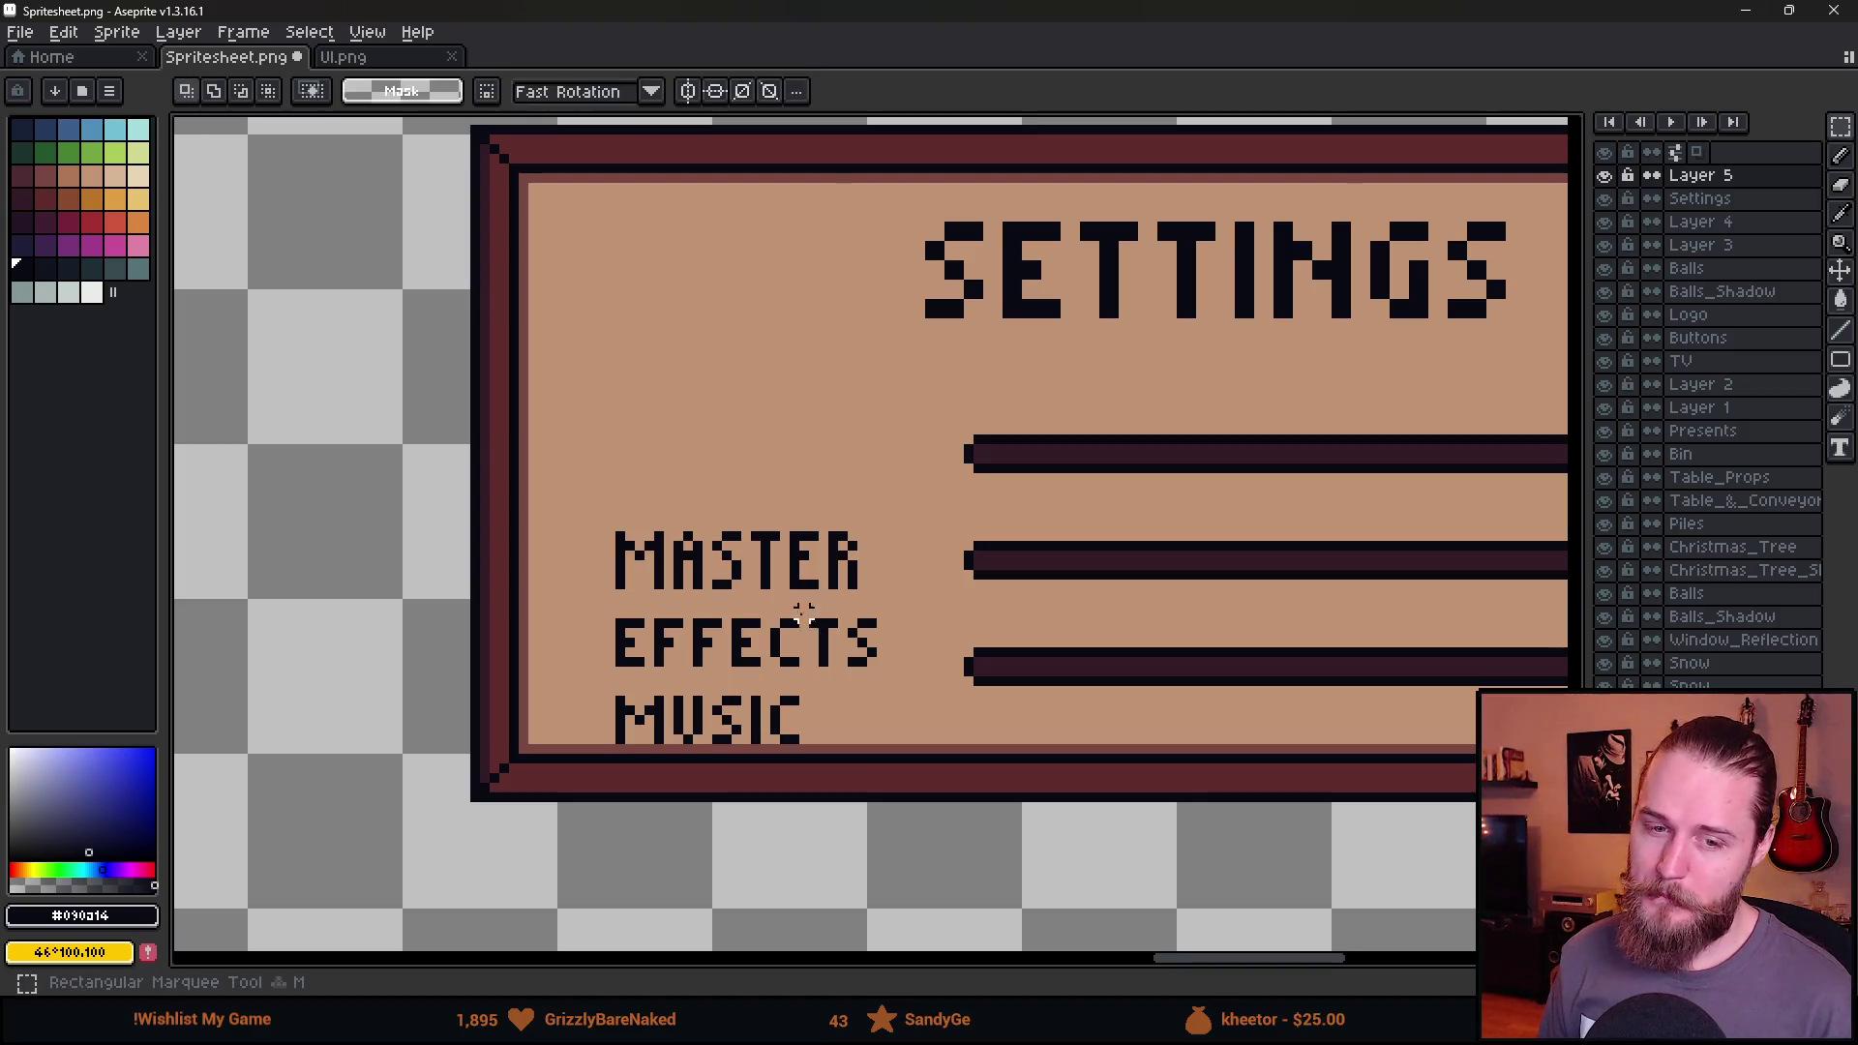
scroll(734, 661, up, 1)
scroll(589, 673, up, 1)
mouse_move(581, 646)
mouse_down()
mouse_move(1032, 711)
mouse_move(995, 684)
mouse_up()
click(717, 608)
key(b)
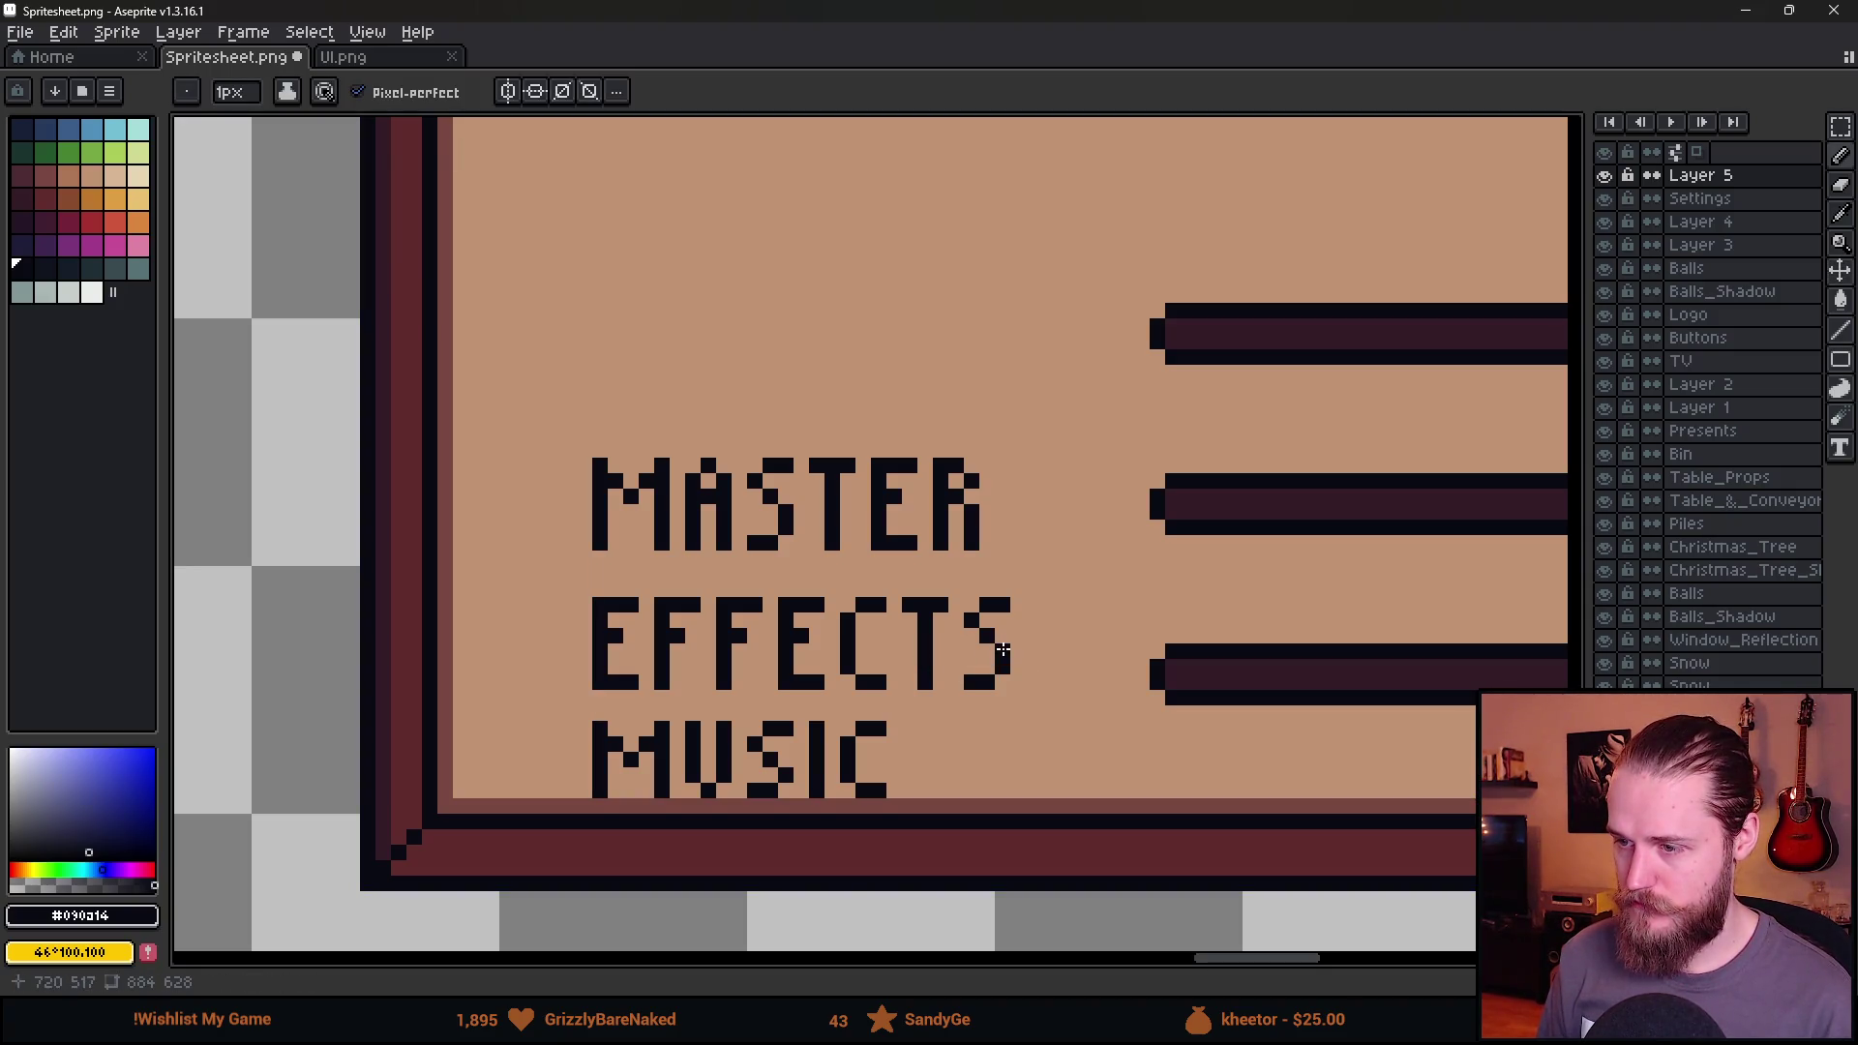
scroll(1003, 650, down, 3)
scroll(419, 634, up, 5)
key(m)
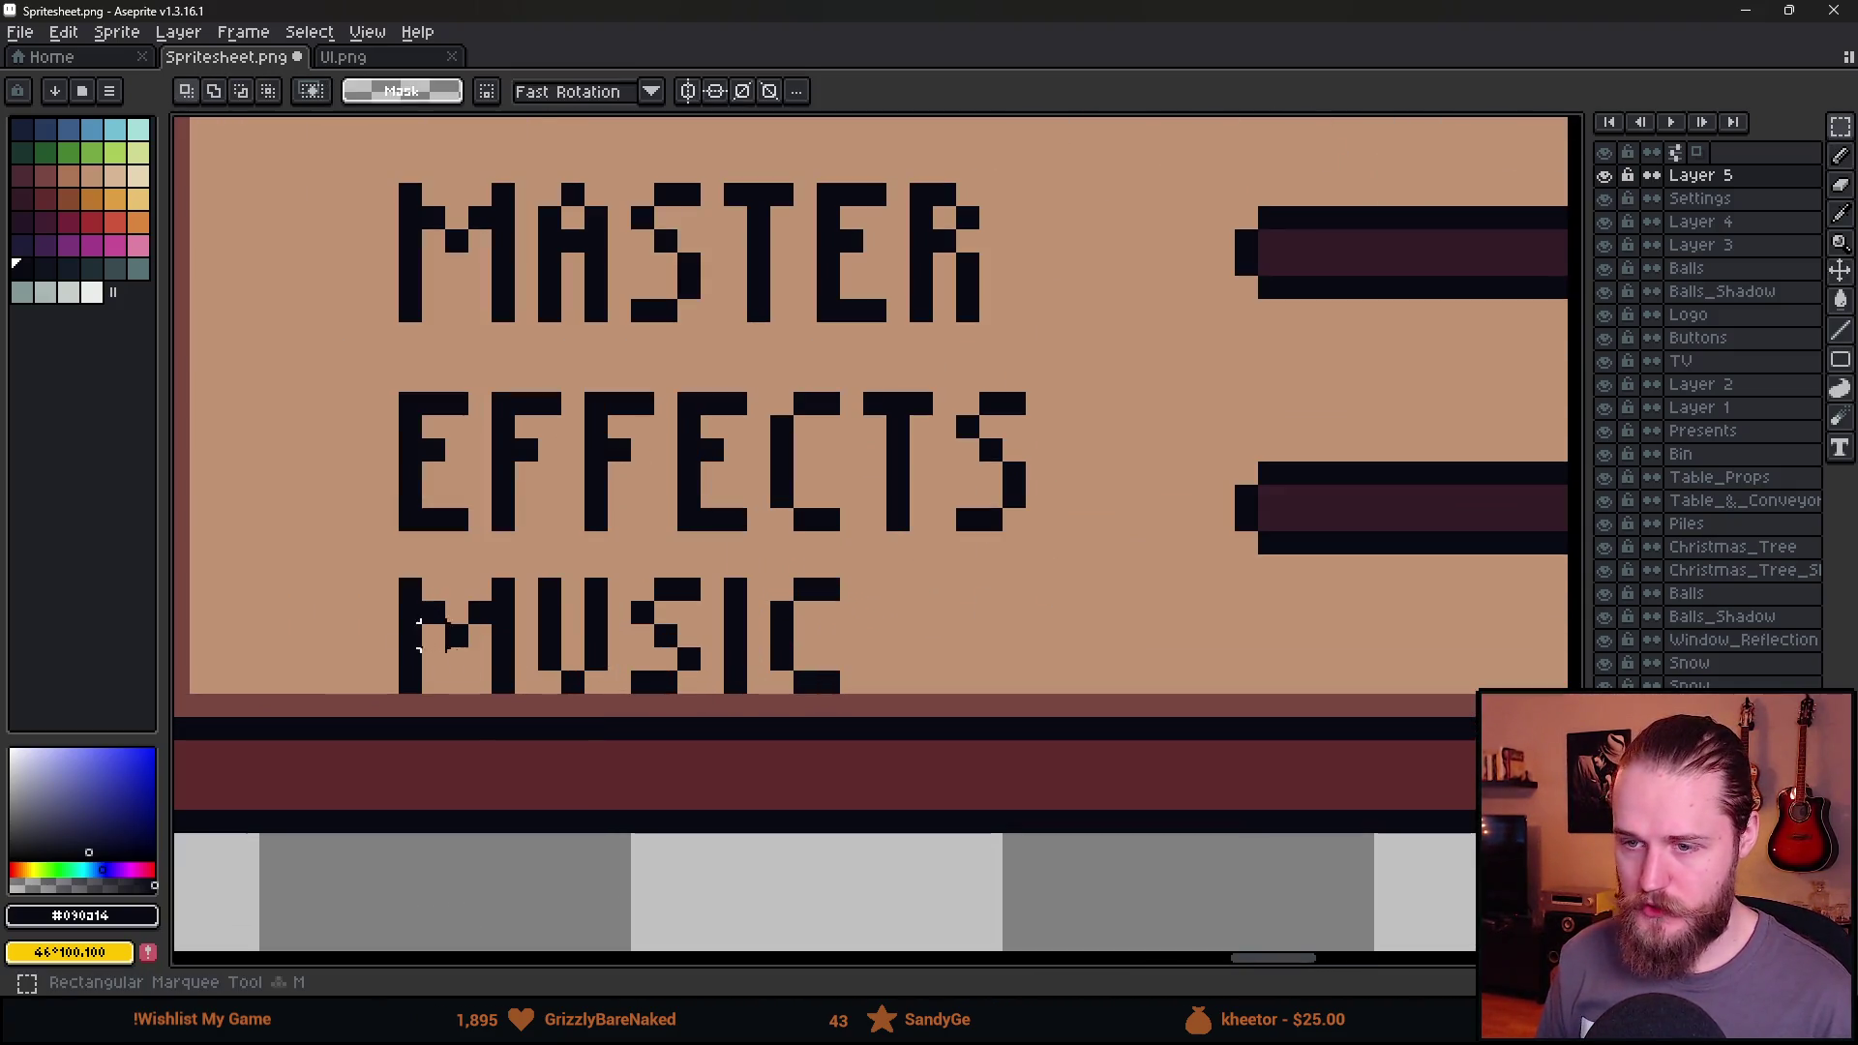
drag(386, 658, 867, 862)
drag(767, 758, 767, 782)
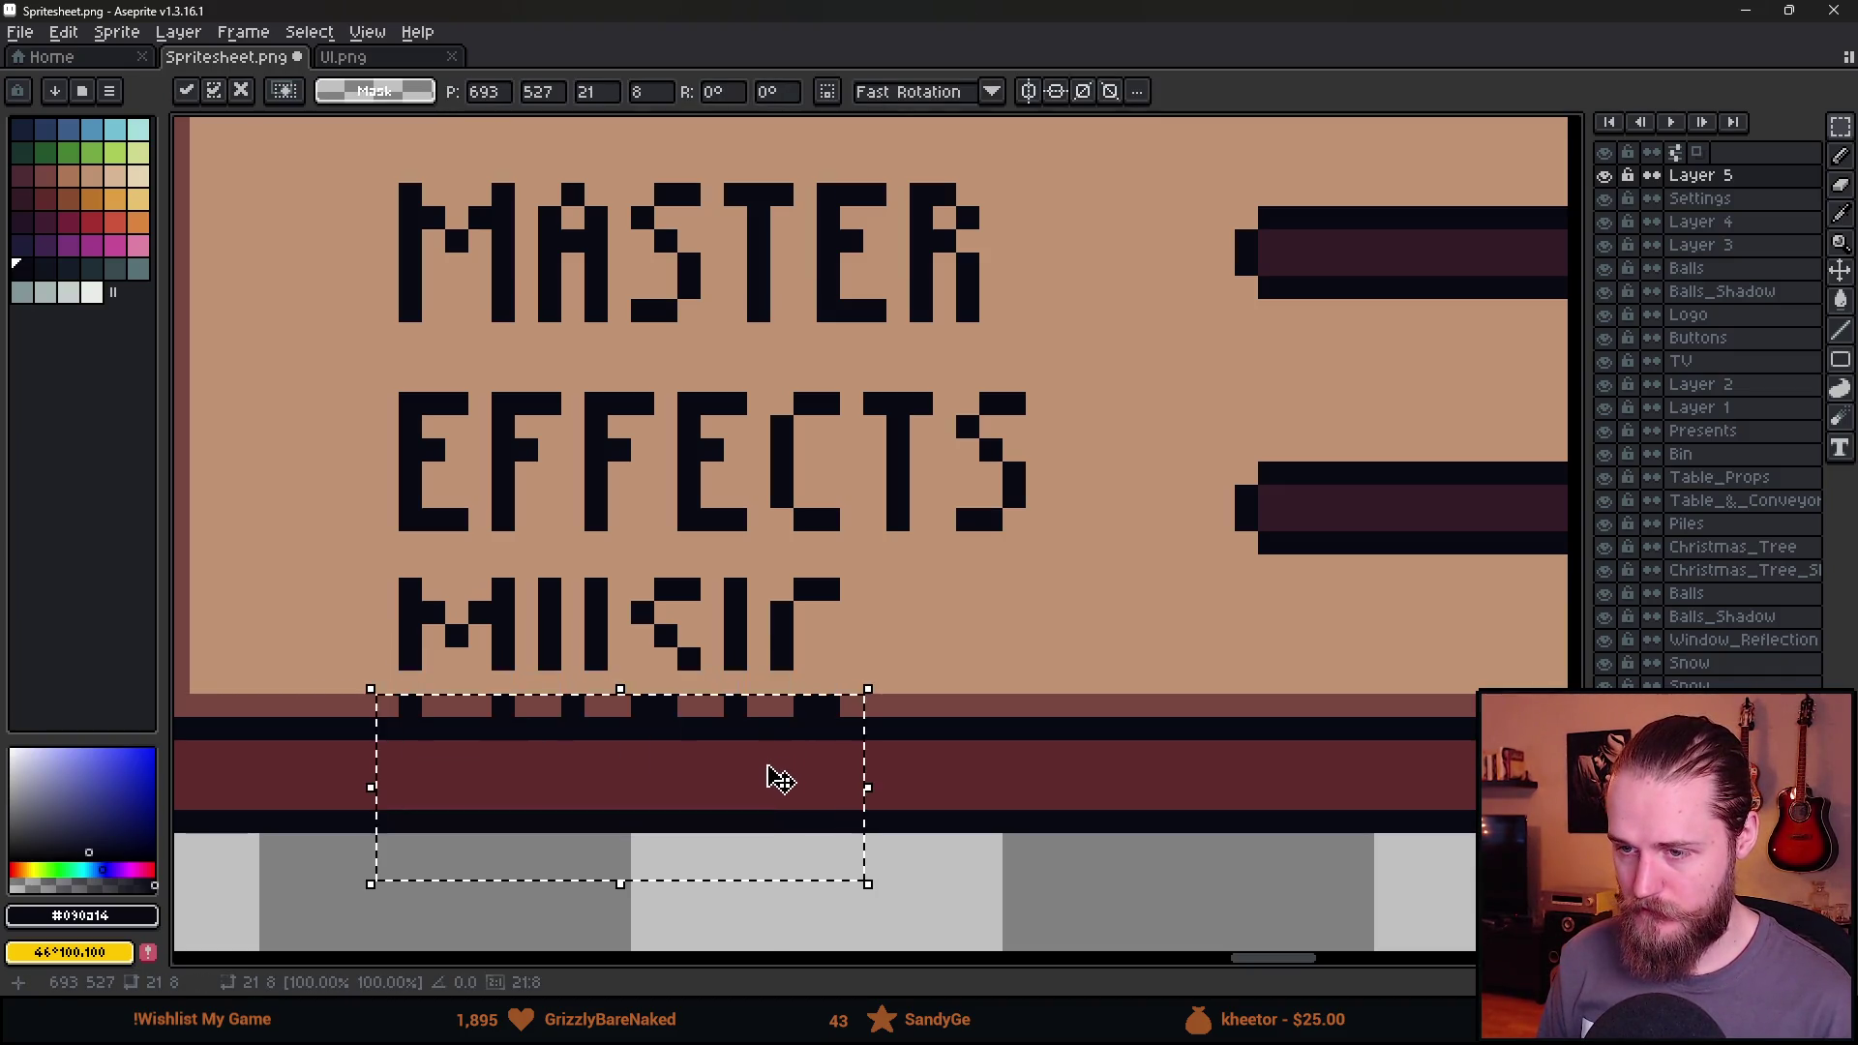
key(b)
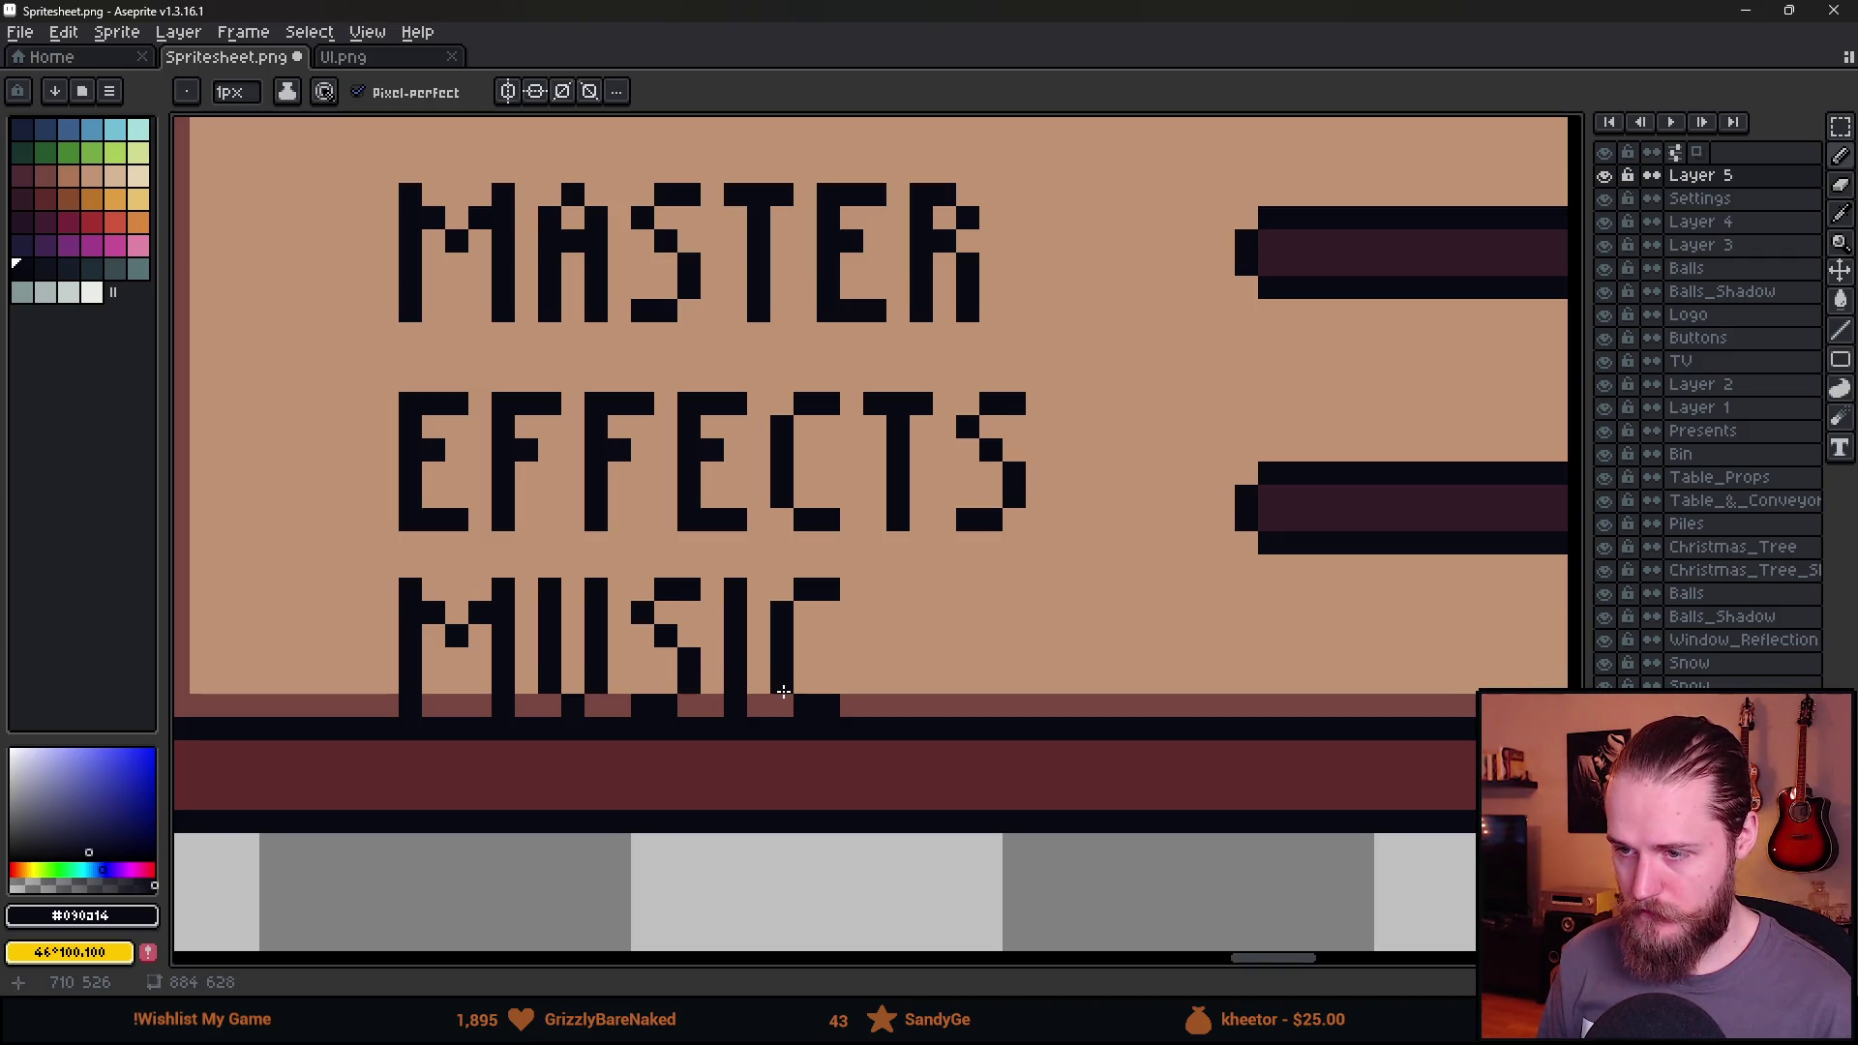
Select all three labels and move them up beside the slider bars.
key(m)
scroll(377, 580, down, 3)
drag(351, 352, 747, 806)
mouse_move(601, 688)
mouse_down()
mouse_move(576, 629)
mouse_move(605, 576)
mouse_move(642, 568)
mouse_move(630, 581)
mouse_up()
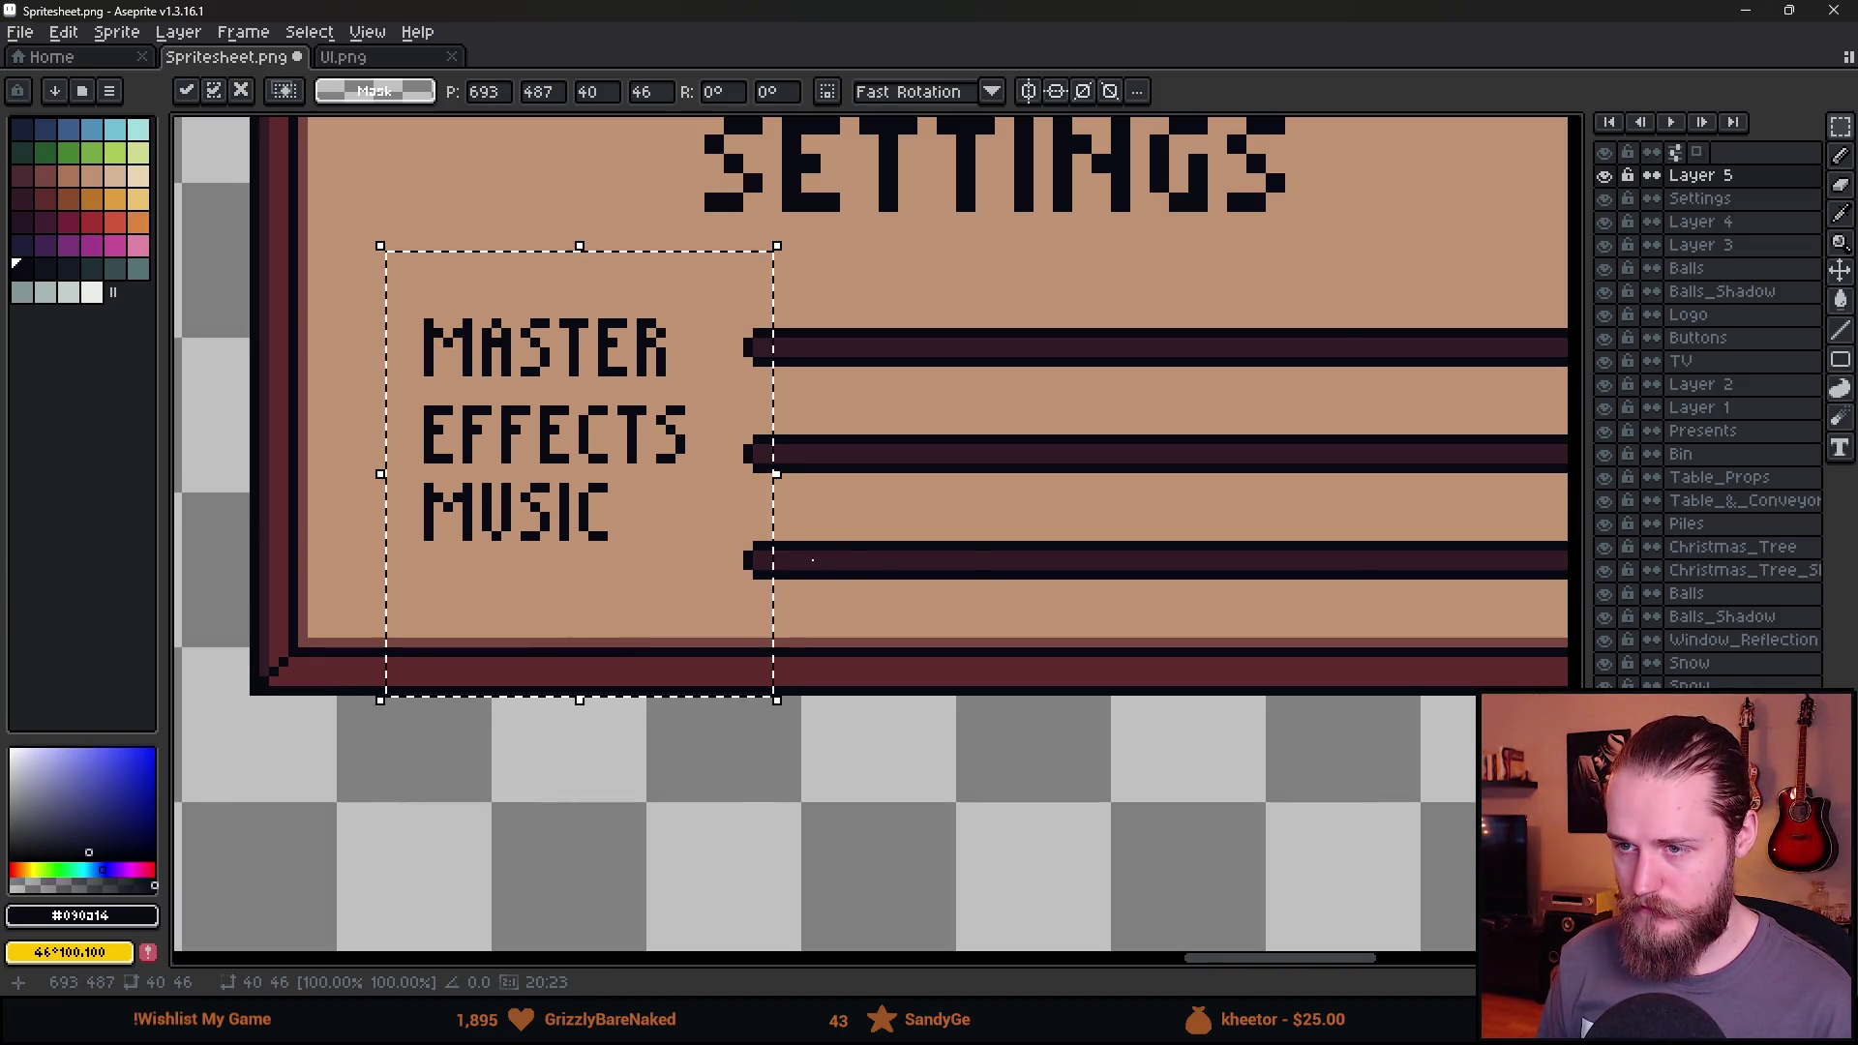
Commit the raised labels and move MASTER right beside its bar.
key(Return)
scroll(684, 395, up, 1)
drag(375, 240, 697, 400)
mouse_move(607, 362)
mouse_down()
mouse_move(698, 358)
mouse_move(651, 360)
mouse_up()
key(Return)
Move EFFECTS and MUSIC right, each level with its own slider bar.
mouse_move(371, 394)
mouse_down()
mouse_move(693, 489)
mouse_move(643, 452)
mouse_move(668, 471)
mouse_up()
key(Return)
mouse_move(374, 498)
mouse_down()
mouse_move(580, 630)
mouse_move(654, 647)
mouse_up()
drag(571, 592, 680, 631)
key(Return)
scroll(838, 605, down, 2)
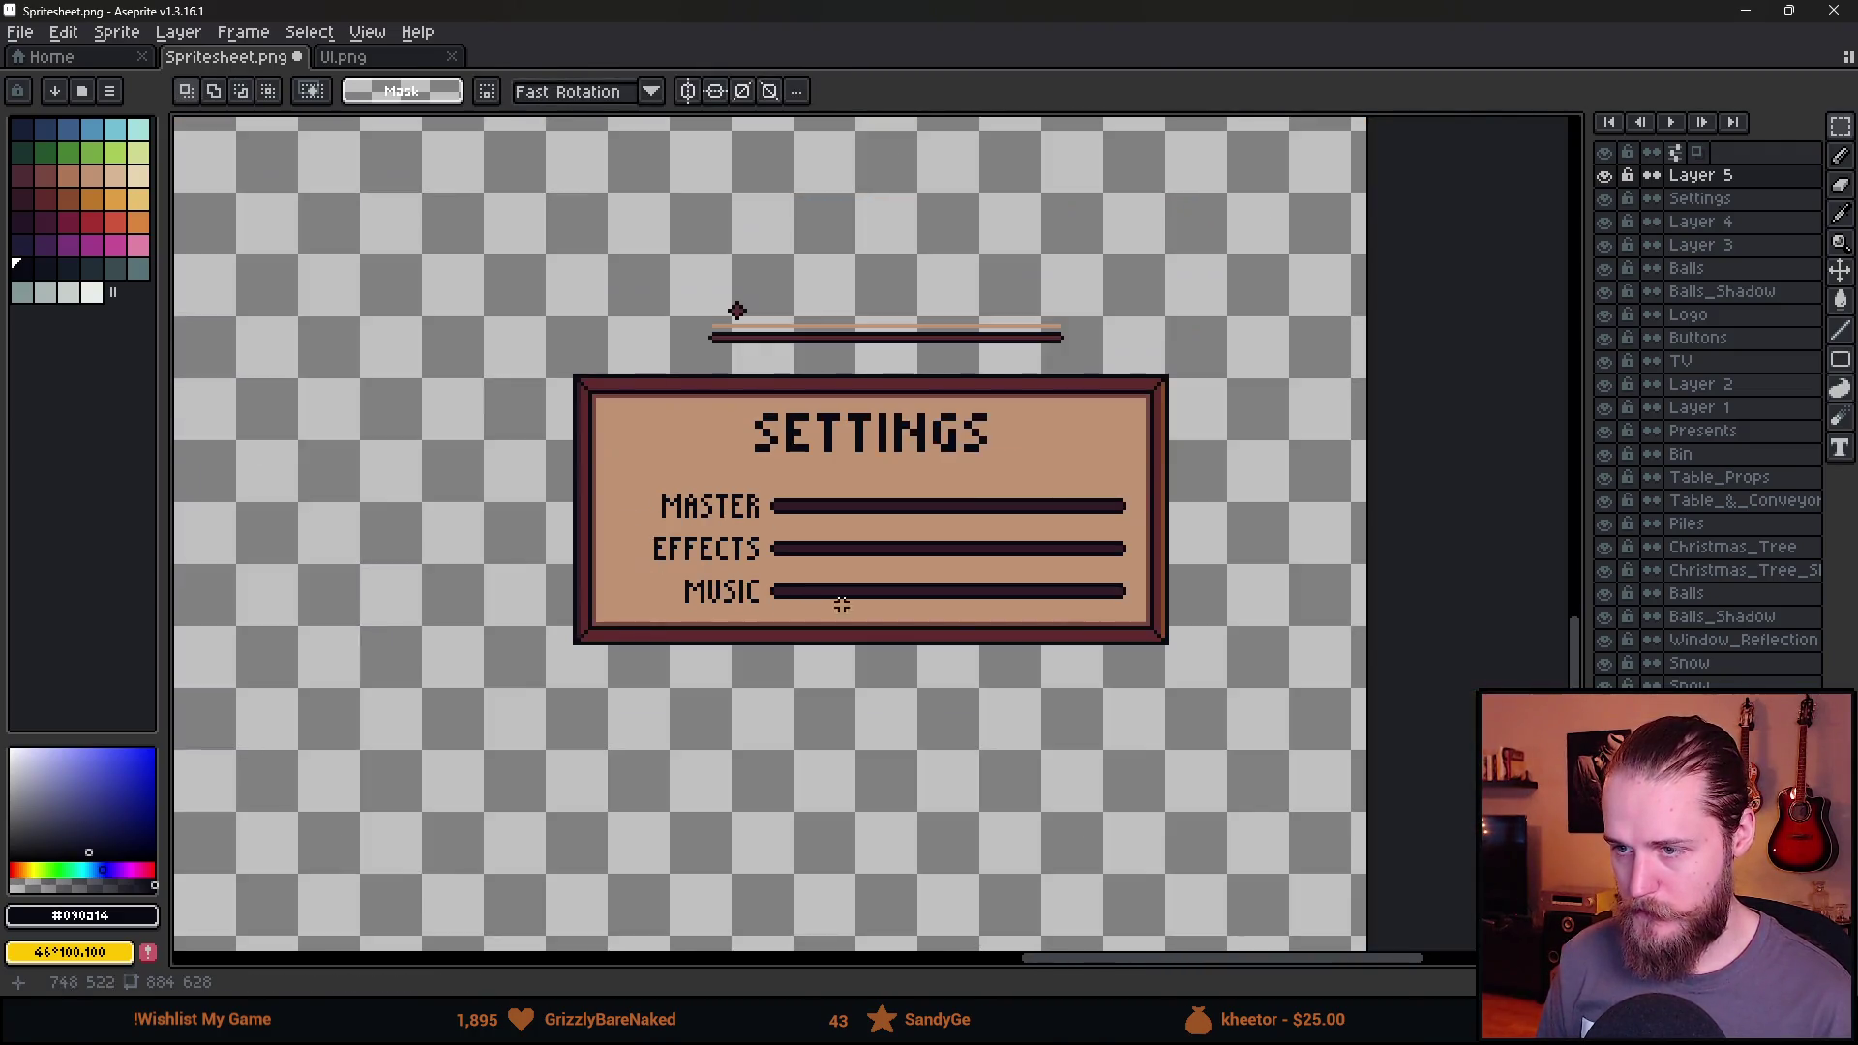
scroll(832, 601, right, 3)
scroll(524, 549, up, 2)
scroll(590, 590, down, 3)
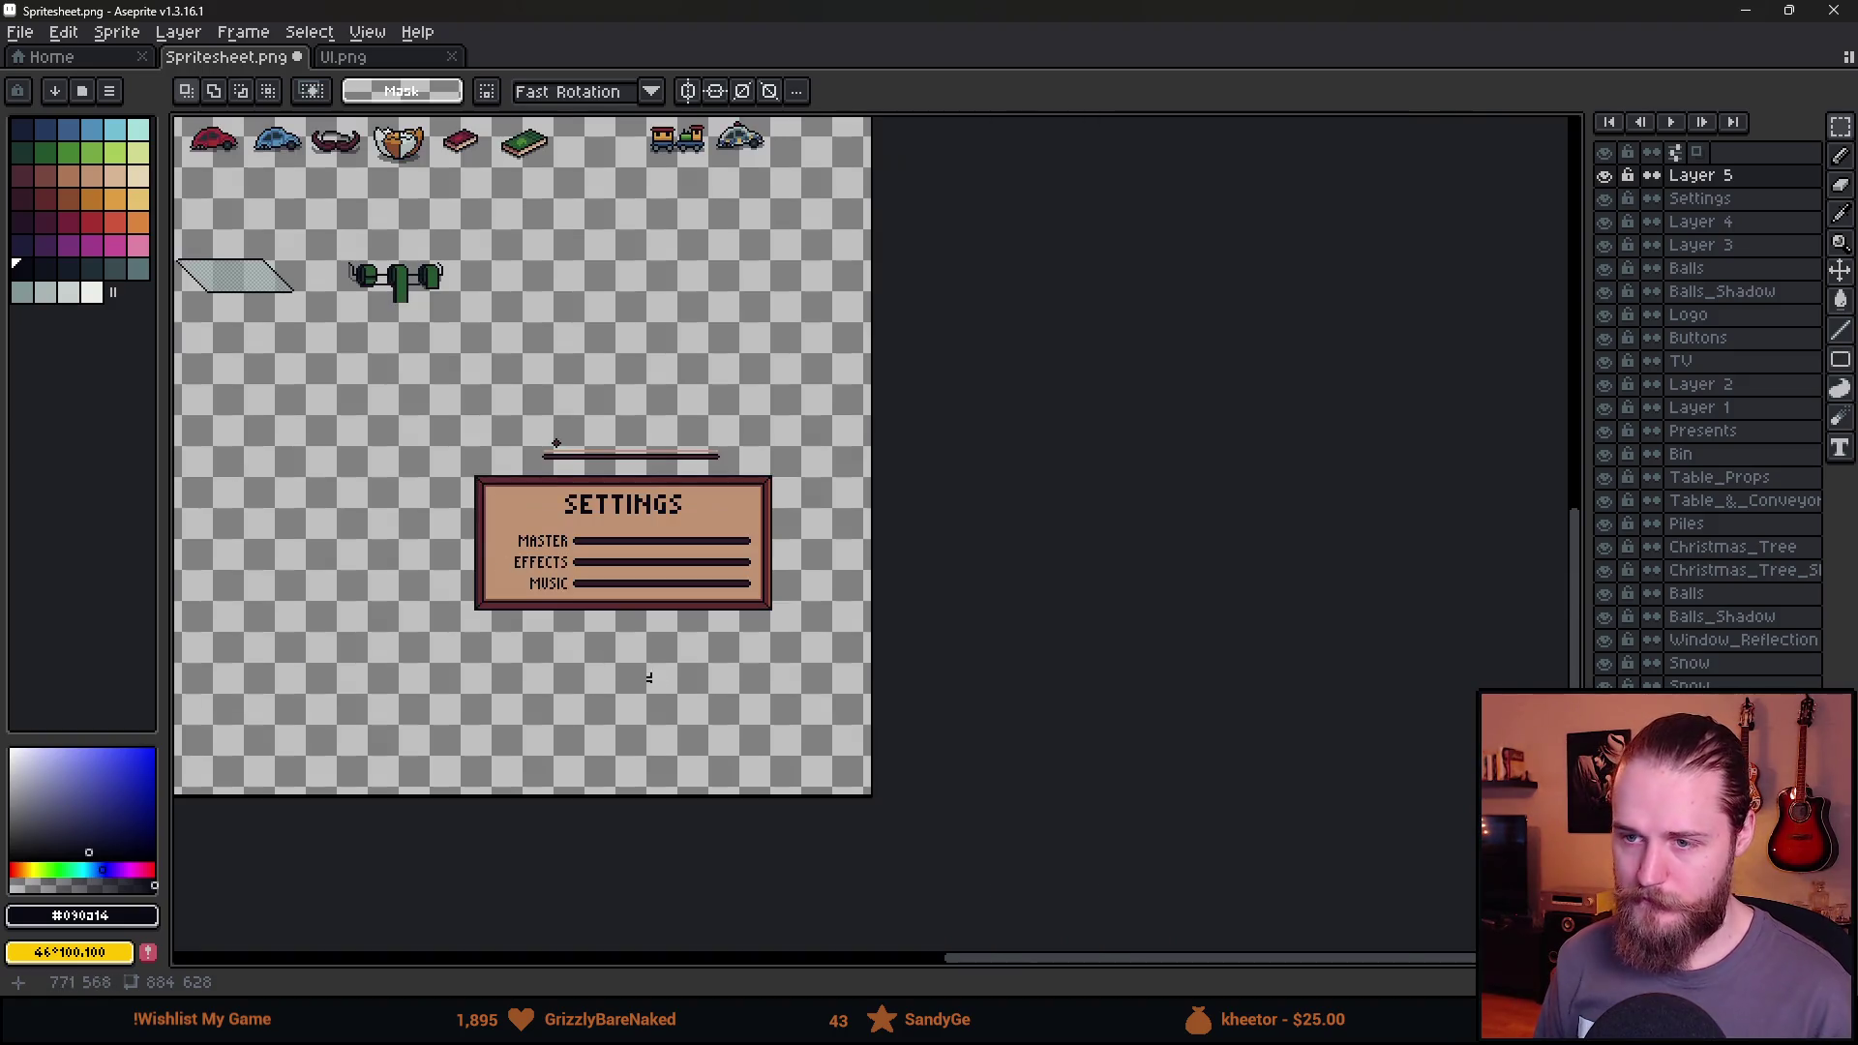
Reposition the MASTER and MUSIC labels so MUSIC lines up with MASTER.
scroll(604, 624, up, 2)
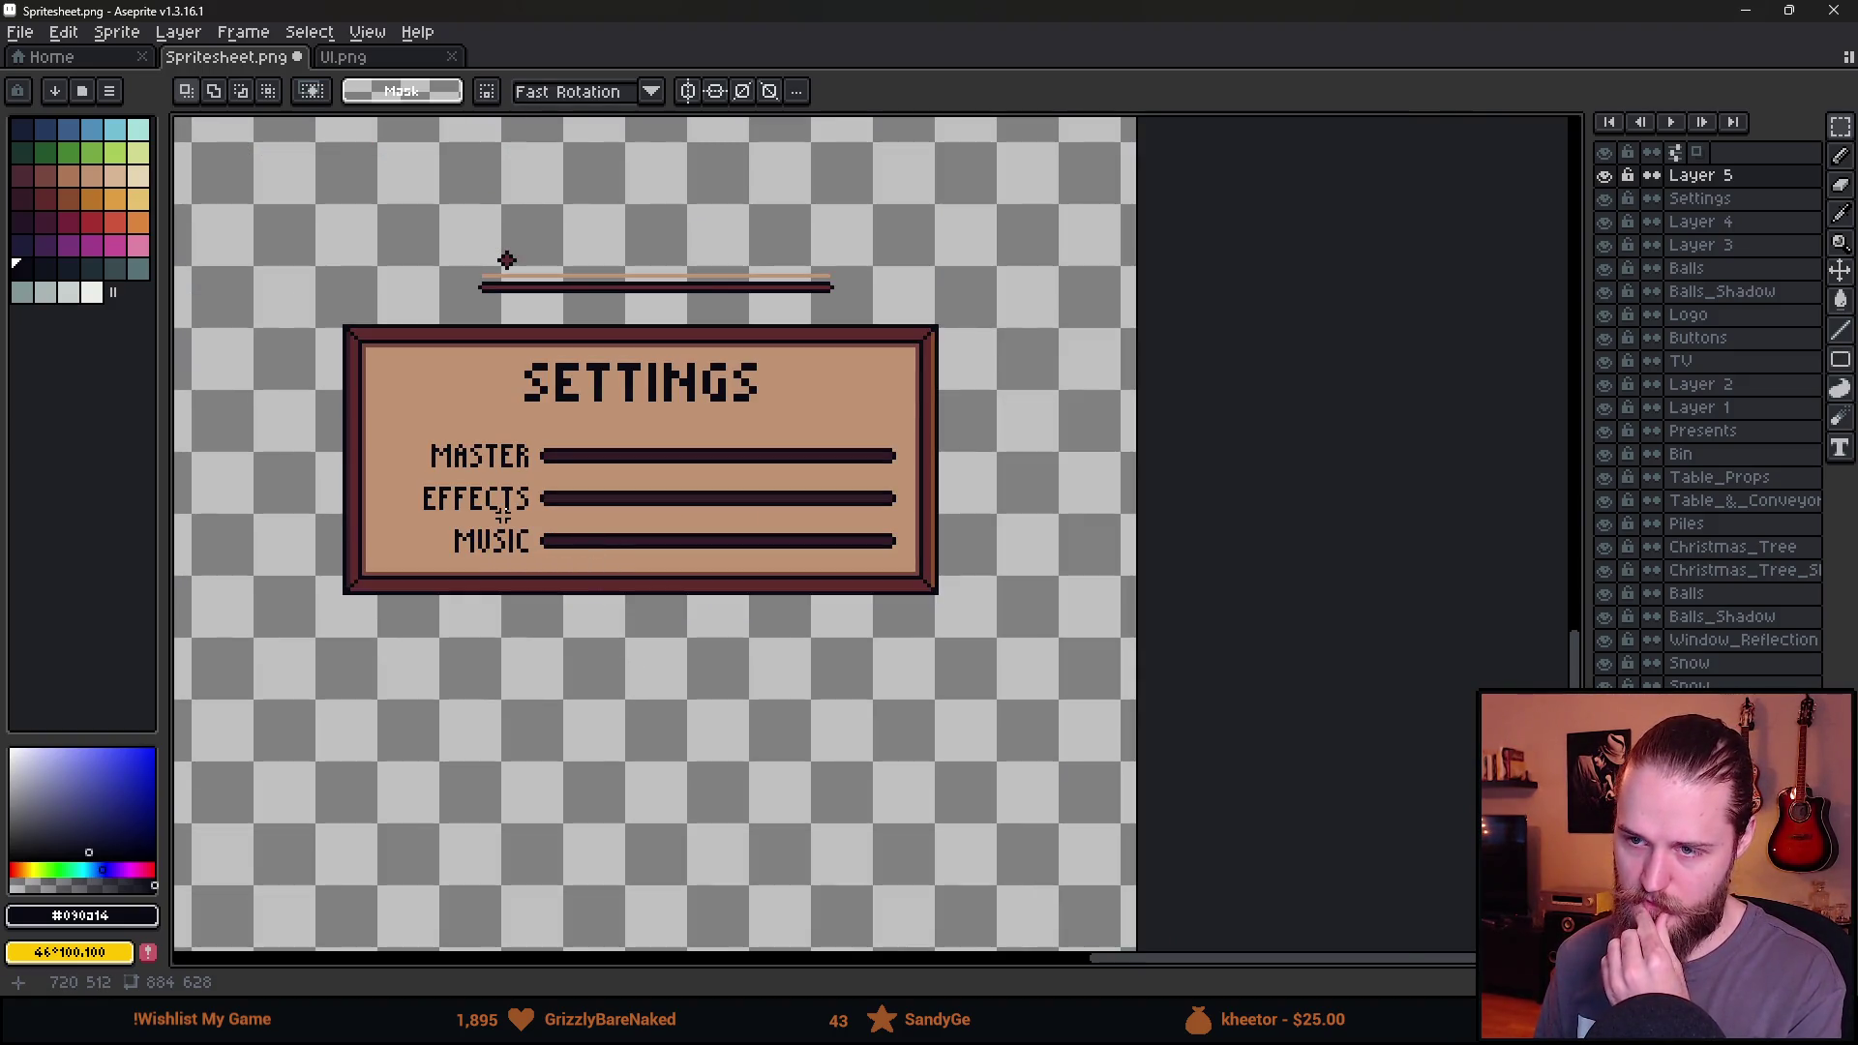
scroll(503, 513, up, 2)
mouse_move(355, 308)
mouse_down()
mouse_move(635, 432)
mouse_move(532, 406)
mouse_up()
click(530, 444)
mouse_move(398, 554)
mouse_down()
mouse_move(620, 650)
mouse_move(519, 634)
mouse_up()
click(580, 636)
click(774, 582)
Shift the three labels and their bars a few pixels left.
scroll(808, 619, down, 4)
scroll(876, 616, up, 3)
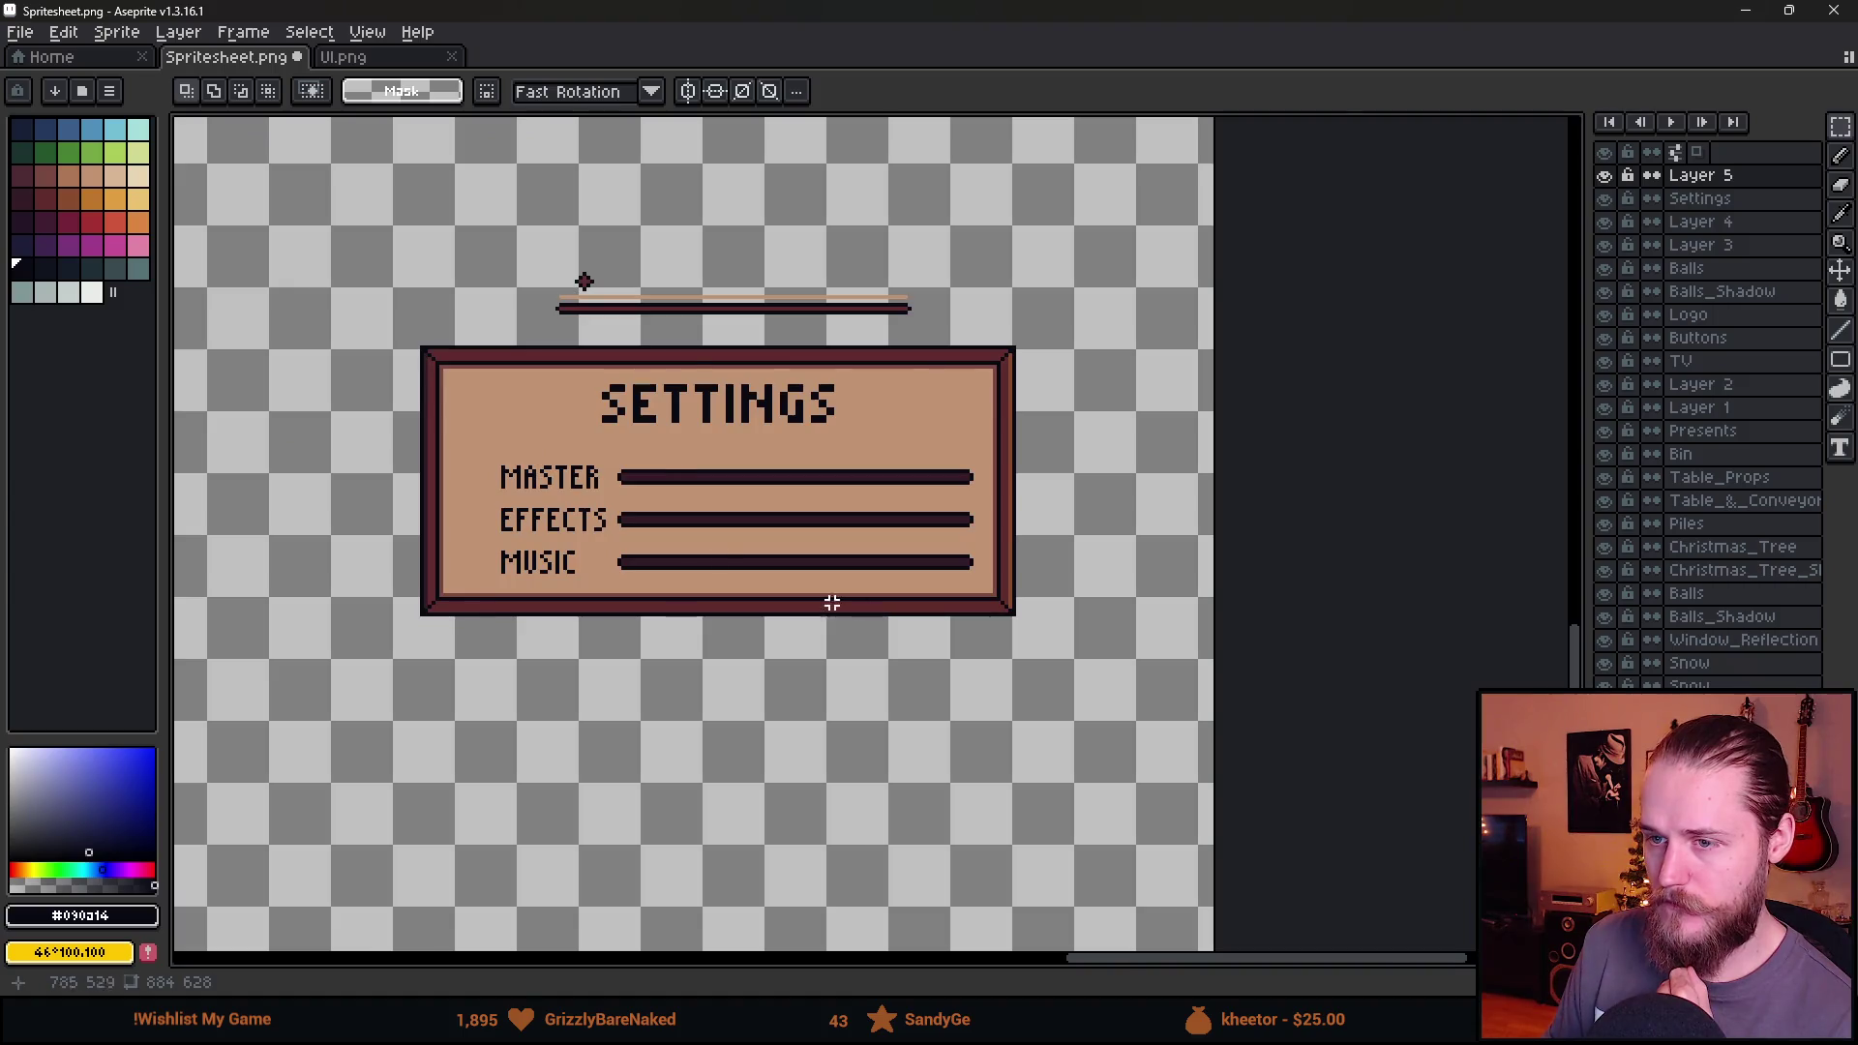
mouse_move(487, 439)
mouse_down()
mouse_move(676, 675)
mouse_move(713, 689)
mouse_move(680, 656)
mouse_up()
key(Return)
scroll(972, 643, down, 2)
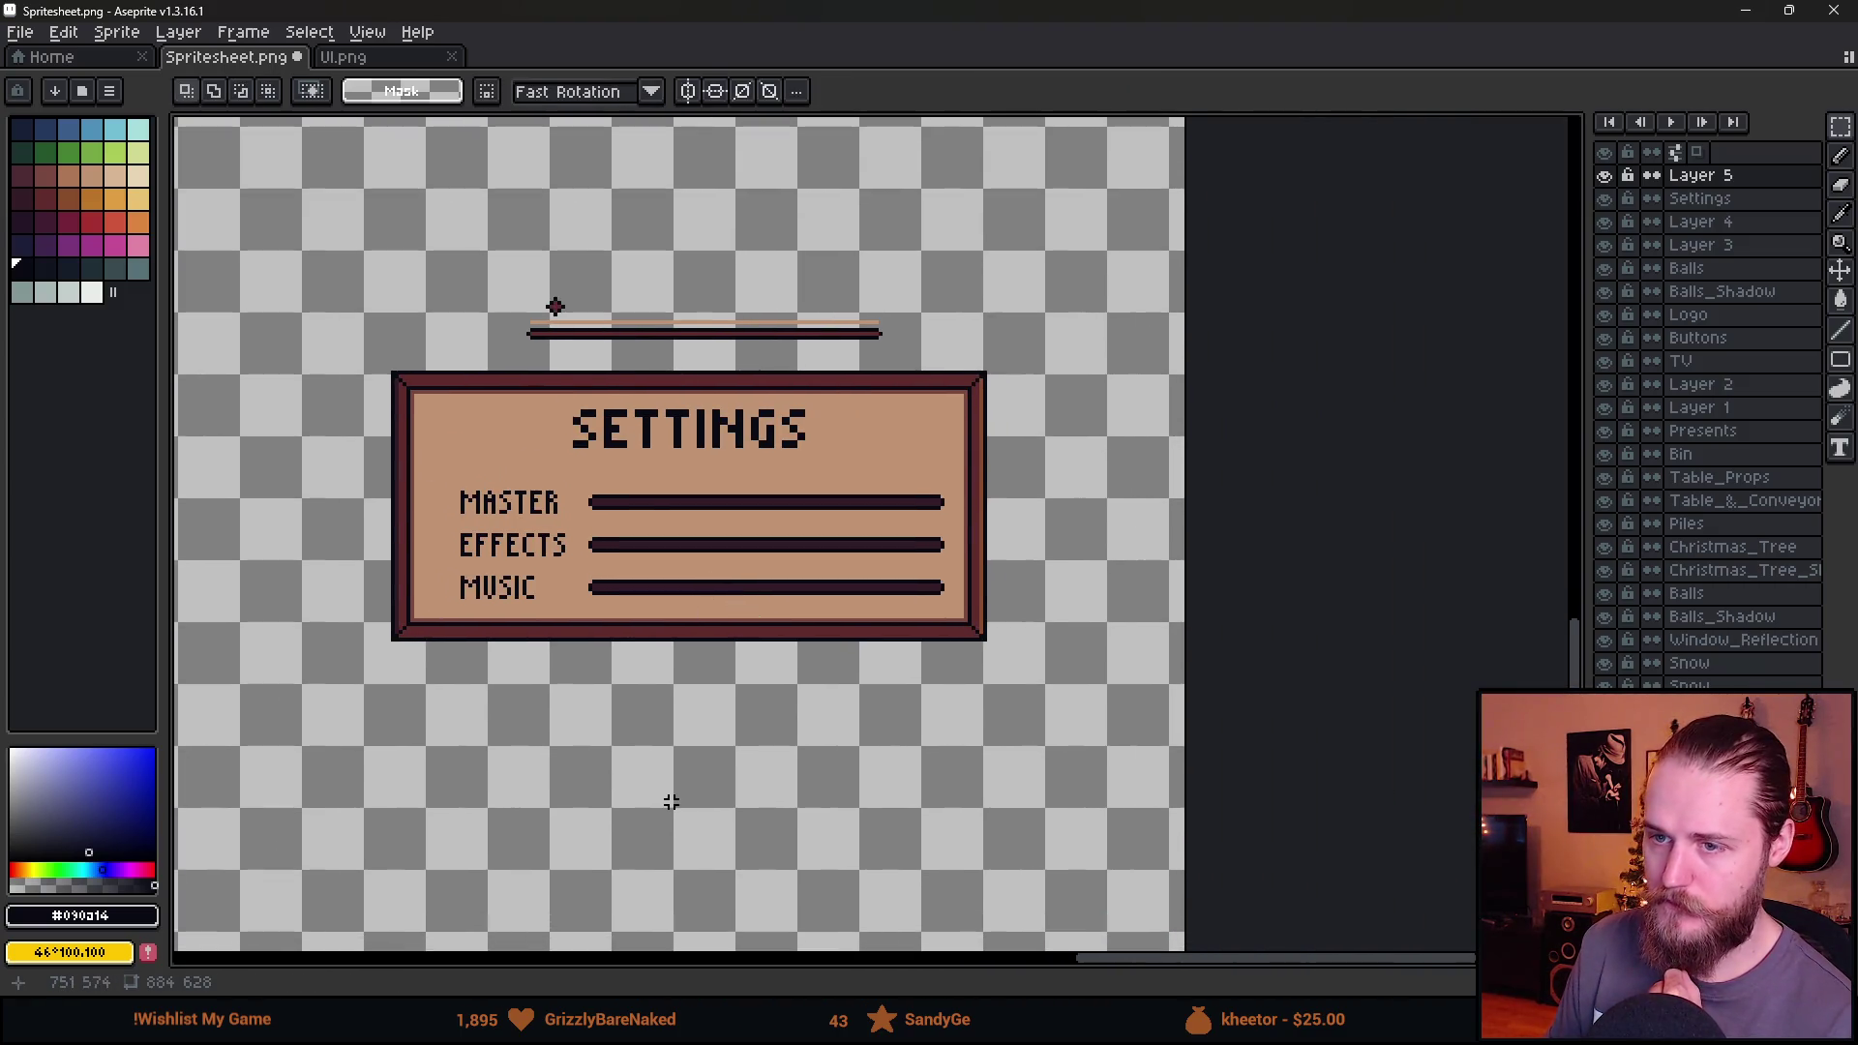
scroll(468, 498, up, 1)
mouse_move(454, 489)
mouse_down()
mouse_move(1202, 672)
mouse_move(1111, 636)
mouse_up()
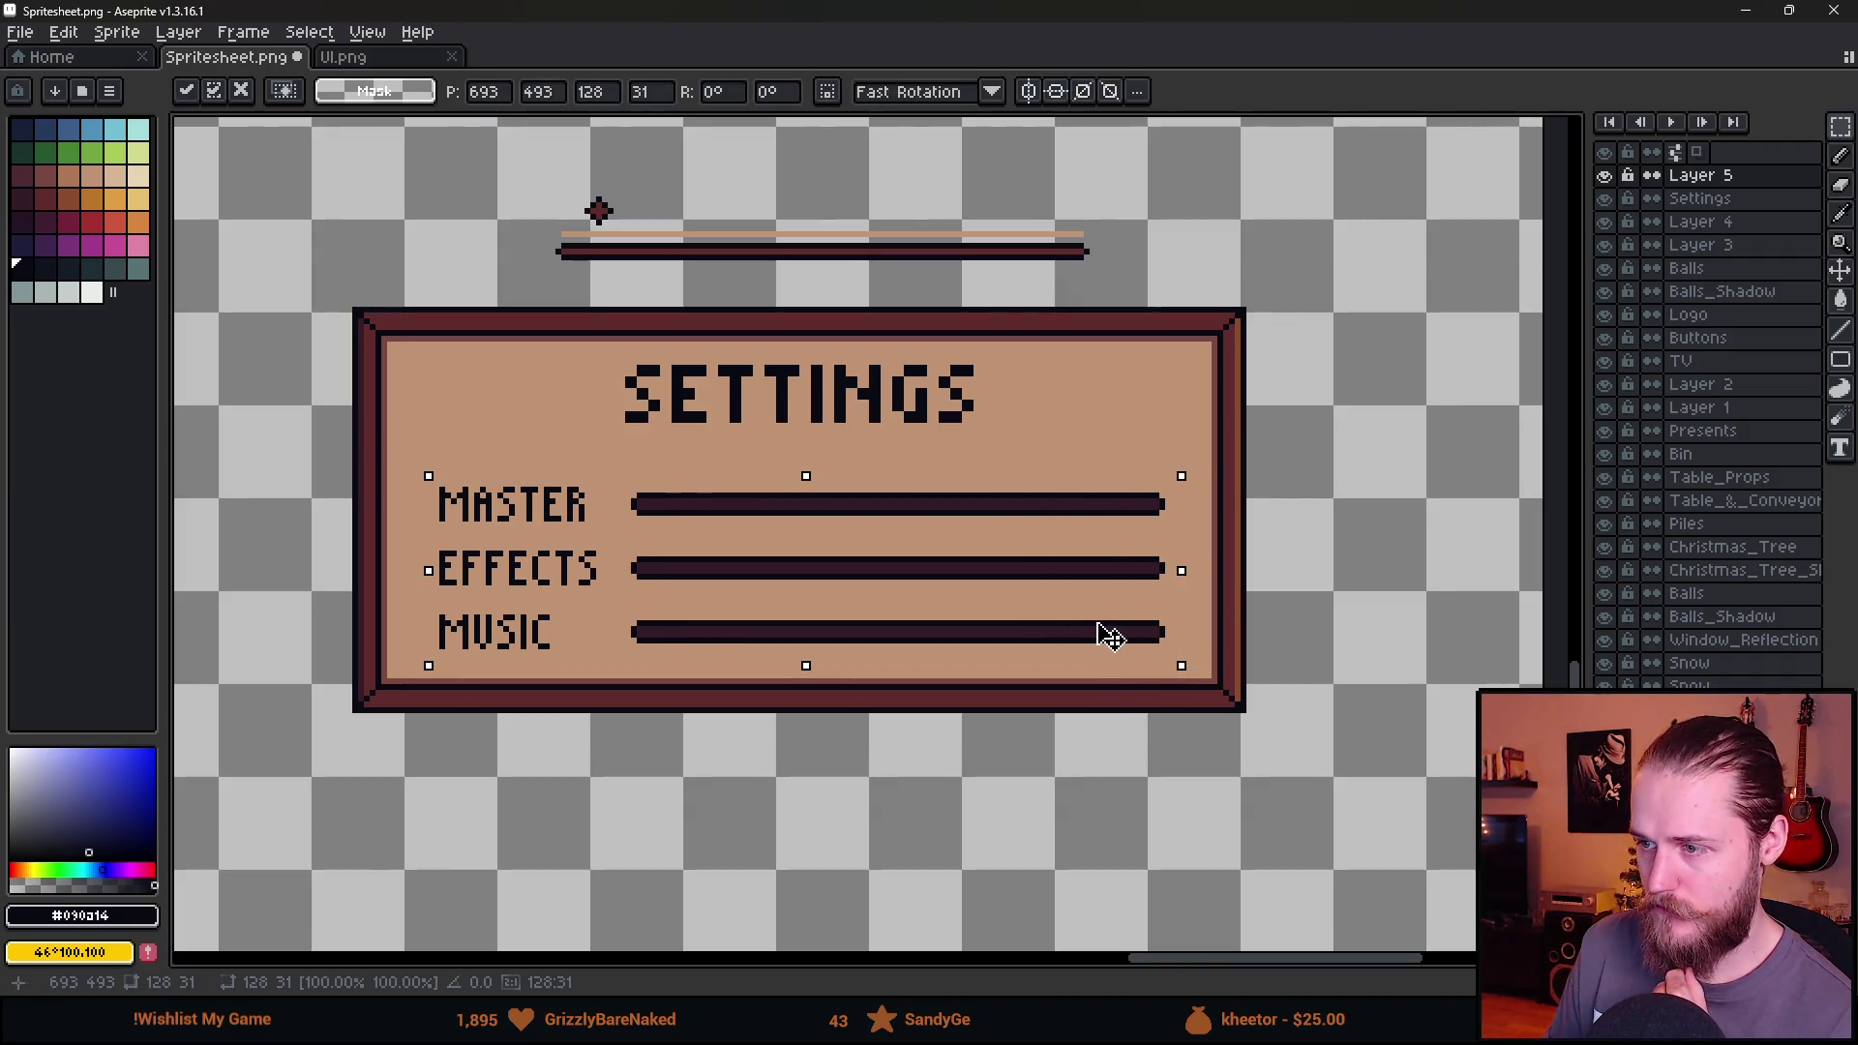
Commit the shifted block, then nudge the three labels one pixel left.
click(1114, 808)
key(b)
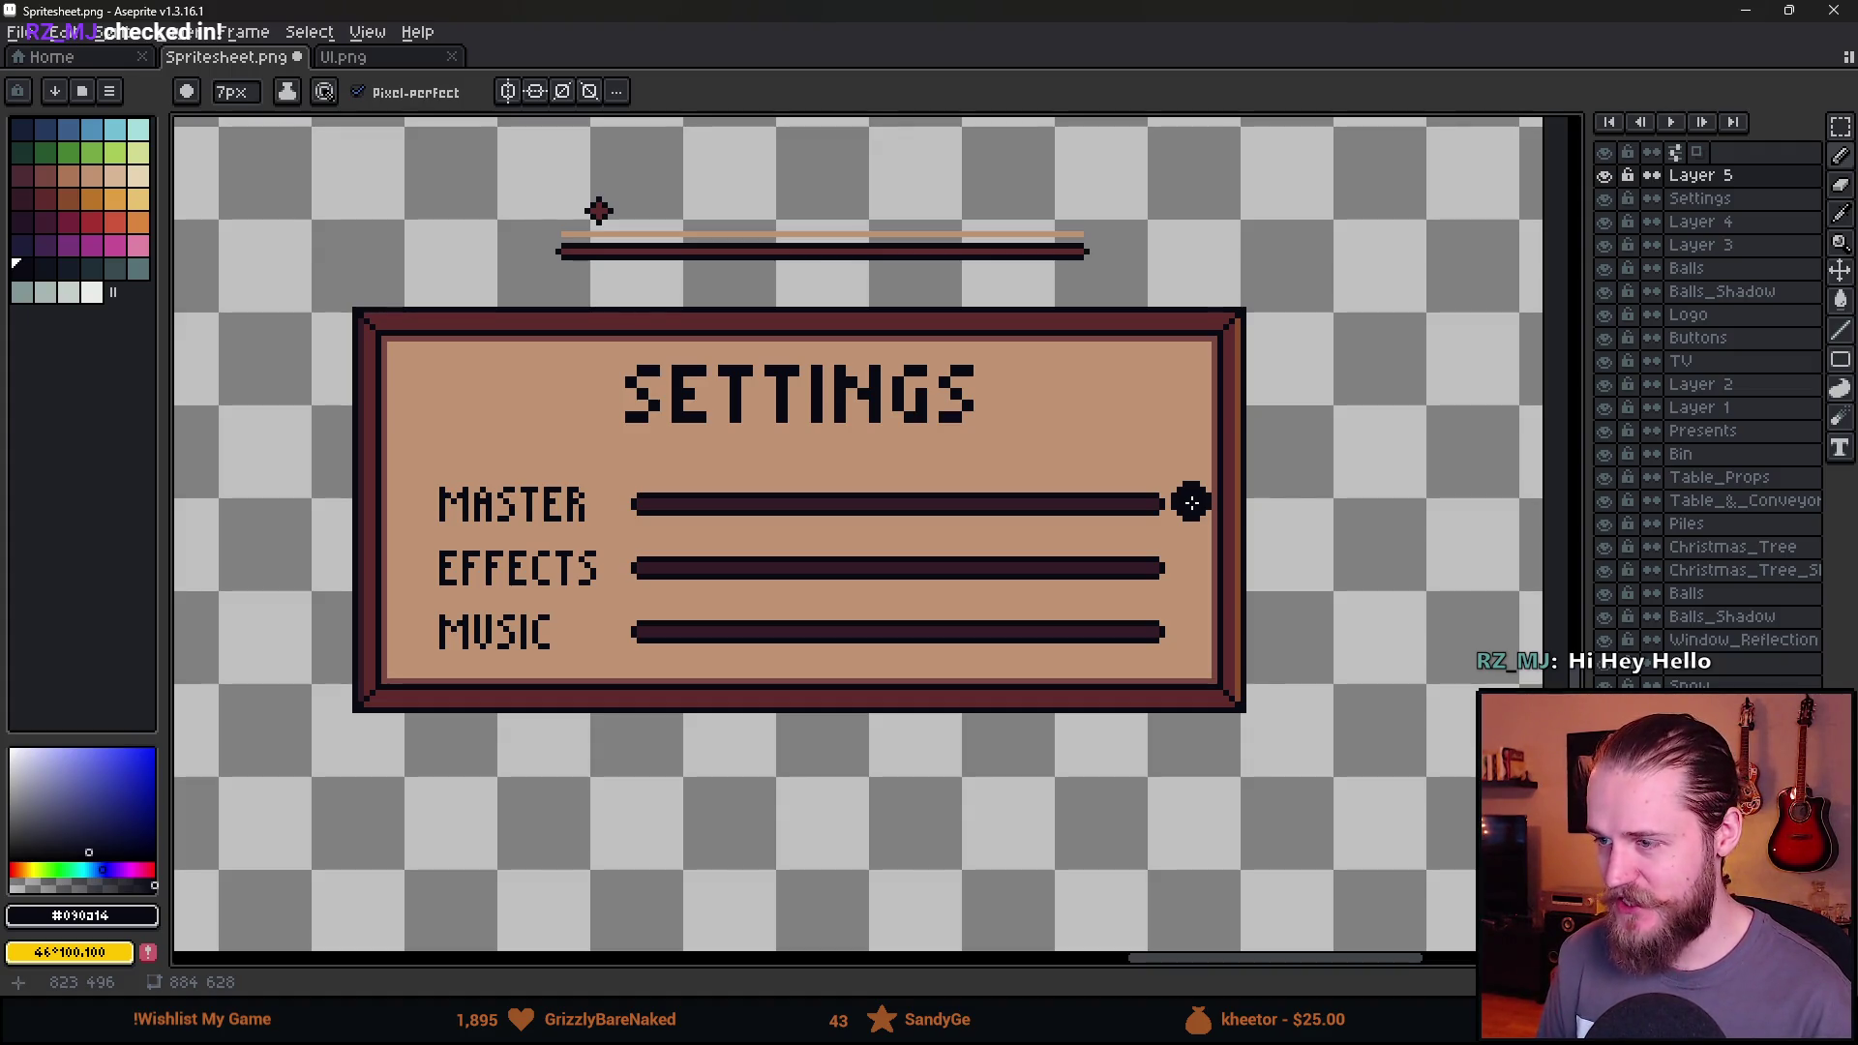
key(m)
mouse_move(399, 465)
mouse_down()
mouse_move(445, 537)
mouse_move(606, 665)
mouse_move(564, 630)
mouse_up()
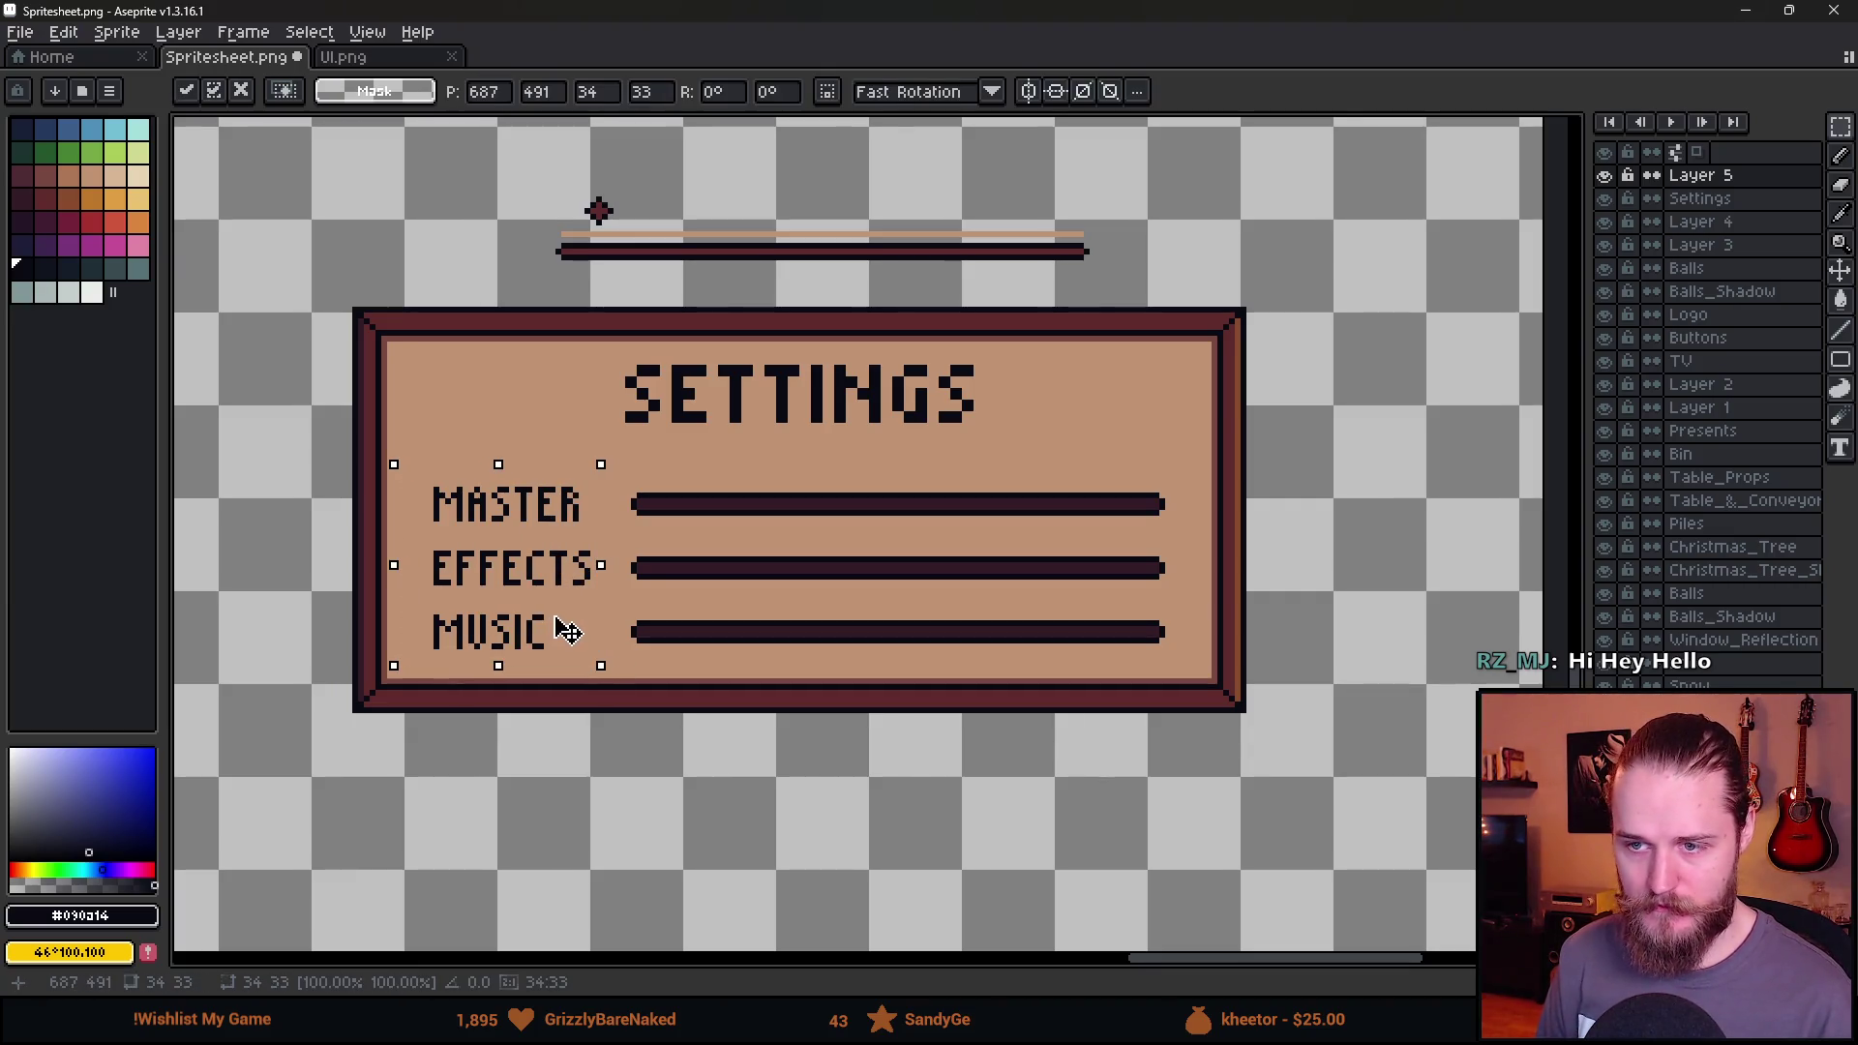
click(825, 655)
Select the SETTINGS title, then drop the selection and return to the Pencil.
scroll(825, 655, down, 3)
scroll(852, 548, up, 3)
scroll(852, 547, up, 2)
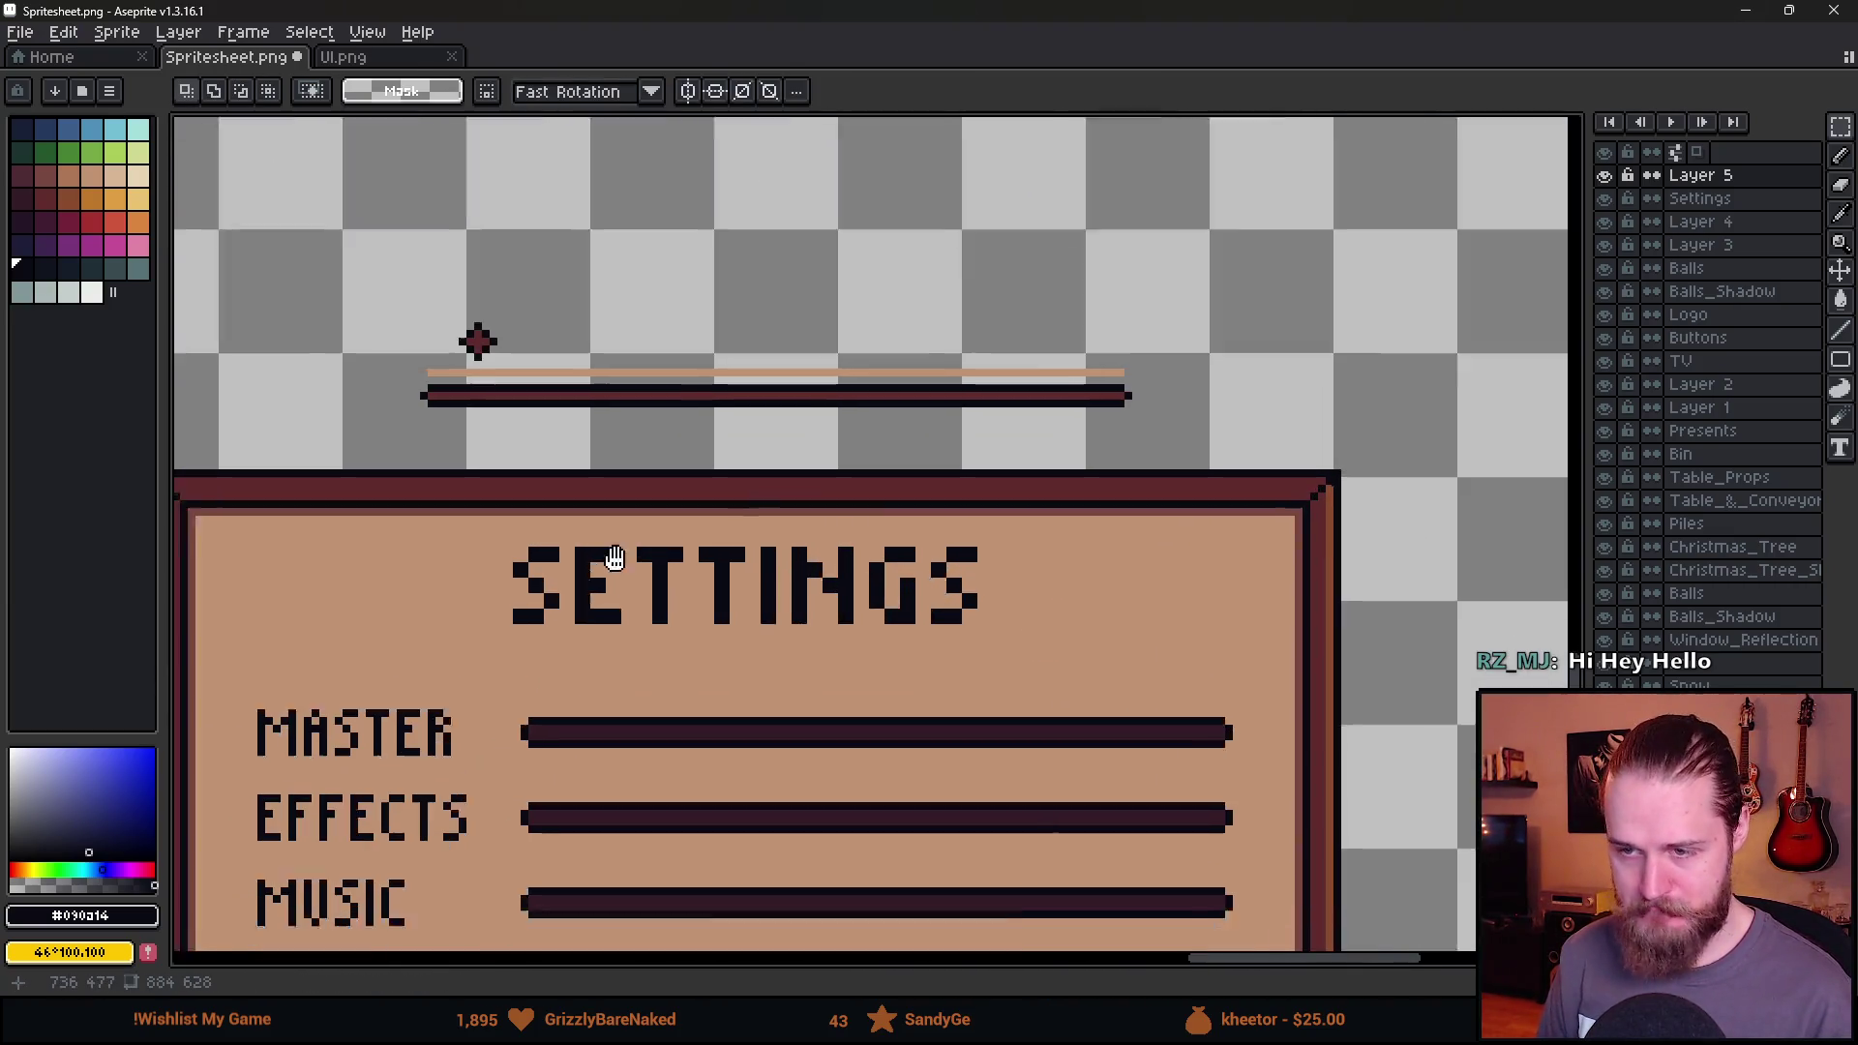
mouse_move(690, 423)
mouse_down()
mouse_move(1208, 532)
mouse_move(1154, 519)
mouse_up()
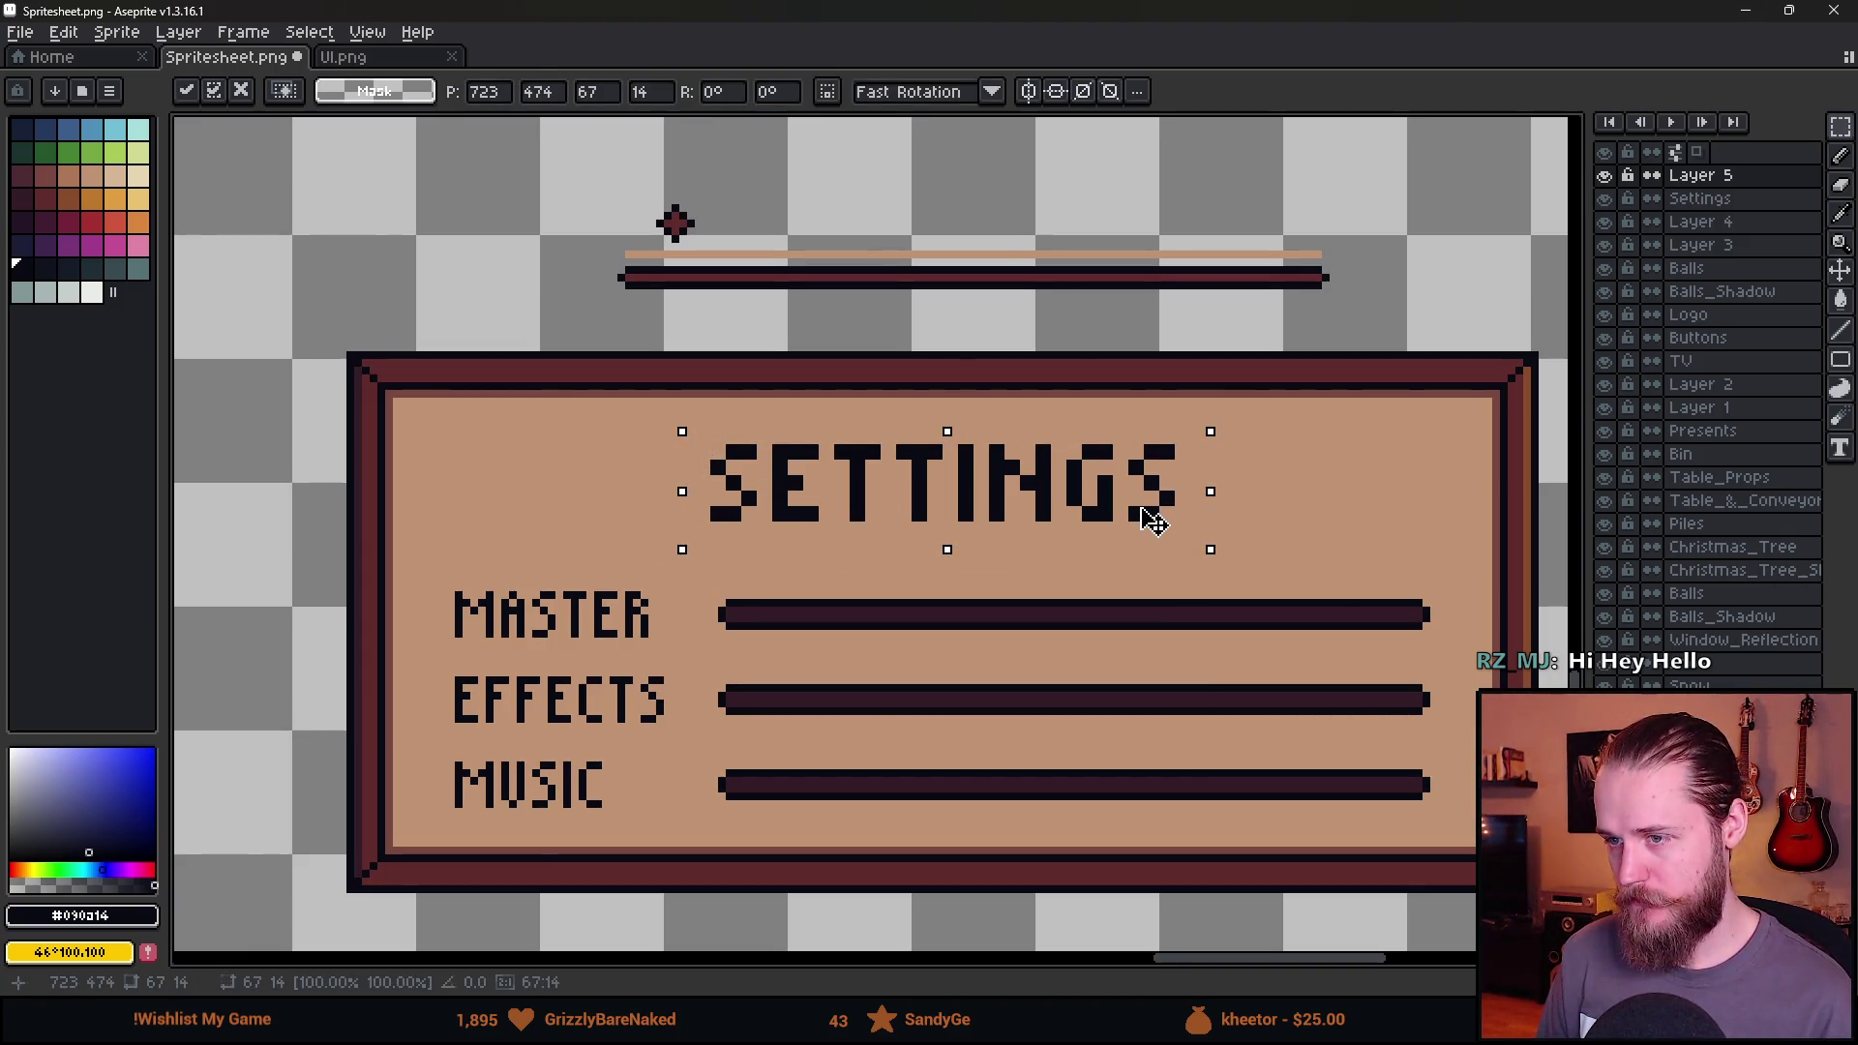
key(ctrl+d)
key(b)
Bring the panel back into view and select the old slider mock-up above it.
scroll(1332, 506, up, 5)
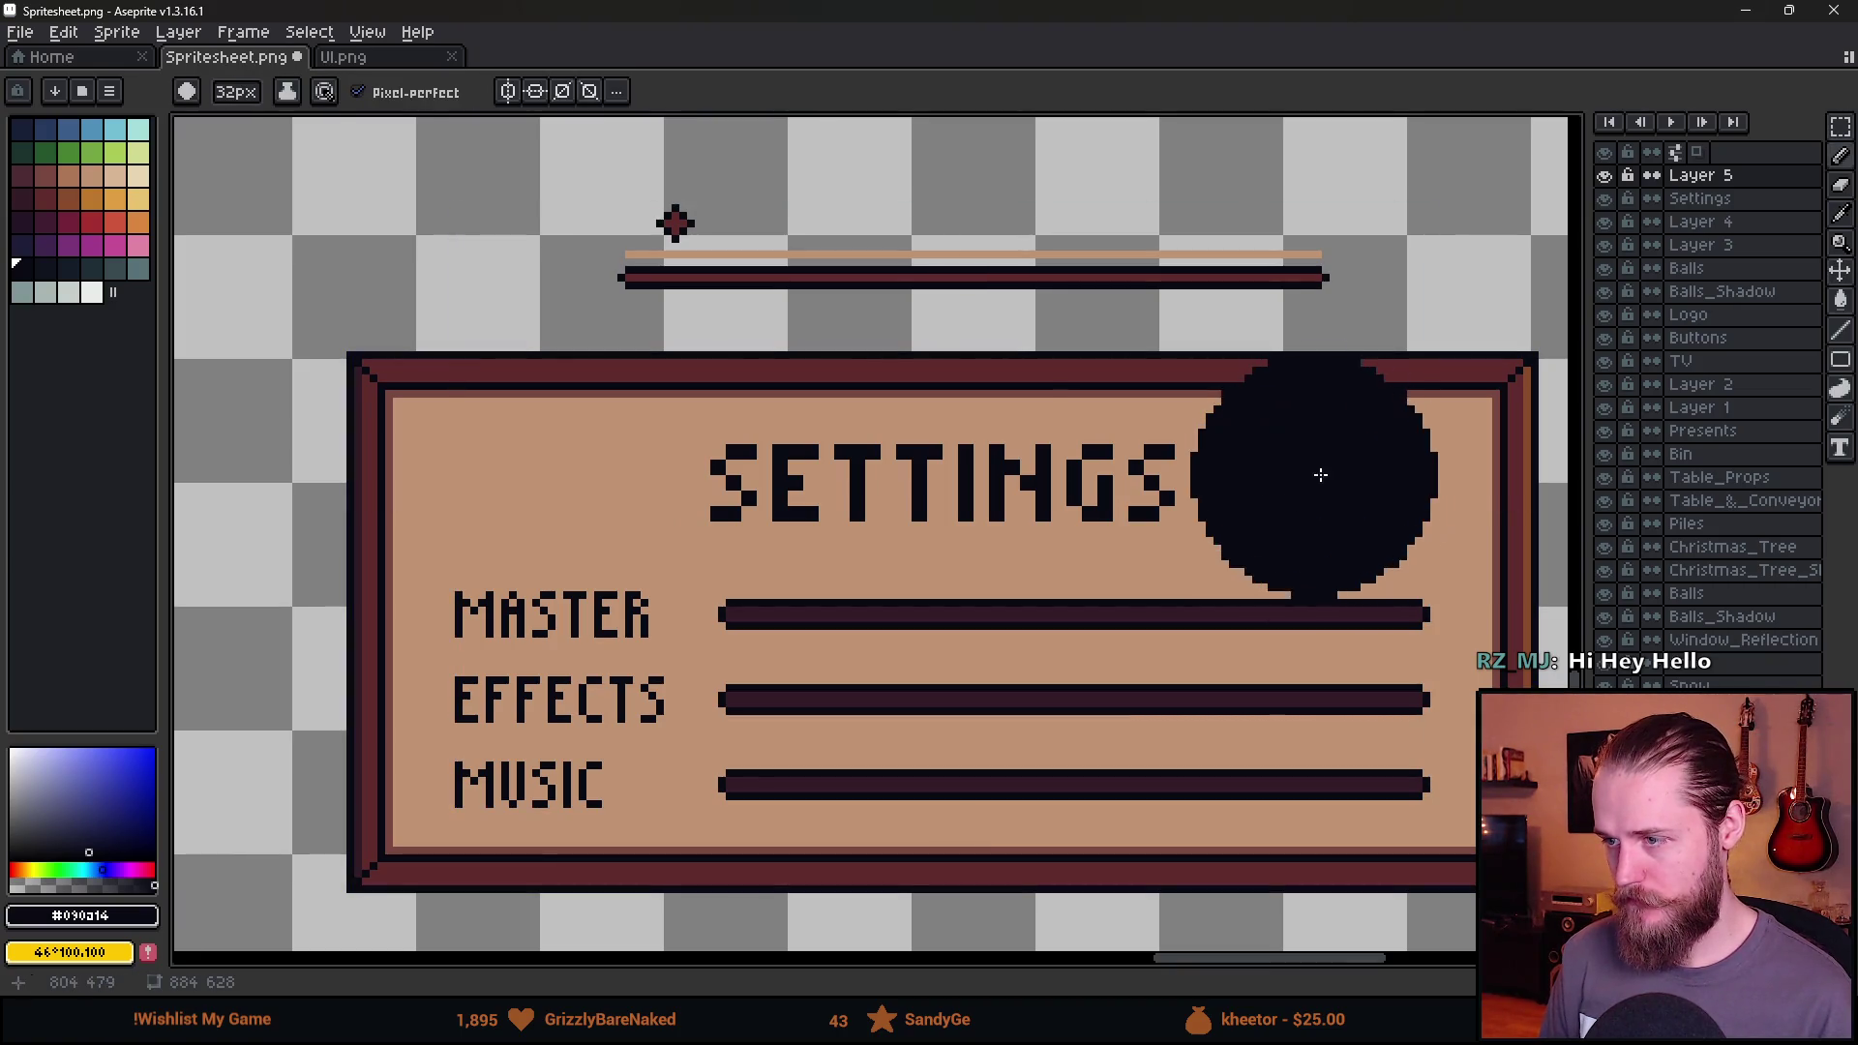
scroll(1321, 474, up, 7)
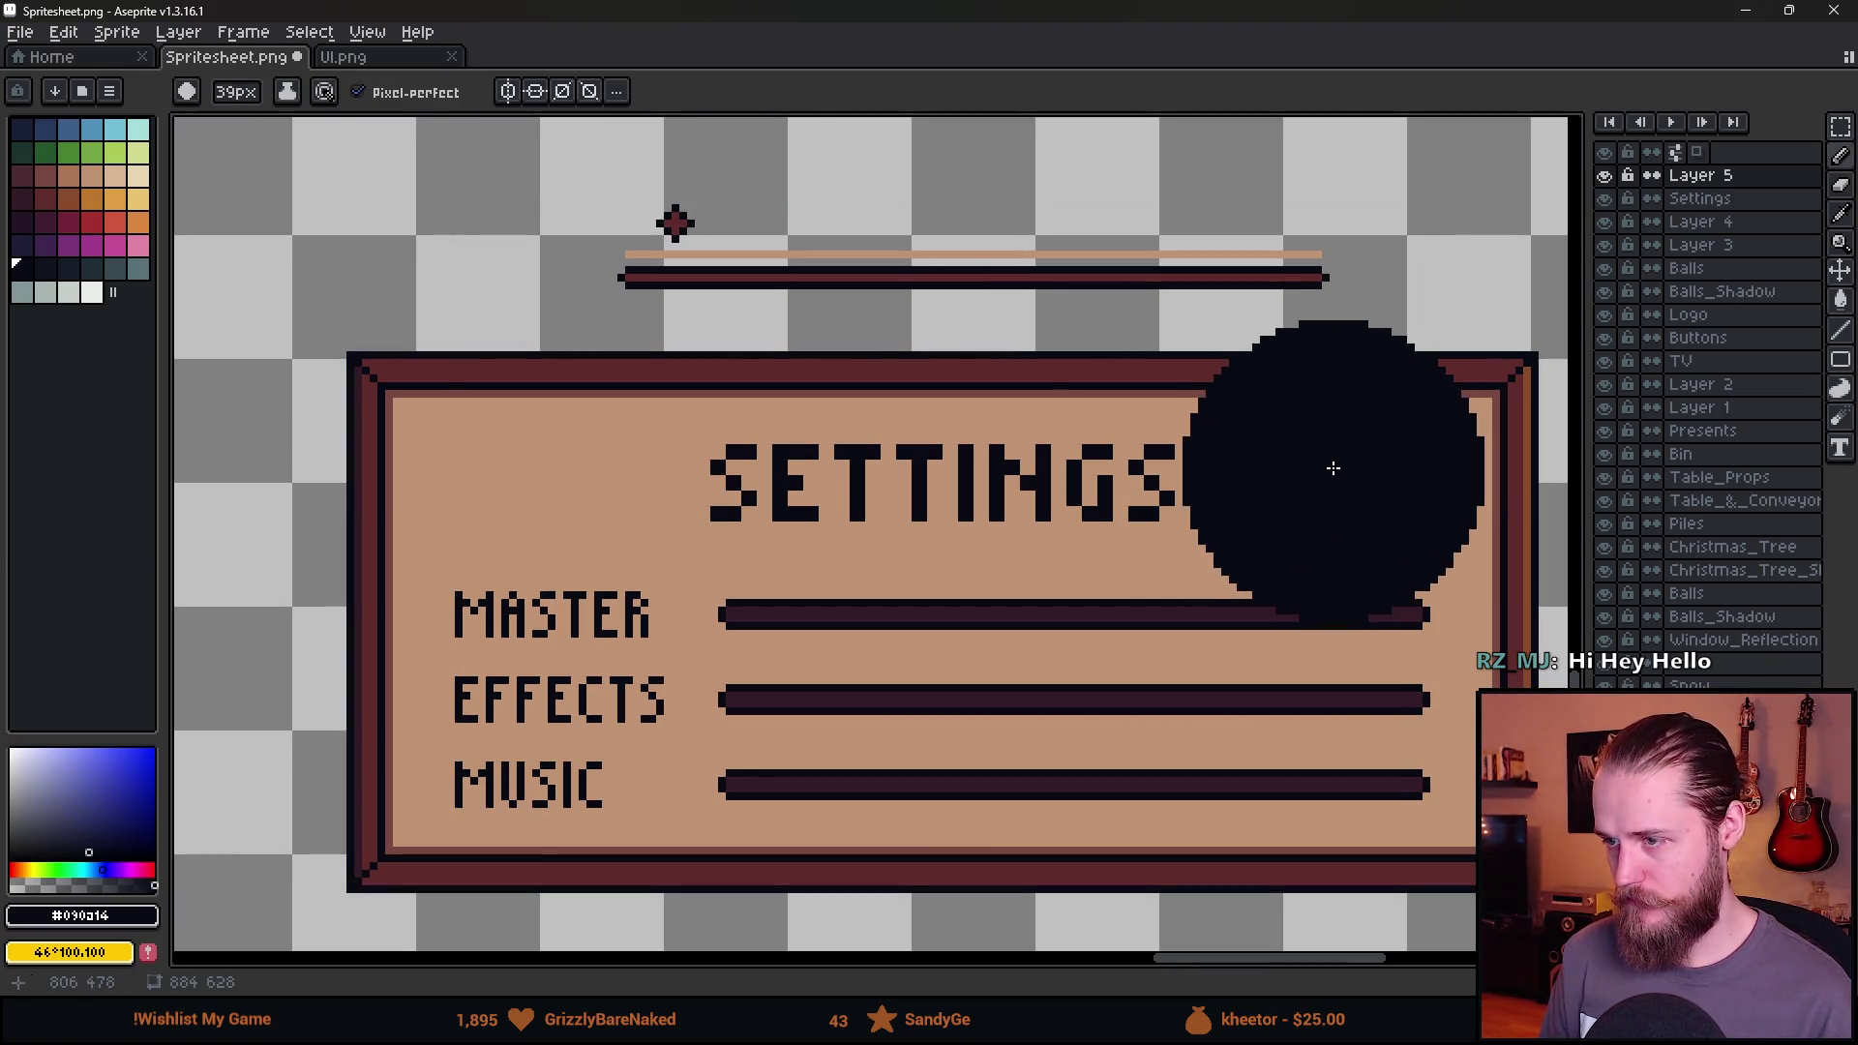
scroll(550, 455, down, 5)
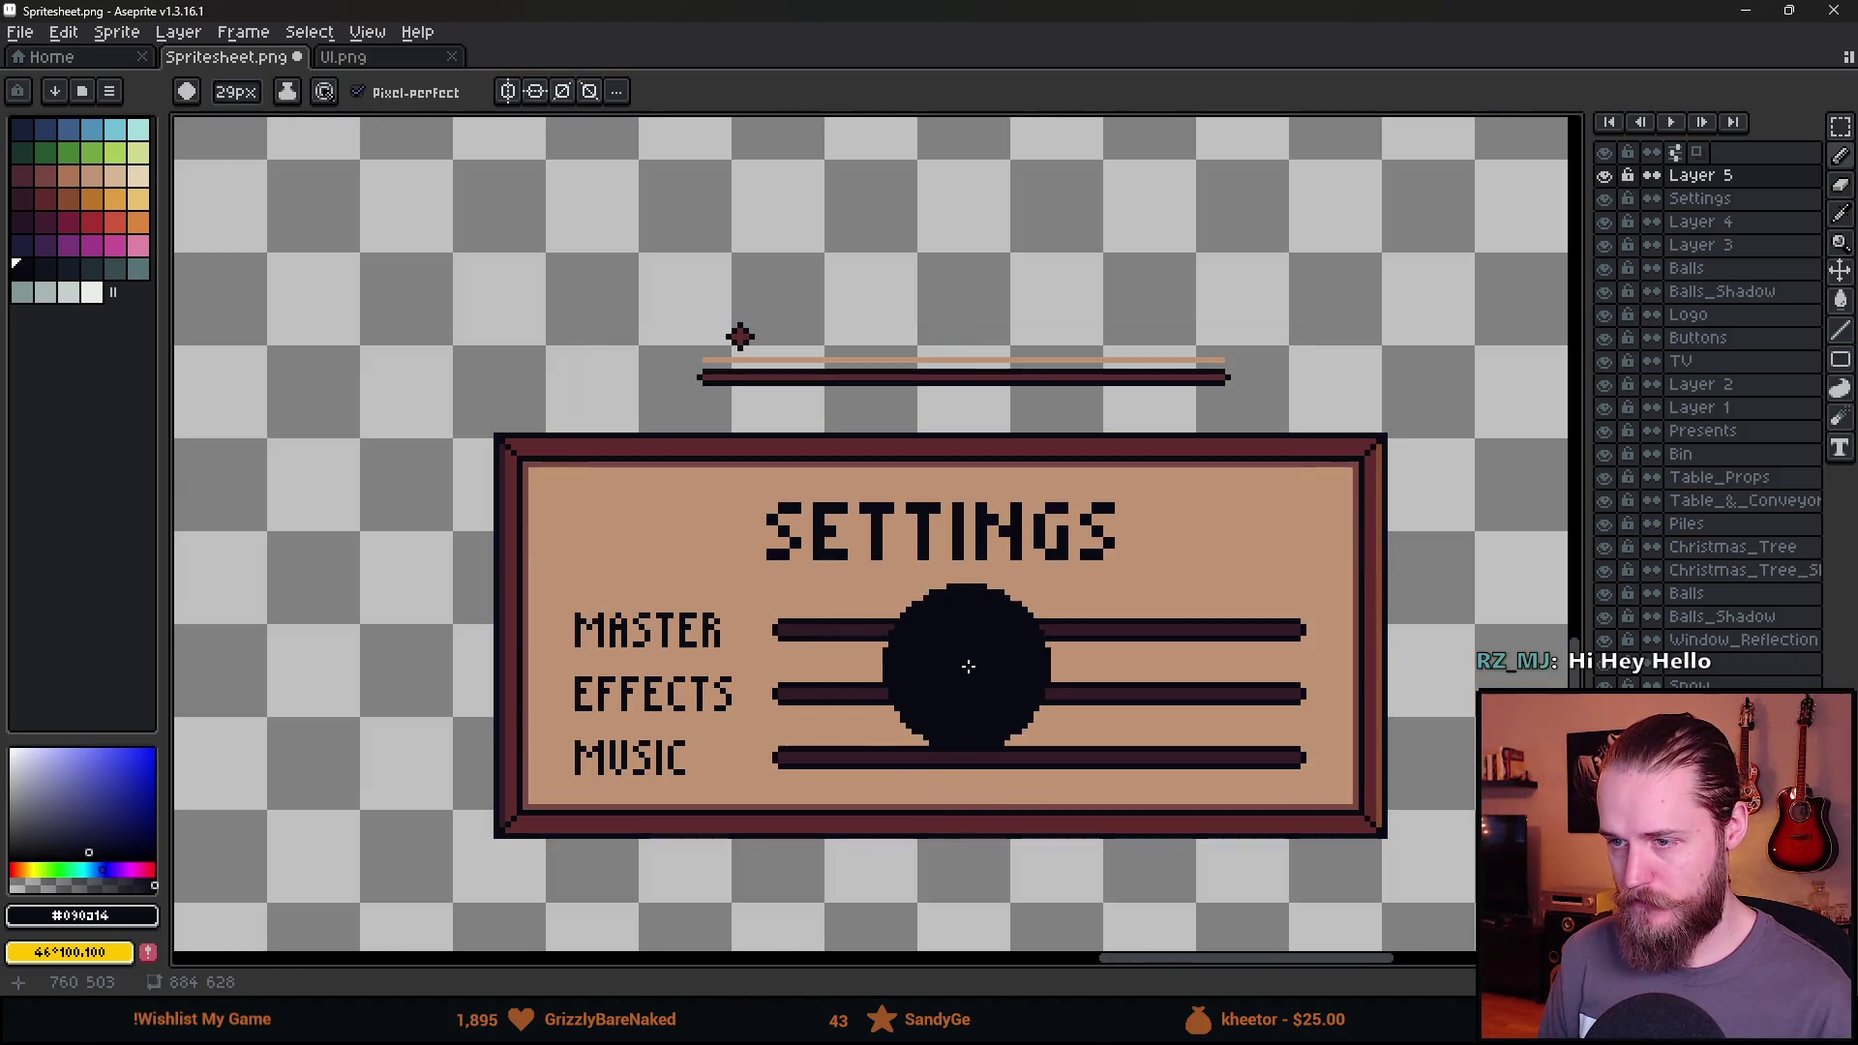
scroll(1001, 707, up, 2)
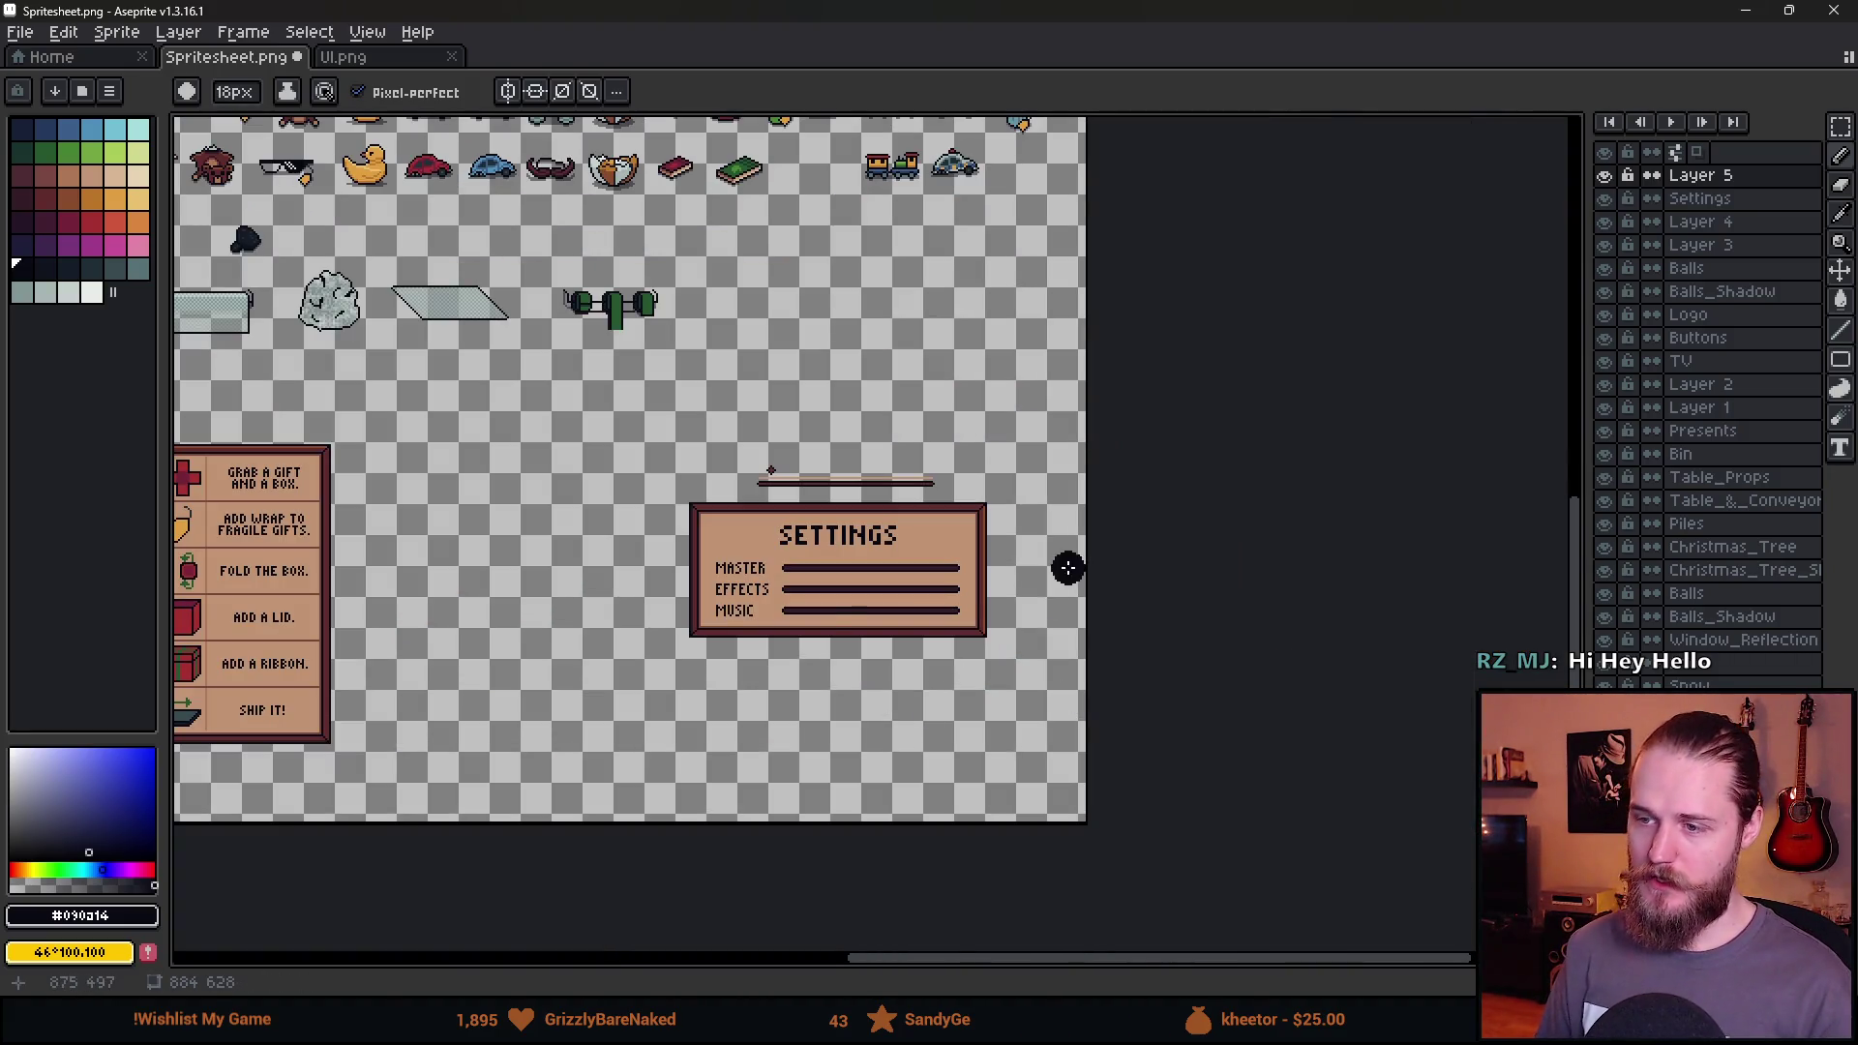
scroll(829, 630, up, 2)
scroll(841, 498, up, 2)
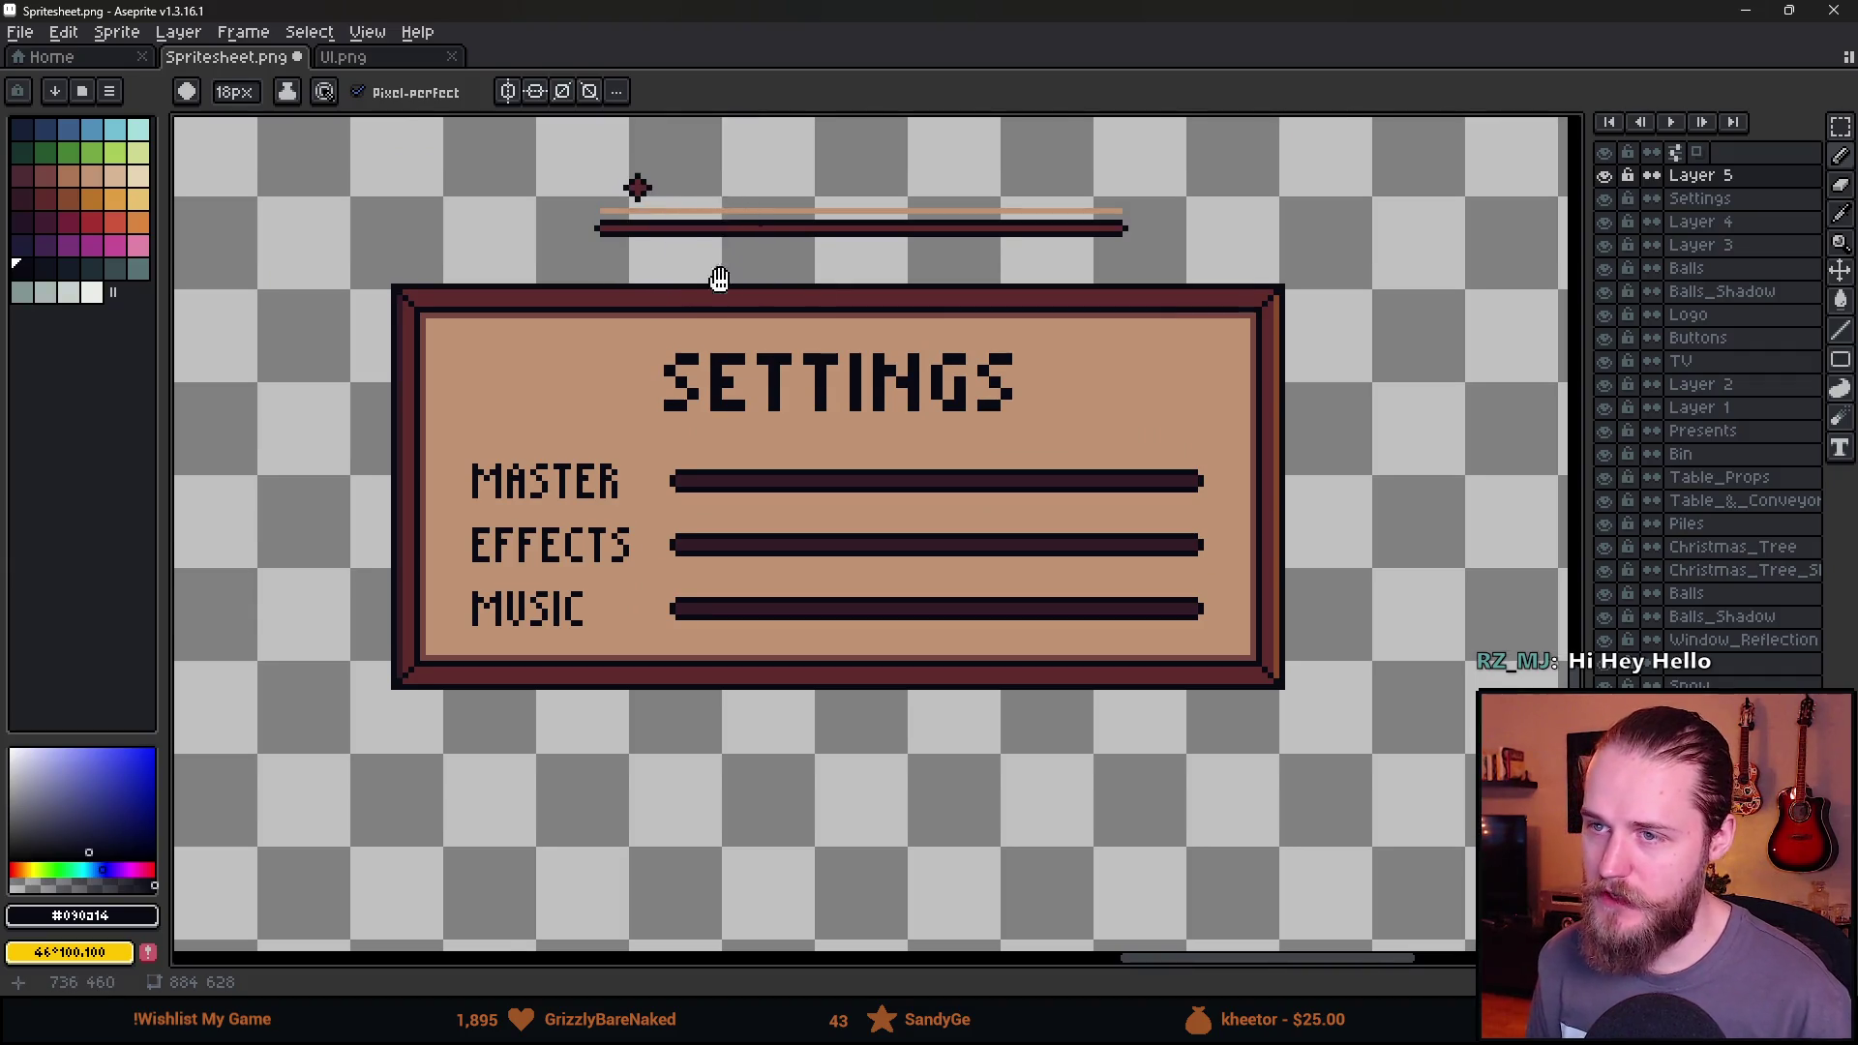
drag(719, 279, 696, 368)
key(m)
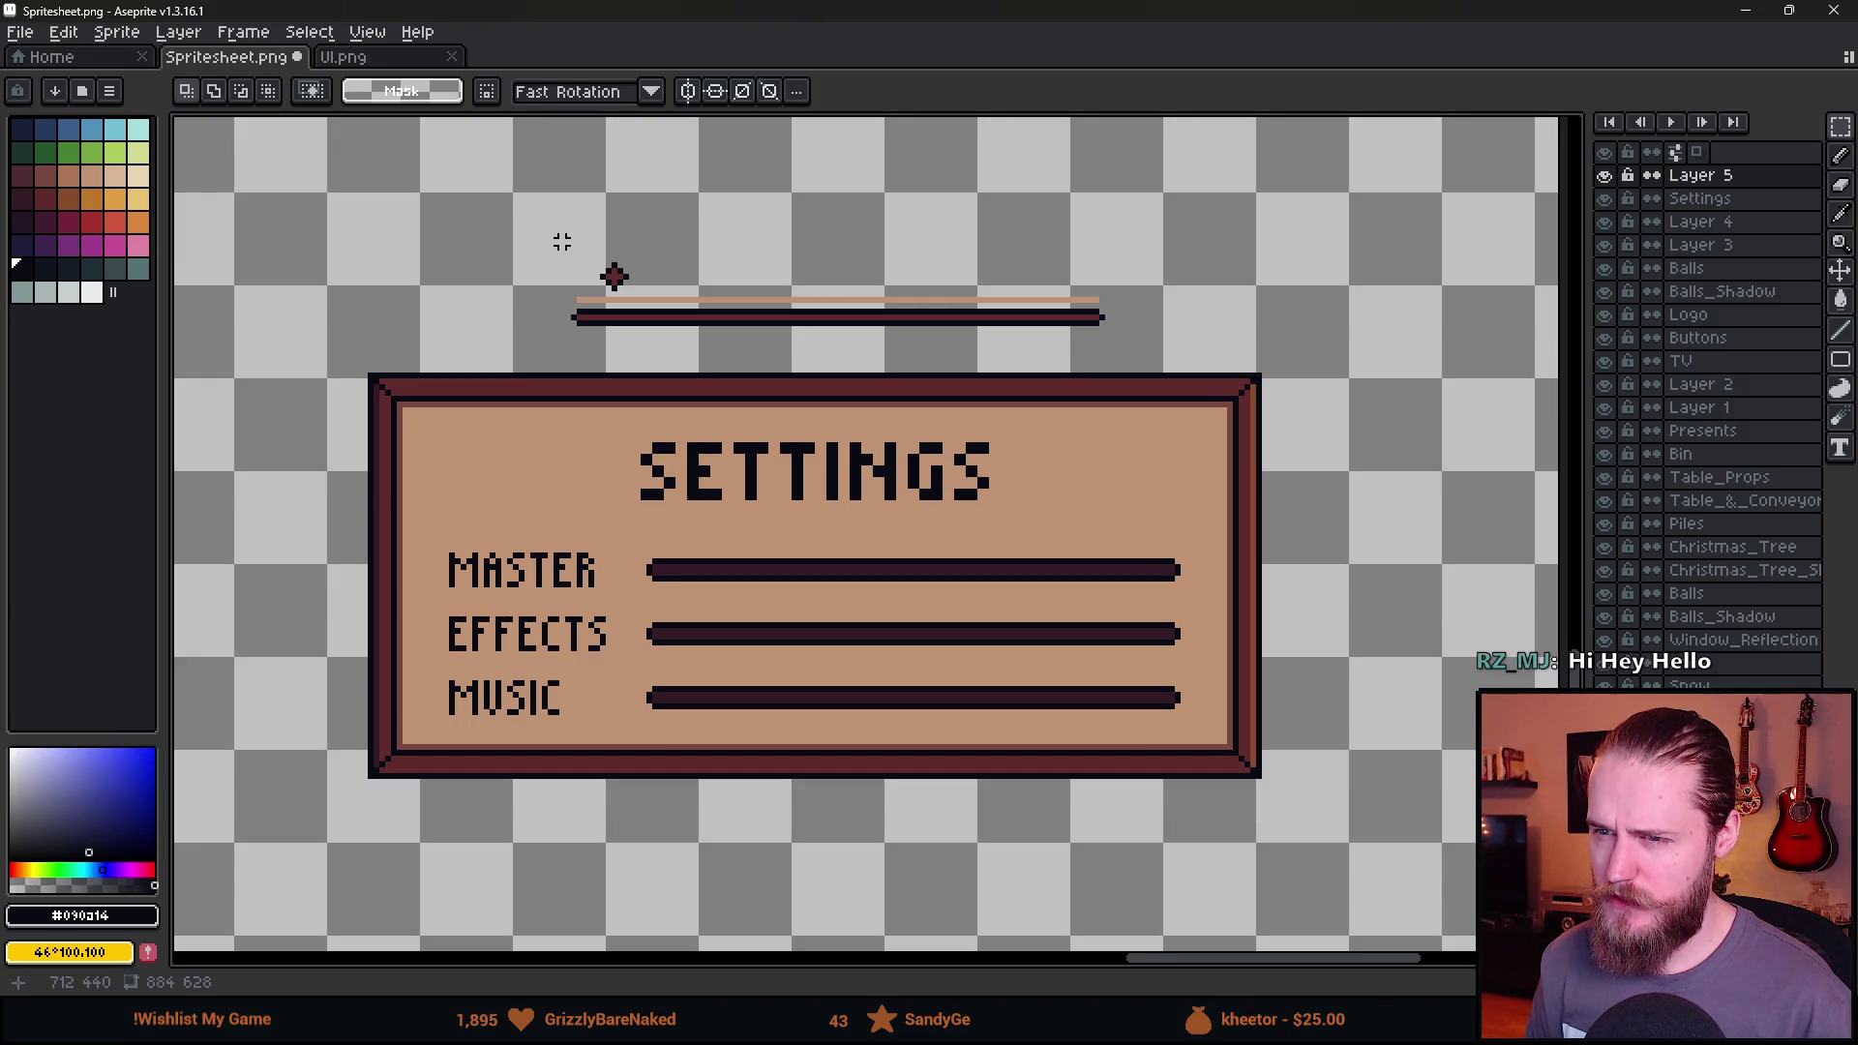
mouse_move(562, 229)
mouse_down()
mouse_move(1122, 323)
mouse_move(1151, 356)
mouse_up()
Delete the old slider mock-up and copy the MASTER bar above the panel.
key(Delete)
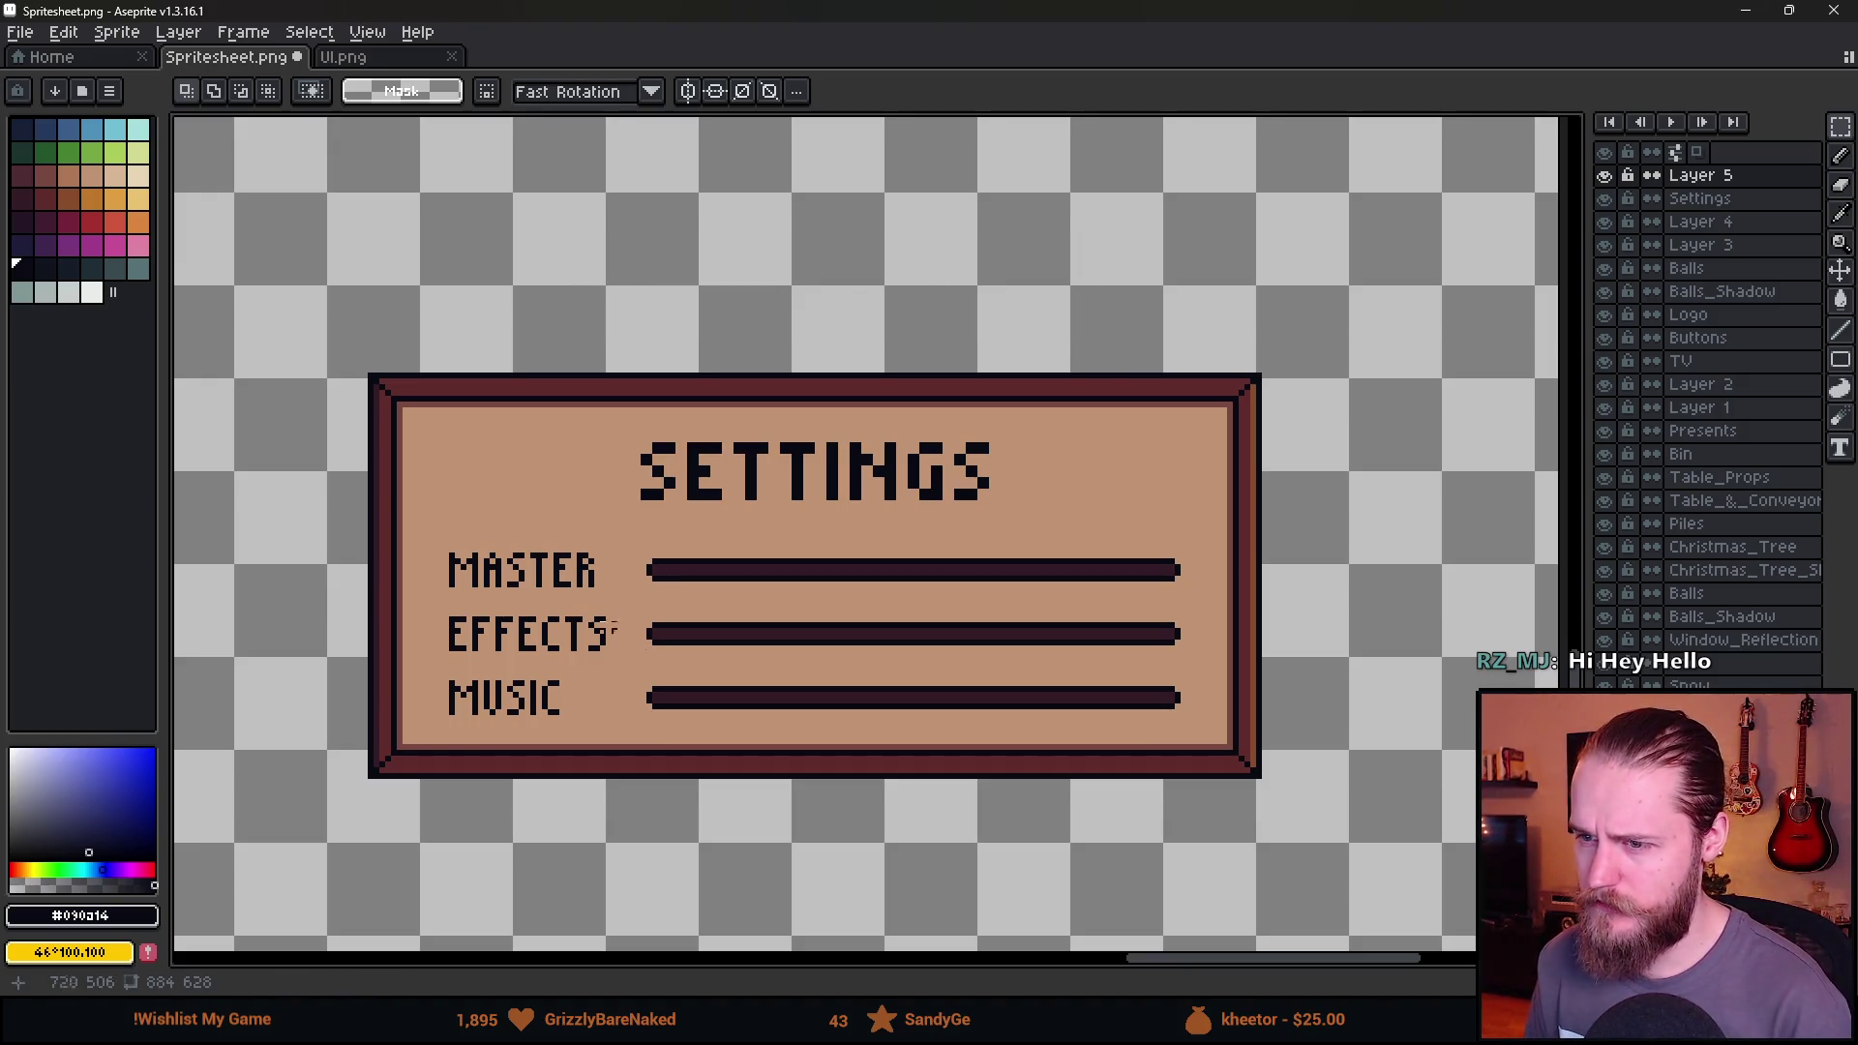
mouse_move(614, 469)
mouse_down()
mouse_move(891, 652)
mouse_move(978, 651)
mouse_up()
click(651, 539)
drag(625, 533, 1202, 605)
mouse_move(916, 584)
mouse_down()
mouse_move(829, 311)
mouse_move(803, 310)
mouse_up()
click(945, 538)
Select a thin strip just above the copied bar and fill it with darker tan.
scroll(526, 302, up, 3)
mouse_move(528, 295)
mouse_down()
mouse_move(1277, 322)
mouse_move(1252, 322)
mouse_up()
scroll(1112, 484, down, 1)
scroll(1036, 526, up, 1)
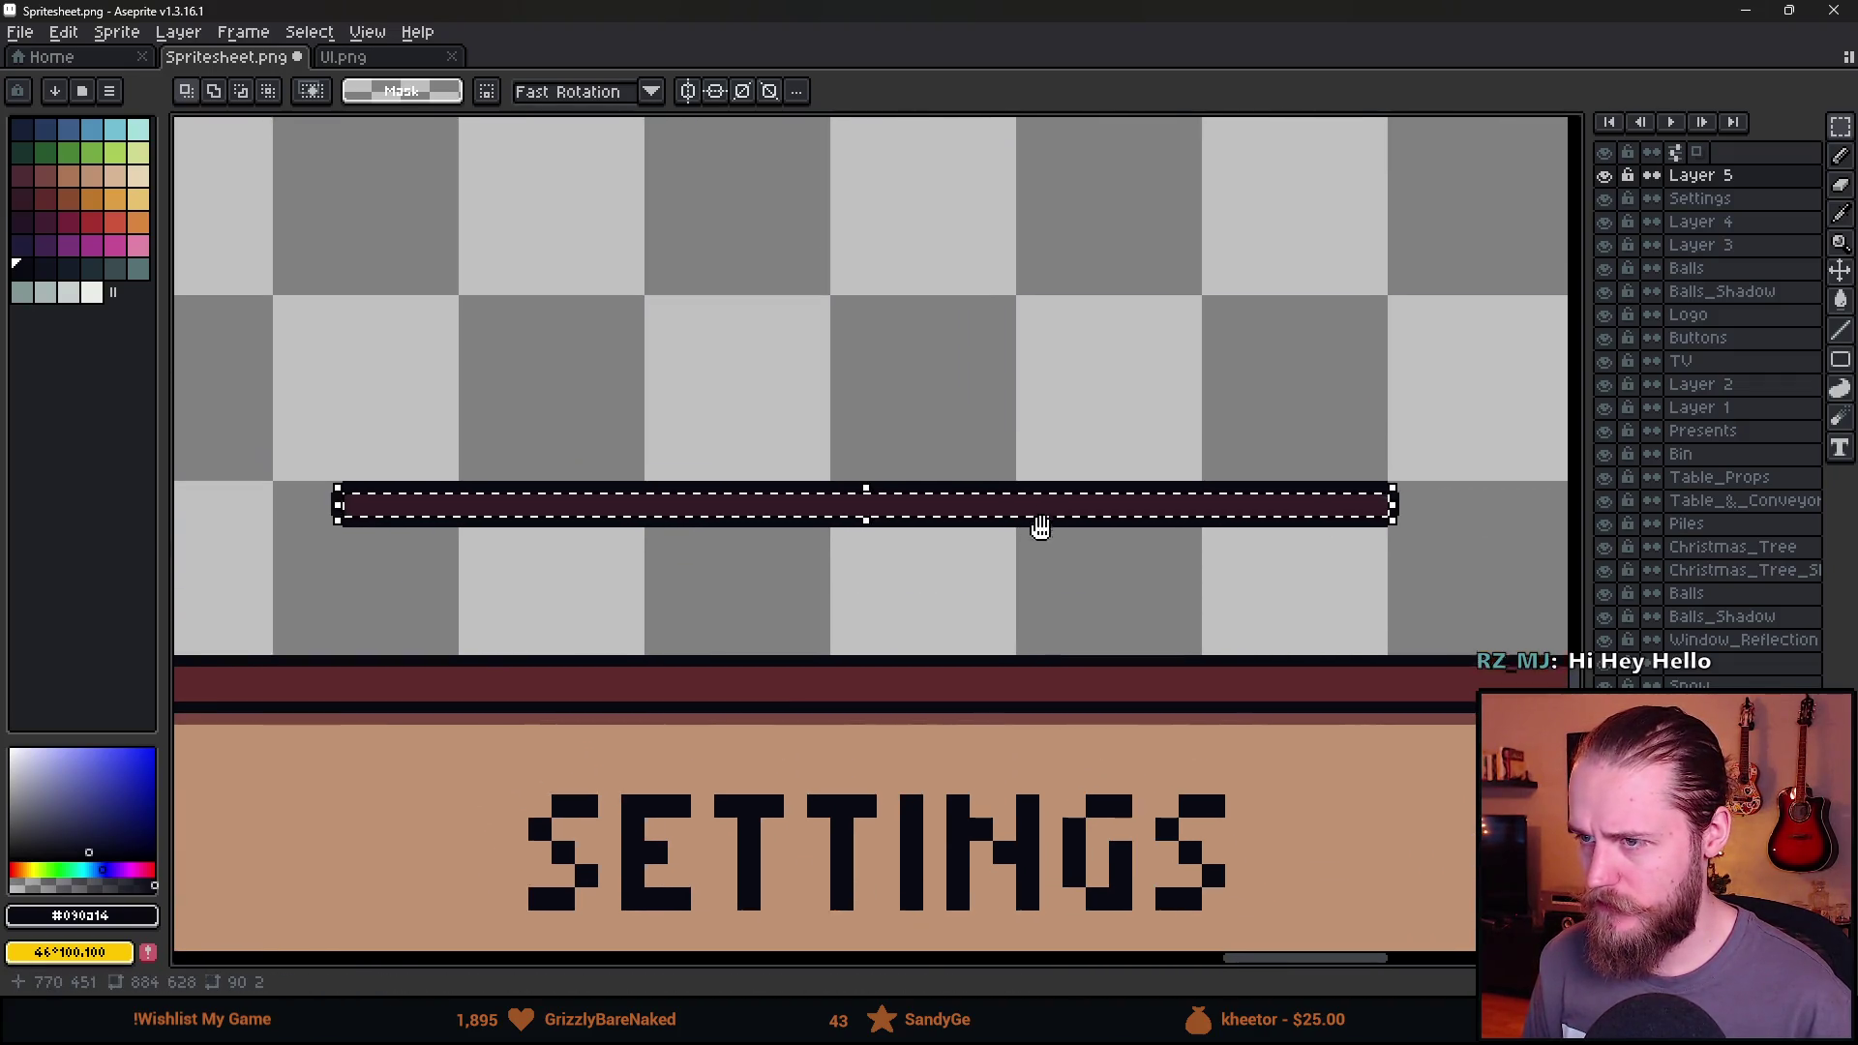
drag(958, 530, 962, 465)
key(i)
click(381, 738)
key(g)
click(427, 450)
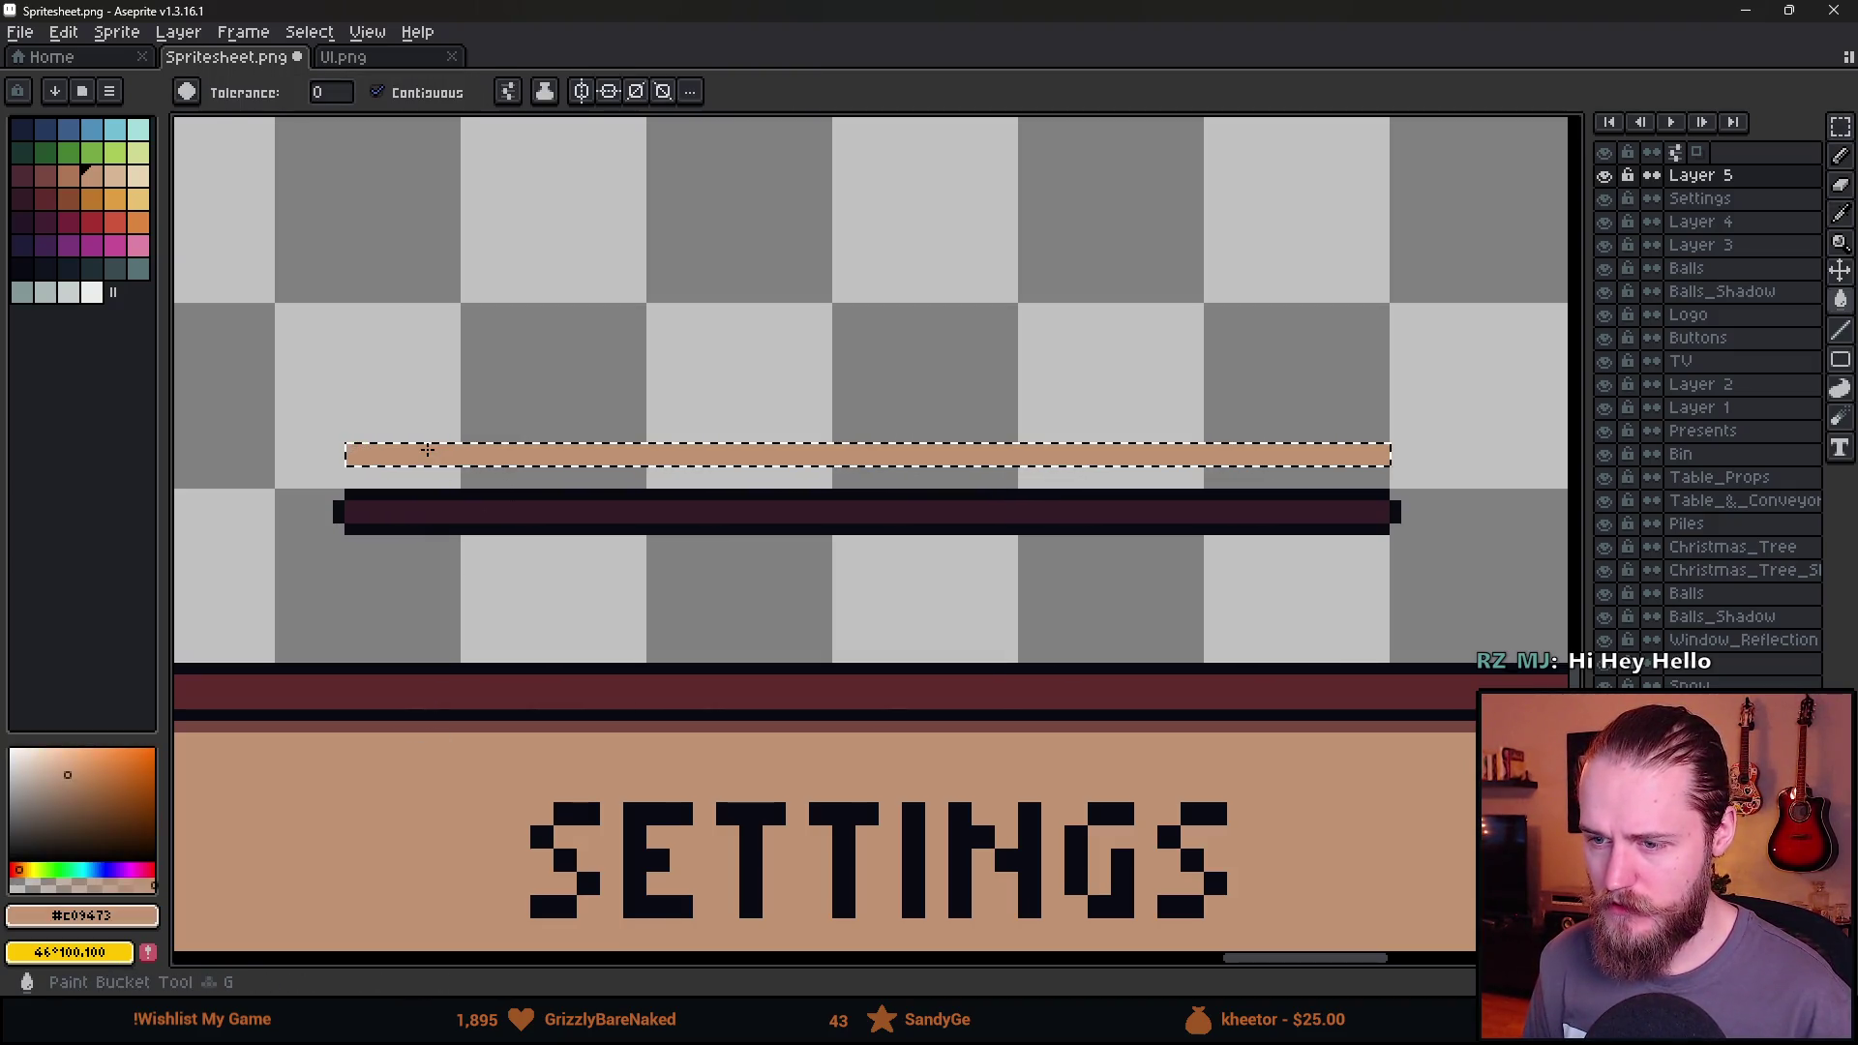
click(71, 183)
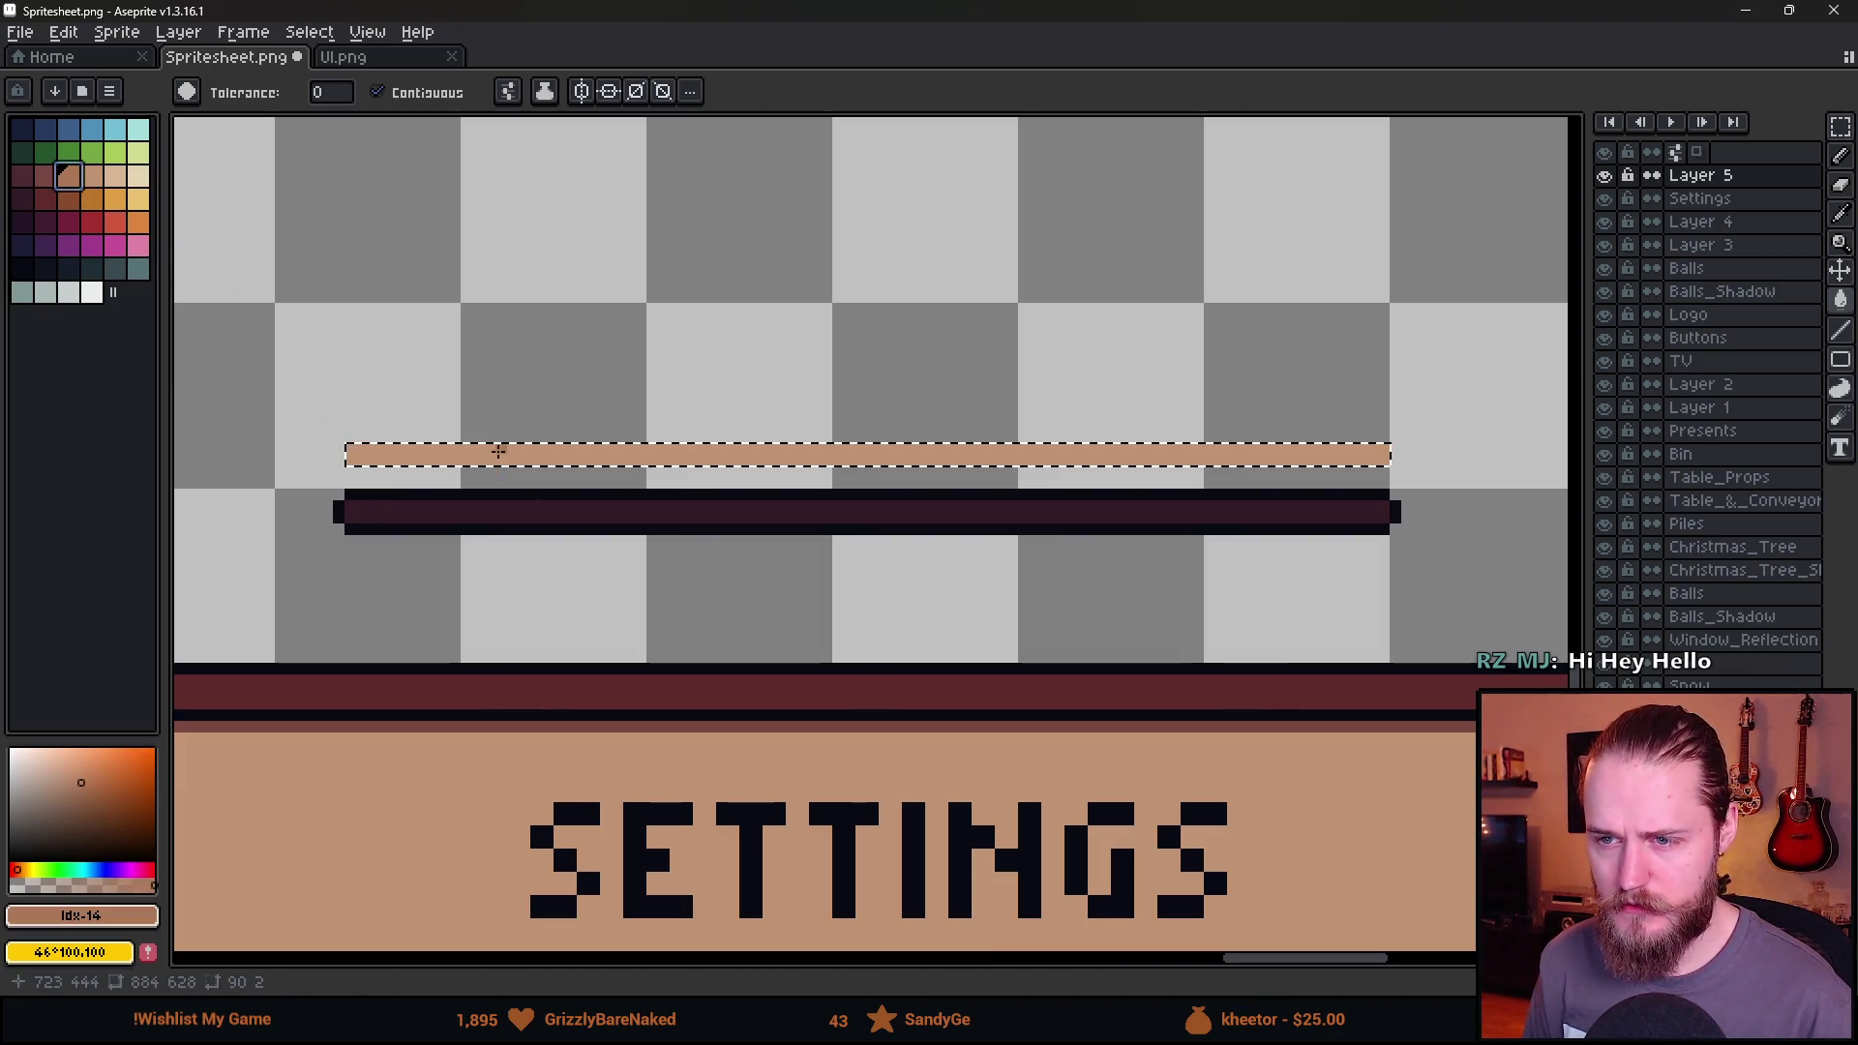
click(498, 452)
Clear the selection, pick the dark outline colour and set a 1px Pencil.
scroll(588, 541, down, 1)
key(m)
key(ctrl+d)
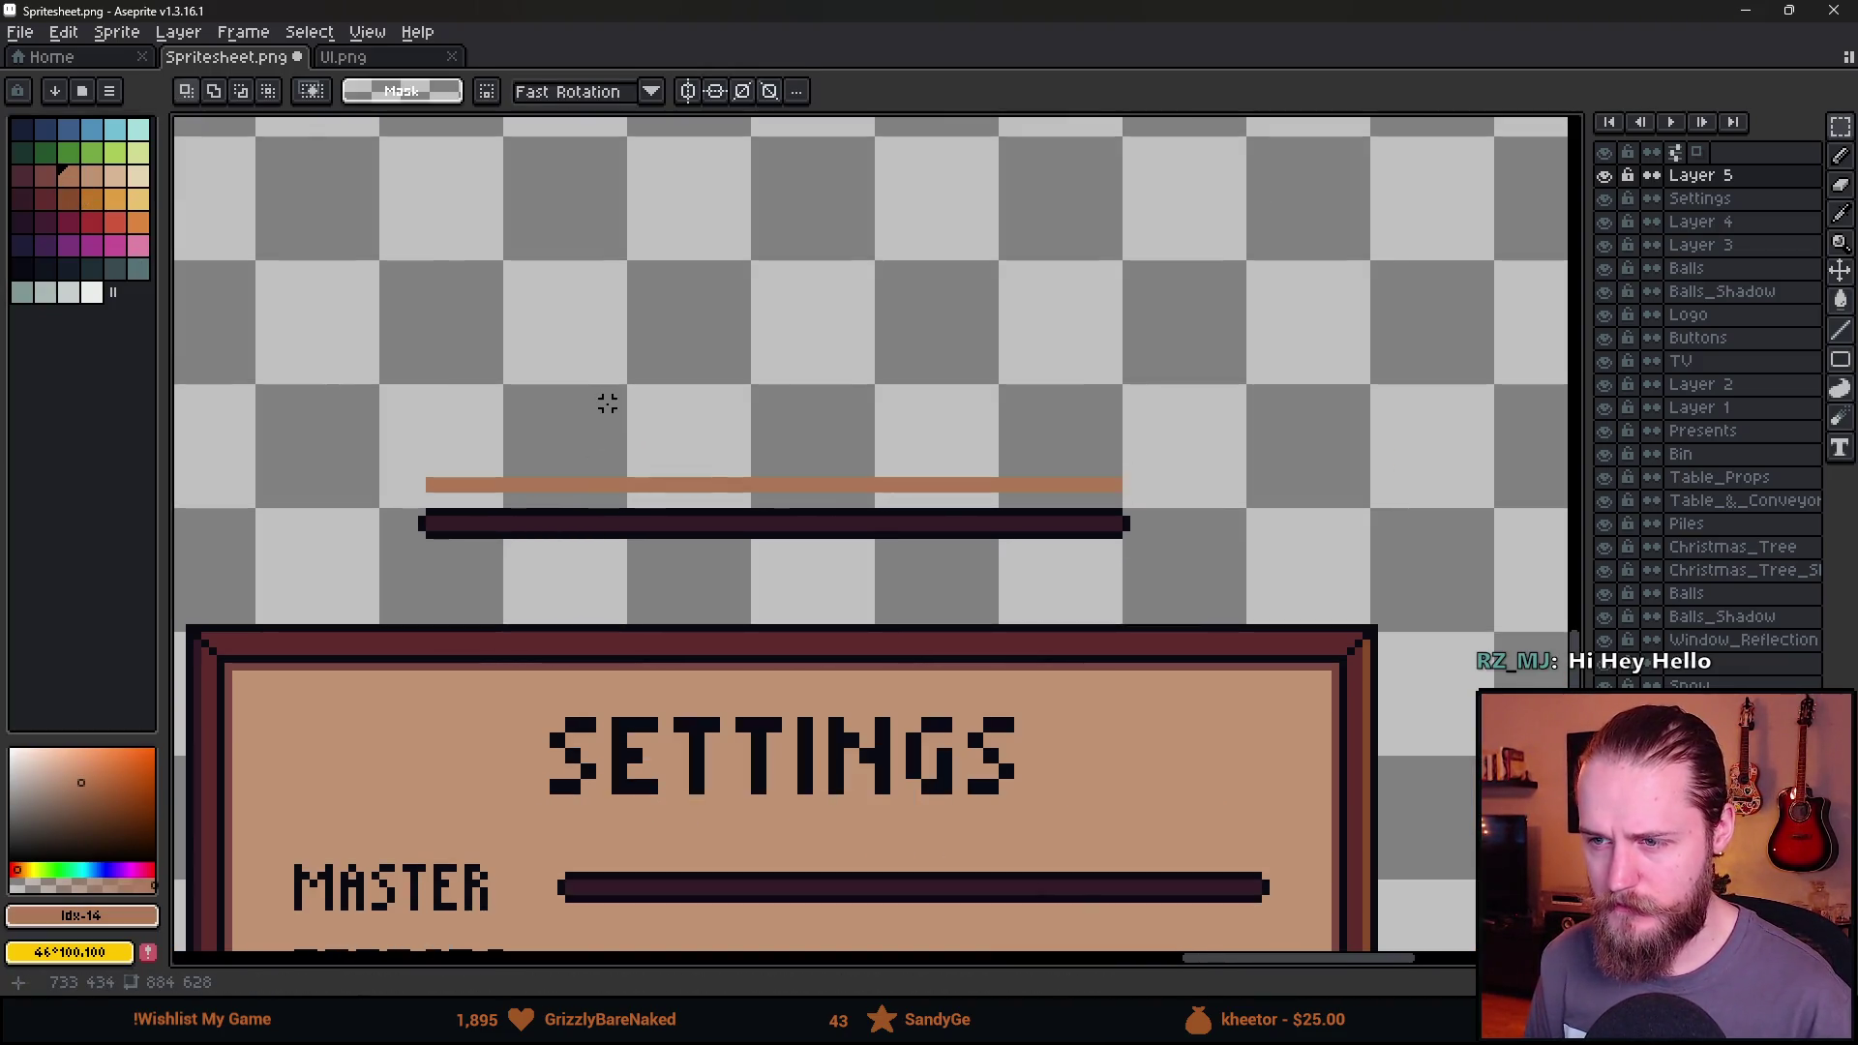
scroll(638, 549, up, 1)
scroll(601, 510, up, 1)
alt+click(609, 501)
key(b)
key(minus)
key(minus)
key(minus)
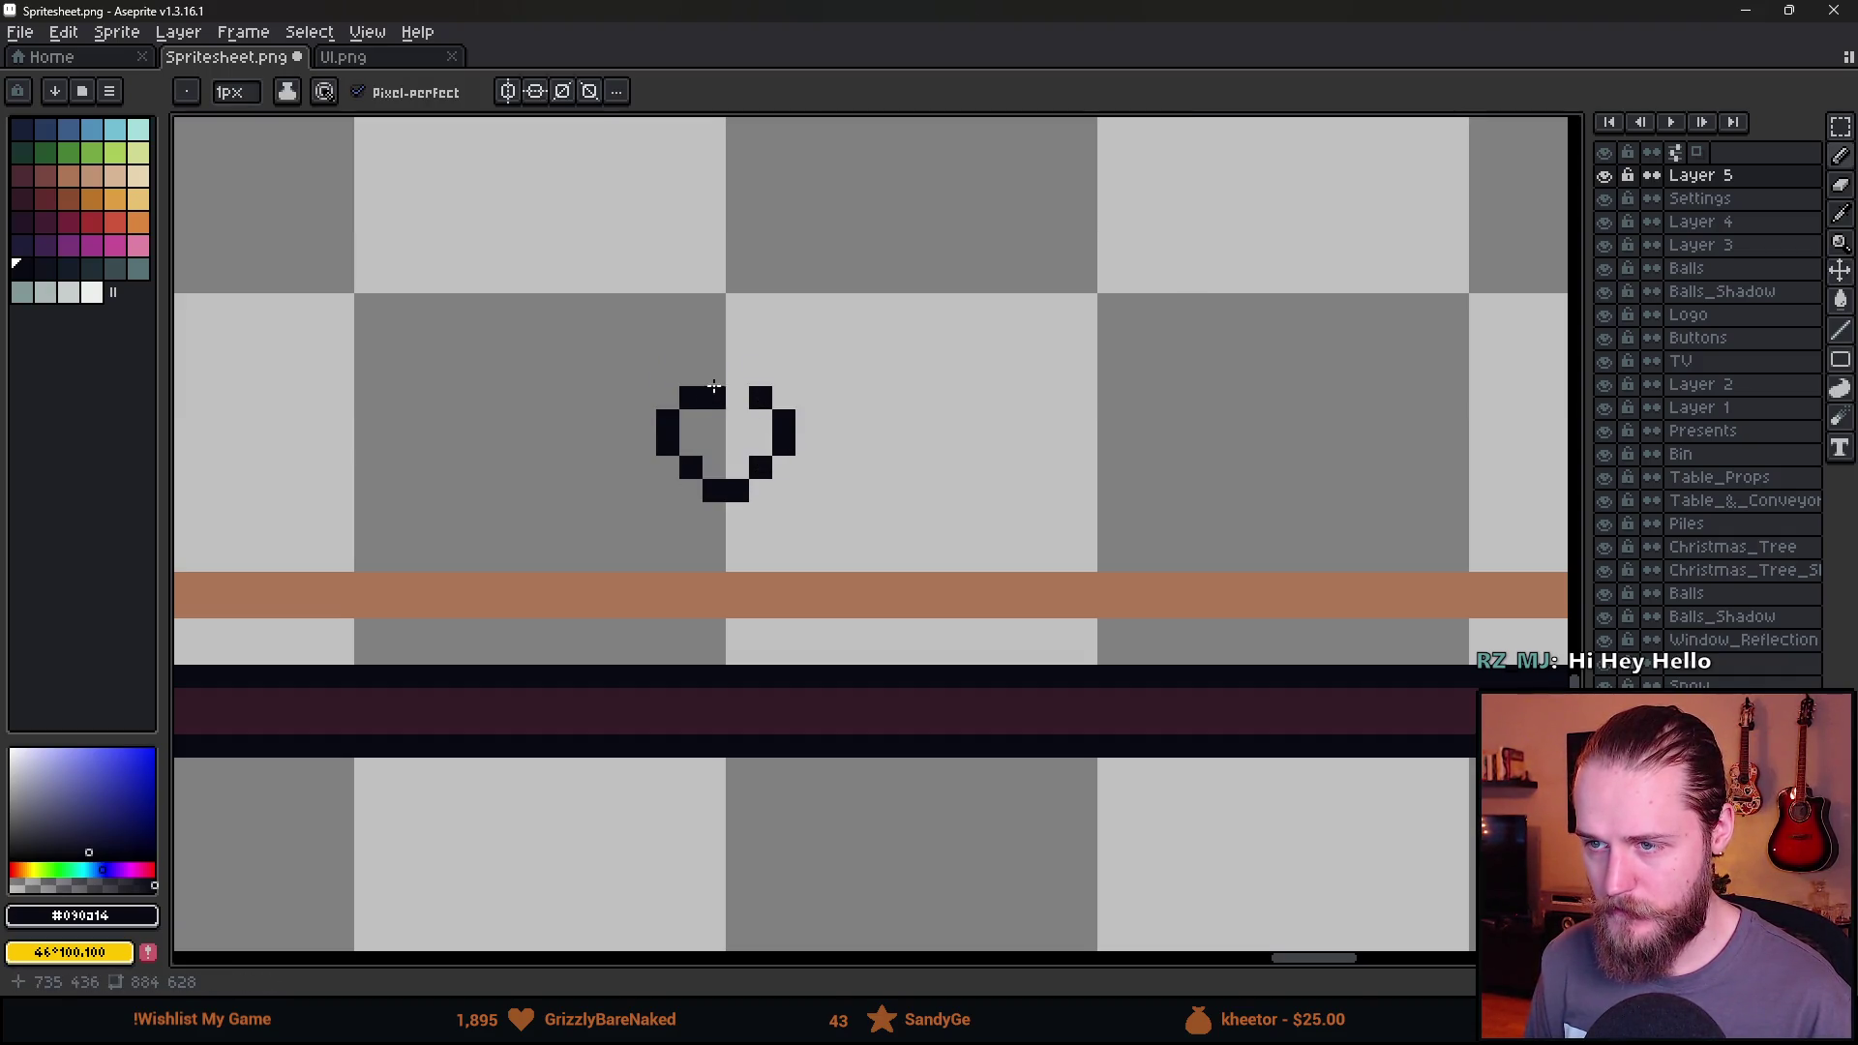
Pick the brown swatch idx-13 and complete the knob's round outline.
key(i)
click(506, 590)
key(b)
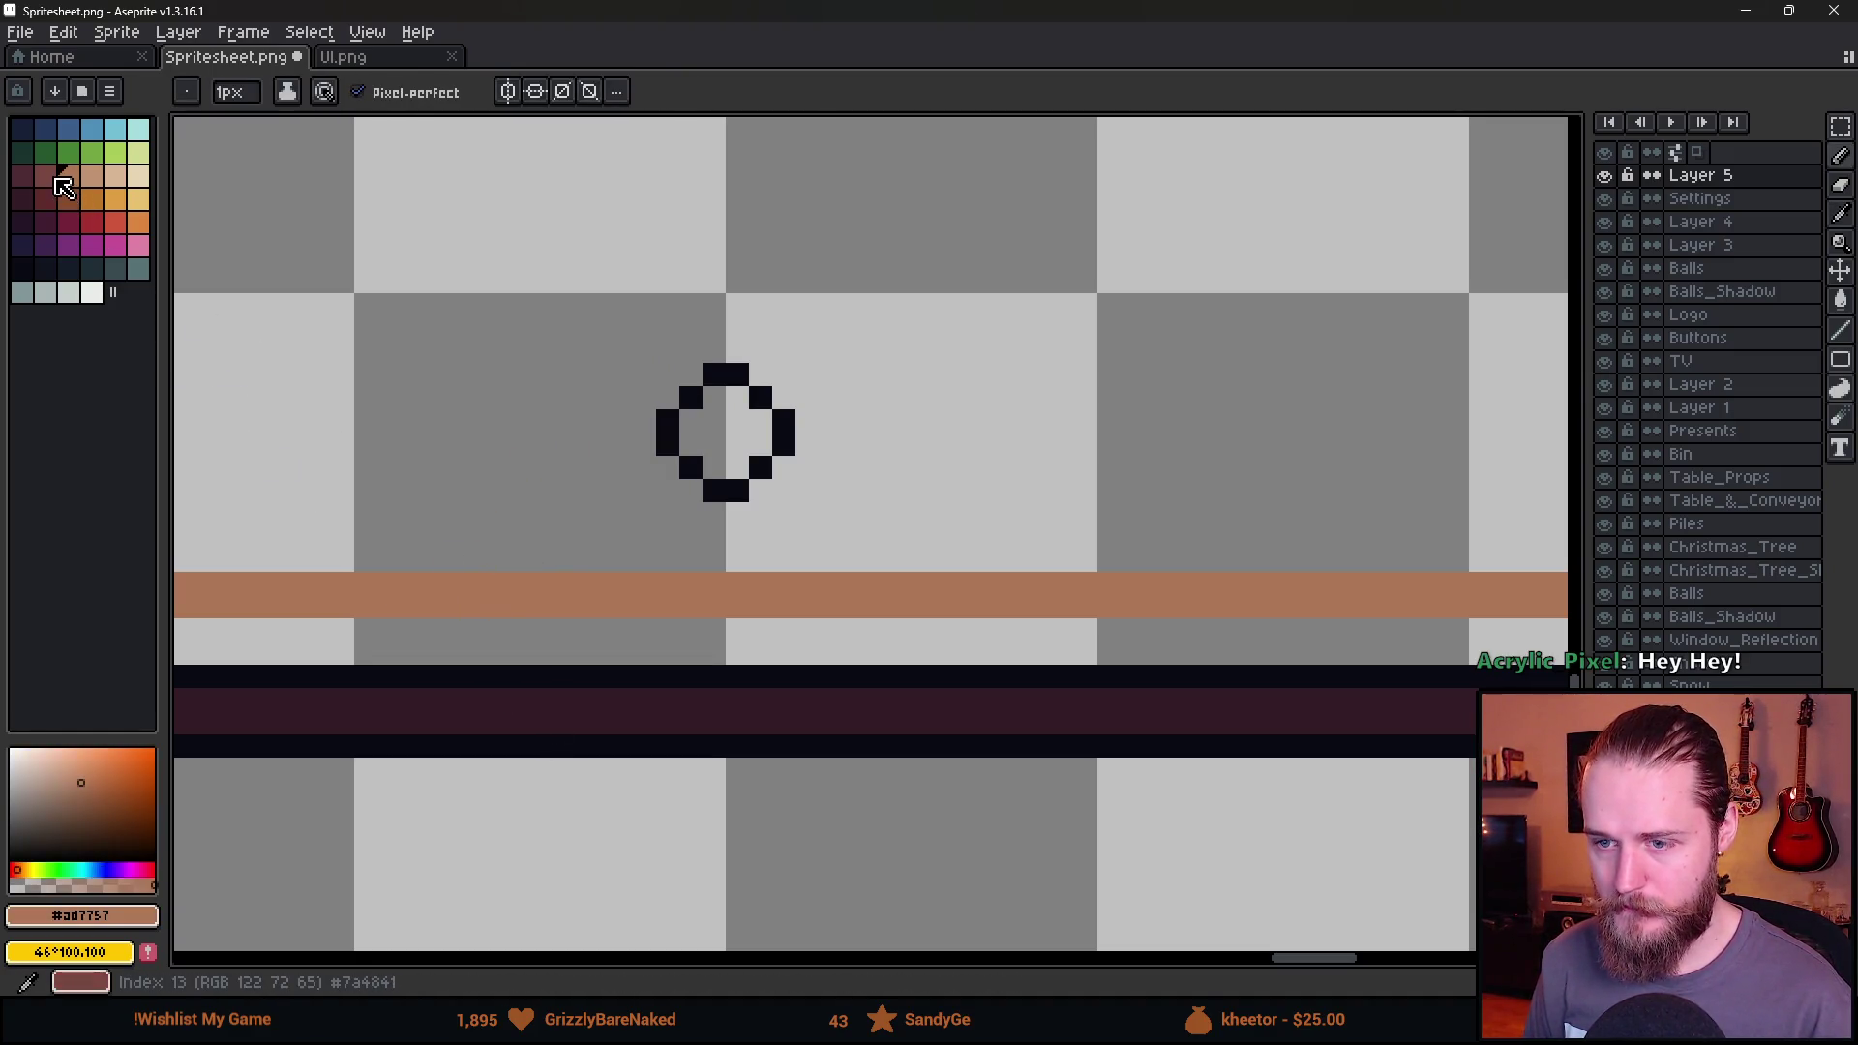
click(44, 175)
click(508, 561)
Fill the knob's interior brown using a 4-connected Paint Bucket.
key(g)
click(716, 431)
key(ctrl+z)
click(508, 91)
click(549, 226)
click(721, 431)
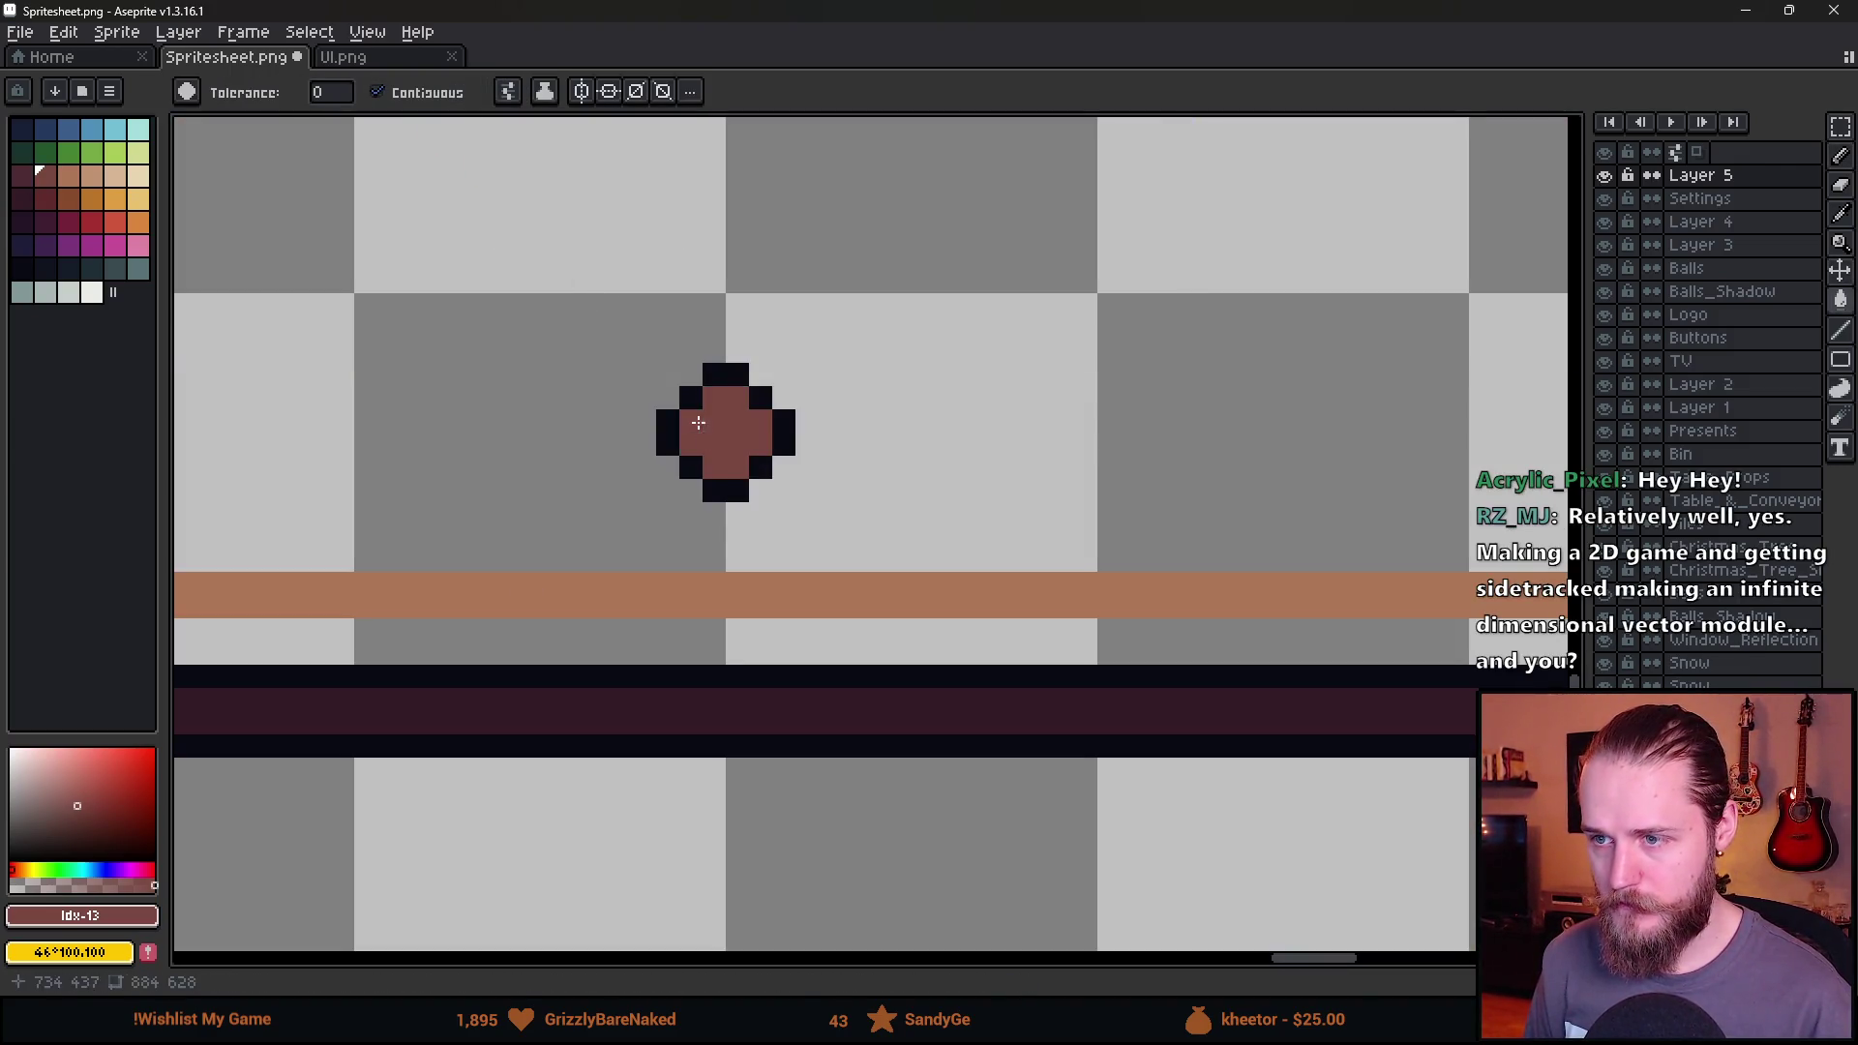
scroll(746, 548, down, 4)
drag(816, 625, 676, 427)
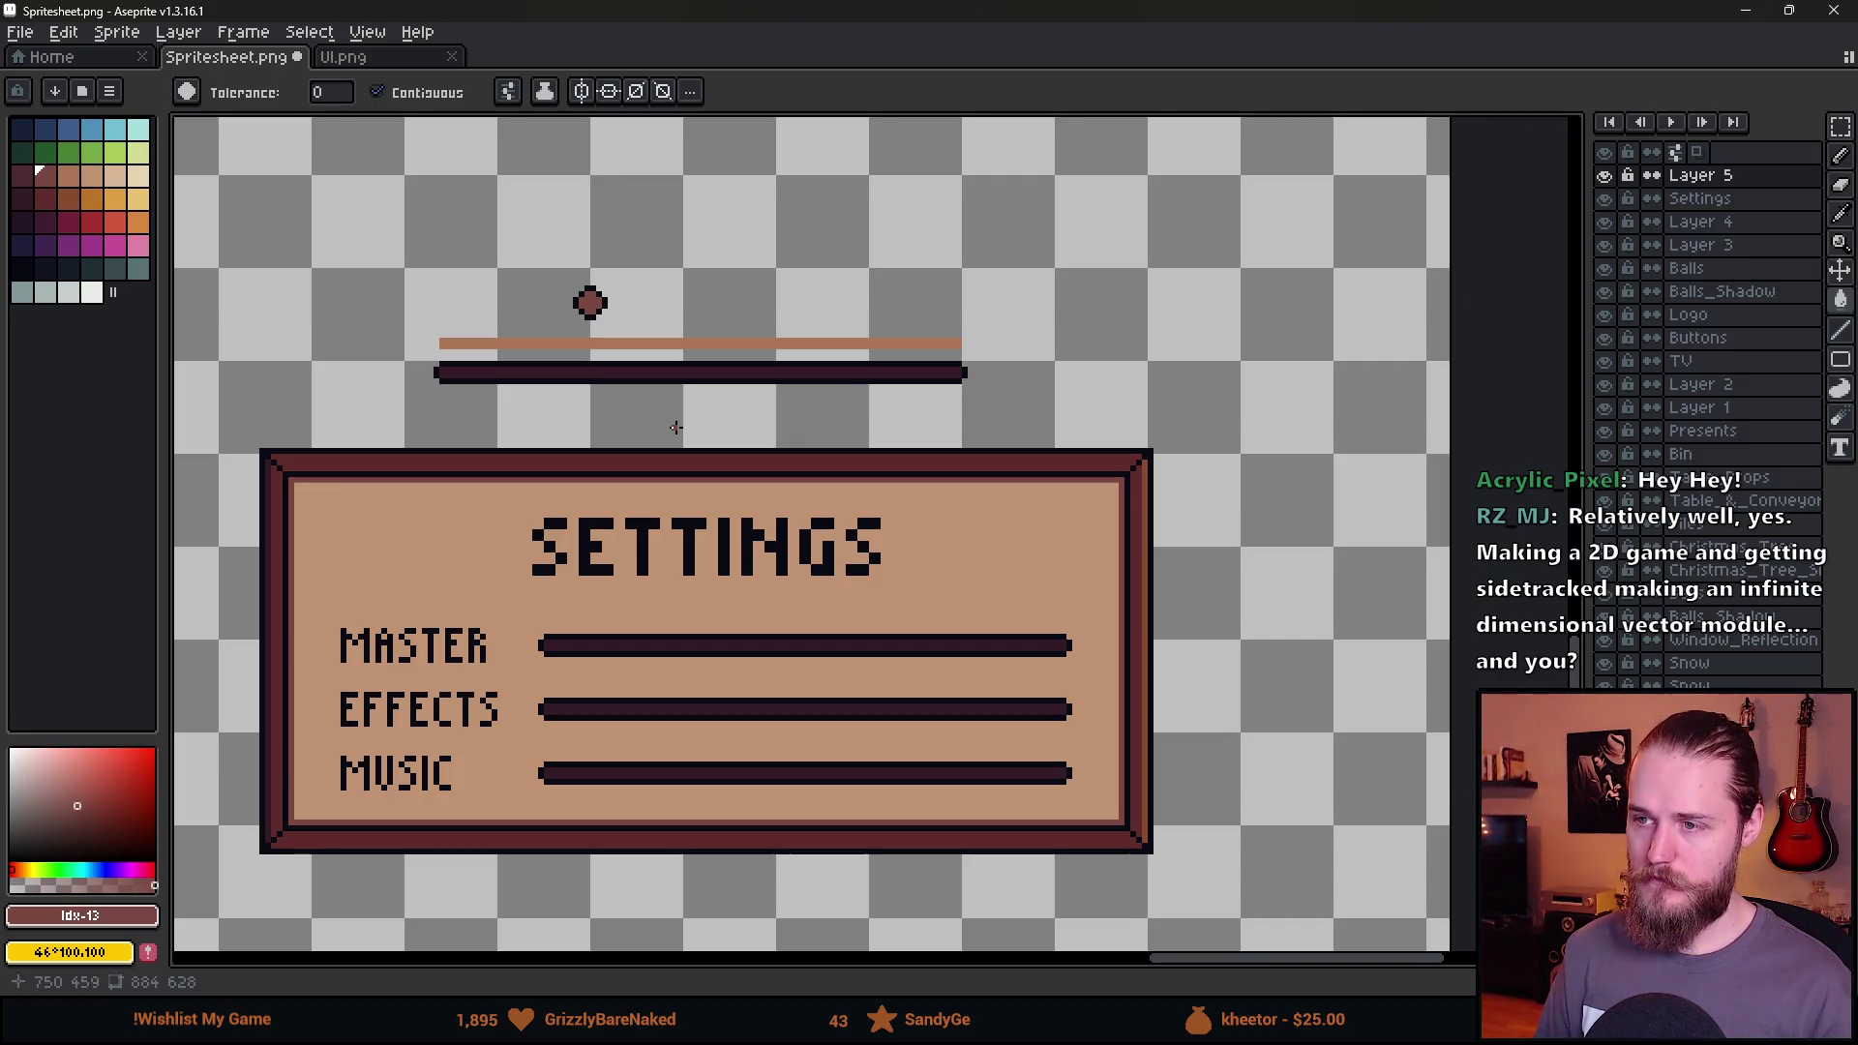
Move the round knob onto the MASTER slider bar with a rectangular selection.
click(1604, 199)
click(1604, 199)
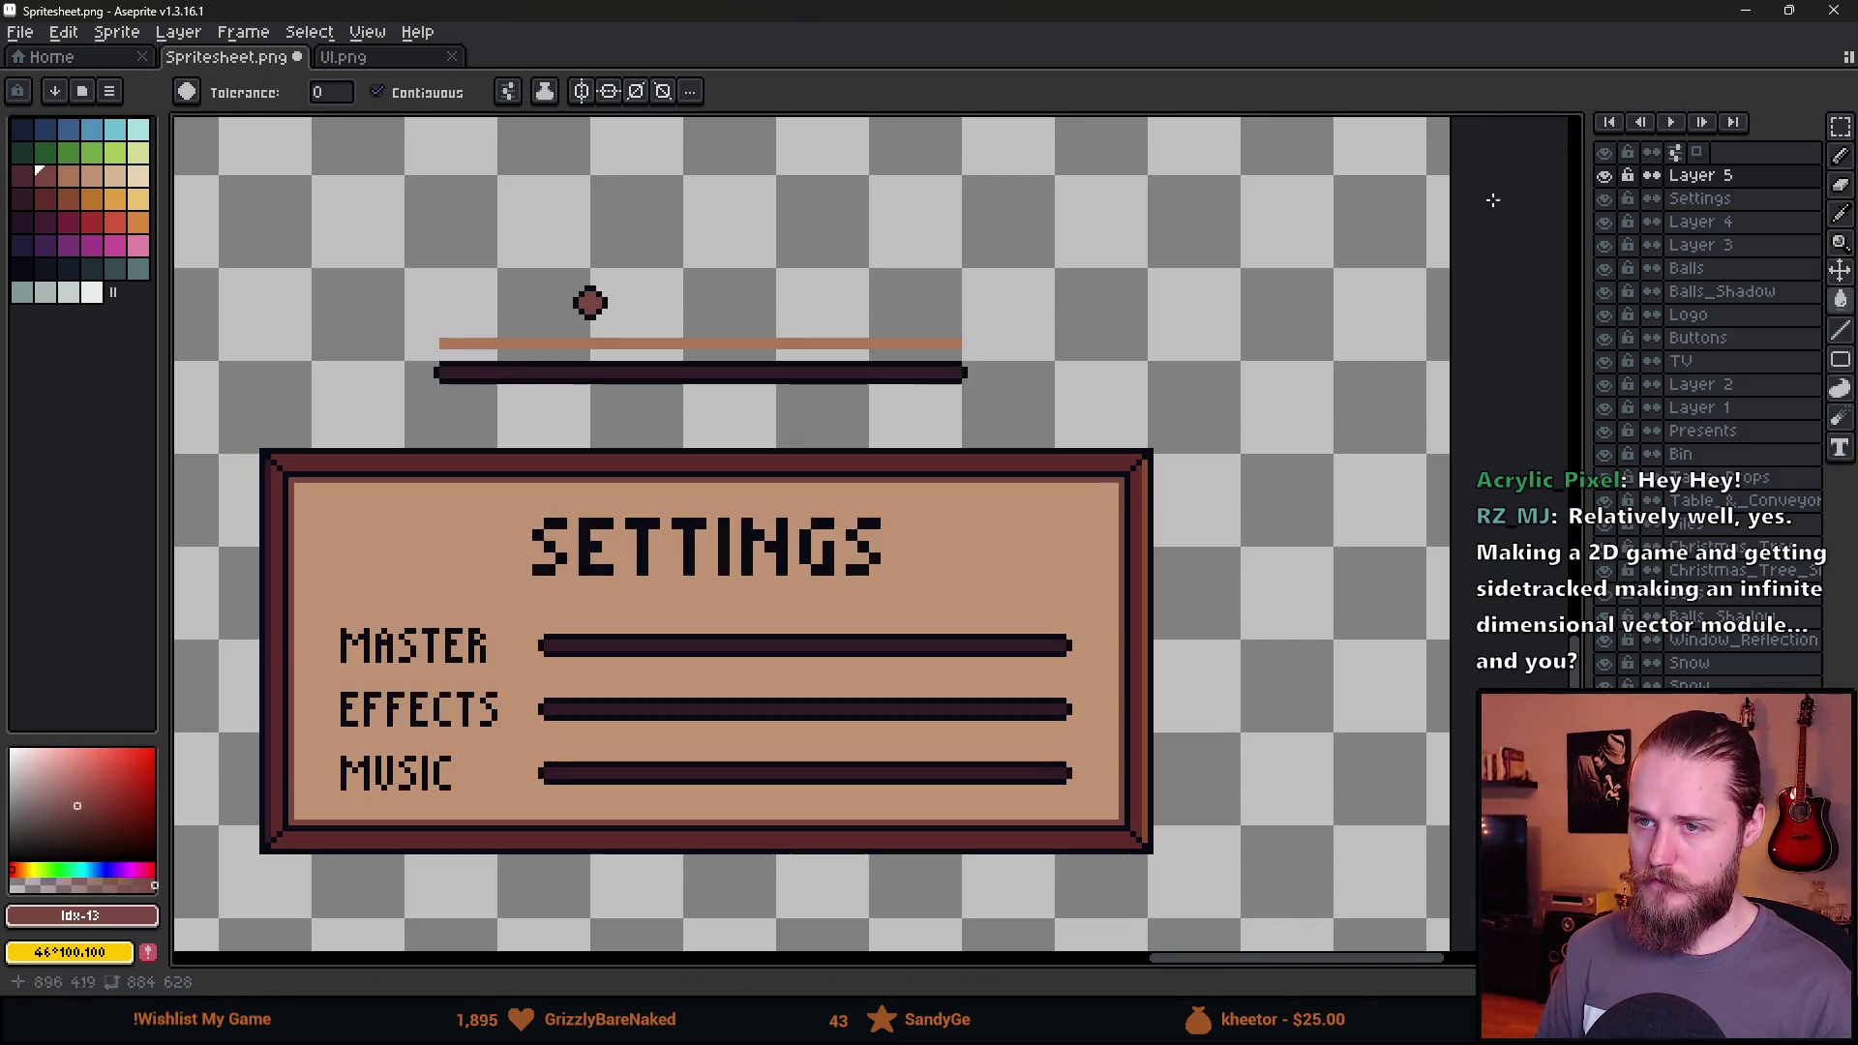
key(m)
mouse_move(539, 233)
mouse_down()
mouse_move(631, 329)
mouse_move(707, 494)
mouse_move(706, 655)
mouse_up()
key(Return)
Pick tan #ad7757 and bucket-fill the MASTER bar's left part with it.
scroll(858, 693, down, 2)
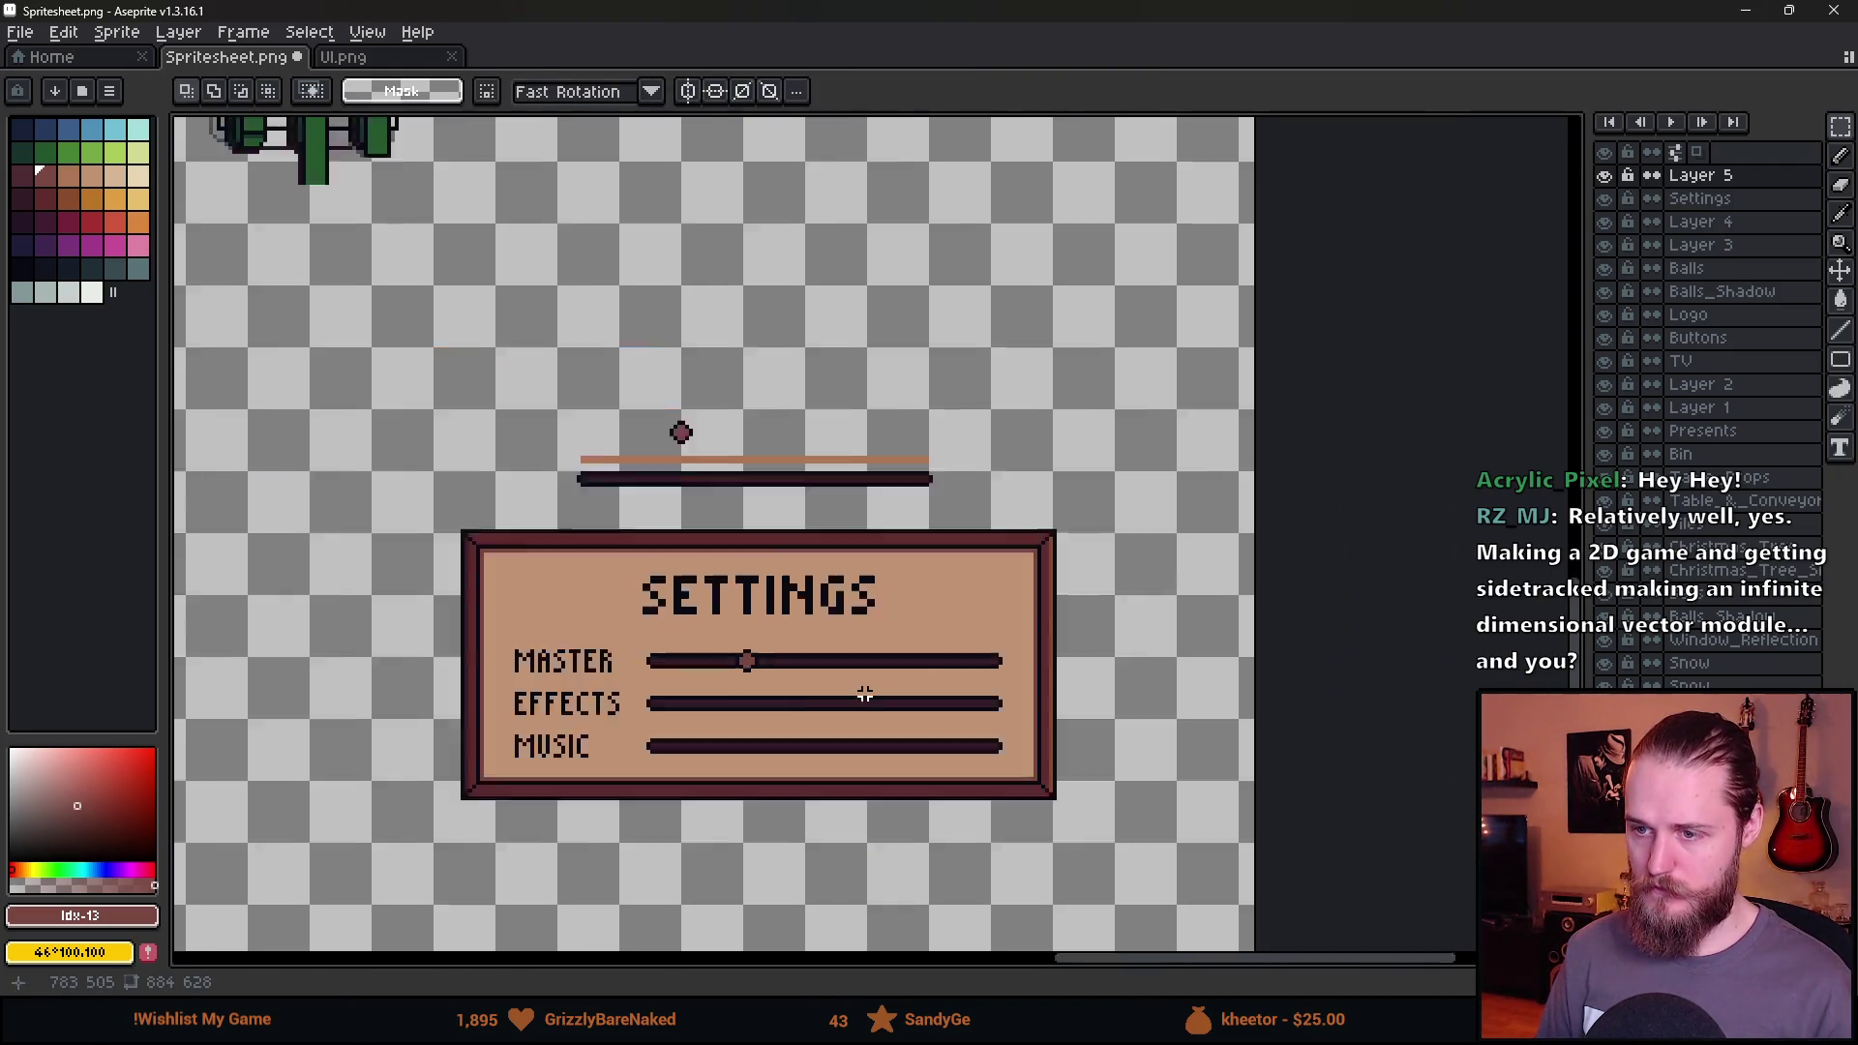
scroll(863, 693, up, 4)
scroll(677, 189, down, 1)
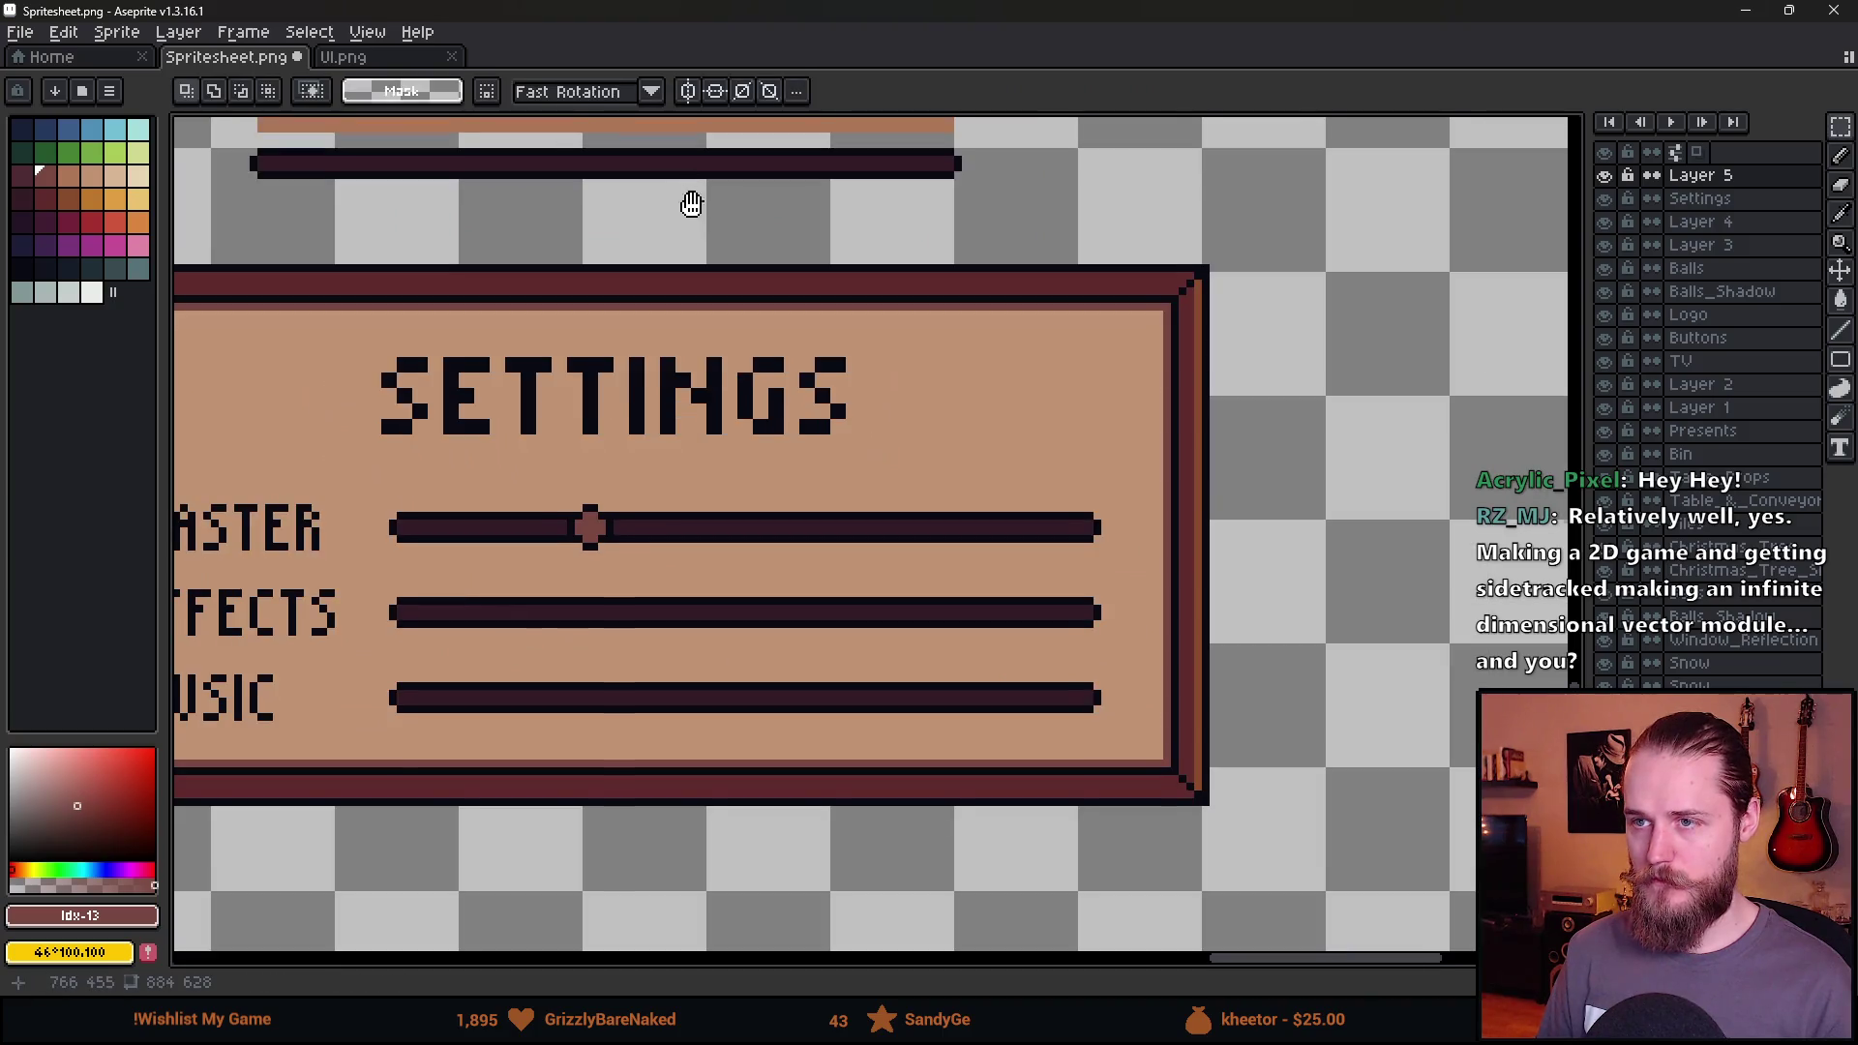
scroll(716, 184, up, 1)
key(i)
click(740, 167)
key(g)
key(g)
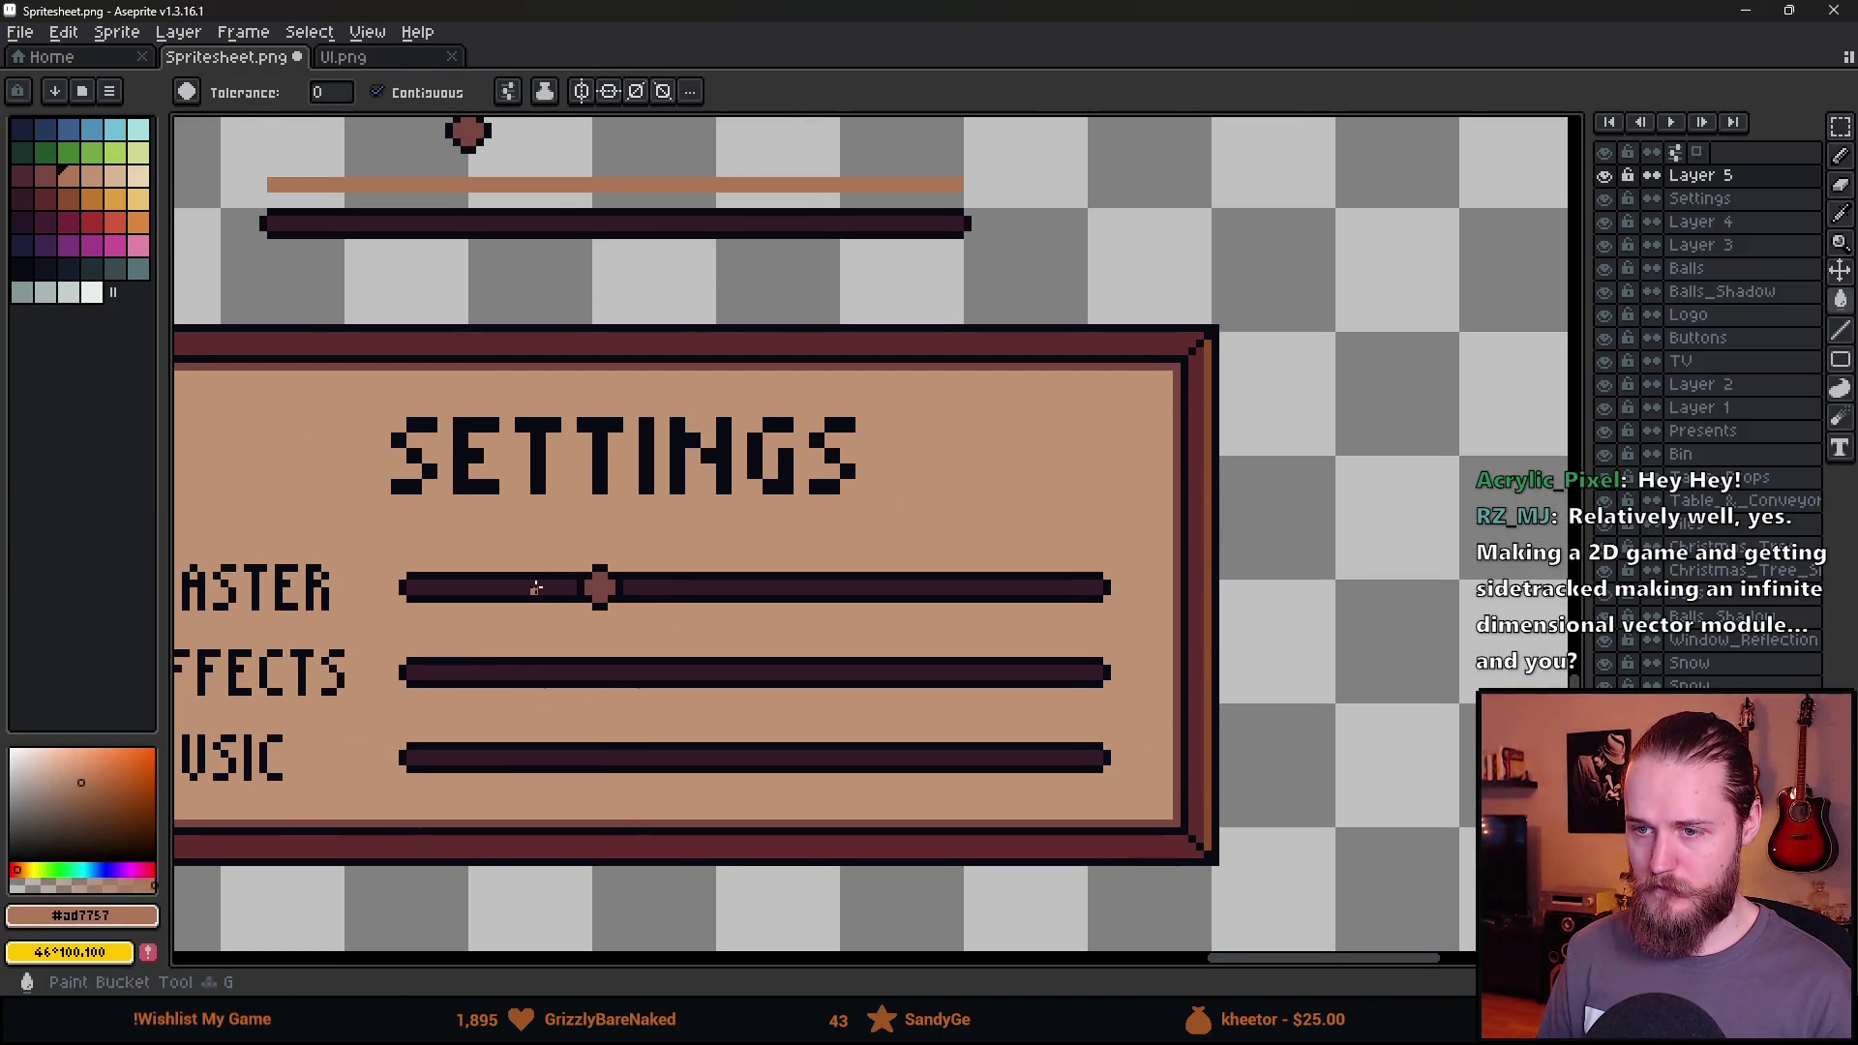
click(535, 584)
Refill the MASTER bar's left part darker with palette colour idx-13.
scroll(624, 692, down, 1)
scroll(624, 693, down, 1)
scroll(638, 732, up, 3)
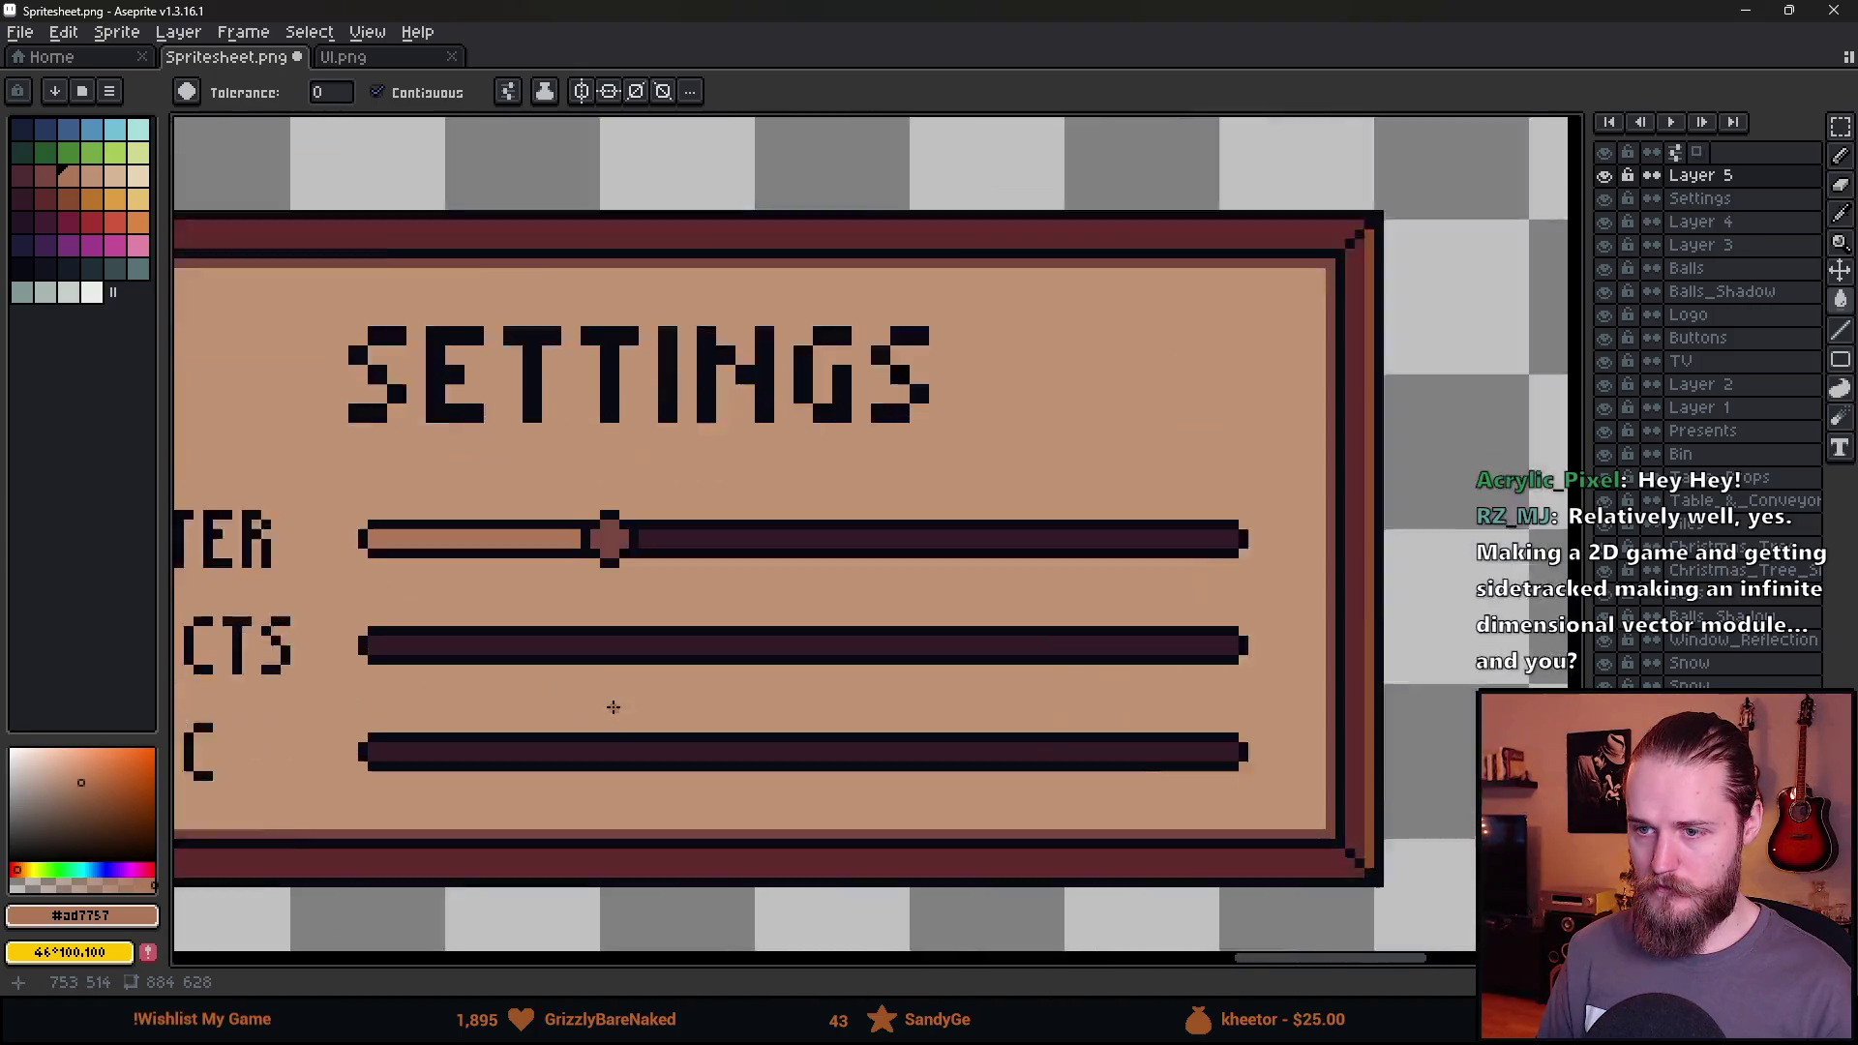
scroll(580, 571, left, 1)
click(44, 175)
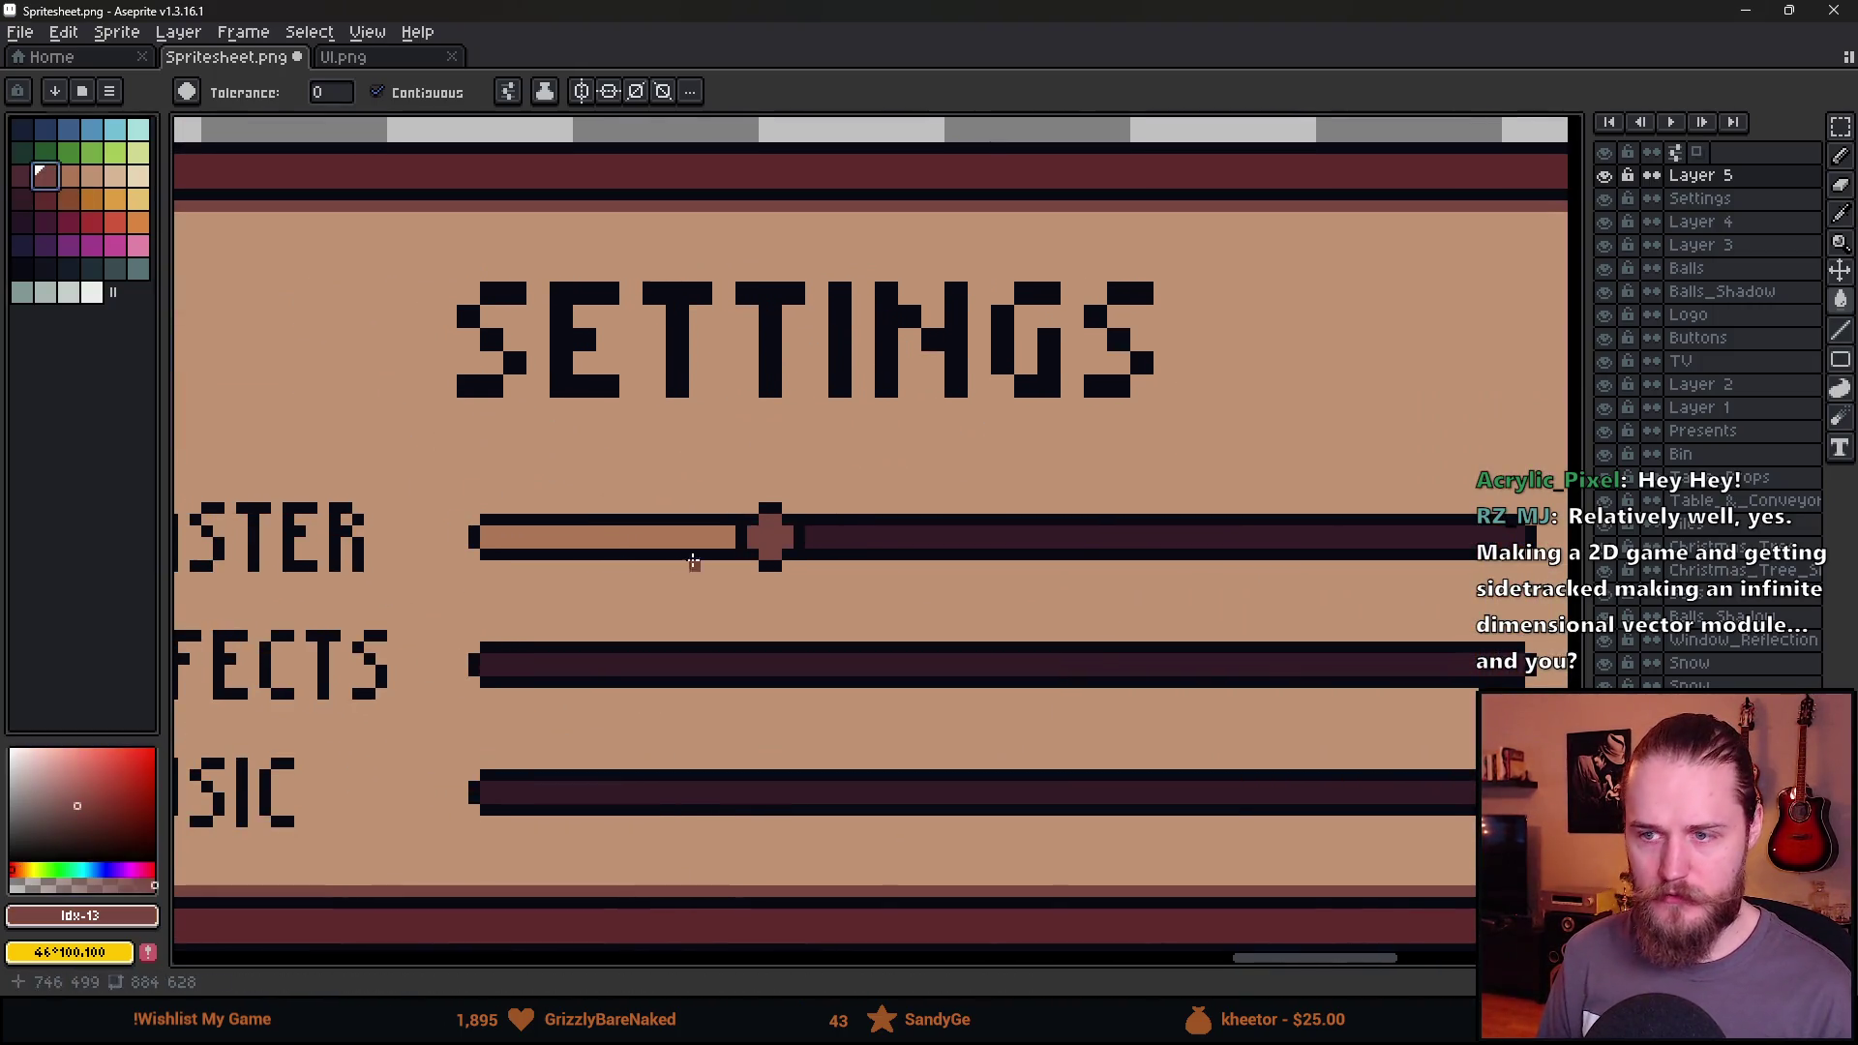
click(677, 539)
scroll(691, 608, down, 2)
scroll(716, 581, up, 3)
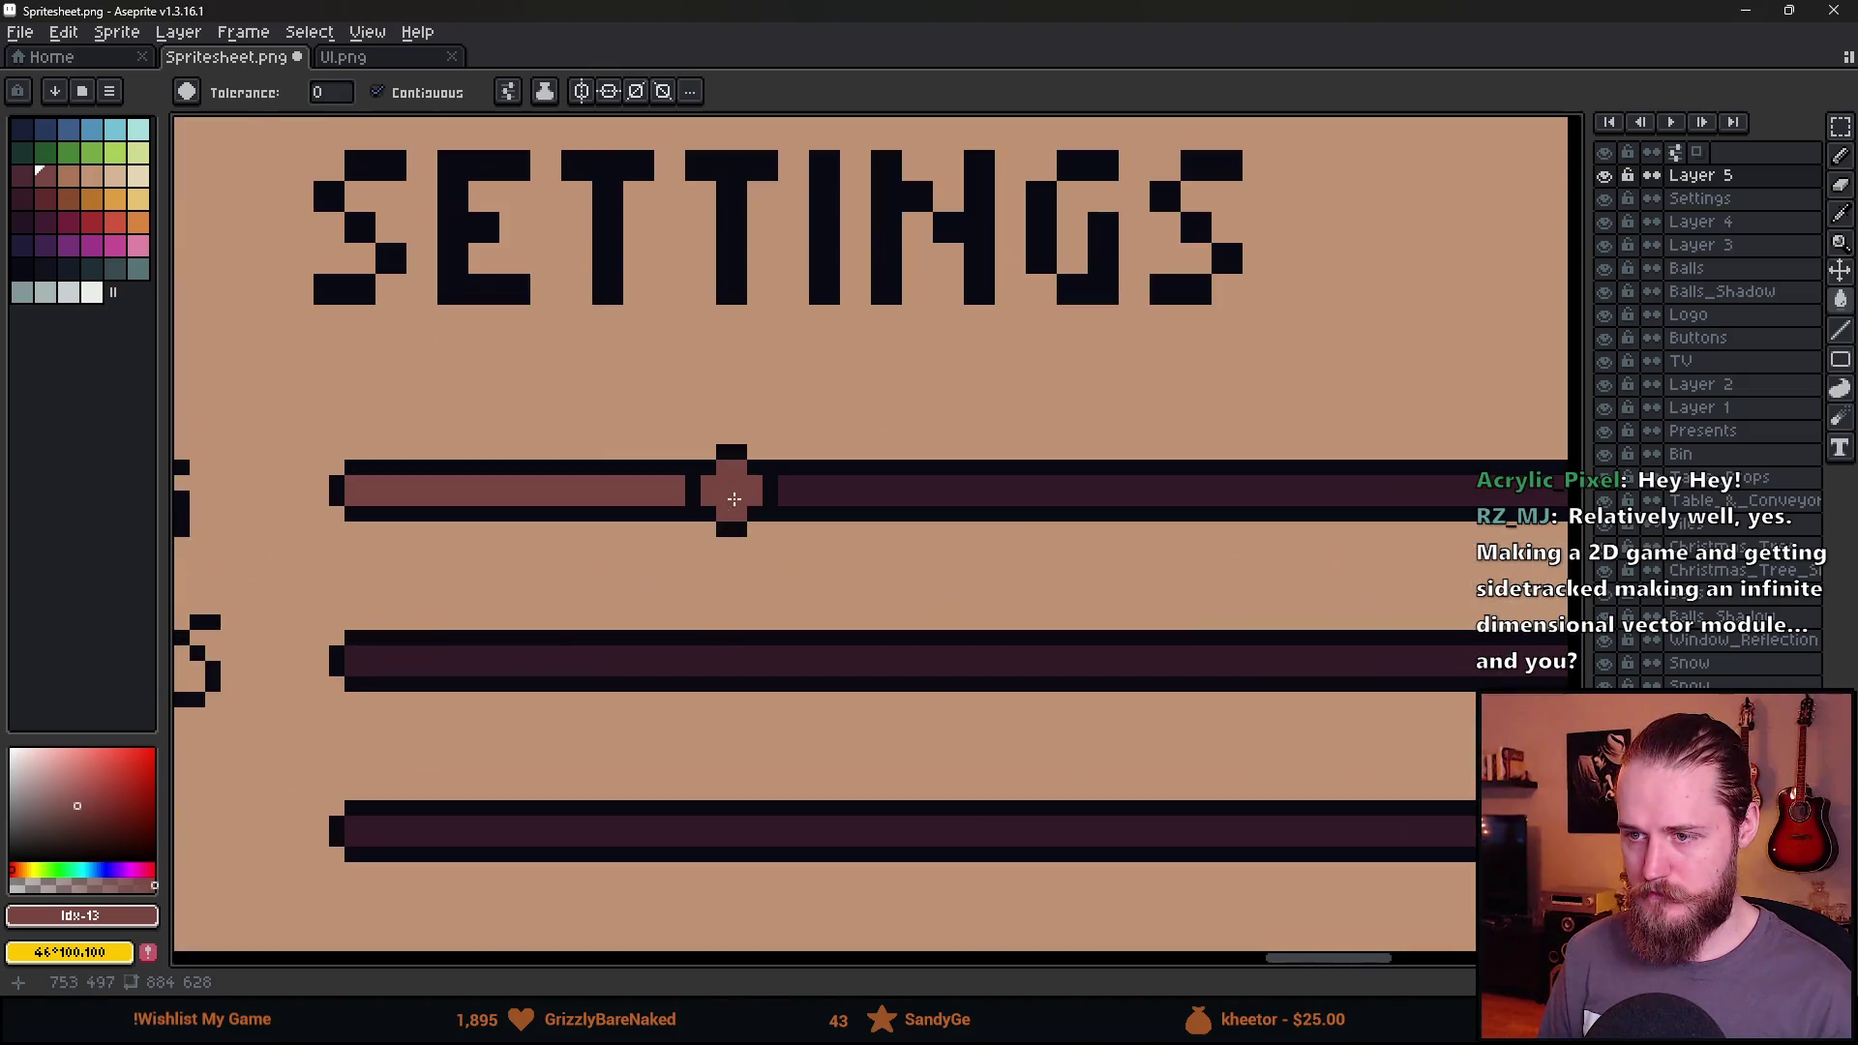
Fill the MASTER bar's left part orange using palette swatch idx-20.
click(21, 175)
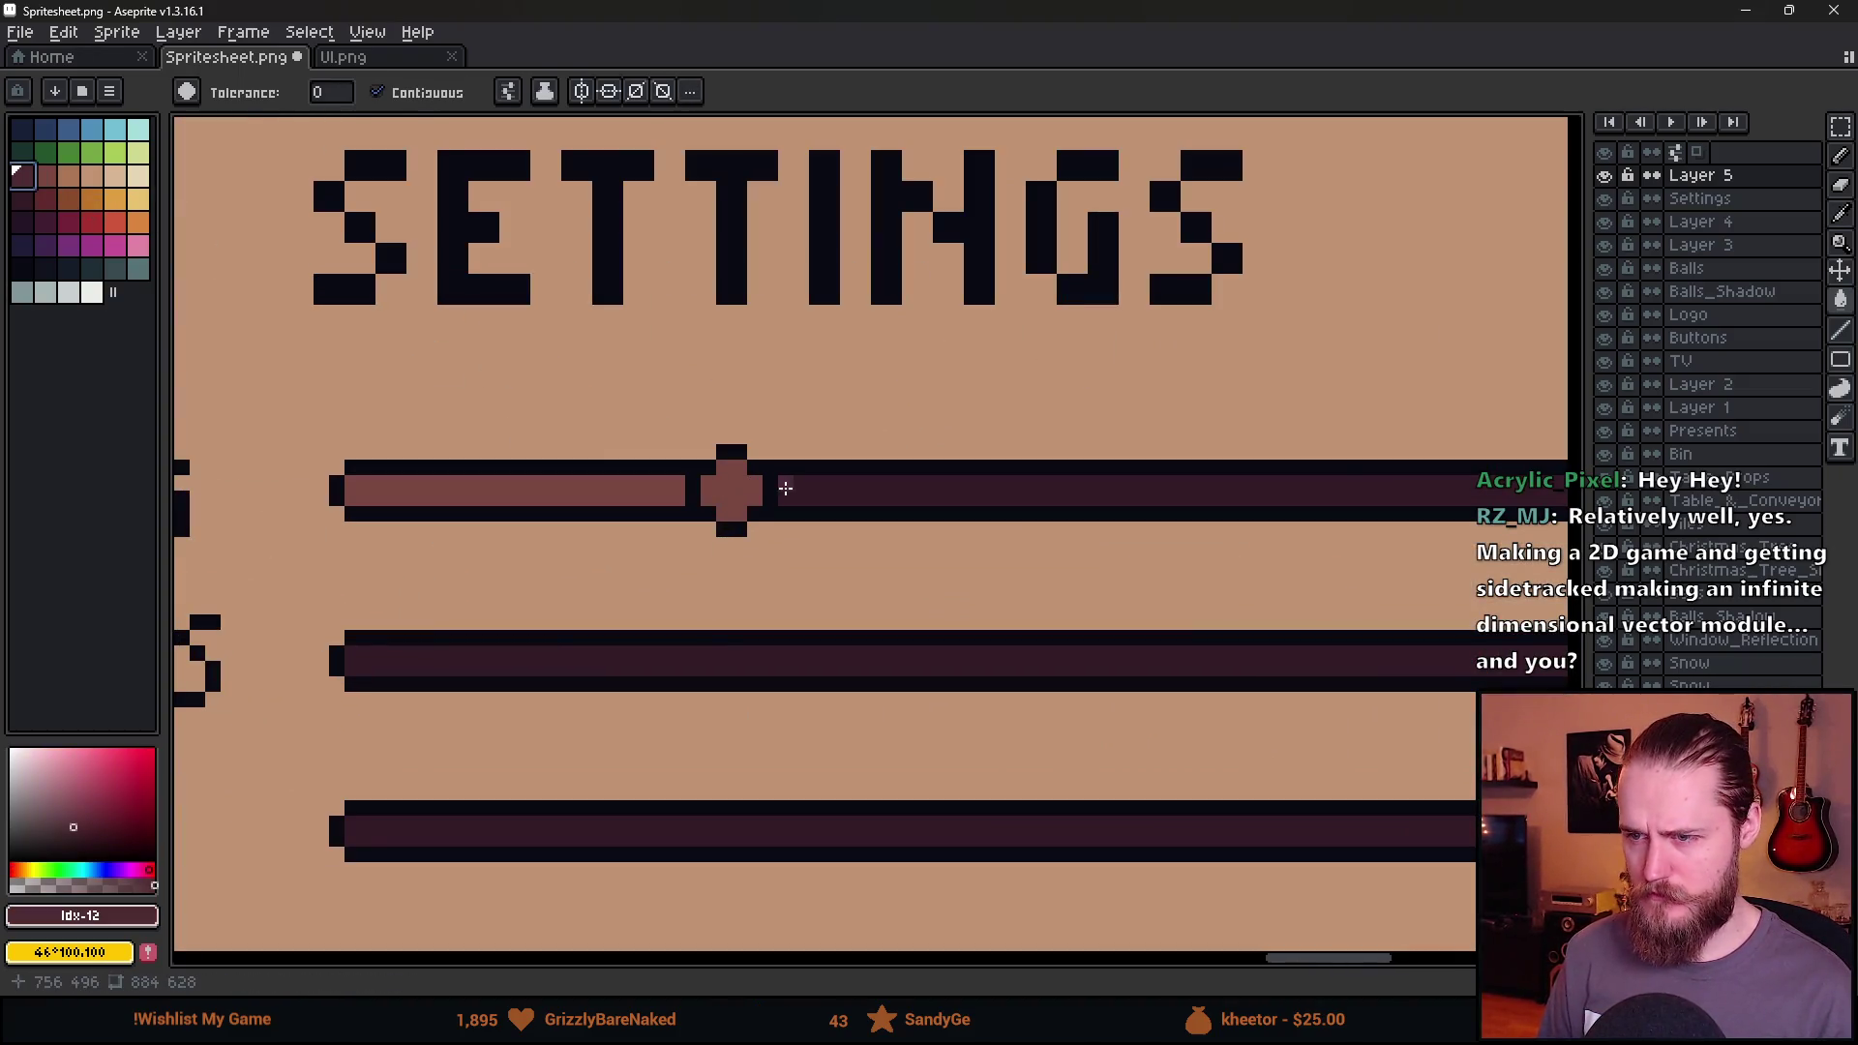
scroll(790, 648, down, 3)
scroll(794, 657, up, 2)
scroll(794, 657, down, 2)
scroll(794, 657, up, 3)
alt+click(481, 323)
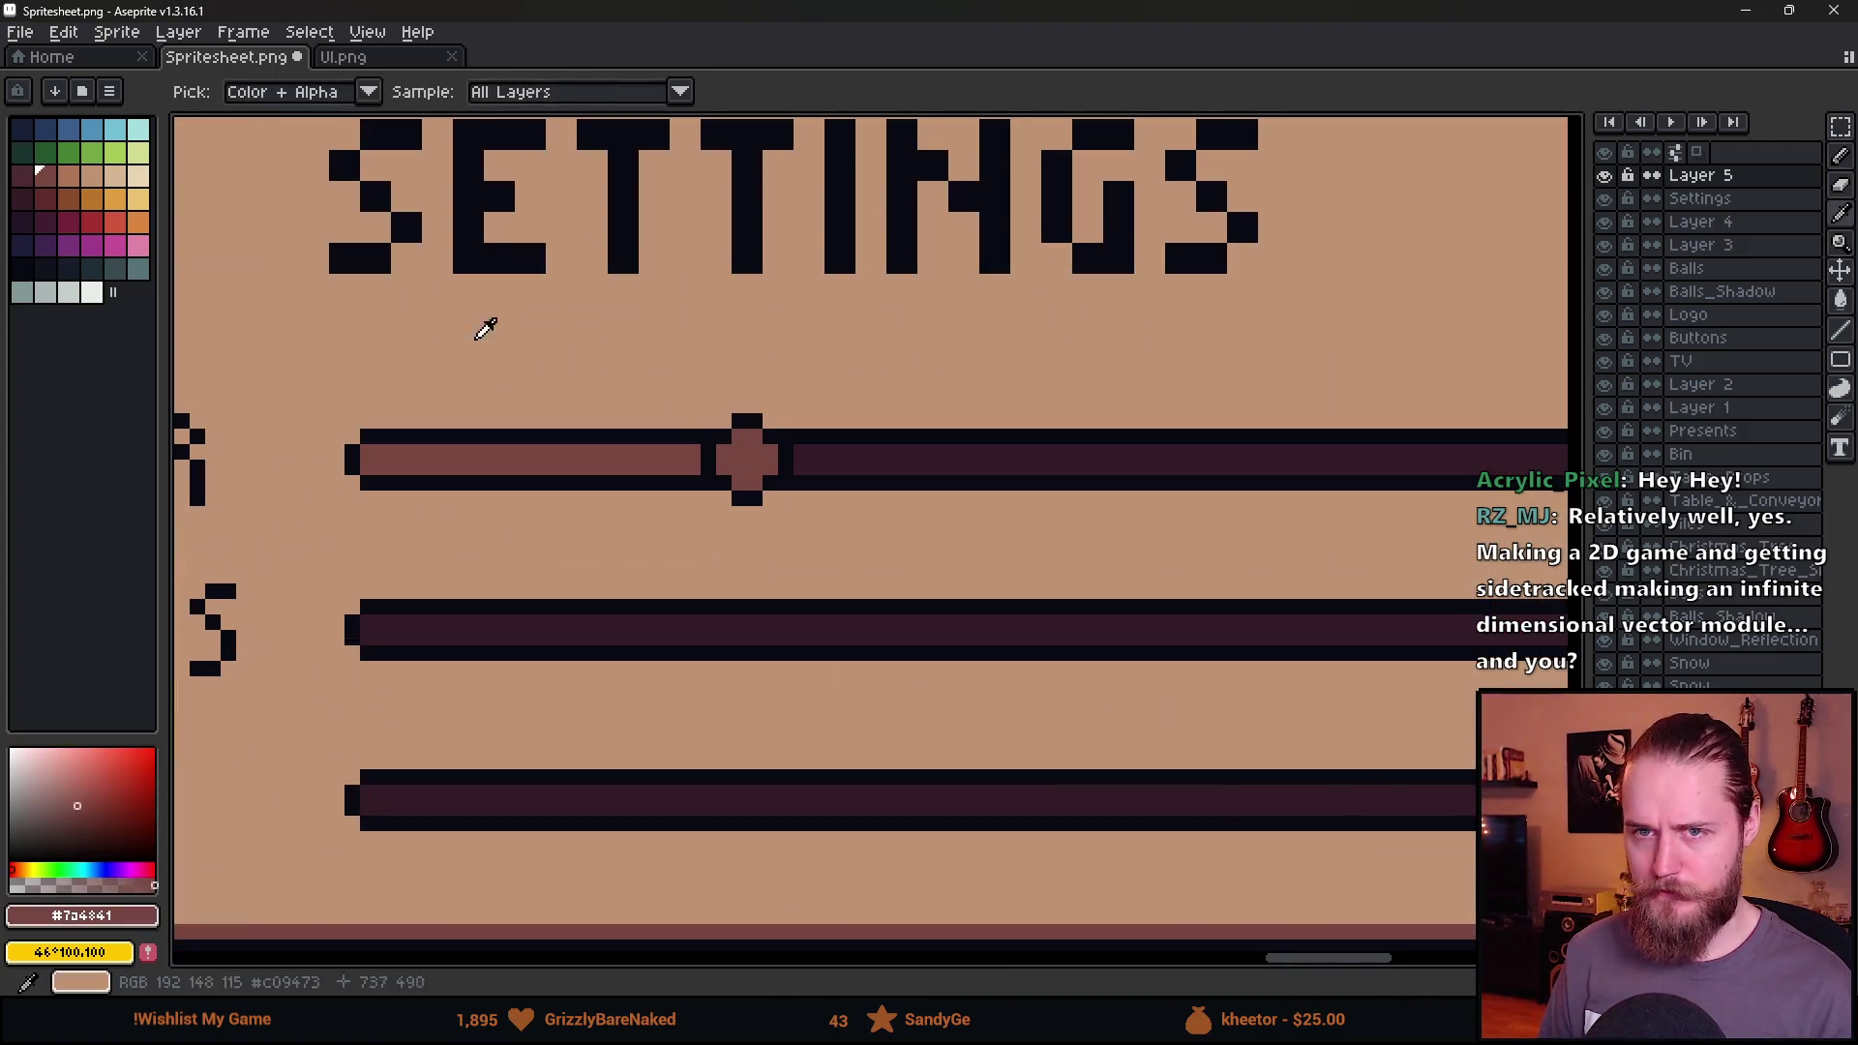
click(67, 198)
click(611, 472)
Sample the knob's colour and select palette swatch idx-12.
scroll(668, 484, down, 3)
scroll(629, 508, up, 4)
alt+click(584, 522)
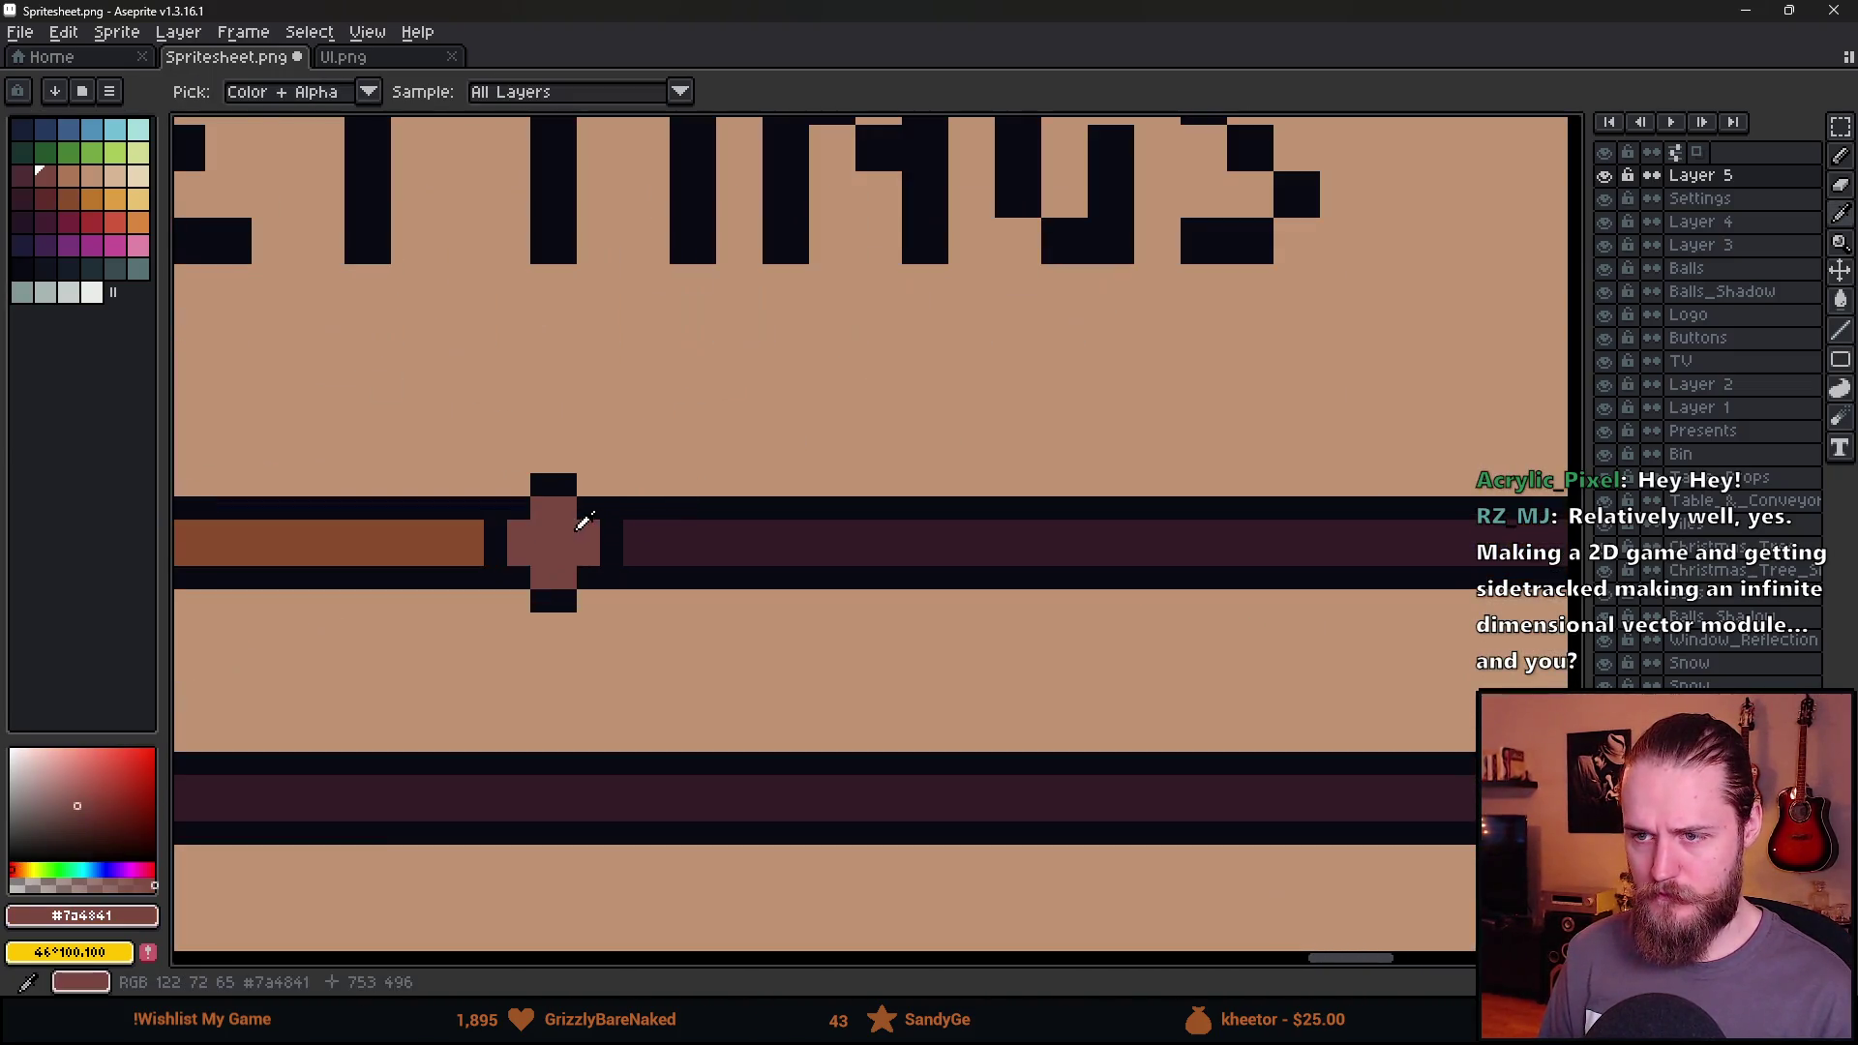
click(23, 175)
scroll(535, 548, down, 4)
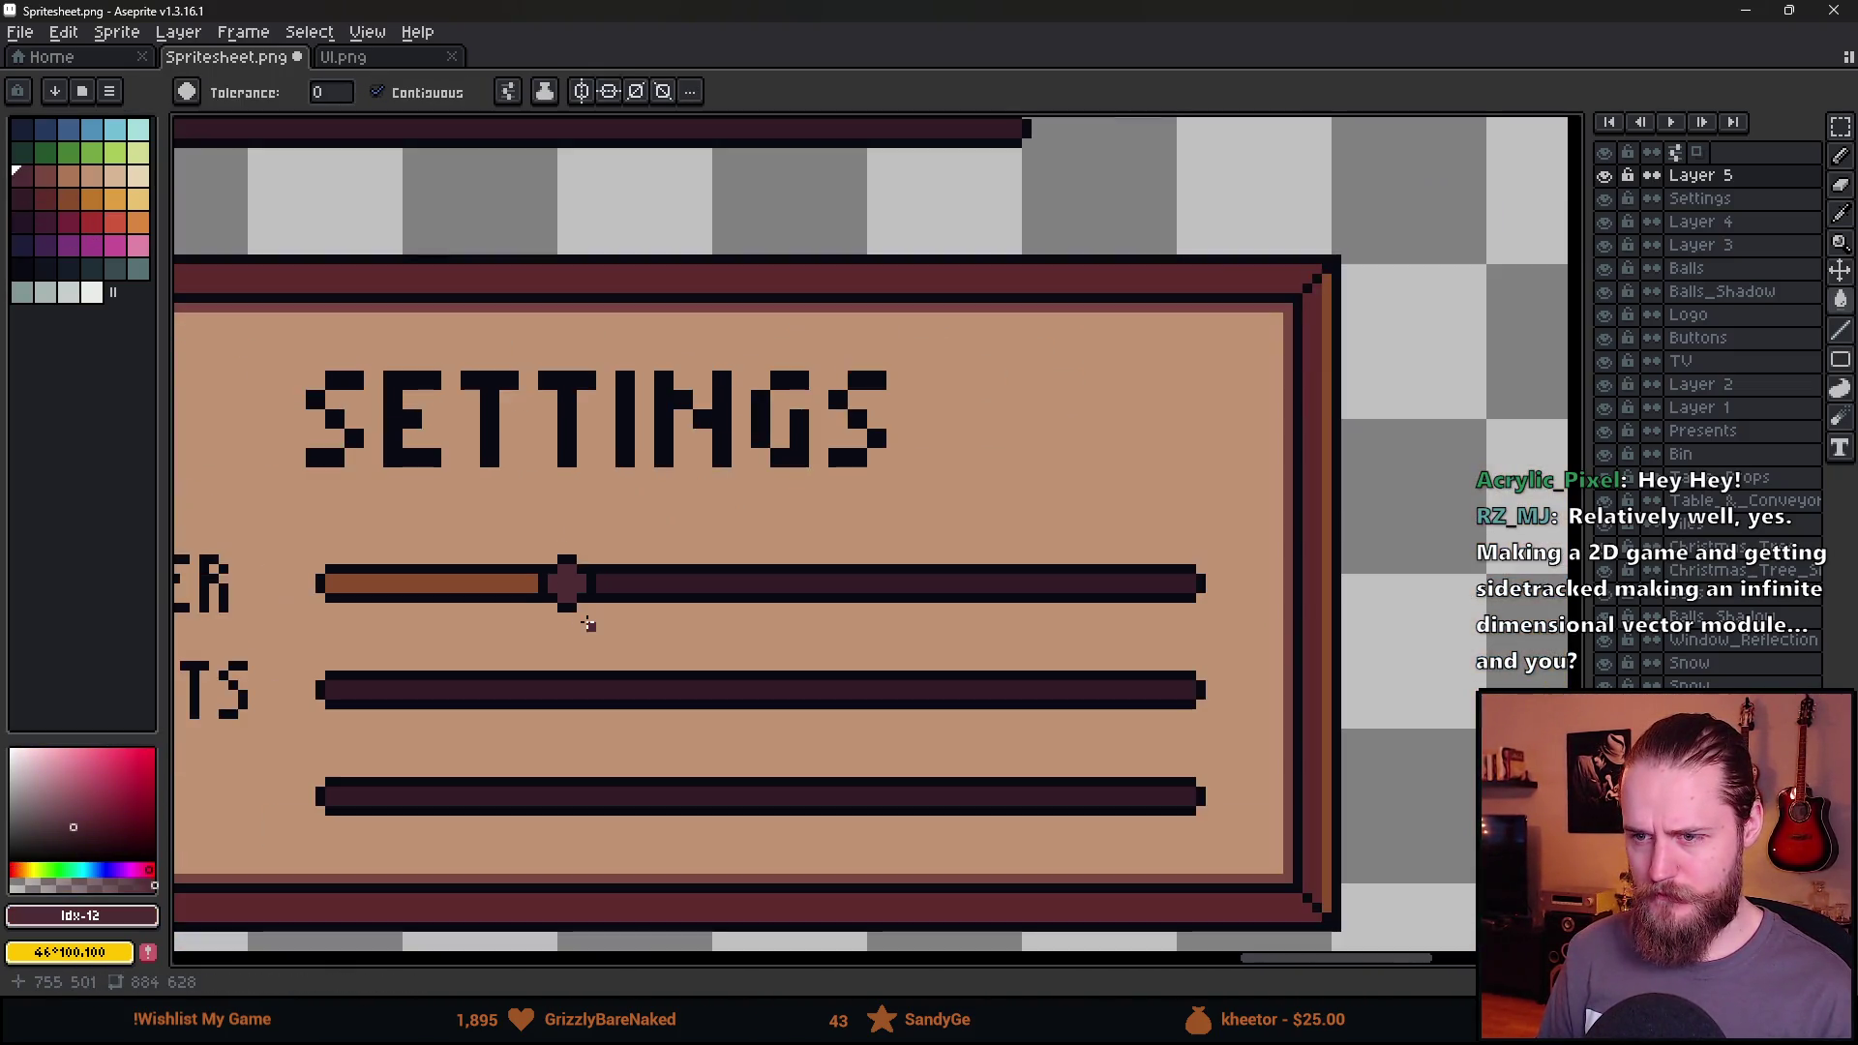
Fill the MASTER slider's round knob with brown from the palette.
scroll(589, 622, up, 1)
scroll(619, 581, down, 1)
scroll(619, 584, down, 1)
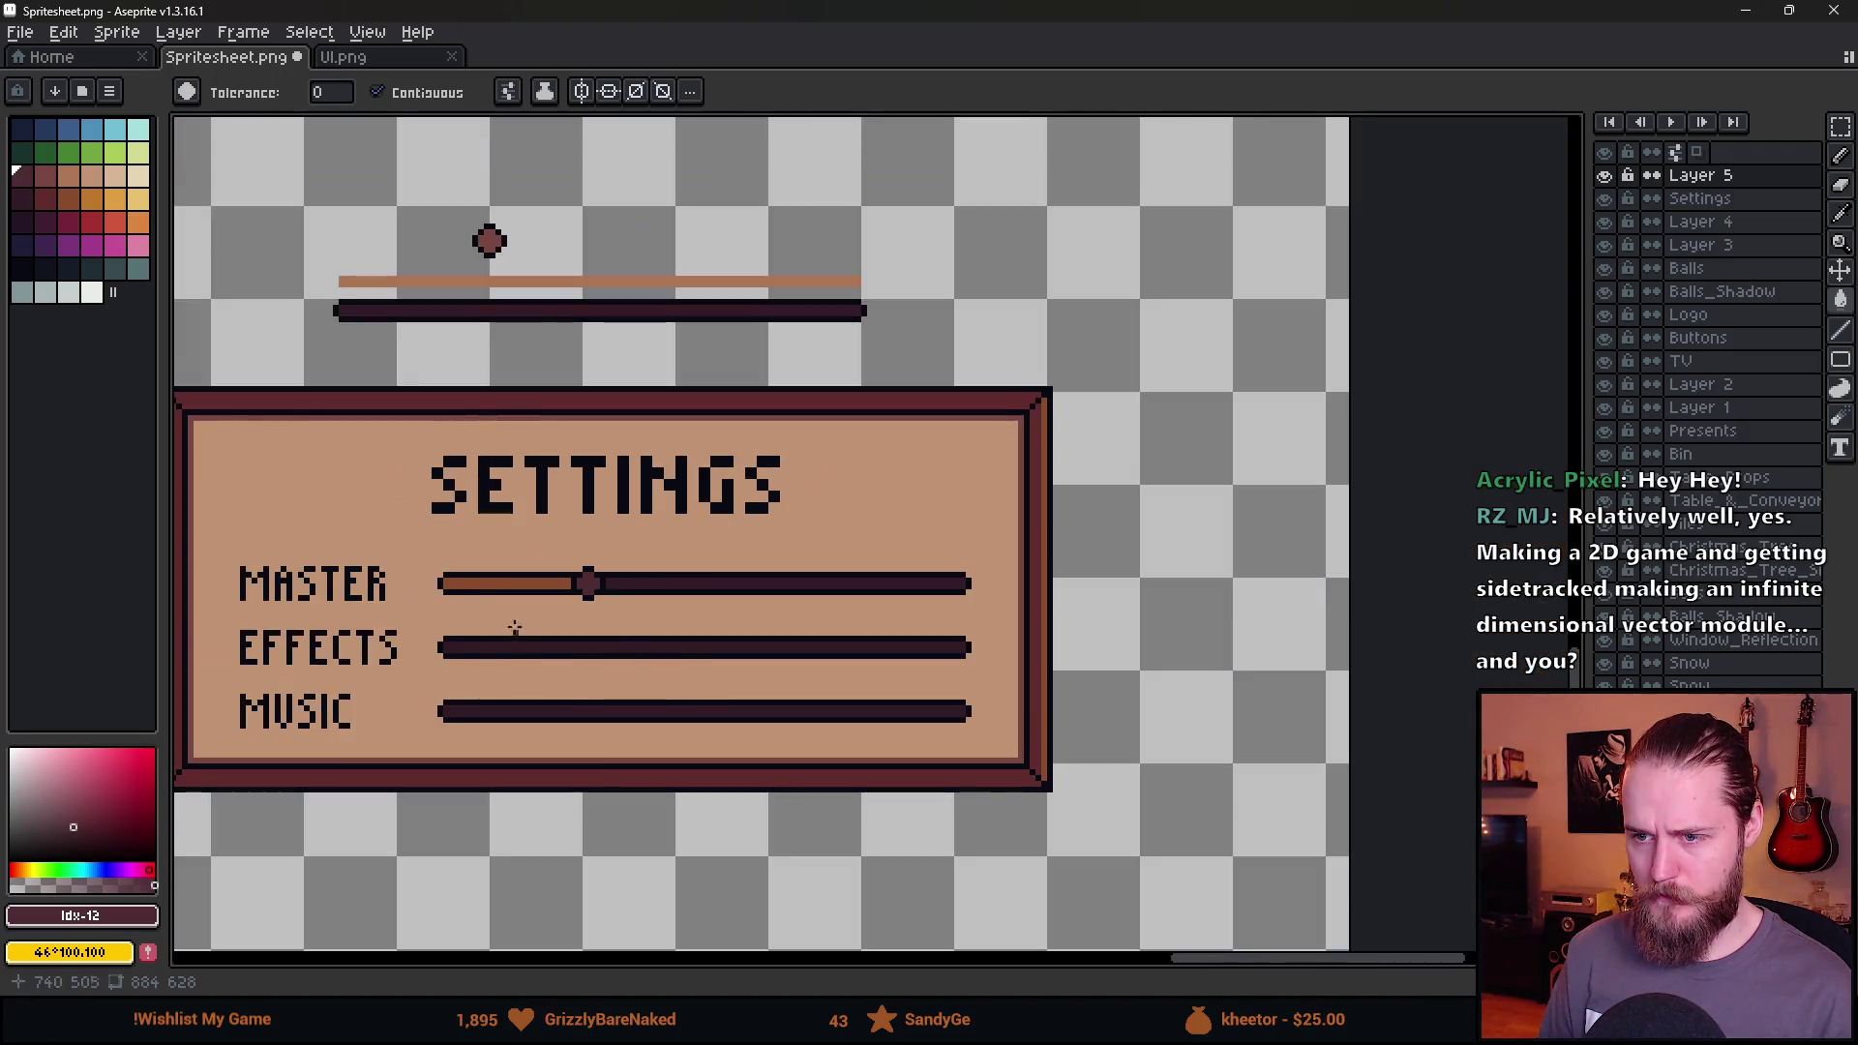
scroll(619, 584, up, 2)
click(680, 544)
click(45, 202)
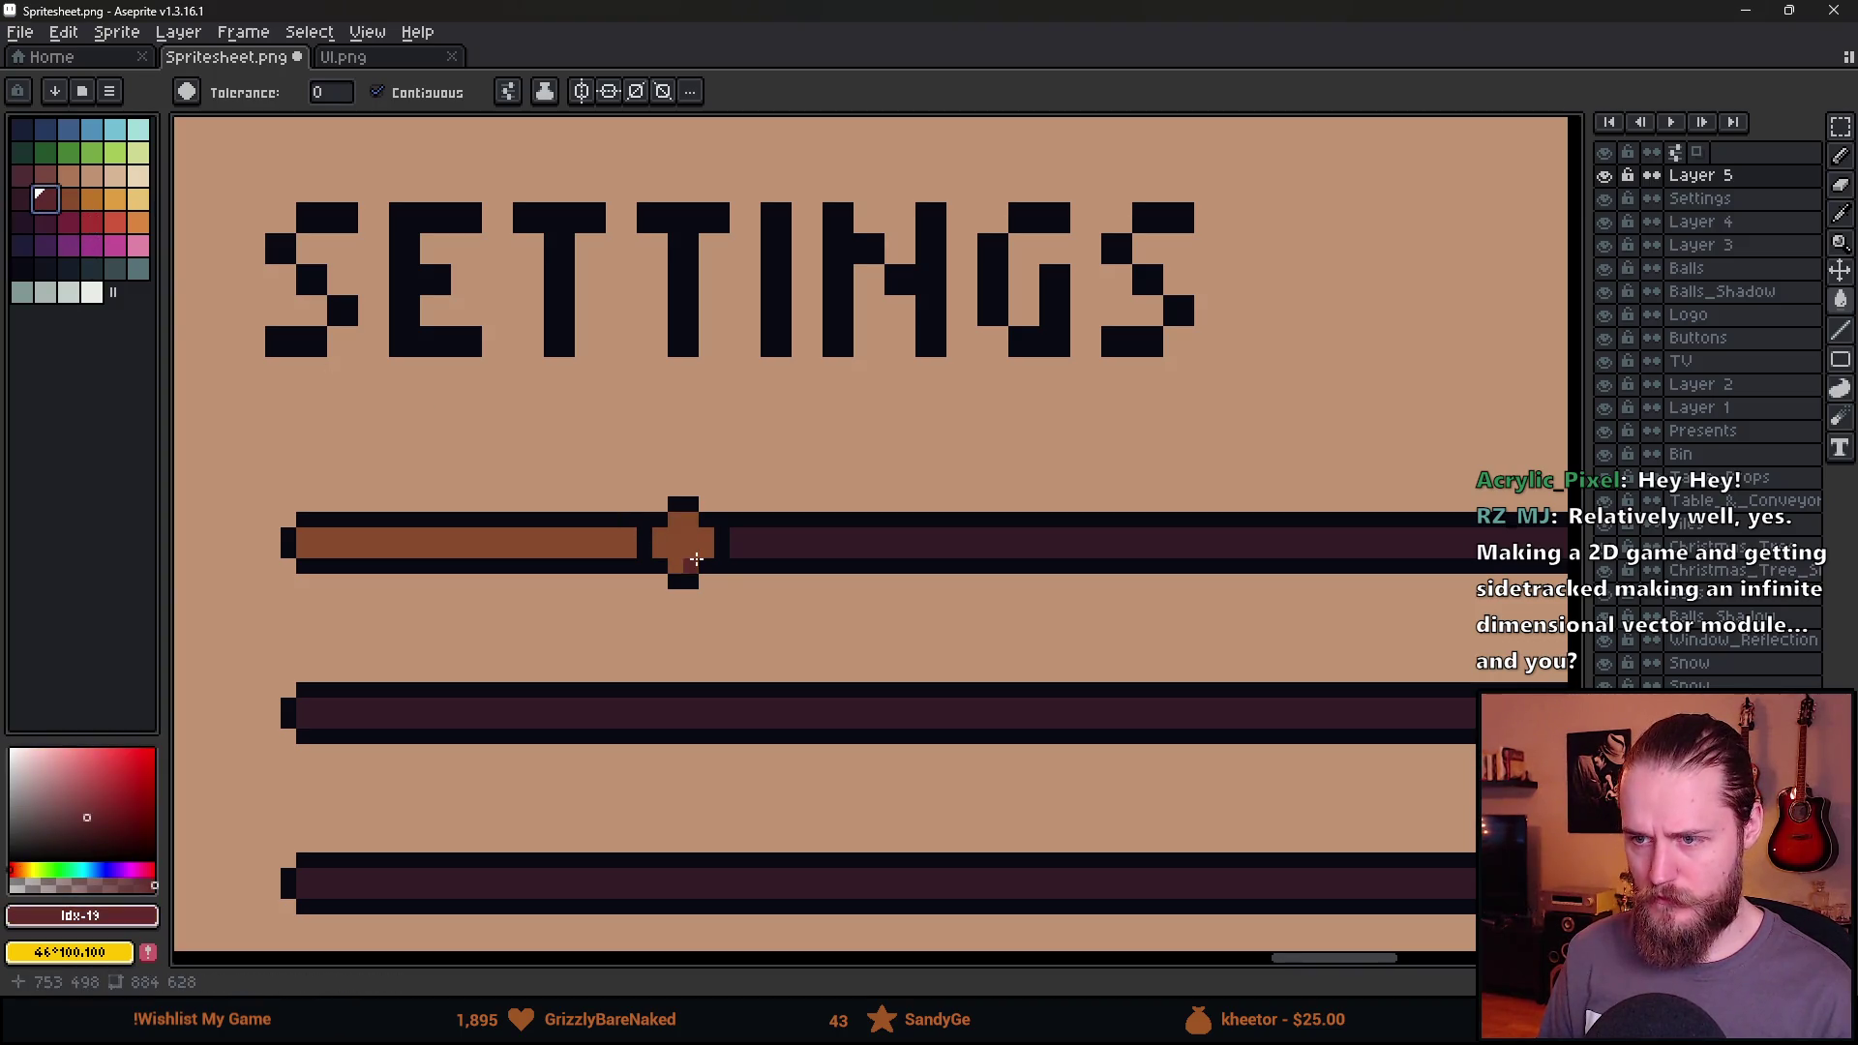
Try a dark-red fill on the knob, then undo it.
click(682, 544)
scroll(718, 589, down, 3)
scroll(745, 620, up, 4)
scroll(322, 386, down, 2)
scroll(280, 358, up, 2)
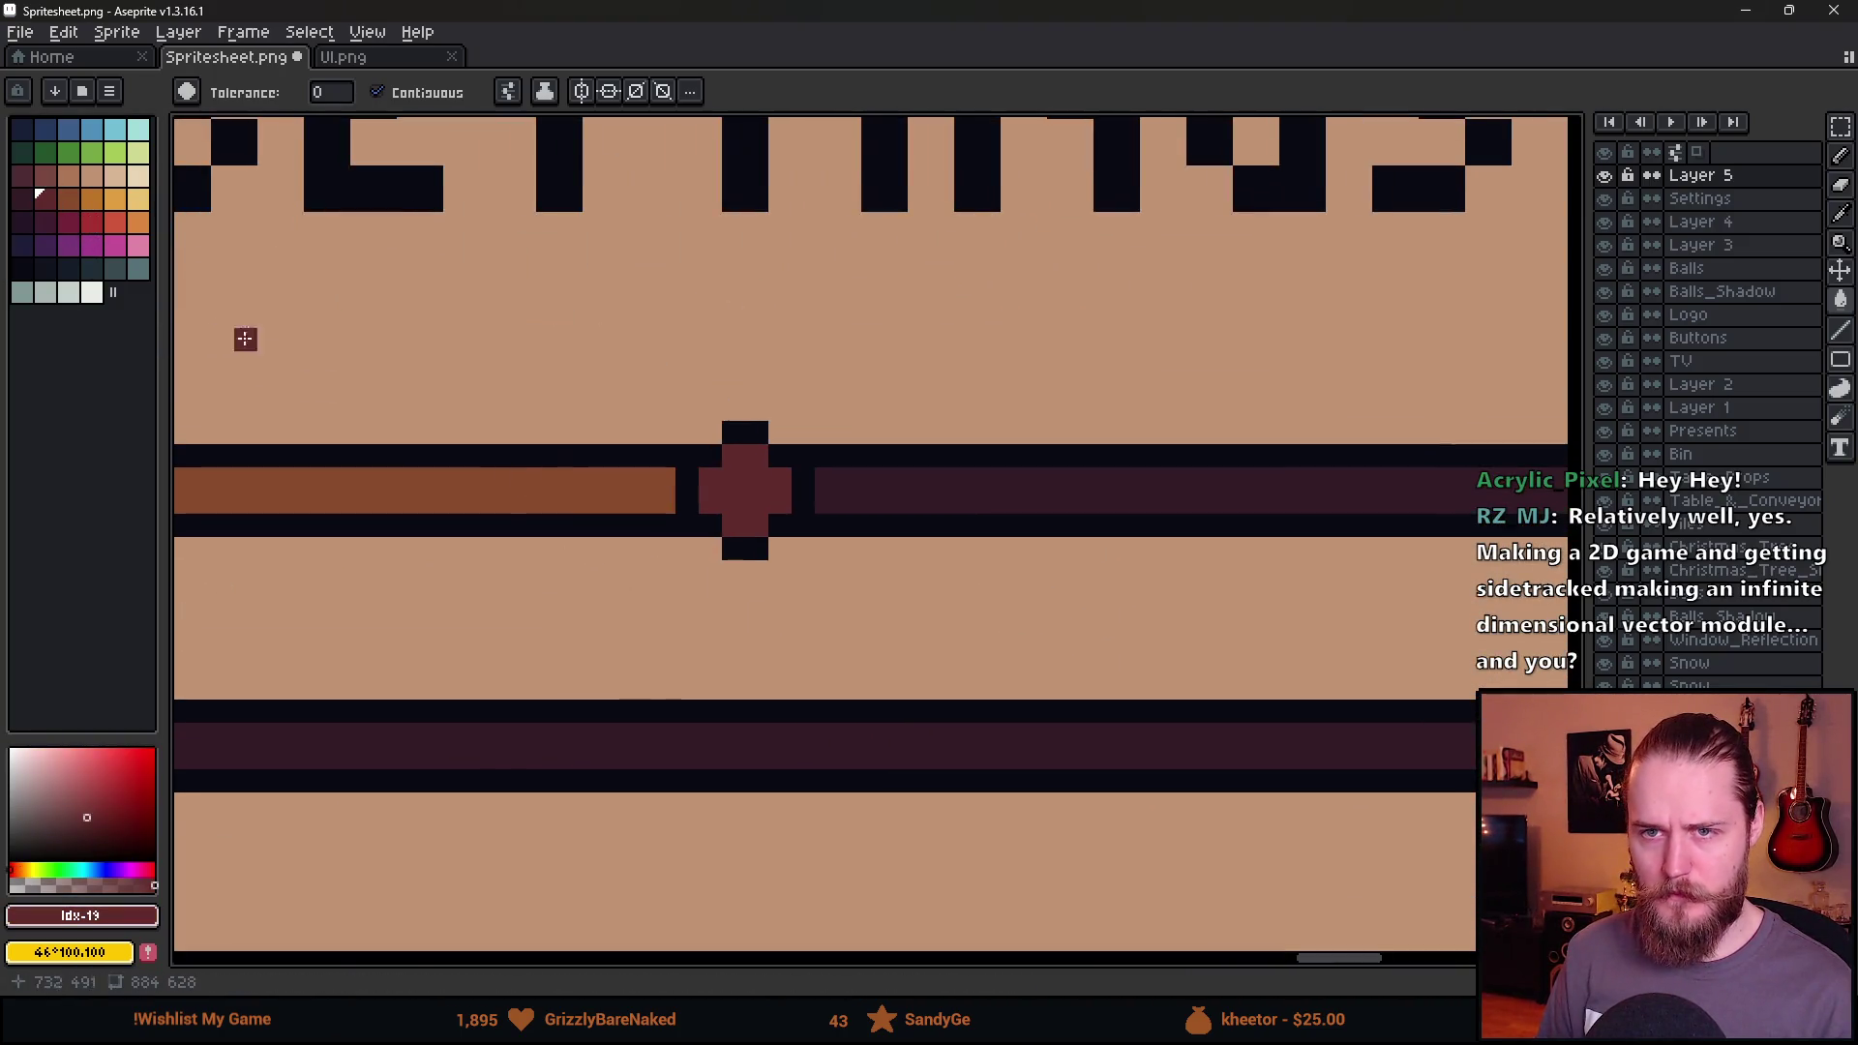
alt+click(522, 479)
key(ctrl+z)
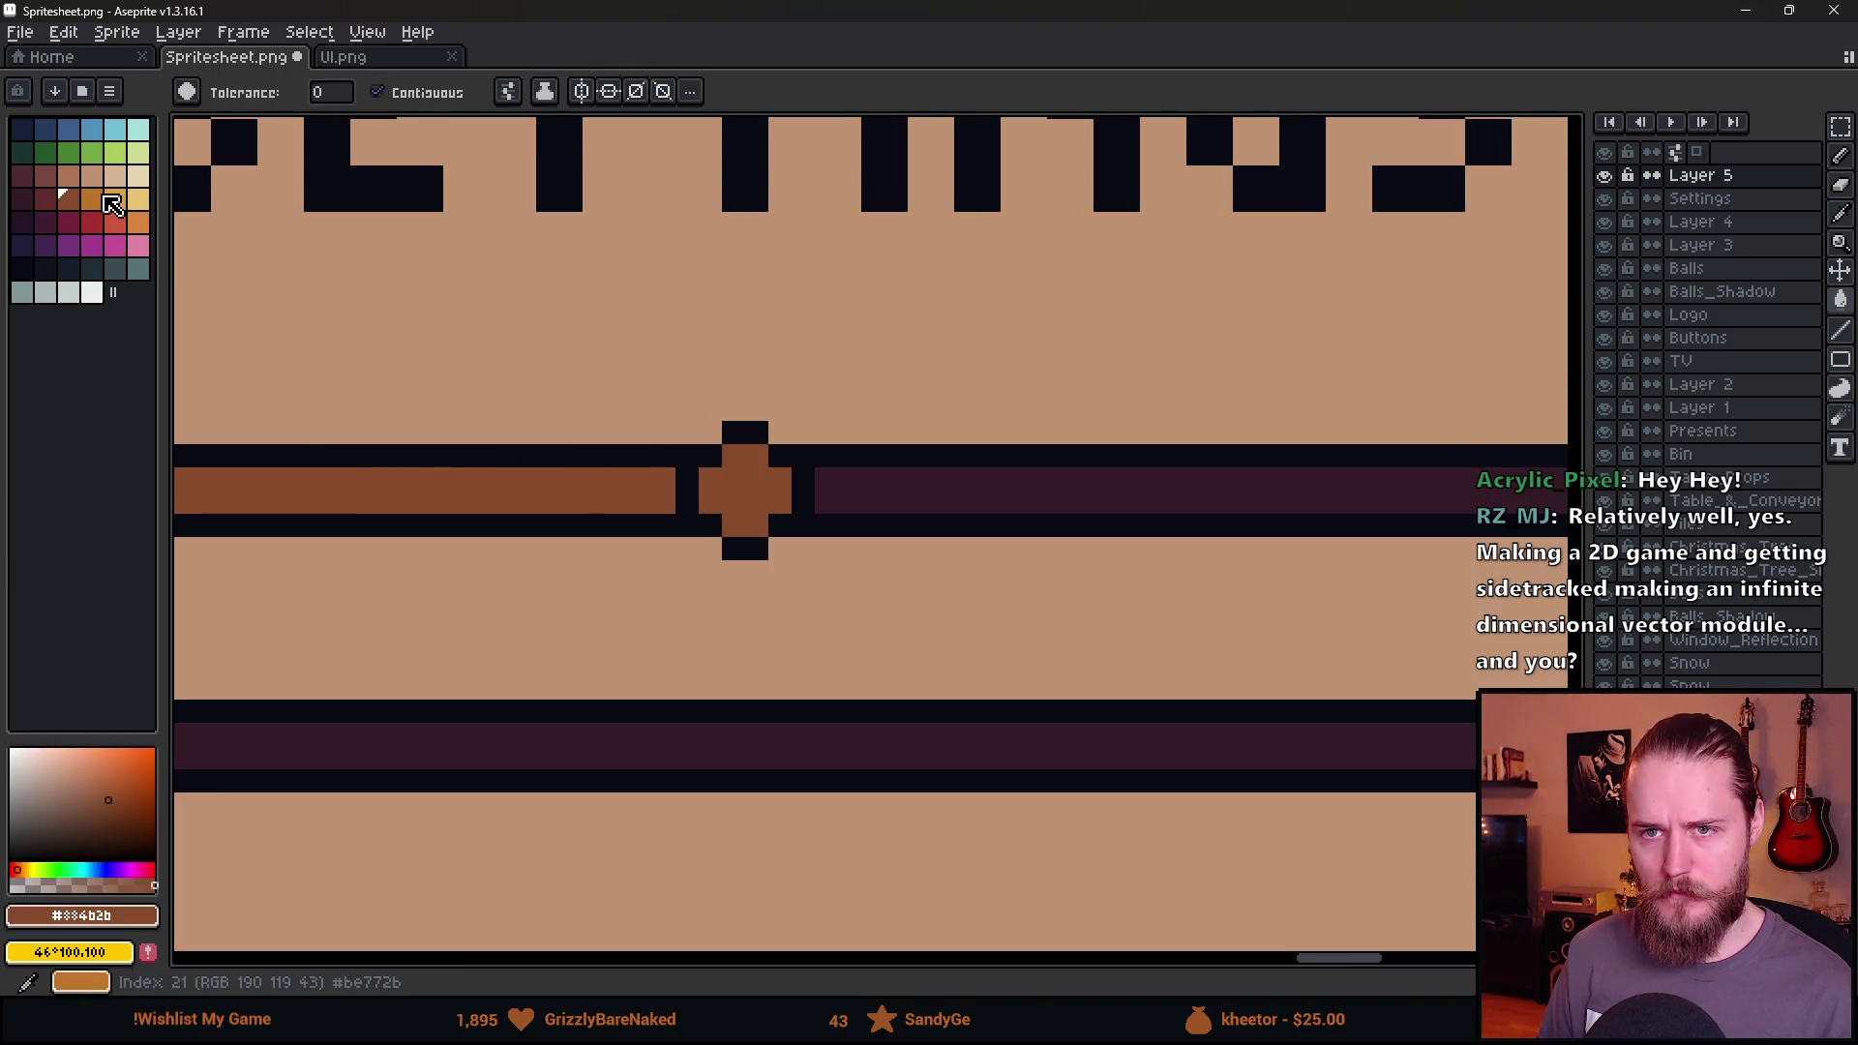
Refill the MASTER bar's left part with a brighter golden orange, then sample bar and knob colours.
click(92, 198)
click(427, 479)
scroll(524, 609, down, 4)
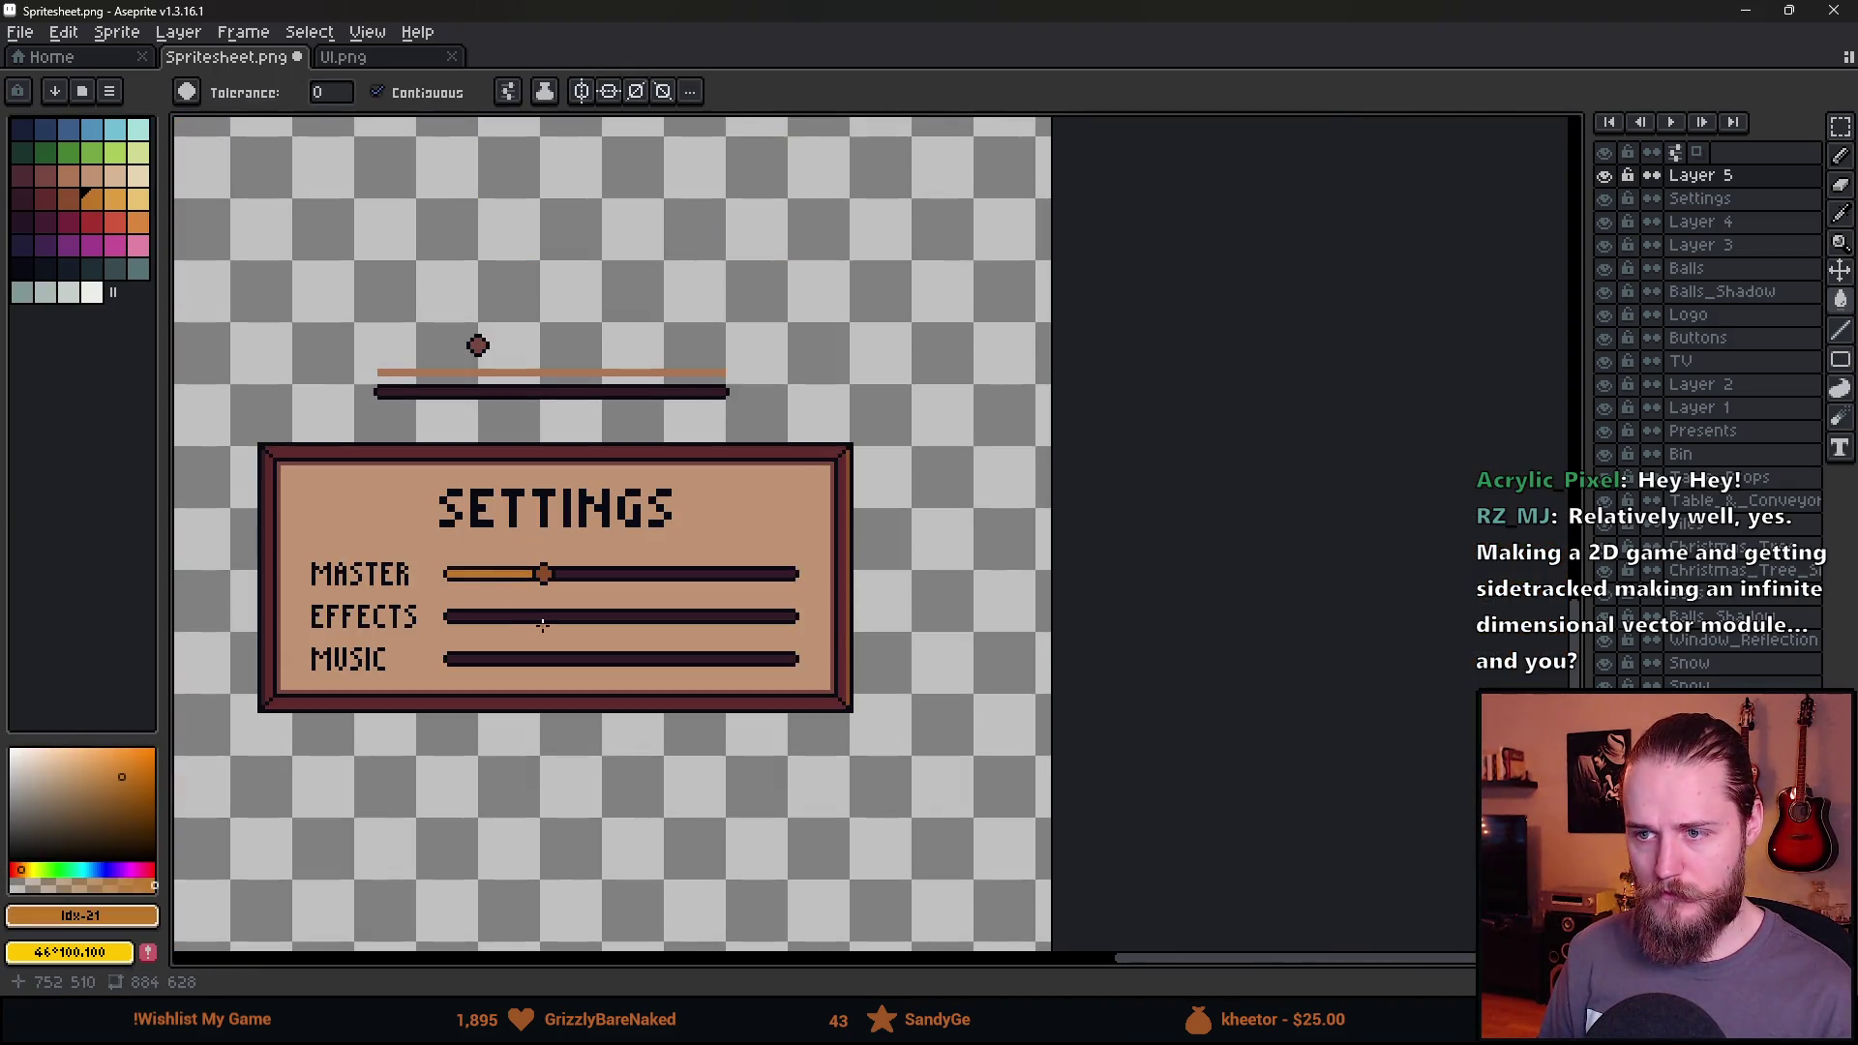
scroll(518, 598, up, 3)
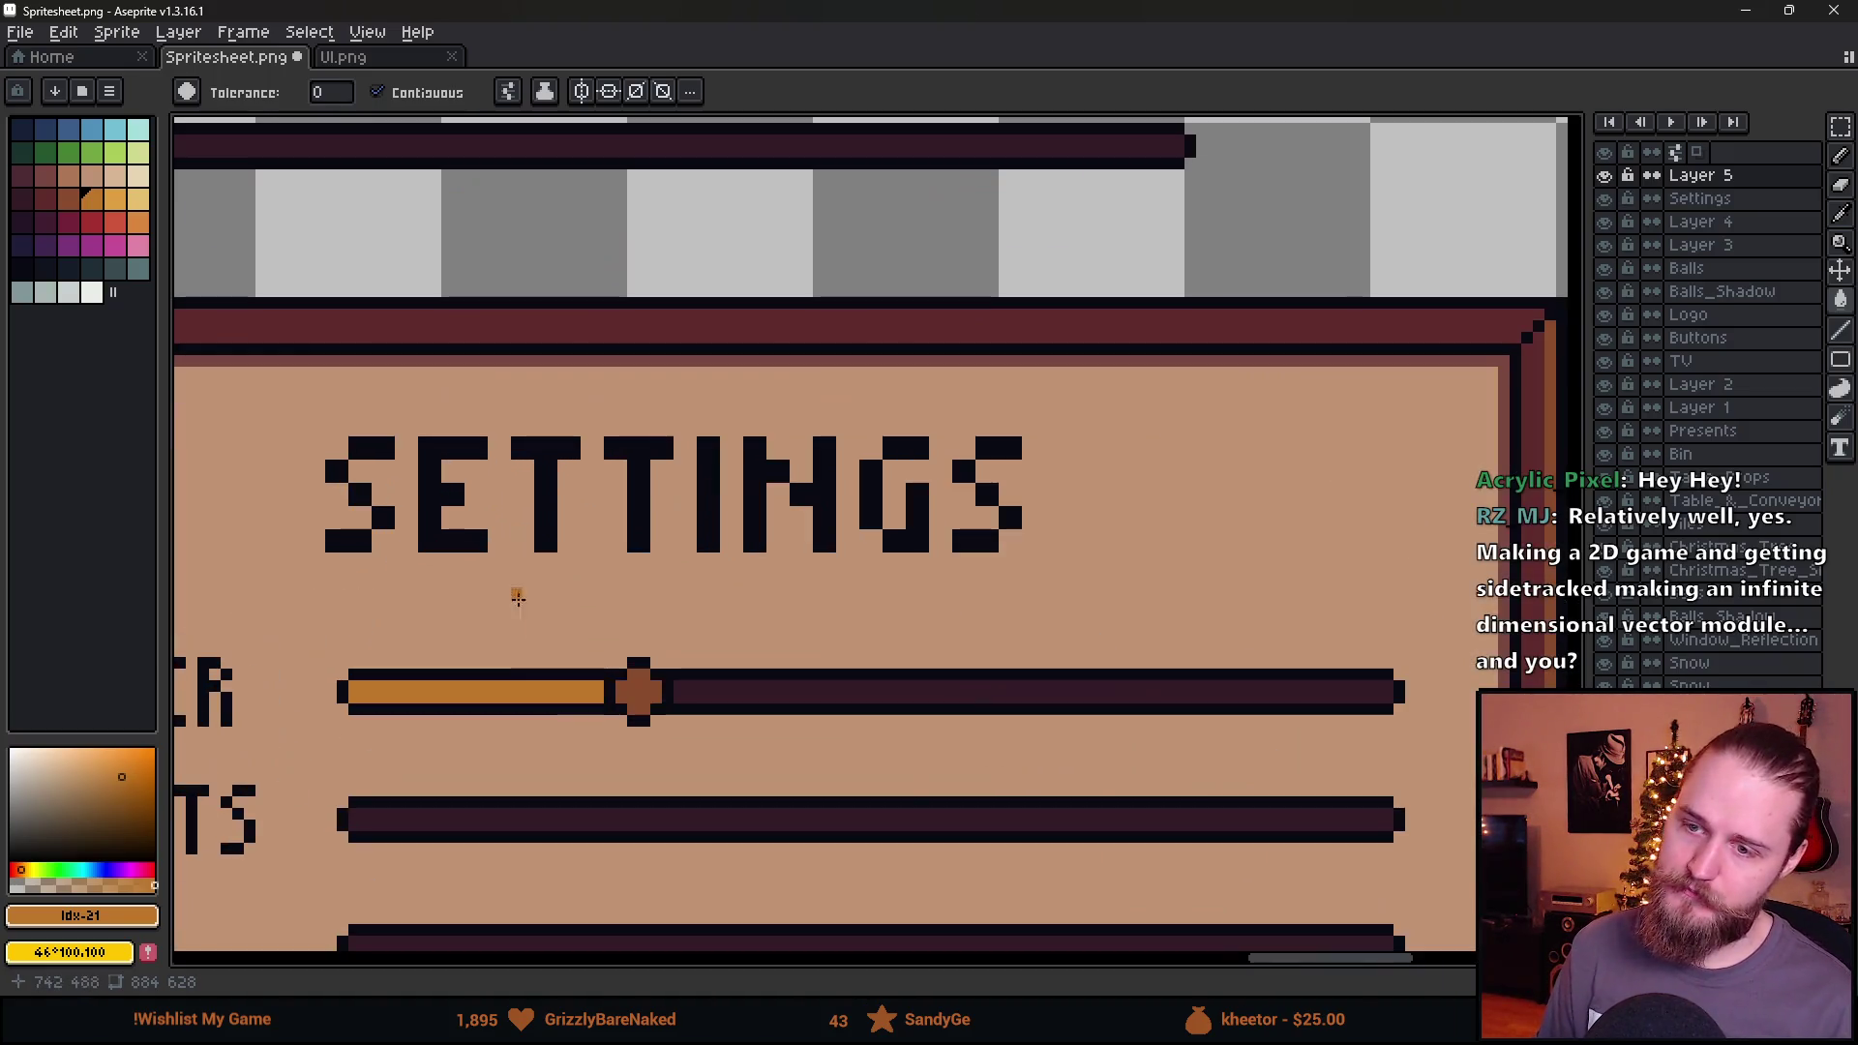
scroll(489, 630, up, 3)
alt+click(647, 319)
scroll(677, 406, down, 2)
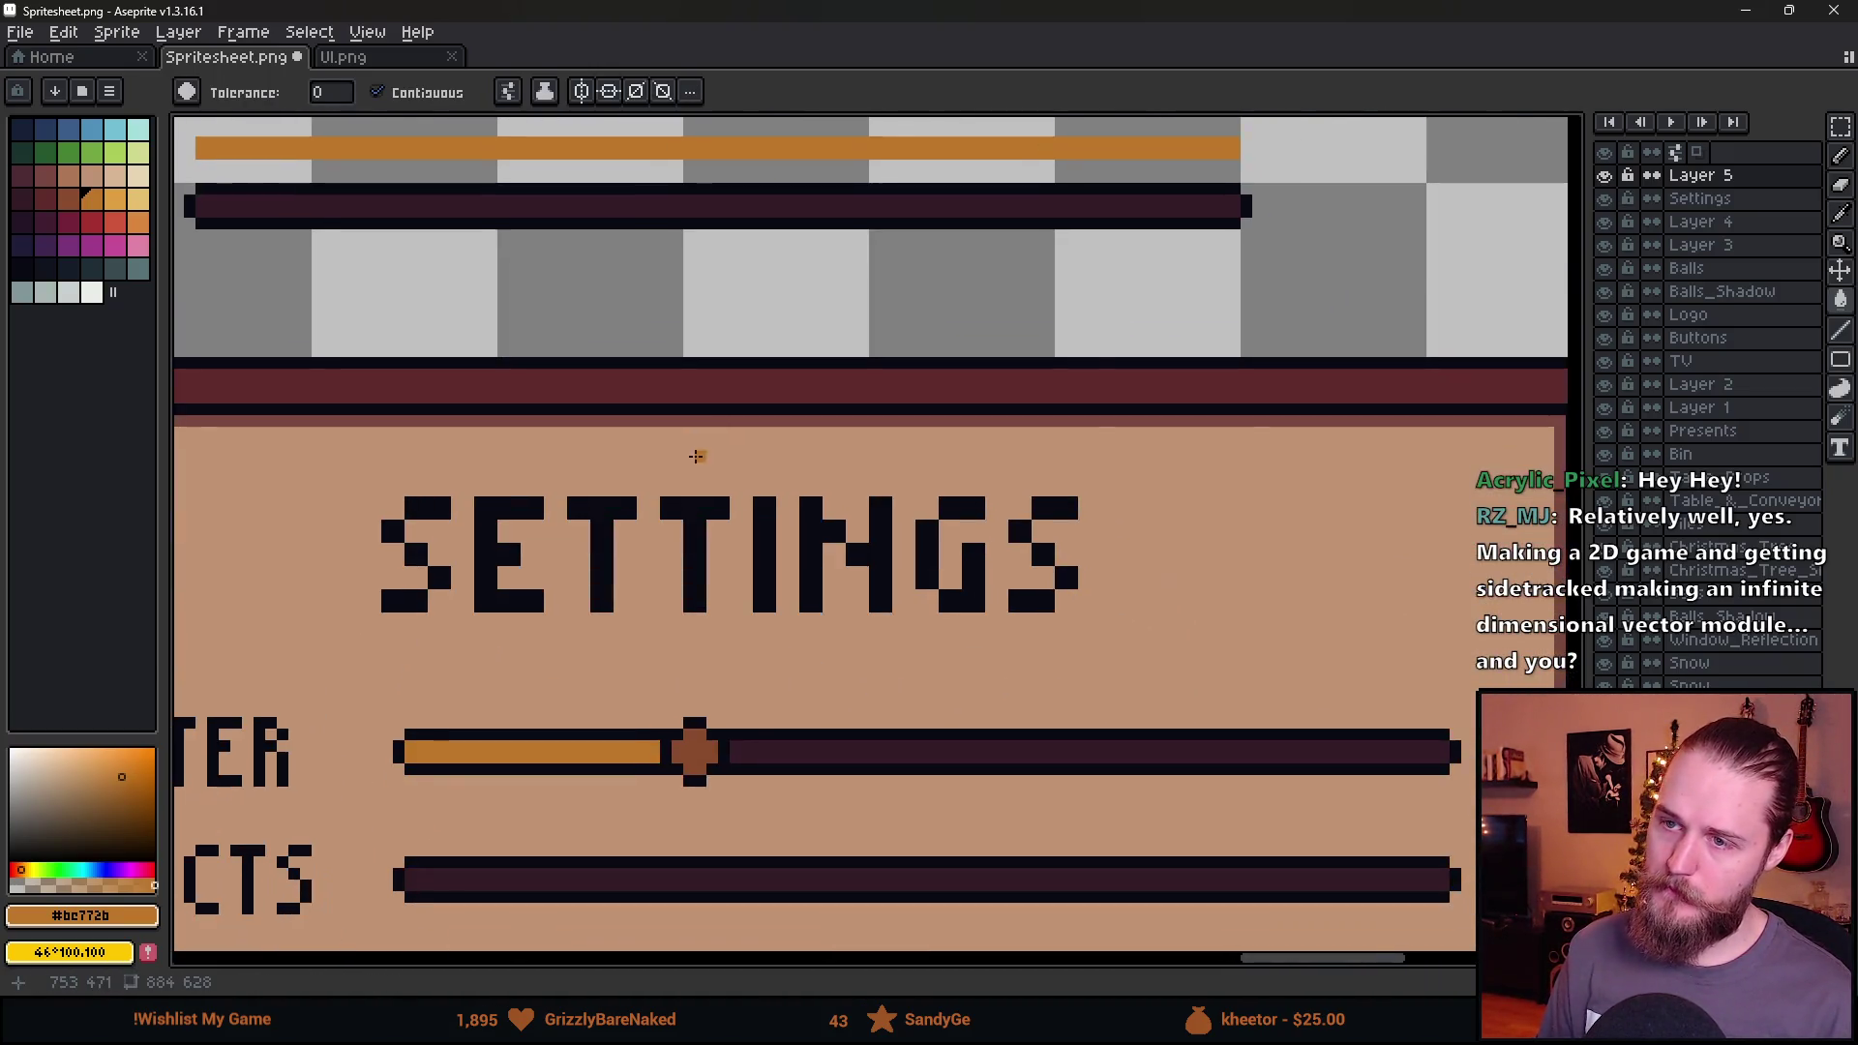
alt+click(693, 752)
scroll(713, 634, up, 3)
scroll(787, 565, down, 1)
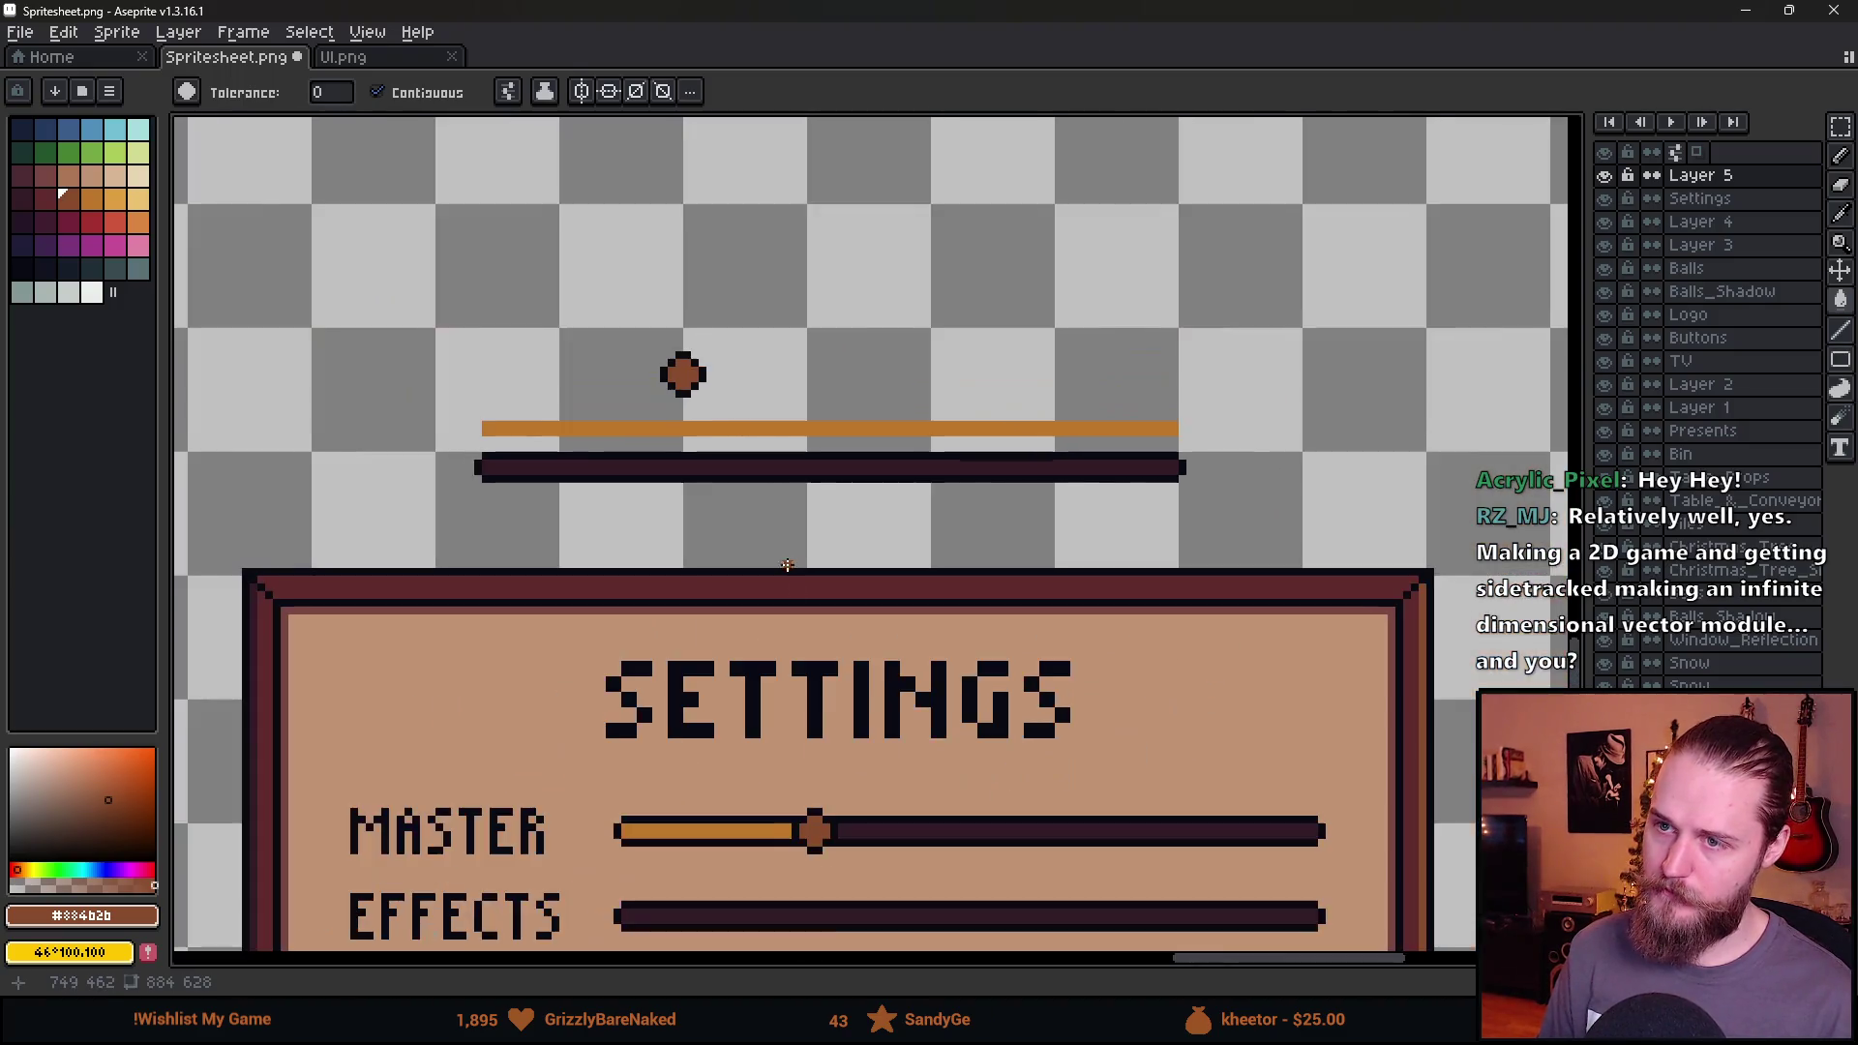
scroll(627, 458, down, 3)
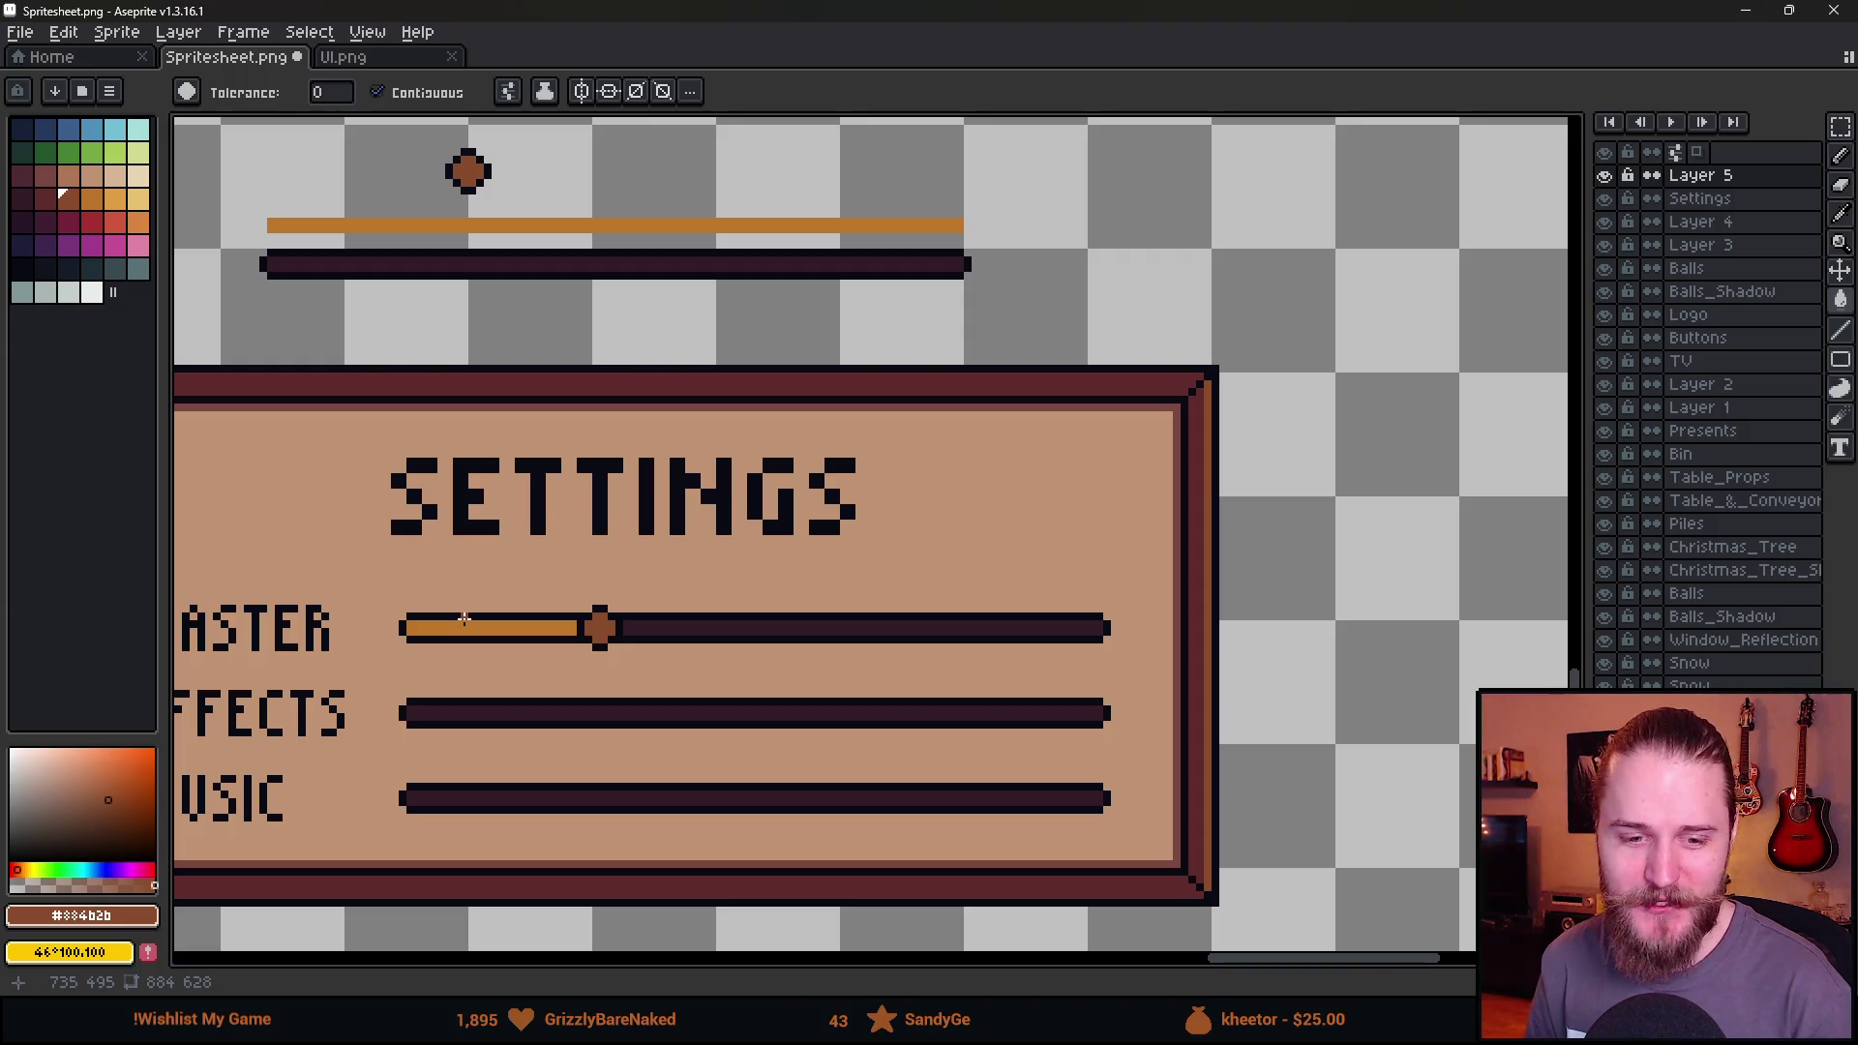
Copy the plain EFFECTS slider bar over the MASTER slider to replace it.
scroll(523, 581, down, 1)
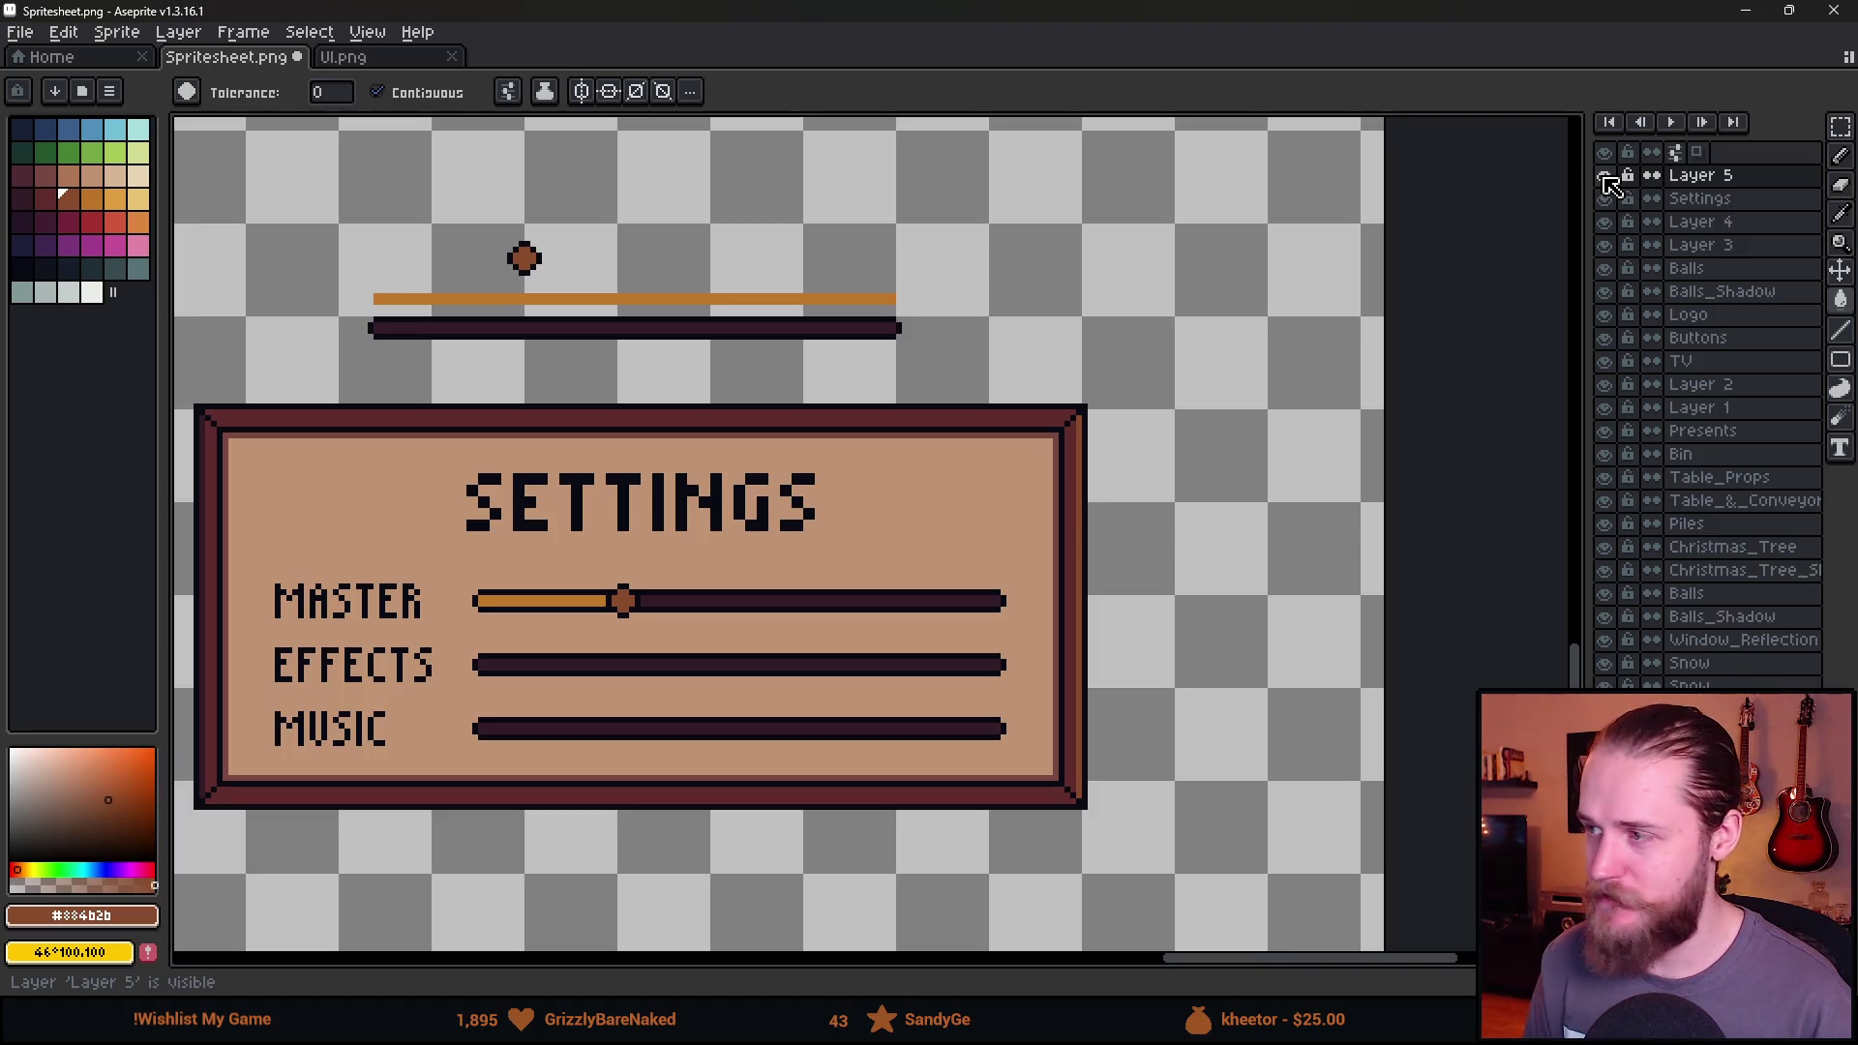
scroll(592, 621, up, 2)
key(b)
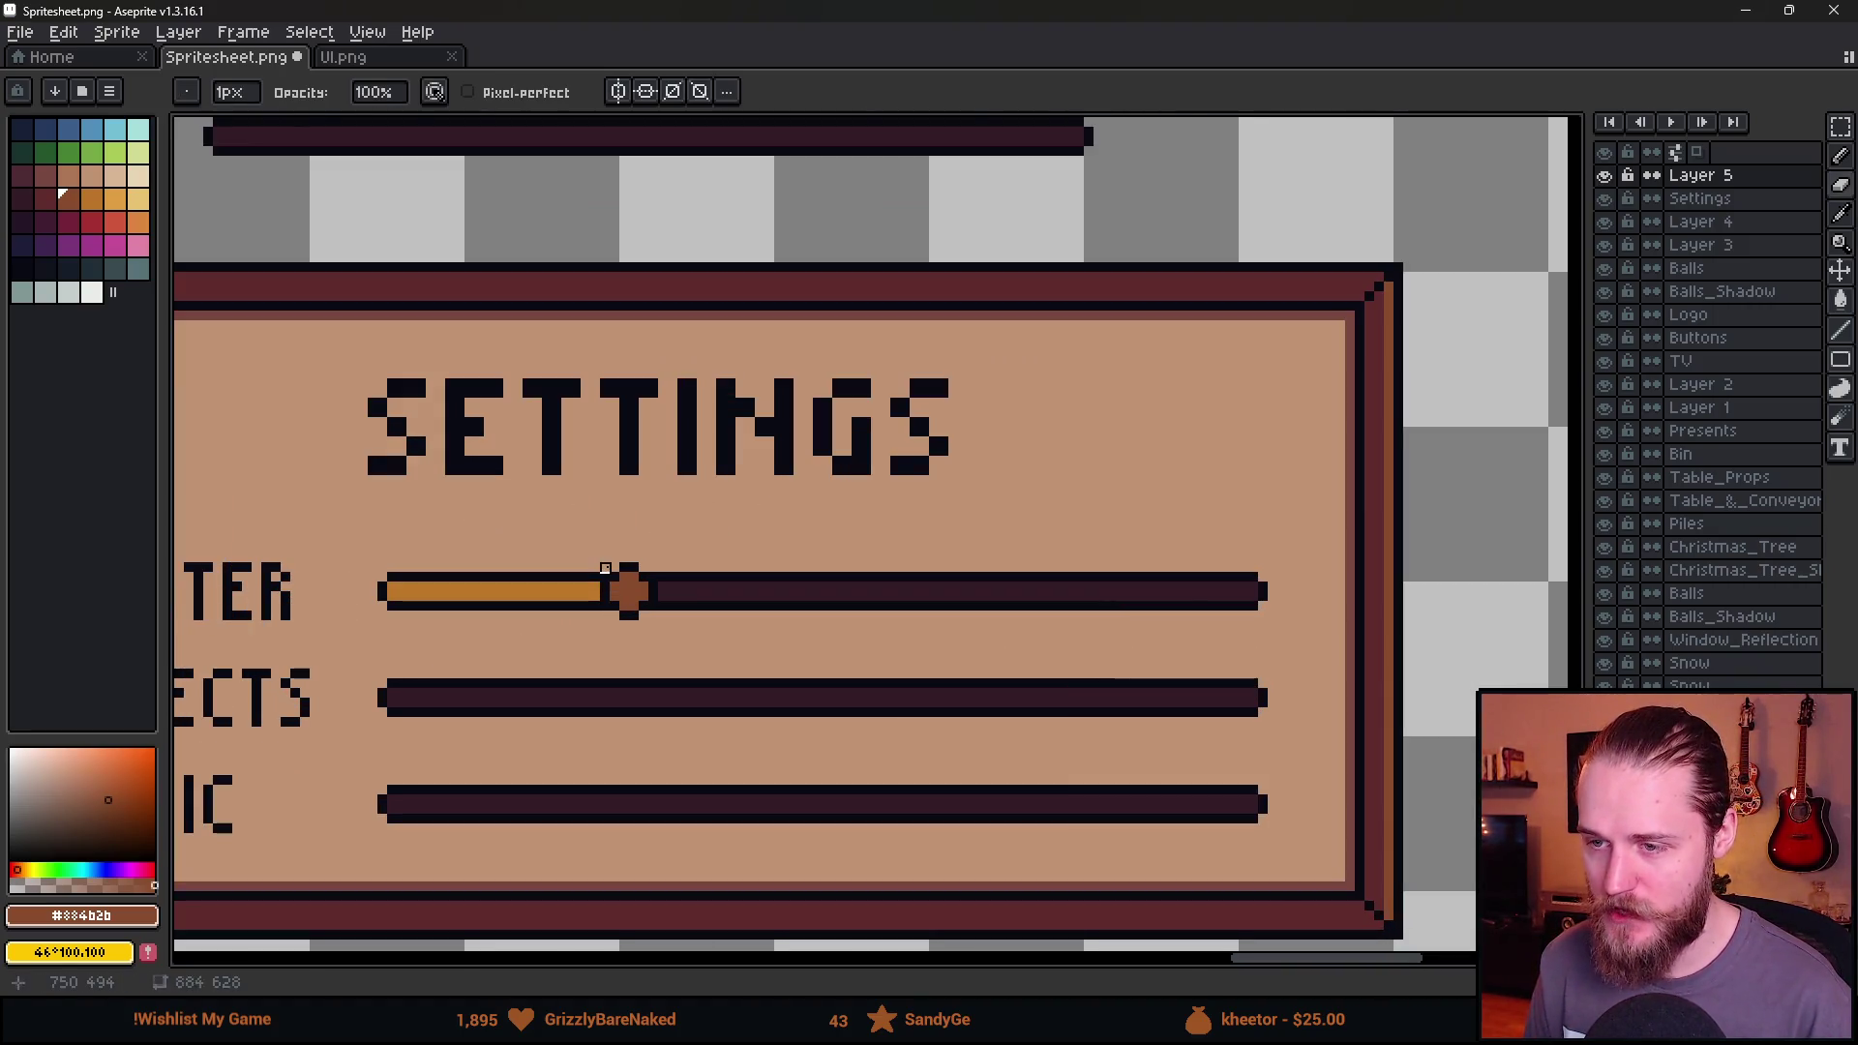
key(m)
mouse_move(353, 666)
mouse_down()
mouse_move(846, 740)
mouse_move(1282, 749)
mouse_up()
click(1606, 176)
click(1606, 176)
drag(651, 716, 656, 619)
key(Return)
Save the sprite sheet as Spritesheet.png.
scroll(696, 774, down, 3)
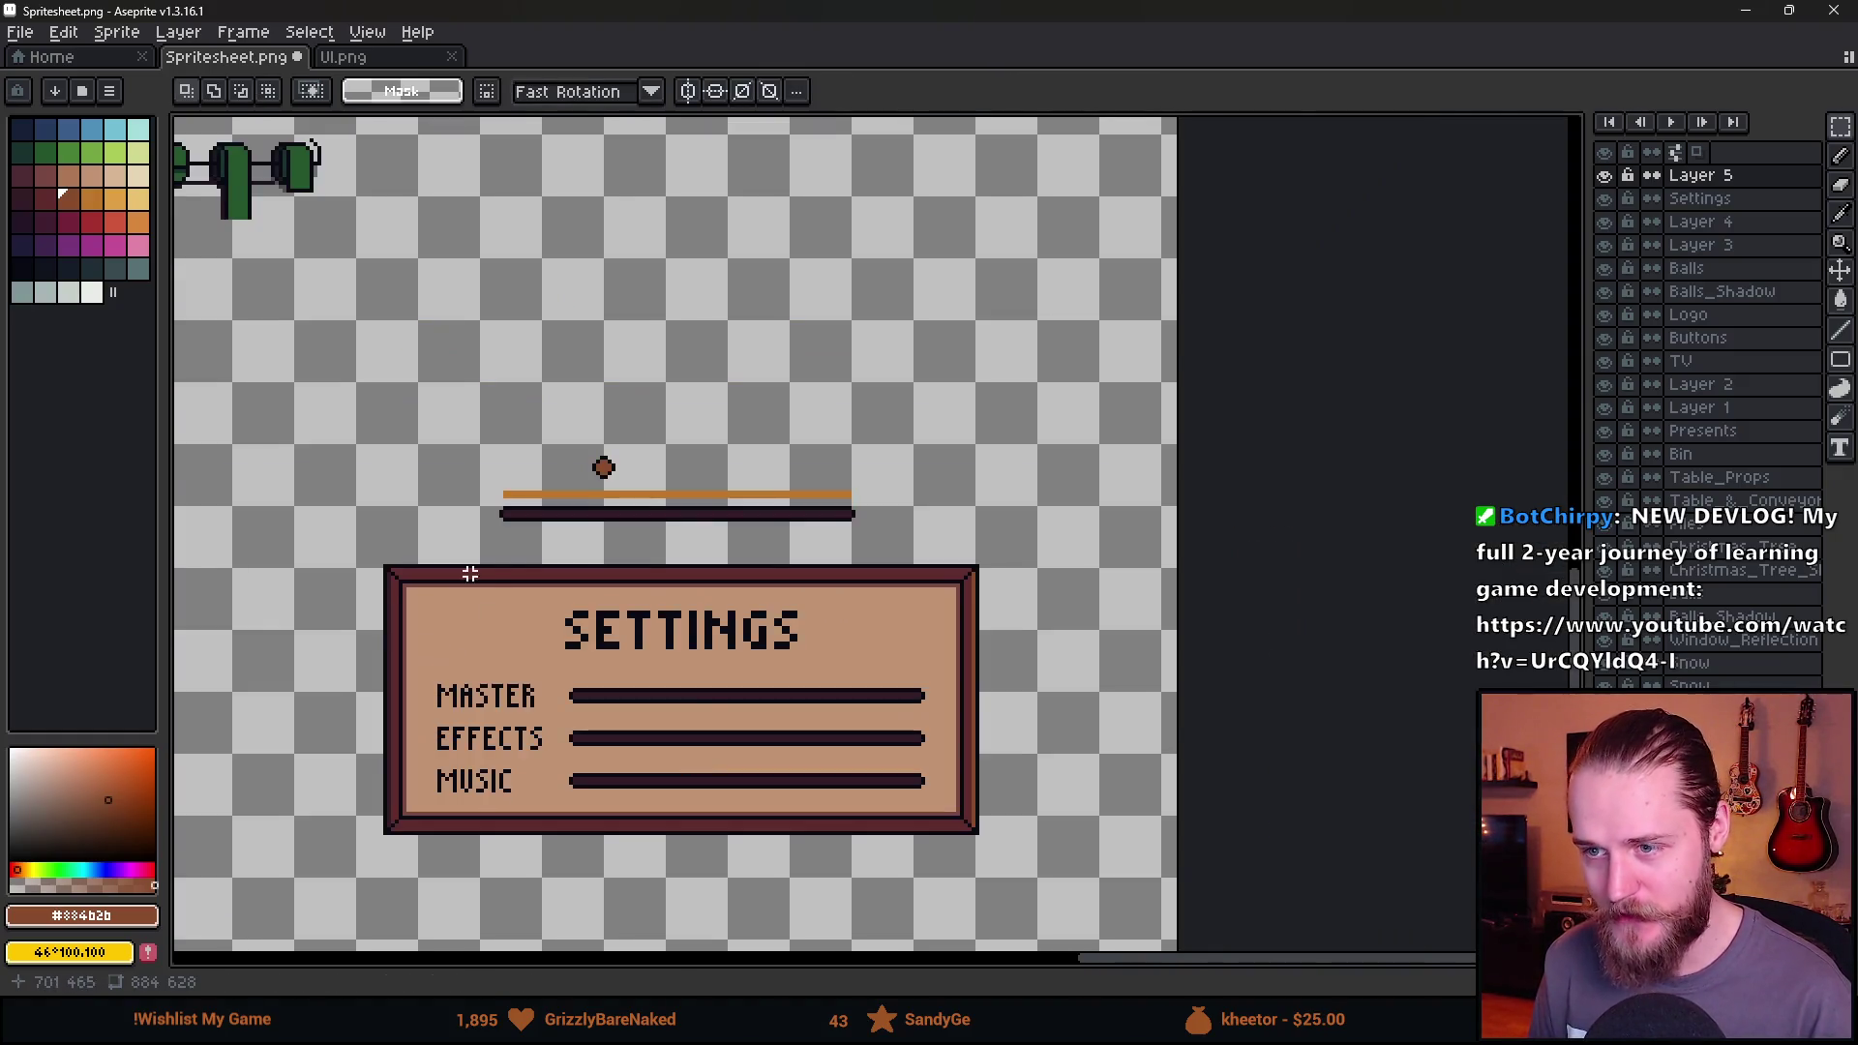
drag(513, 570, 862, 541)
scroll(862, 541, down, 2)
key(ctrl+s)
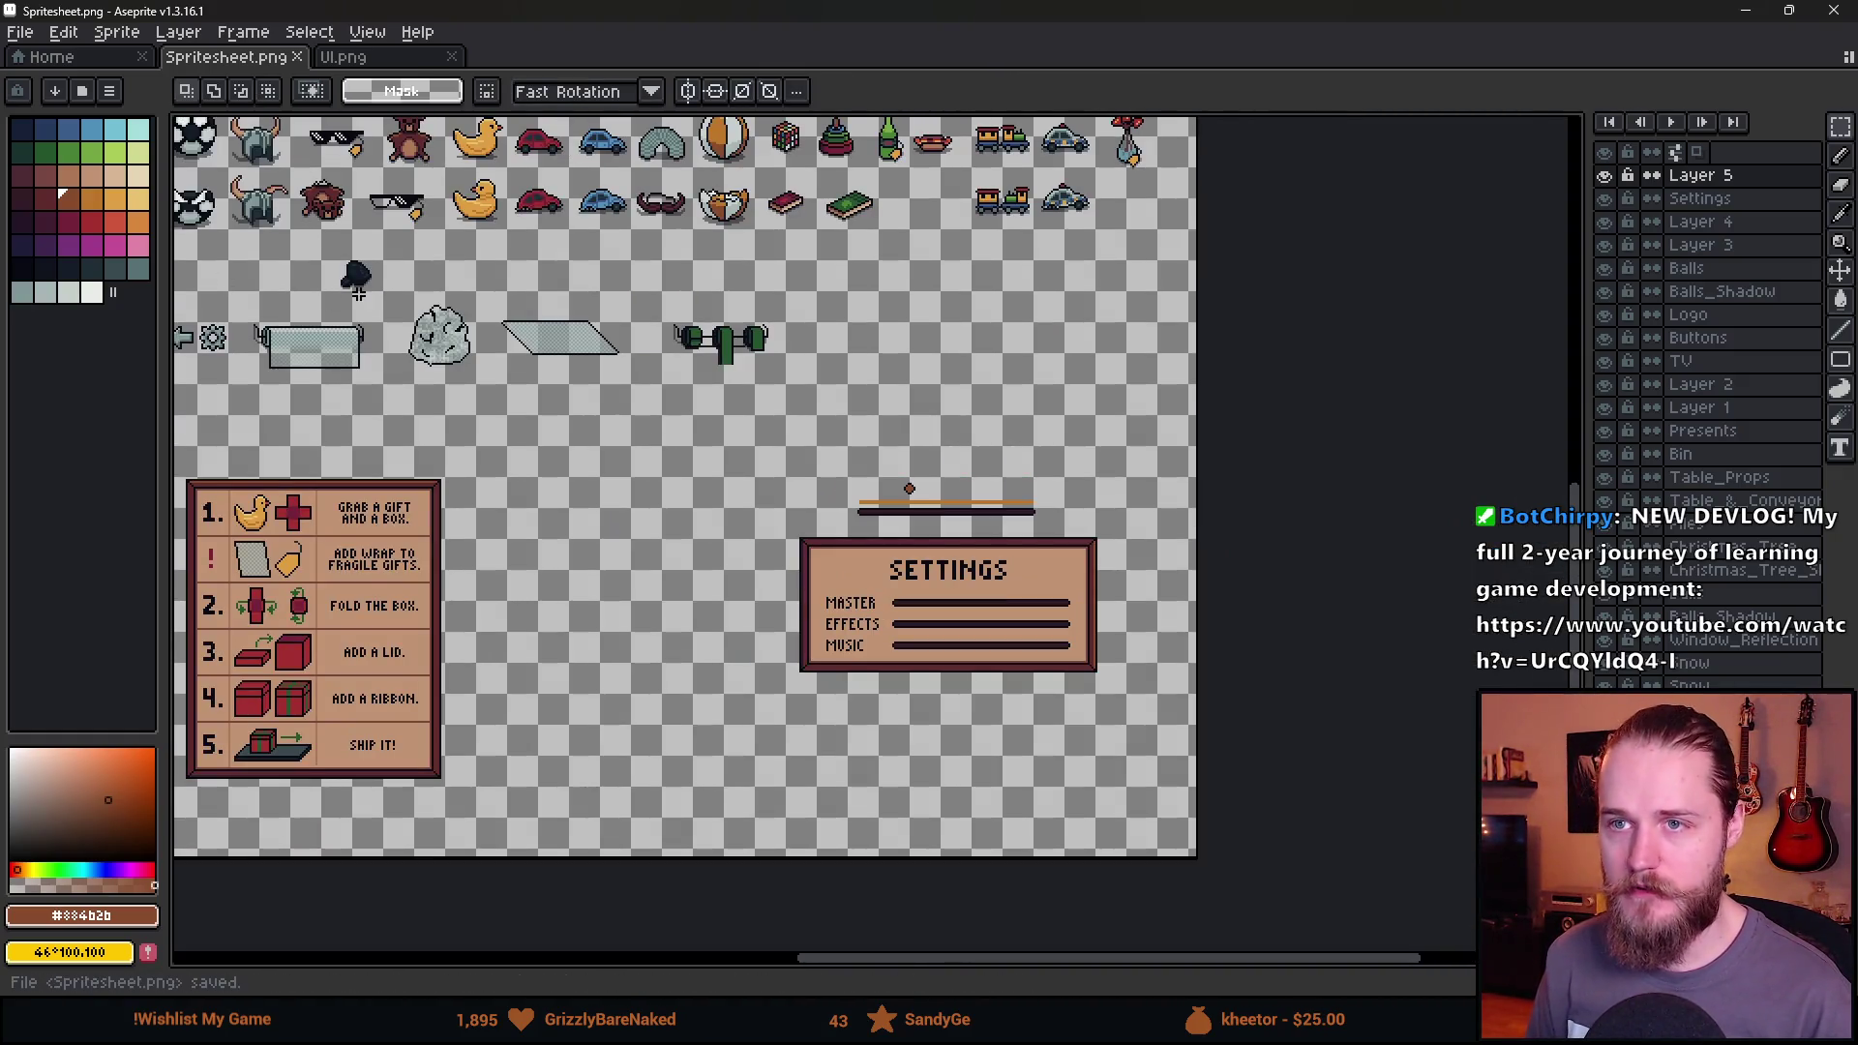
Pan around the sheet to view the tables, Christmas wall, toys and Settings panel.
scroll(642, 580, left, 5)
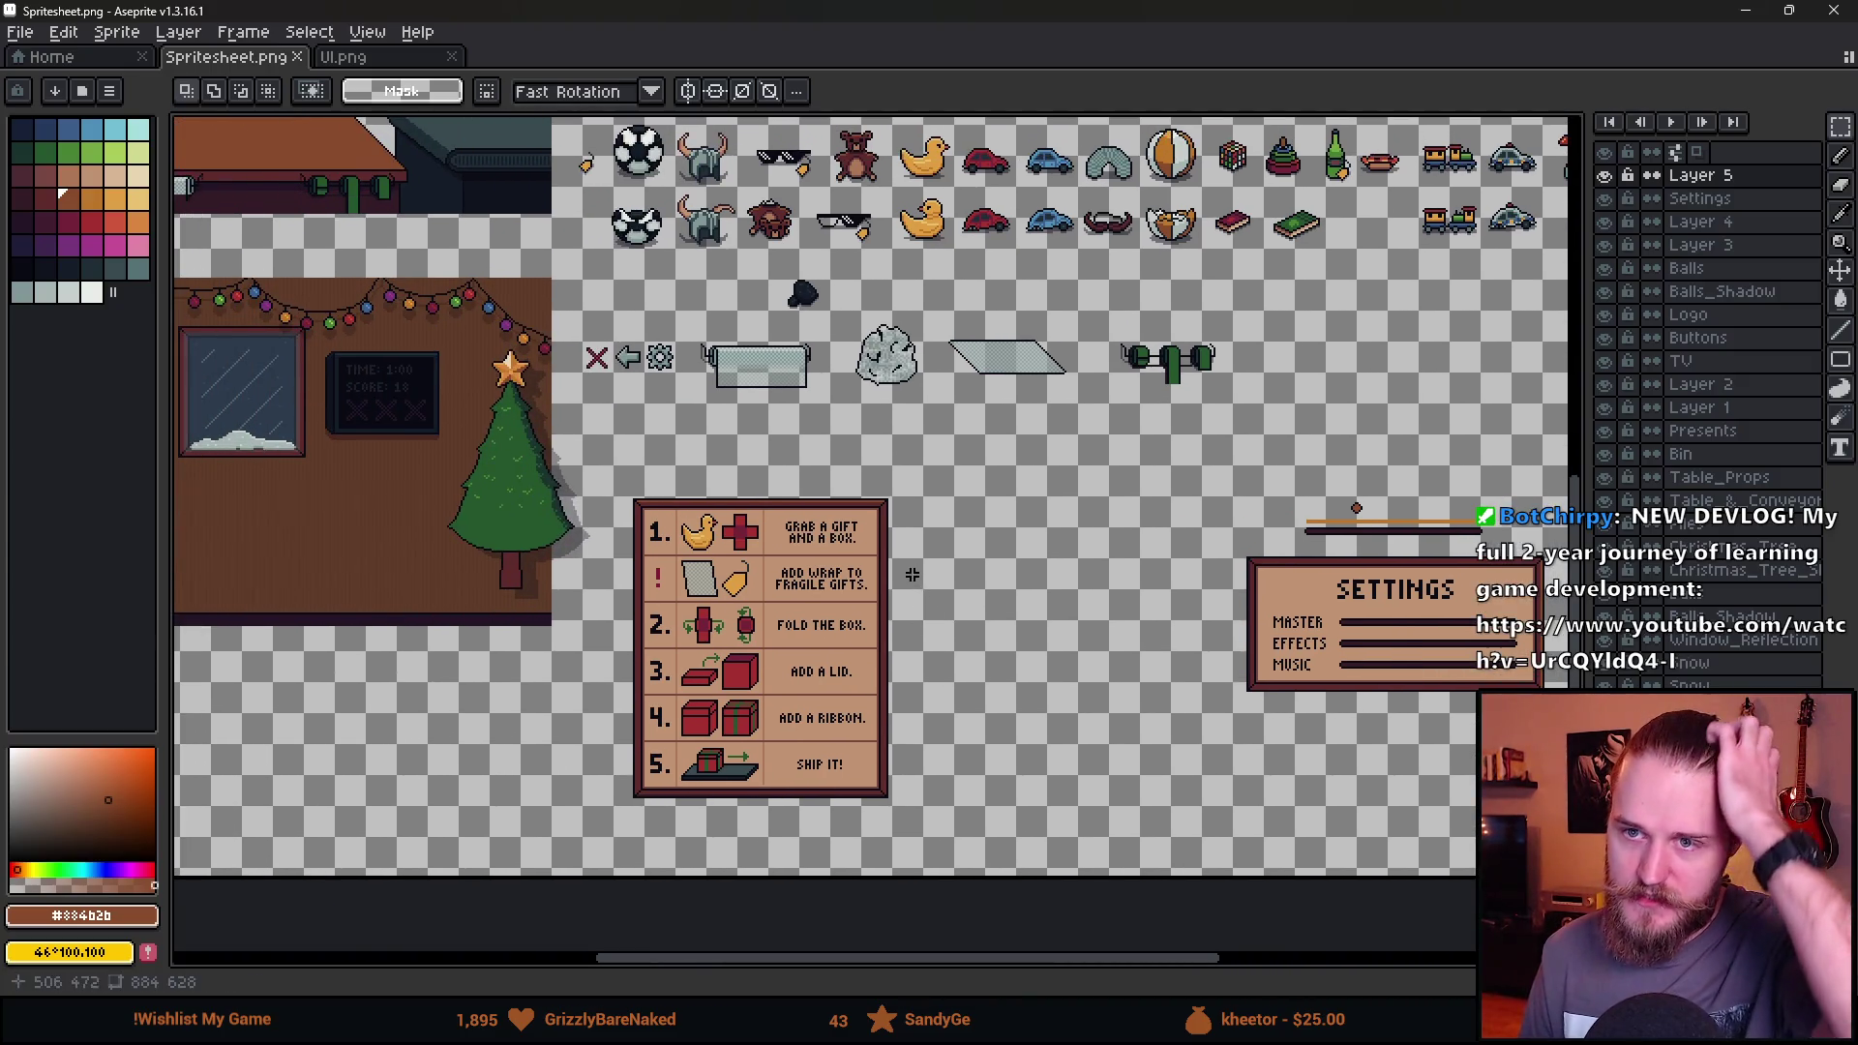
mouse_move(483, 348)
mouse_down()
mouse_move(755, 469)
mouse_move(832, 599)
mouse_up()
mouse_move(752, 436)
mouse_down()
mouse_move(701, 656)
mouse_move(481, 440)
mouse_move(451, 452)
mouse_move(193, 416)
mouse_up()
drag(752, 707, 829, 563)
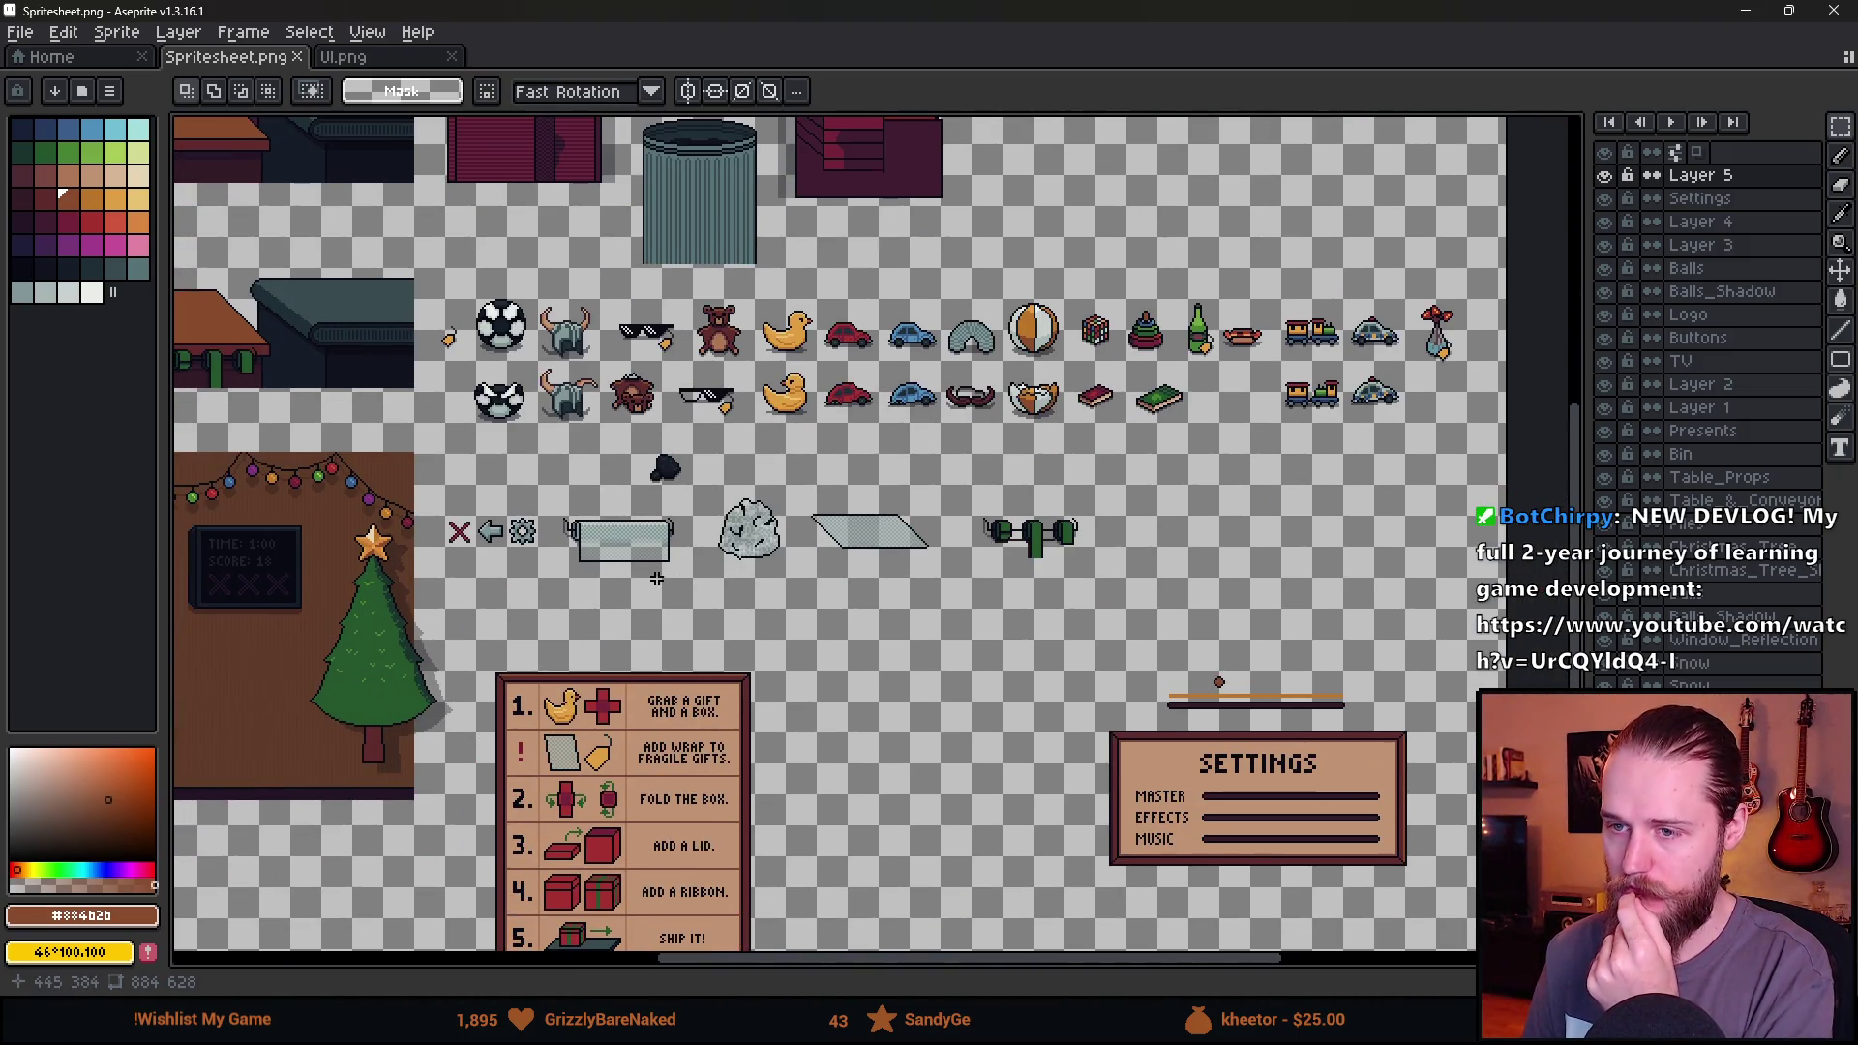
drag(638, 562, 1048, 582)
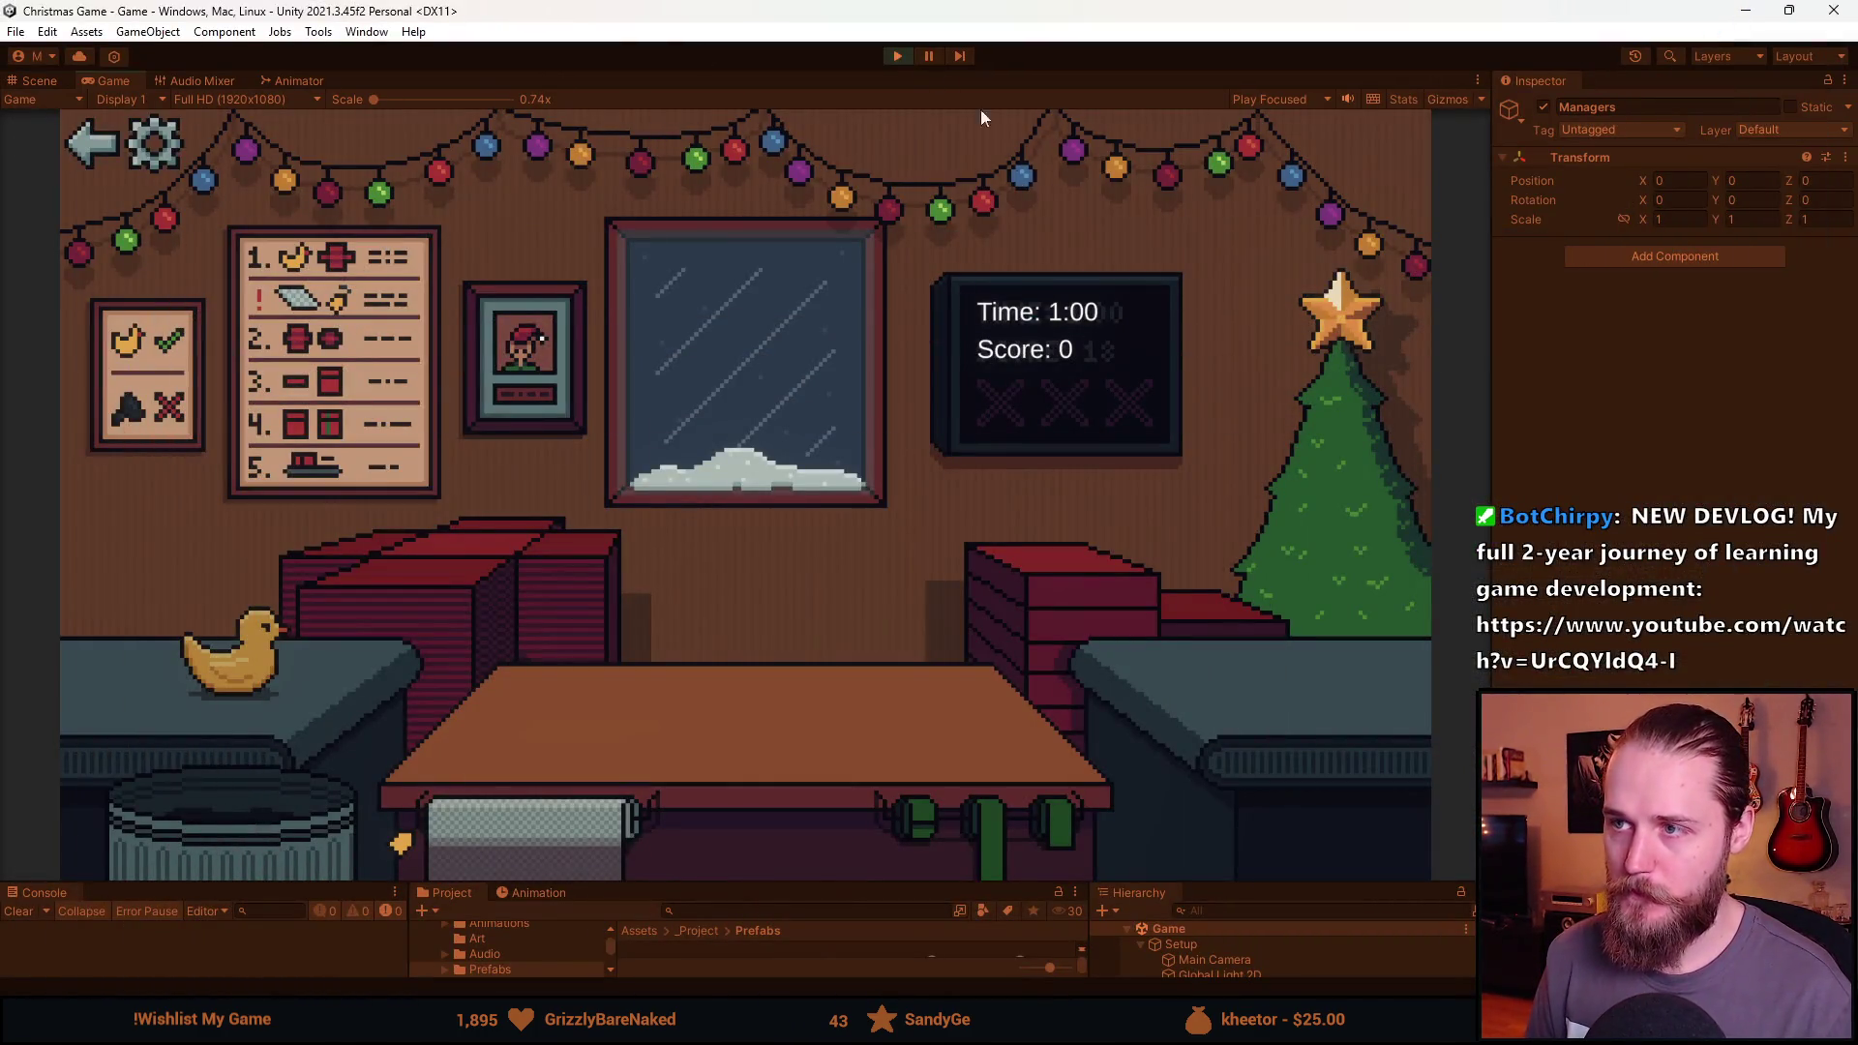
Stop Play mode and move the UI object below Ribbon_Thing in the Hierarchy.
click(907, 53)
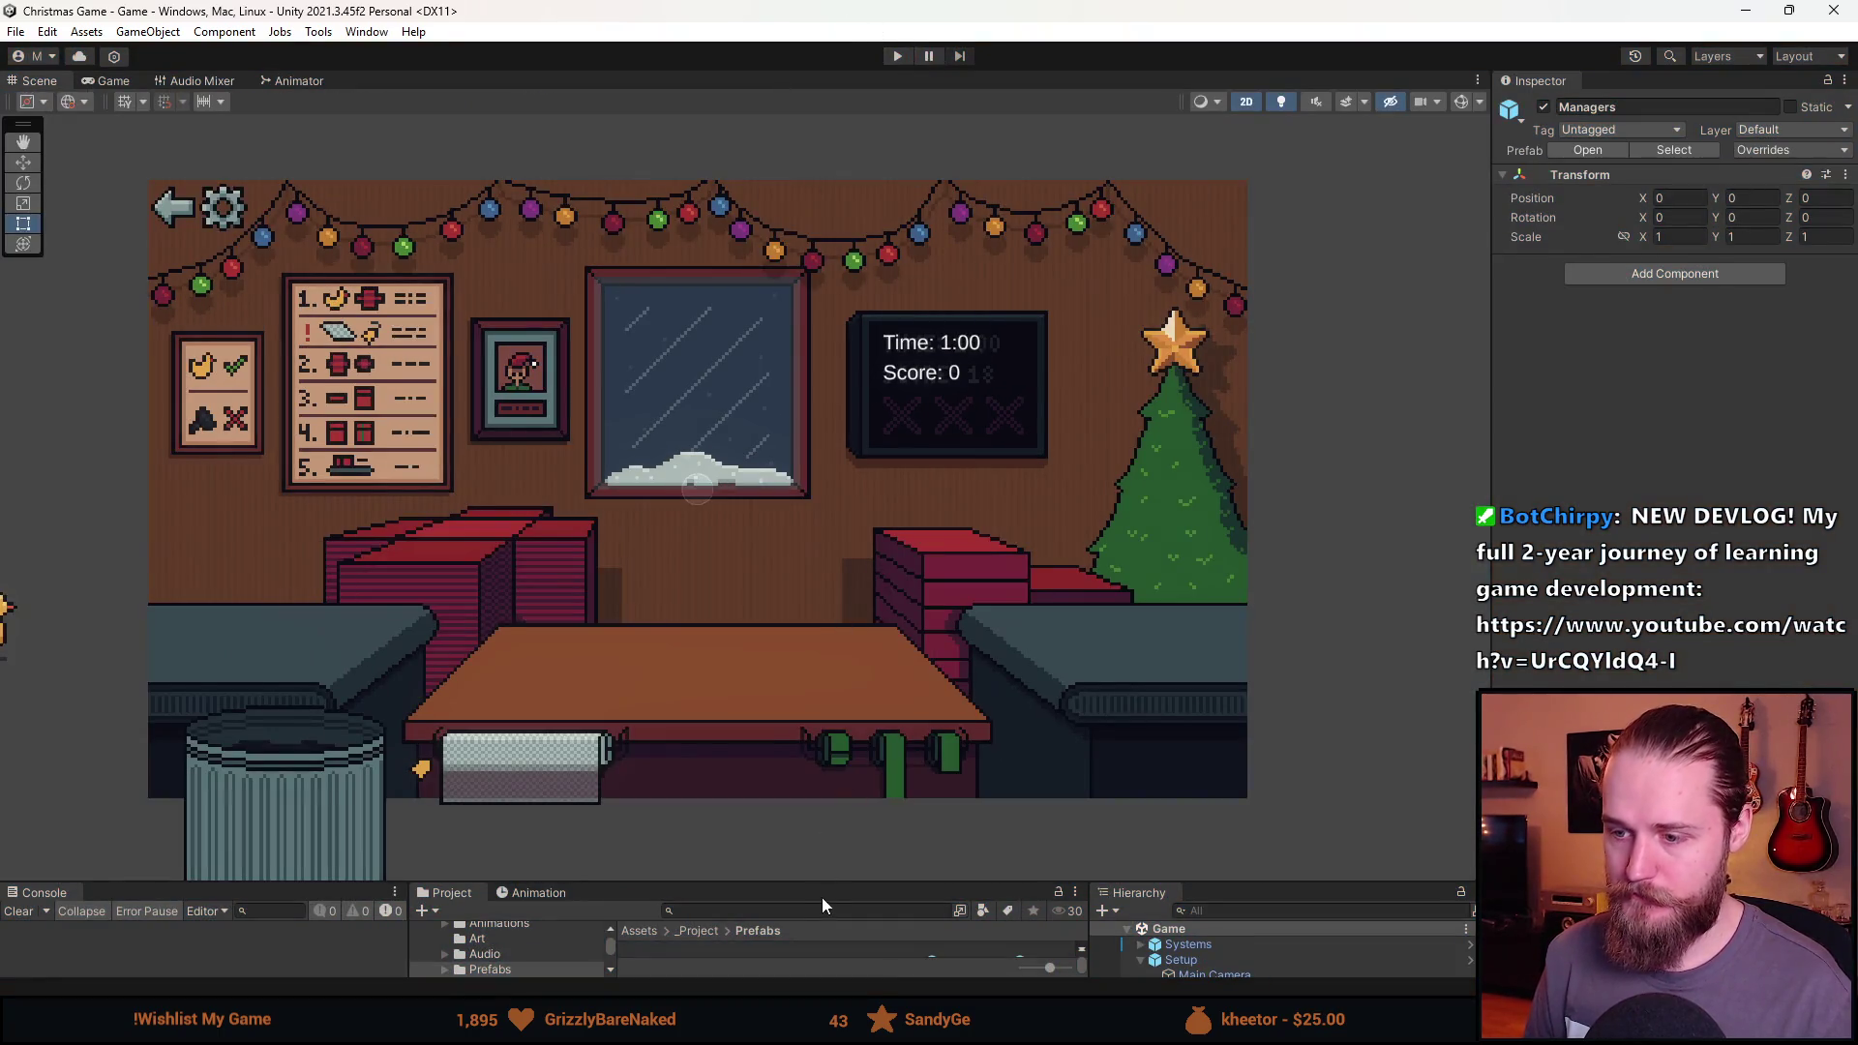
drag(829, 882, 829, 578)
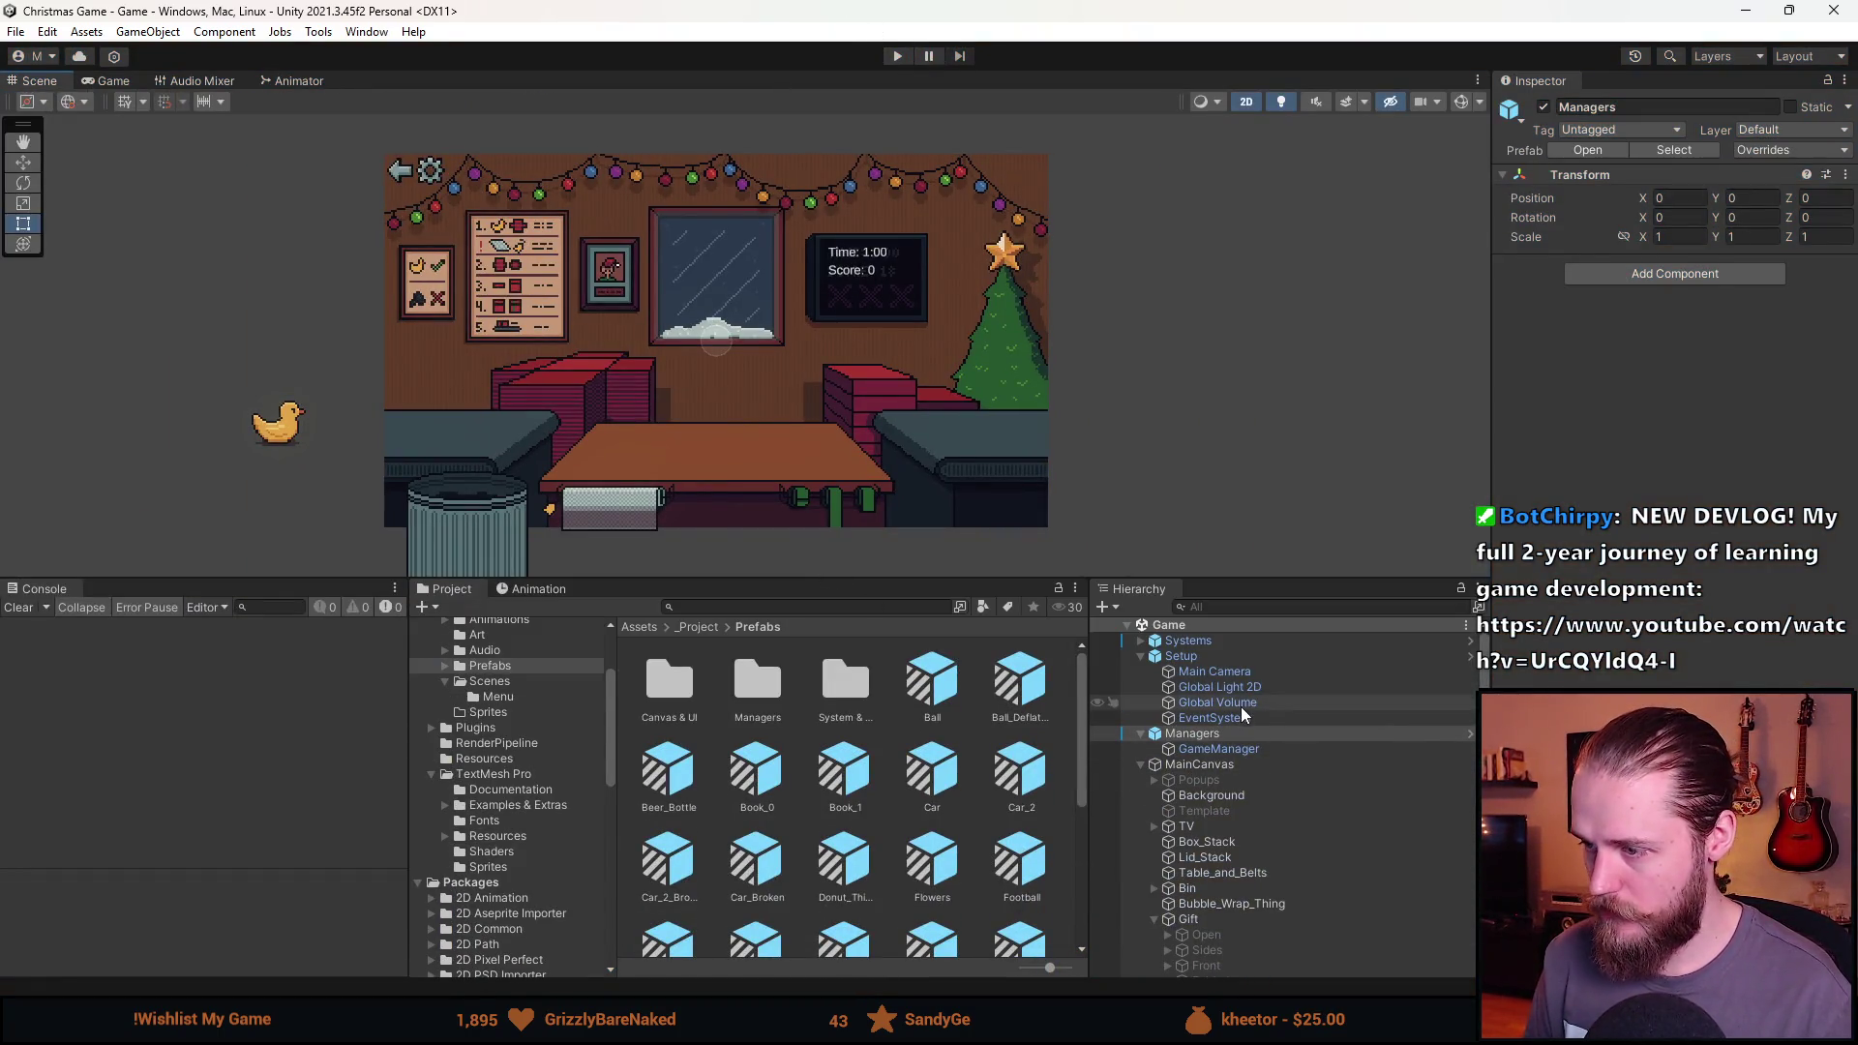
scroll(1243, 716, down, 3)
scroll(1203, 853, up, 5)
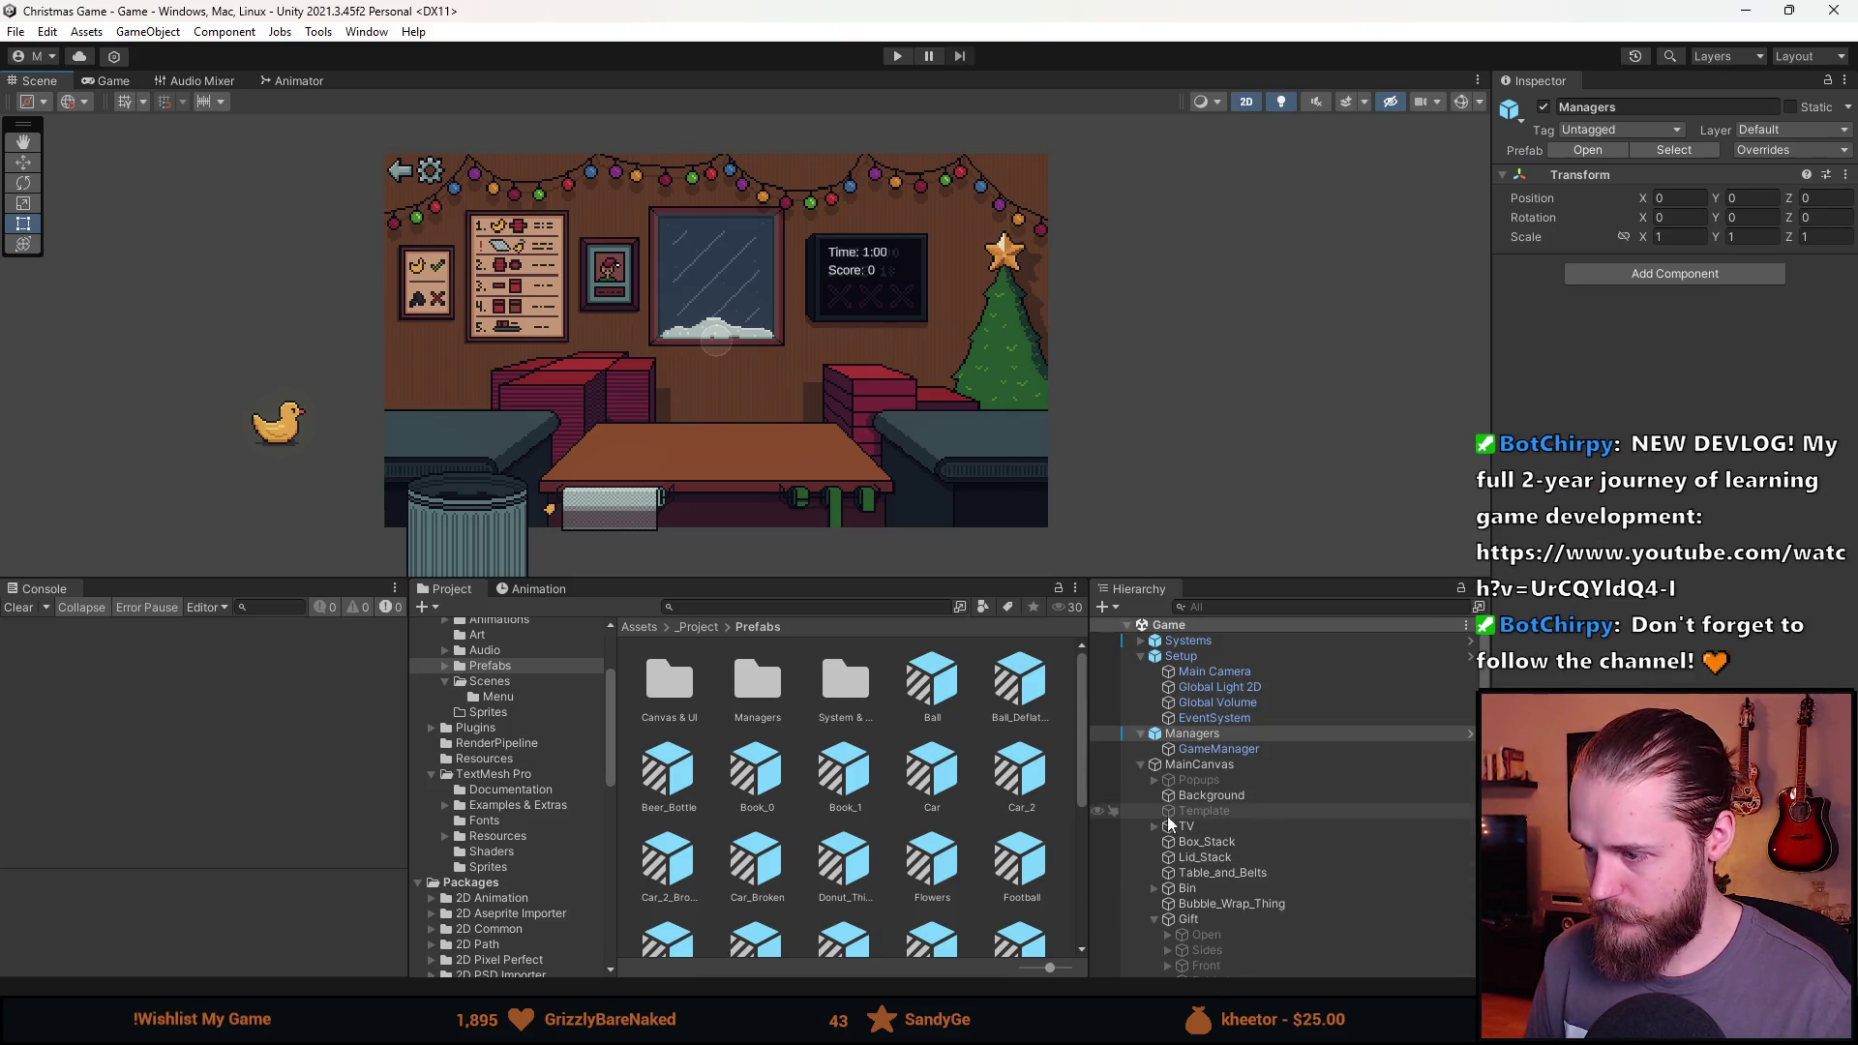
scroll(1188, 875, down, 5)
click(1154, 891)
click(1155, 891)
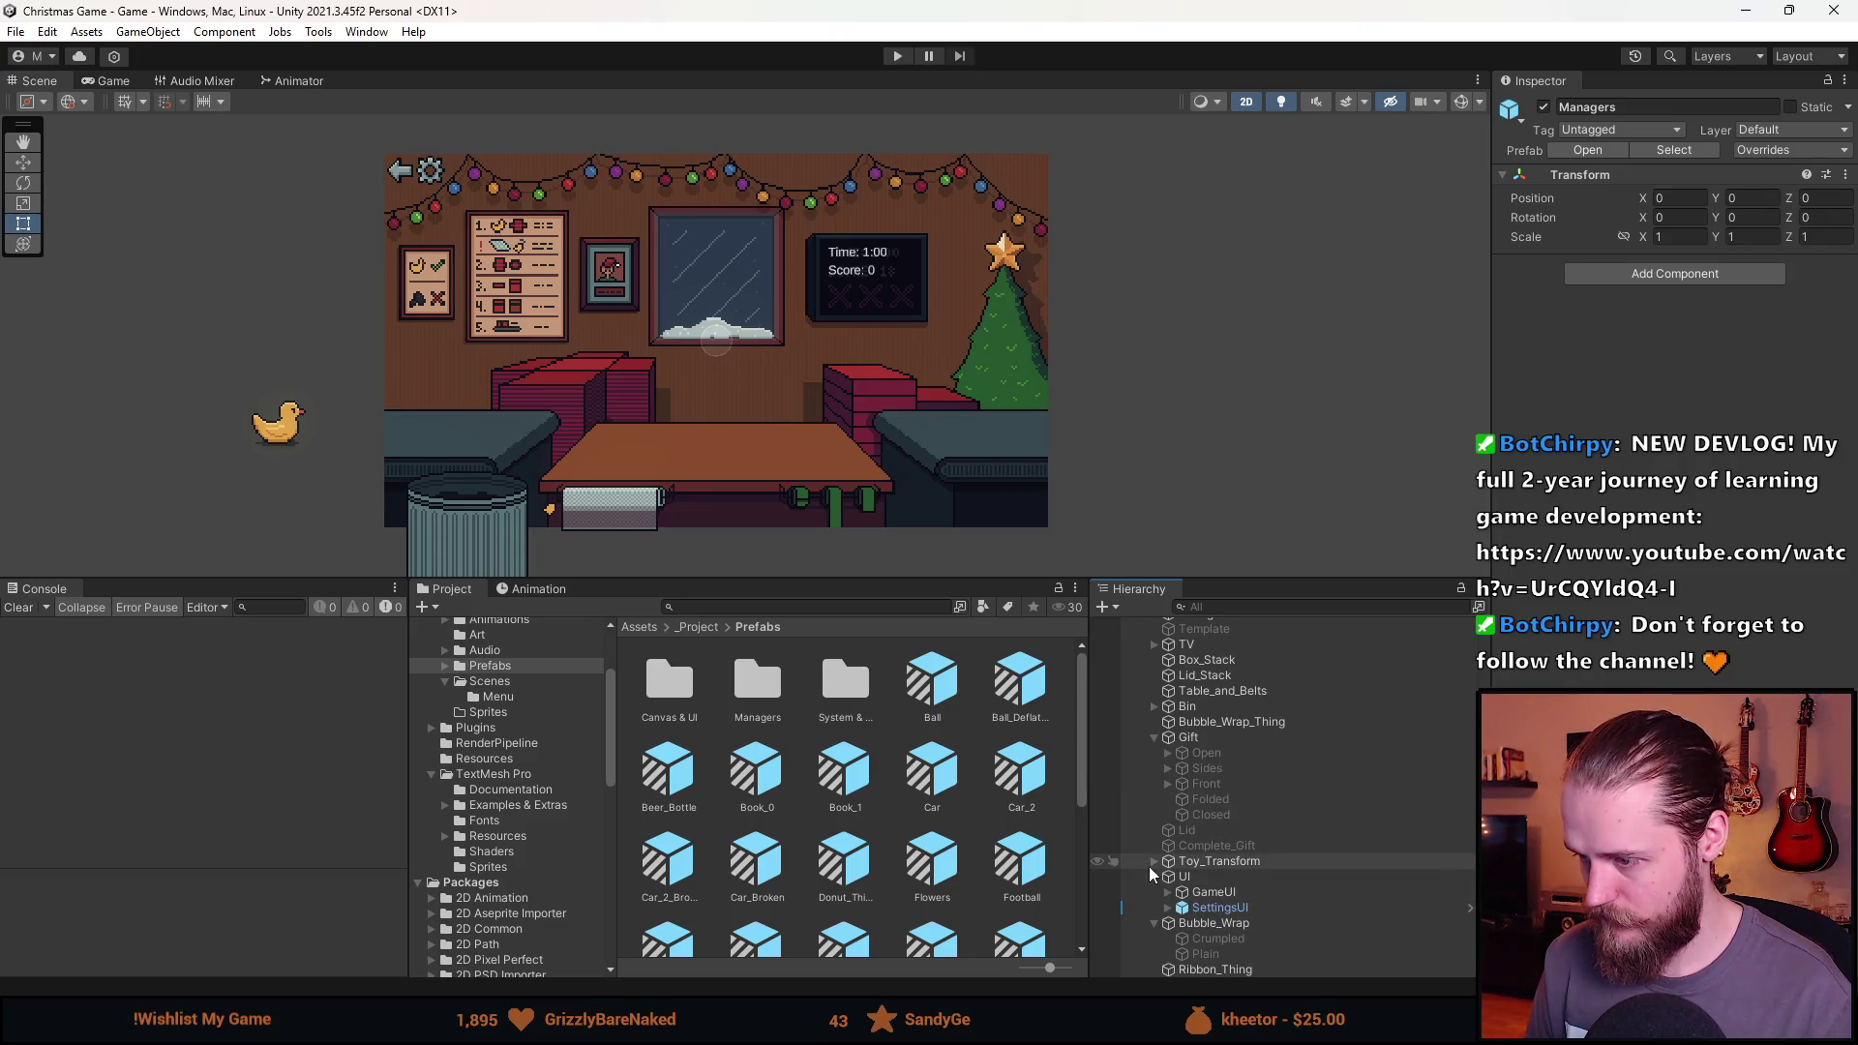
drag(1186, 906, 1184, 977)
Expand UI > SettingsUI and activate SettingsMenu so the settings panel appears.
click(1154, 969)
scroll(1227, 902, down, 1)
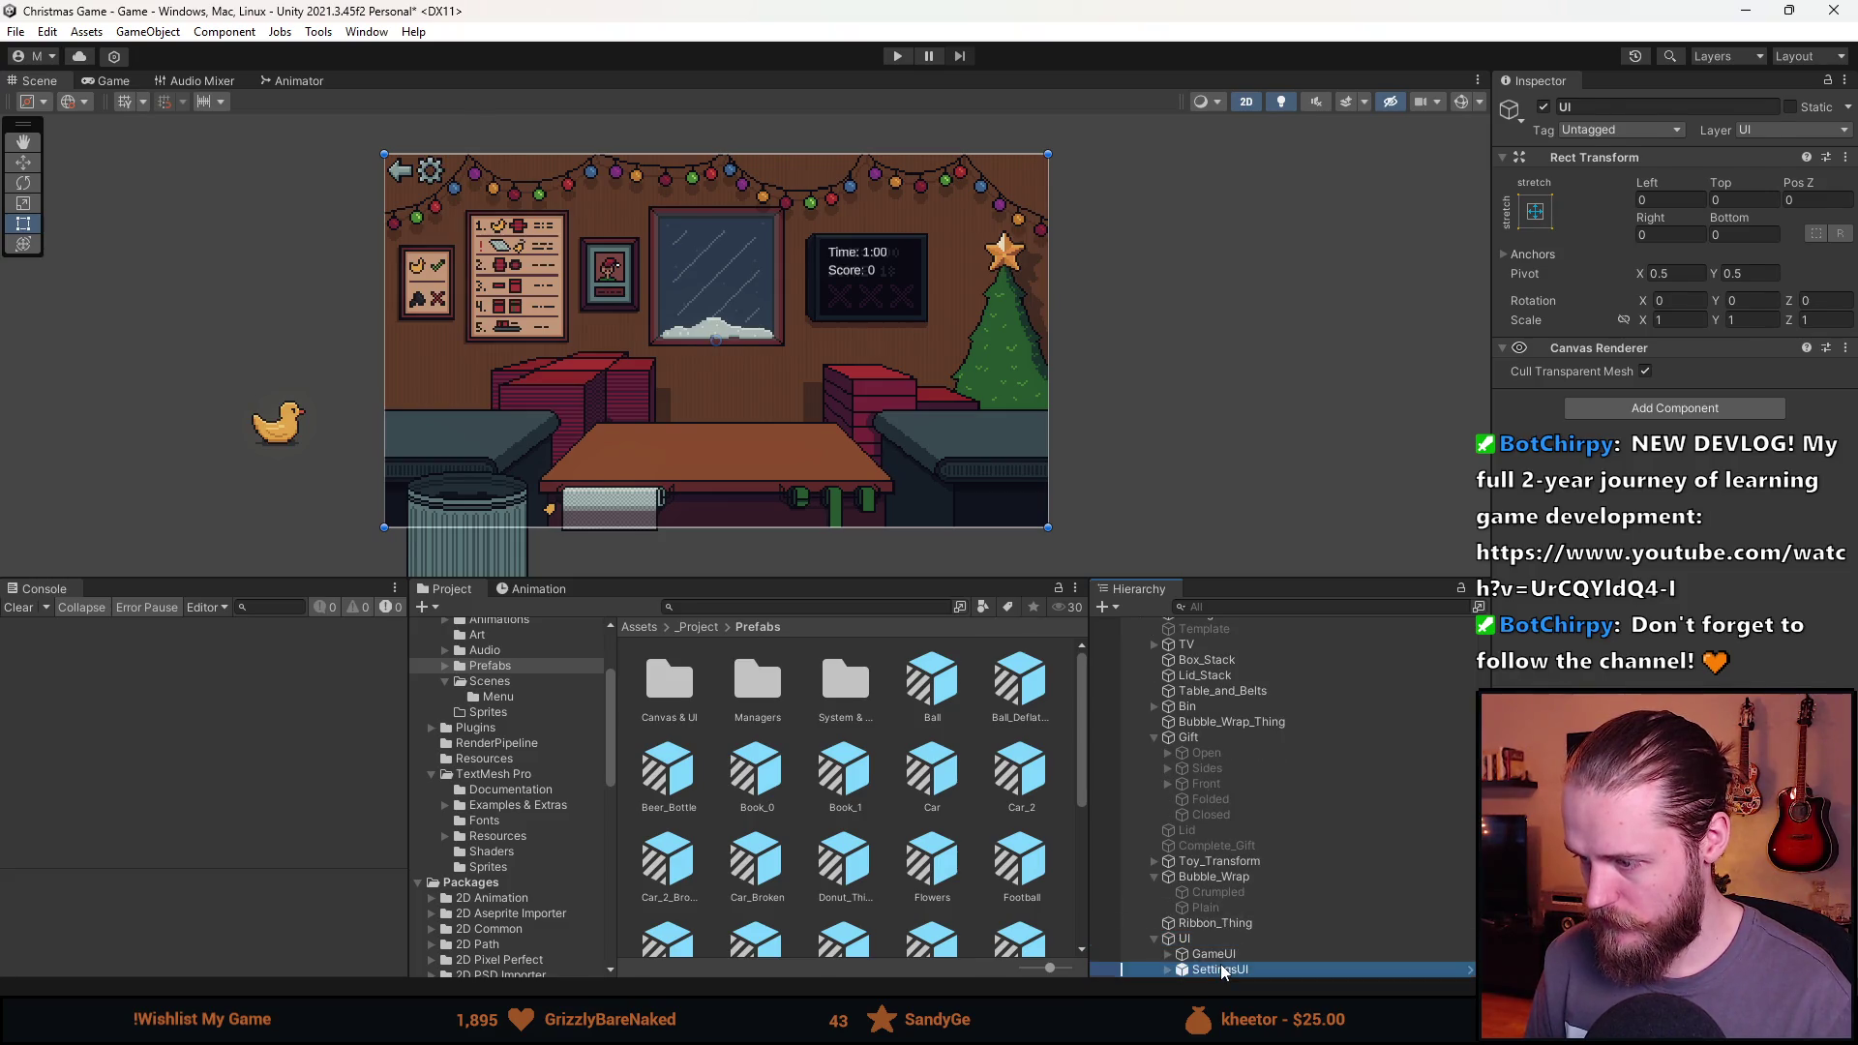
click(1221, 969)
click(1168, 969)
click(1242, 954)
click(1543, 107)
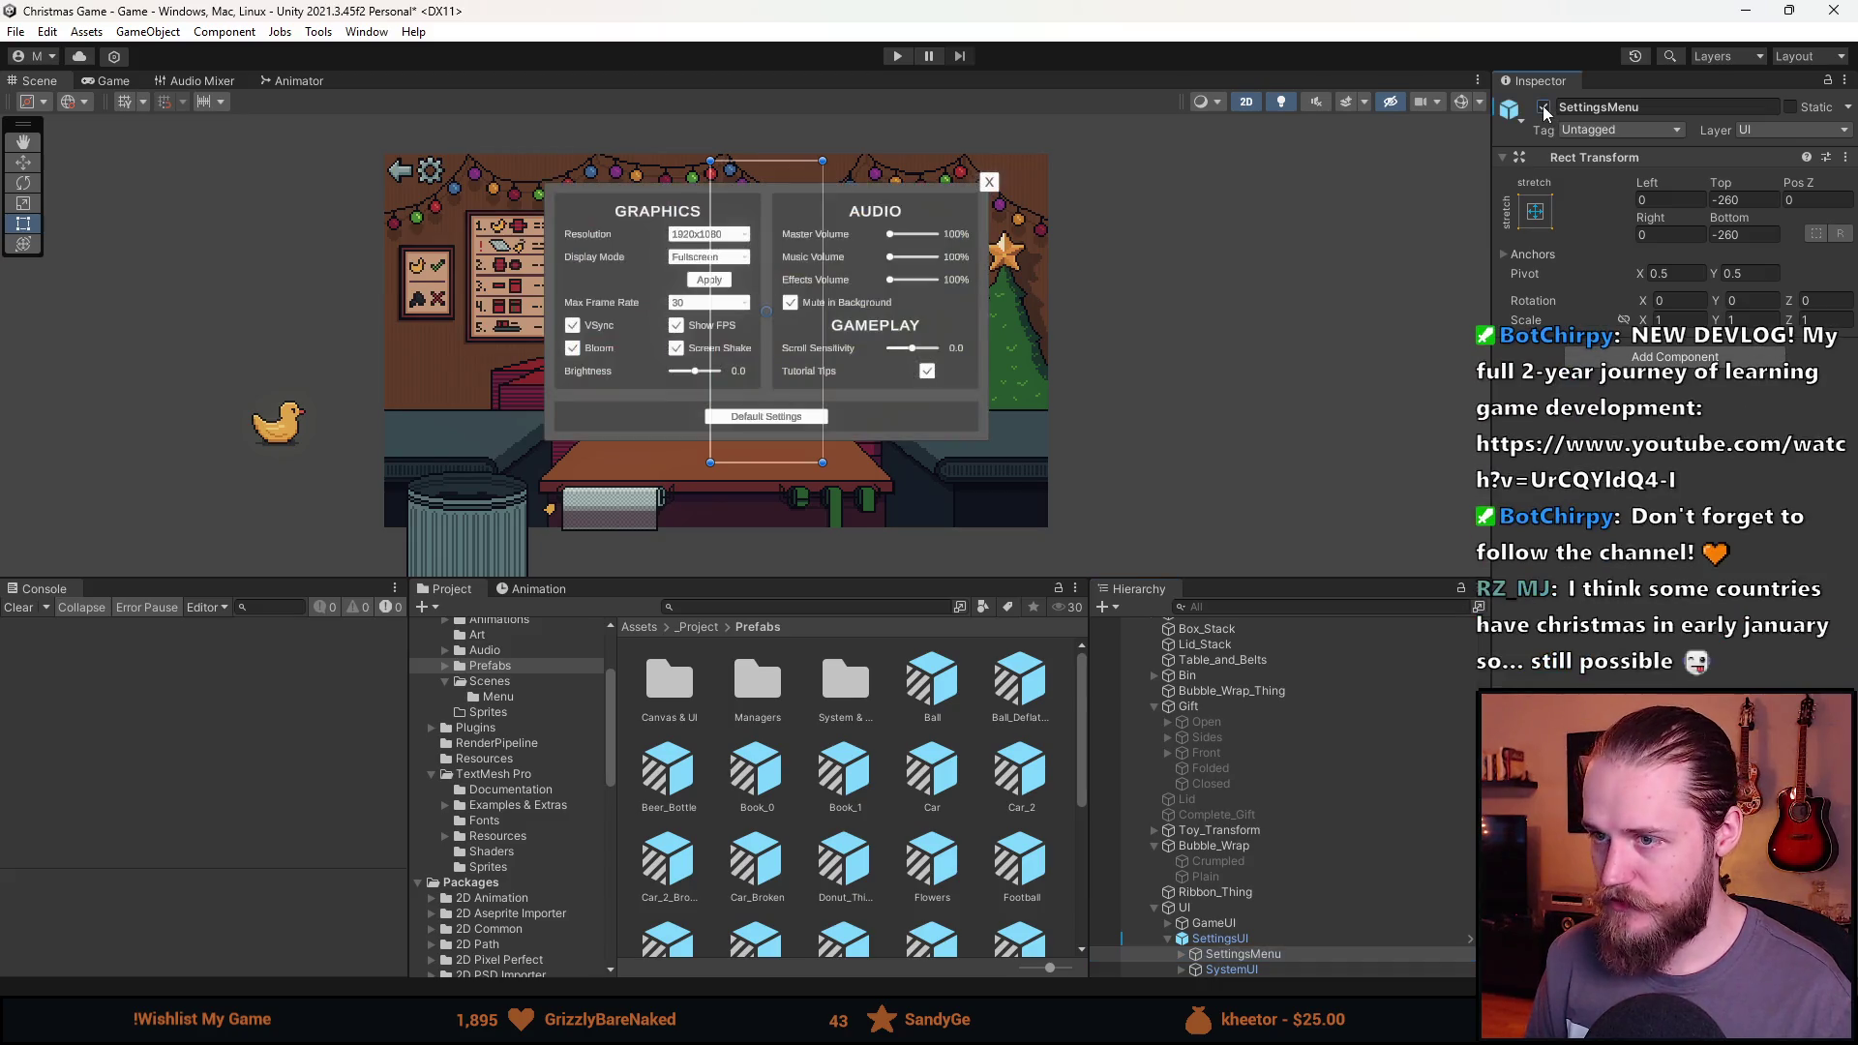
click(1240, 955)
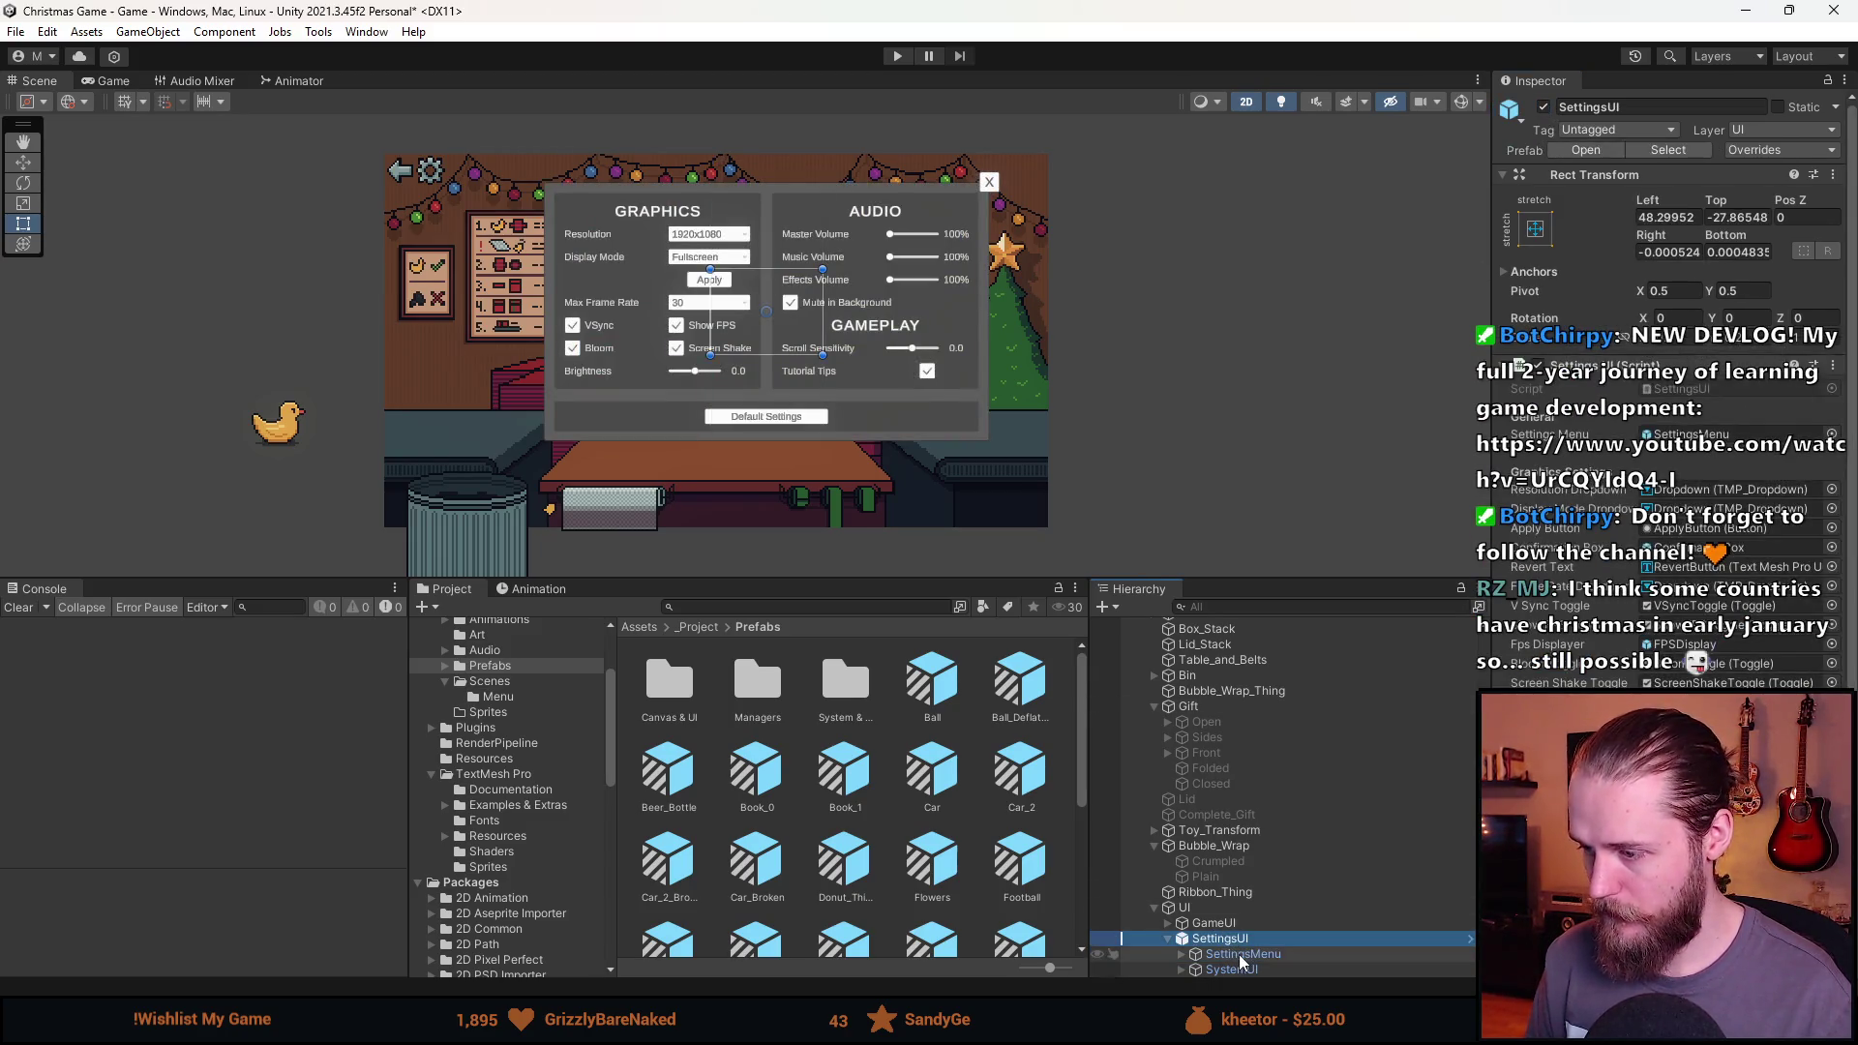
Toggle the SettingBox panel off and on, then select its BackButton child.
click(1181, 955)
click(1243, 939)
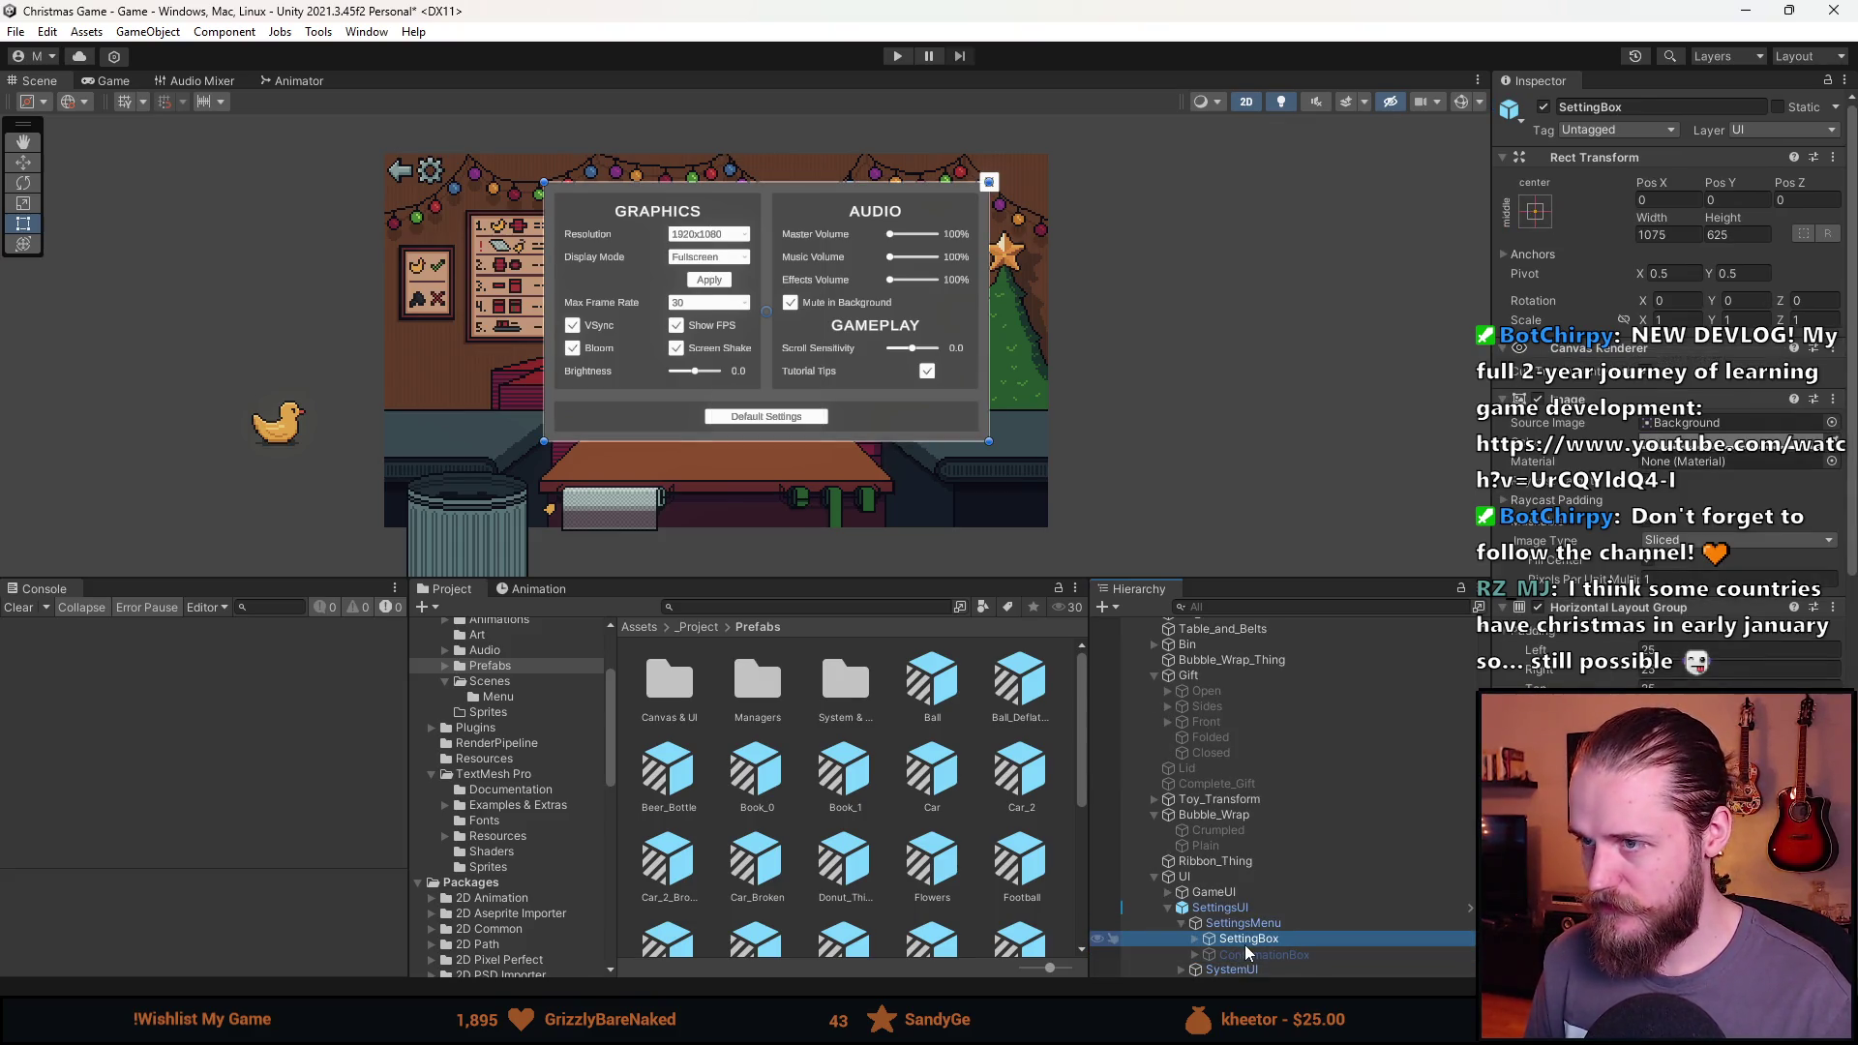
click(1543, 108)
click(1543, 108)
click(1544, 107)
click(1543, 107)
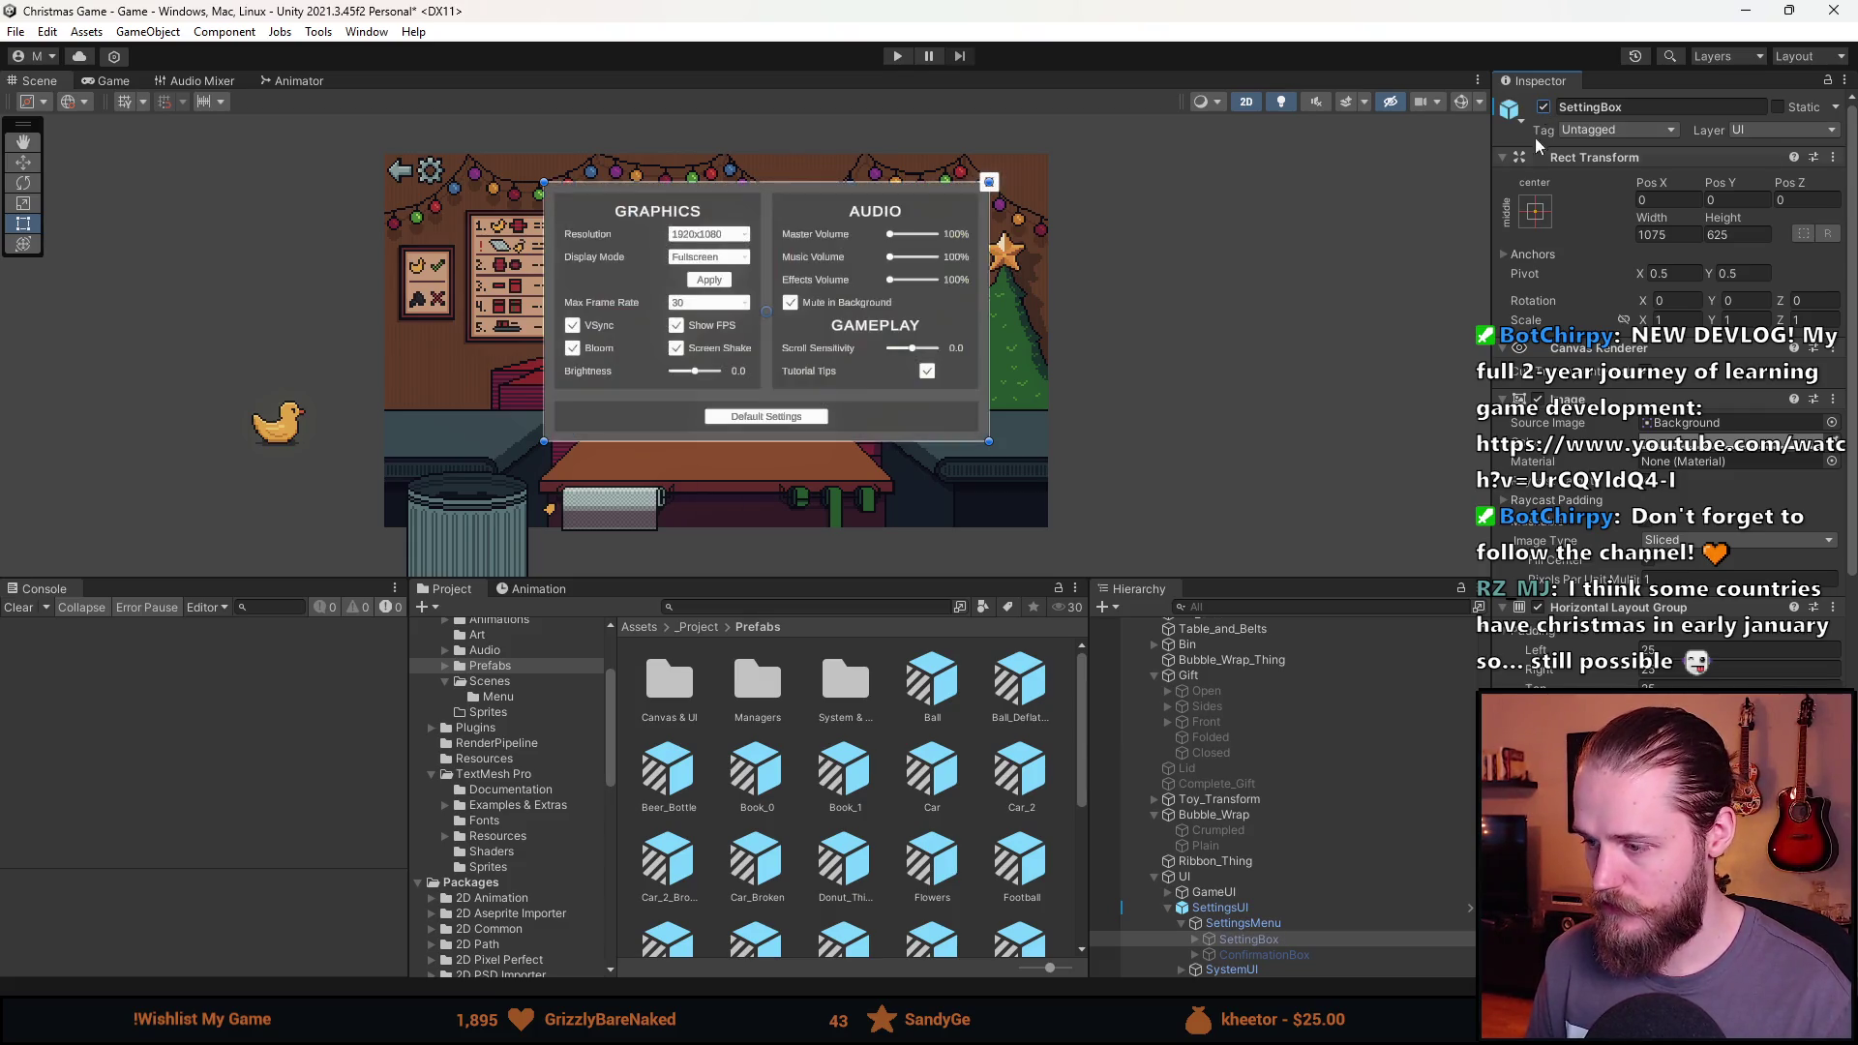
click(1195, 936)
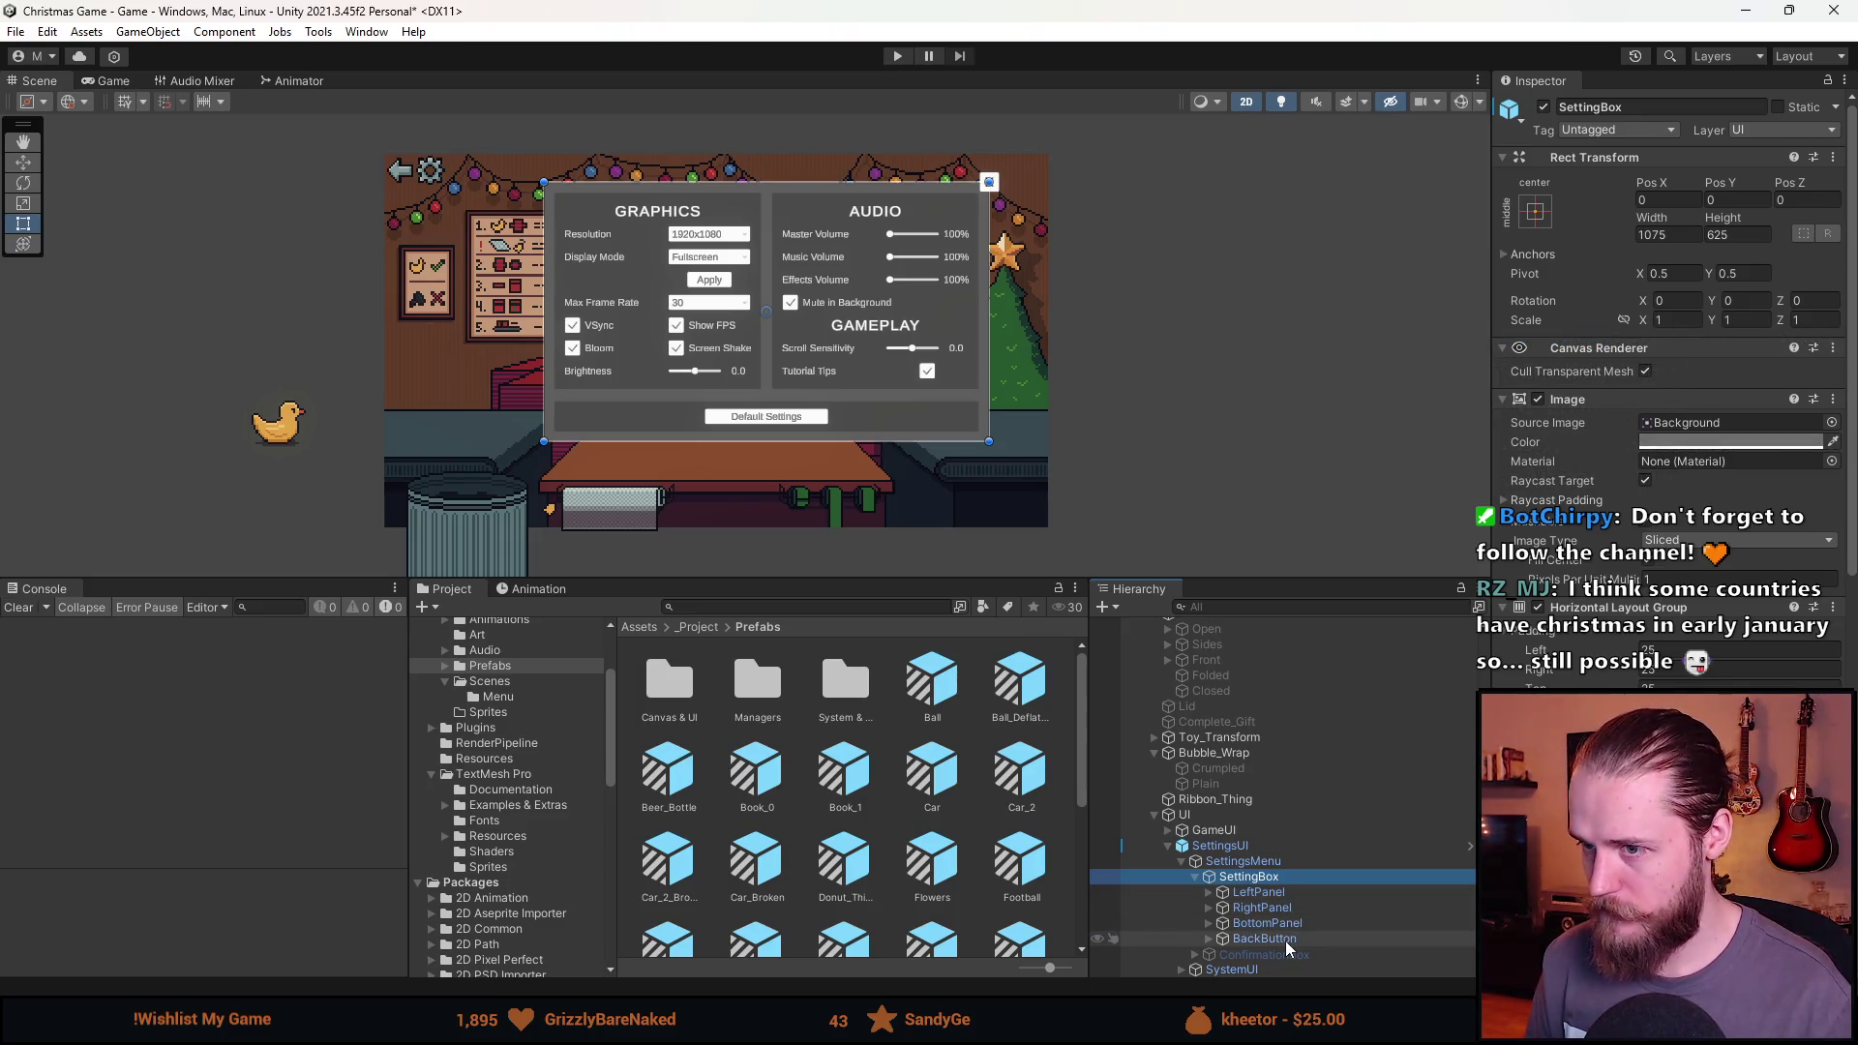
click(1285, 940)
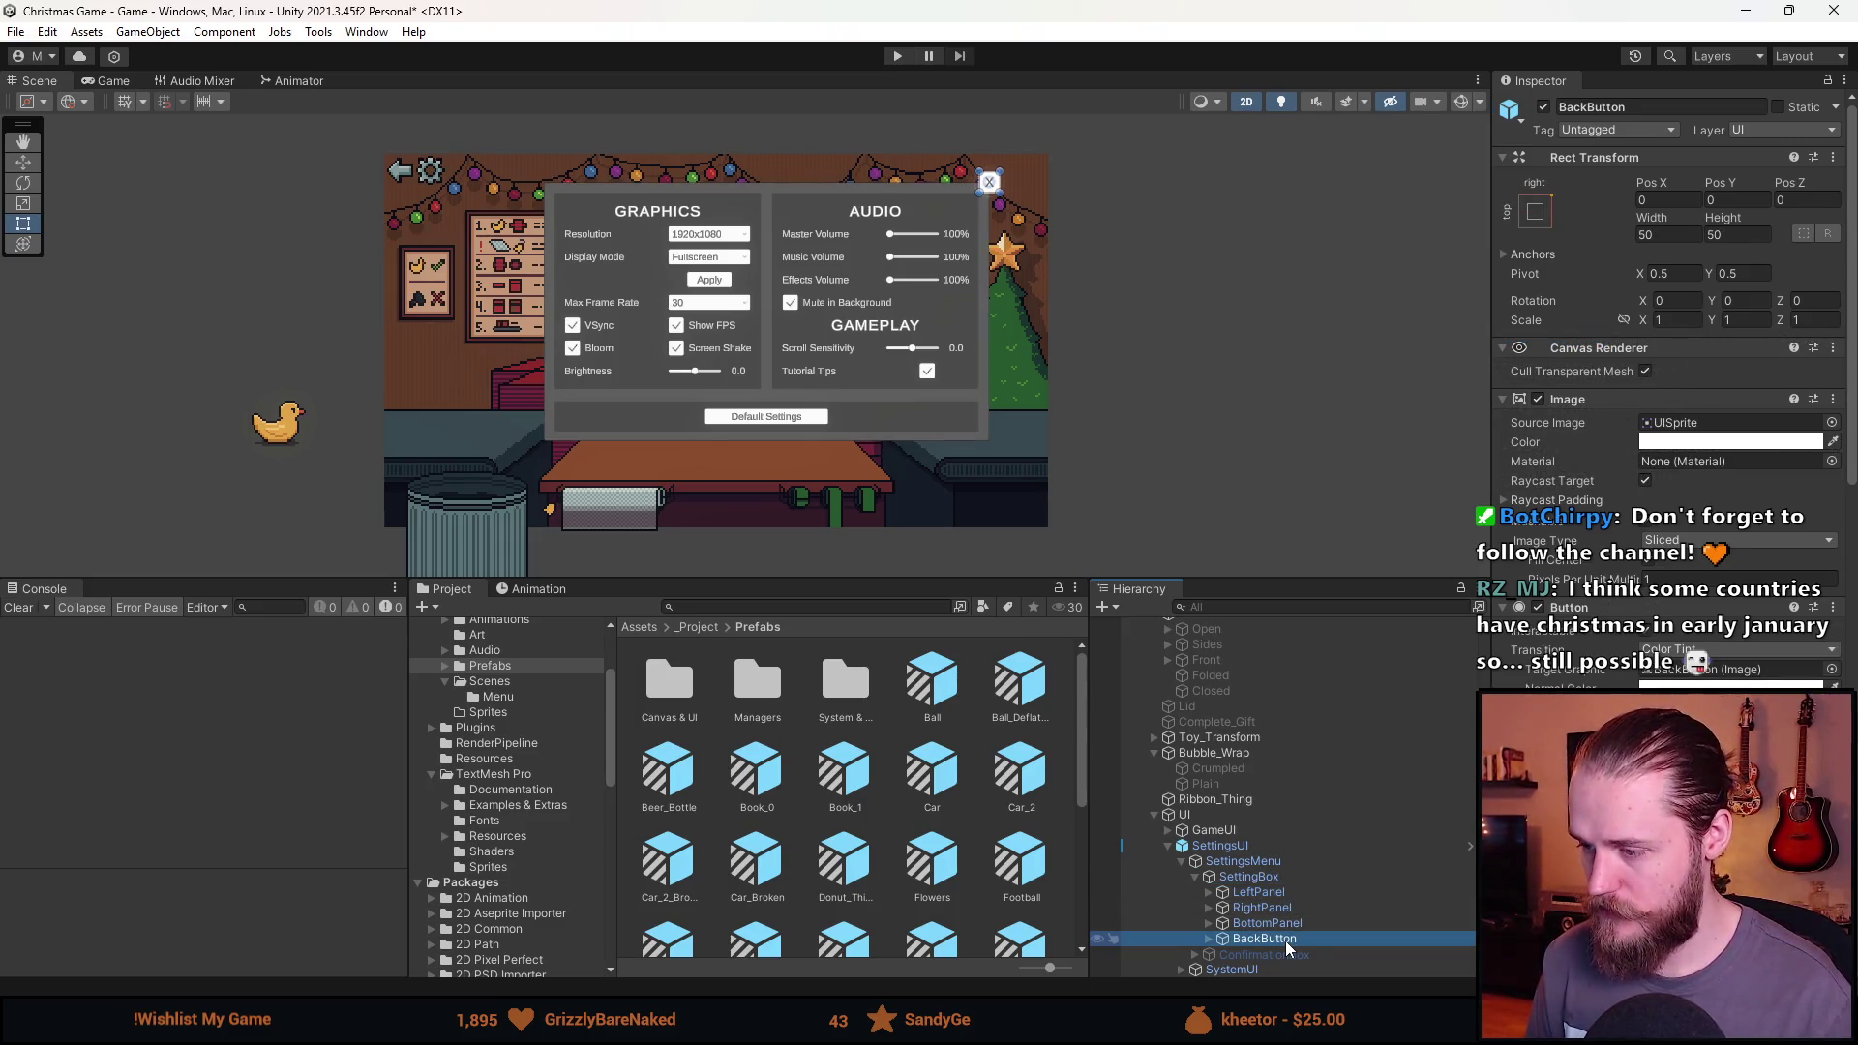
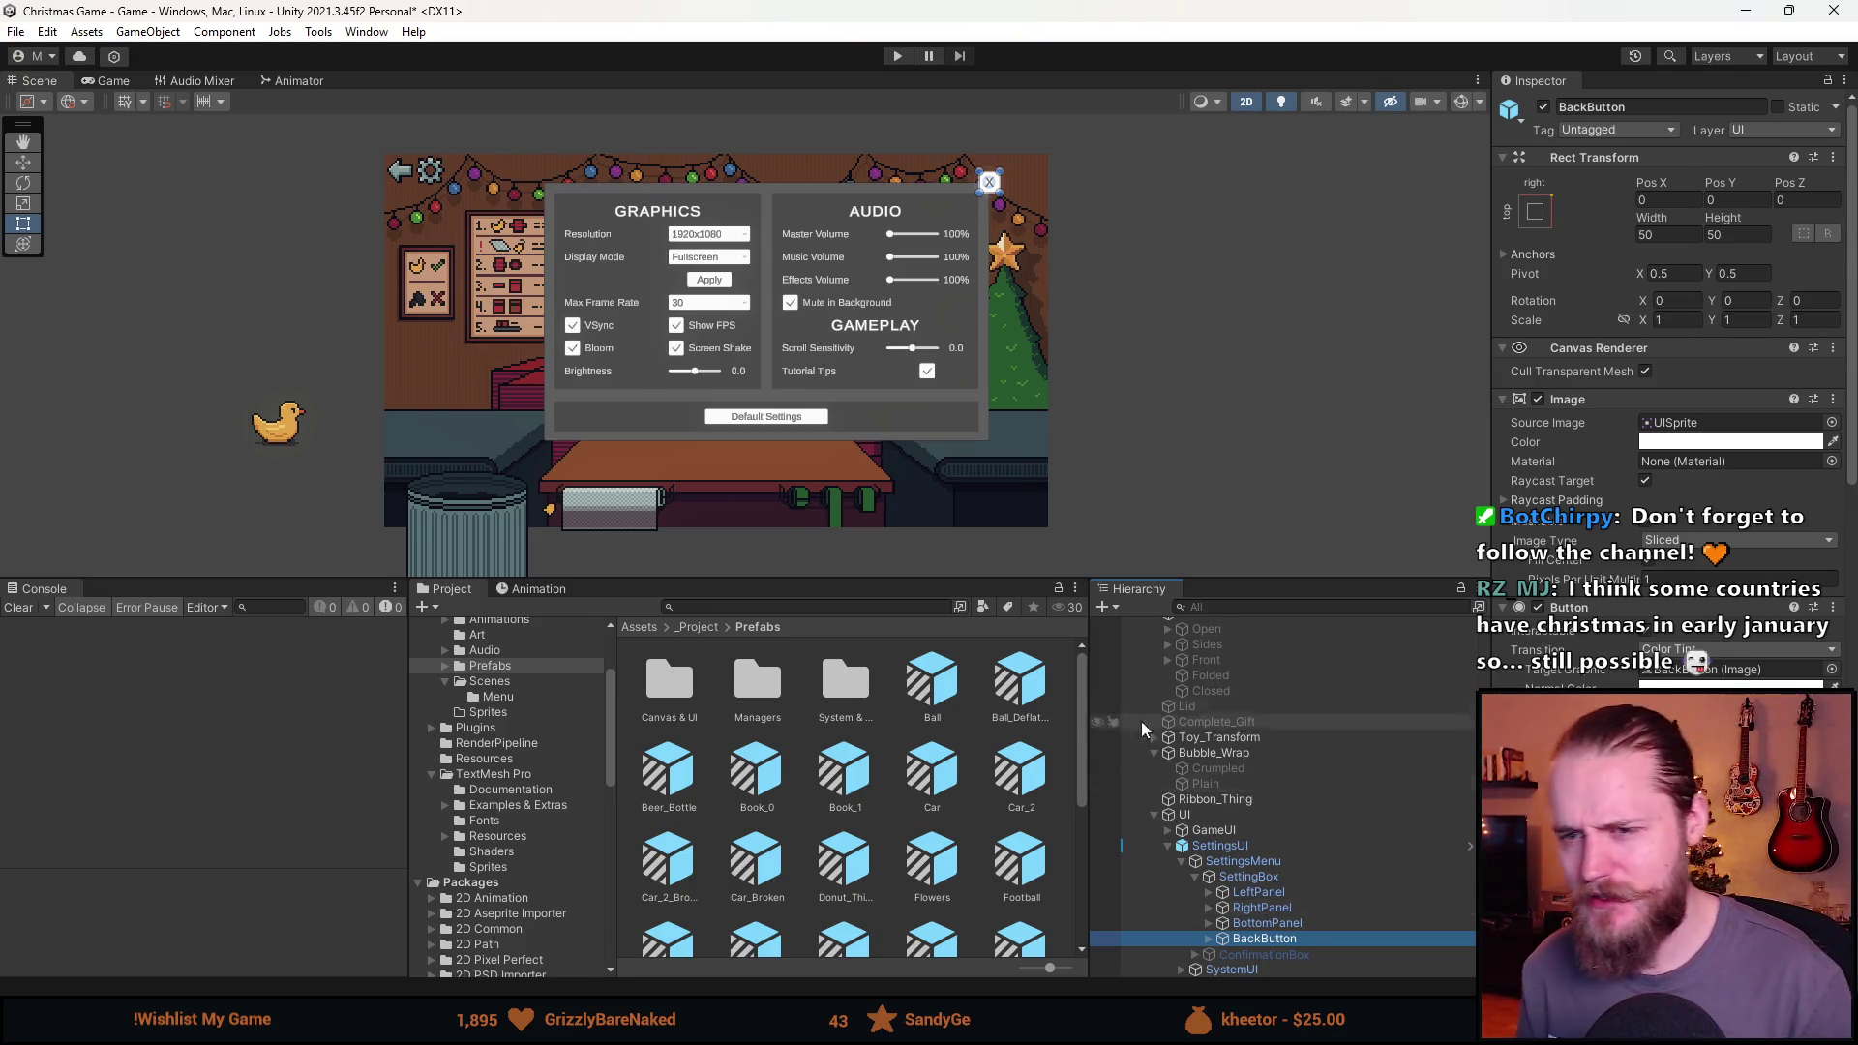
Change the SettingBox Image colour from white to solid black.
click(25, 614)
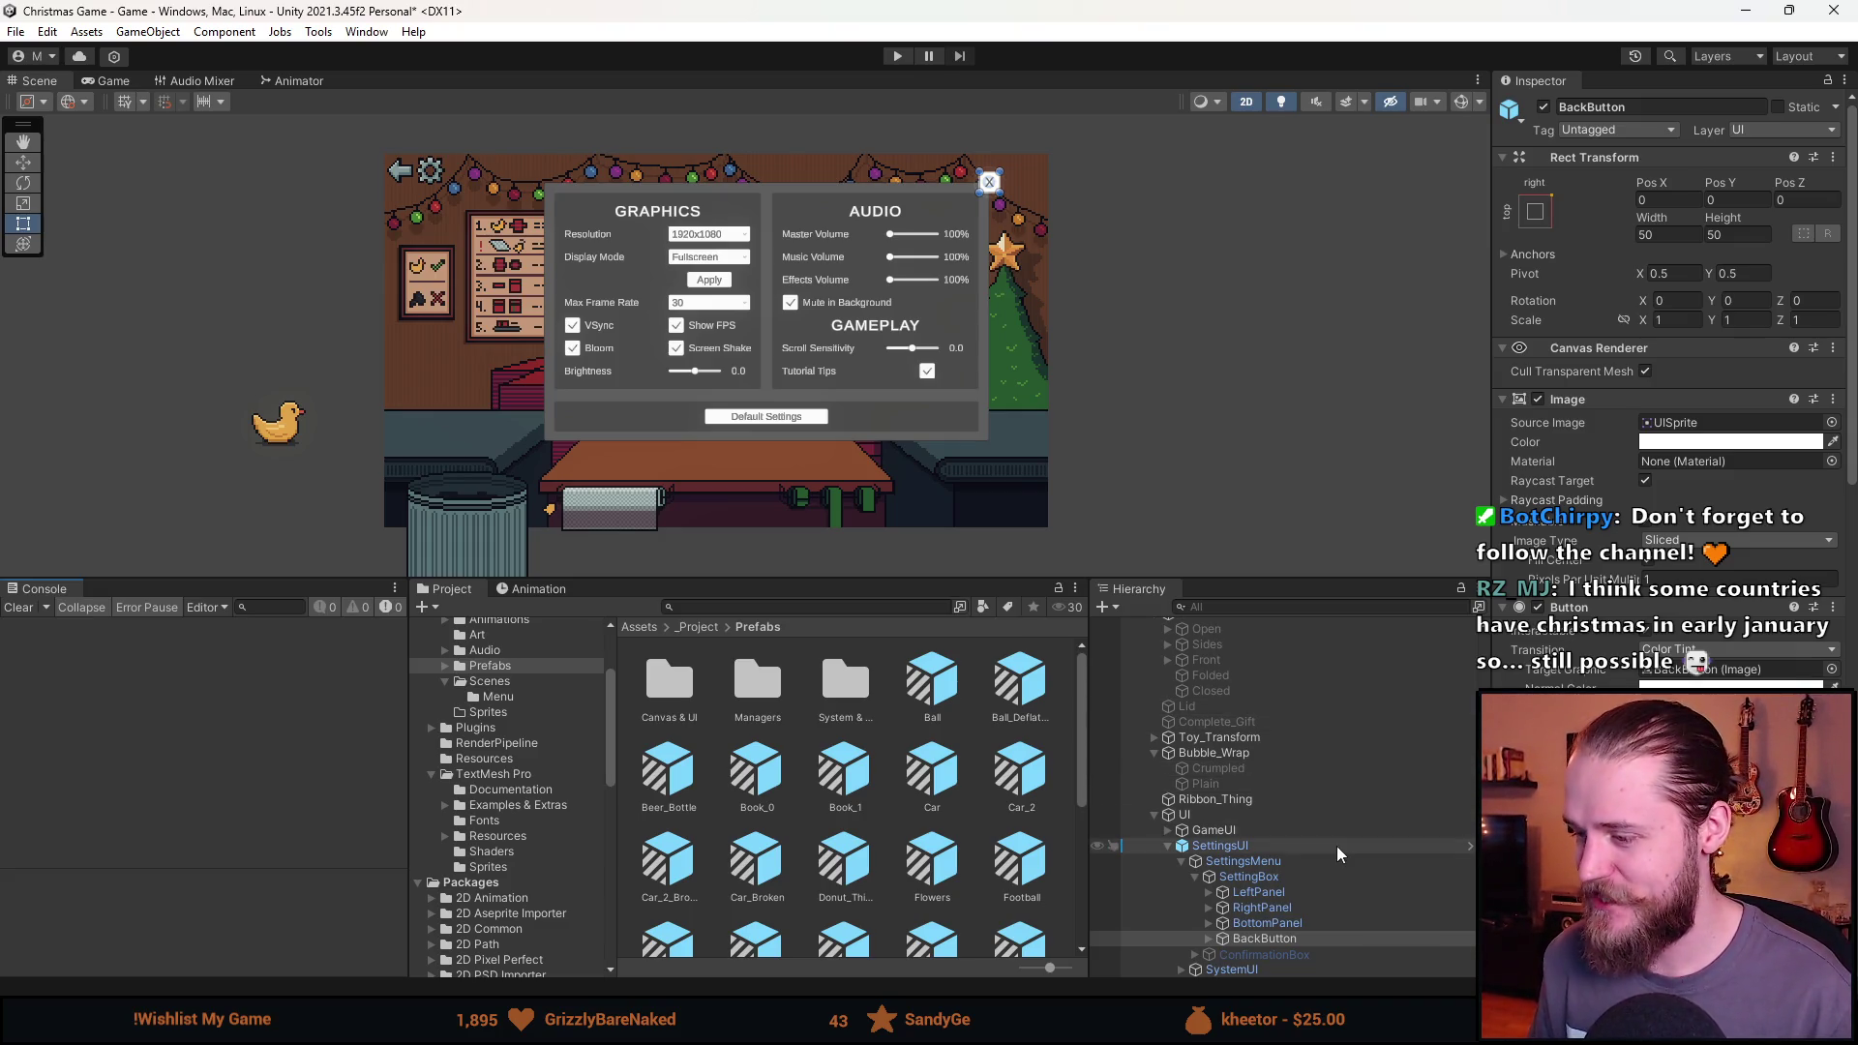
click(1267, 882)
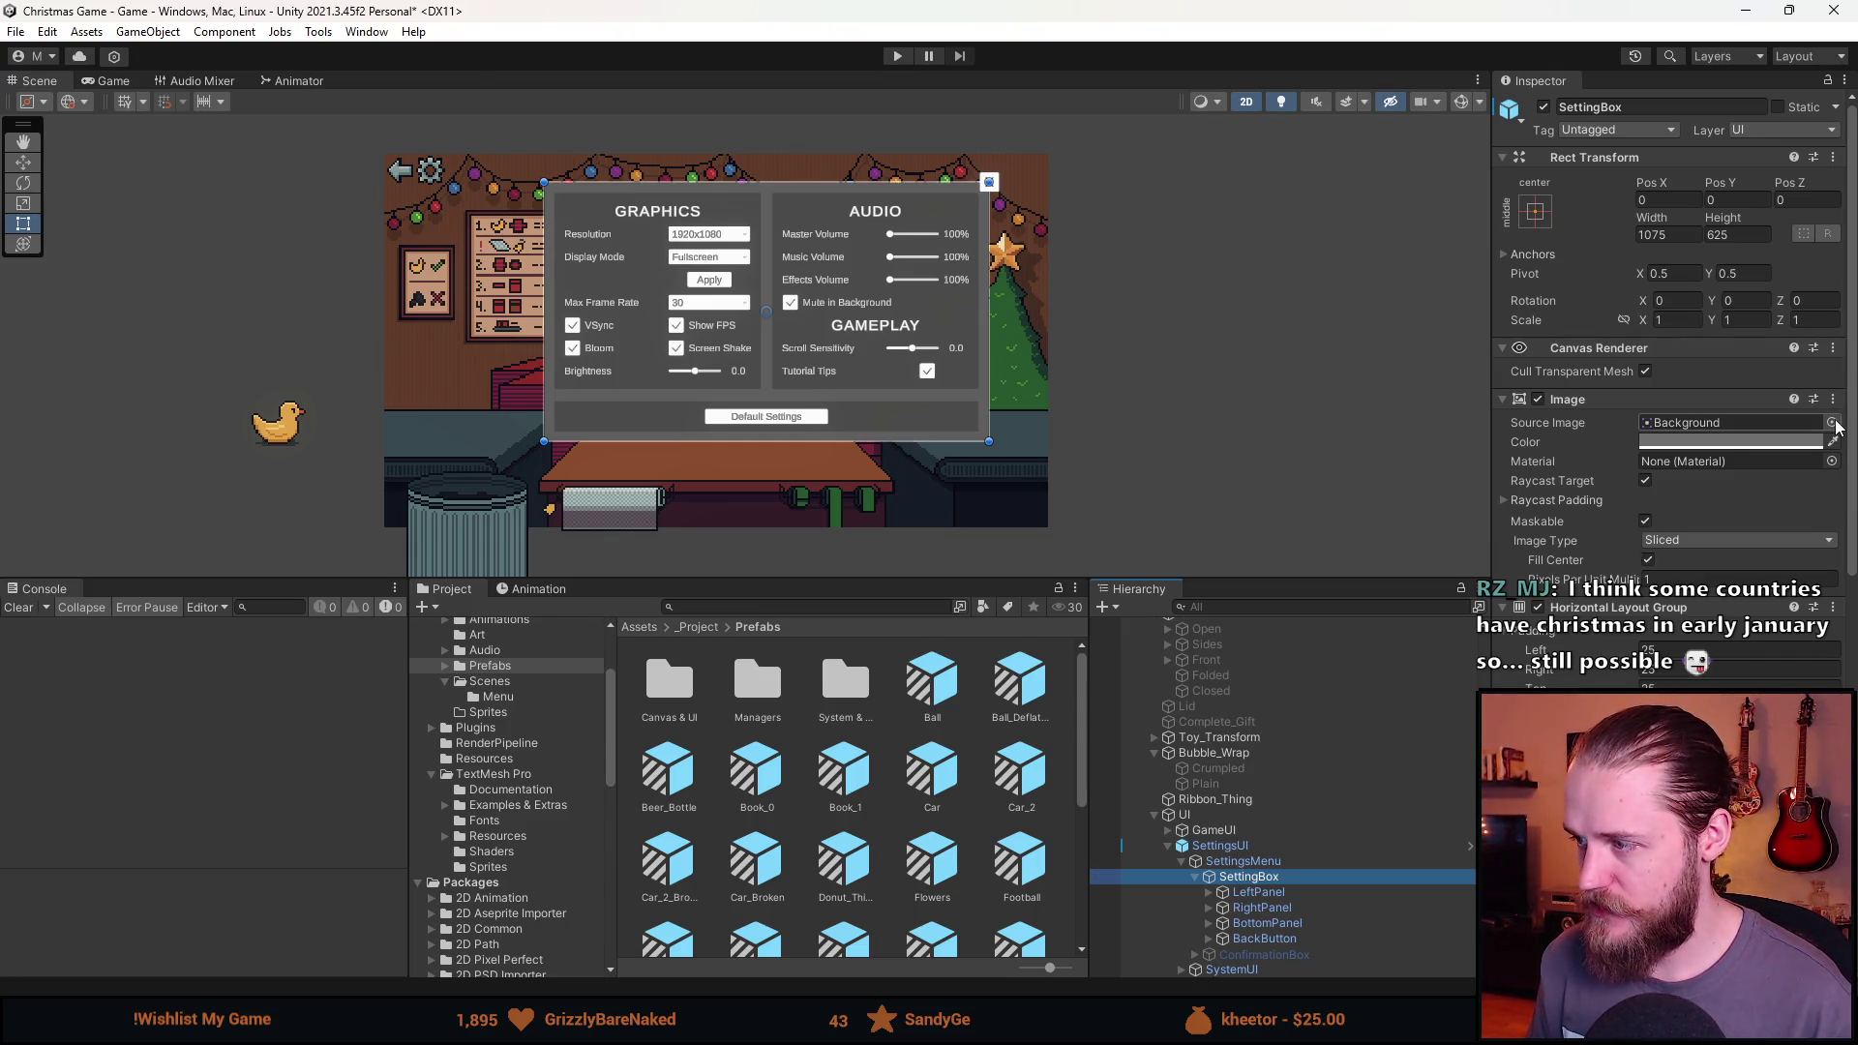
click(1776, 443)
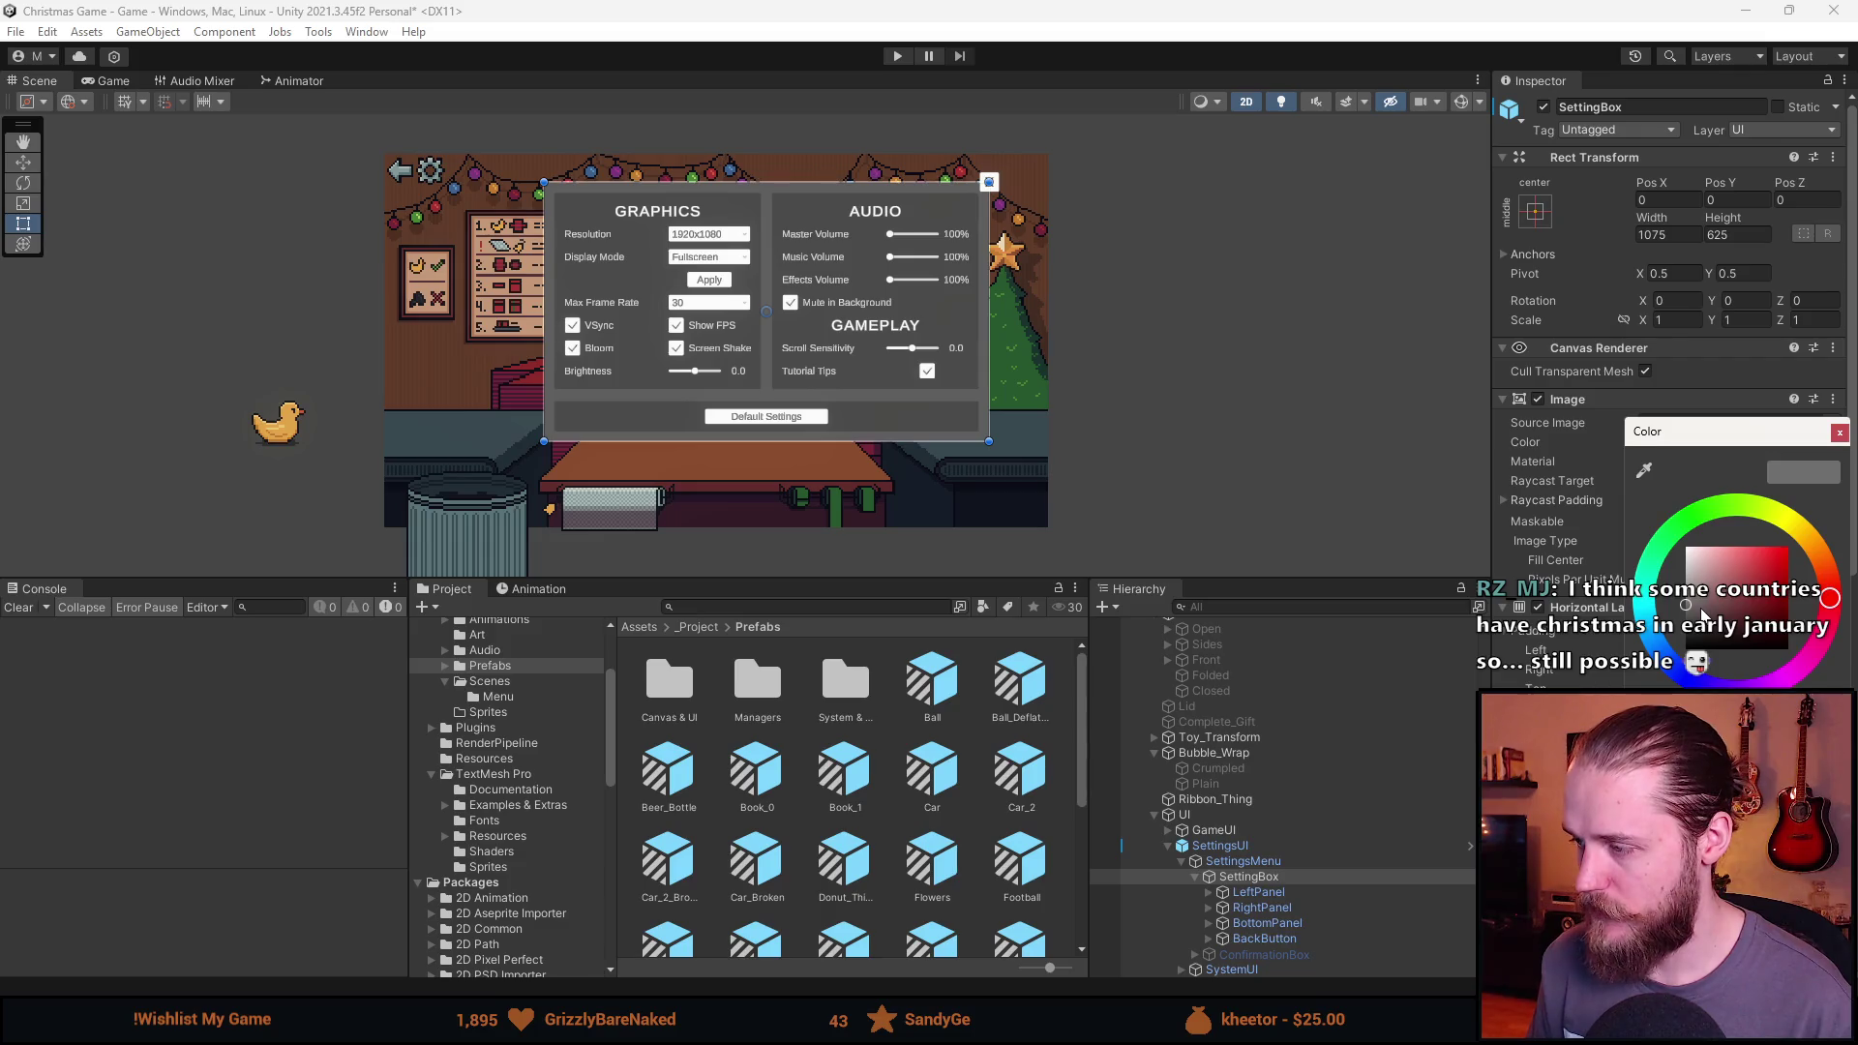
drag(1702, 616, 1686, 651)
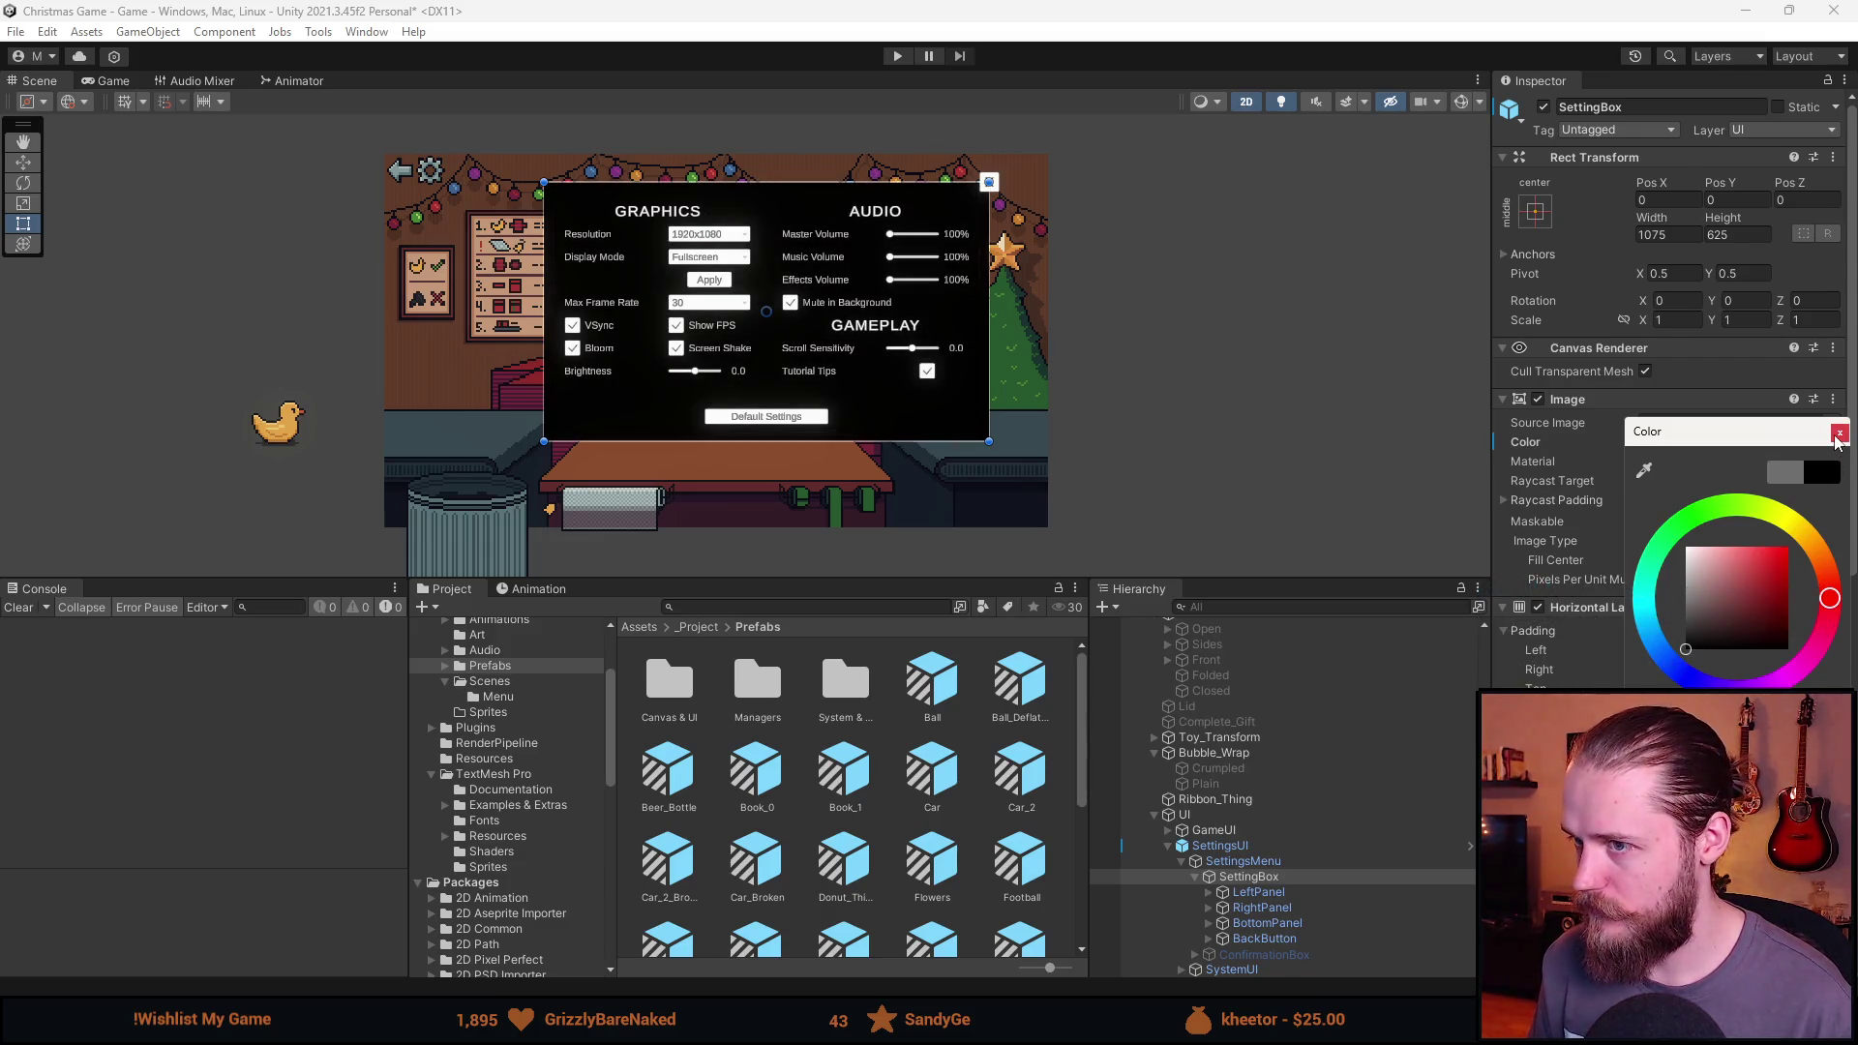
click(1839, 437)
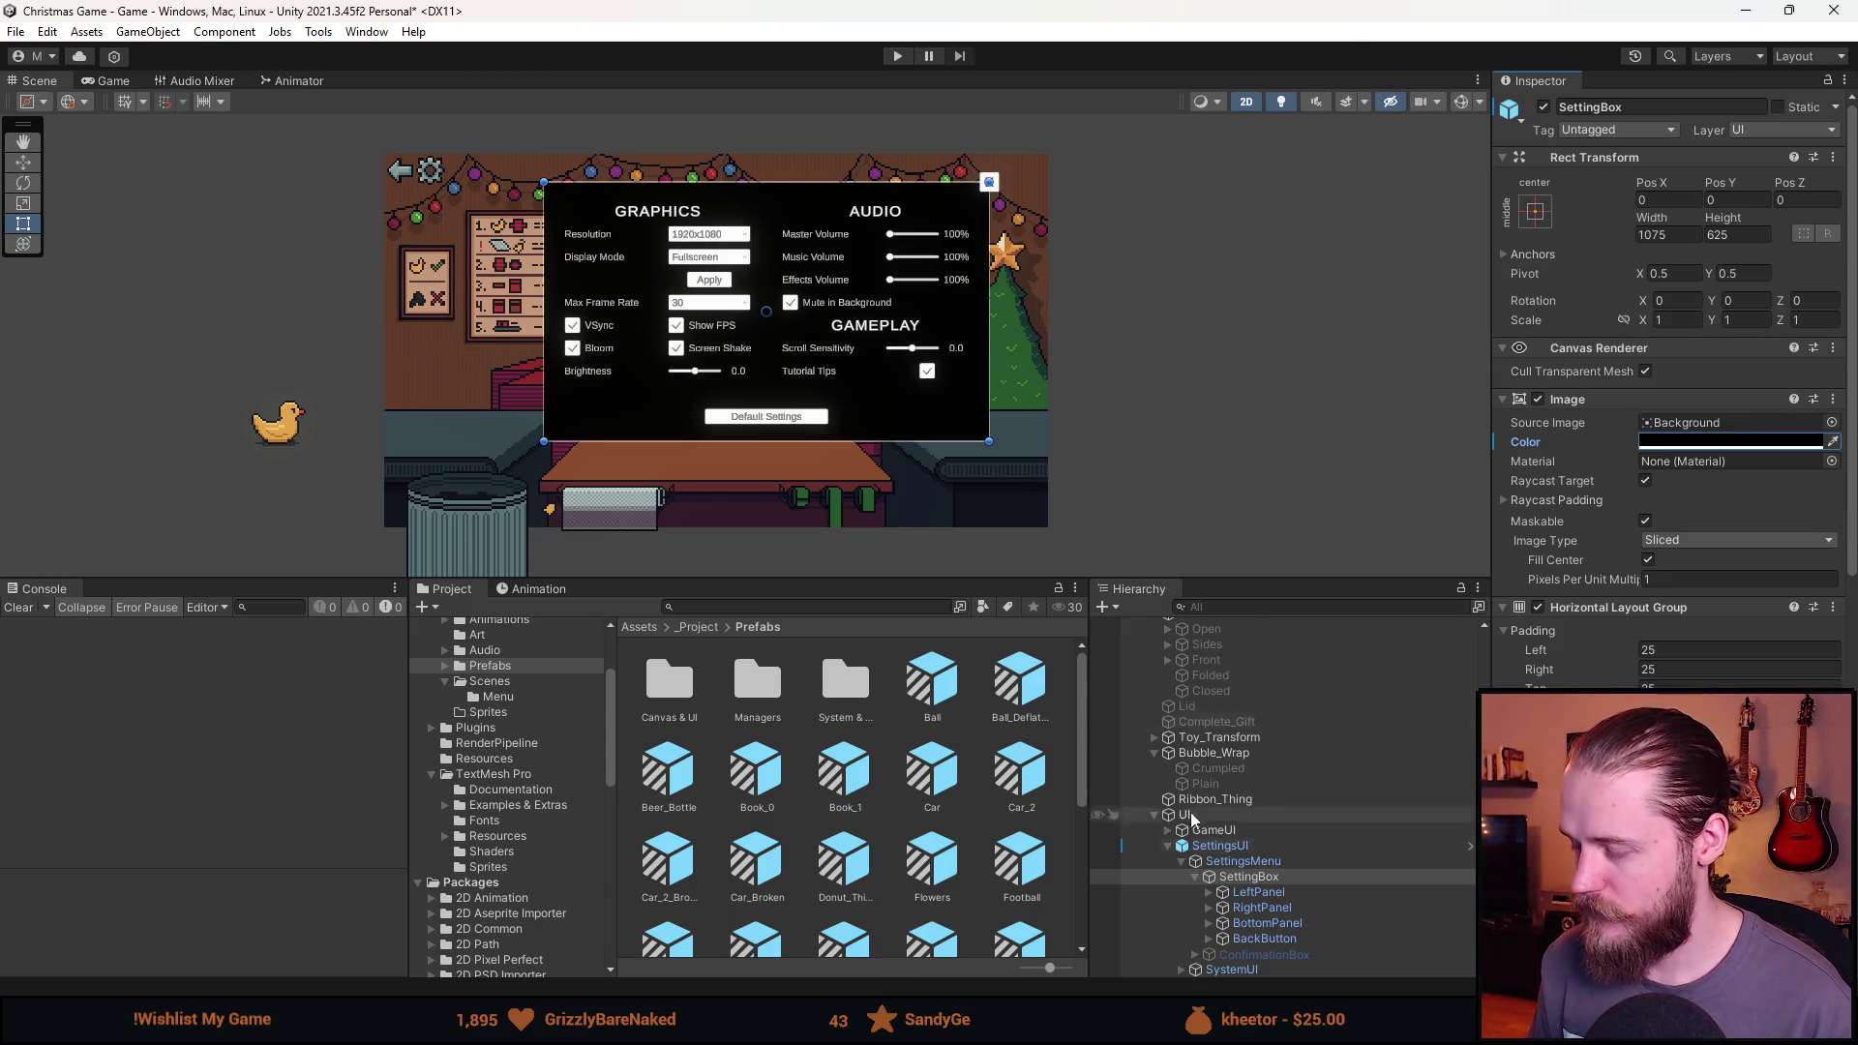
click(1674, 235)
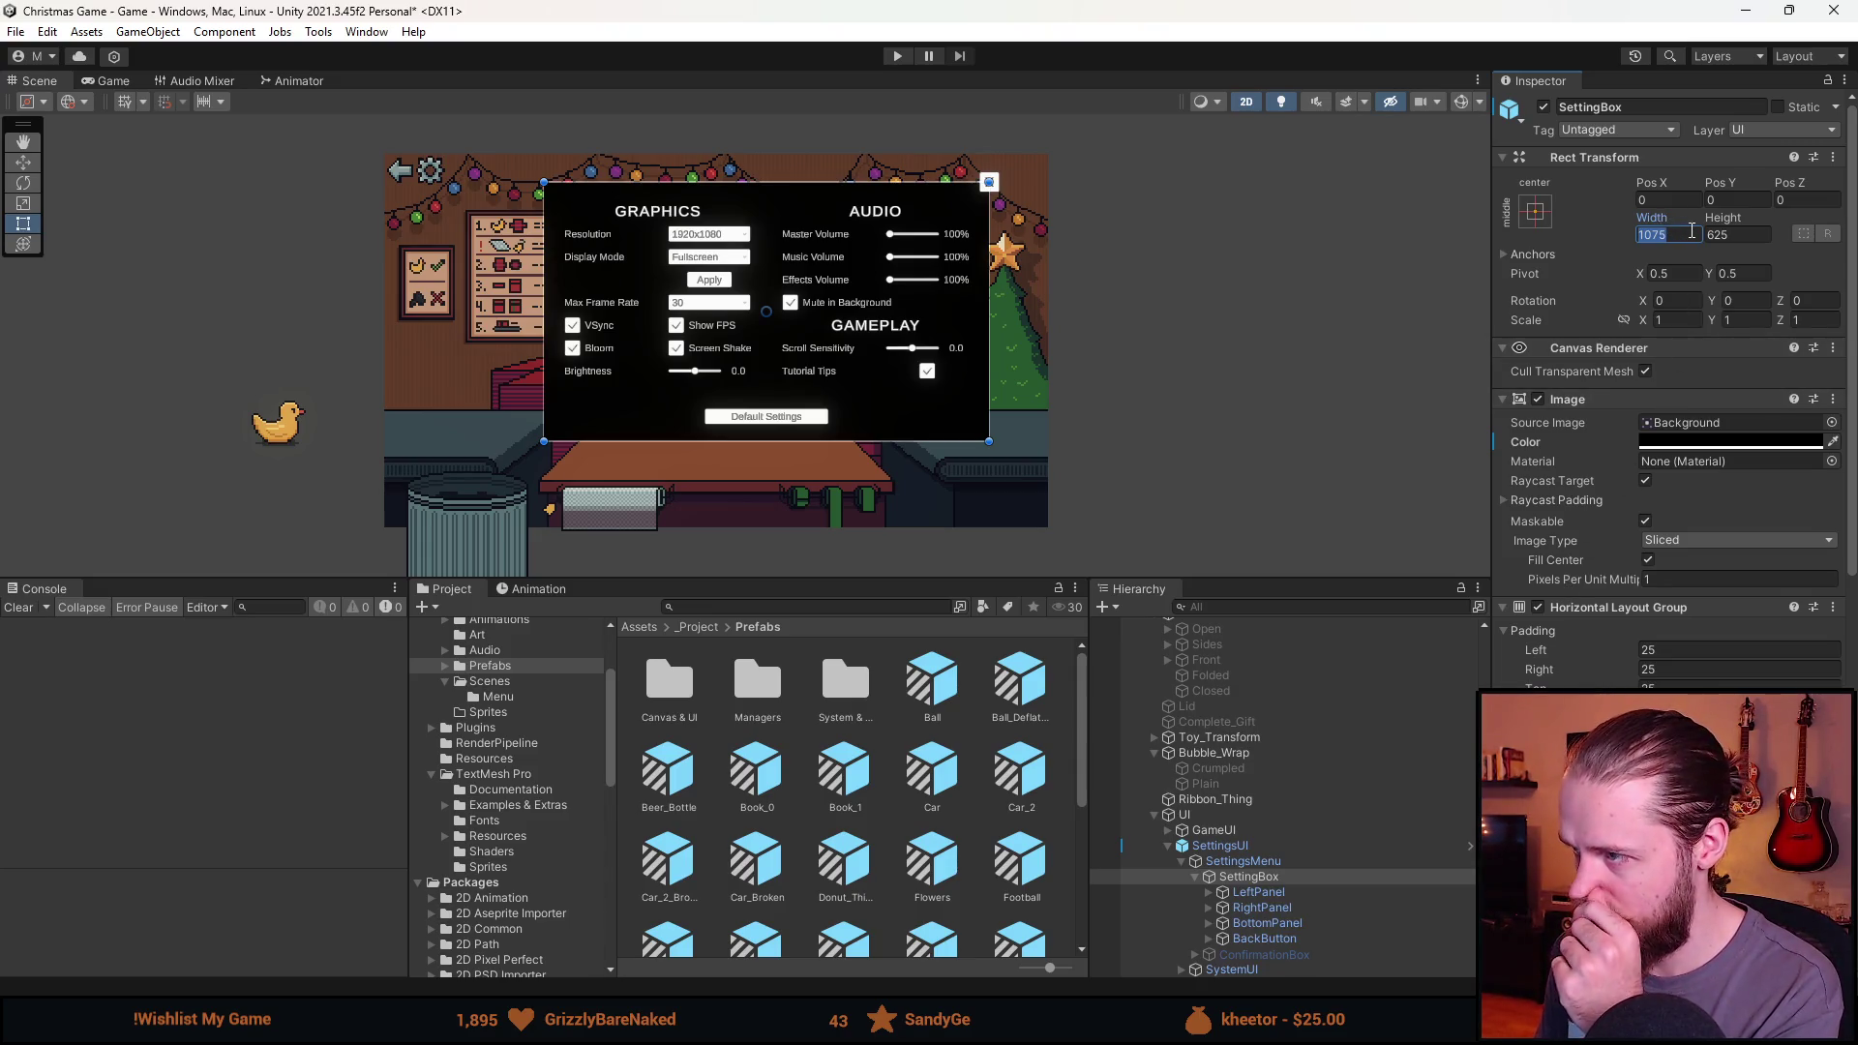
Anchor SettingsUI to the middle-centre preset and set its Pos X to 0.
click(1254, 847)
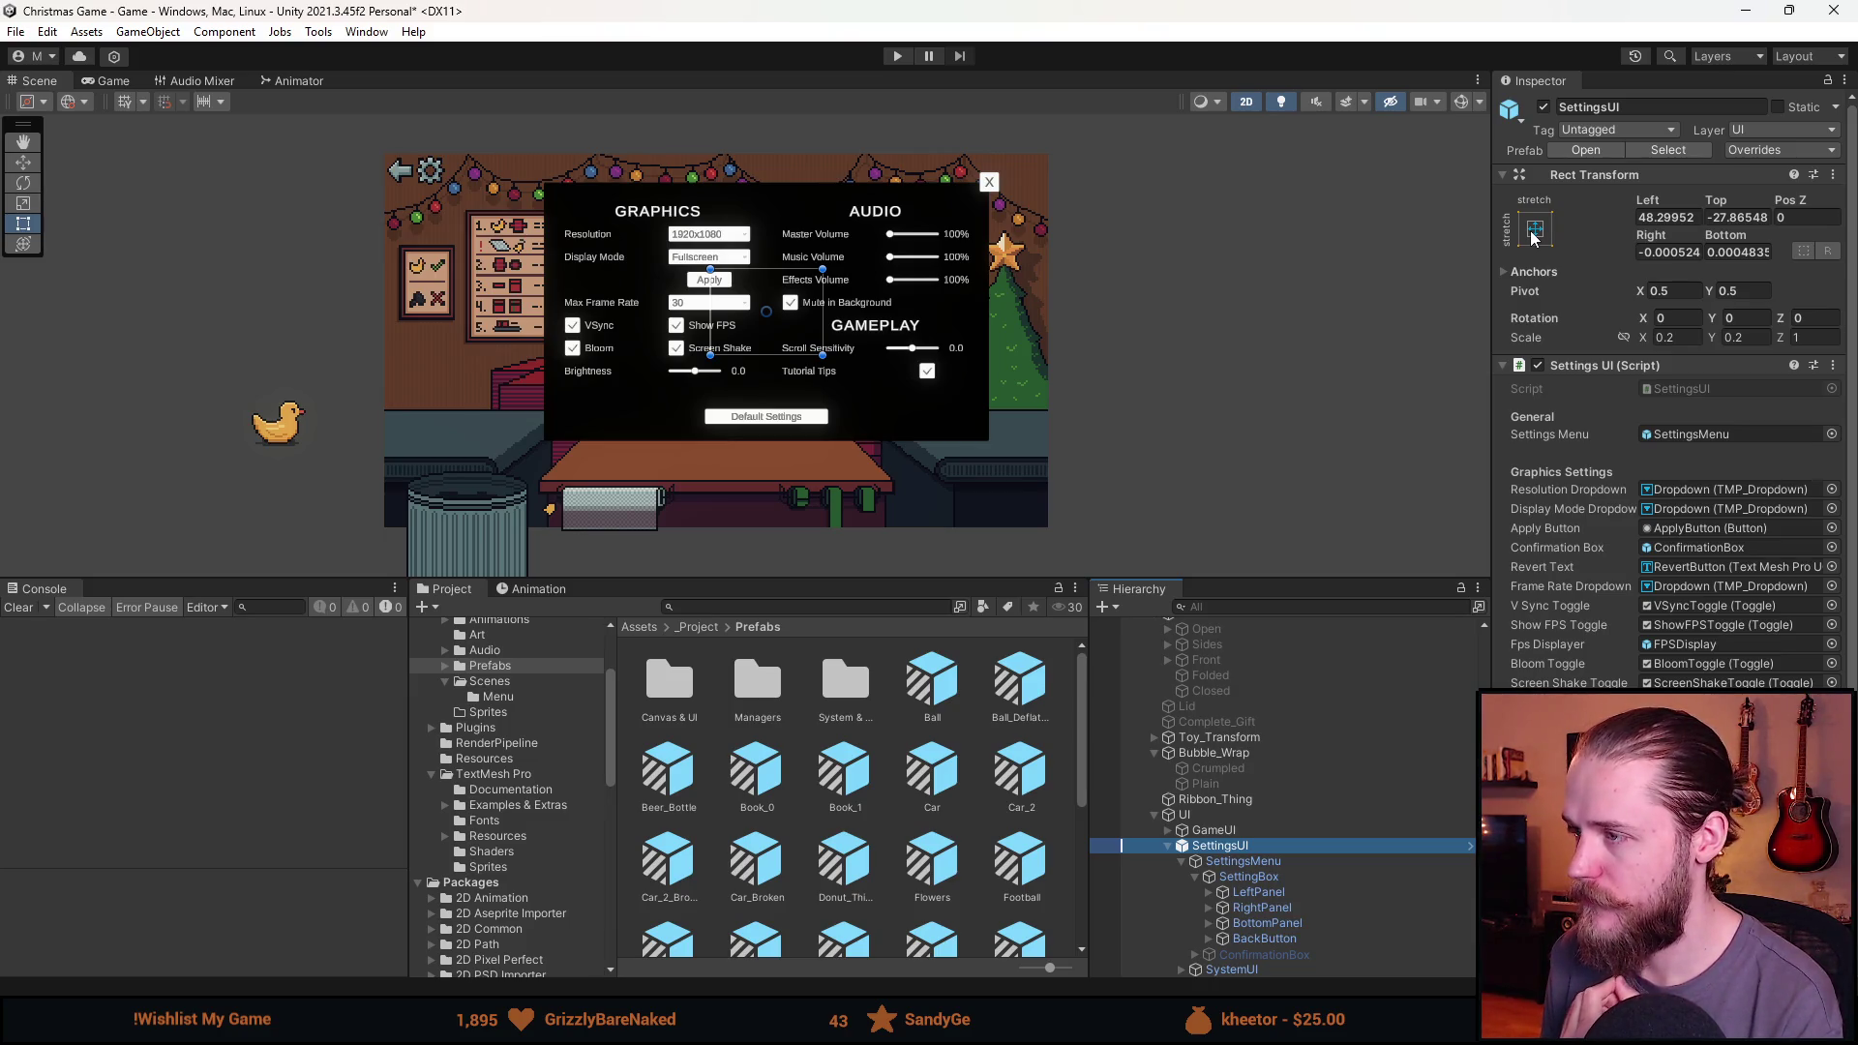
click(1534, 232)
click(1642, 425)
click(1659, 217)
text(002)
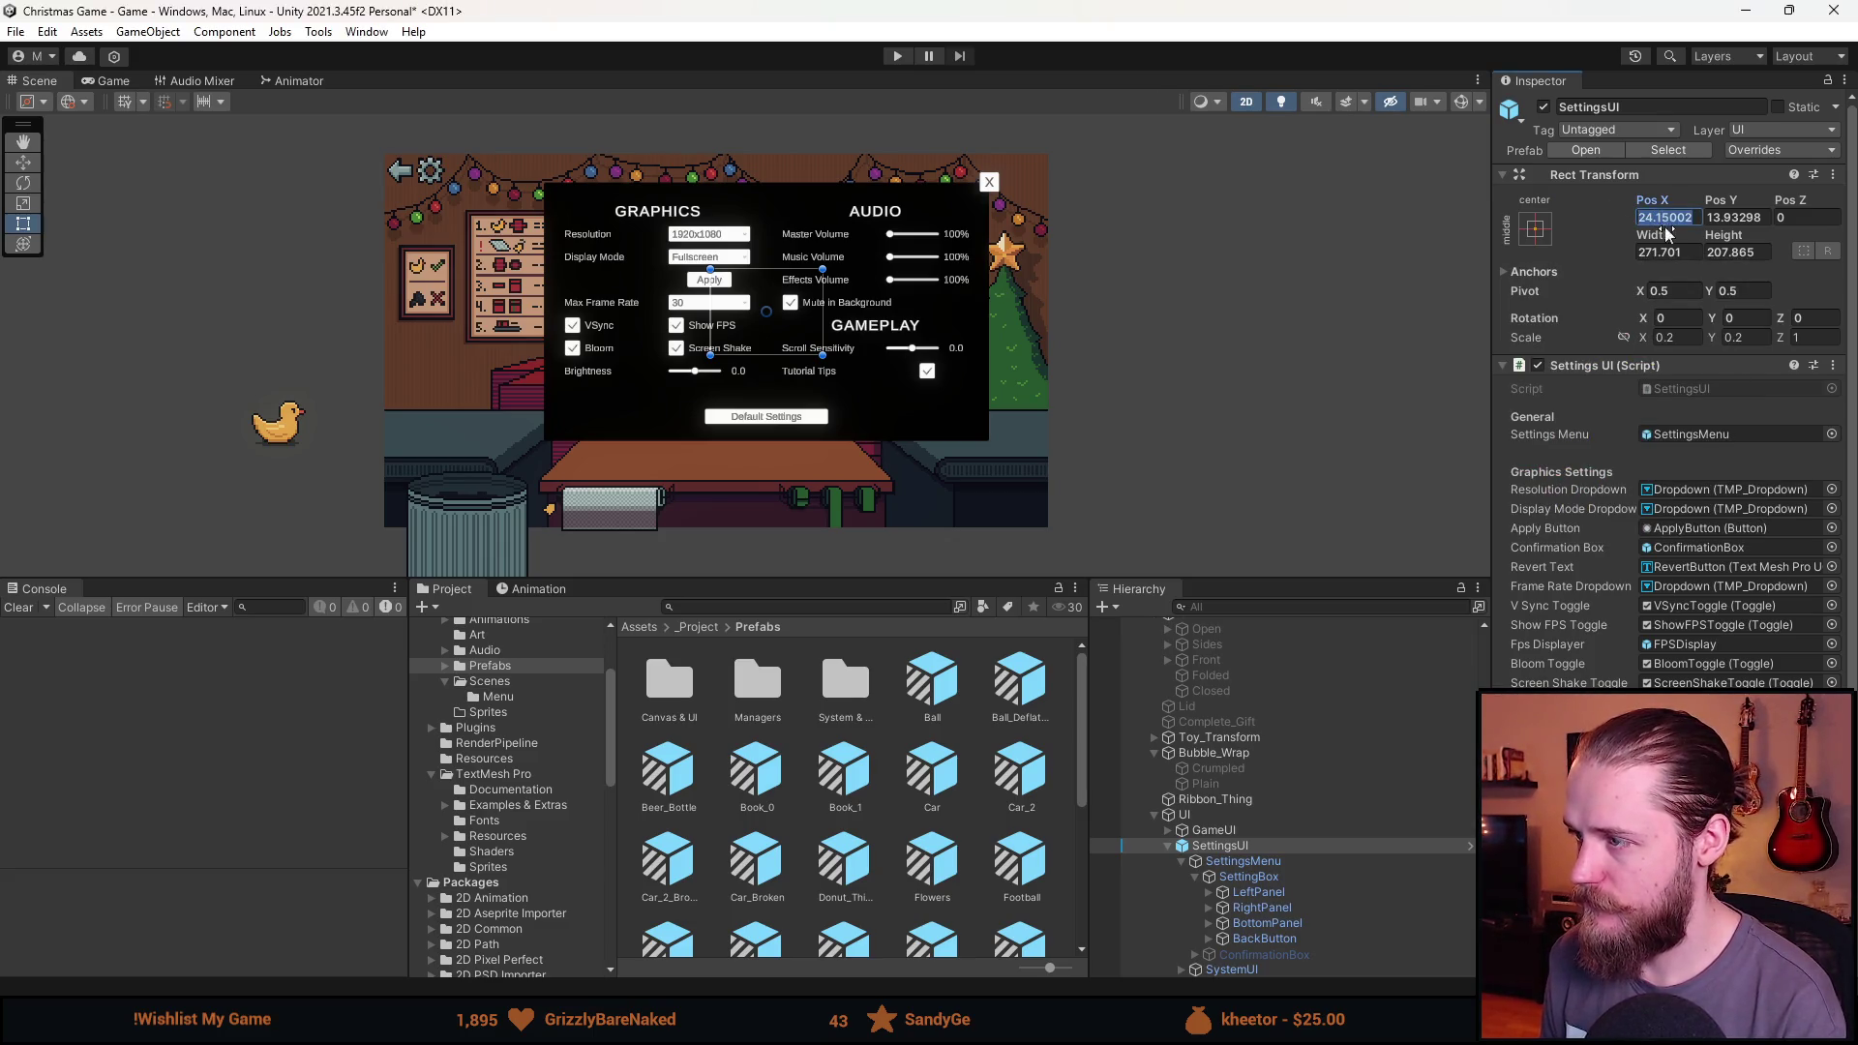
key(Return)
Set SettingsUI's Pos Y to 0, cancelling an accidental width edit.
click(1665, 253)
text(0)
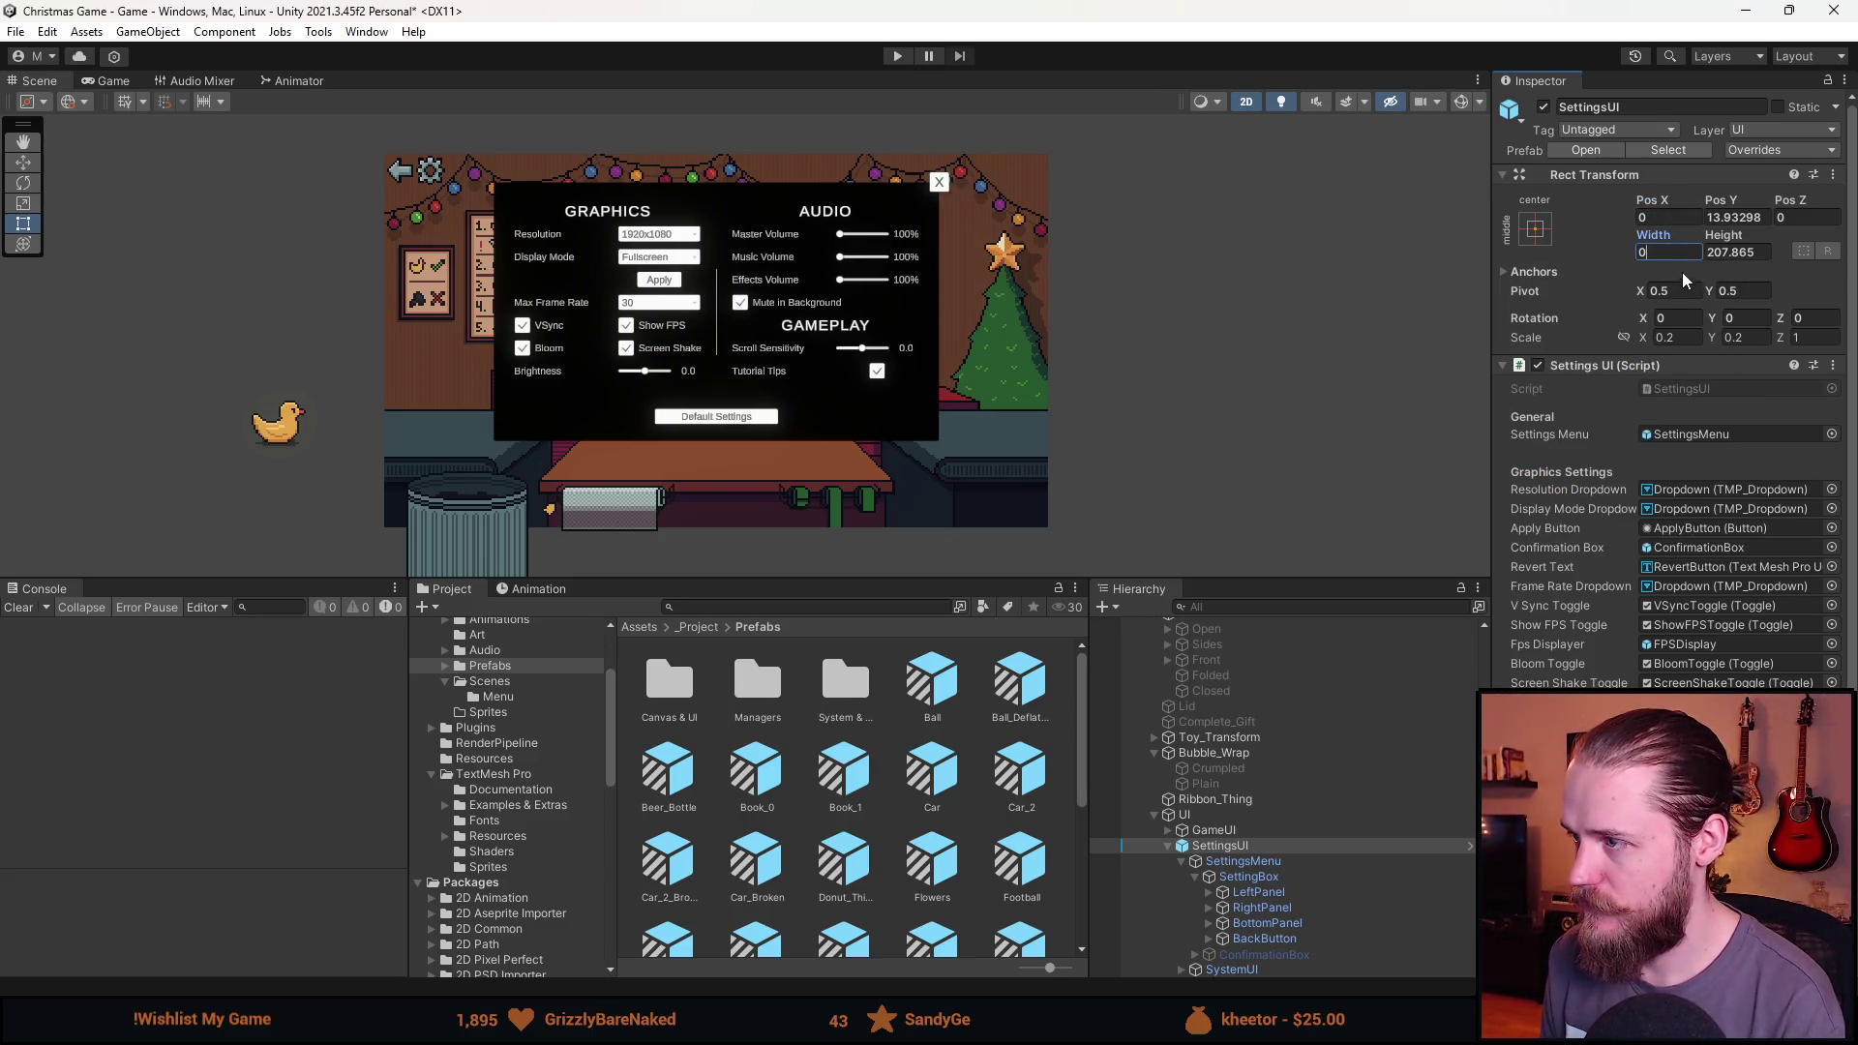
key(Escape)
click(1732, 217)
text(0)
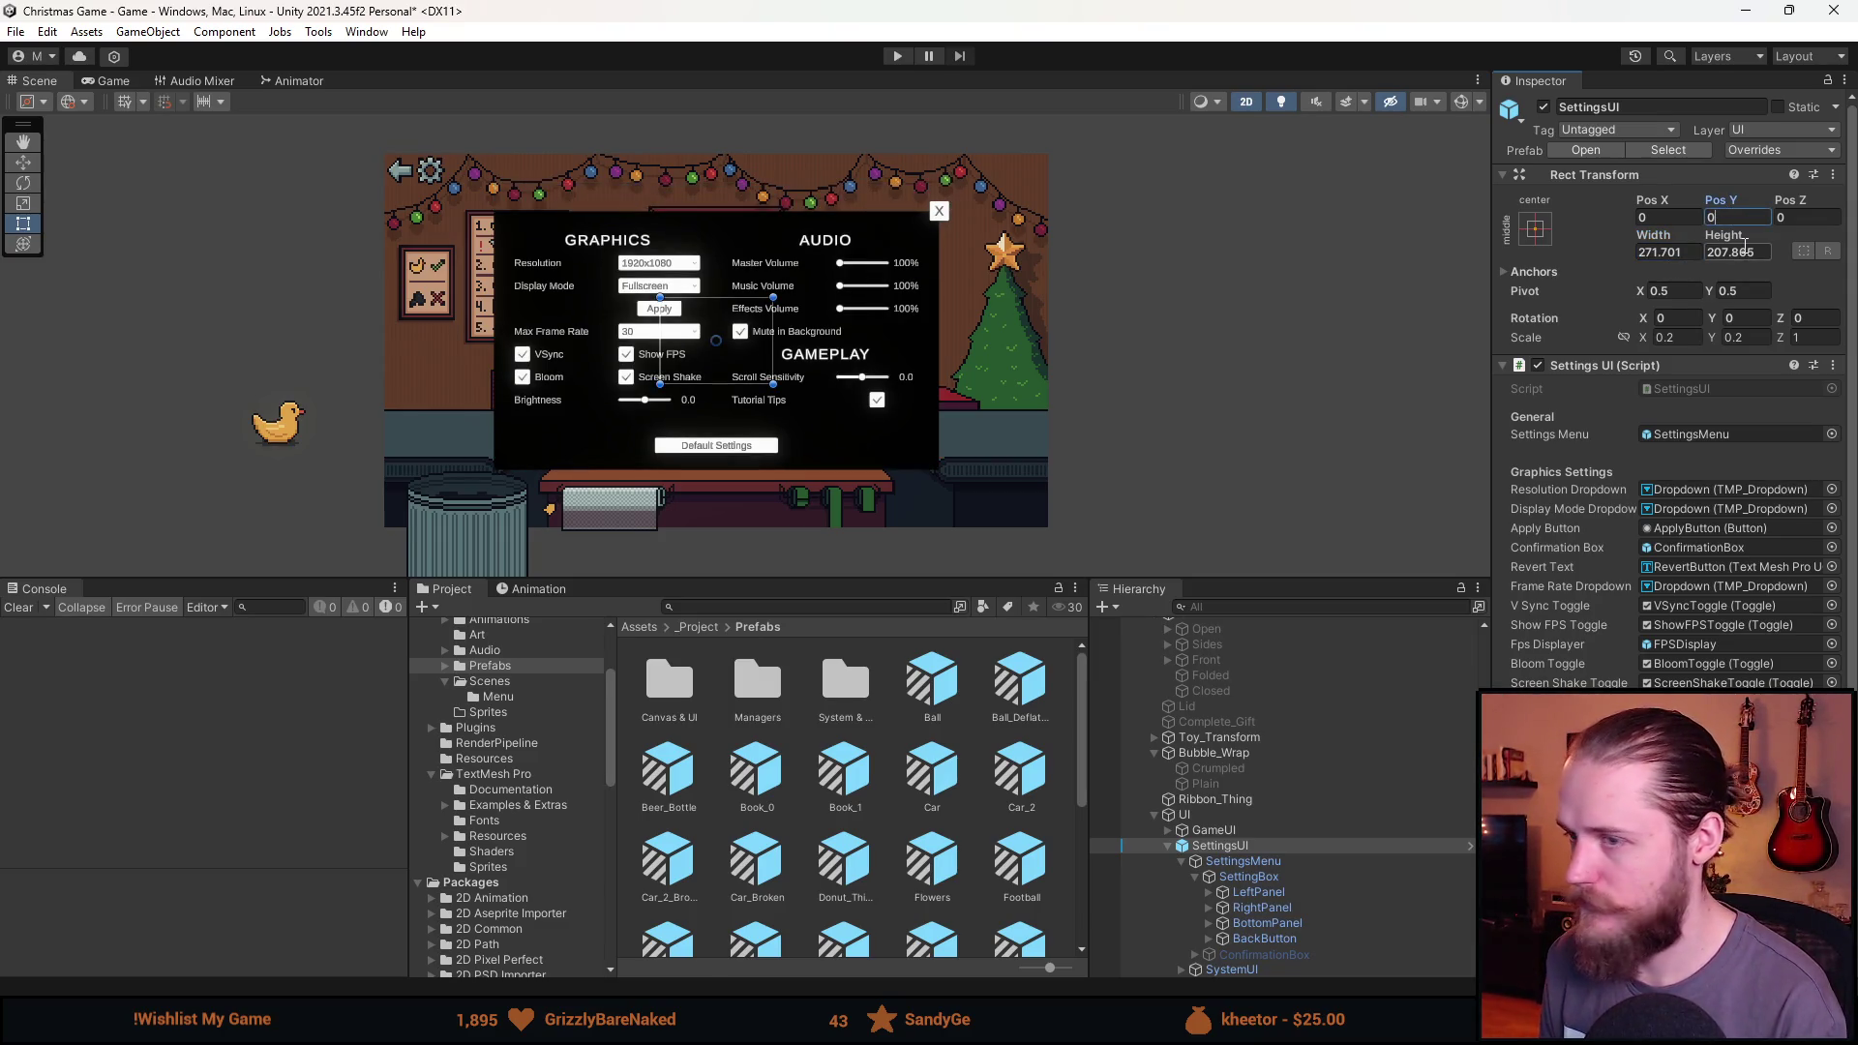
click(1270, 862)
click(1258, 842)
click(1256, 859)
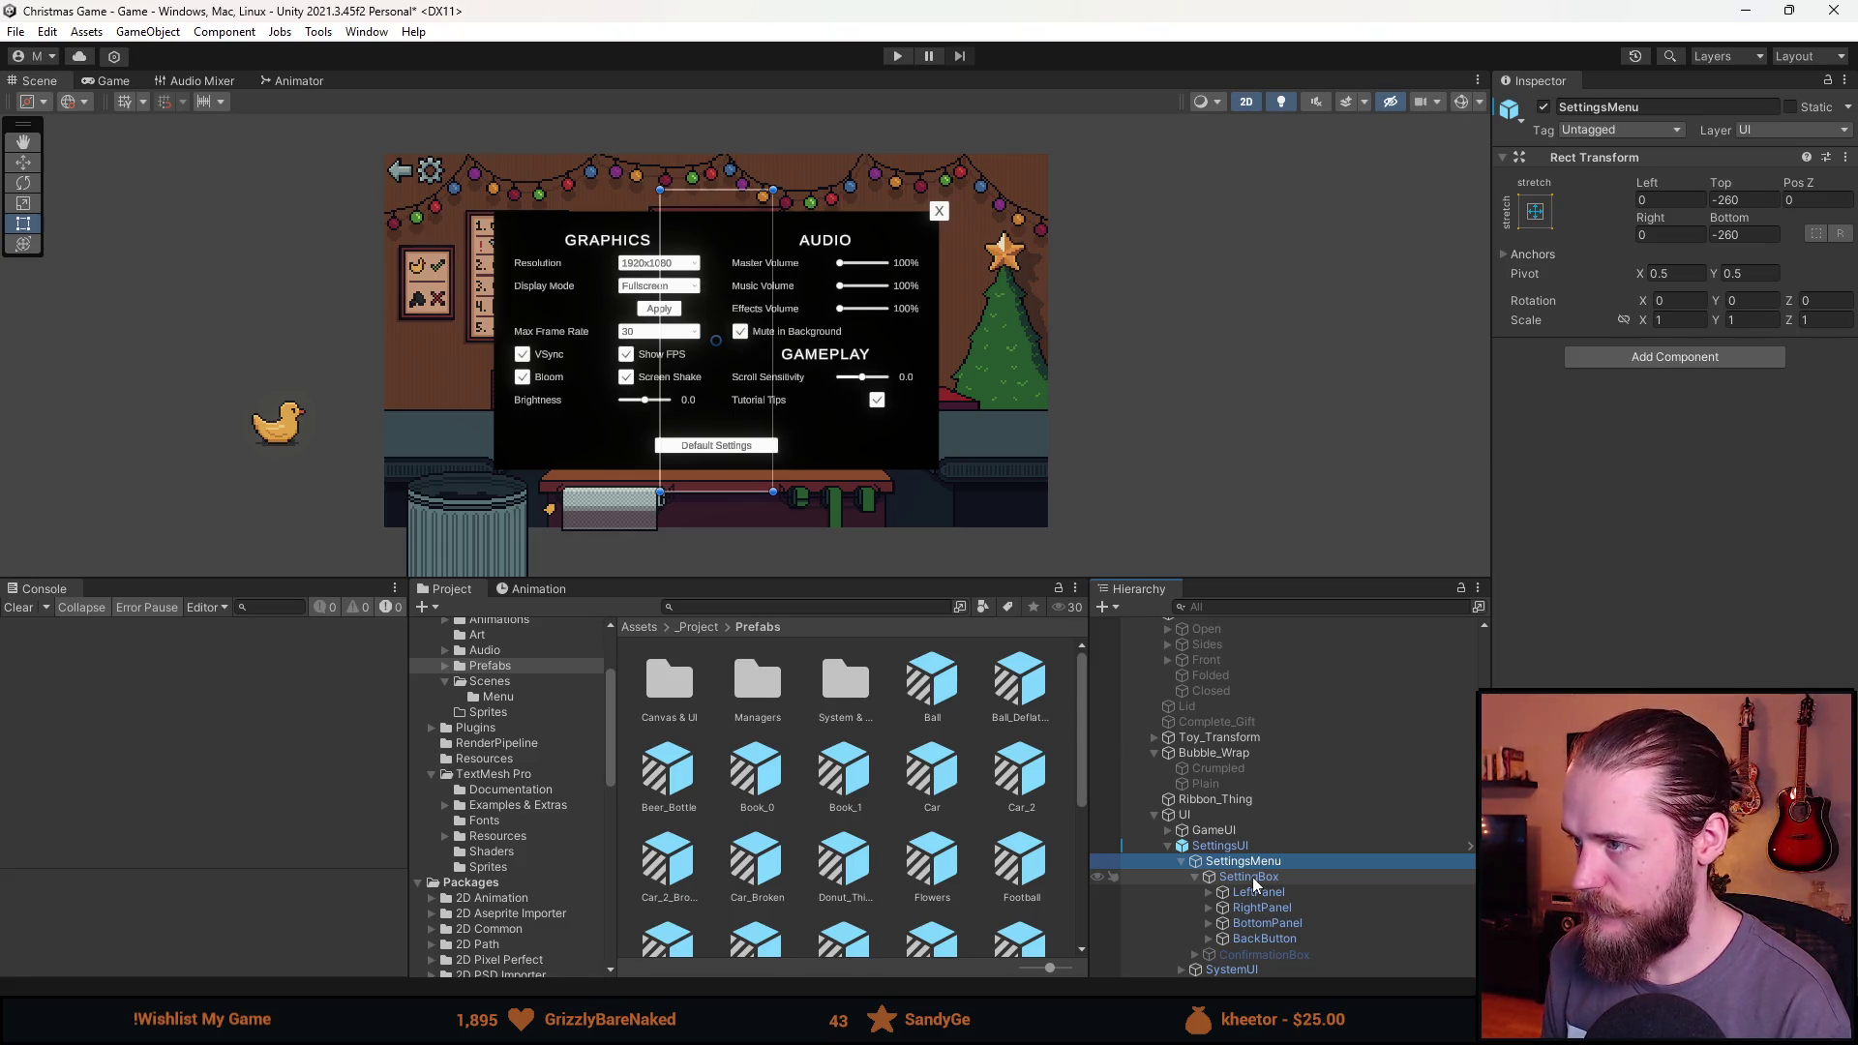
Set SettingsMenu's Top and Bottom offsets to 0.
click(1252, 876)
click(1253, 861)
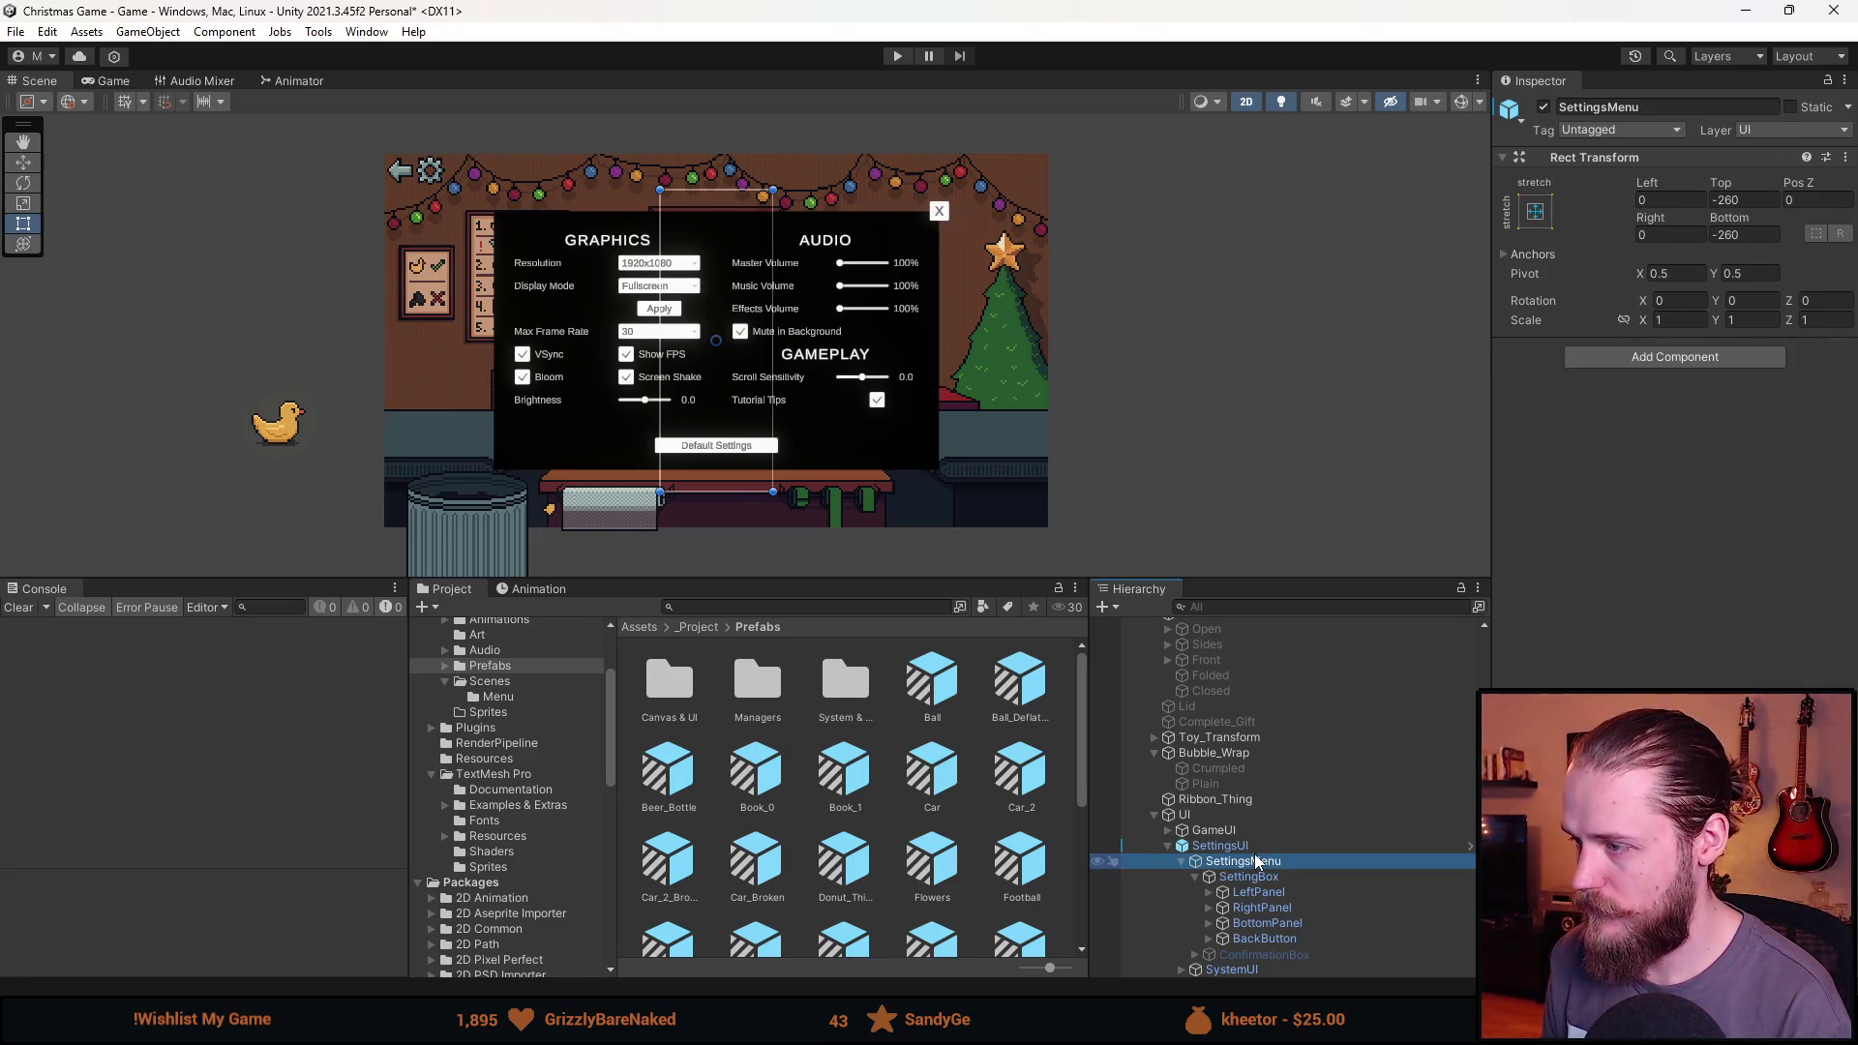
click(1742, 199)
text(0)
click(1756, 234)
text(0)
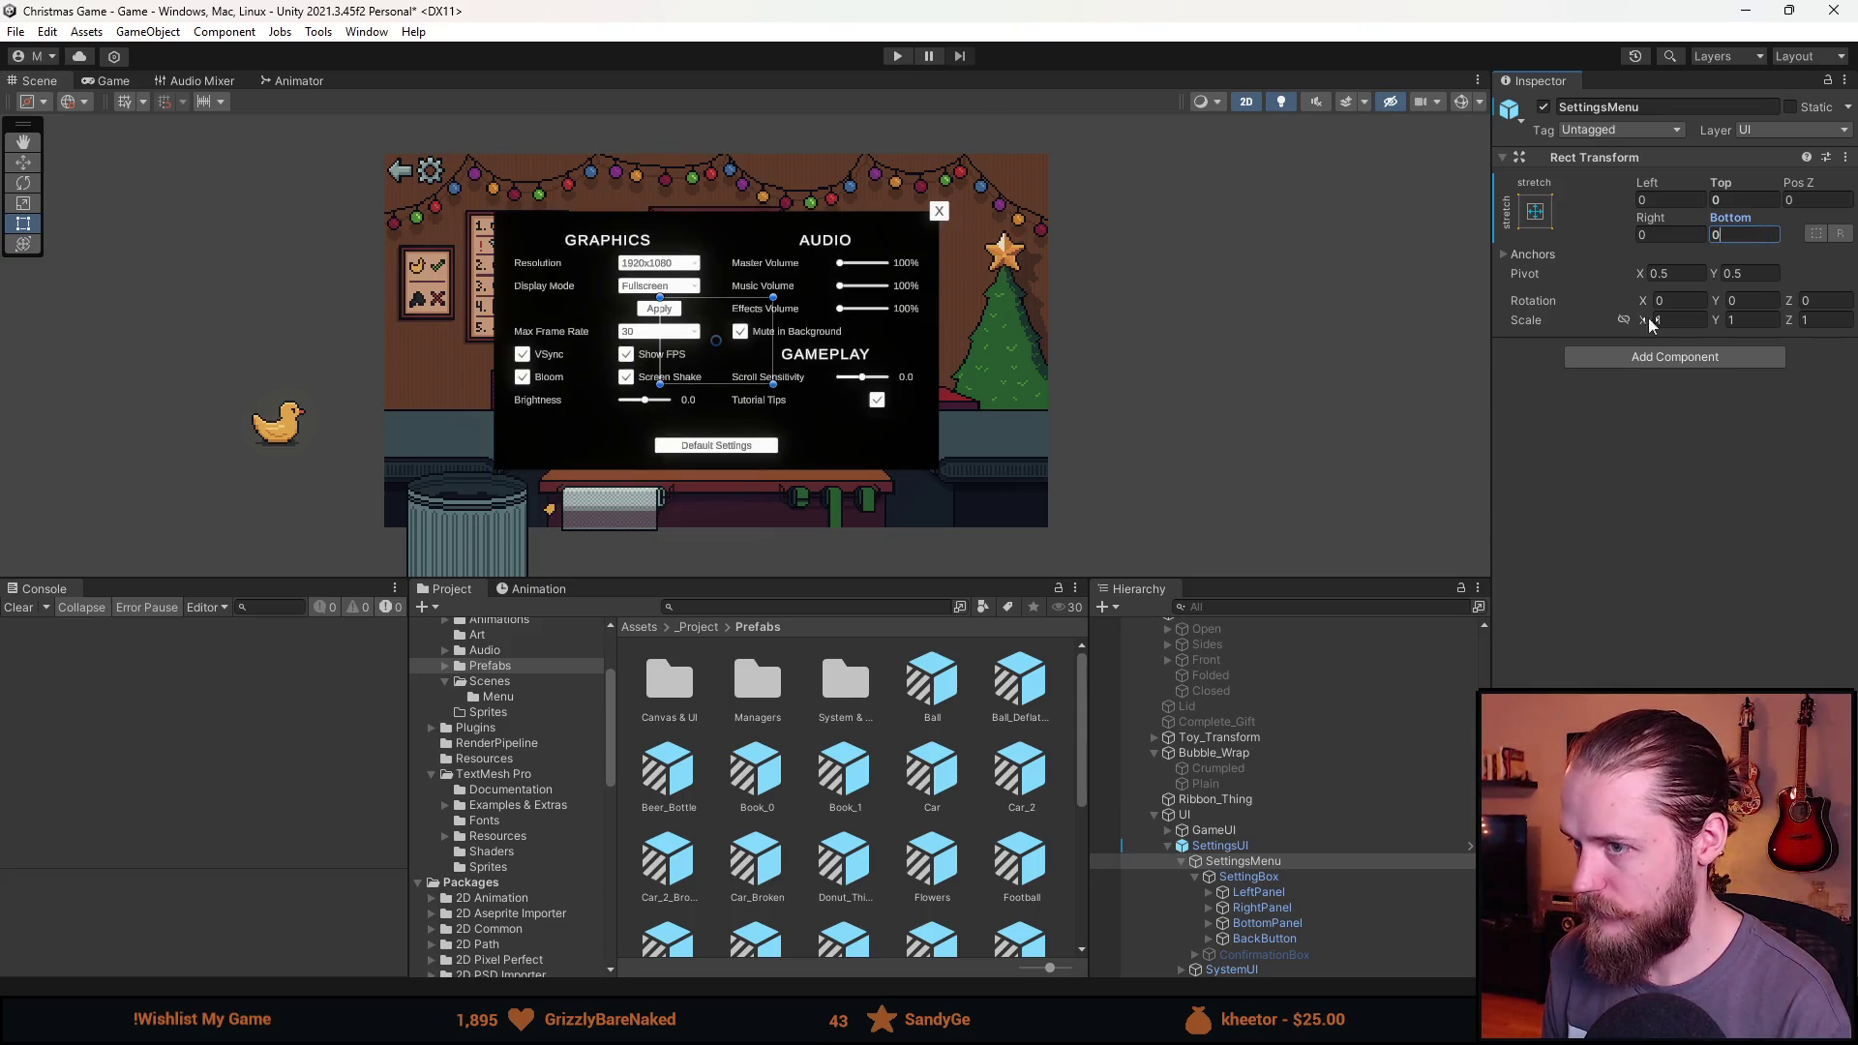
Resize SettingBox to width 320 and height 180.
click(1257, 877)
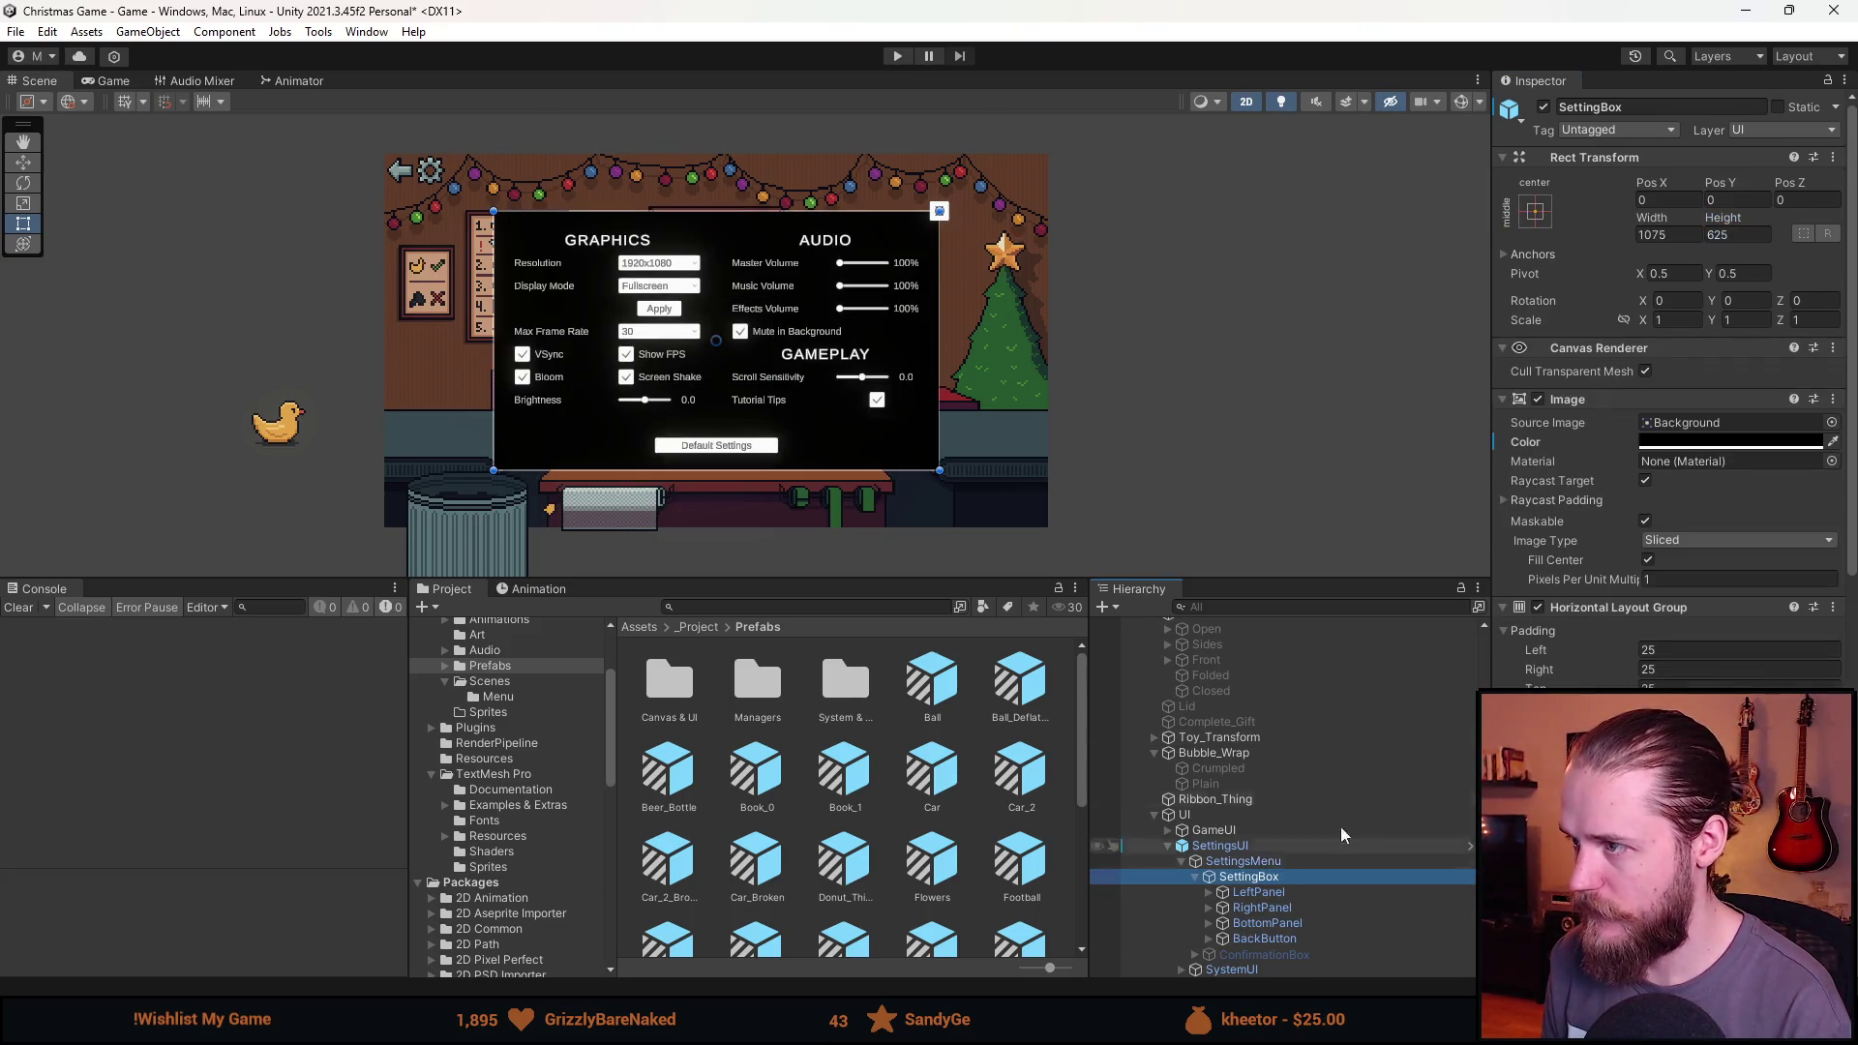
double_click(1684, 235)
text(320)
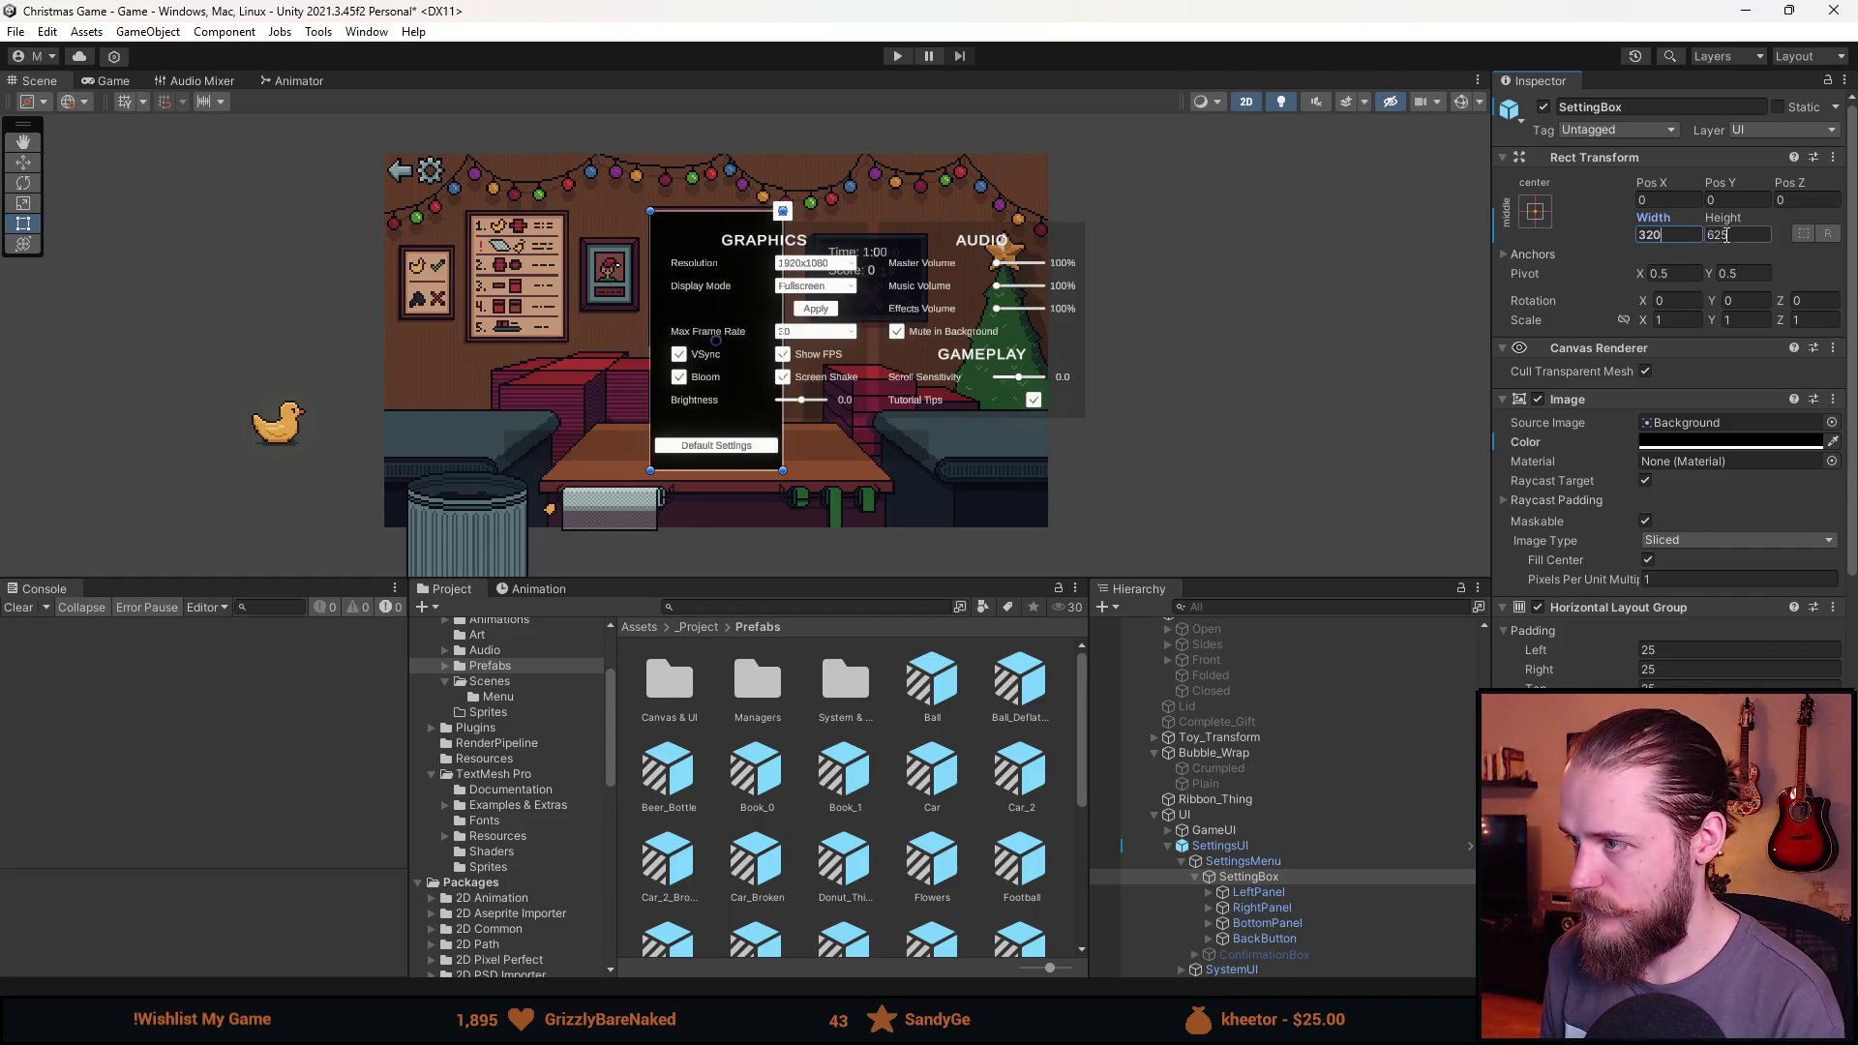
double_click(1725, 235)
text(180)
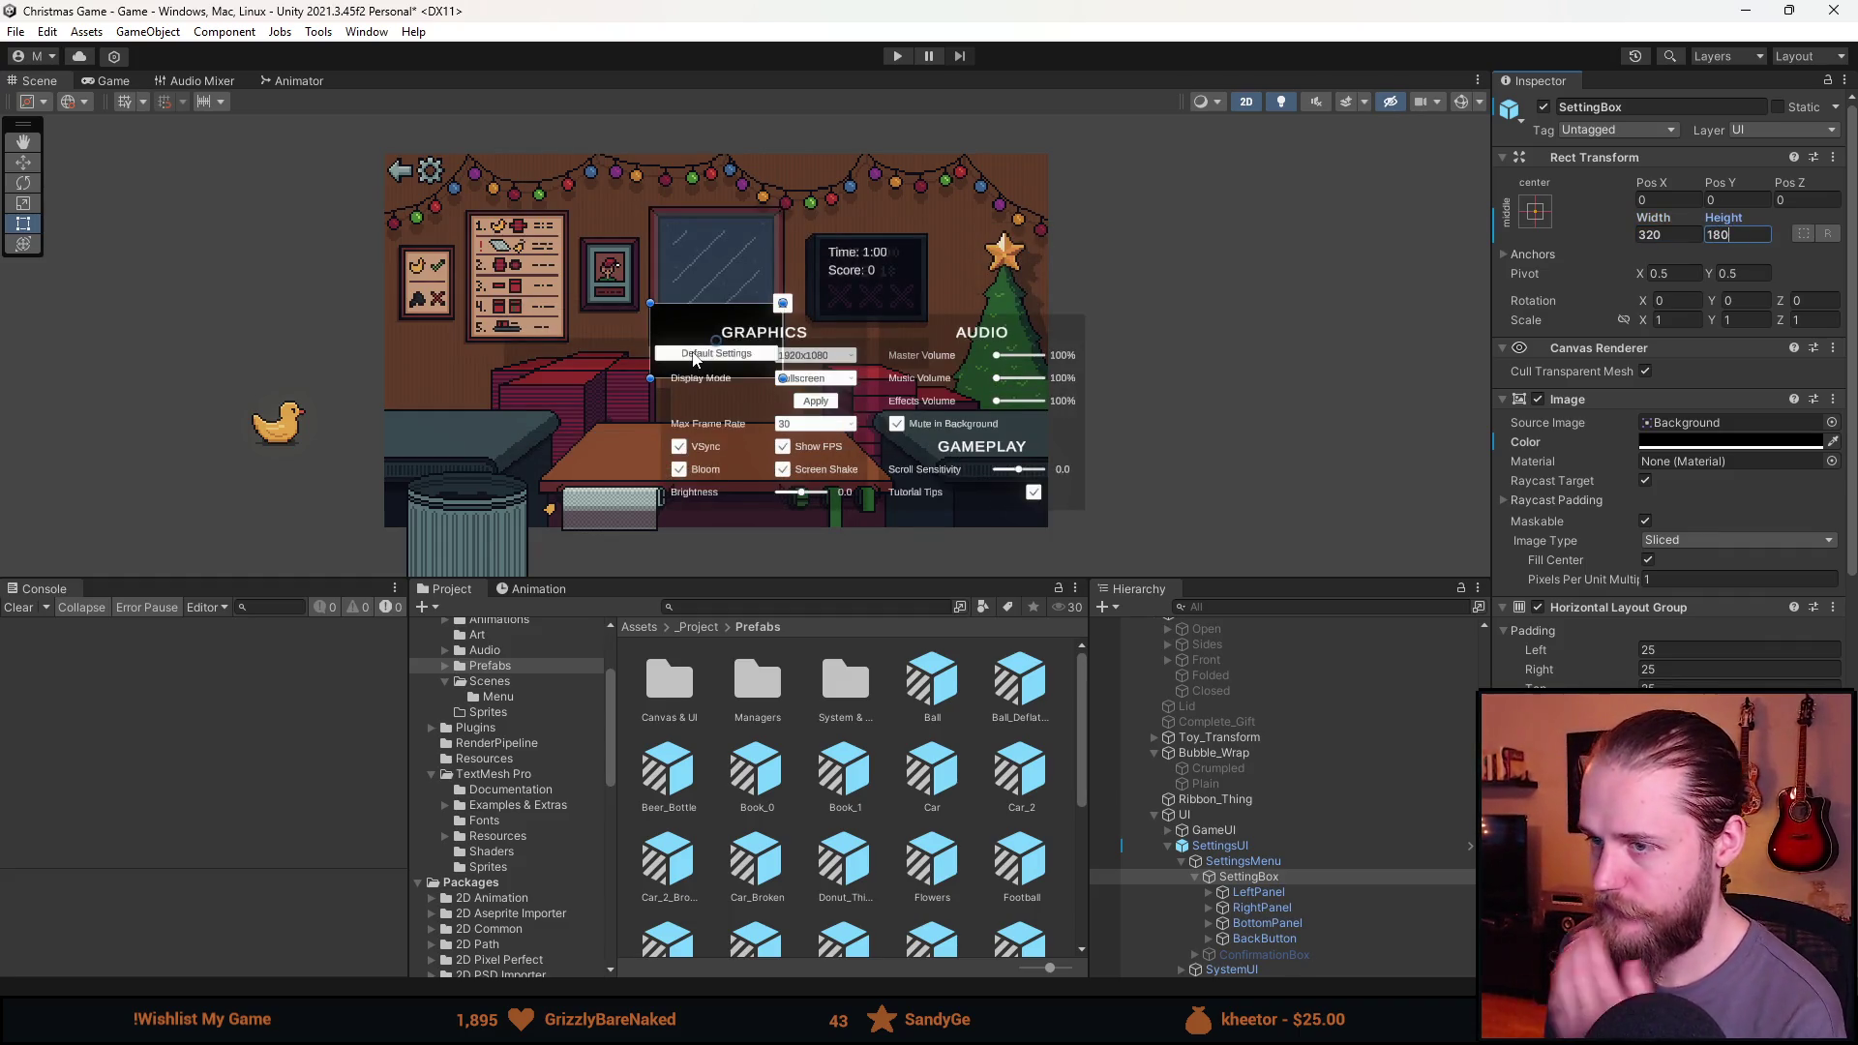
Anchor SettingsMenu to middle-centre and size it 320 by 180.
click(1260, 851)
click(1258, 876)
click(1248, 861)
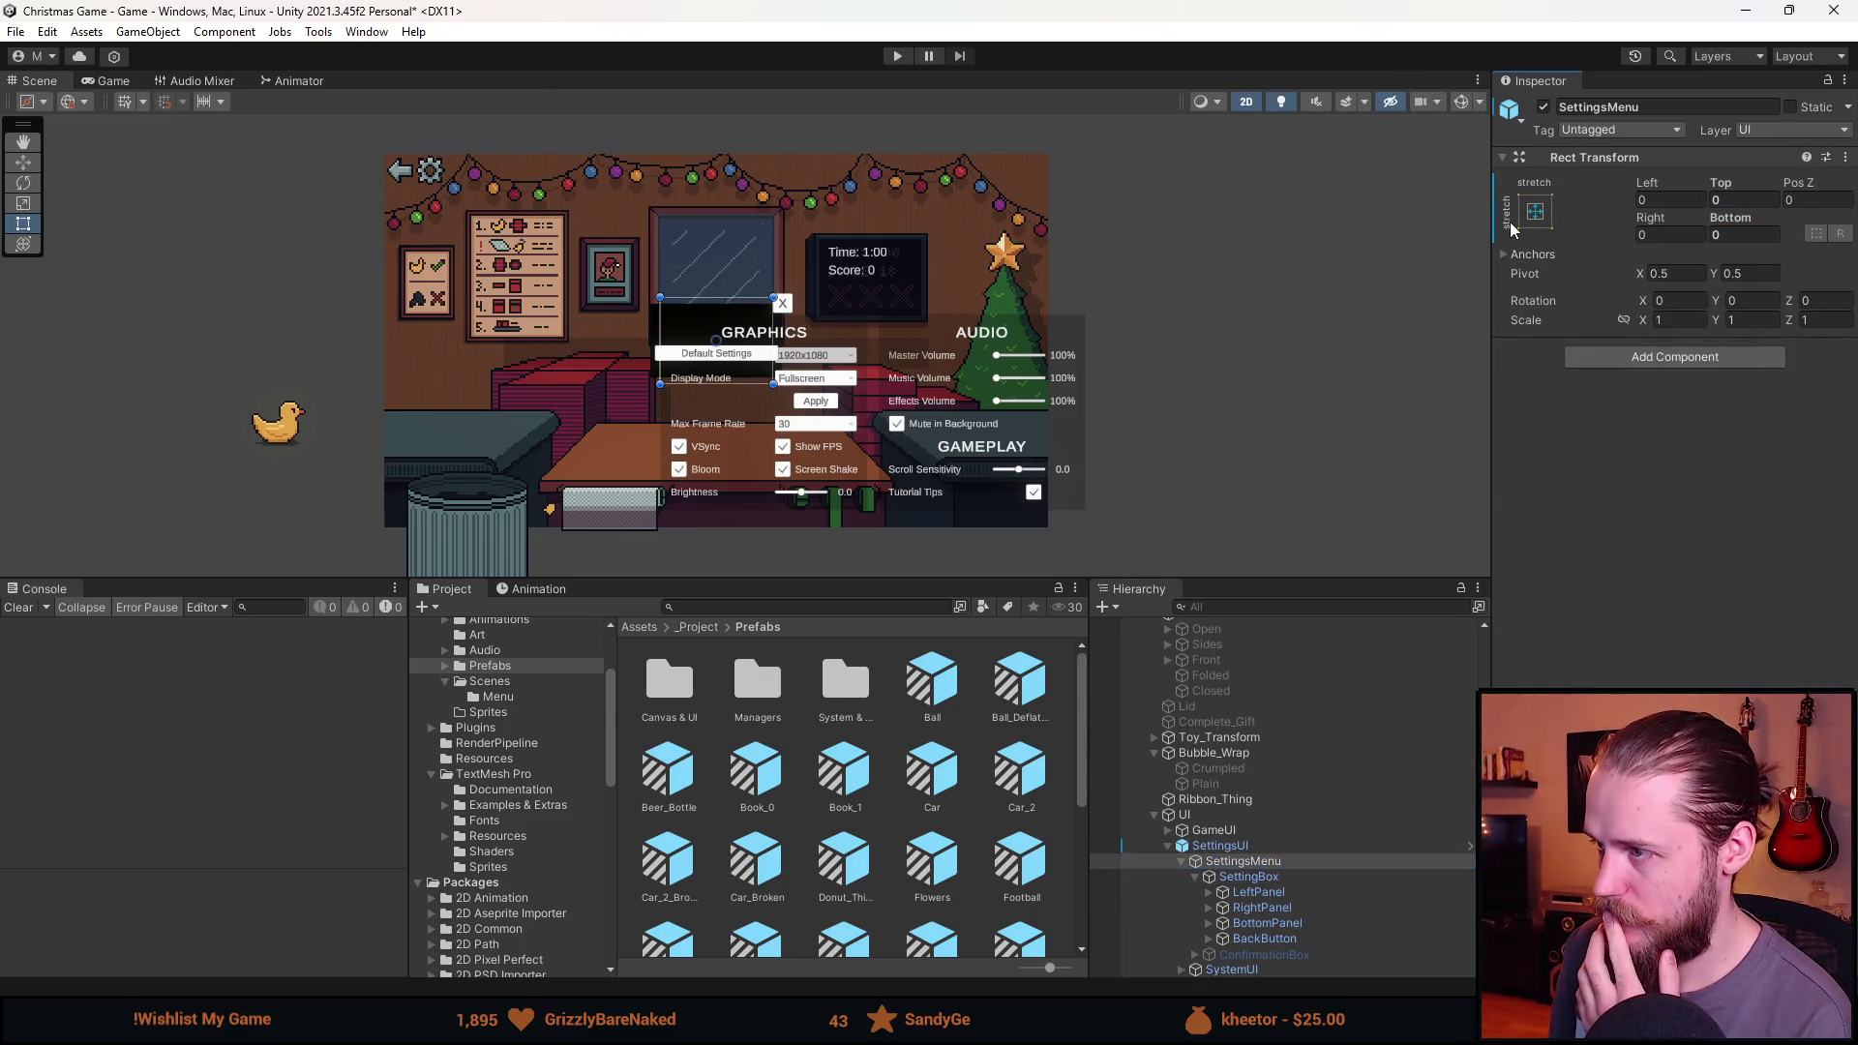
click(1513, 228)
click(1642, 405)
double_click(1671, 235)
text(320)
key(Tab)
text(180)
key(Return)
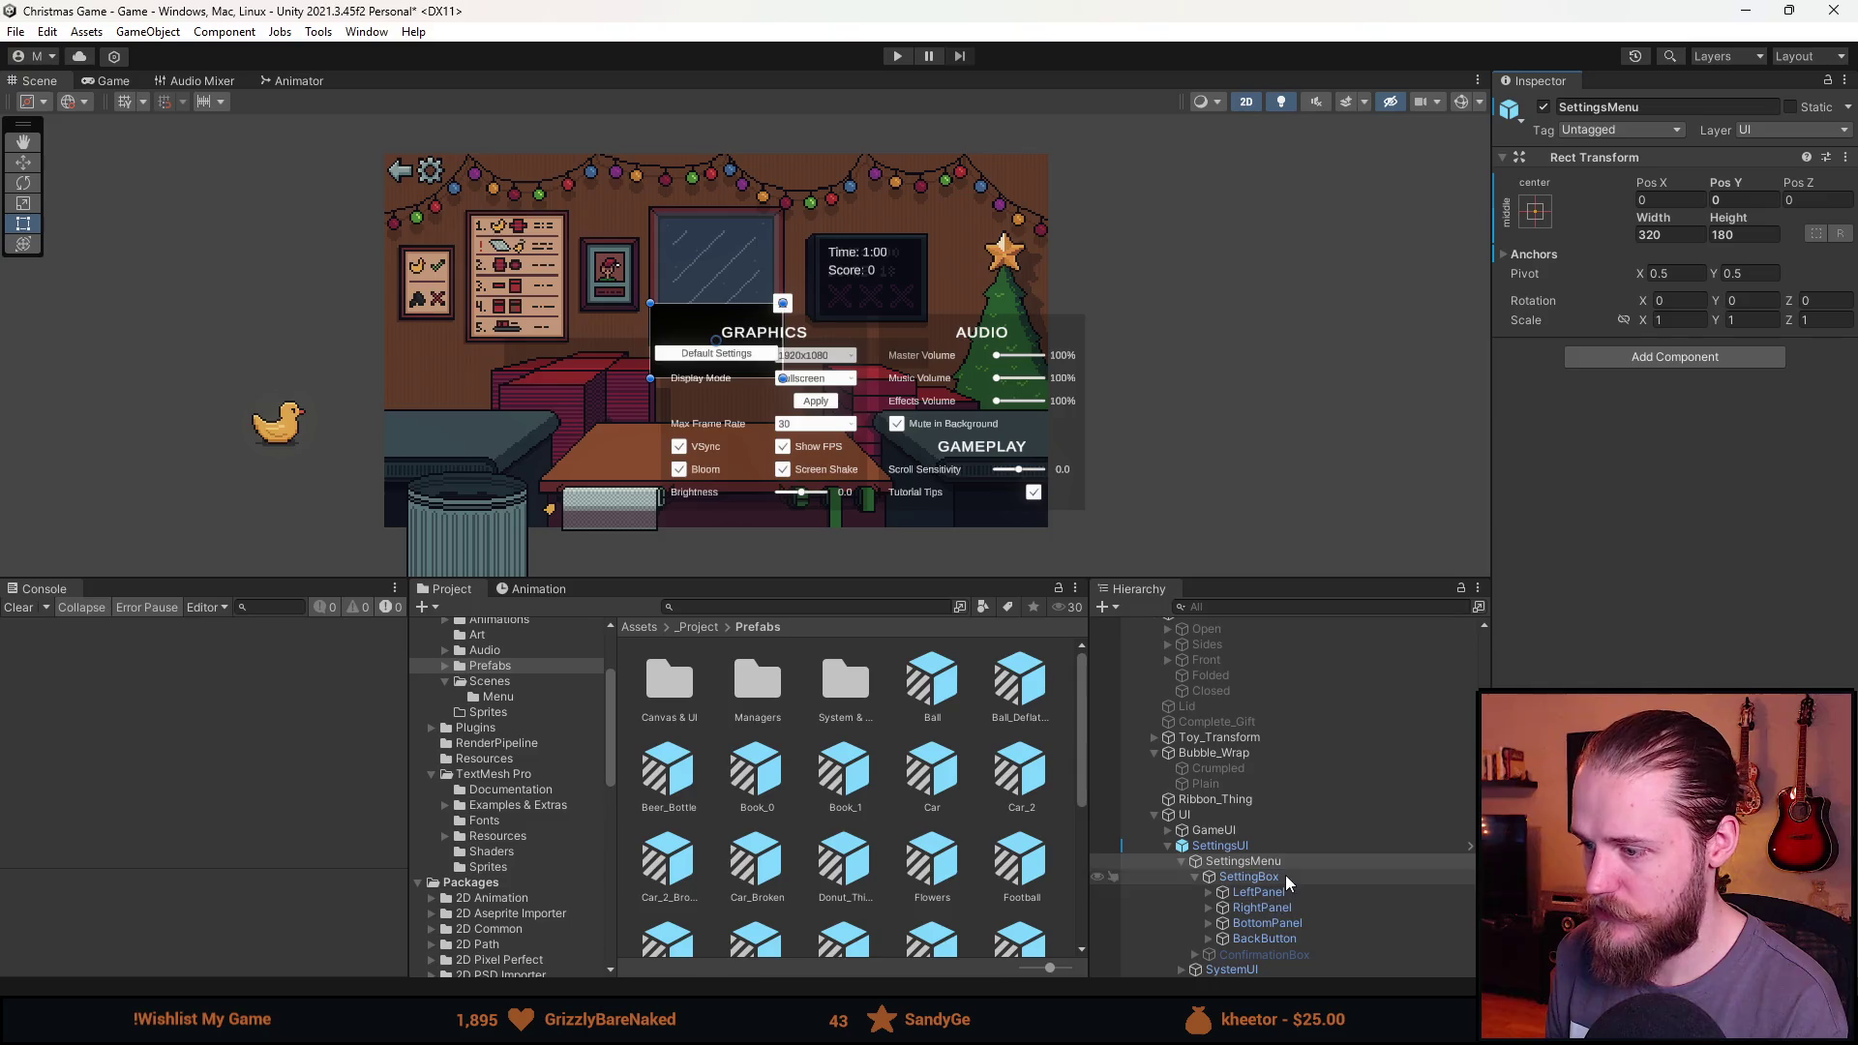
Select MainCanvas to check its reference resolution.
mouse_move(211, 80)
mouse_down()
mouse_move(242, 101)
mouse_move(85, 79)
mouse_up()
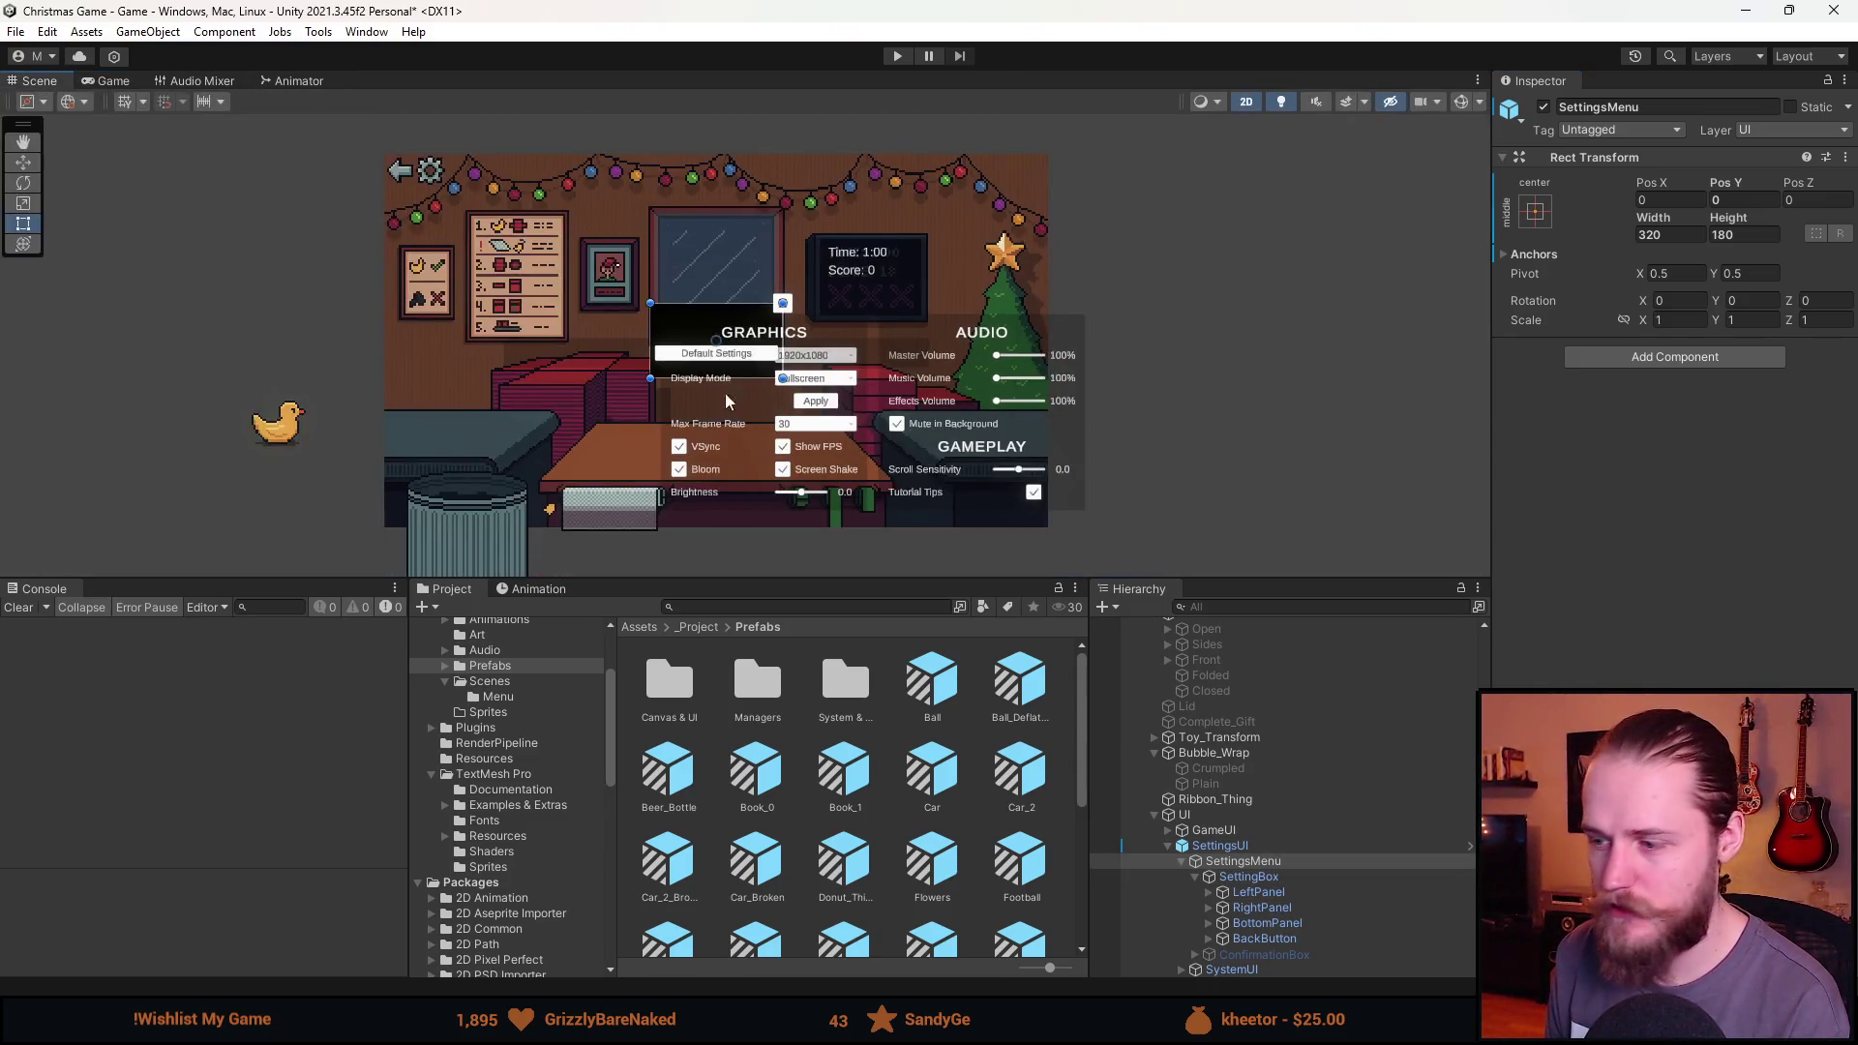
scroll(1246, 820, up, 5)
click(1208, 692)
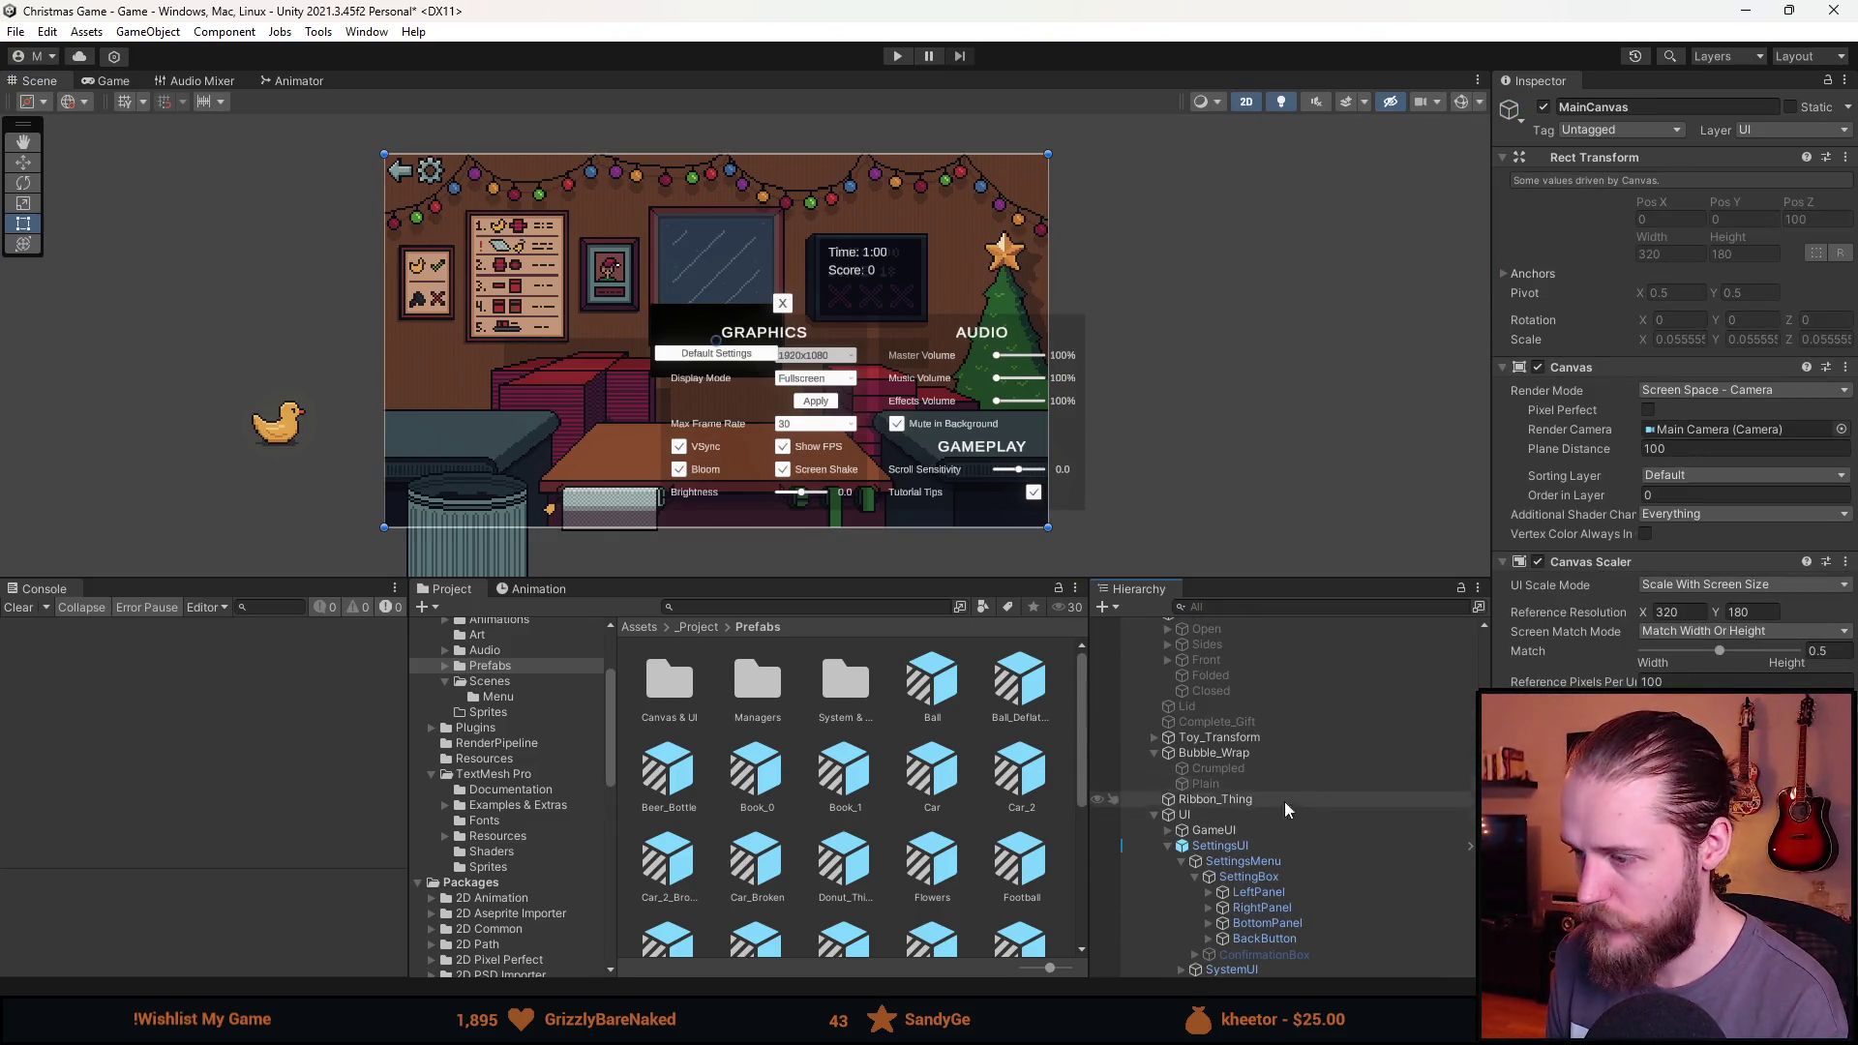
Set SettingsUI's Rect Transform width to 320 and height to 180.
click(1244, 848)
double_click(1661, 252)
text(302320)
double_click(1763, 251)
text(180)
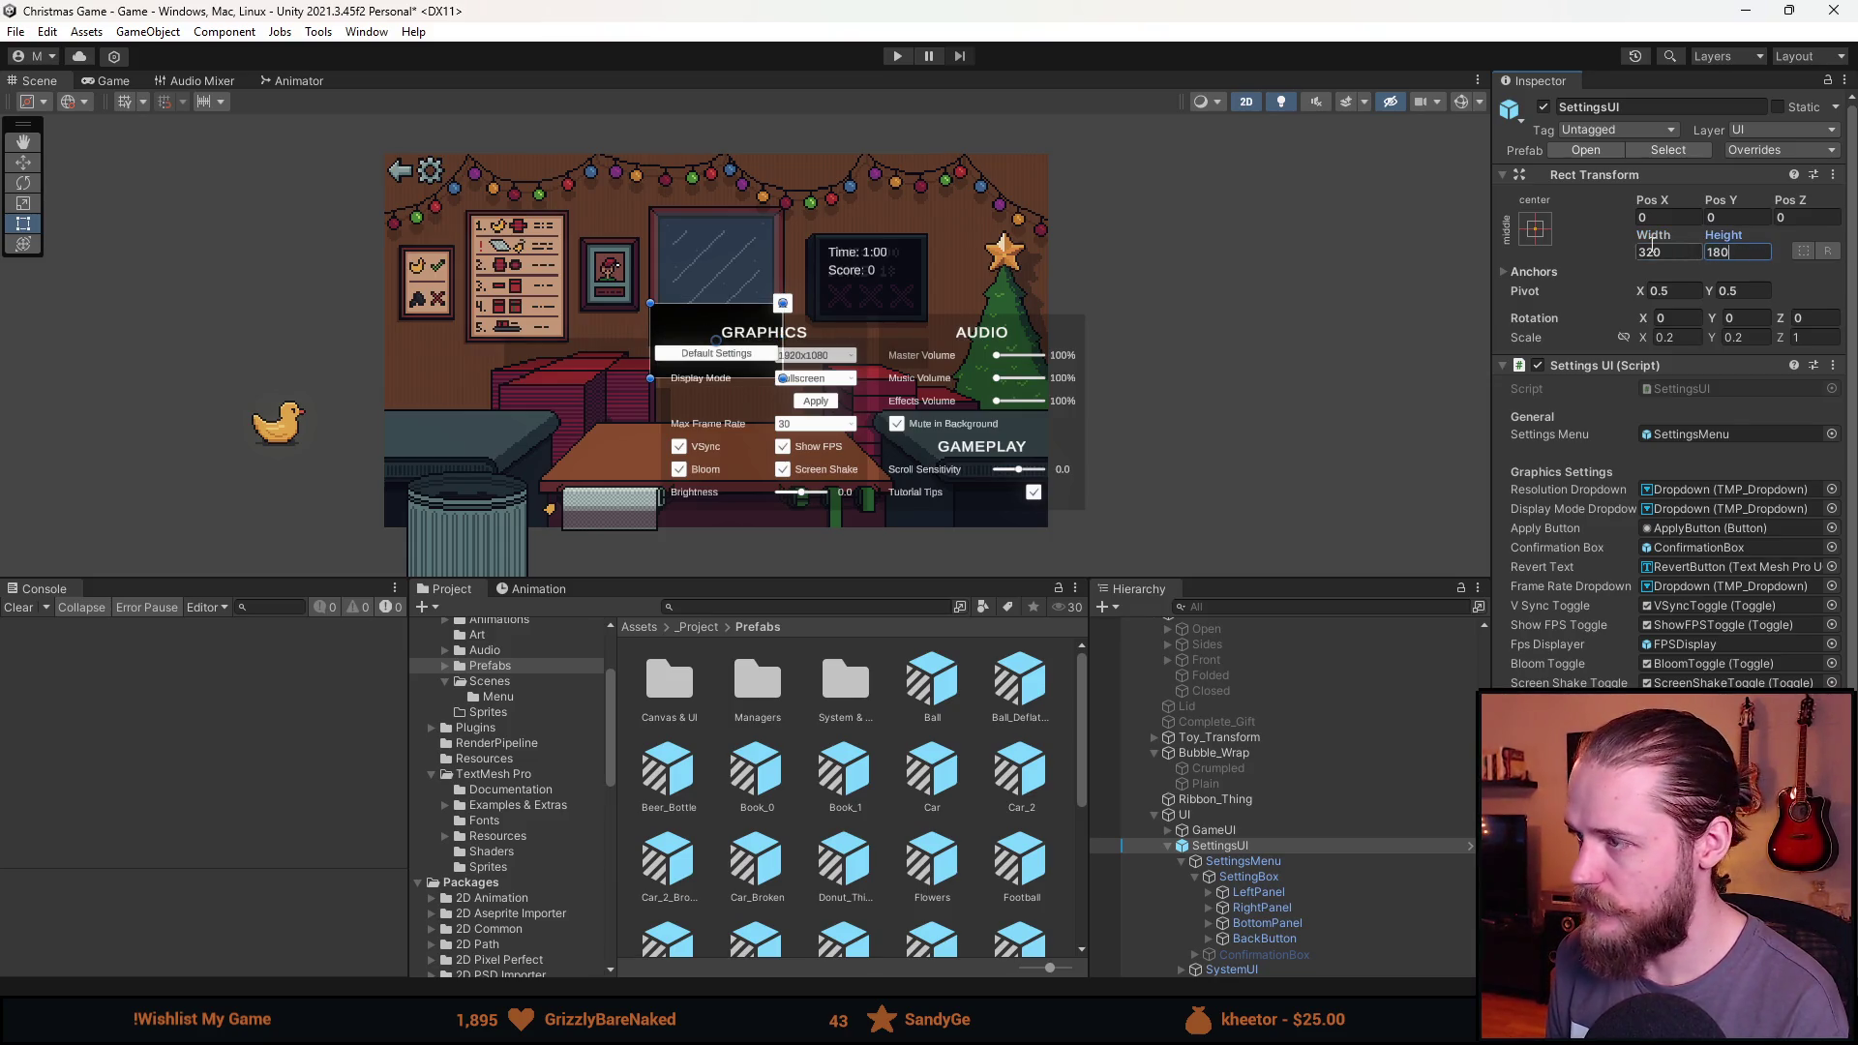
Change SettingsUI's X and Y scale from 0.2 to 1.
double_click(1676, 337)
text(1)
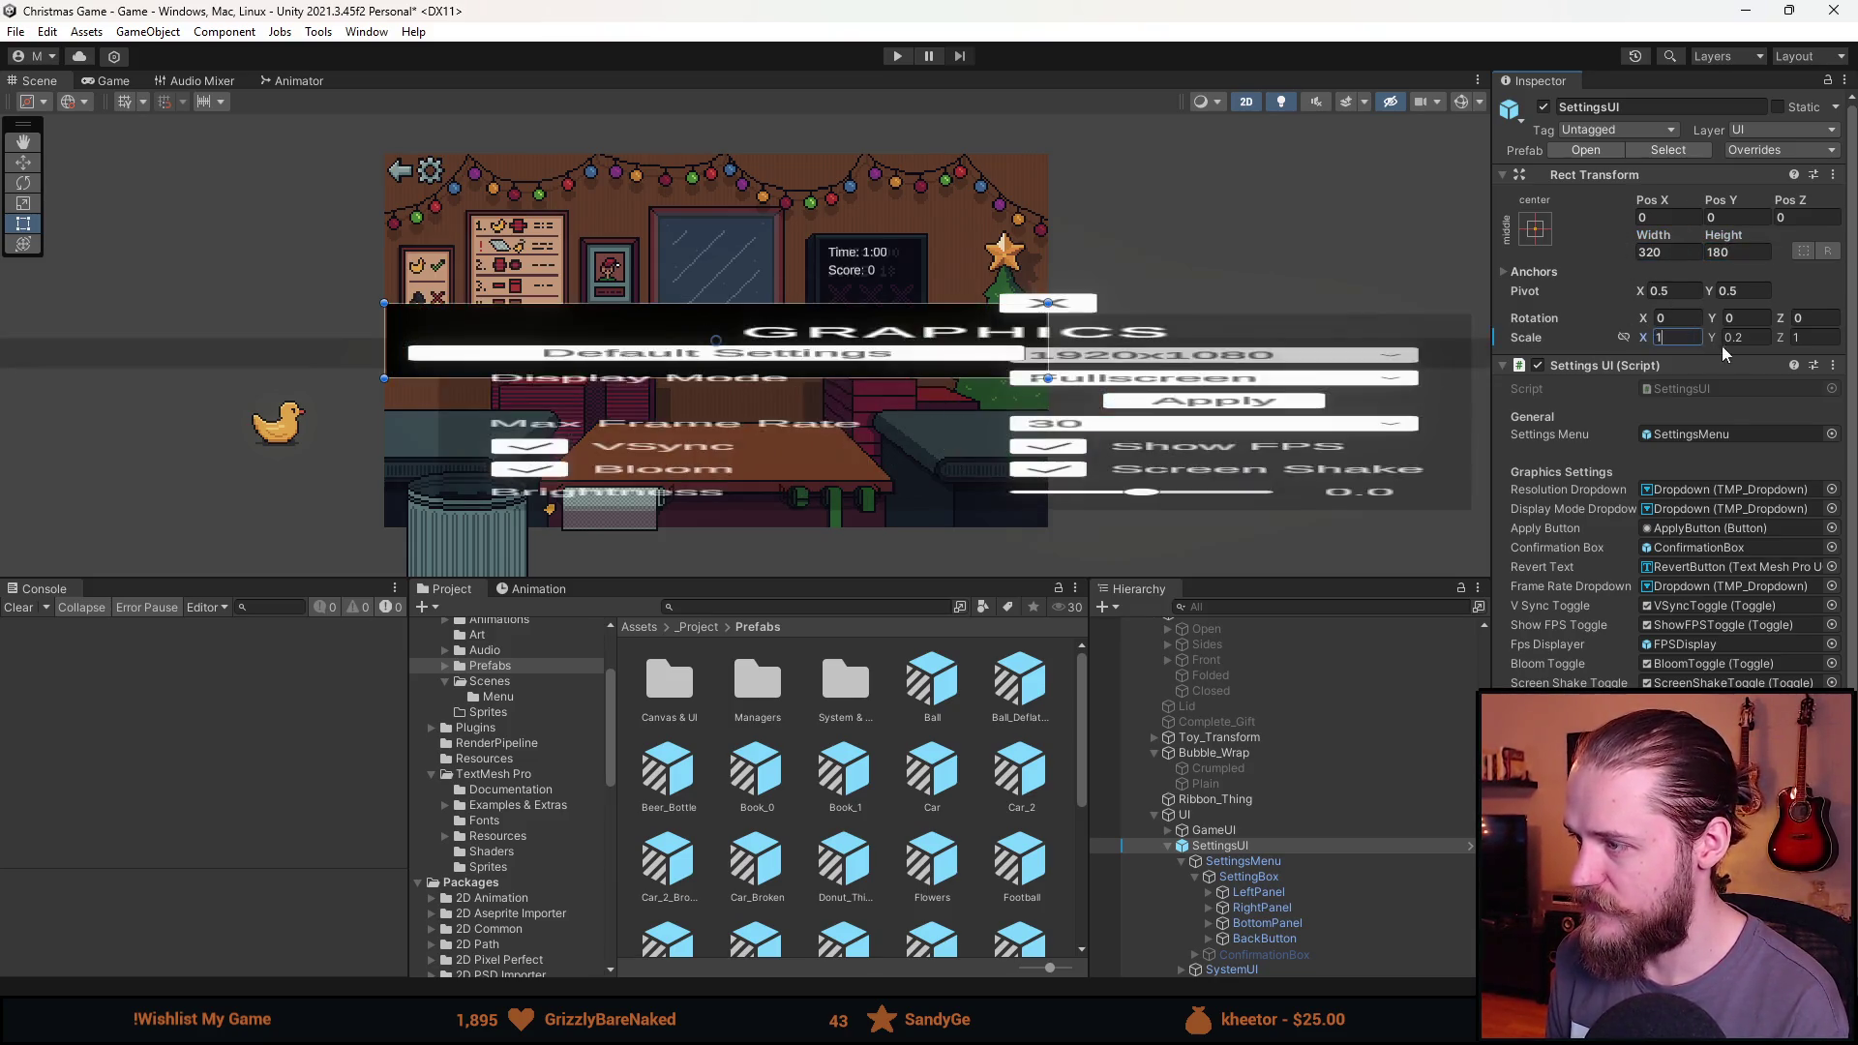
double_click(1742, 337)
text(1)
scroll(884, 410, down, 3)
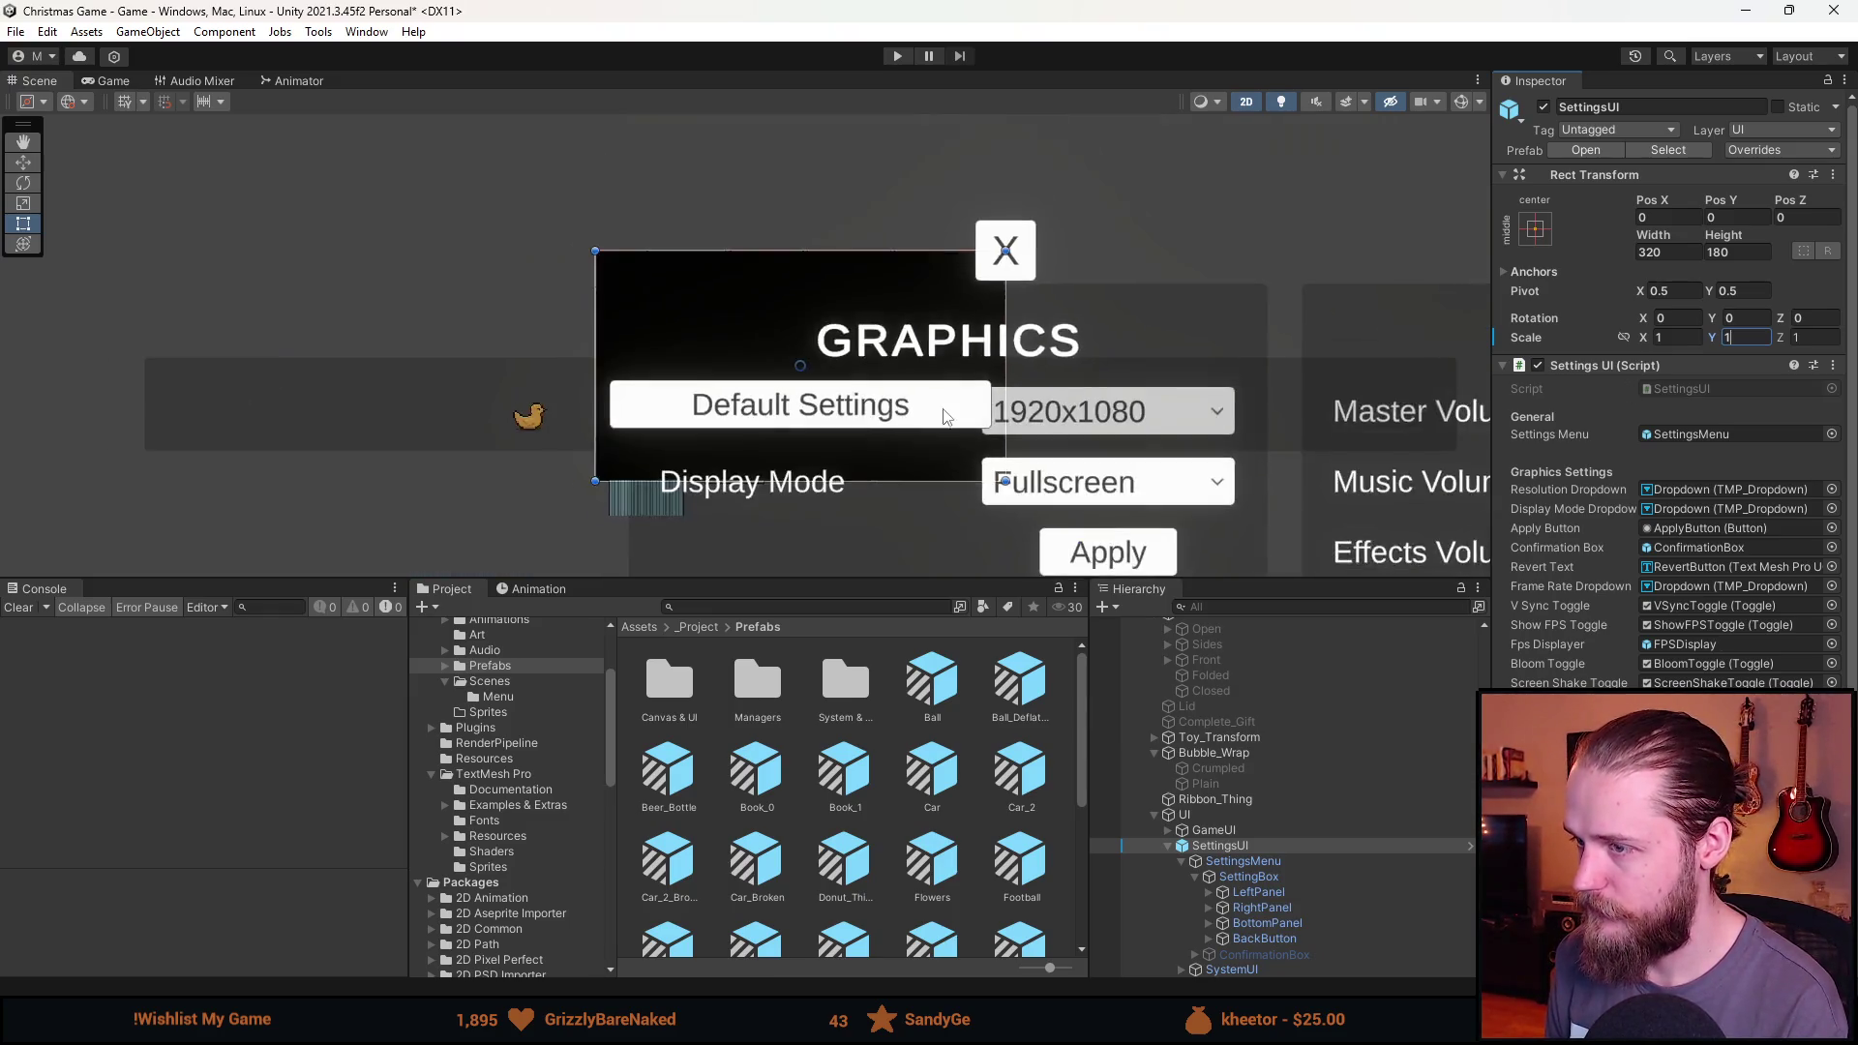
scroll(883, 409, up, 3)
scroll(883, 409, up, 2)
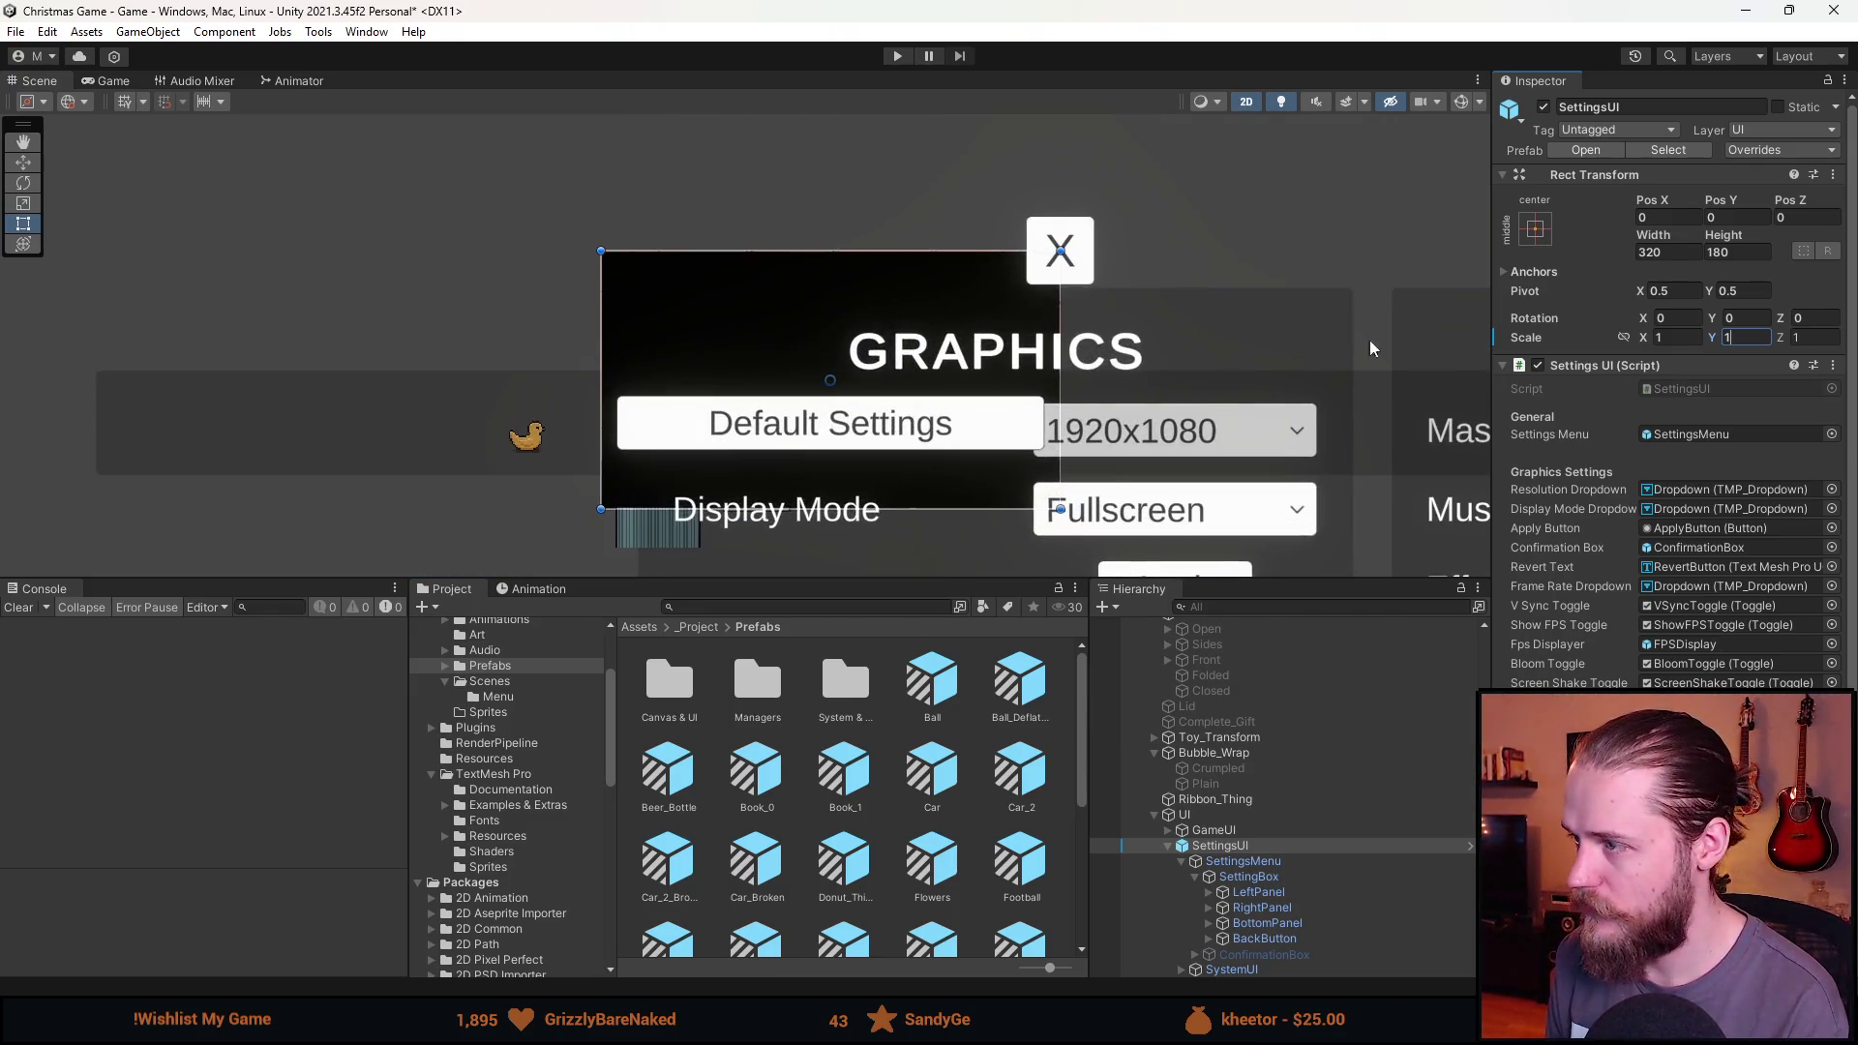
click(1257, 862)
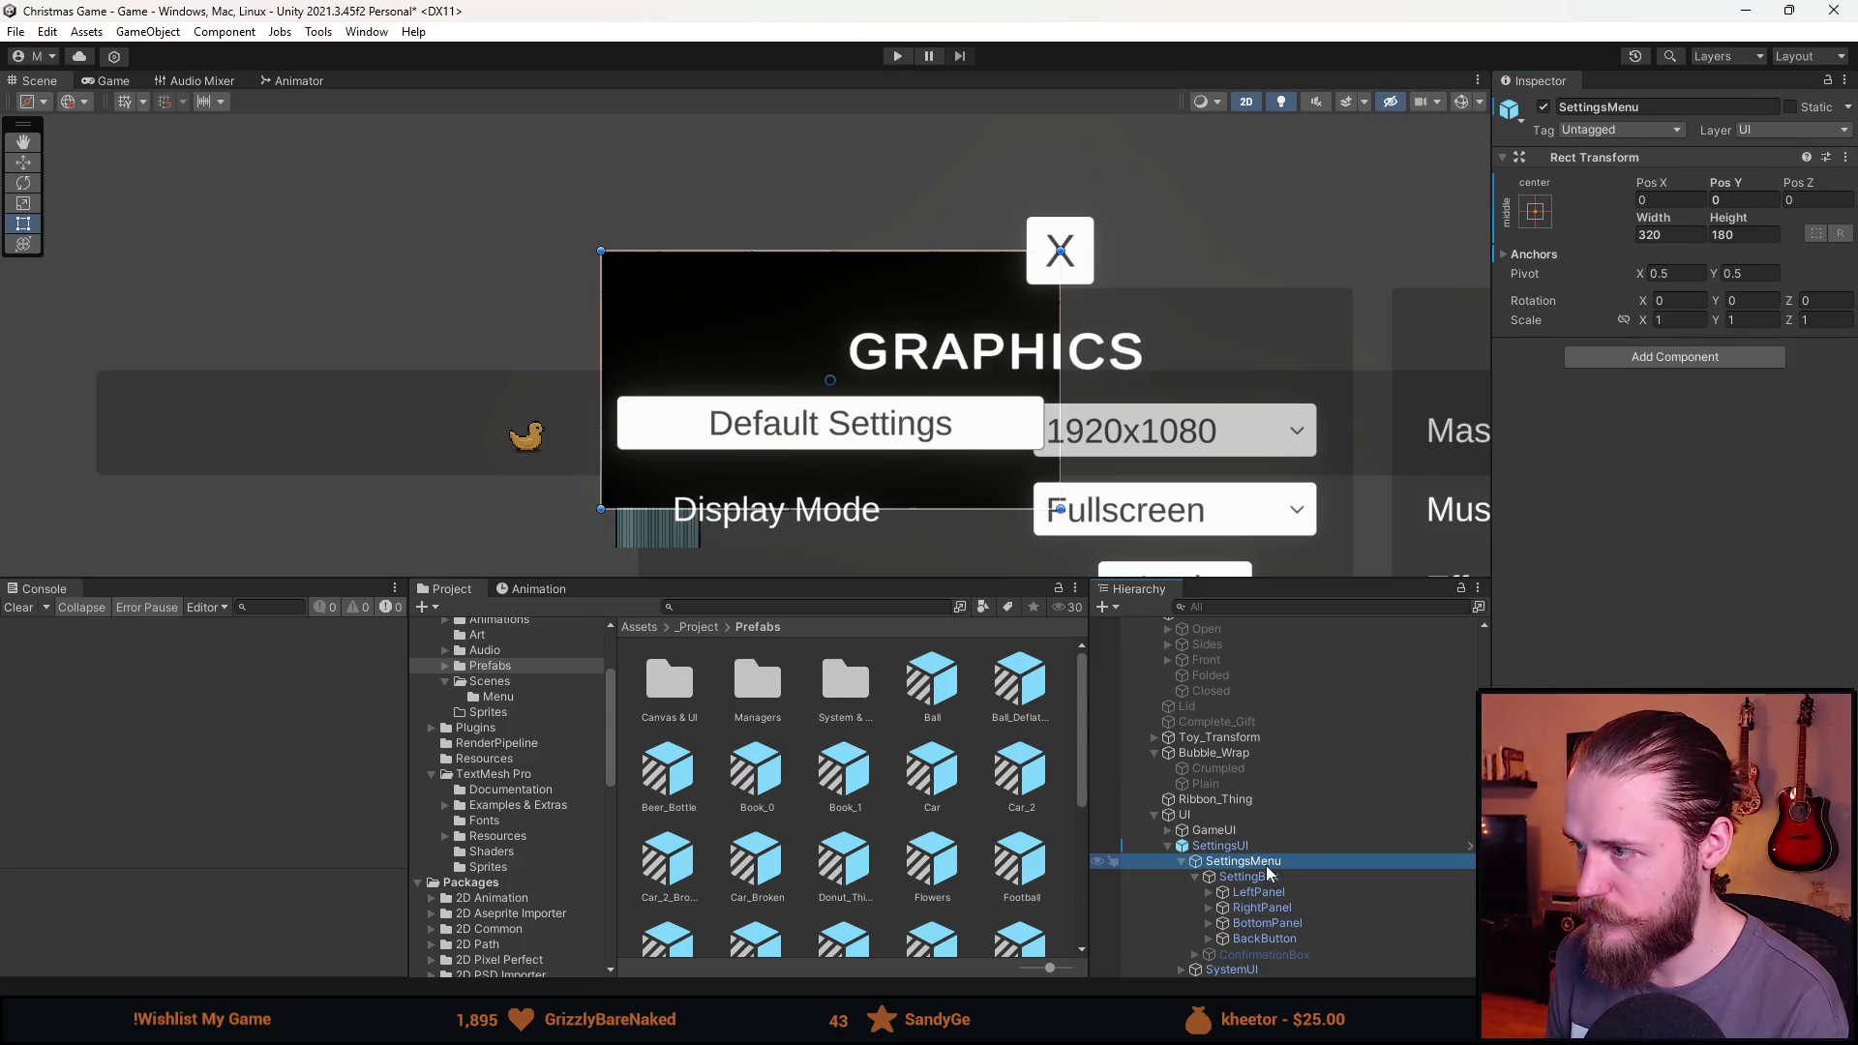
click(1270, 876)
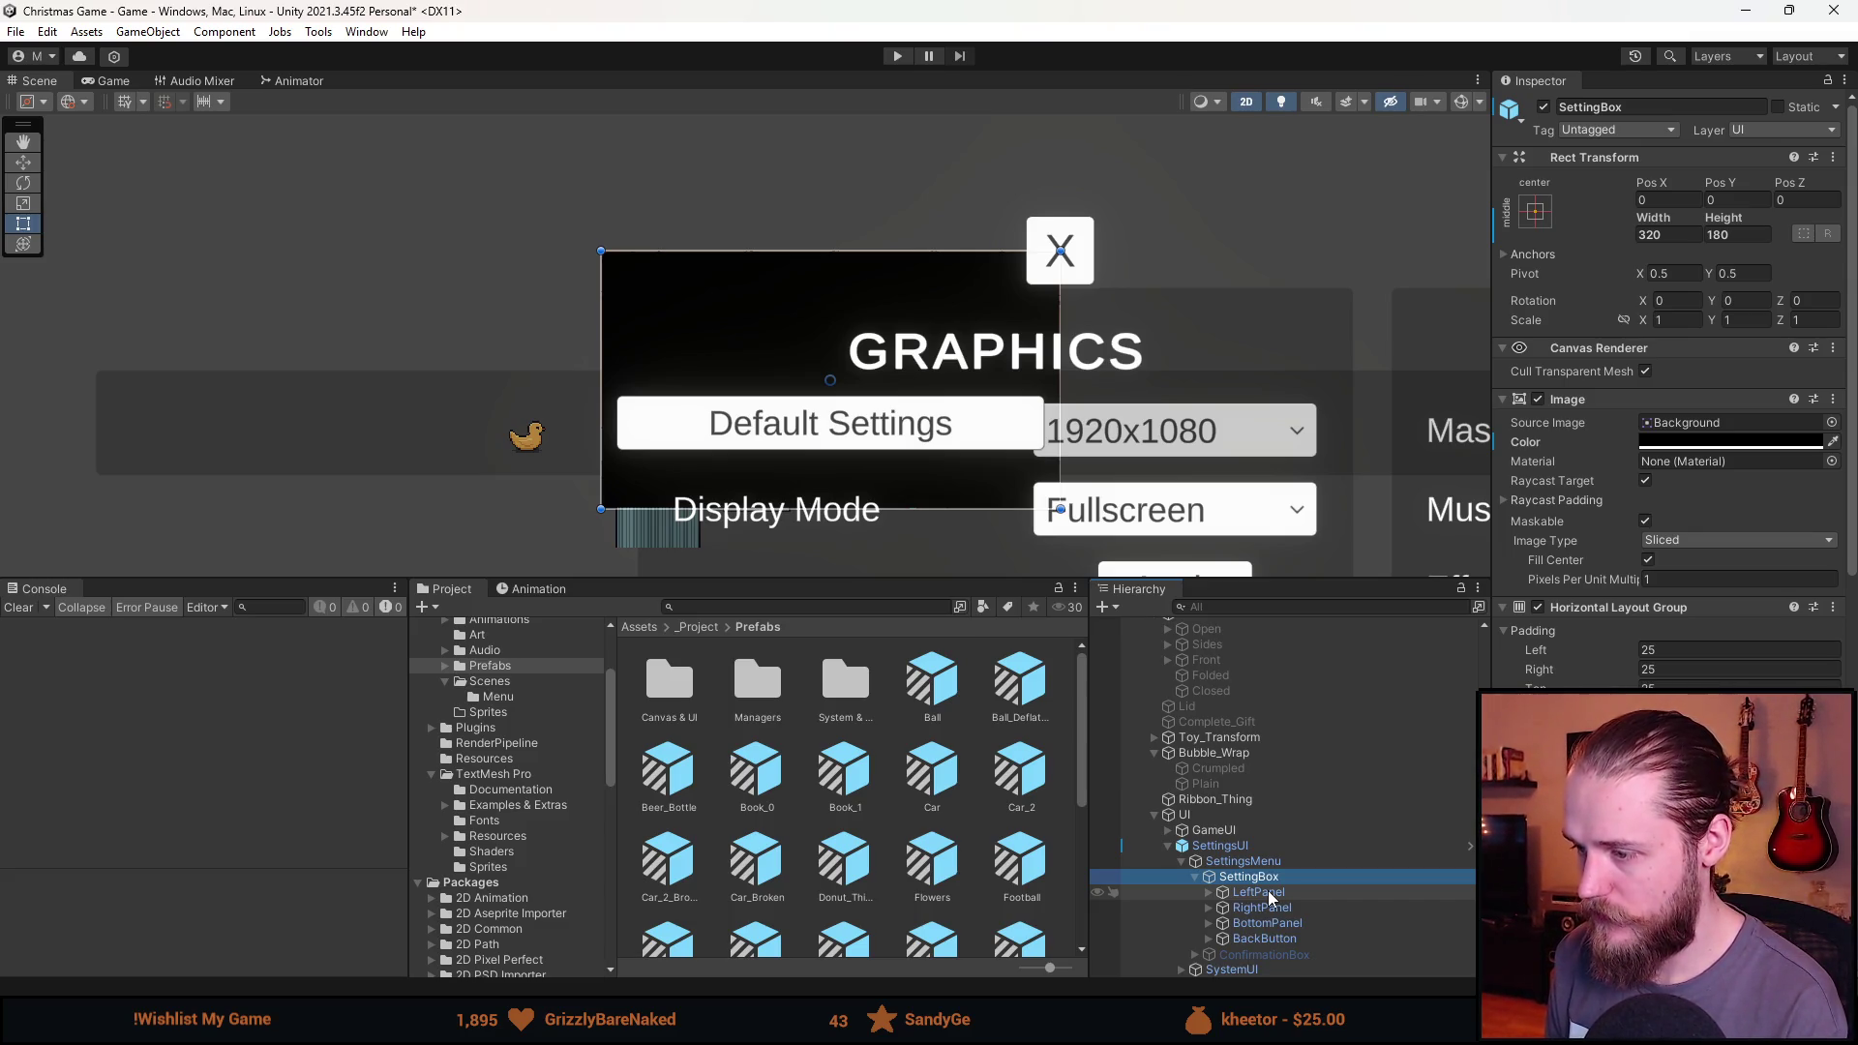
Make the SettingBox panel background colour transparent.
click(1244, 860)
click(1249, 876)
click(1703, 442)
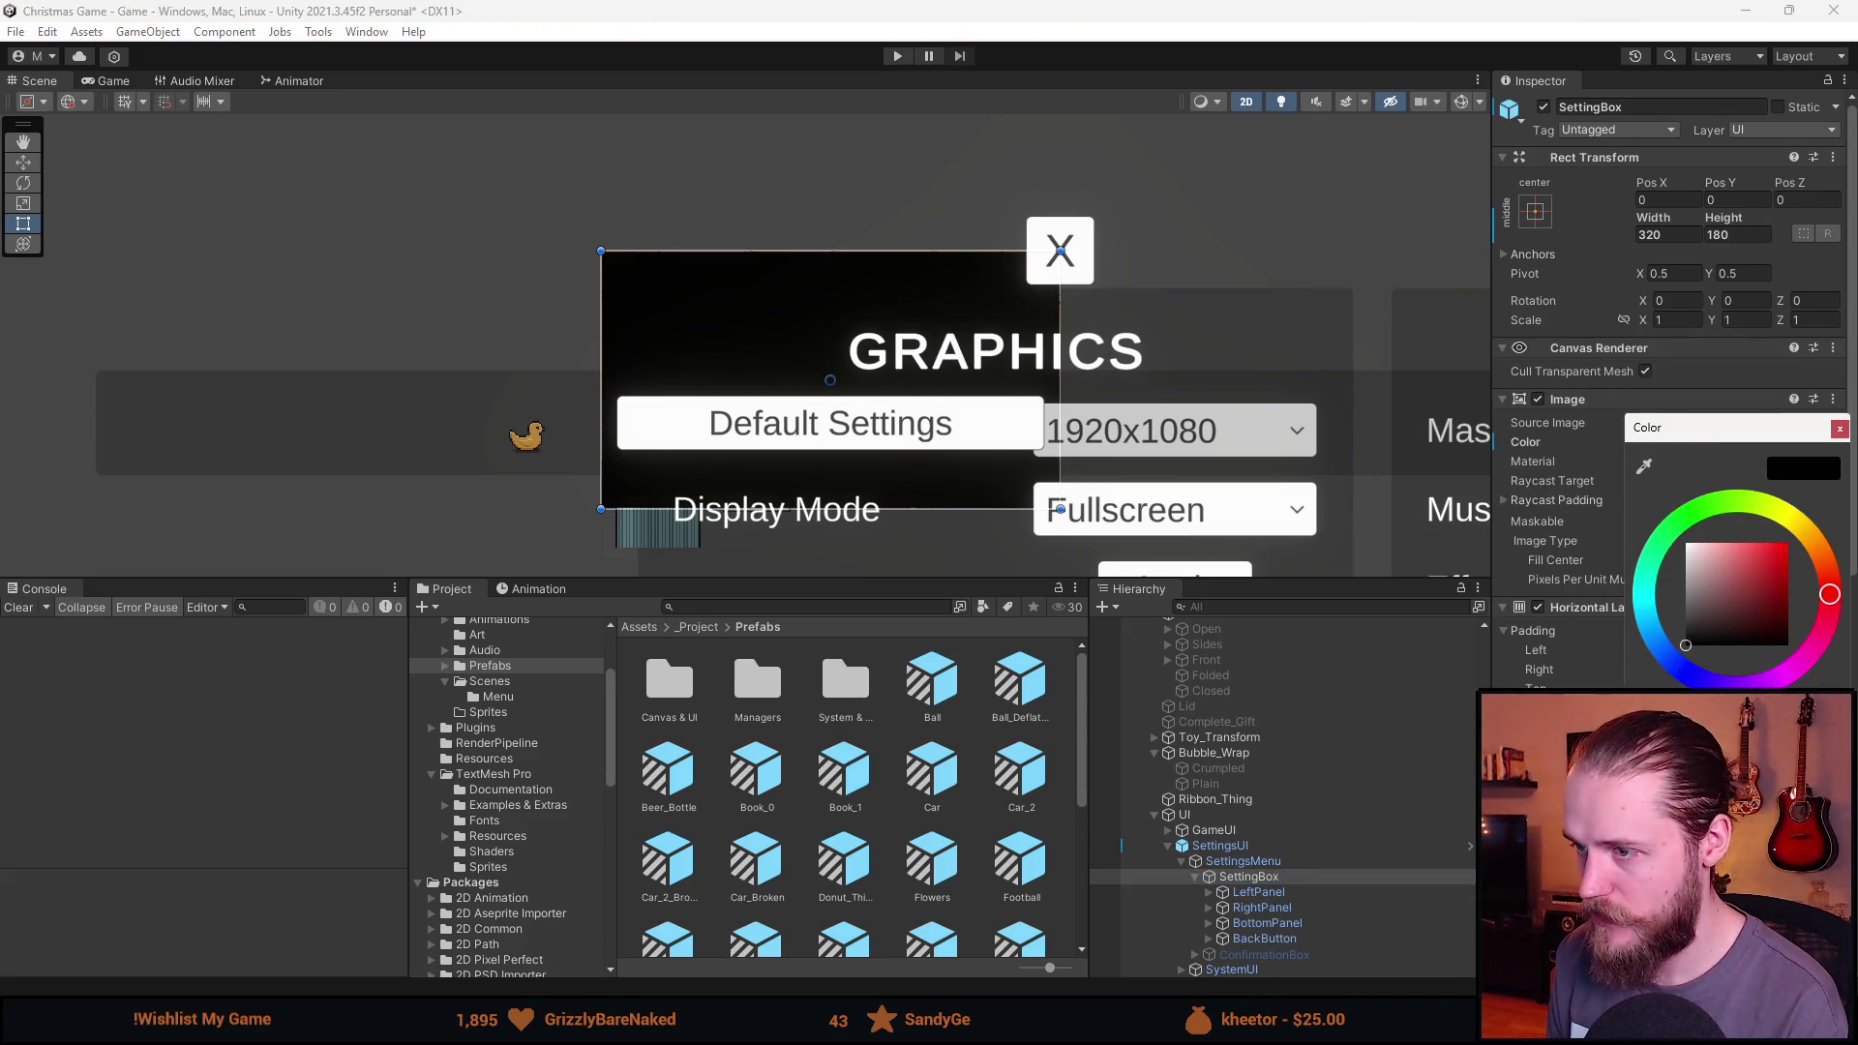
drag(1819, 813, 1703, 812)
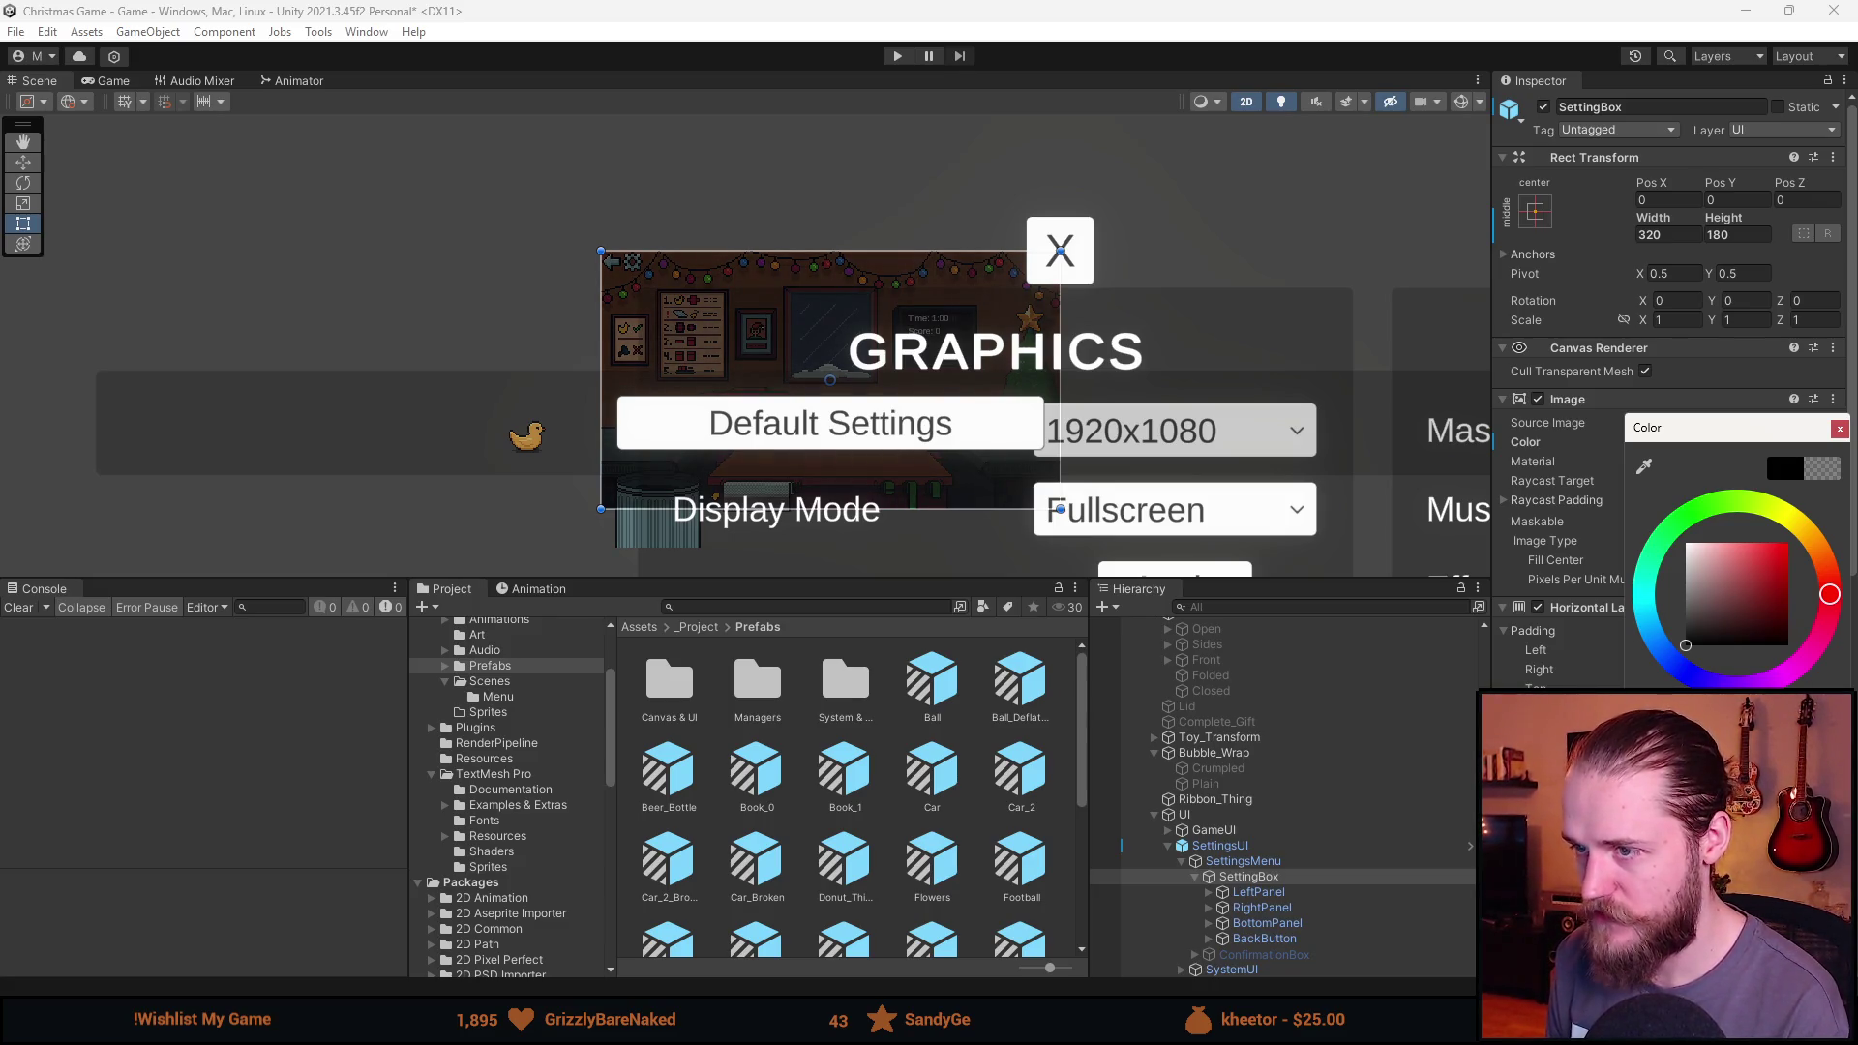
click(1838, 427)
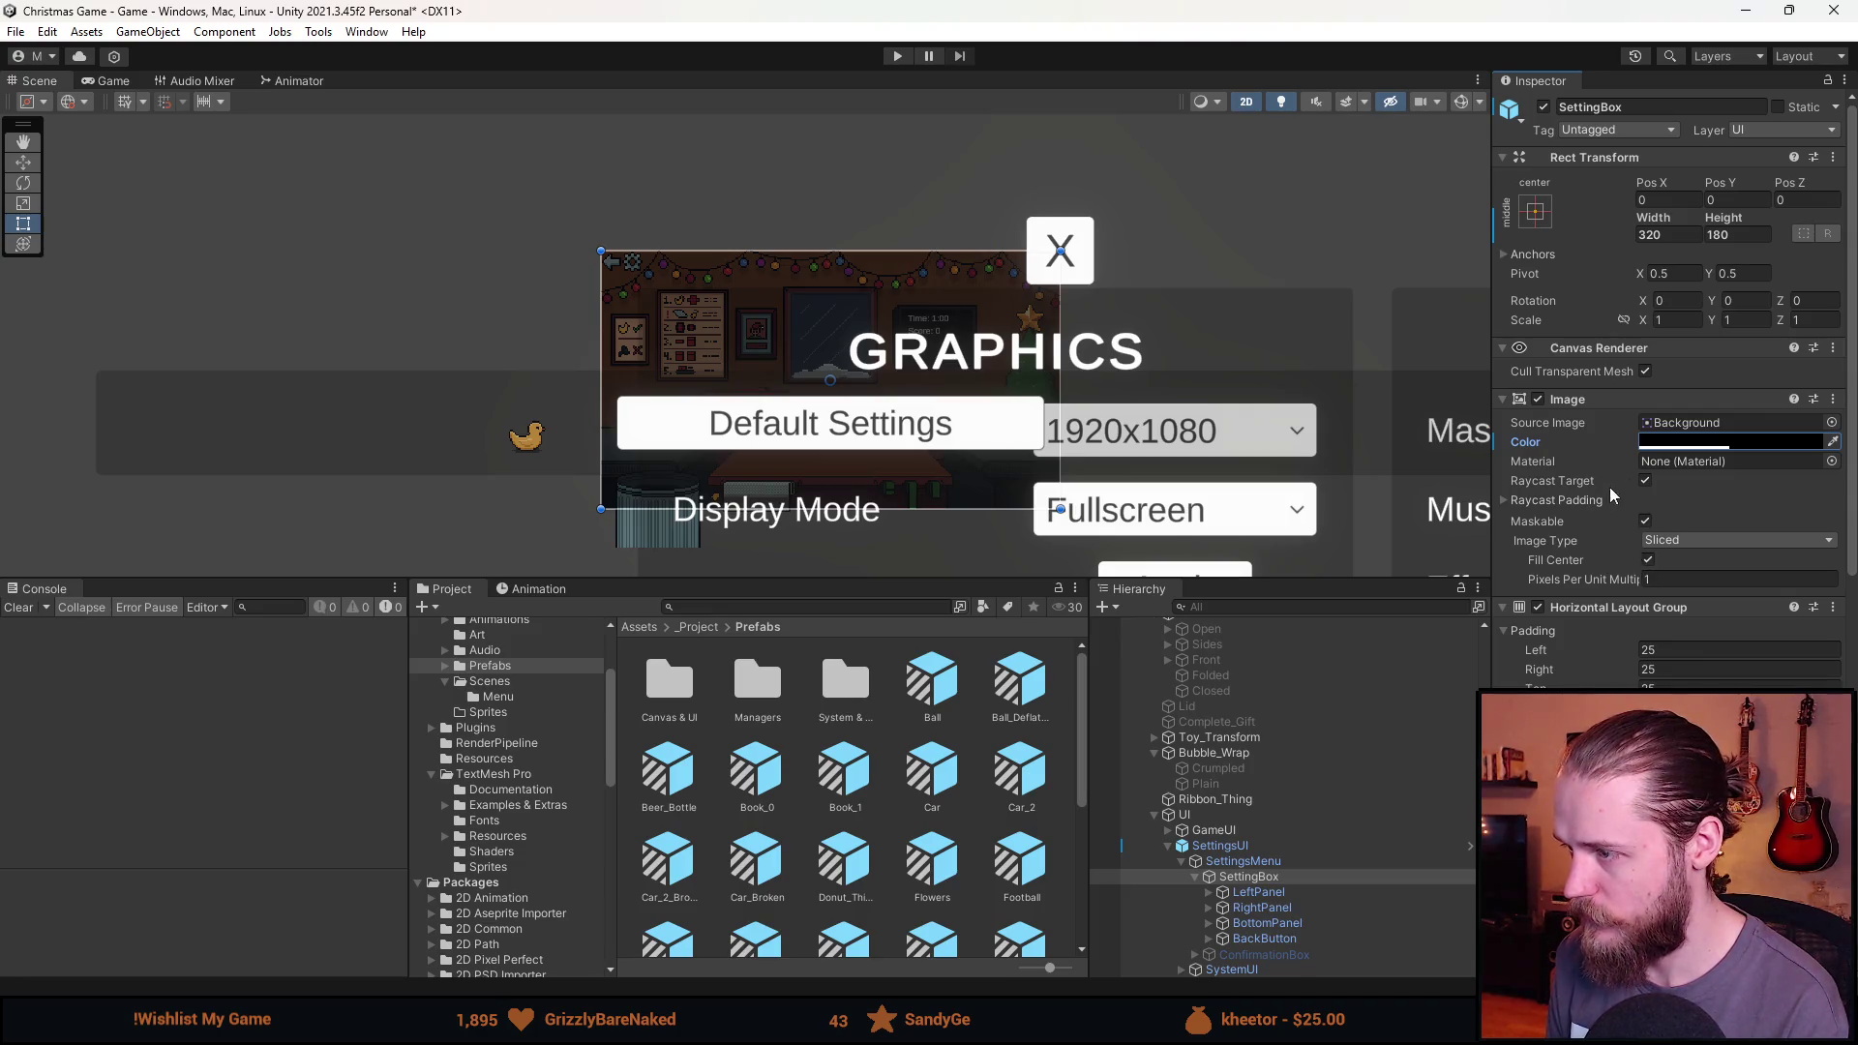
Remove the Horizontal Layout Group component from SettingBox.
scroll(678, 308, up, 3)
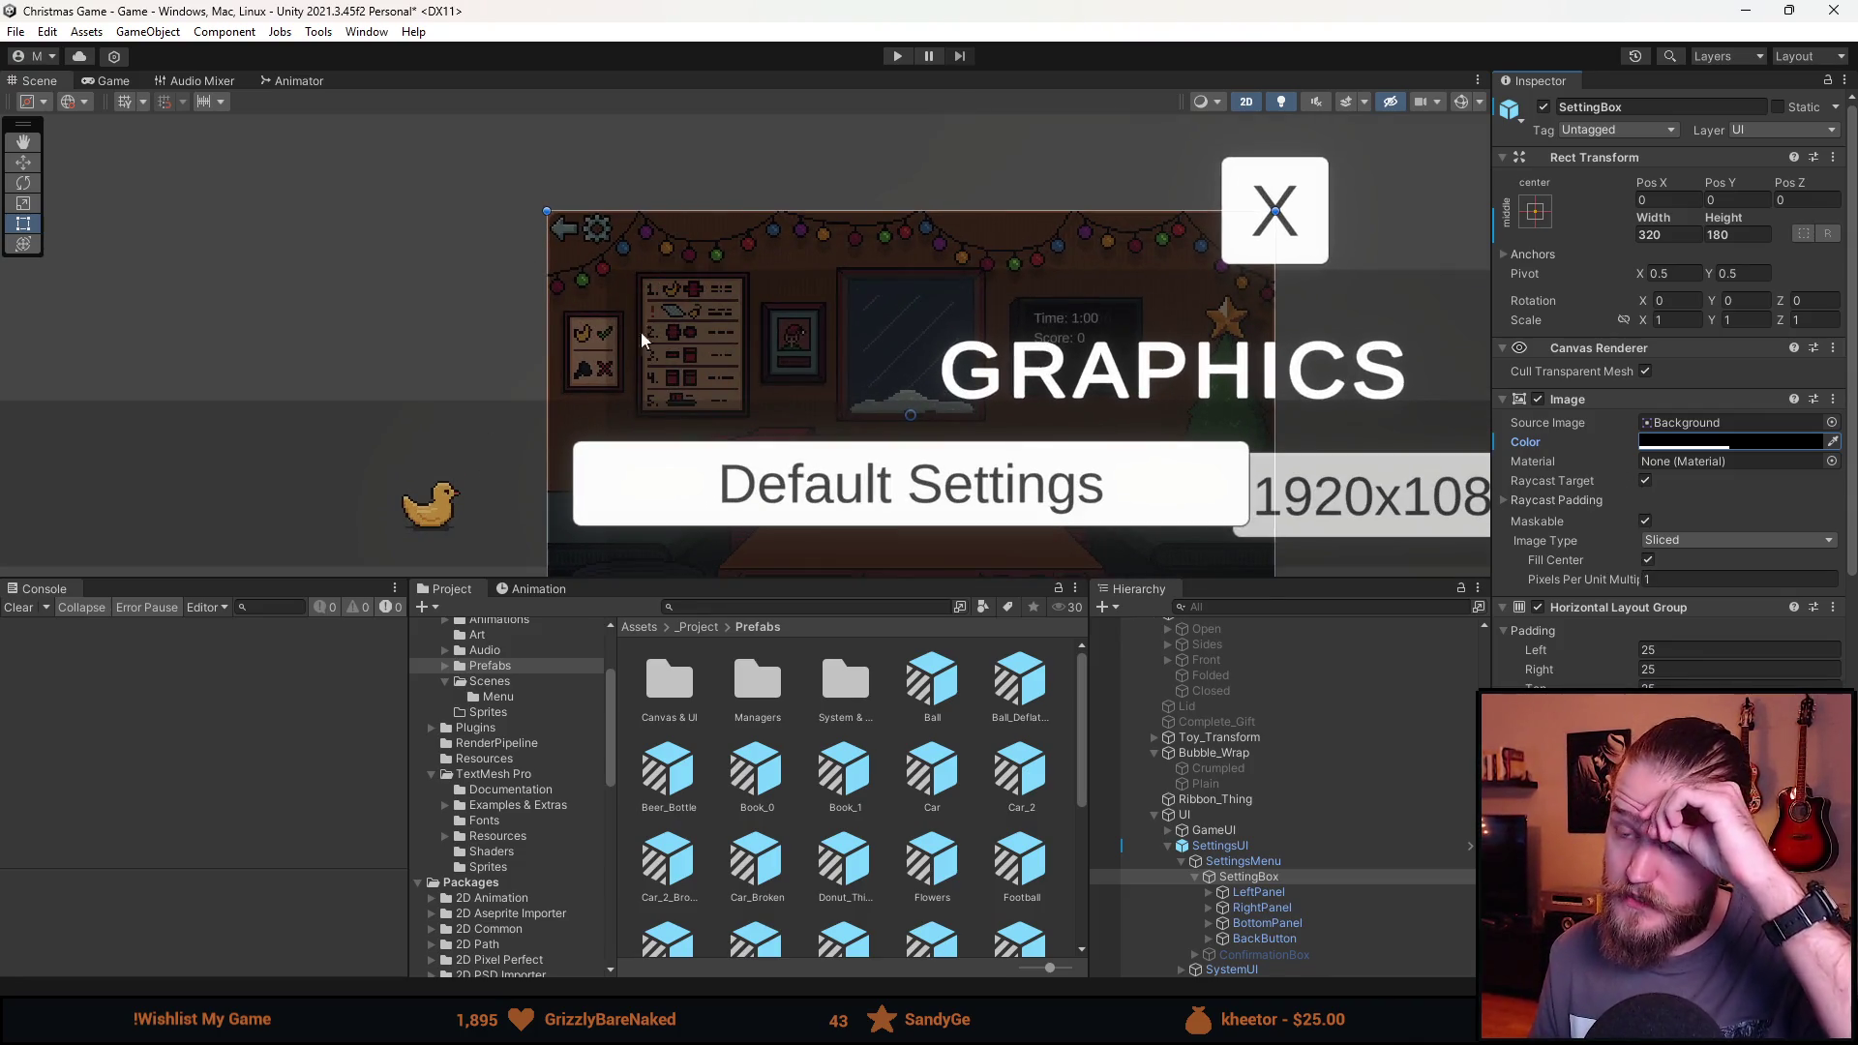
scroll(764, 395, down, 2)
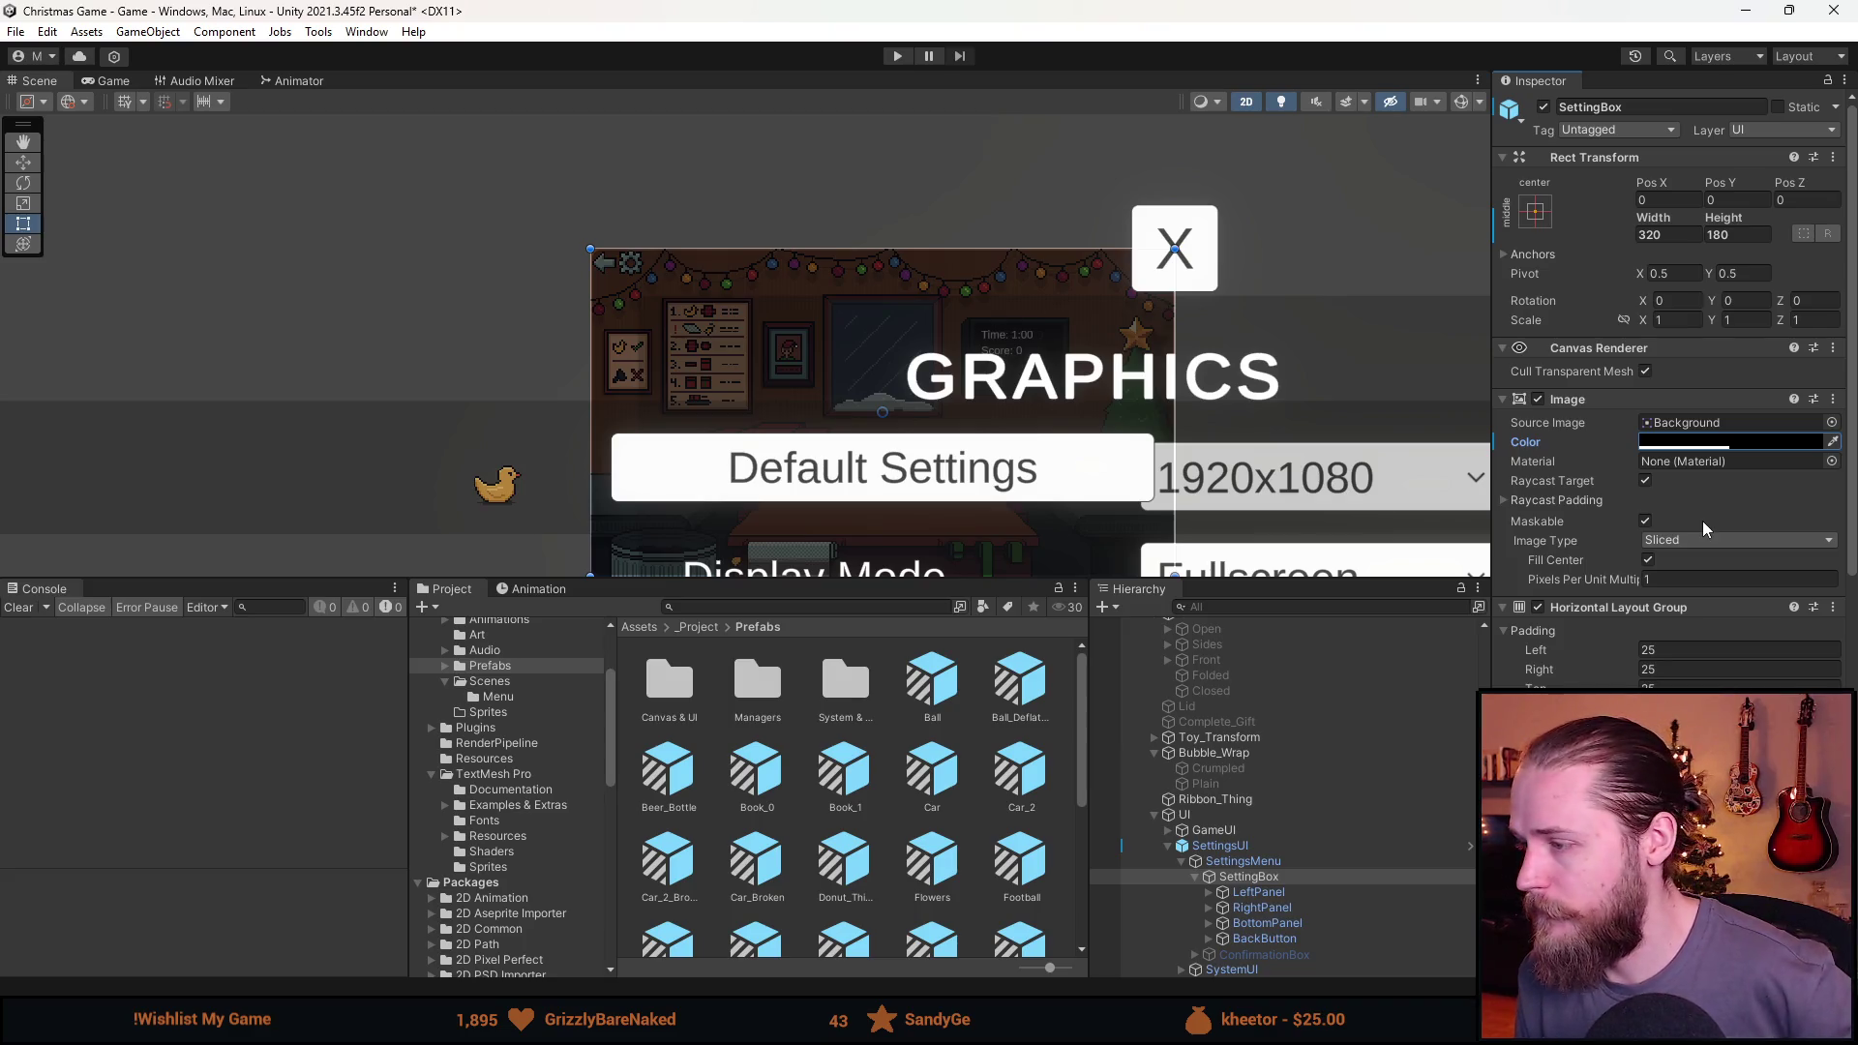
scroll(1703, 521, down, 3)
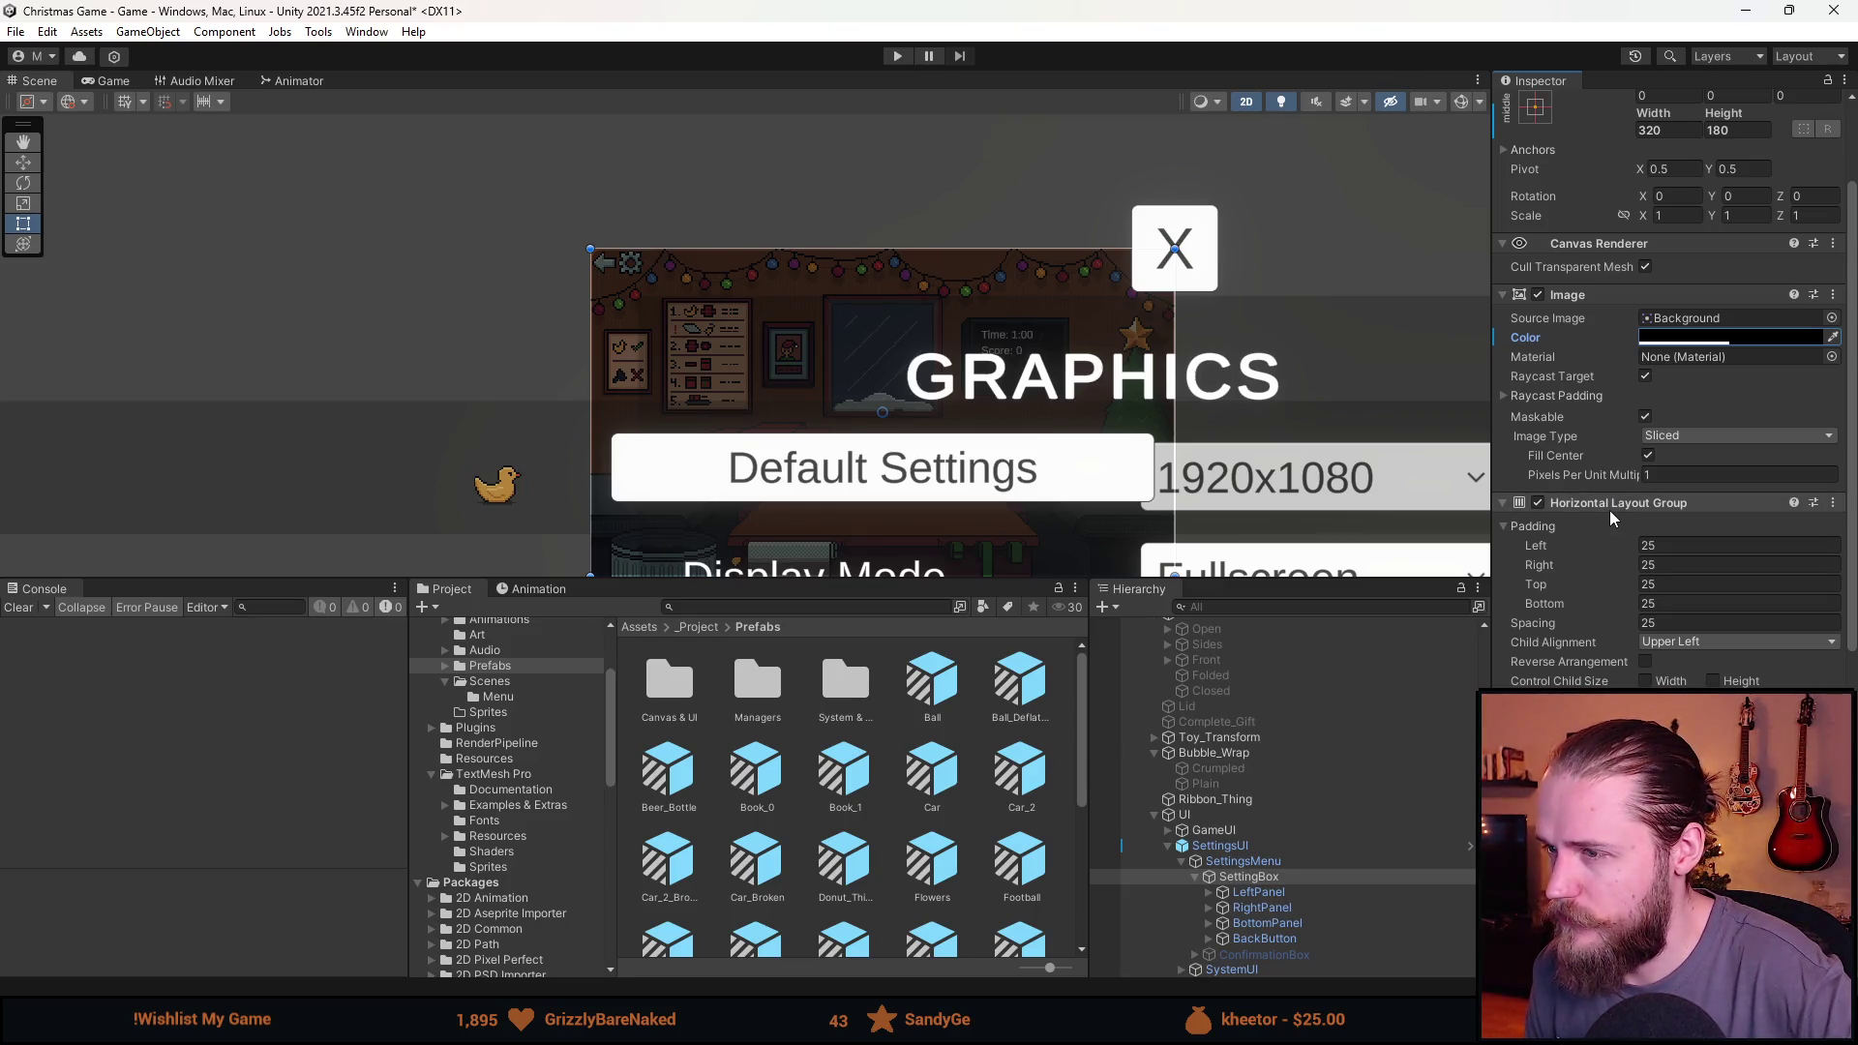
right_click(1617, 499)
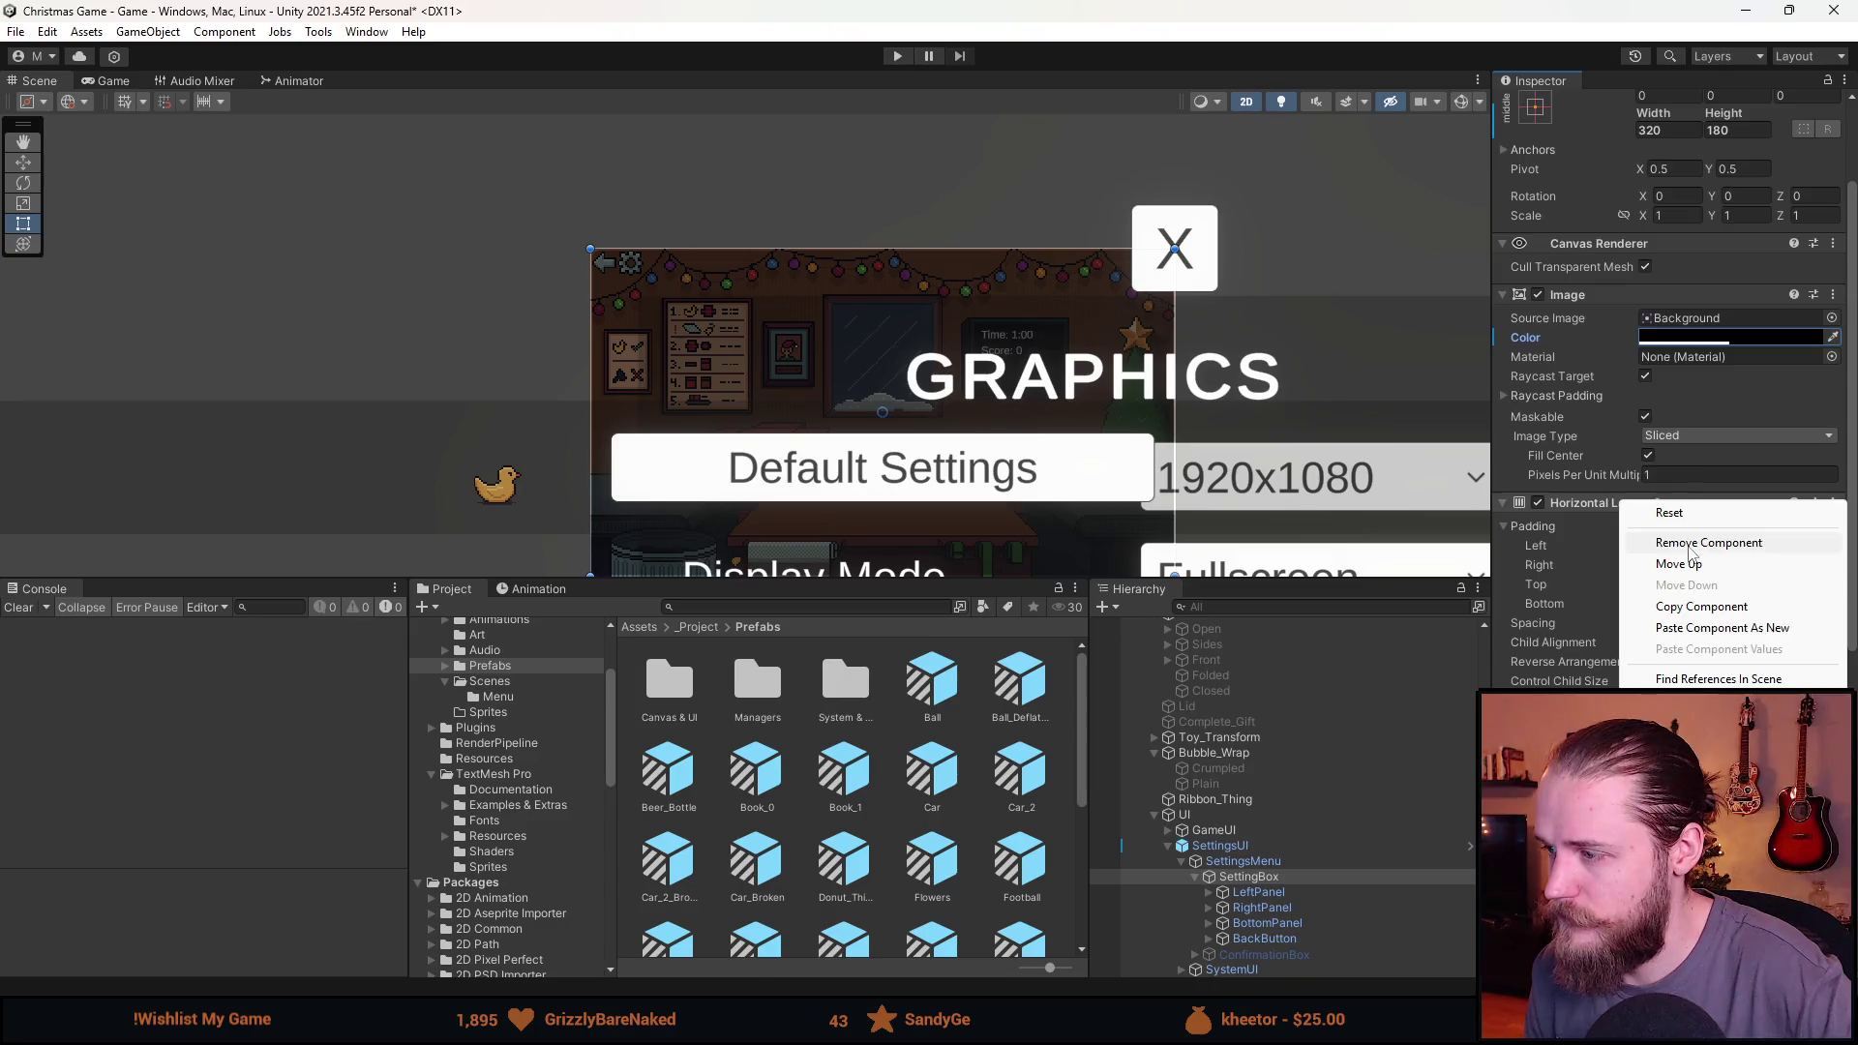
click(1645, 539)
click(1296, 893)
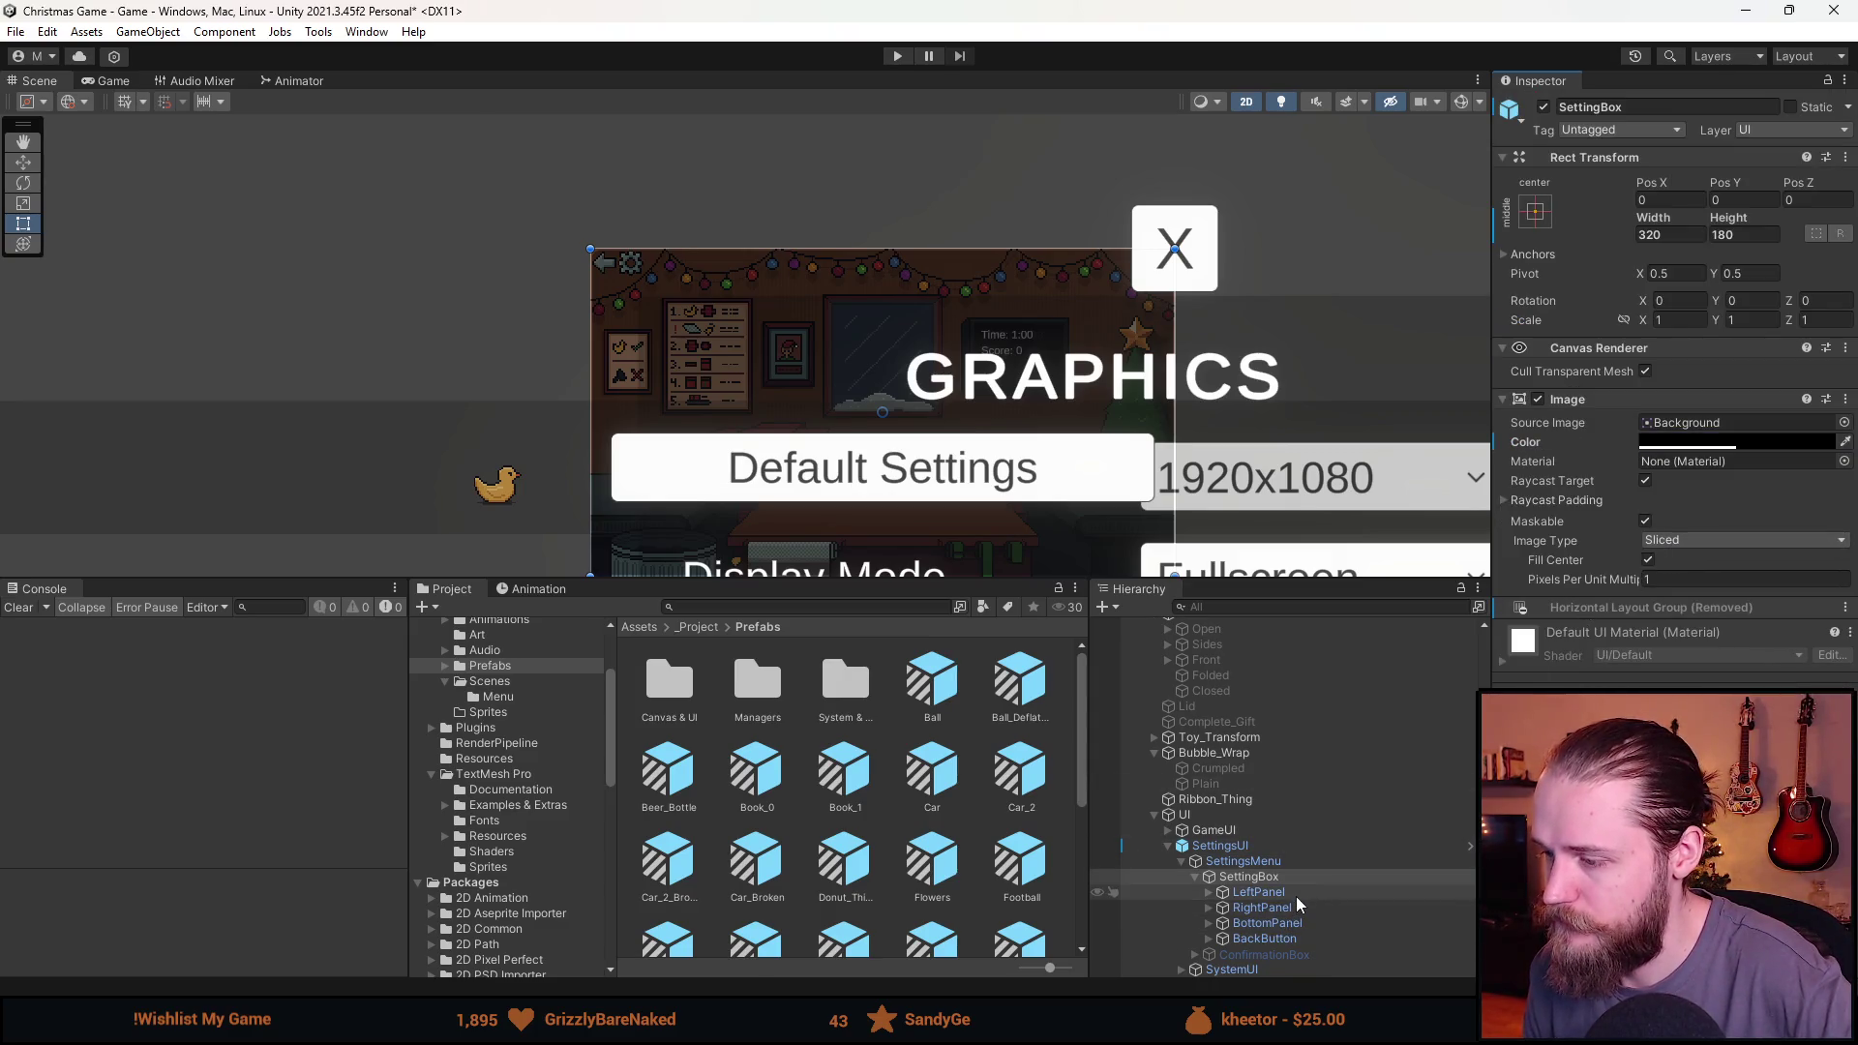
Deactivate LeftPanel and BottomPanel, hiding the Graphics options and Default Settings bar.
double_click(1240, 907)
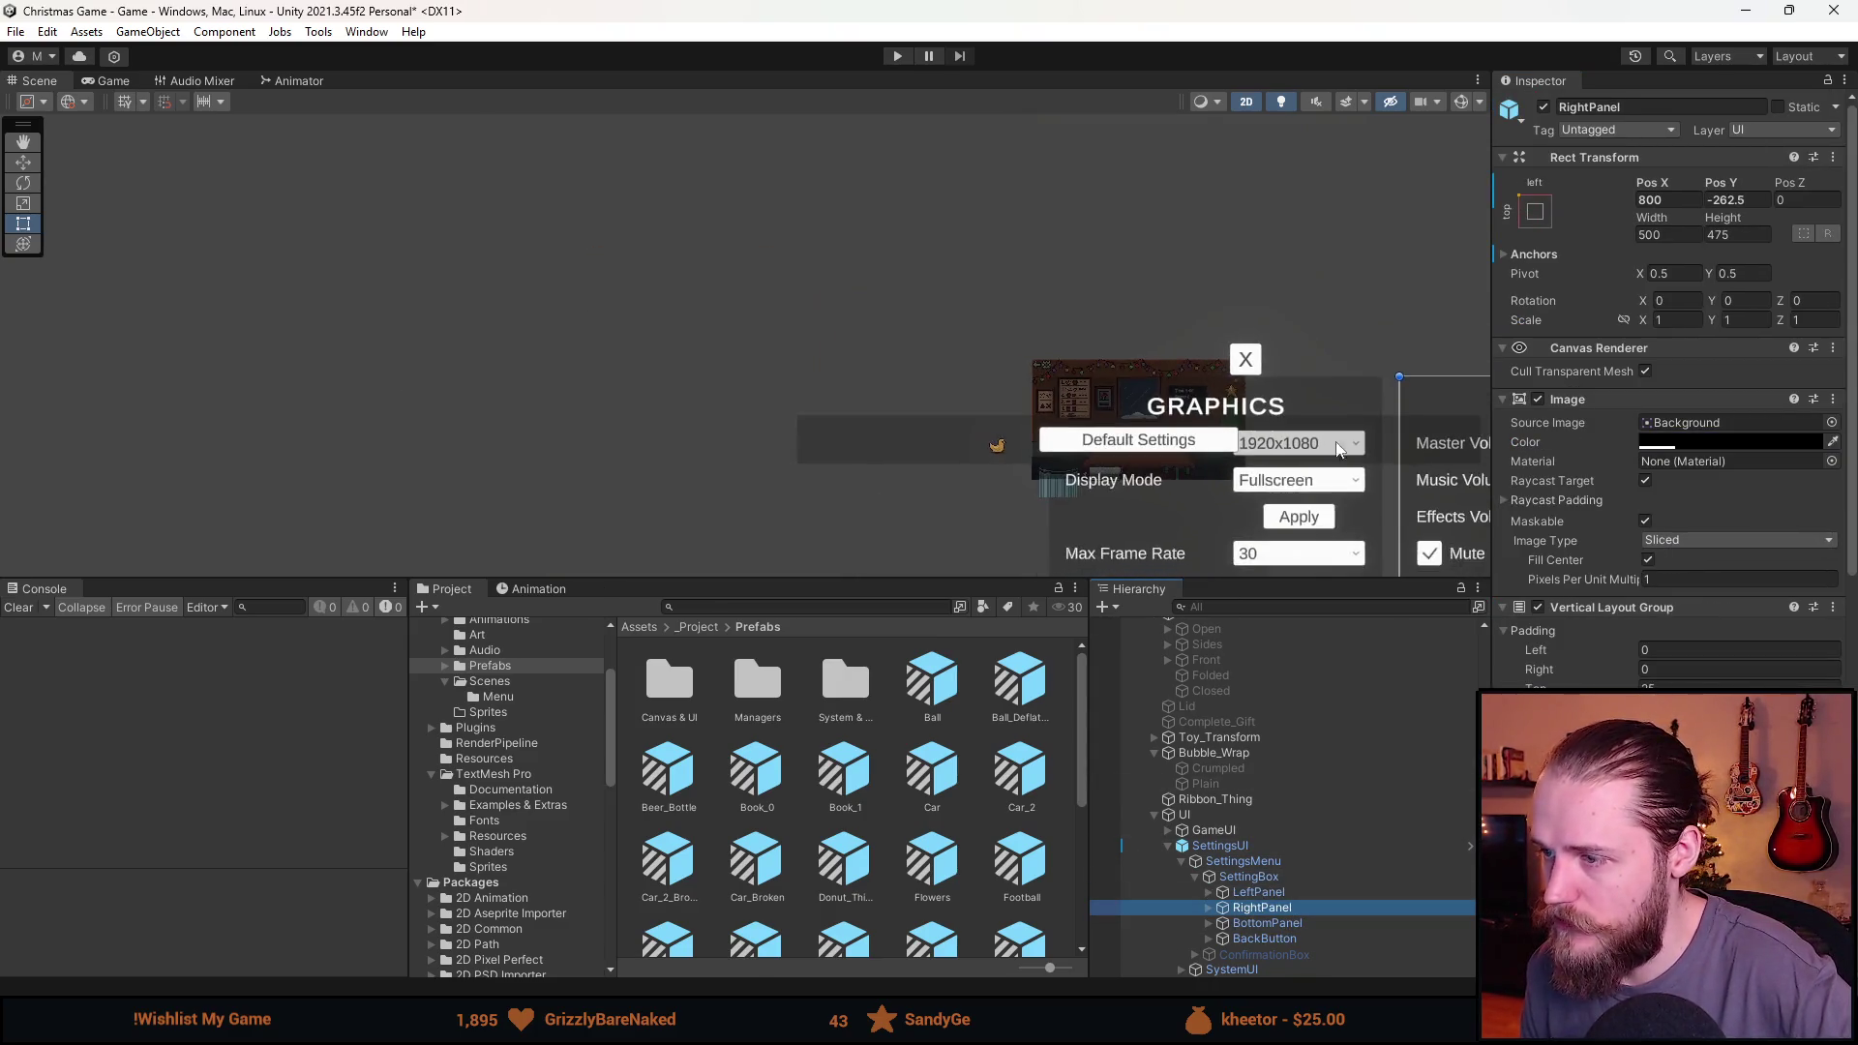
key(t)
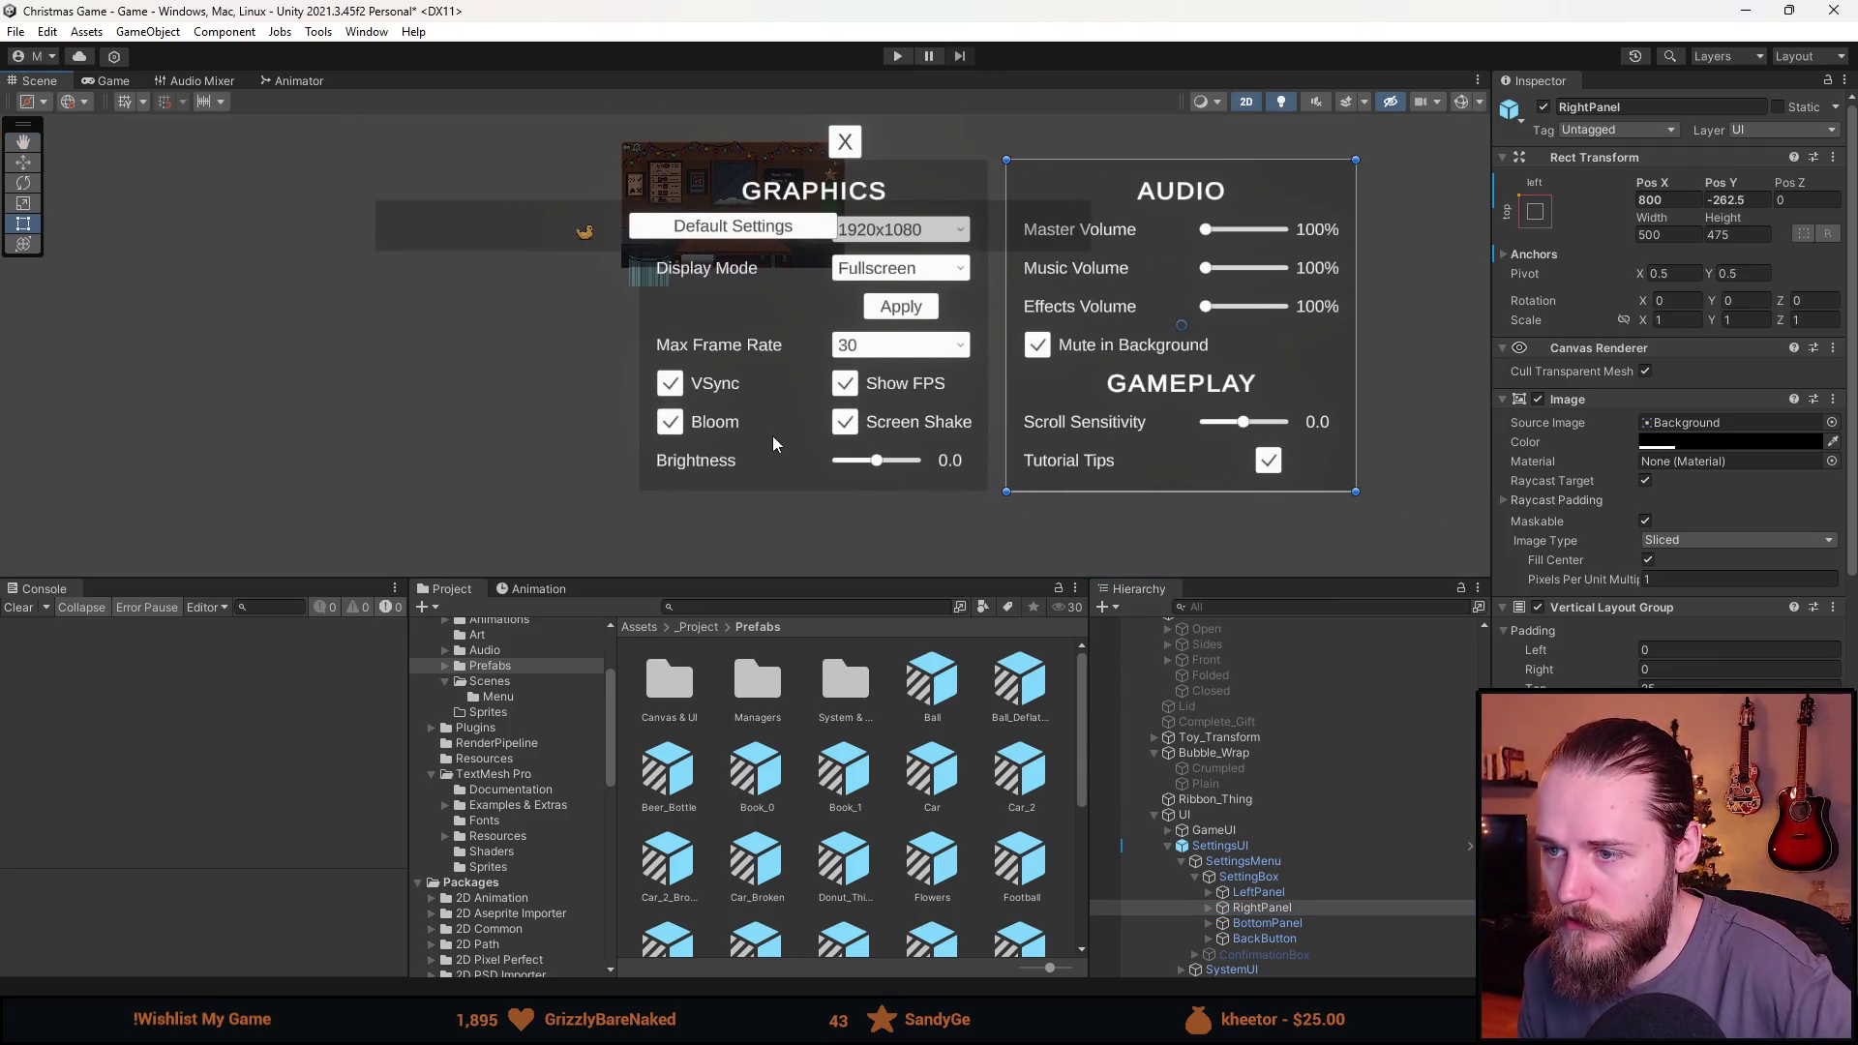
click(1262, 892)
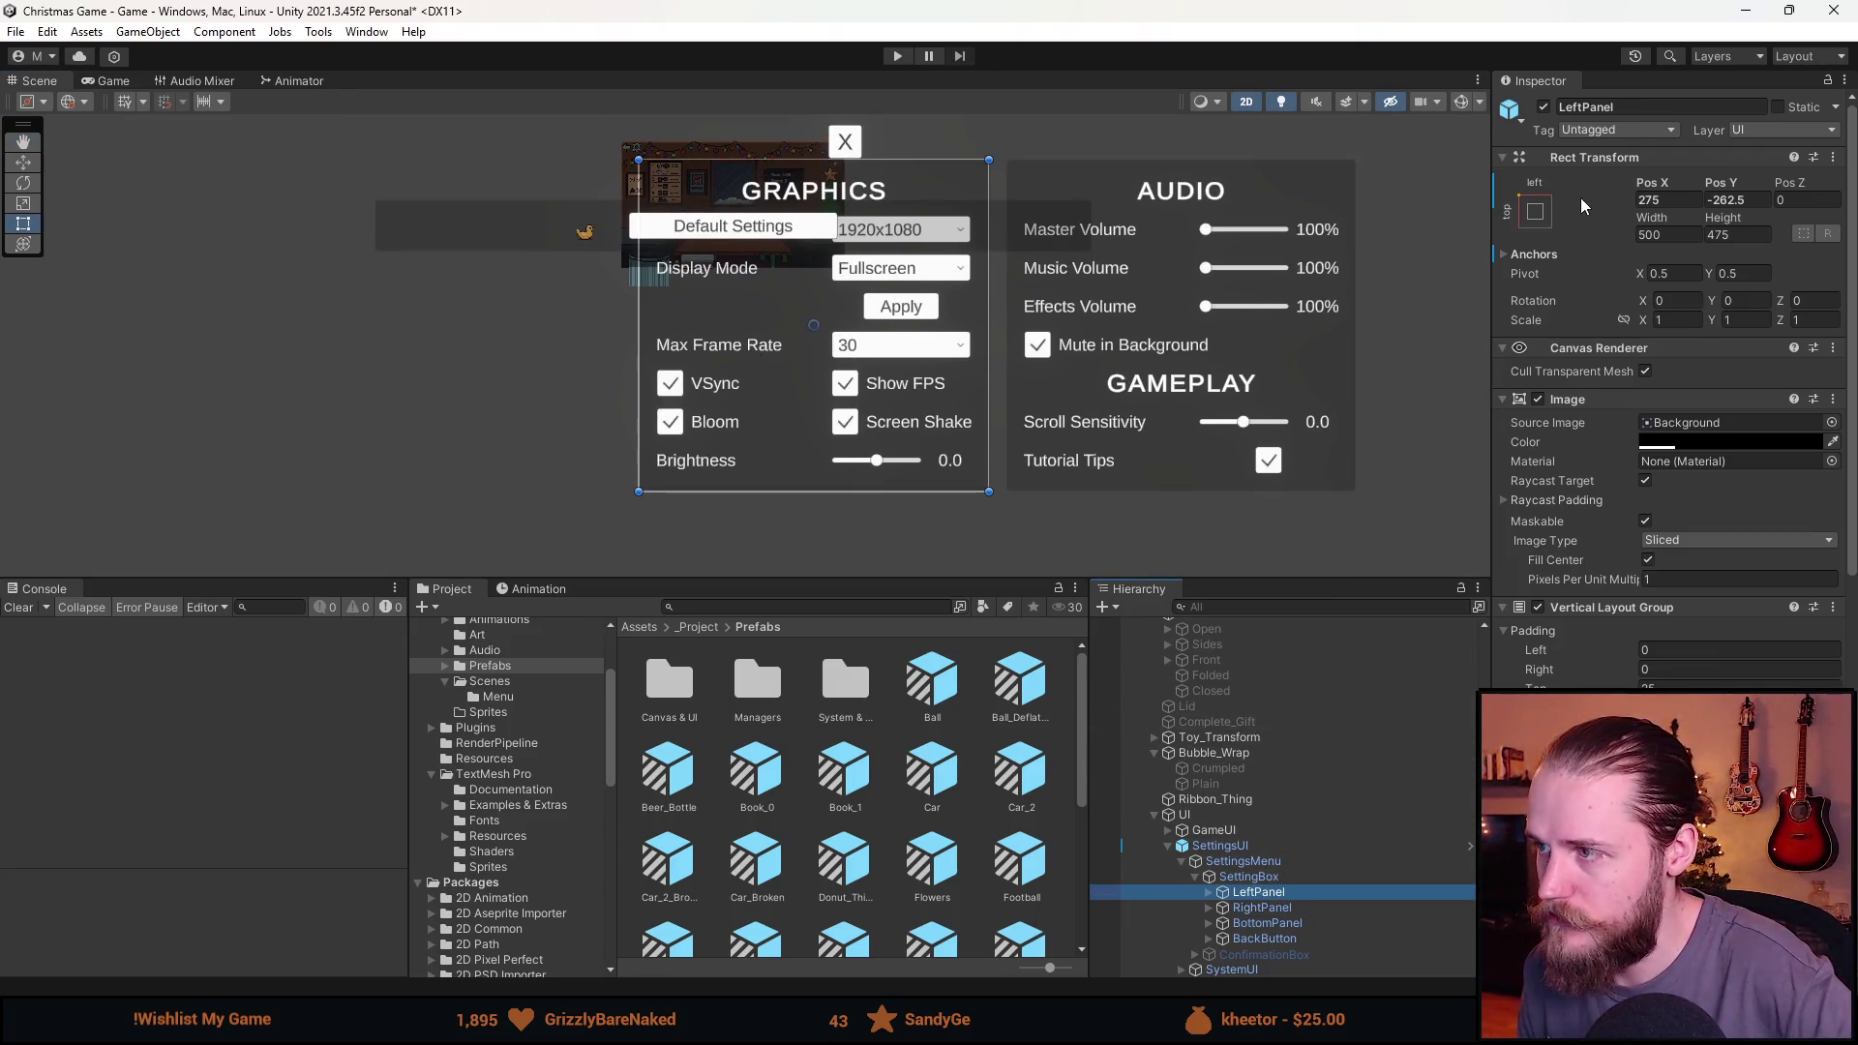
click(1544, 107)
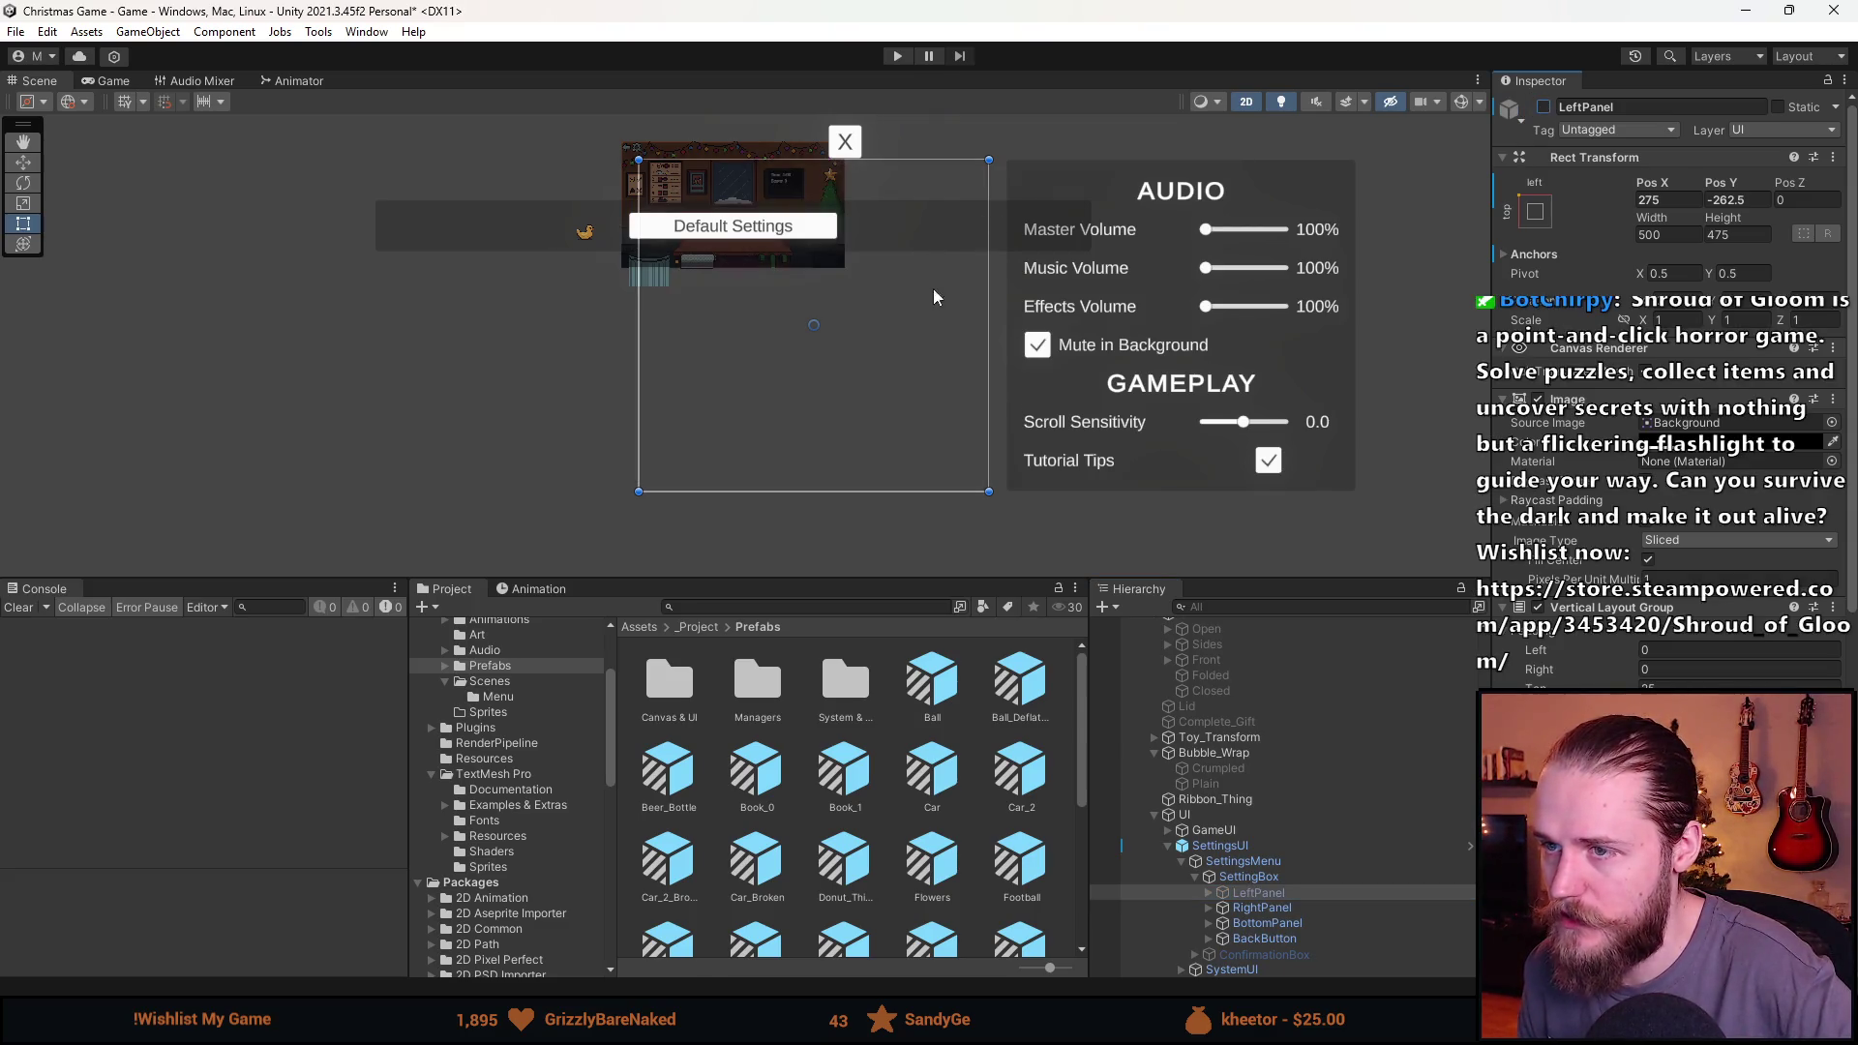
click(1275, 923)
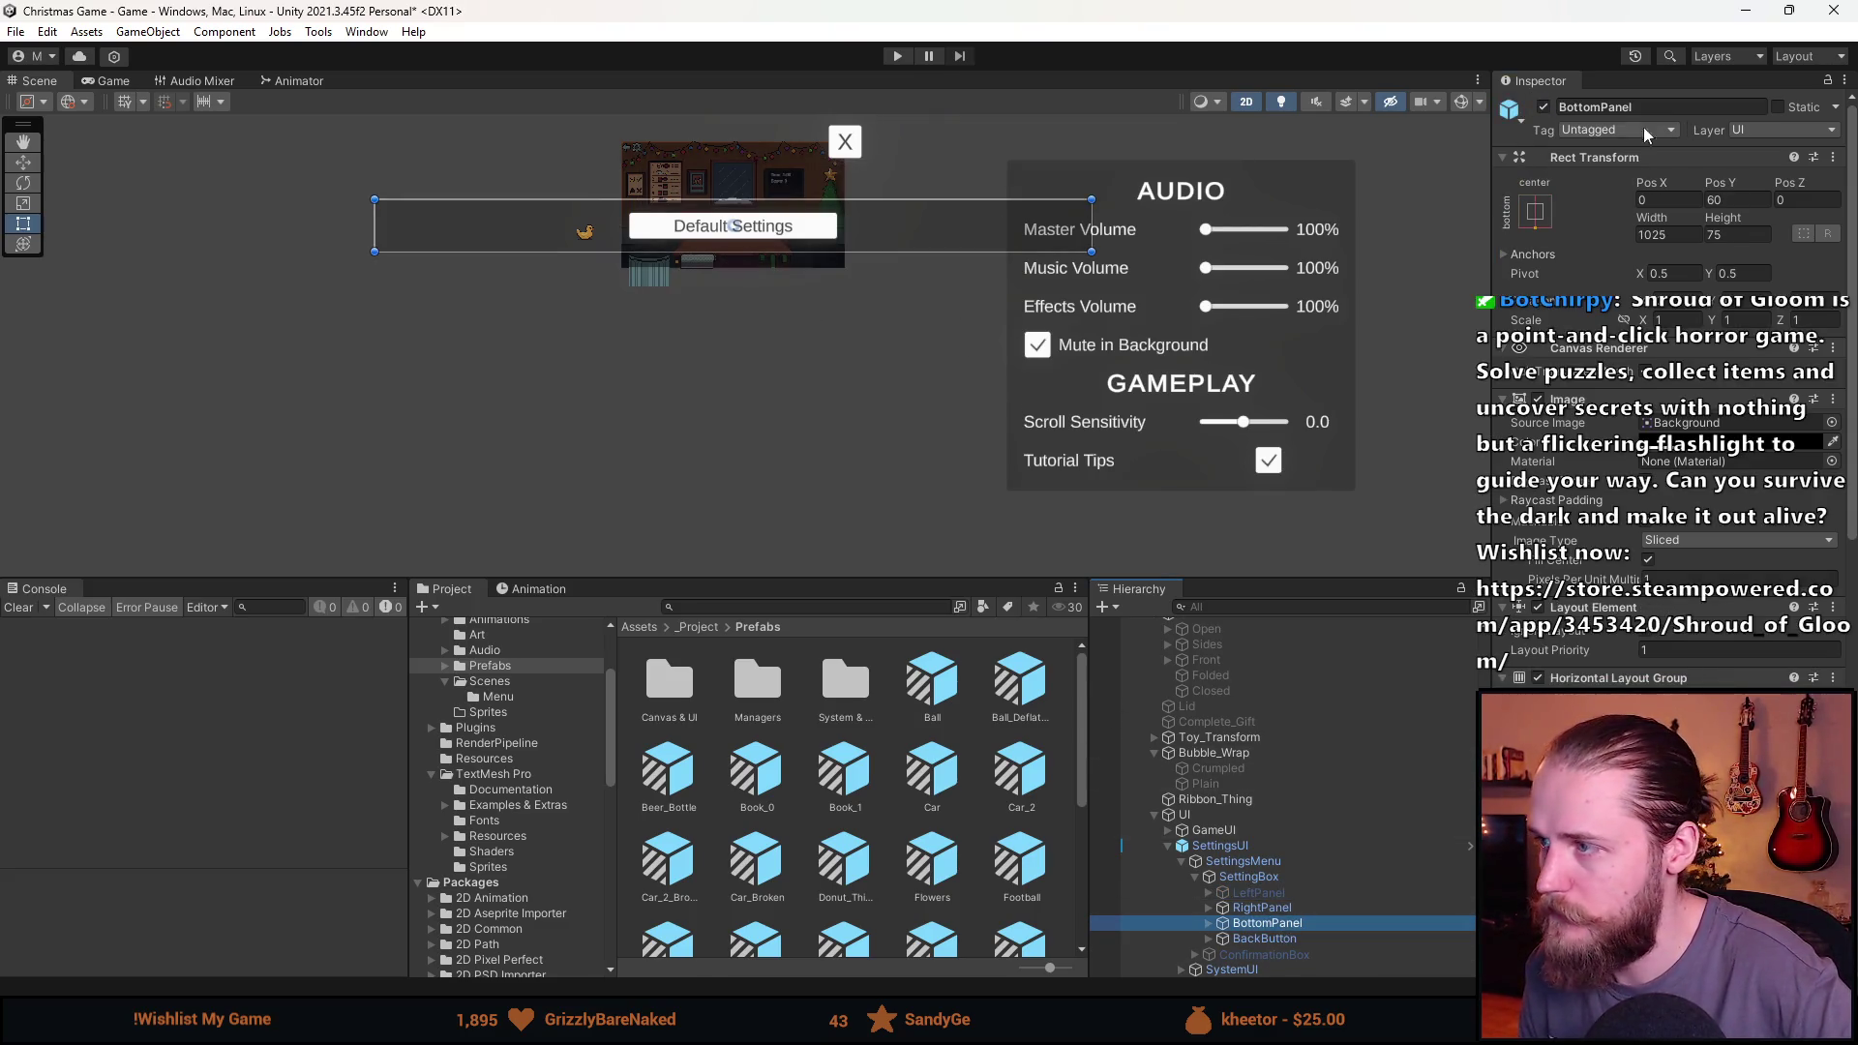
click(1545, 108)
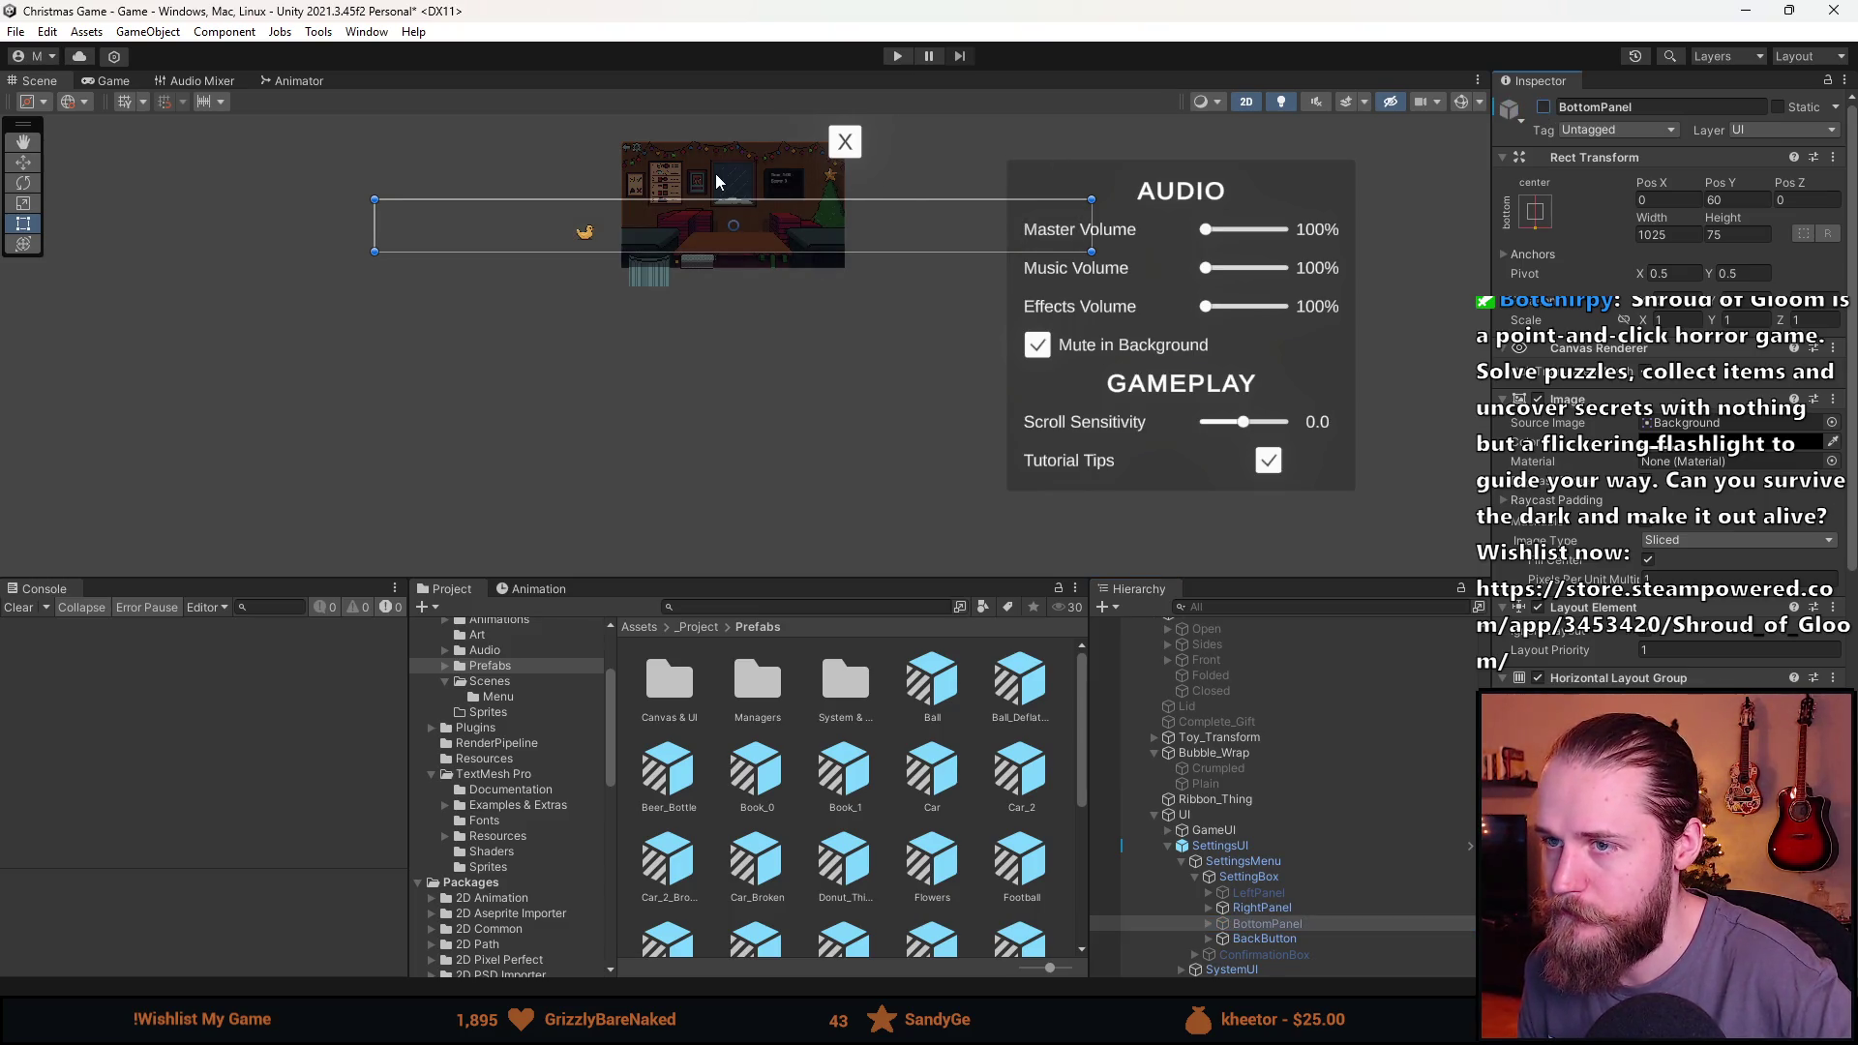
scroll(716, 172, up, 1)
double_click(1290, 940)
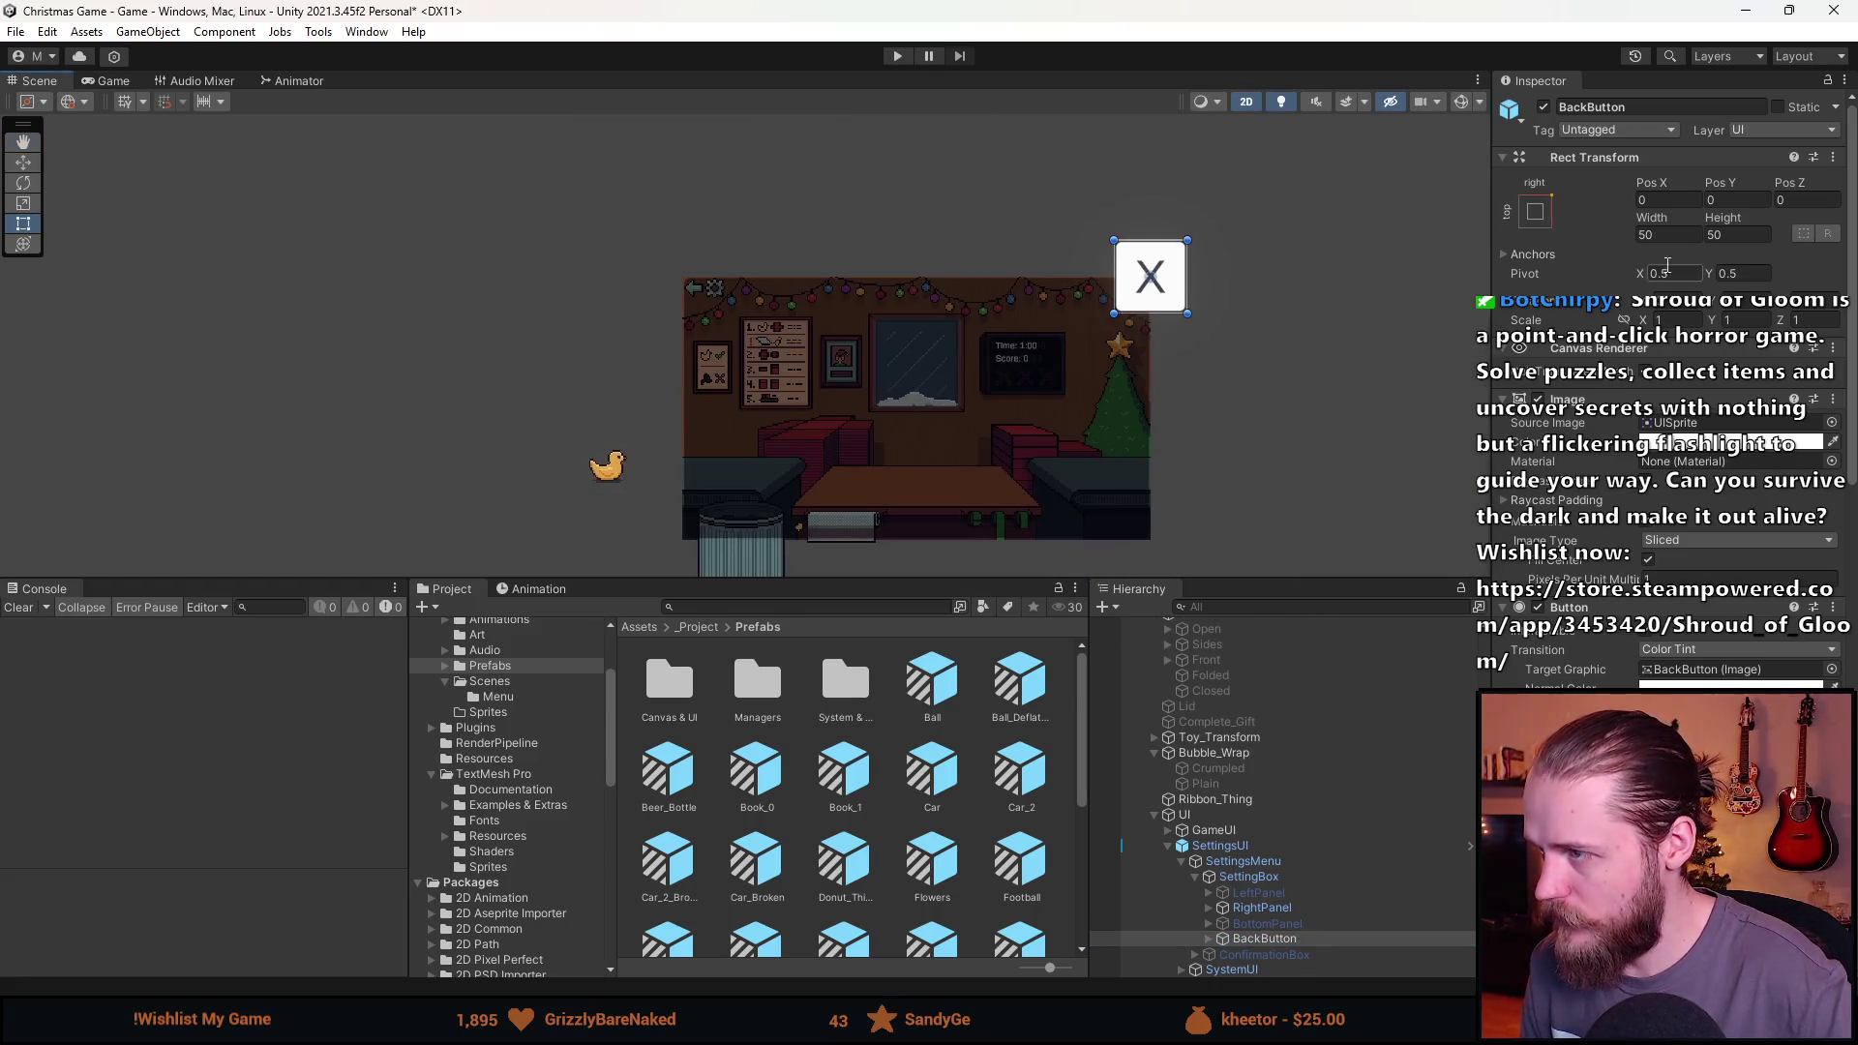
Anchor BackButton middle-centre and give it the Spritesheet_25 arrow at native 14×14 size.
click(1545, 218)
click(1639, 386)
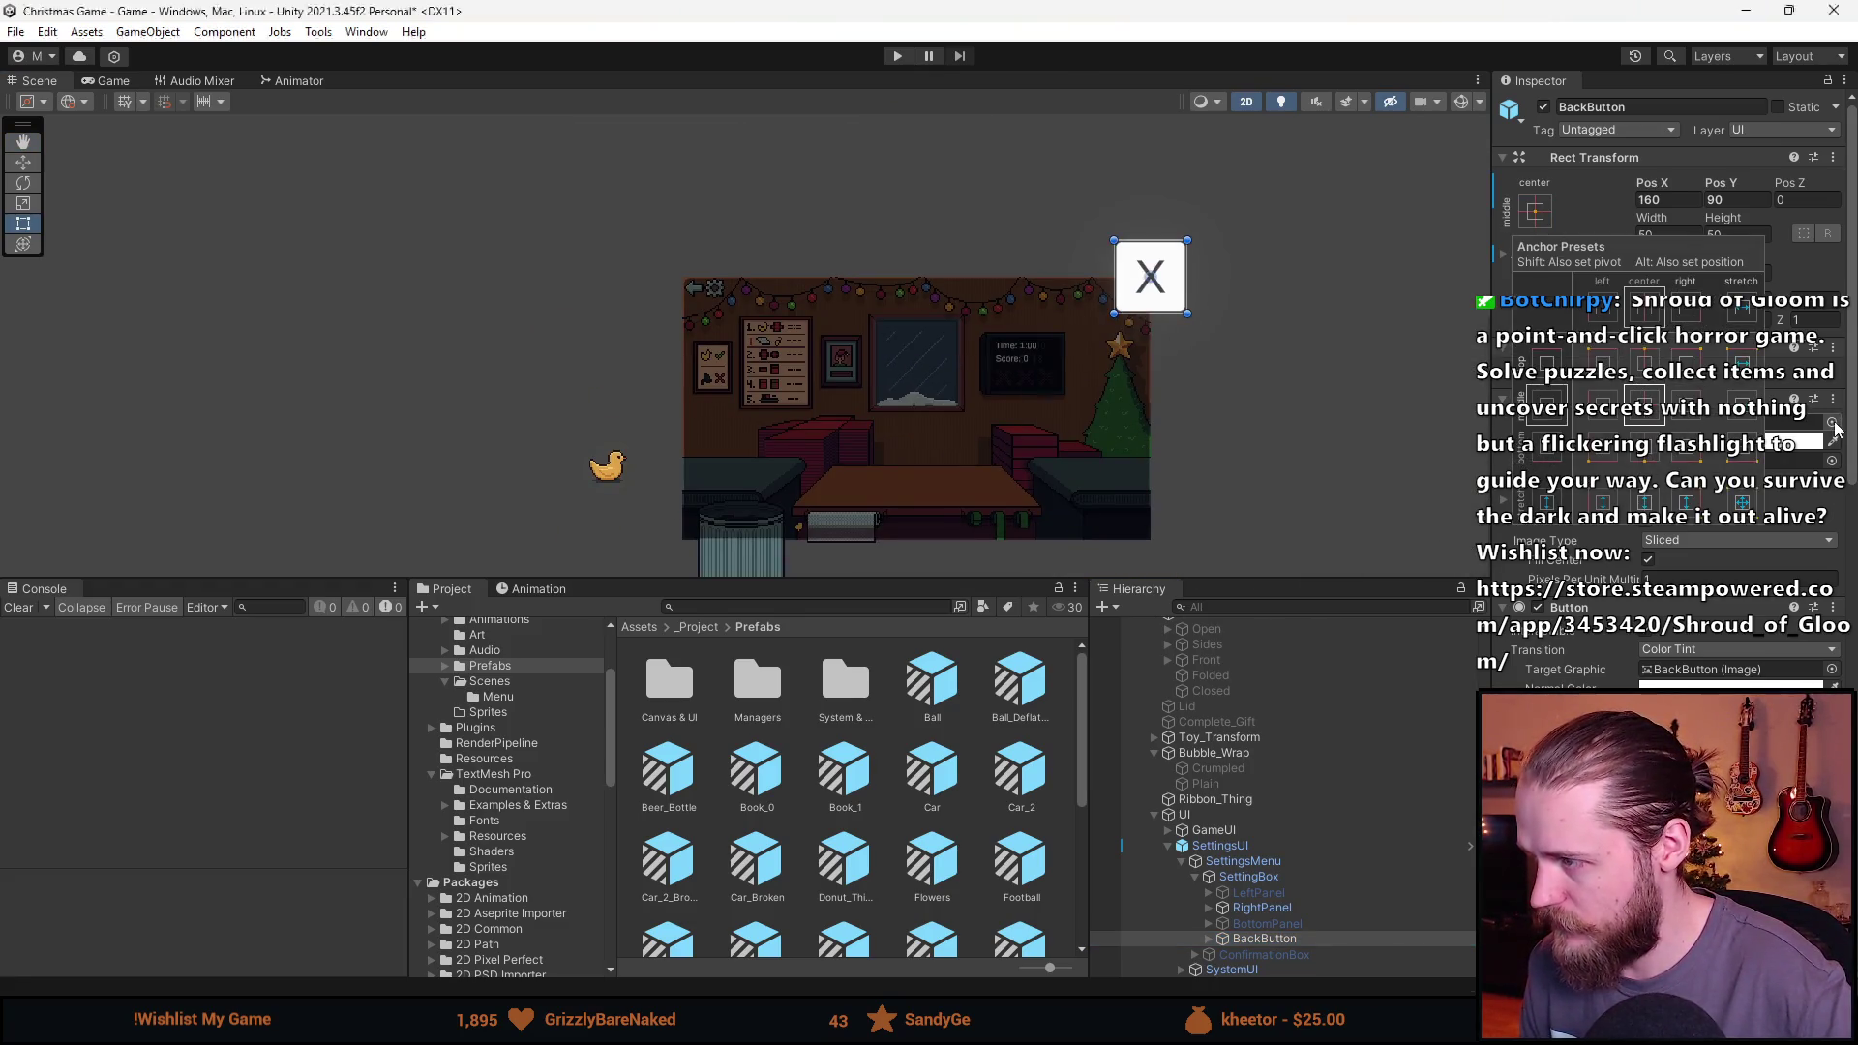
click(1831, 421)
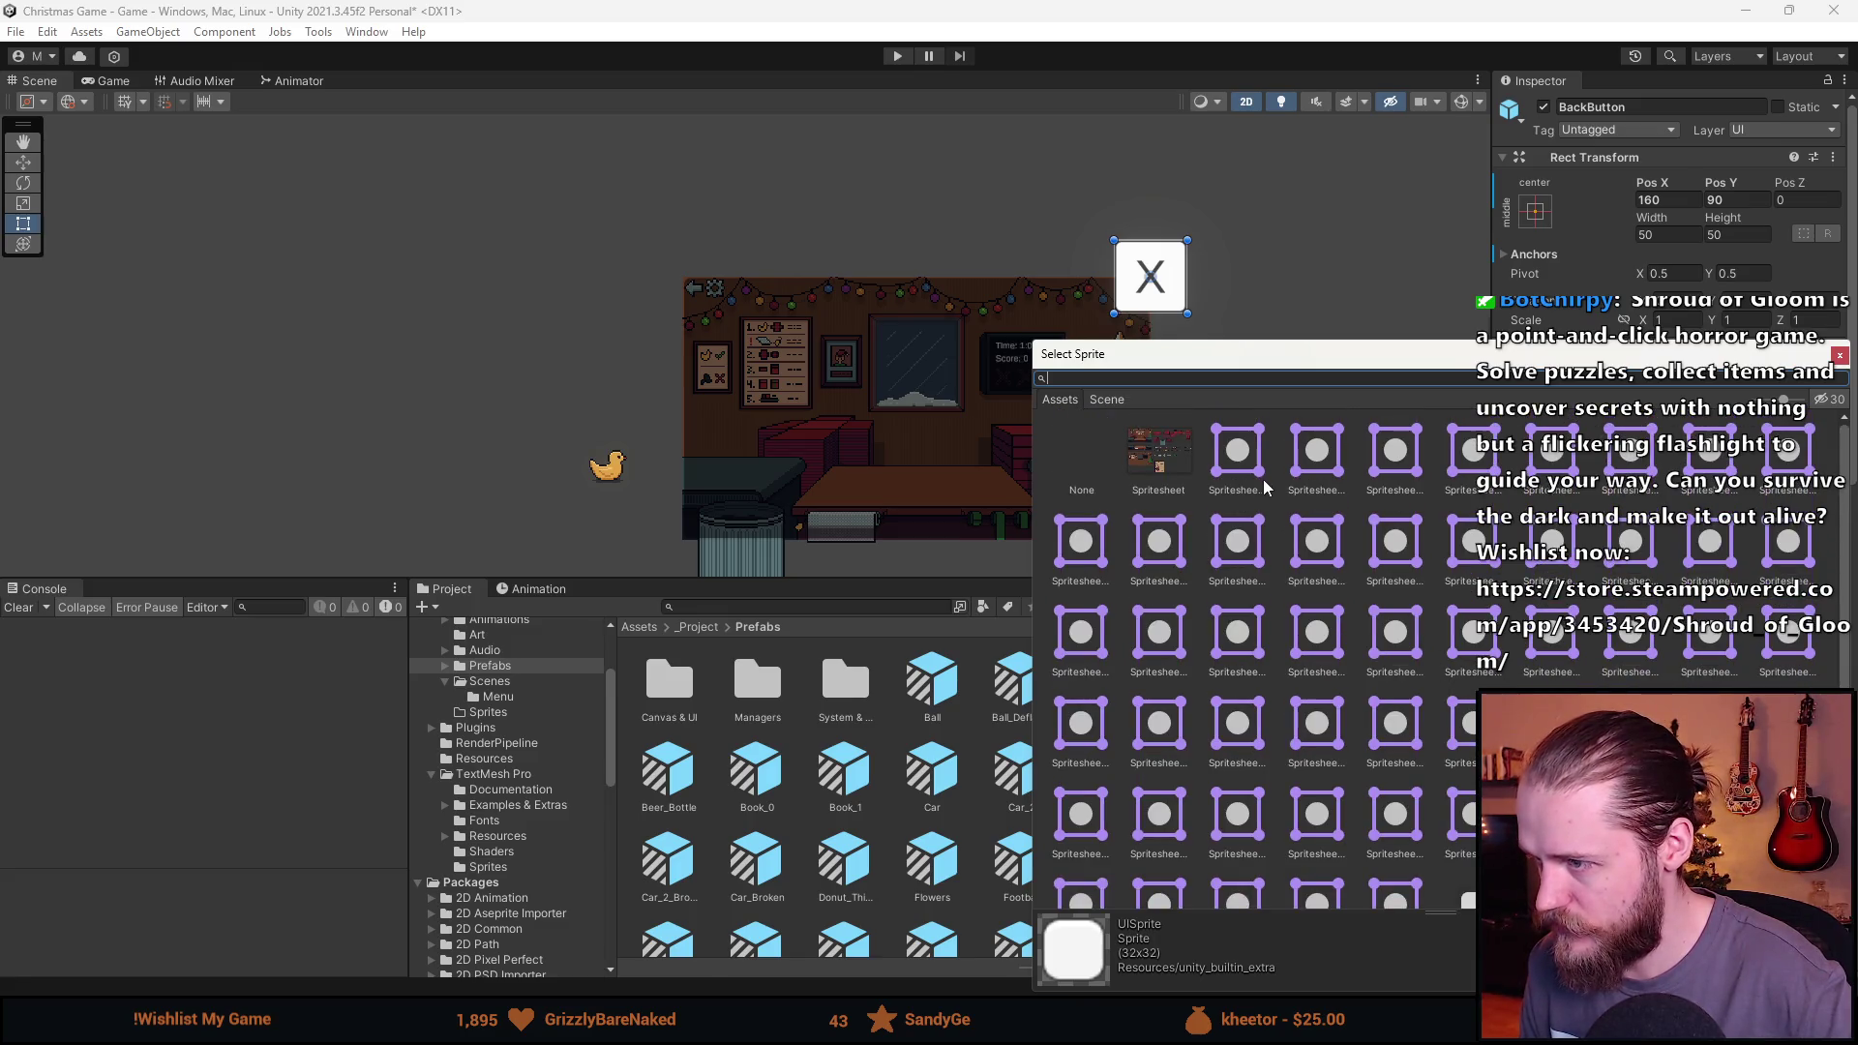
click(1237, 455)
scroll(1408, 782, down, 3)
key(Up)
key(Up)
key(Right)
key(Right)
key(Left)
key(Left)
key(Up)
key(Right)
key(Left)
key(Left)
key(Left)
key(Return)
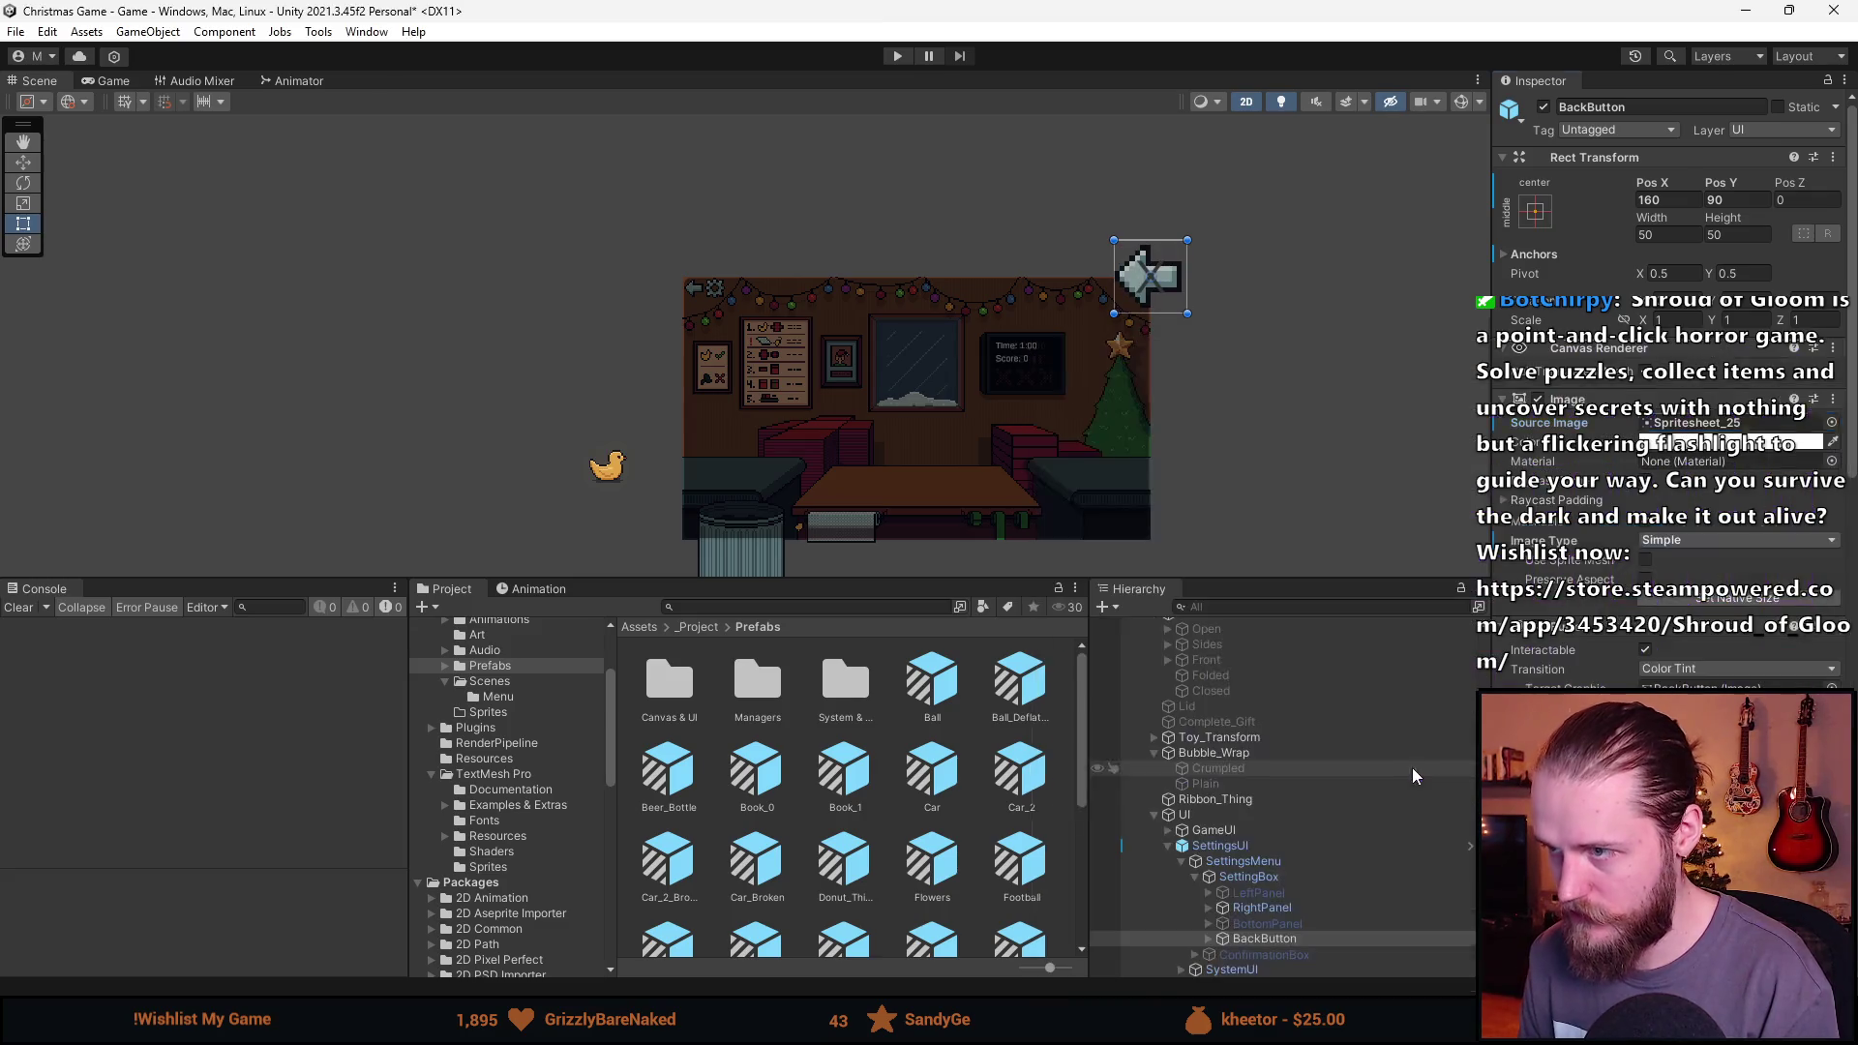
click(1751, 600)
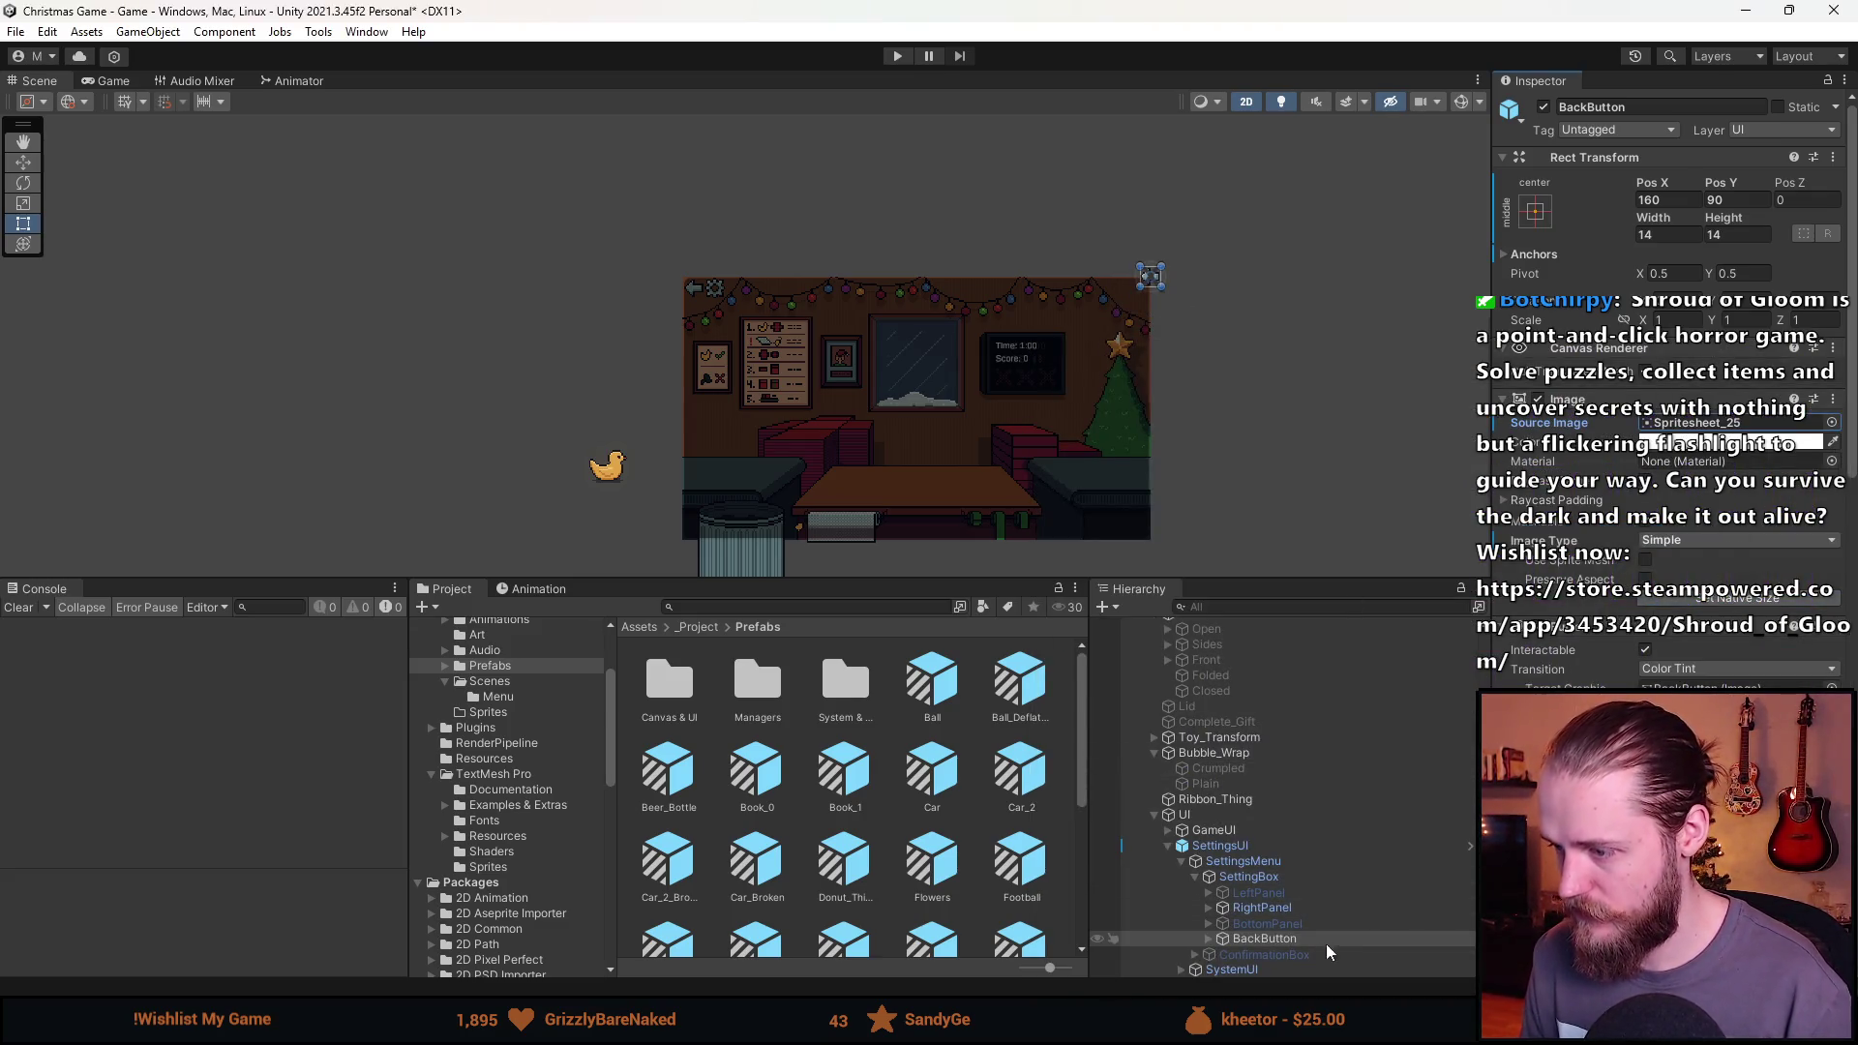
Open the SettingsUI prefab for editing in Prefab Mode.
click(1207, 939)
click(1252, 953)
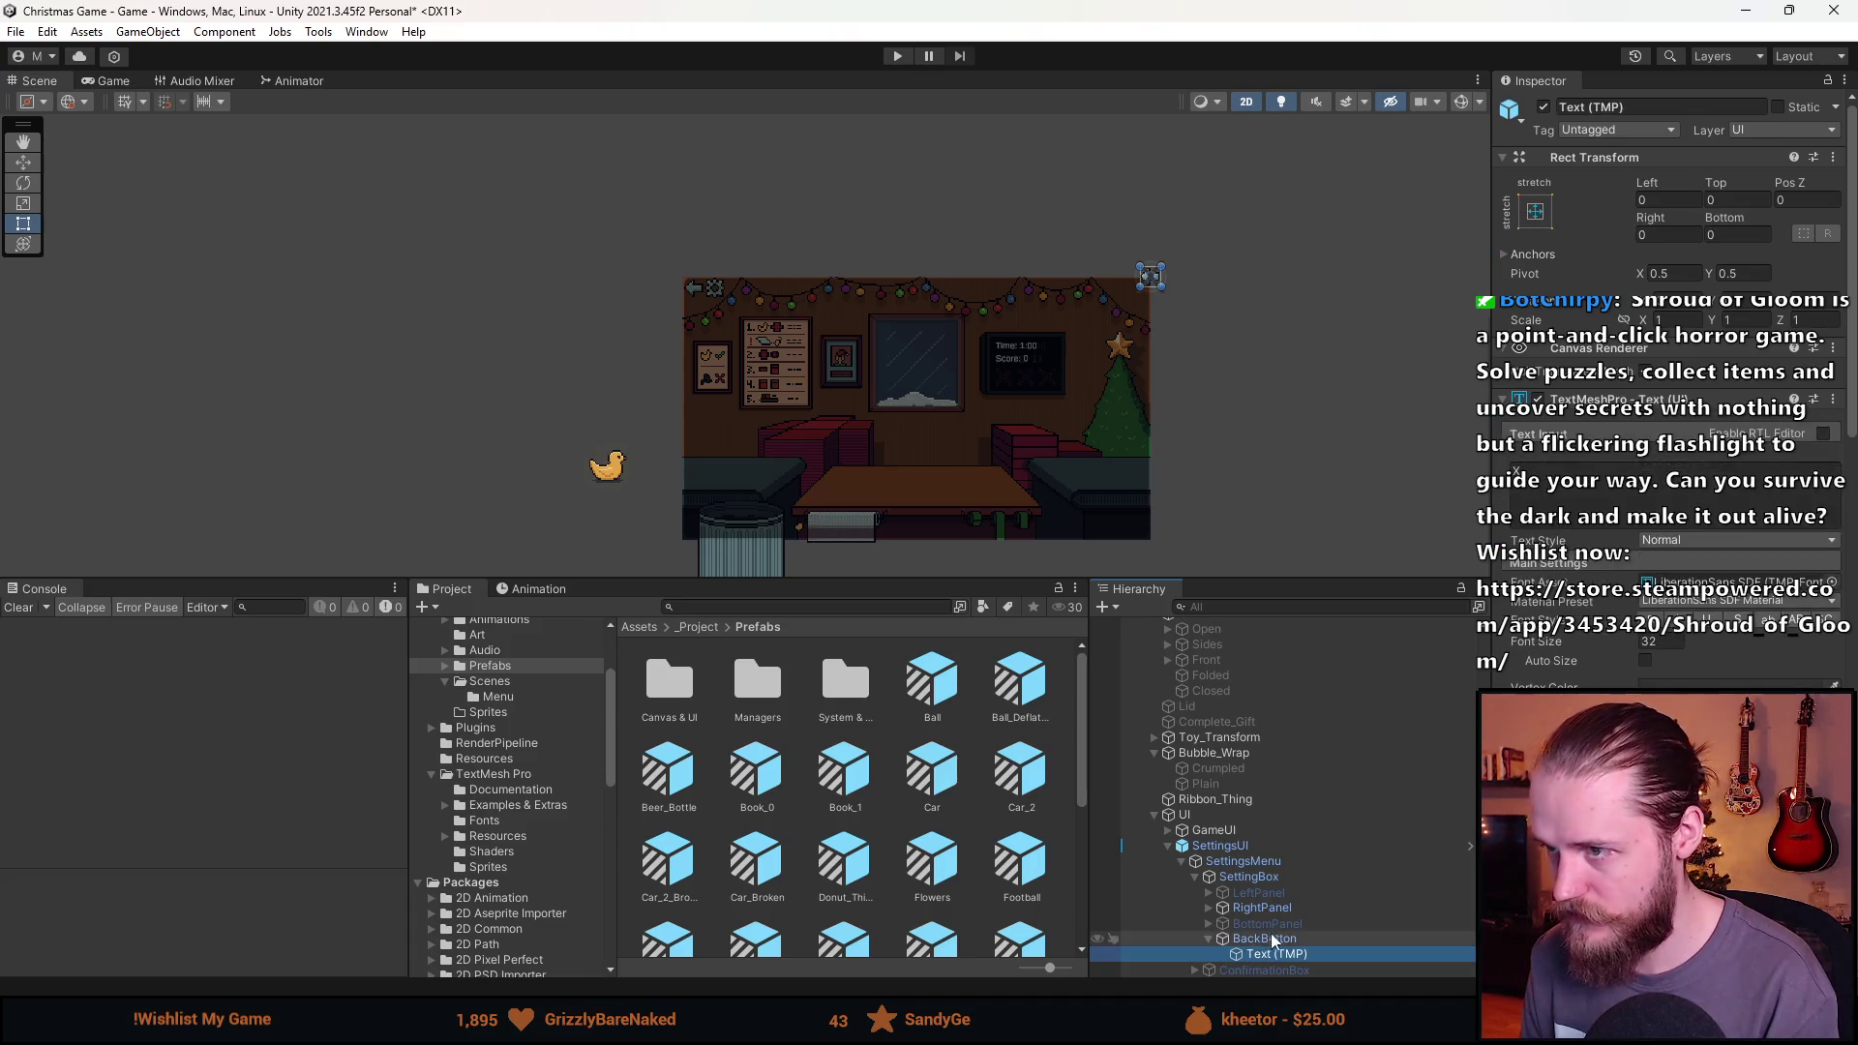
click(1086, 551)
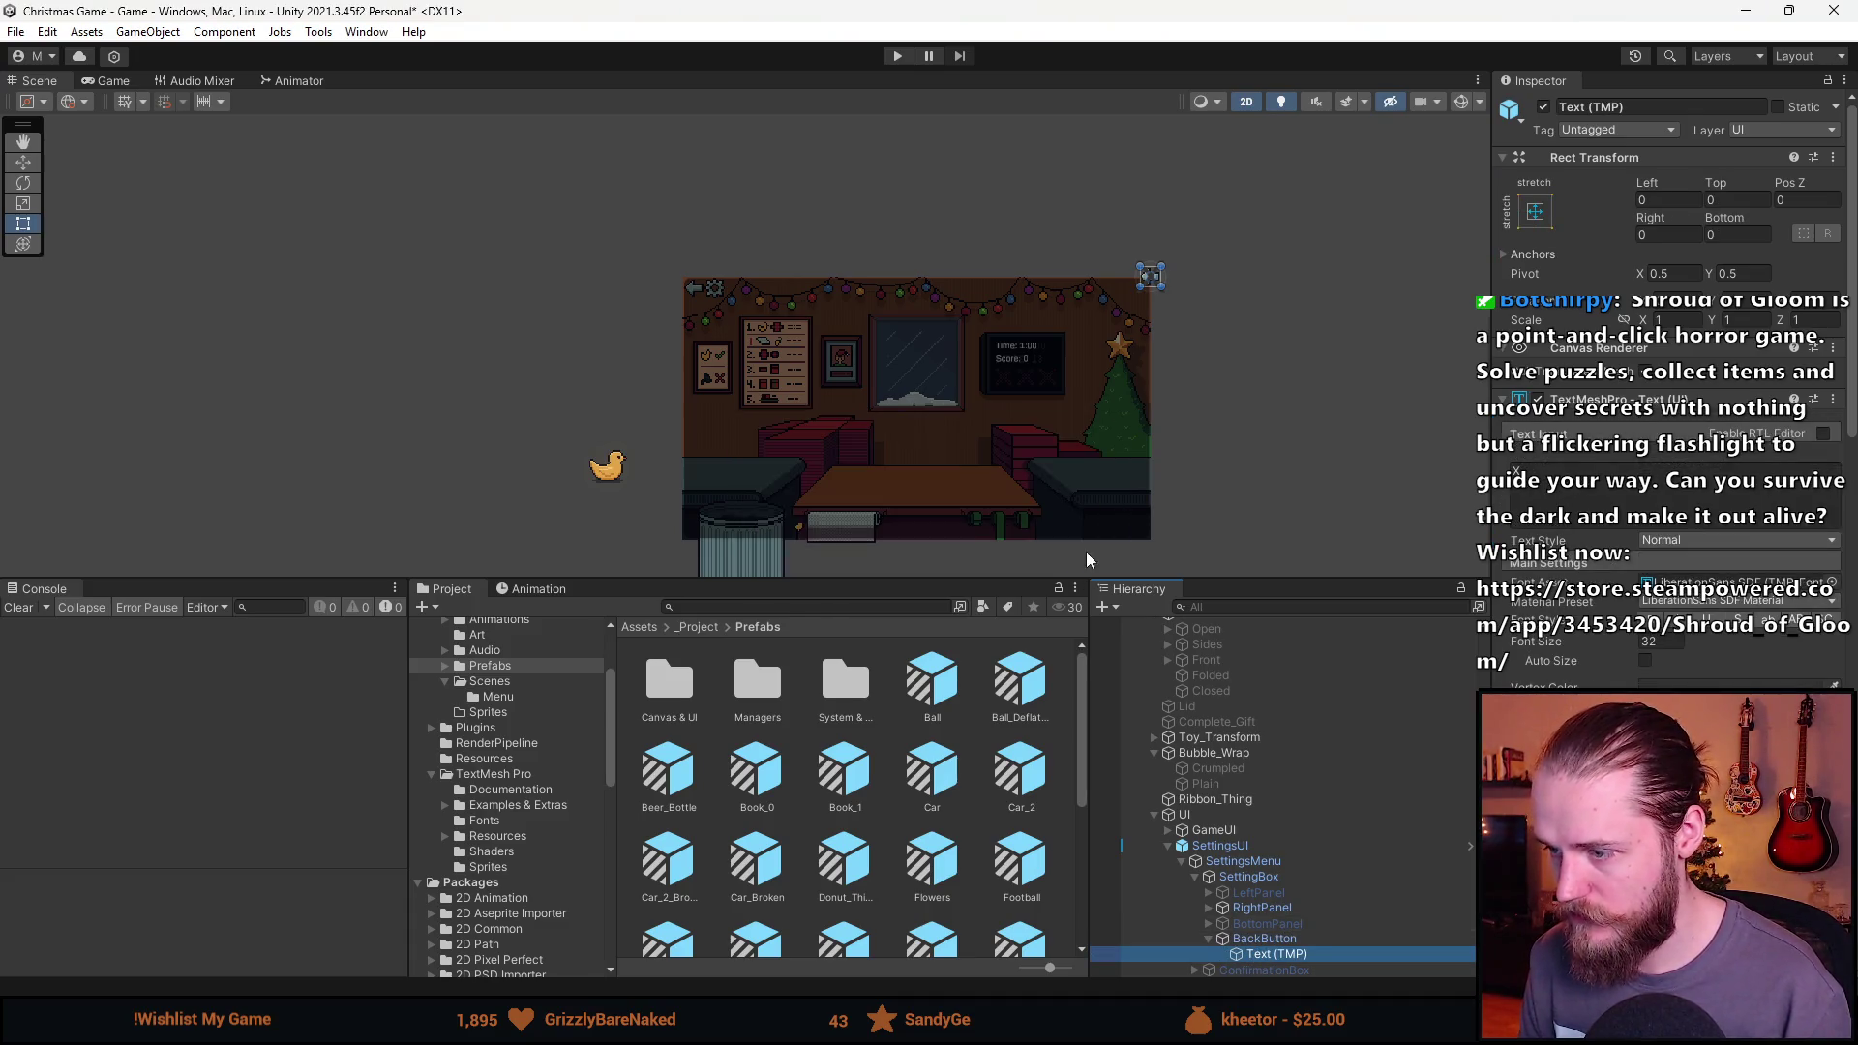
click(1298, 848)
click(1783, 150)
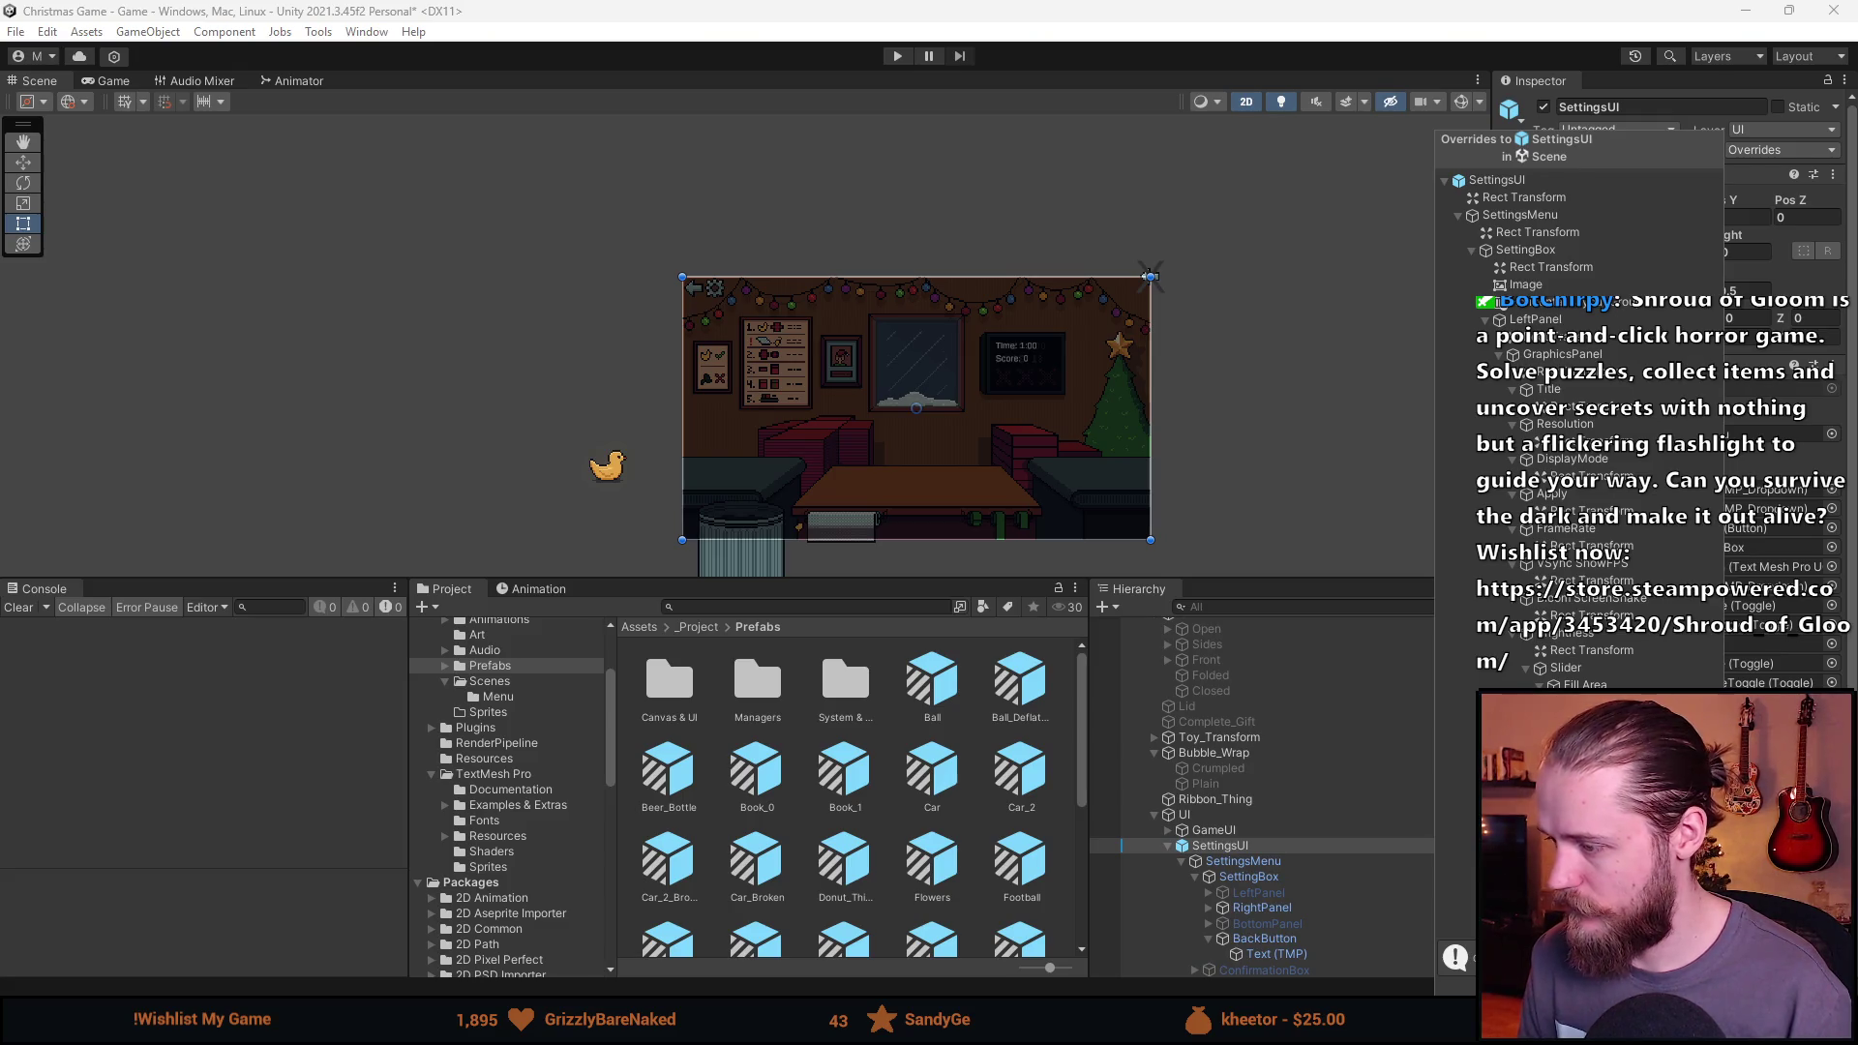
click(1423, 845)
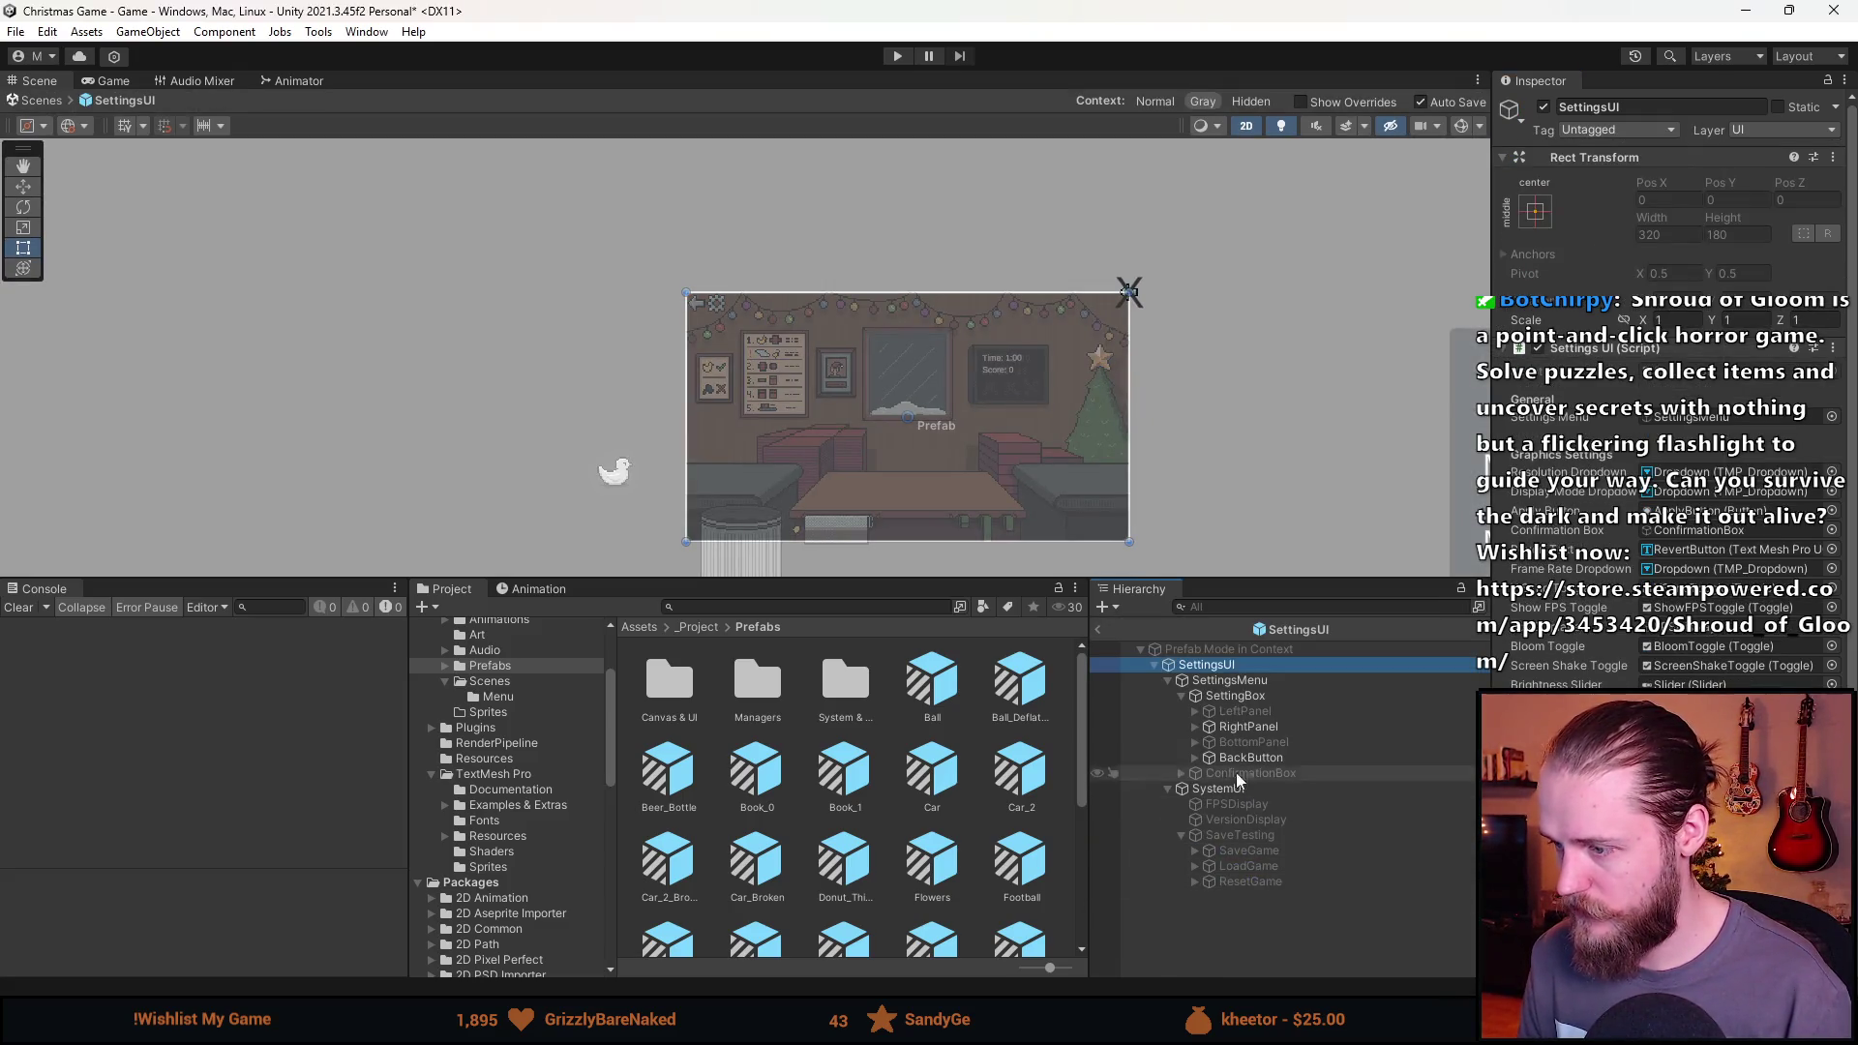
Move the BackButton arrow to the panel's top-left corner, around Pos X -152, Pos Y 82.
click(1196, 759)
click(1273, 774)
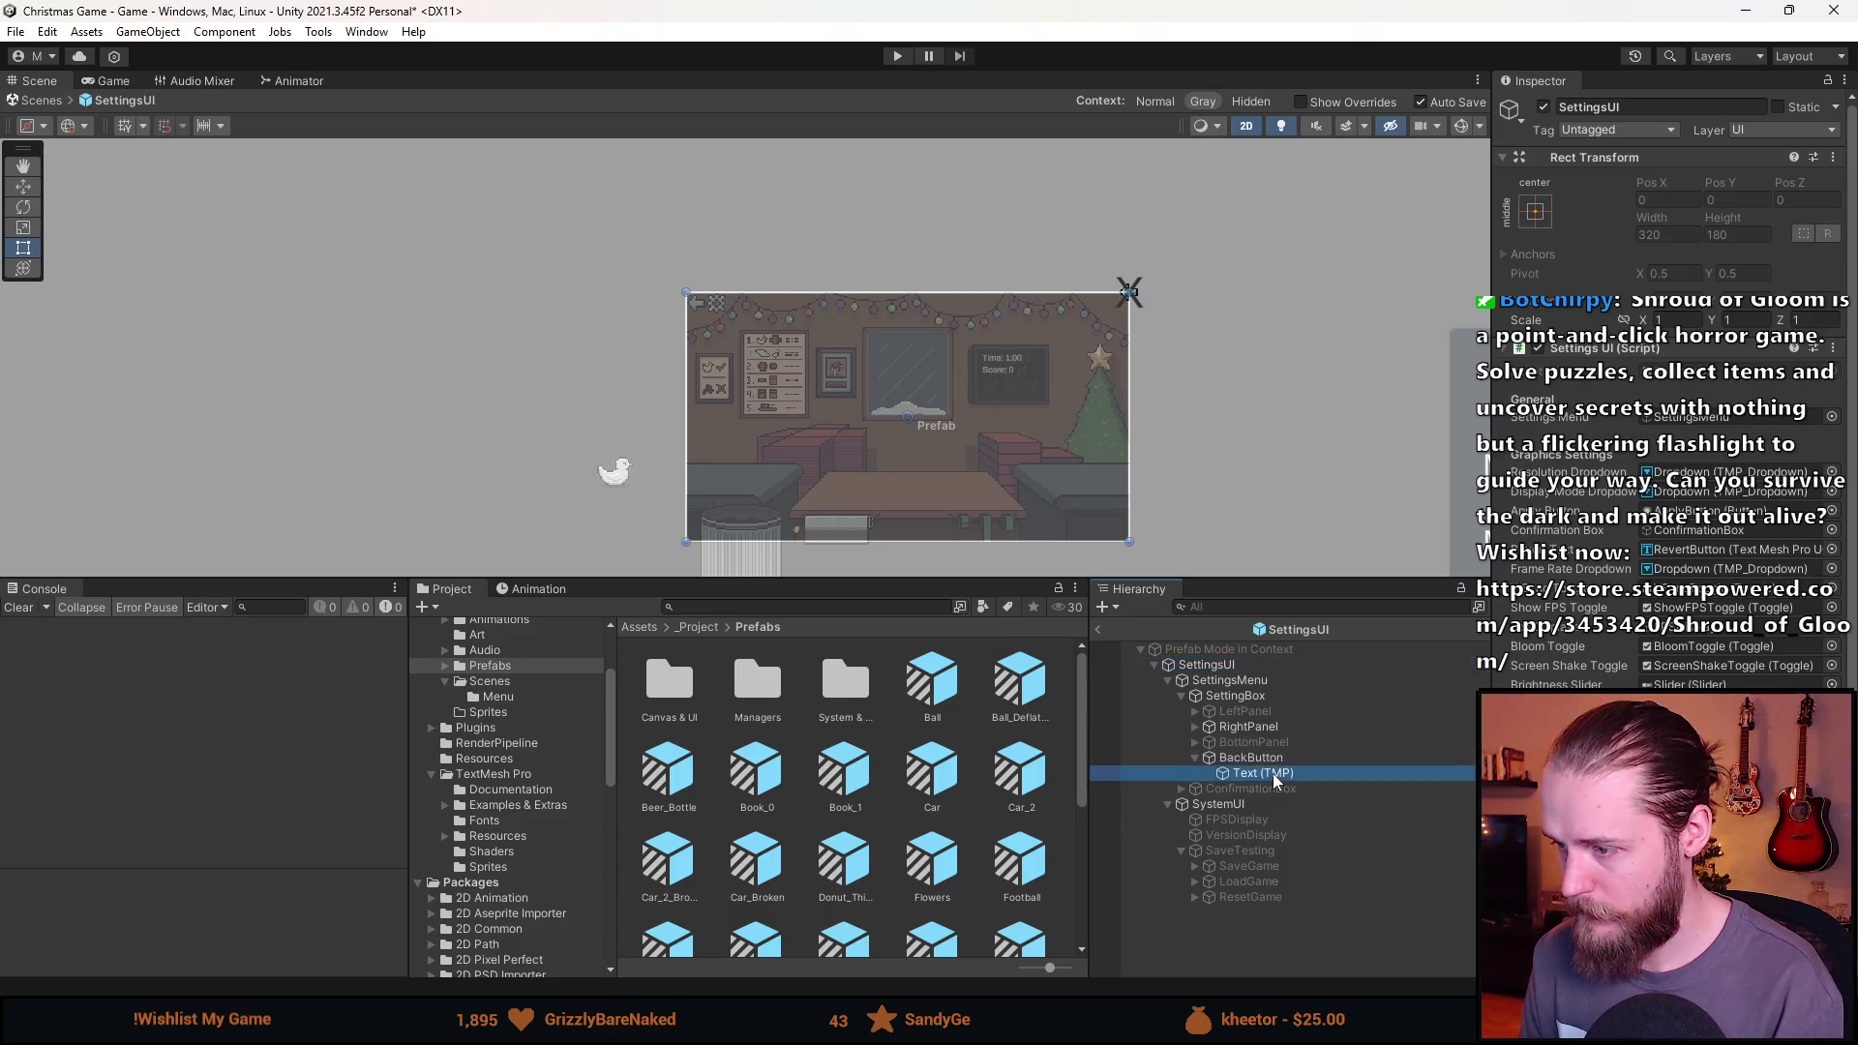
double_click(1248, 761)
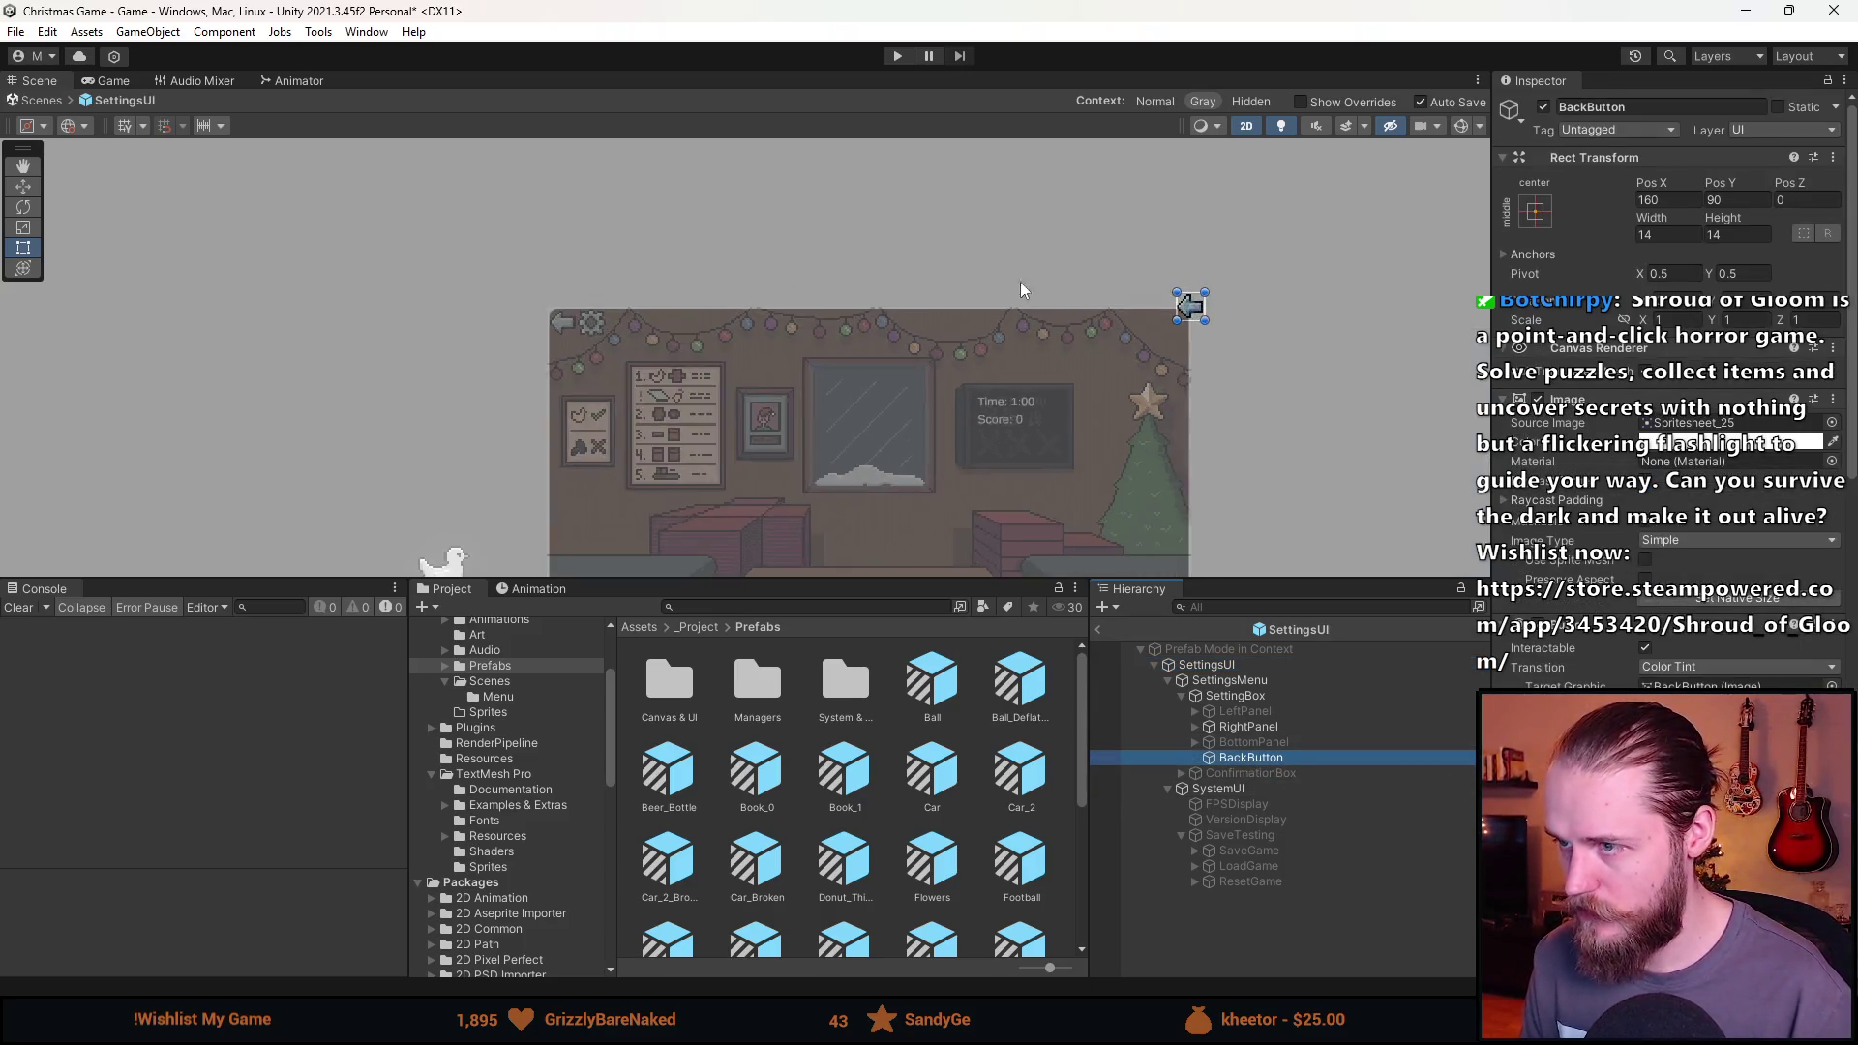
key(w)
mouse_move(1211, 308)
mouse_down()
mouse_move(343, 308)
mouse_move(403, 306)
mouse_up()
scroll(343, 308, up, 10)
click(1681, 199)
text(0)
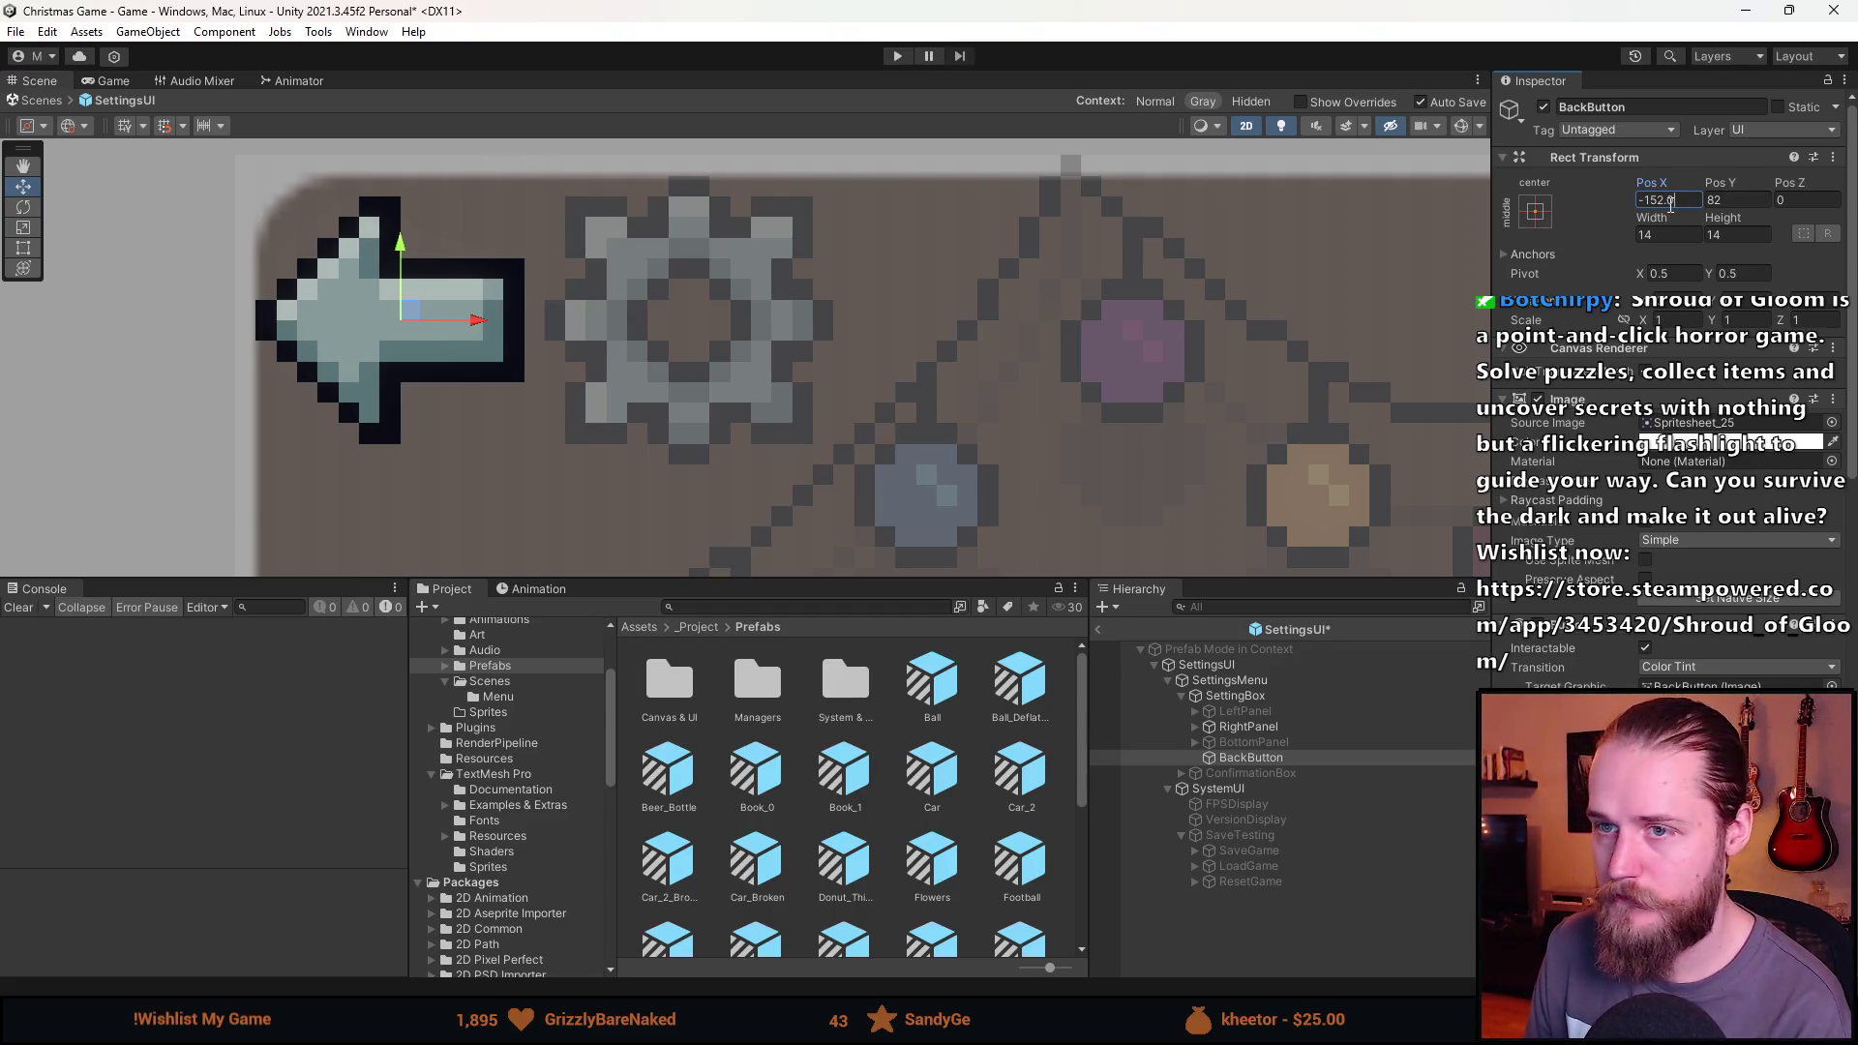
scroll(1064, 433, down, 3)
scroll(1293, 478, up, 3)
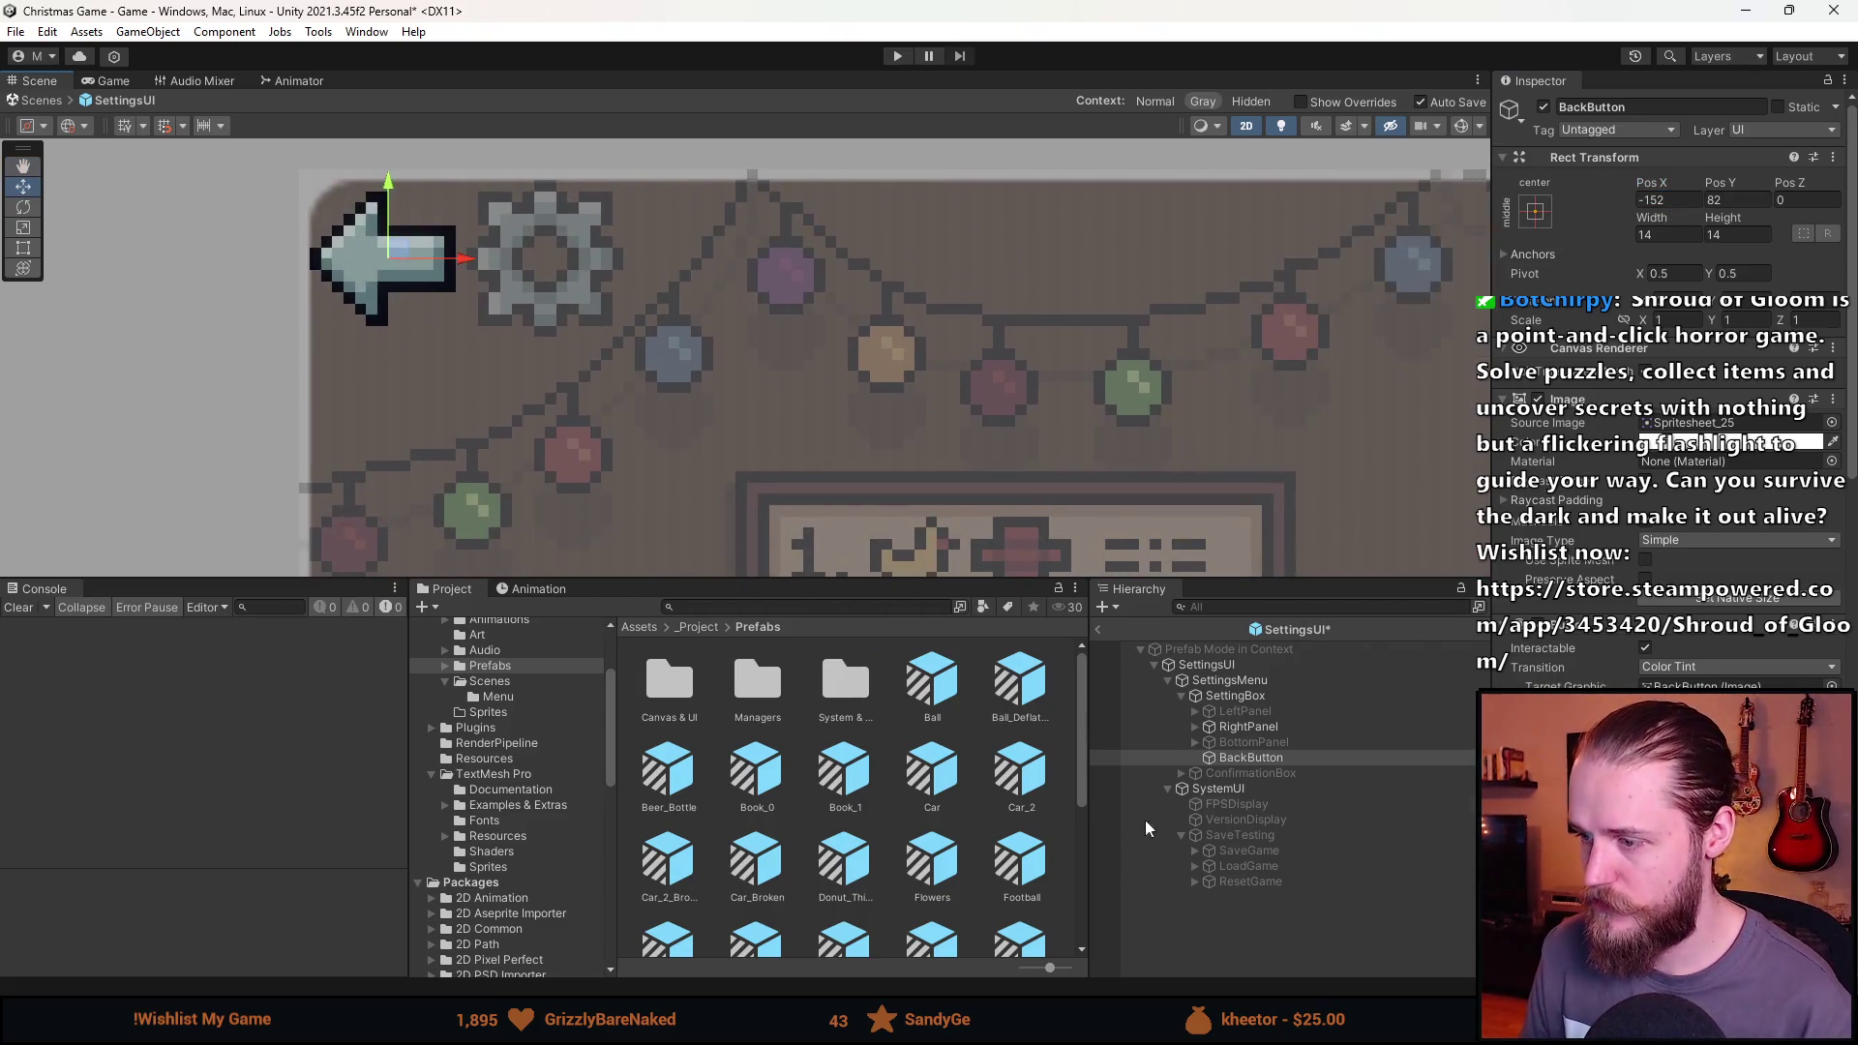
Frame the settings box and view RightPanel's image sprite without changing it.
click(1268, 773)
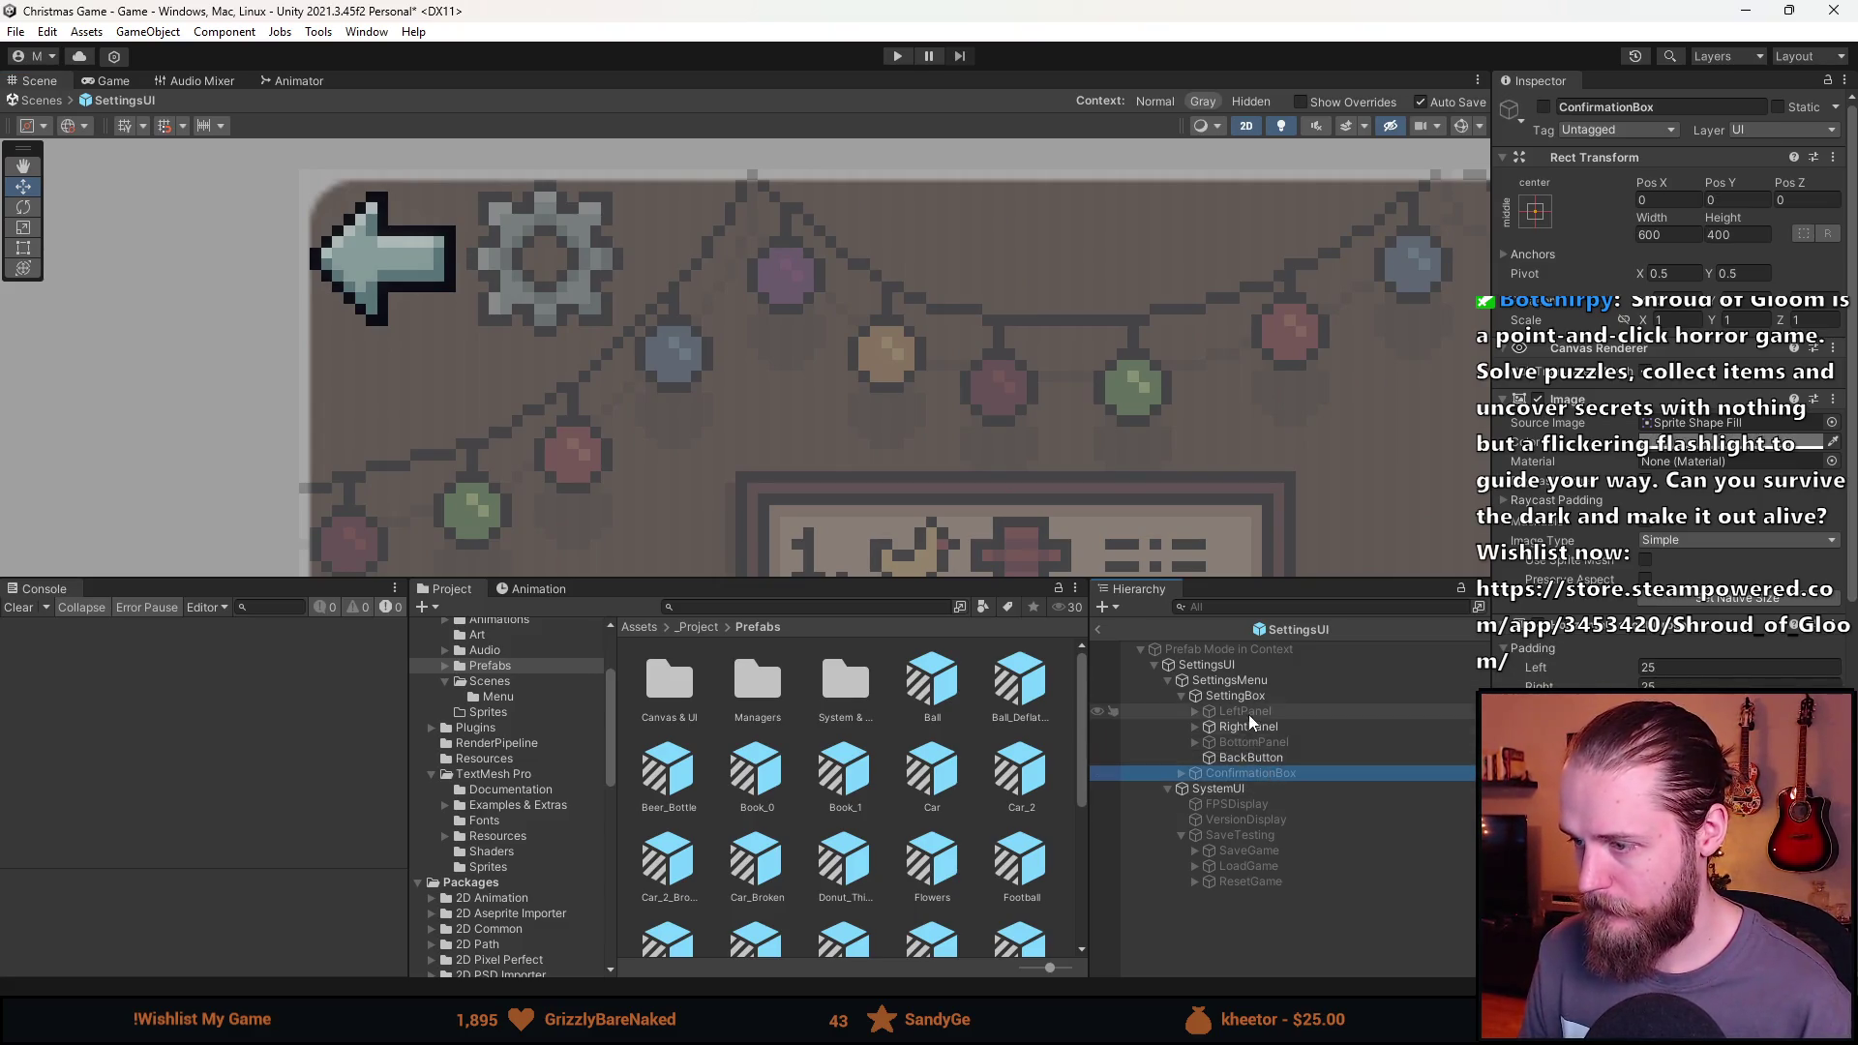
click(1248, 726)
scroll(1012, 317, down, 5)
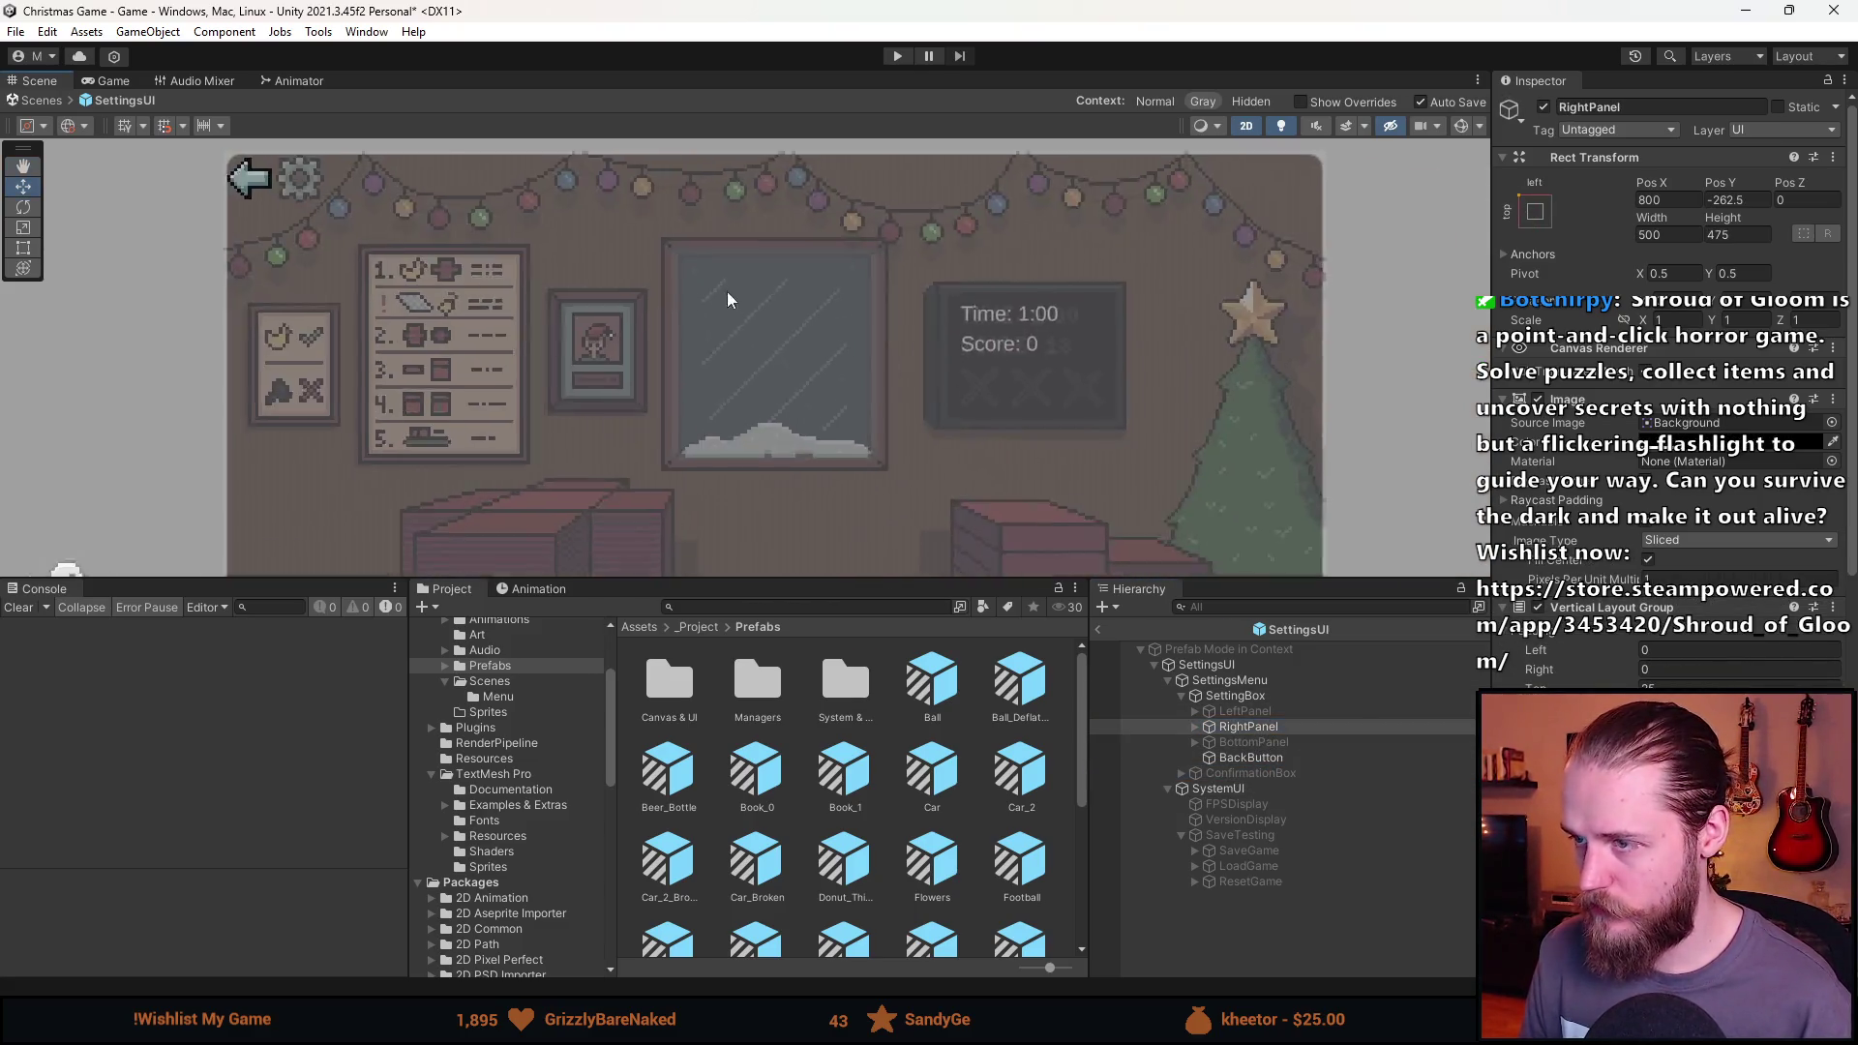
scroll(1064, 339, down, 3)
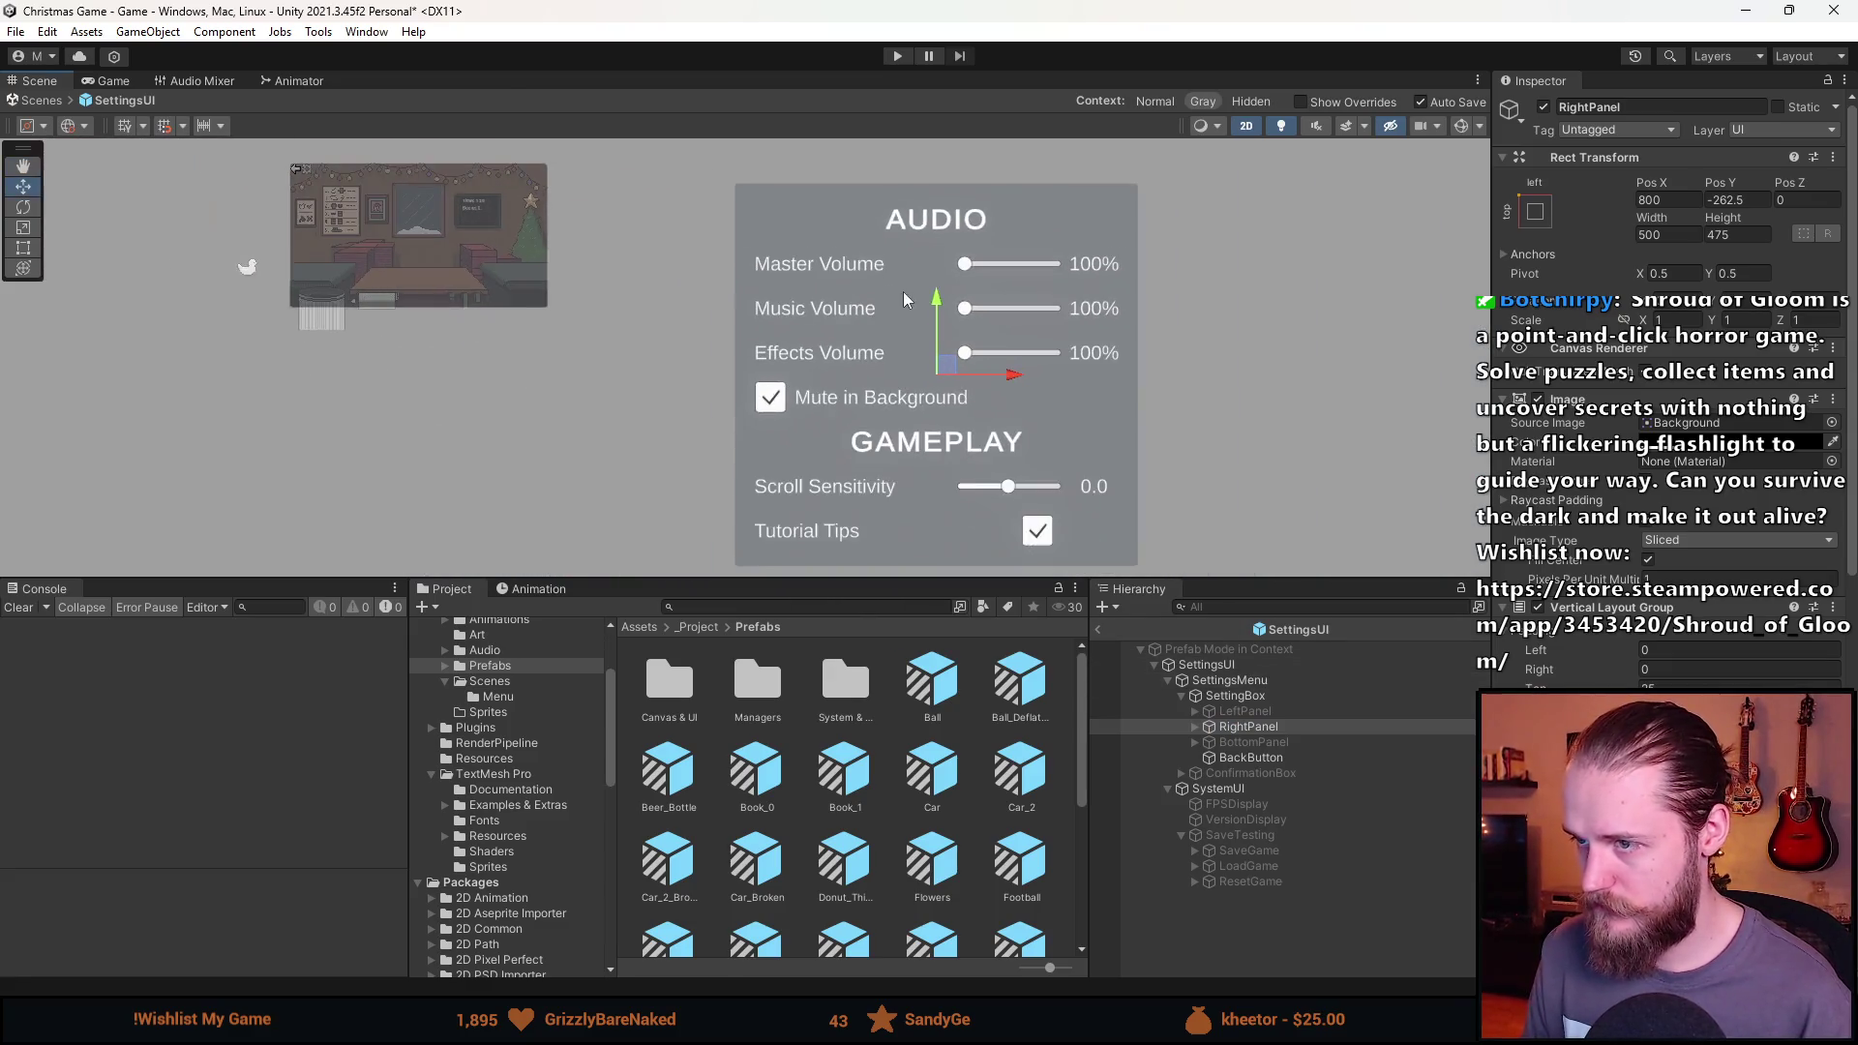
drag(910, 329, 1024, 340)
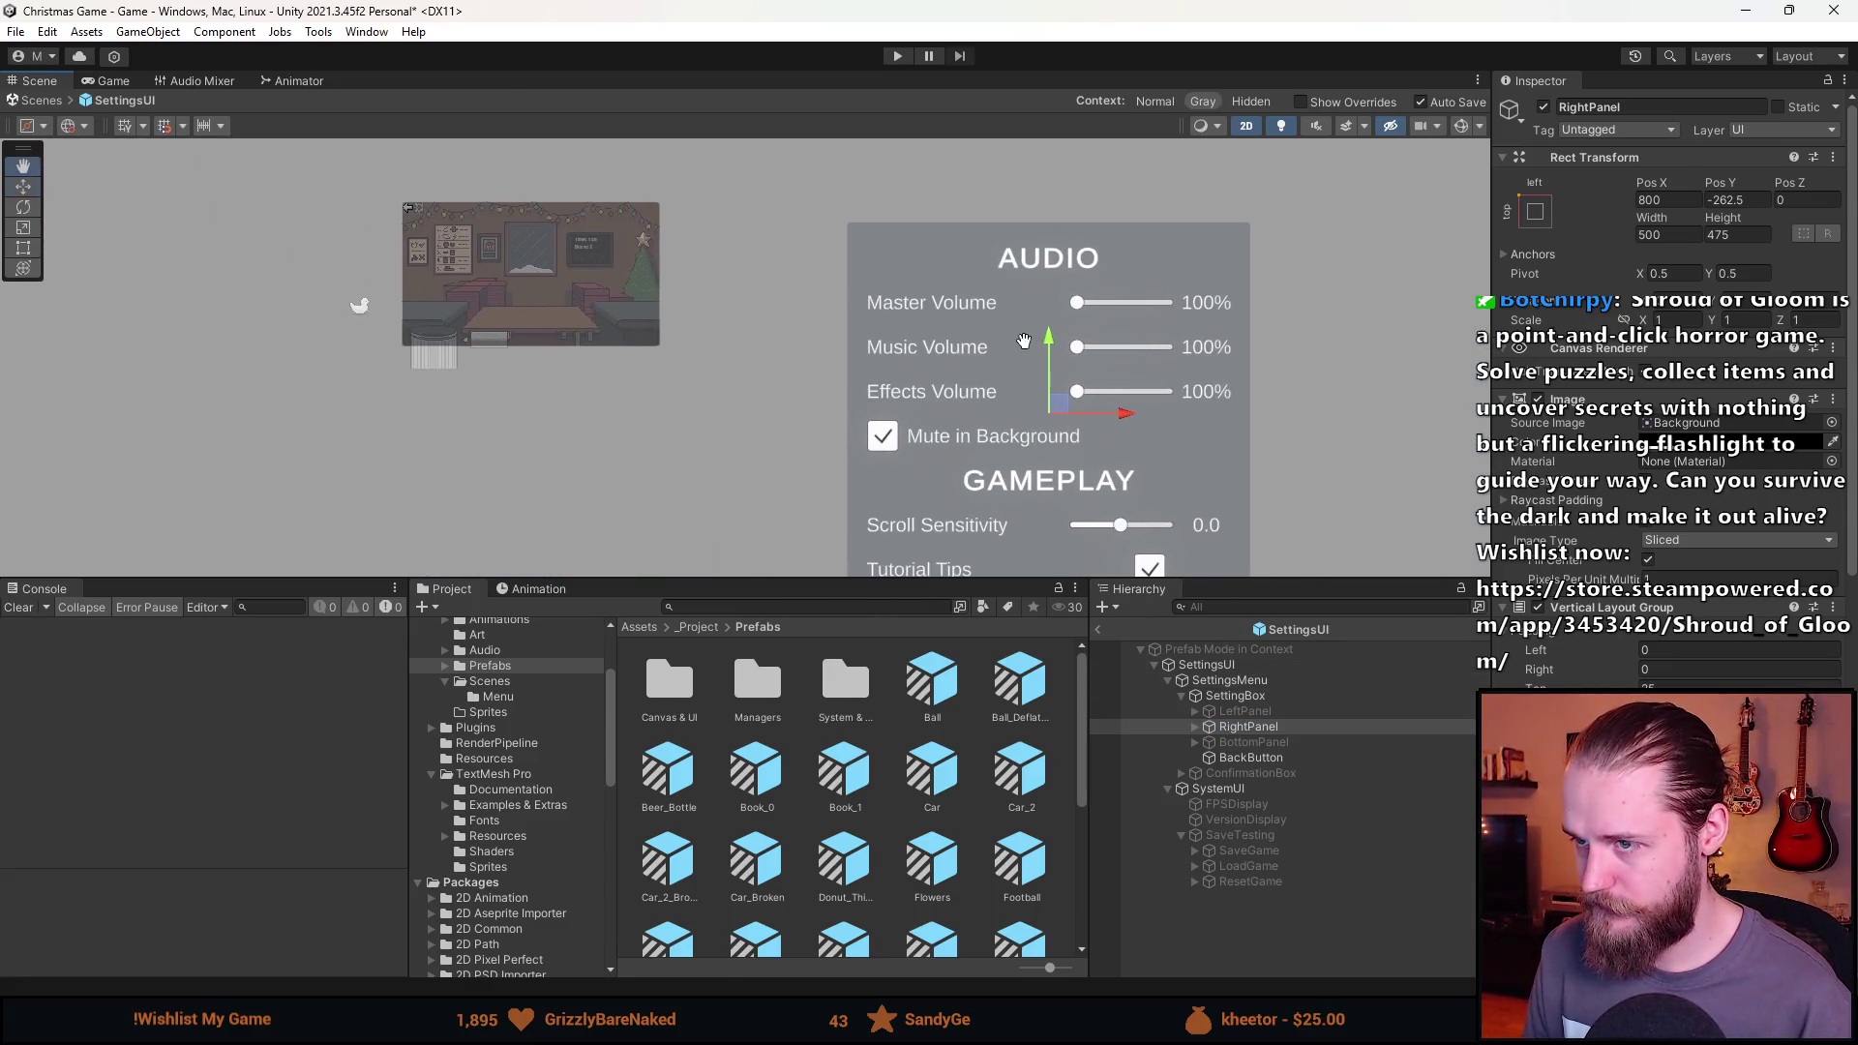
click(1200, 727)
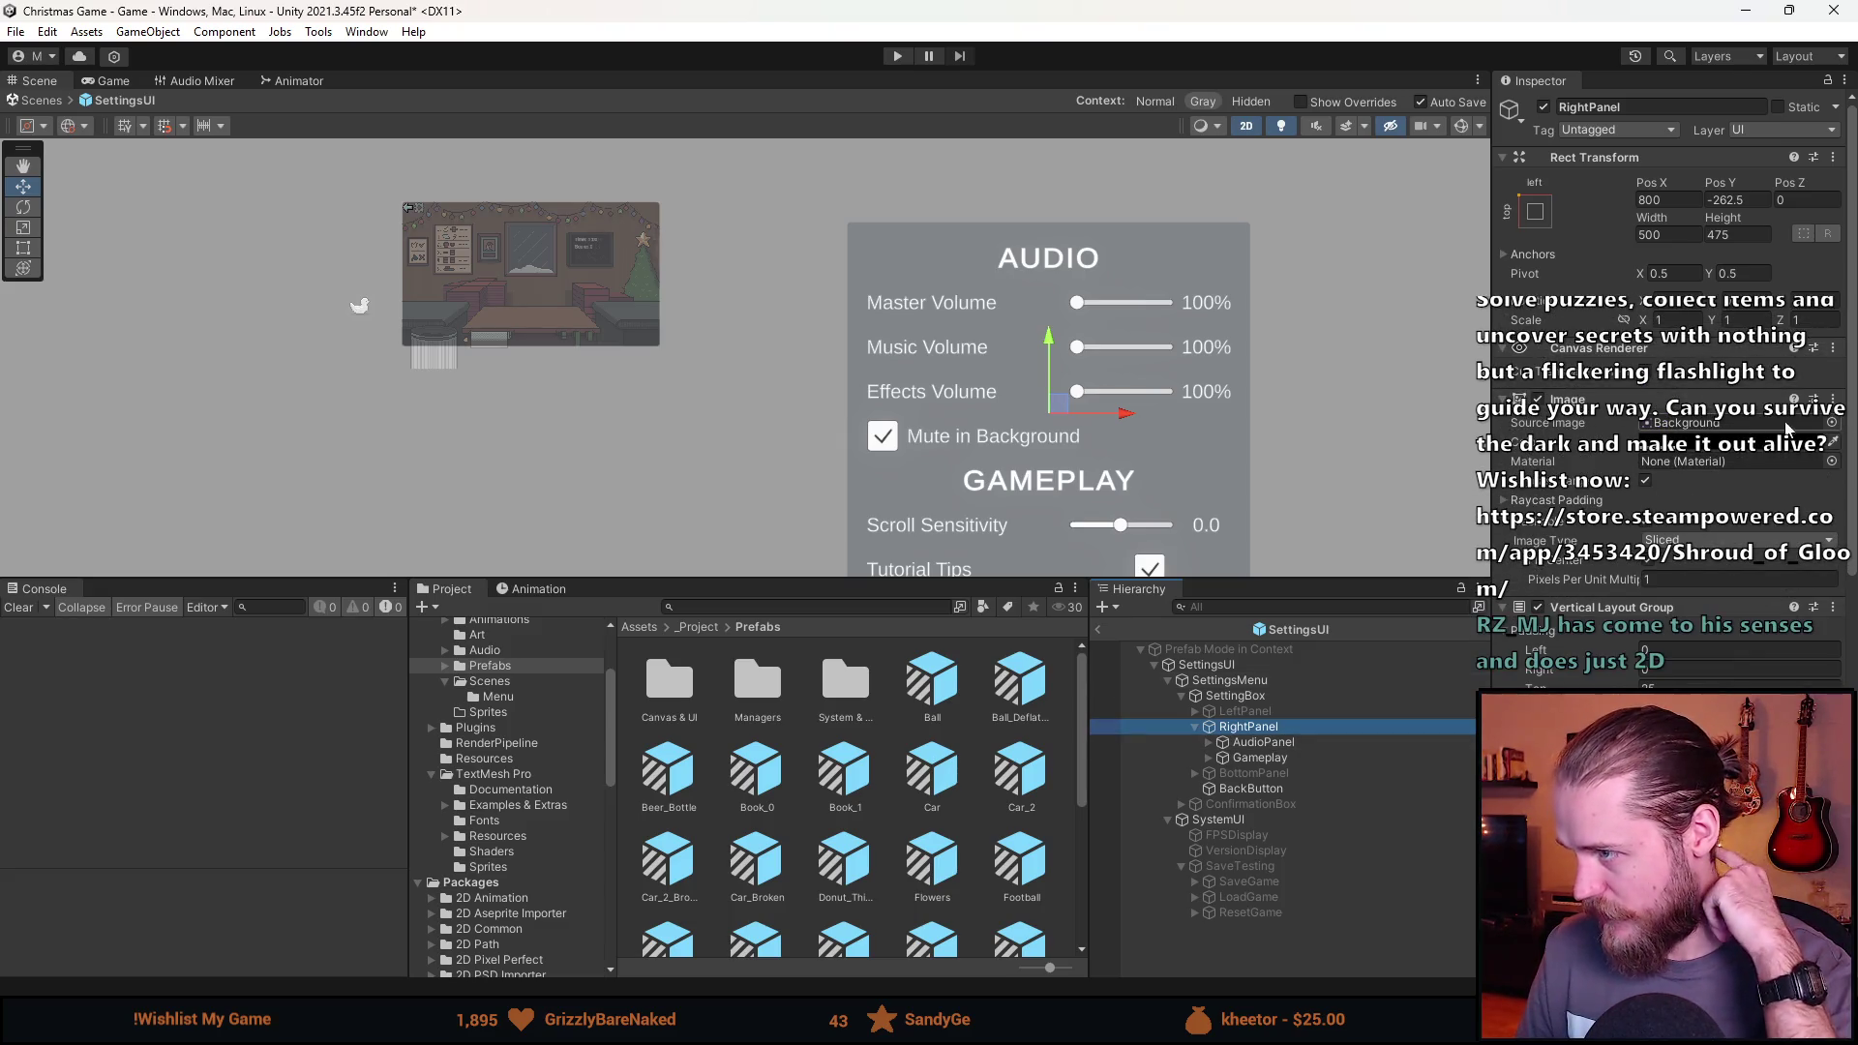
click(1832, 423)
click(1837, 357)
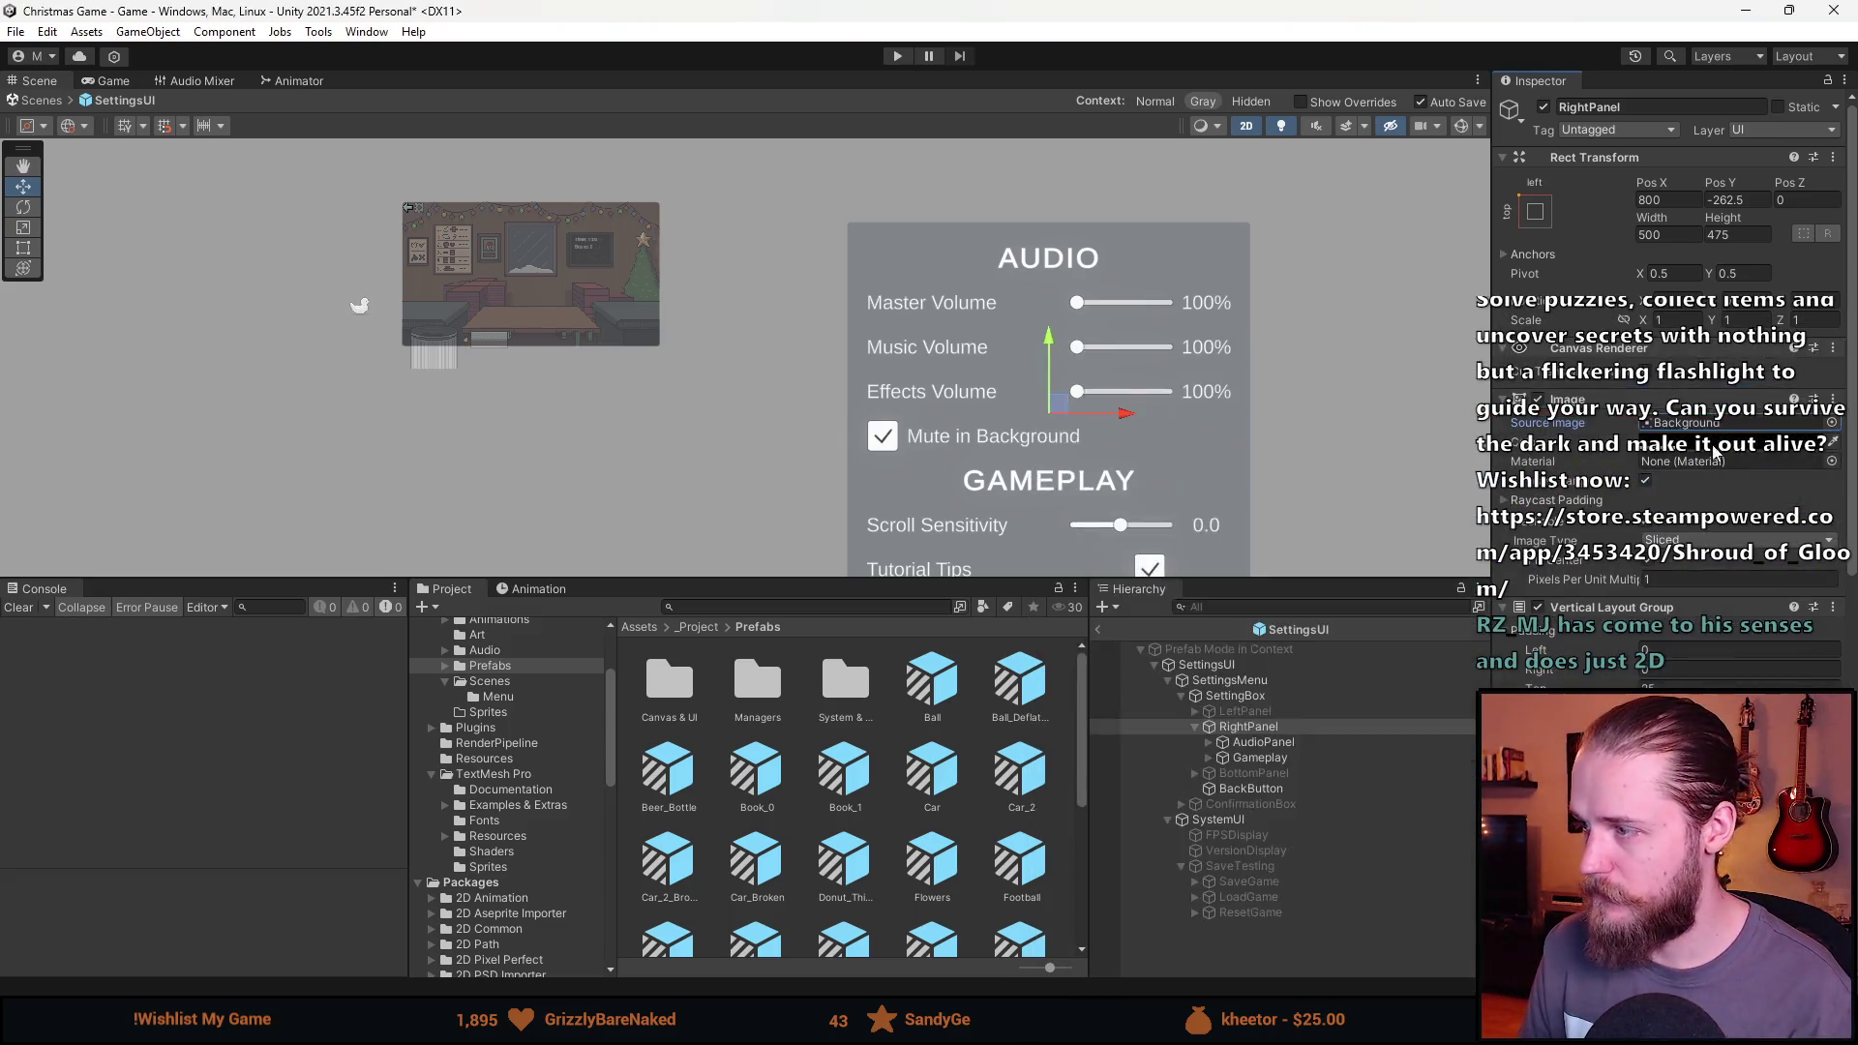
click(838, 608)
Find Spritesheet via a 'sprite' search and slice out the SETTINGS panel in Sprite Editor.
text(ite)
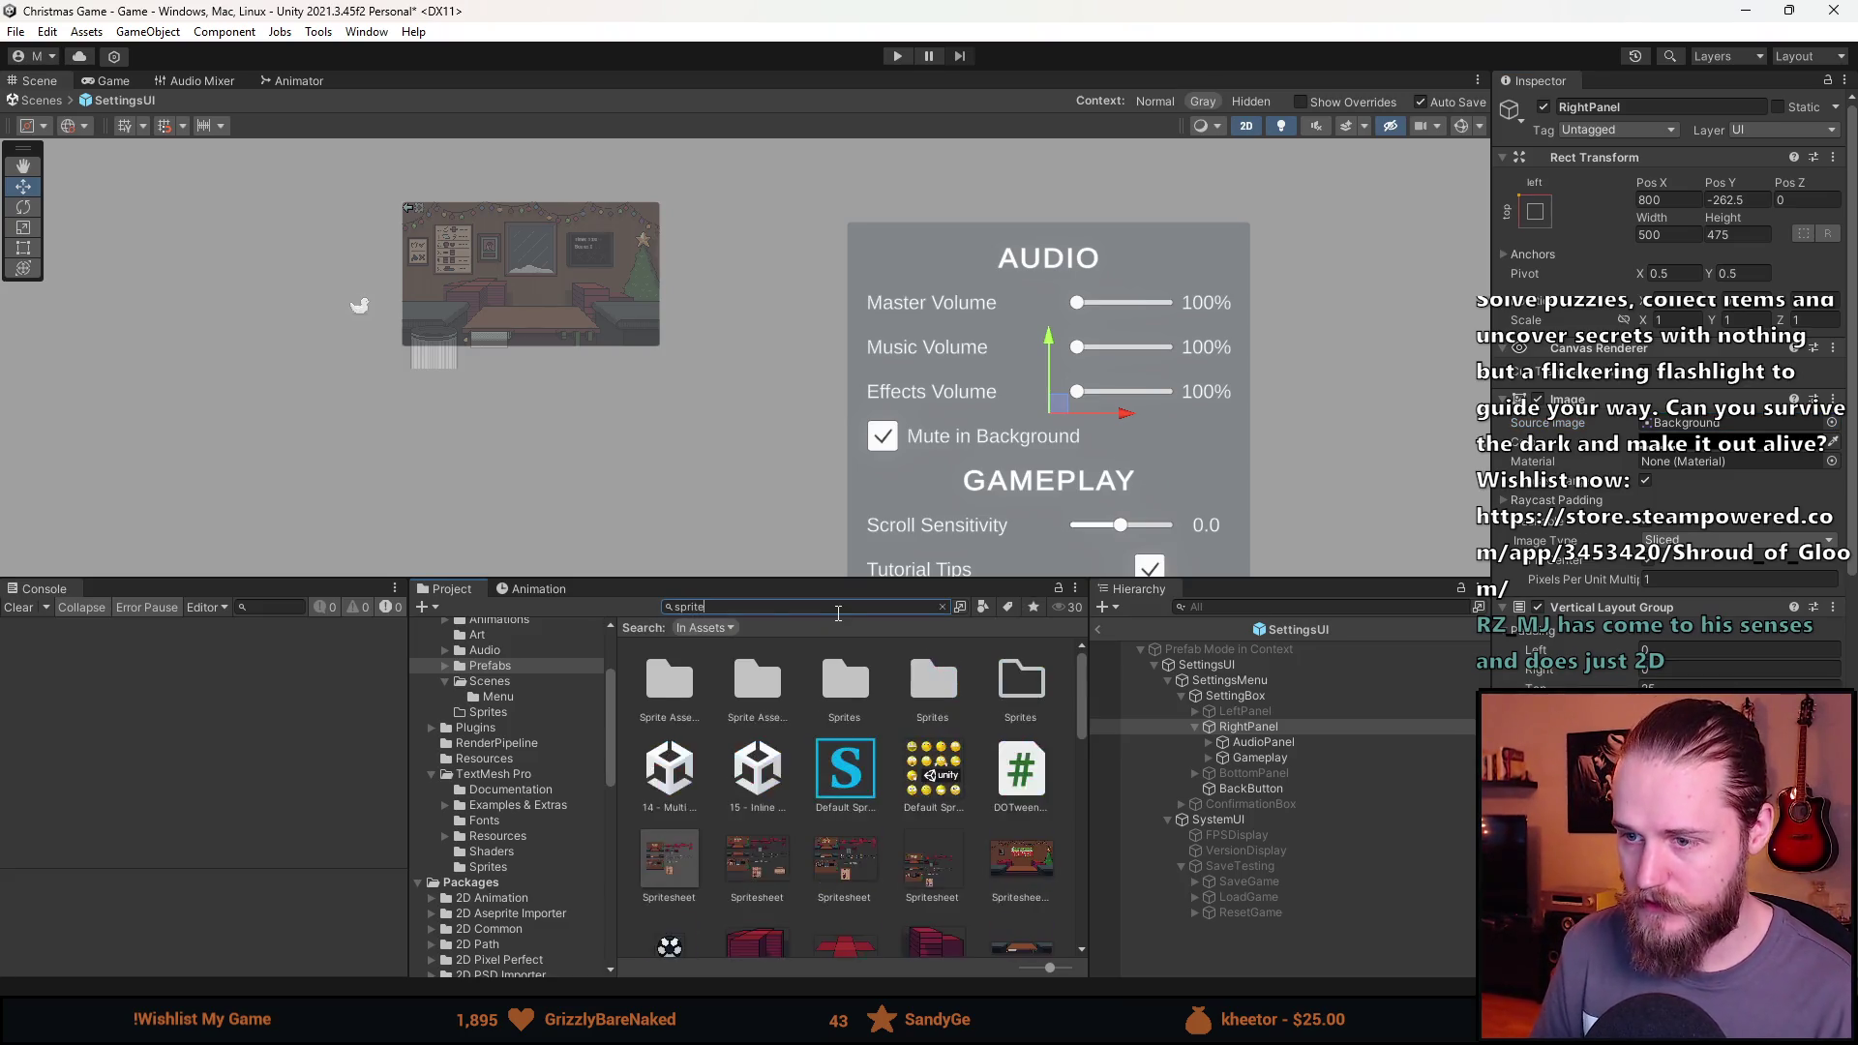
click(756, 861)
click(1802, 323)
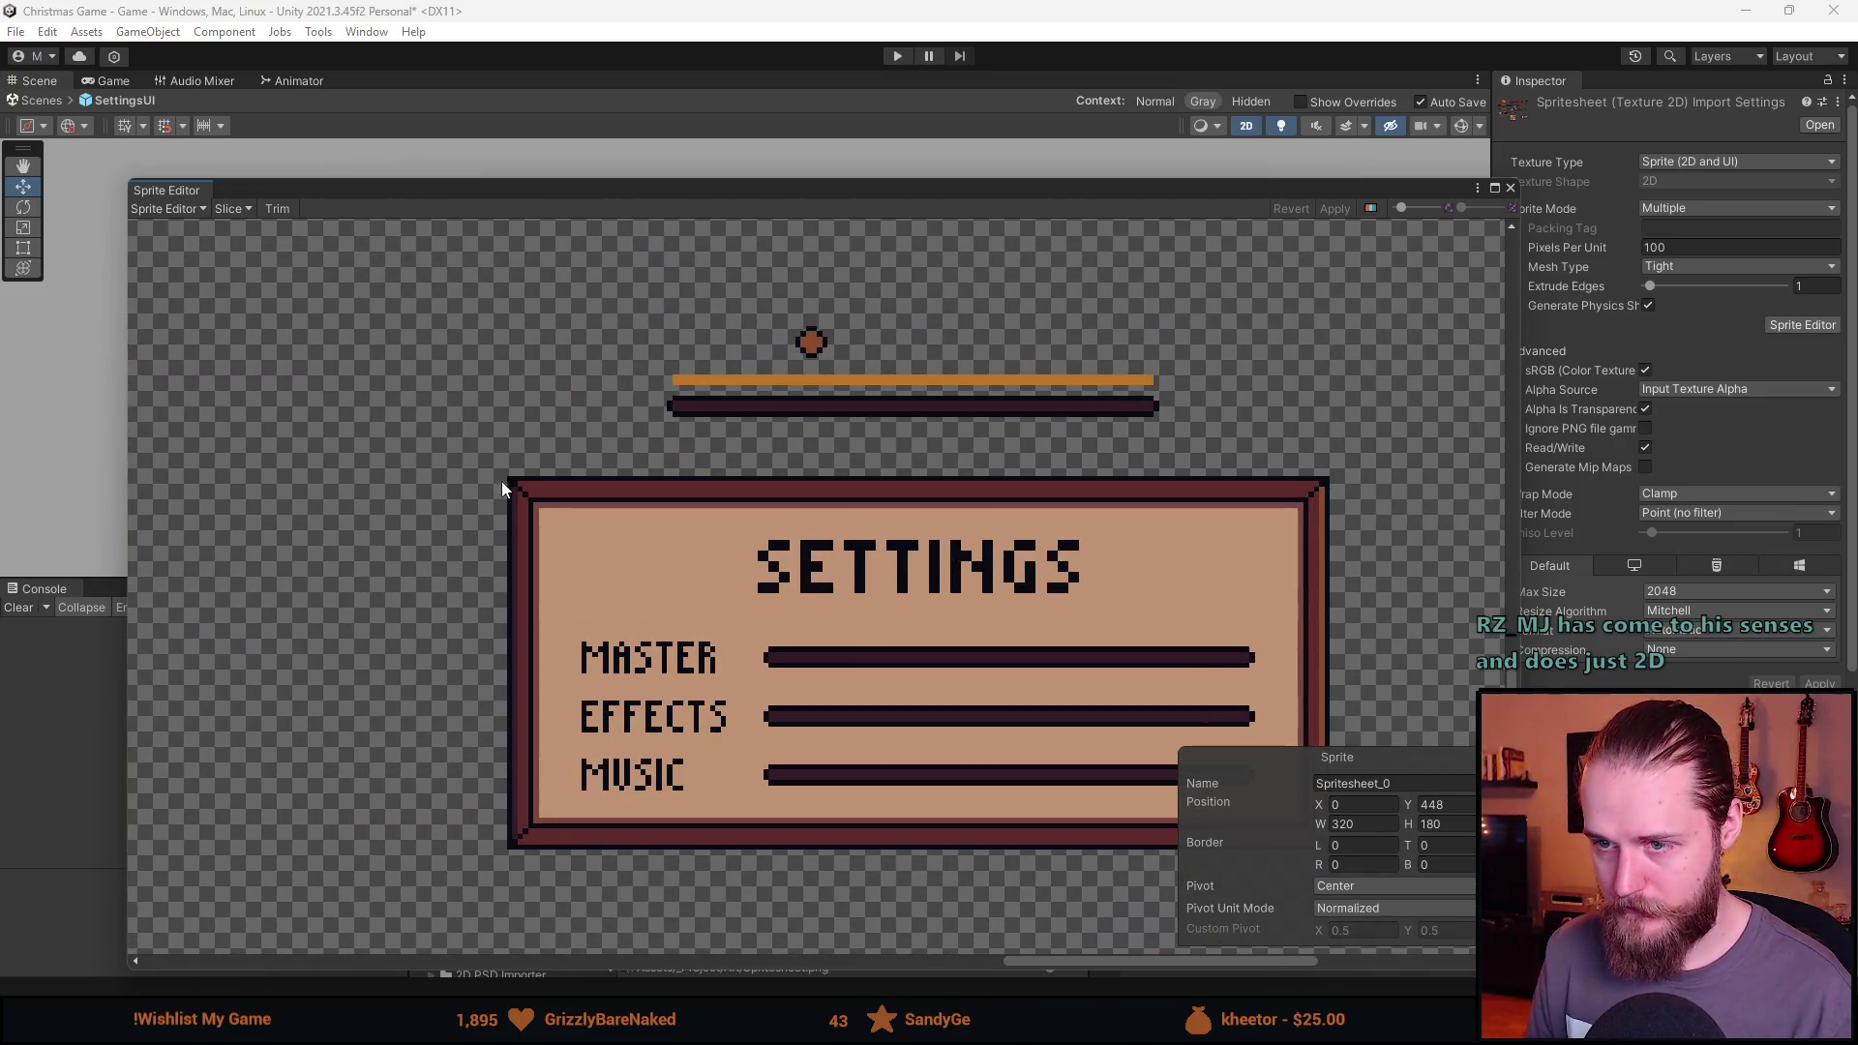
mouse_move(508, 478)
mouse_down()
mouse_move(1299, 857)
mouse_move(1329, 850)
mouse_up()
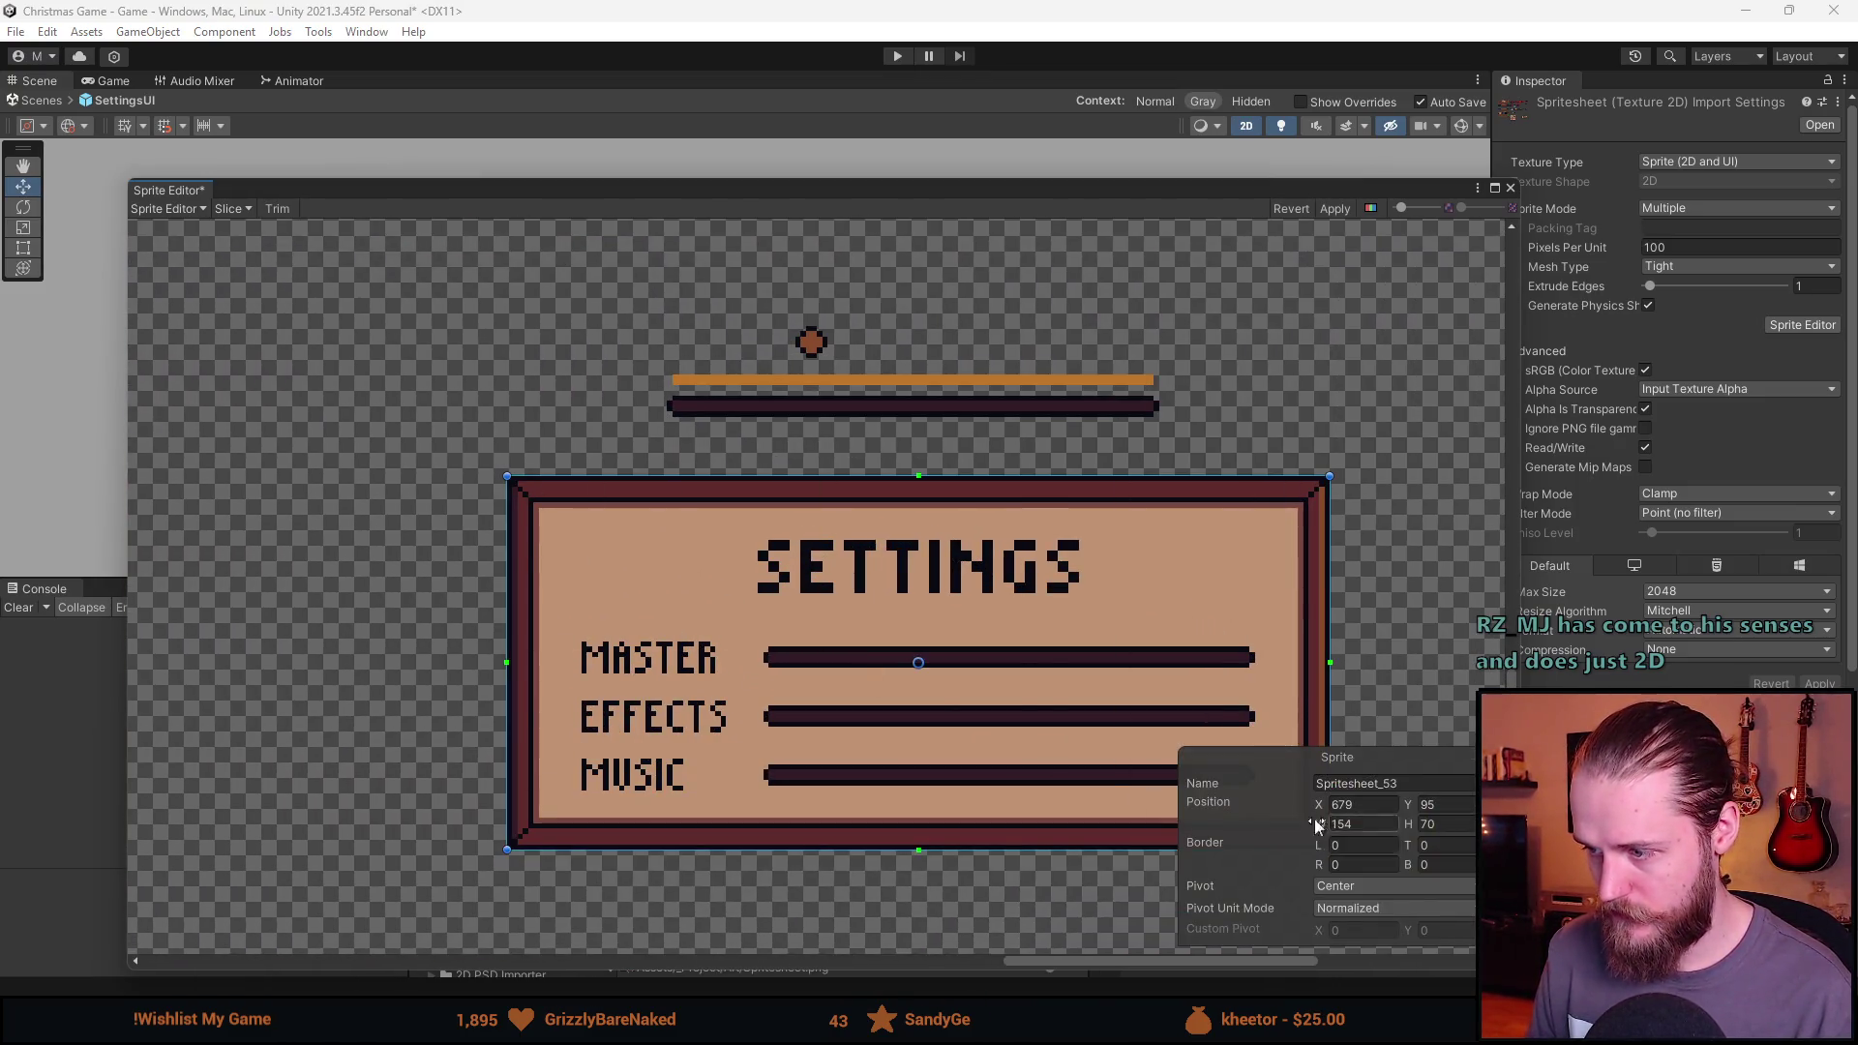
scroll(962, 551, down, 1)
scroll(791, 438, up, 5)
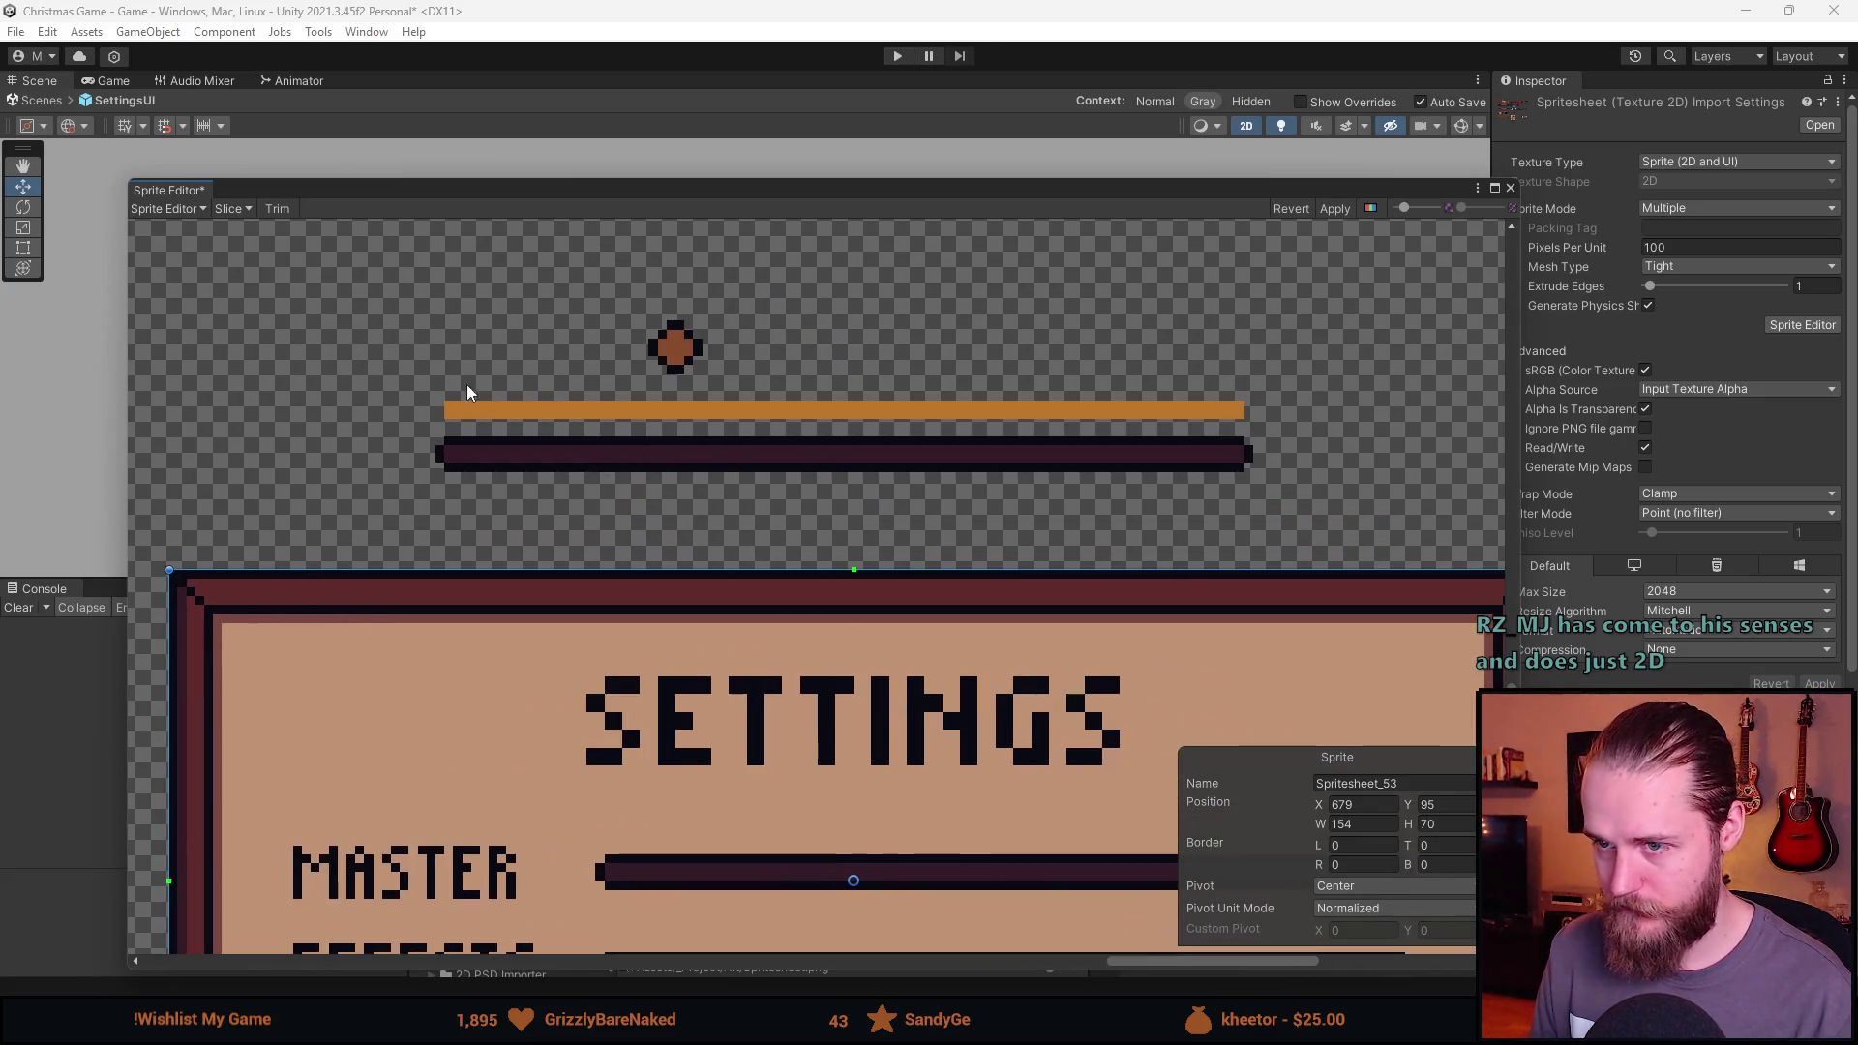
scroll(464, 426, up, 1)
Slice the dark track bar, orange fill bar and small knob sprites, then apply.
mouse_move(422, 433)
mouse_down()
mouse_move(1509, 489)
mouse_move(1599, 514)
mouse_up()
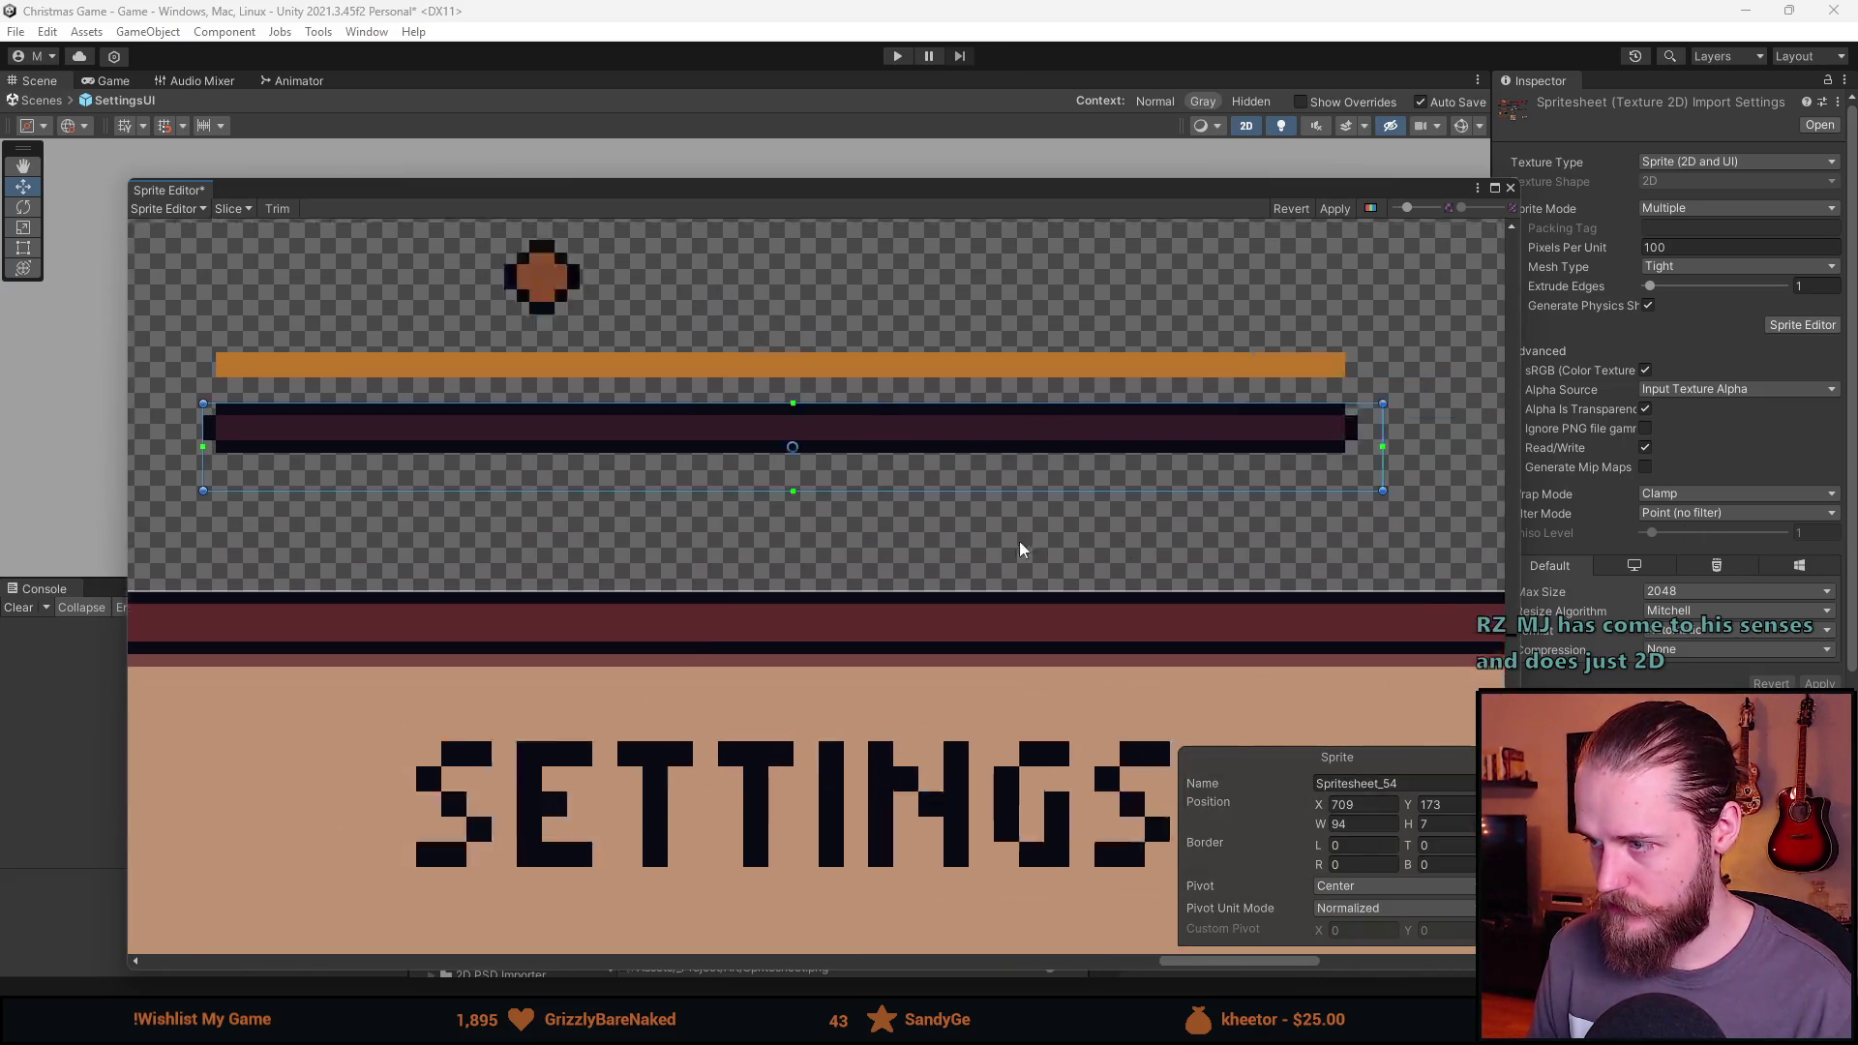
scroll(1026, 484, right, 3)
drag(1051, 451, 1027, 414)
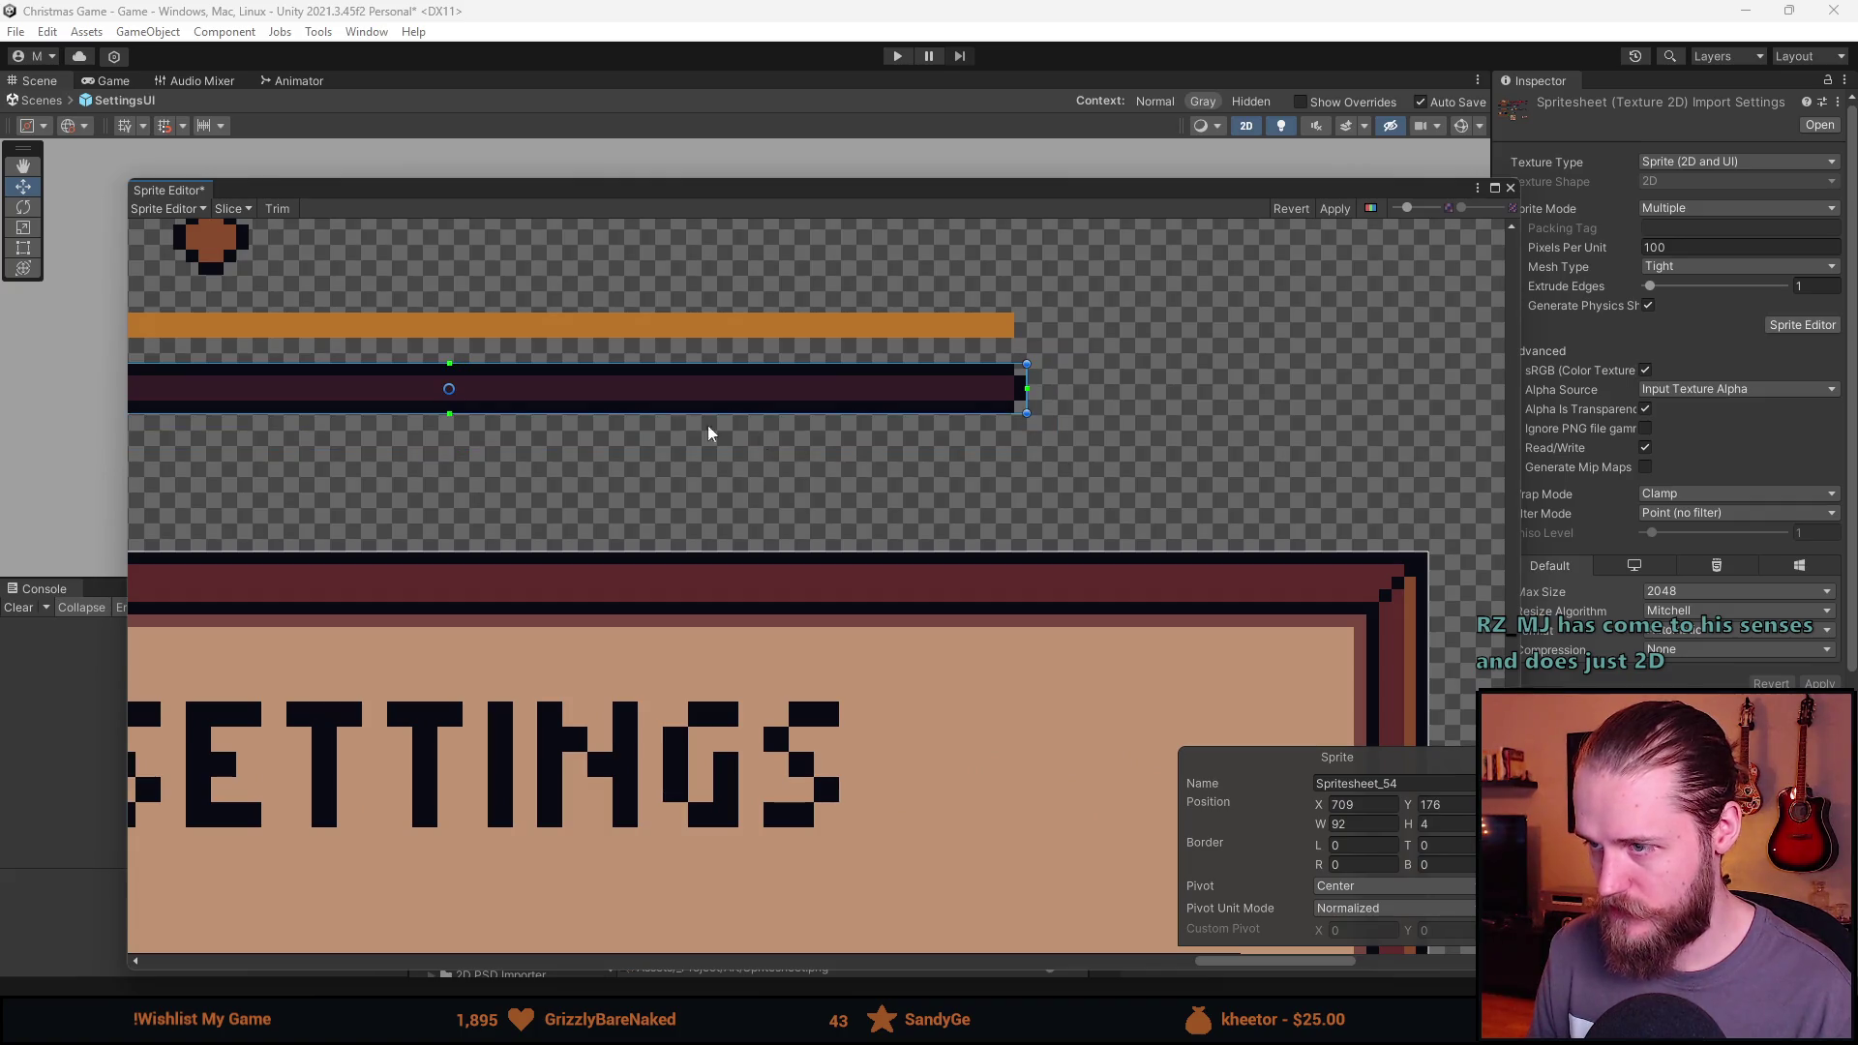
scroll(581, 474, left, 5)
scroll(581, 474, up, 2)
mouse_move(343, 457)
mouse_down()
mouse_move(1513, 512)
mouse_move(1474, 478)
mouse_up()
mouse_move(643, 341)
mouse_down()
mouse_move(689, 376)
mouse_move(704, 420)
mouse_up()
click(1339, 213)
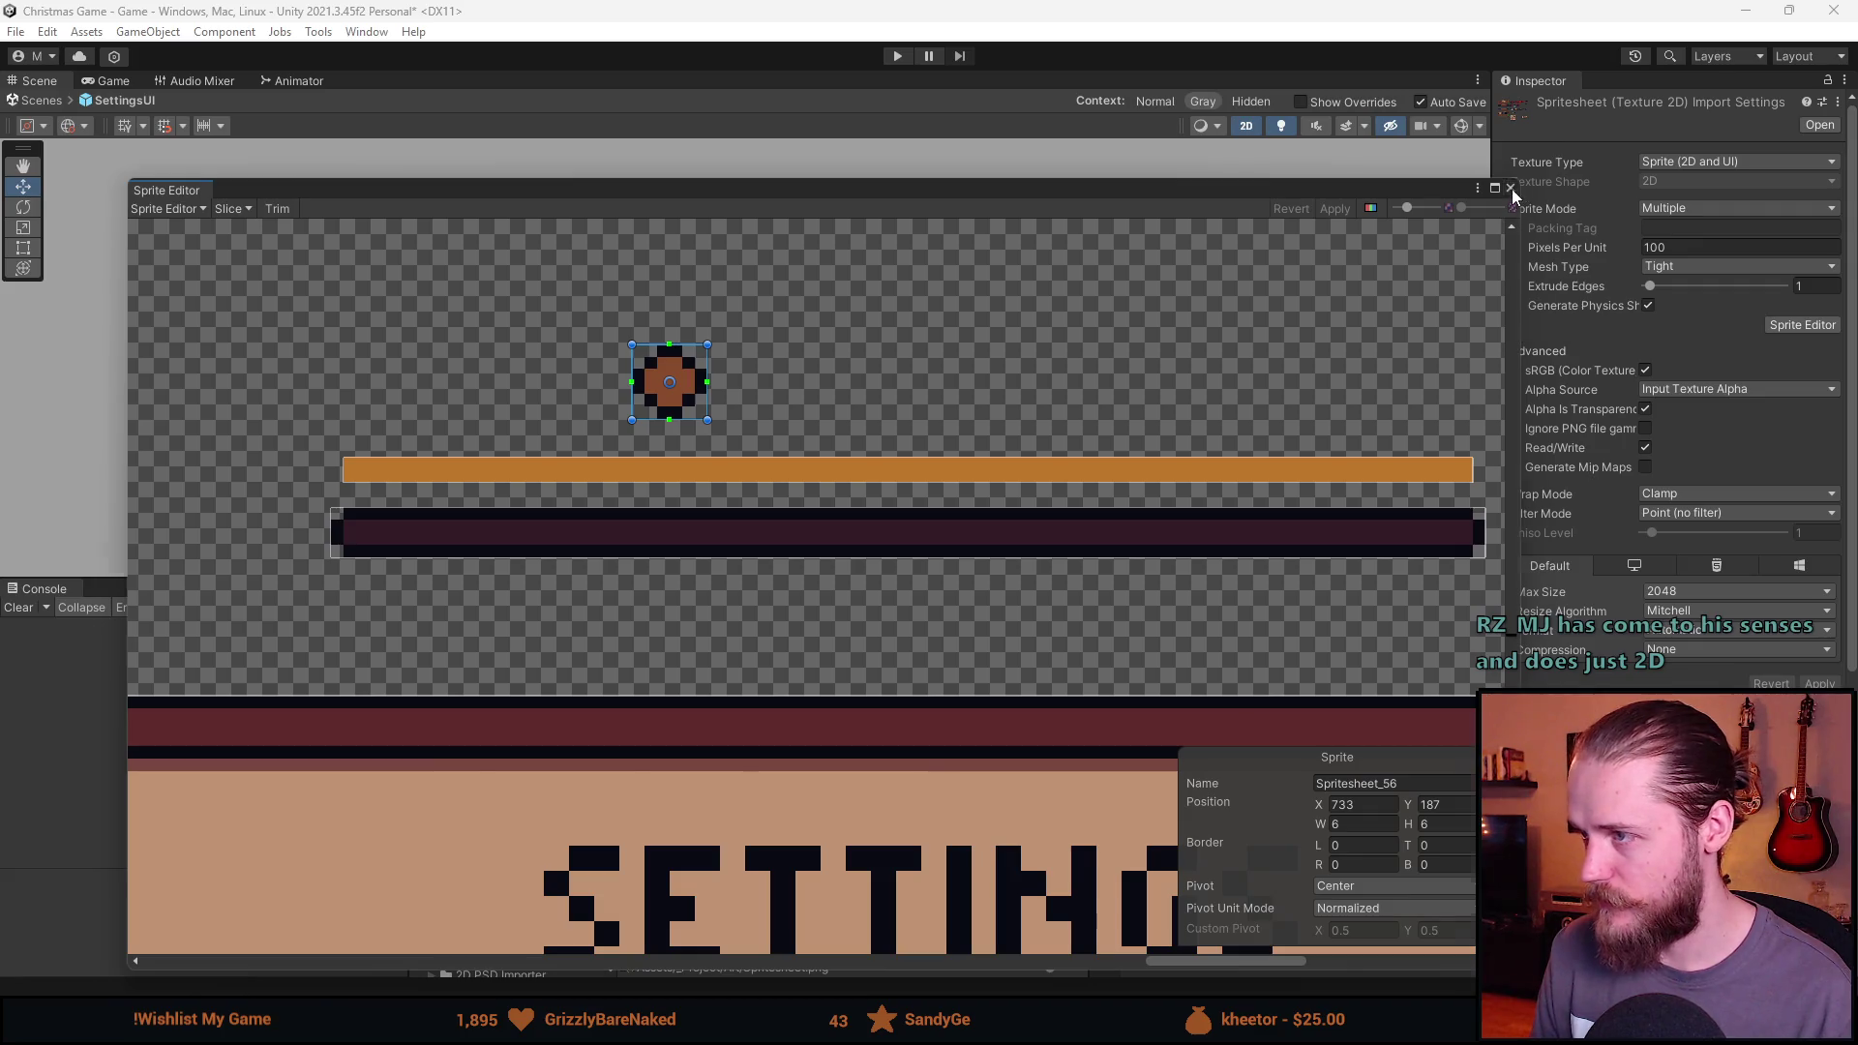
click(1510, 189)
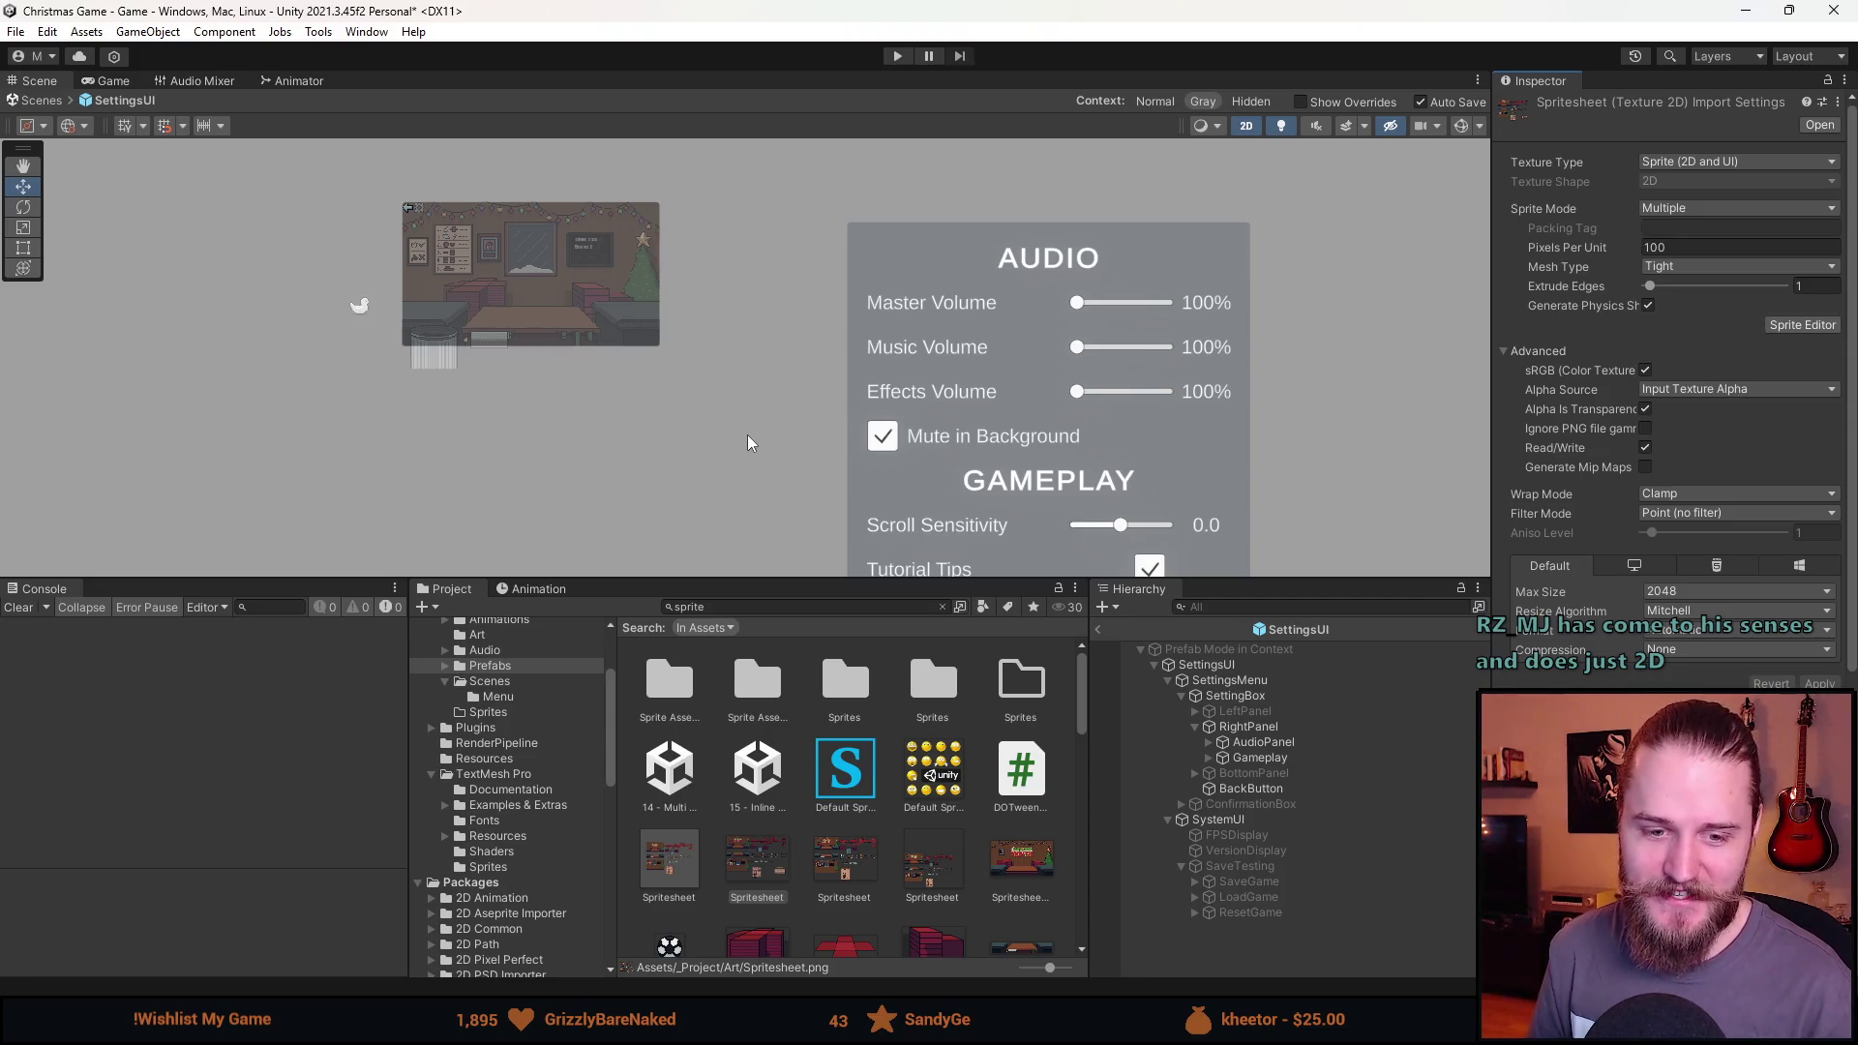
Deactivate the Gameplay section so it disappears from the settings menu.
scroll(747, 437, down, 3)
drag(1082, 413, 995, 360)
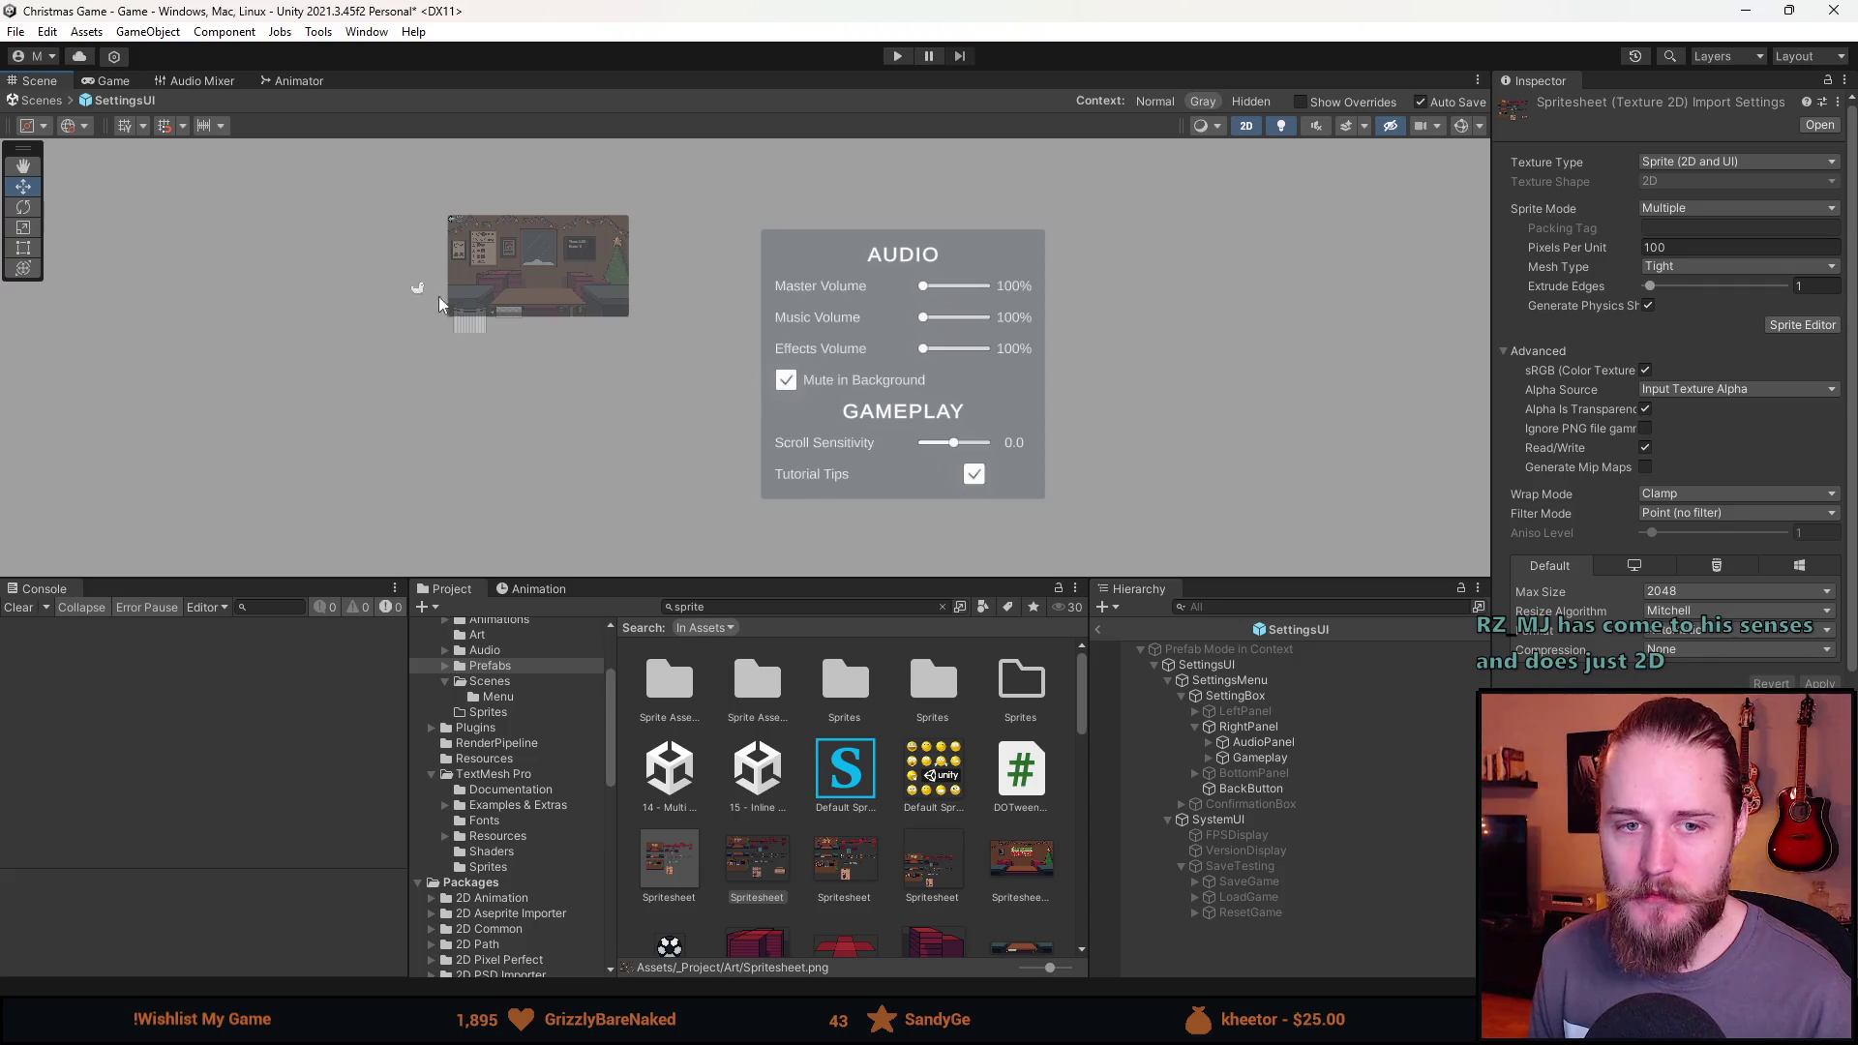
click(1304, 760)
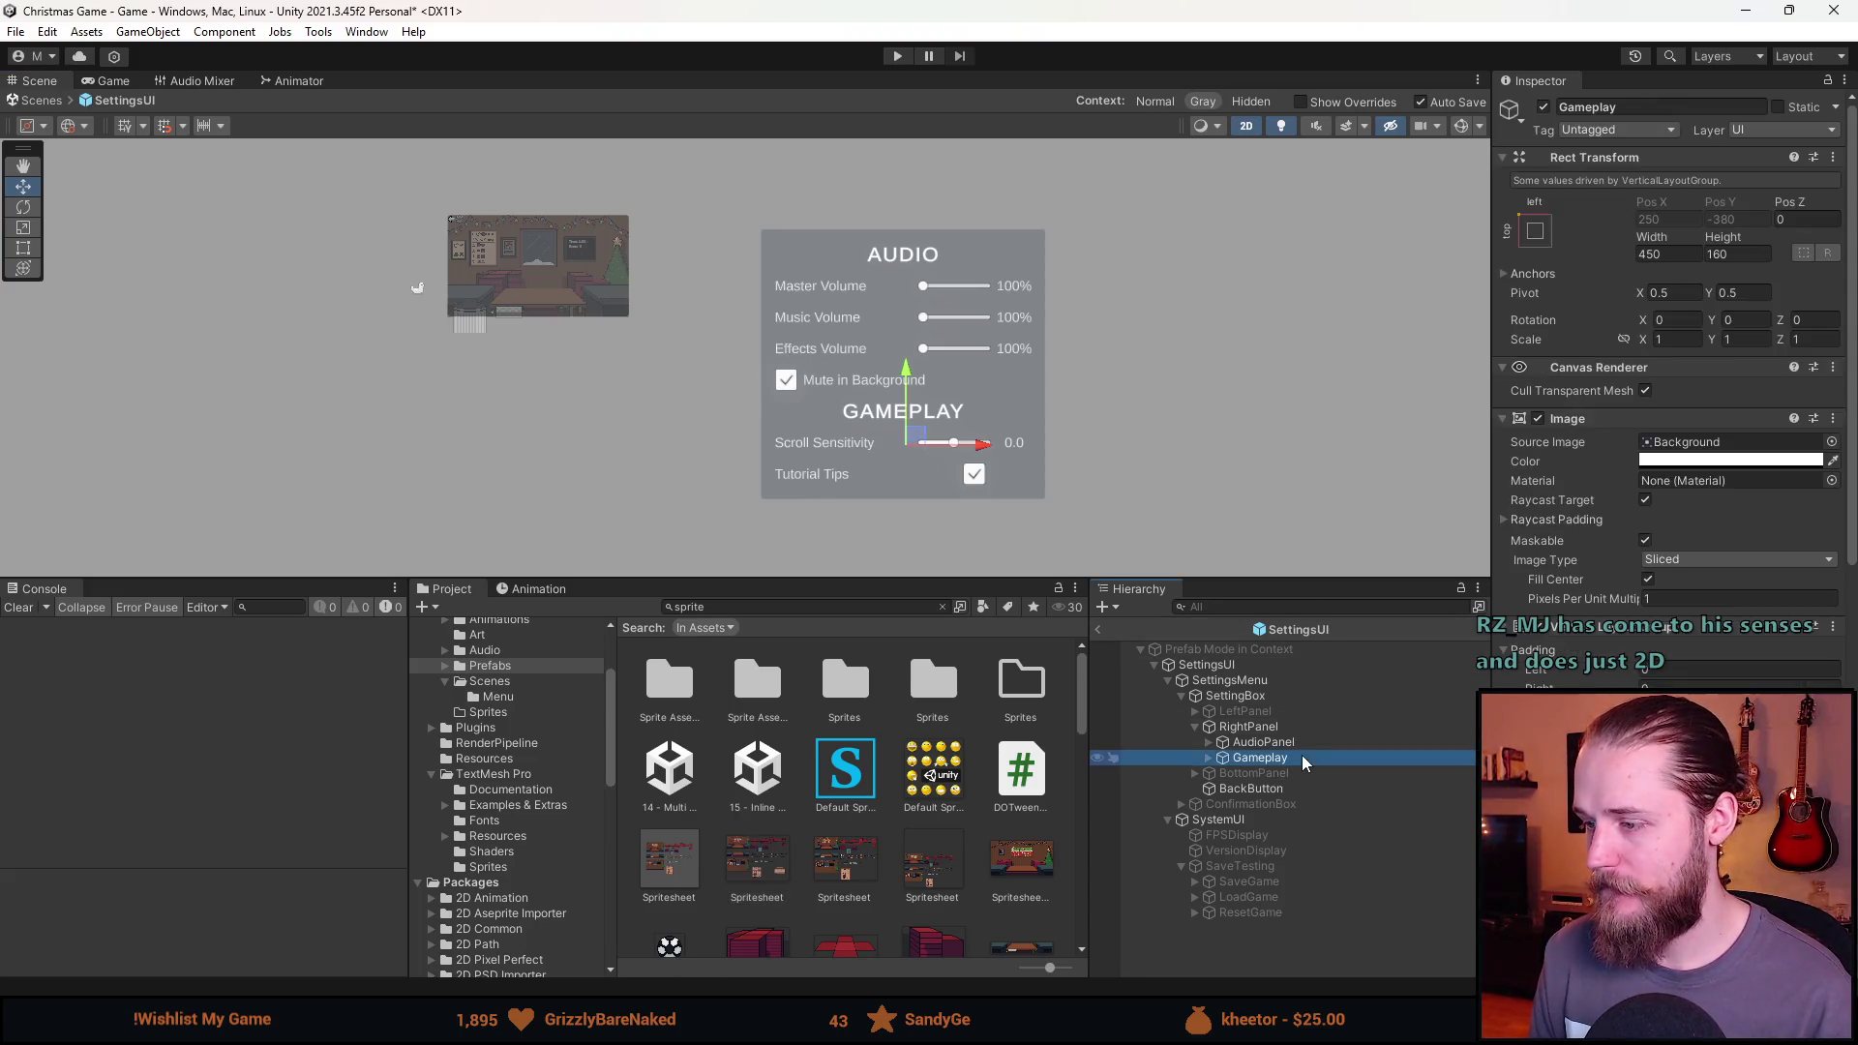
click(1285, 788)
click(1262, 761)
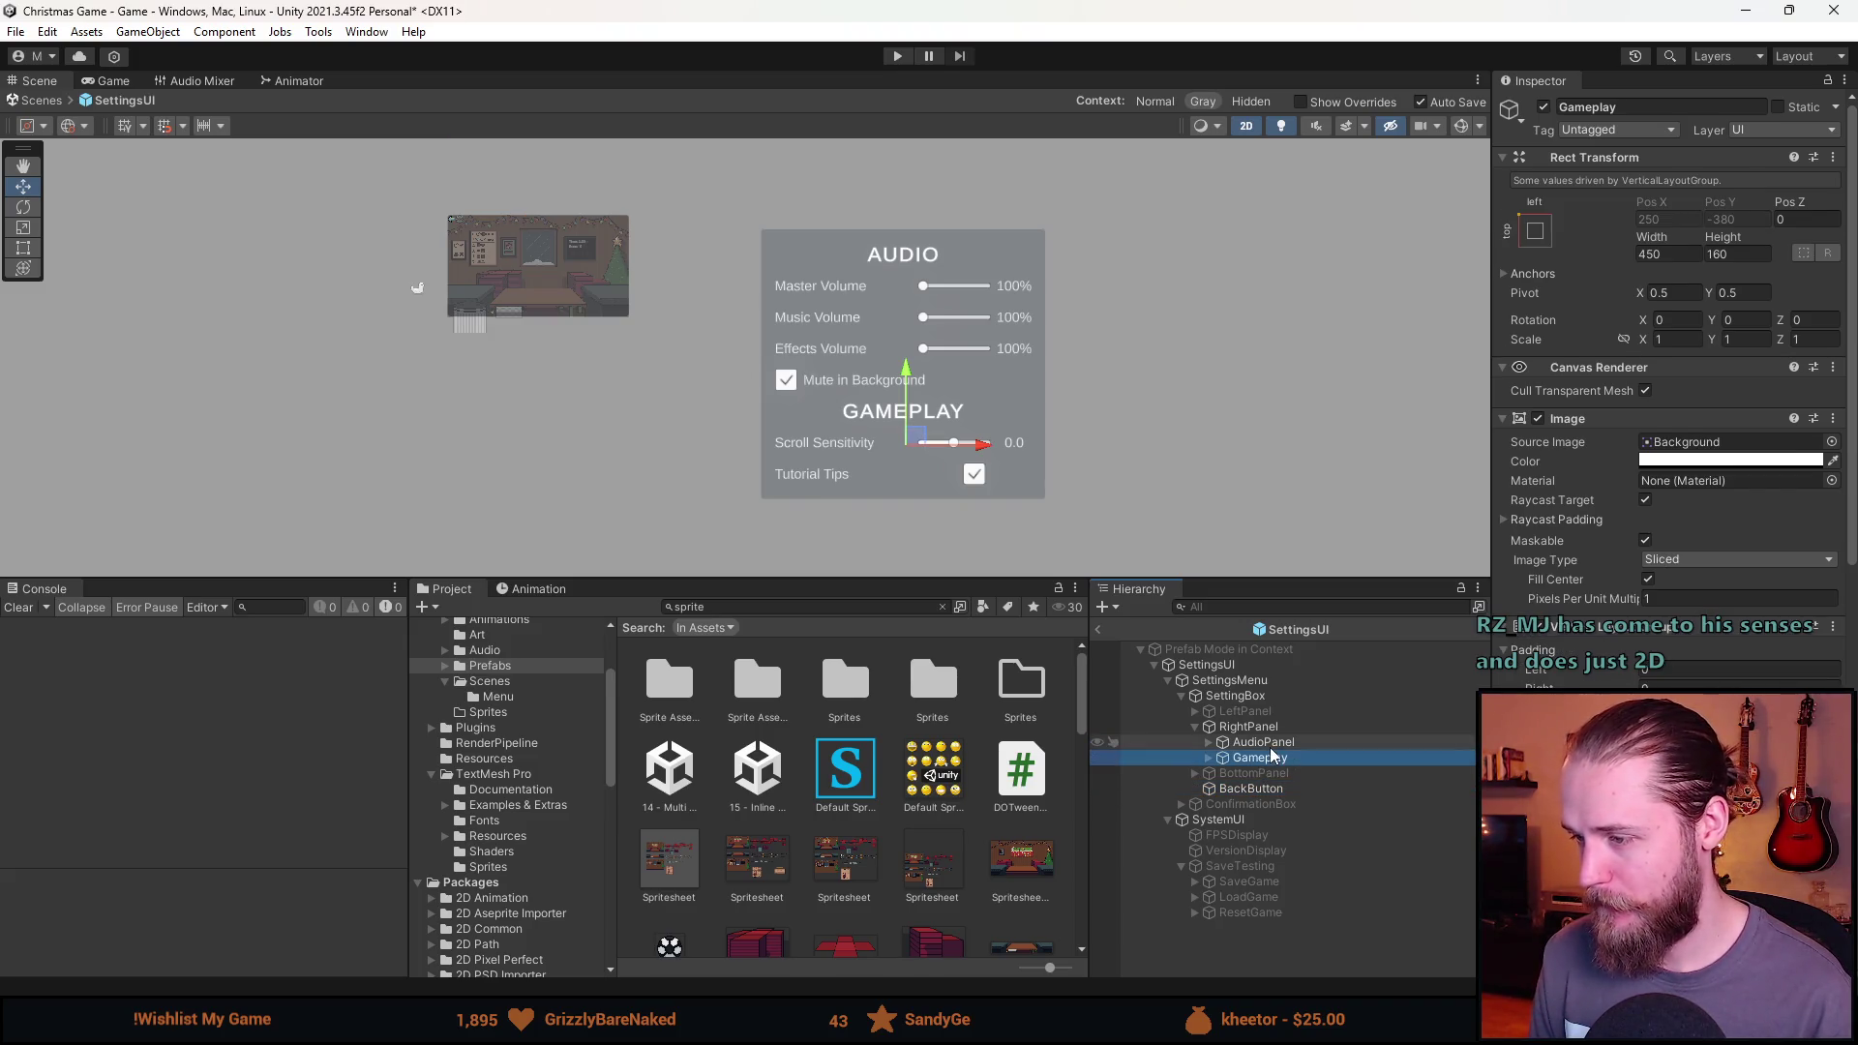
scroll(803, 478, up, 2)
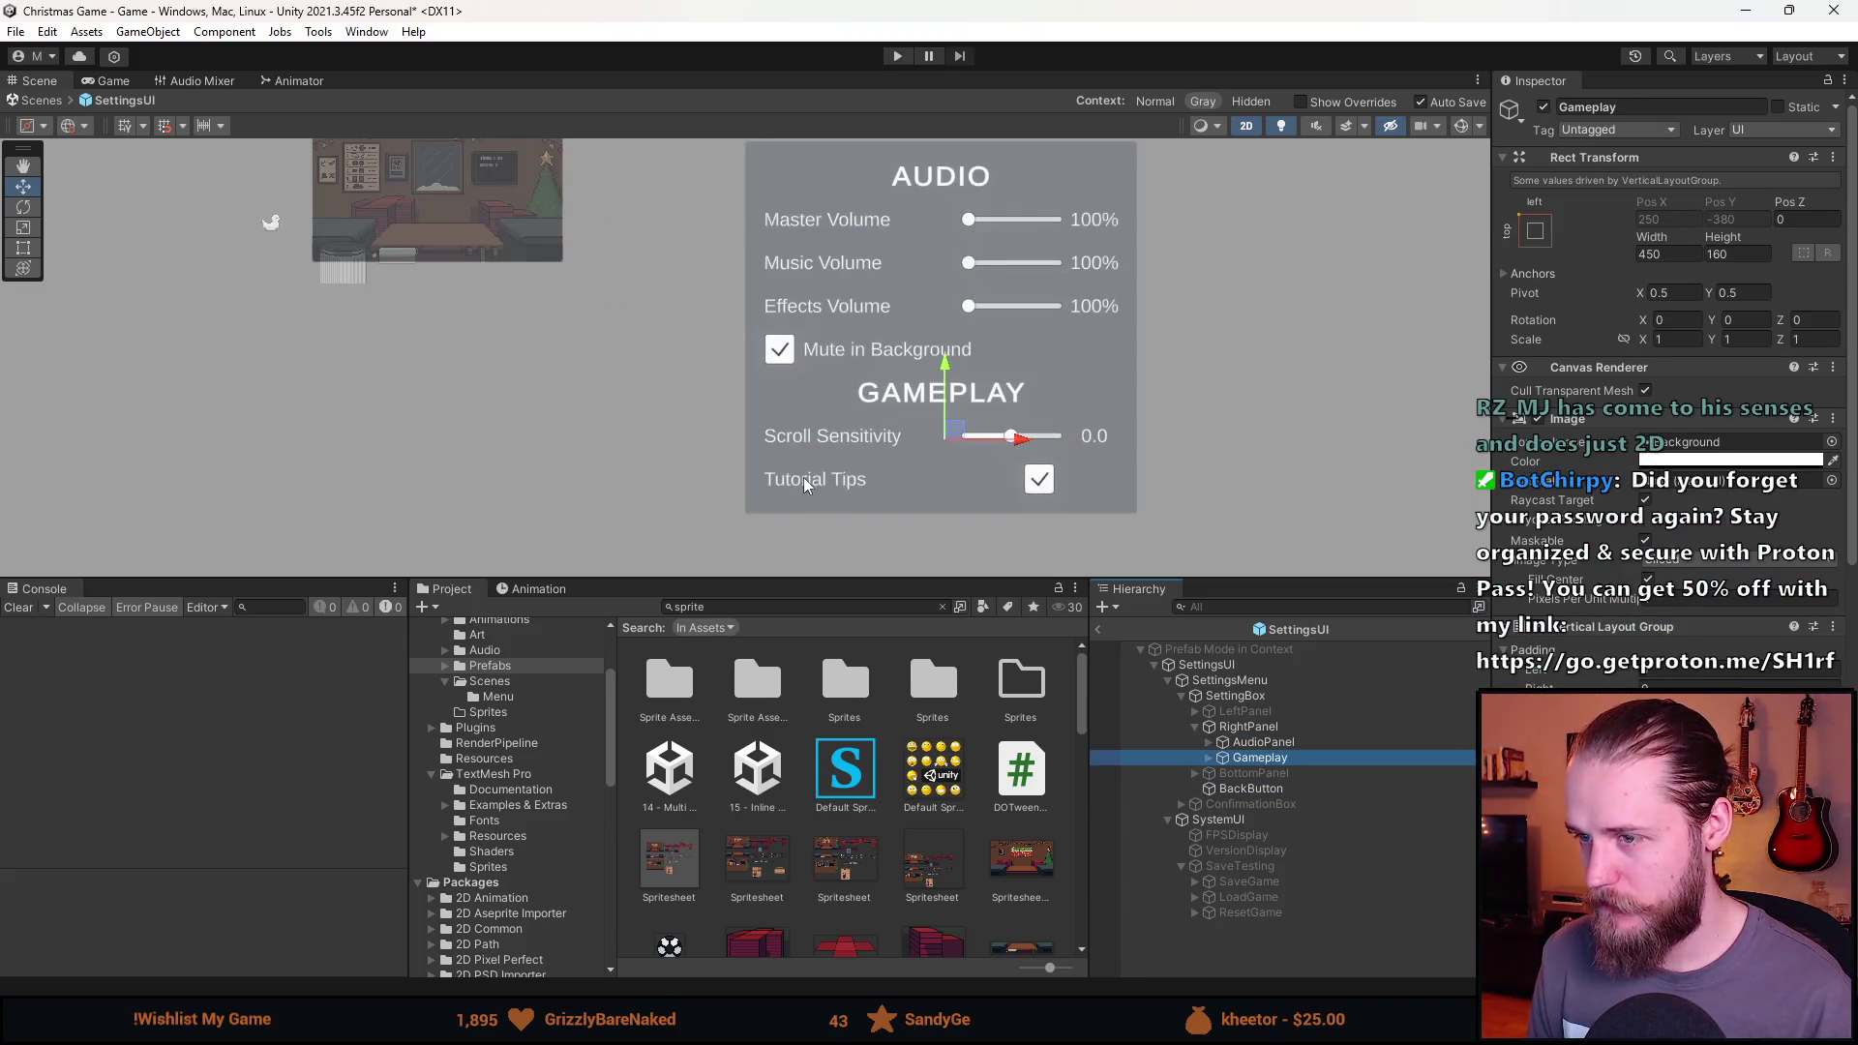
click(1543, 106)
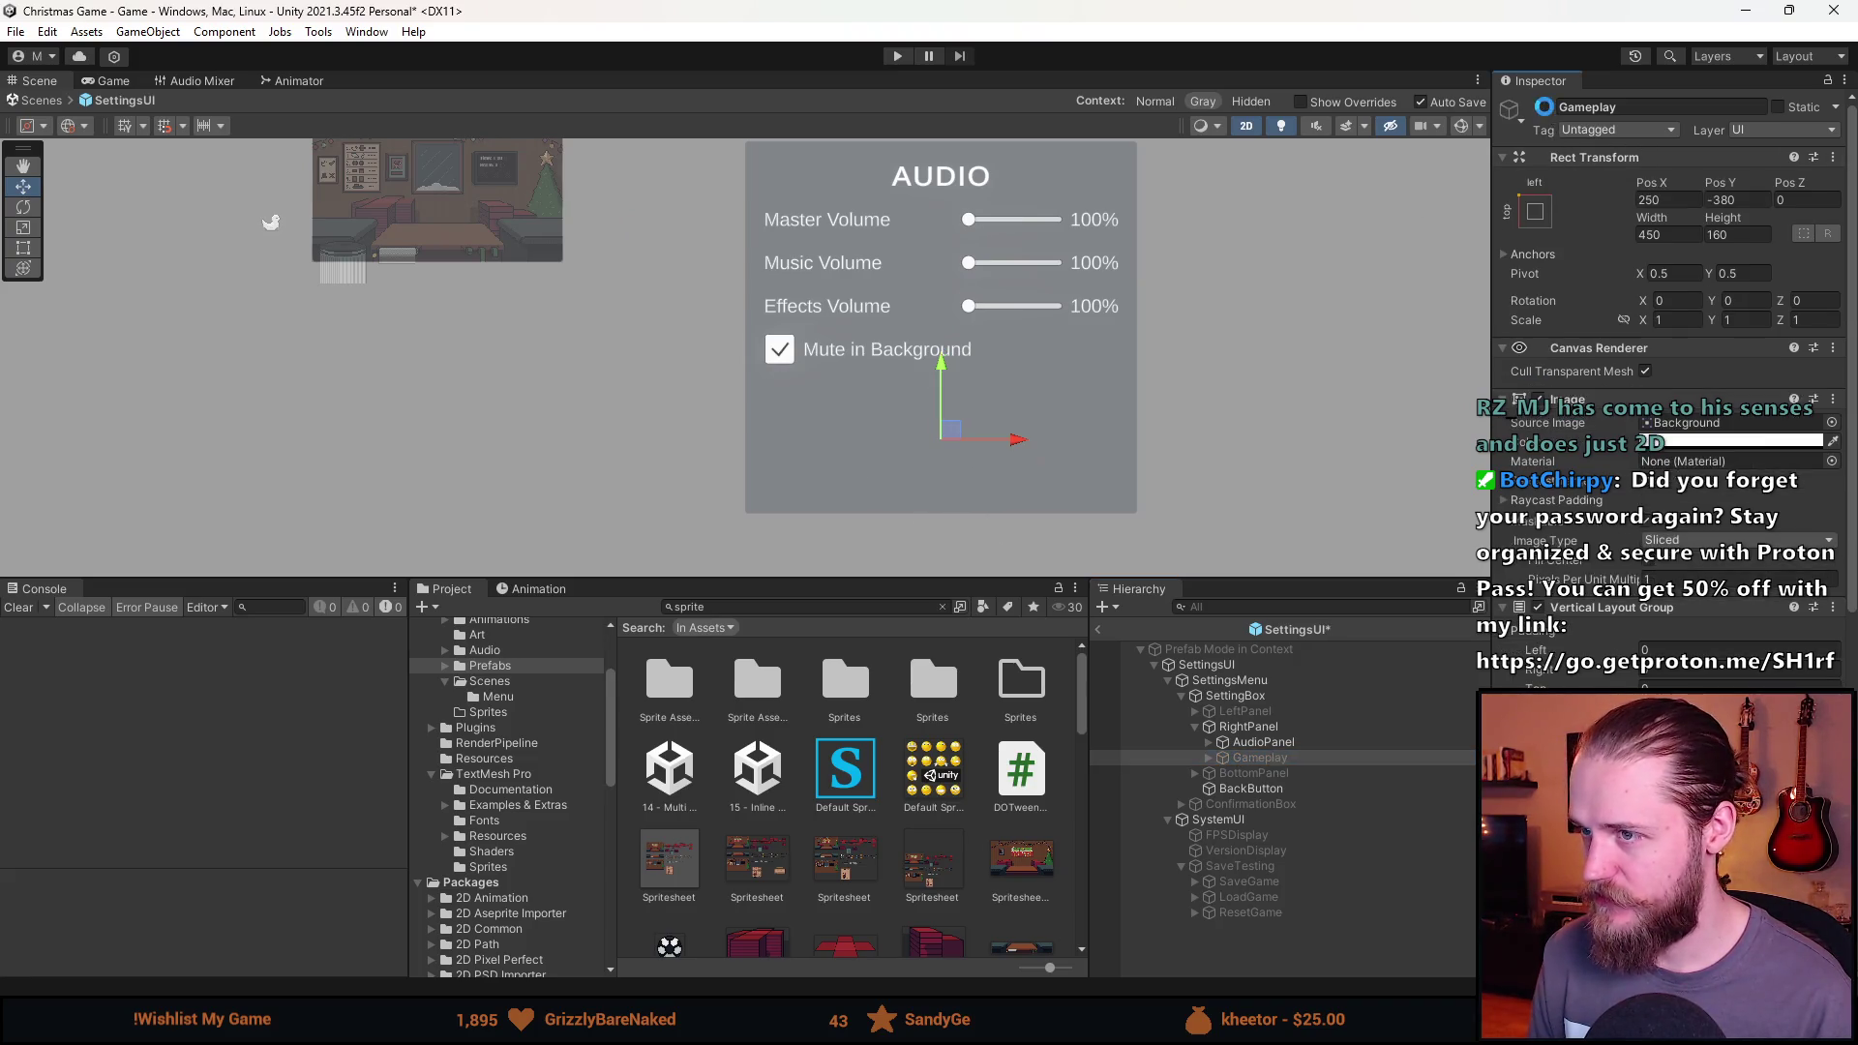
Deactivate the MuteInBackground toggle and the AUDIO Title heading under AudioPanel.
click(1205, 743)
click(1297, 819)
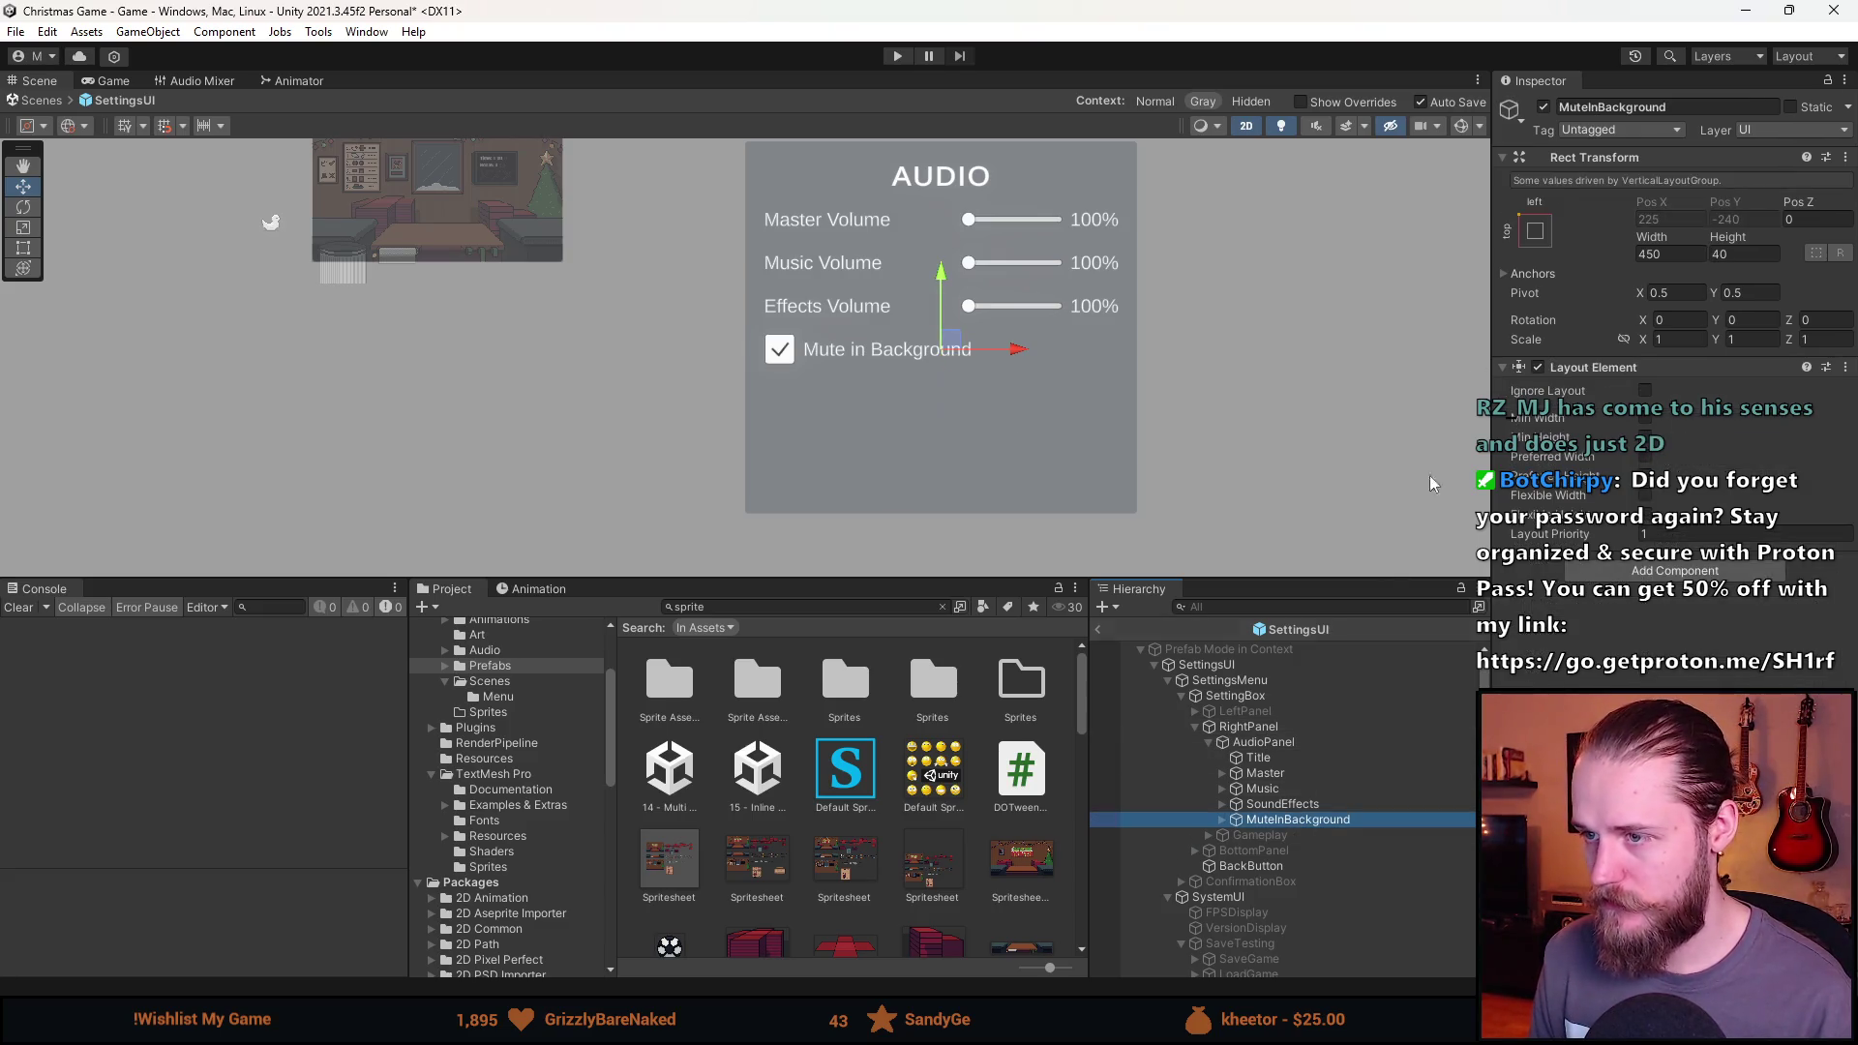
click(1543, 107)
drag(987, 401, 1004, 470)
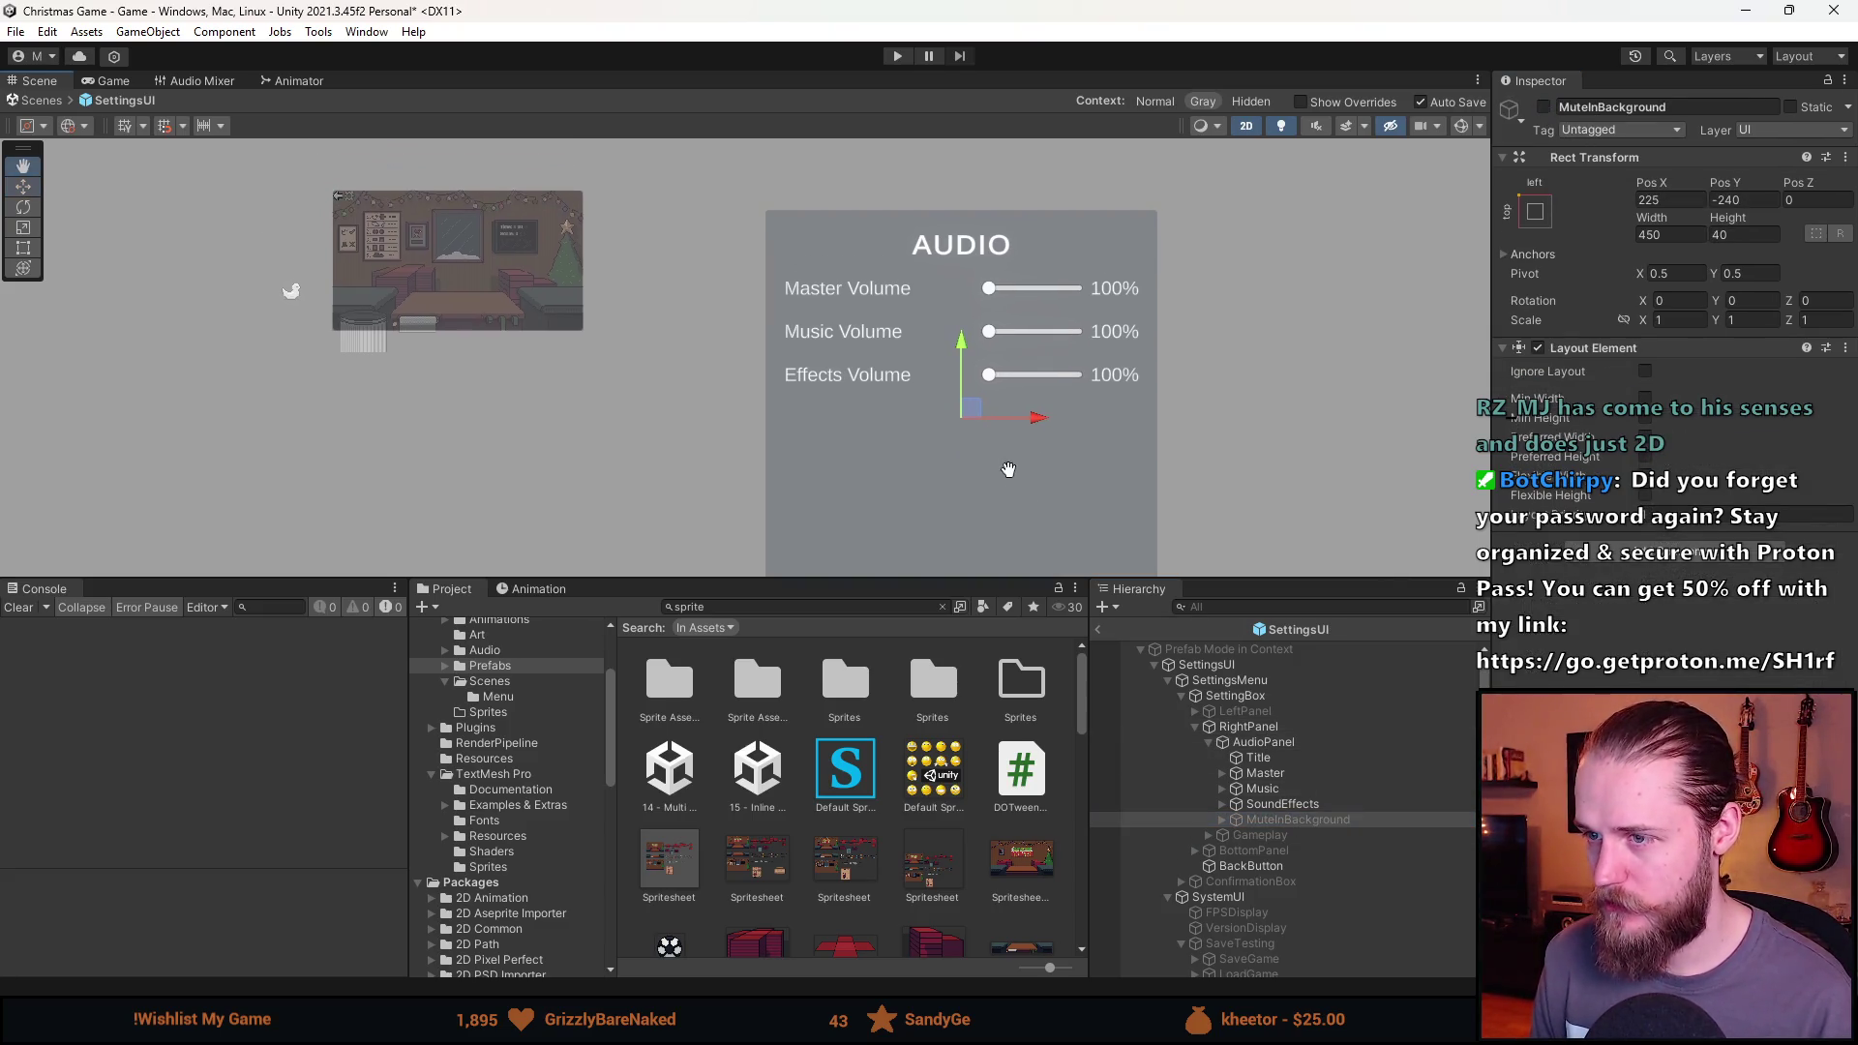
click(1258, 757)
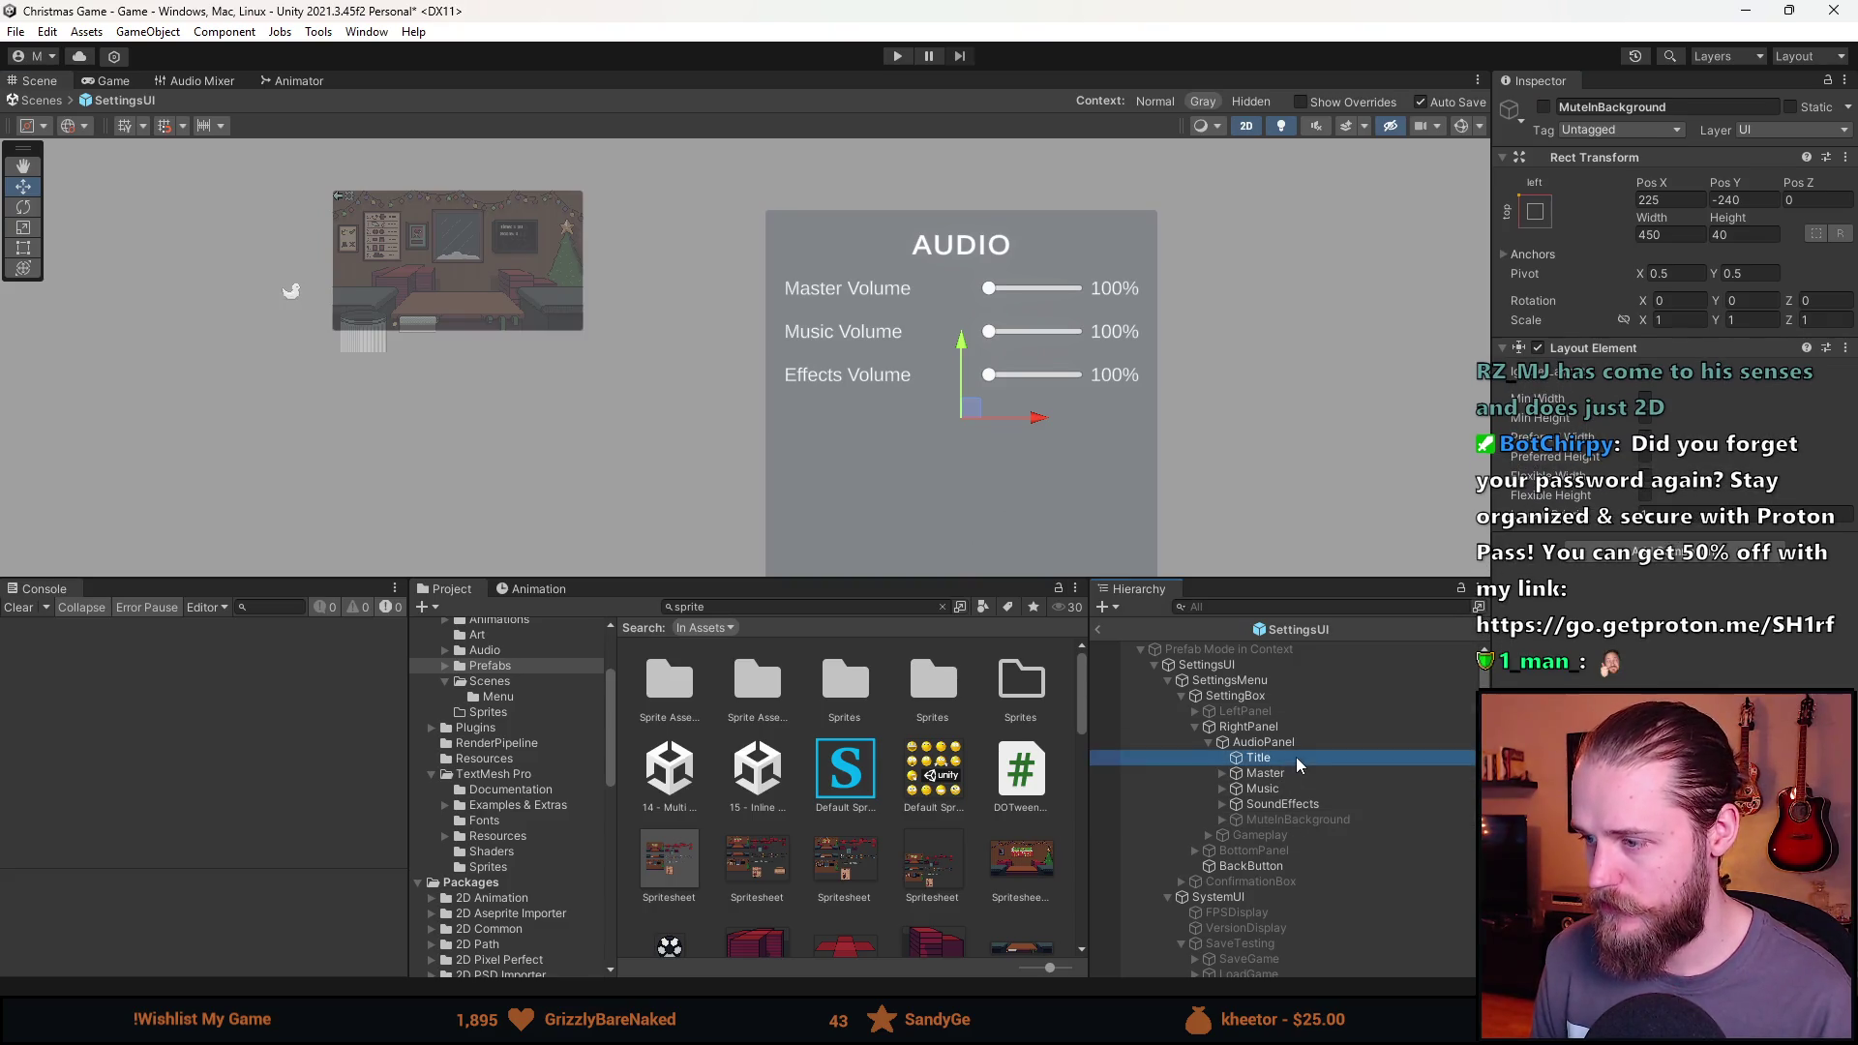
click(1544, 106)
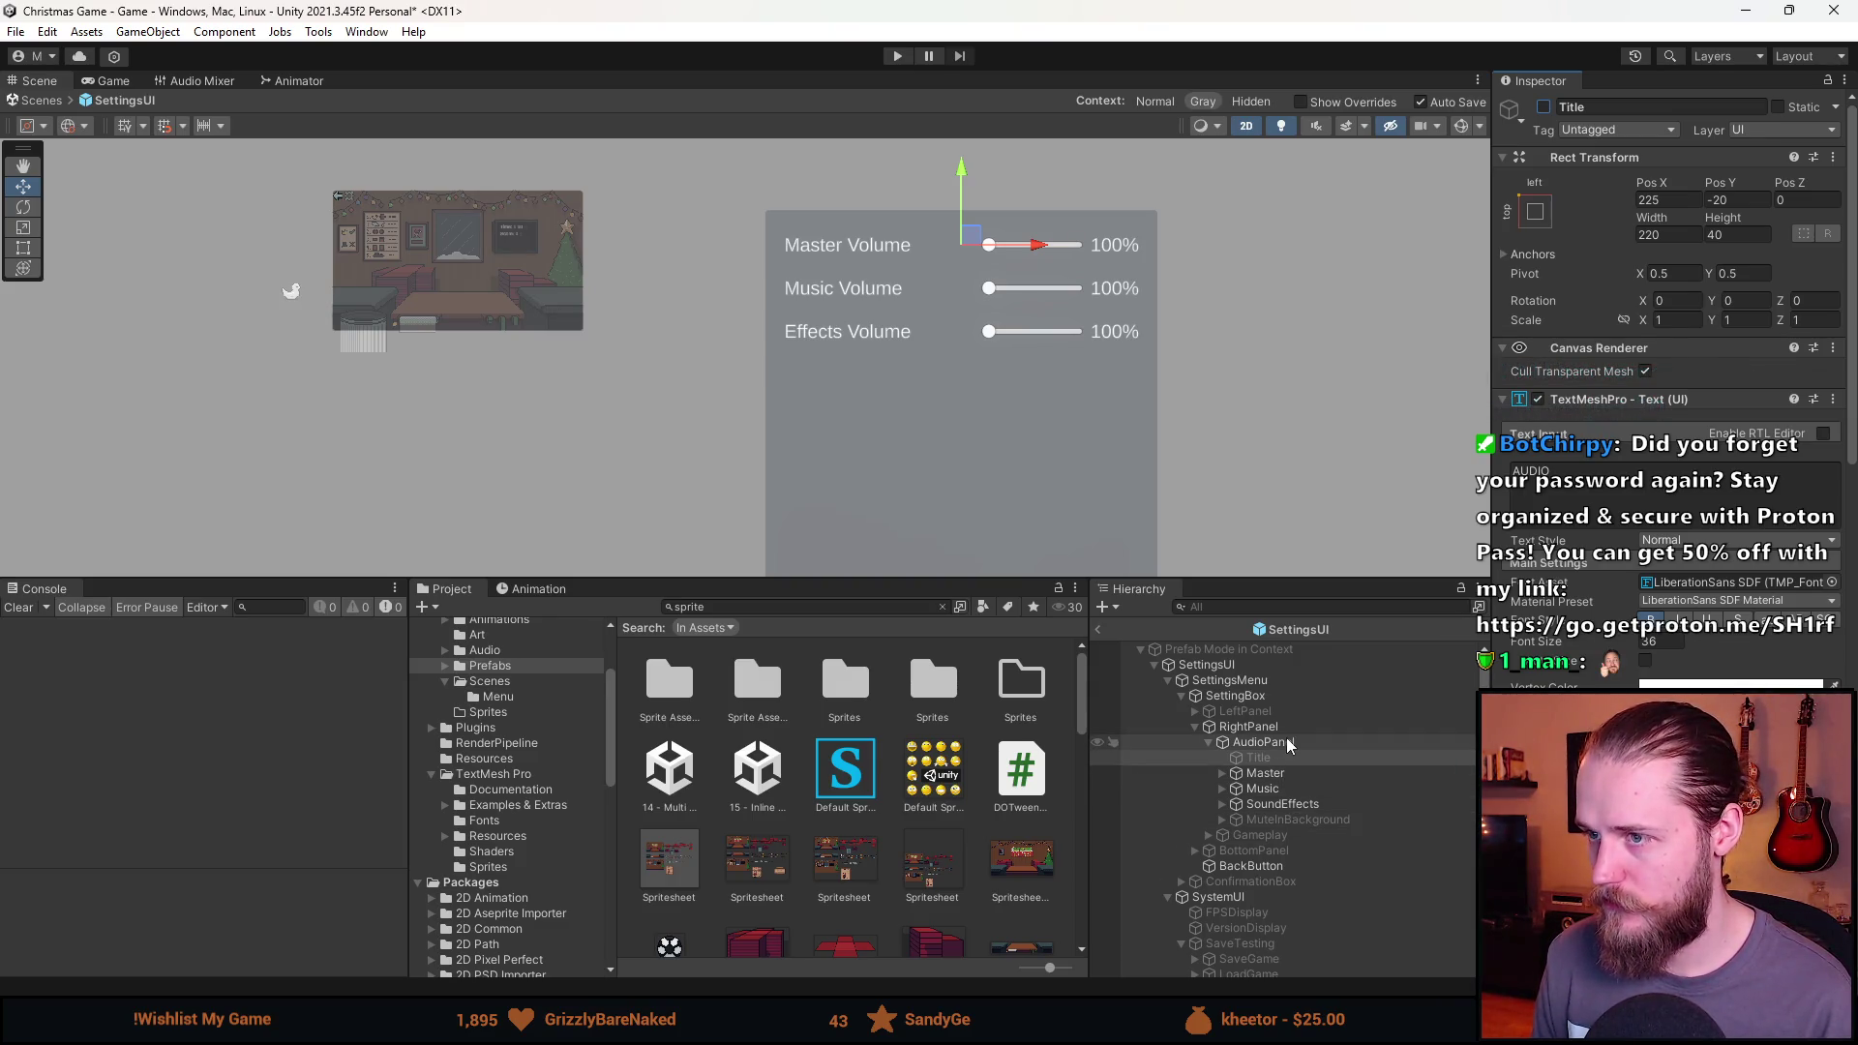
Check the anchoring settings of AudioPanel and RightPanel.
click(1288, 742)
click(1534, 230)
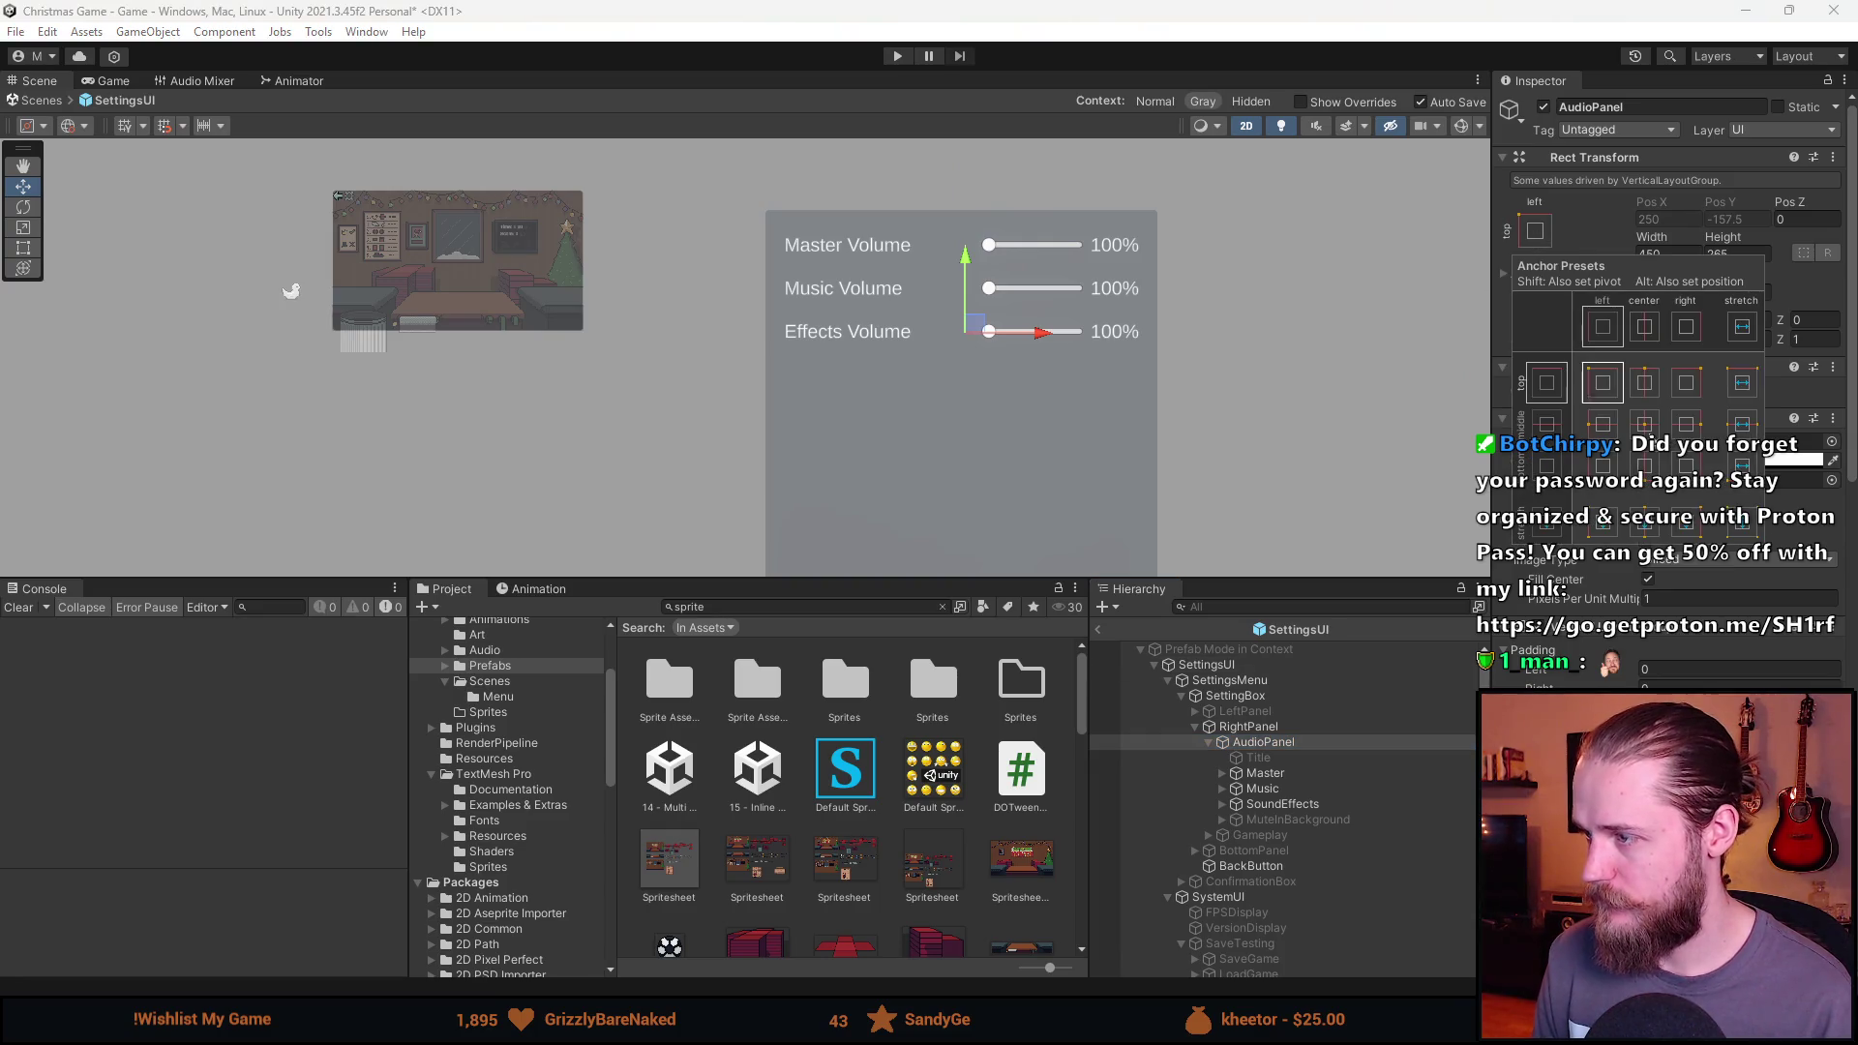
click(1248, 727)
scroll(1632, 630, down, 5)
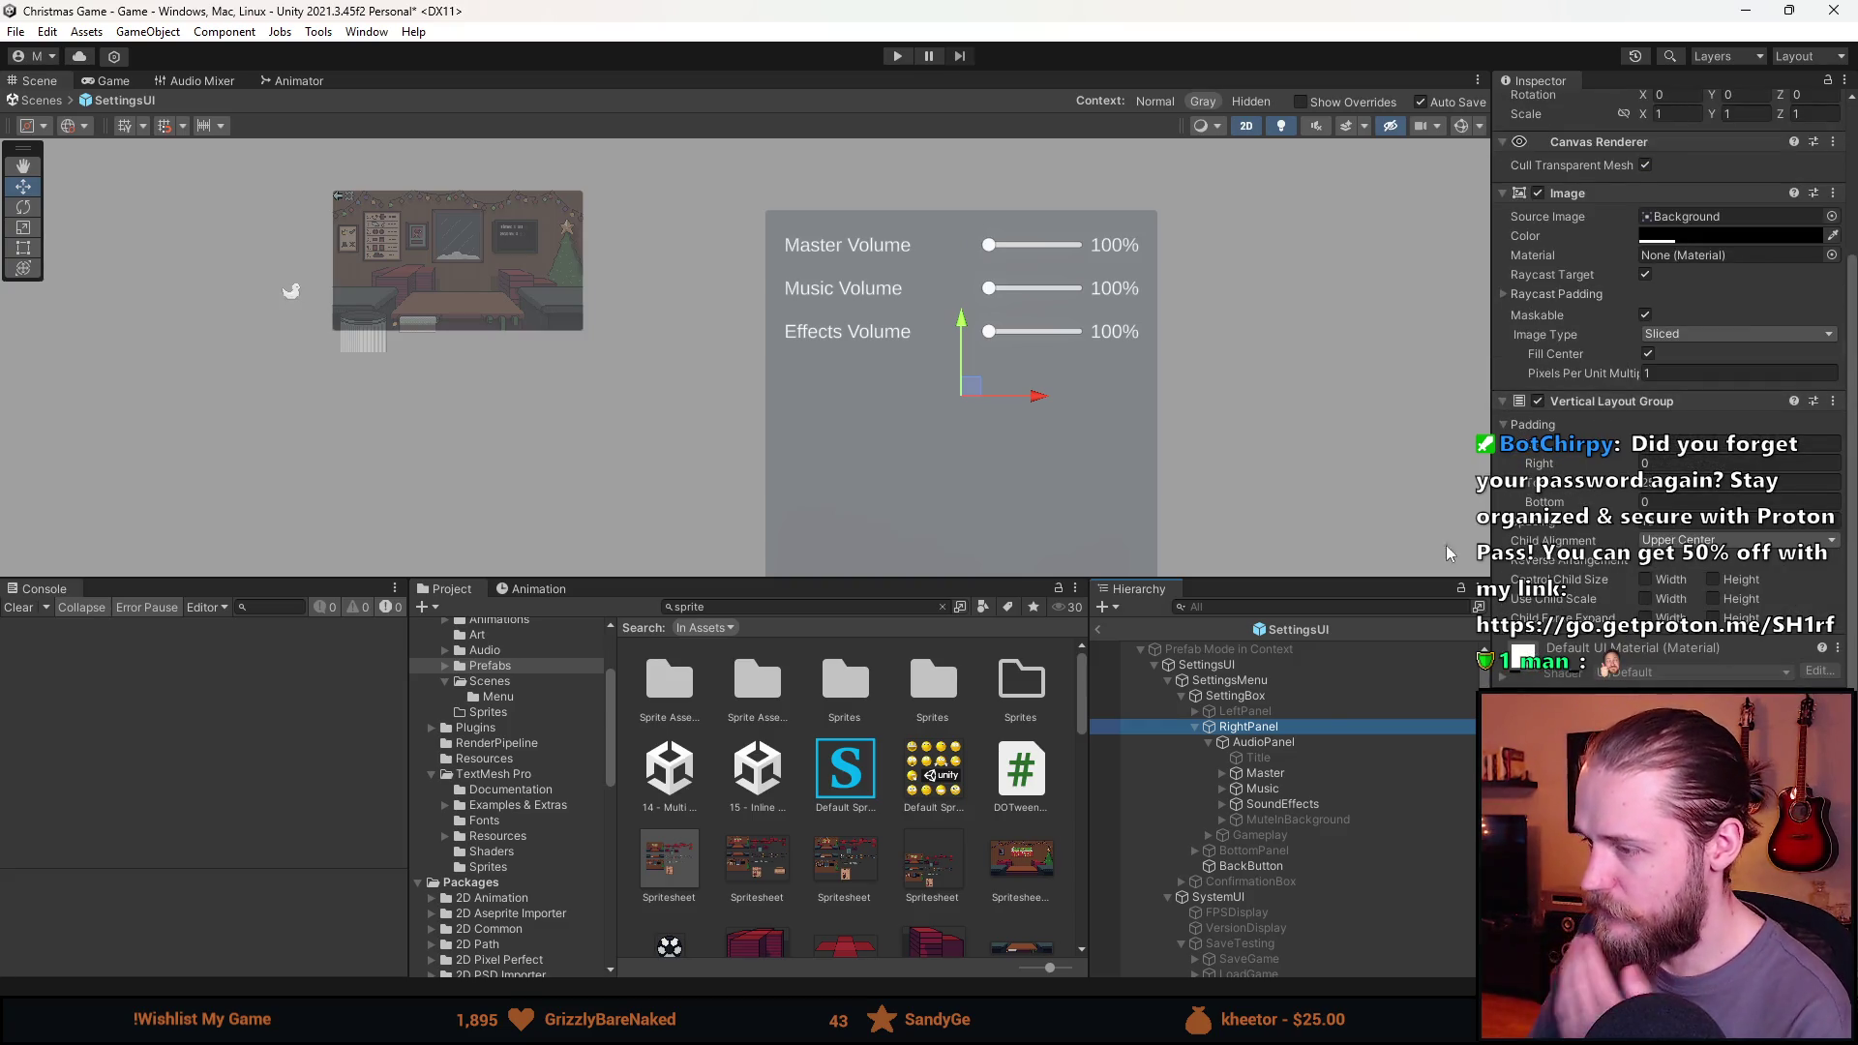
click(1298, 743)
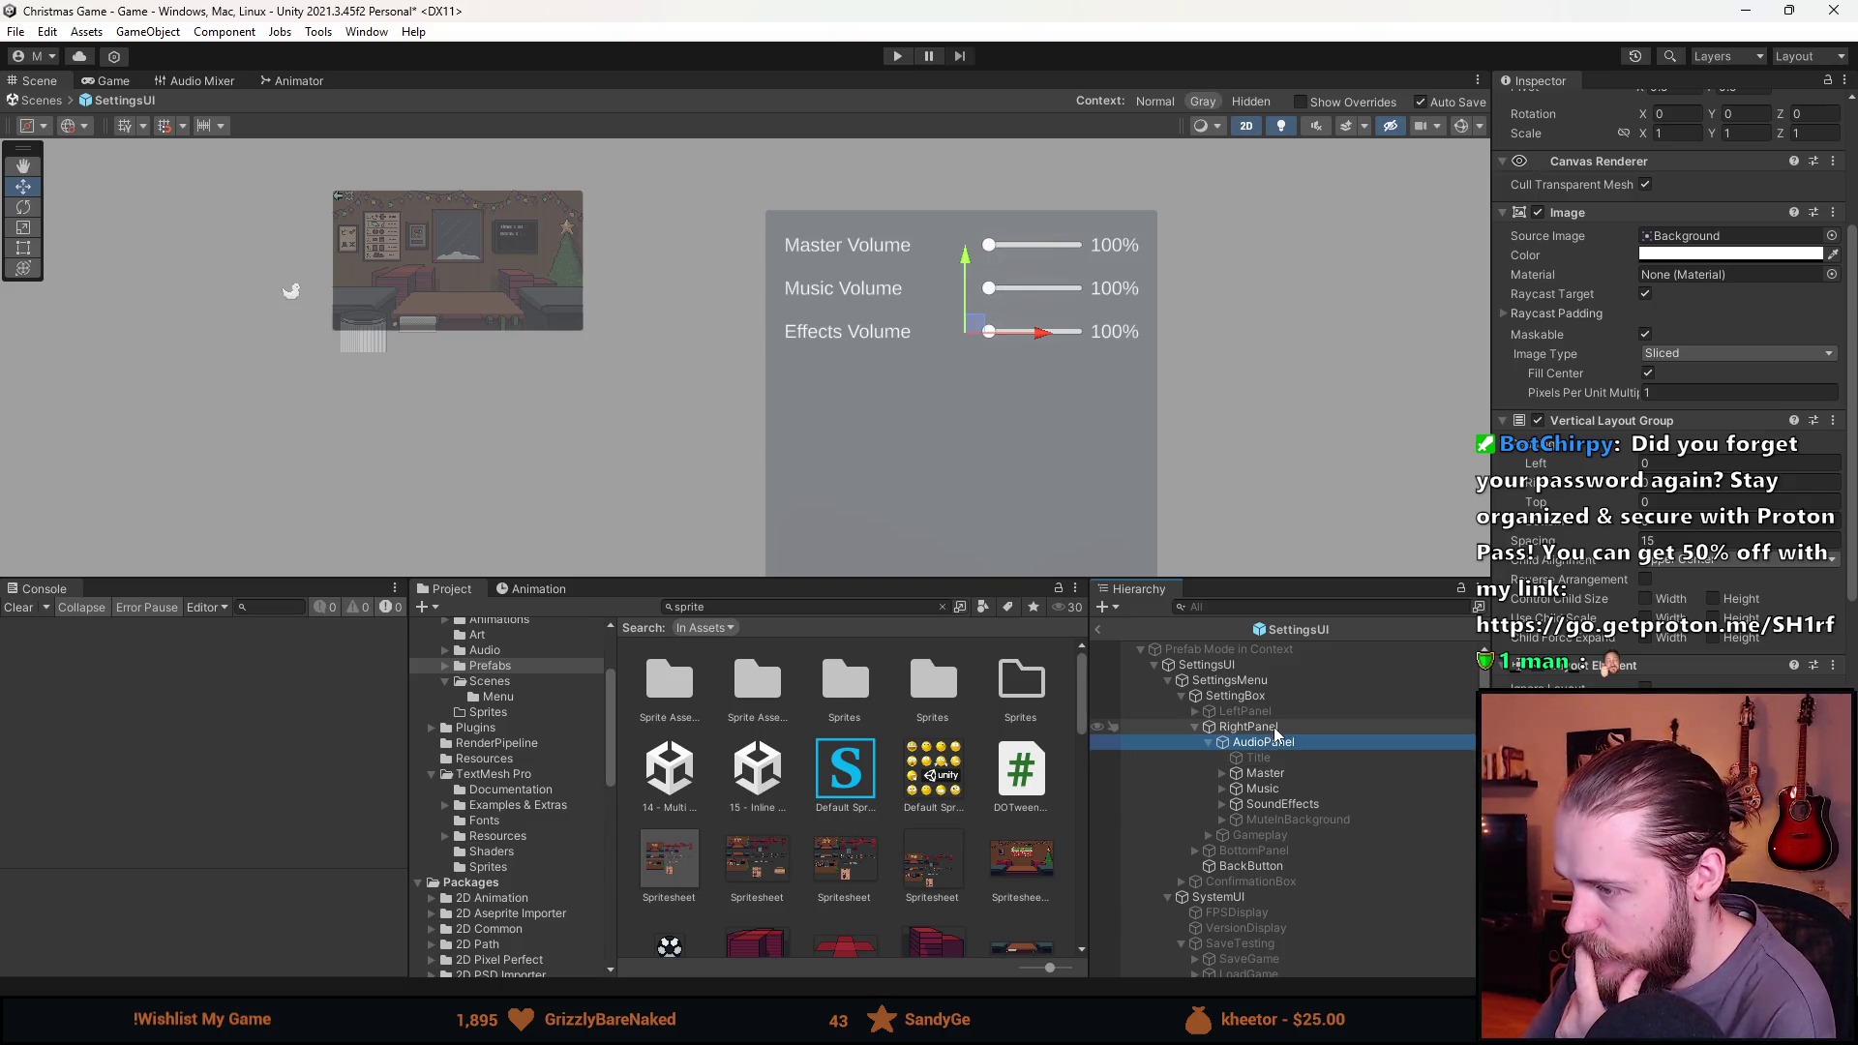
click(1253, 727)
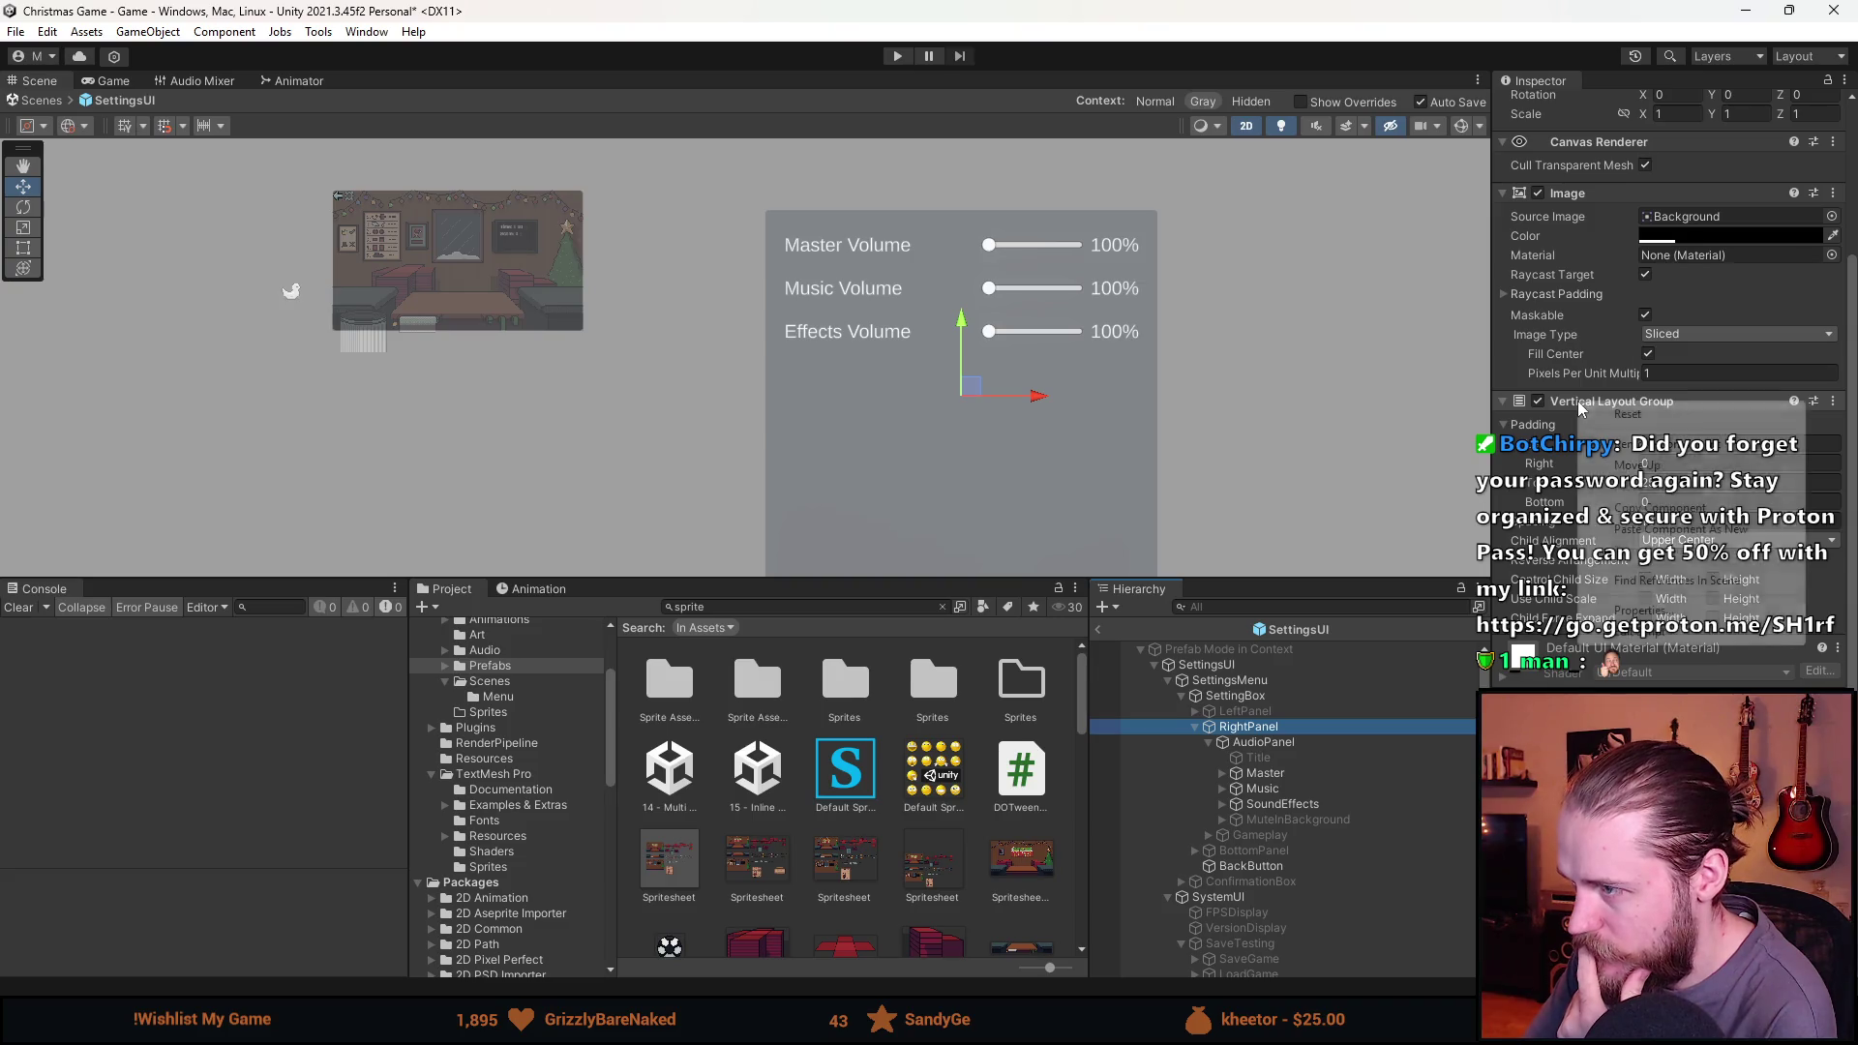
scroll(1684, 453, up, 5)
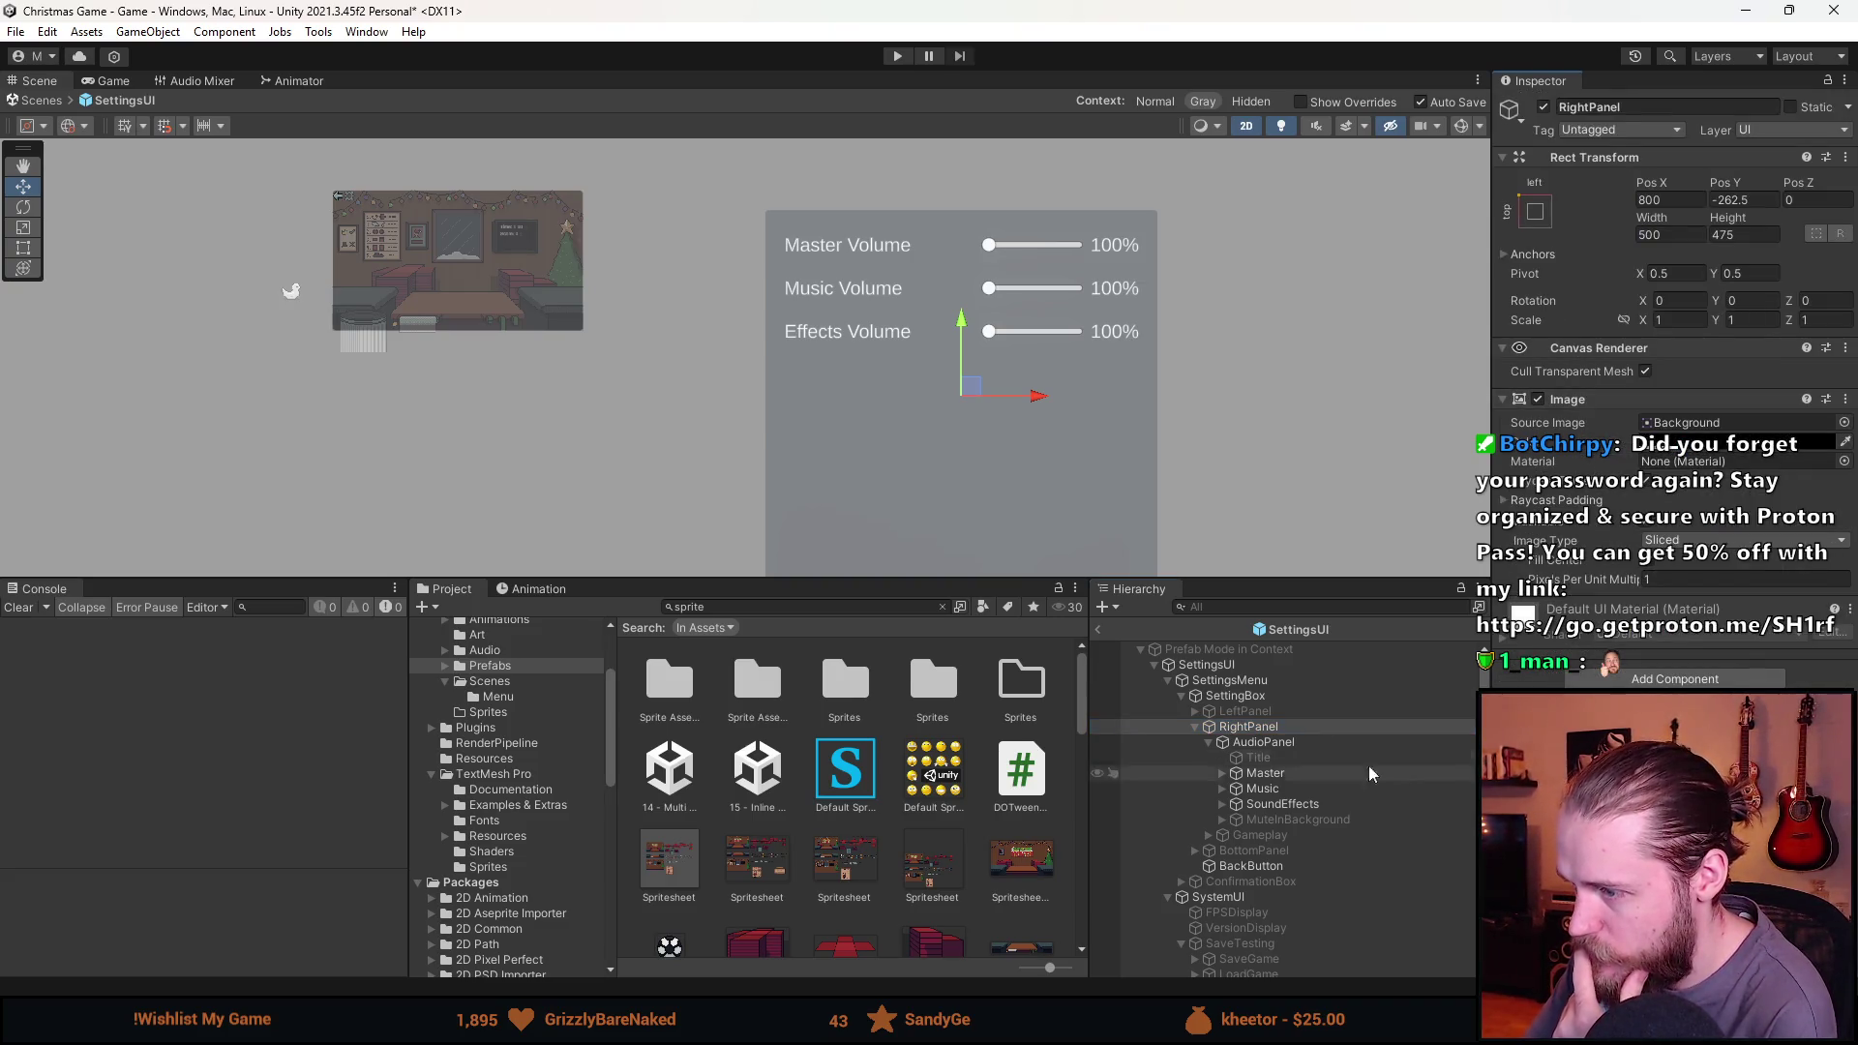
Anchor RightPanel middle-center with Pos Y 0 and size 320 × 180.
click(1535, 212)
click(1636, 407)
click(1759, 202)
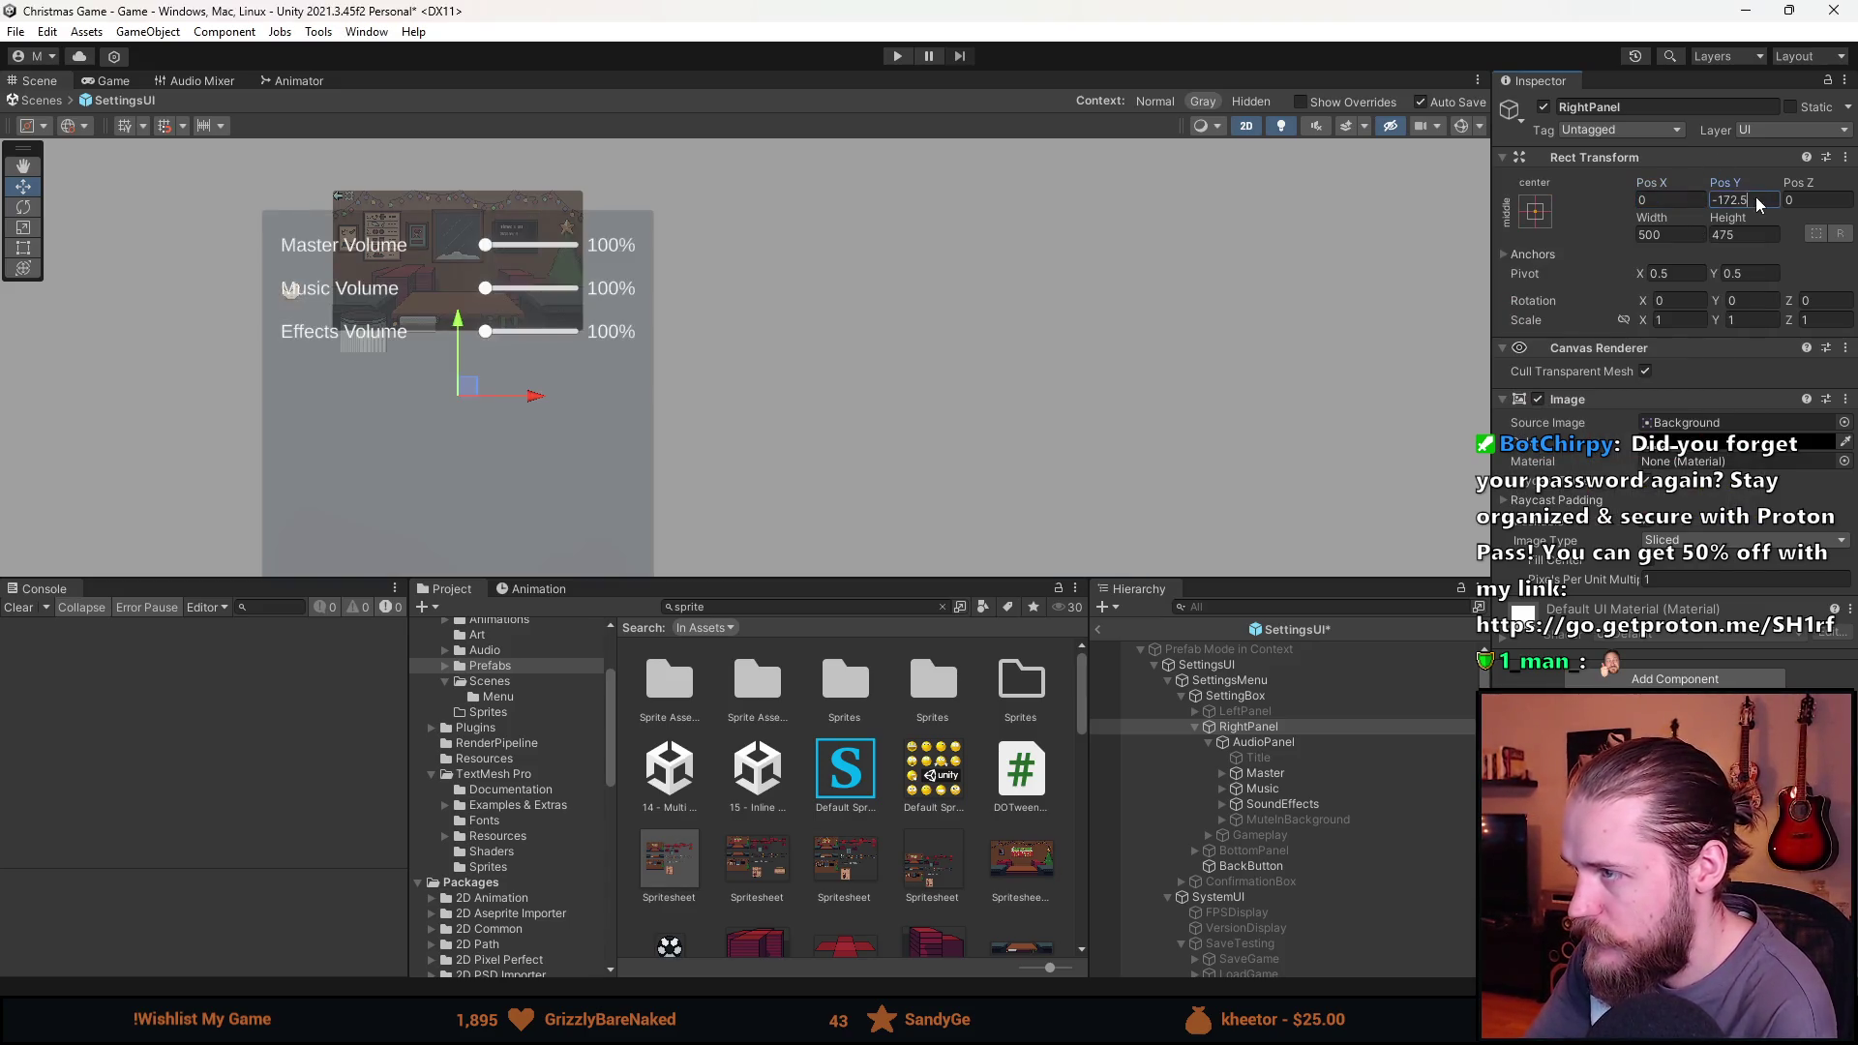
text(0)
key(Return)
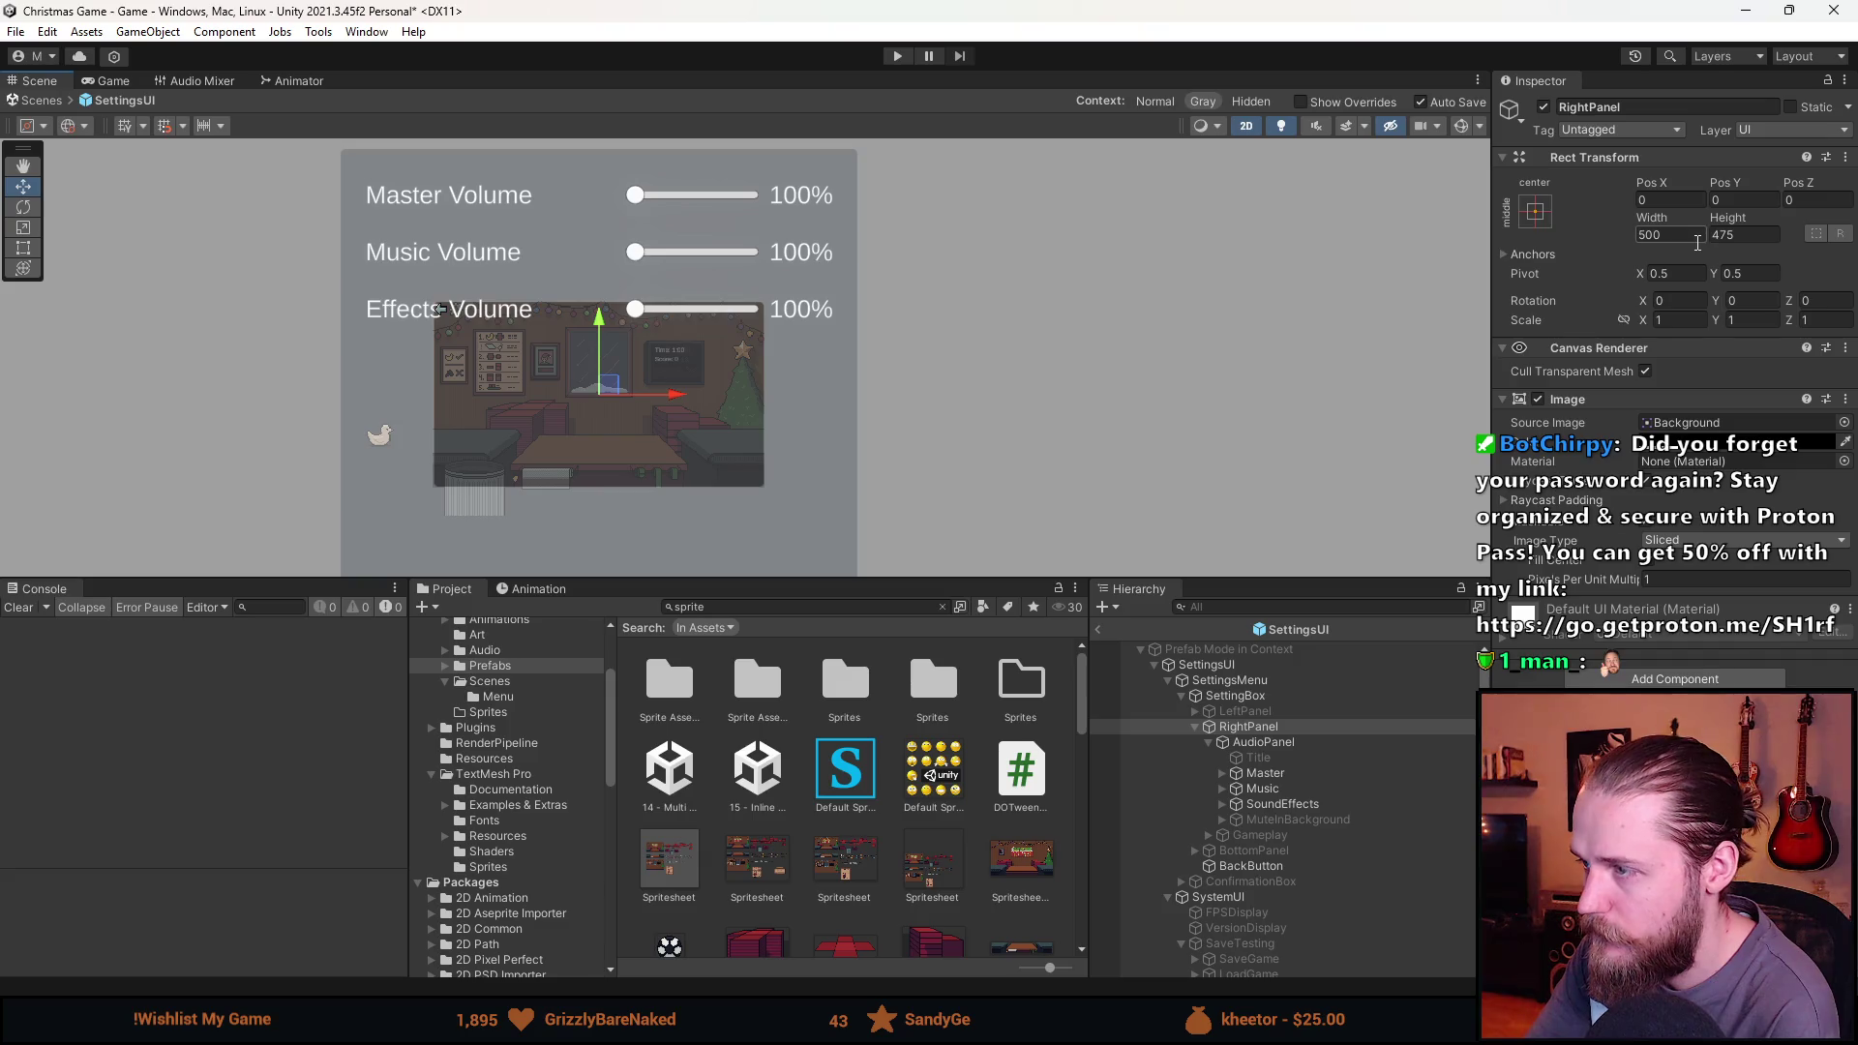
text(320)
text(180)
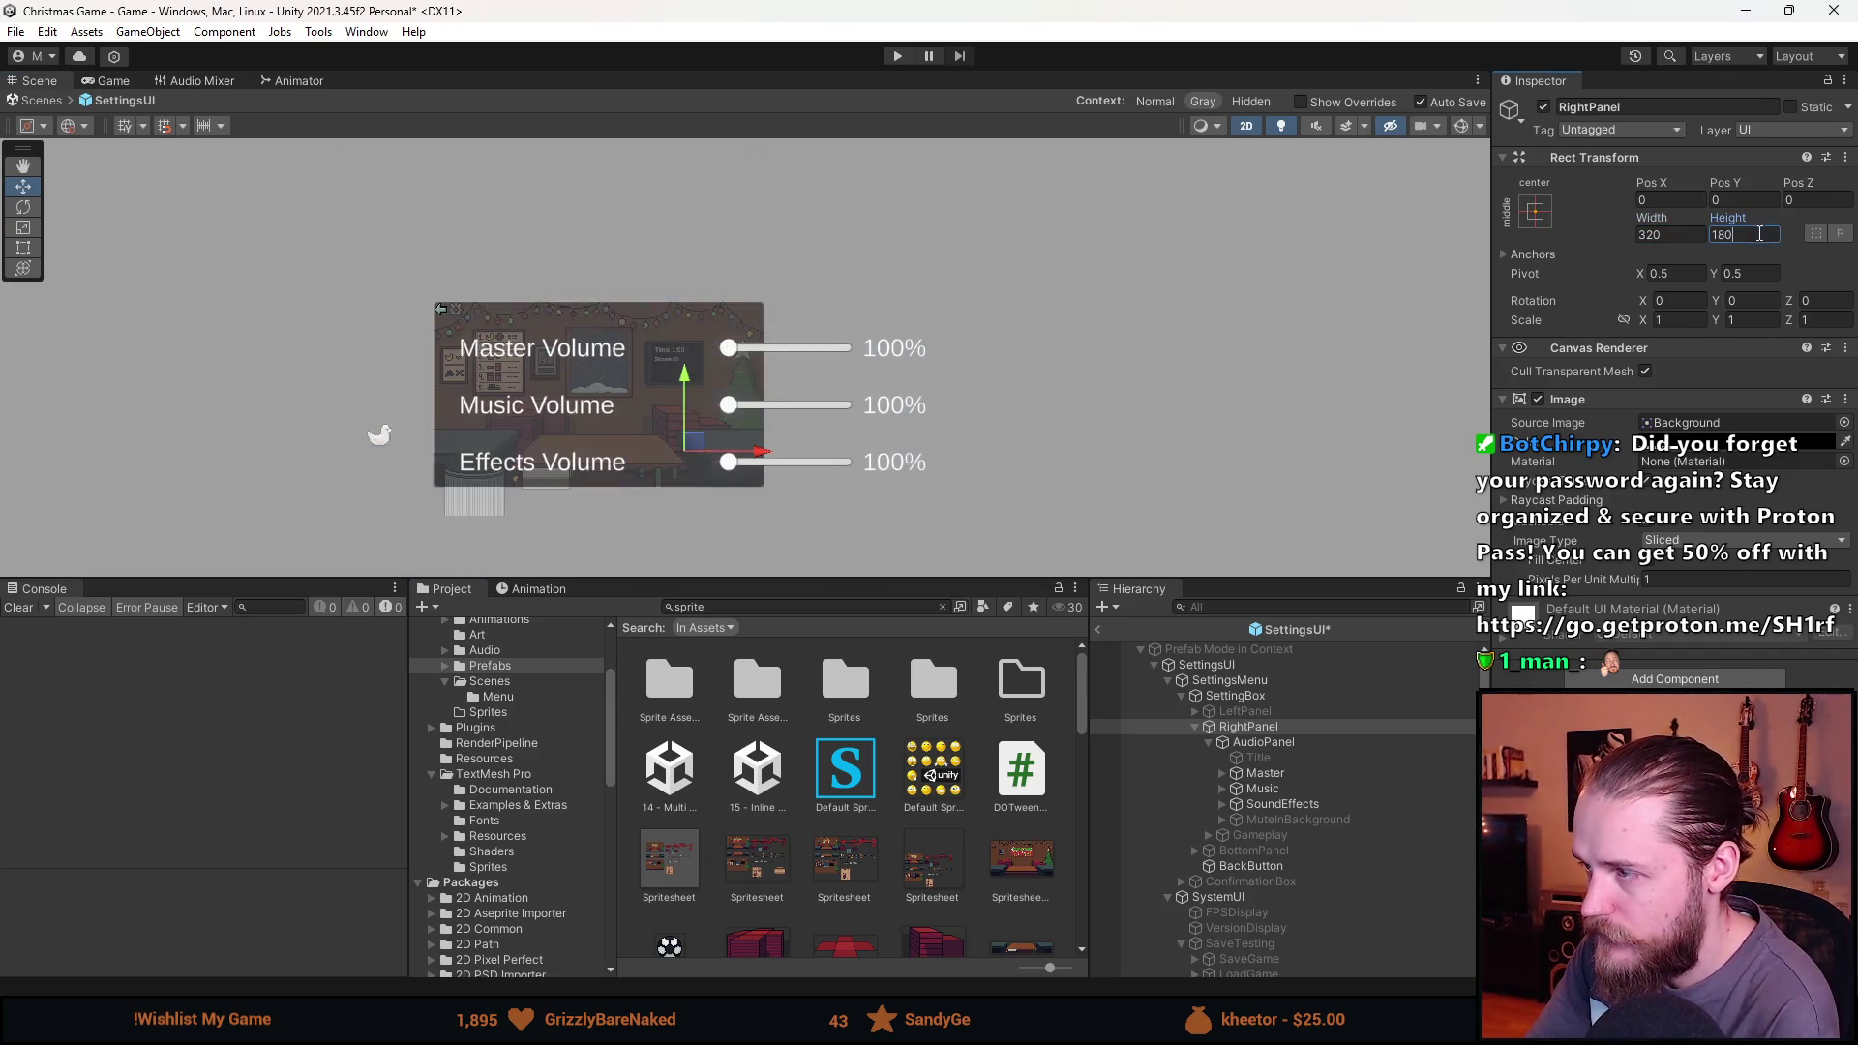
key(Return)
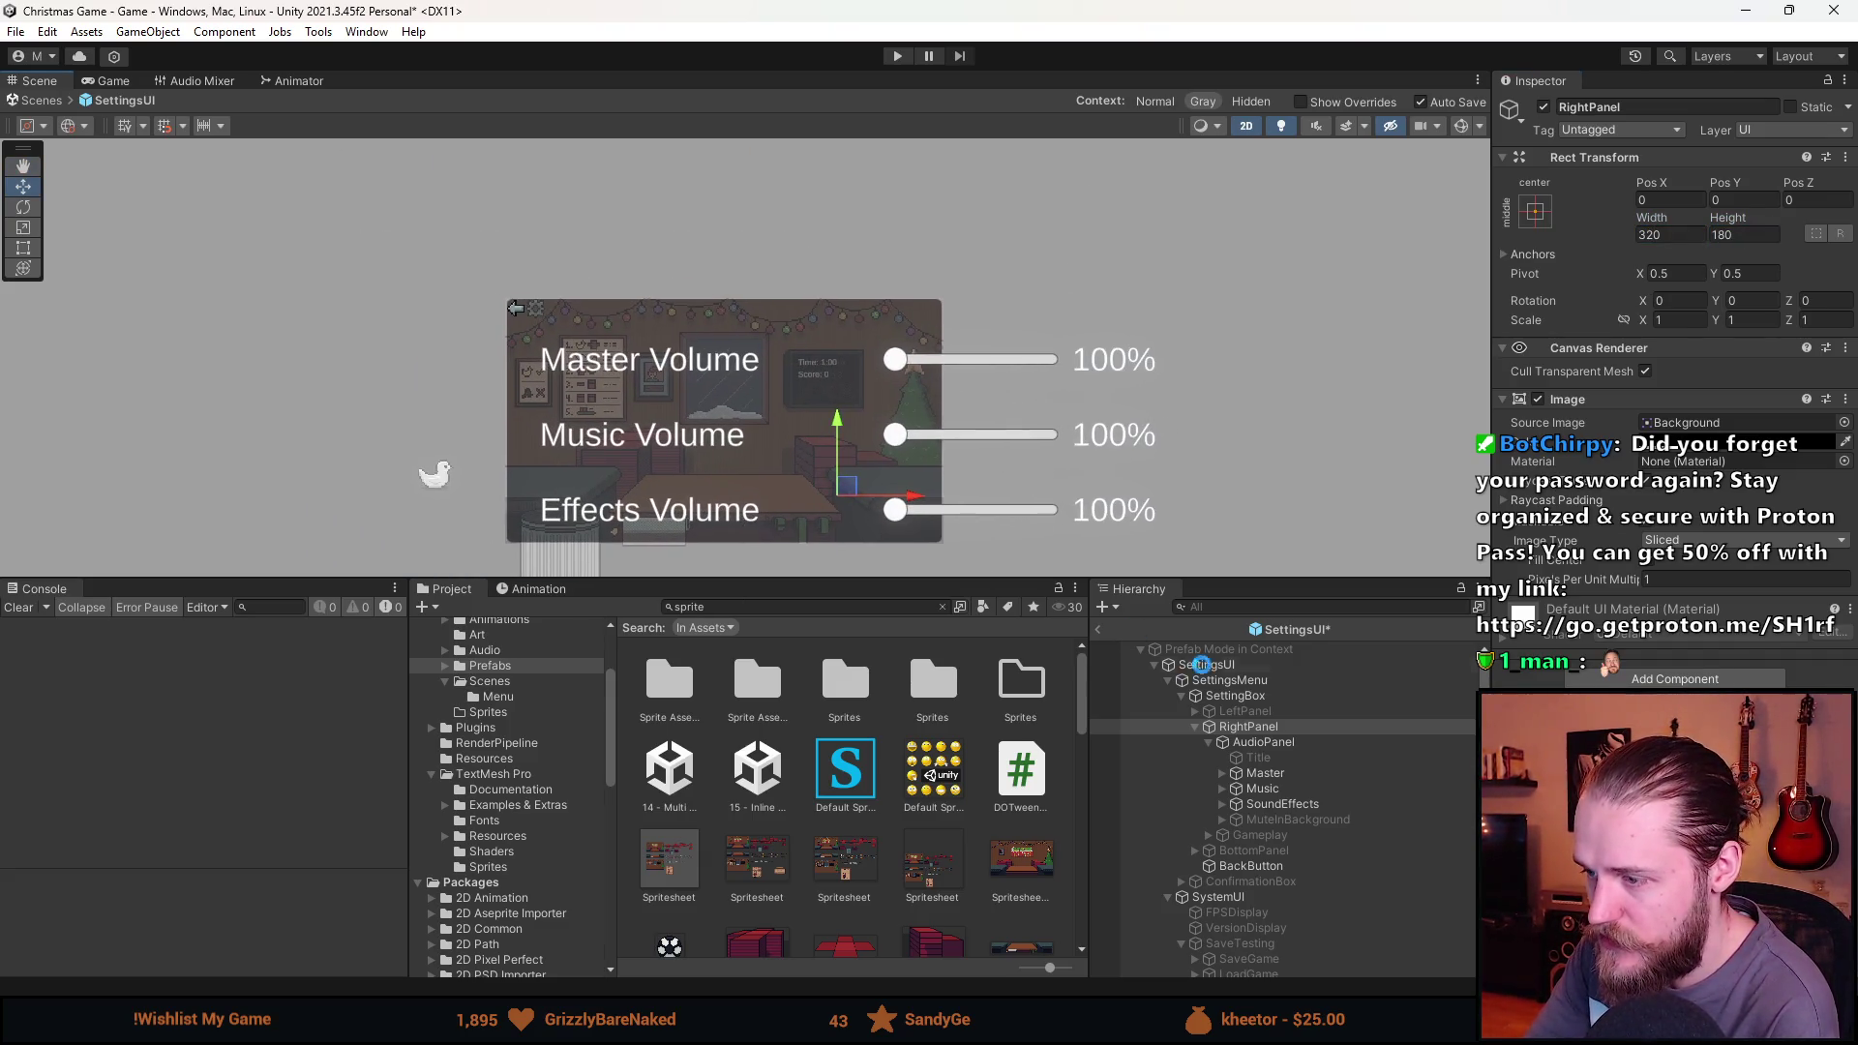
Give RightPanel the Spritesheet_53 SETTINGS sprite at its native 154 × 70 size.
click(1844, 423)
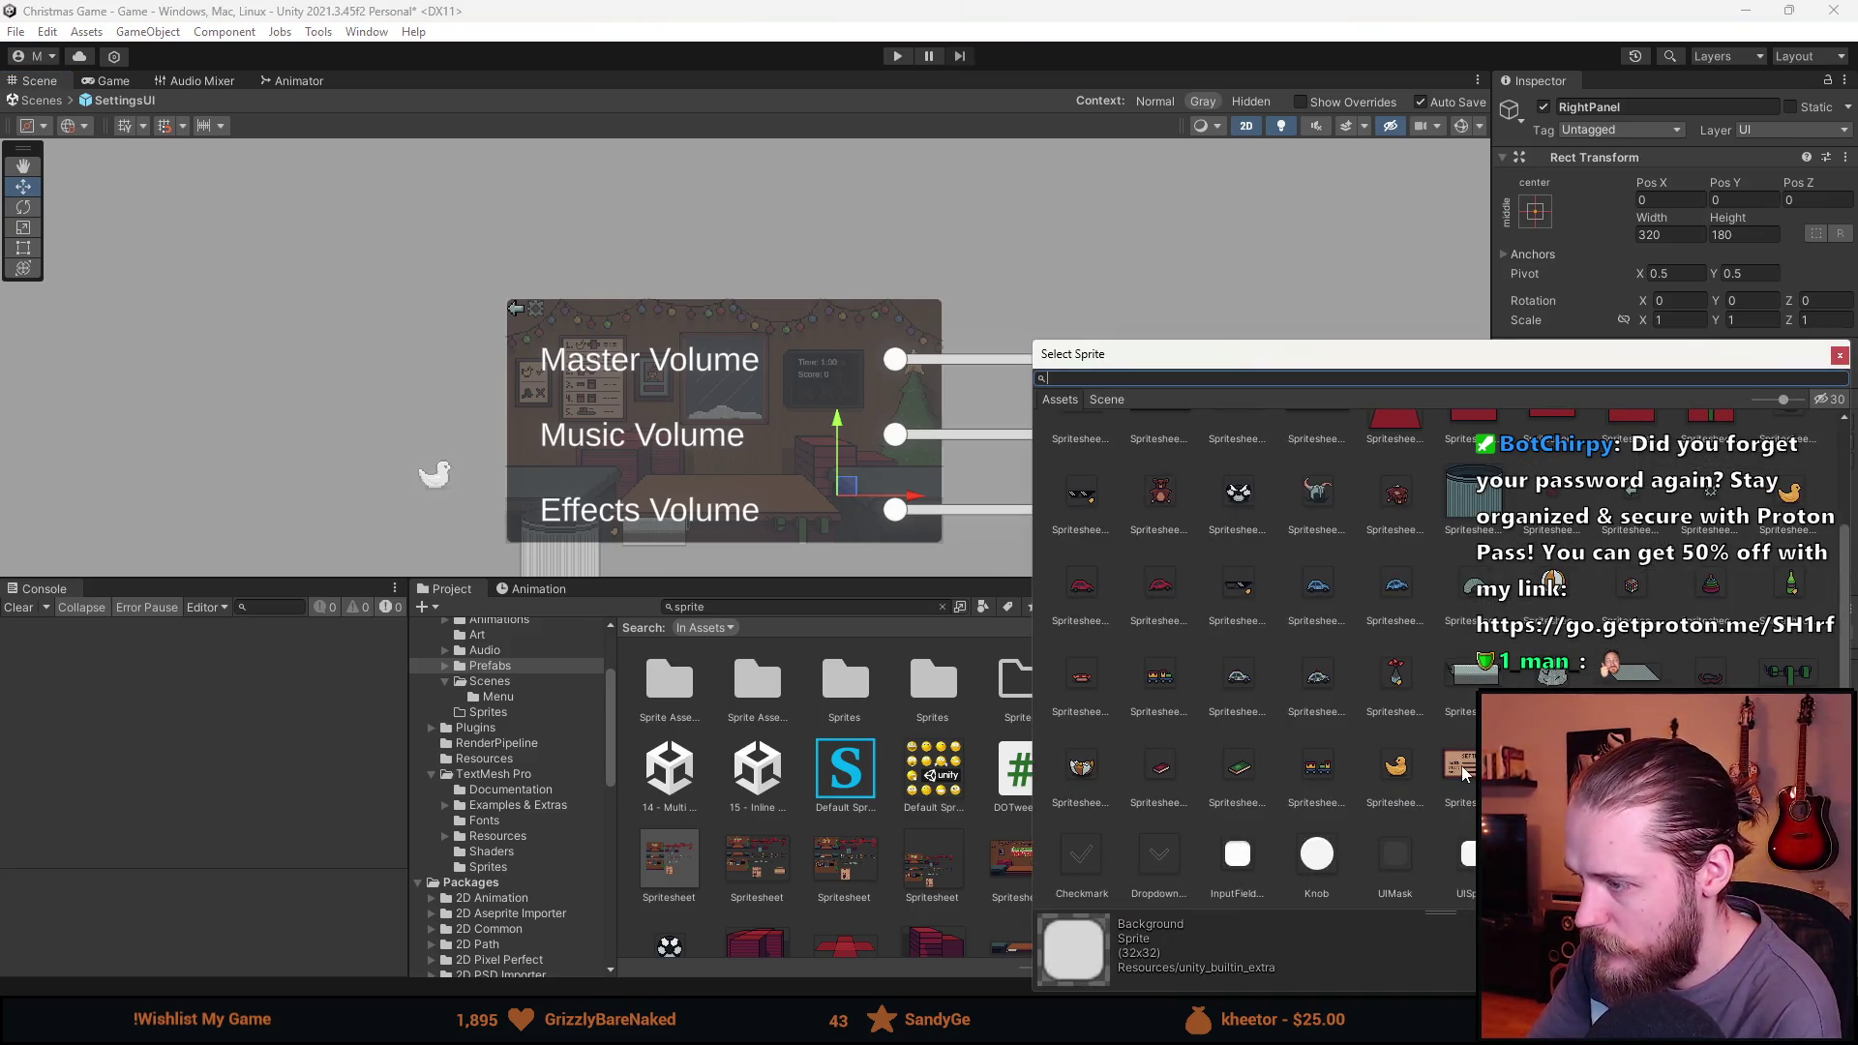
double_click(1463, 771)
click(1744, 597)
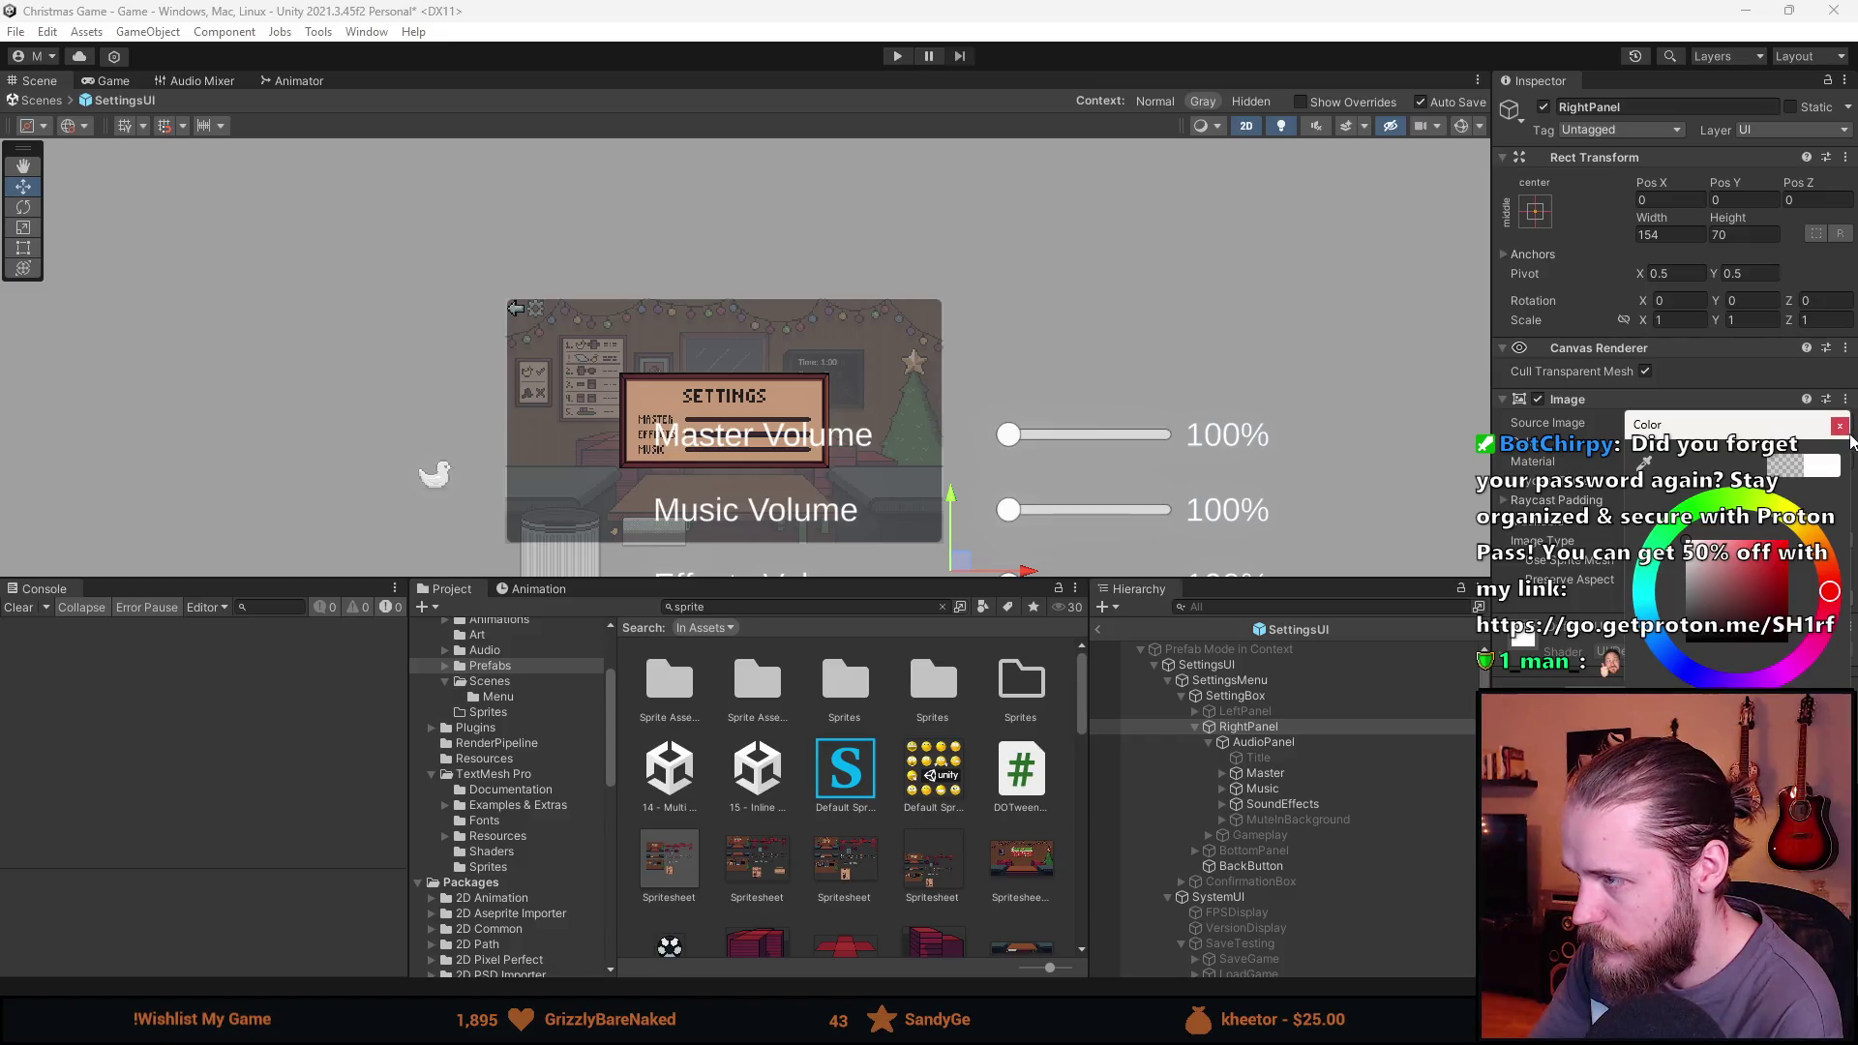
scroll(725, 536, up, 2)
drag(726, 536, 614, 449)
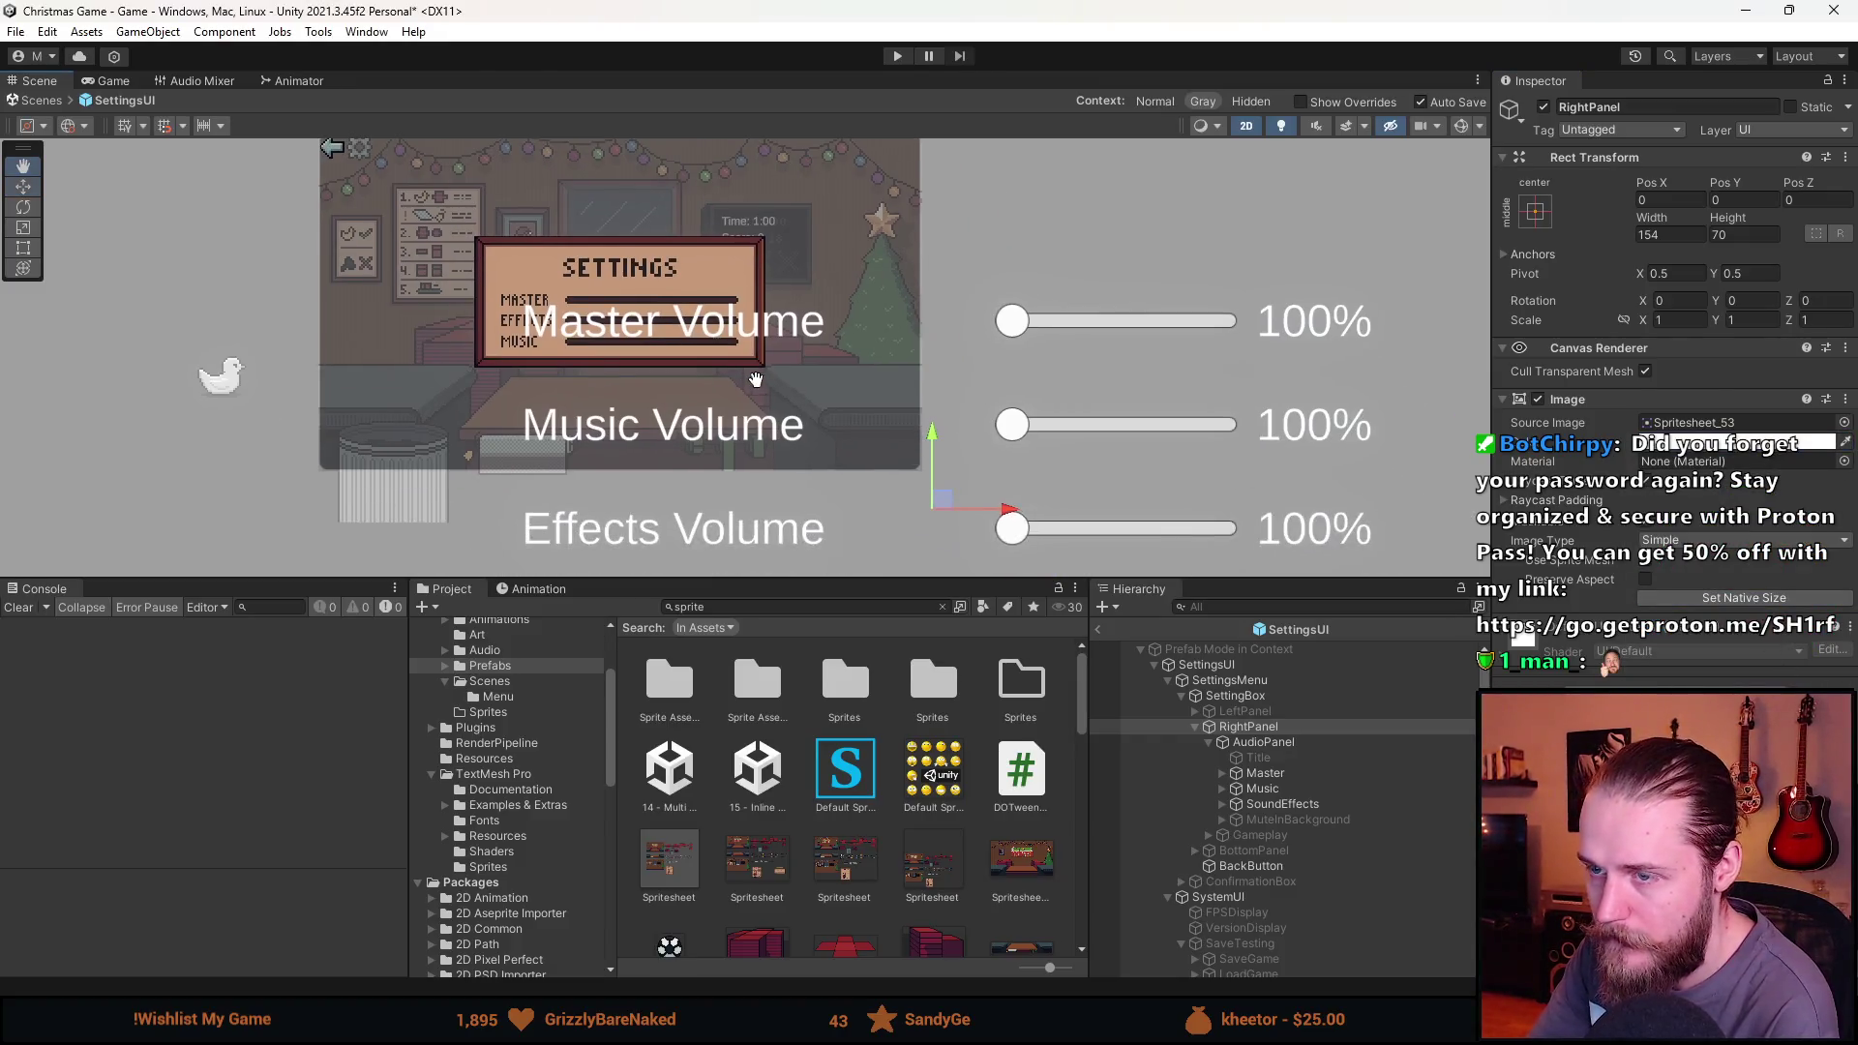
scroll(677, 368, up, 1)
drag(677, 368, 697, 411)
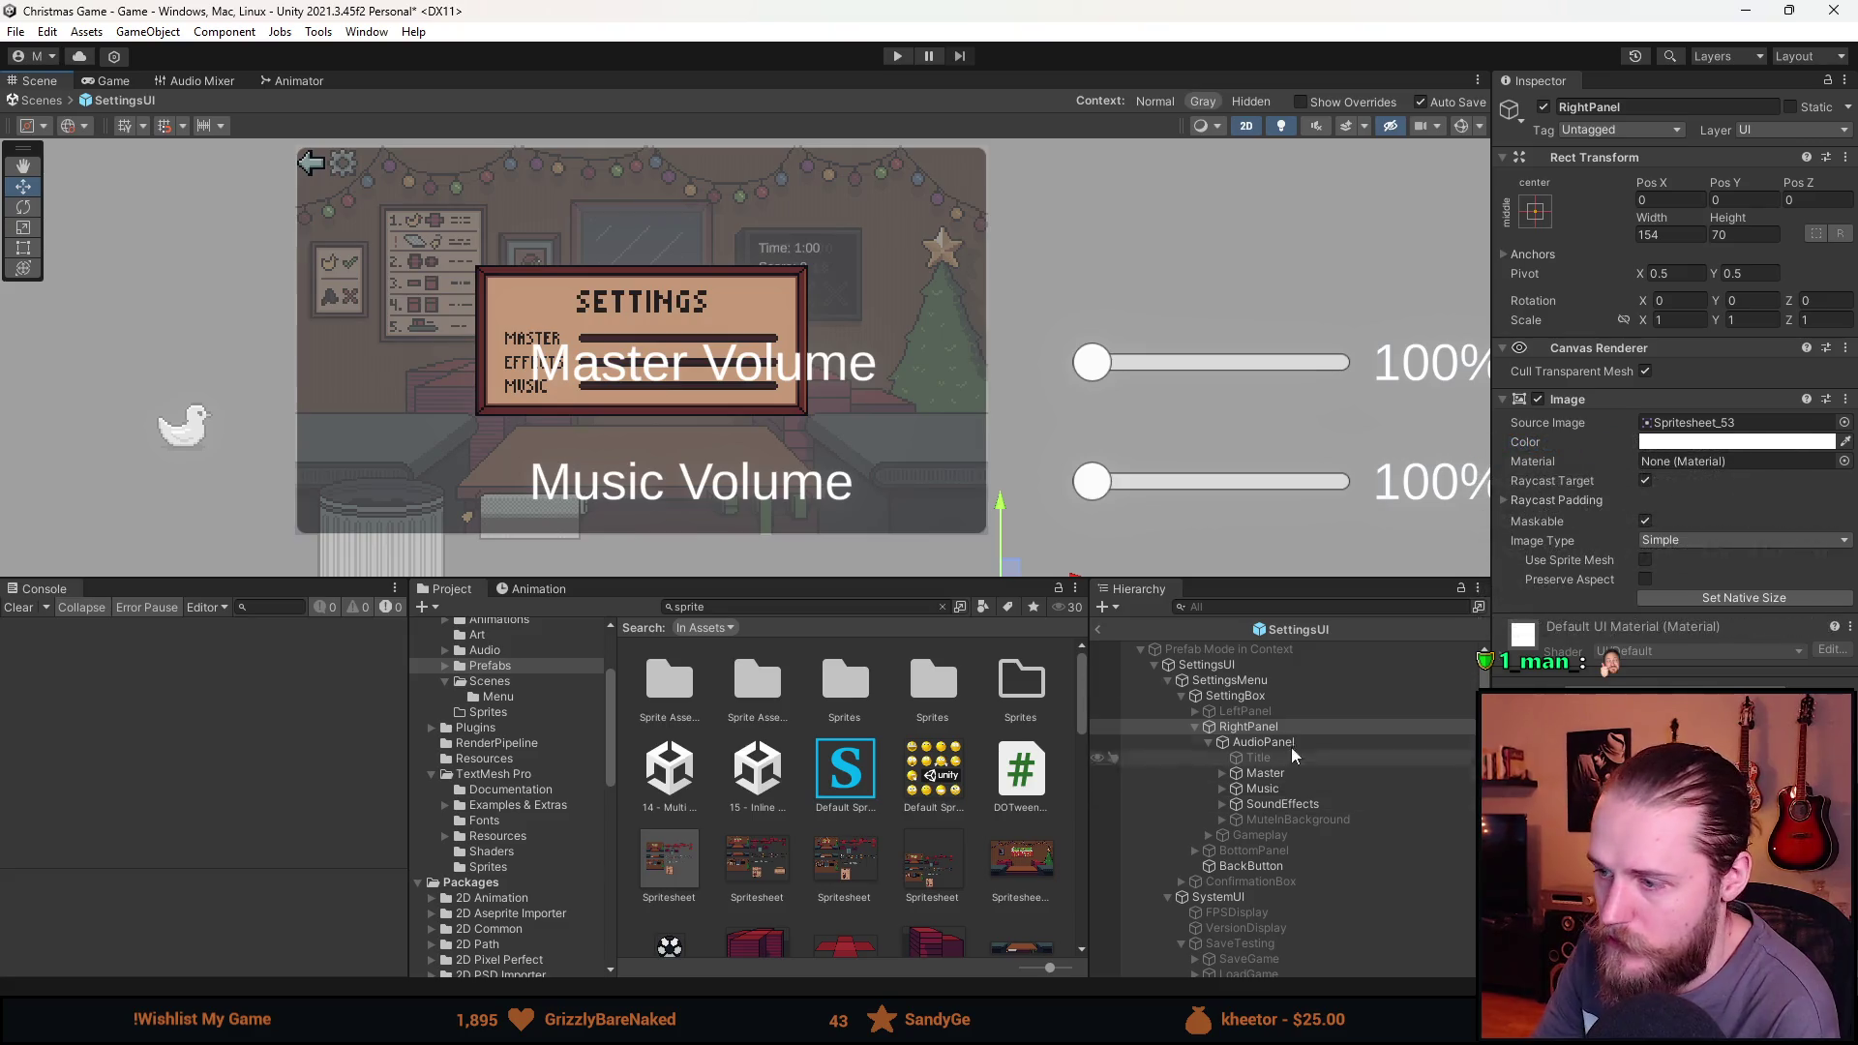
click(1273, 699)
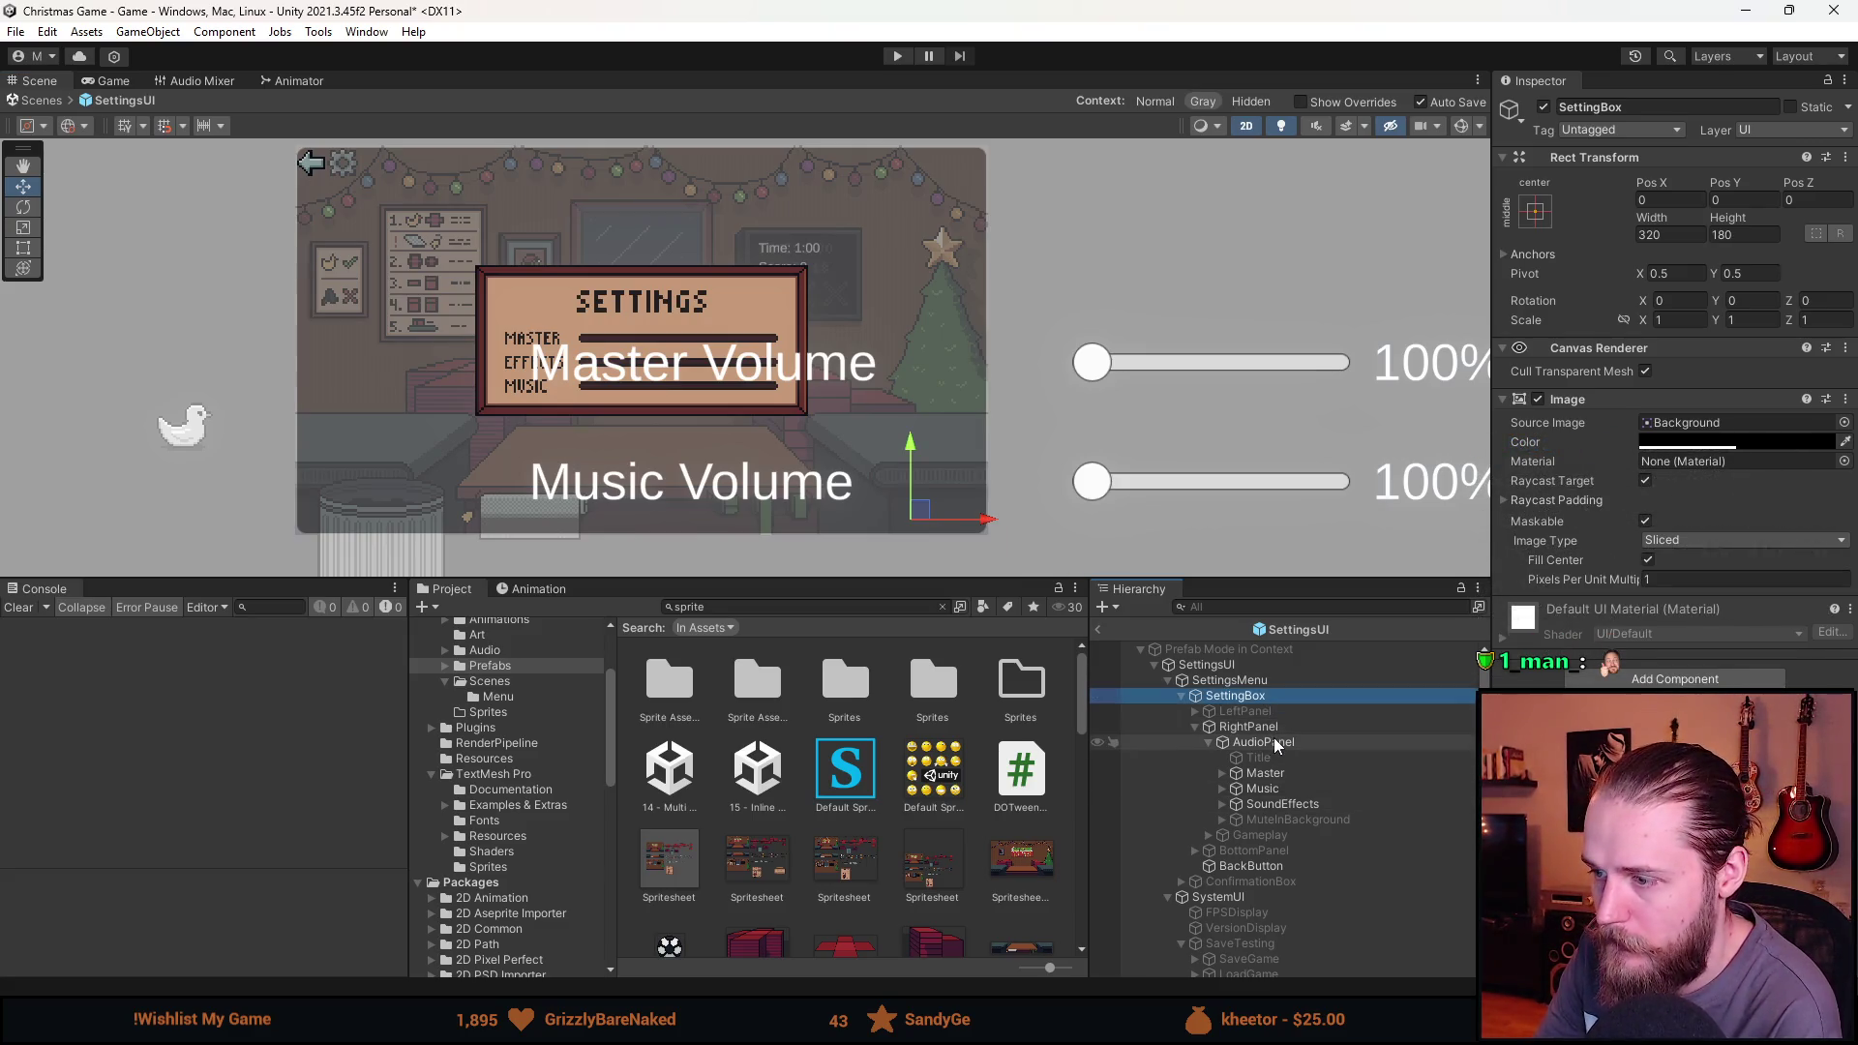
Hide the three 100% Percent labels under Master, Music and SoundEffects.
click(1285, 741)
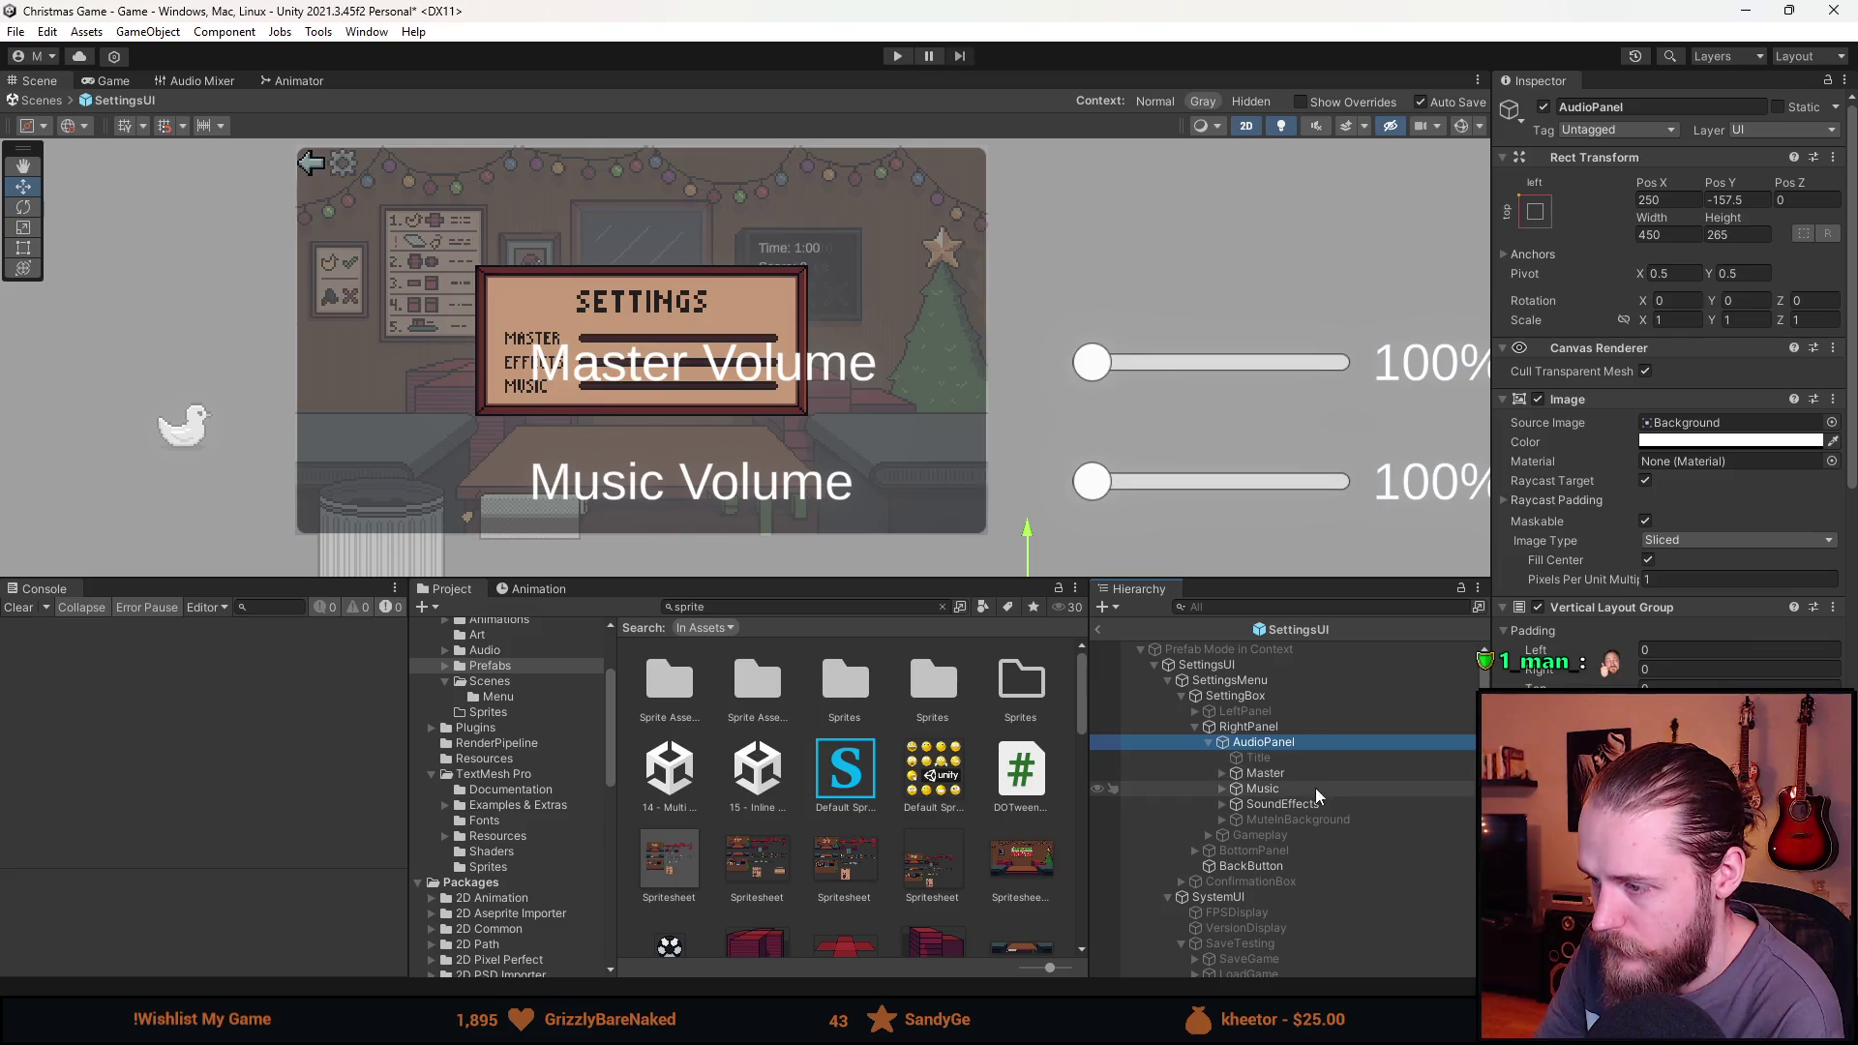
click(1221, 774)
click(1221, 819)
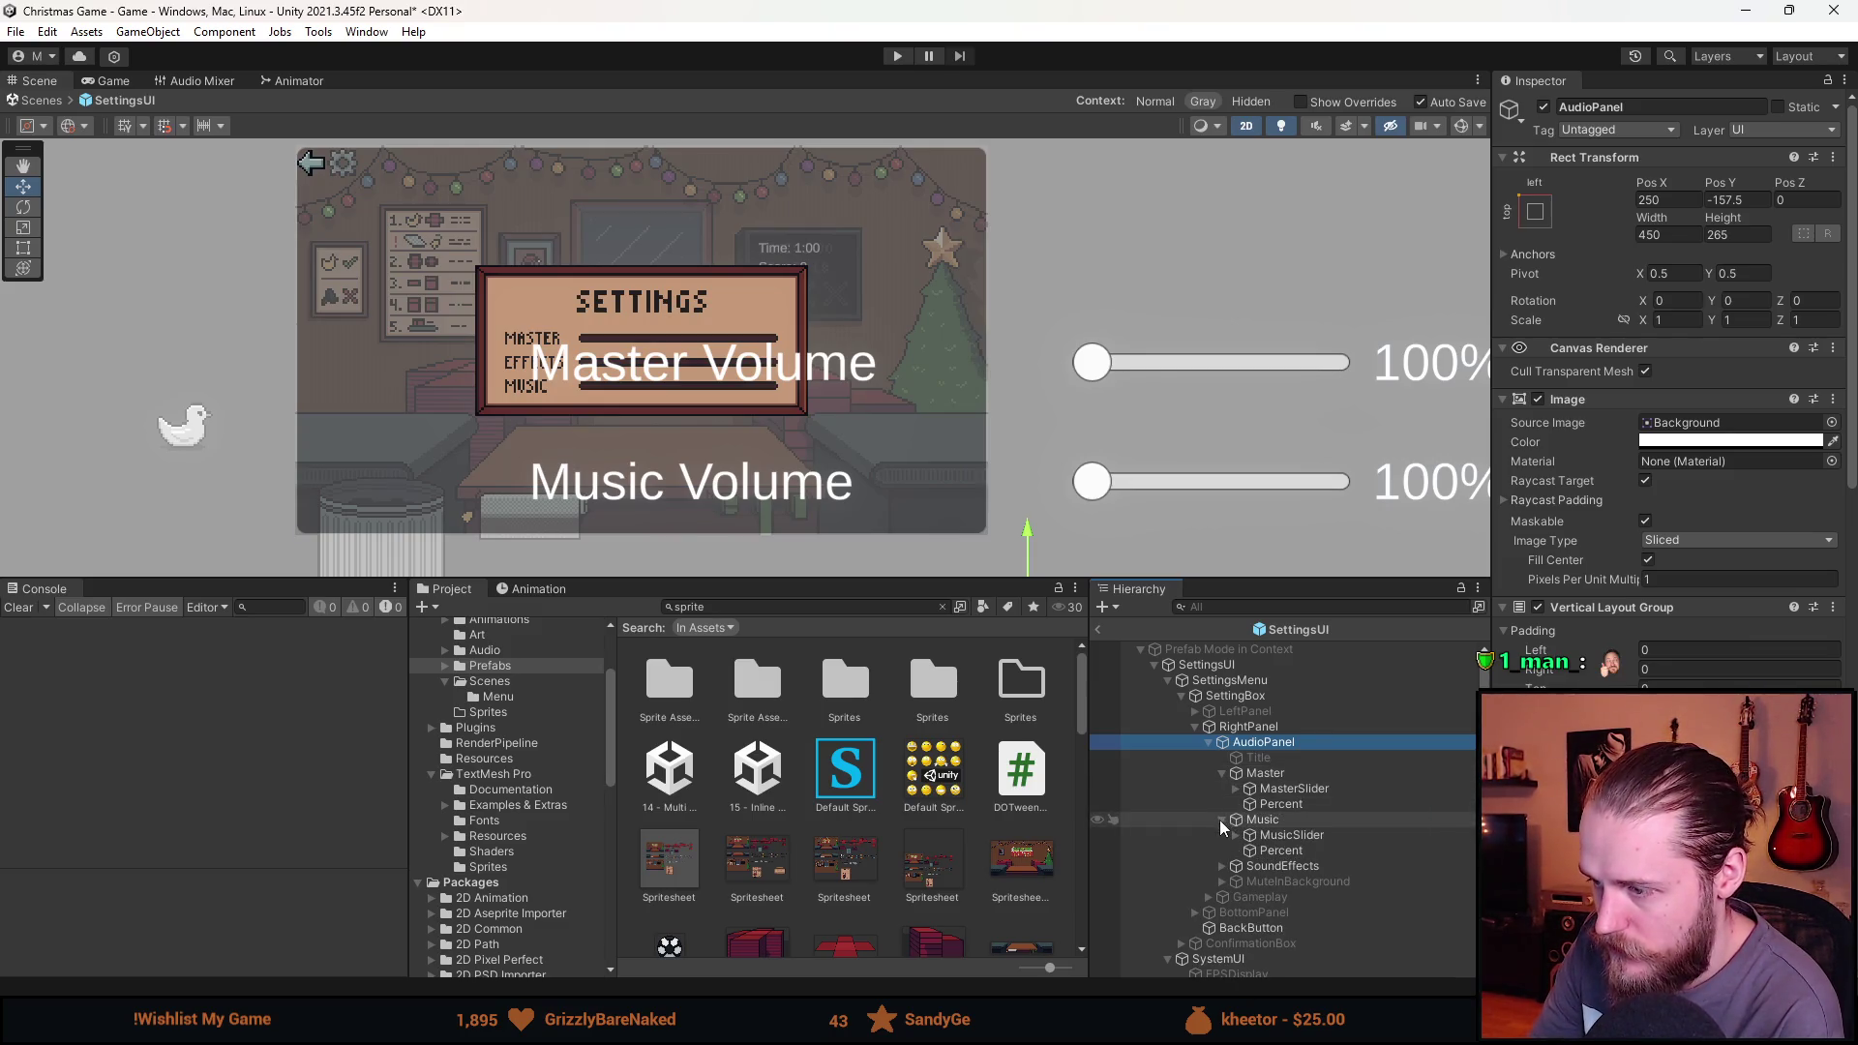
click(1221, 865)
click(1287, 896)
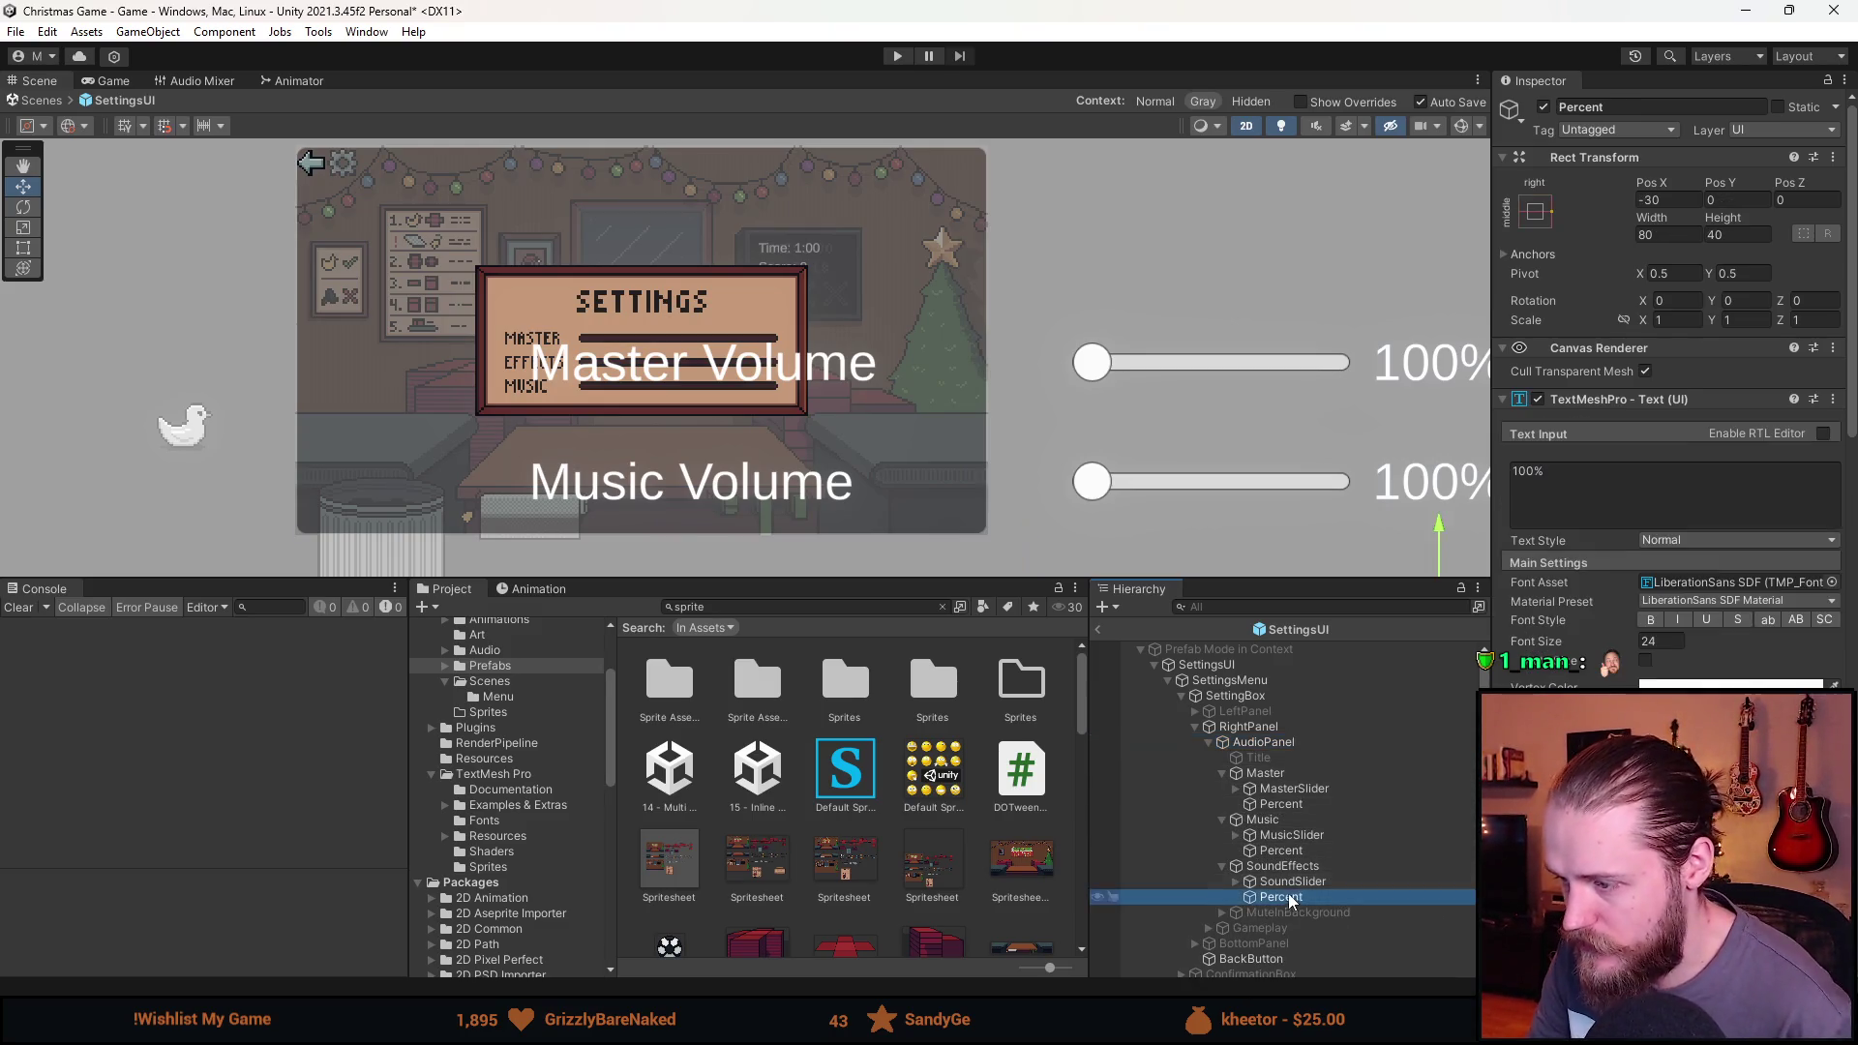
ctrl+click(1297, 850)
ctrl+click(1299, 803)
click(1543, 107)
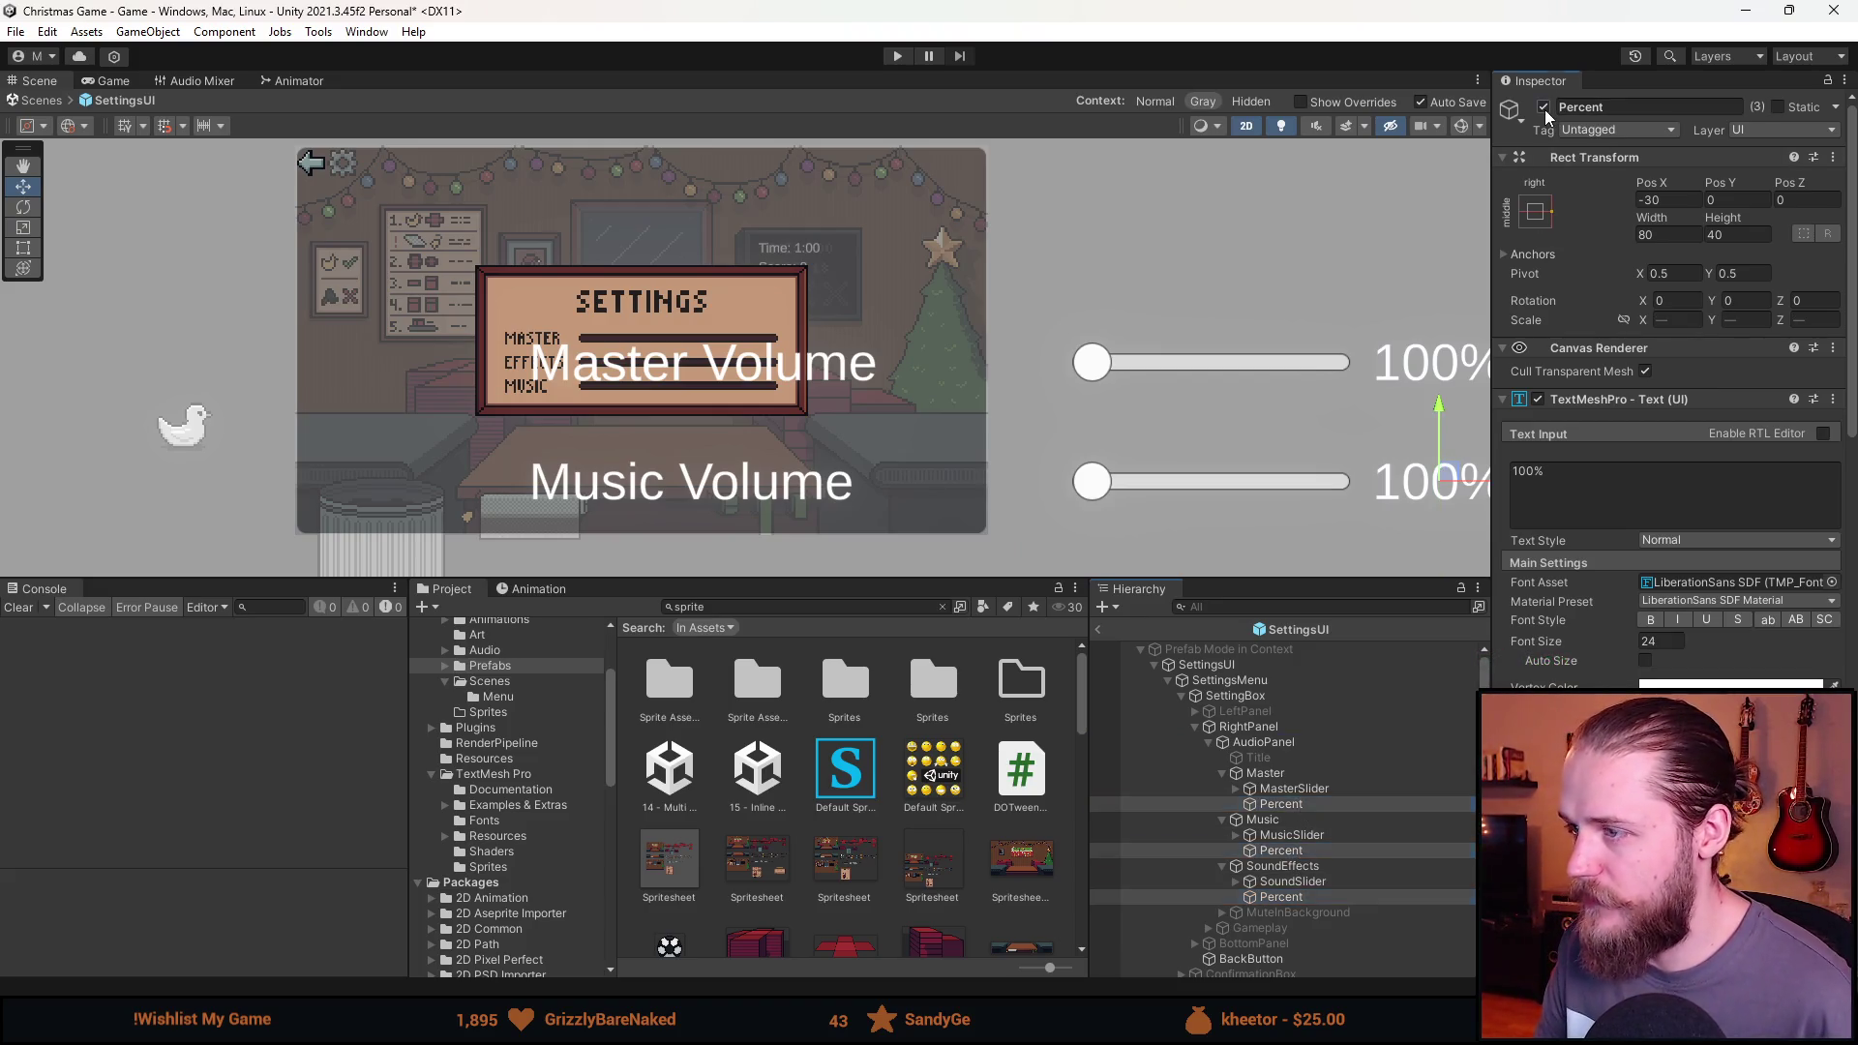
Move the Master, Music and Sound sliders out of their rows and deactivate those three rows.
click(1281, 774)
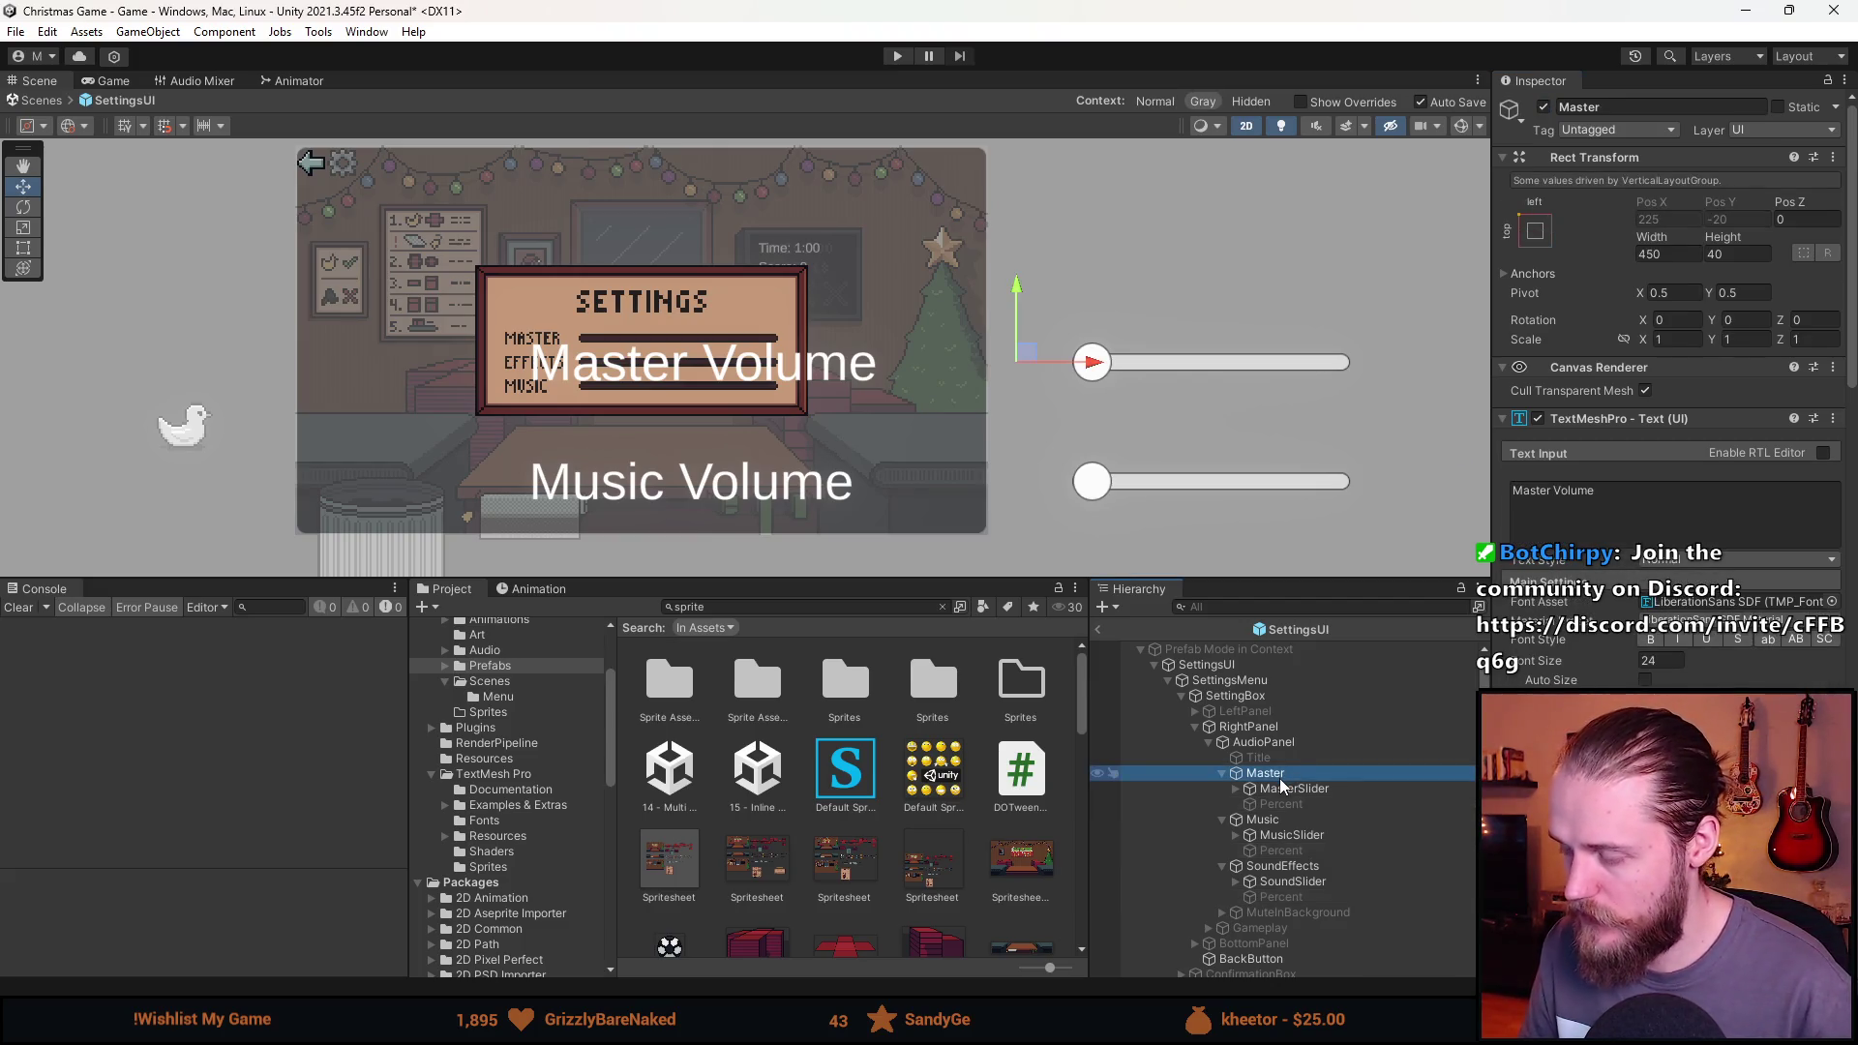
drag(1283, 788, 1267, 767)
click(1266, 788)
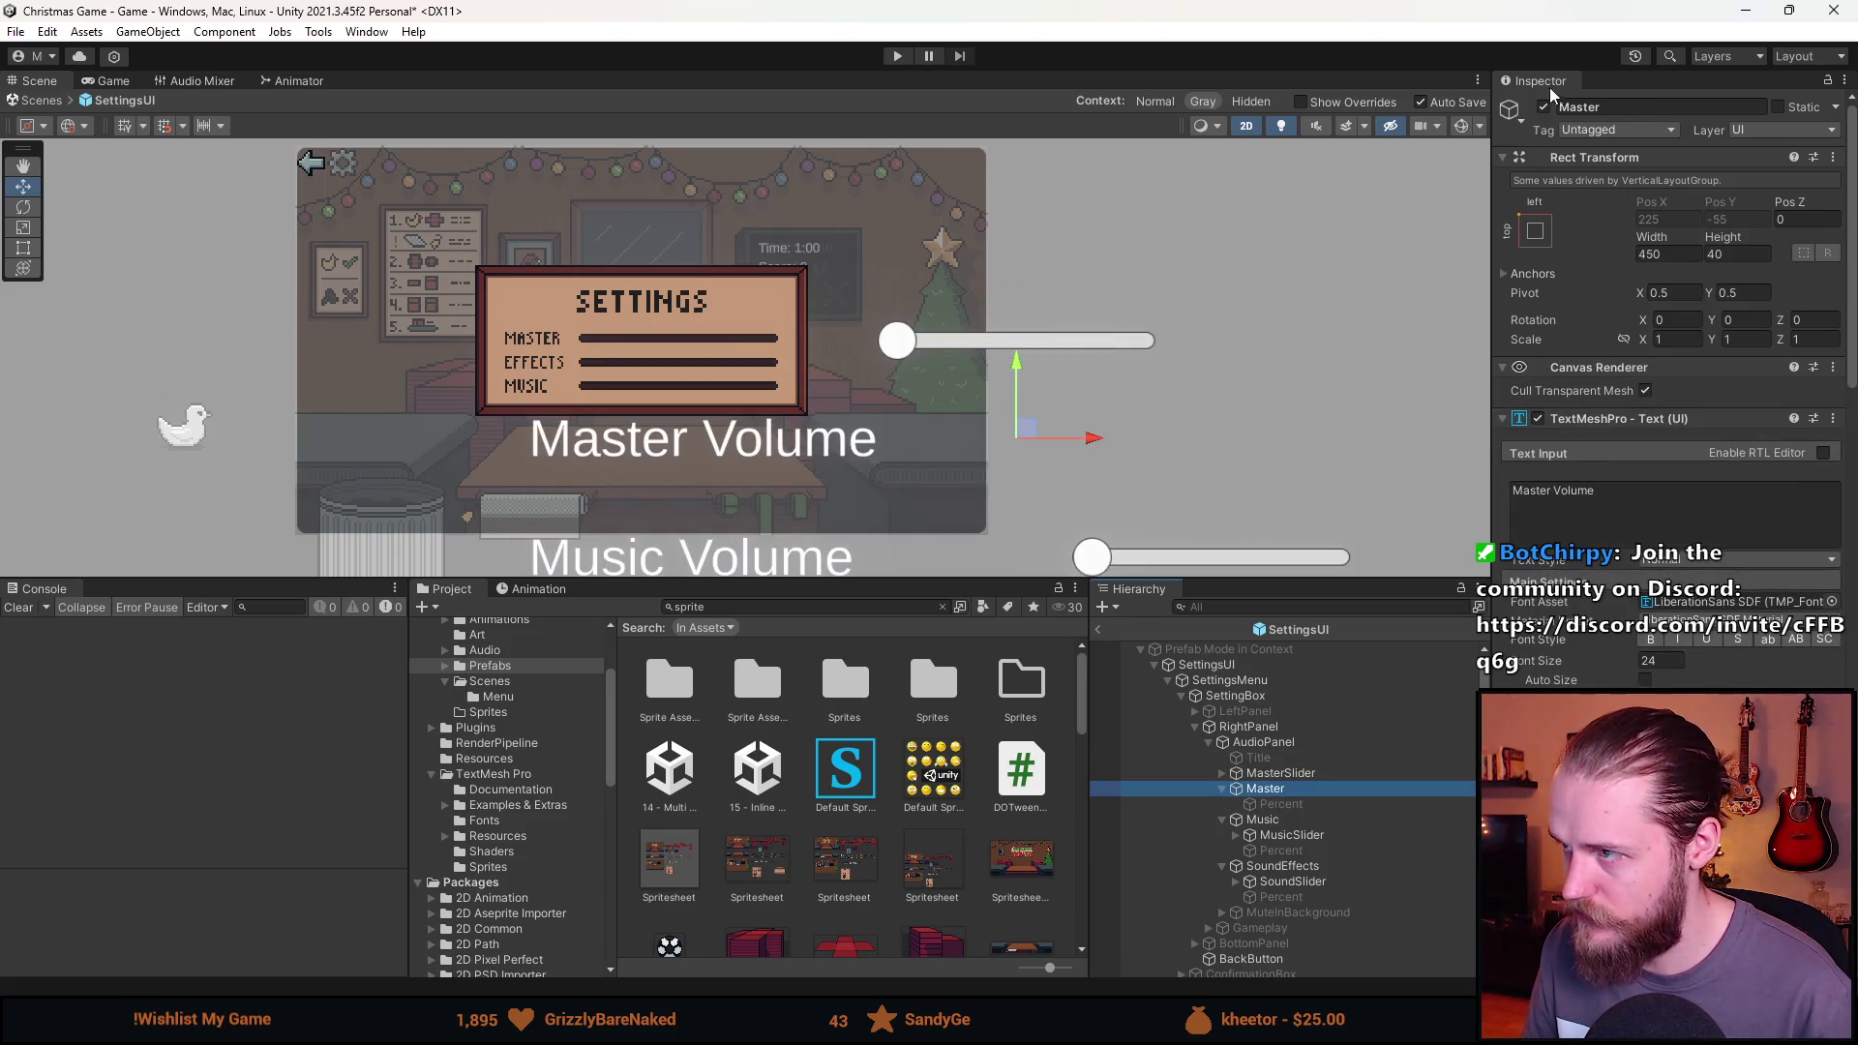
click(1543, 107)
click(1293, 834)
drag(1297, 834, 1263, 780)
click(1275, 836)
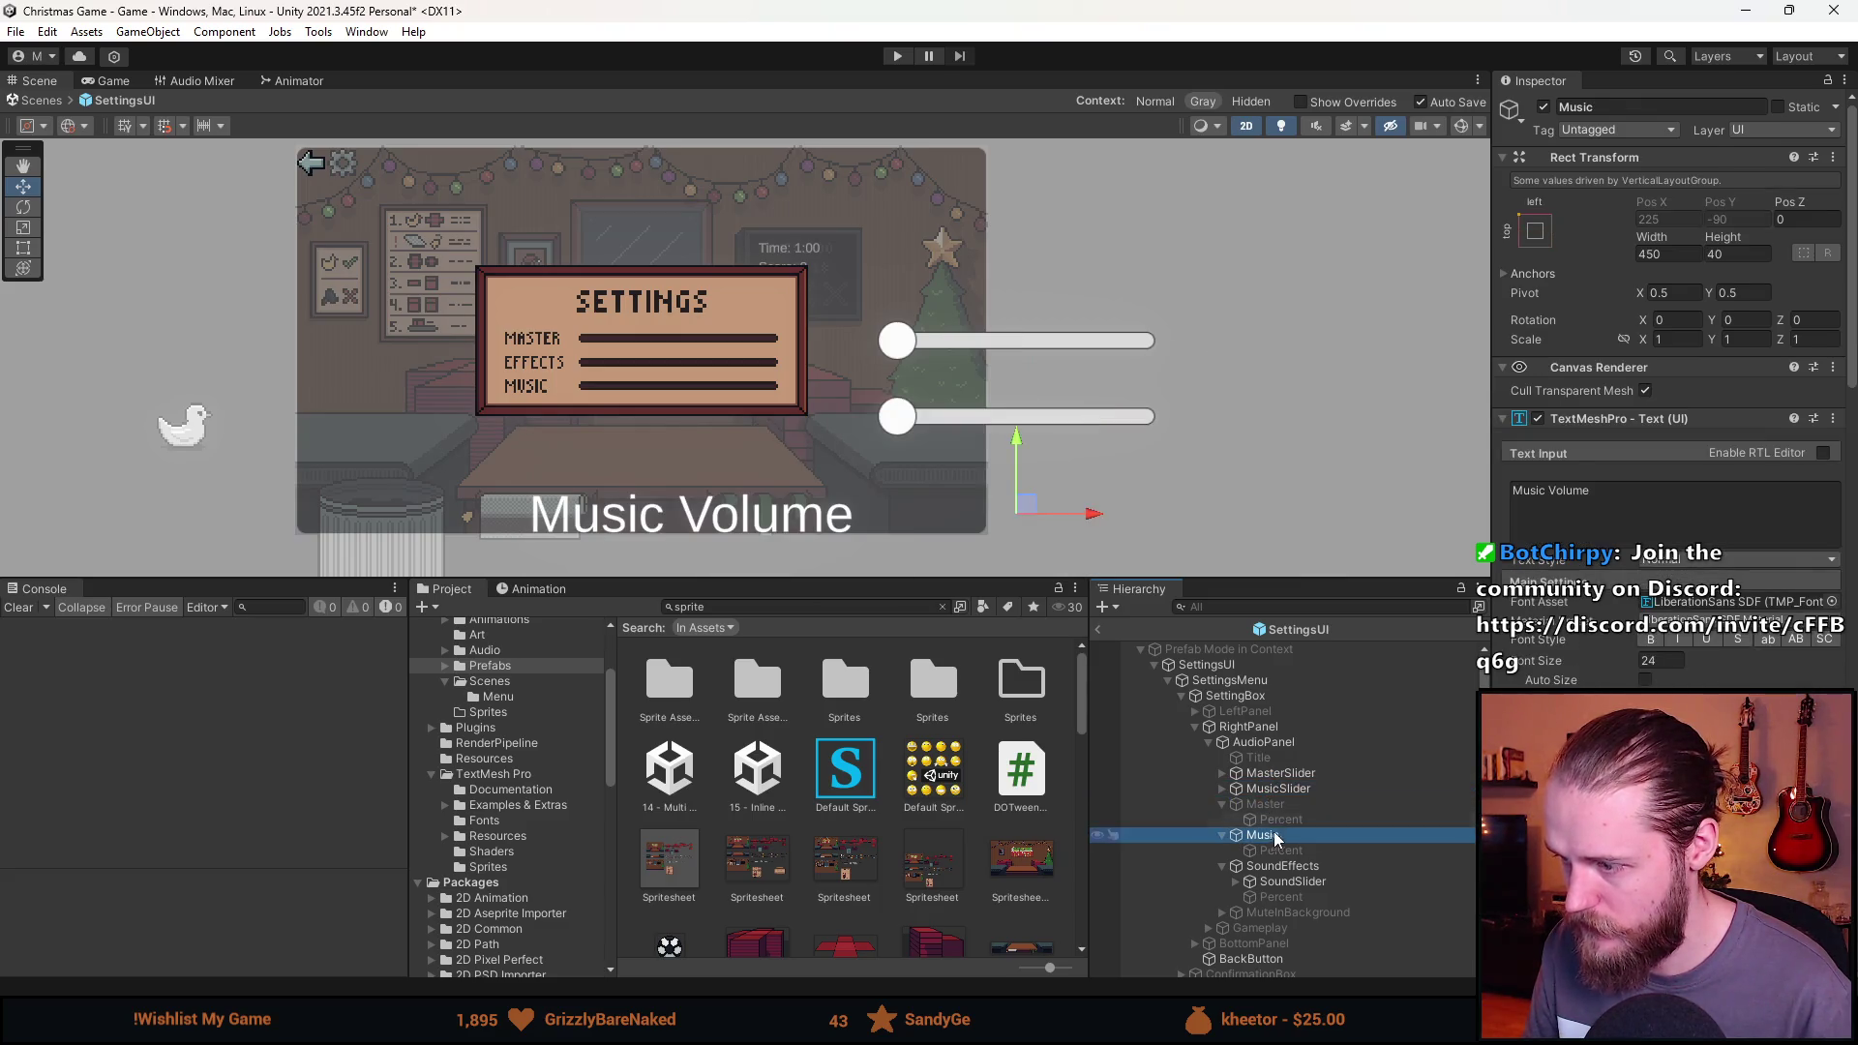
click(1543, 106)
drag(1285, 879, 1251, 803)
click(1227, 880)
click(1543, 107)
Reposition the three sliders, then remove AudioPanel's Vertical Layout Group and Layout Element.
click(1279, 772)
shift+click(1293, 804)
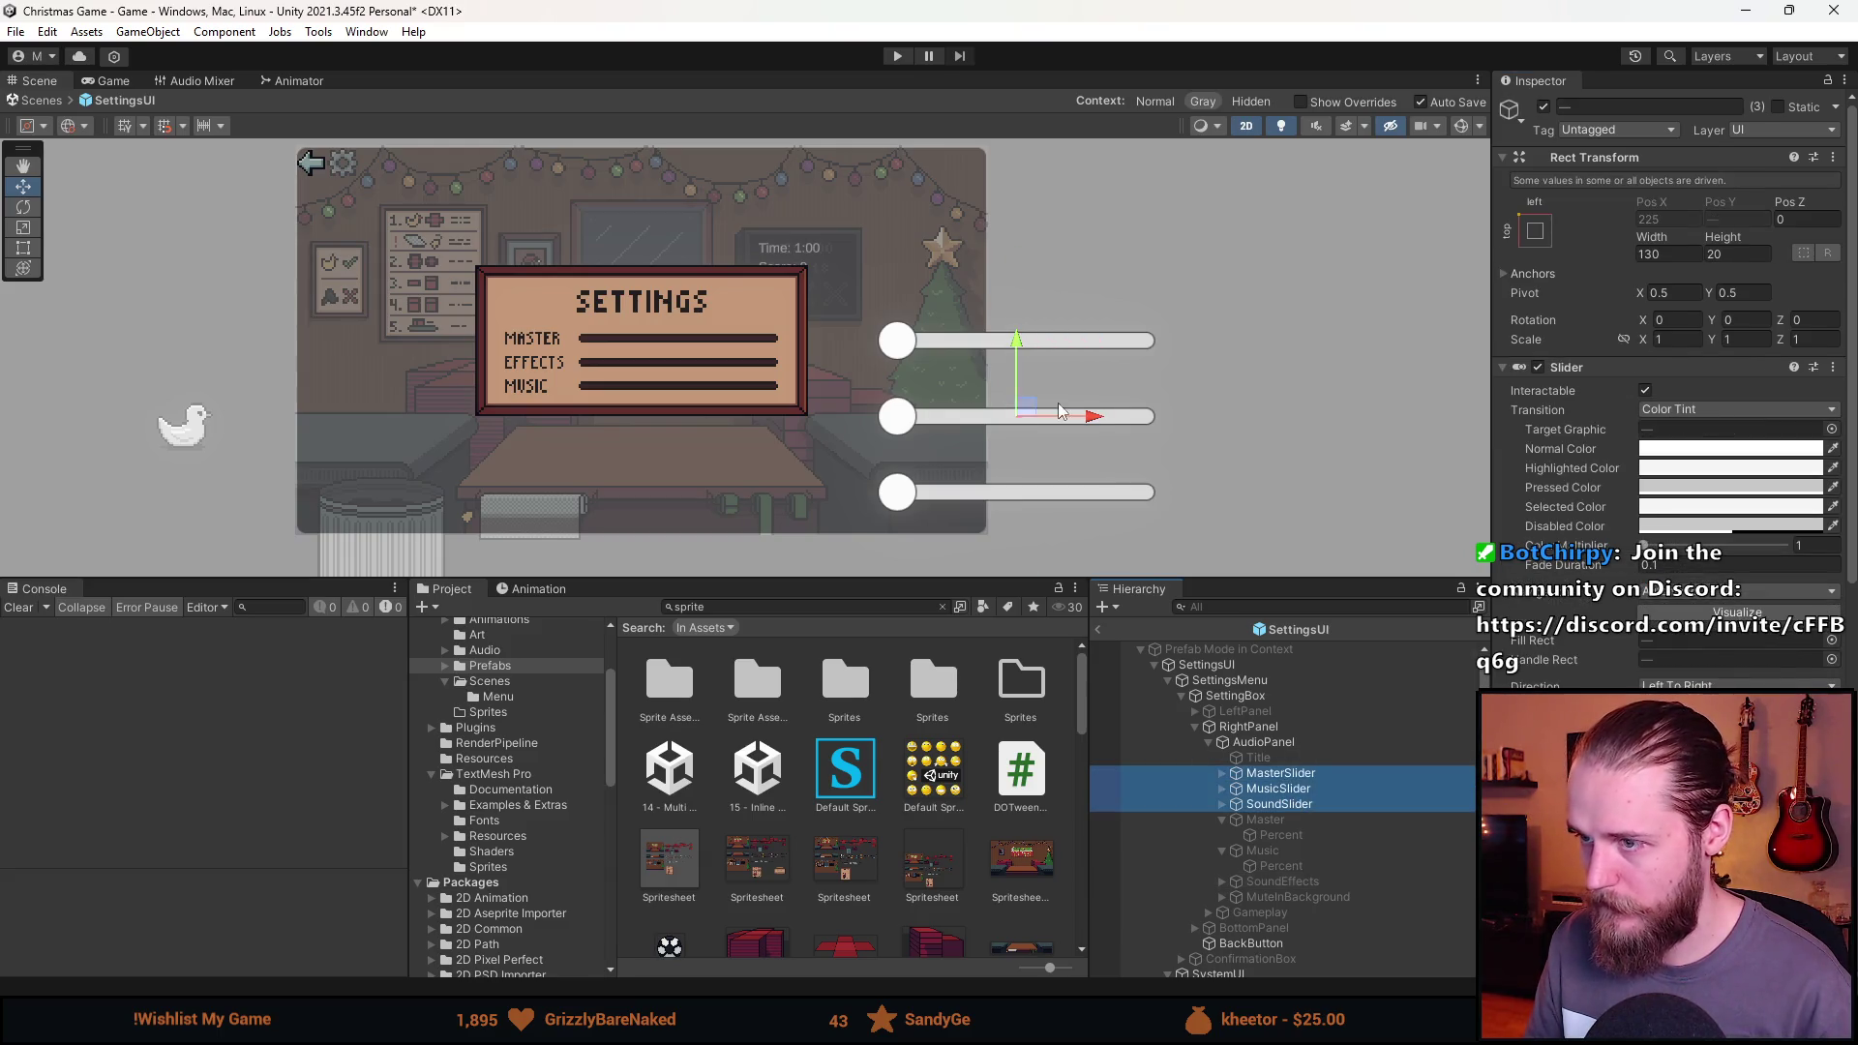
drag(1035, 416, 848, 400)
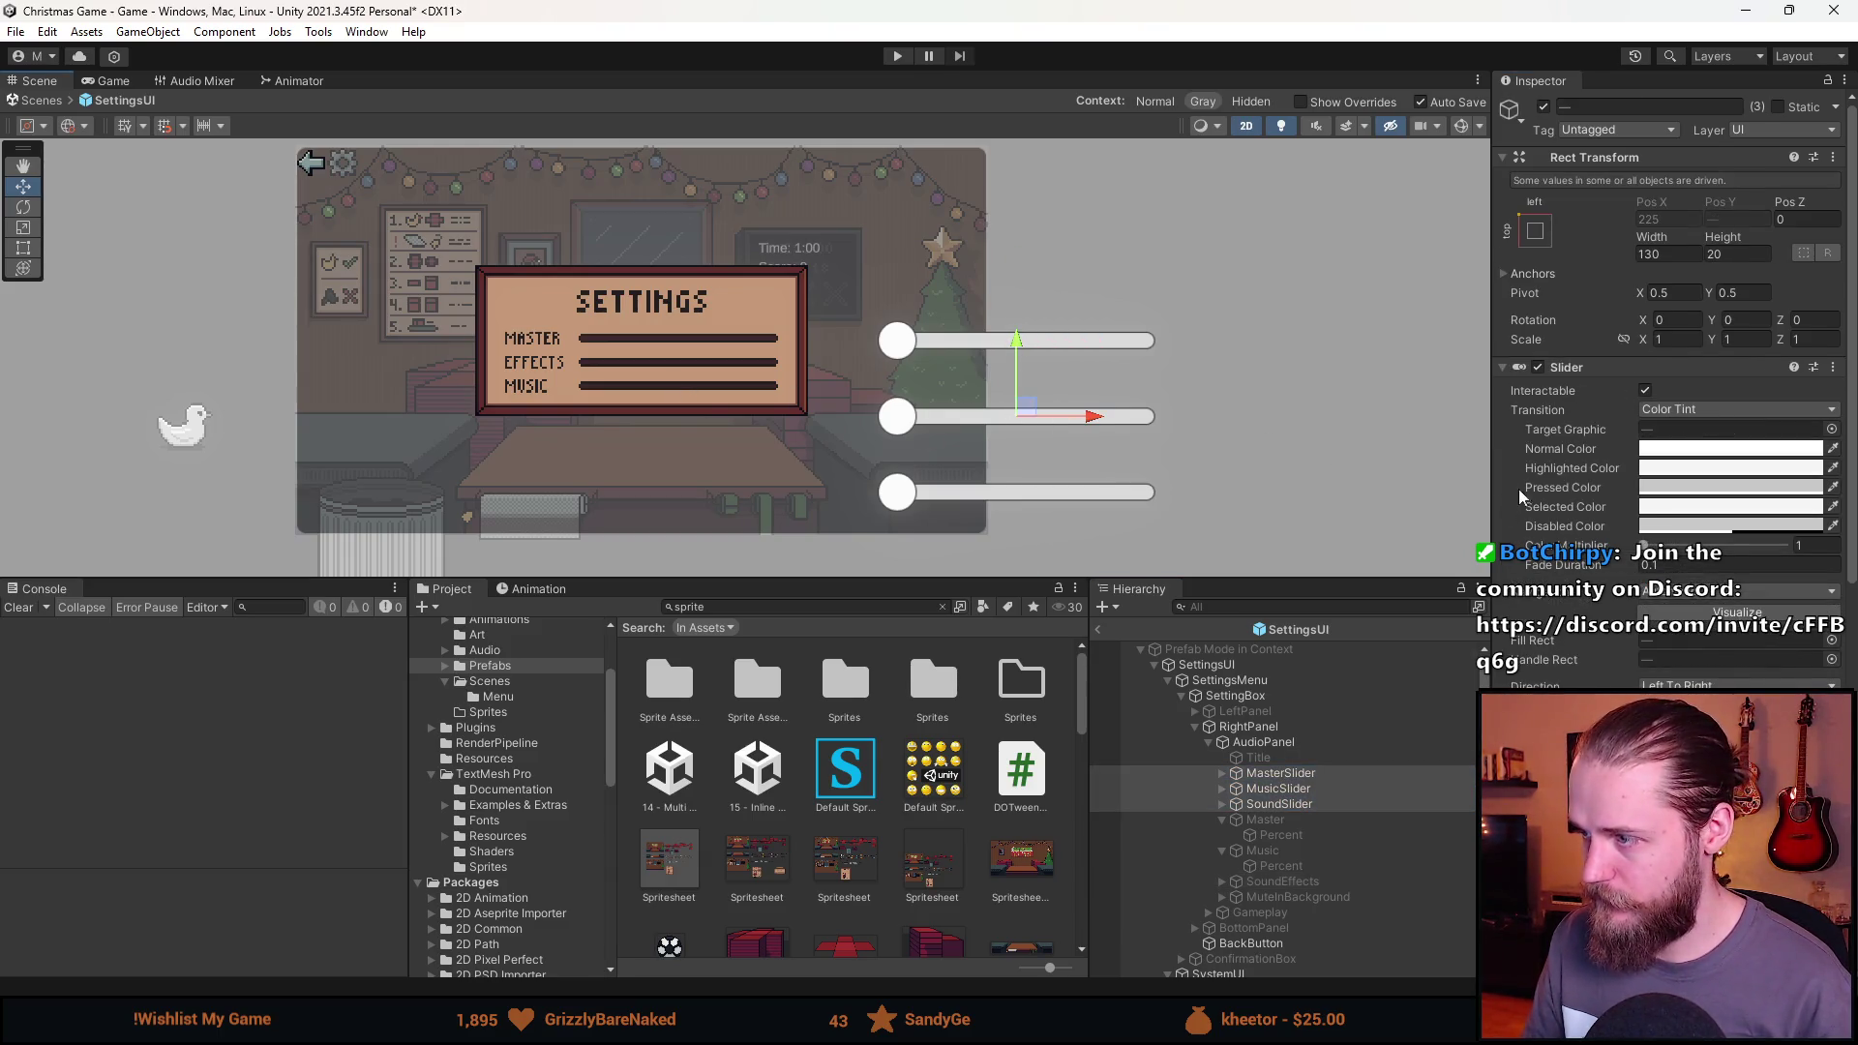
click(1277, 742)
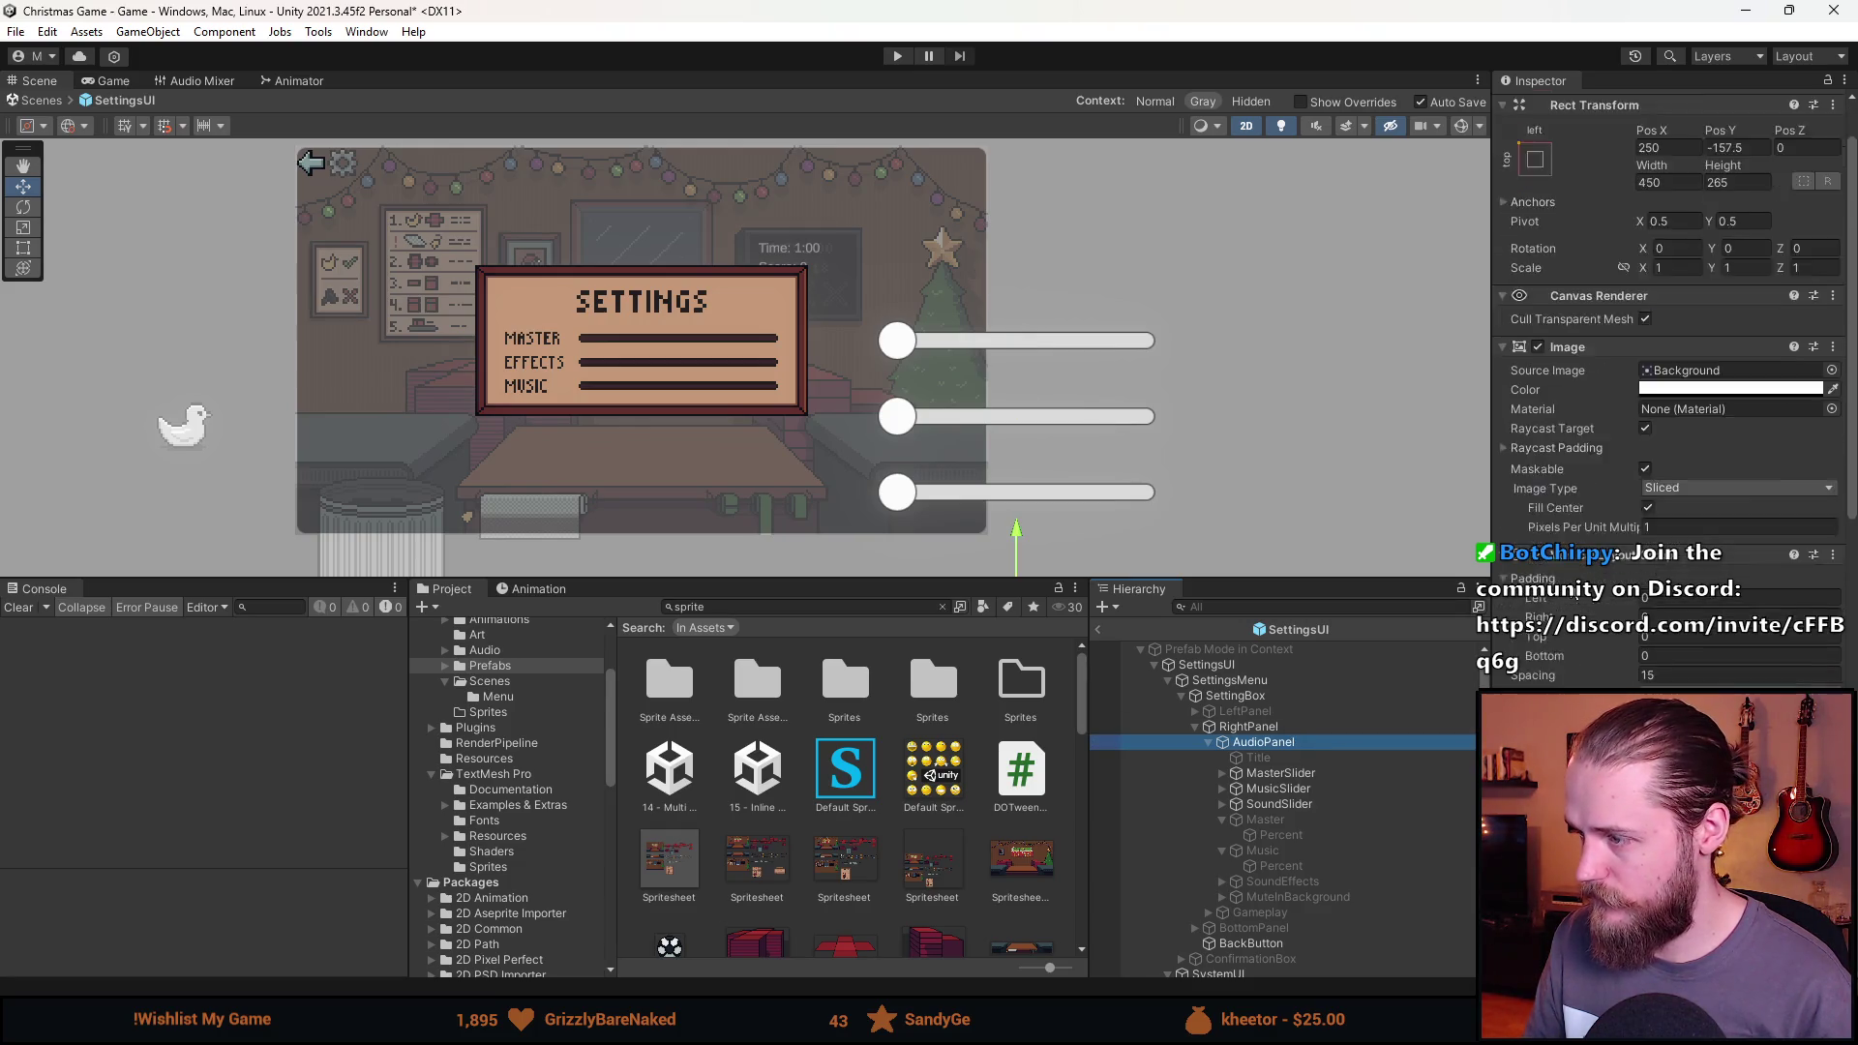
scroll(1554, 612, down, 3)
right_click(1587, 453)
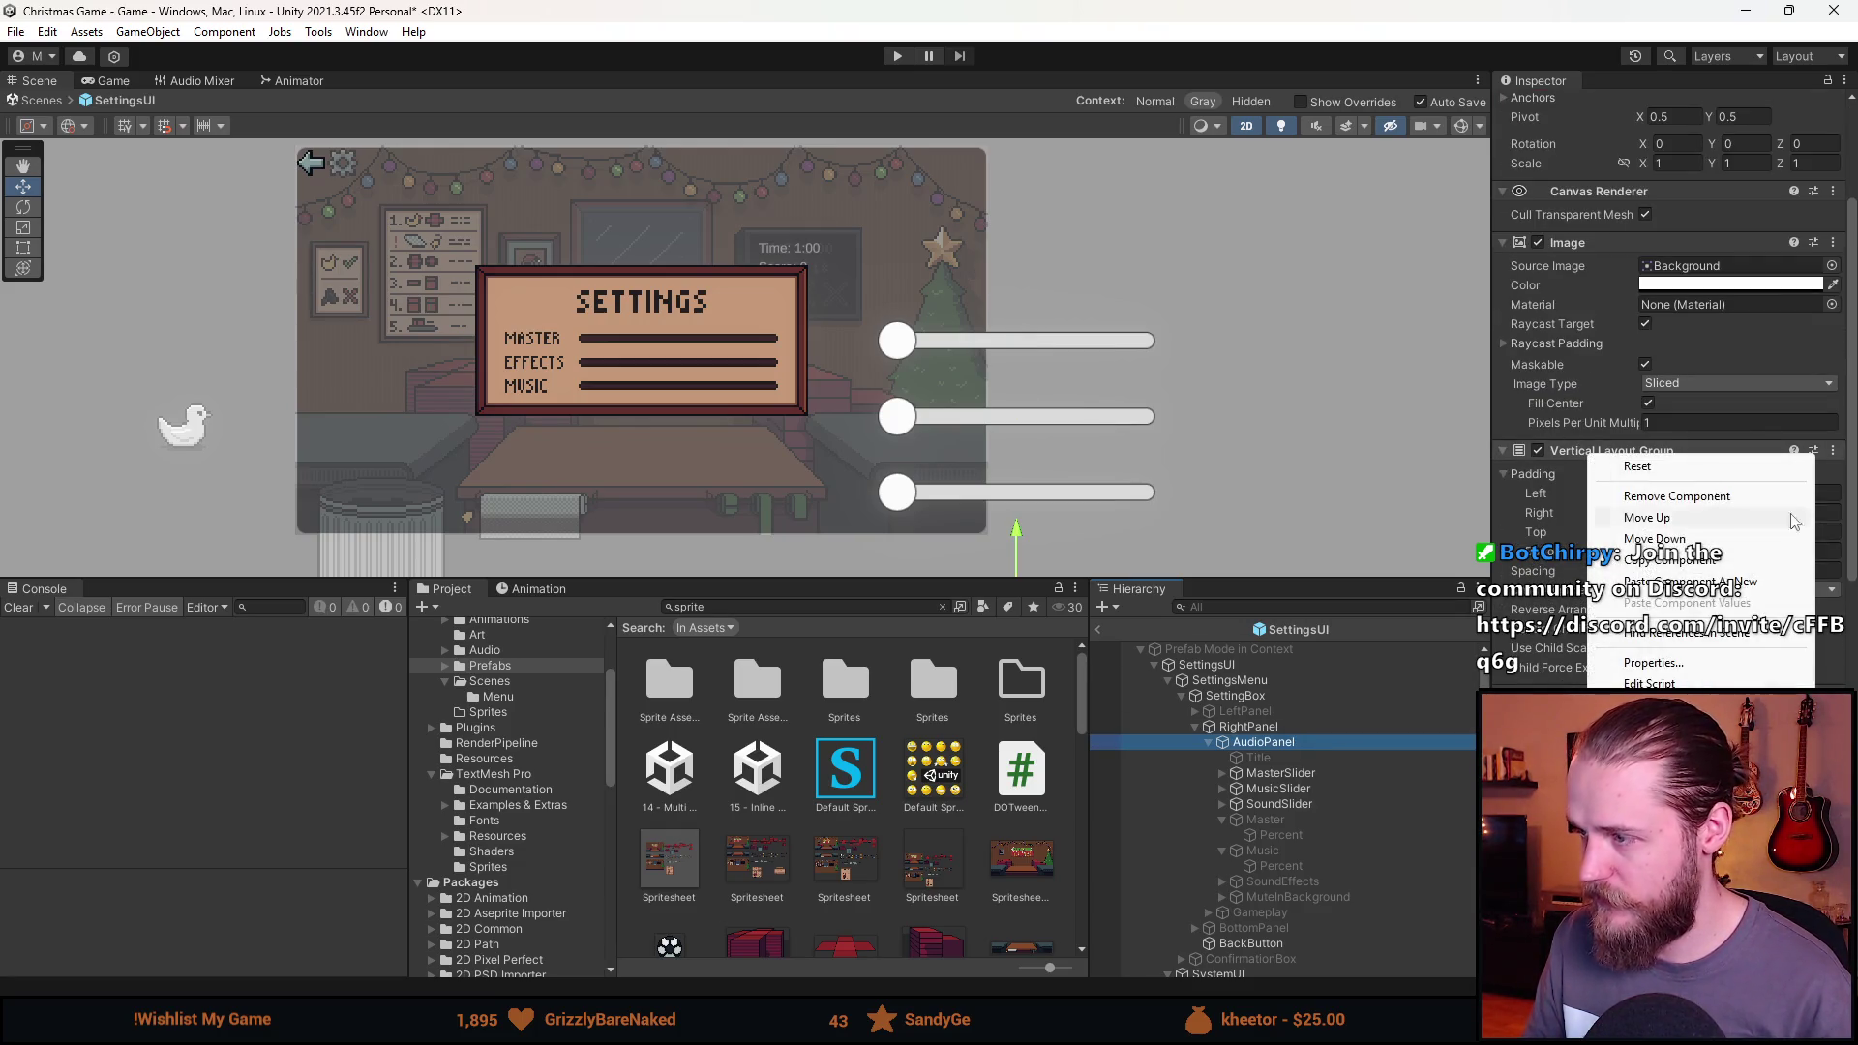
click(1635, 495)
right_click(1626, 453)
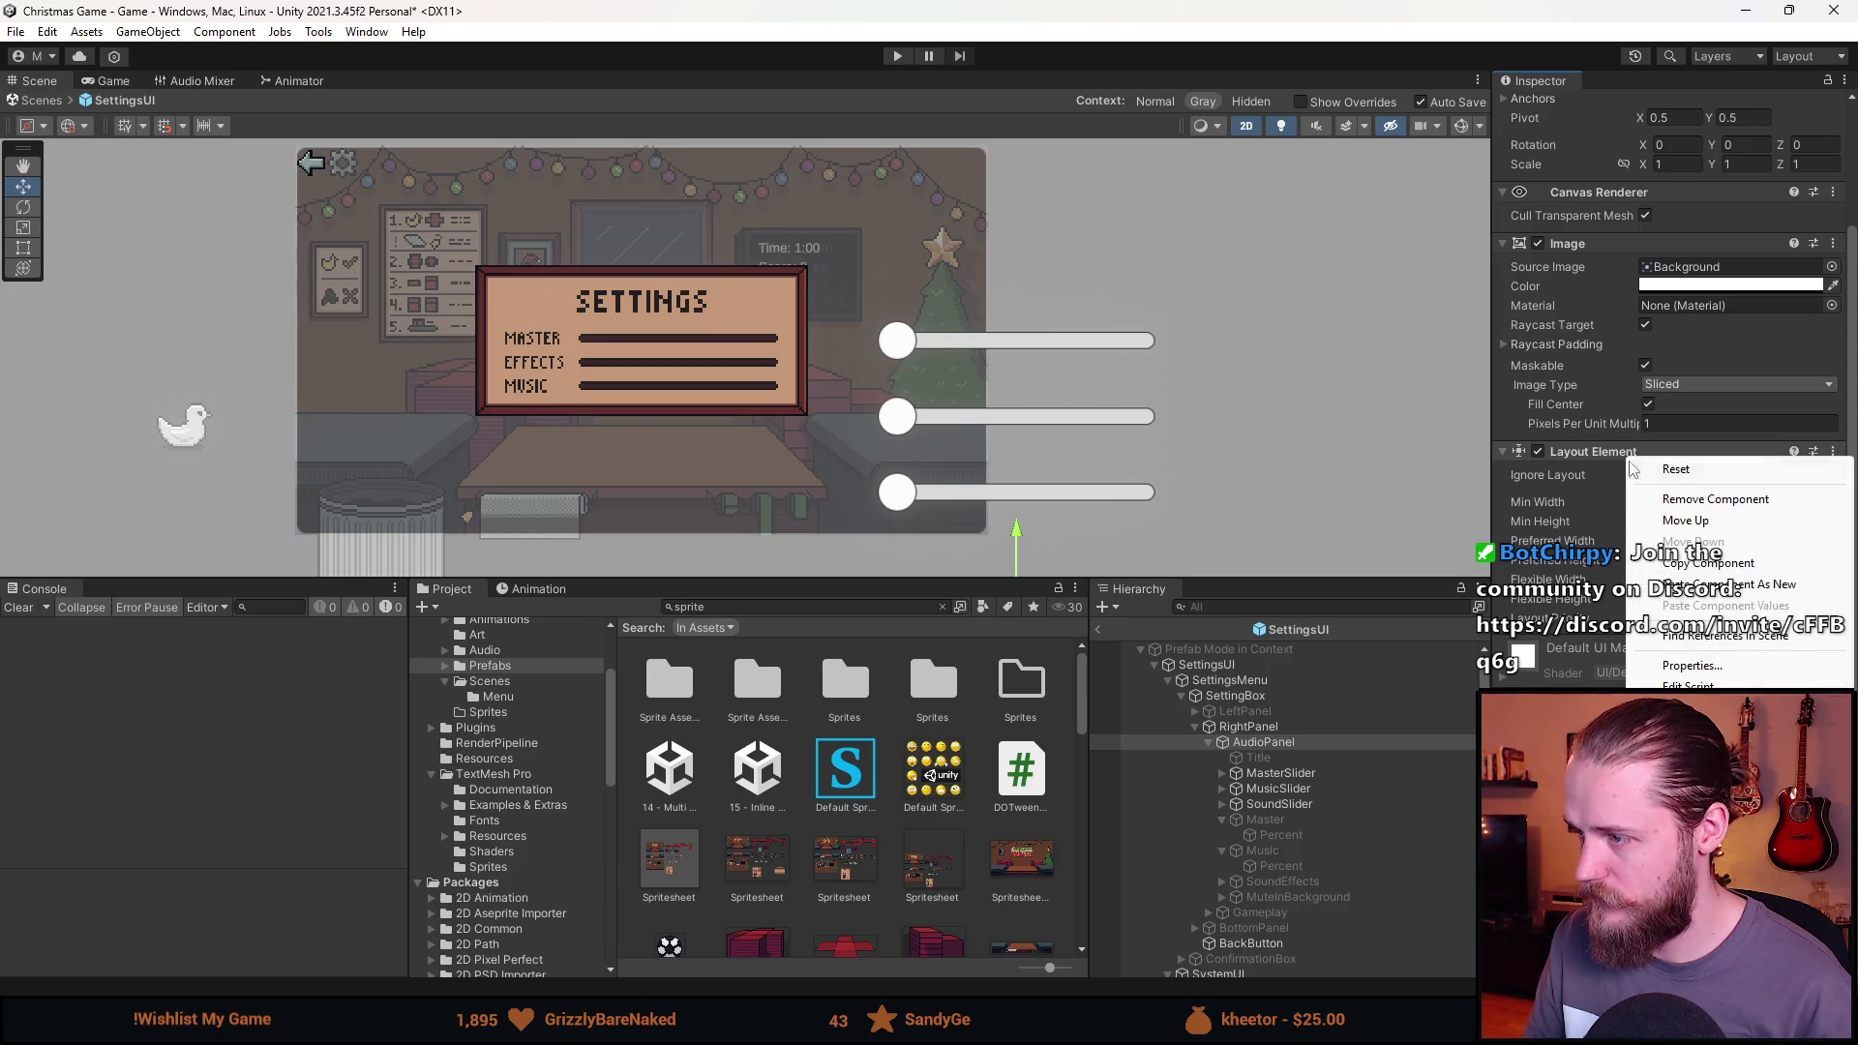
click(1664, 499)
click(1267, 772)
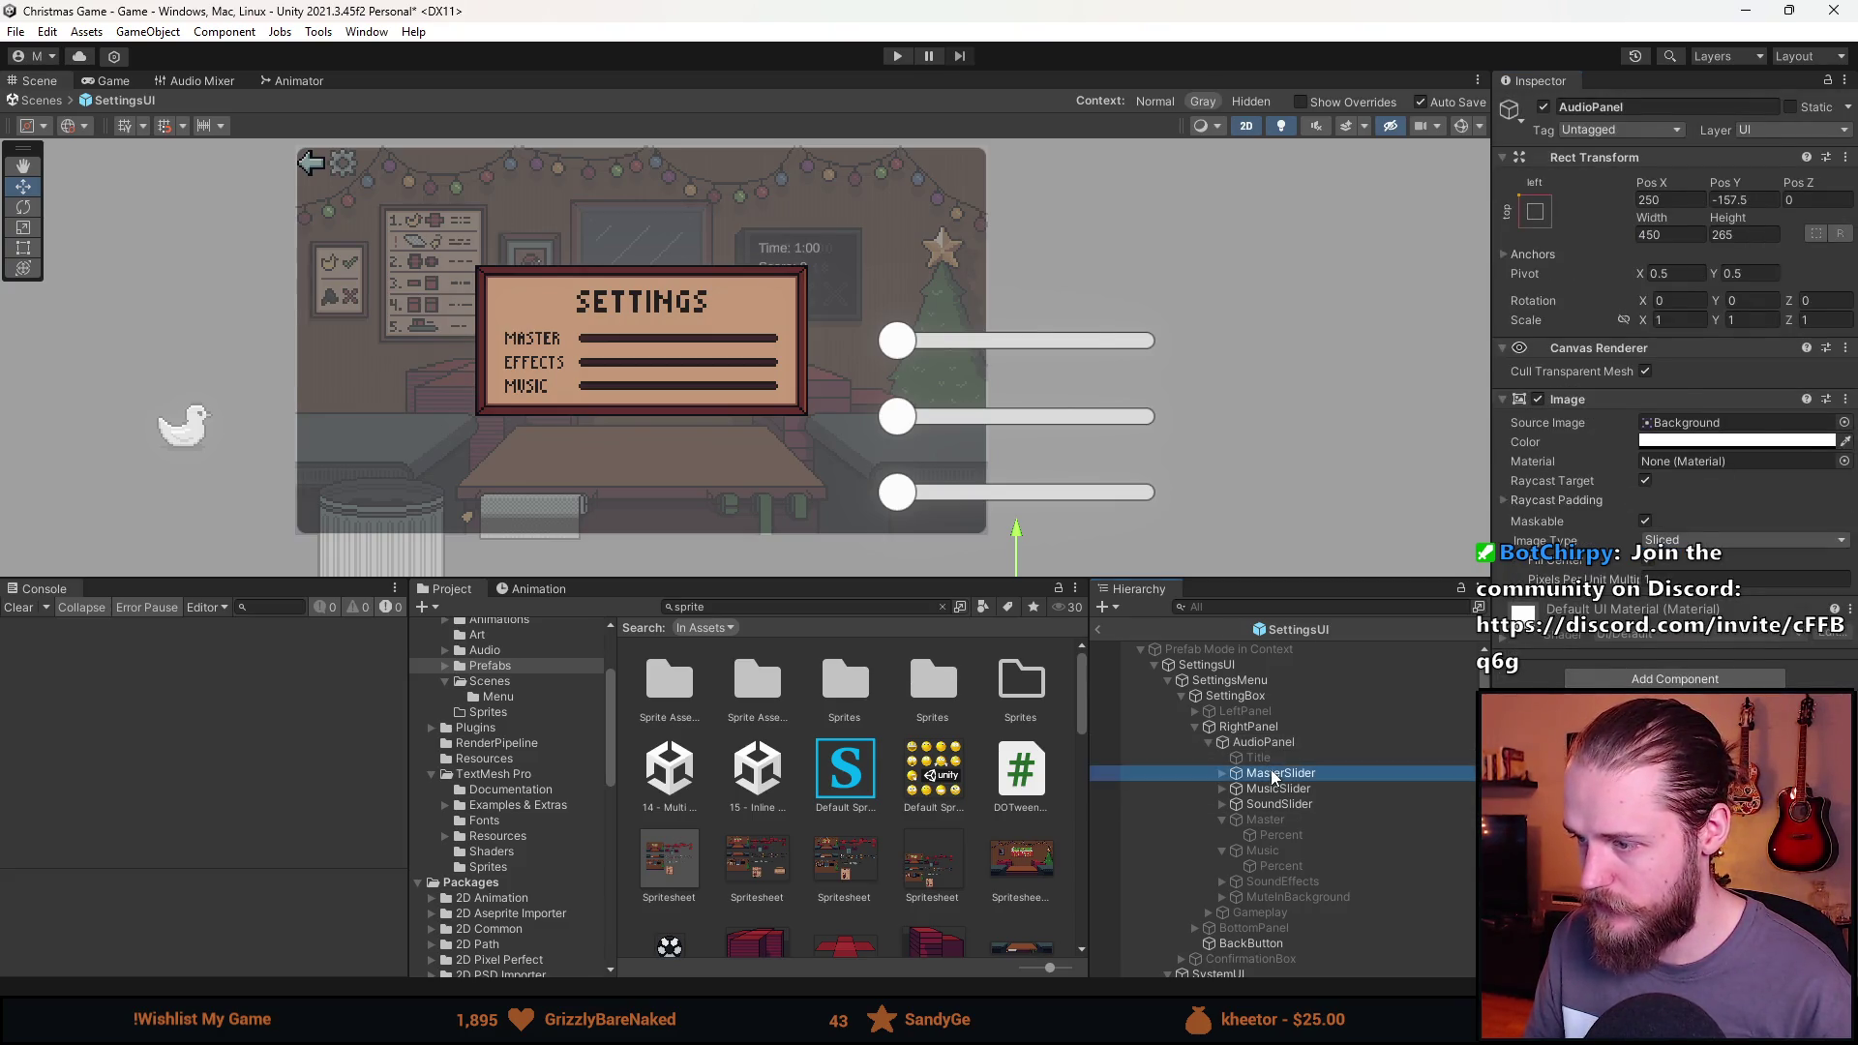
scroll(1623, 619, down, 5)
Remove the music and effects sliders and give MasterSlider's Background the Spritesheet_54 sprite.
scroll(1622, 620, up, 2)
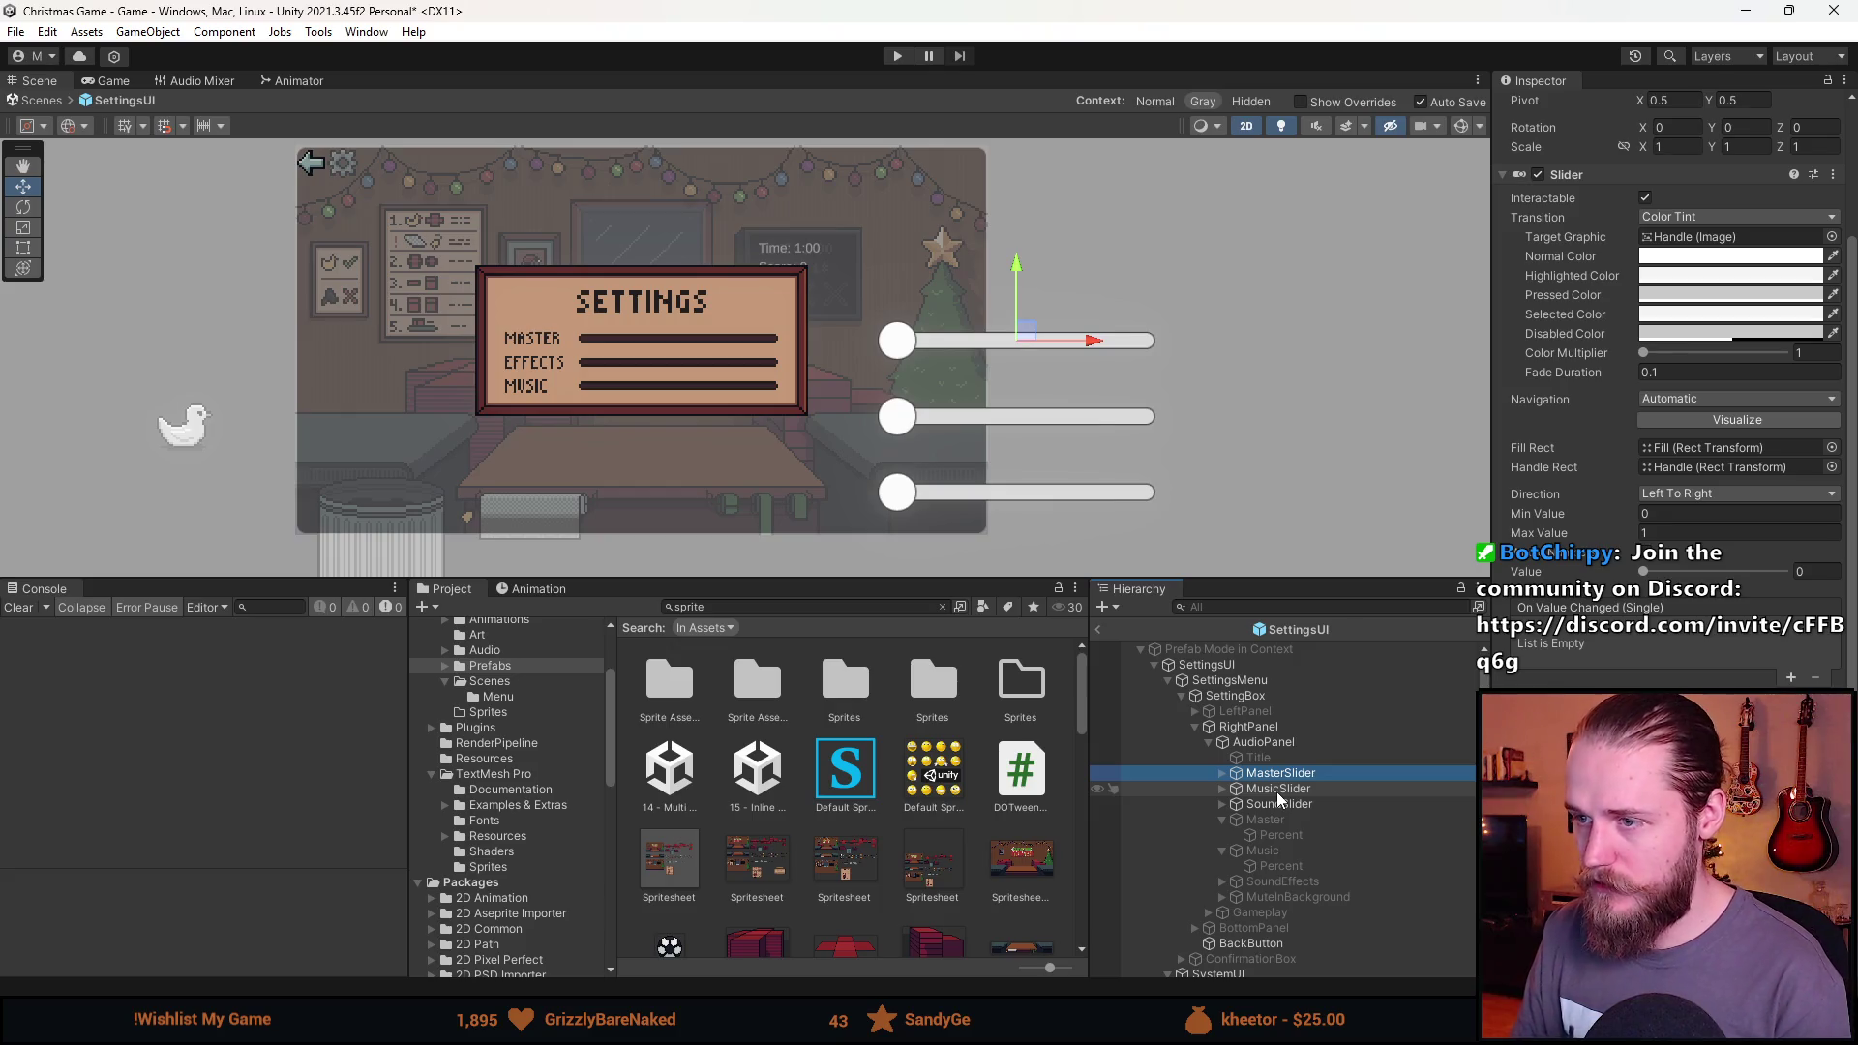
key(ctrl+z)
key(ctrl+z)
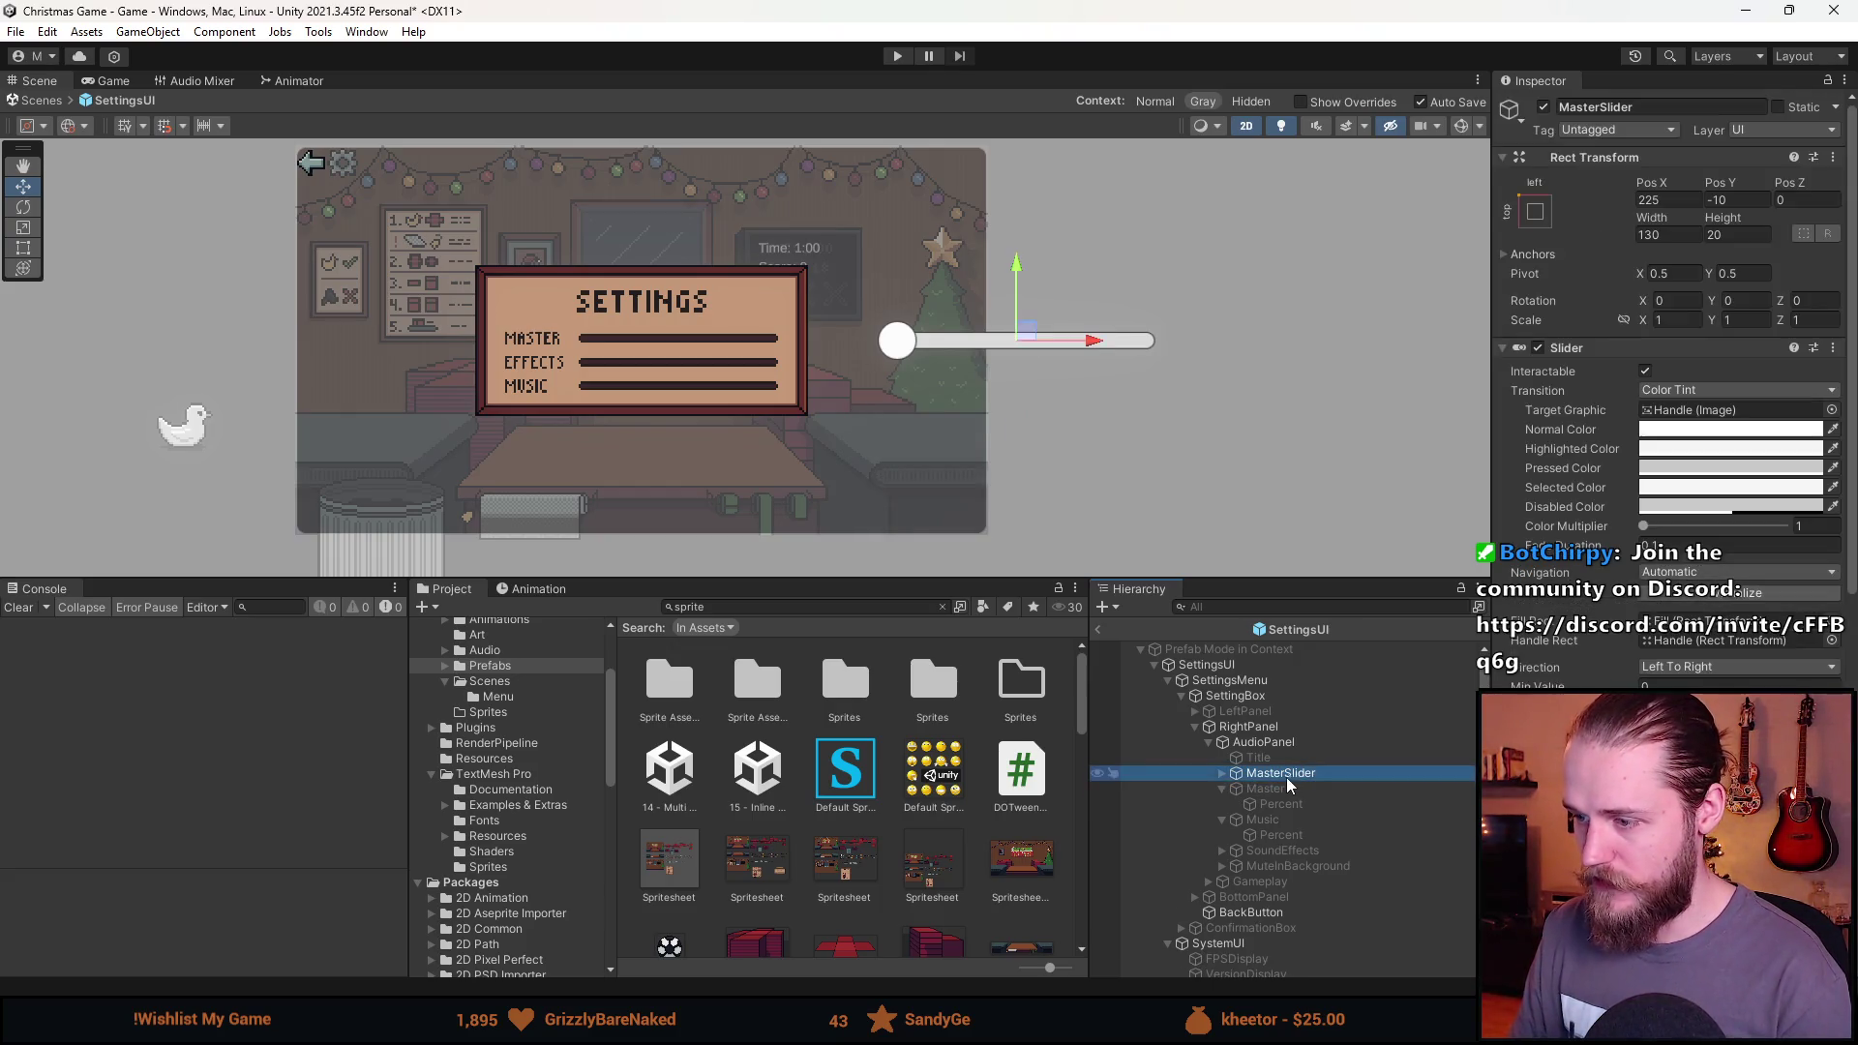
click(1222, 773)
click(1297, 789)
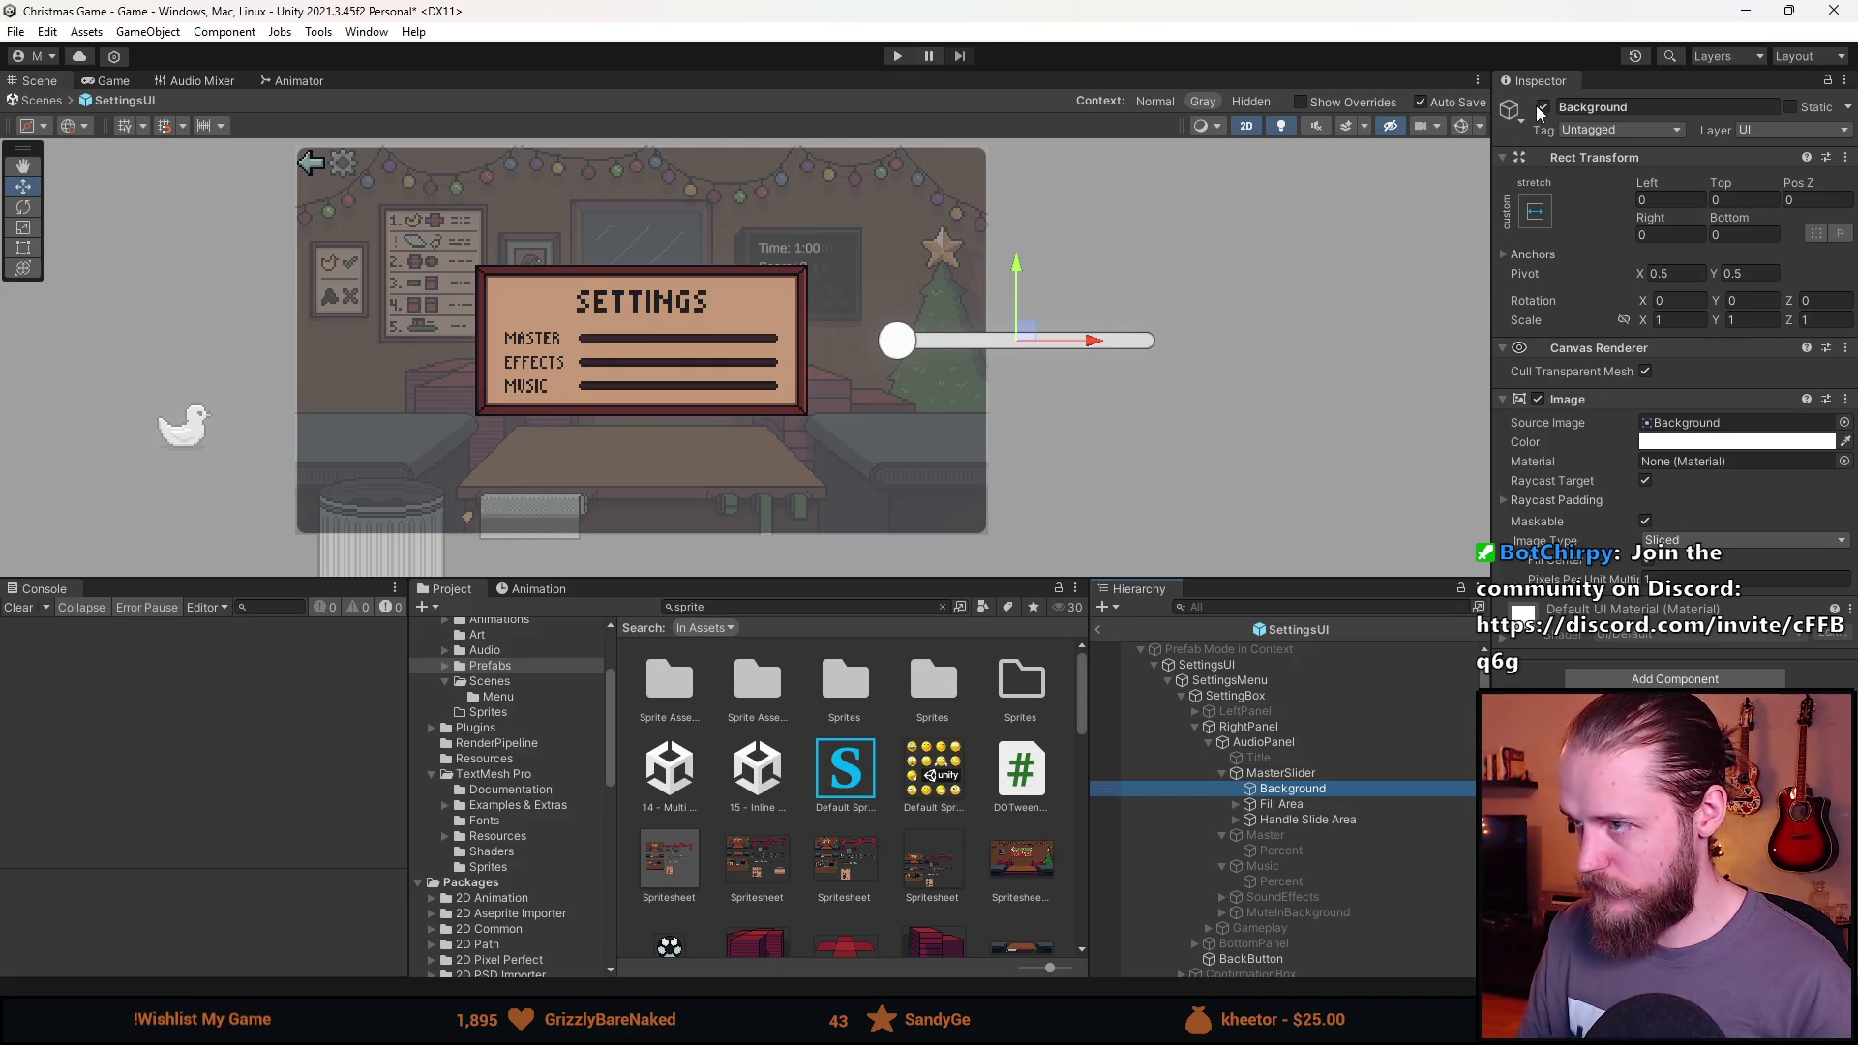
click(1844, 423)
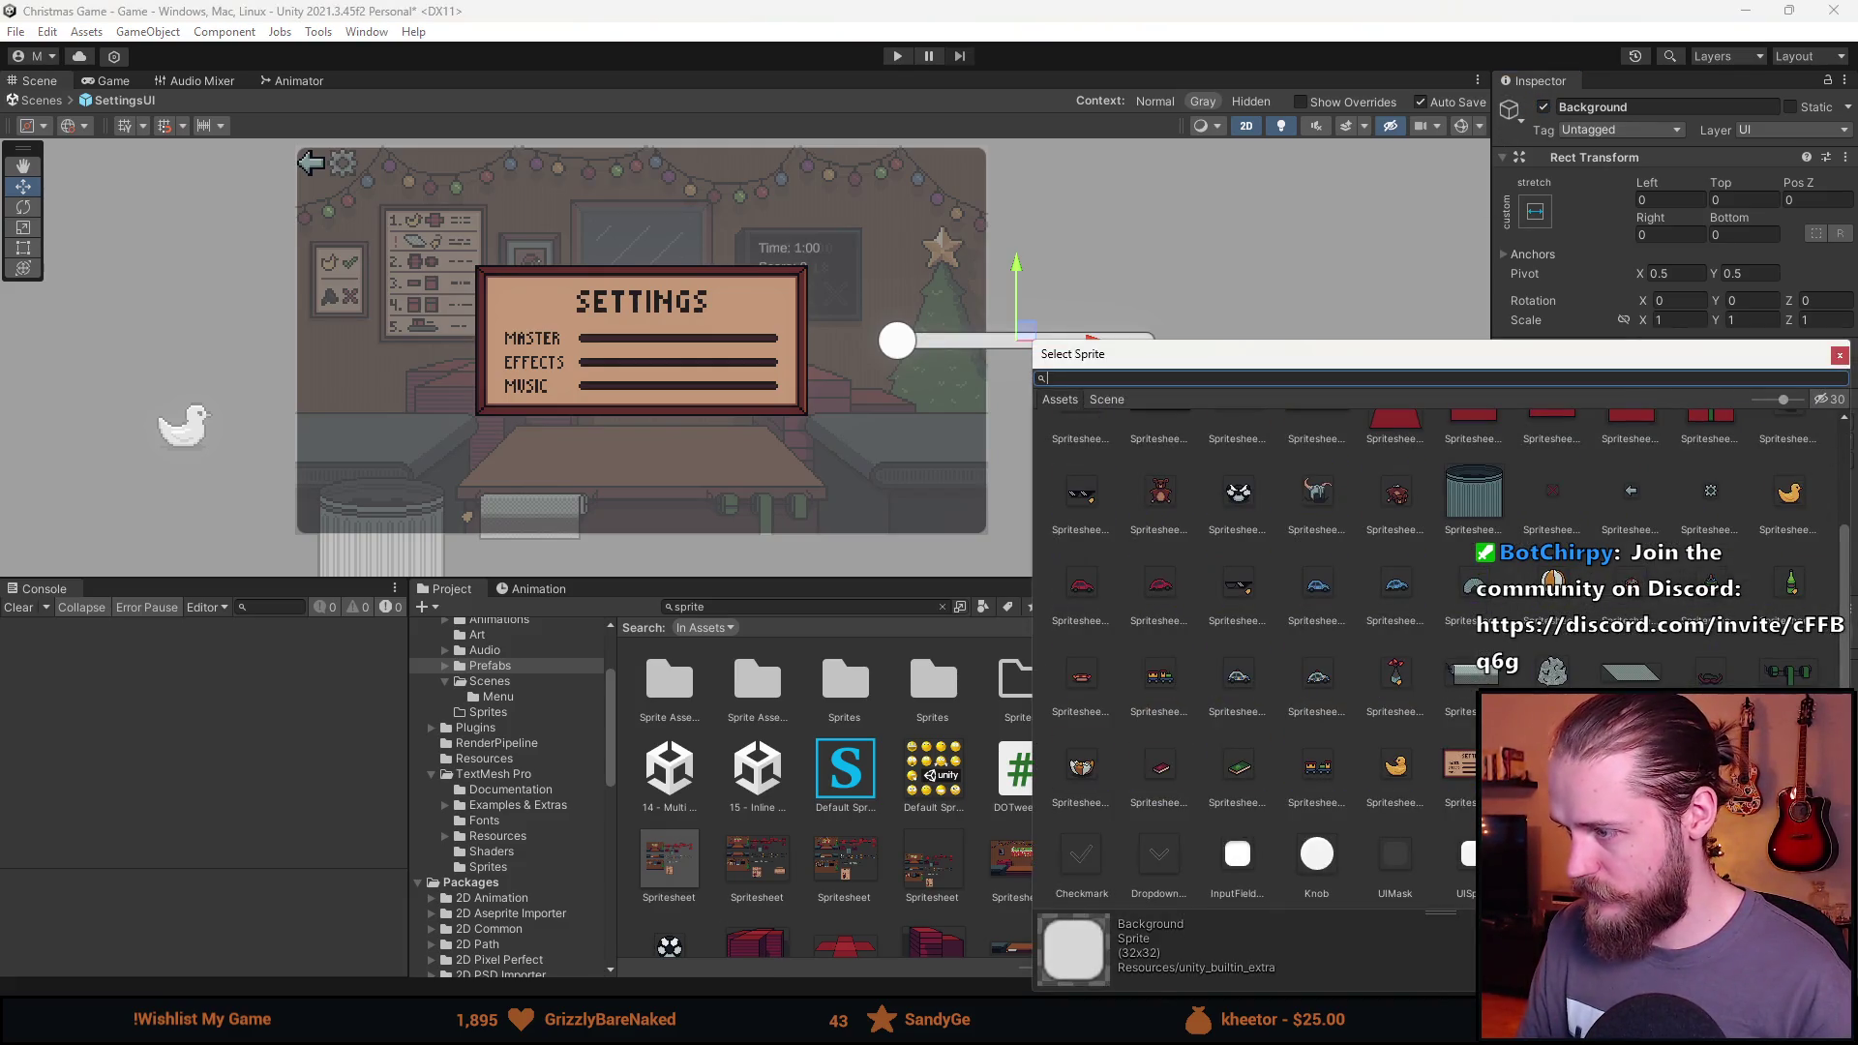
double_click(1729, 600)
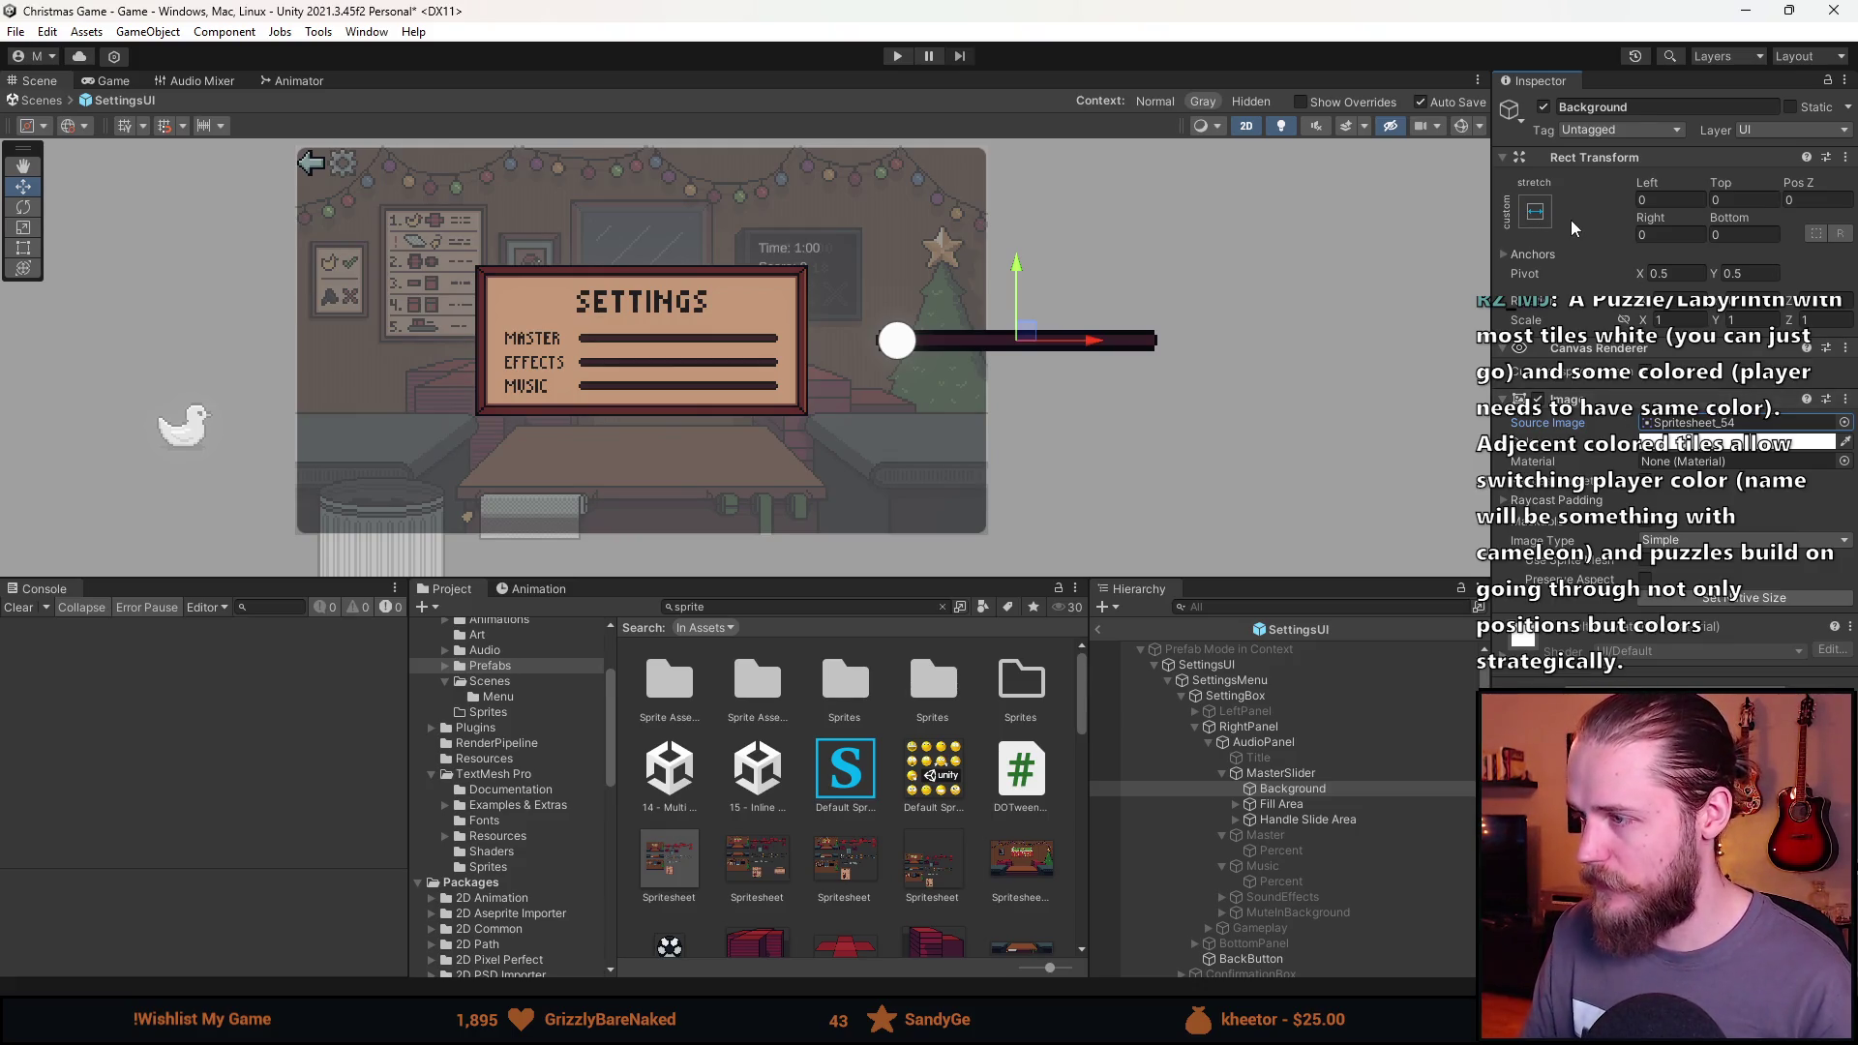
click(1718, 600)
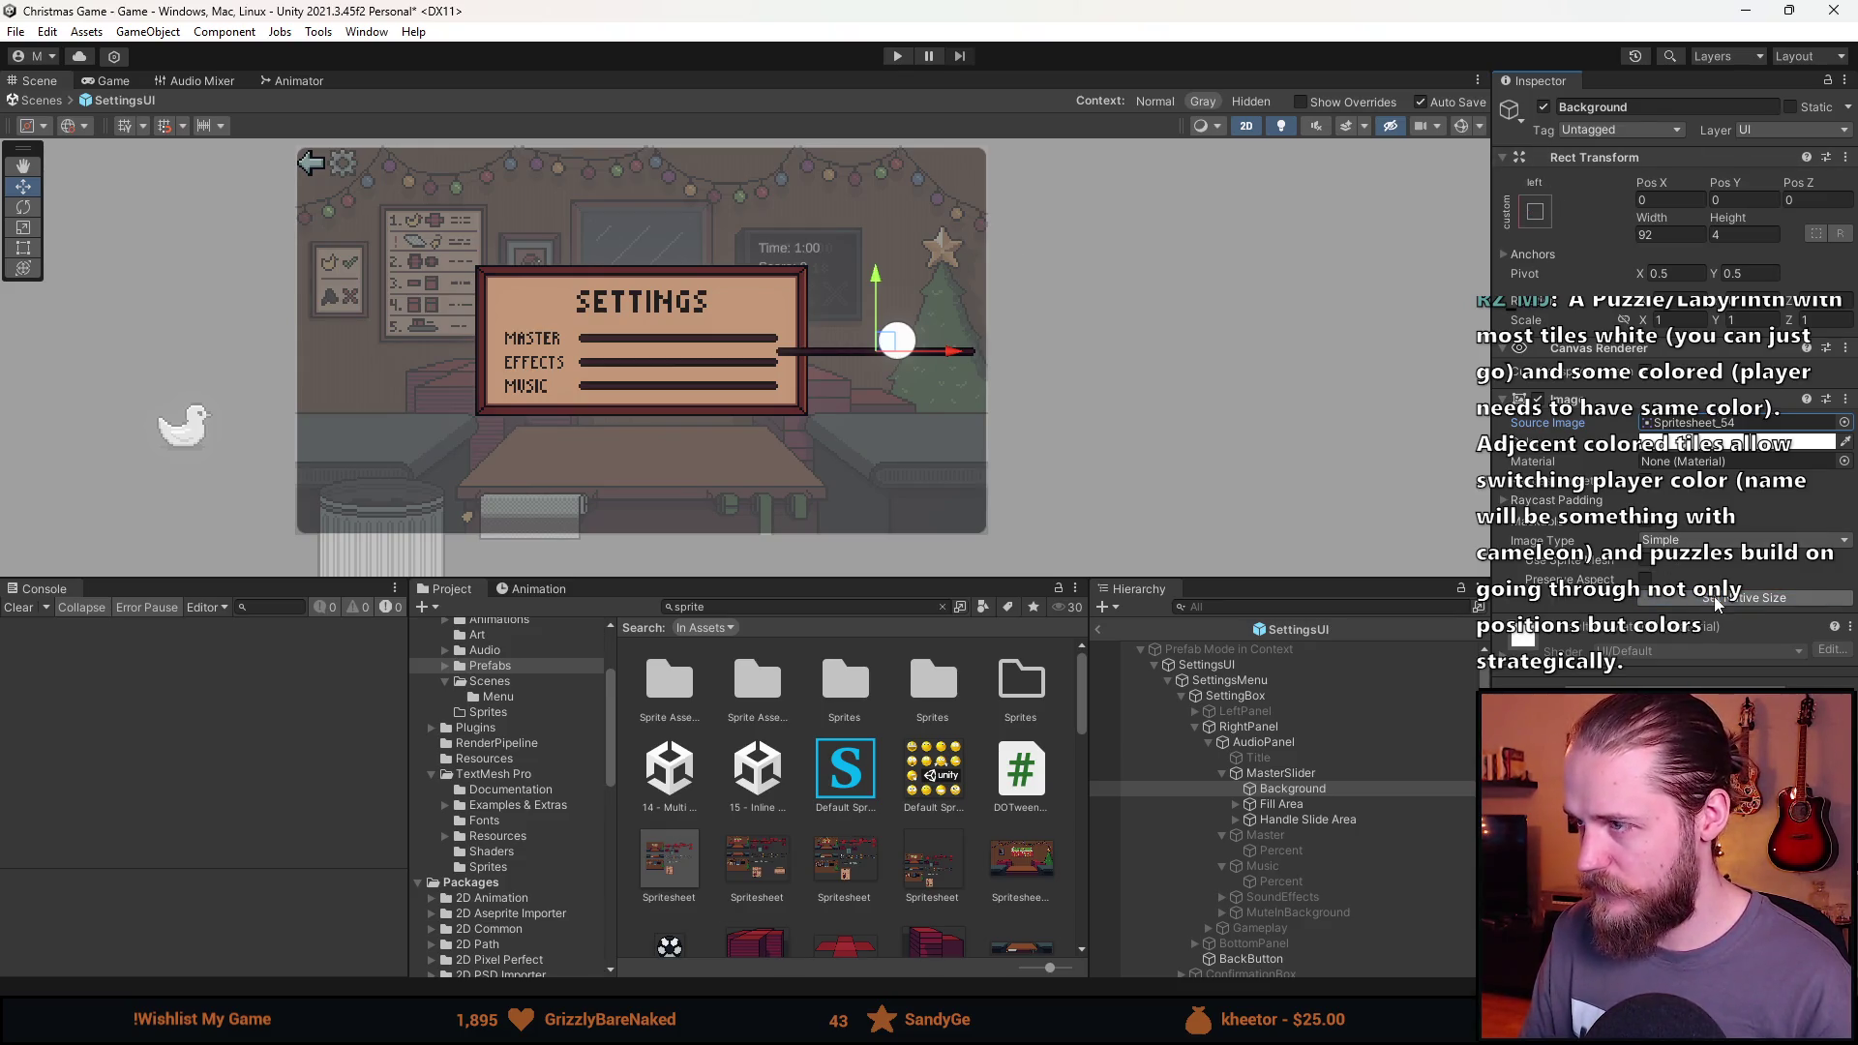
key(ctrl+z)
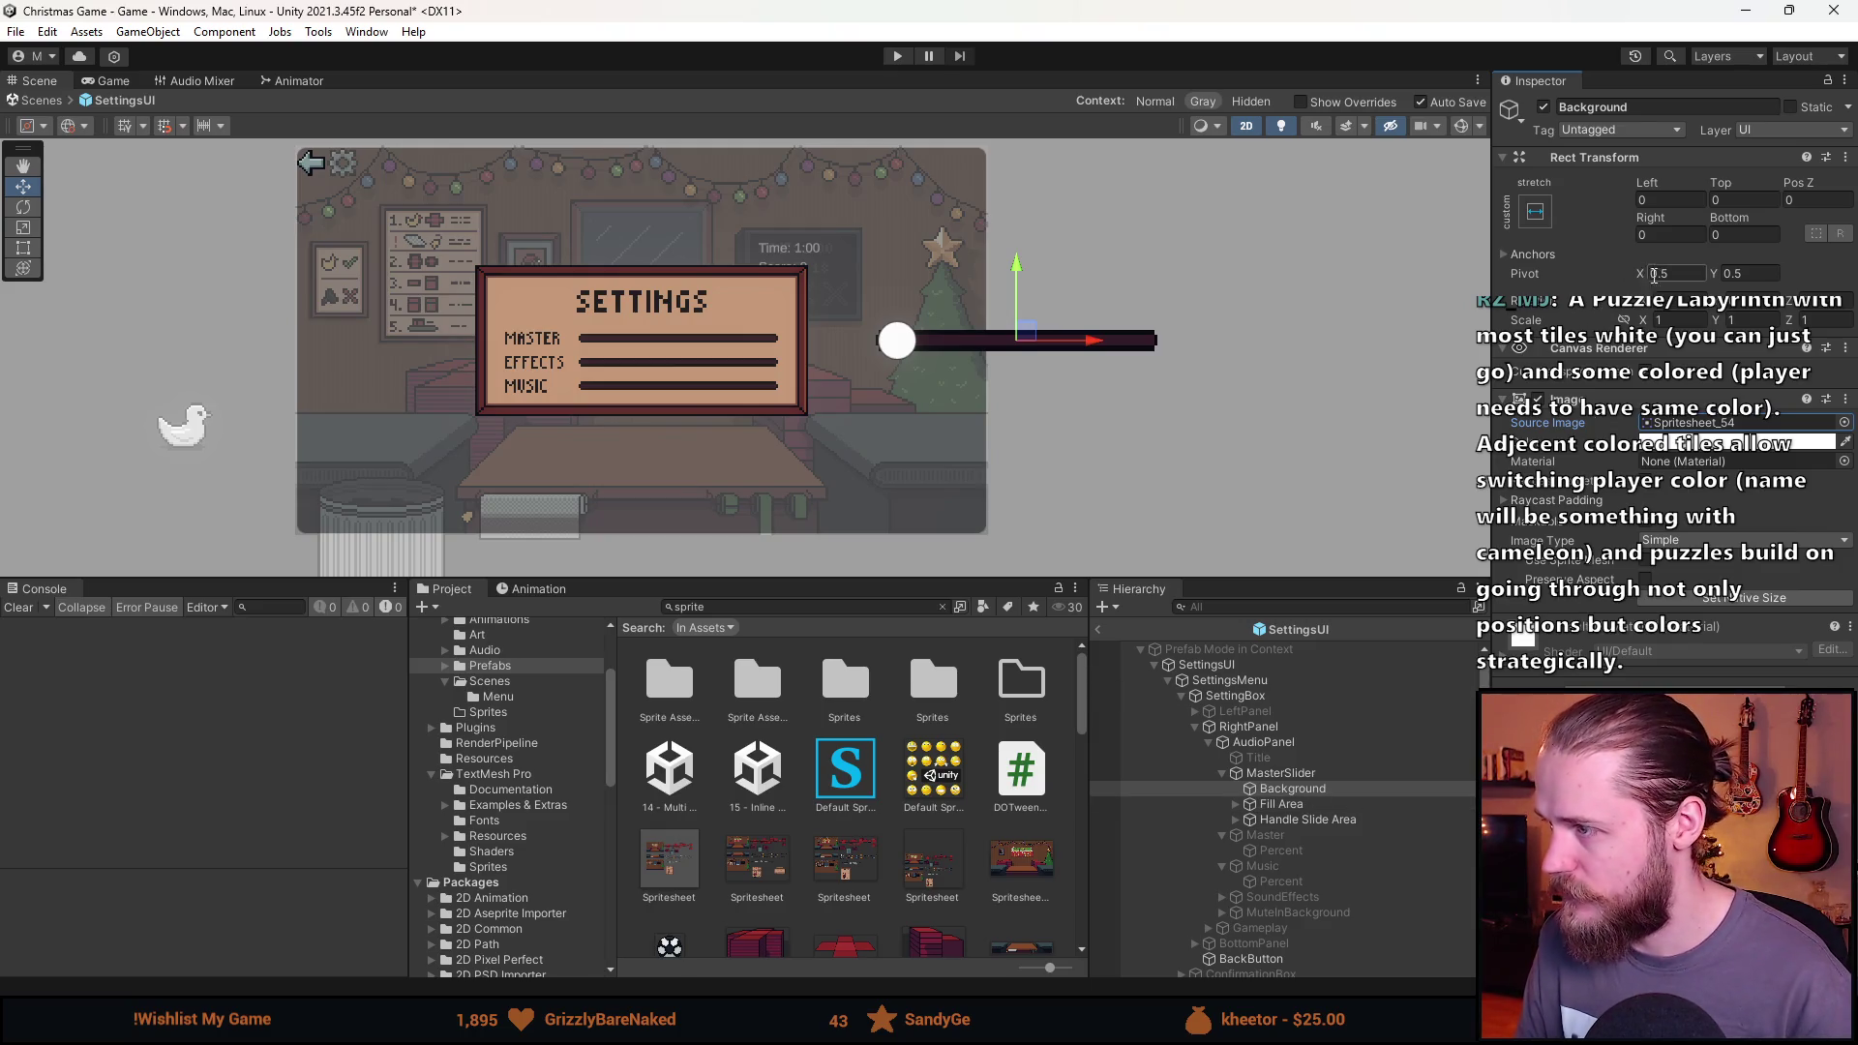
key(ctrl+z)
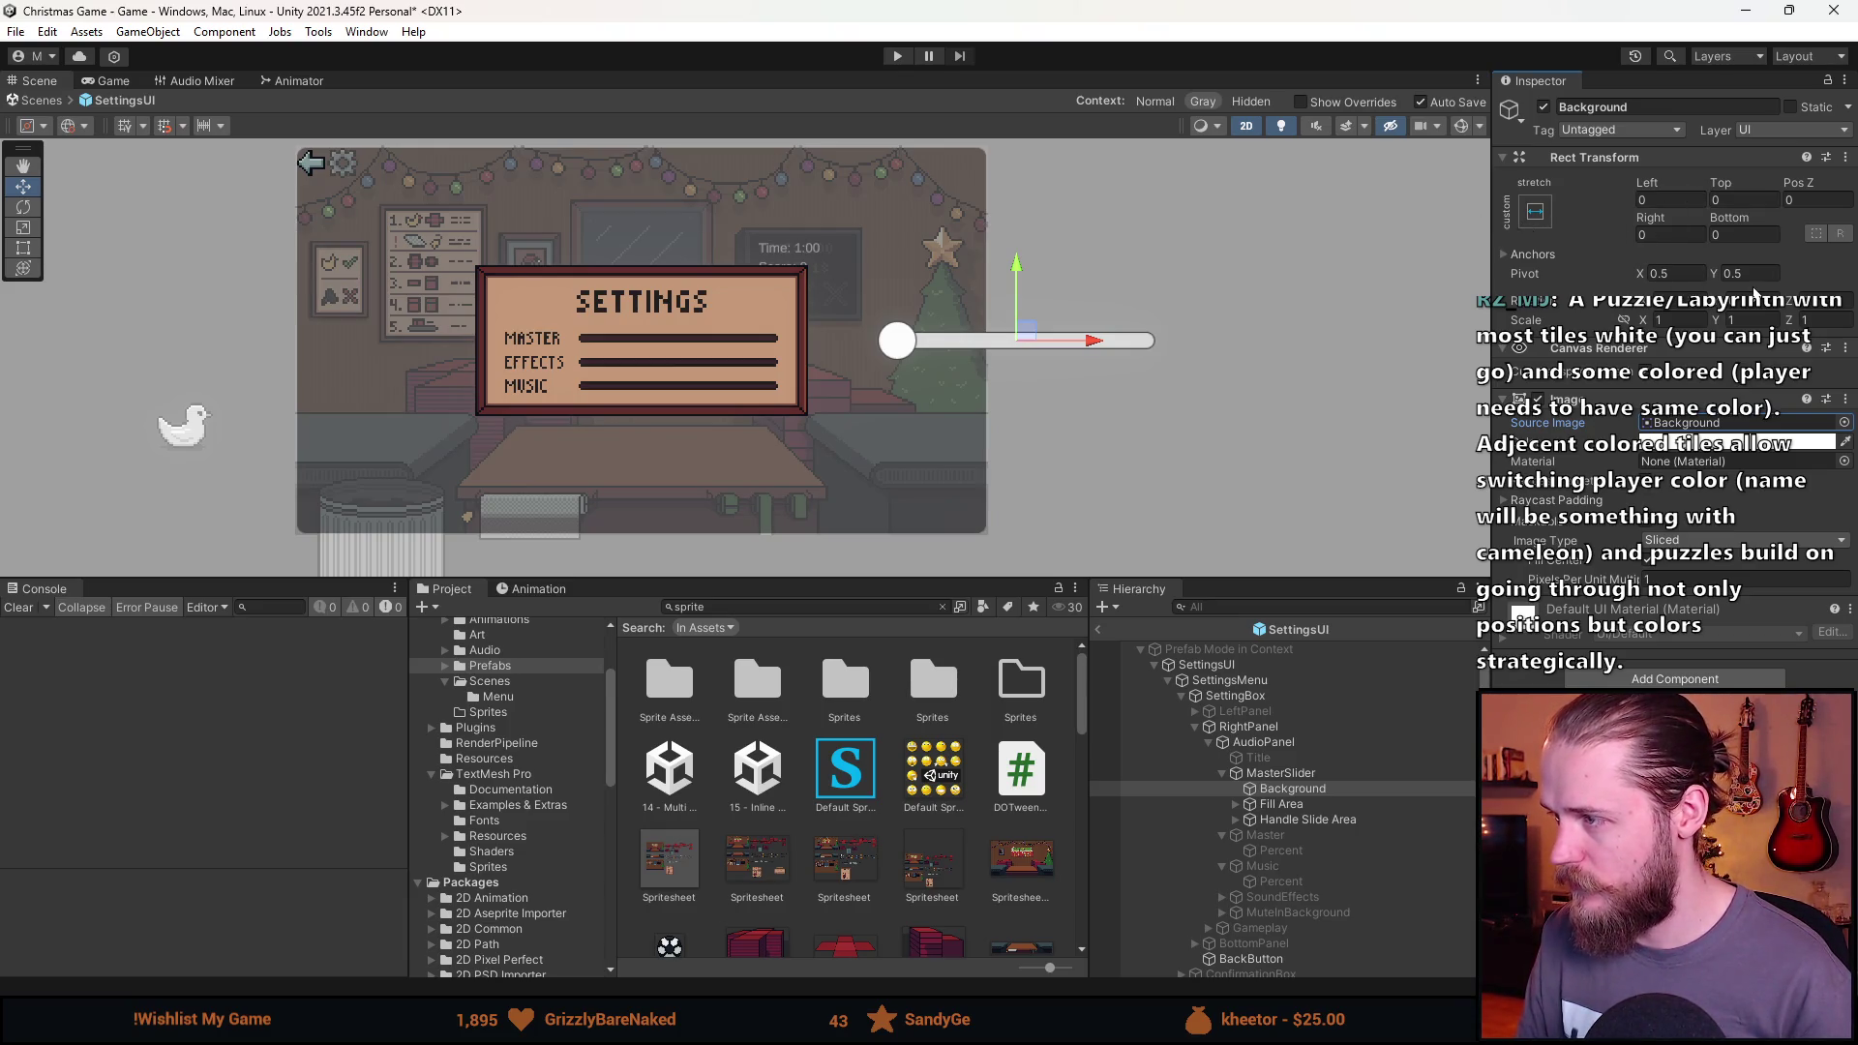
key(ctrl+y)
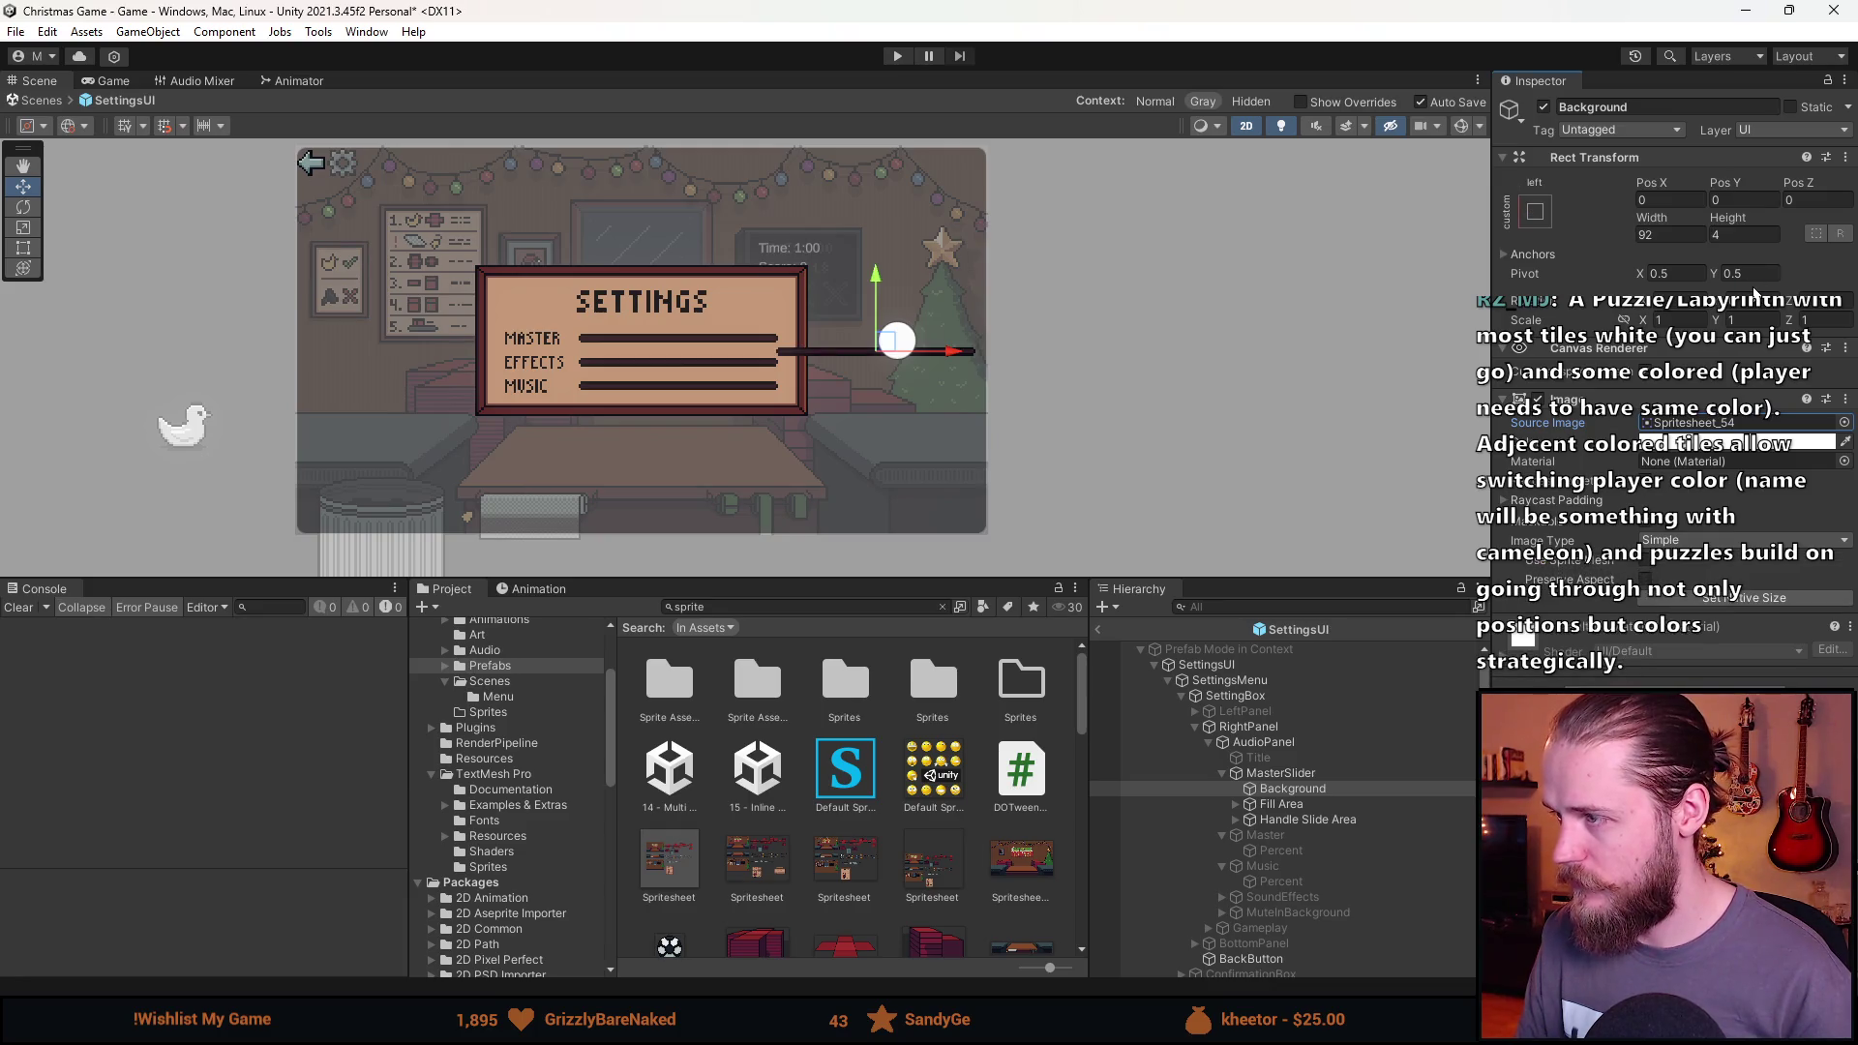
Stretch-anchor the Background, restore its native 92 × 4 size and place it over the MASTER row.
click(1546, 219)
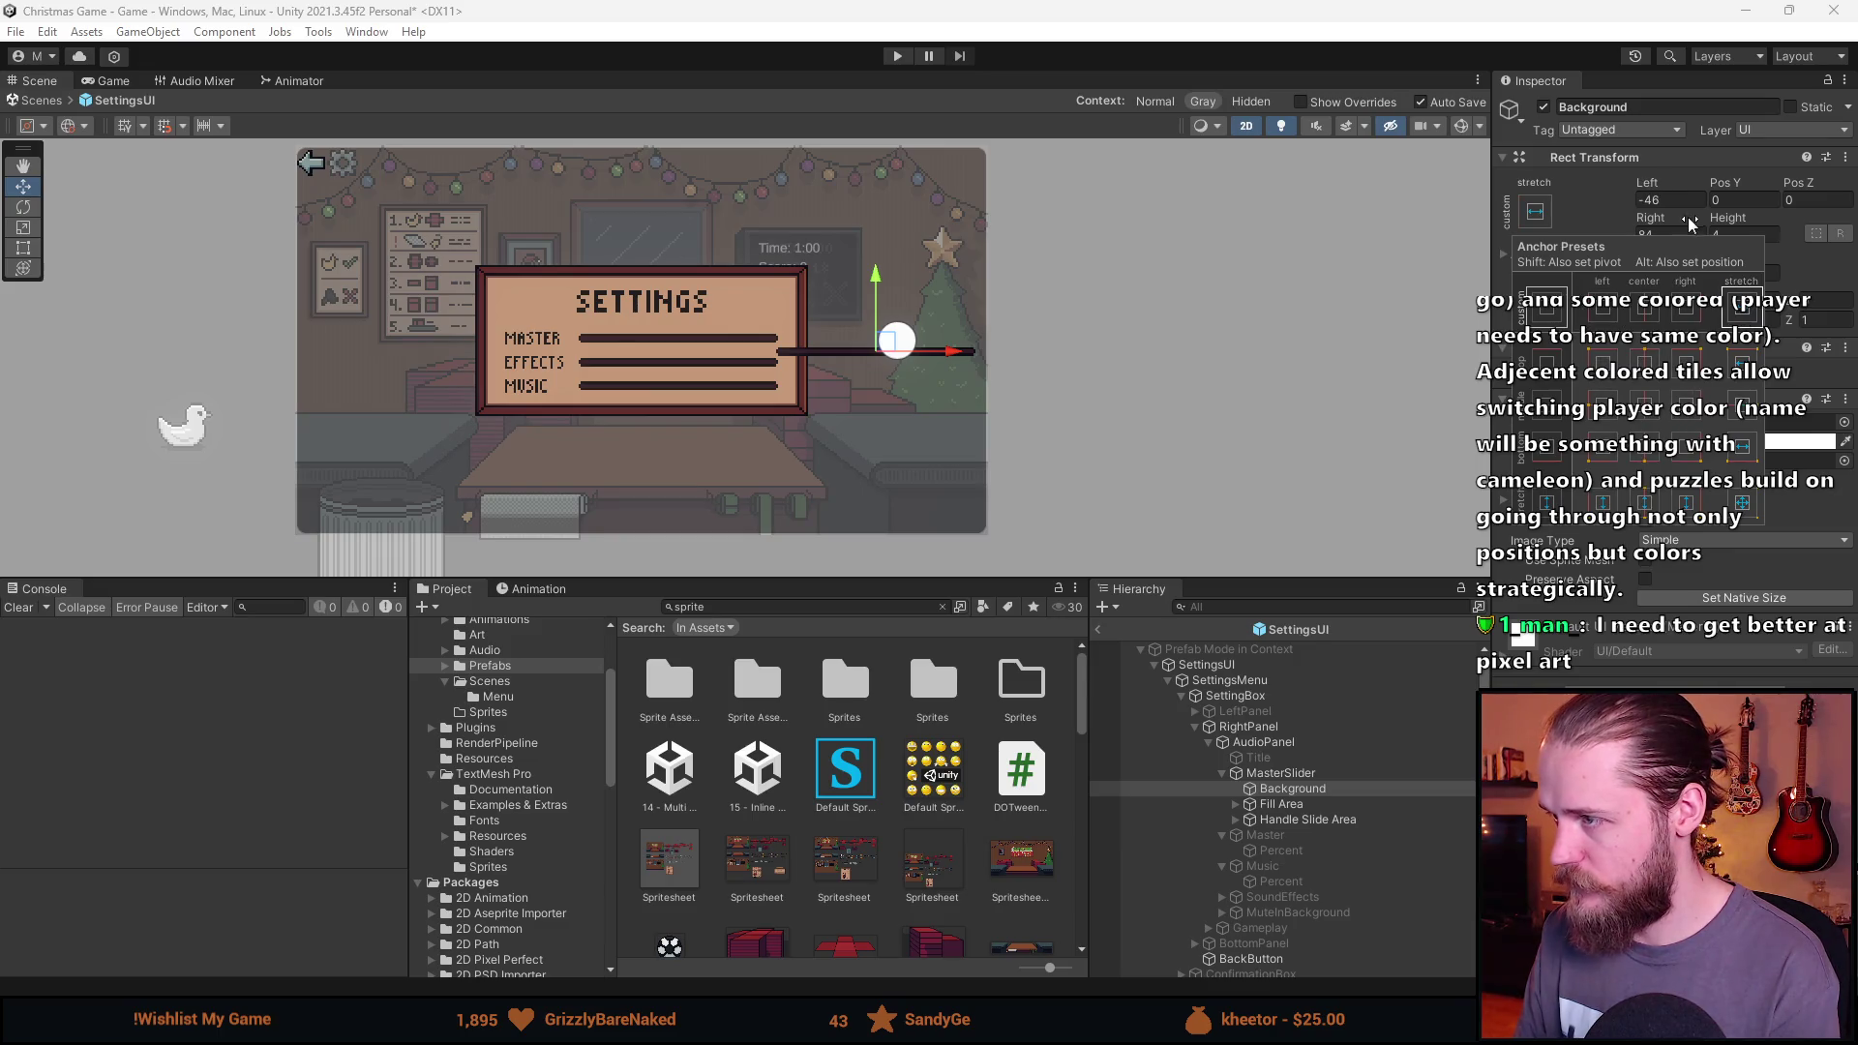
click(1745, 317)
click(1734, 237)
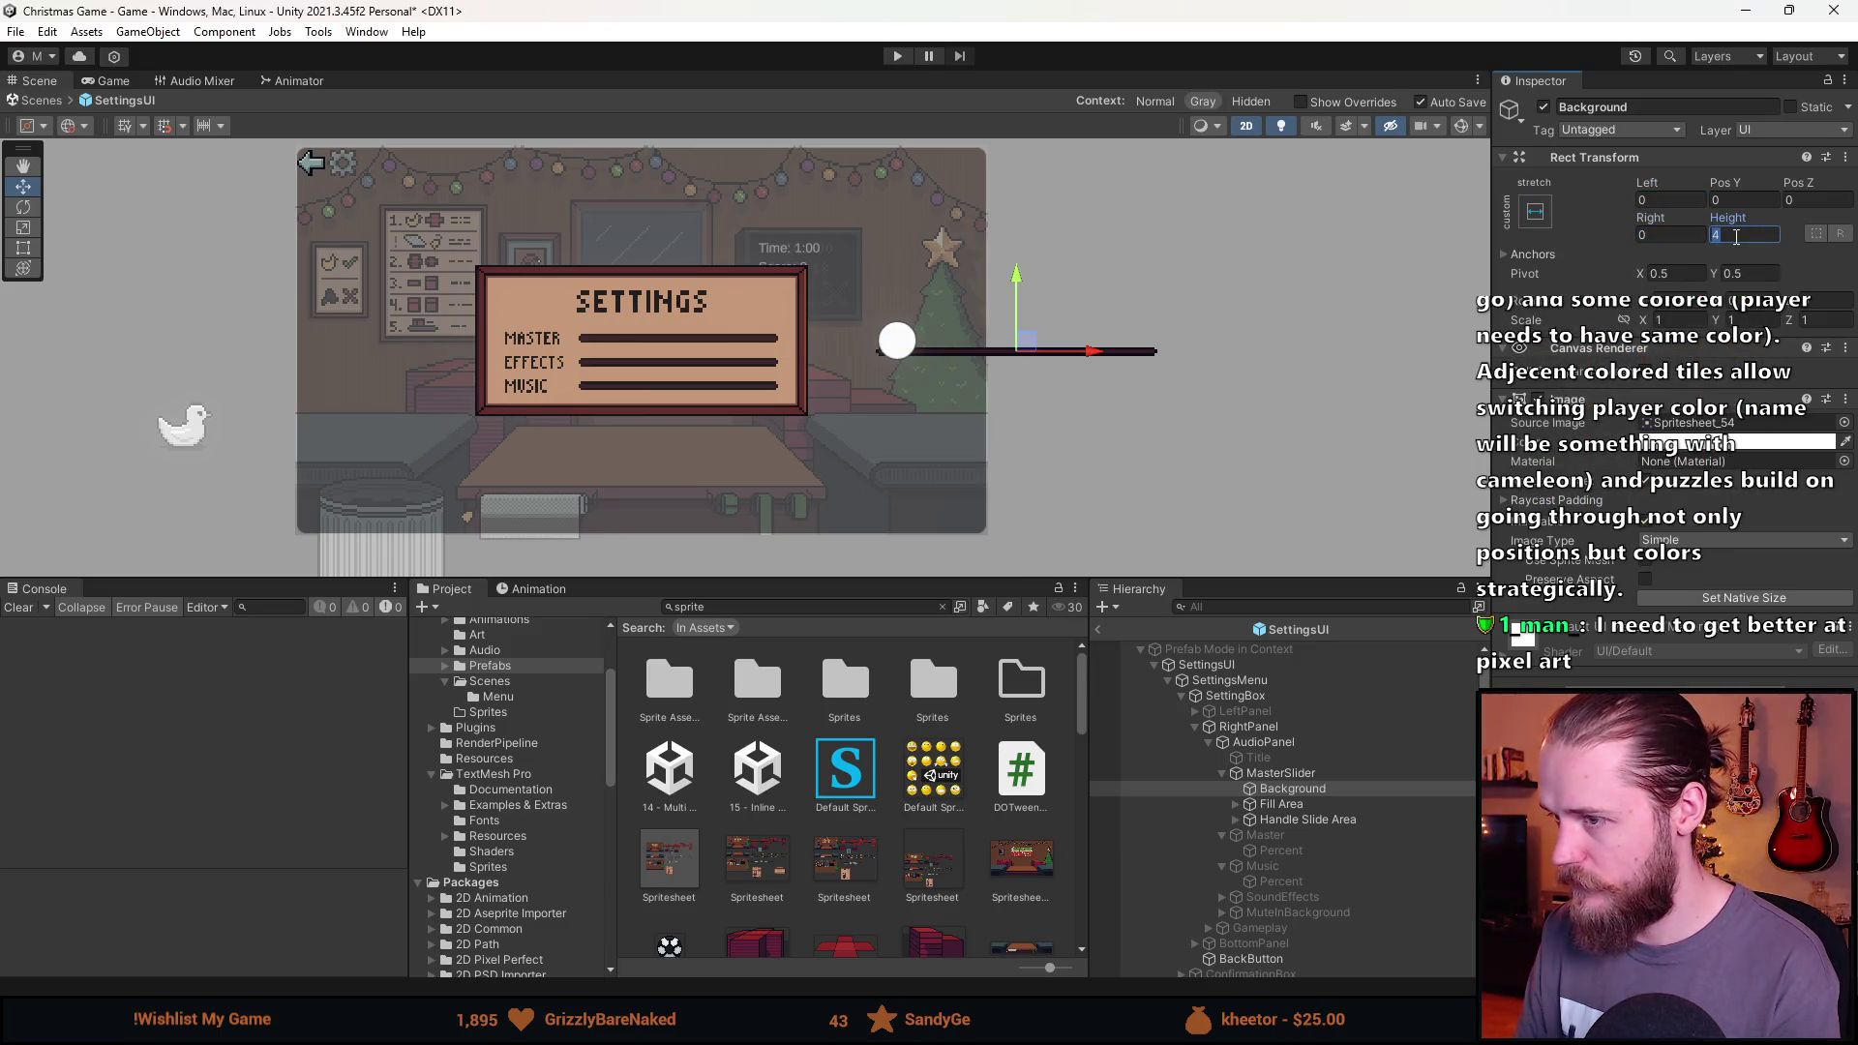
text(0)
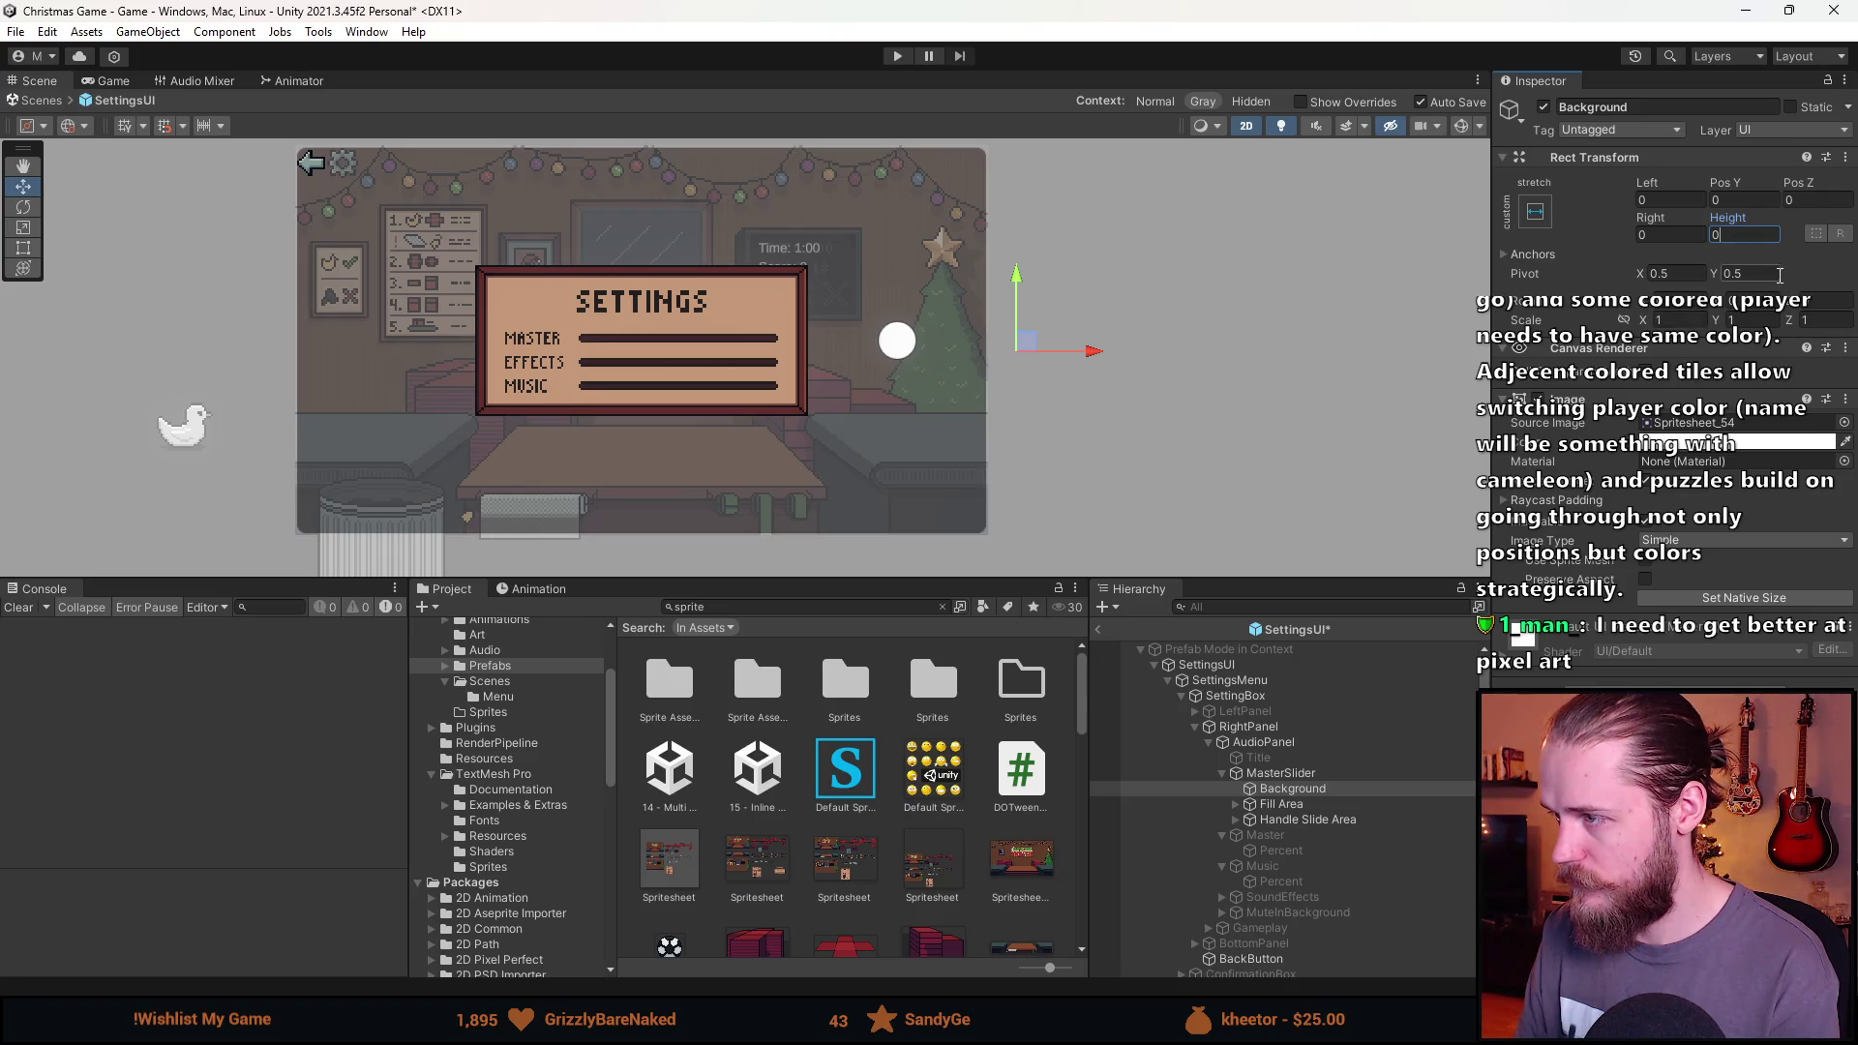
scroll(1040, 371, up, 2)
mouse_move(1083, 328)
mouse_down()
mouse_move(1089, 217)
mouse_move(610, 319)
mouse_move(774, 343)
mouse_up()
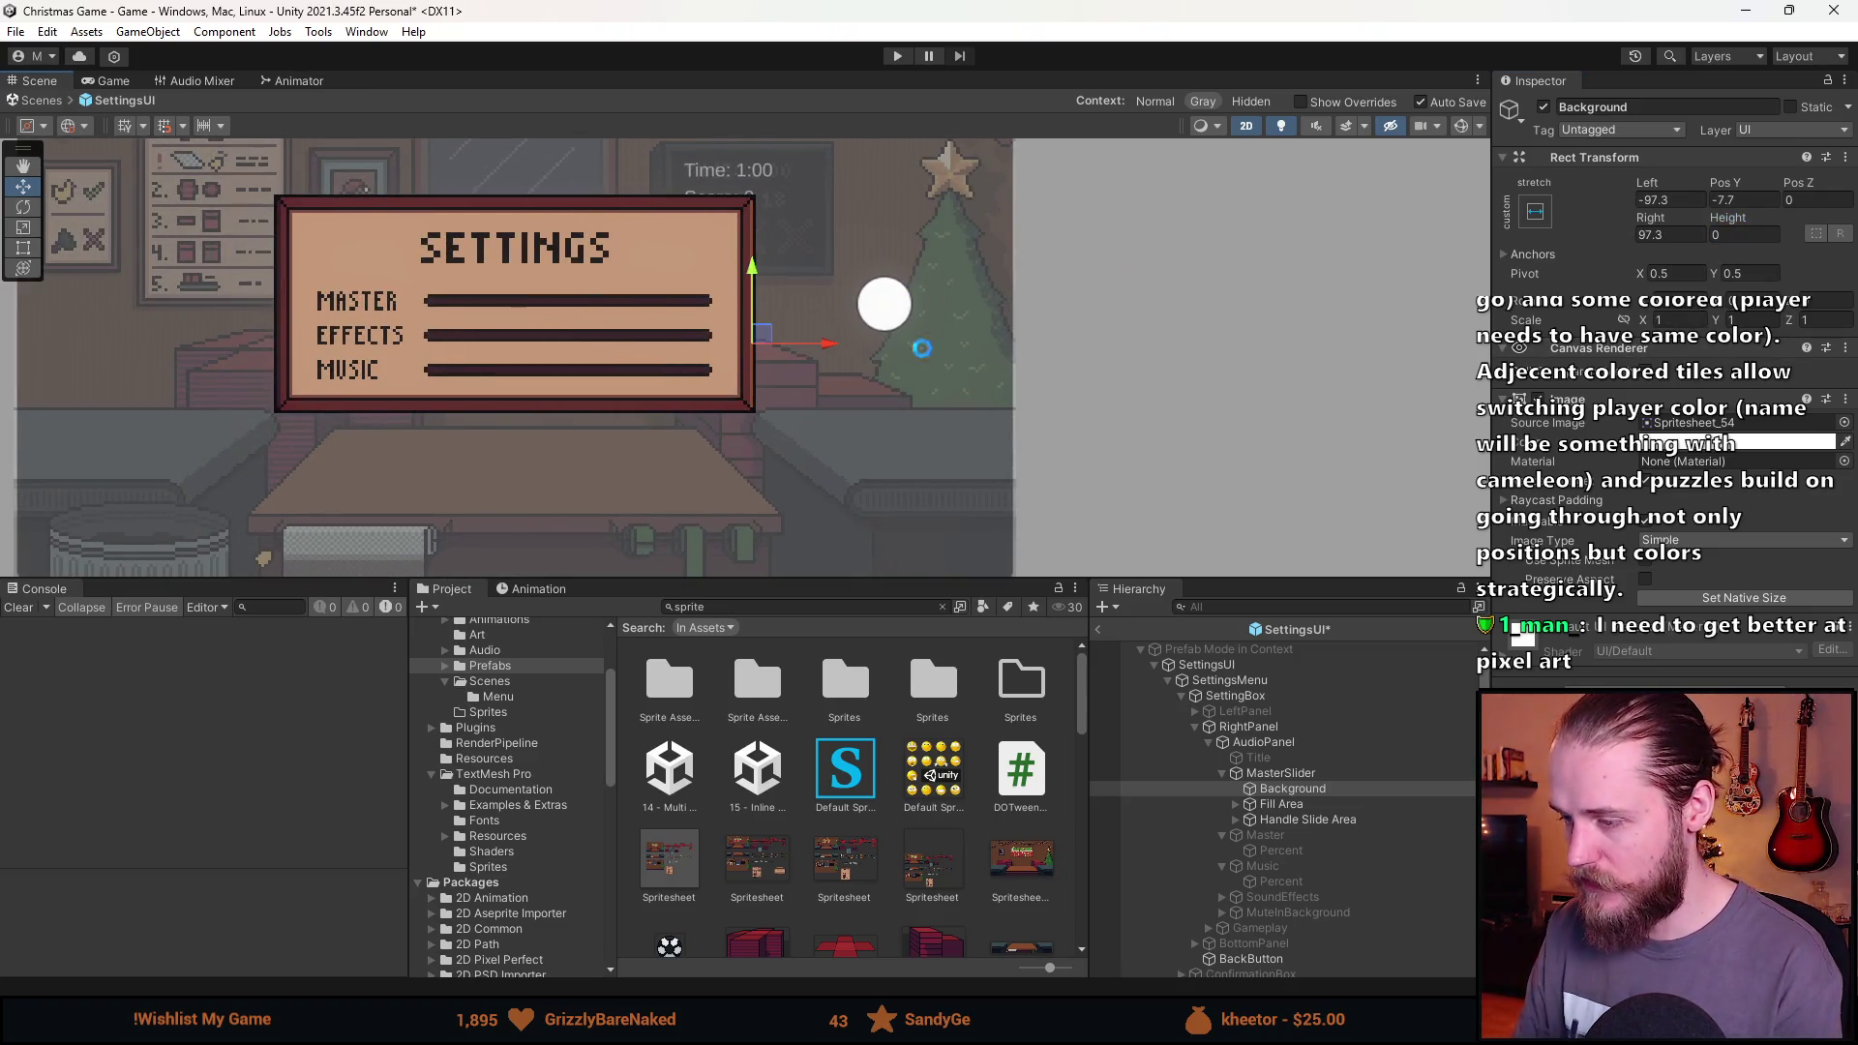
click(1692, 594)
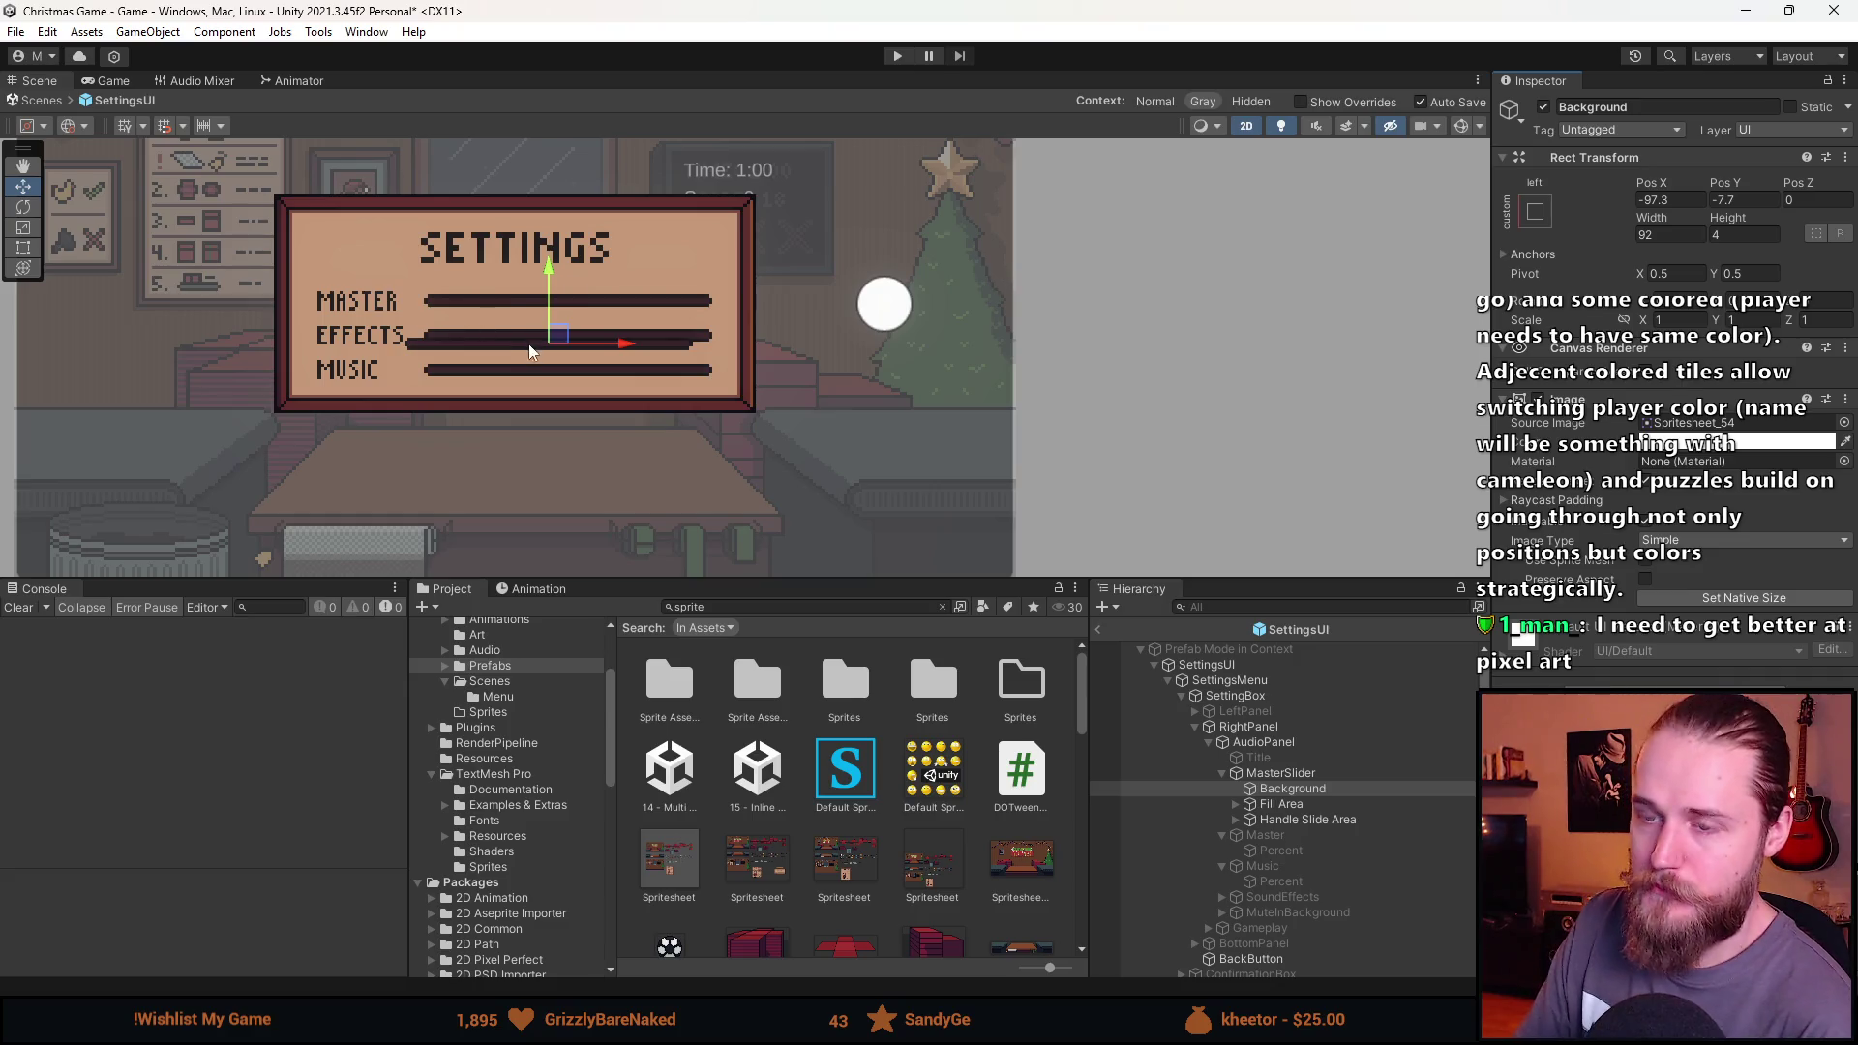
mouse_move(577, 339)
mouse_down()
mouse_move(580, 302)
mouse_move(610, 293)
mouse_up()
scroll(619, 391, up, 3)
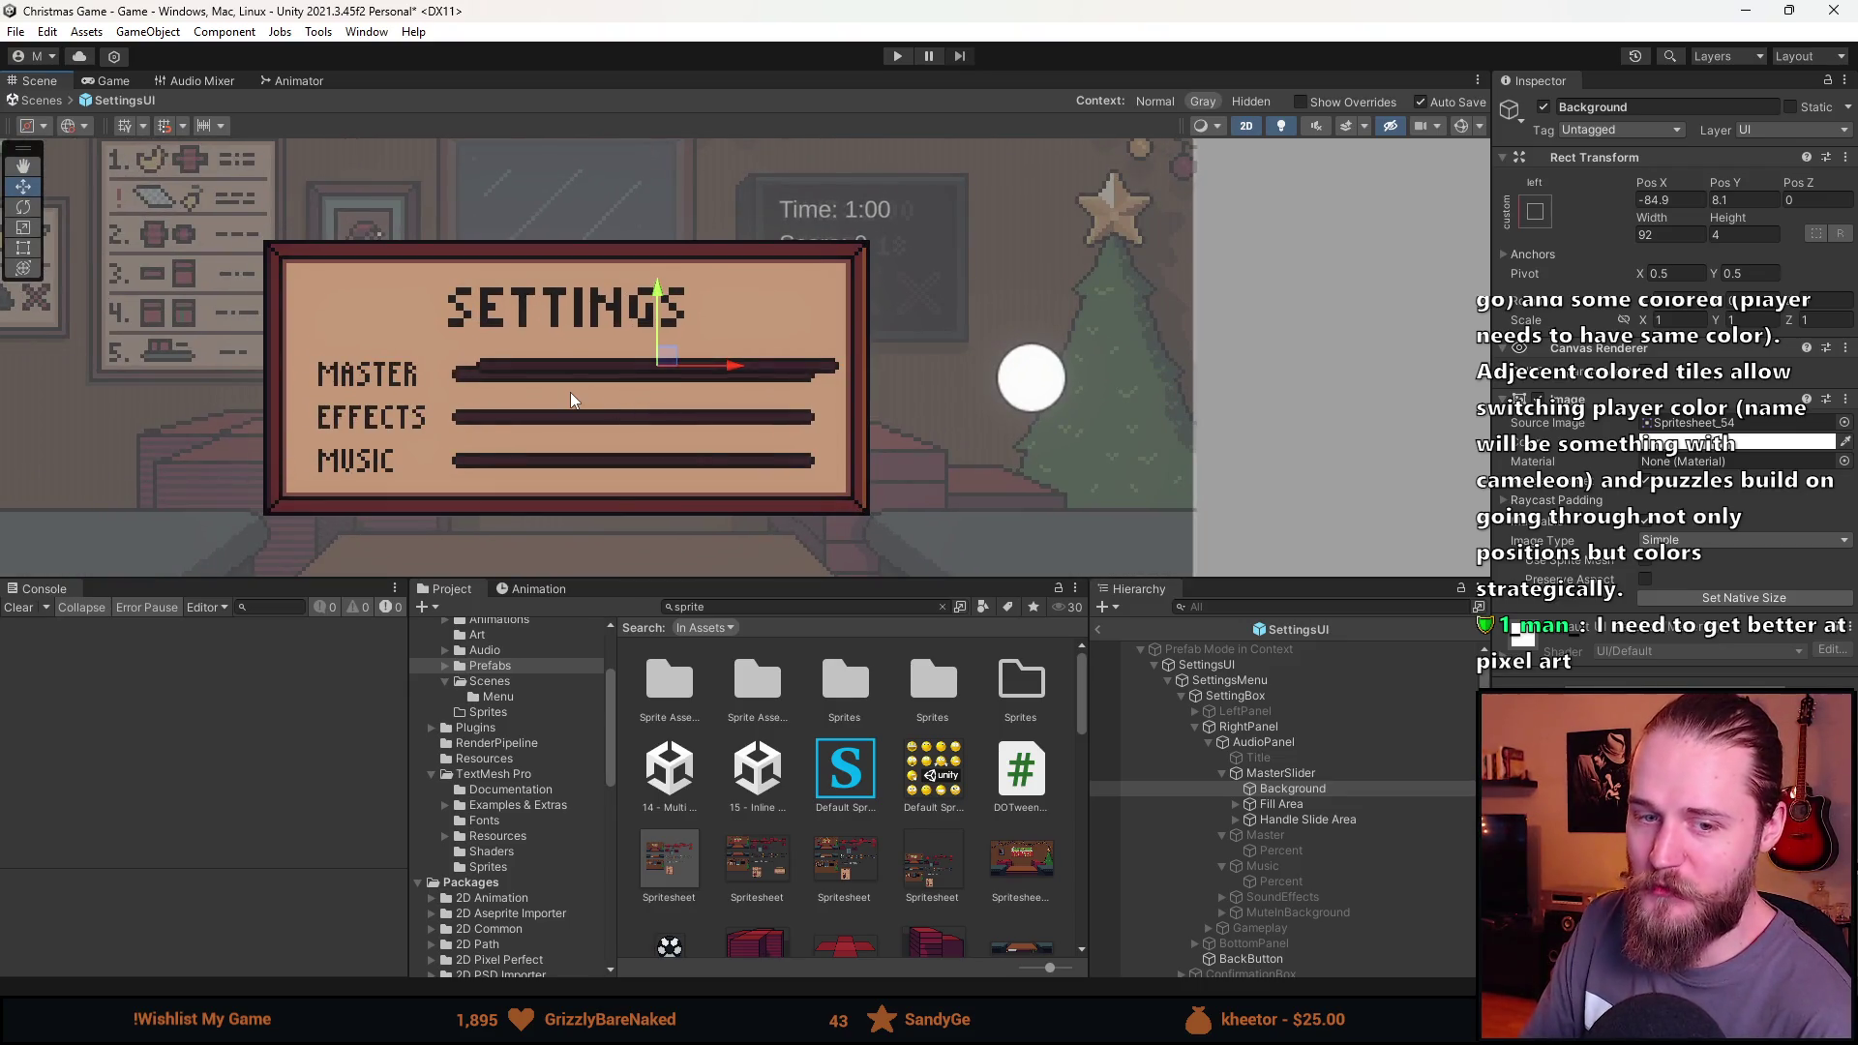
scroll(571, 392, up, 4)
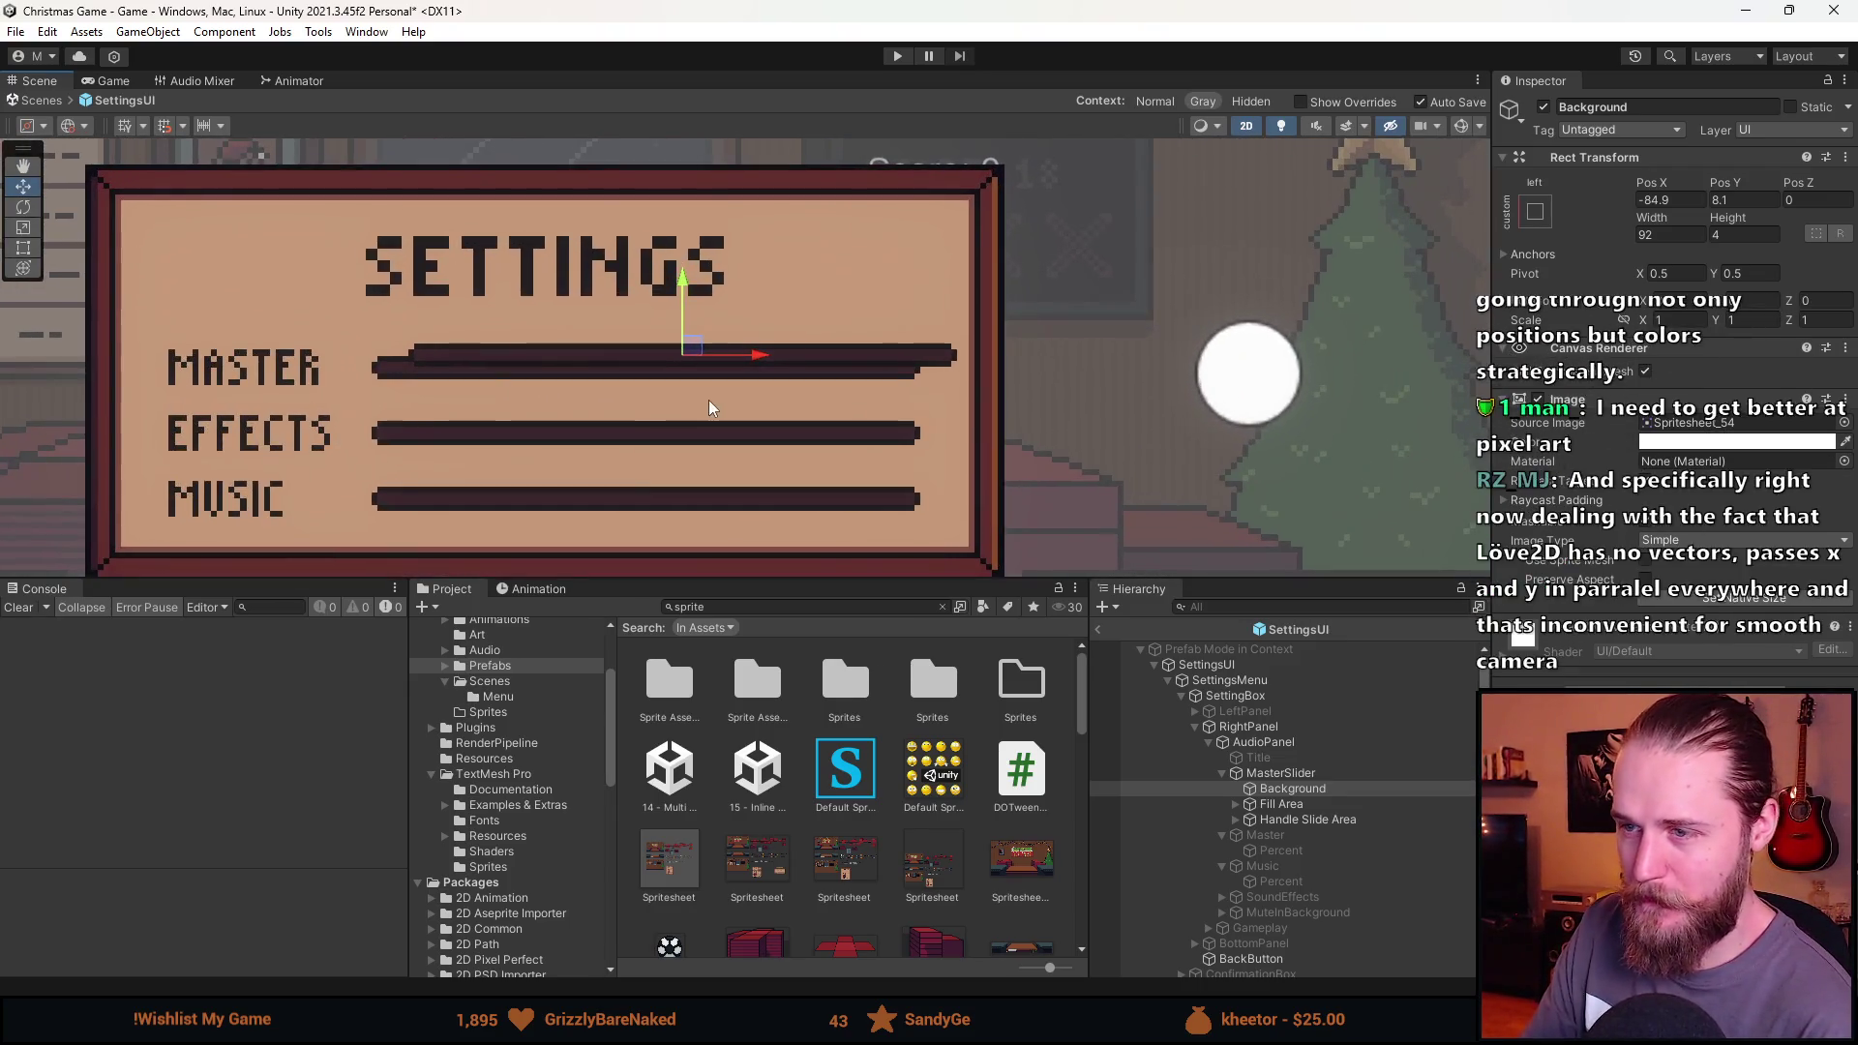
scroll(774, 445, down, 2)
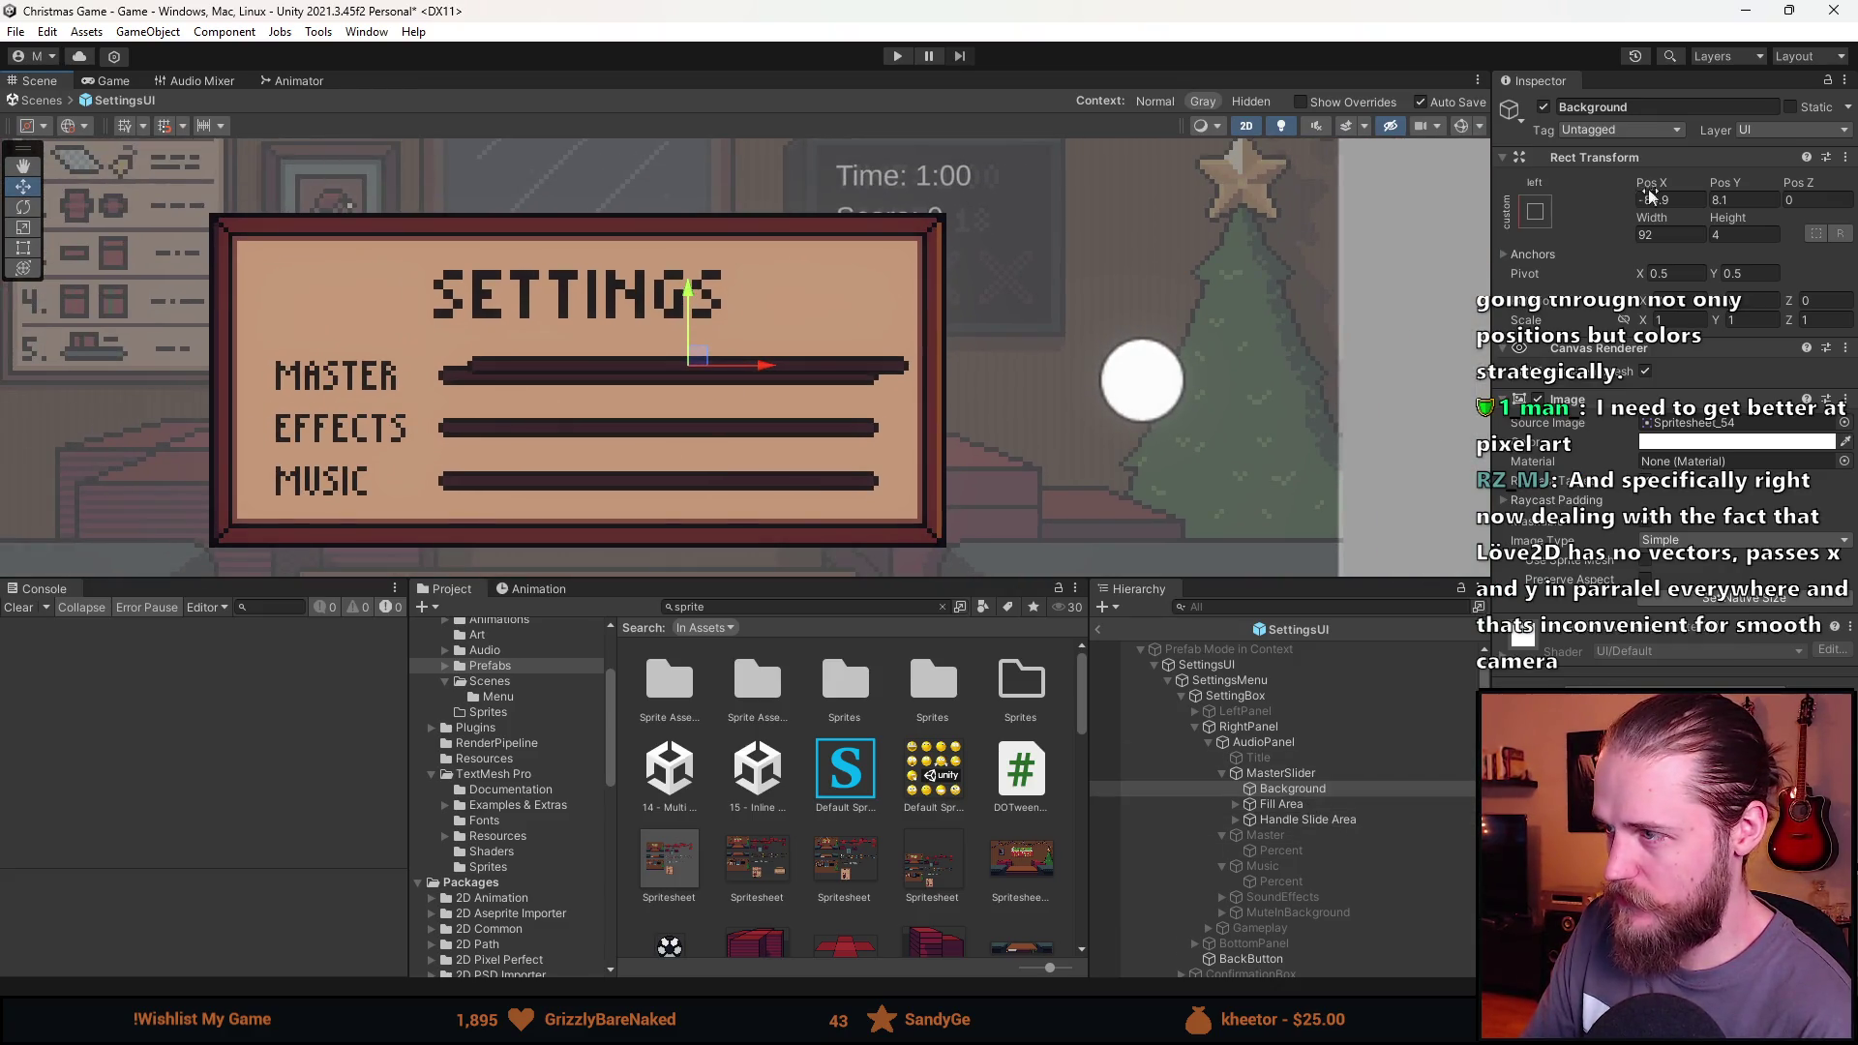
Shift the fill area left and give the Handle the Spritesheet_56 sprite at native size.
click(1277, 807)
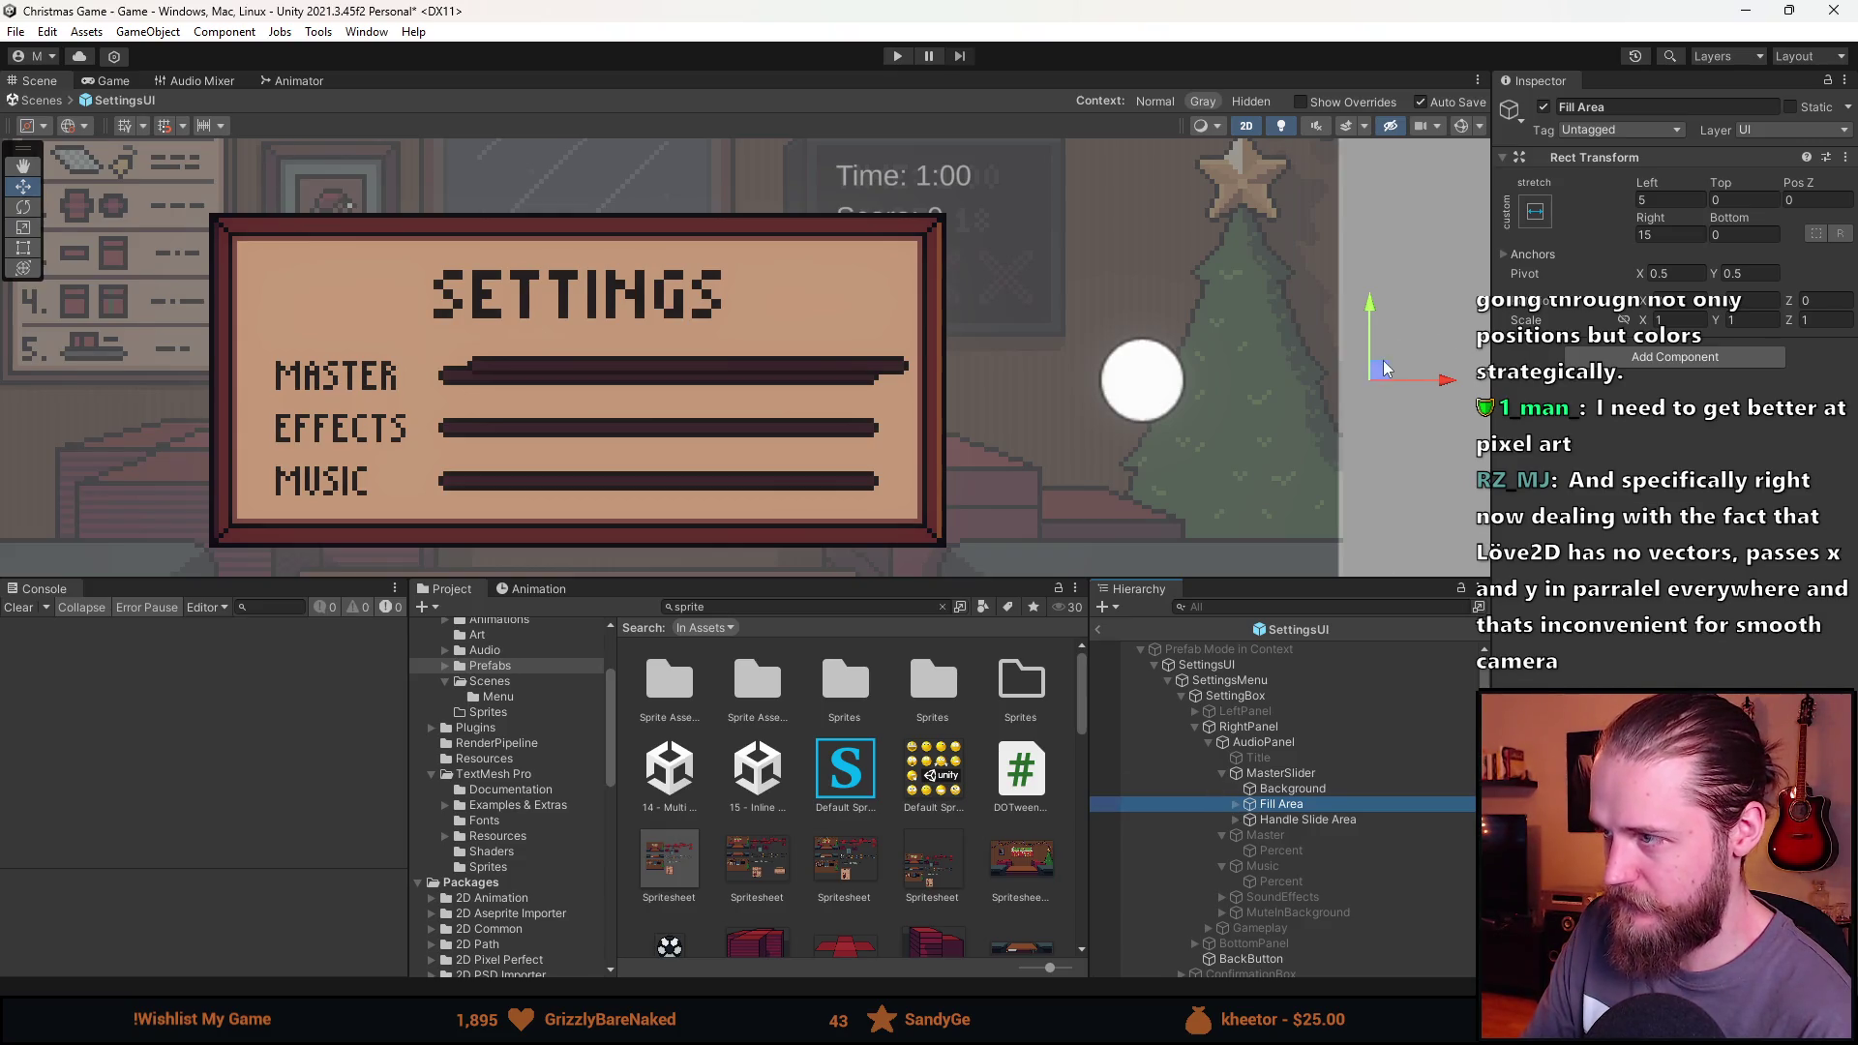
mouse_move(1380, 375)
mouse_down()
mouse_move(973, 382)
mouse_move(876, 354)
mouse_move(738, 356)
mouse_up()
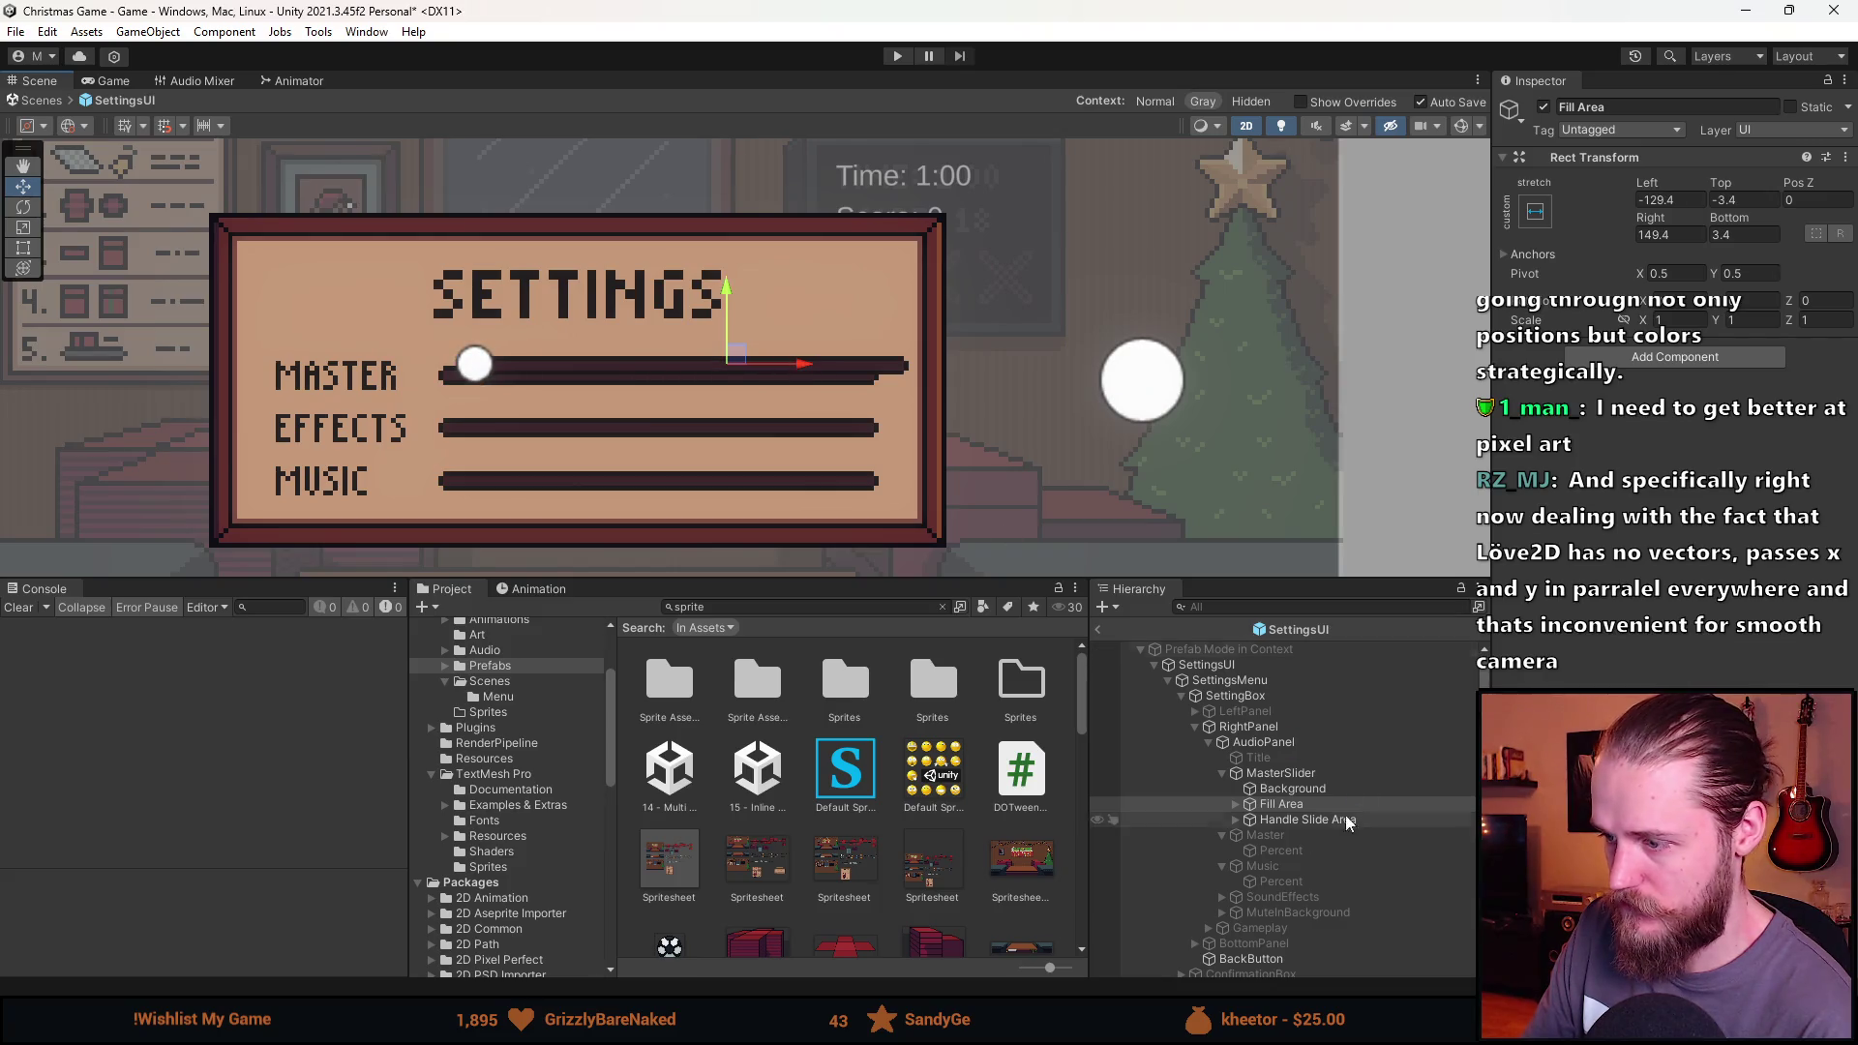
click(1236, 820)
click(1293, 834)
click(1845, 441)
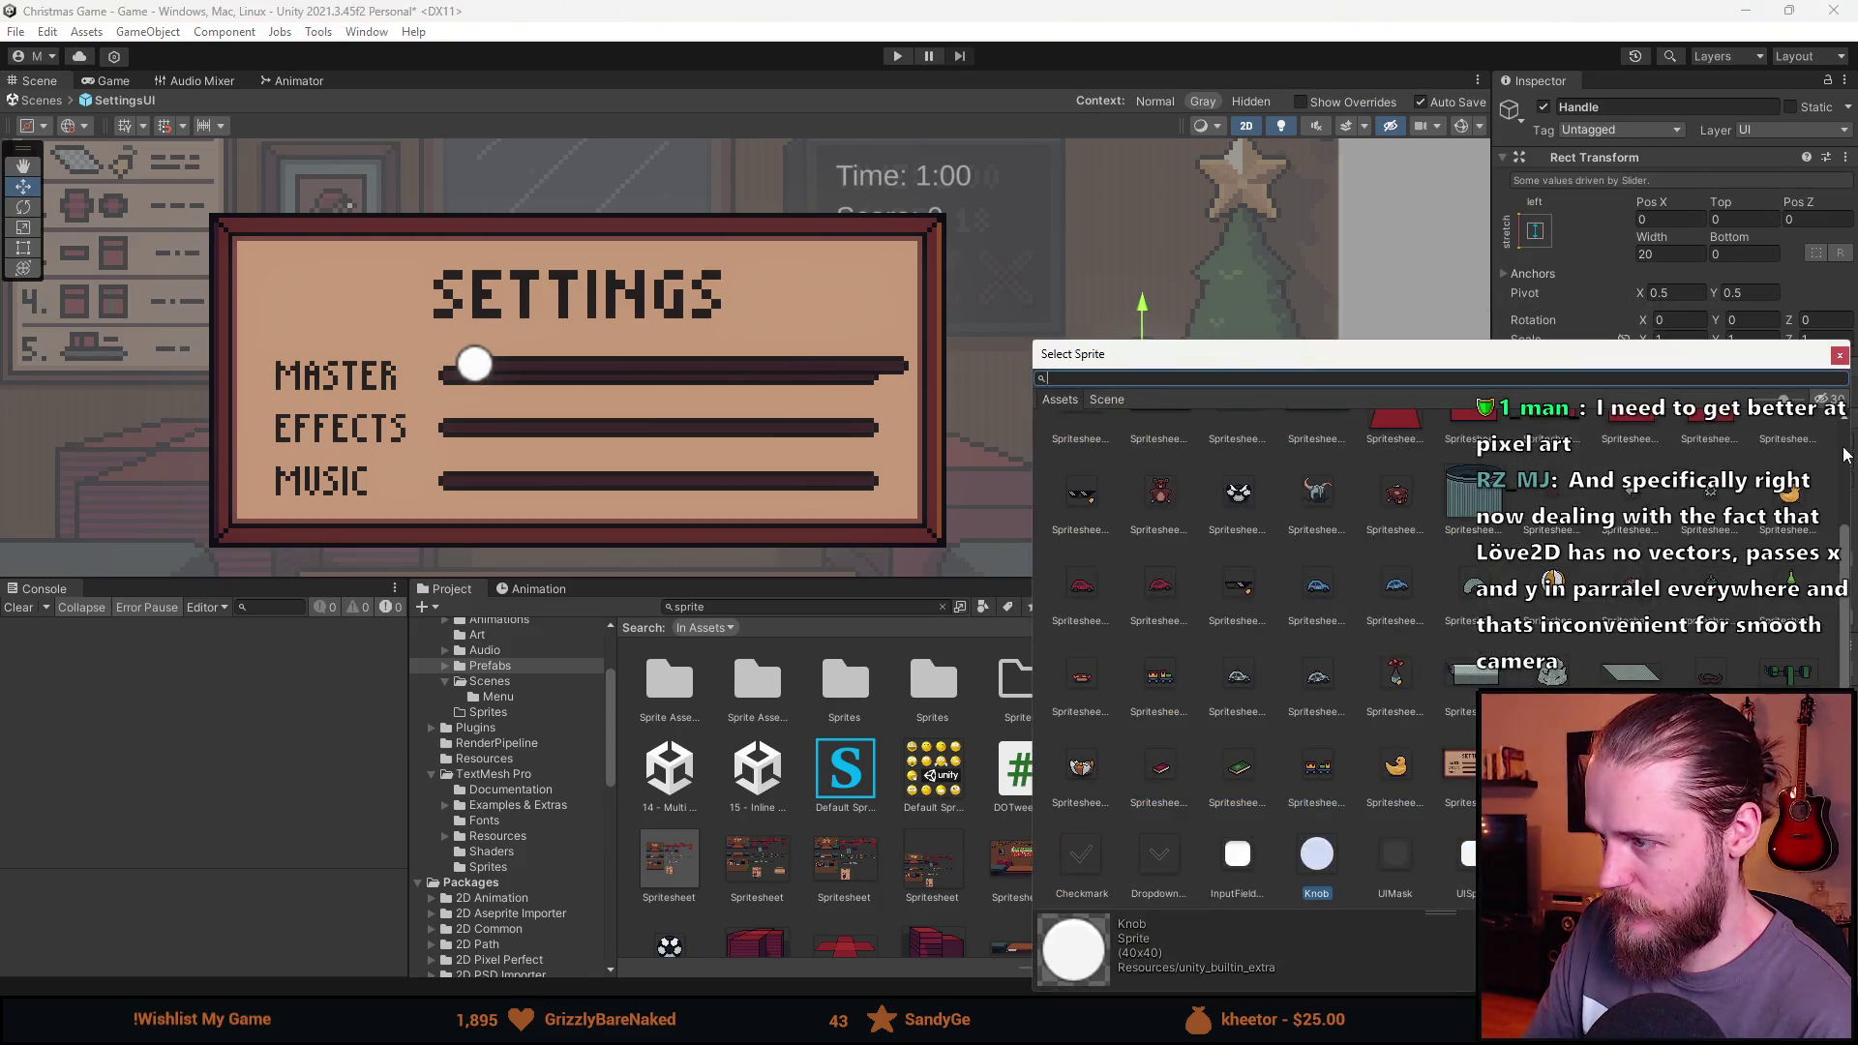
double_click(1396, 494)
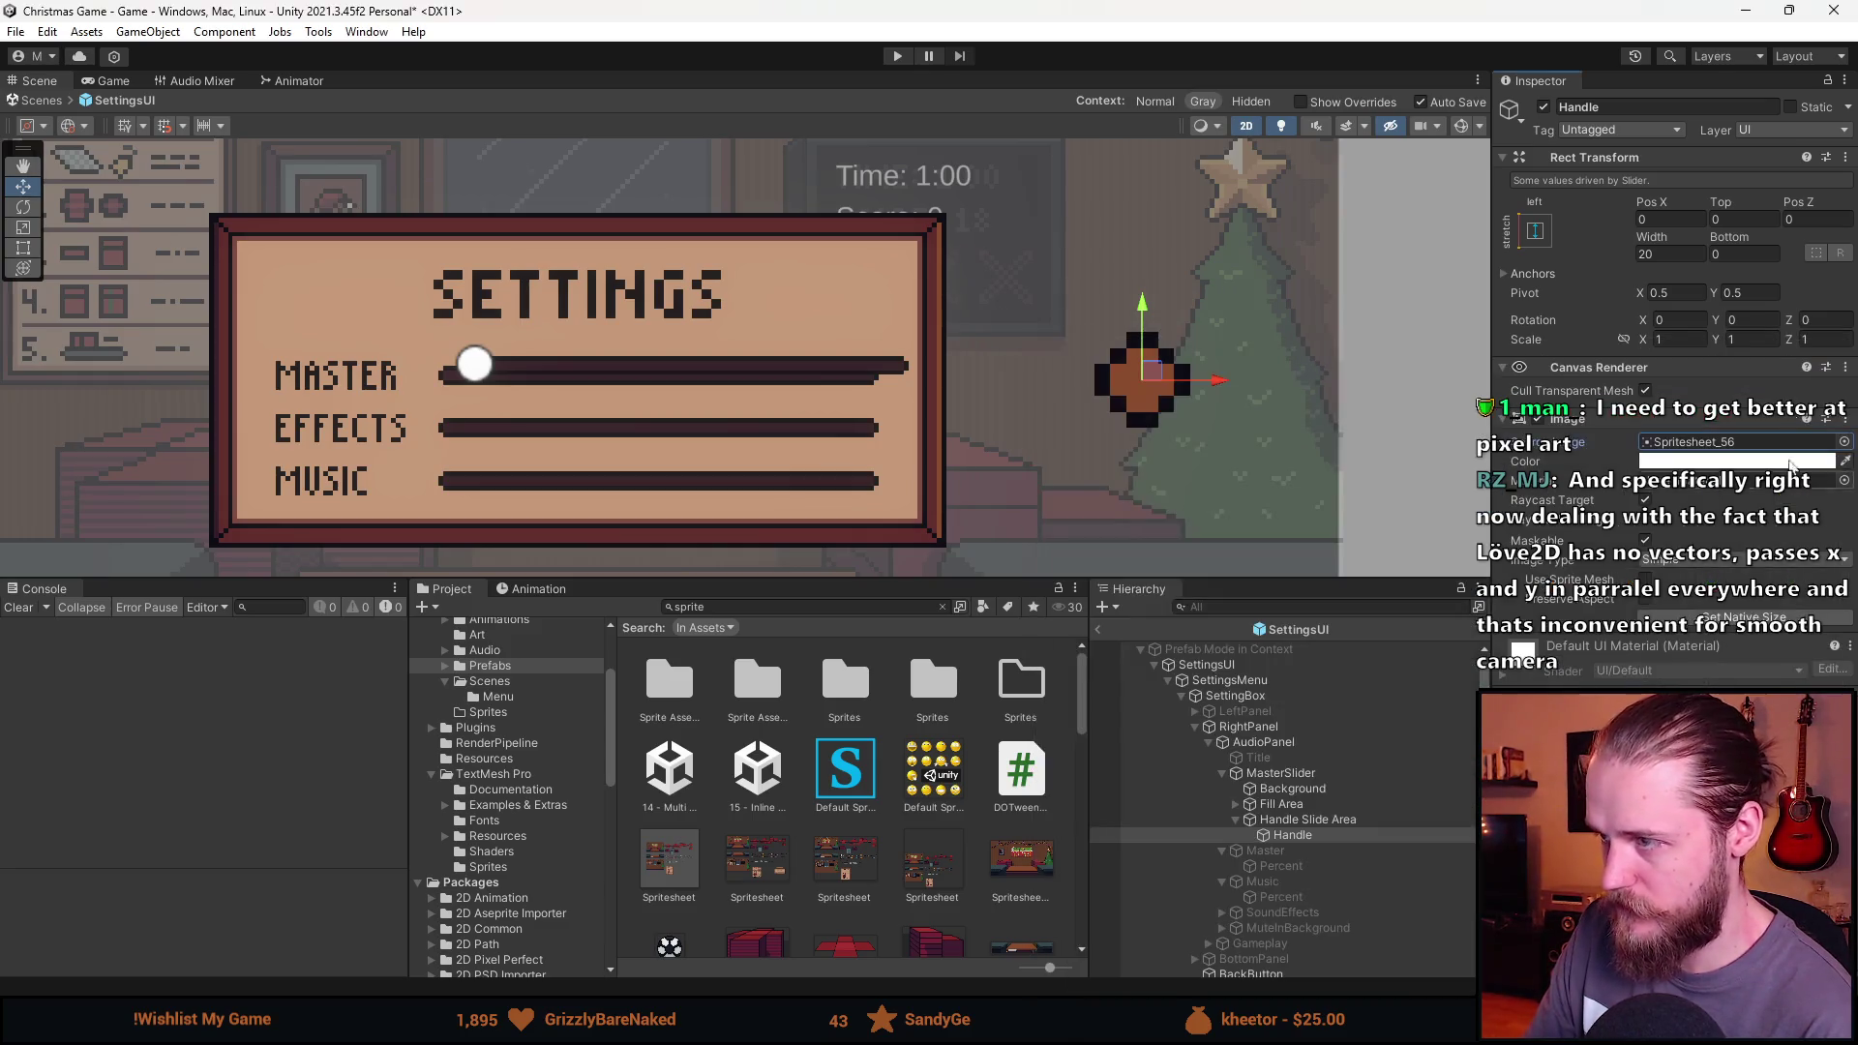
click(1741, 614)
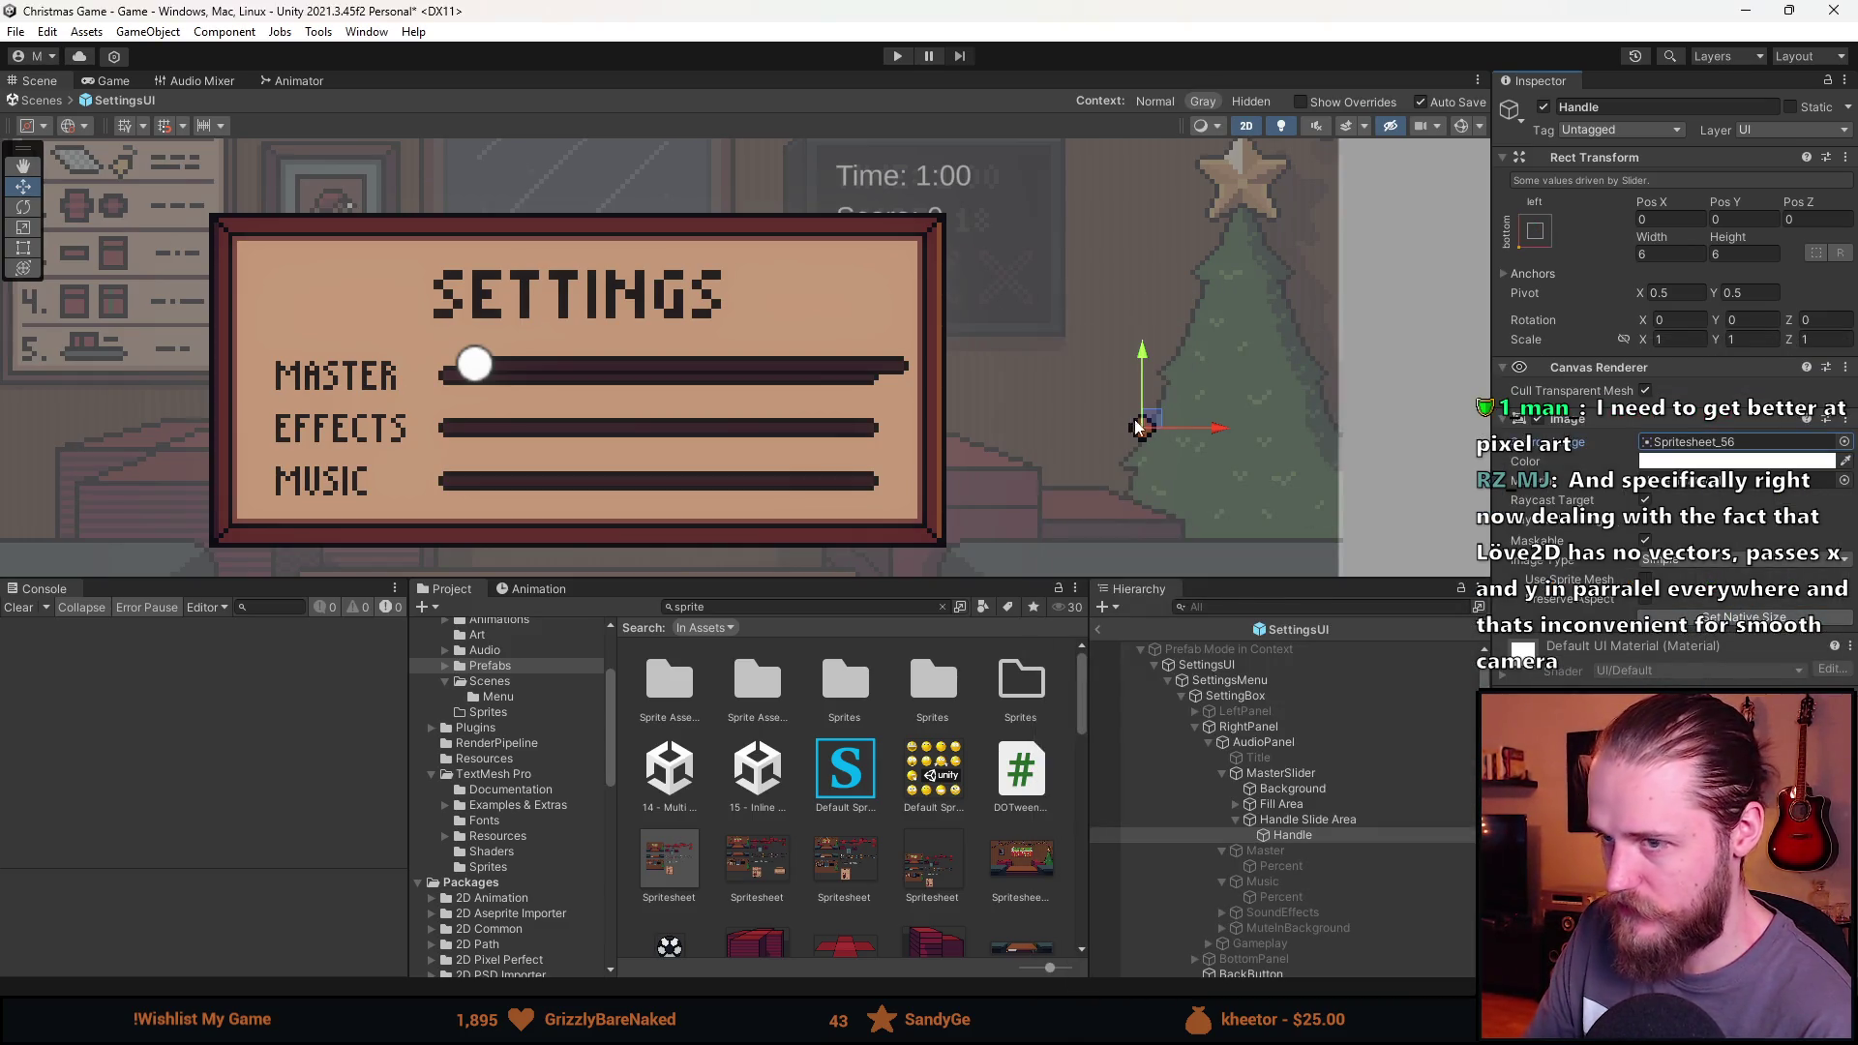
Inspect the handle slide area, the Fill object and the slider's fill reference.
click(1291, 819)
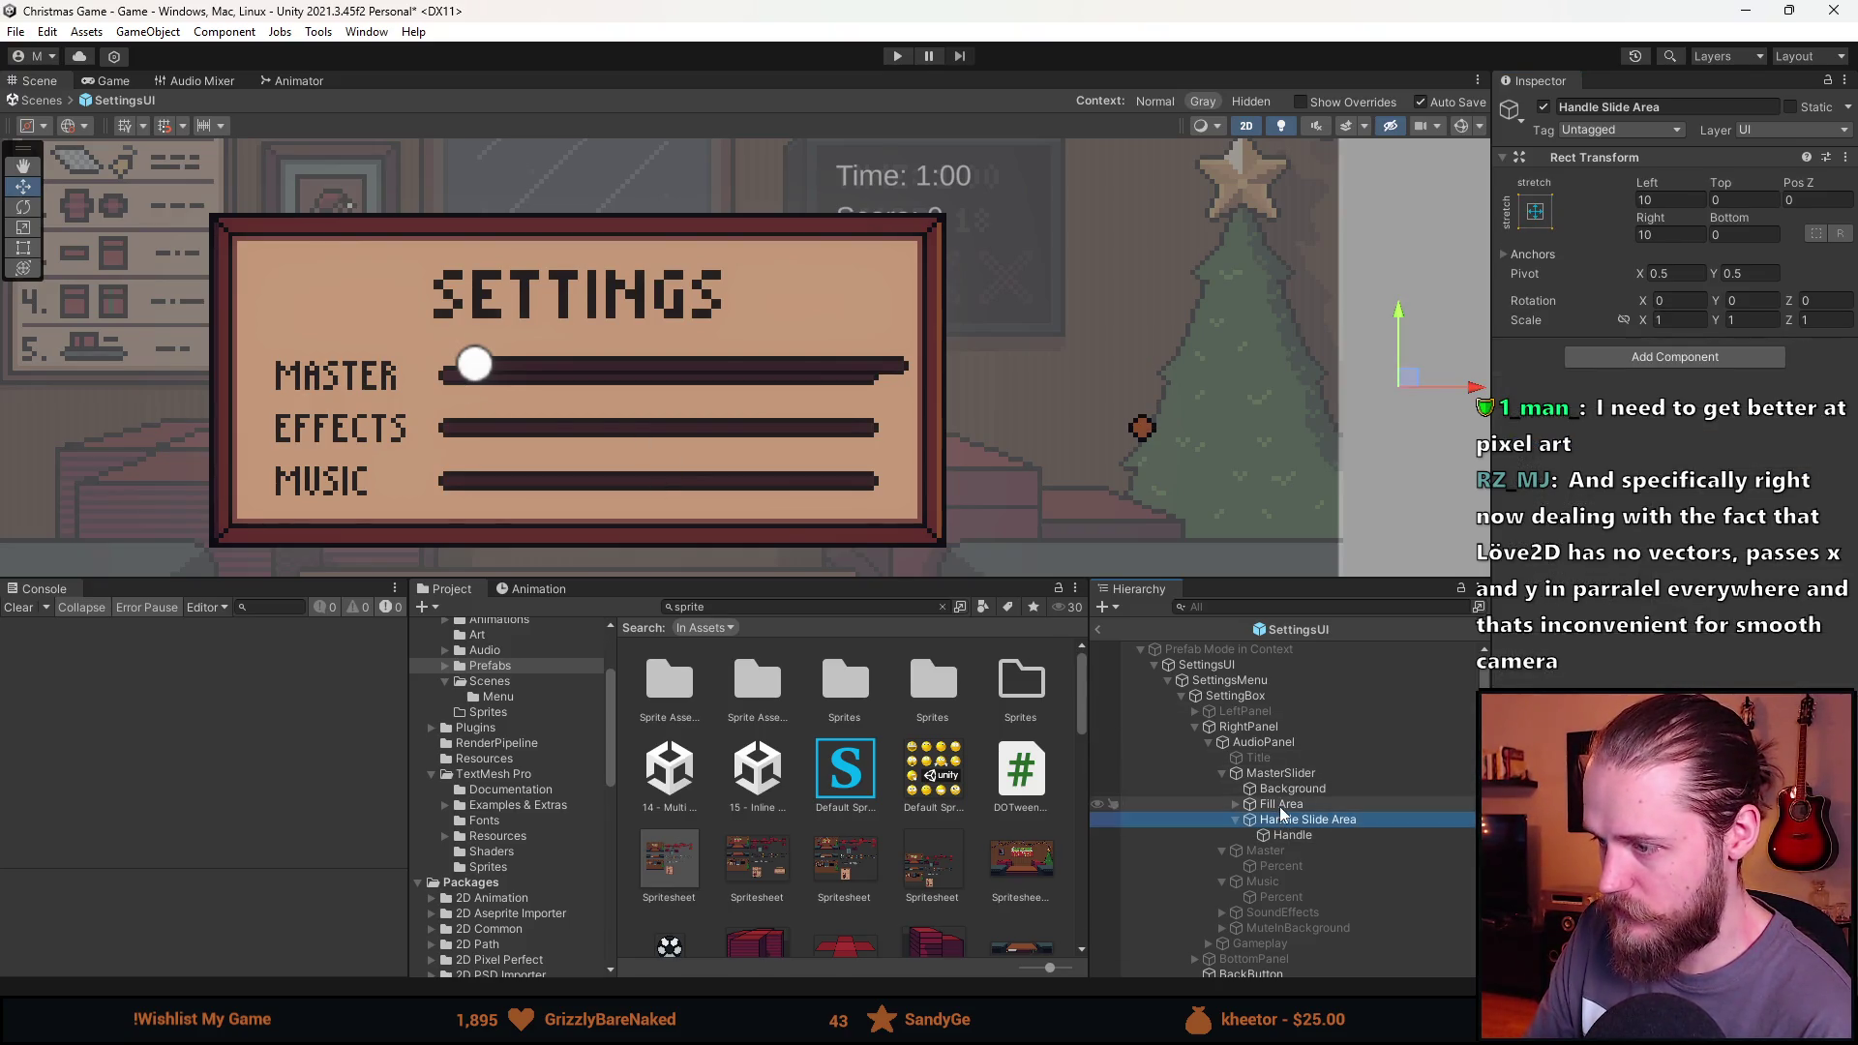
click(1272, 805)
click(1236, 804)
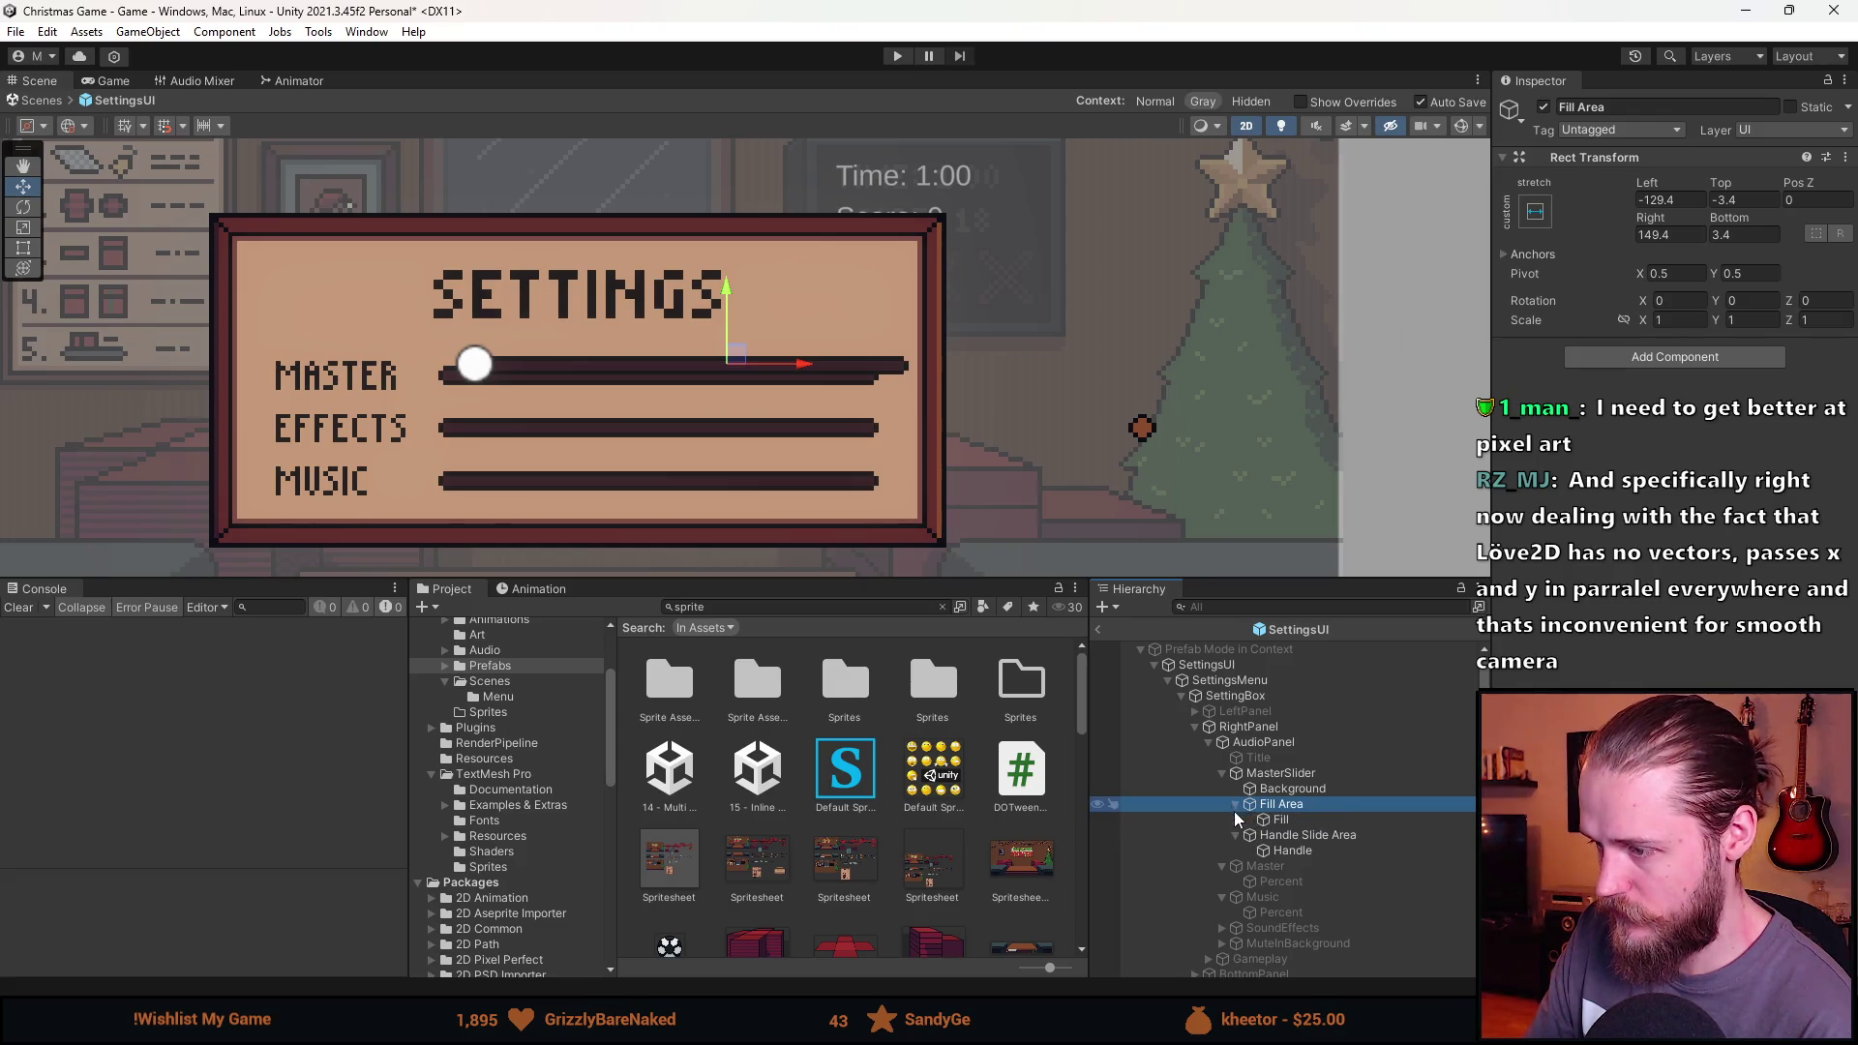
click(1310, 822)
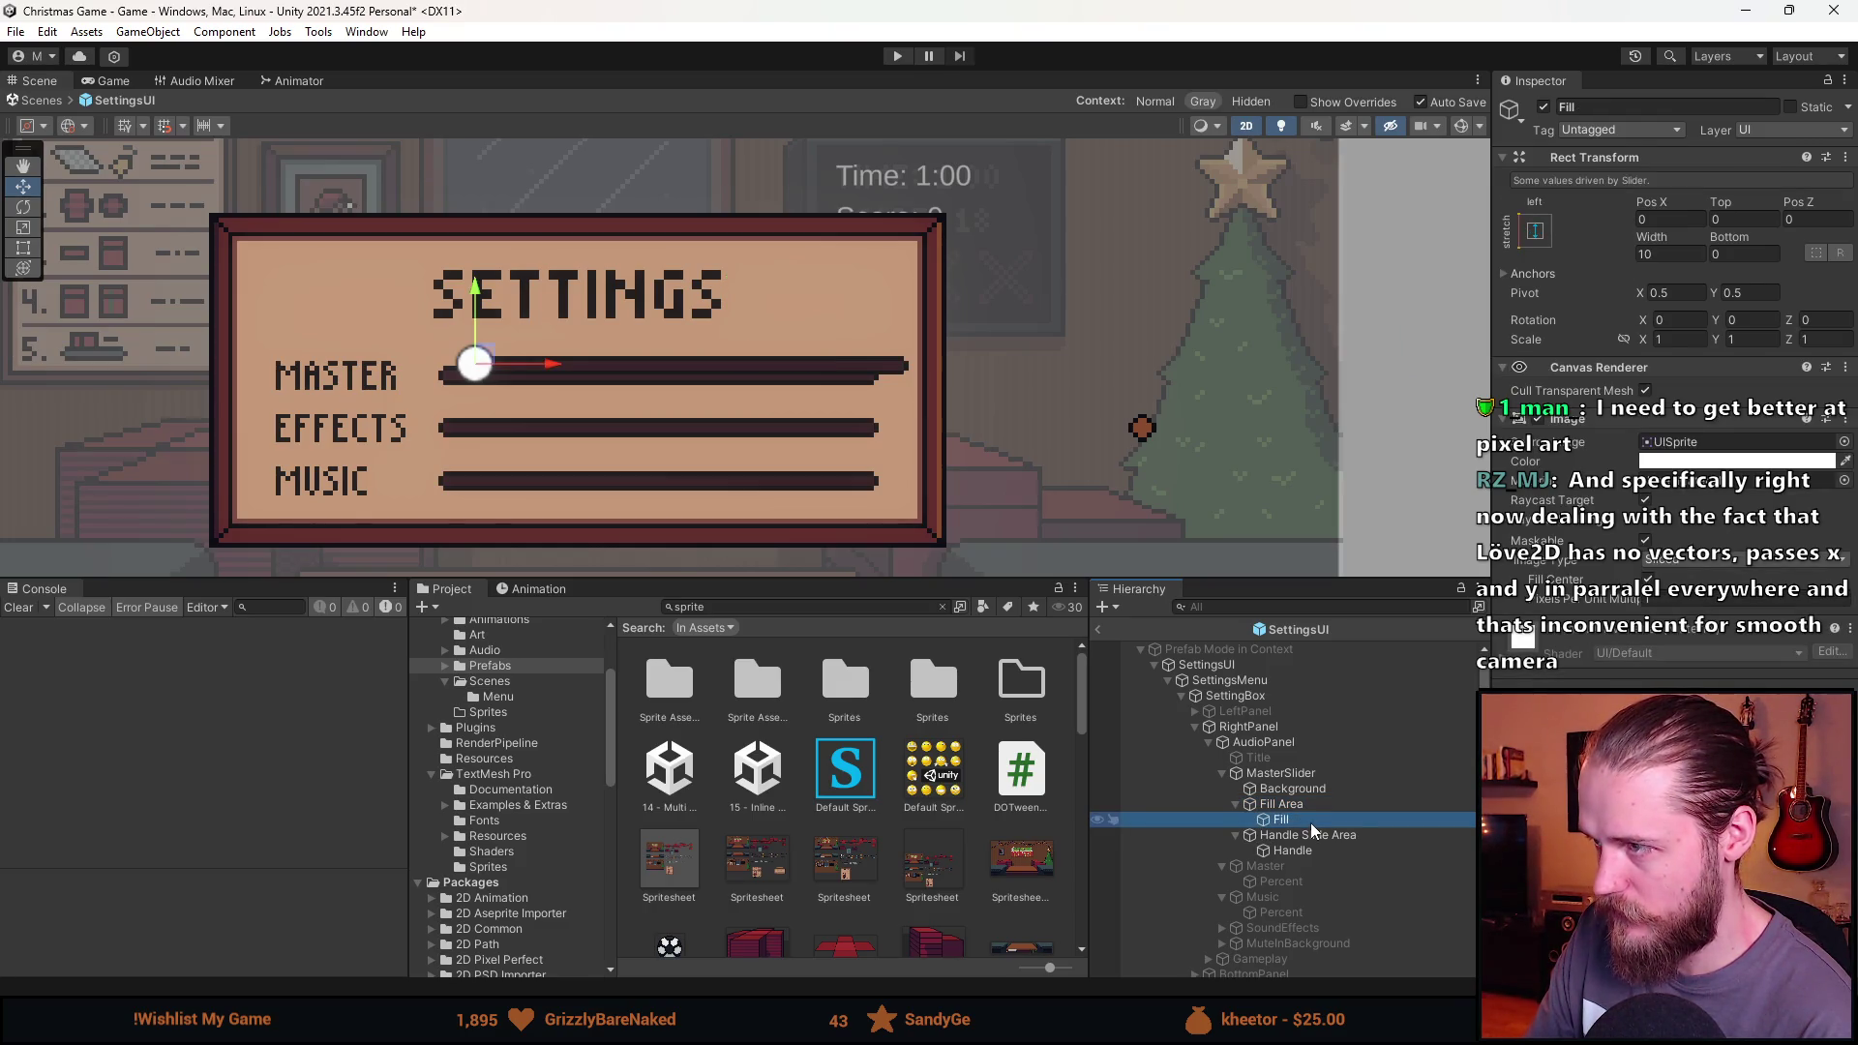
click(1322, 850)
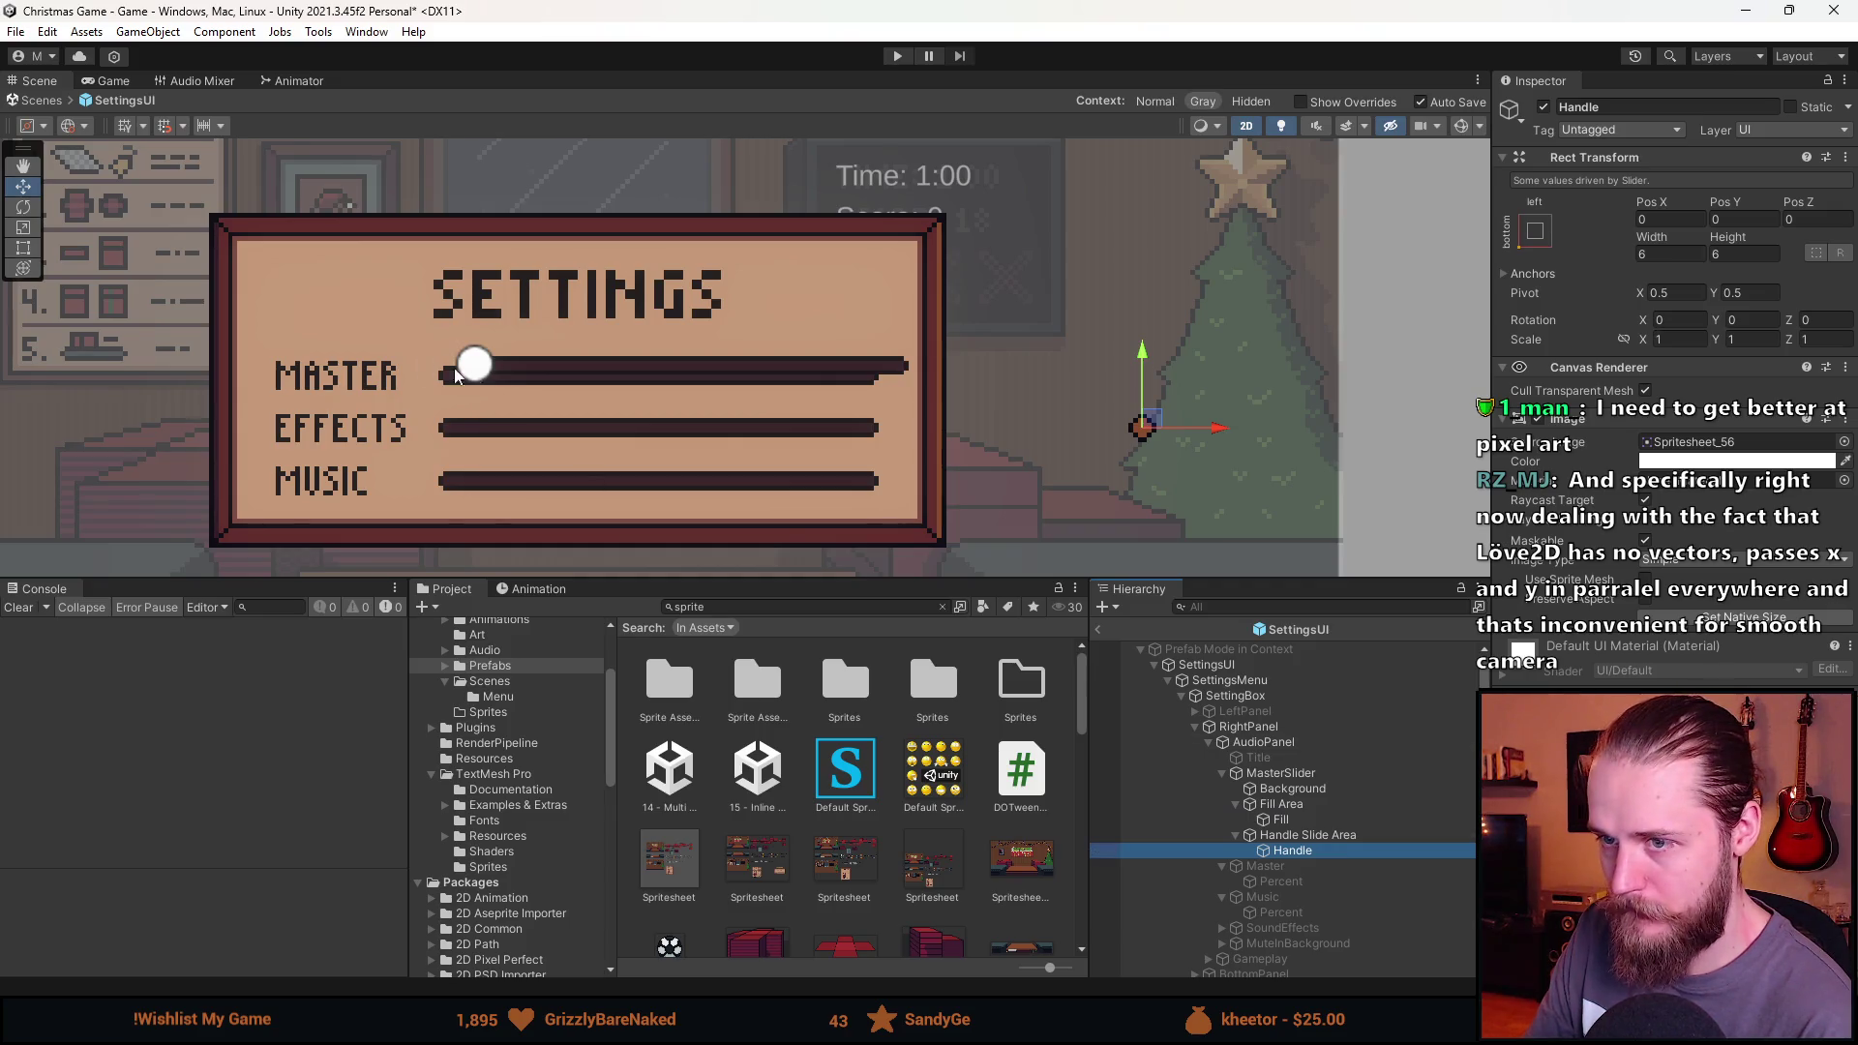
click(1316, 774)
scroll(1681, 654, down, 3)
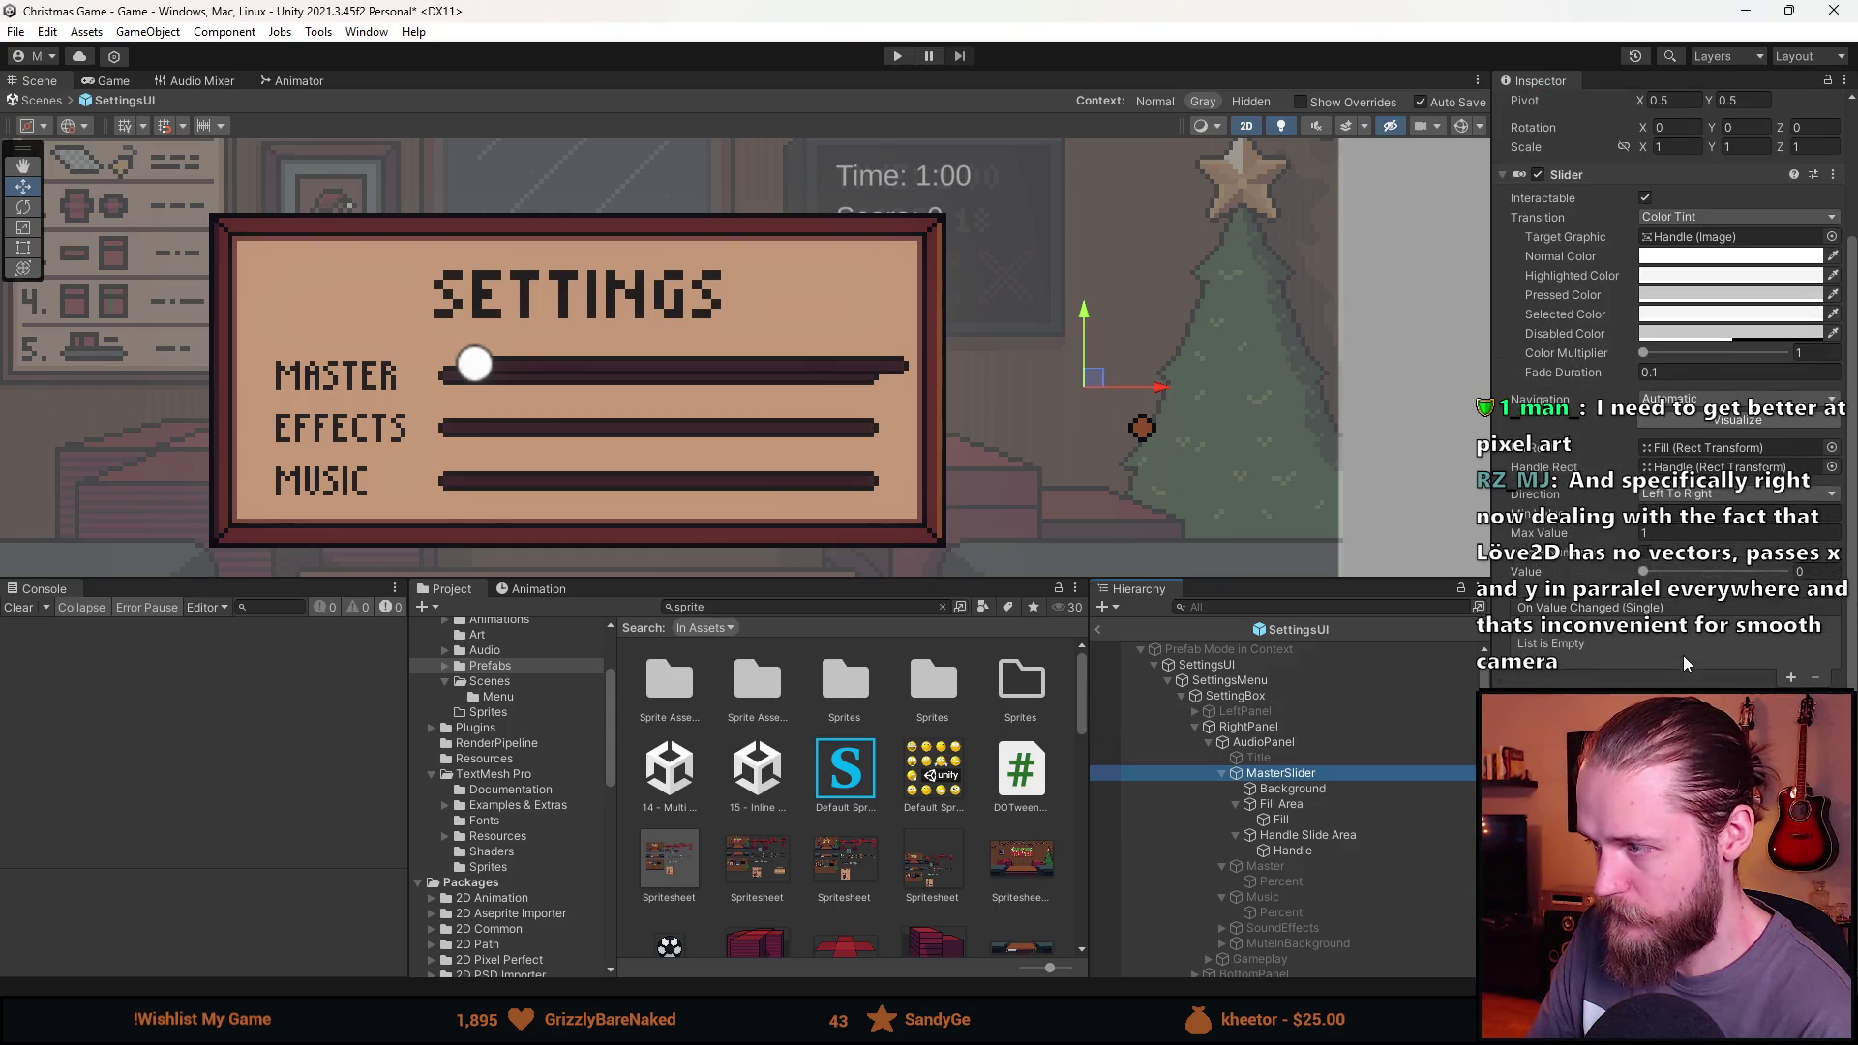
click(1703, 466)
click(1702, 447)
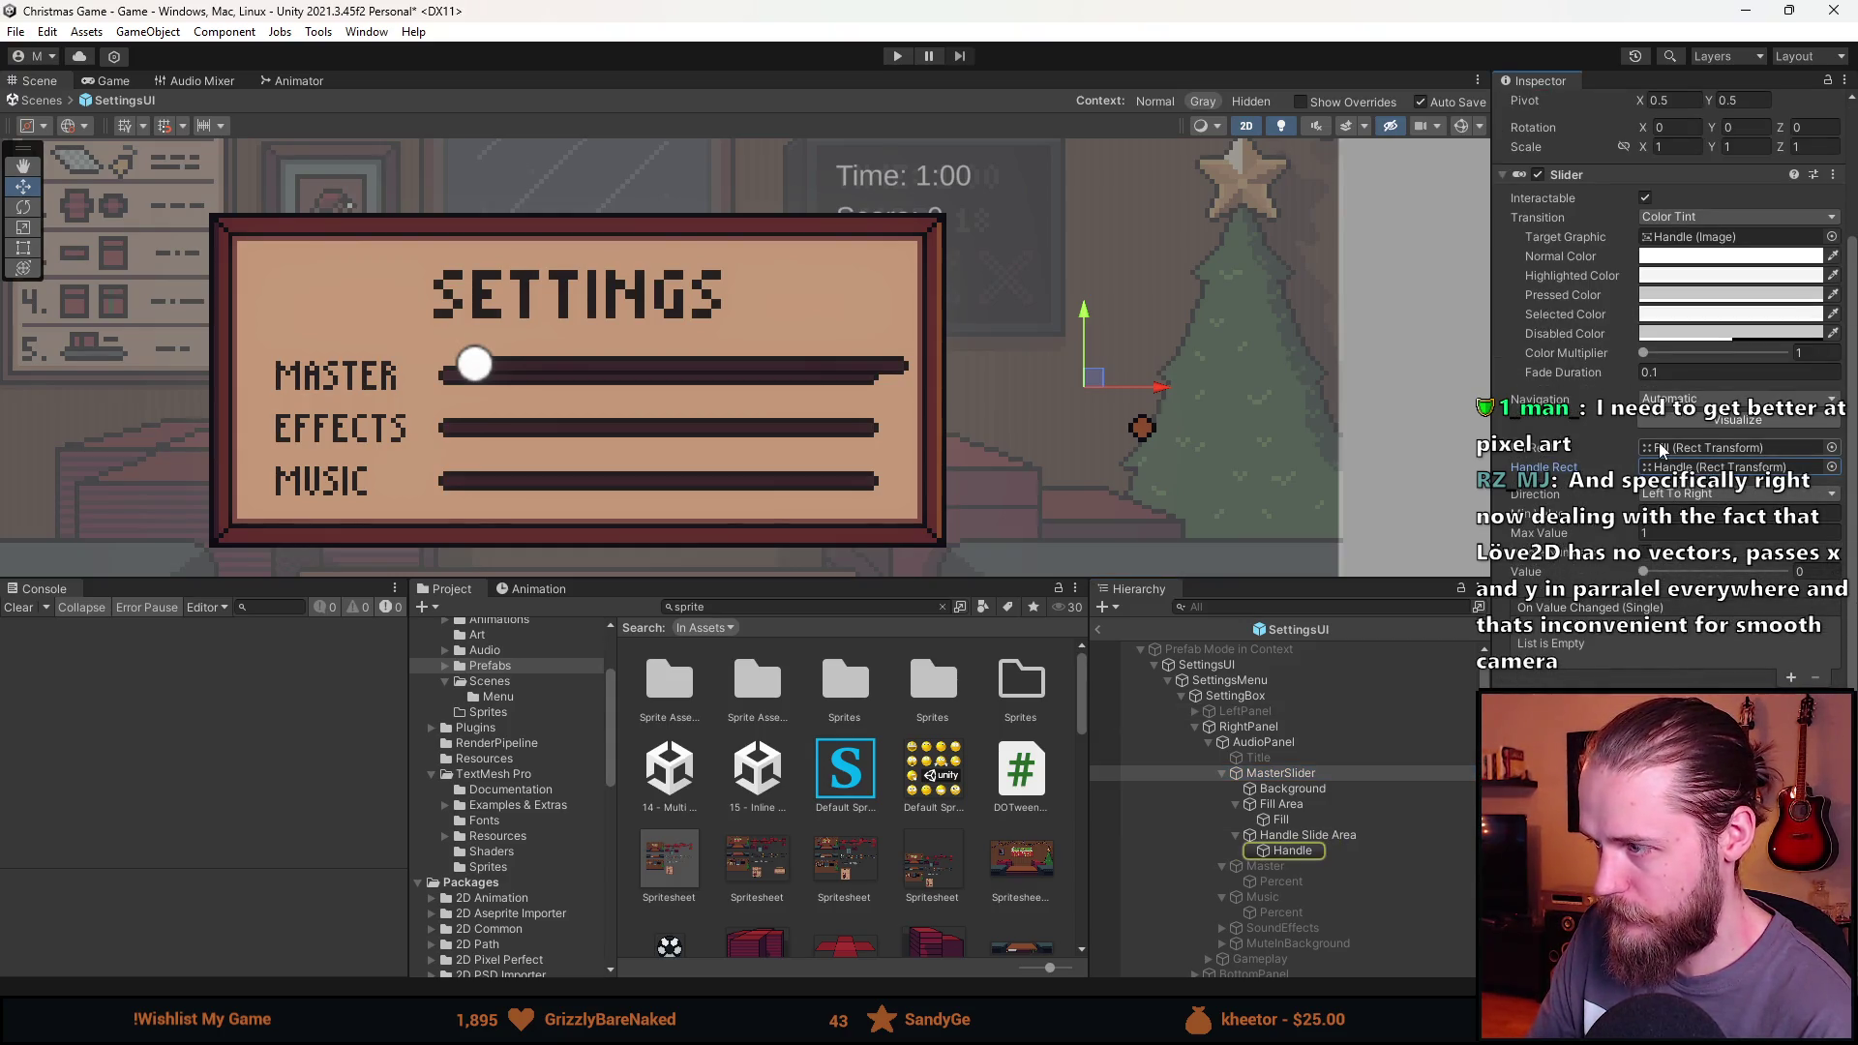
click(1279, 804)
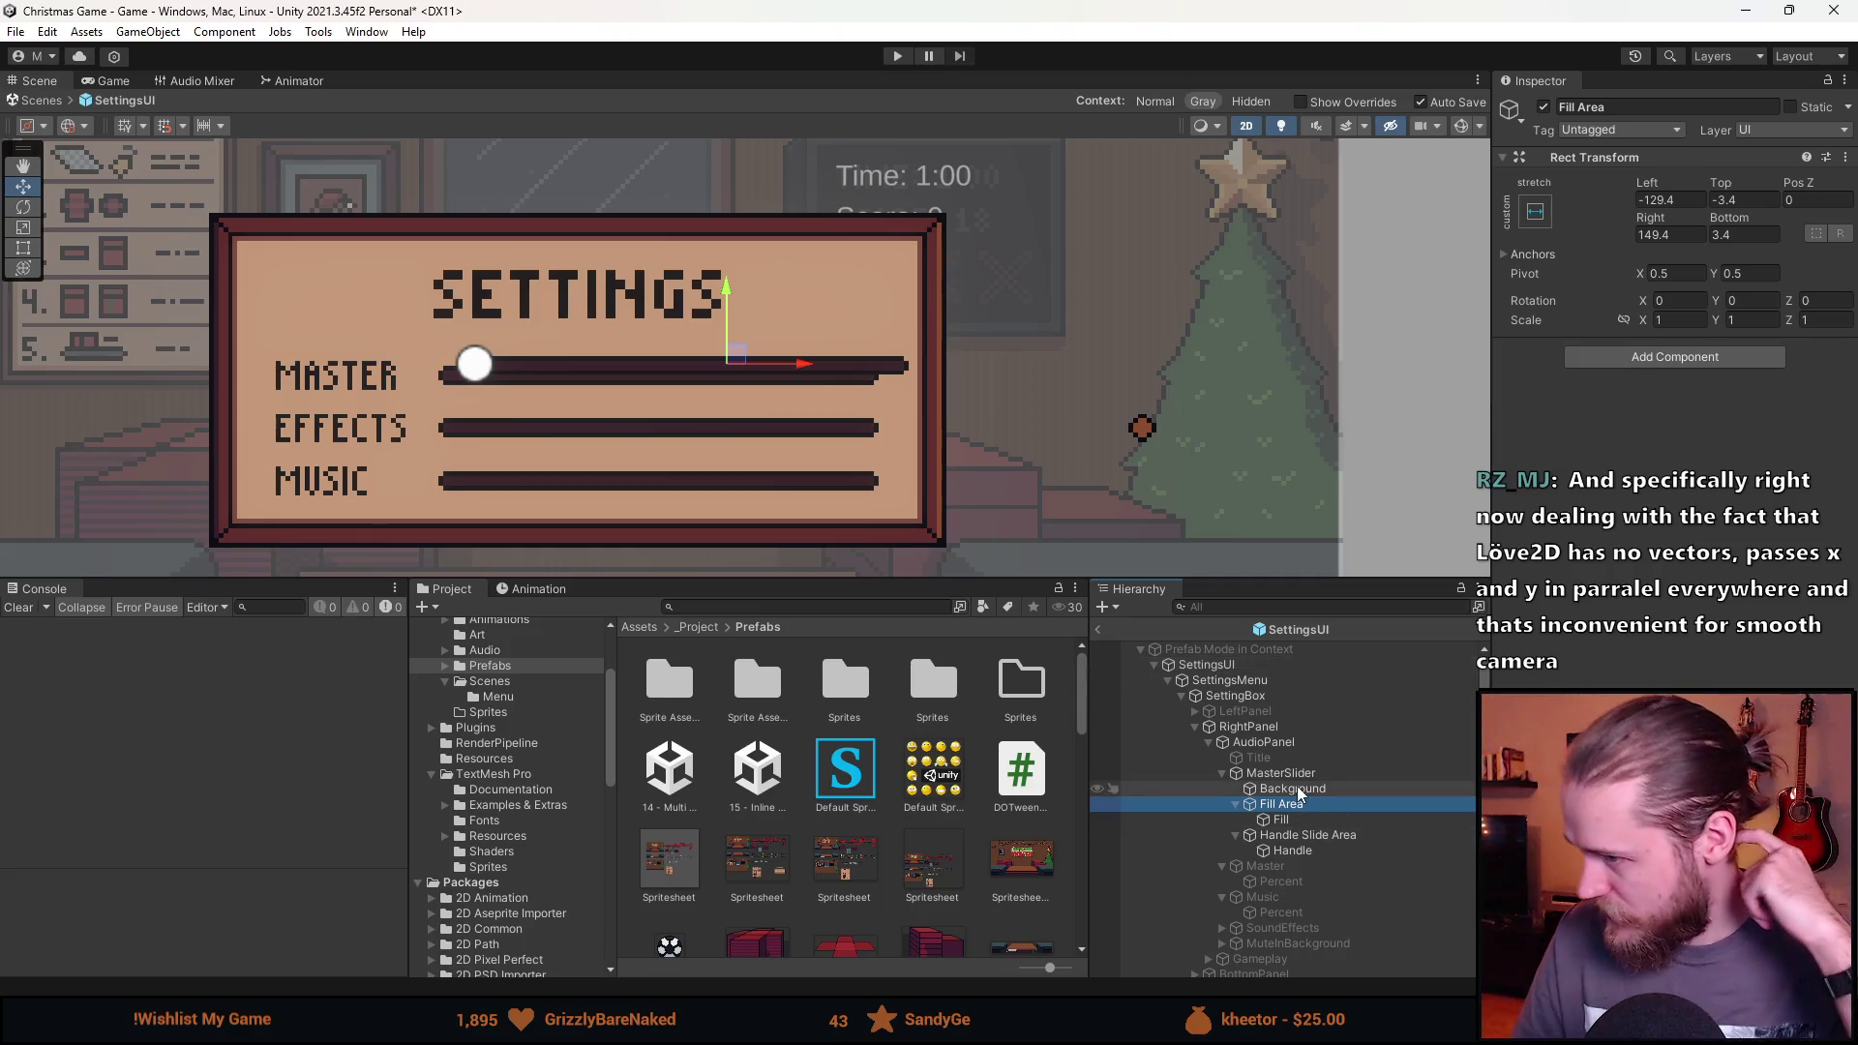
click(1320, 771)
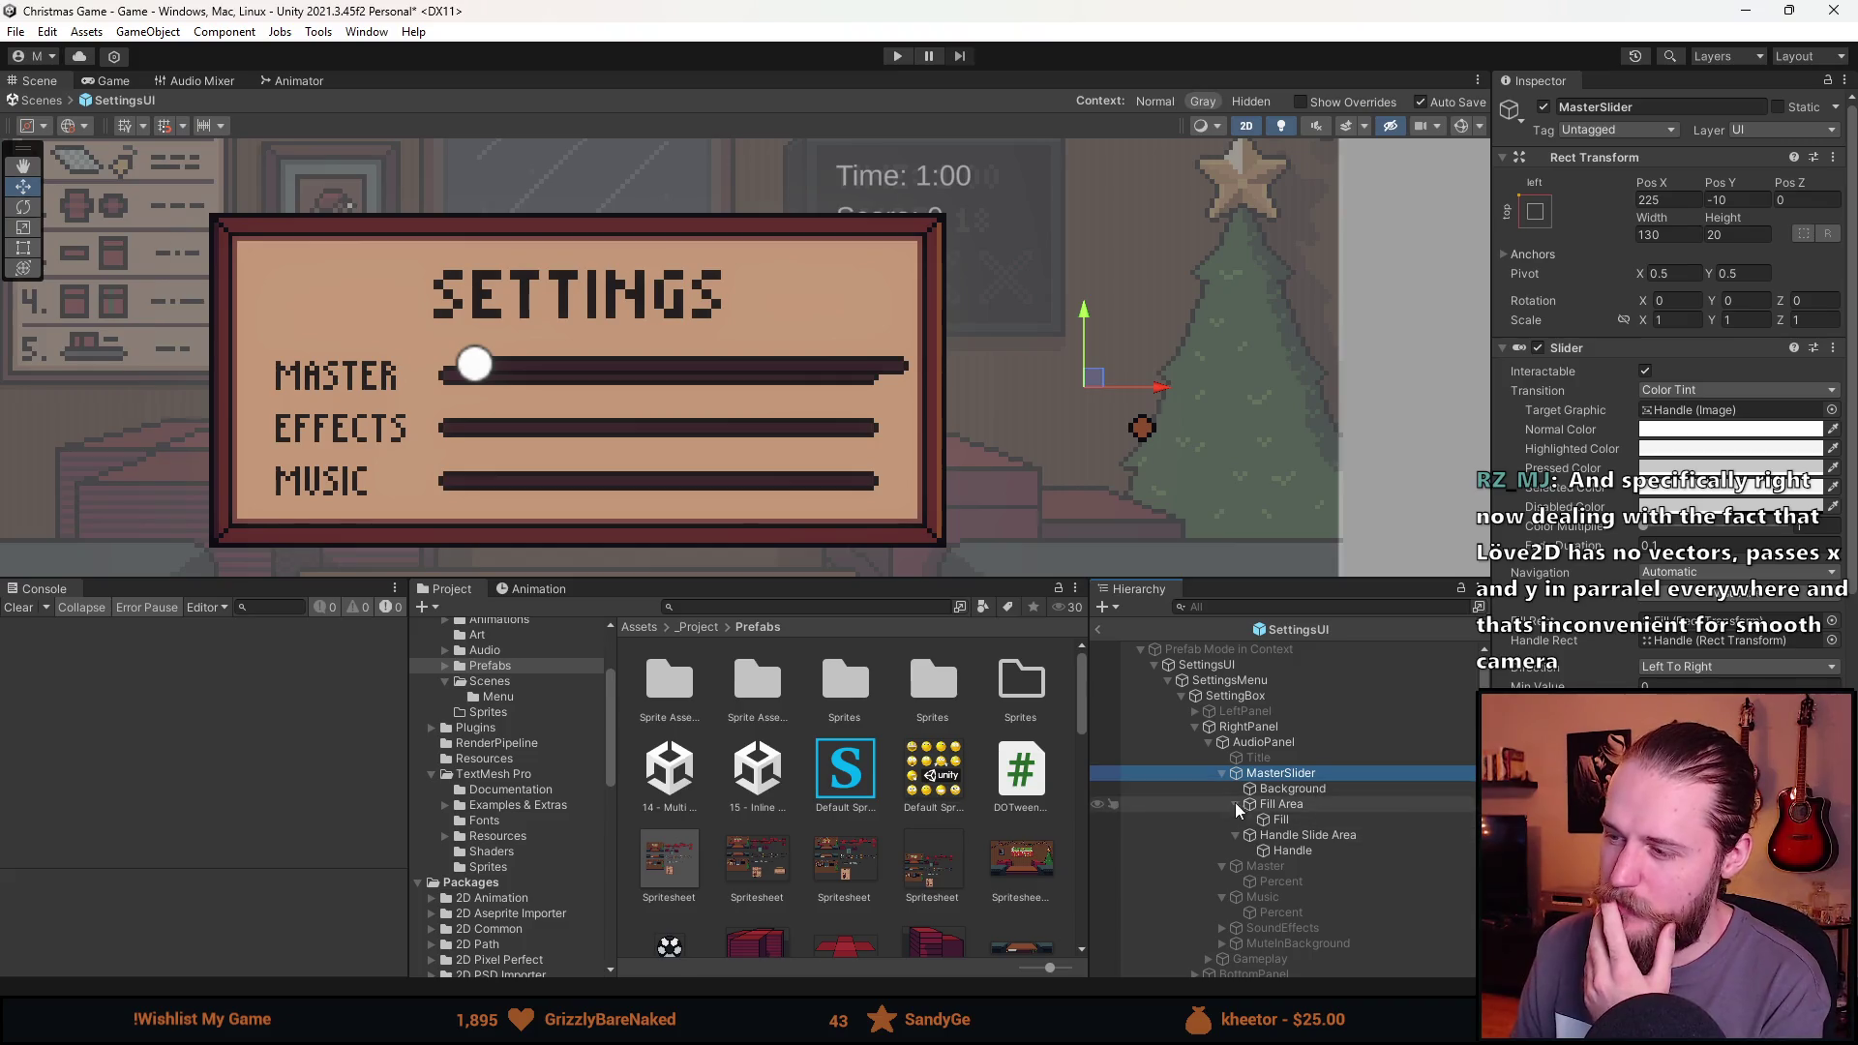
Move MasterSlider above the settings panel, refit the 6 × 6 handle and test the Slider Value.
mouse_move(1094, 361)
mouse_down()
mouse_move(1118, 311)
mouse_move(1108, 160)
mouse_up()
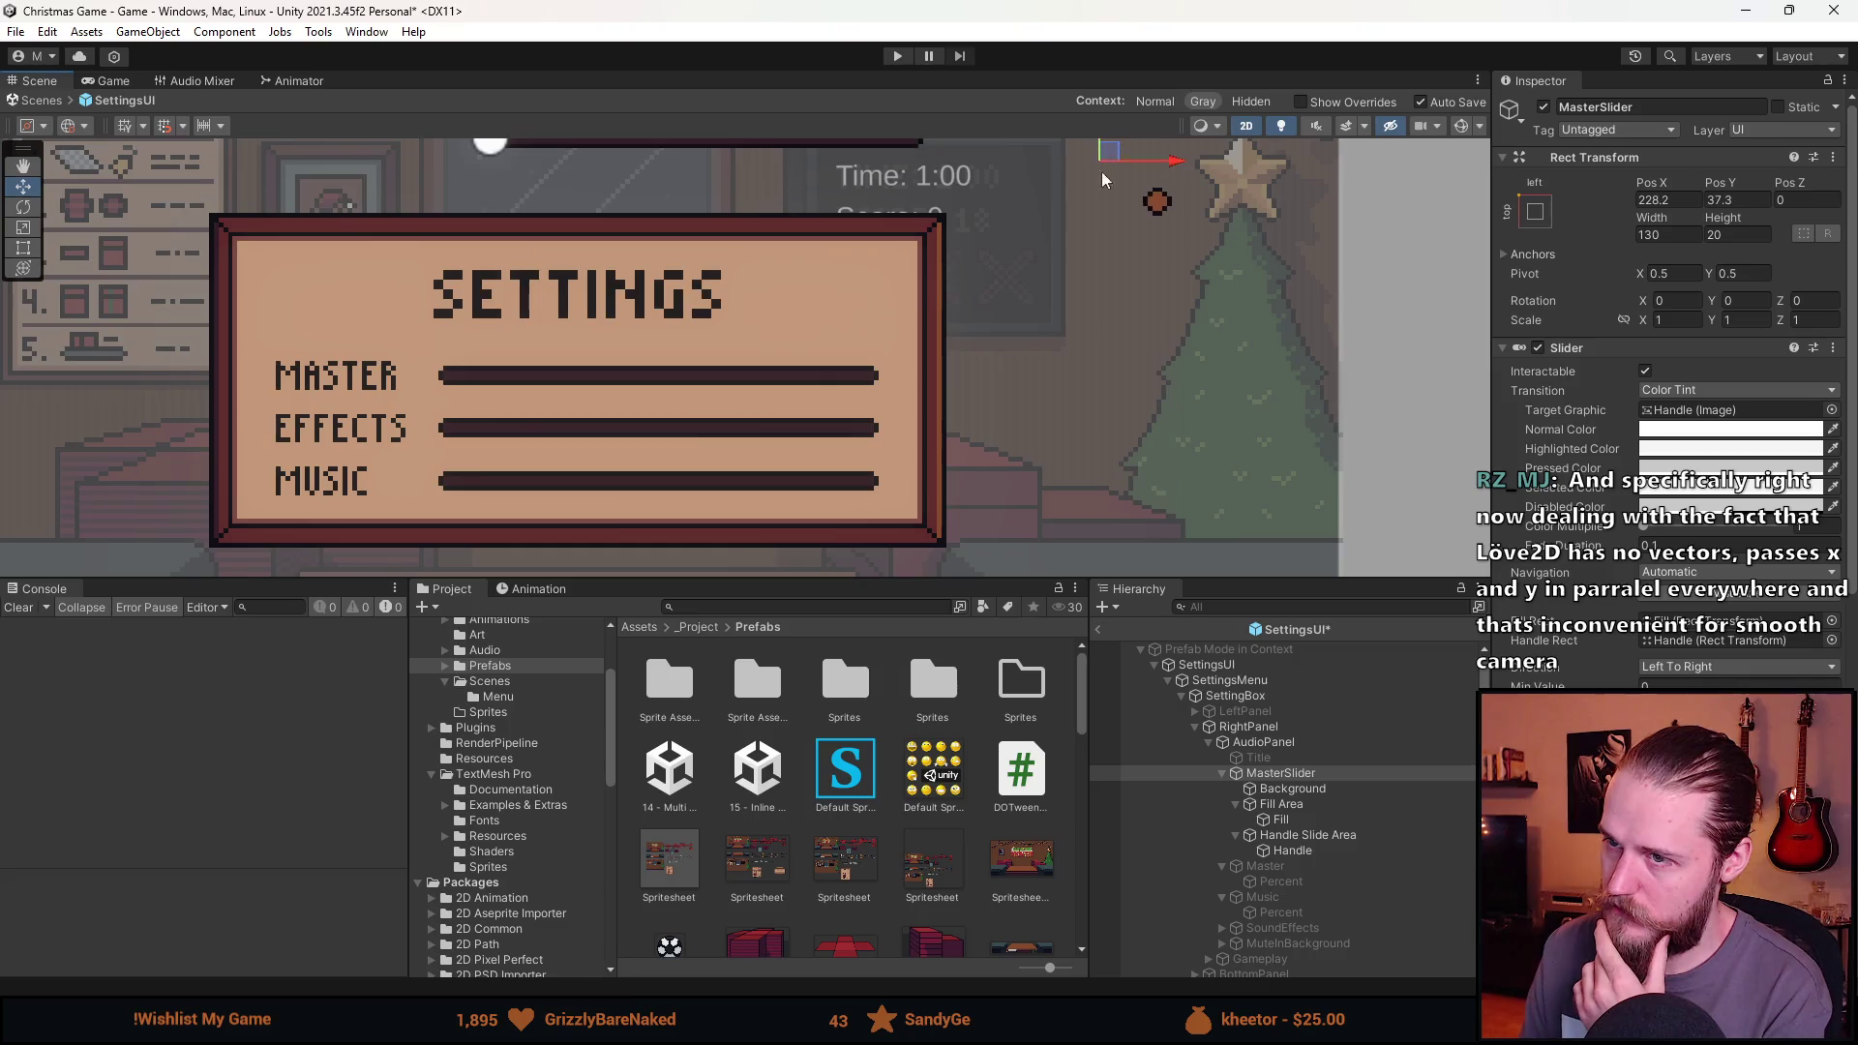
drag(1067, 255, 1082, 480)
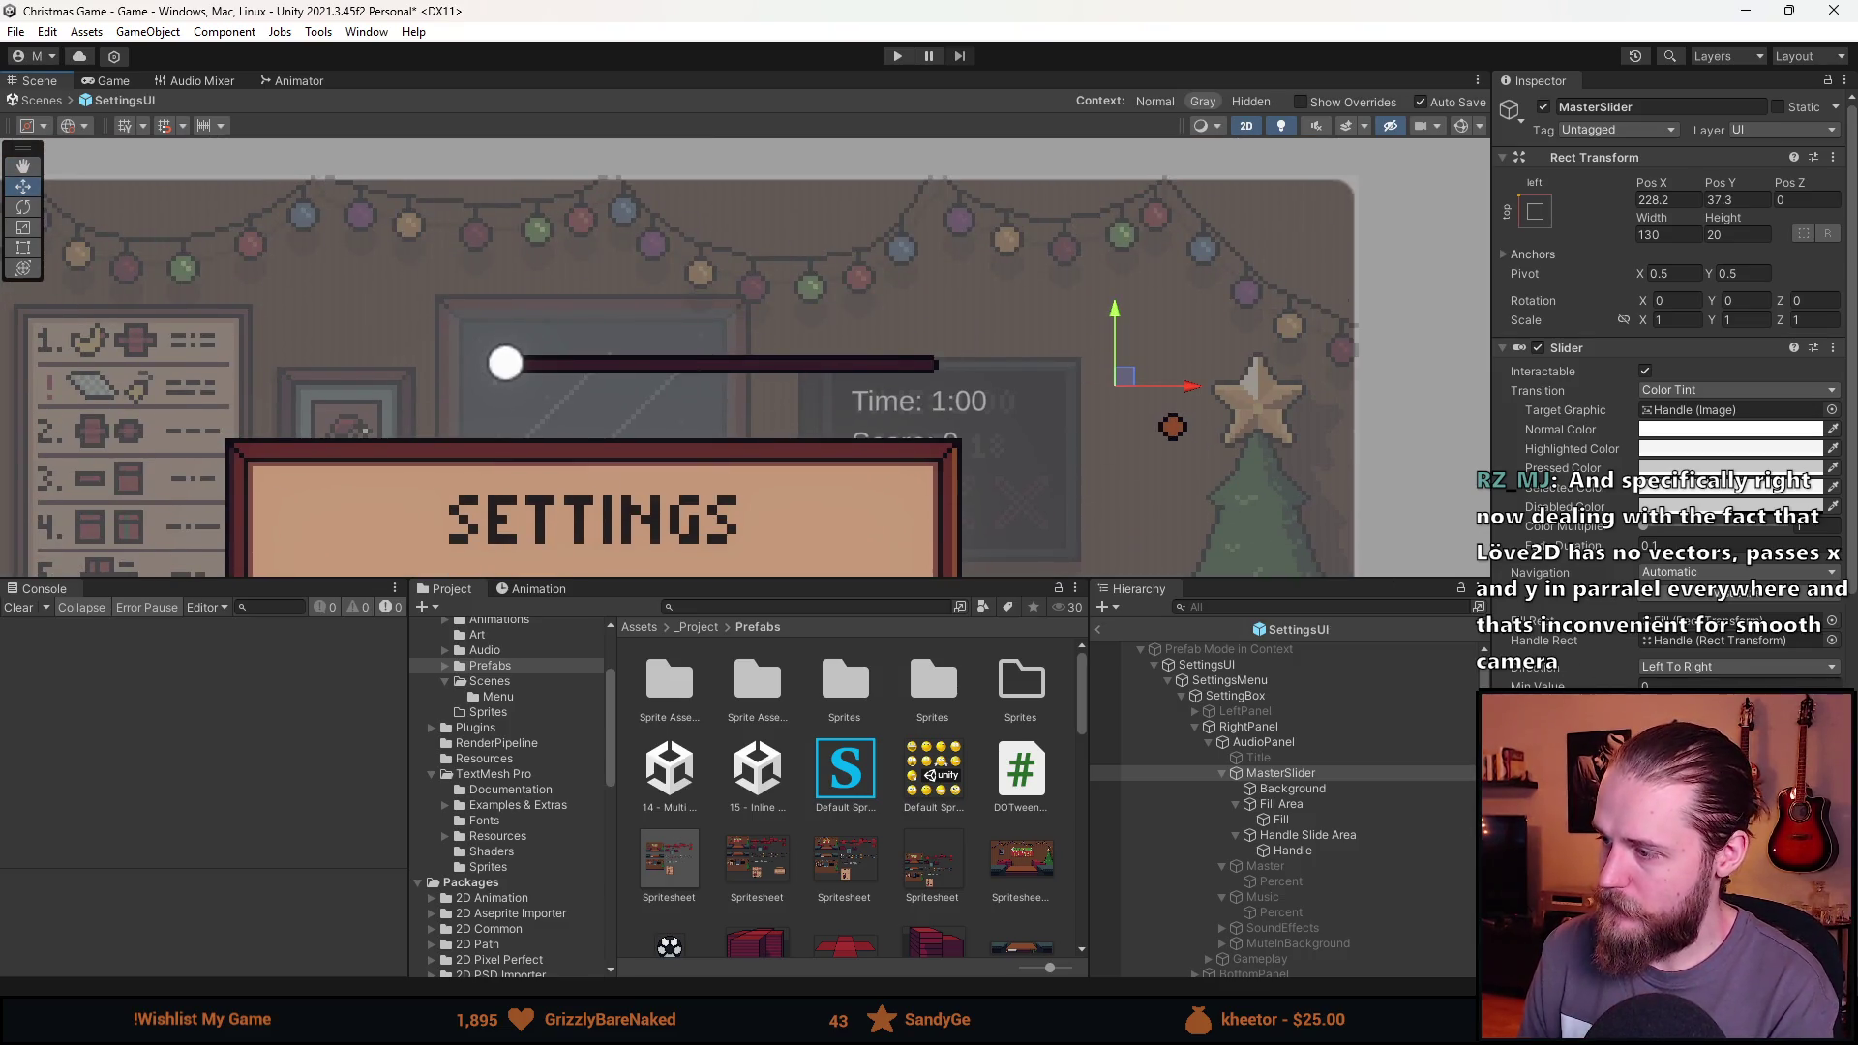
scroll(1630, 685, down, 3)
mouse_move(1659, 607)
mouse_down()
mouse_move(1790, 600)
mouse_move(1656, 600)
mouse_move(1749, 596)
mouse_move(1671, 597)
mouse_up()
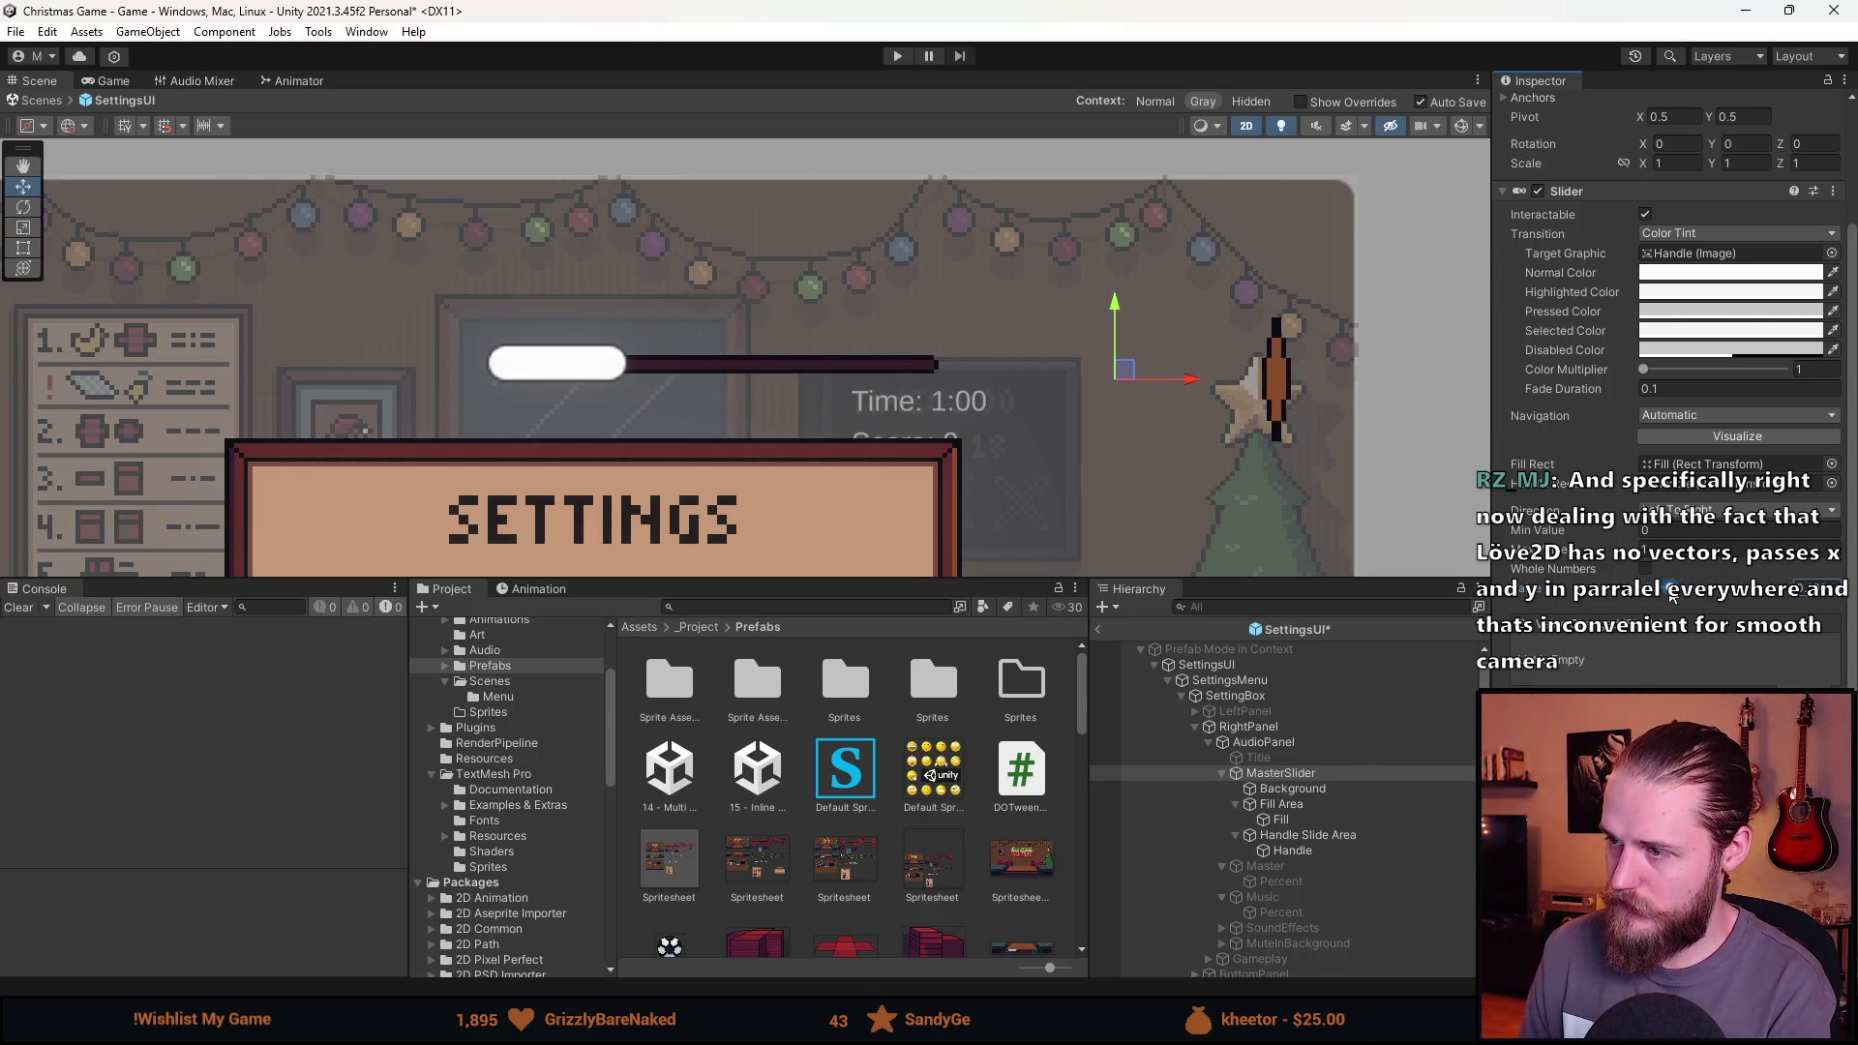
click(1316, 846)
click(1742, 616)
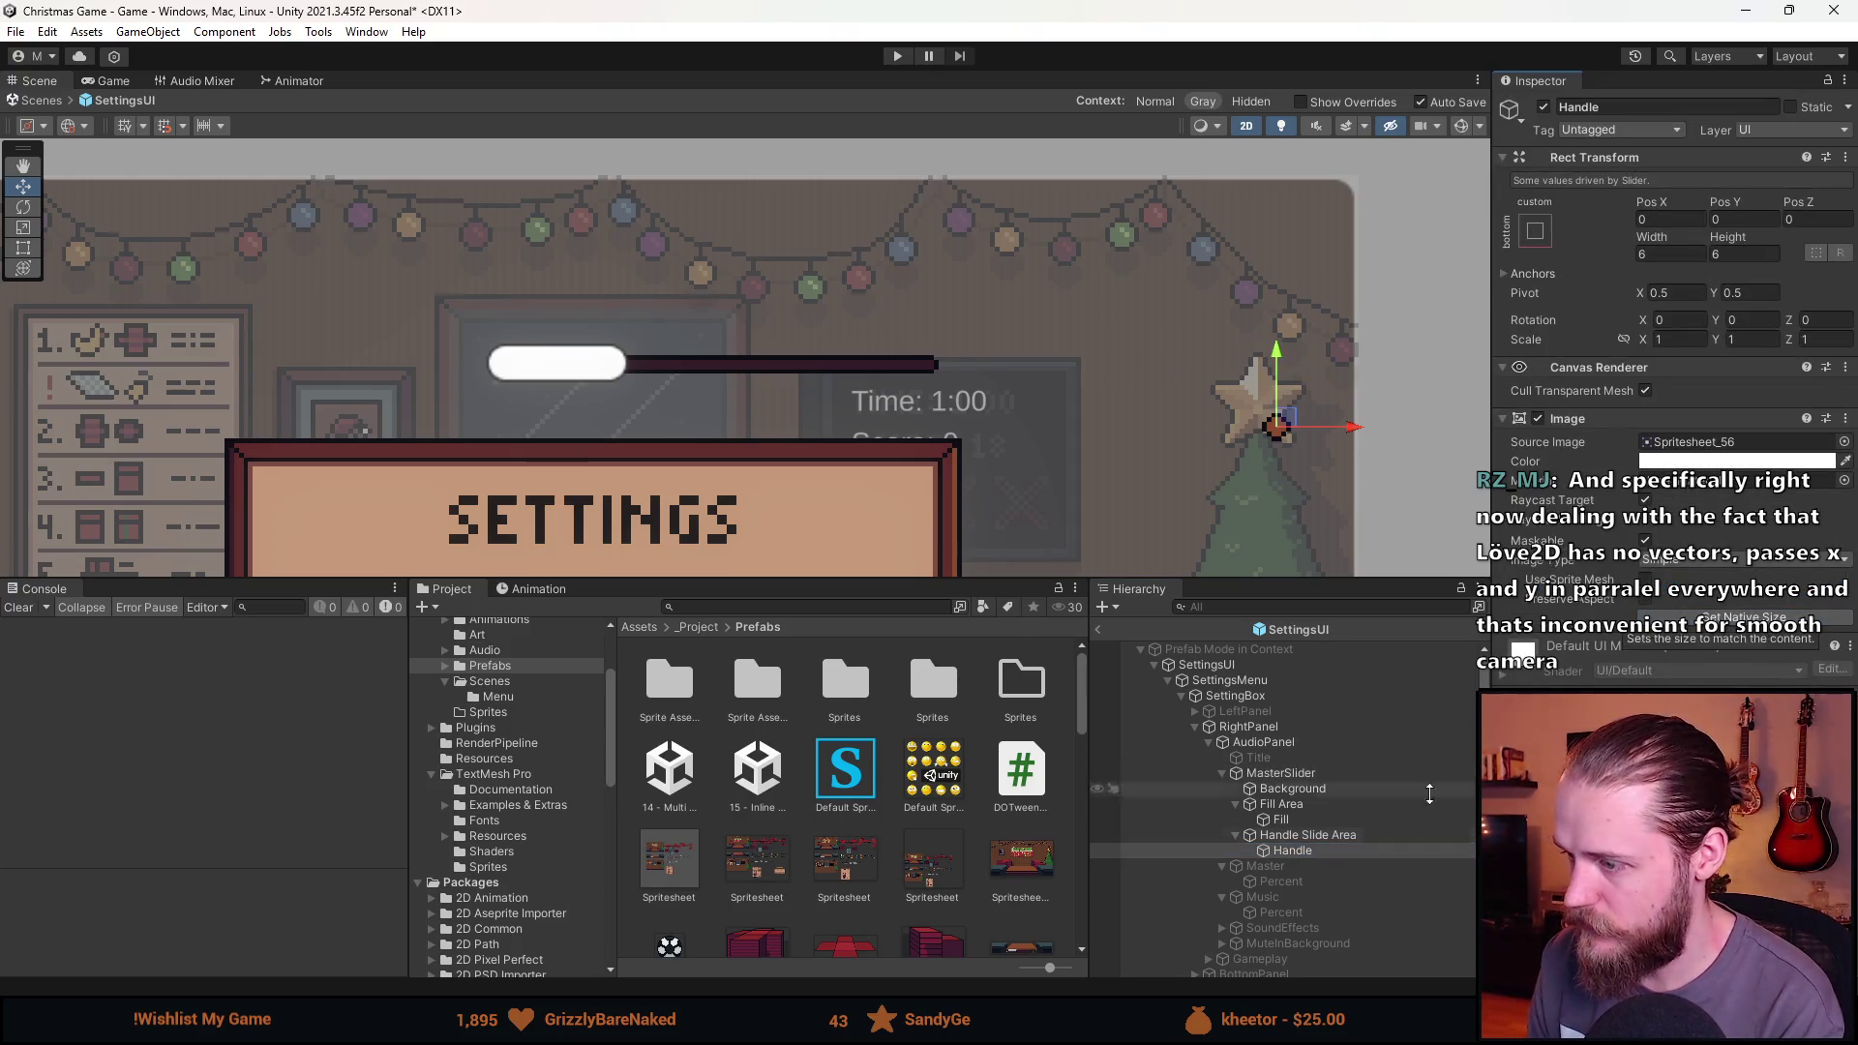
click(1287, 773)
scroll(1677, 678, down, 3)
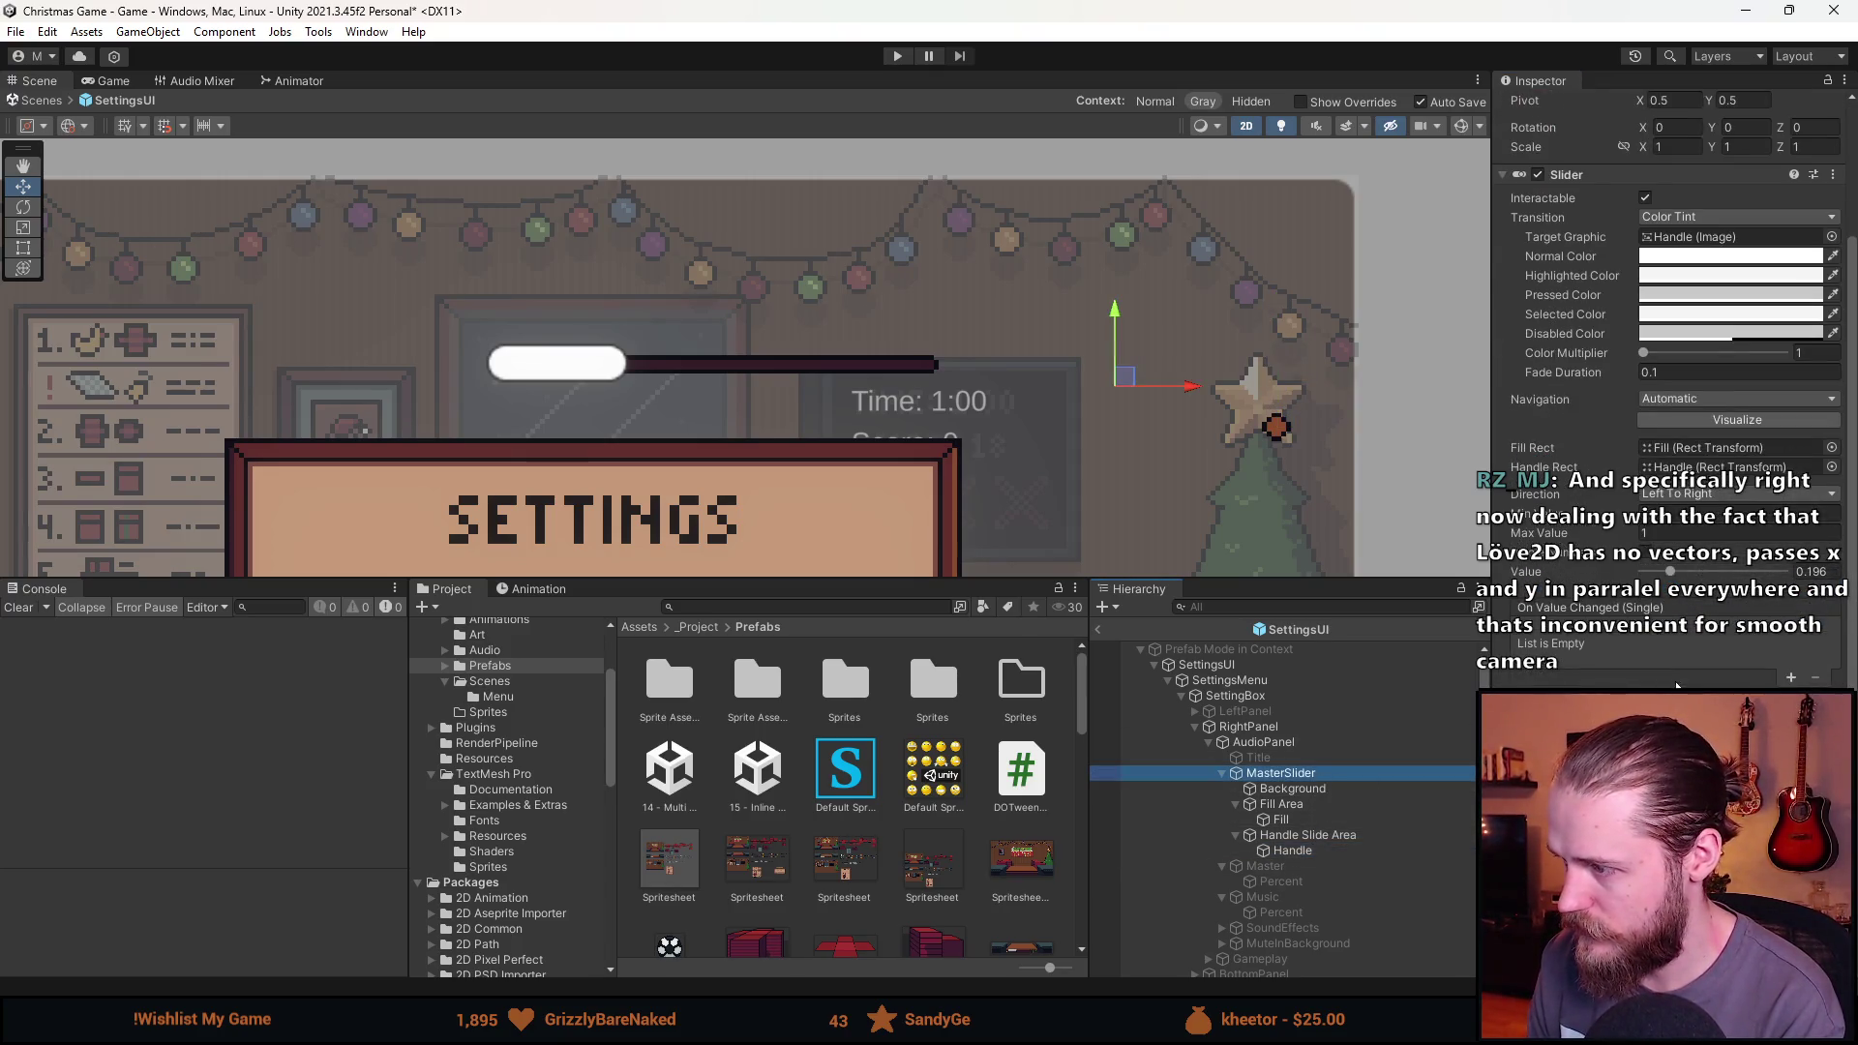
mouse_move(1669, 573)
mouse_down()
mouse_move(1685, 574)
mouse_move(1668, 593)
mouse_up()
Select the slider's Fill object and bring up its Source Image sprite choices.
click(1314, 804)
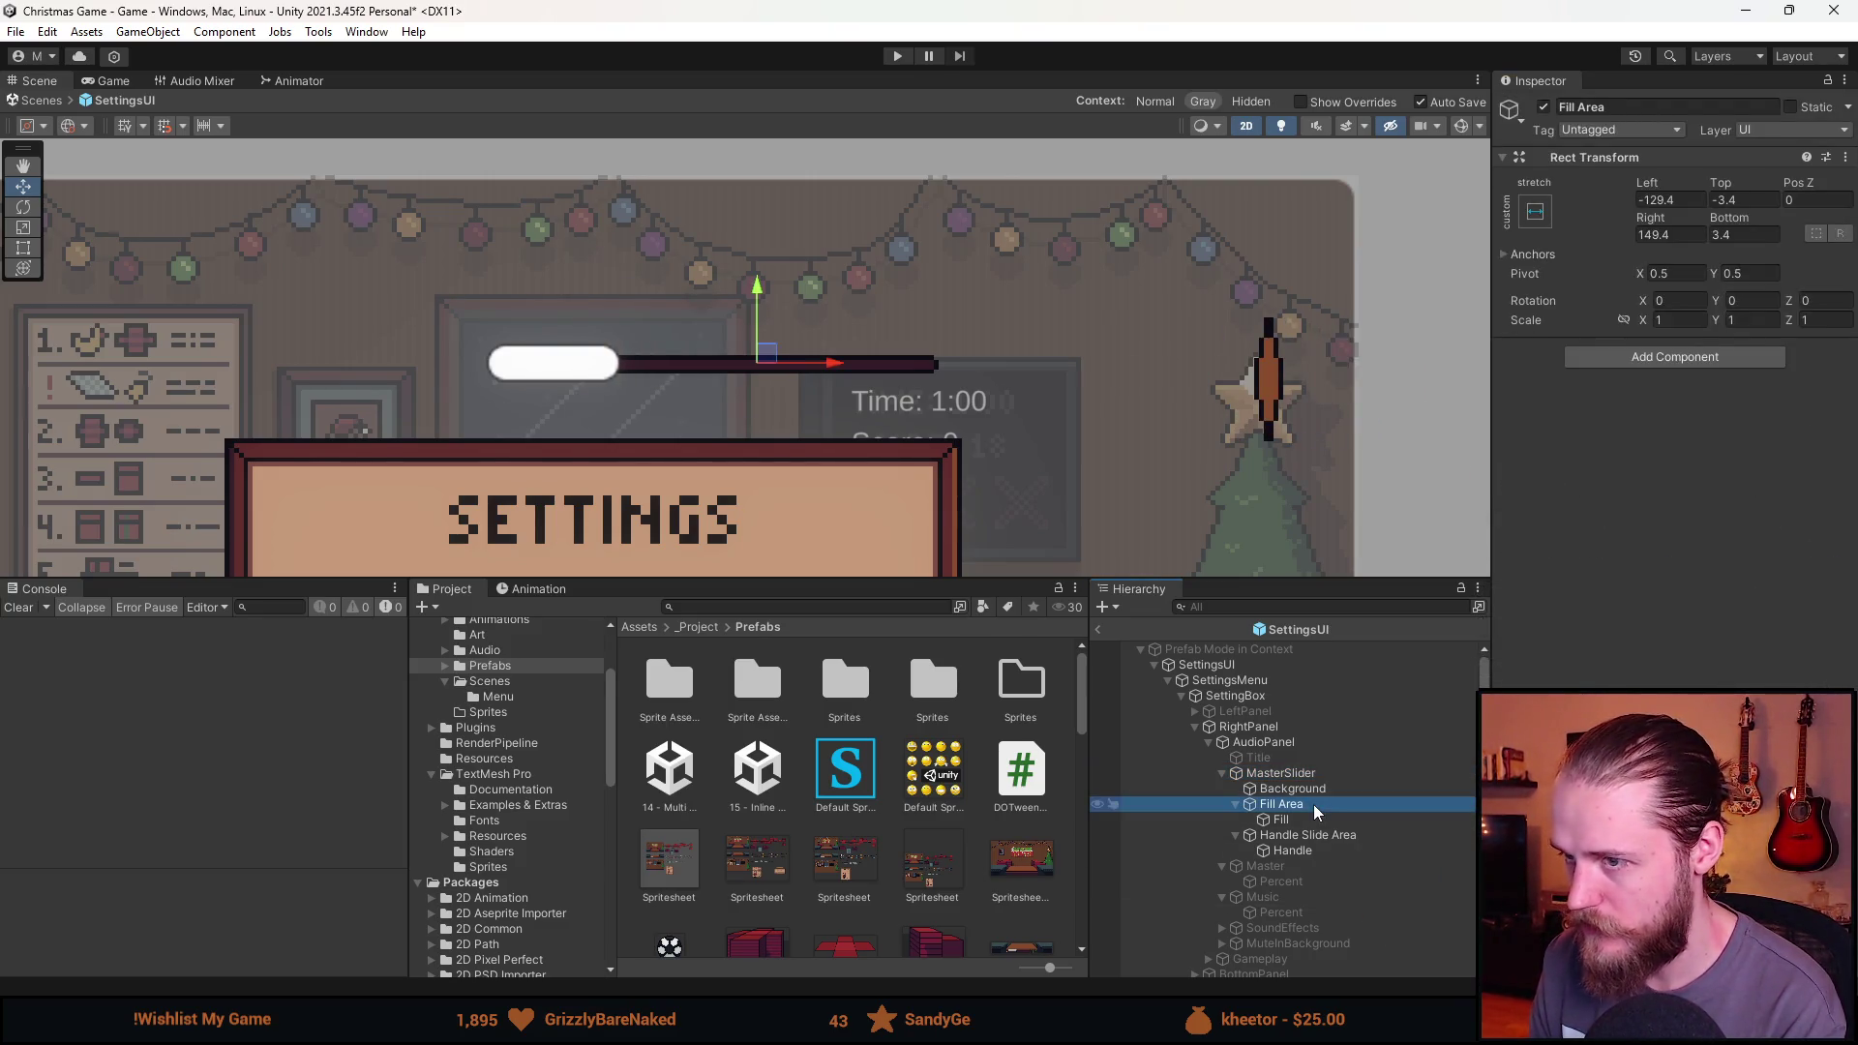
scroll(670, 406, up, 4)
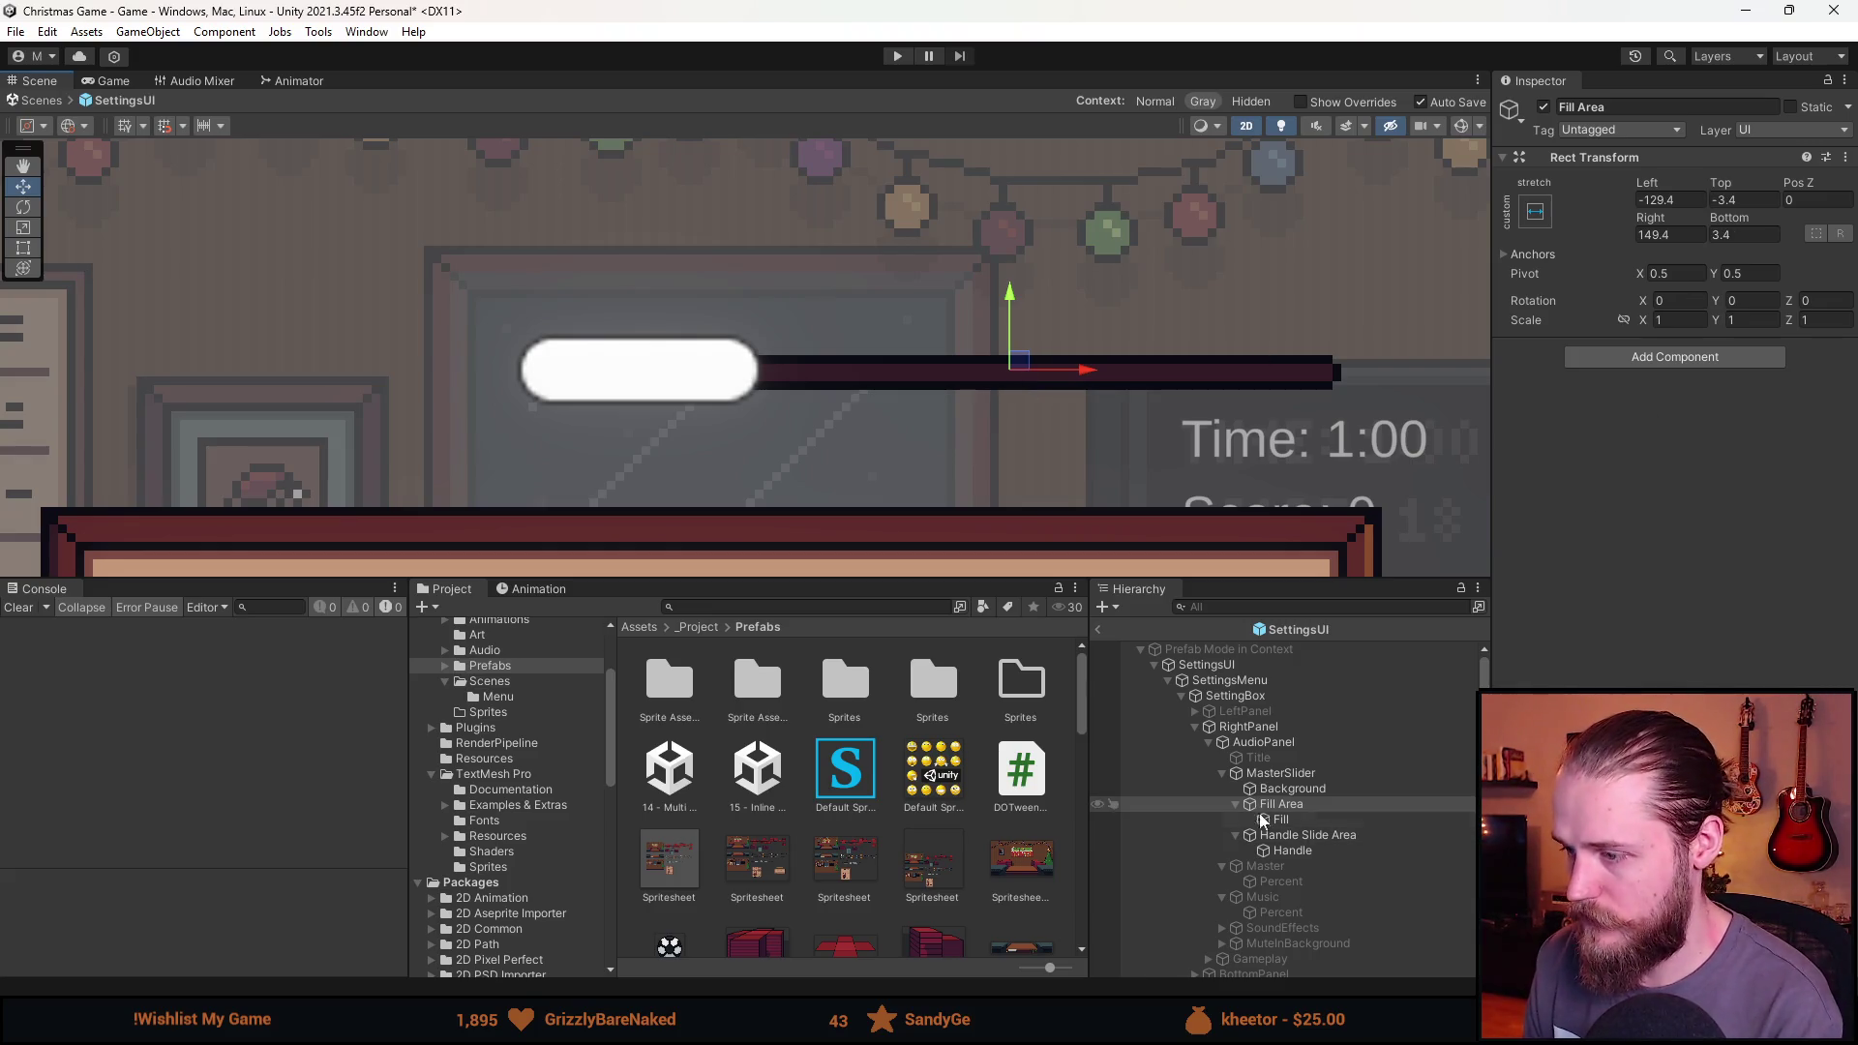
click(1282, 823)
click(1738, 443)
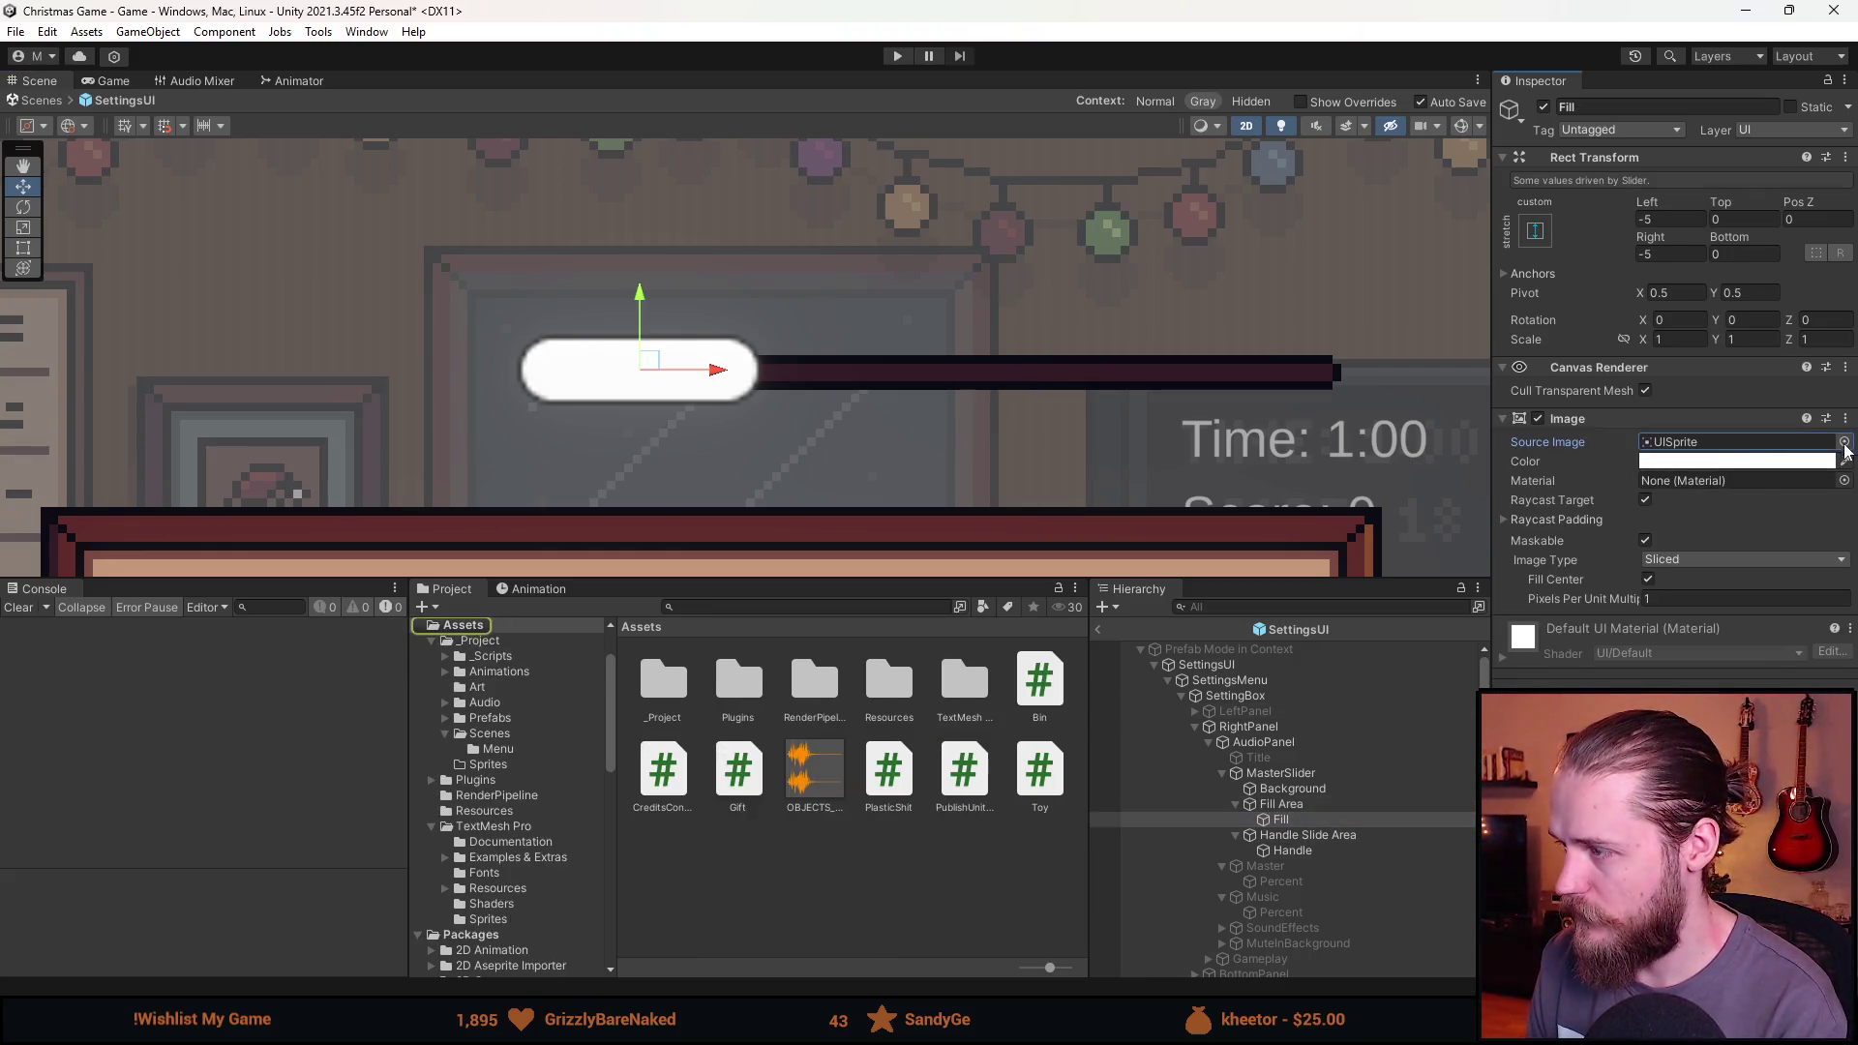
Change the fill image's sprite to the orange Spritesheet_55.
click(1843, 442)
click(1473, 416)
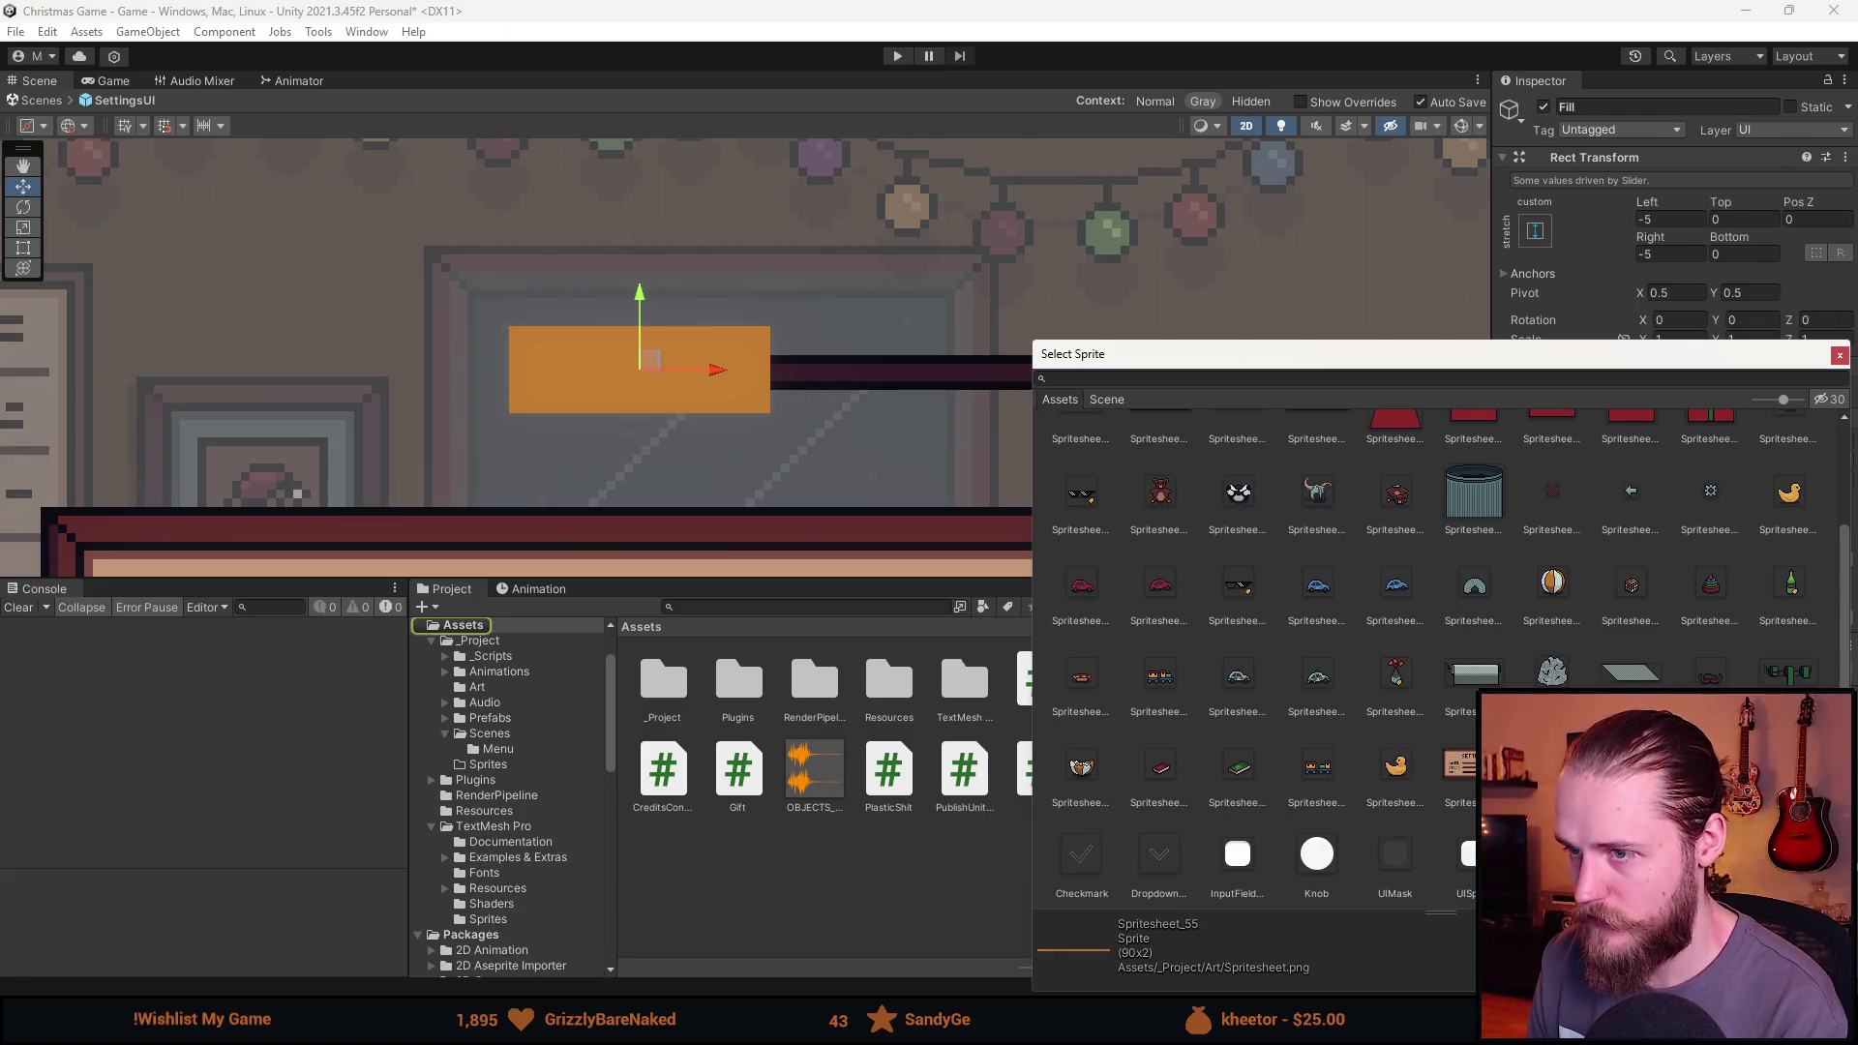
key(Return)
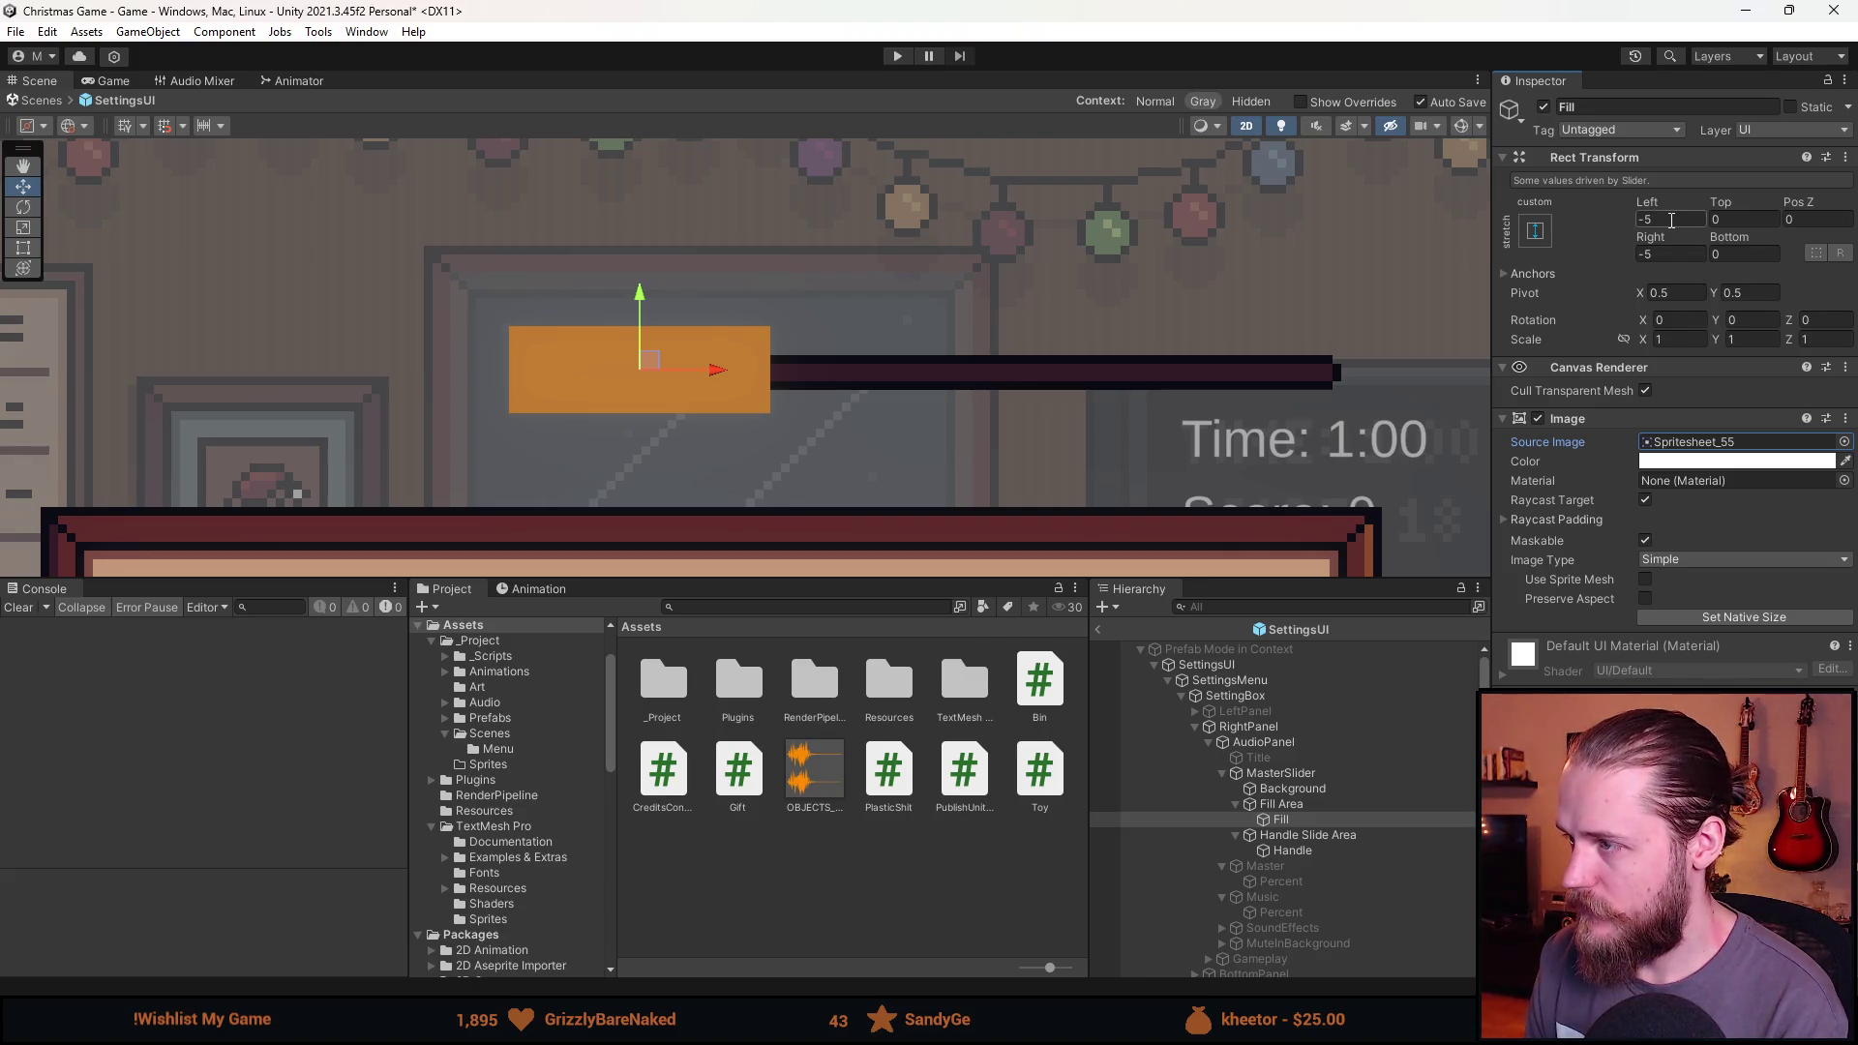
Adjust the fill's left and right insets to roughly 1.5 and 0.5.
key(BackSpace)
text(1)
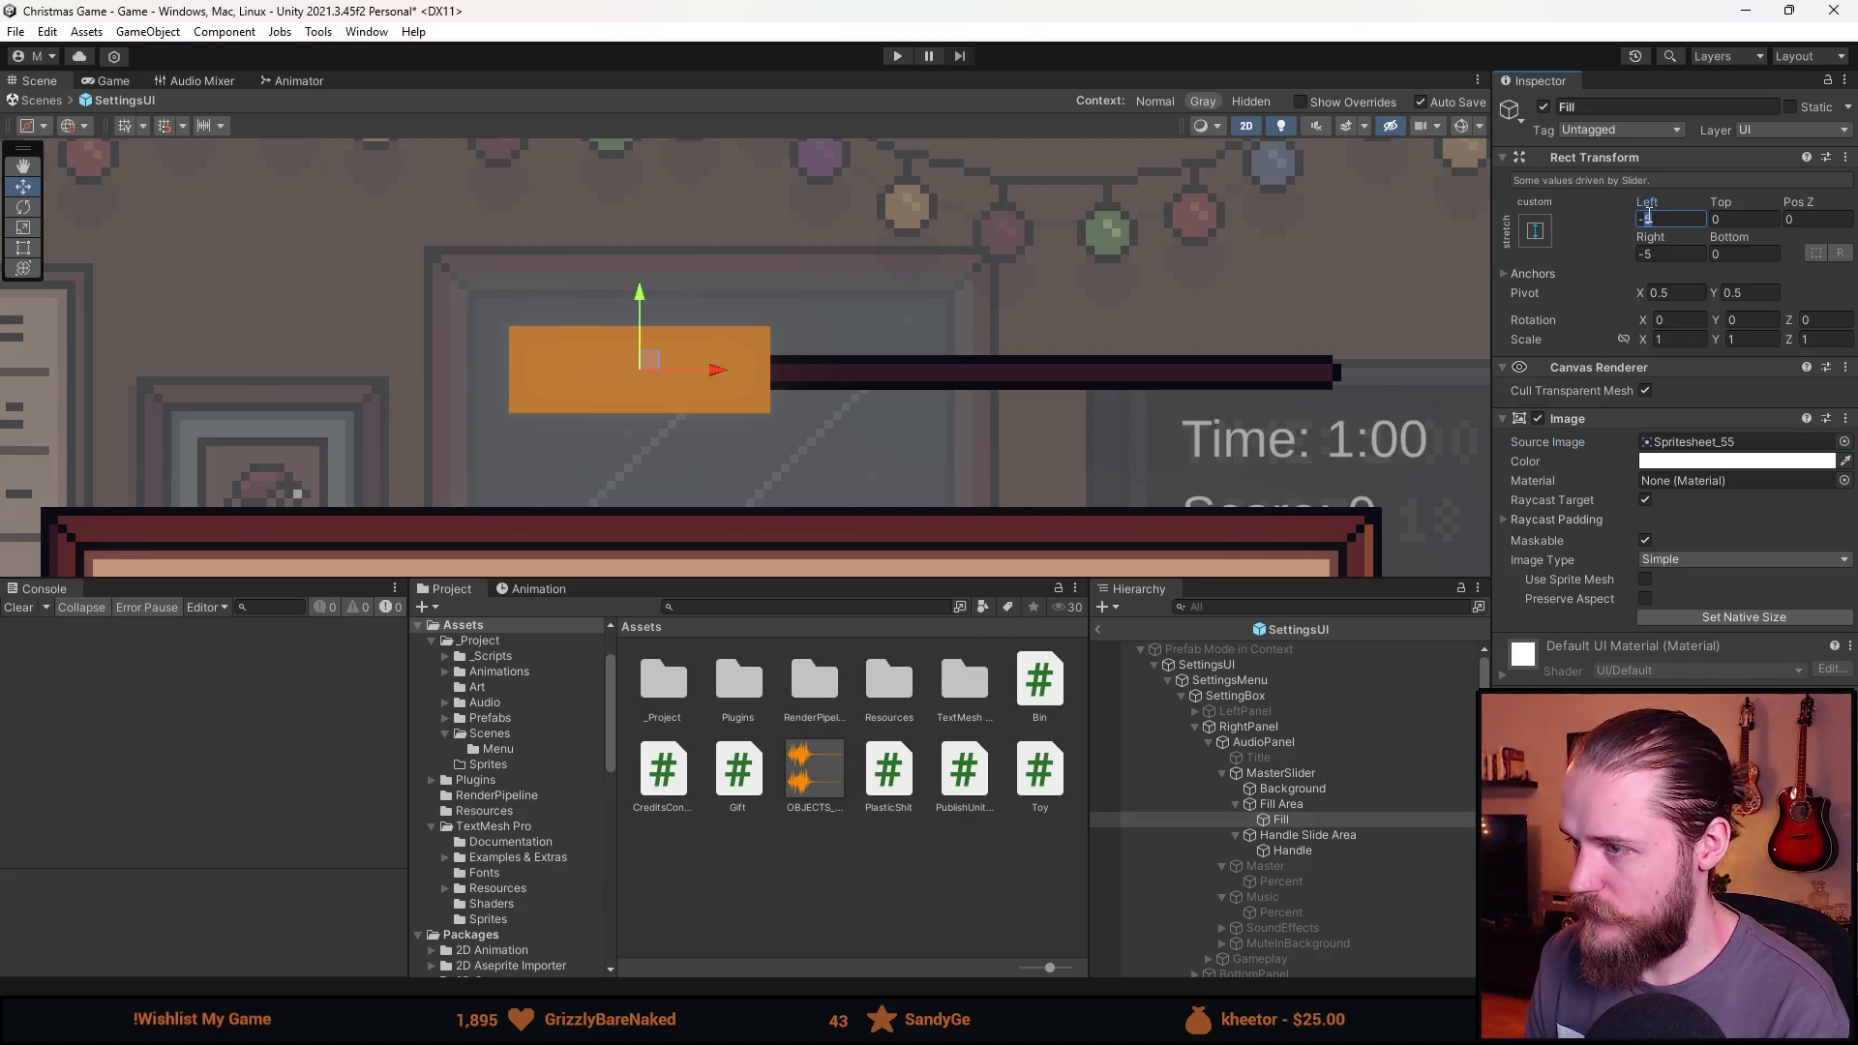
text(,5)
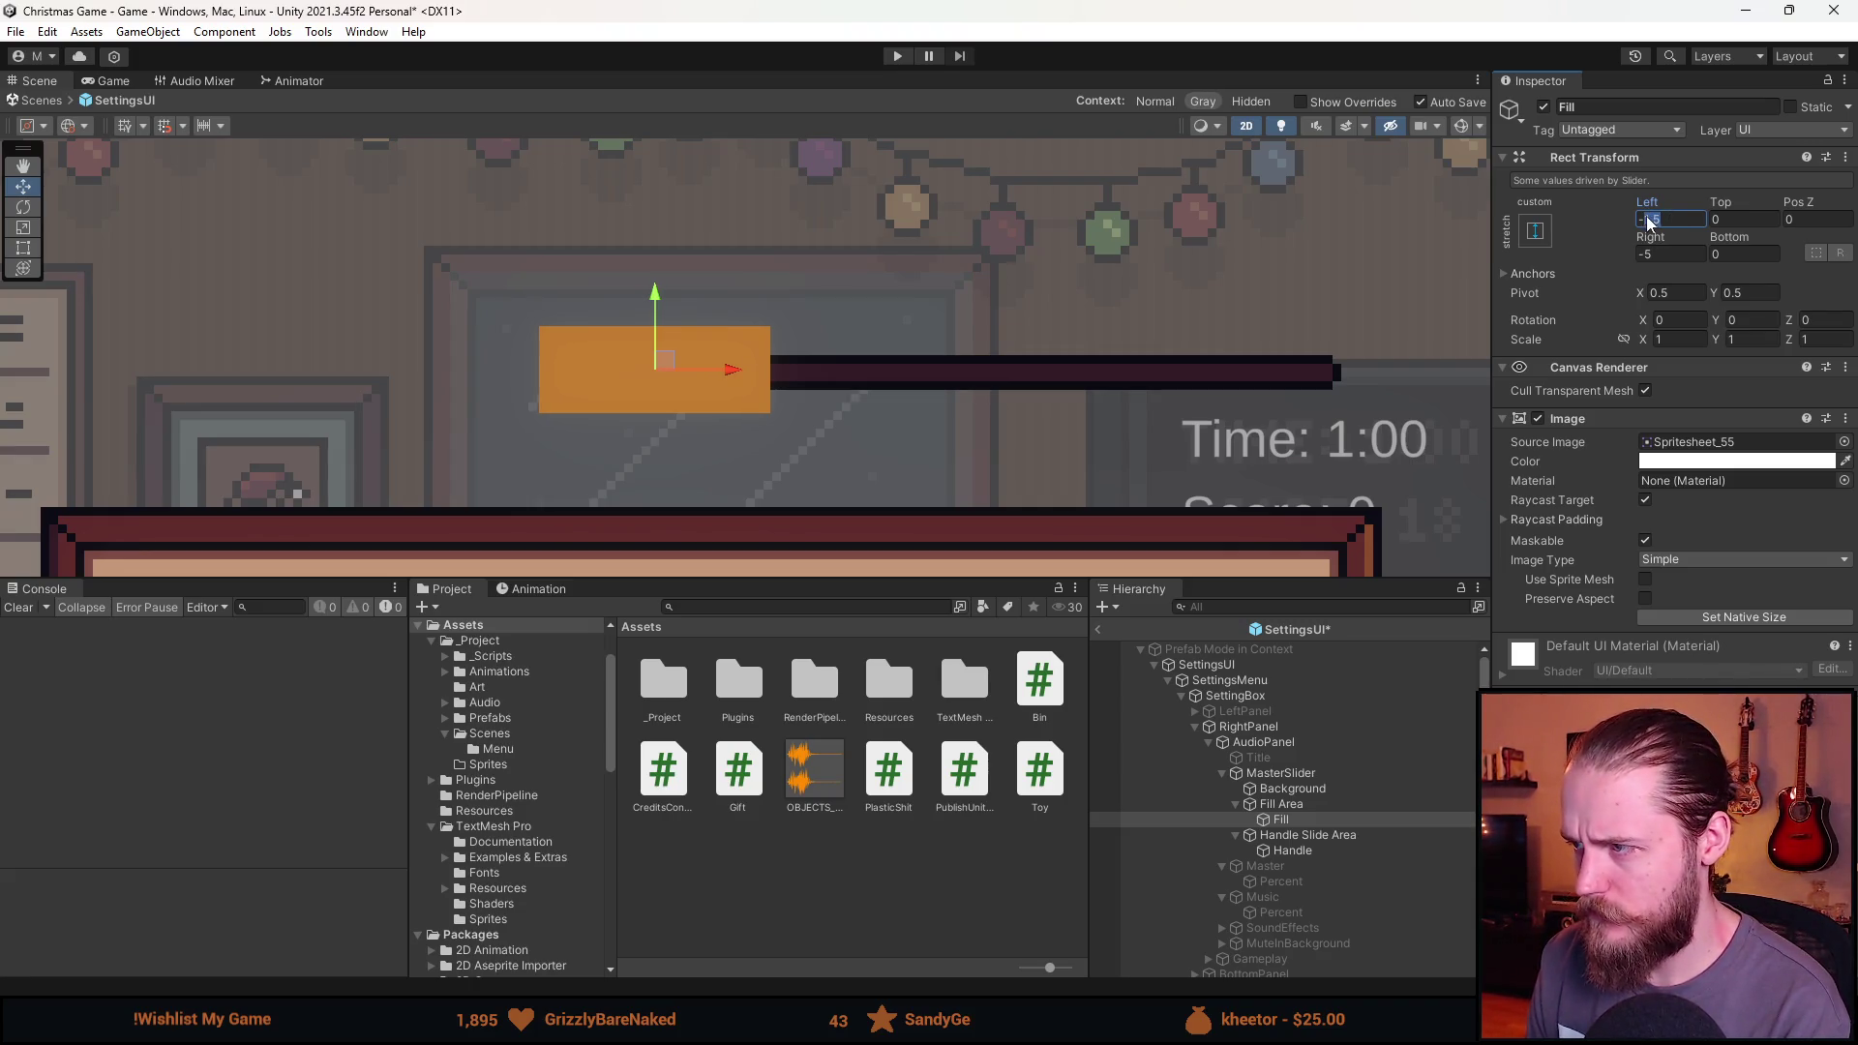
text(-)
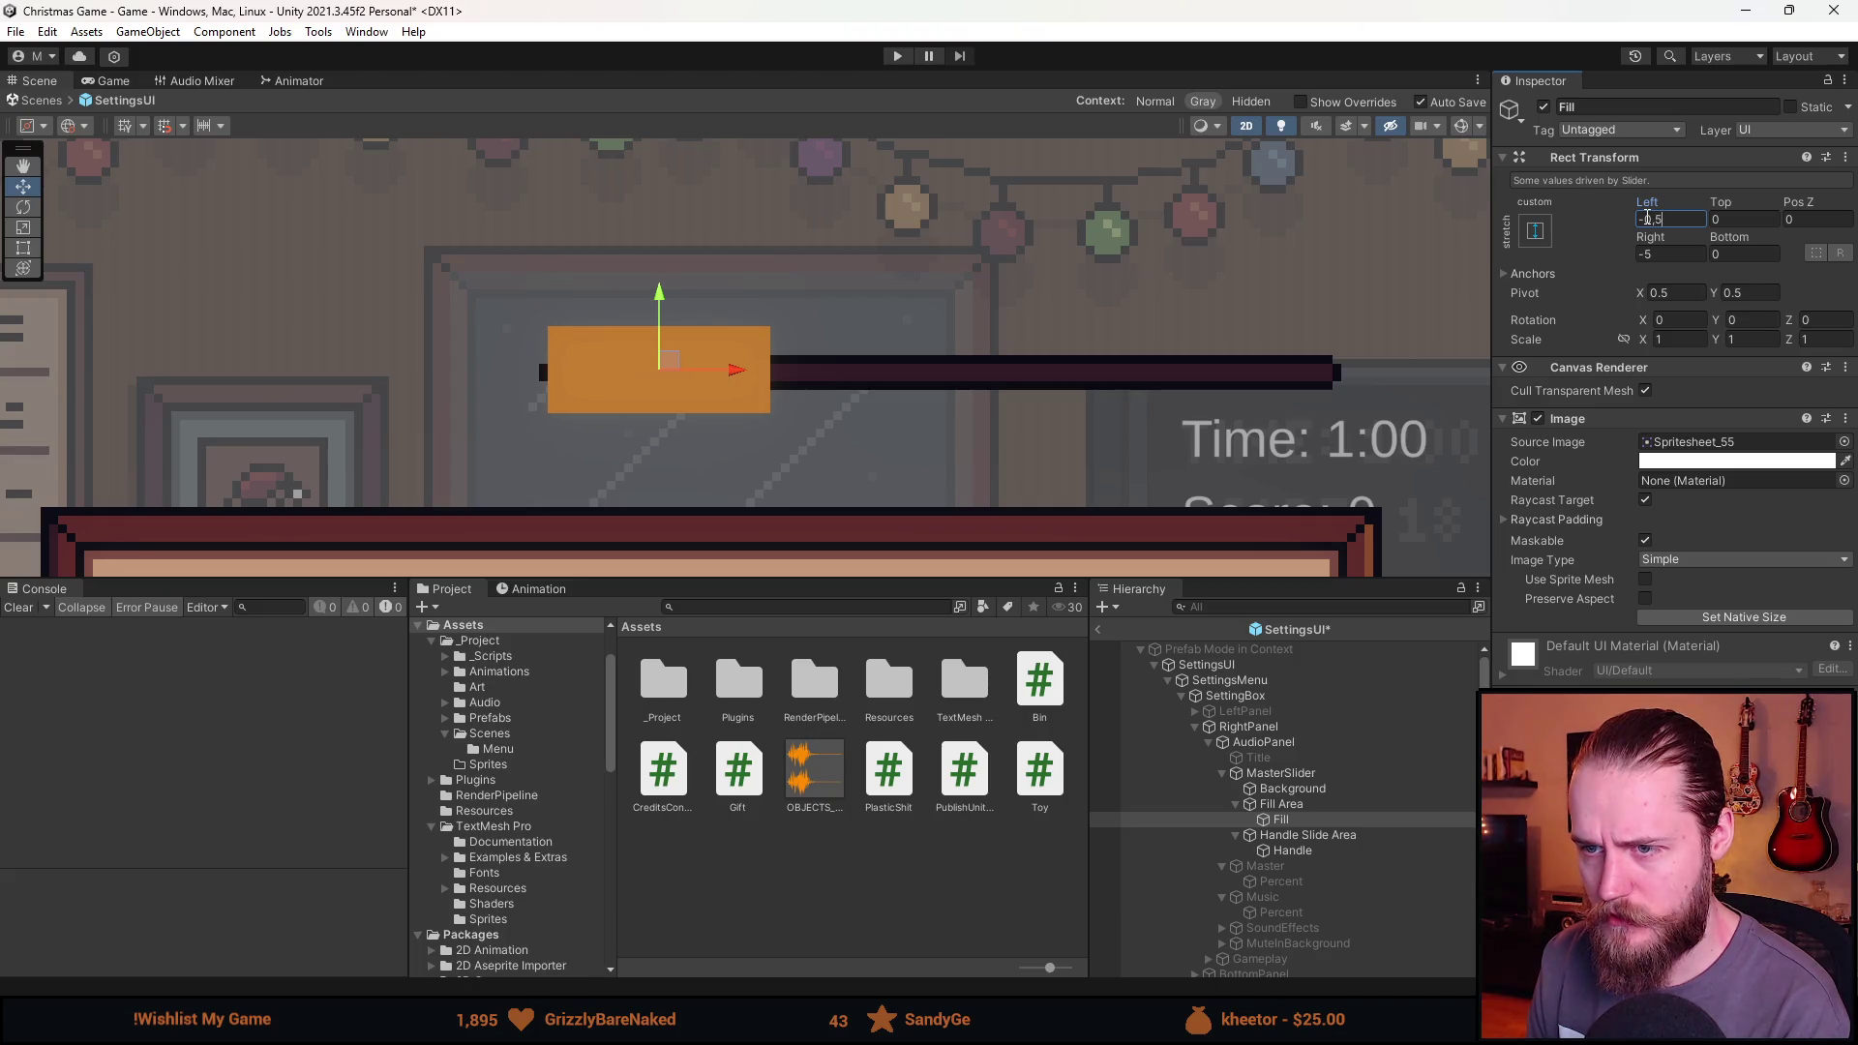
click(1673, 253)
text(0.)
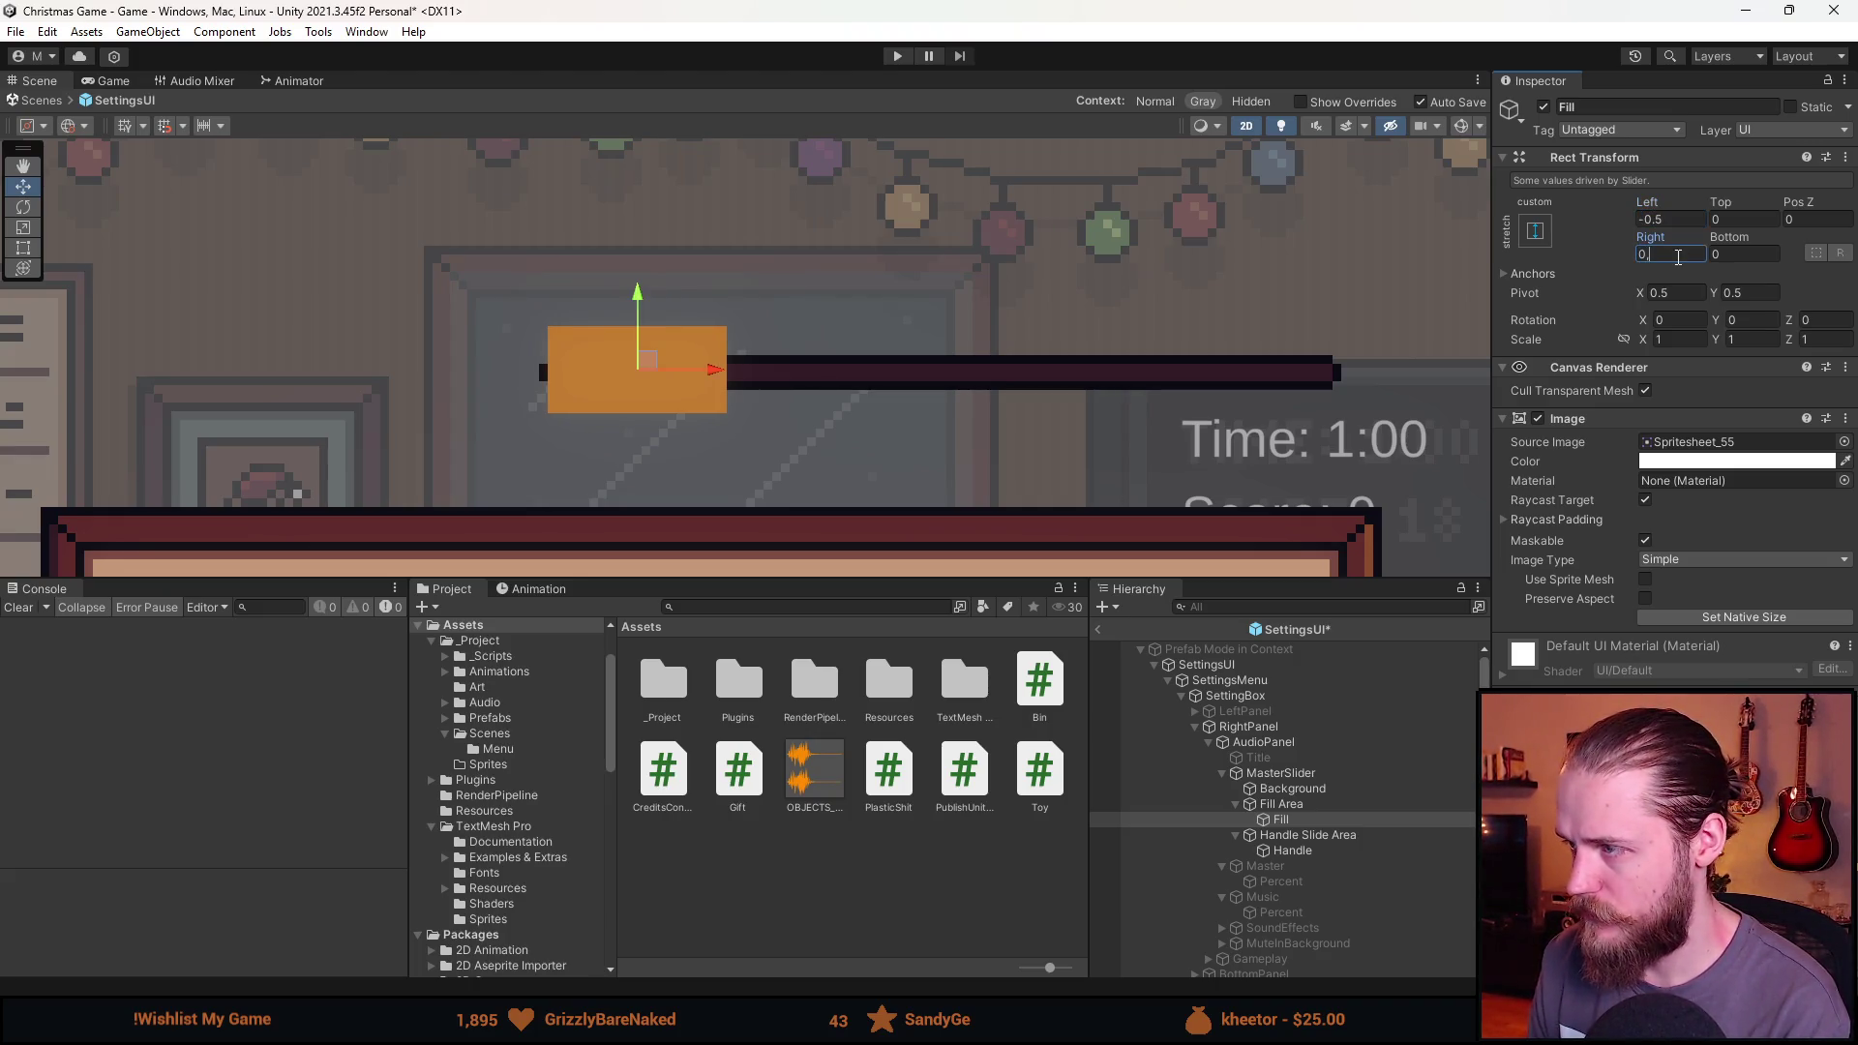
text(,5)
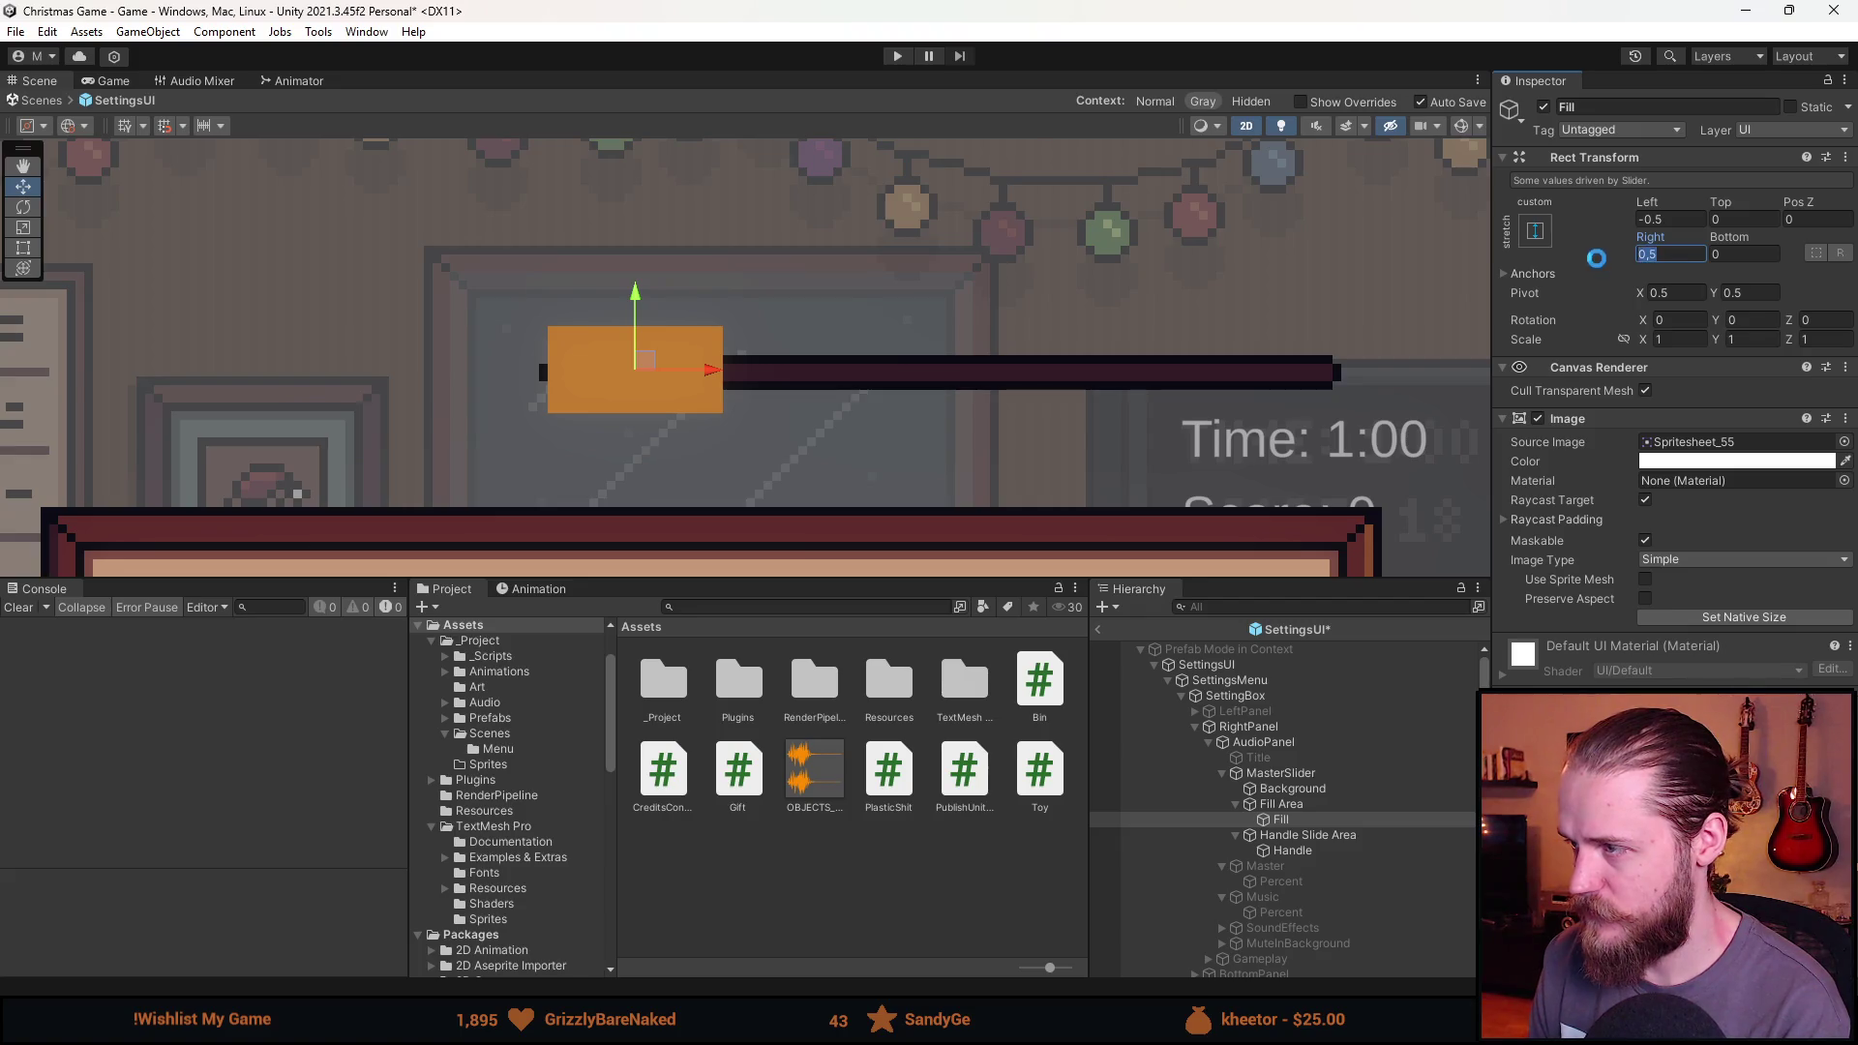
text(-0.)
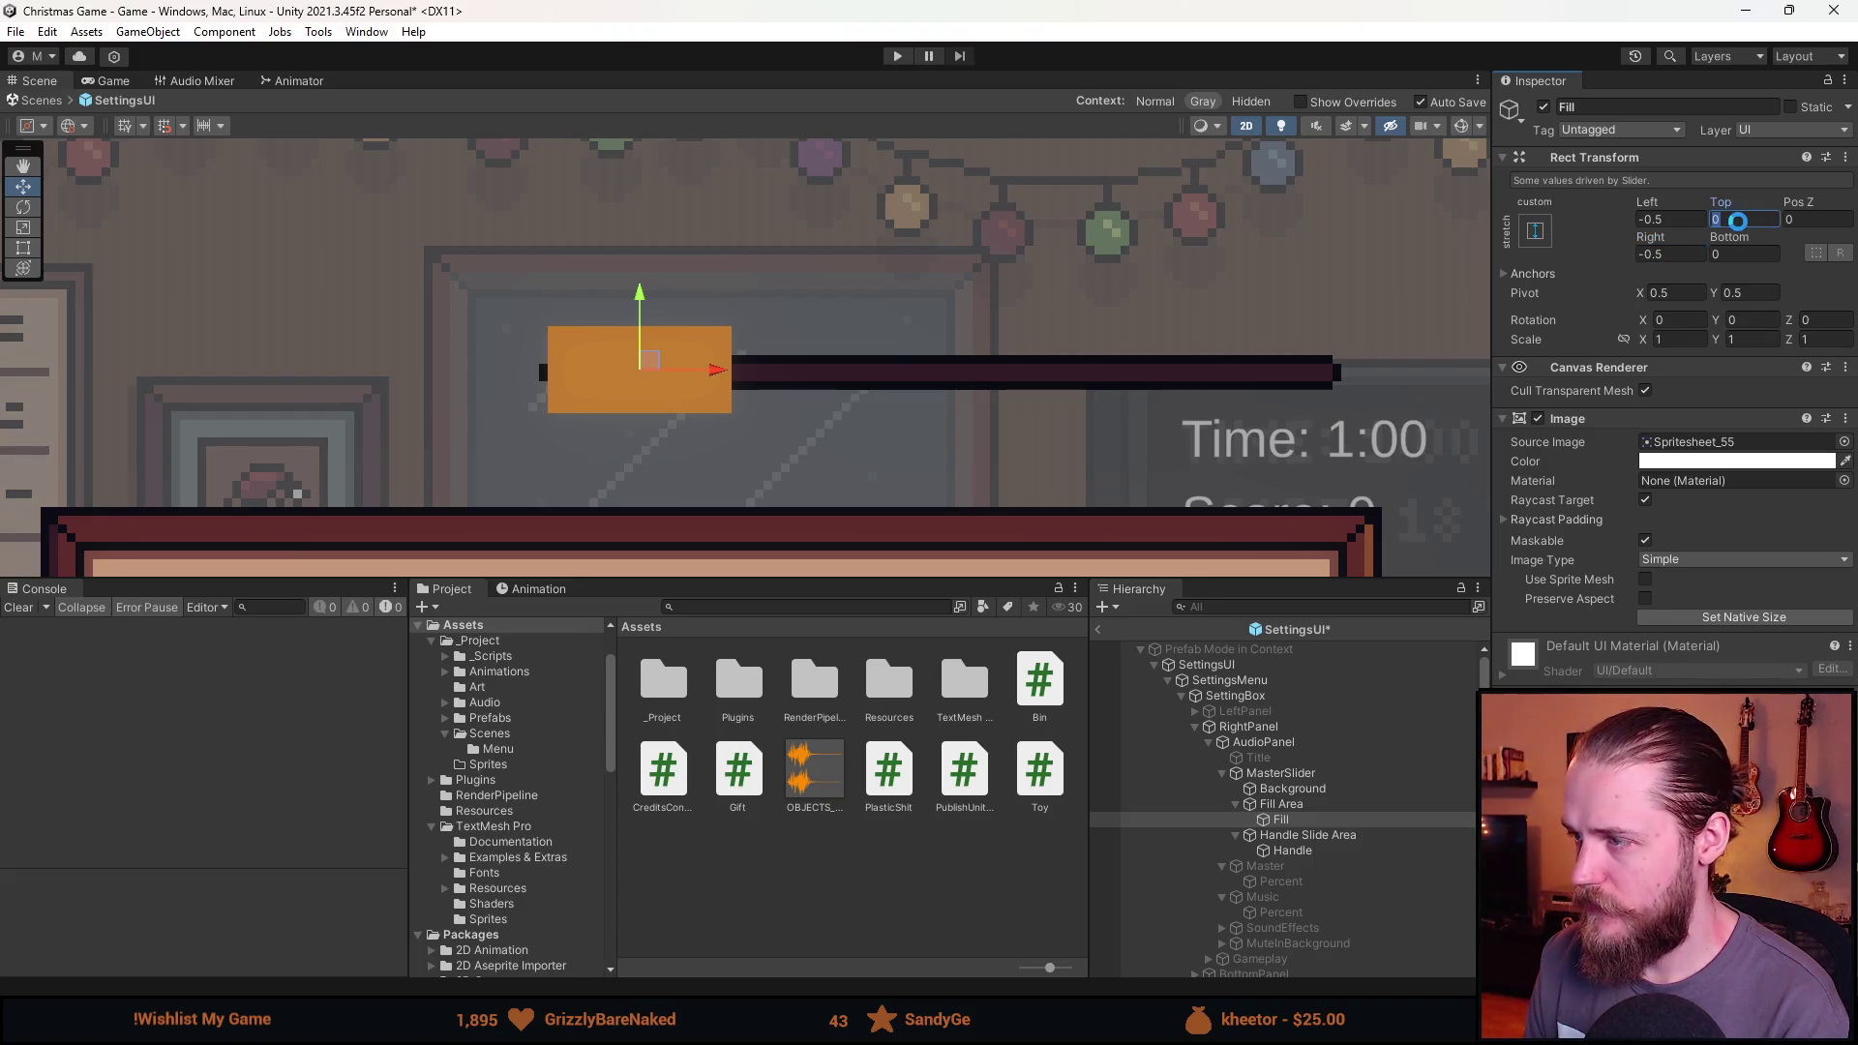
Try out top inset values of 1, 5 and 4.9 on the fill bar.
click(1746, 222)
text(1)
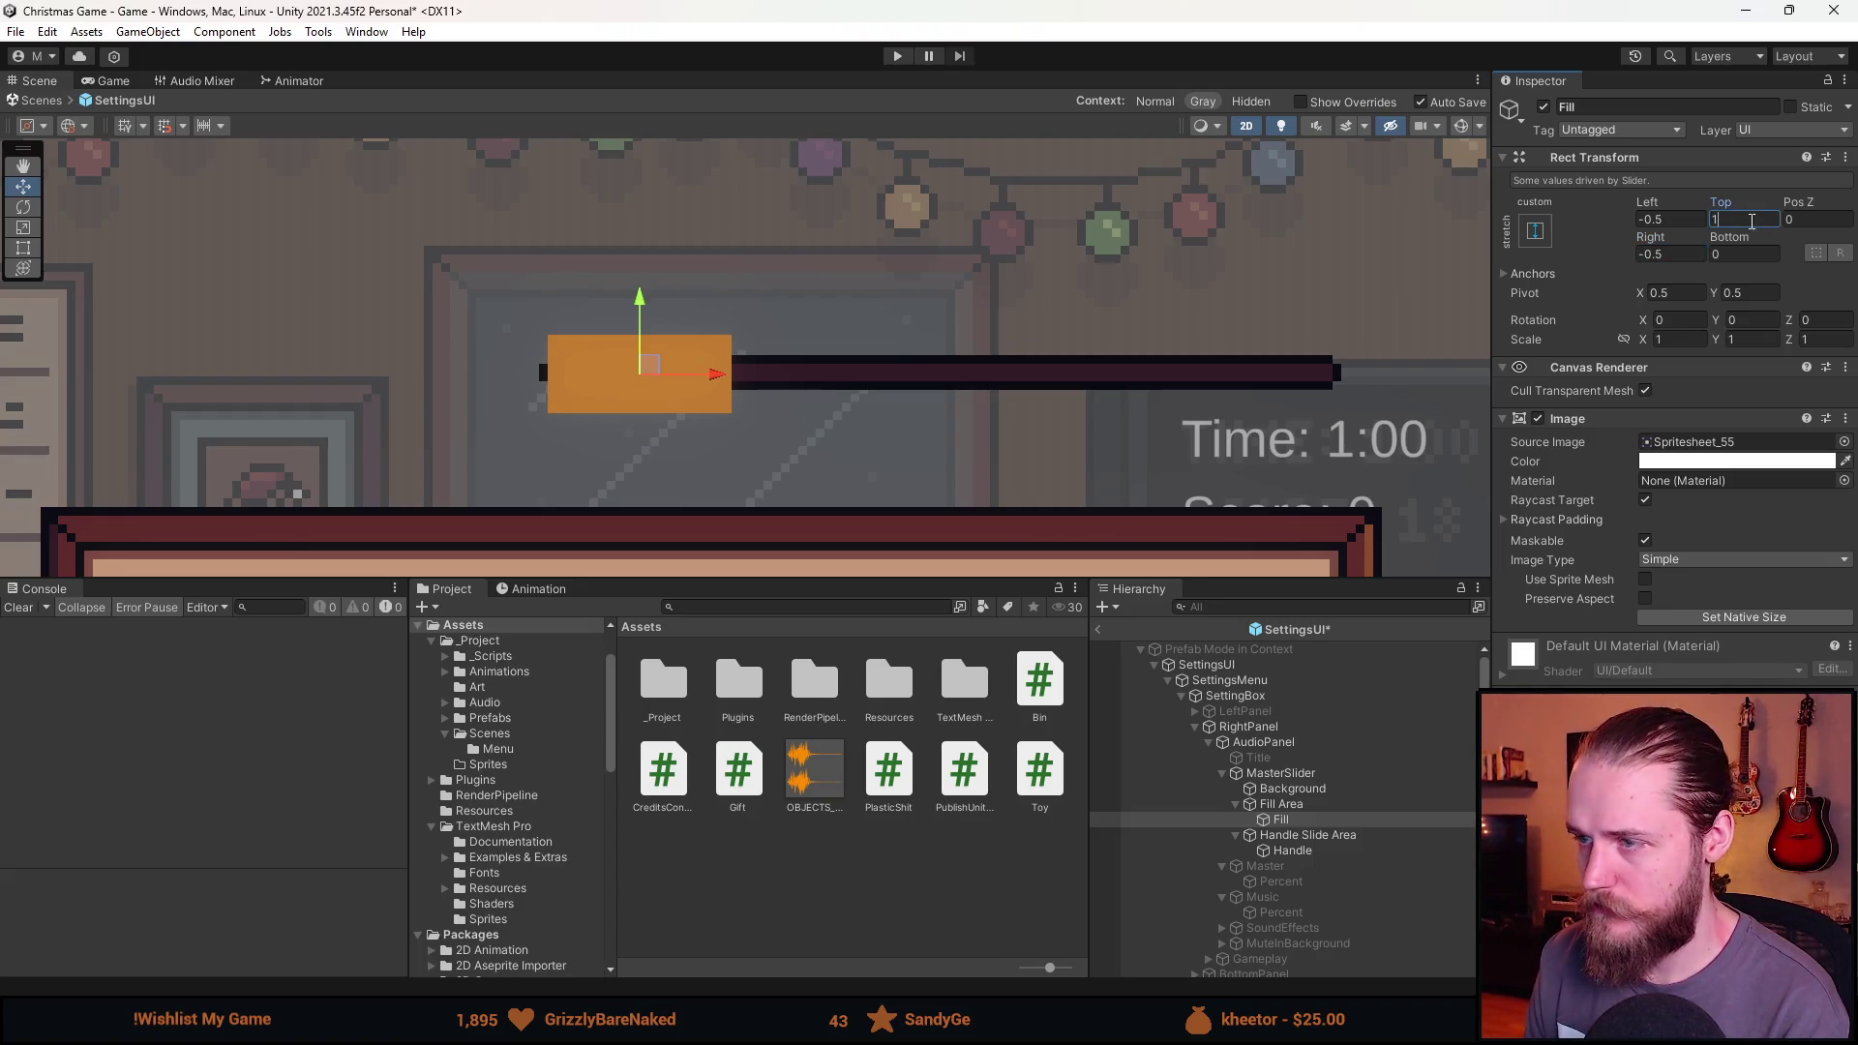
key(BackSpace)
text(5)
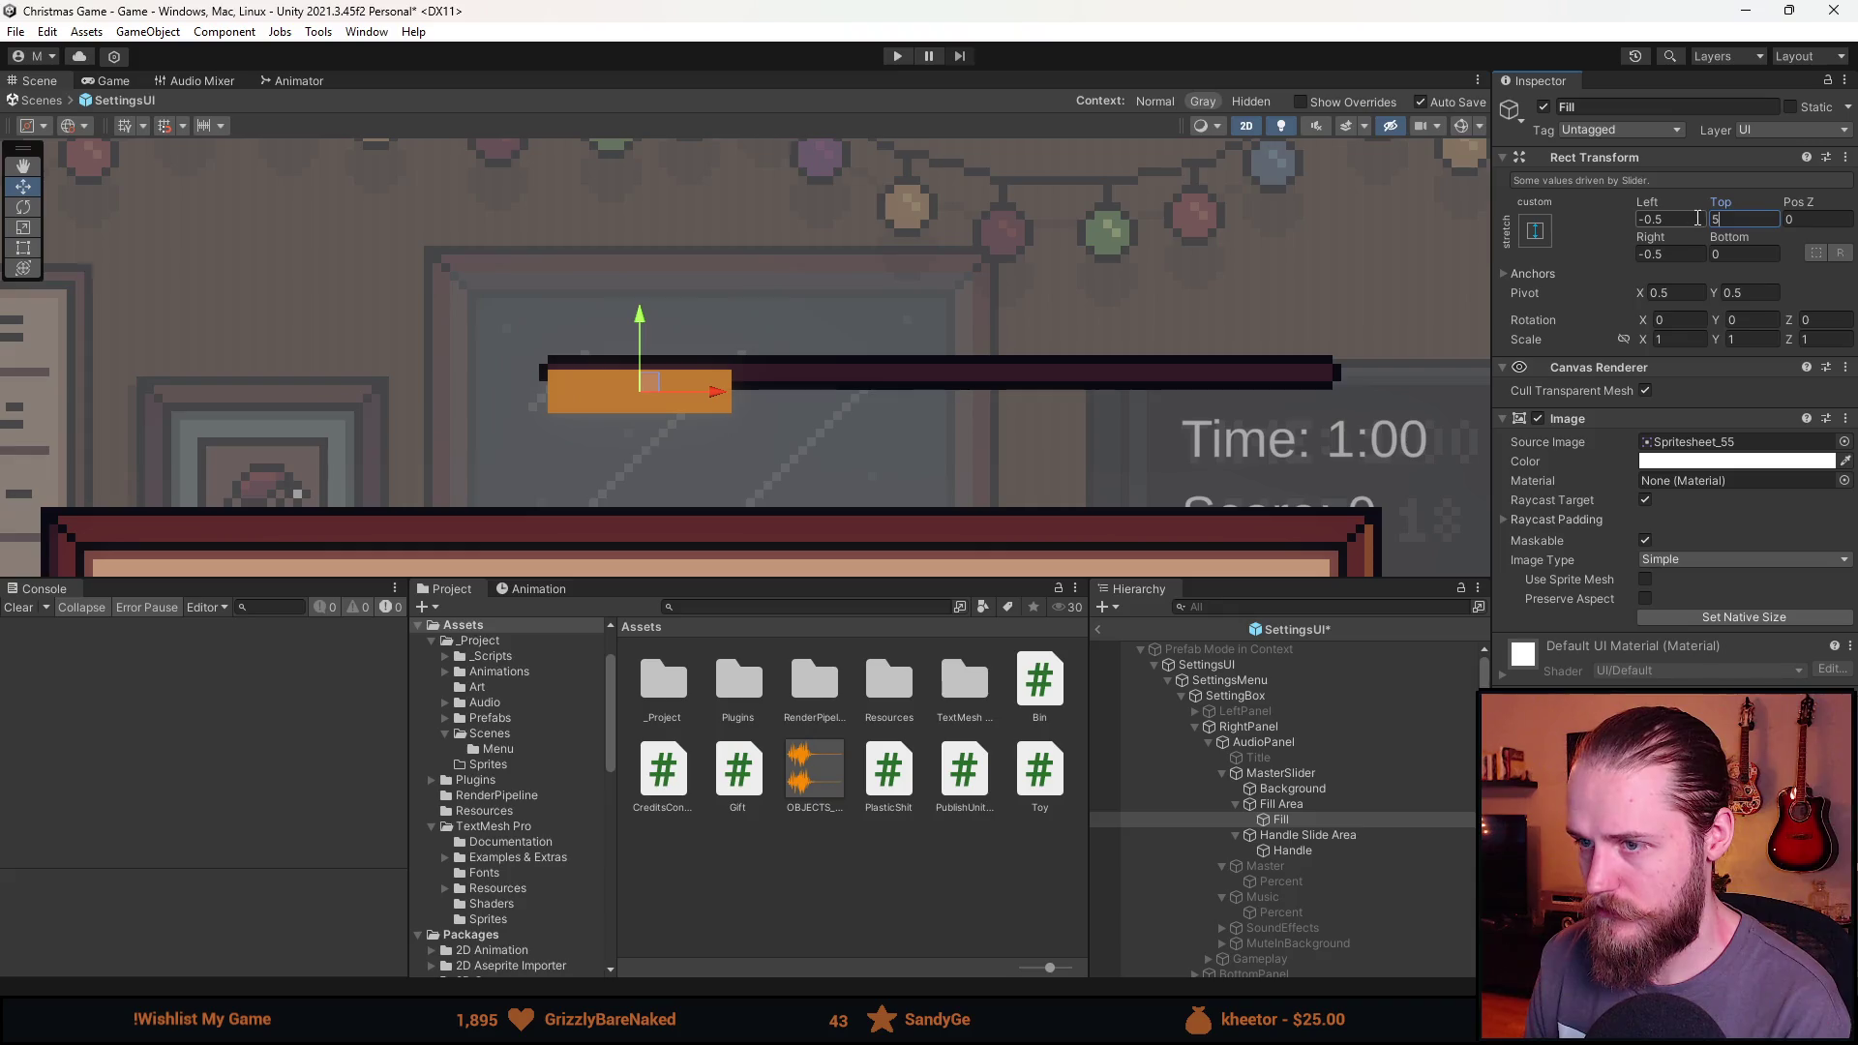
key(BackSpace)
text(4.9)
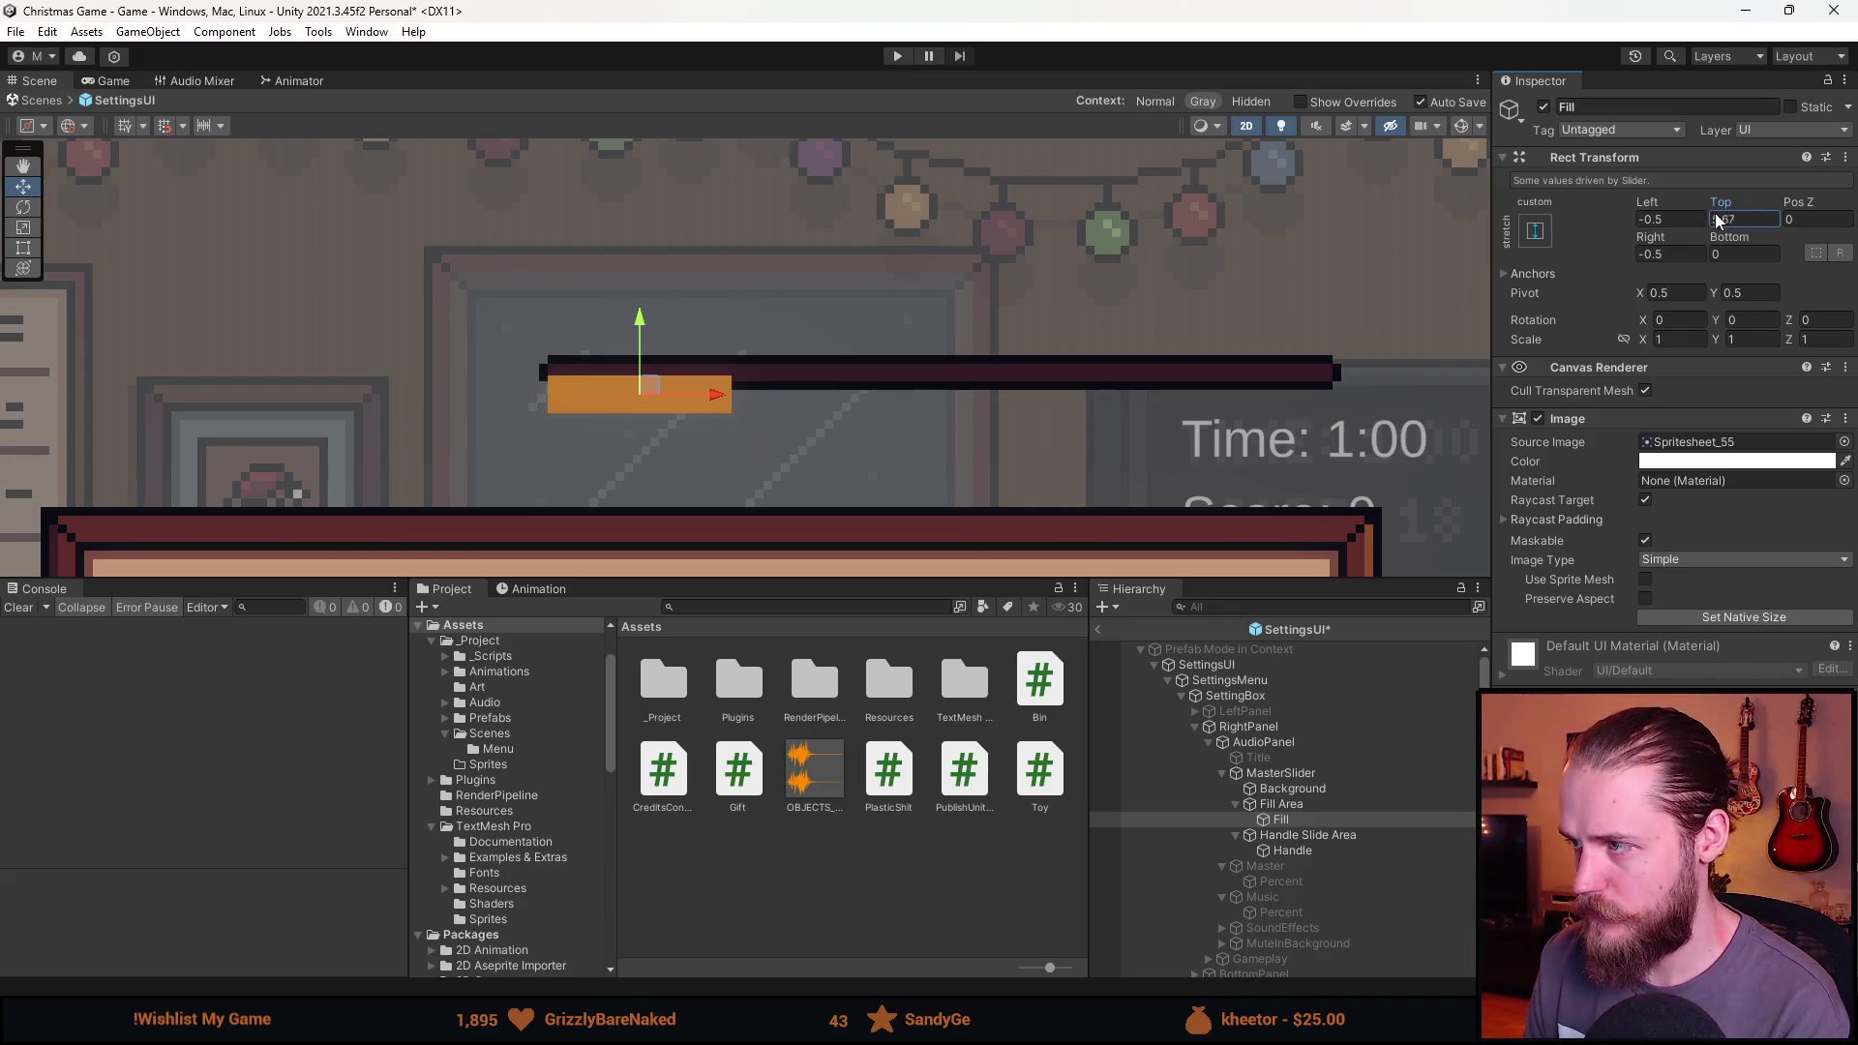
key(BackSpace)
key(BackSpace)
After testing 3.5 and 4, settle the fill's top inset at 4.5.
scroll(703, 354, up, 5)
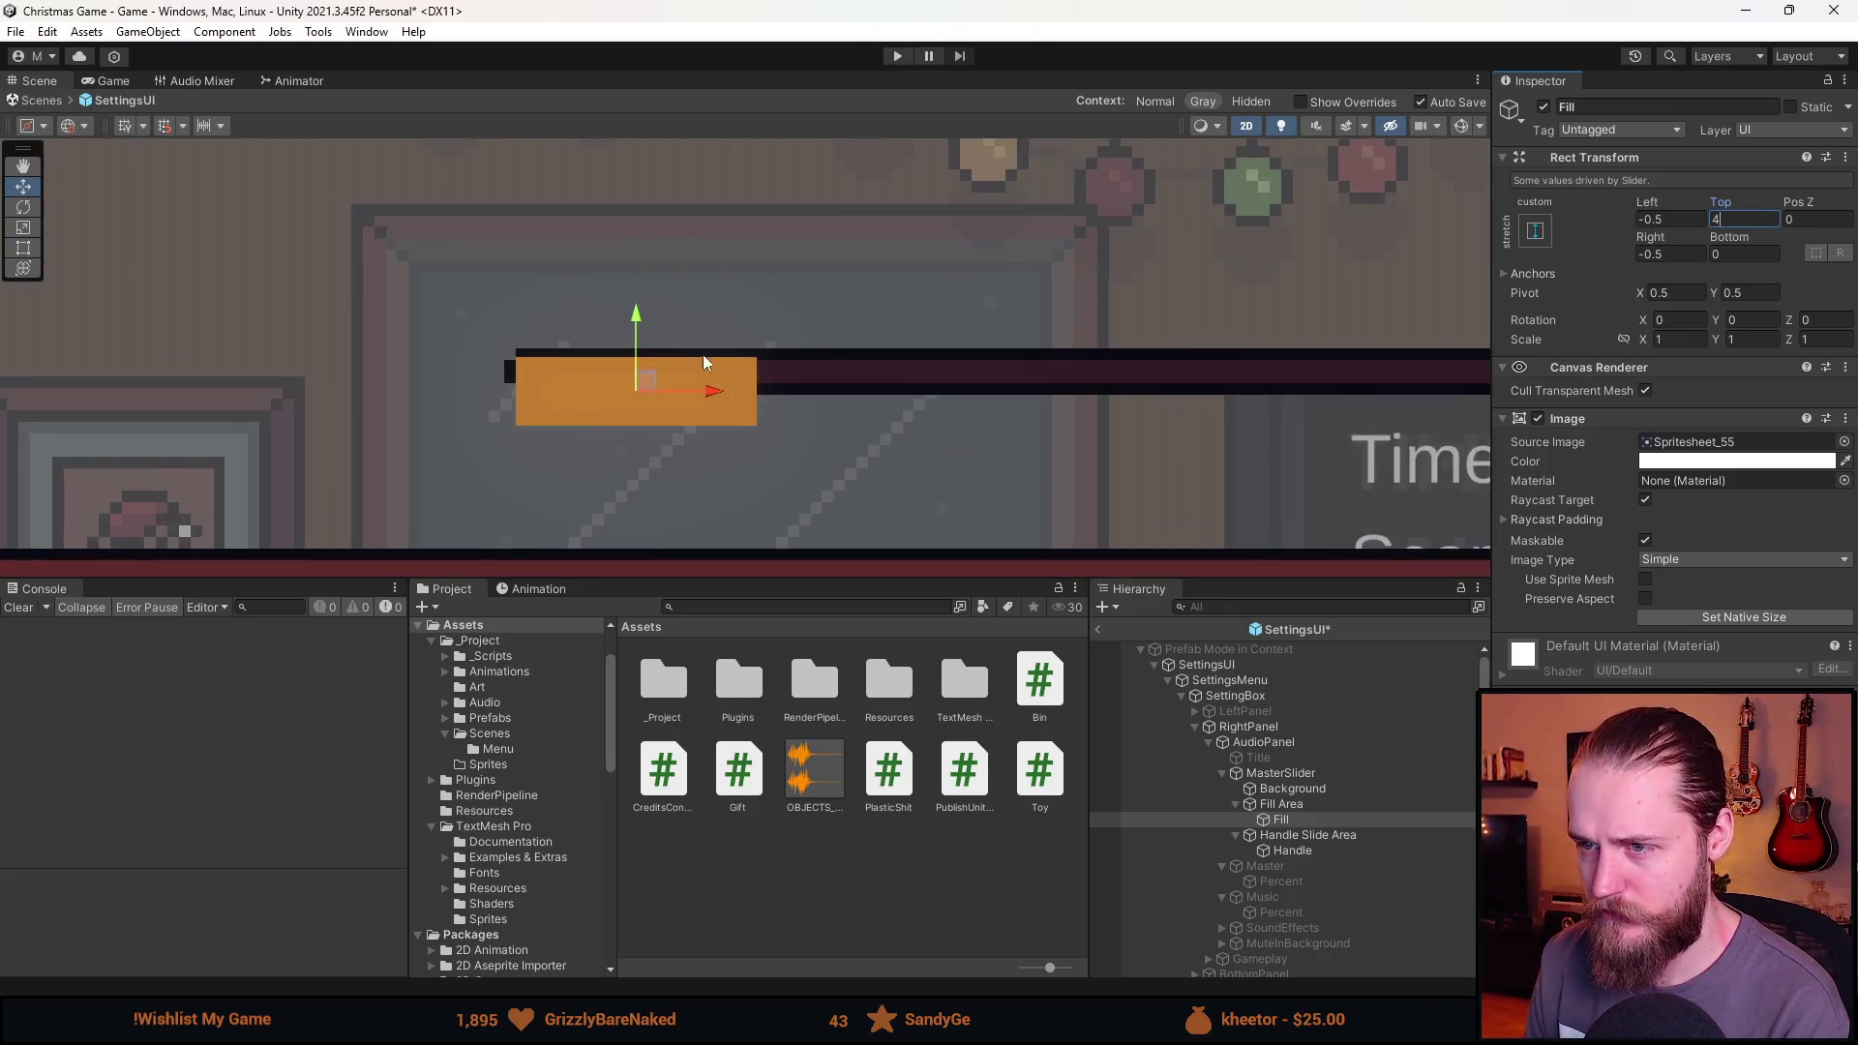
key(BackSpace)
text(3,)
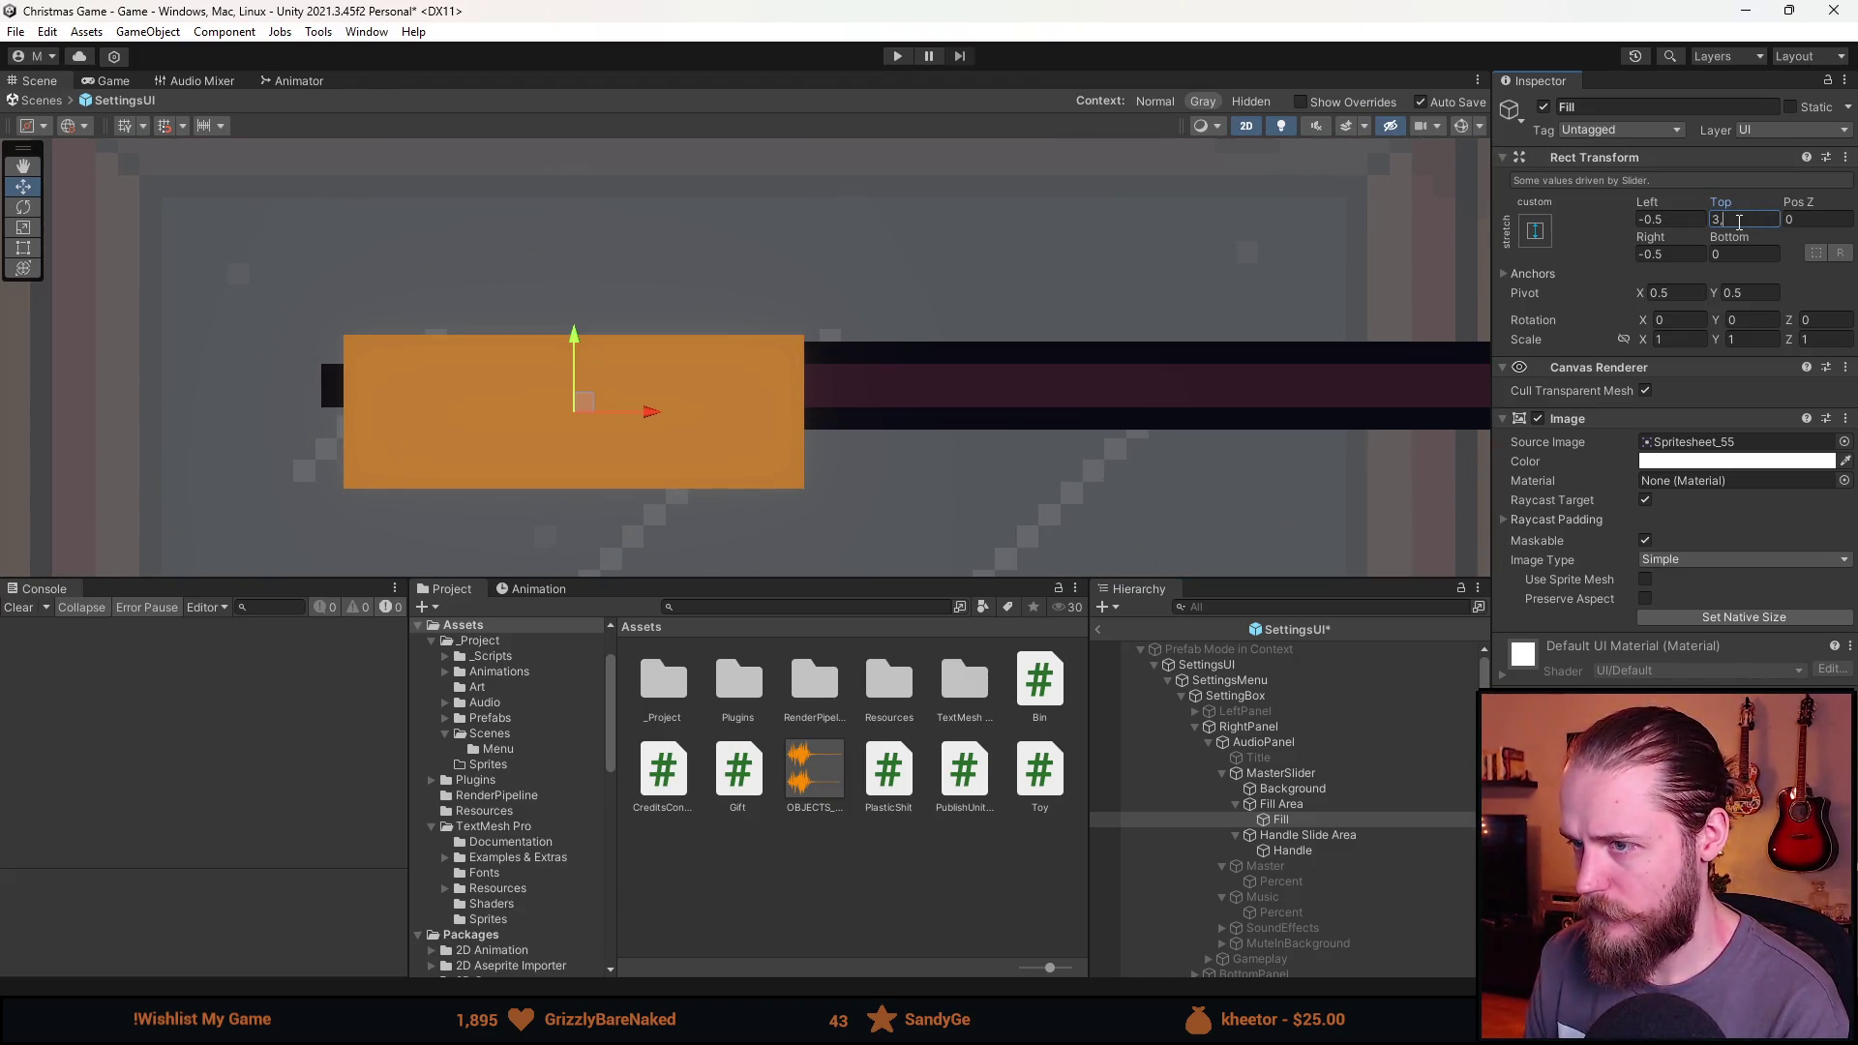
text(5)
key(BackSpace)
text(4)
scroll(692, 395, up, 4)
scroll(683, 365, down, 2)
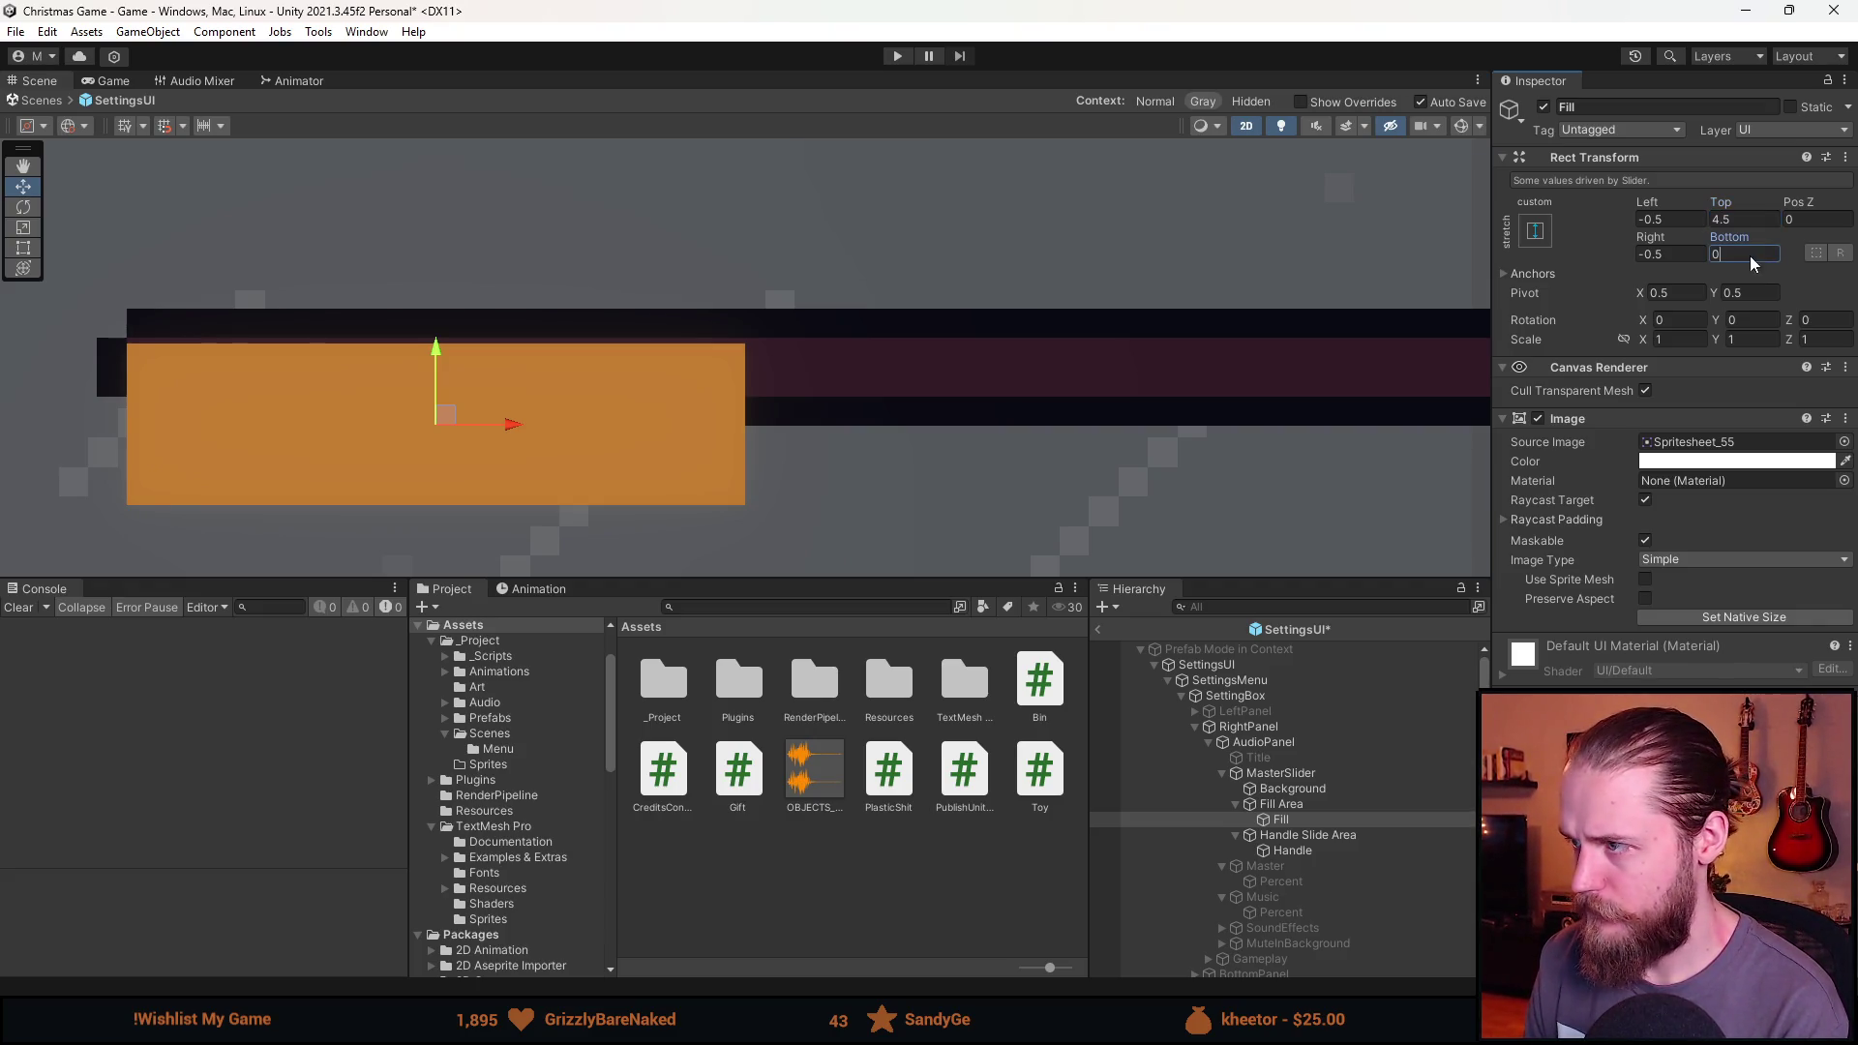
text(4,5)
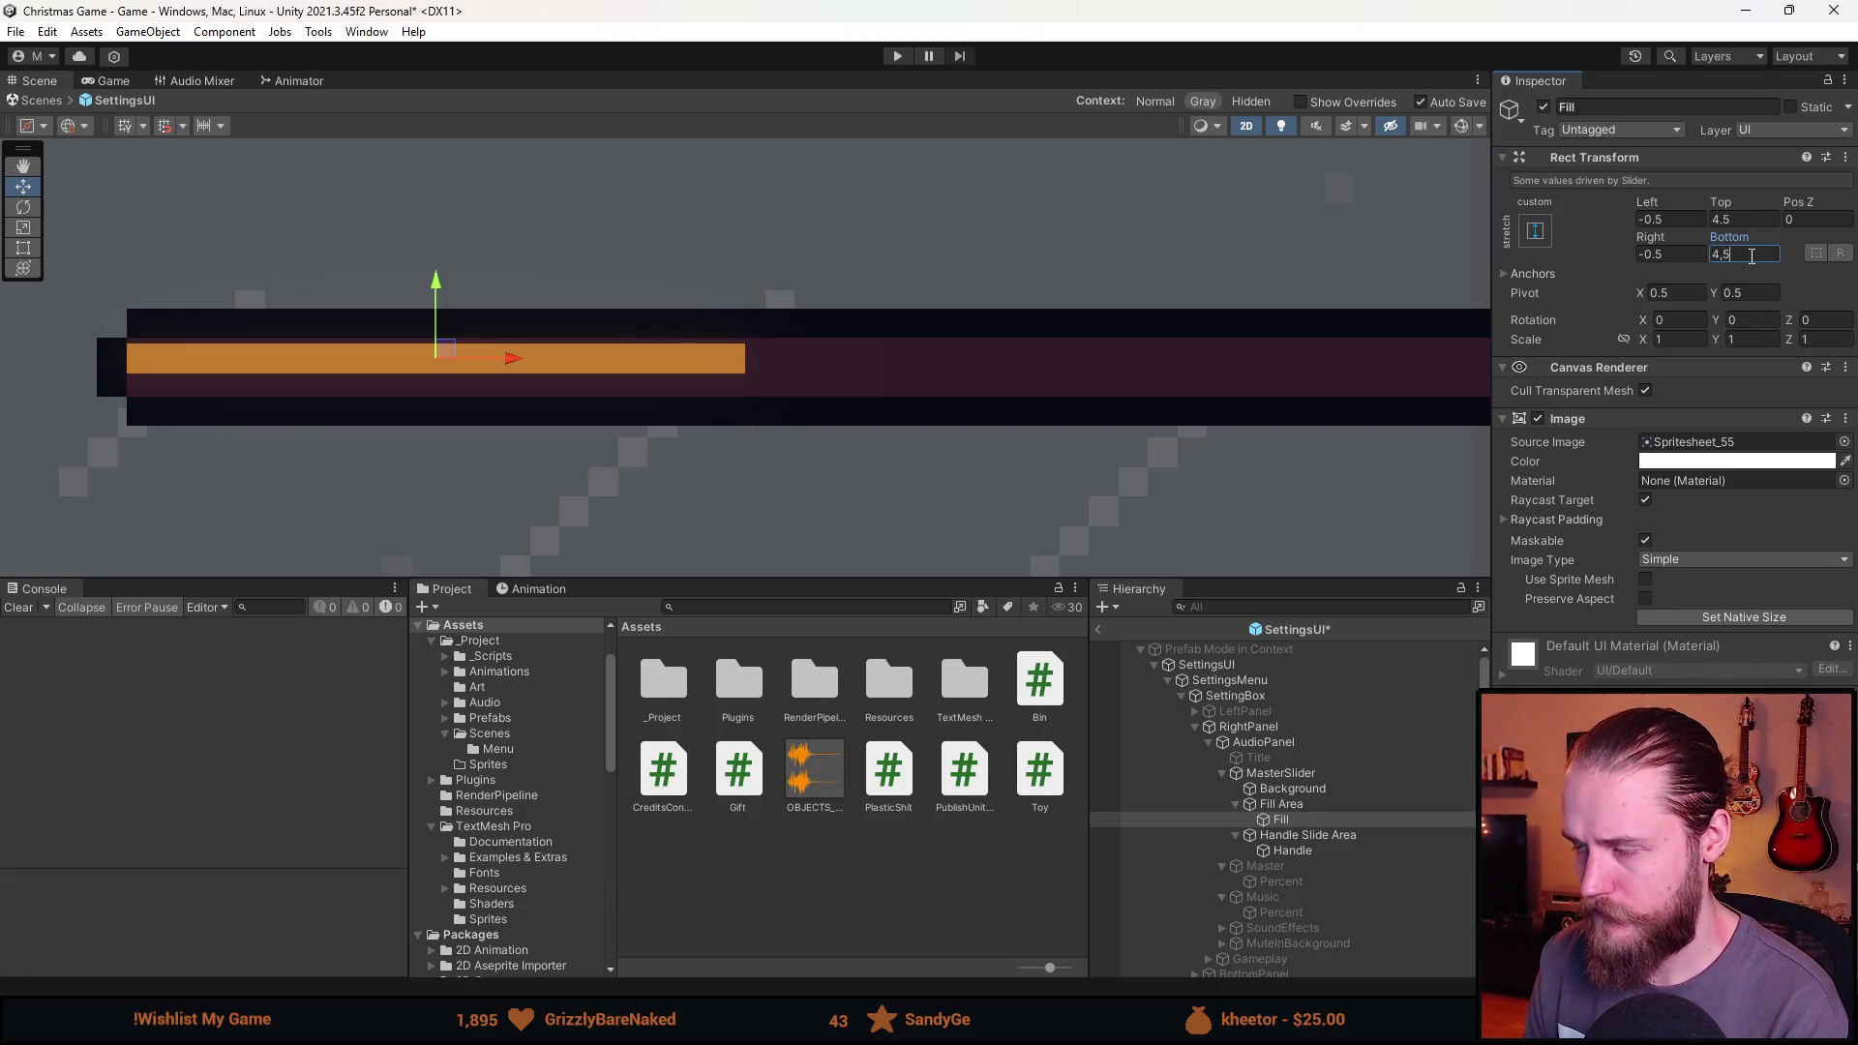
Set the fill's bottom inset to 3.5.
drag(1722, 253, 1712, 254)
text(3)
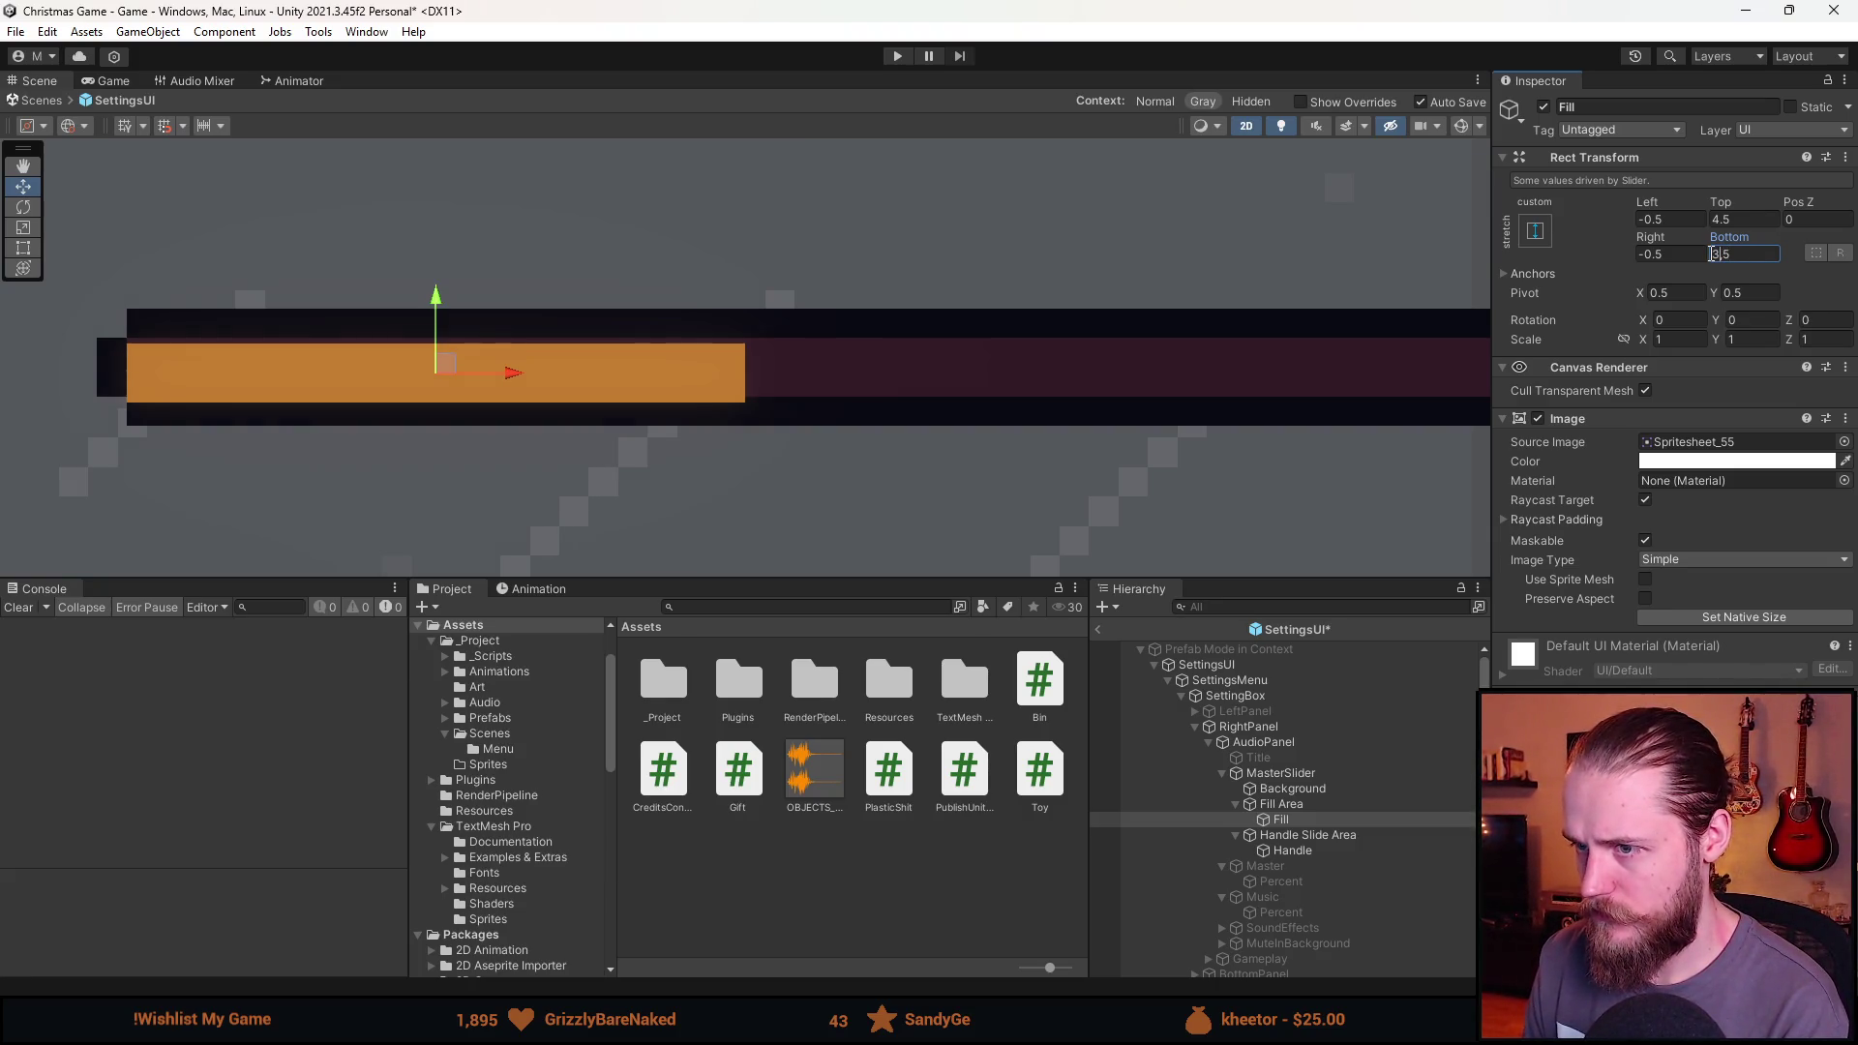
scroll(458, 374, down, 2)
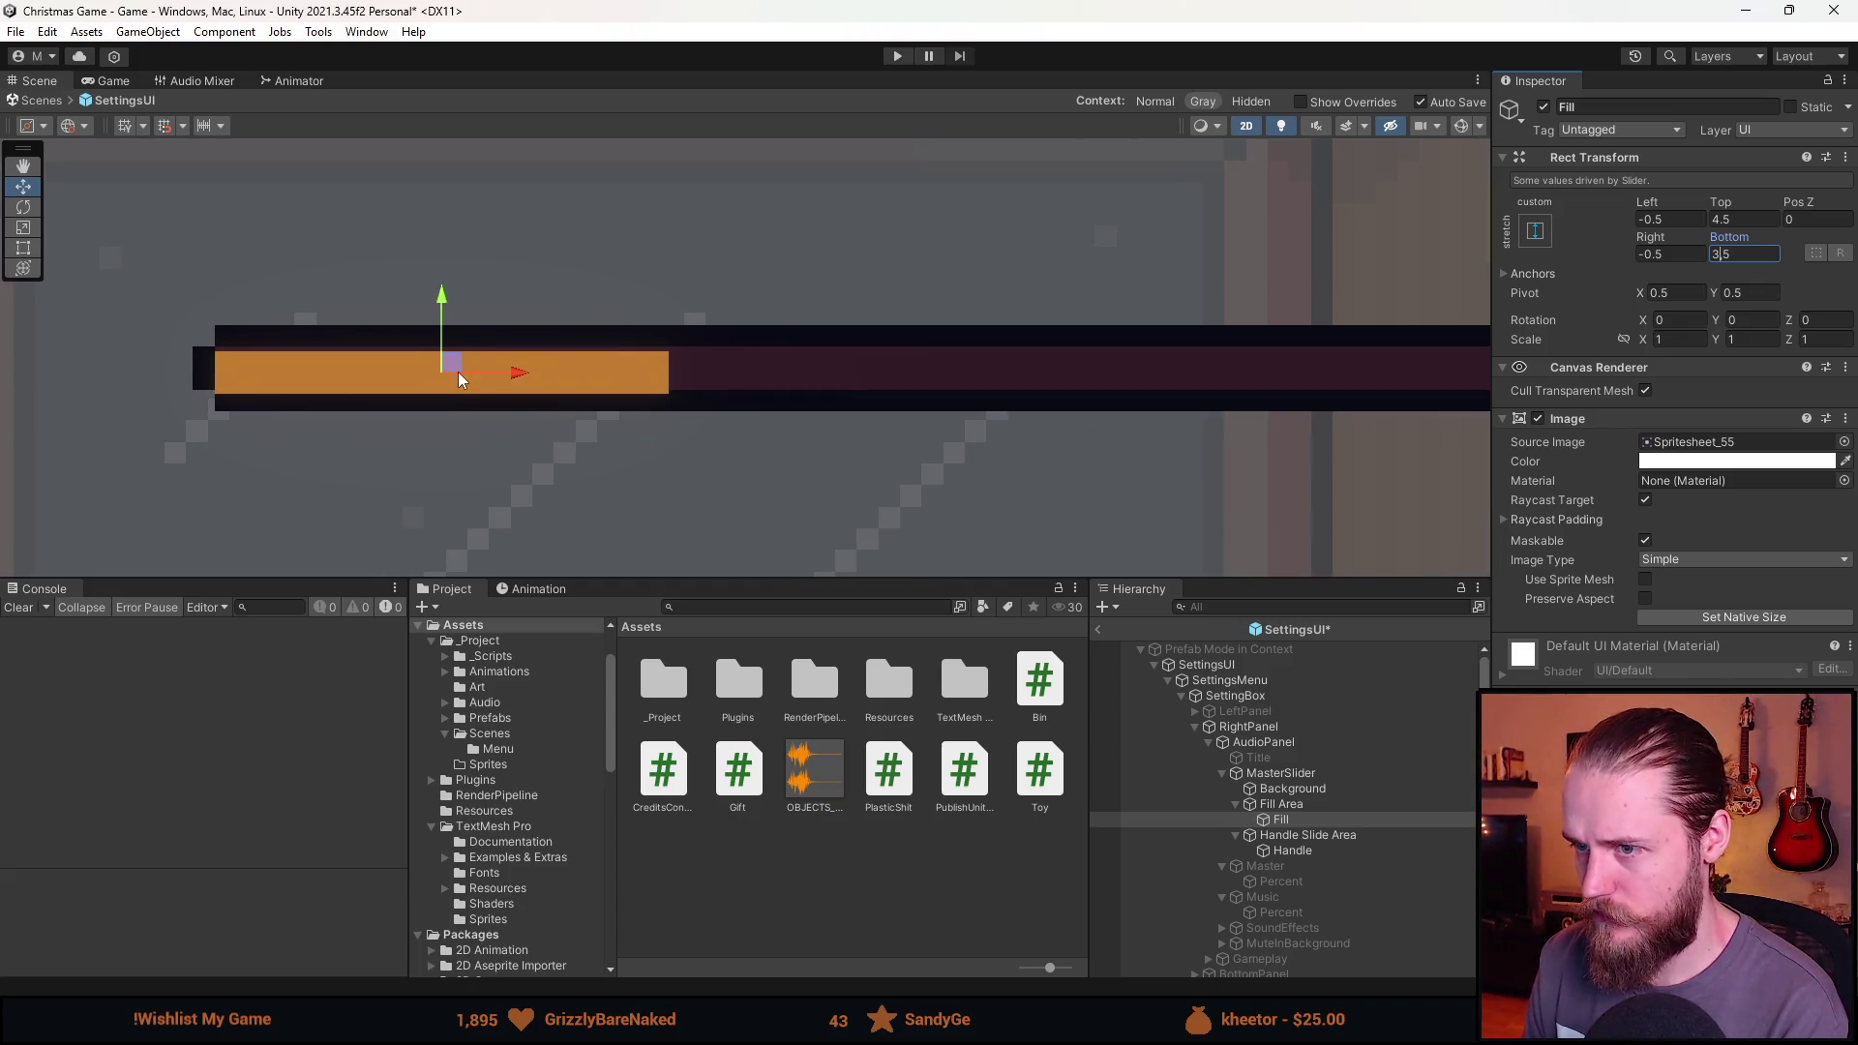
click(1280, 804)
Give the Fill Area top and bottom offsets of 3.5.
click(1741, 200)
key(BackSpace)
text(5)
click(1742, 234)
key(BackSpace)
key(BackSpace)
text(5)
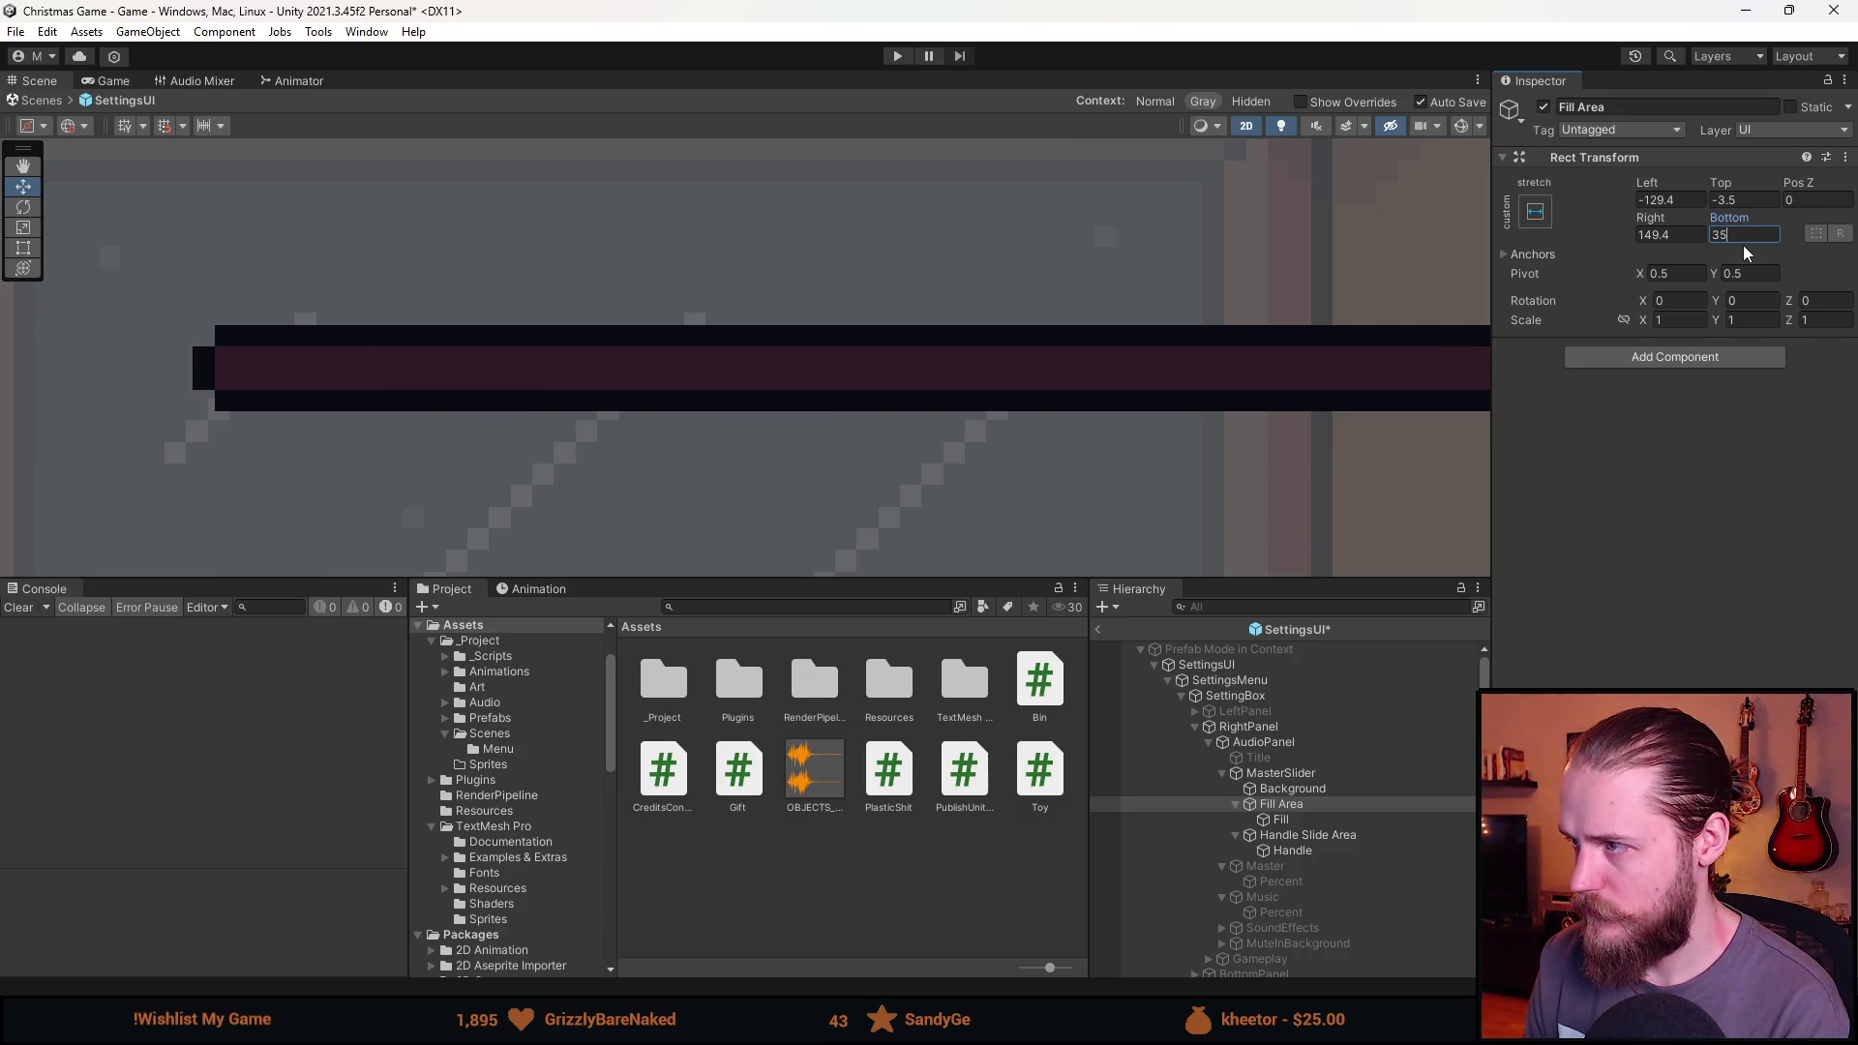
key(Left)
text(.)
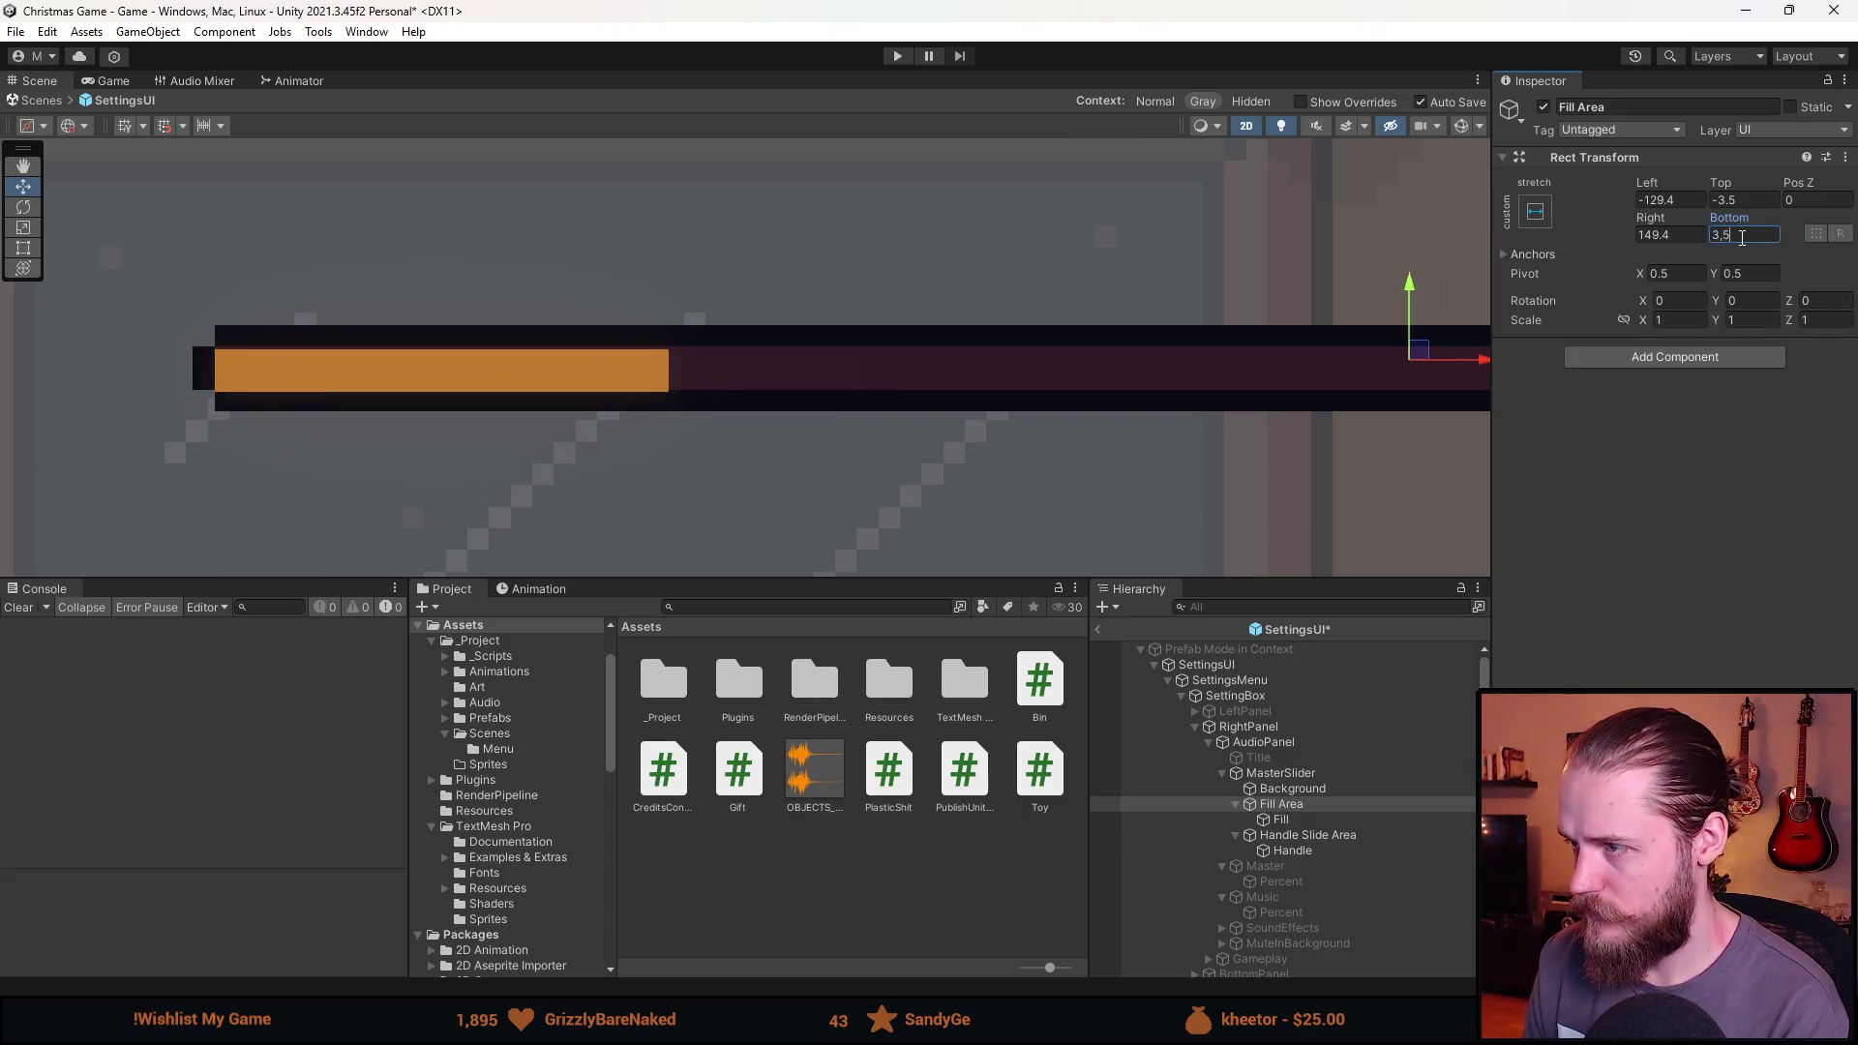
Edit the Fill Area's left offset and set its right offset to 149.5.
click(1669, 200)
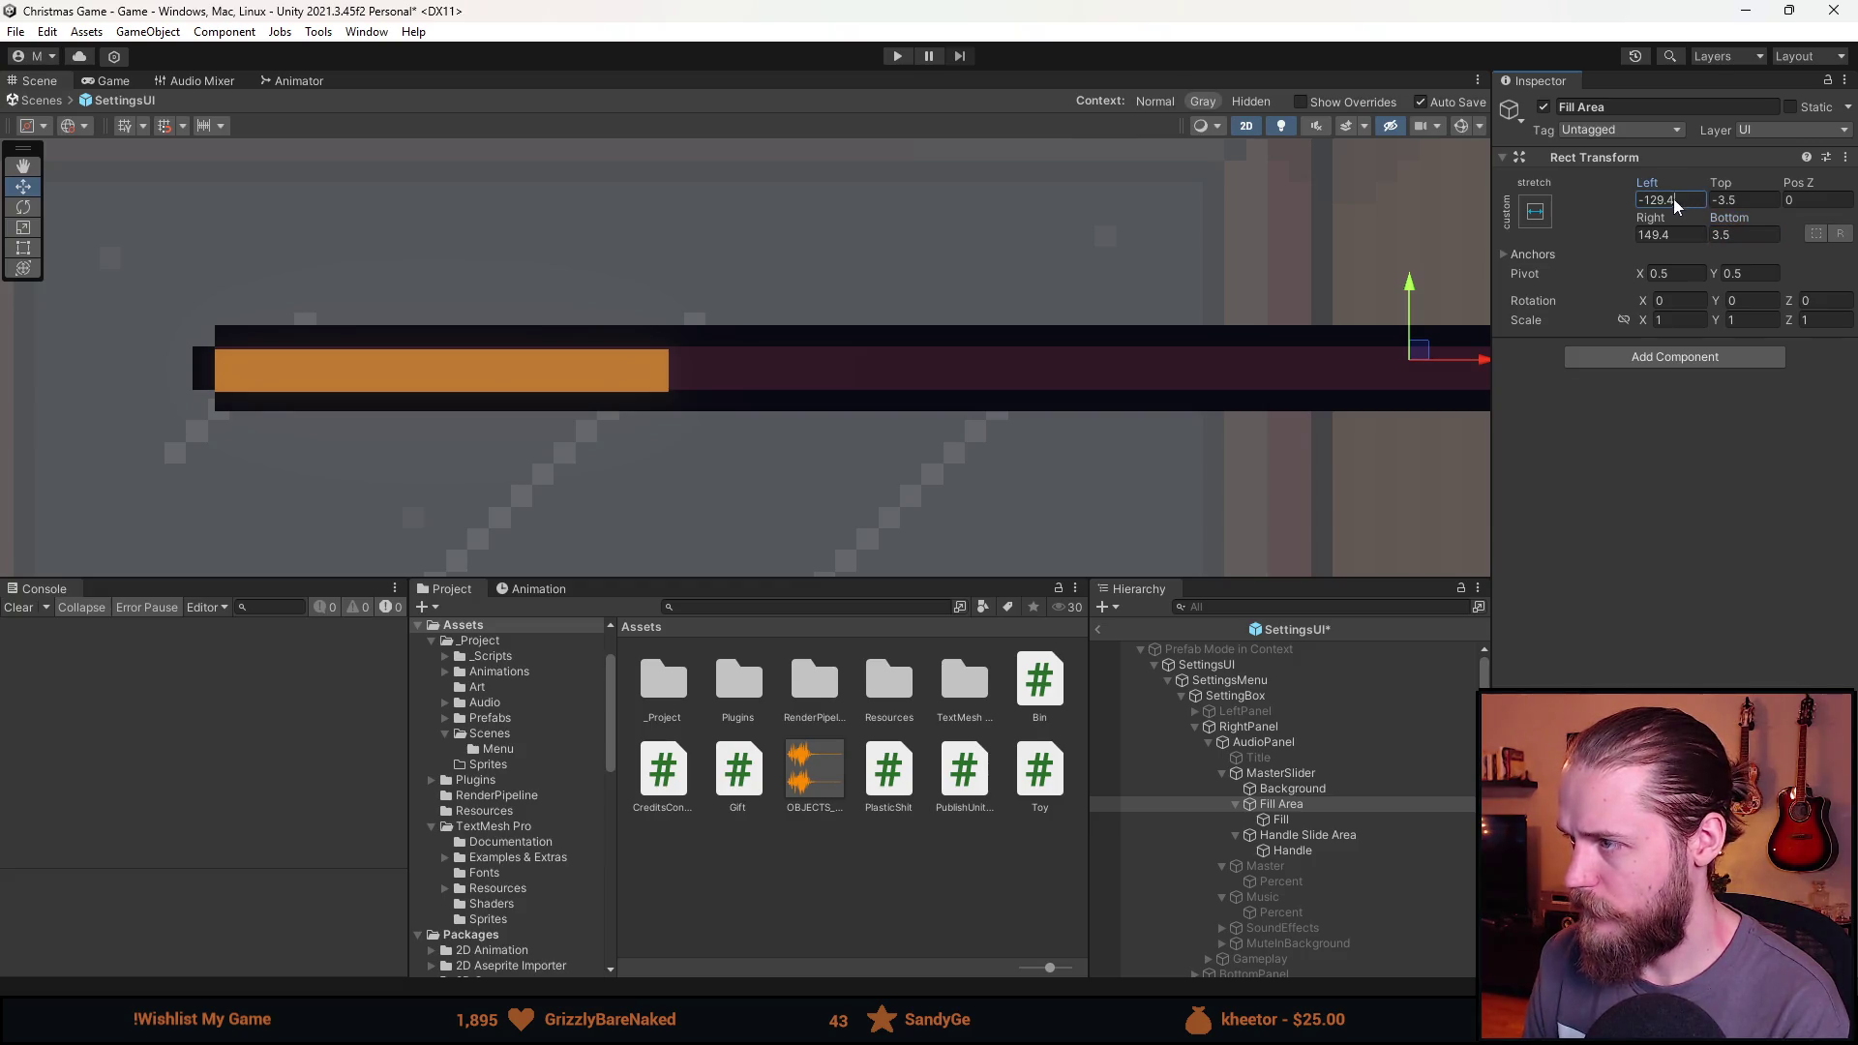
text(5)
click(1665, 235)
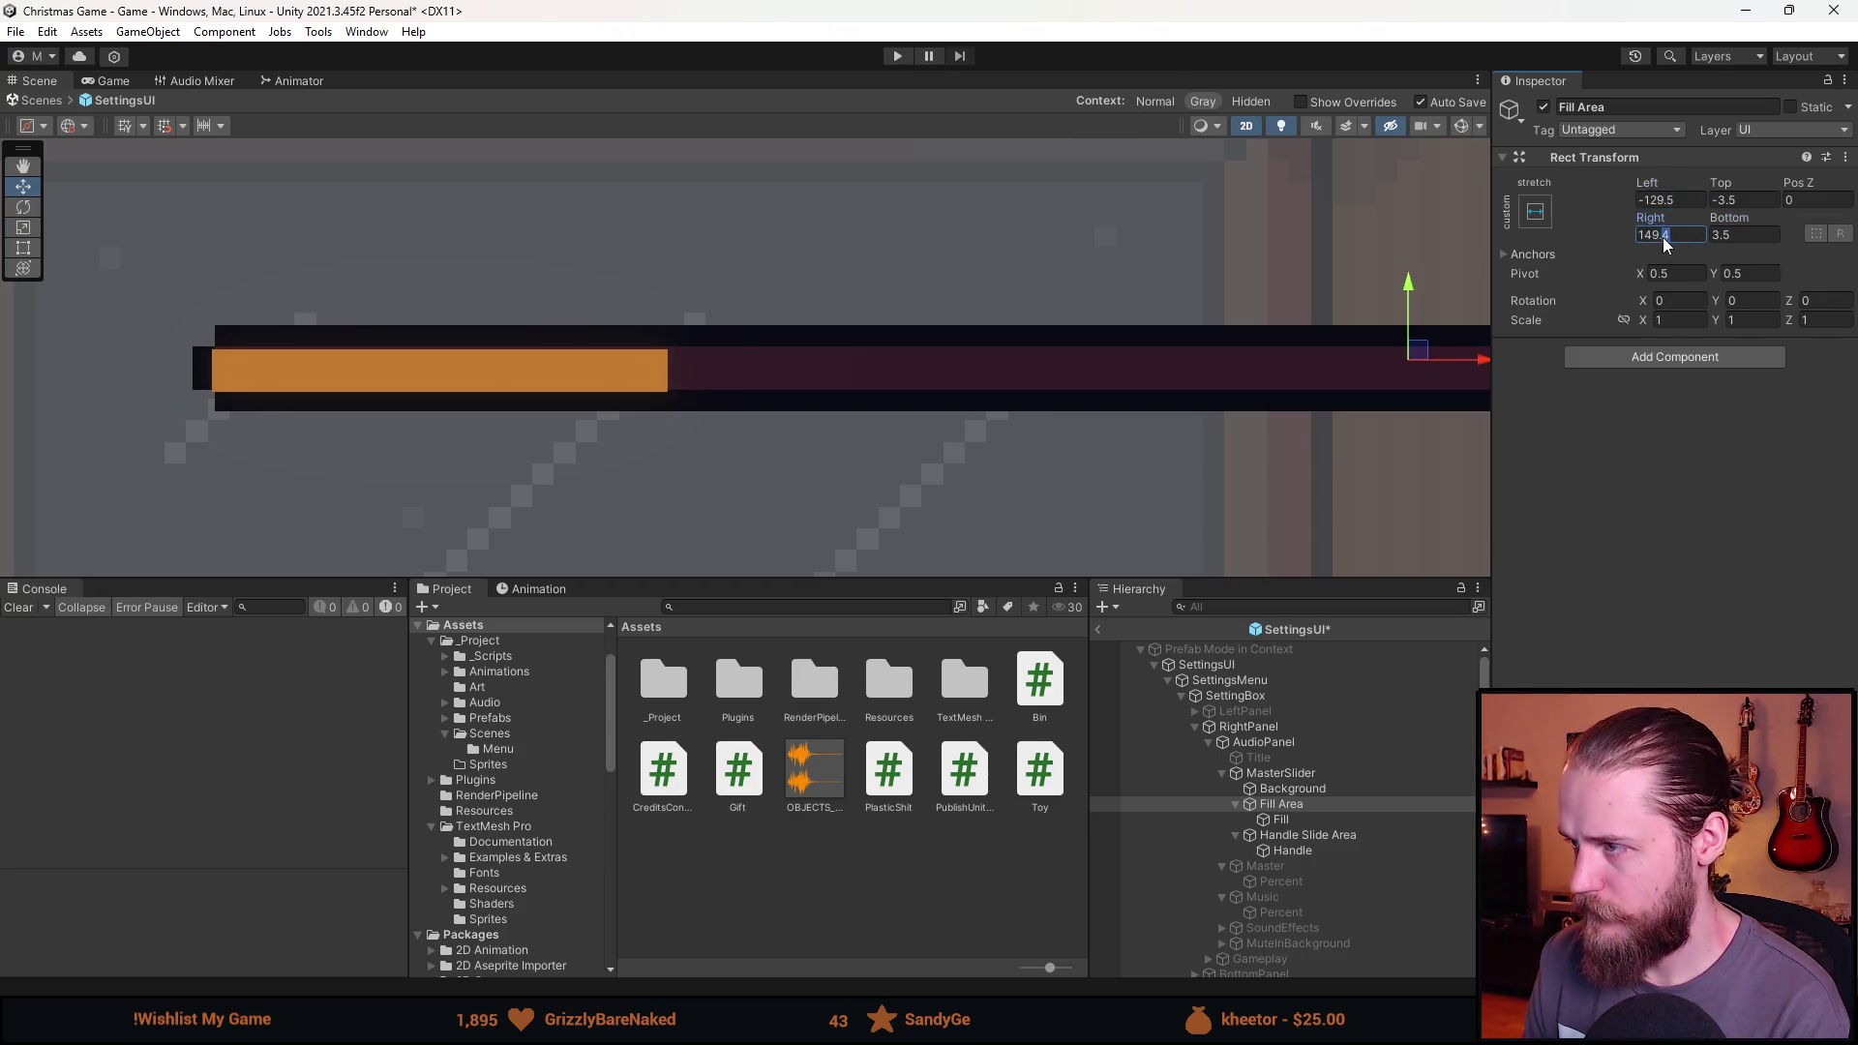
key(BackSpace)
text(5)
key(Return)
Save the settings prefab and compare the Fill and Fill Area offsets.
key(f)
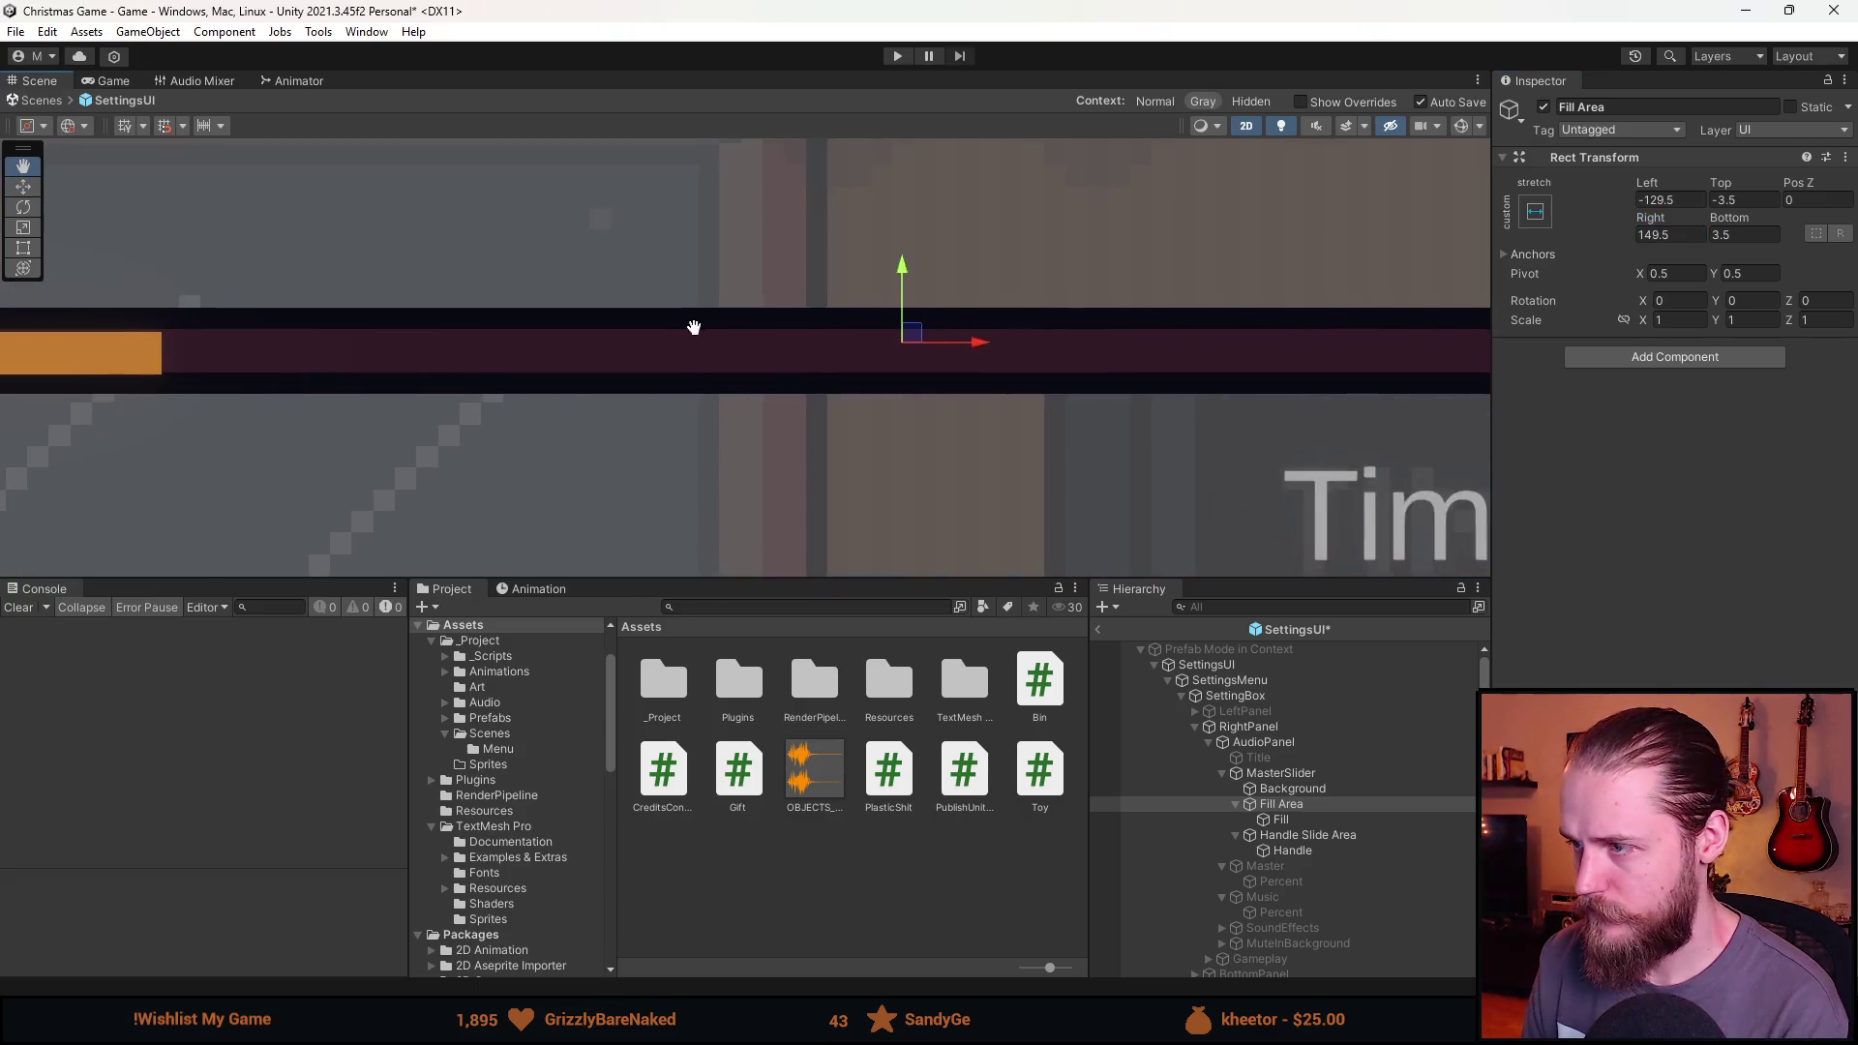
key(ctrl+s)
click(23, 248)
scroll(398, 382, down, 6)
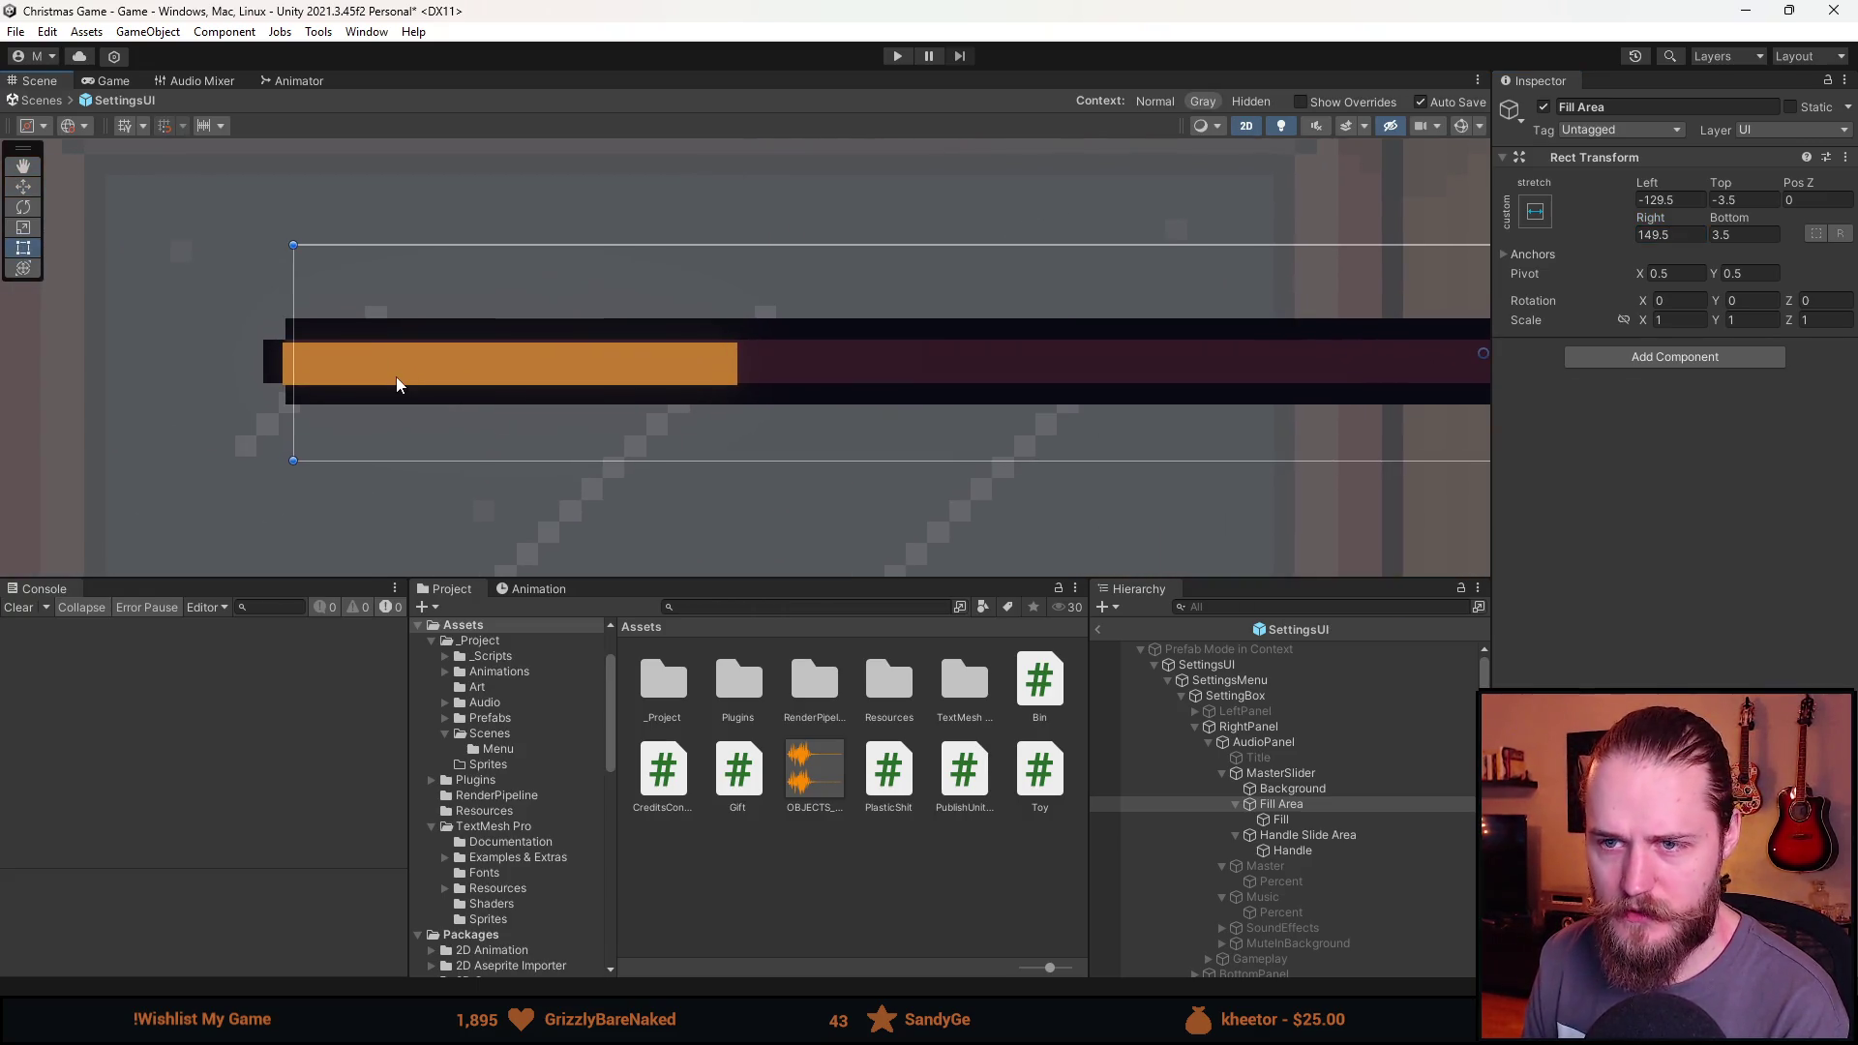
scroll(410, 401, up, 5)
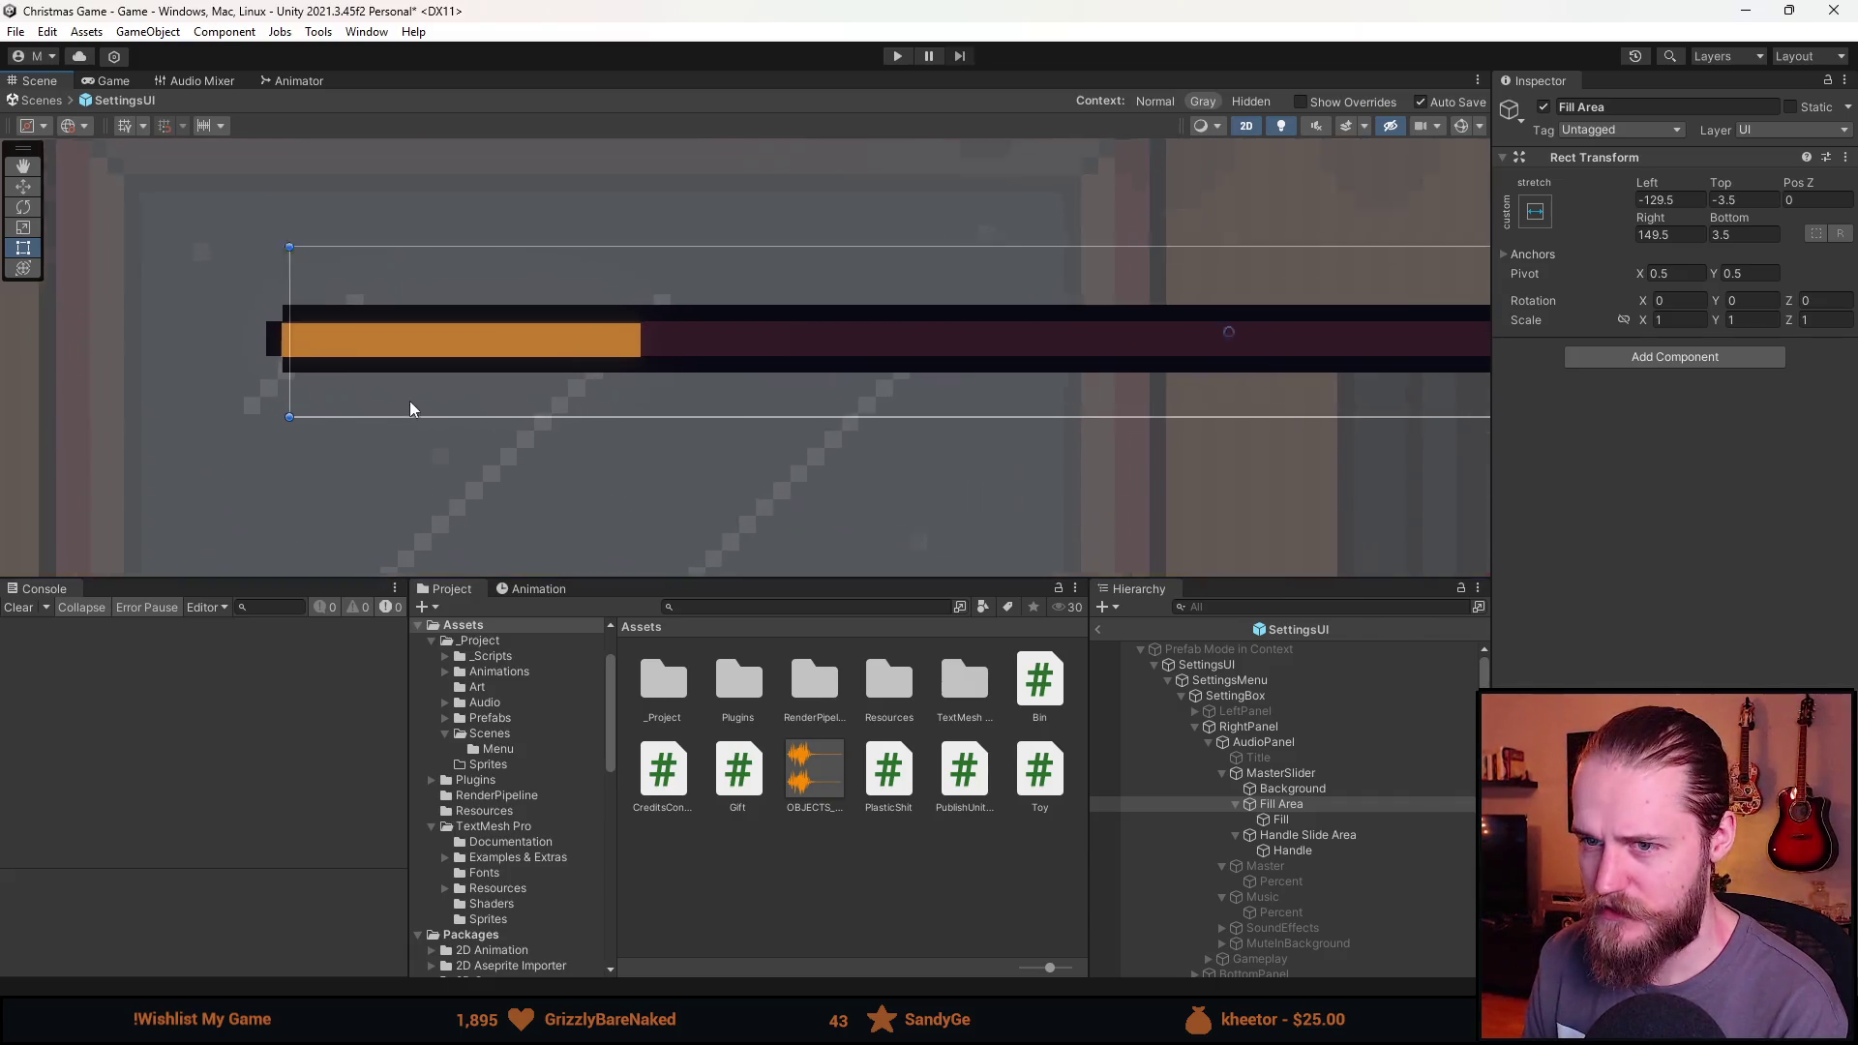
click(1726, 200)
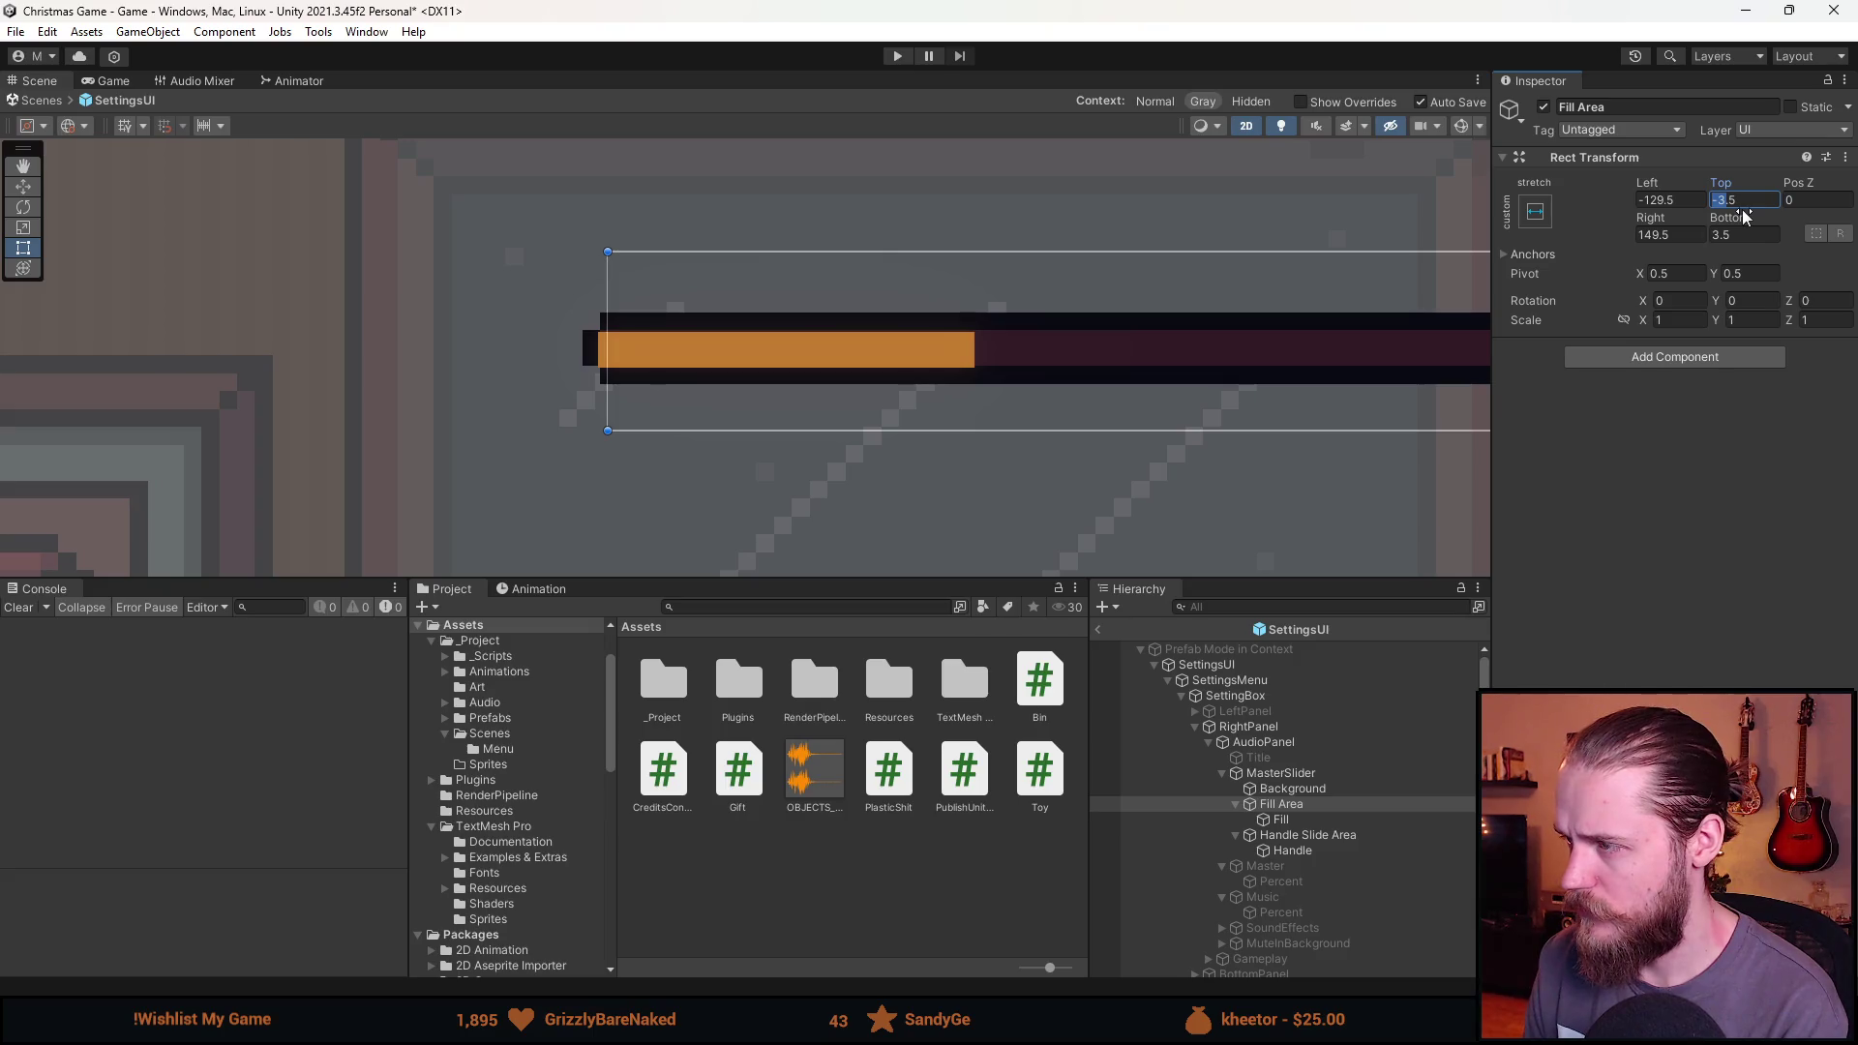
click(1310, 829)
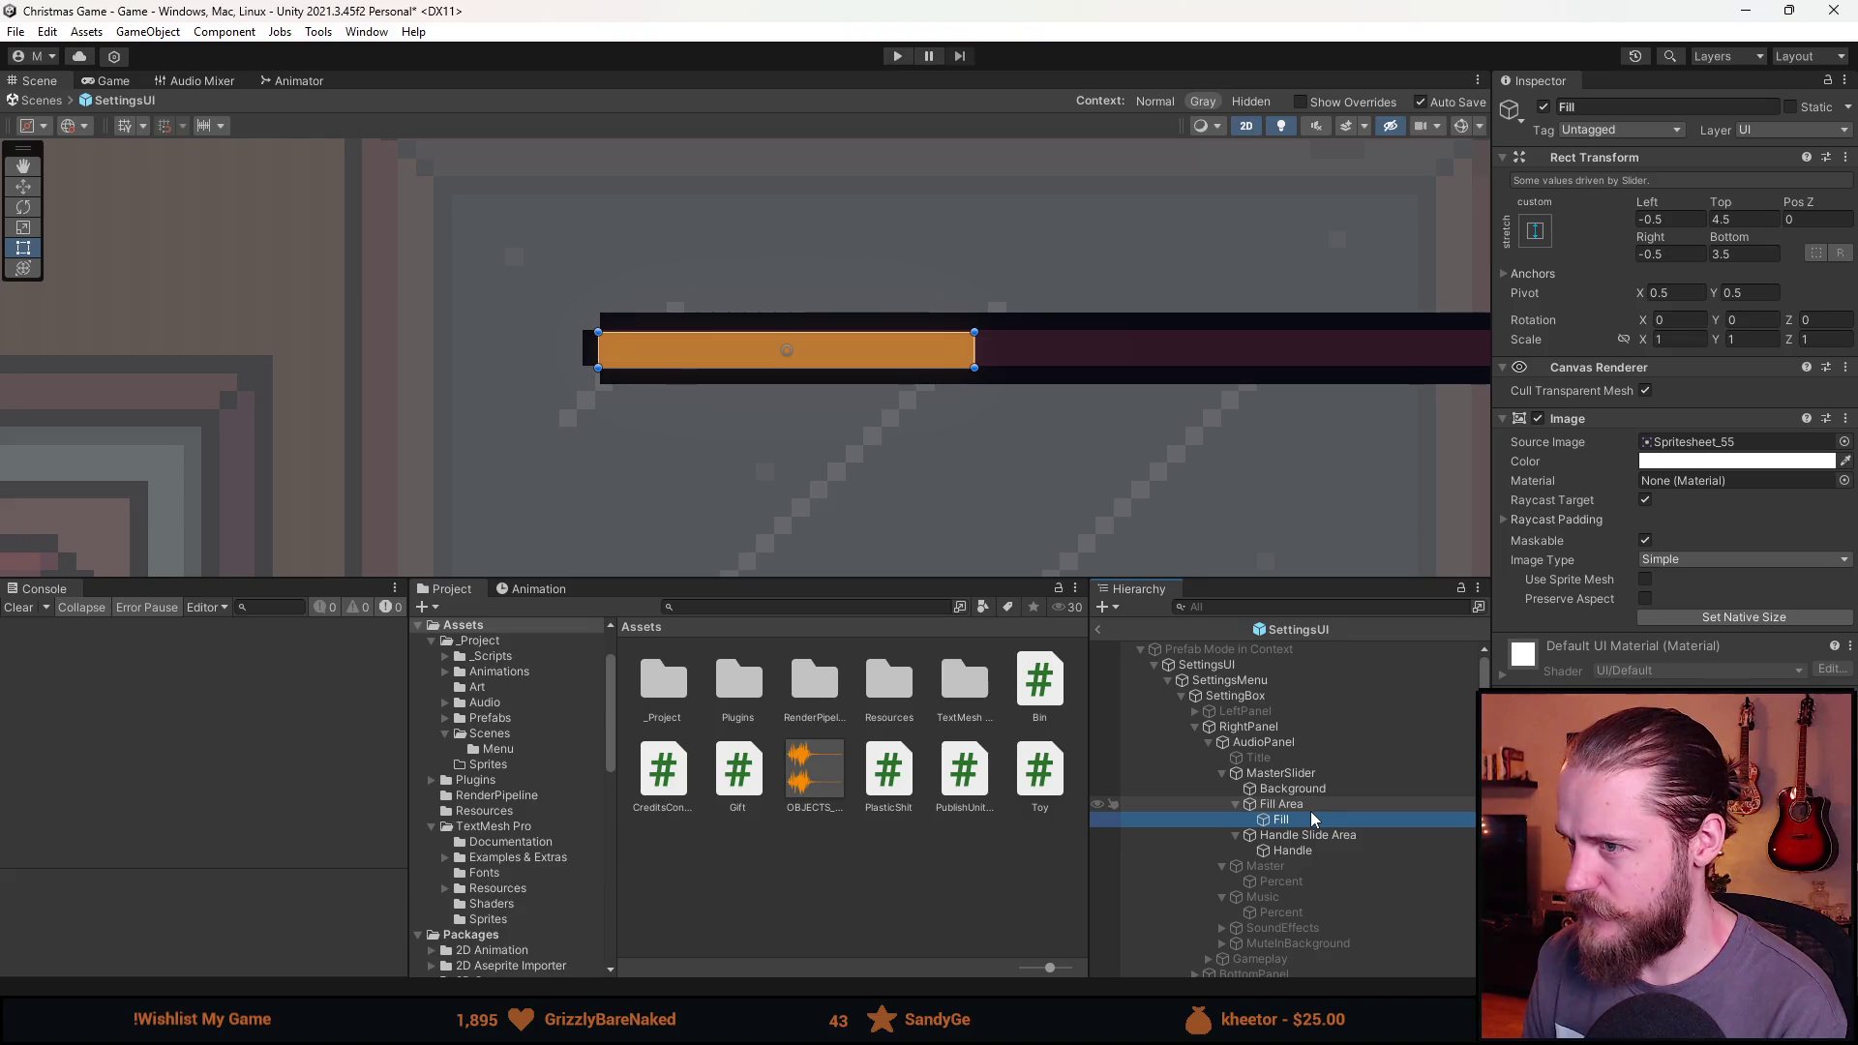
click(1311, 809)
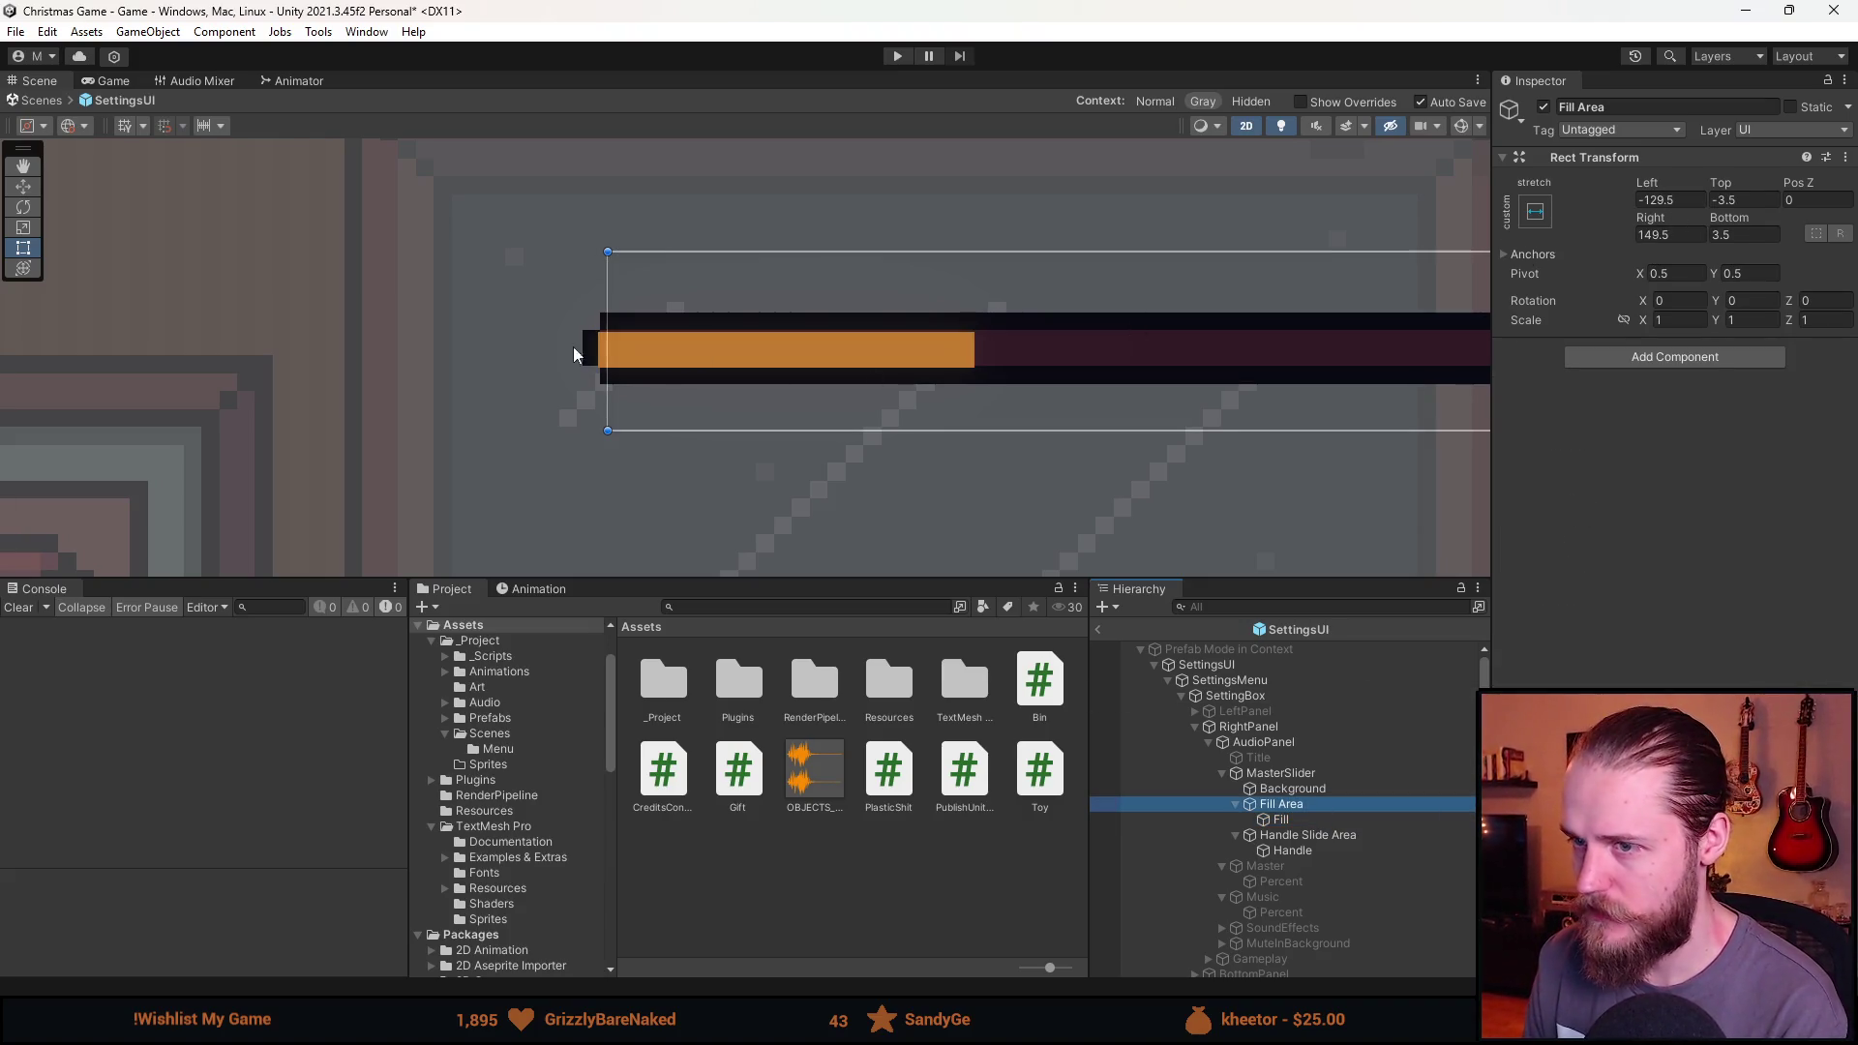
Drag the Fill Area's left and right edges in the Scene view to the track's ends.
drag(605, 348, 596, 347)
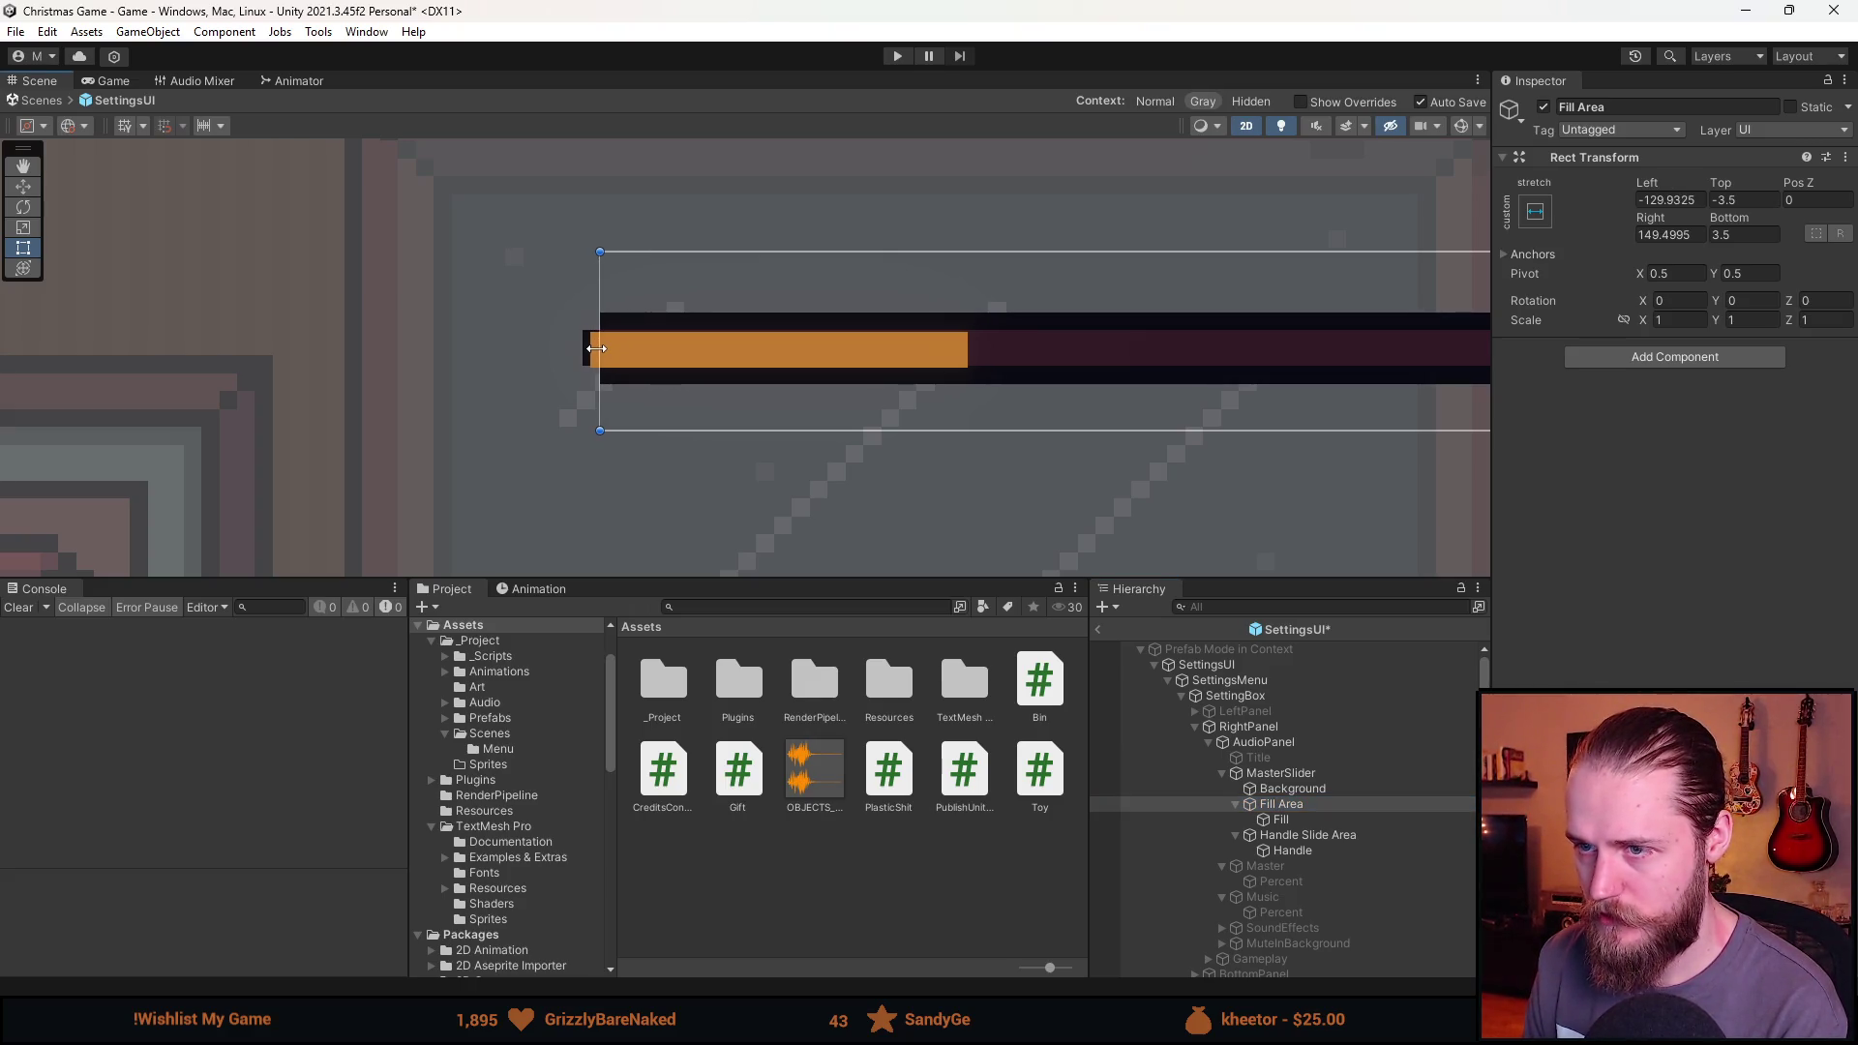
key(Right)
drag(1448, 398, 1086, 400)
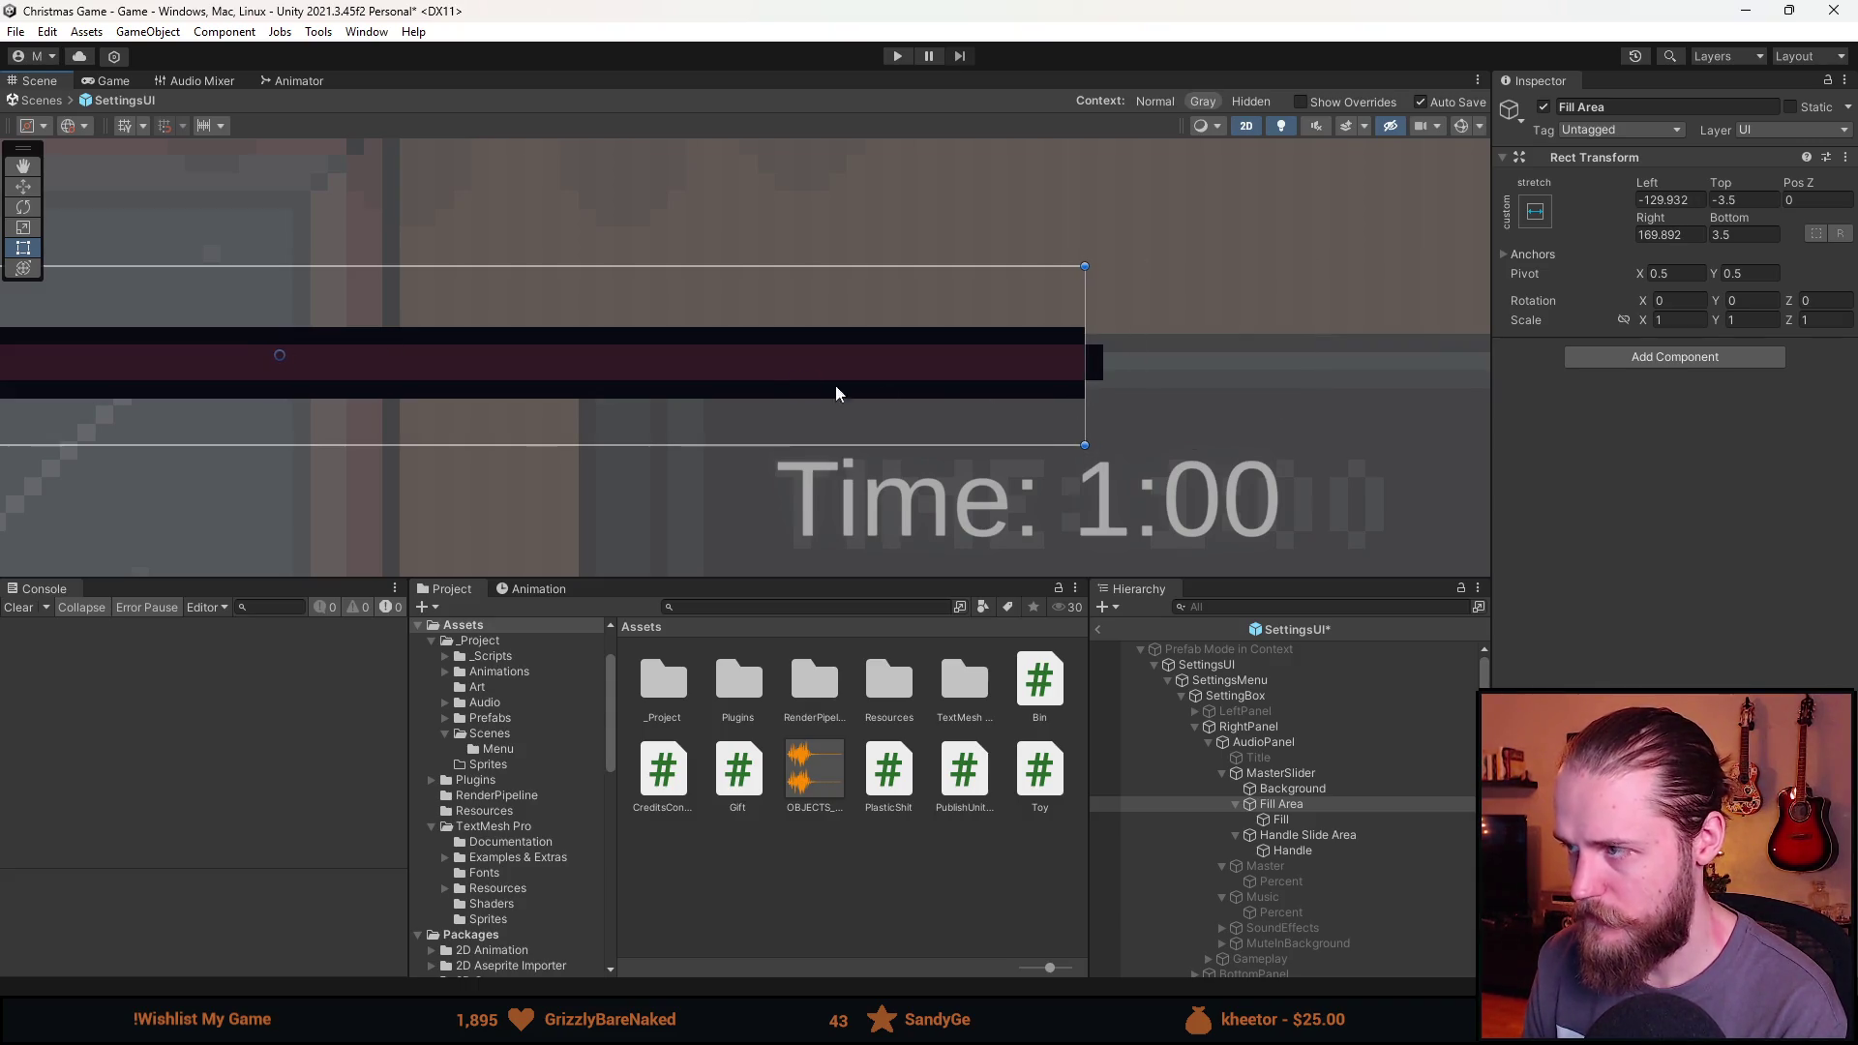
key(Left)
drag(374, 331, 375, 331)
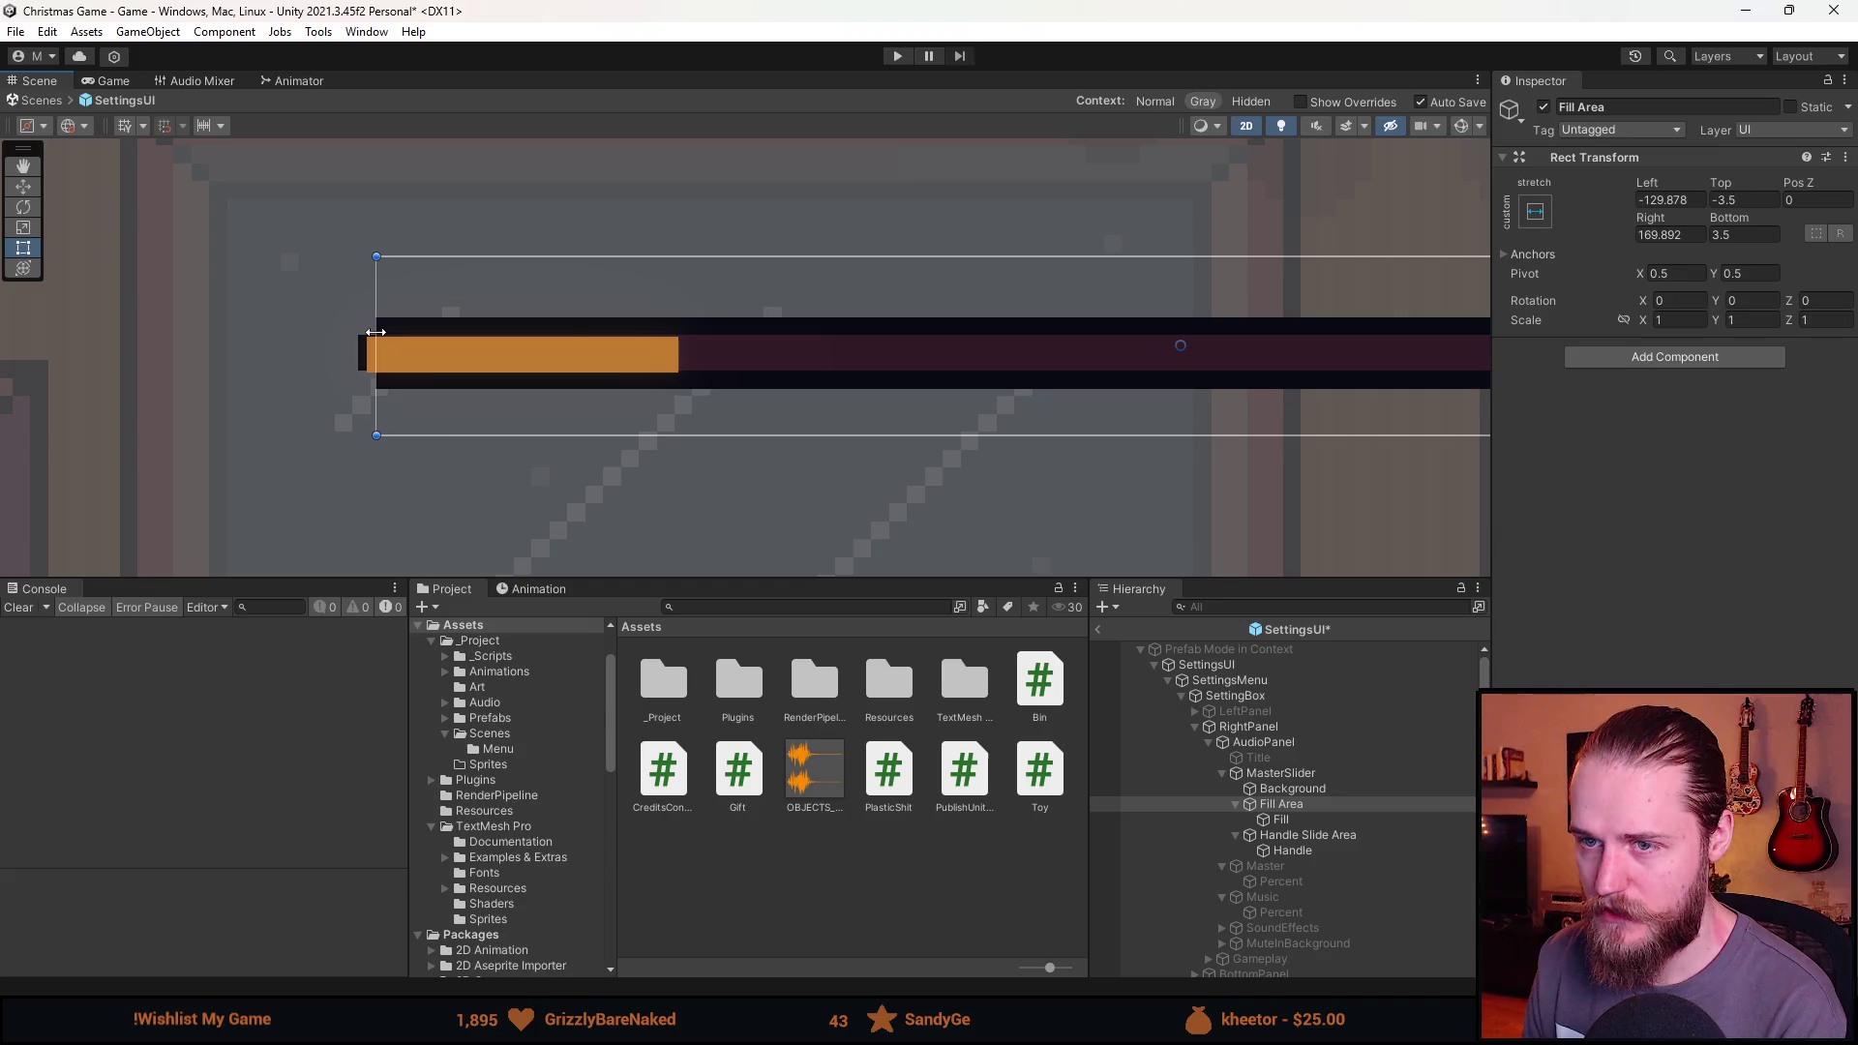
Set the Fill Area's left offset to -130 and right offset to 170.
click(1681, 201)
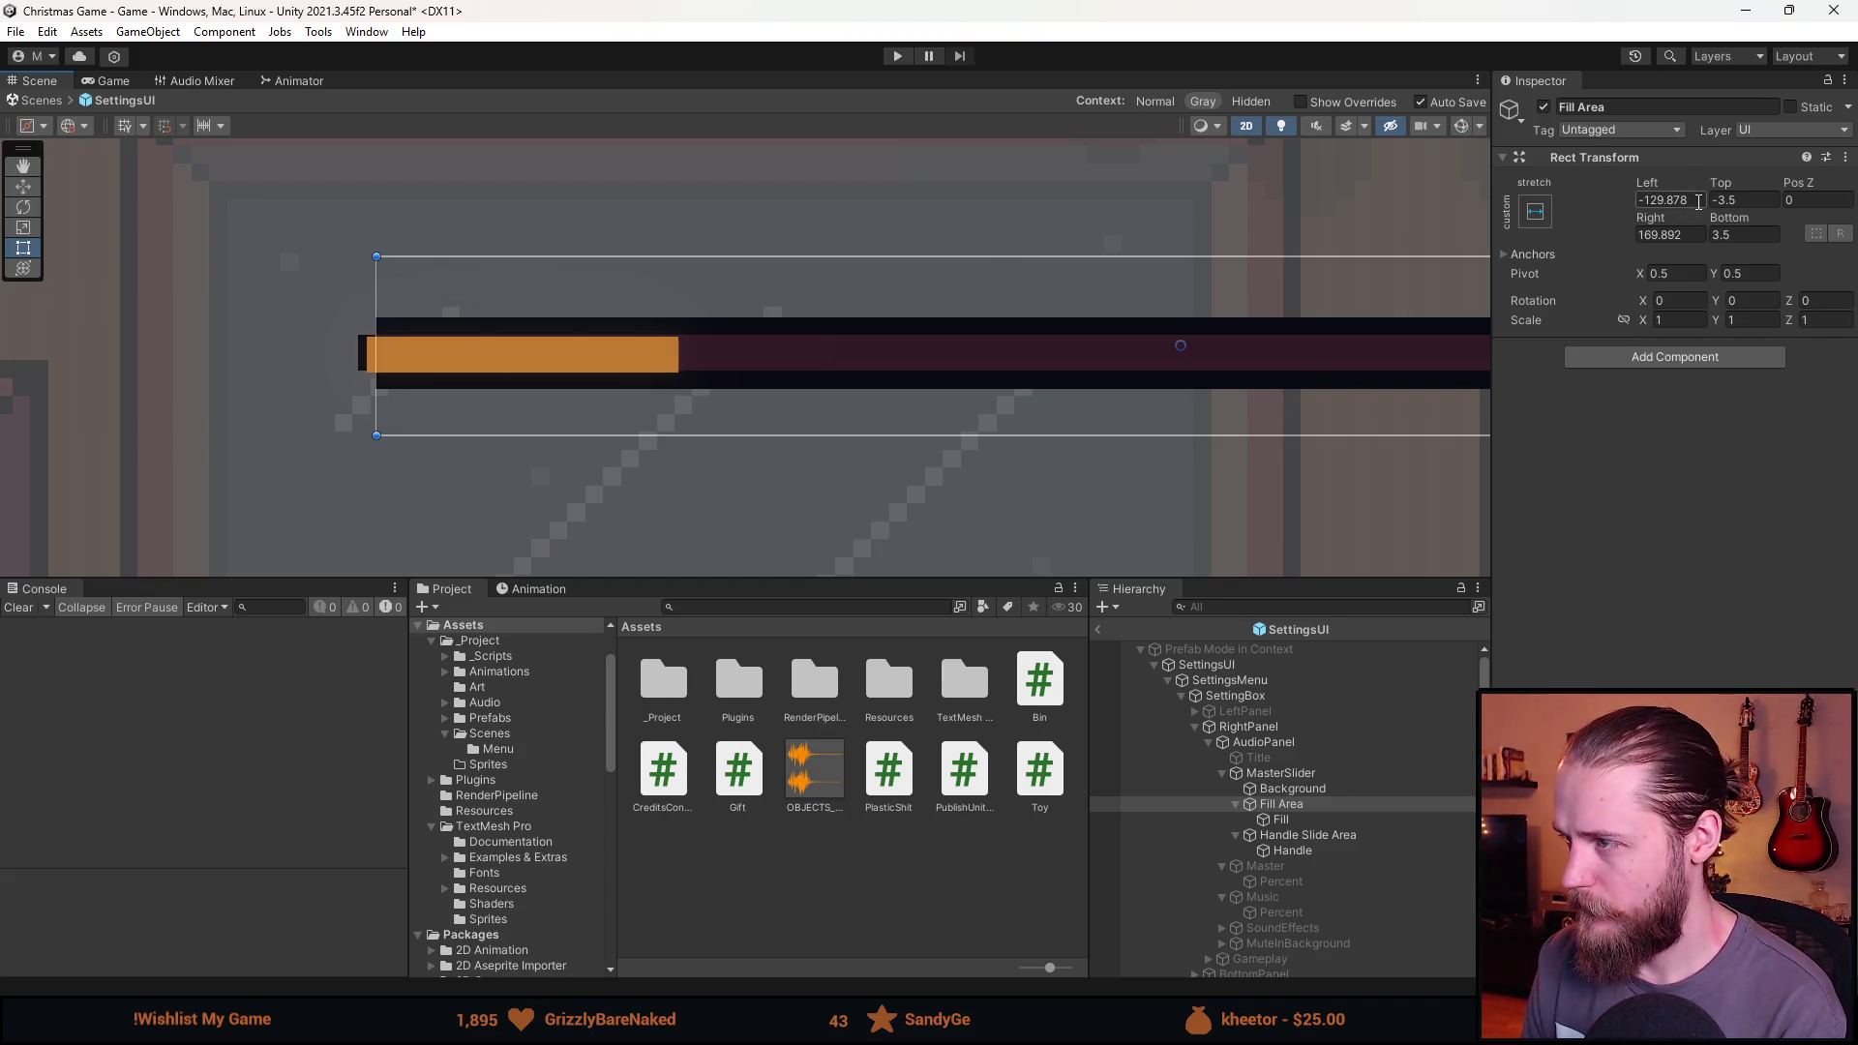
click(1645, 201)
key(shift+End)
text(130)
key(Return)
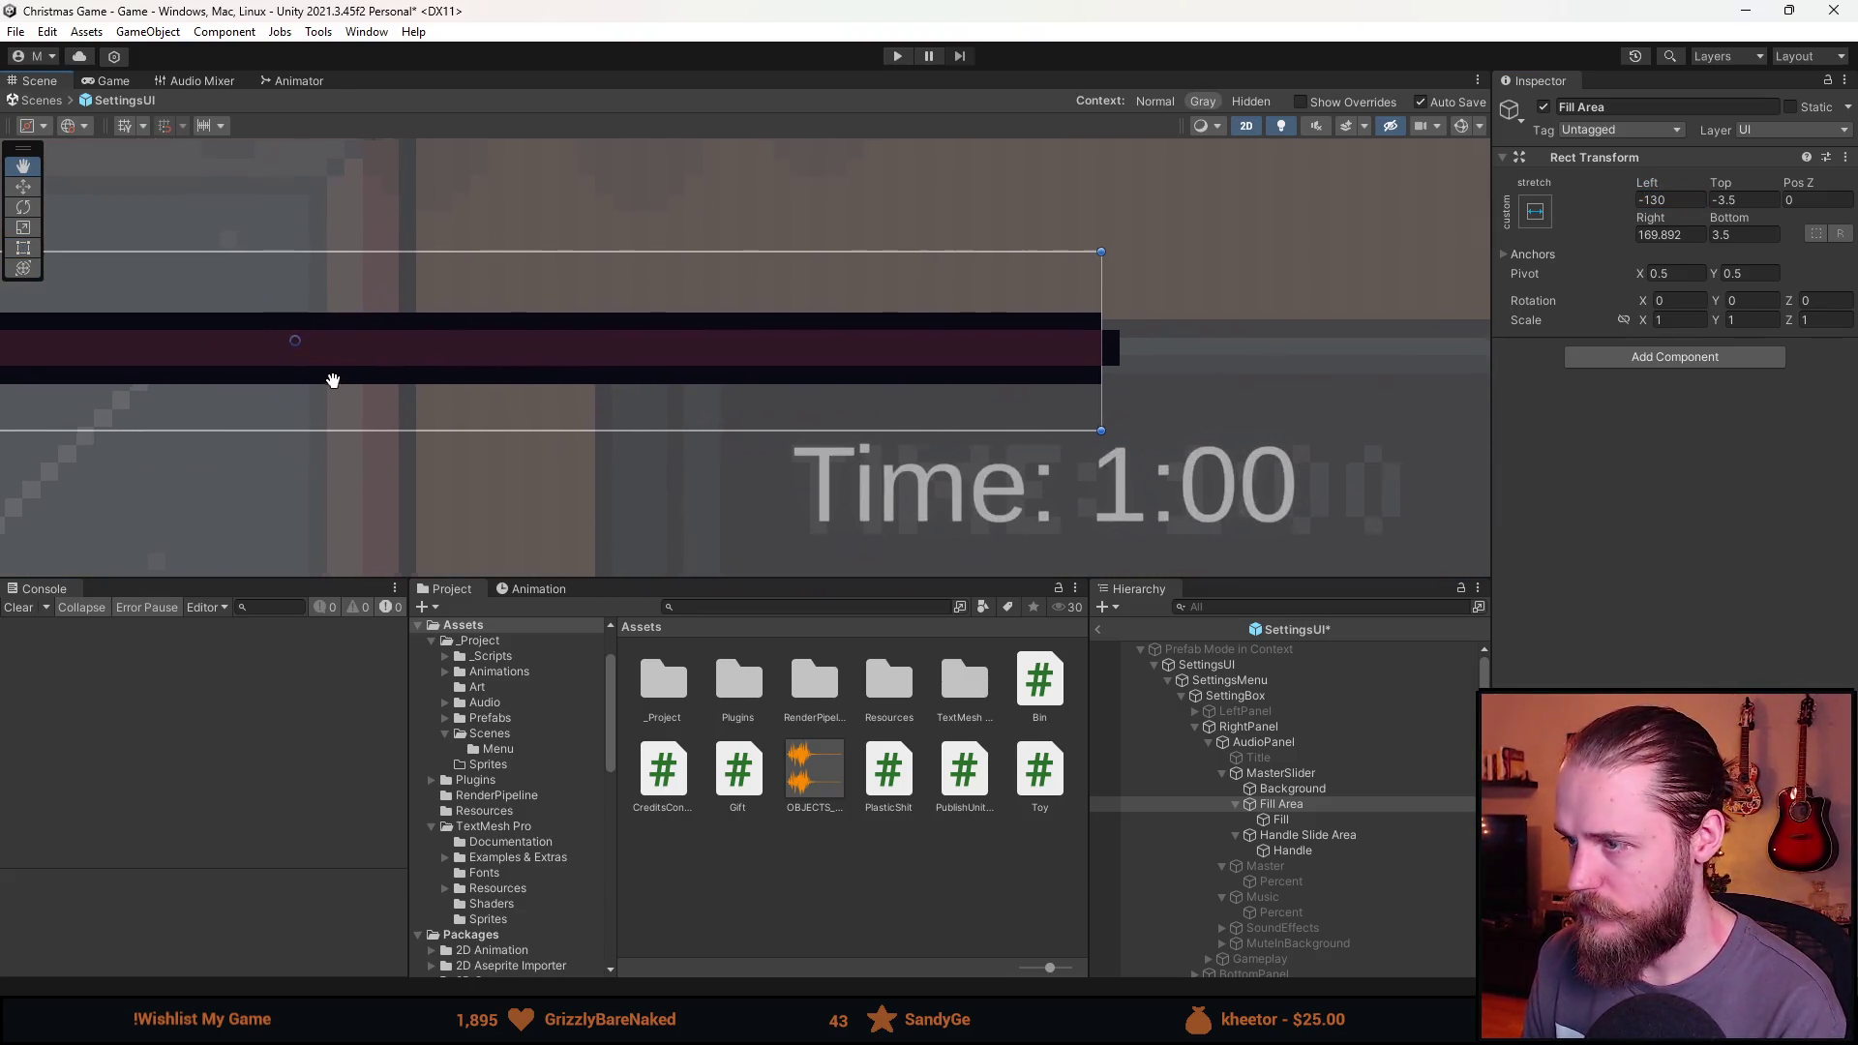
click(1644, 239)
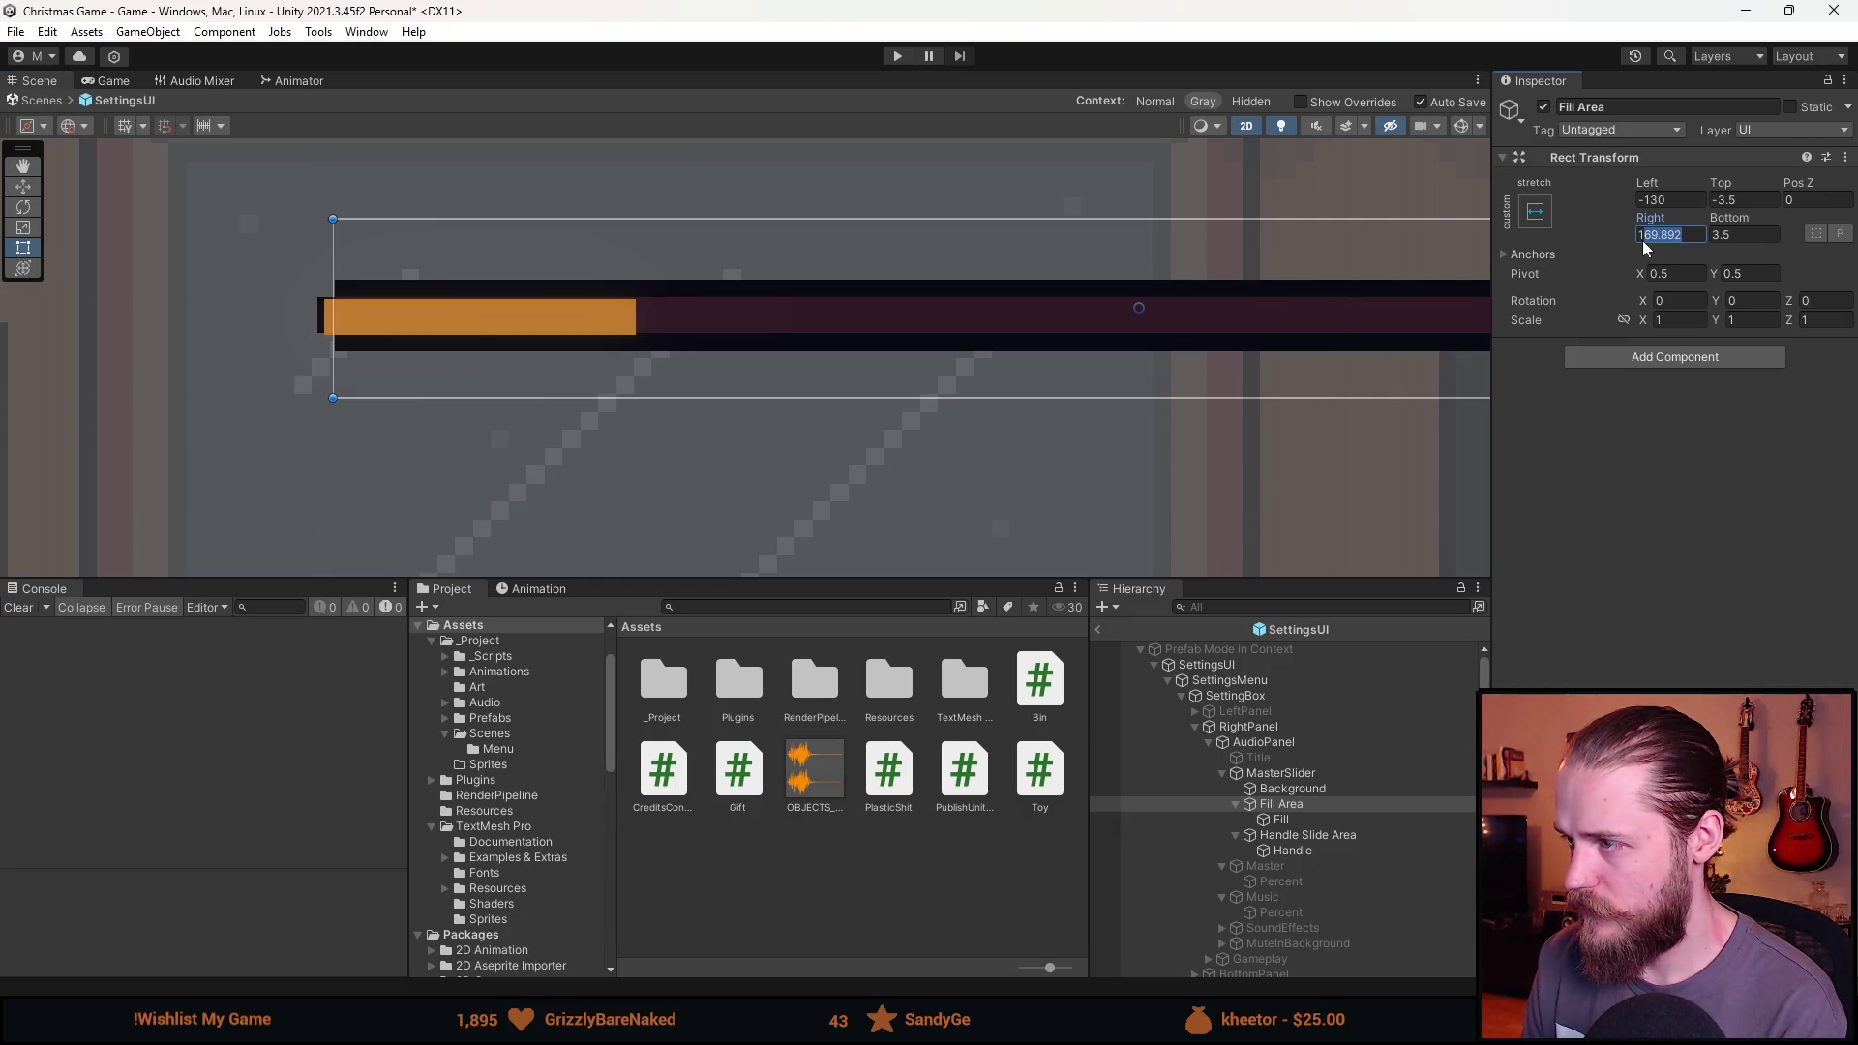
text(170)
key(Return)
Reset the Fill Area's top and bottom offsets to 0.
mouse_move(1149, 400)
mouse_down()
mouse_move(613, 381)
mouse_move(1203, 397)
mouse_move(626, 424)
mouse_up()
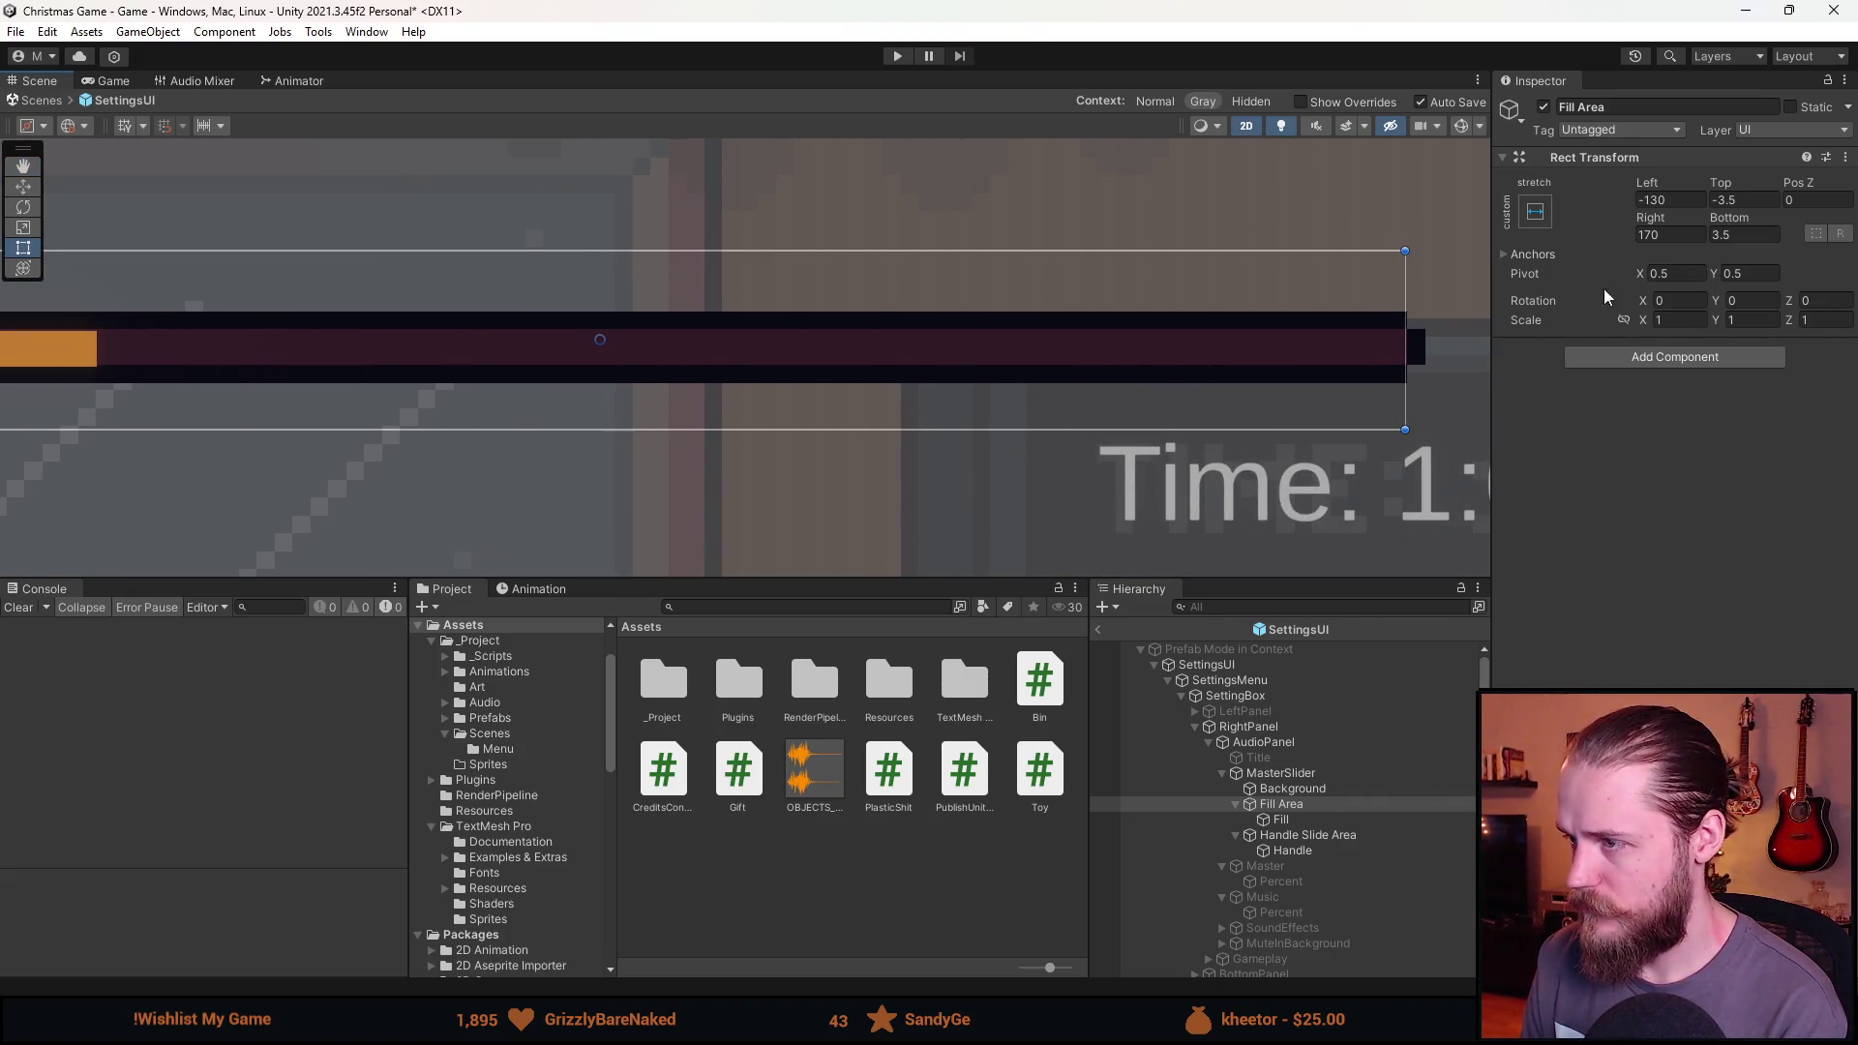
click(1751, 199)
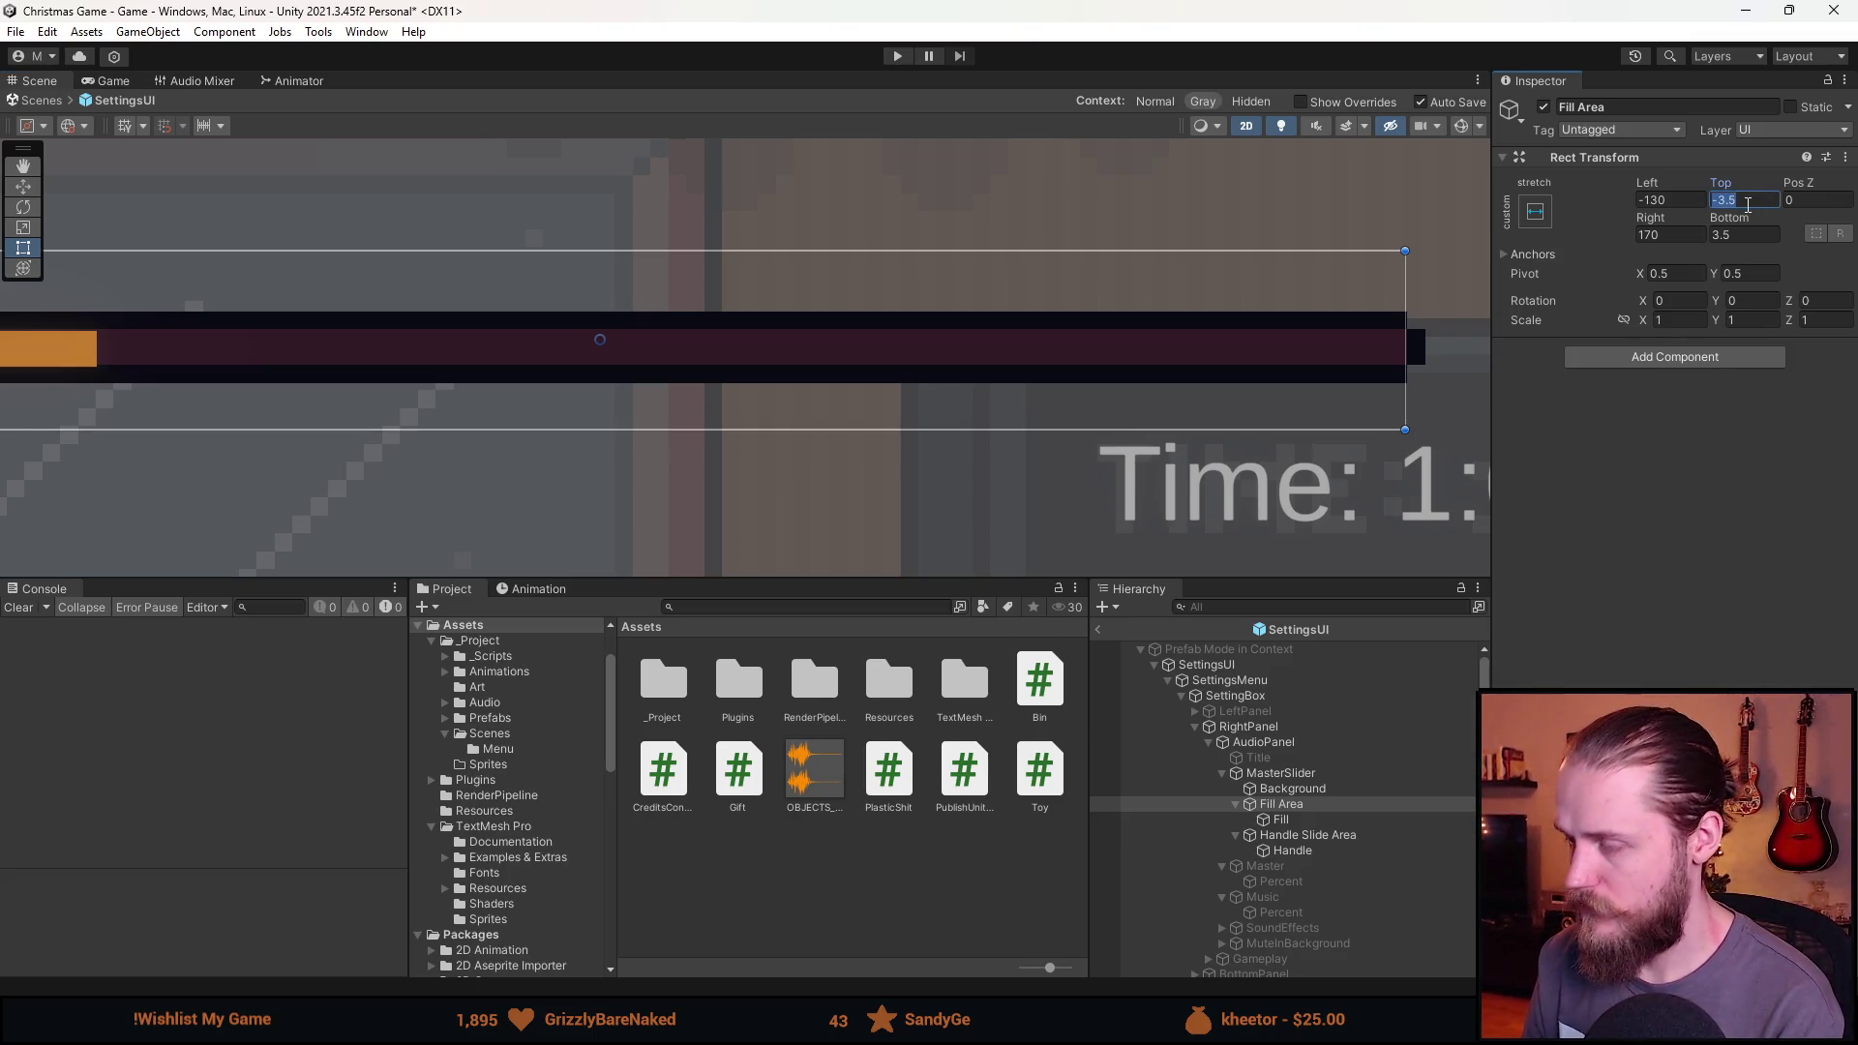
text(-5)
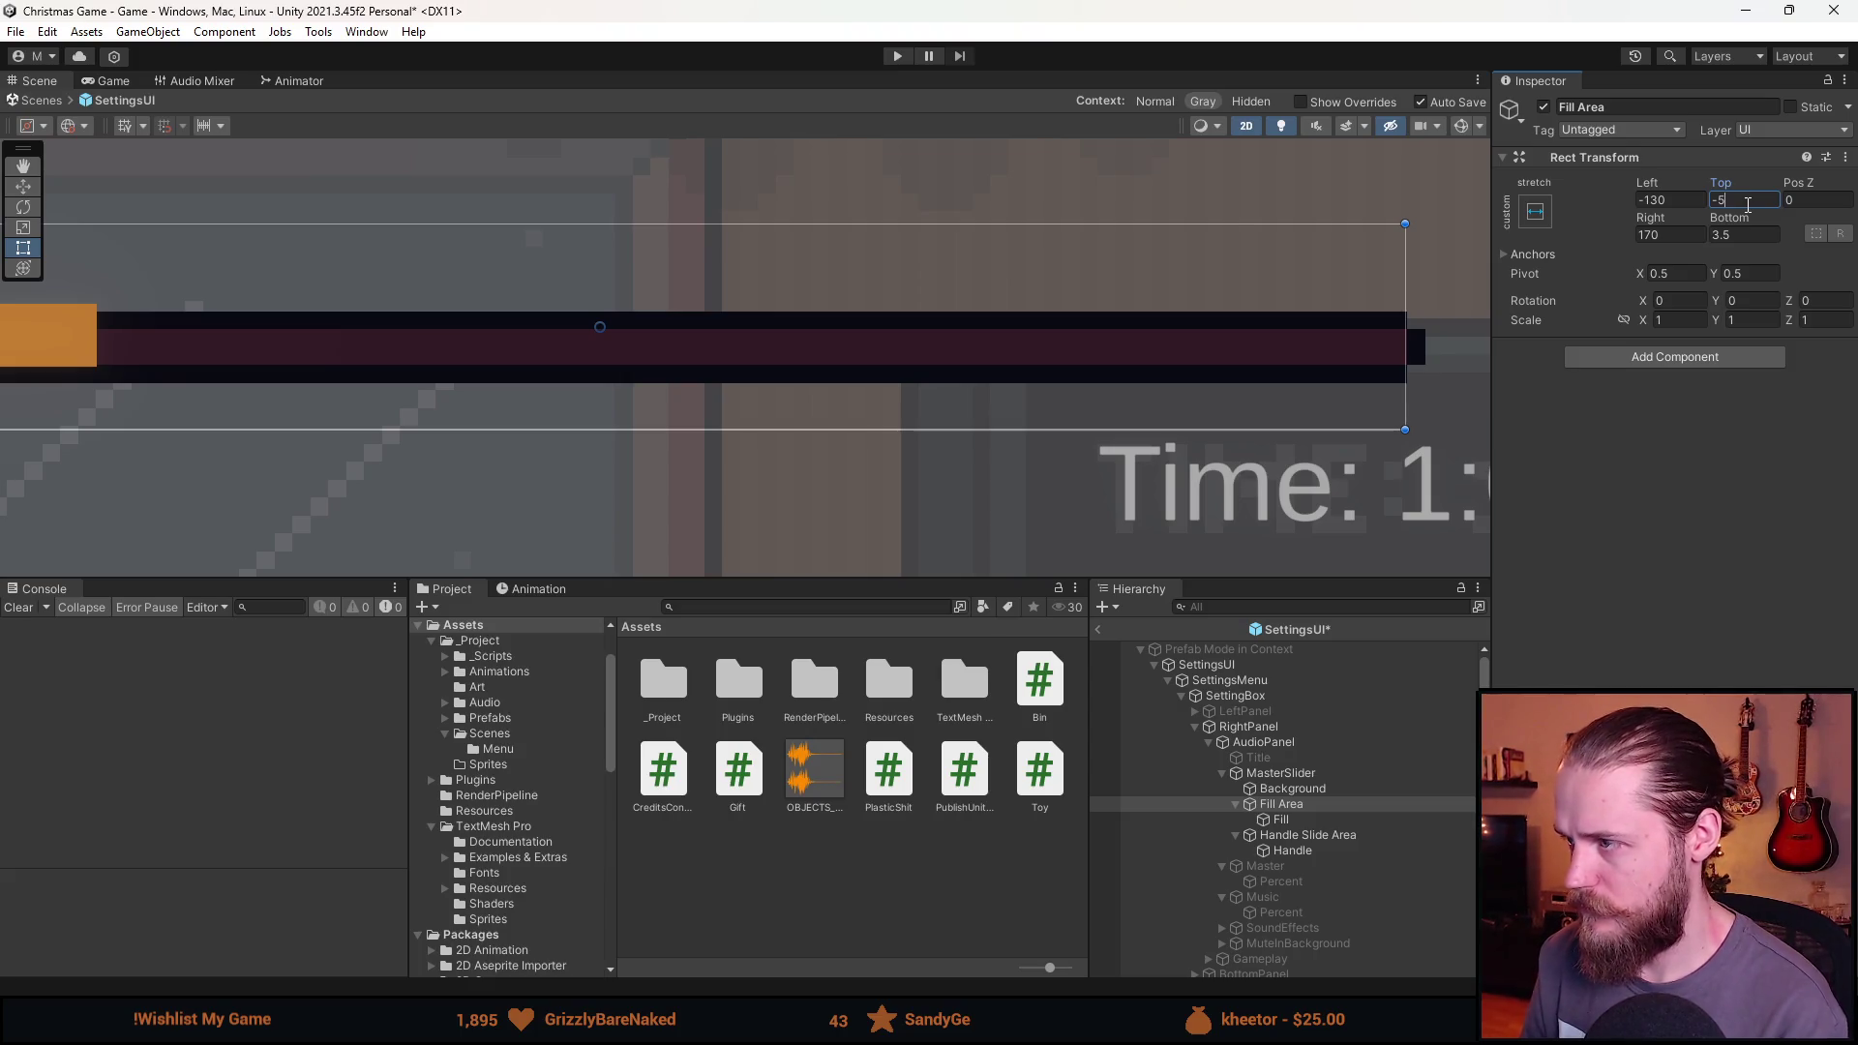
key(BackSpace)
text(0)
click(1747, 235)
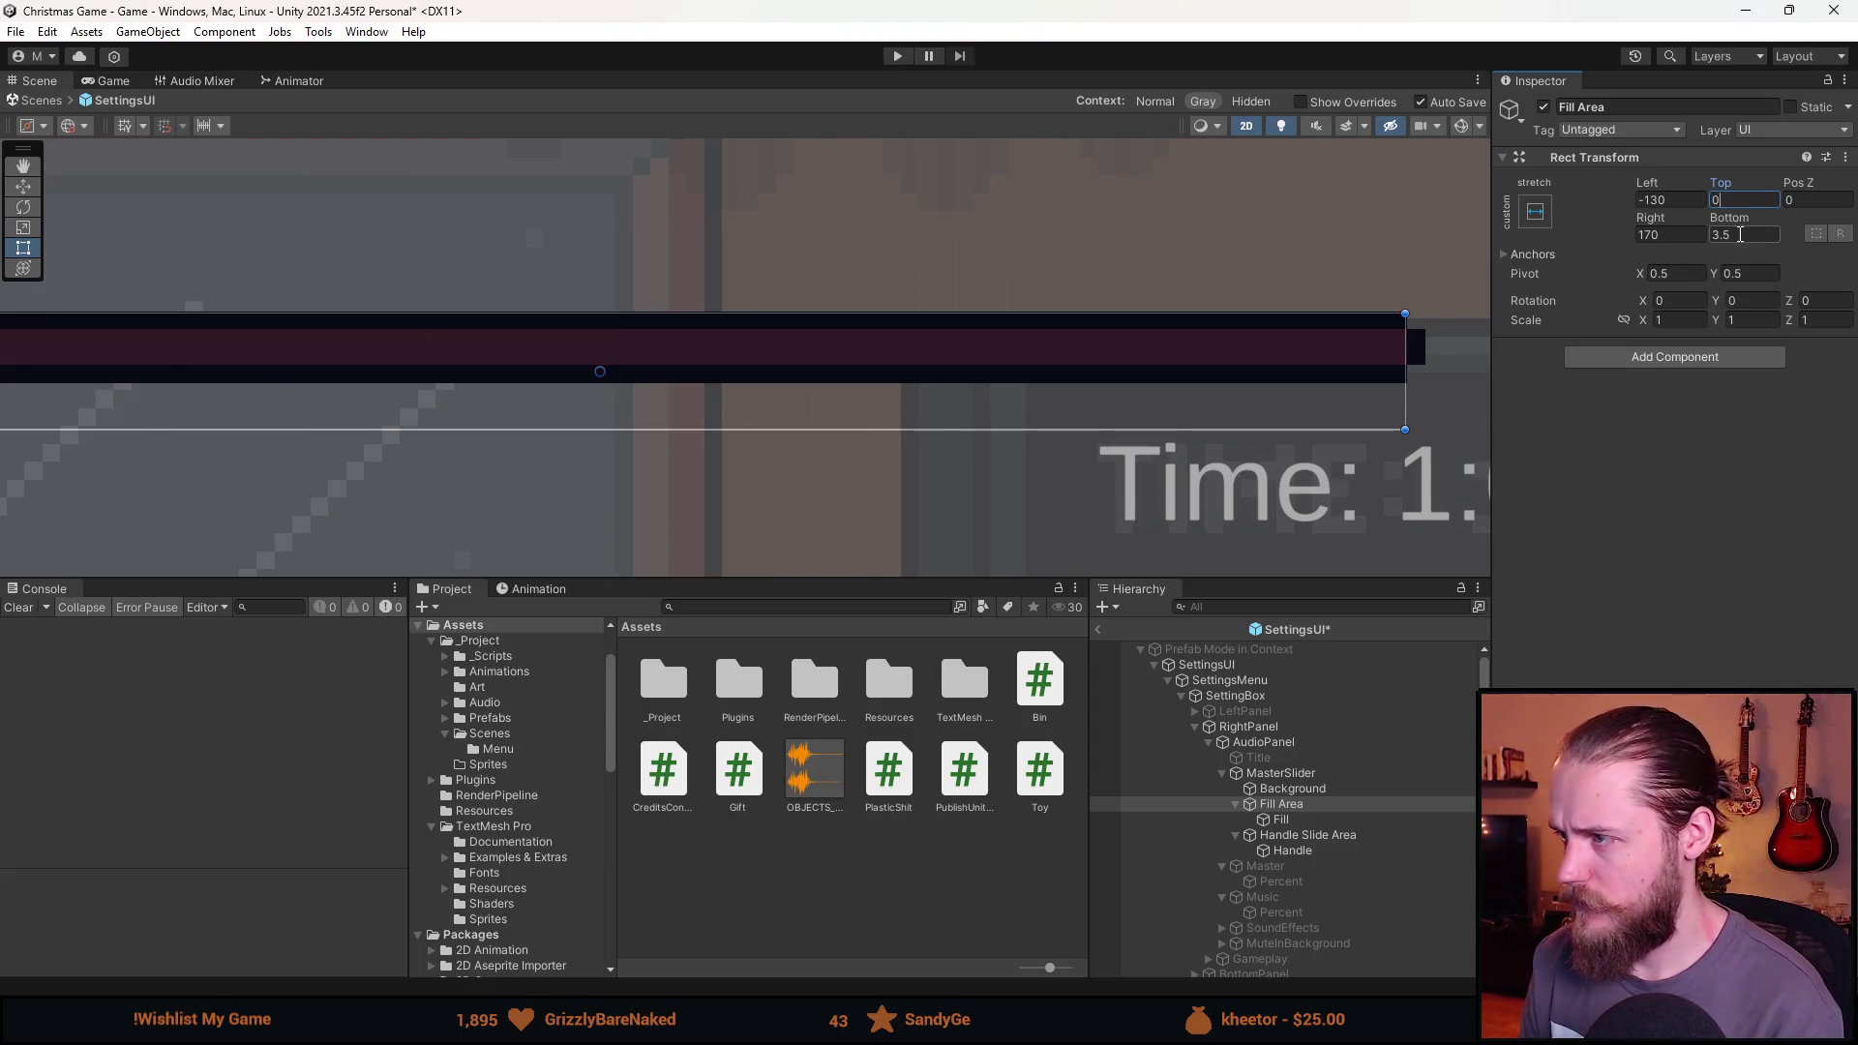
text(0)
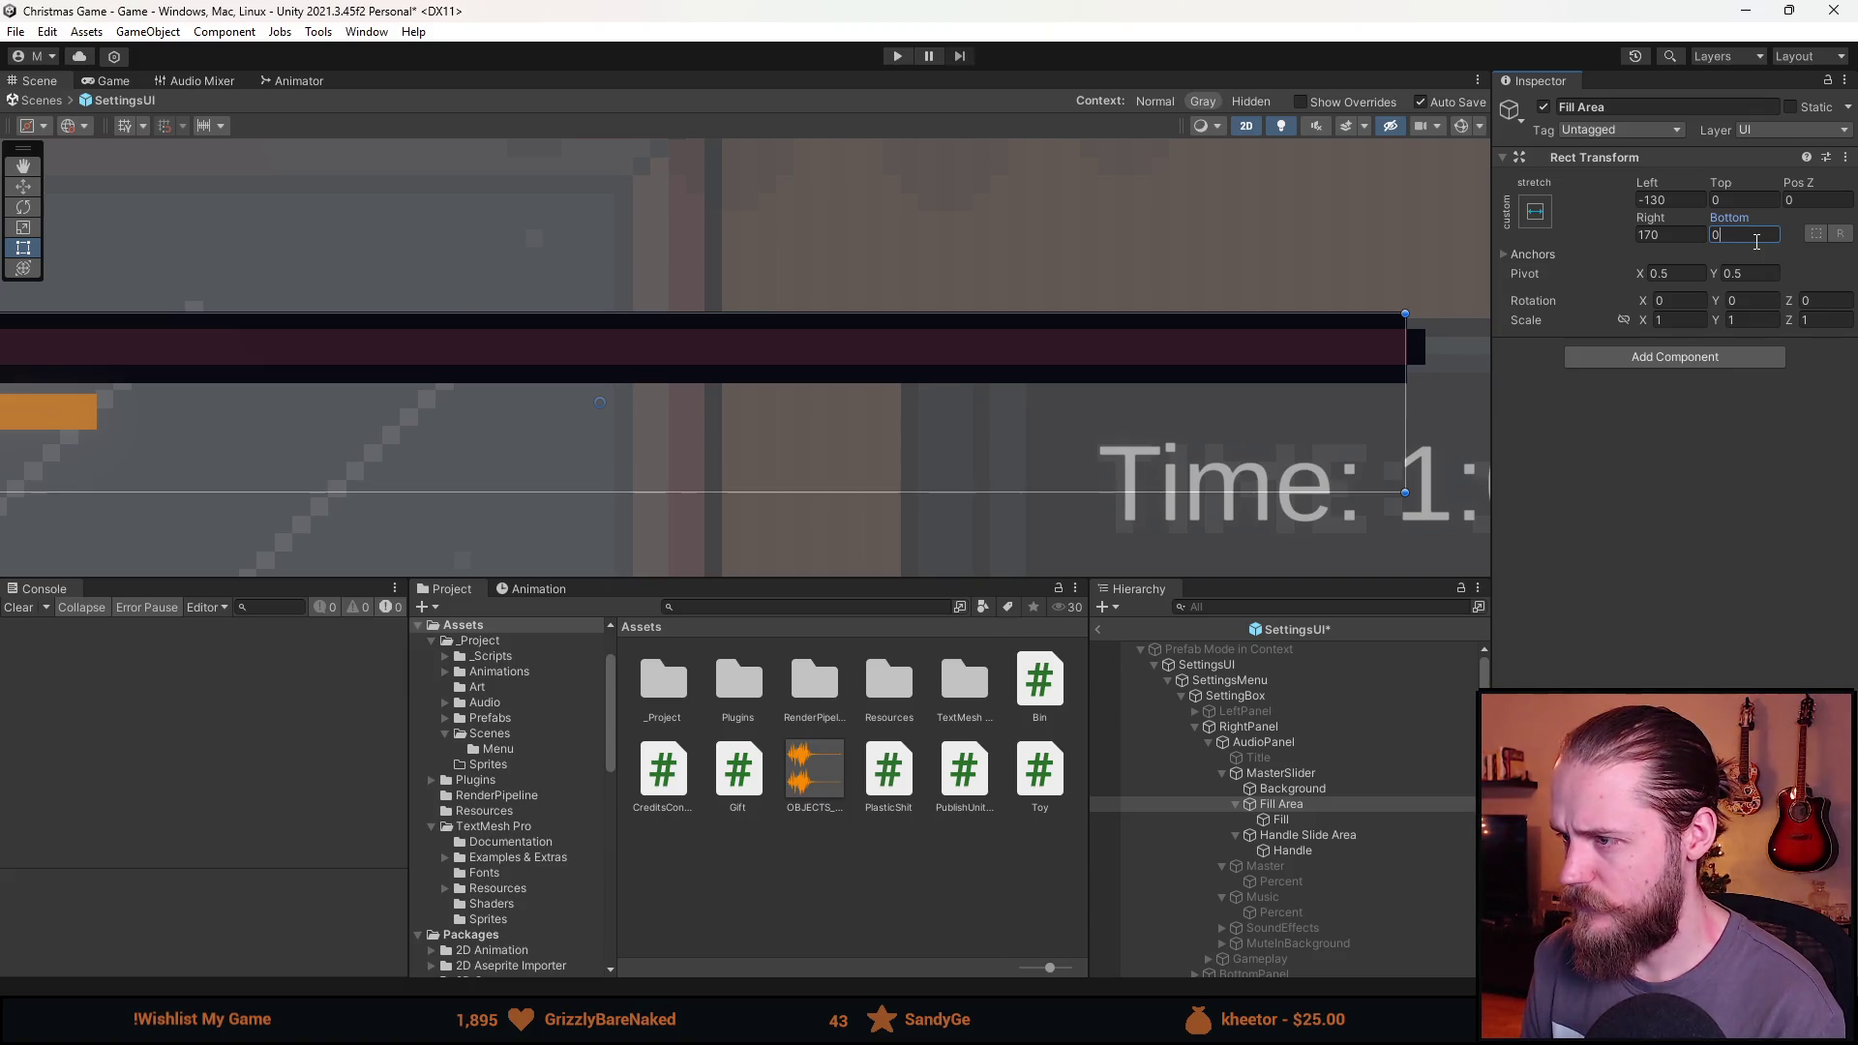
scroll(921, 539, down, 5)
scroll(662, 527, up, 2)
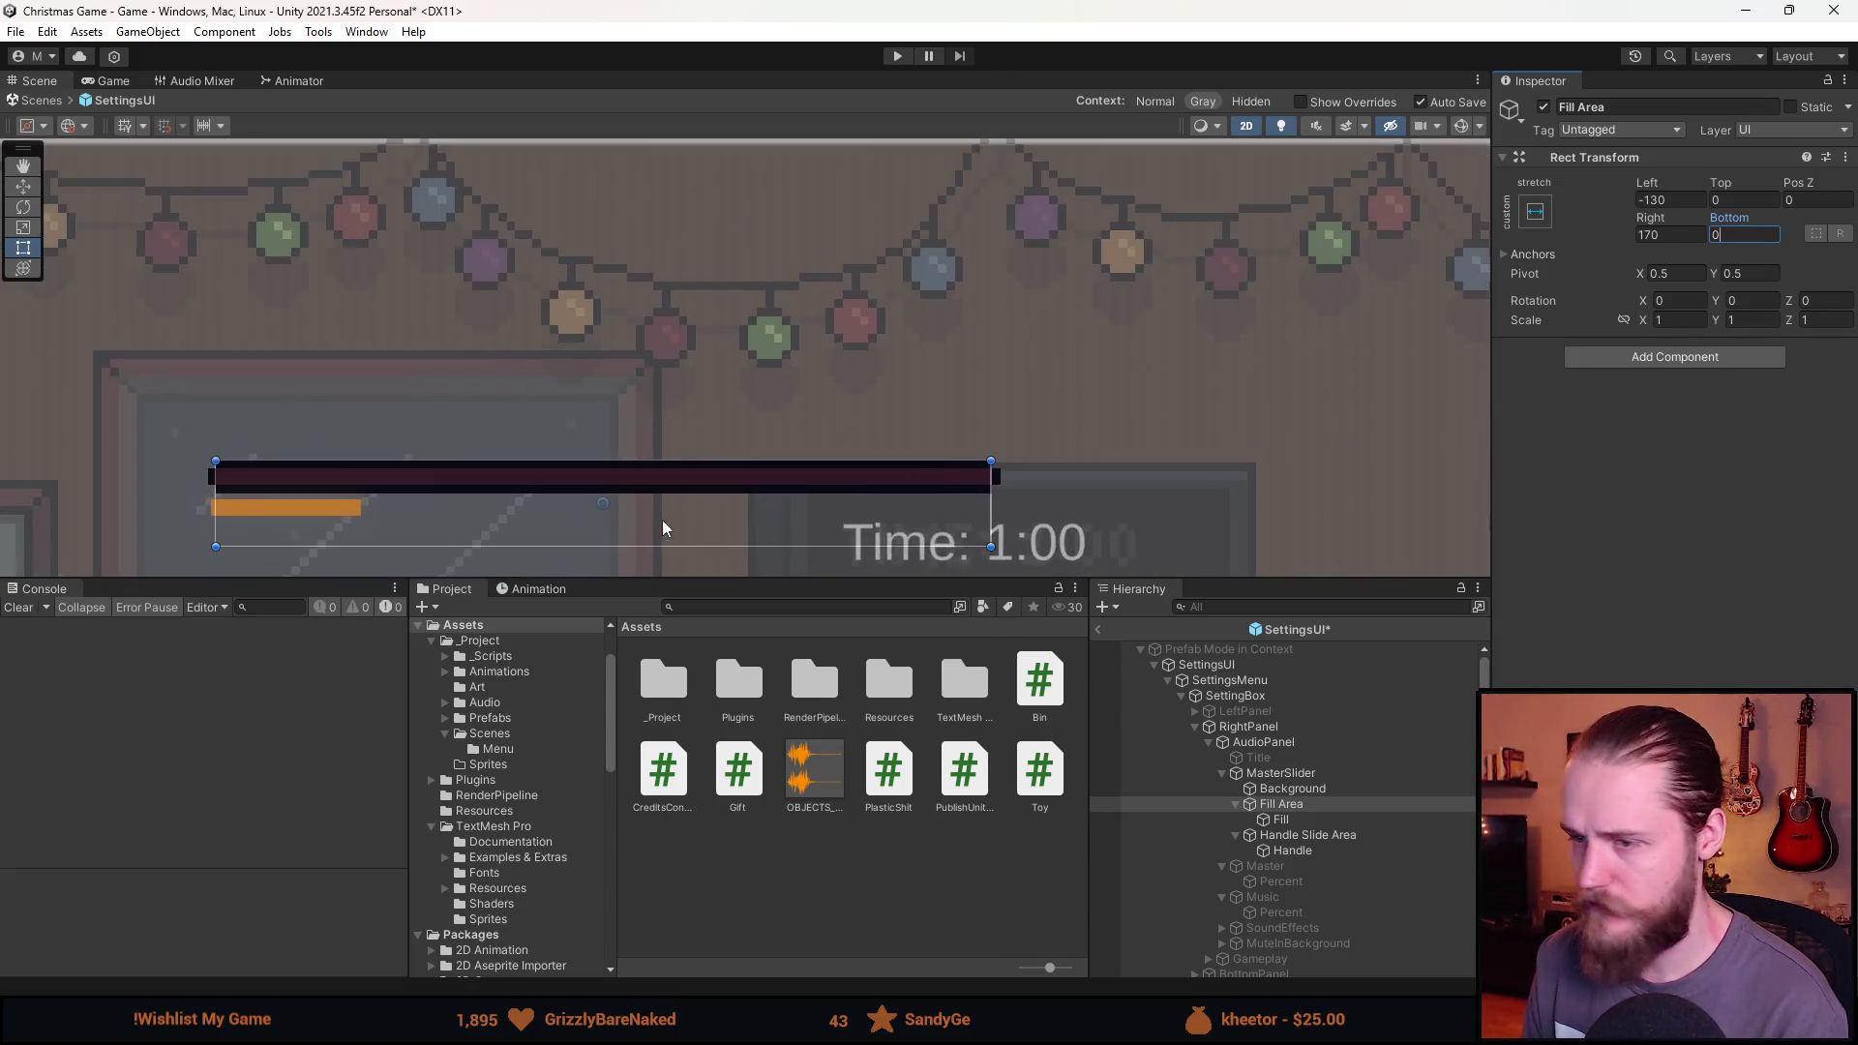
scroll(813, 402, up, 2)
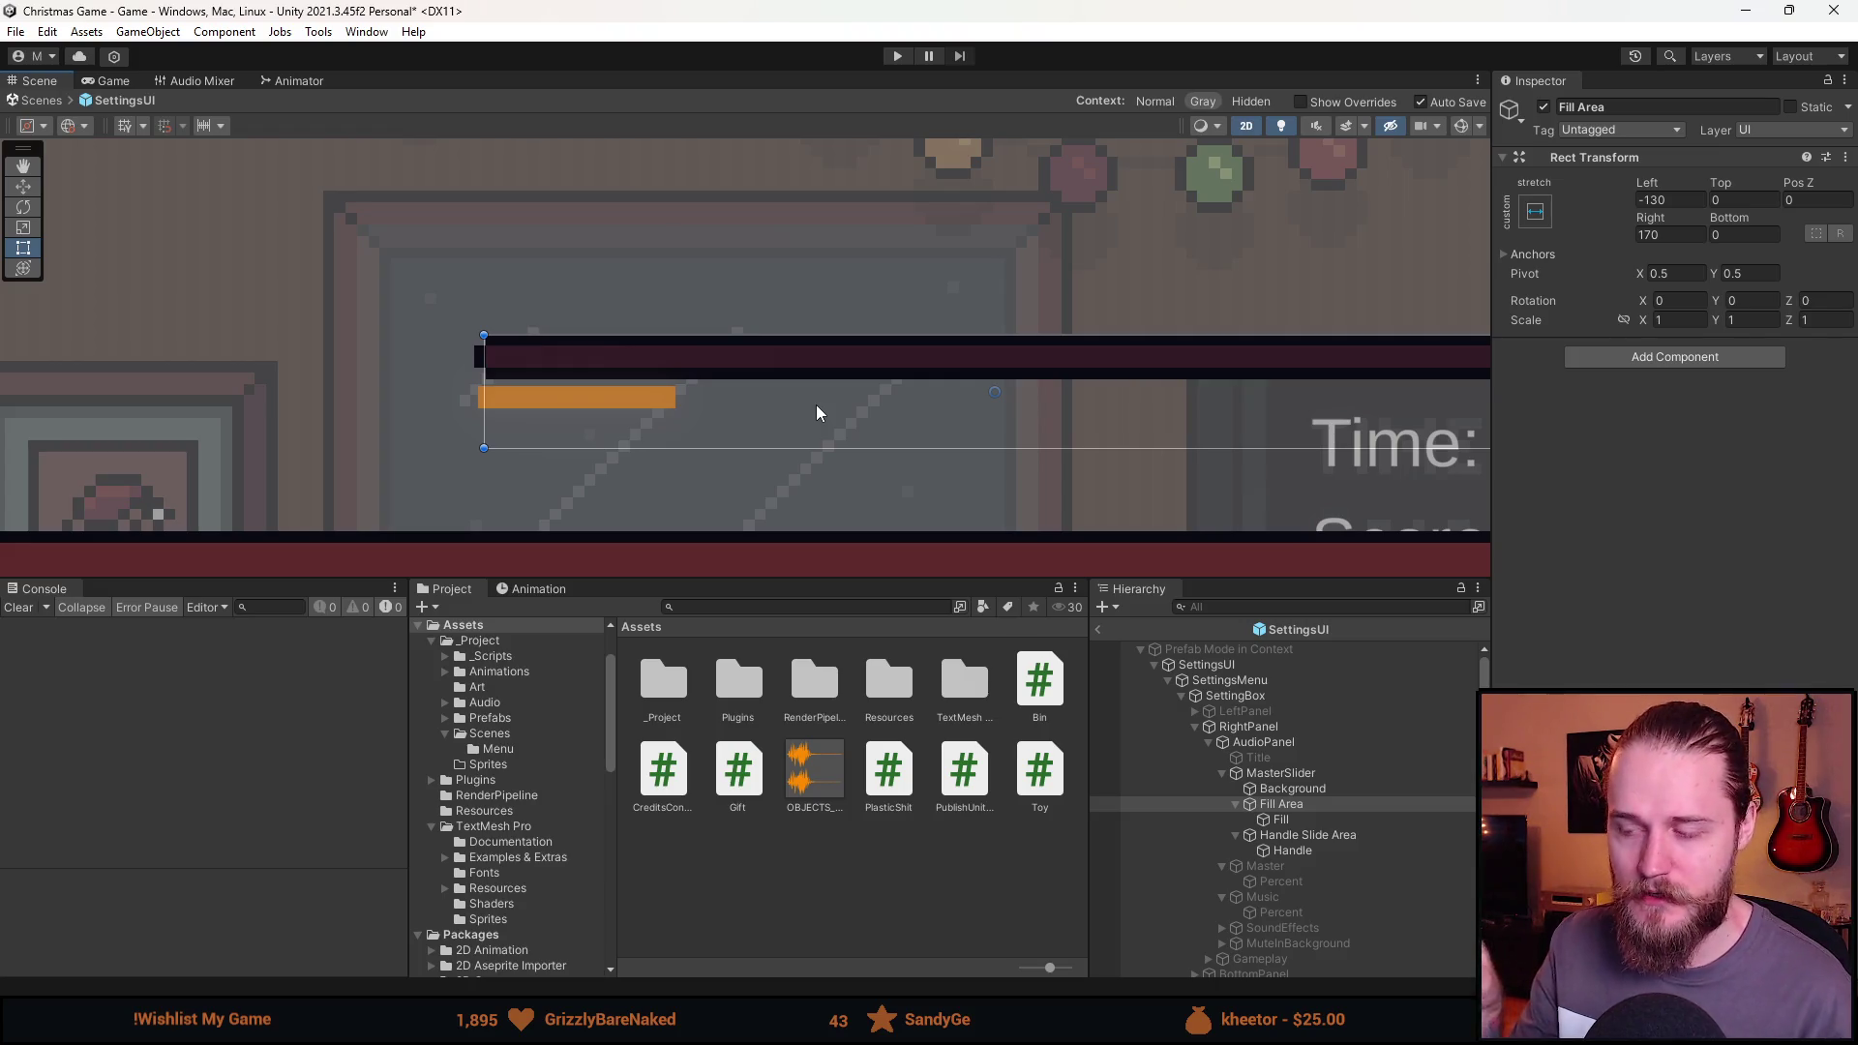
Drag the Fill Area's bottom handle in the Scene view until Bottom is about -3.28.
mouse_move(517, 399)
mouse_down()
mouse_move(589, 398)
mouse_move(527, 349)
mouse_up()
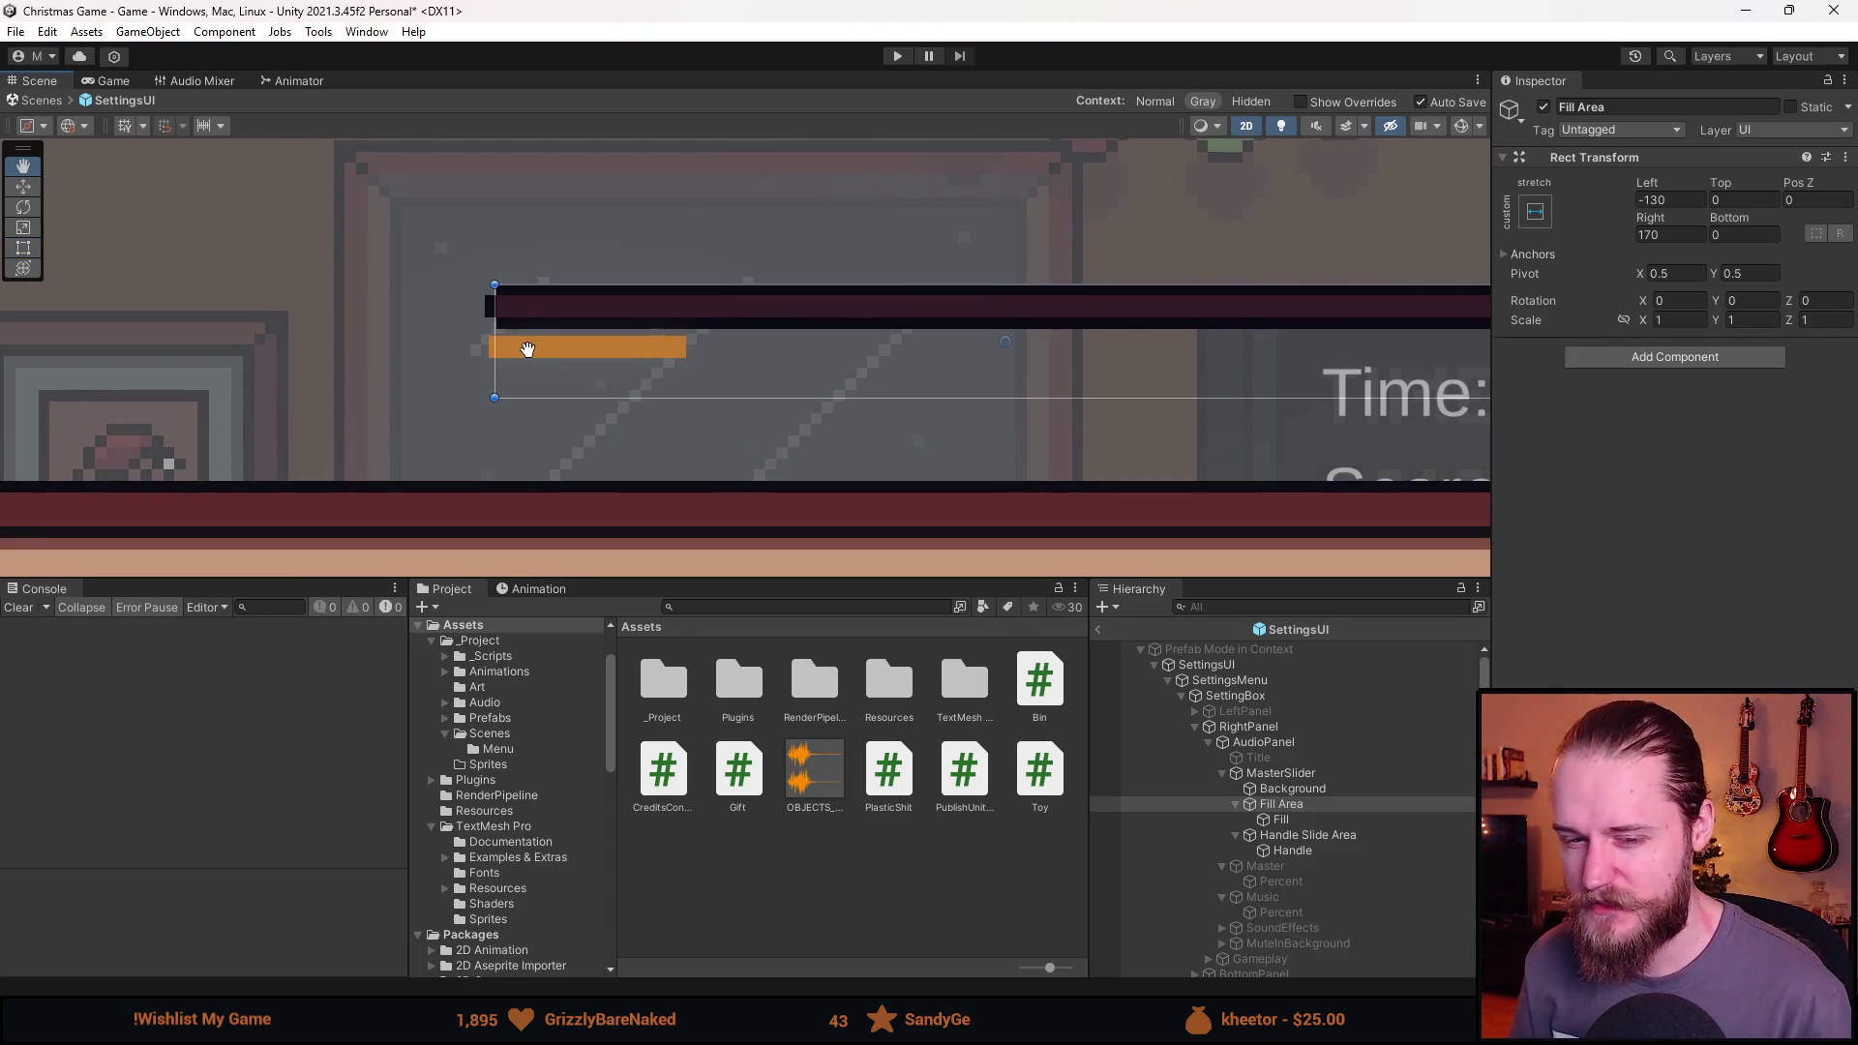
scroll(588, 404, up, 3)
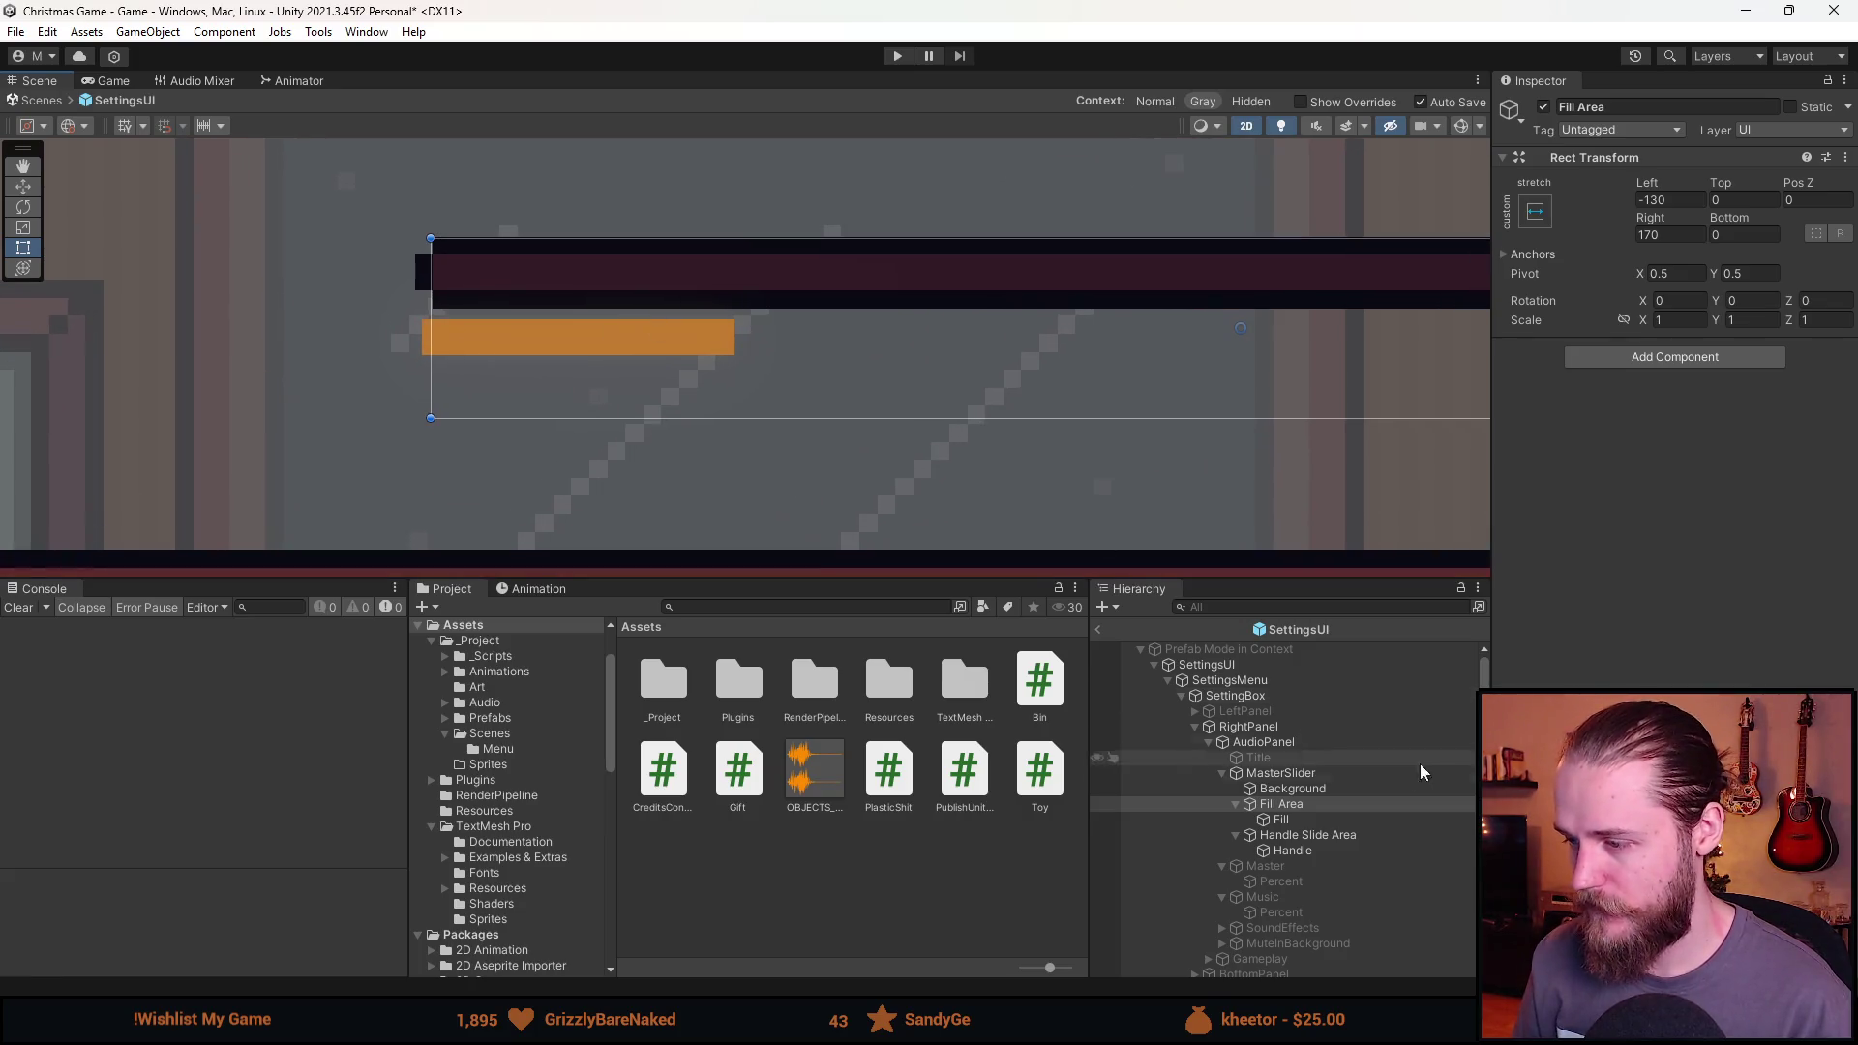
click(1356, 792)
click(1322, 804)
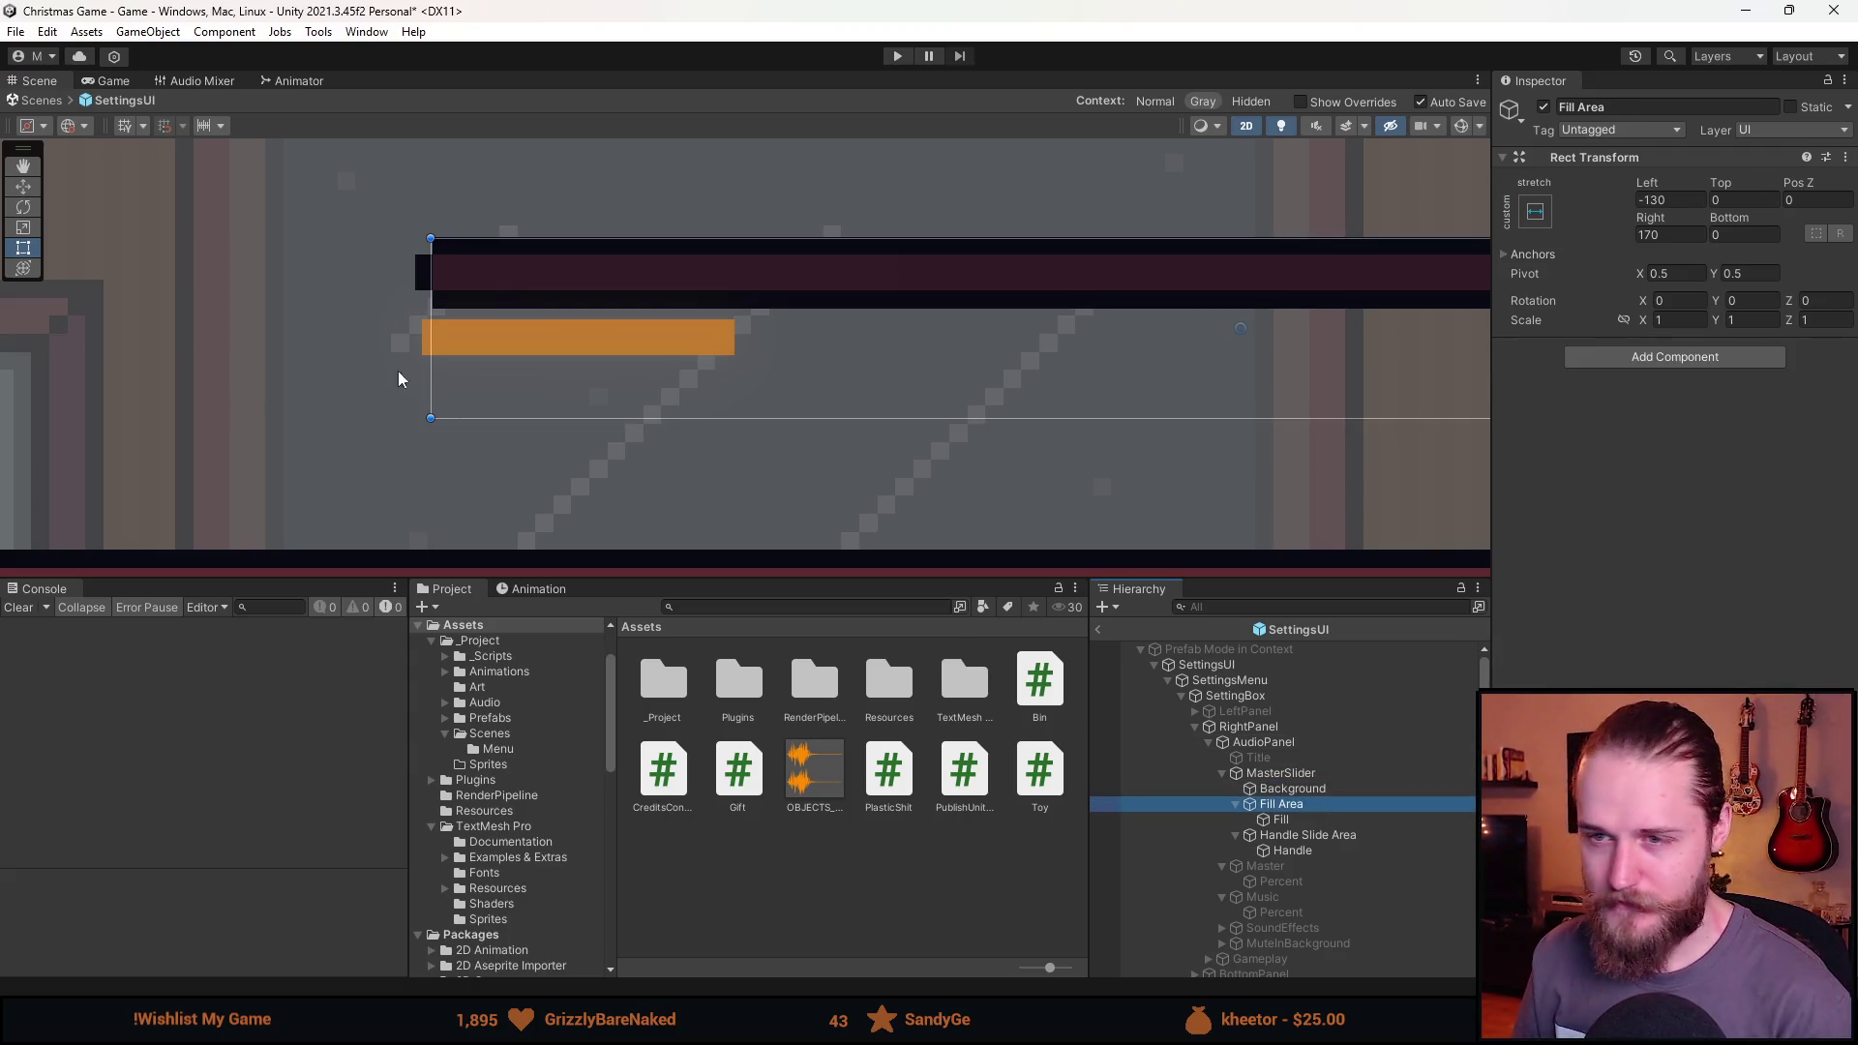
drag(398, 370, 371, 444)
mouse_move(505, 493)
mouse_down()
mouse_move(514, 178)
mouse_move(507, 578)
mouse_move(518, 415)
mouse_move(531, 551)
mouse_up()
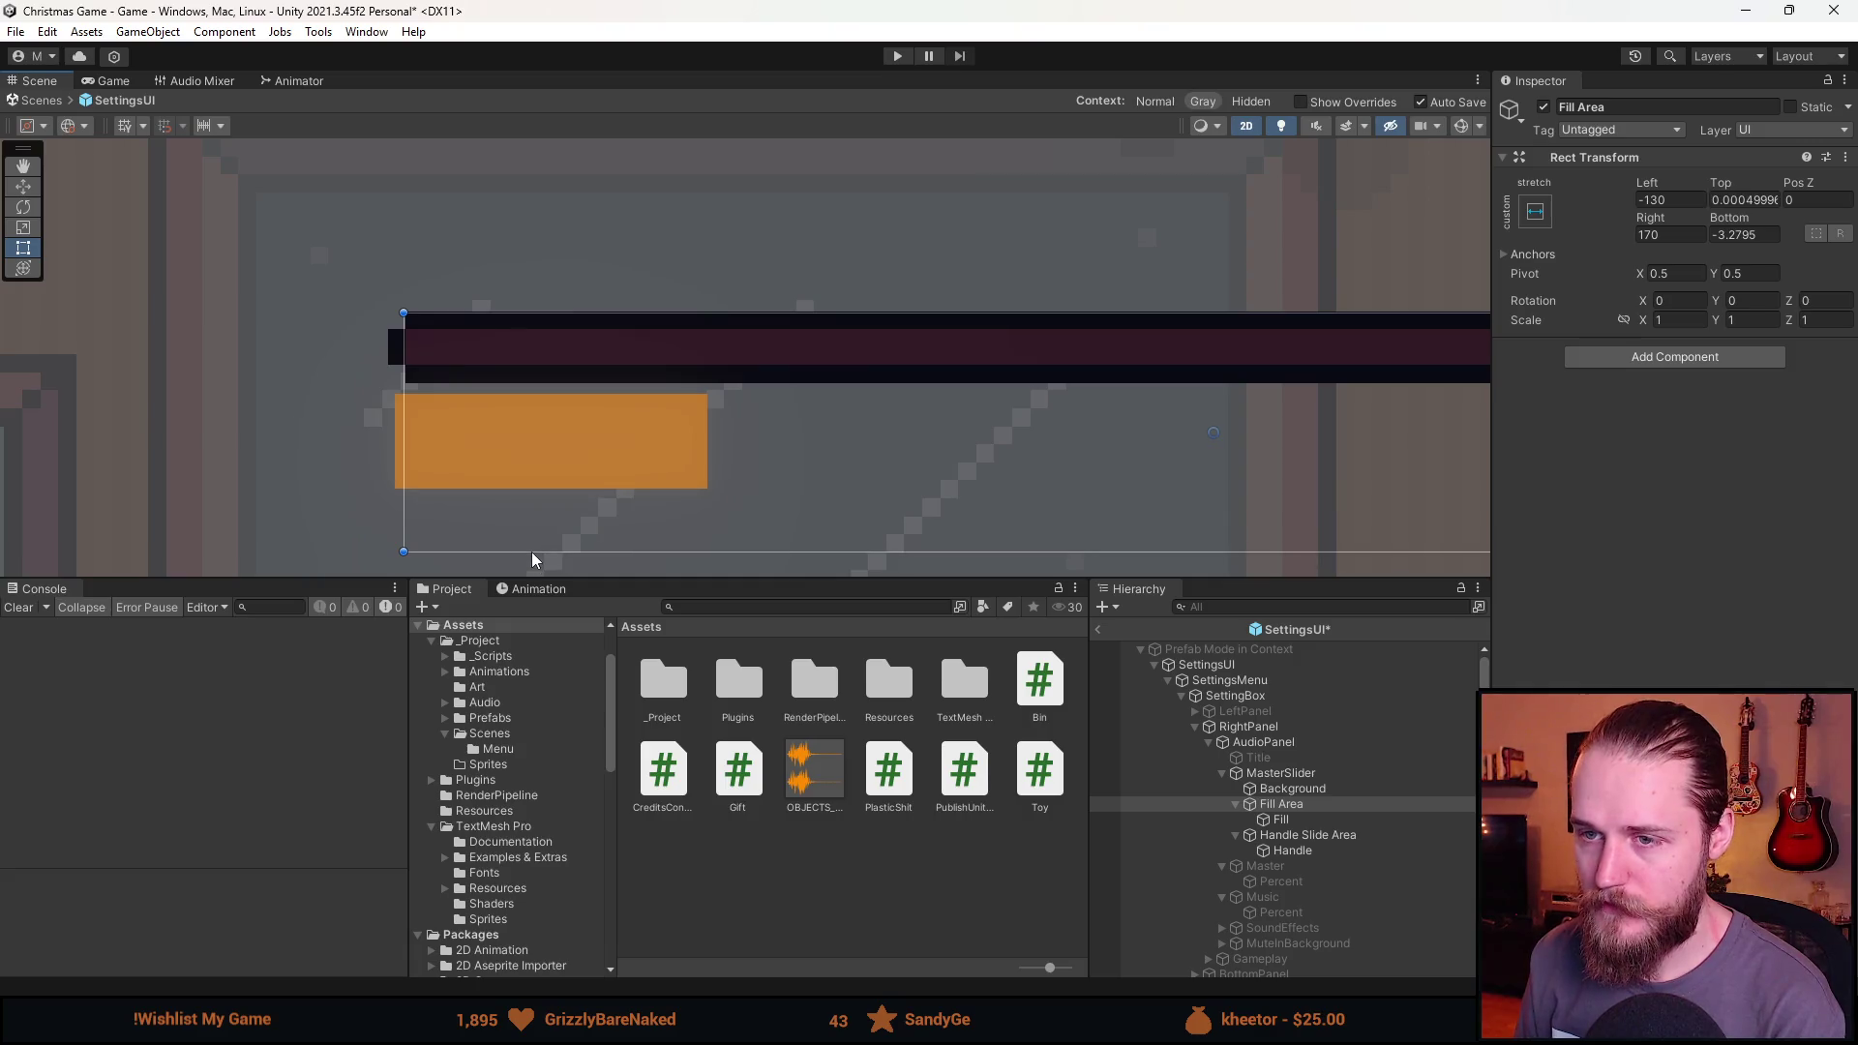
drag(780, 397, 743, 317)
click(1293, 791)
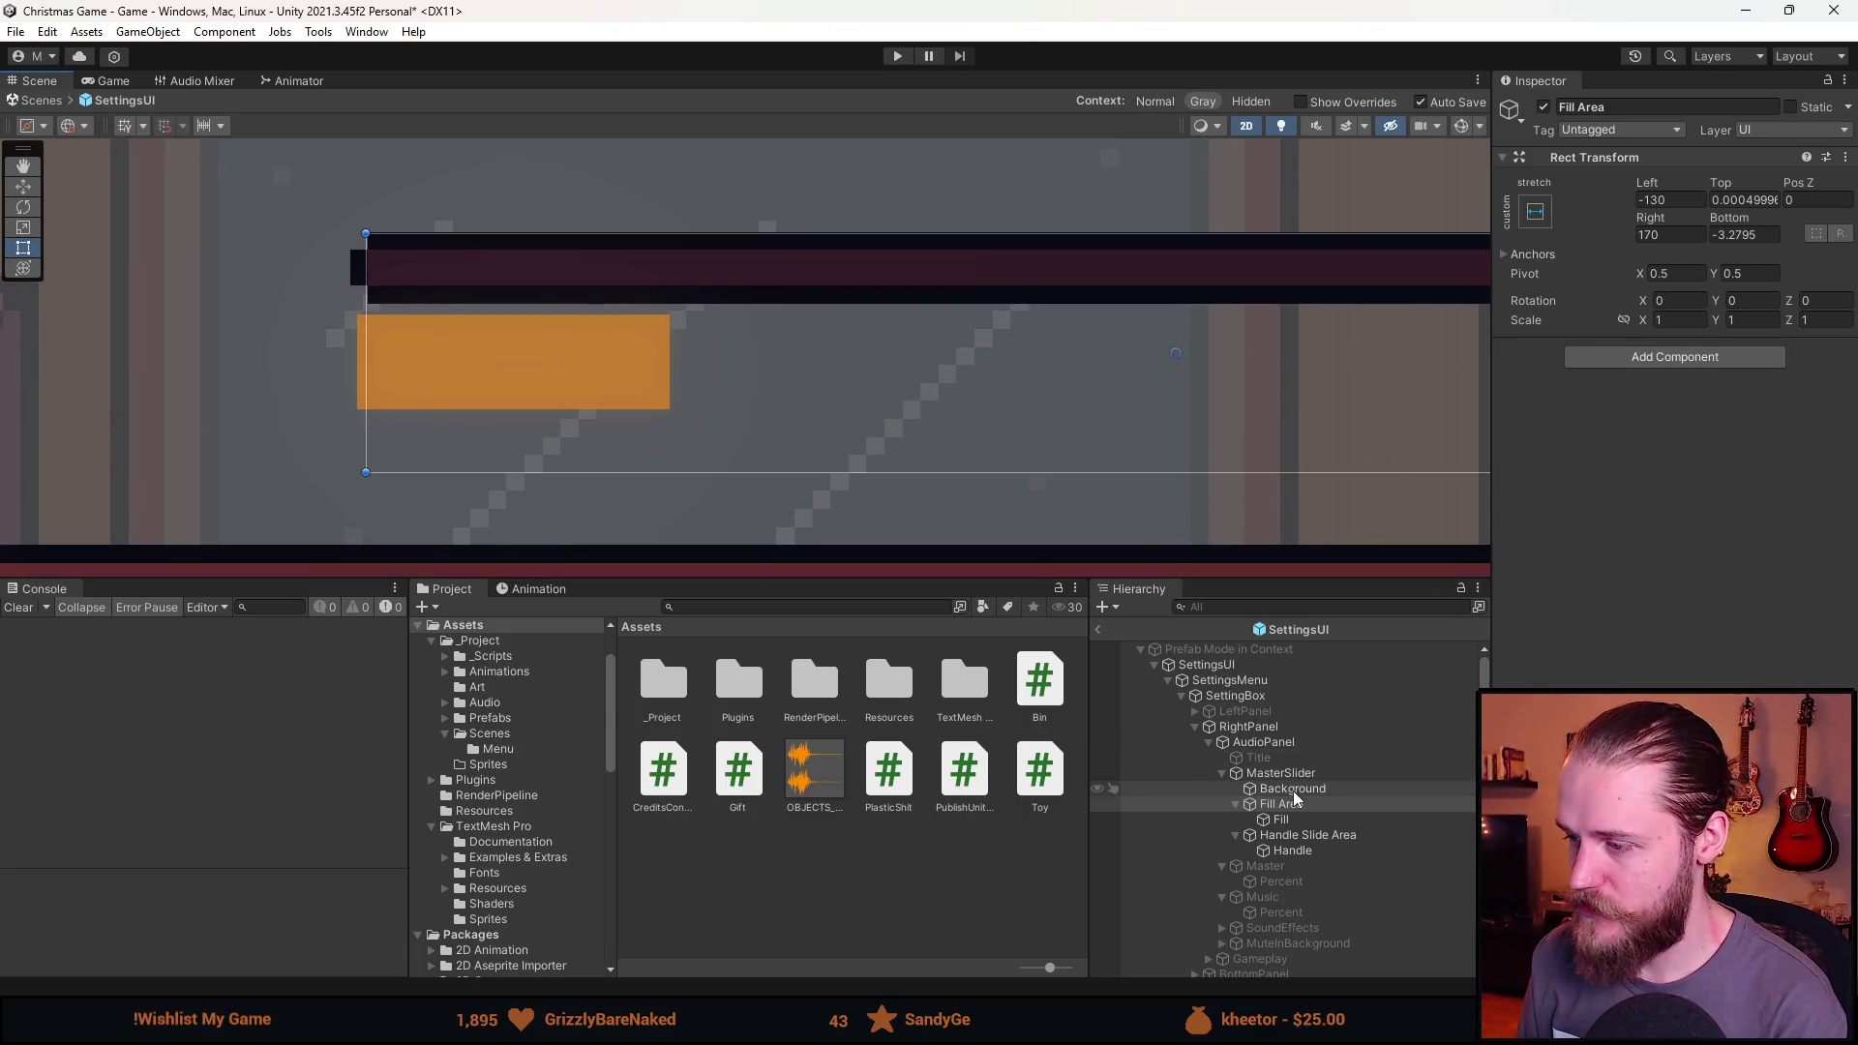
Set the Background track's Pos X and Pos Y to 0.
key(f)
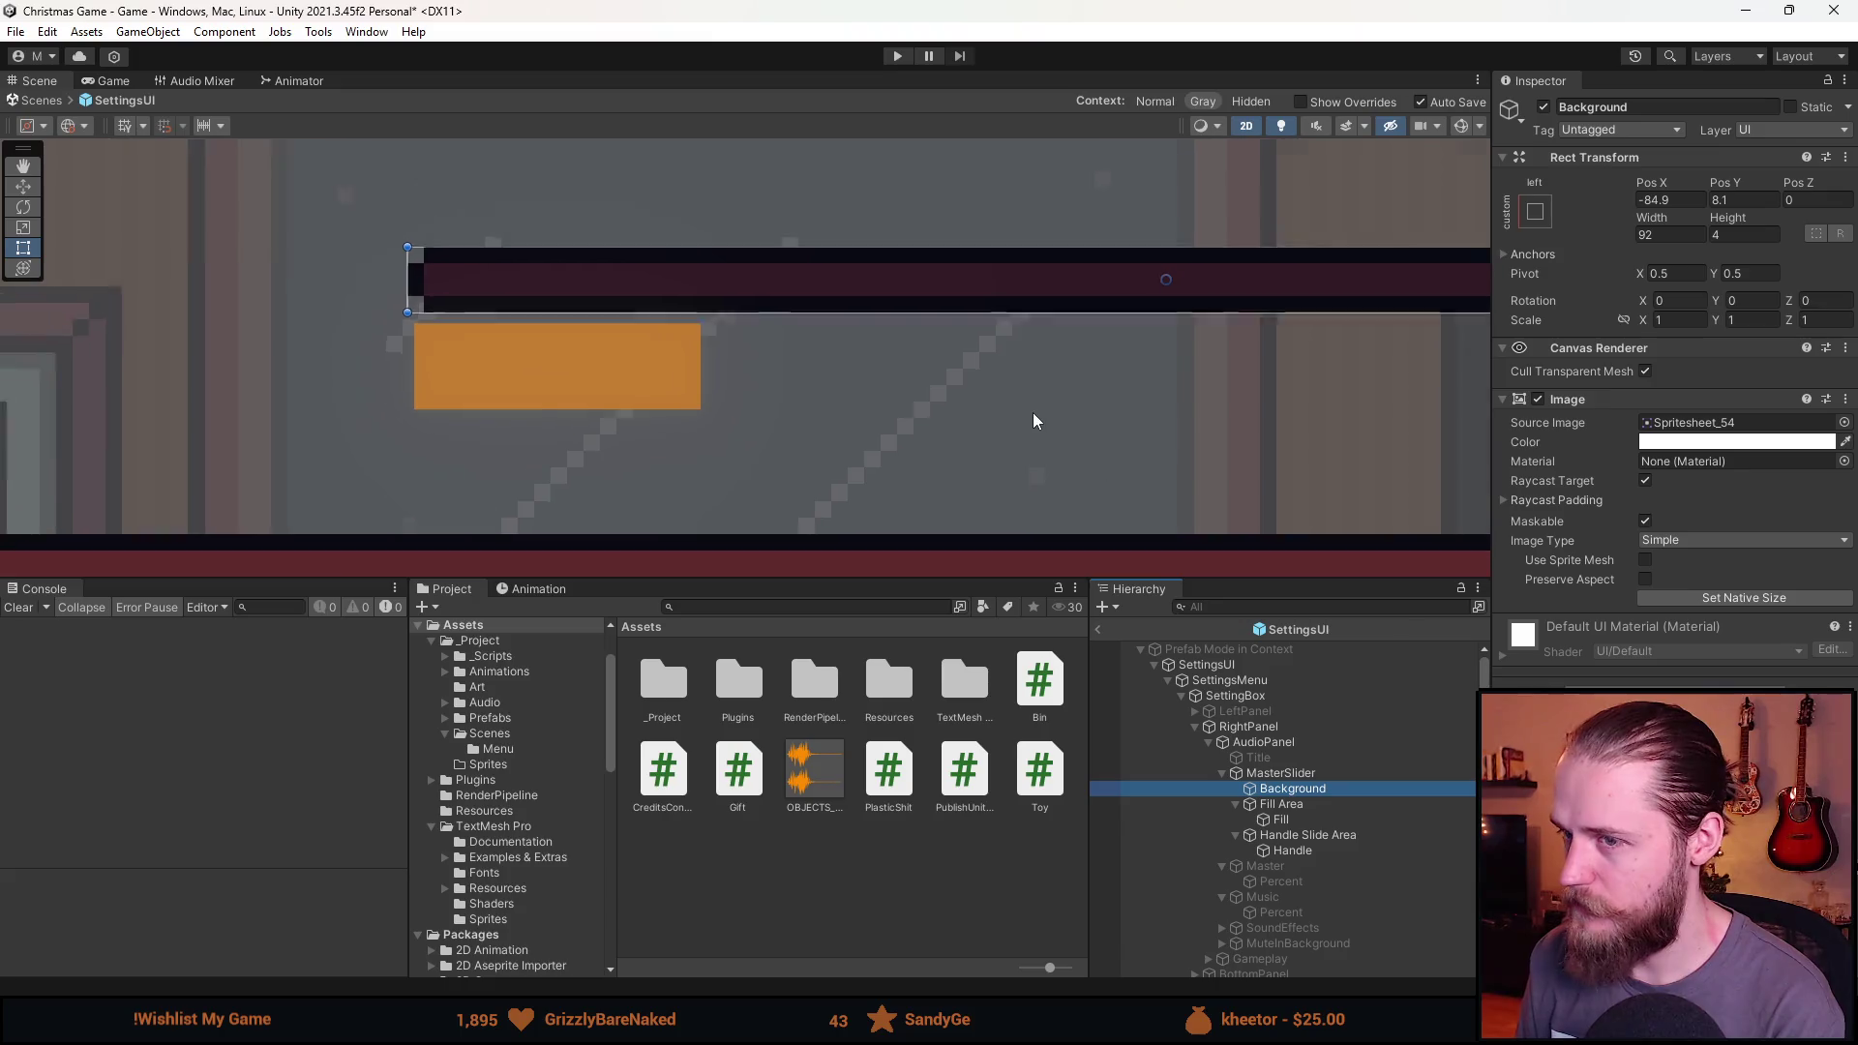
click(1291, 772)
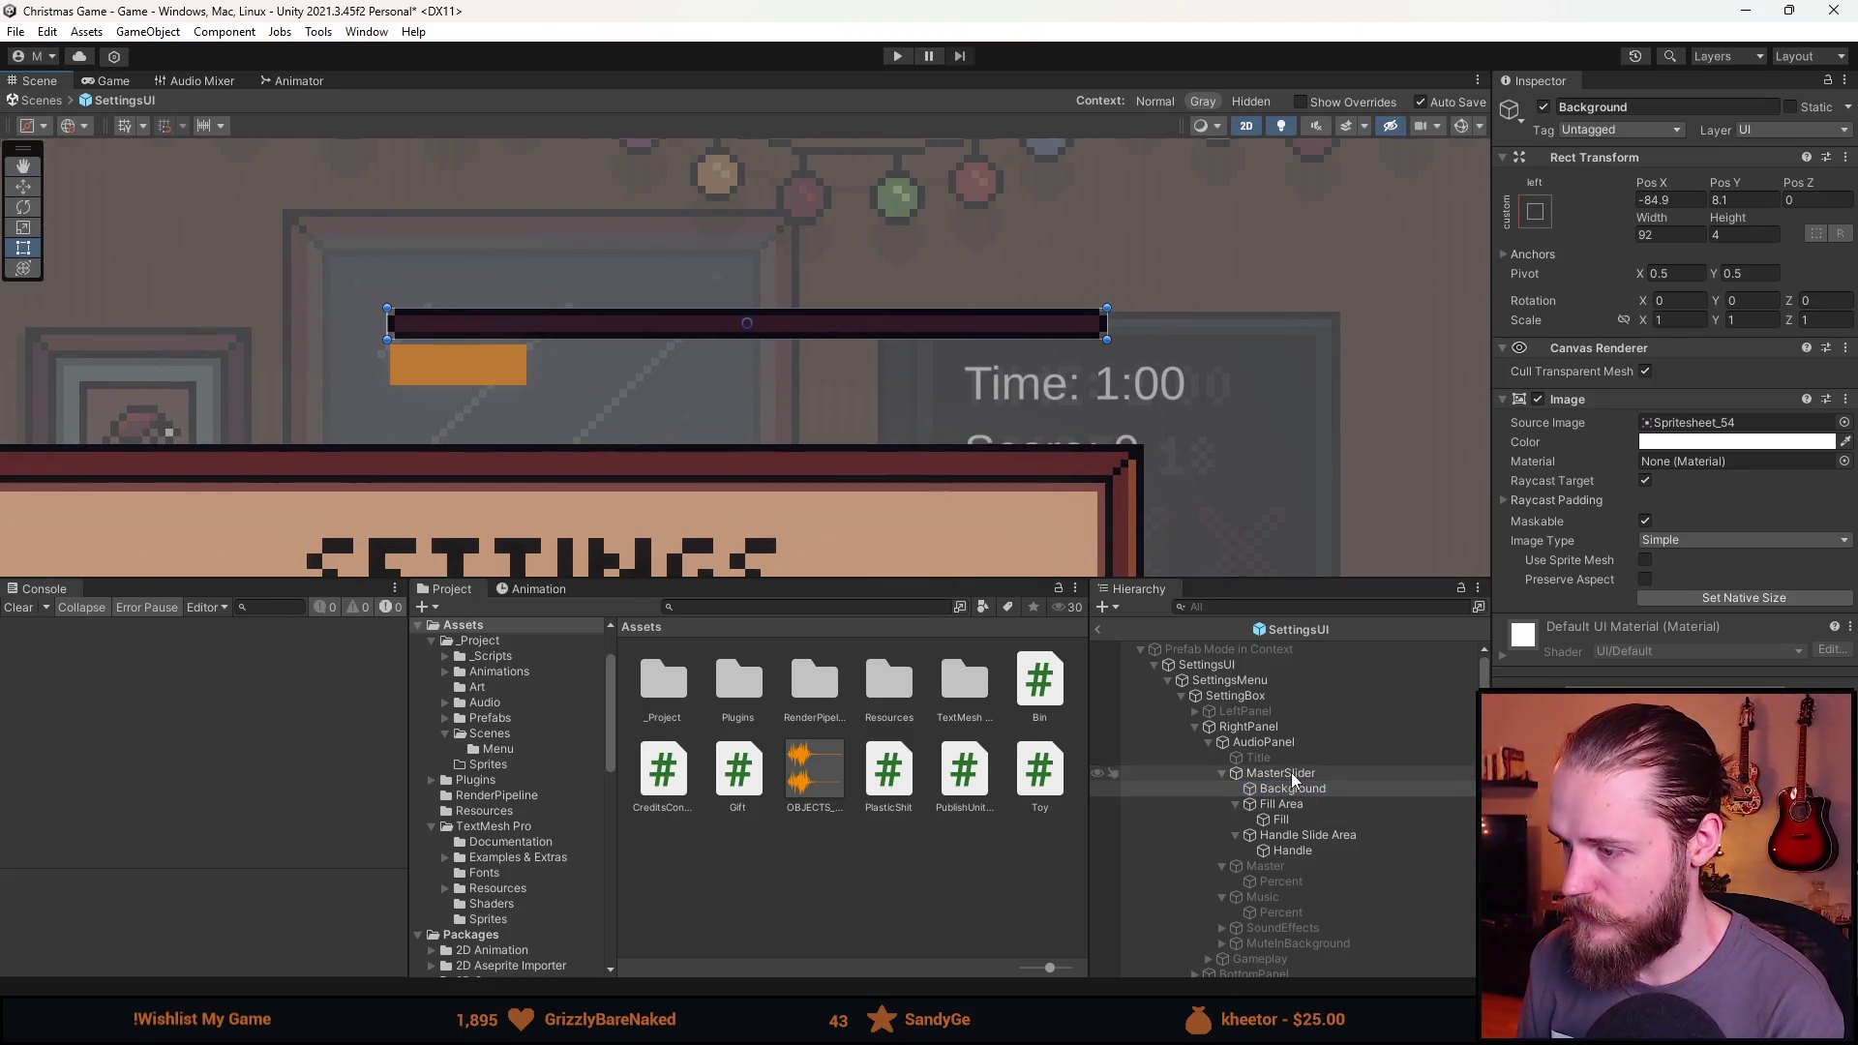
click(1292, 788)
click(1669, 199)
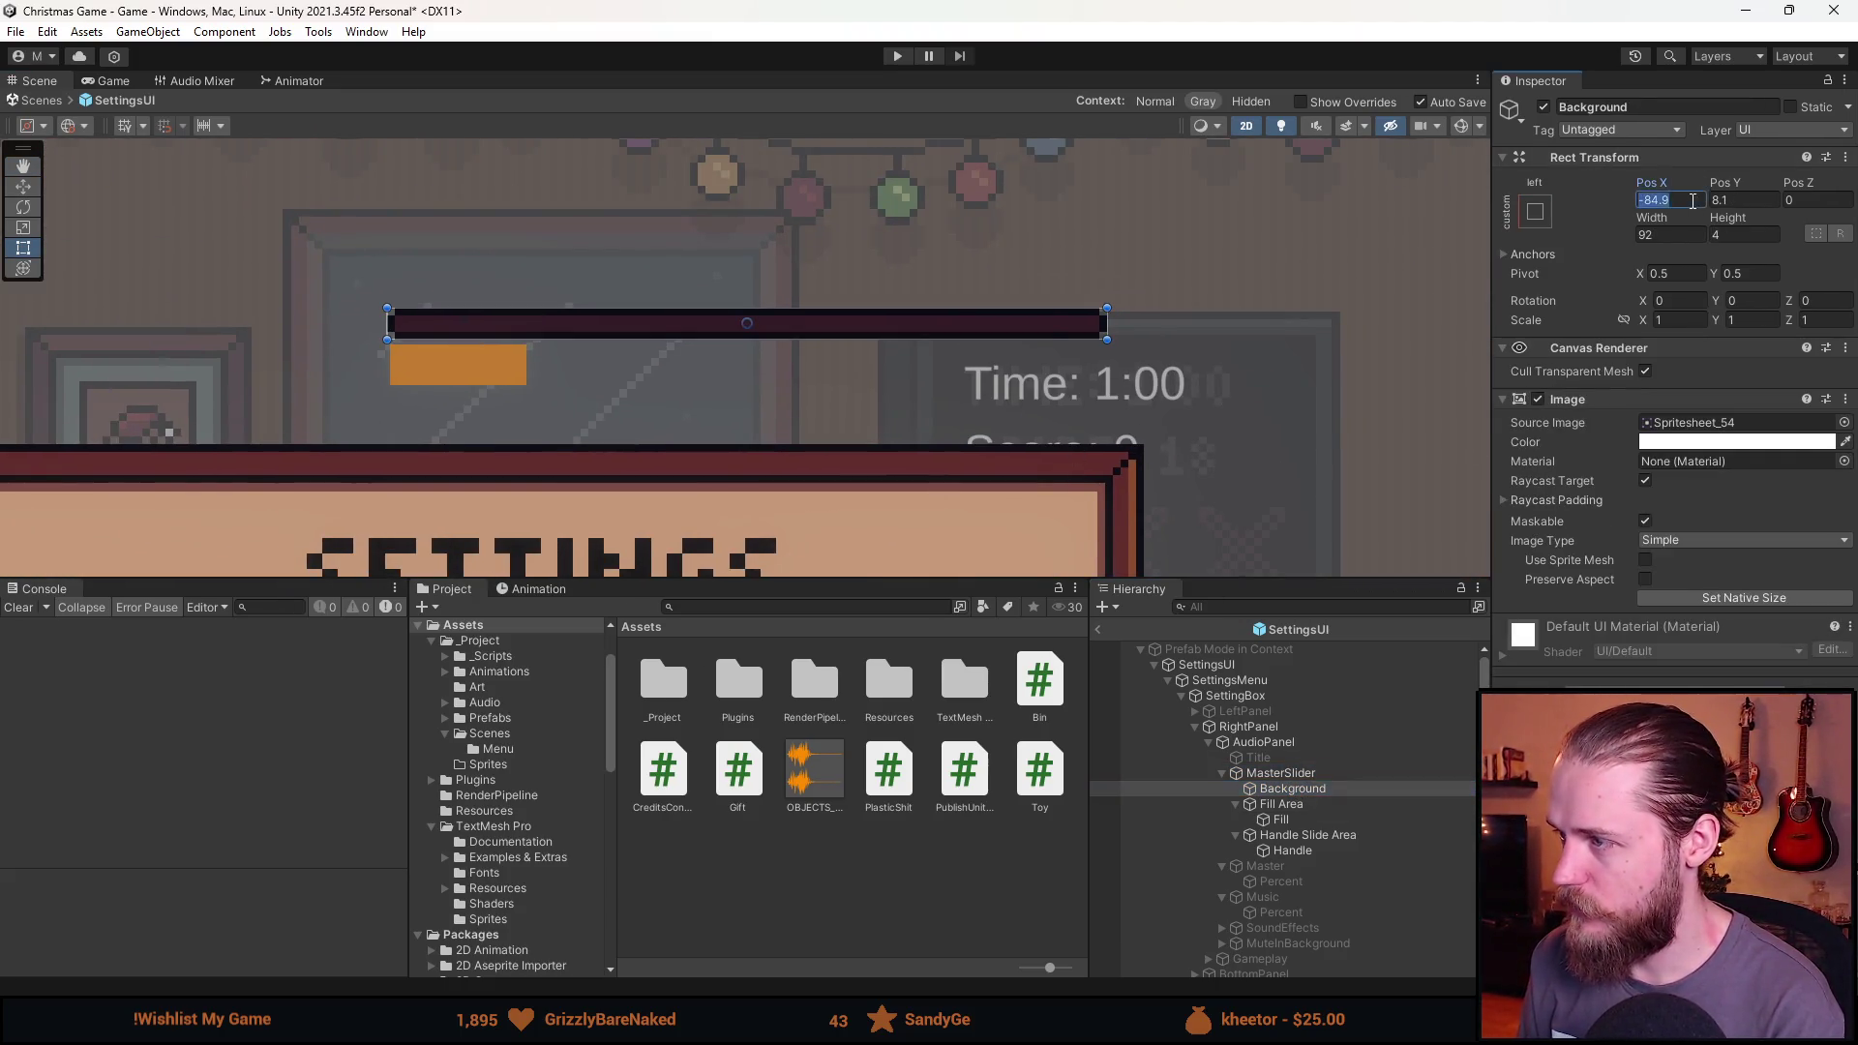
text(0)
click(1741, 200)
text(0)
key(Return)
key(f)
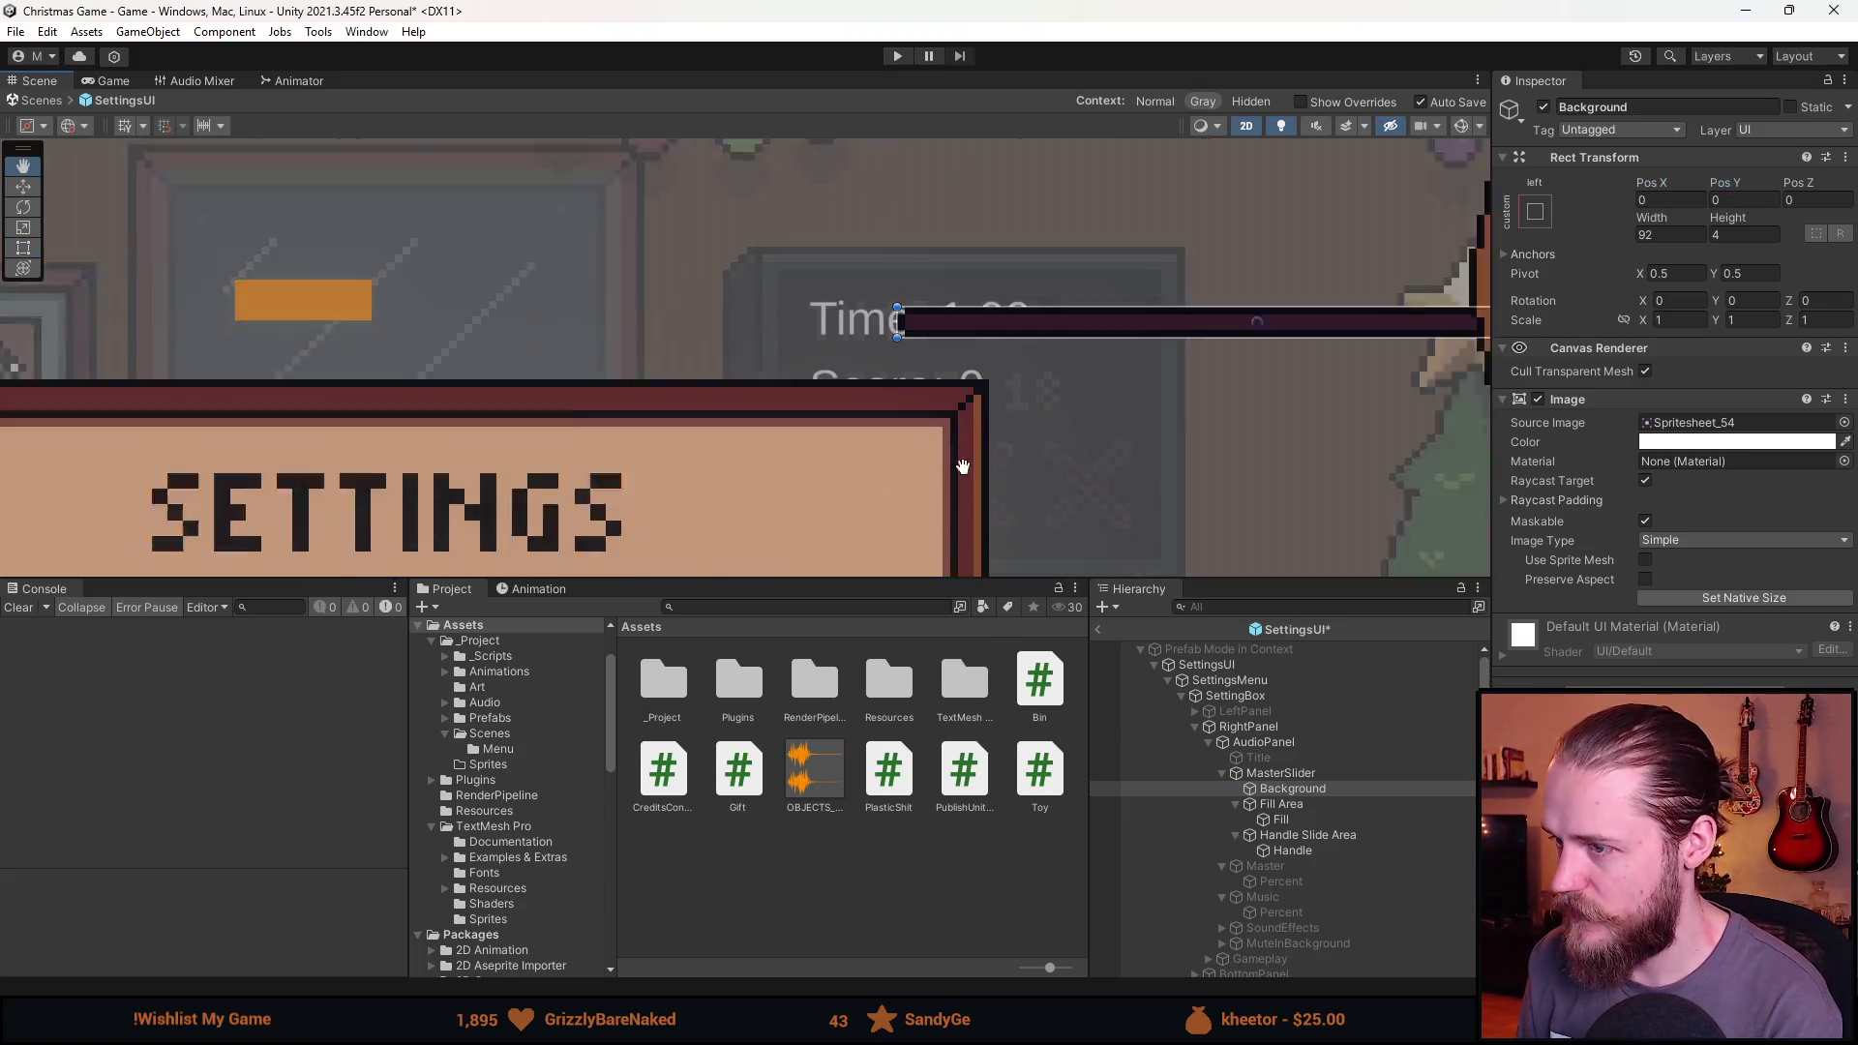
Zero the Fill Area's Left, Right, Top and Bottom offsets.
click(1308, 803)
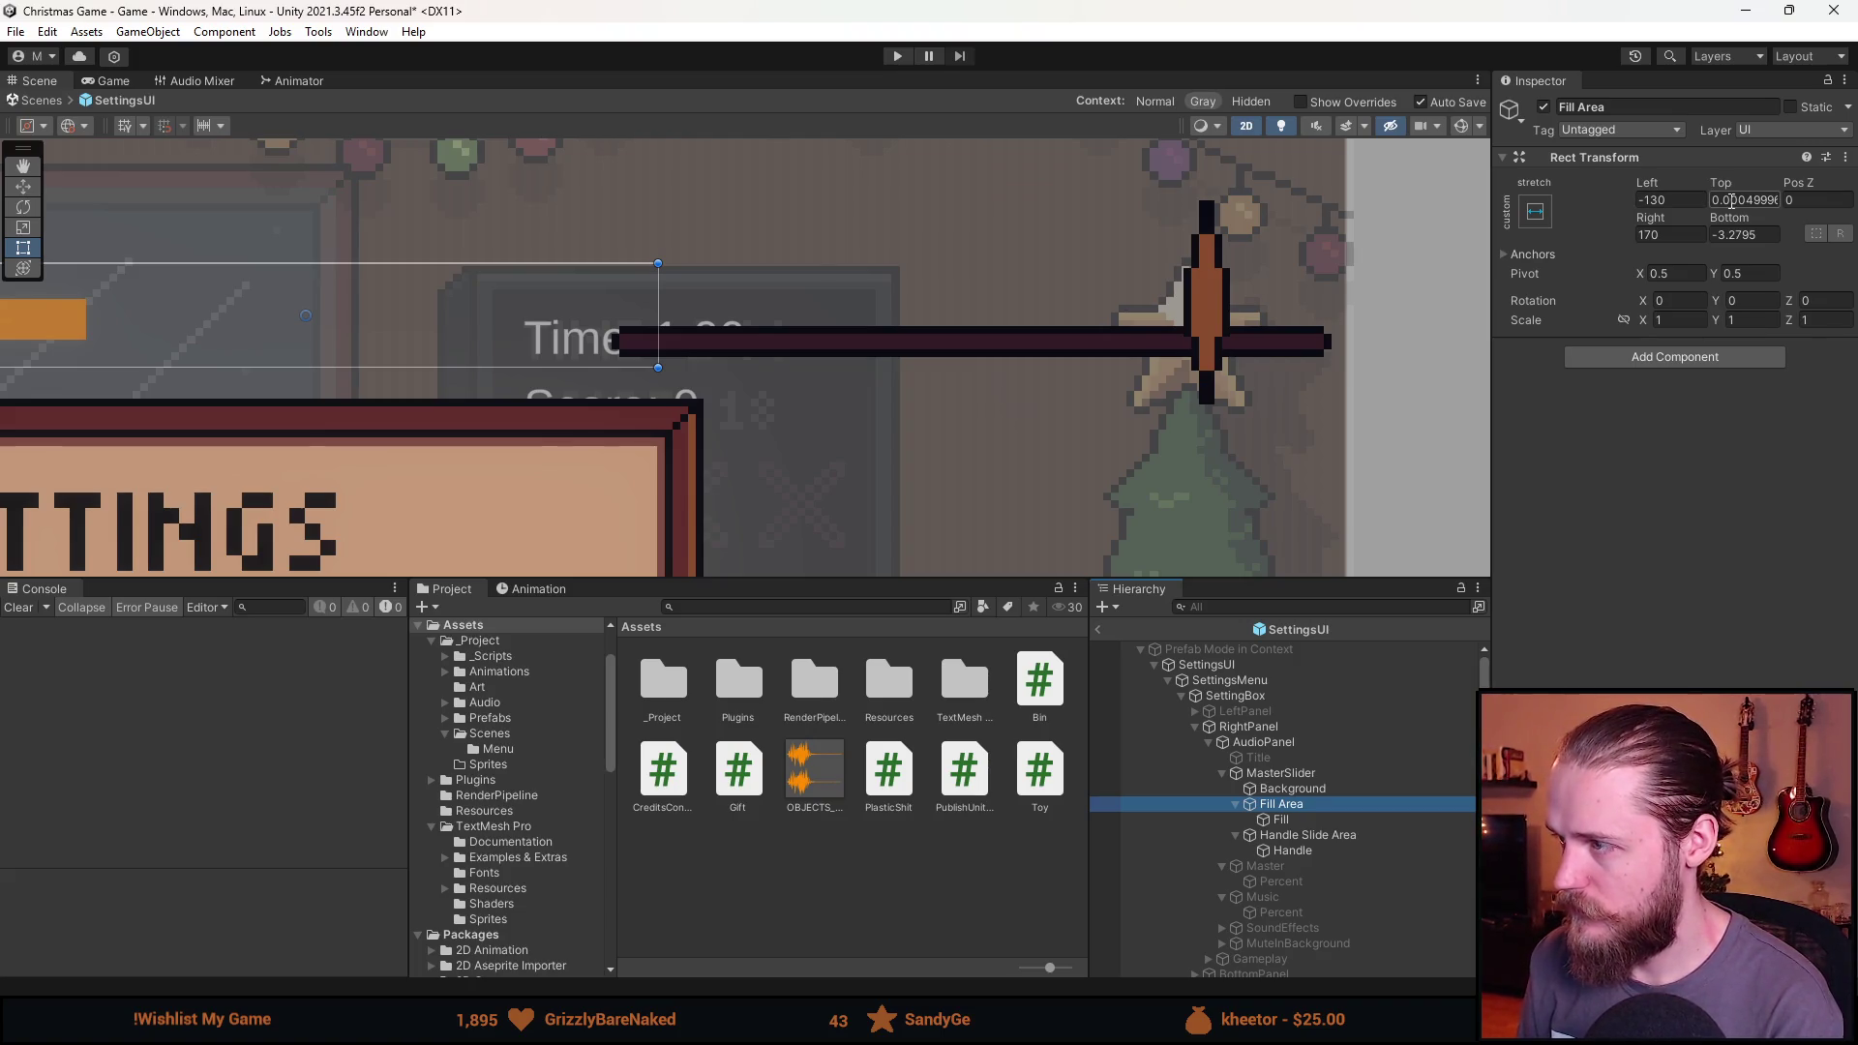
click(1669, 200)
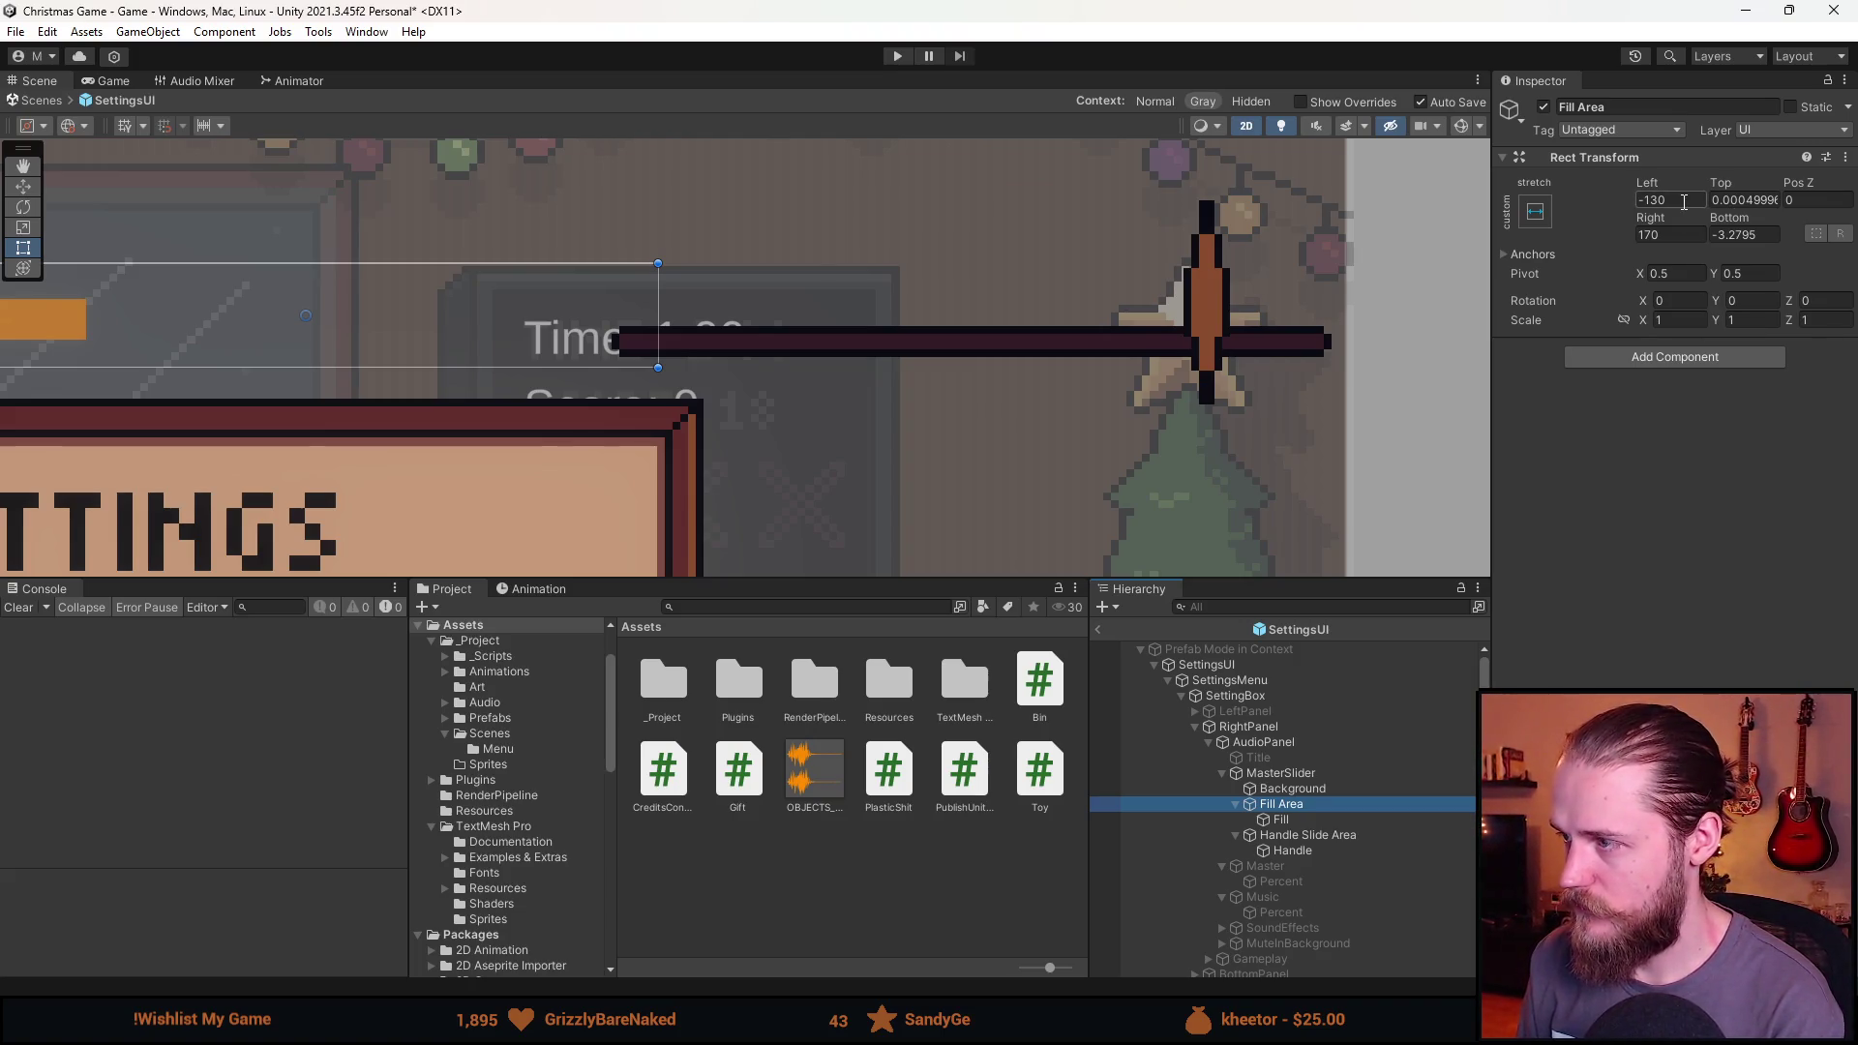
text(0)
click(1691, 233)
text(0)
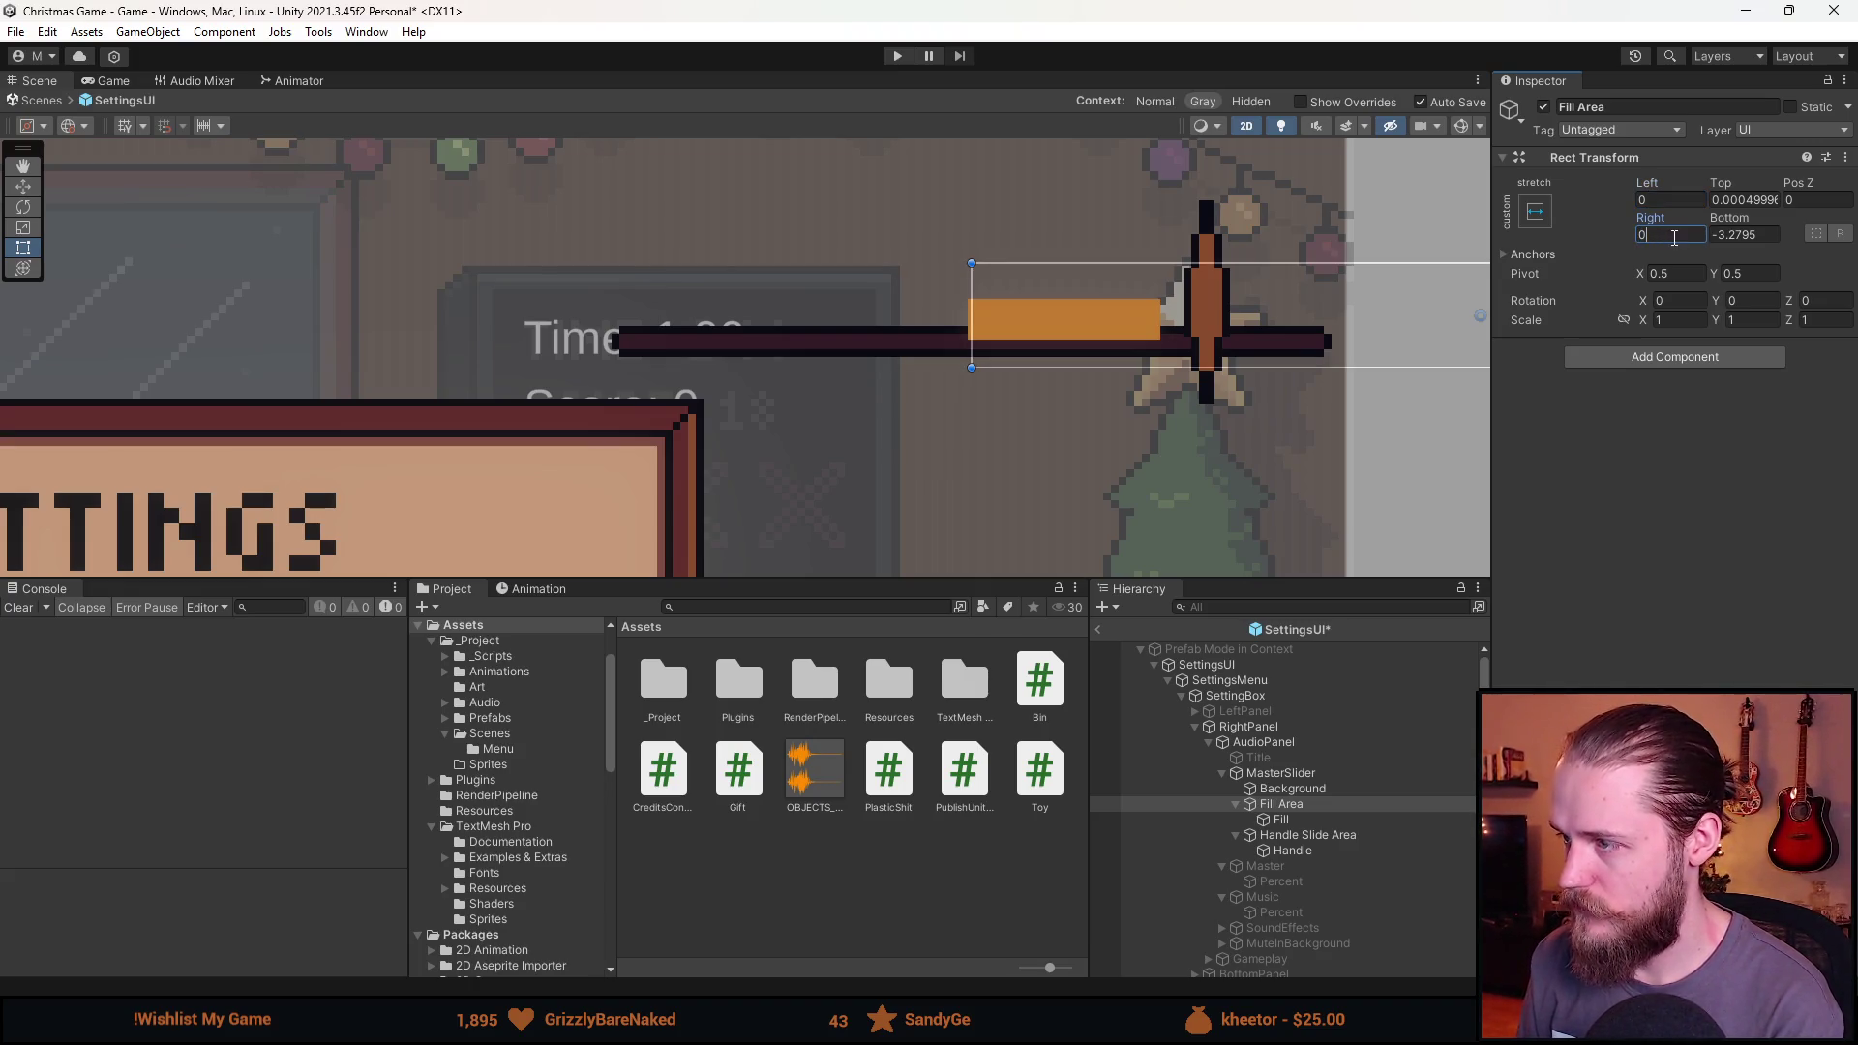
scroll(1196, 377, down, 2)
mouse_move(1044, 348)
mouse_down()
mouse_move(632, 334)
mouse_move(914, 343)
mouse_up()
click(1742, 200)
text(0)
click(1753, 235)
text(0)
key(Return)
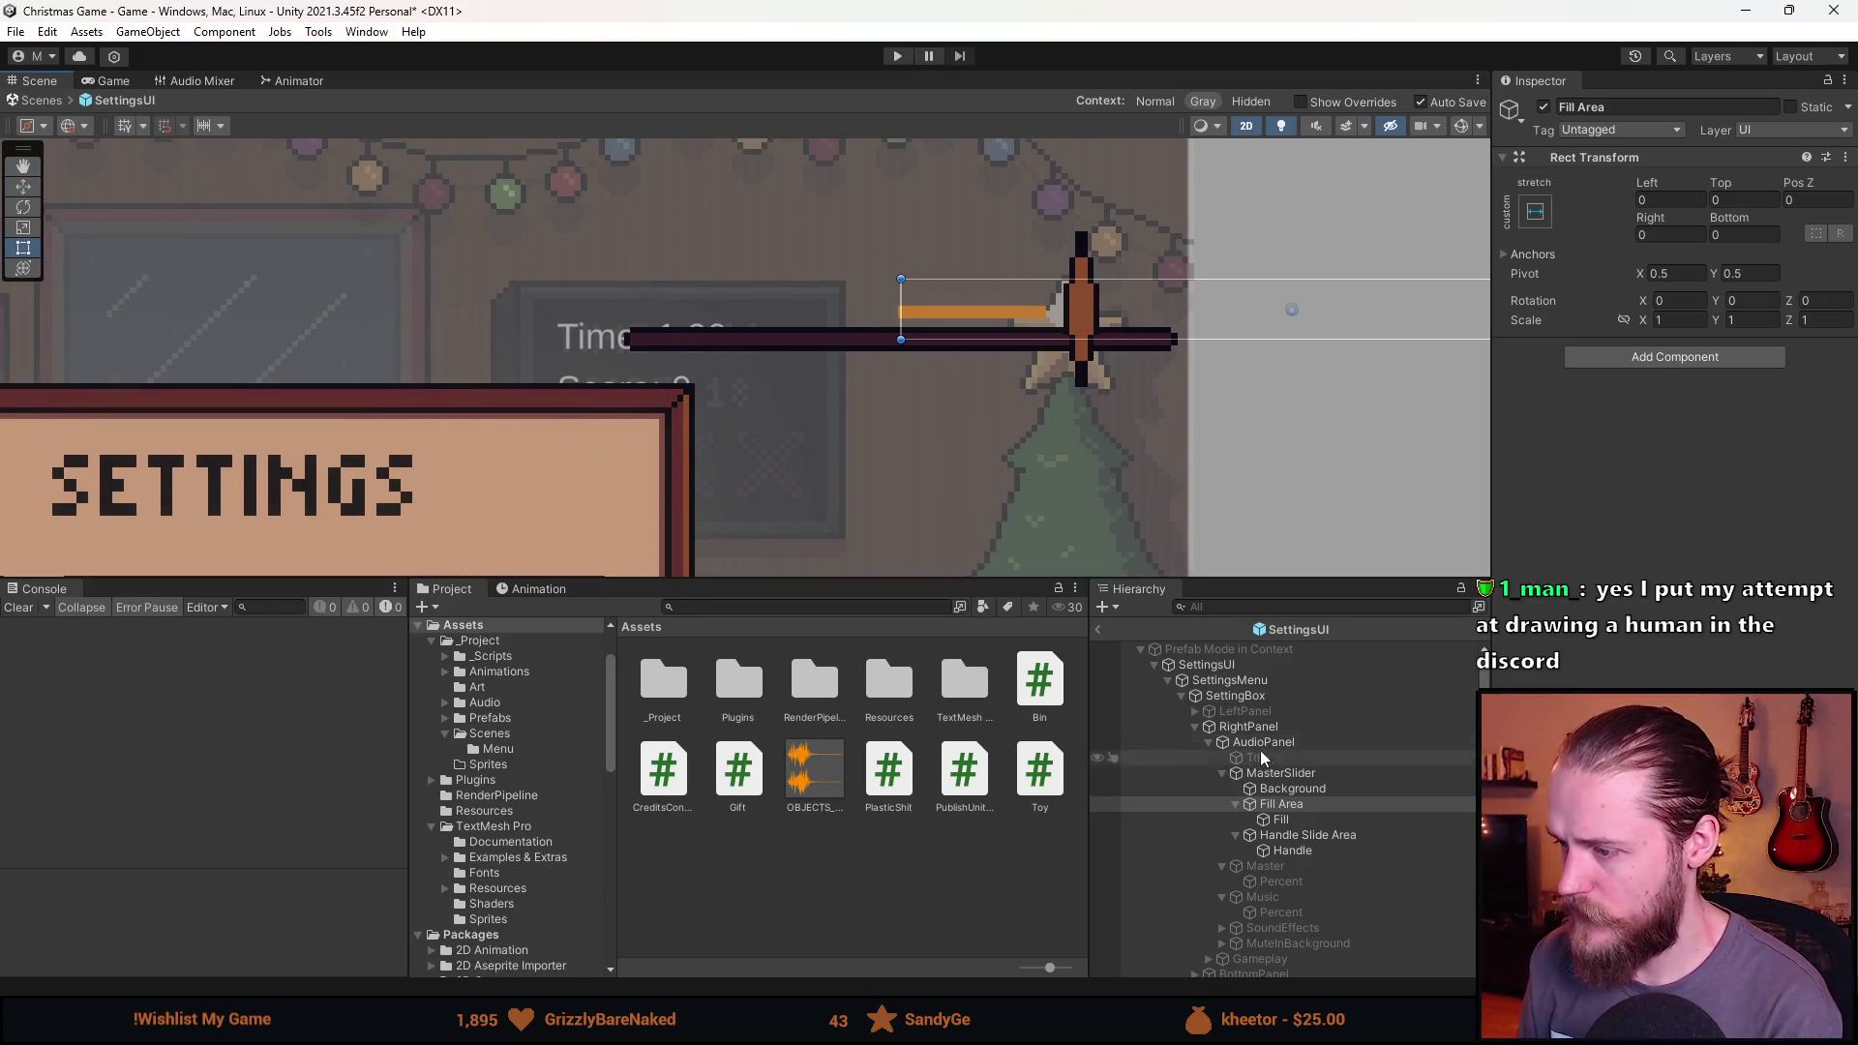
Apply the horizontal stretch anchor preset to the Background track.
click(1308, 788)
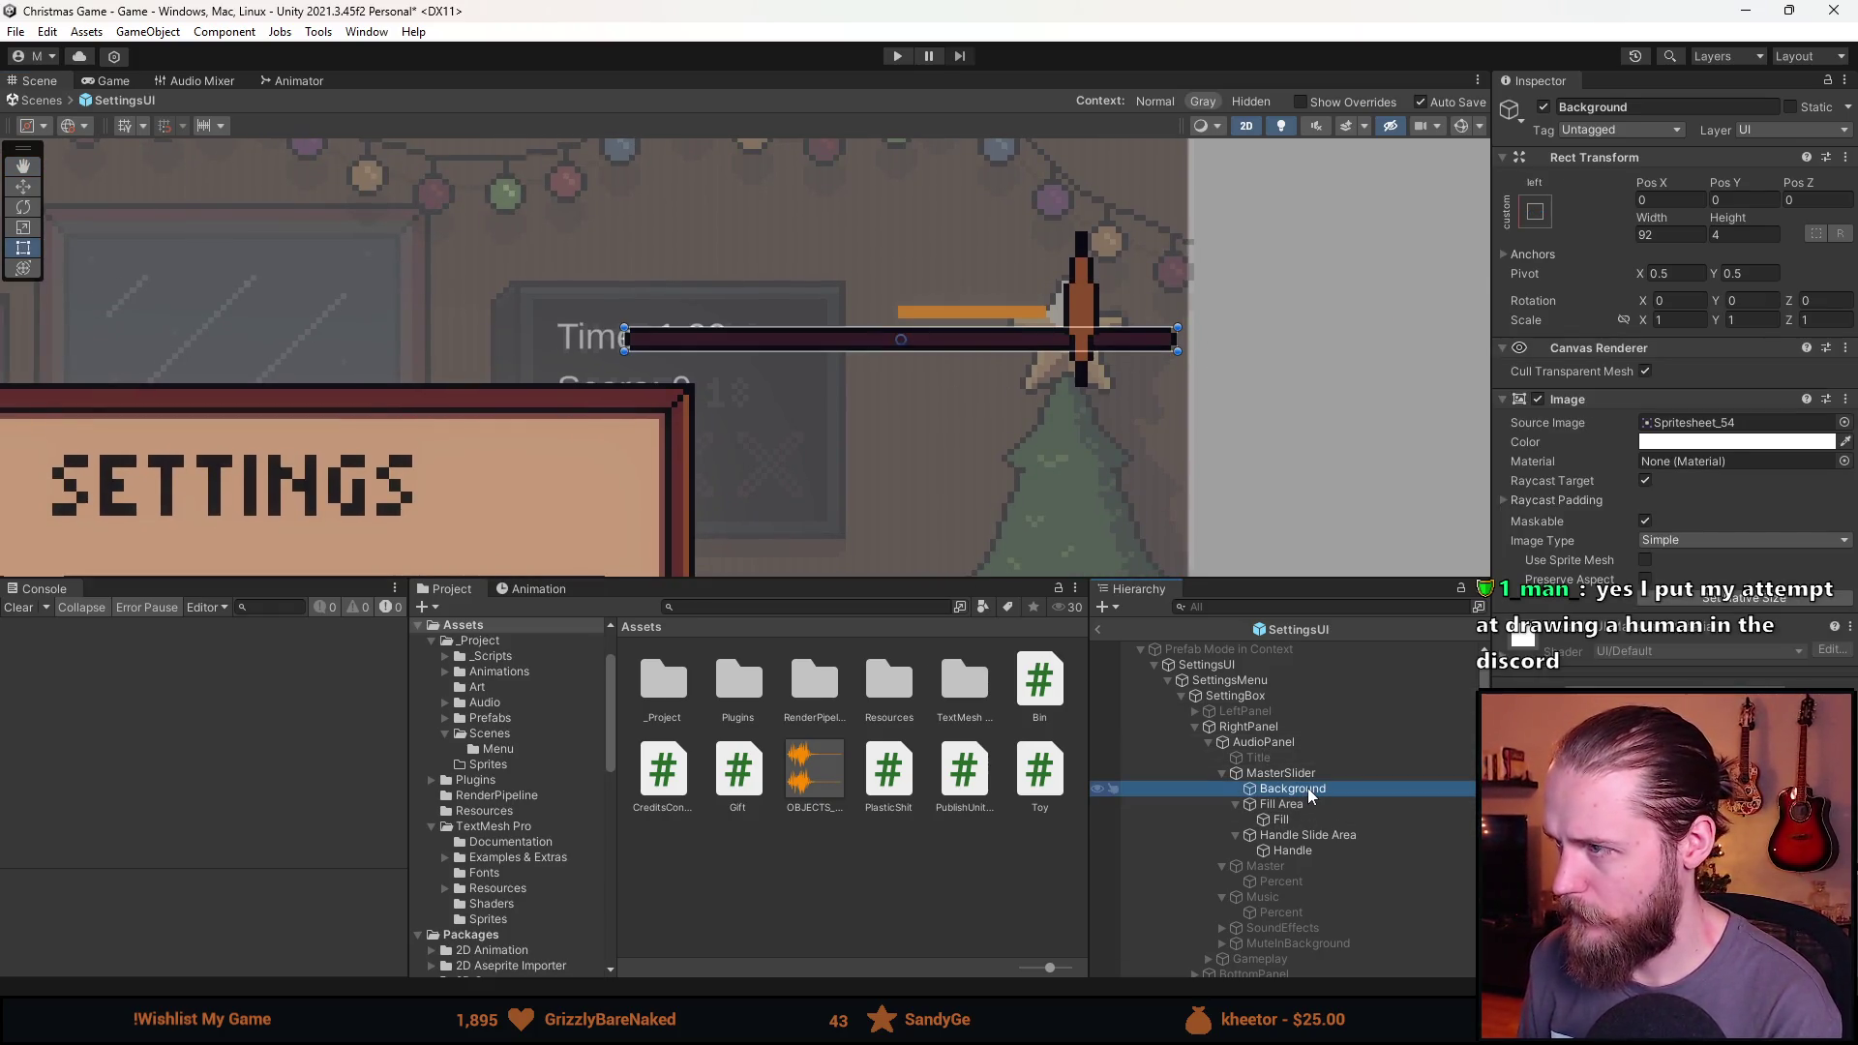
click(1529, 213)
click(1724, 298)
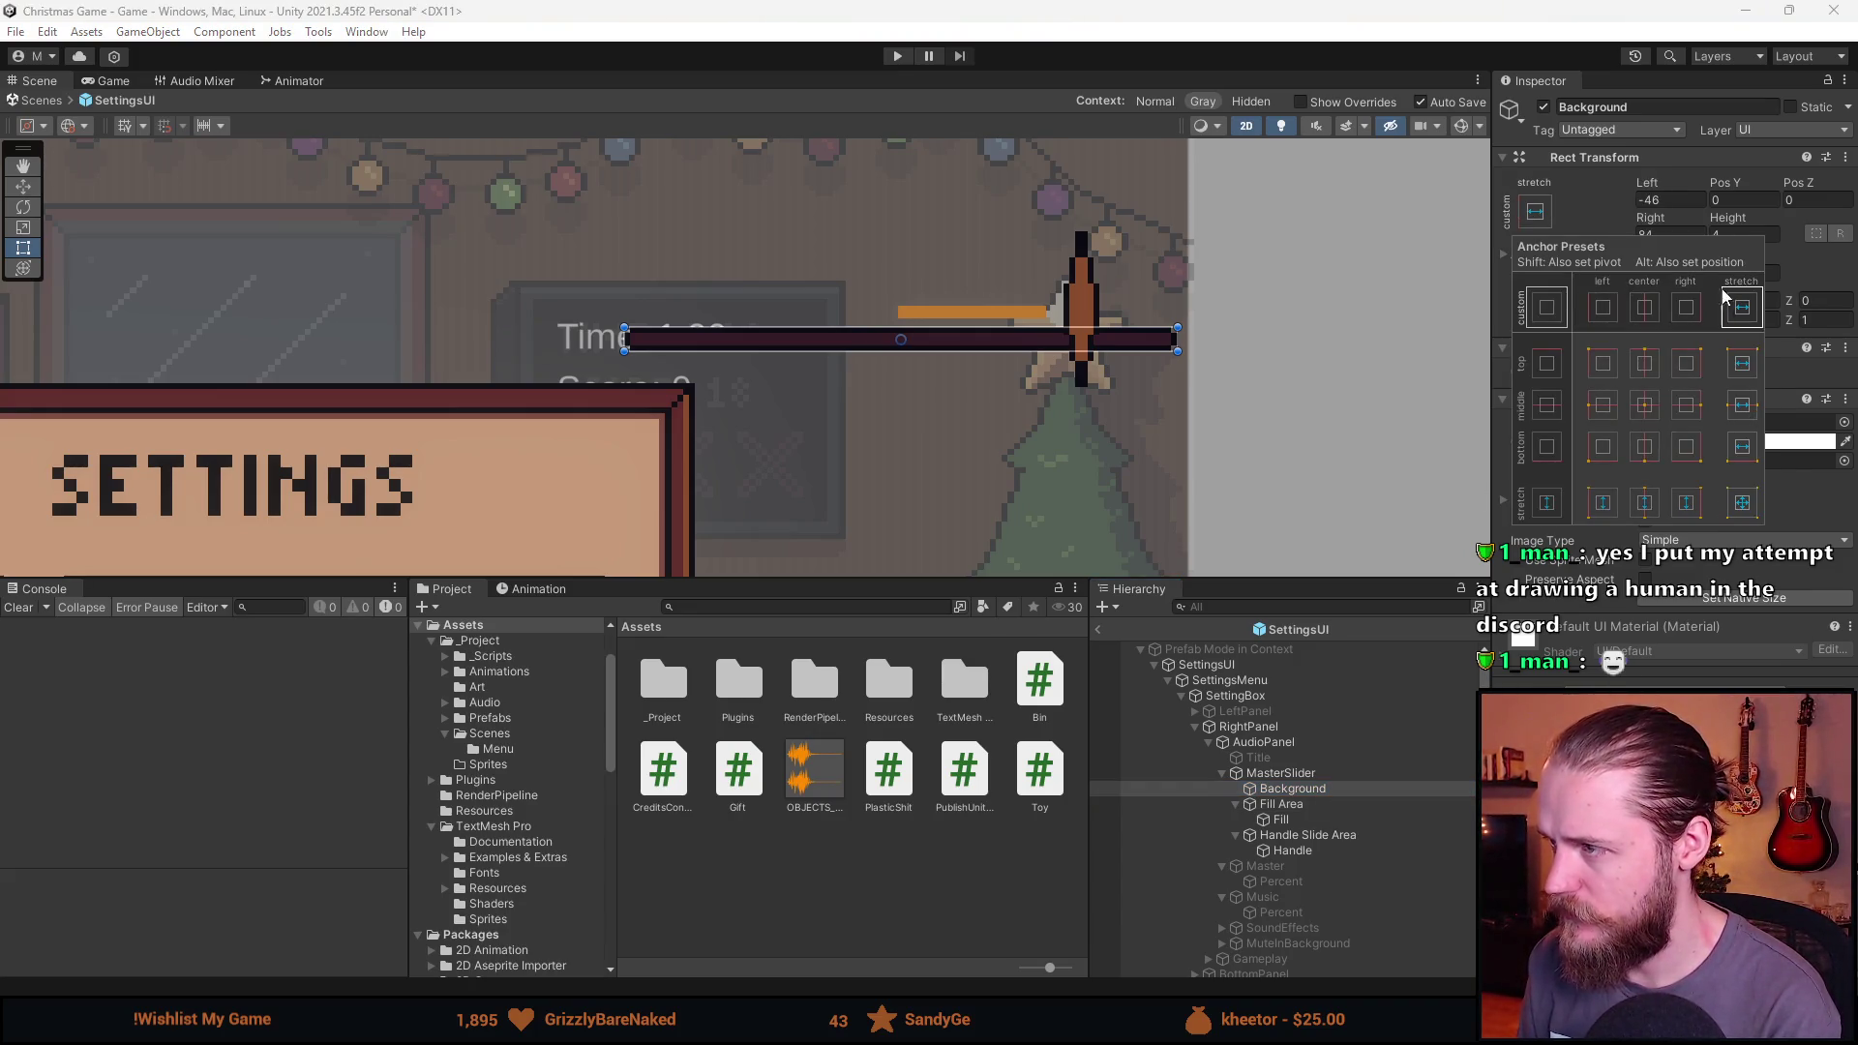
click(1593, 209)
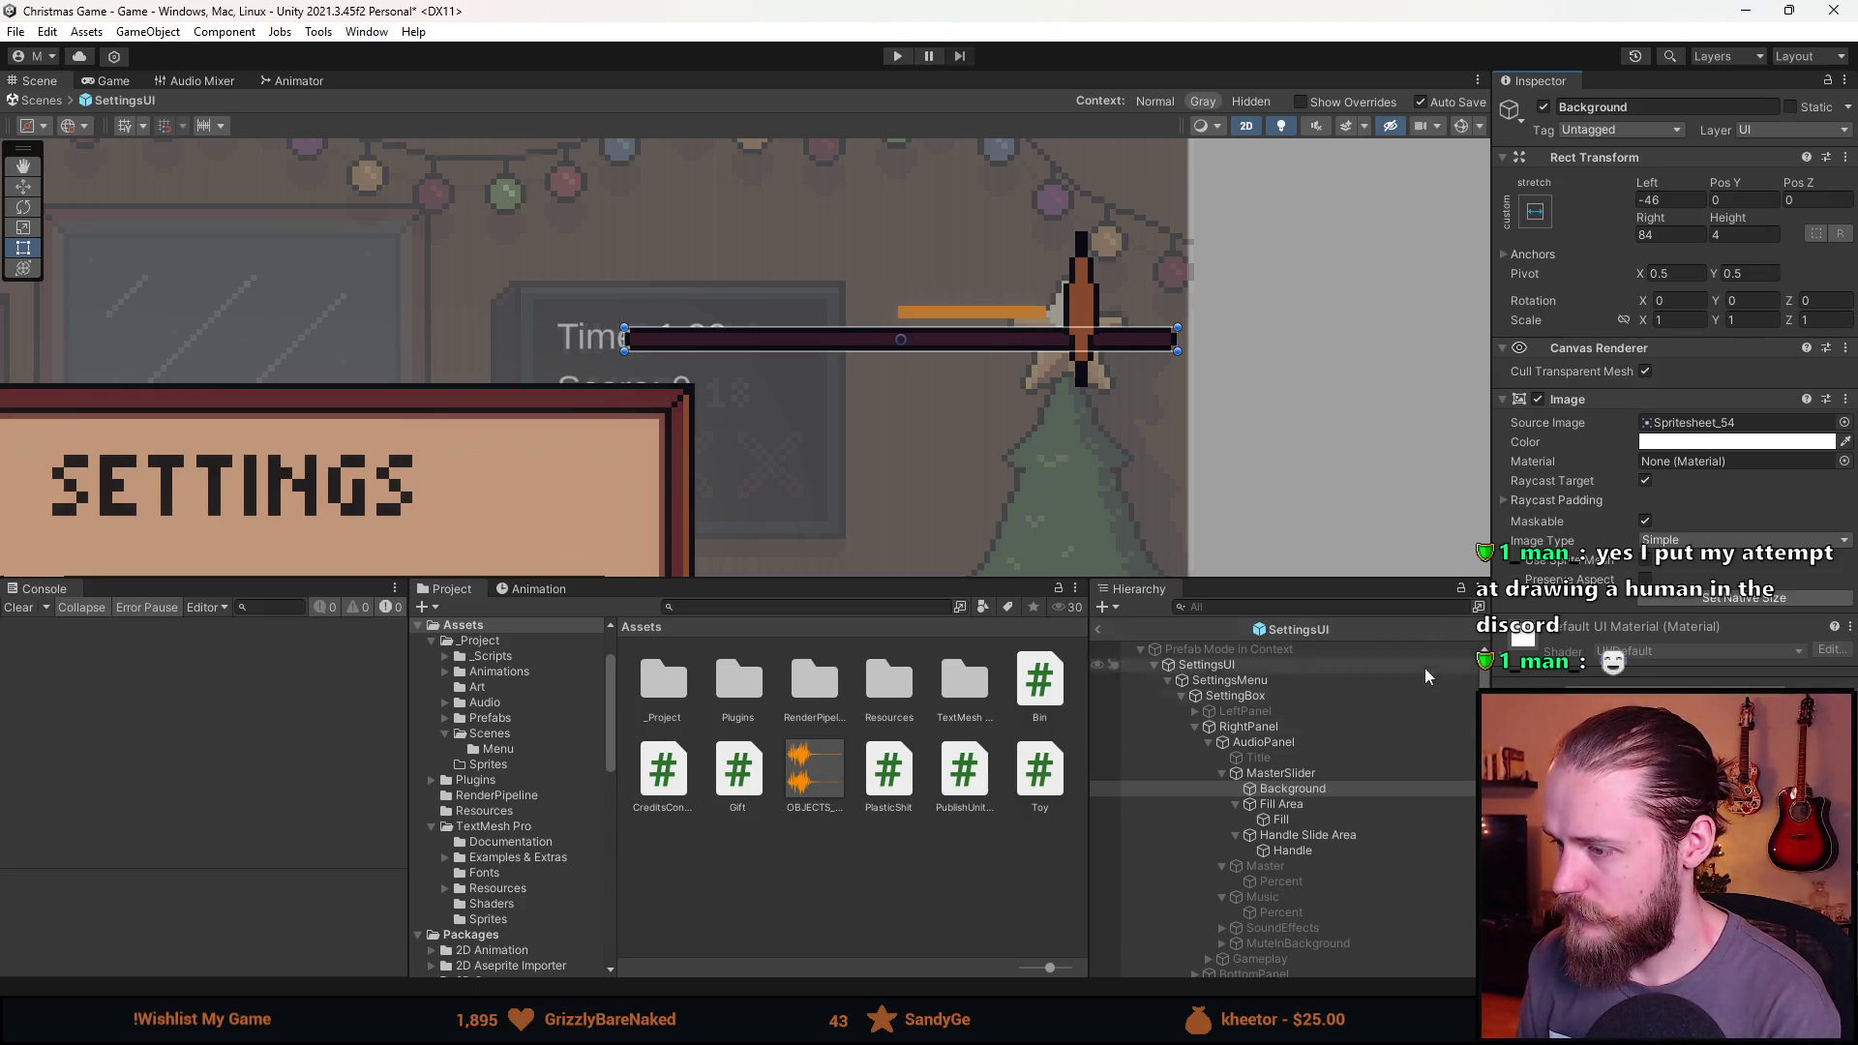
click(1366, 775)
drag(1228, 403, 973, 410)
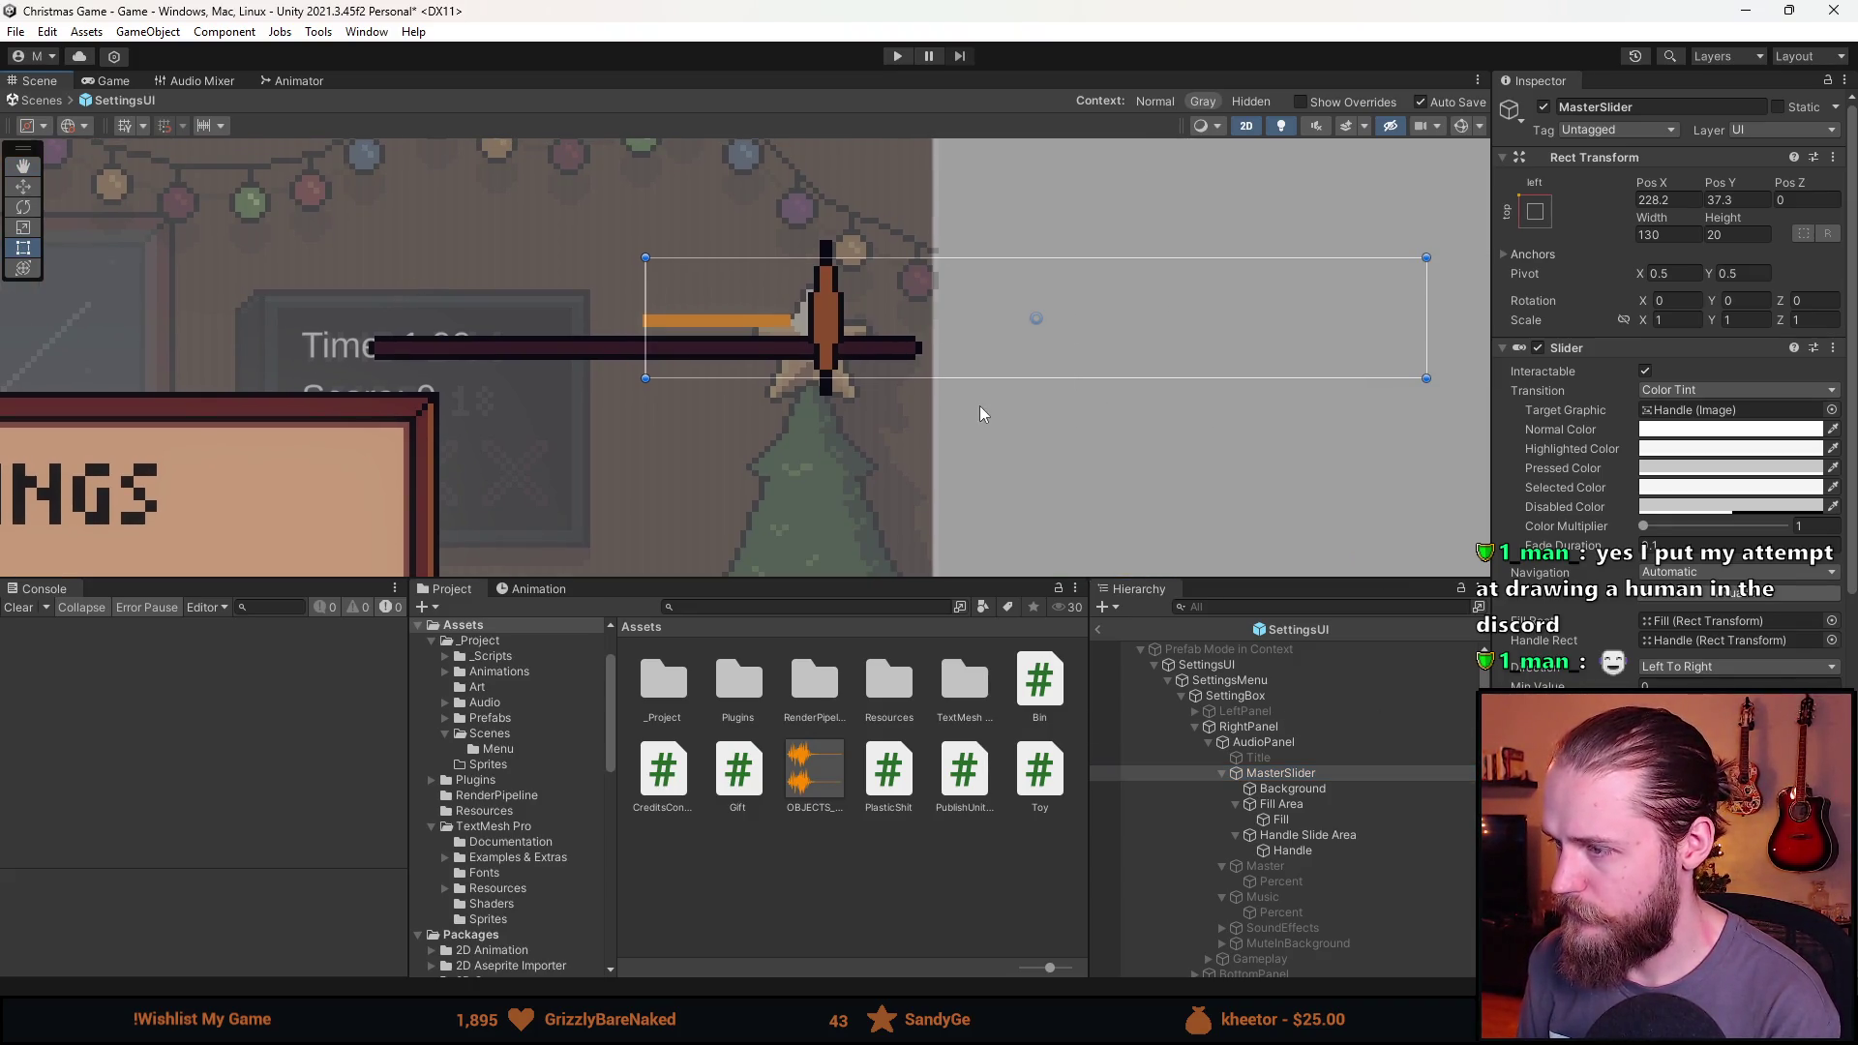
Nudge the slider left and down, then zero the Background track's left and right offsets.
key(w)
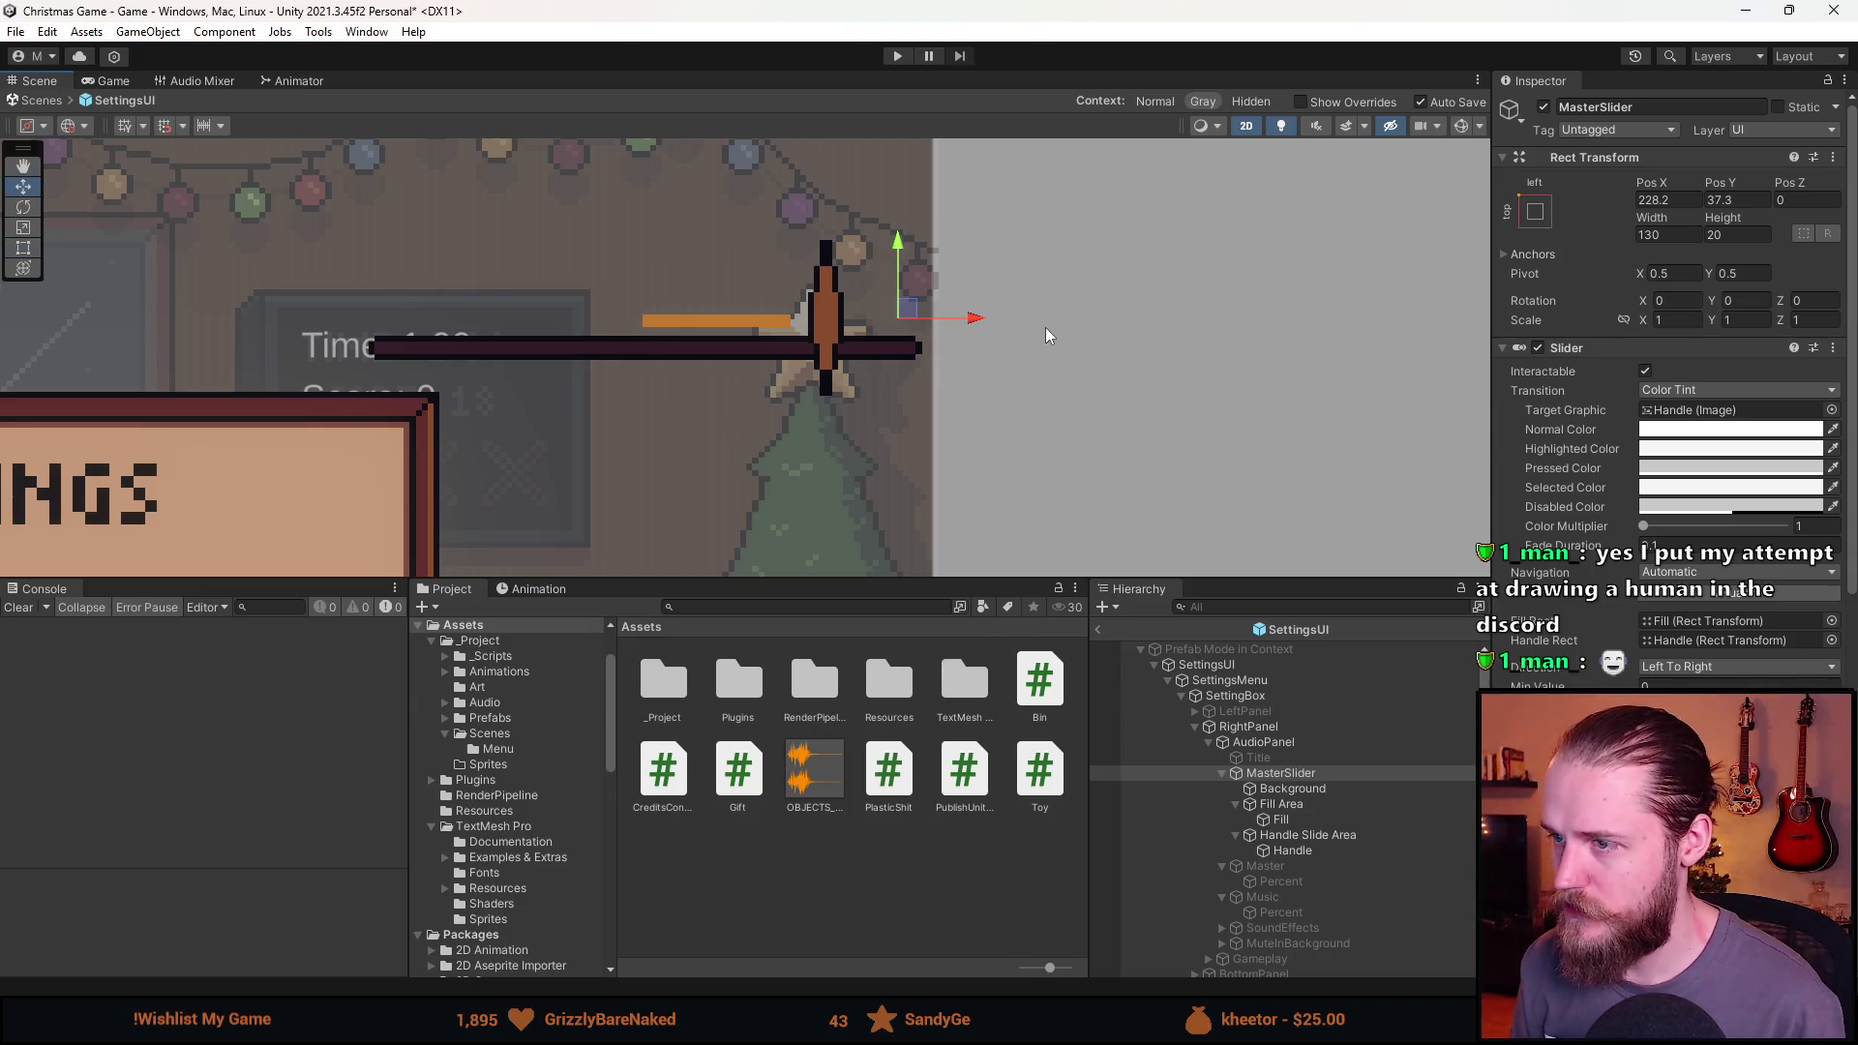
drag(888, 329, 781, 338)
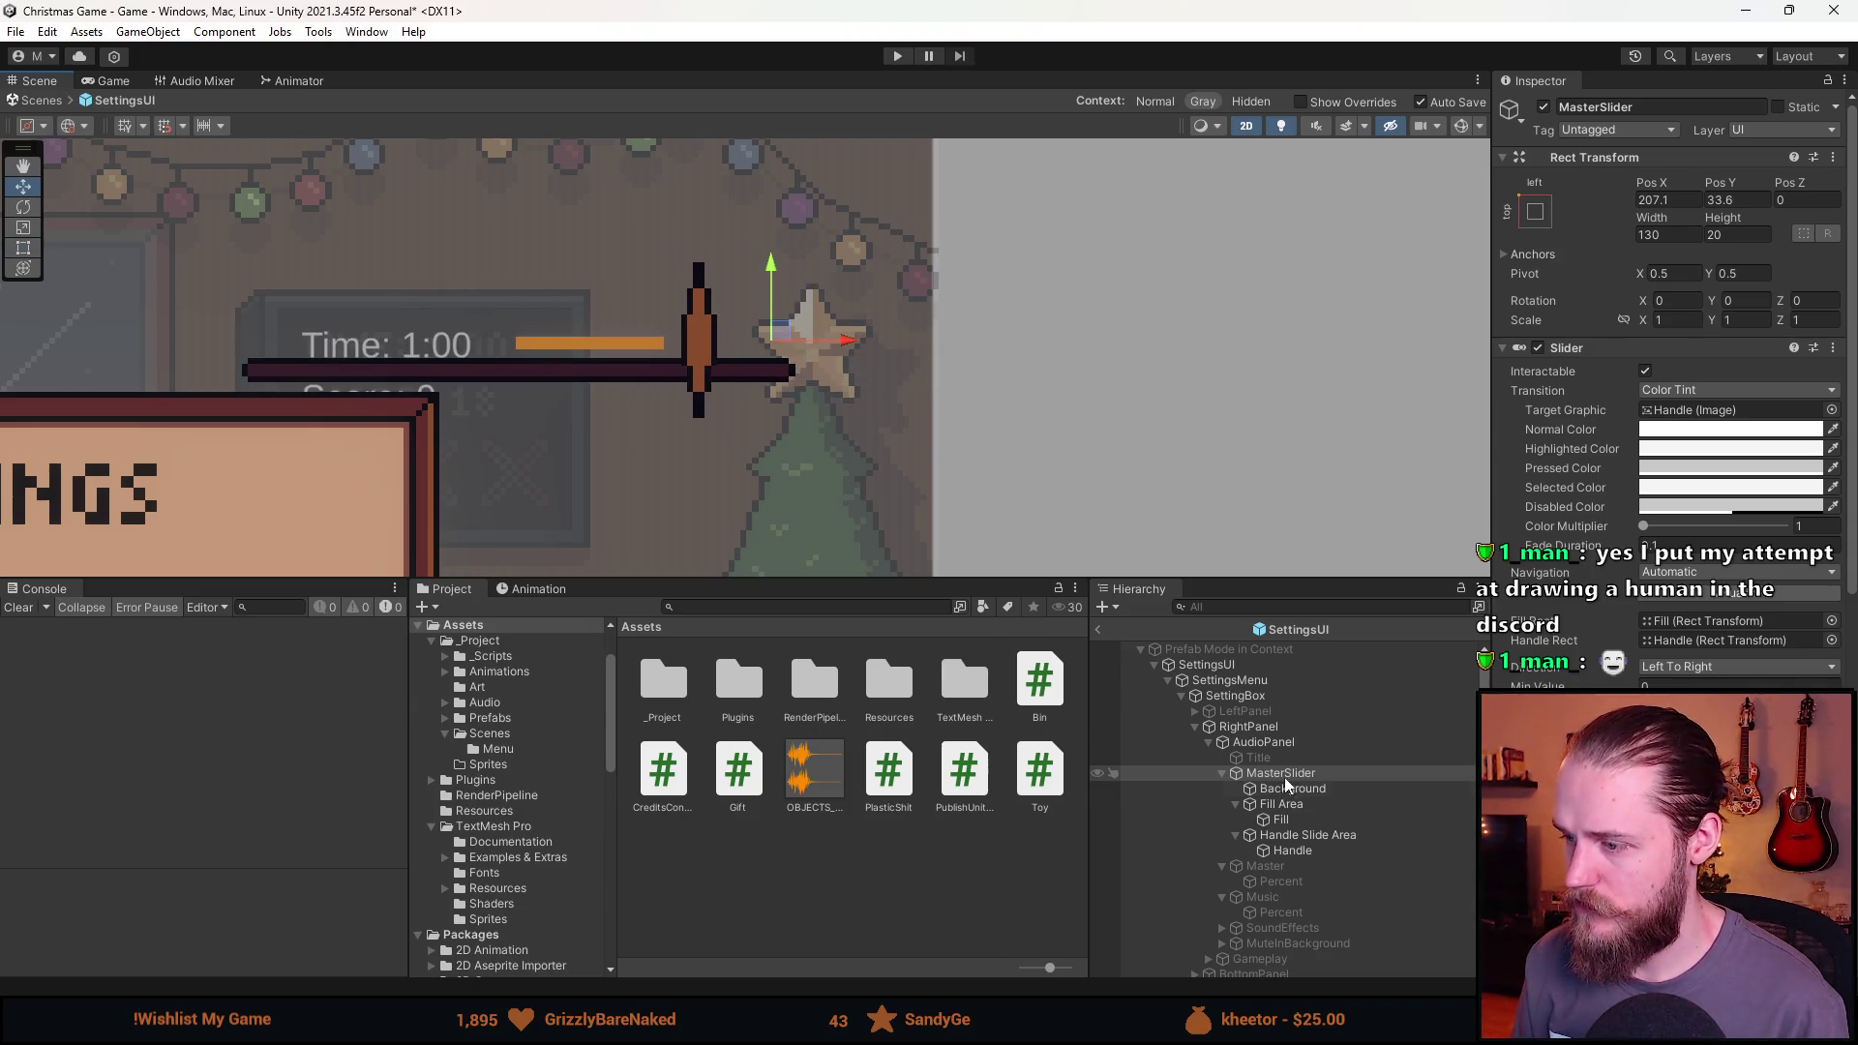
click(1292, 788)
click(1666, 199)
text(0)
click(1684, 235)
text(0)
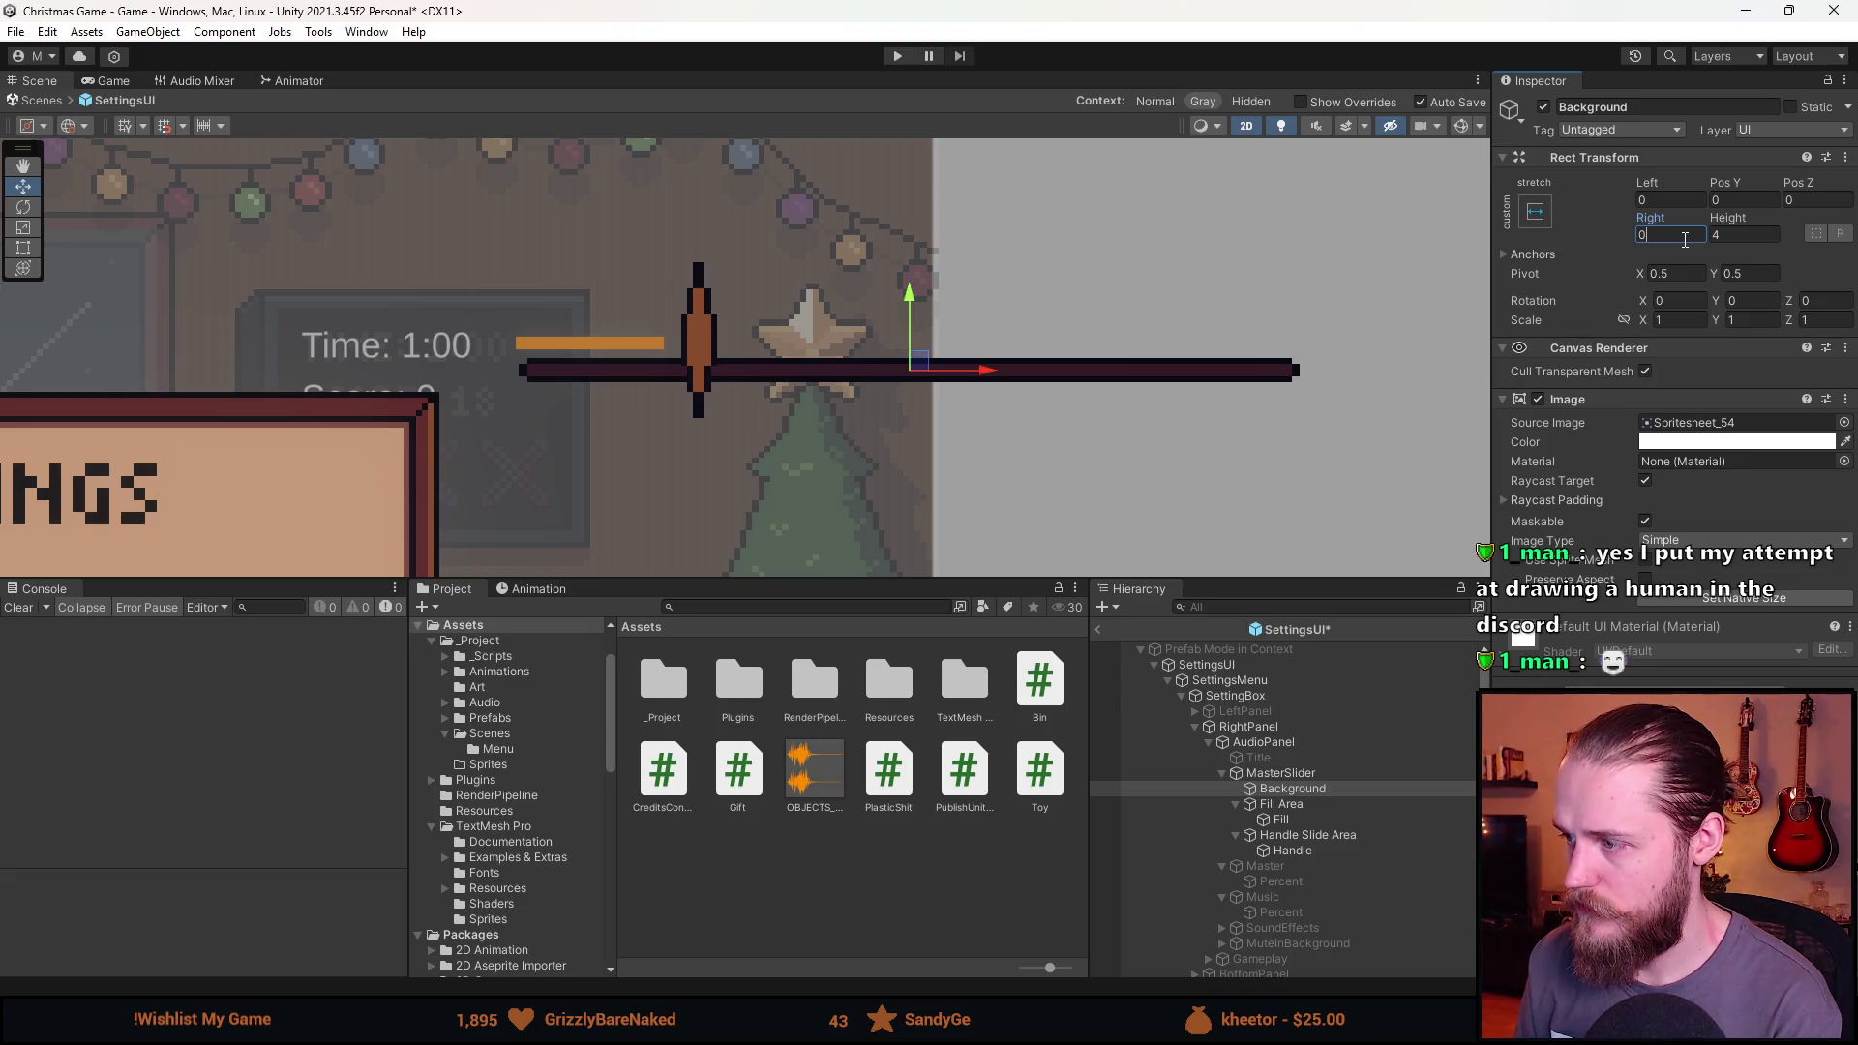
click(1746, 606)
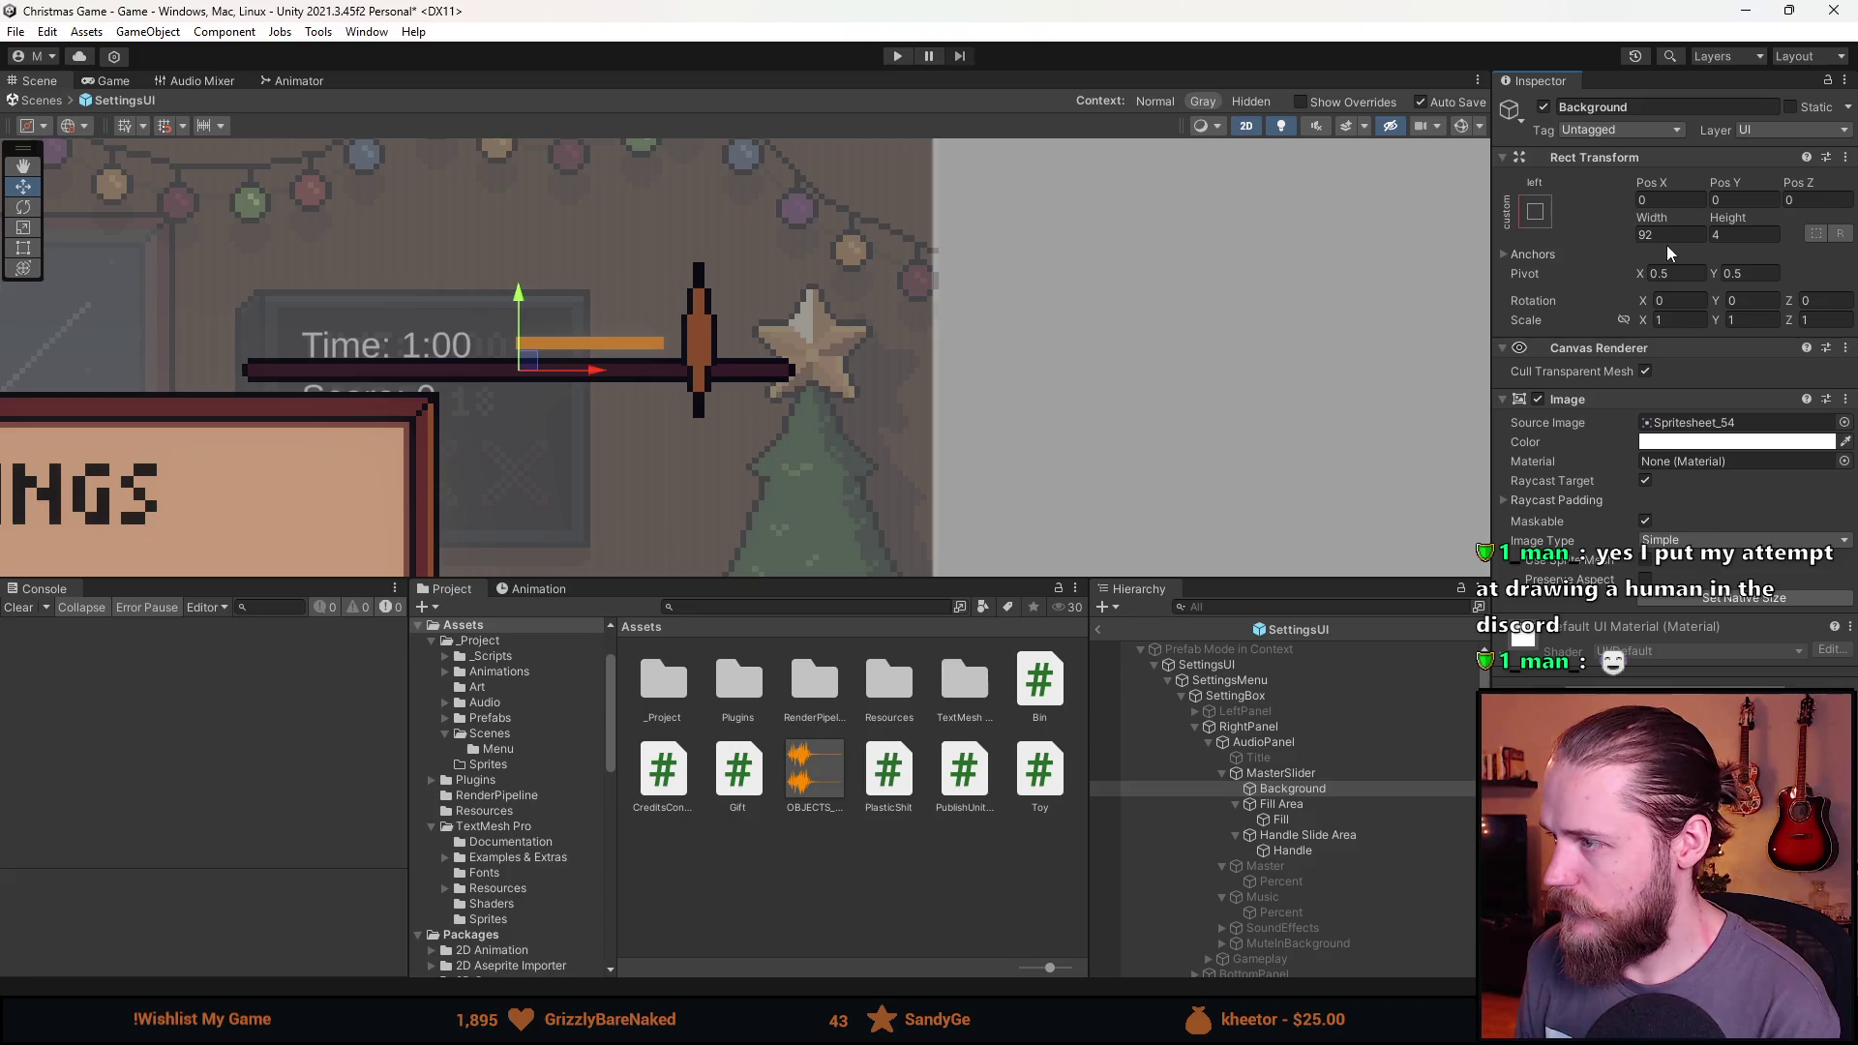
Size the AUDIO Title text to 92 × 4 and anchor it middle-centre.
click(1319, 758)
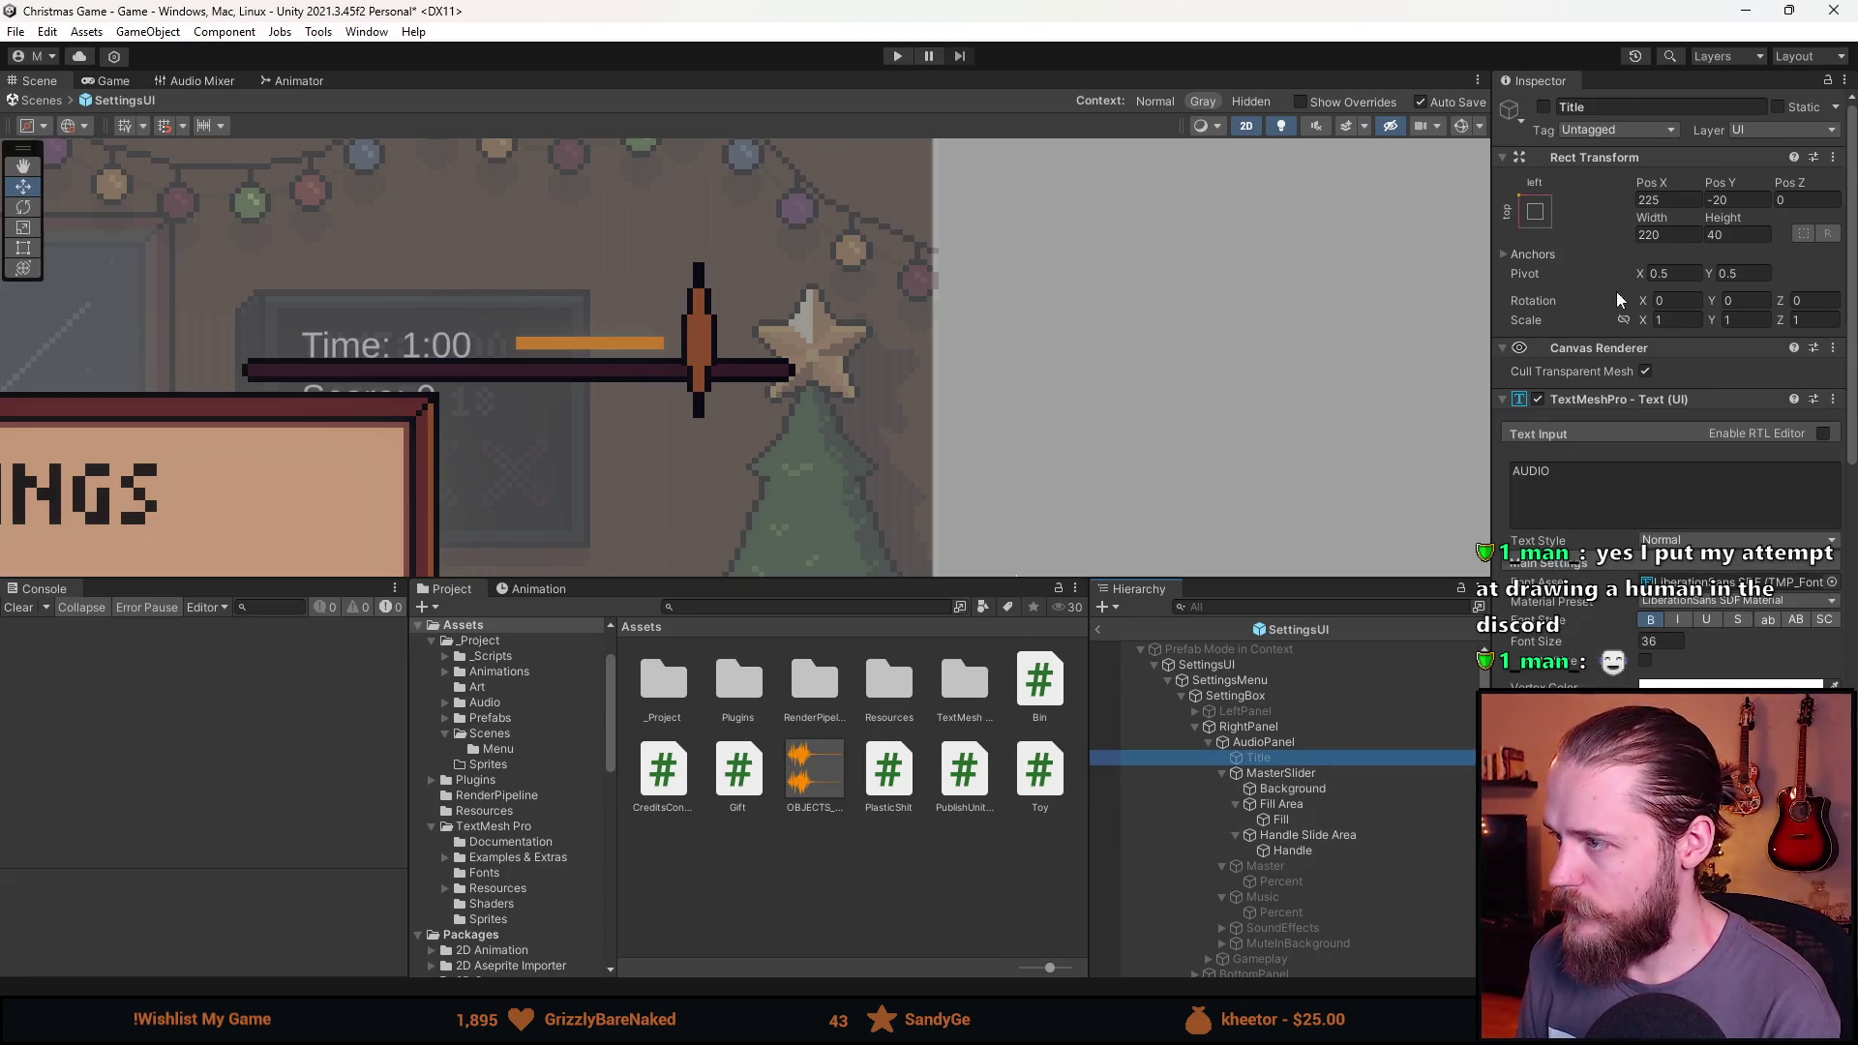
click(1676, 236)
text(92)
key(Tab)
text(4)
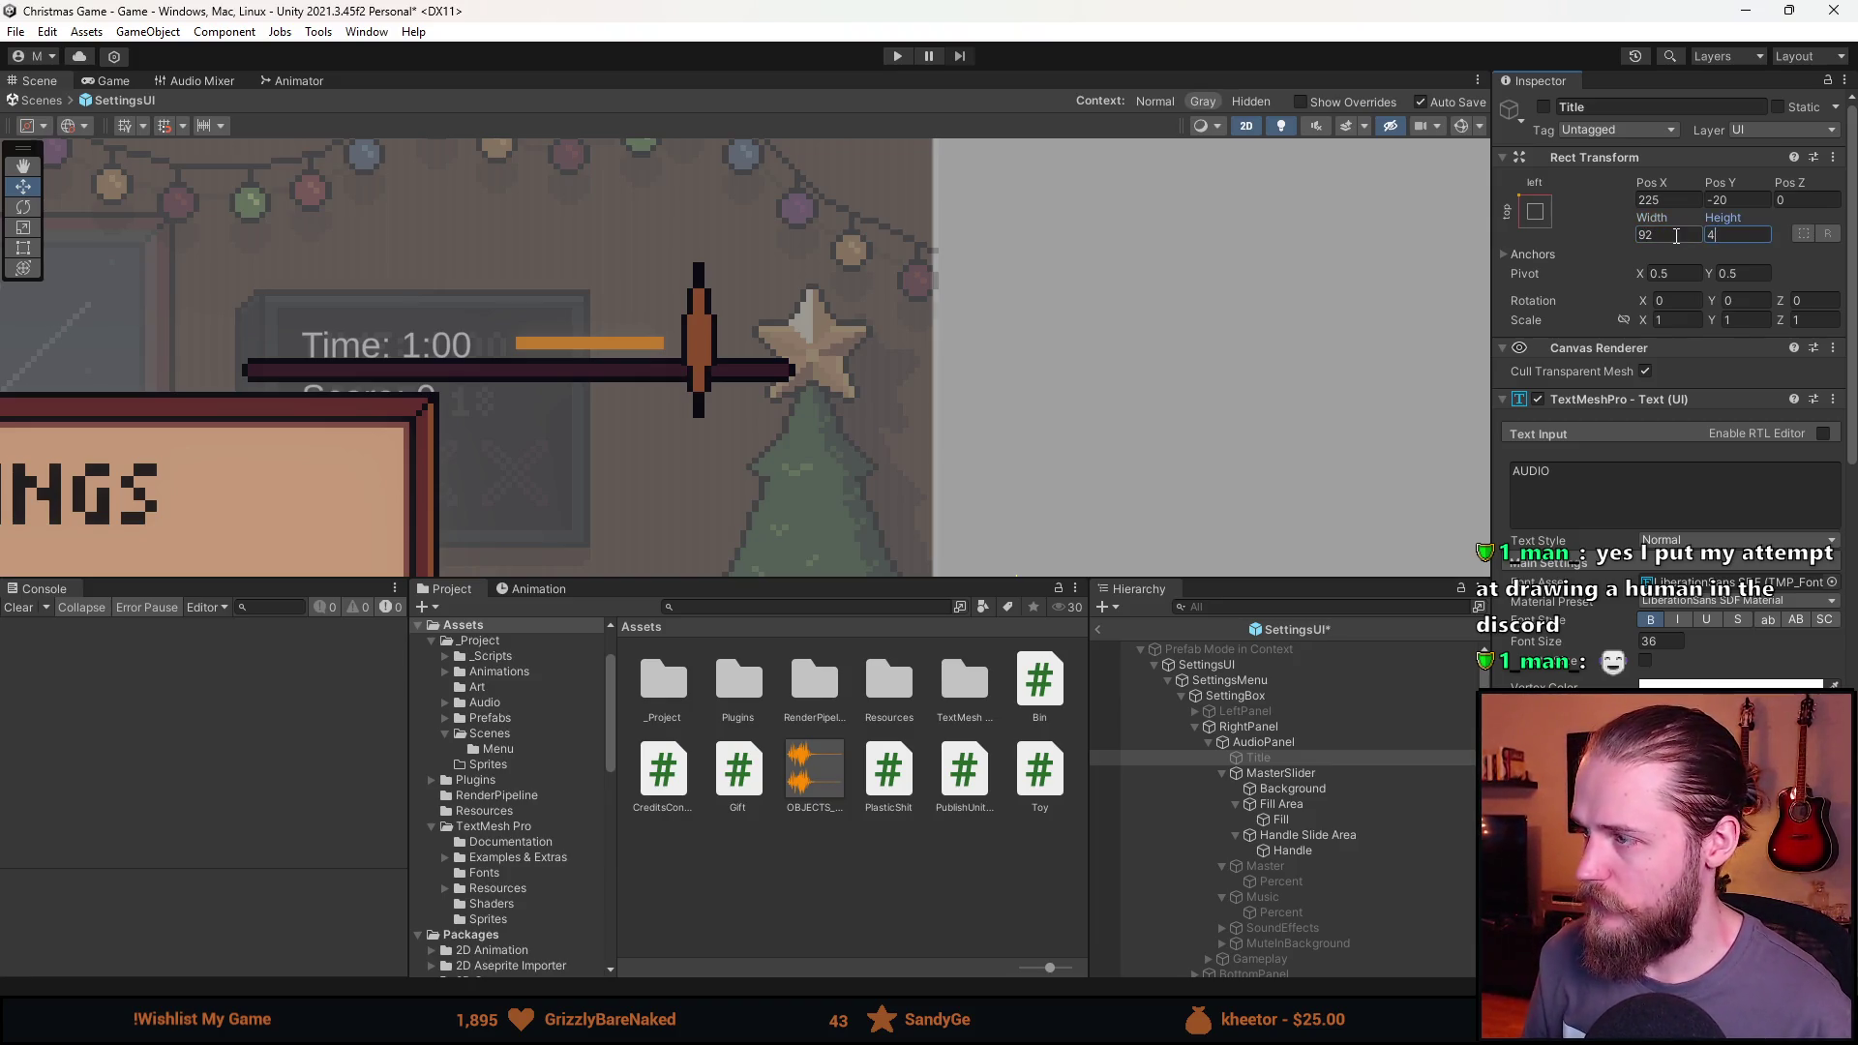
click(1534, 211)
click(1652, 409)
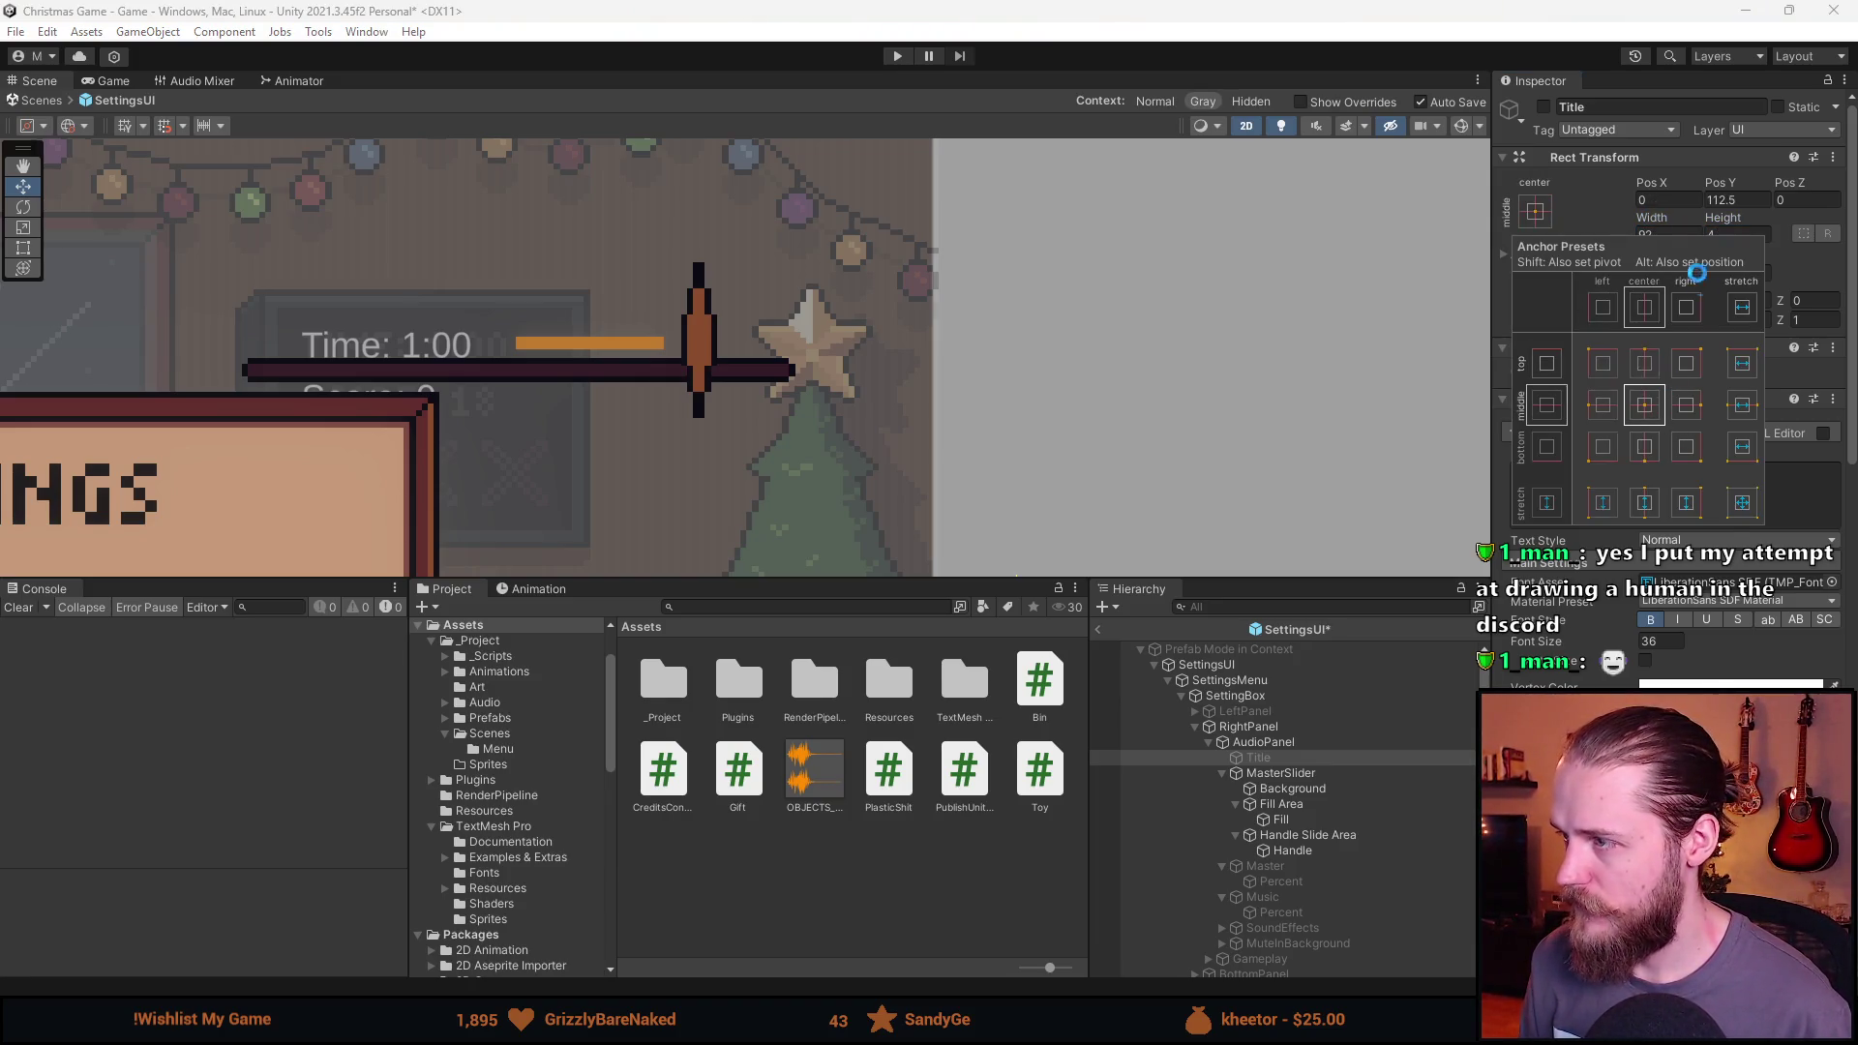
click(1676, 202)
key(Tab)
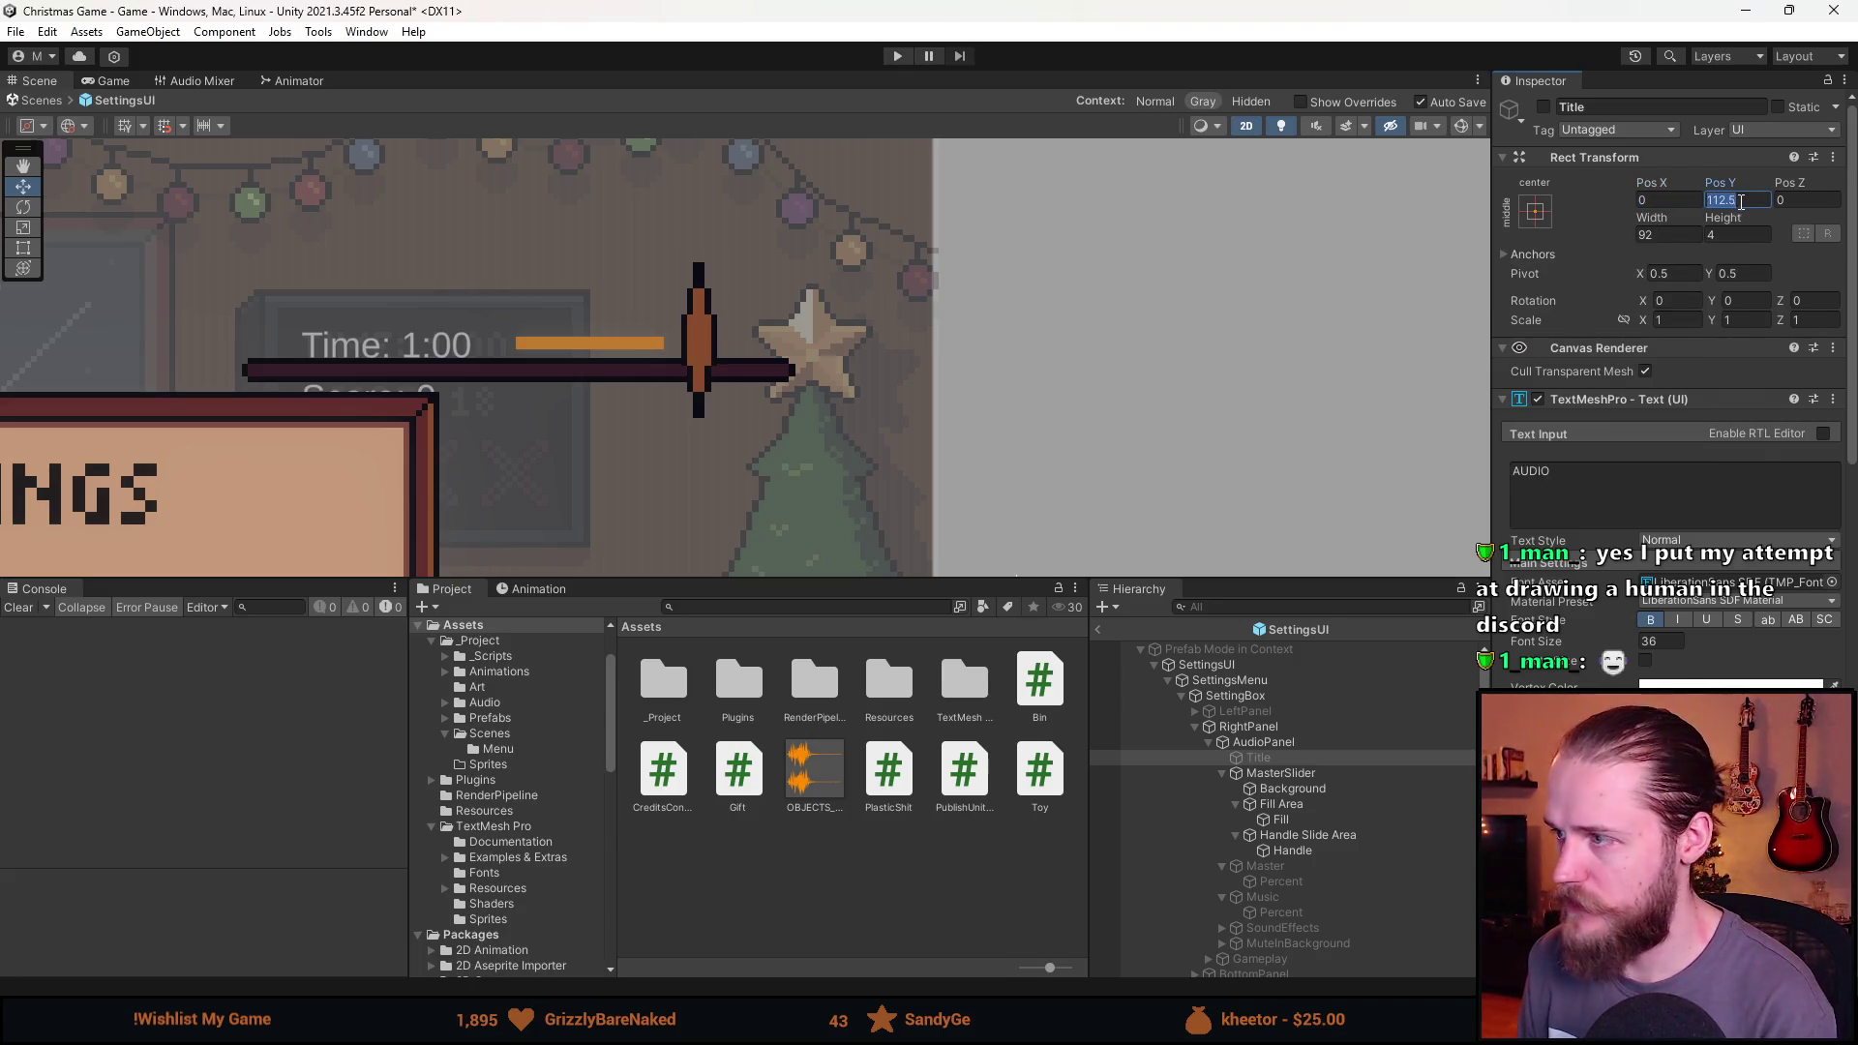
Resize the MasterSlider to 92 wide by 4 tall.
drag(845, 408, 1279, 383)
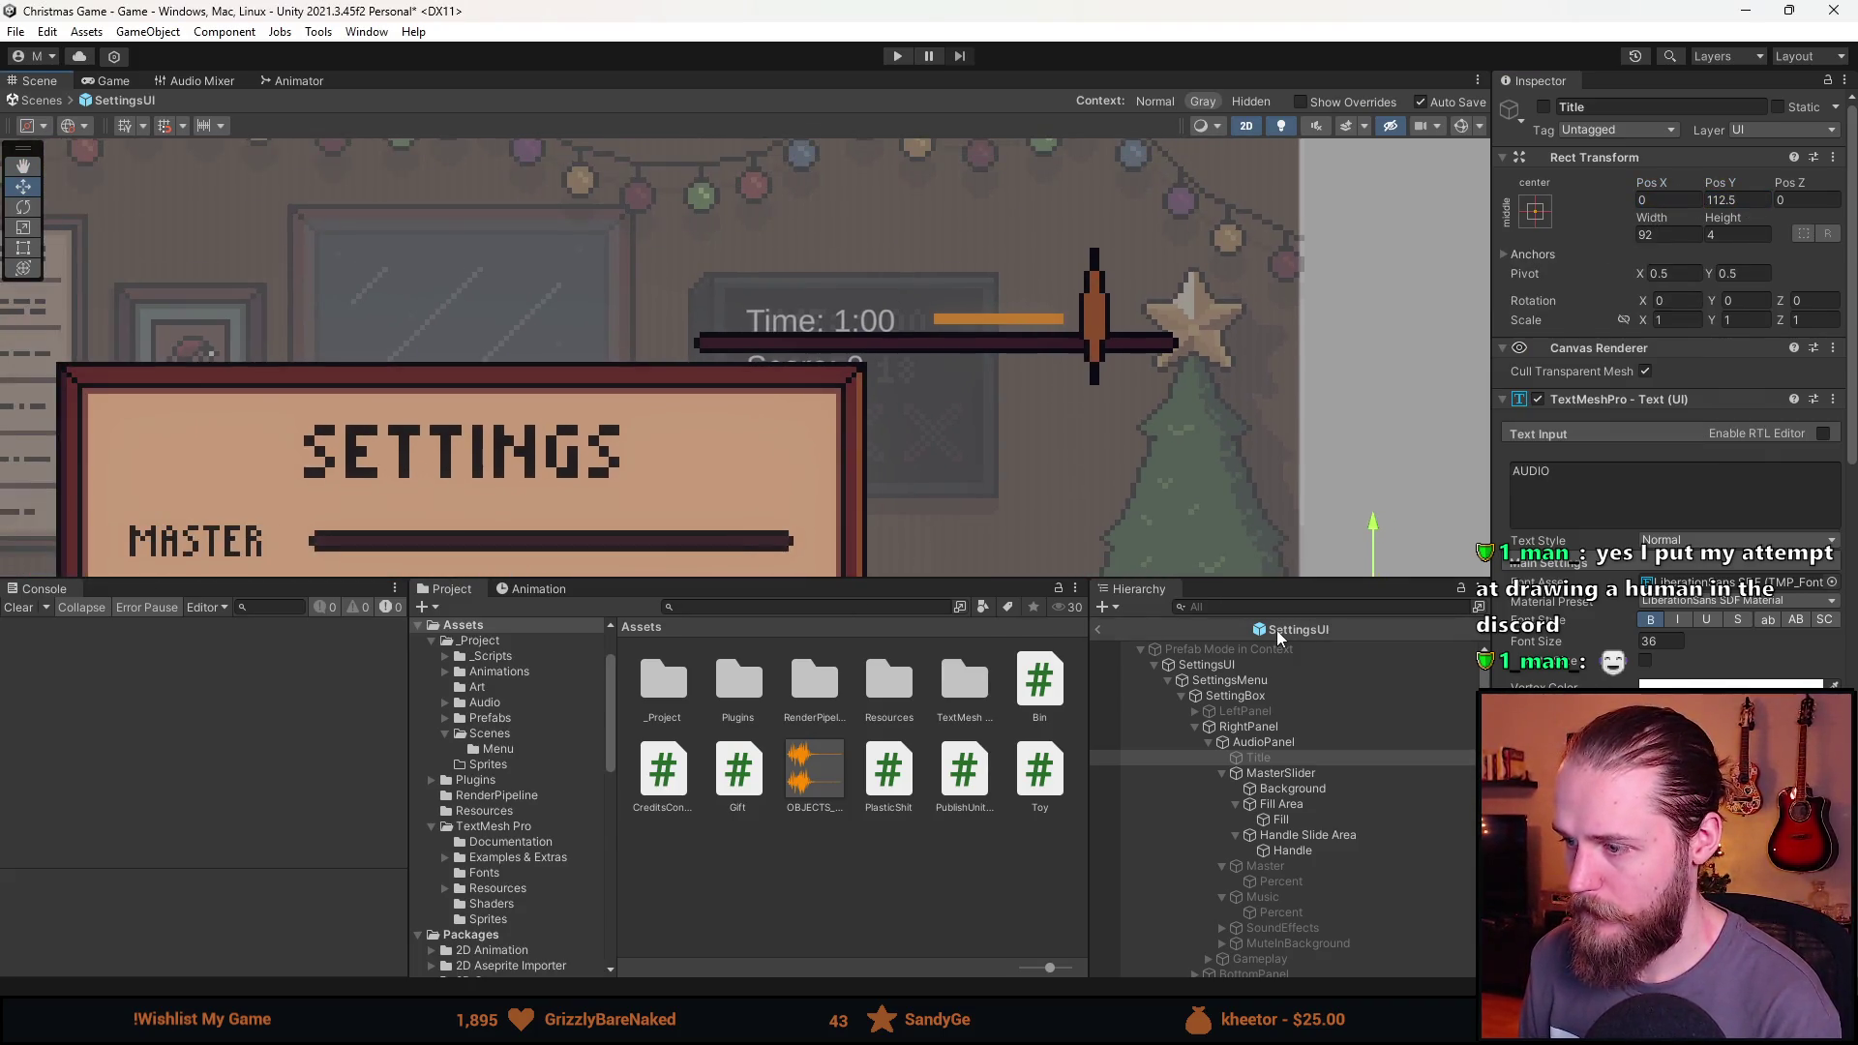
click(1287, 772)
click(1664, 235)
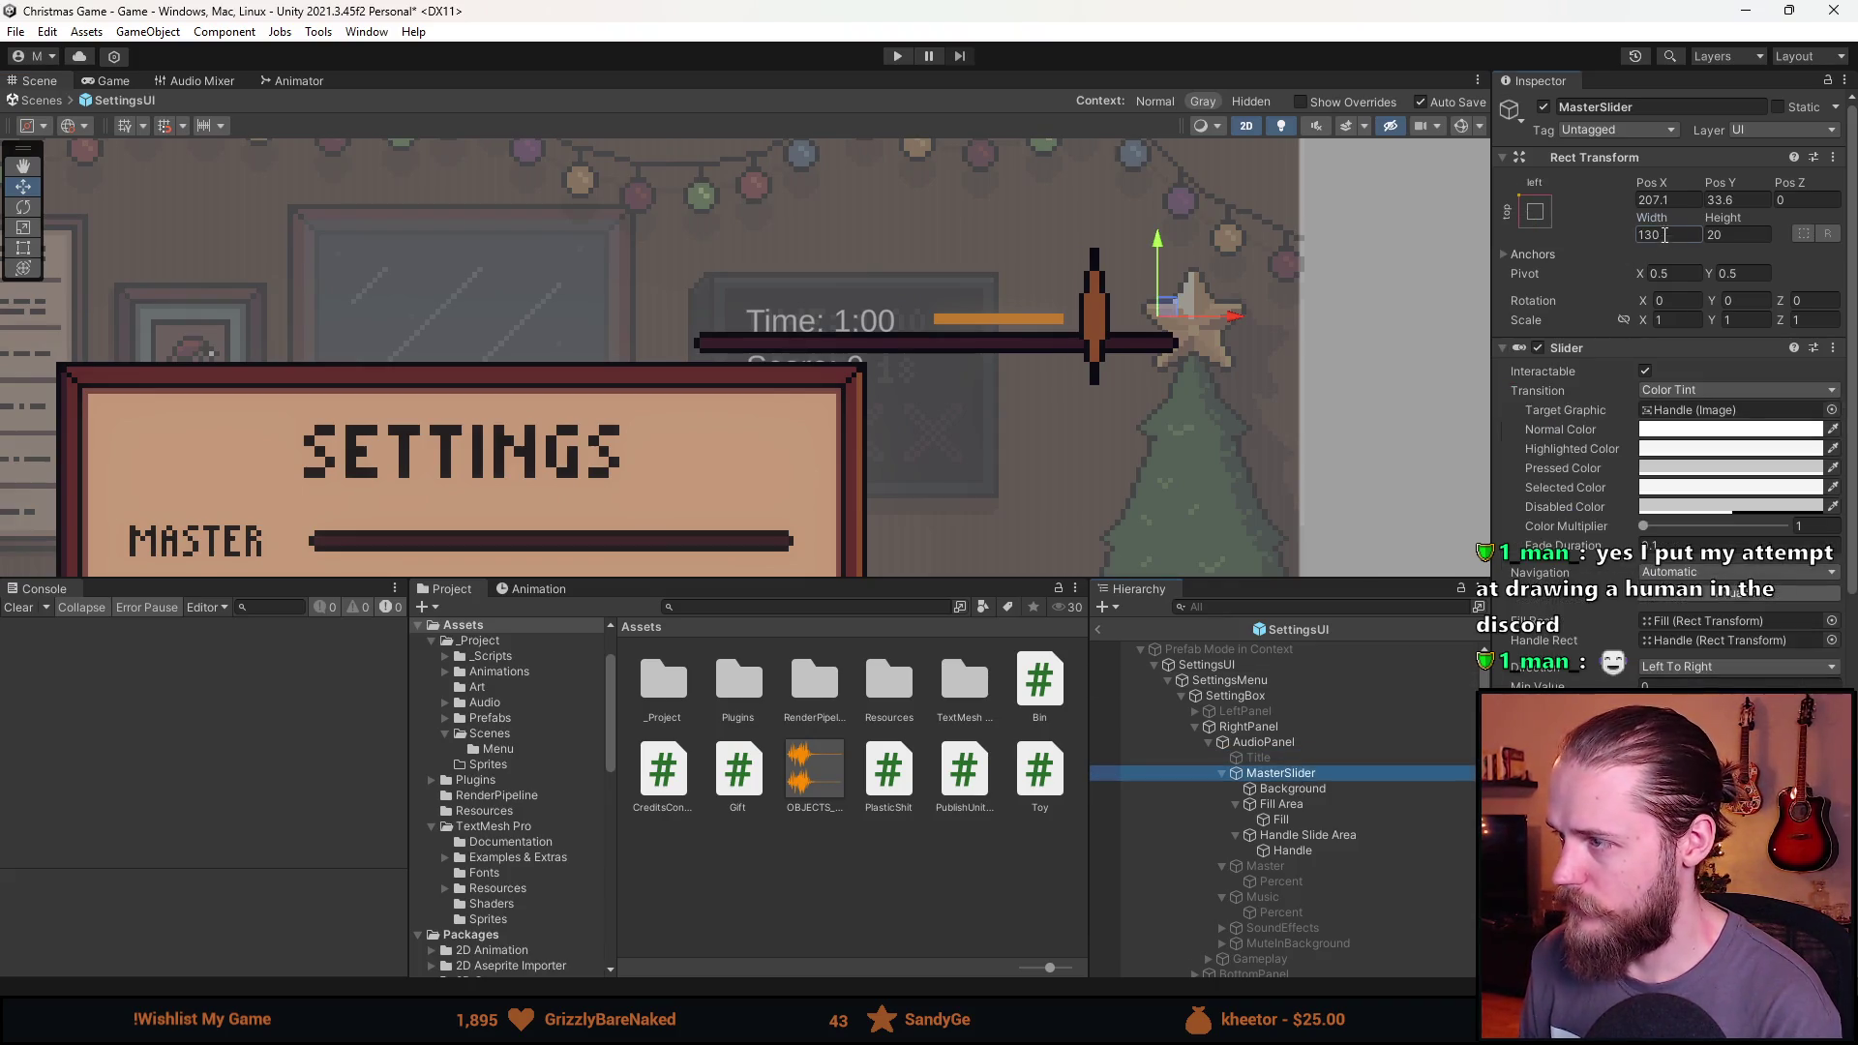
text(92)
key(Tab)
text(74)
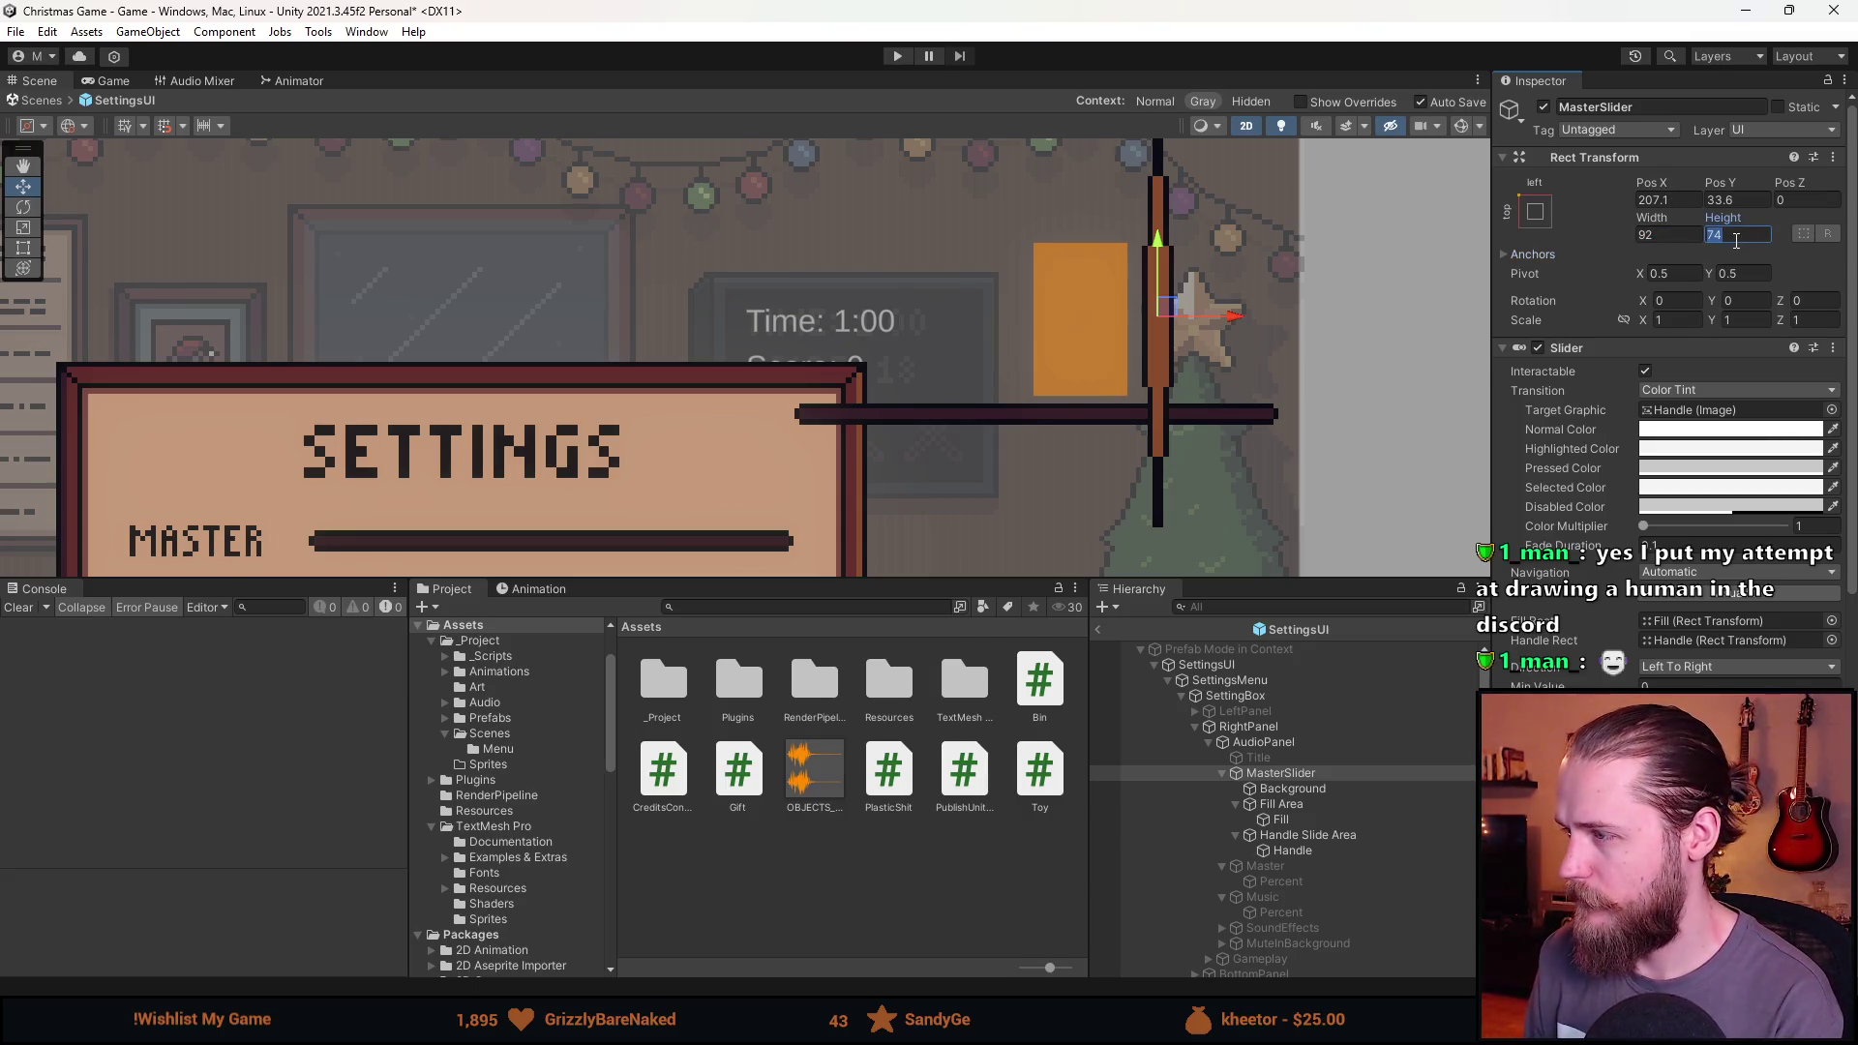
text(1)
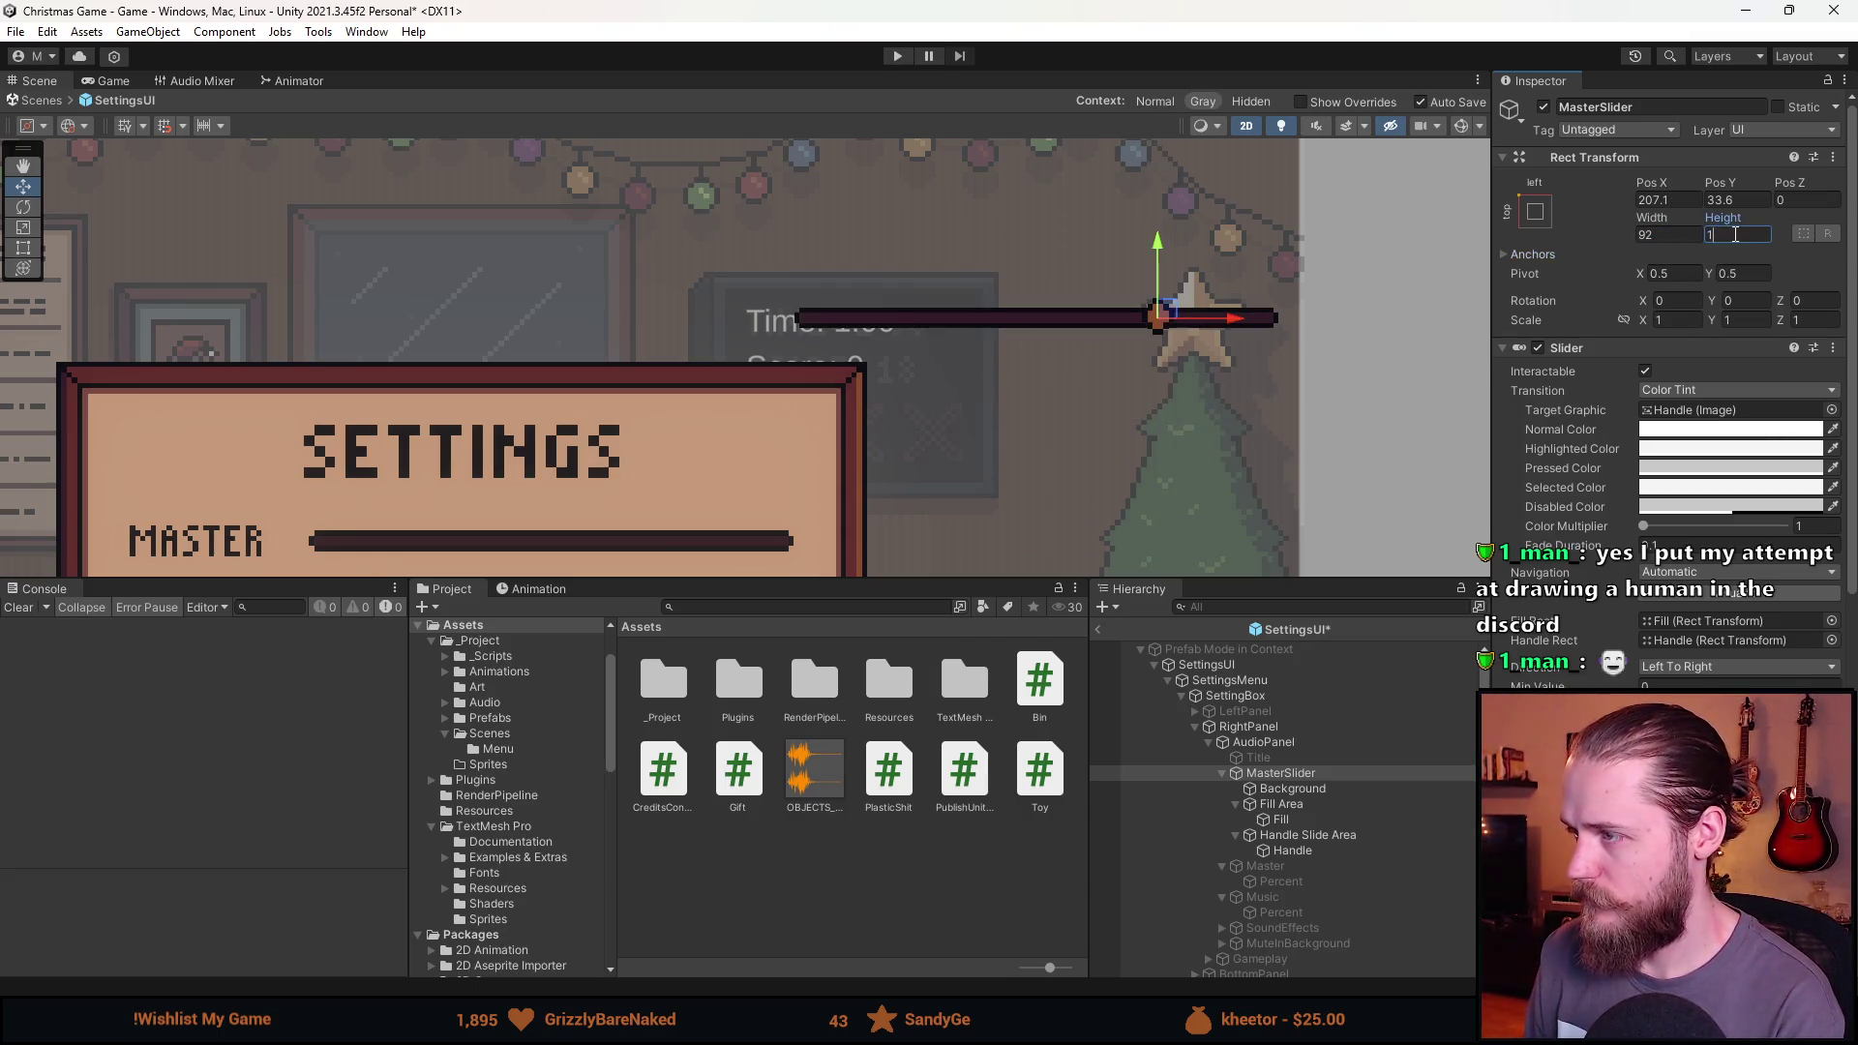
key(BackSpace)
text(4)
Anchor the MasterSlider middle-centre at Pos X 0, Pos Y 0.
click(1664, 199)
text(0)
click(1535, 211)
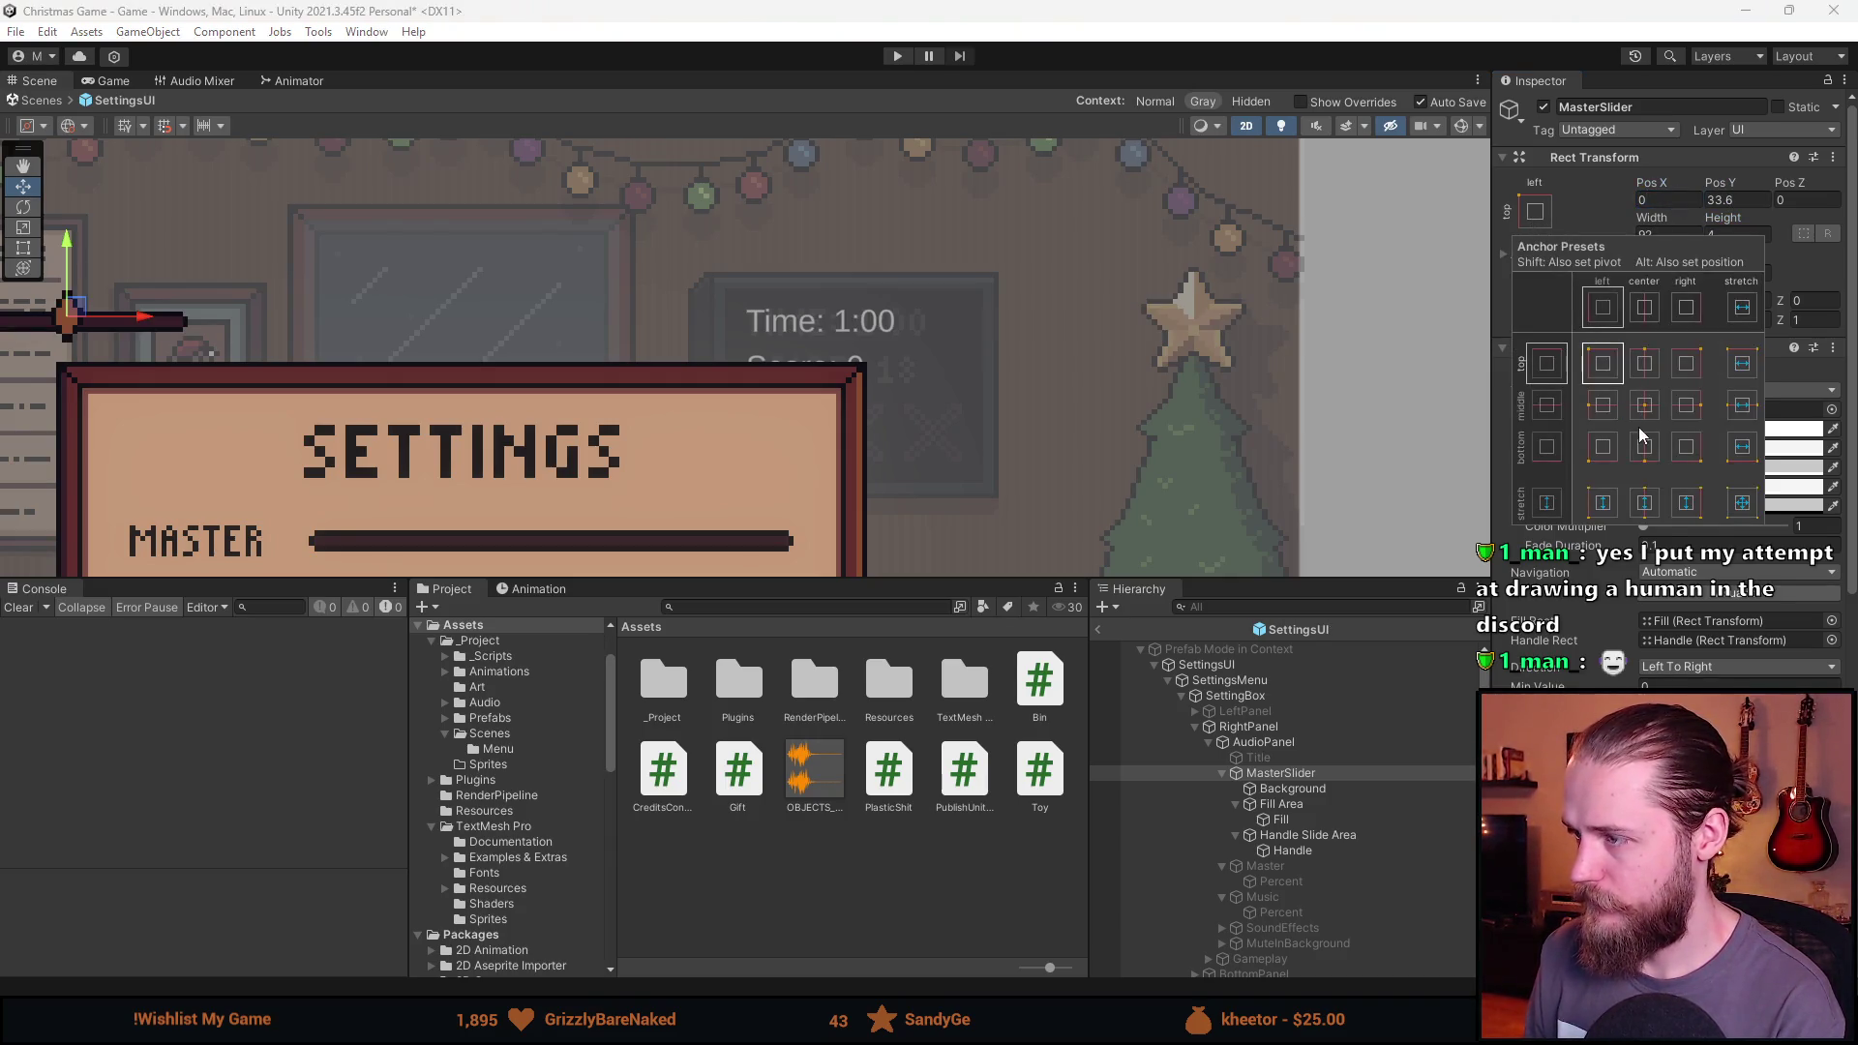
click(1633, 364)
click(1737, 200)
text(0)
key(Return)
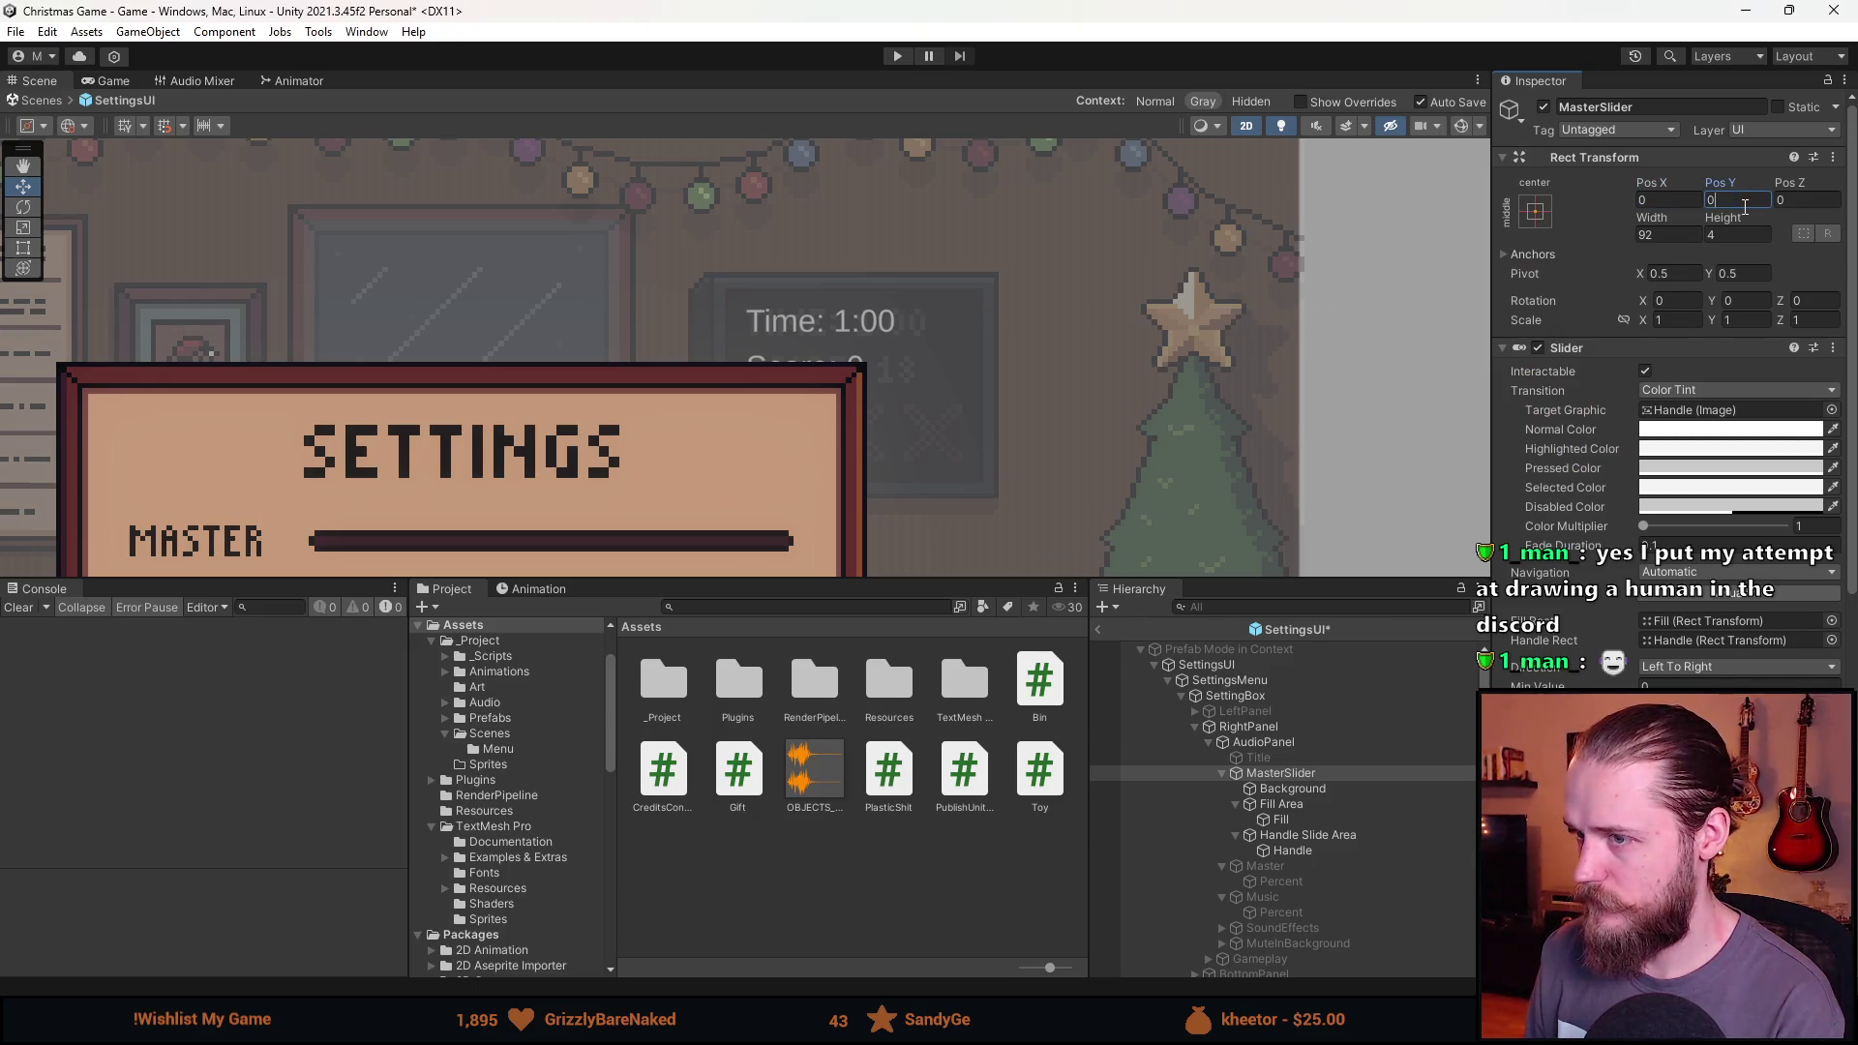
scroll(1091, 269, down, 5)
scroll(1092, 269, down, 3)
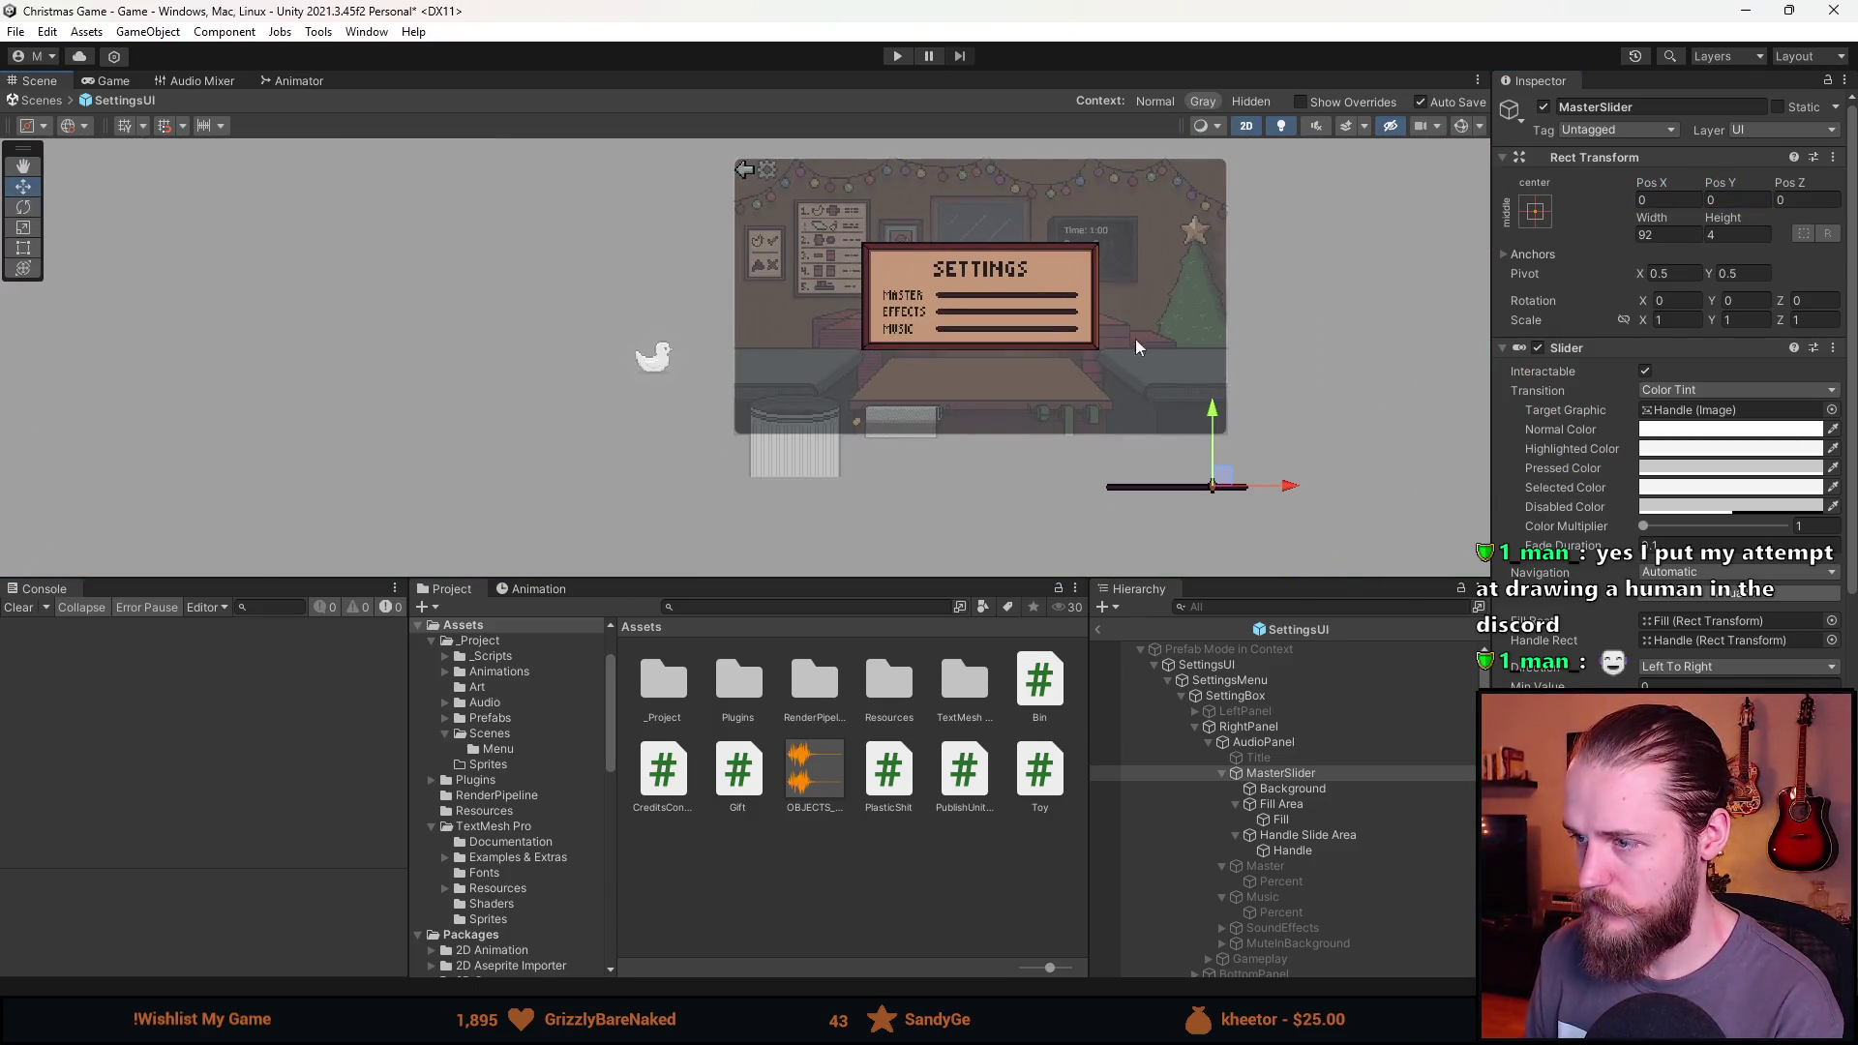
Shrink the AudioPanel to about 121 × 51 with the Rect tool.
scroll(1178, 430, up, 2)
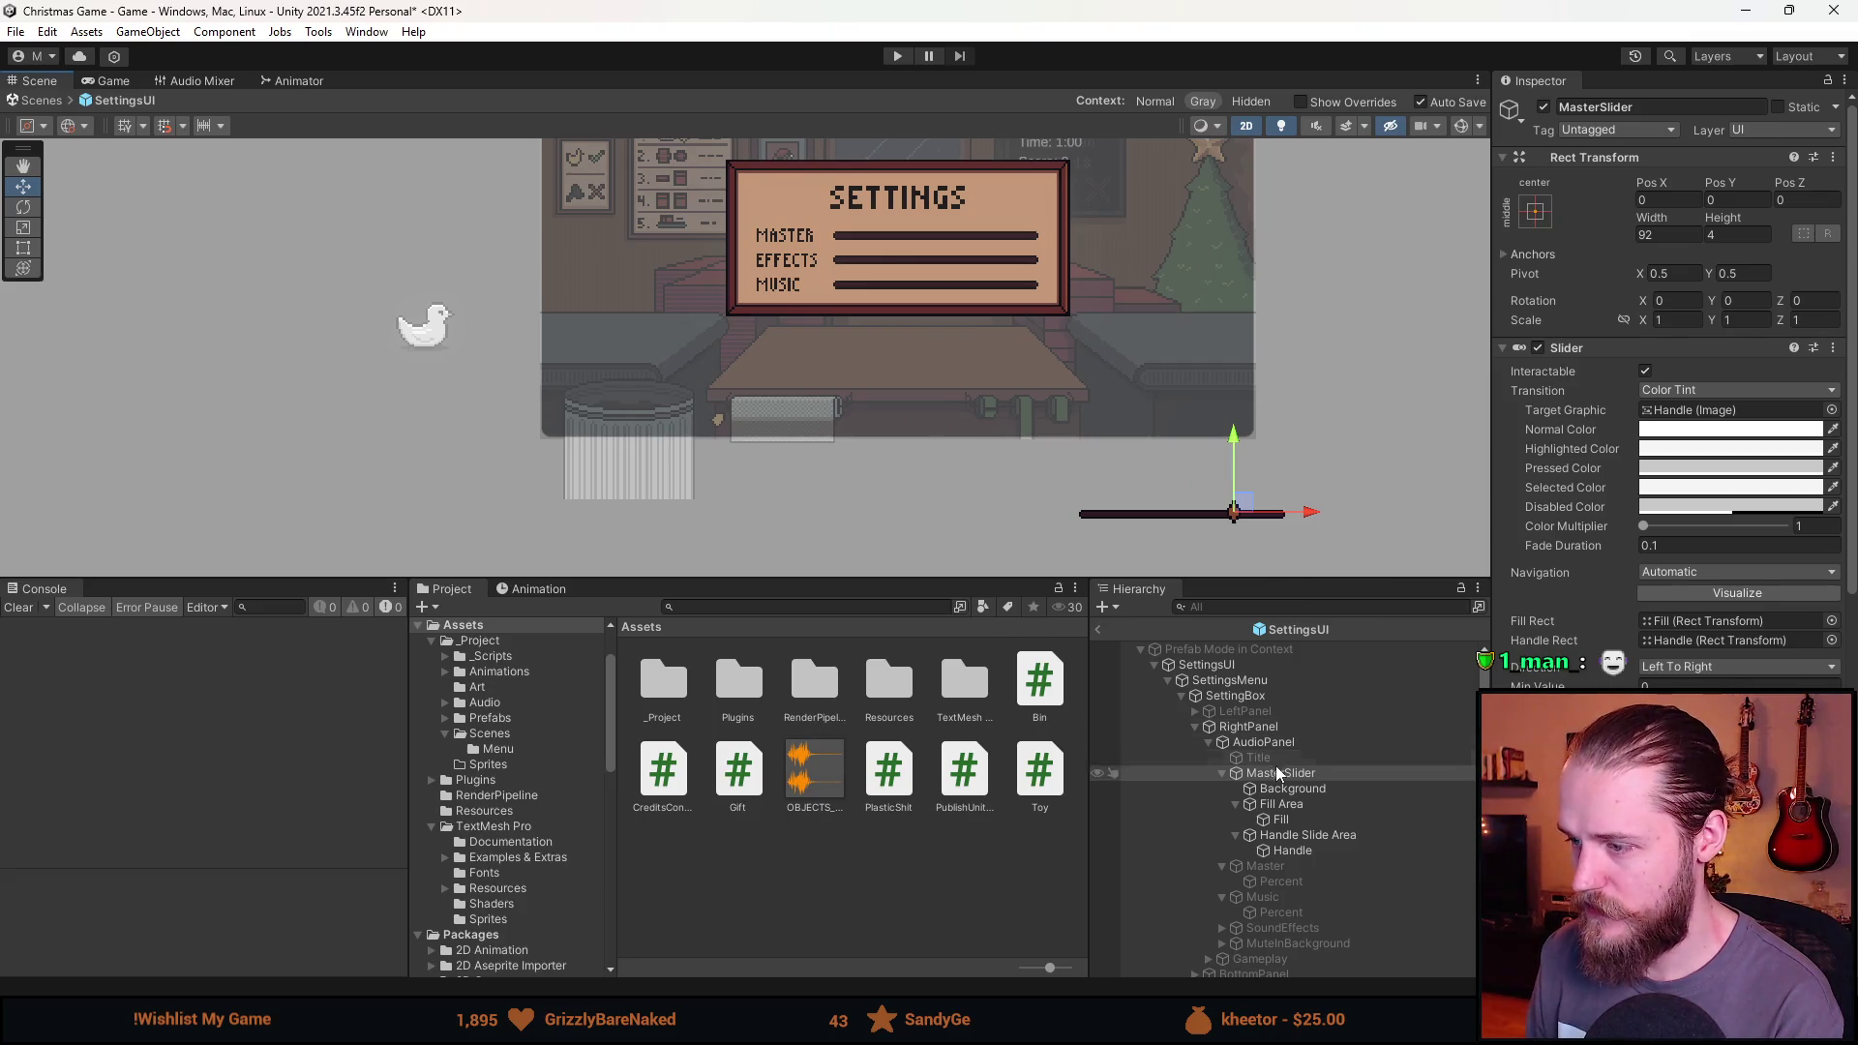
click(1263, 743)
scroll(1316, 340, down, 3)
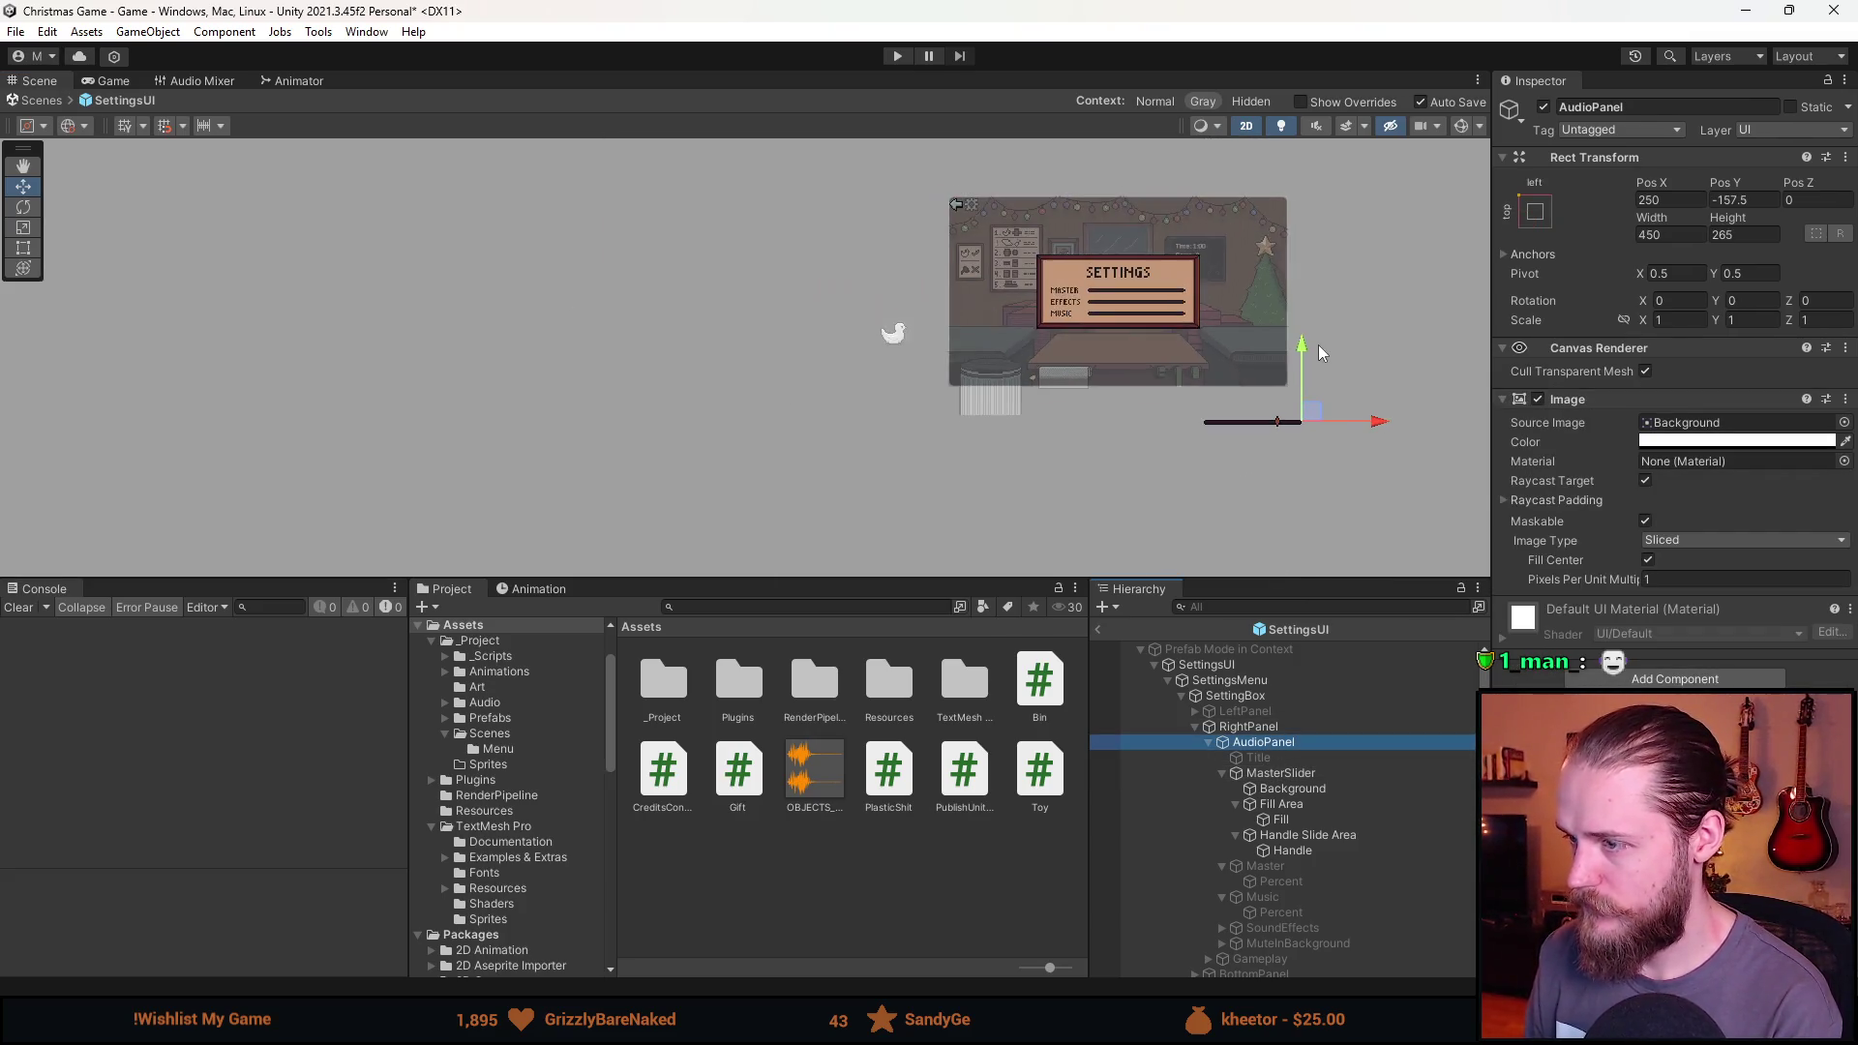
drag(1318, 345, 1186, 402)
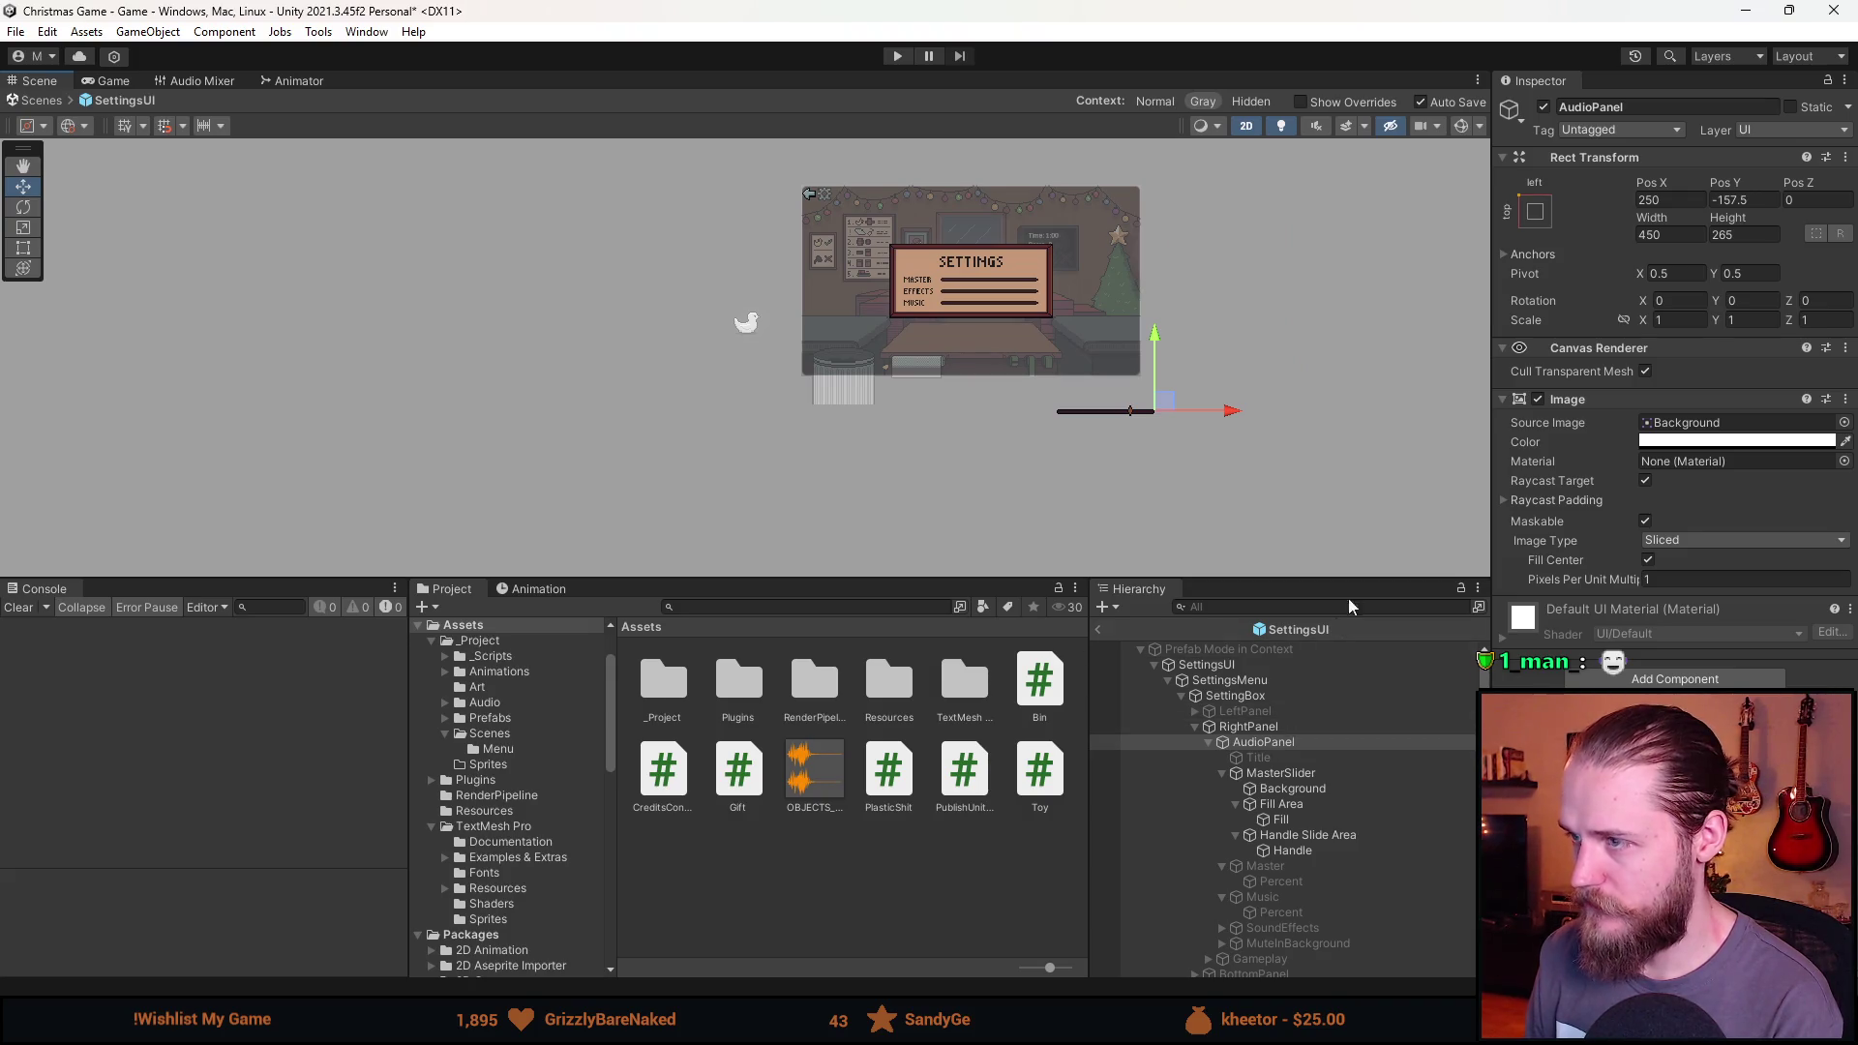
key(t)
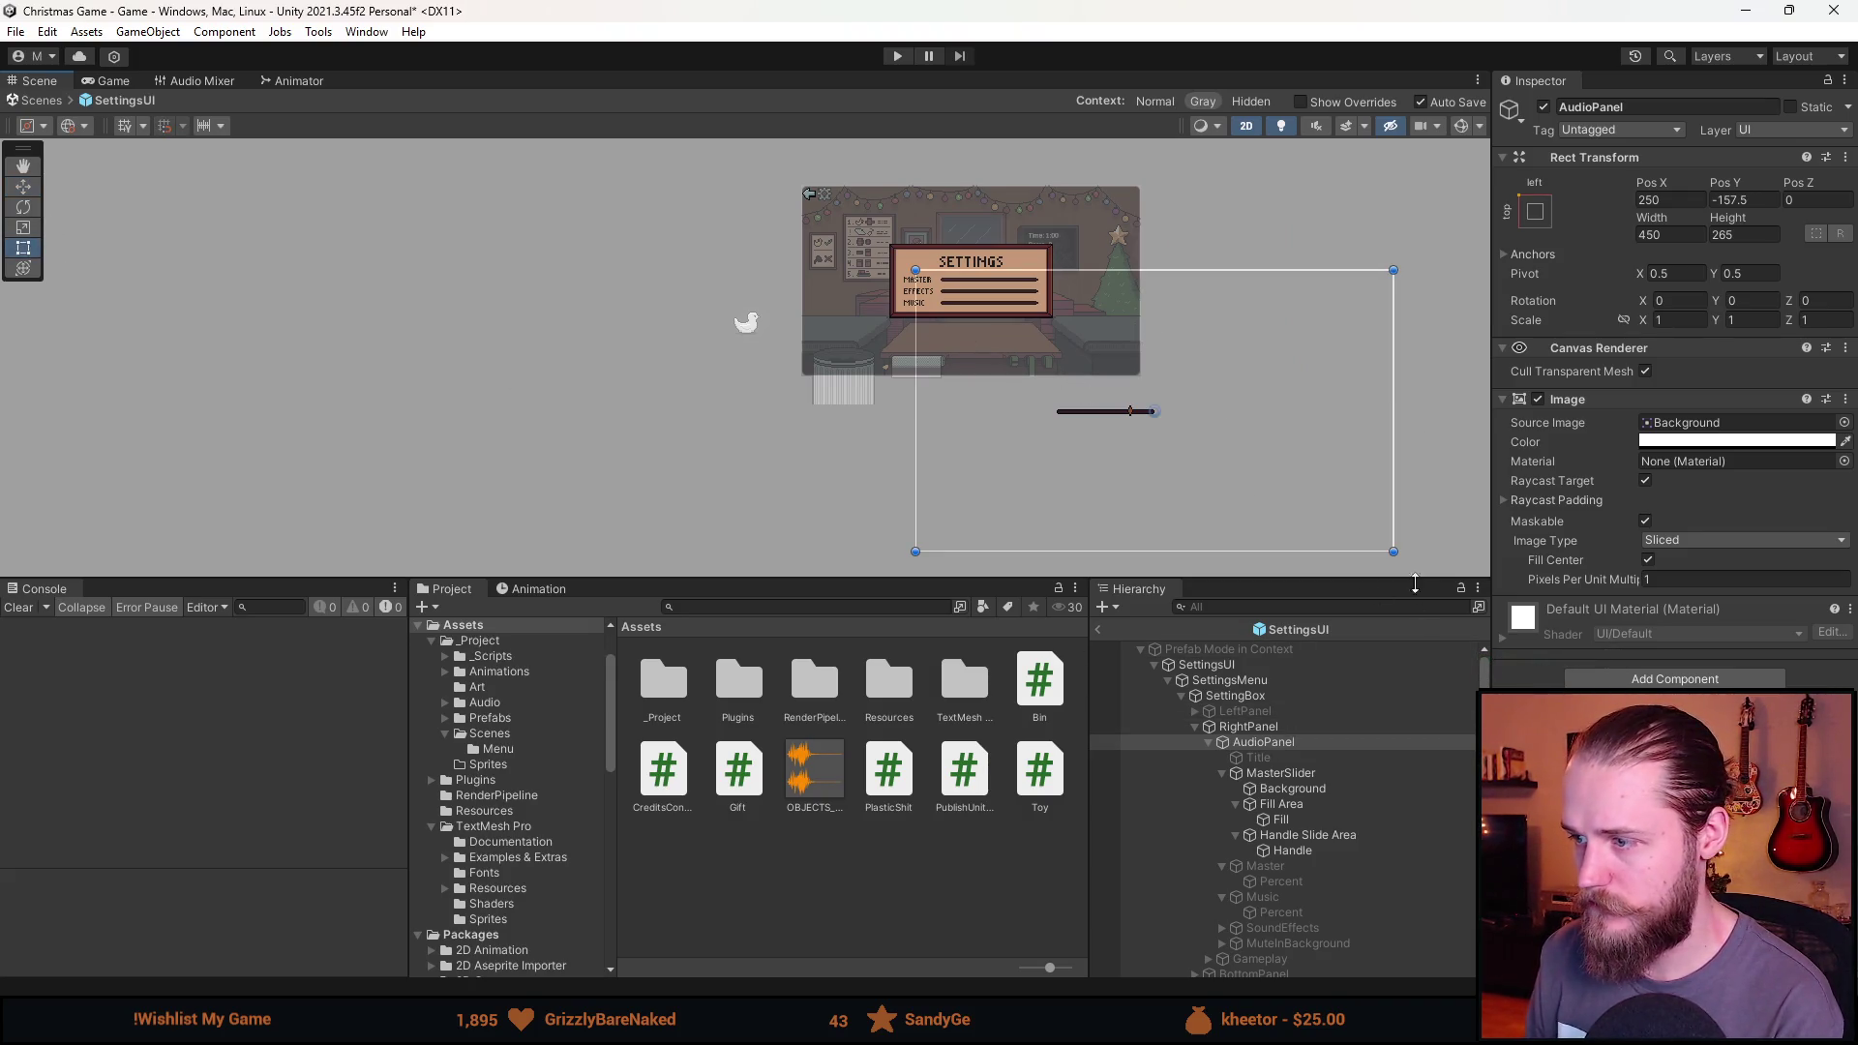
drag(1393, 551, 1044, 324)
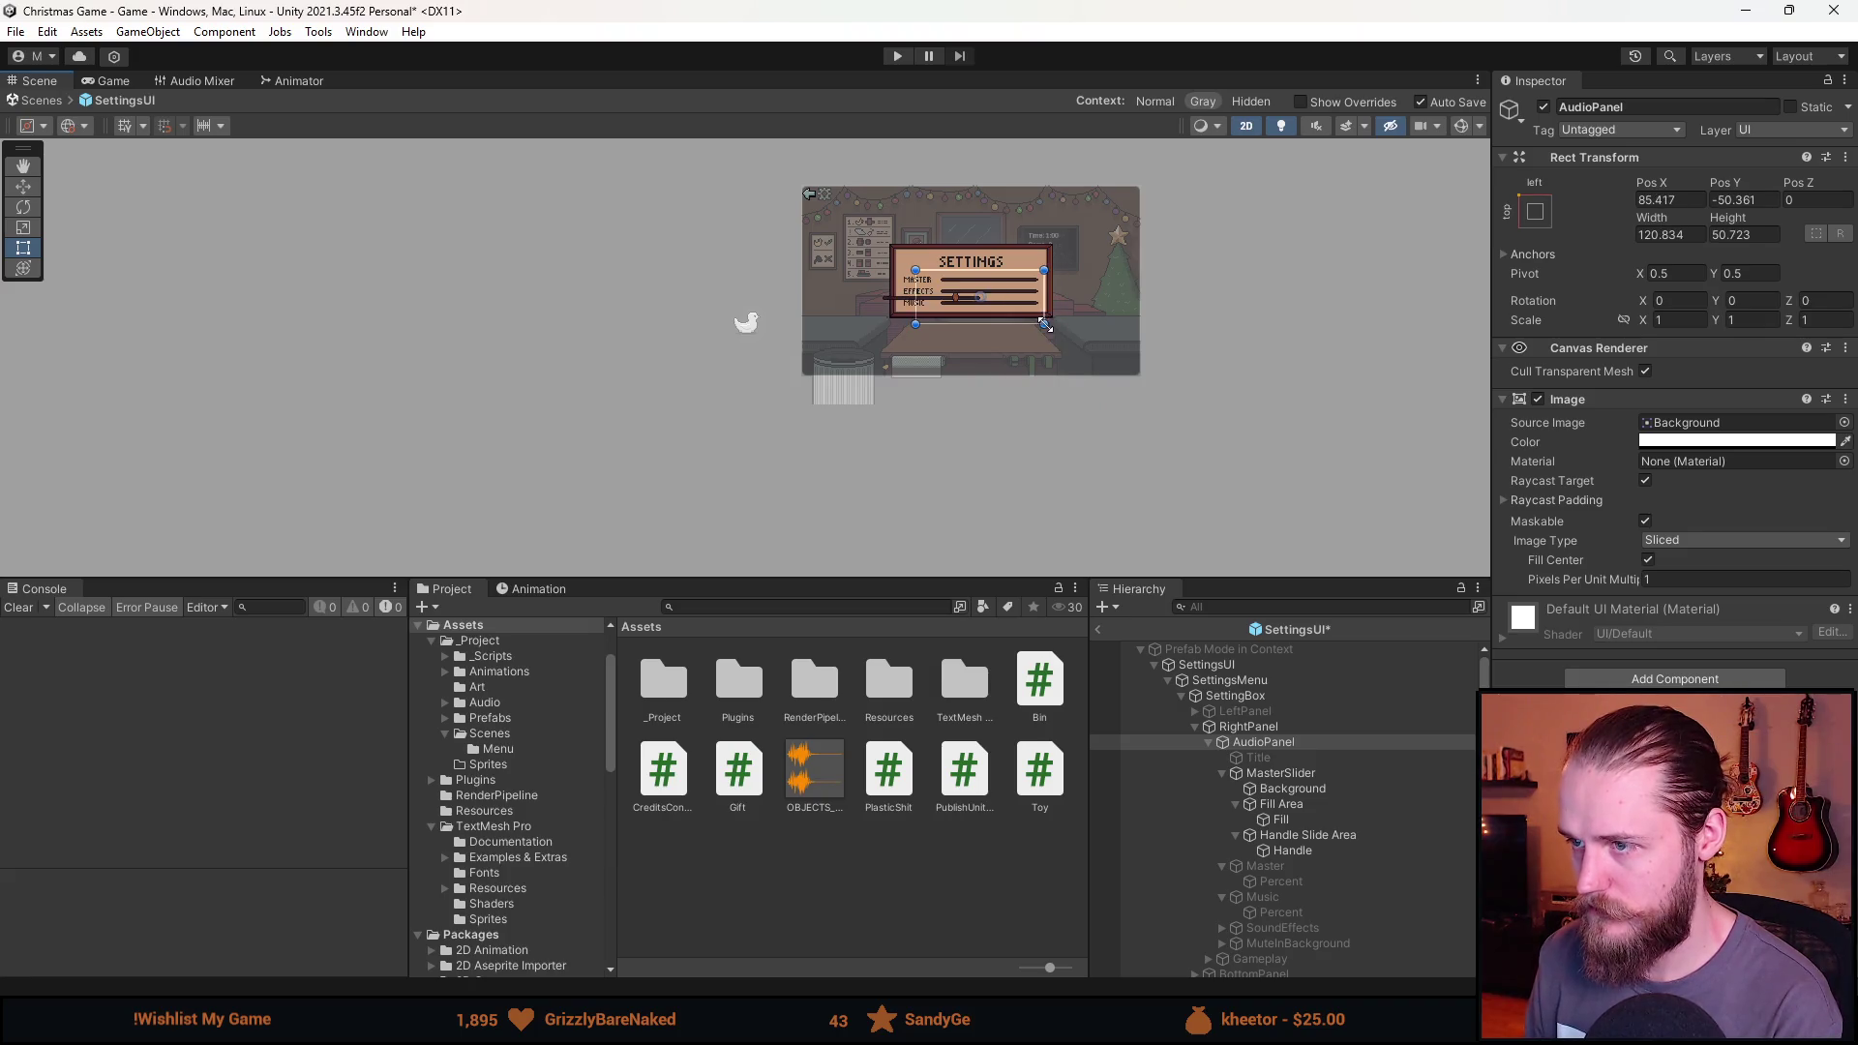
scroll(1008, 310, up, 4)
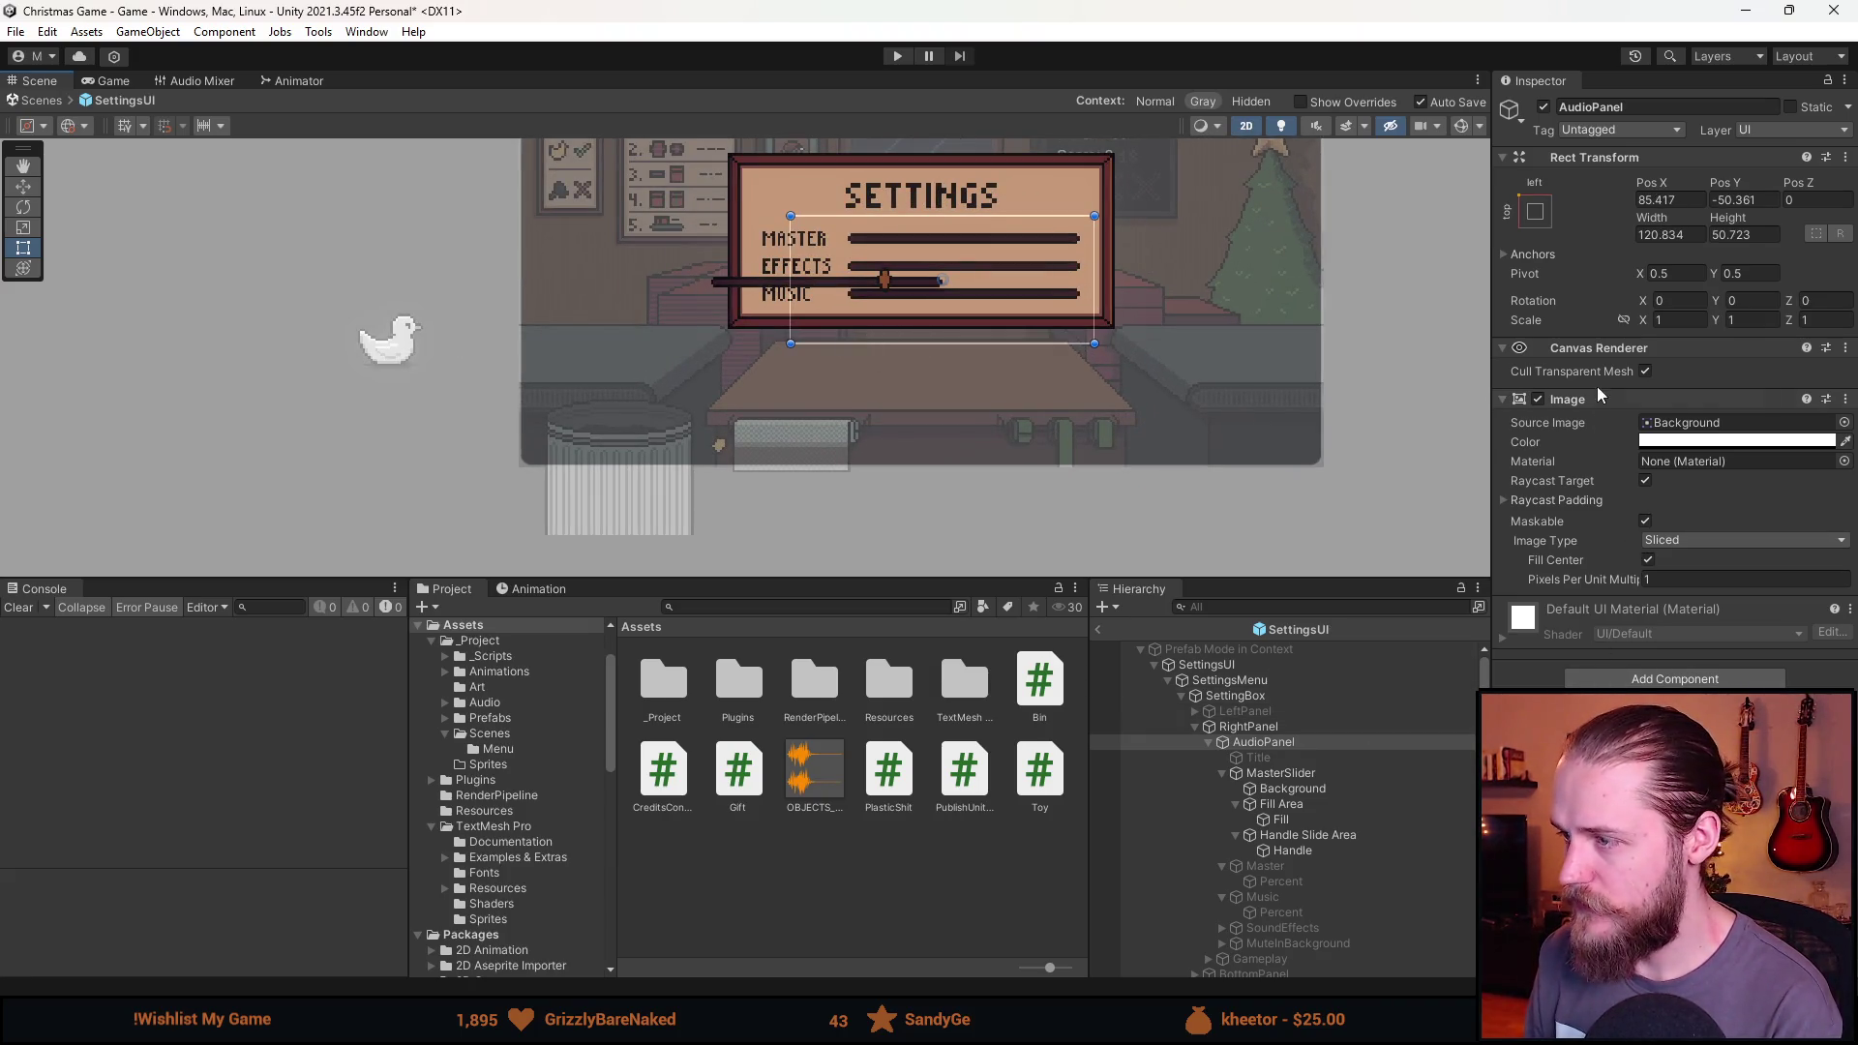
Disable the AudioPanel's background Image and anchor it middle-centre.
click(1537, 399)
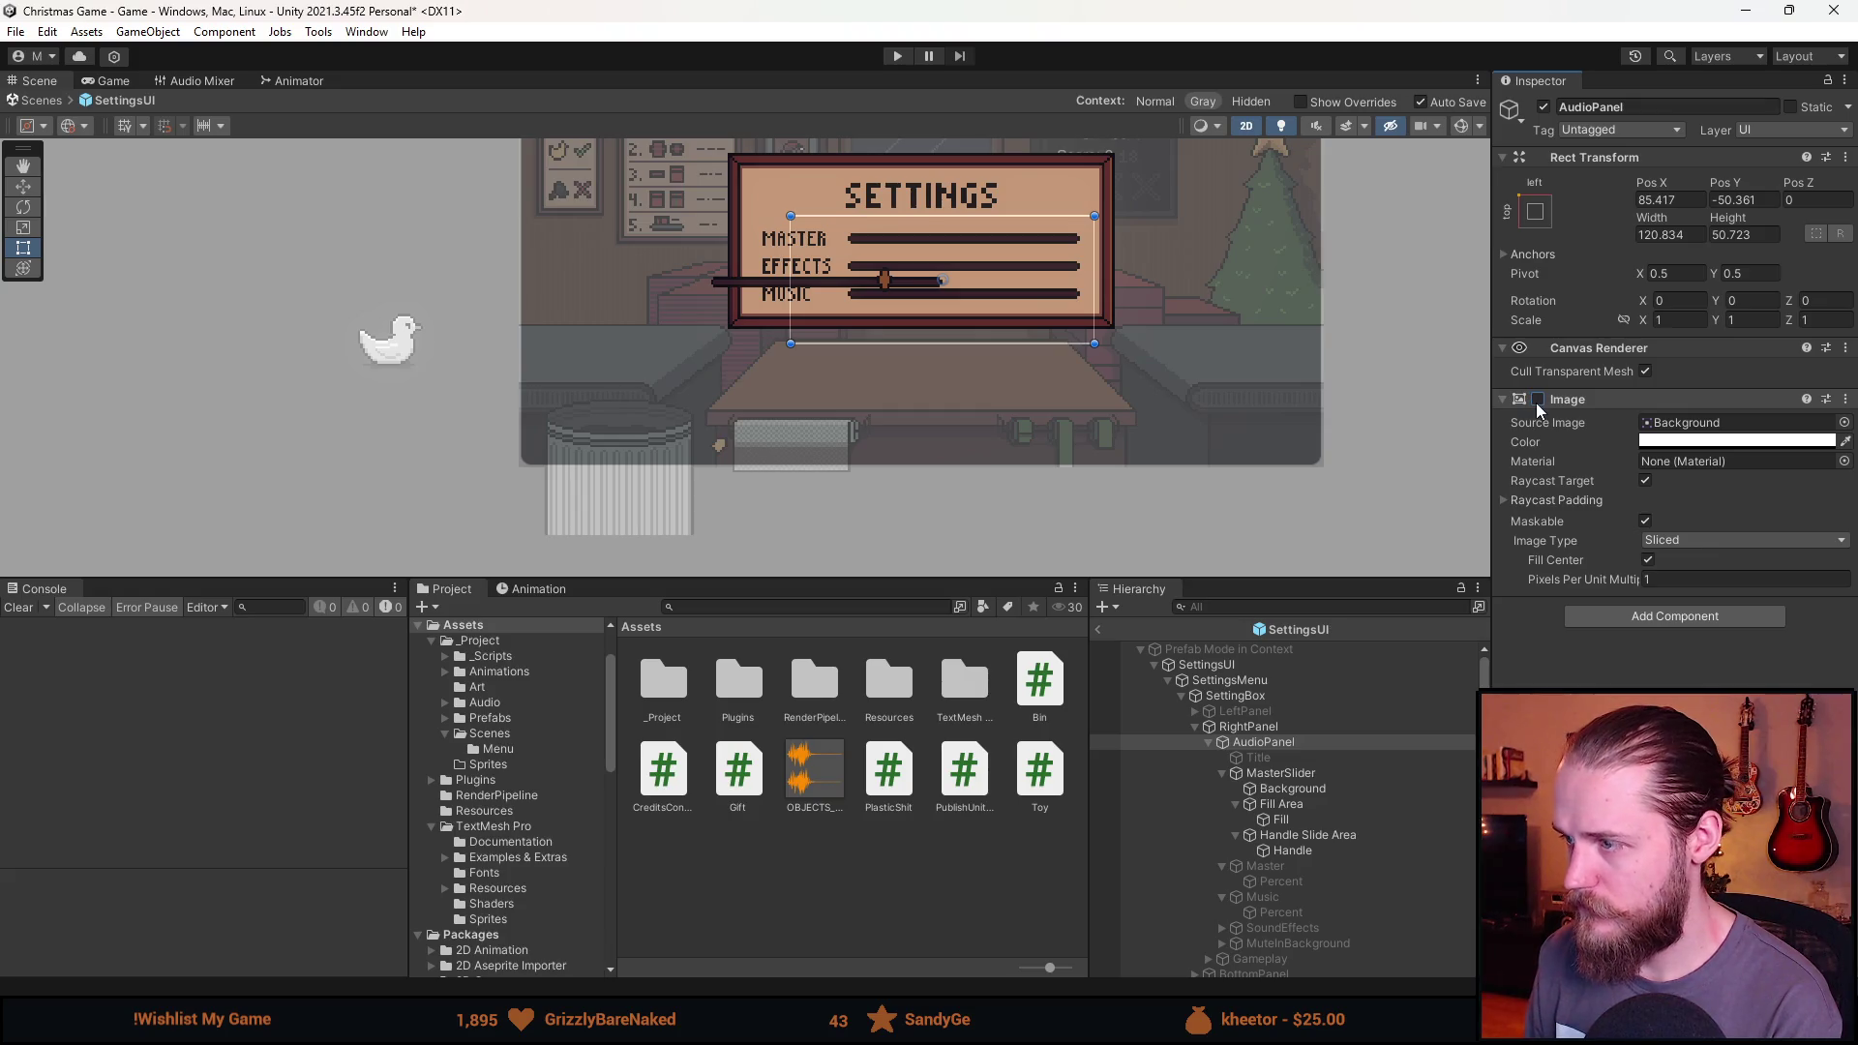
click(1531, 220)
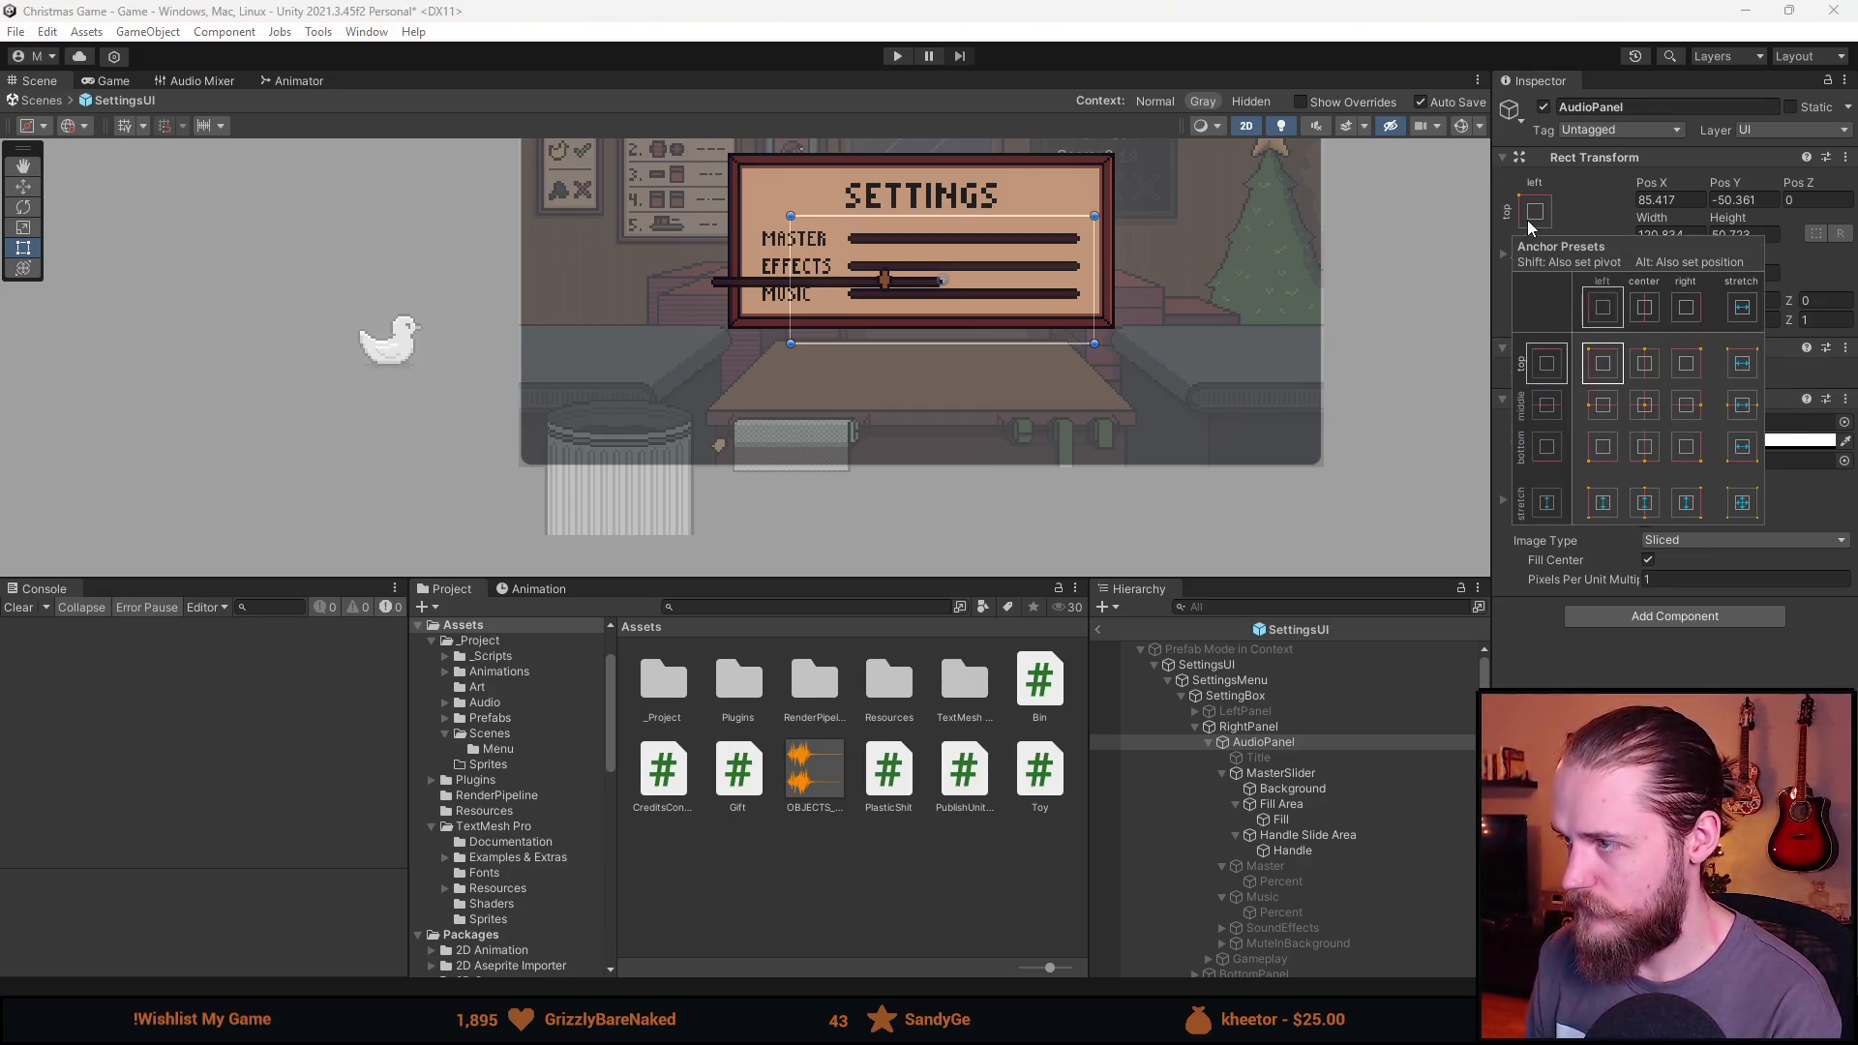
click(1642, 406)
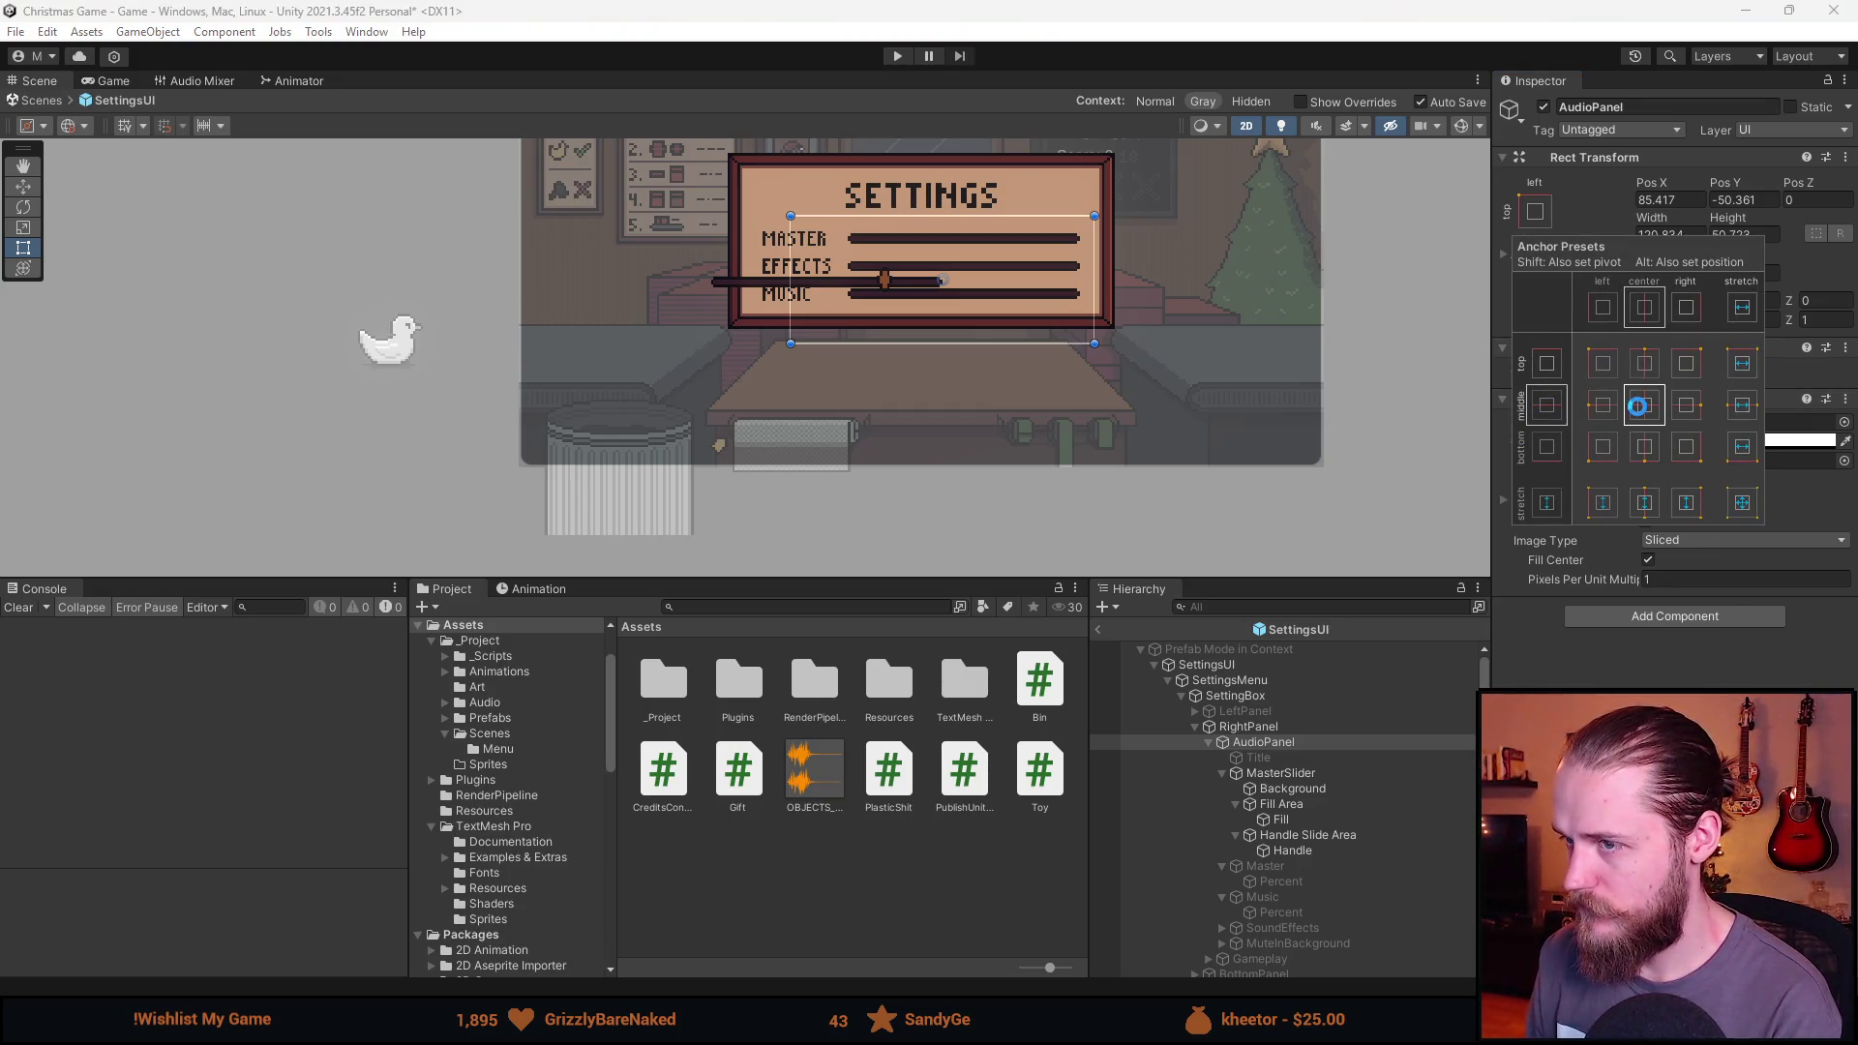
click(1592, 208)
Move MasterSlider out of AudioPanel under RightPanel, then deactivate AudioPanel.
scroll(846, 290, up, 5)
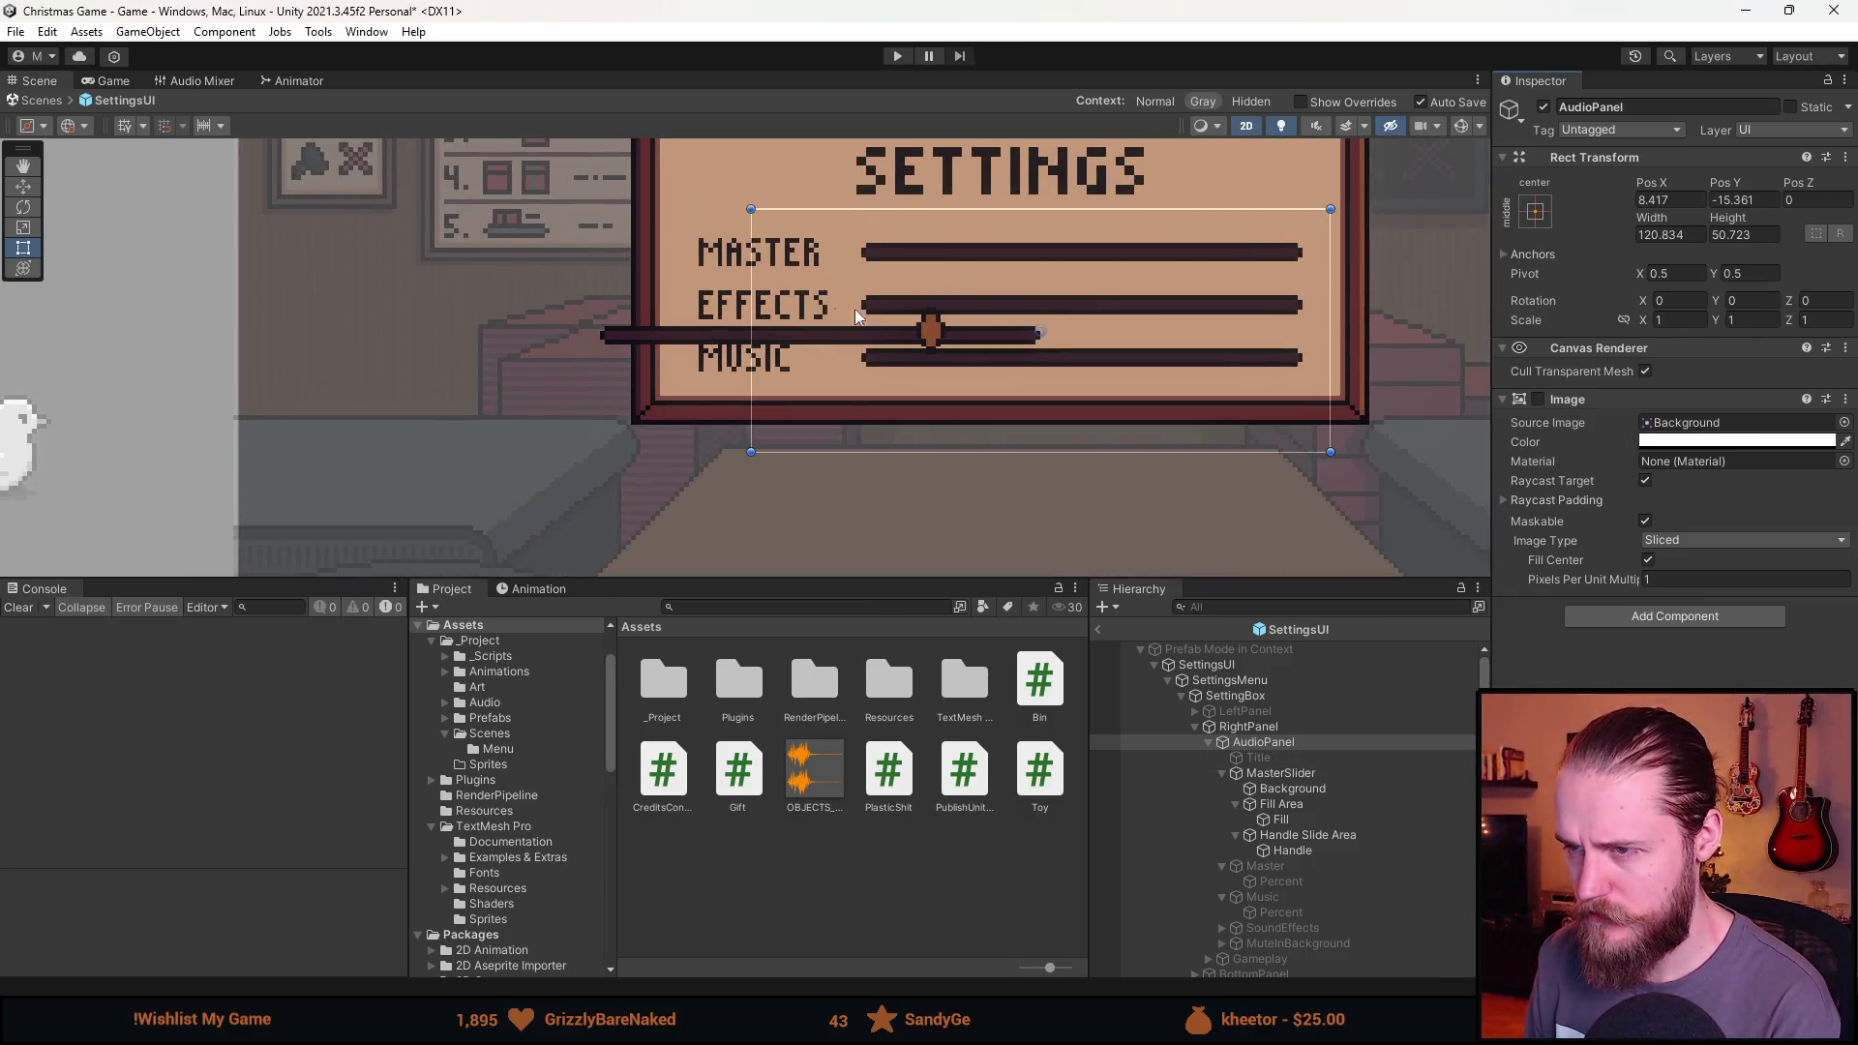
click(1282, 773)
drag(1282, 776, 1248, 735)
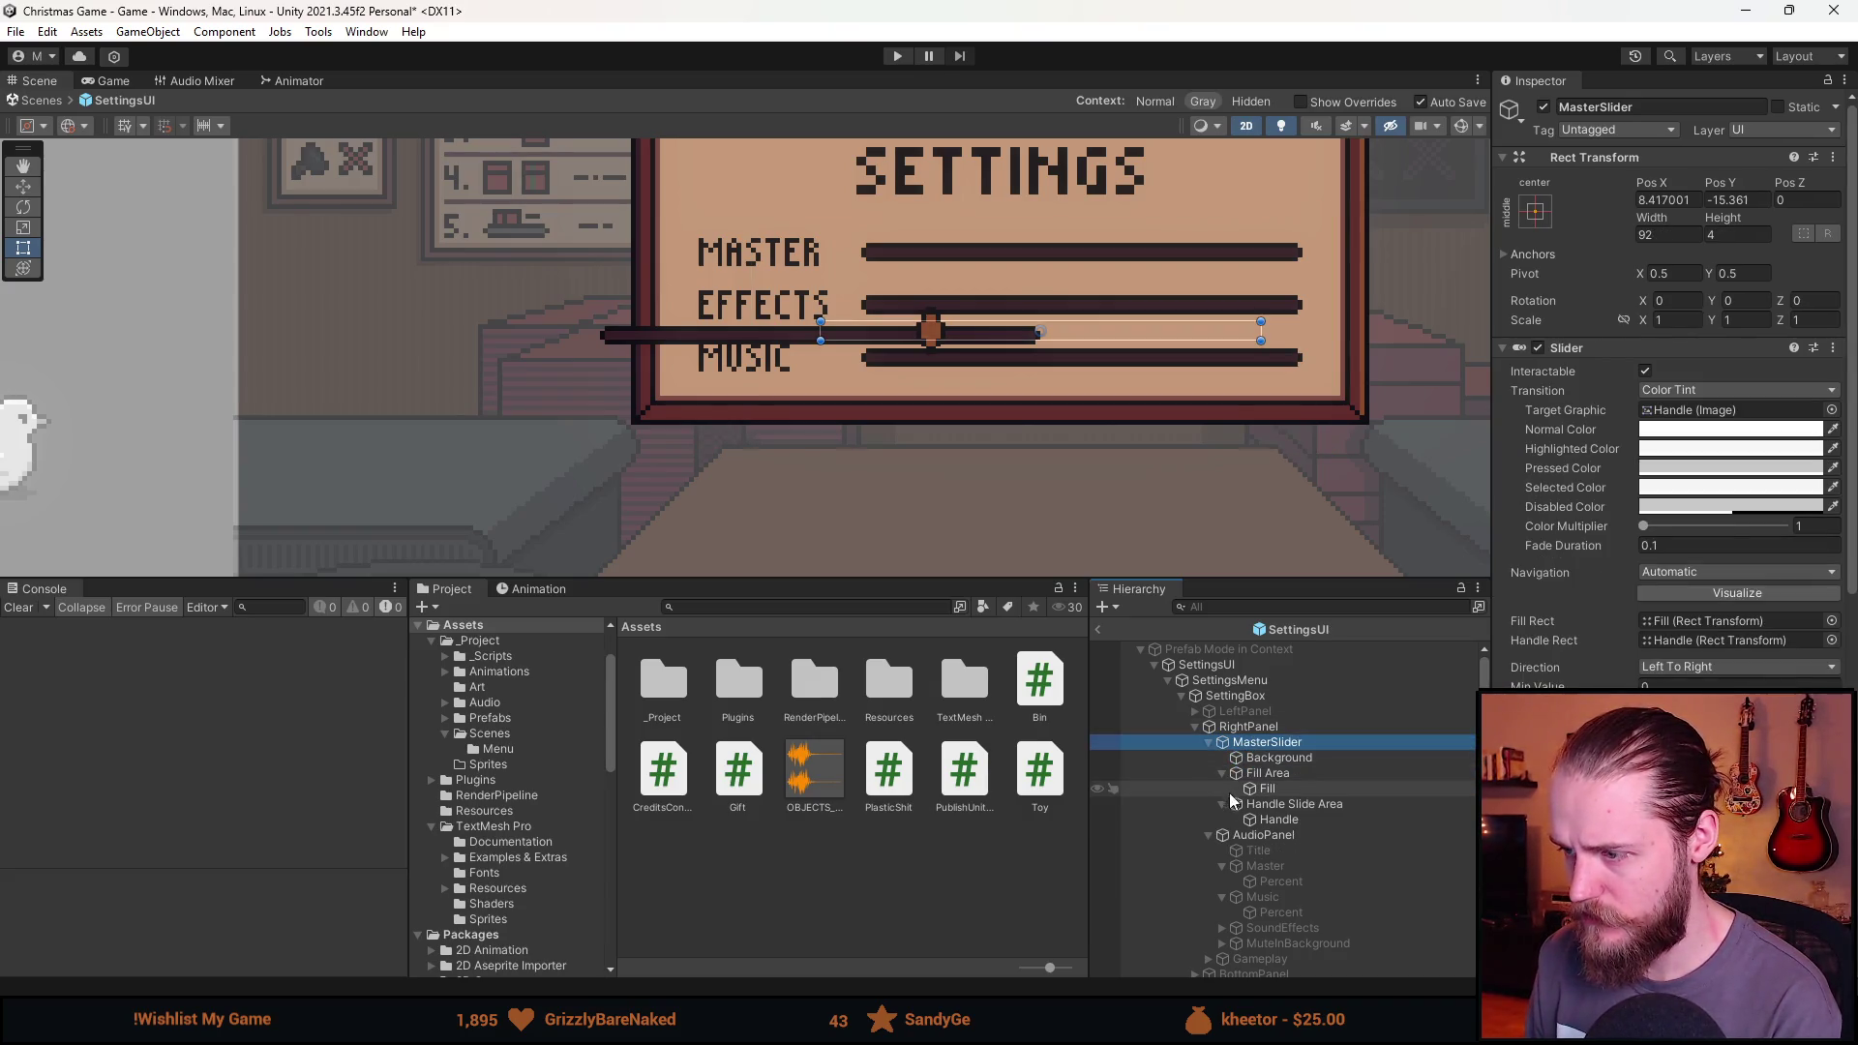
click(1263, 835)
click(1544, 108)
Reset the MasterSlider's position to 0, 0.
click(1208, 834)
click(1303, 732)
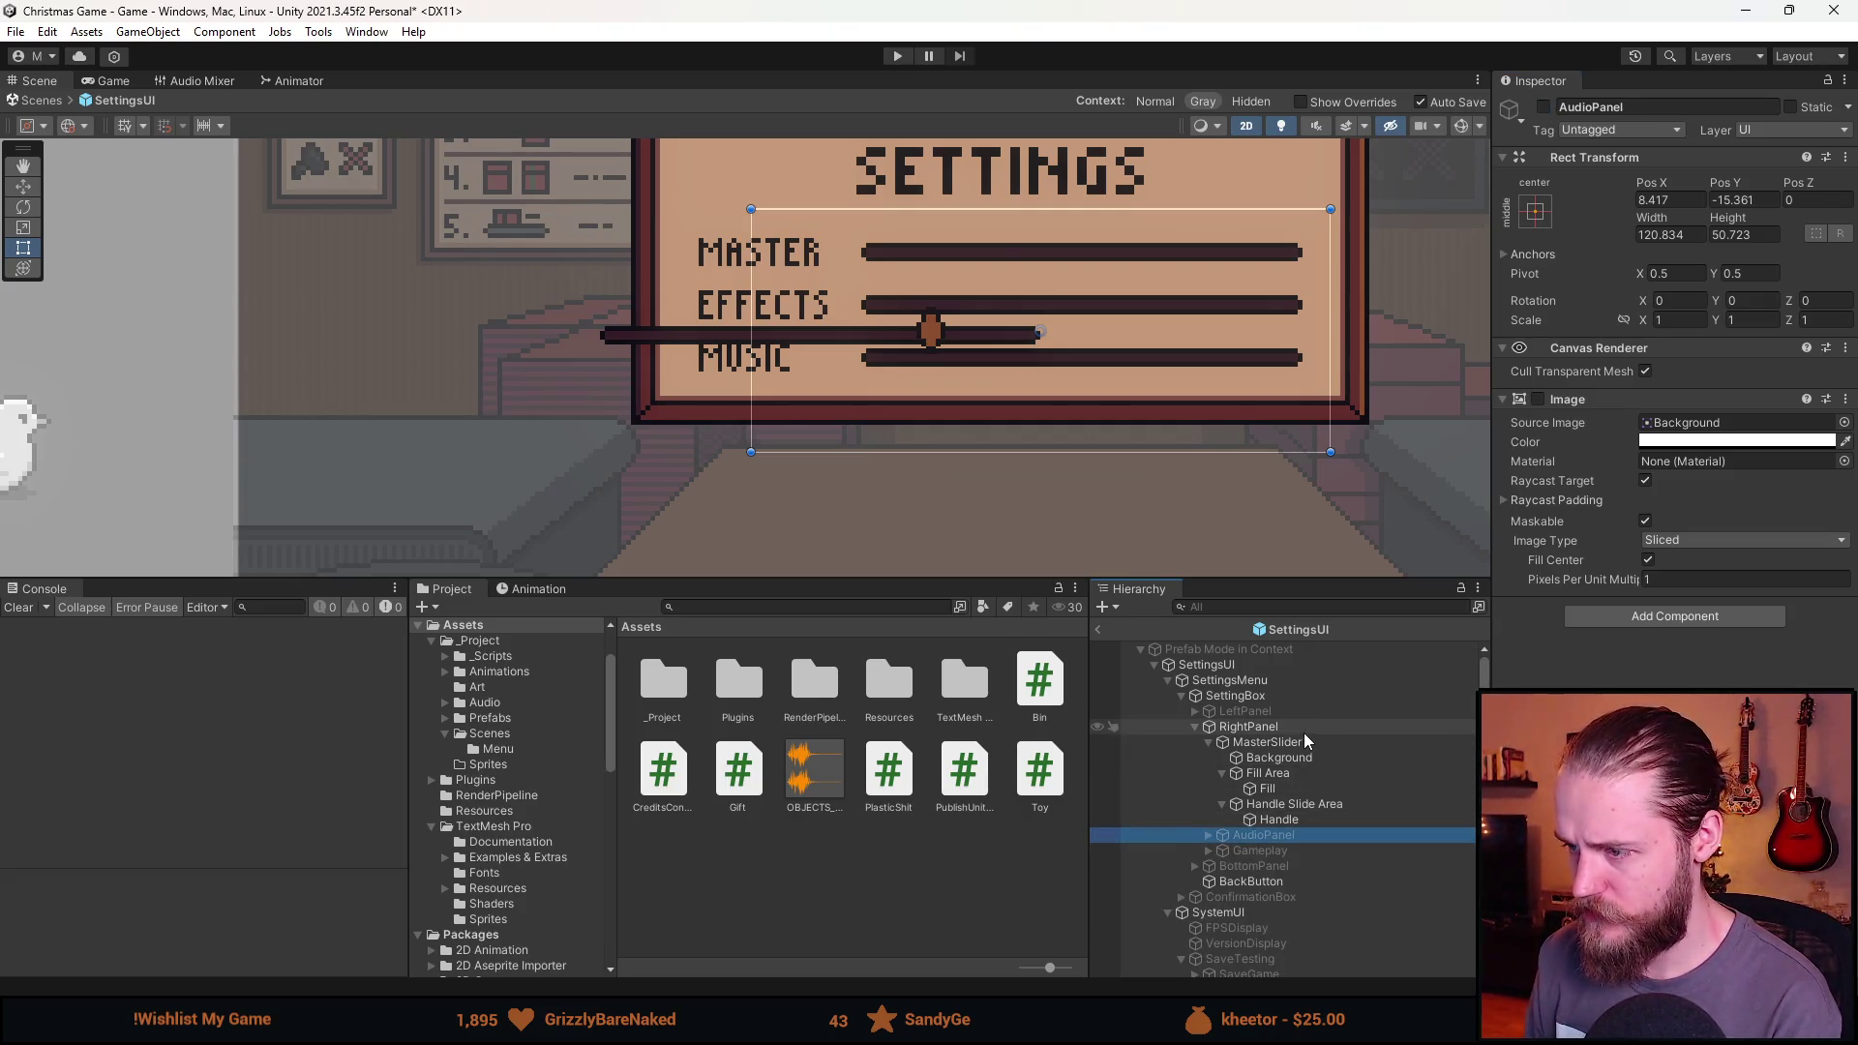
click(1297, 747)
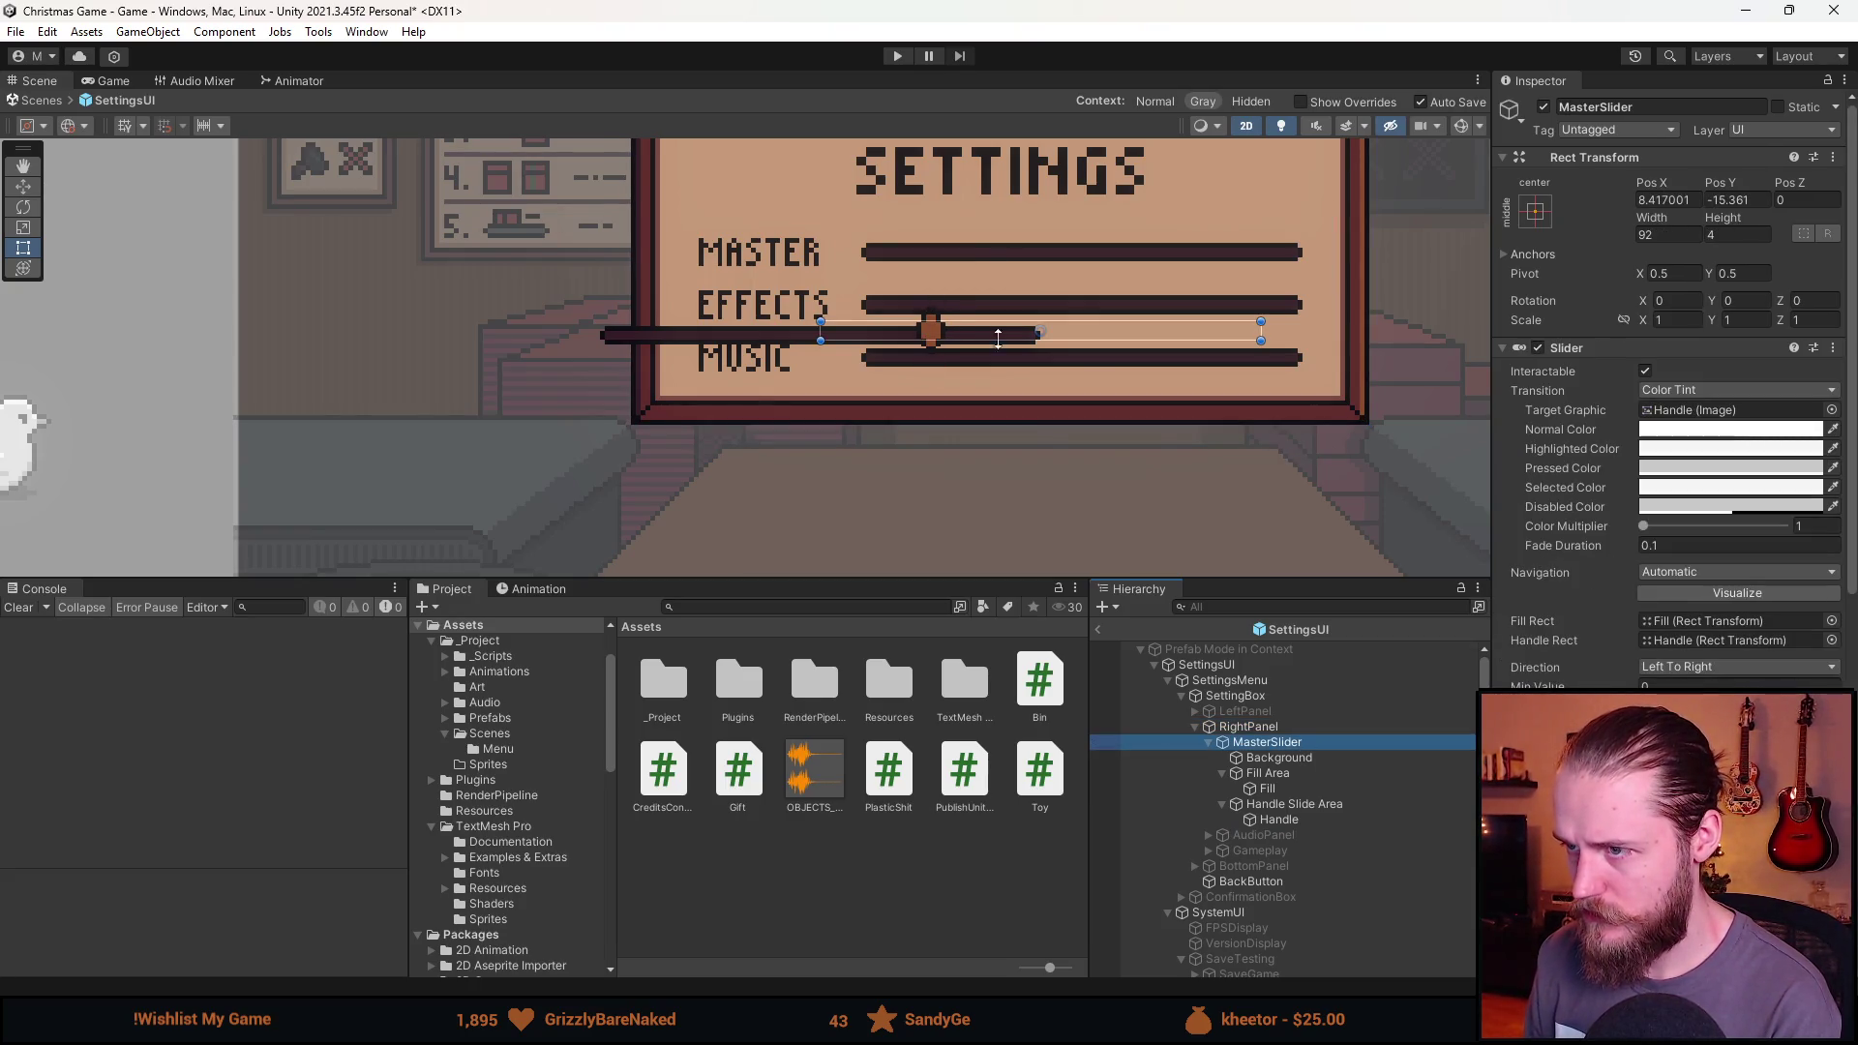
double_click(1666, 199)
text(0)
key(Tab)
text(0)
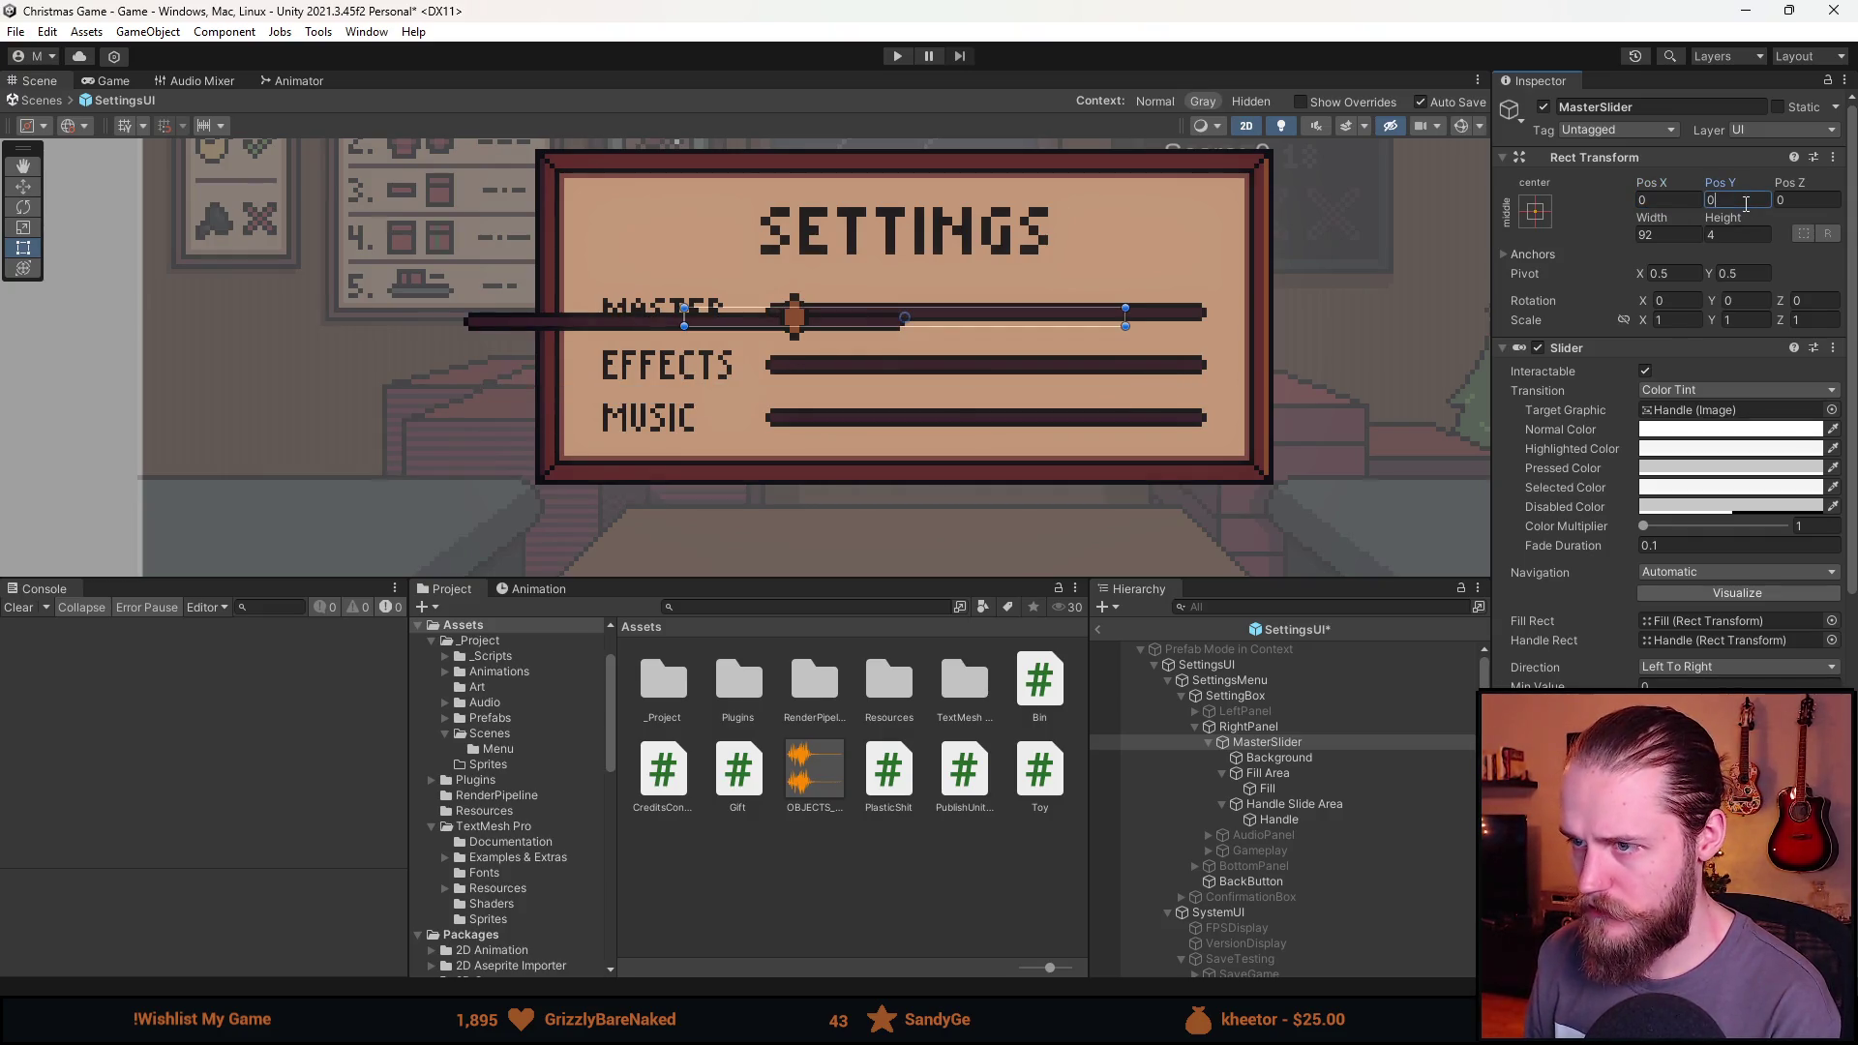
Stretch the slider's Background horizontally with Left and Right offsets of 0.
click(1306, 762)
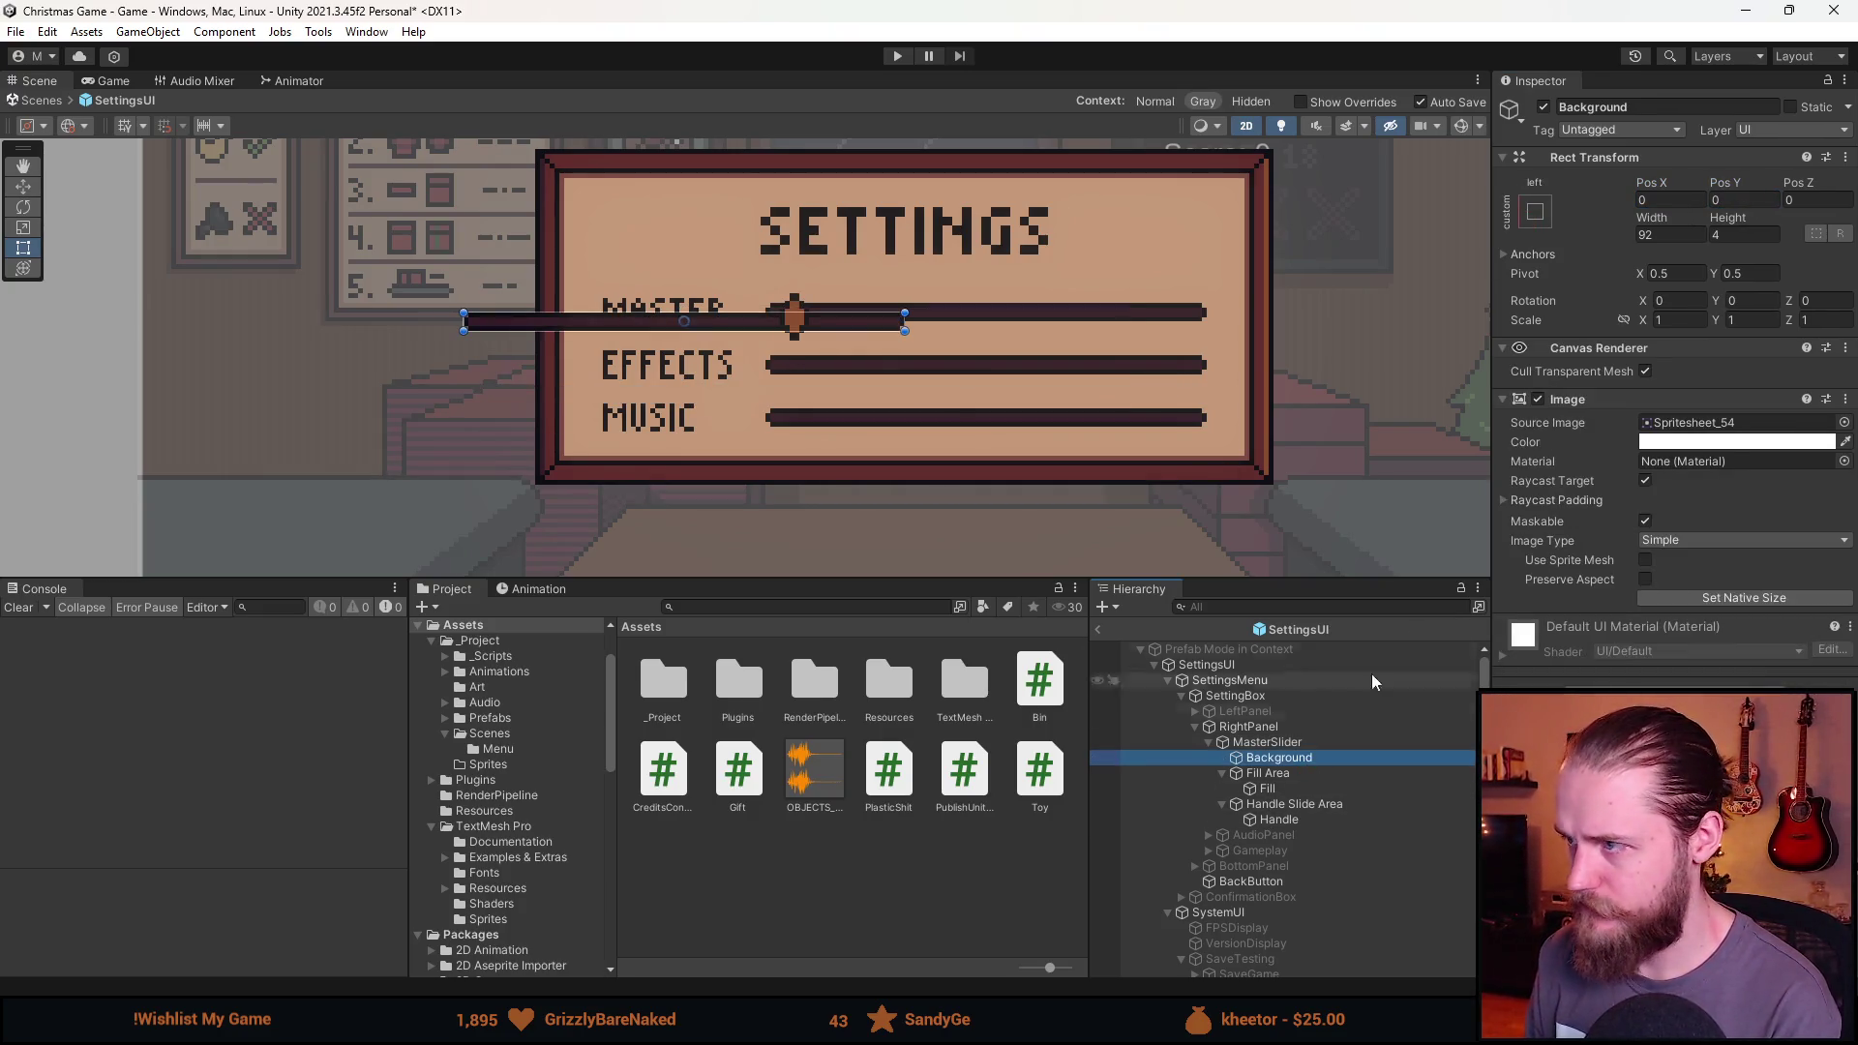
click(1533, 221)
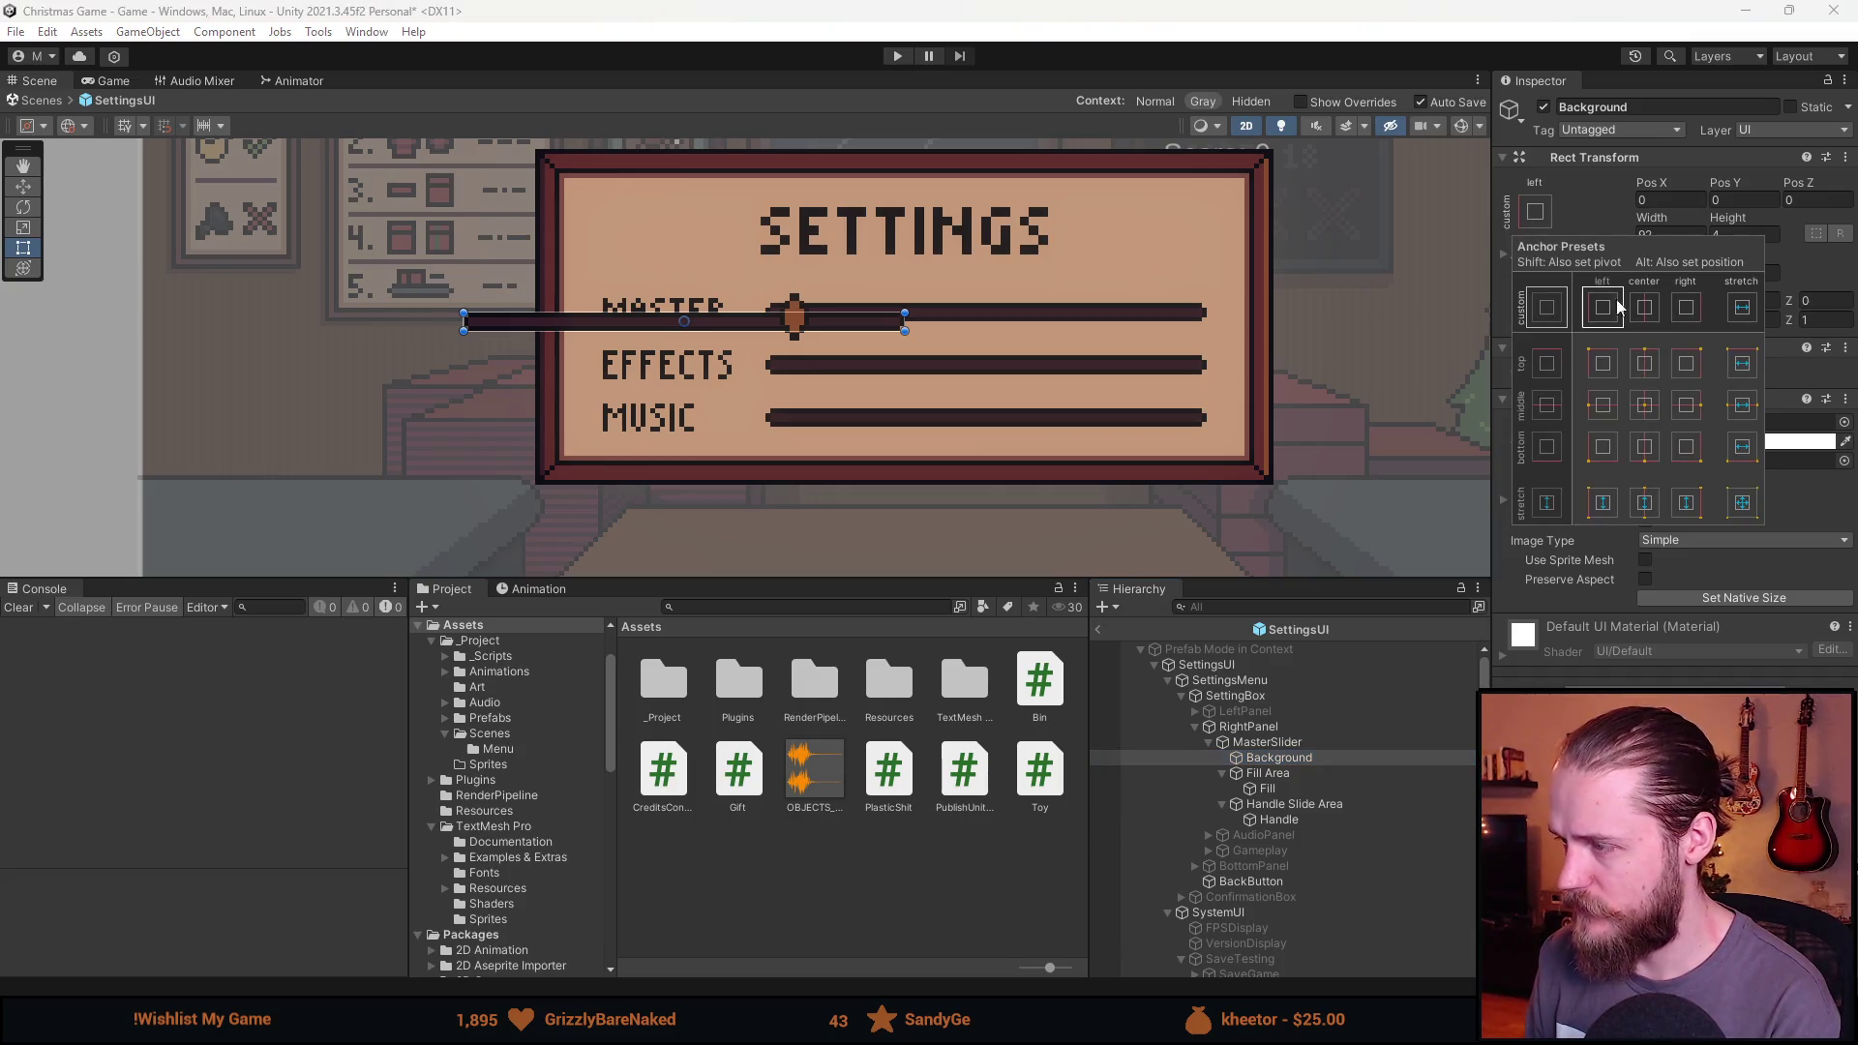
click(1743, 309)
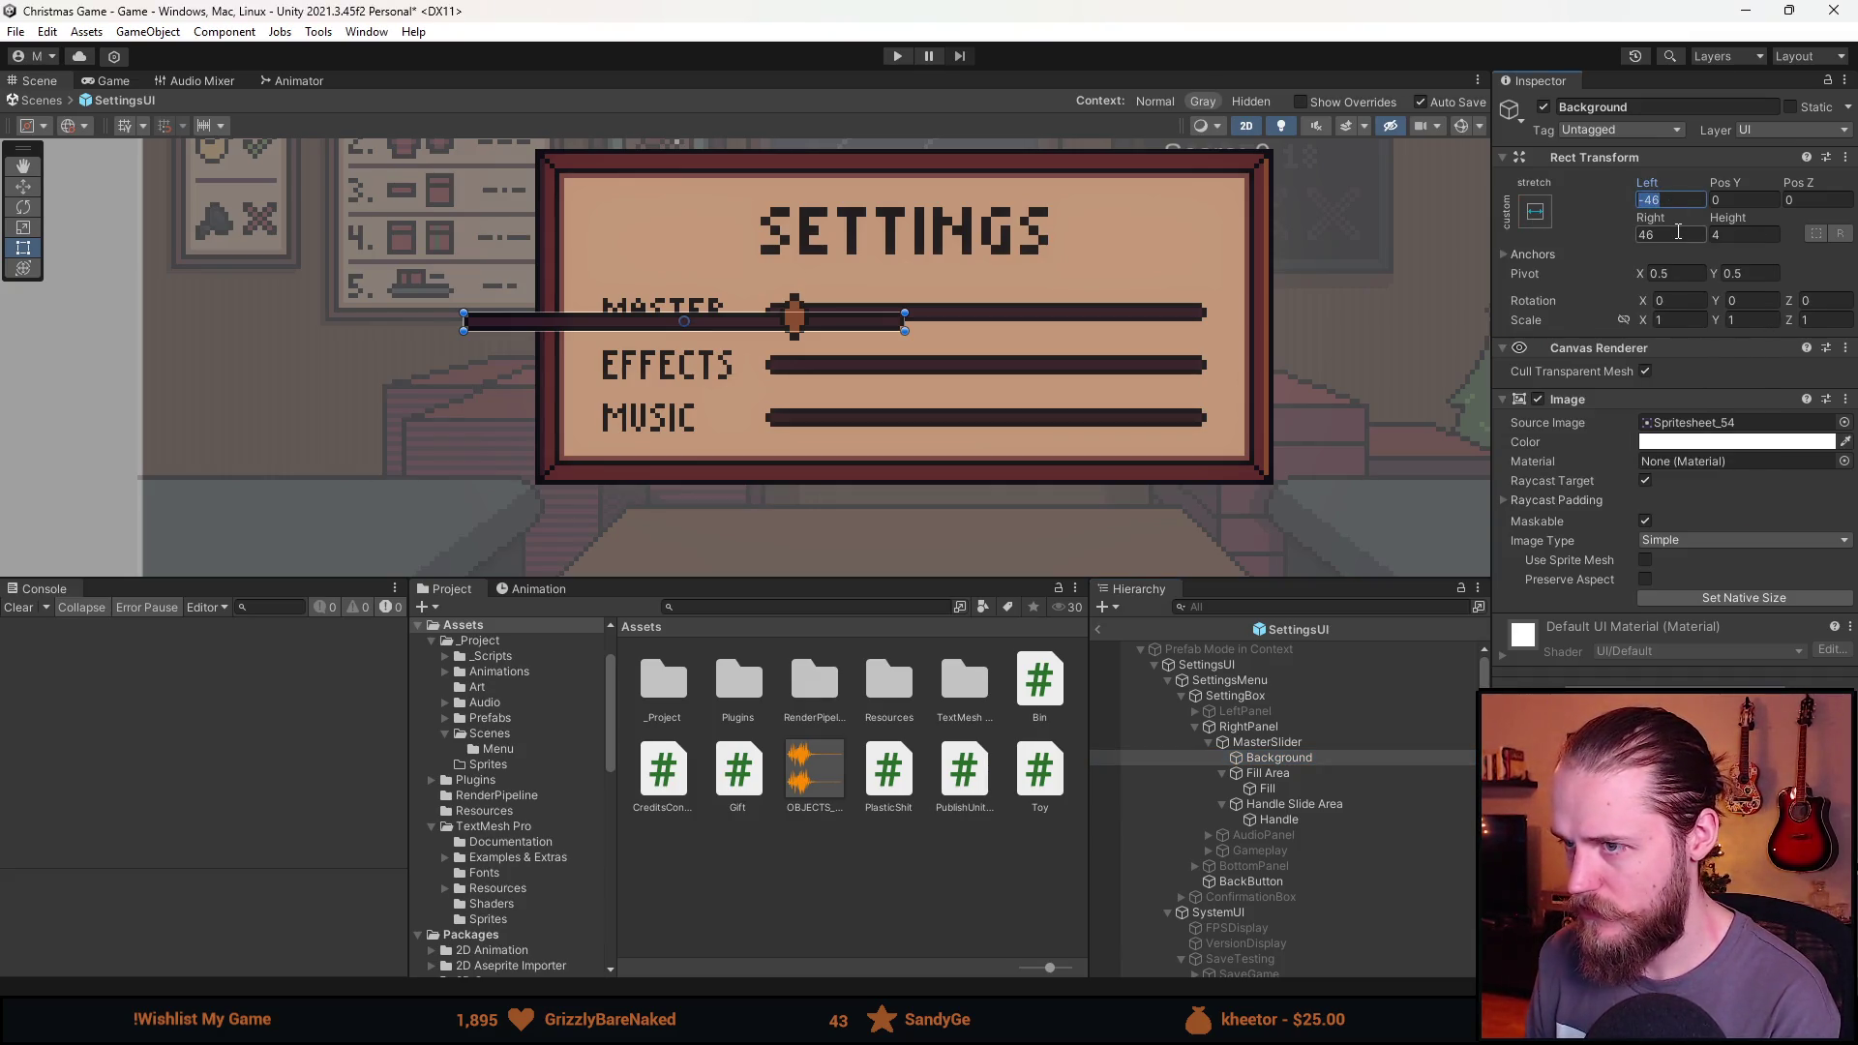
text(0)
click(1678, 233)
text(0)
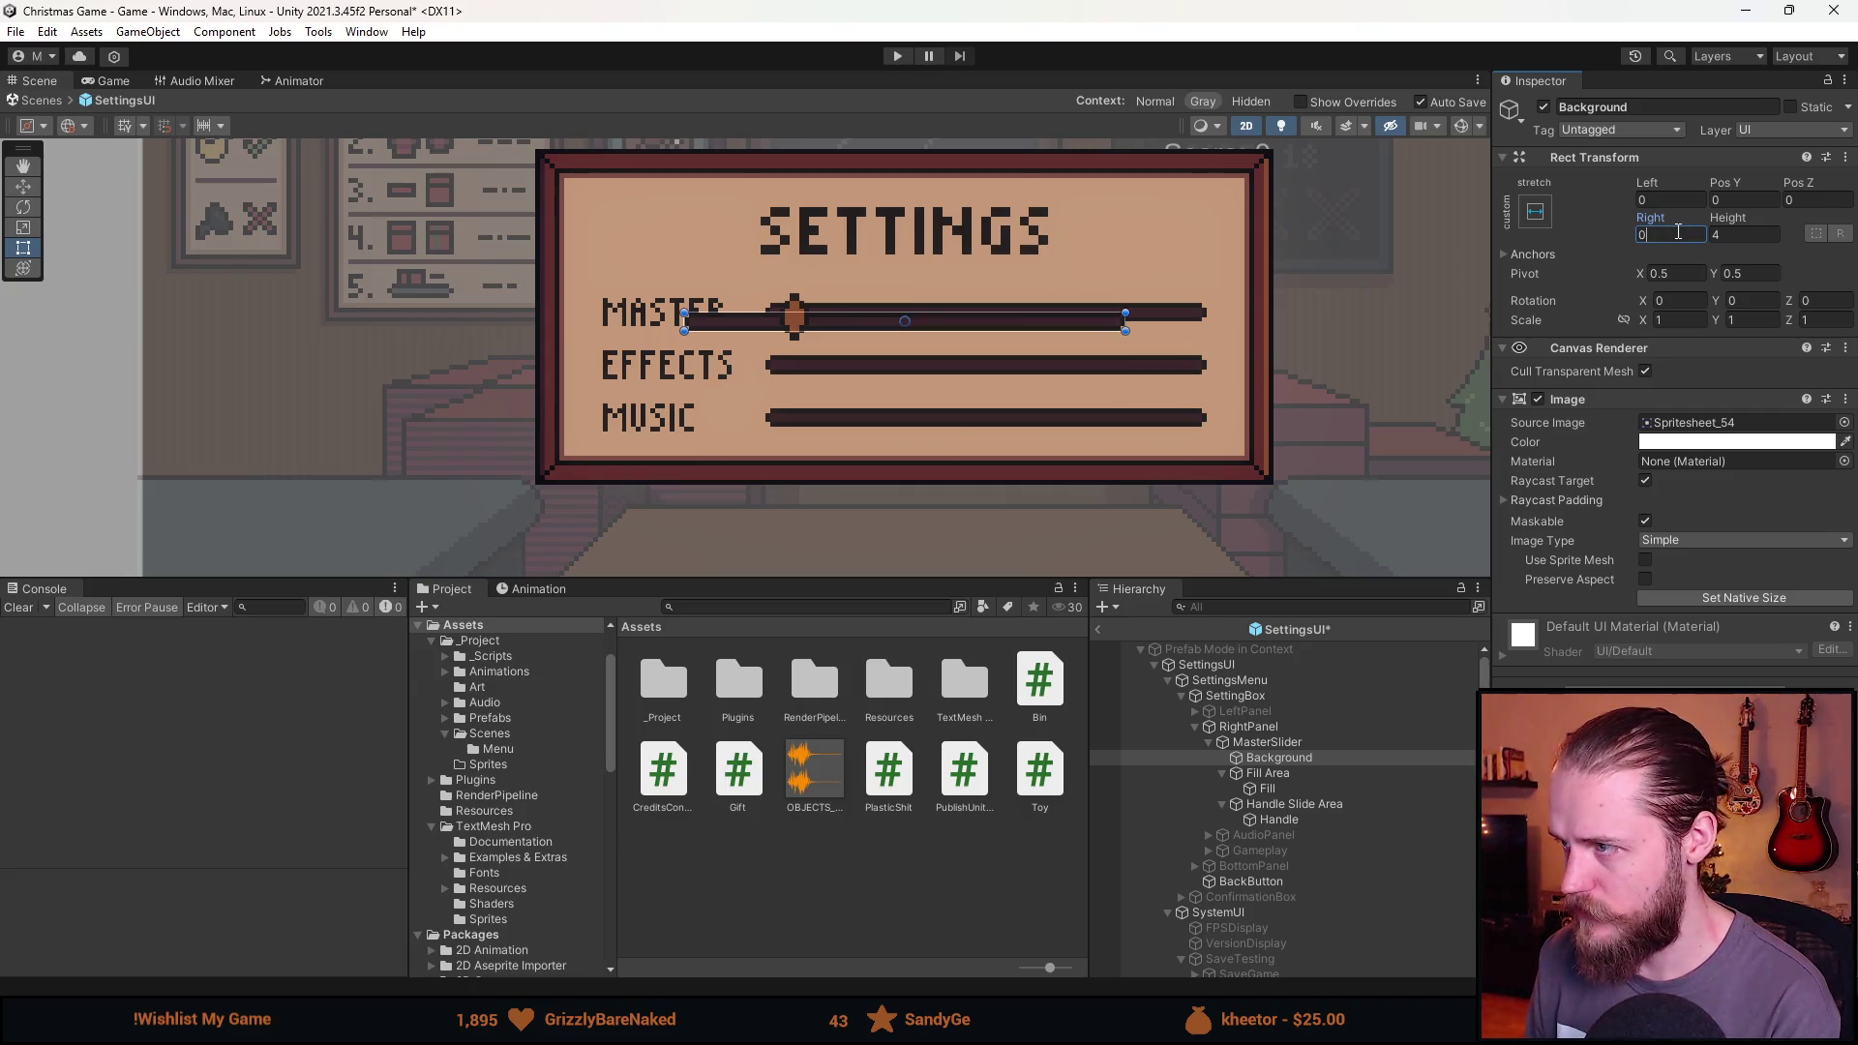
double_click(1279, 759)
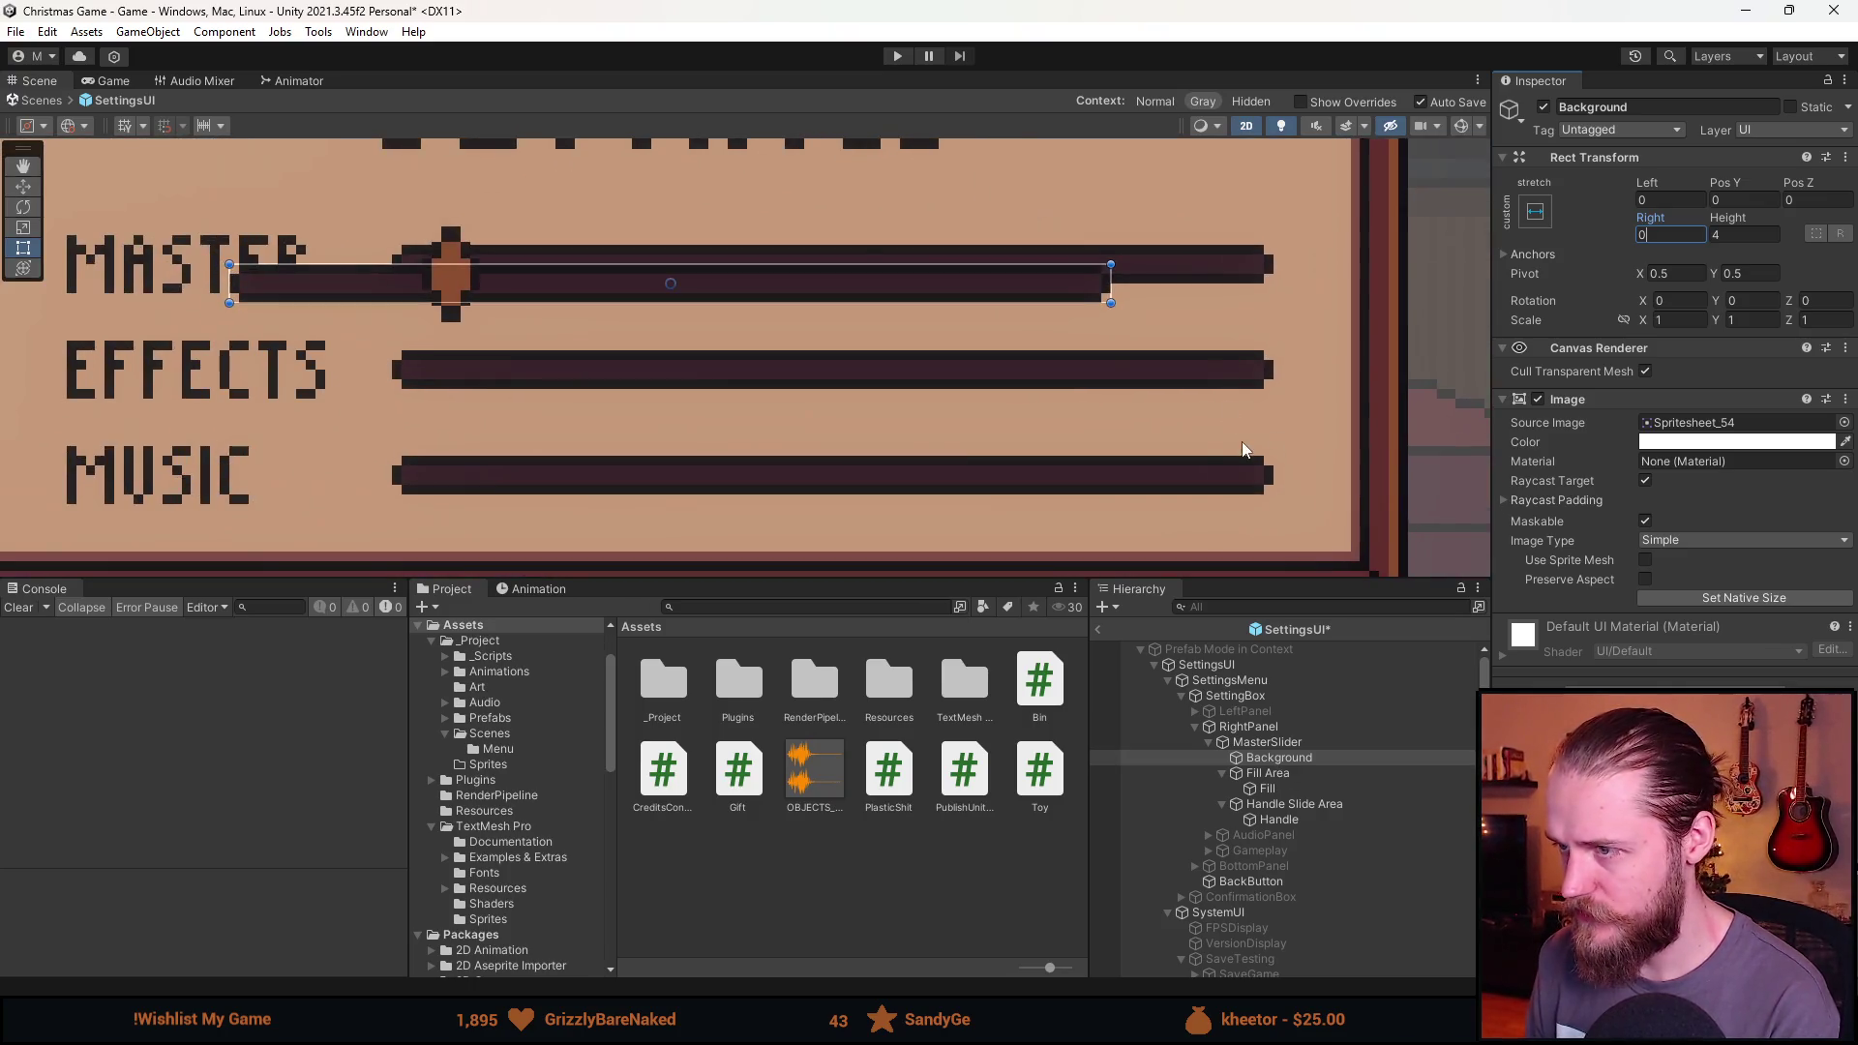
click(1313, 744)
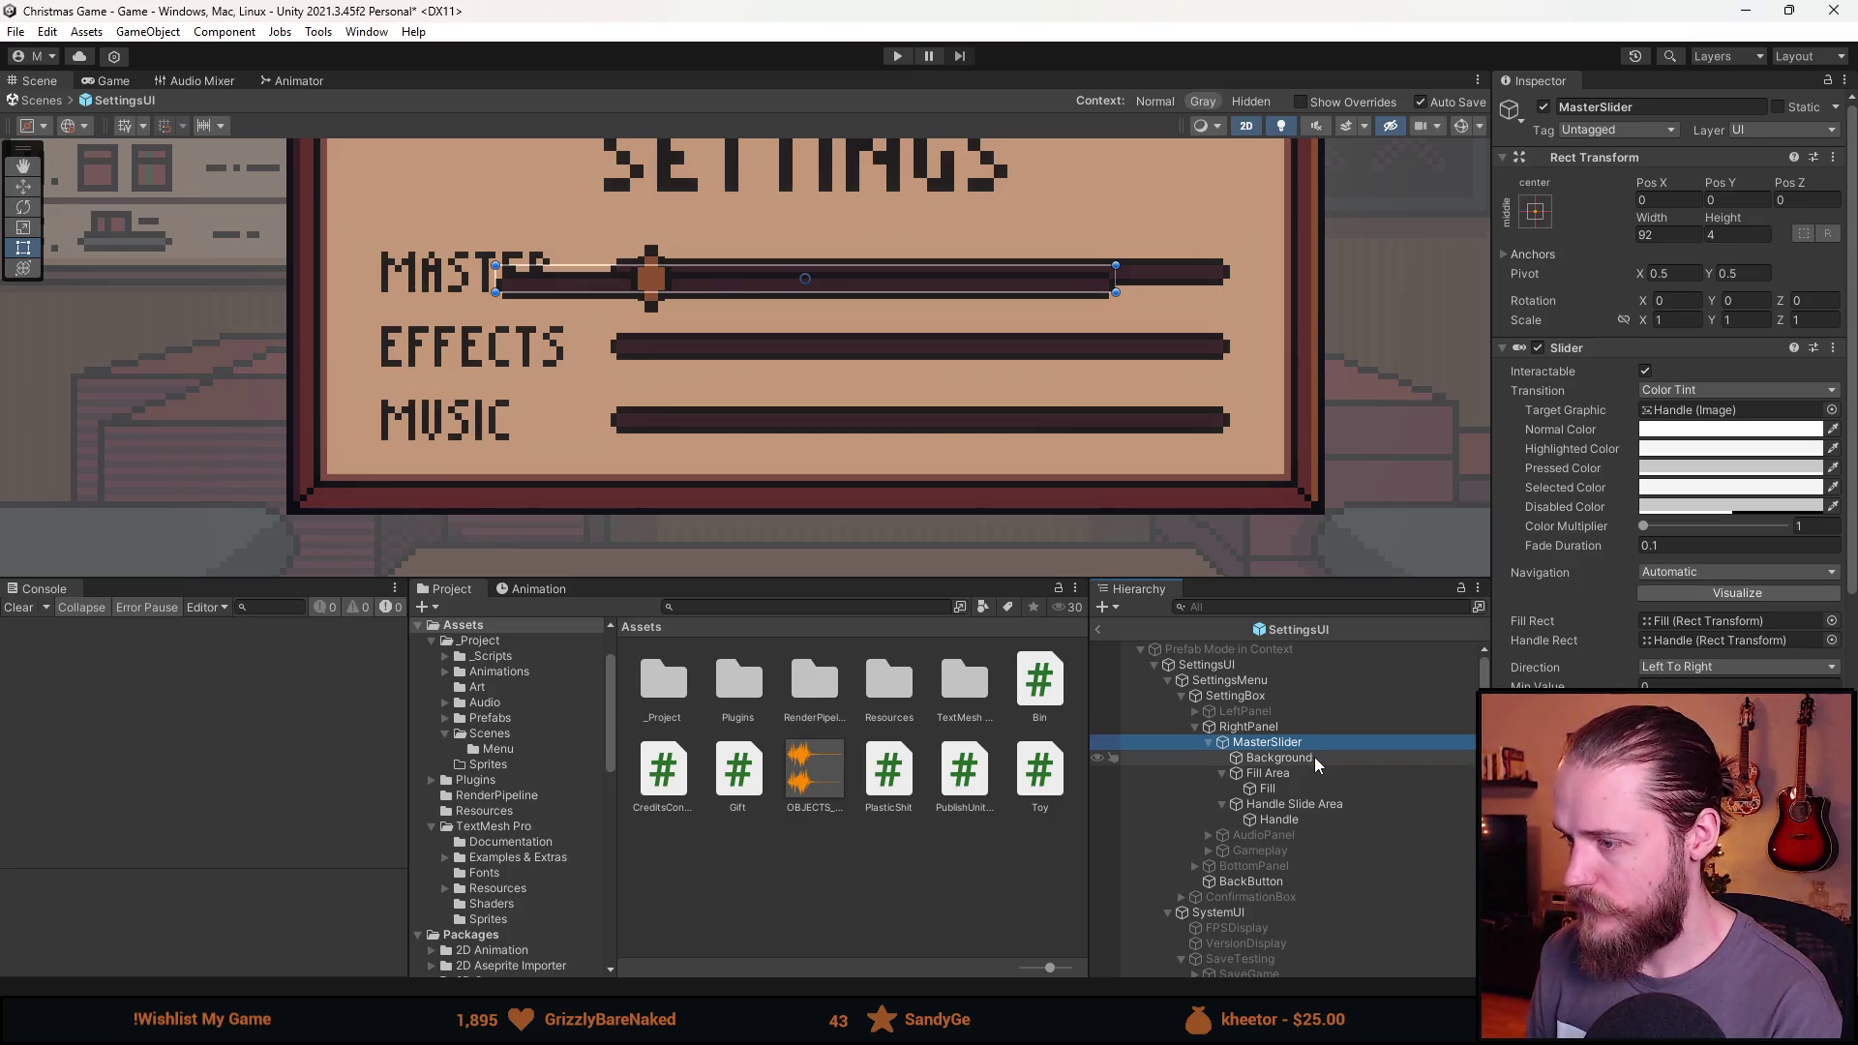
Move the MasterSlider up to Pos Y 55.2.
click(1314, 757)
click(1310, 745)
mouse_move(881, 275)
mouse_down()
mouse_move(873, 492)
mouse_move(832, 163)
mouse_up()
key(w)
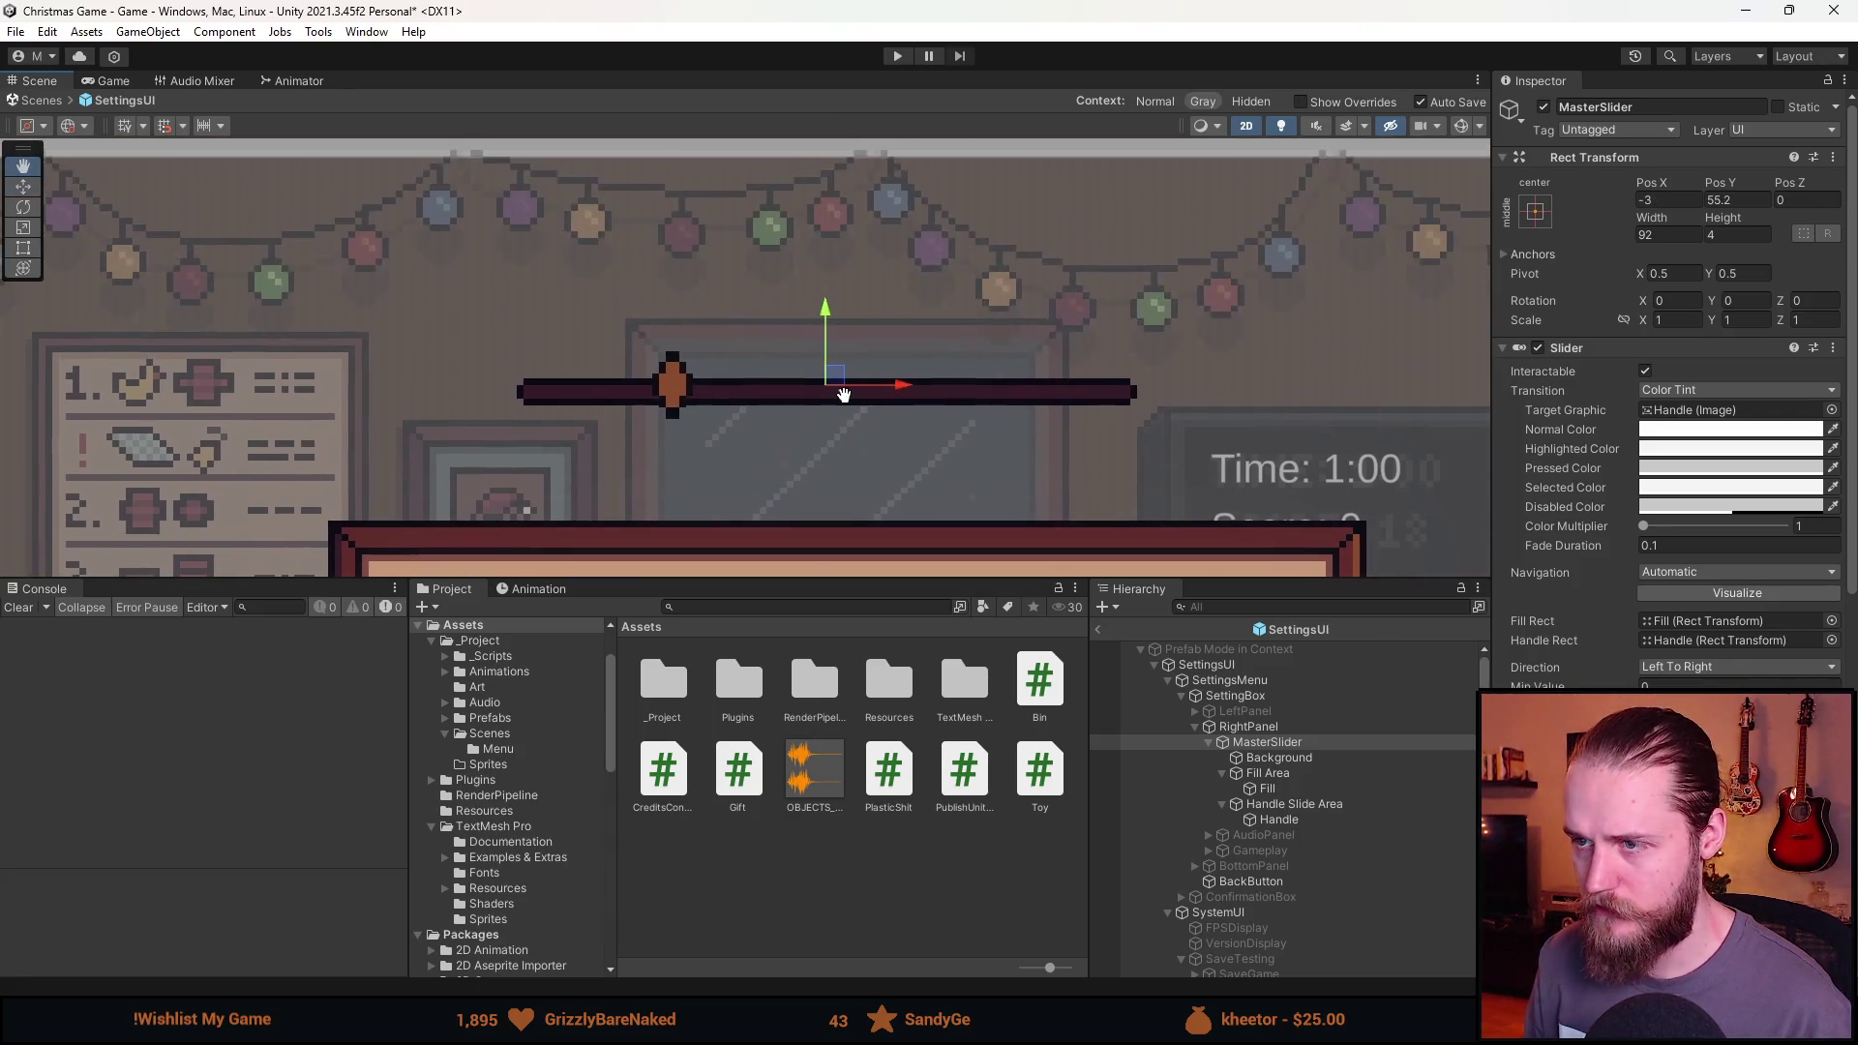
scroll(885, 353, up, 2)
scroll(874, 371, up, 2)
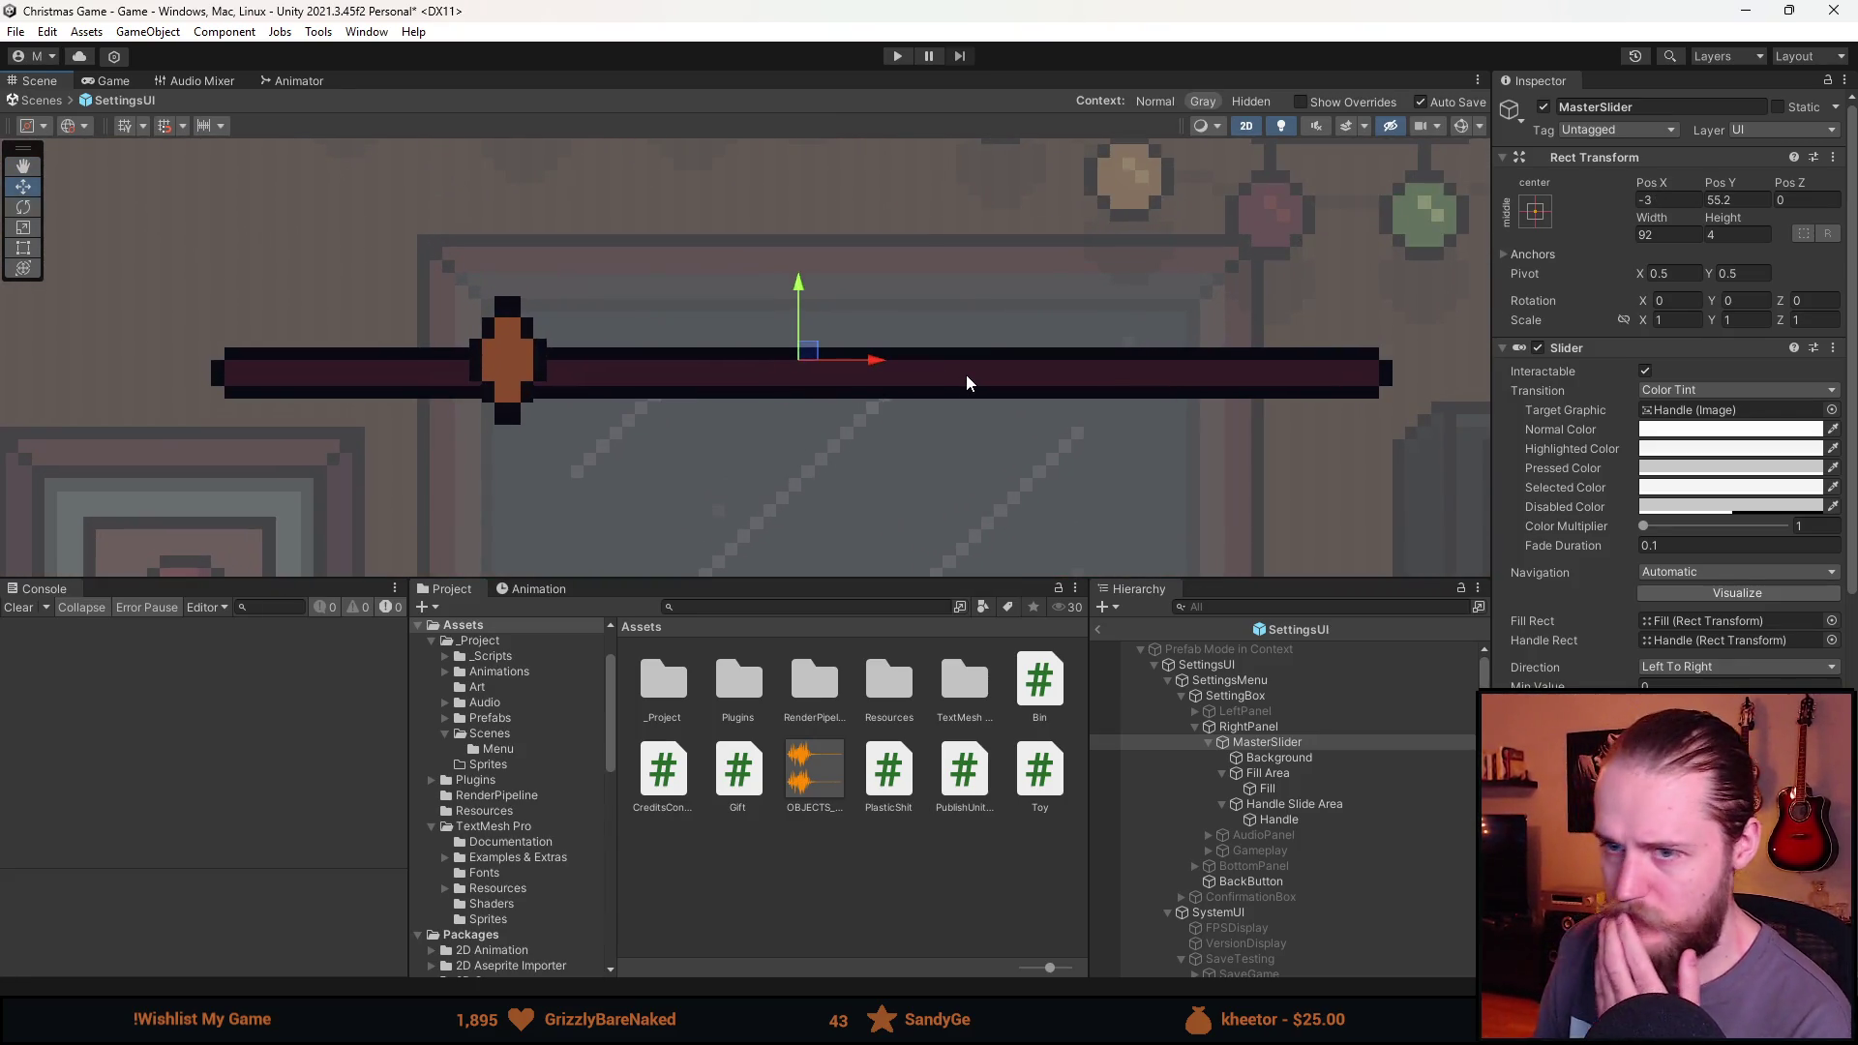
click(1309, 758)
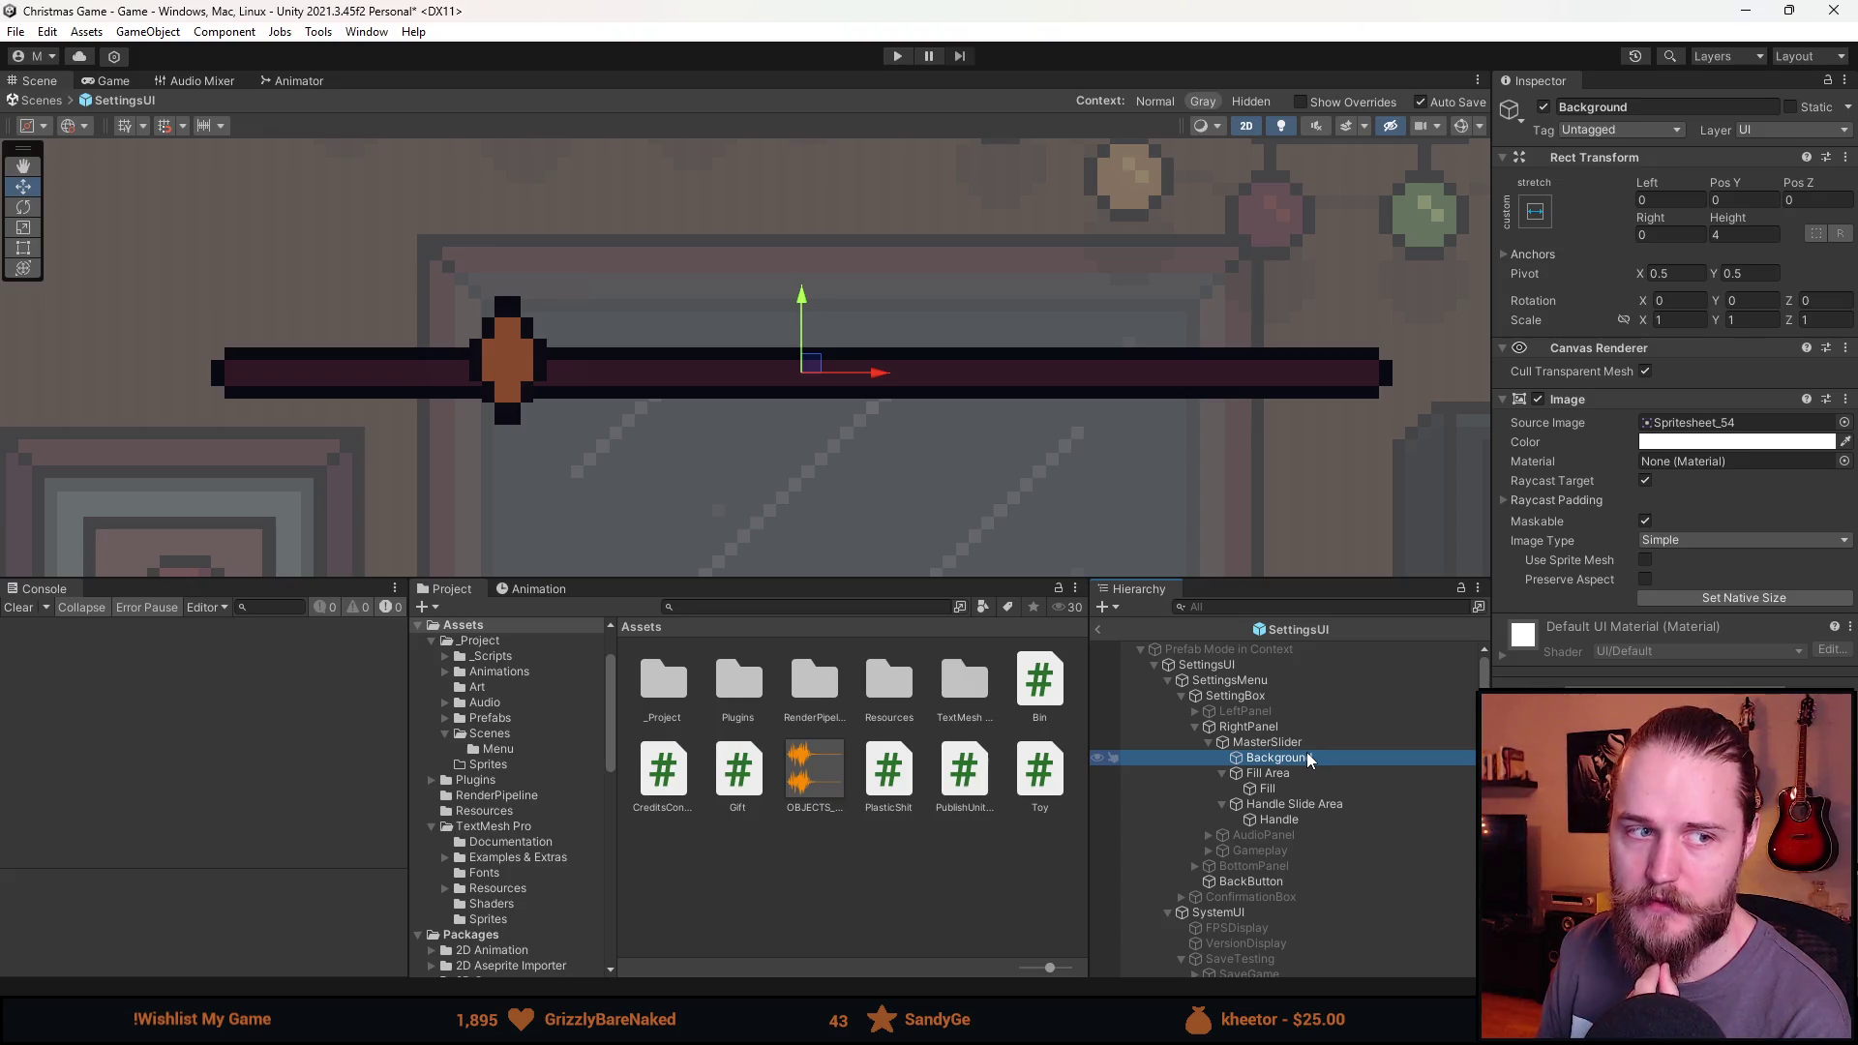
scroll(716, 409, down, 4)
scroll(810, 412, up, 2)
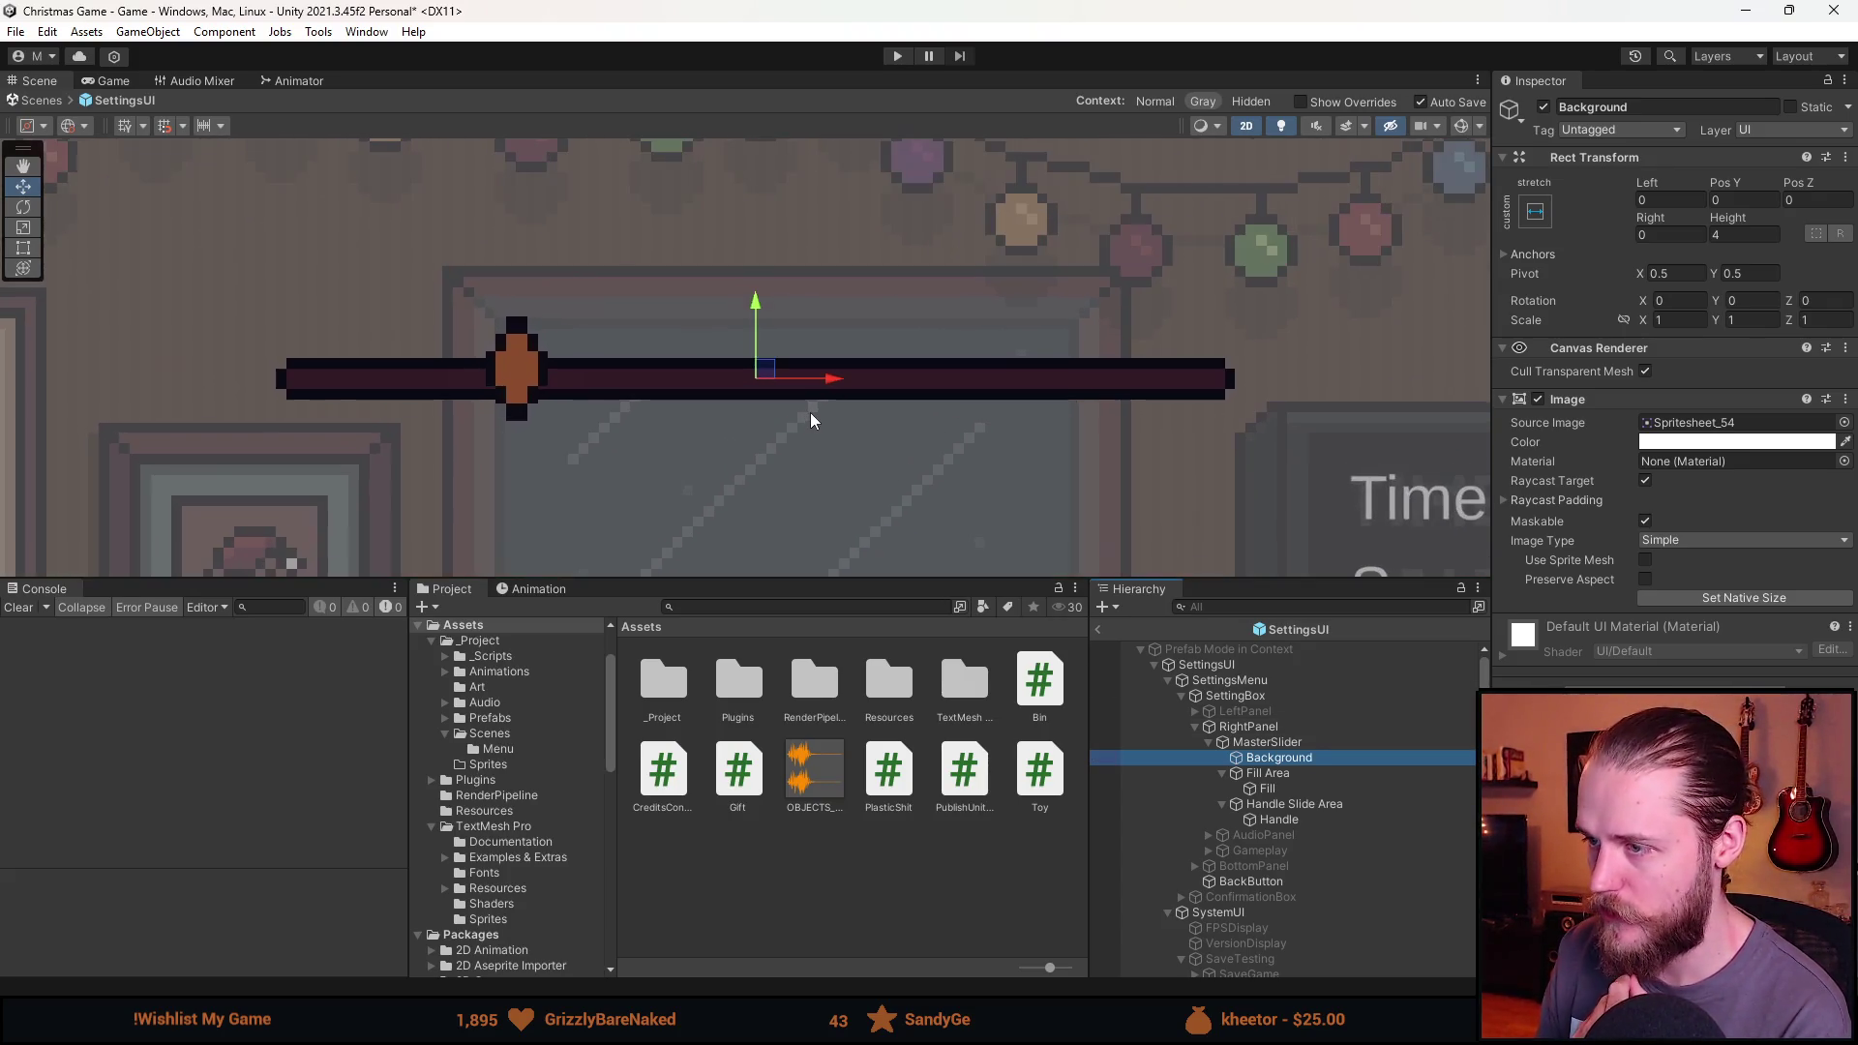
drag(809, 412, 831, 410)
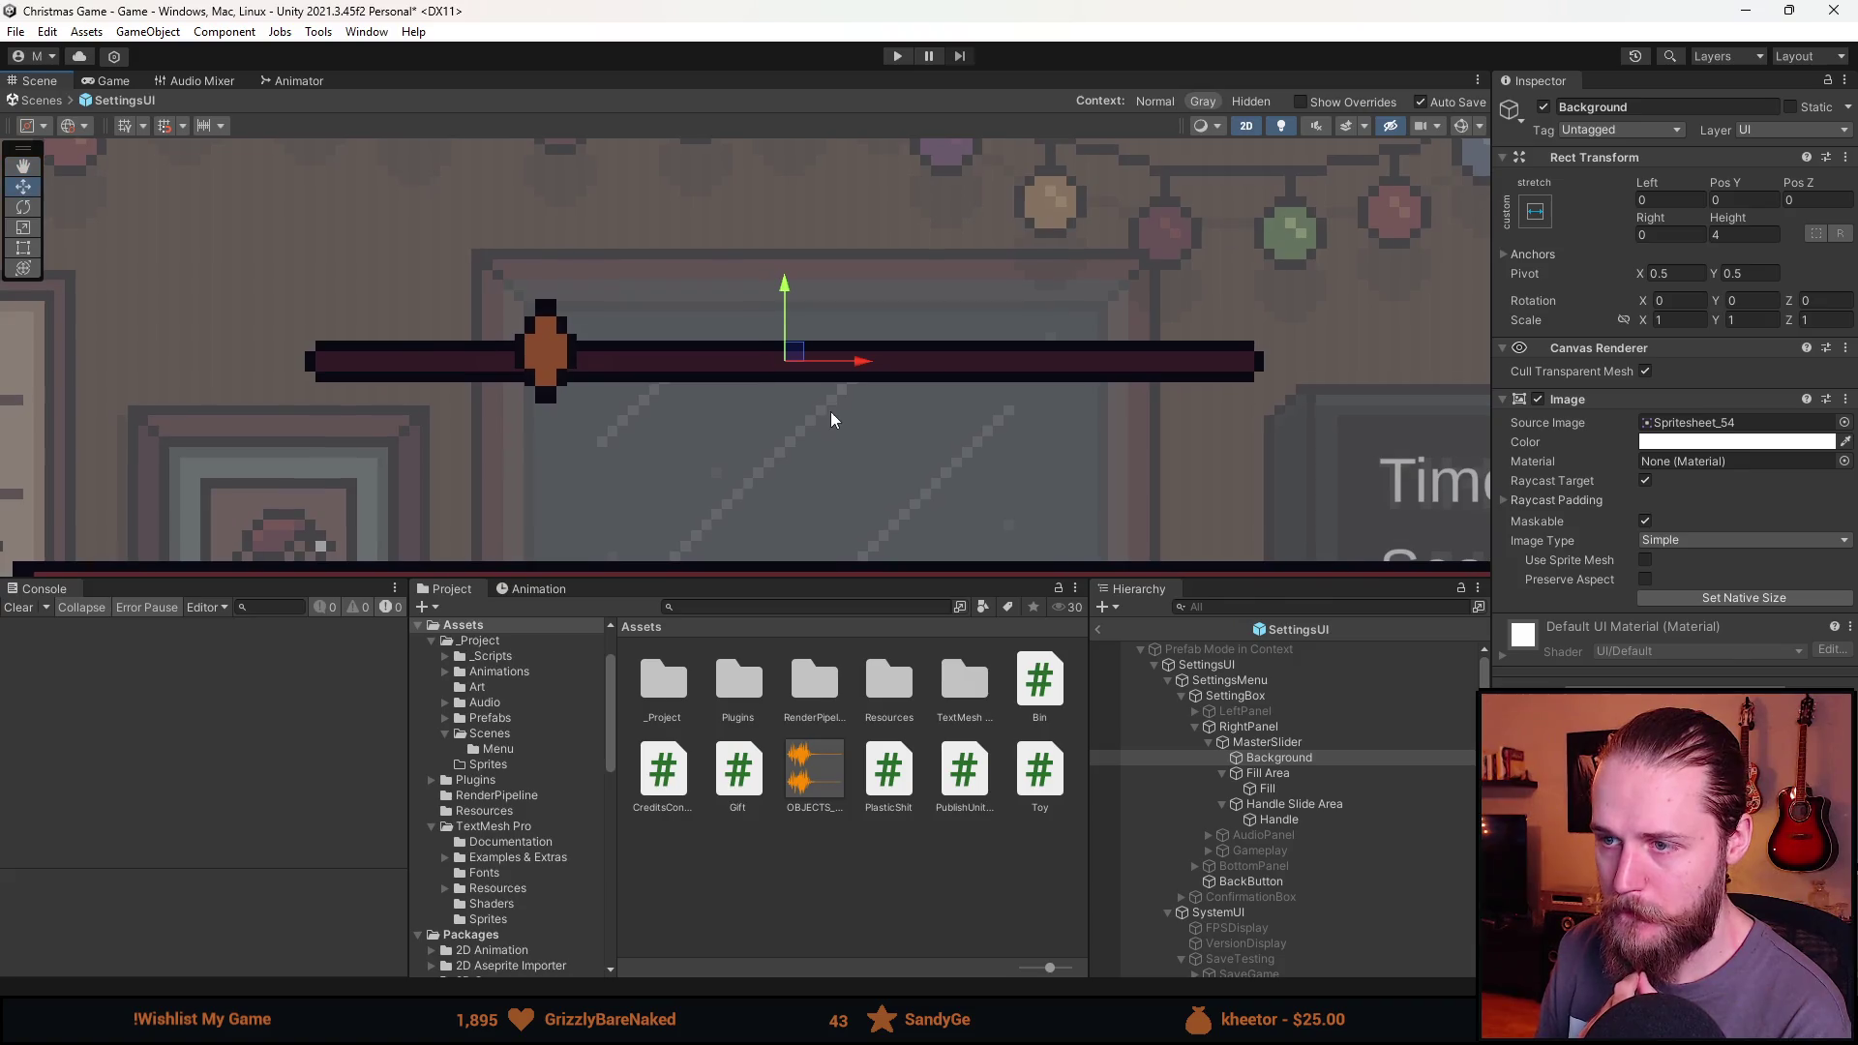
click(1351, 747)
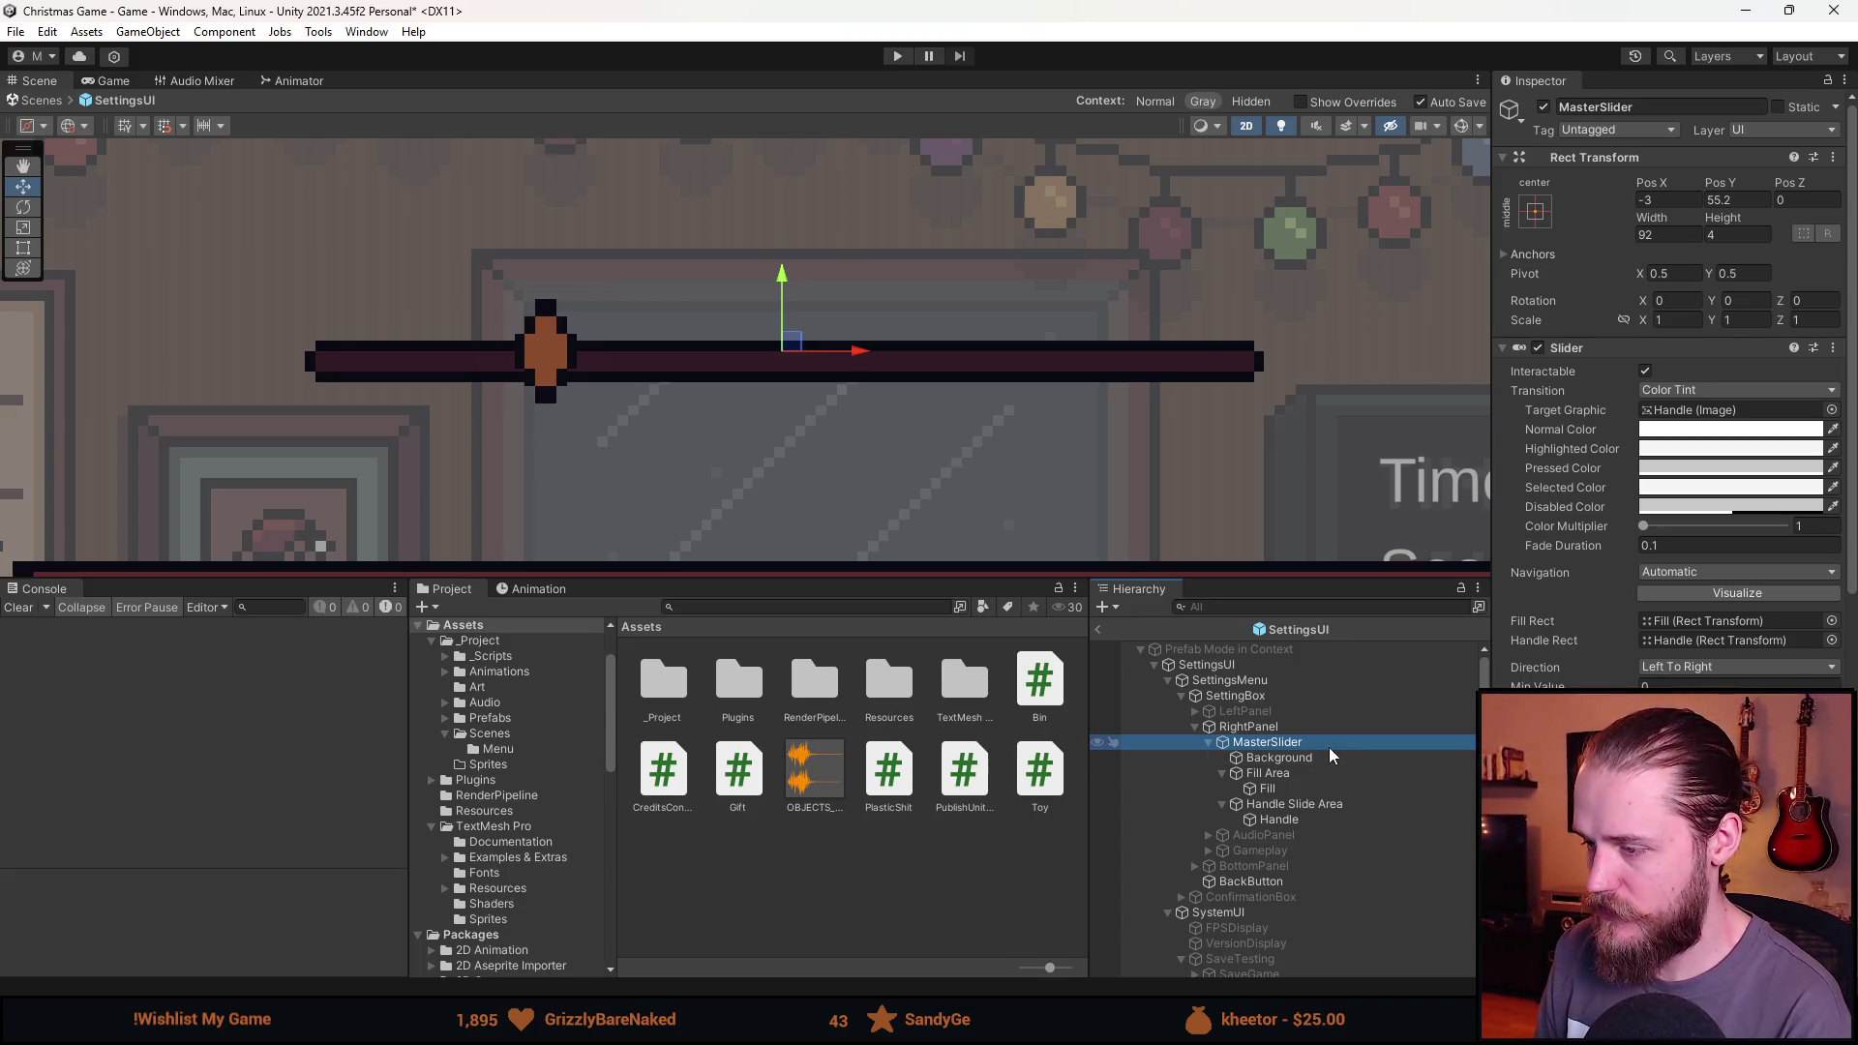
scroll(1563, 573, down, 5)
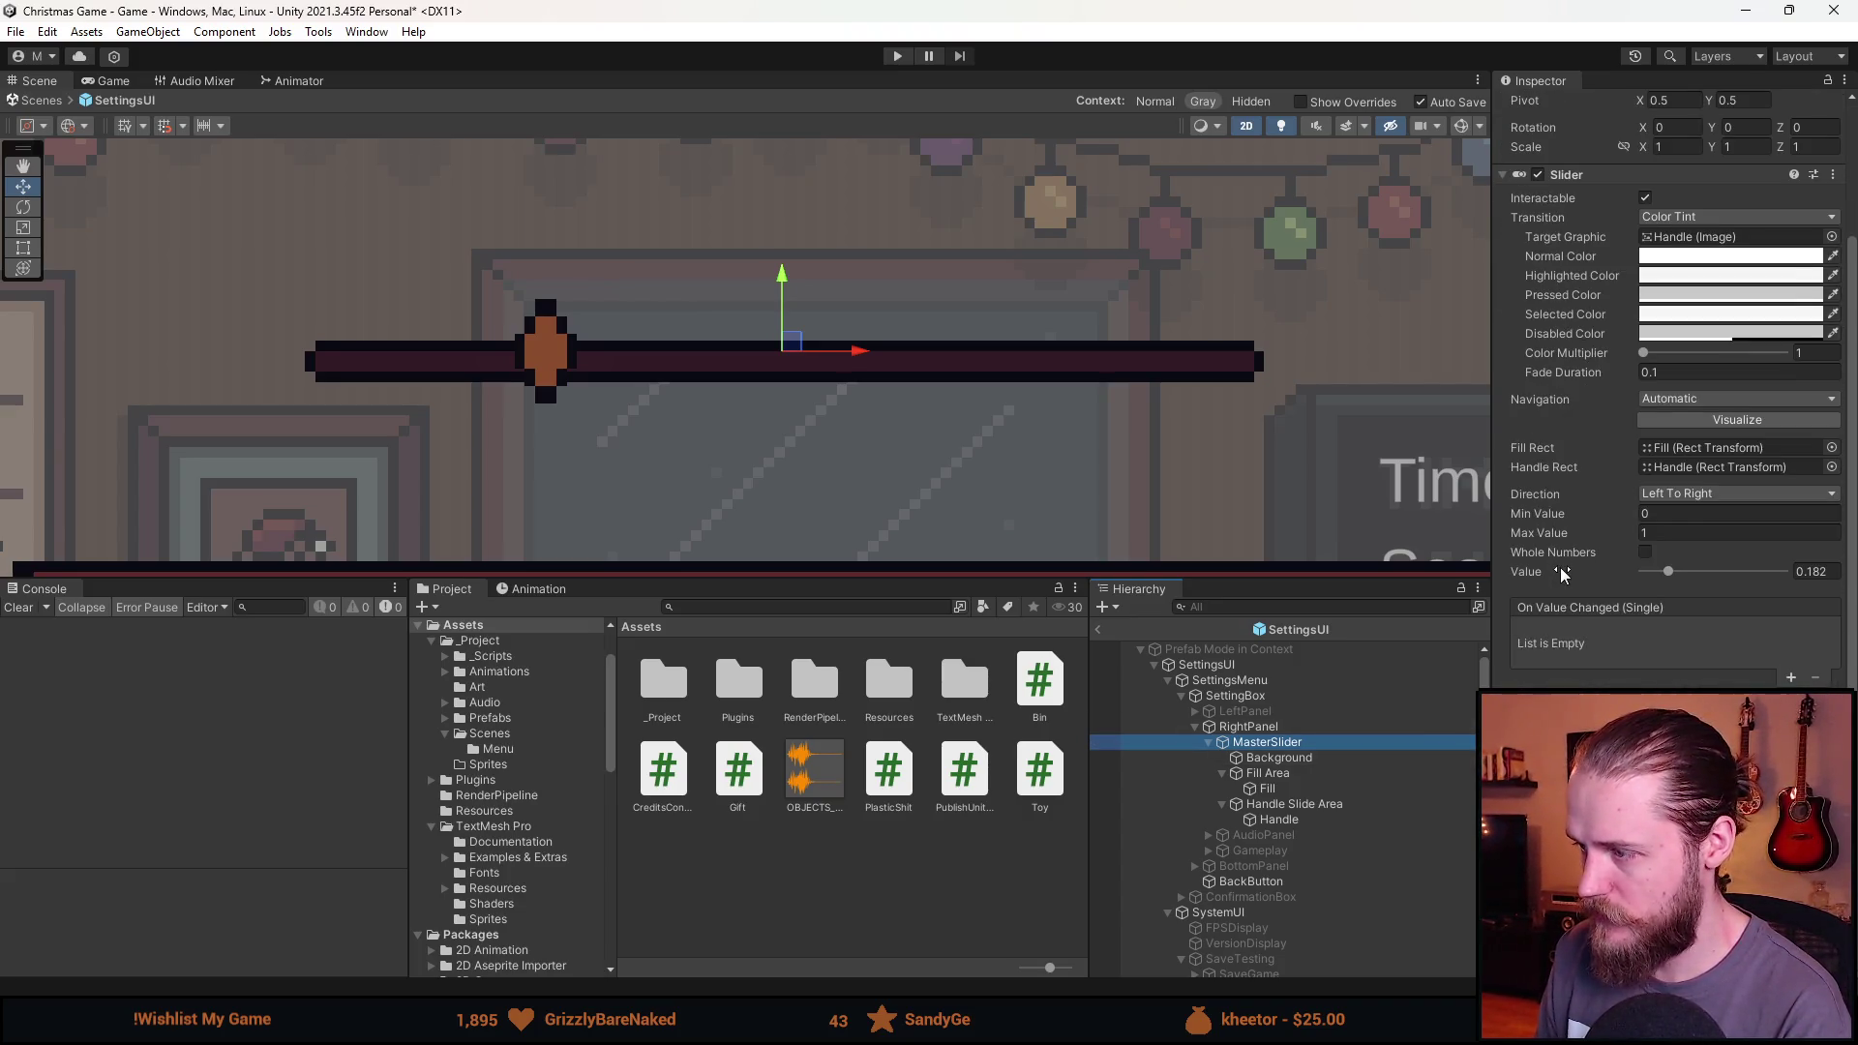
Set the slider value to about 0.4, then review the slider, Background and Fill Area.
drag(1666, 573, 1699, 573)
click(1297, 761)
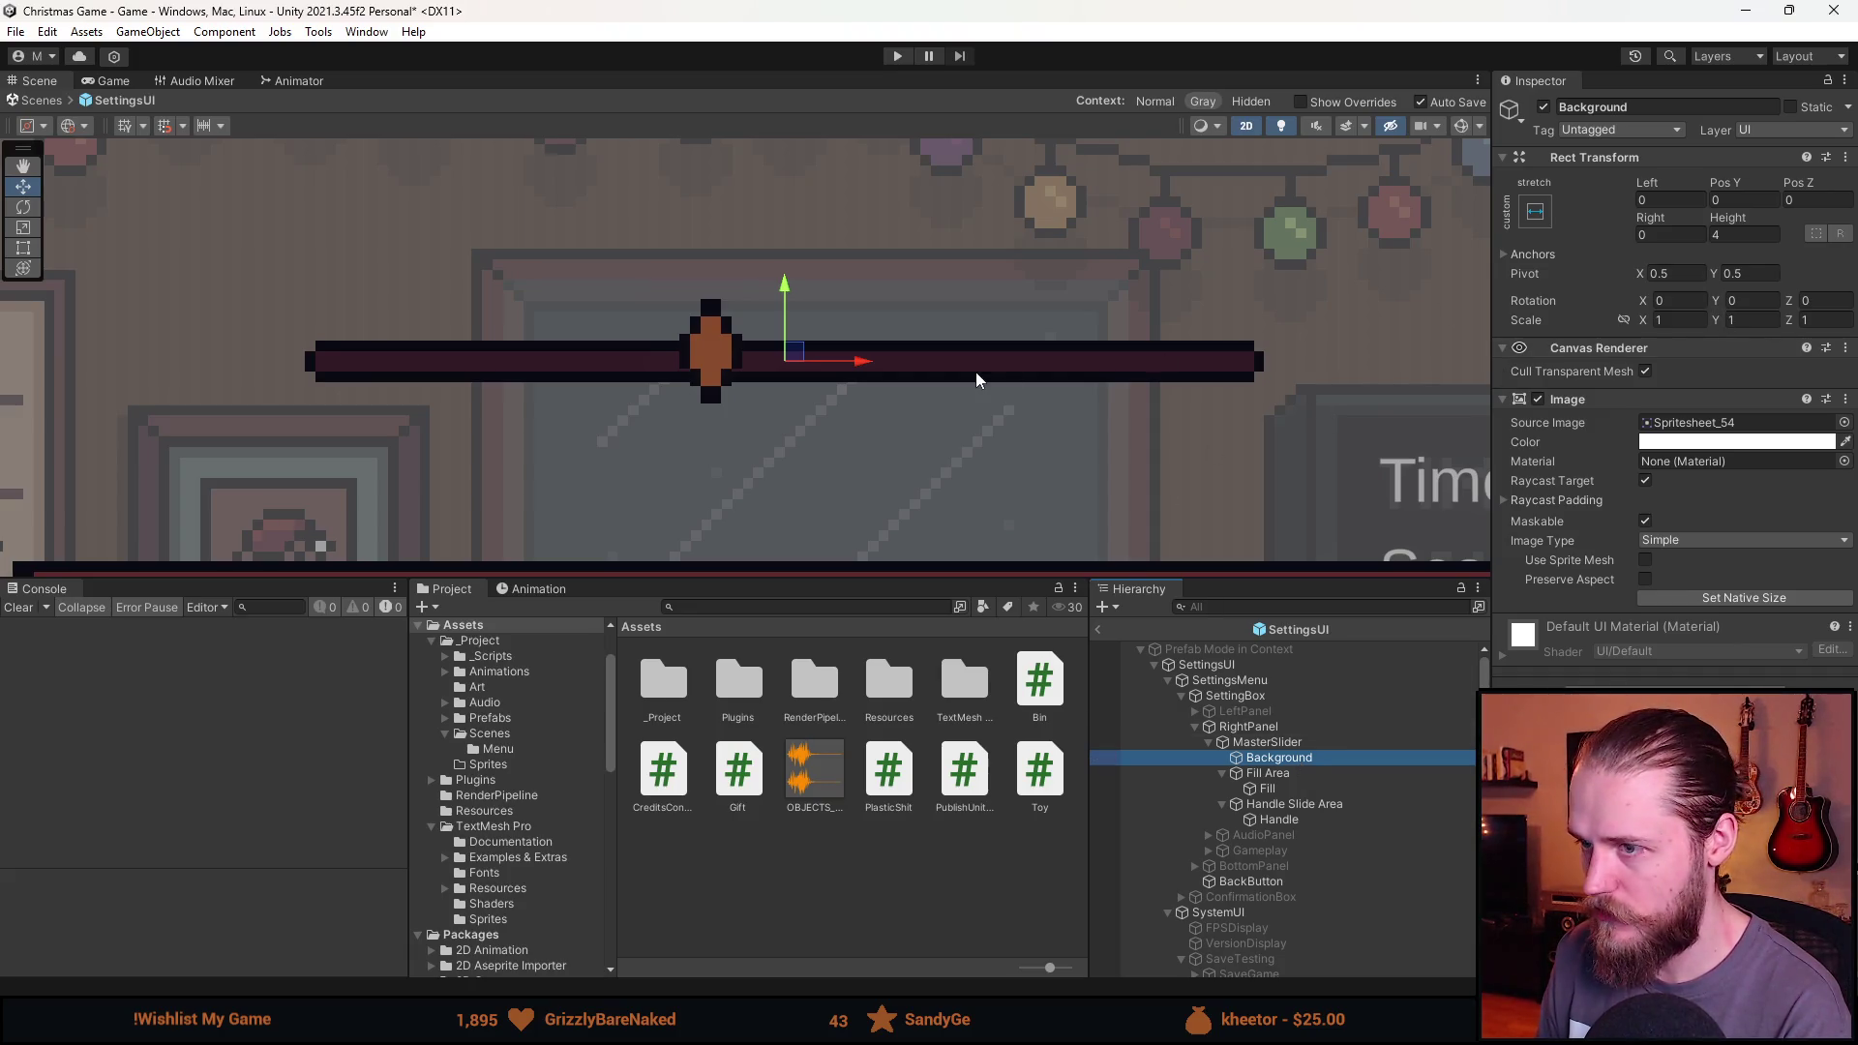
click(23, 247)
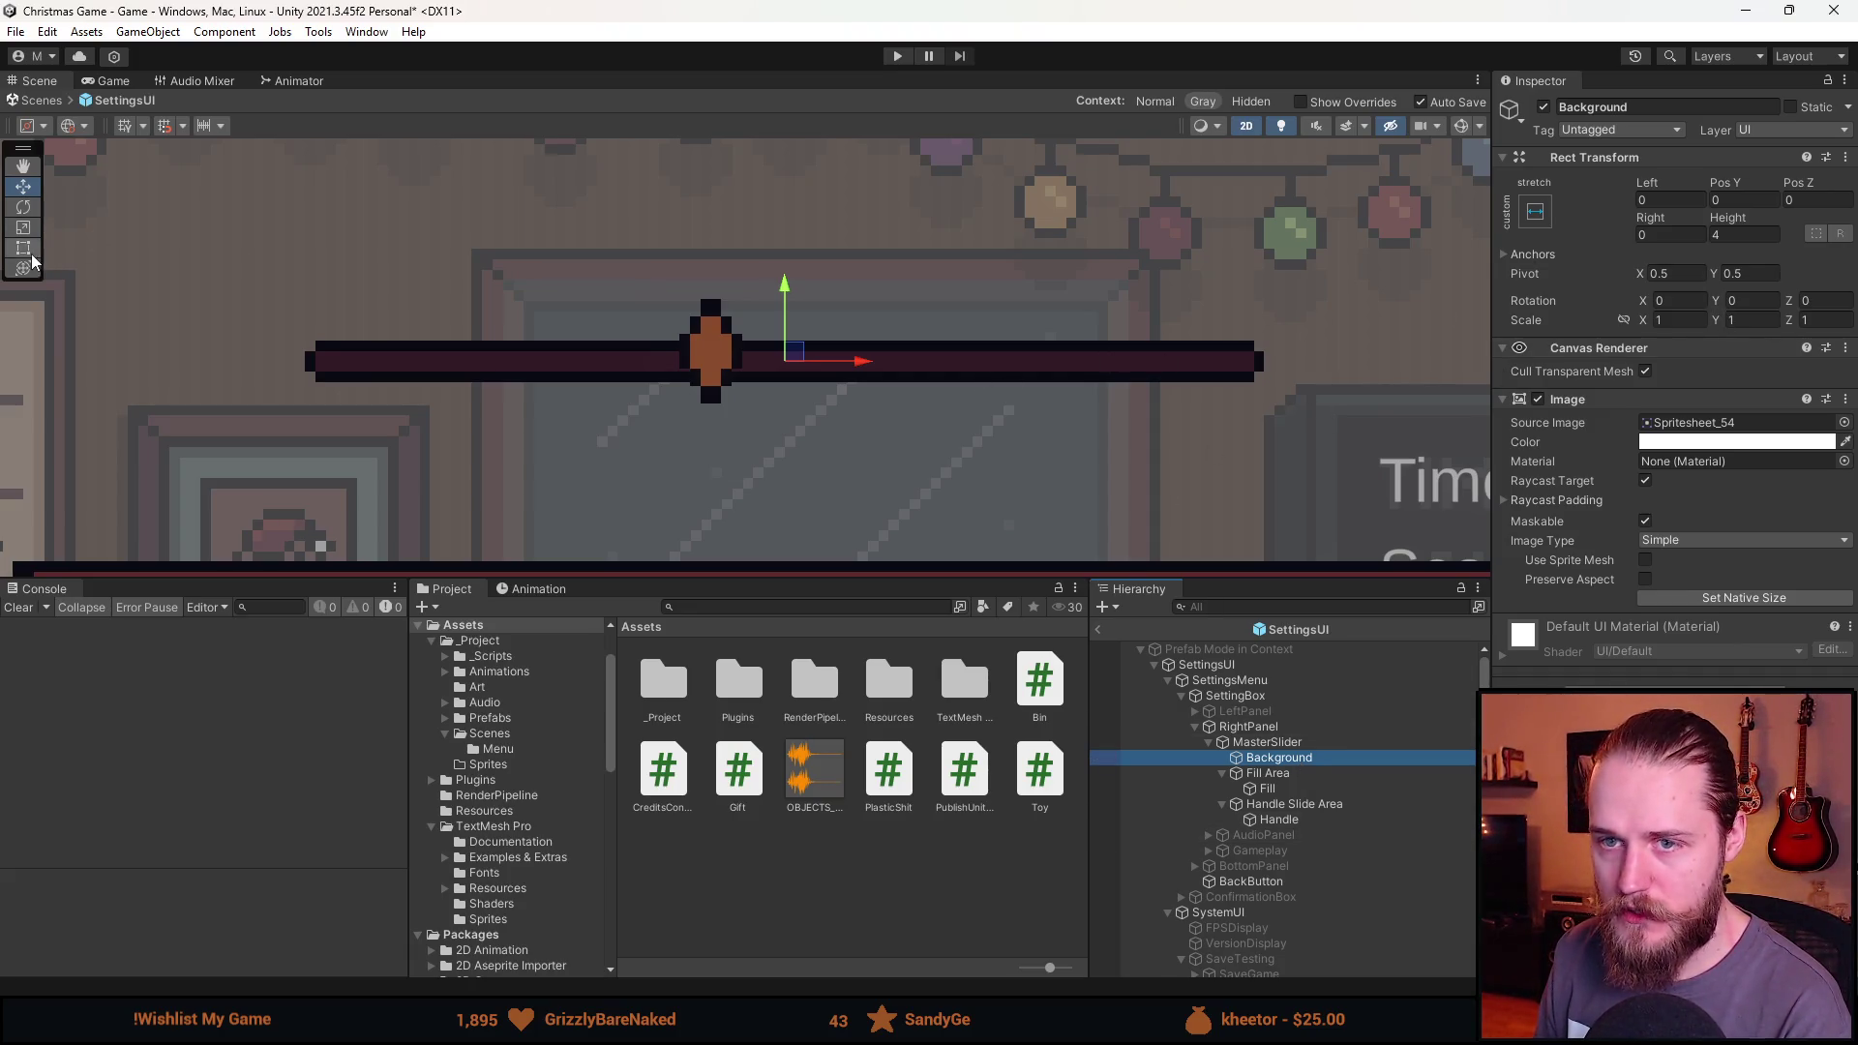
click(1293, 741)
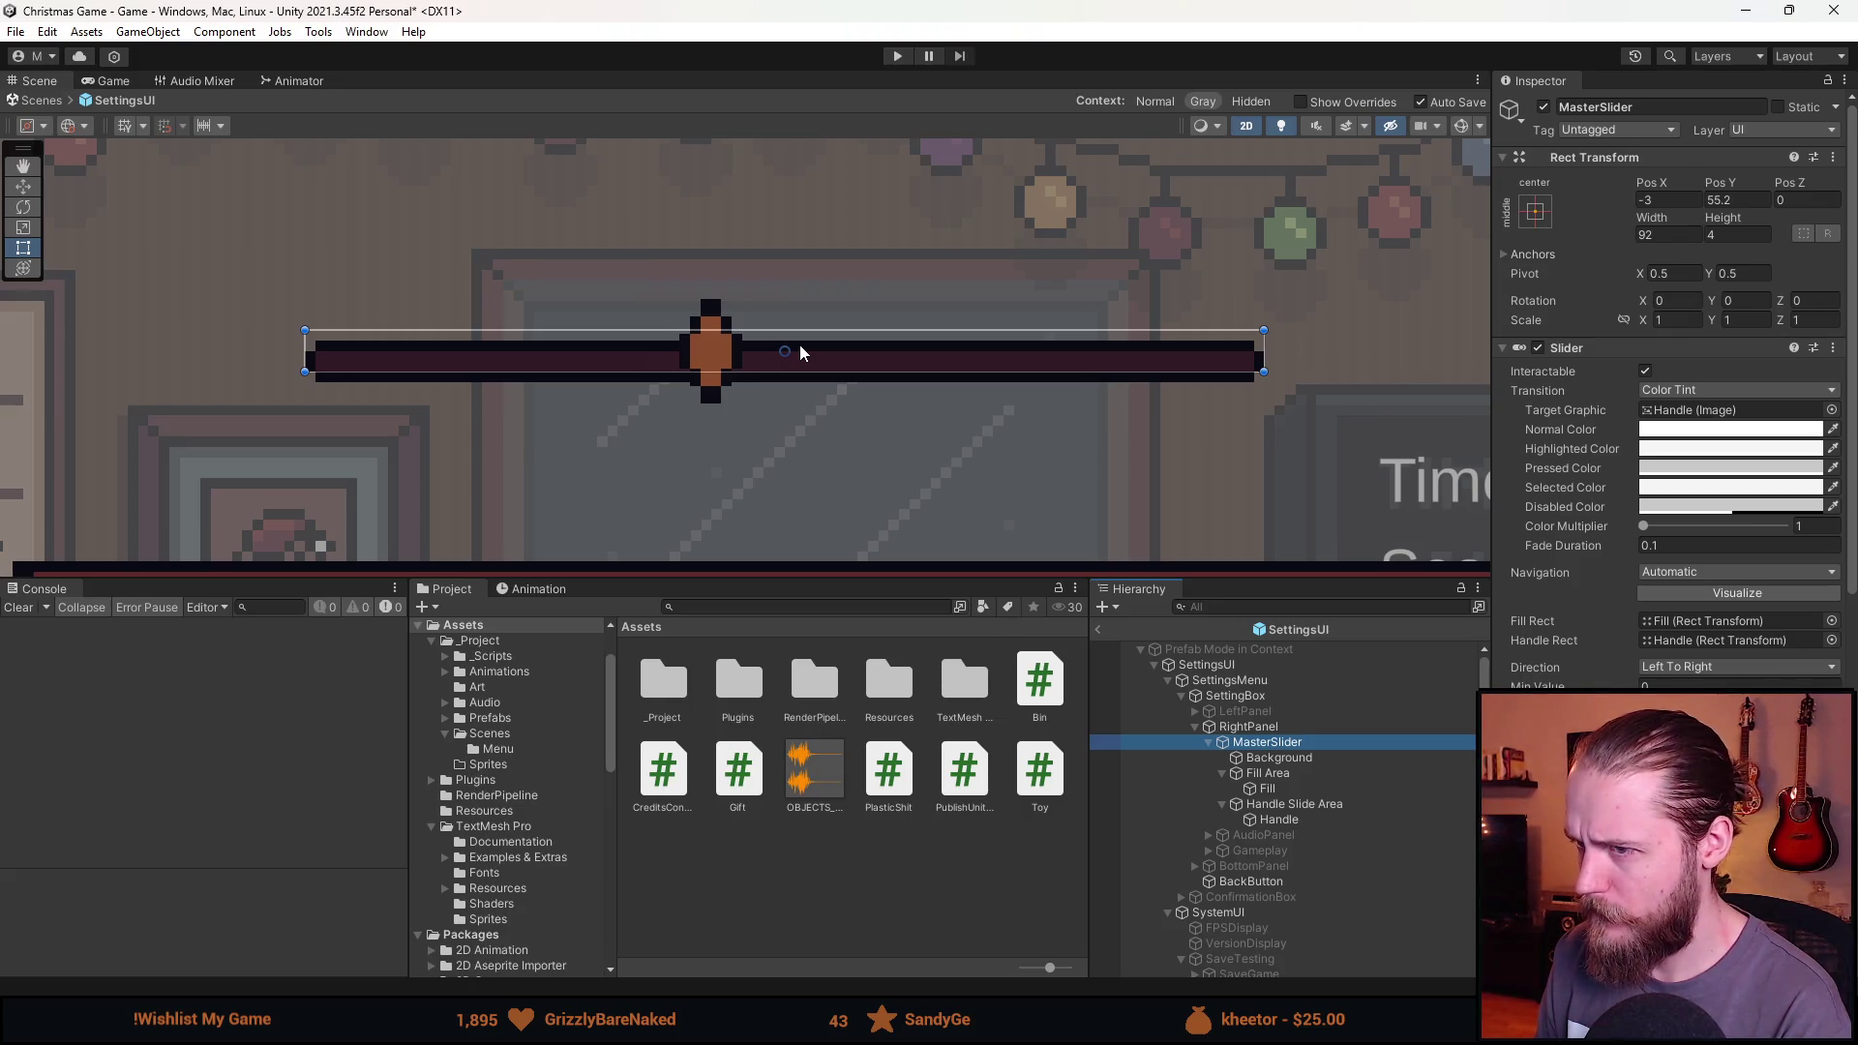
click(1314, 753)
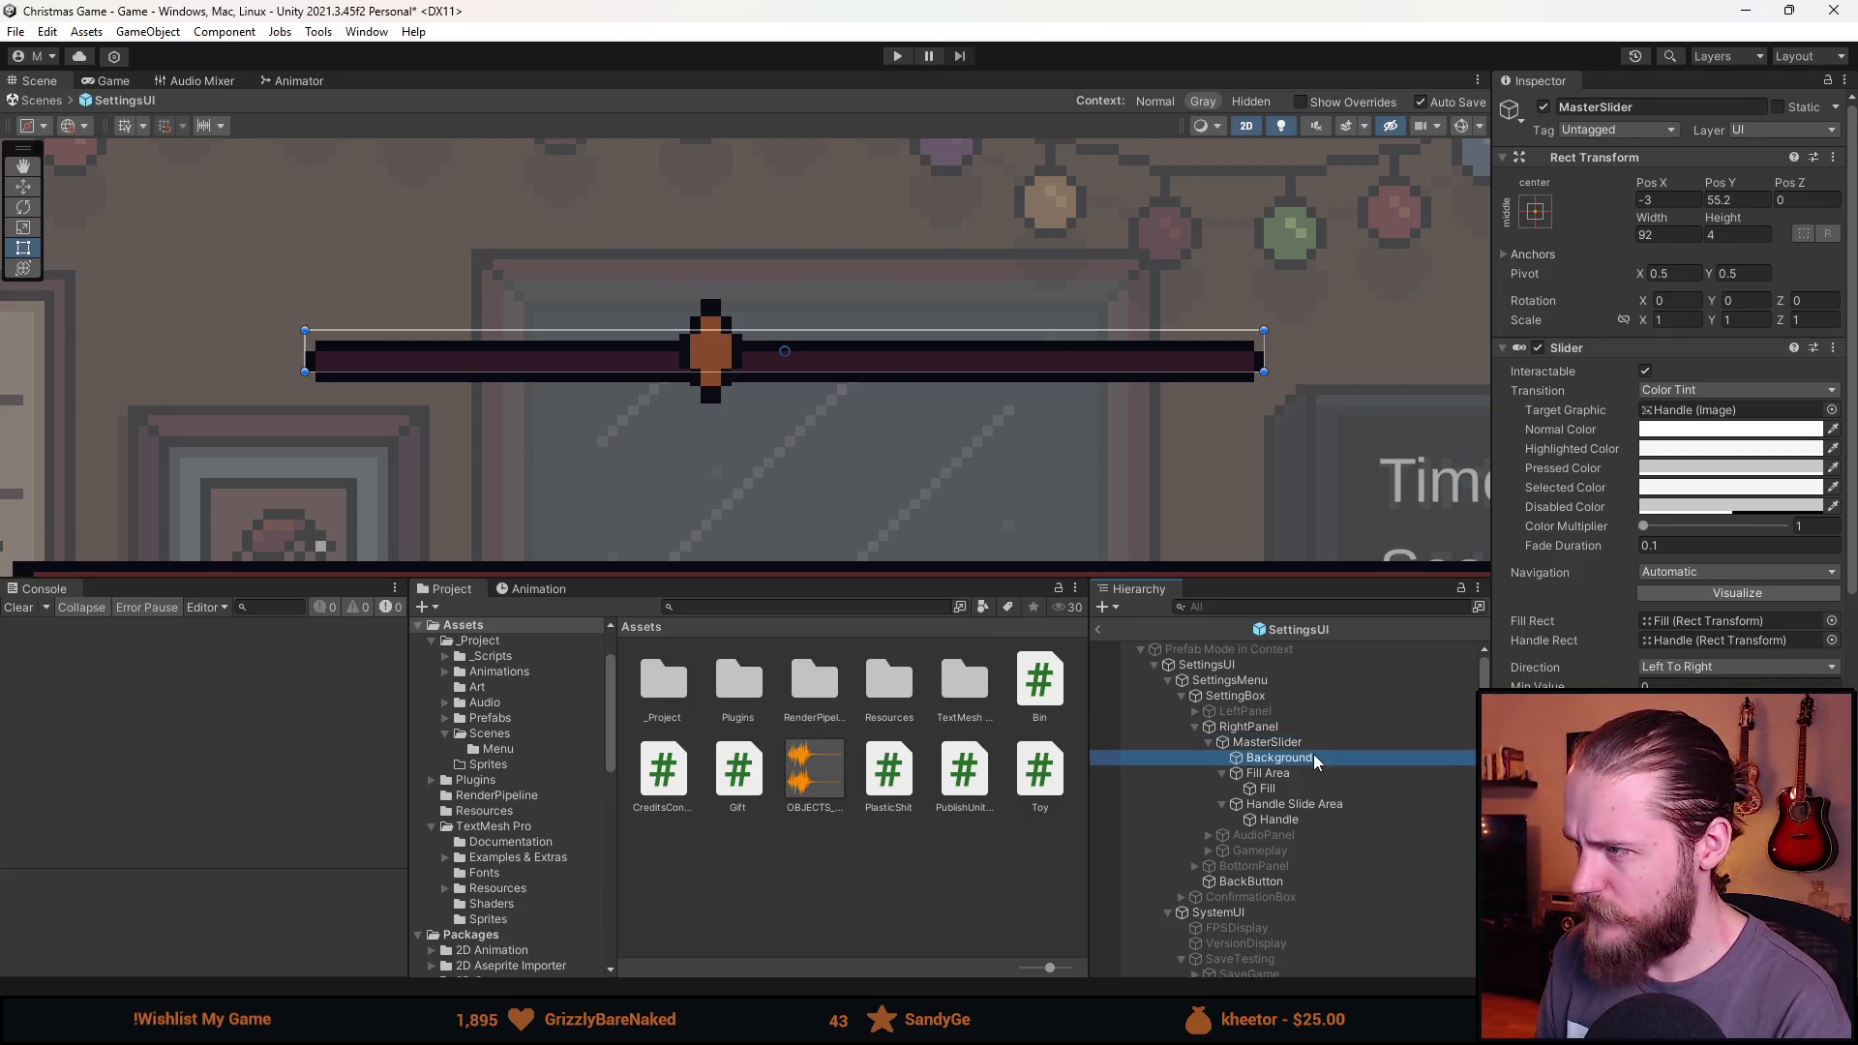
key(Up)
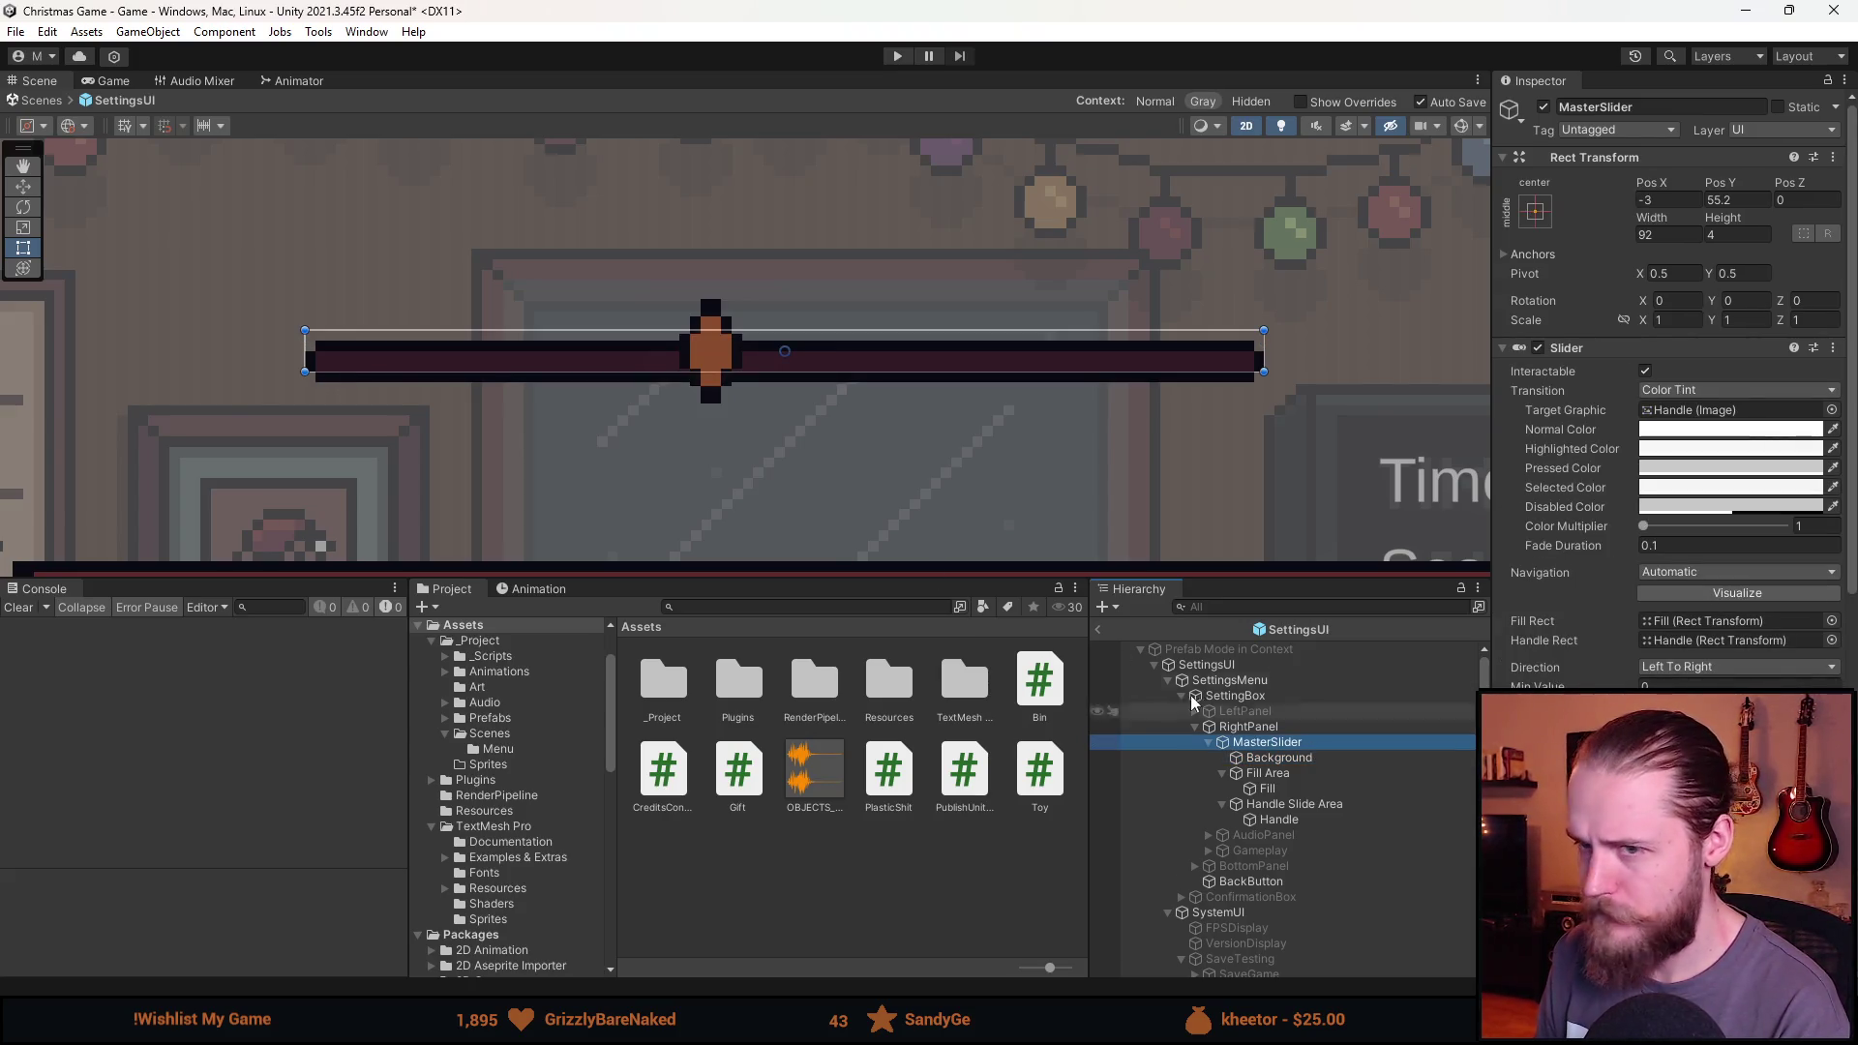
scroll(428, 385, up, 1)
mouse_move(437, 374)
mouse_down()
mouse_move(446, 336)
mouse_move(438, 609)
mouse_move(450, 375)
mouse_up()
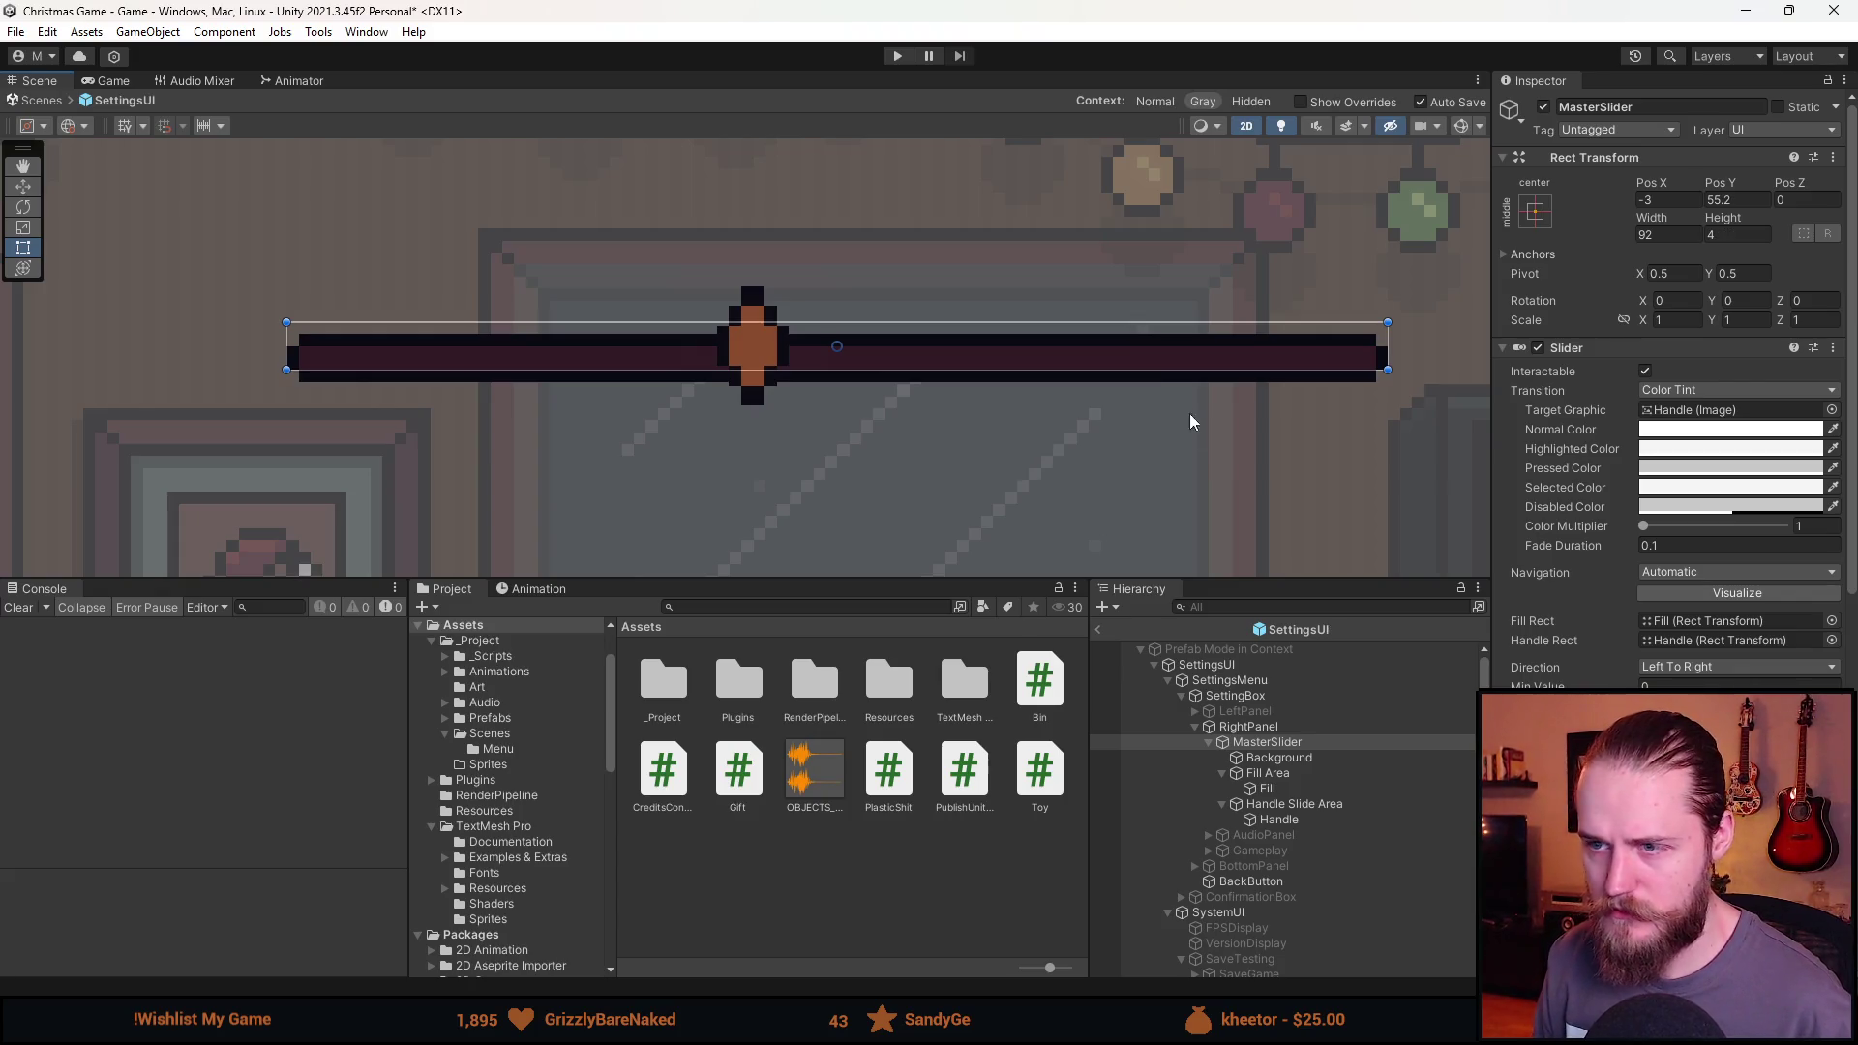
click(1314, 757)
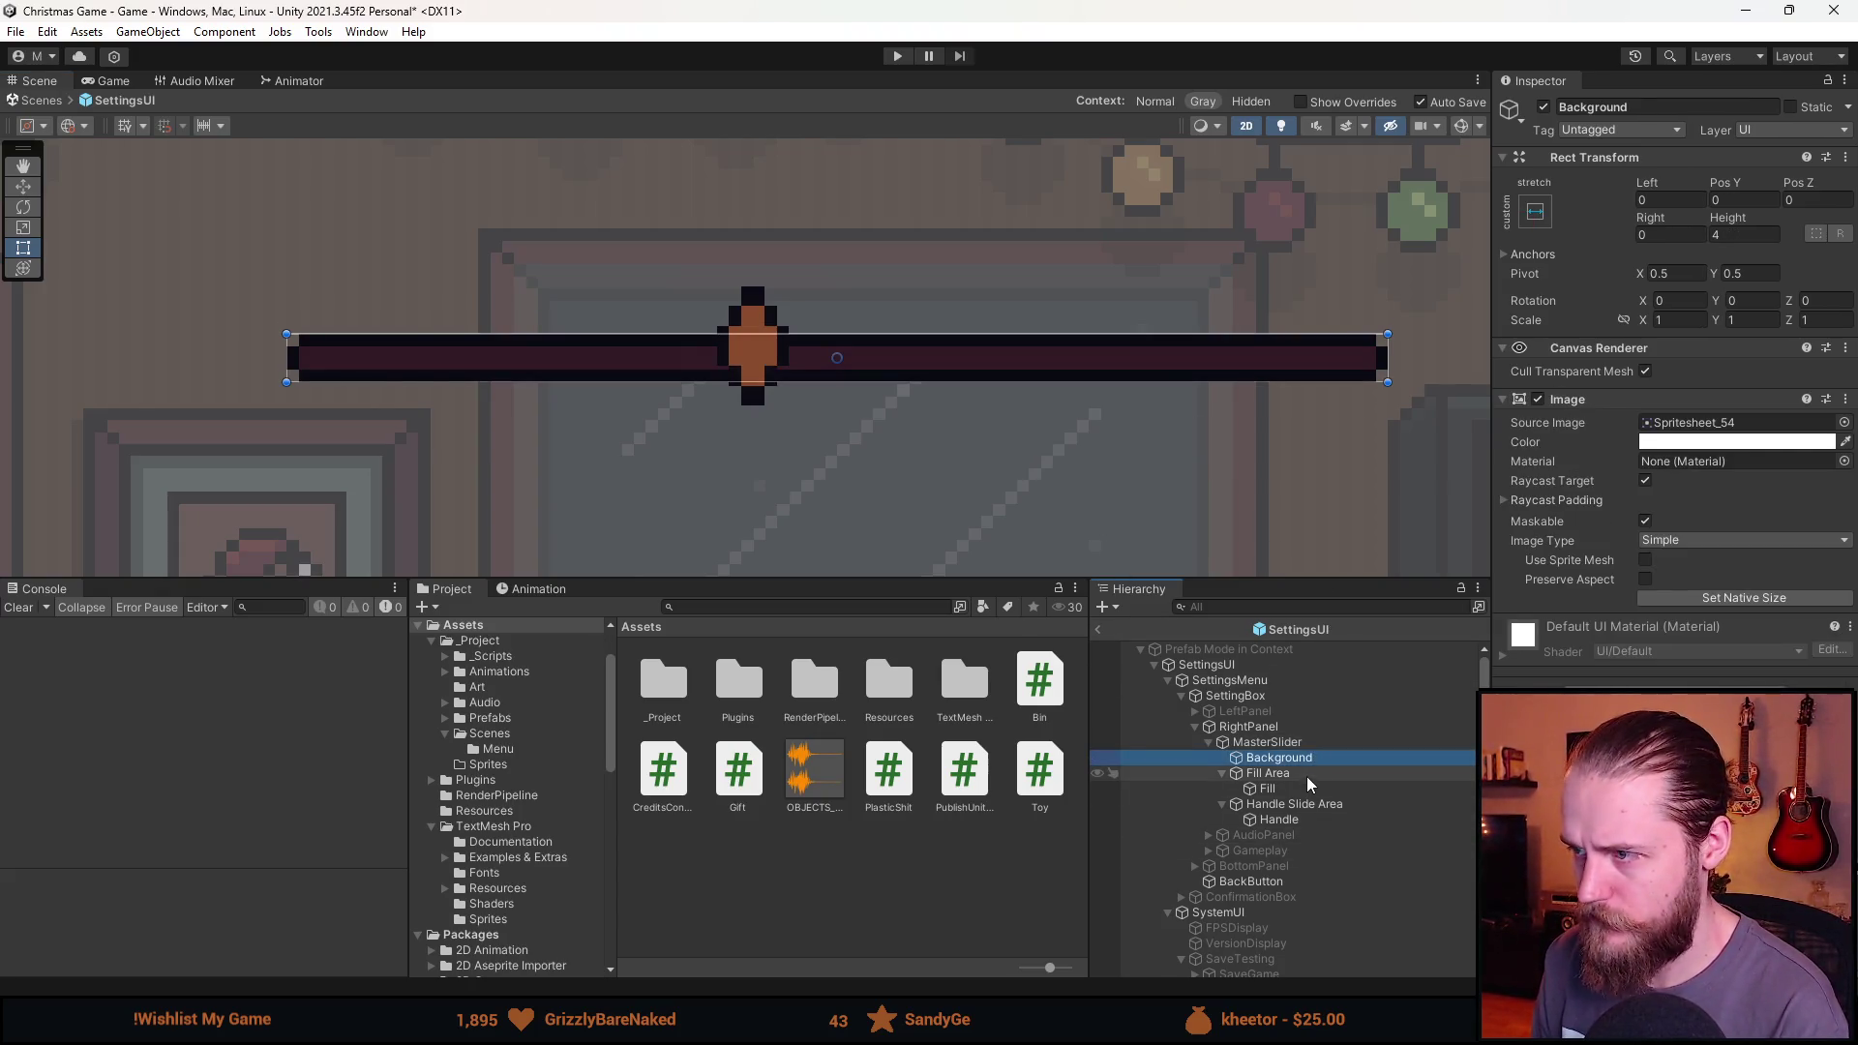
click(1306, 774)
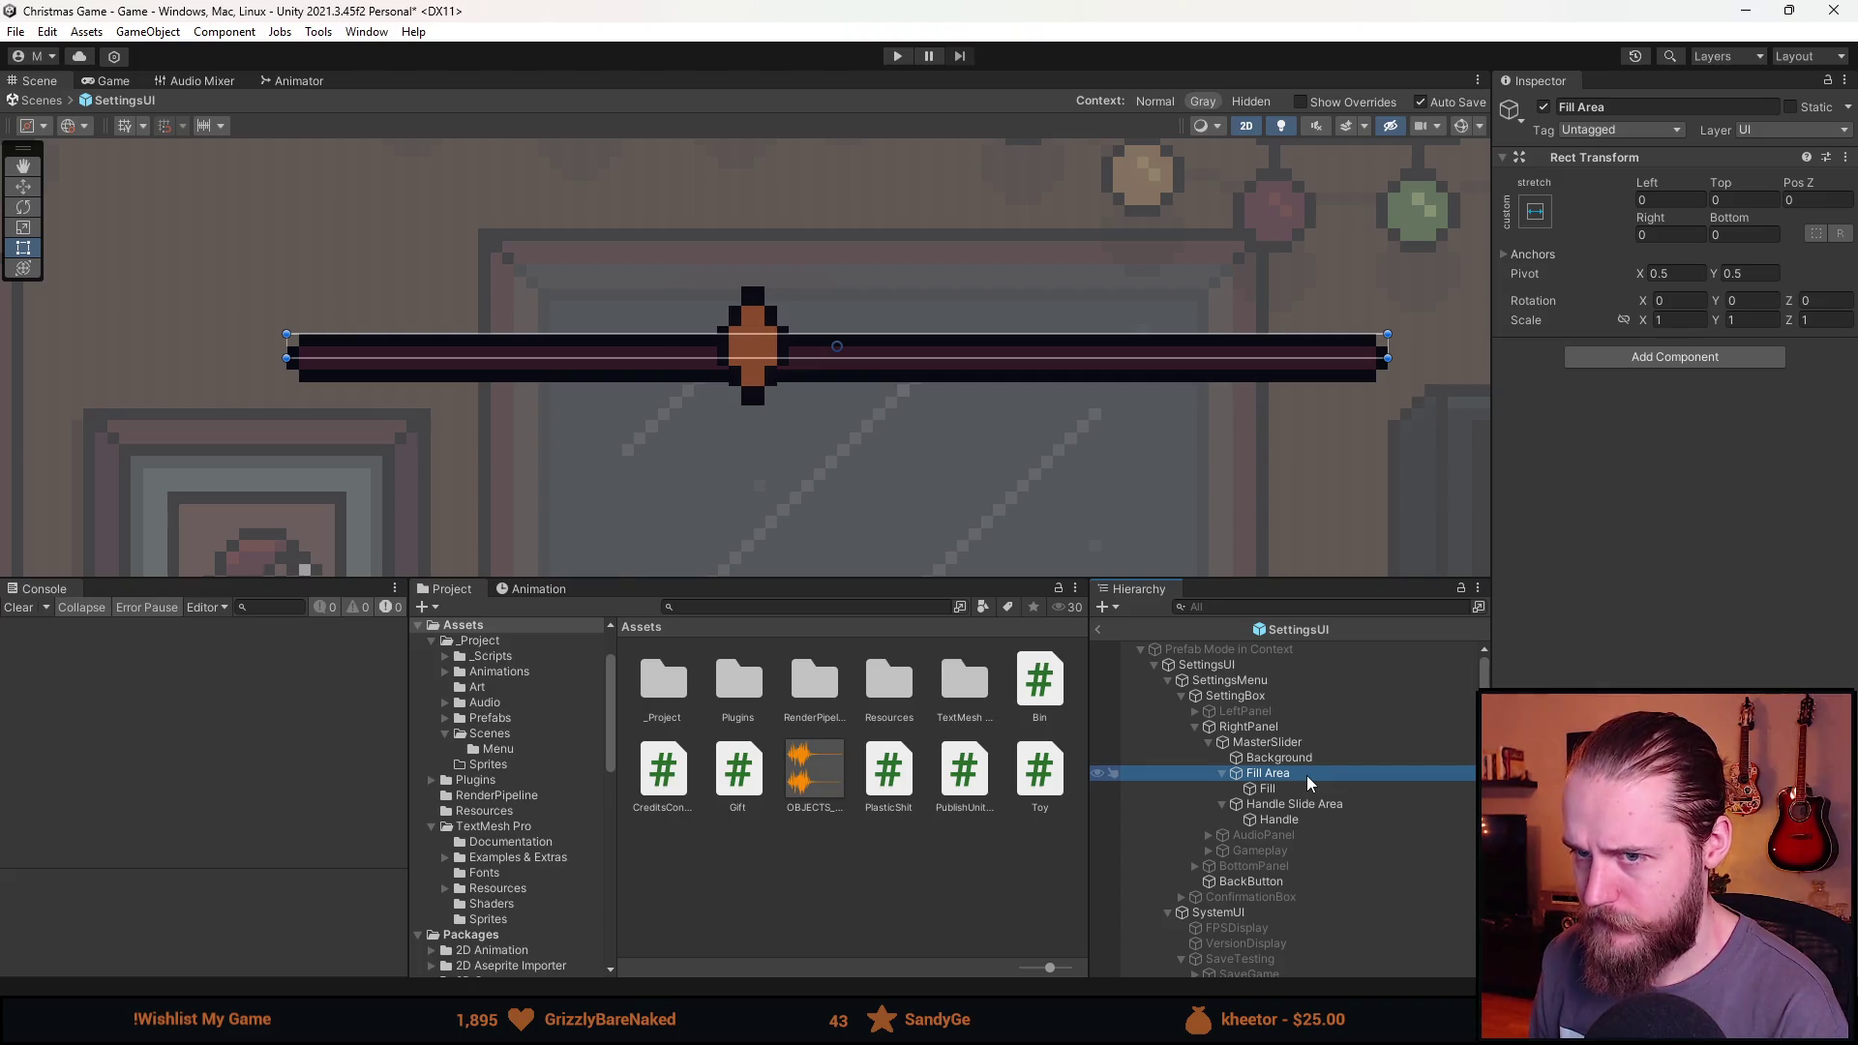
Set the Fill's Top and Bottom to 0, Left to 1 and Right to -1.
click(1295, 788)
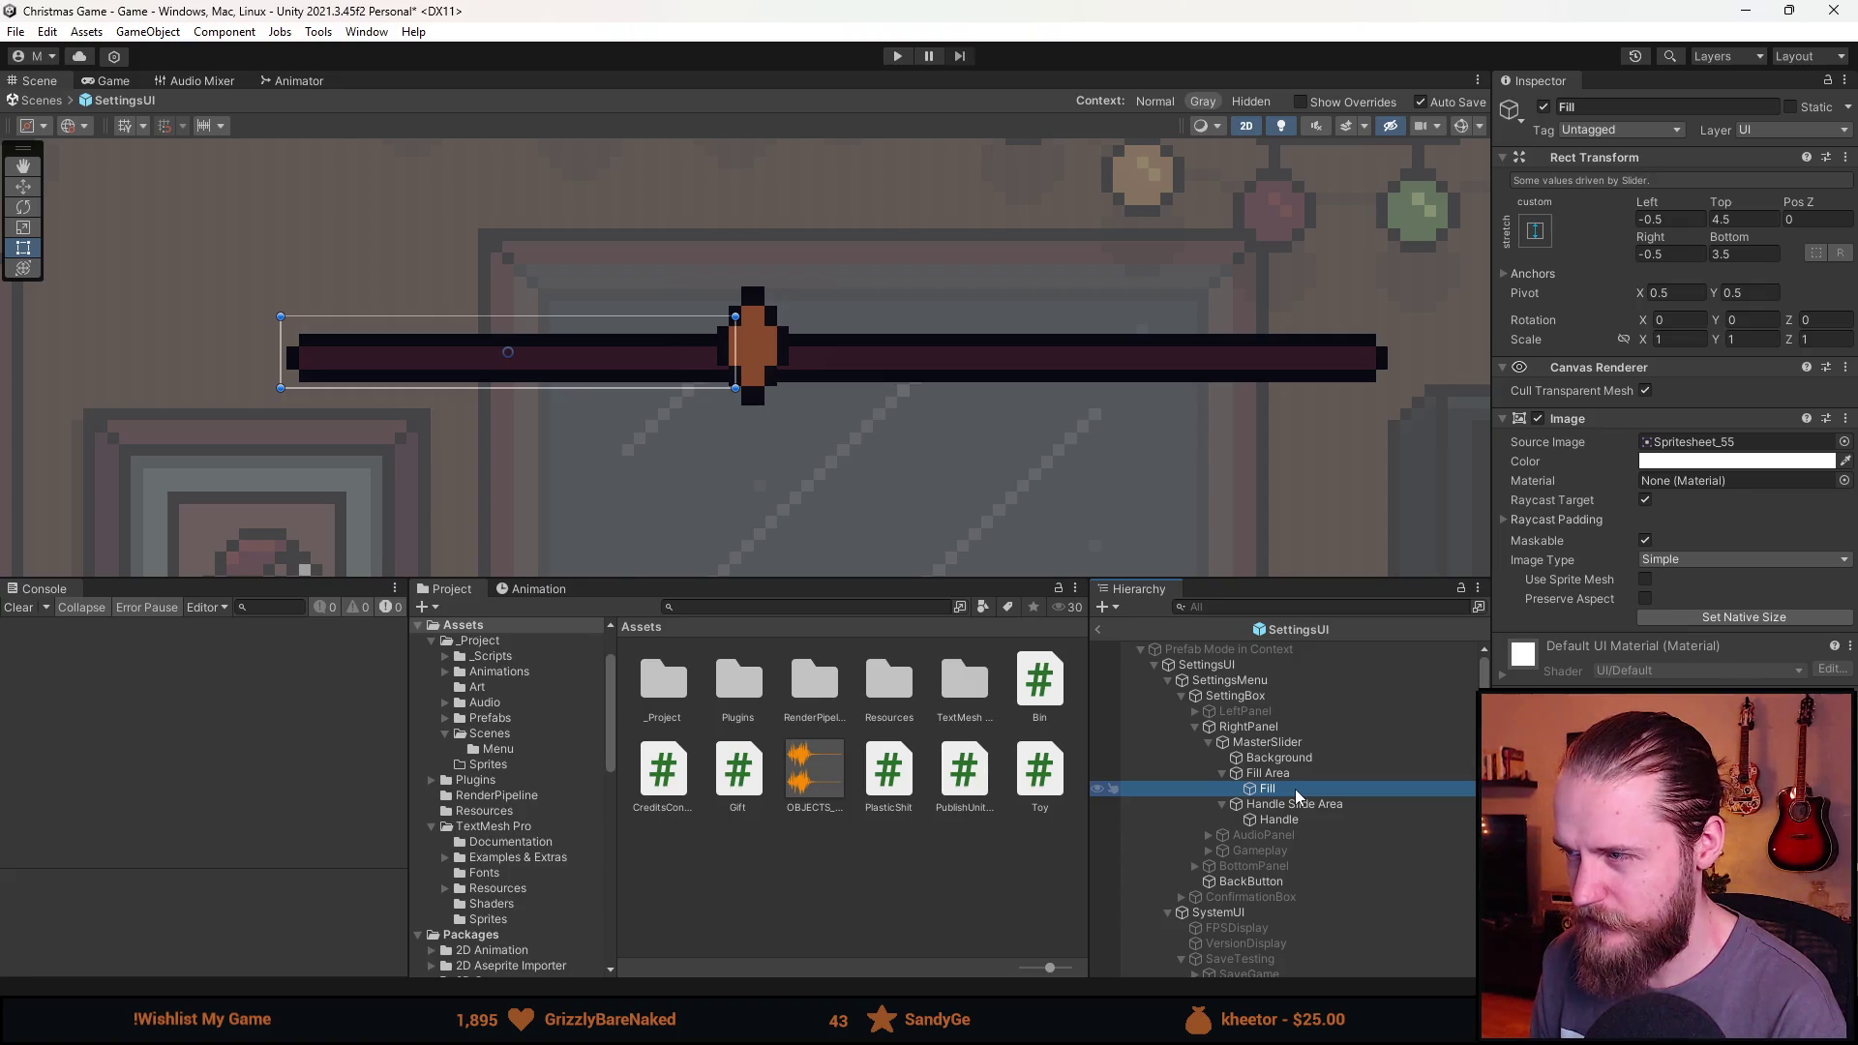
click(1742, 219)
text(0)
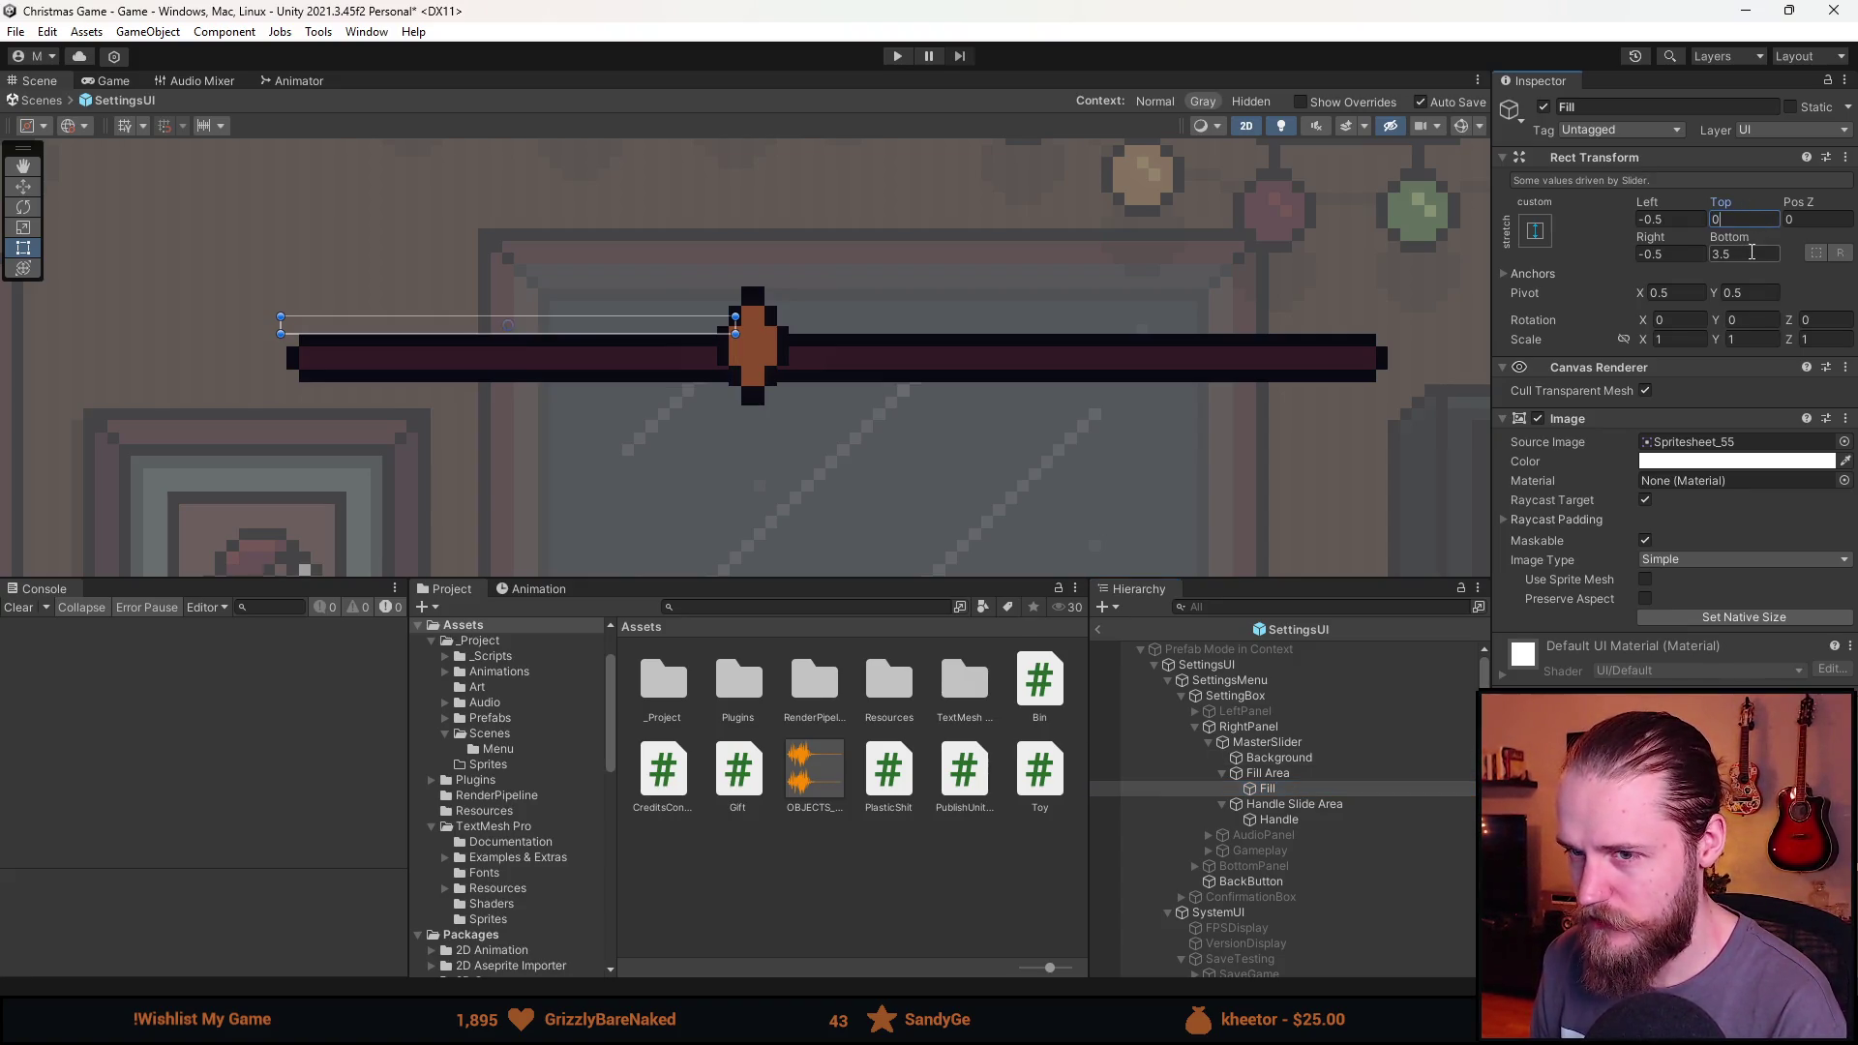
click(1756, 255)
text(0)
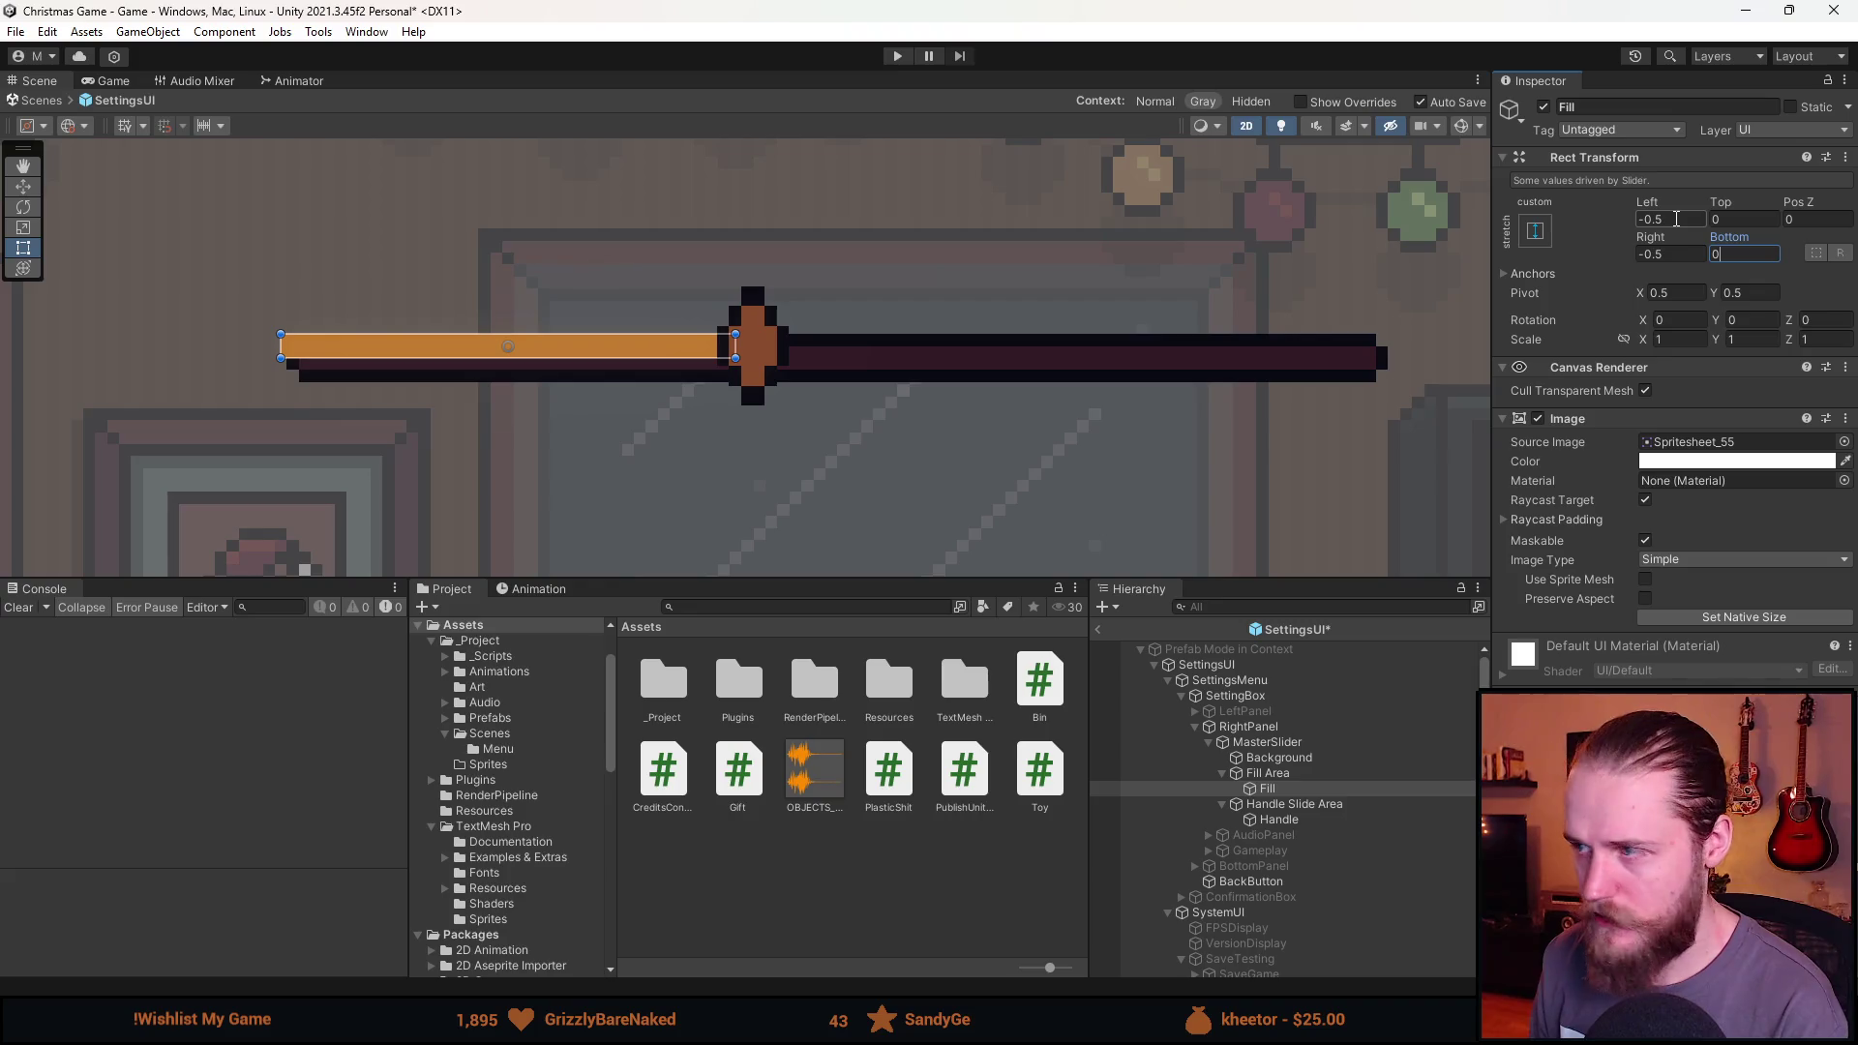
click(1676, 219)
text(1)
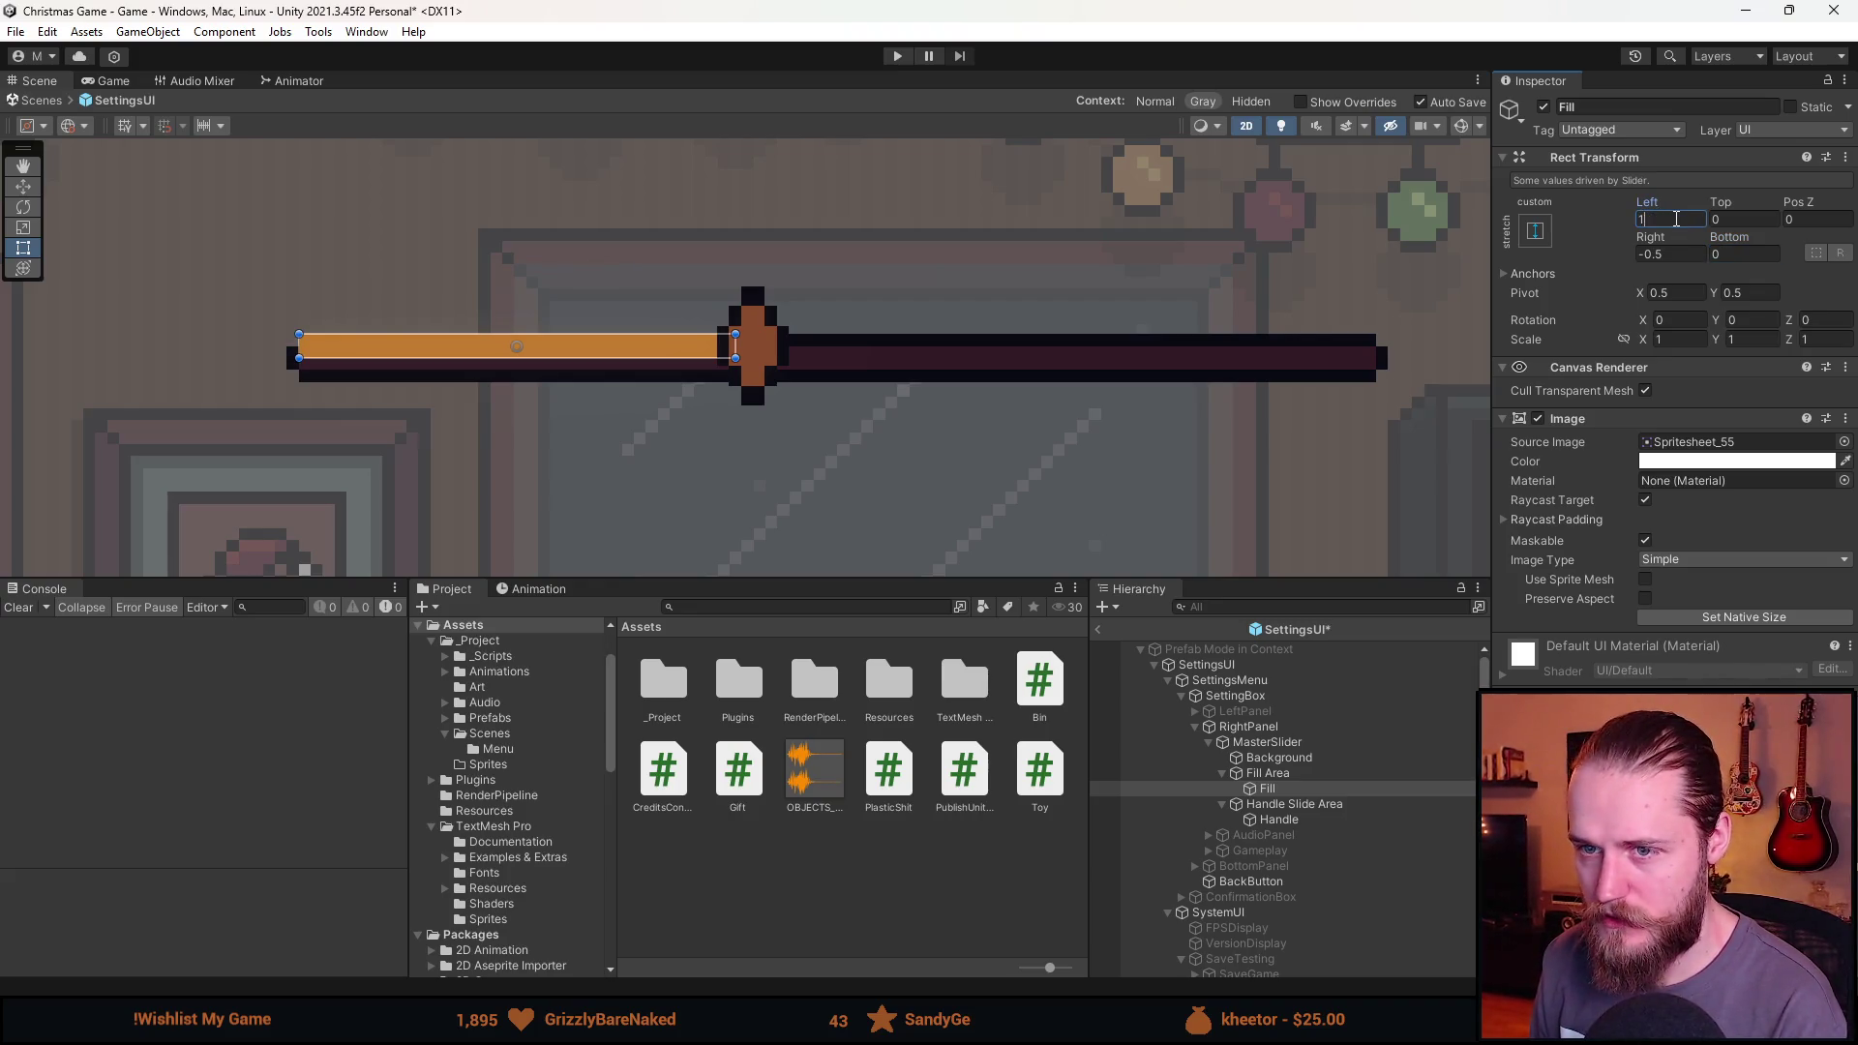
click(1668, 252)
text(-1)
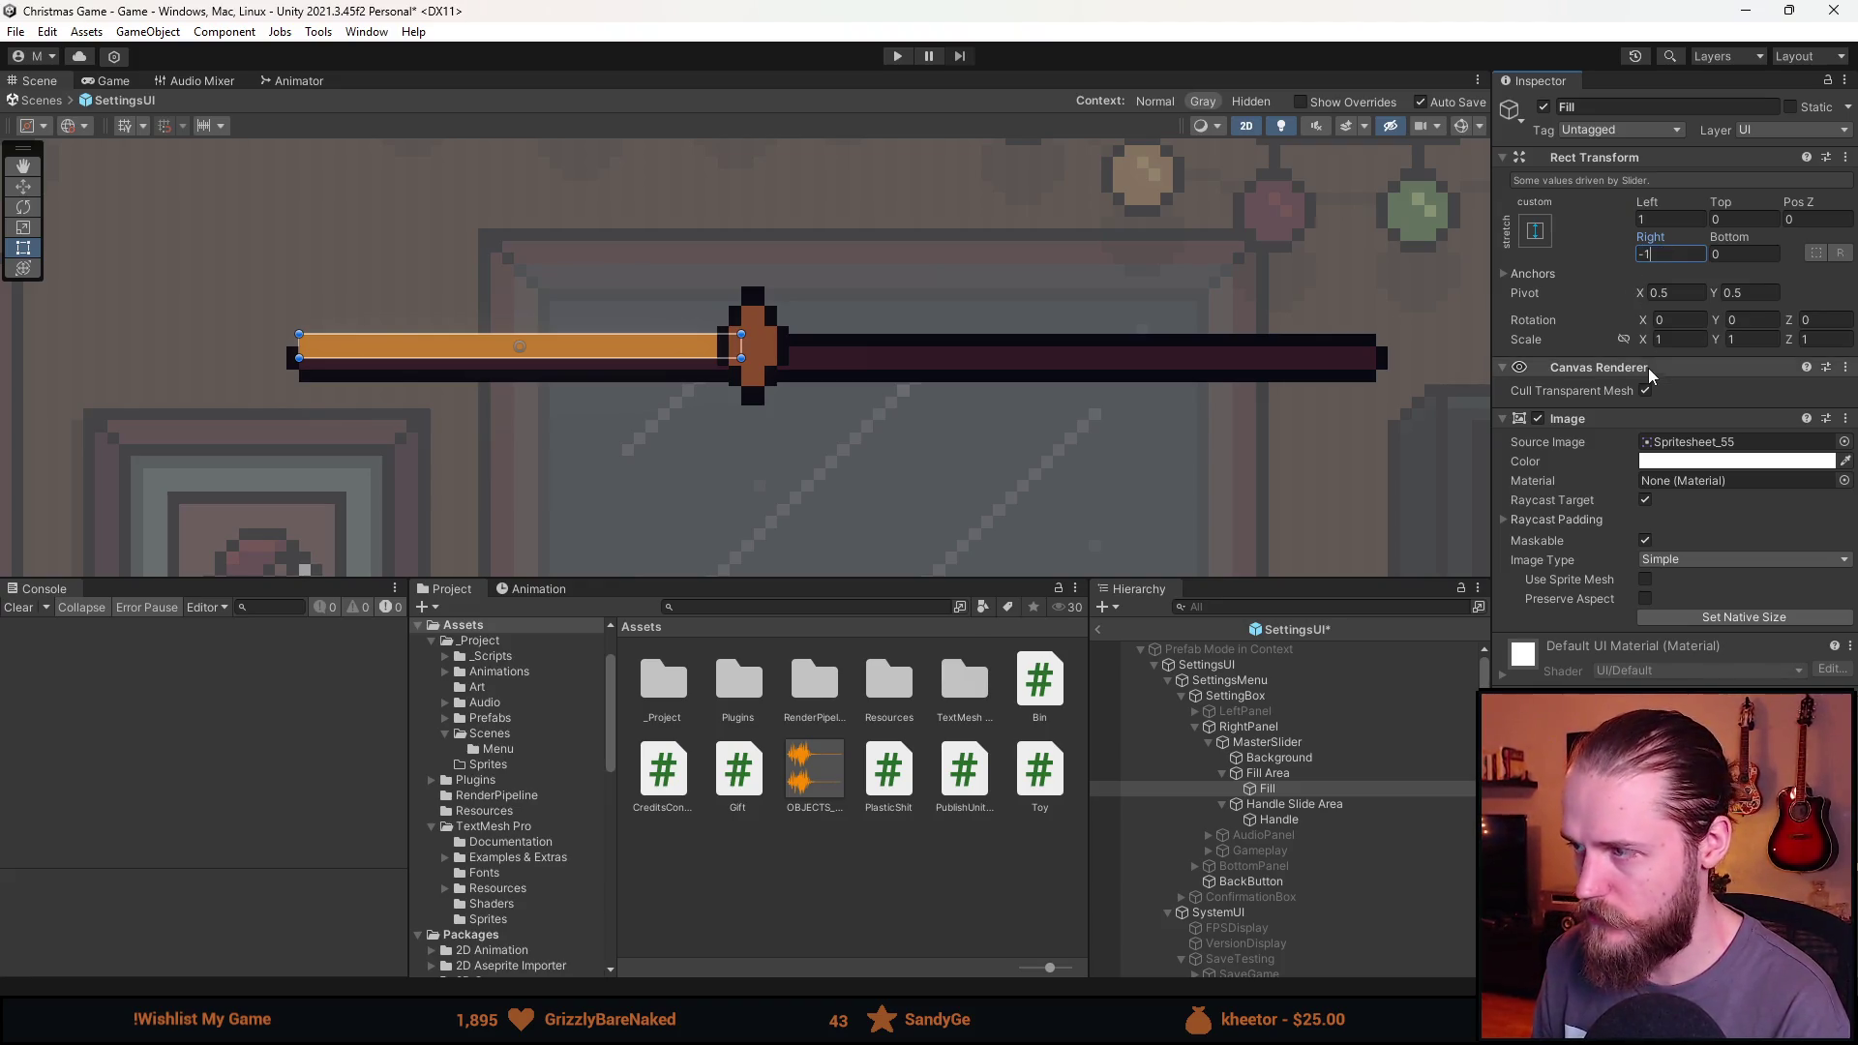
Raise the slider value to about 0.82 and reset the Fill's side offsets to 0.
click(1264, 744)
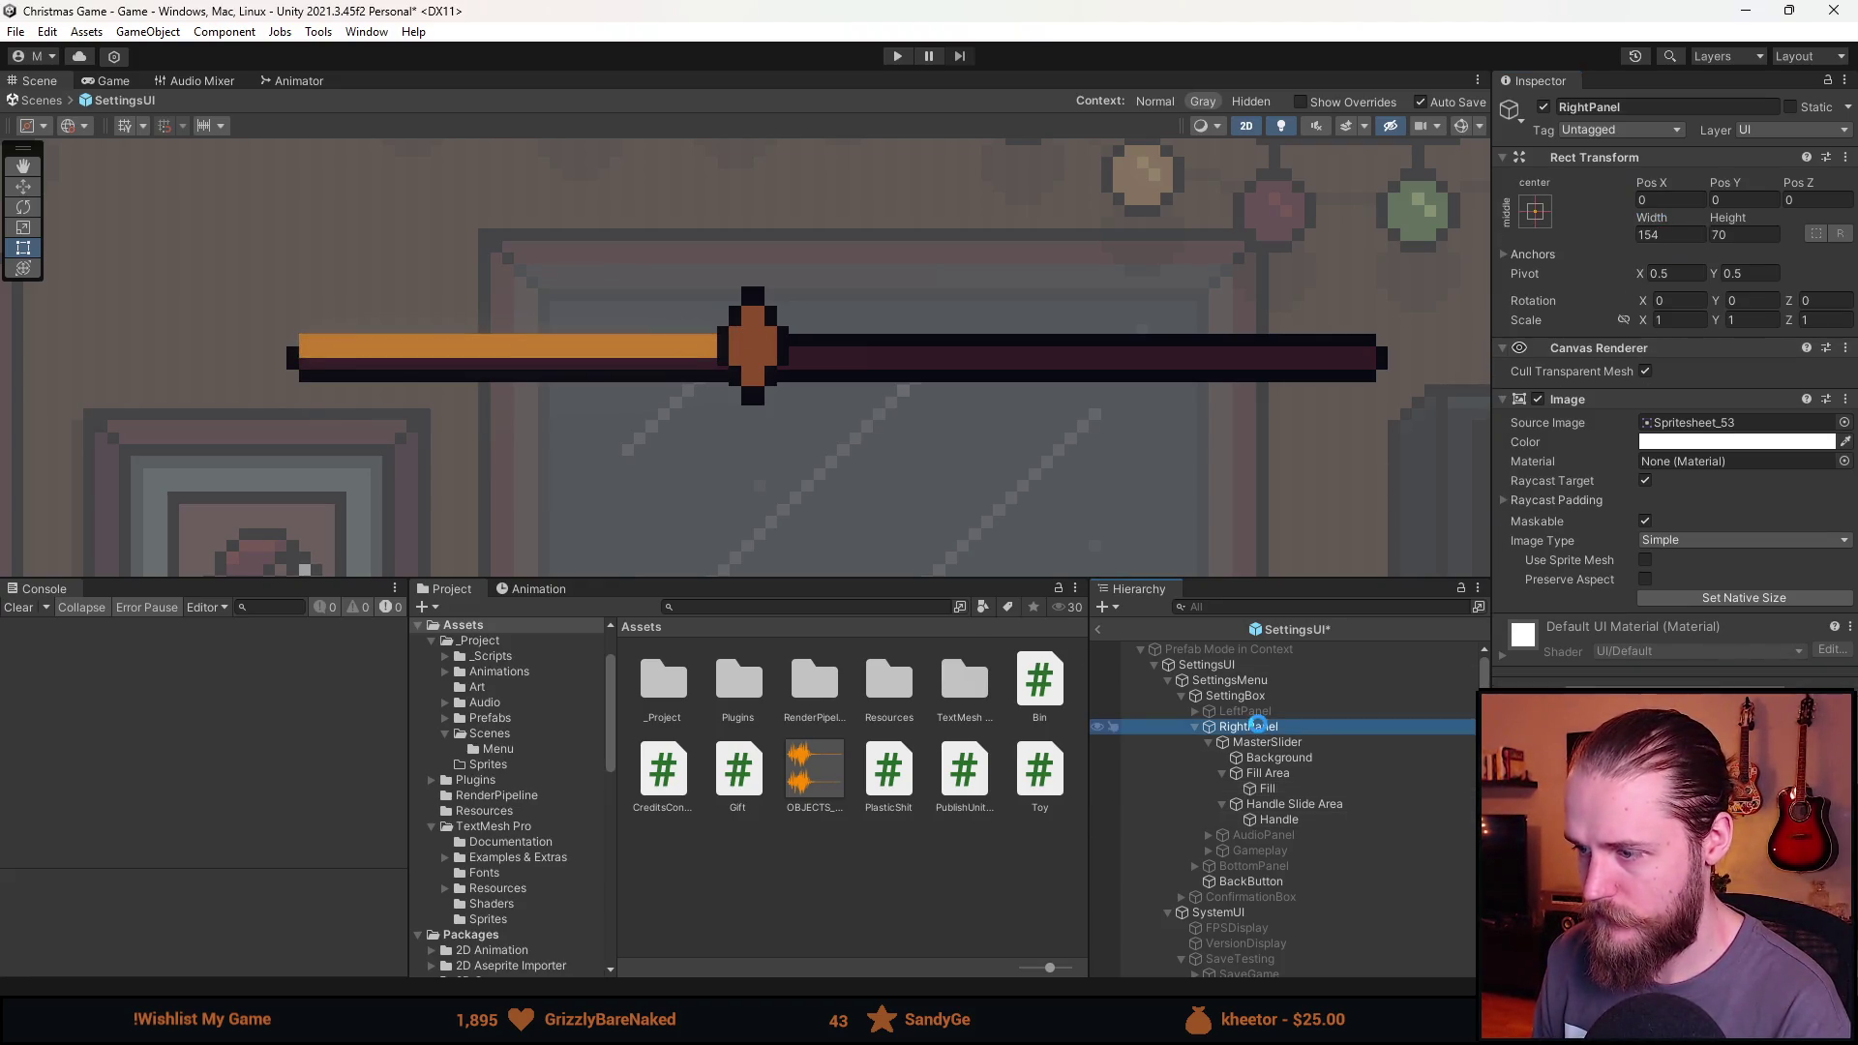
scroll(1674, 387, down, 3)
mouse_move(1705, 581)
mouse_down()
mouse_move(1650, 580)
mouse_move(1799, 581)
mouse_move(1627, 580)
mouse_move(1797, 588)
mouse_up()
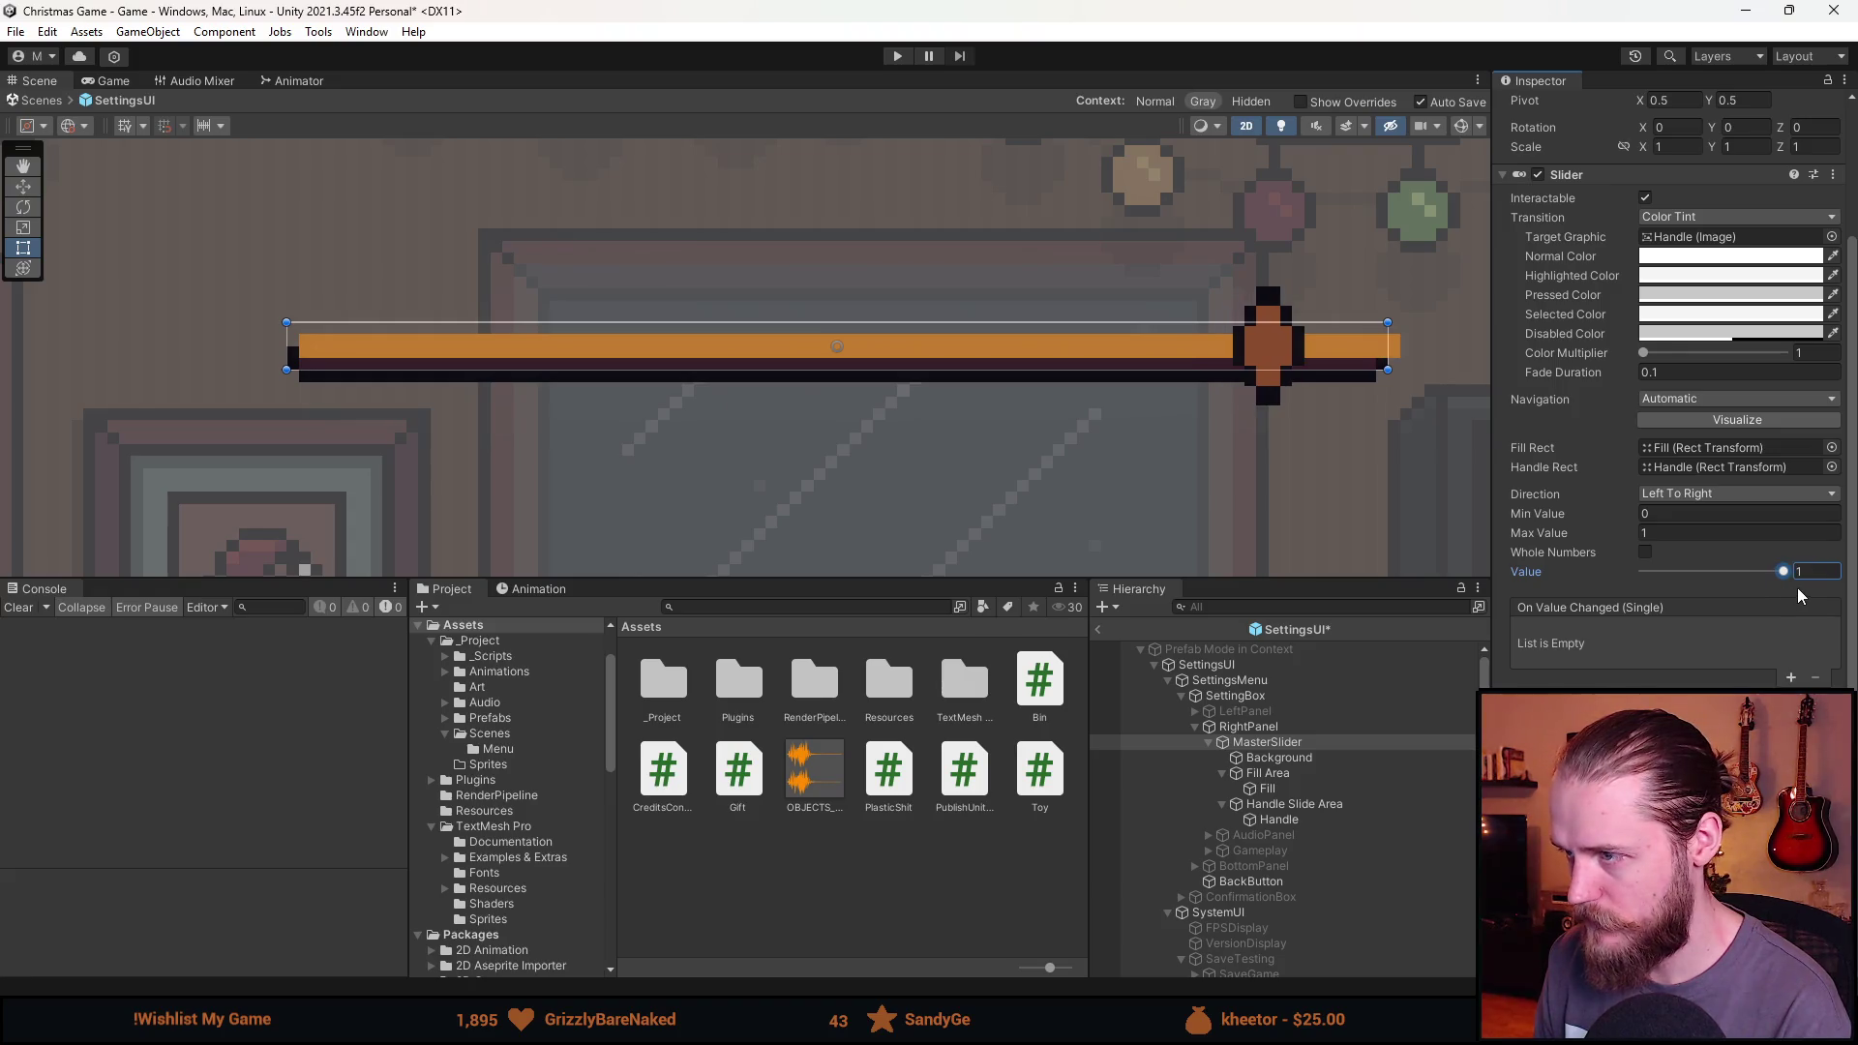
click(1287, 775)
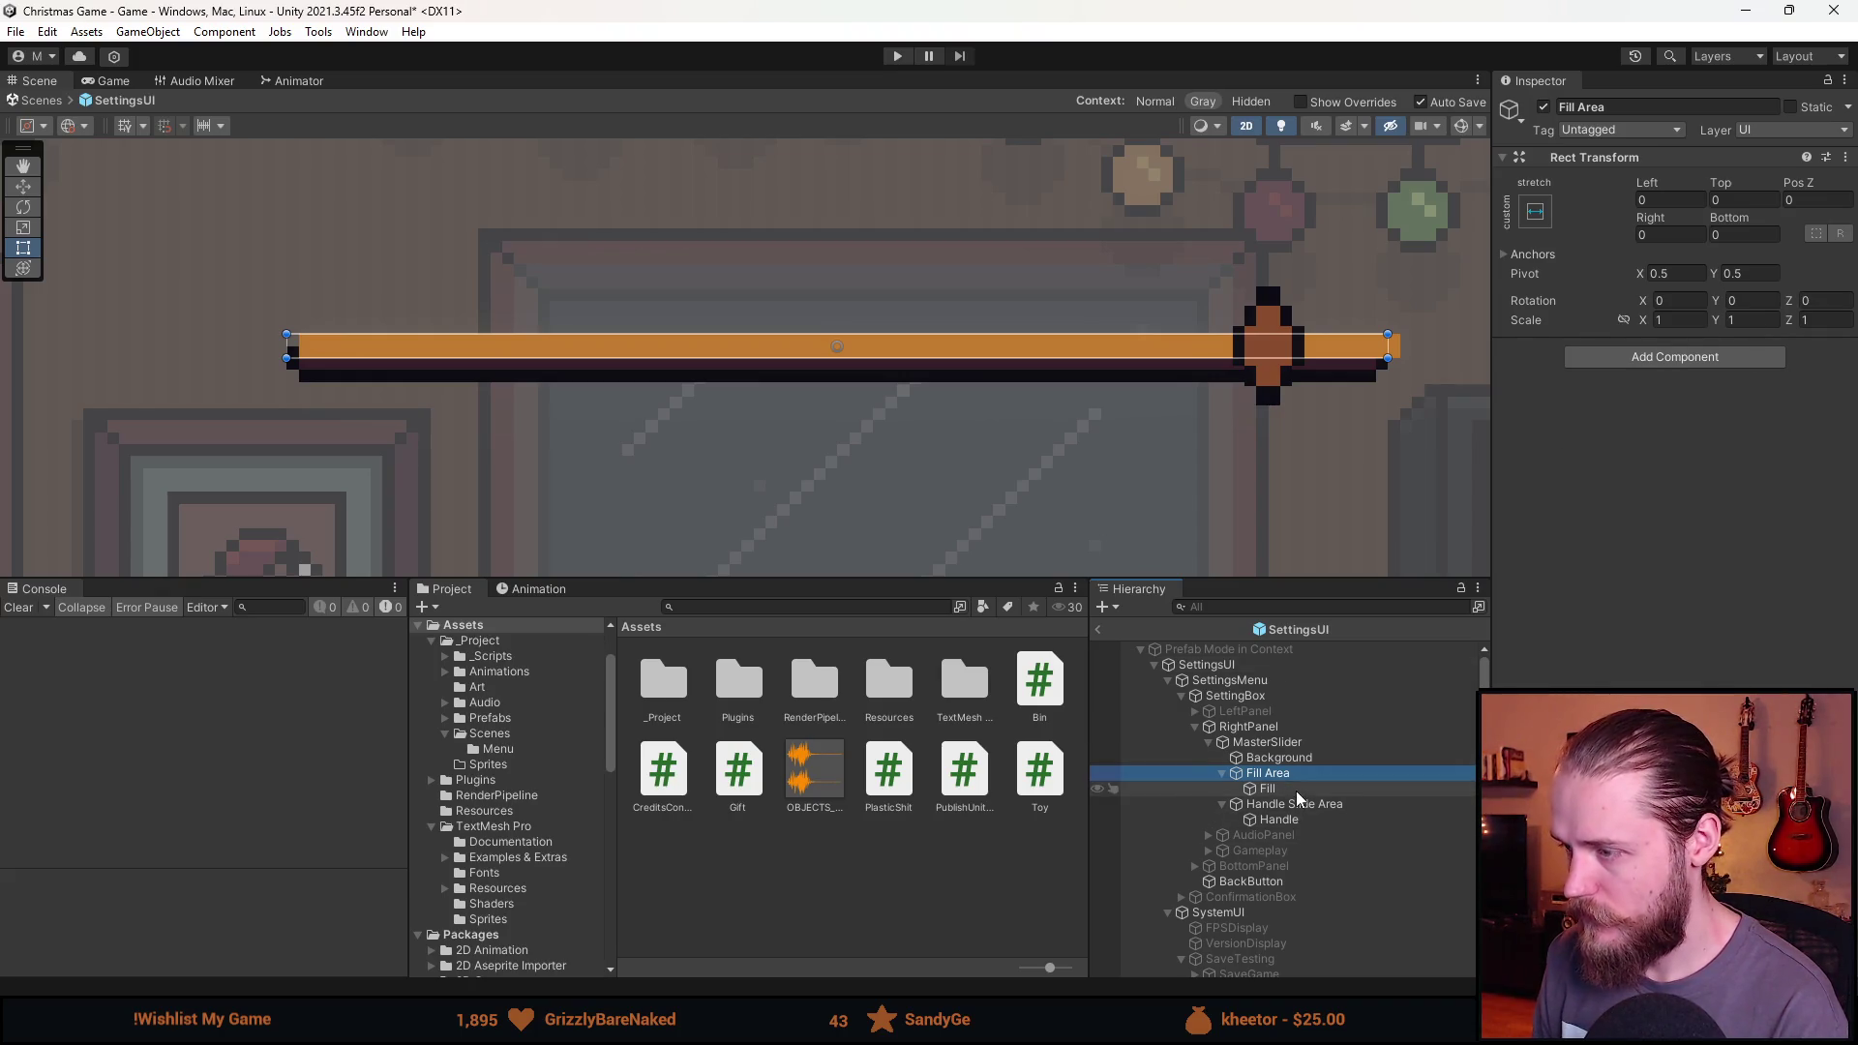
click(1297, 788)
click(1660, 256)
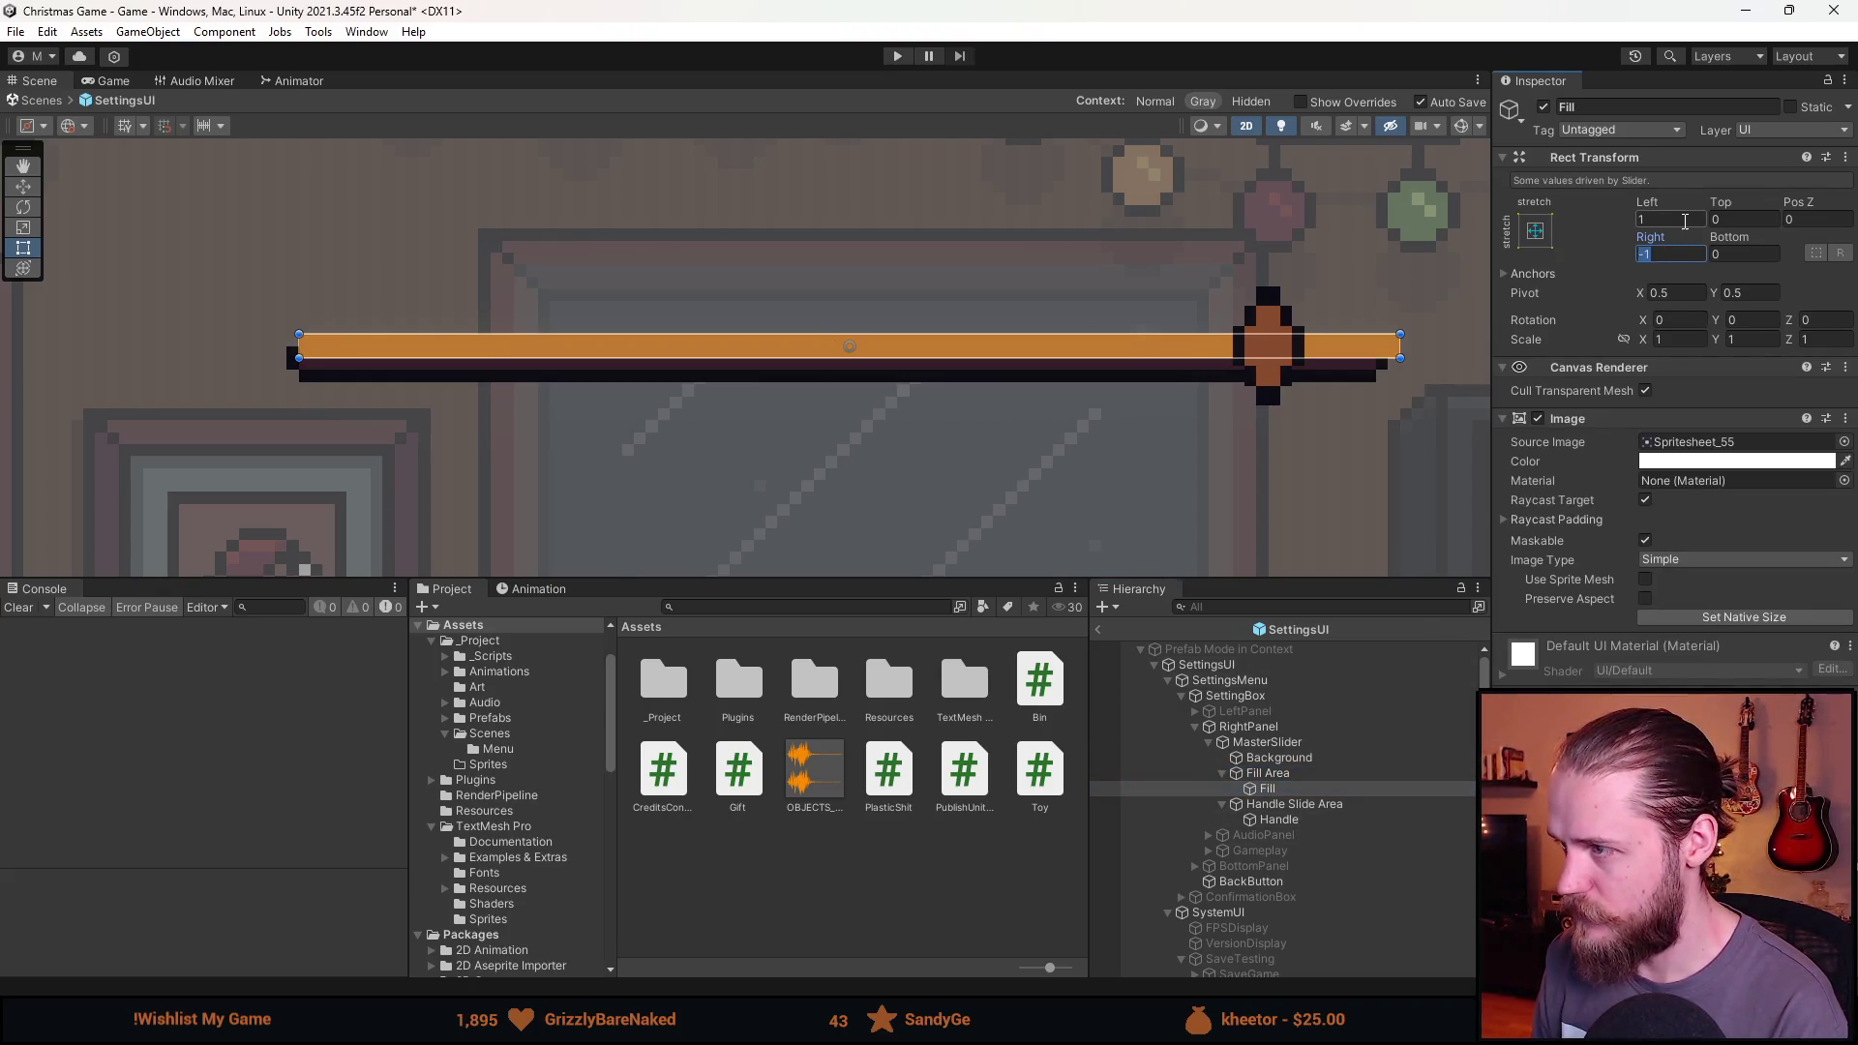
text(0)
click(1684, 220)
text(0)
Inset the Fill Area with Left 1 and Right 1.
click(1316, 773)
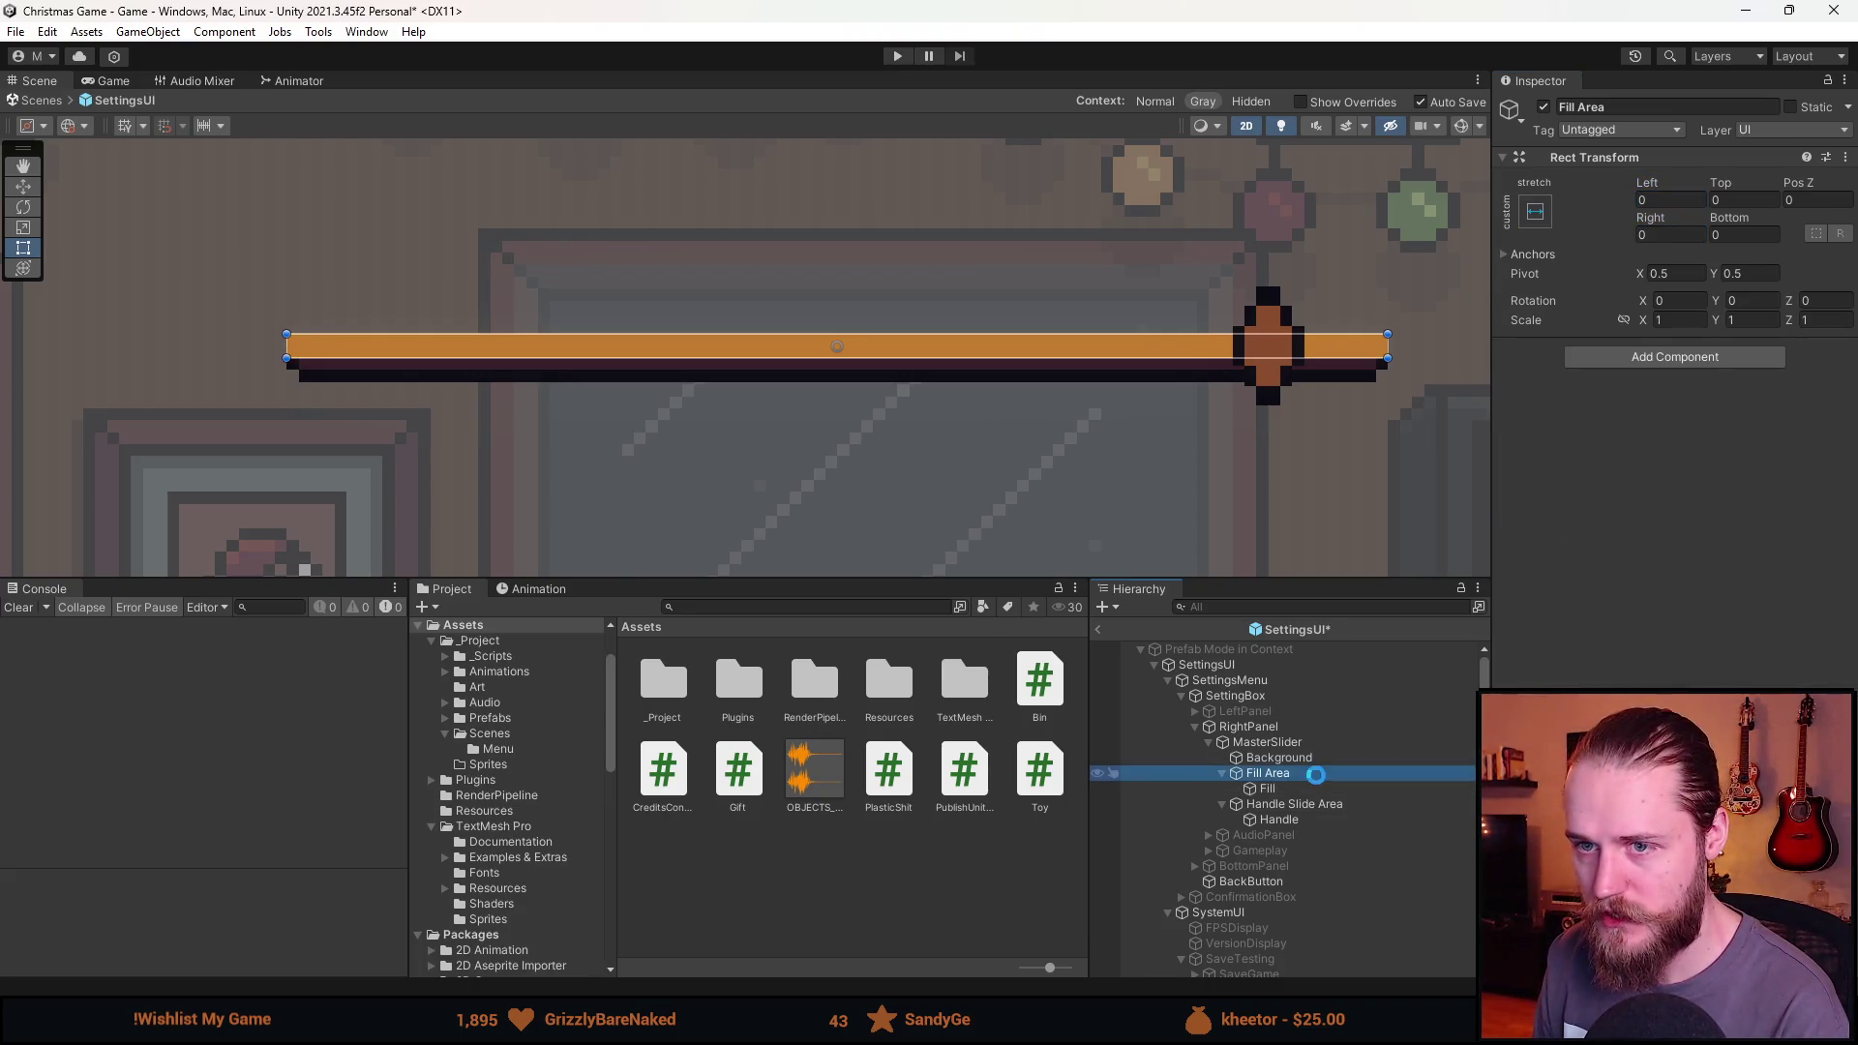
click(1676, 201)
text(1)
click(1671, 235)
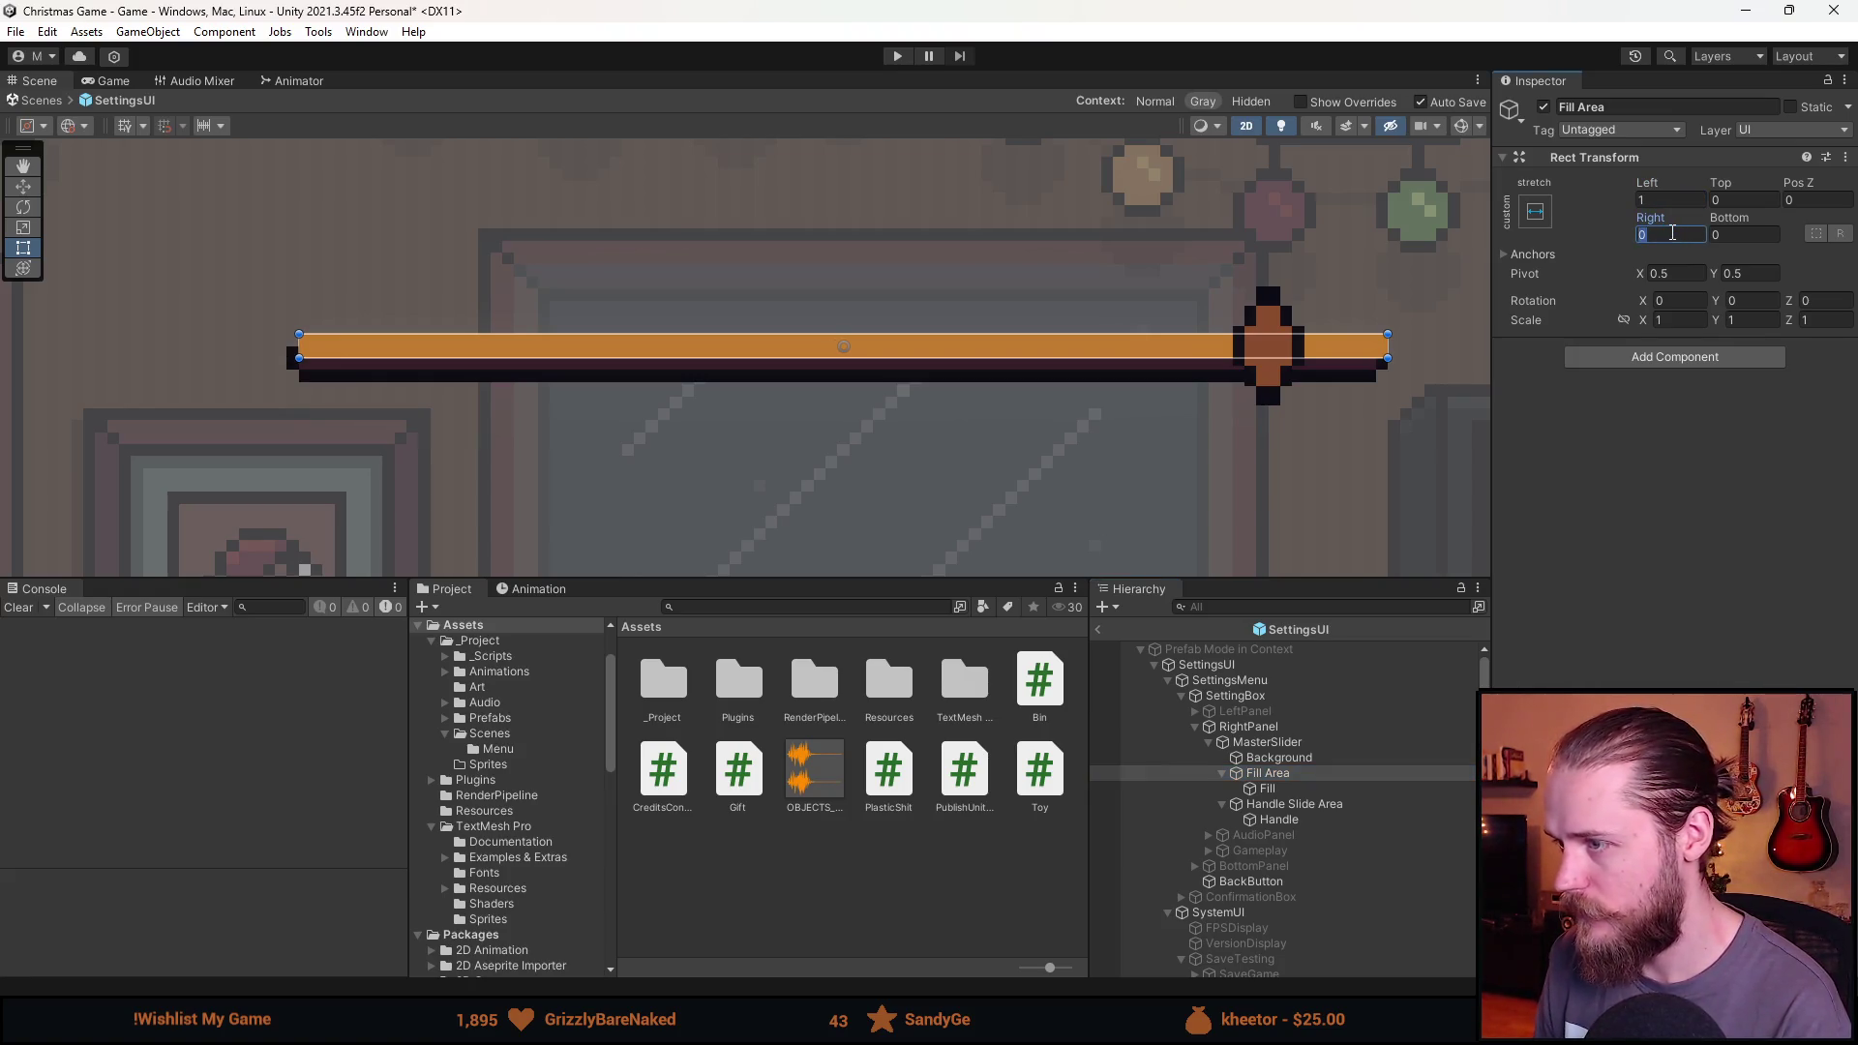
text(-1)
key(BackSpace)
key(BackSpace)
text(1)
scroll(1387, 397, up, 3)
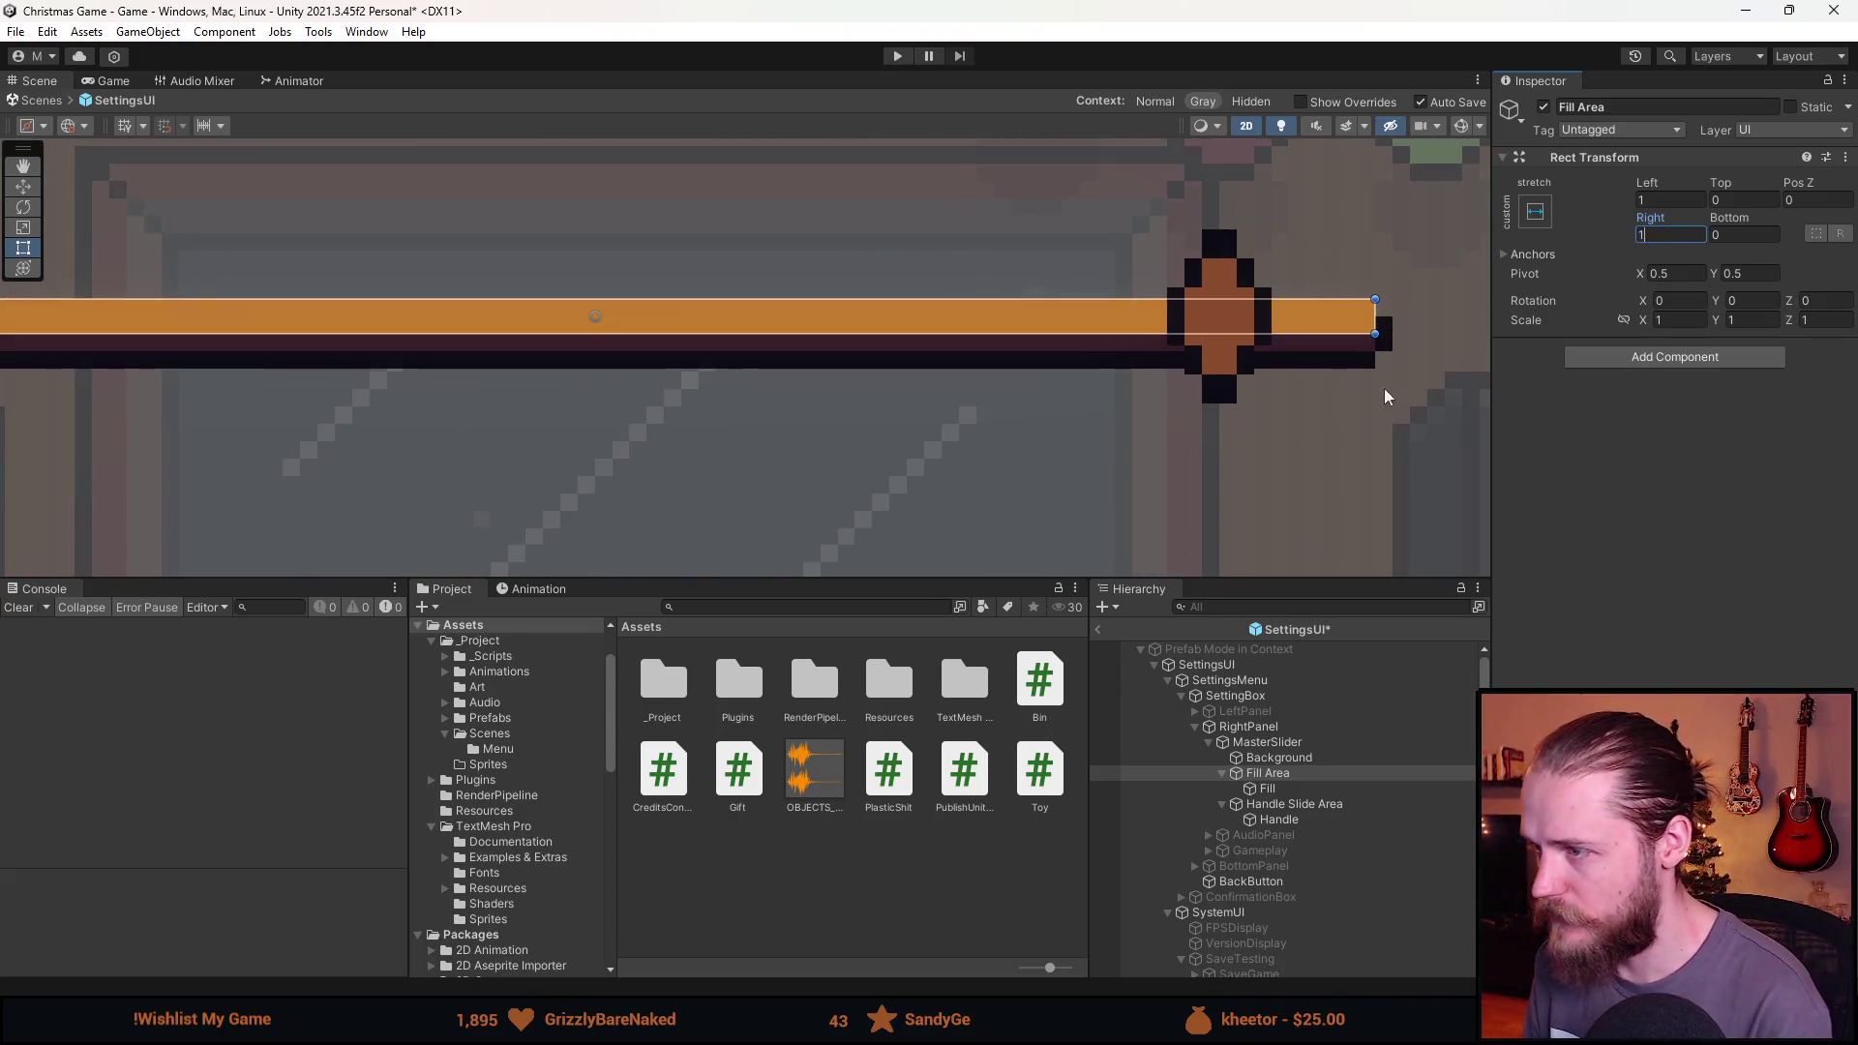
scroll(1385, 346, down, 4)
scroll(1122, 385, up, 2)
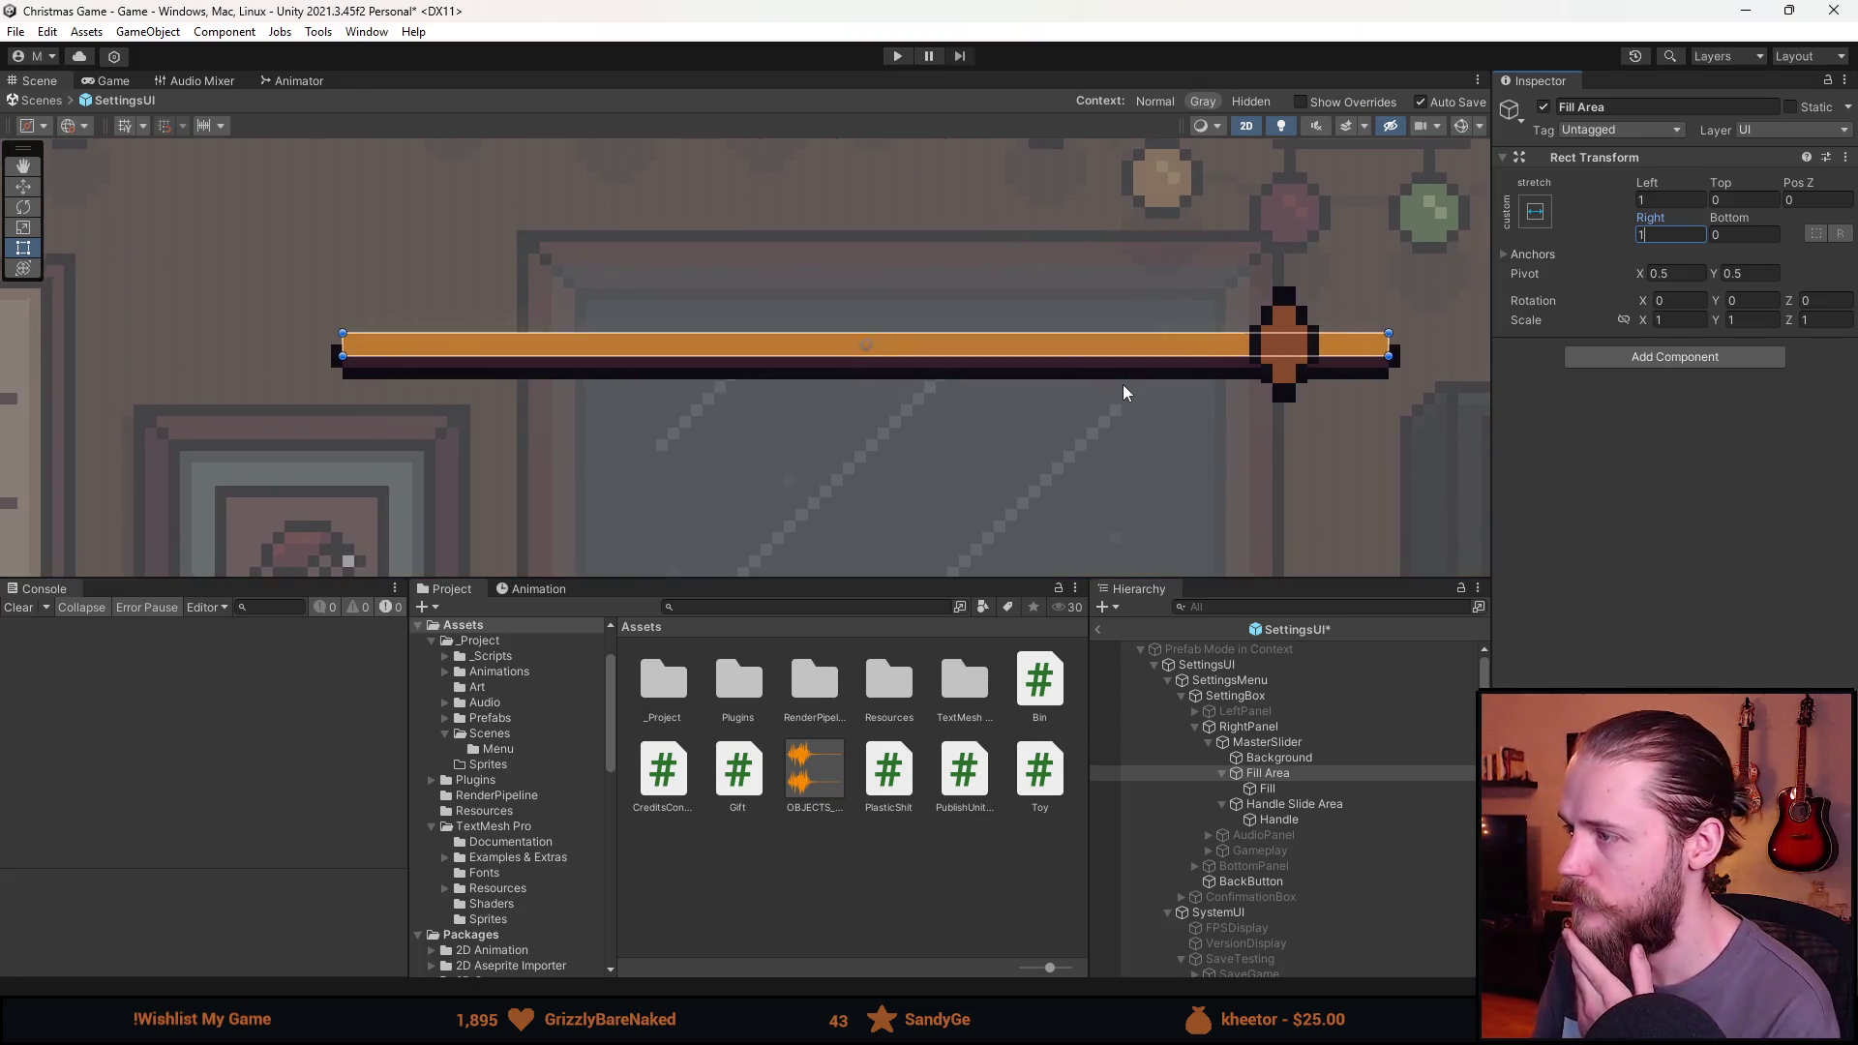
scroll(1122, 385, up, 1)
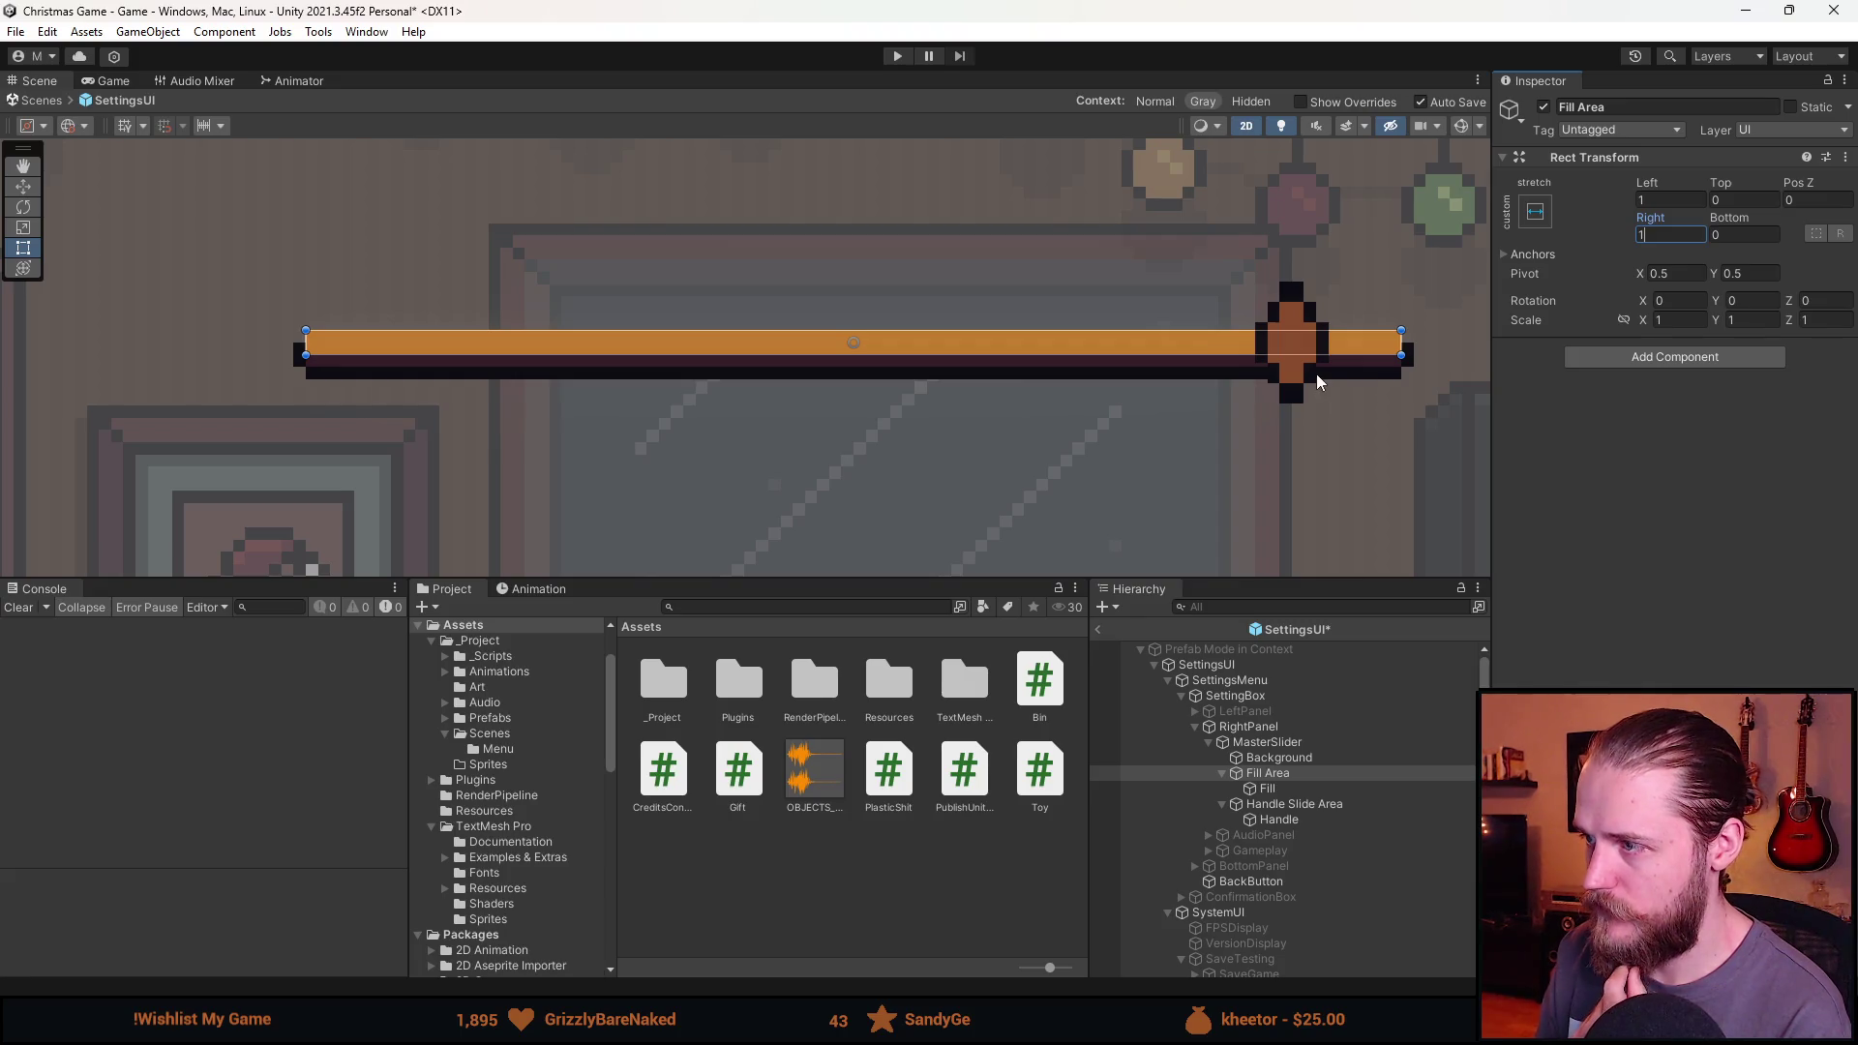
click(1292, 758)
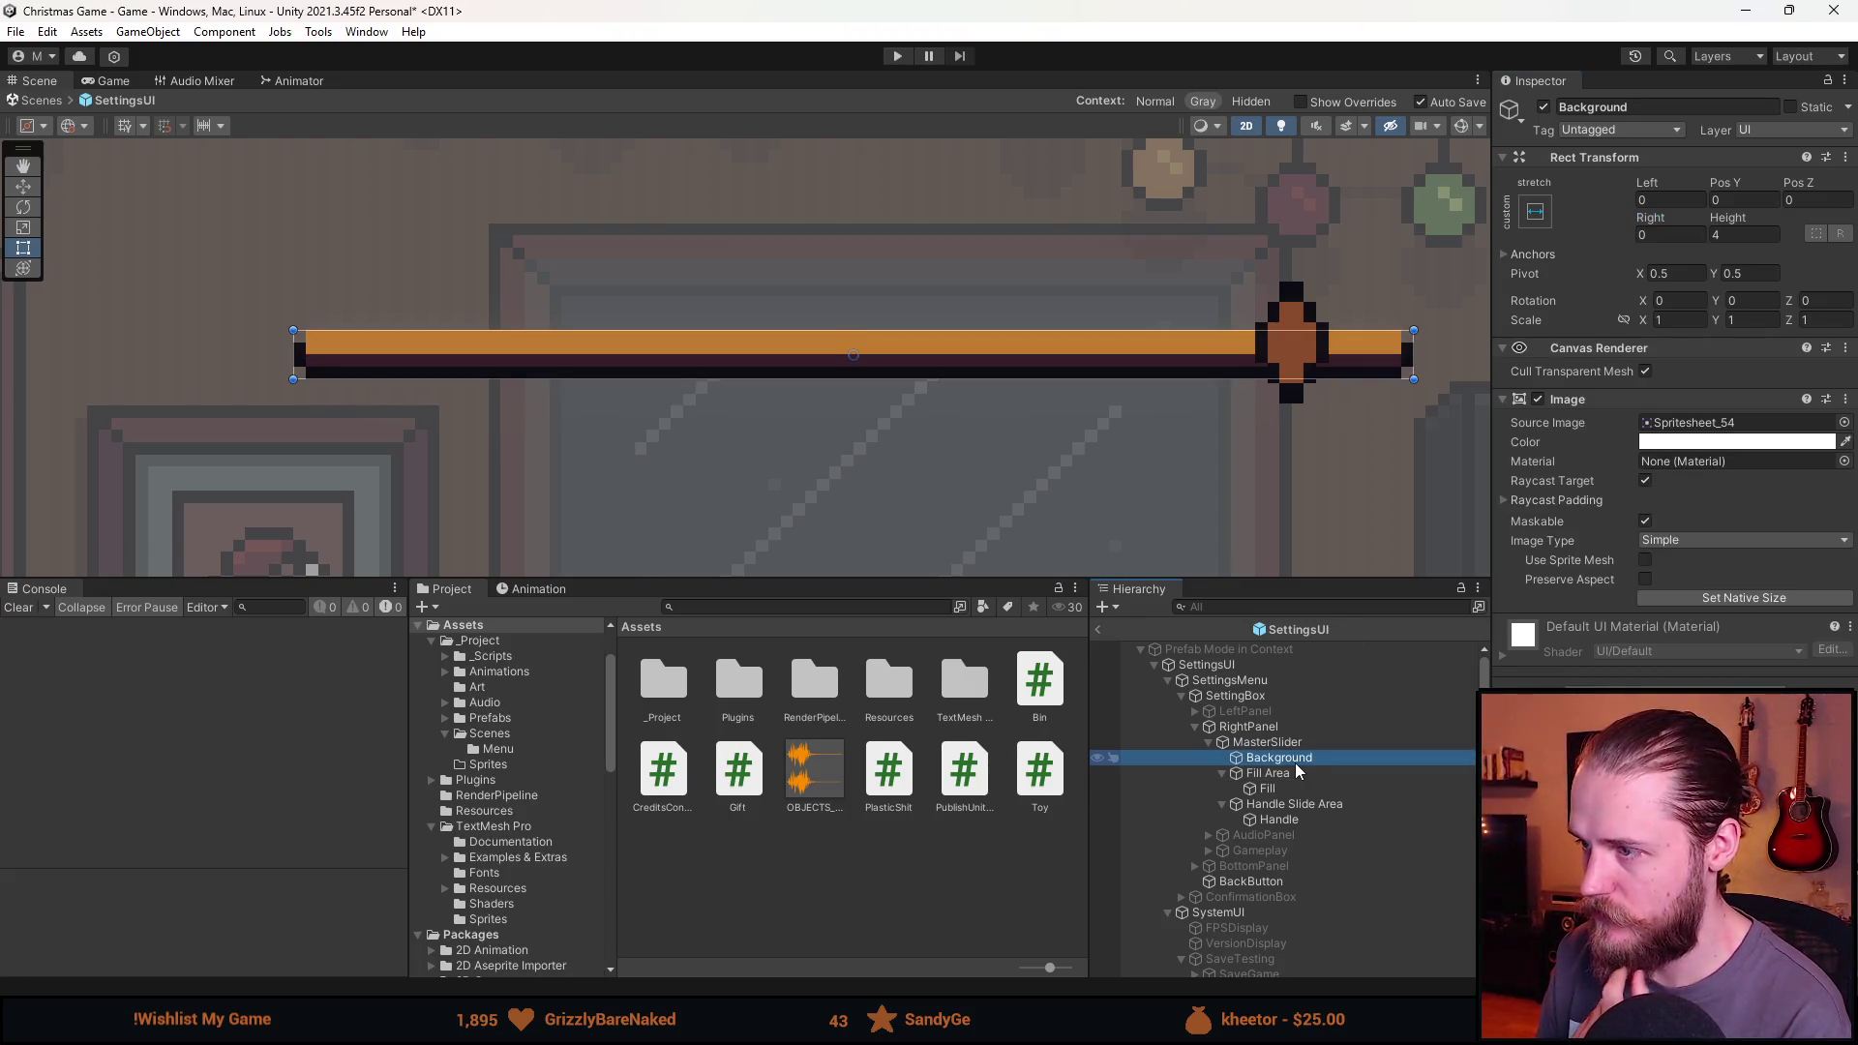
key(Up)
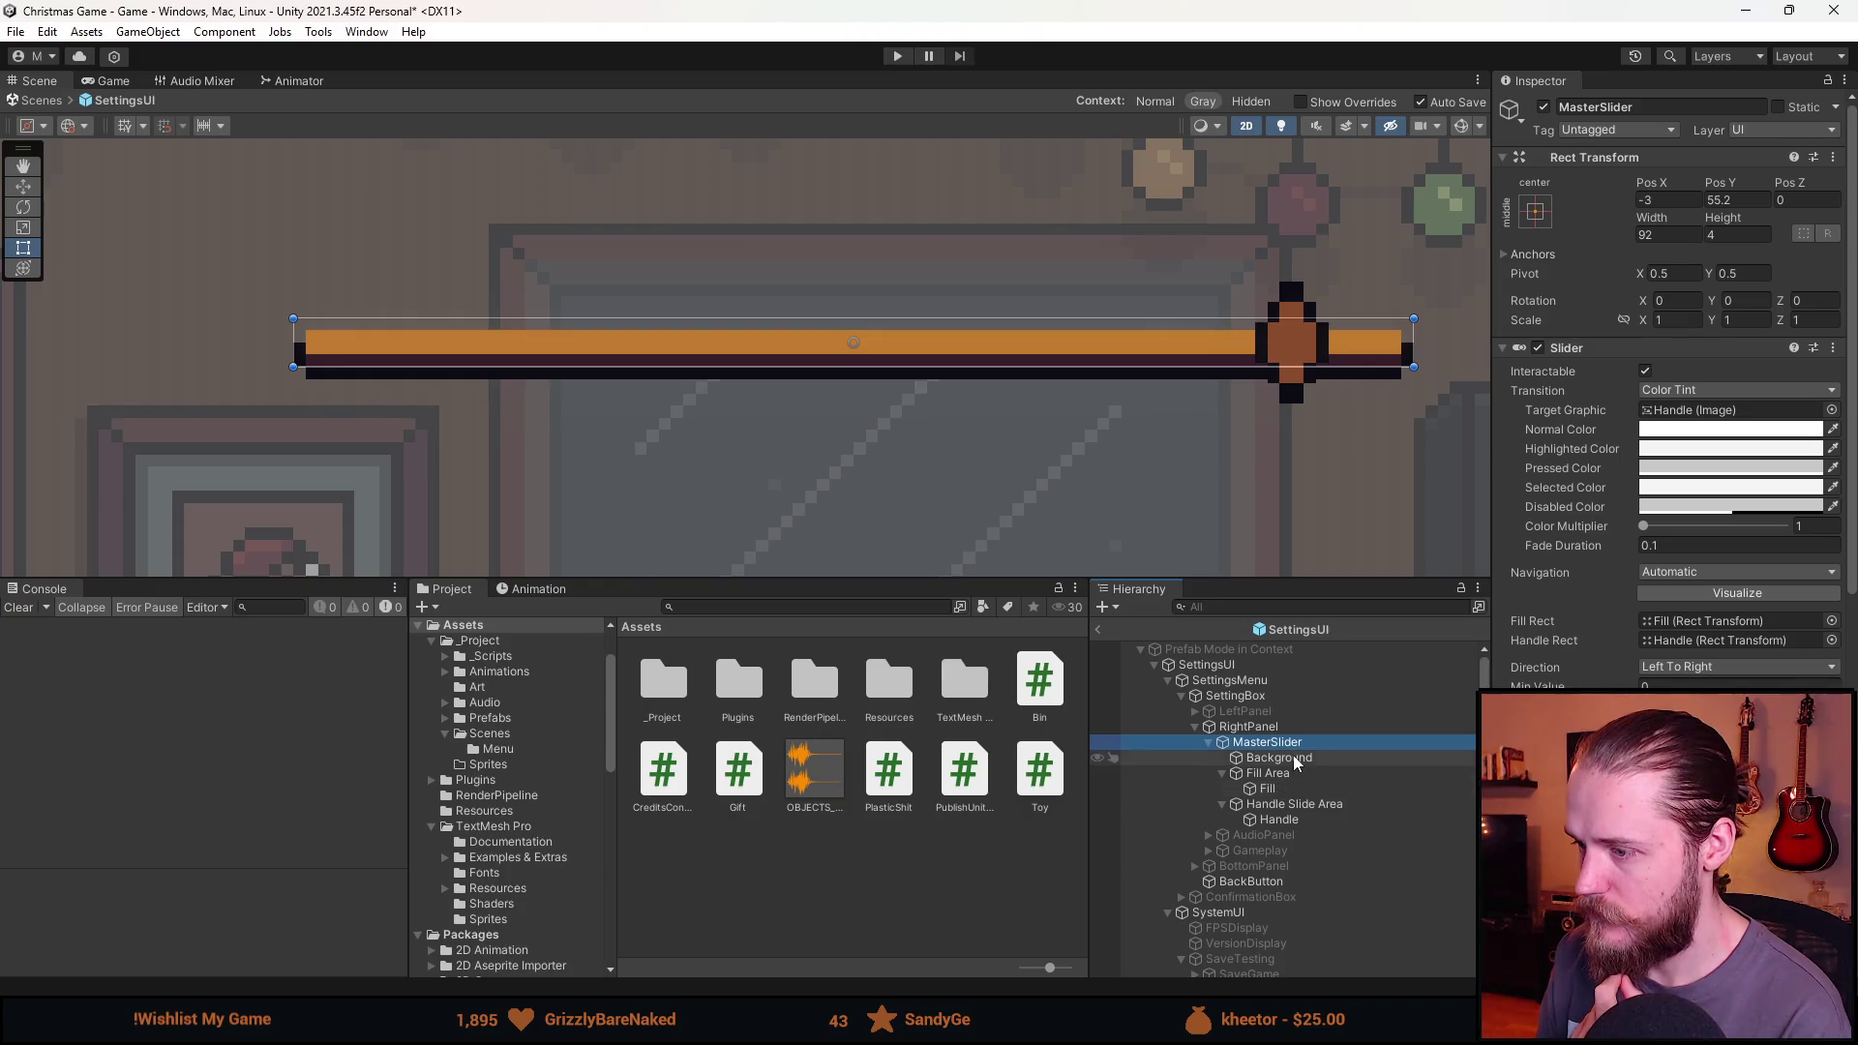
click(1297, 760)
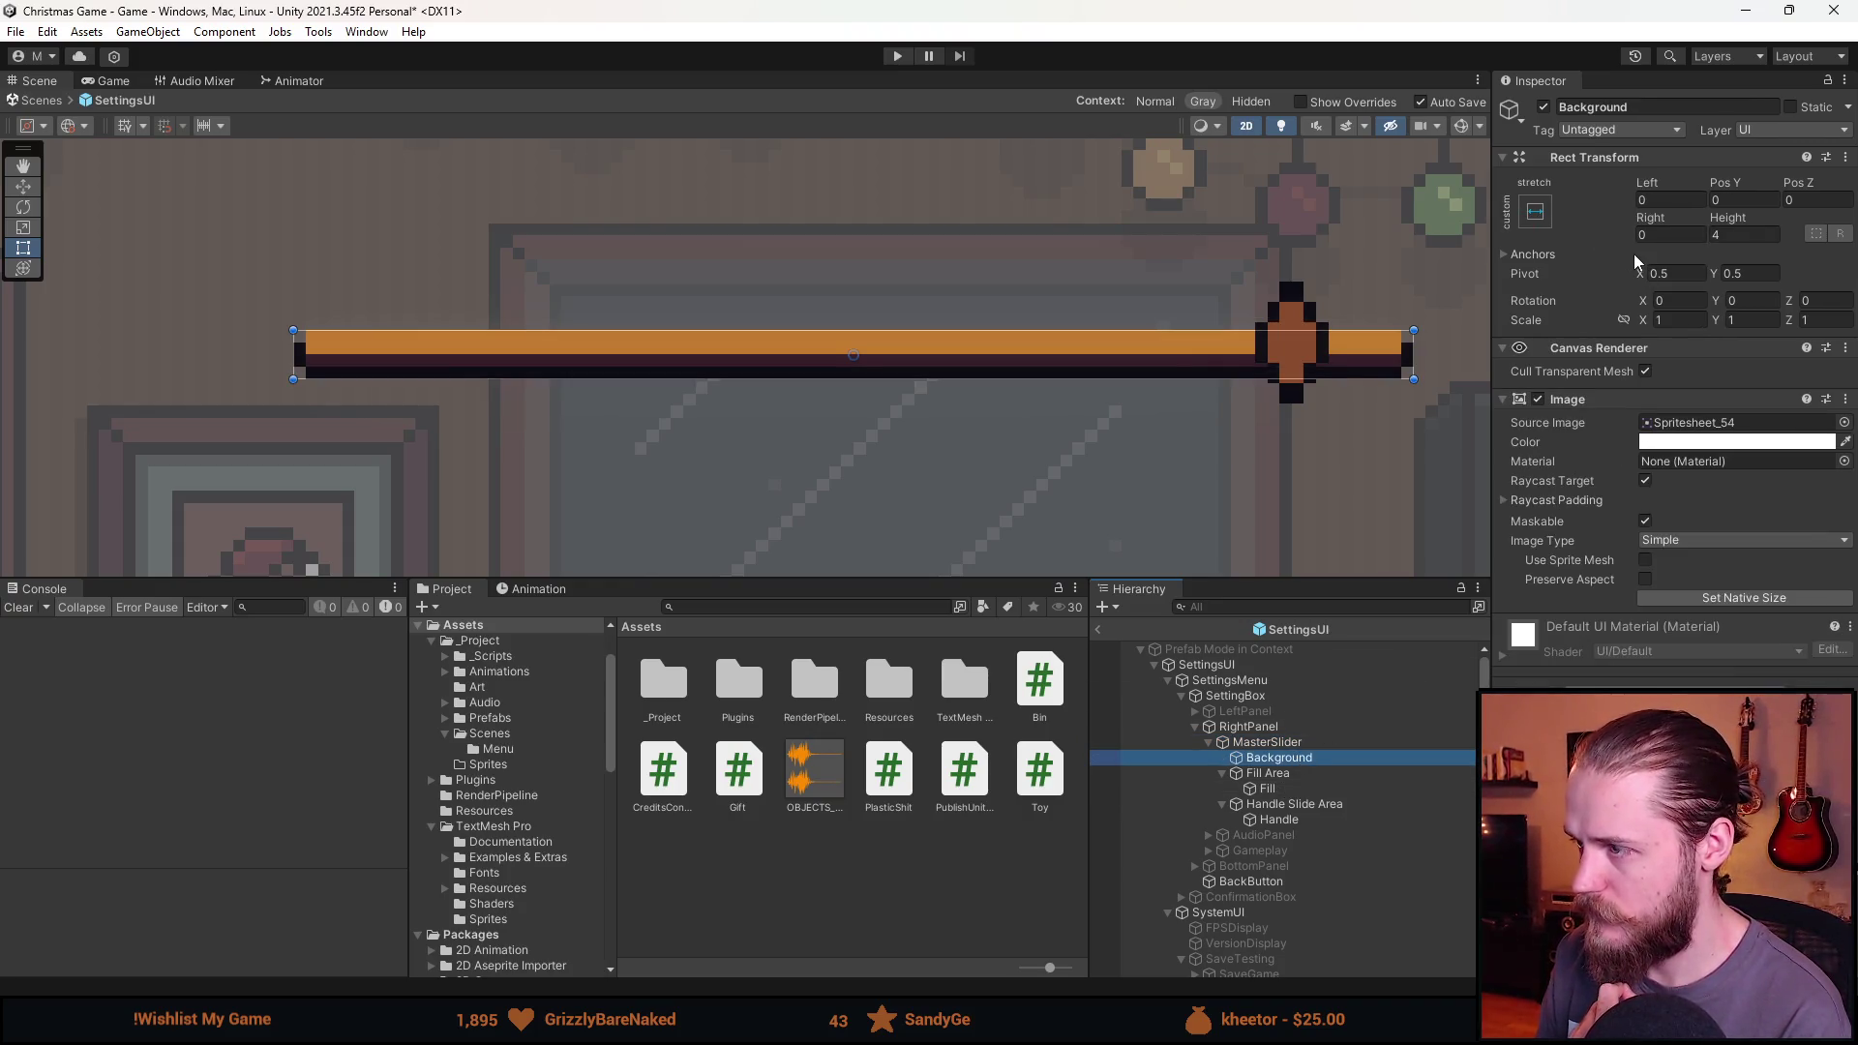
scroll(770, 405, up, 2)
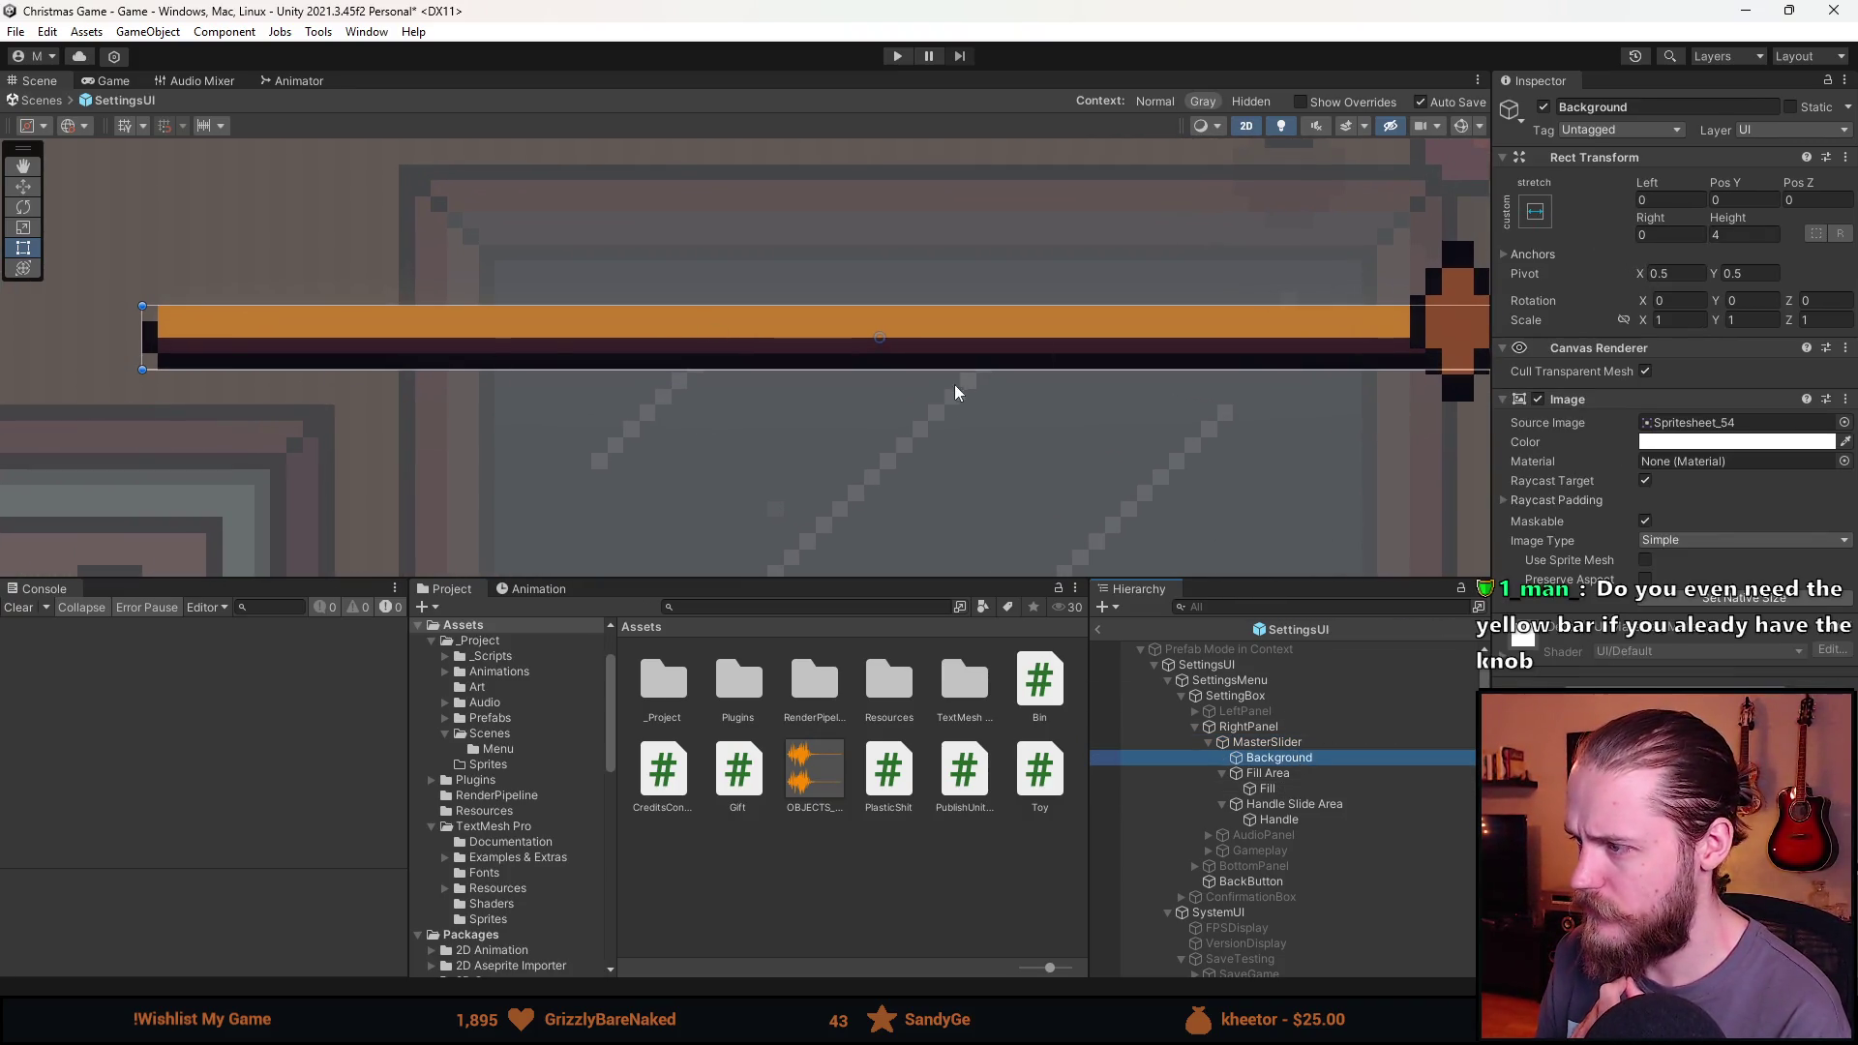
scroll(983, 397, down, 1)
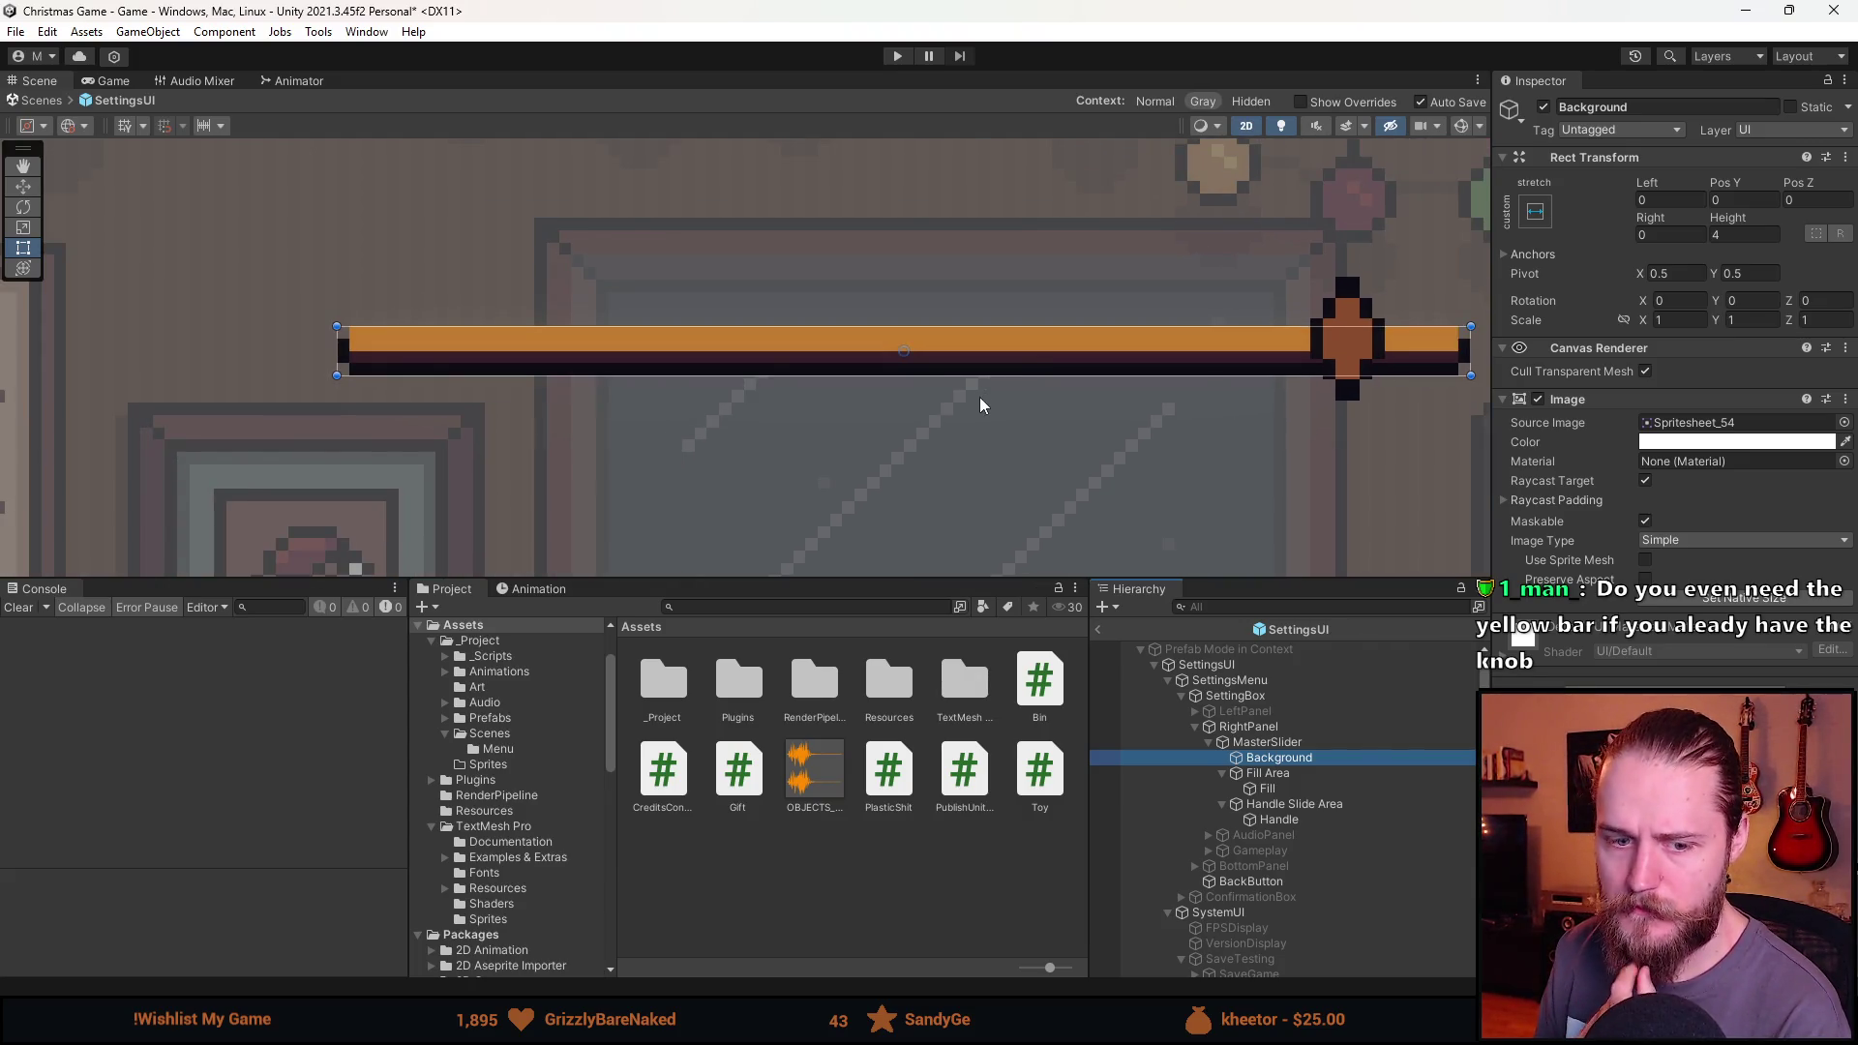
scroll(956, 409, down, 3)
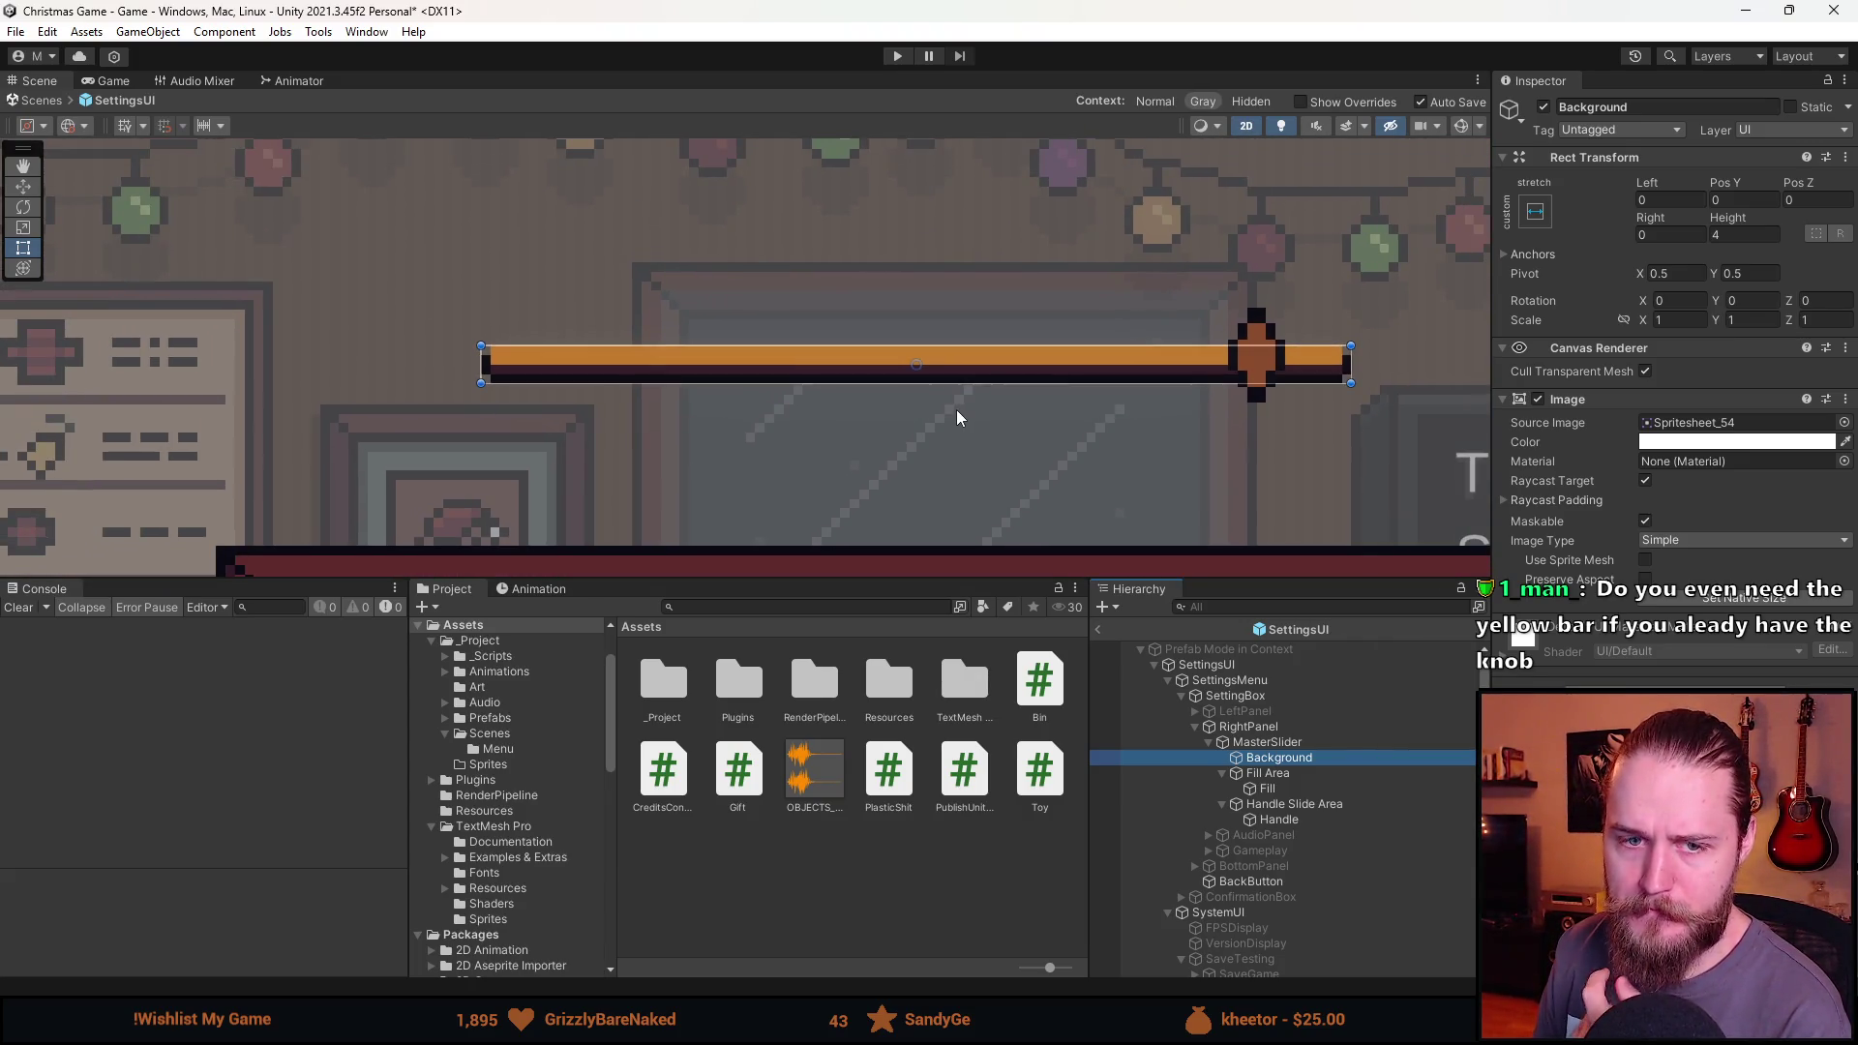
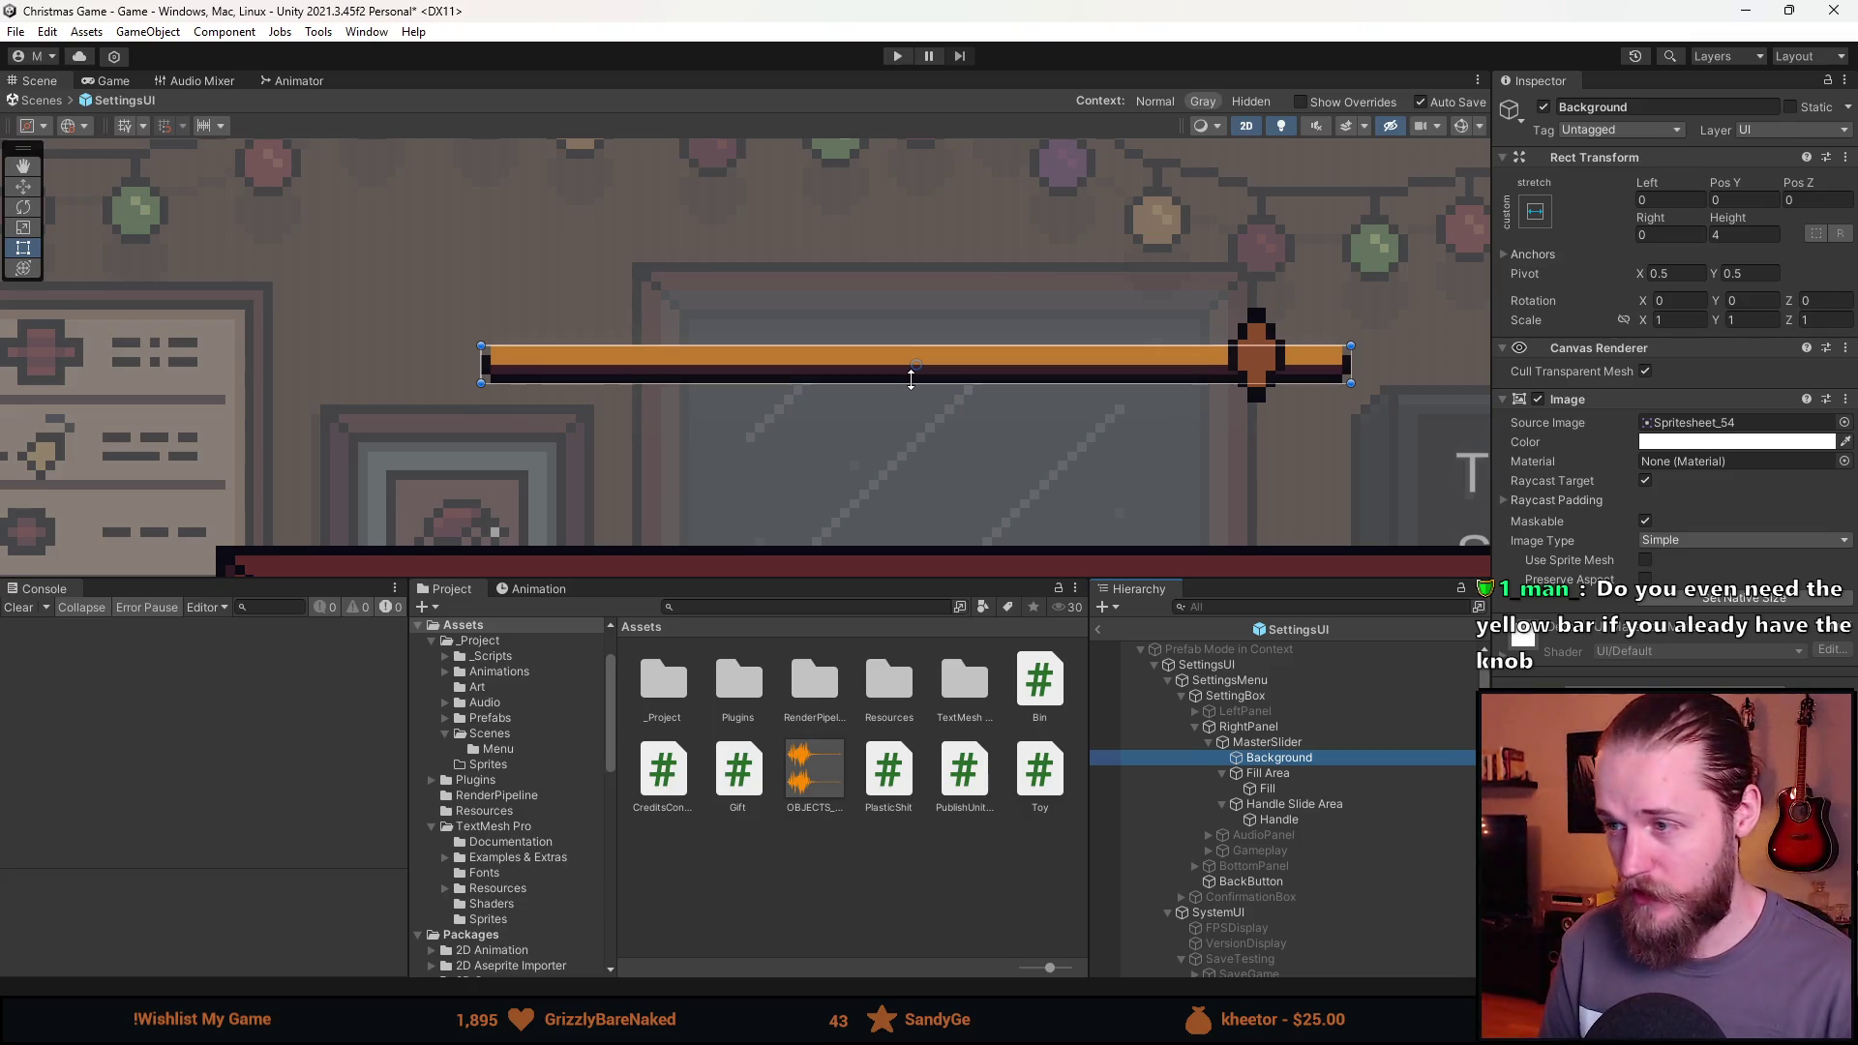
Zoom the Unity Scene view out to show more of the settings screen around the slider.
scroll(887, 416, down, 2)
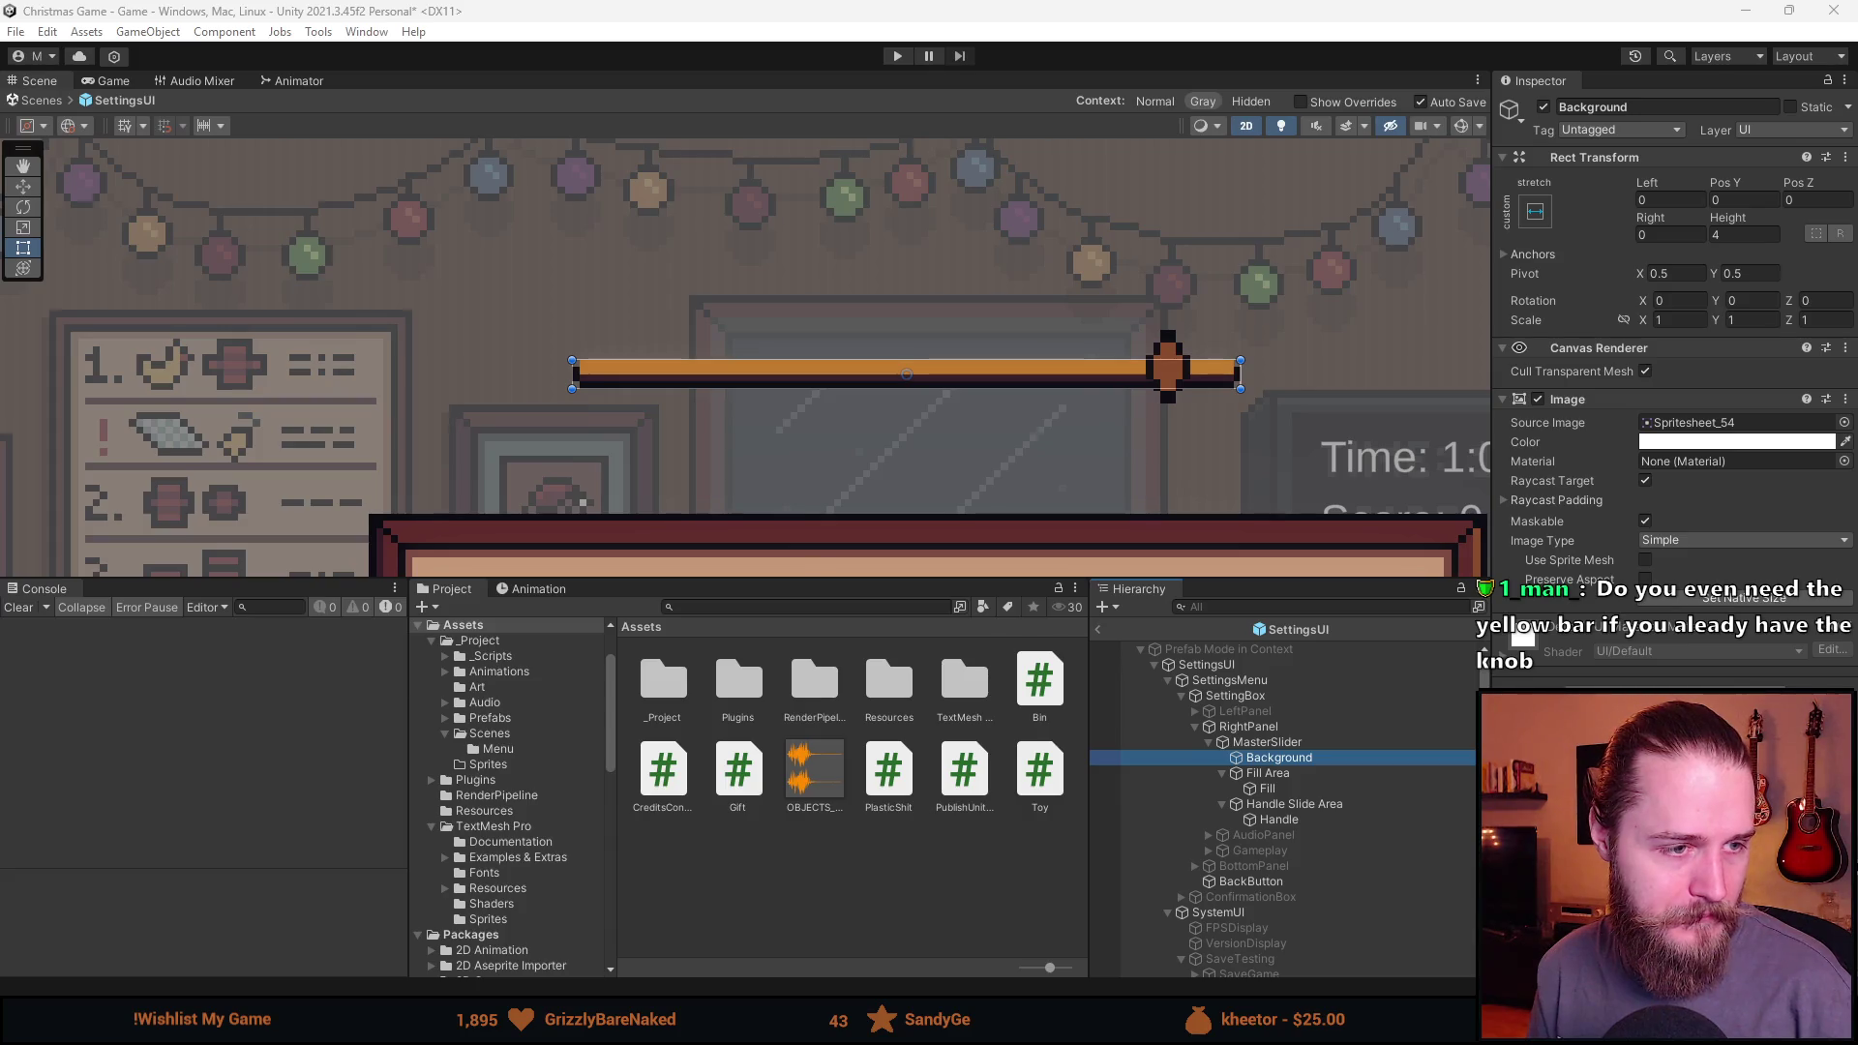
key(alt+Tab)
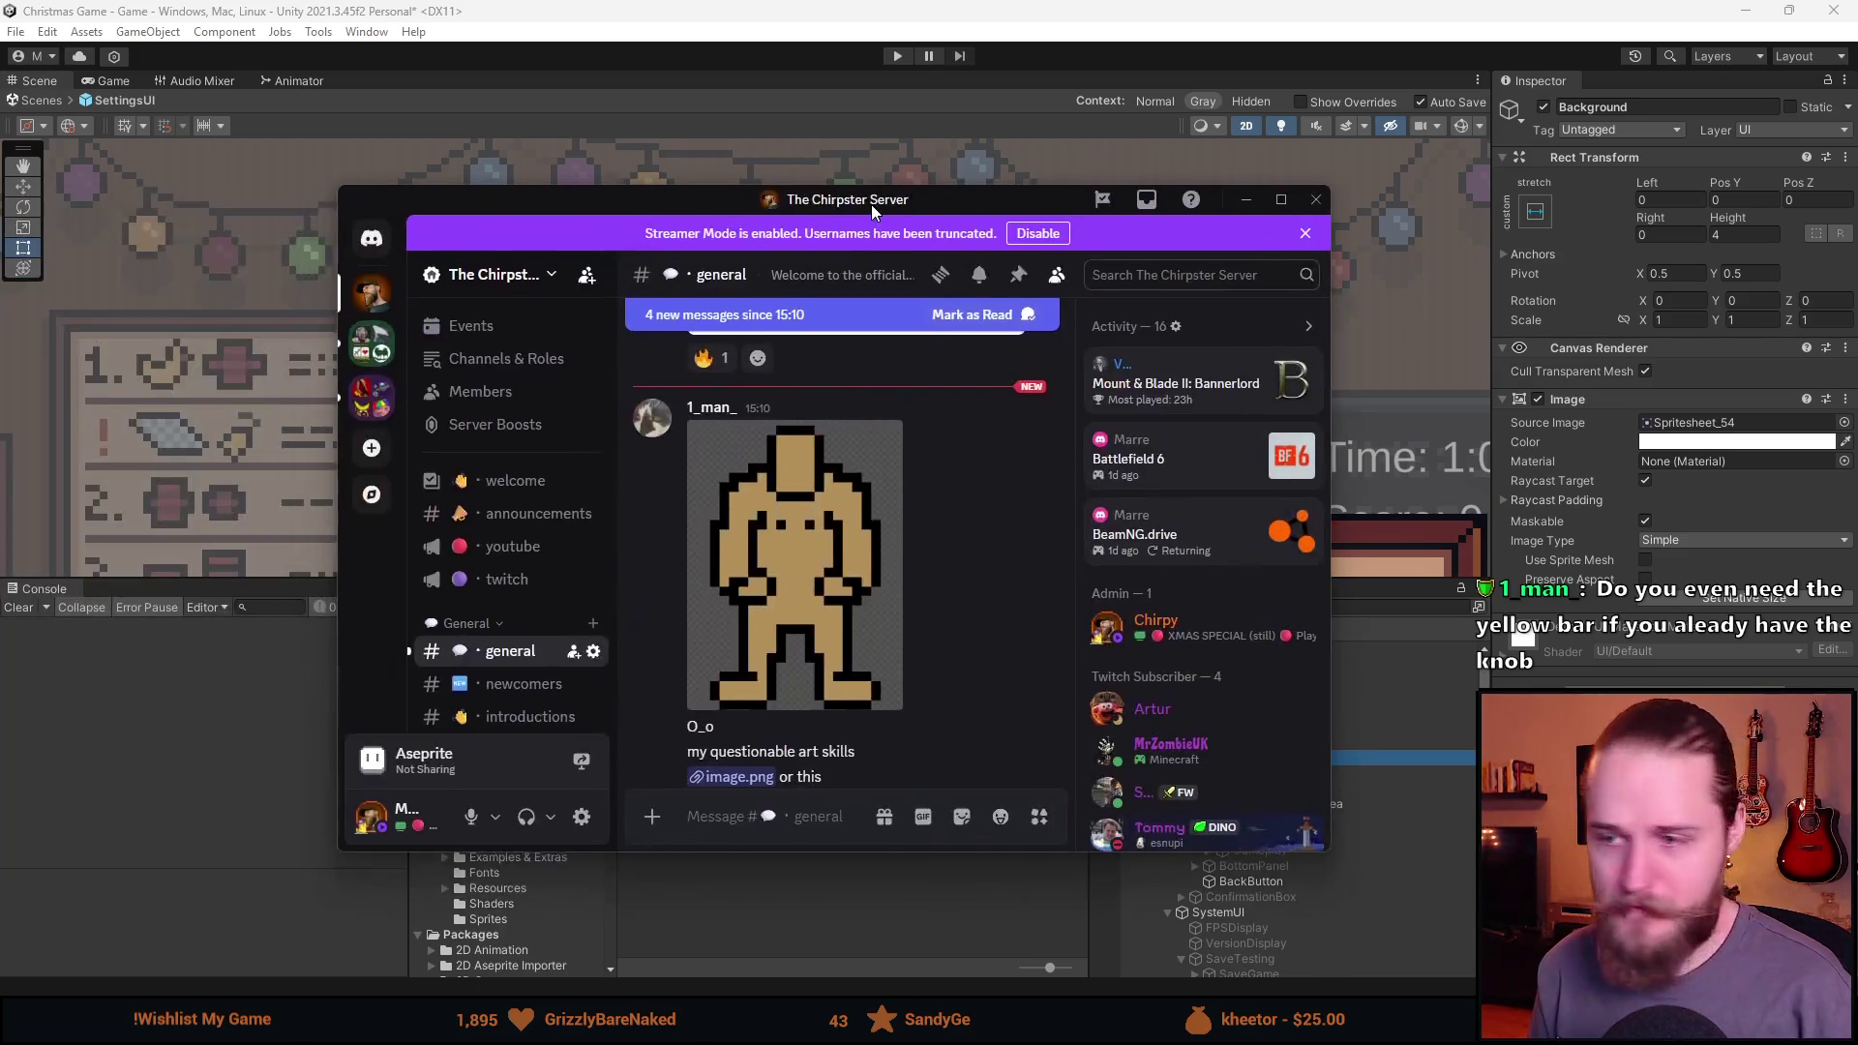
Scroll #general to the tan pixel-art figure post and open that image full size.
scroll(948, 627, down, 3)
scroll(948, 627, down, 2)
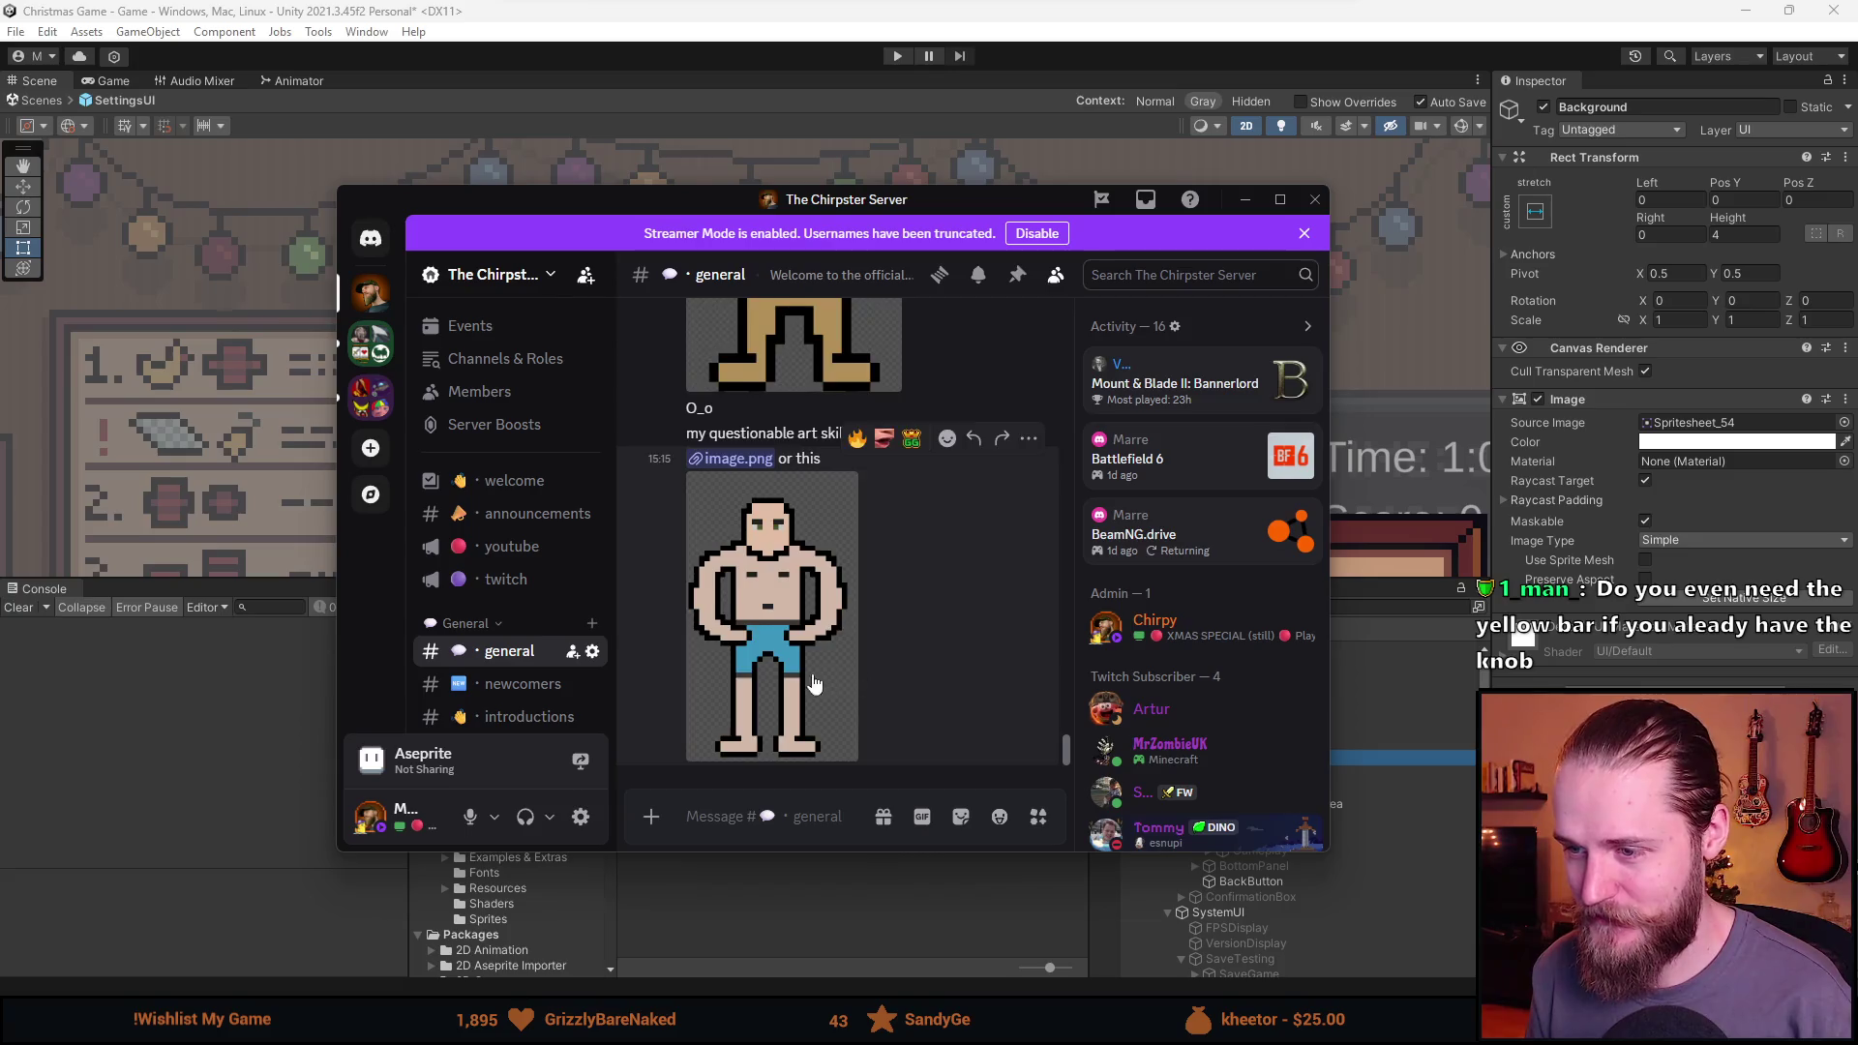
scroll(809, 676, up, 3)
scroll(811, 625, down, 3)
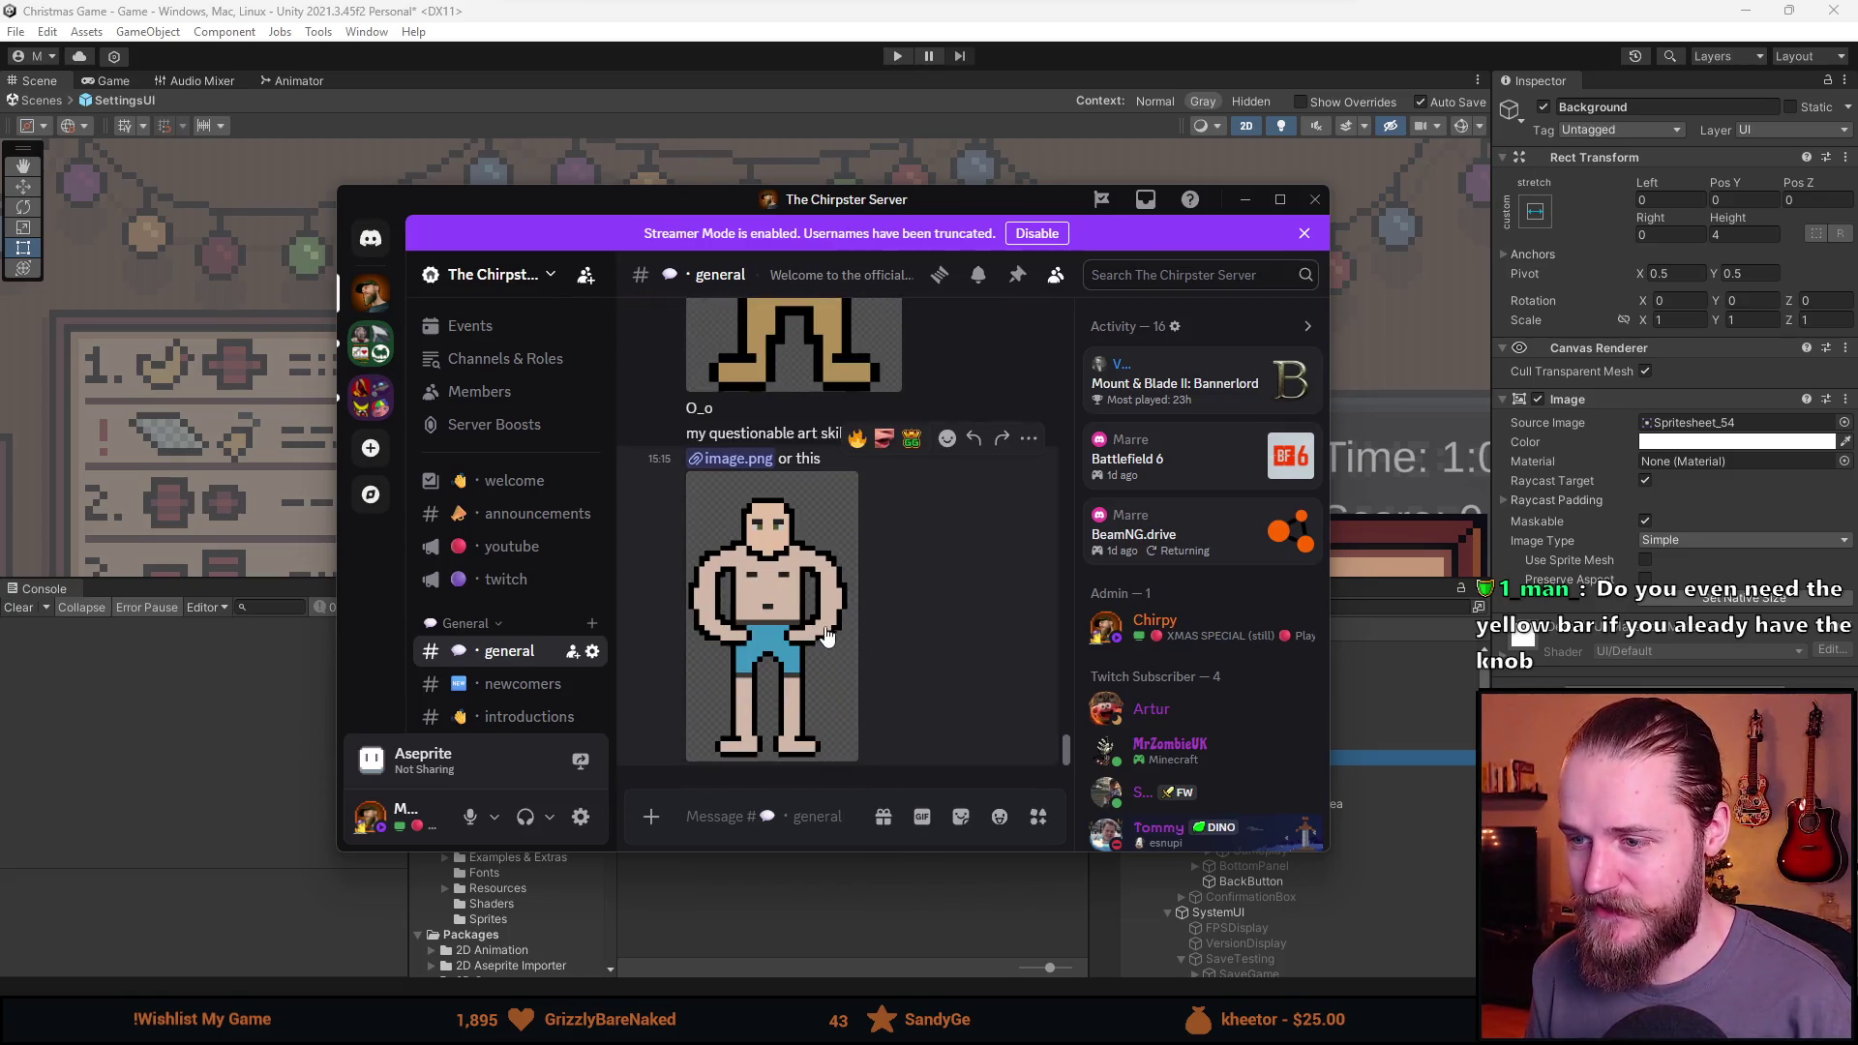
scroll(821, 630, up, 3)
scroll(770, 623, down, 3)
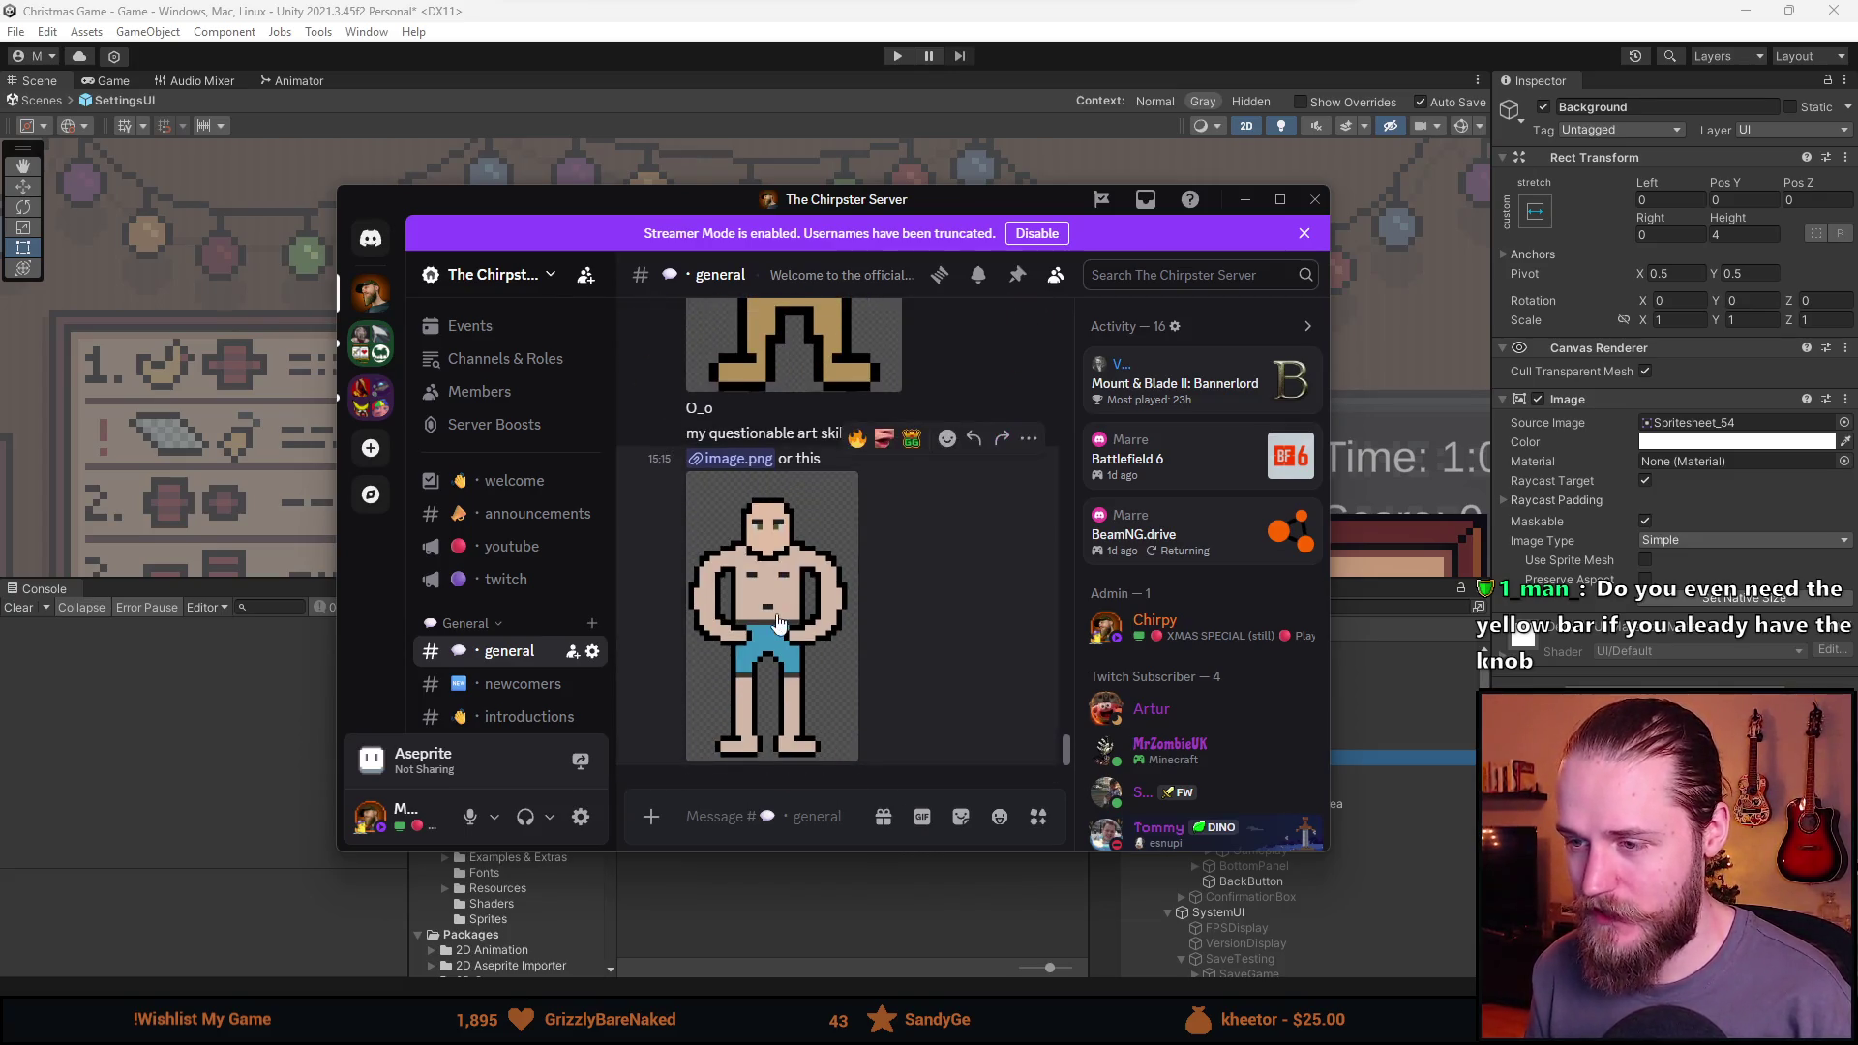
scroll(774, 620, up, 5)
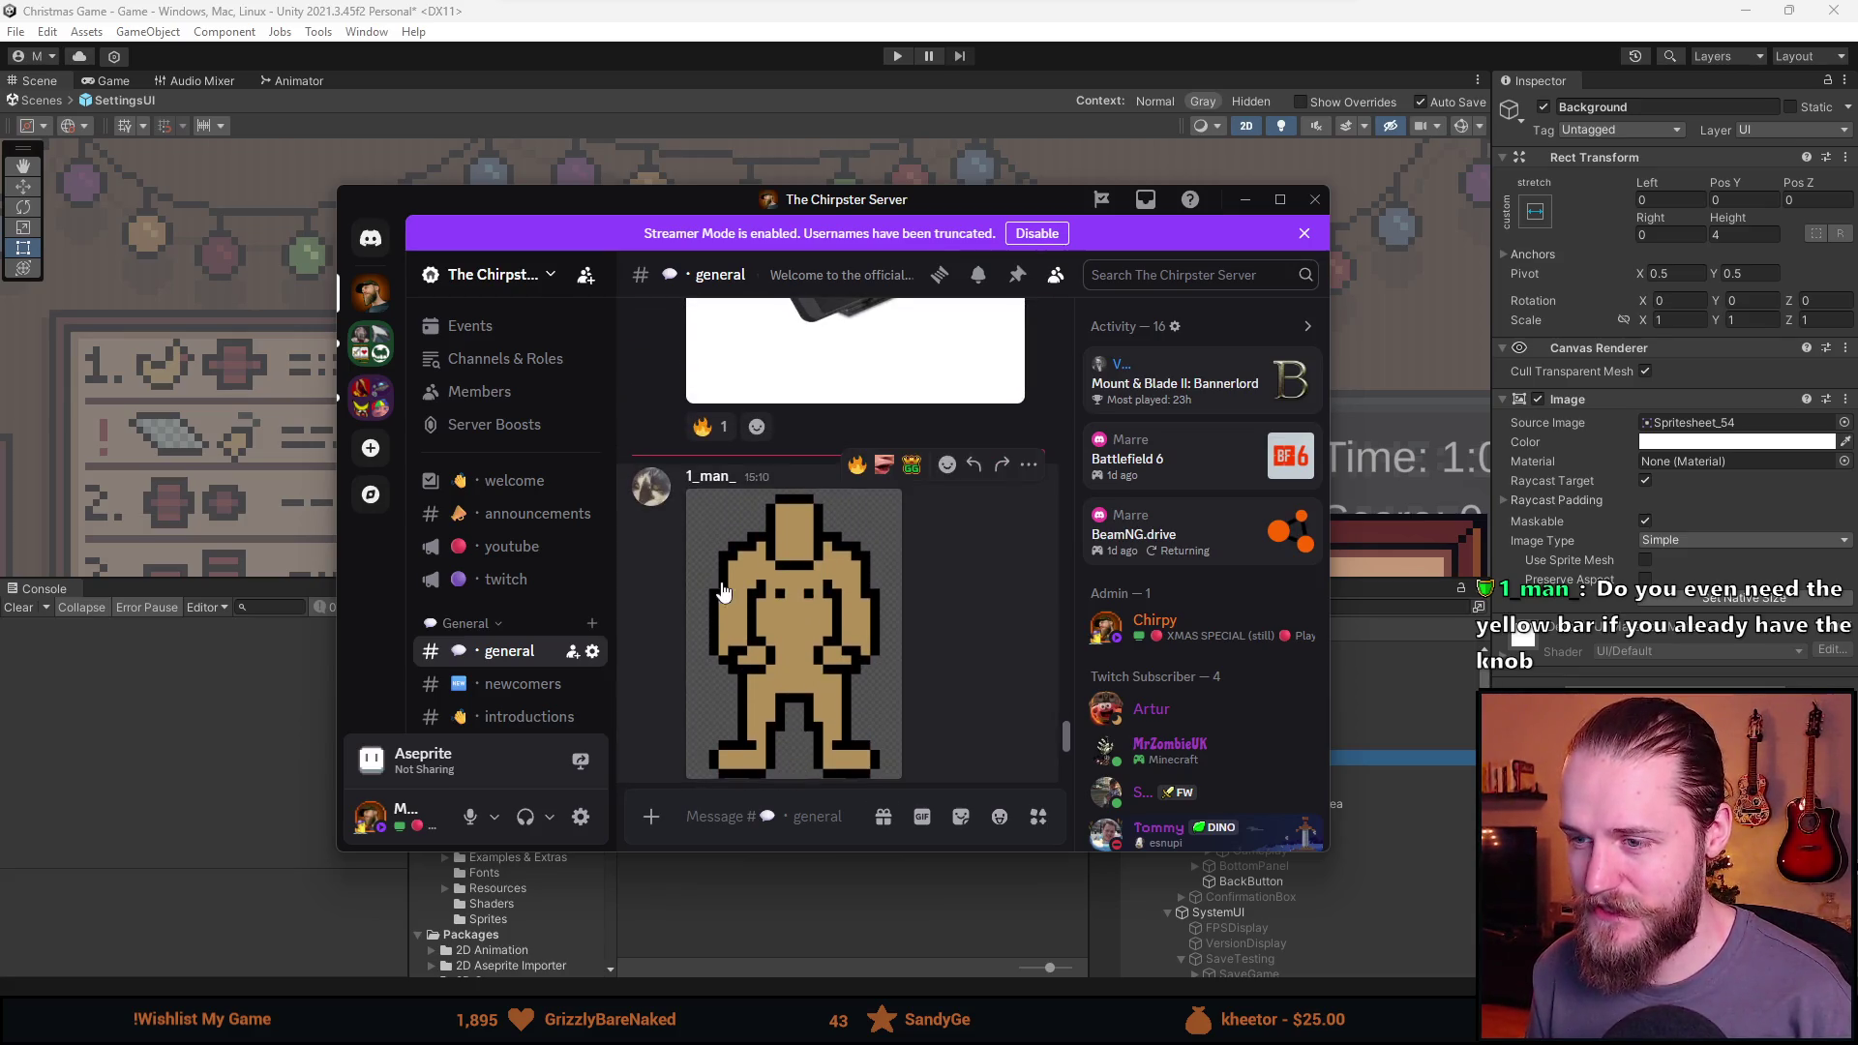
scroll(758, 615, down, 2)
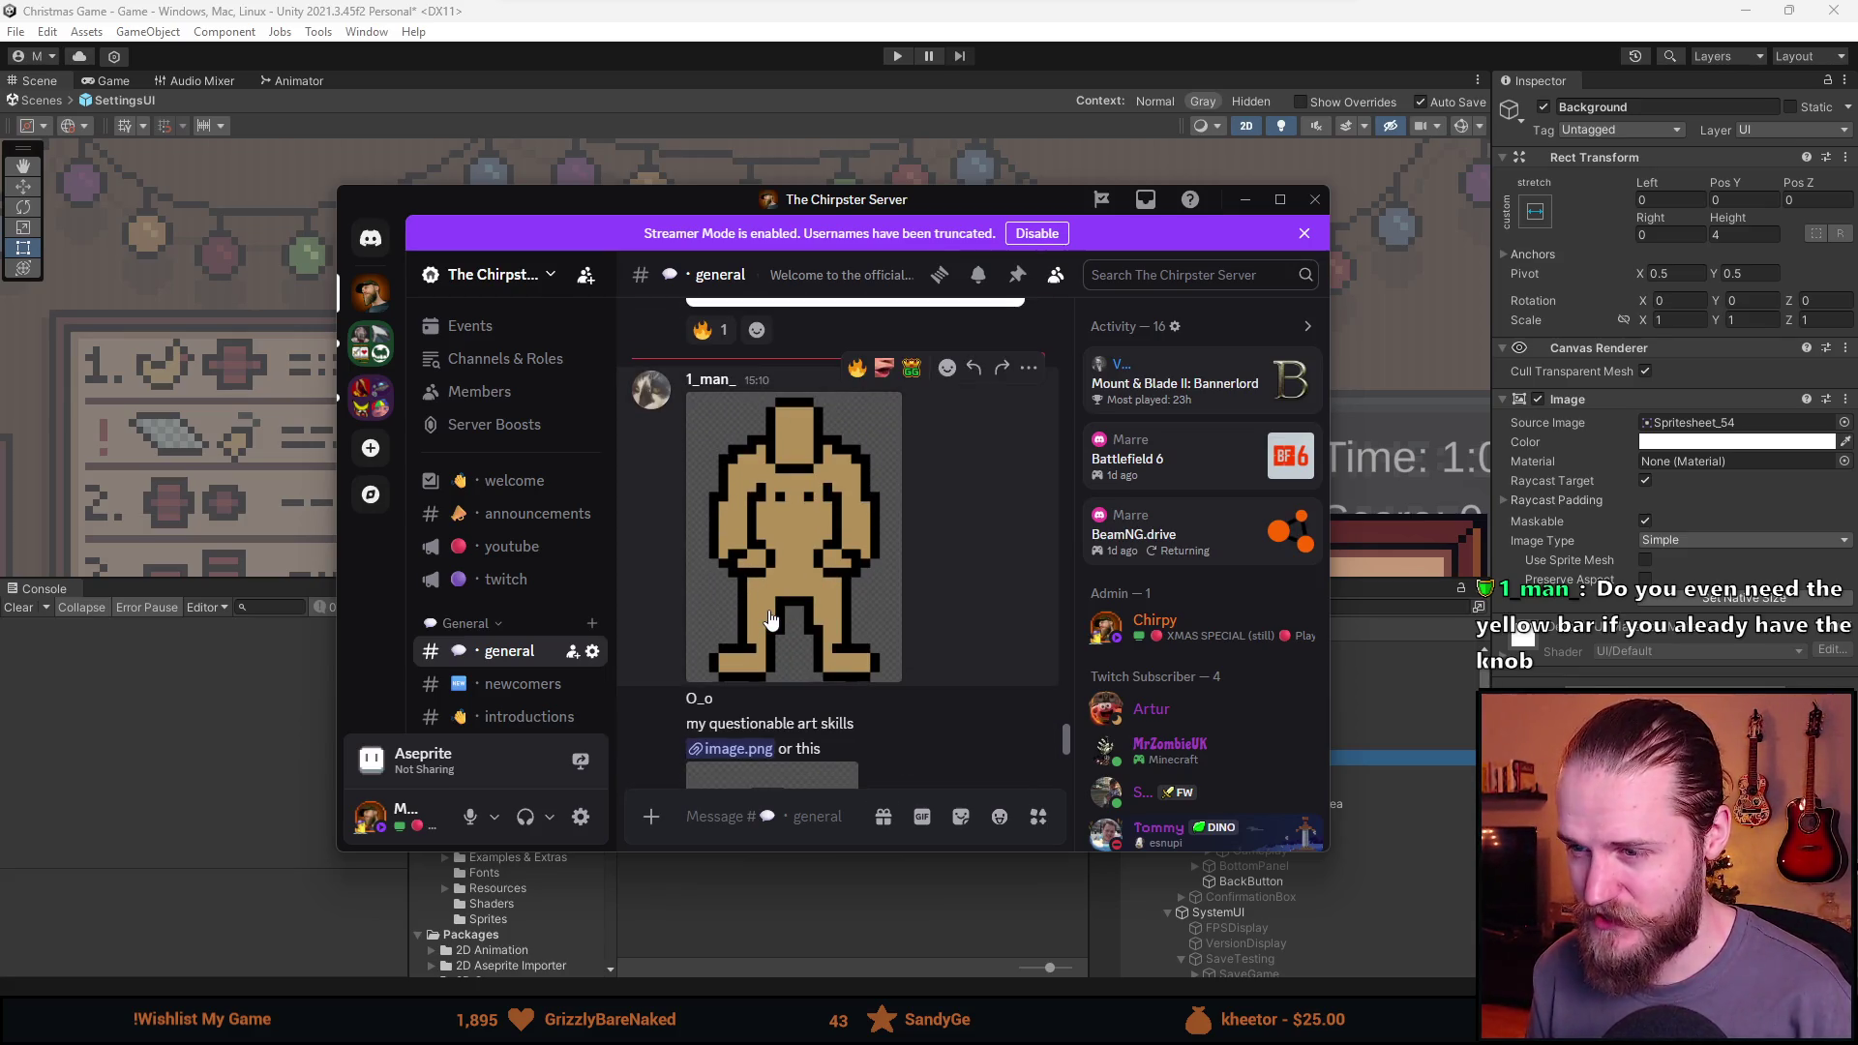
scroll(771, 620, down, 2)
click(841, 453)
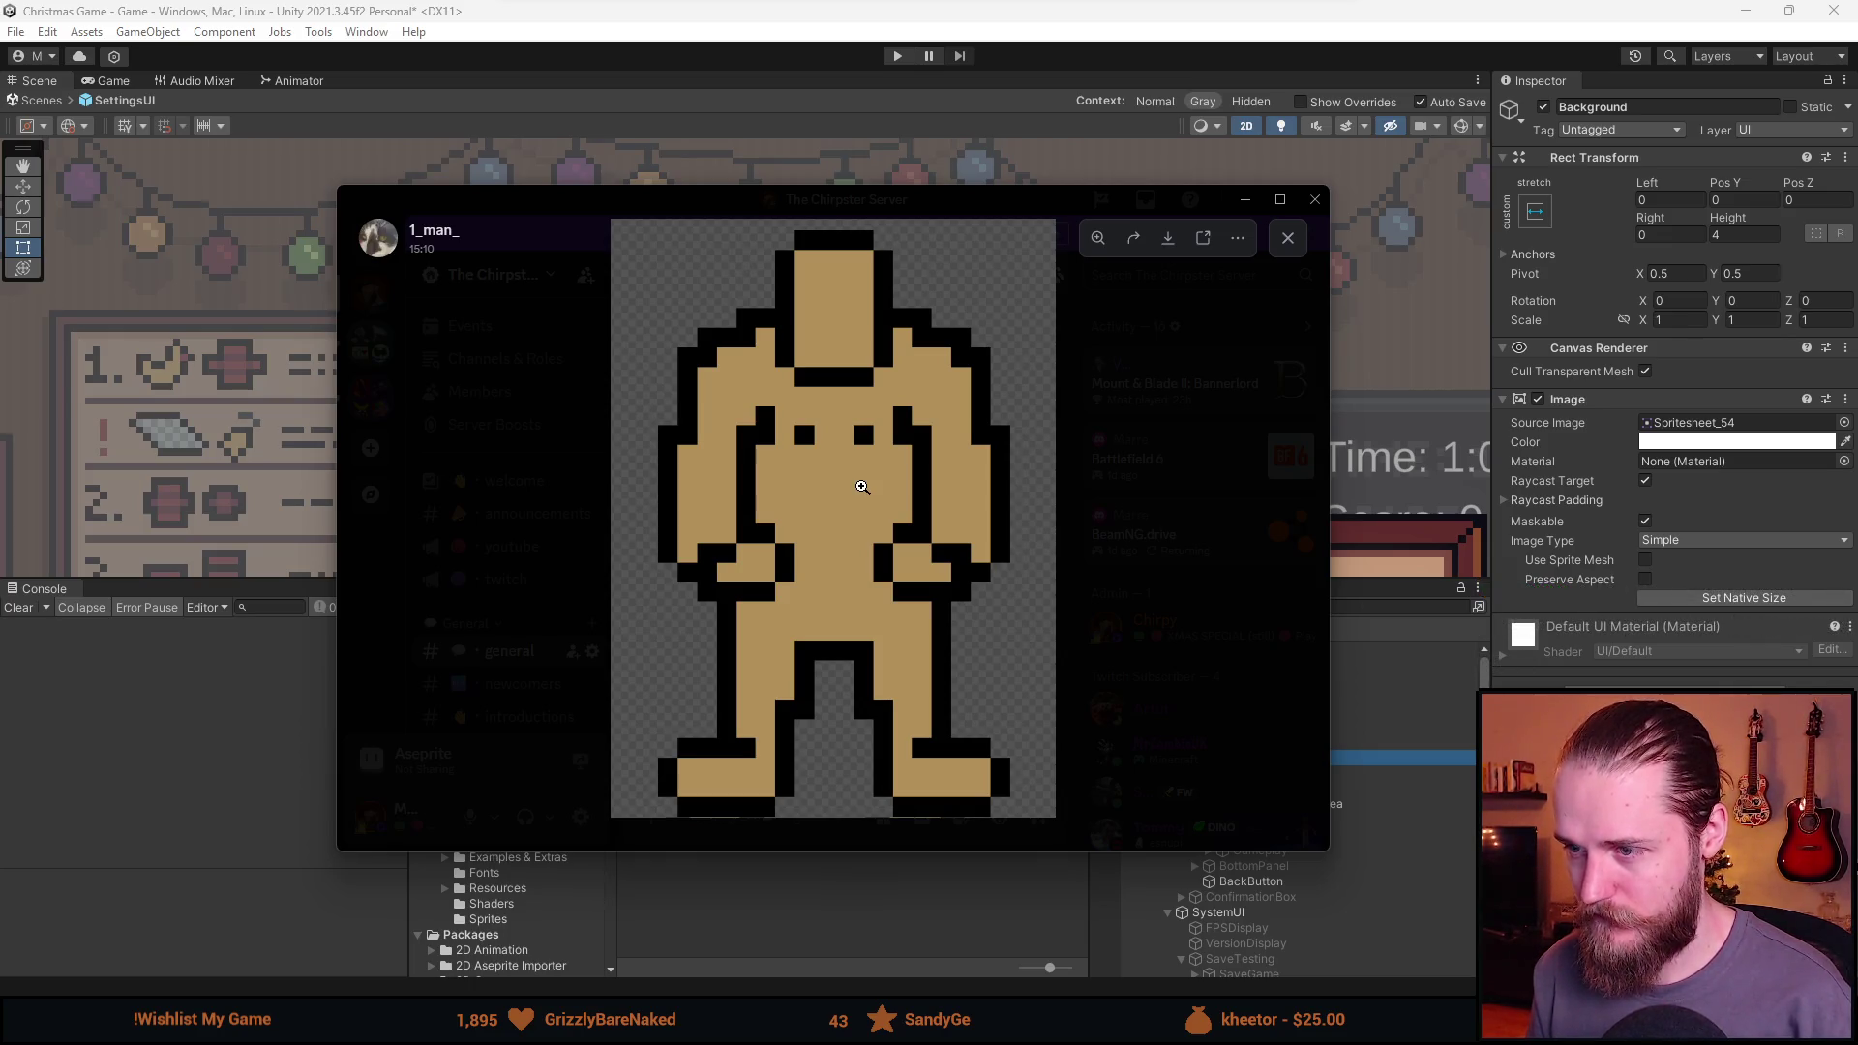
Compare the tan figure image with the muscle-man sprite, viewing each full size in turn.
click(1095, 333)
scroll(851, 582, down, 1)
scroll(827, 596, up, 3)
click(686, 506)
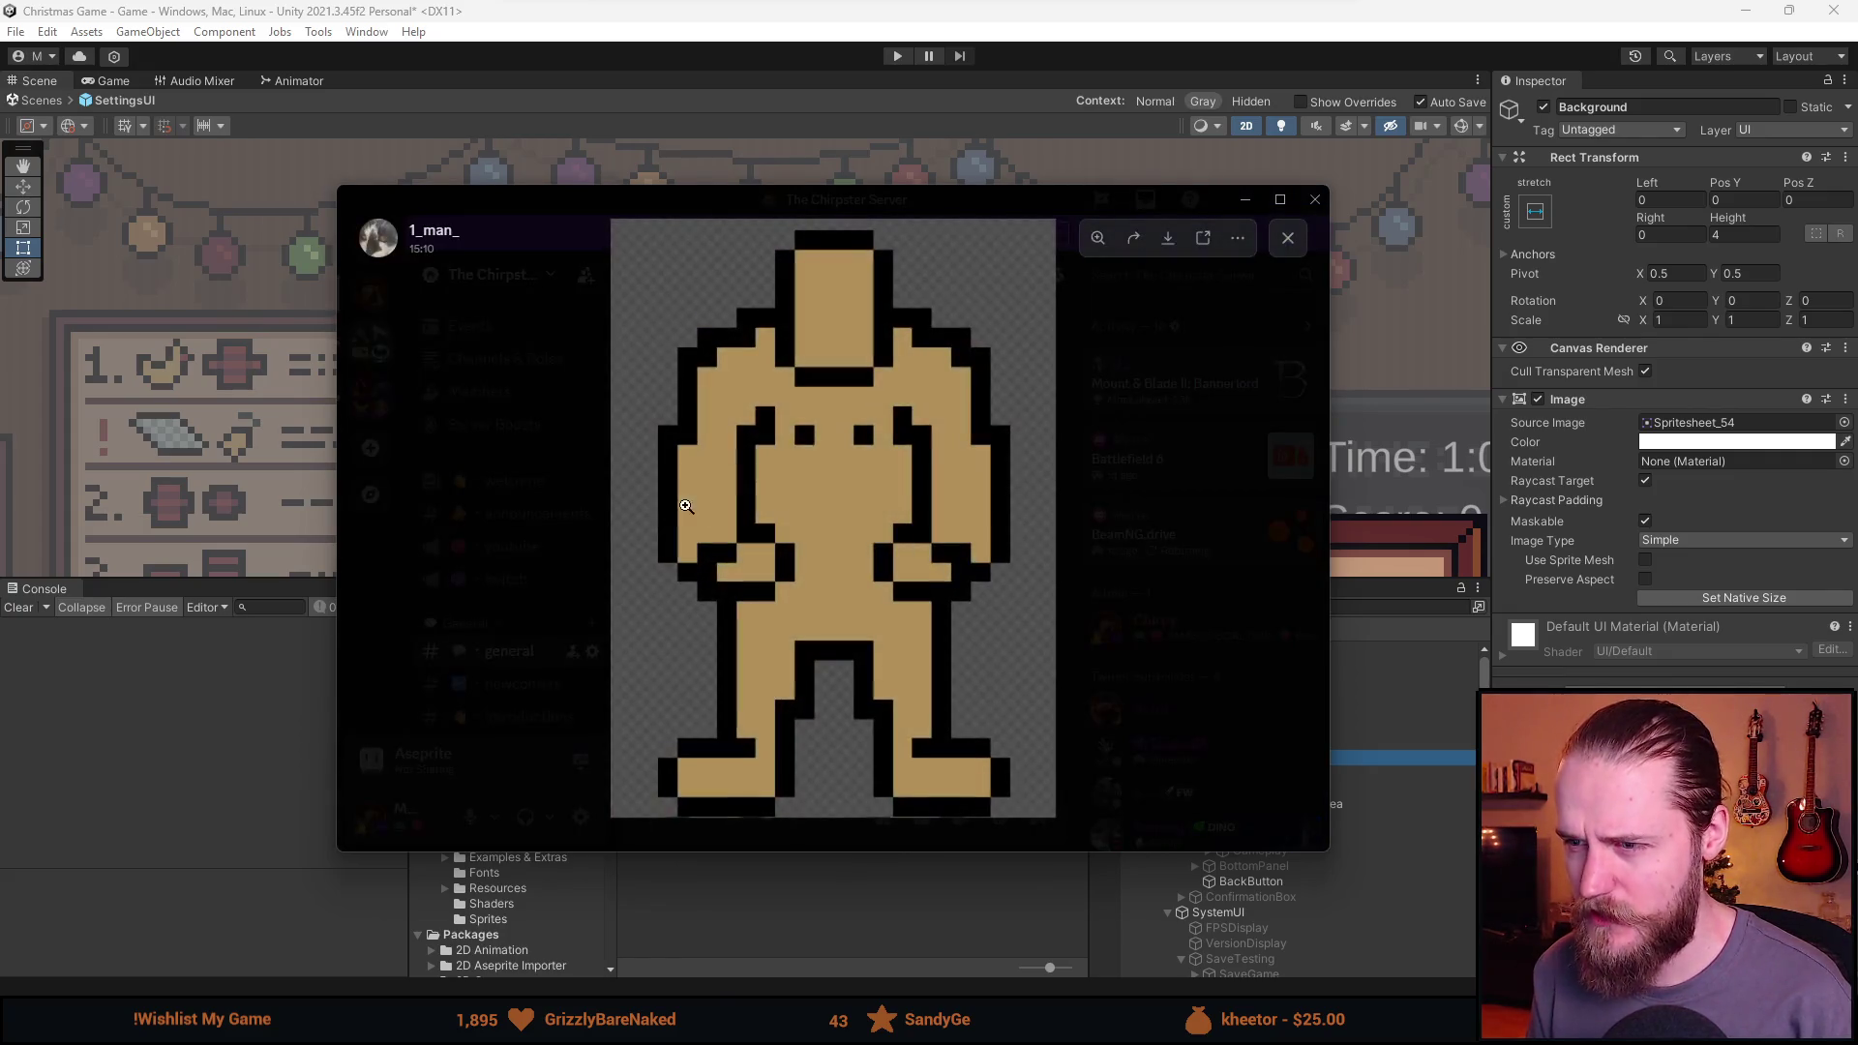
click(1171, 521)
scroll(809, 664, down, 3)
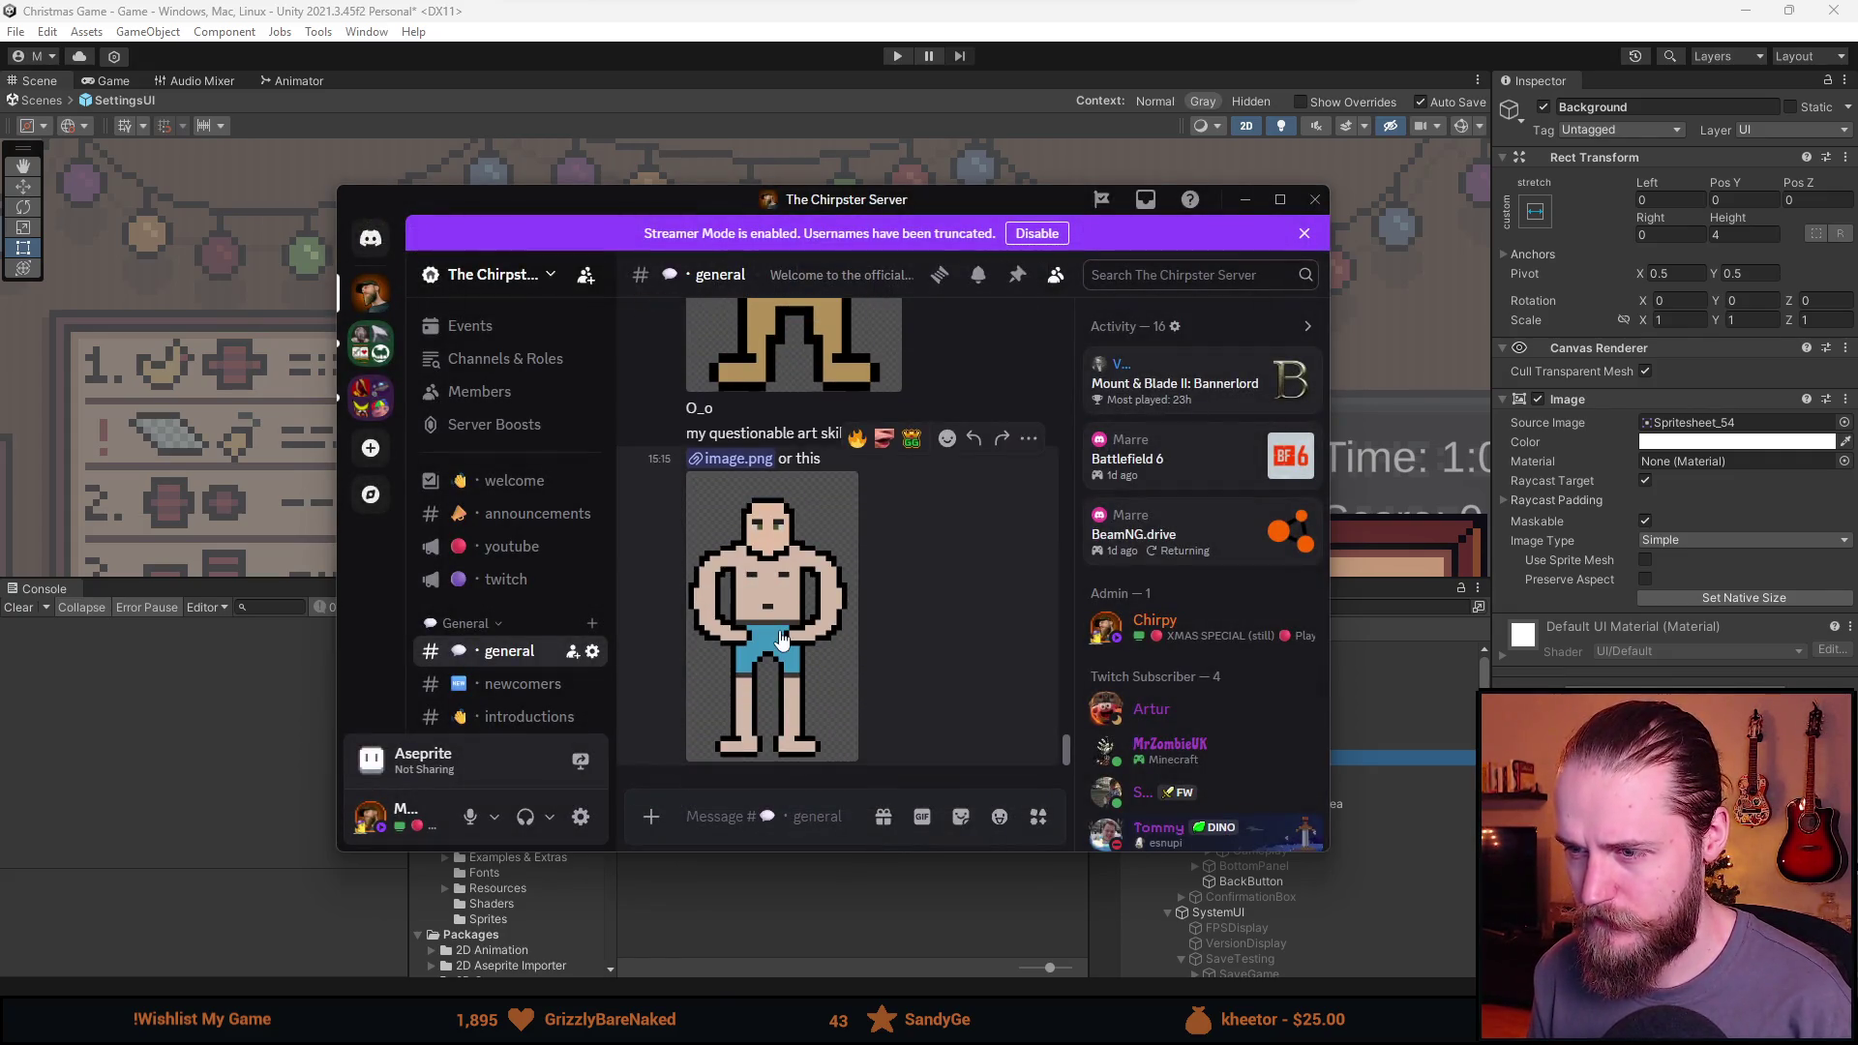
click(781, 638)
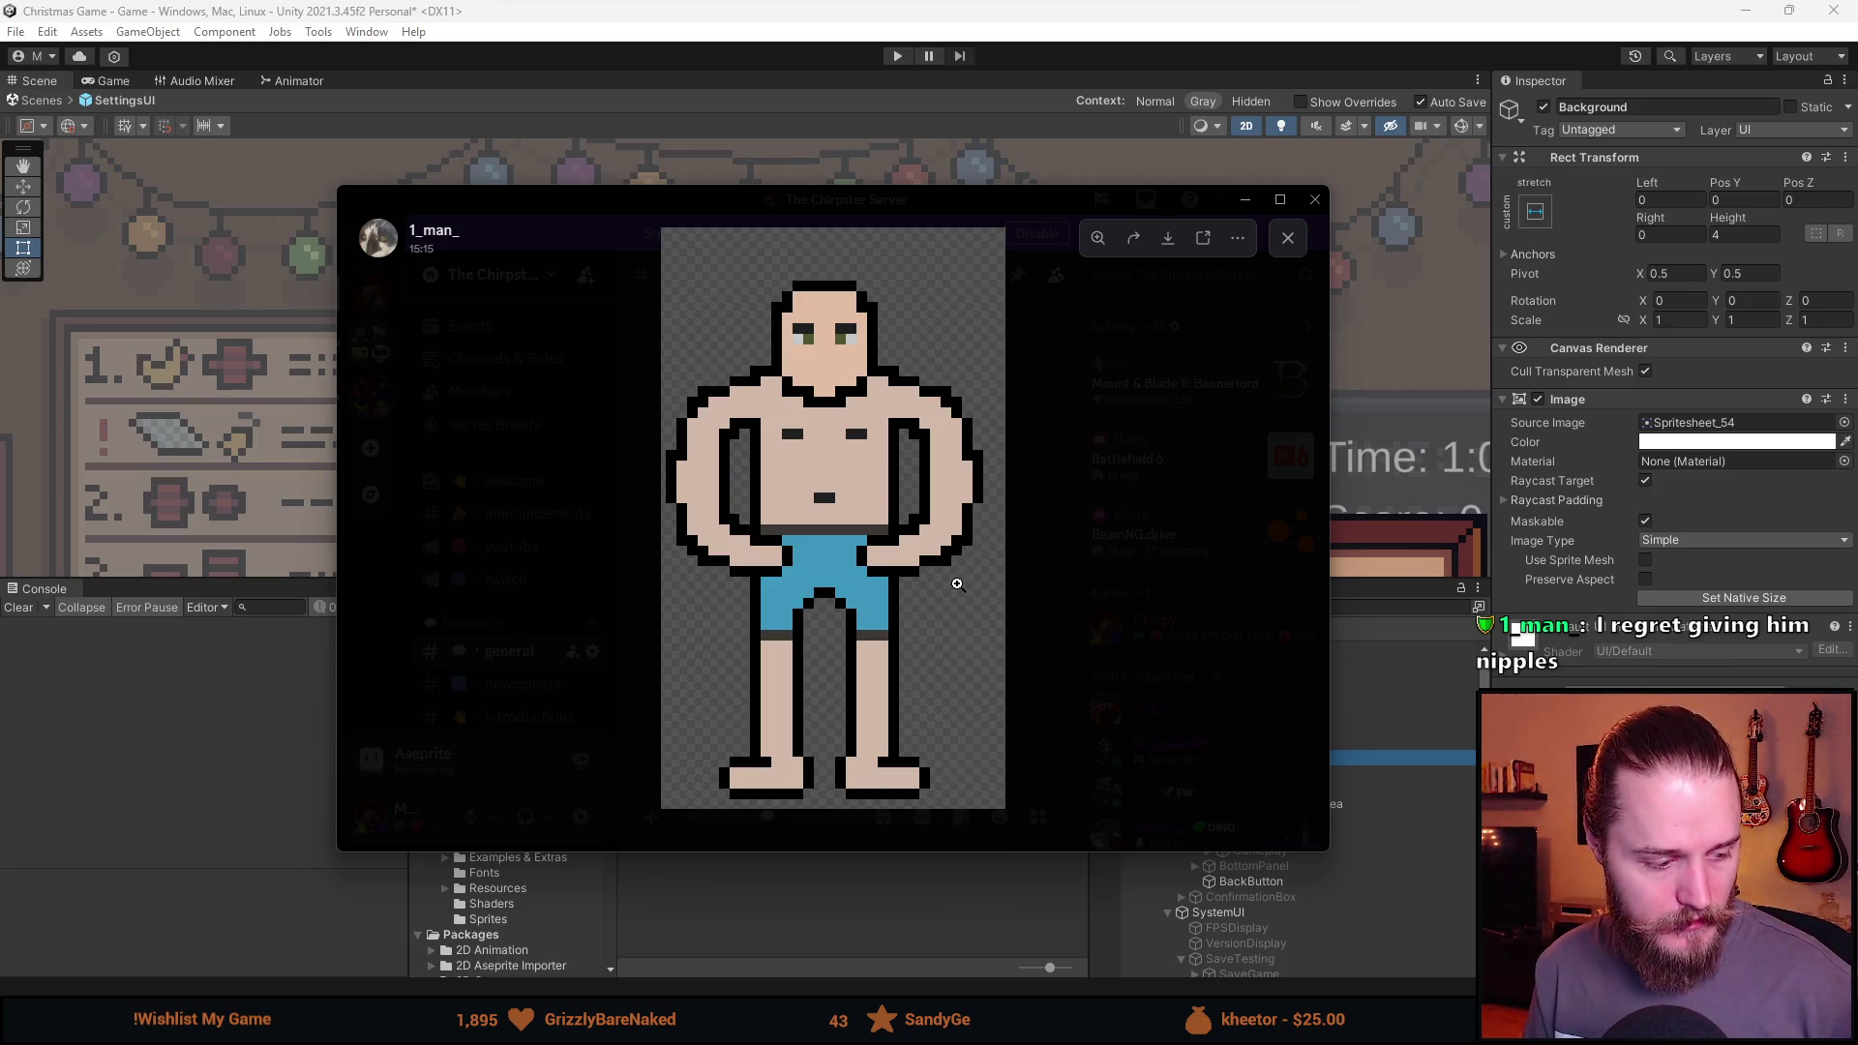
click(1071, 450)
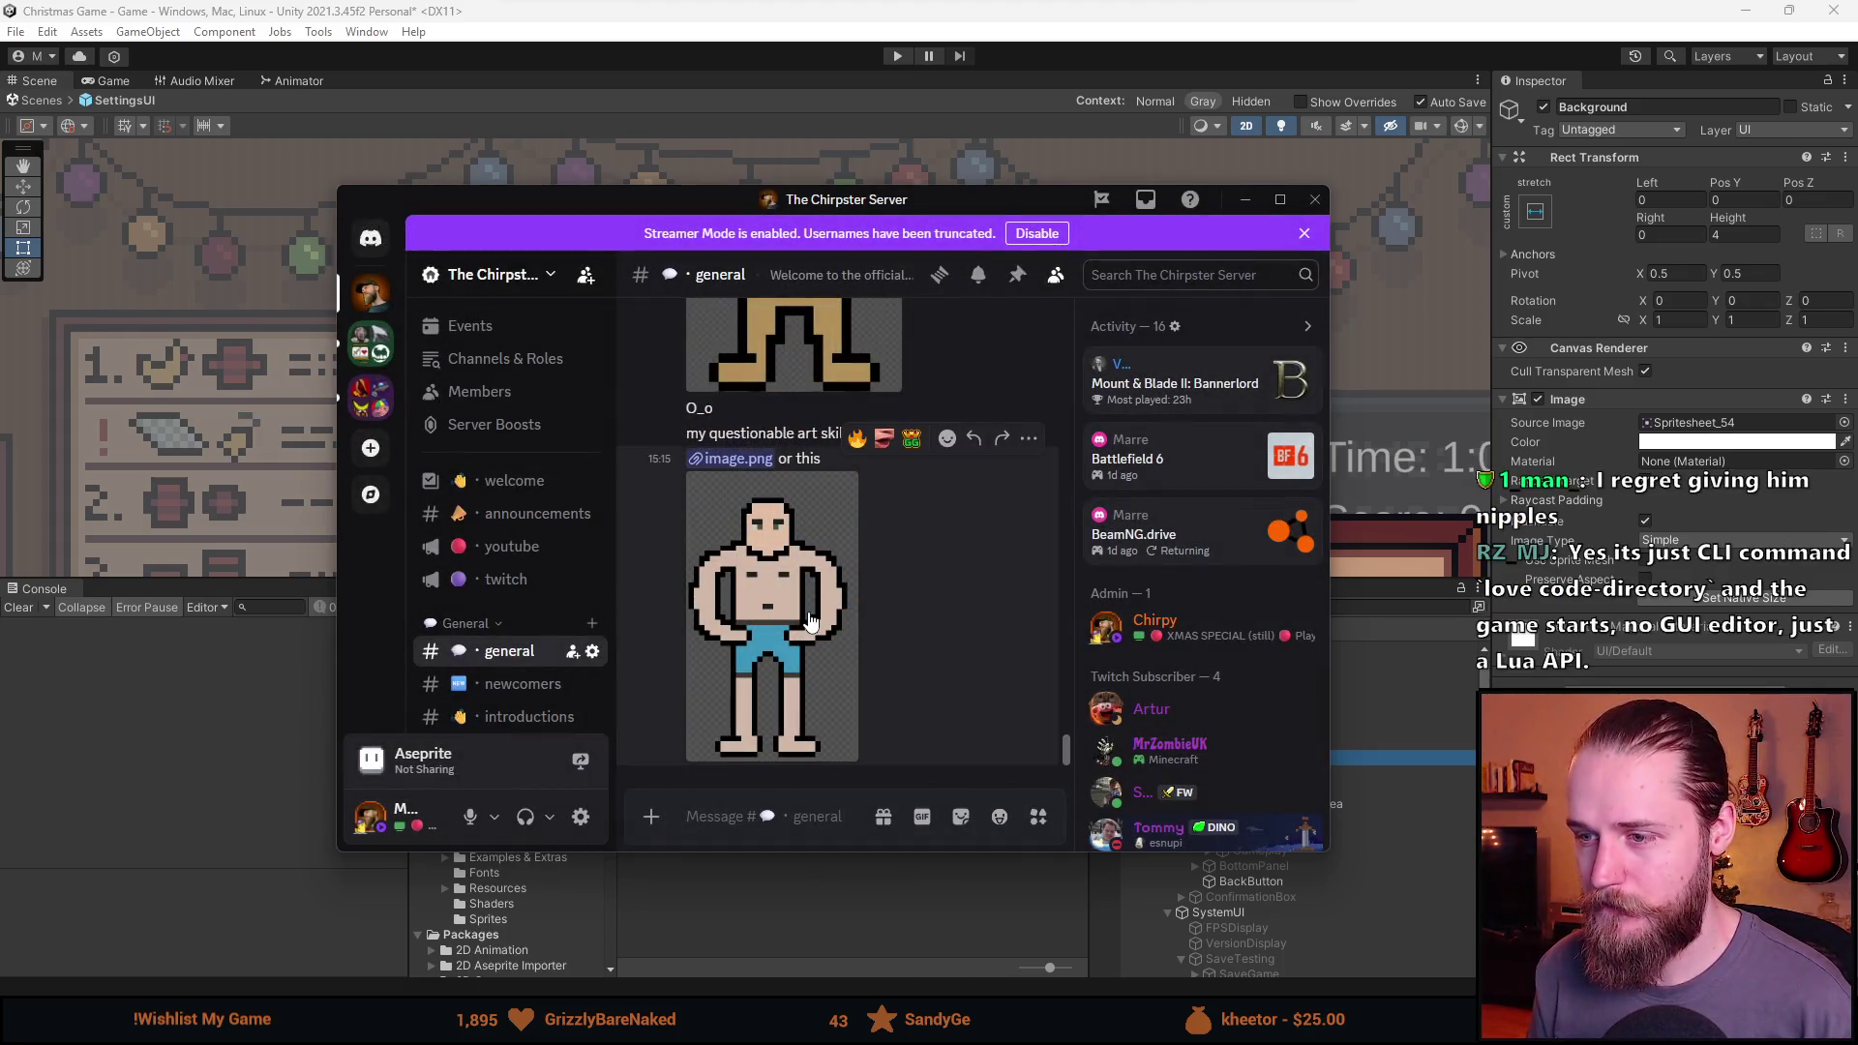
scroll(805, 468, up, 3)
click(805, 468)
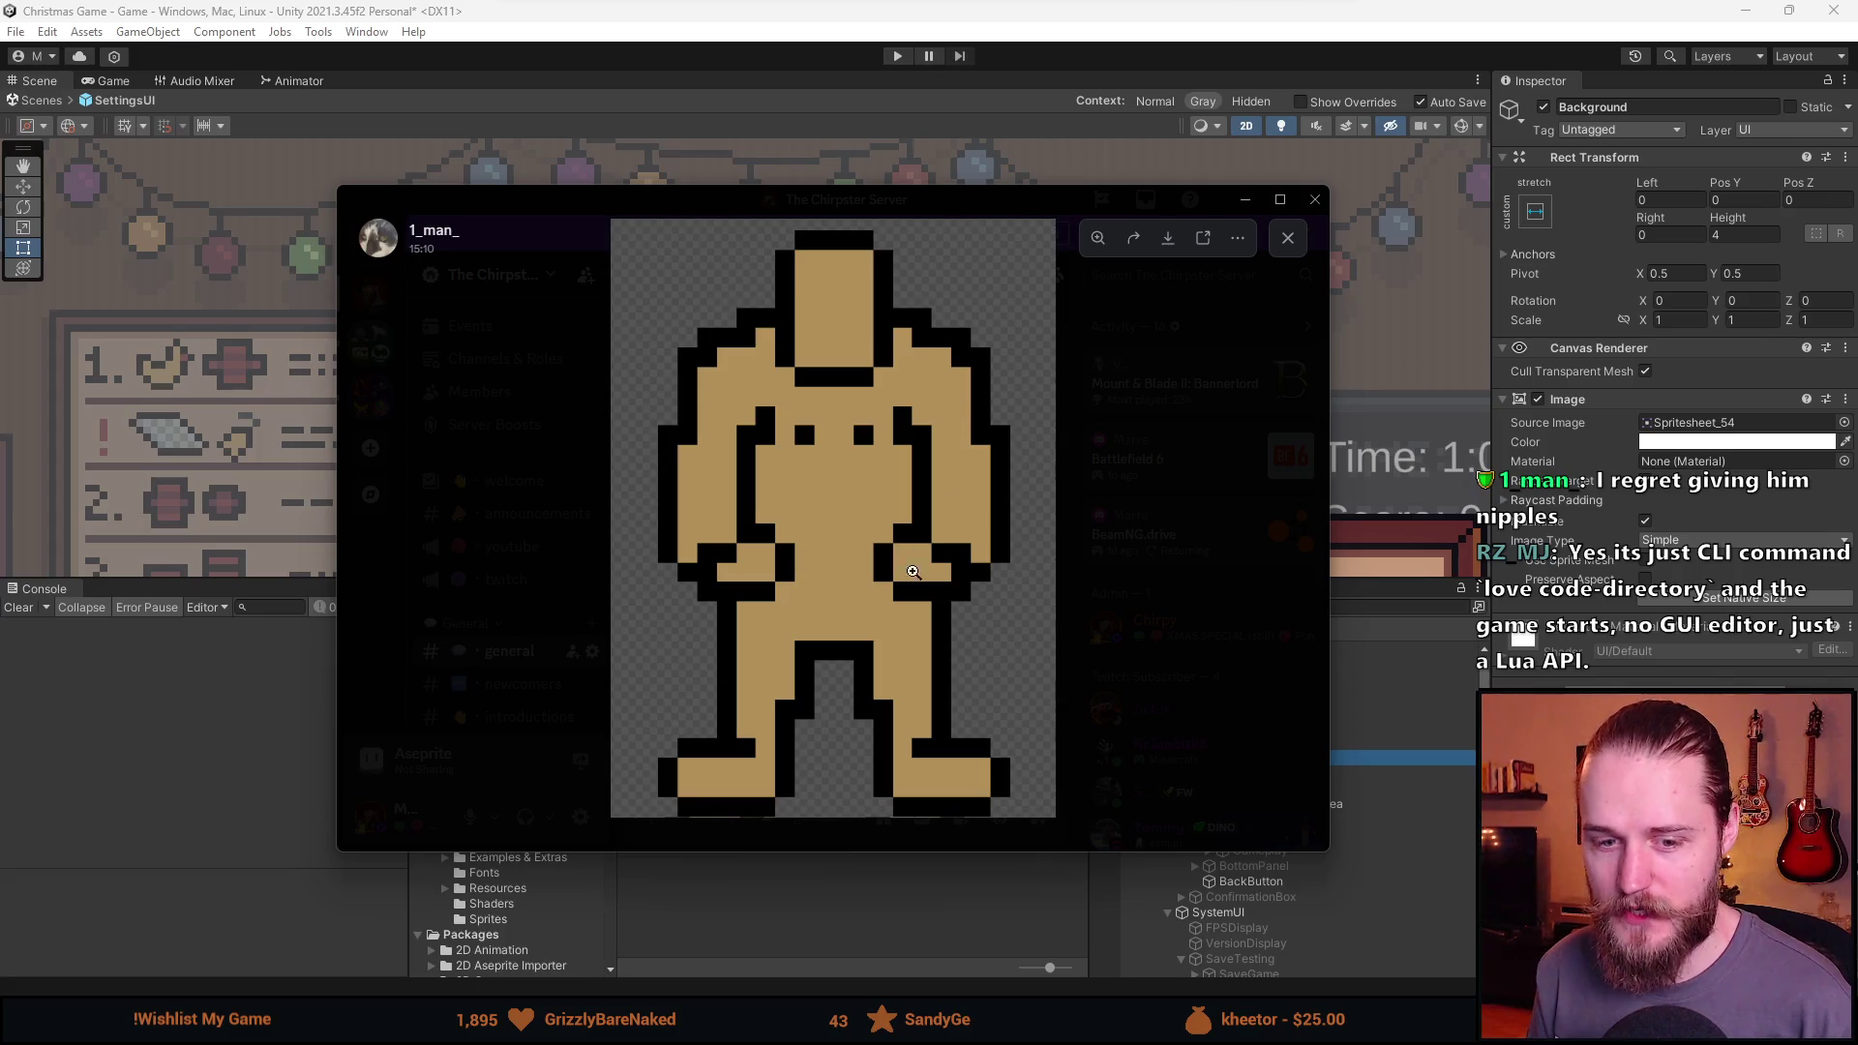
click(1094, 468)
View the muscle-man and tan figure images enlarged once more, then close the viewer.
scroll(821, 465, down, 2)
scroll(820, 465, up, 2)
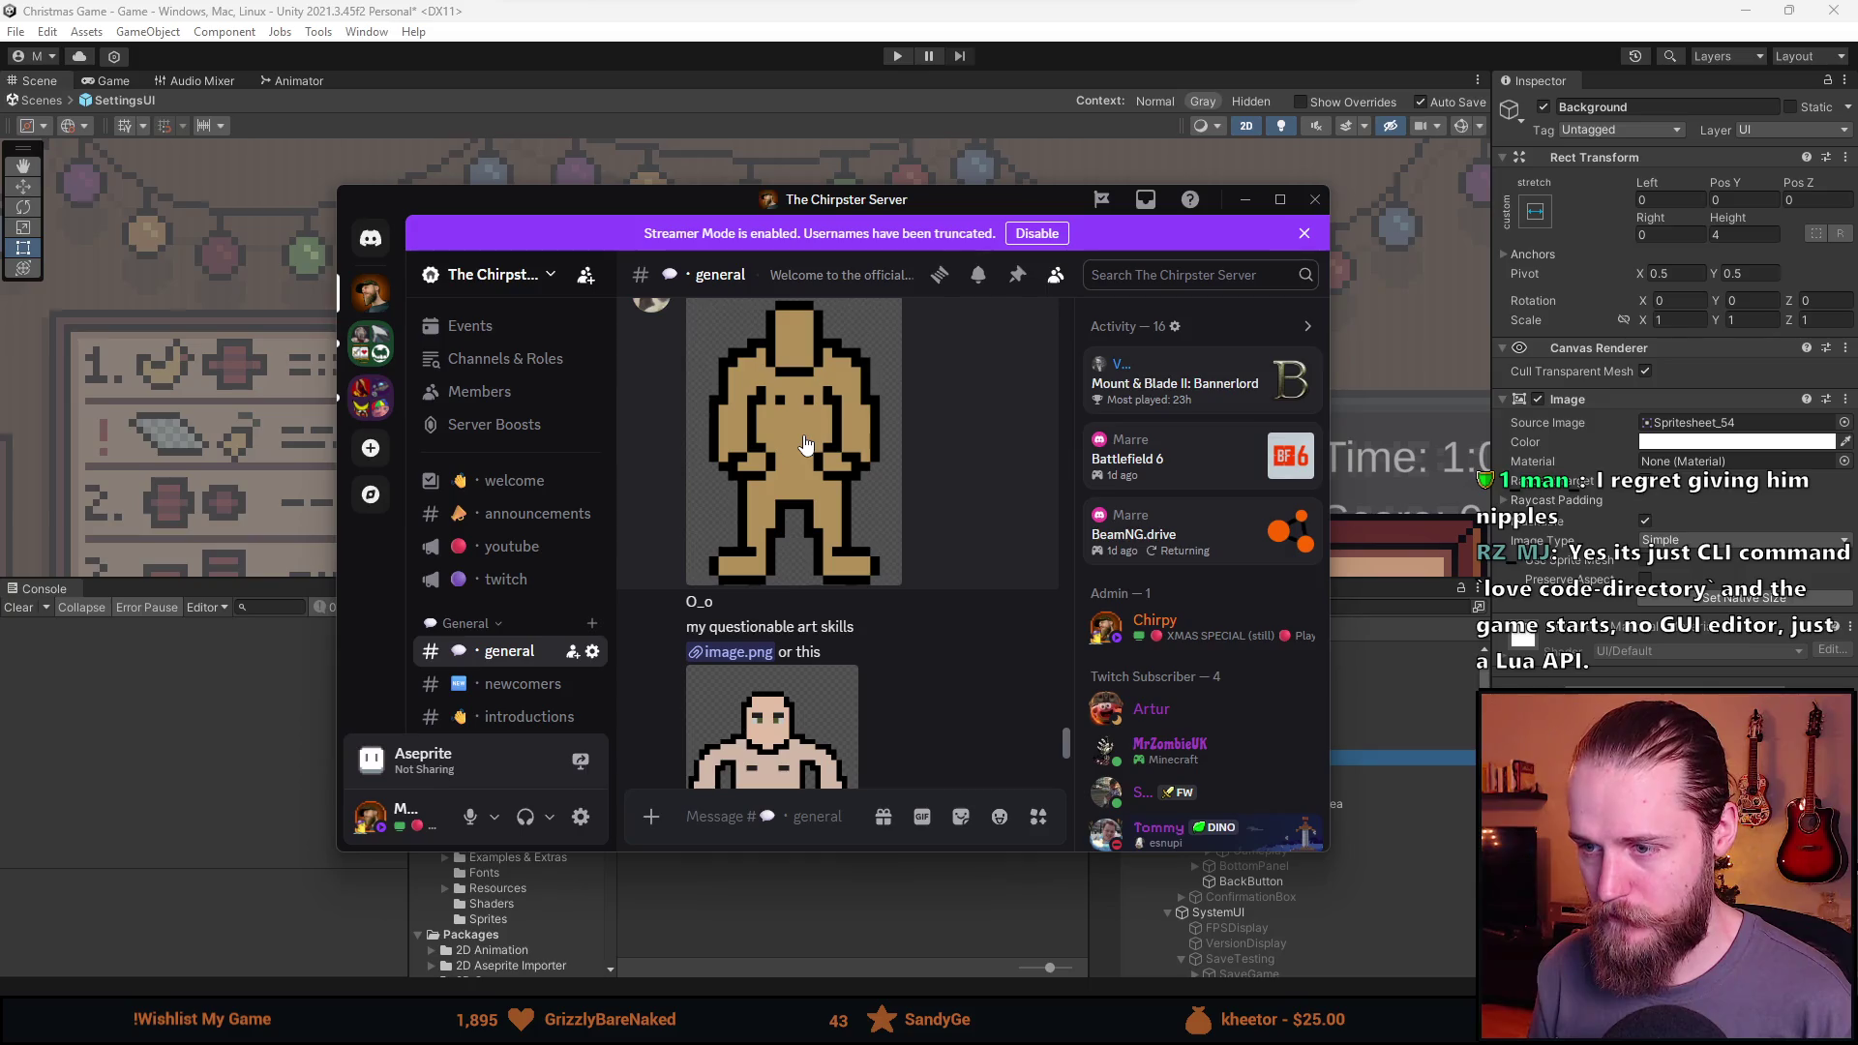
scroll(805, 444, down, 3)
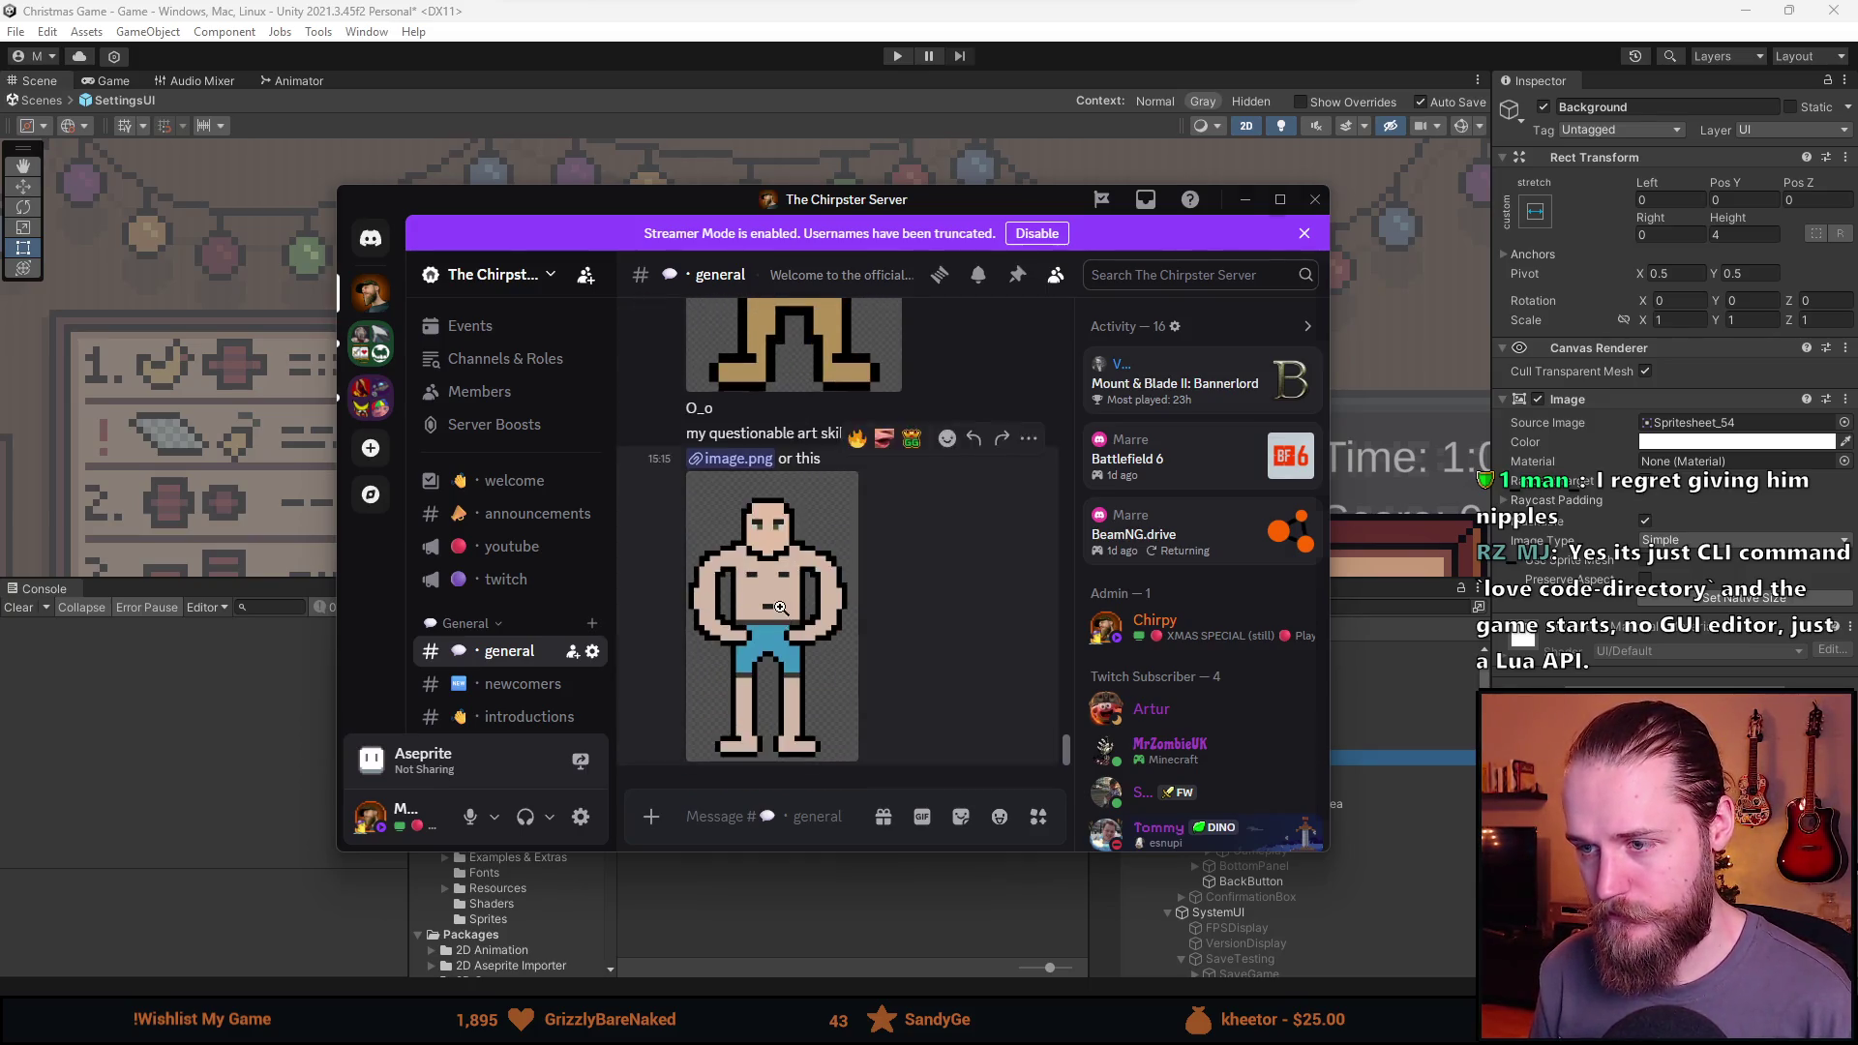
click(780, 607)
click(1112, 503)
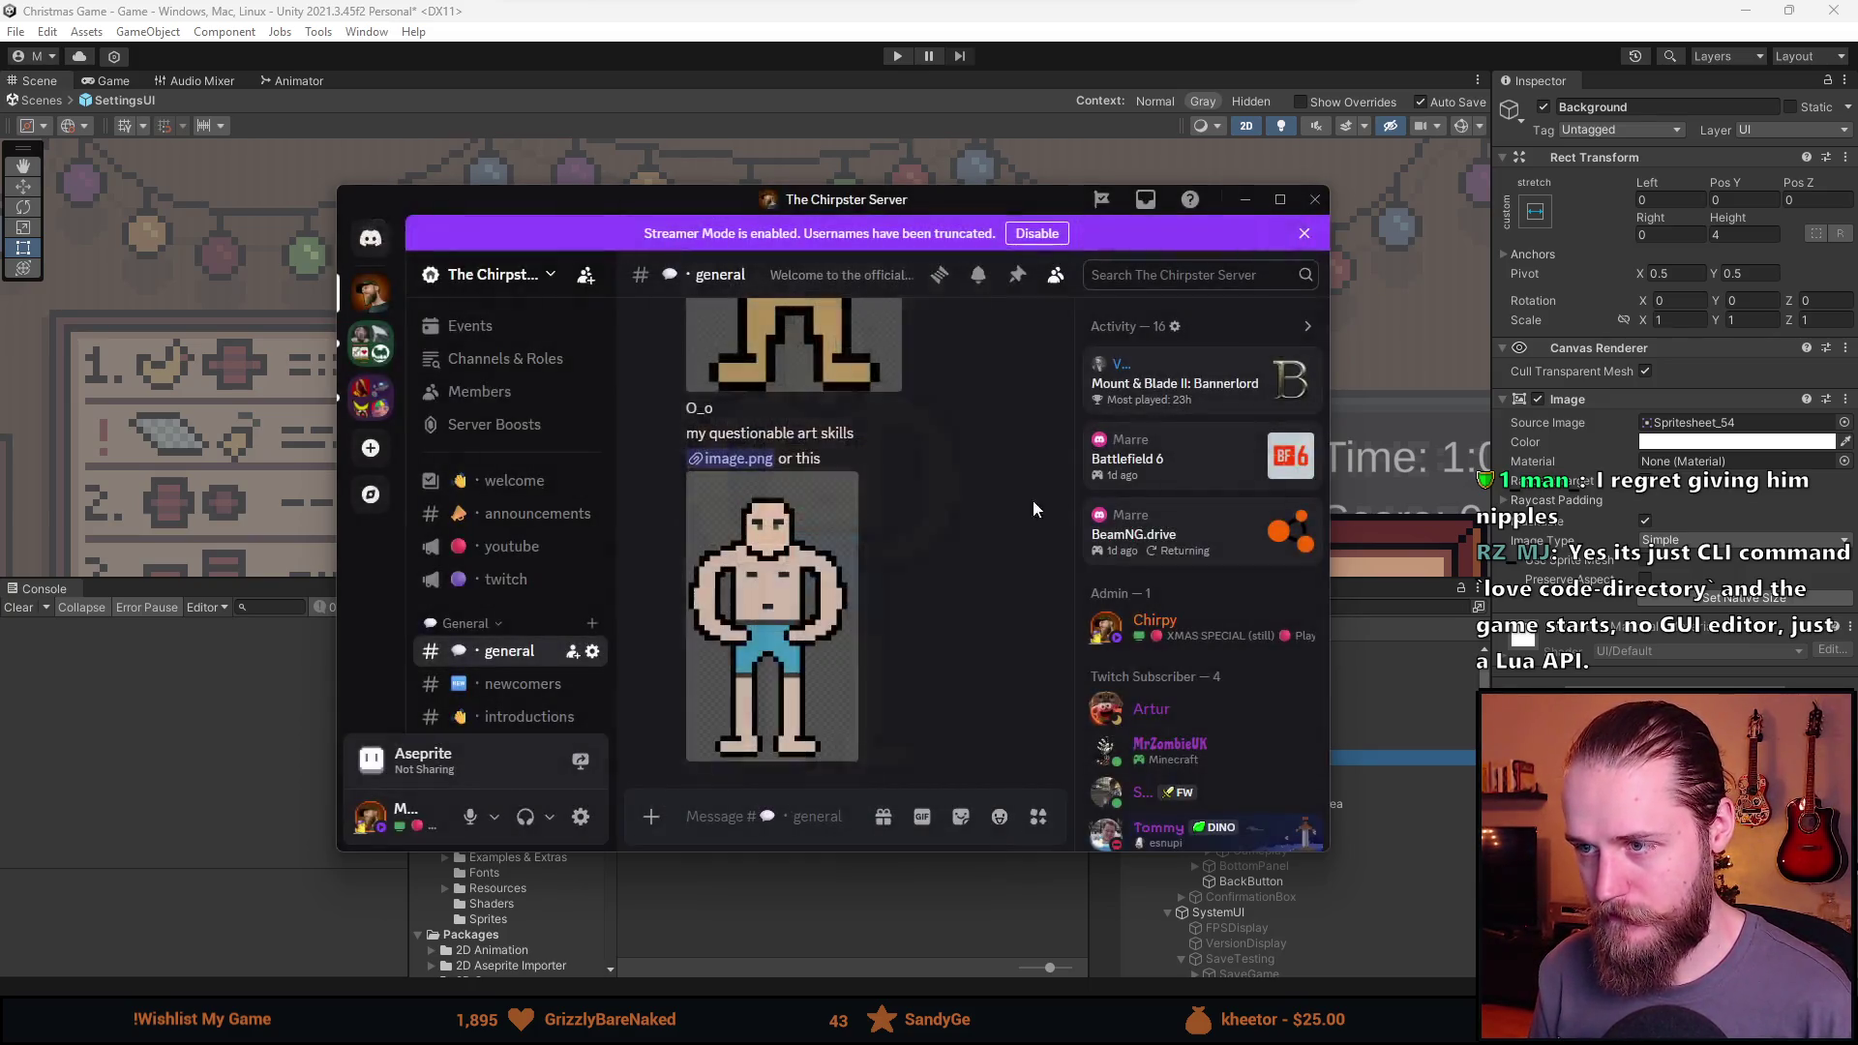
scroll(856, 542, up, 3)
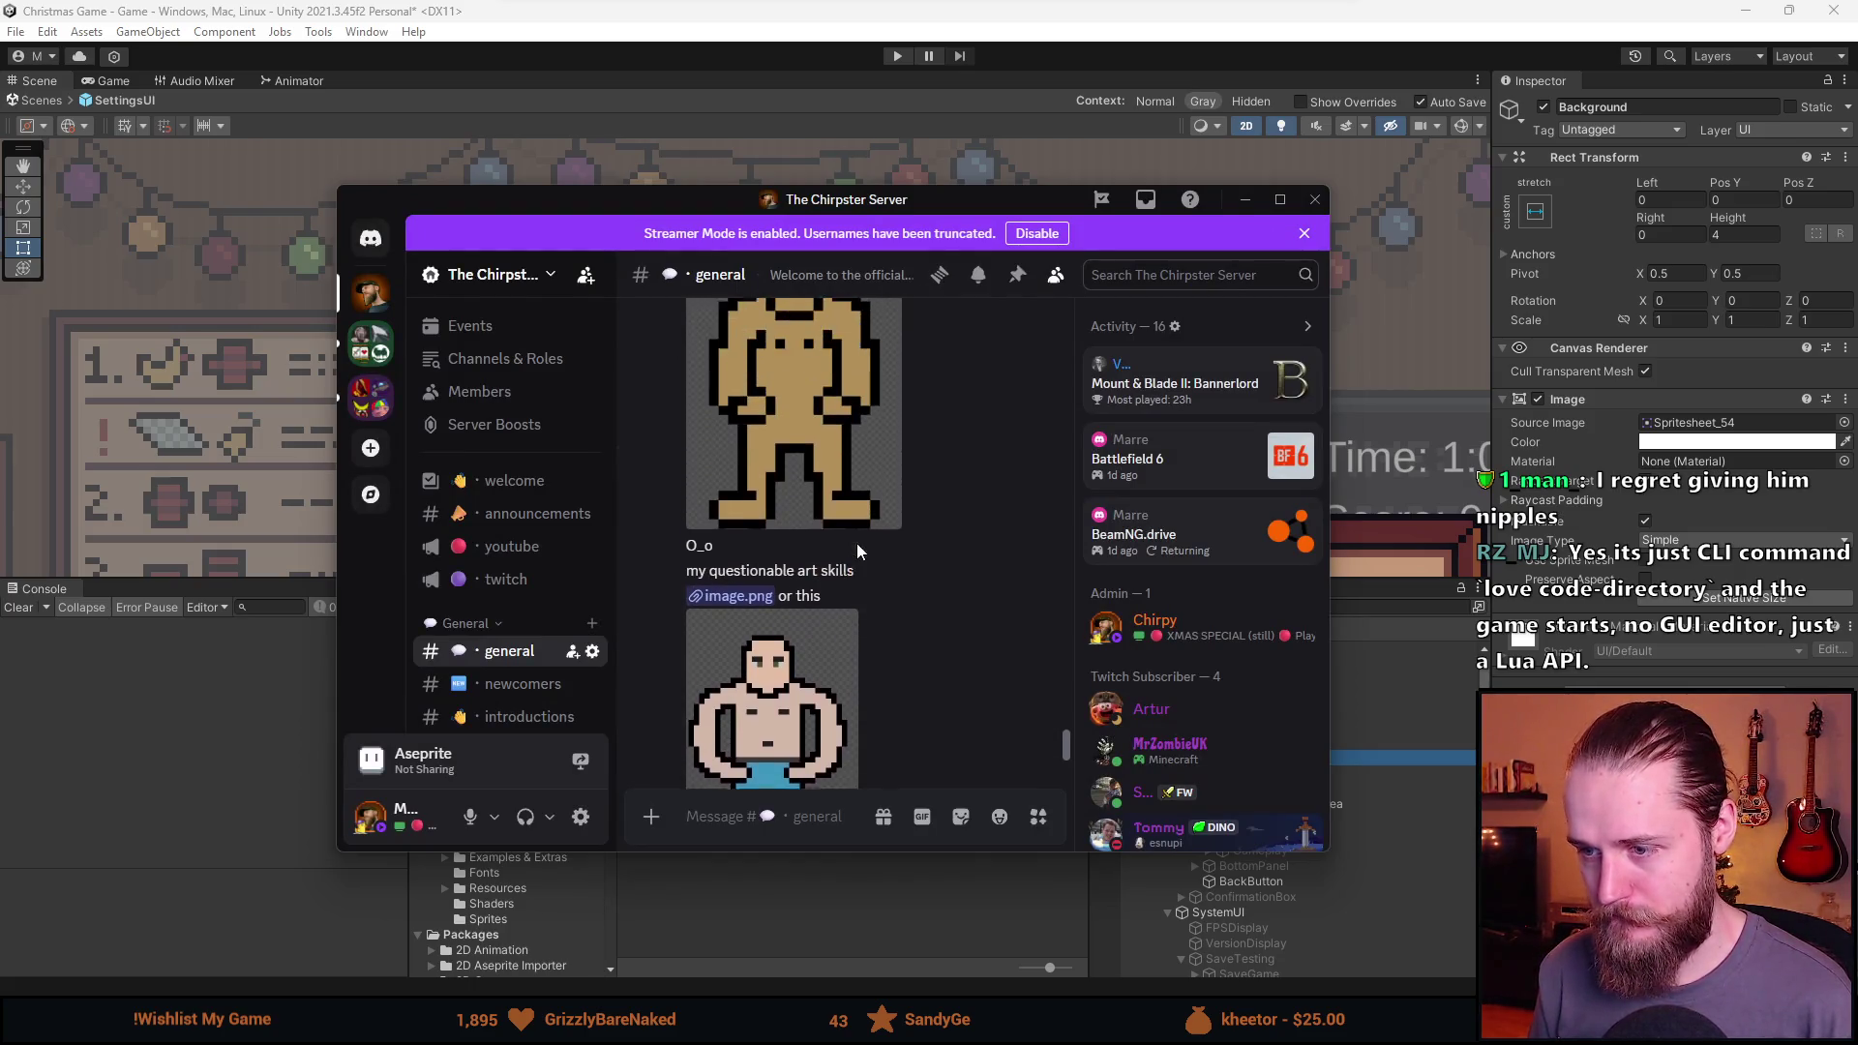
click(842, 539)
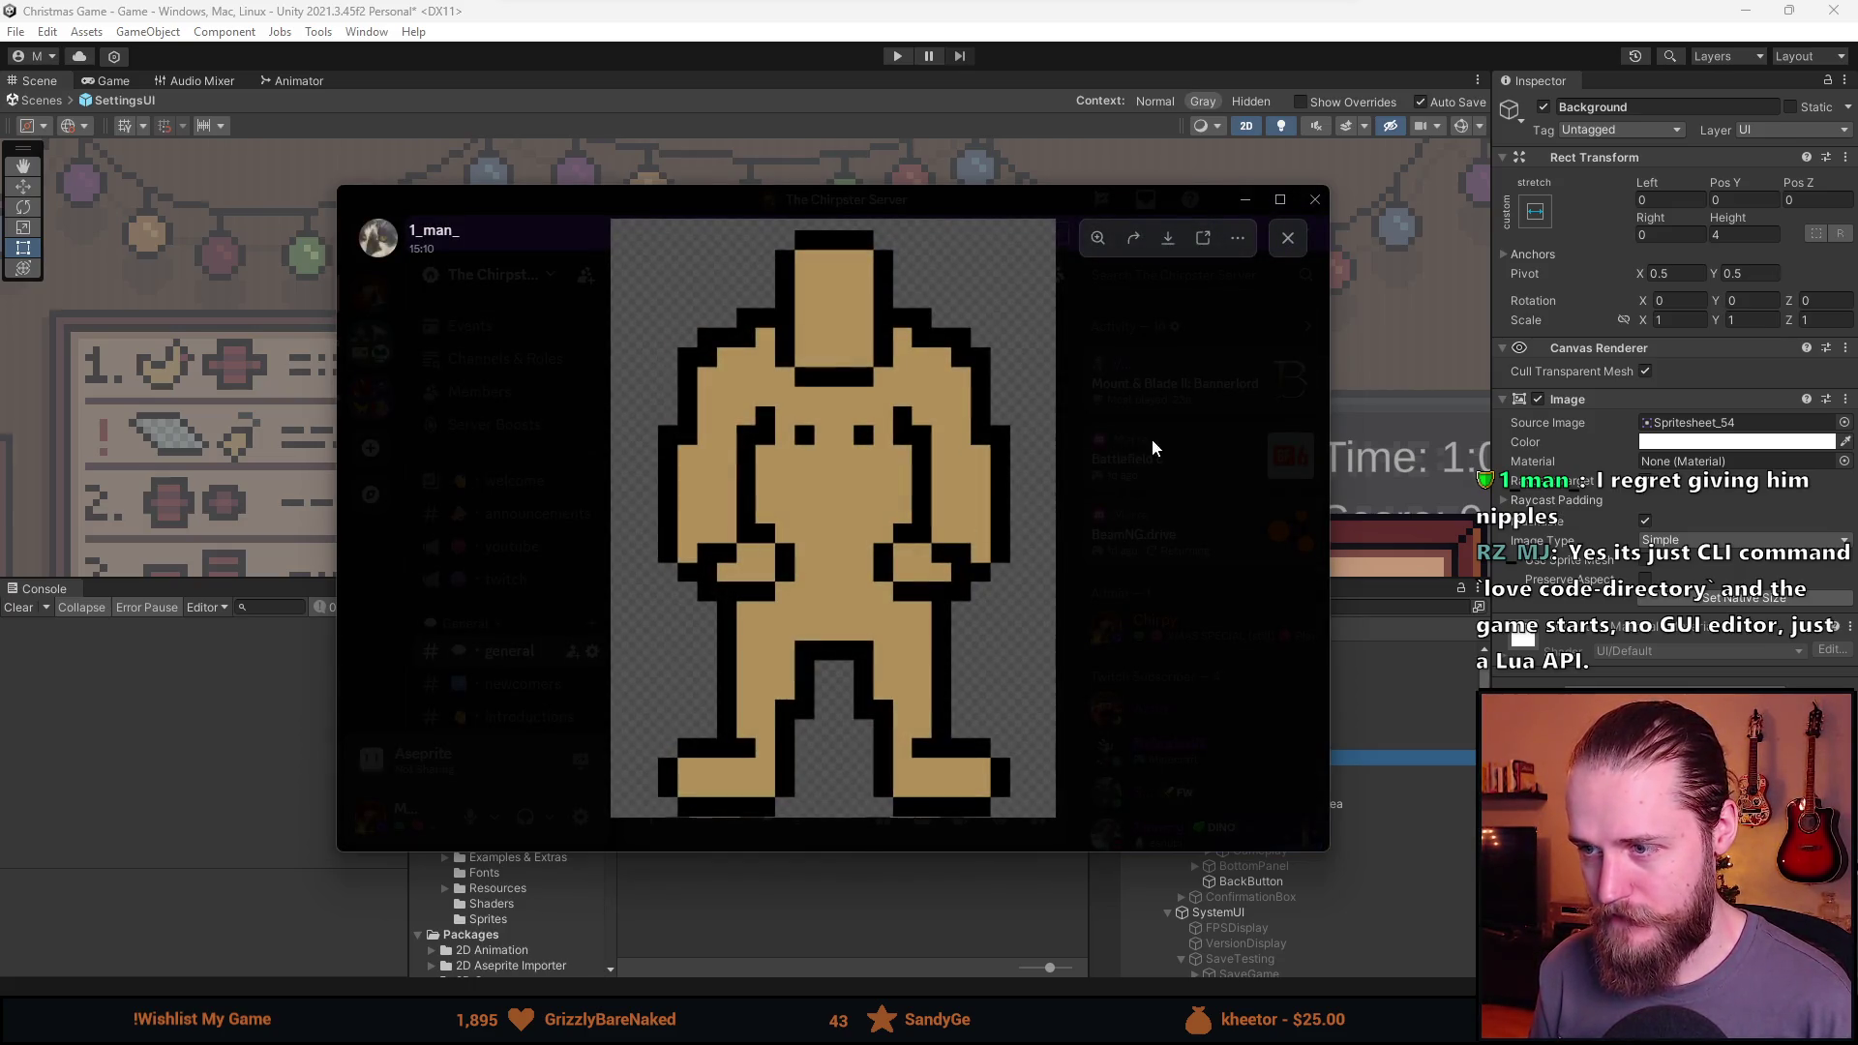
click(1098, 394)
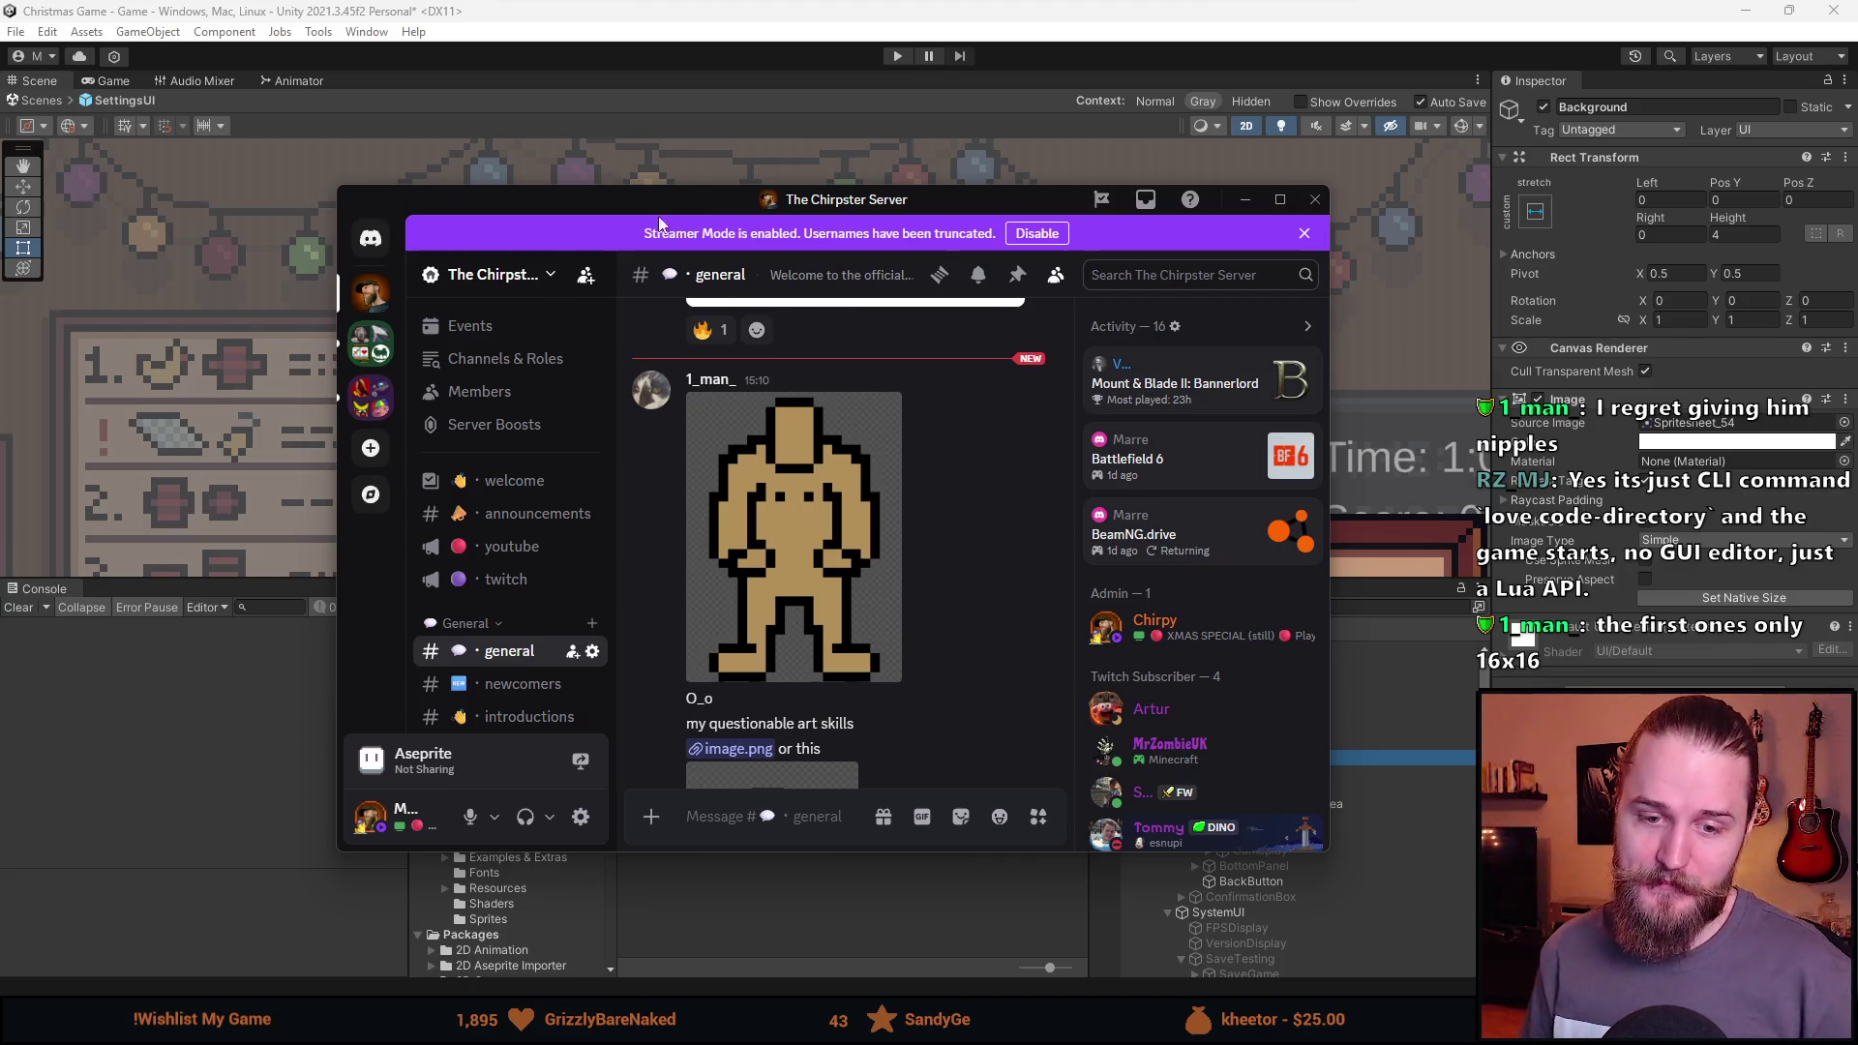
Reopen the tan figure image full size and zoom in on its pixels.
click(799, 524)
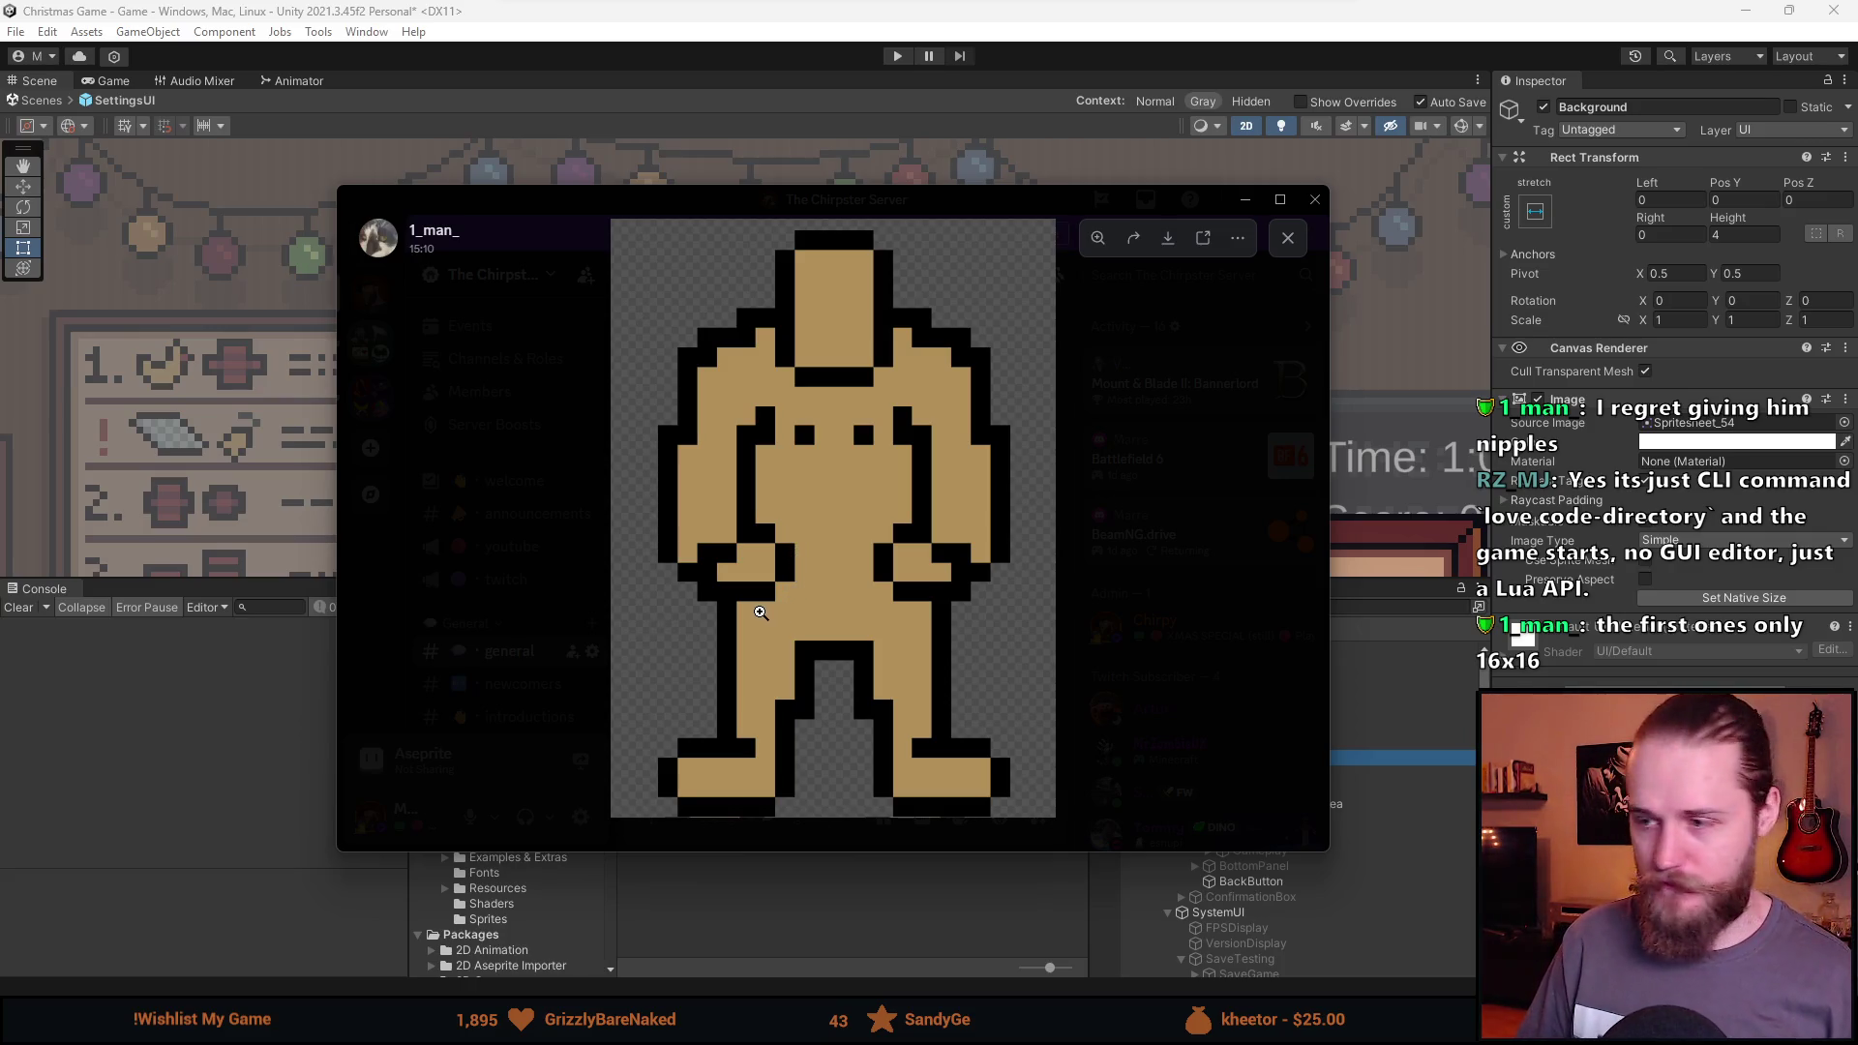
click(1184, 586)
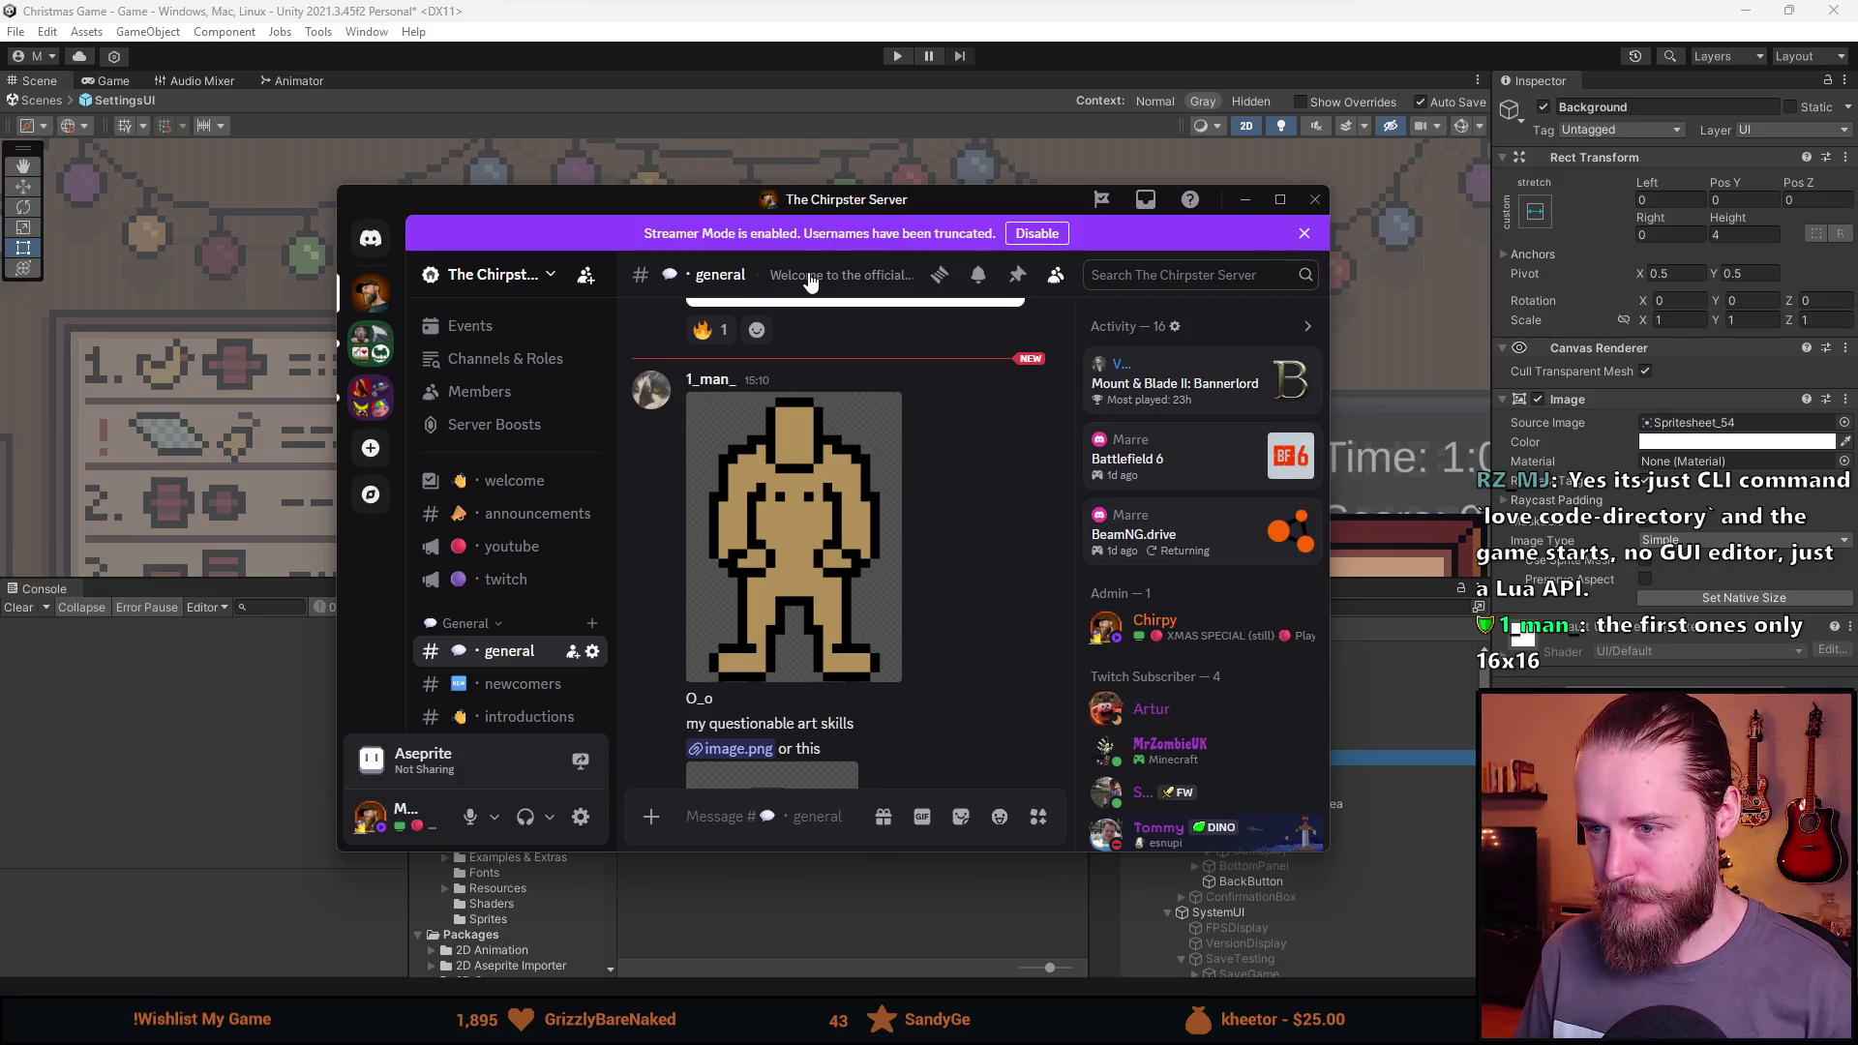
scroll(782, 536, down, 3)
scroll(944, 581, up, 3)
click(789, 531)
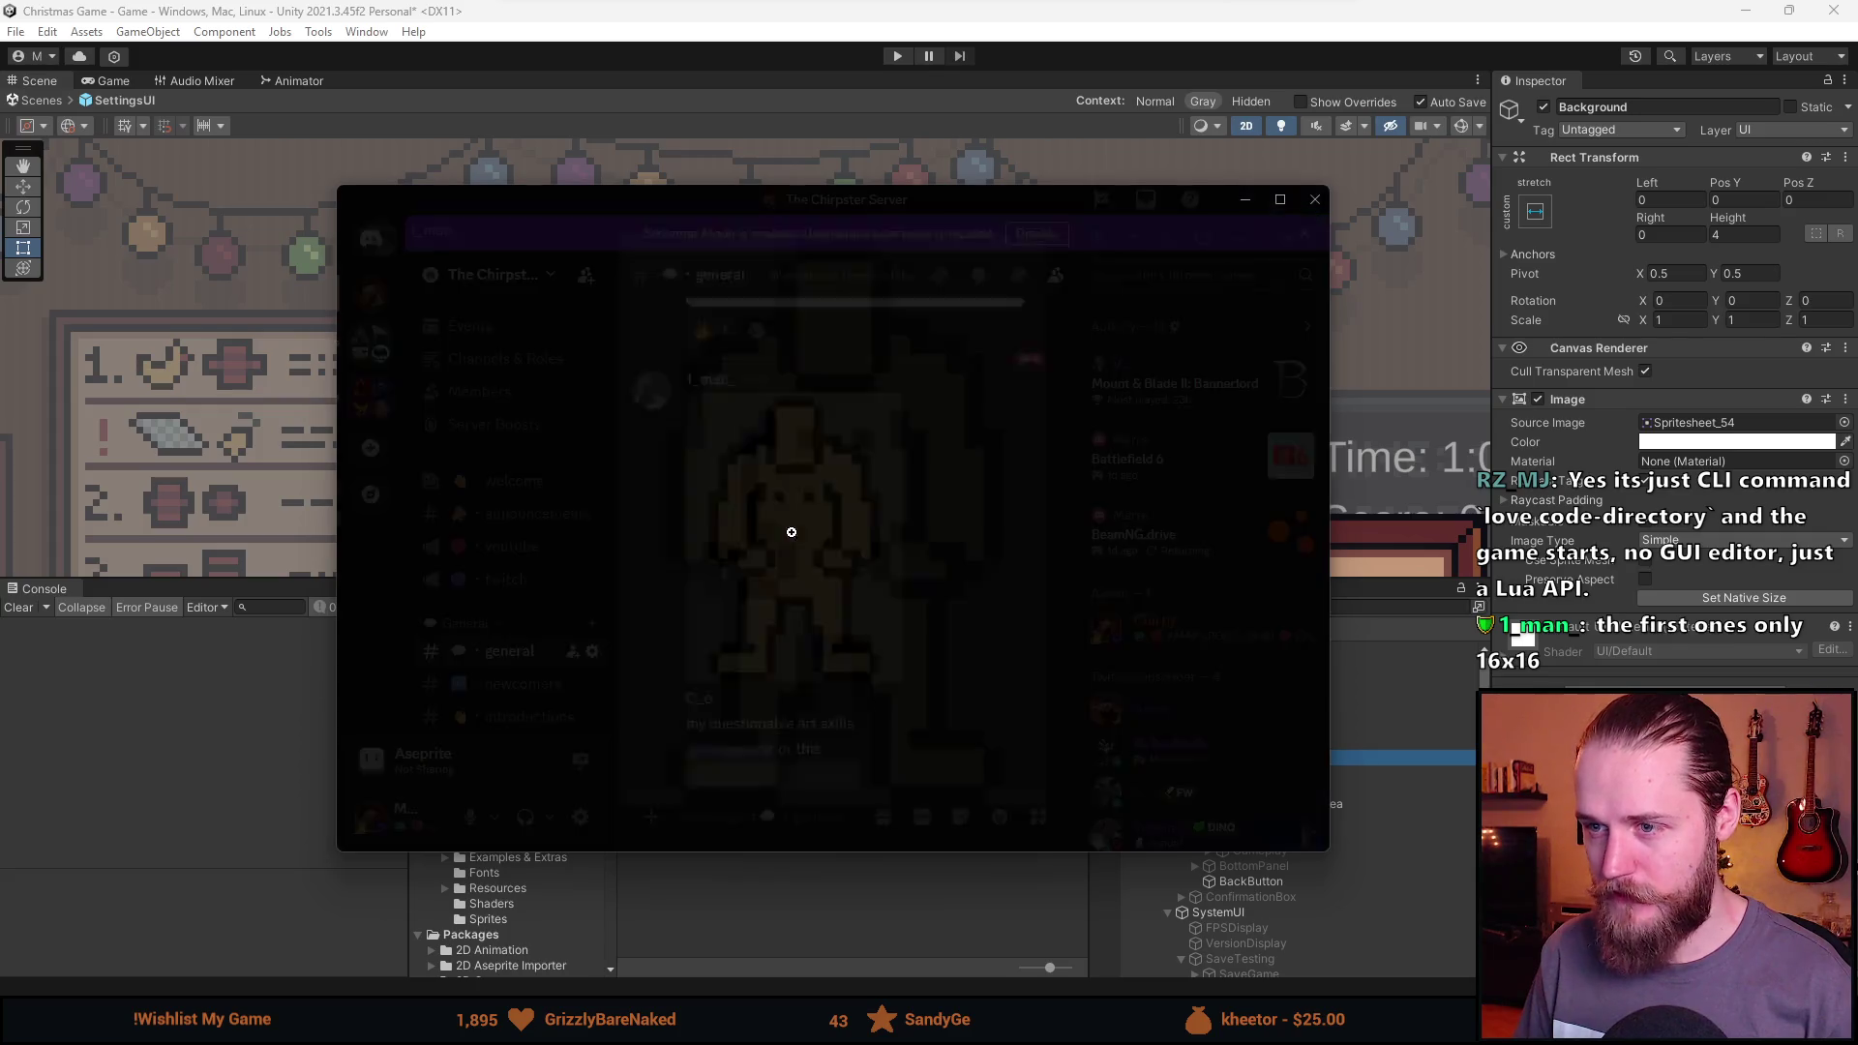
click(719, 337)
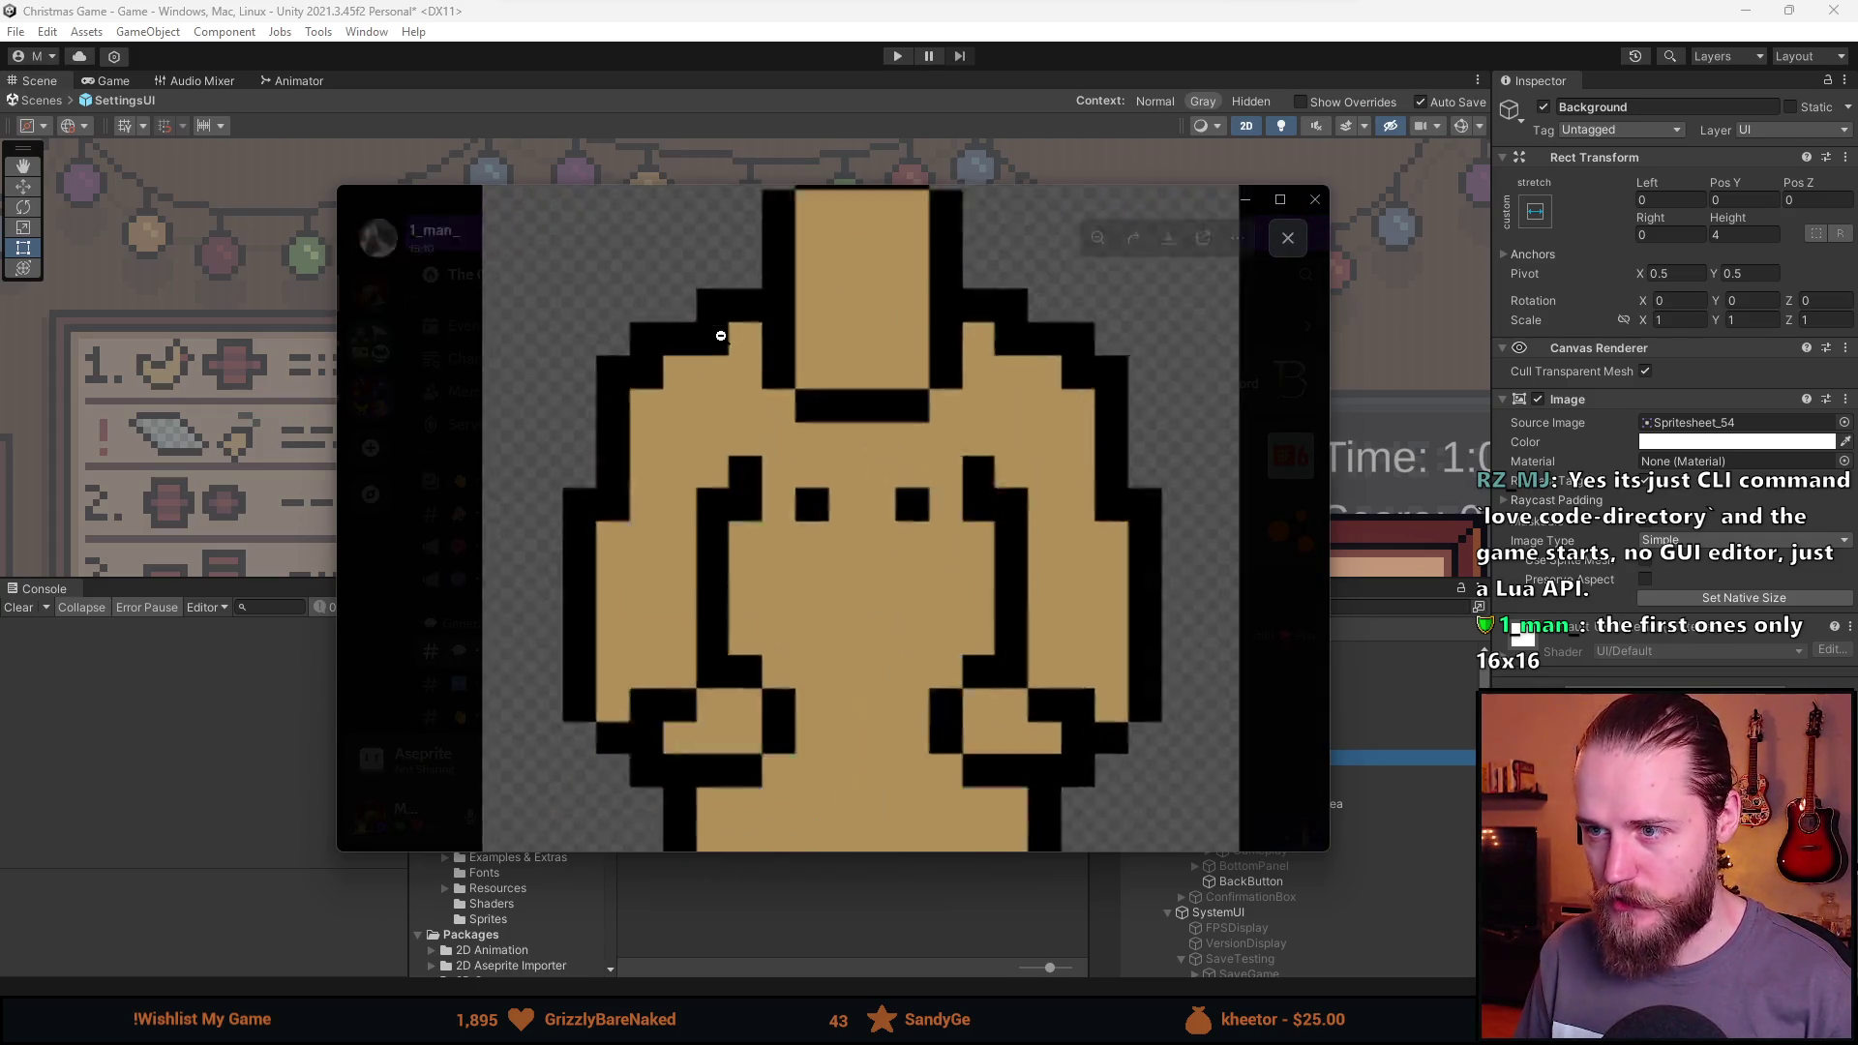
click(688, 389)
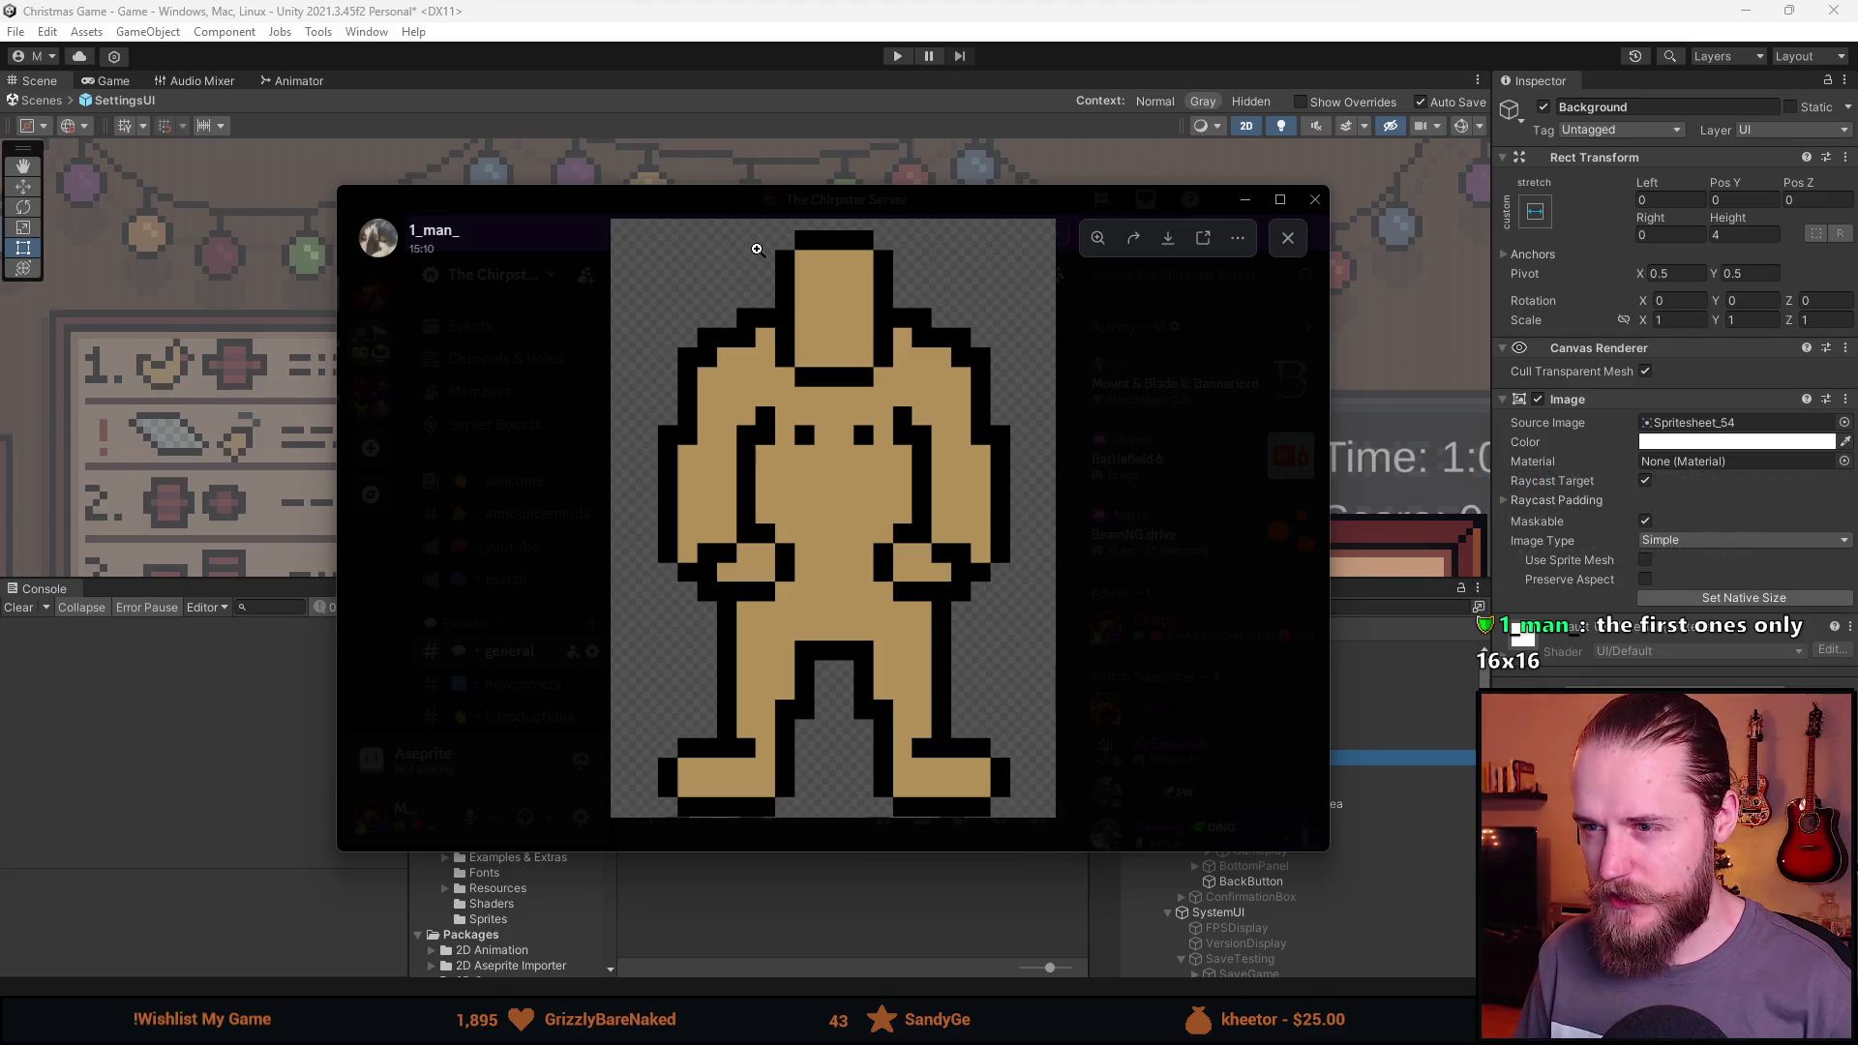
Zoom in and out on the sprite's head and shoulders to examine the details.
click(764, 281)
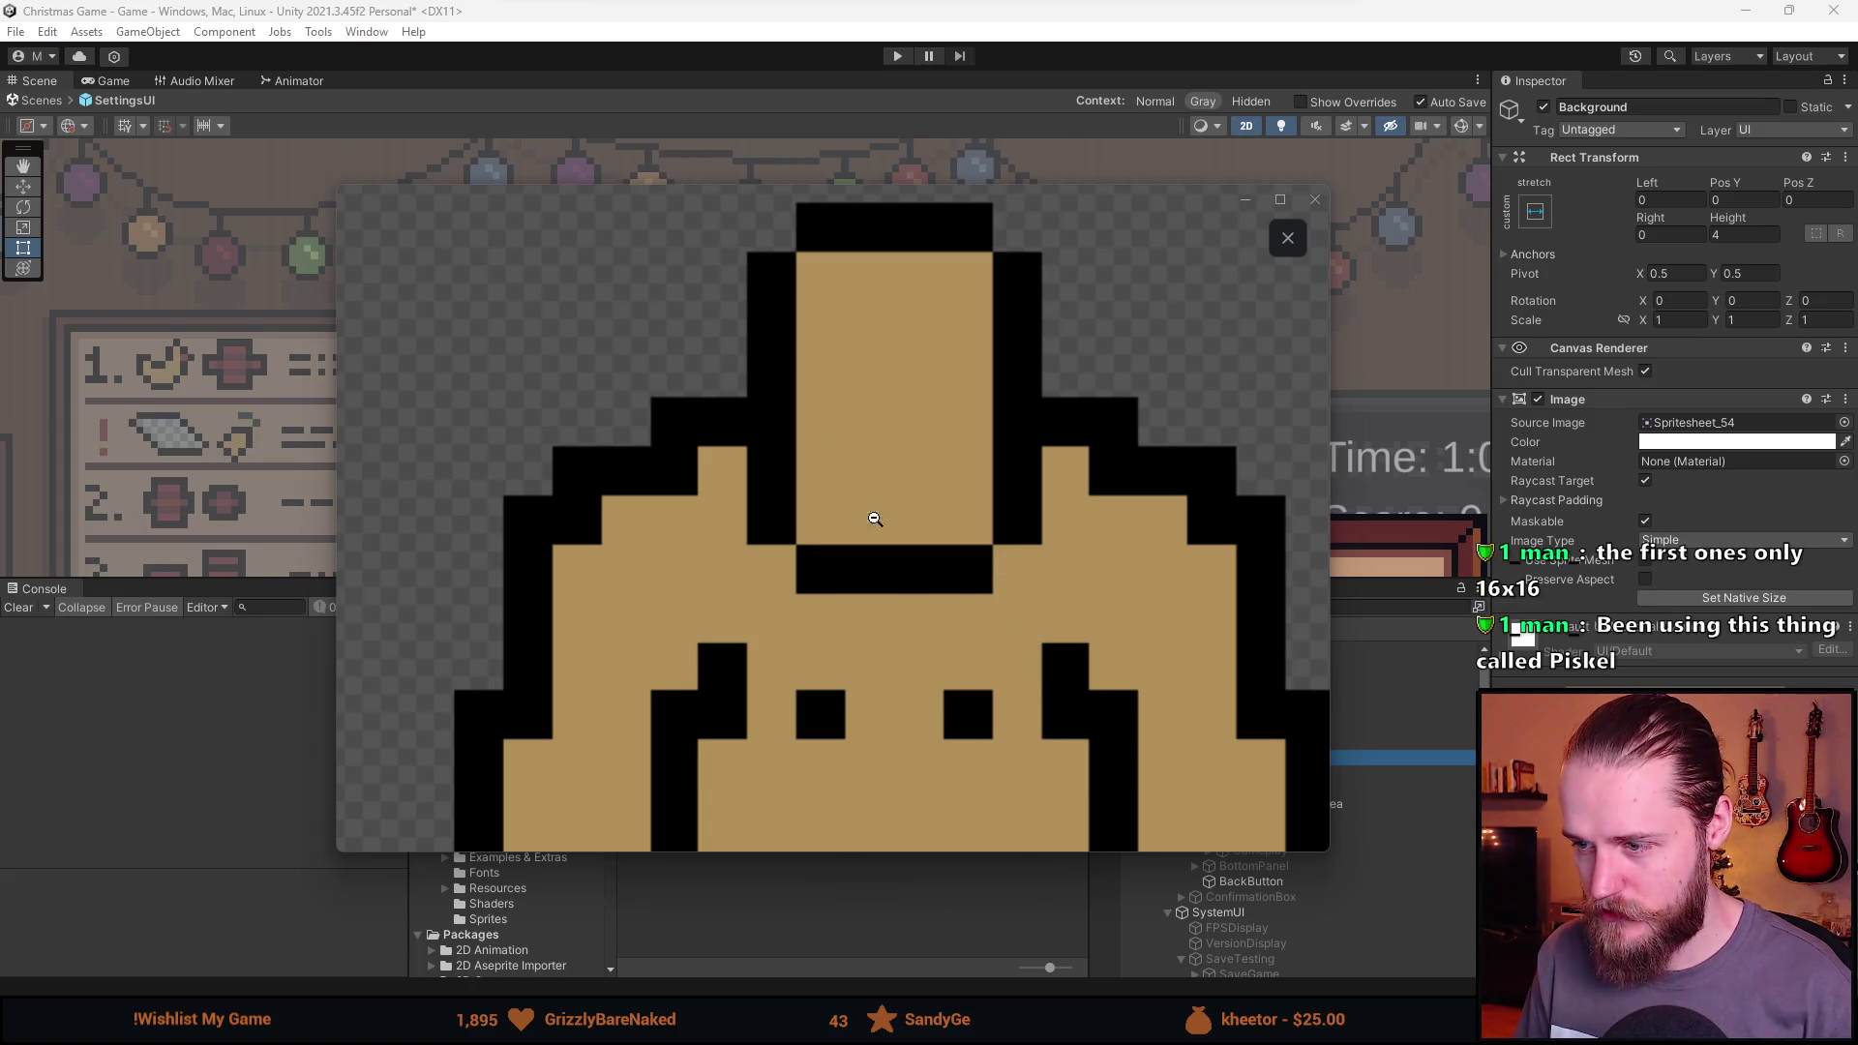
click(953, 655)
click(999, 580)
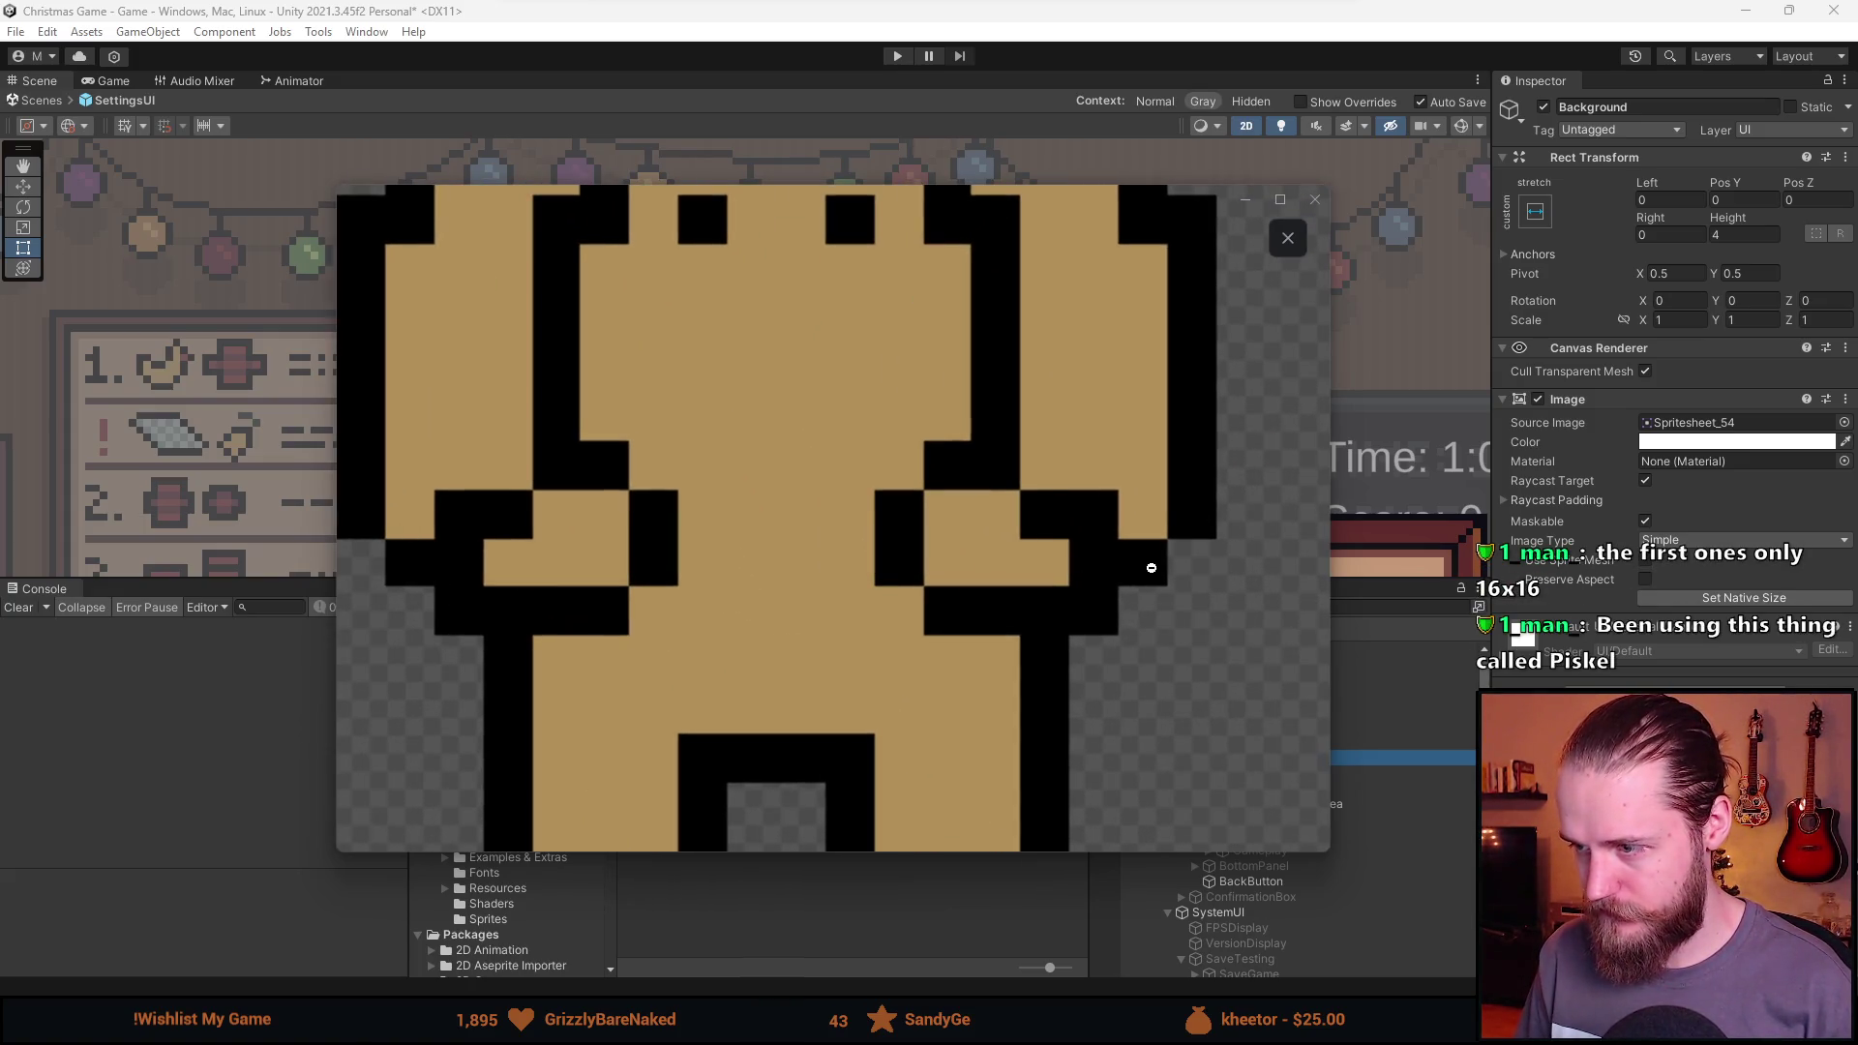
click(1190, 519)
click(1191, 454)
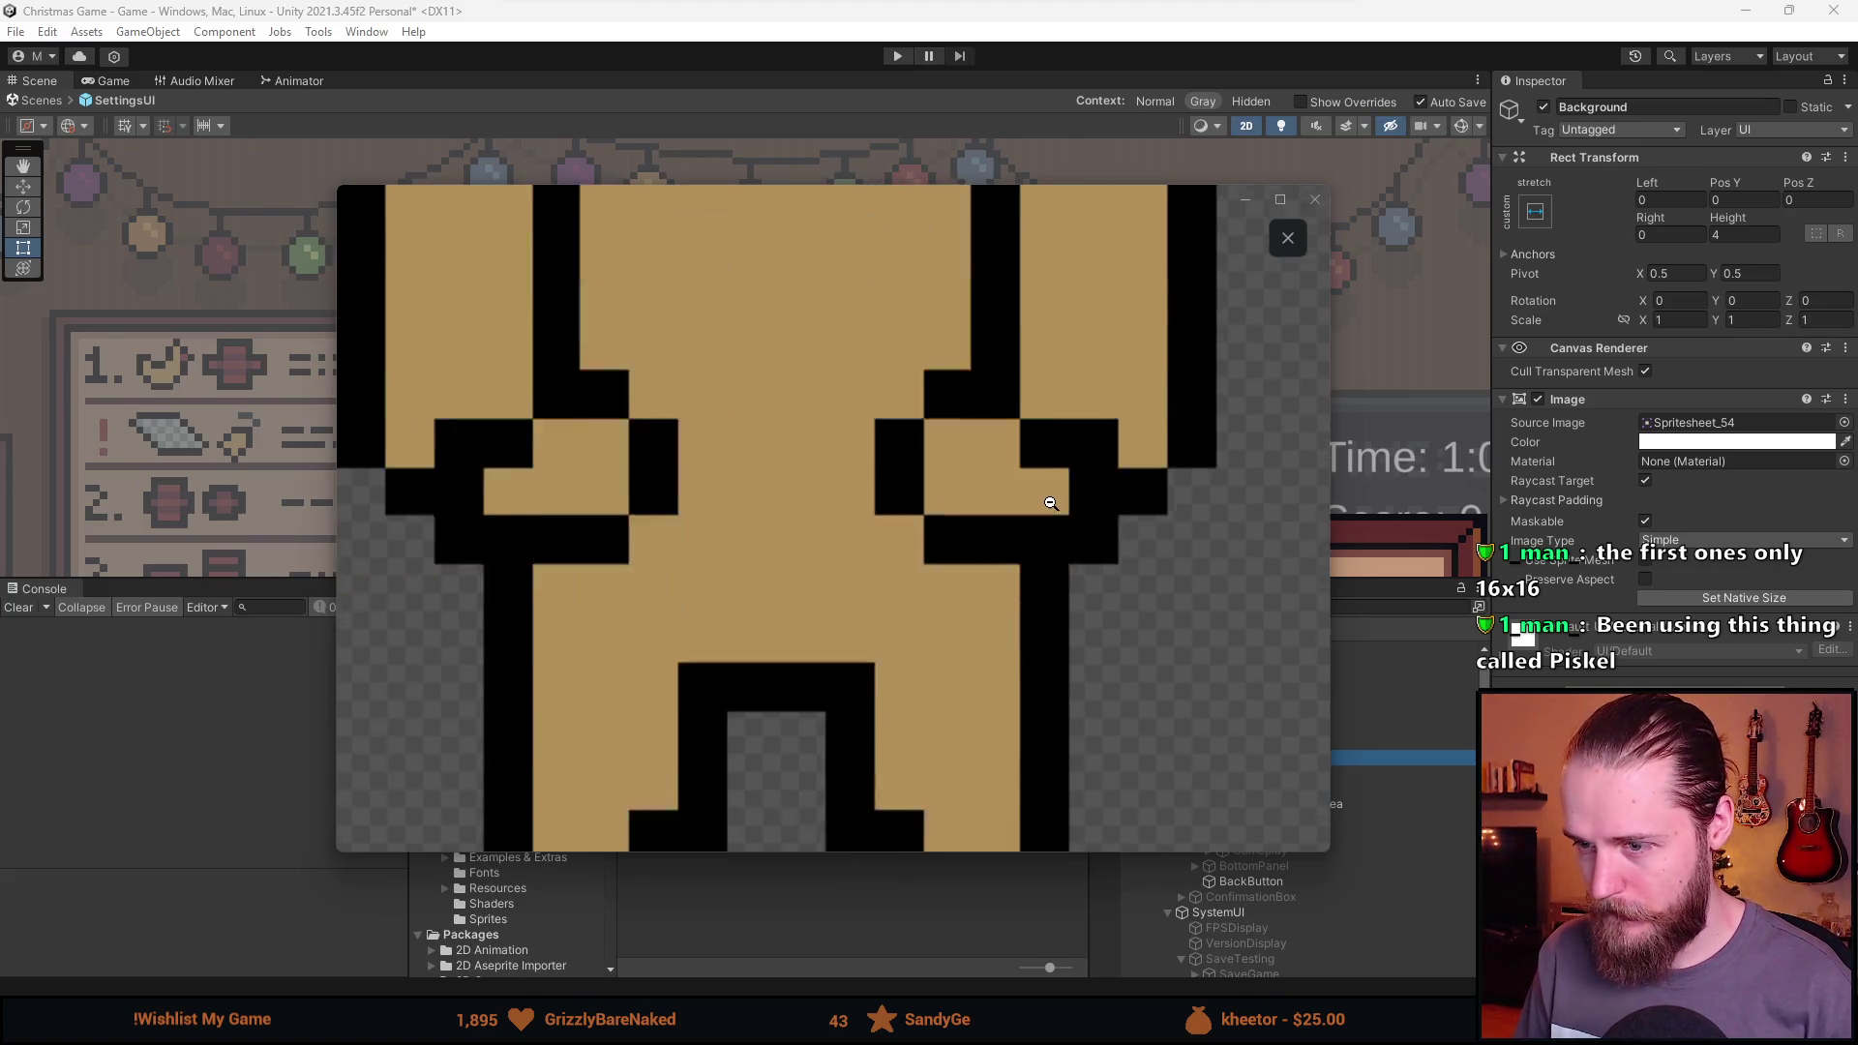
click(1049, 503)
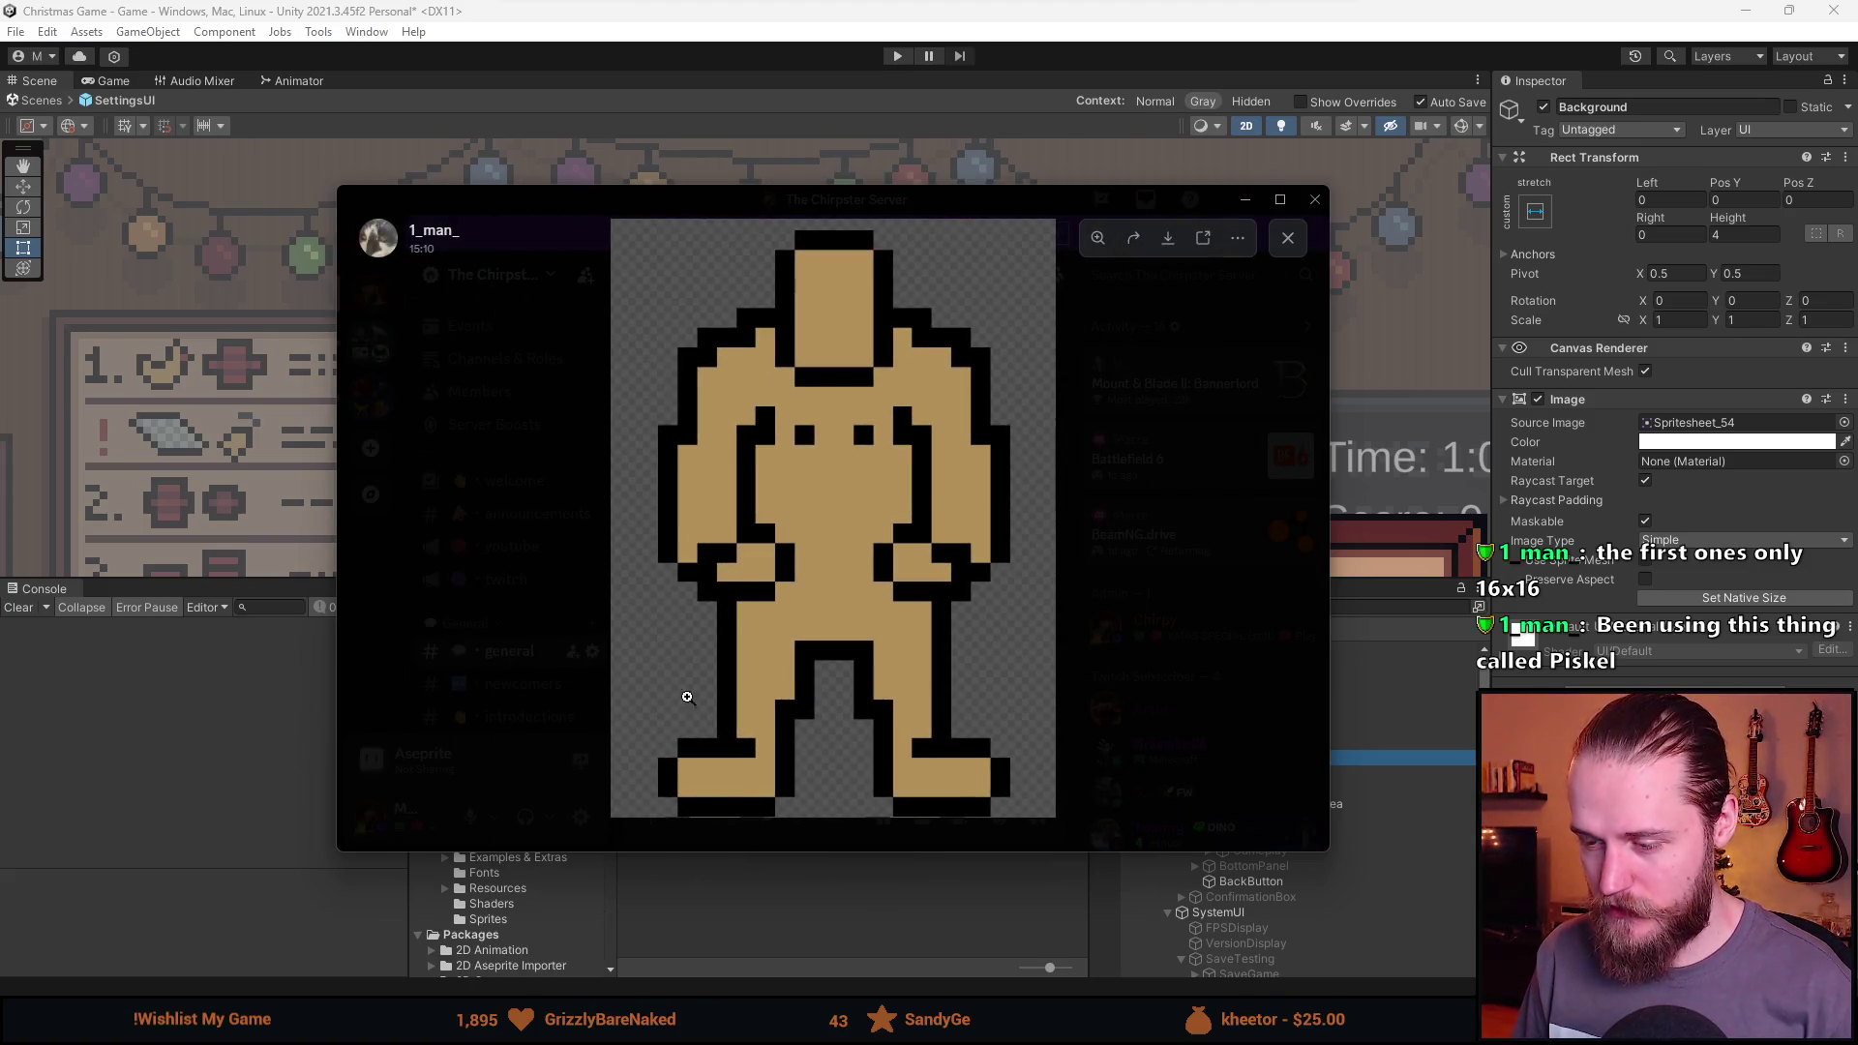
click(732, 779)
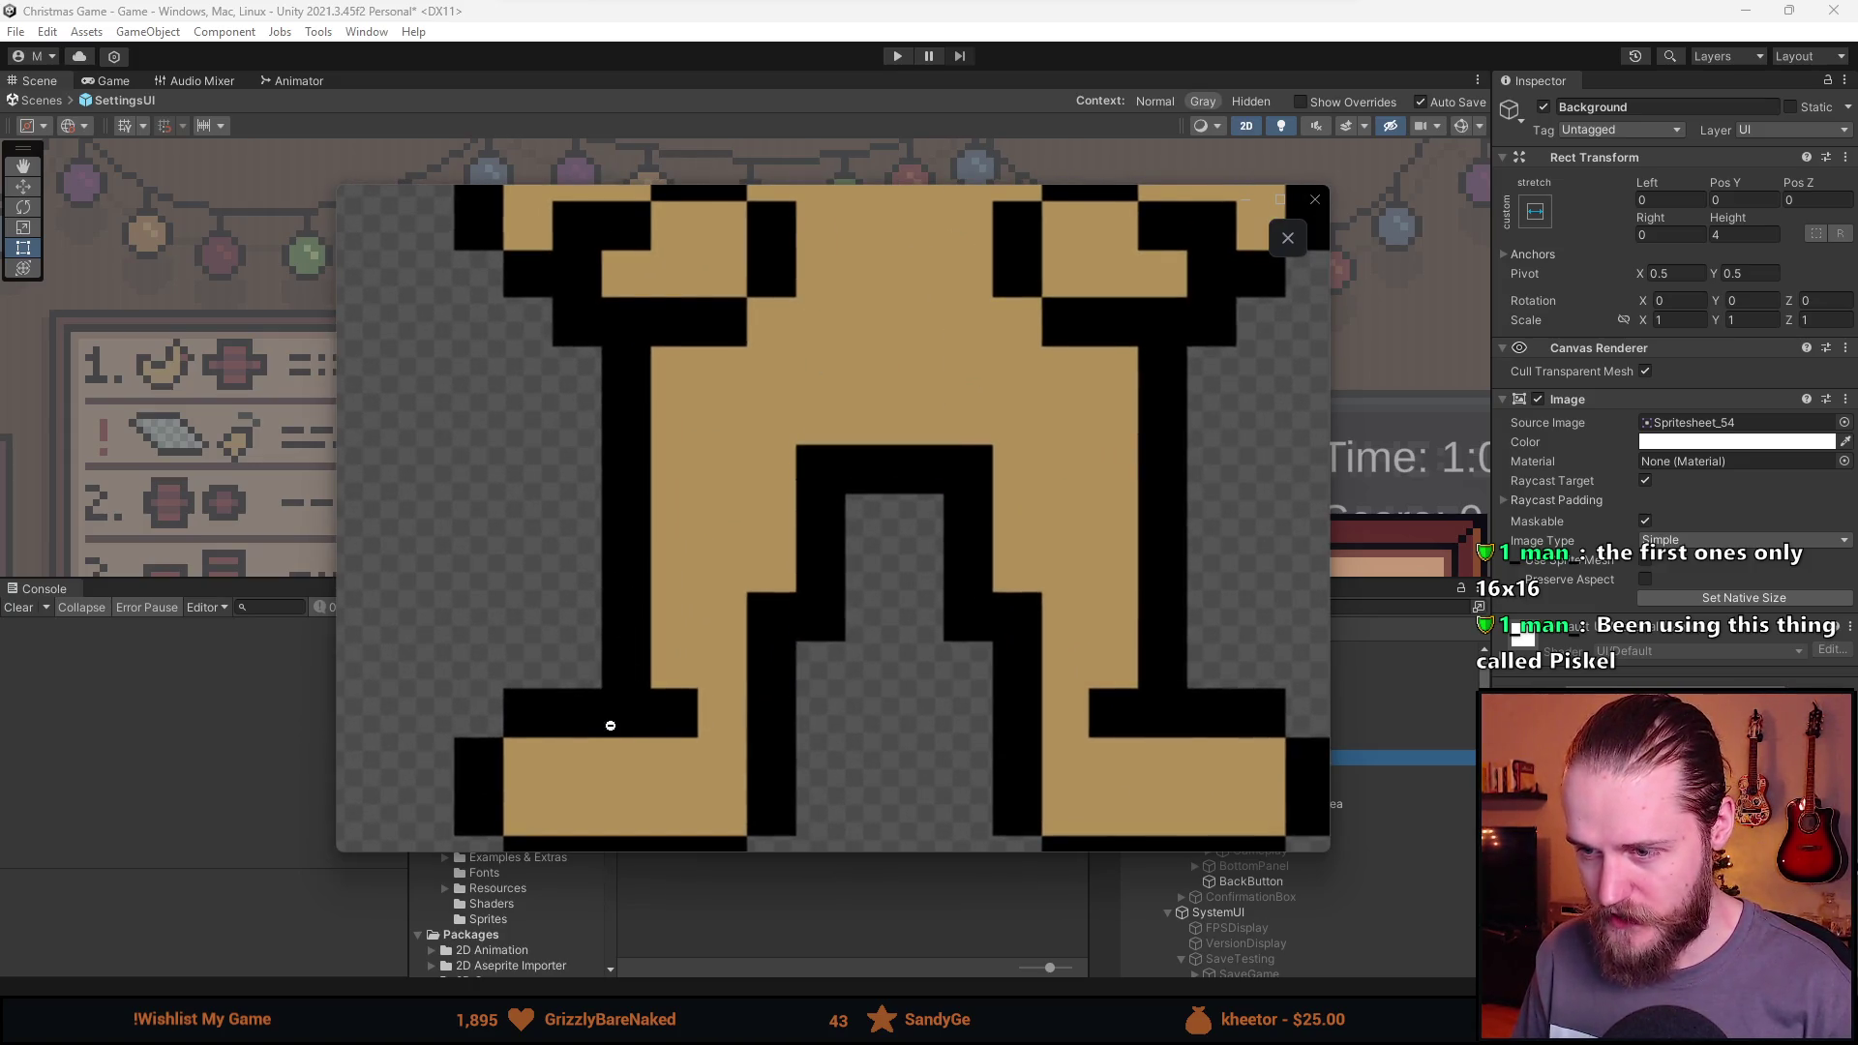
click(881, 638)
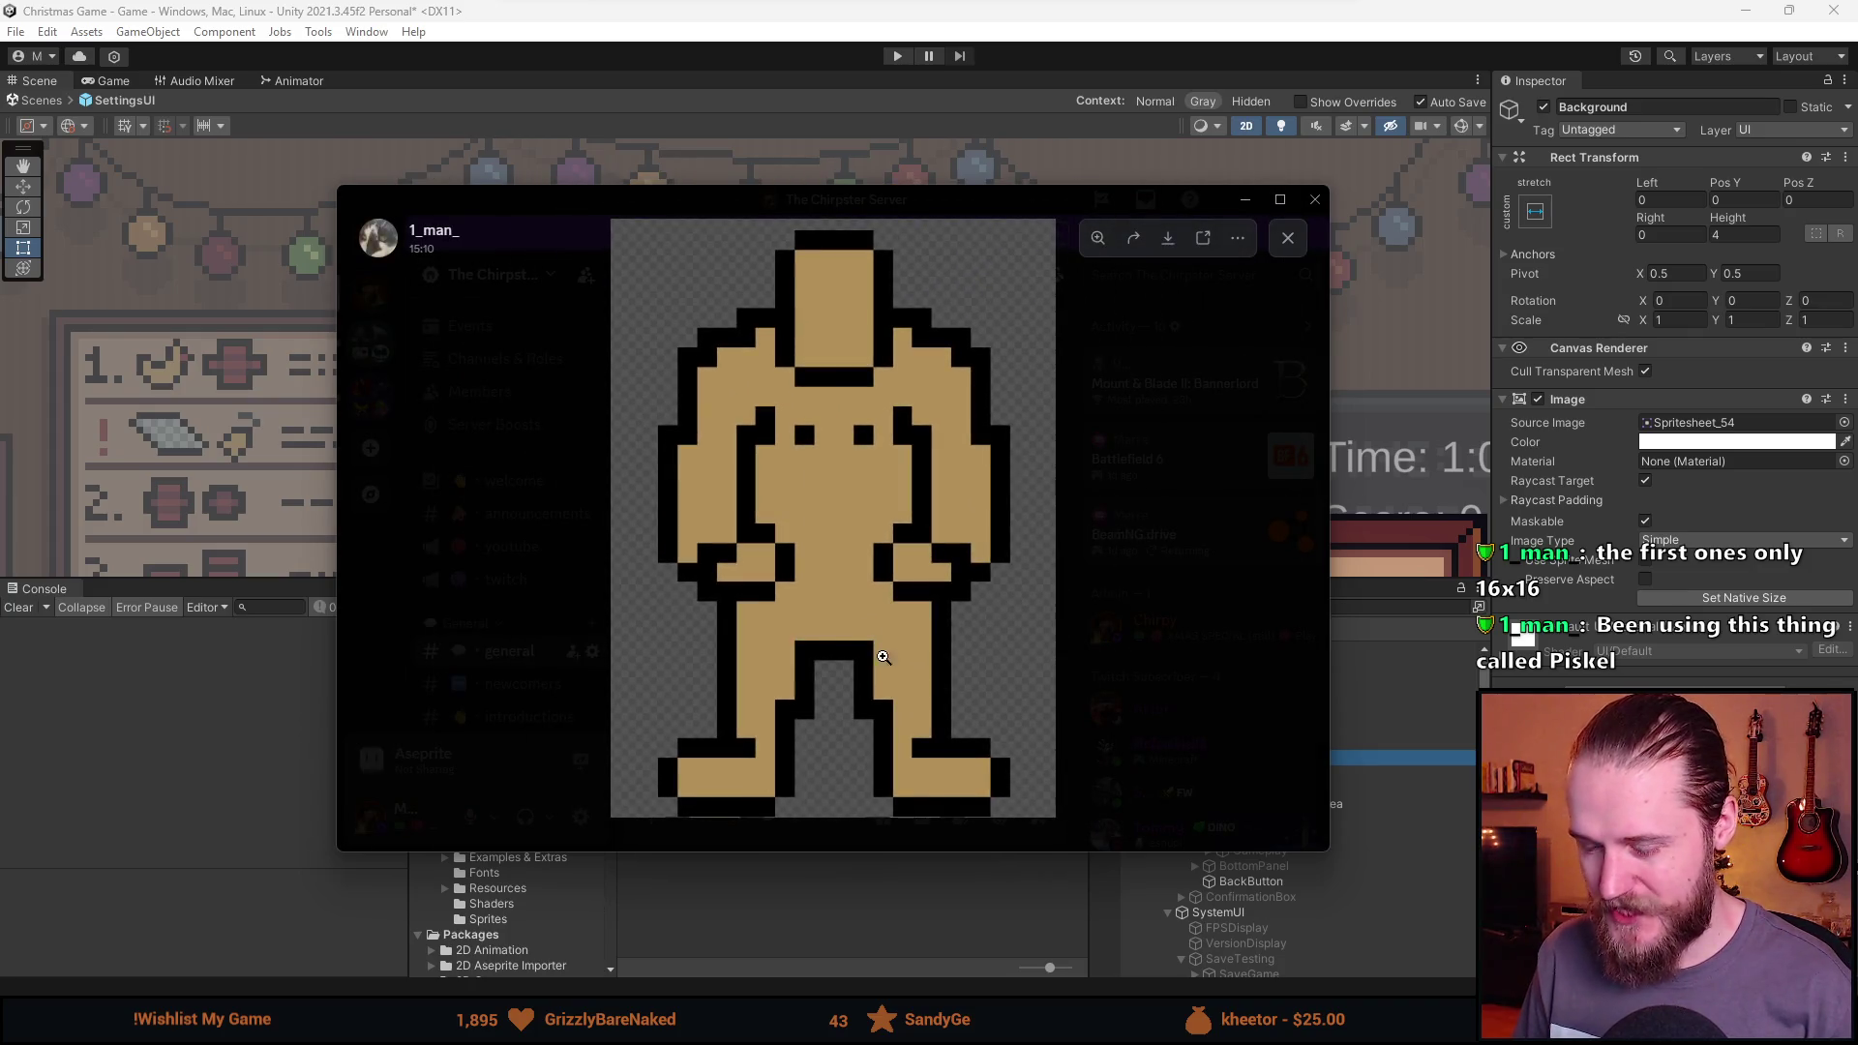
Zoom in on the sprite's legs, torso, hands and head, then back out to the whole figure.
click(798, 733)
click(861, 629)
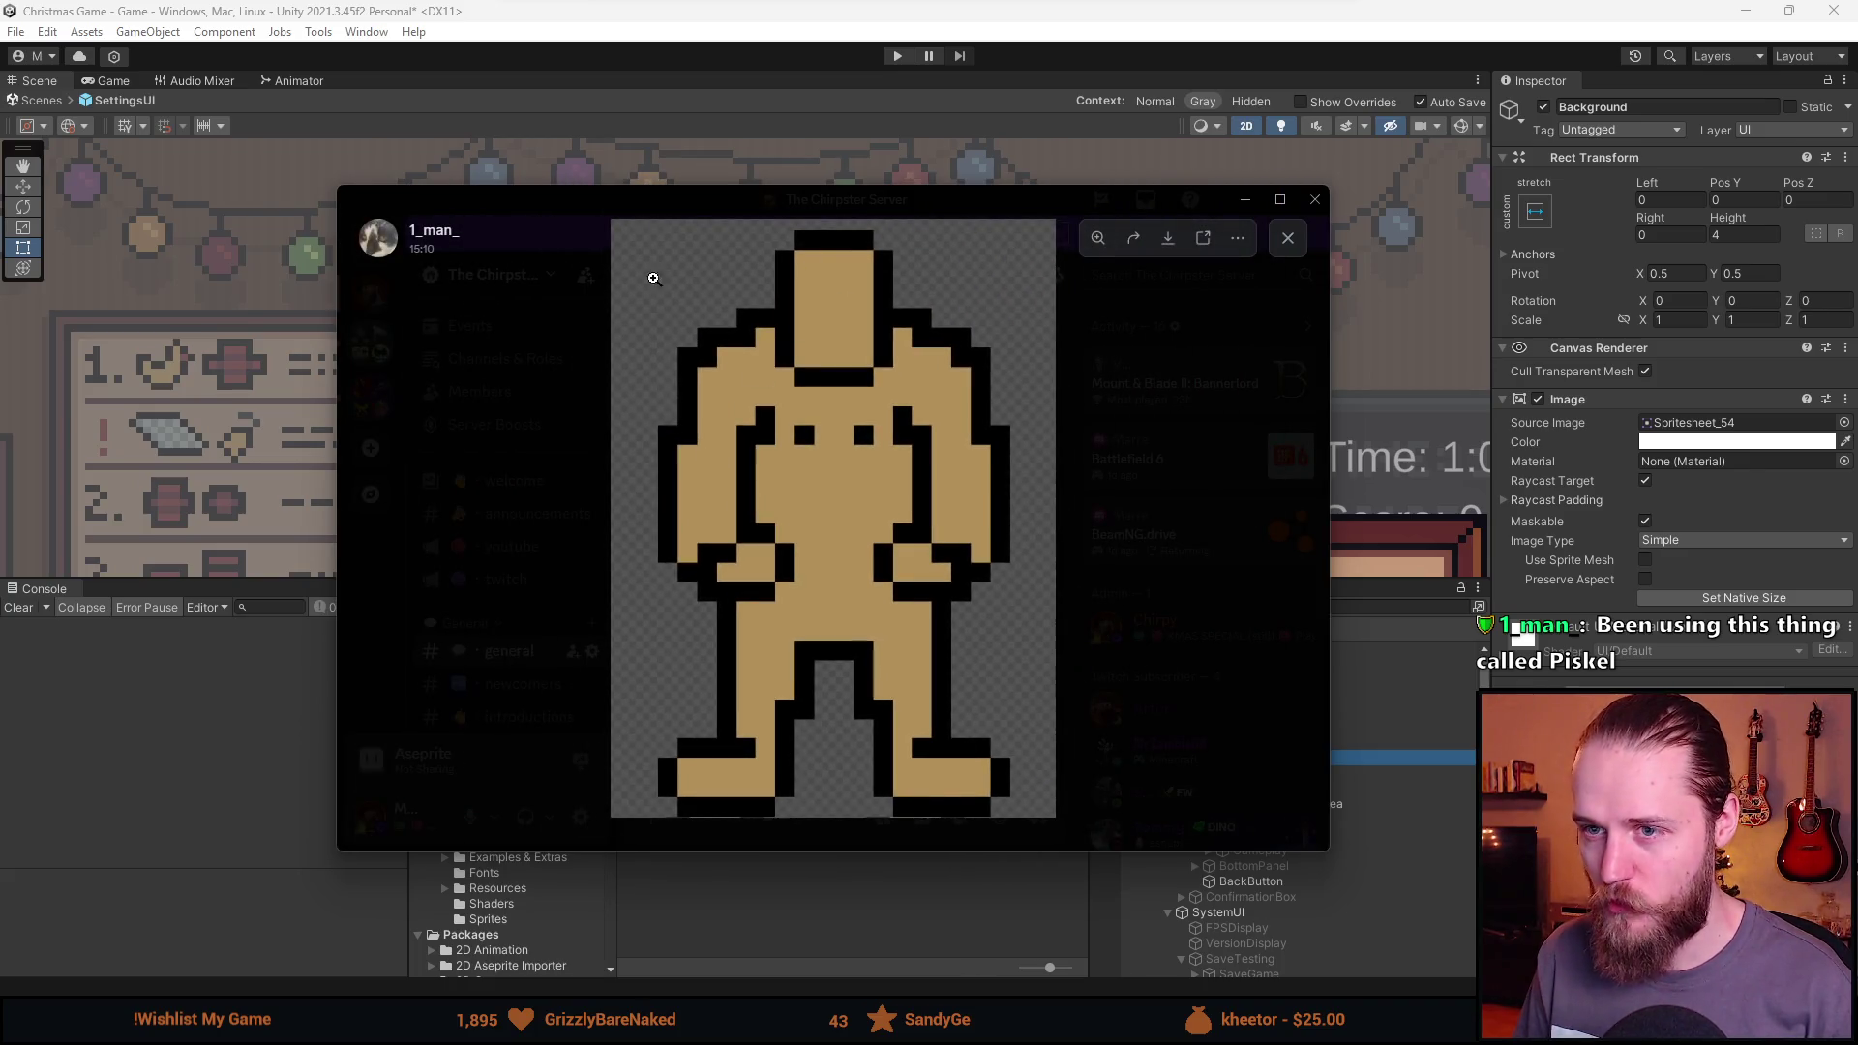
click(861, 433)
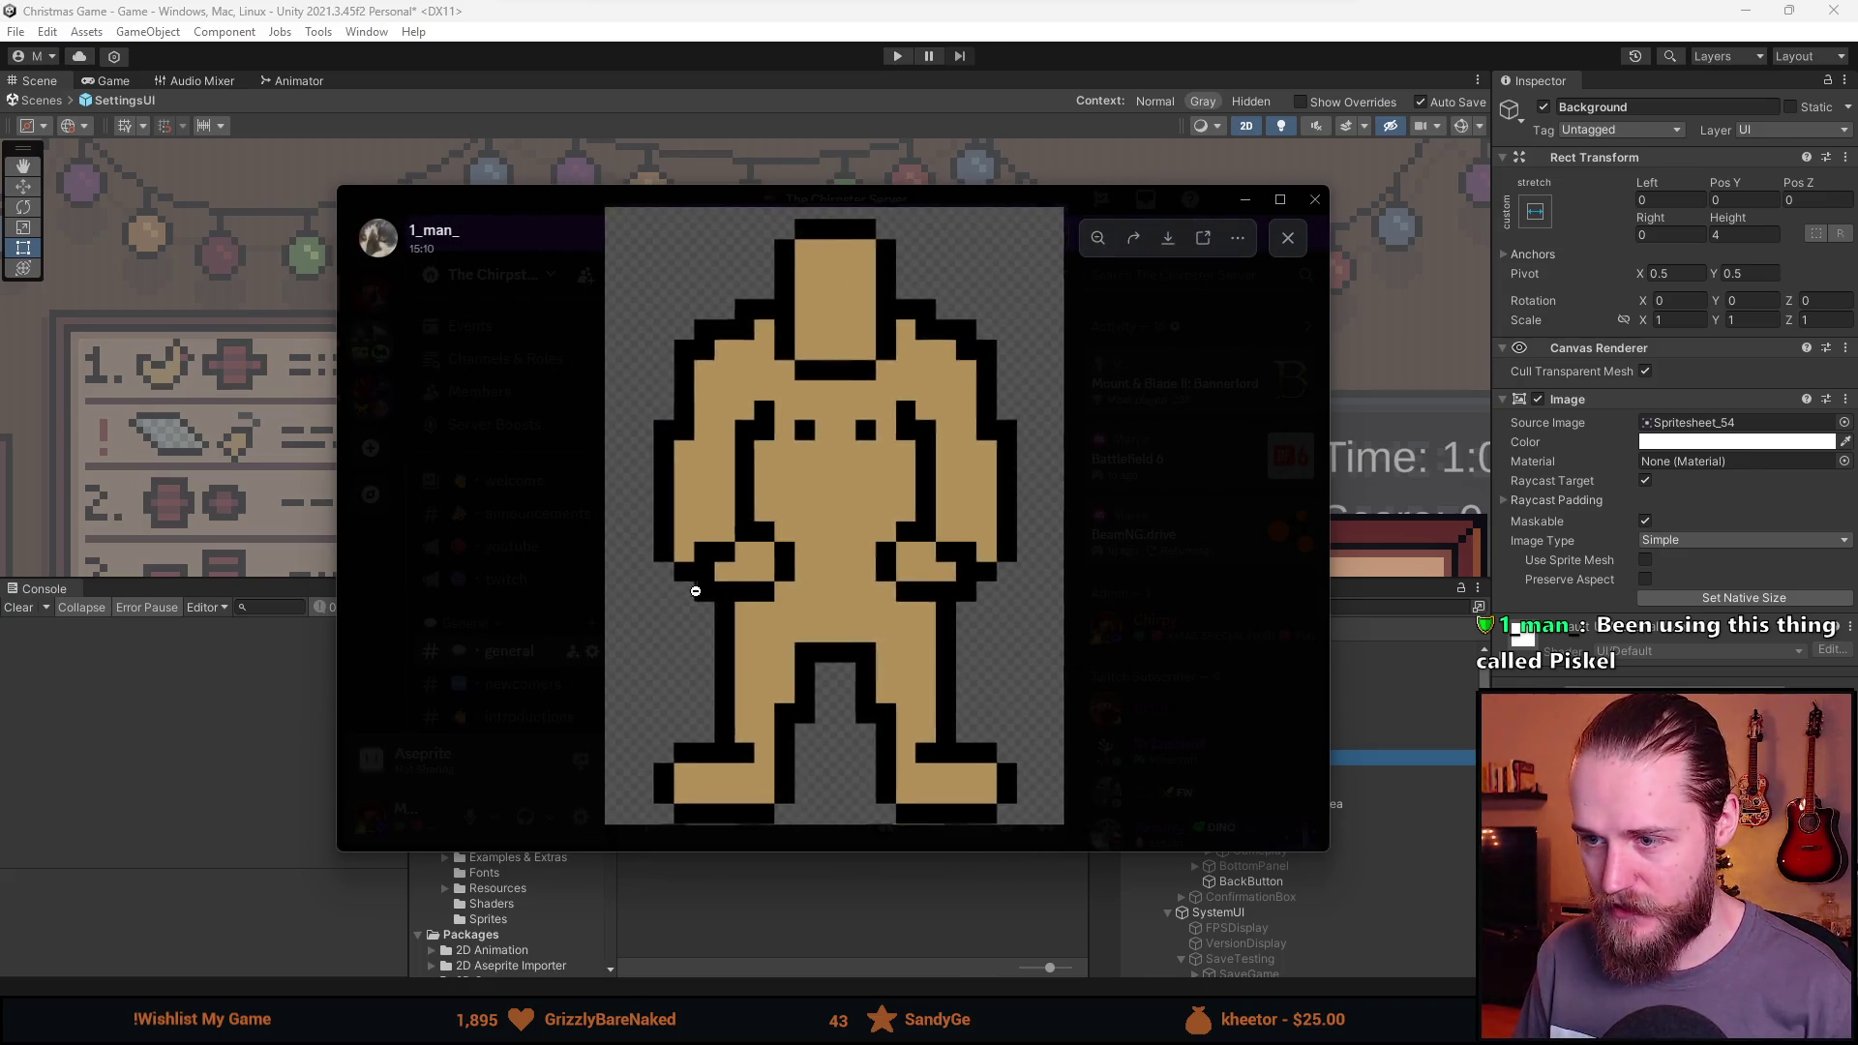
click(519, 429)
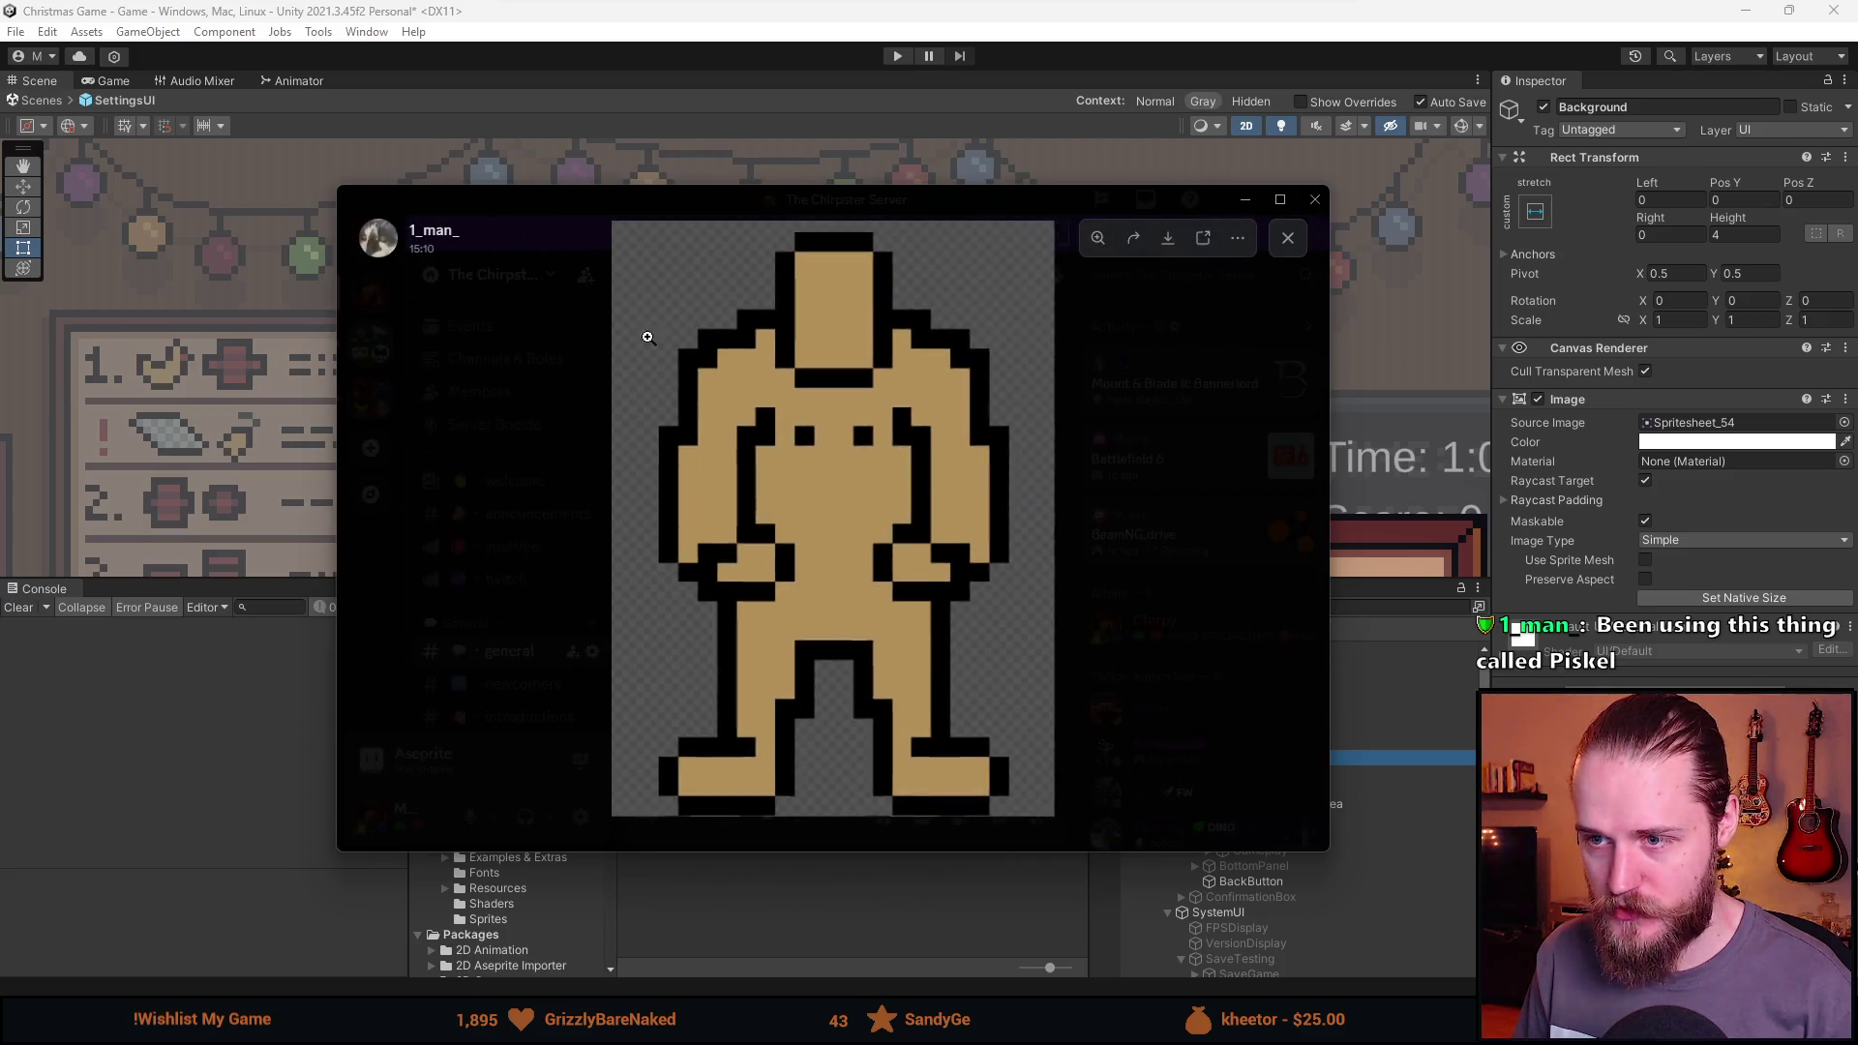
click(674, 428)
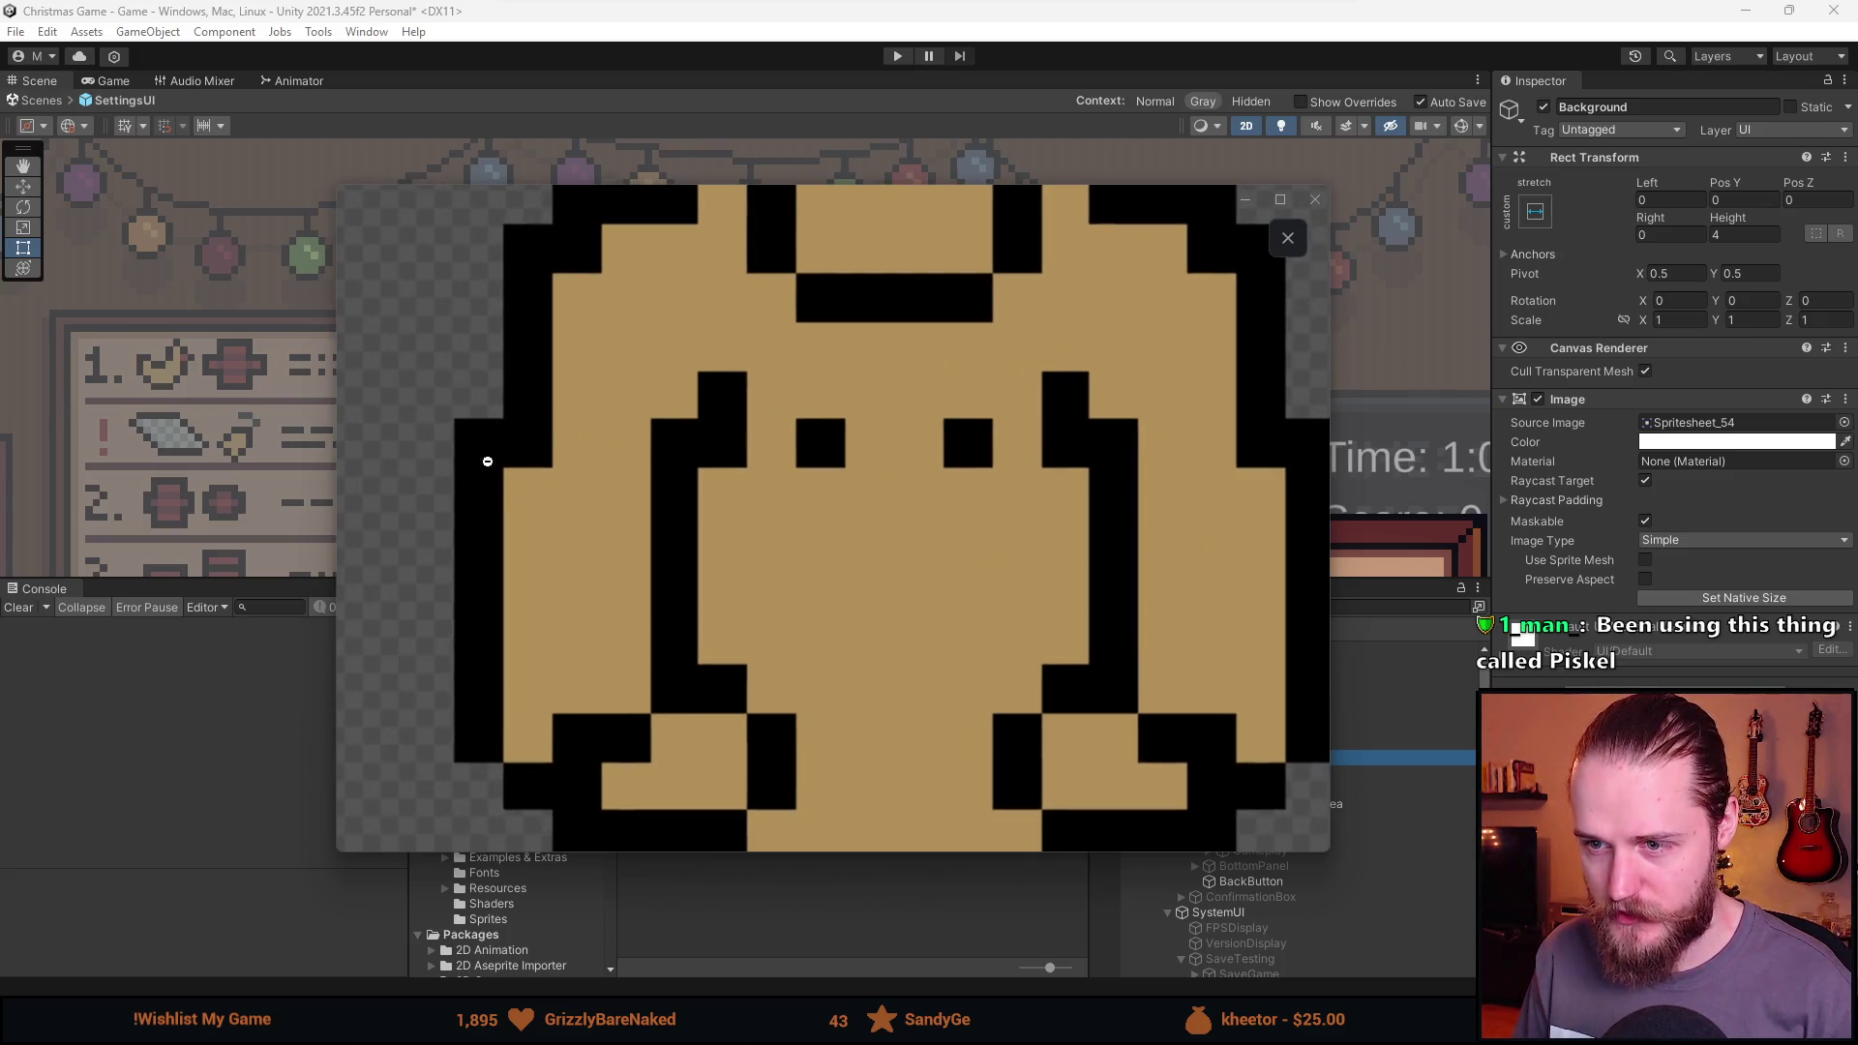
click(513, 479)
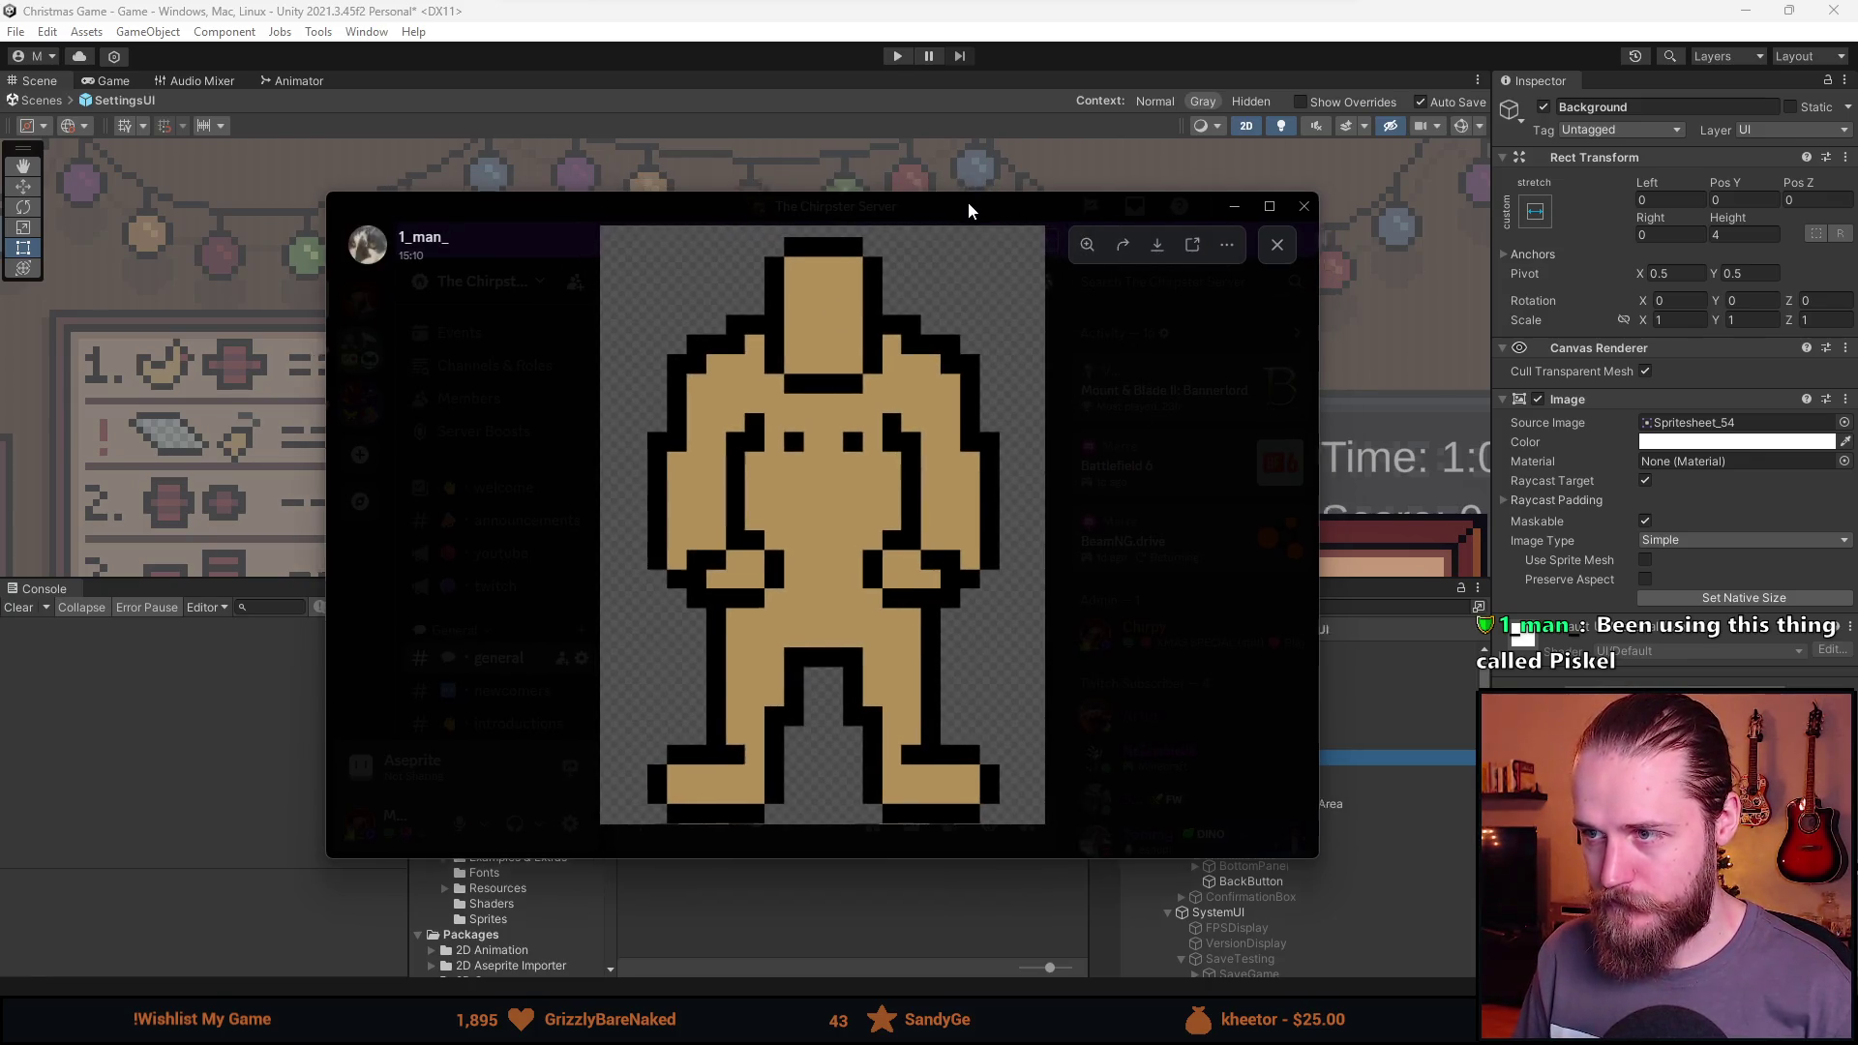
key(alt+Tab)
key(alt+Tab)
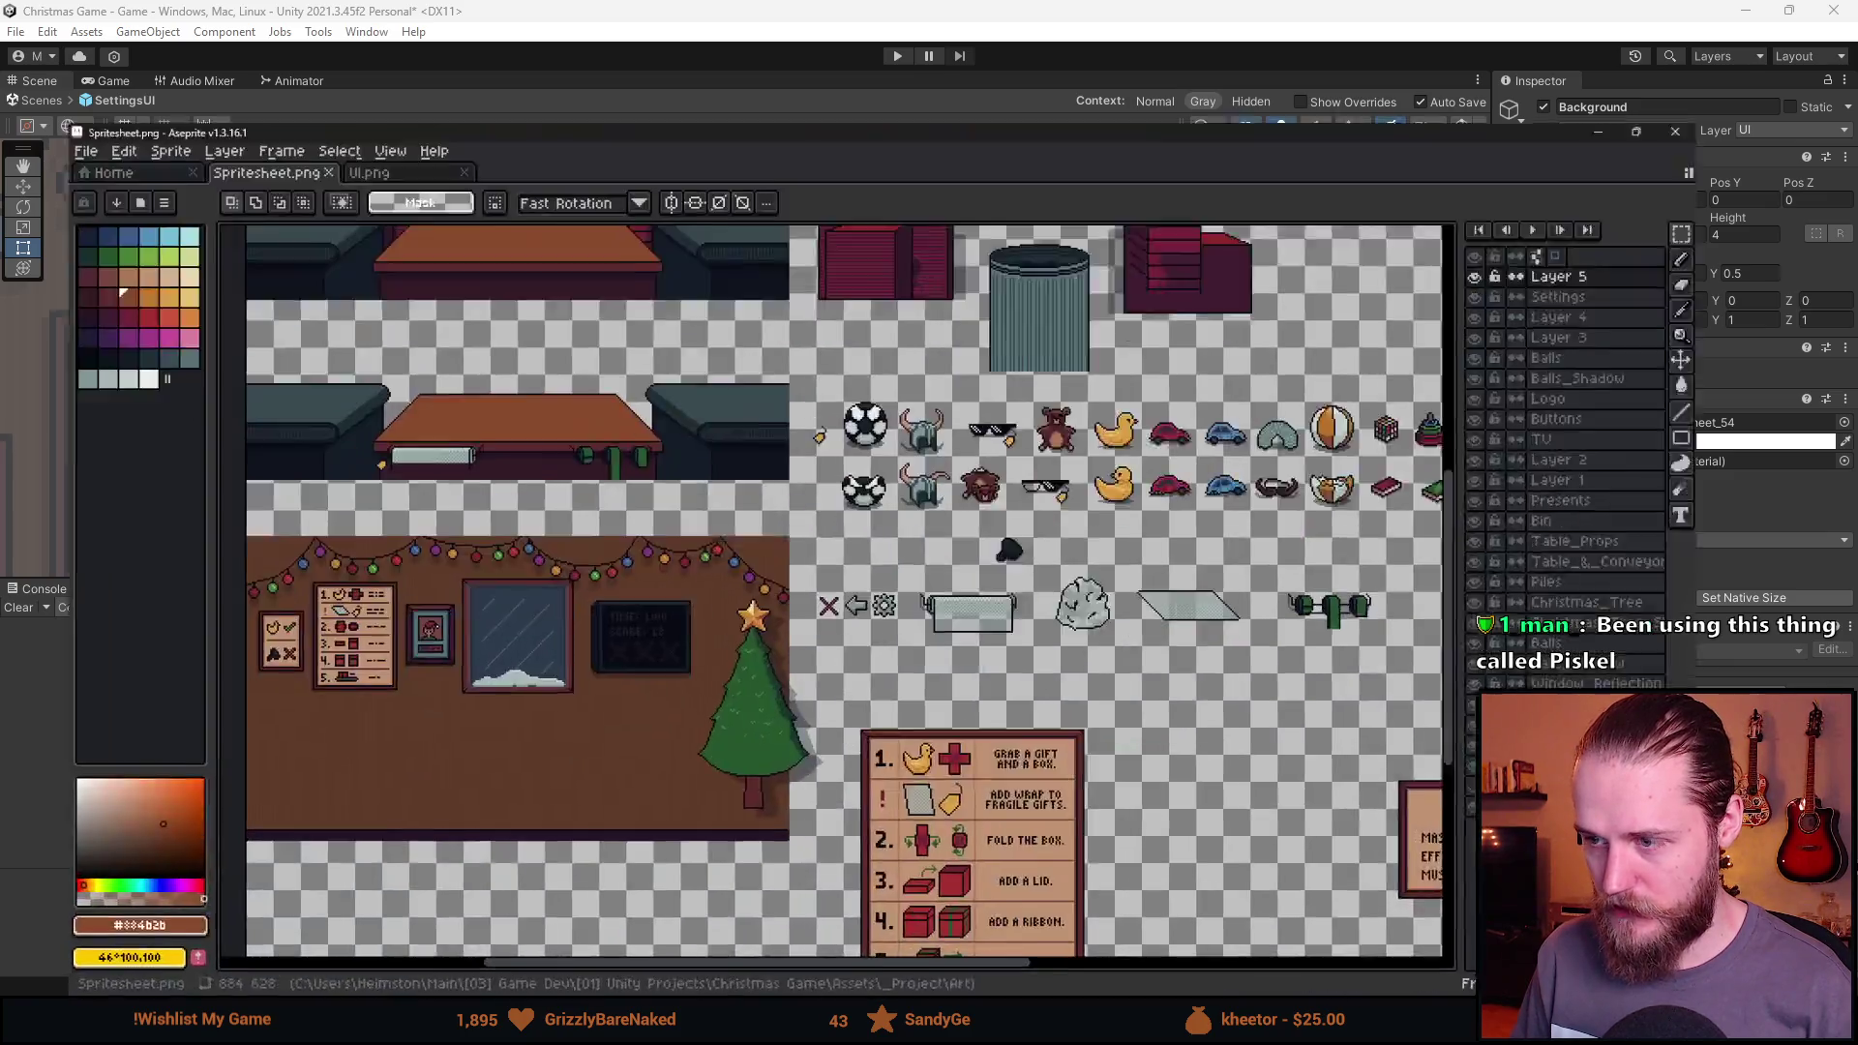
Switch to the Pencil and pick black as the drawing colour, undoing a stray pixel.
scroll(475, 537, up, 5)
scroll(475, 537, up, 3)
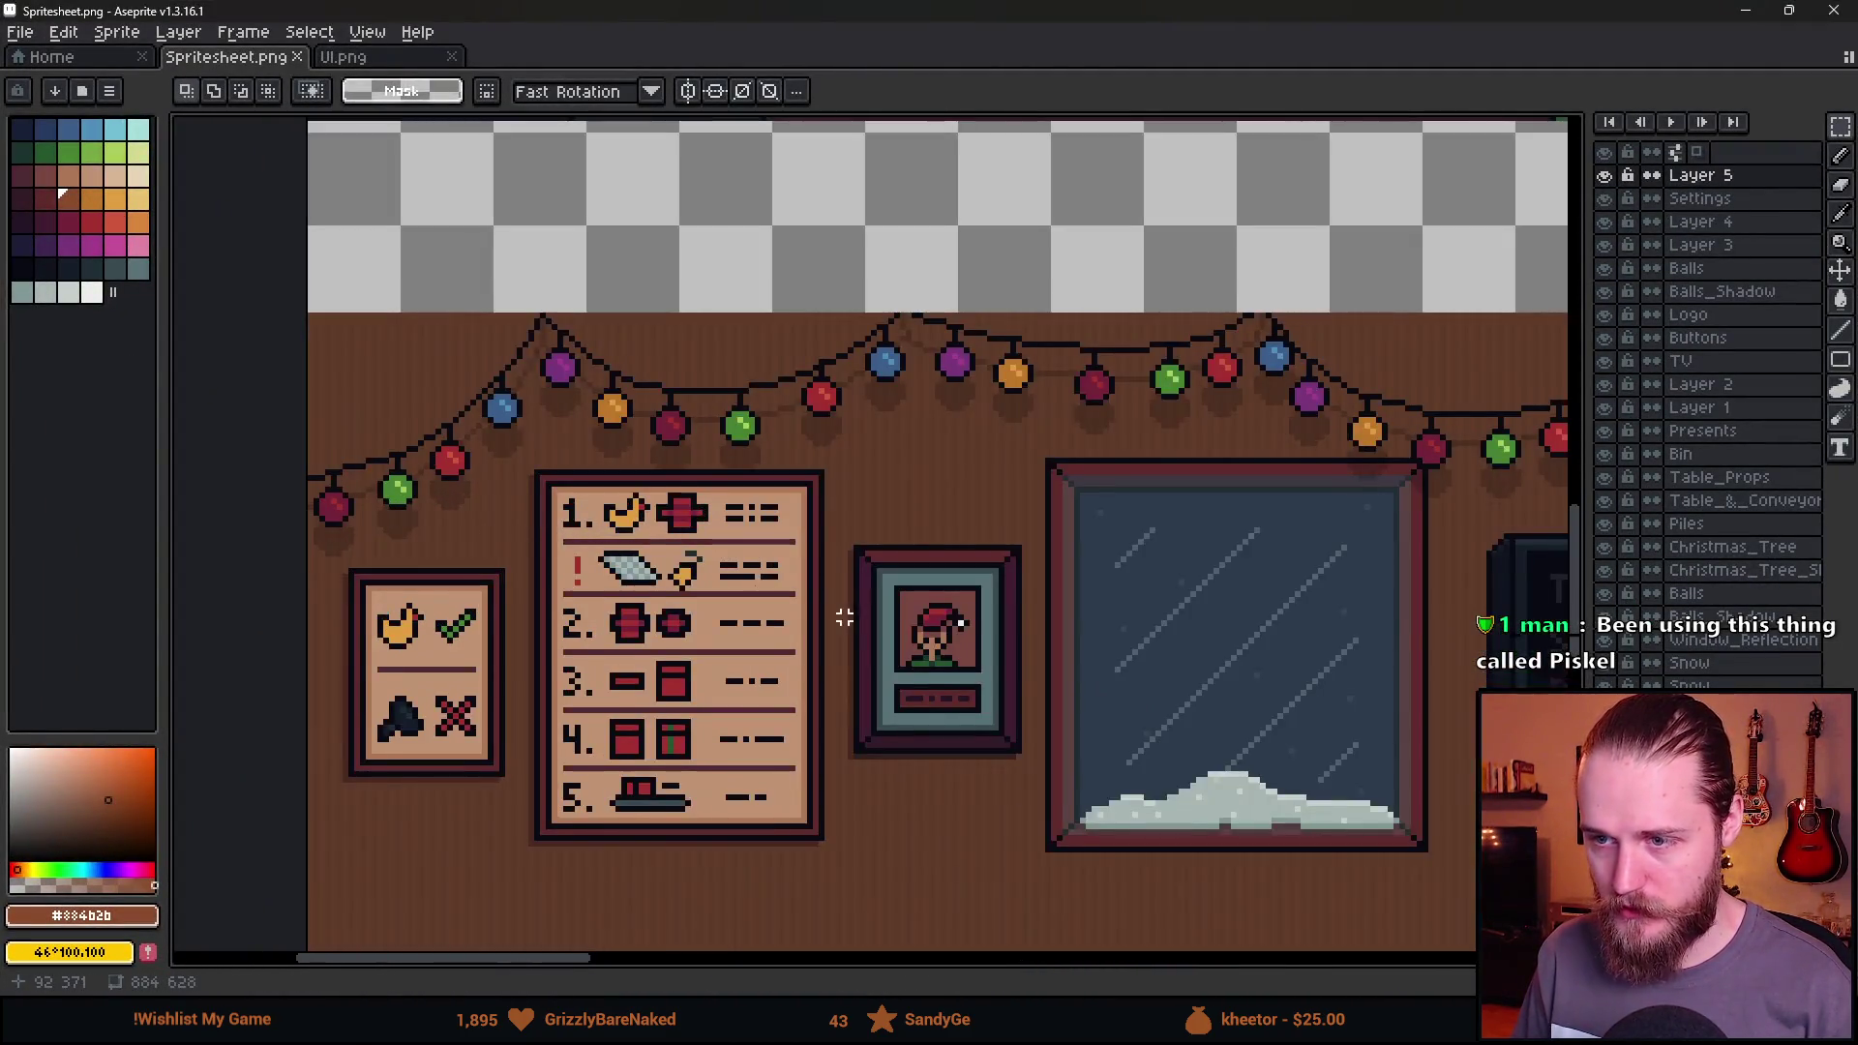
scroll(951, 337, up, 6)
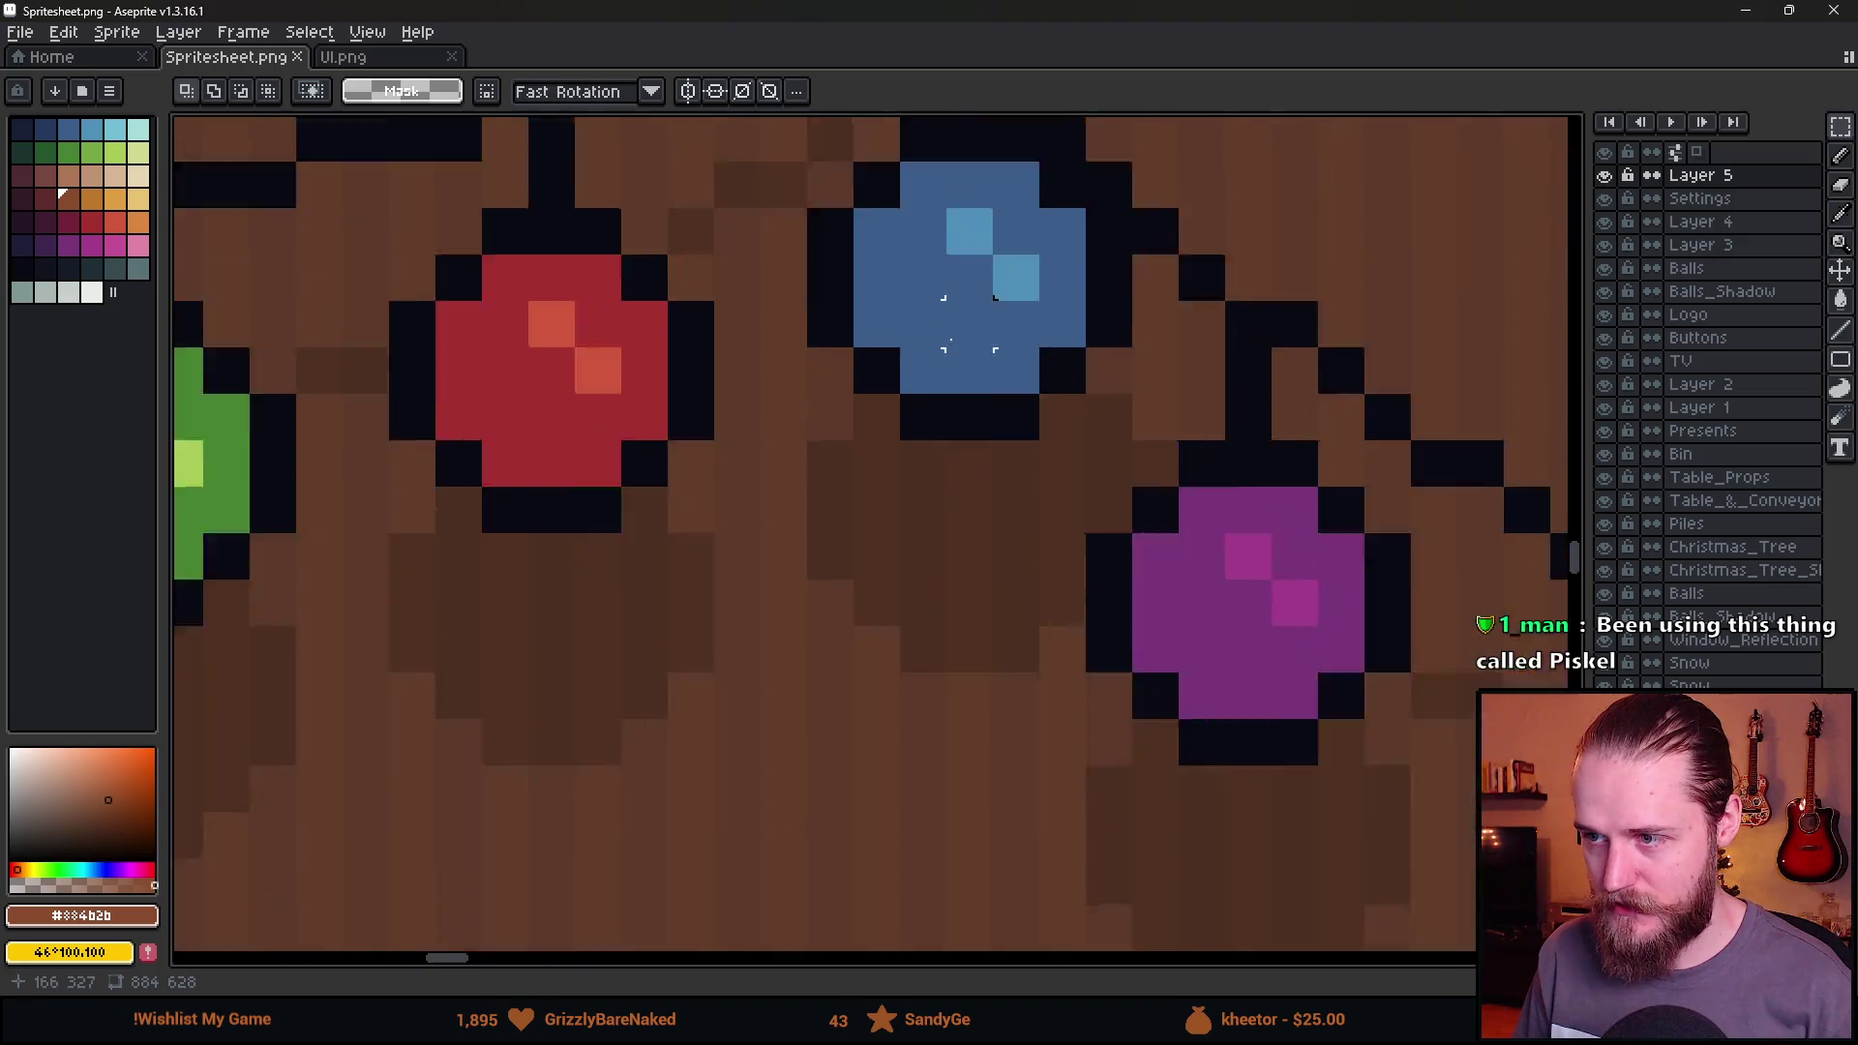
key(b)
click(563, 497)
key(ctrl+z)
alt+click(592, 464)
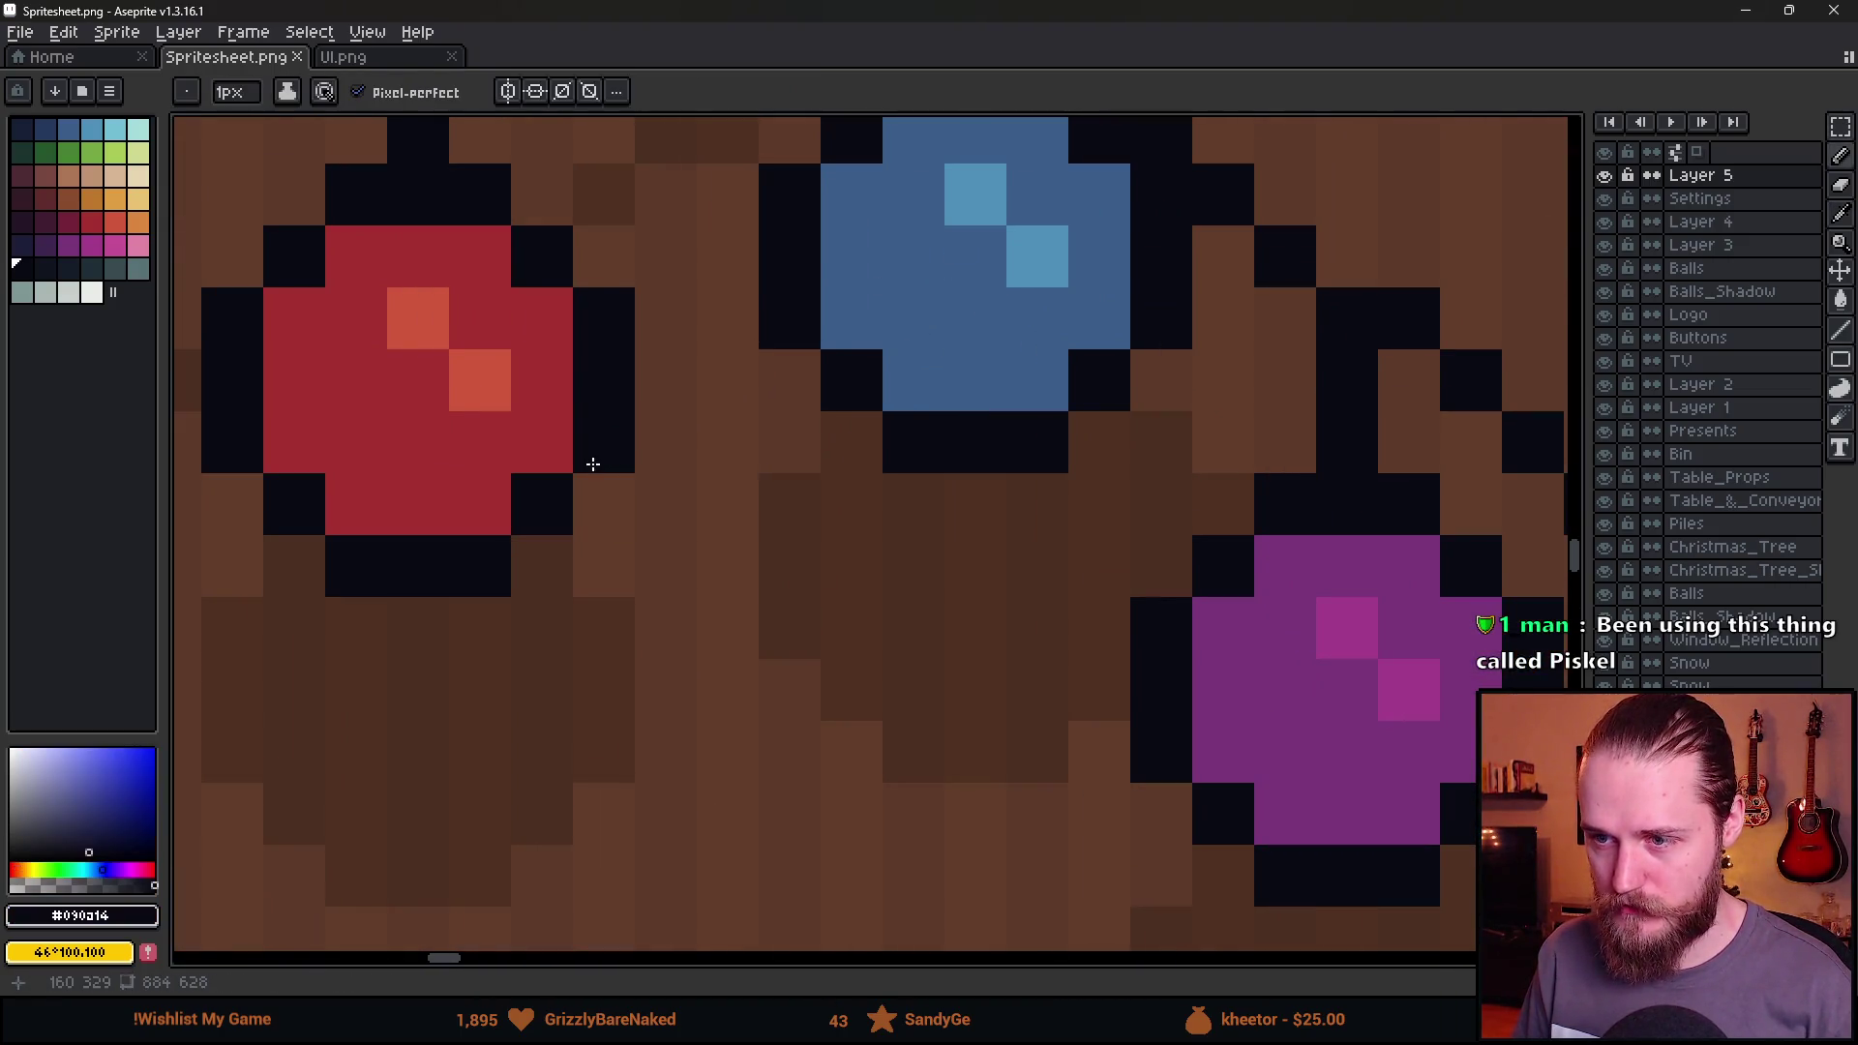
Zoom and pan around Spritesheet.png to inspect the wall art and the close, back and settings icons.
scroll(592, 448, down, 5)
scroll(880, 622, up, 5)
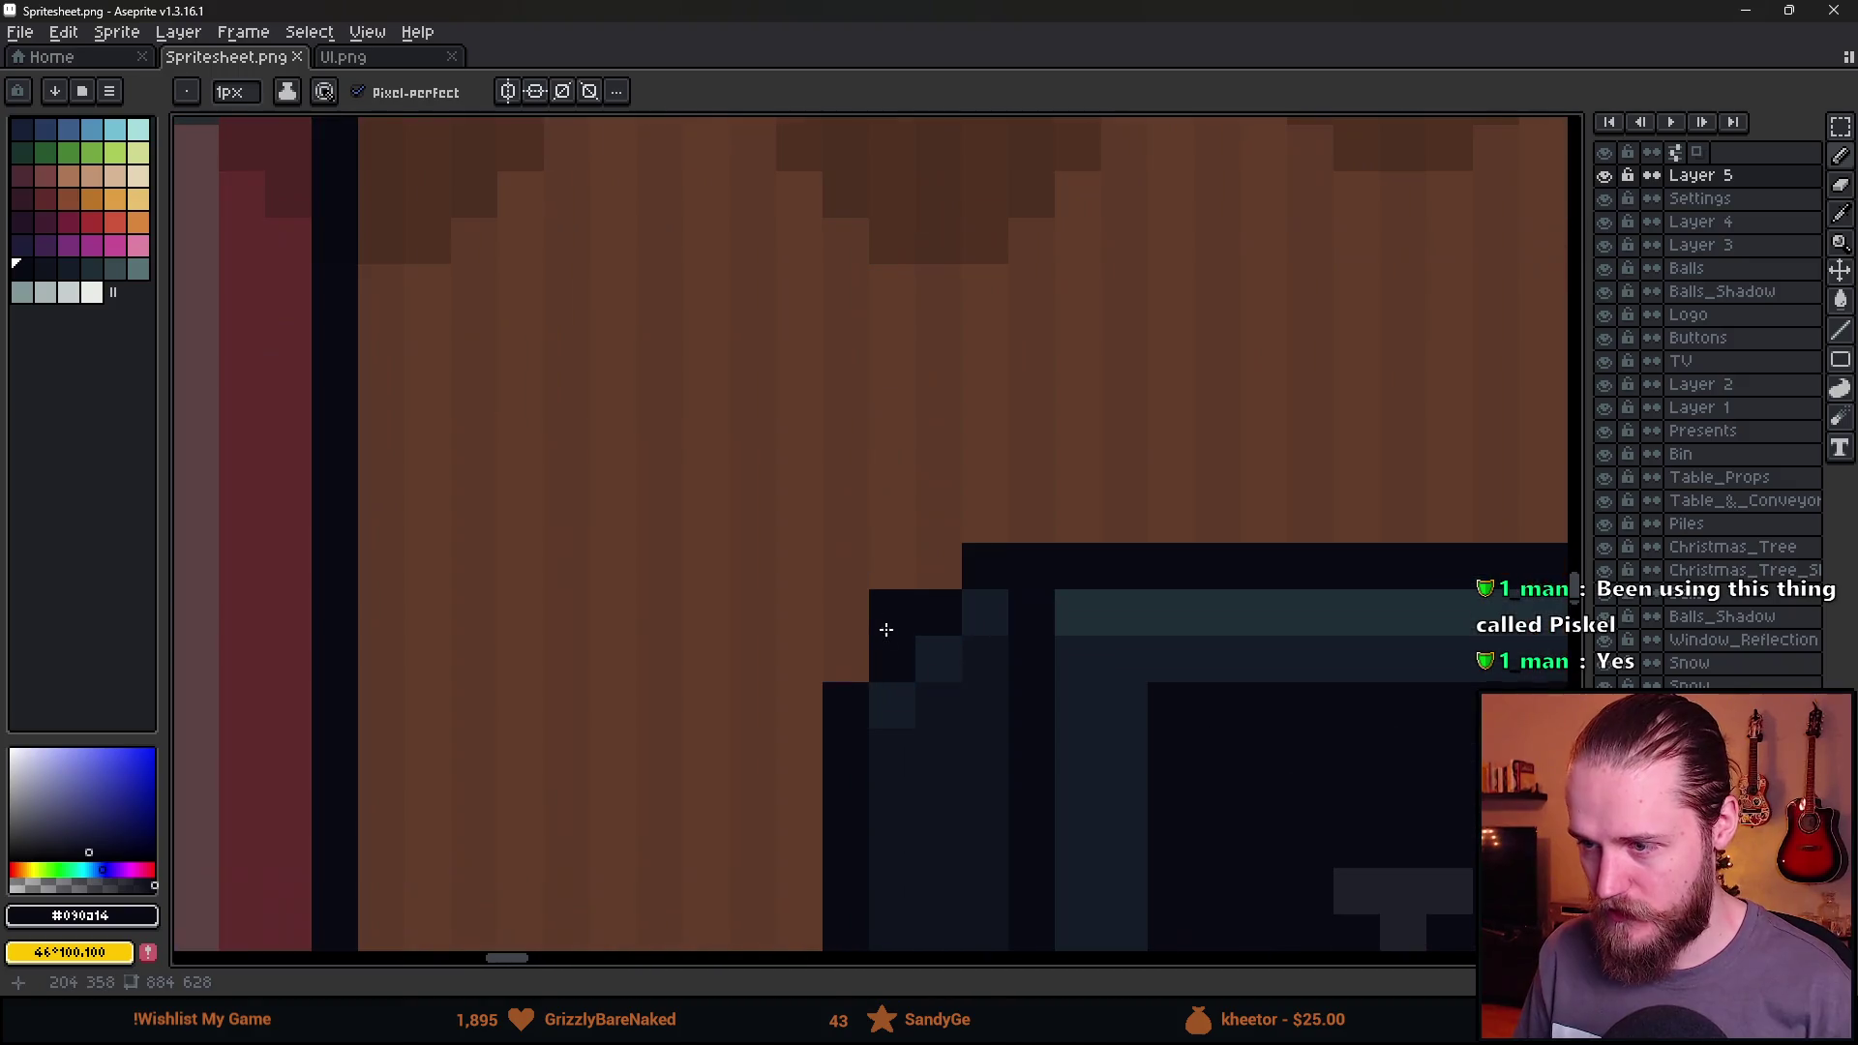
scroll(899, 644, down, 3)
scroll(1020, 398, up, 3)
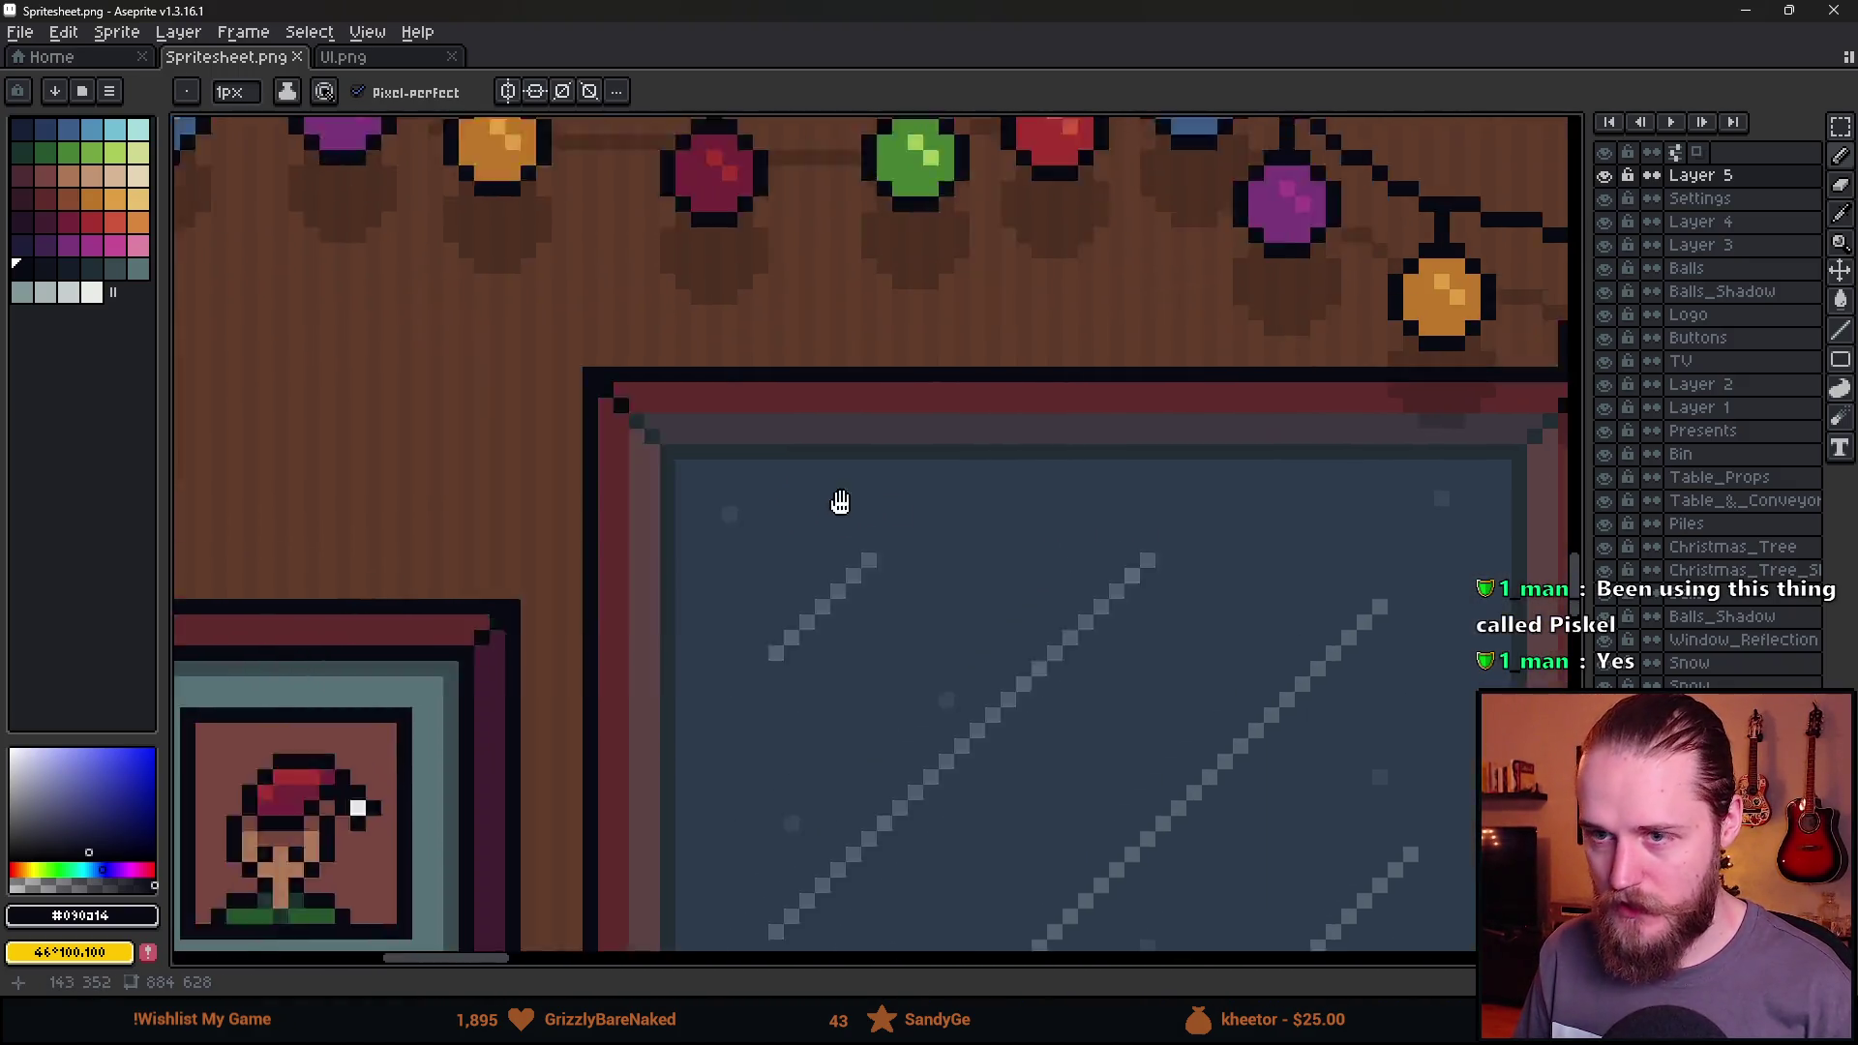
scroll(693, 383, up, 3)
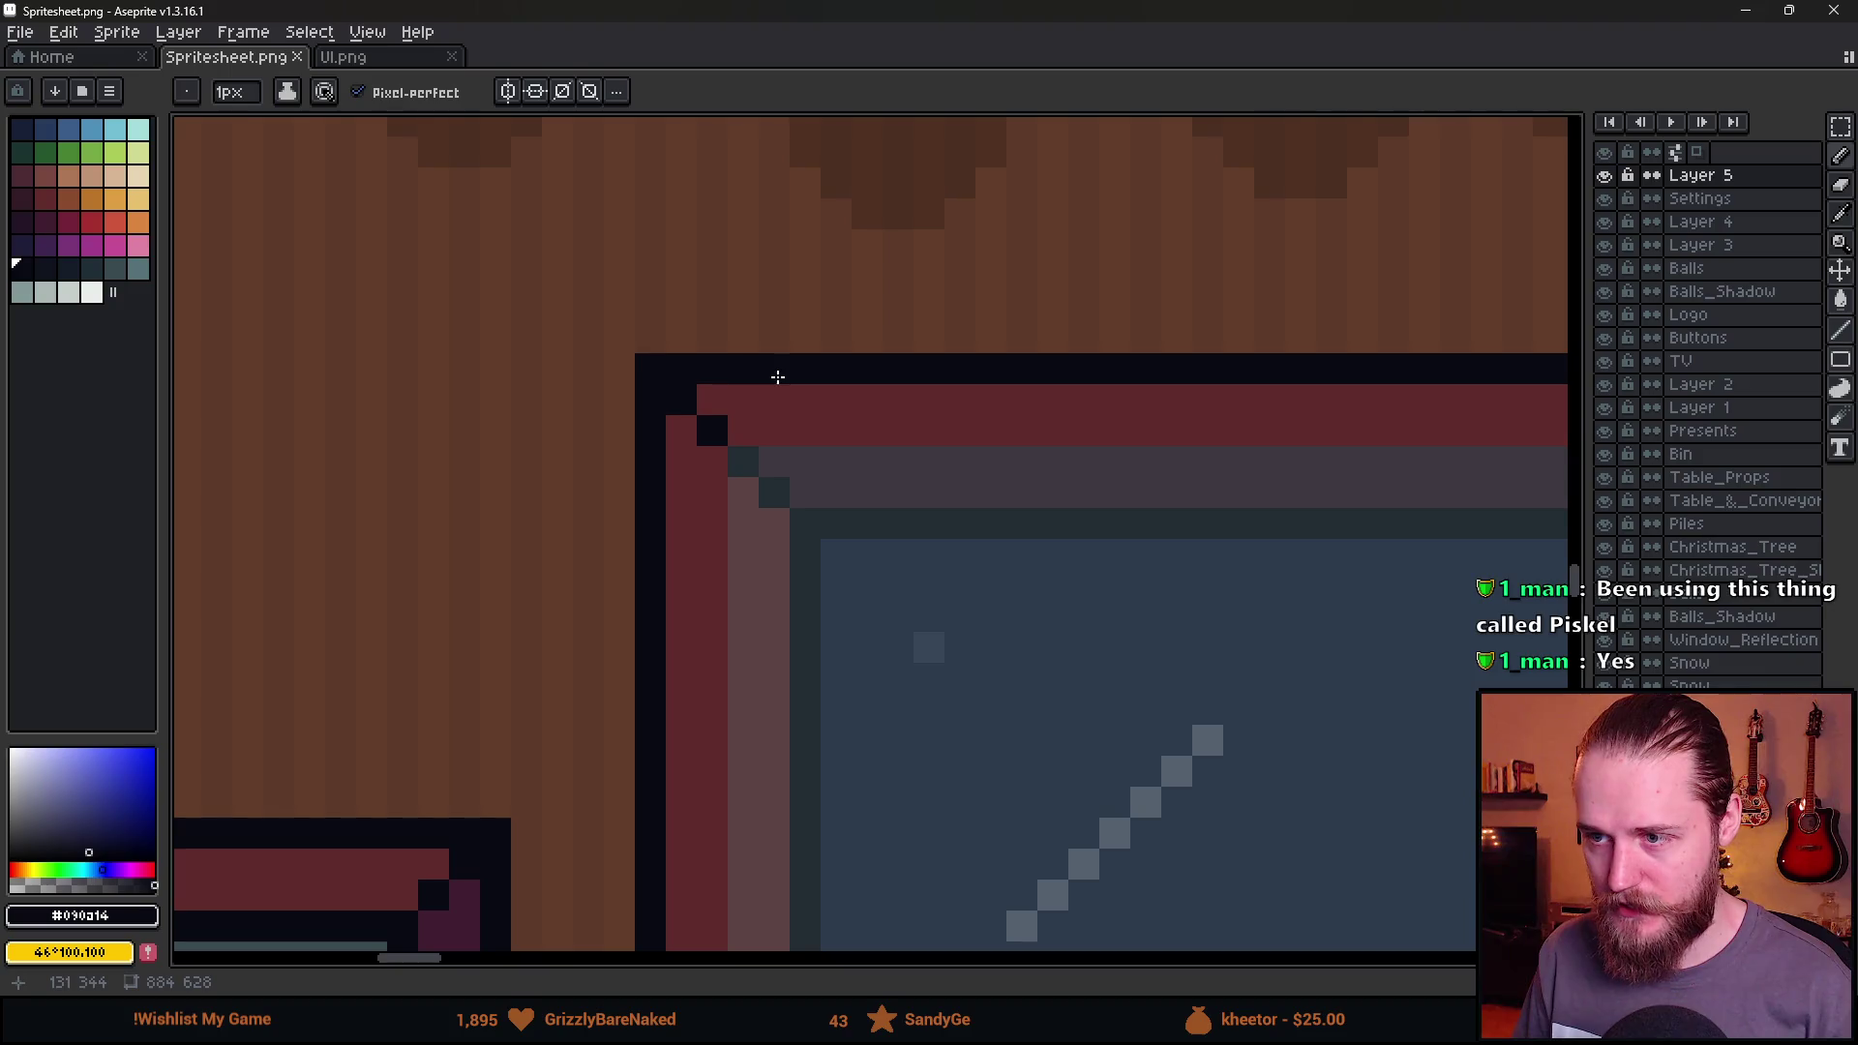
scroll(771, 355, down, 5)
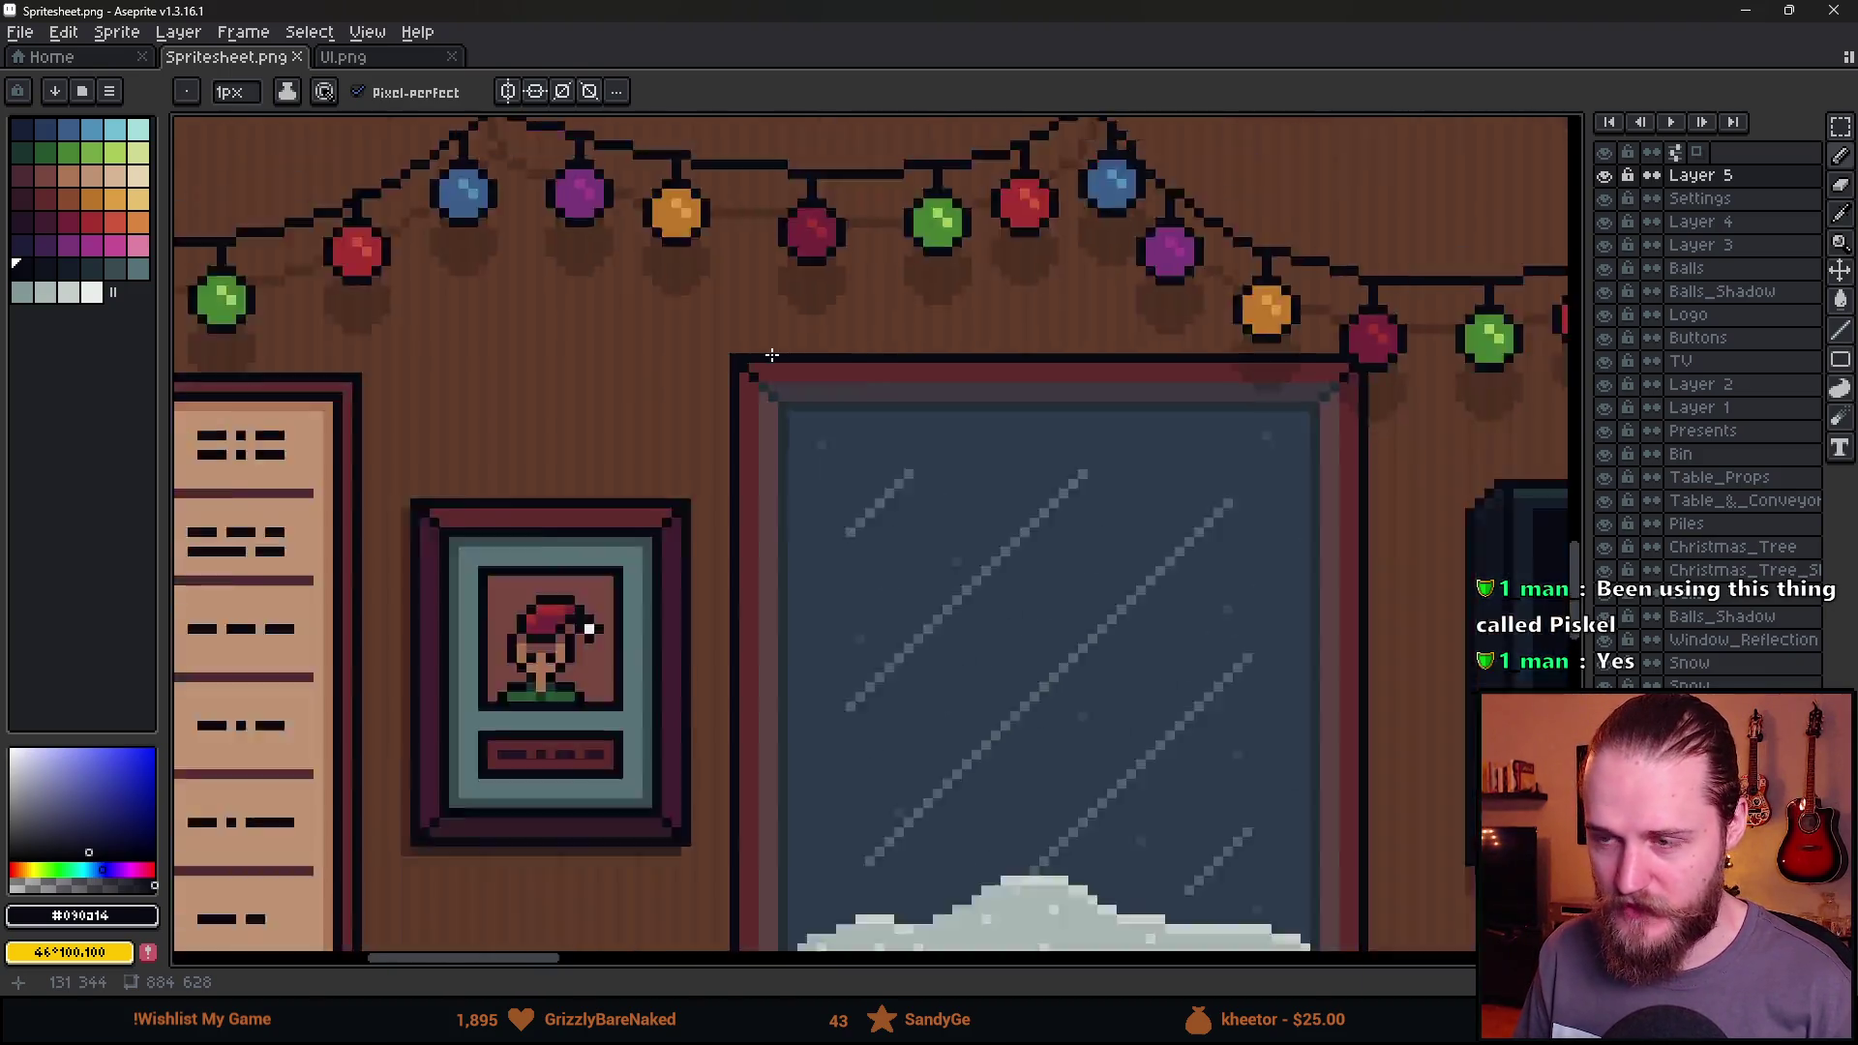
scroll(1196, 405, up, 1)
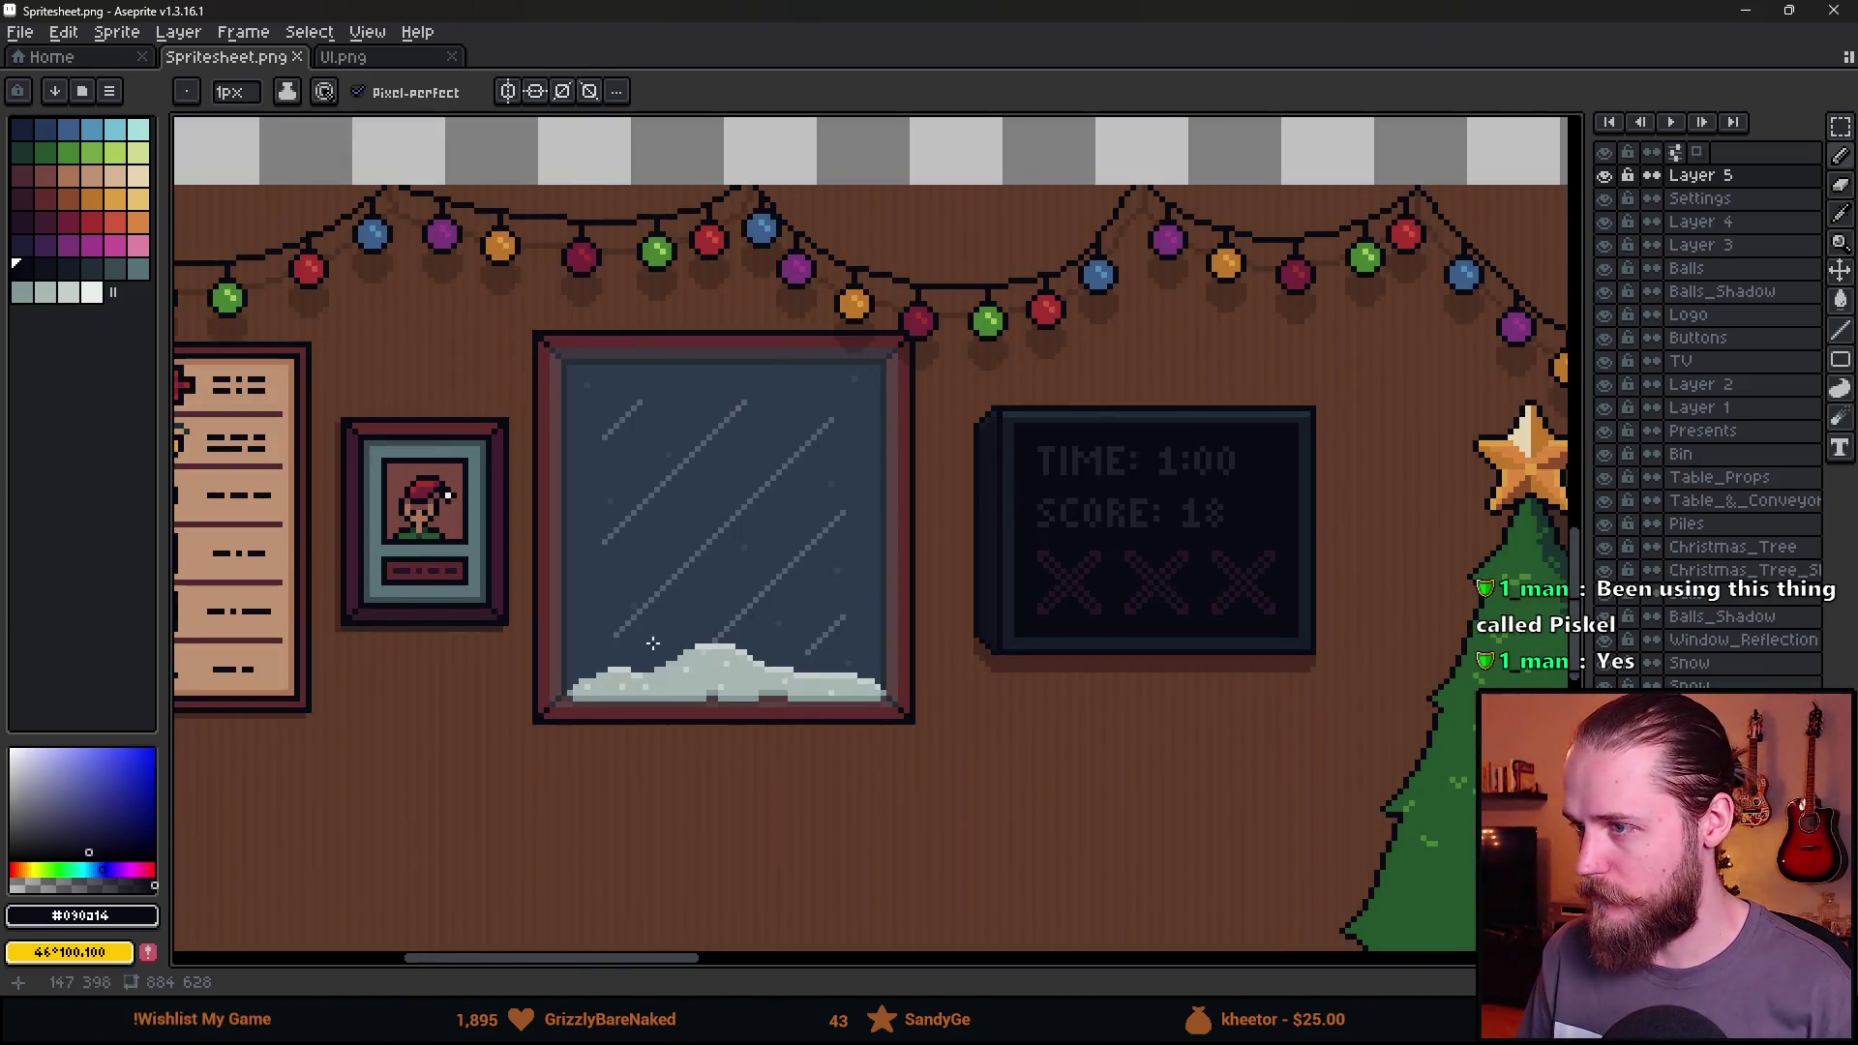
drag(1059, 642, 681, 480)
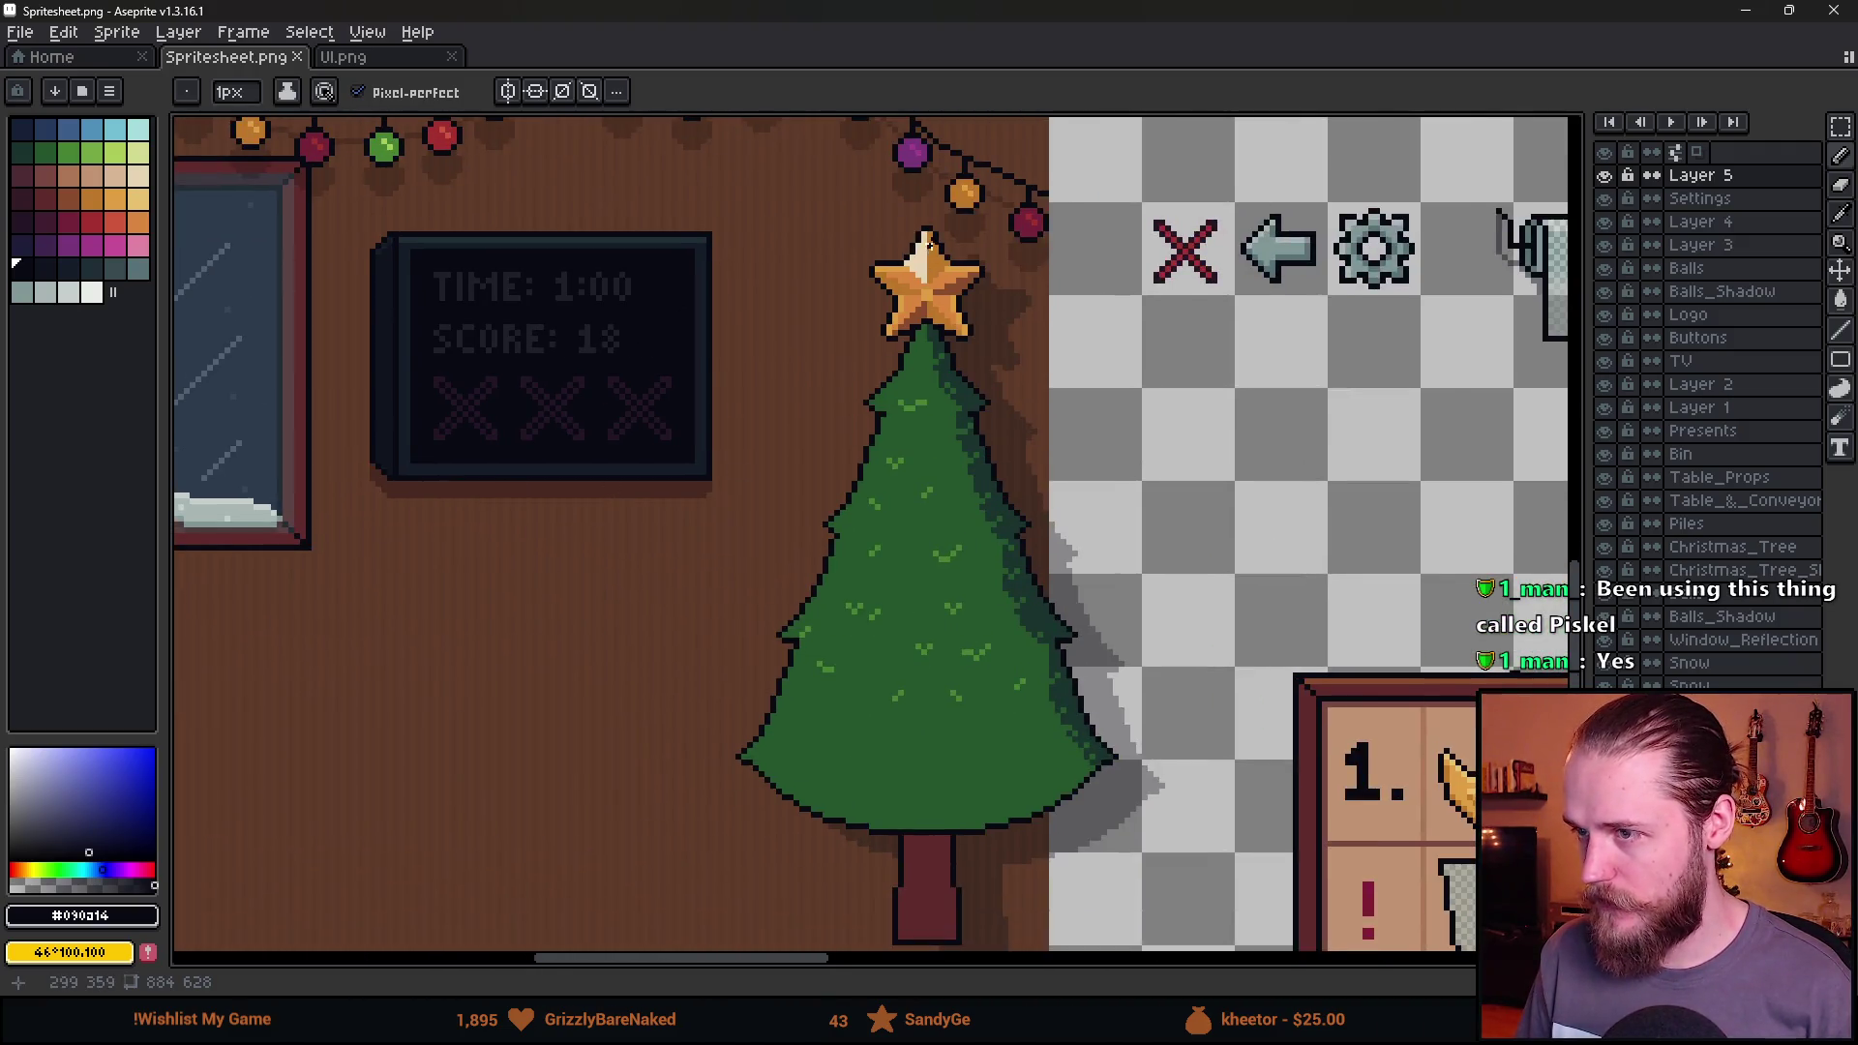
scroll(927, 244, up, 8)
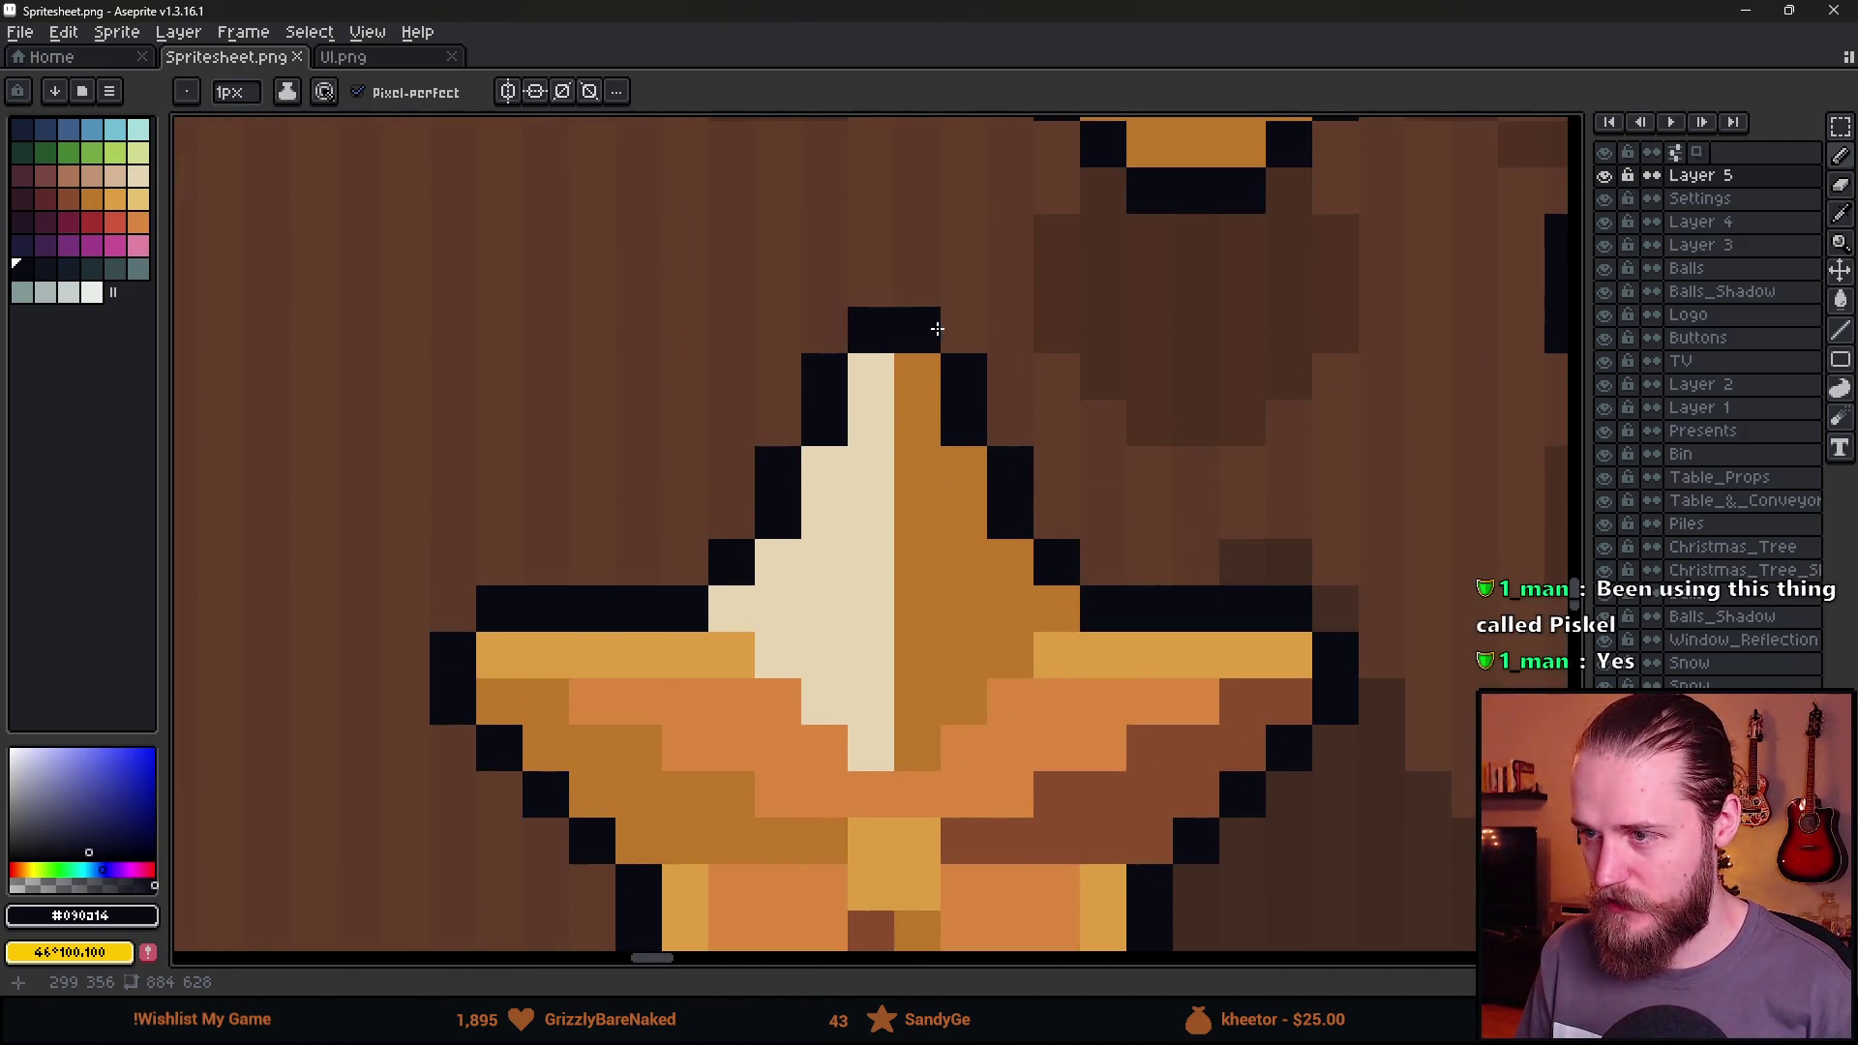
scroll(920, 622, down, 5)
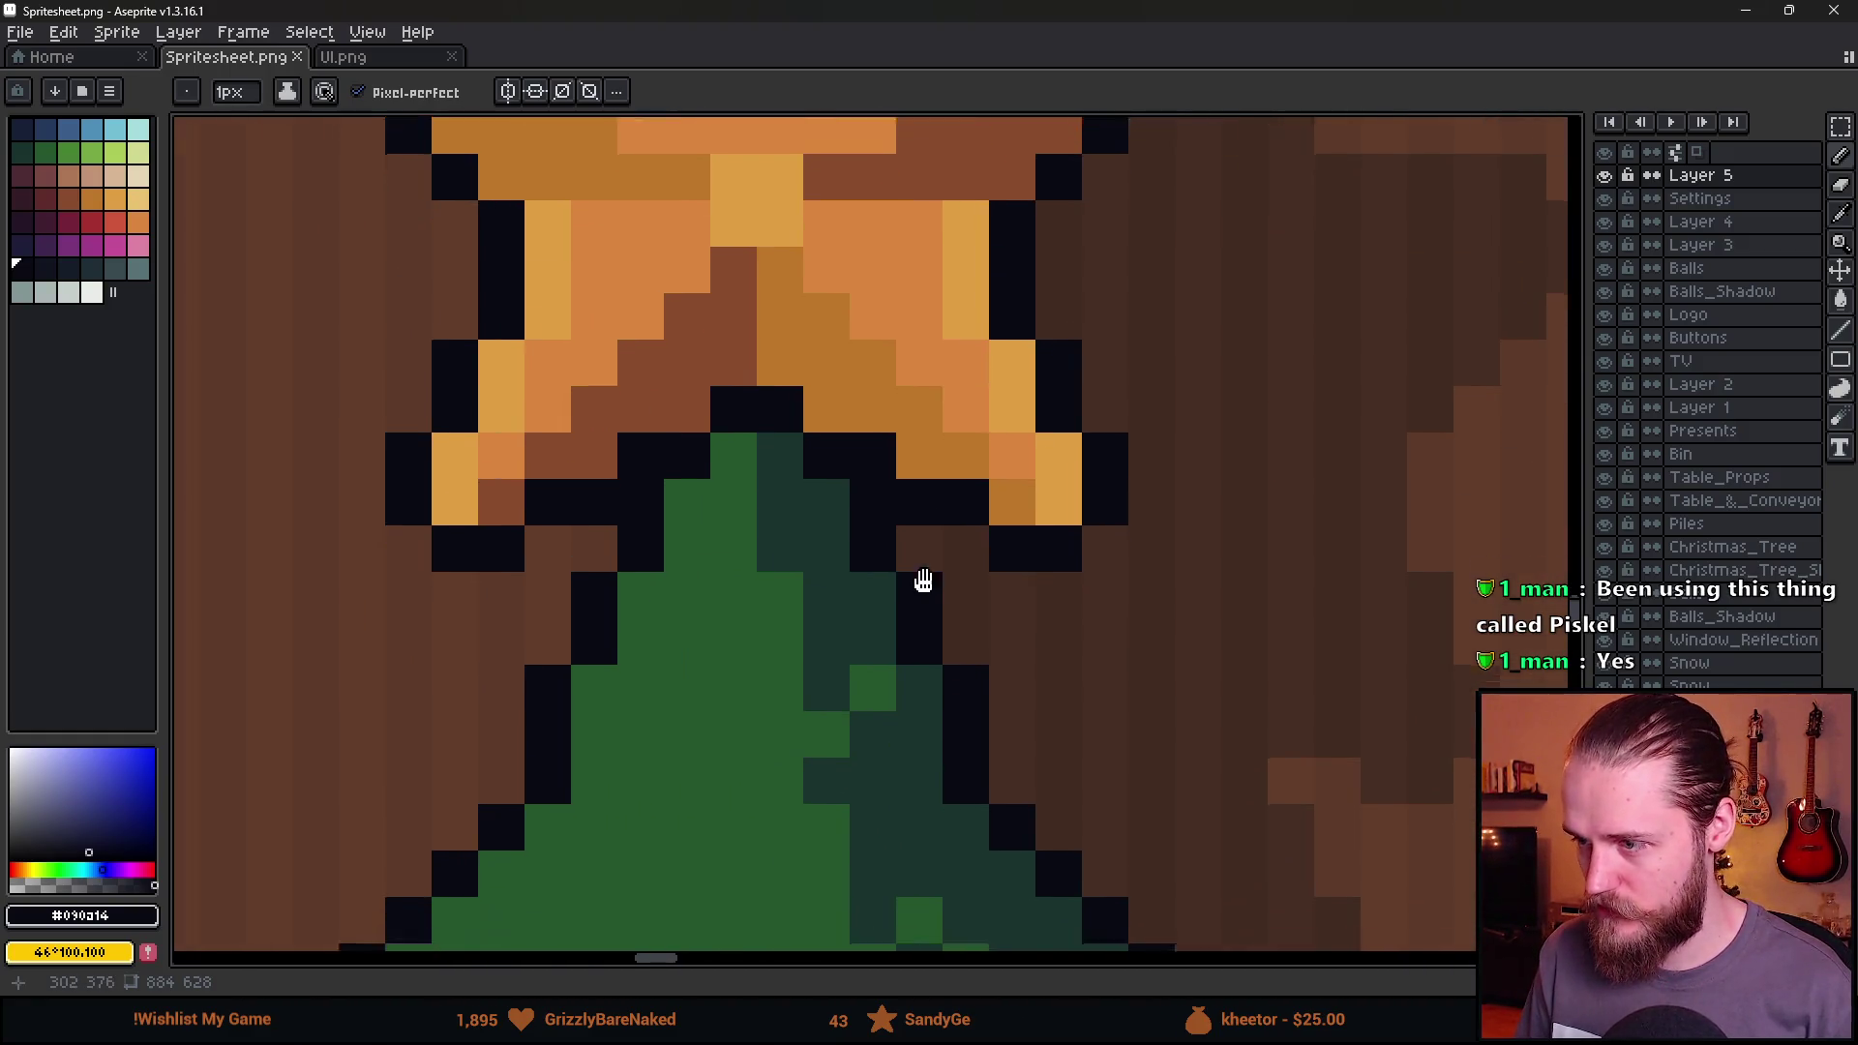
scroll(735, 551, down, 4)
scroll(677, 517, up, 5)
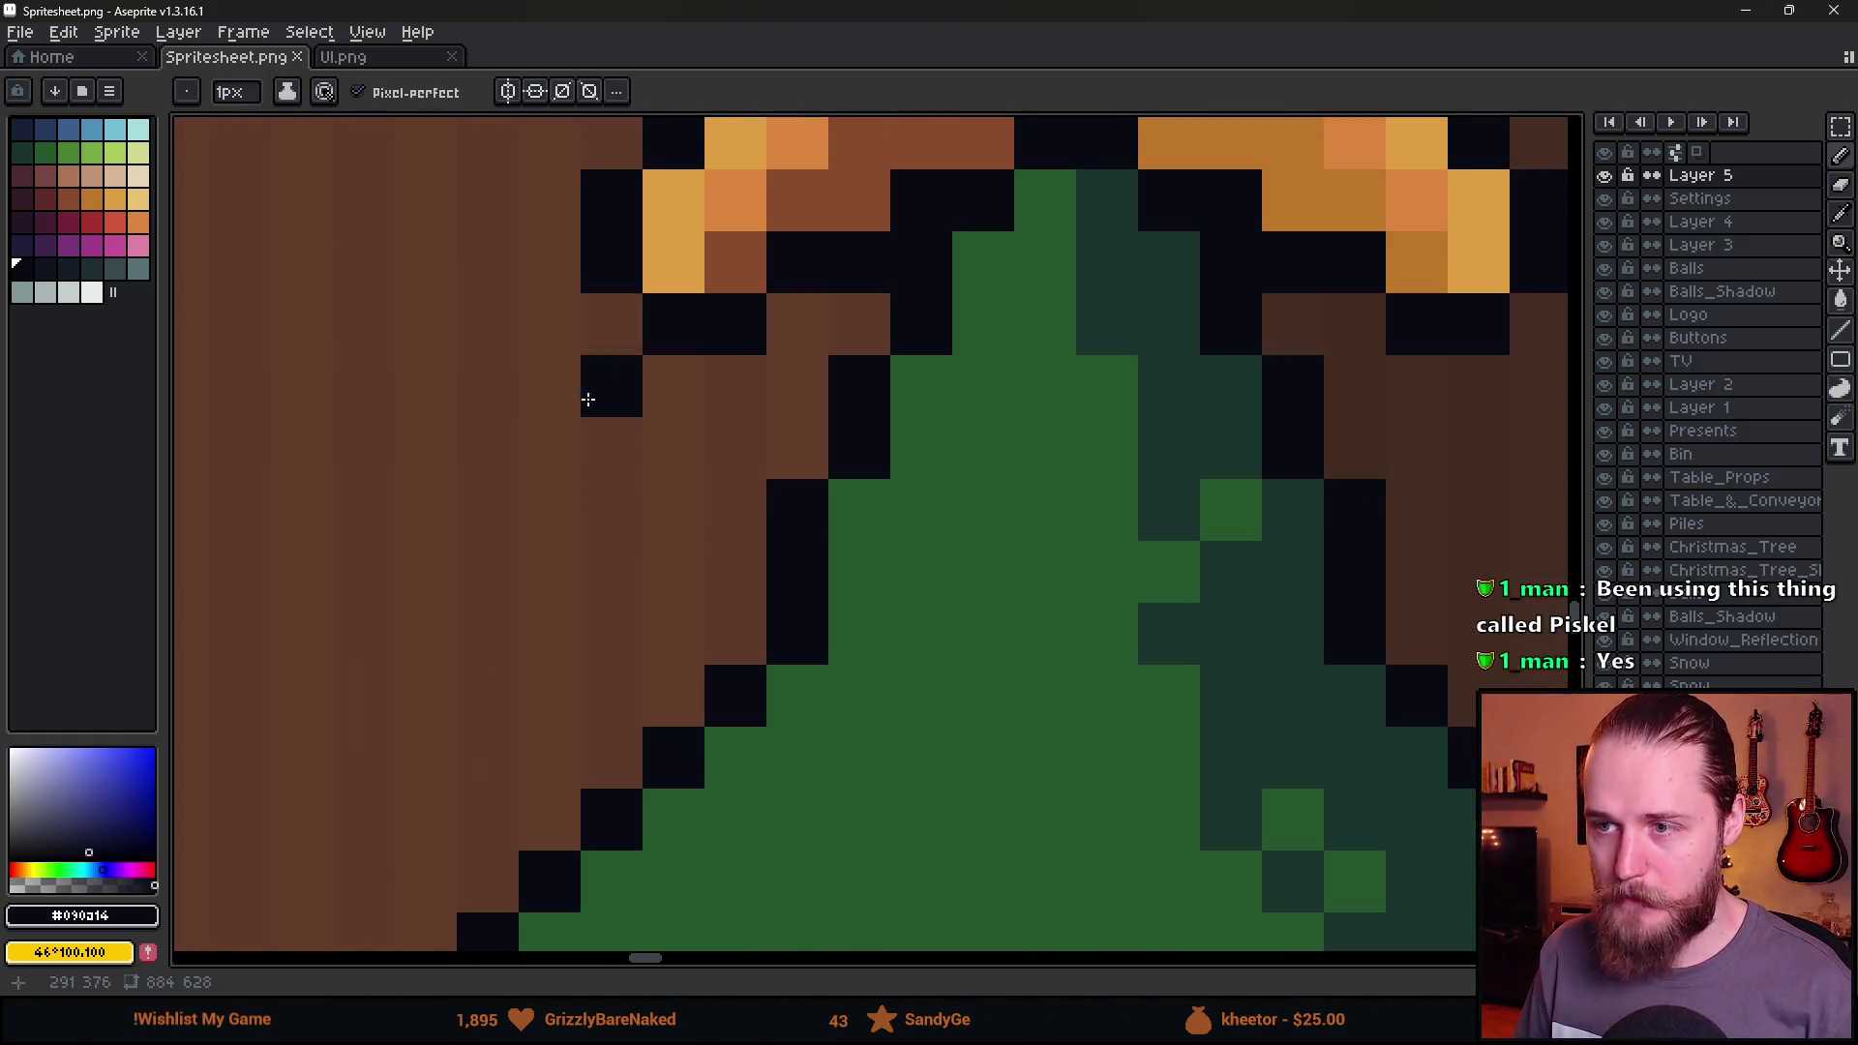
scroll(539, 725, down, 3)
scroll(568, 716, up, 3)
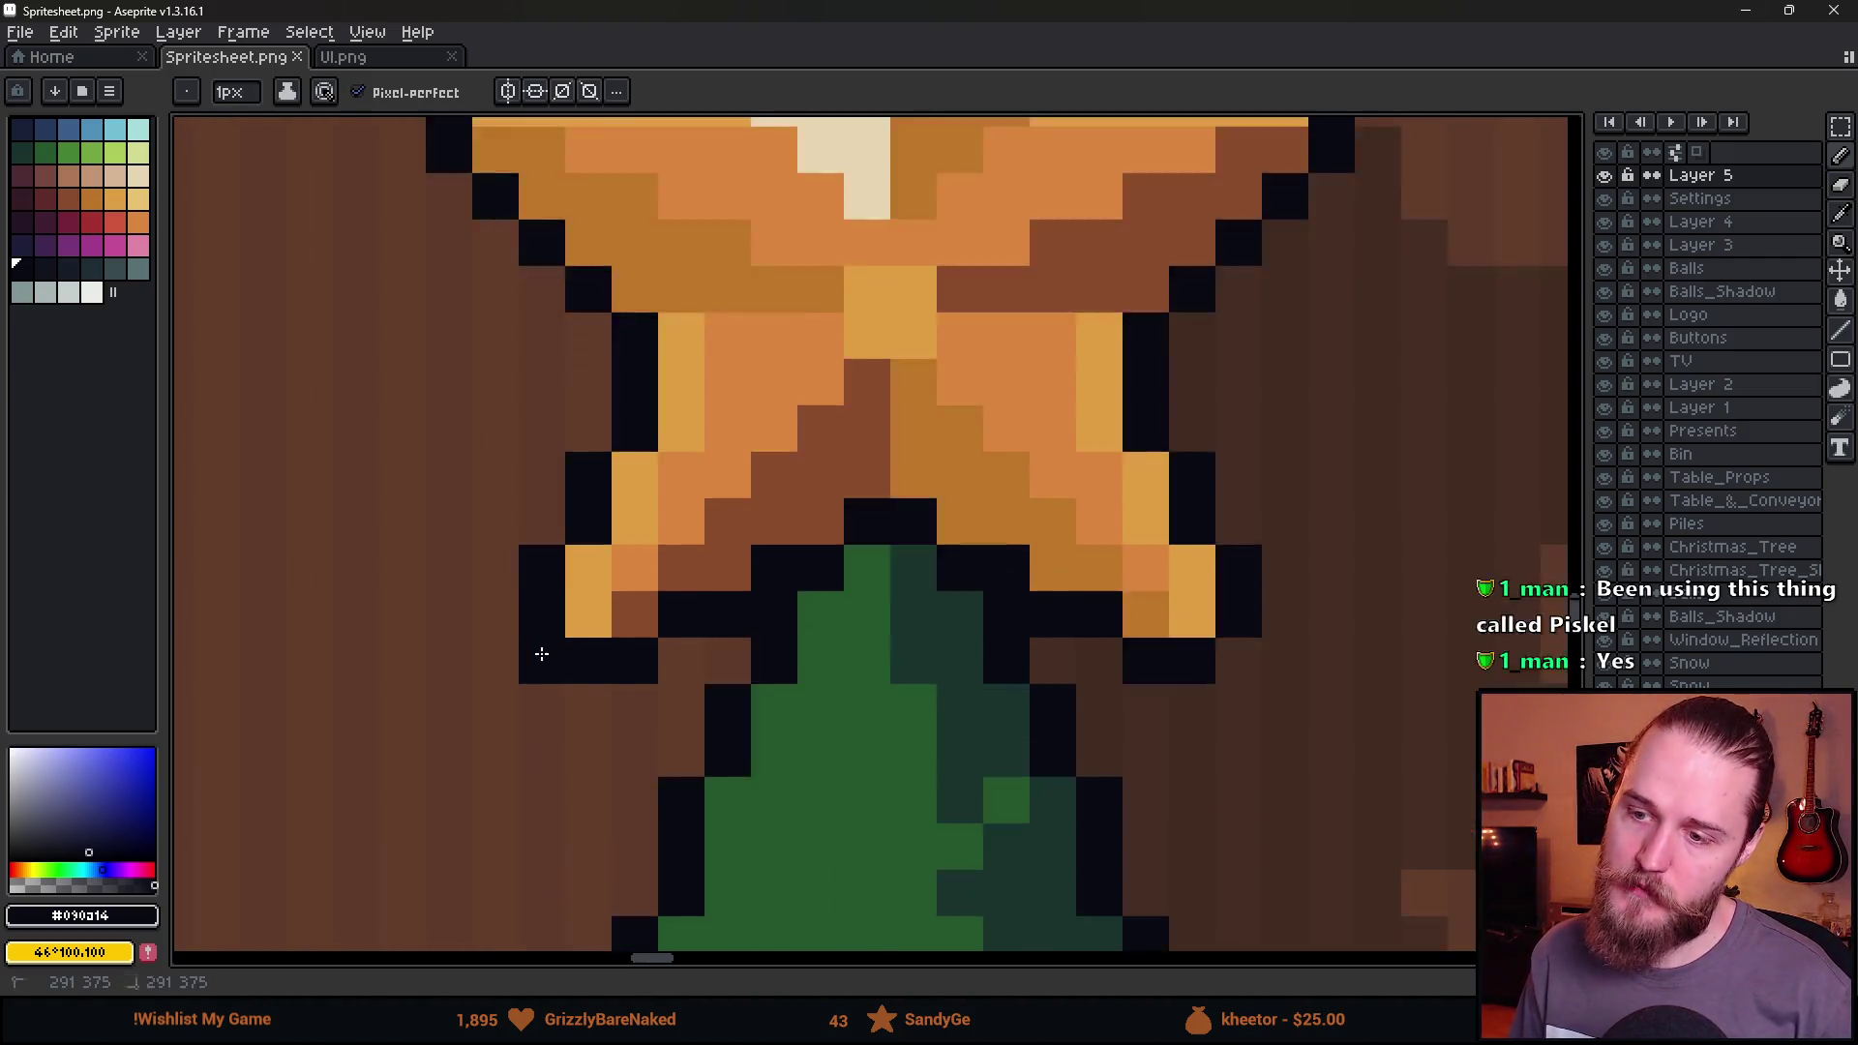
scroll(677, 760, down, 3)
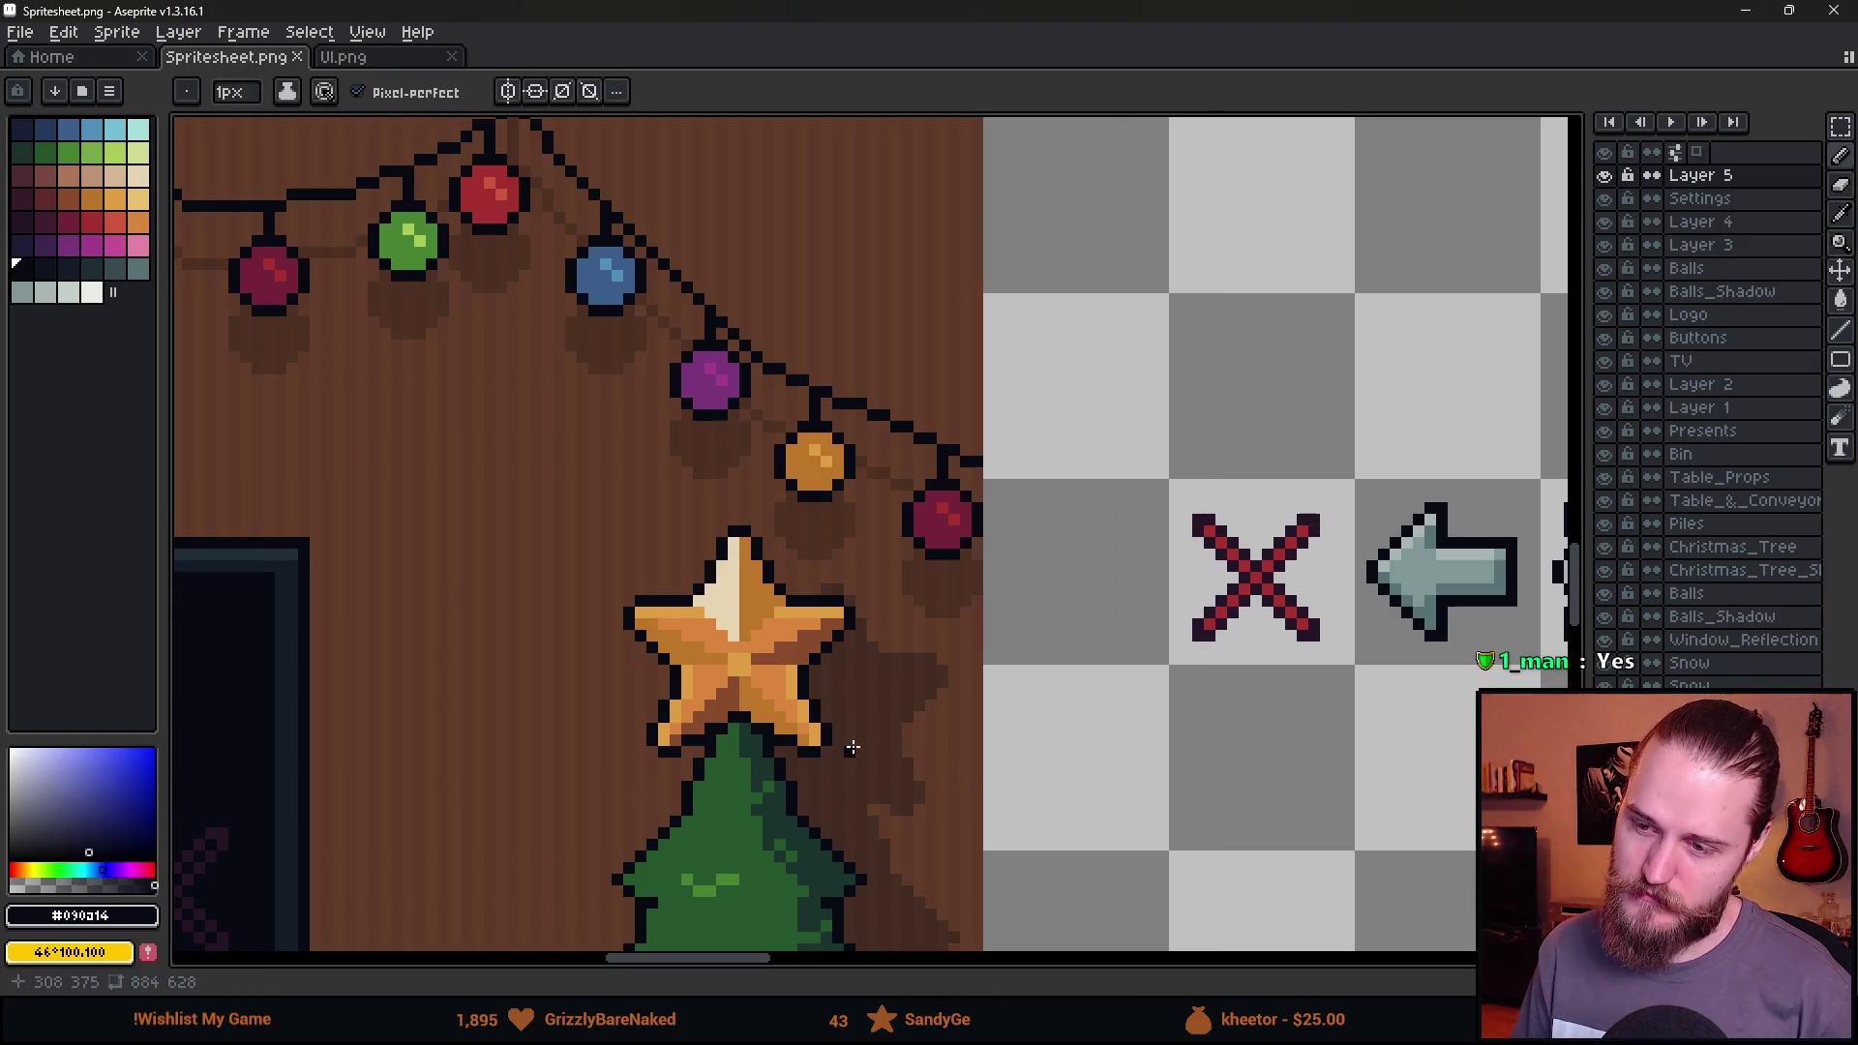
Zoom back out to view the whole spritesheet.
key(ctrl)
click(705, 738)
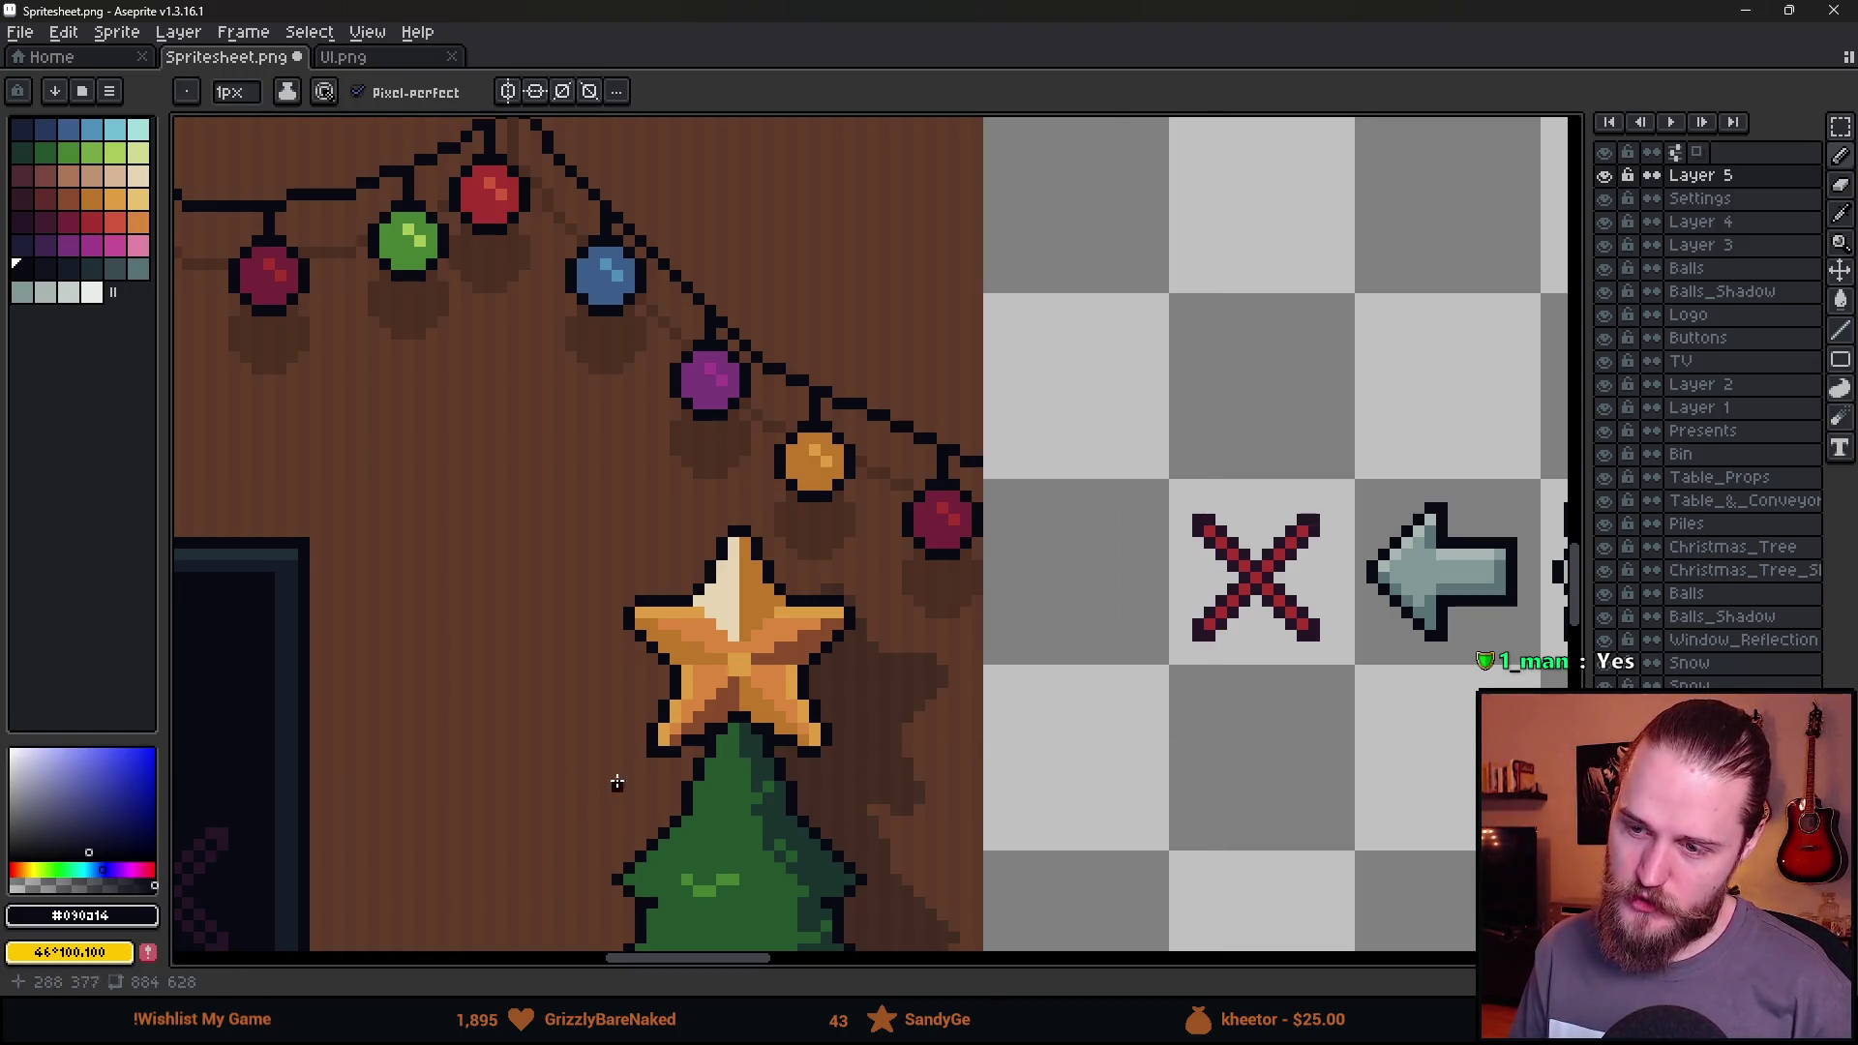
scroll(678, 735, down, 4)
scroll(673, 721, down, 1)
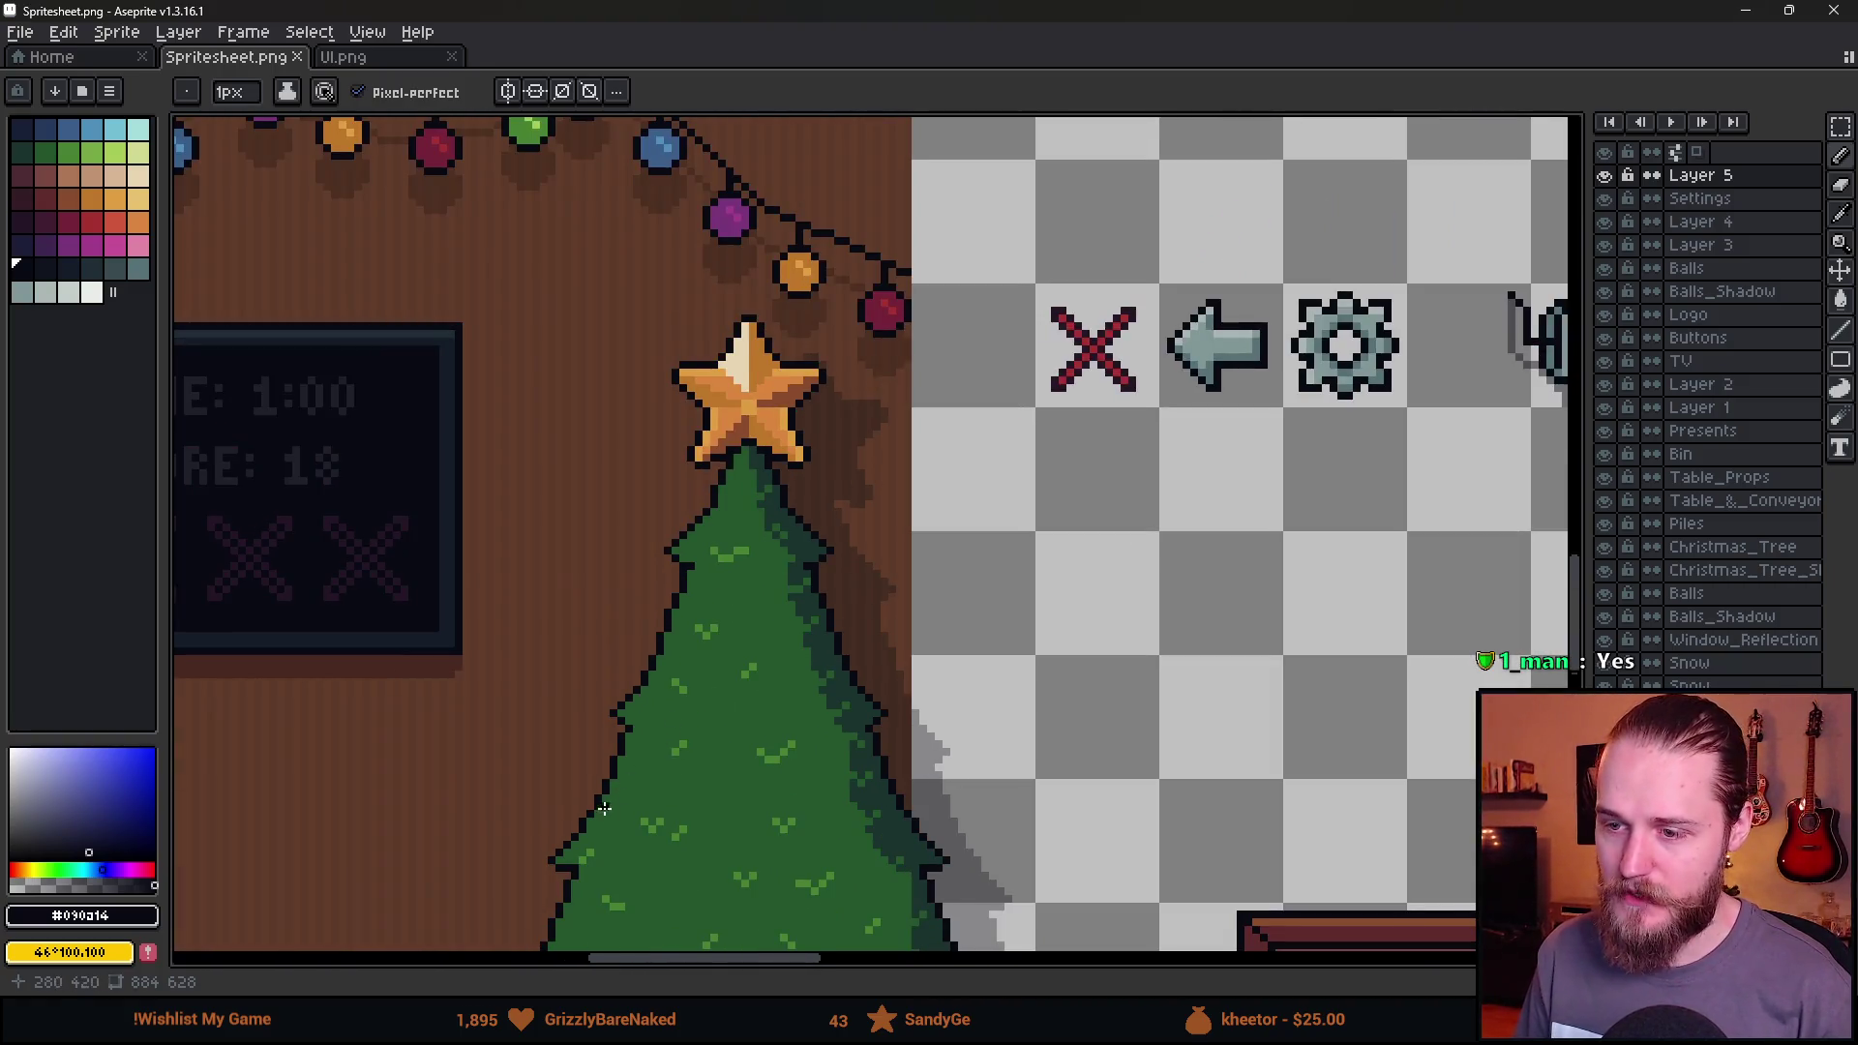
scroll(675, 614, down, 3)
scroll(655, 617, down, 3)
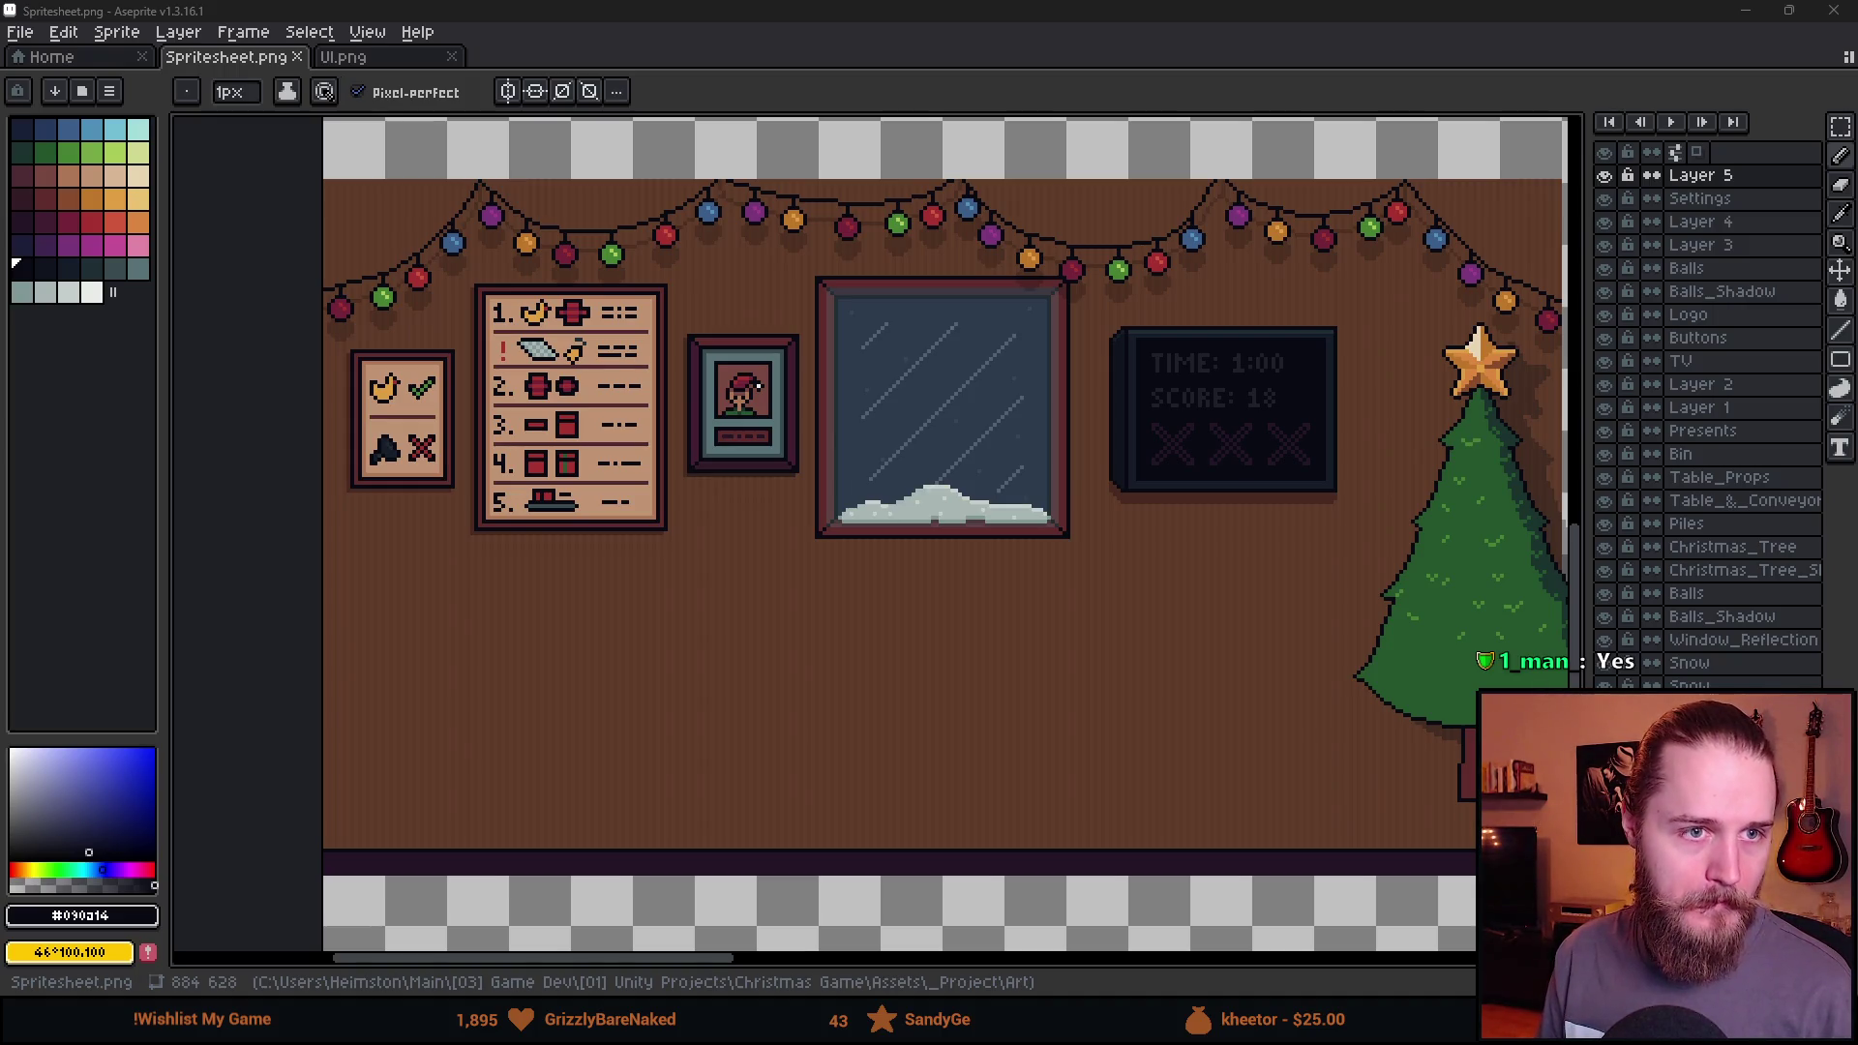
key(minus)
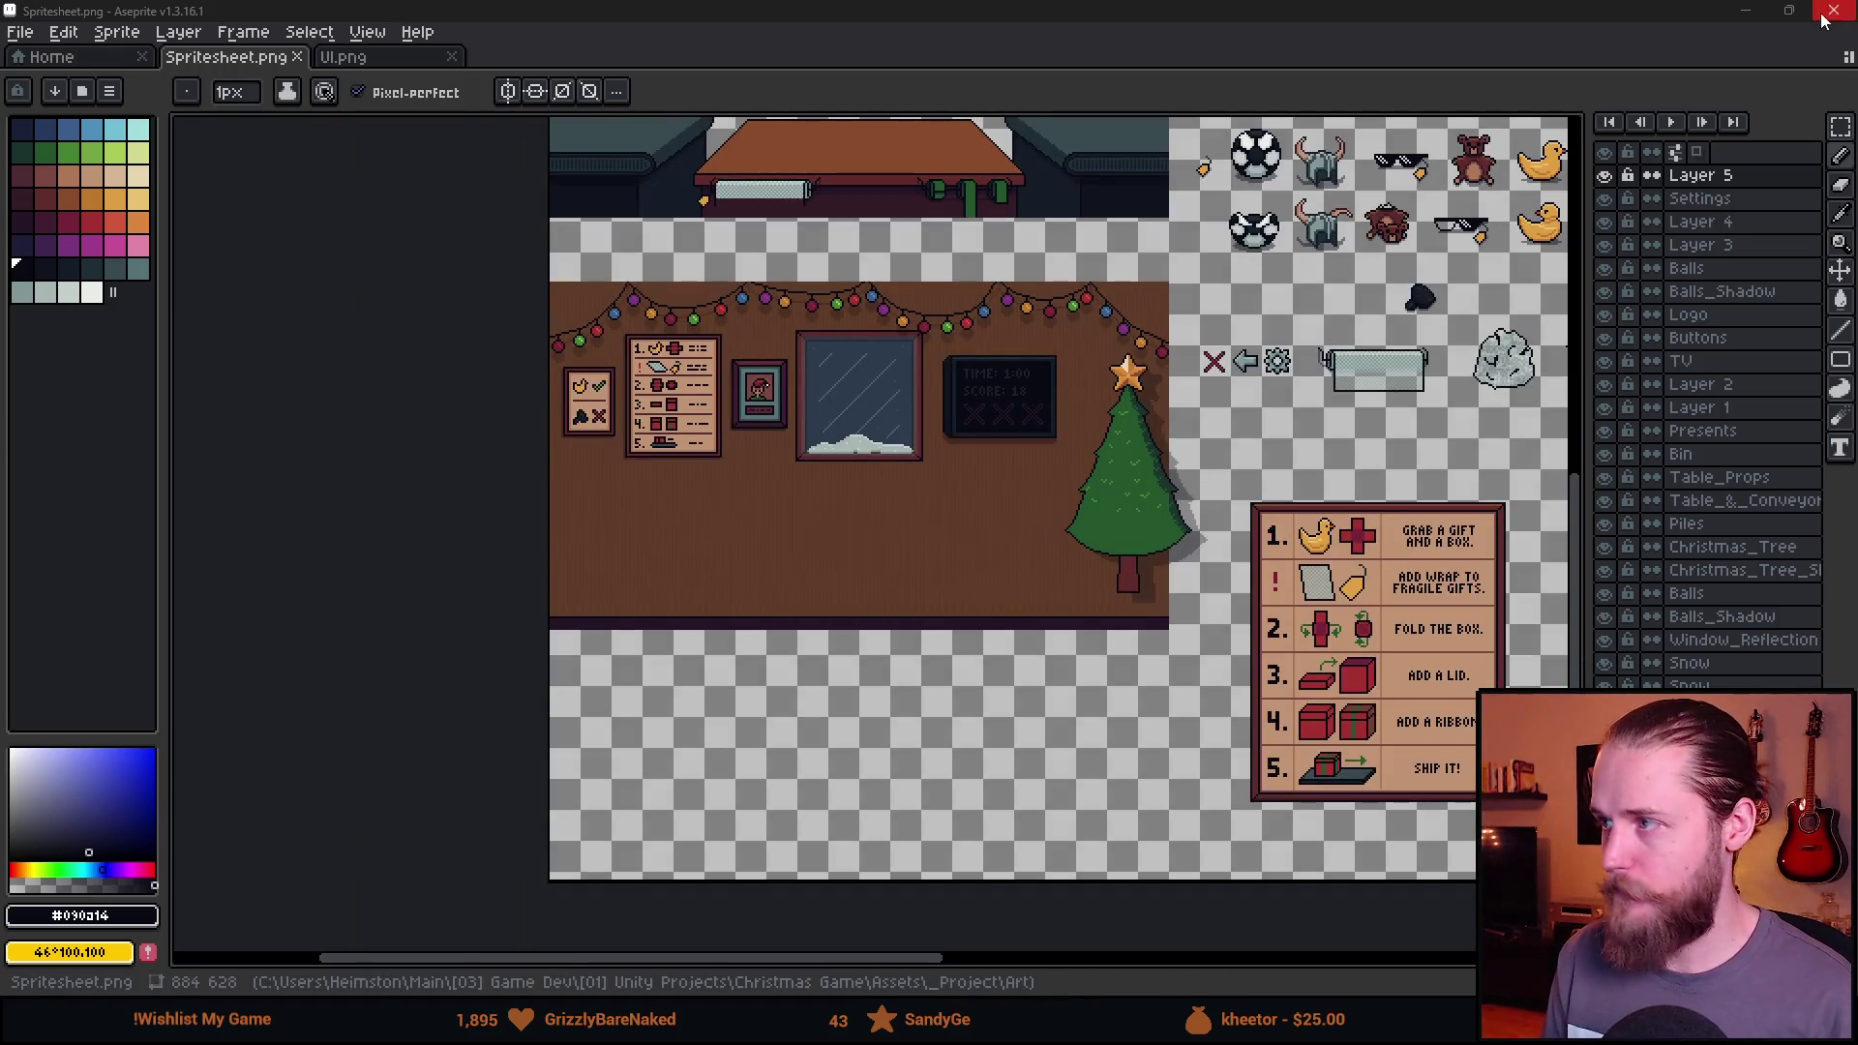
click(1761, 10)
Select the MasterSlider object in the Unity Hierarchy.
scroll(867, 395, up, 5)
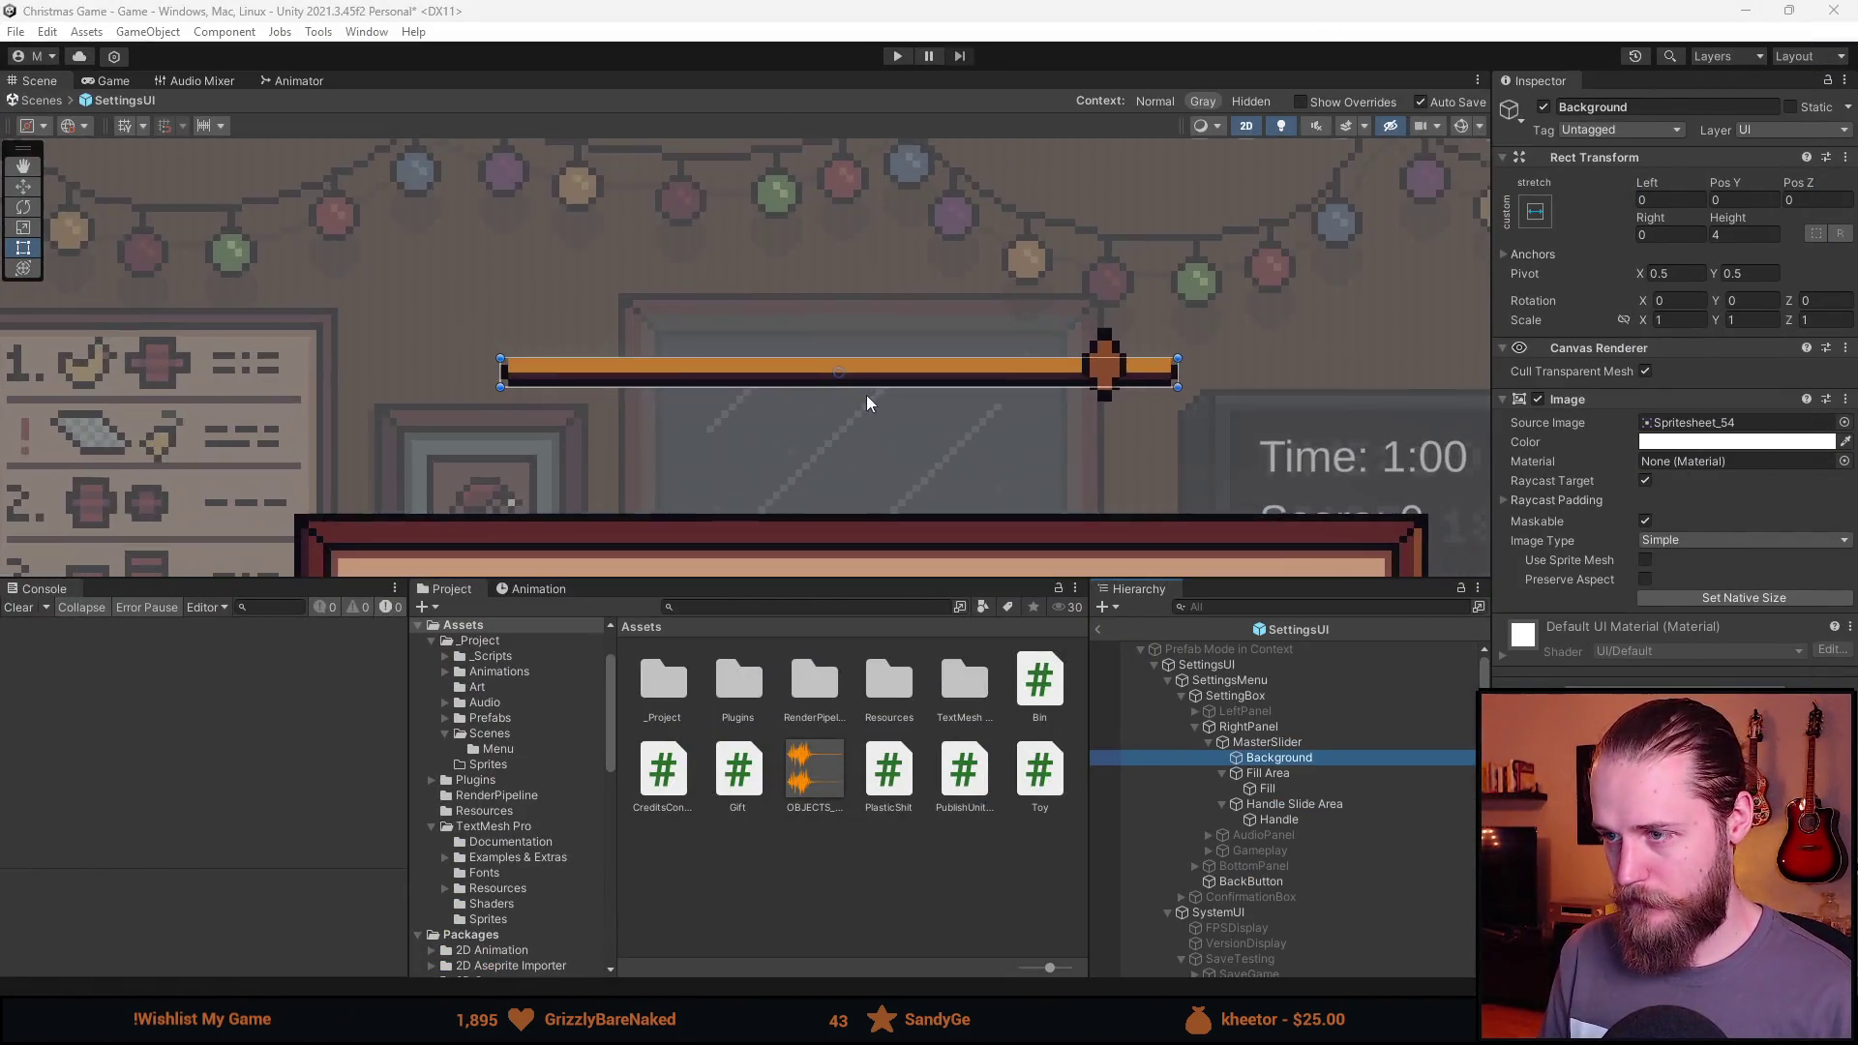
scroll(468, 356, up, 2)
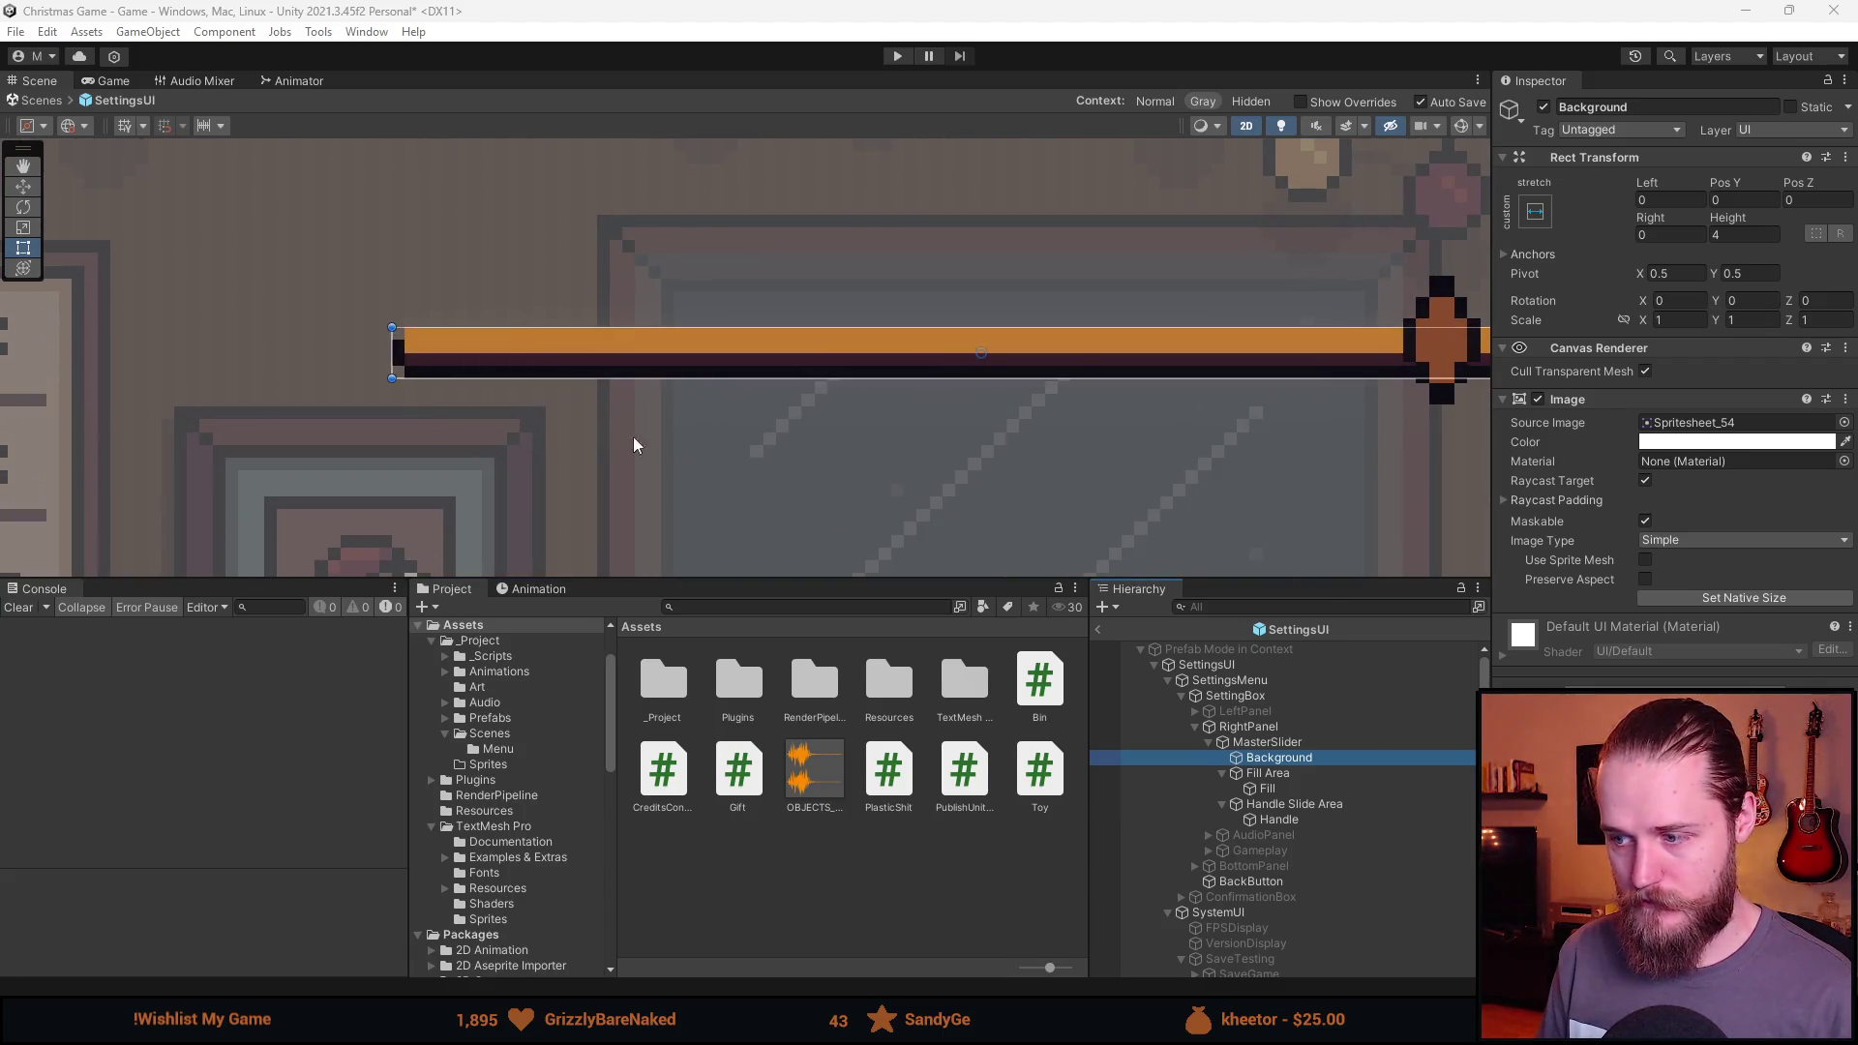
scroll(1157, 447, down, 2)
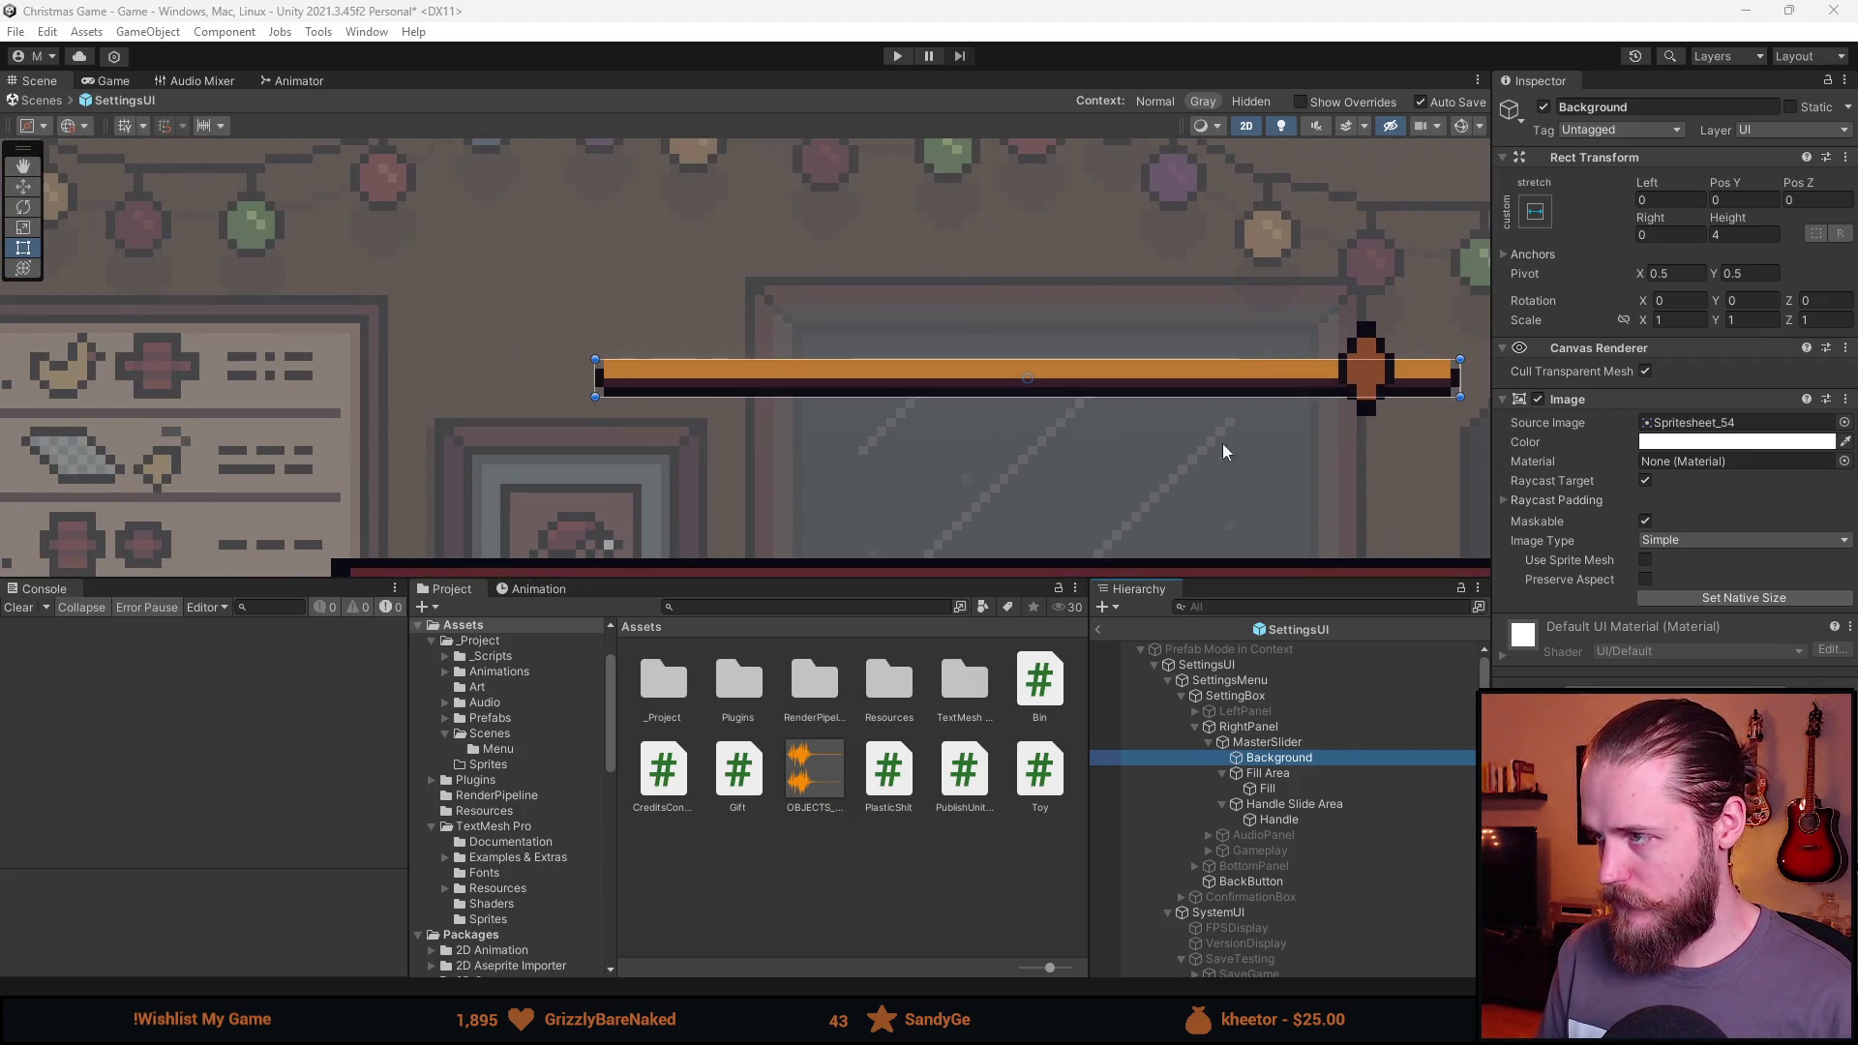
click(1304, 741)
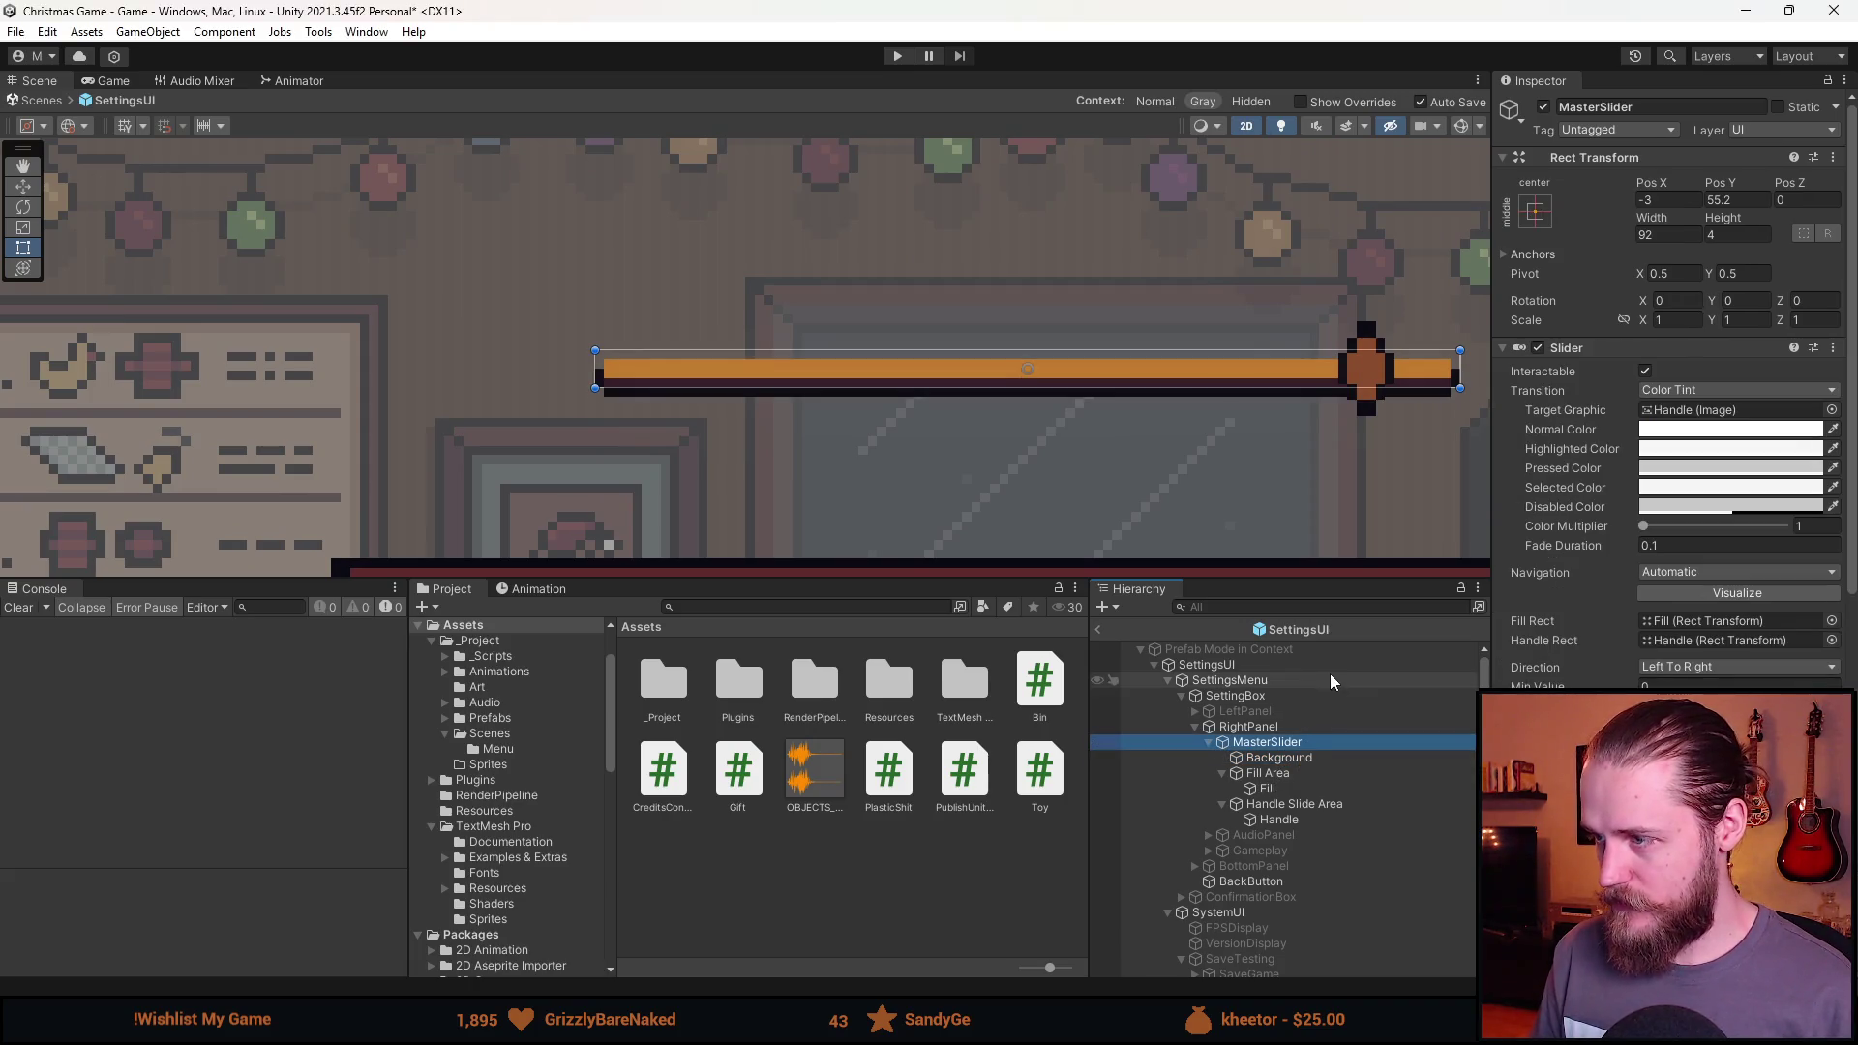
scroll(935, 471, up, 2)
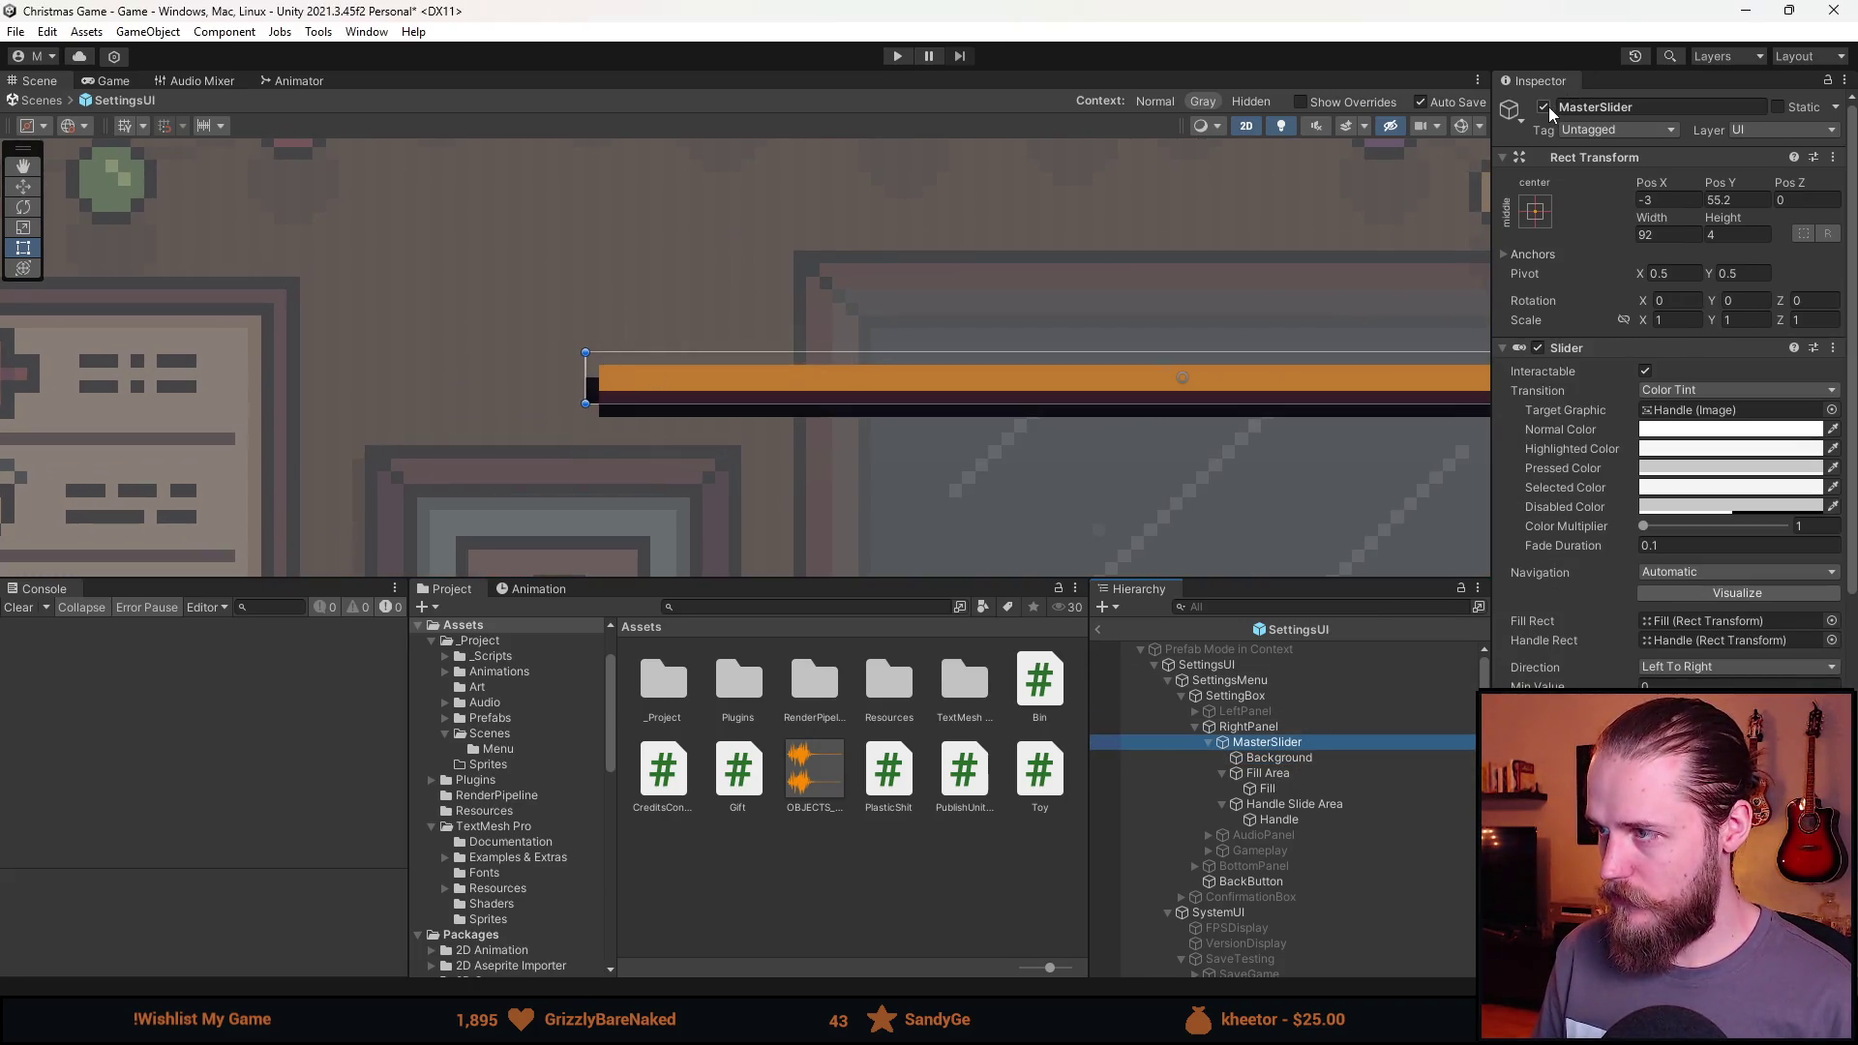
scroll(1605, 490, down, 3)
scroll(1605, 489, up, 3)
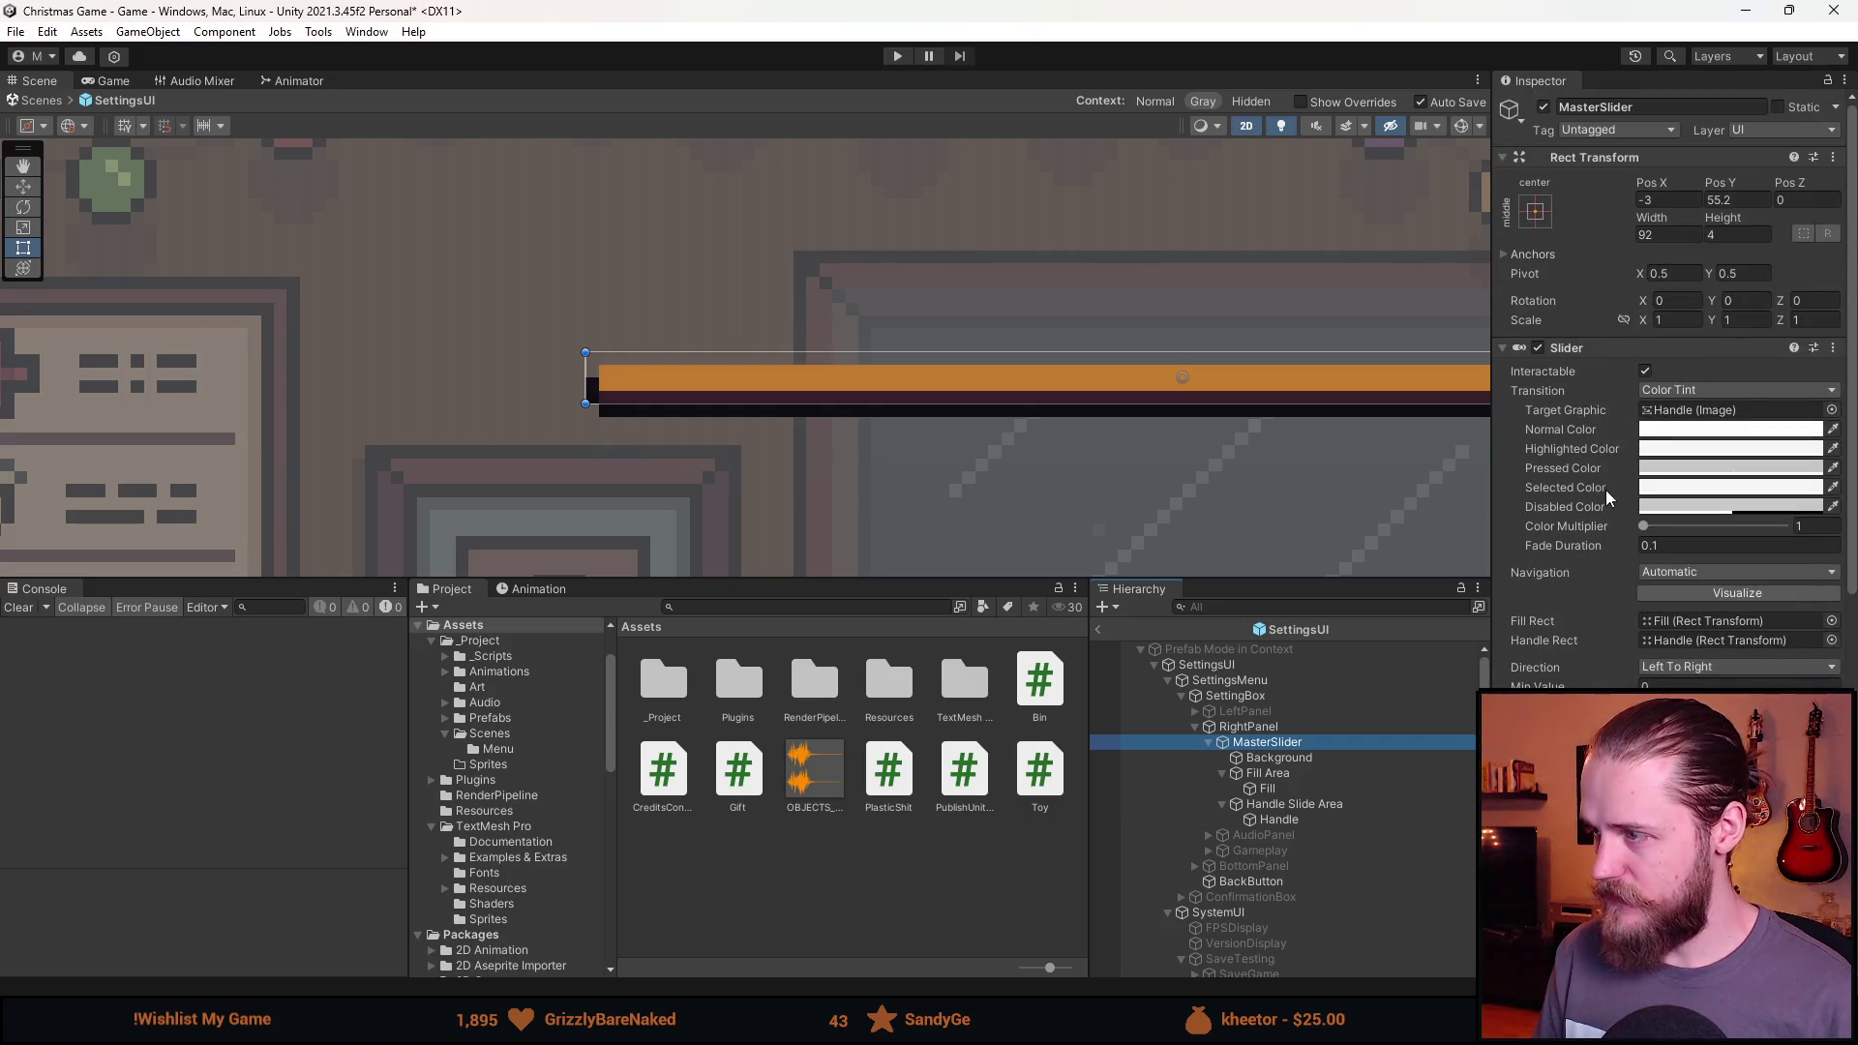
Set the slider Background's Rect Transform Height to 4 and Pos Y to 1.
click(1327, 763)
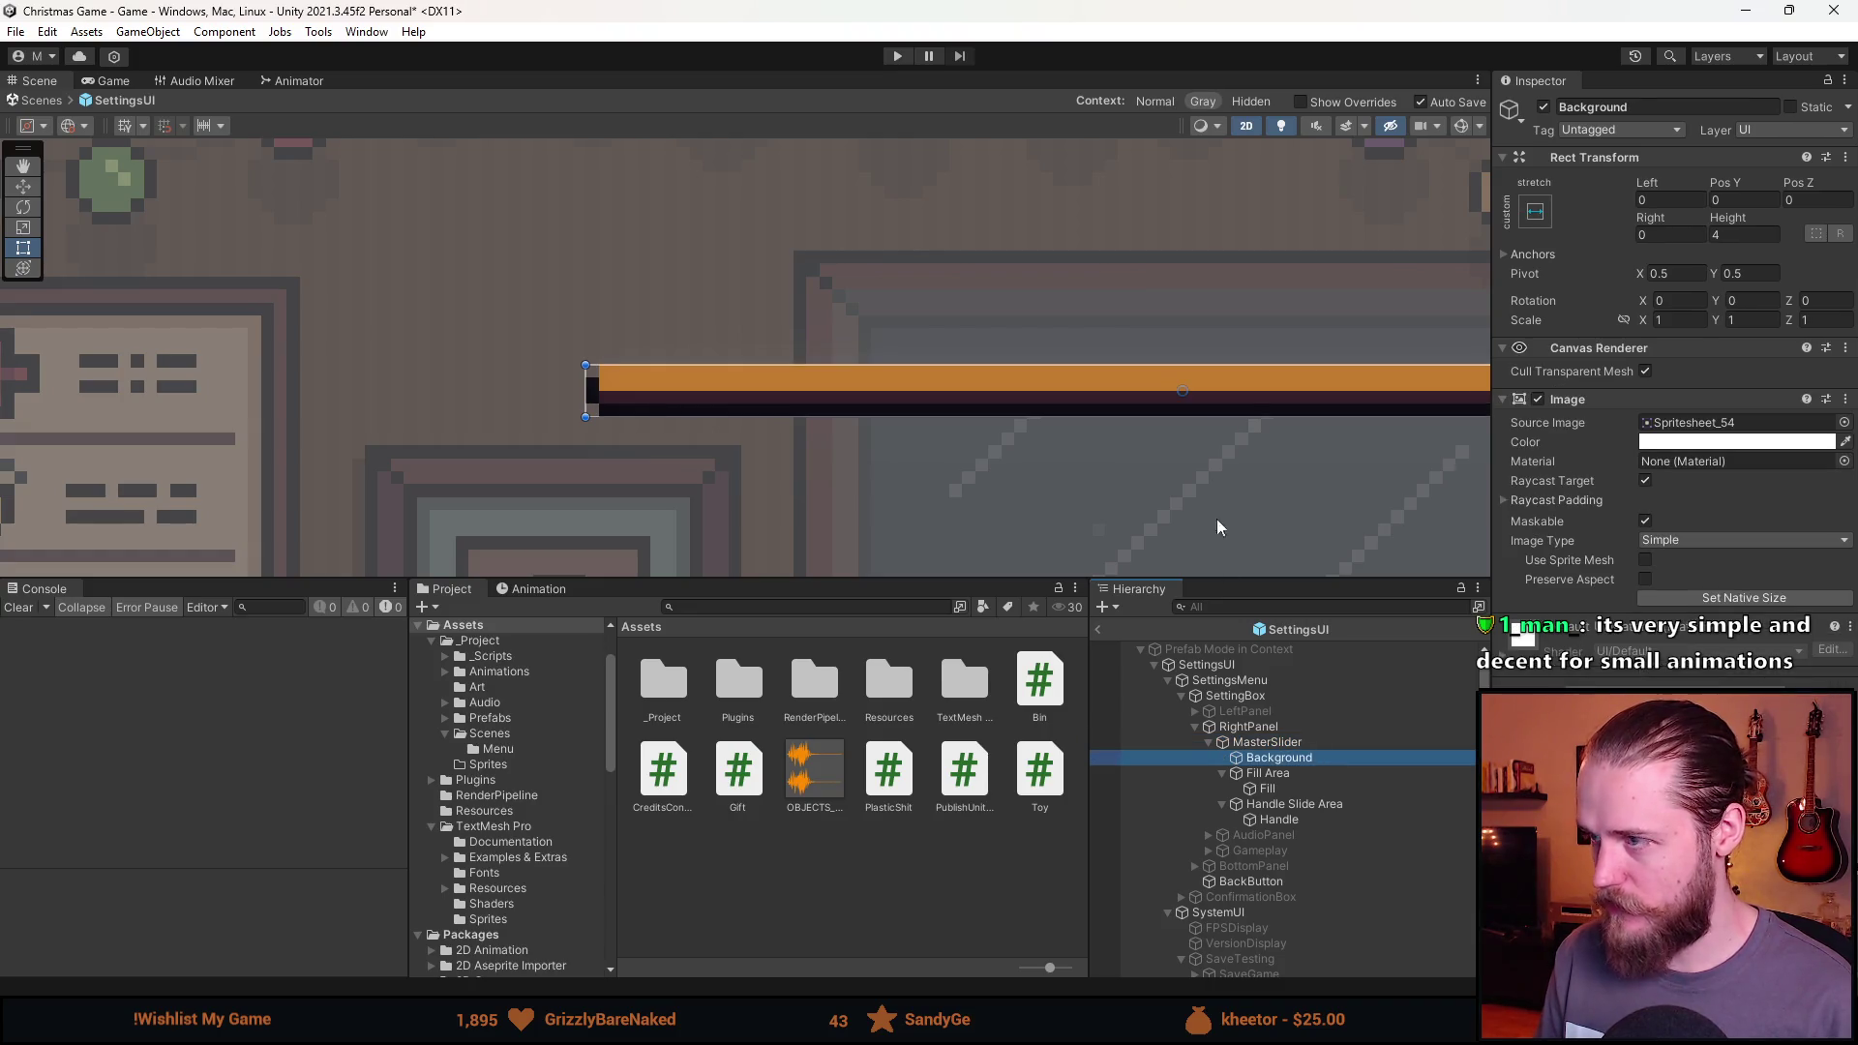
click(1741, 232)
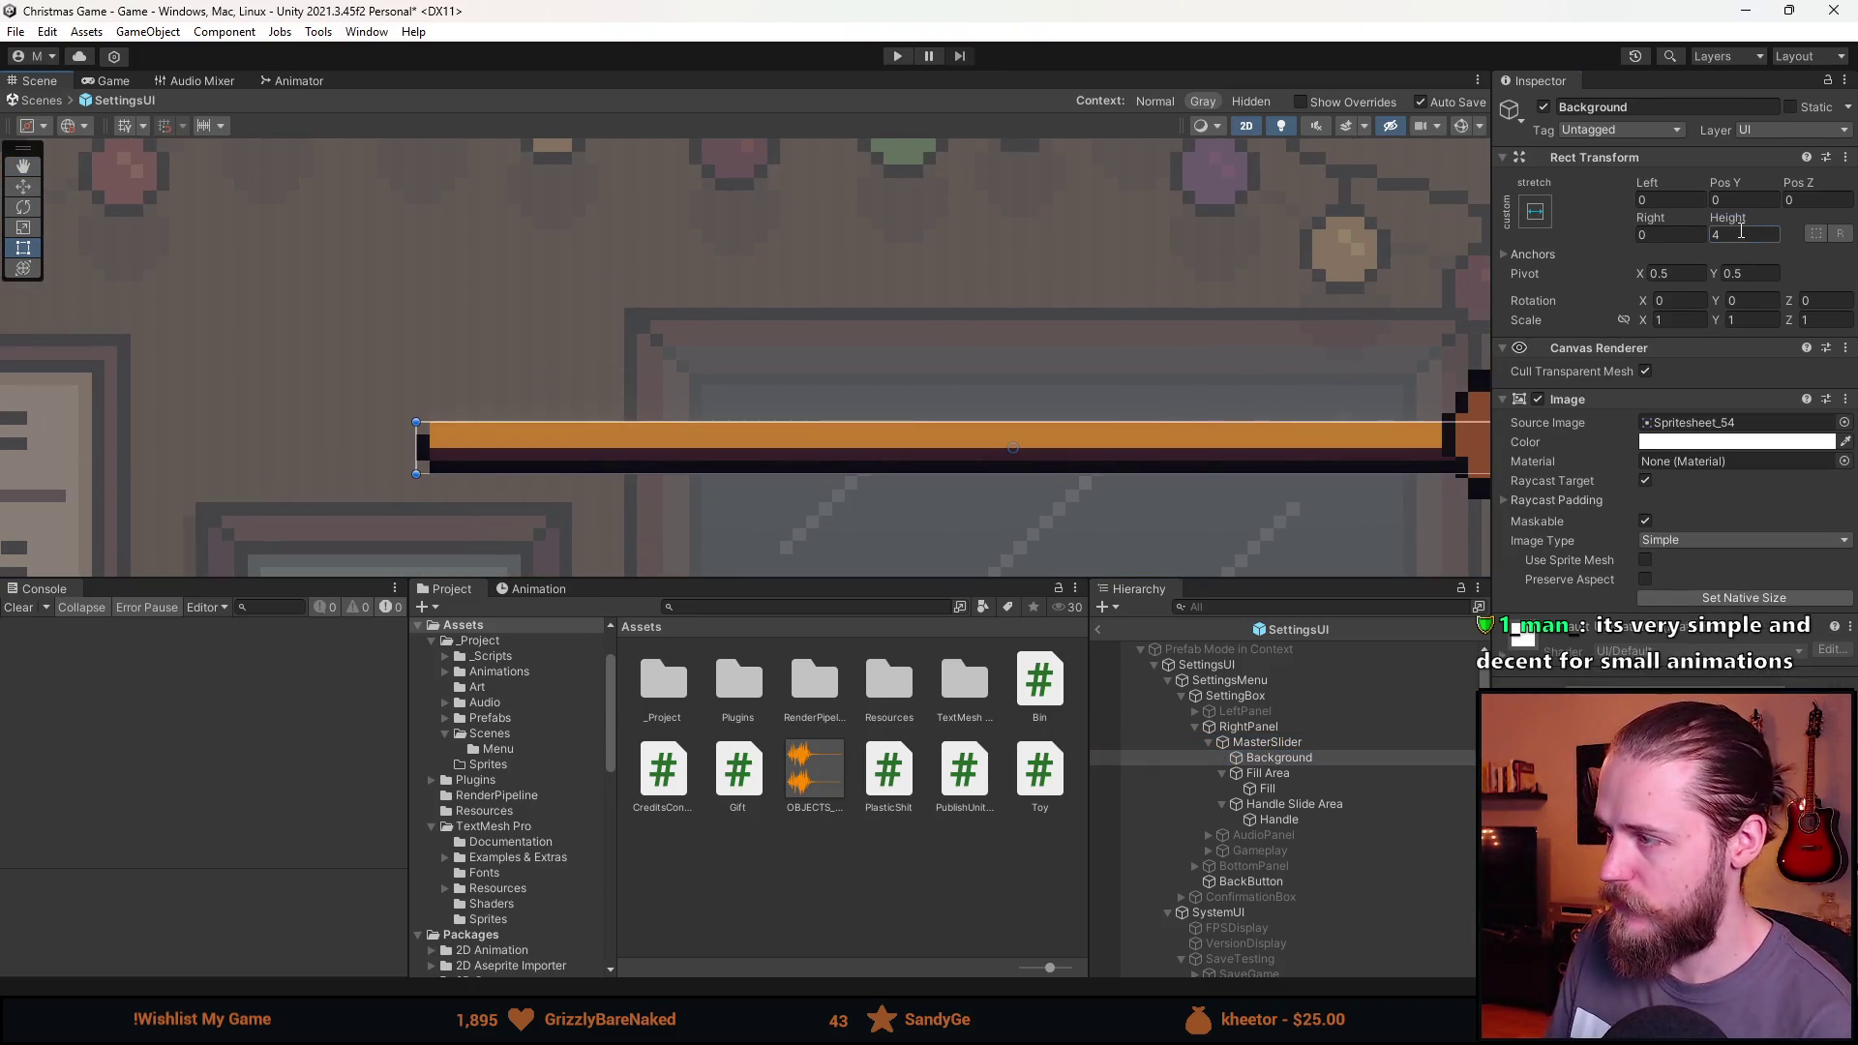
text(3)
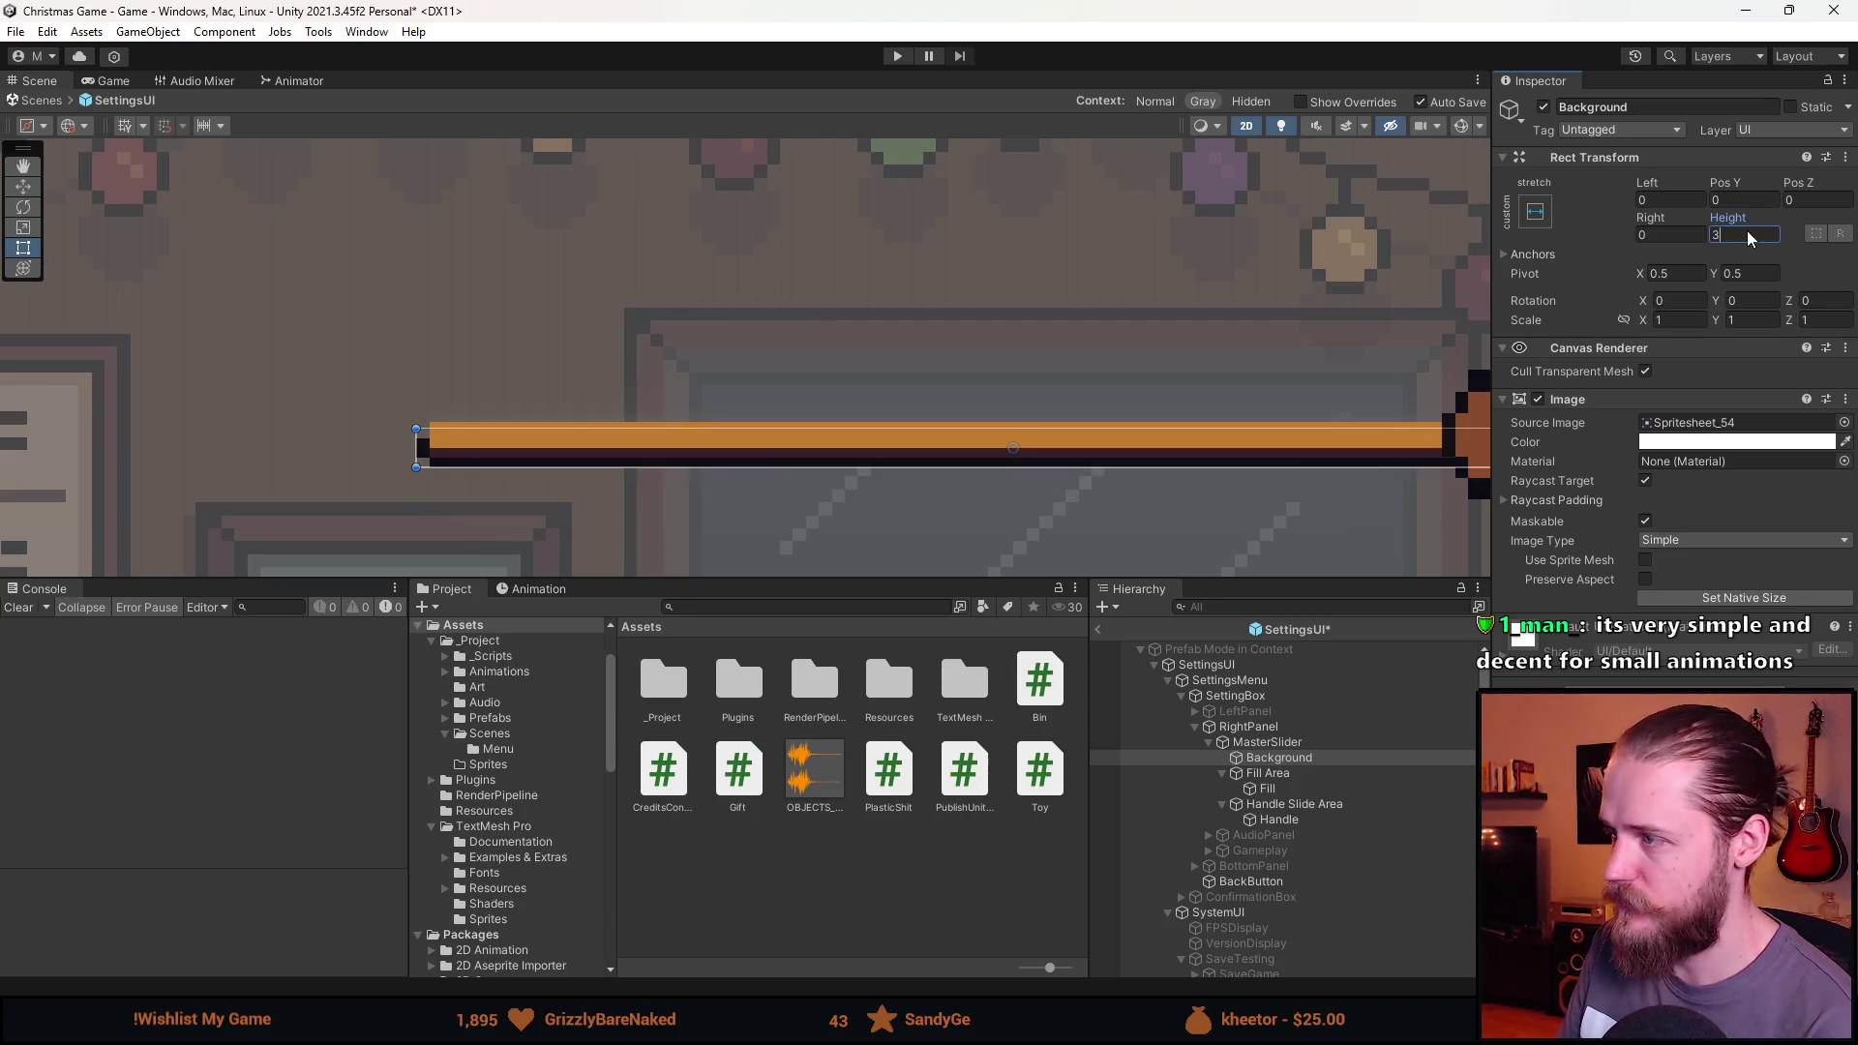
key(BackSpace)
text(4)
click(1763, 198)
text(1)
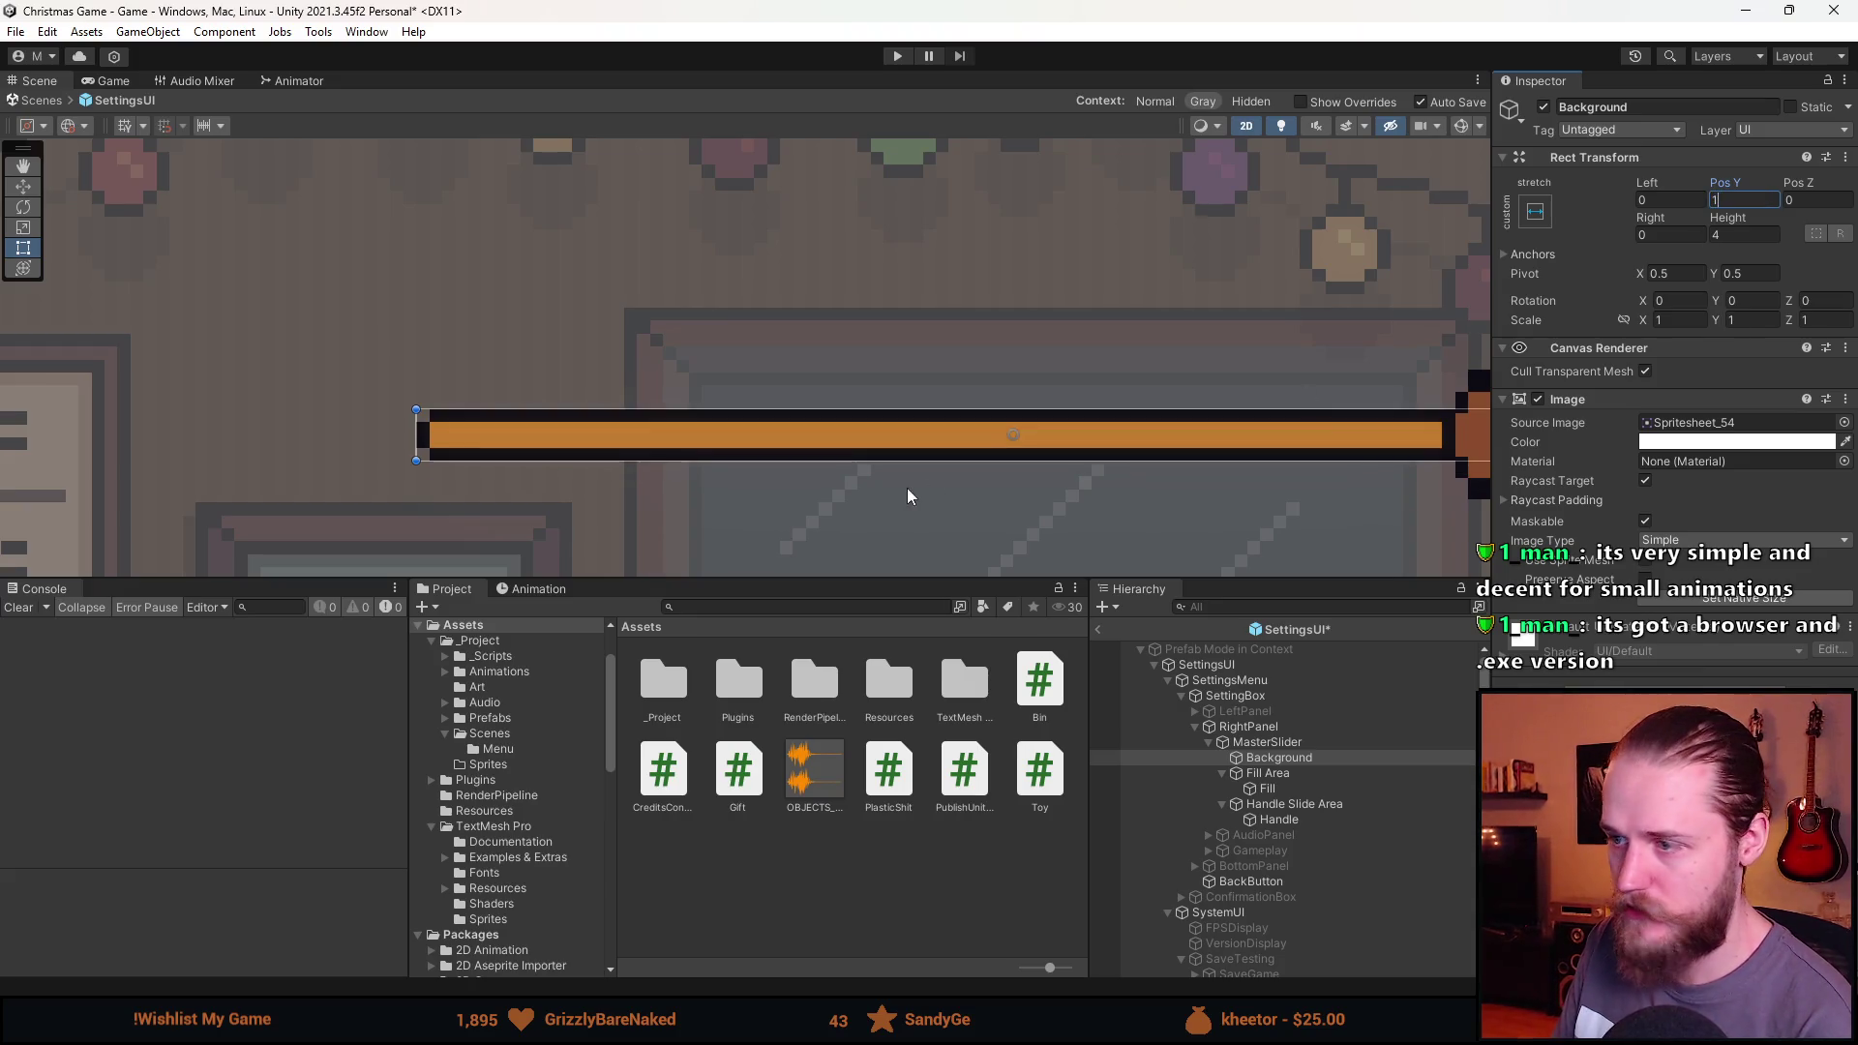
Set the MasterSlider's Value to 0 so the bar starts empty.
scroll(1006, 451, down, 2)
click(1293, 739)
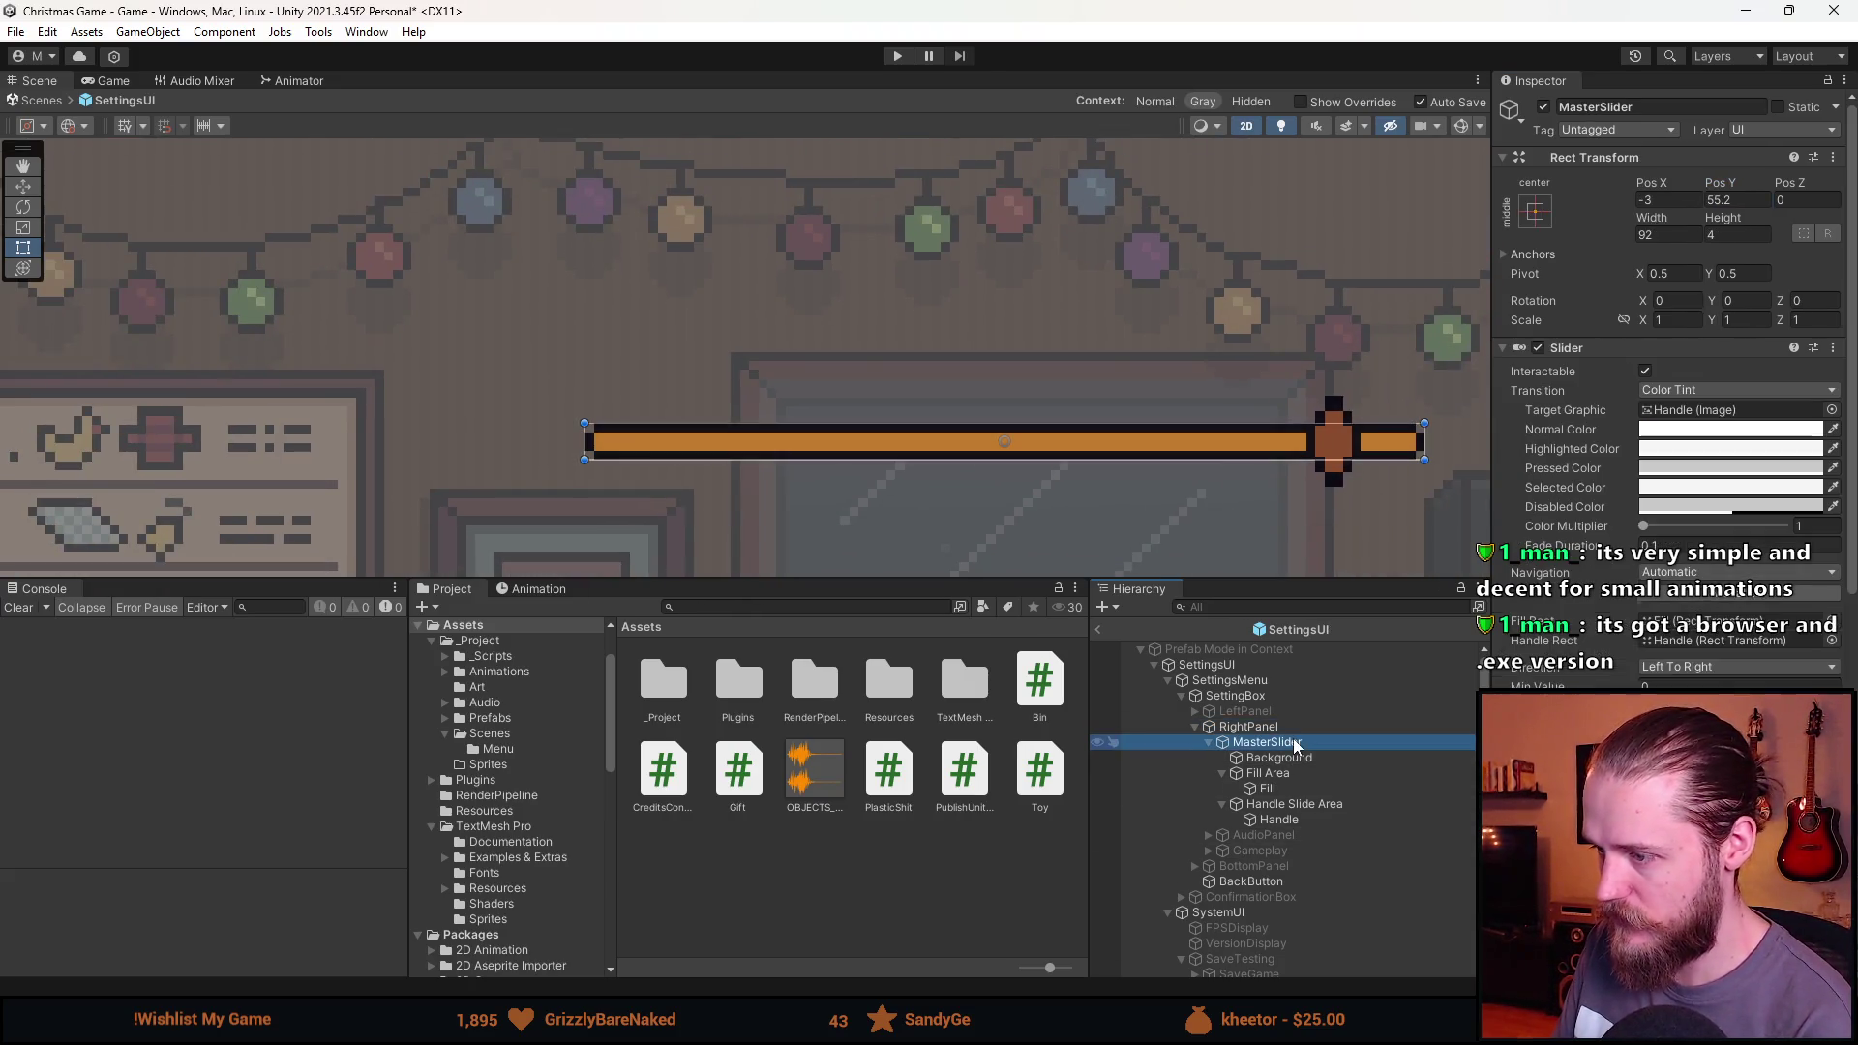
scroll(1737, 658, down, 3)
mouse_move(1783, 571)
mouse_down()
mouse_move(1665, 573)
mouse_move(1625, 597)
mouse_move(1792, 596)
mouse_move(1624, 605)
mouse_move(1797, 598)
mouse_move(1635, 605)
mouse_up()
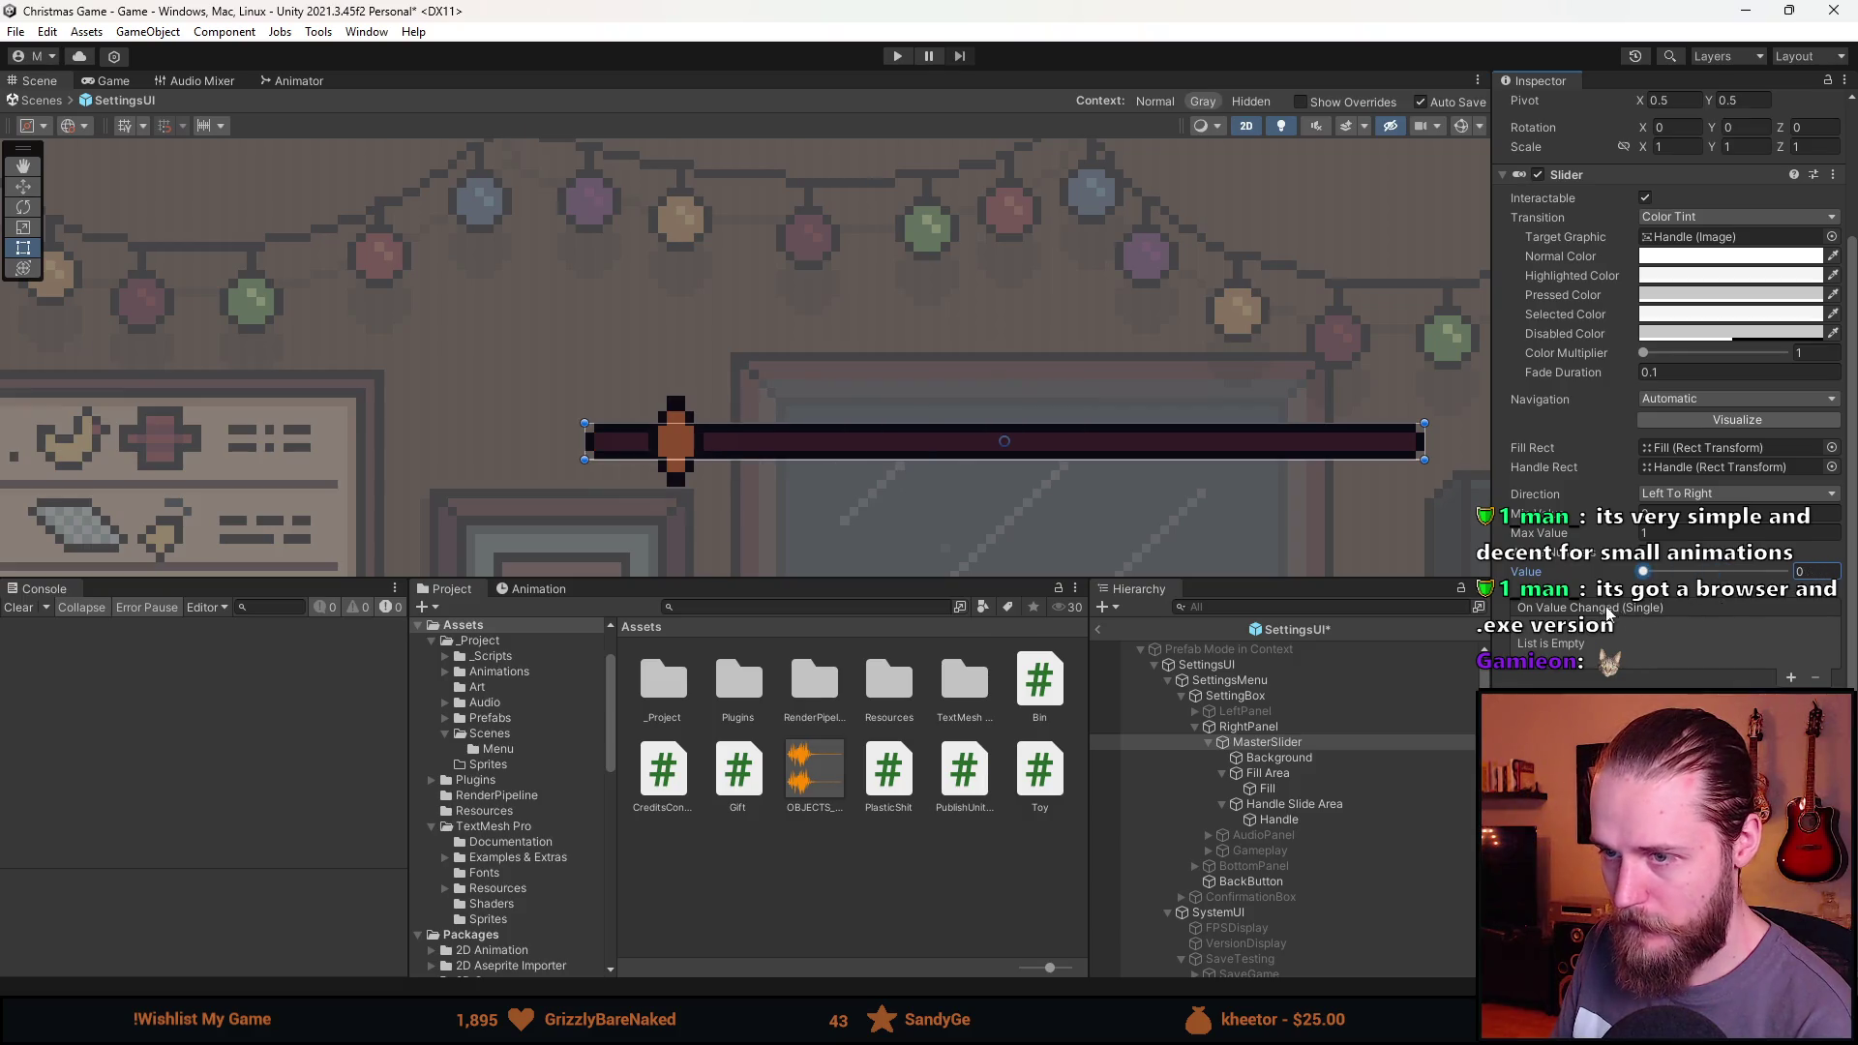
Select Handle Slide Area and try Left and Right insets of 1, then 3.
click(1297, 809)
click(1668, 200)
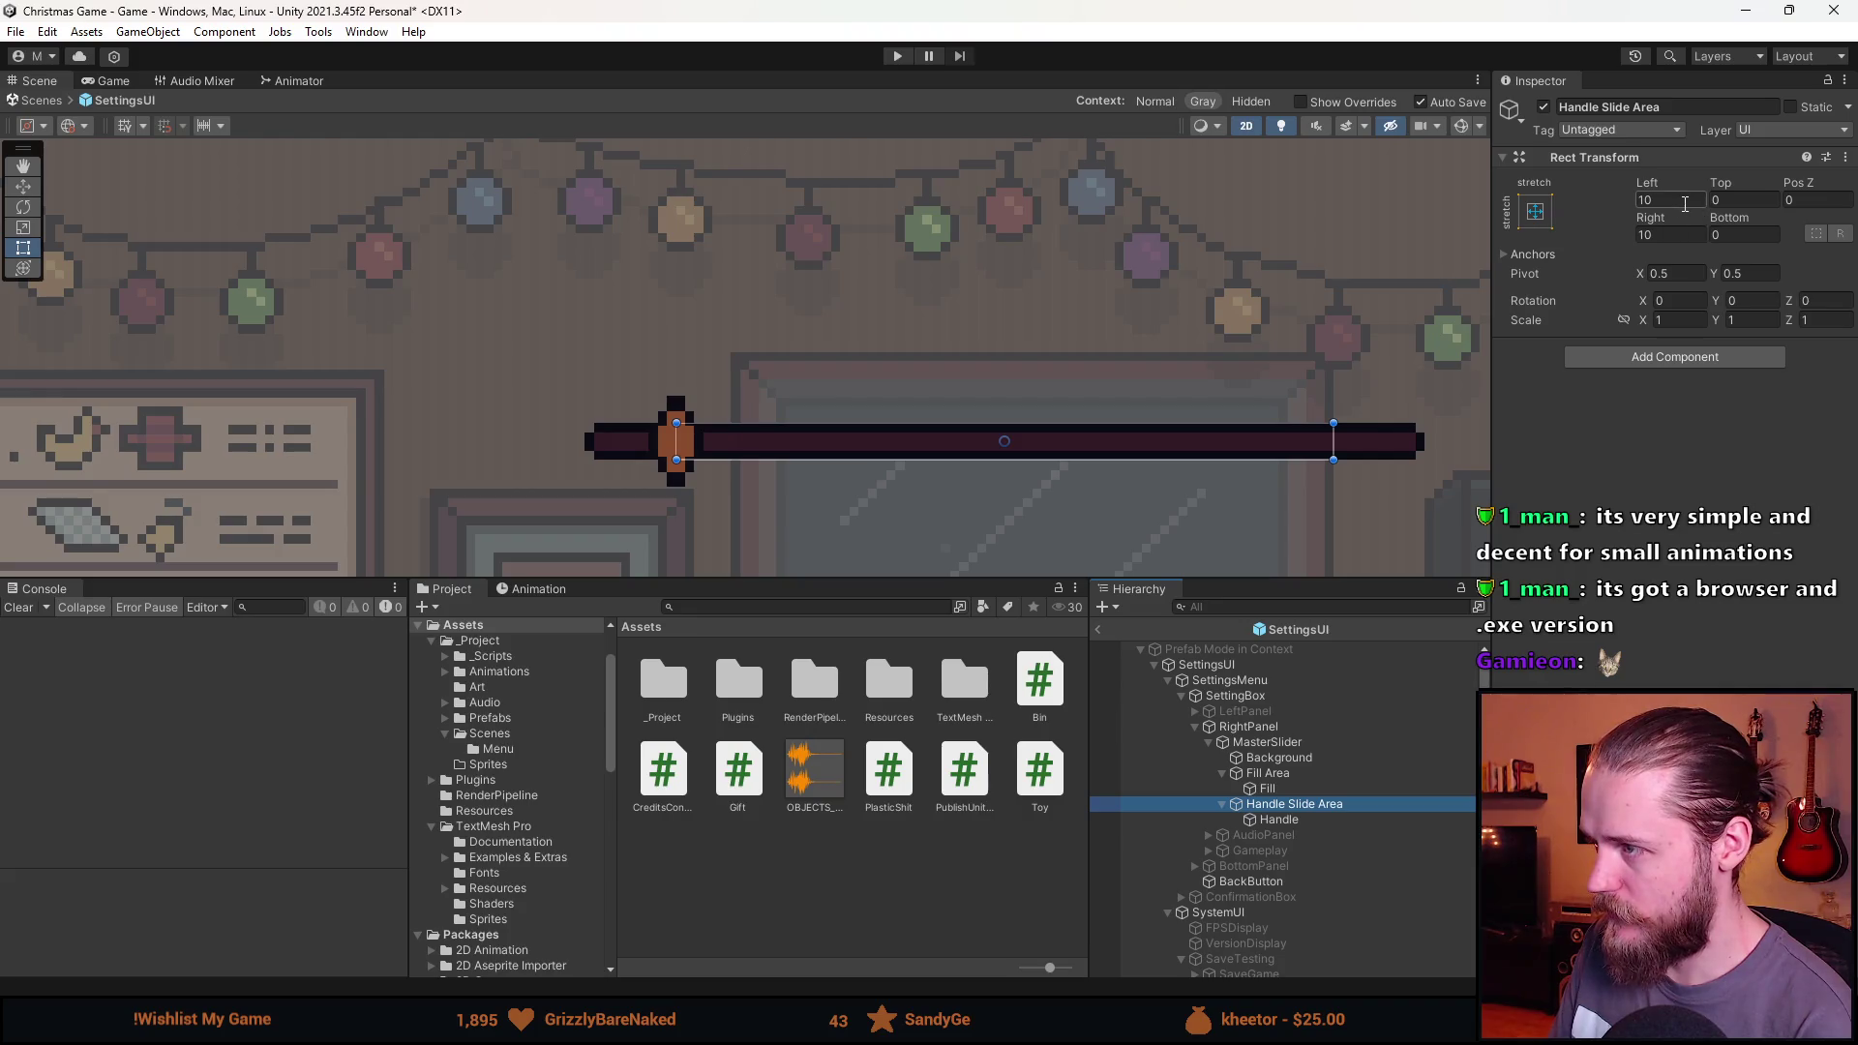
text(1)
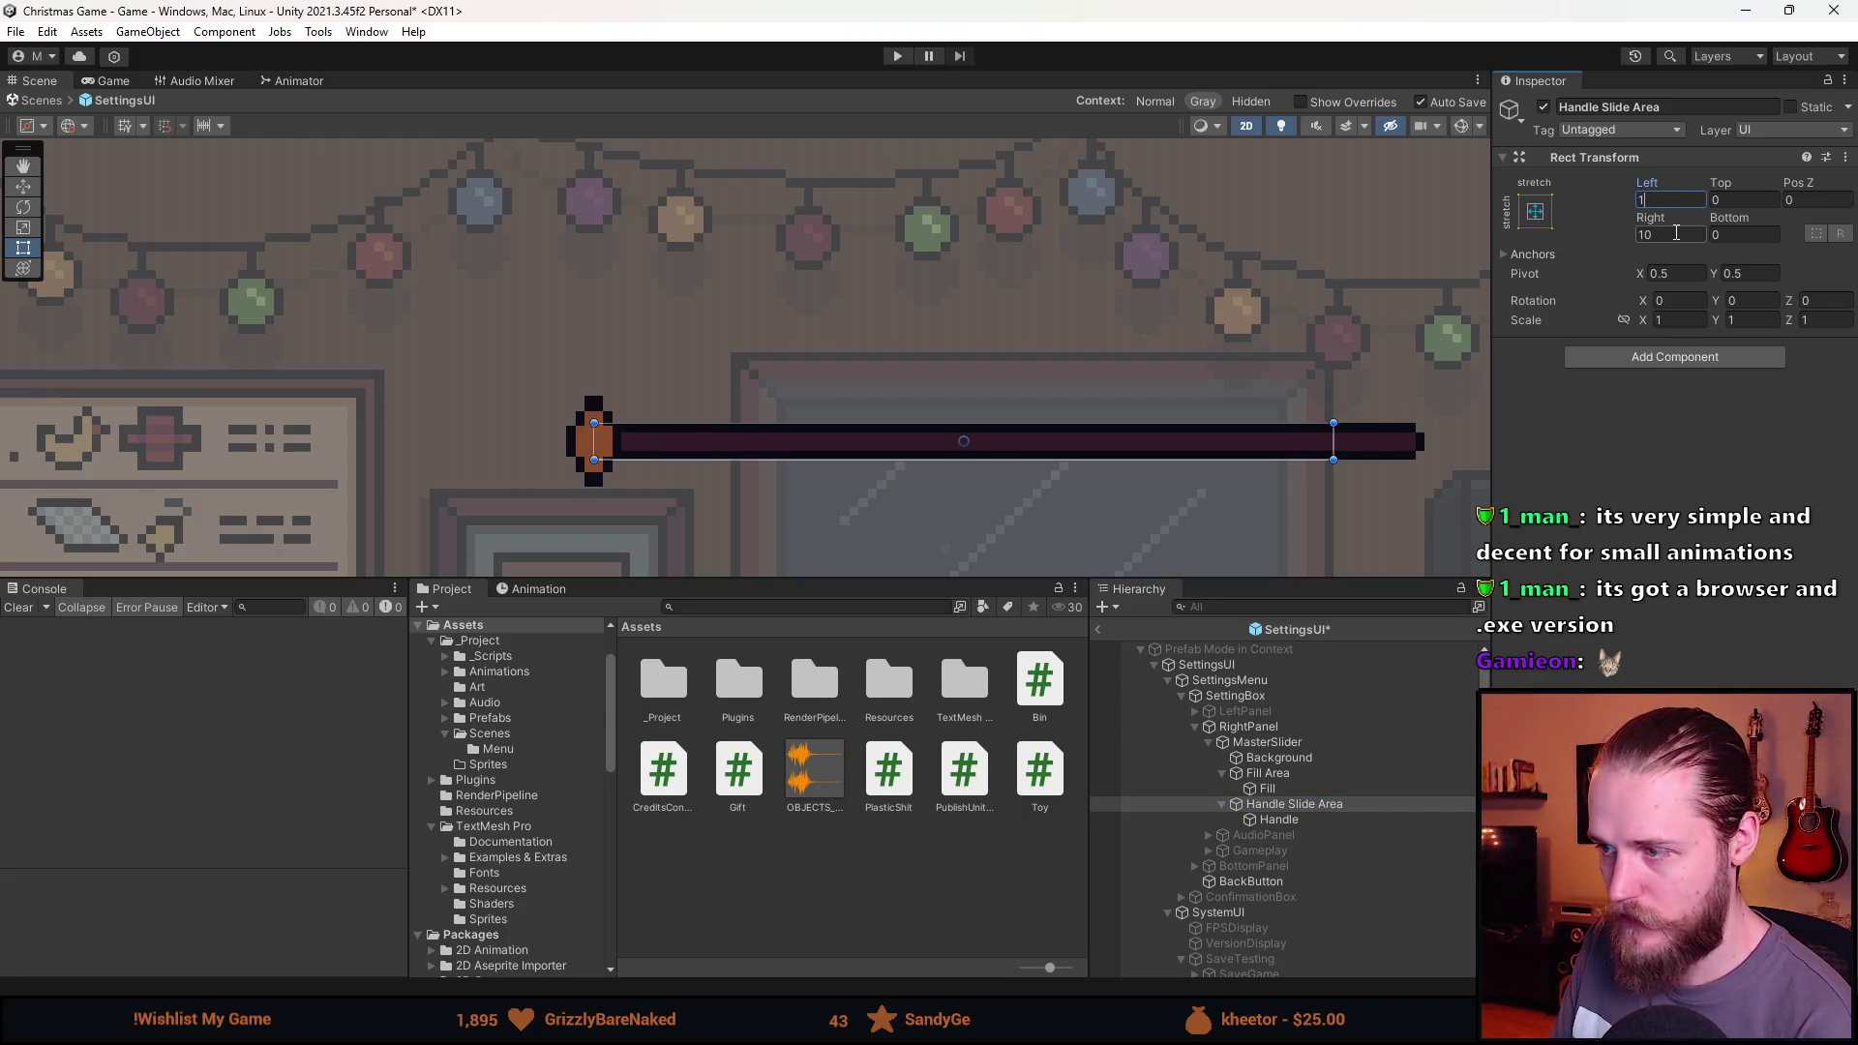
click(1676, 233)
text(1)
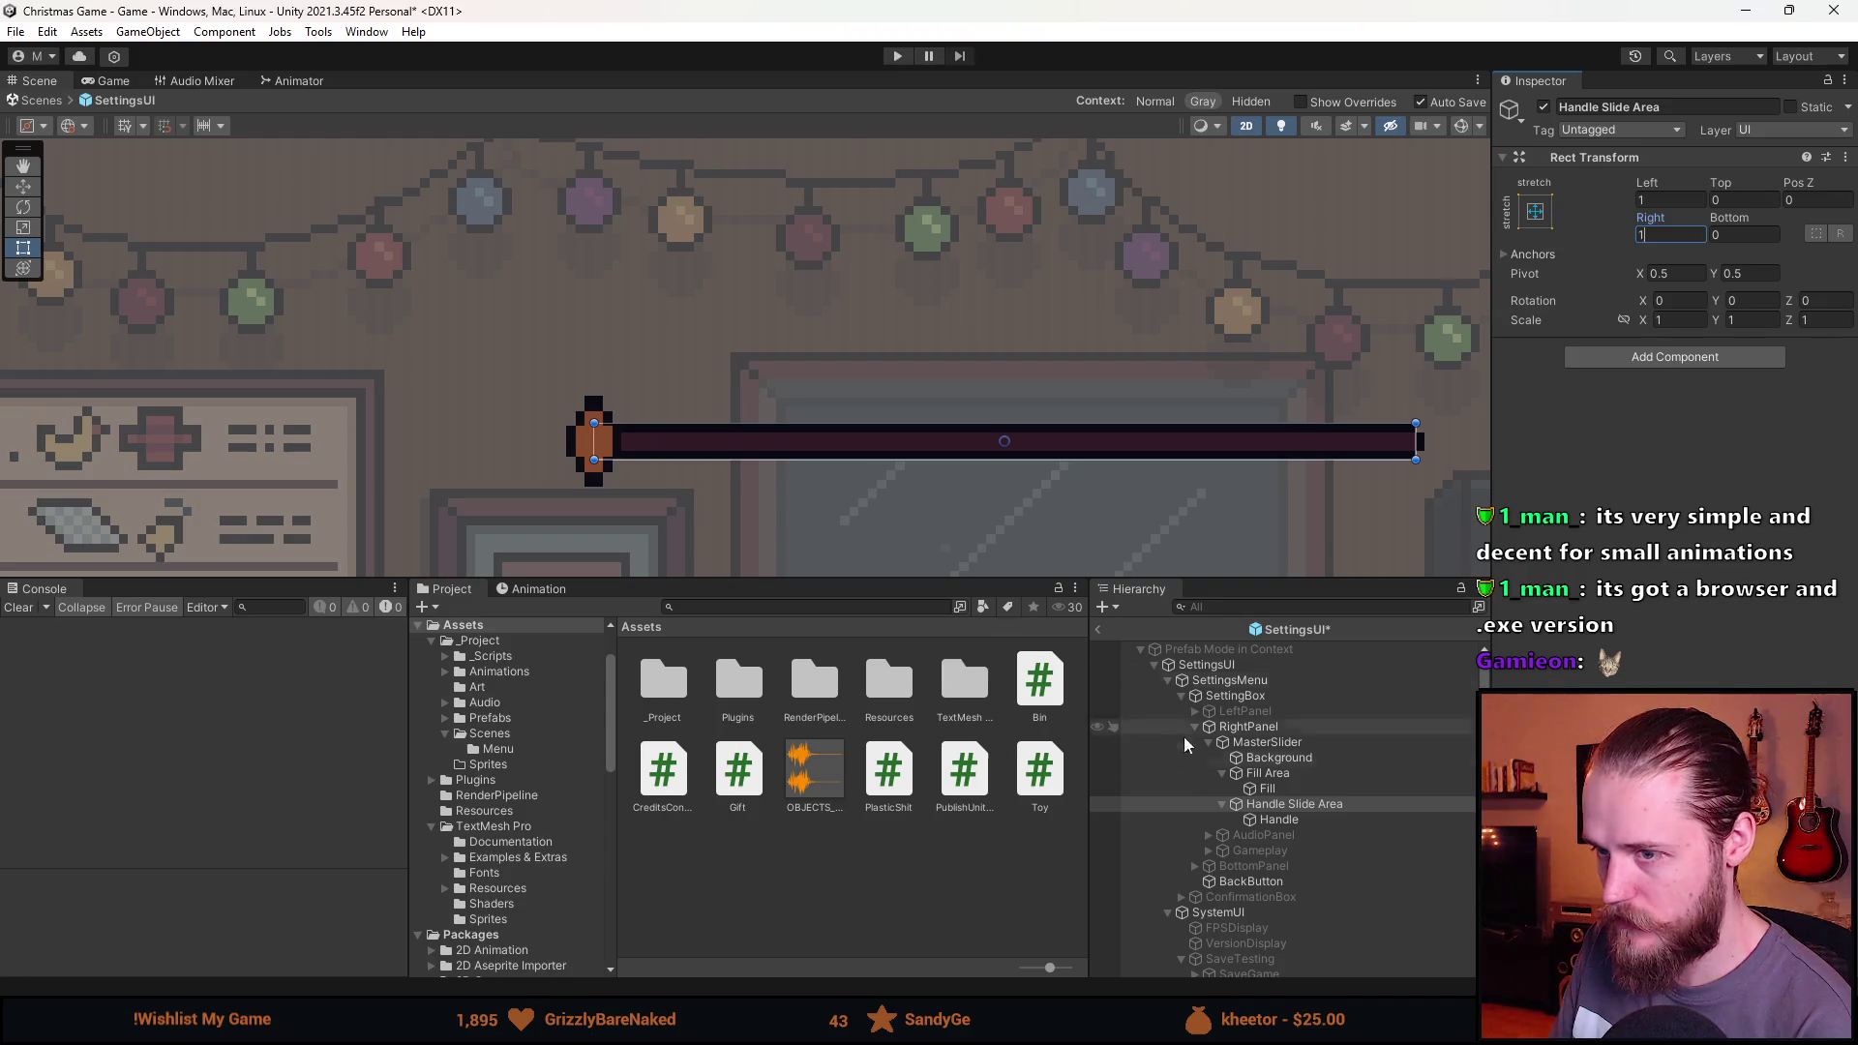
click(1655, 198)
text(3)
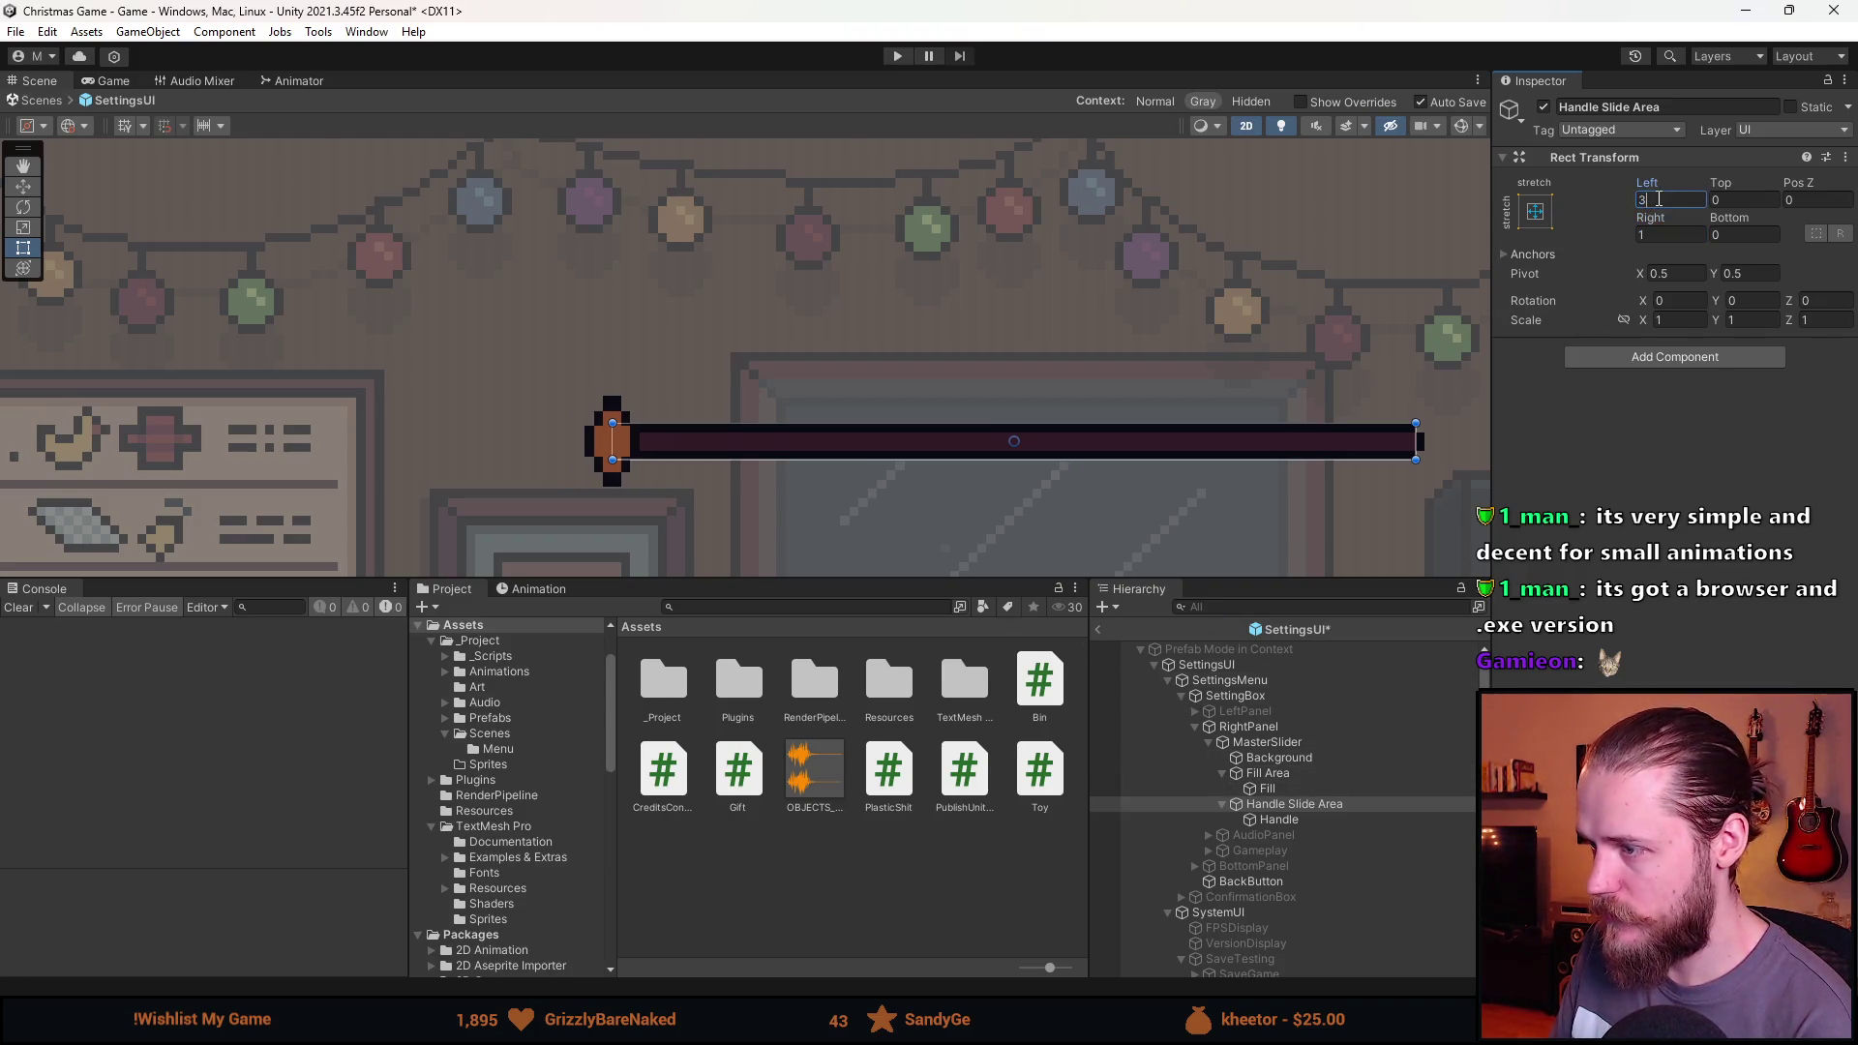
click(1664, 233)
text(3)
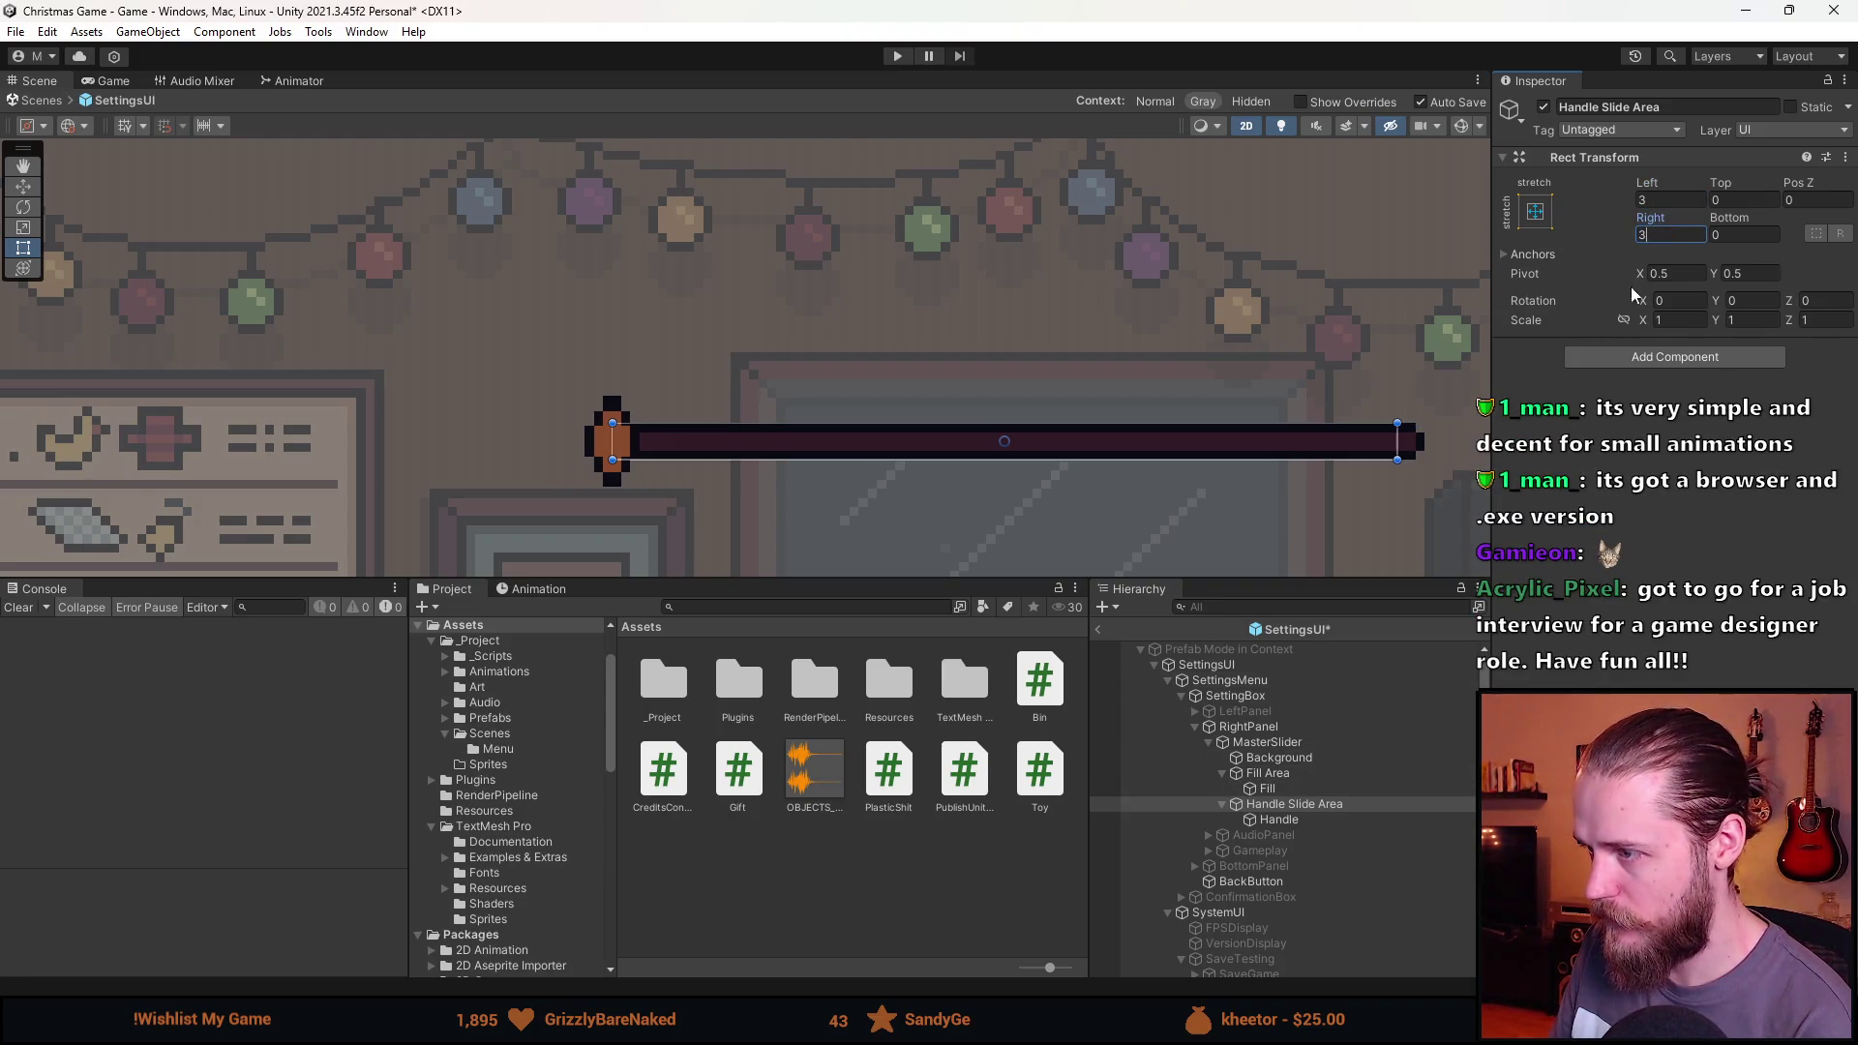
Settle the Handle Slide Area's Left and Right insets at 2.
scroll(615, 388, up, 4)
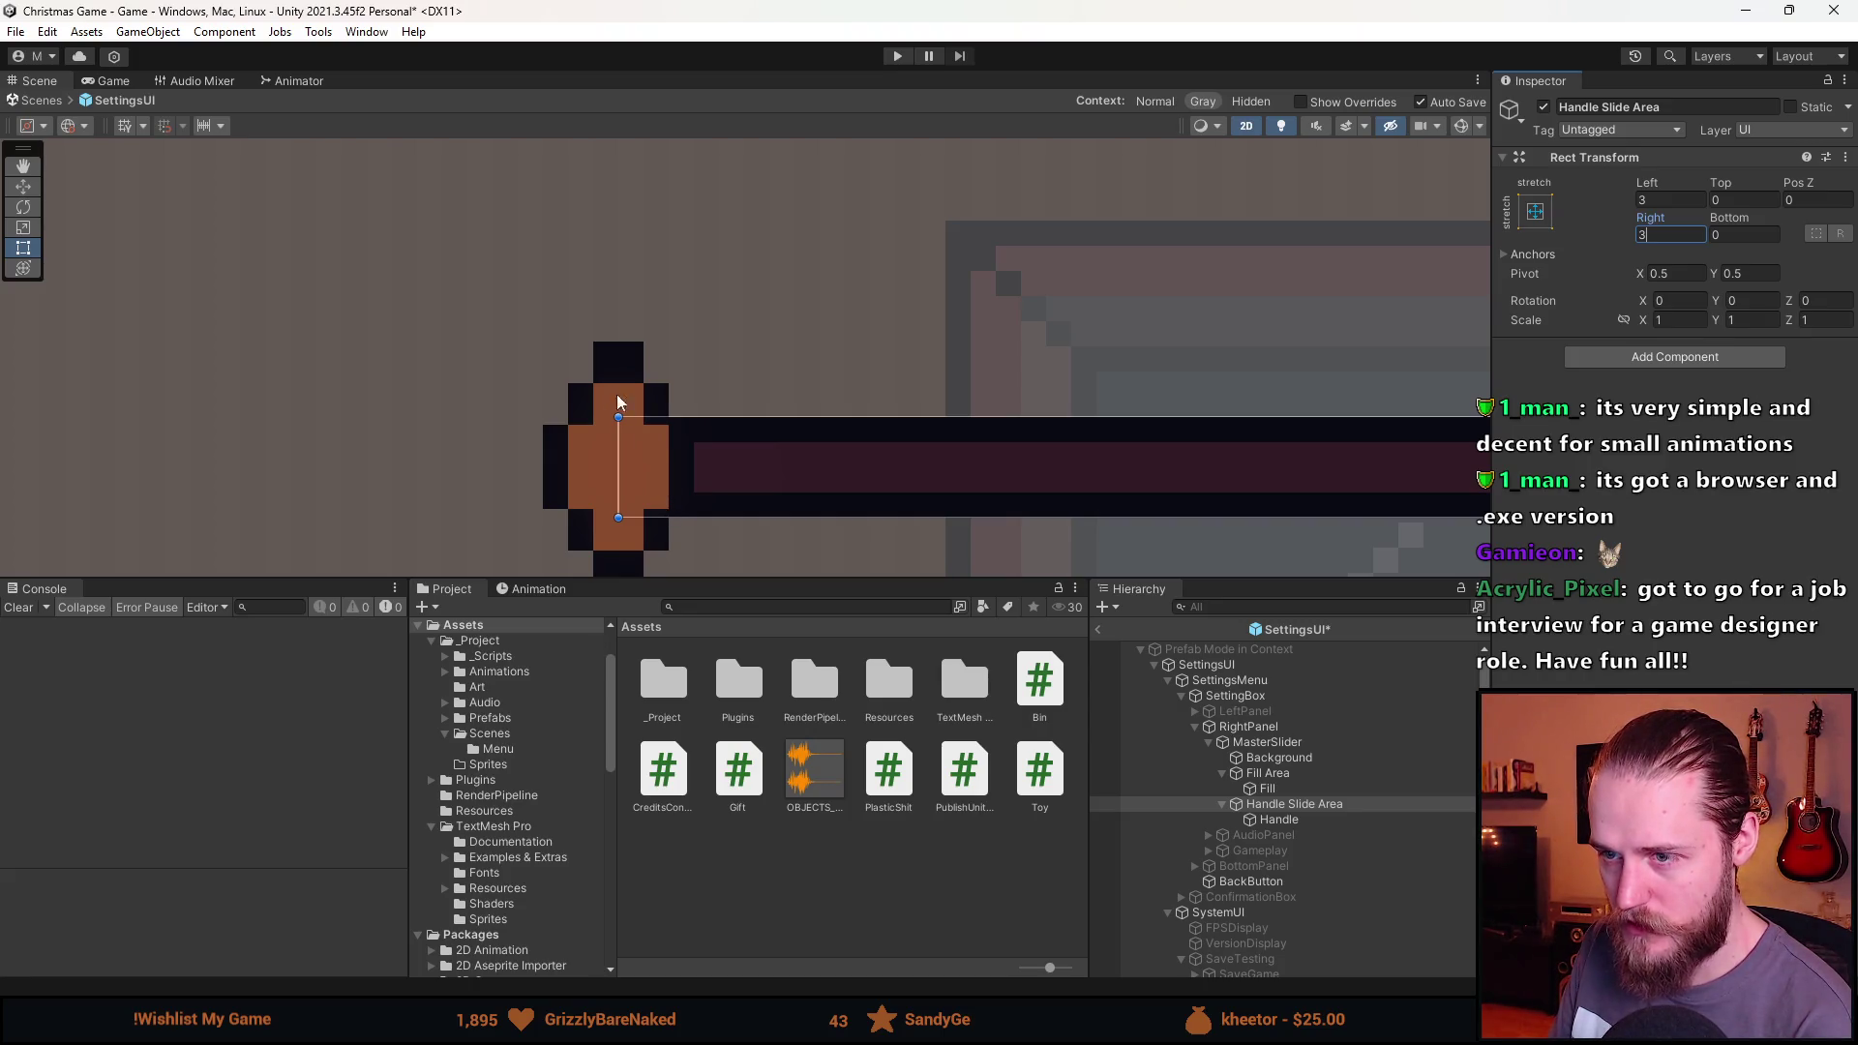
scroll(706, 448, down, 2)
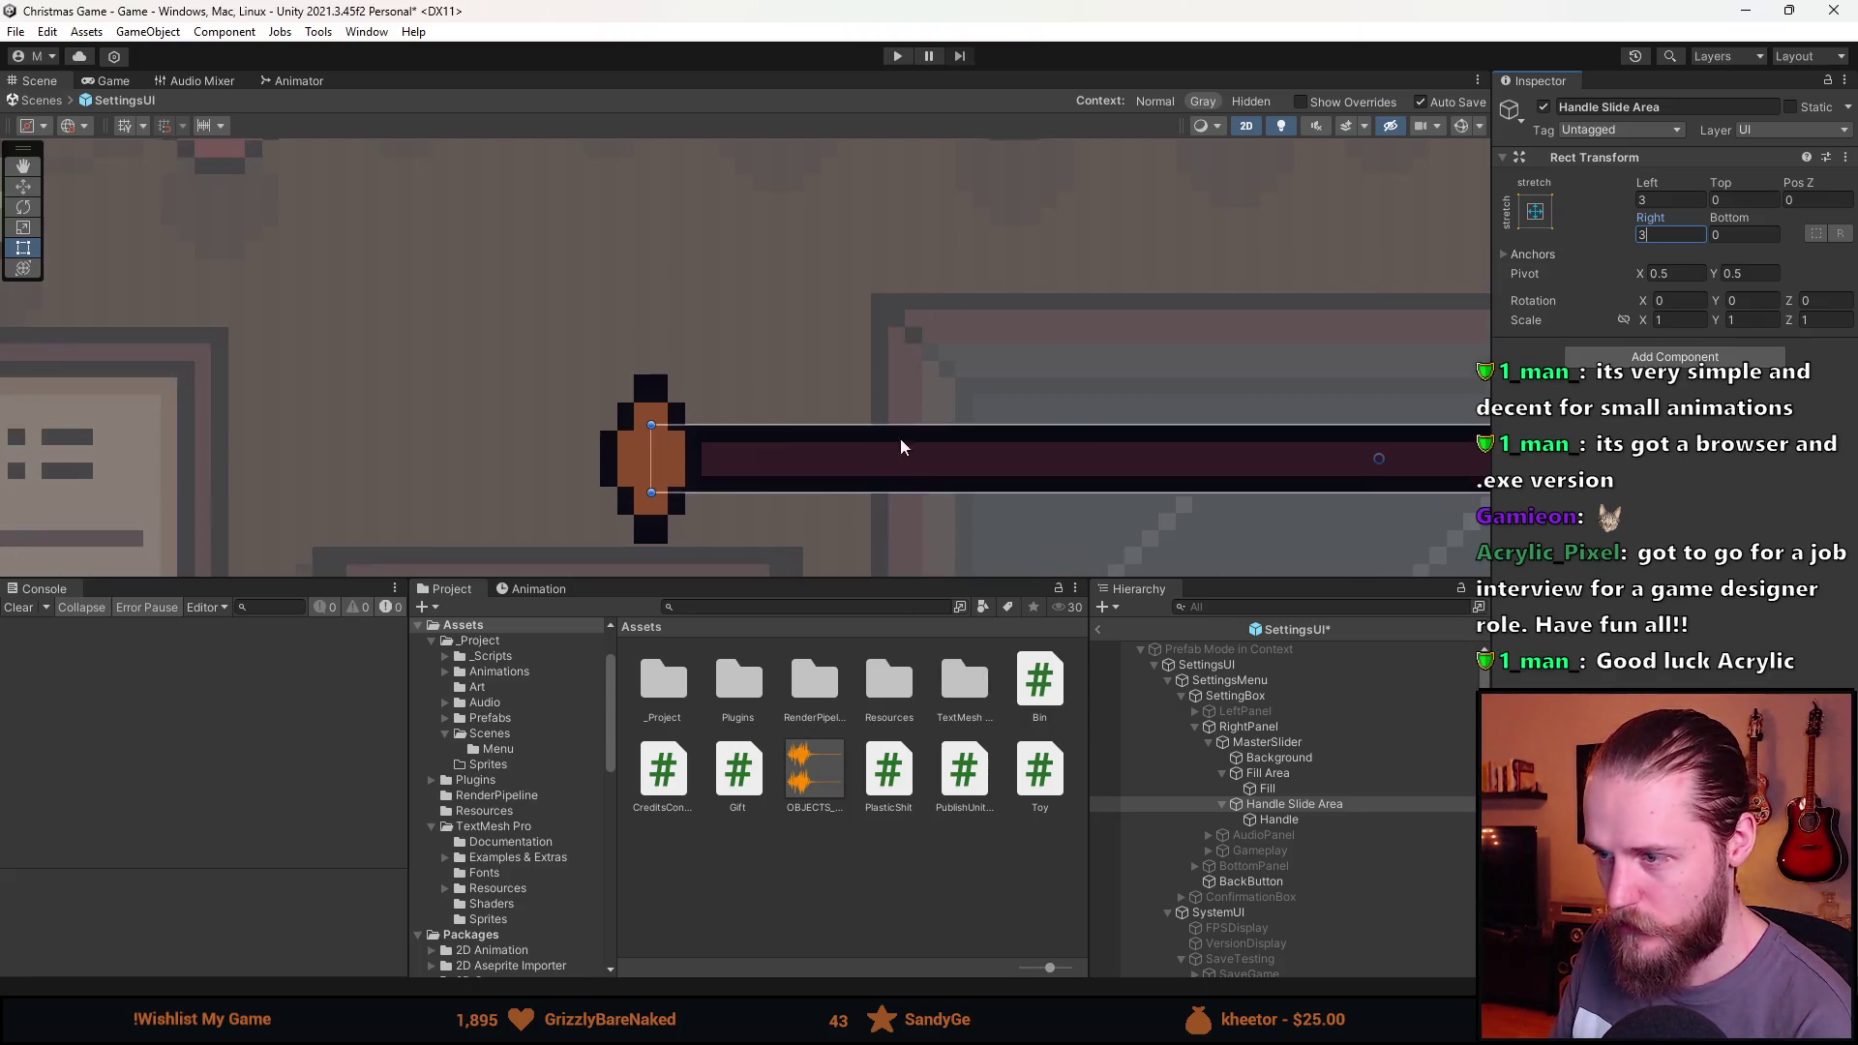
scroll(968, 416, down, 2)
scroll(1083, 398, up, 5)
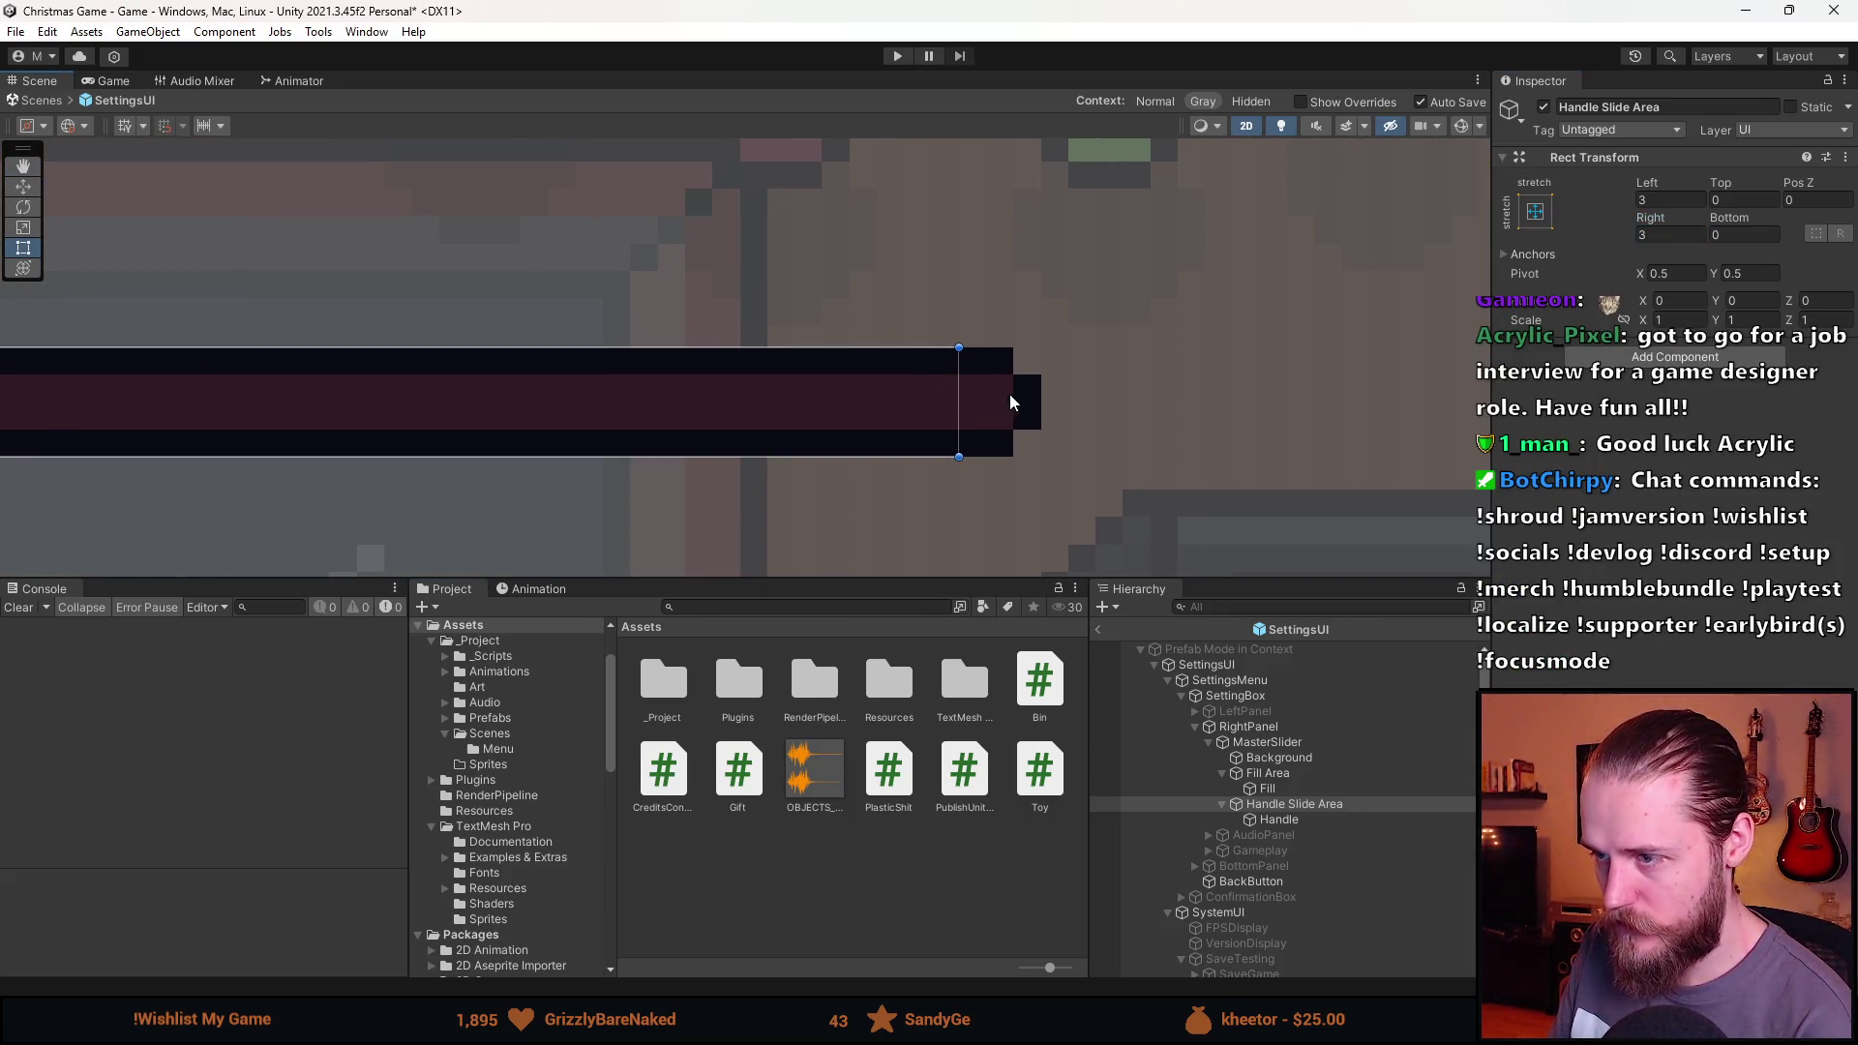
scroll(1011, 401, down, 2)
click(1664, 235)
text(2)
click(1674, 199)
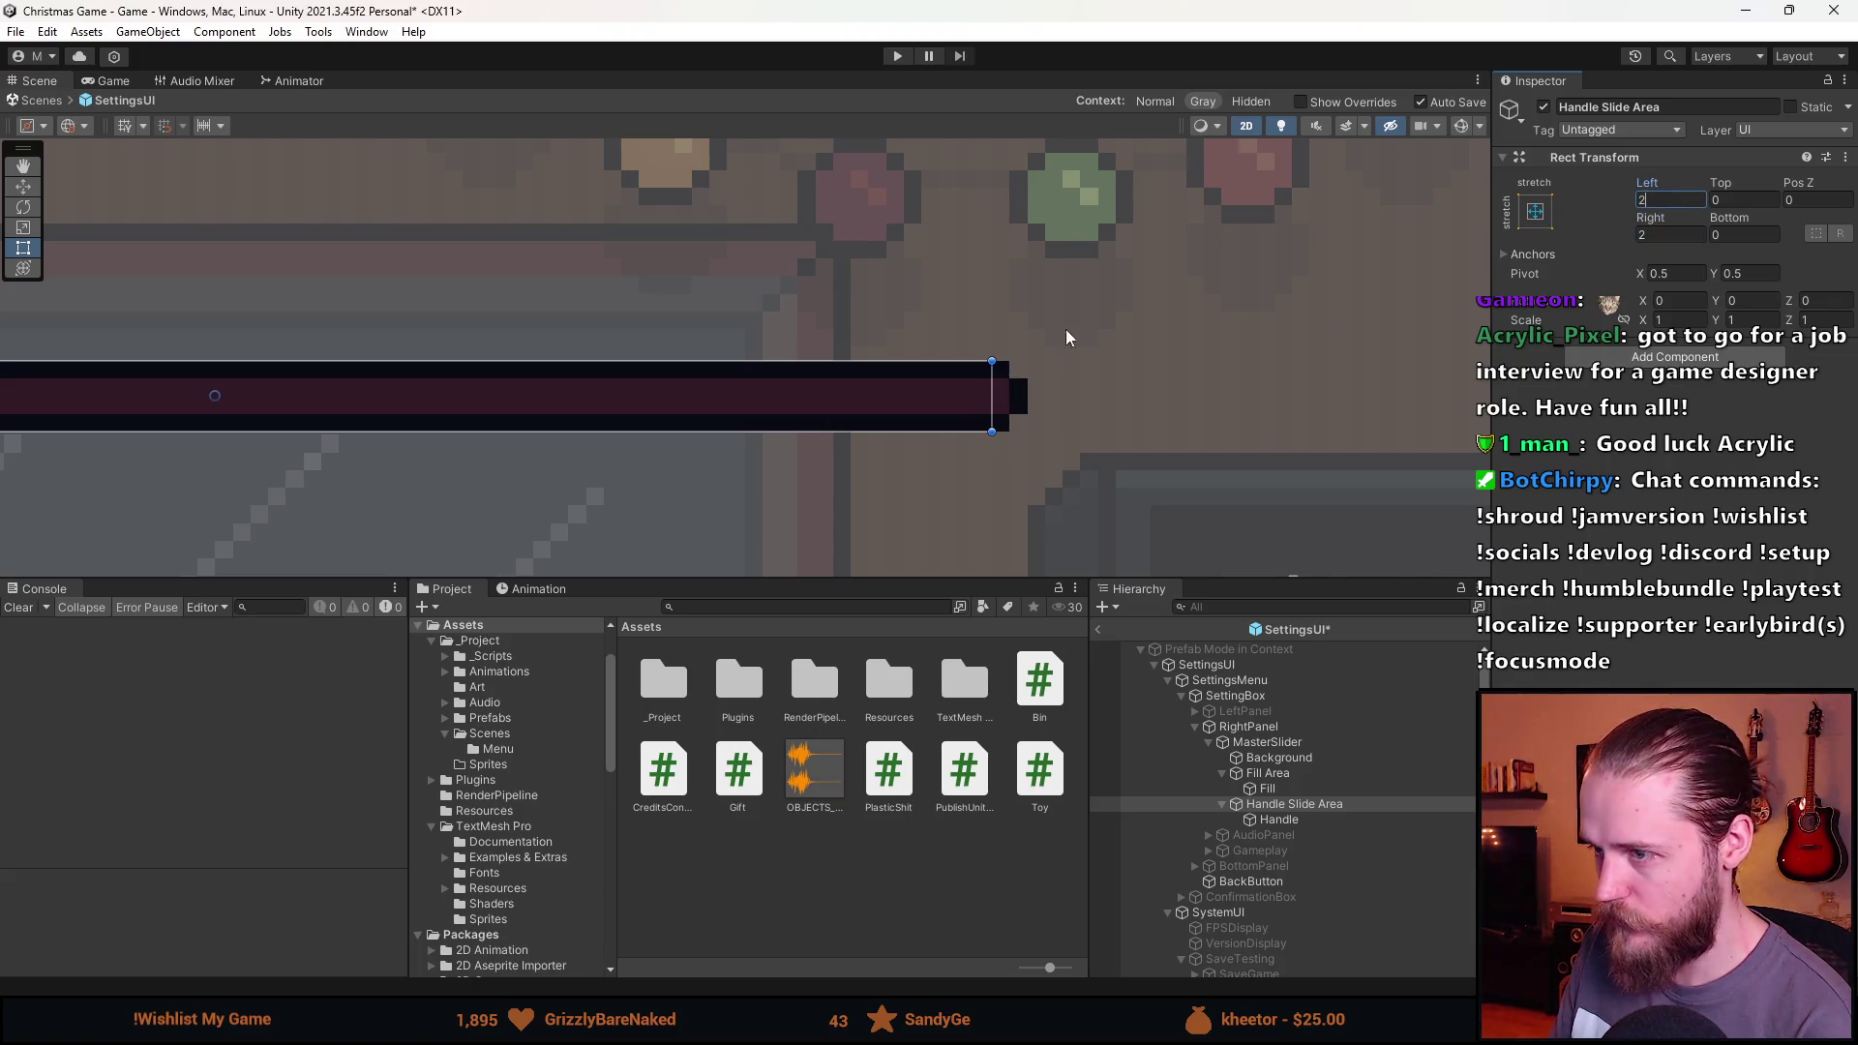
Drag the MasterSlider Value to test that the handle stays within the bar.
scroll(1065, 337, down, 3)
scroll(929, 427, up, 3)
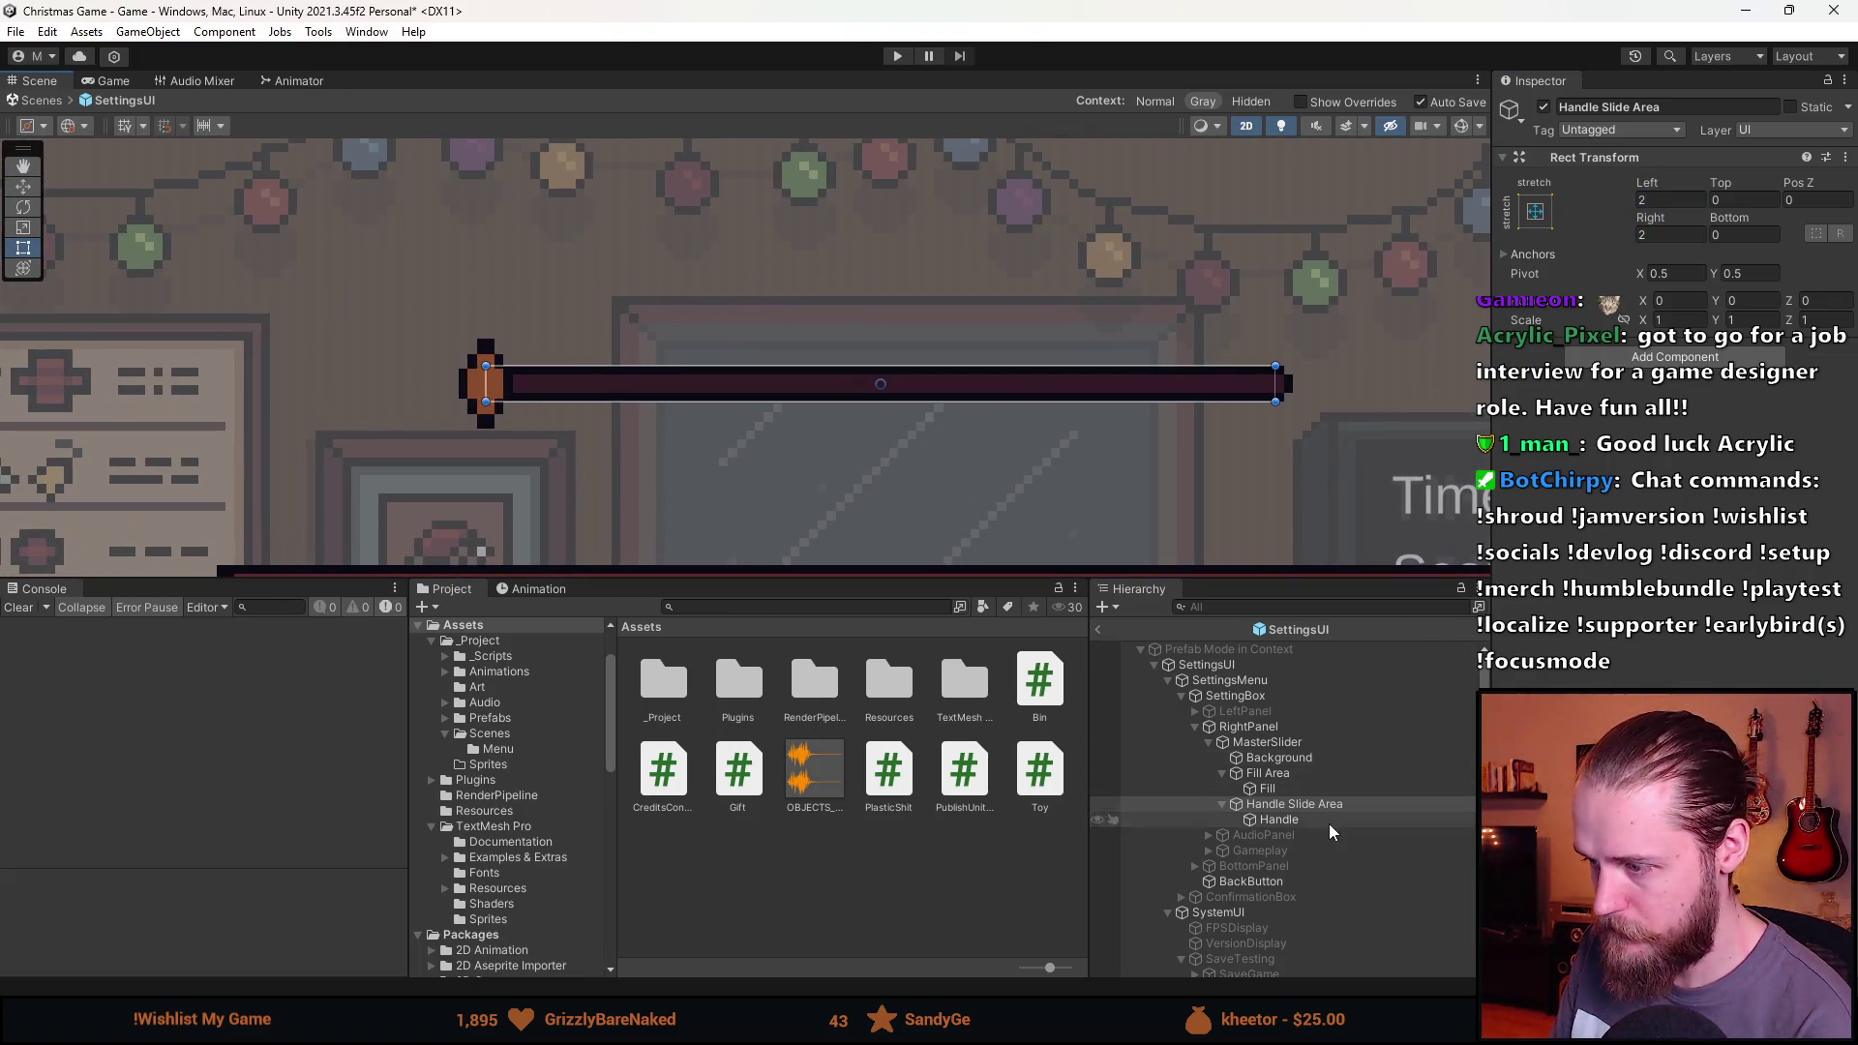
click(1296, 742)
scroll(1732, 636, down, 3)
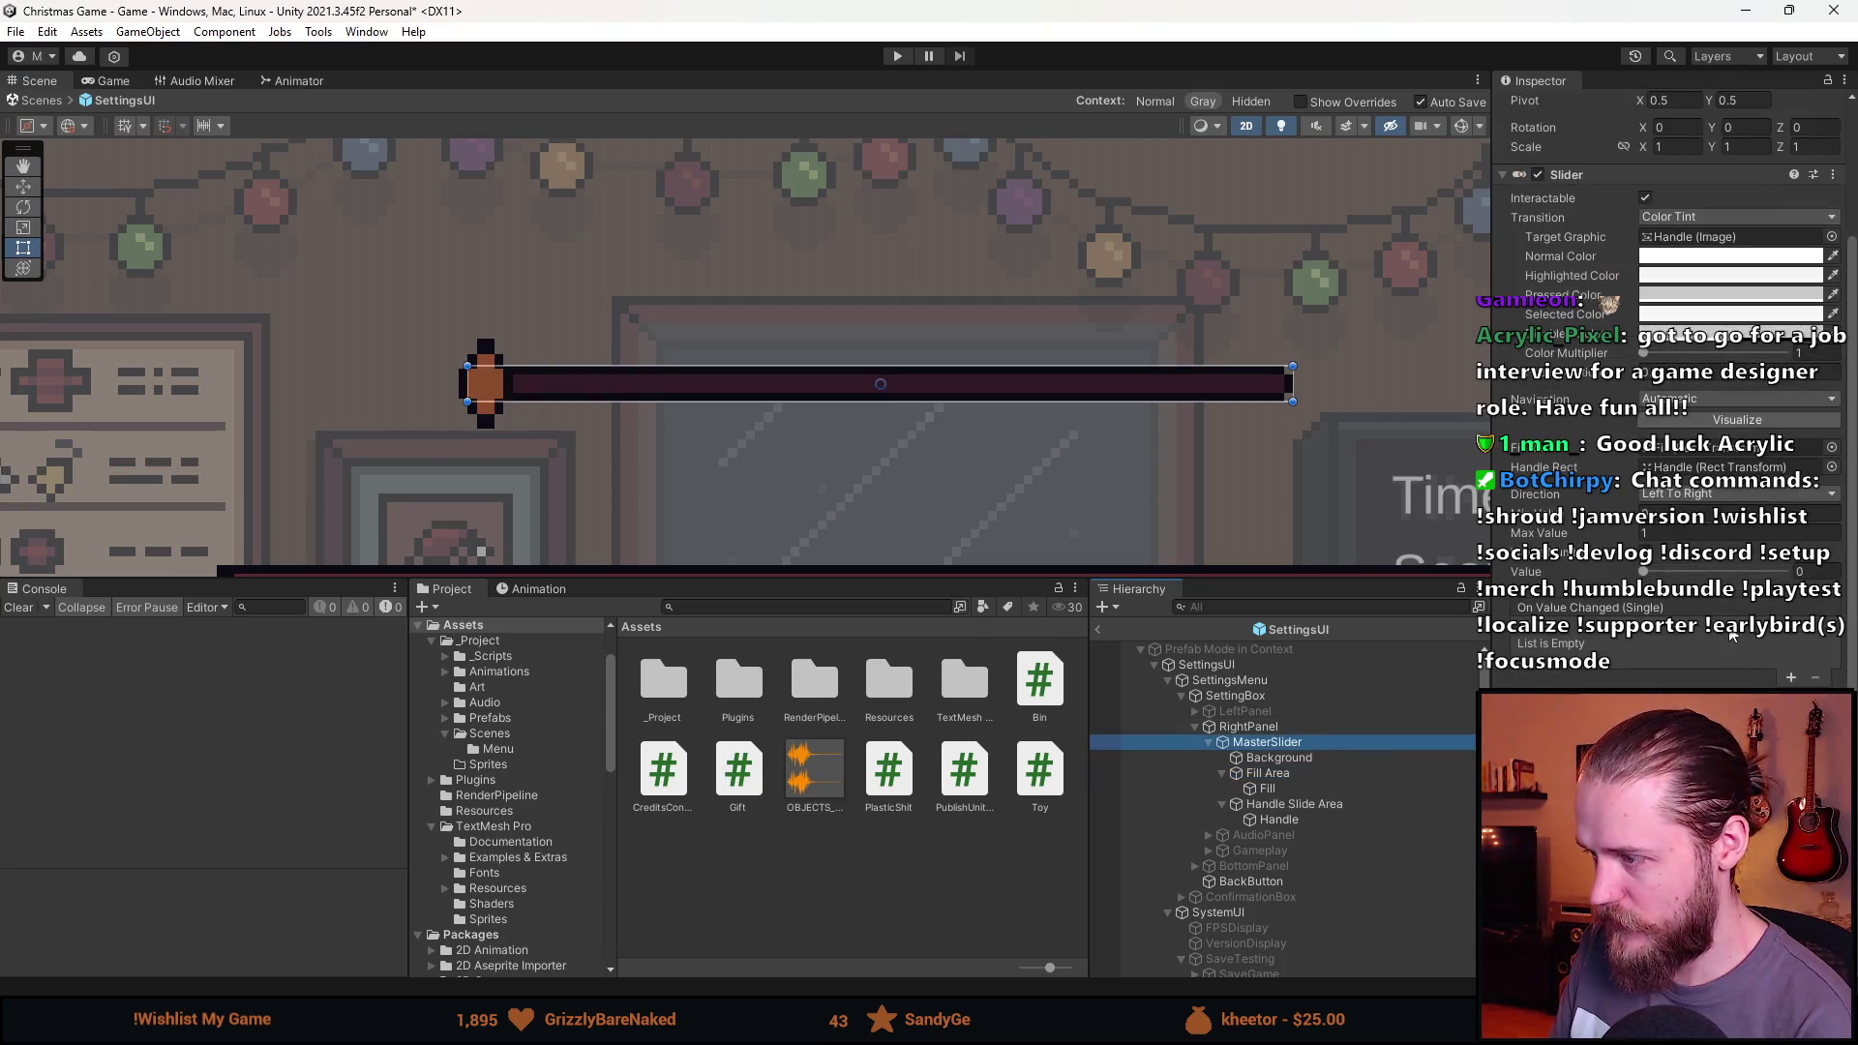
mouse_move(1646, 572)
mouse_down()
mouse_move(1789, 548)
mouse_move(1757, 571)
mouse_move(1646, 571)
mouse_move(1800, 571)
mouse_move(1642, 571)
mouse_up()
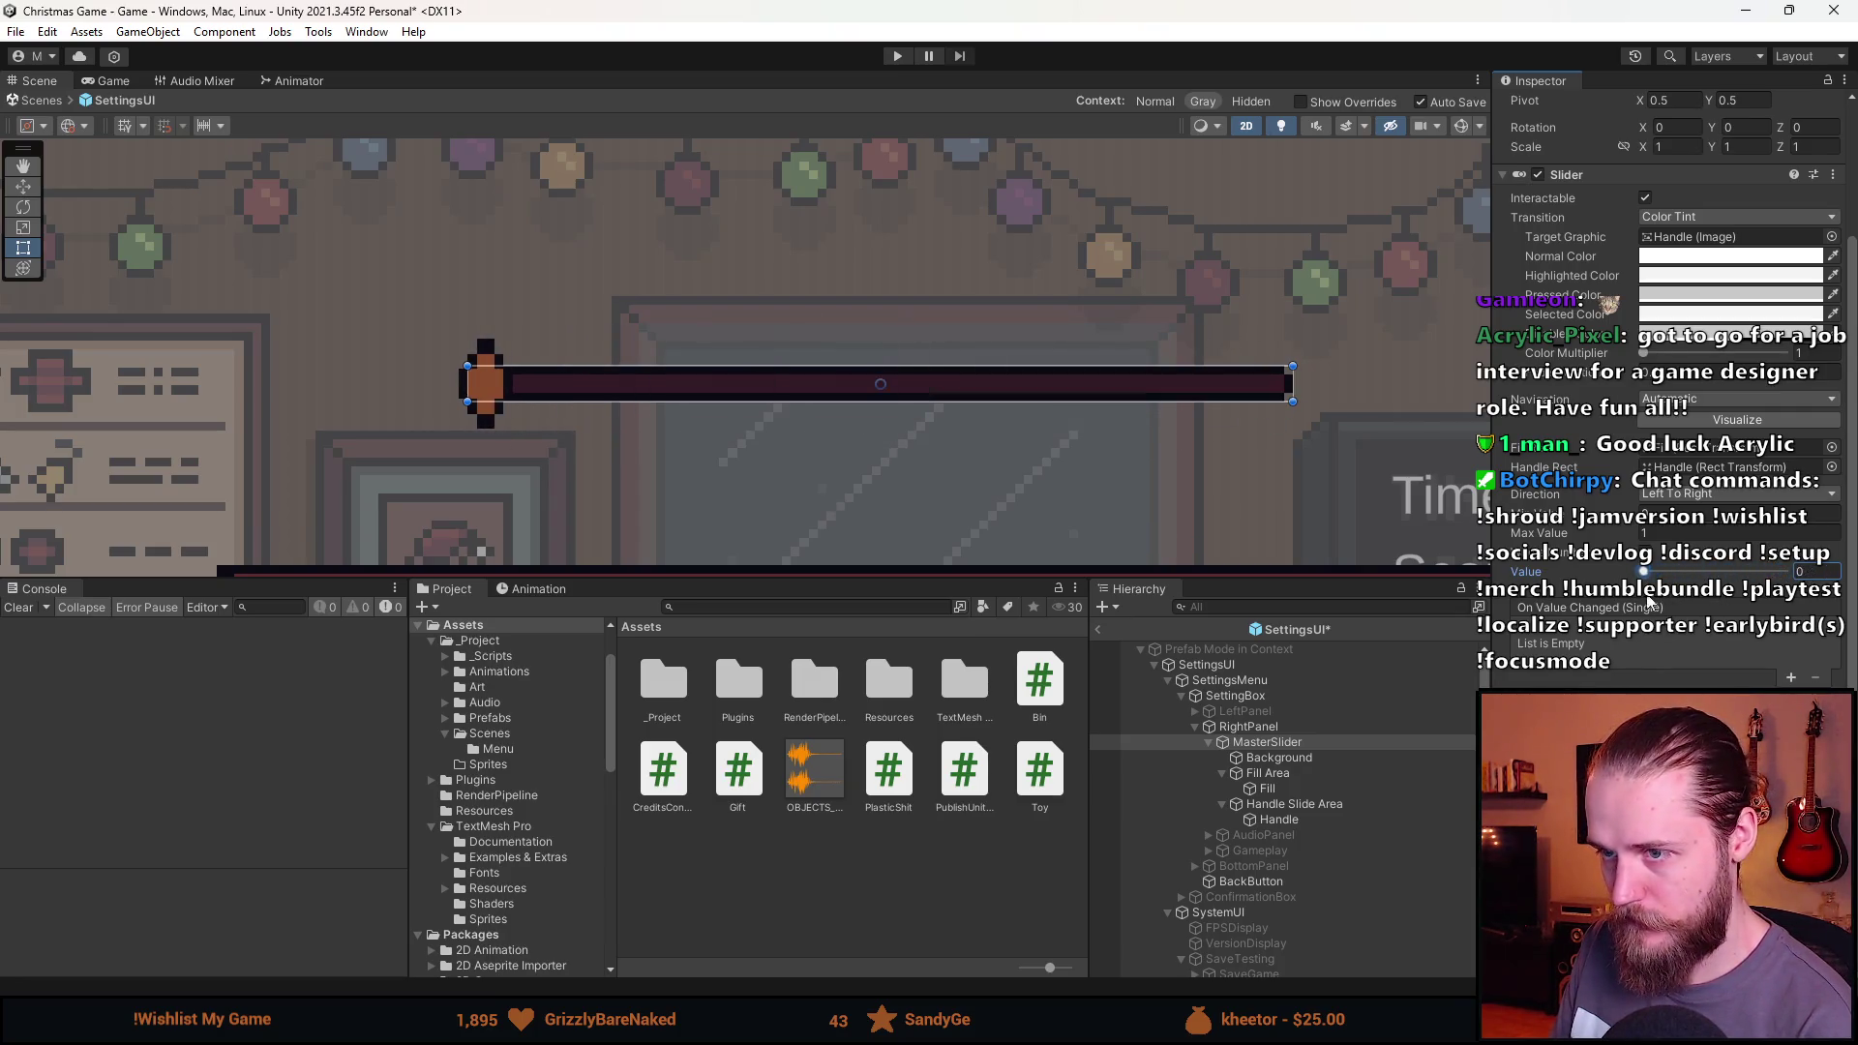
Make the slider Handle a fixed 6 by 6 square and nudge the slider value to about 0.083.
click(1301, 820)
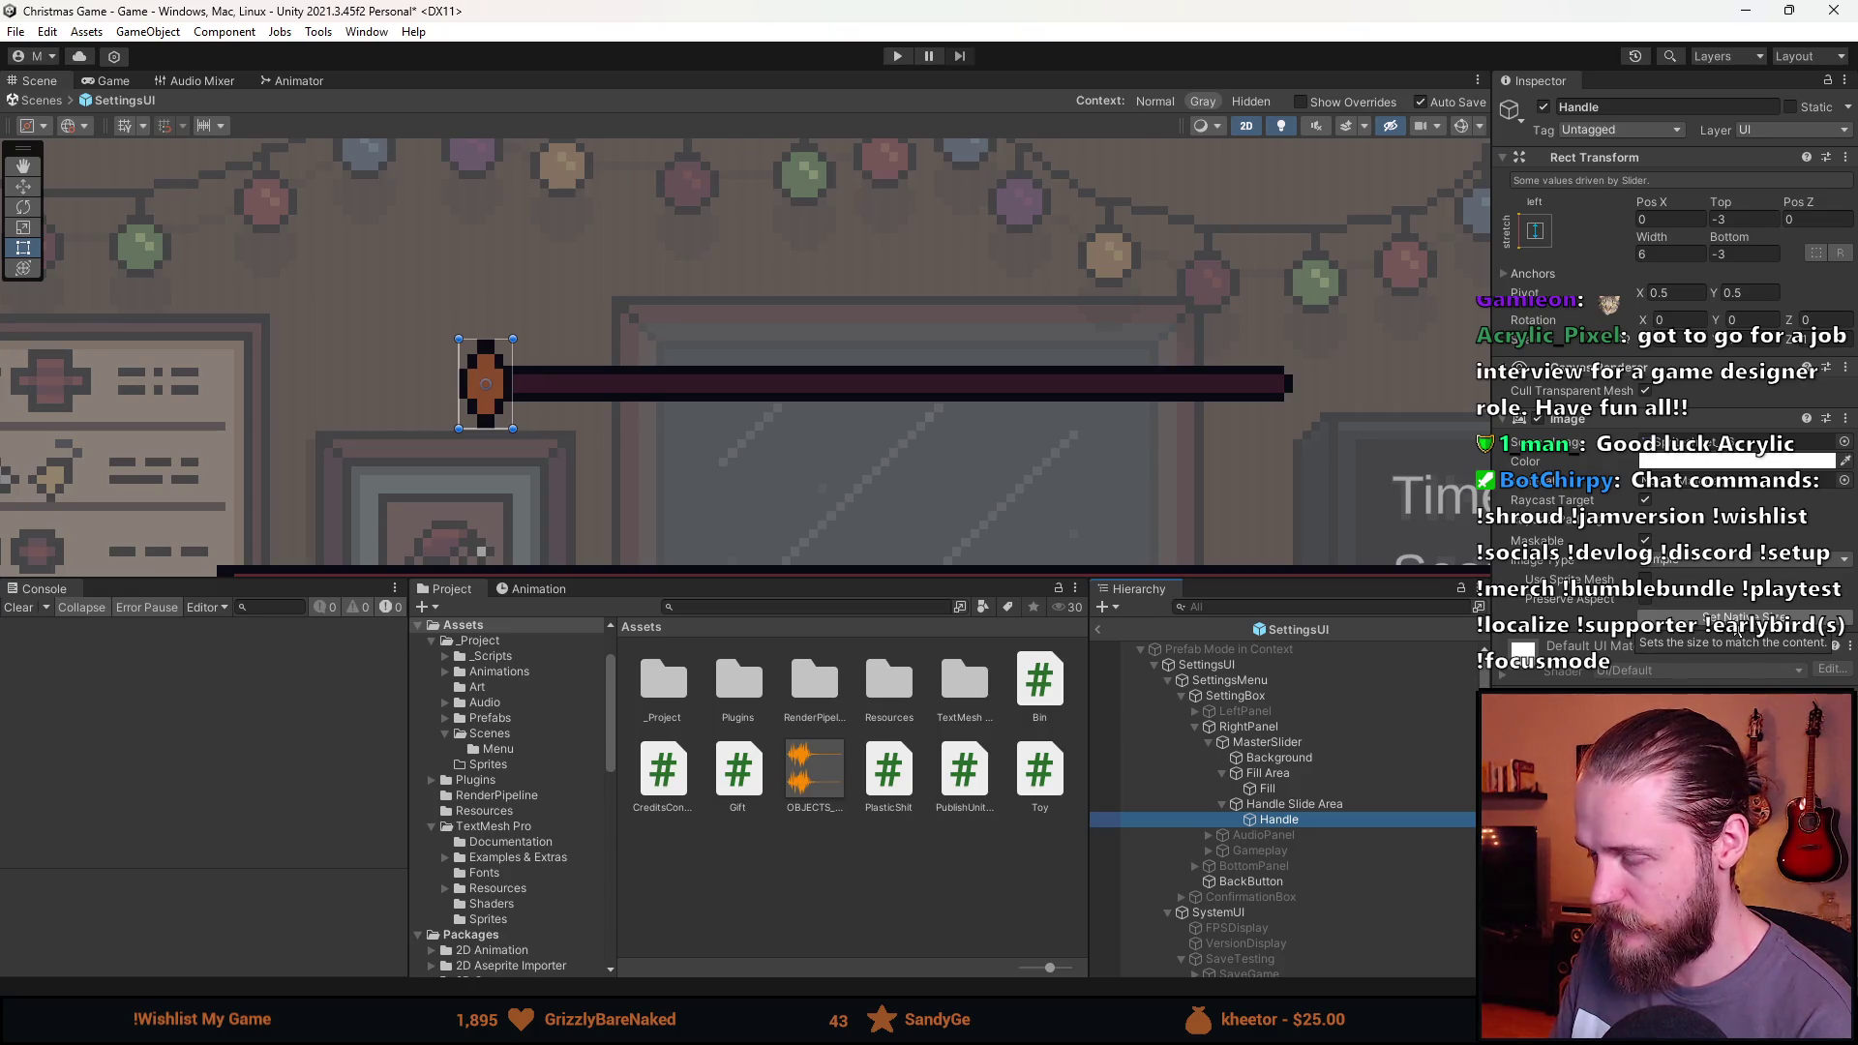
click(1740, 620)
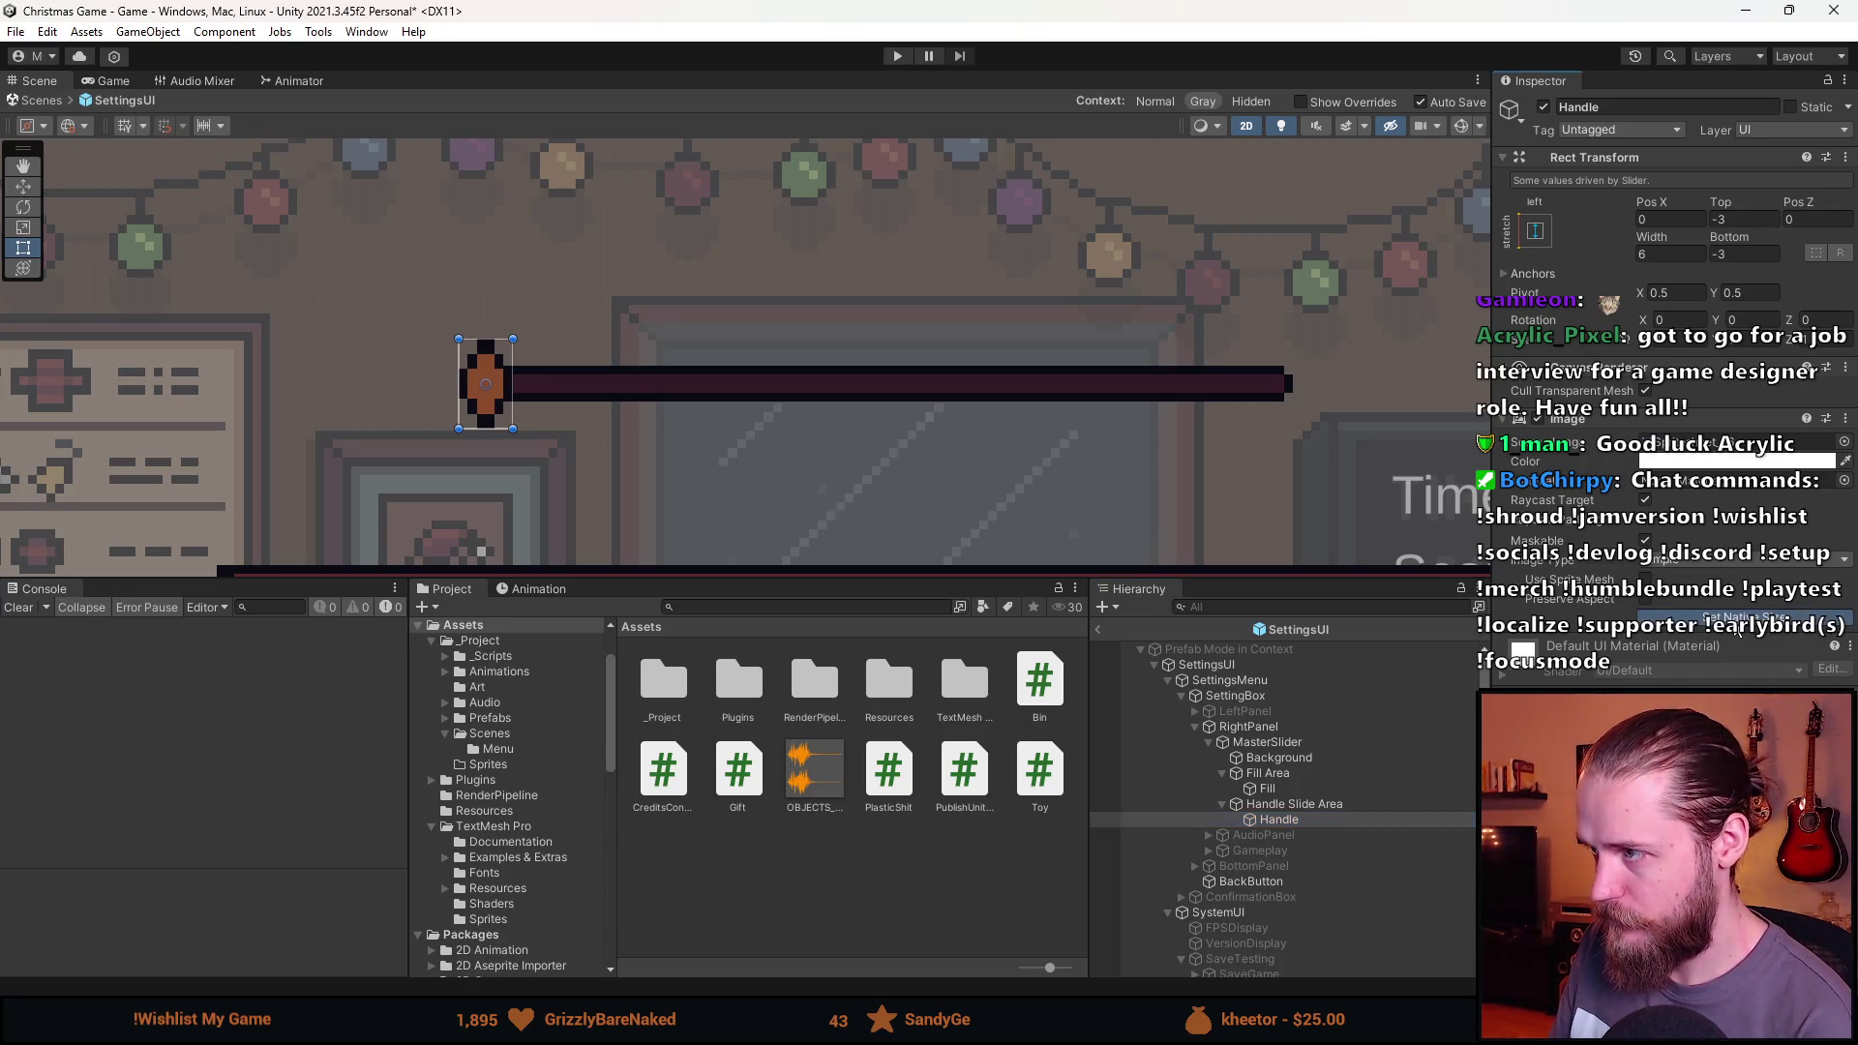
click(1268, 742)
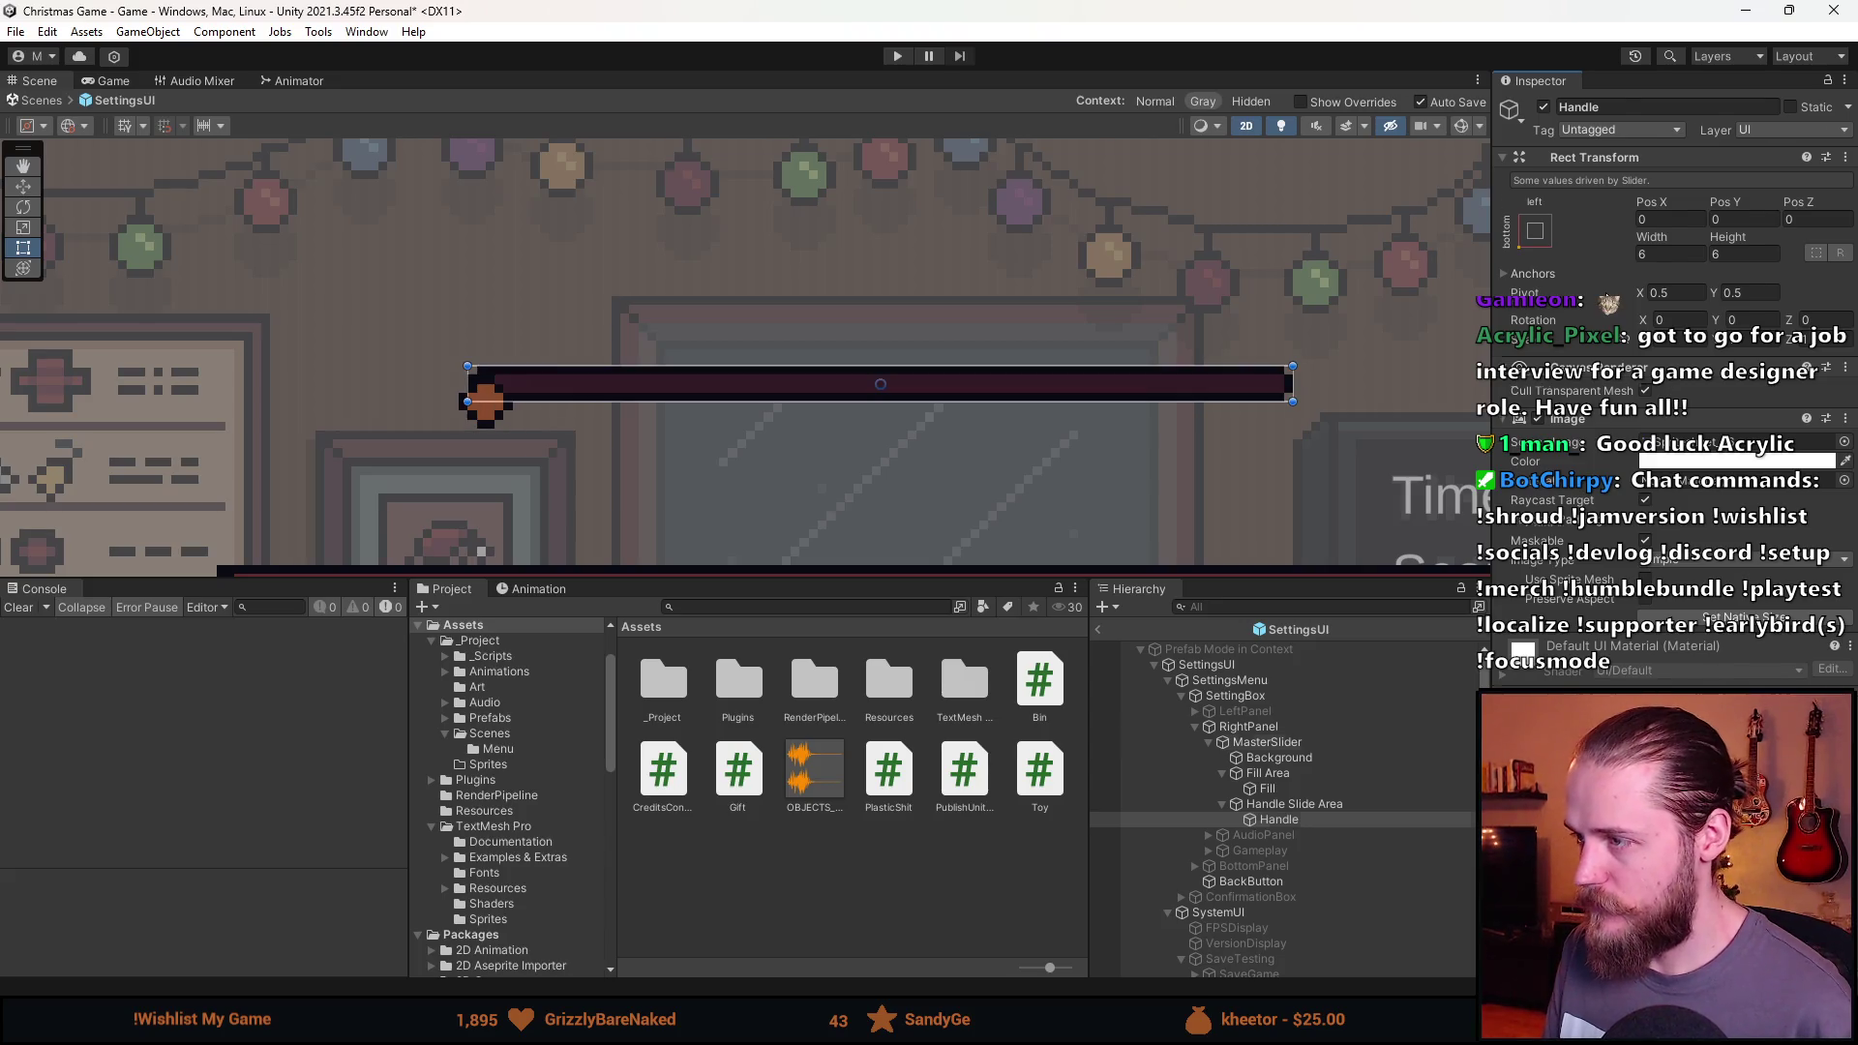
click(1322, 822)
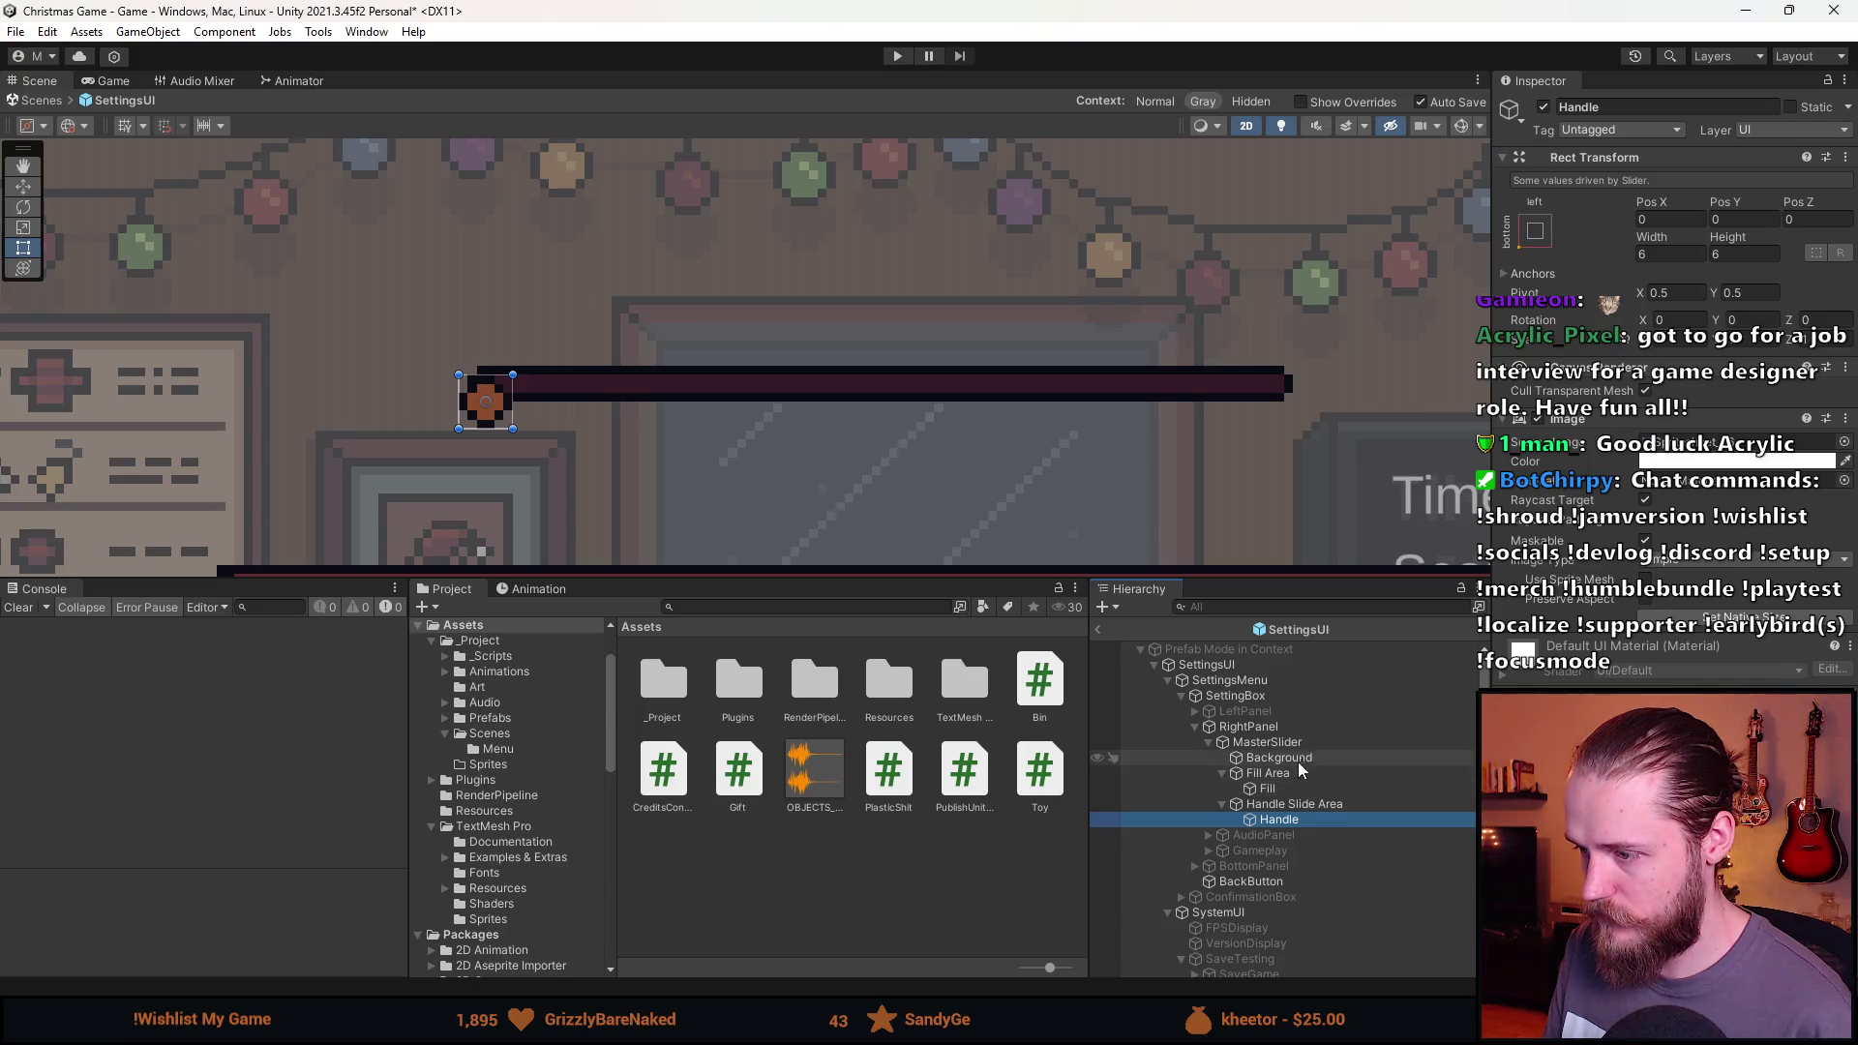
click(1299, 742)
mouse_move(1642, 570)
mouse_down()
mouse_move(1685, 571)
mouse_move(1654, 571)
mouse_up()
click(1308, 820)
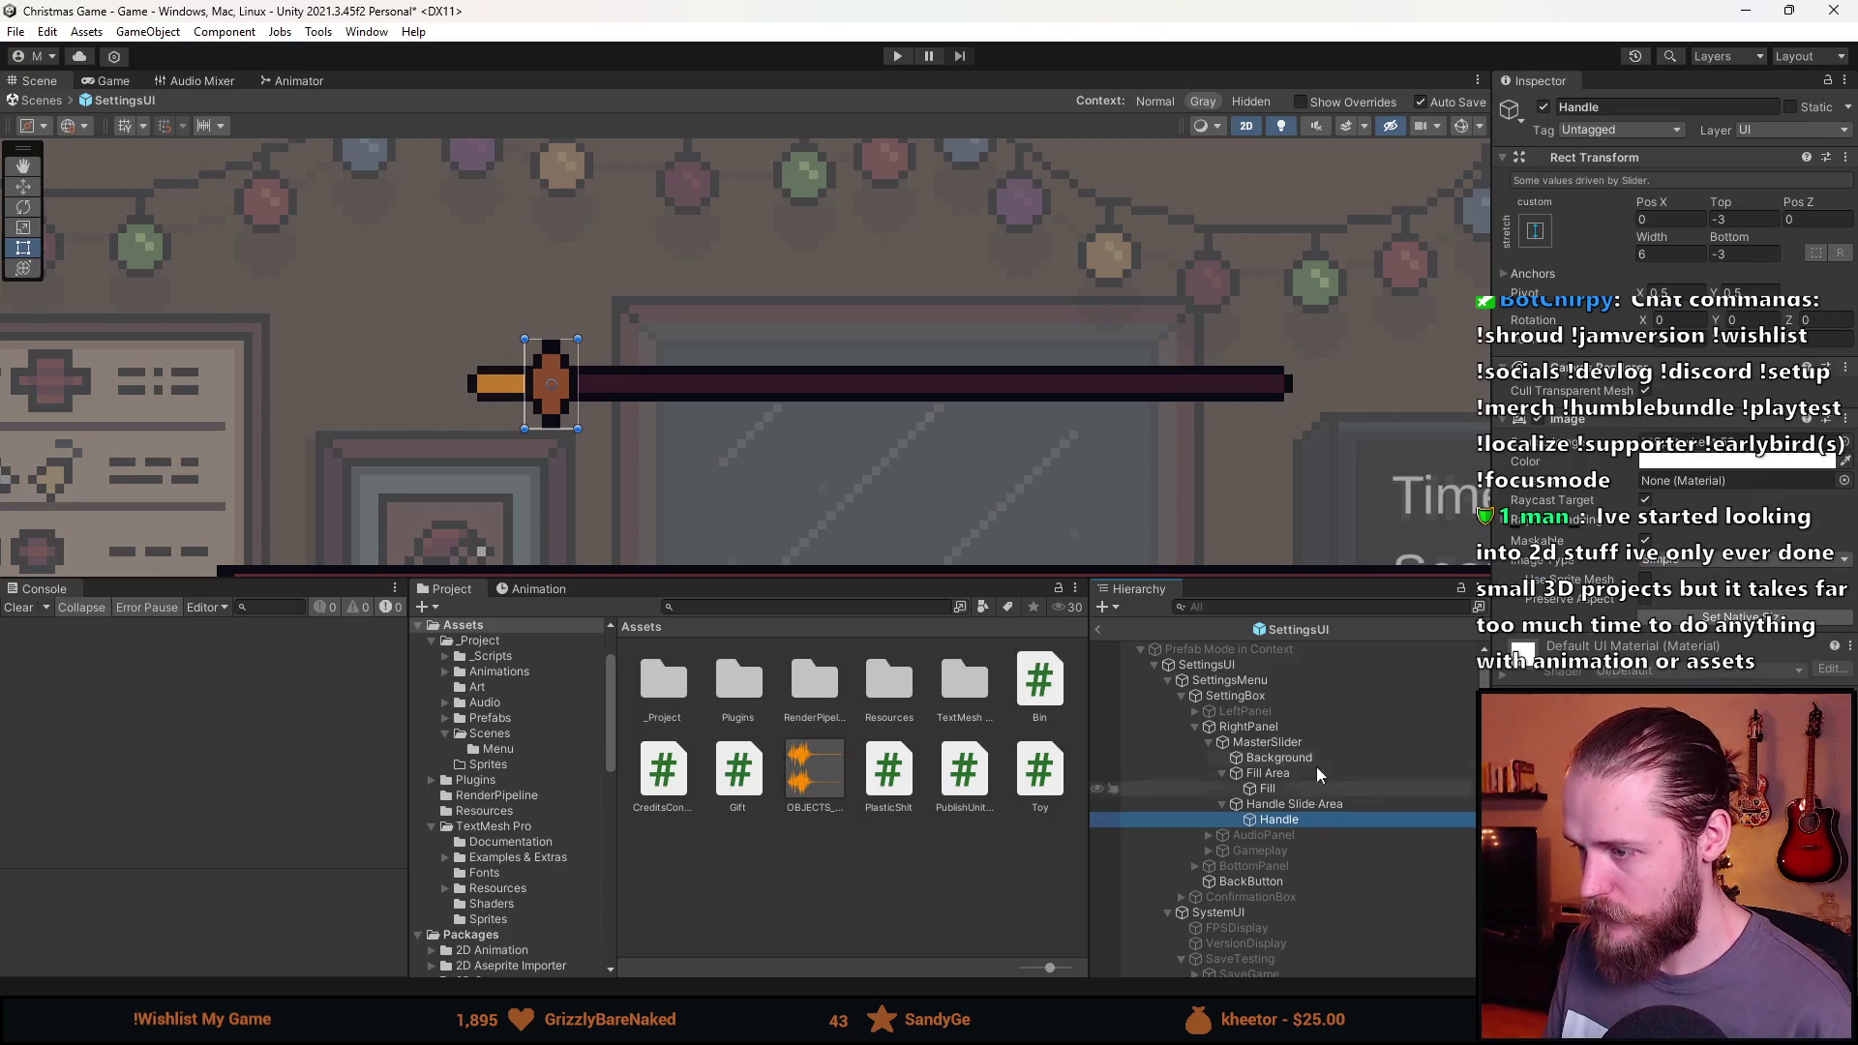
click(1340, 804)
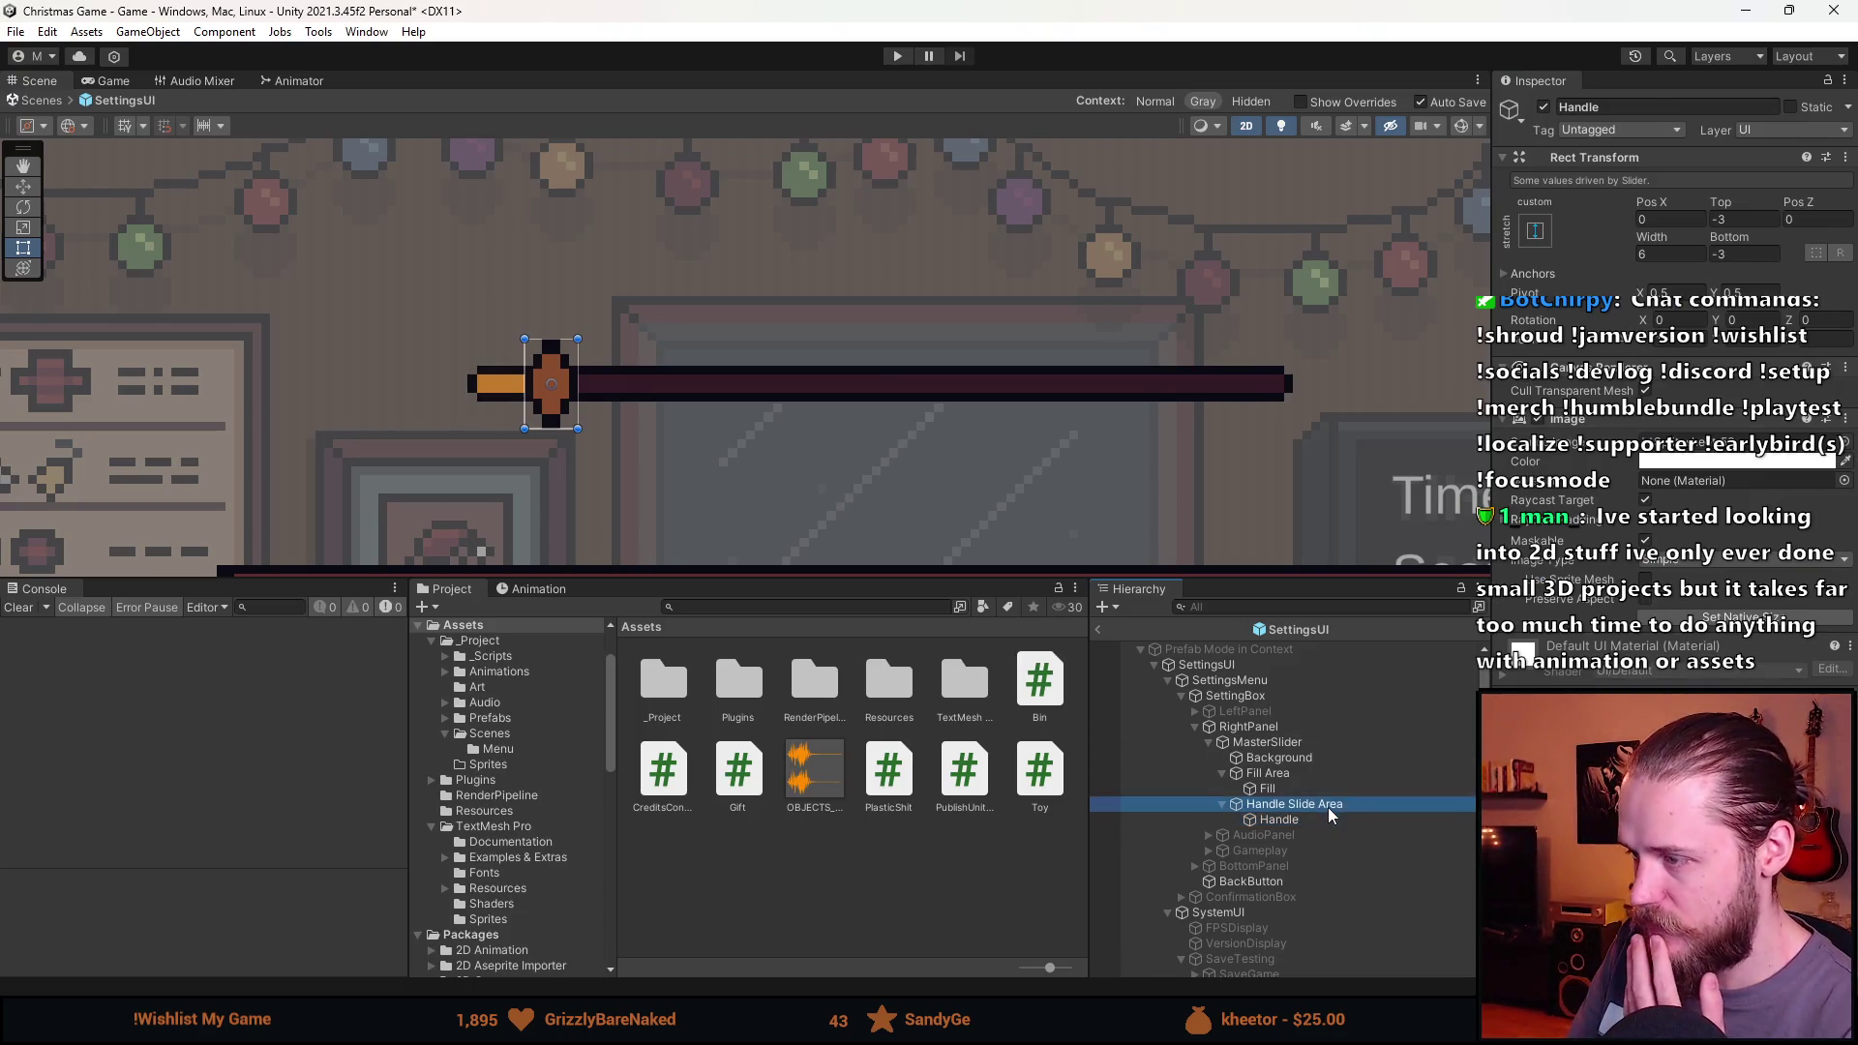
click(1329, 820)
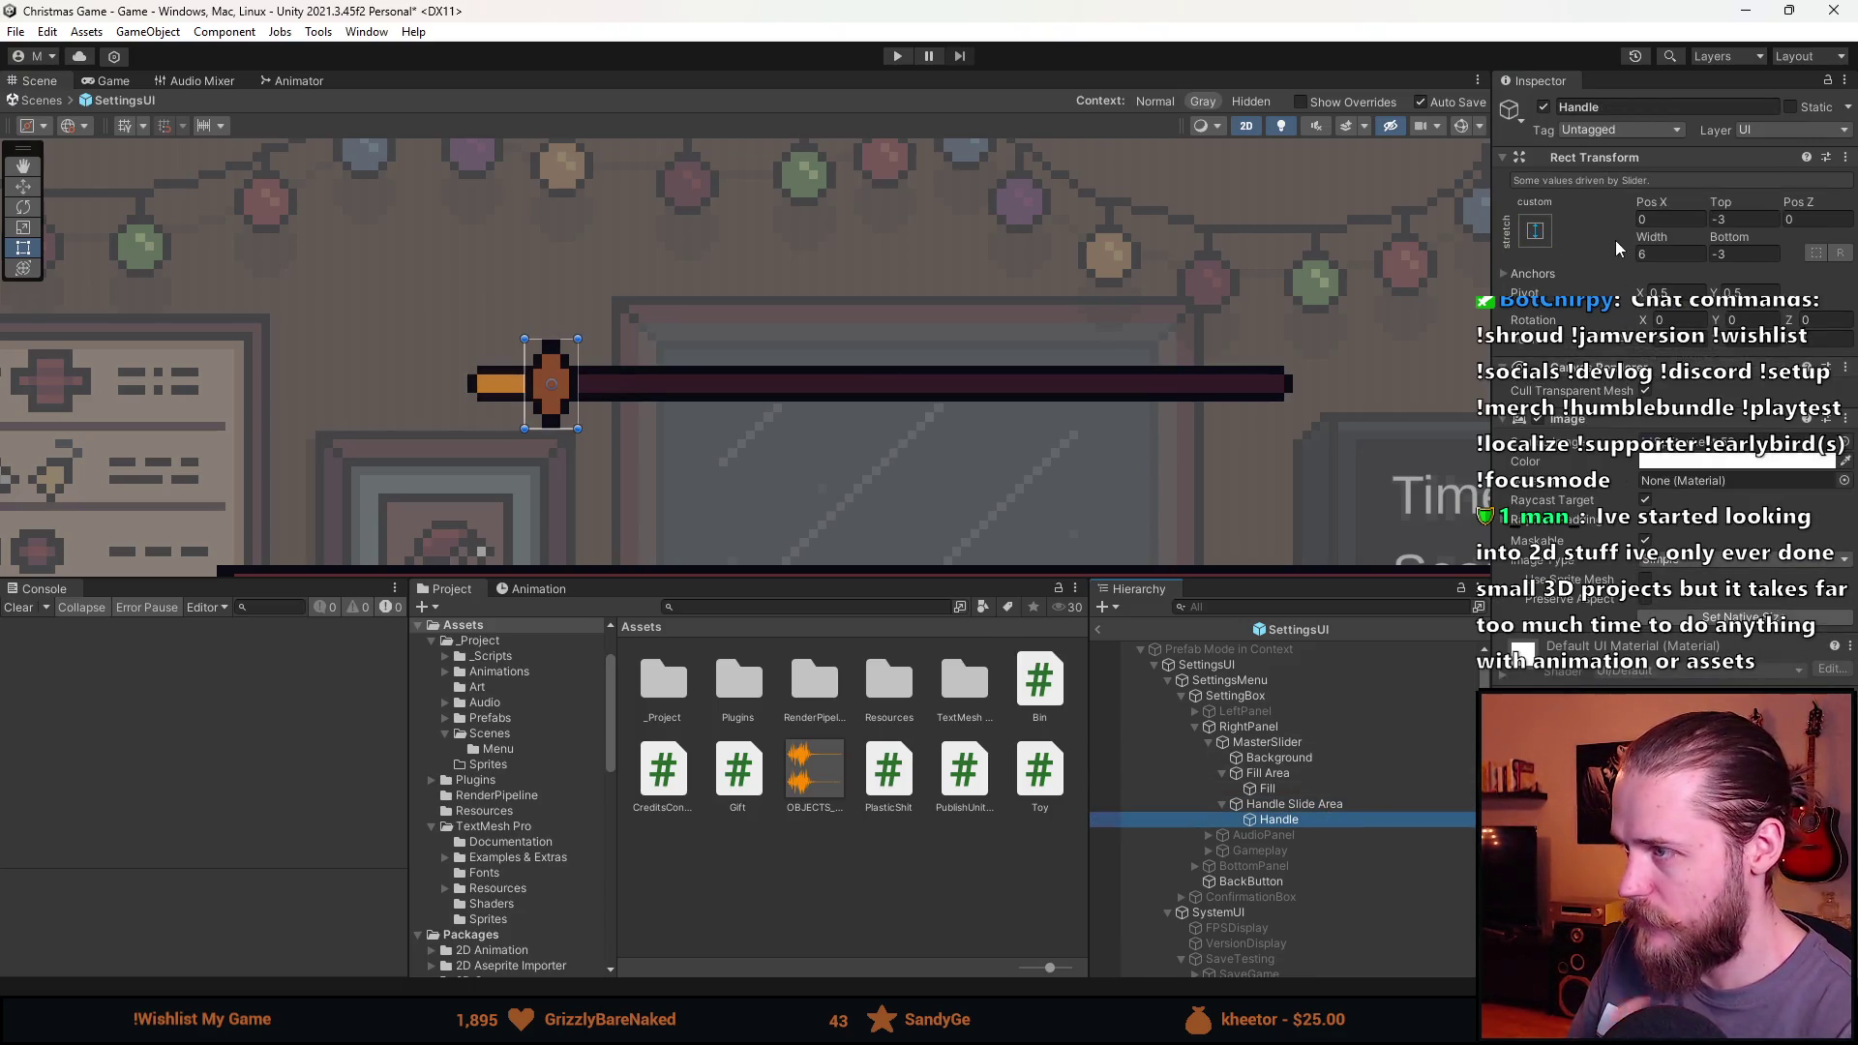
Set the Handle's Rect Transform Top and Bottom offsets to -1.
scroll(619, 368, up, 6)
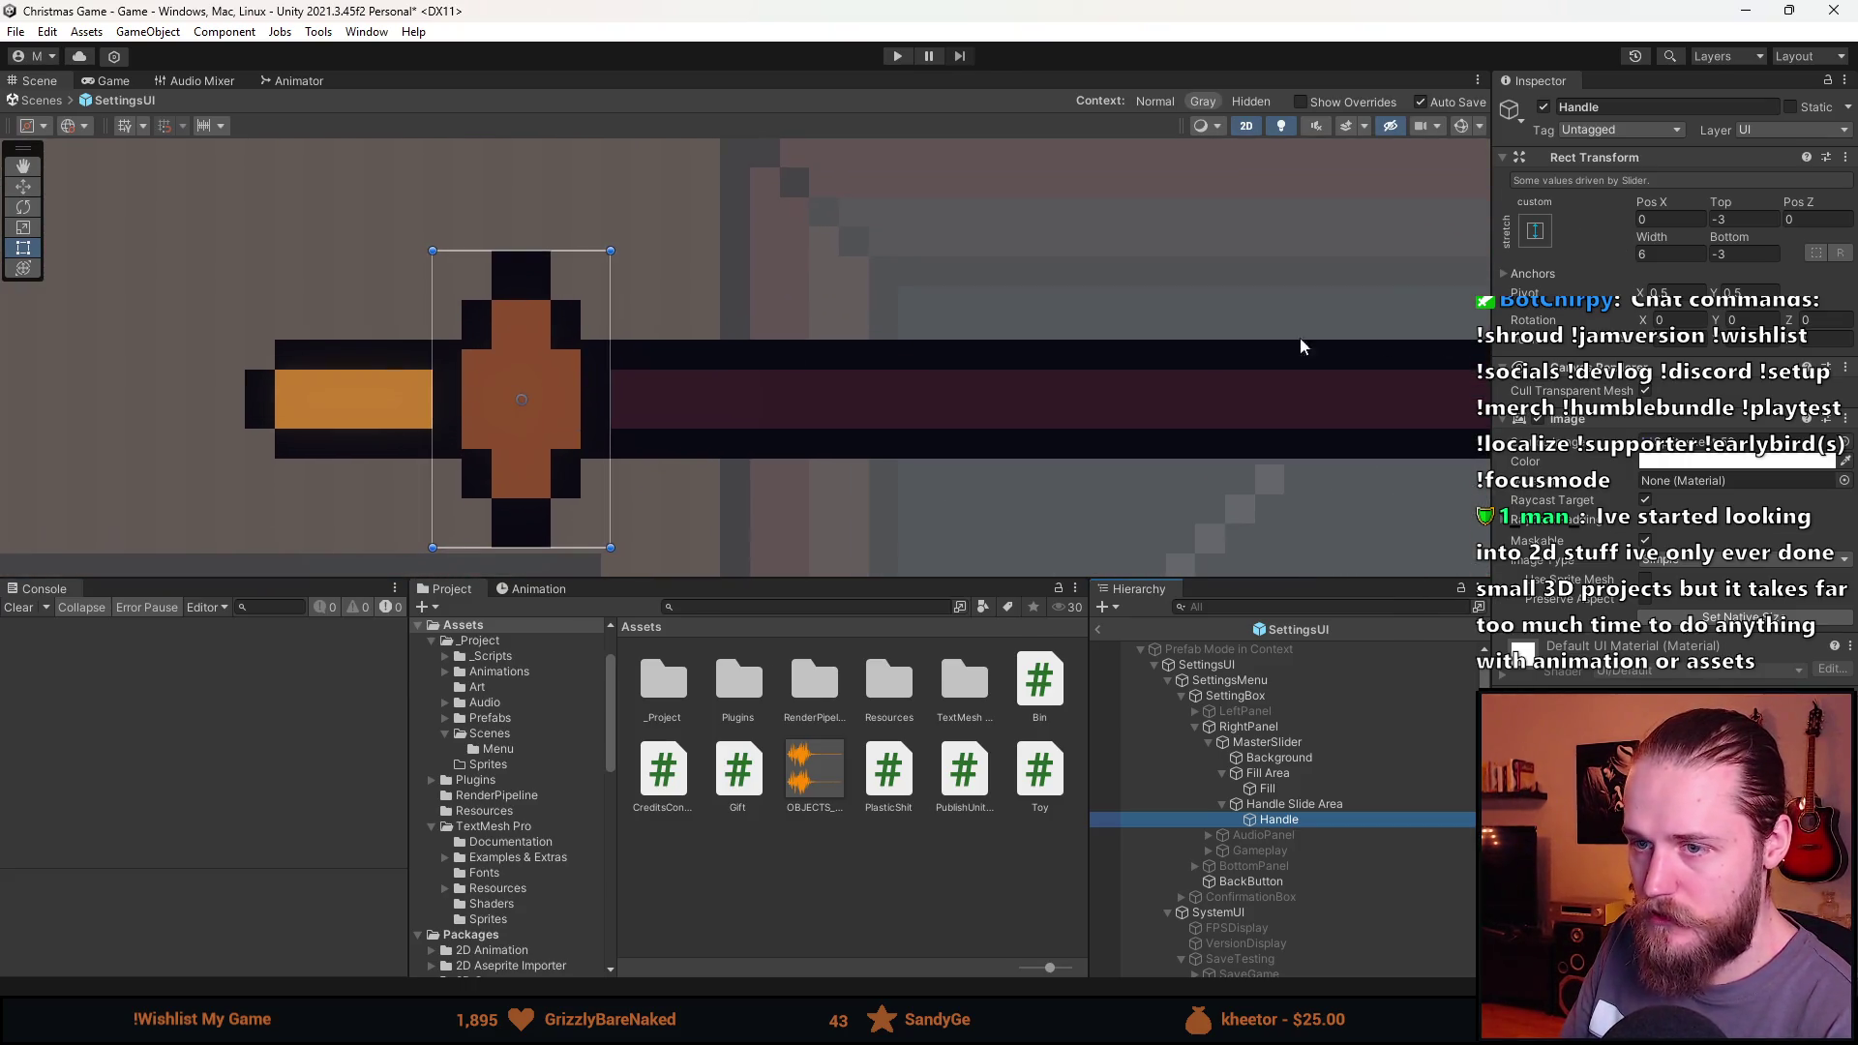
click(1742, 218)
text(0)
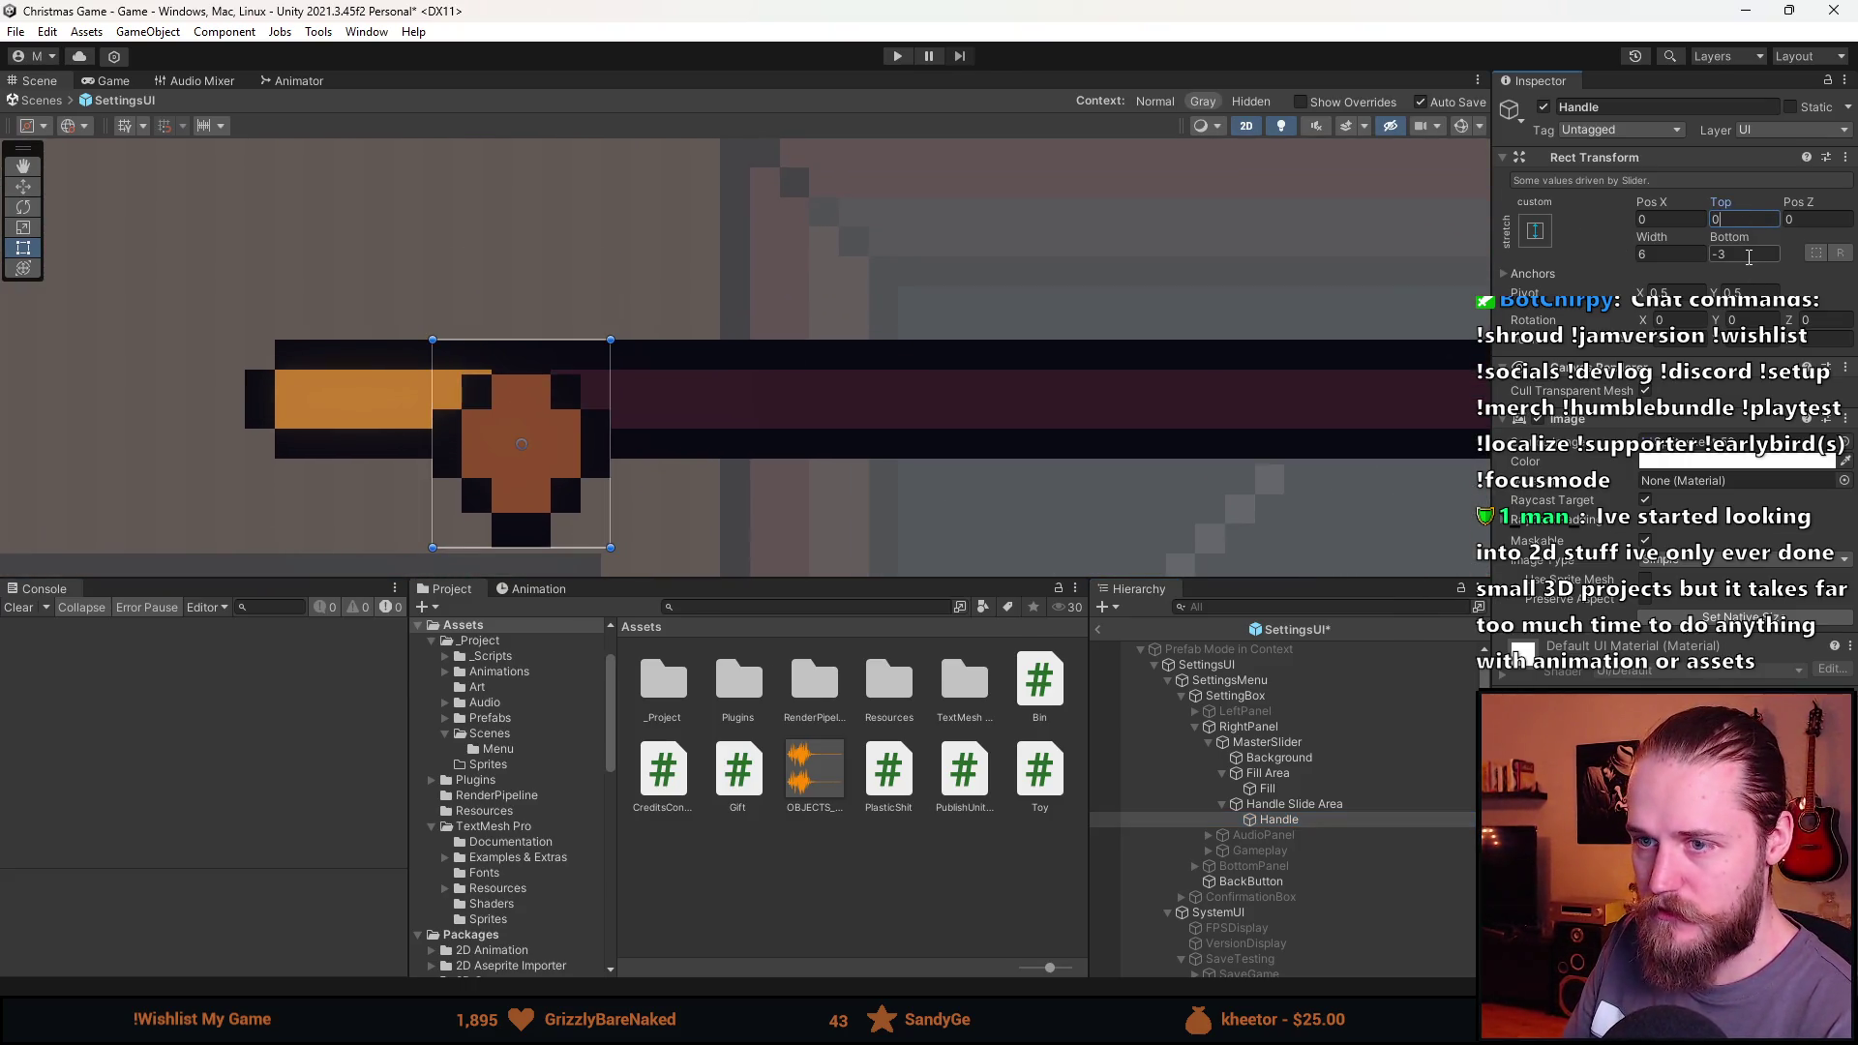
click(1747, 254)
text(0)
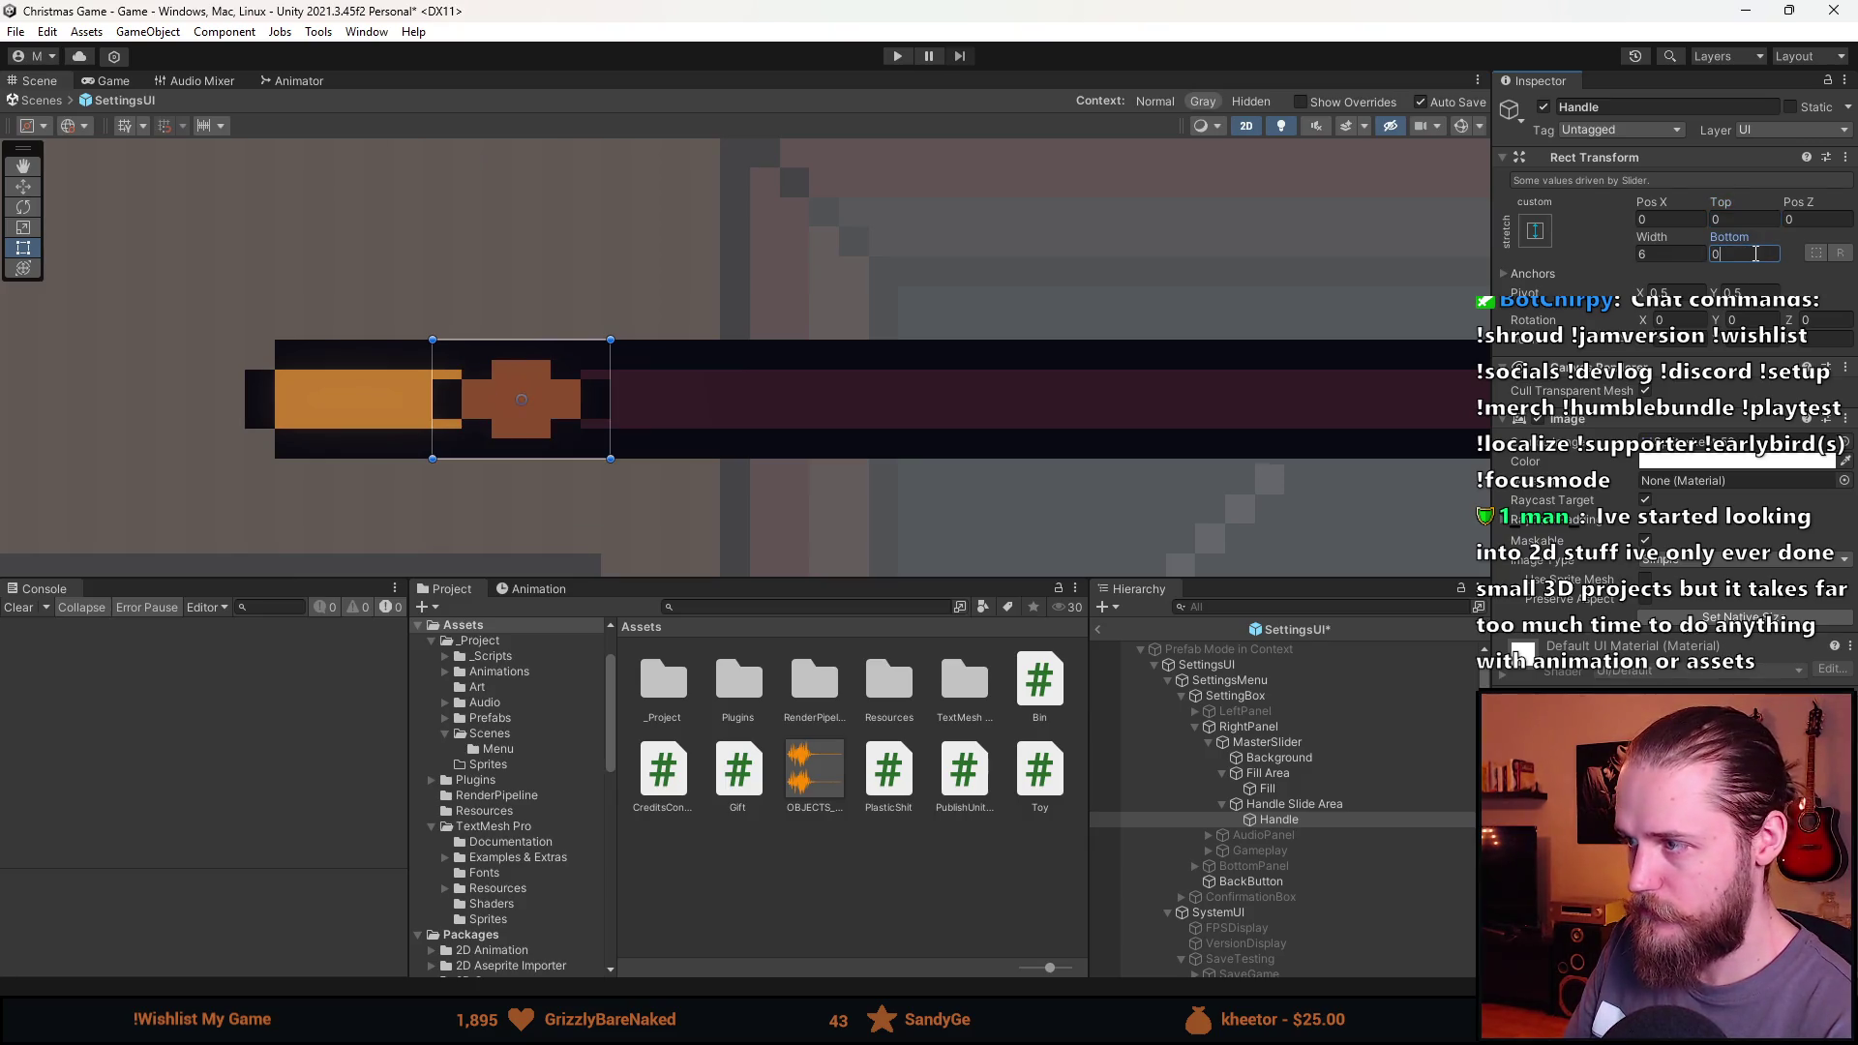
text(1)
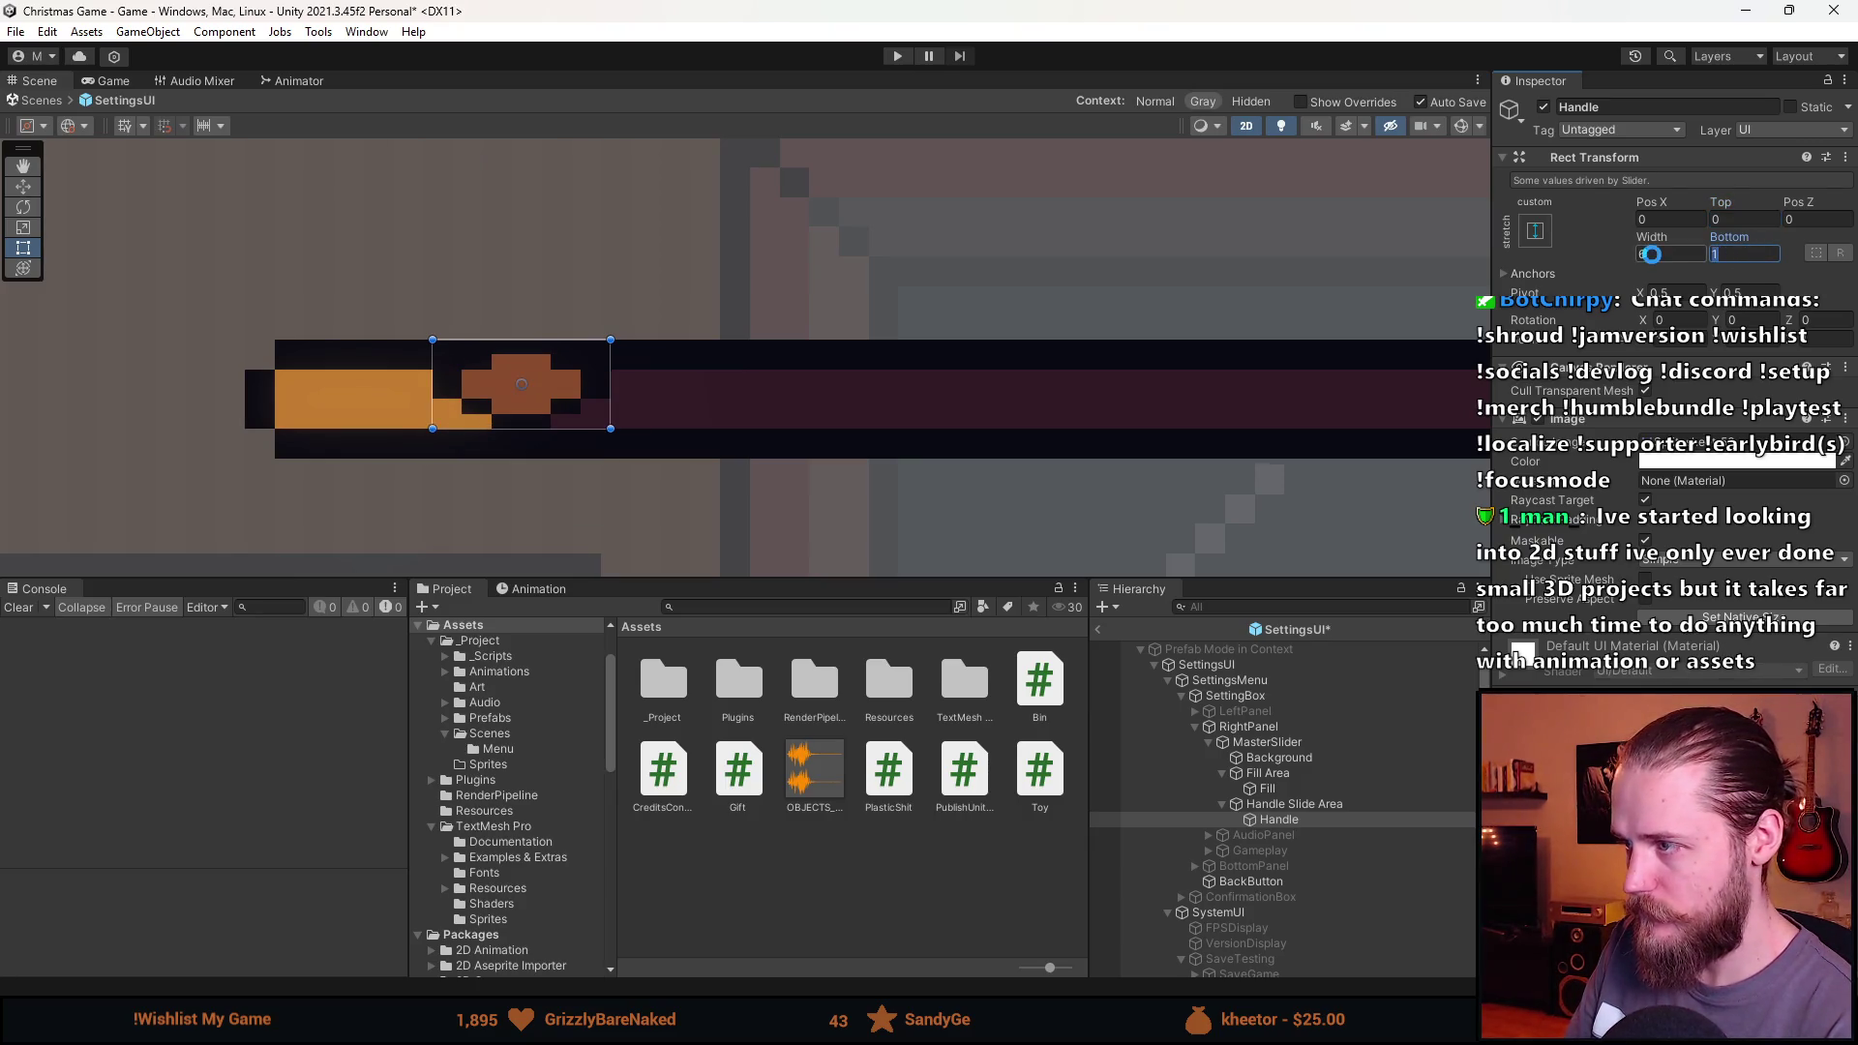
key(BackSpace)
text(-1)
click(1767, 219)
text(-1)
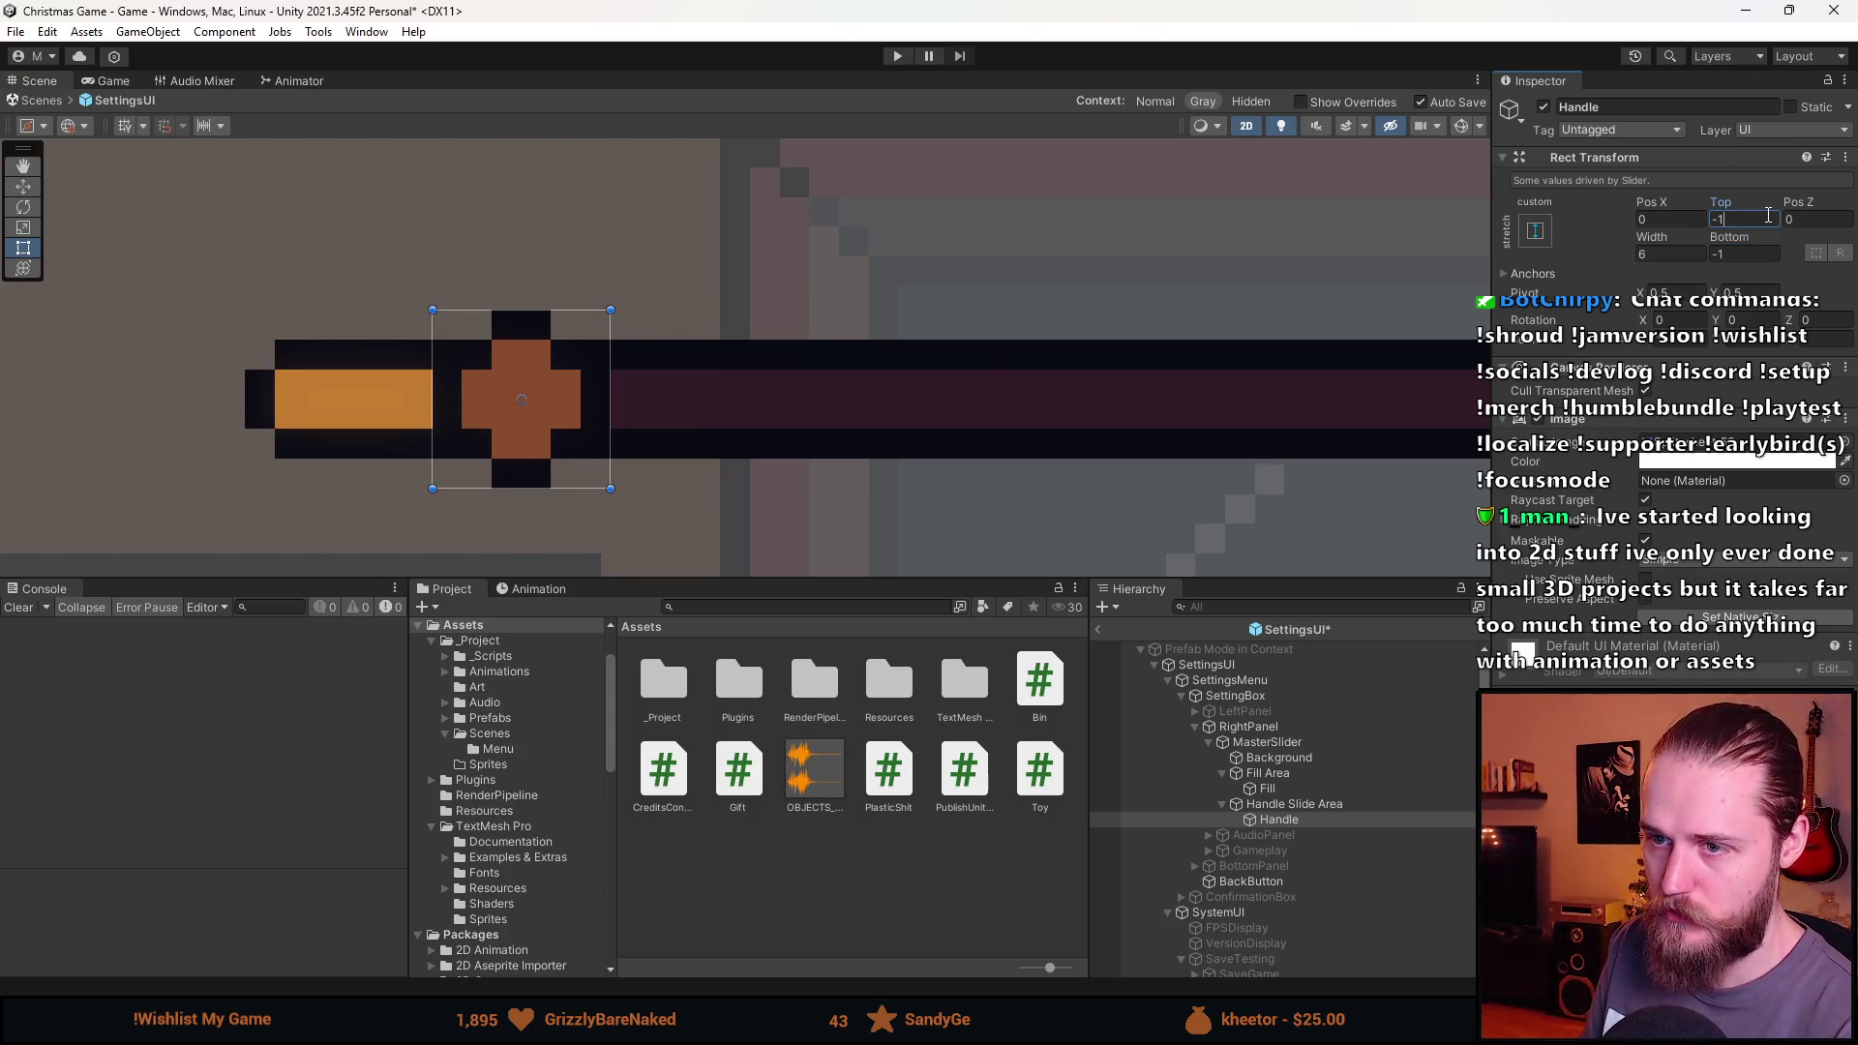
scroll(594, 383, down, 10)
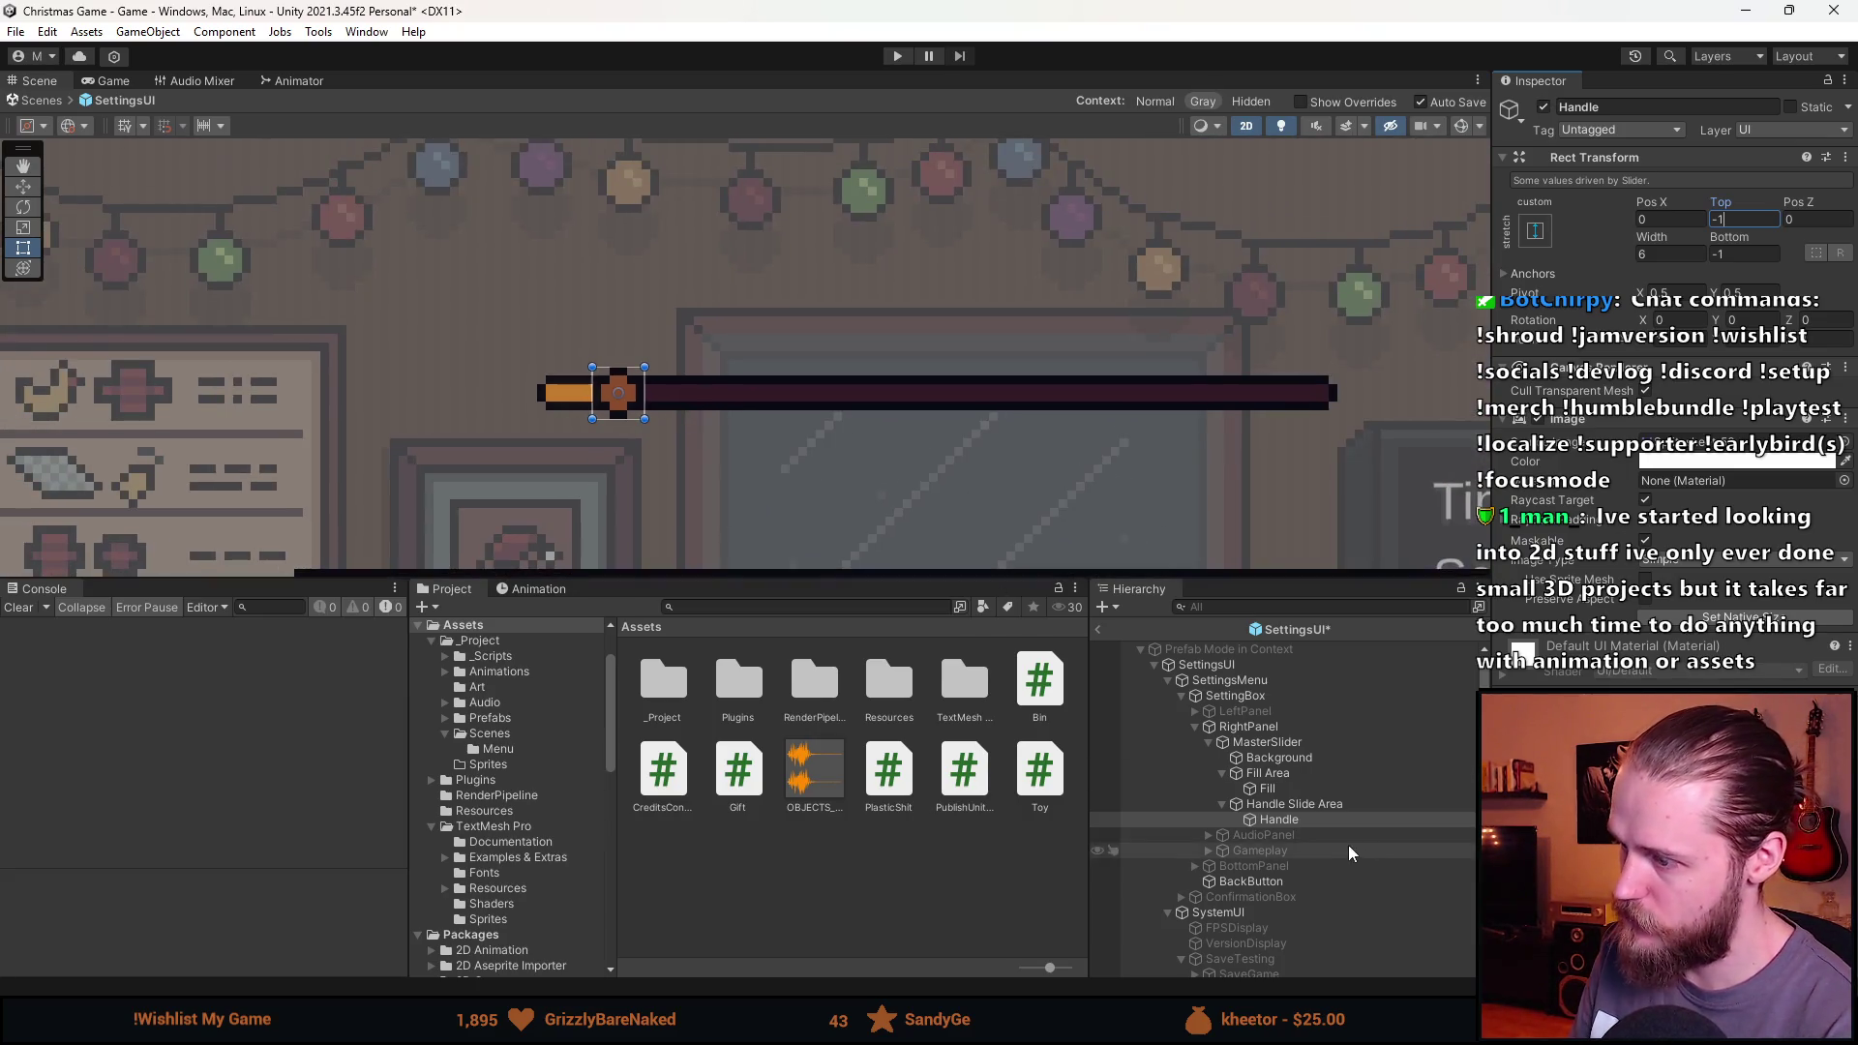
Drag the MasterSlider value to check the handle moving along the bar.
click(1309, 739)
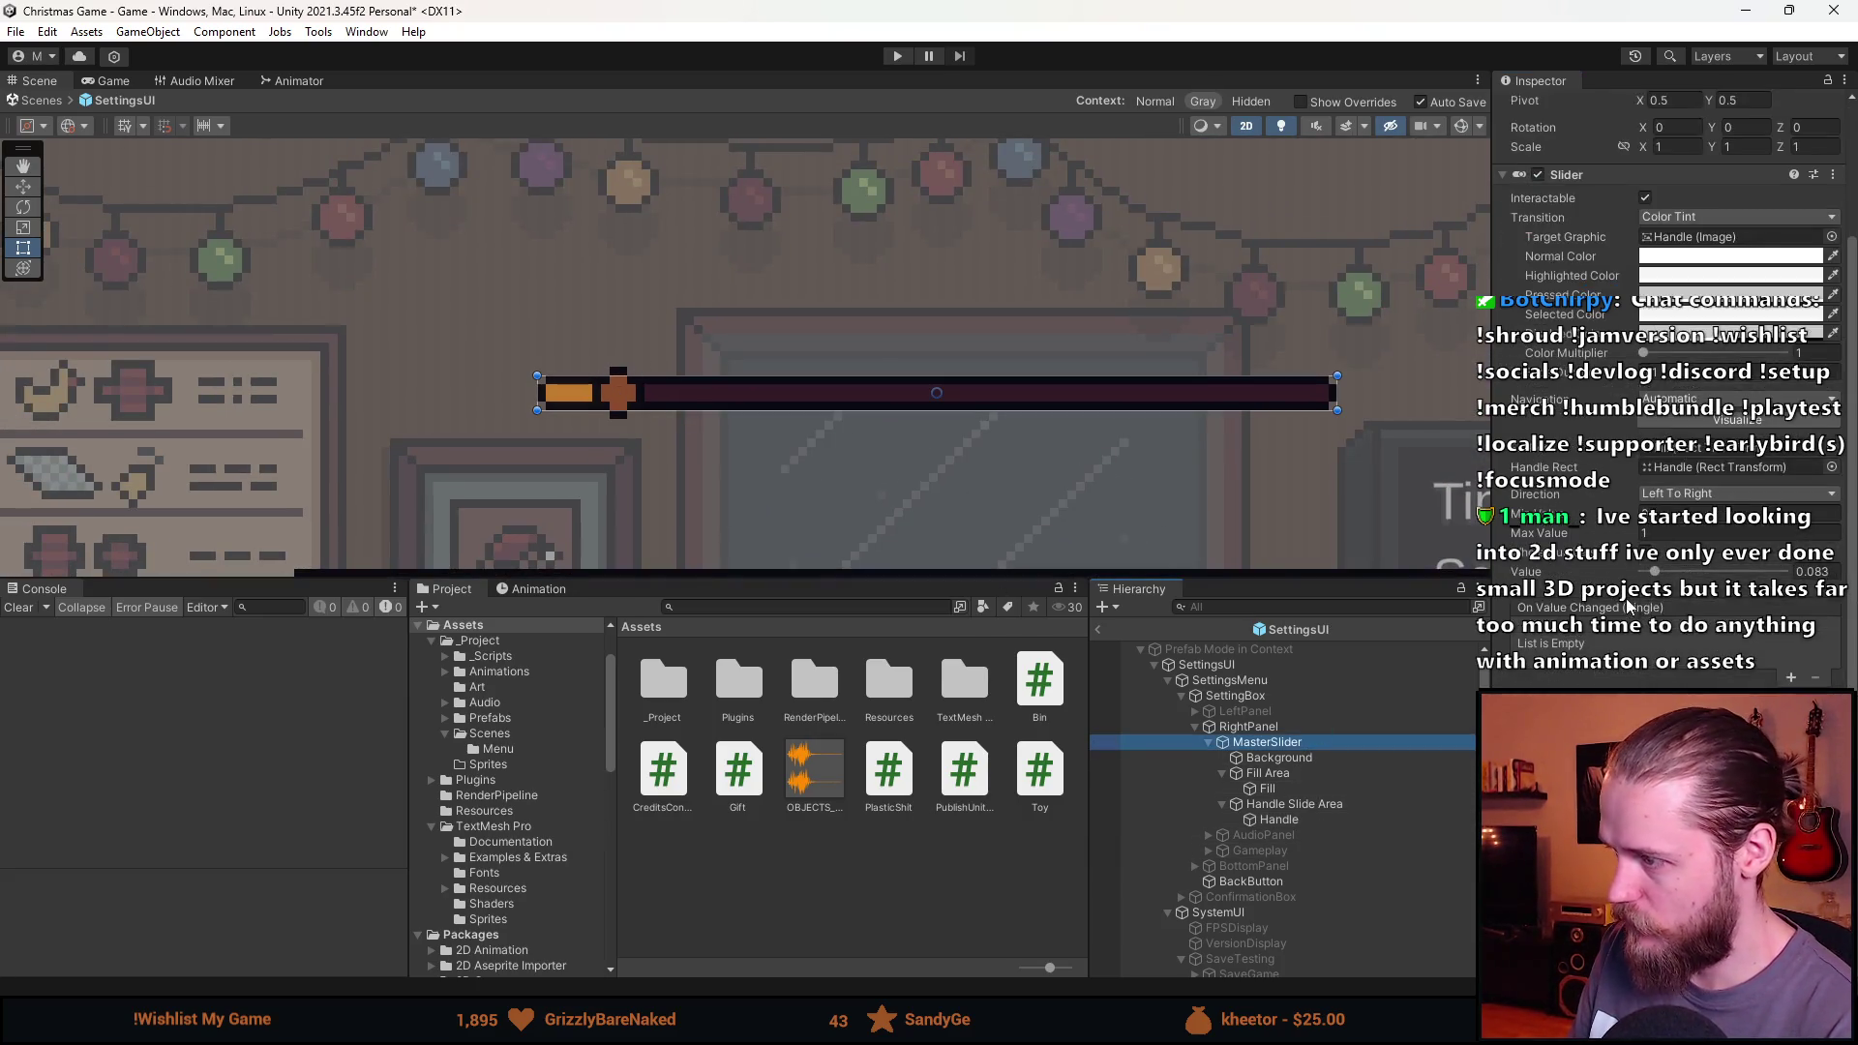
mouse_move(1657, 571)
mouse_down()
mouse_move(1793, 569)
mouse_move(1642, 571)
mouse_up()
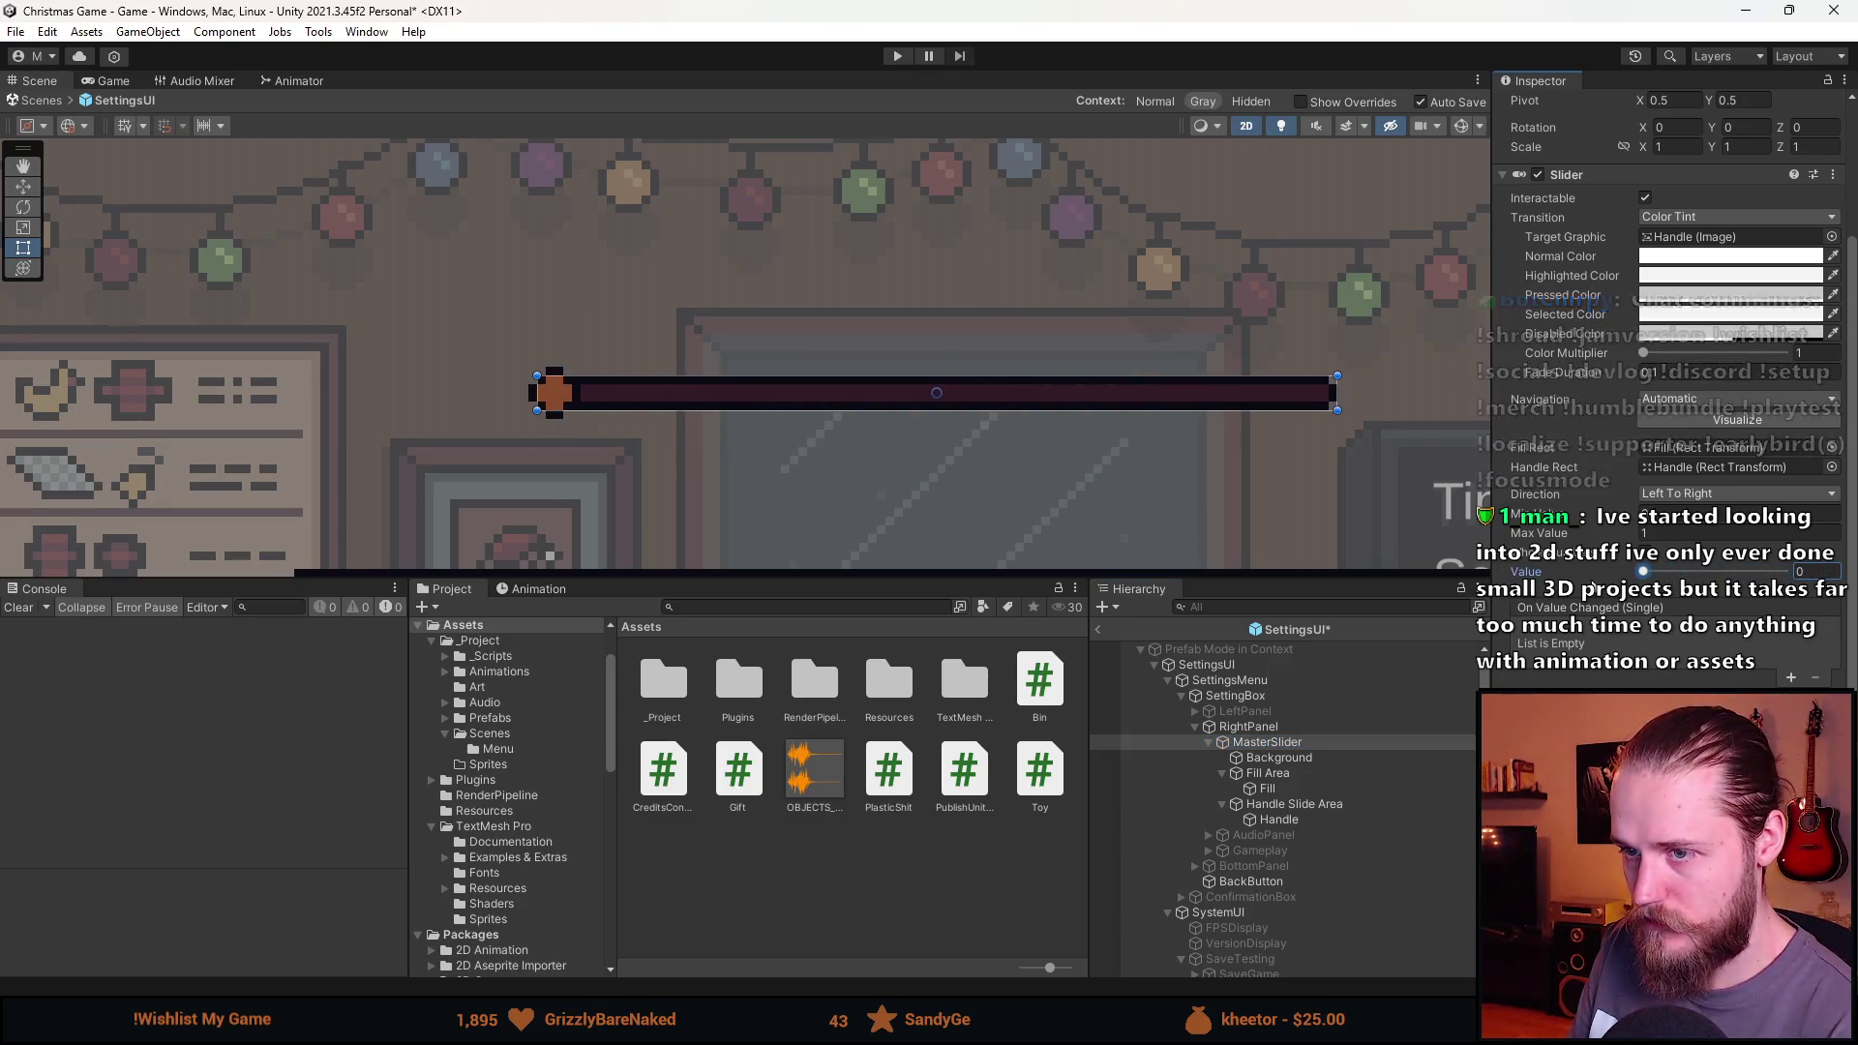
scroll(561, 401, up, 5)
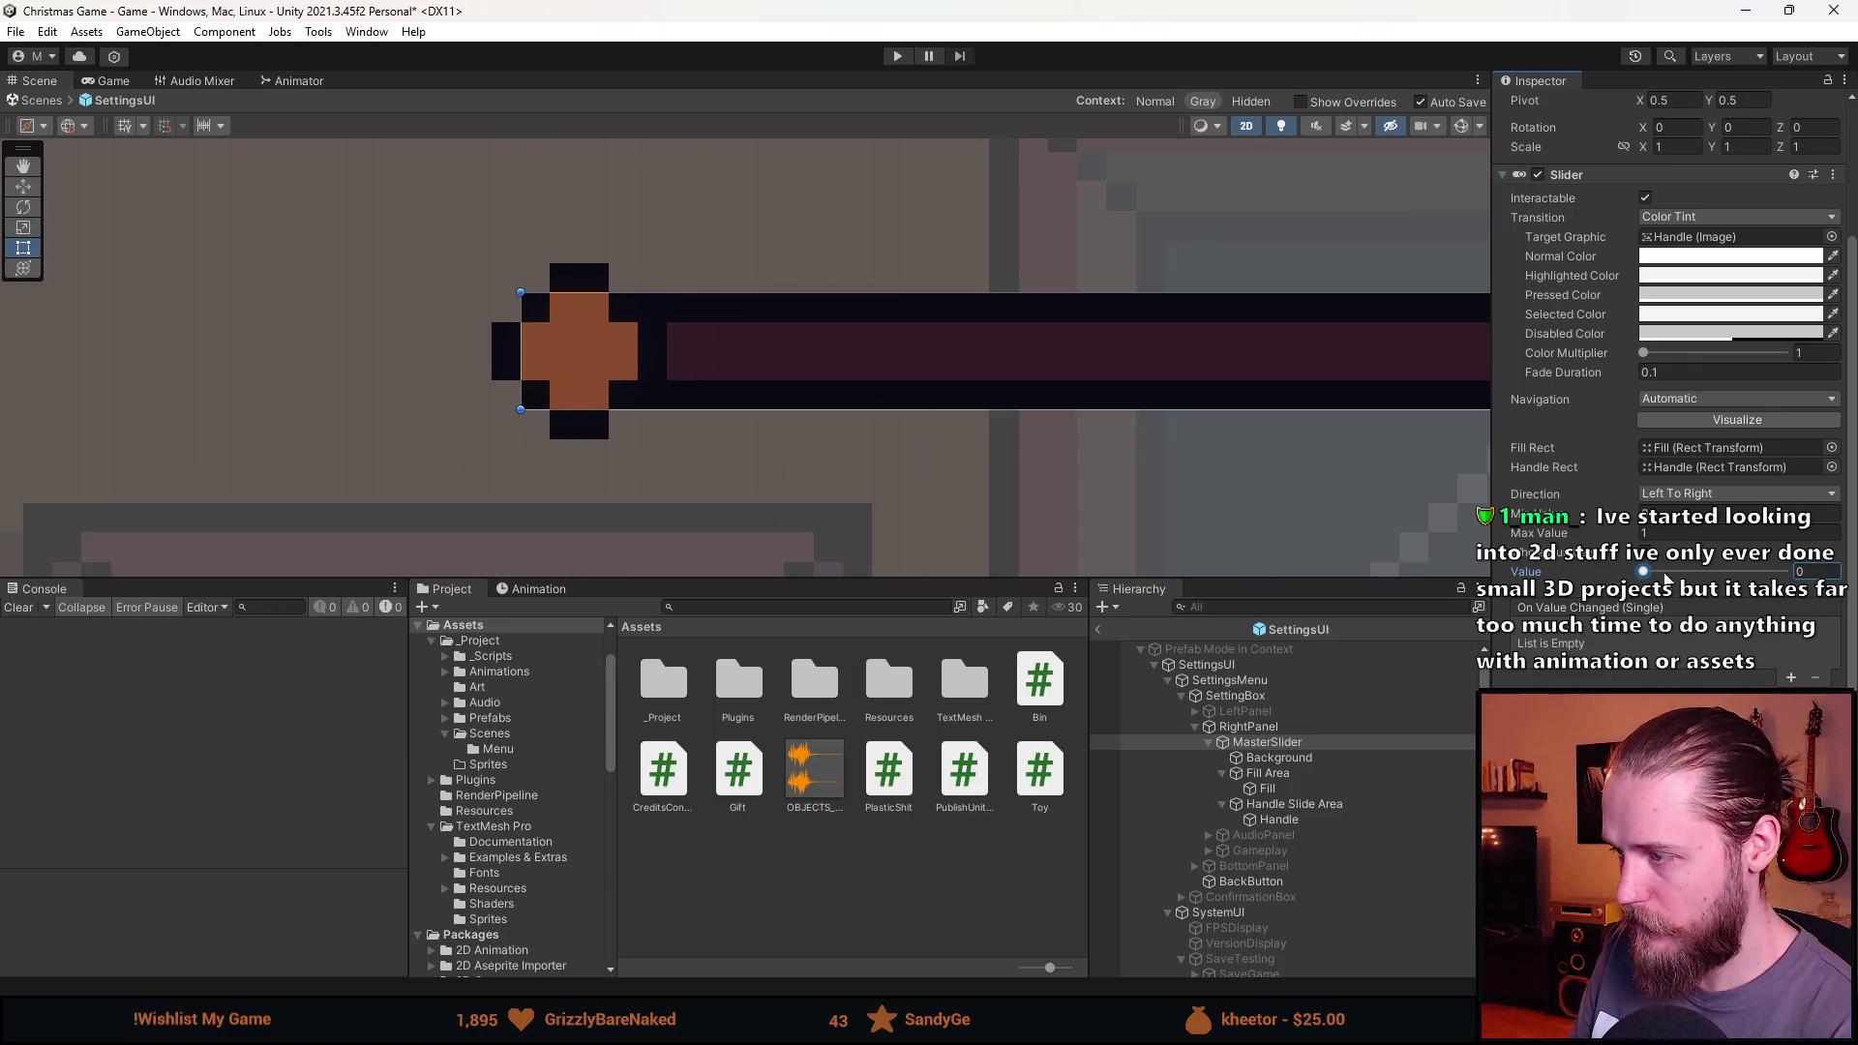
drag(1642, 570, 1635, 573)
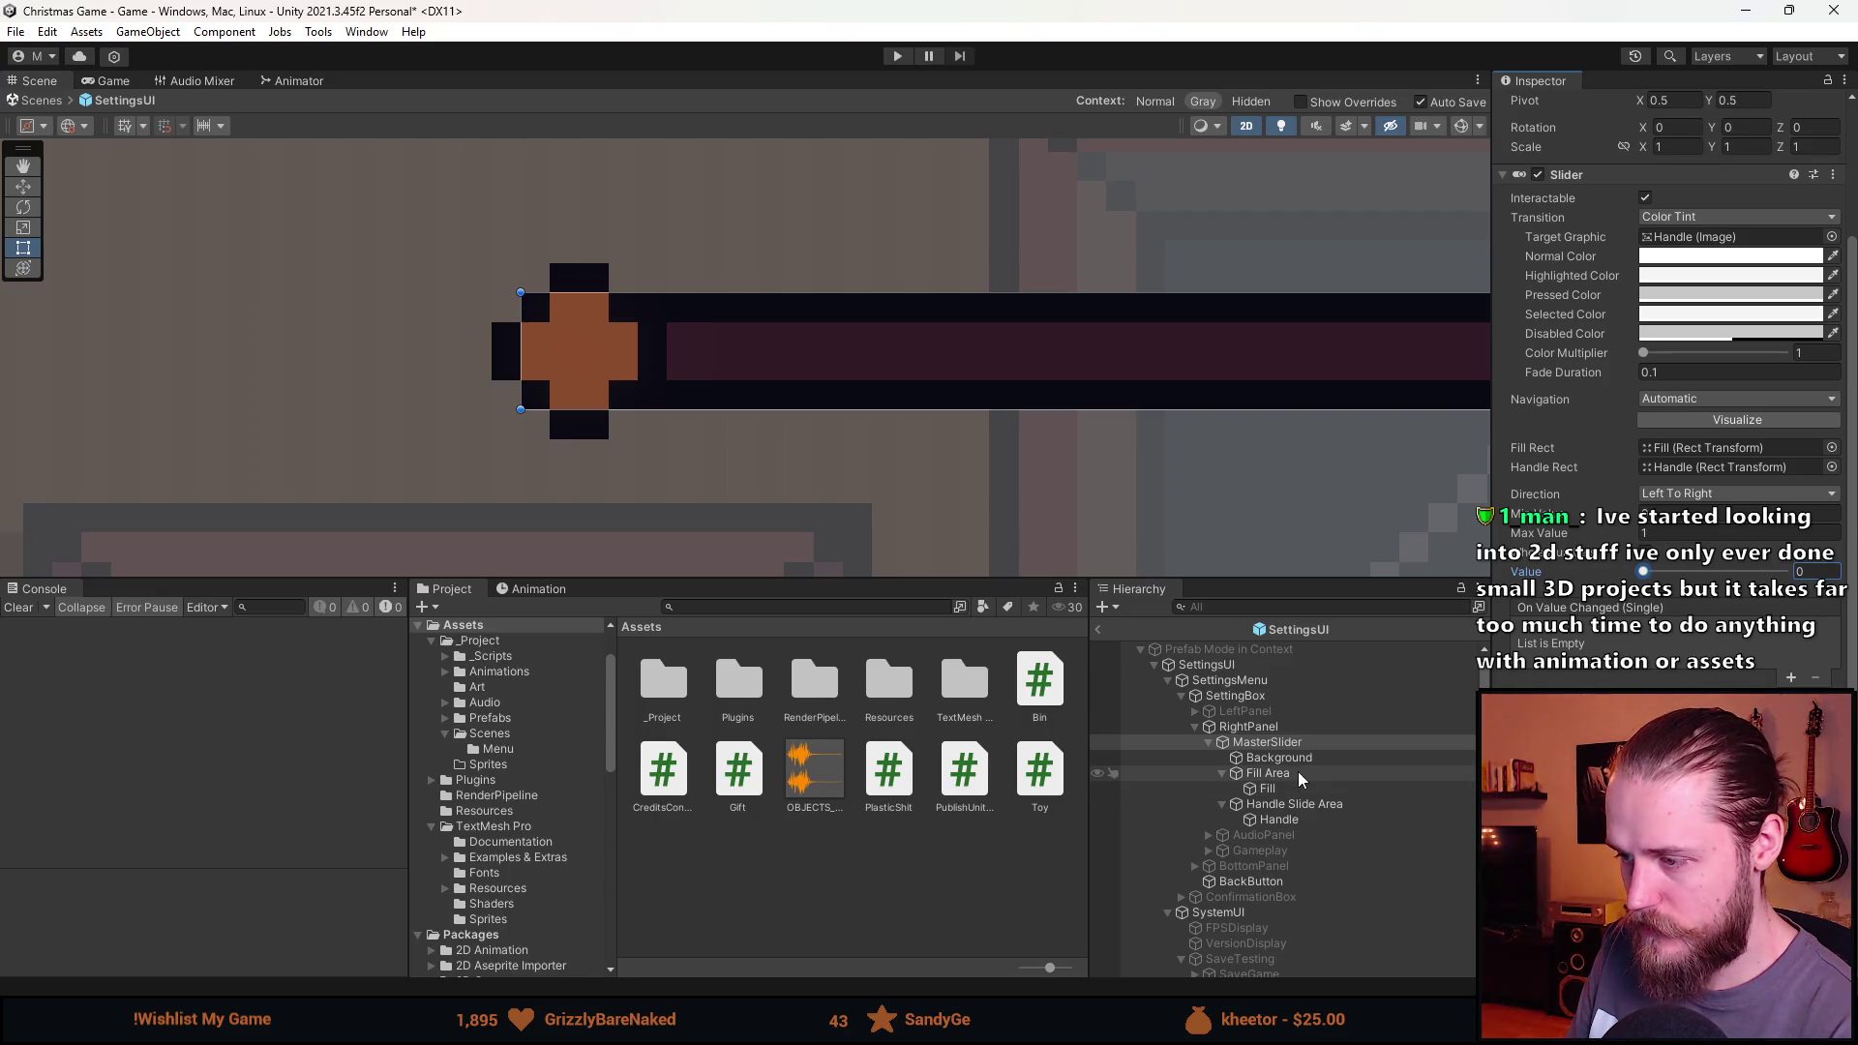
Set the Handle Slide Area's Left and Right padding to 3.
click(1293, 804)
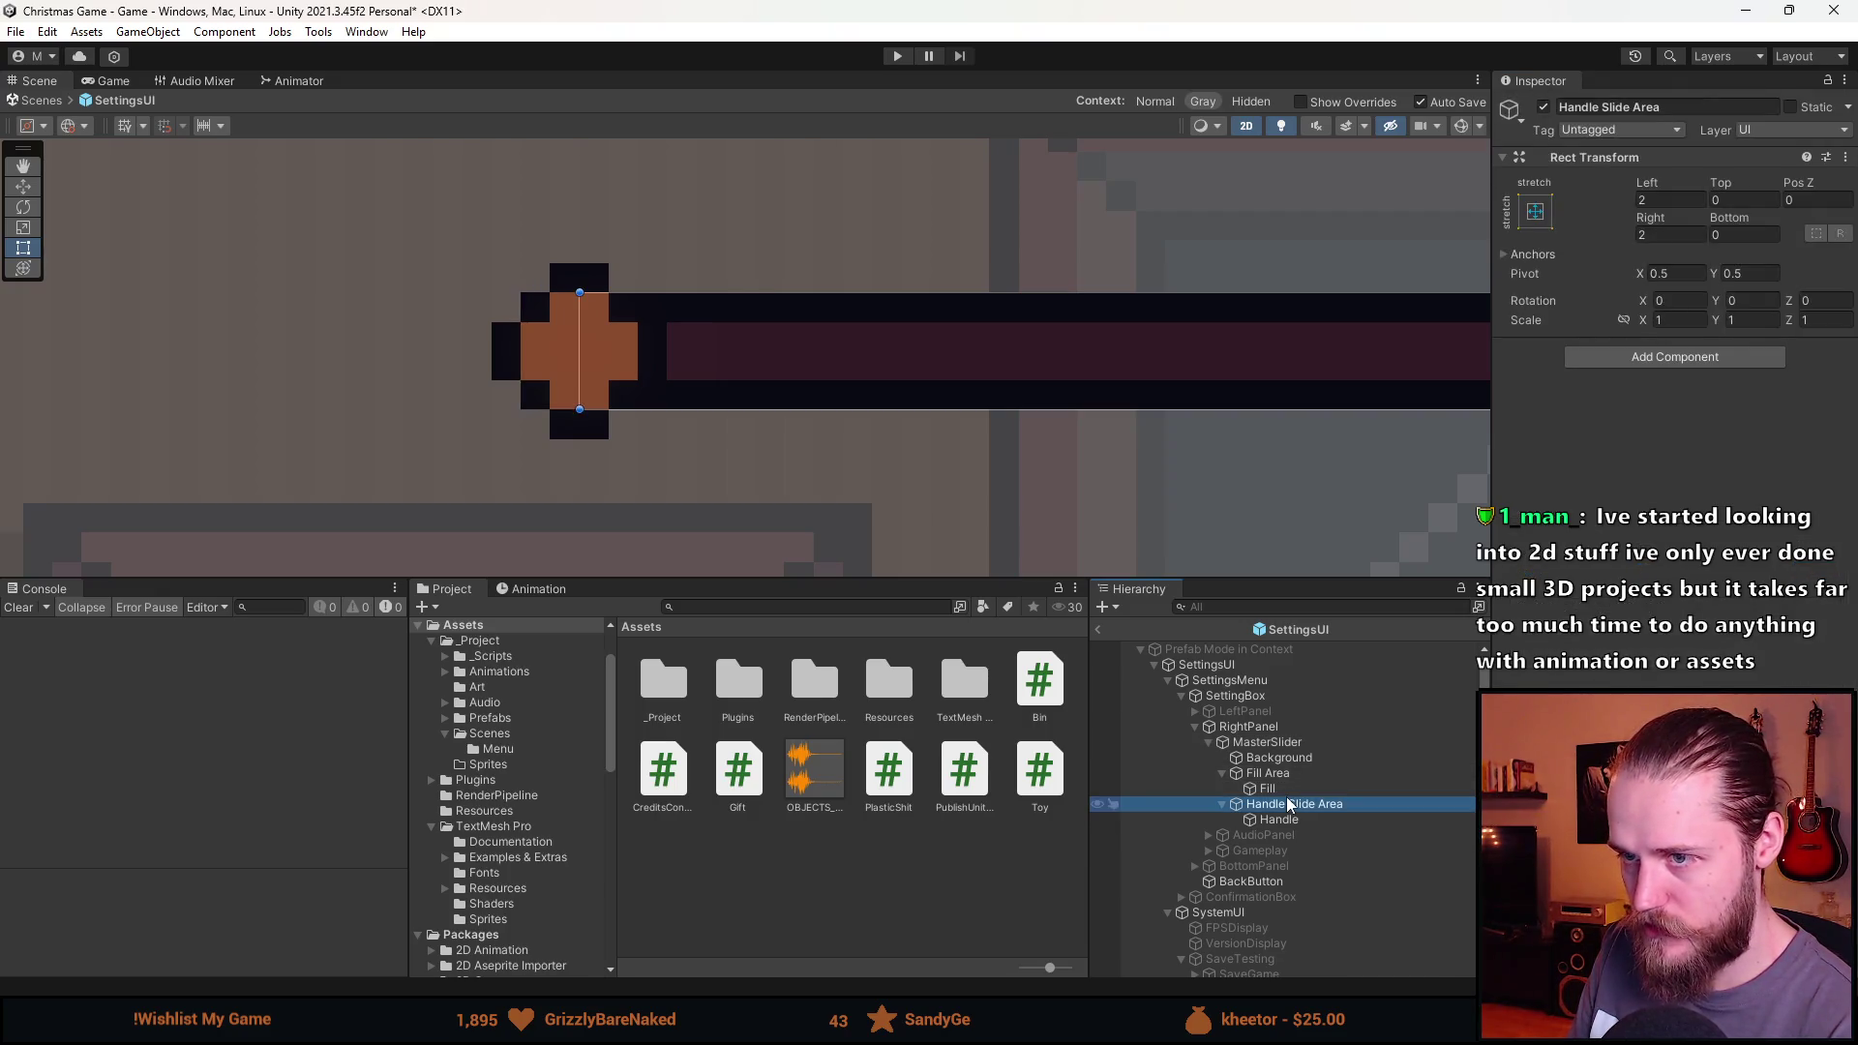
click(1667, 201)
text(3)
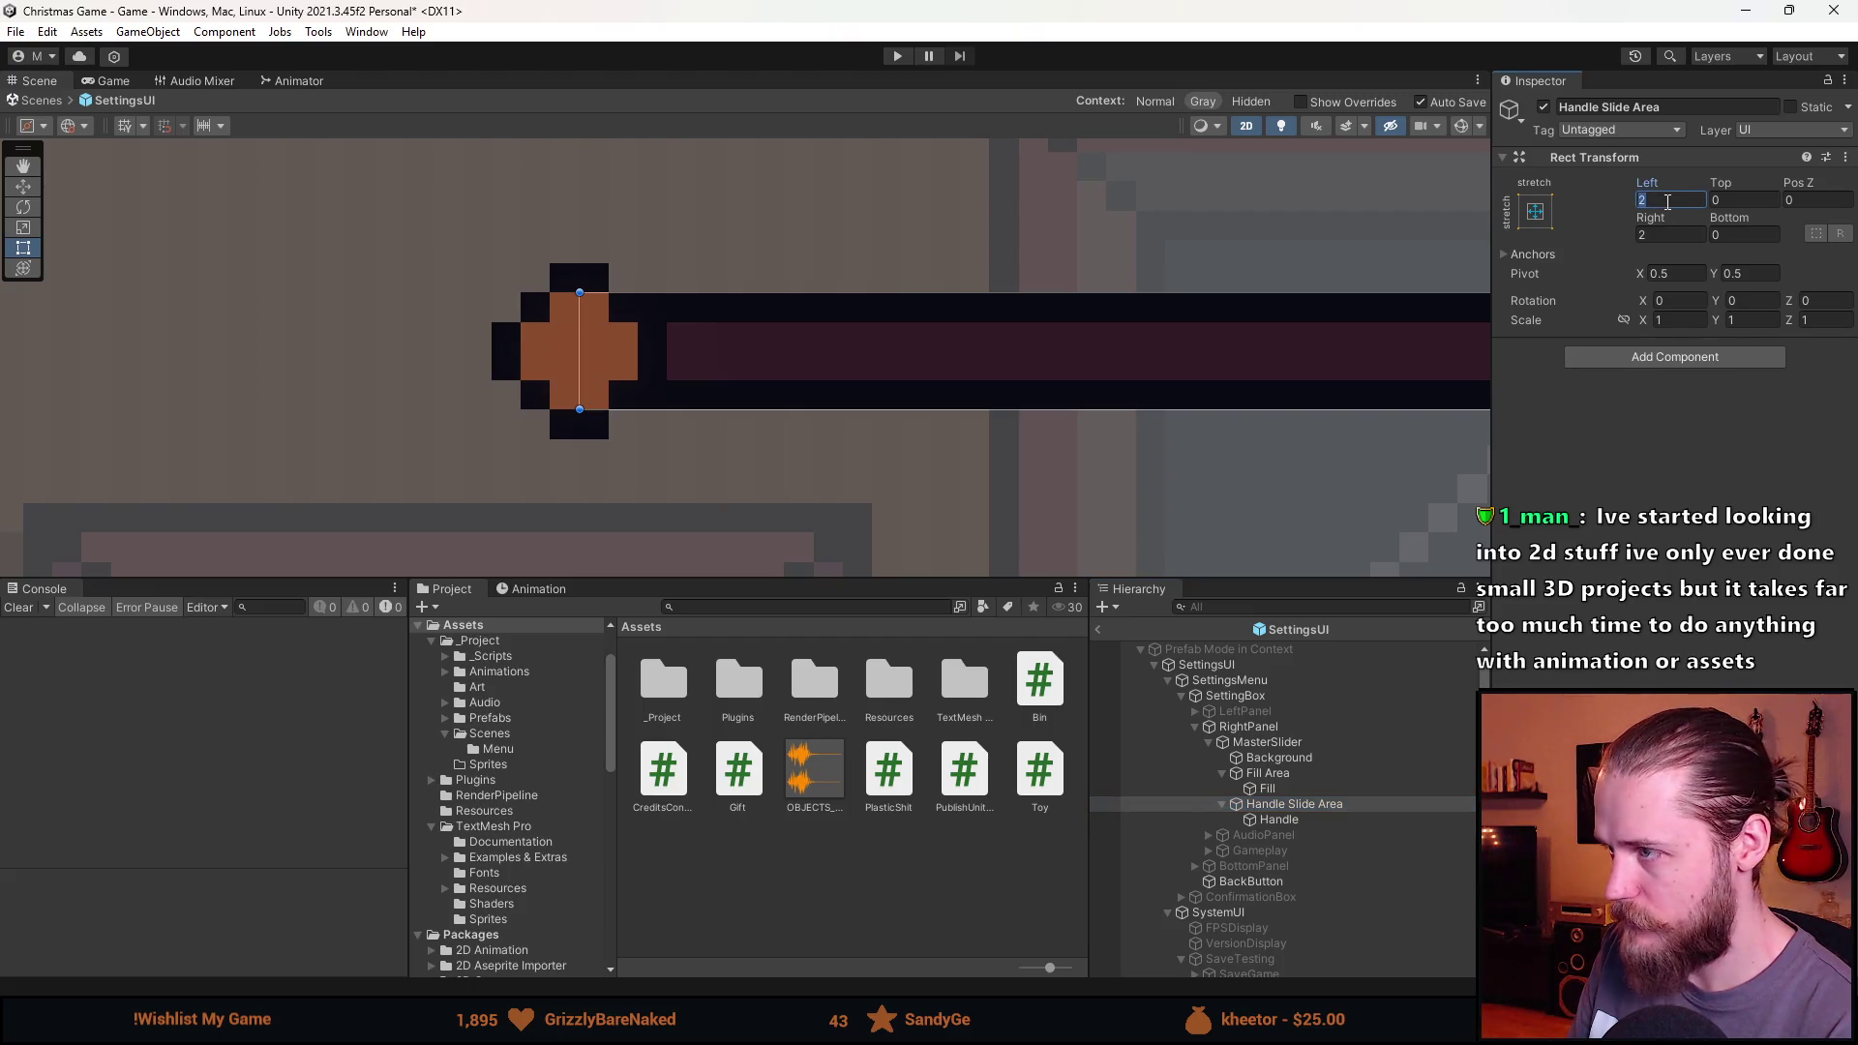
click(1683, 232)
text(3)
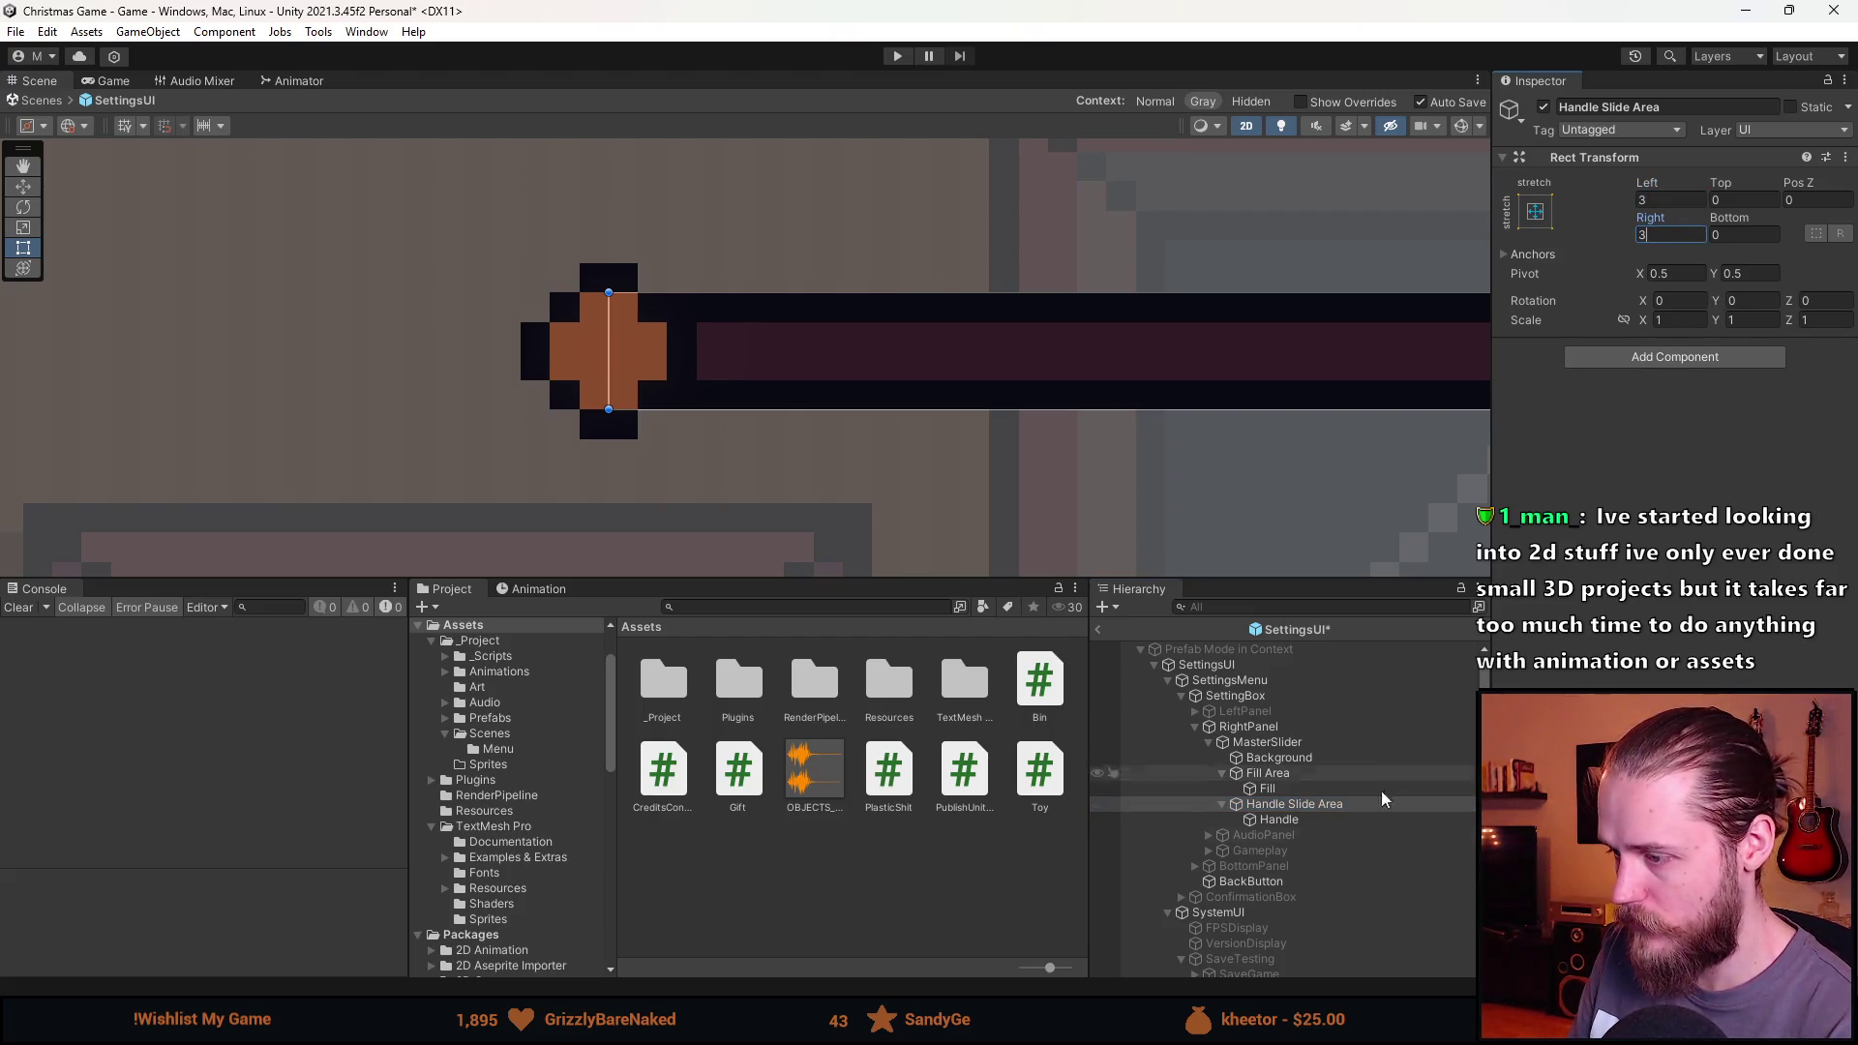
Check the Handle's size, then reselect MasterSlider to view its settings.
click(1279, 818)
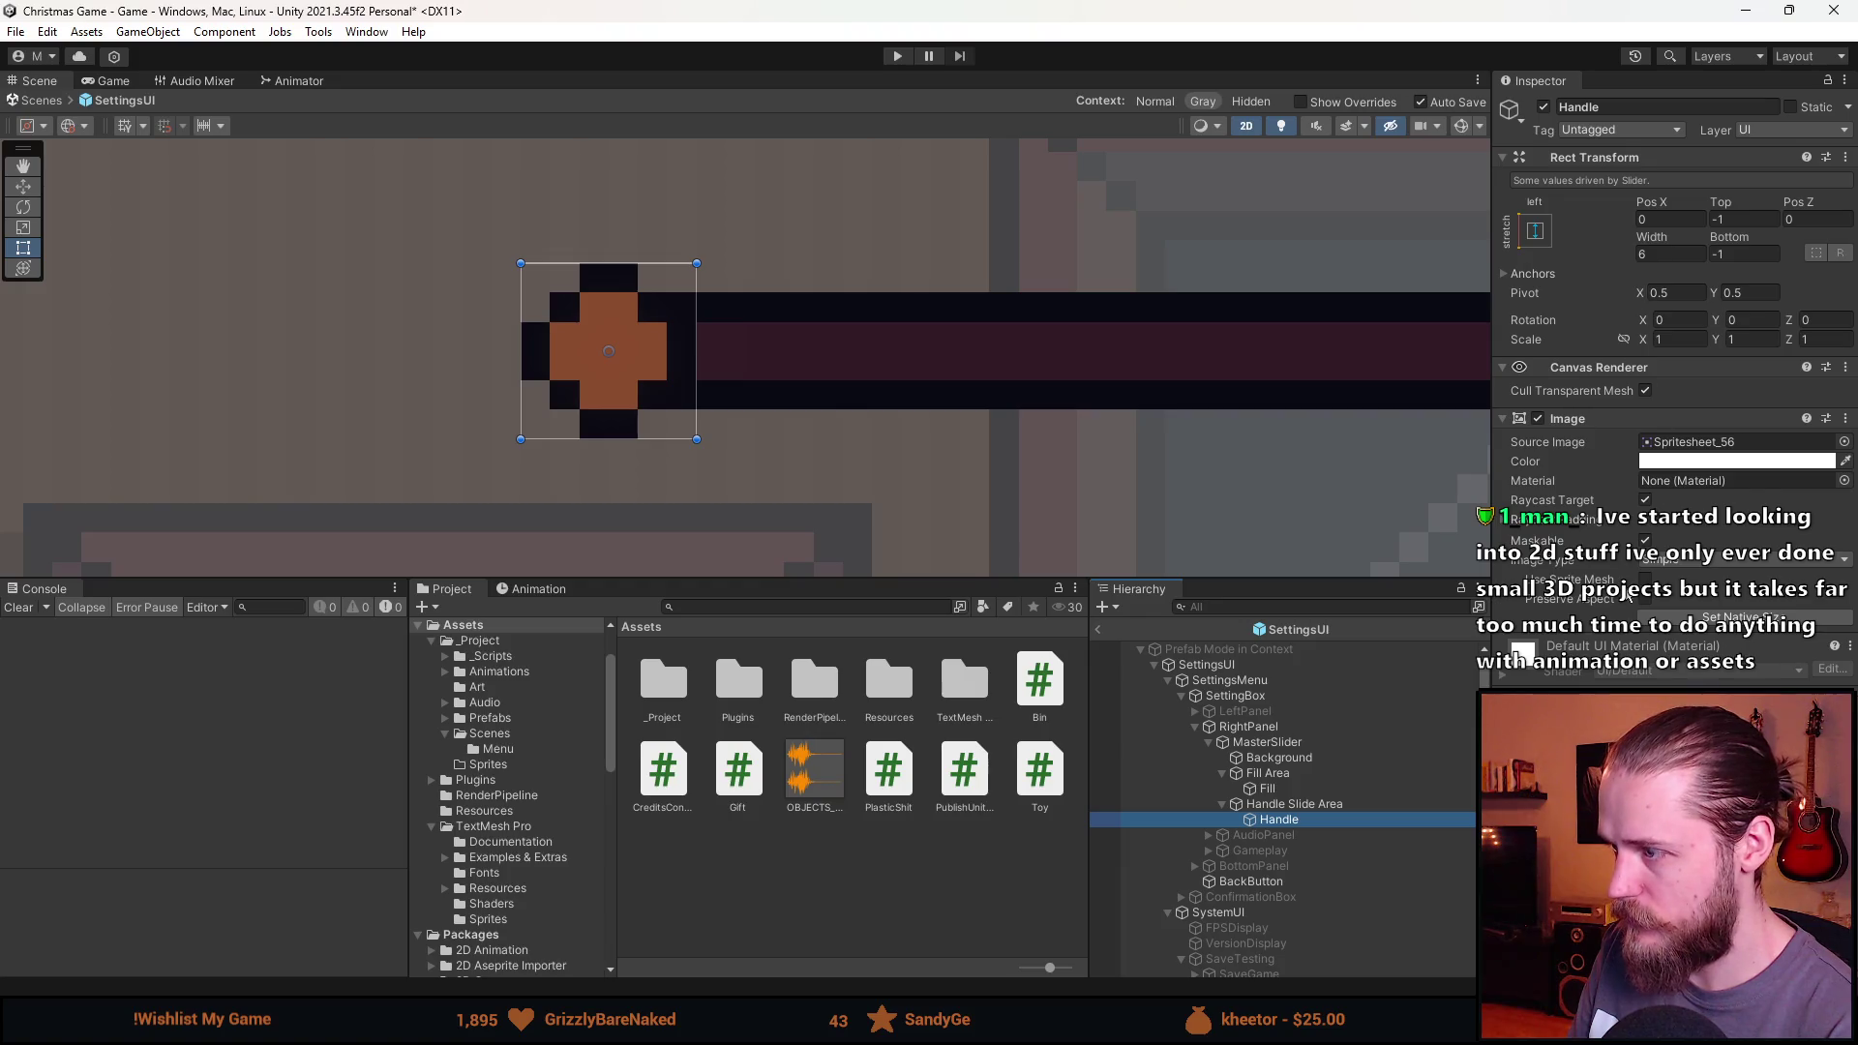
click(1301, 728)
click(1306, 743)
scroll(1665, 436, down, 3)
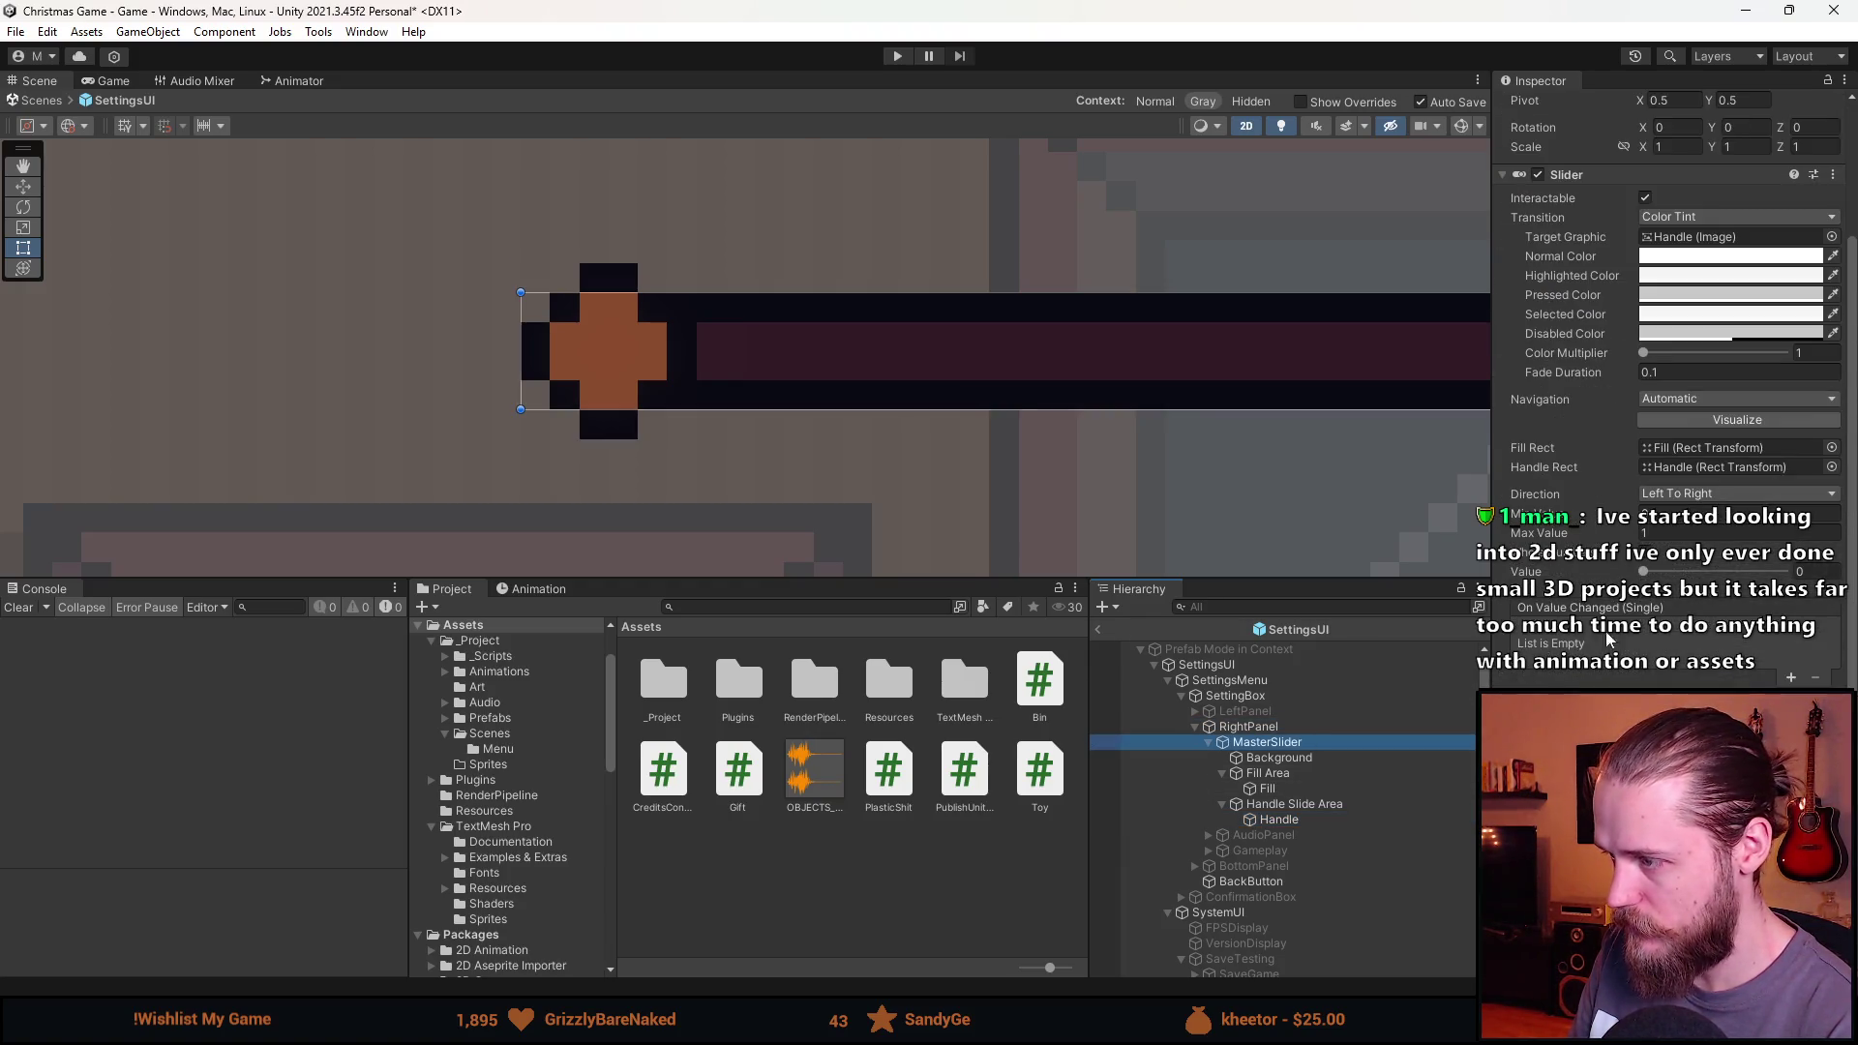
click(1643, 572)
Preview the master slider filled to full, reset it to 0, and collapse its children.
mouse_move(1646, 581)
mouse_down()
mouse_move(1669, 582)
mouse_move(1642, 582)
mouse_up()
scroll(1045, 533, down, 5)
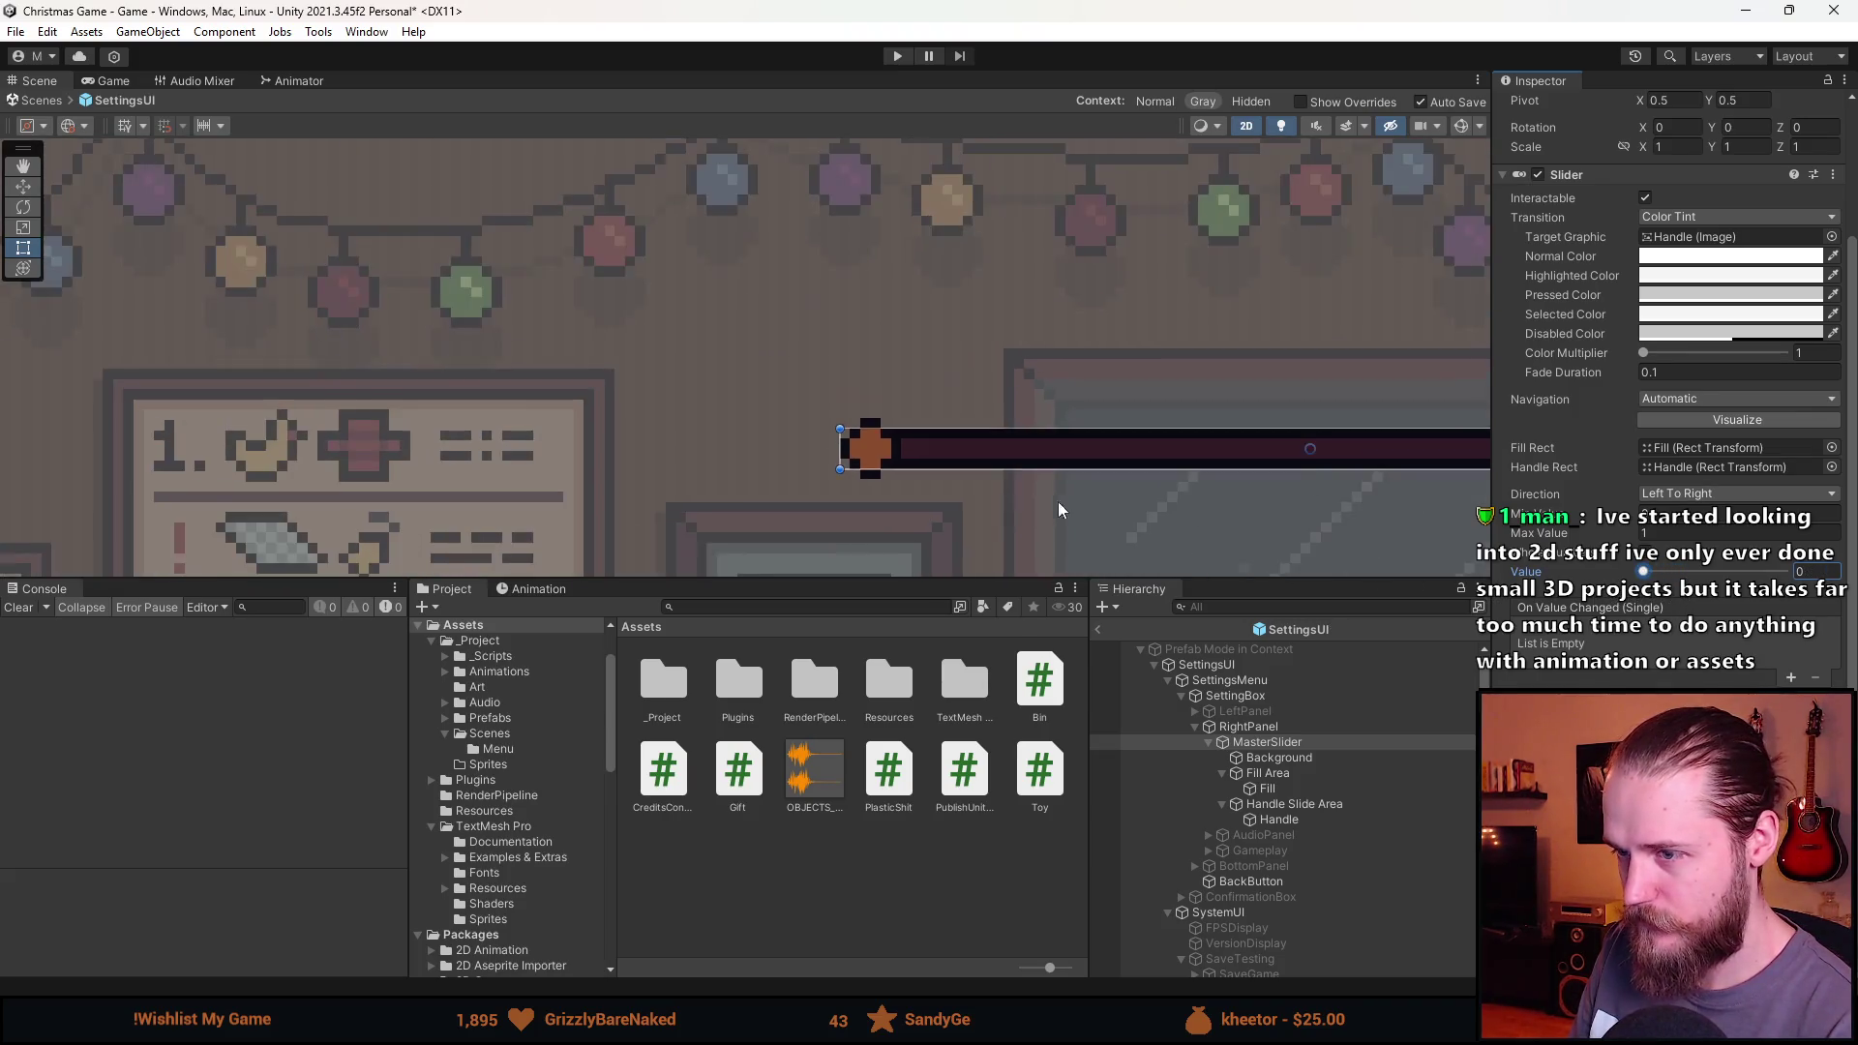
mouse_move(1641, 583)
mouse_down()
mouse_move(1822, 577)
mouse_move(1640, 581)
mouse_move(1797, 588)
mouse_move(1605, 604)
mouse_move(1798, 612)
mouse_move(1591, 635)
mouse_move(1786, 631)
mouse_move(1546, 636)
mouse_up()
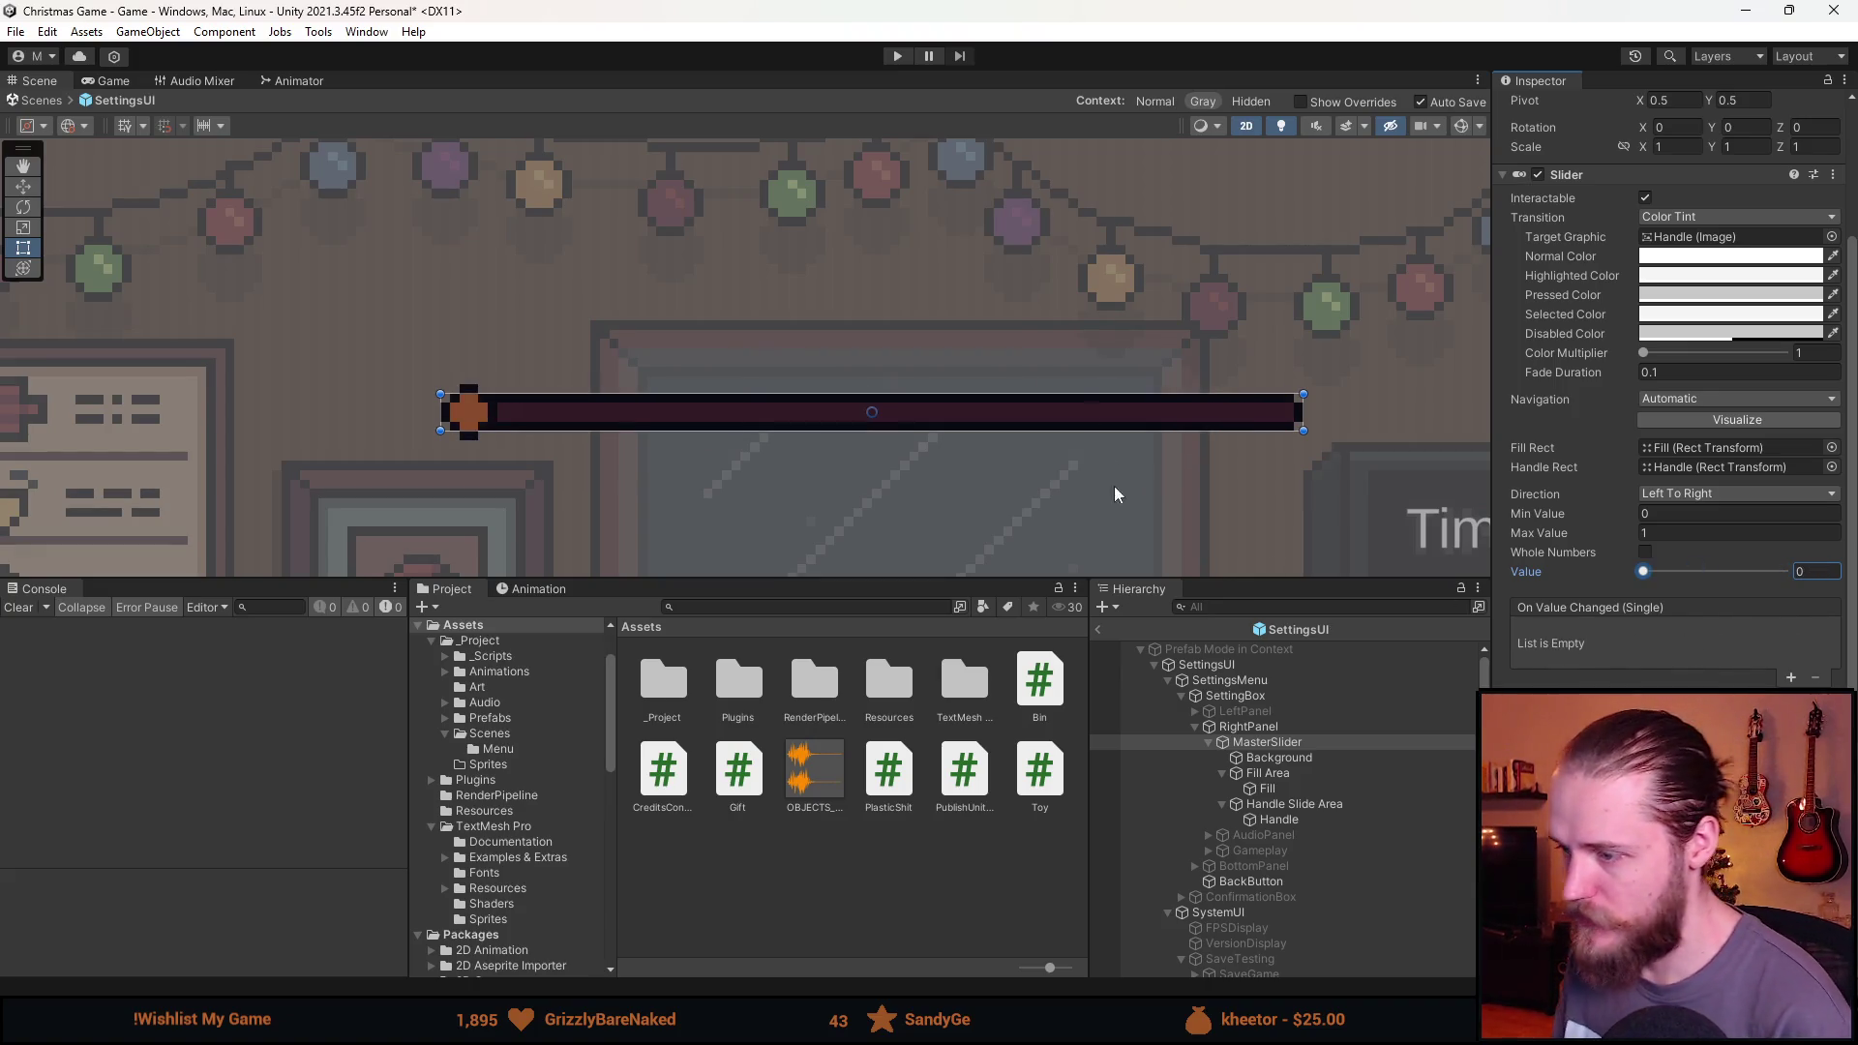
scroll(1026, 425, down, 5)
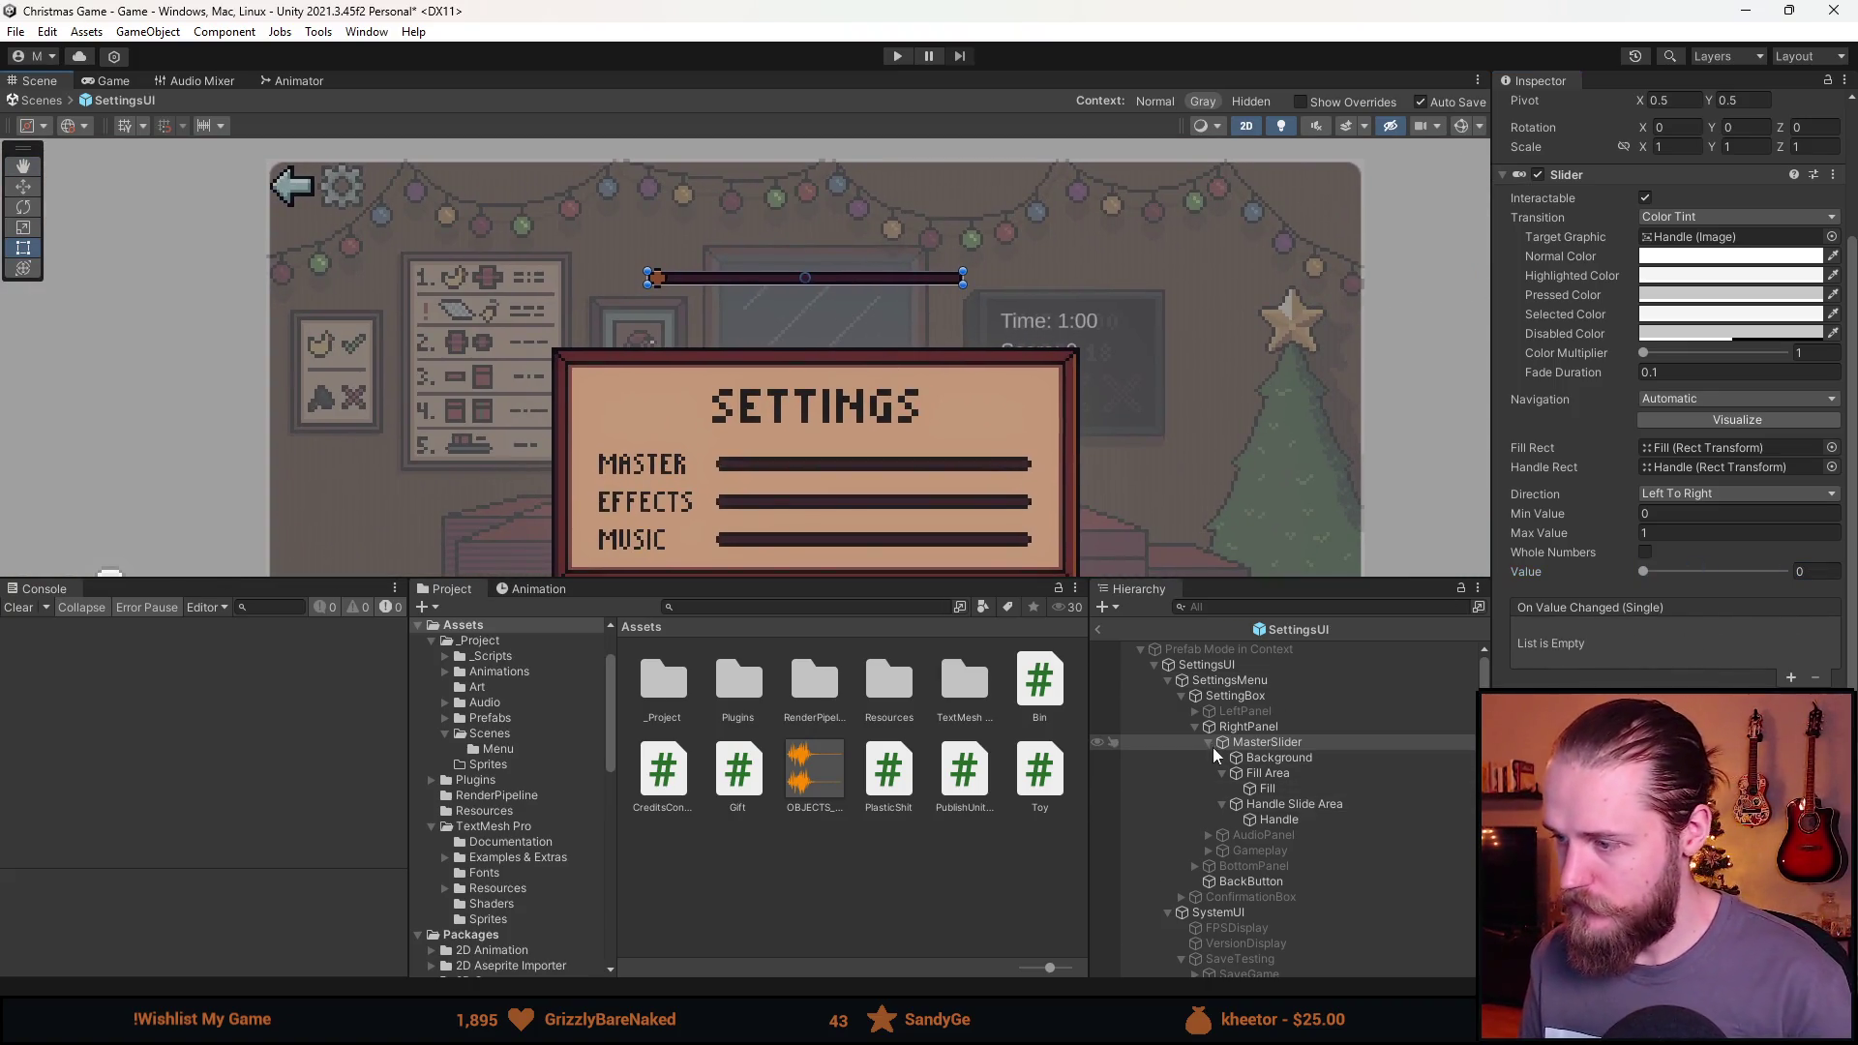
click(1208, 742)
scroll(856, 345, up, 2)
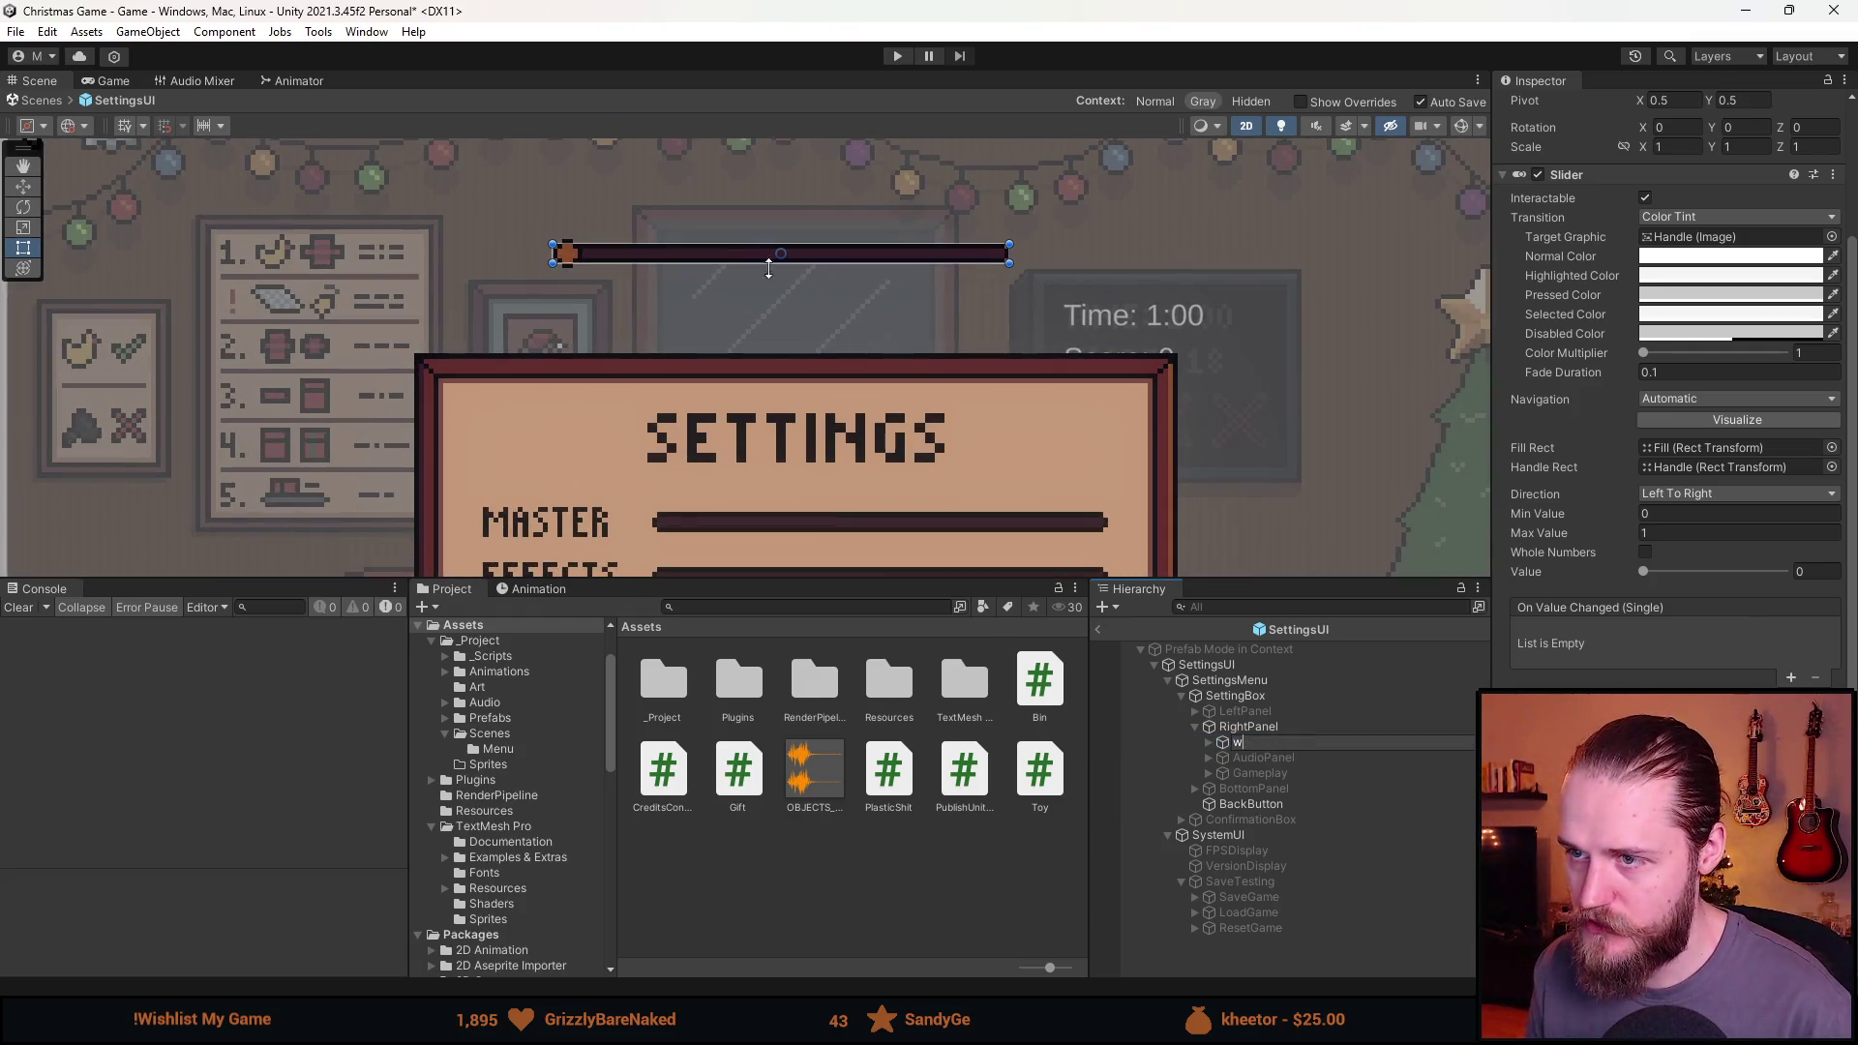
Move MasterSlider with the Move tool (W) down onto the MASTER bar.
click(1302, 741)
key(w)
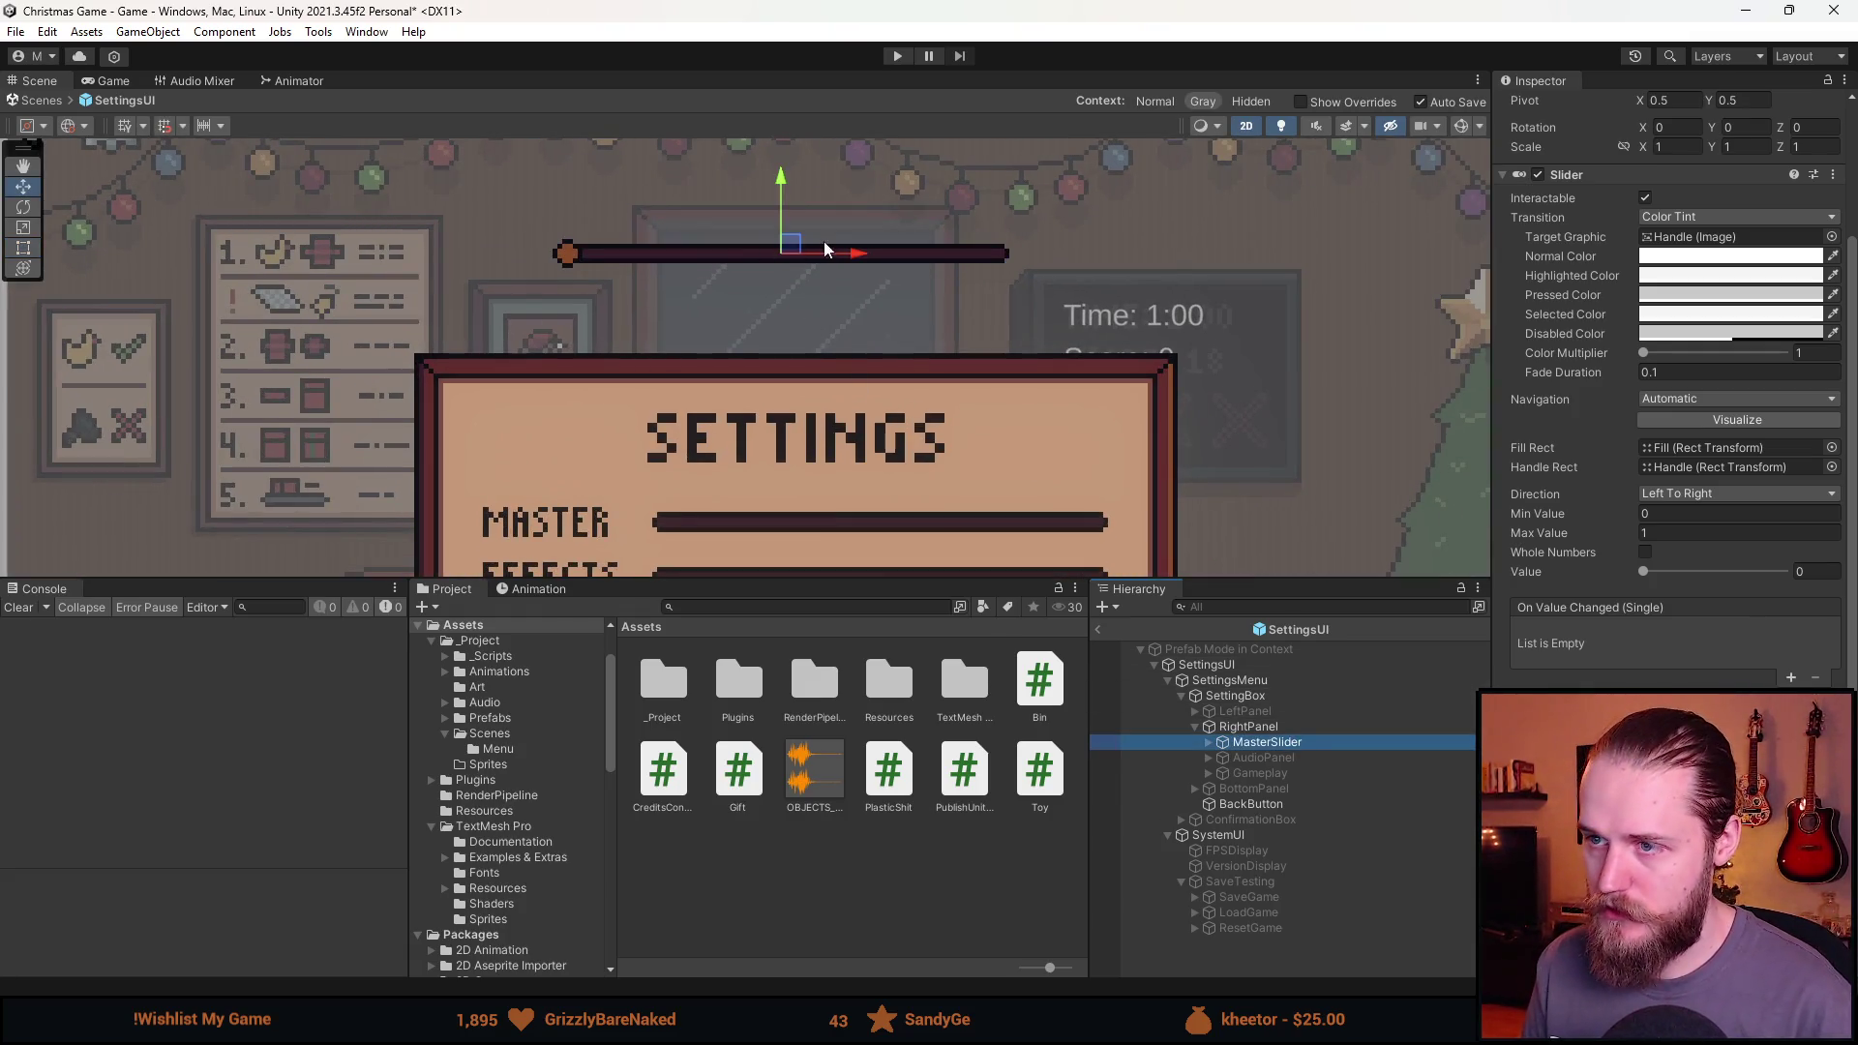
drag(788, 247, 874, 497)
scroll(886, 513, up, 2)
scroll(893, 535, up, 5)
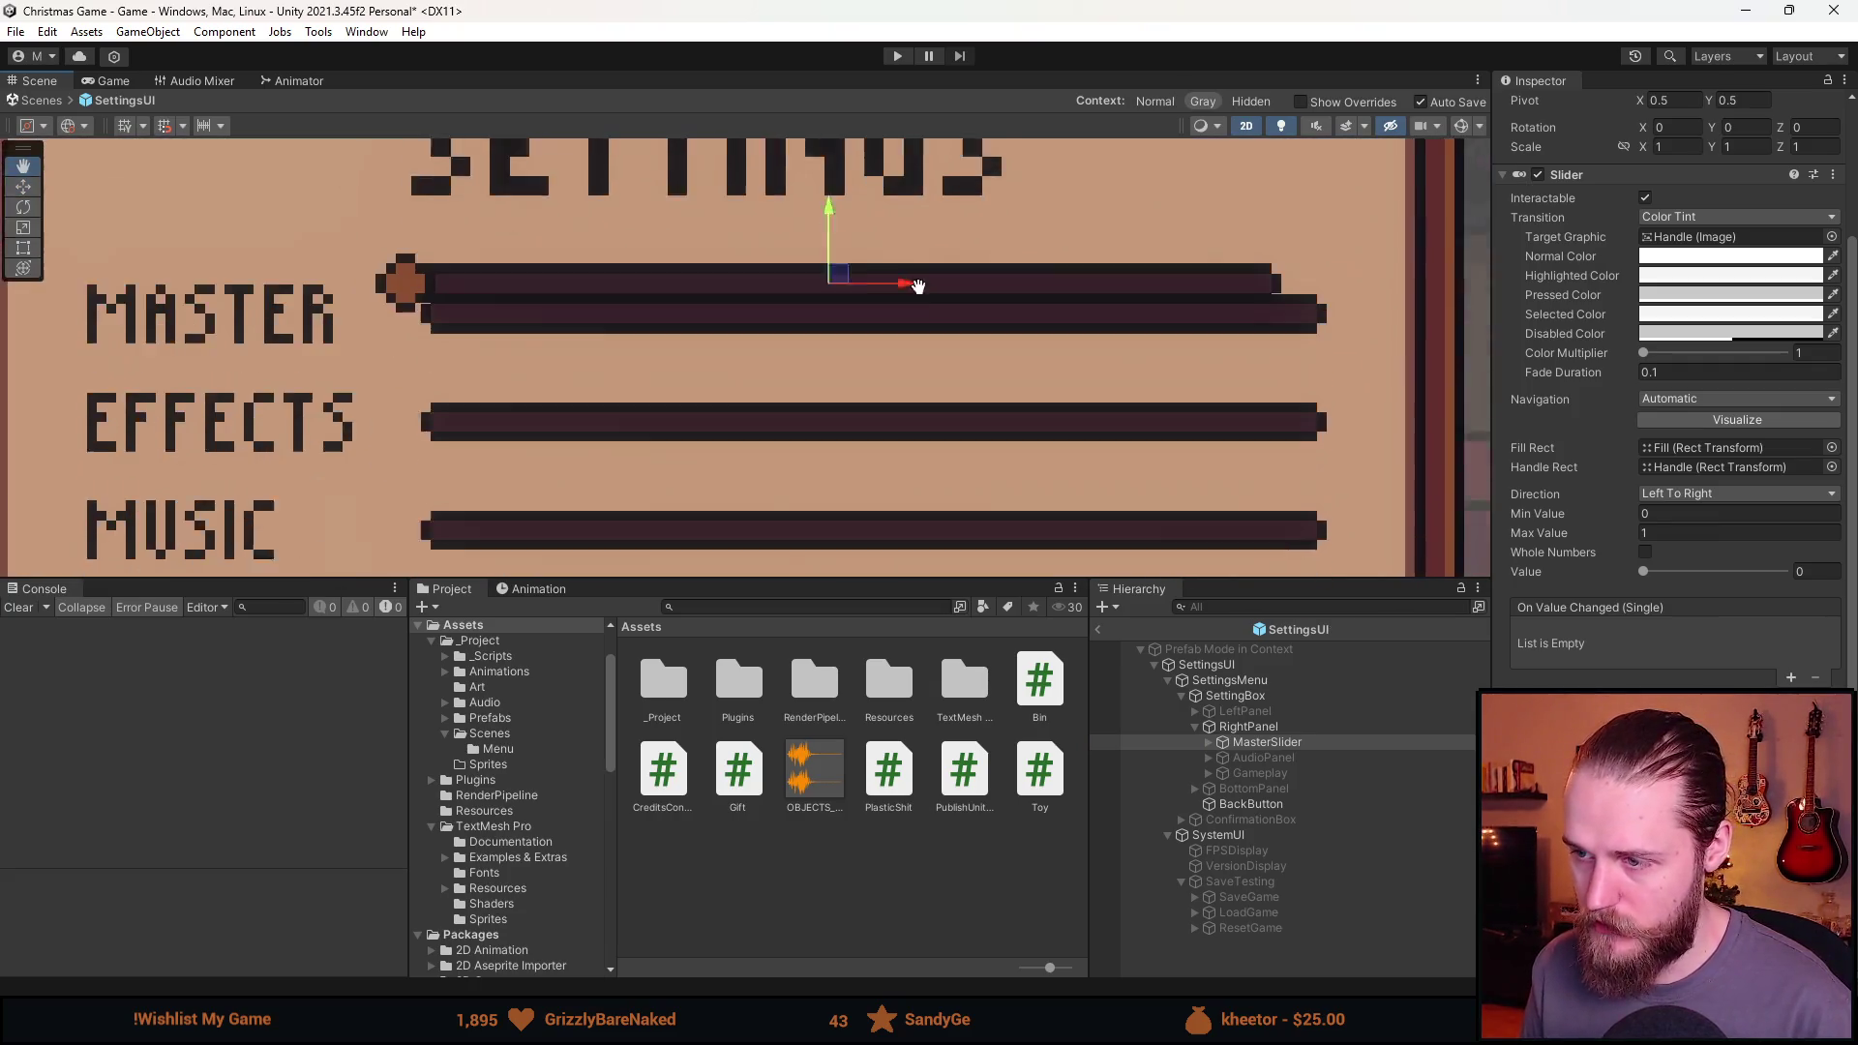
drag(584, 301, 655, 357)
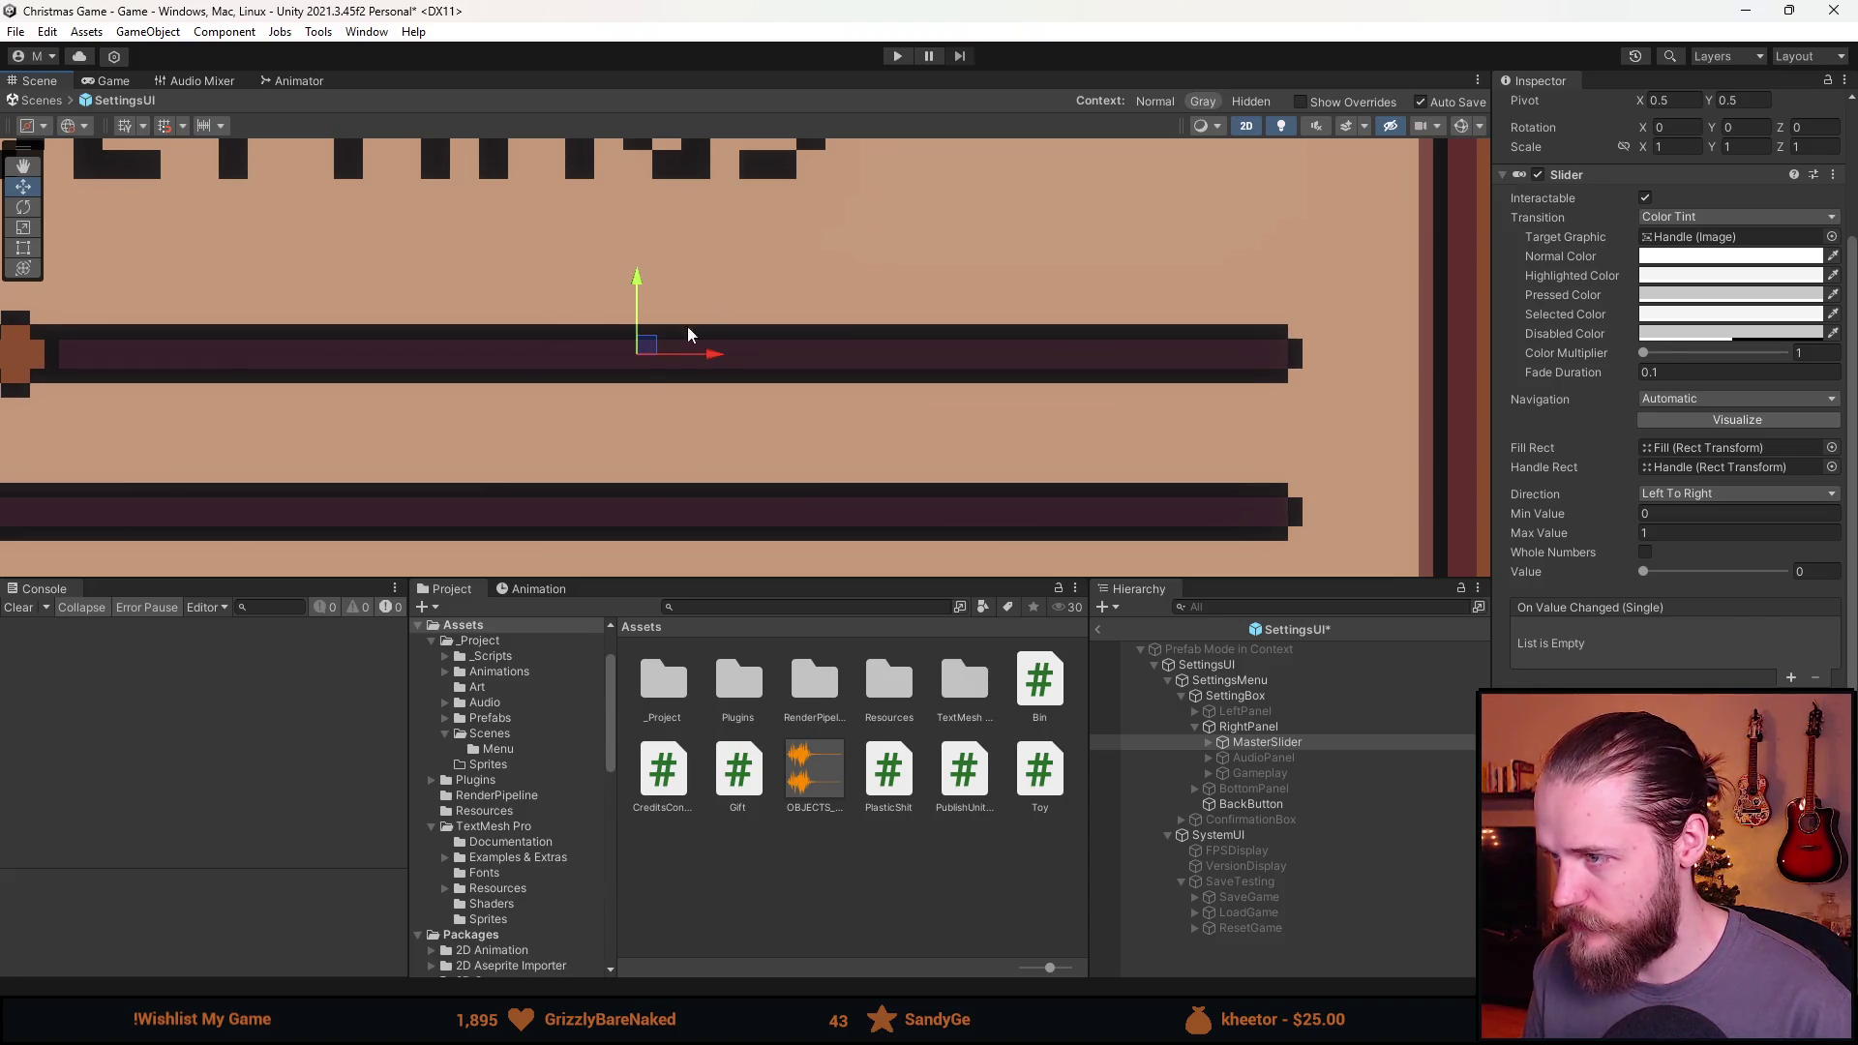
scroll(1671, 290, up, 3)
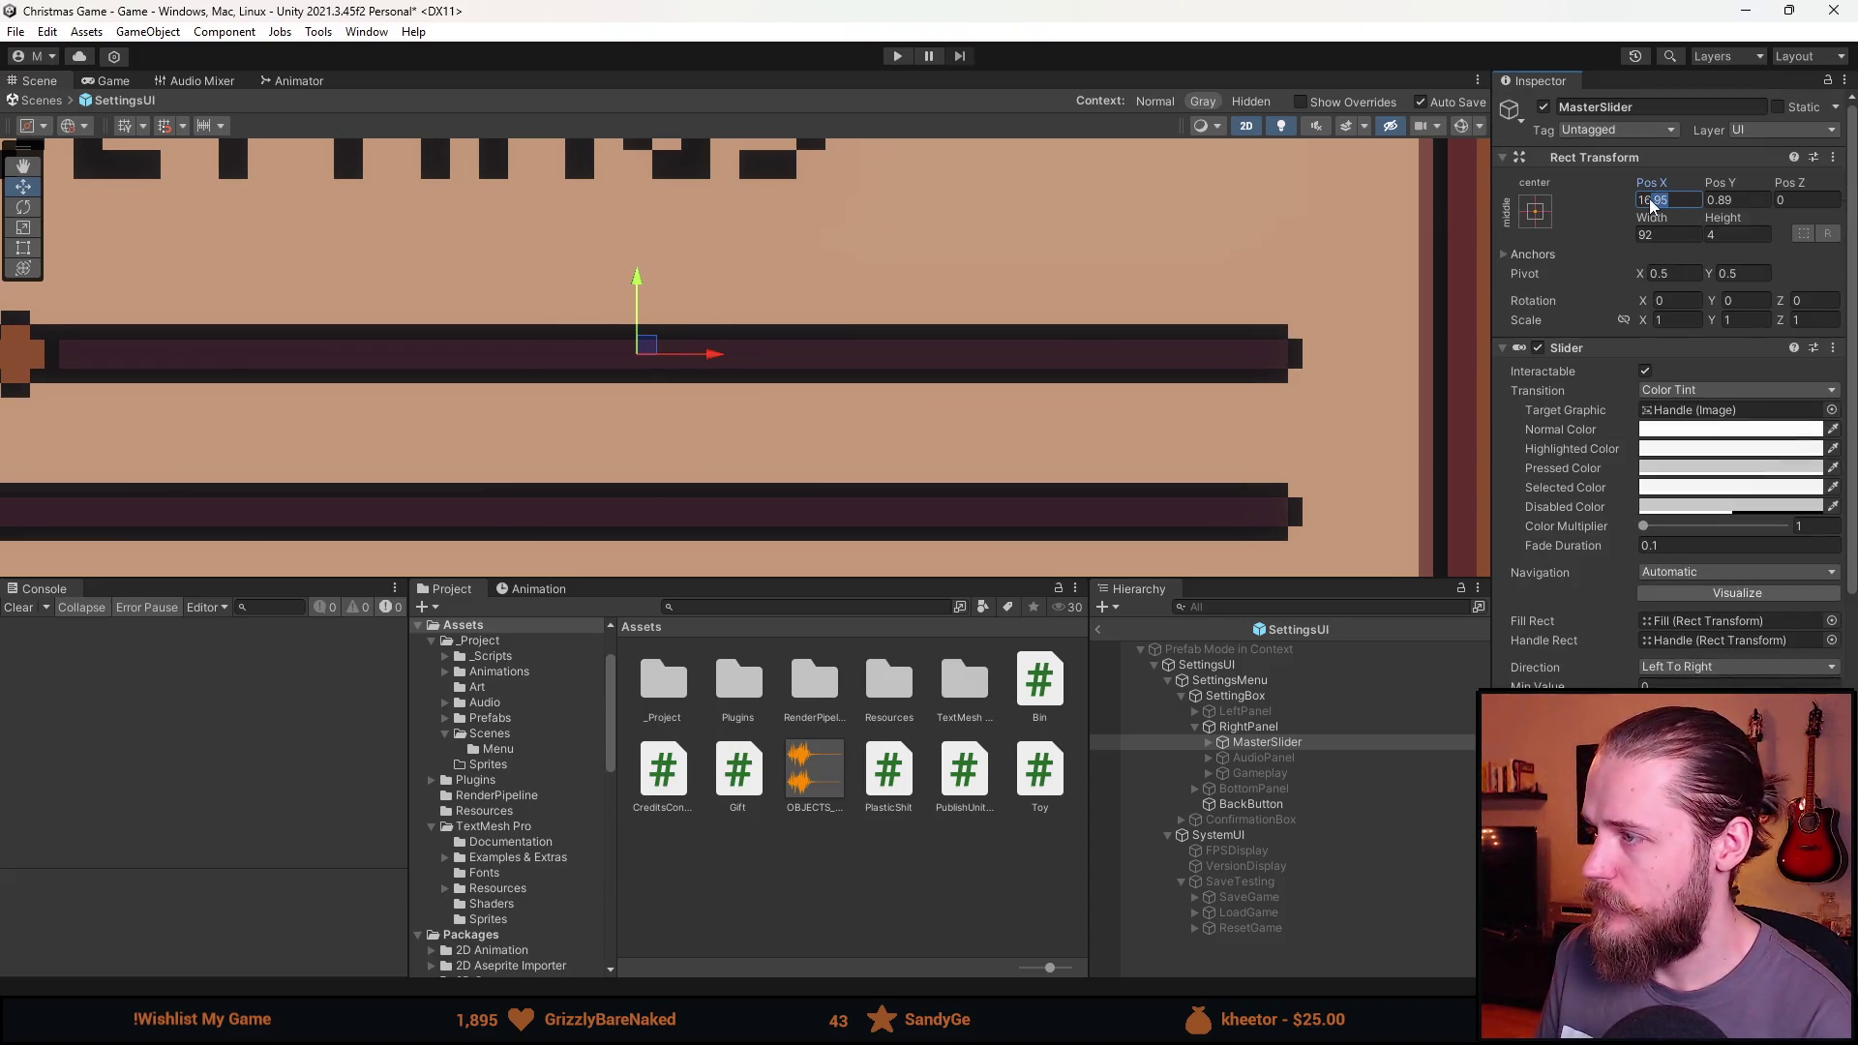
Set MasterSlider's position to Pos X 17 and Pos Y 1.
text(17)
scroll(1674, 203, down, 1)
click(1742, 146)
text(1)
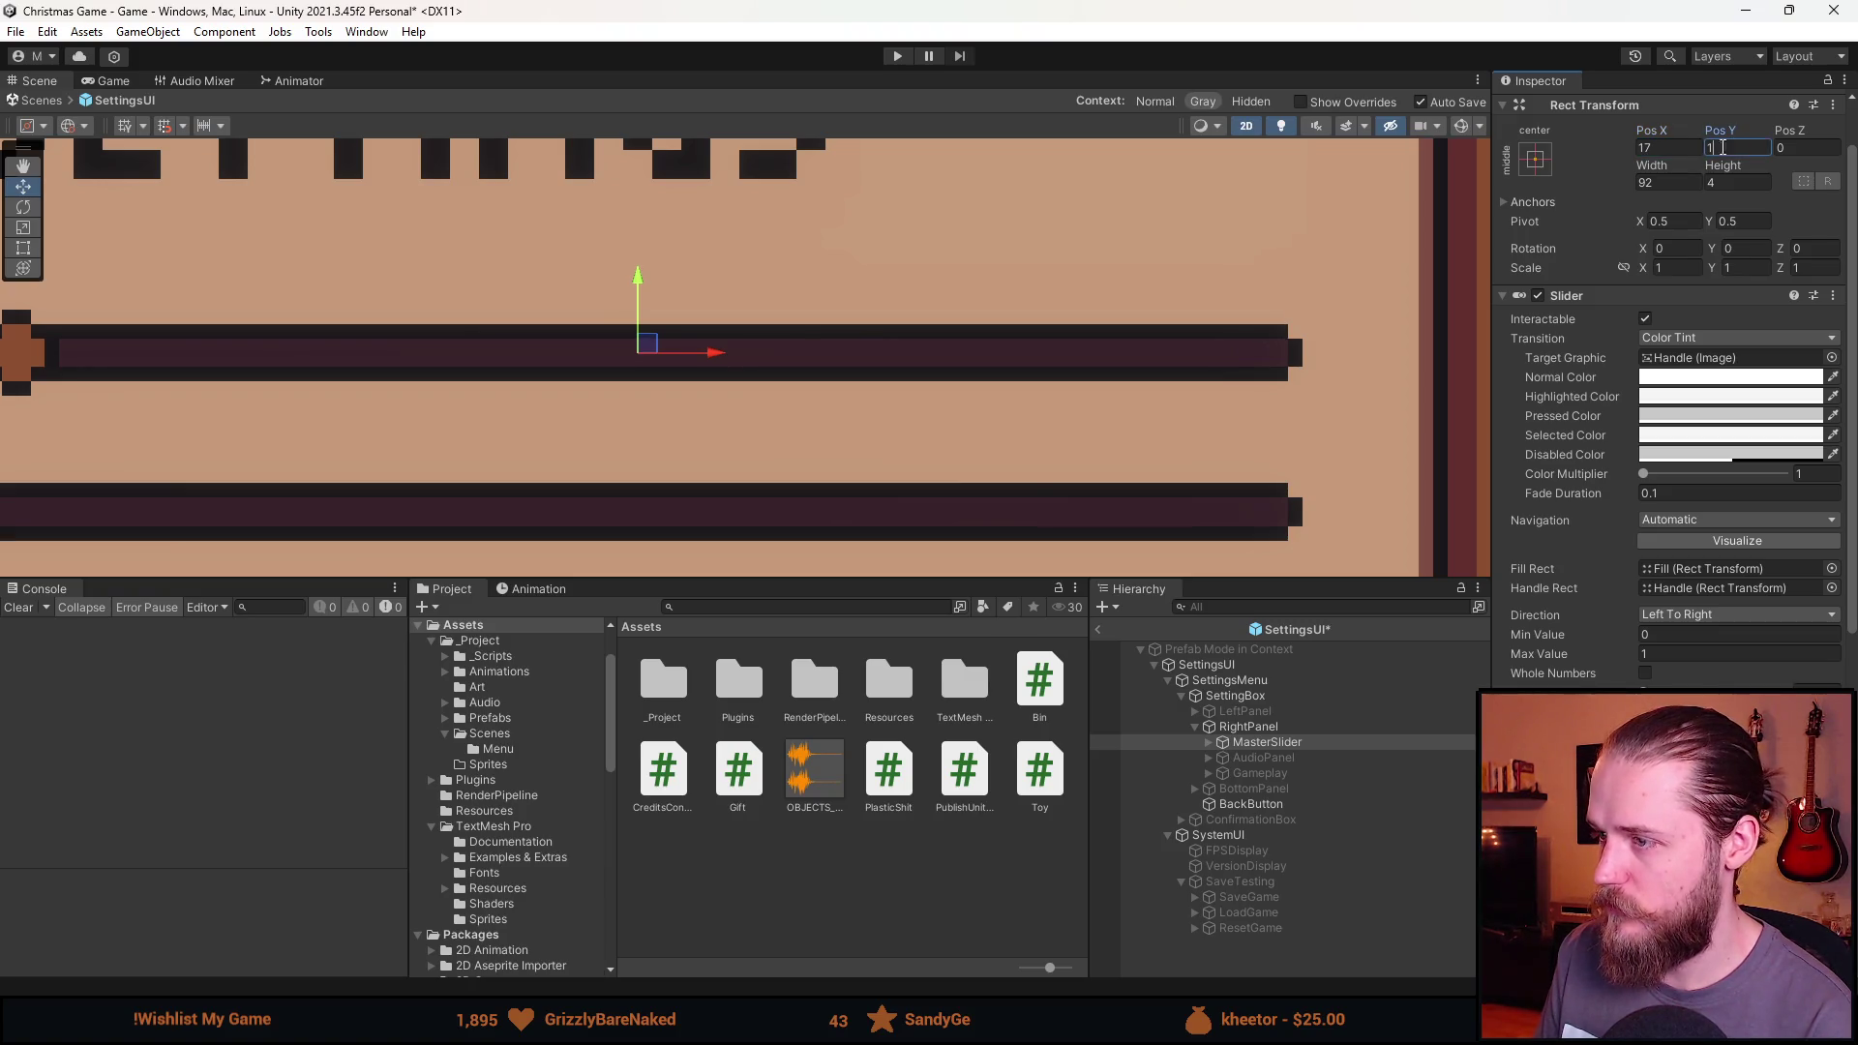
scroll(1564, 189, up, 1)
key(Return)
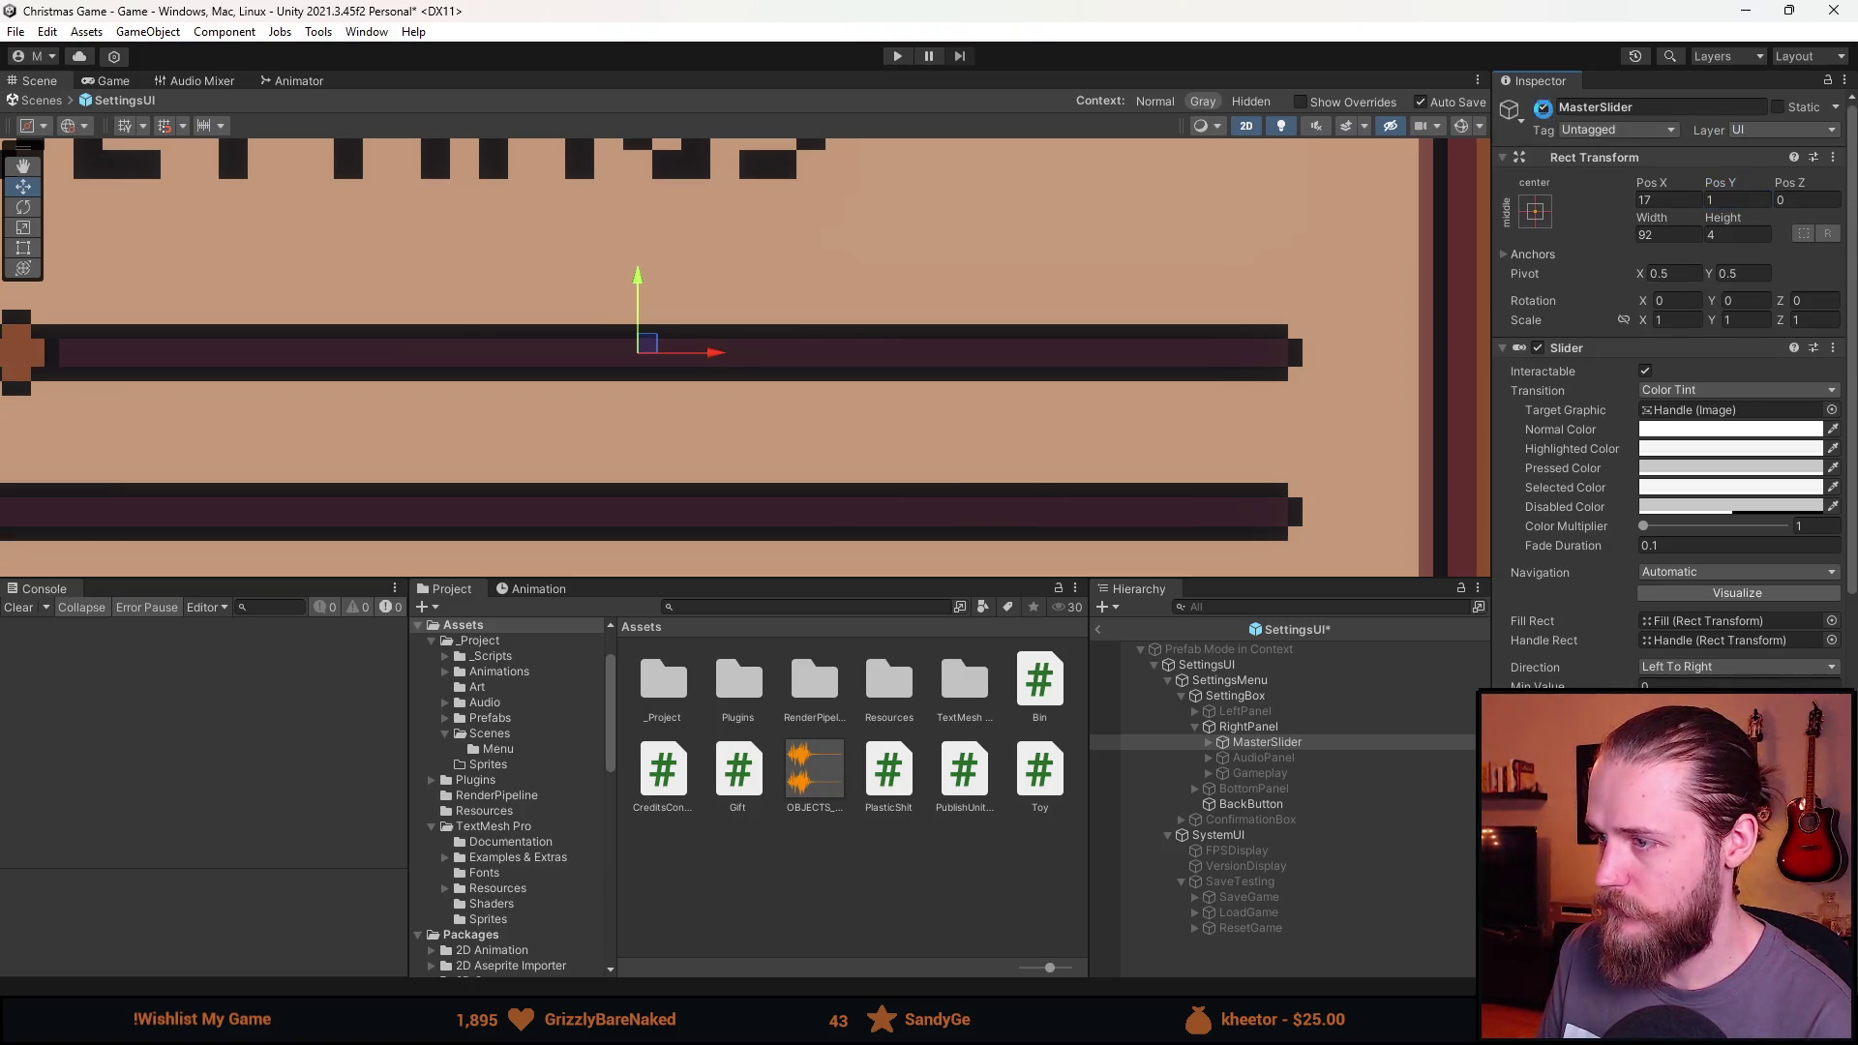
scroll(786, 379, down, 2)
scroll(786, 379, down, 2)
click(1275, 731)
Duplicate MasterSlider as EffectsSlider and place it on the EFFECTS row at Pos Y -10.
click(1276, 741)
key(ctrl+d)
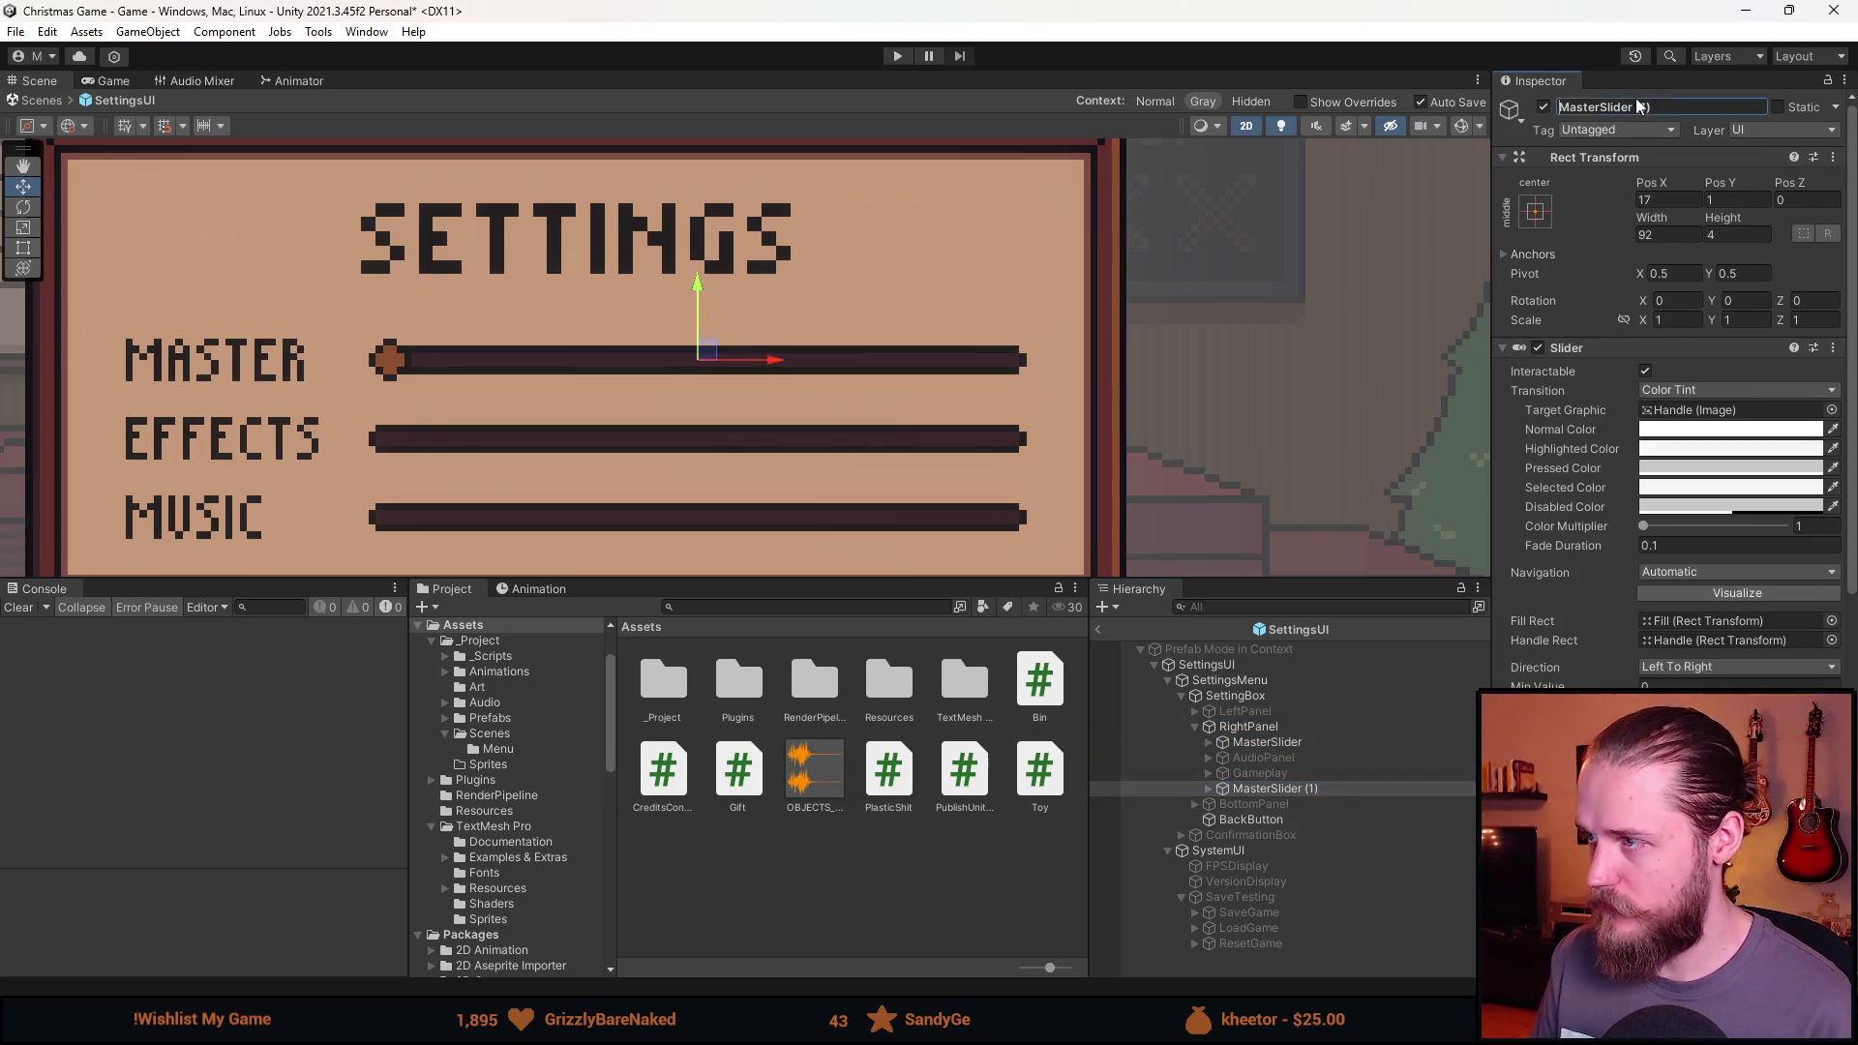
click(1635, 104)
text(EffectsS)
key(Return)
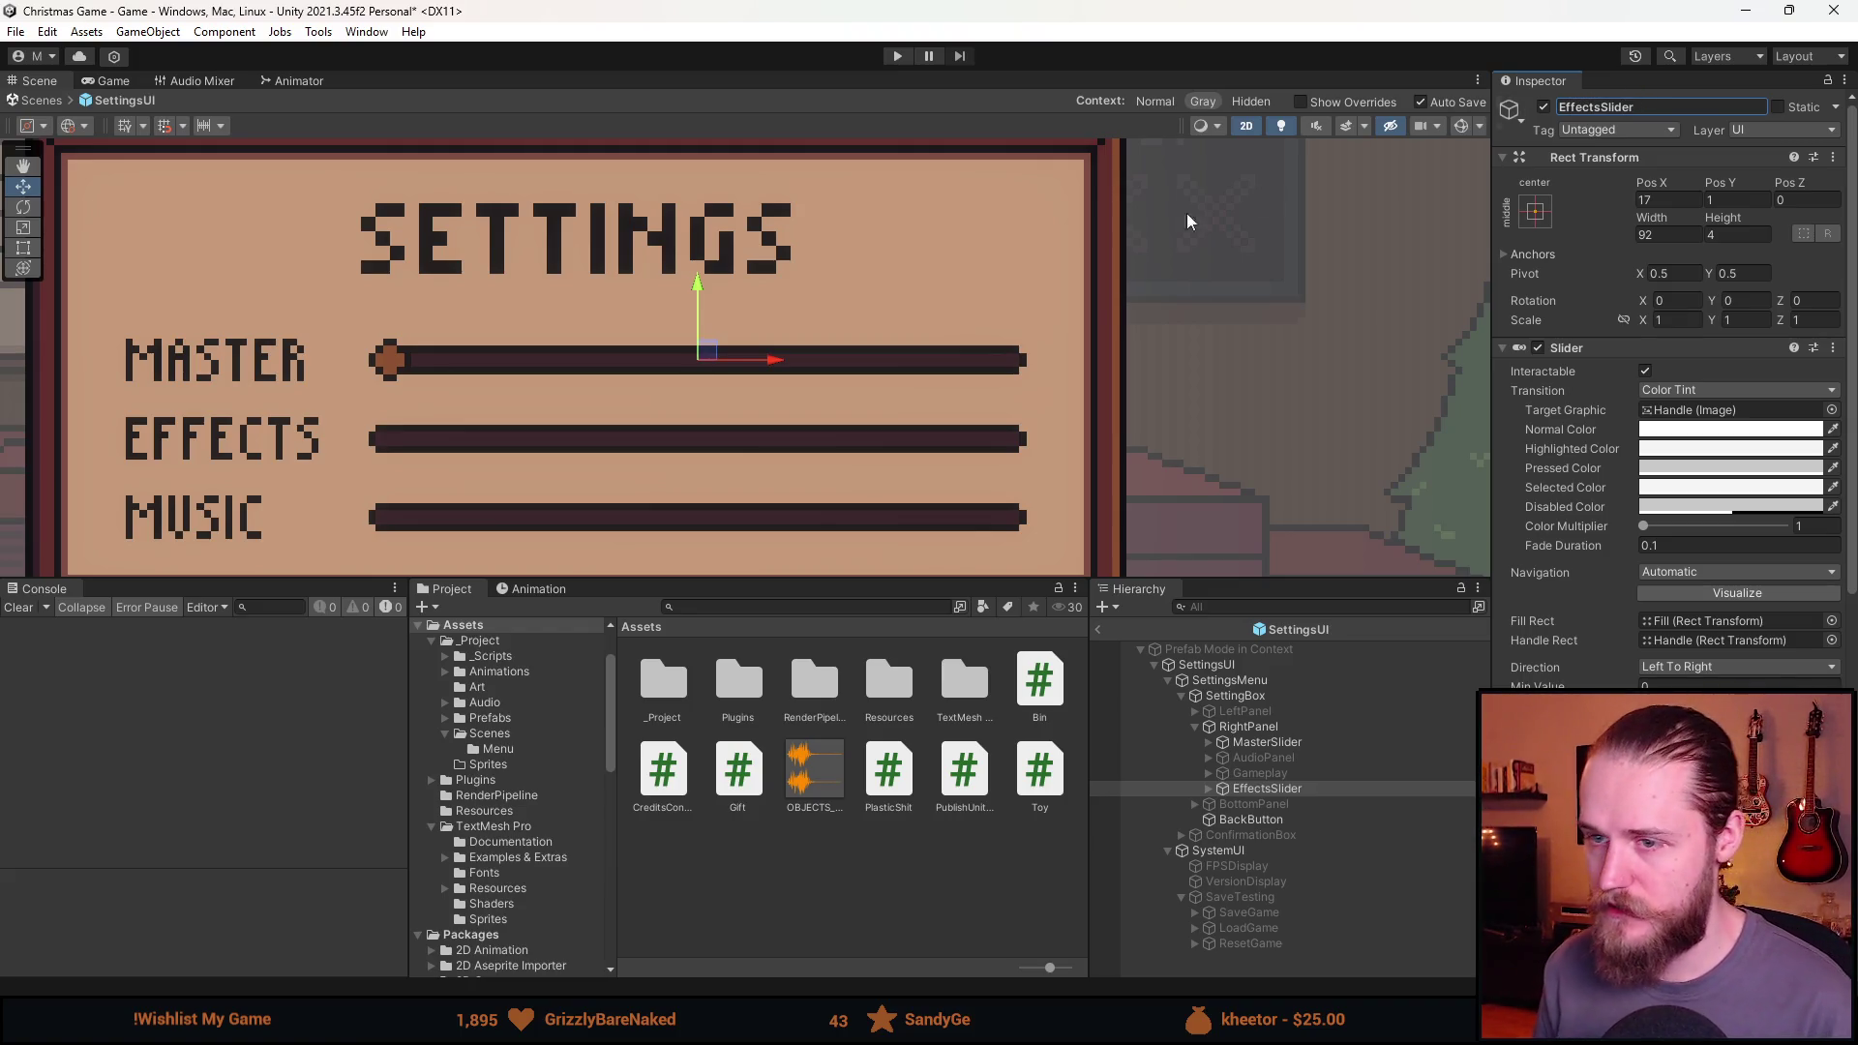
drag(694, 289, 692, 378)
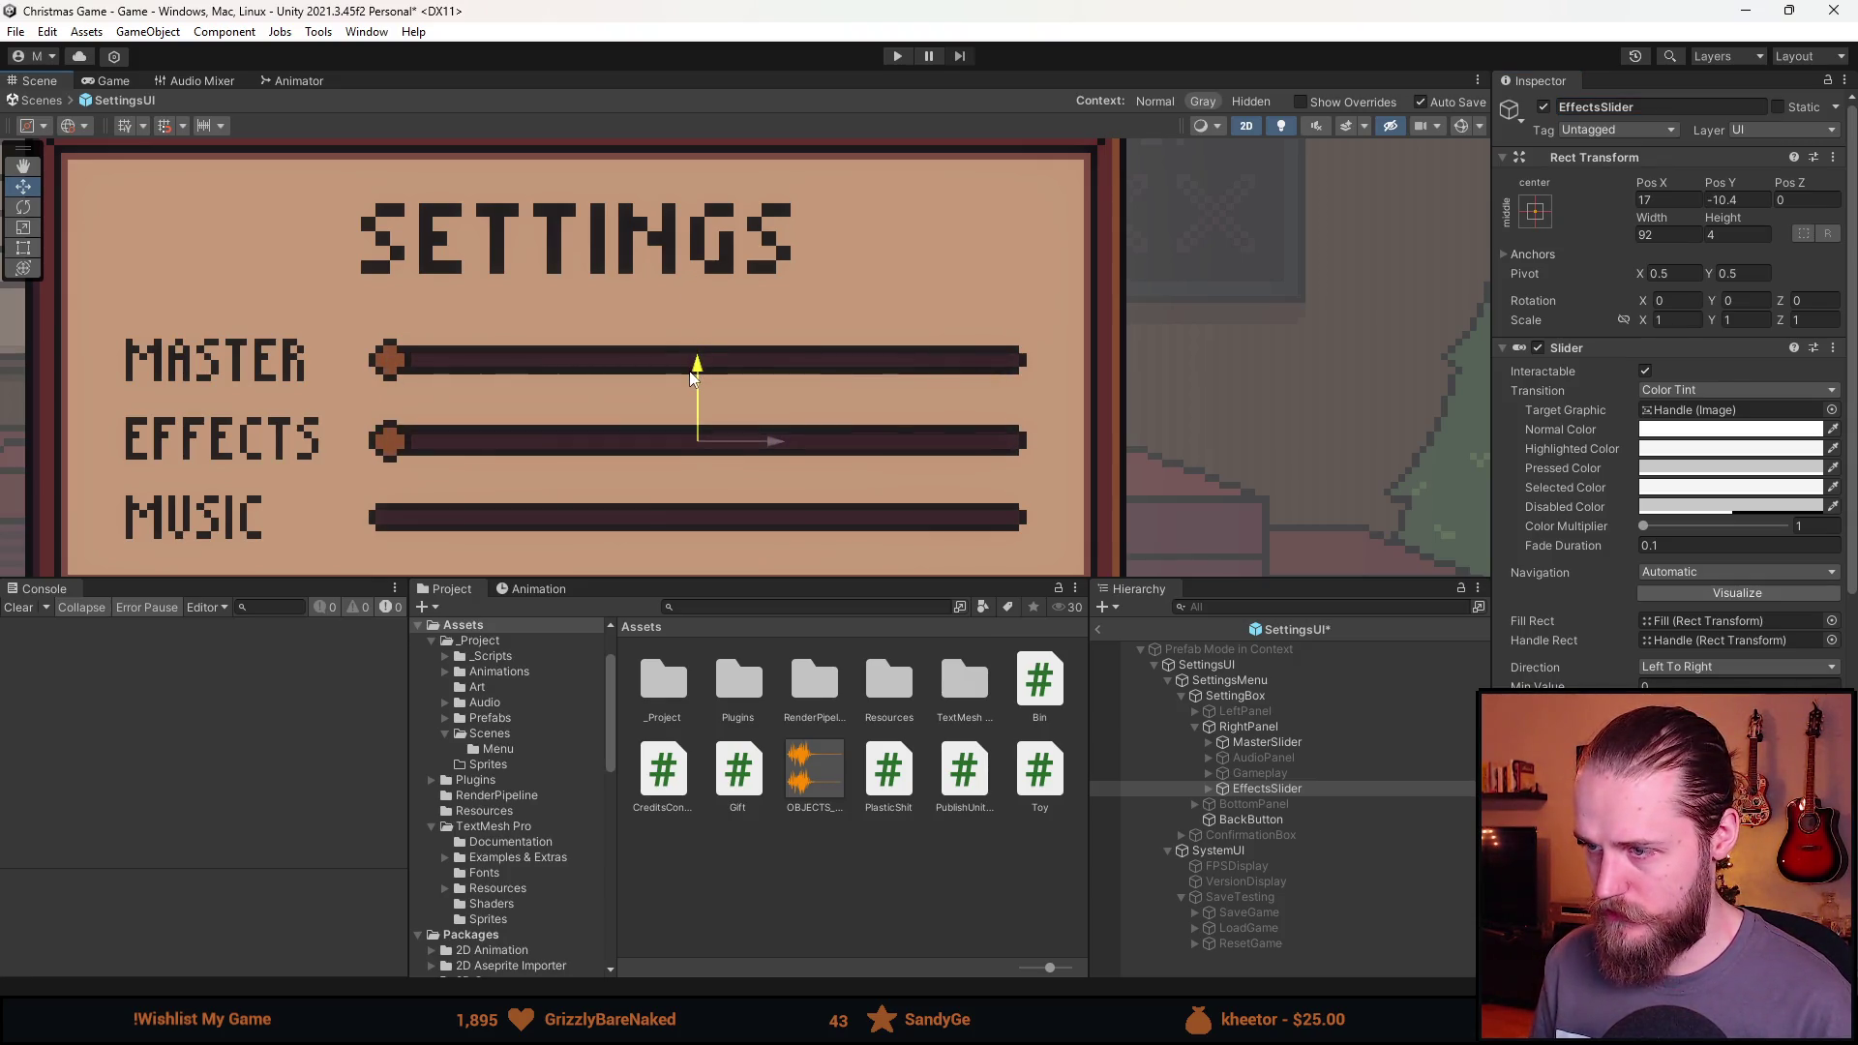
click(1719, 200)
text(-10)
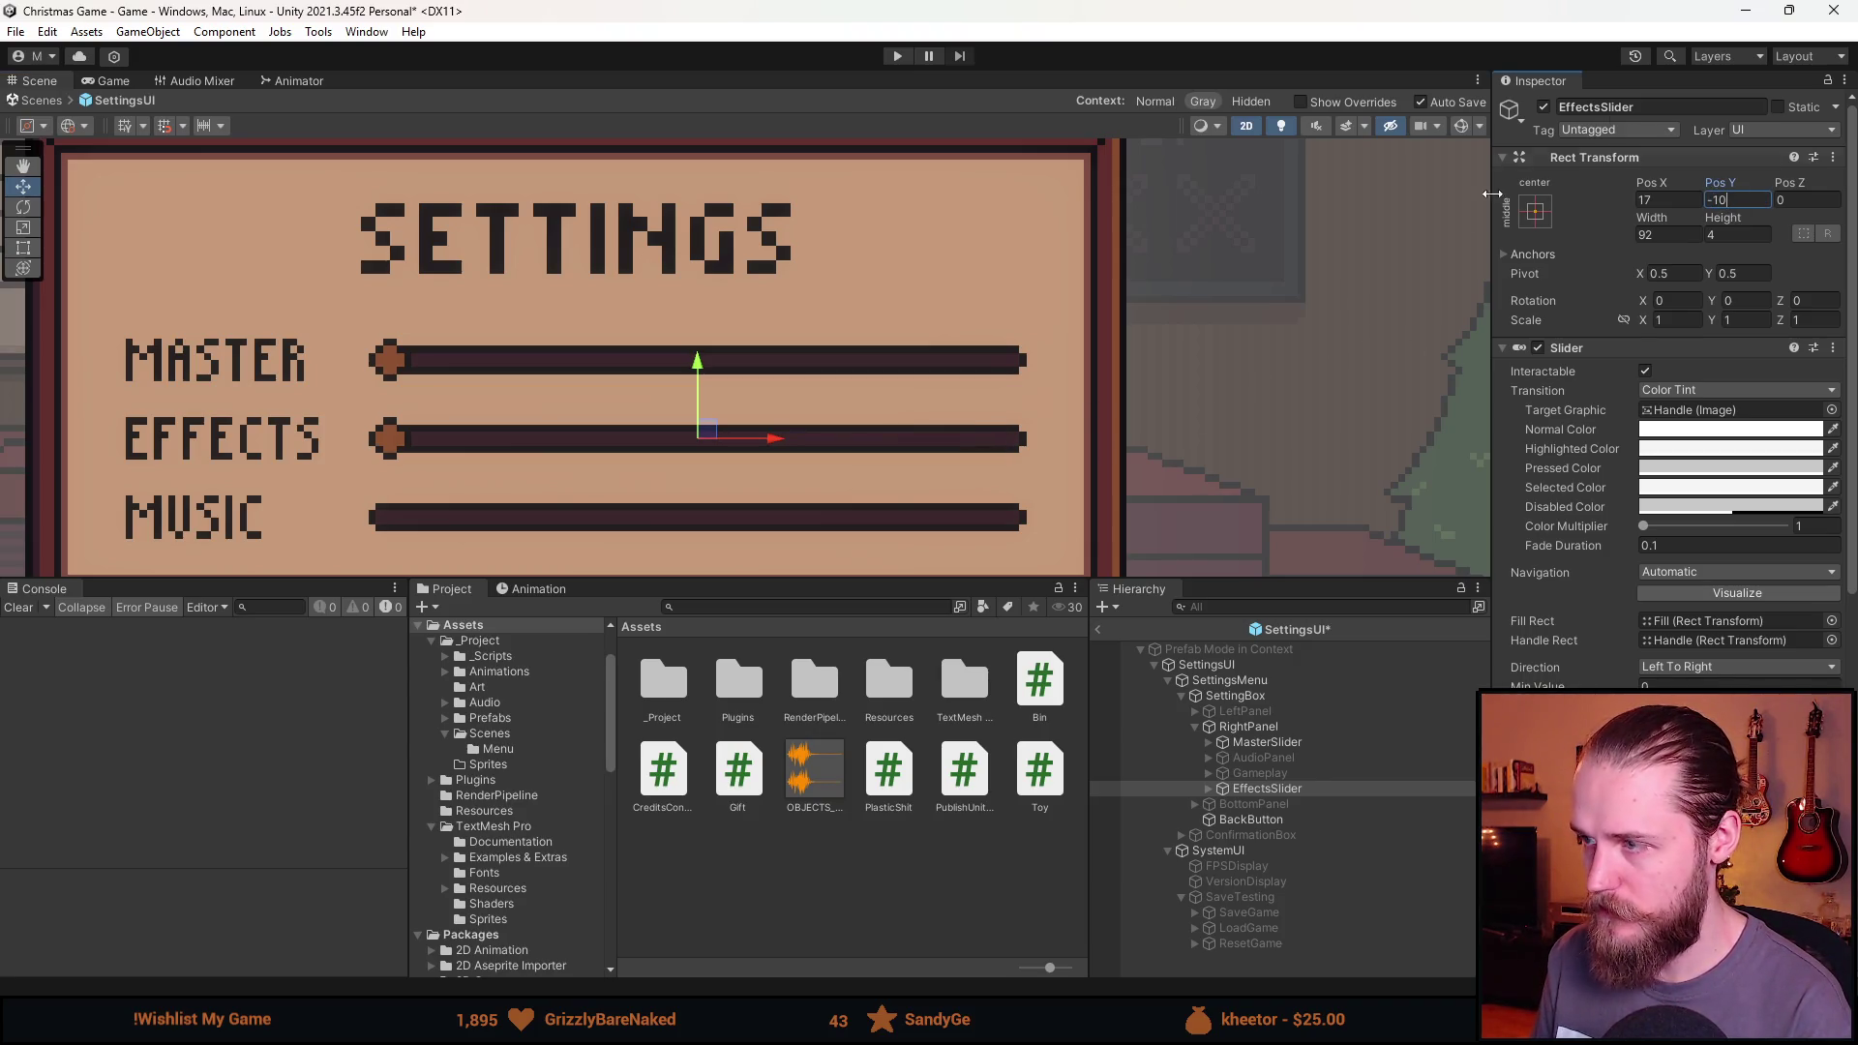
key(Return)
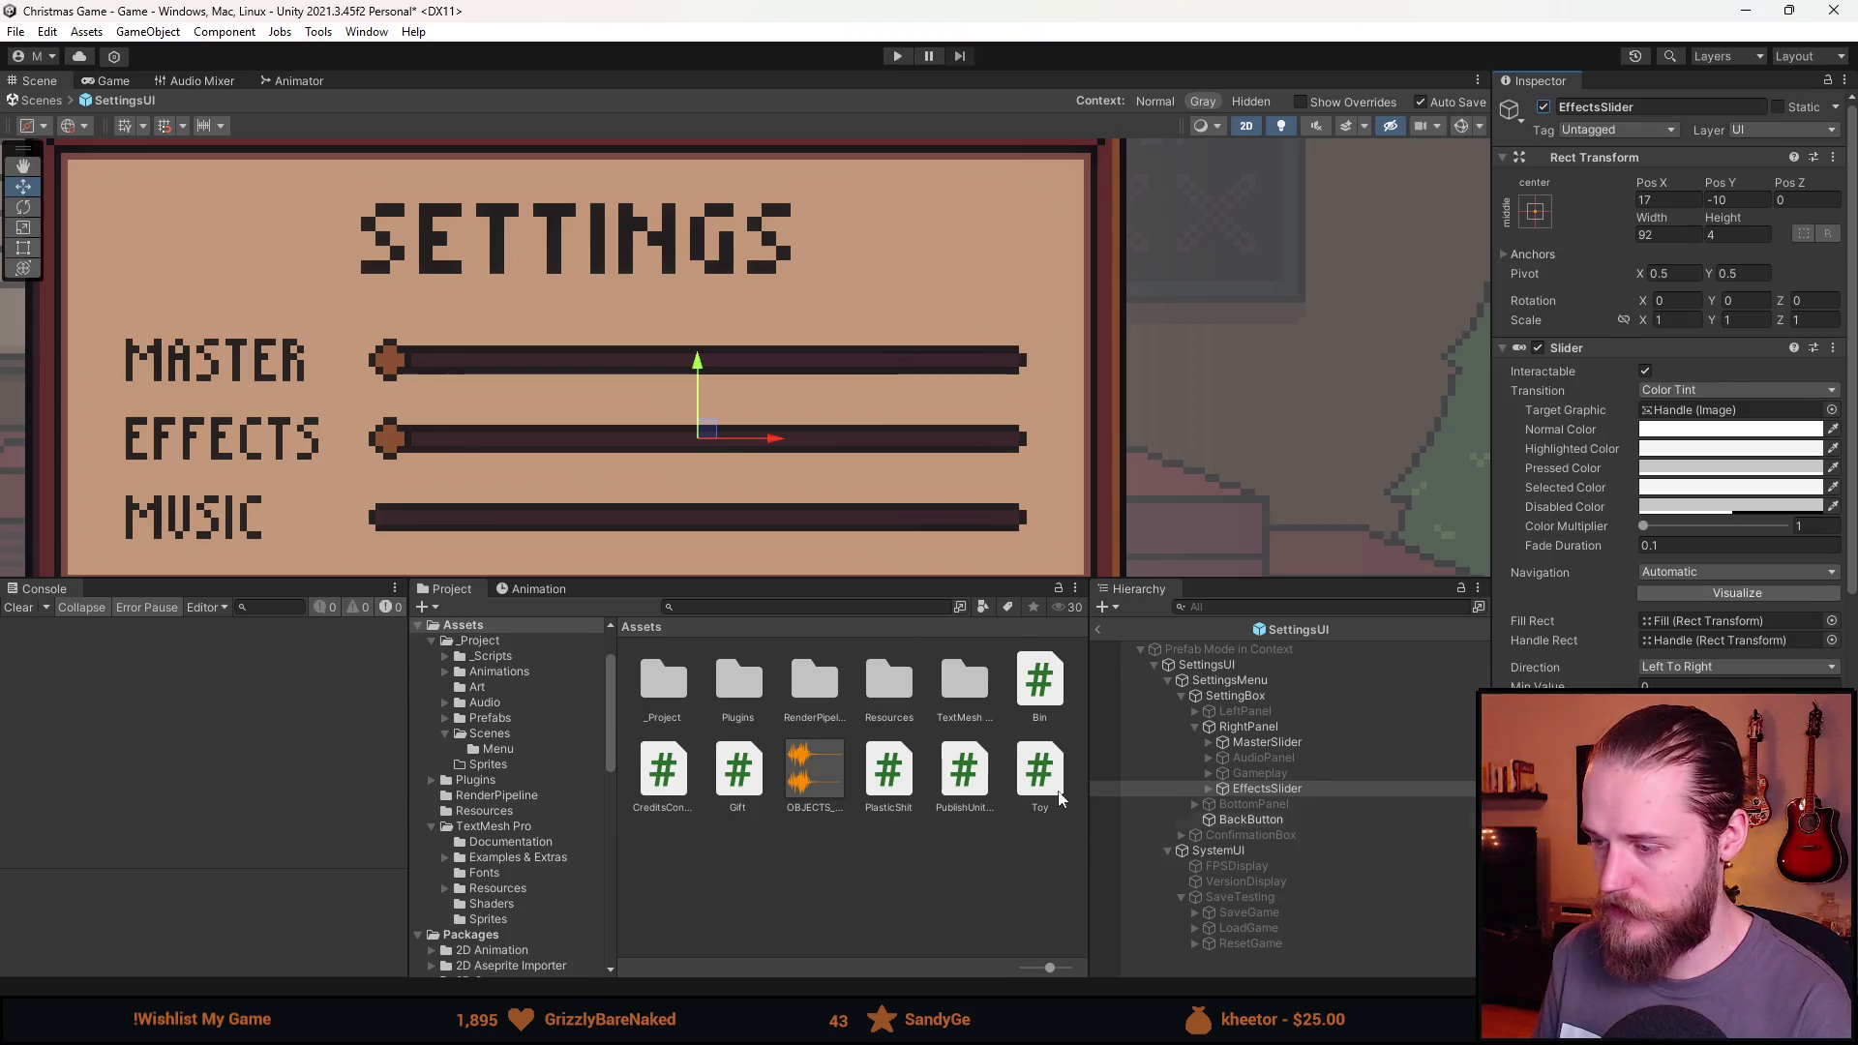
Duplicate EffectsSlider as MusicSlider and move it down onto the Music row.
click(1263, 787)
key(ctrl+d)
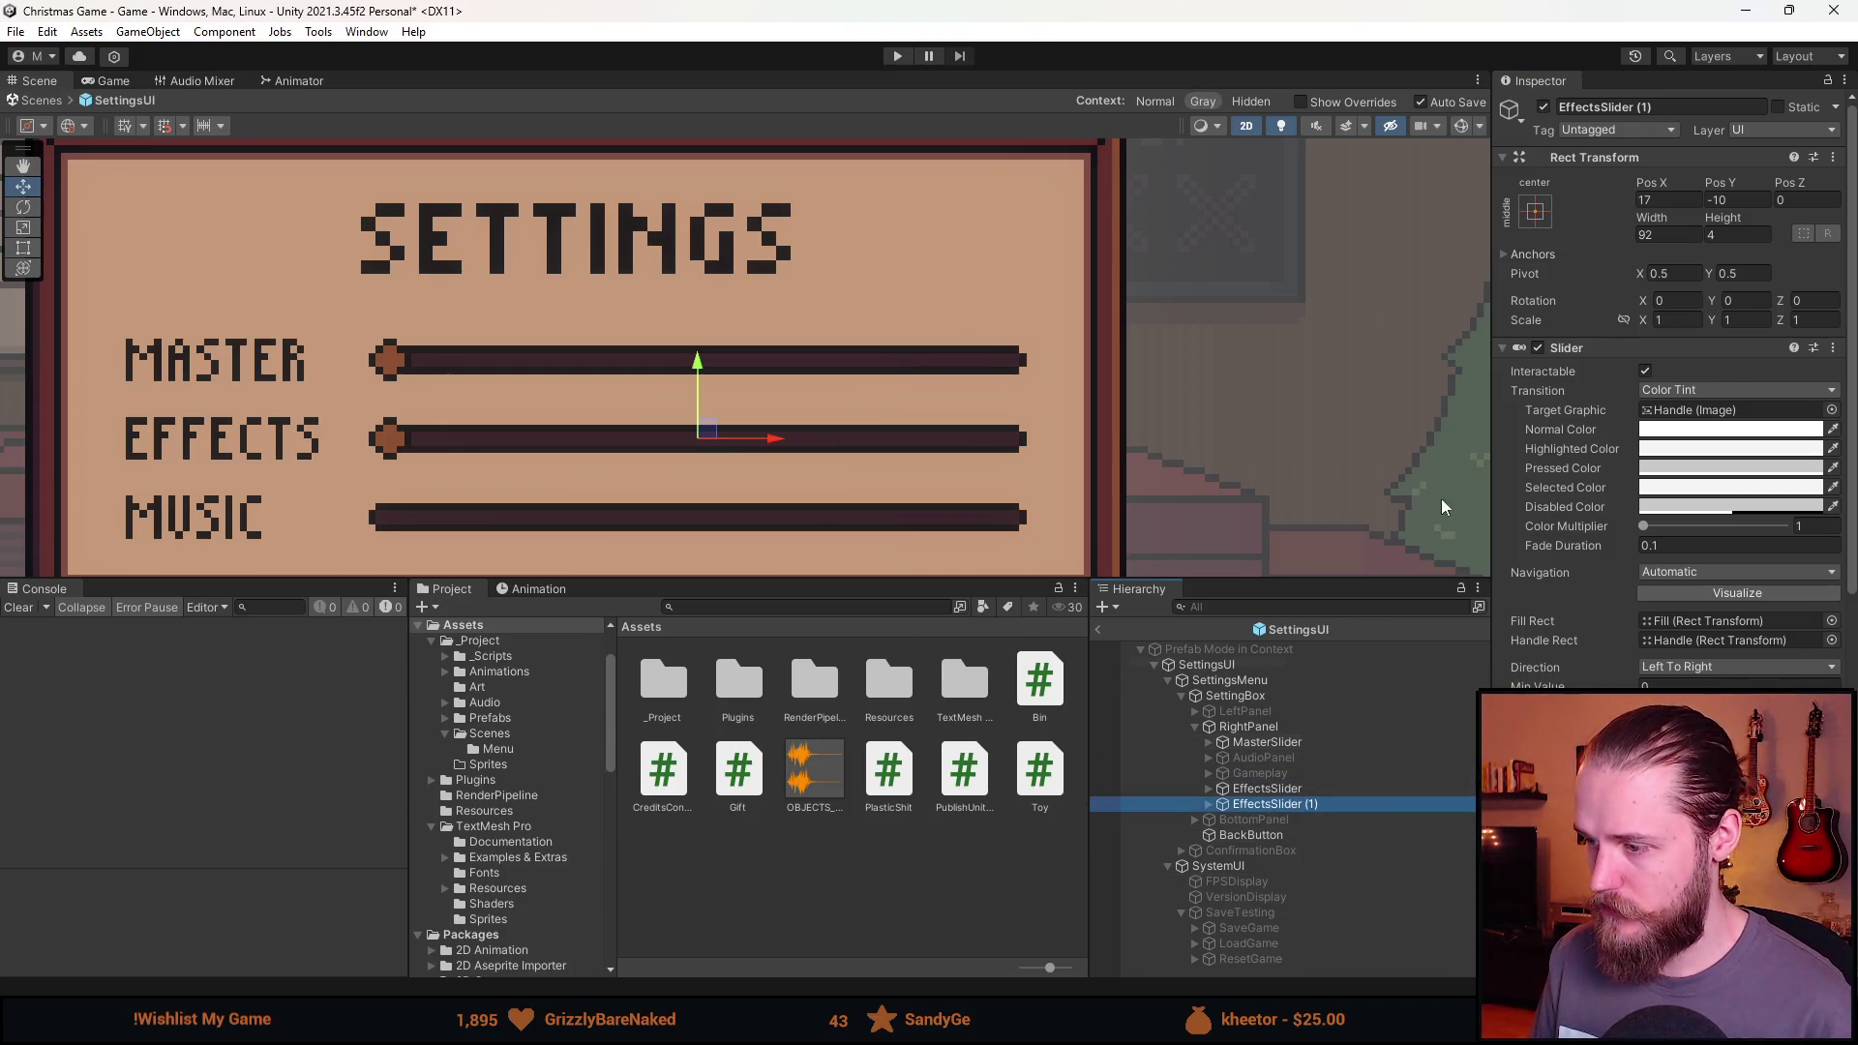
click(1638, 108)
text(M)
key(BackSpace)
text(sic)
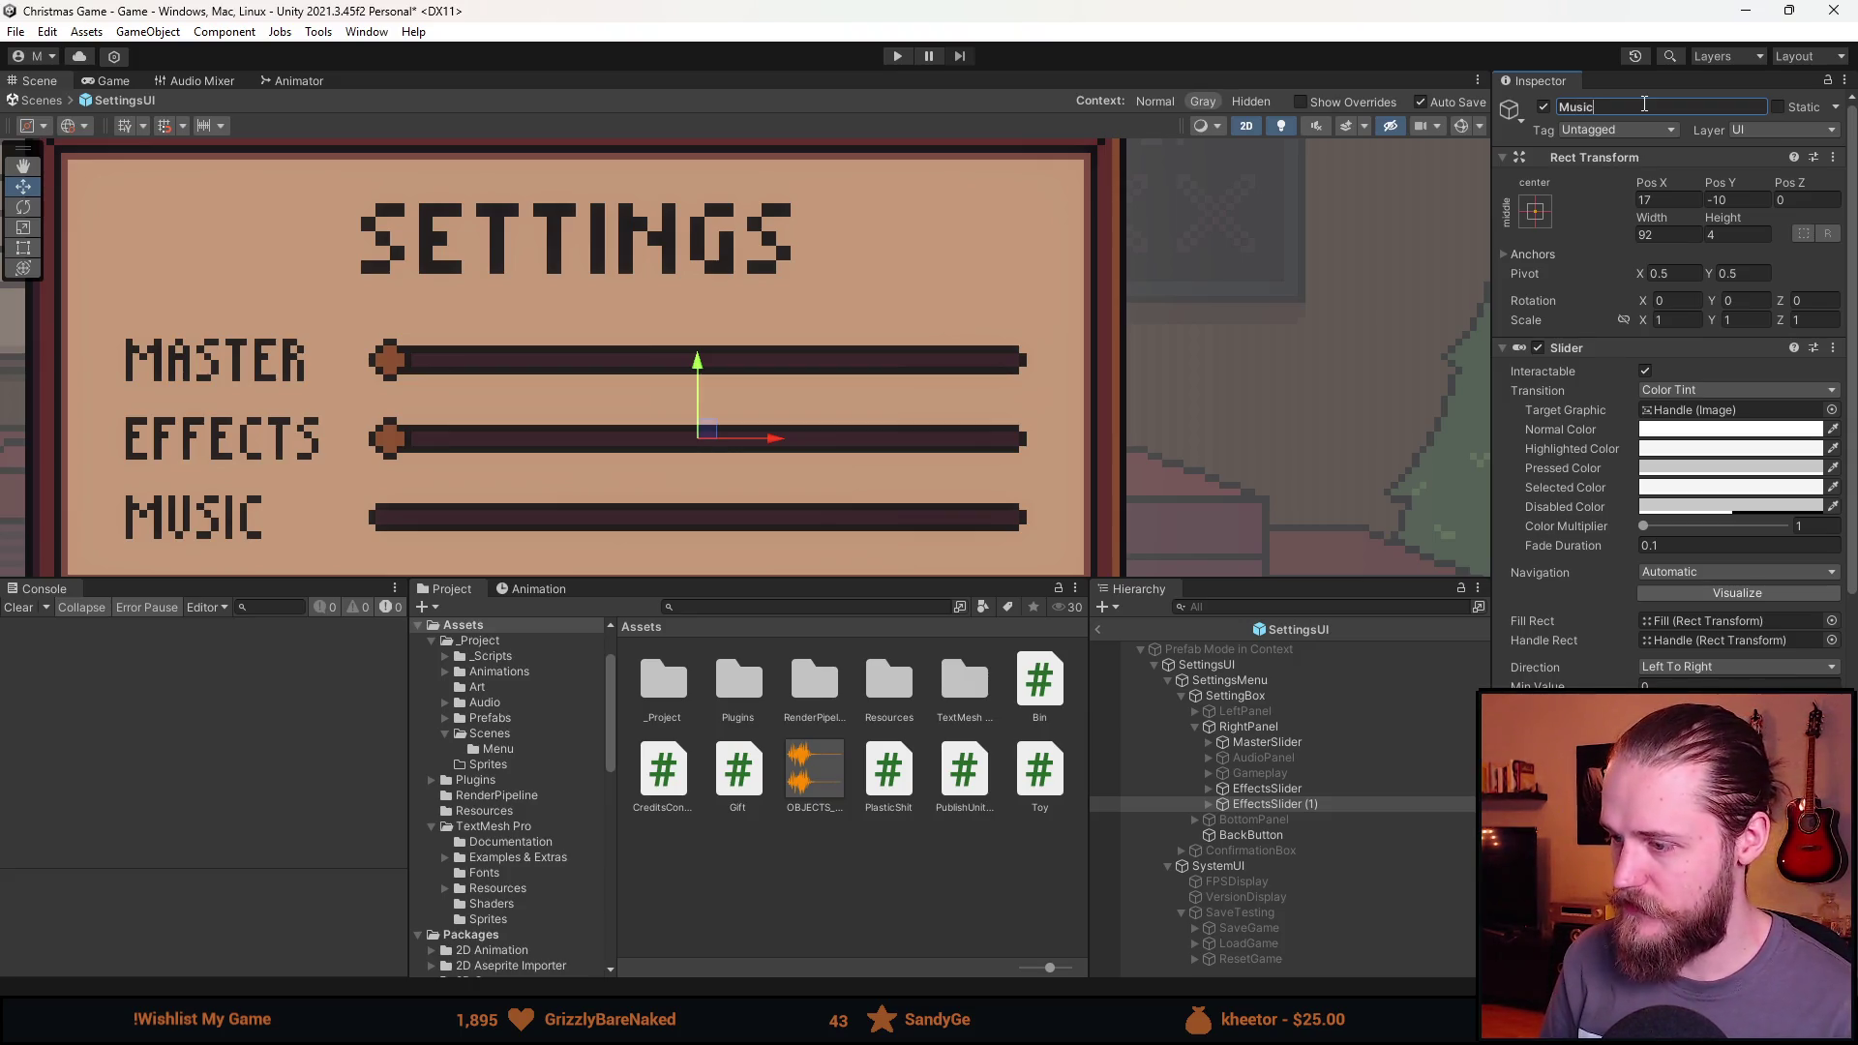
text(Slider)
key(Return)
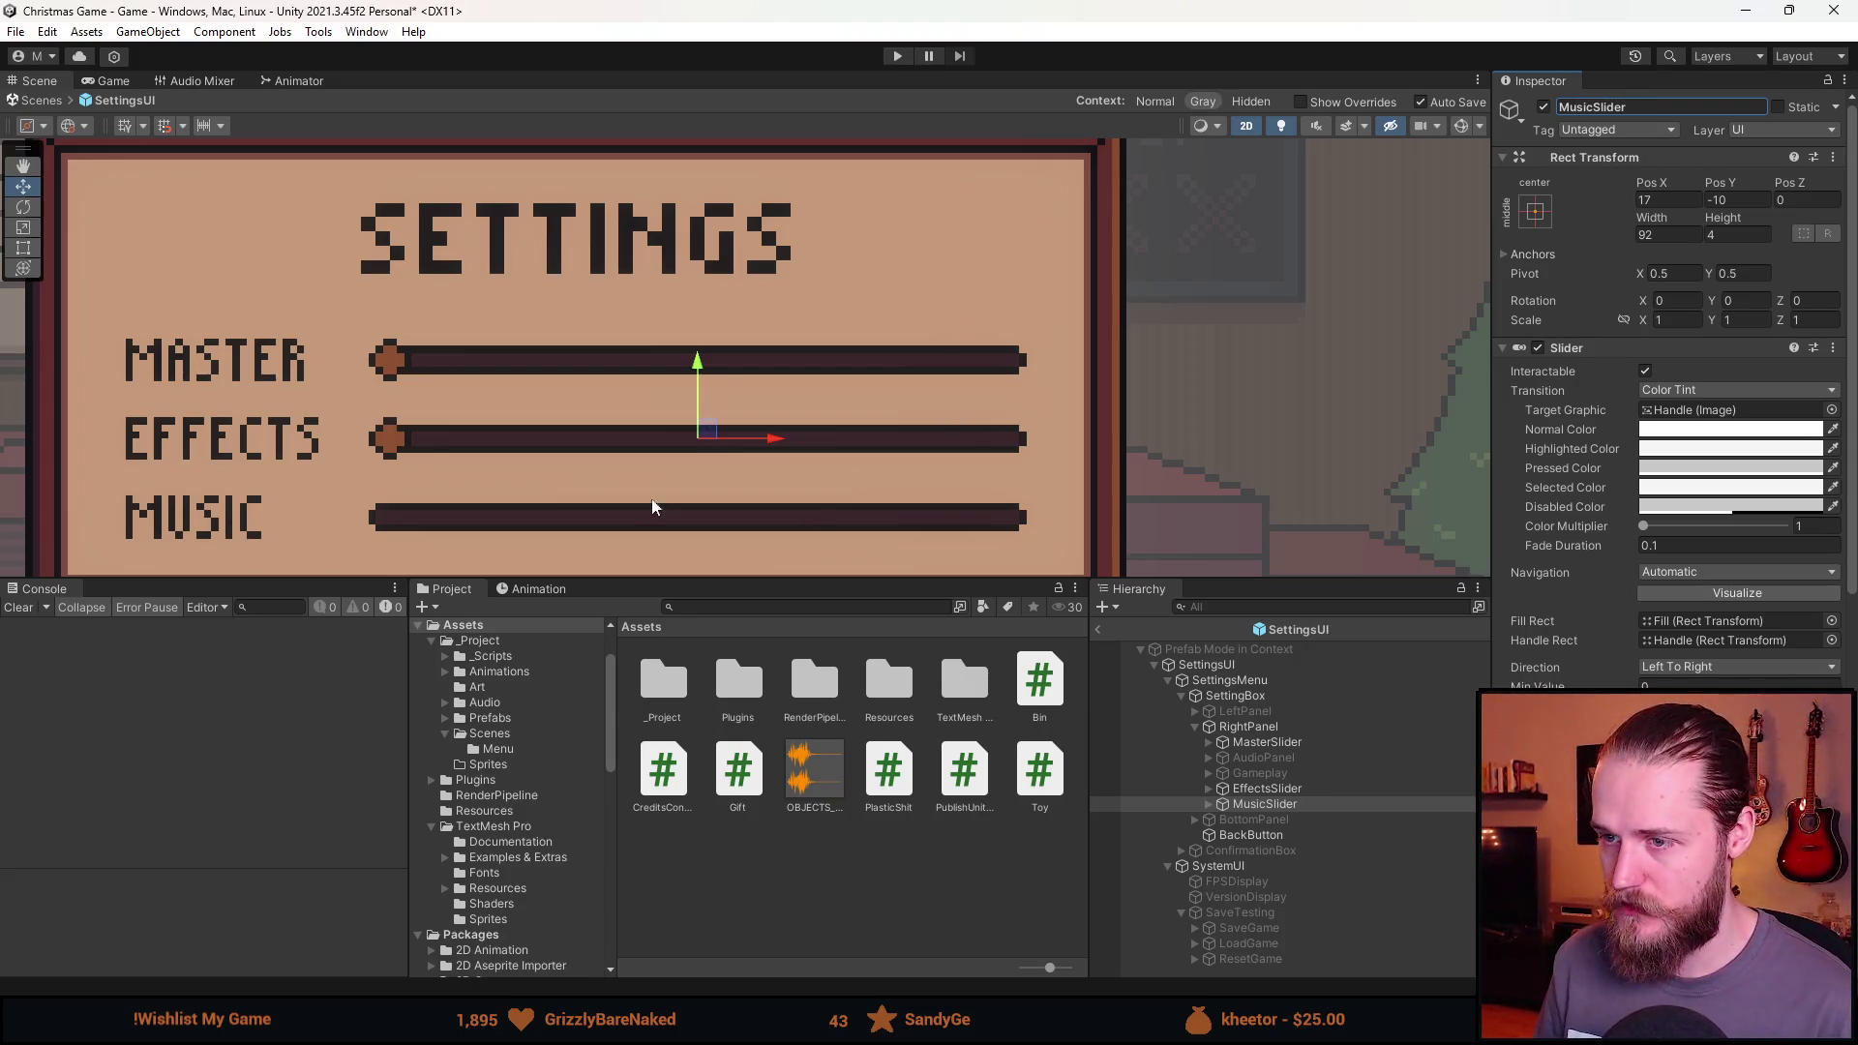
drag(695, 367, 694, 447)
Reorder EffectsSlider and MusicSlider in the Hierarchy to sit right under MasterSlider.
drag(872, 464, 1204, 274)
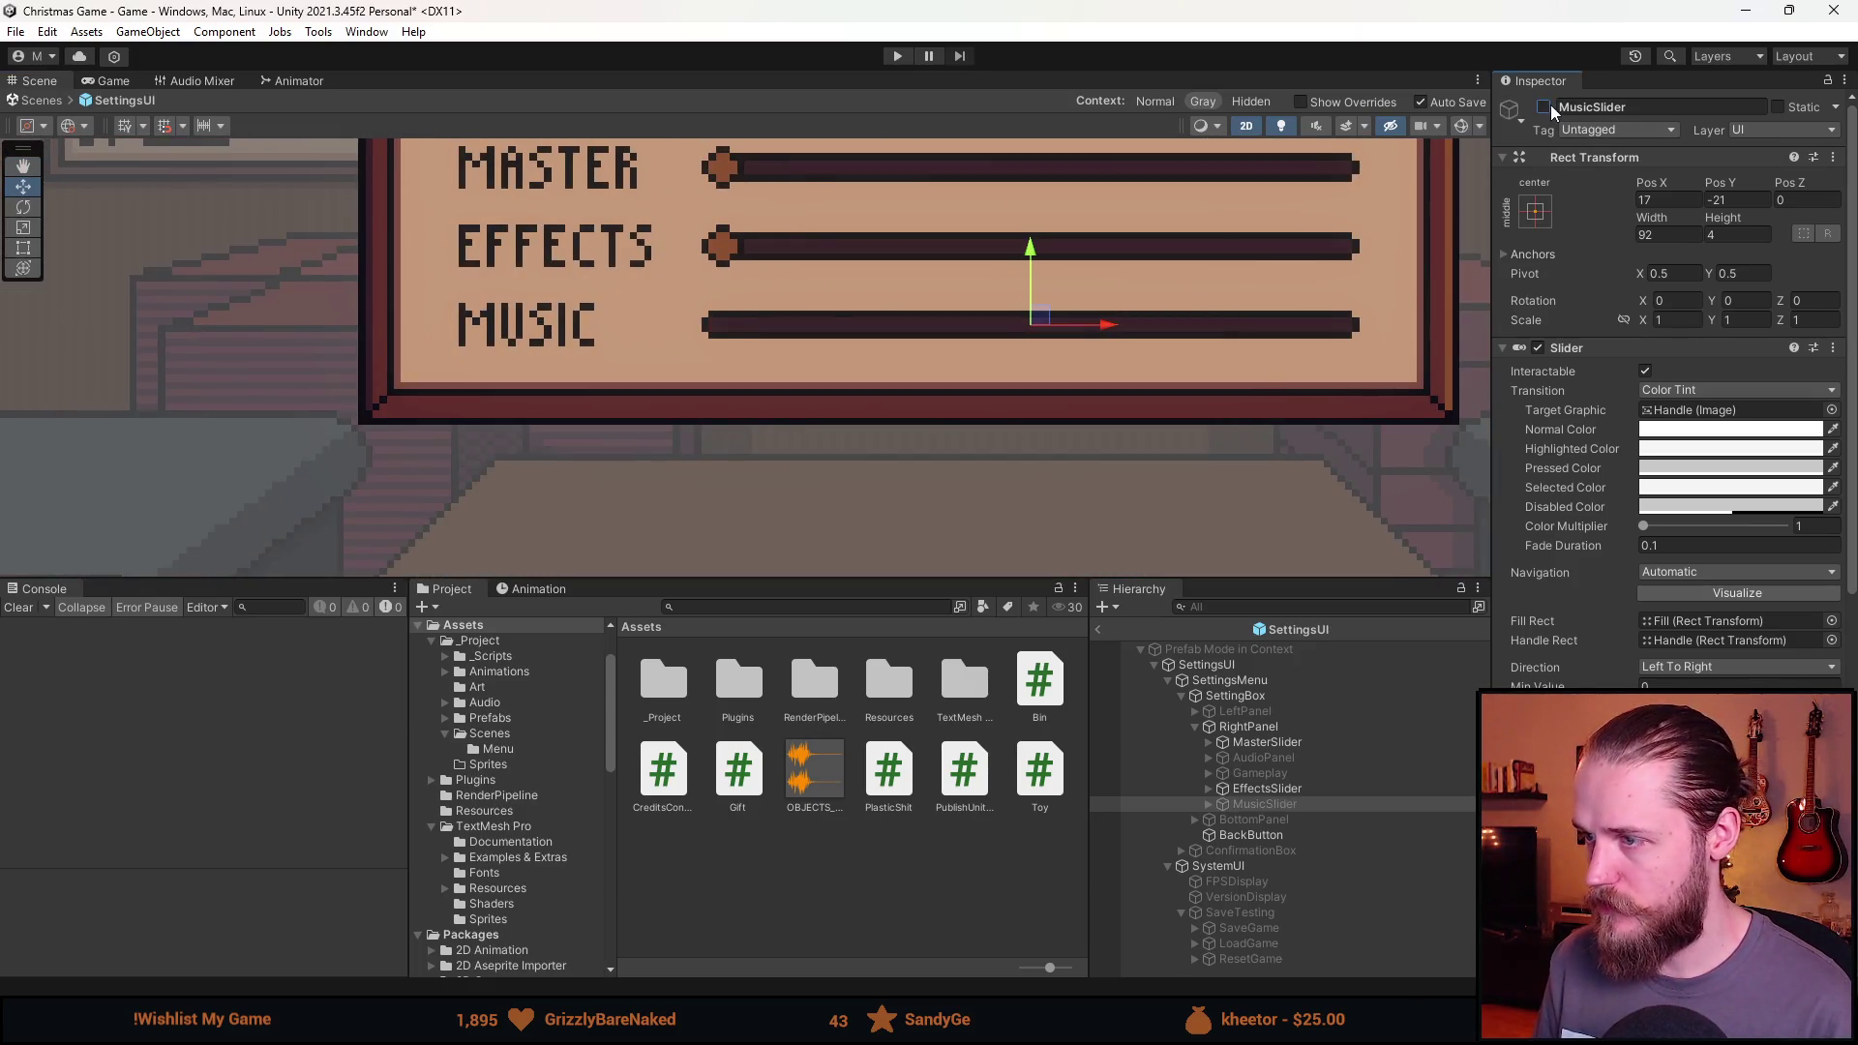
scroll(1008, 383, down, 3)
scroll(1047, 406, down, 3)
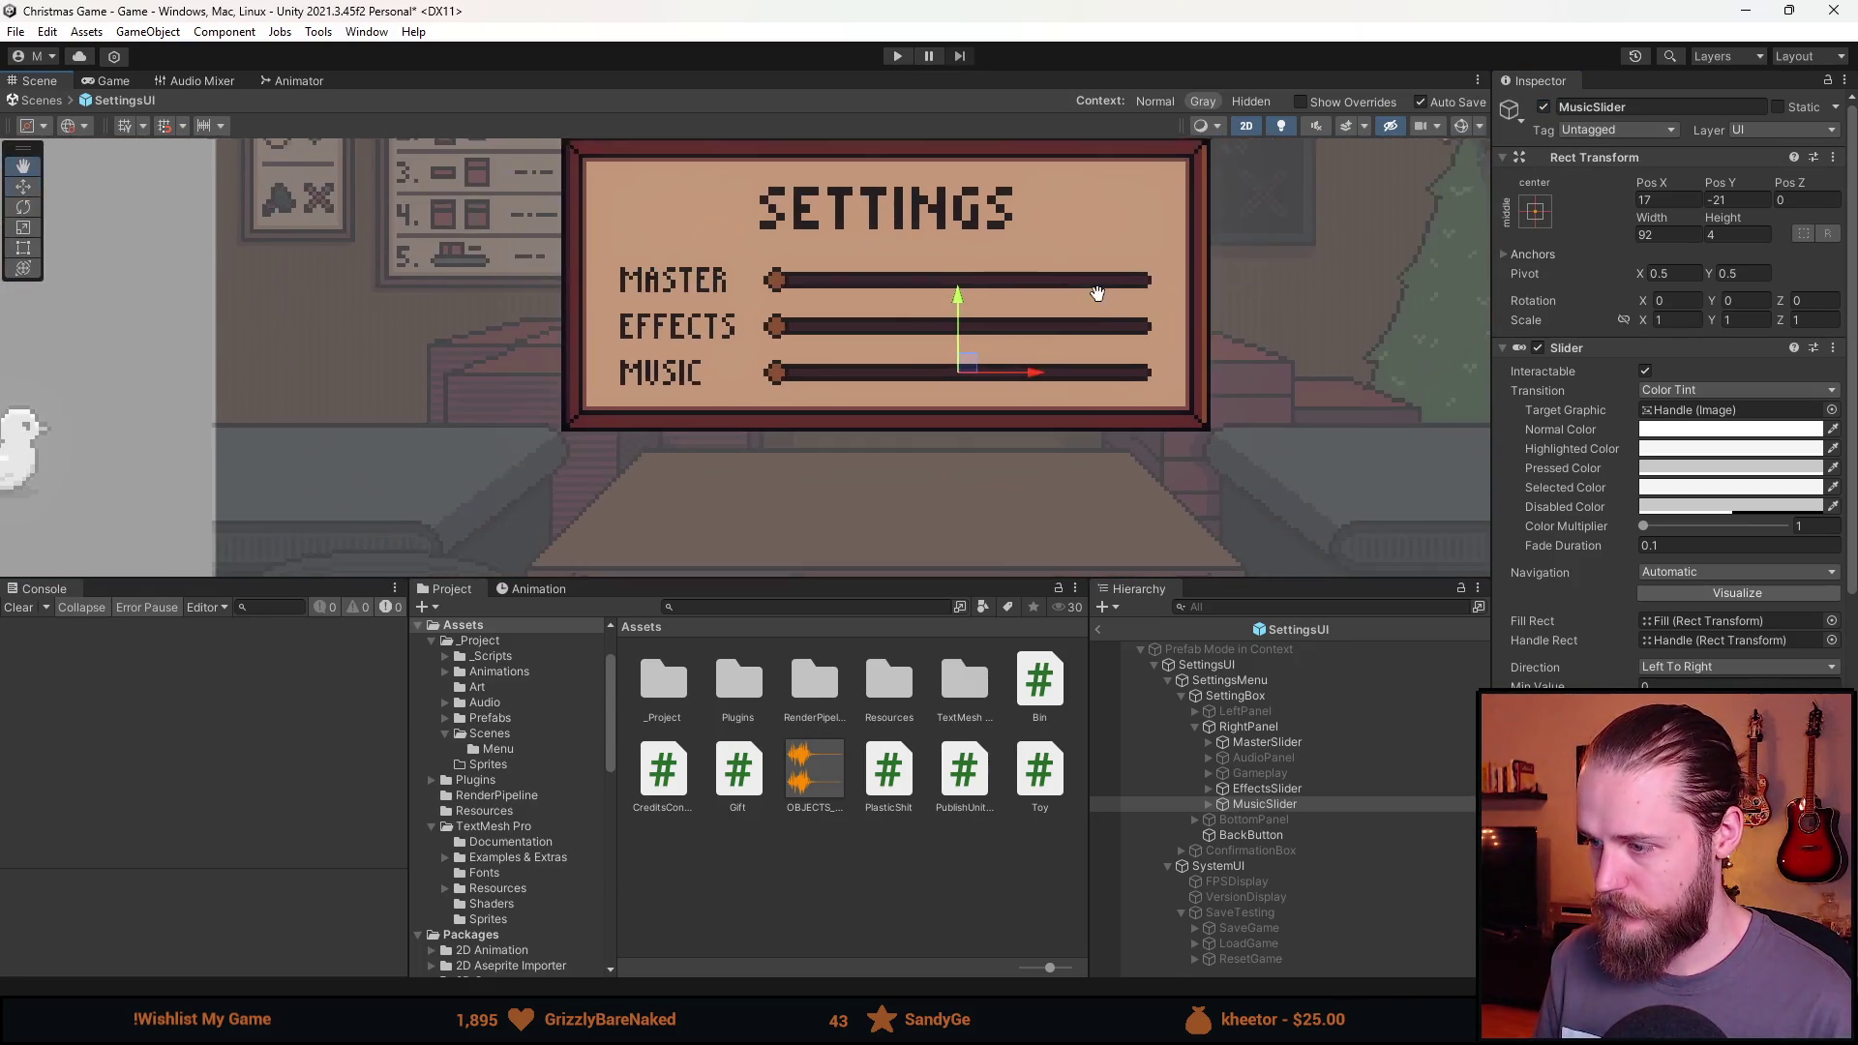
ctrl+click(1275, 788)
drag(1275, 789, 1258, 752)
Deactivate SettingsMenu so it starts hidden, exit the SettingsUI prefab, and start the game.
click(1241, 668)
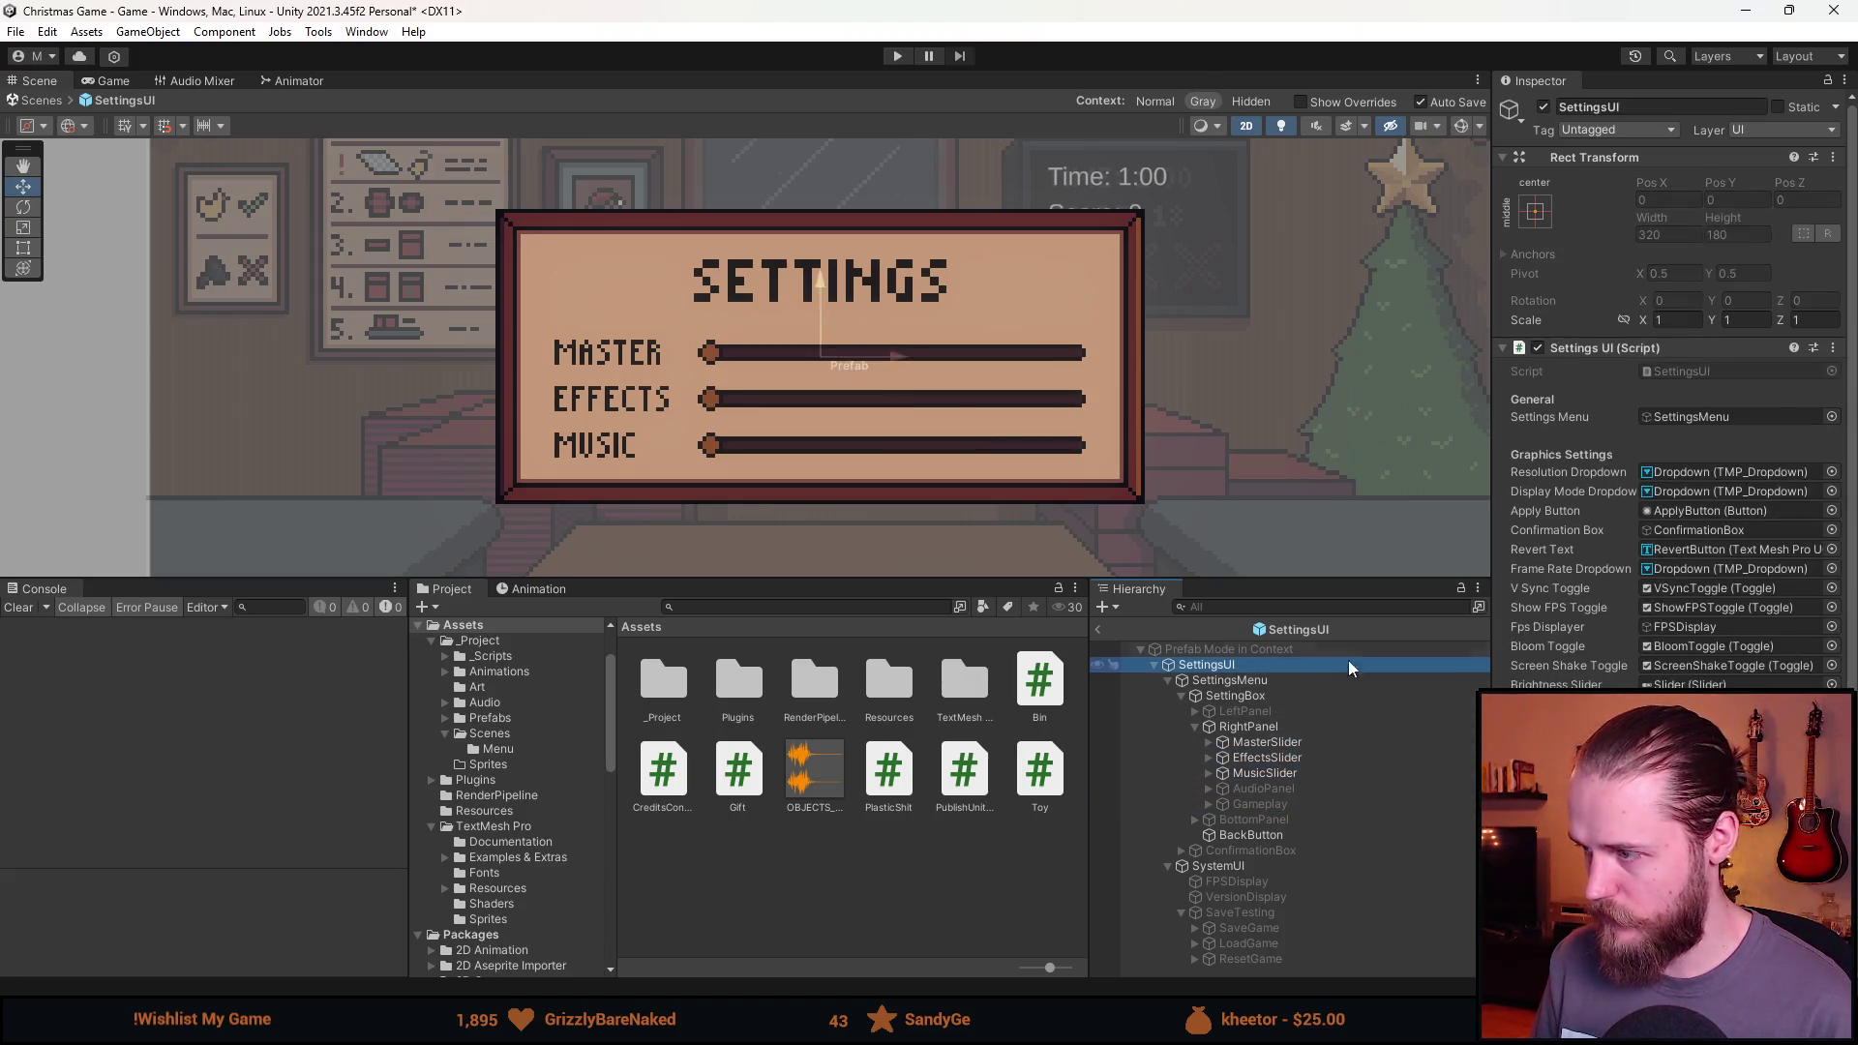
scroll(1673, 387, down, 1)
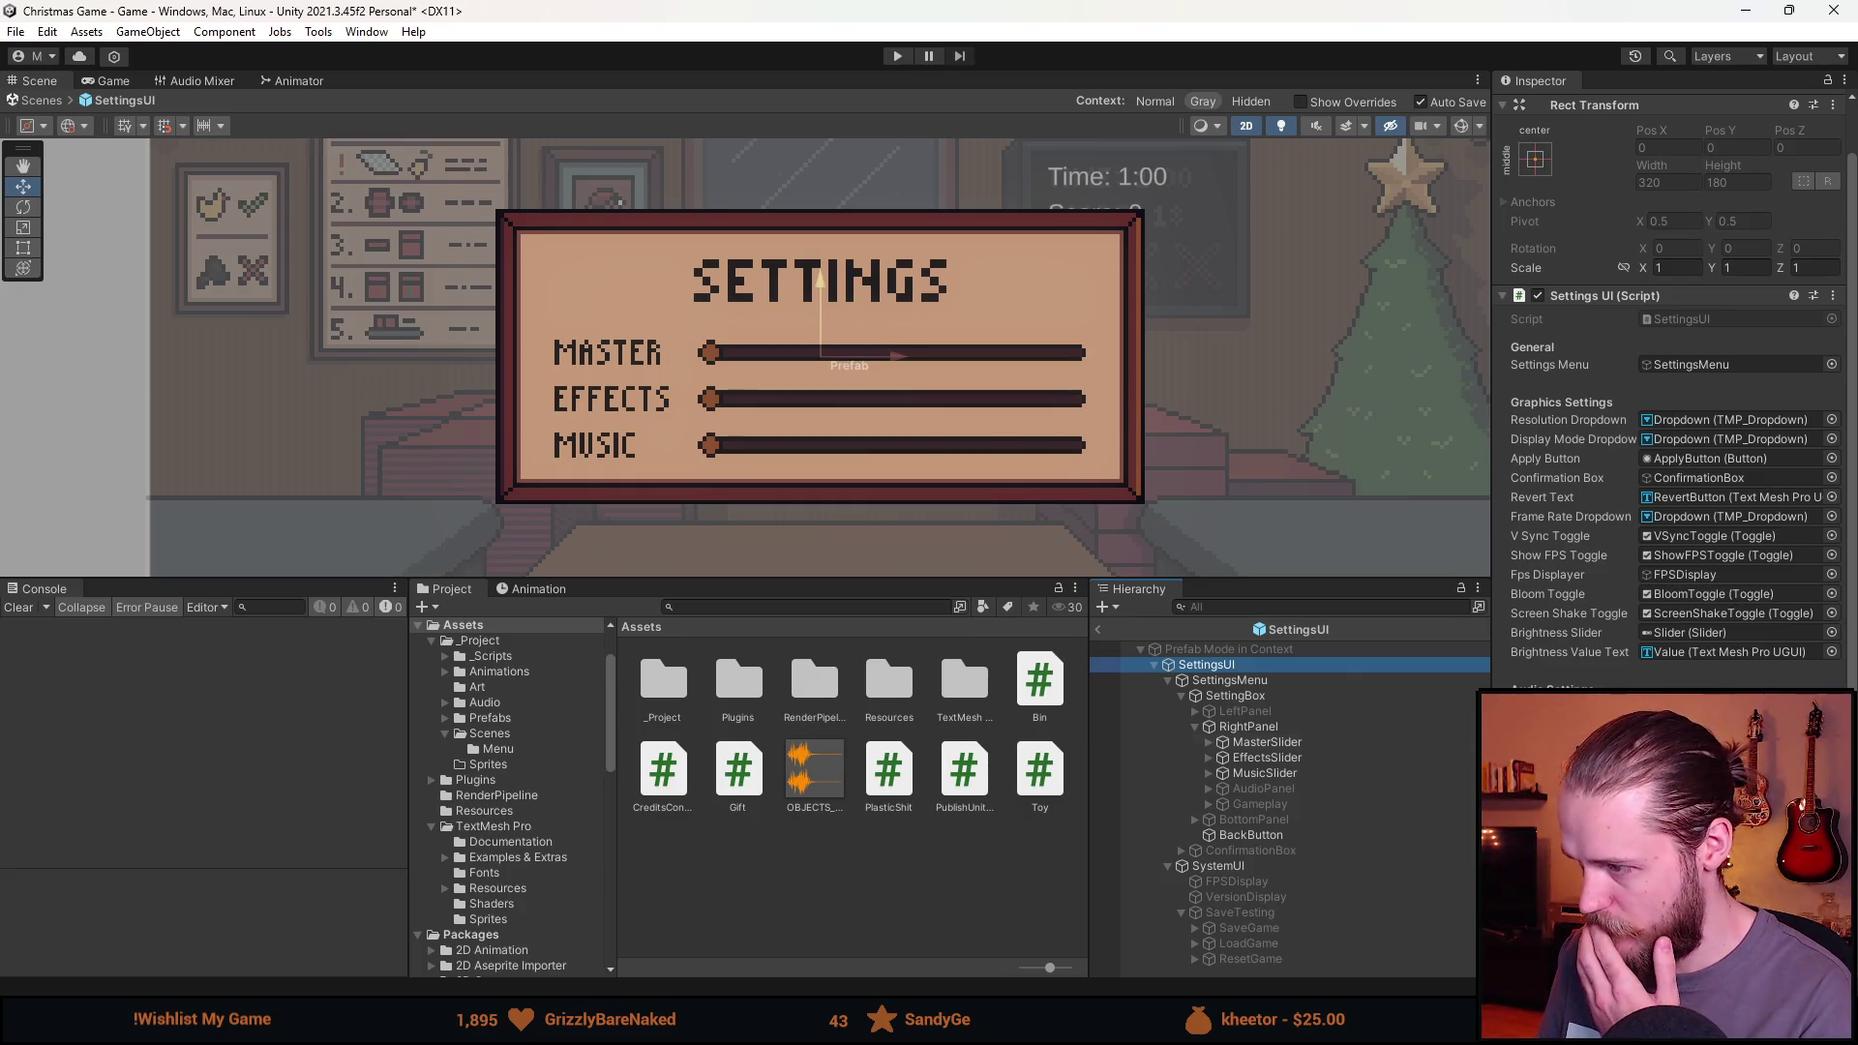
click(1289, 743)
key(ctrl+z)
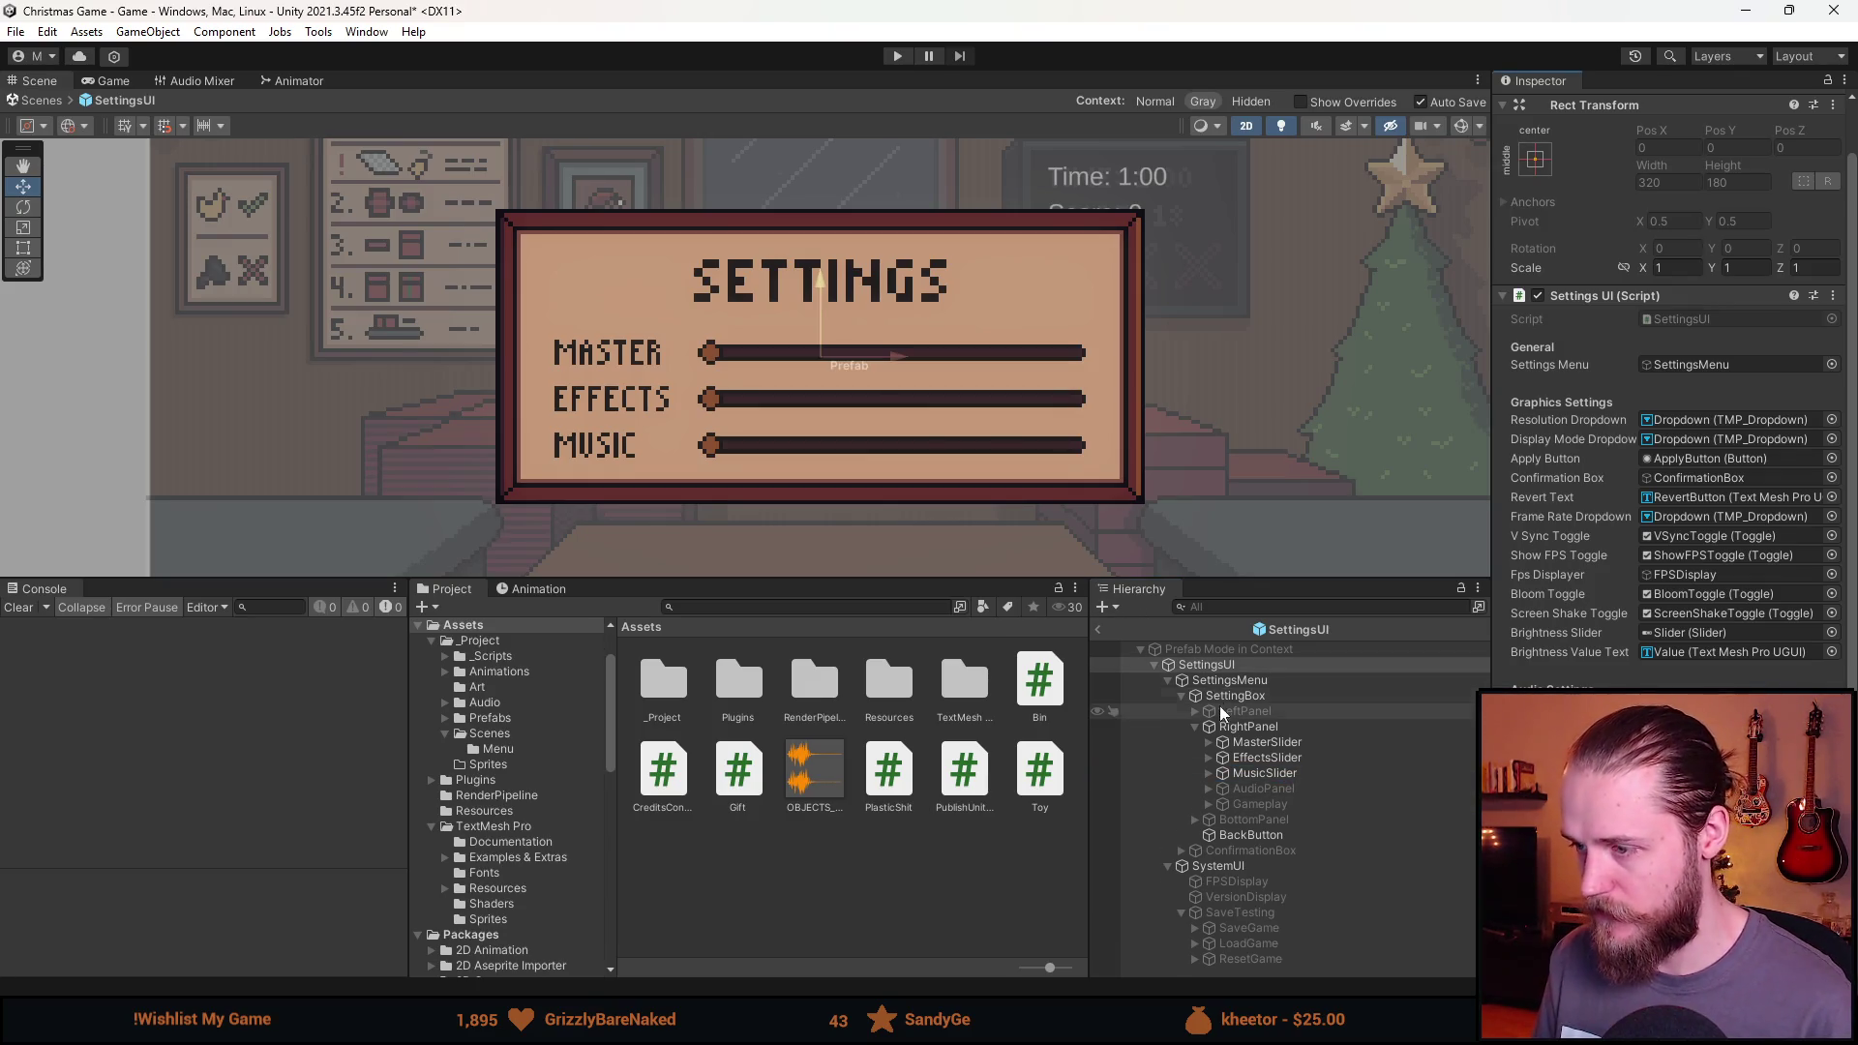
click(1227, 680)
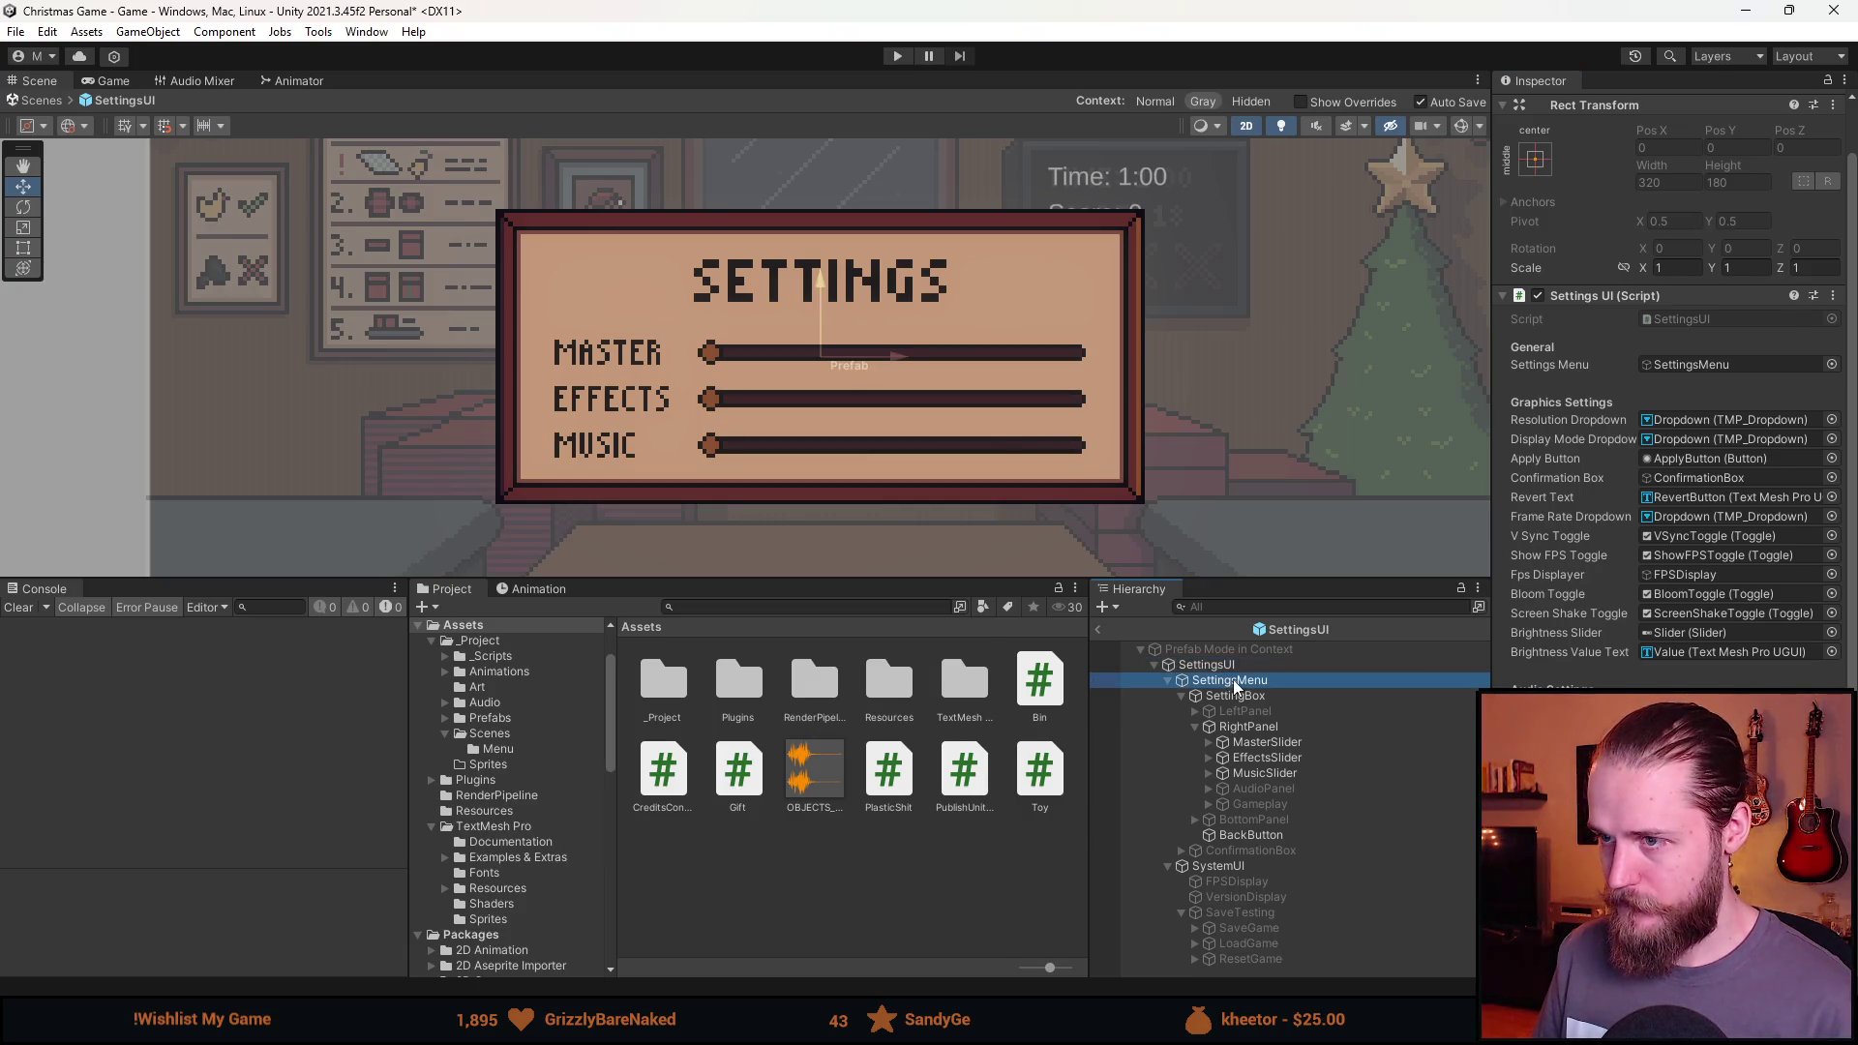
key(f)
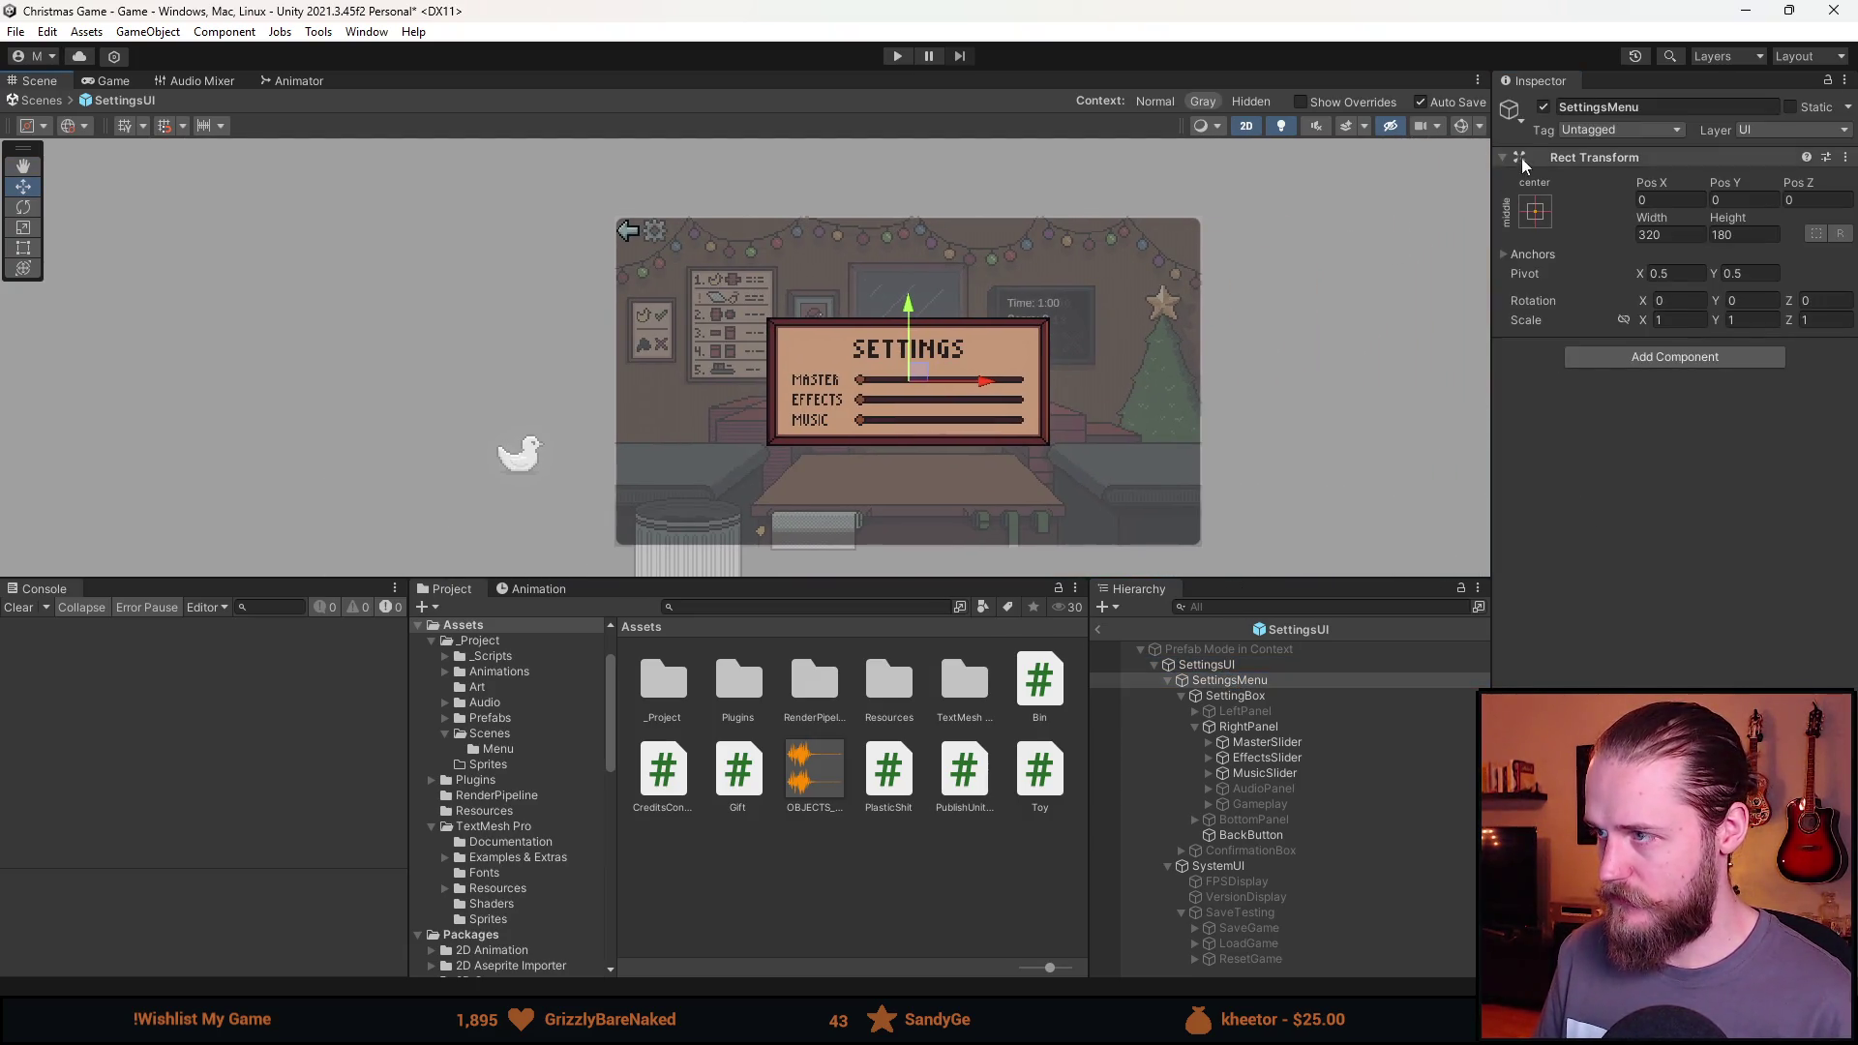
click(1543, 108)
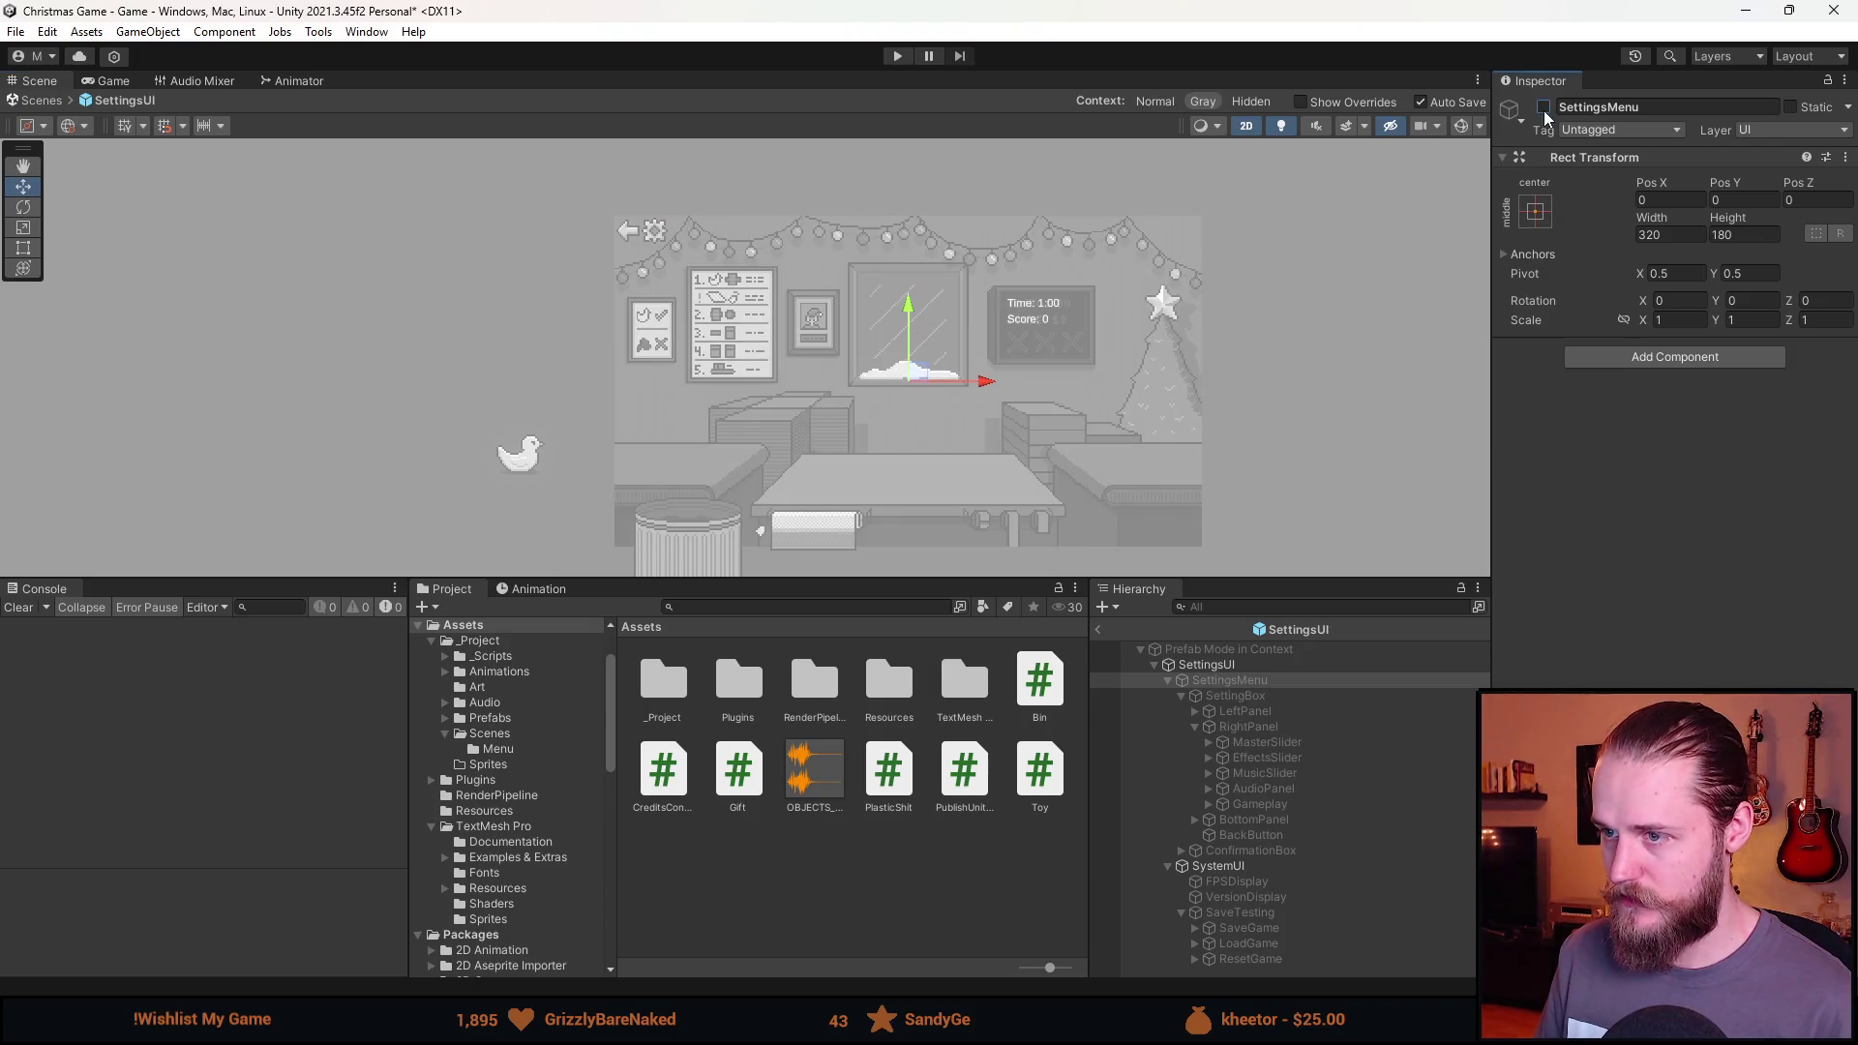
click(1099, 629)
click(898, 56)
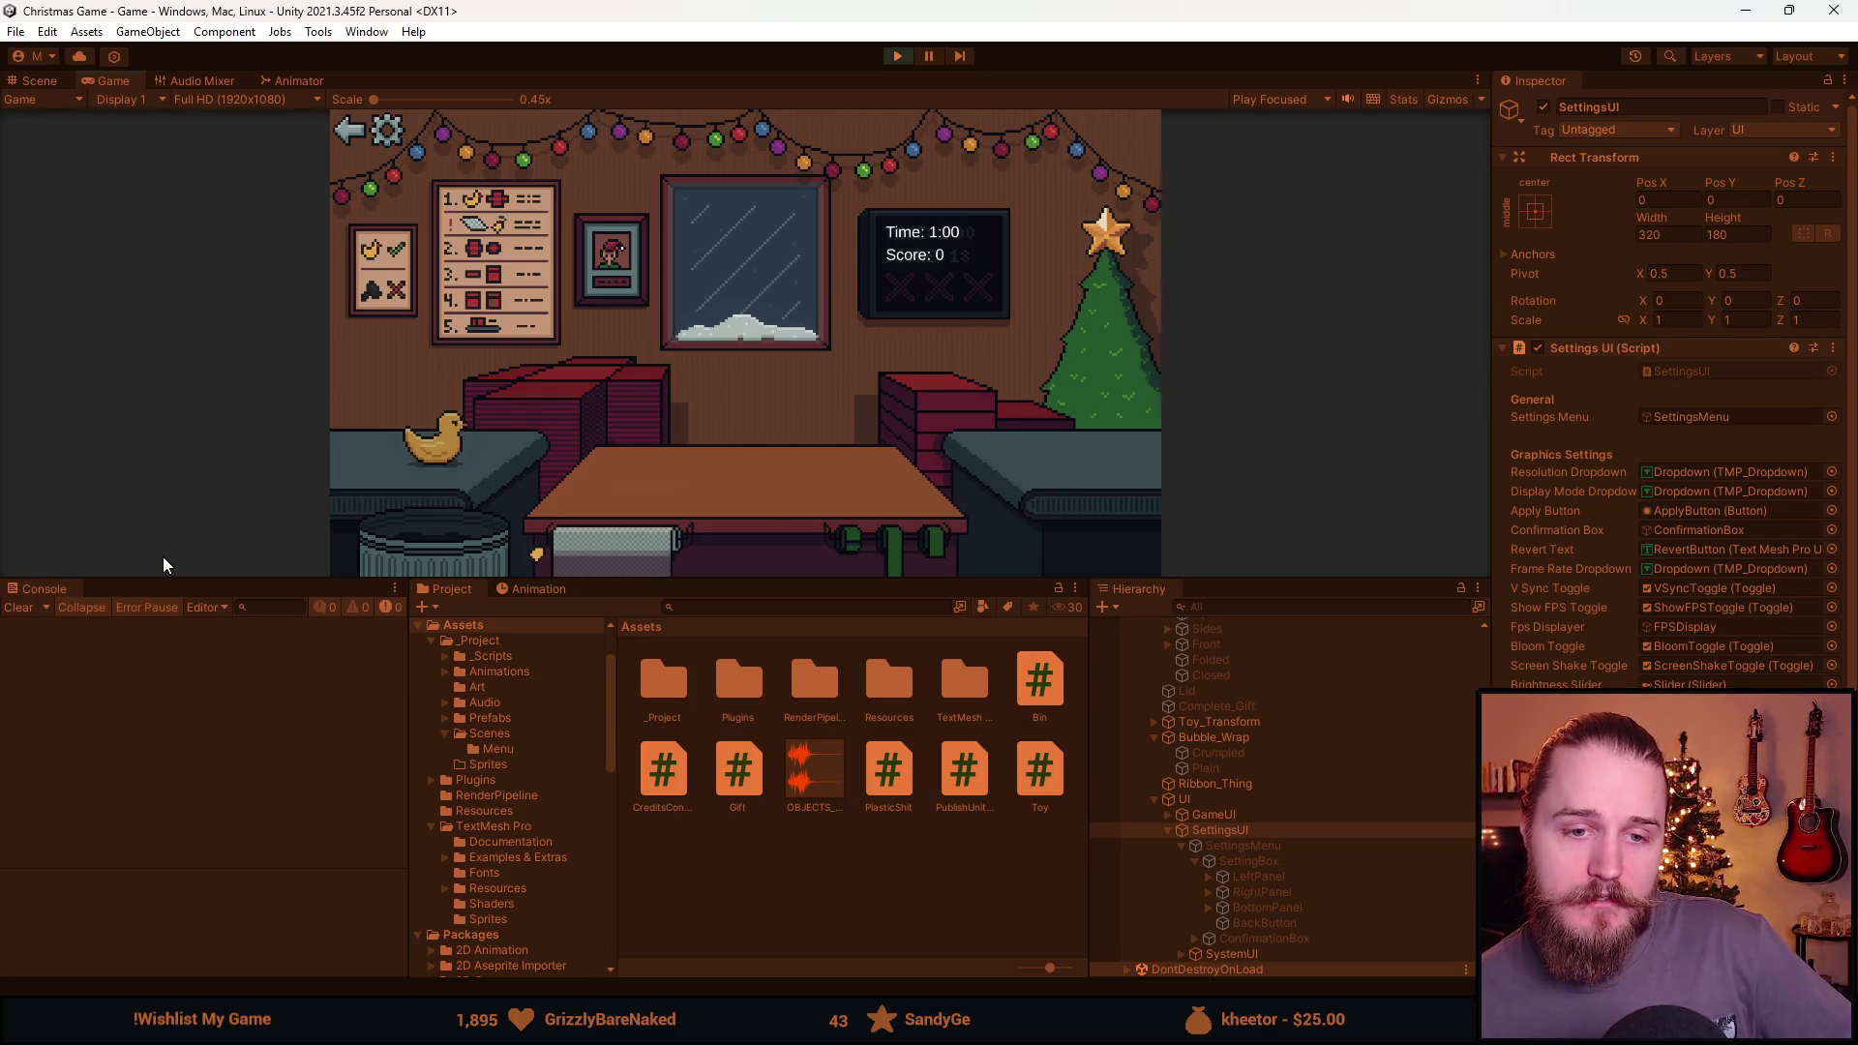
Enlarge the Game view and open and close the settings panel three times.
drag(907, 579, 814, 886)
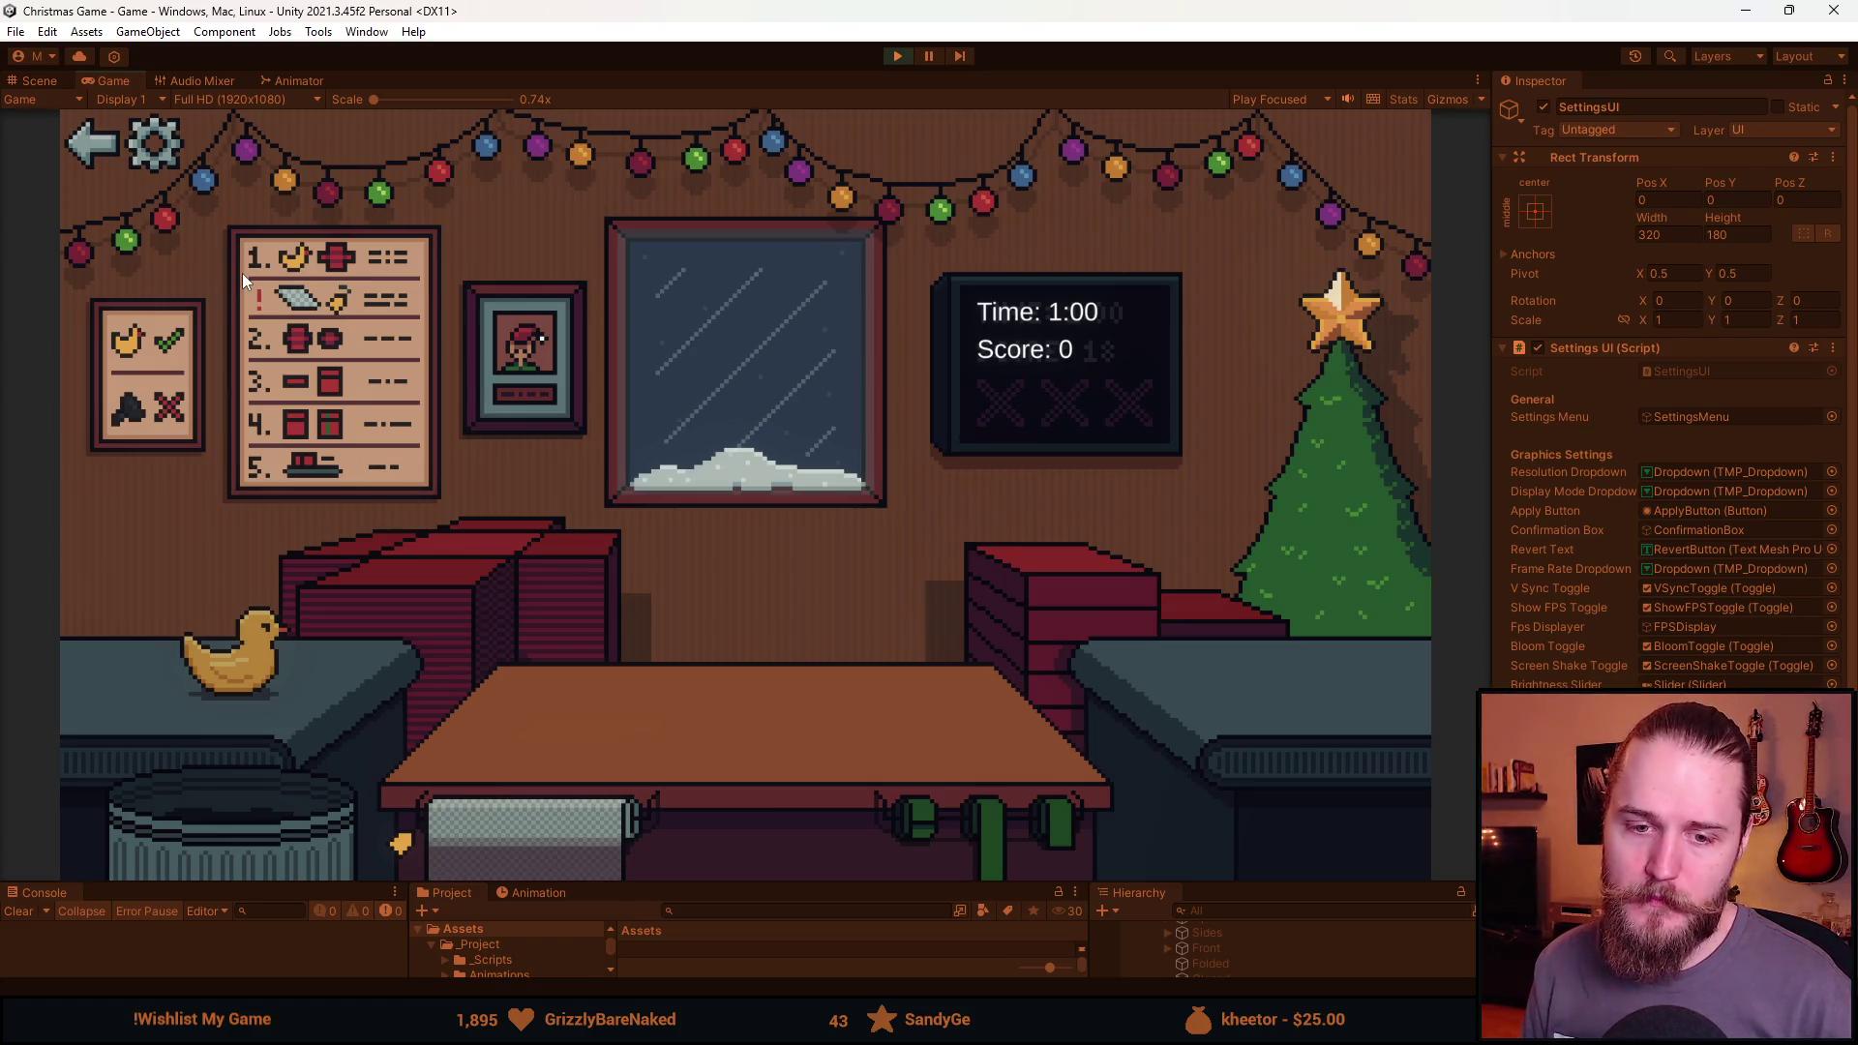
click(149, 160)
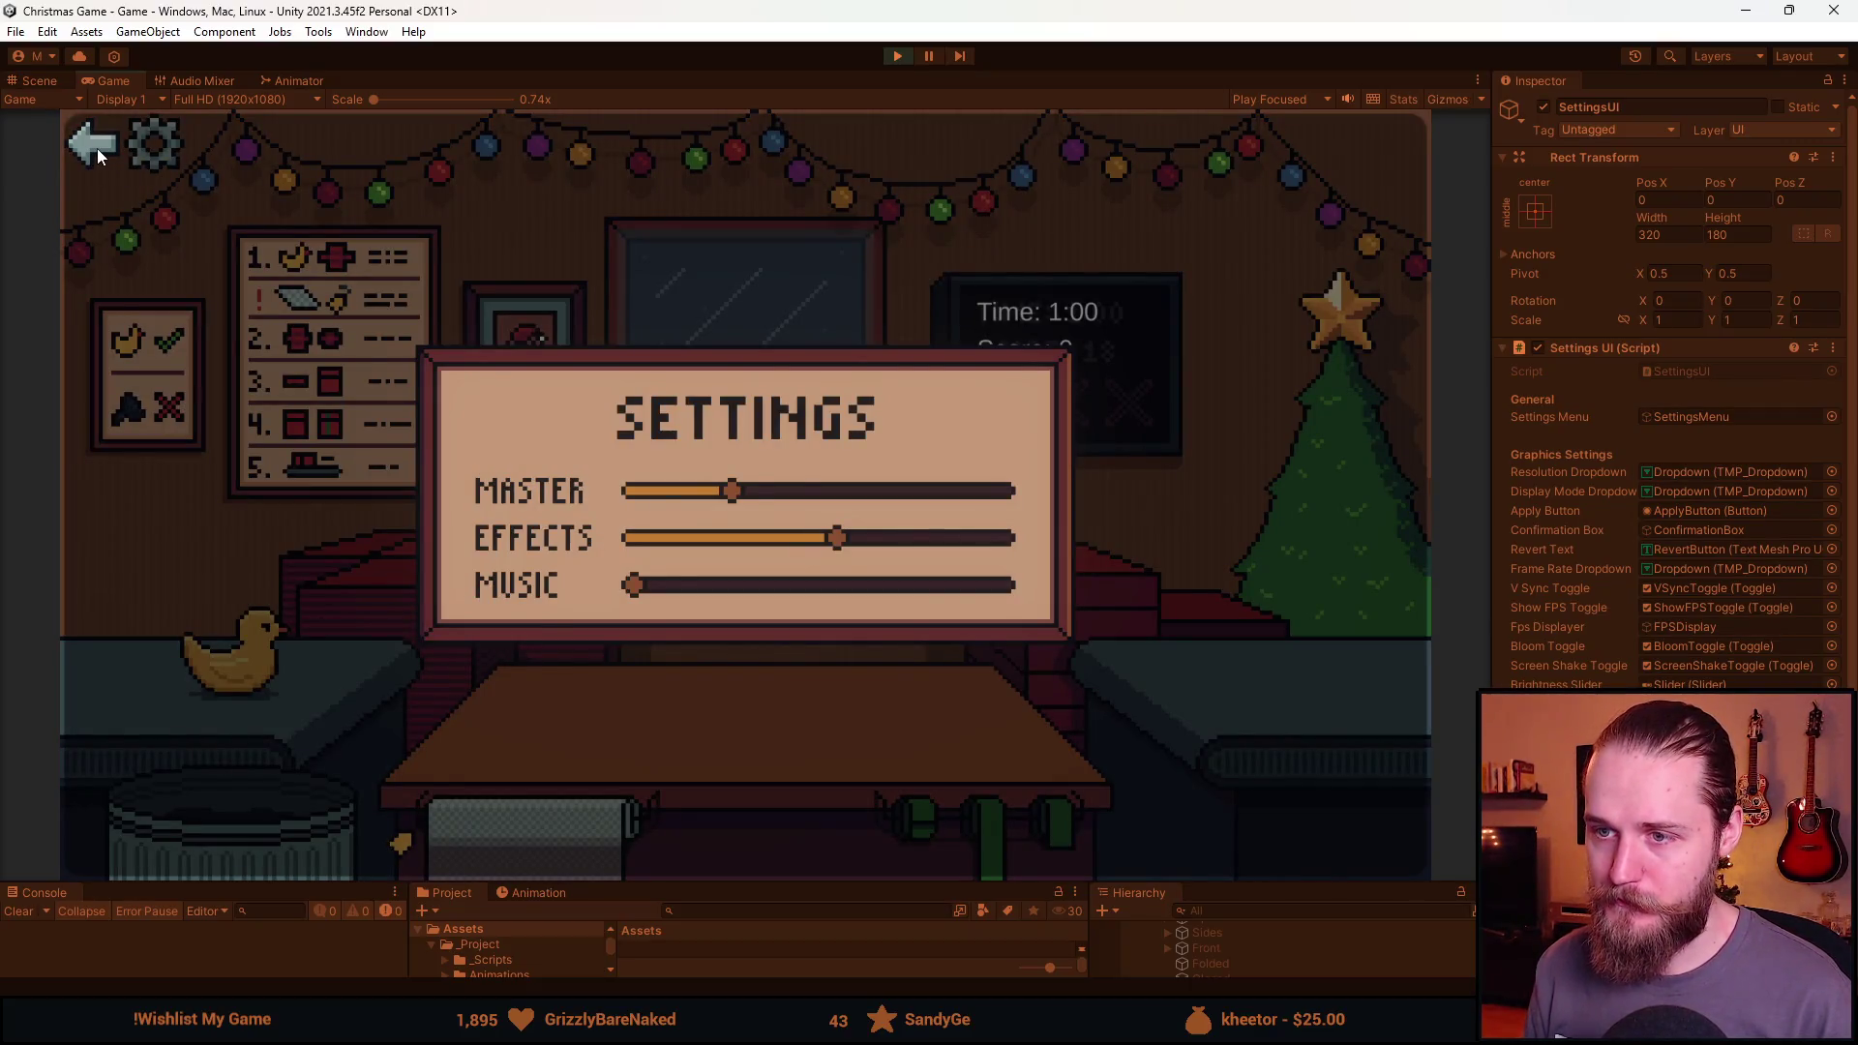
click(94, 145)
click(171, 151)
click(97, 155)
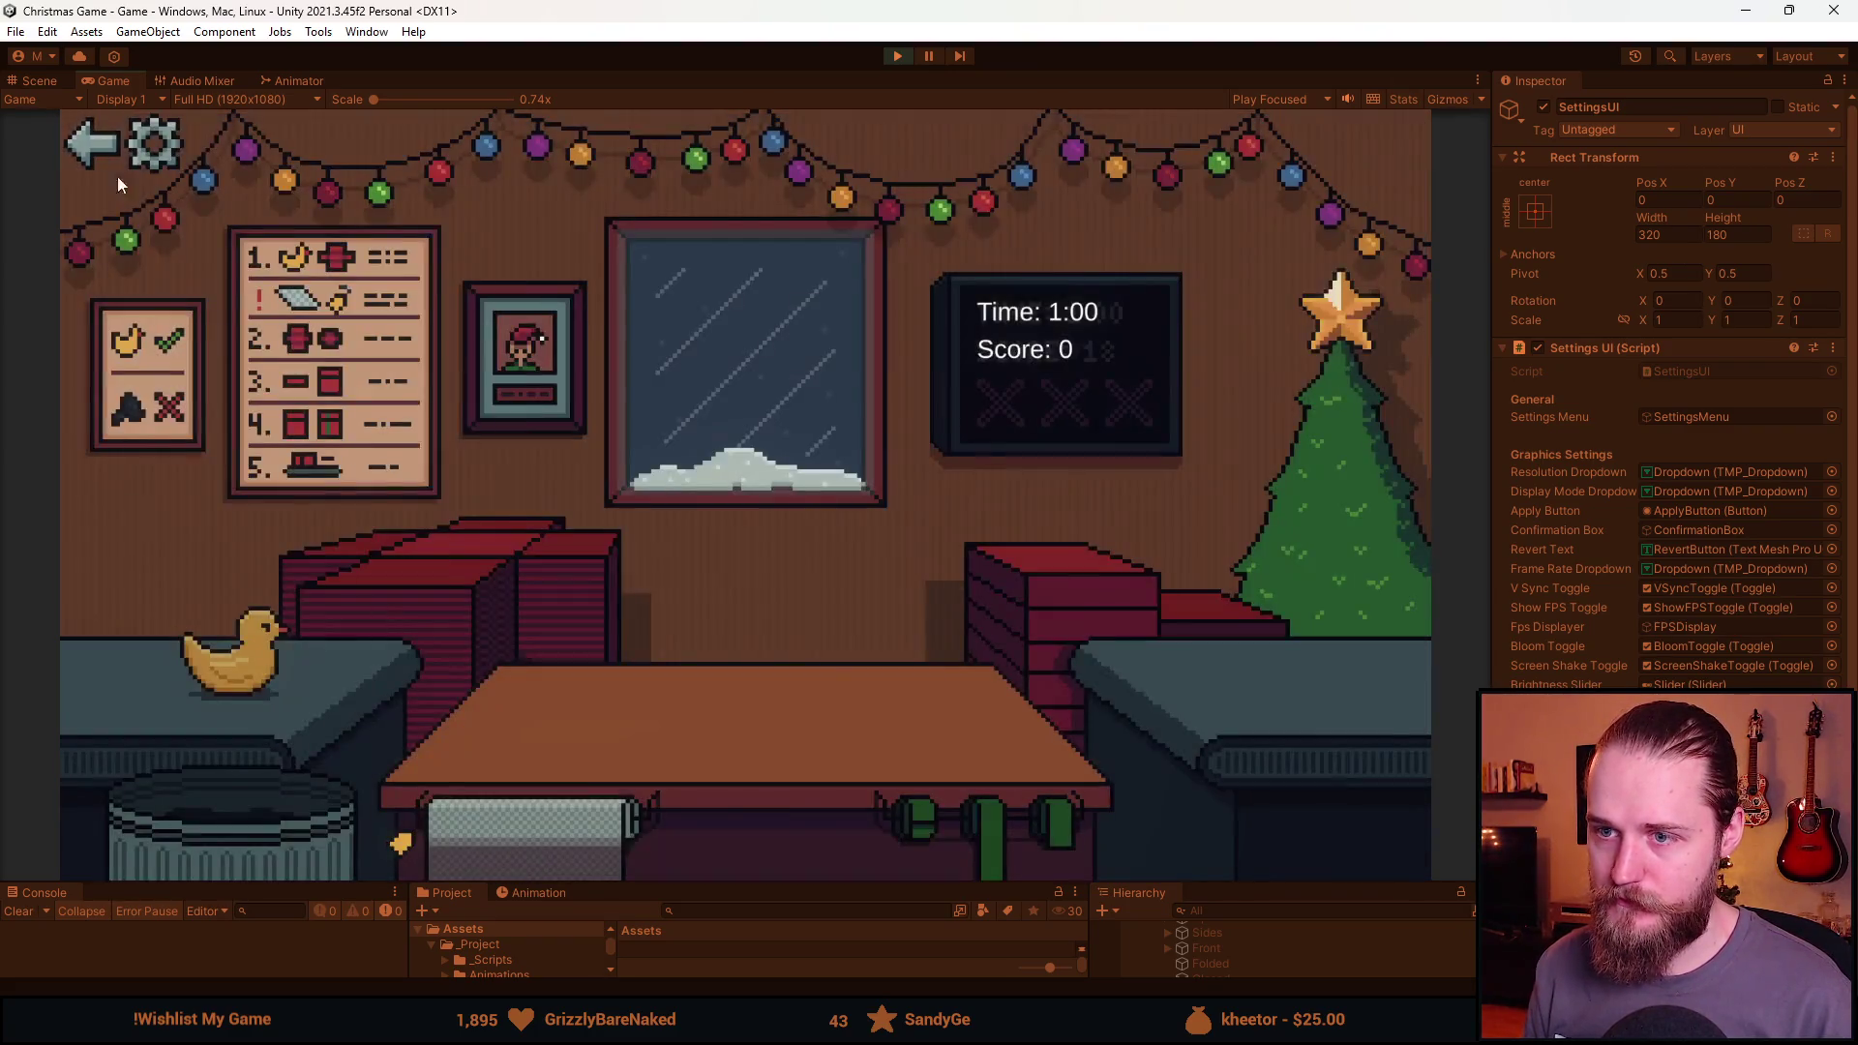
click(153, 167)
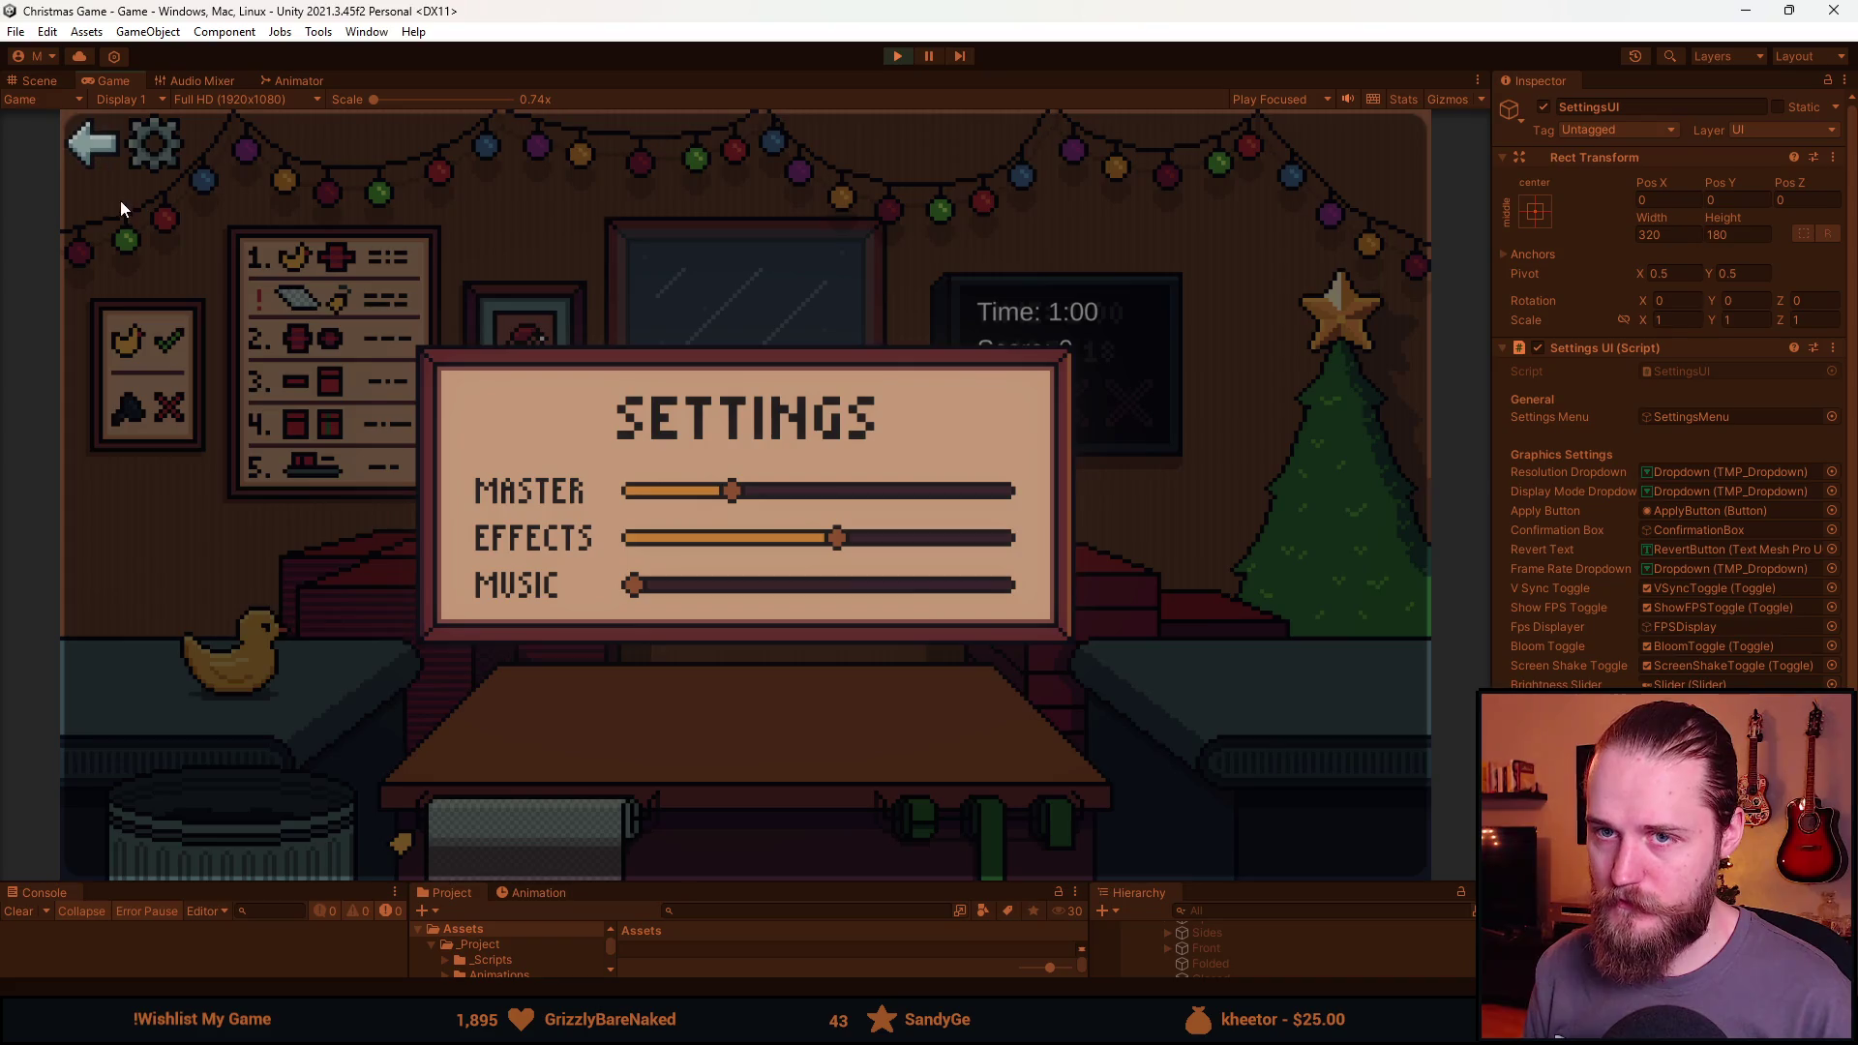
click(100, 148)
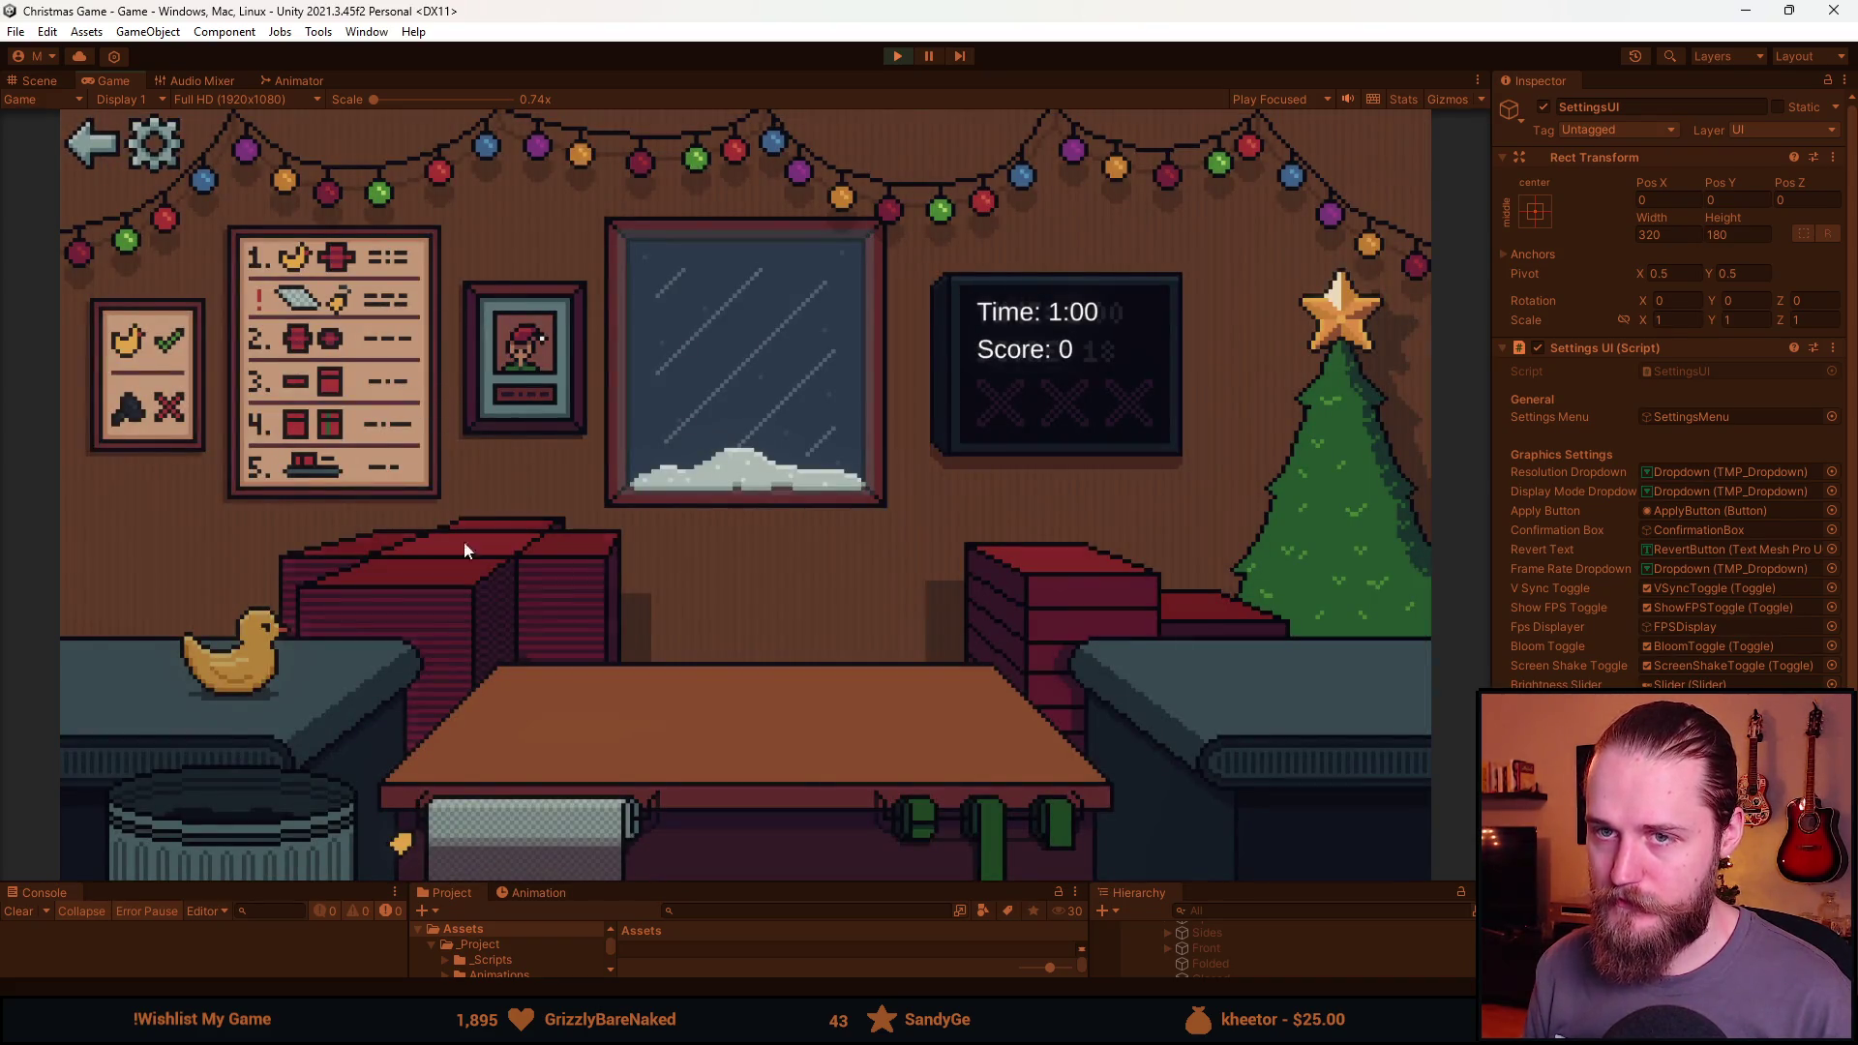
Stop the running game and shrink the Game view back.
click(898, 56)
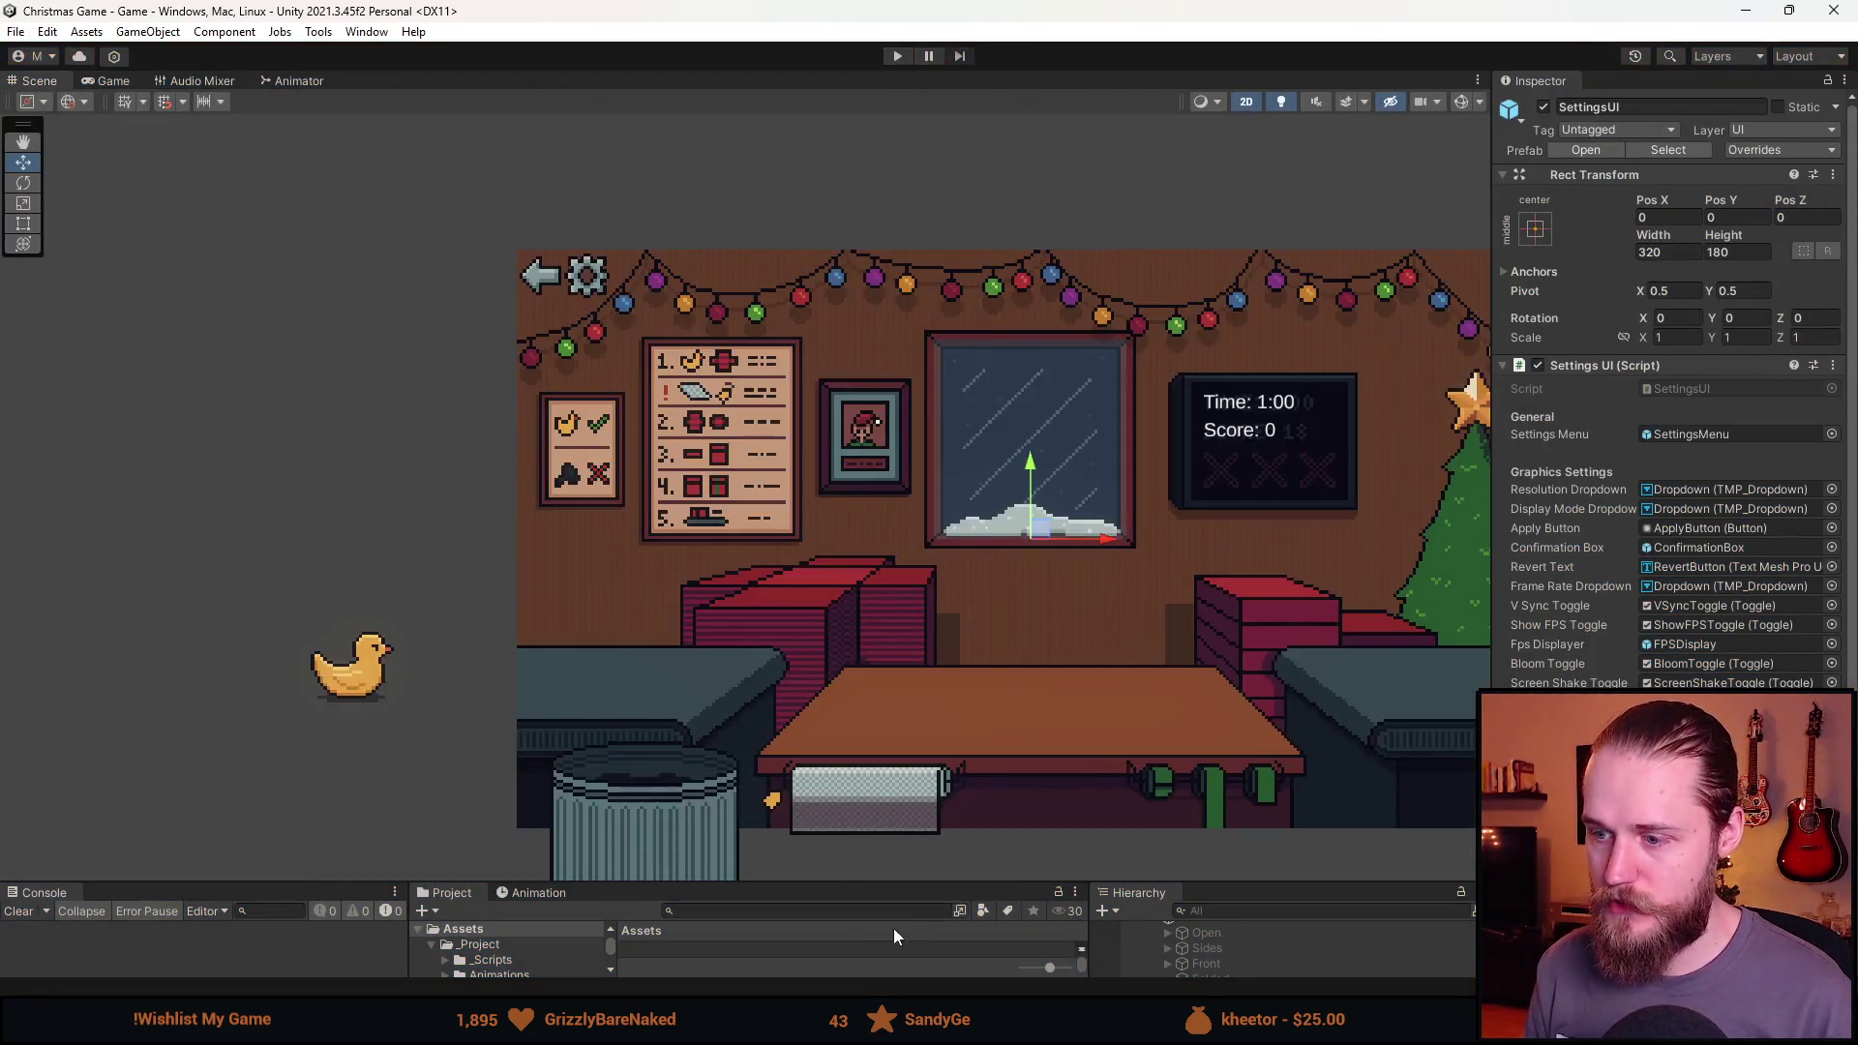
drag(907, 885, 887, 539)
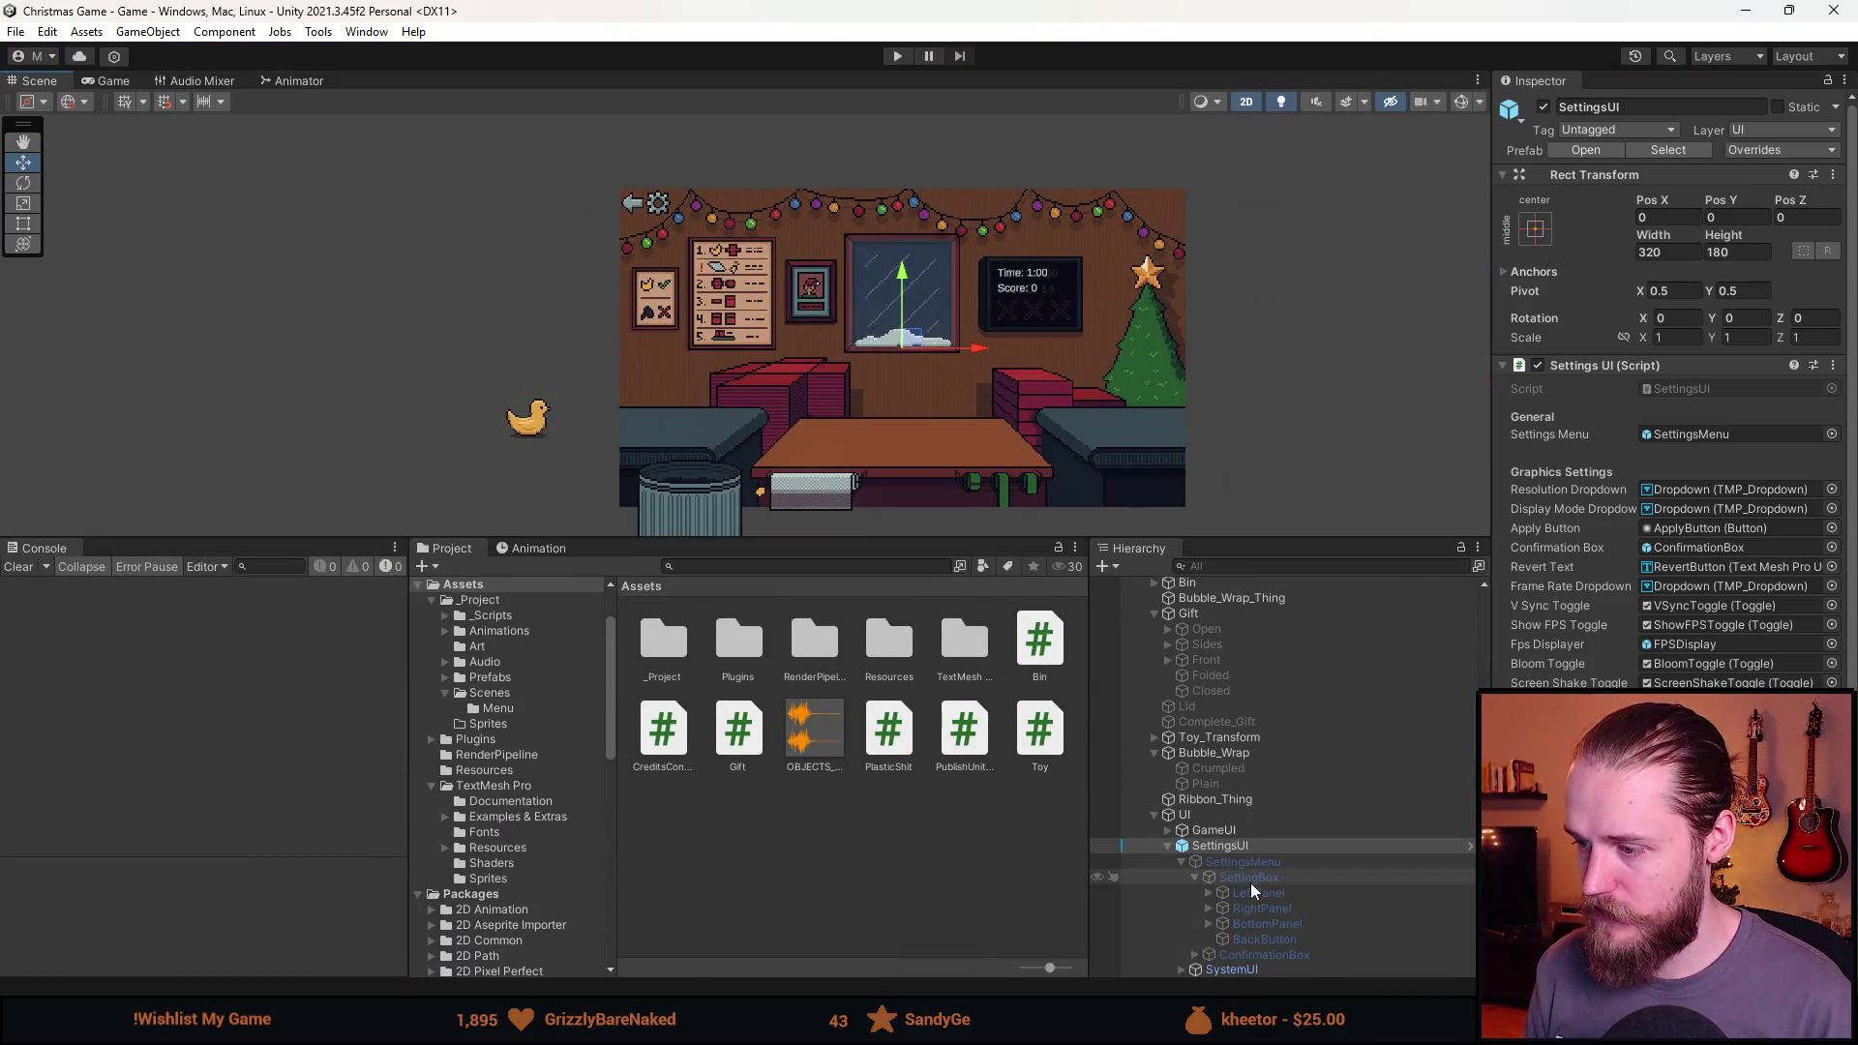
scroll(1239, 844, up, 3)
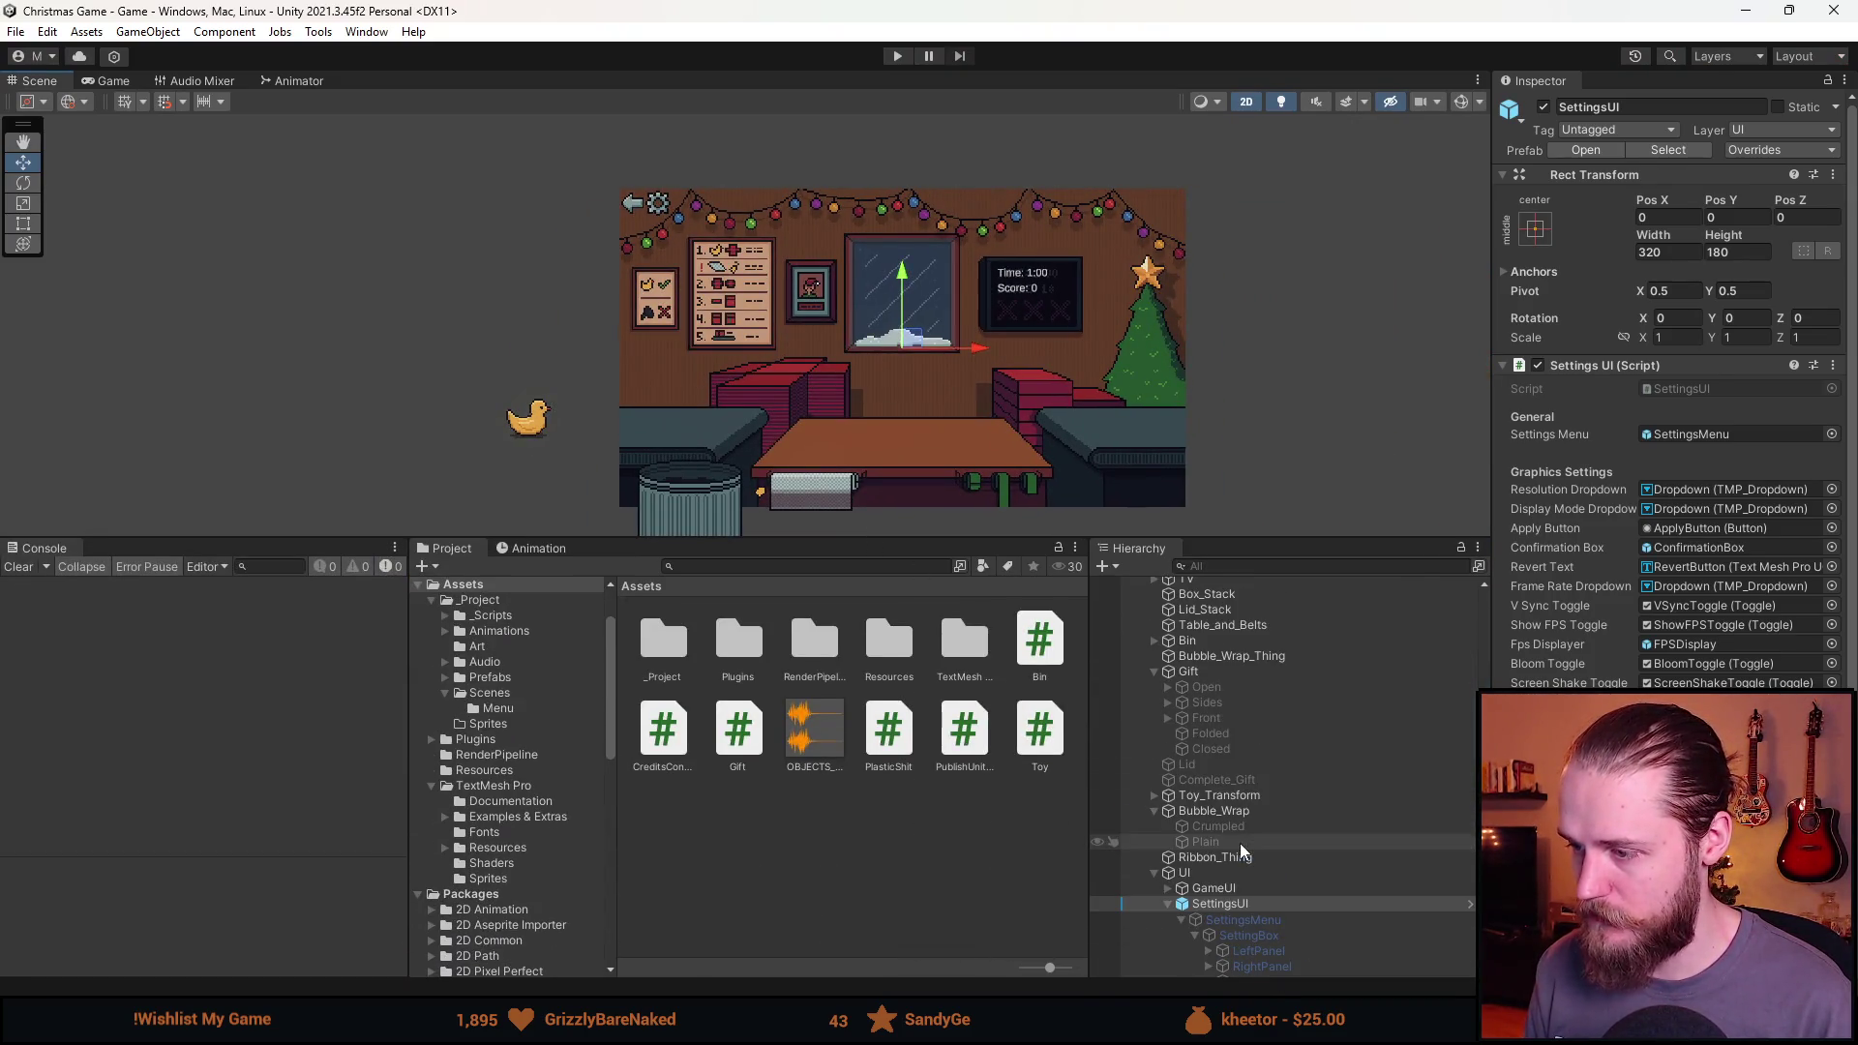
scroll(1192, 700, down, 3)
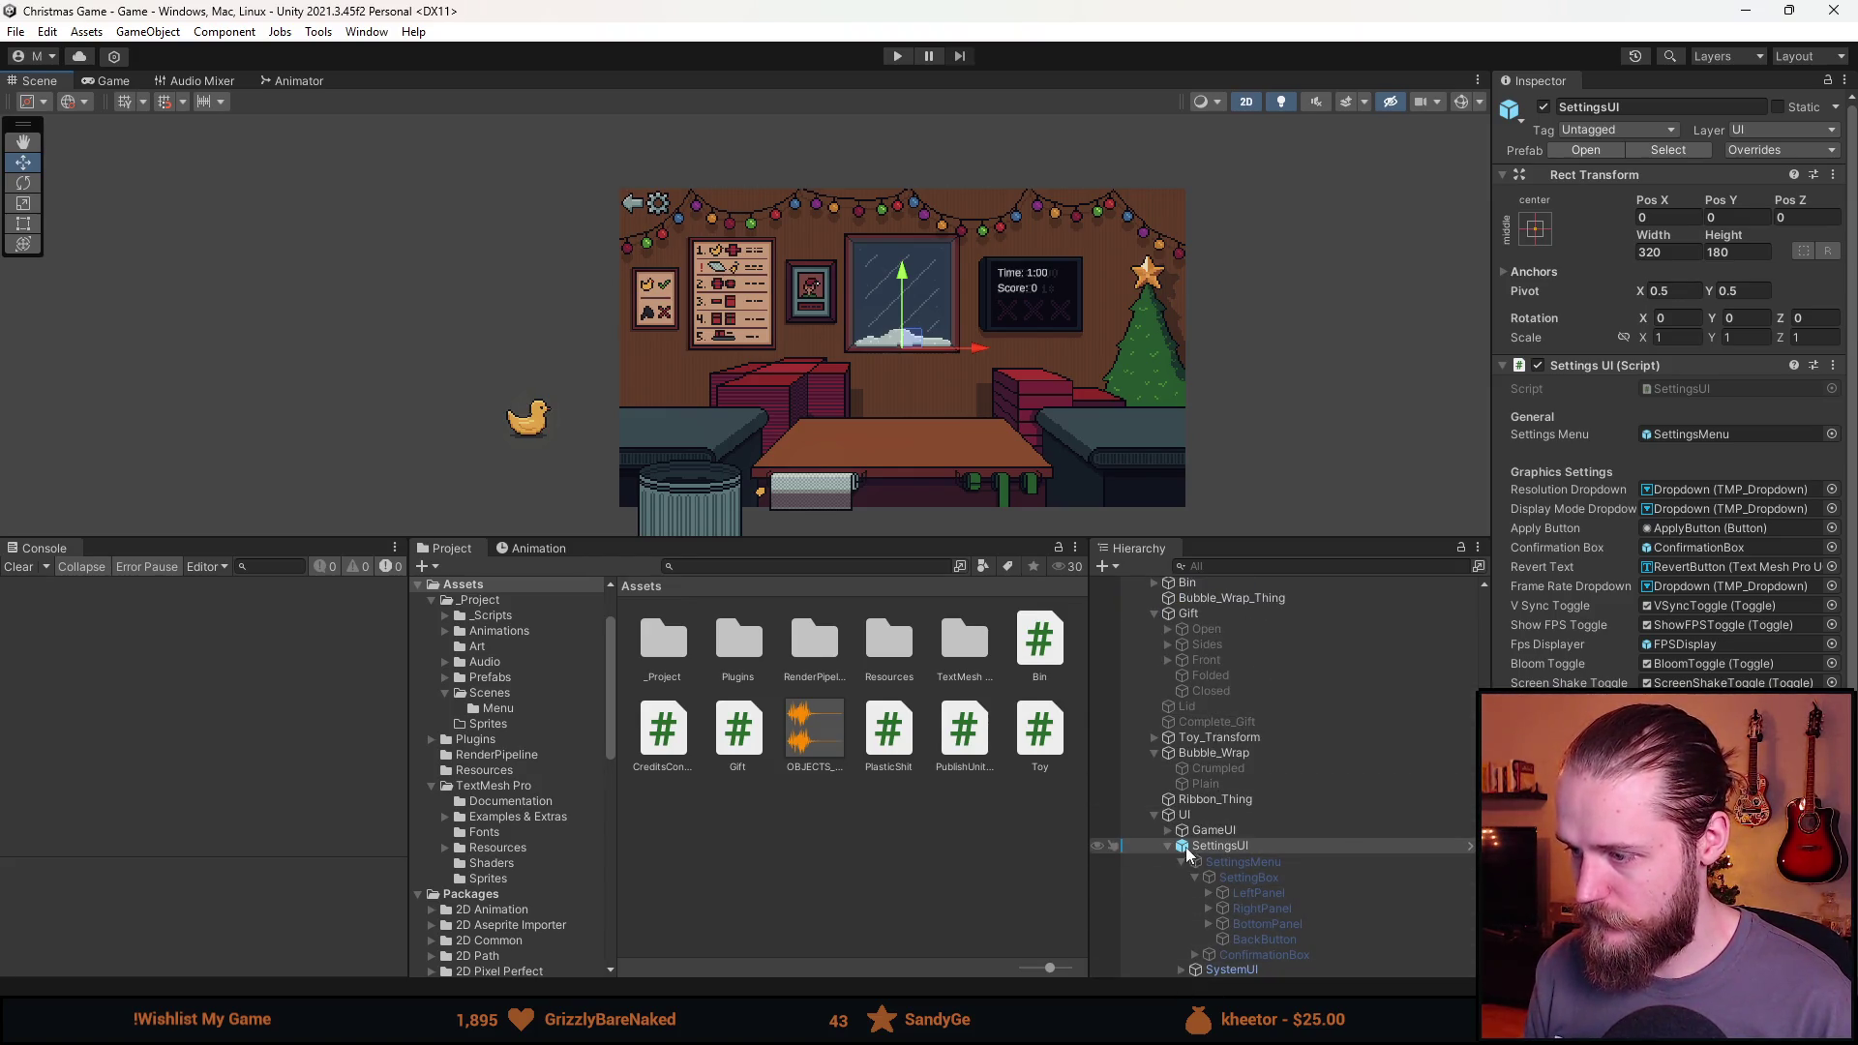
Set SettingsButton and MenuButton transitions to Color Tint, then play the game again.
click(1168, 829)
click(1252, 850)
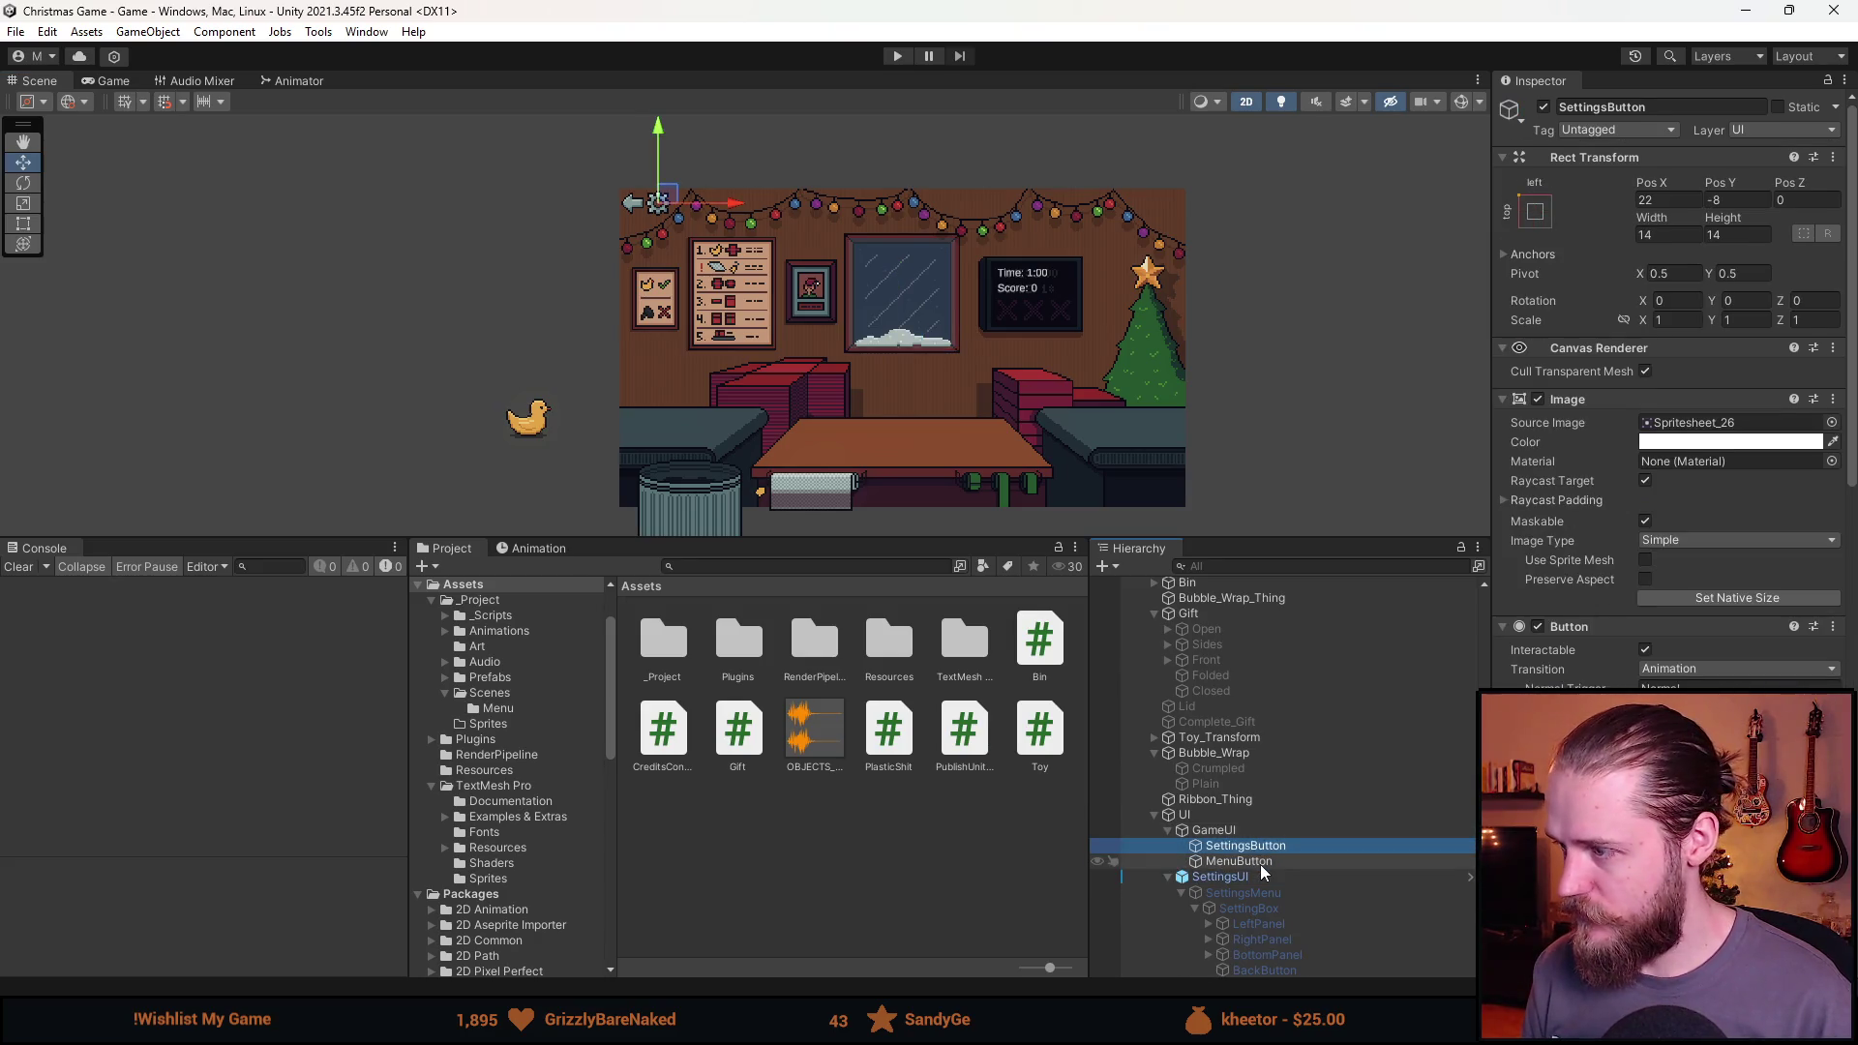
shift+click(1259, 863)
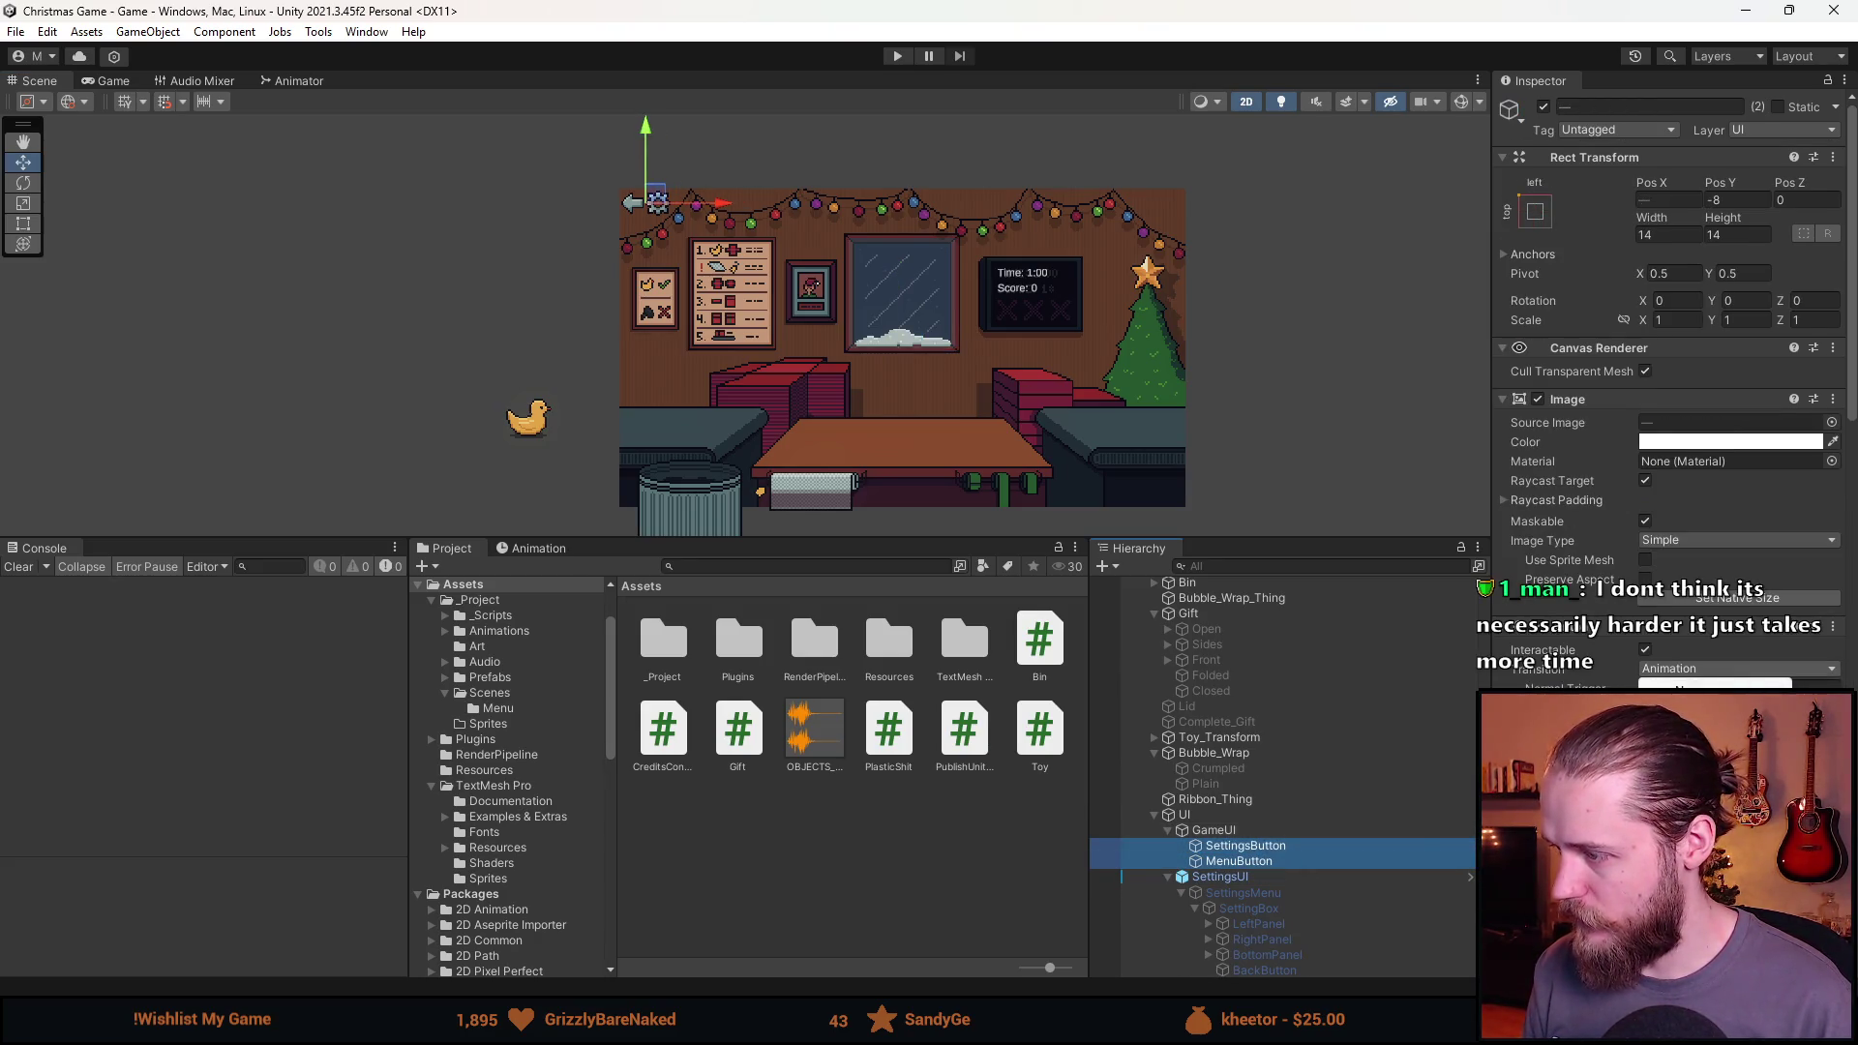
click(1567, 604)
scroll(1567, 604, down, 2)
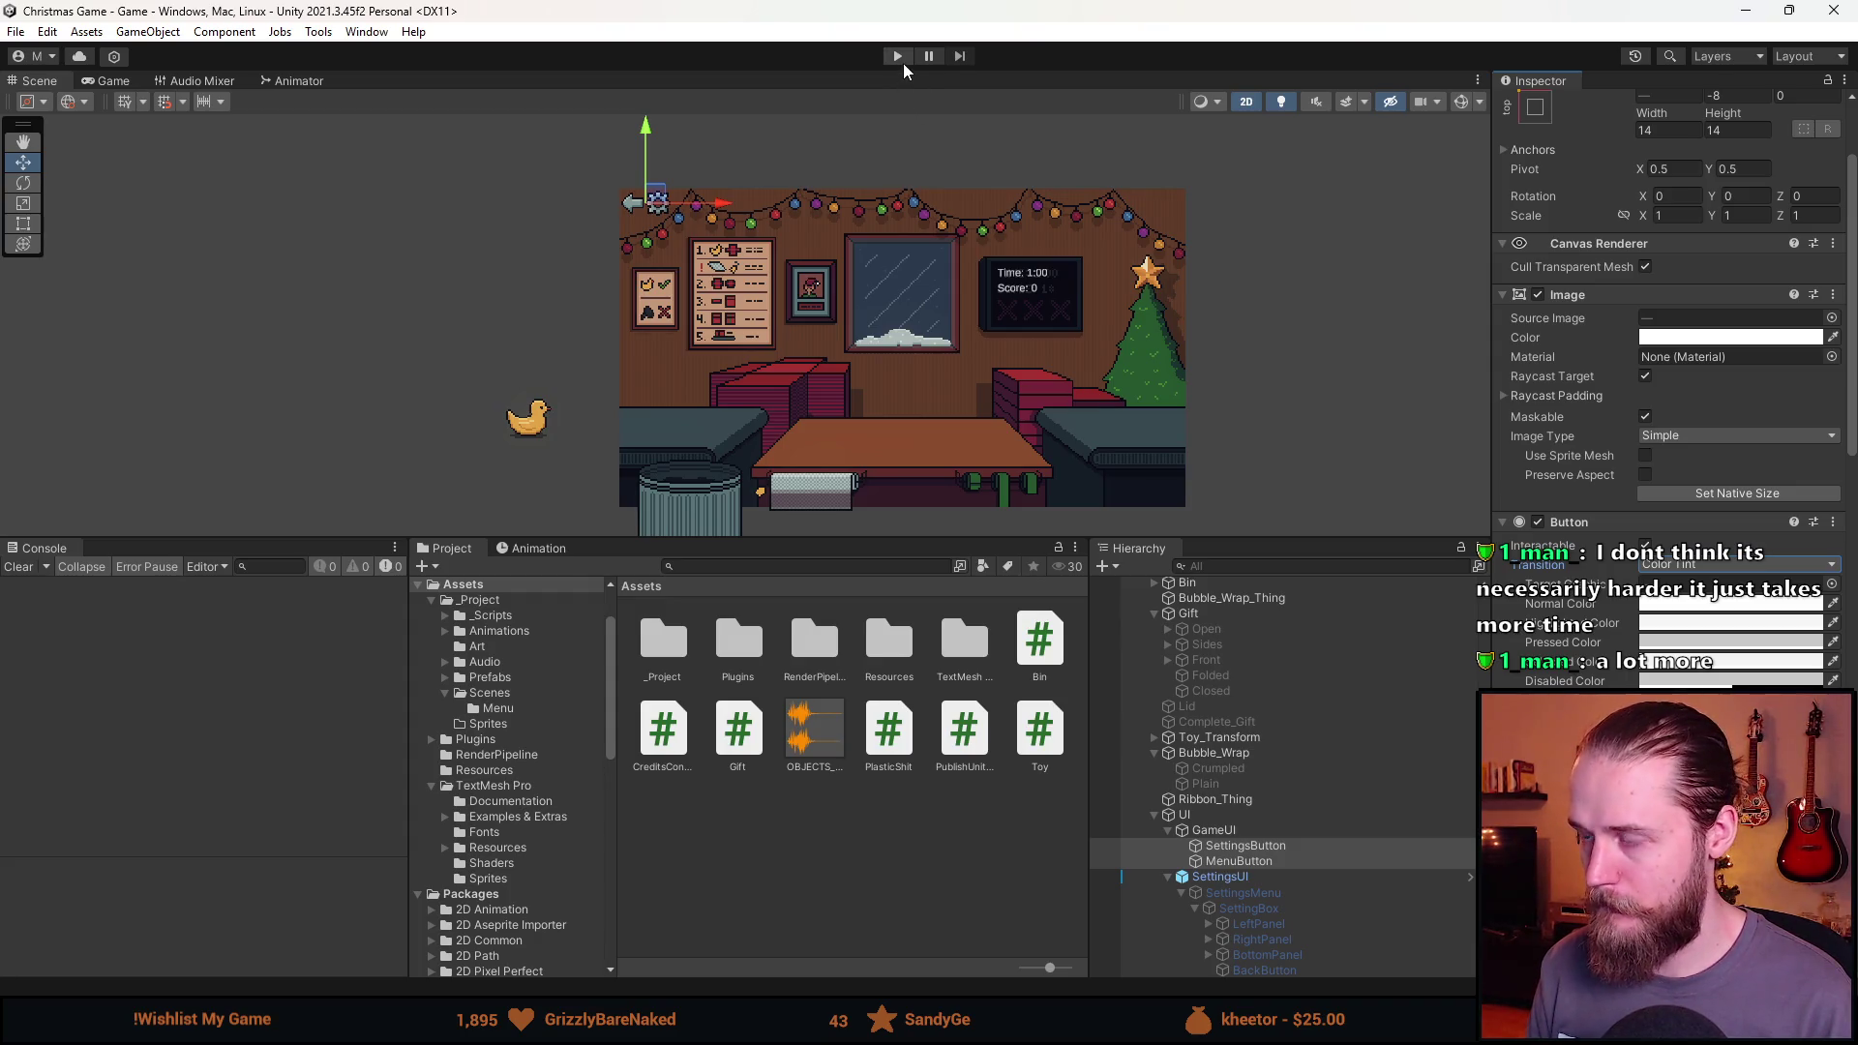
click(1169, 830)
click(1186, 844)
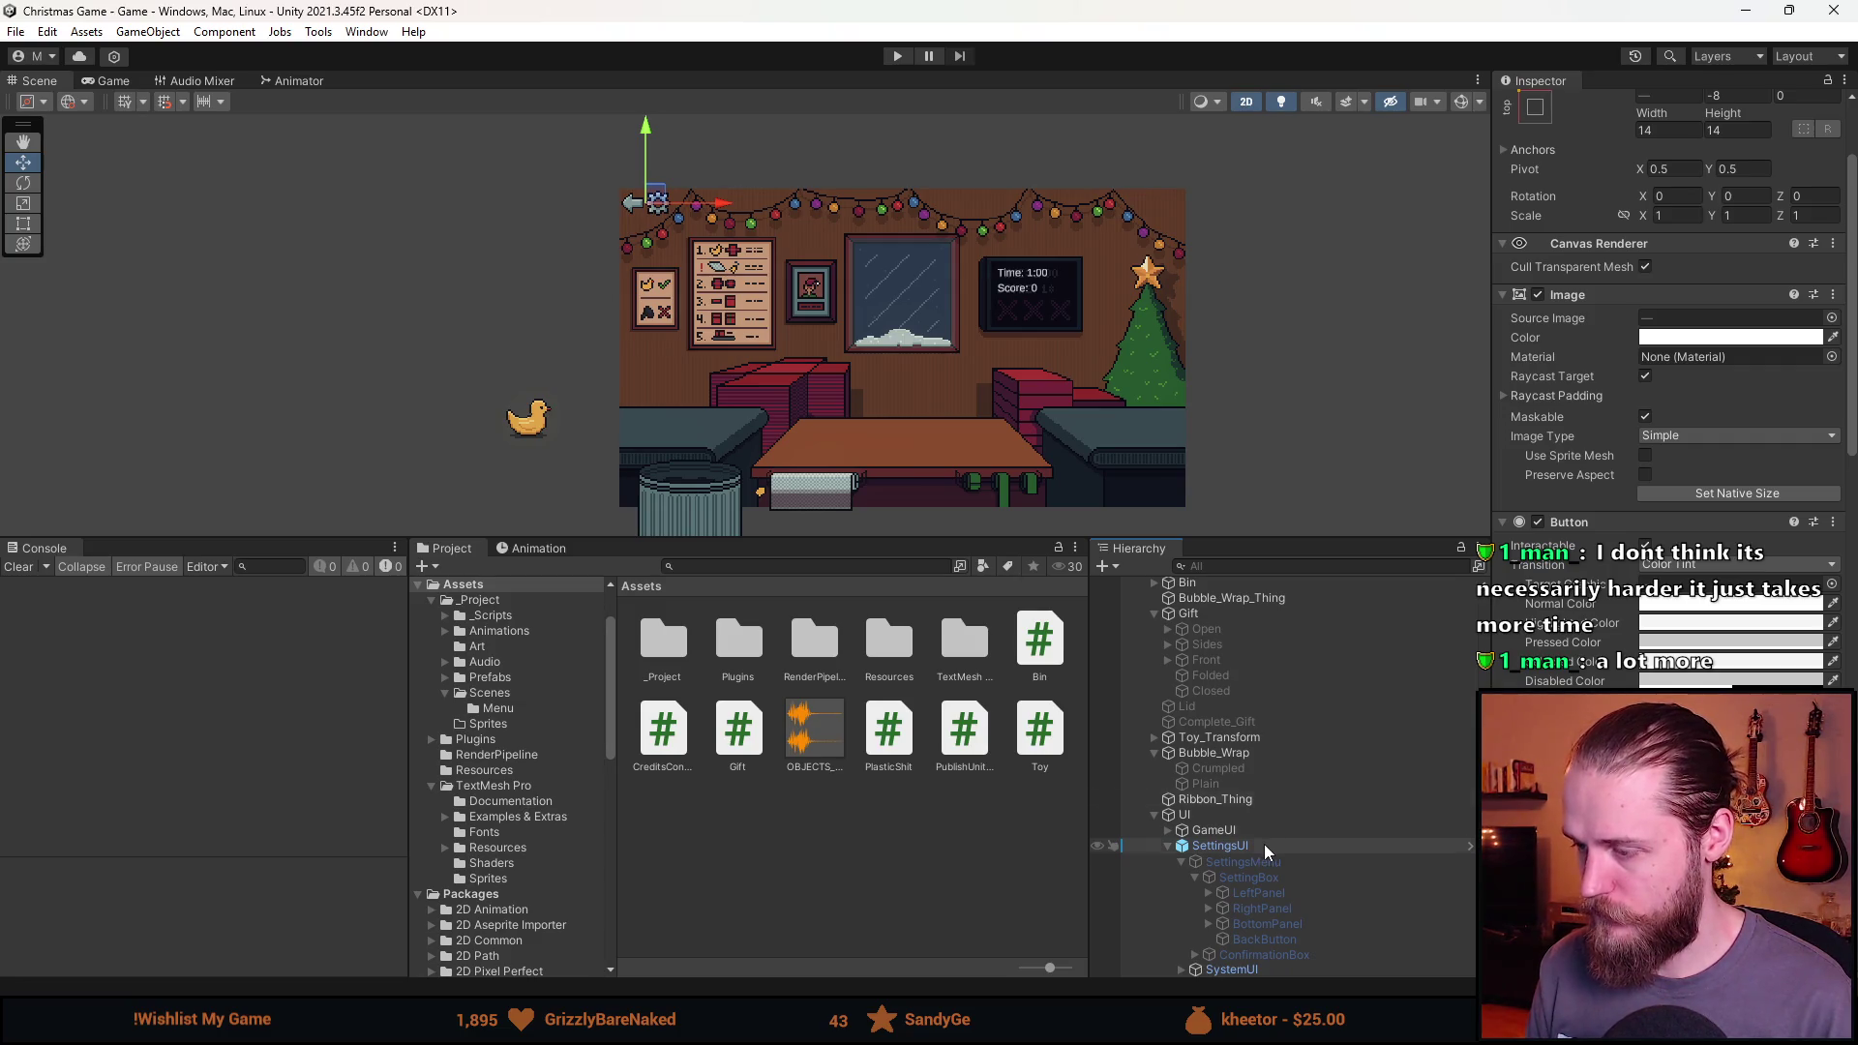
click(898, 56)
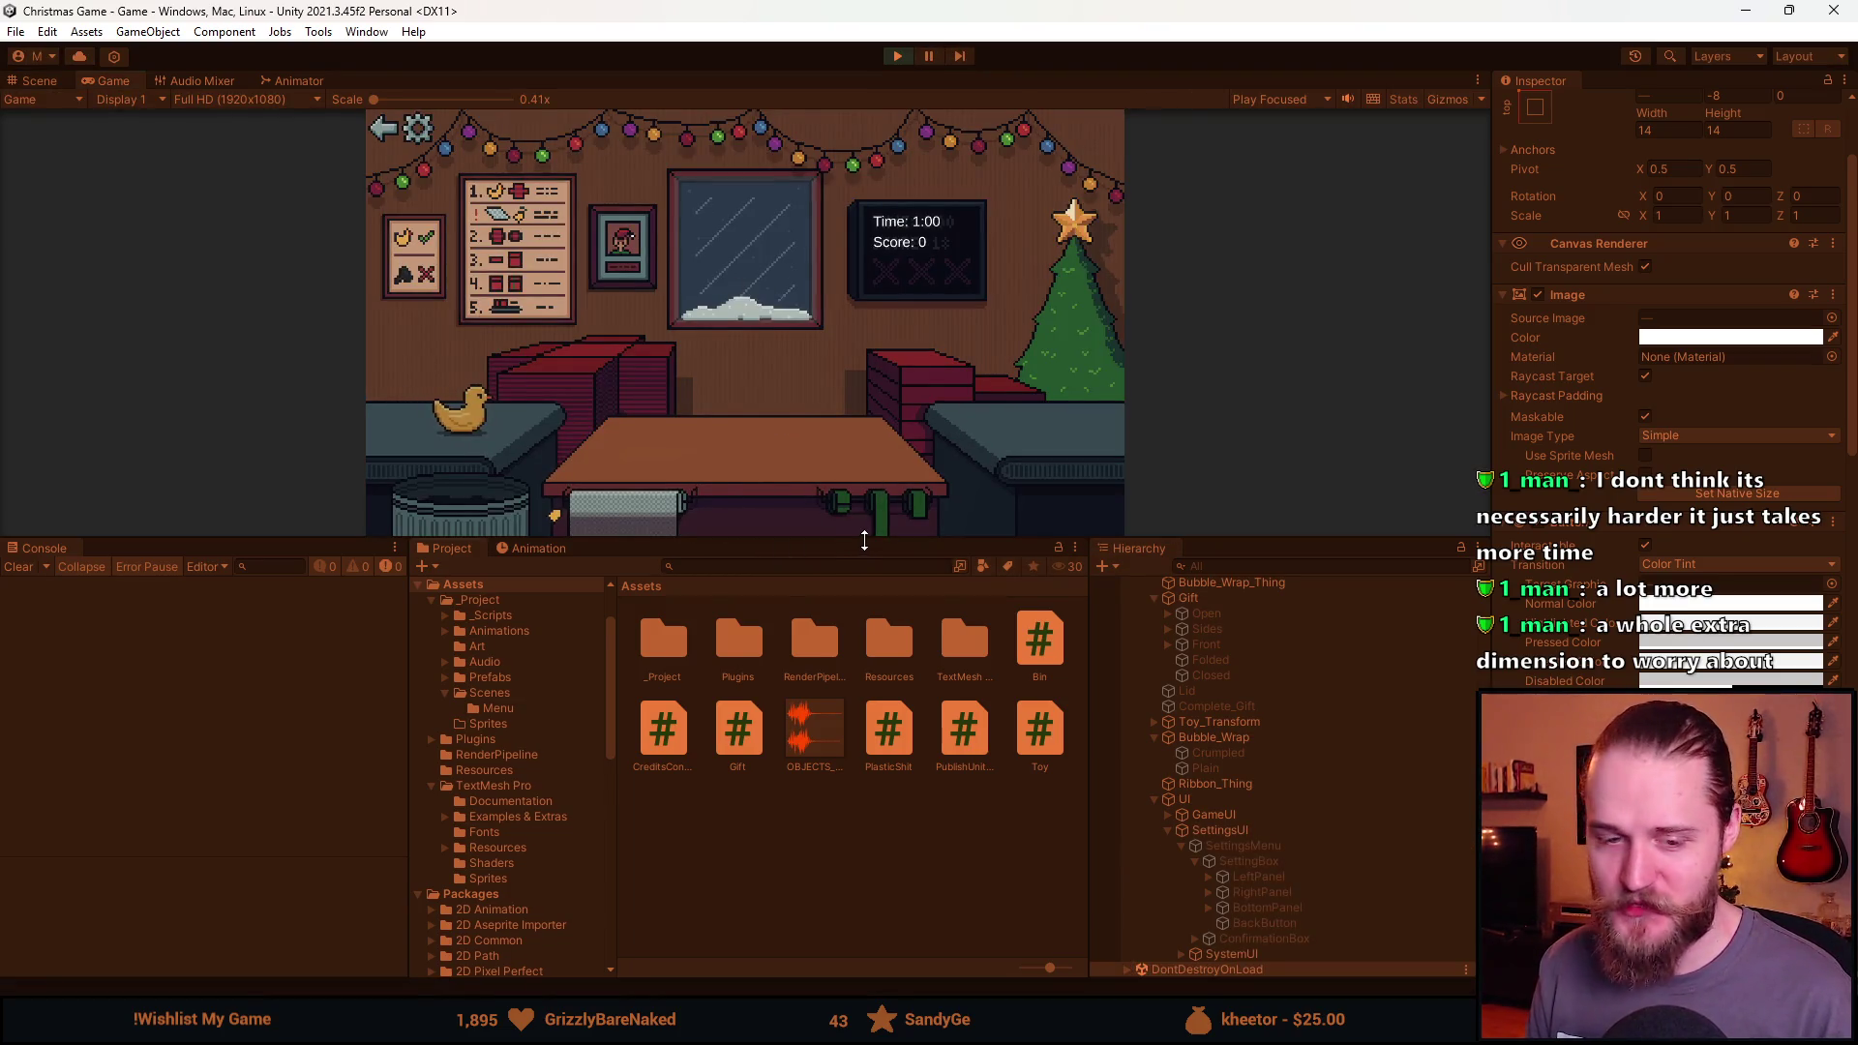
Enlarge the Game view and open and close the settings panel repeatedly.
drag(864, 541, 837, 848)
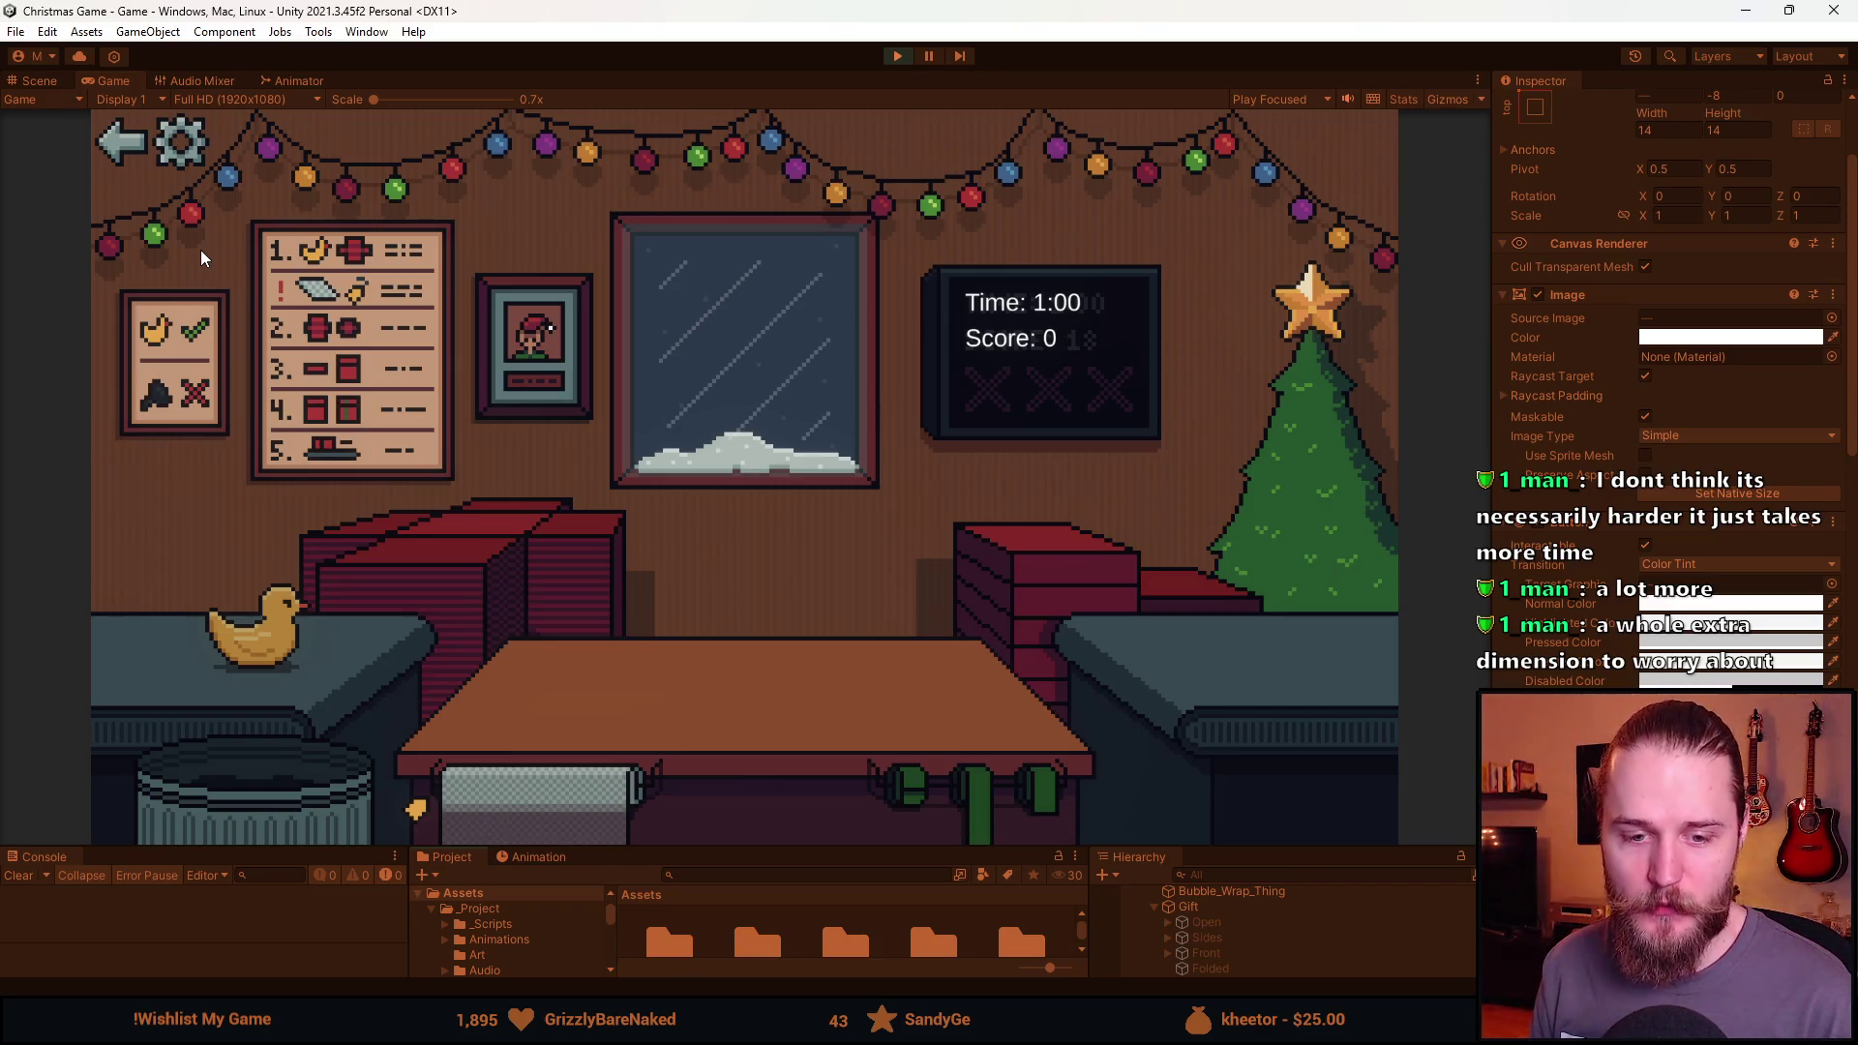
click(172, 148)
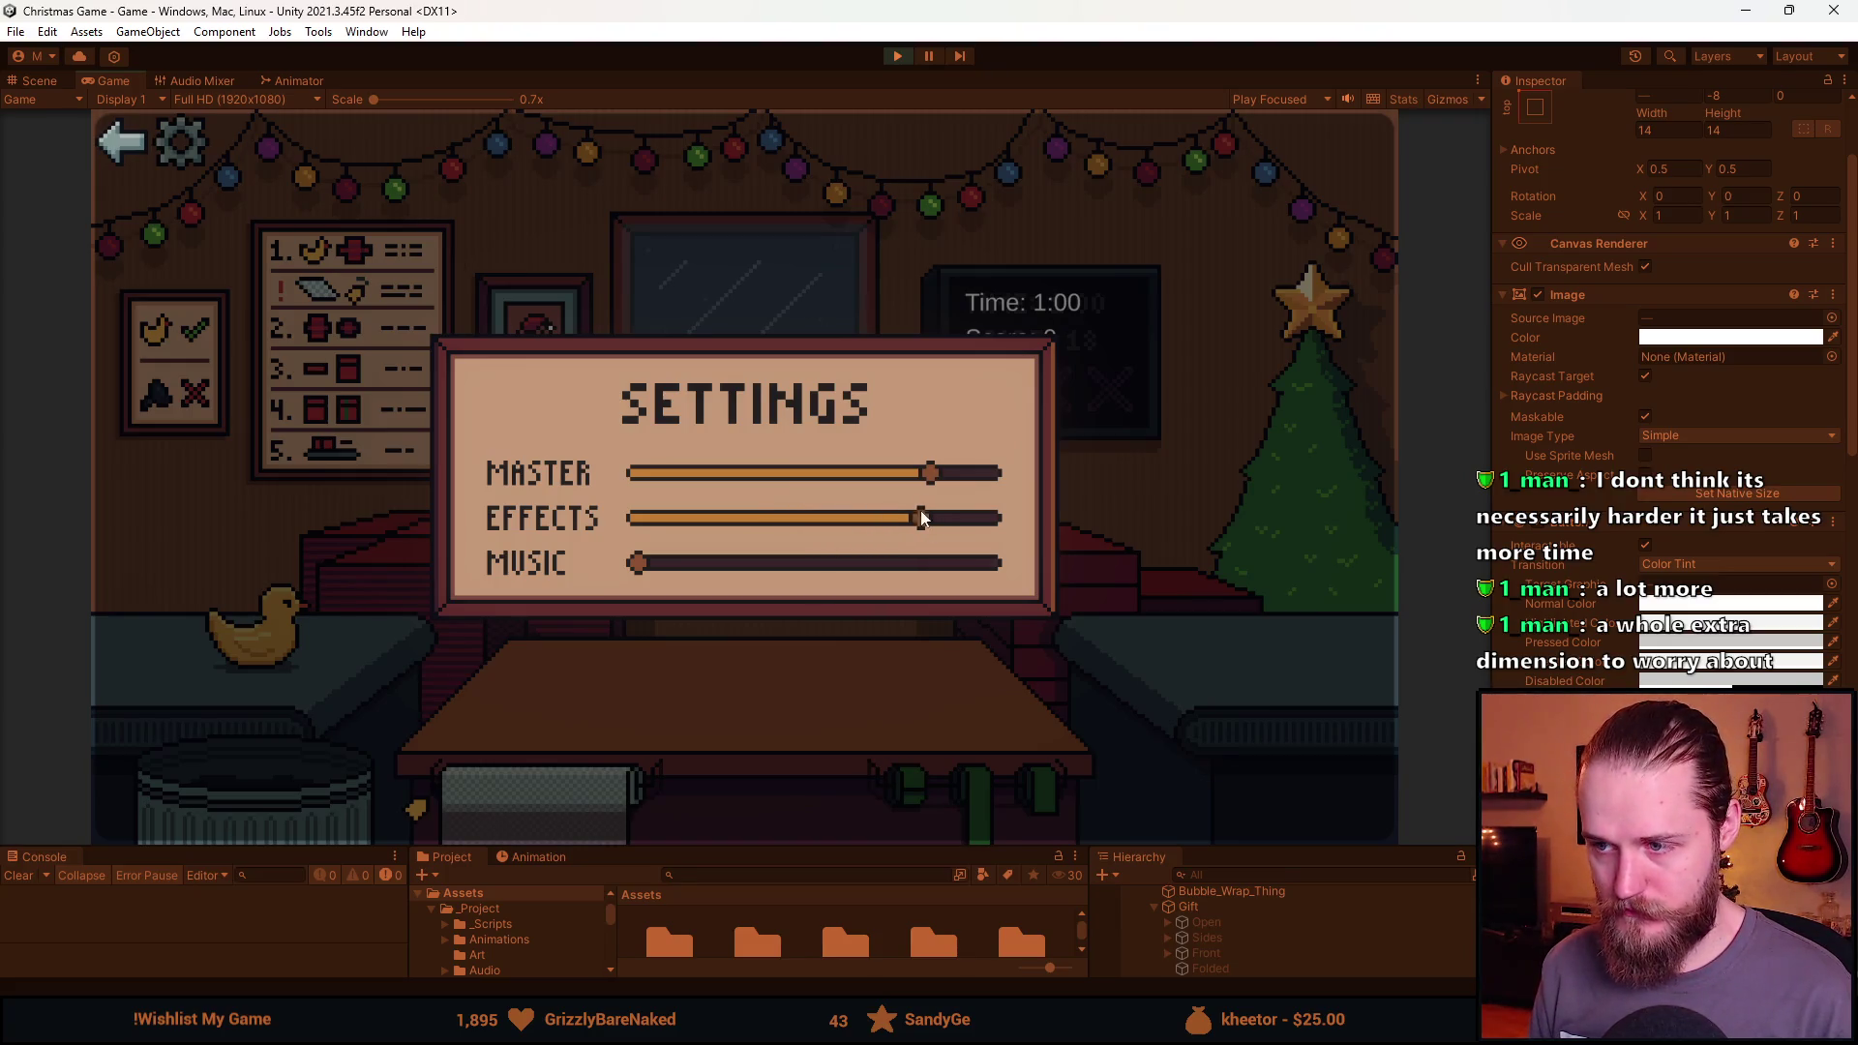
click(124, 142)
click(183, 145)
click(110, 155)
click(182, 161)
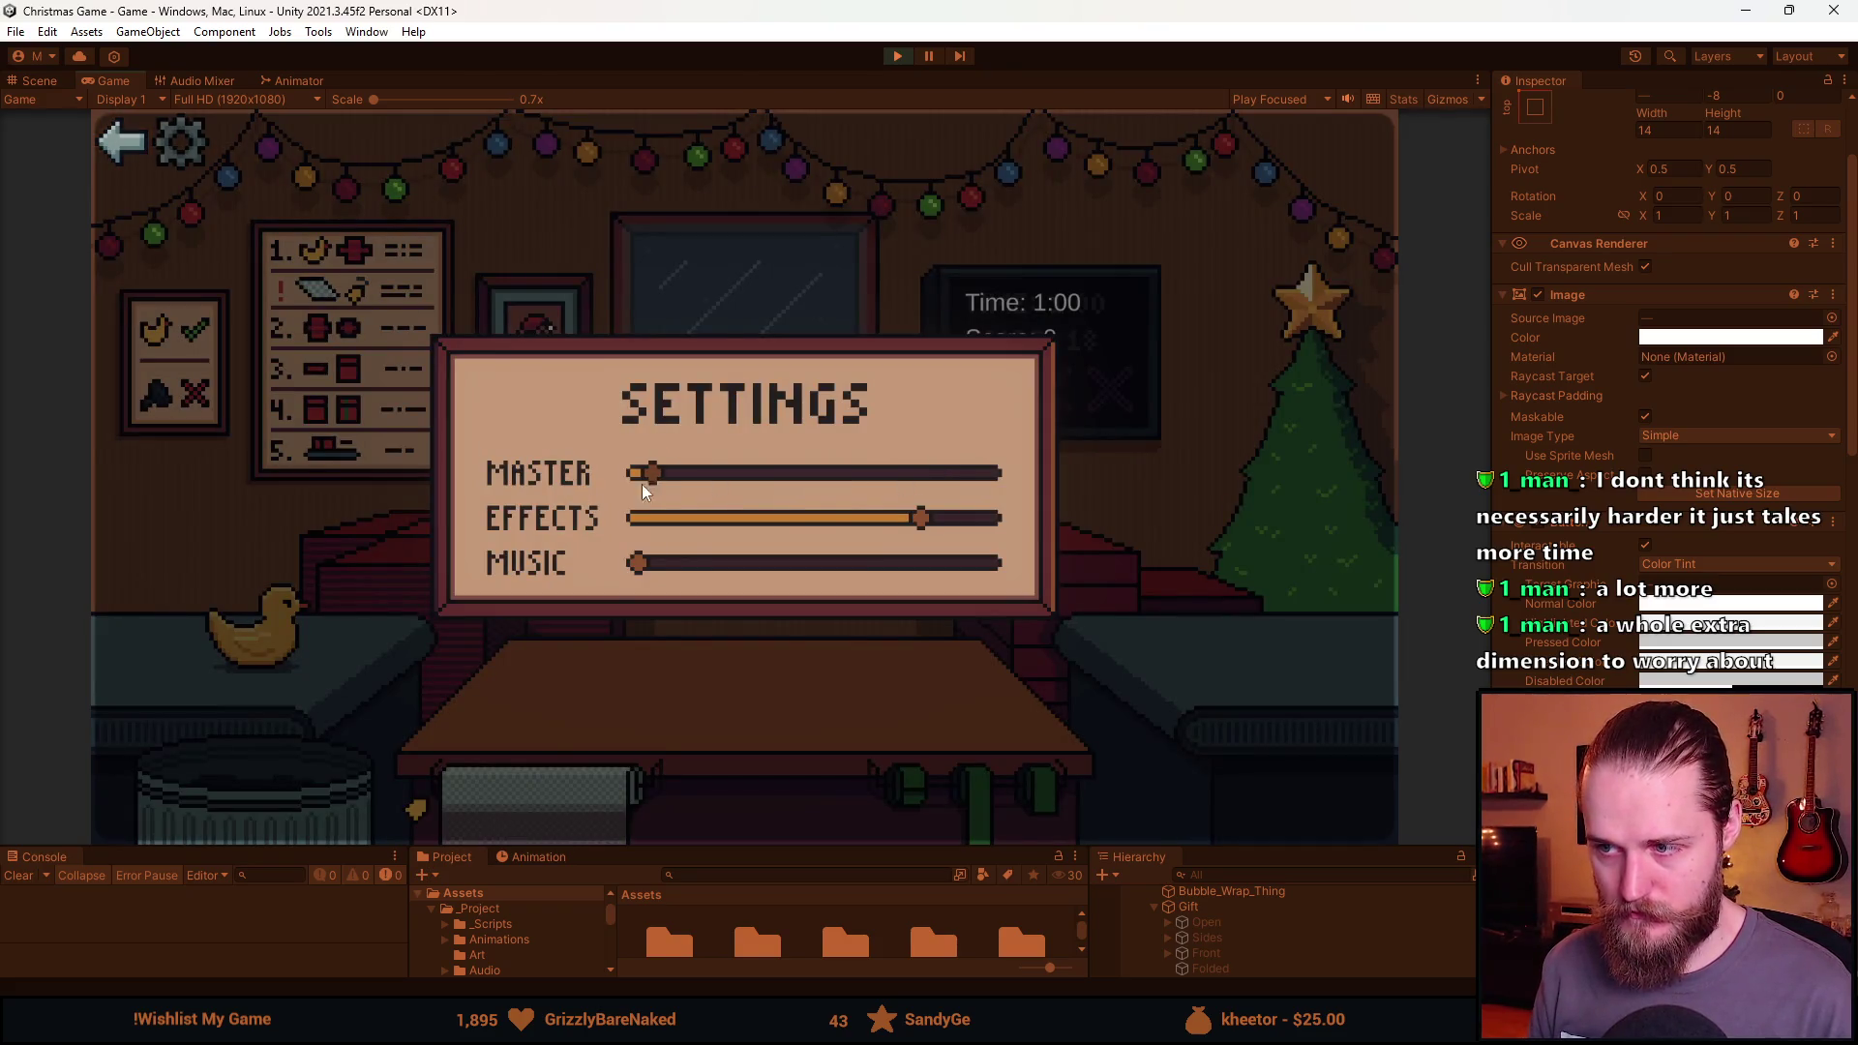
Drag Music volume up and back down, return to the main menu, reopen and dismiss settings, then stop.
drag(648, 572, 868, 574)
drag(981, 572, 670, 569)
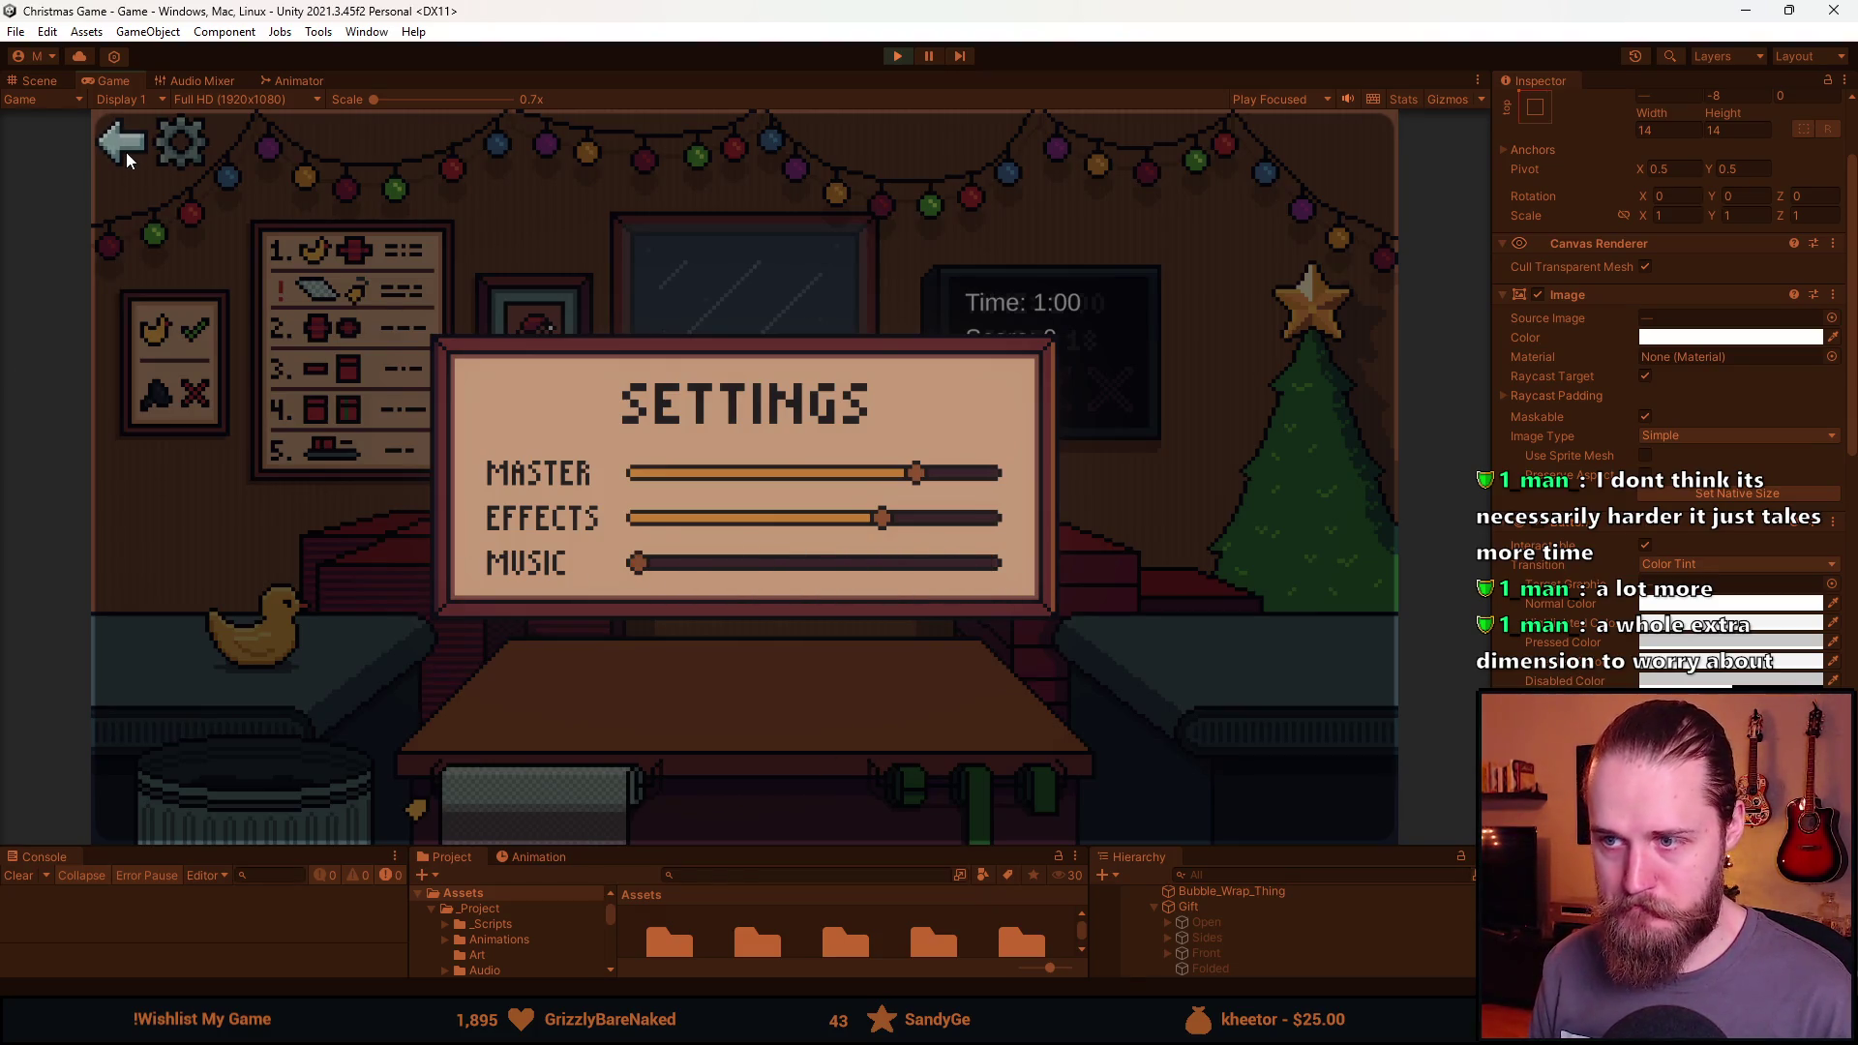
click(126, 152)
click(119, 143)
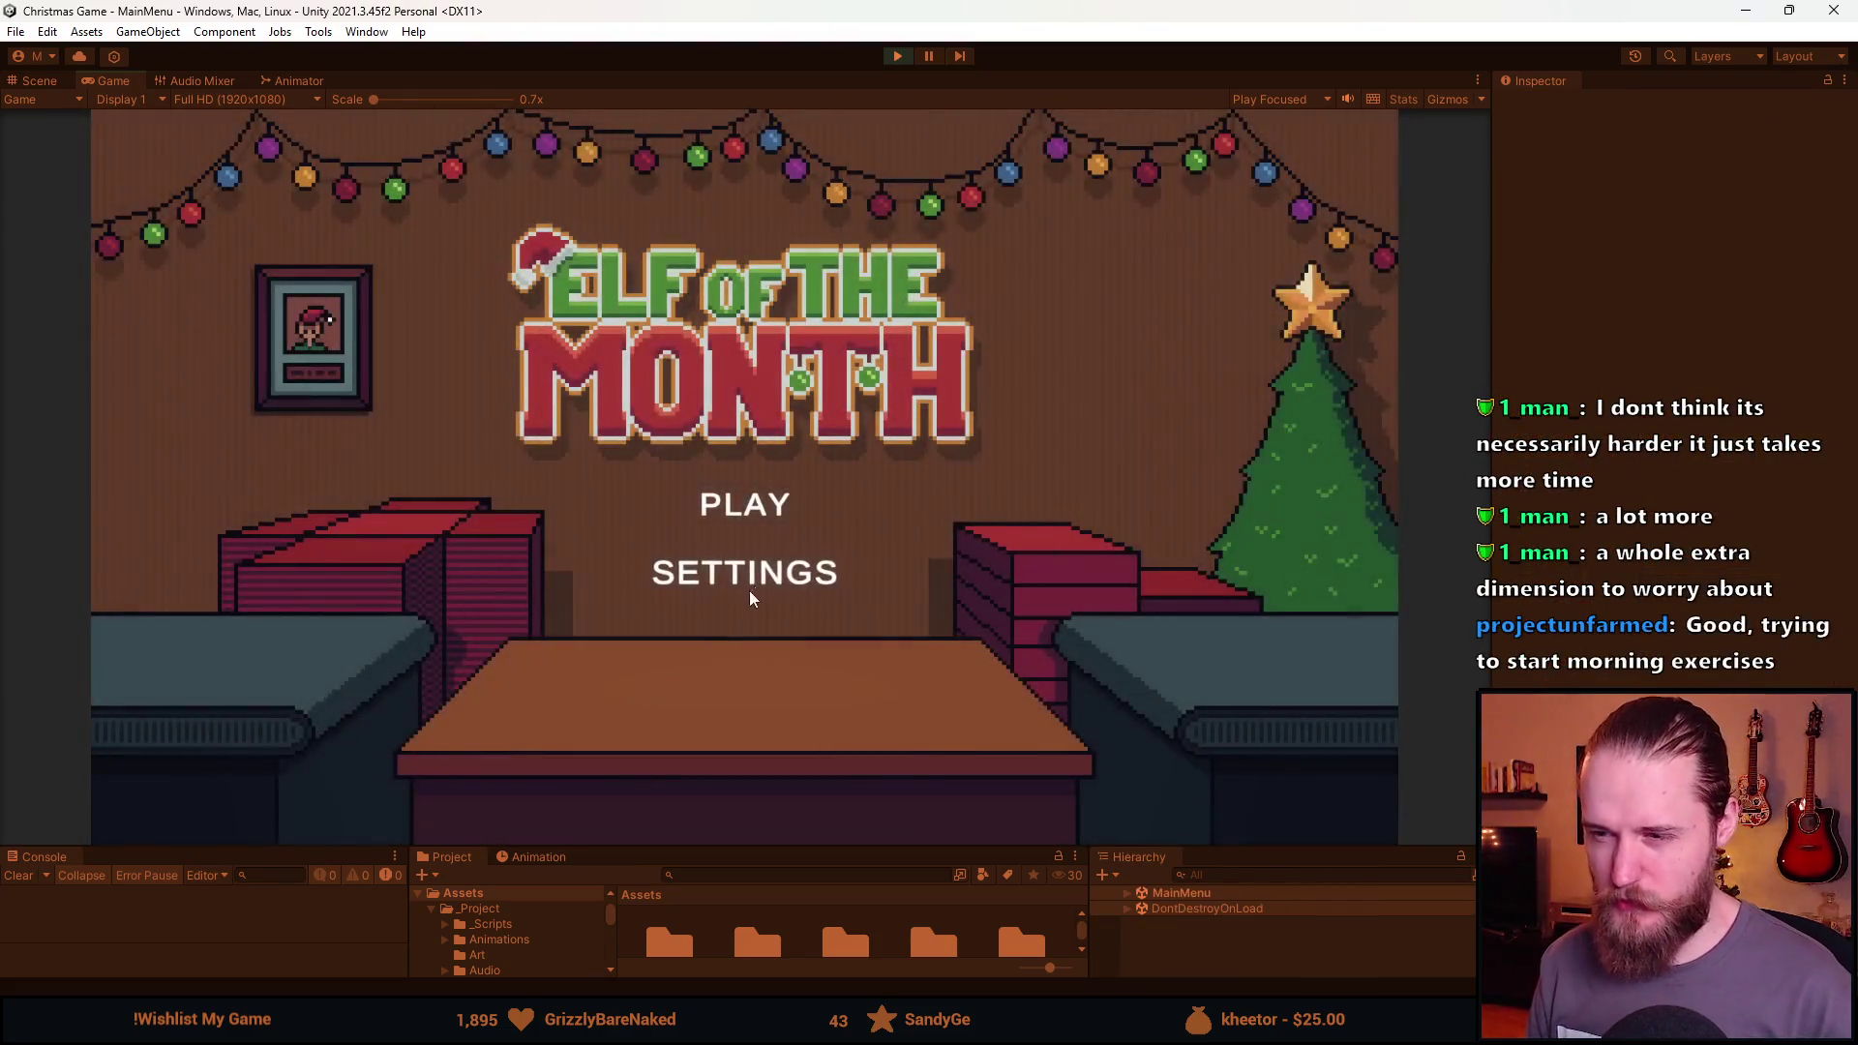
click(777, 575)
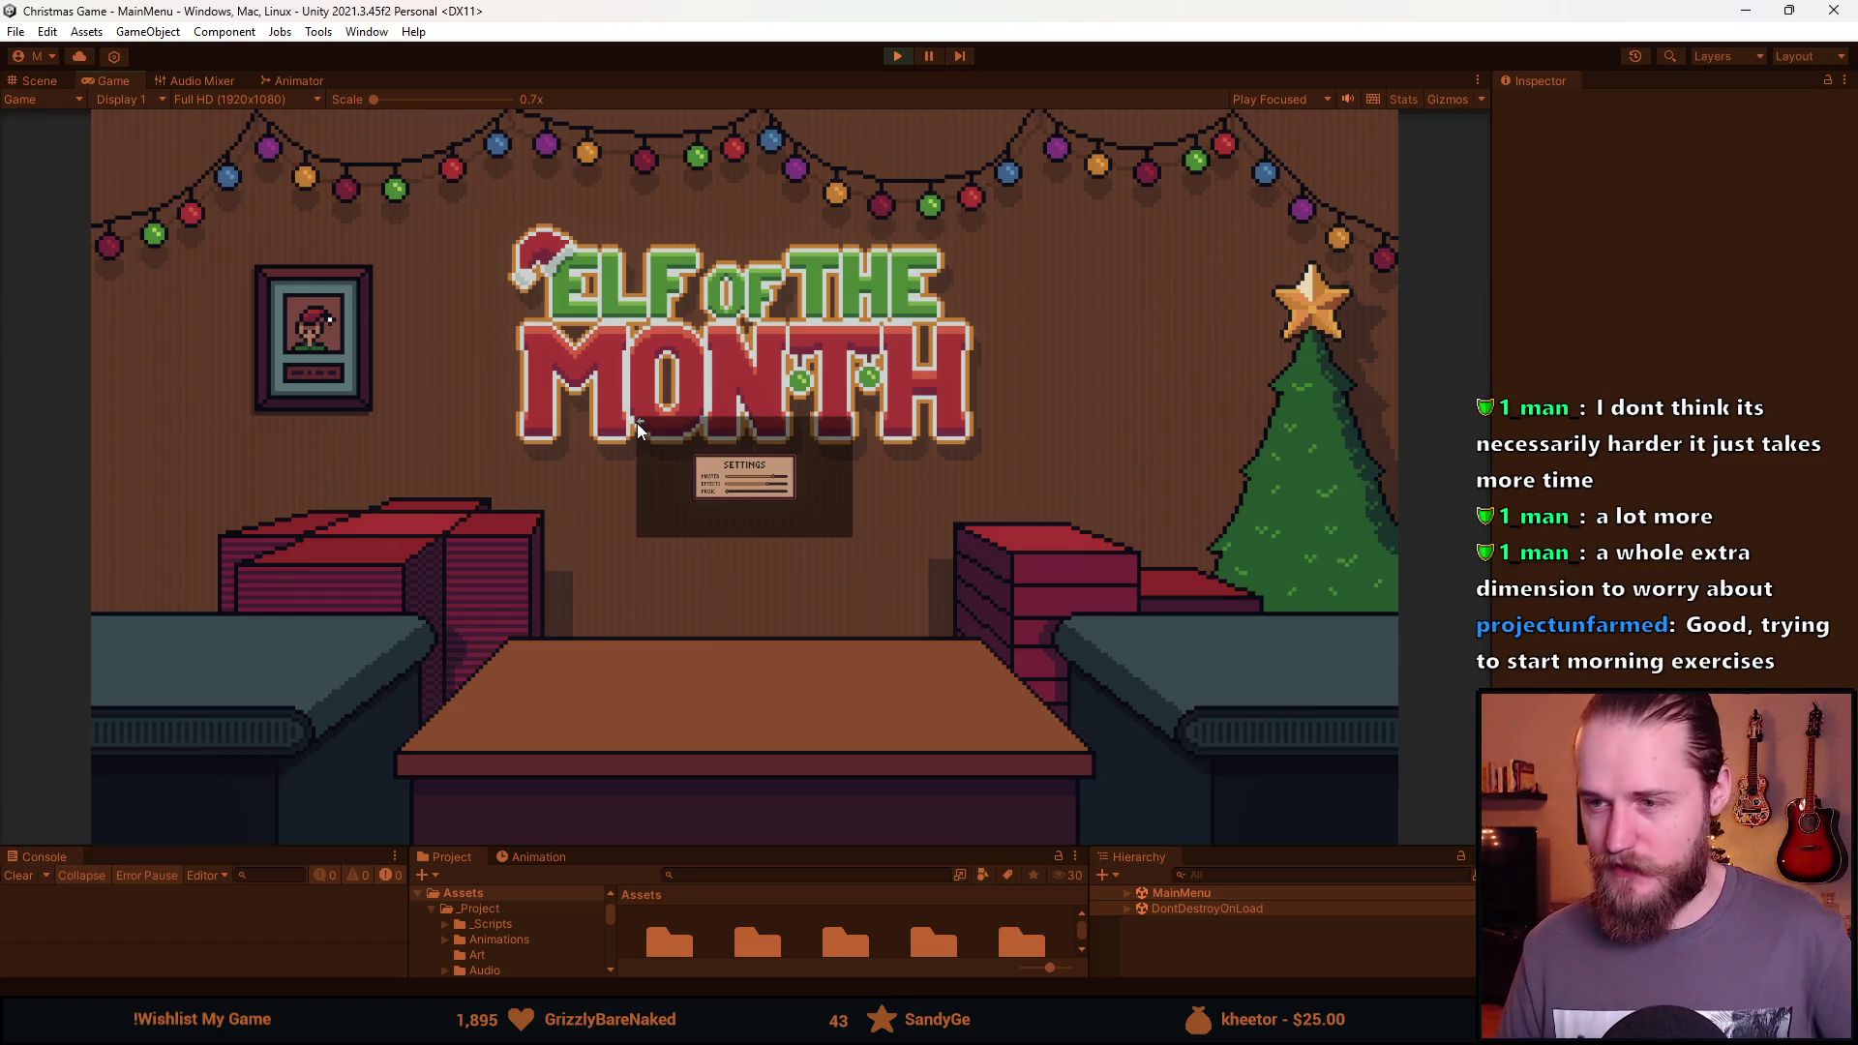
click(734, 569)
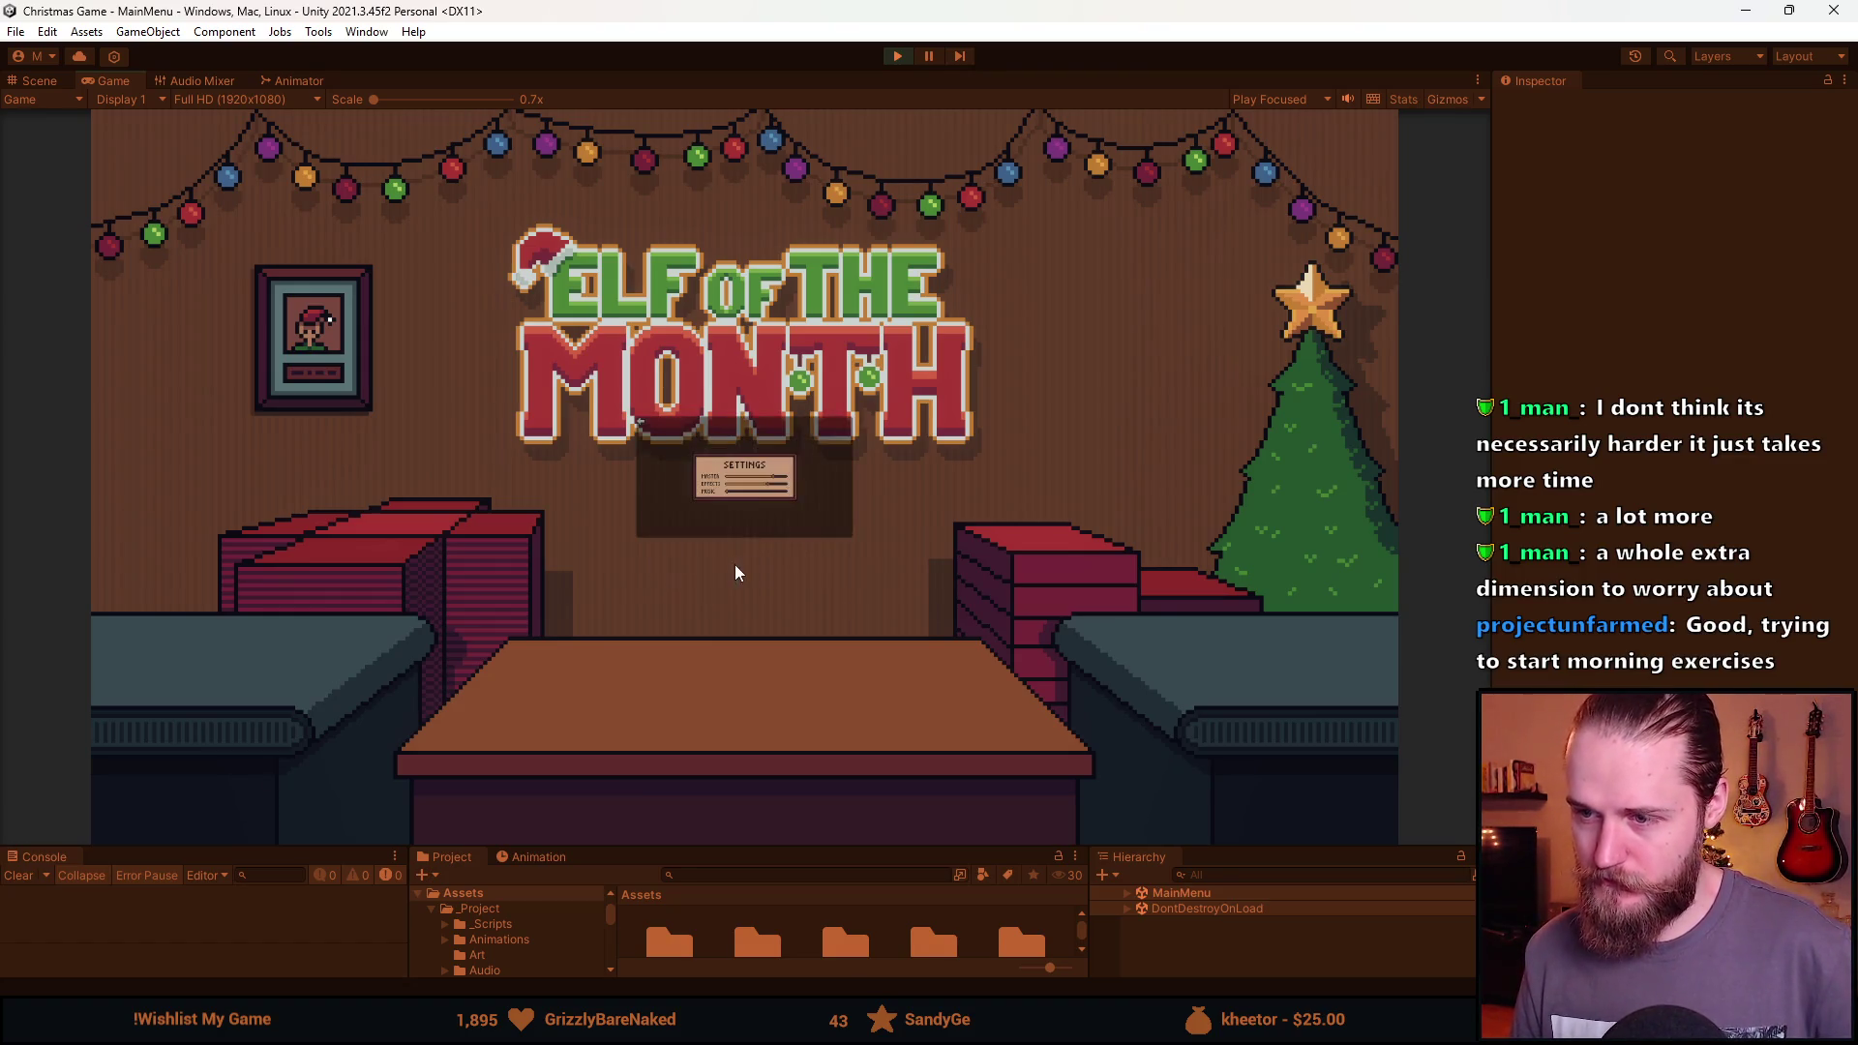
click(644, 432)
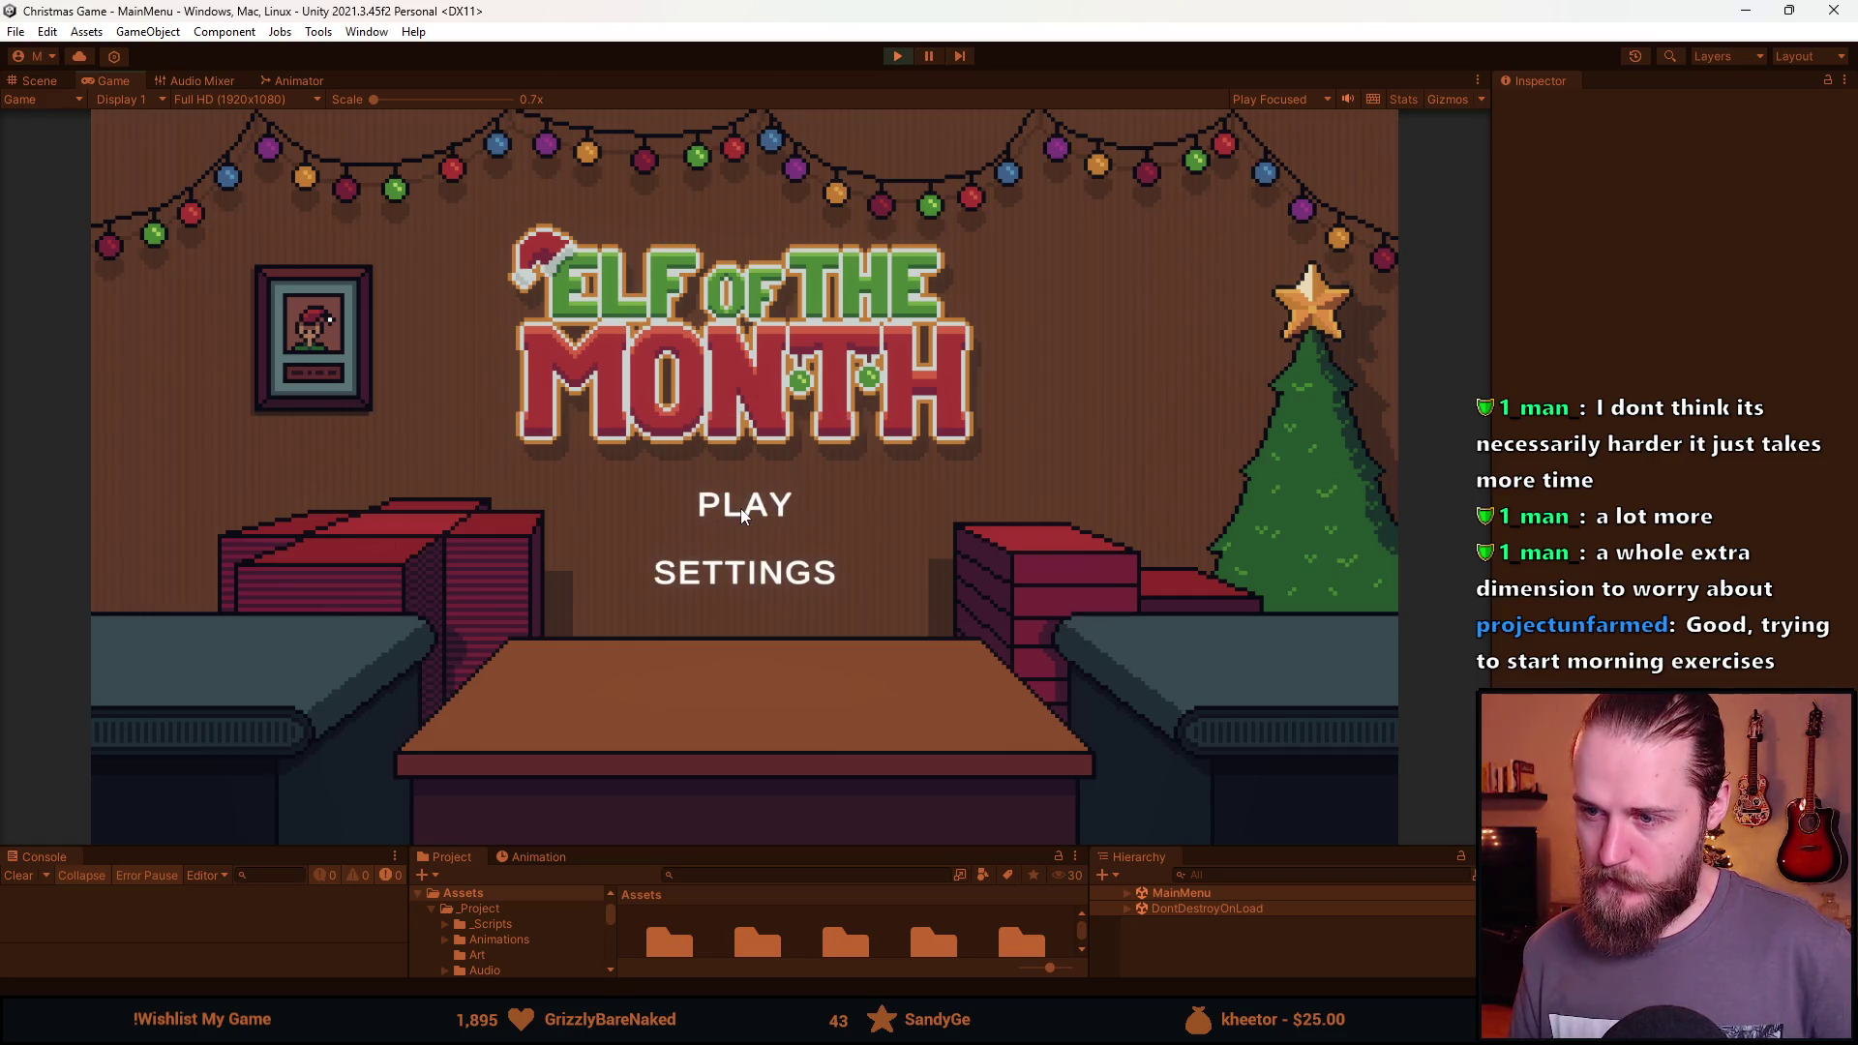
click(903, 57)
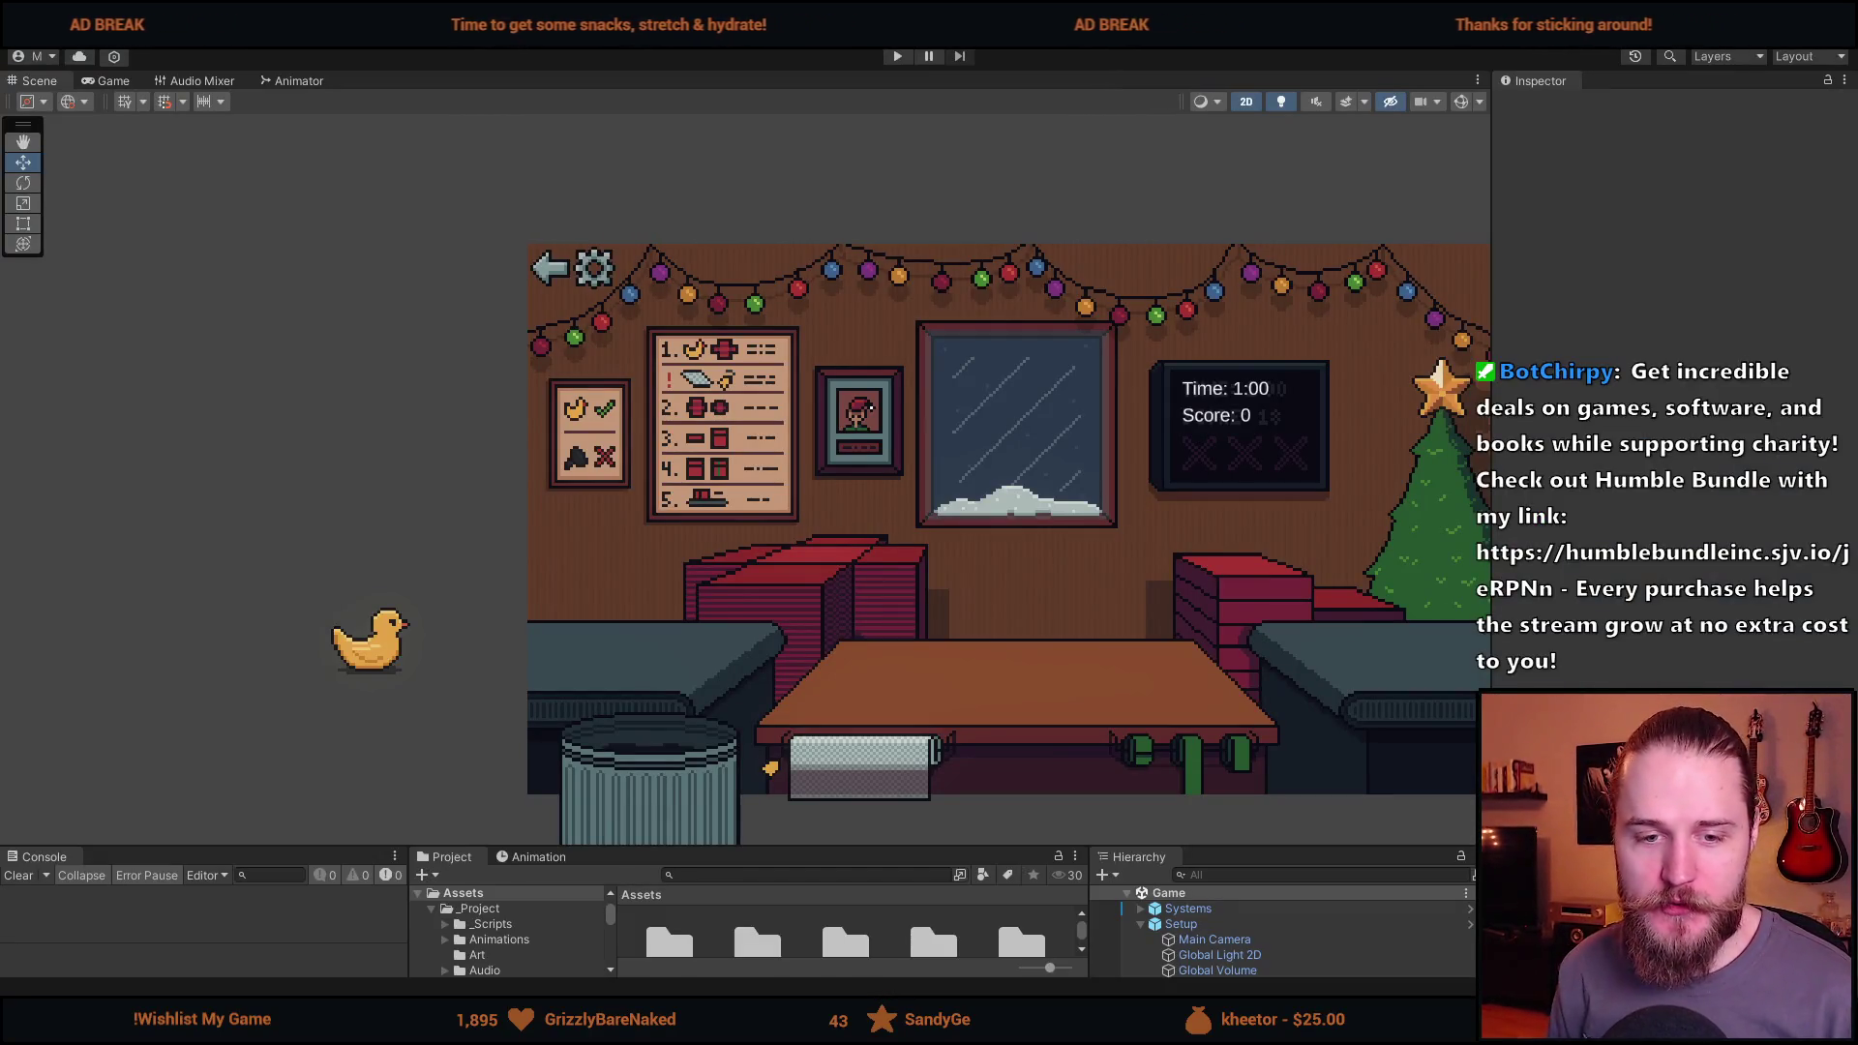
Pan and zoom the Scene view onto the workshop room and enlarge the Project and Hierarchy panels.
drag(1005, 705, 687, 660)
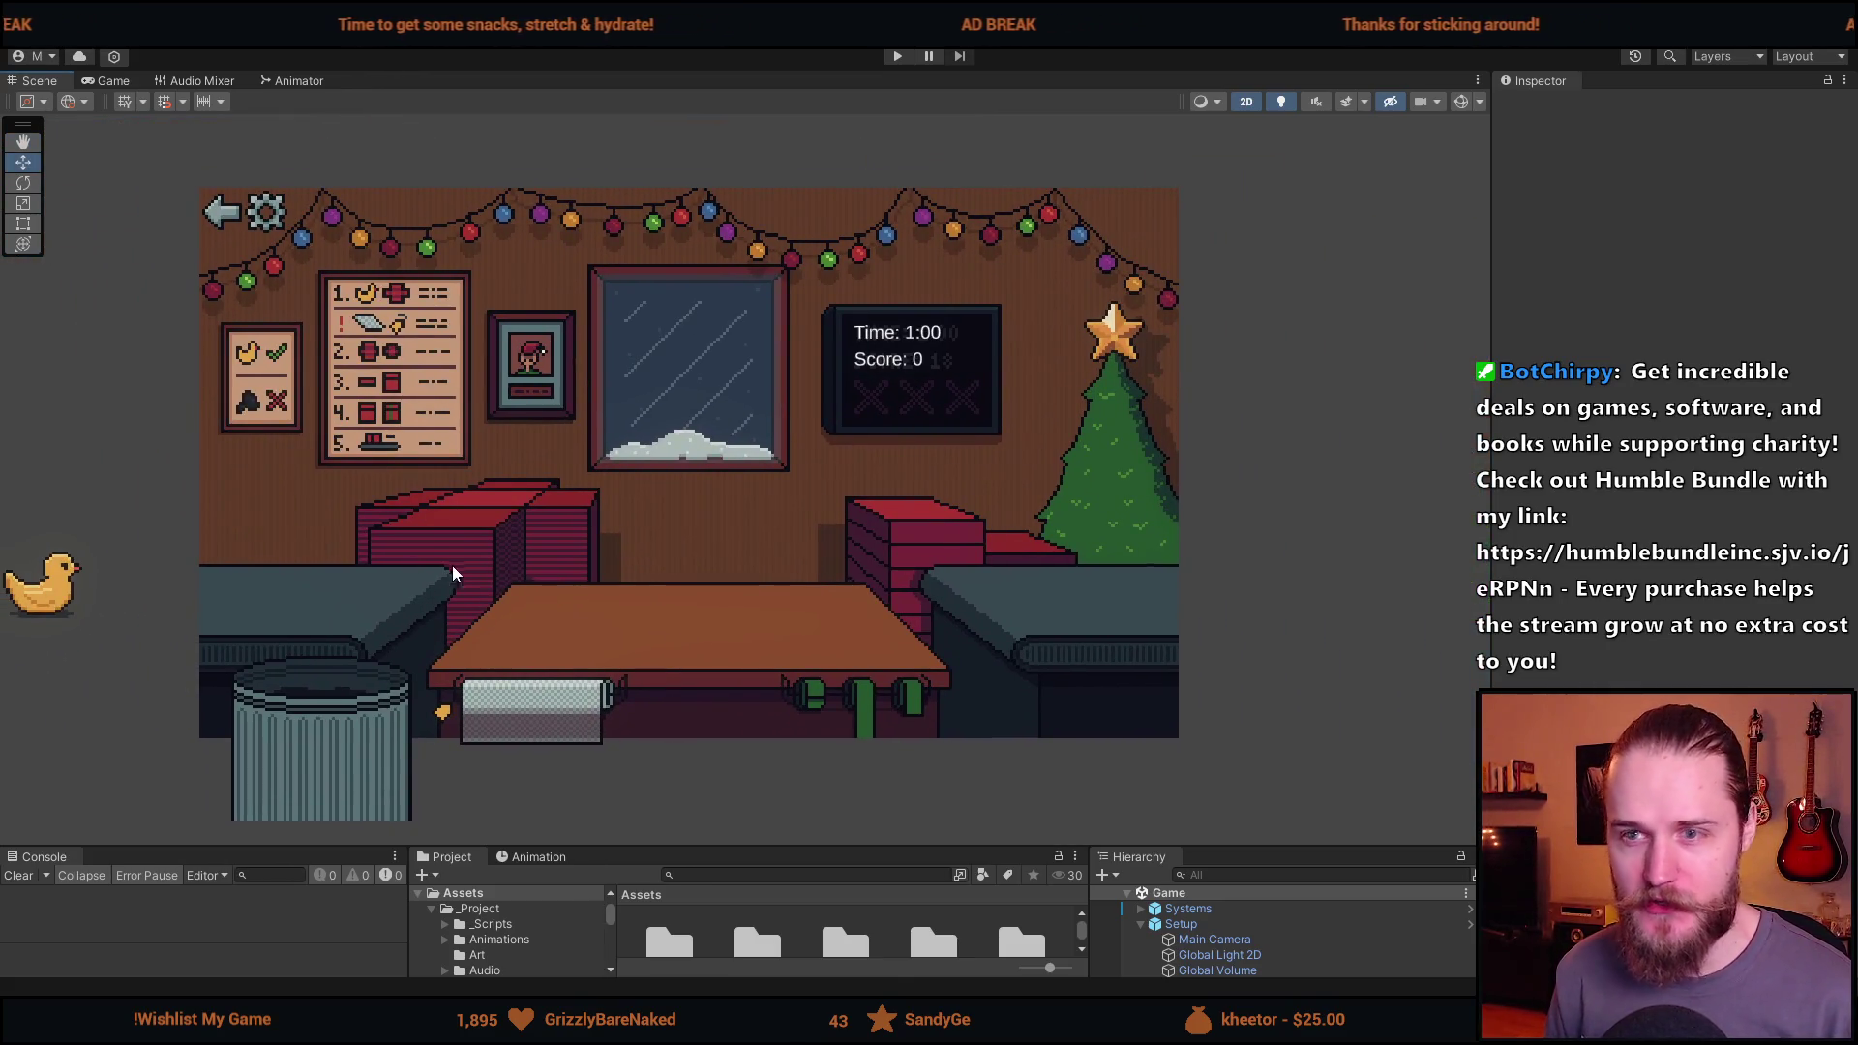
drag(840, 849, 520, 730)
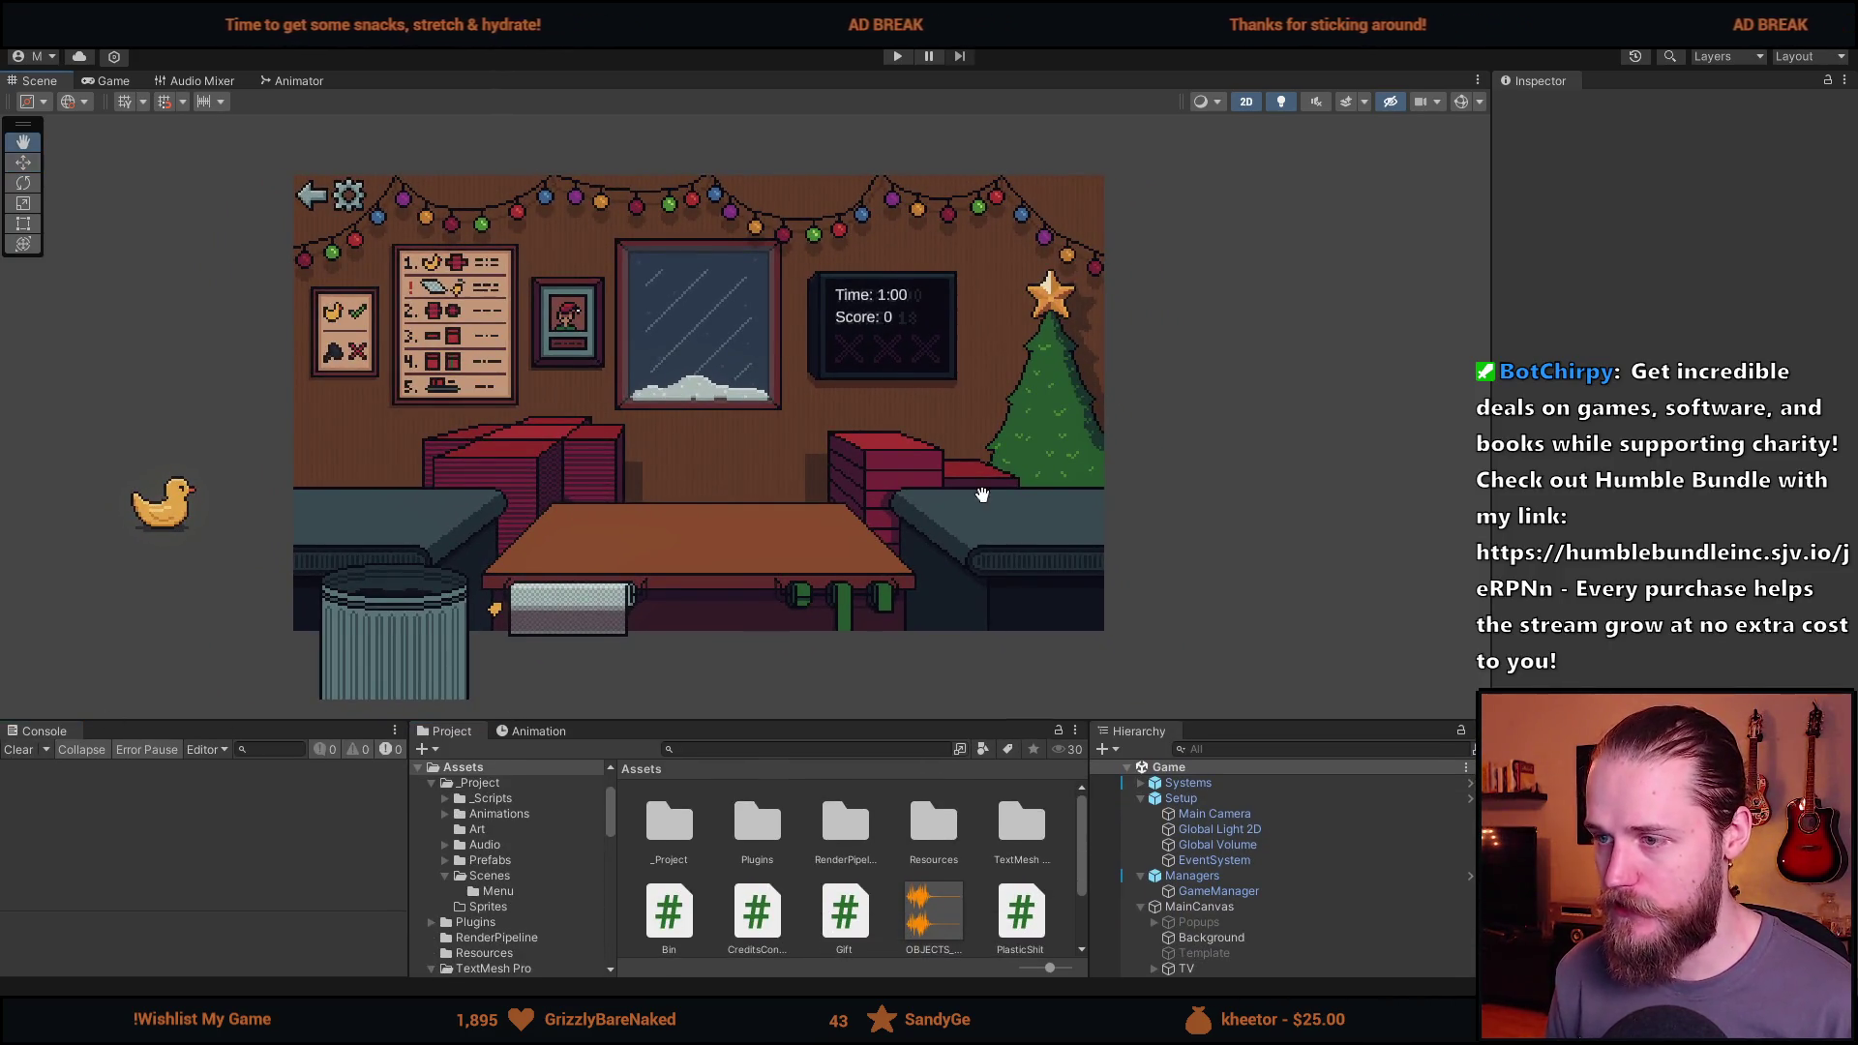
drag(979, 491, 924, 508)
scroll(431, 481, up, 2)
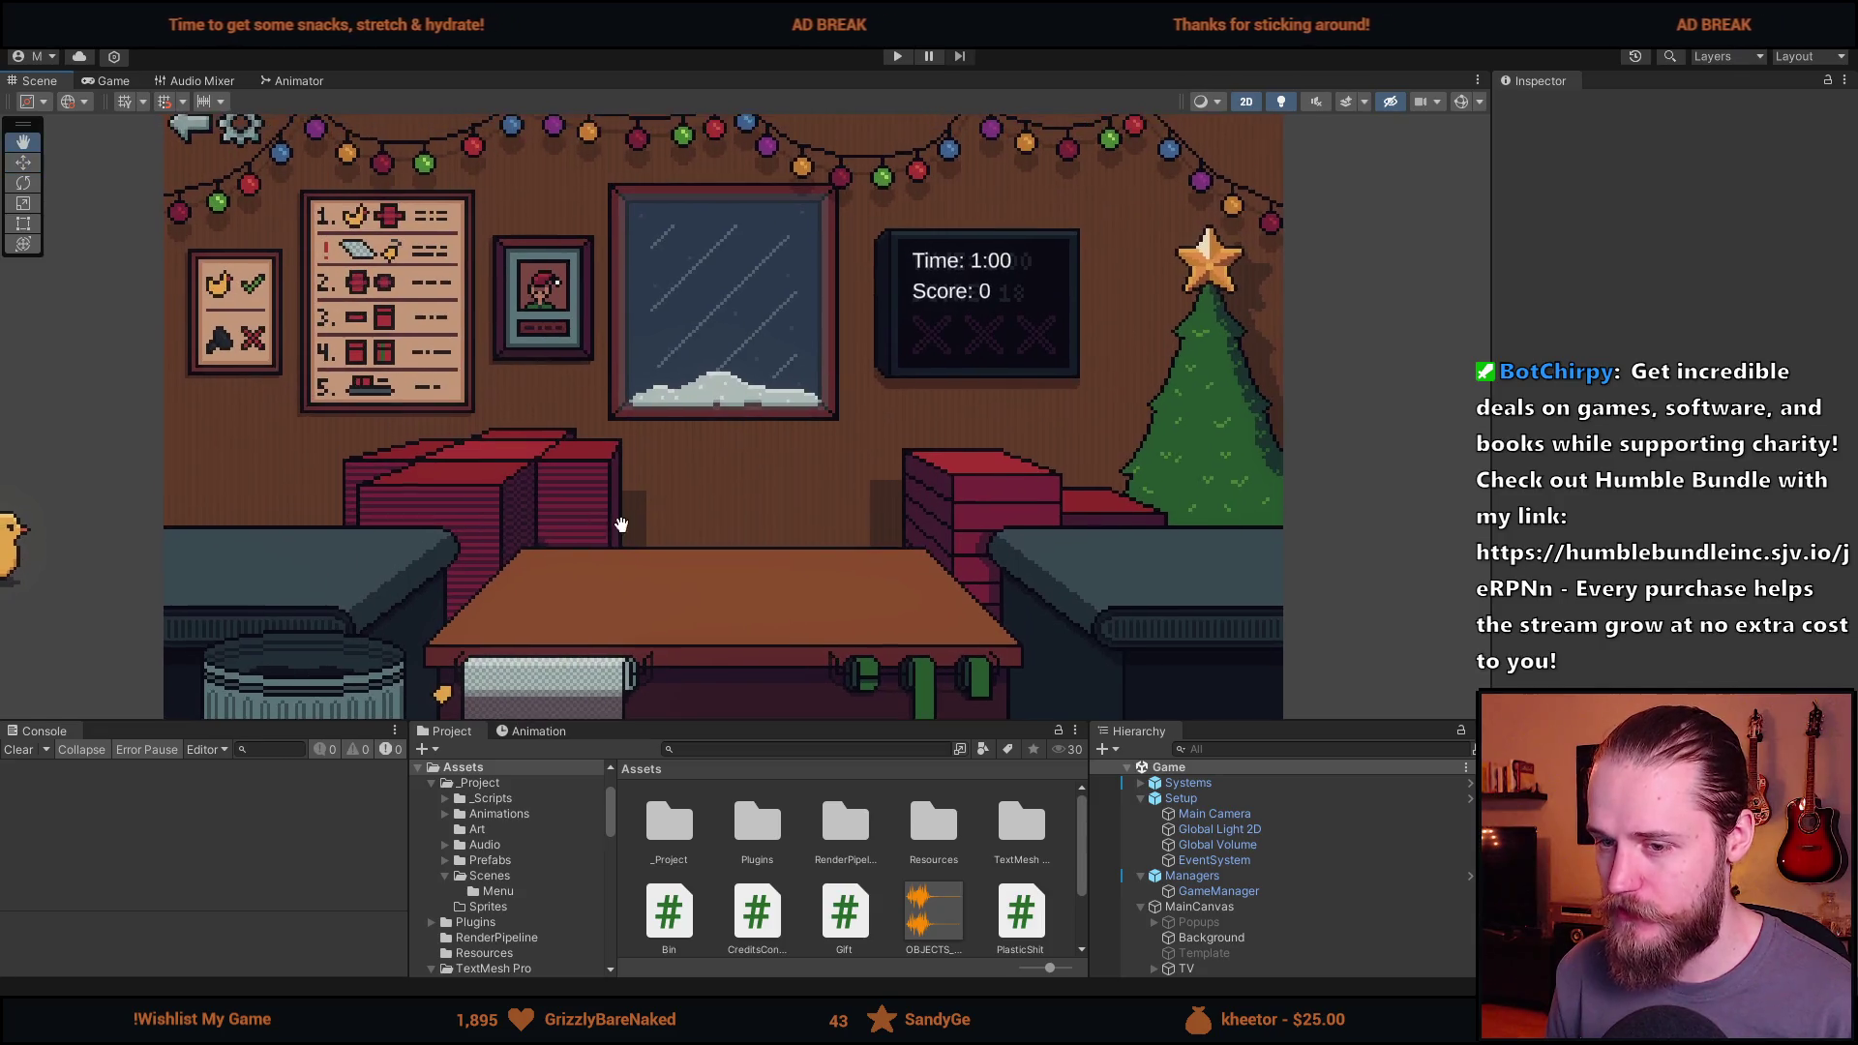
scroll(622, 532, down, 1)
scroll(622, 533, up, 2)
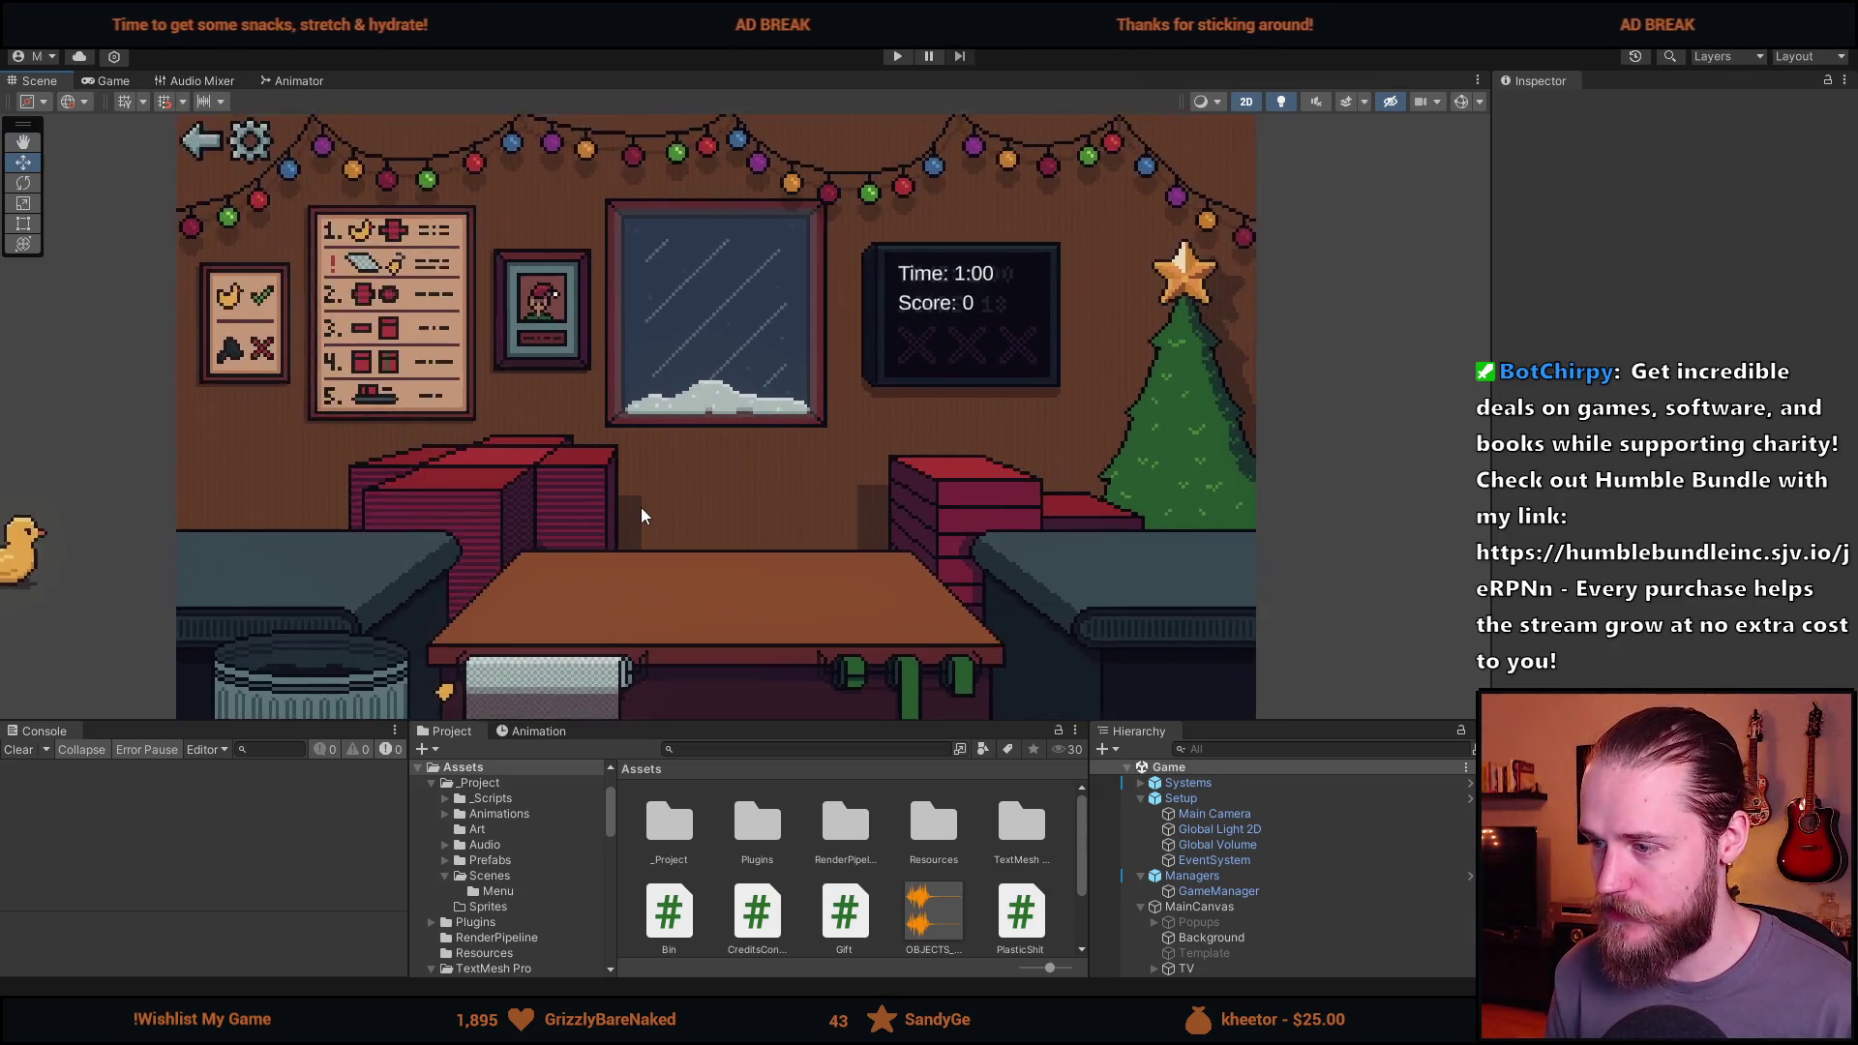
scroll(644, 516, down, 2)
drag(643, 513, 696, 514)
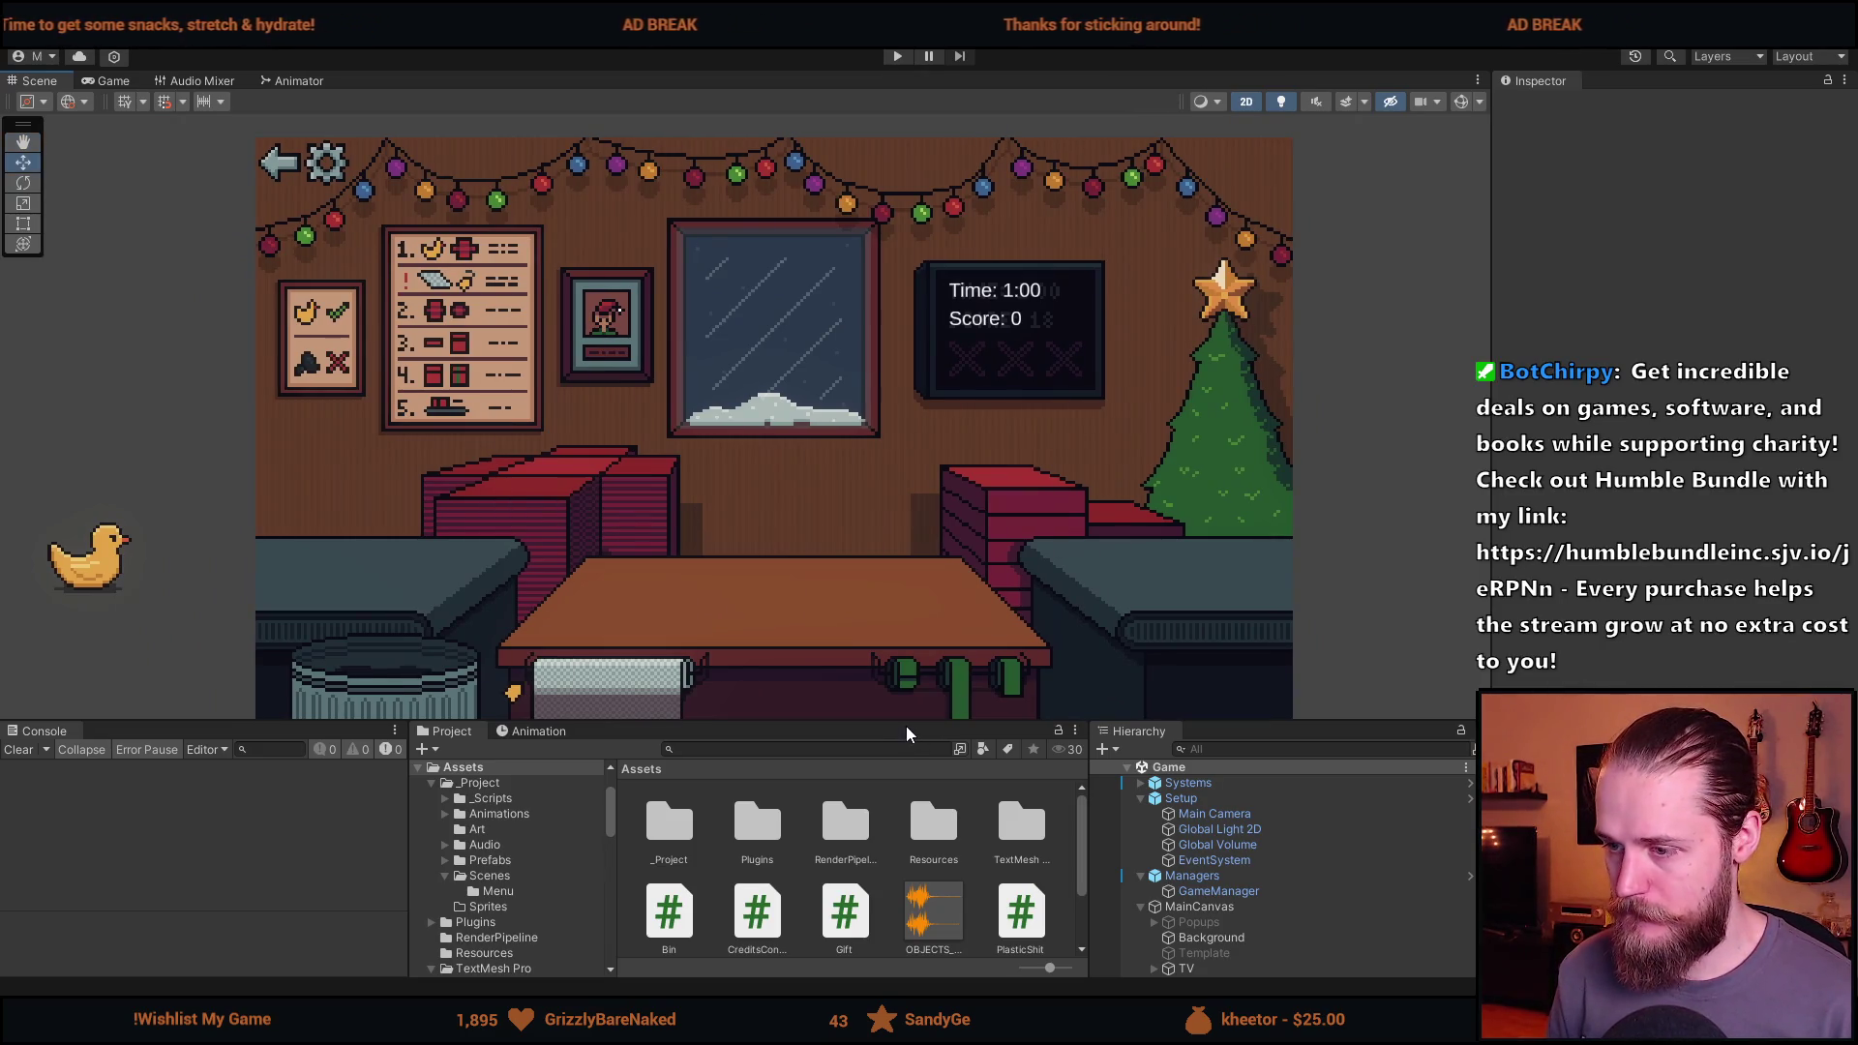
drag(907, 725, 895, 662)
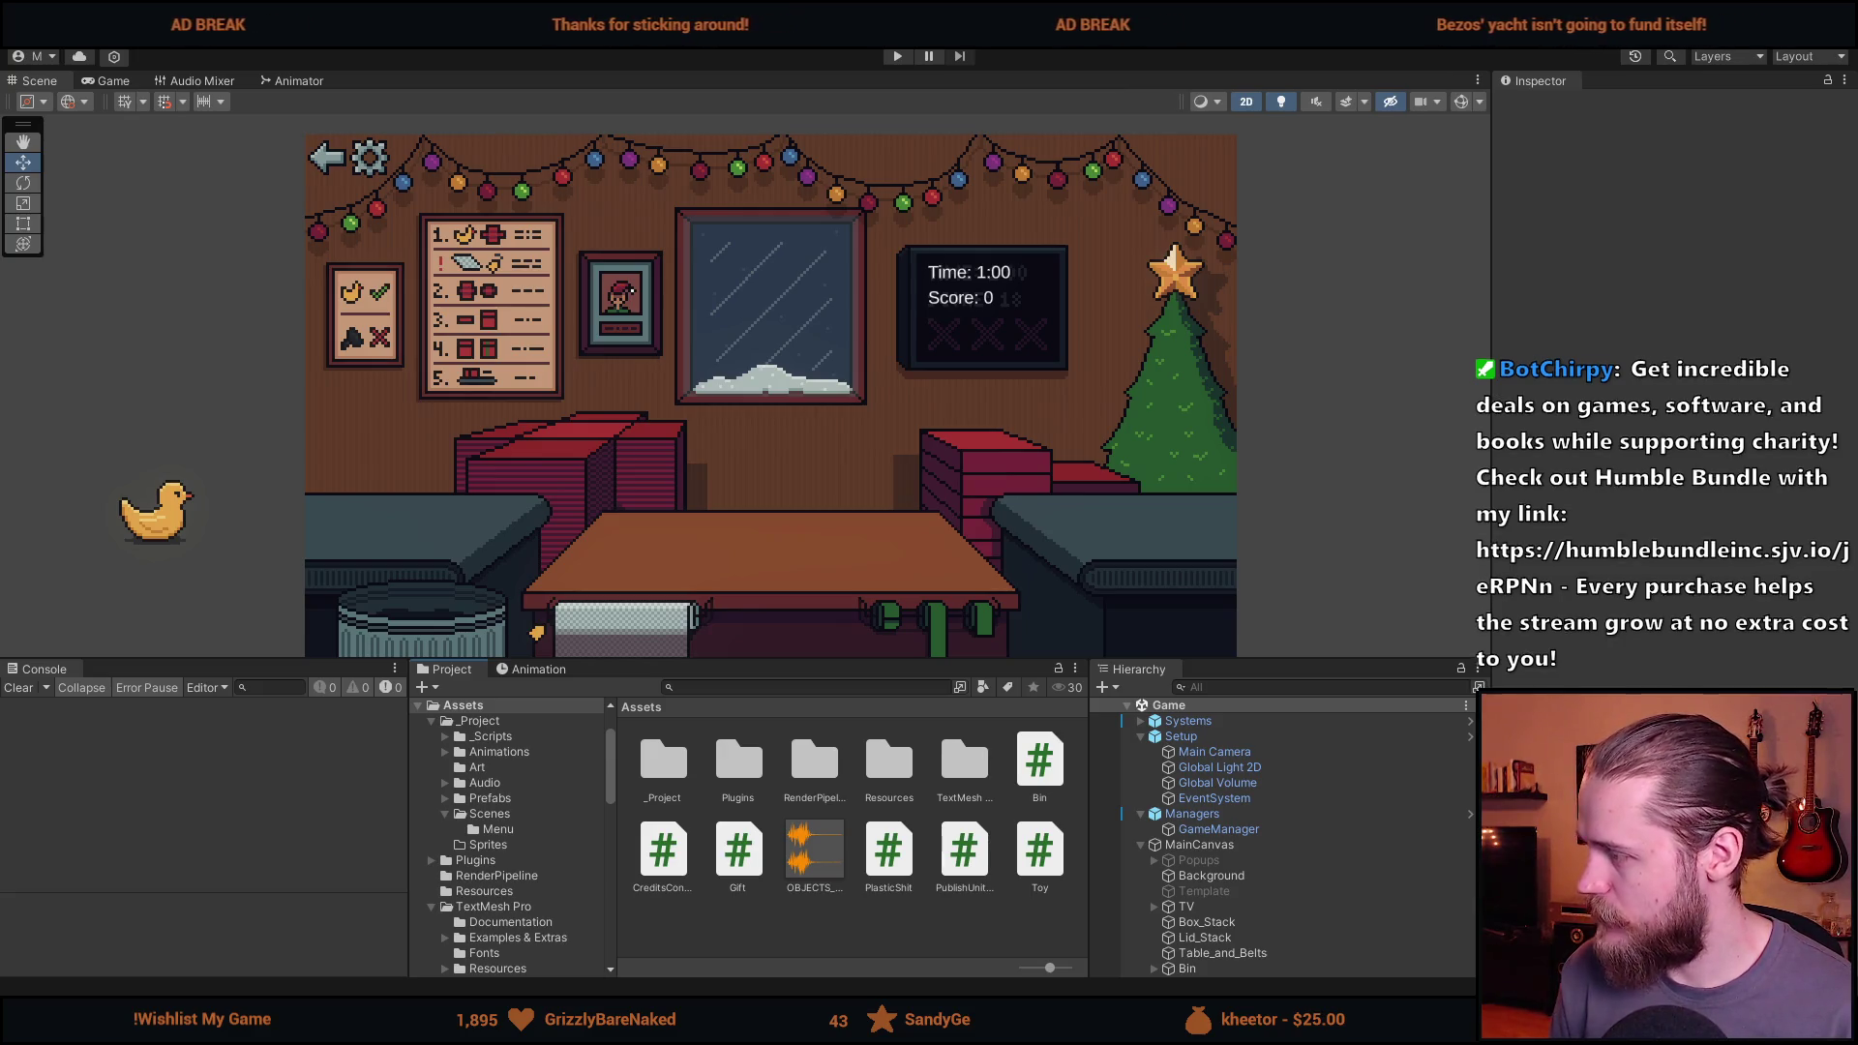
Delete the old XMAS SPECIAL notes on the Notion page.
key(alt+Tab)
scroll(611, 742, down, 8)
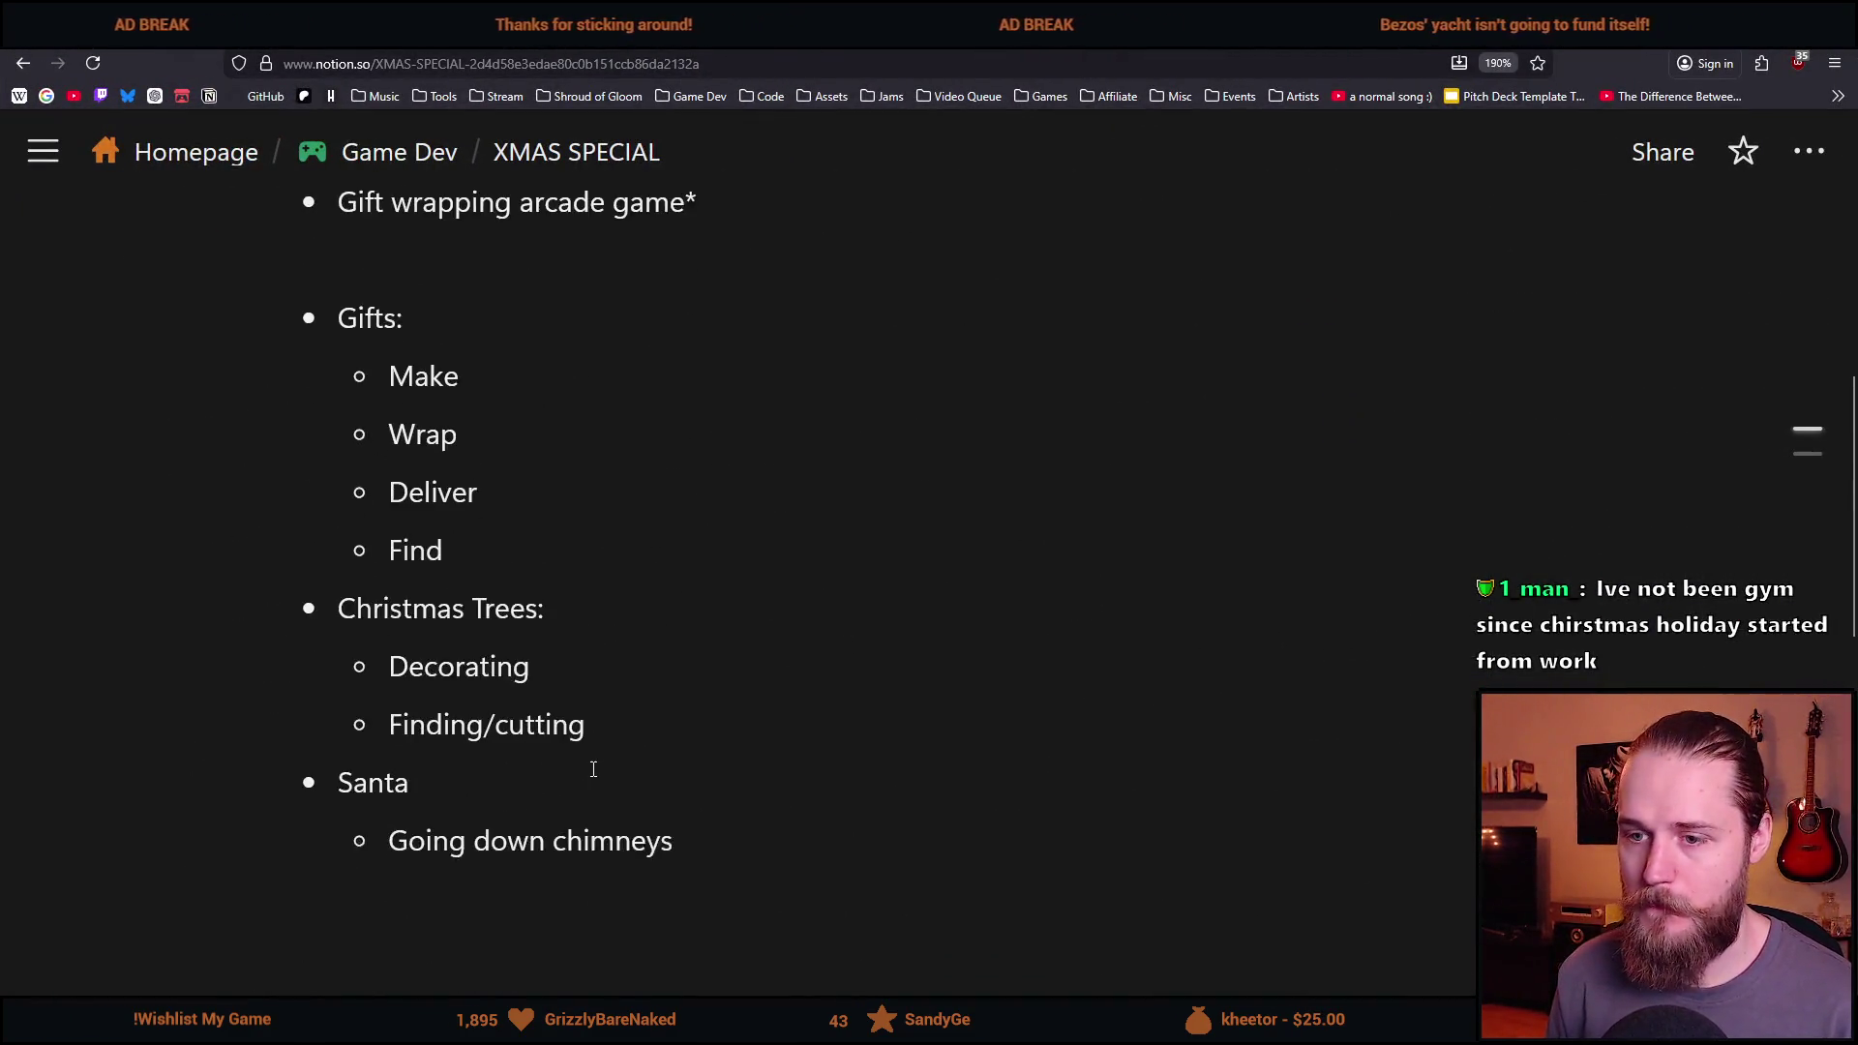
drag(693, 605, 294, 560)
key(BackSpace)
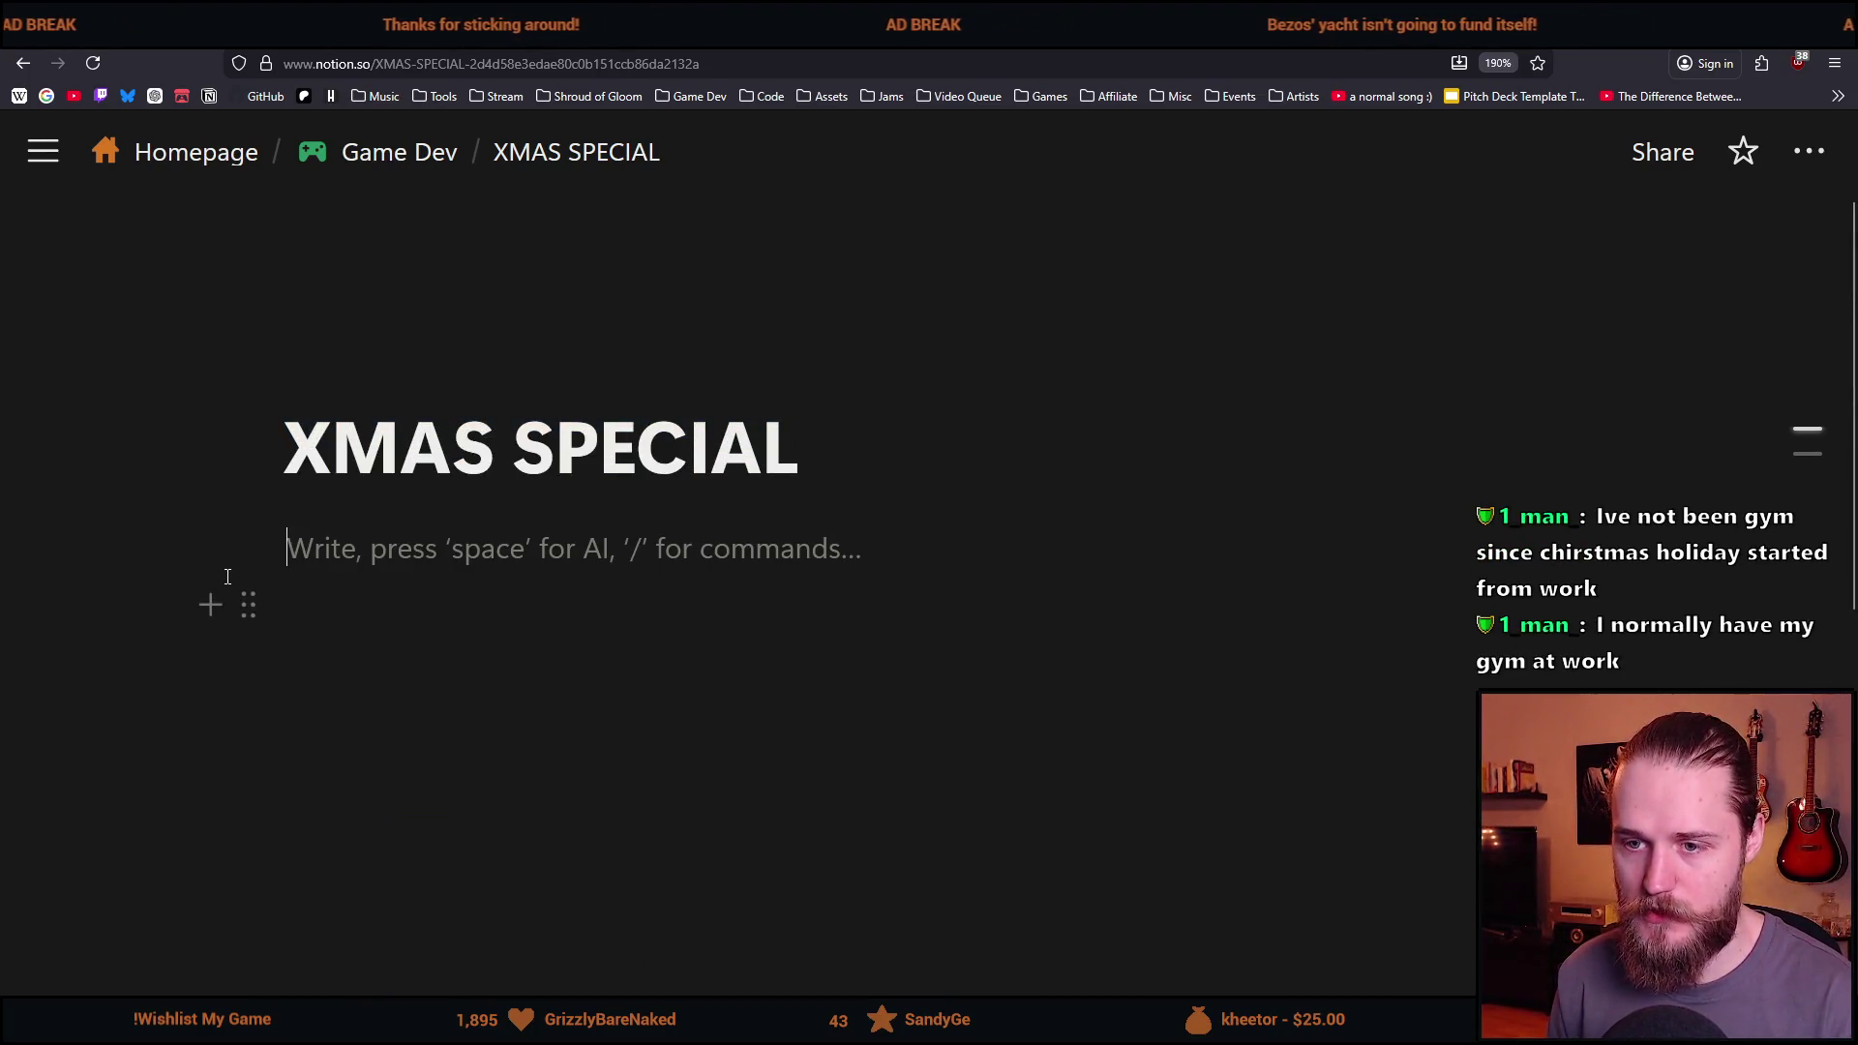
Add a to-do list item reading 'Fix Settings'.
click(210, 548)
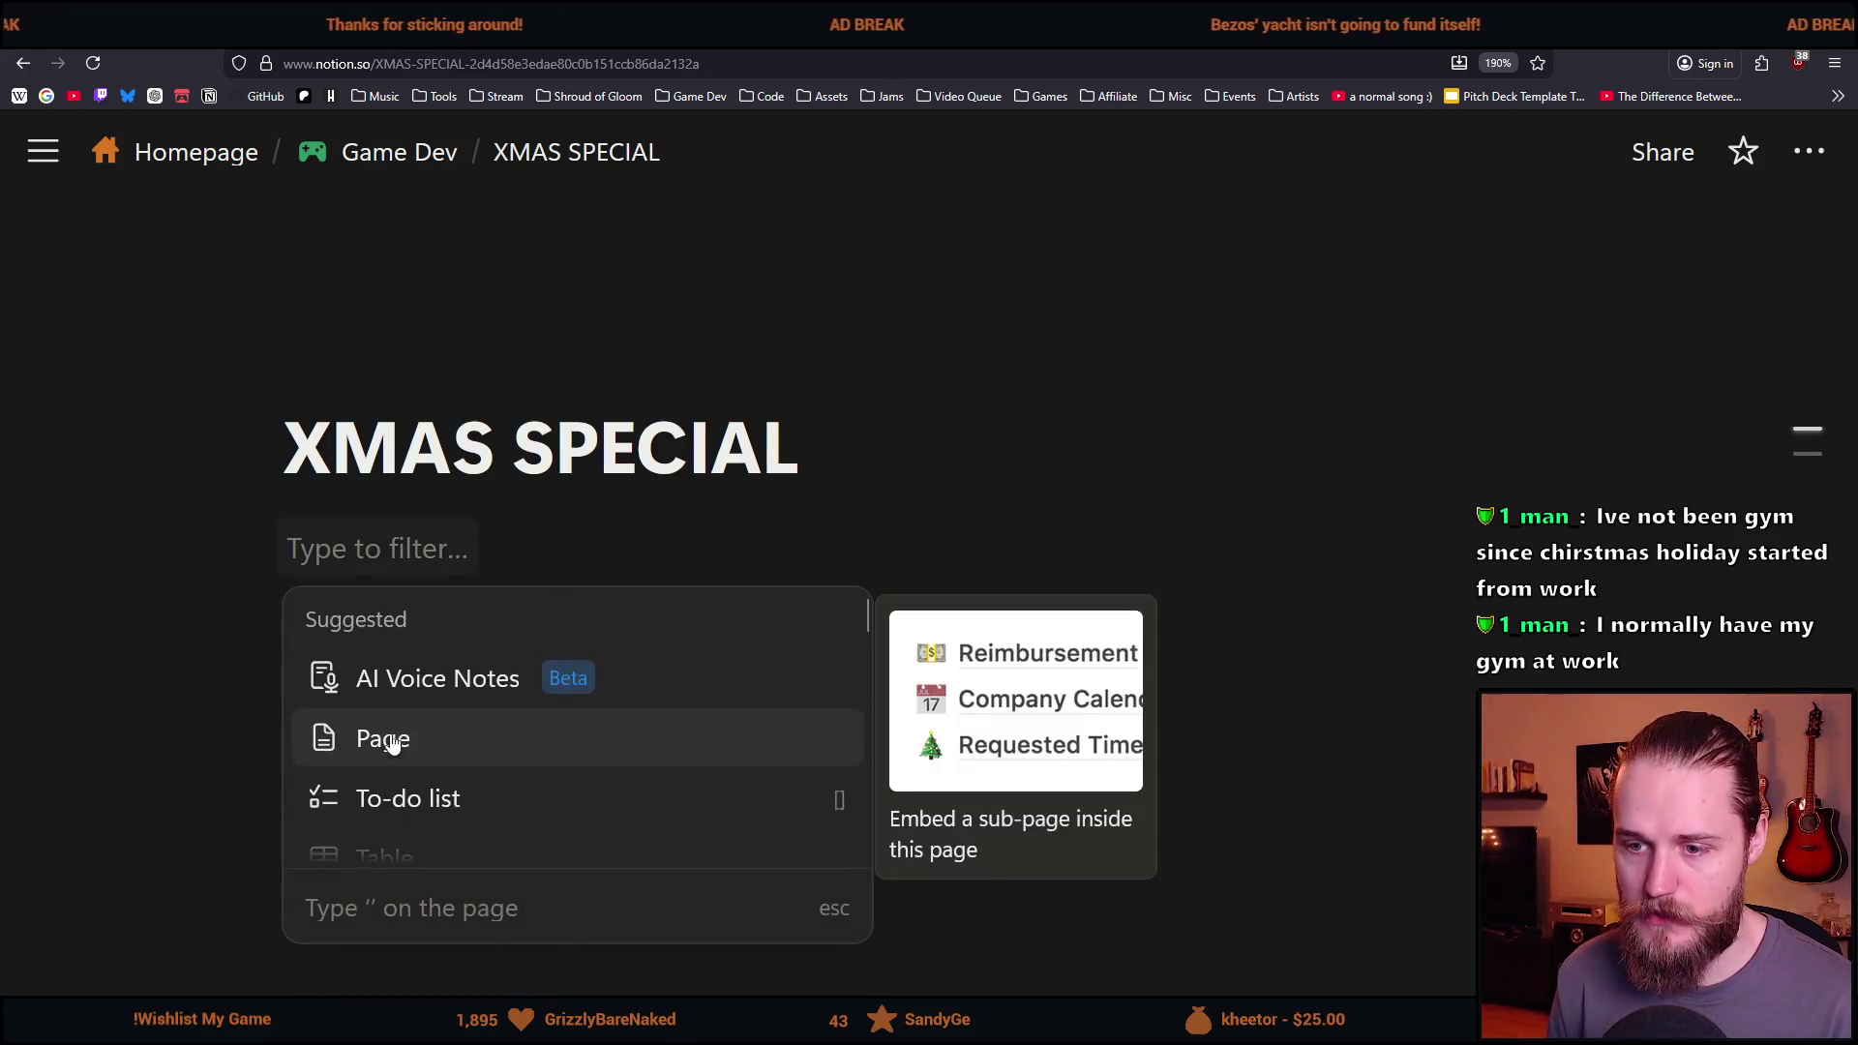
click(431, 798)
text(F)
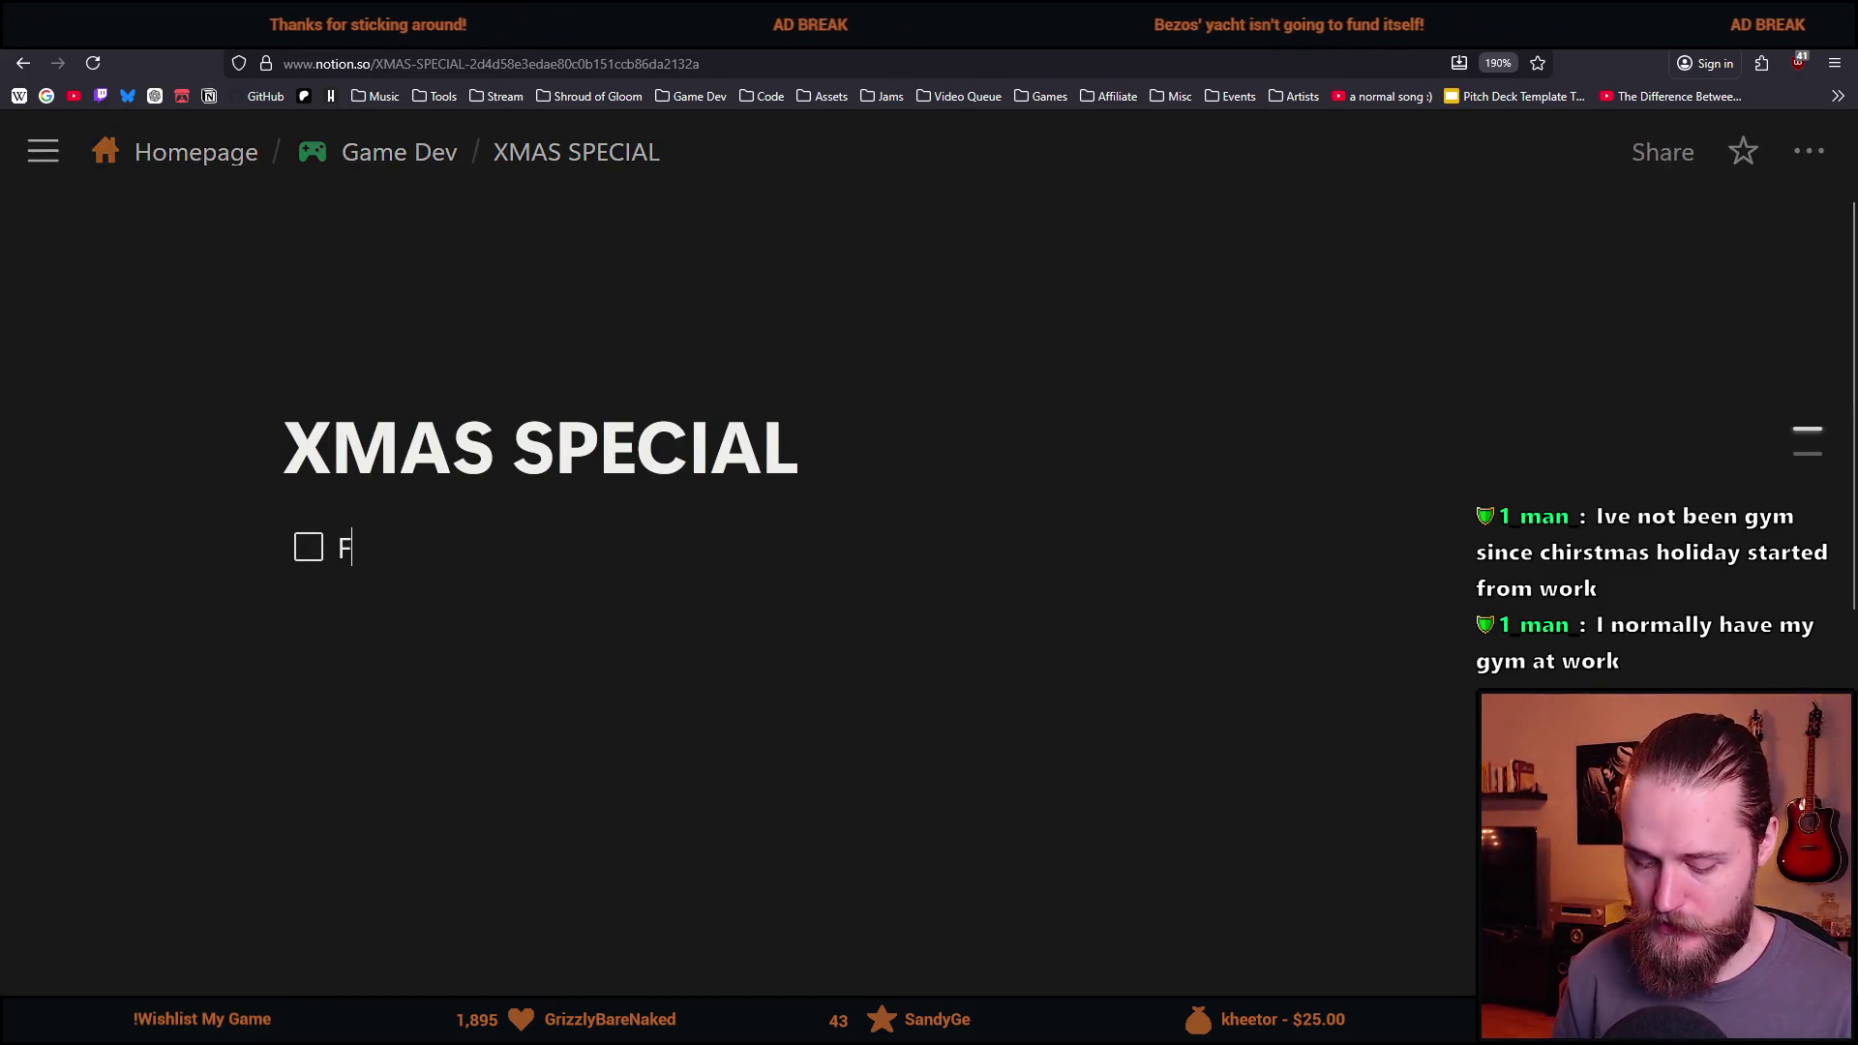
text(ix Settings)
key(Return)
Add the to-dos 'Make the itch page' and 'Get a better font'.
mouse_move(261, 19)
mouse_down()
mouse_move(1622, 408)
mouse_move(1571, 414)
mouse_move(870, 5)
mouse_up()
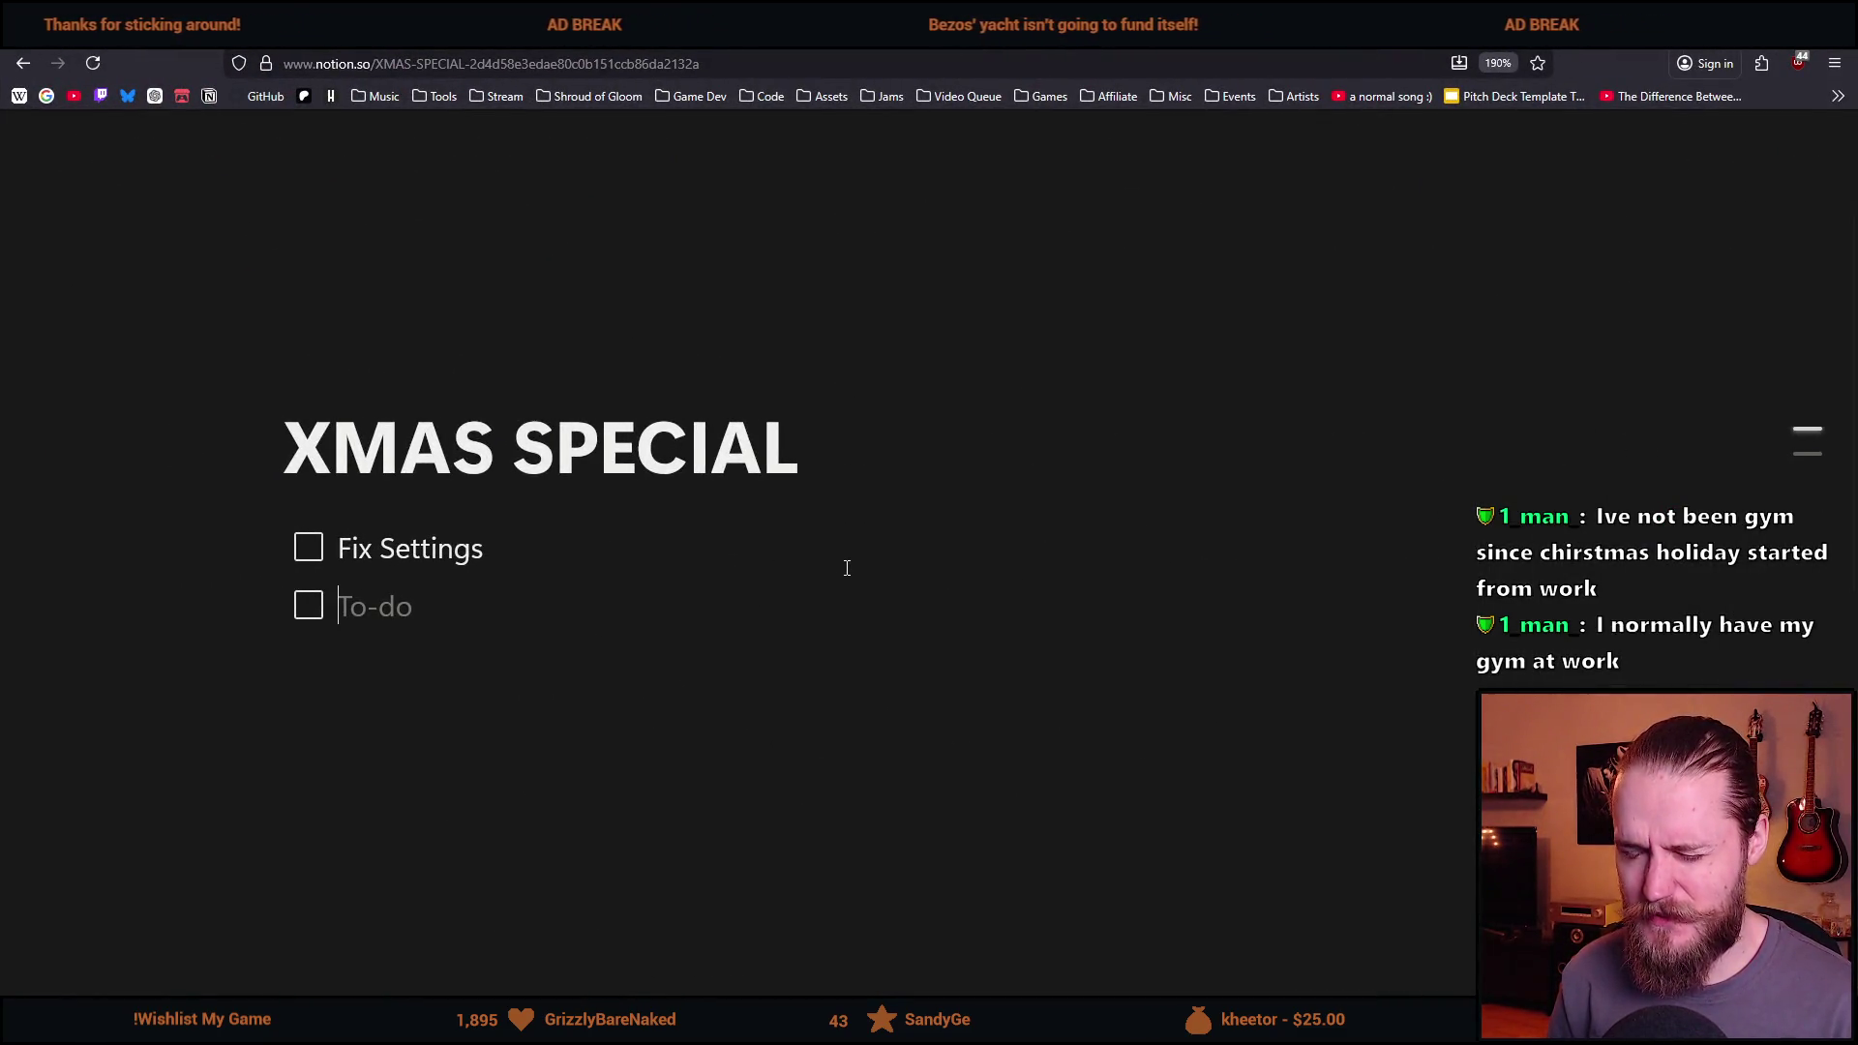
text(M)
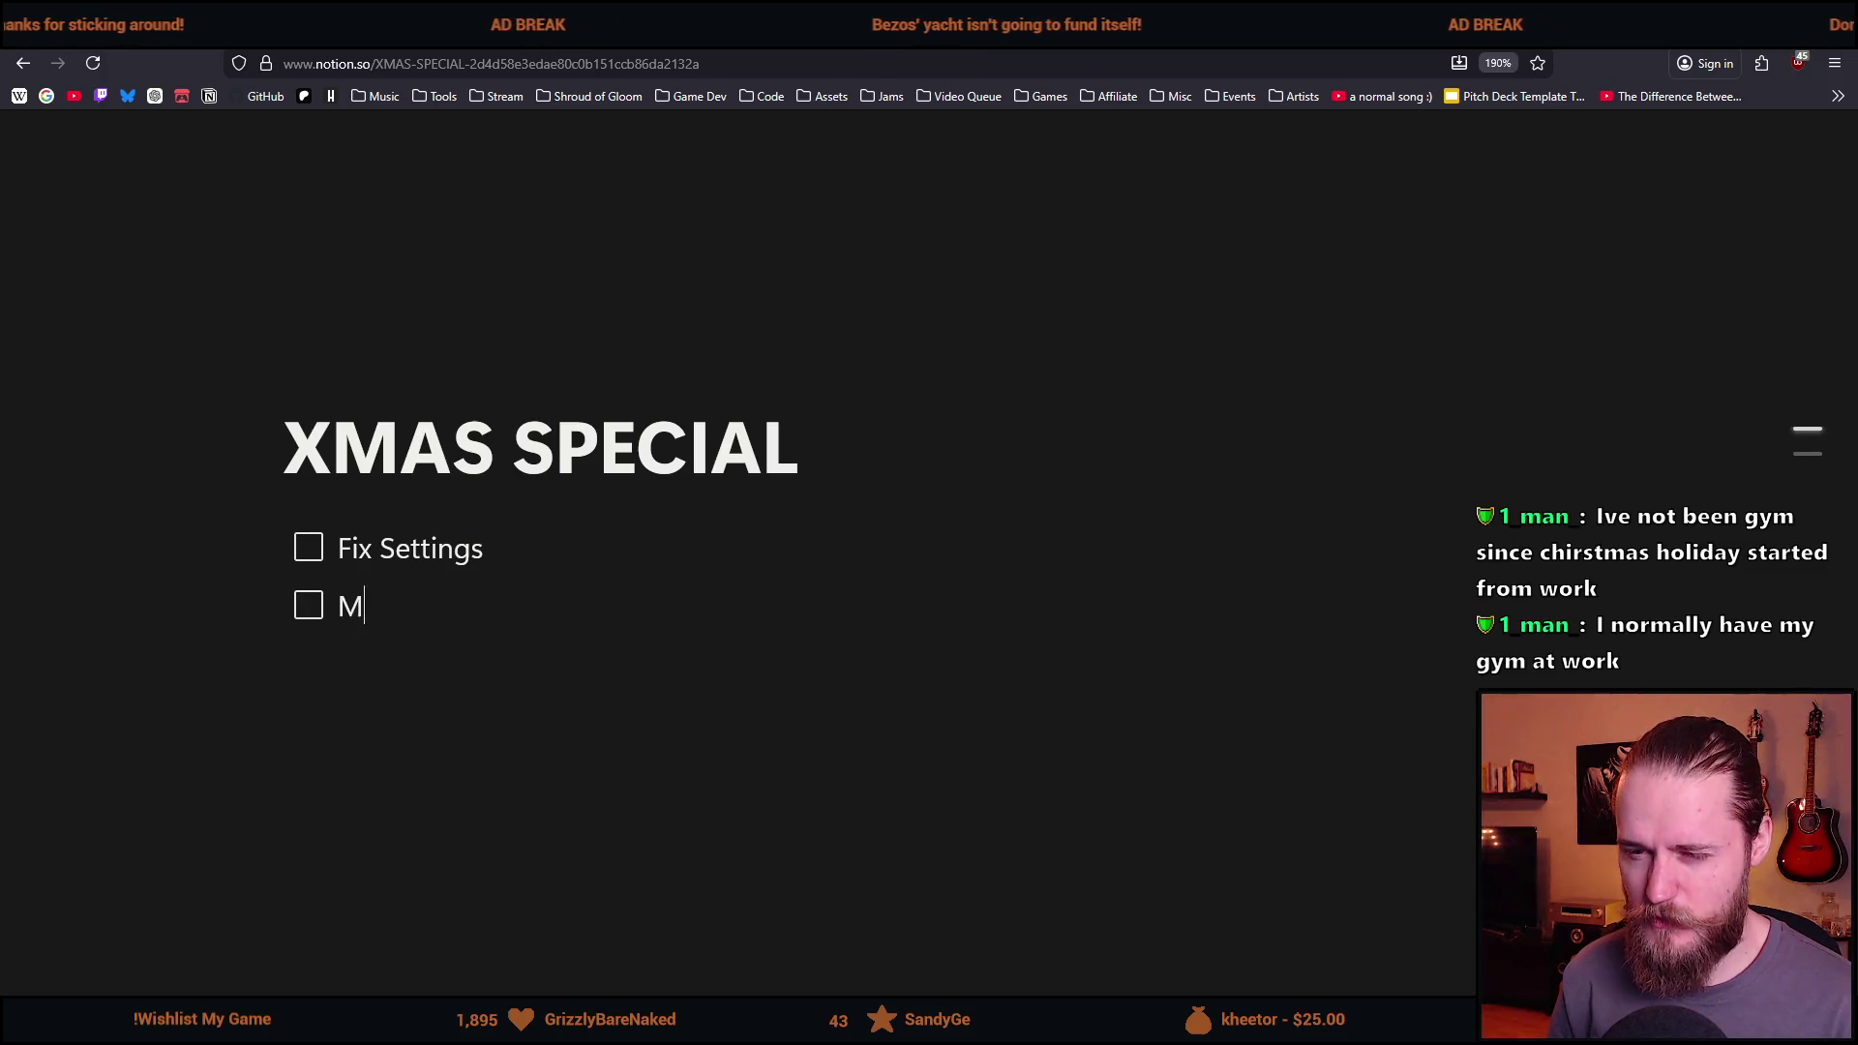
text(ake the itch page)
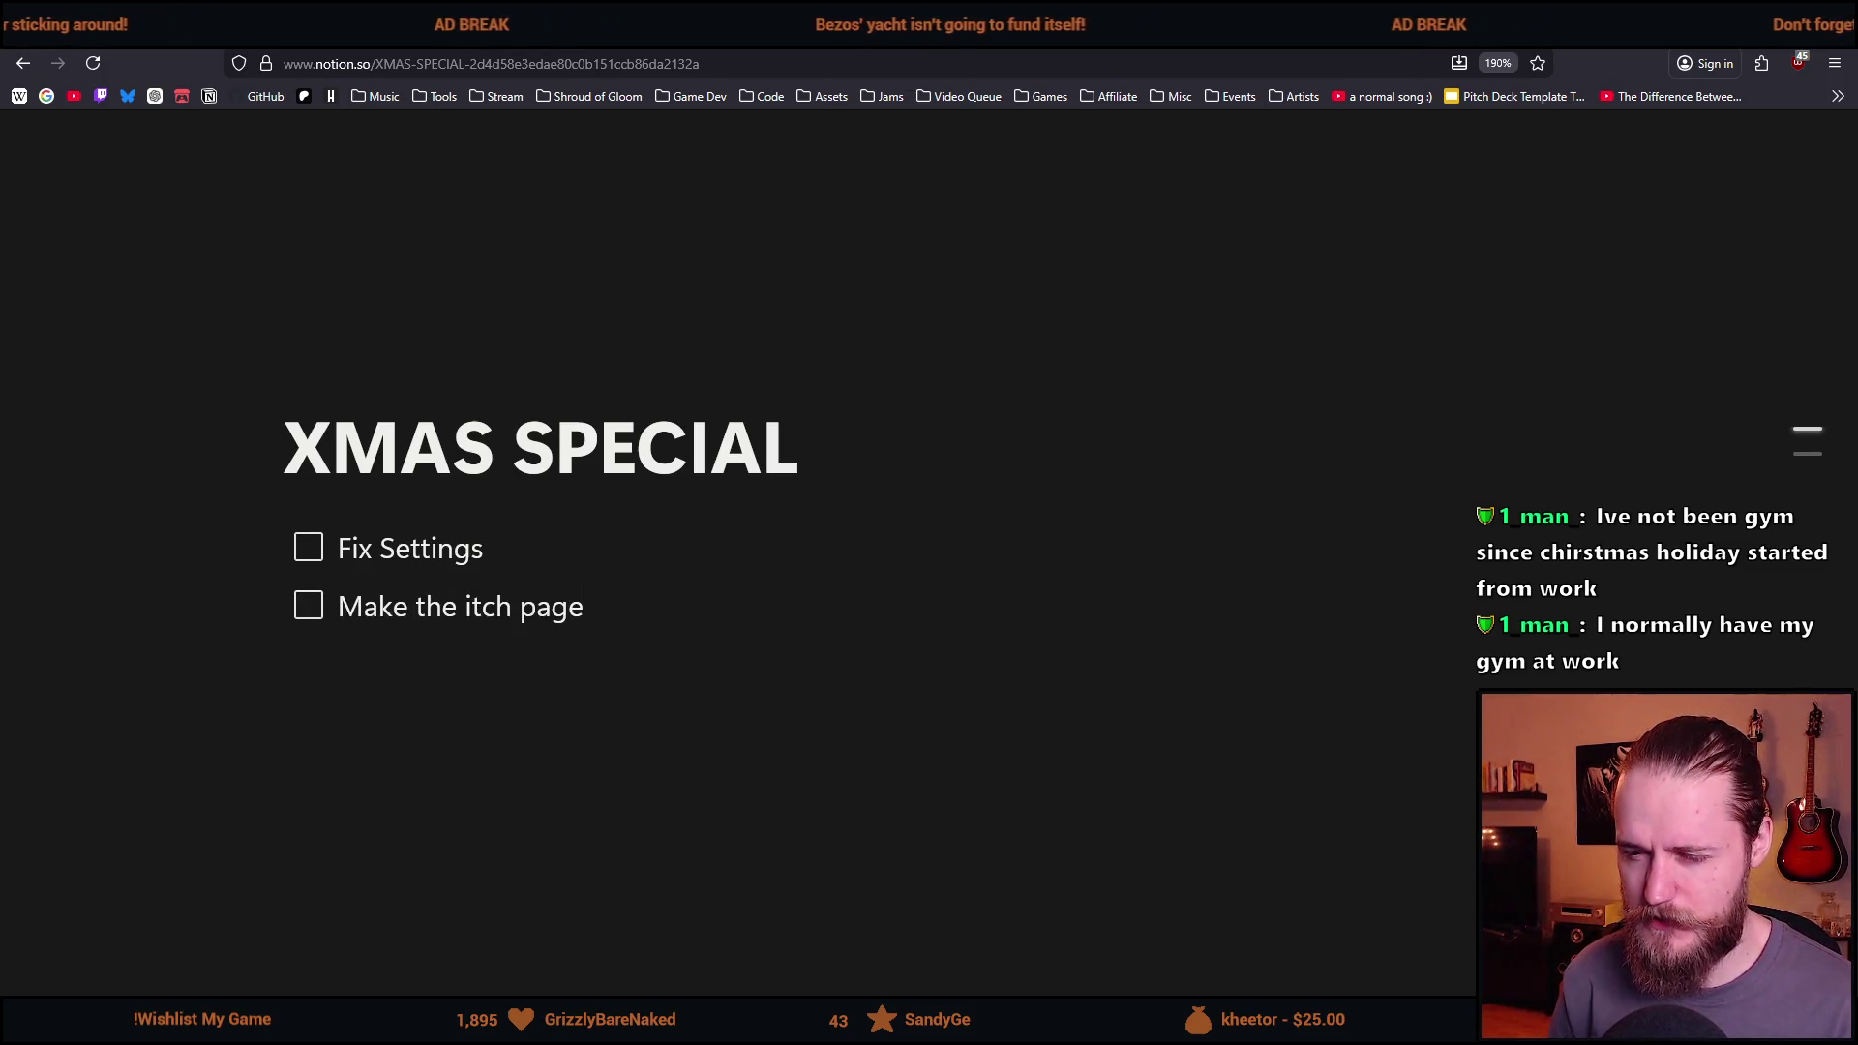
mouse_move(1451, 20)
mouse_down()
mouse_move(1817, 359)
mouse_move(1857, 9)
mouse_up()
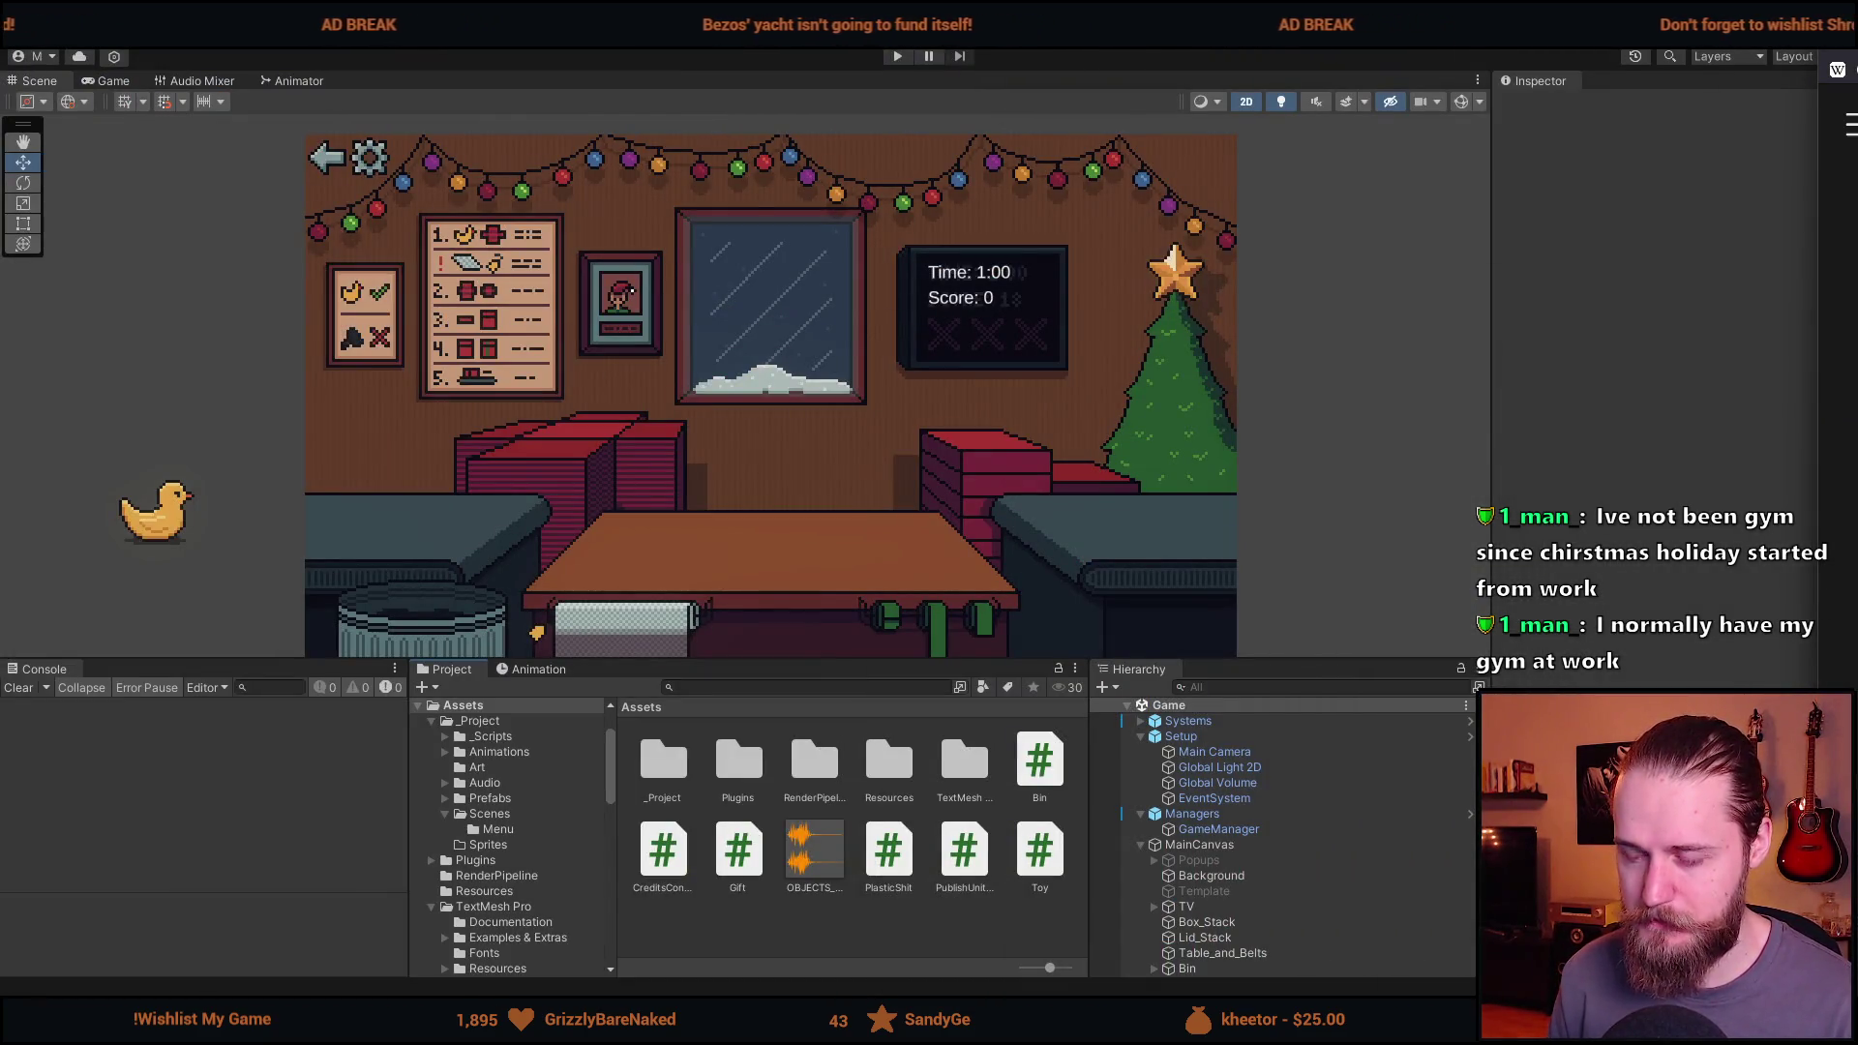
drag(1843, 29, 737, 527)
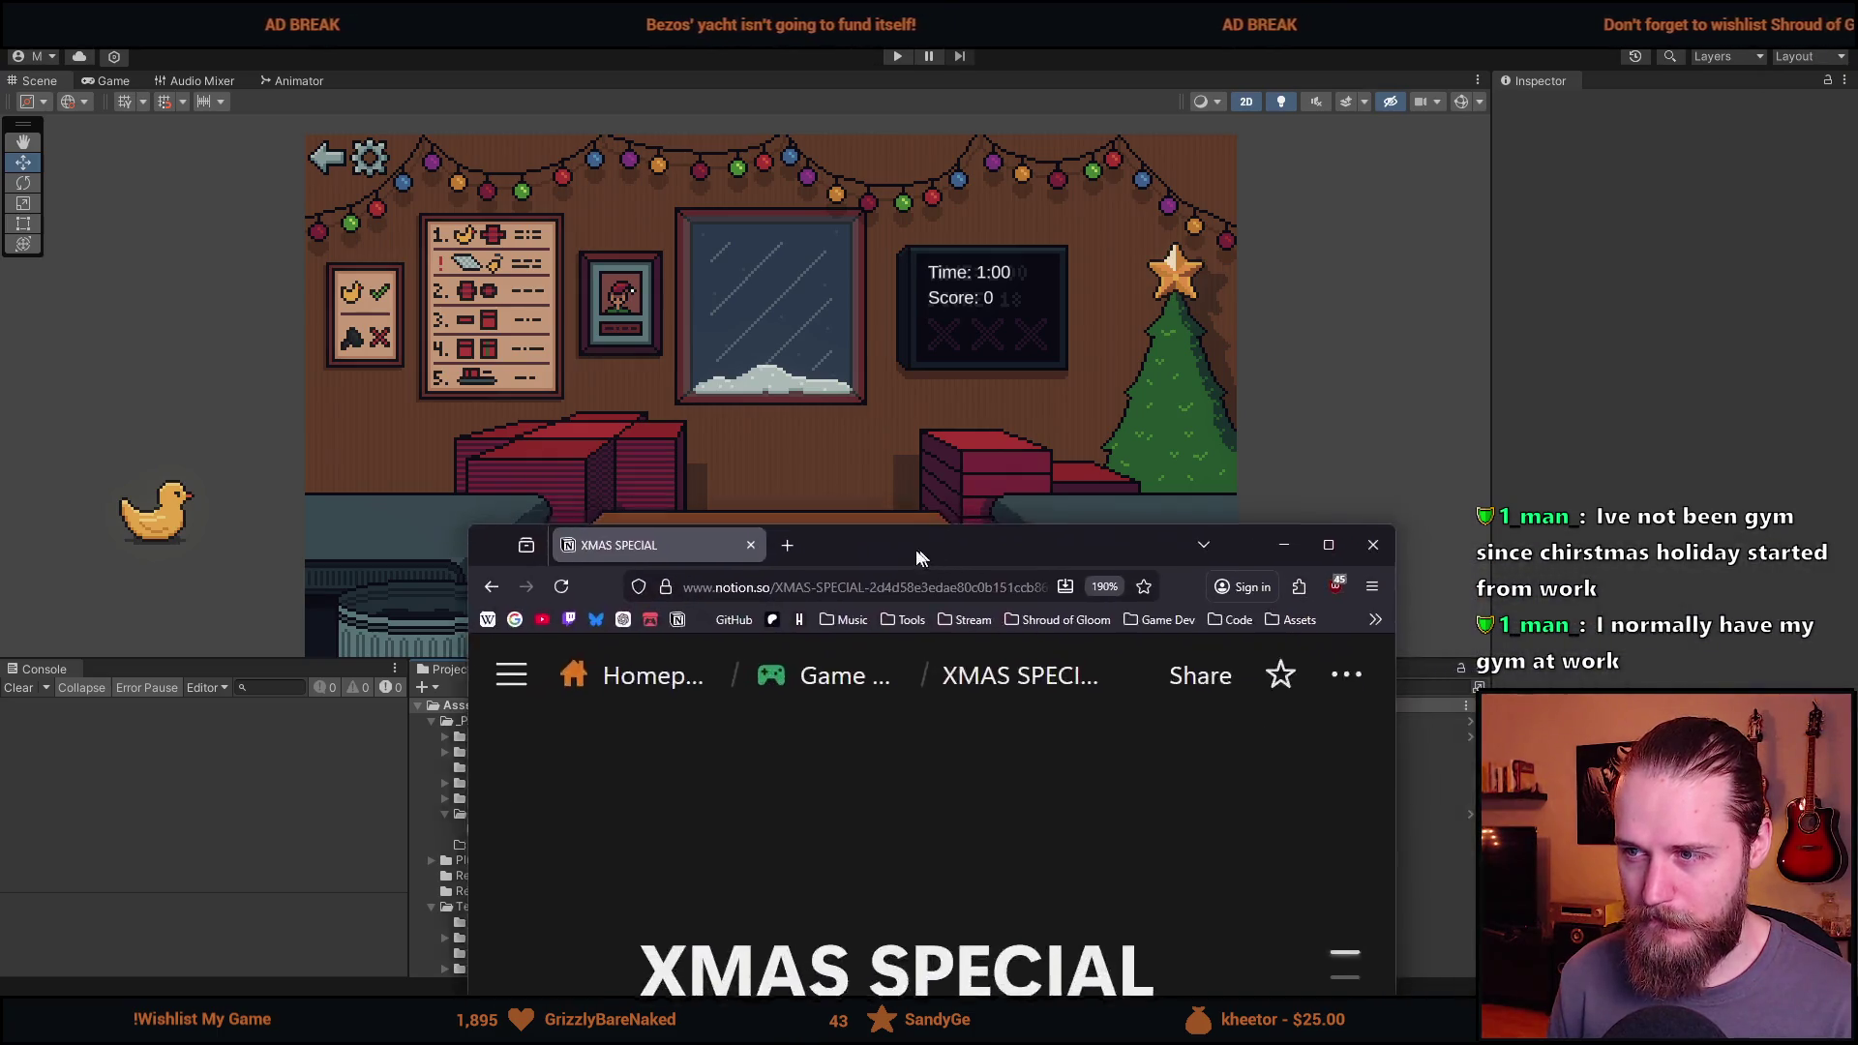
double_click(737, 527)
key(Return)
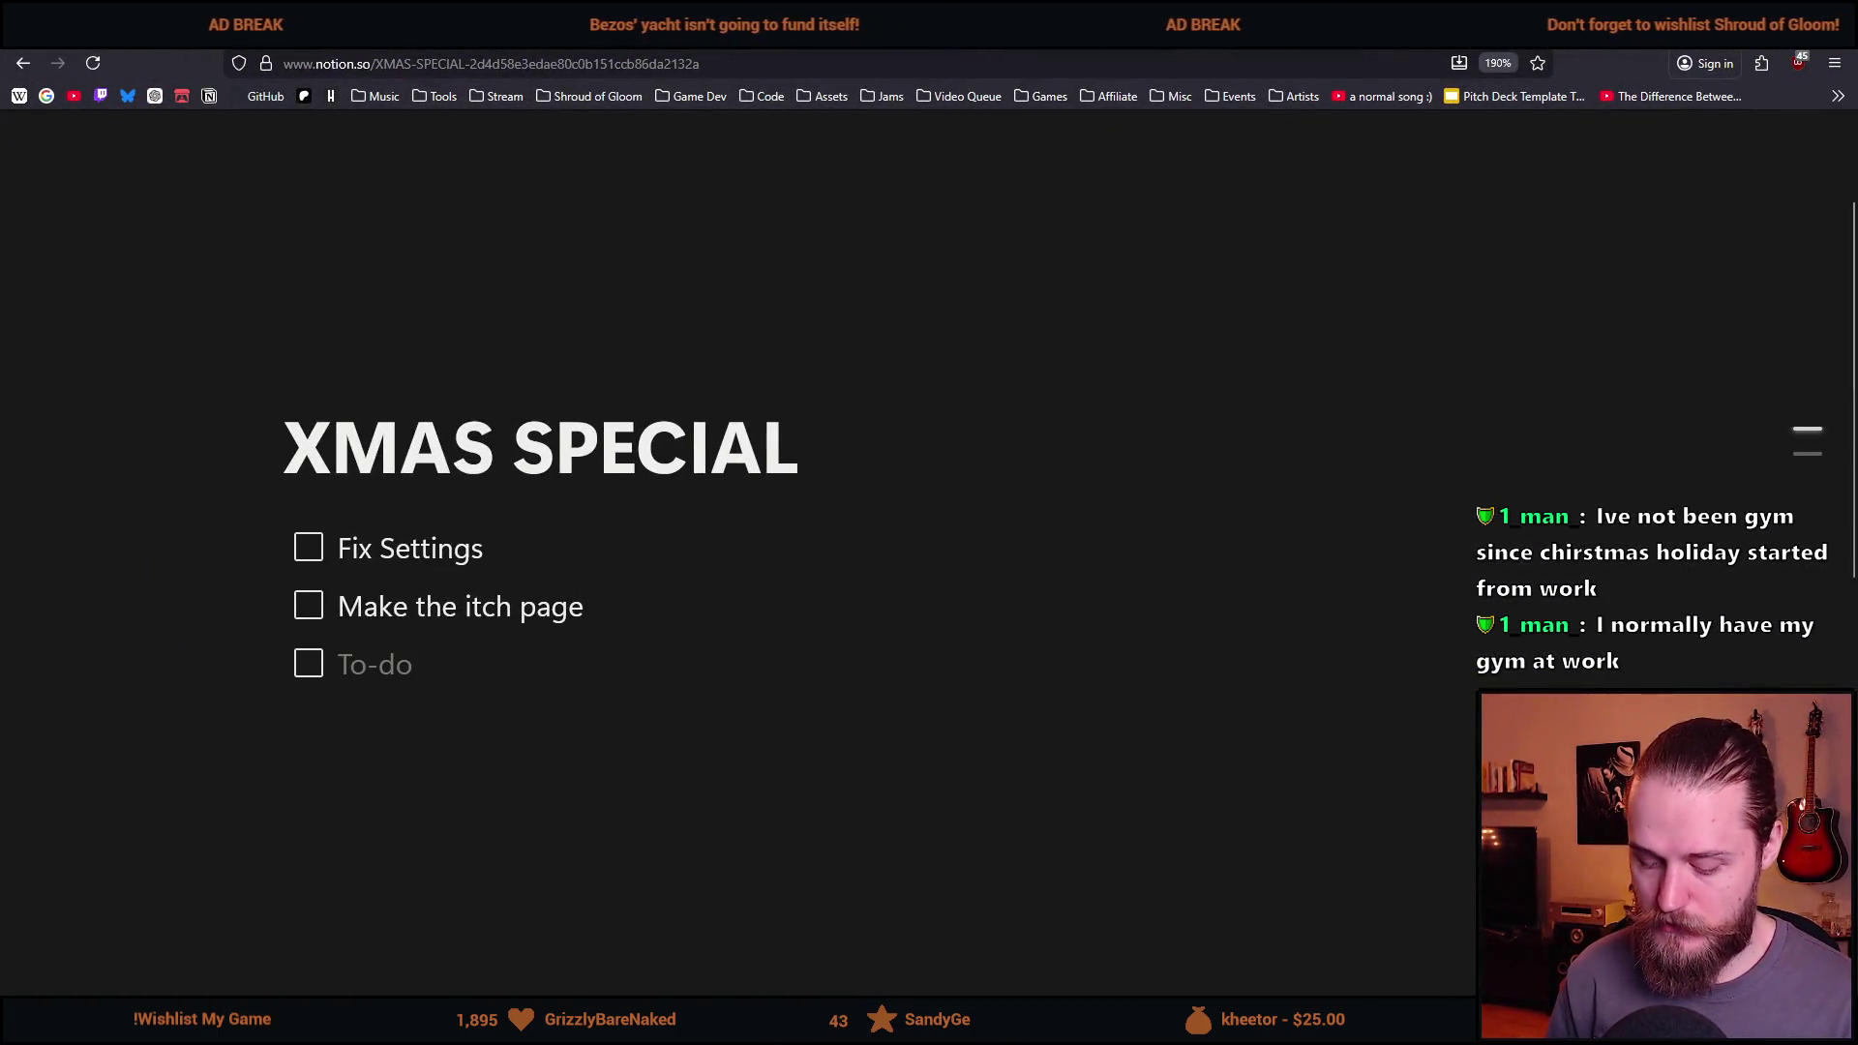
text(Get a better )
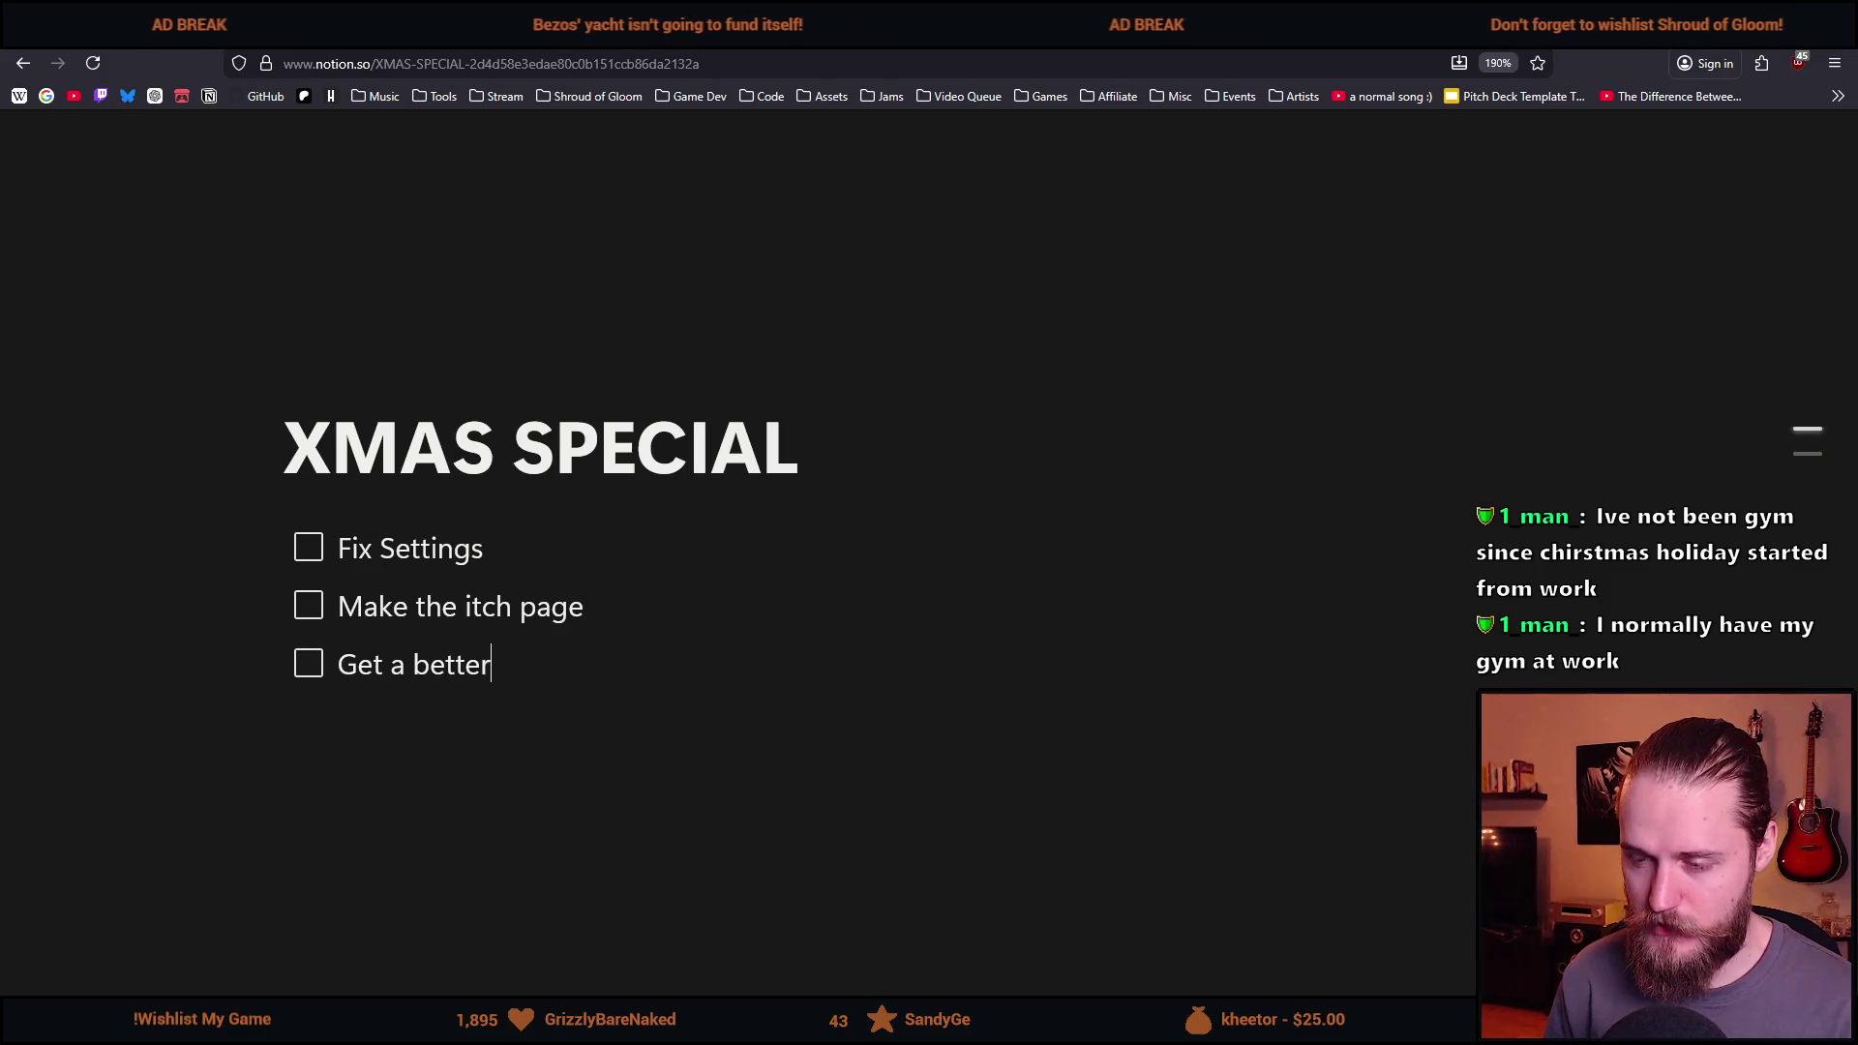
text(font)
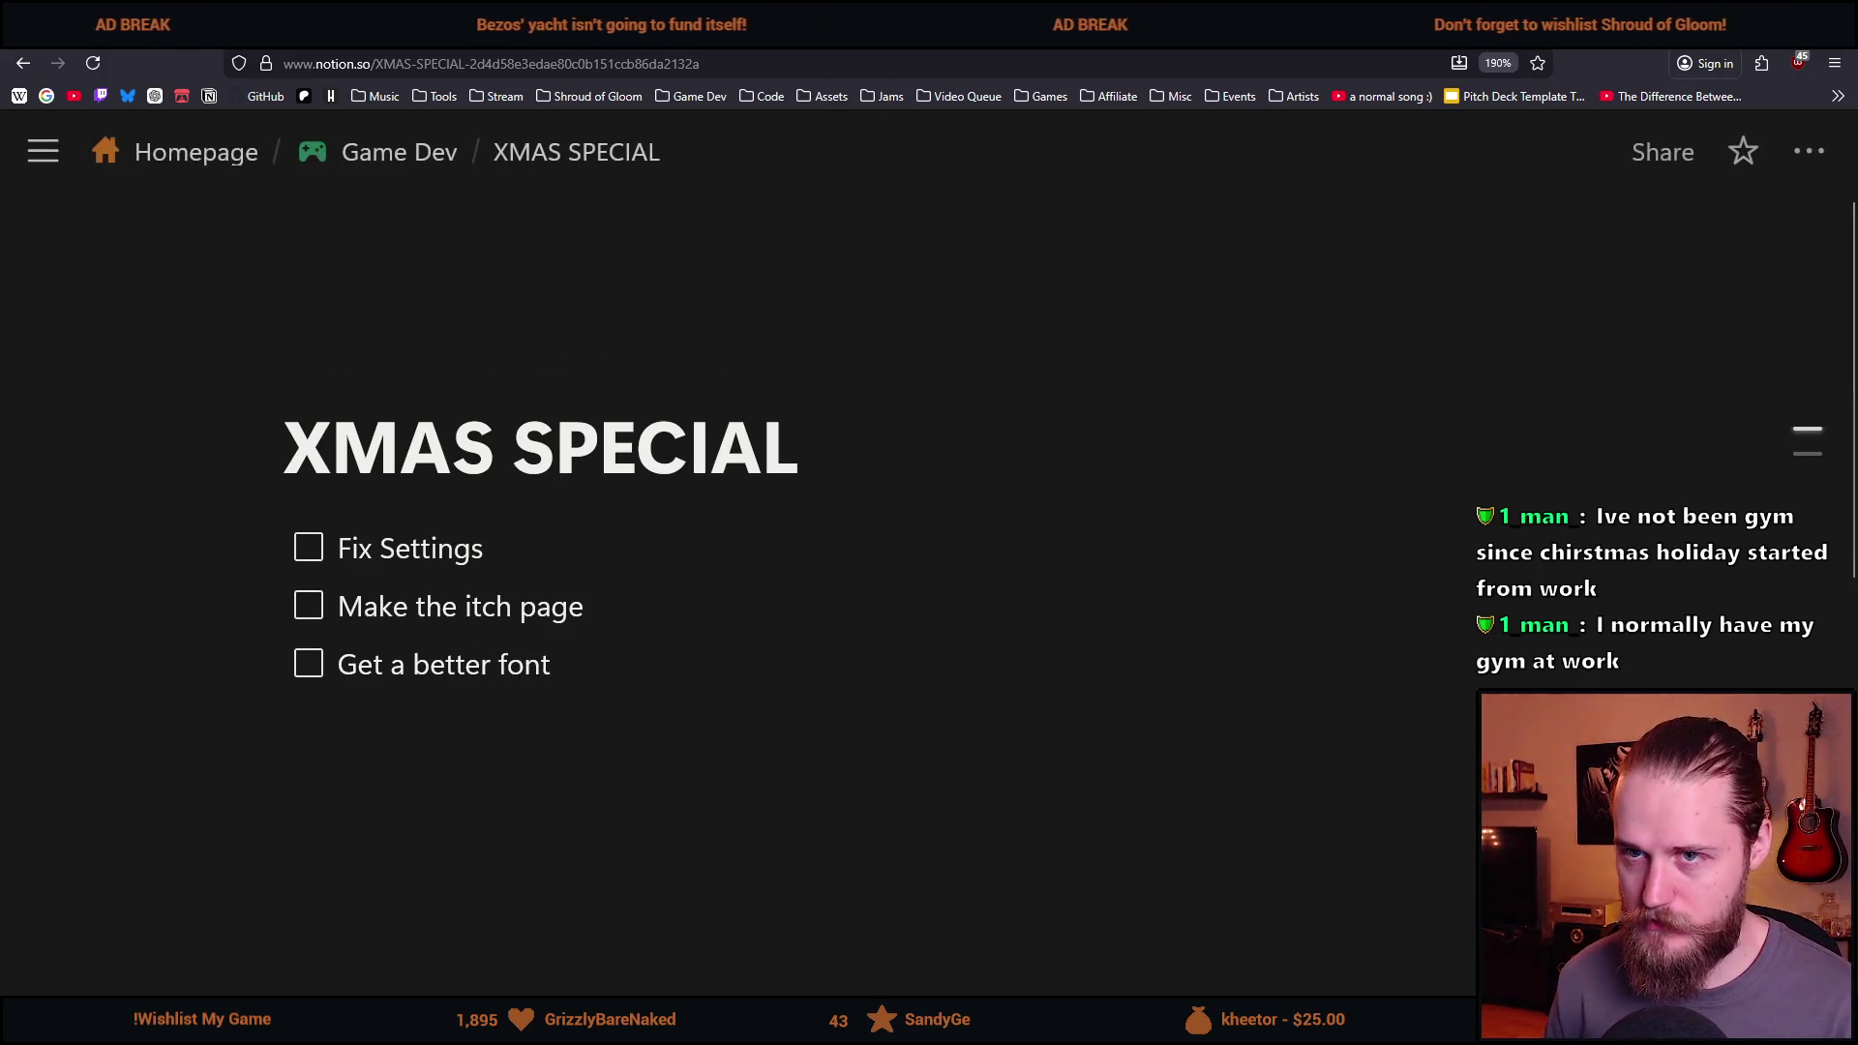
Add a fourth to-do, 'Make some level manager', and return to Unity.
drag(832, 19, 834, 196)
key(alt+Tab)
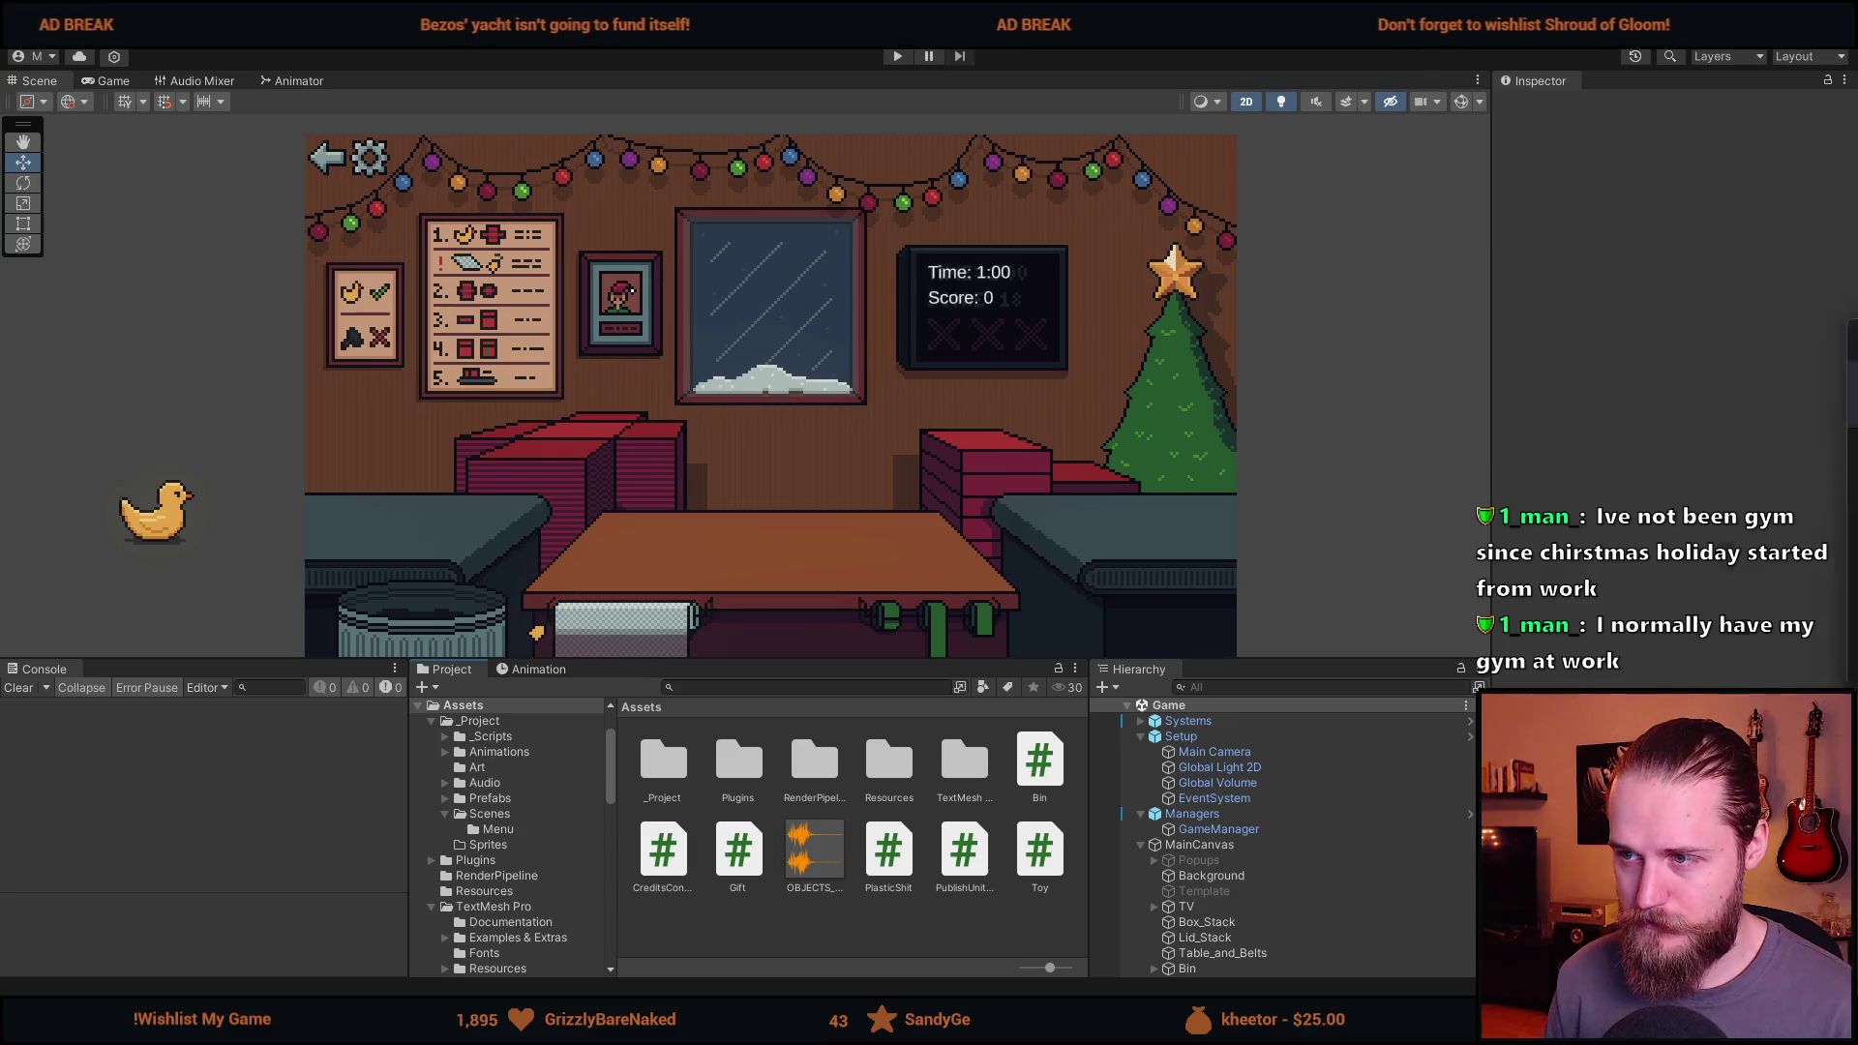
key(alt+Tab)
key(super+Up)
key(Return)
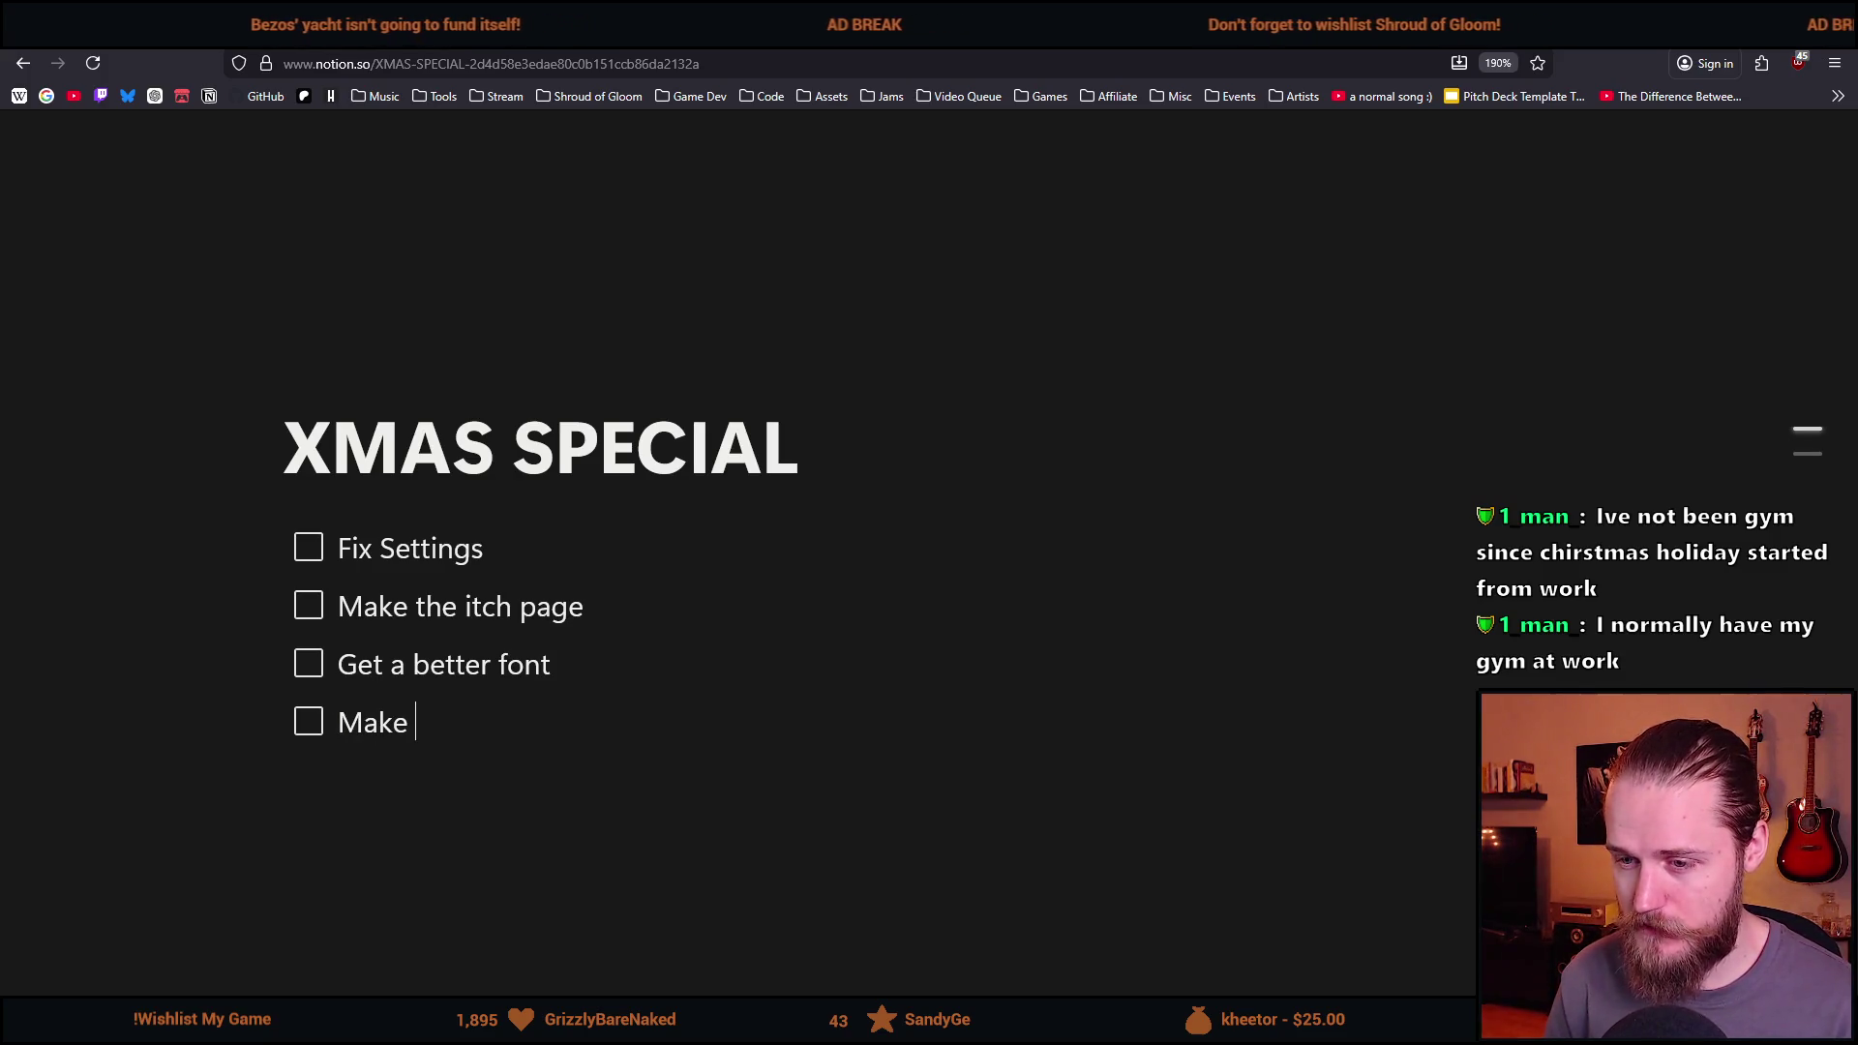
text(some level ma)
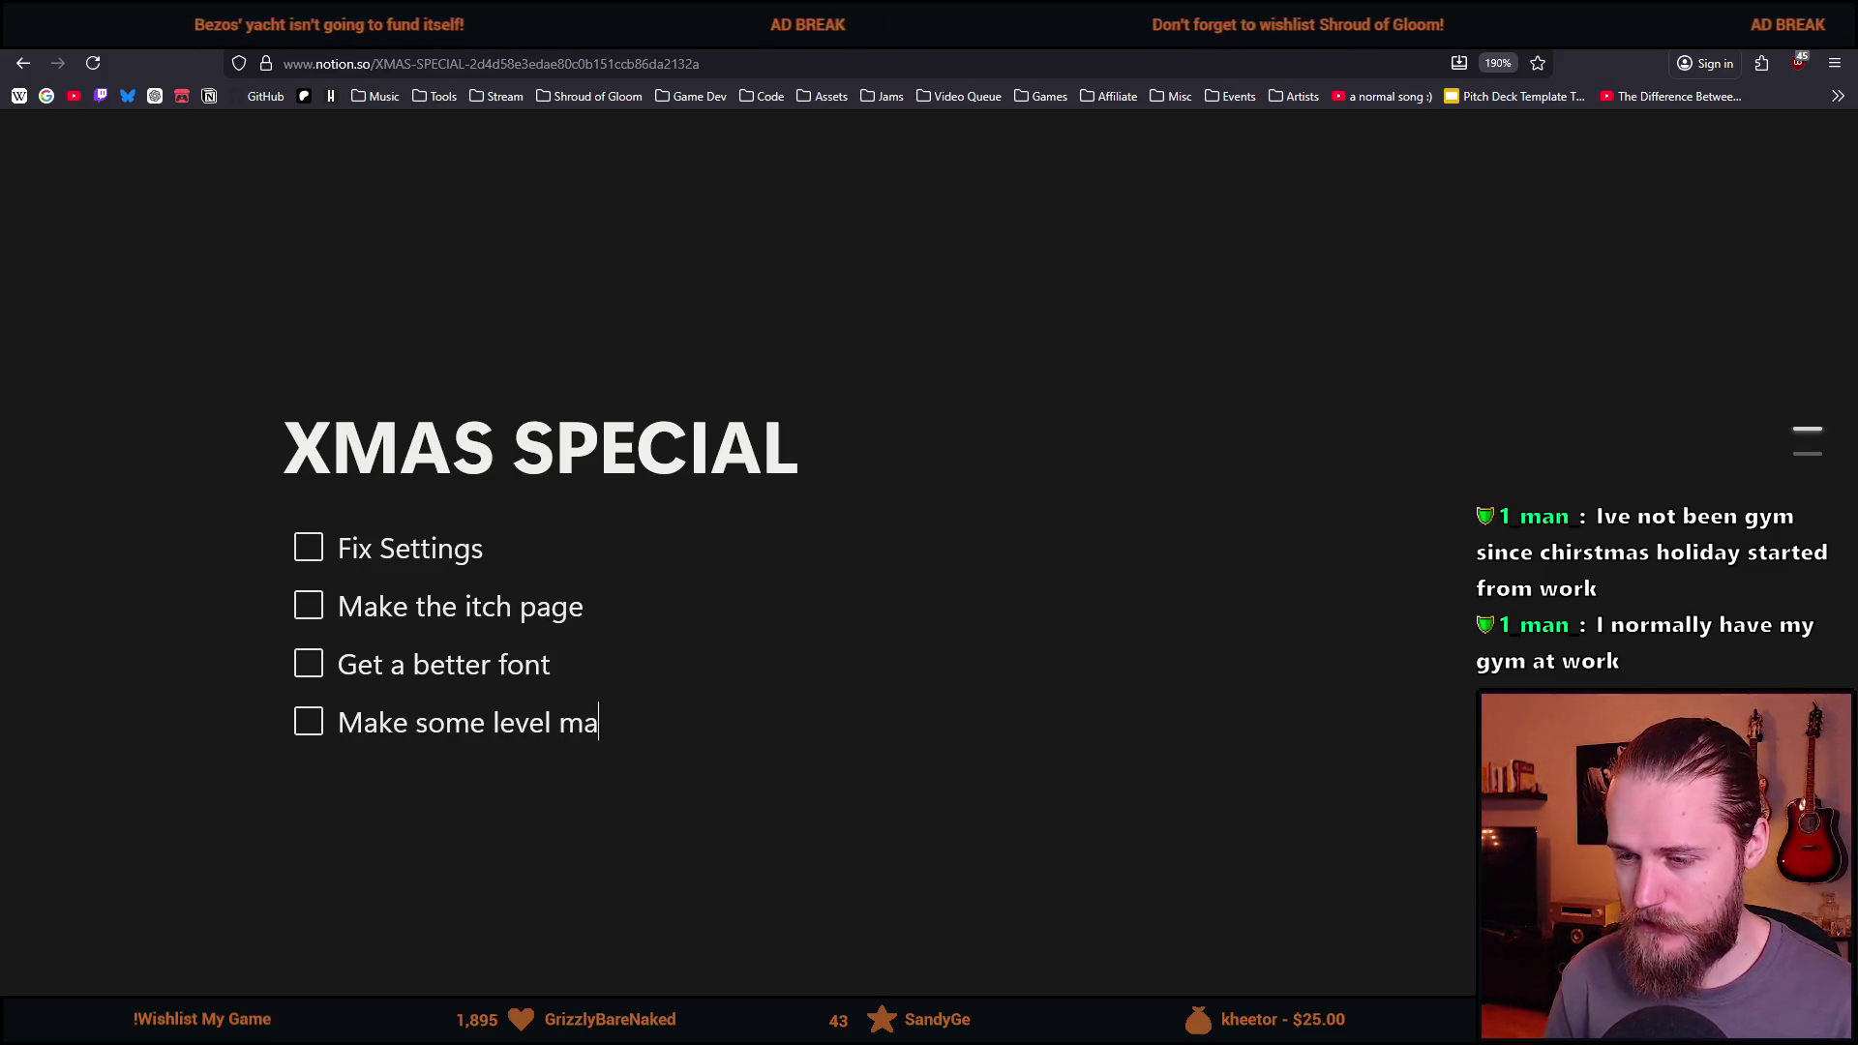
text(nager)
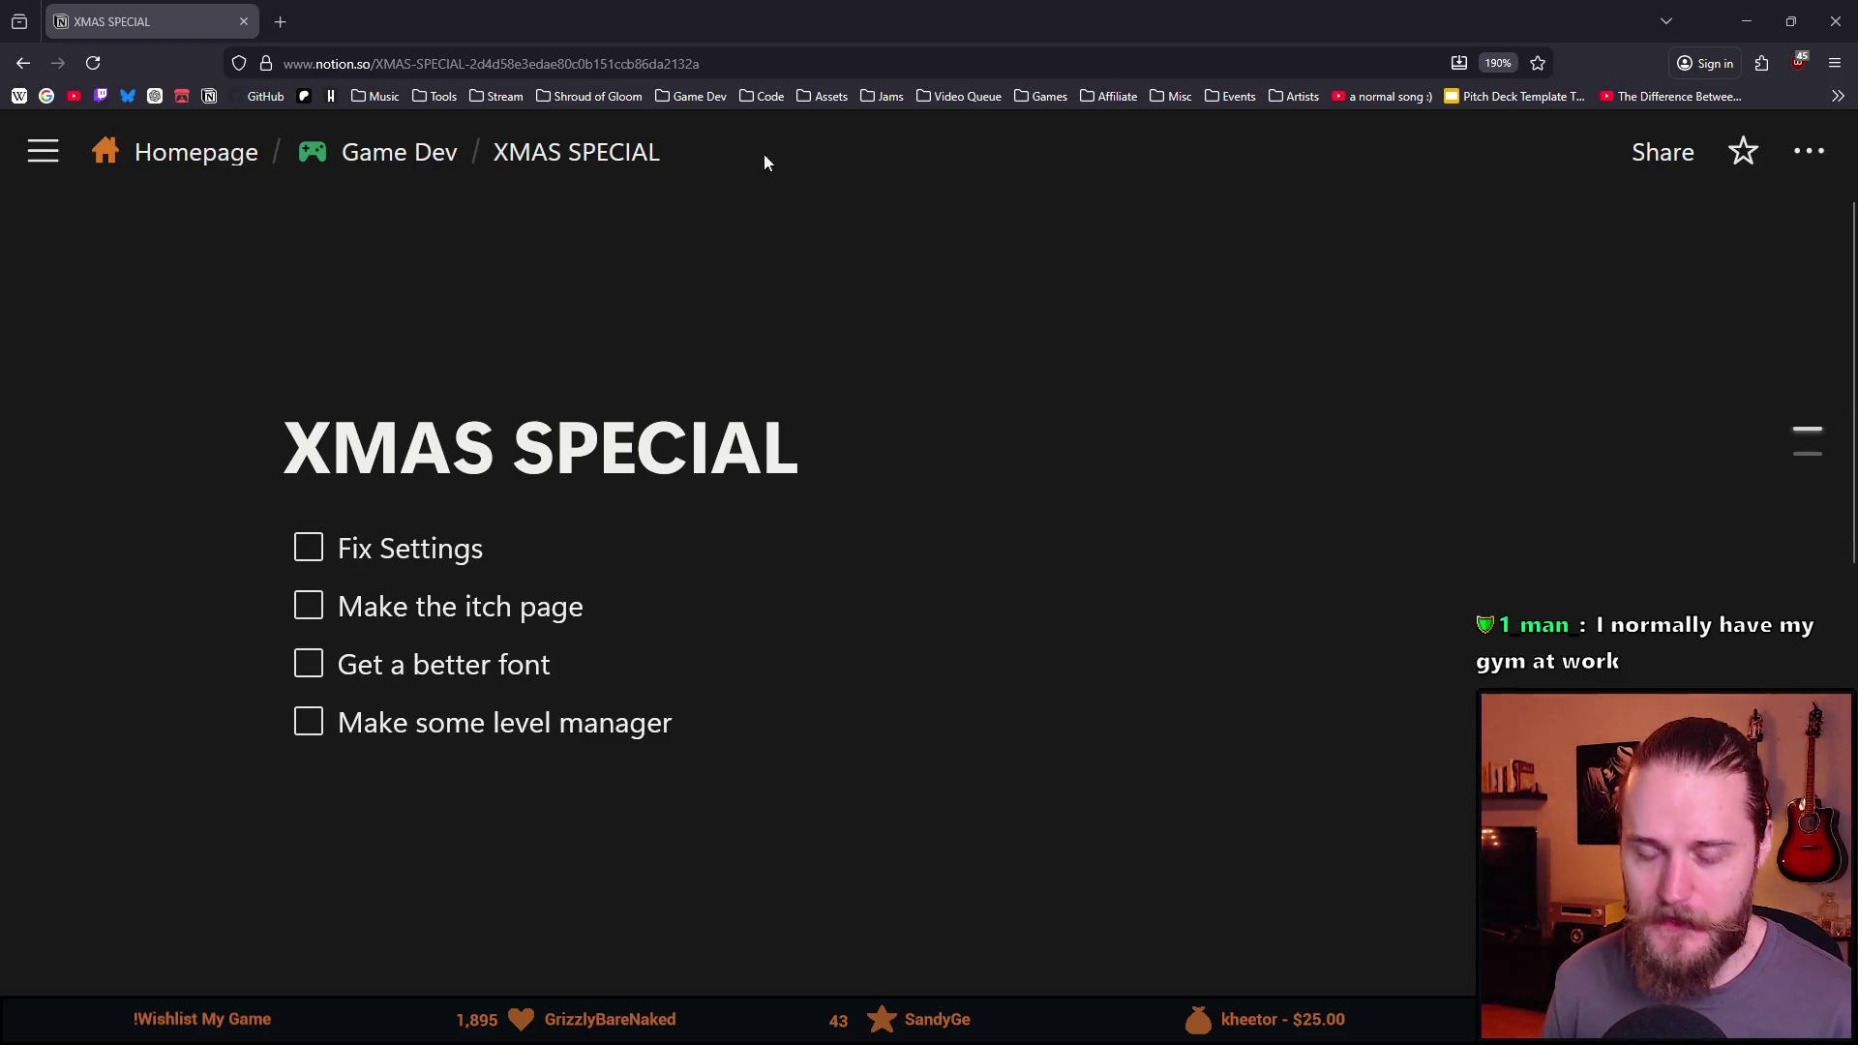
key(alt+Tab)
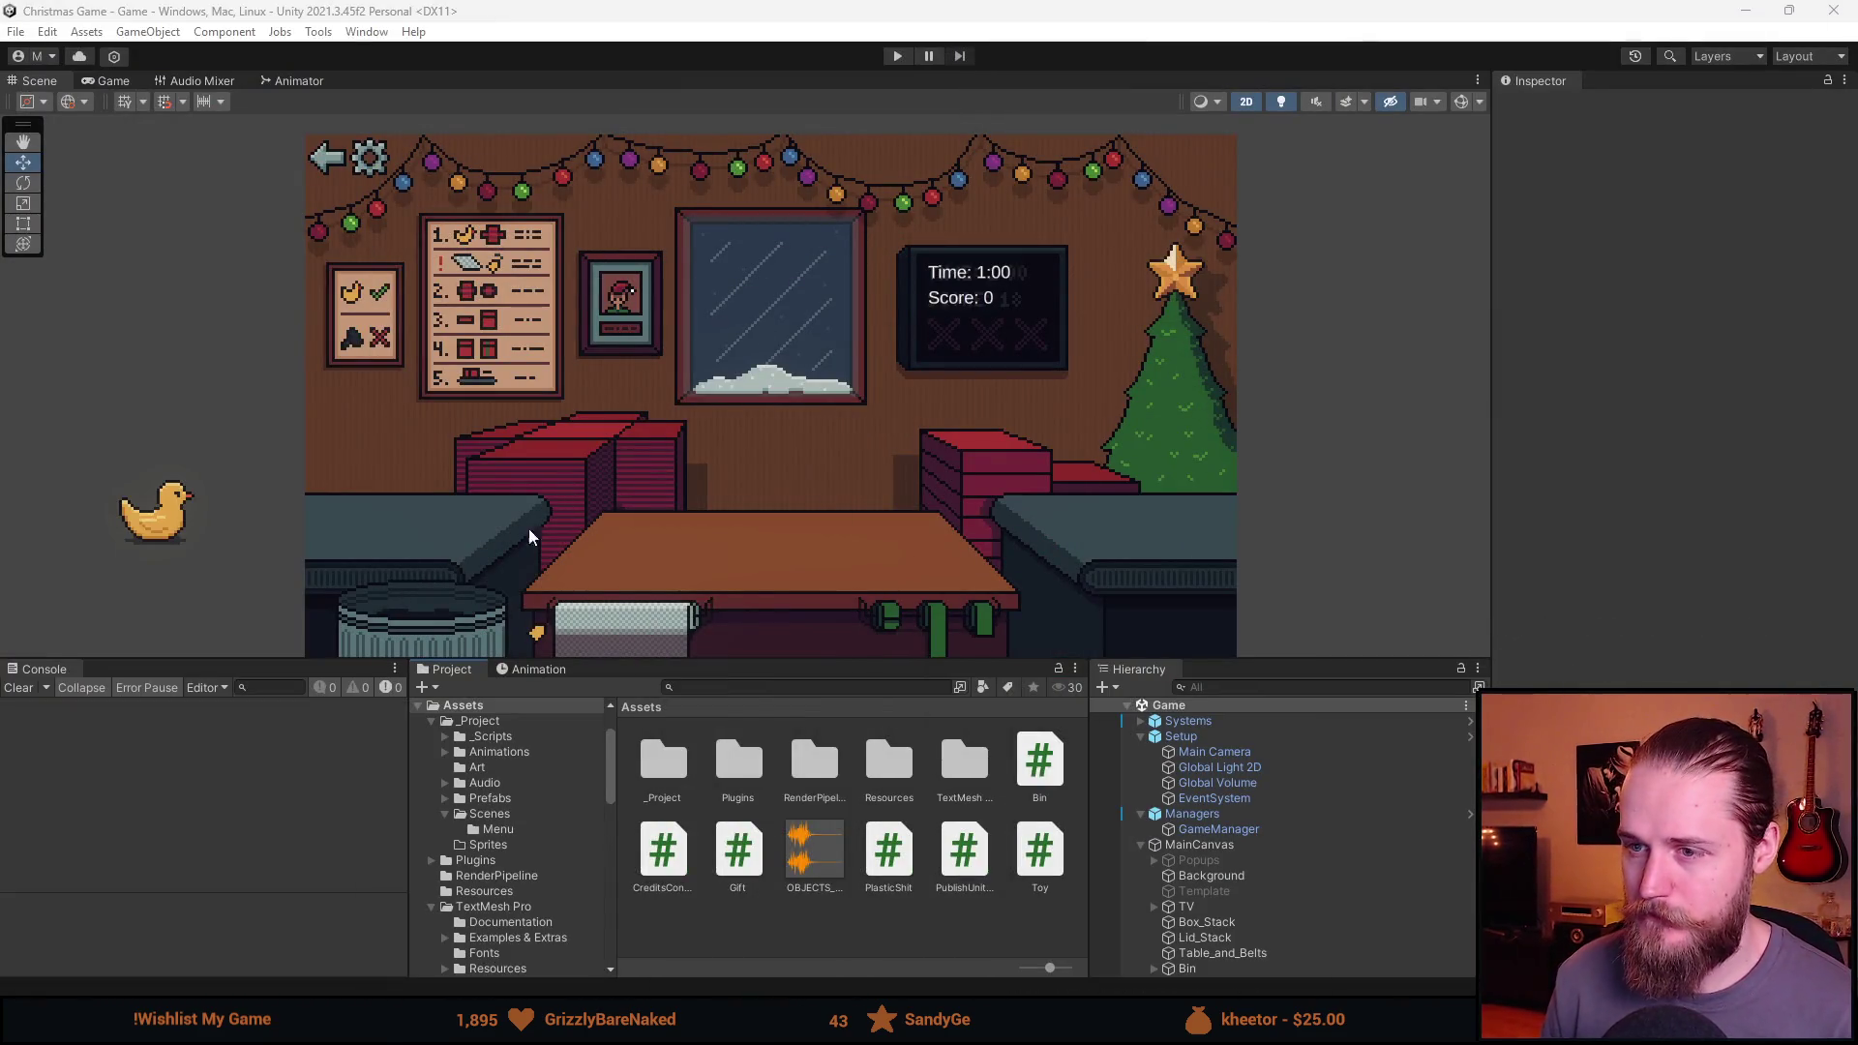
Run the game, close its Settings panel with the back arrow, and stop Play mode.
click(897, 55)
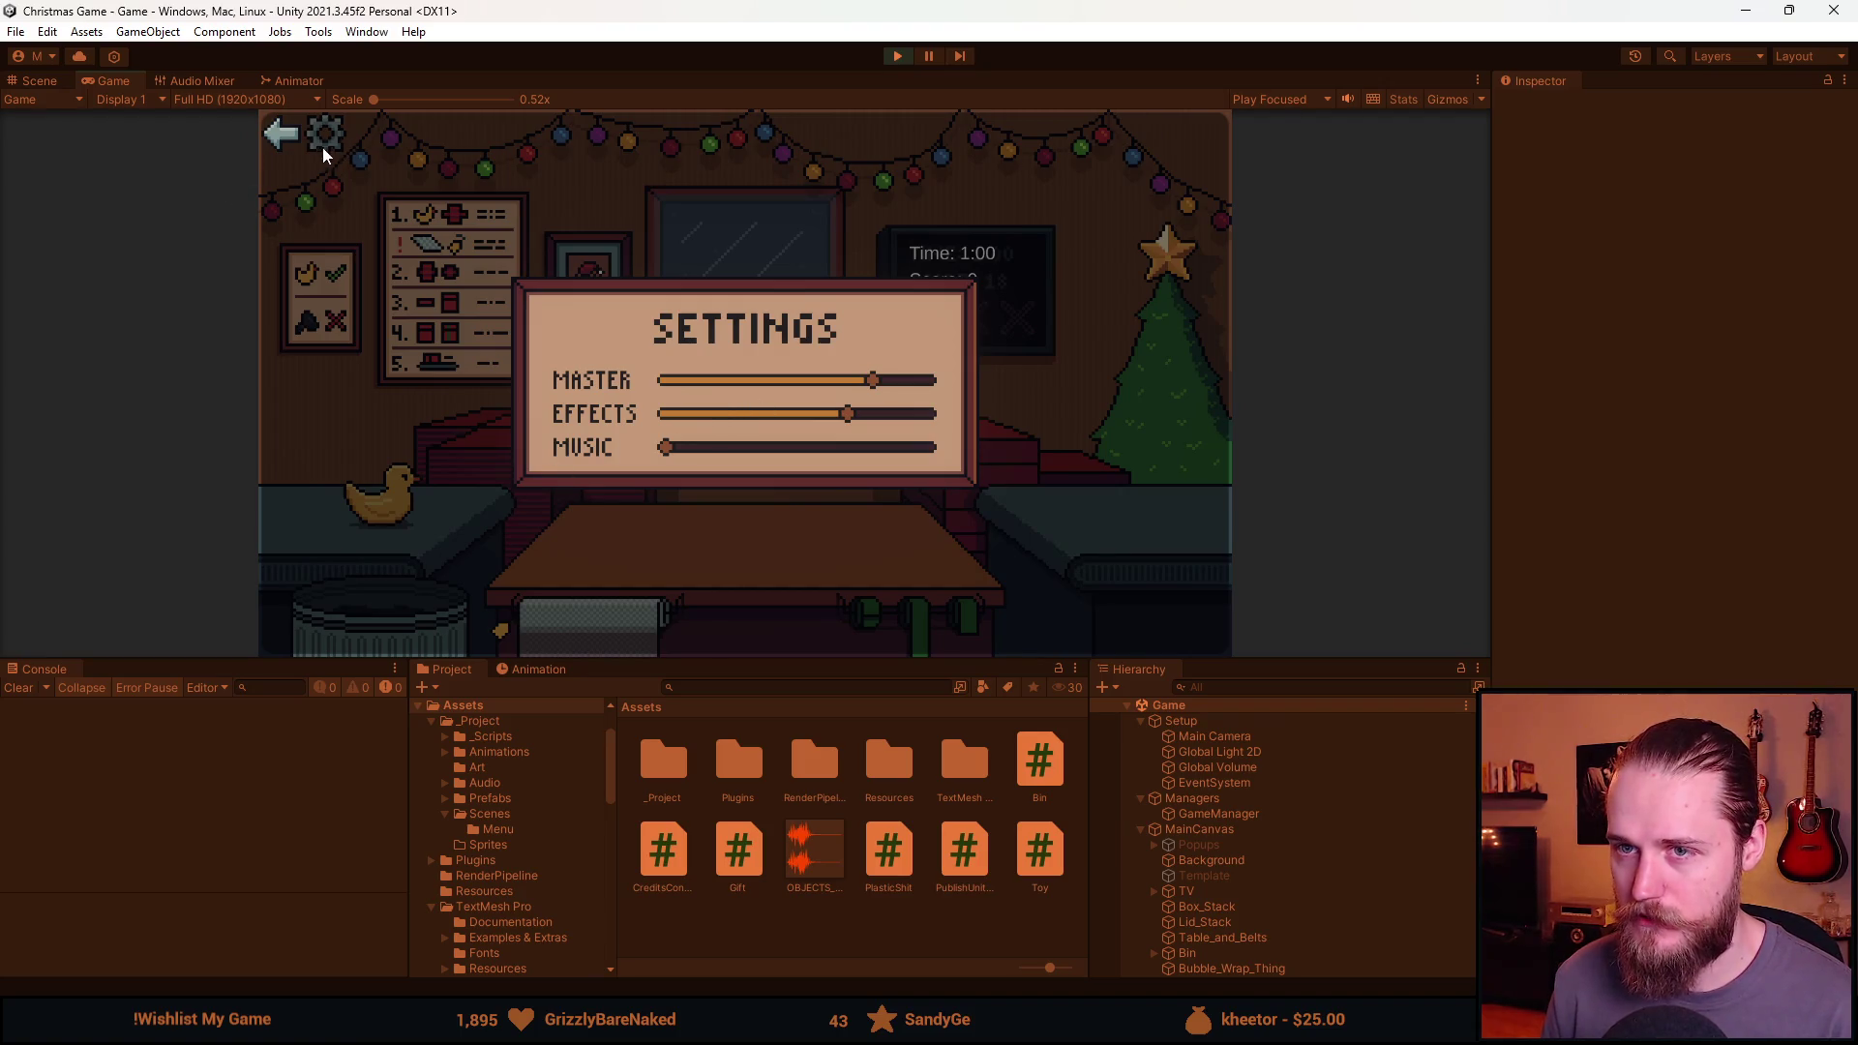
click(275, 147)
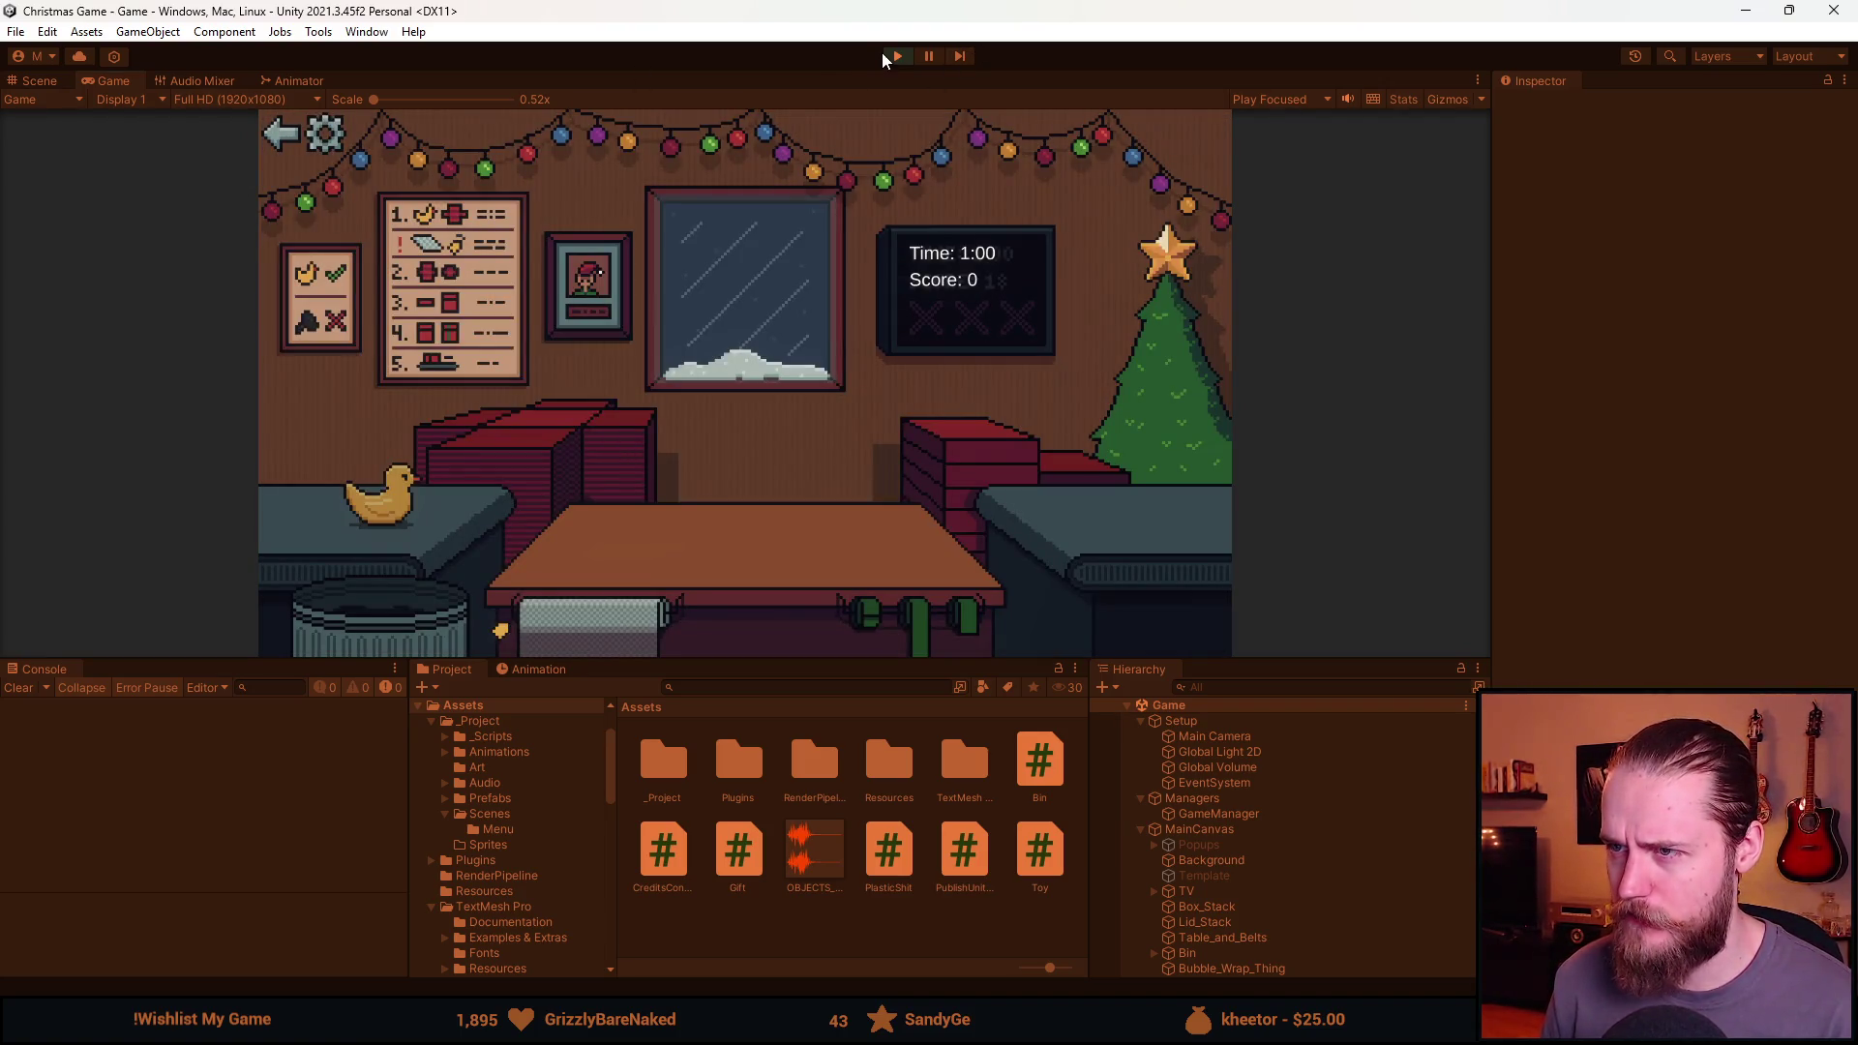
click(896, 55)
scroll(1270, 903, down, 3)
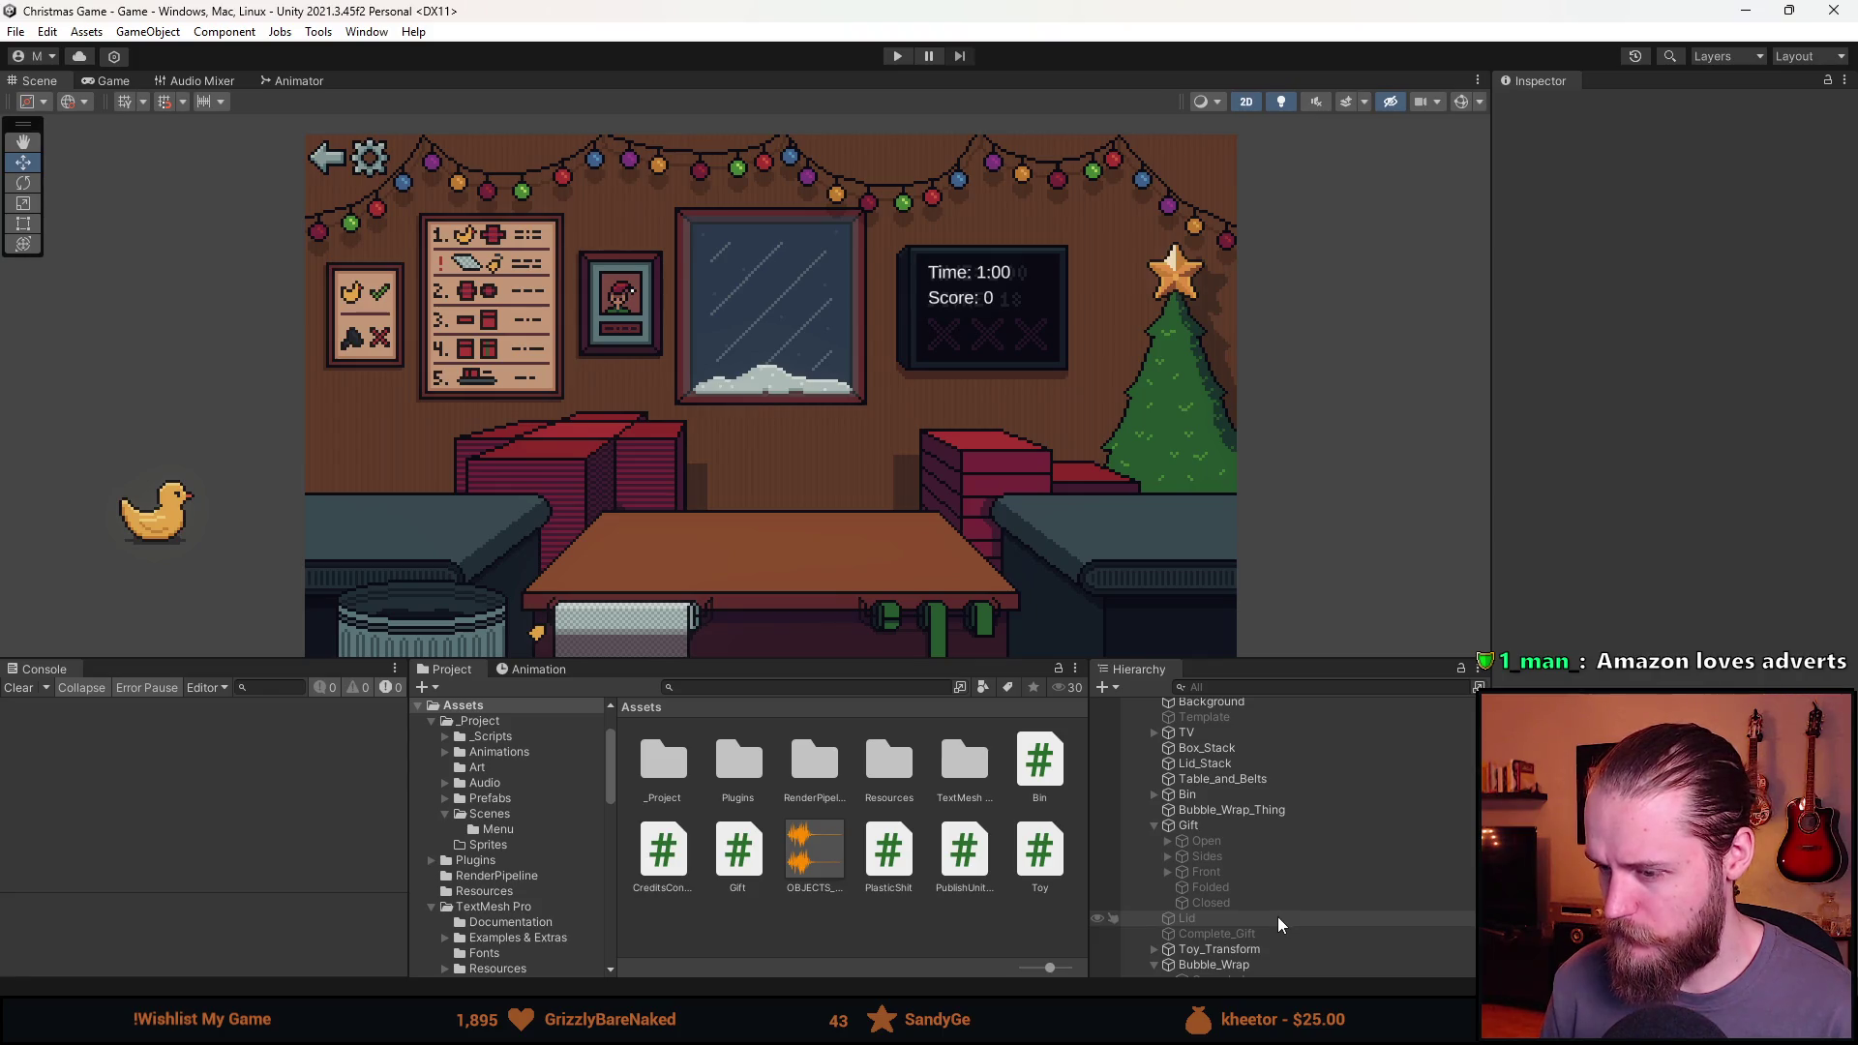
key(alt+Tab)
On a new layer, select a 17x17 square at the Settings panel's top-left corner.
scroll(700, 838, right, 10)
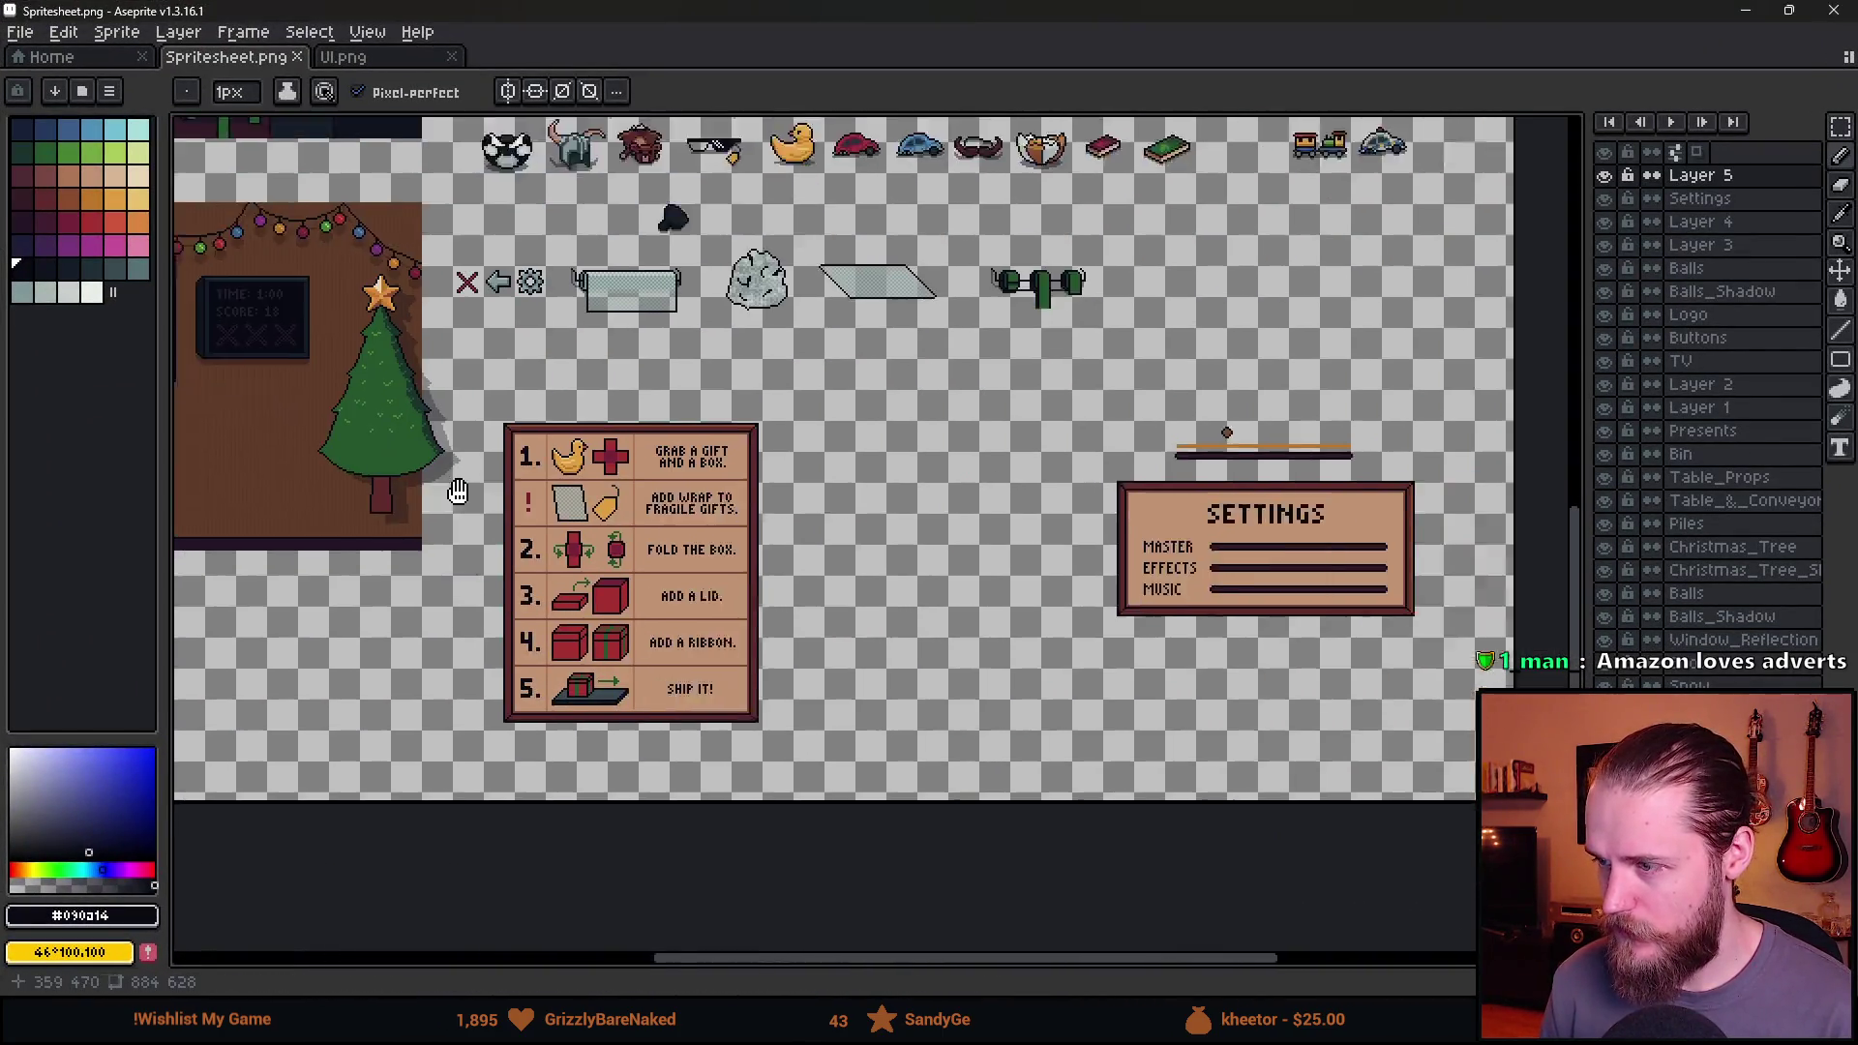
scroll(910, 477, up, 3)
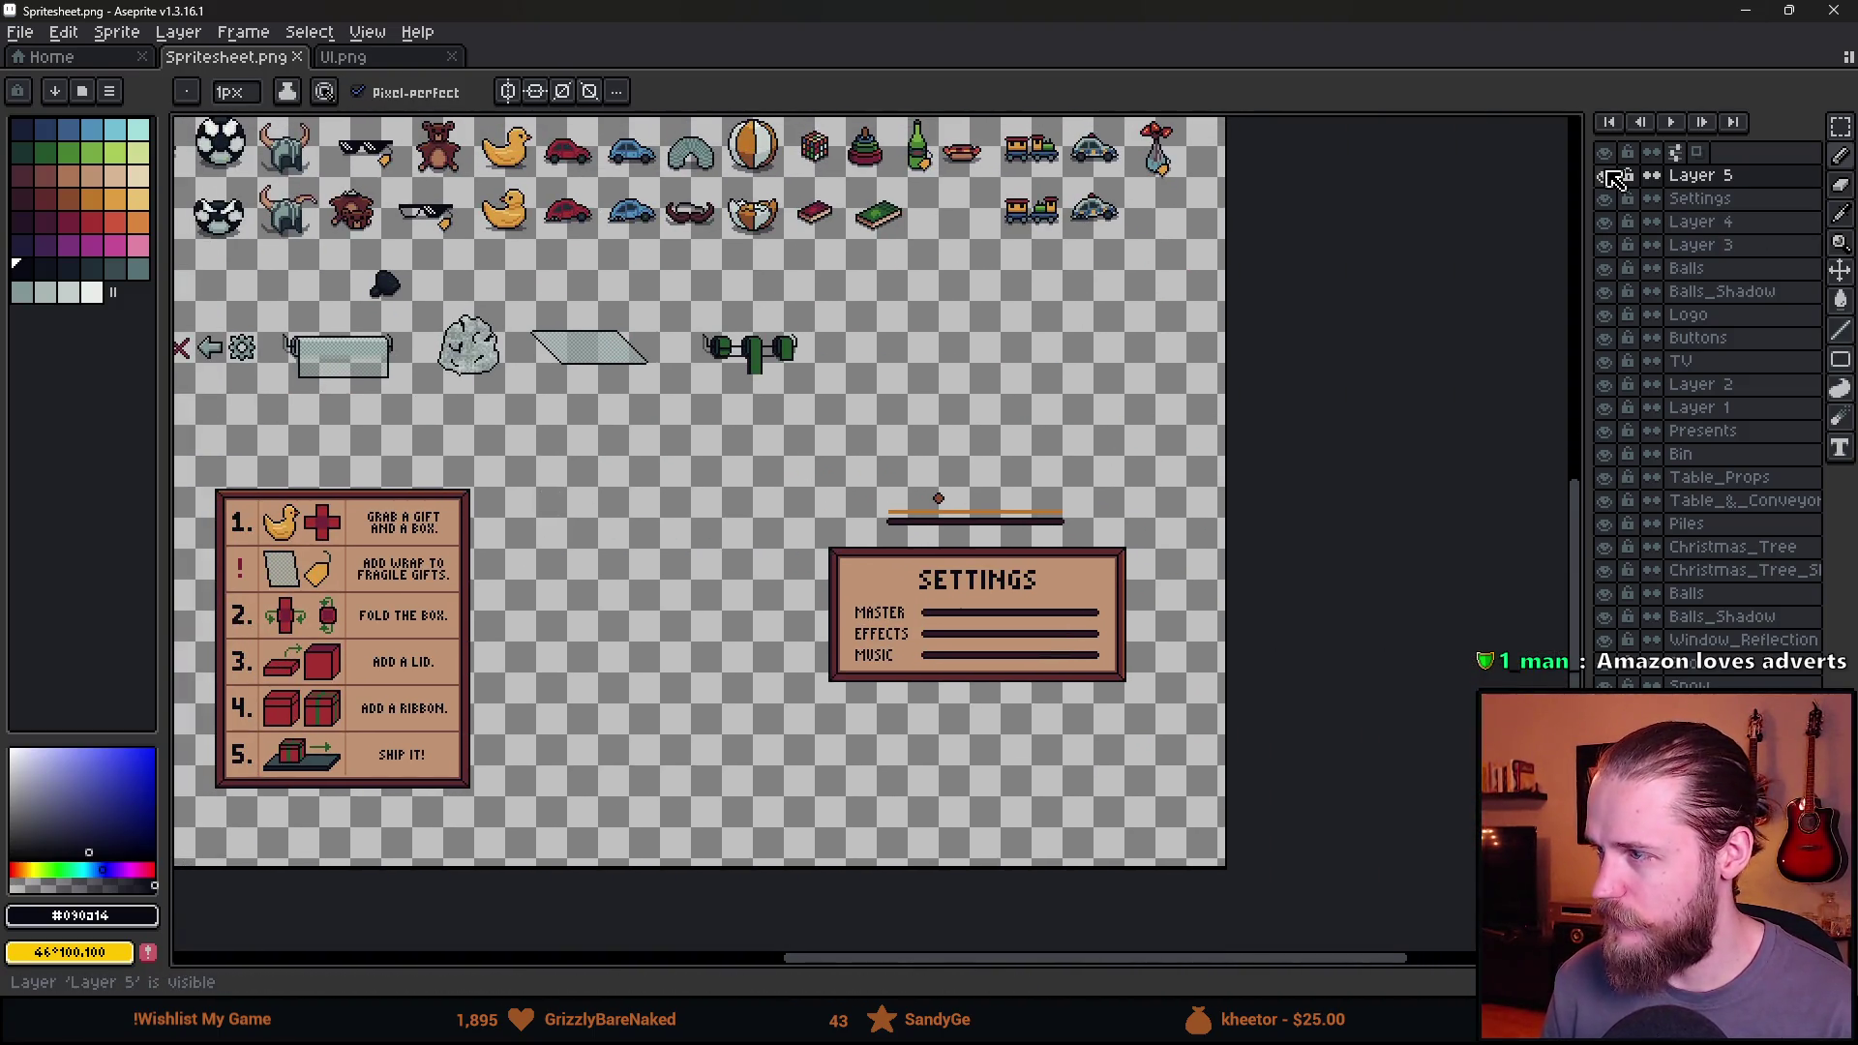
click(1604, 176)
click(1605, 175)
scroll(836, 557, up, 7)
key(i)
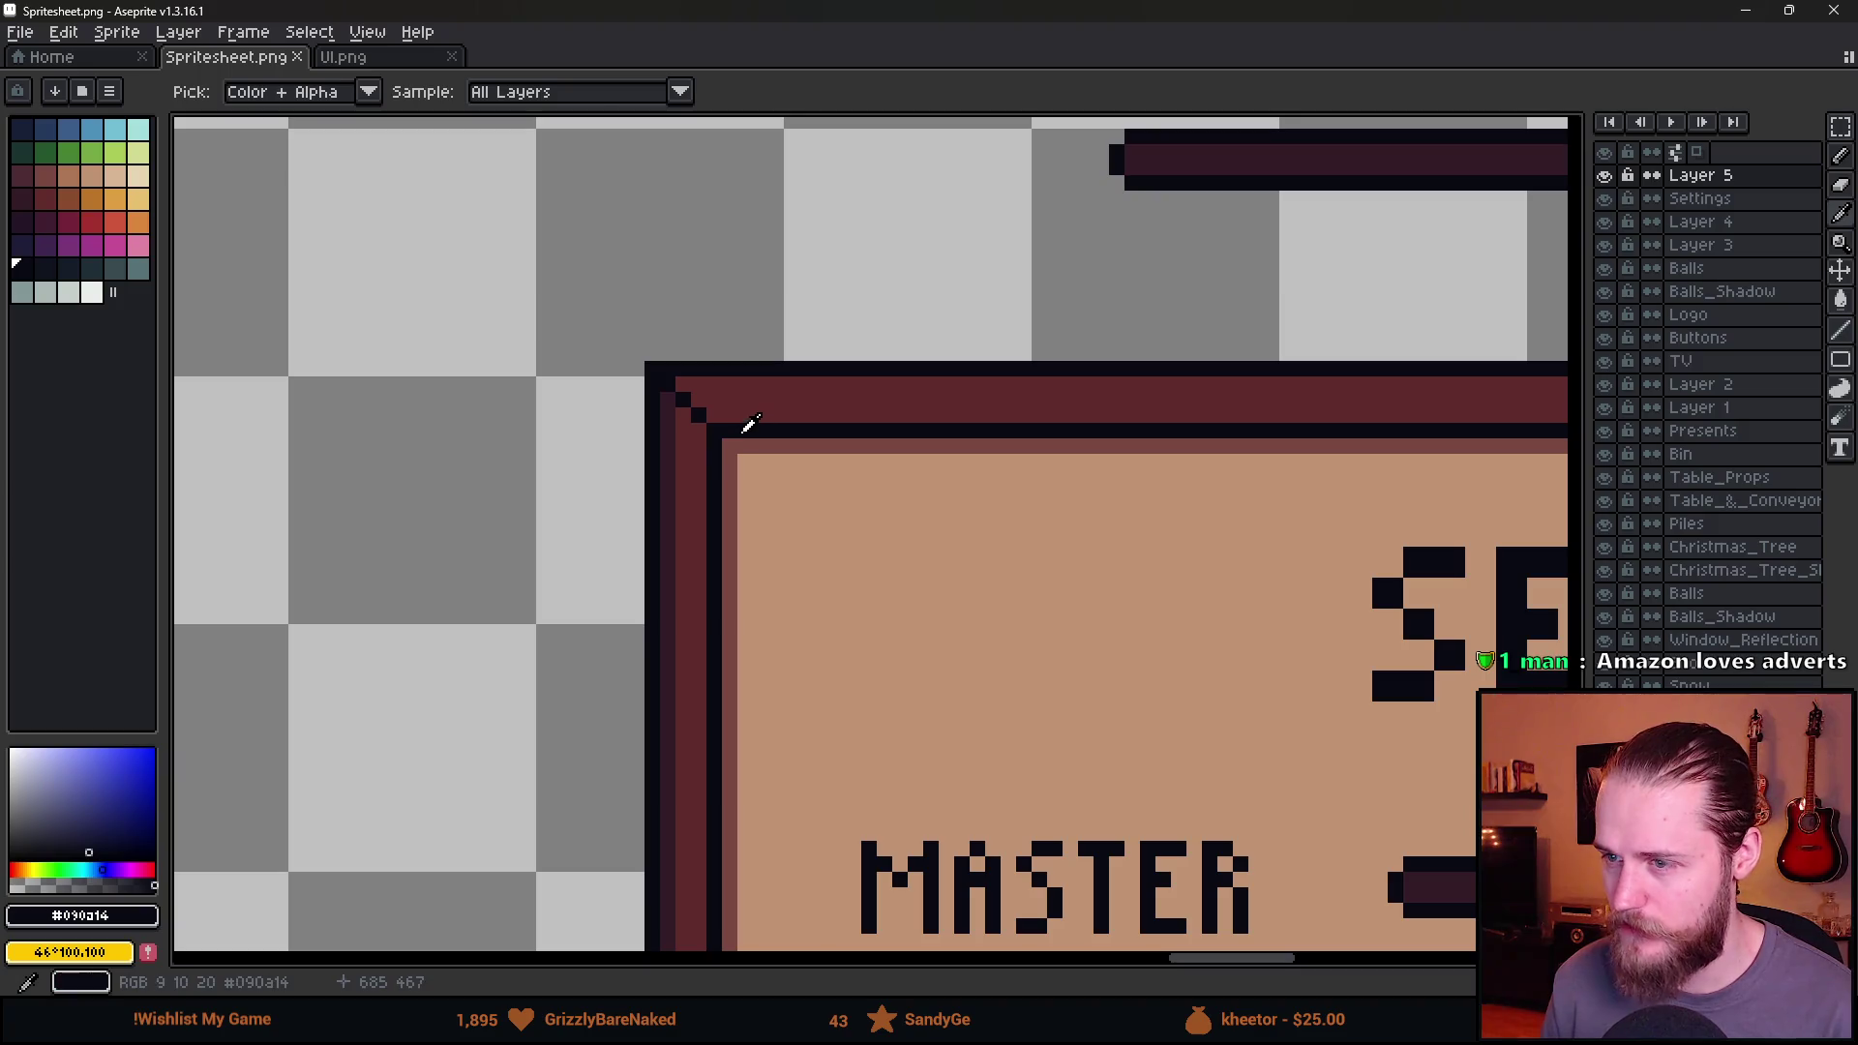
key(b)
key(shift+n)
key(m)
mouse_move(555, 286)
mouse_down()
mouse_move(884, 601)
mouse_move(884, 540)
mouse_up()
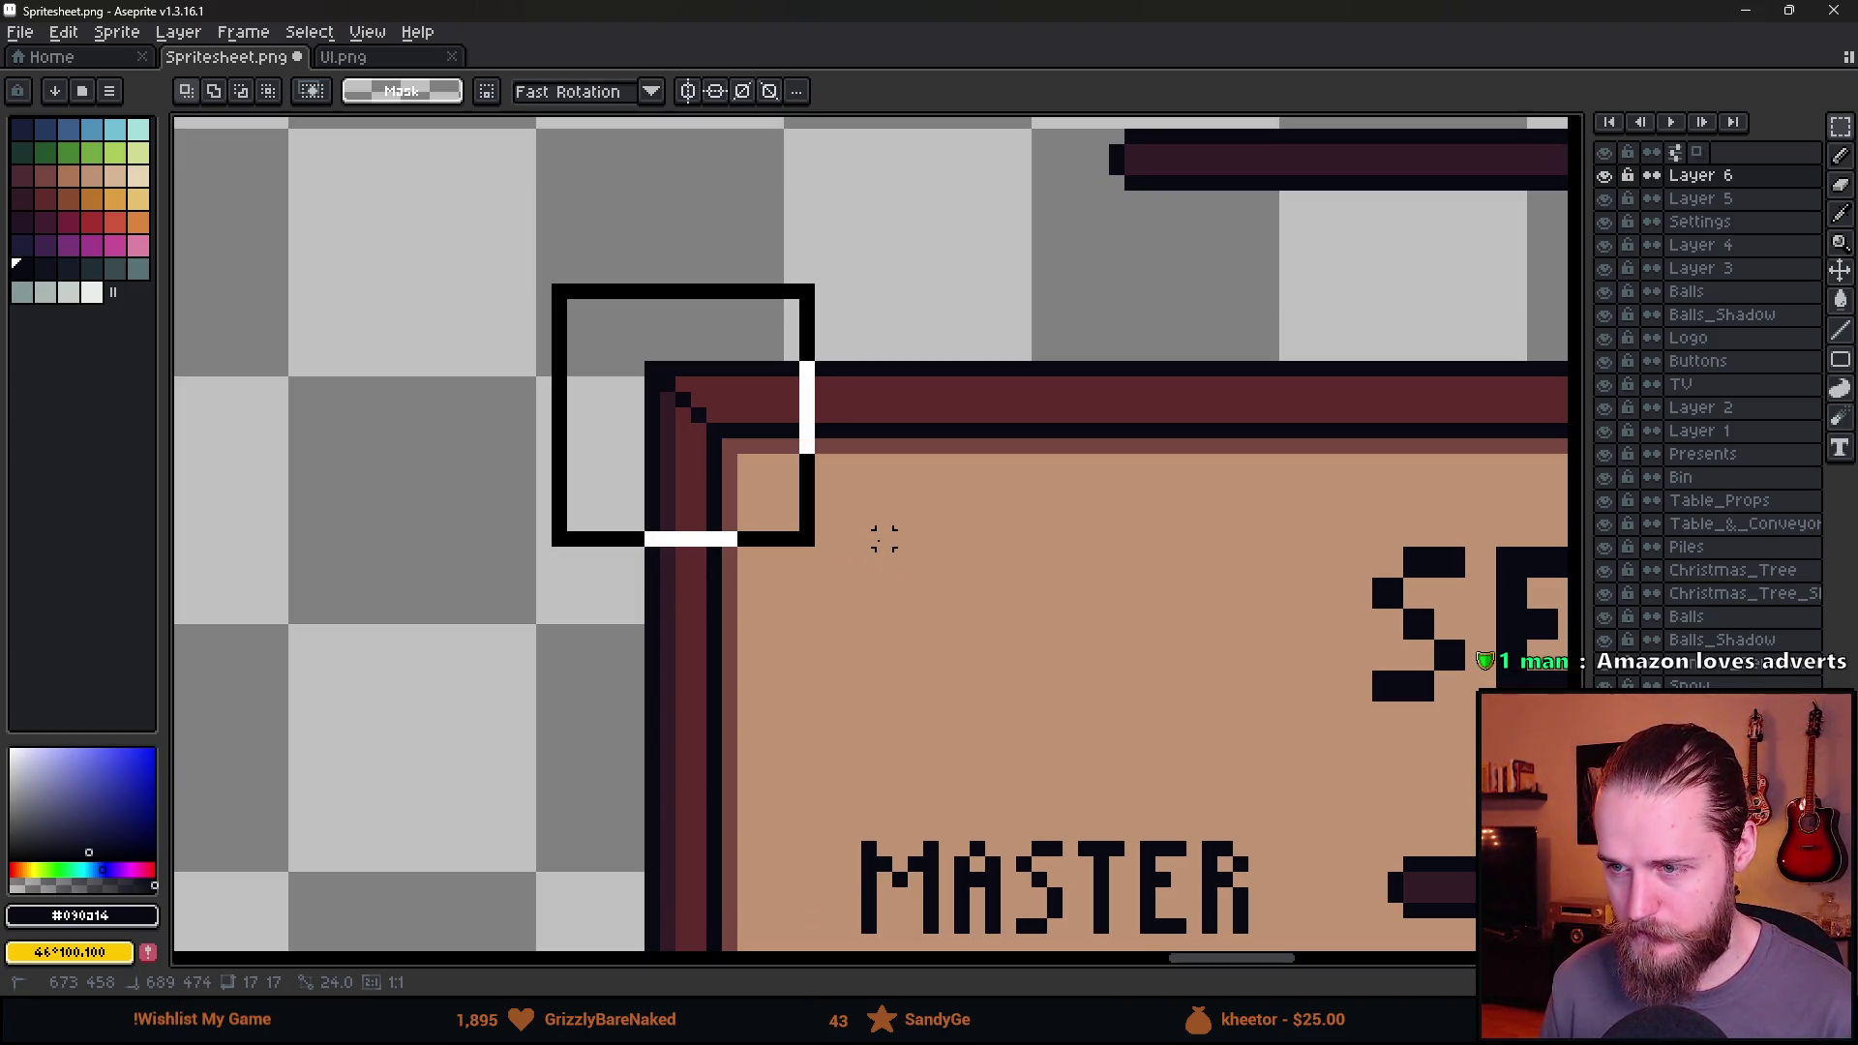
drag(883, 539, 882, 538)
Fill the square dark, then outline it and fill its interior in maroon.
key(g)
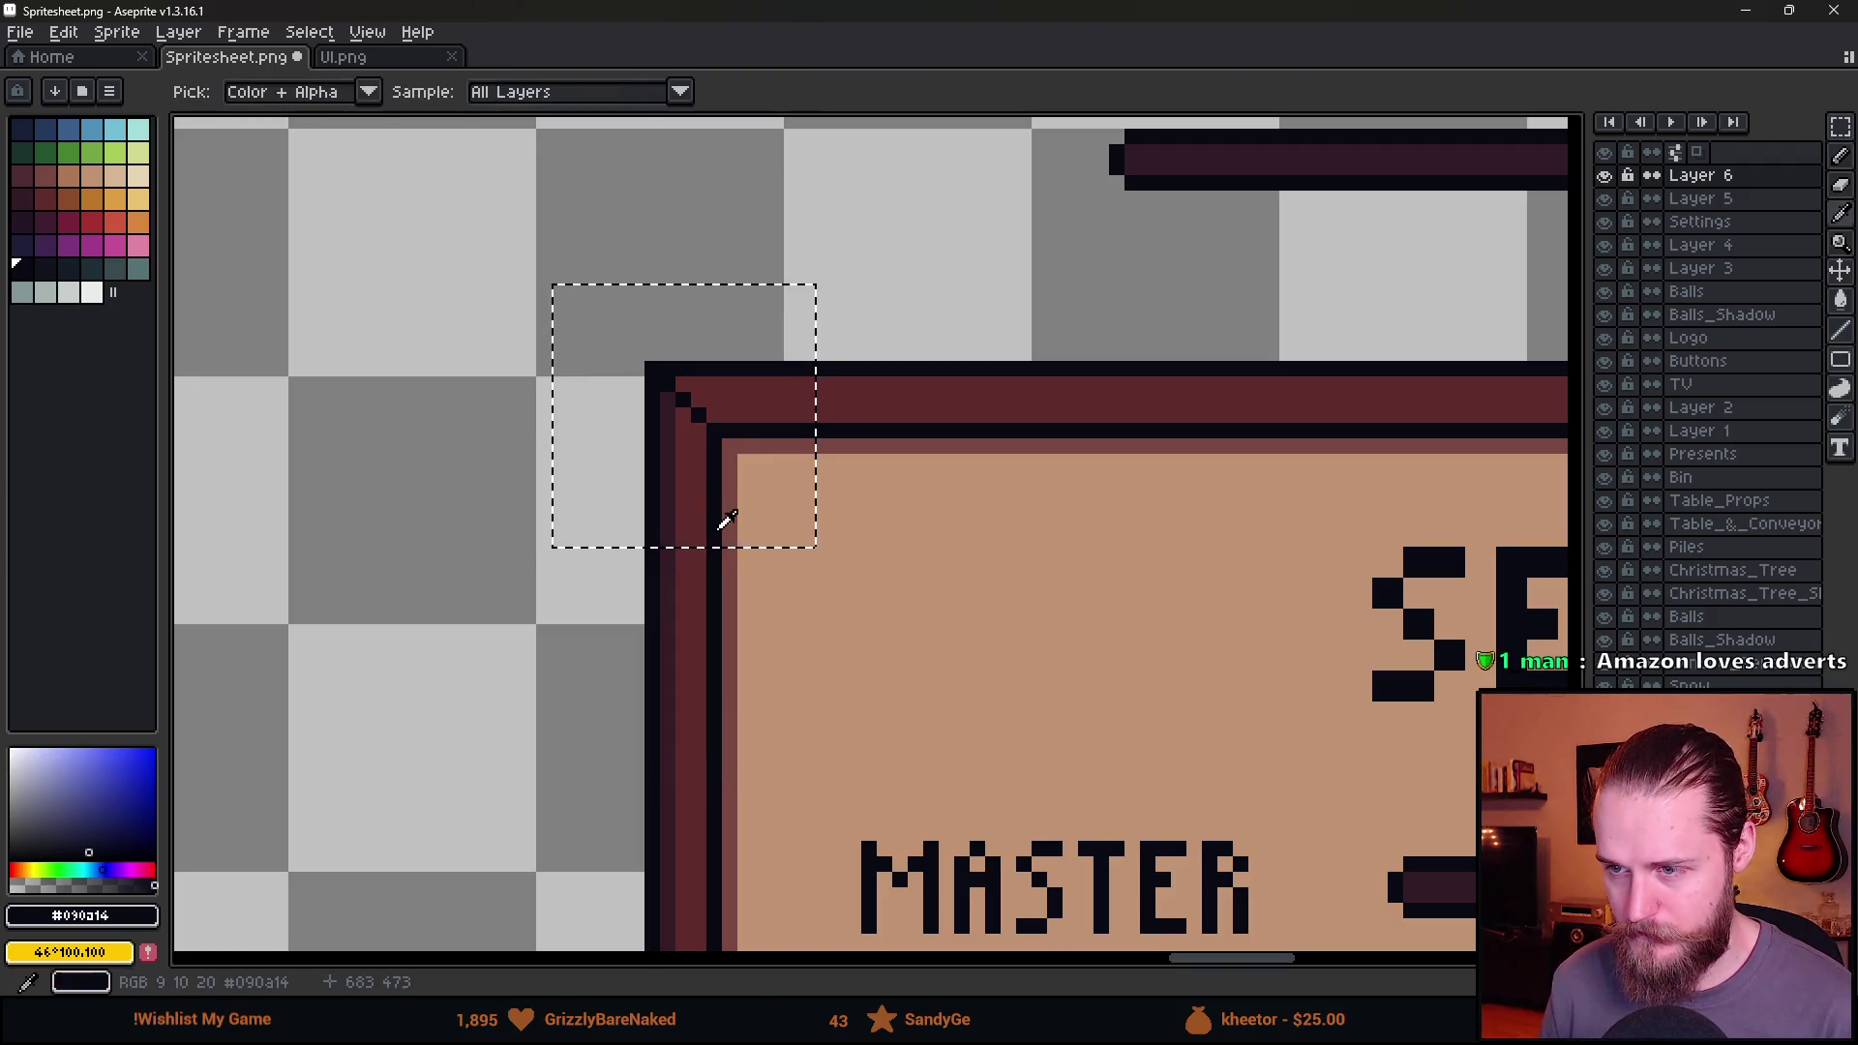
click(684, 493)
scroll(685, 492, down, 2)
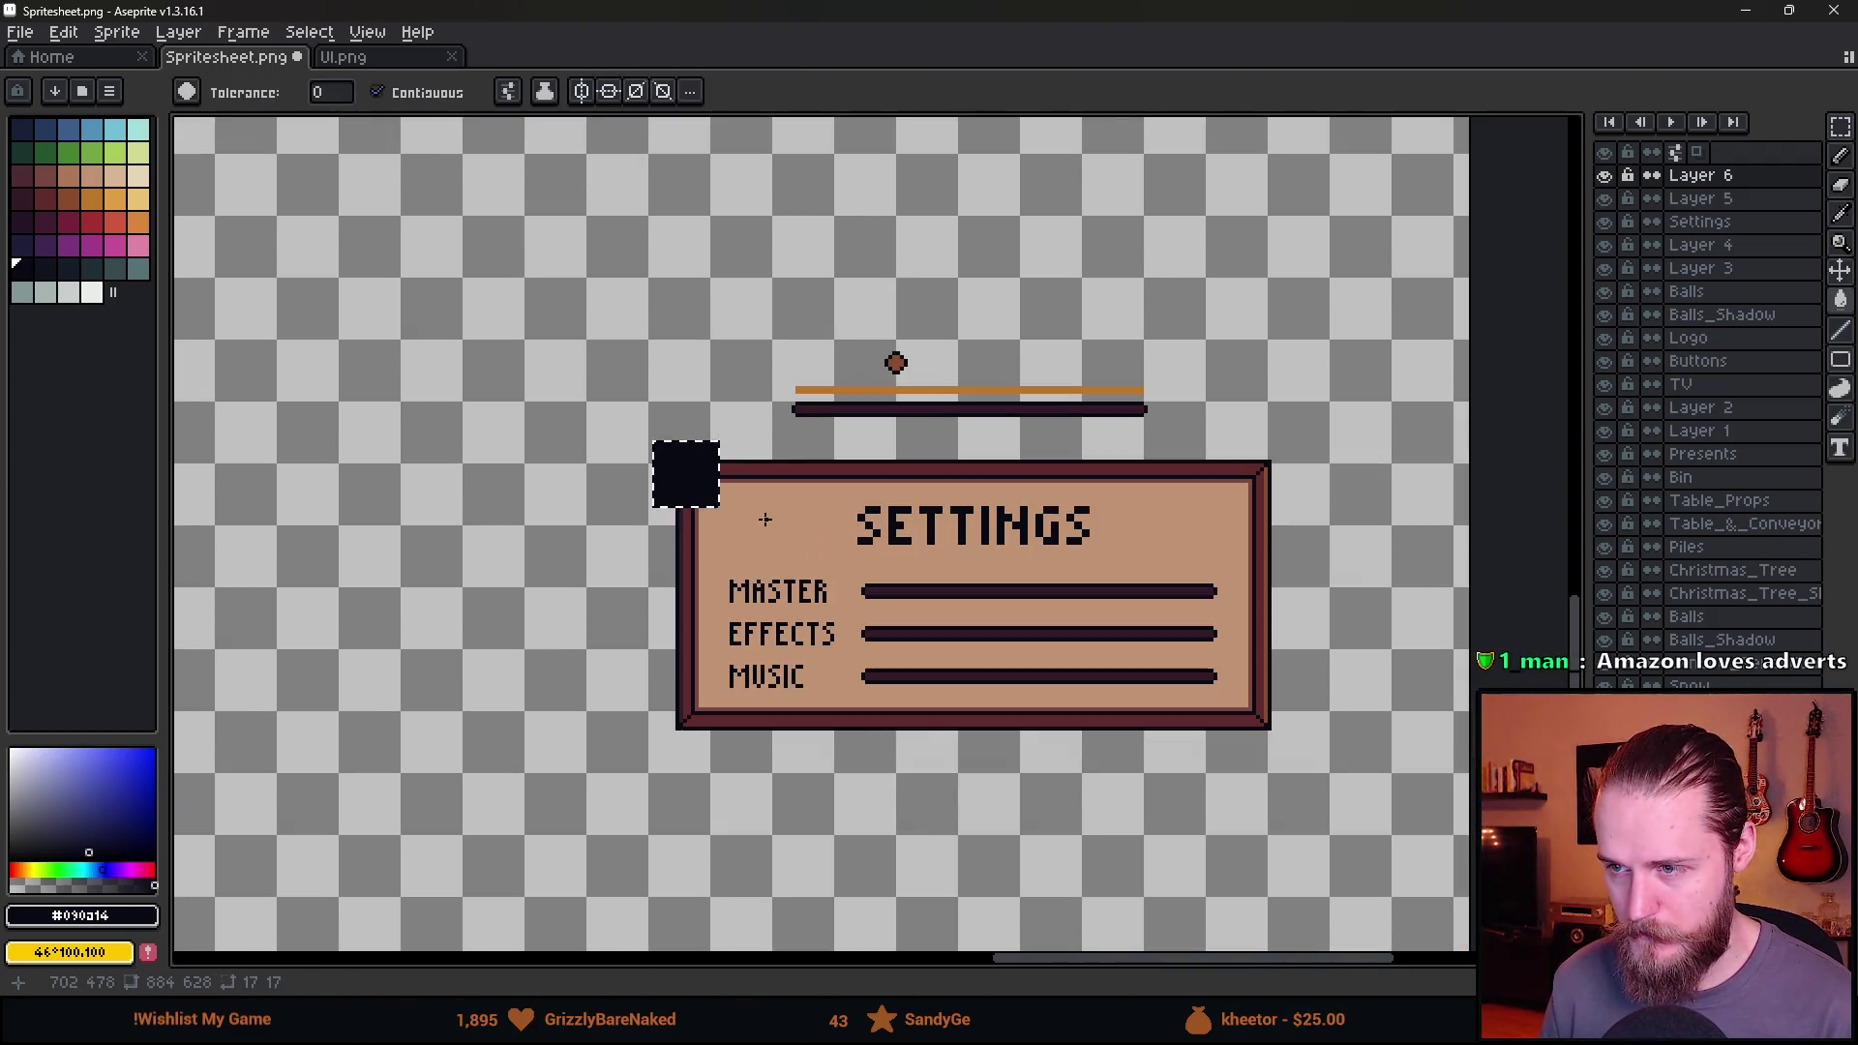
scroll(712, 471, up, 2)
key(b)
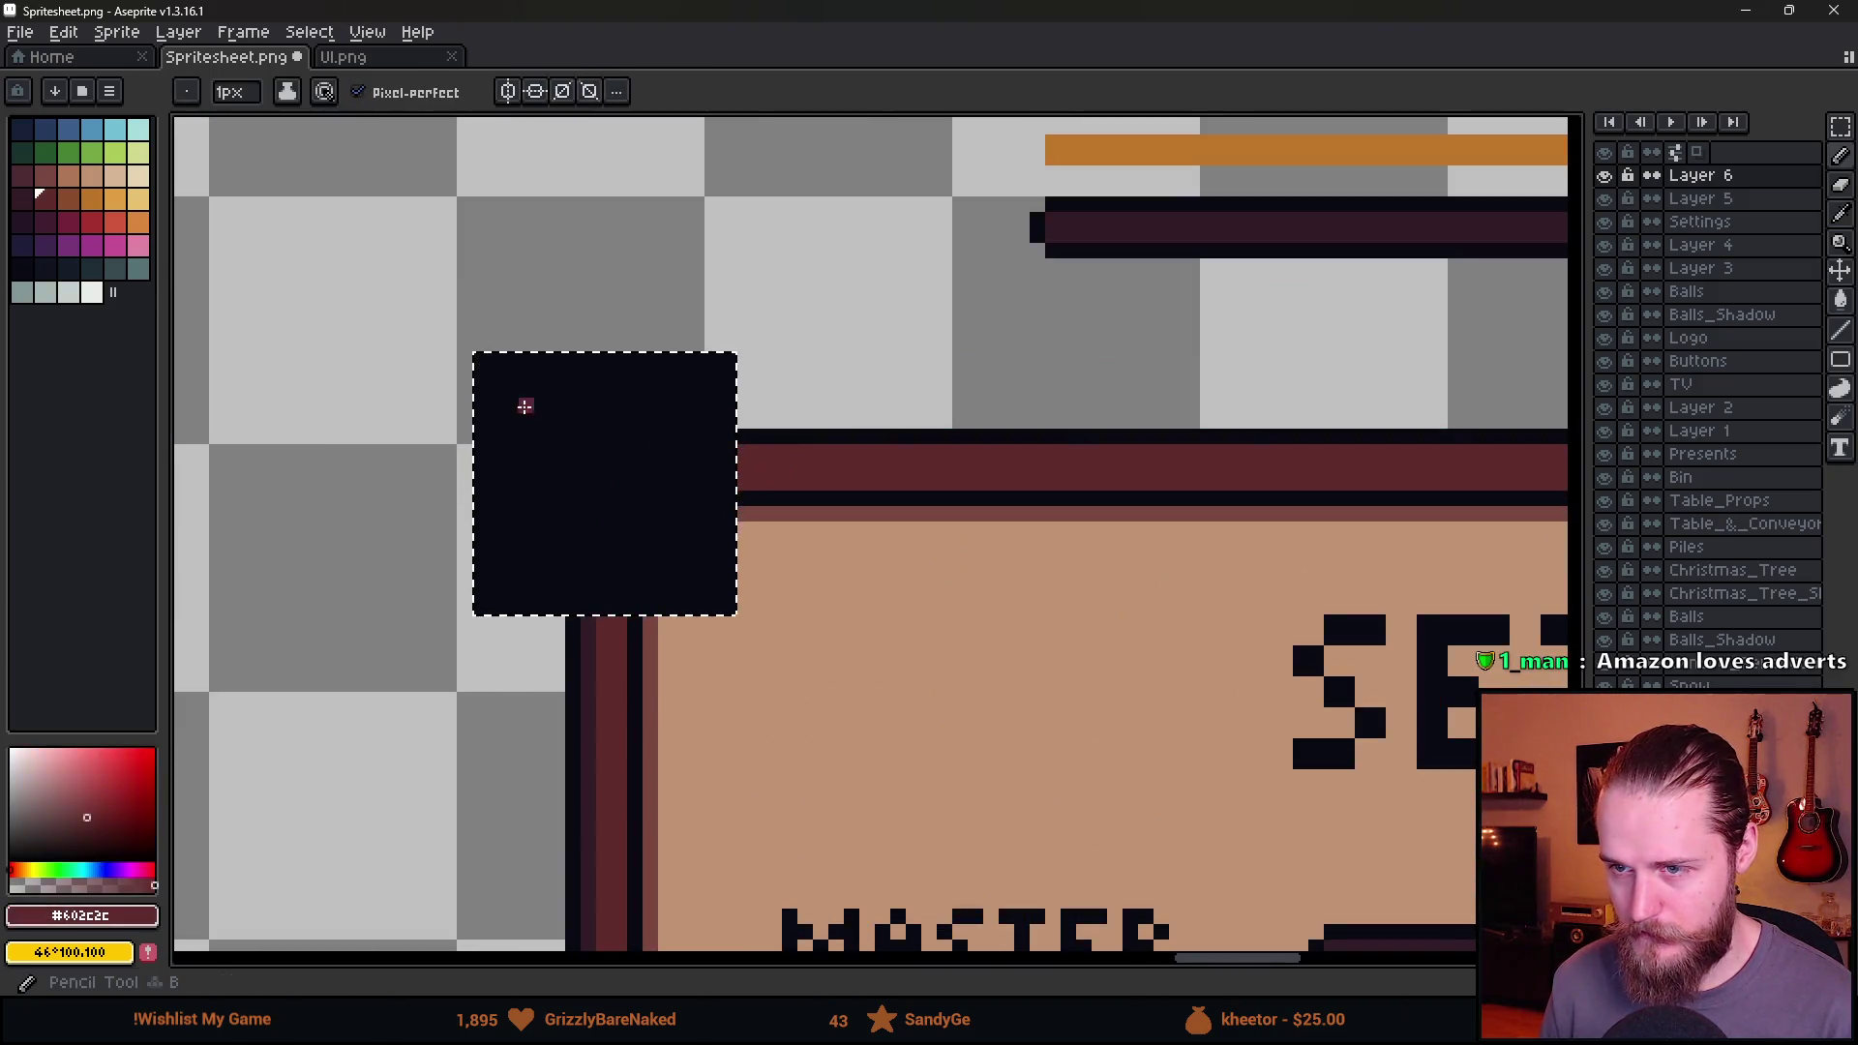
click(495, 375)
shift+click(496, 588)
shift+click(713, 588)
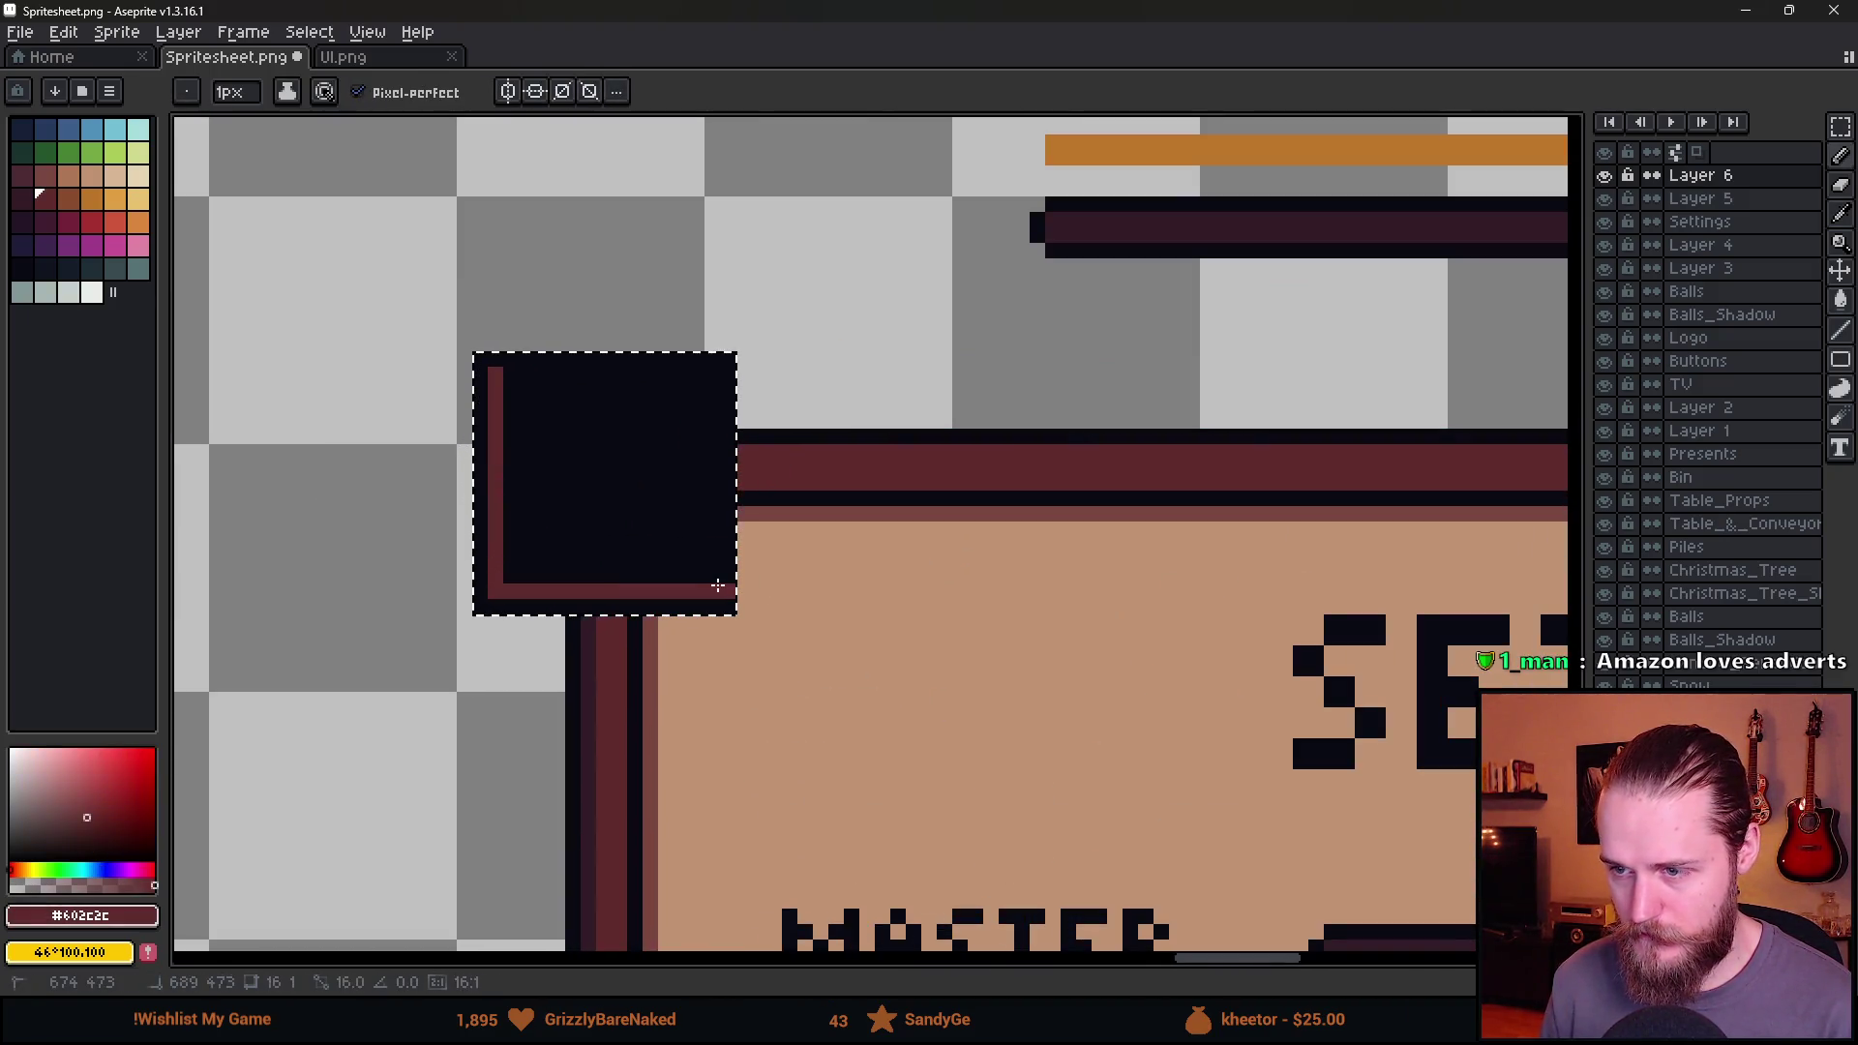
shift+click(713, 374)
shift+click(495, 373)
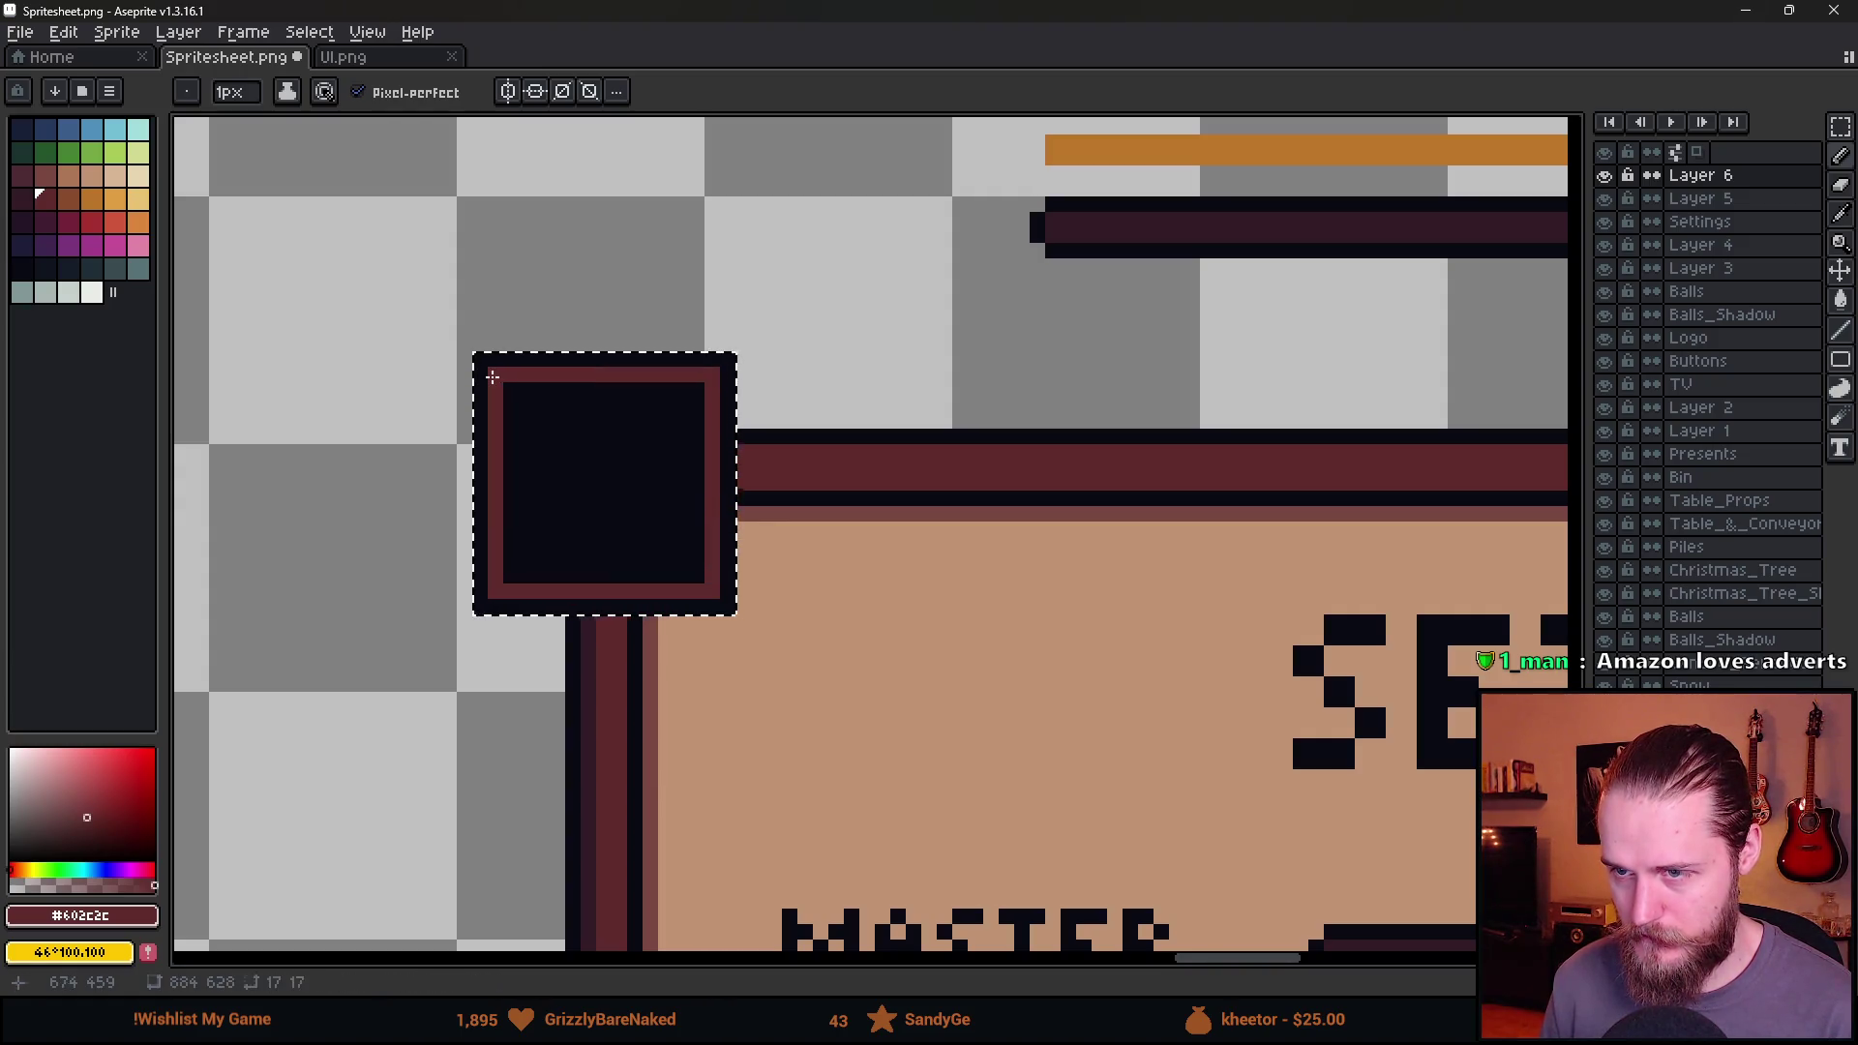
key(g)
click(587, 465)
Draw a near-black inner border around the square's four sides.
scroll(587, 465, down, 6)
scroll(676, 630, up, 6)
scroll(697, 631, up, 2)
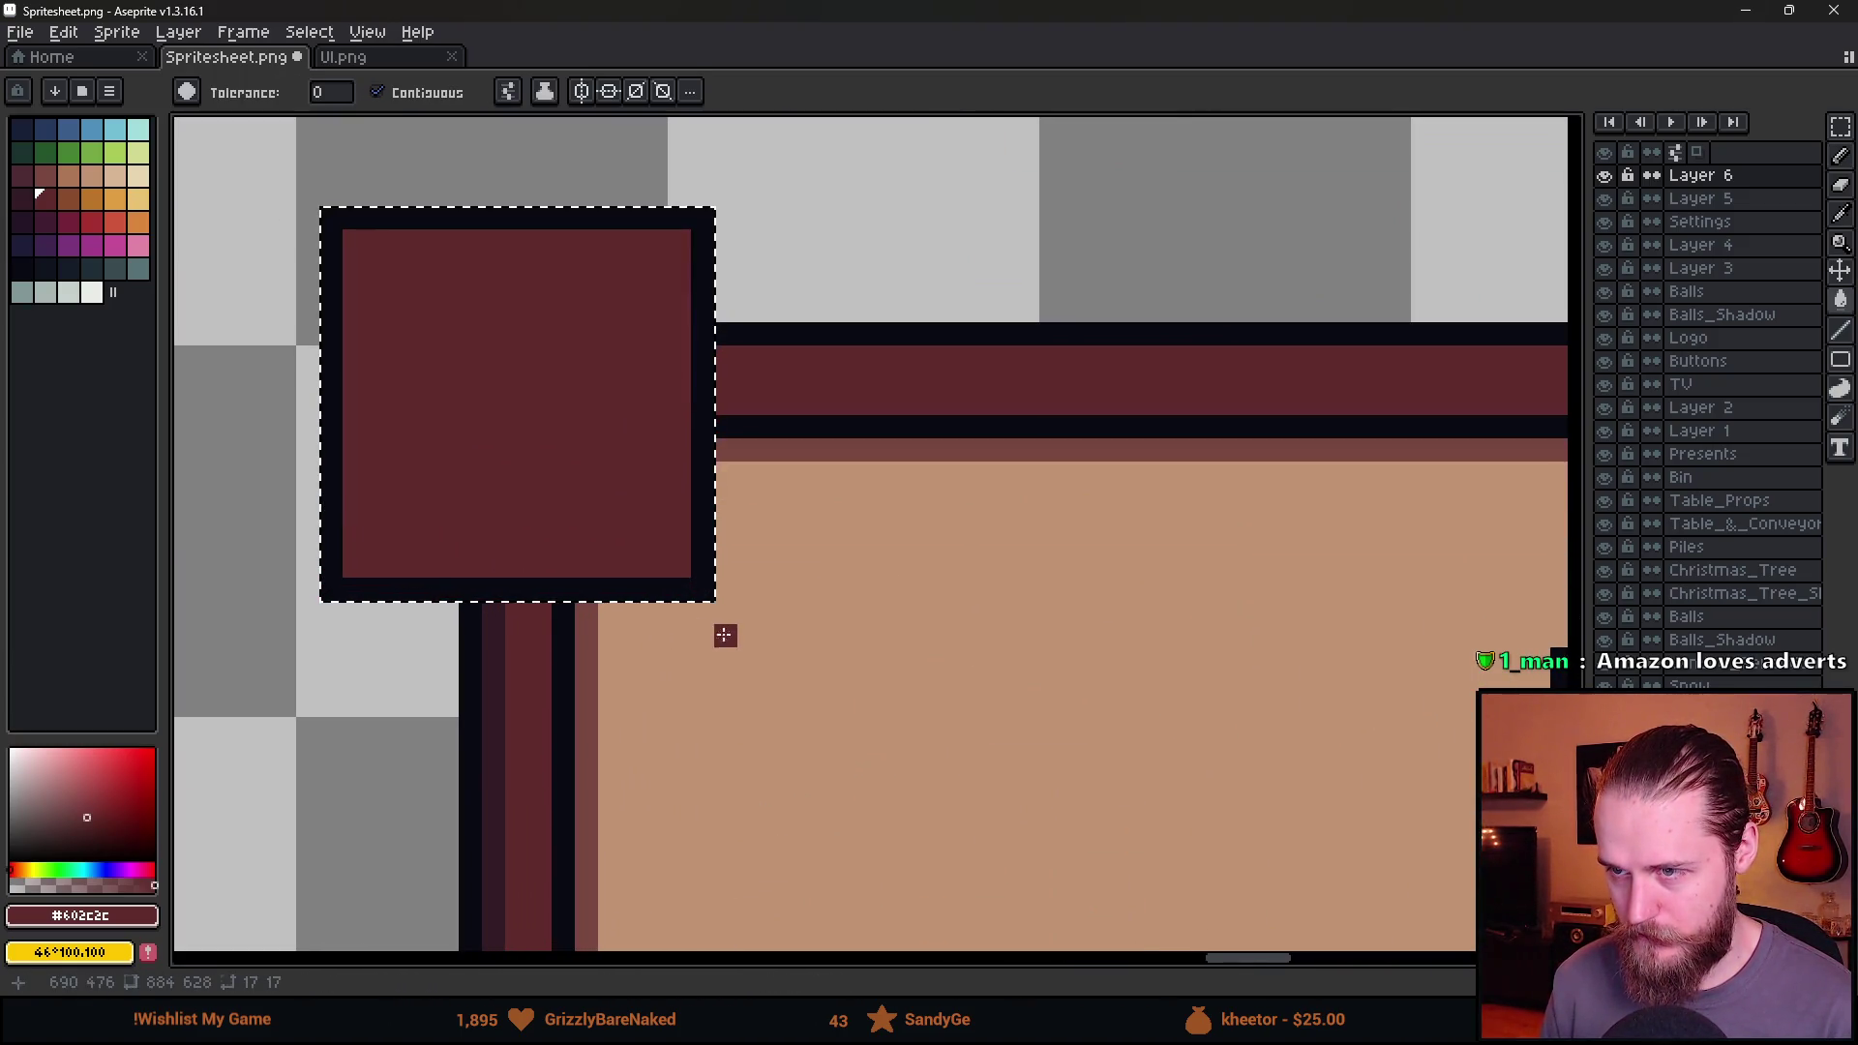
scroll(727, 620, down, 3)
scroll(727, 621, down, 2)
scroll(739, 634, up, 3)
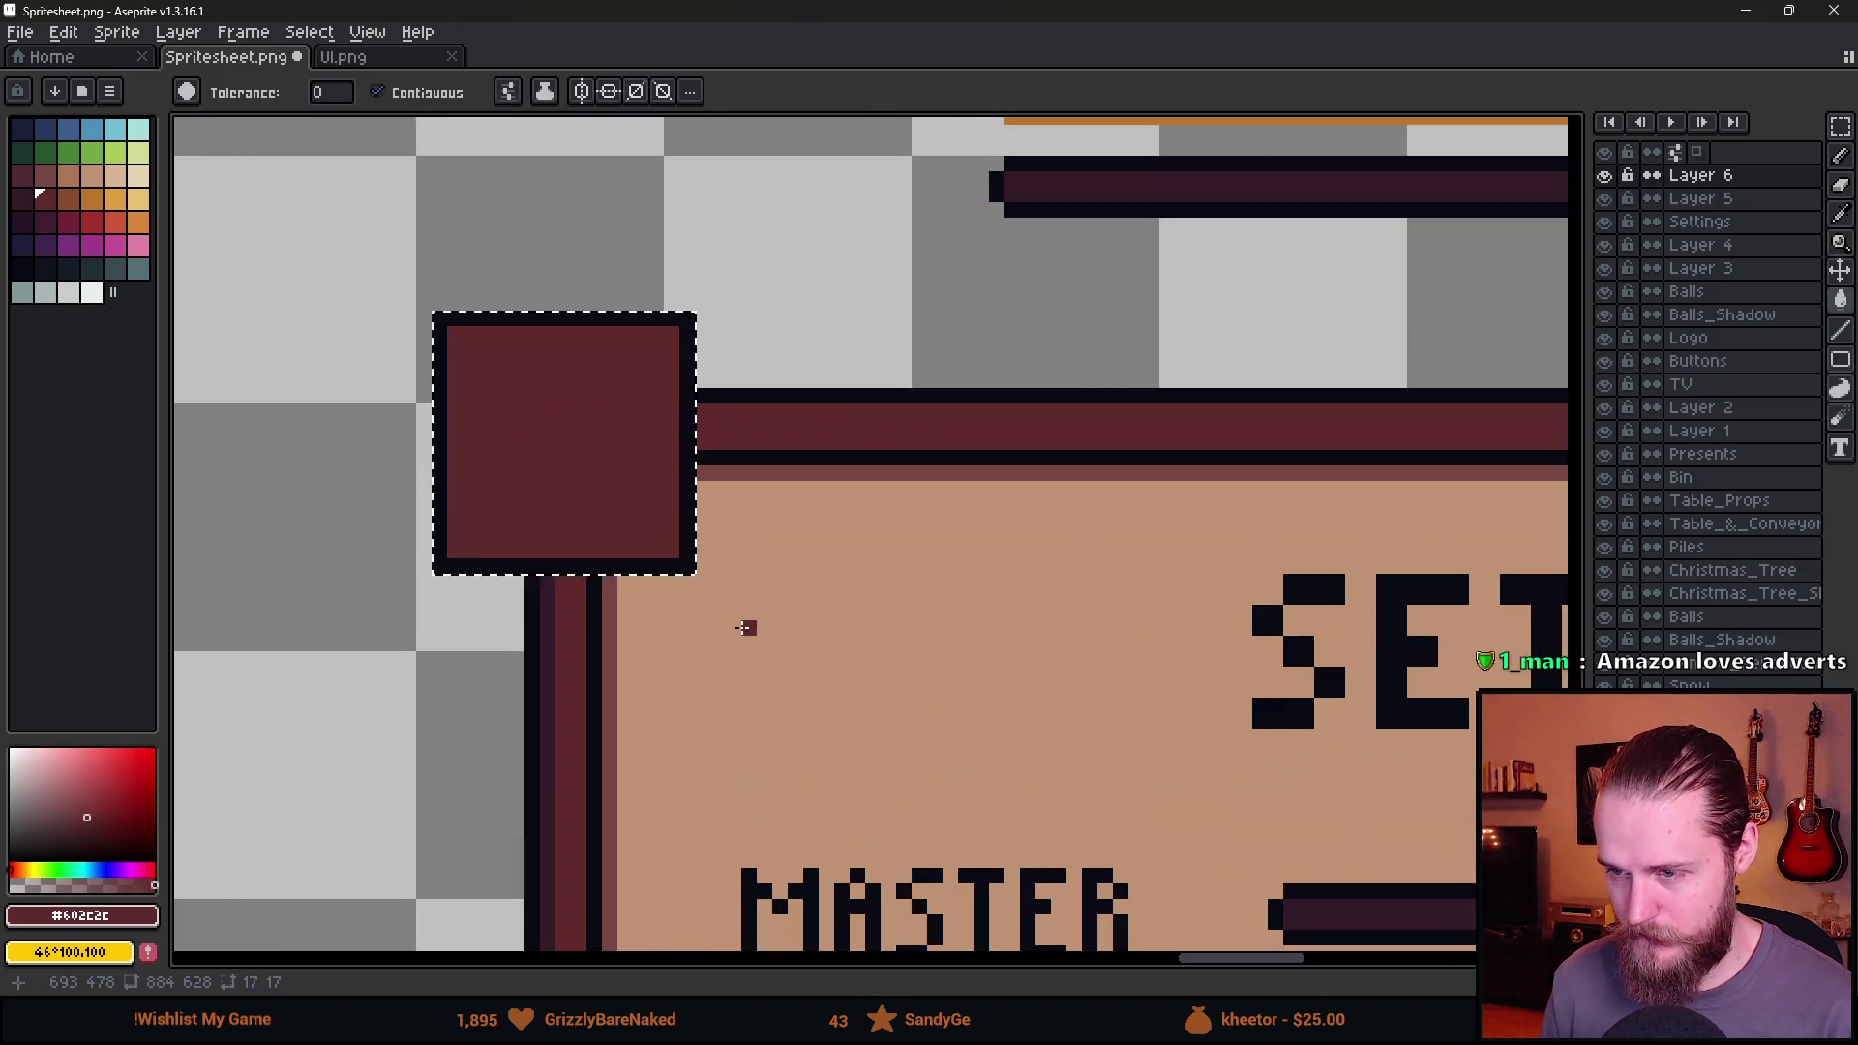
alt+click(438, 334)
key(b)
click(469, 346)
shift+click(472, 513)
shift+click(656, 534)
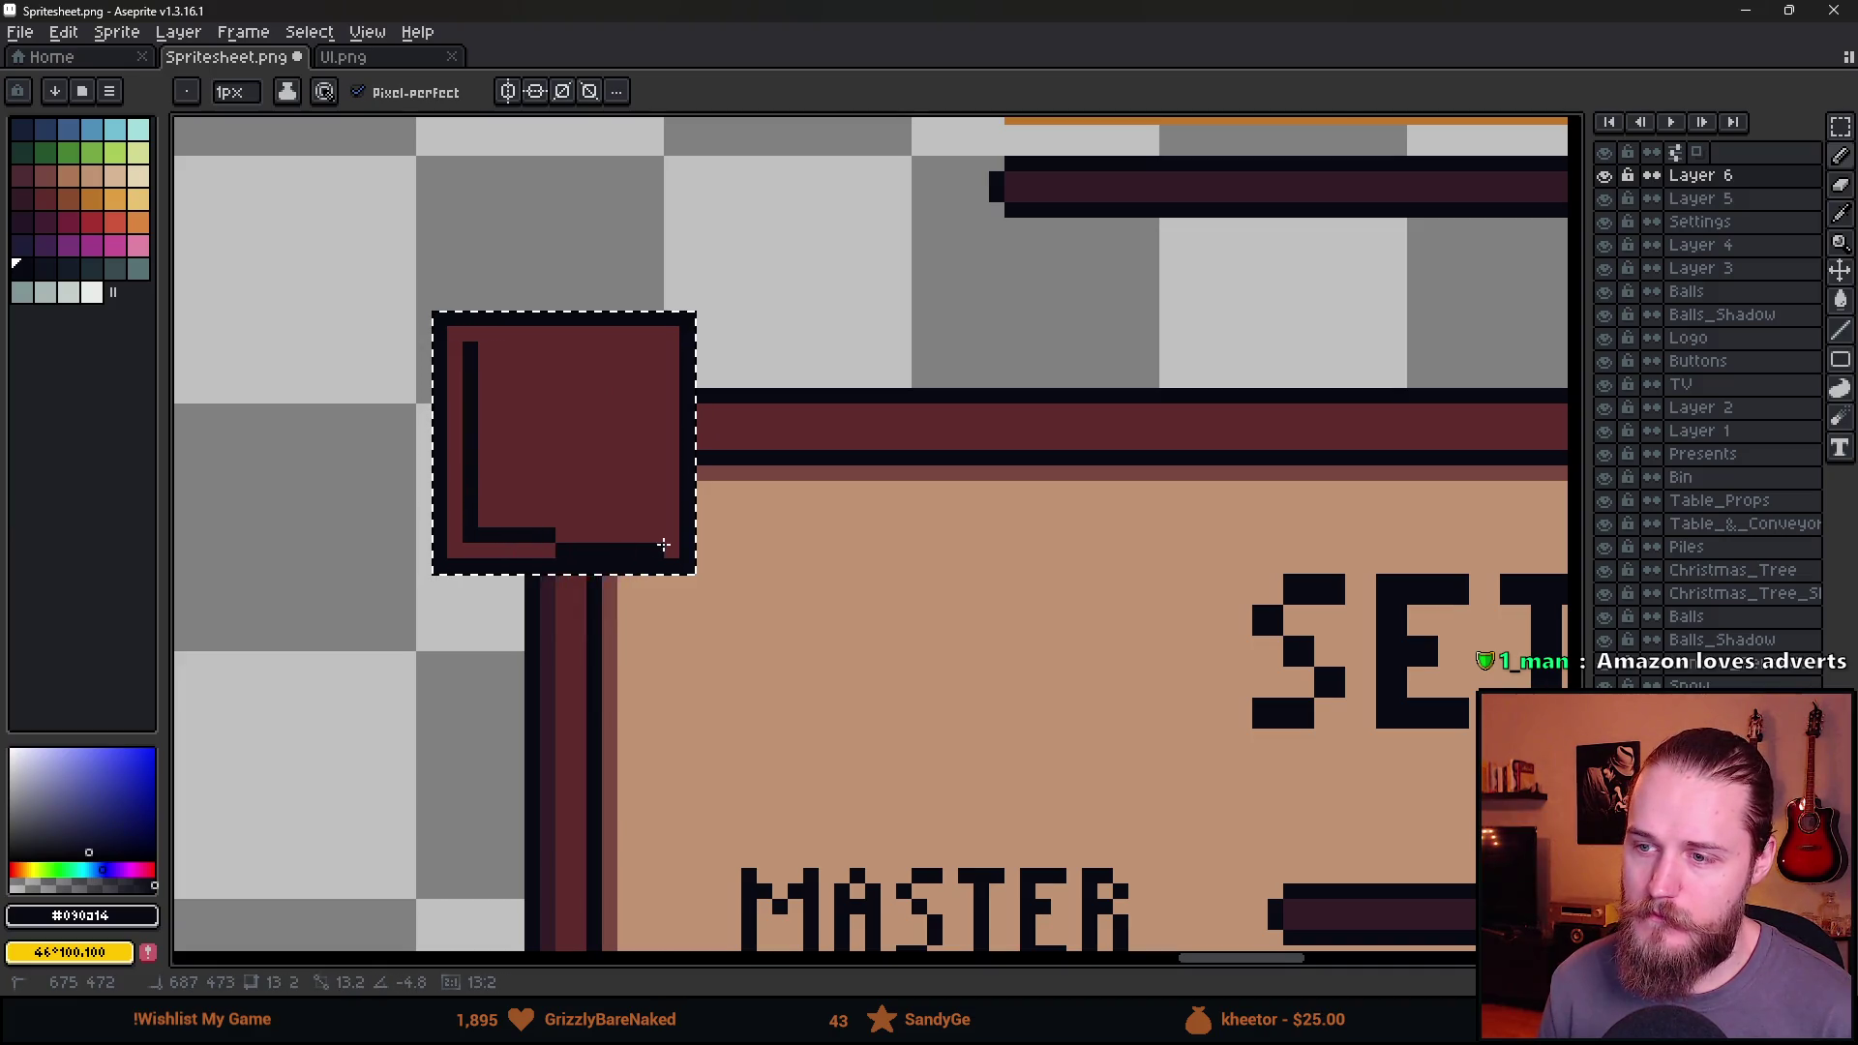
shift+click(650, 341)
shift+click(470, 348)
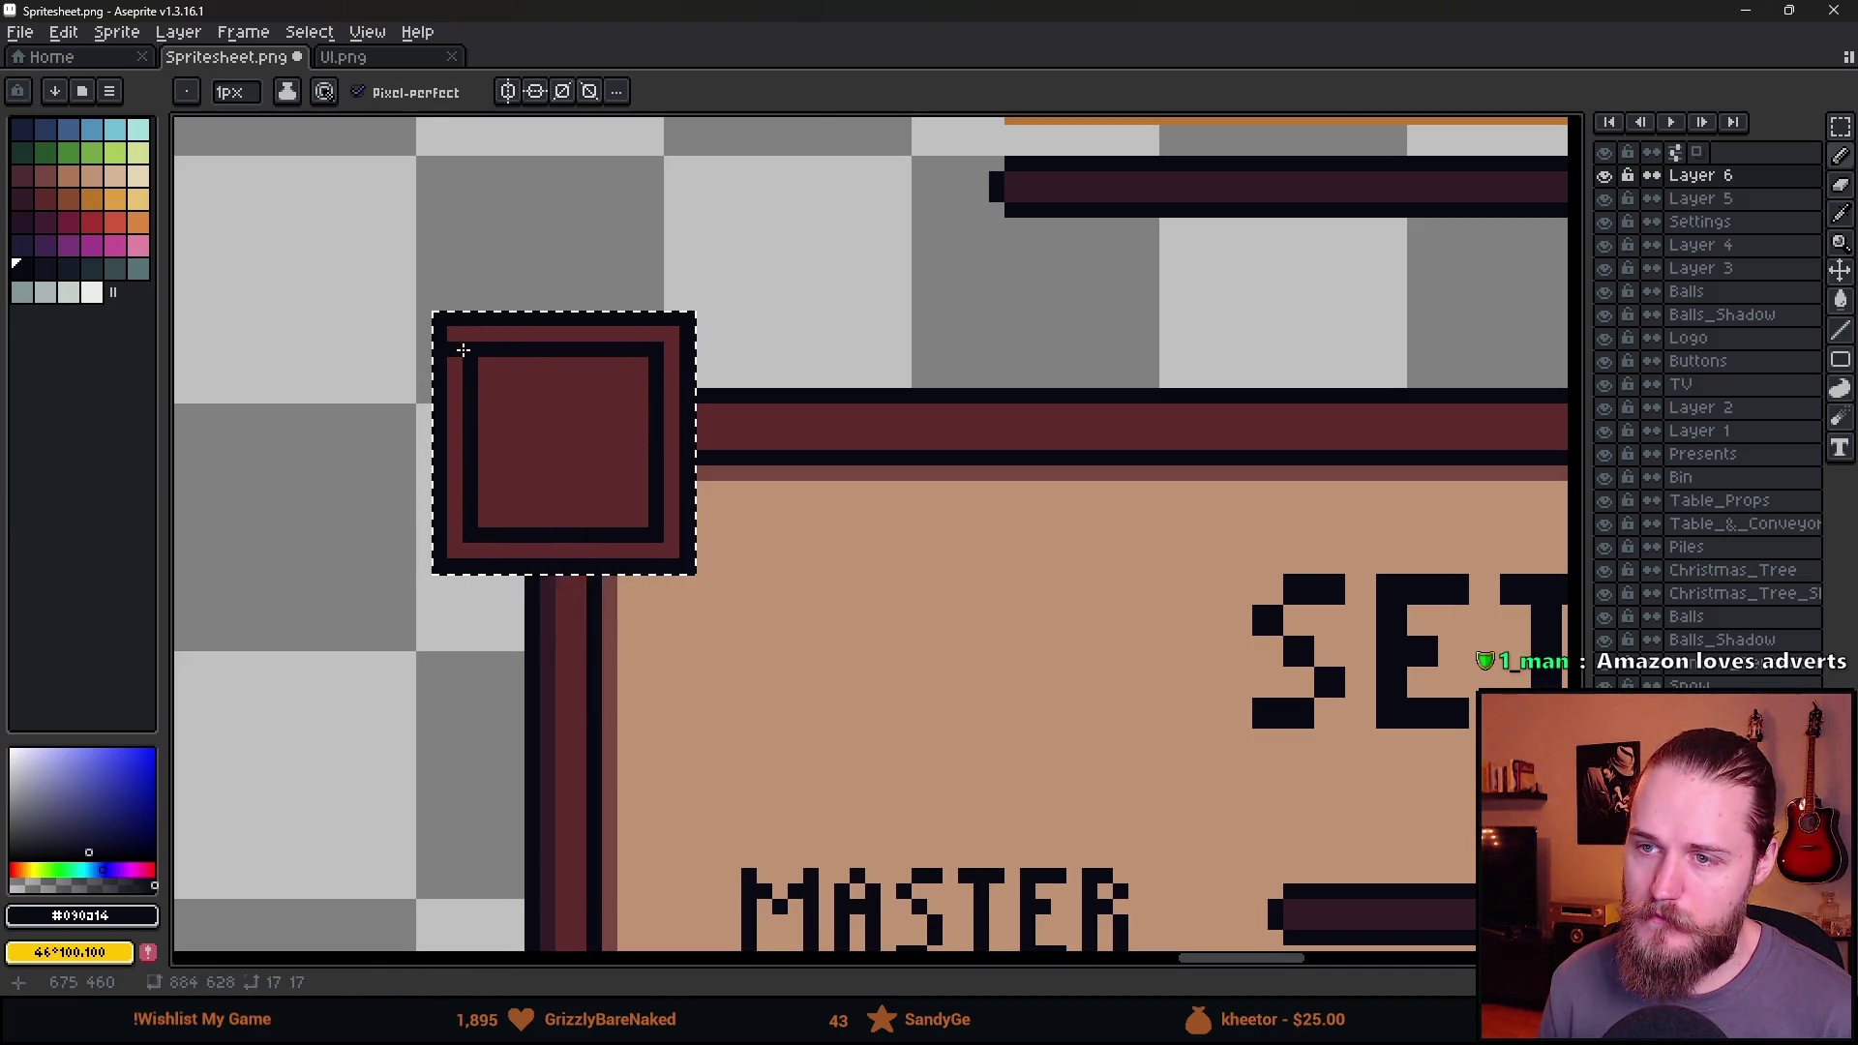
Erase the square's top-left corner pixel and fill its centre with the panel's tan.
key(e)
click(440, 319)
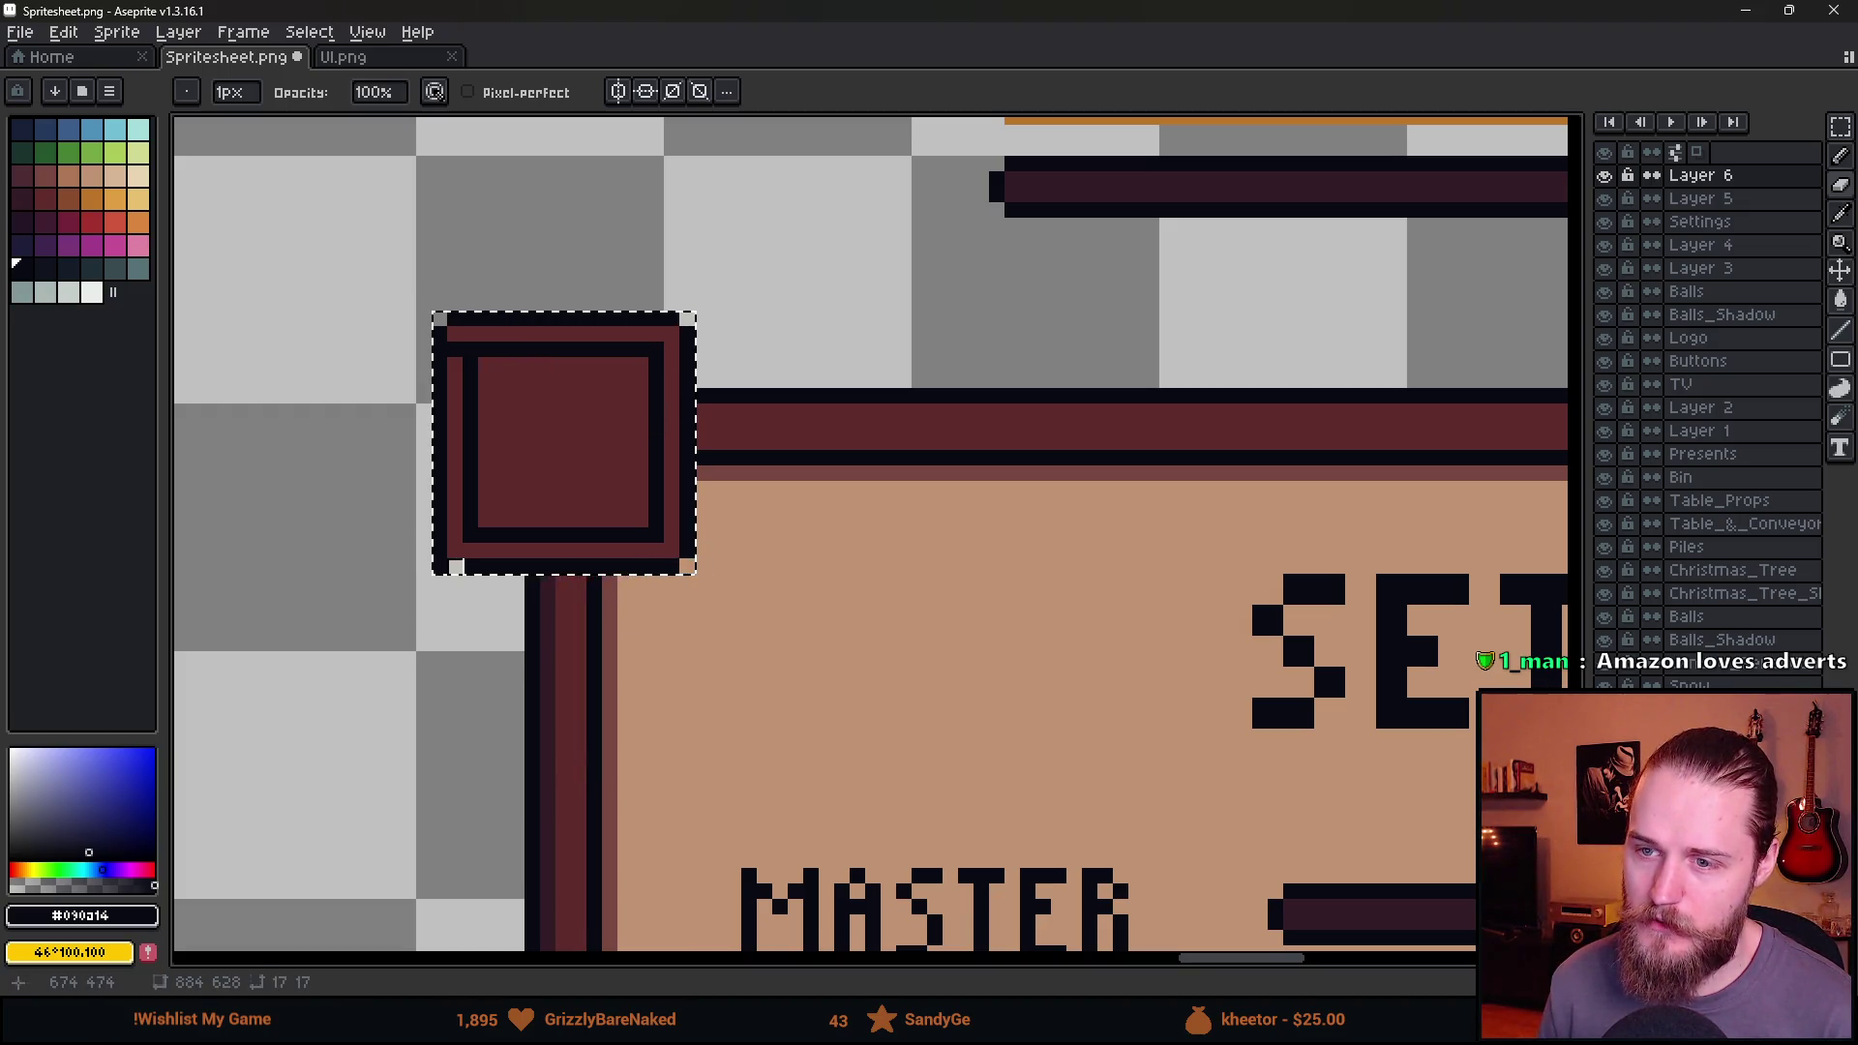
alt+click(455, 489)
key(b)
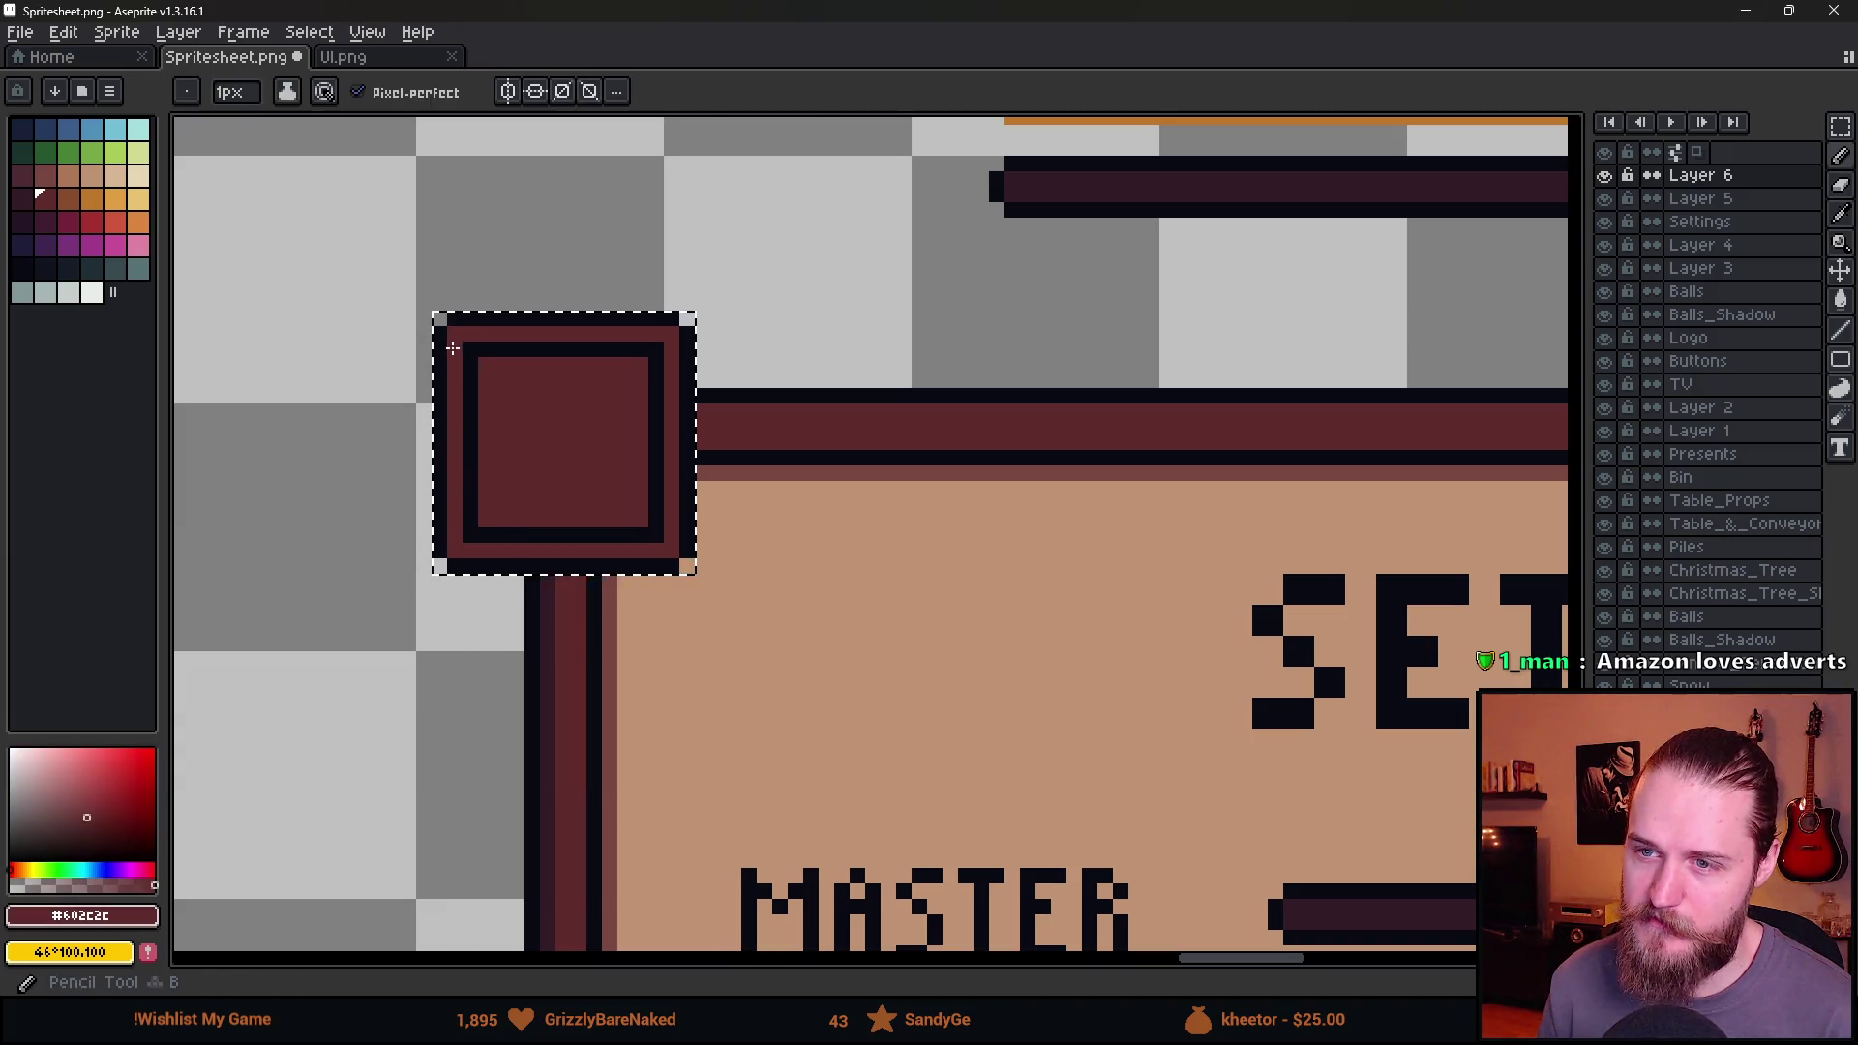
alt+click(909, 697)
key(g)
click(571, 443)
scroll(643, 664, down, 3)
scroll(688, 672, up, 1)
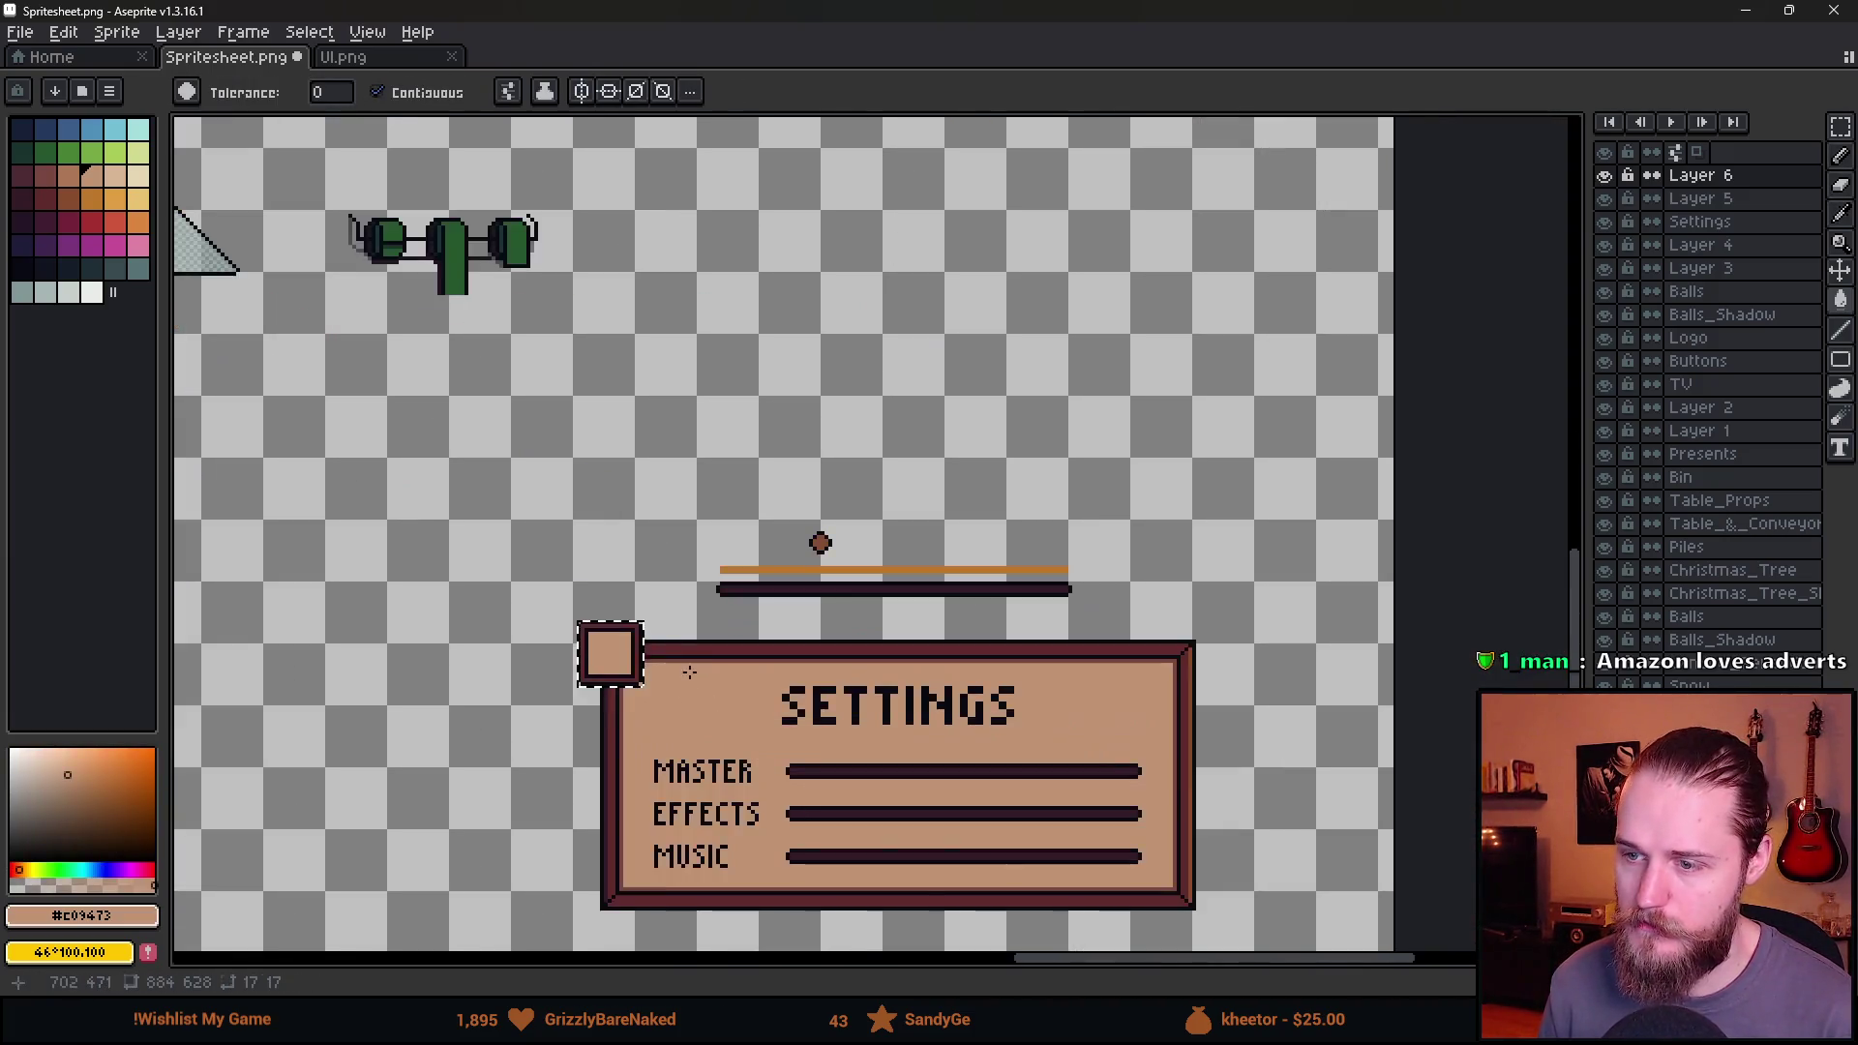
Draw two near-black diagonals forming an X in the square's tan centre.
scroll(689, 671, up, 3)
key(b)
alt+click(717, 697)
click(323, 581)
shift+click(508, 768)
click(322, 767)
shift+click(508, 581)
scroll(654, 726, down, 5)
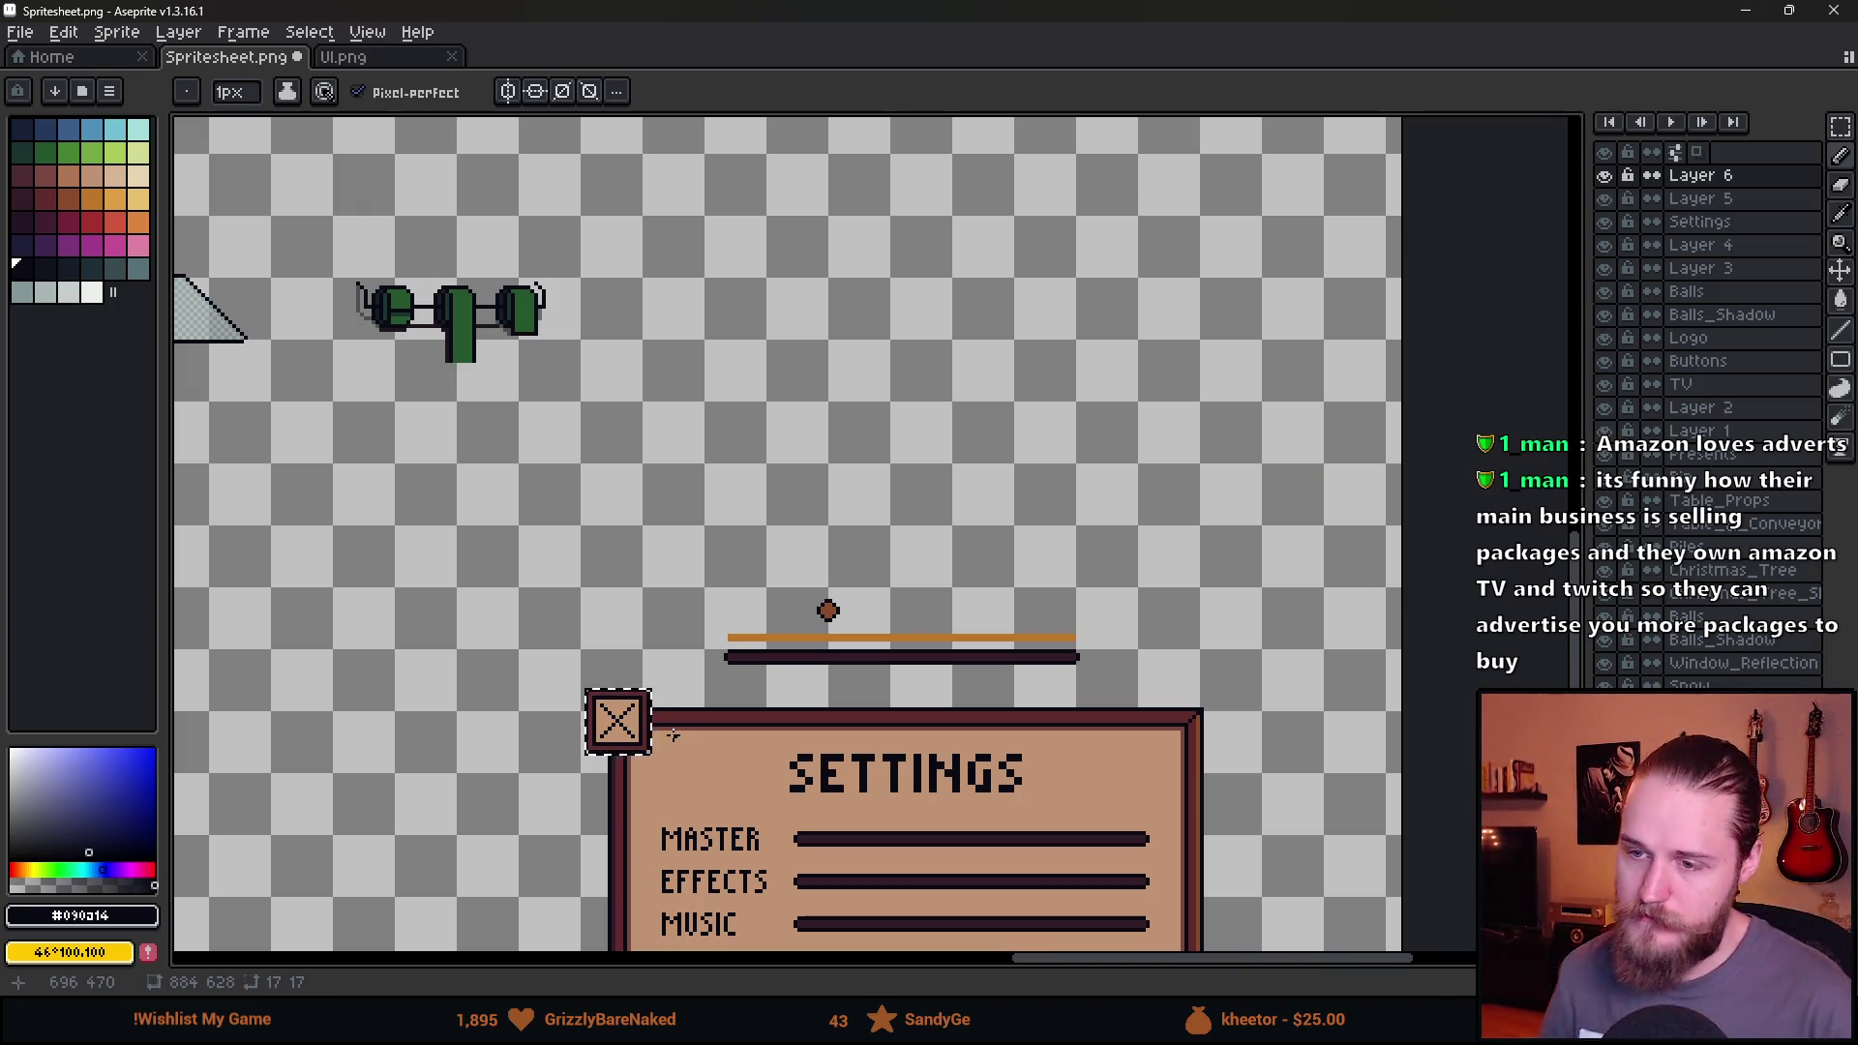
scroll(674, 735, up, 4)
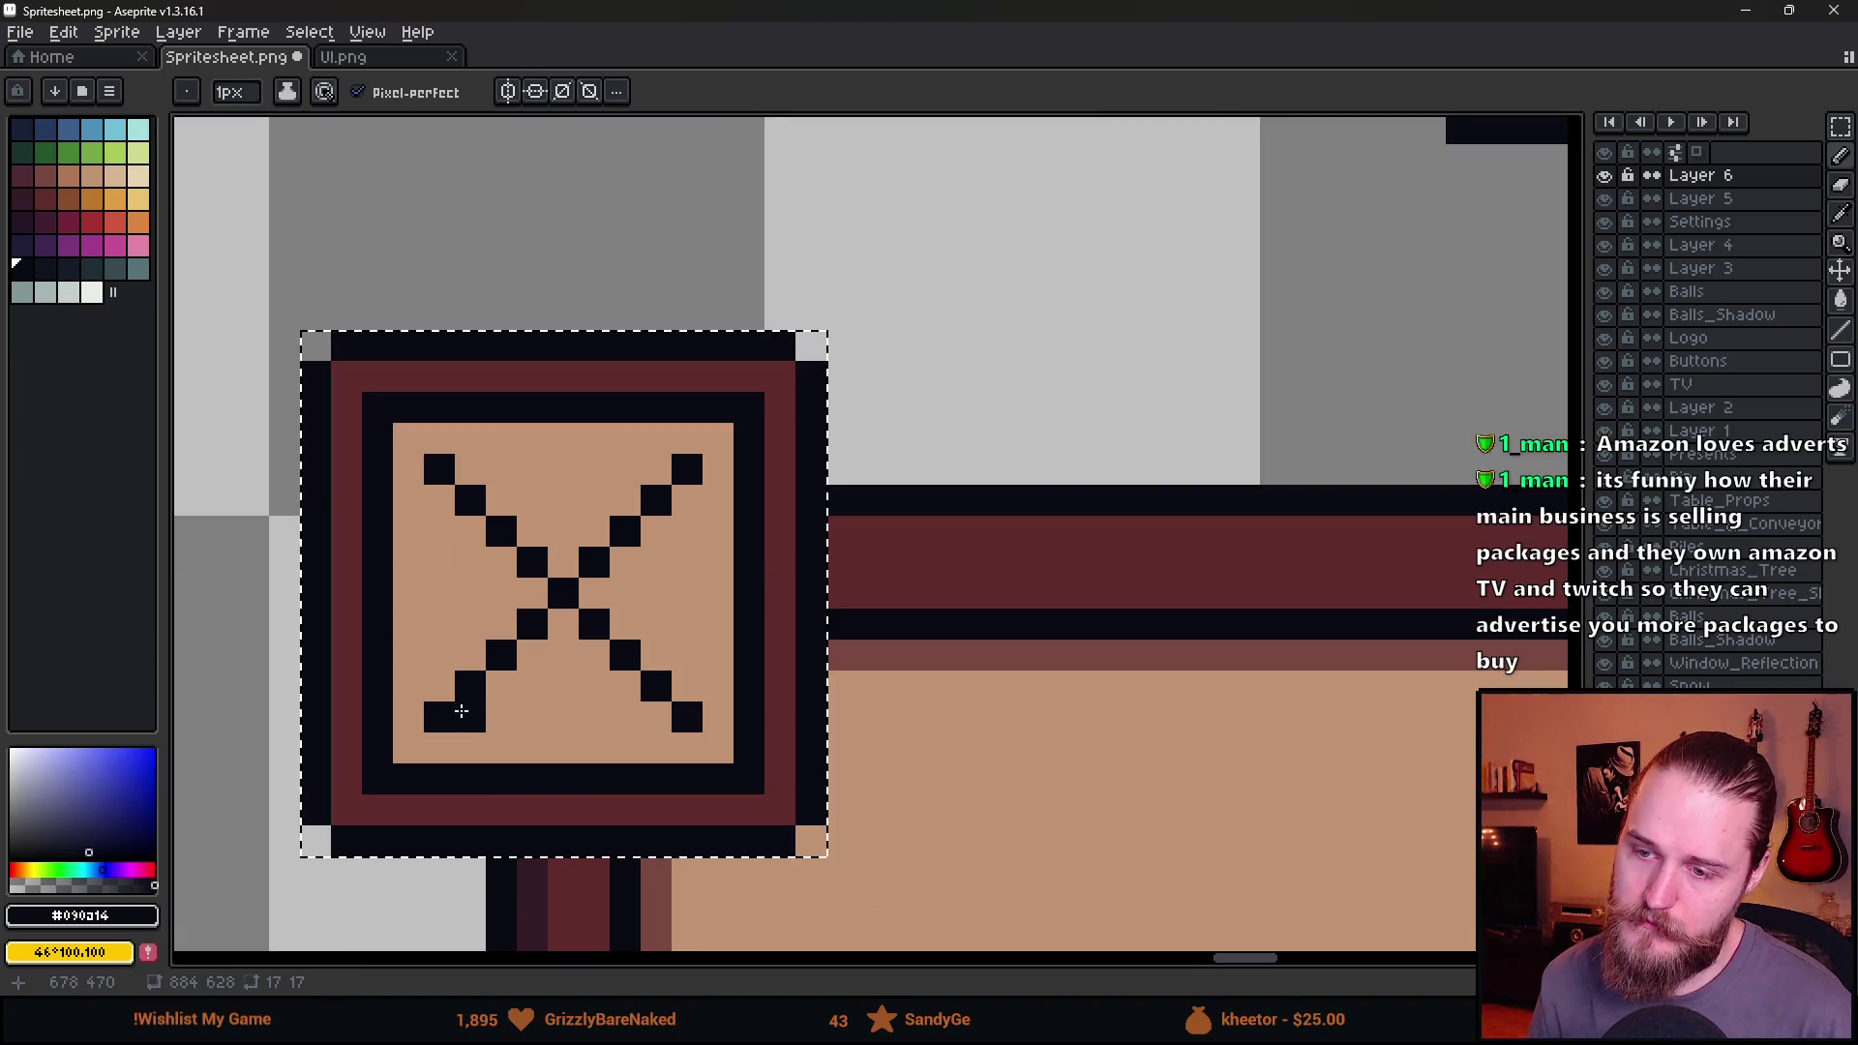
key(ctrl+z)
Recolour the whole X maroon using an 8-connected bucket fill.
alt+click(722, 373)
key(g)
click(696, 469)
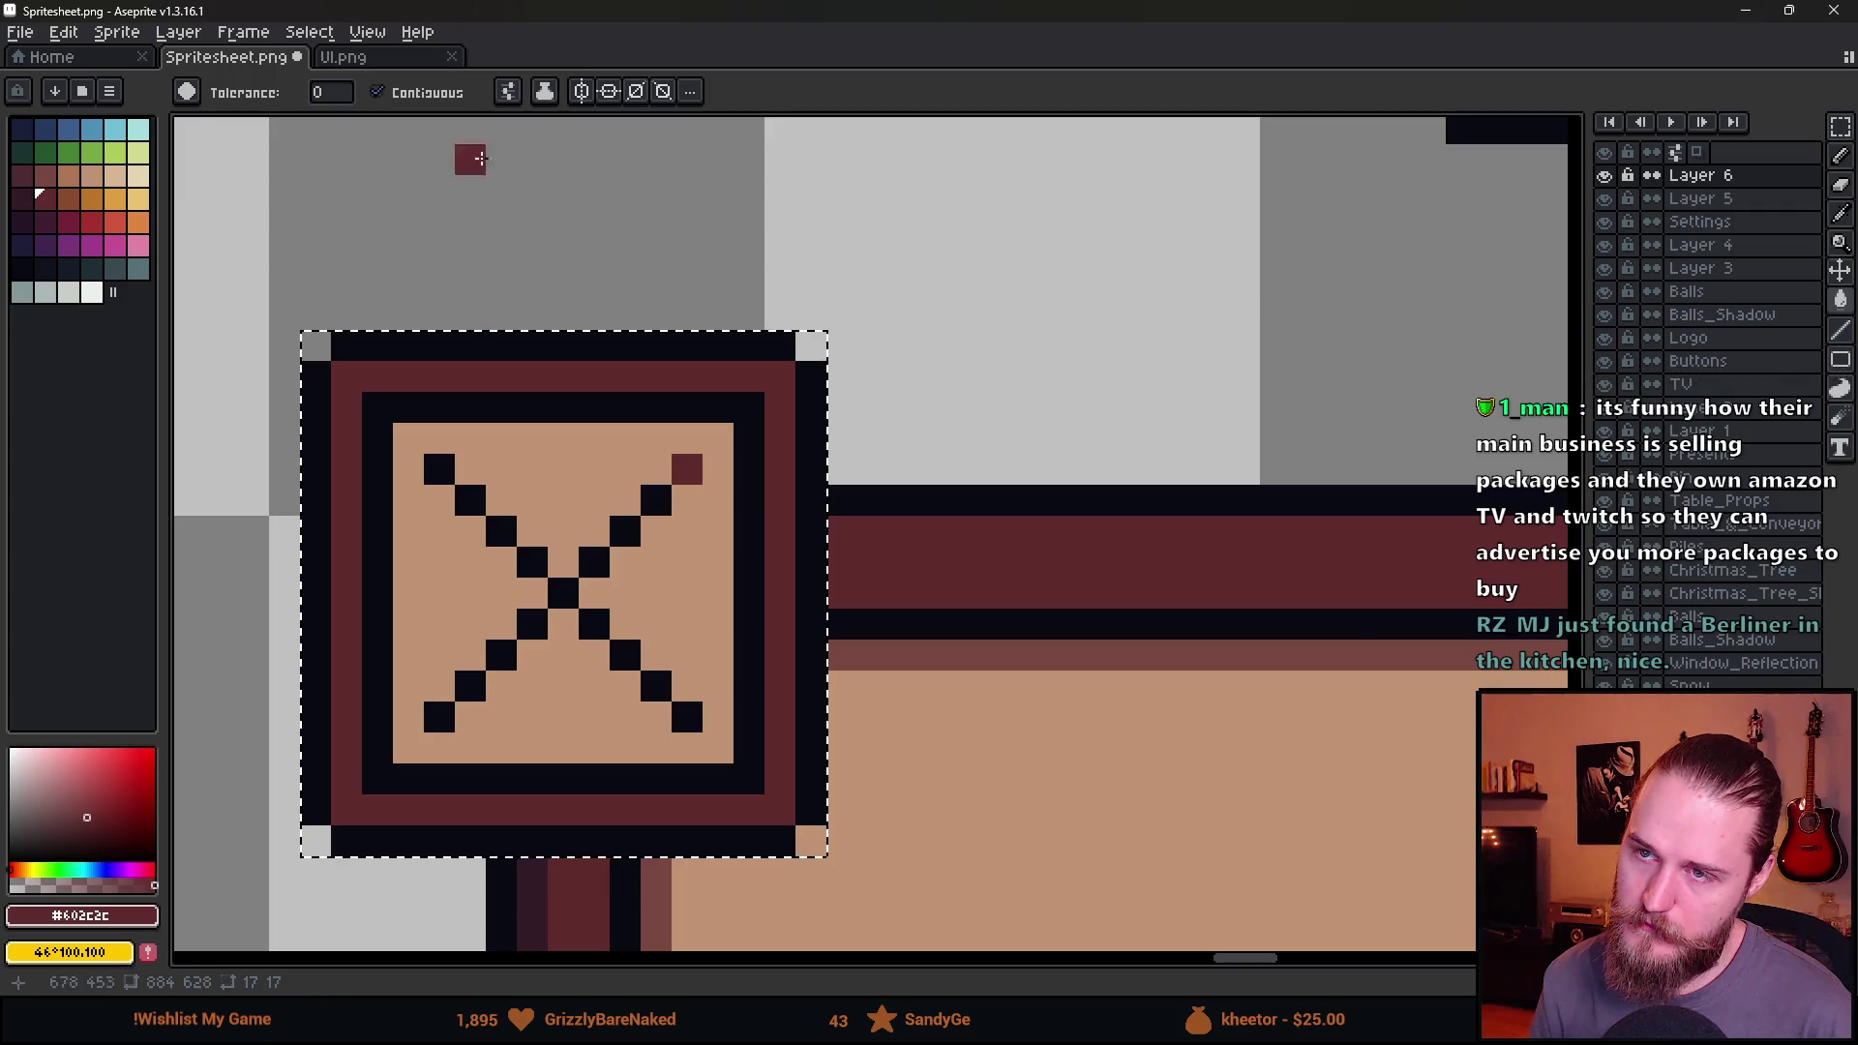
click(513, 92)
click(642, 223)
click(470, 500)
click(625, 527)
scroll(625, 527, down, 4)
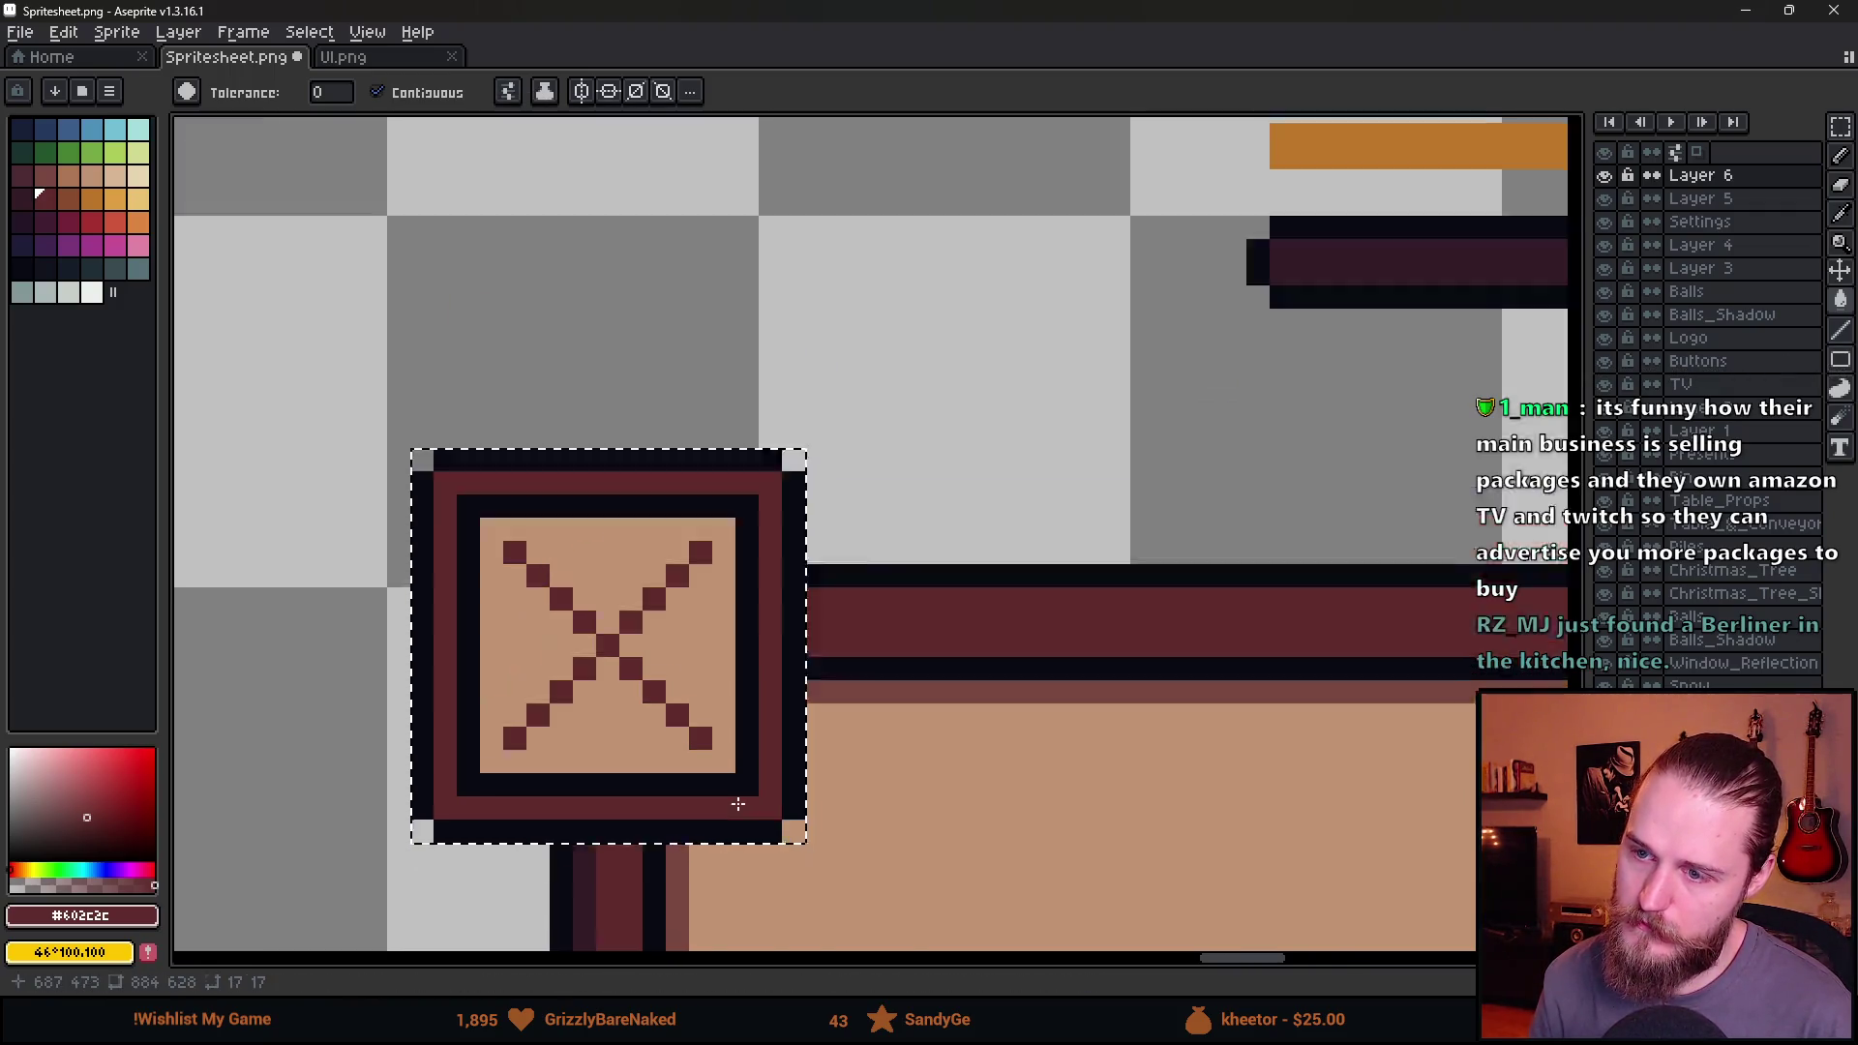
scroll(717, 751, up, 3)
Add black shading pixels along the X's arms and ends.
alt+click(858, 713)
scroll(751, 751, up, 2)
key(b)
click(567, 797)
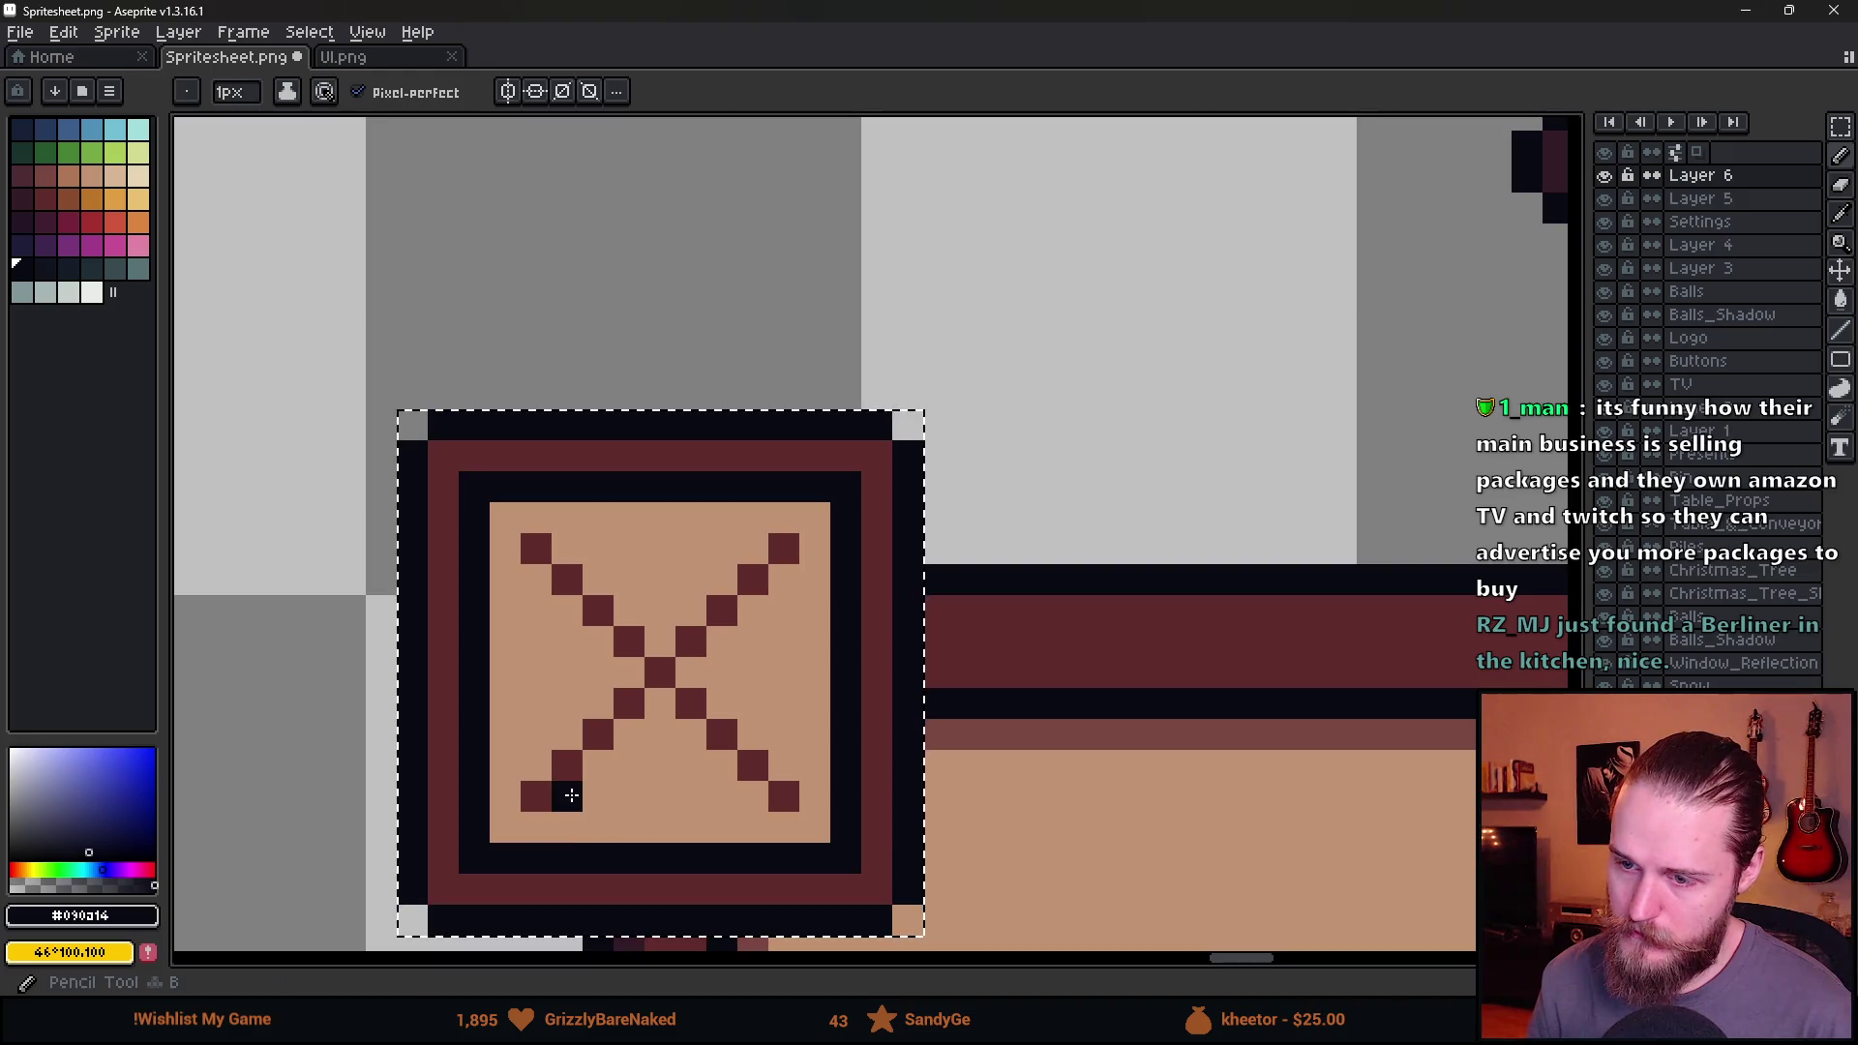
shift+click(785, 628)
key(ctrl+z)
shift+click(660, 703)
shift+click(753, 796)
drag(784, 797, 785, 761)
shift+click(691, 673)
shift+click(783, 580)
drag(784, 552, 743, 549)
shift+click(659, 642)
shift+click(598, 580)
shift+click(536, 548)
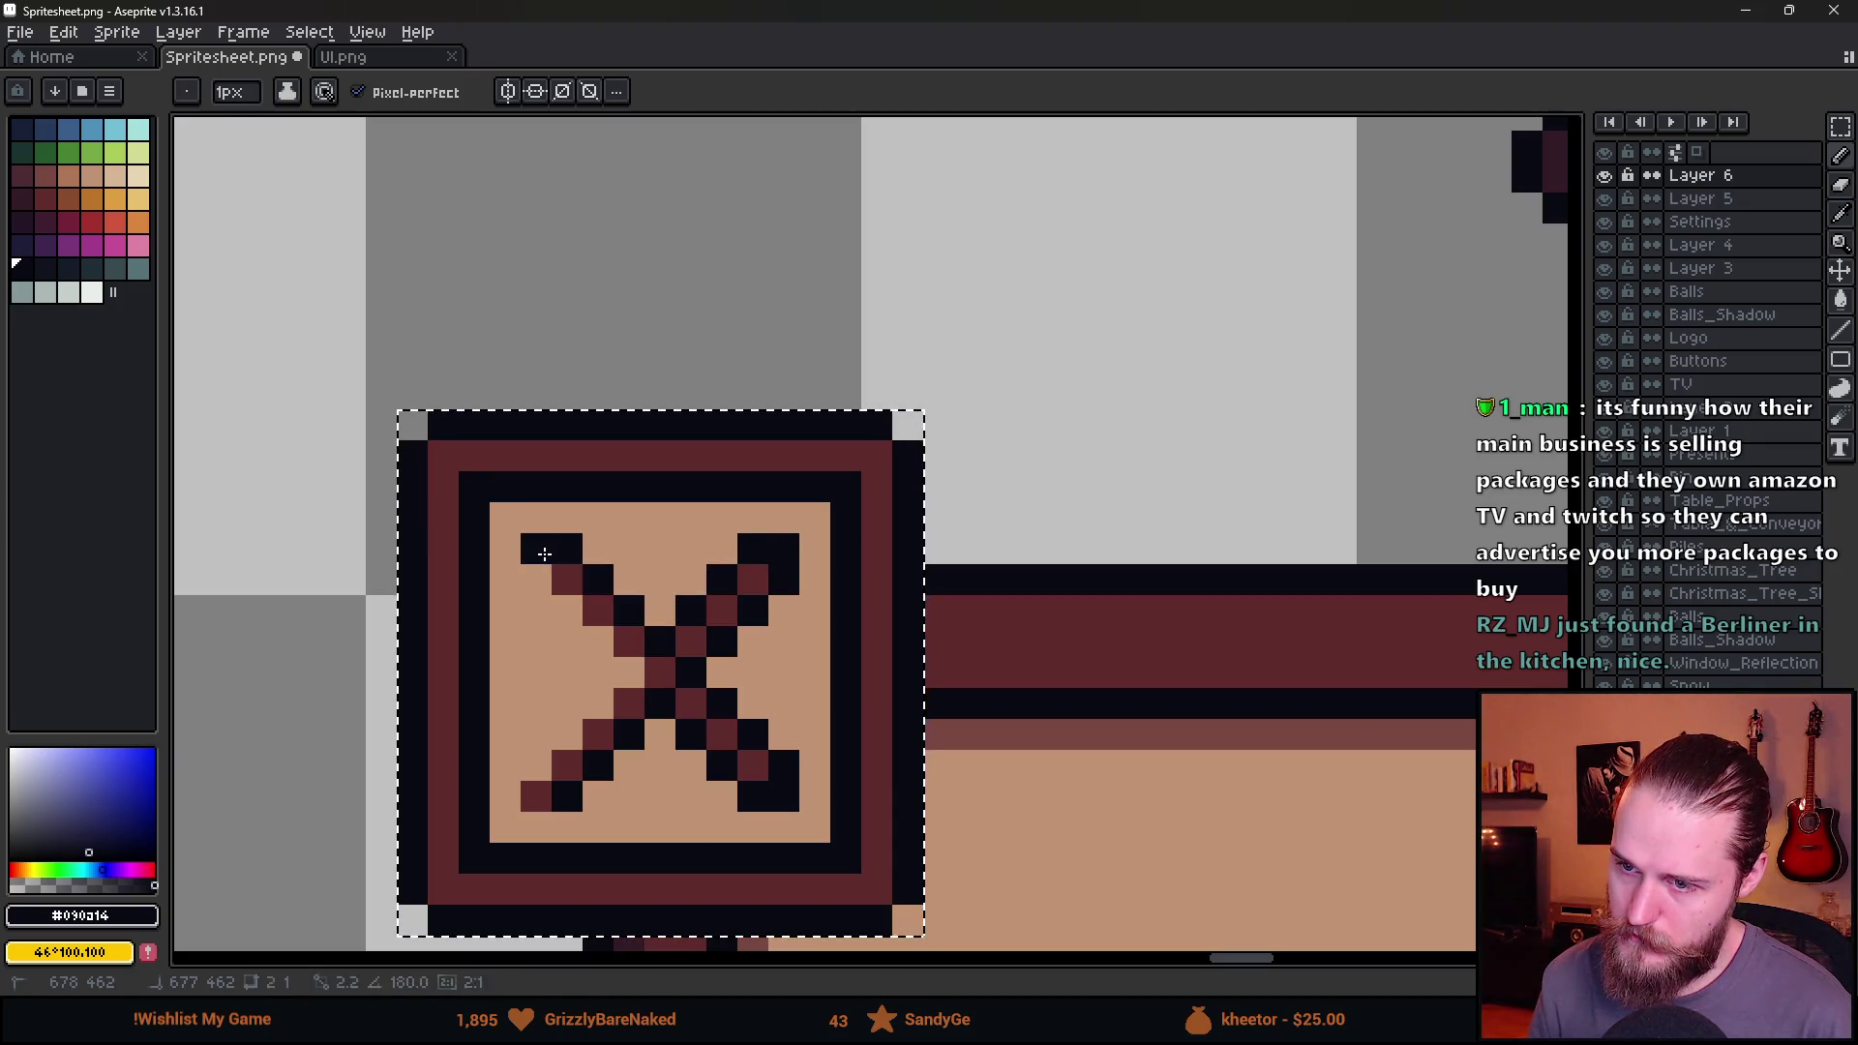
shift+click(567, 642)
click(536, 796)
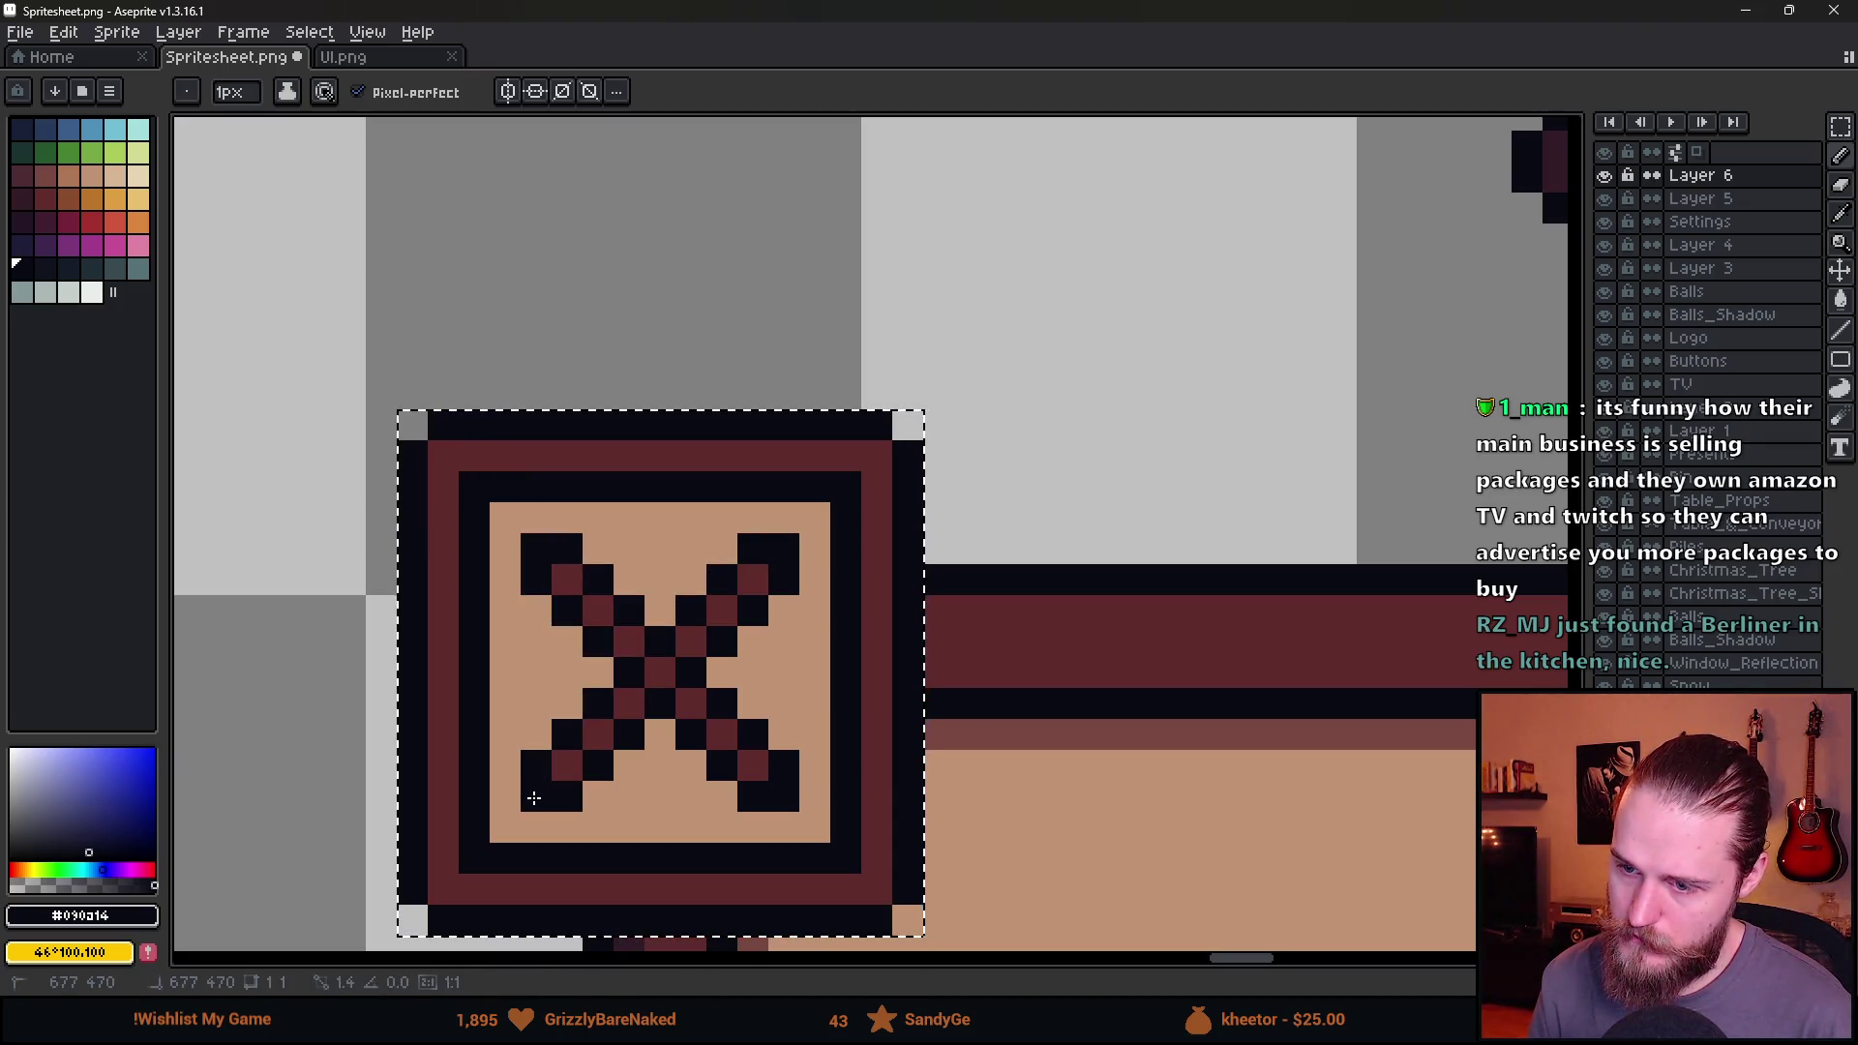
Select the X close button and move it up clear of the Settings panel.
scroll(719, 862, down, 5)
scroll(719, 862, down, 3)
scroll(661, 684, up, 2)
key(m)
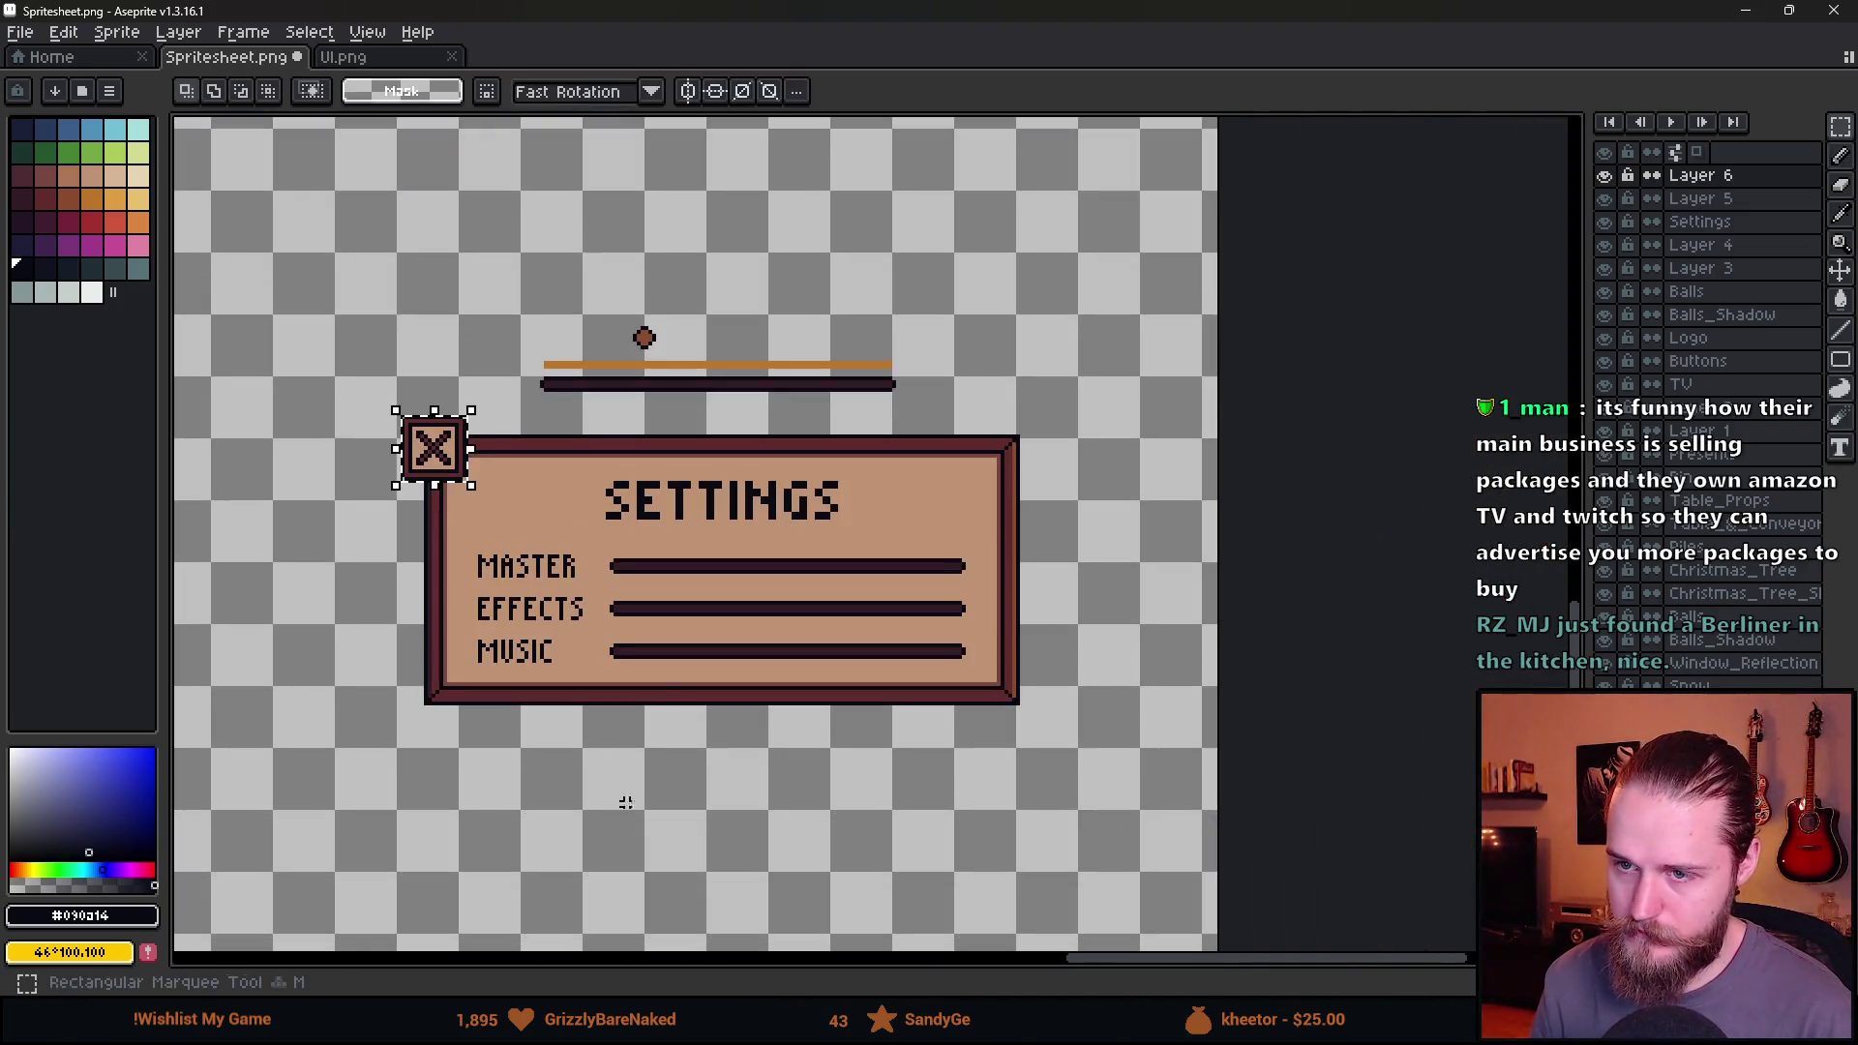
scroll(661, 684, down, 2)
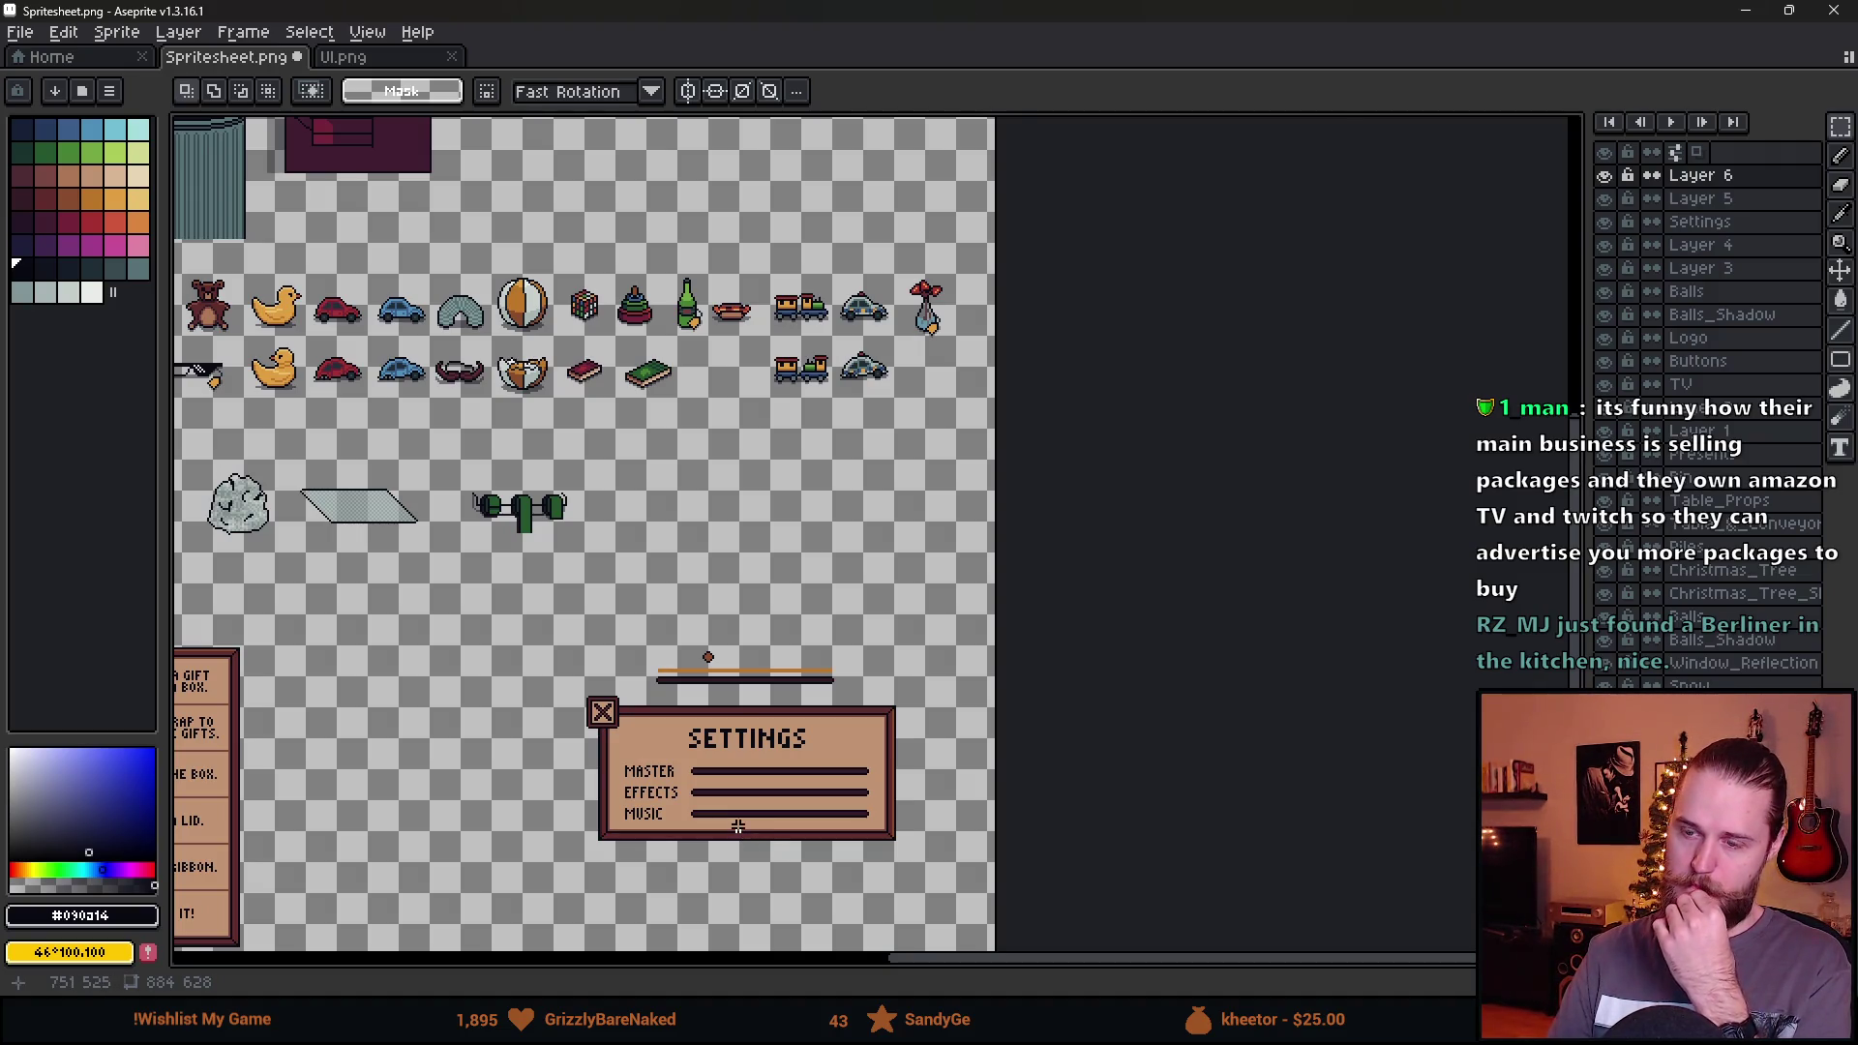
scroll(612, 697, up, 5)
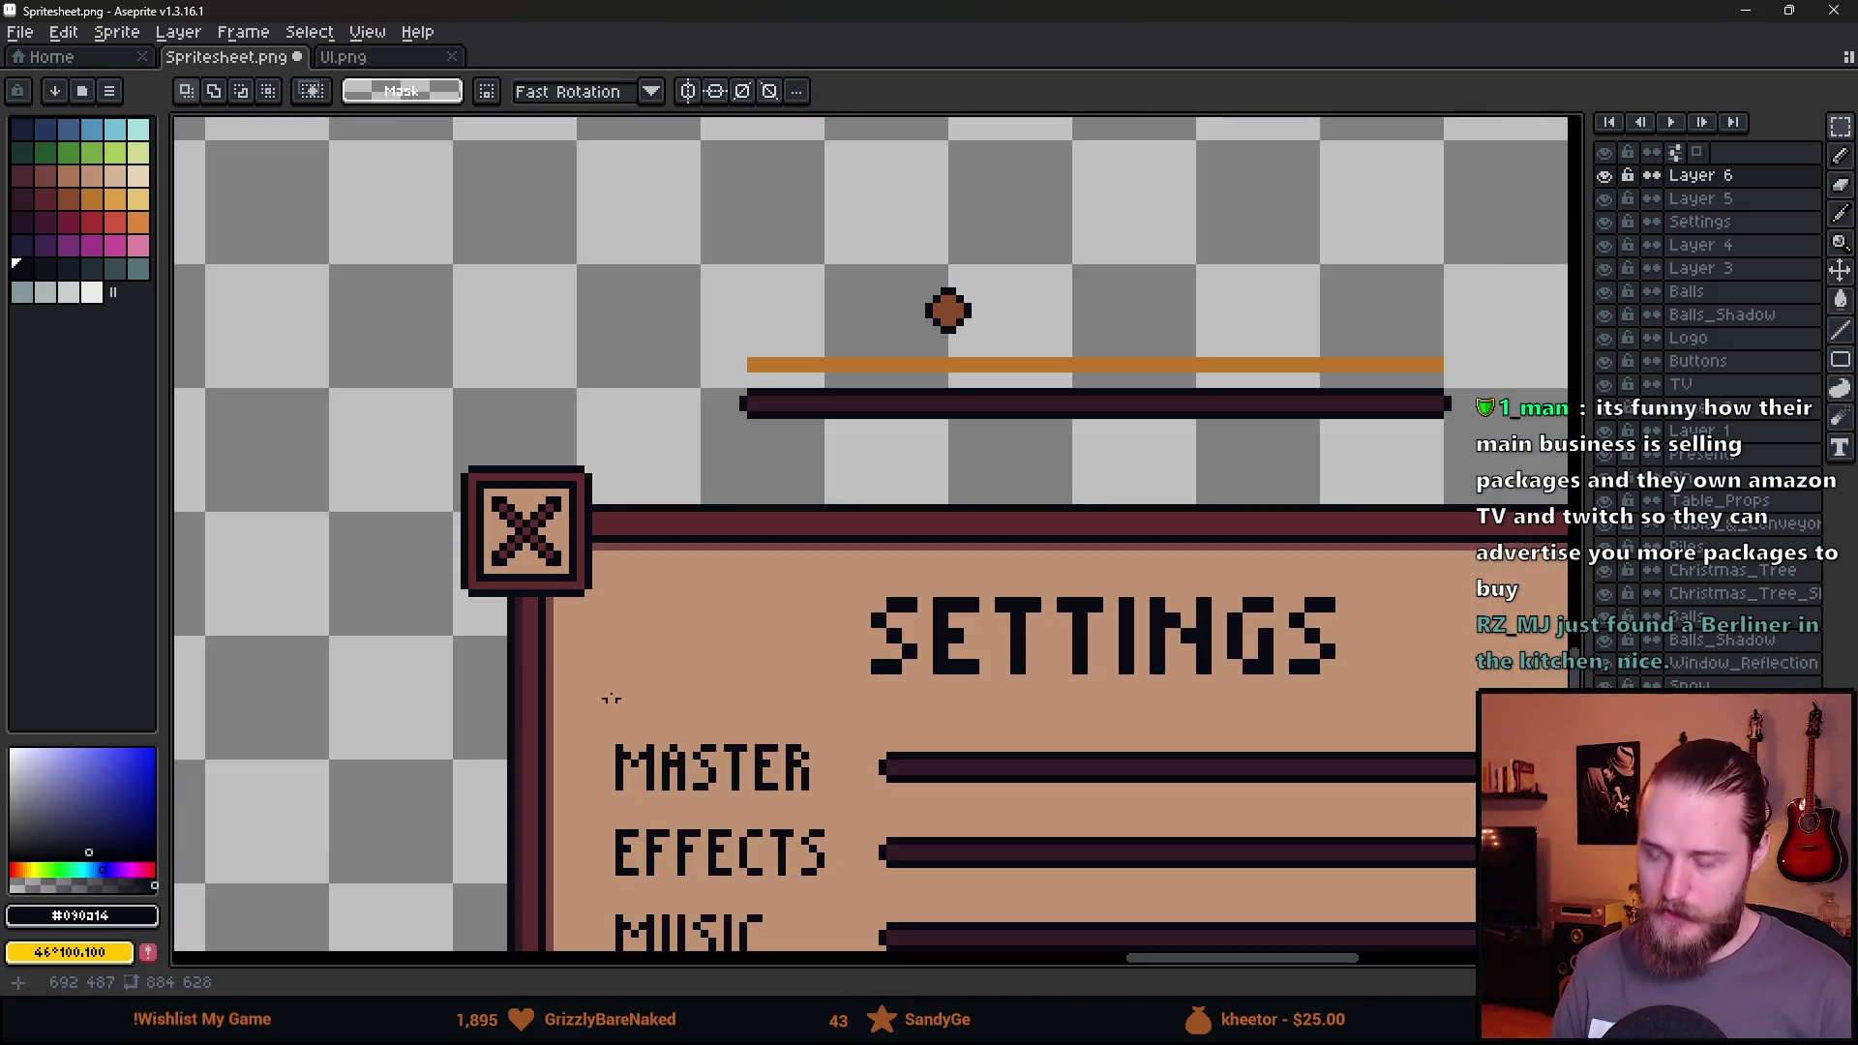
drag(363, 366, 697, 734)
mouse_move(639, 634)
mouse_down()
mouse_move(626, 474)
mouse_move(696, 464)
mouse_up()
key(Return)
click(1744, 11)
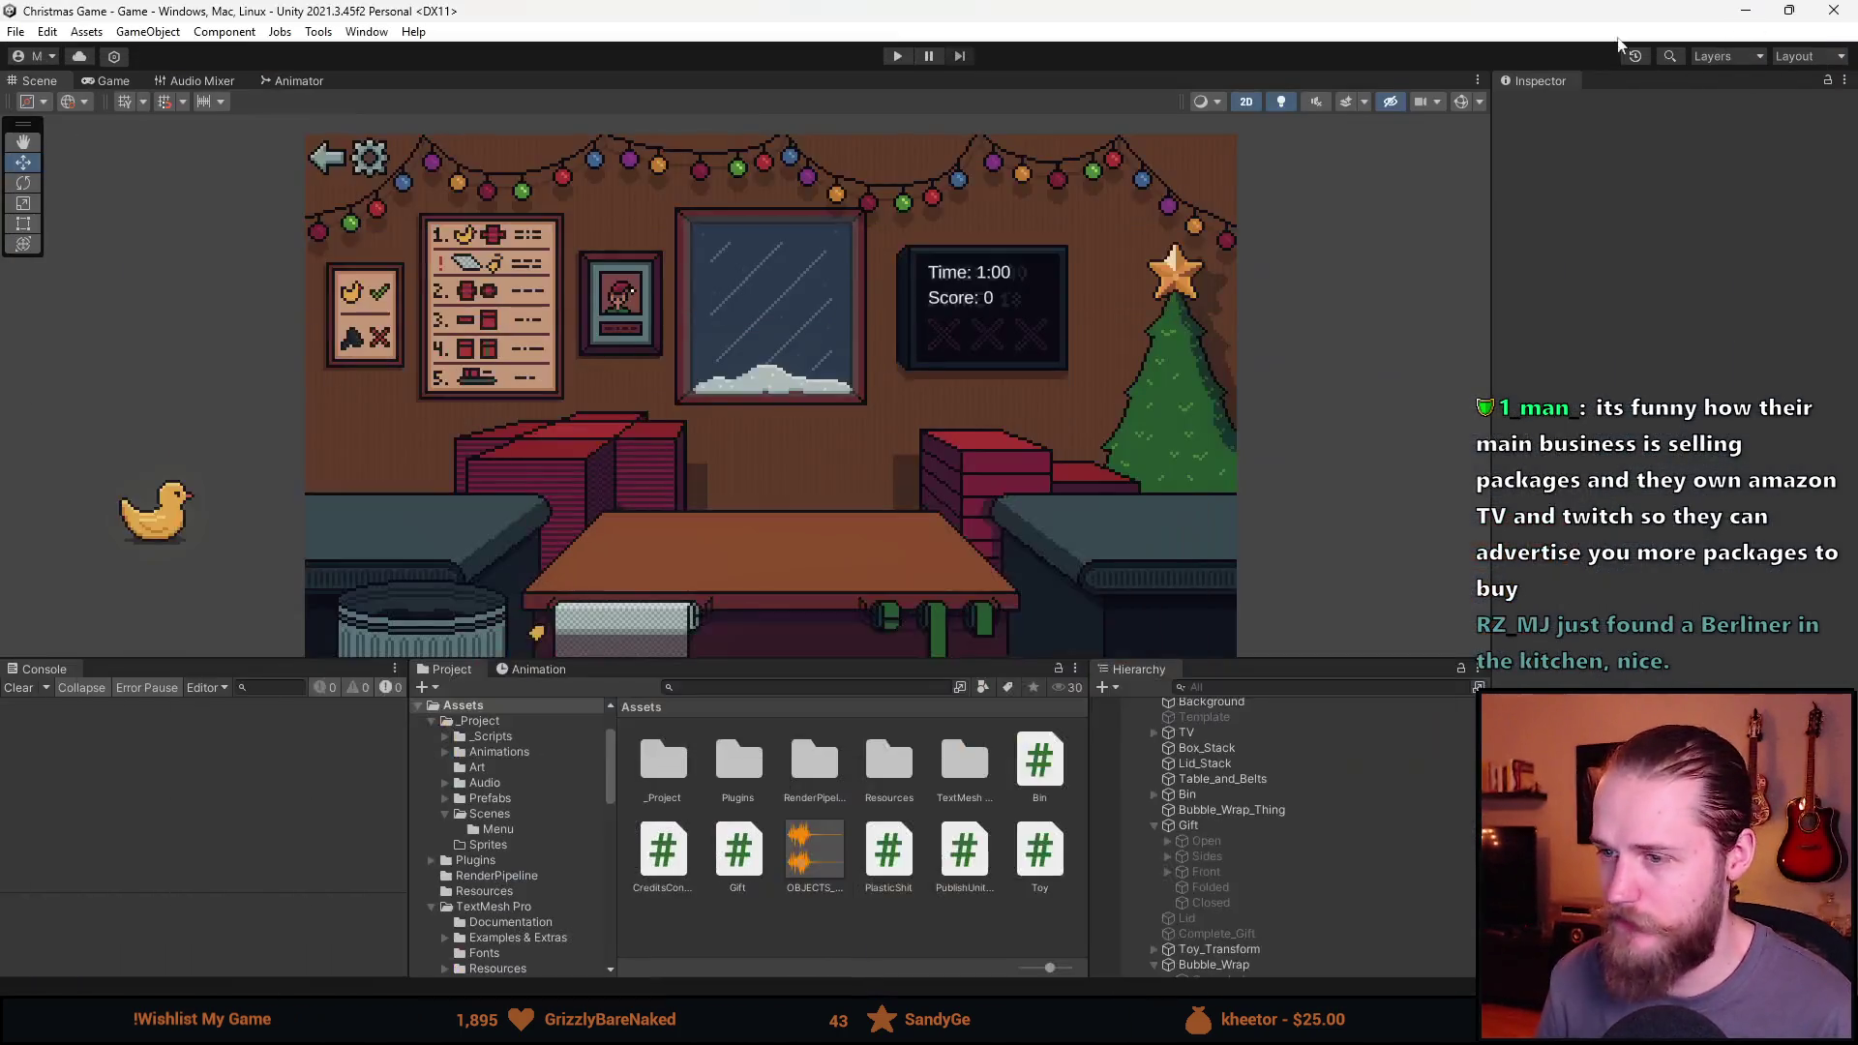
Playtest opening and closing Settings via the gear, stop the game, and enlarge the asset panels.
click(898, 55)
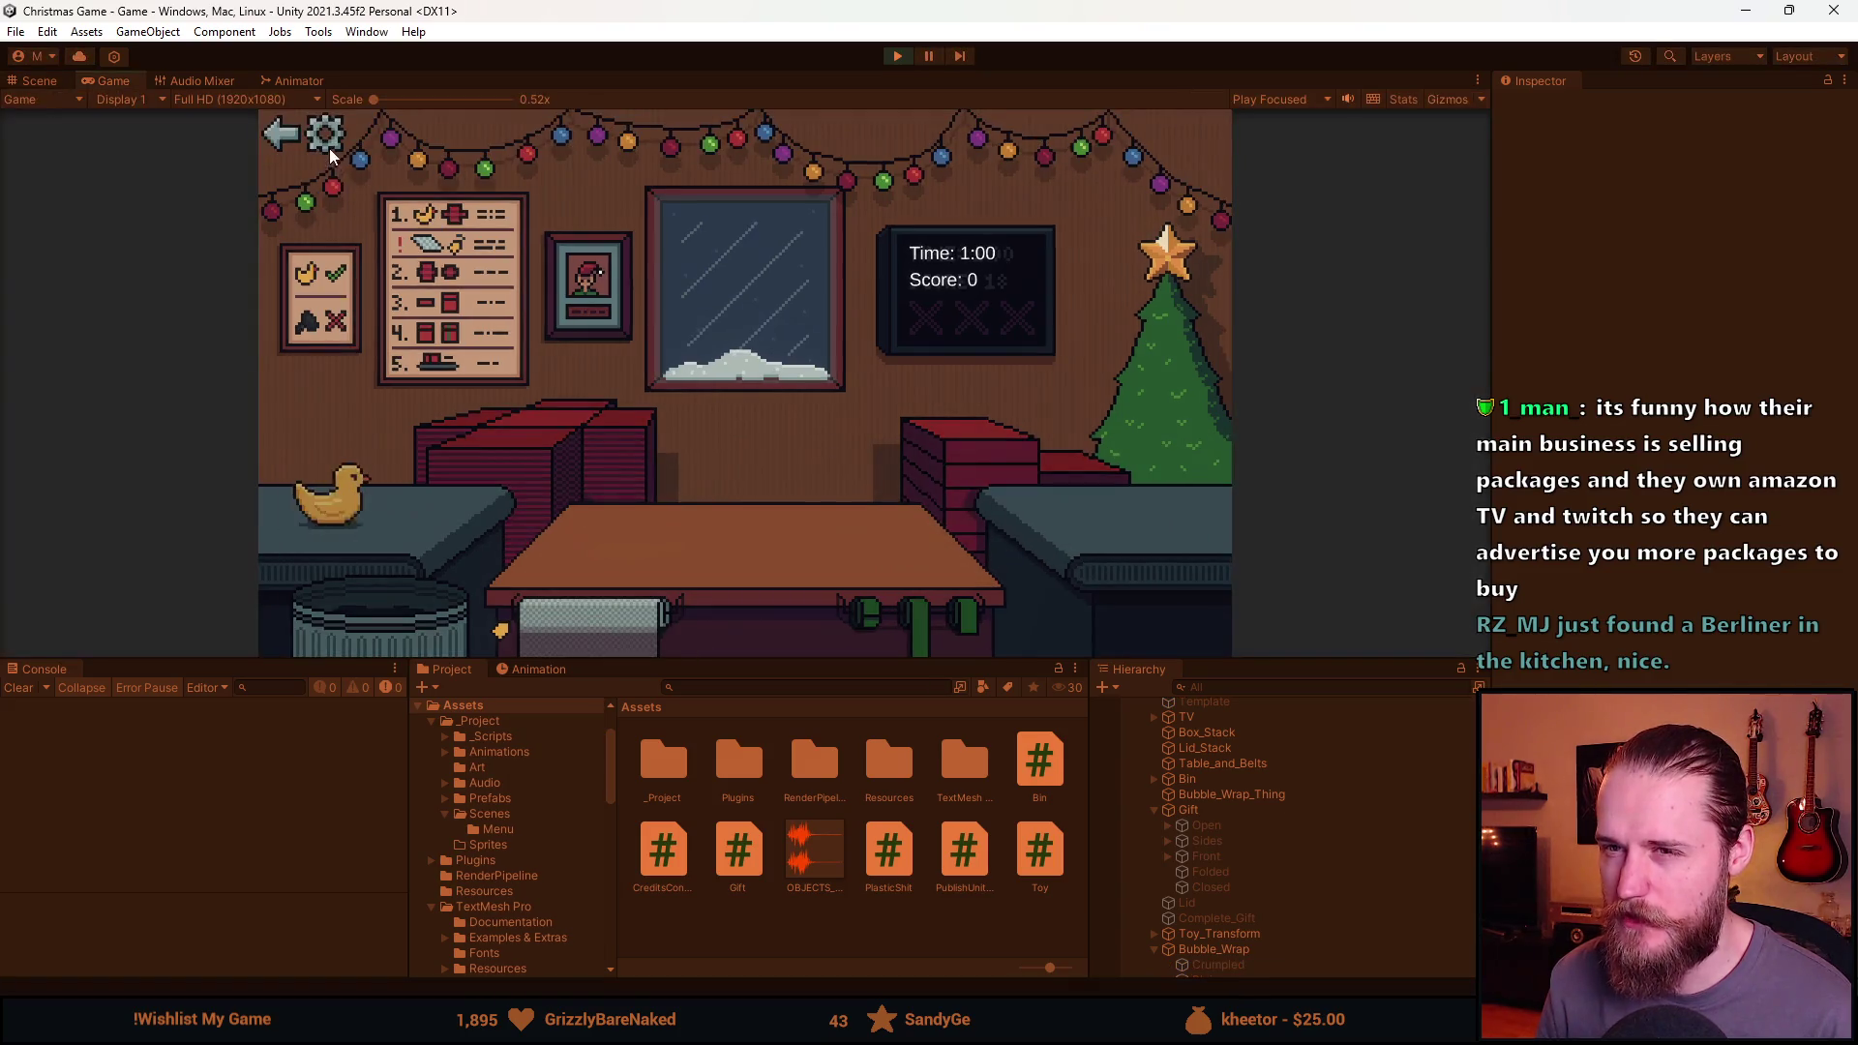
click(329, 145)
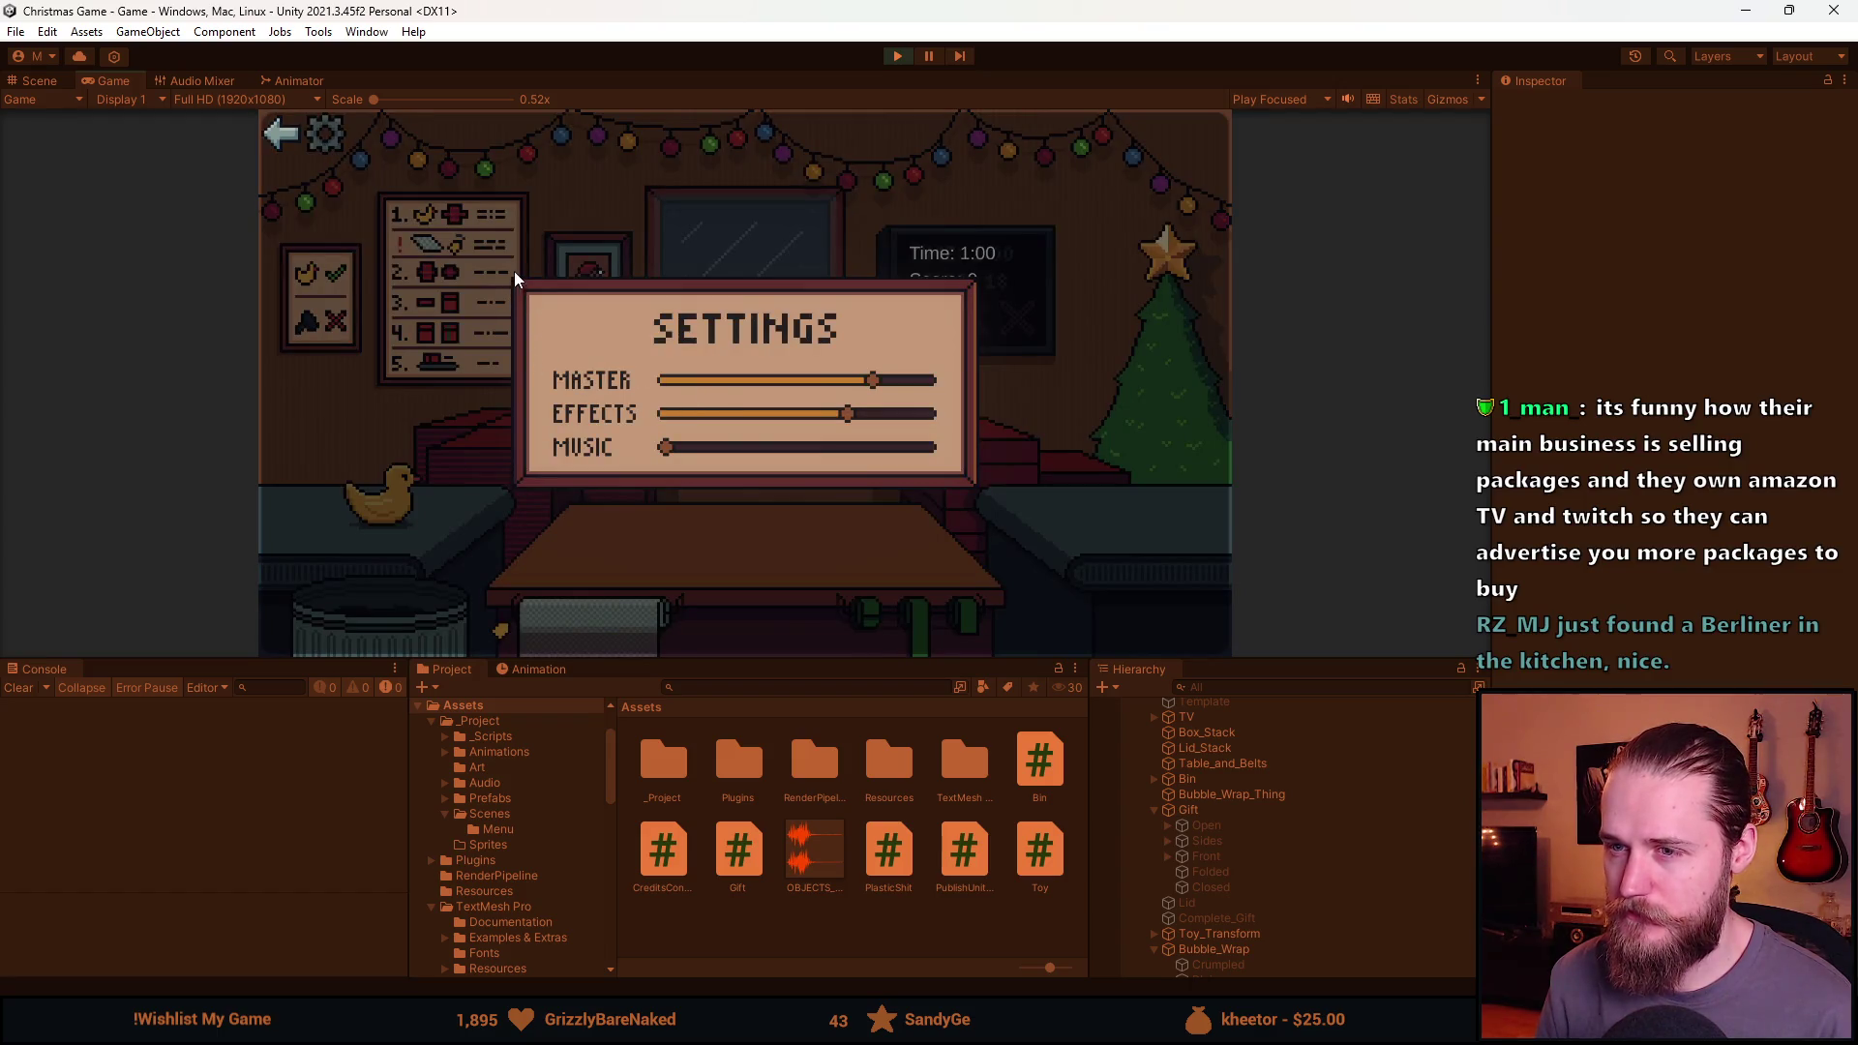
click(292, 141)
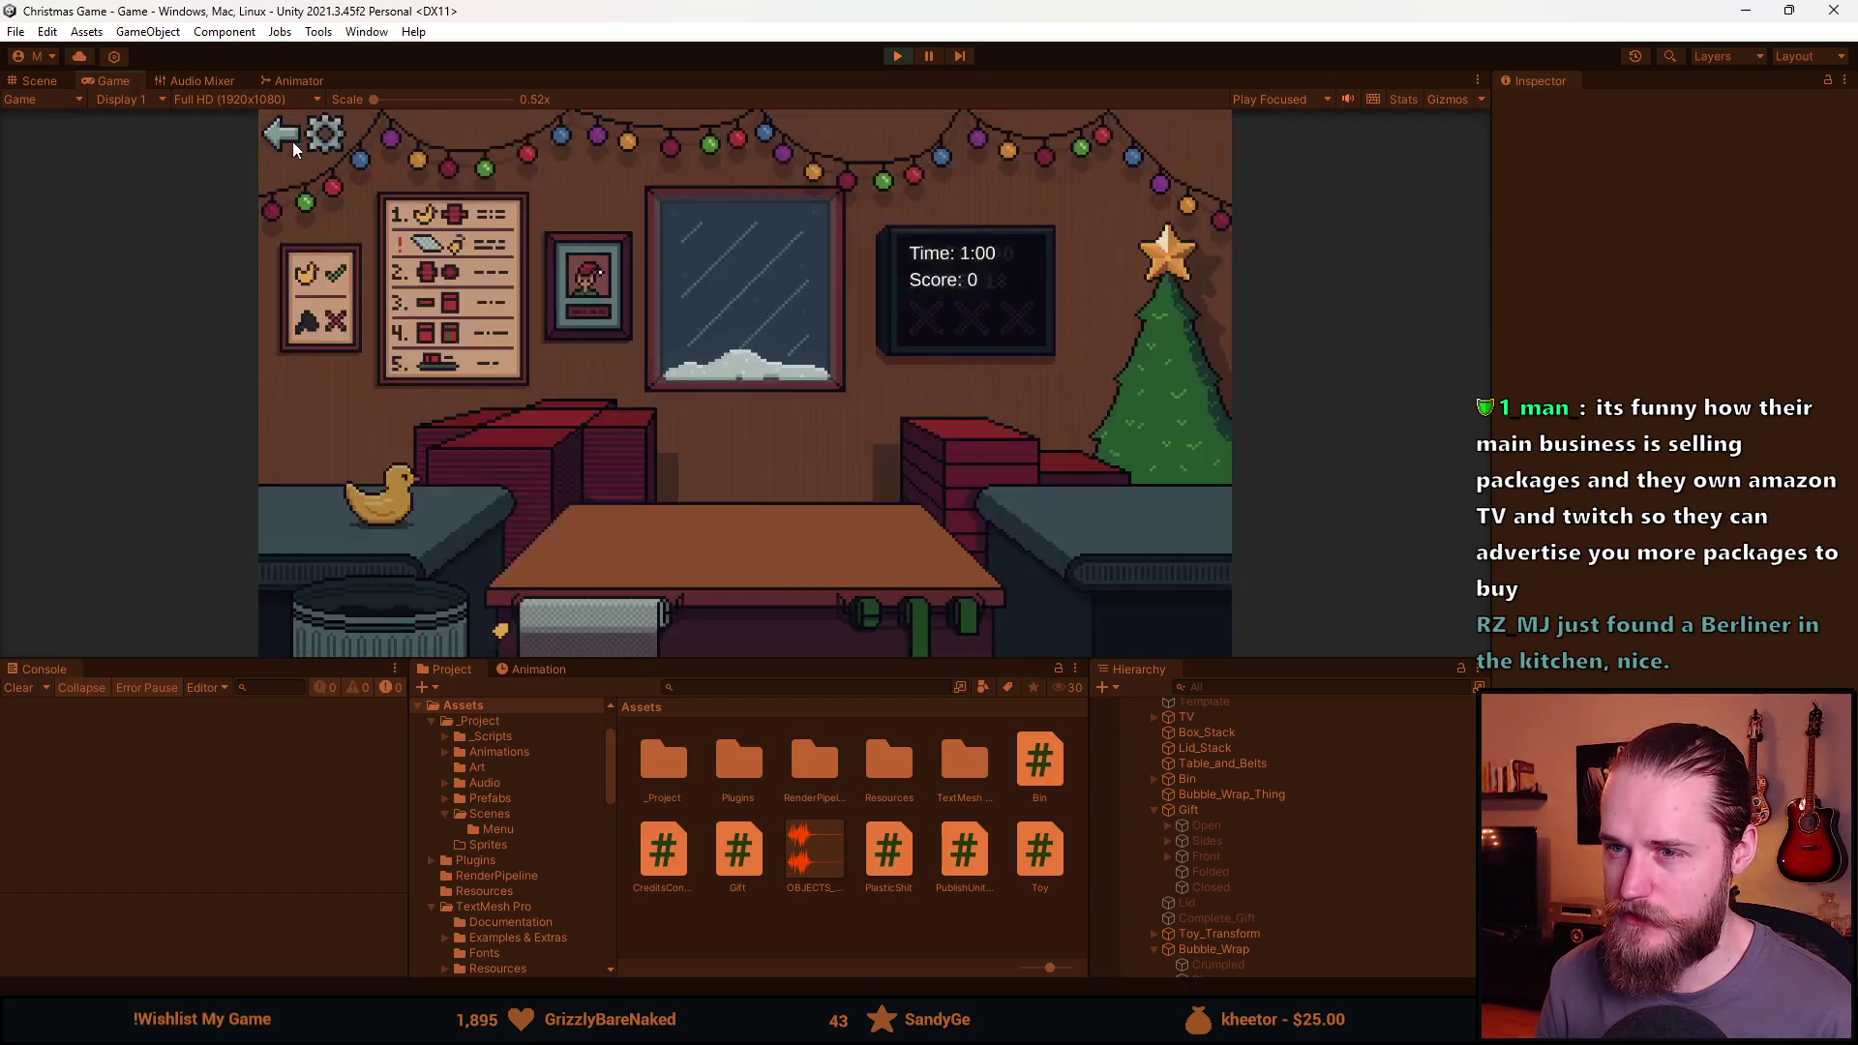
click(898, 55)
drag(926, 640, 926, 513)
click(780, 539)
Search 'sprite', slice the X tile from Spritesheet as a 17×17 sprite in the Sprite Editor, and apply.
text(sprite)
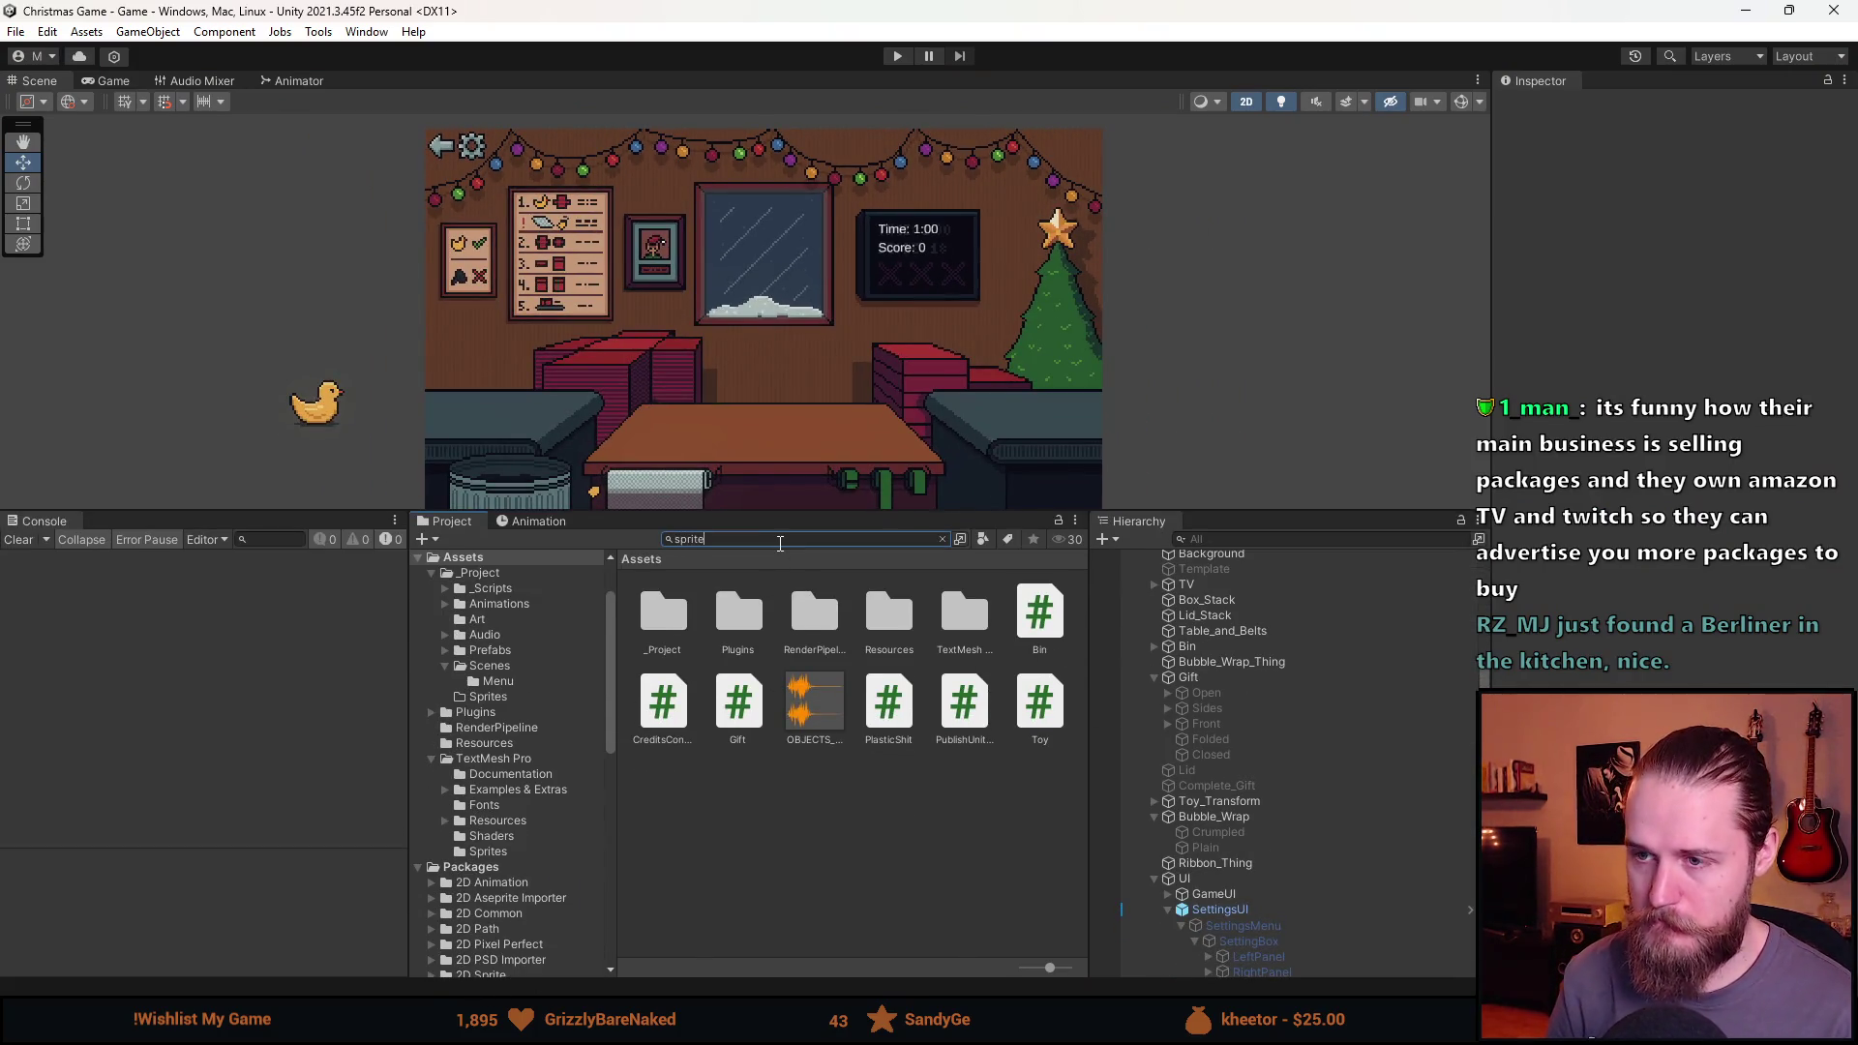
click(764, 808)
click(1801, 324)
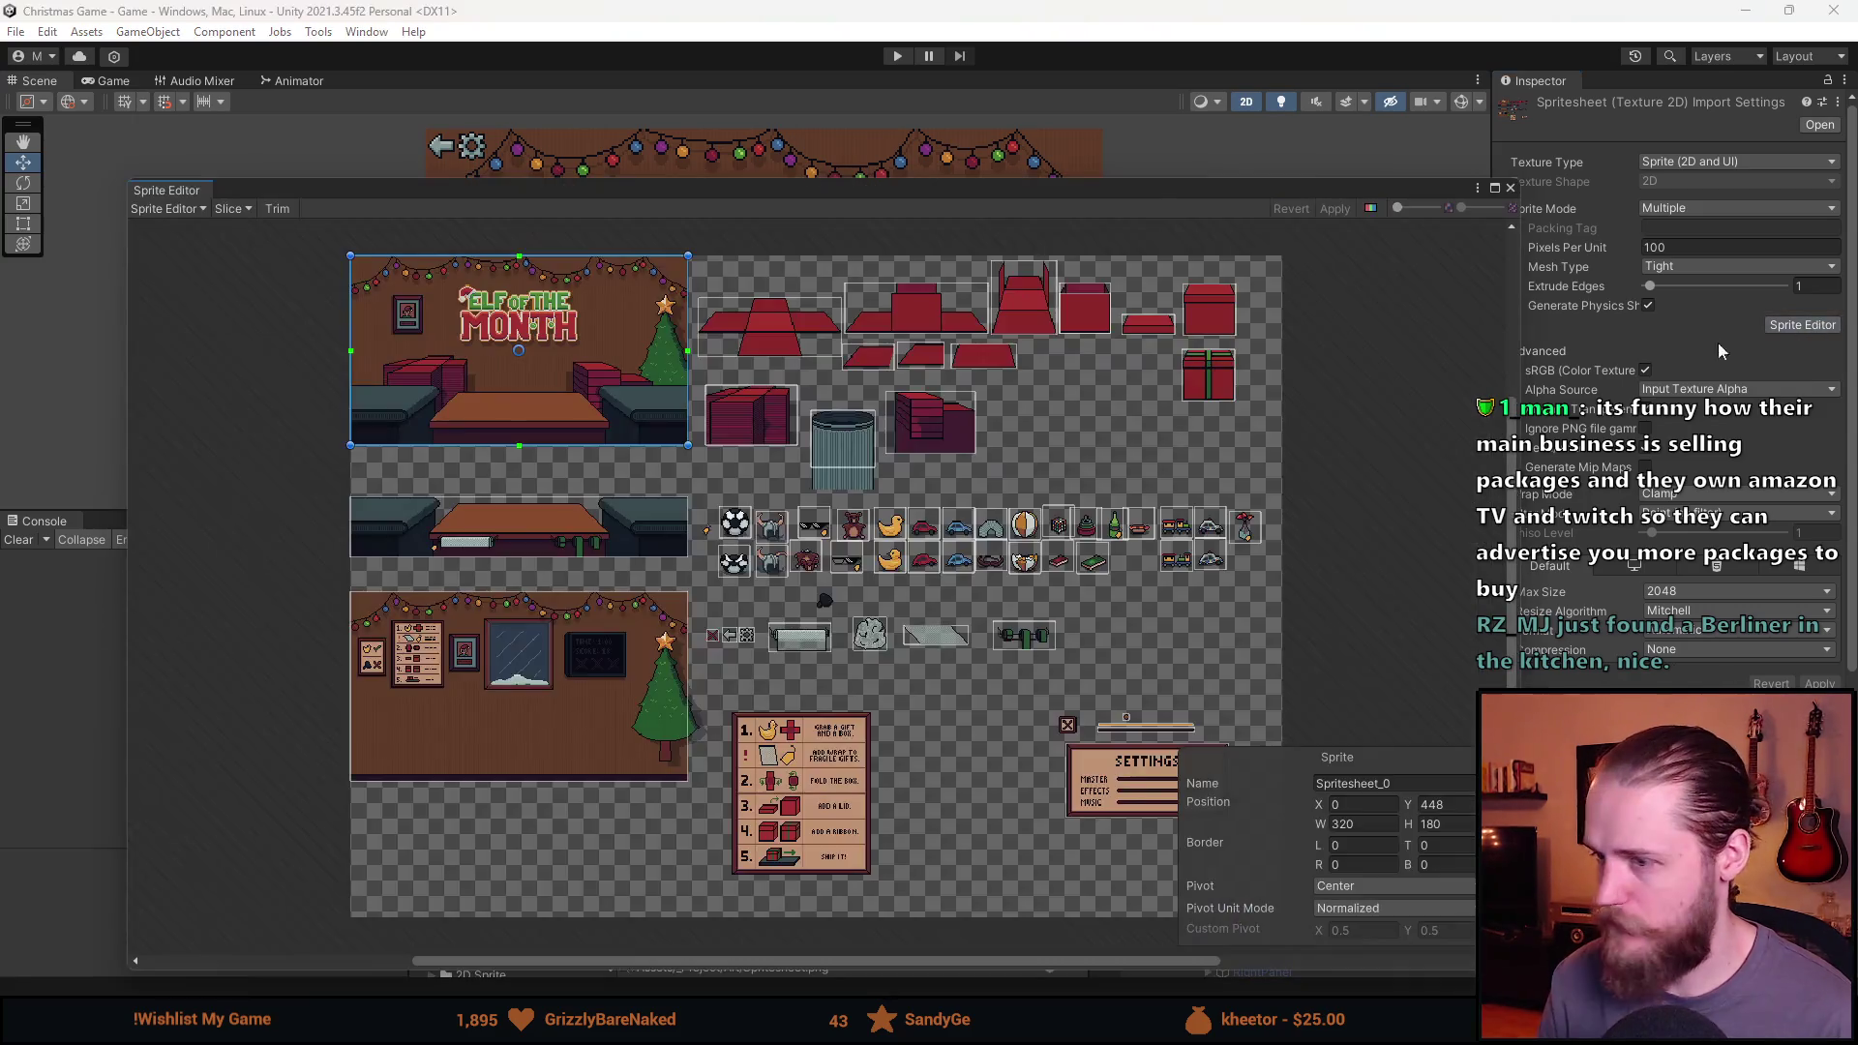
scroll(1064, 721, up, 8)
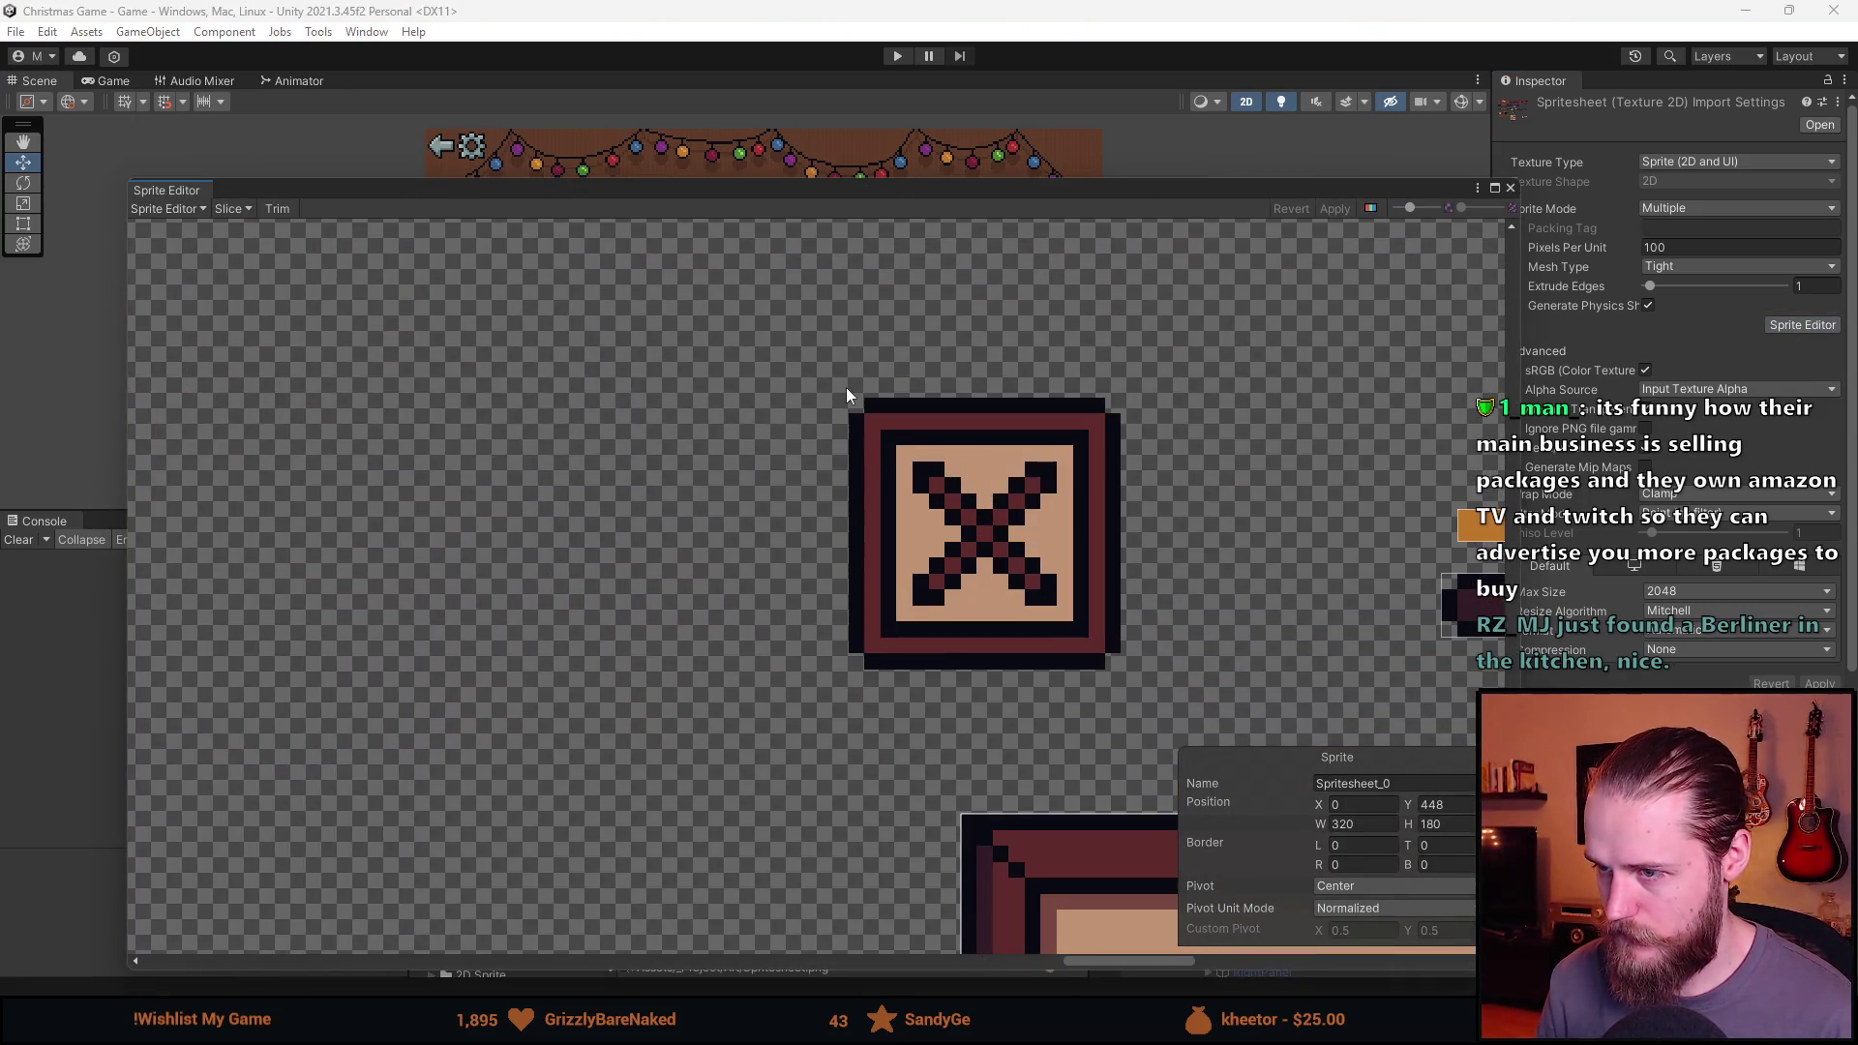
drag(847, 391, 1125, 669)
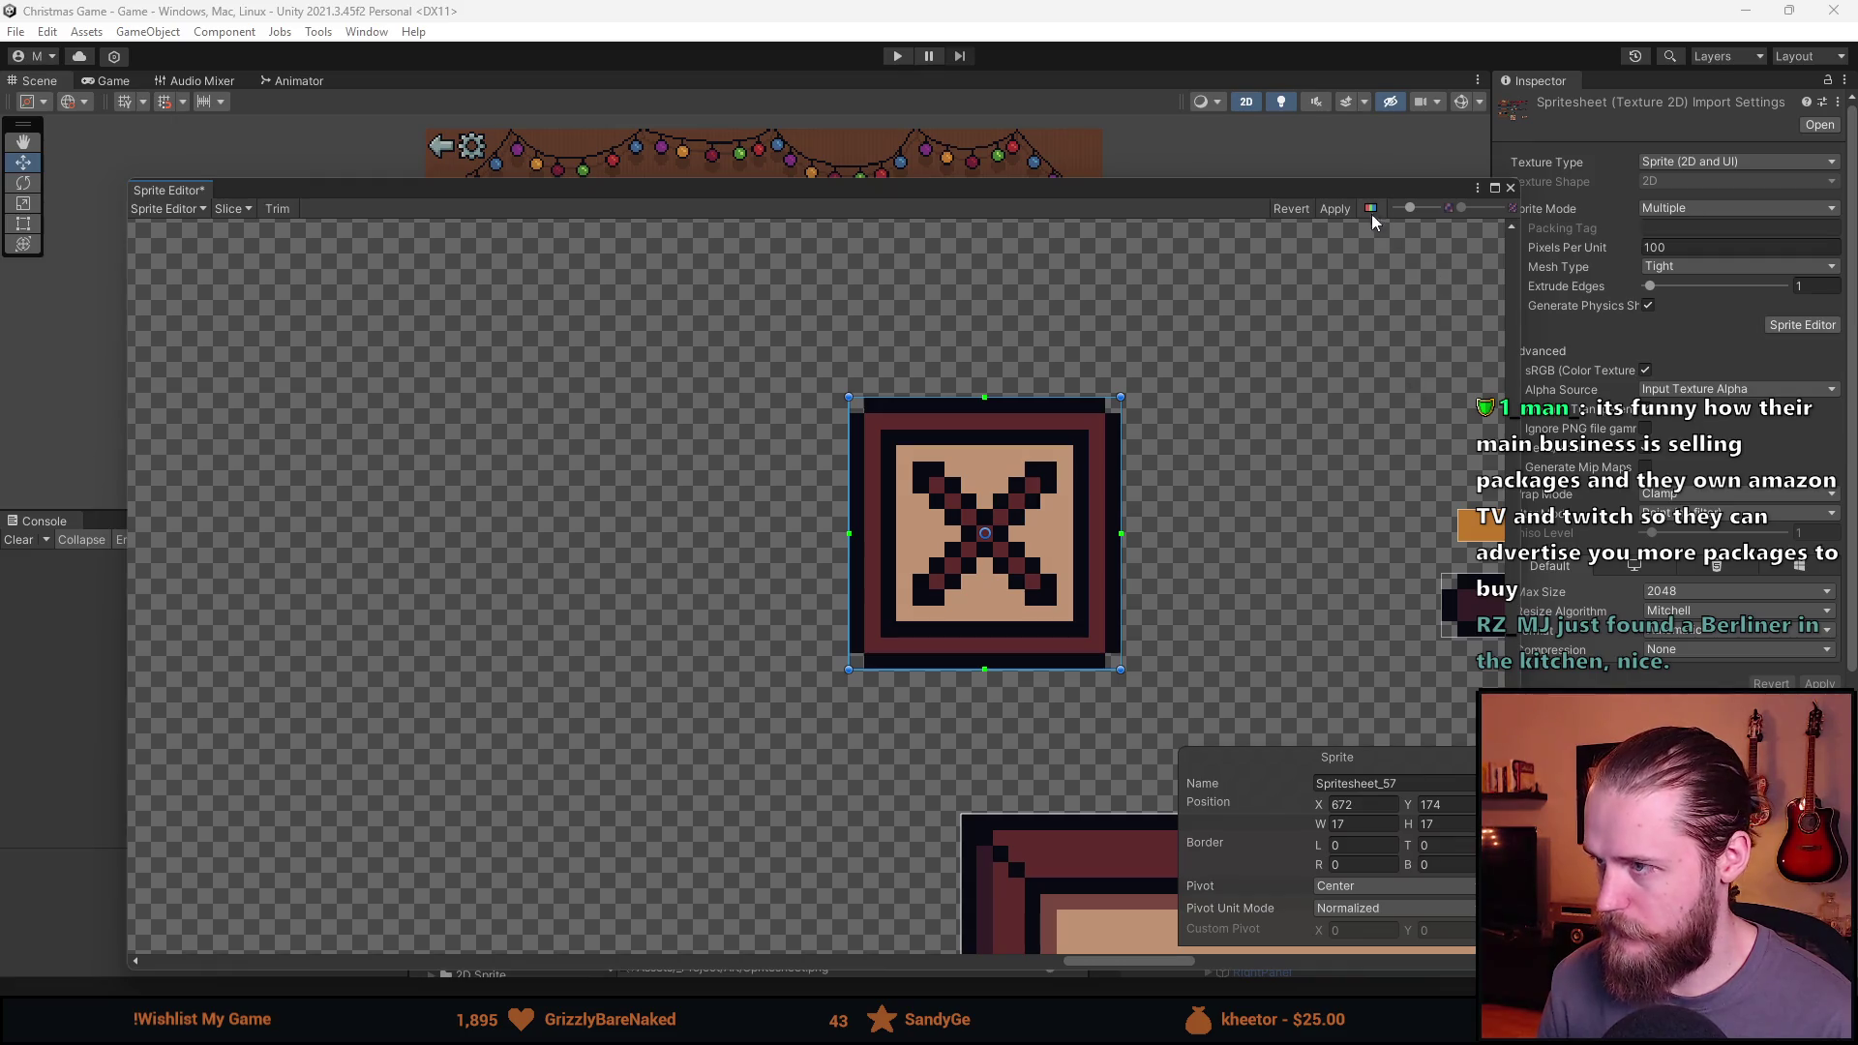
click(1334, 208)
click(1509, 188)
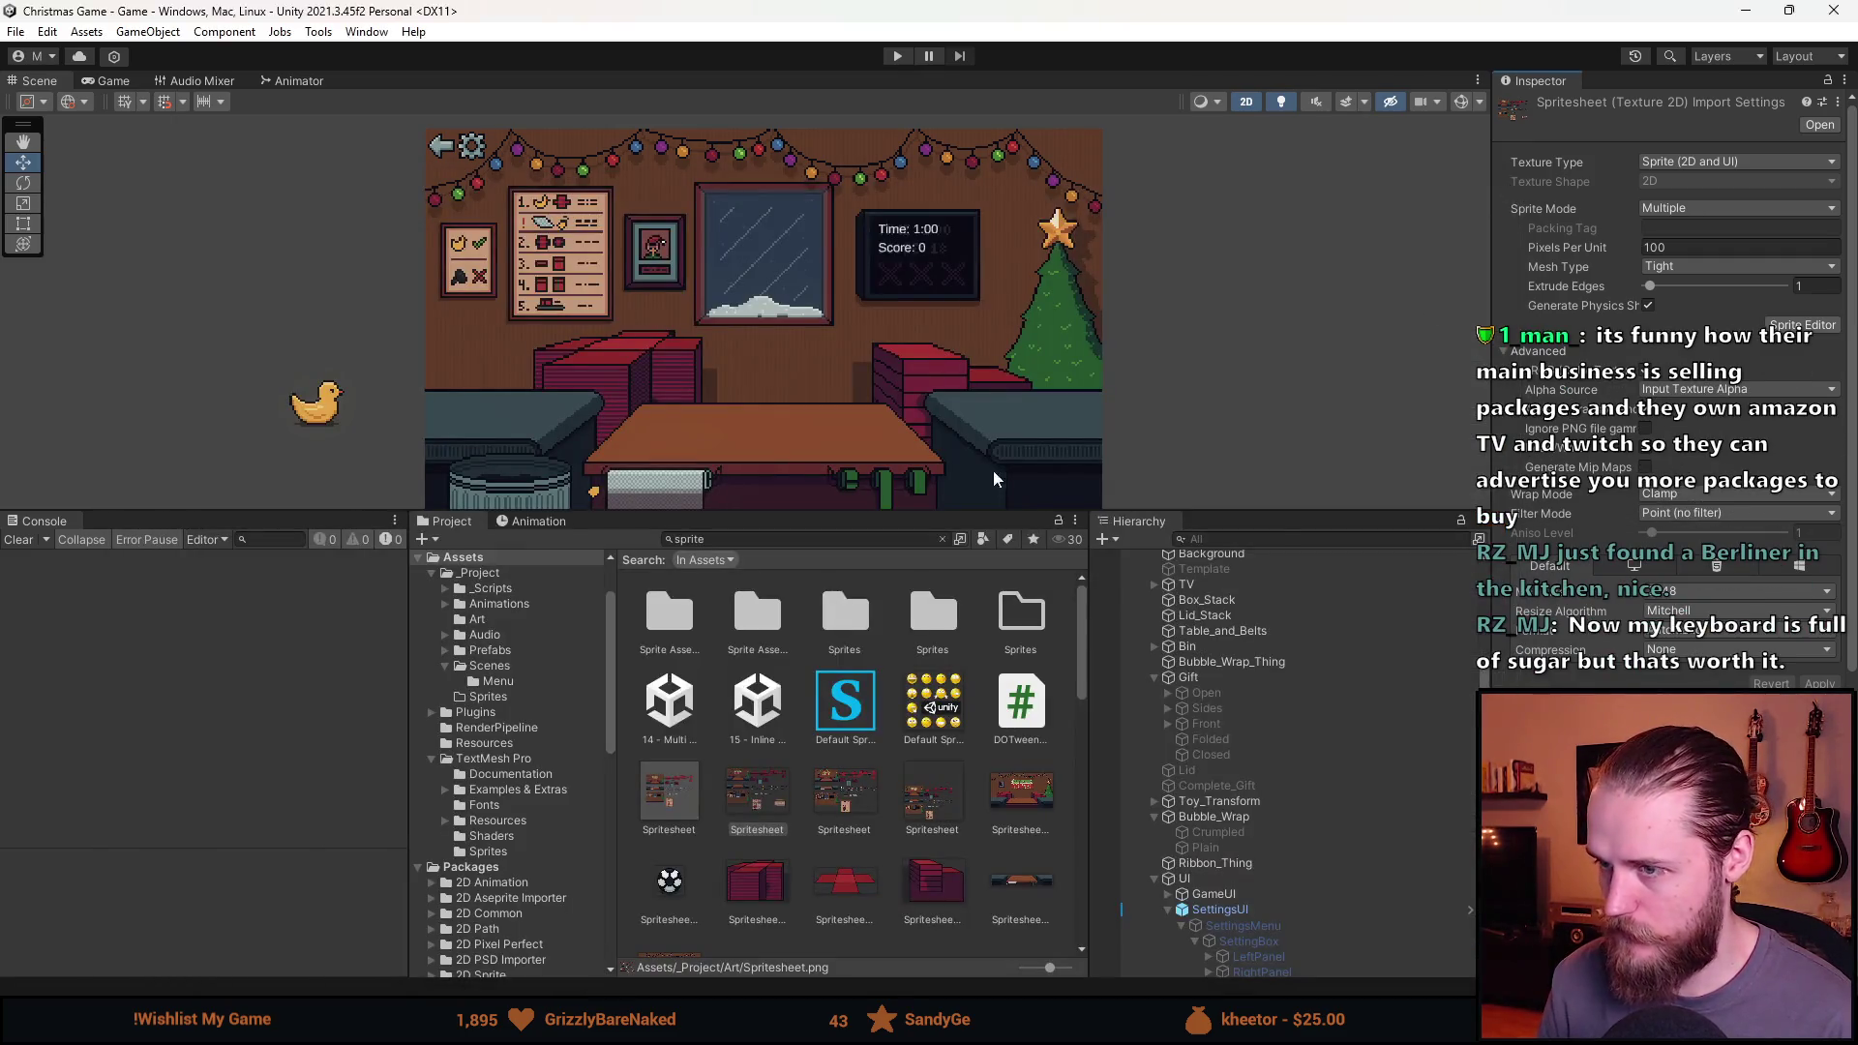
Open the SettingsUI prefab and make the settings panel visible in the scene.
click(1273, 909)
click(1468, 909)
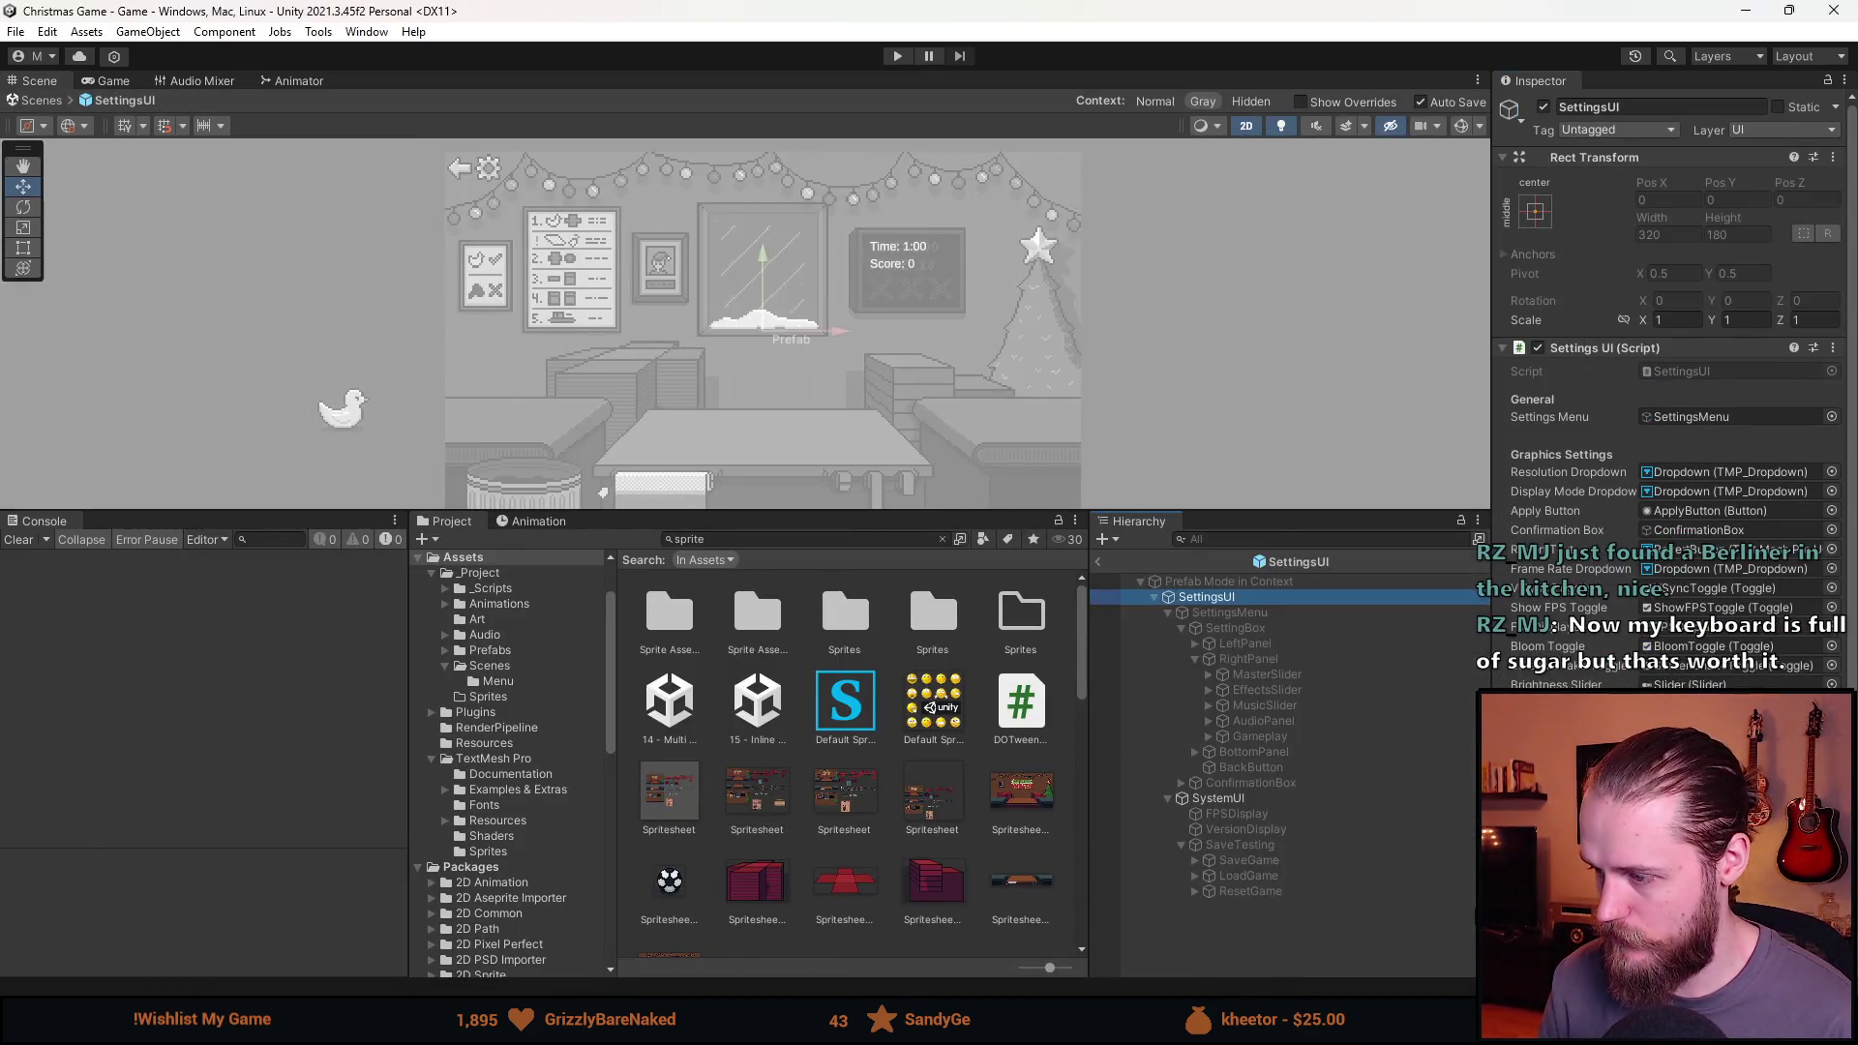
click(1261, 612)
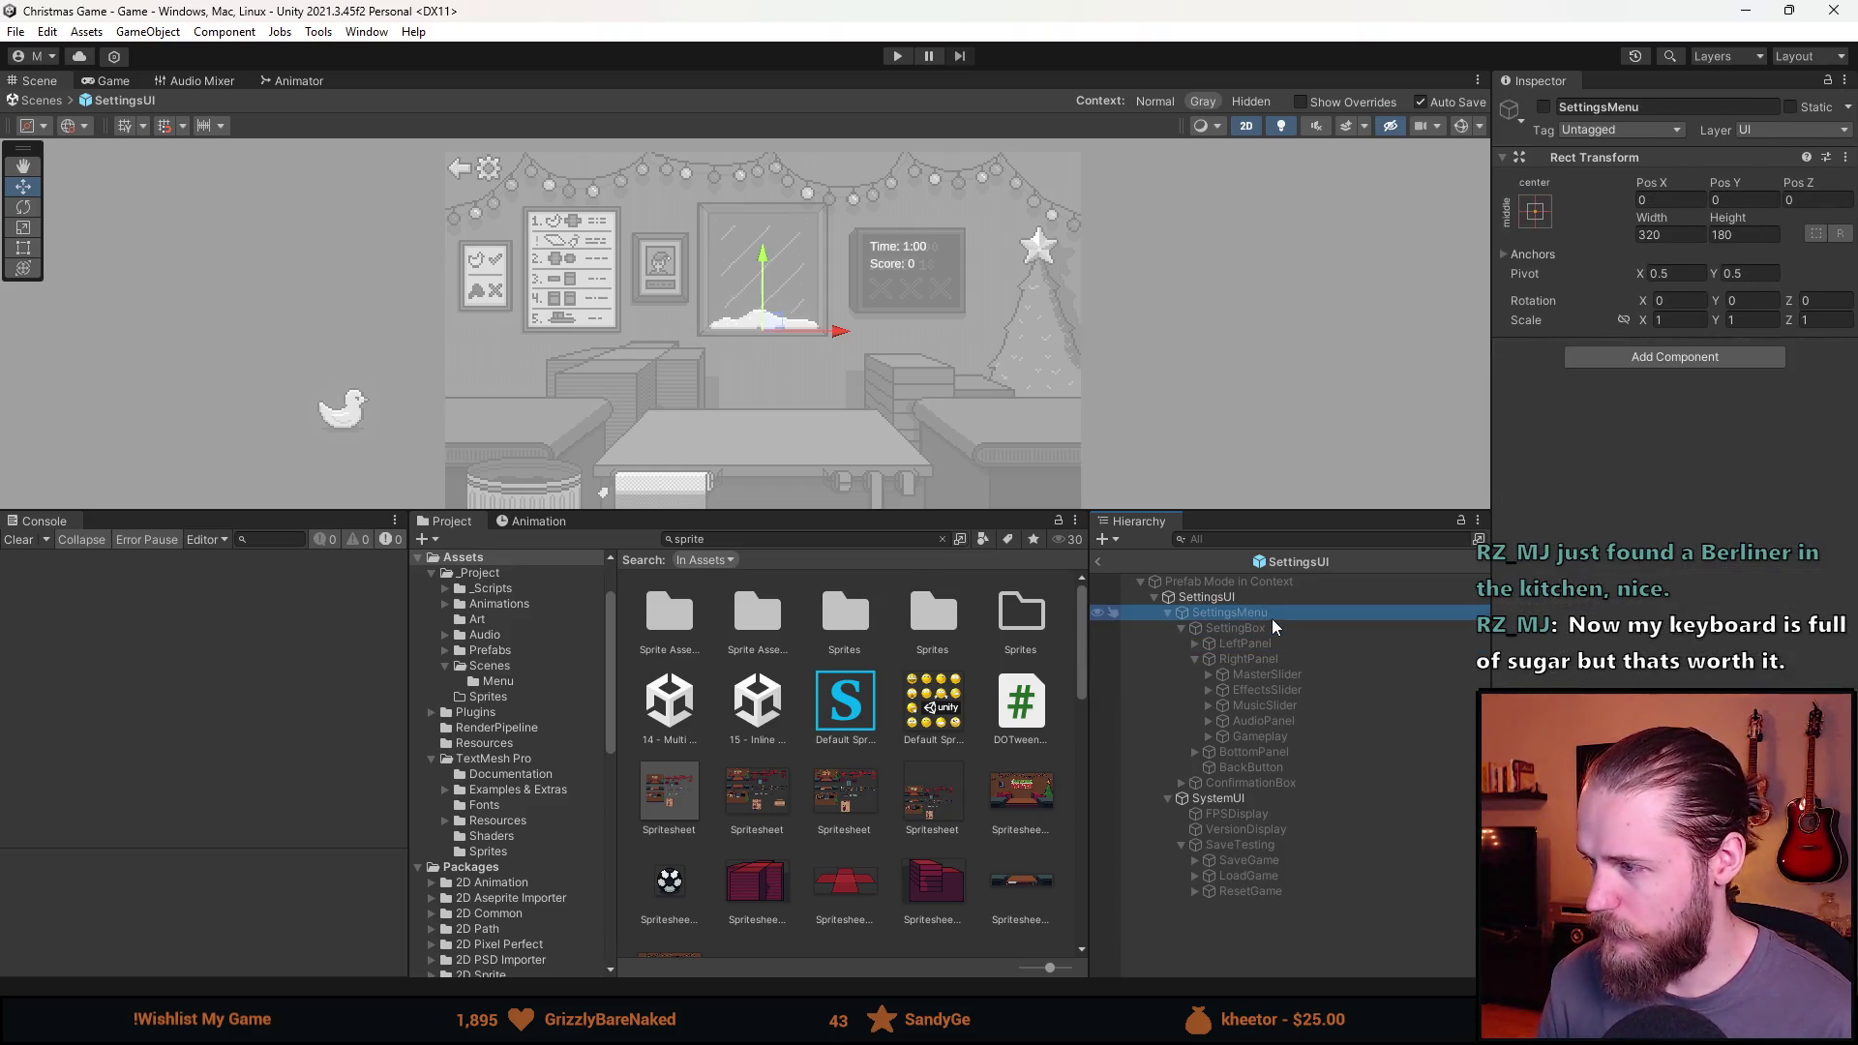
click(1268, 629)
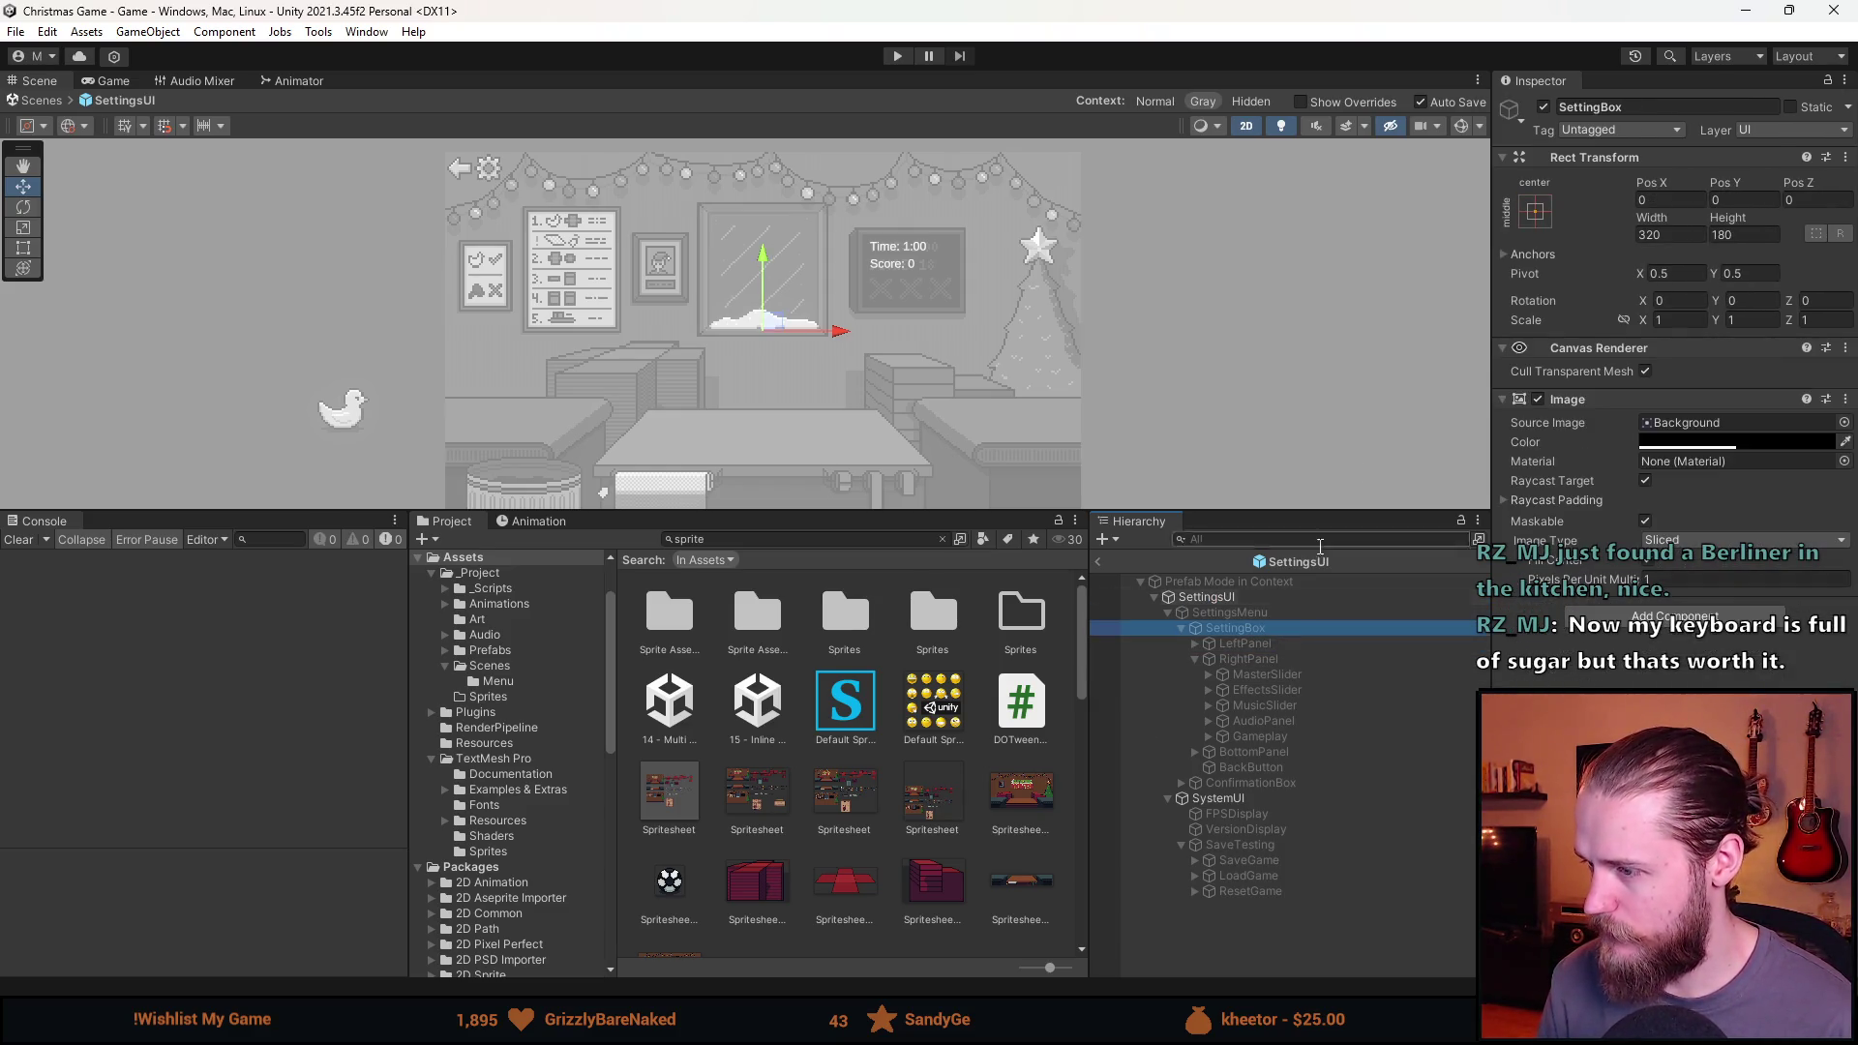
click(1231, 612)
click(1542, 107)
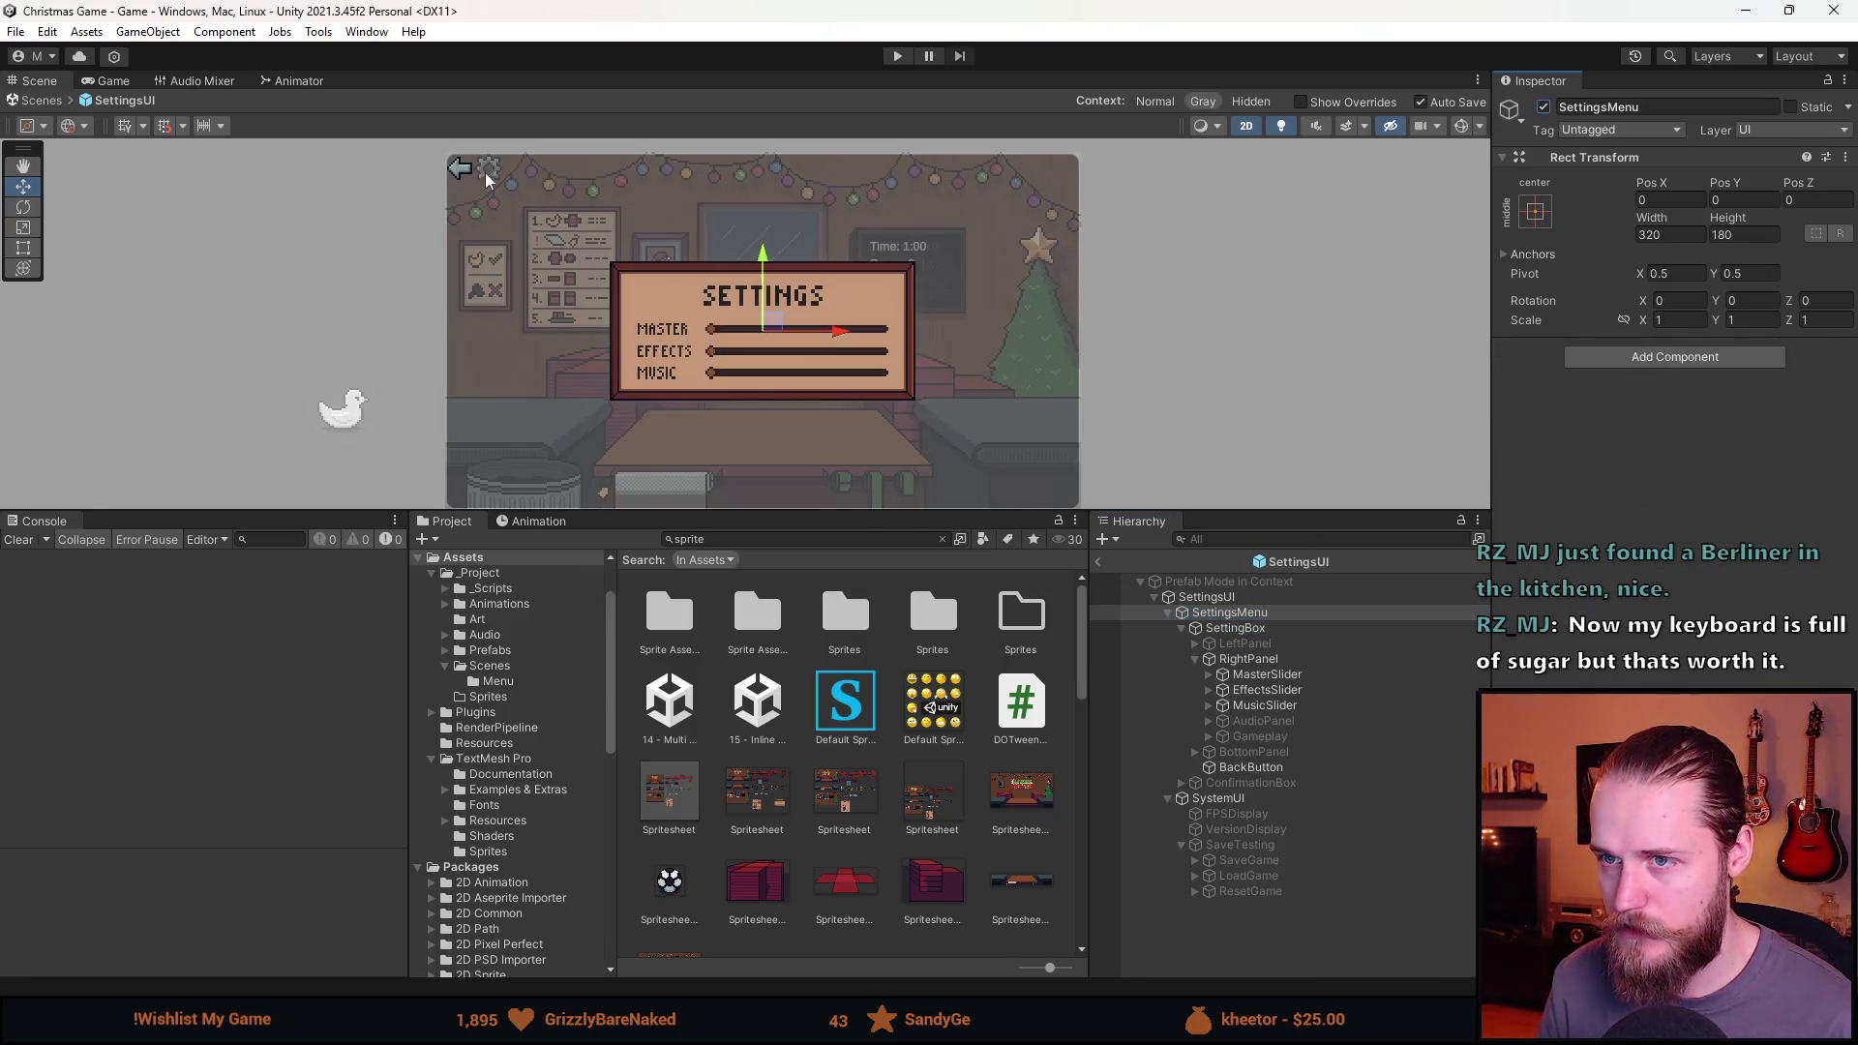
scroll(459, 165, up, 8)
click(1277, 627)
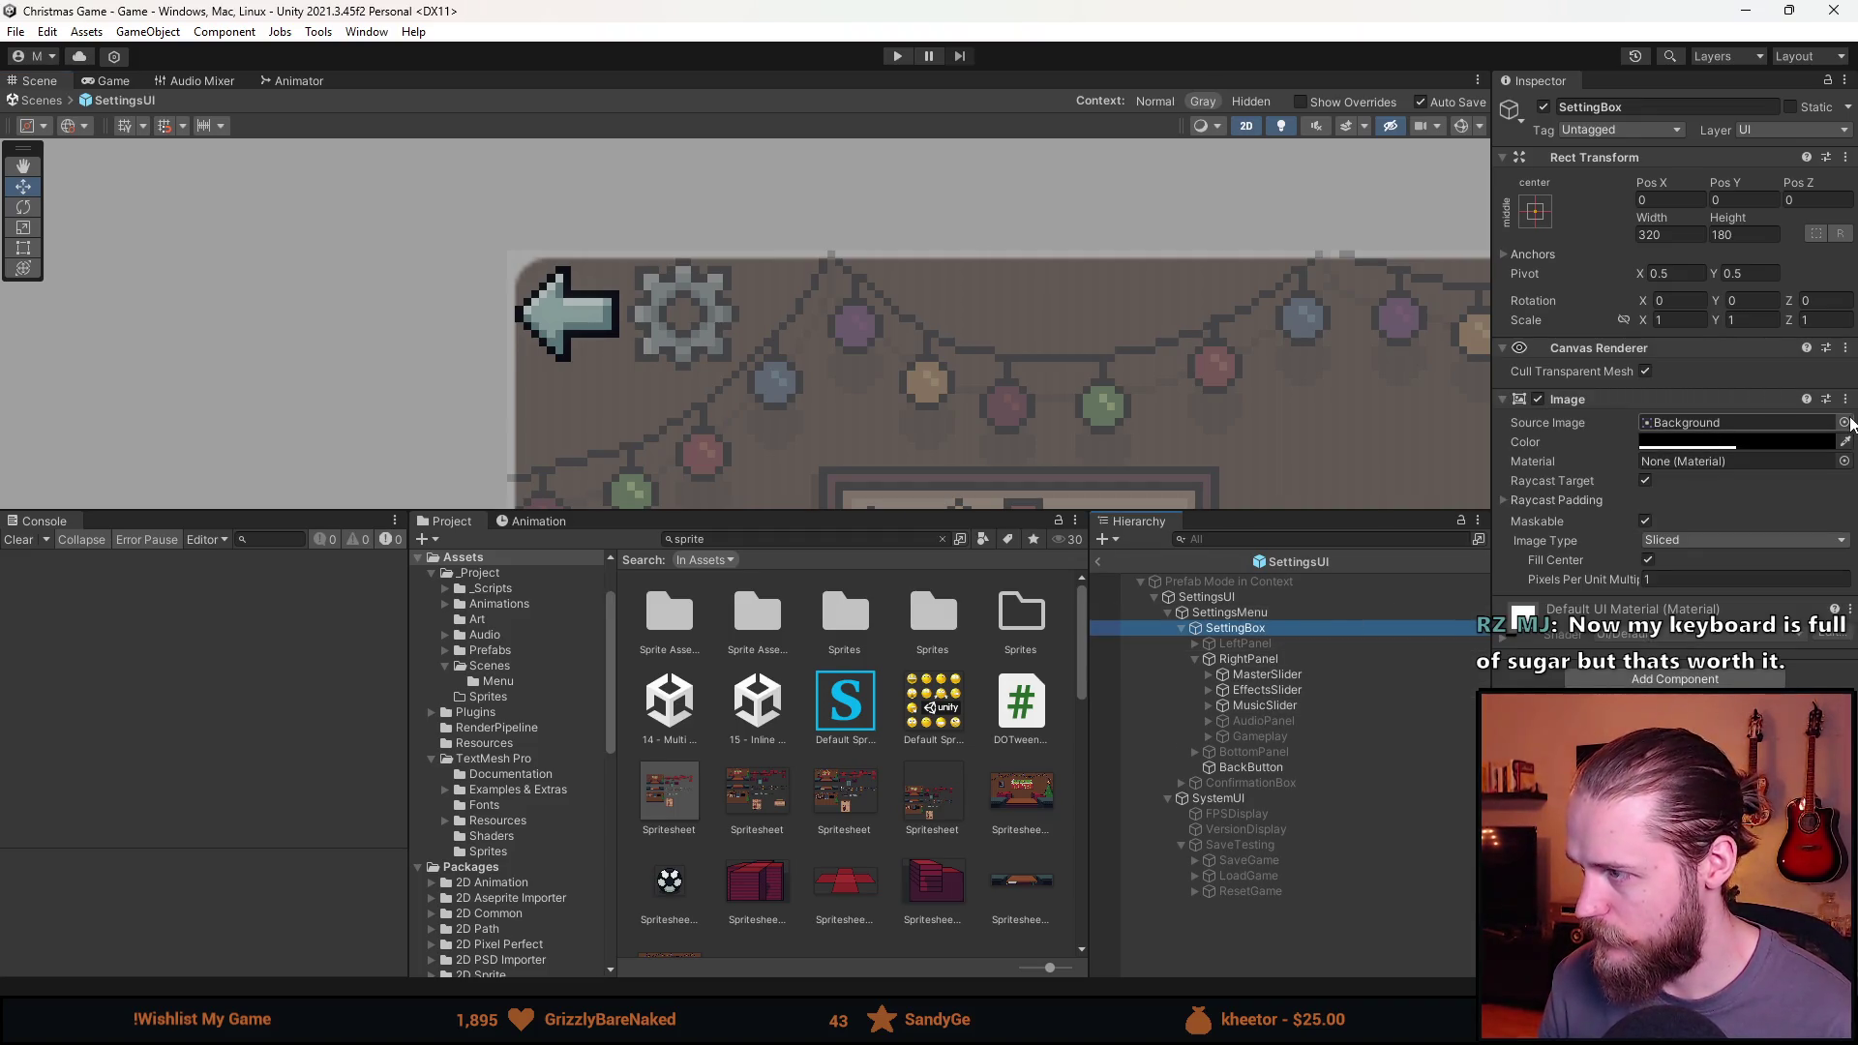
Give BackButton's image the Spritesheet_57 X sprite at its 17×17 native size.
click(1786, 421)
key(Delete)
scroll(878, 297, down, 2)
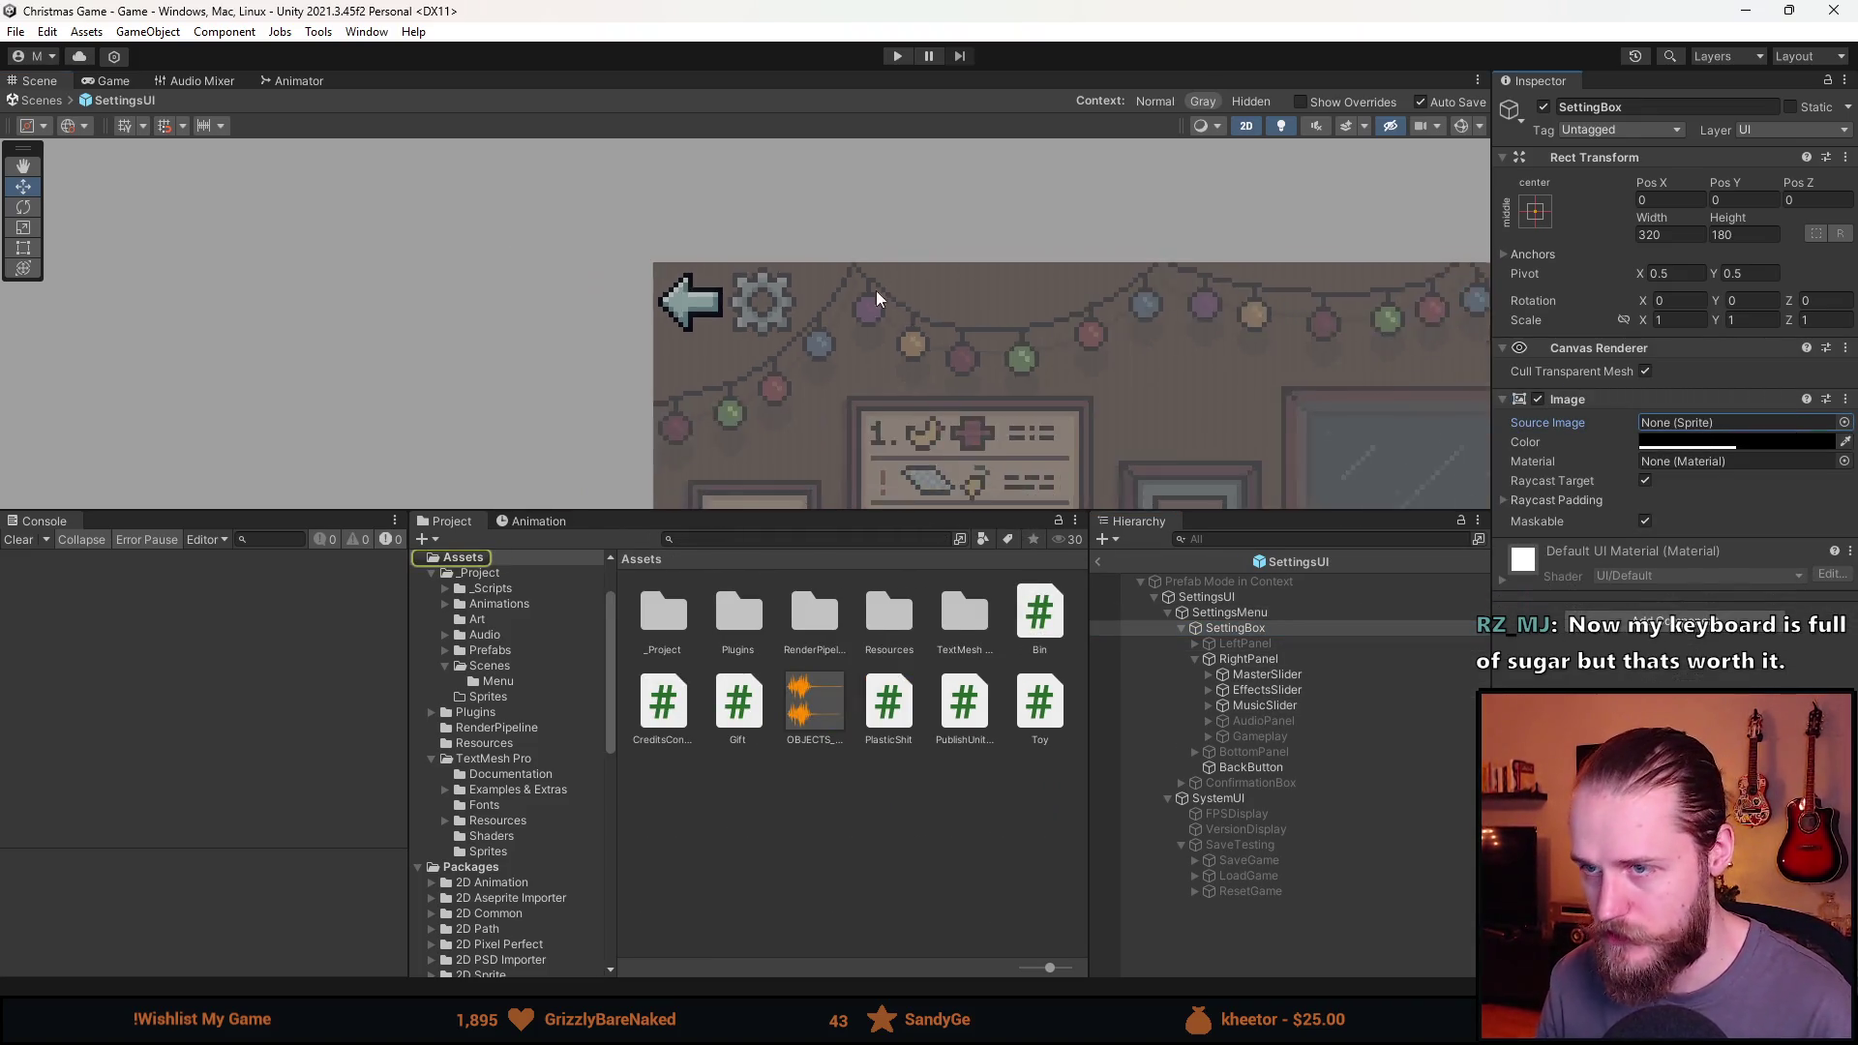
scroll(874, 291, down, 3)
click(1274, 767)
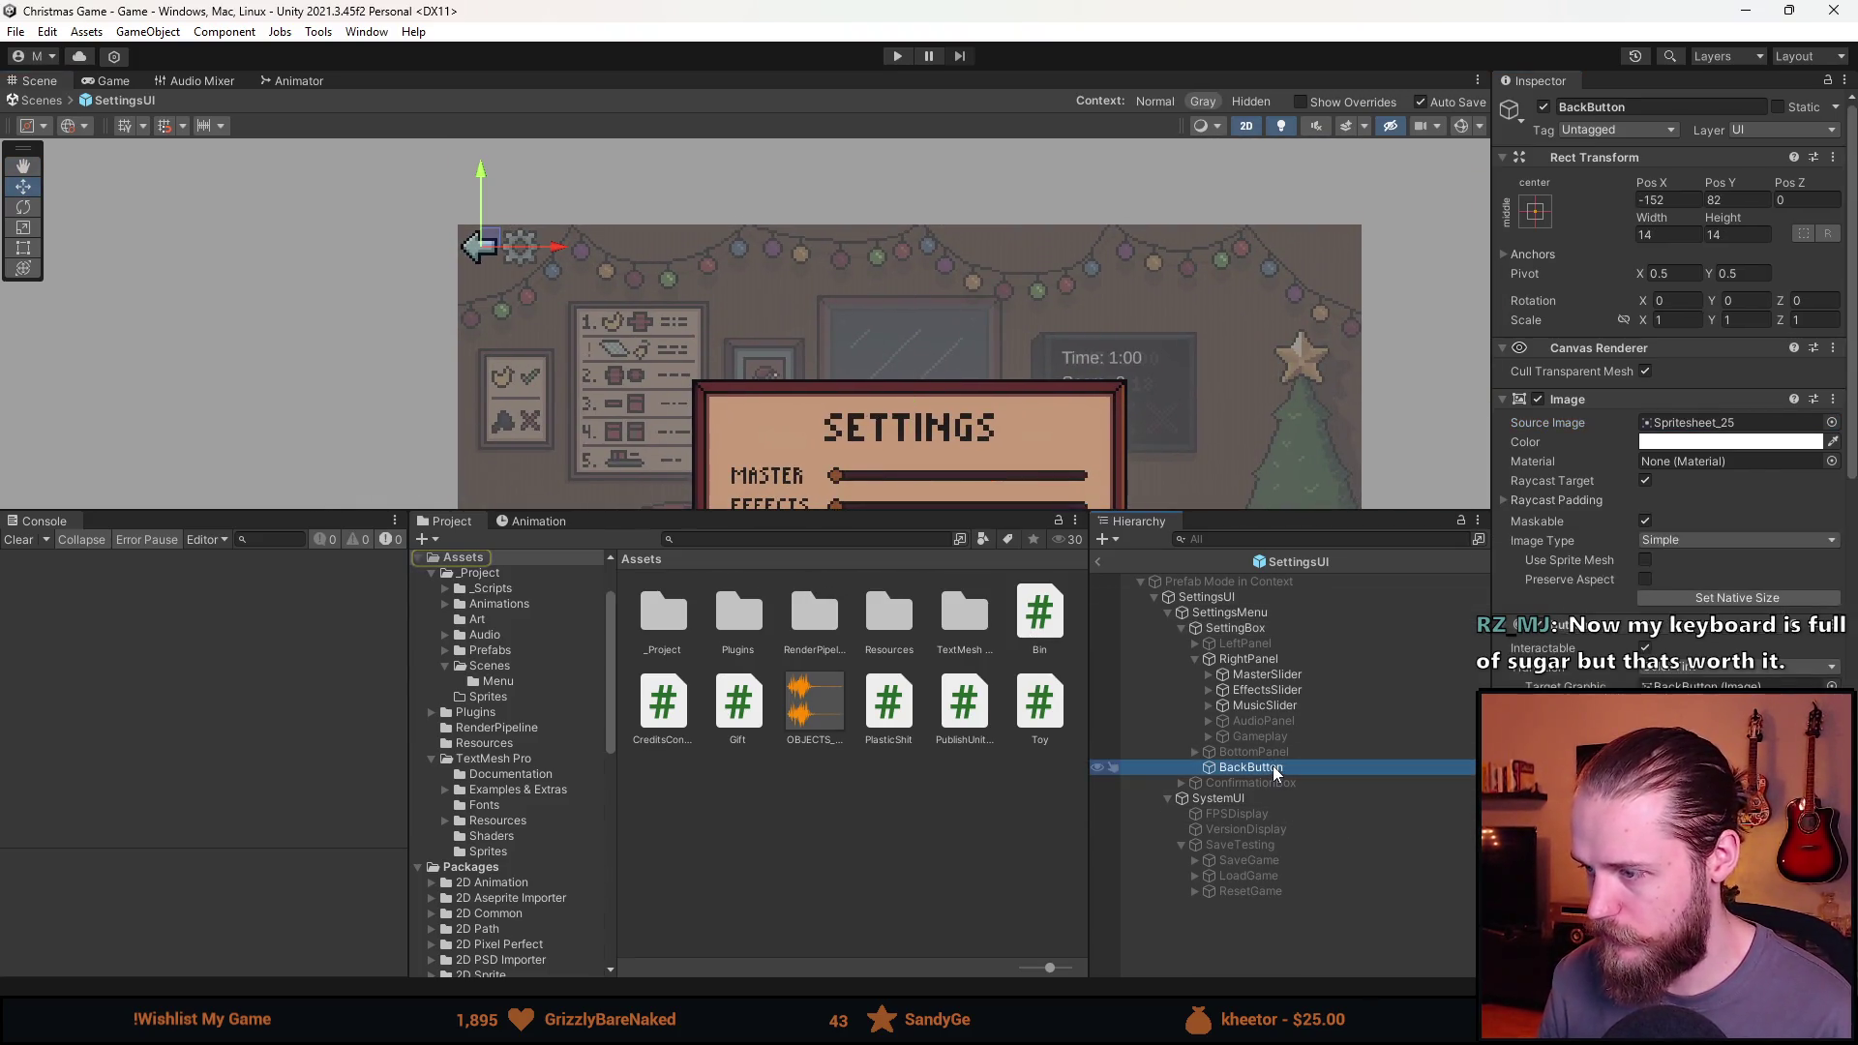
click(1834, 423)
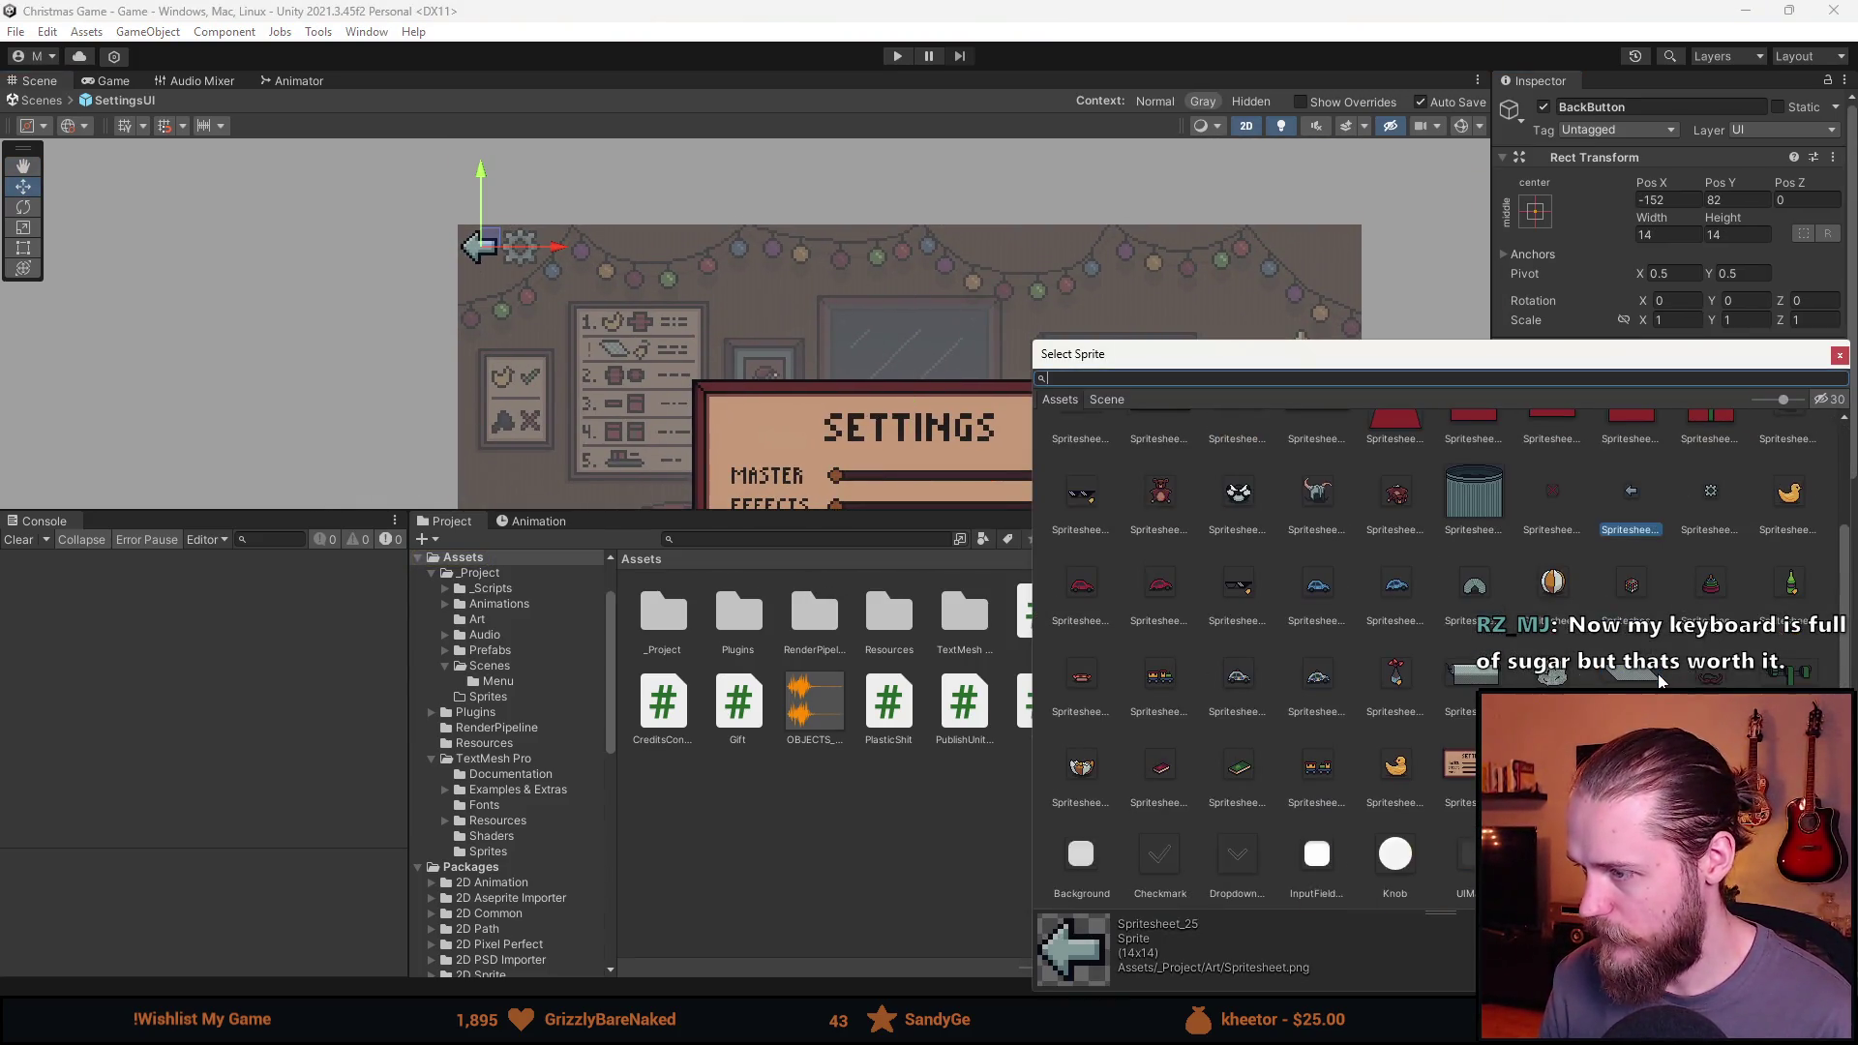
double_click(1551, 490)
click(1757, 600)
Place the X button on the settings box's top-left corner at Pos X -74.5, Pos Y 32.5.
scroll(807, 327, up, 3)
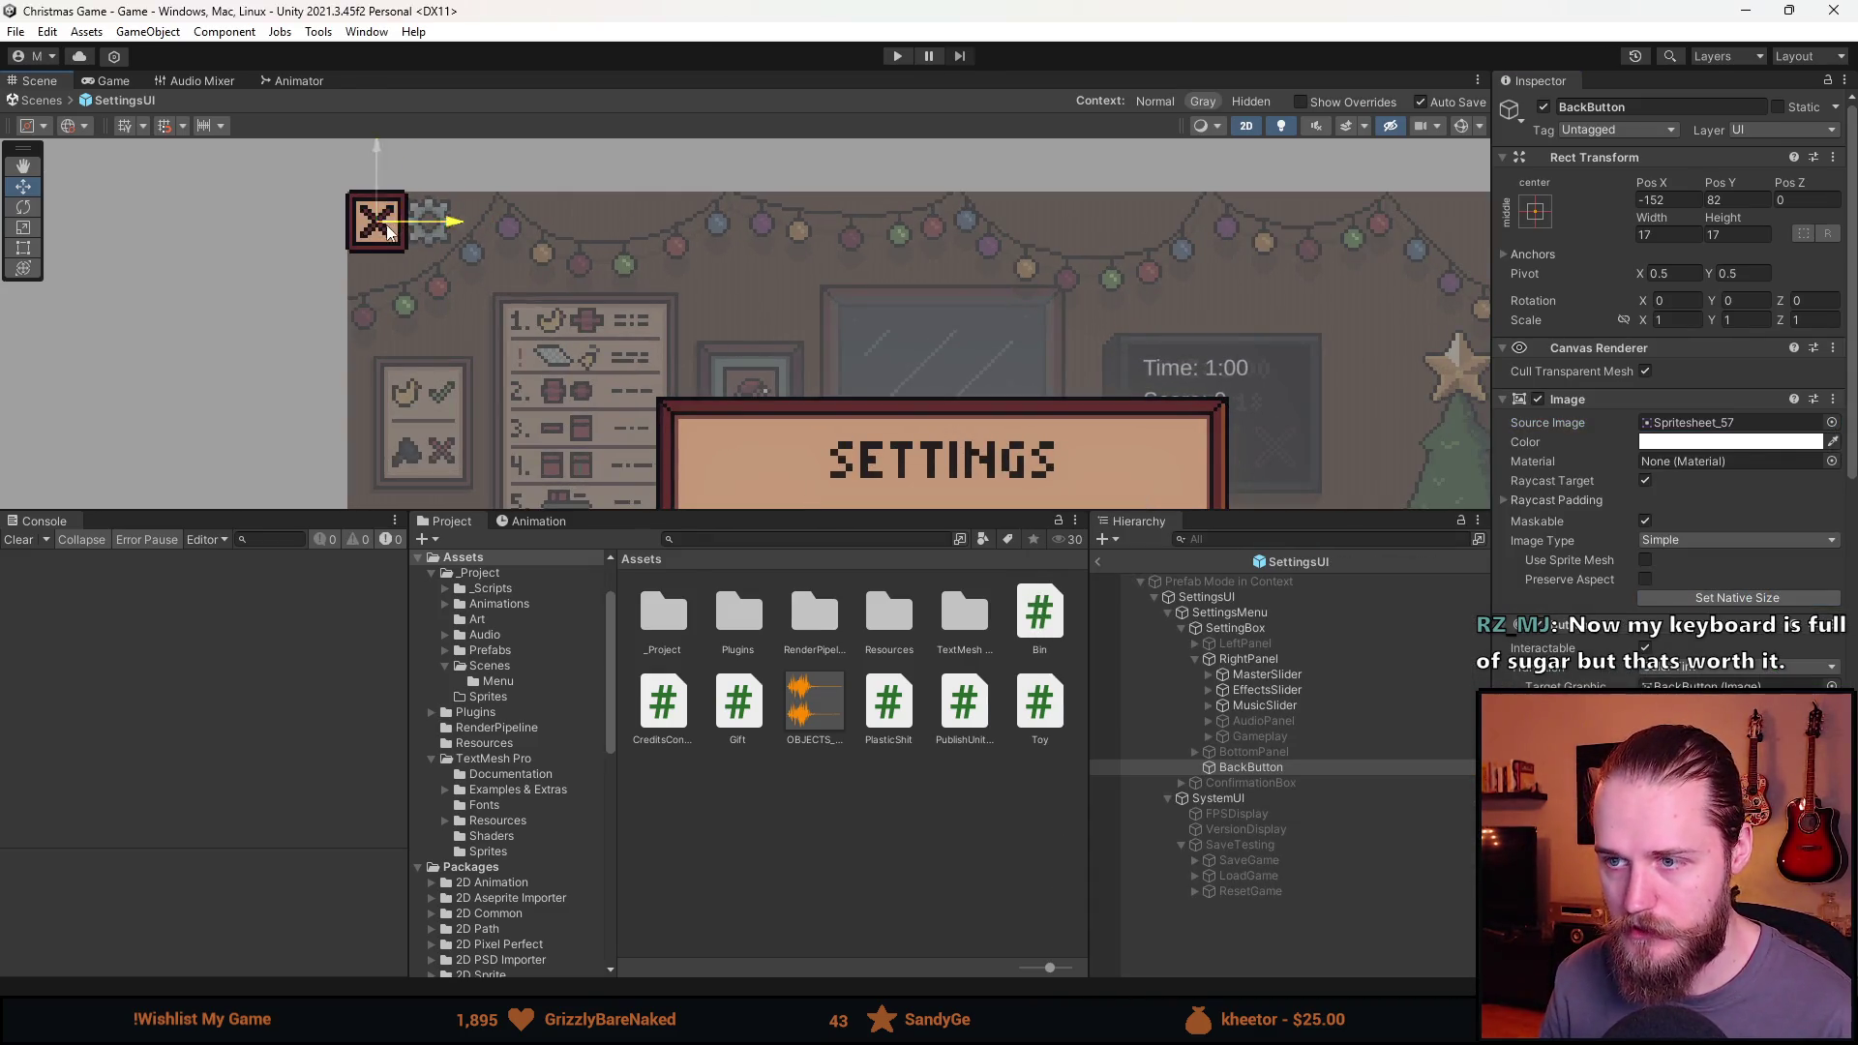
drag(388, 232, 713, 418)
drag(716, 229, 677, 403)
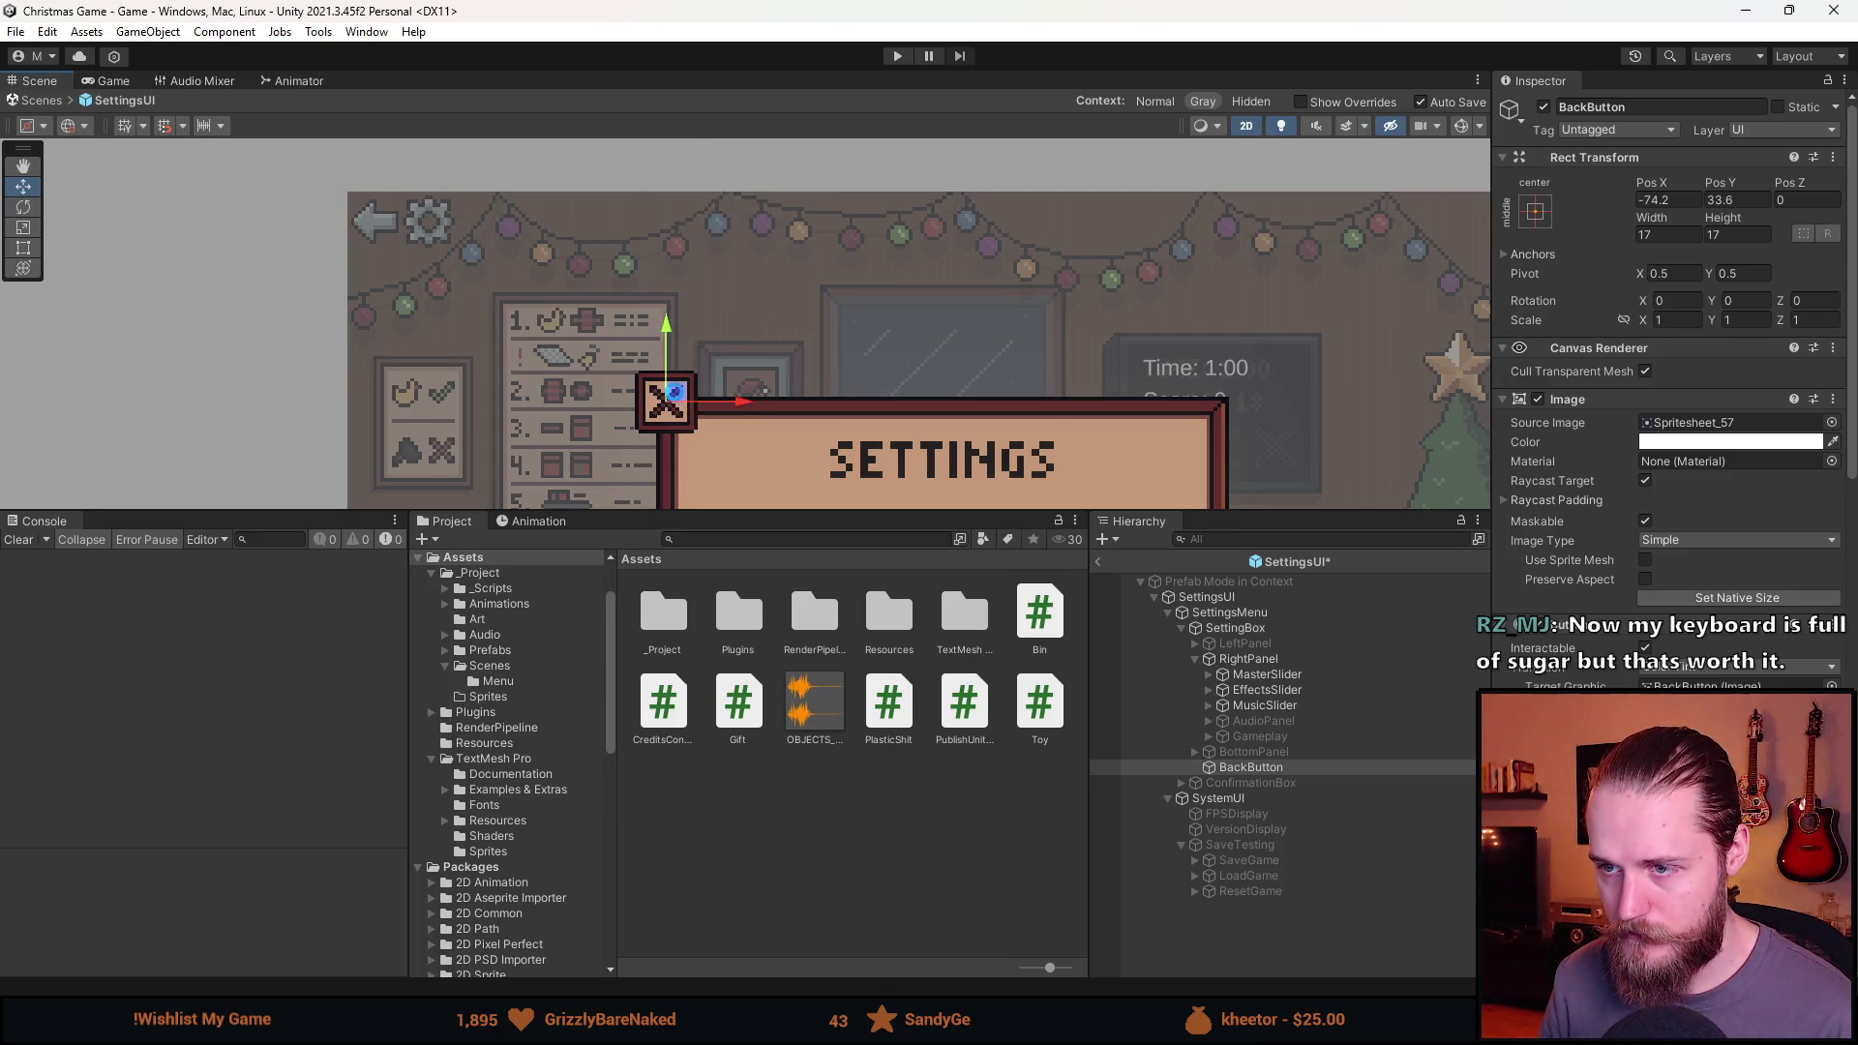
scroll(682, 408, up, 5)
scroll(724, 363, up, 1)
drag(667, 265, 659, 278)
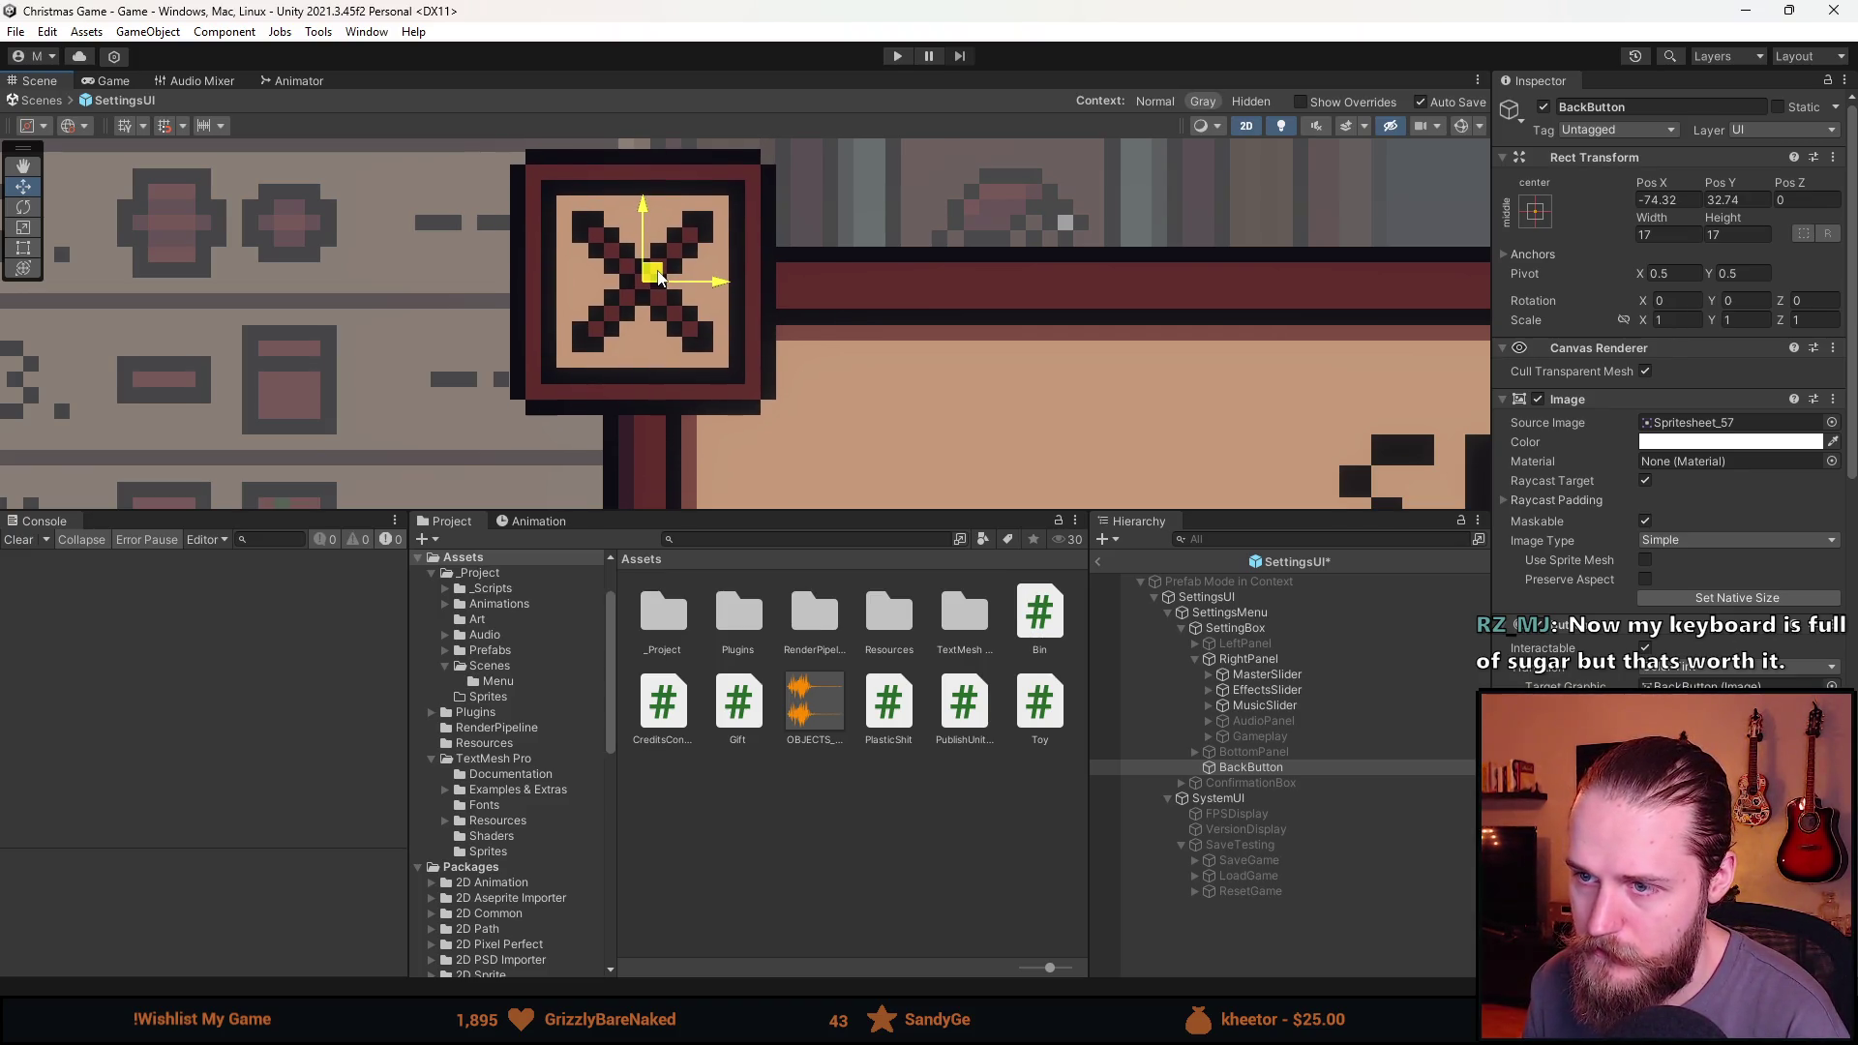
click(1665, 203)
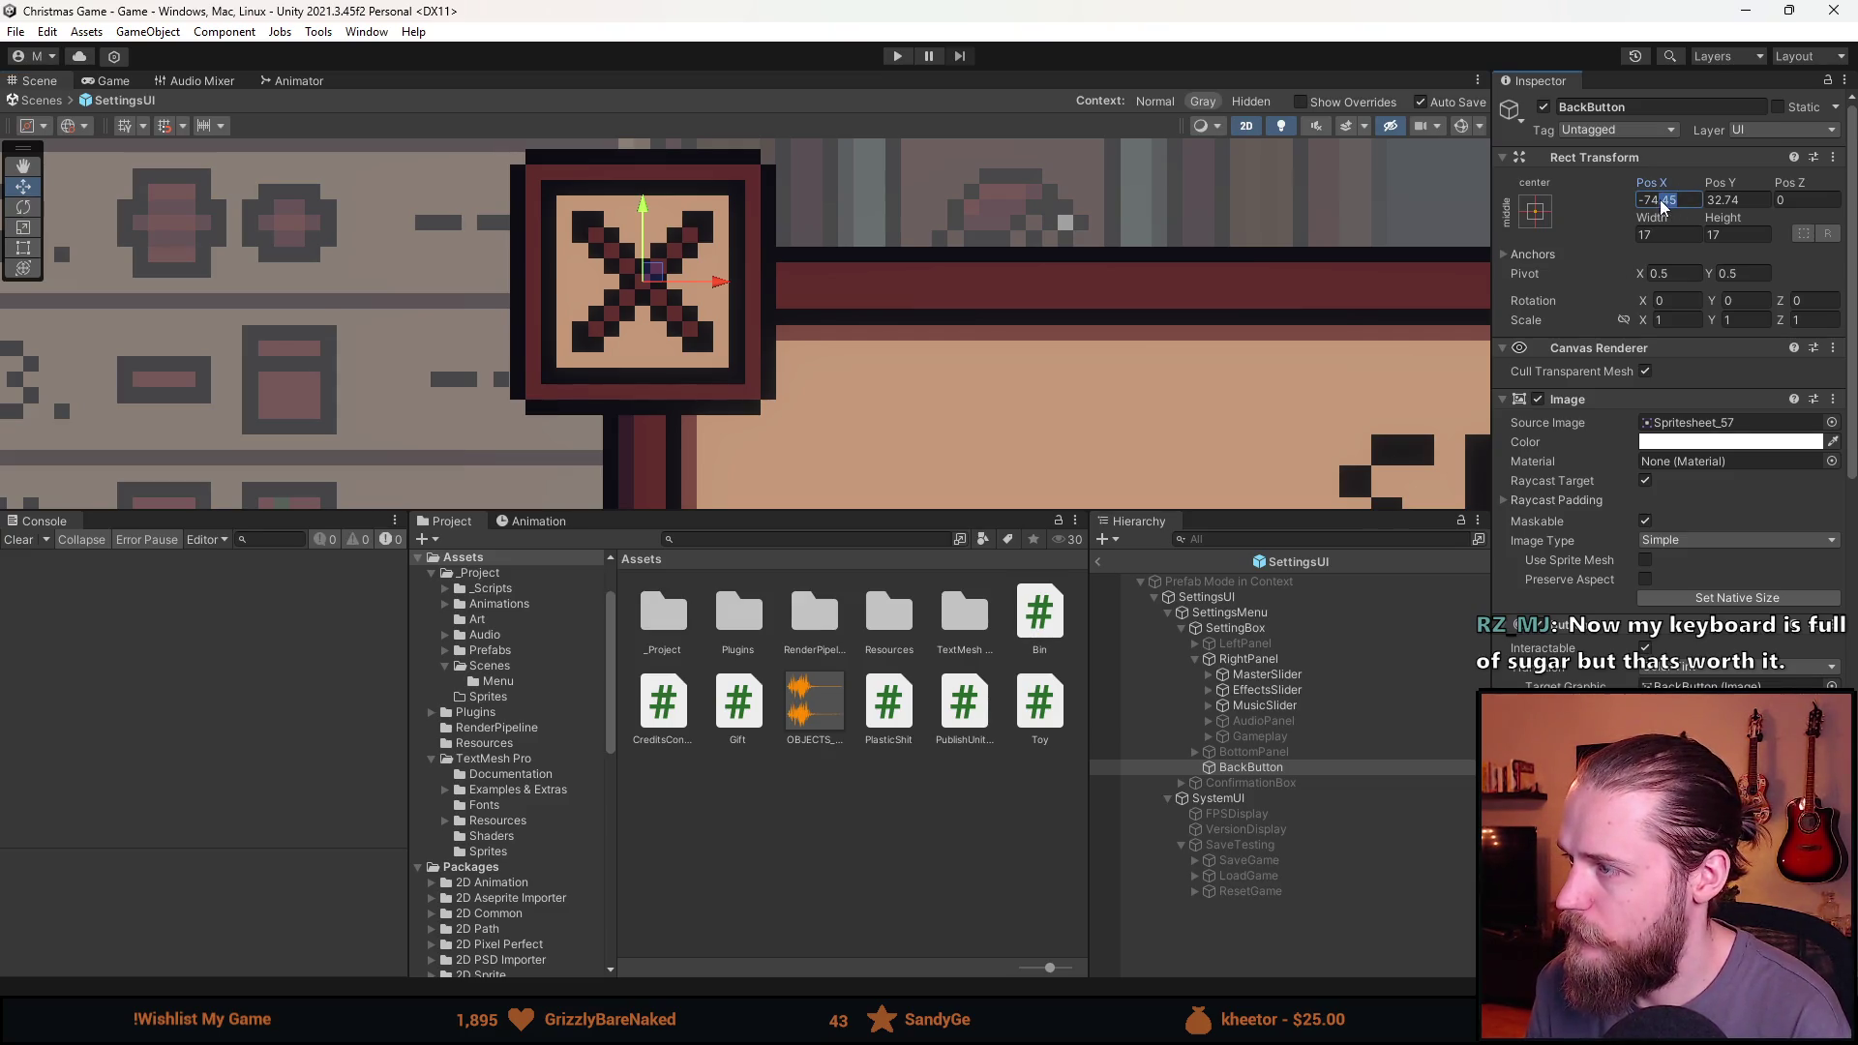
text(5)
click(1738, 201)
text(5)
Hide the settings panel again, leave prefab editing, and start Play mode.
scroll(966, 282, down, 10)
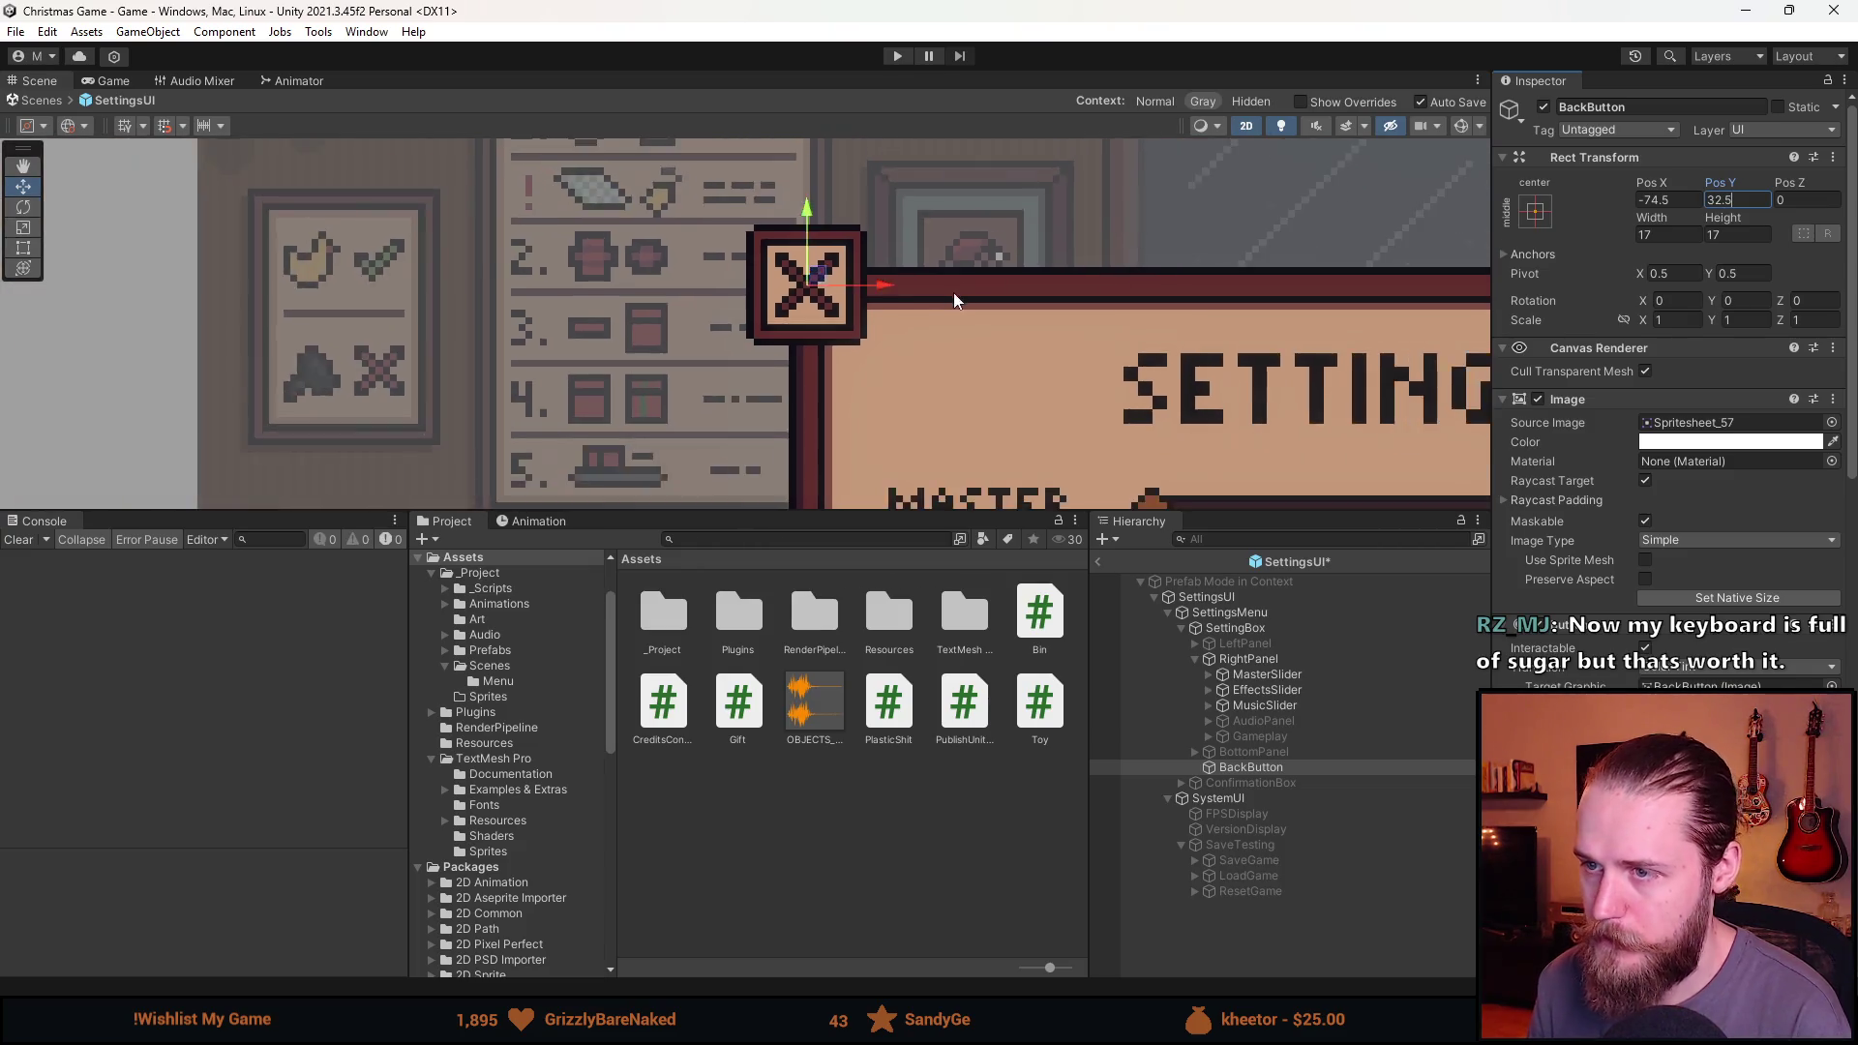
scroll(1053, 350, down, 4)
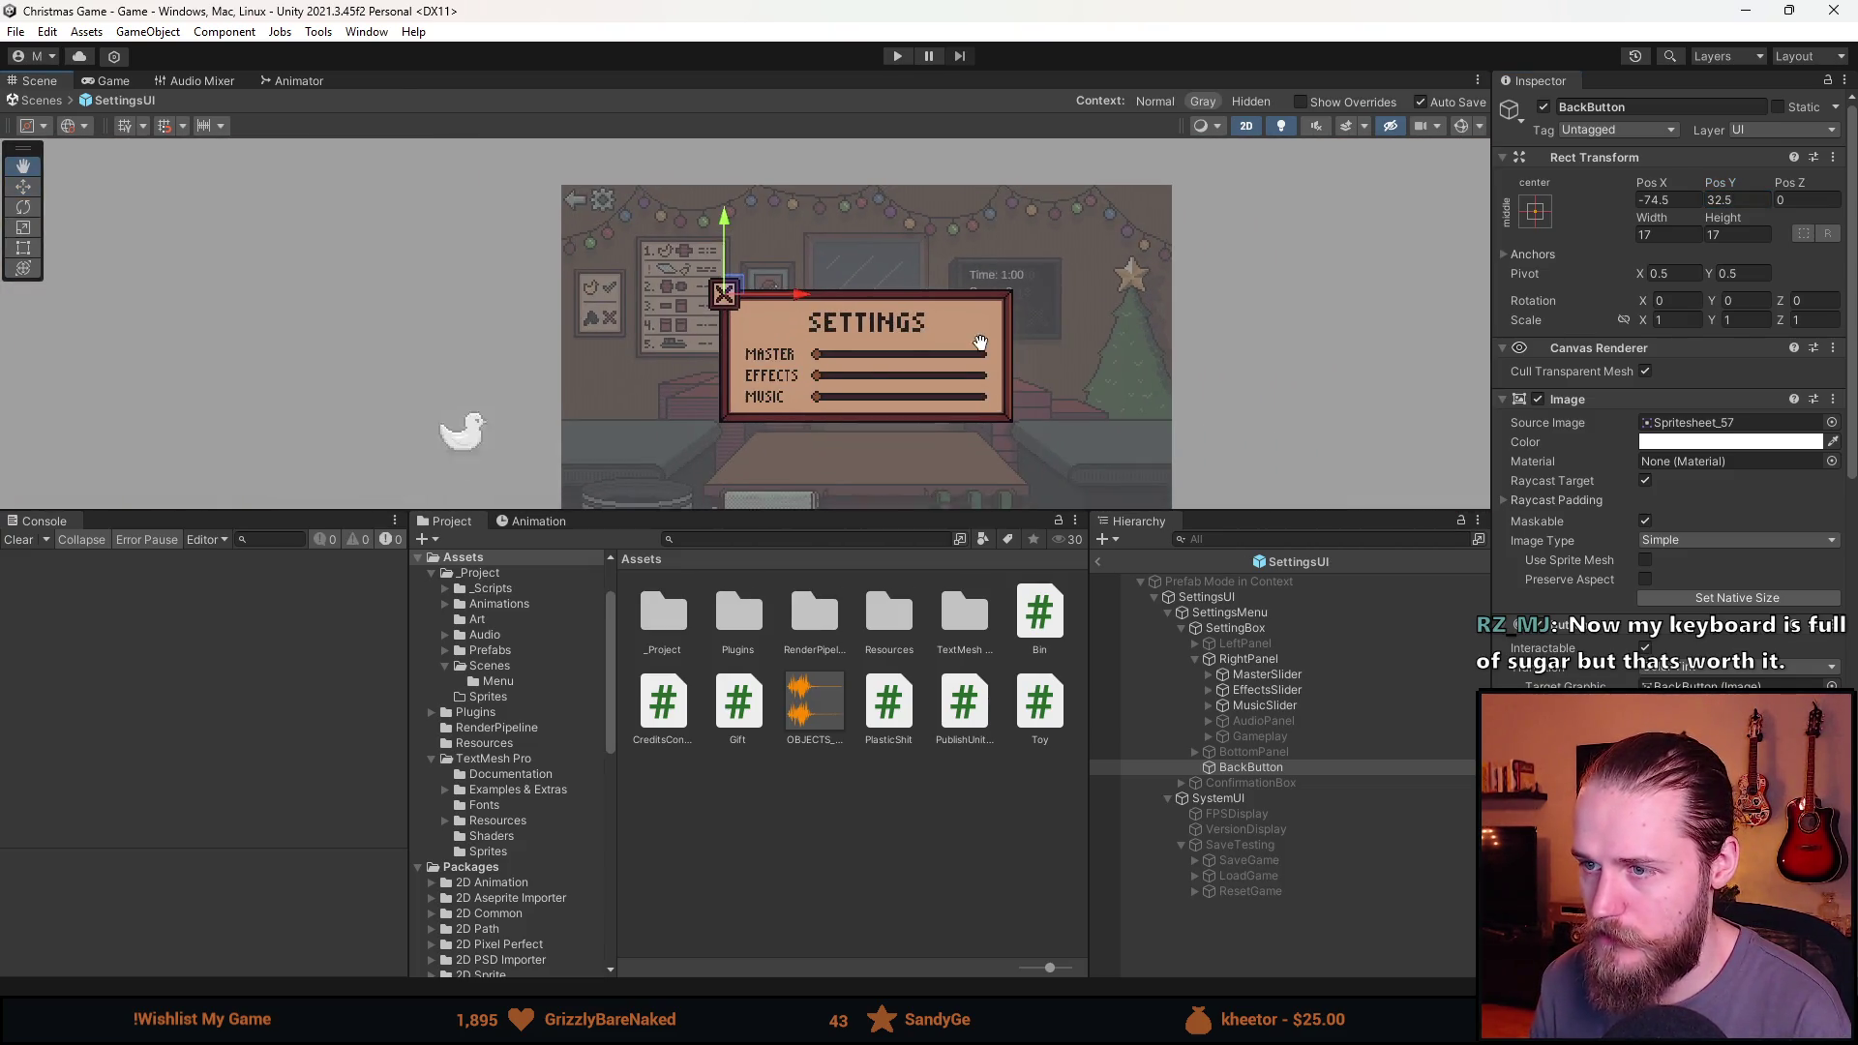
scroll(1664, 435, down, 1)
click(1226, 612)
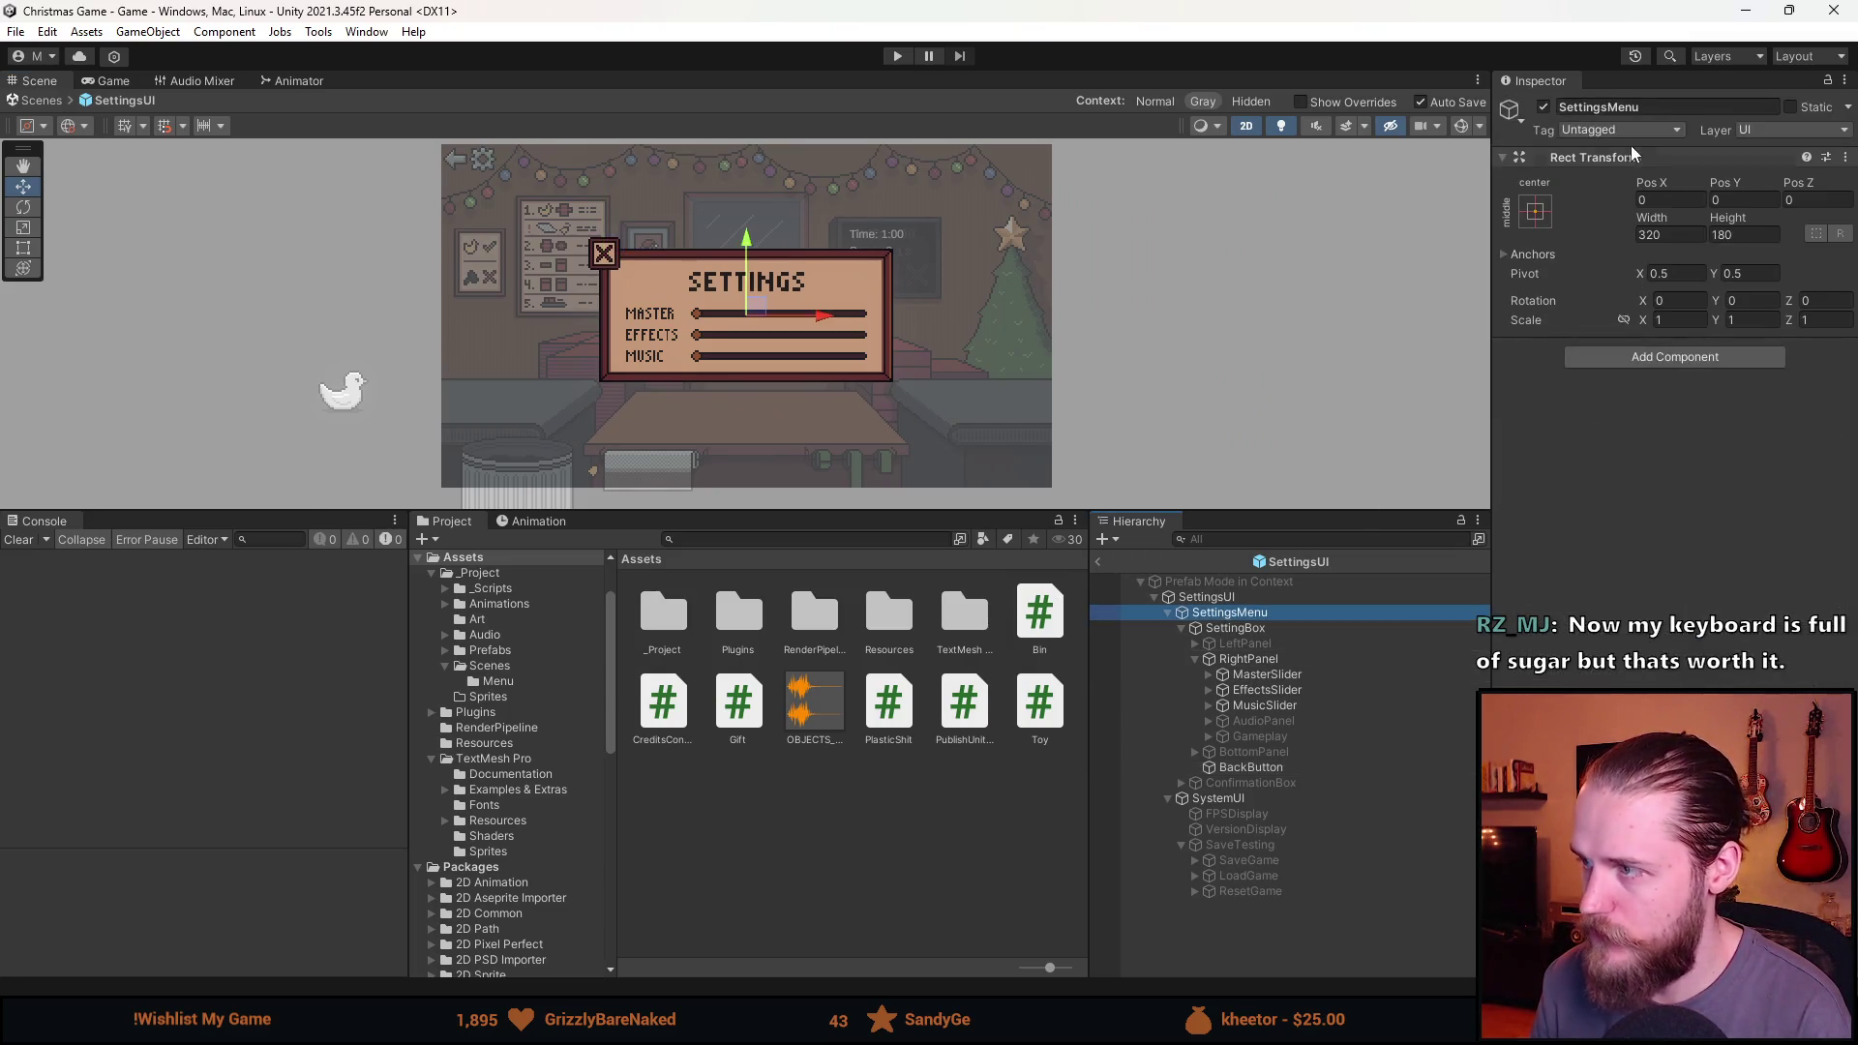
click(1543, 107)
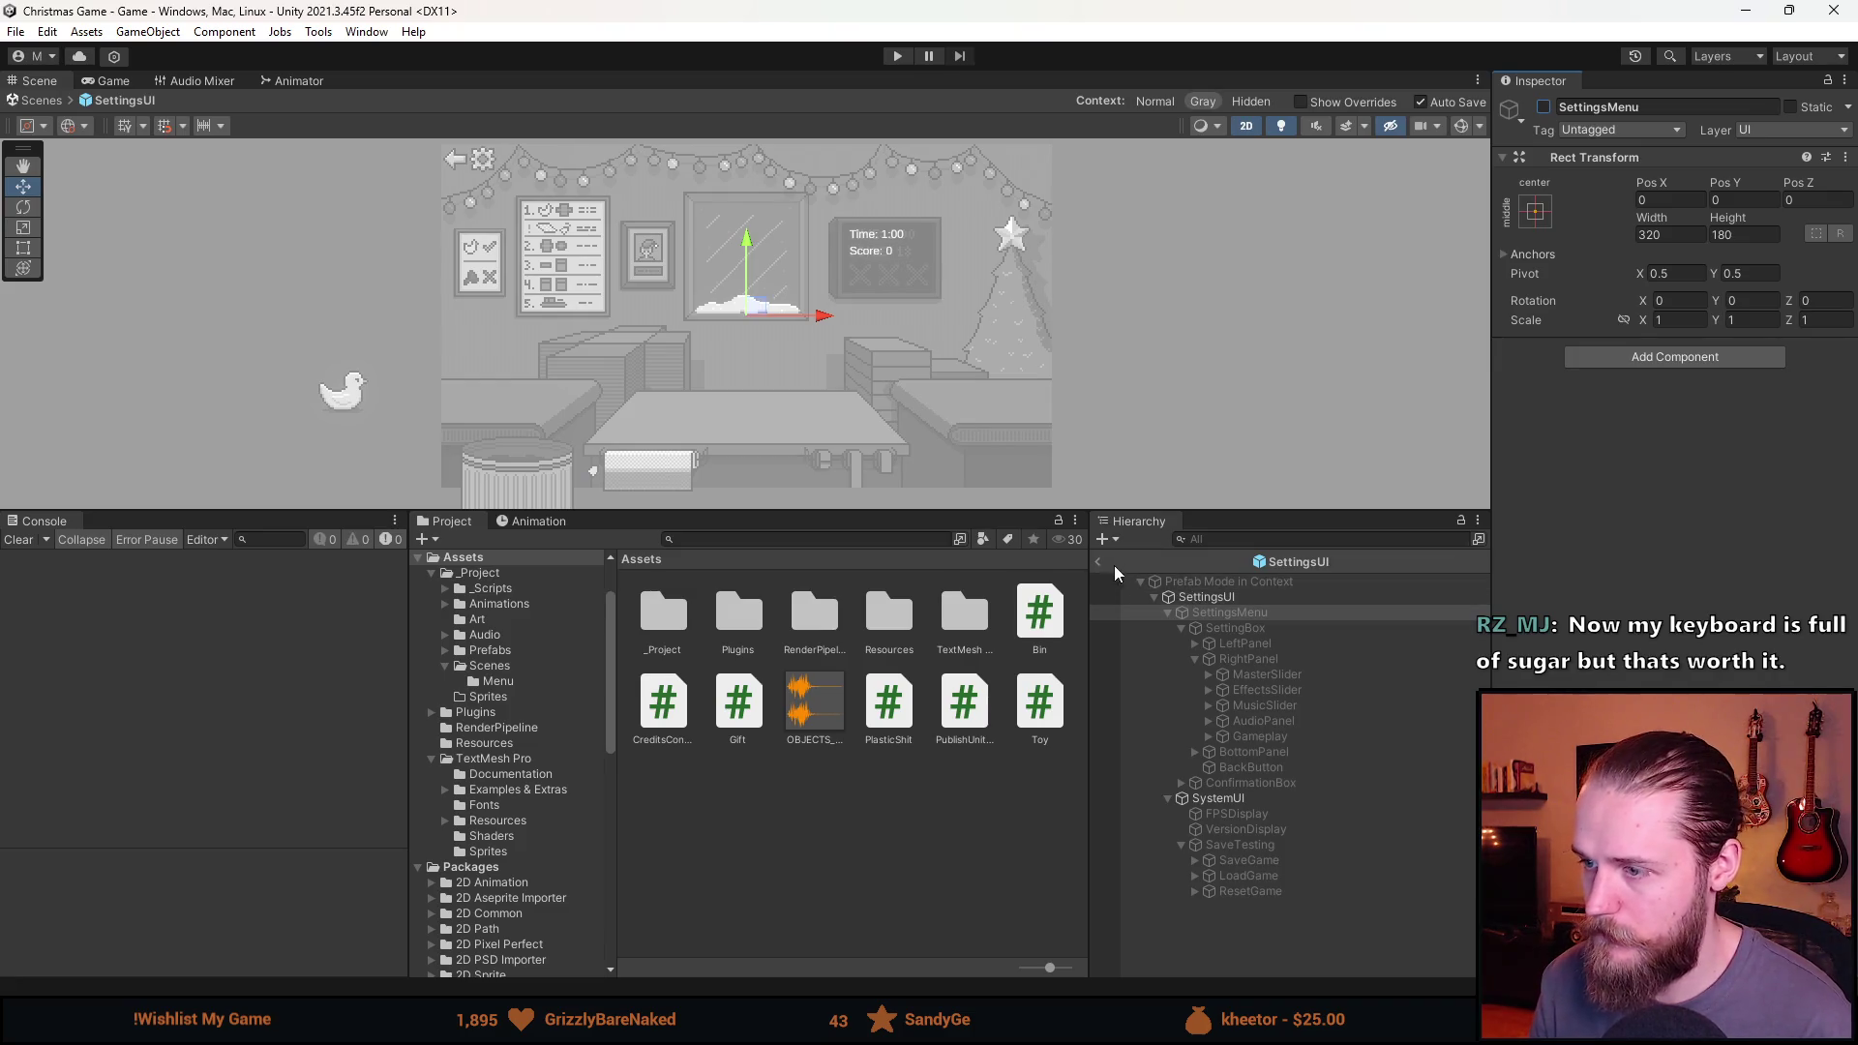
click(1097, 563)
click(899, 57)
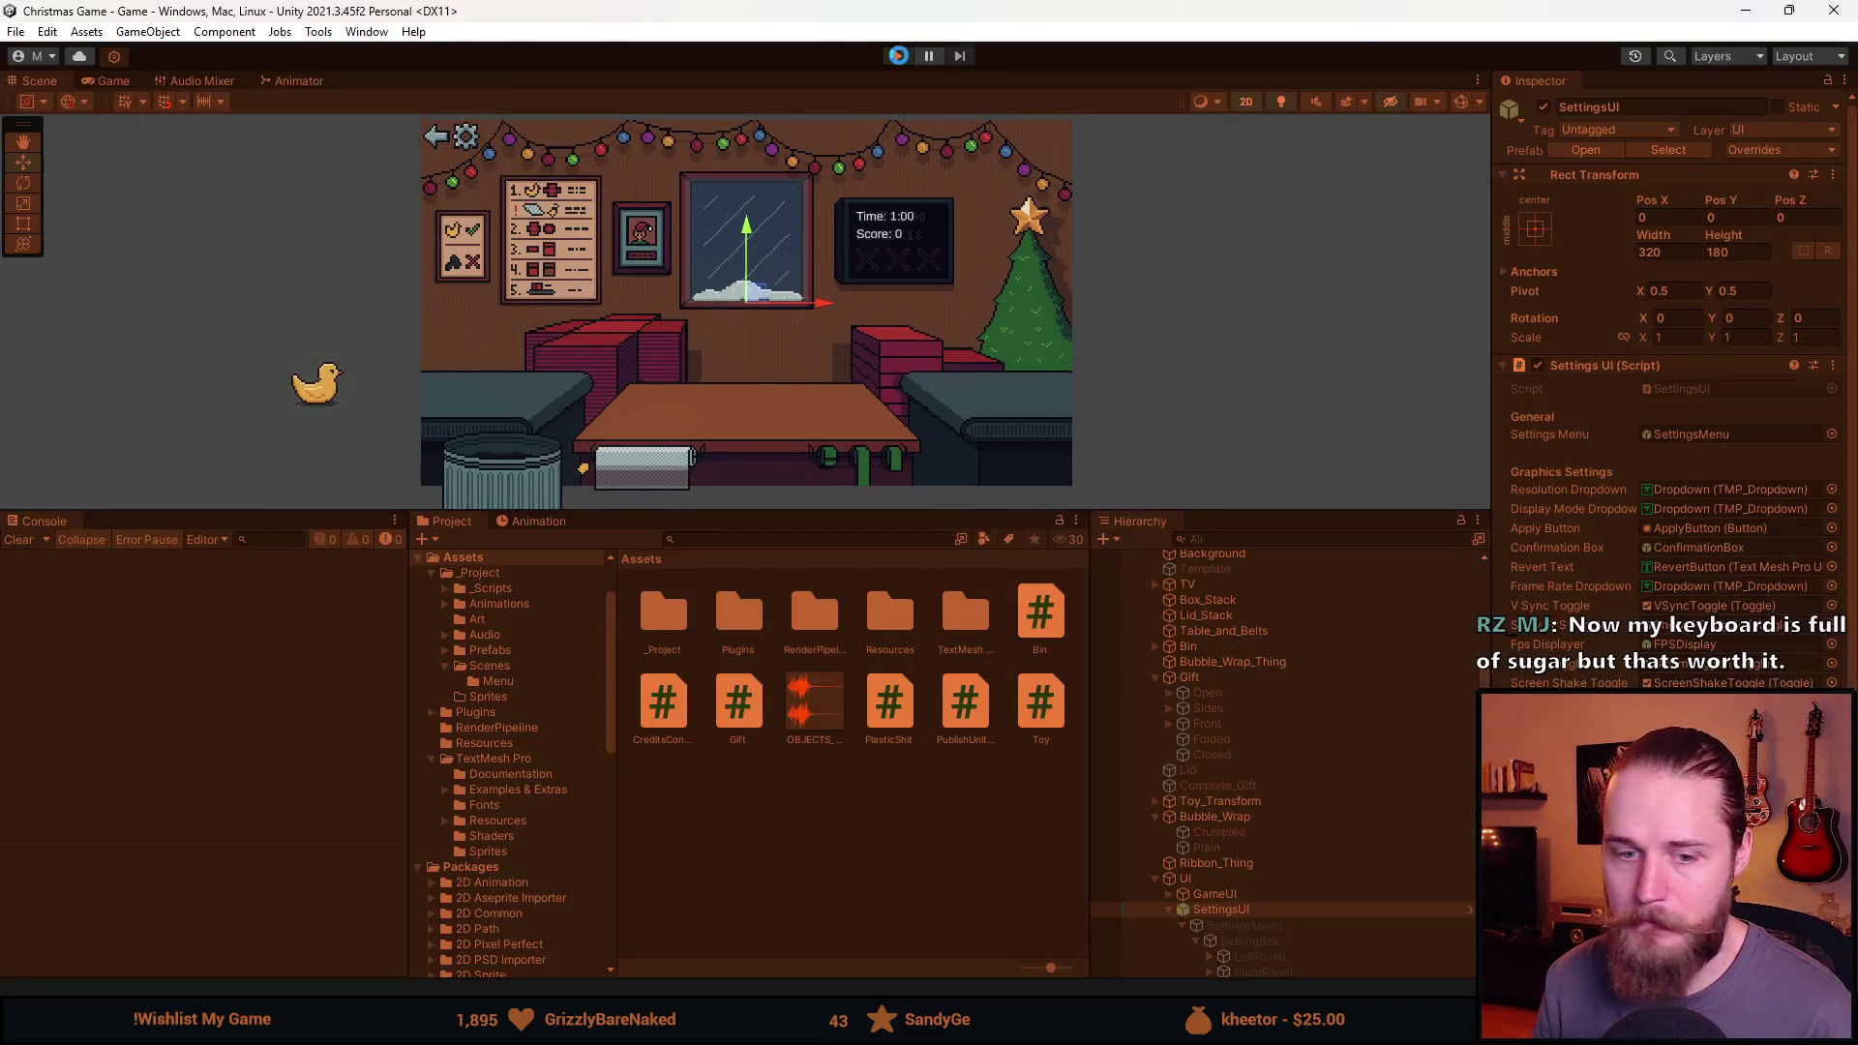
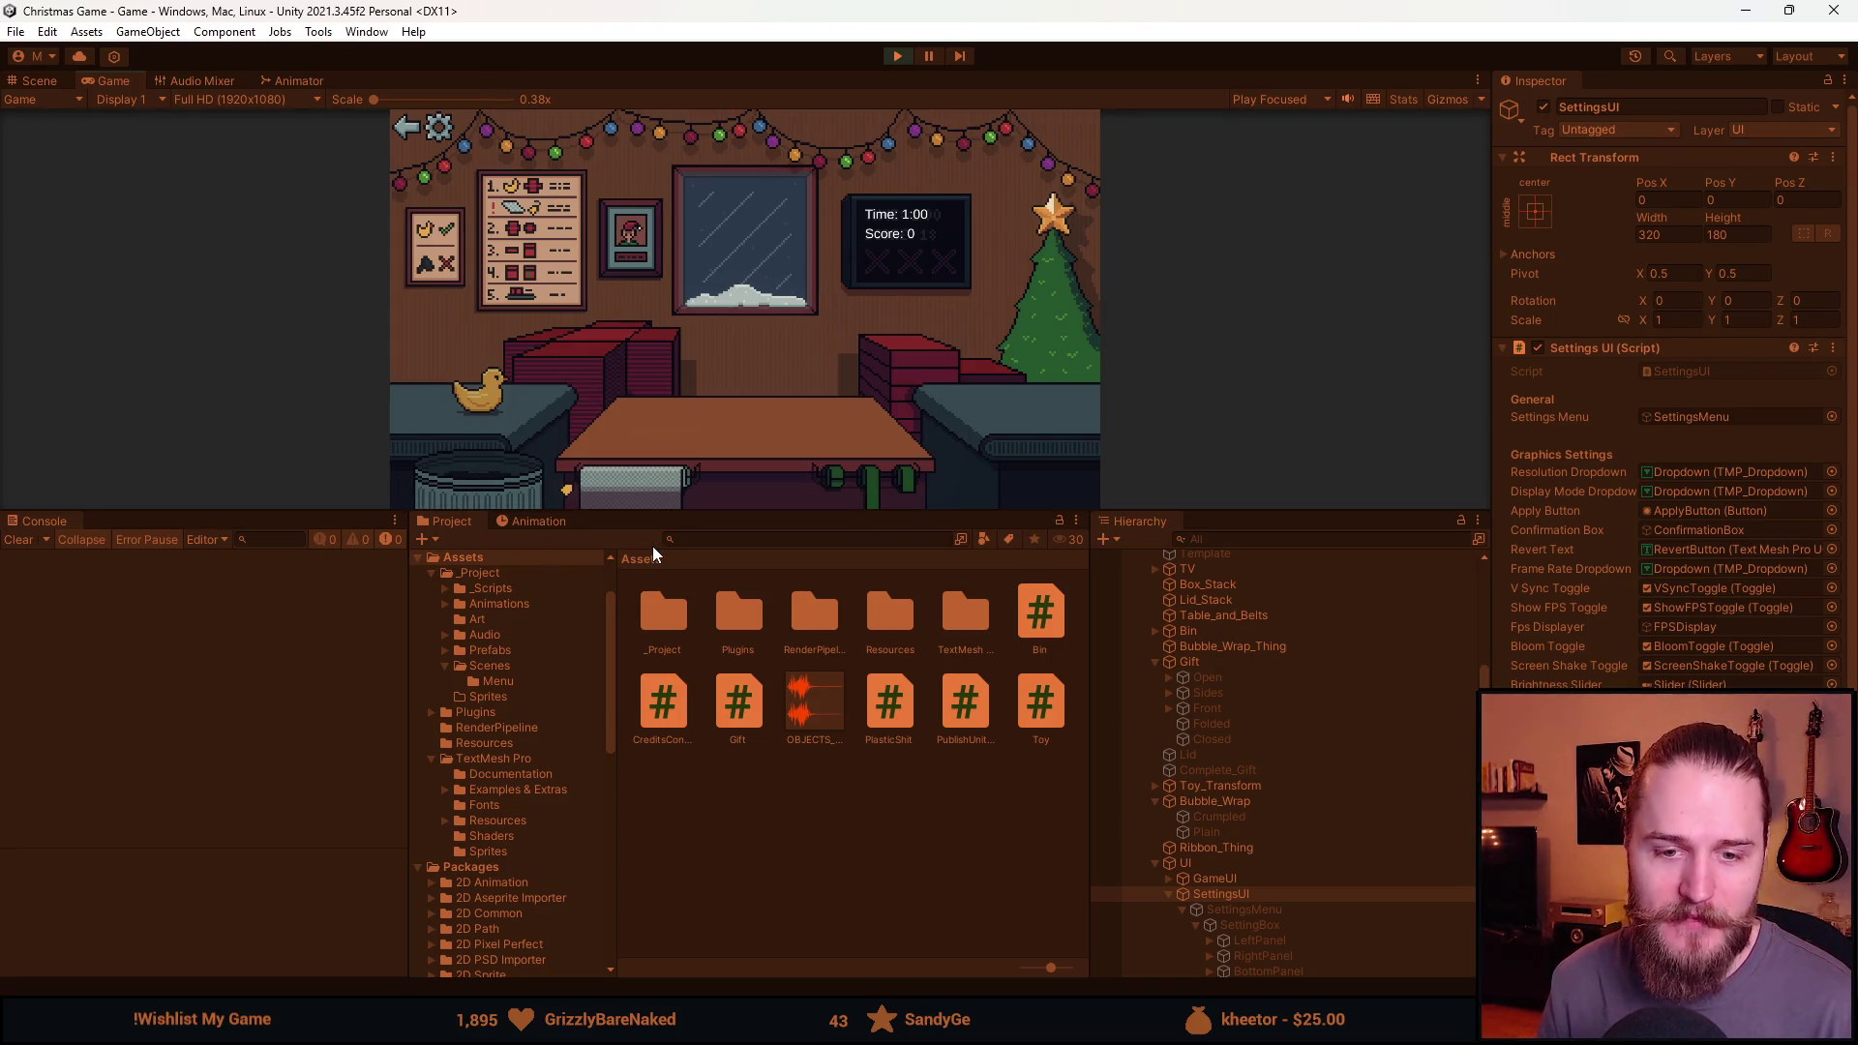
Enlarge the Game view by dragging the splitter down, and save the scene.
drag(786, 513, 708, 704)
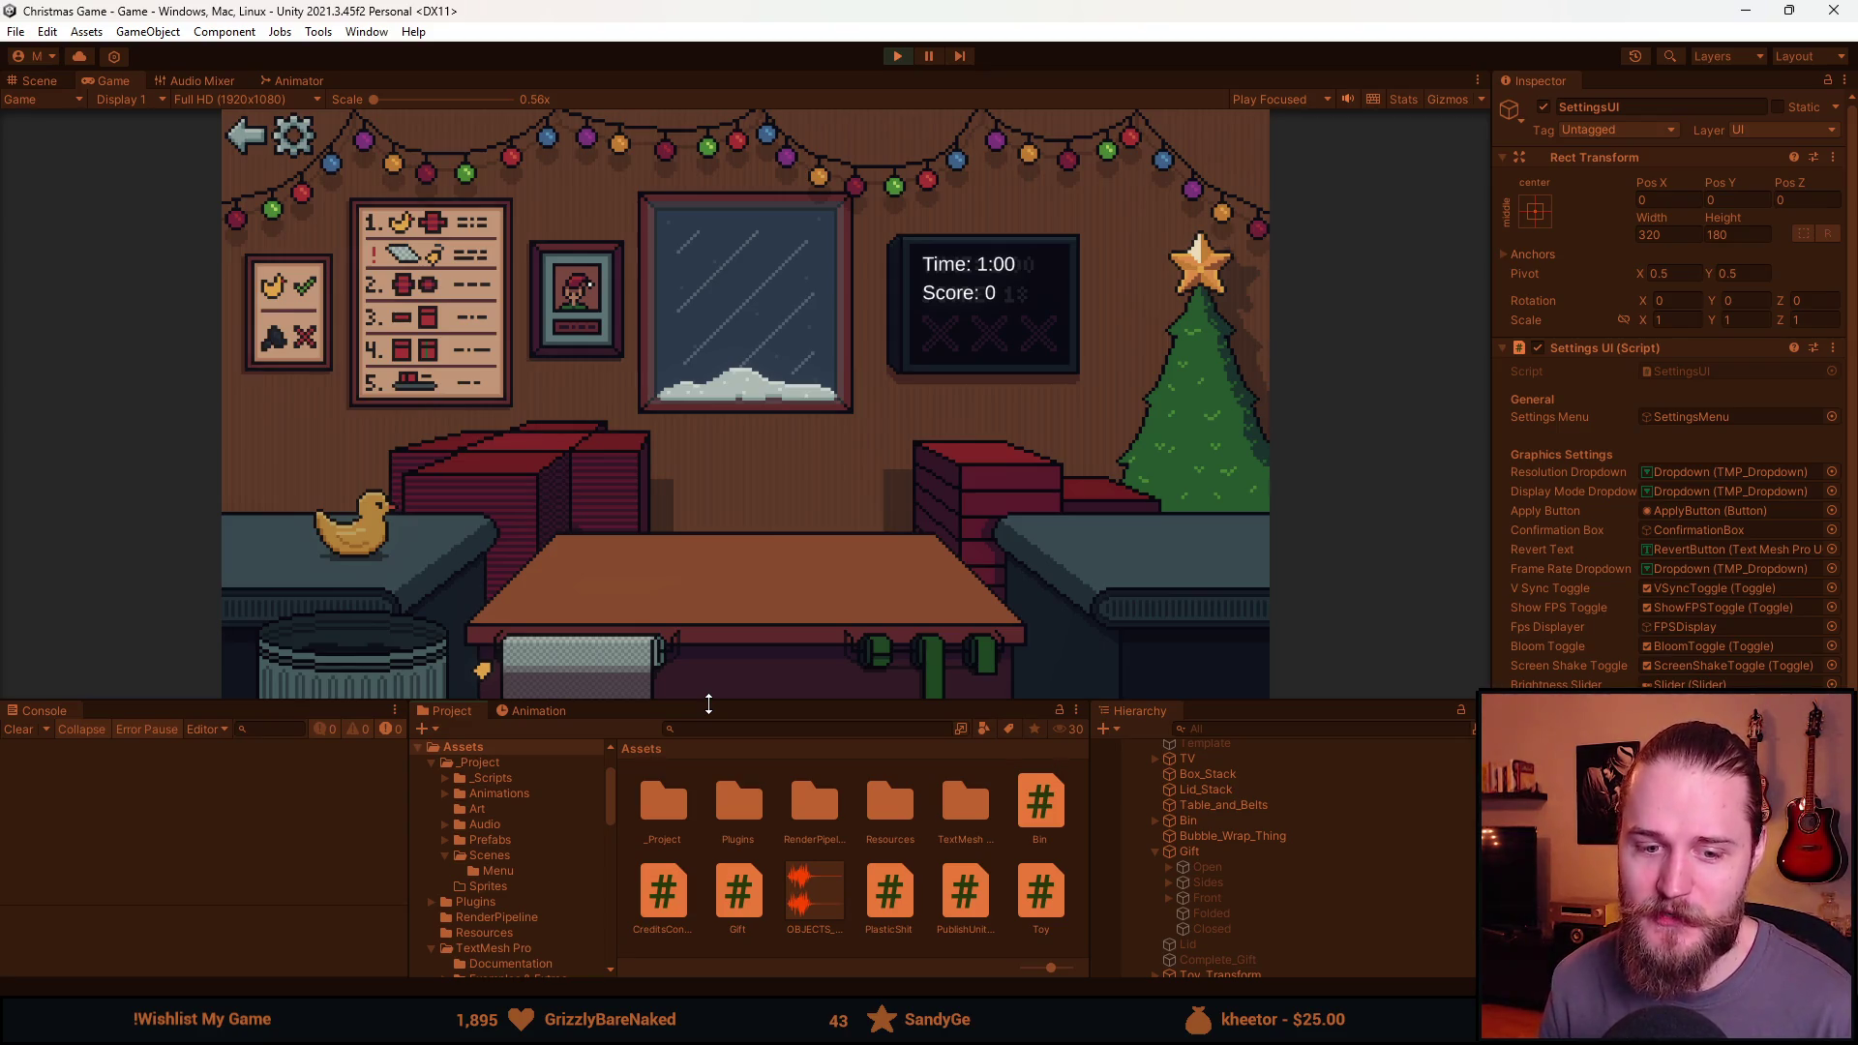
drag(708, 703, 710, 758)
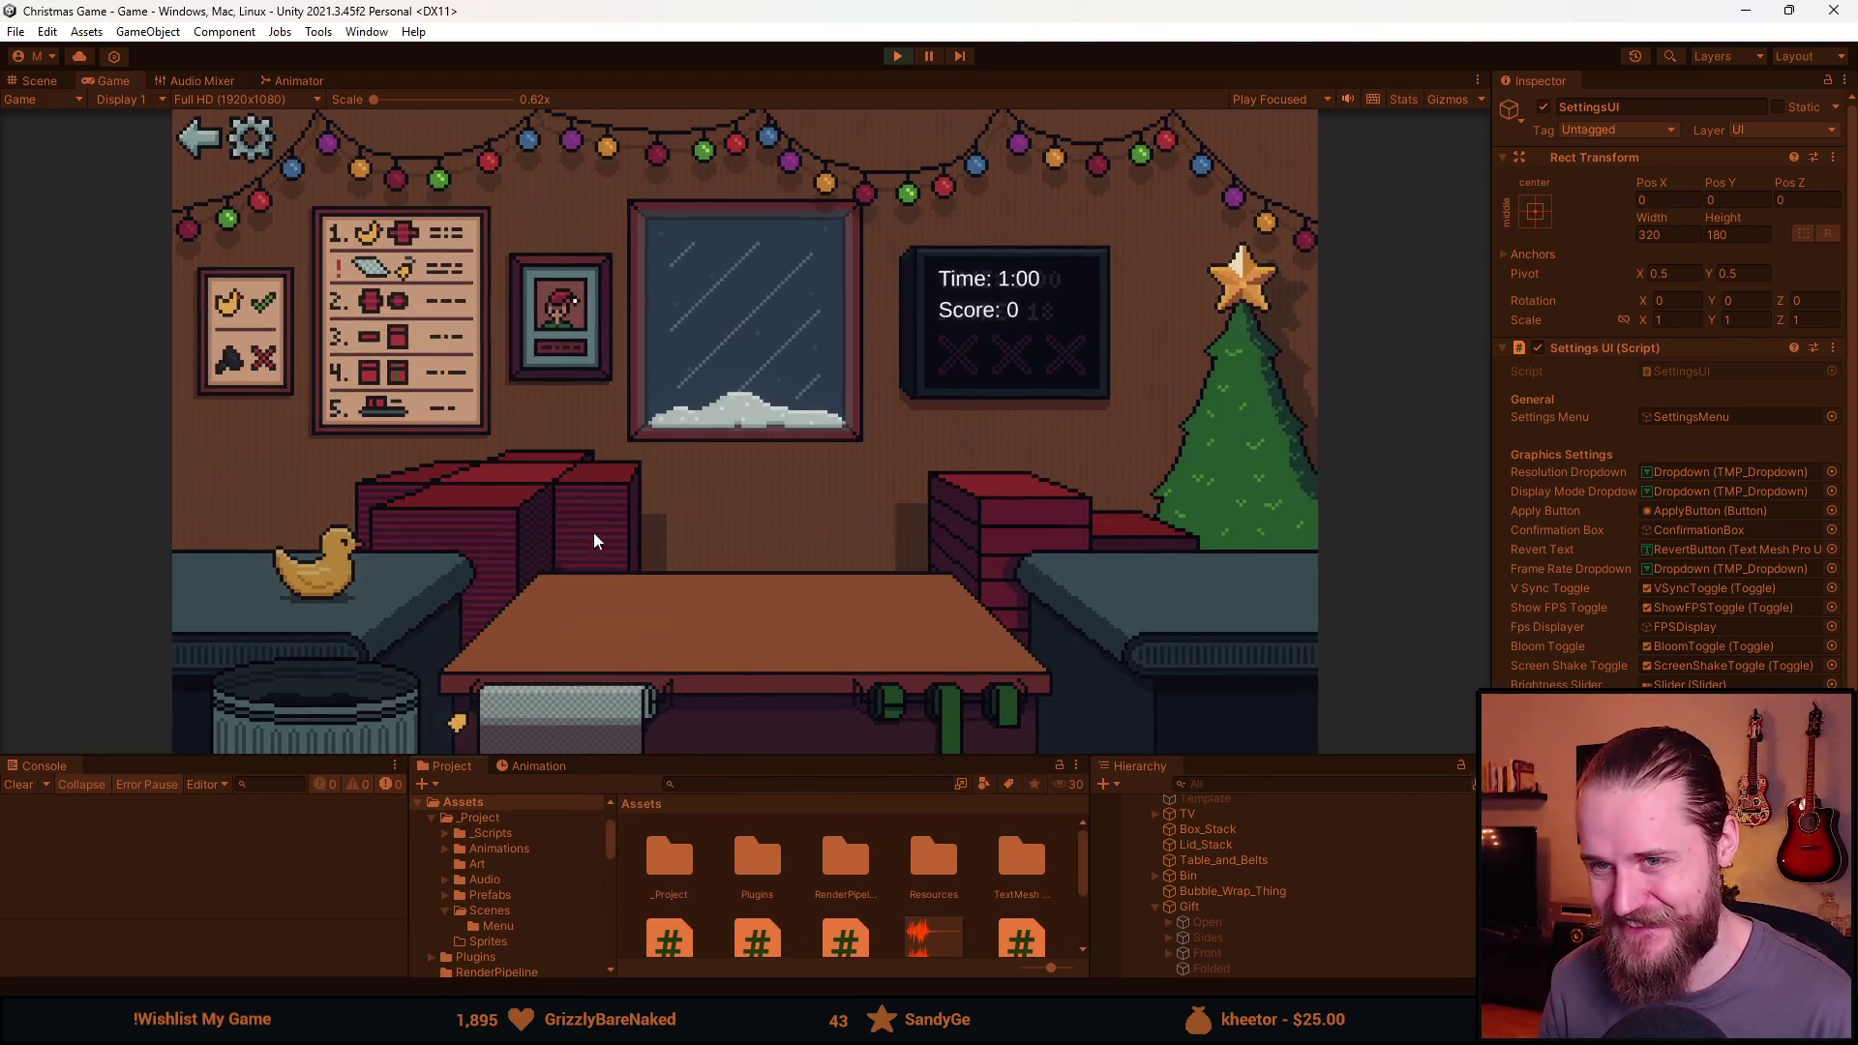
key(ctrl+s)
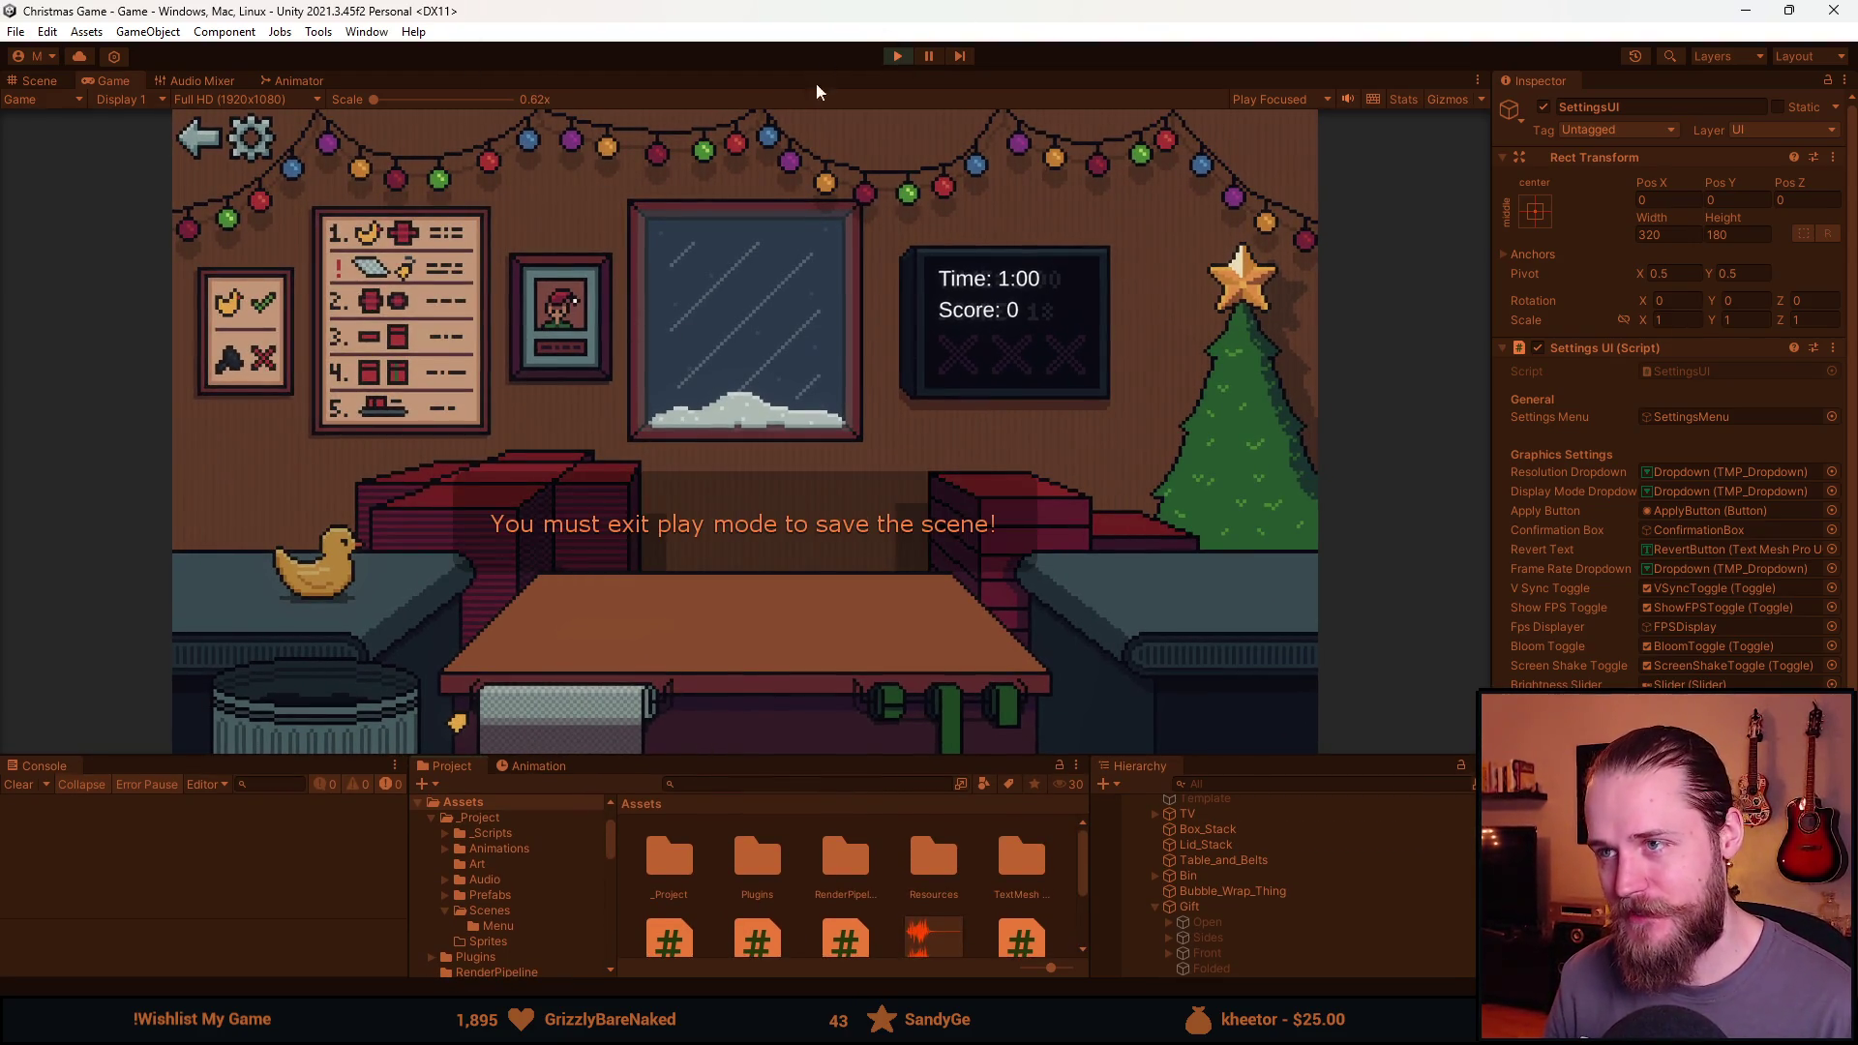
Test that the gear opens the settings panel and the X closes it.
click(248, 142)
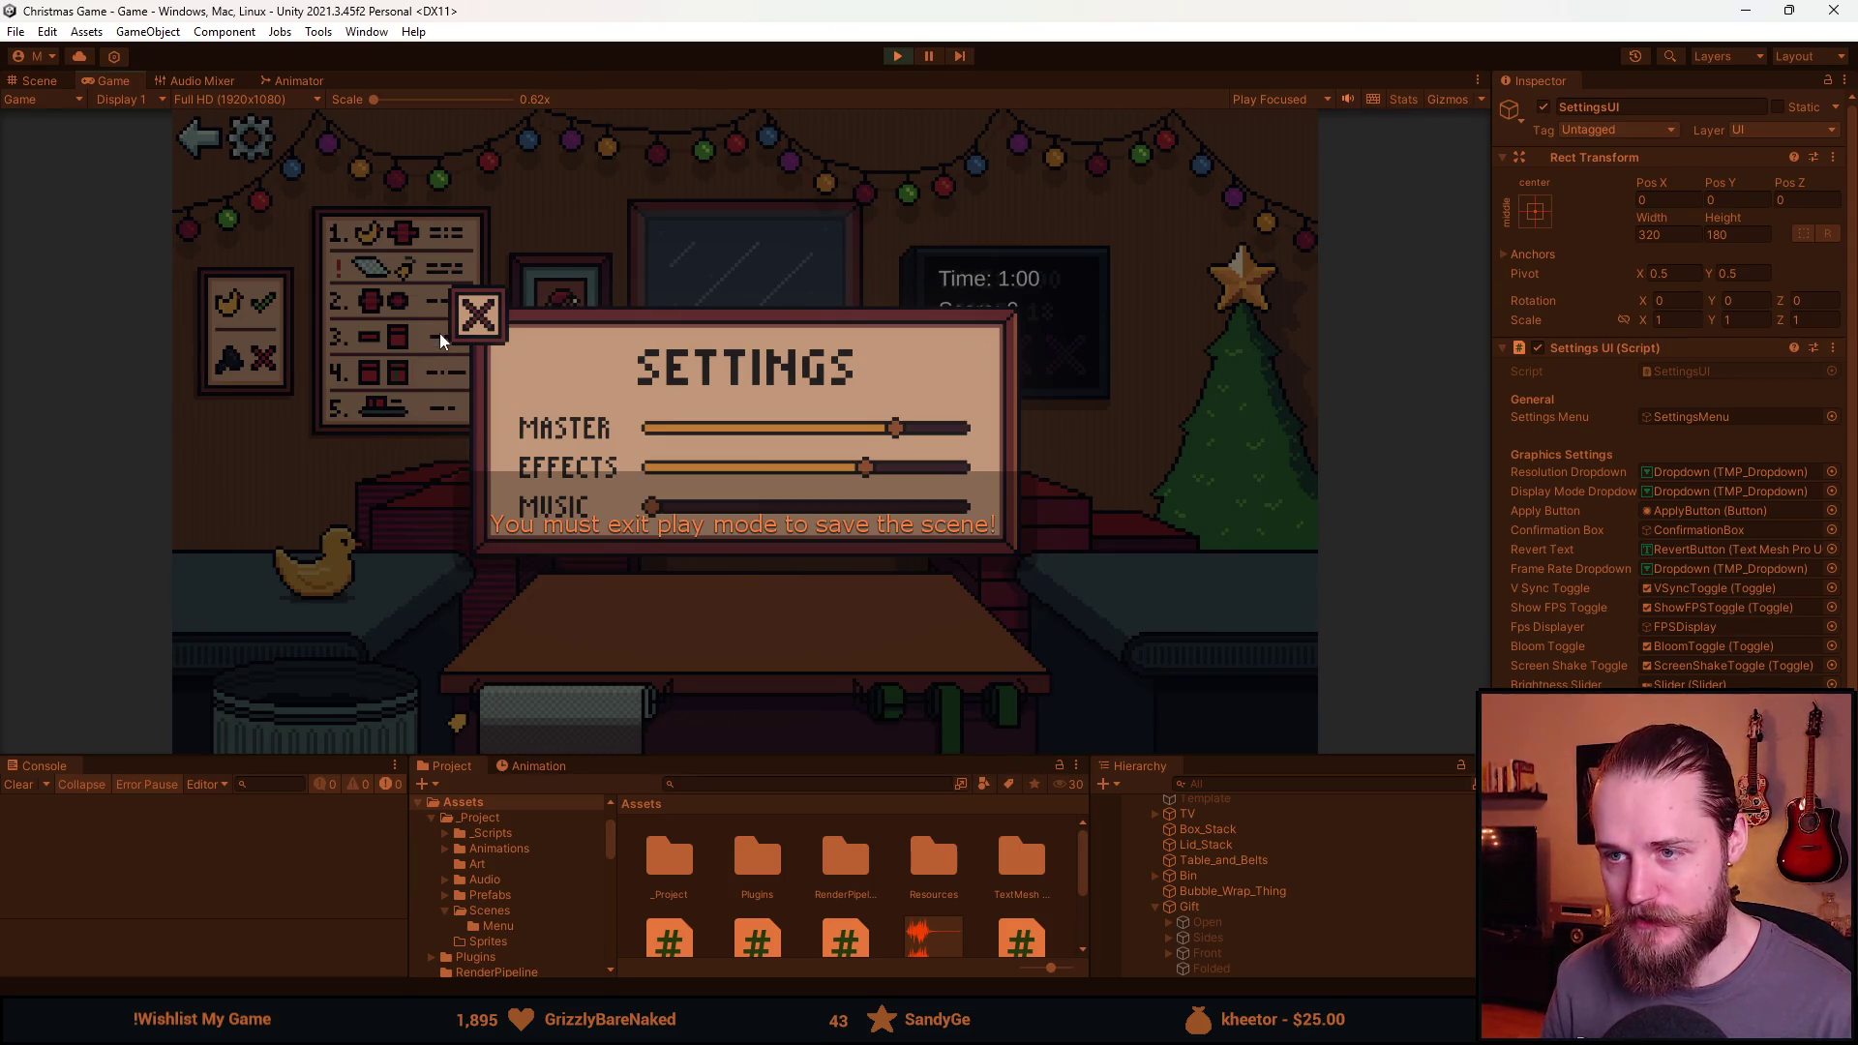
click(472, 321)
click(250, 138)
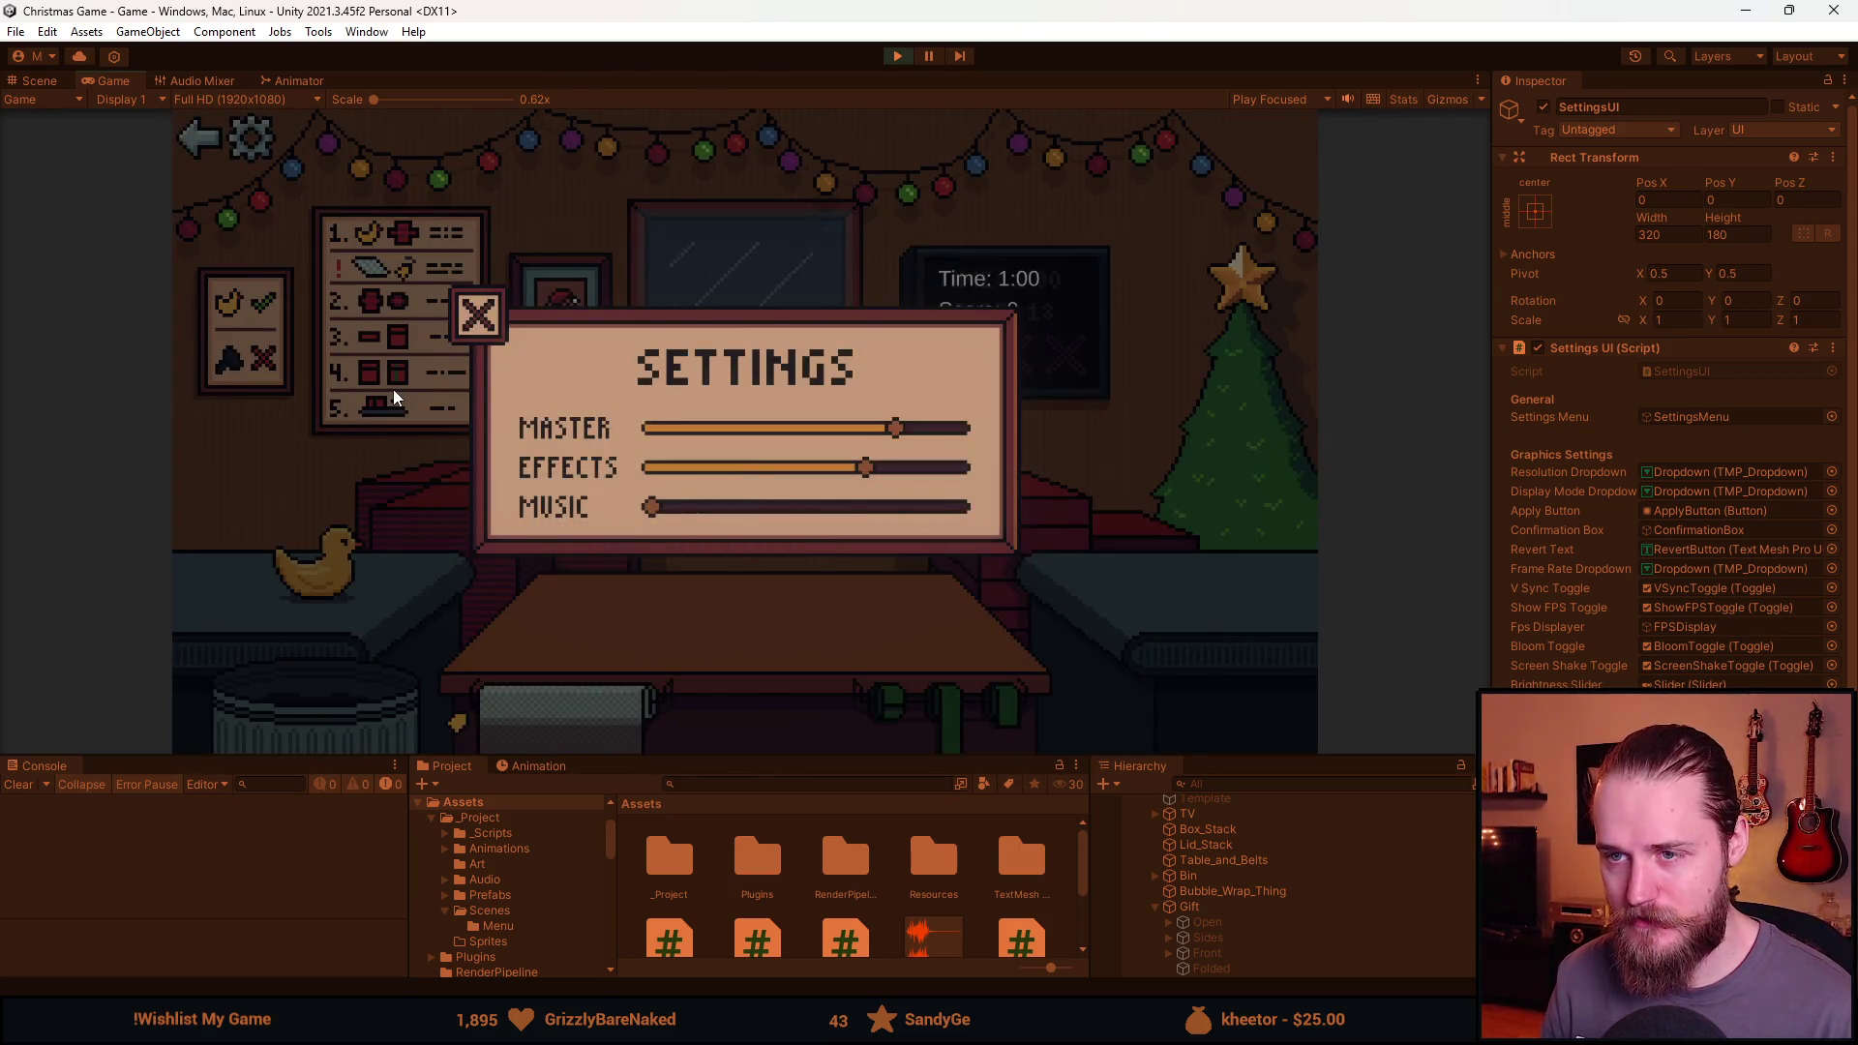
Maximize the Game view and retest opening and closing the settings panel.
double_click(103, 82)
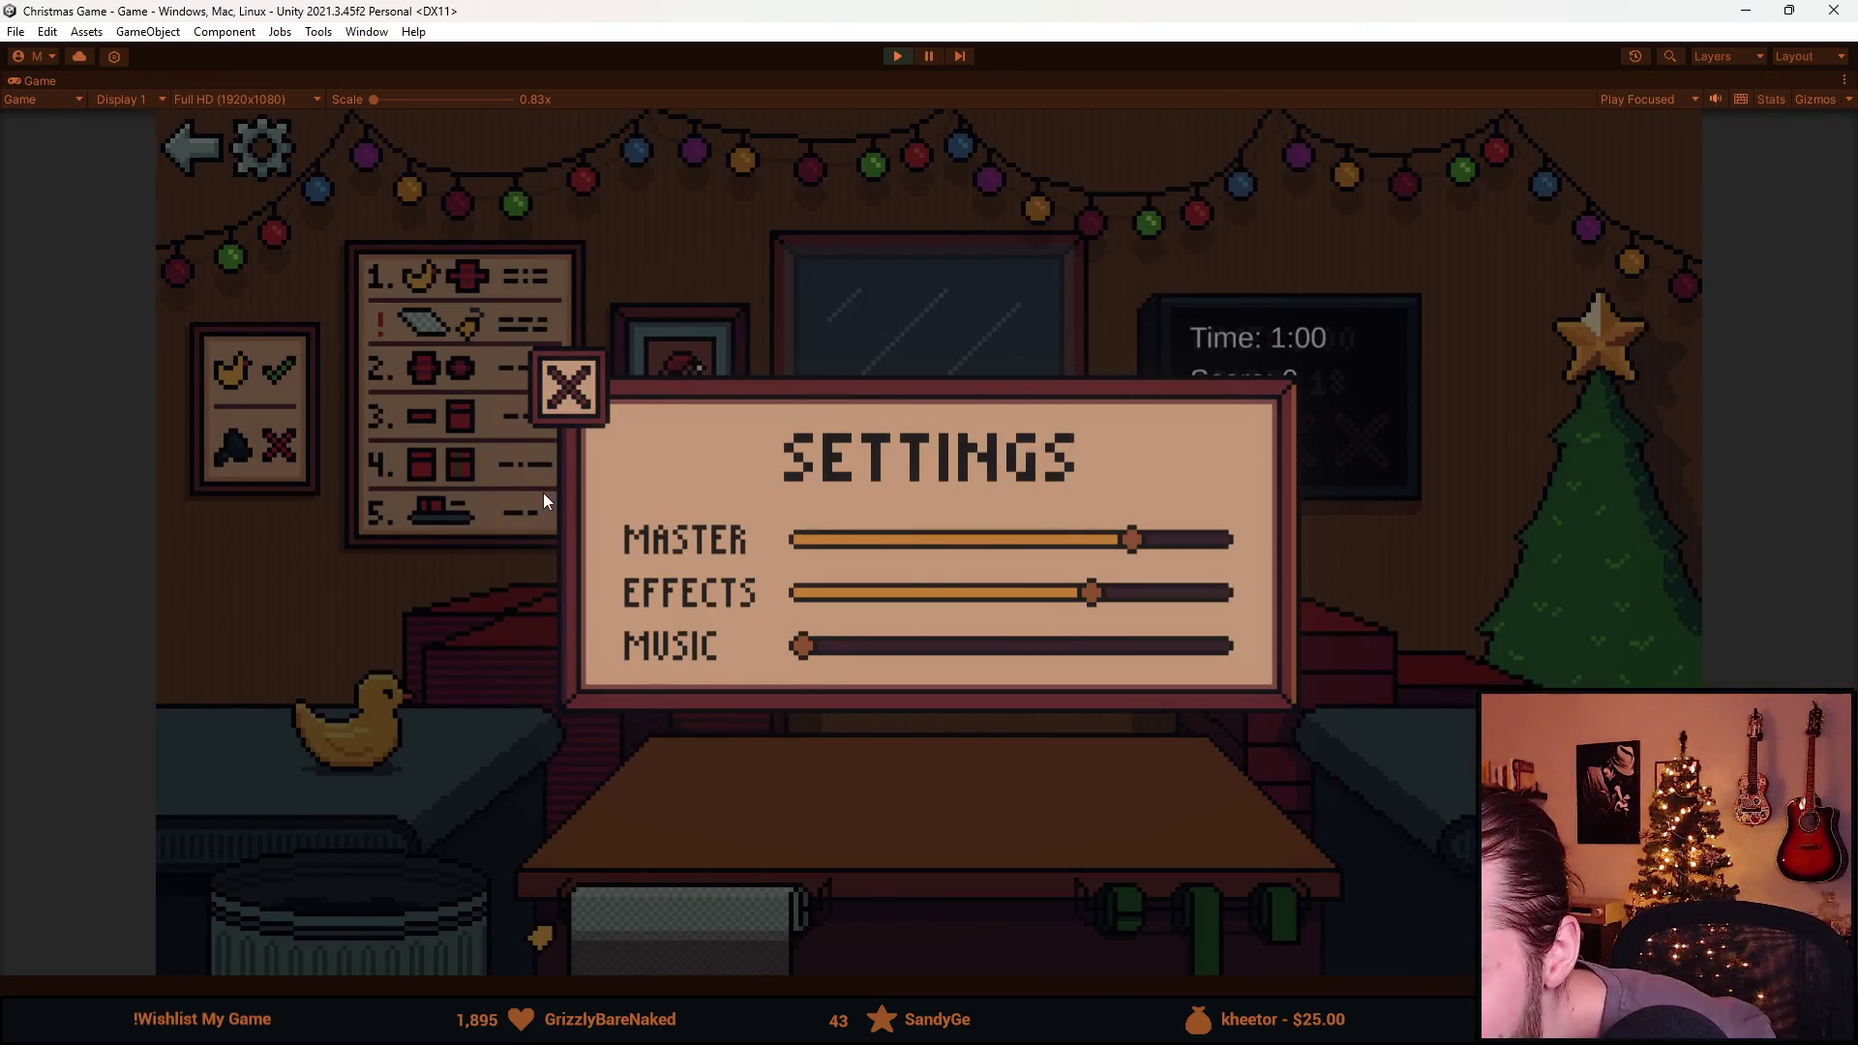
click(572, 401)
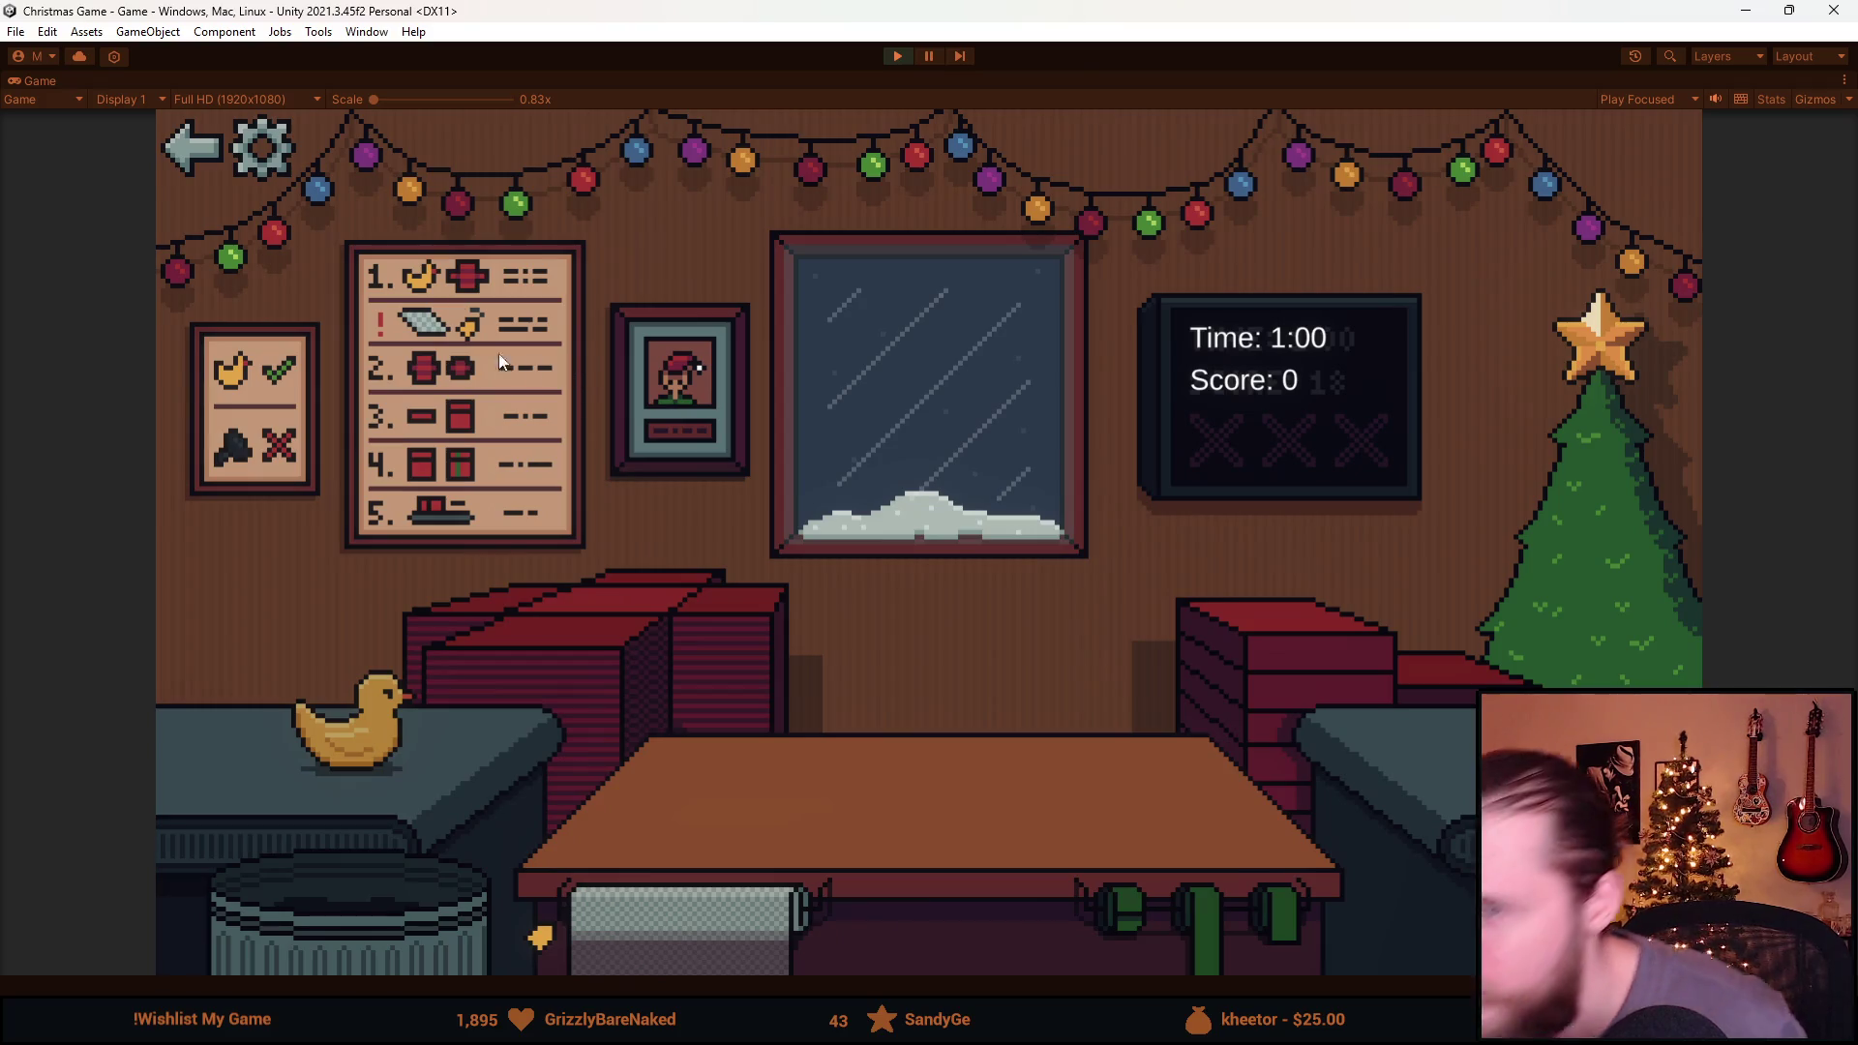
click(276, 150)
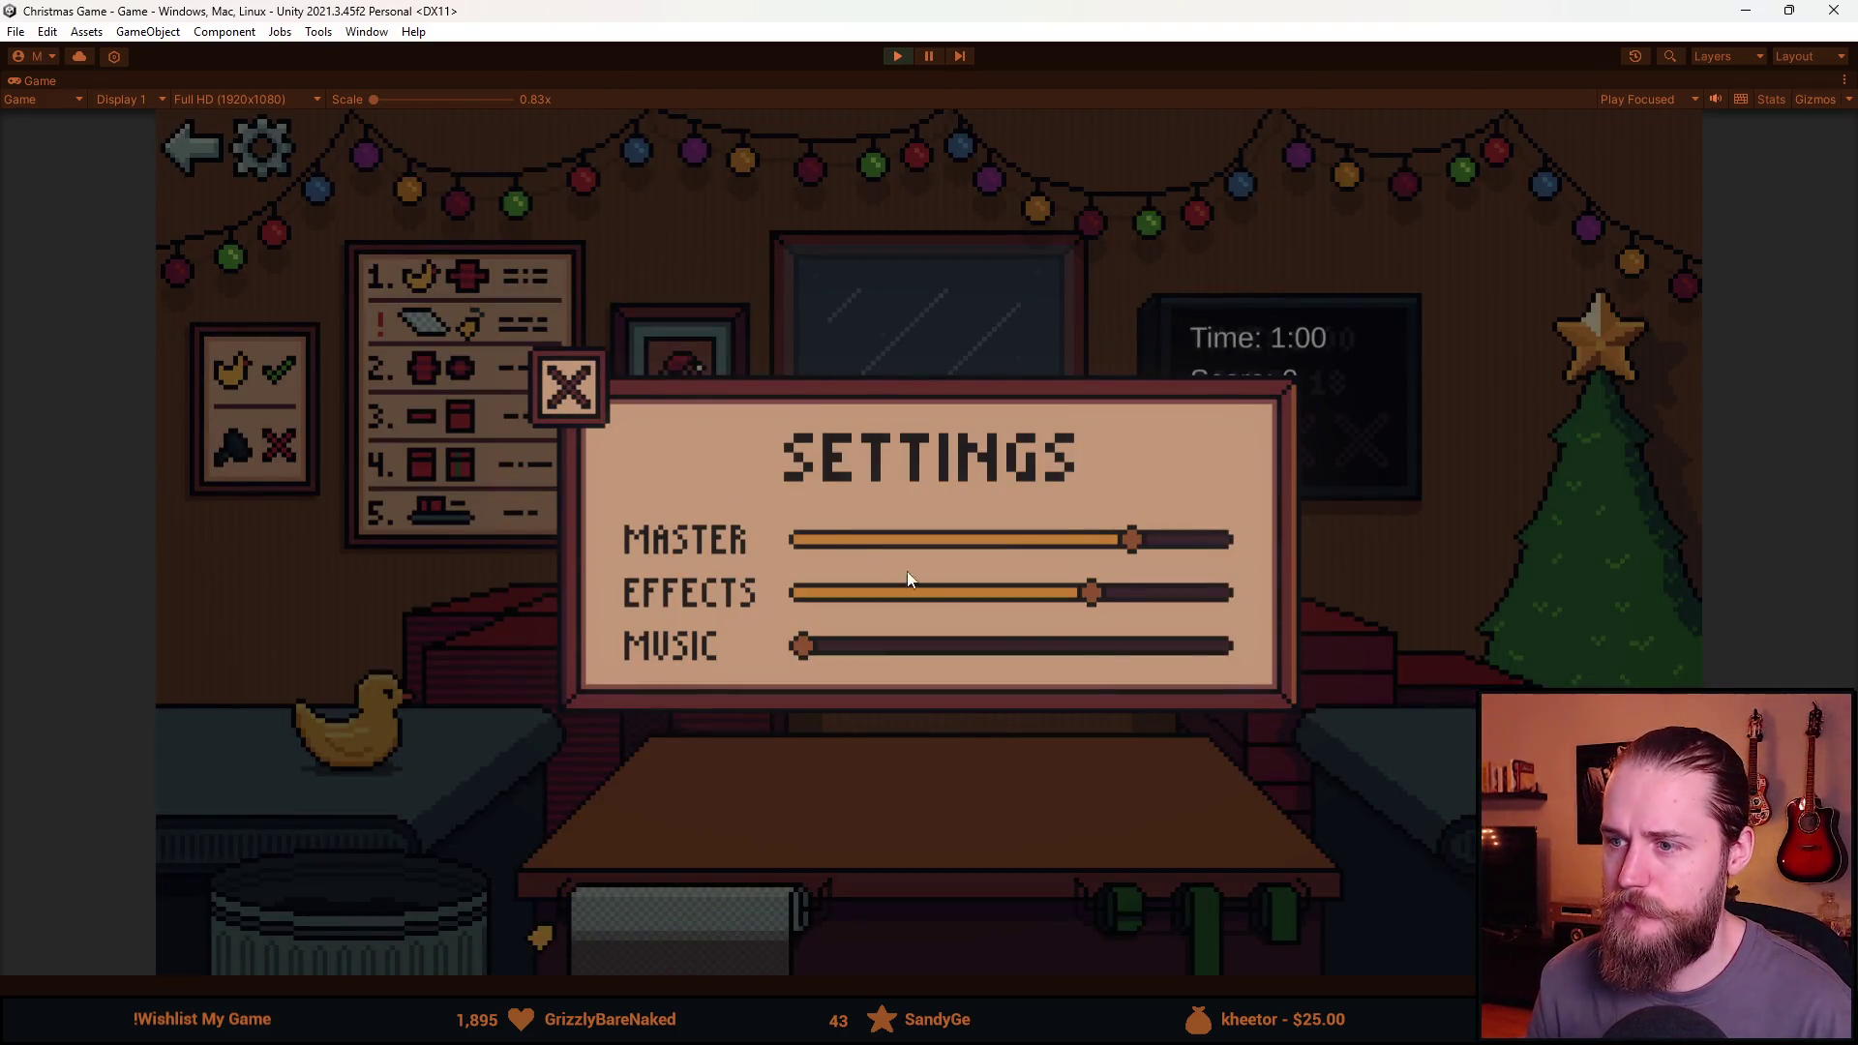
click(584, 401)
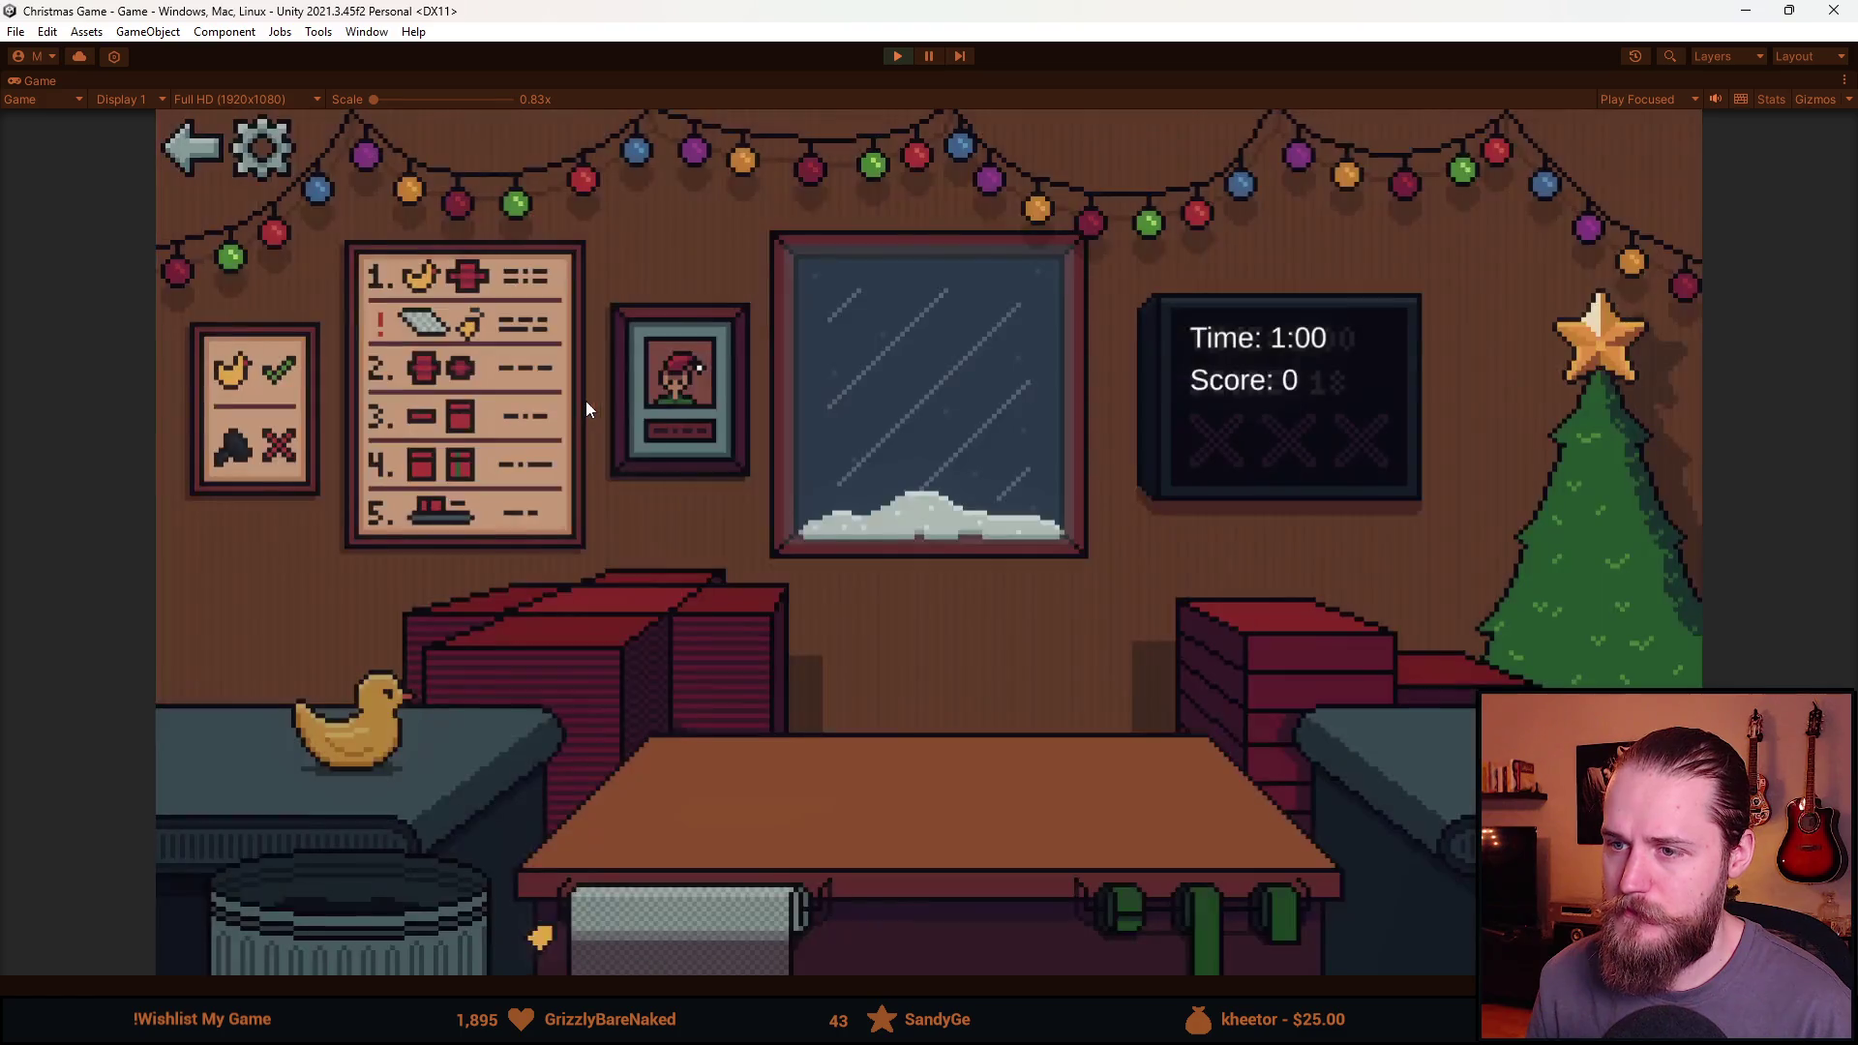
click(259, 153)
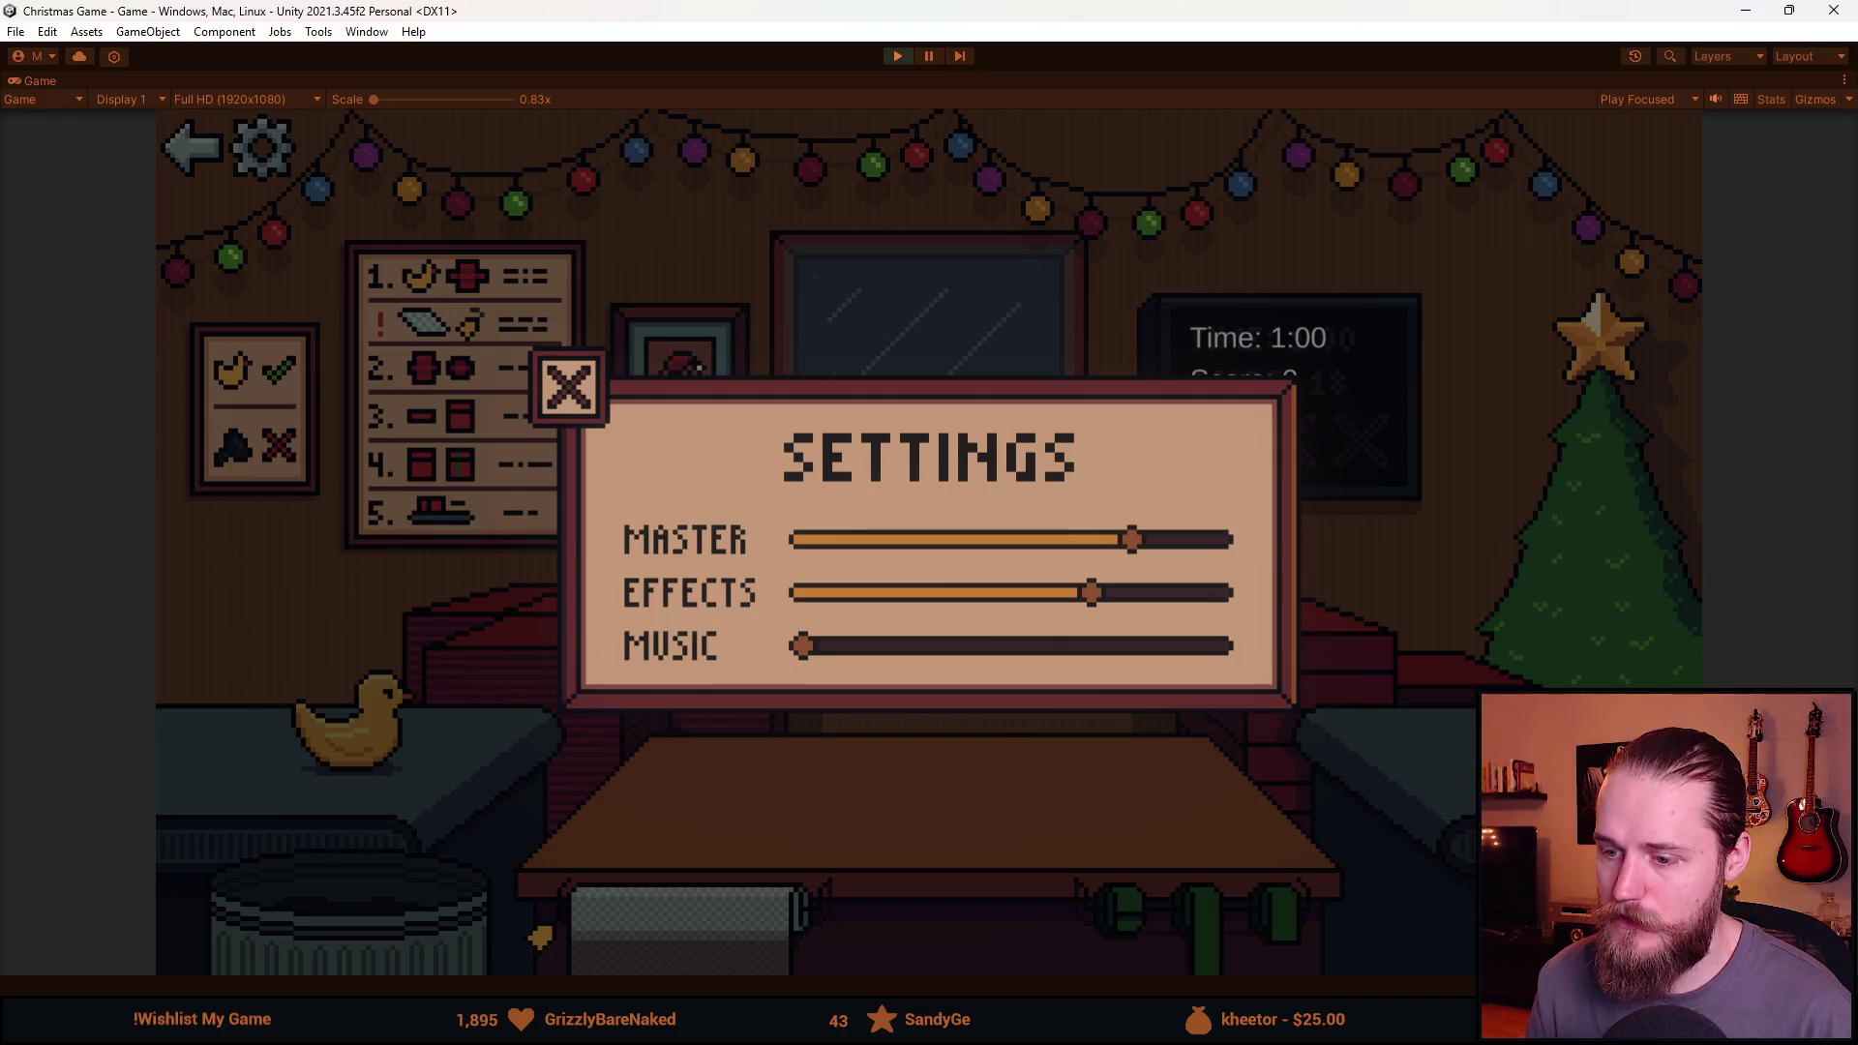
key(alt+Tab)
Fill the close box behind the X with the slider's orange and save the spritesheet.
alt+click(920, 360)
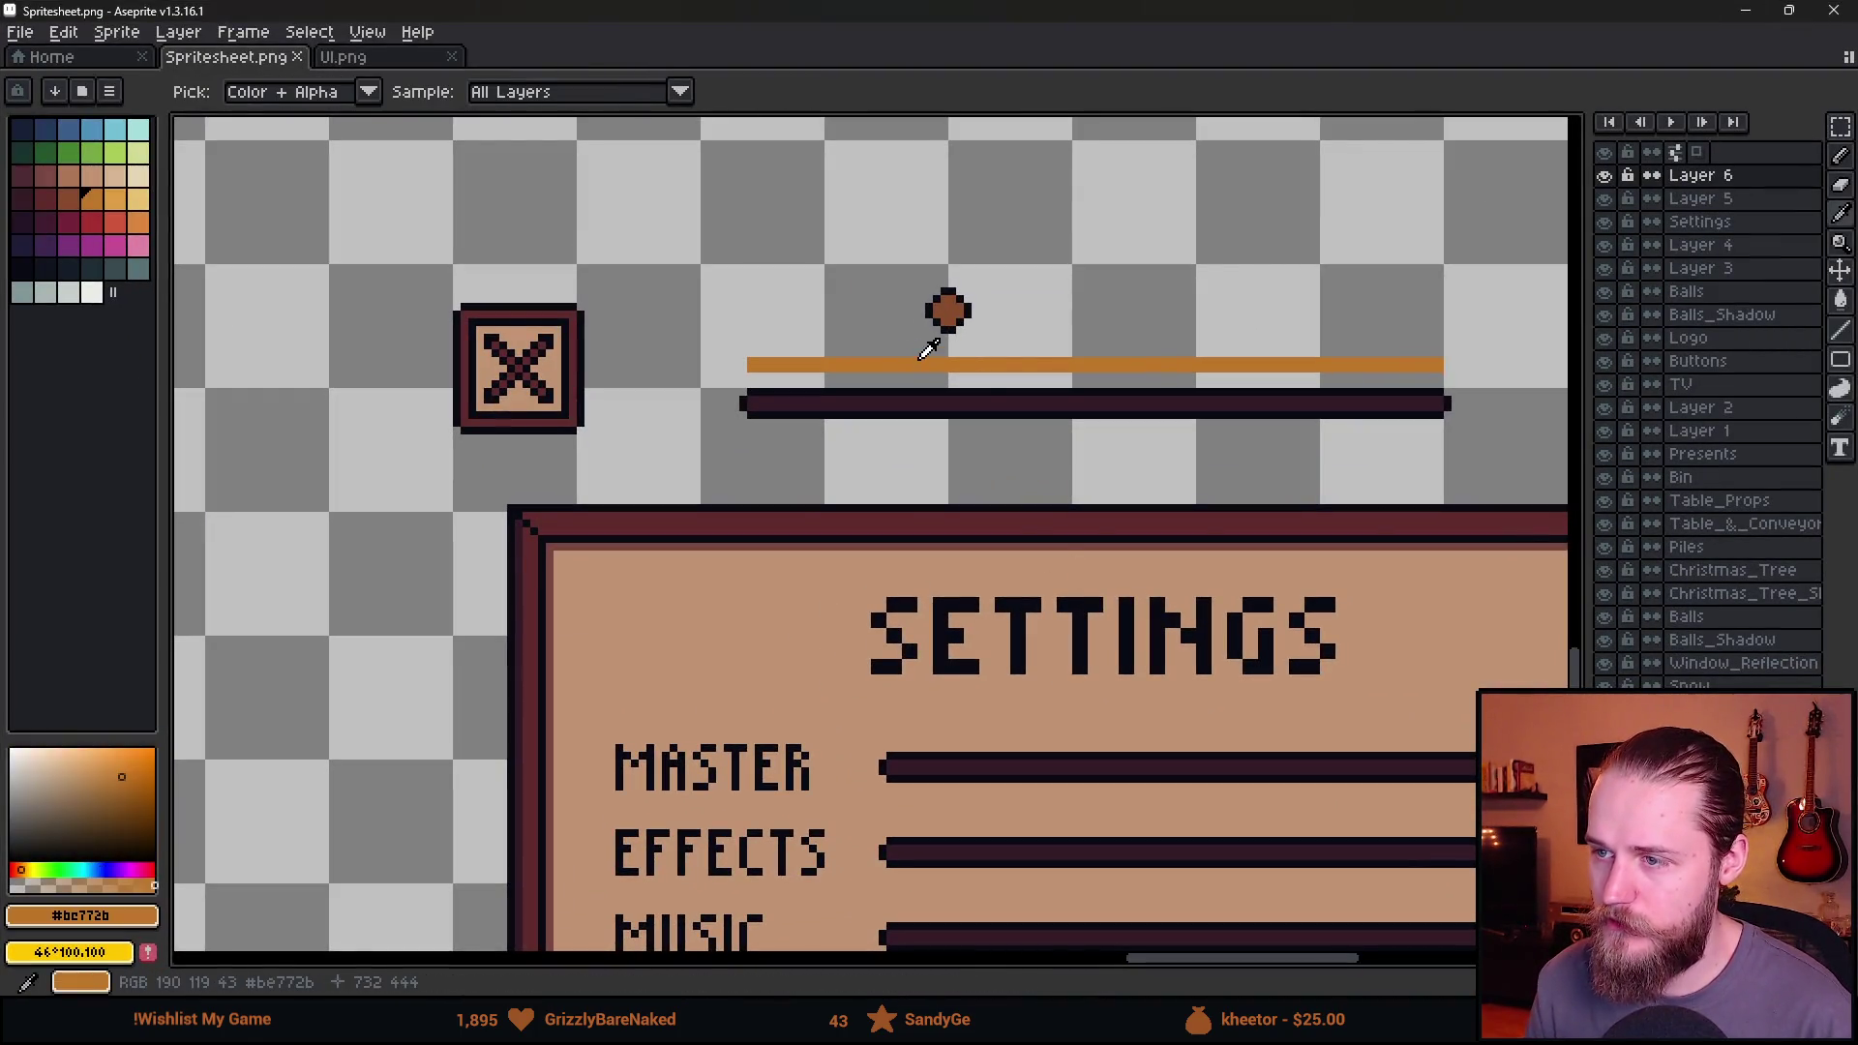
key(g)
click(516, 342)
scroll(601, 510, down, 2)
key(ctrl+s)
scroll(808, 290, up, 2)
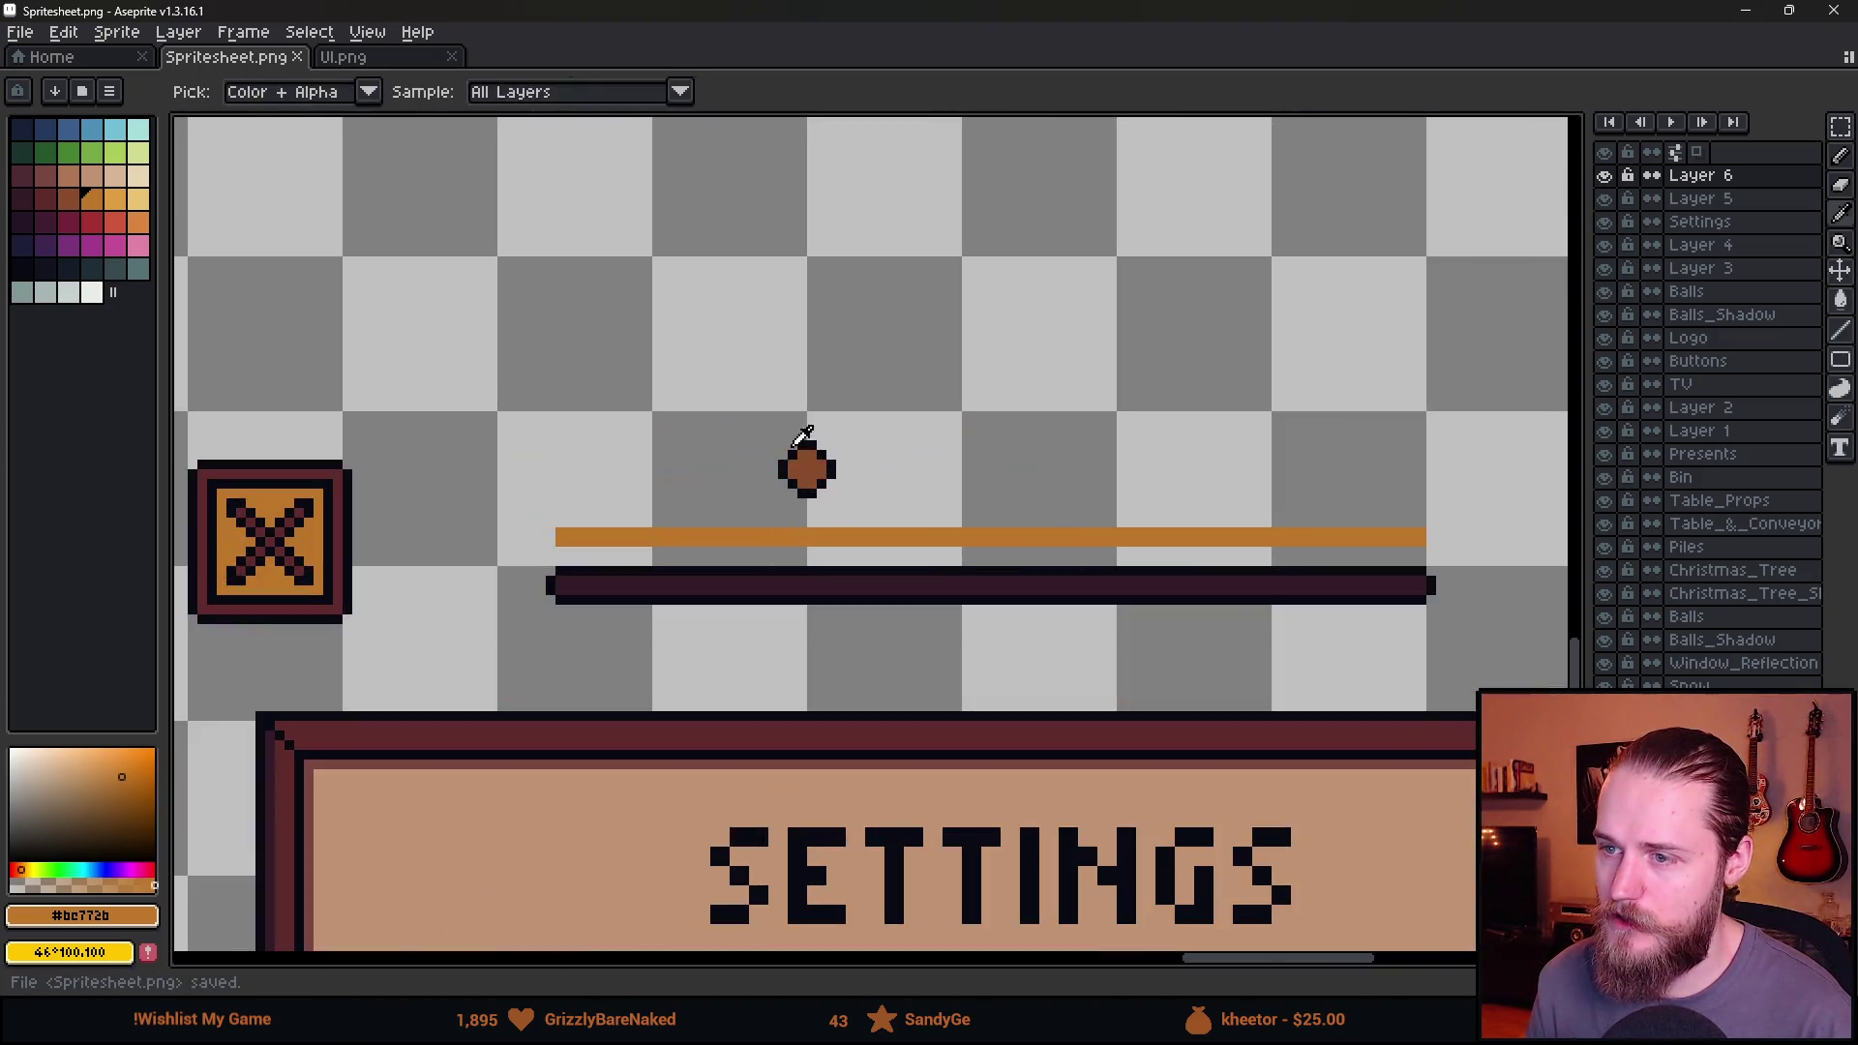
Try the close box in the knob's dark brown, then restore it to orange.
alt+click(809, 465)
click(266, 508)
scroll(444, 616, down, 3)
scroll(444, 616, up, 2)
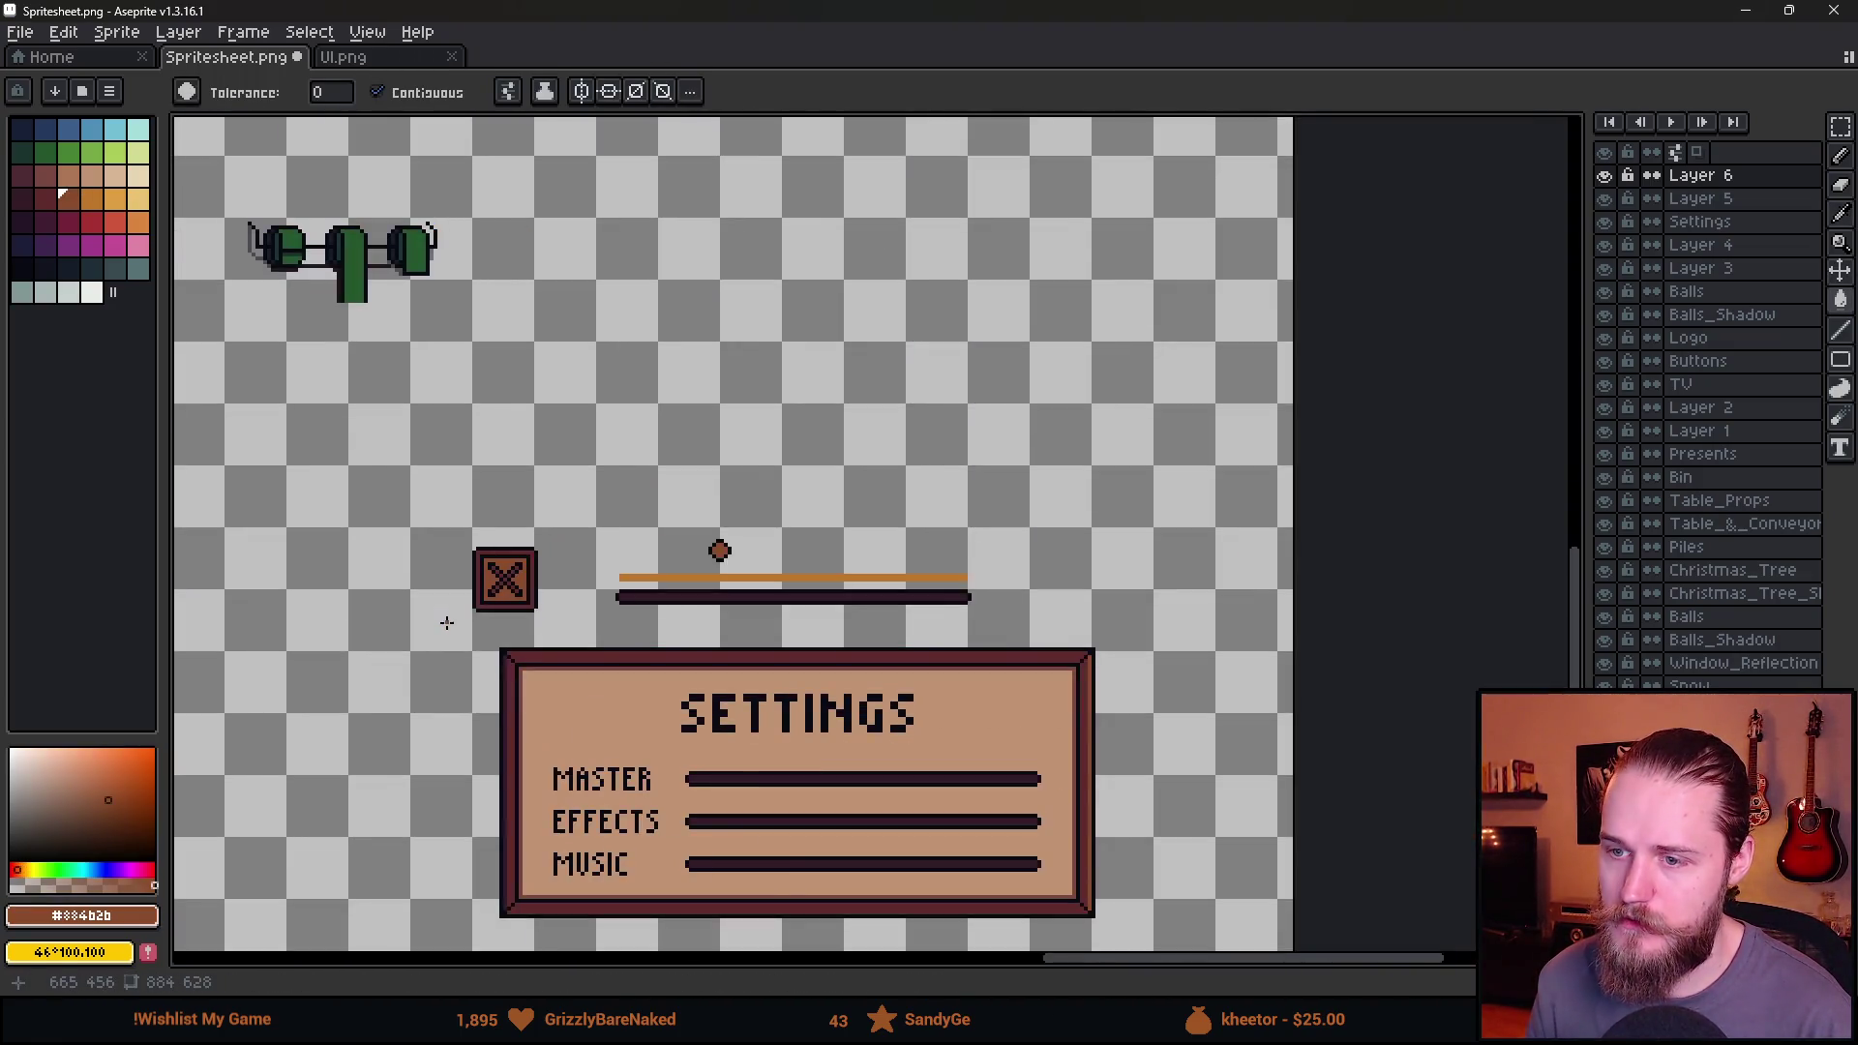
scroll(688, 571, up, 1)
alt+click(688, 572)
scroll(620, 600, up, 2)
click(355, 566)
scroll(610, 656, down, 4)
scroll(619, 653, up, 4)
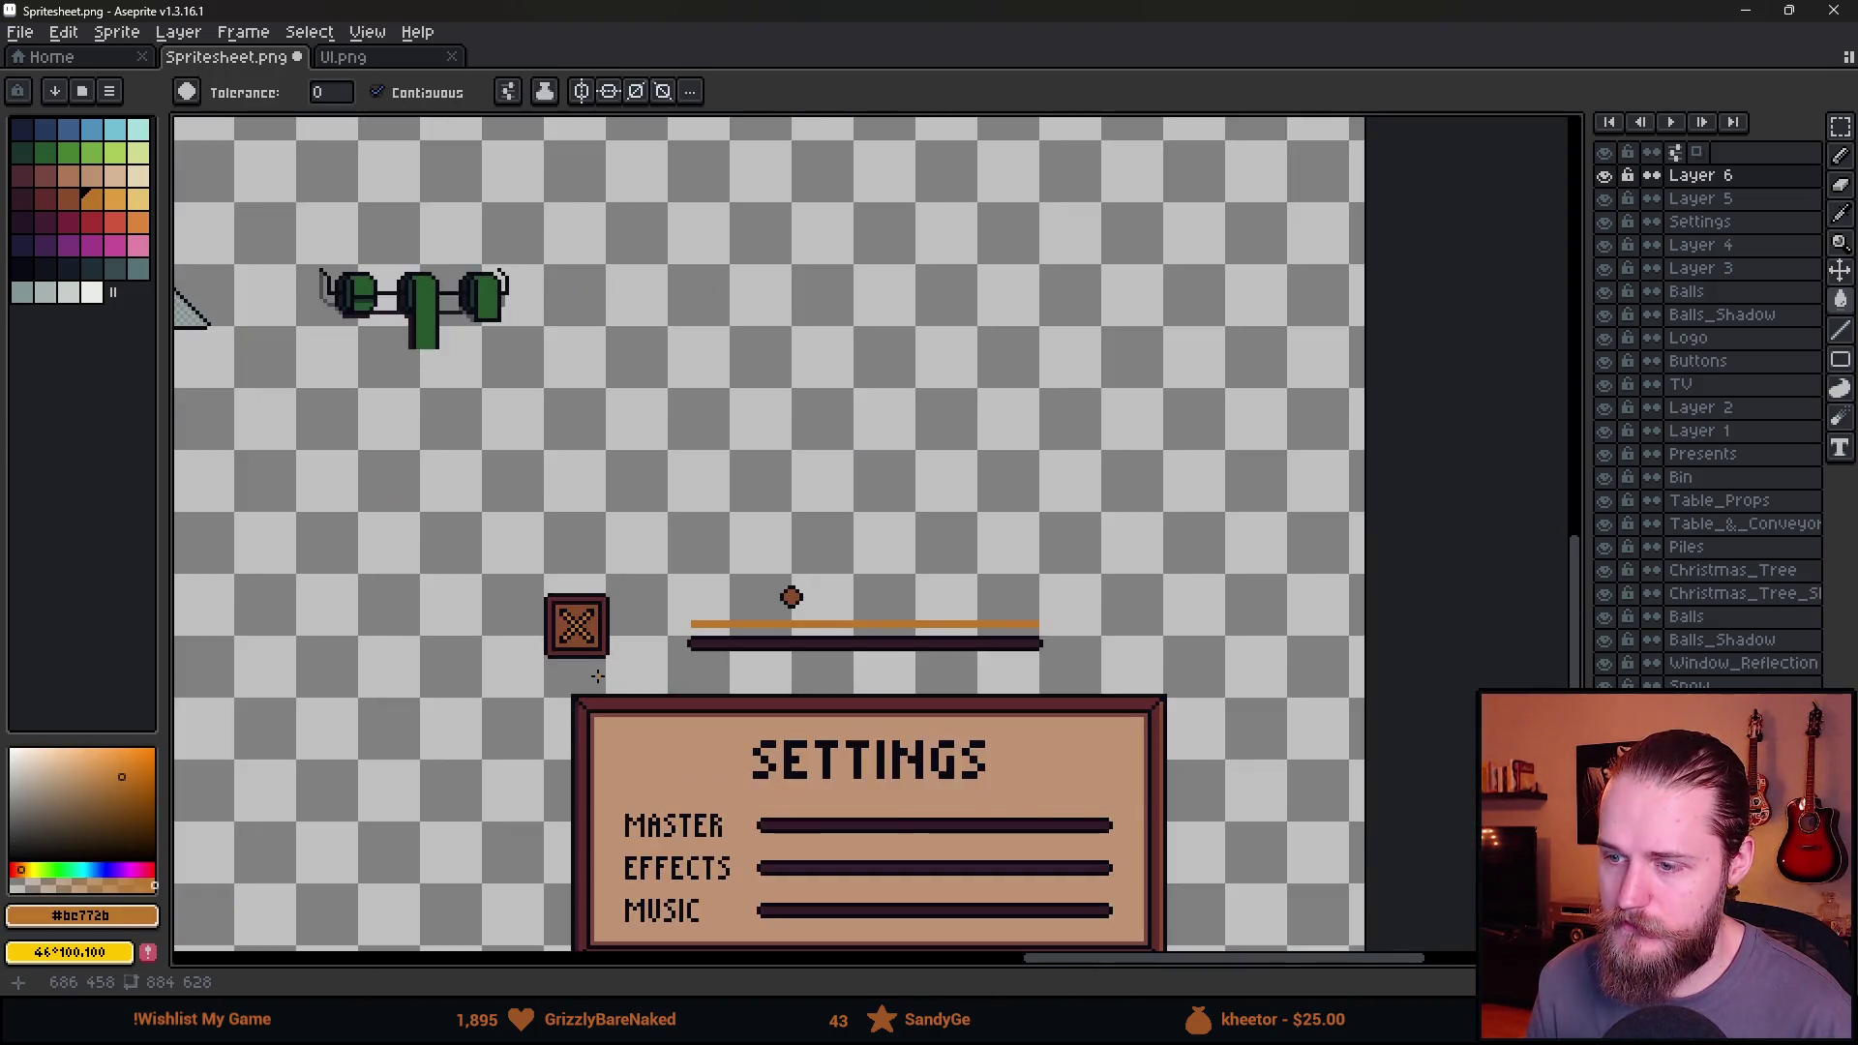
alt+click(670, 832)
scroll(769, 647, down, 3)
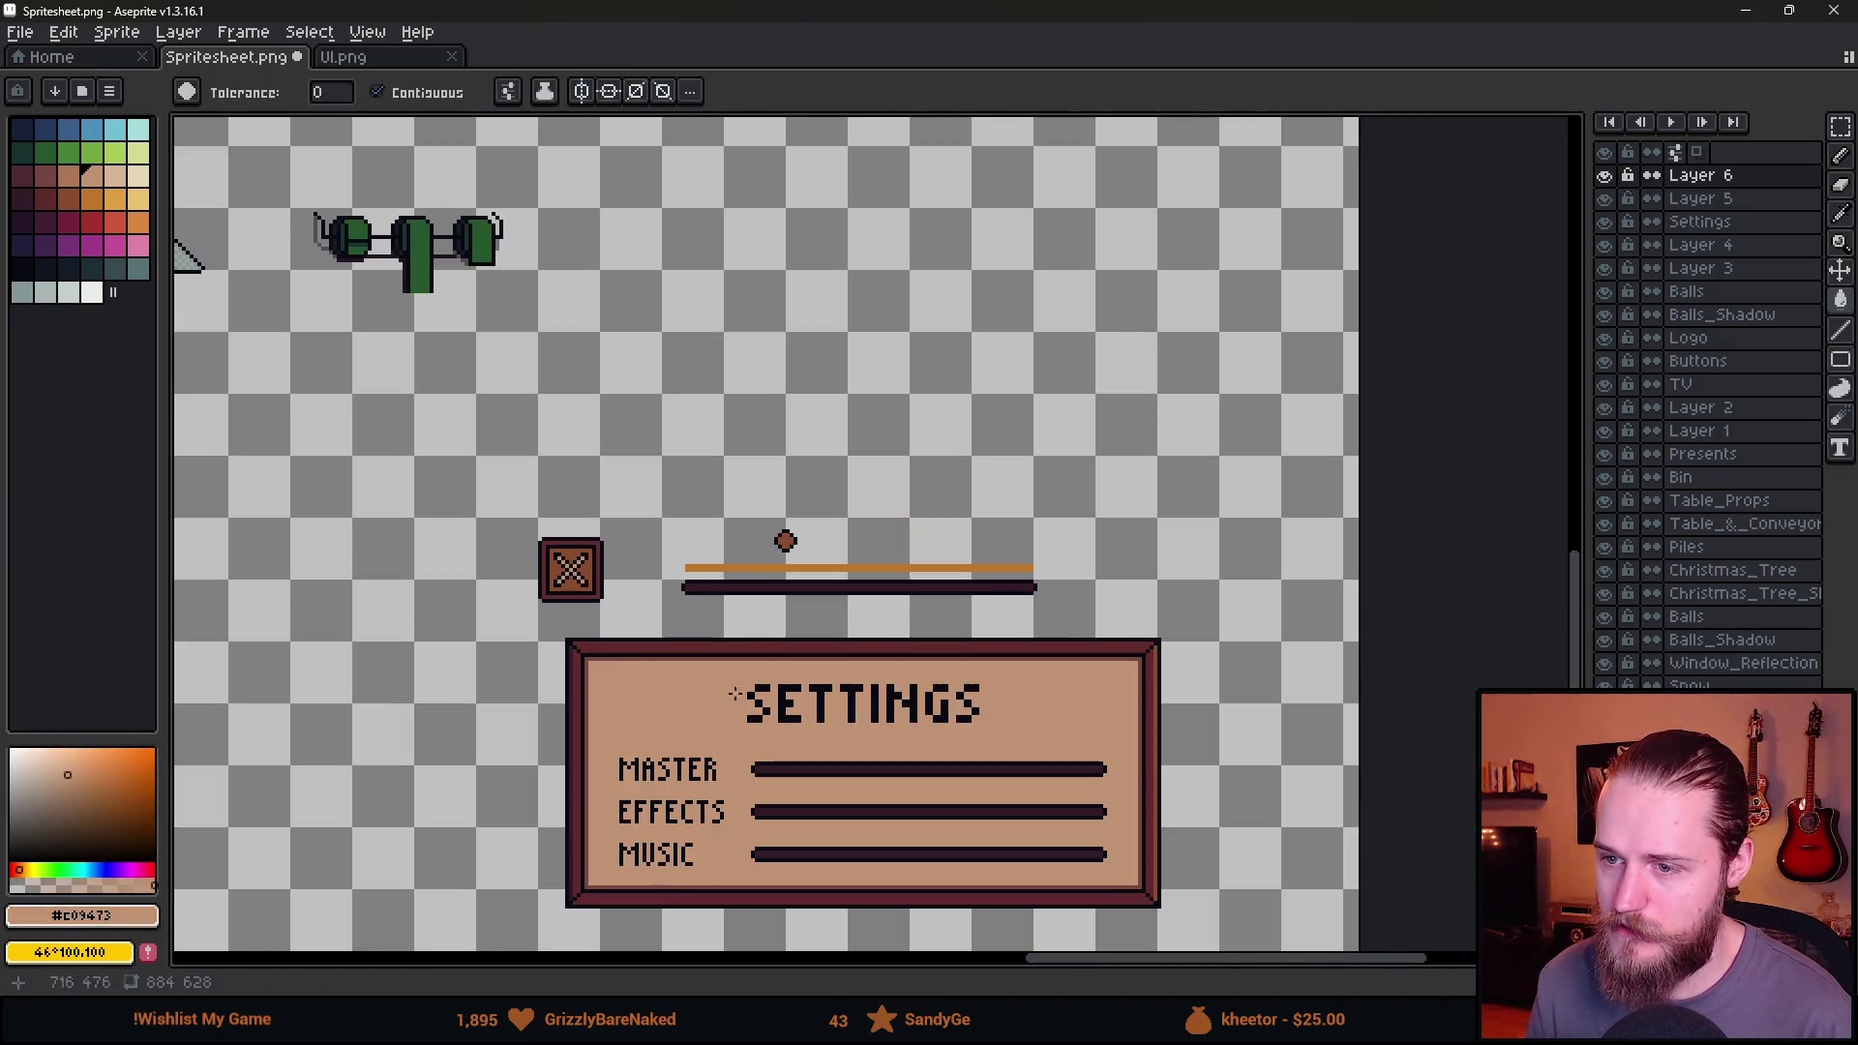
Check the look in Unity, then refill the close box with orange #bc772b.
click(1789, 9)
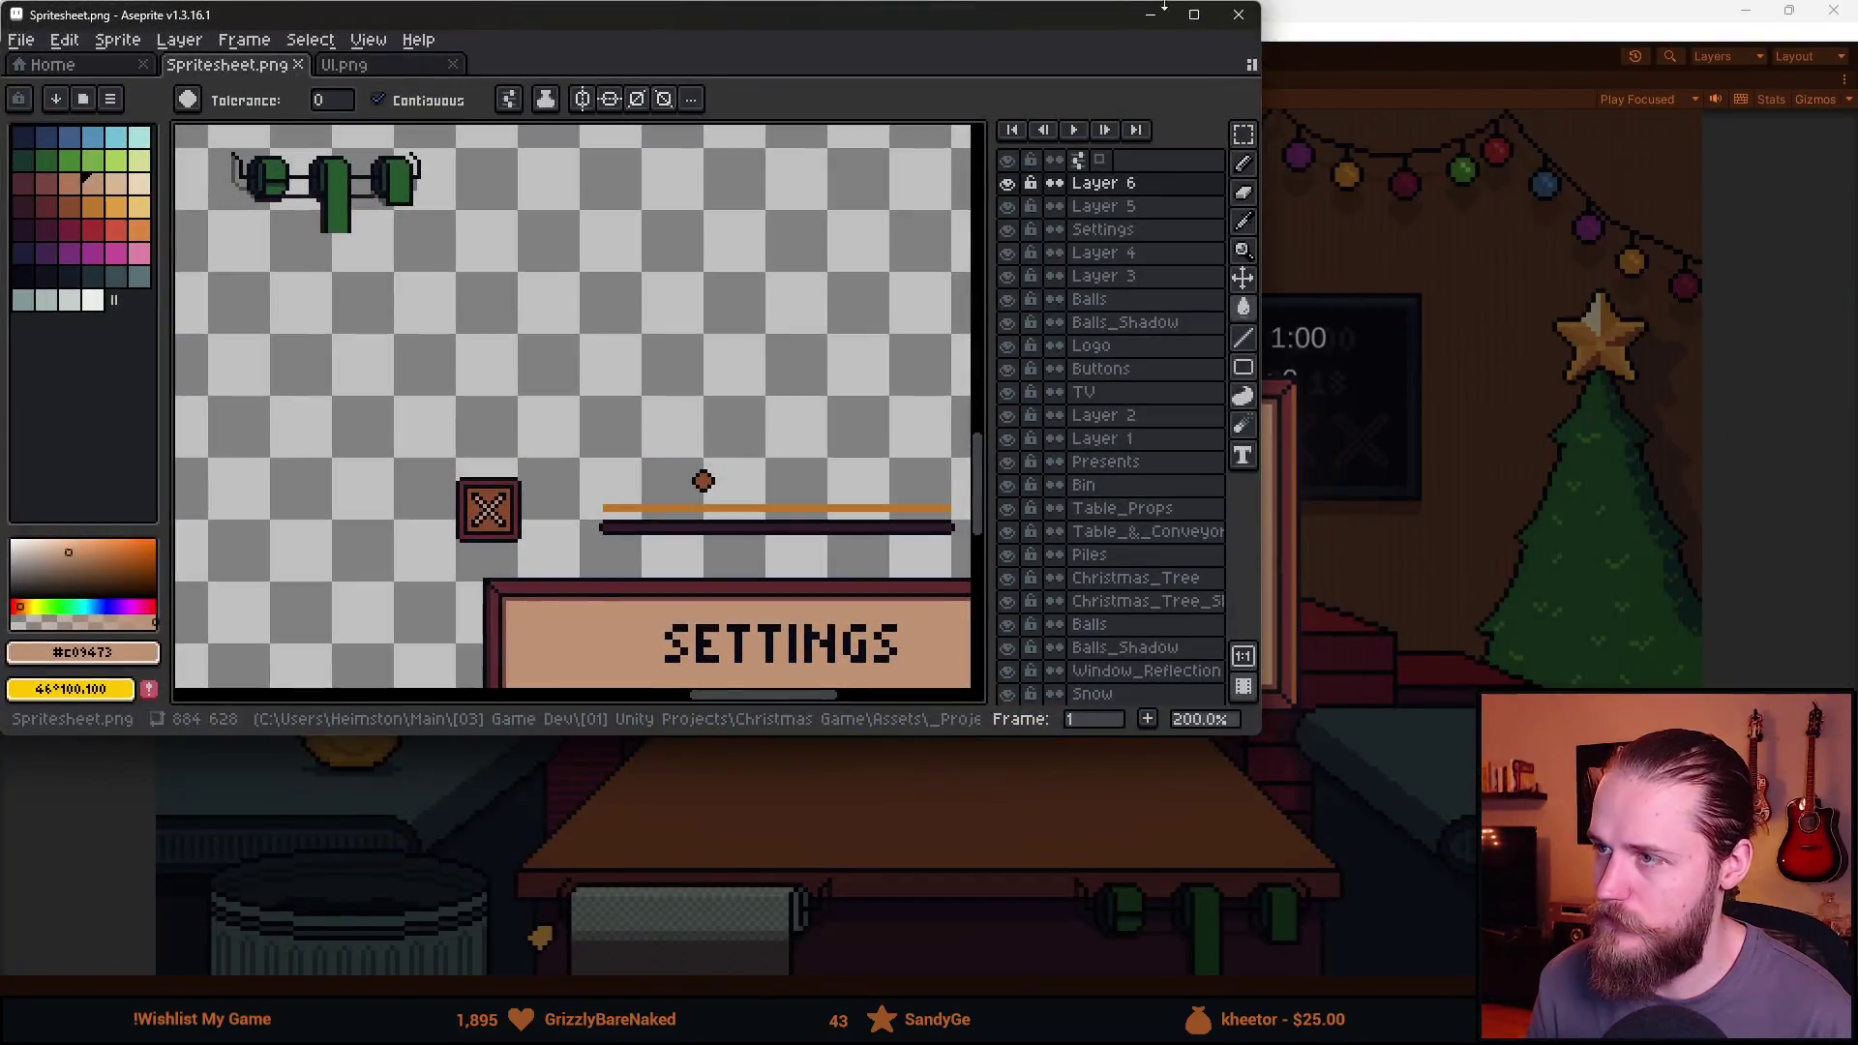
click(844, 34)
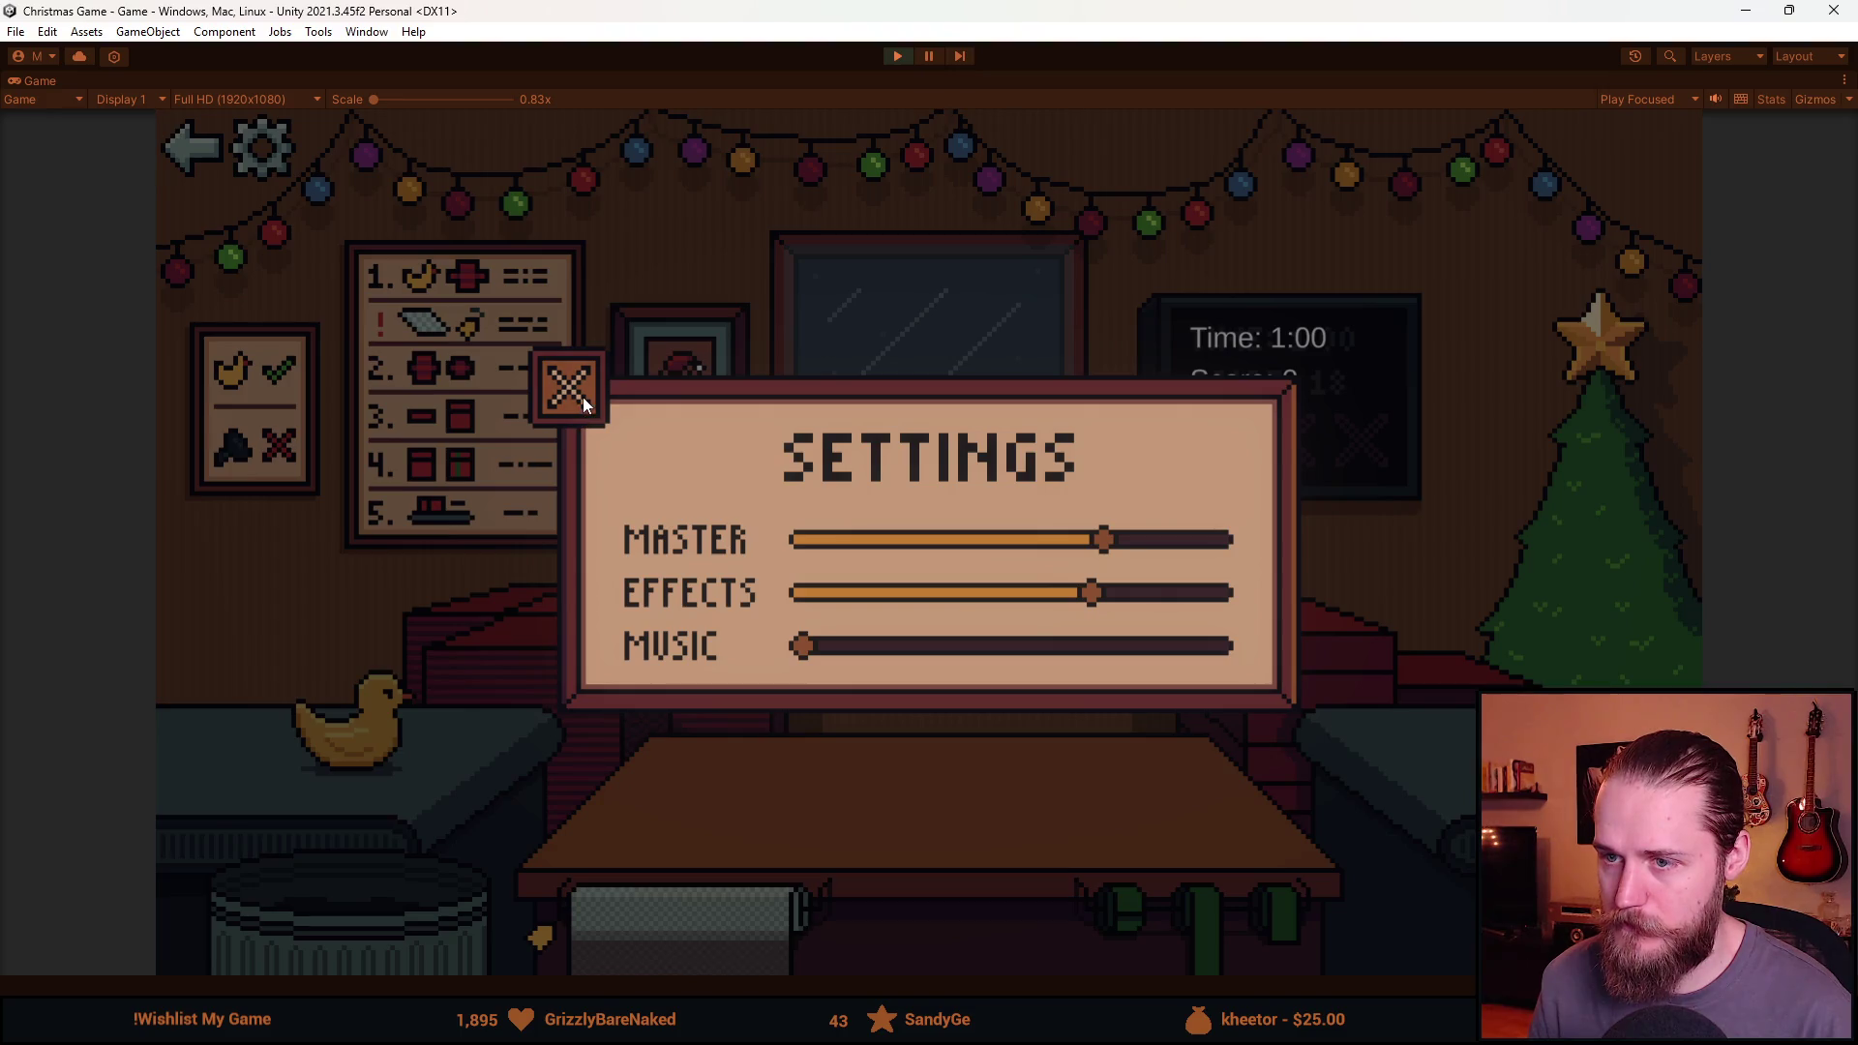
key(alt+Tab)
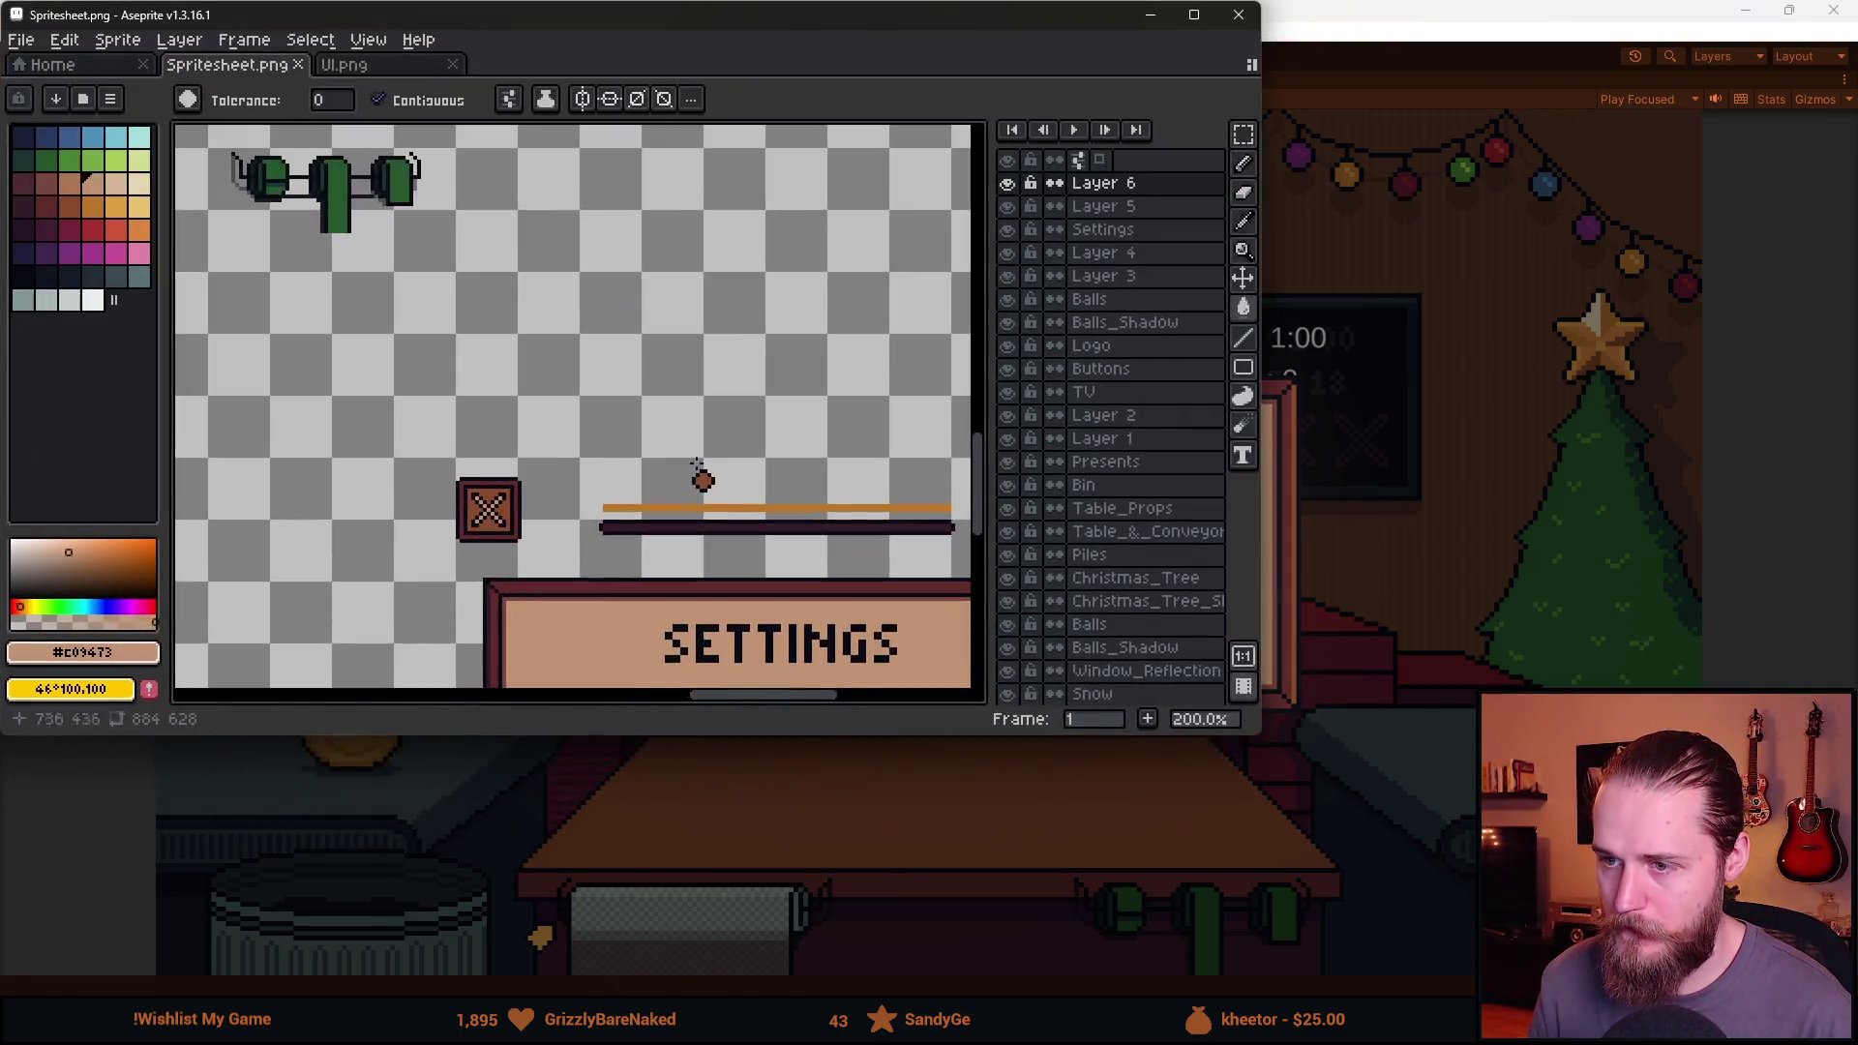
scroll(697, 464, up, 3)
alt+click(716, 436)
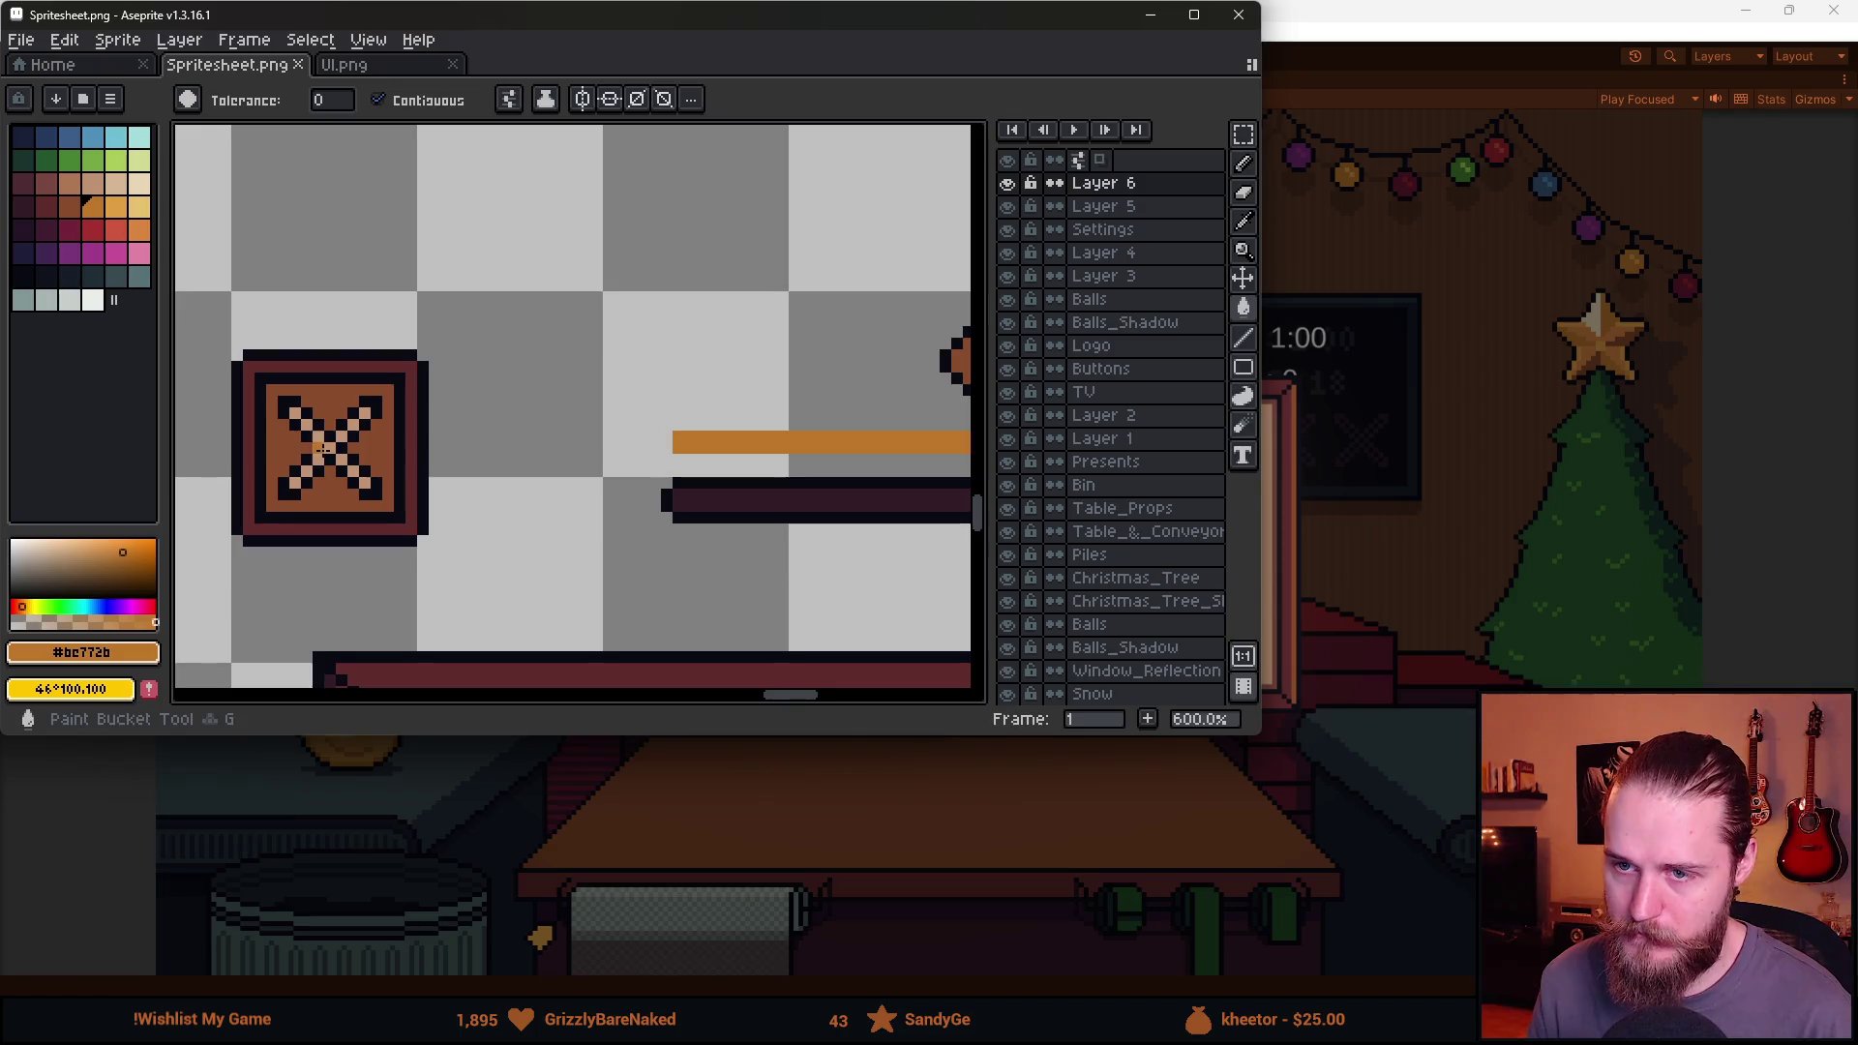
click(329, 447)
scroll(440, 527, down, 5)
scroll(440, 528, up, 2)
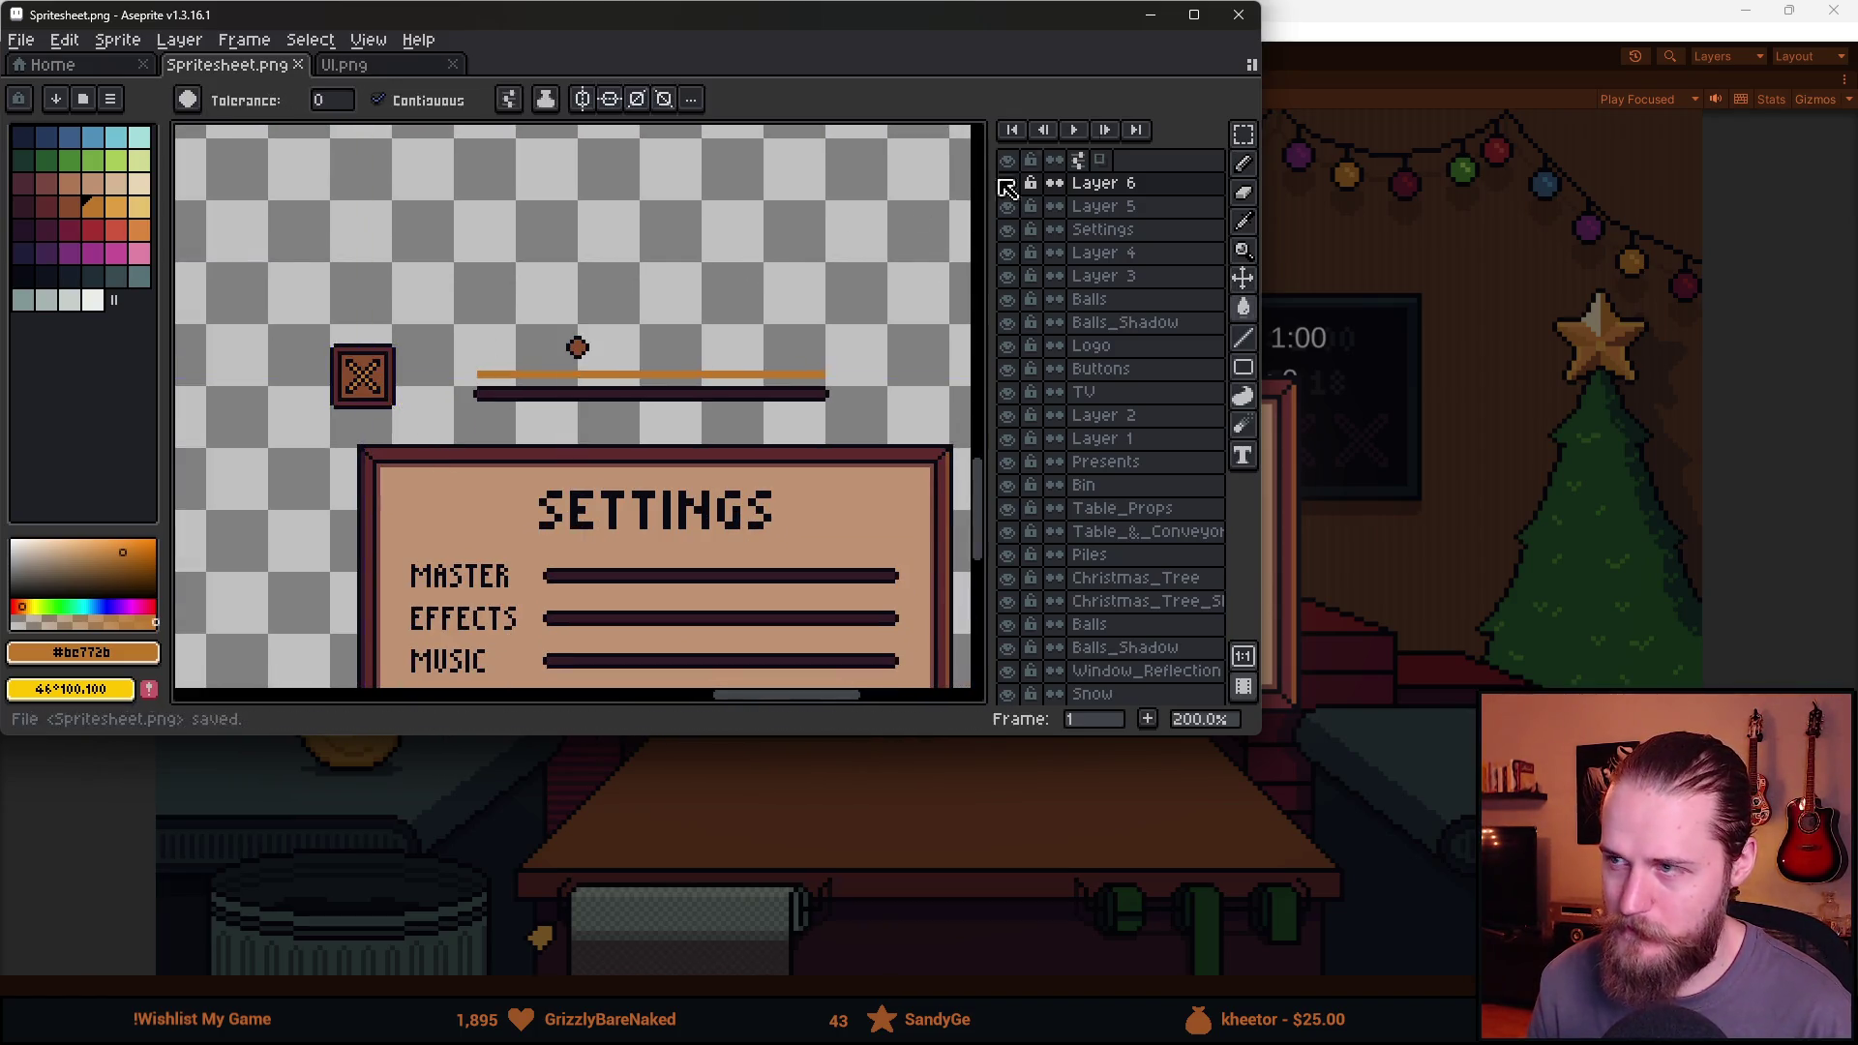
click(1356, 74)
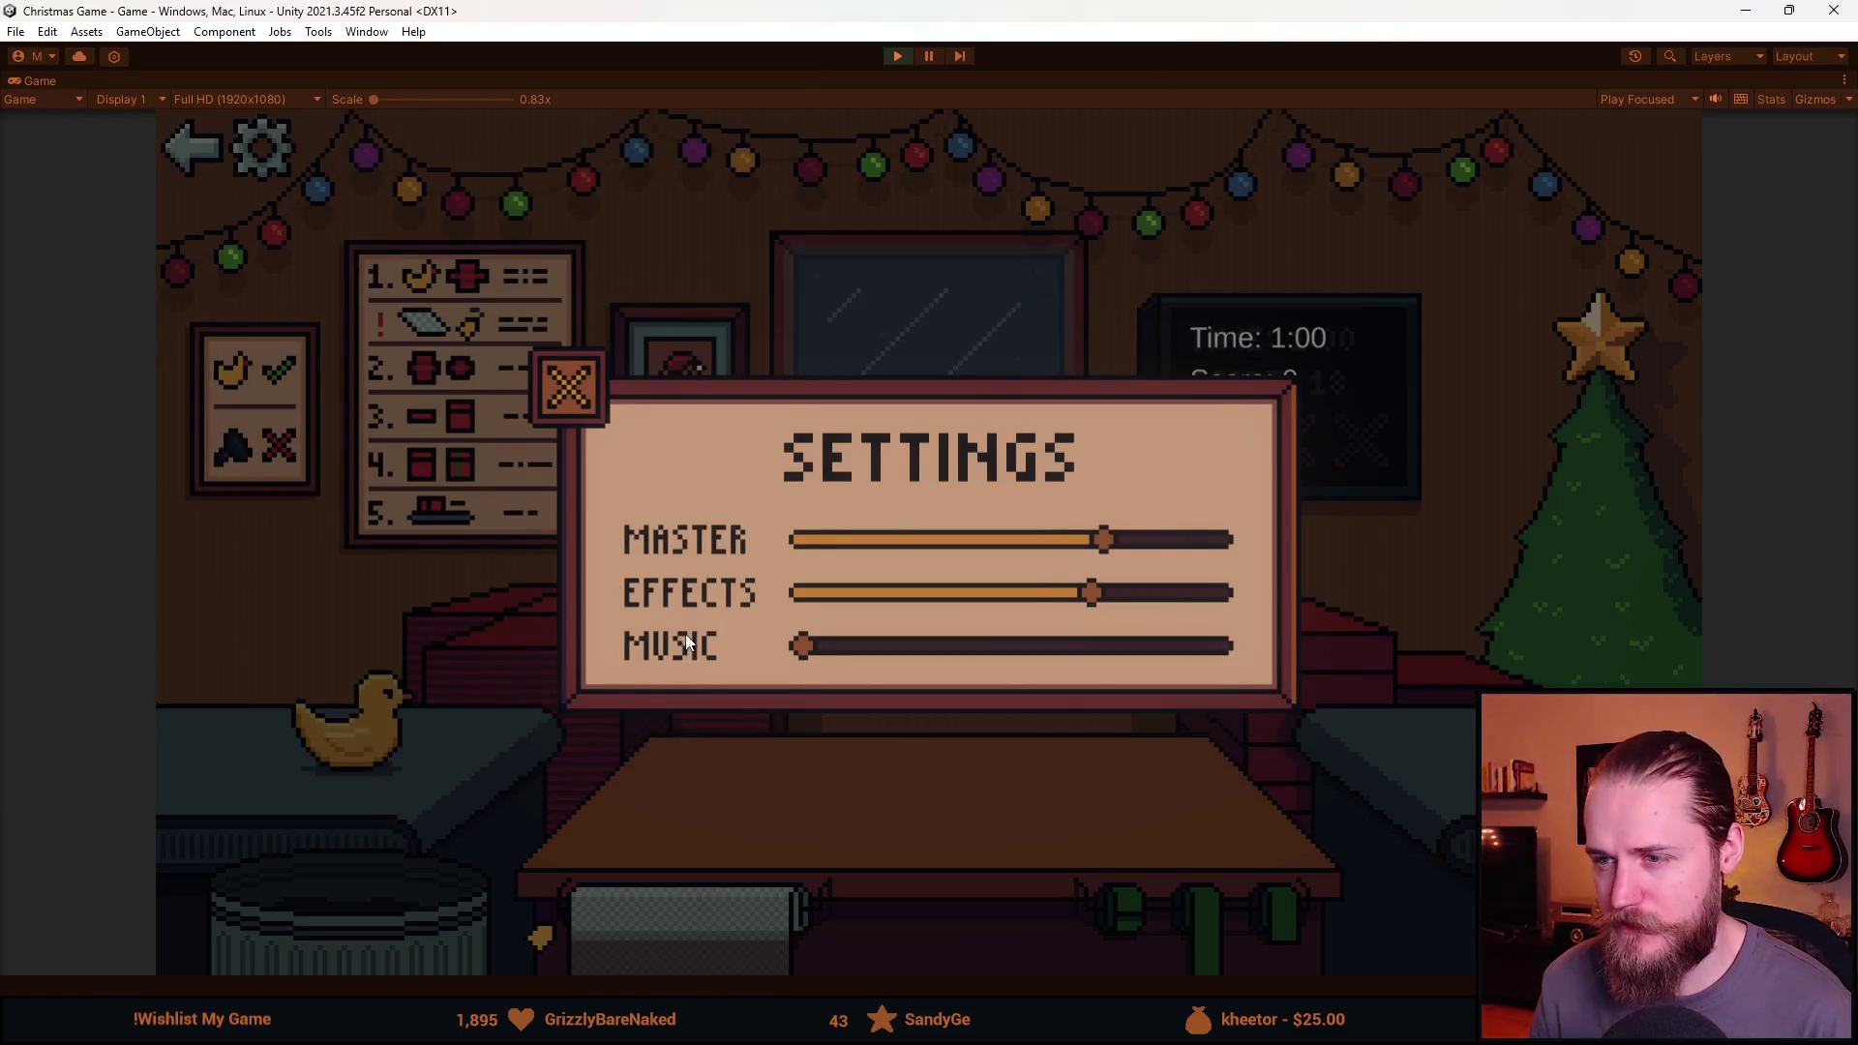
Close and reopen the settings panel several times to check the orange close box.
click(569, 387)
click(262, 147)
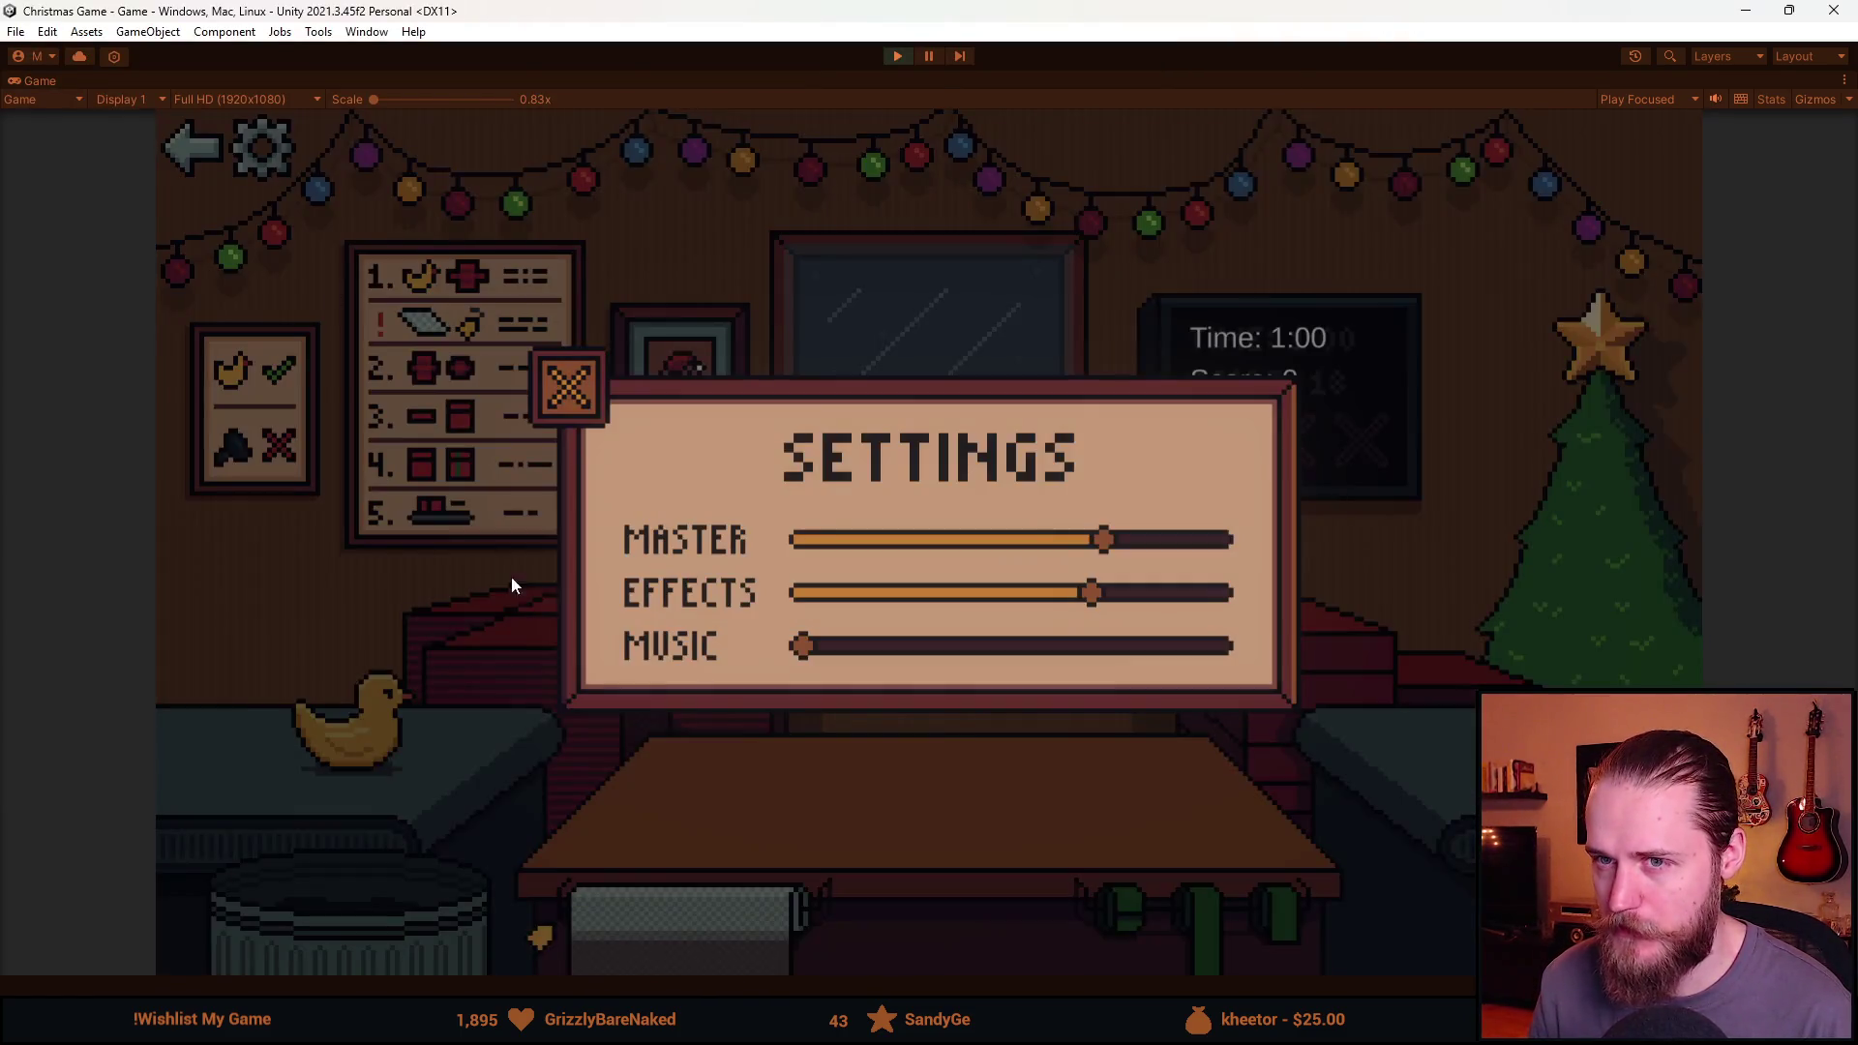
click(584, 387)
click(261, 147)
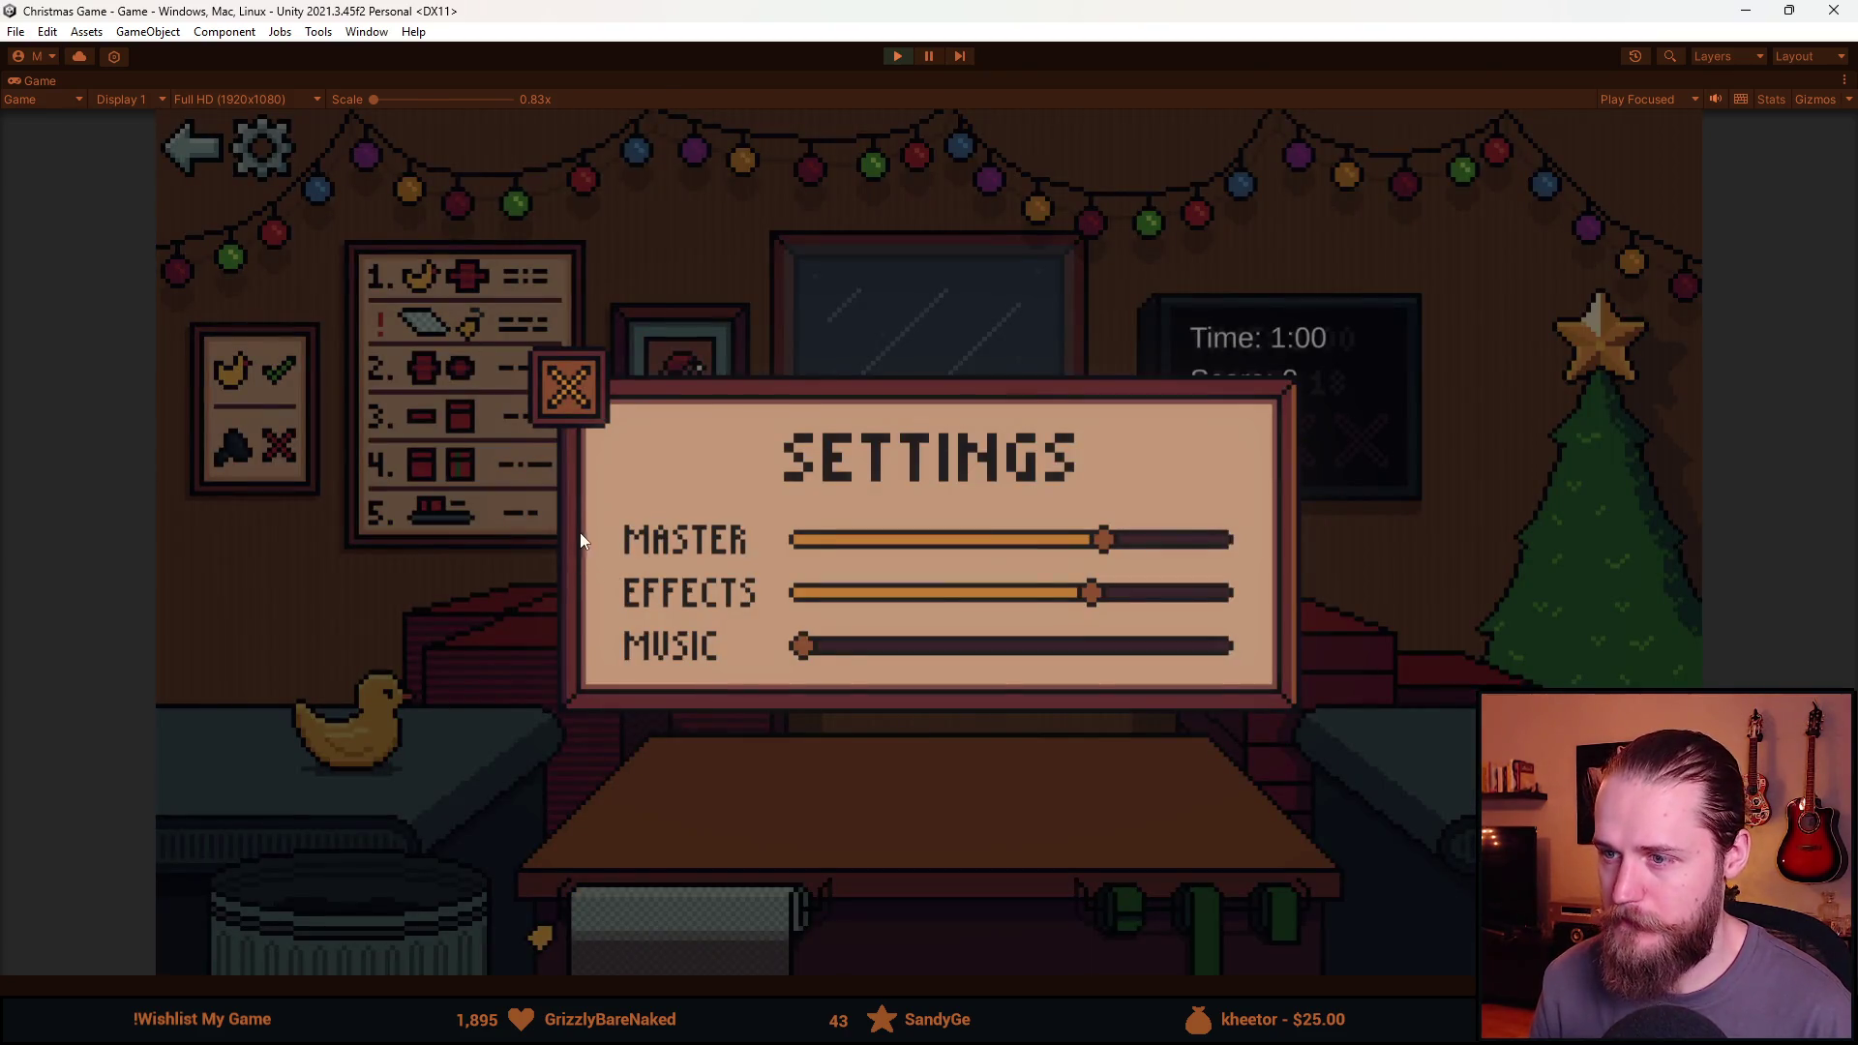
click(567, 391)
key(alt+Tab)
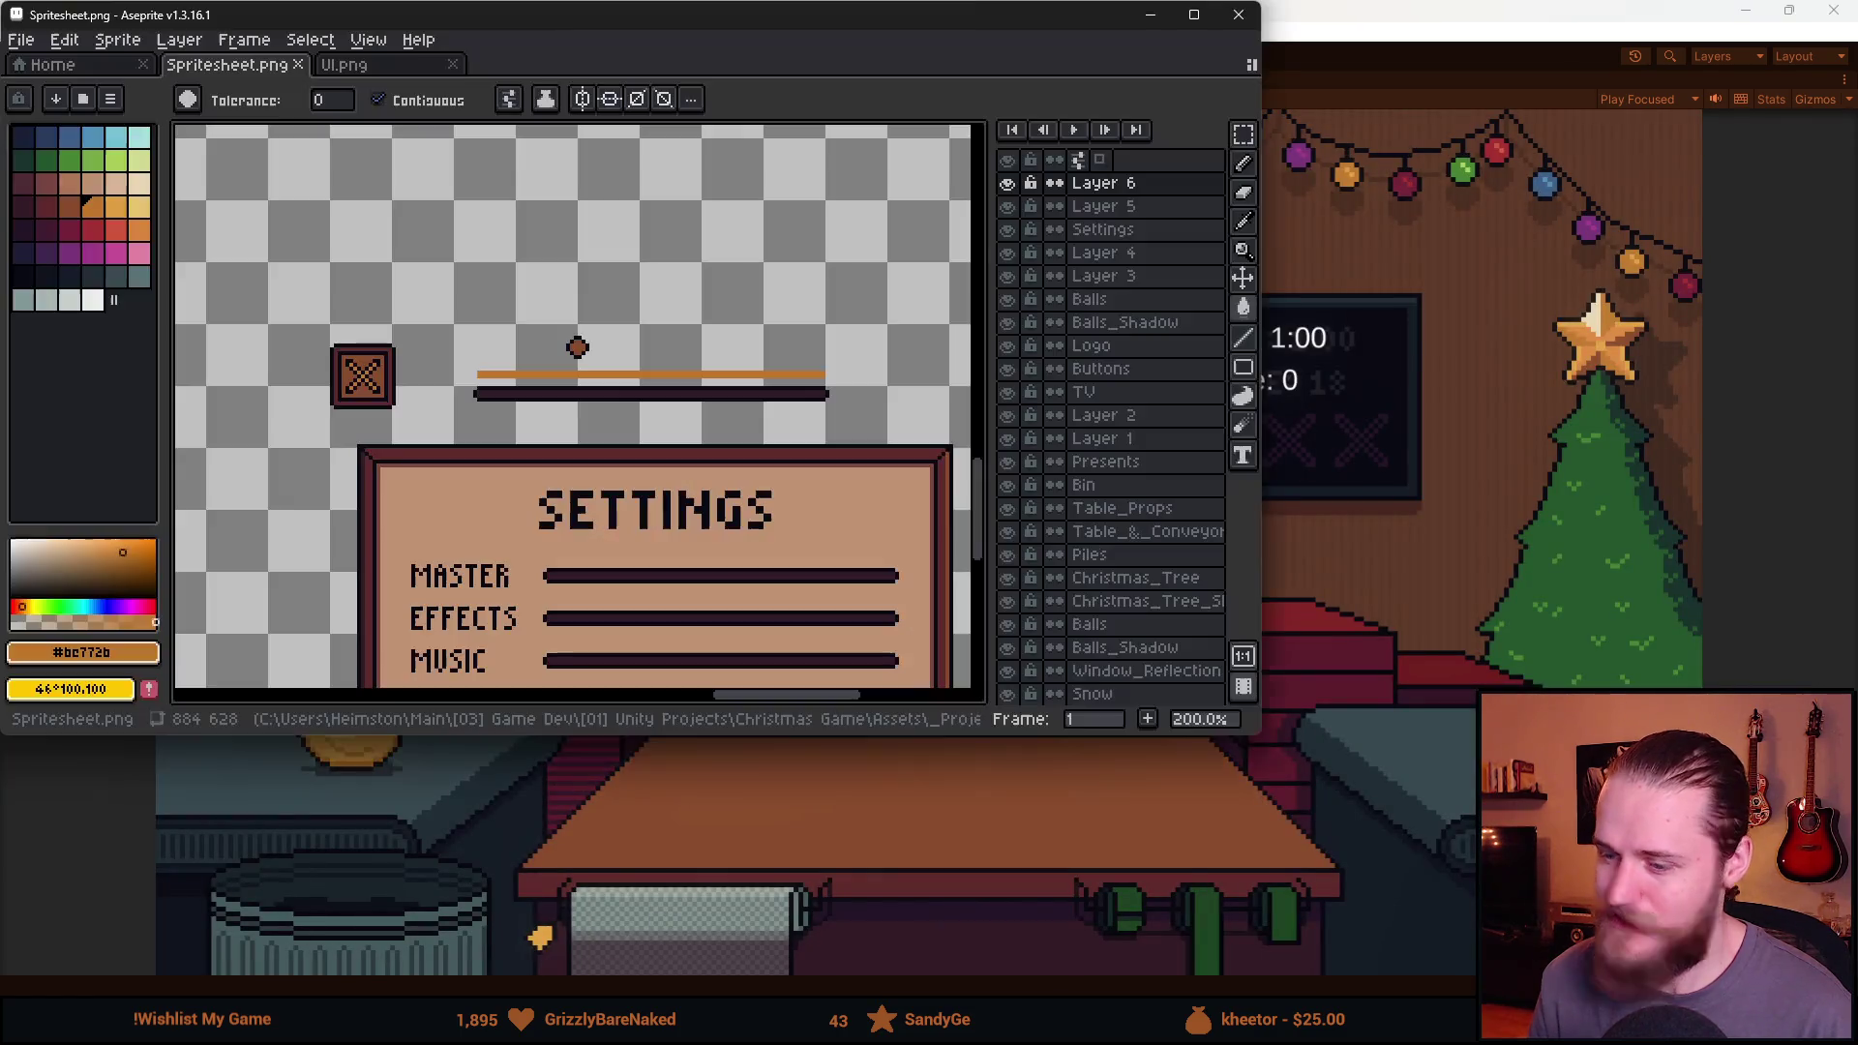
Hide Layer 6 and use a 2 px dark pencil on Layer 5 to draw an H.
scroll(630, 528, up, 3)
mouse_move(629, 526)
mouse_down()
mouse_move(573, 424)
mouse_move(583, 437)
mouse_up()
alt+click(482, 429)
click(1011, 183)
click(1076, 207)
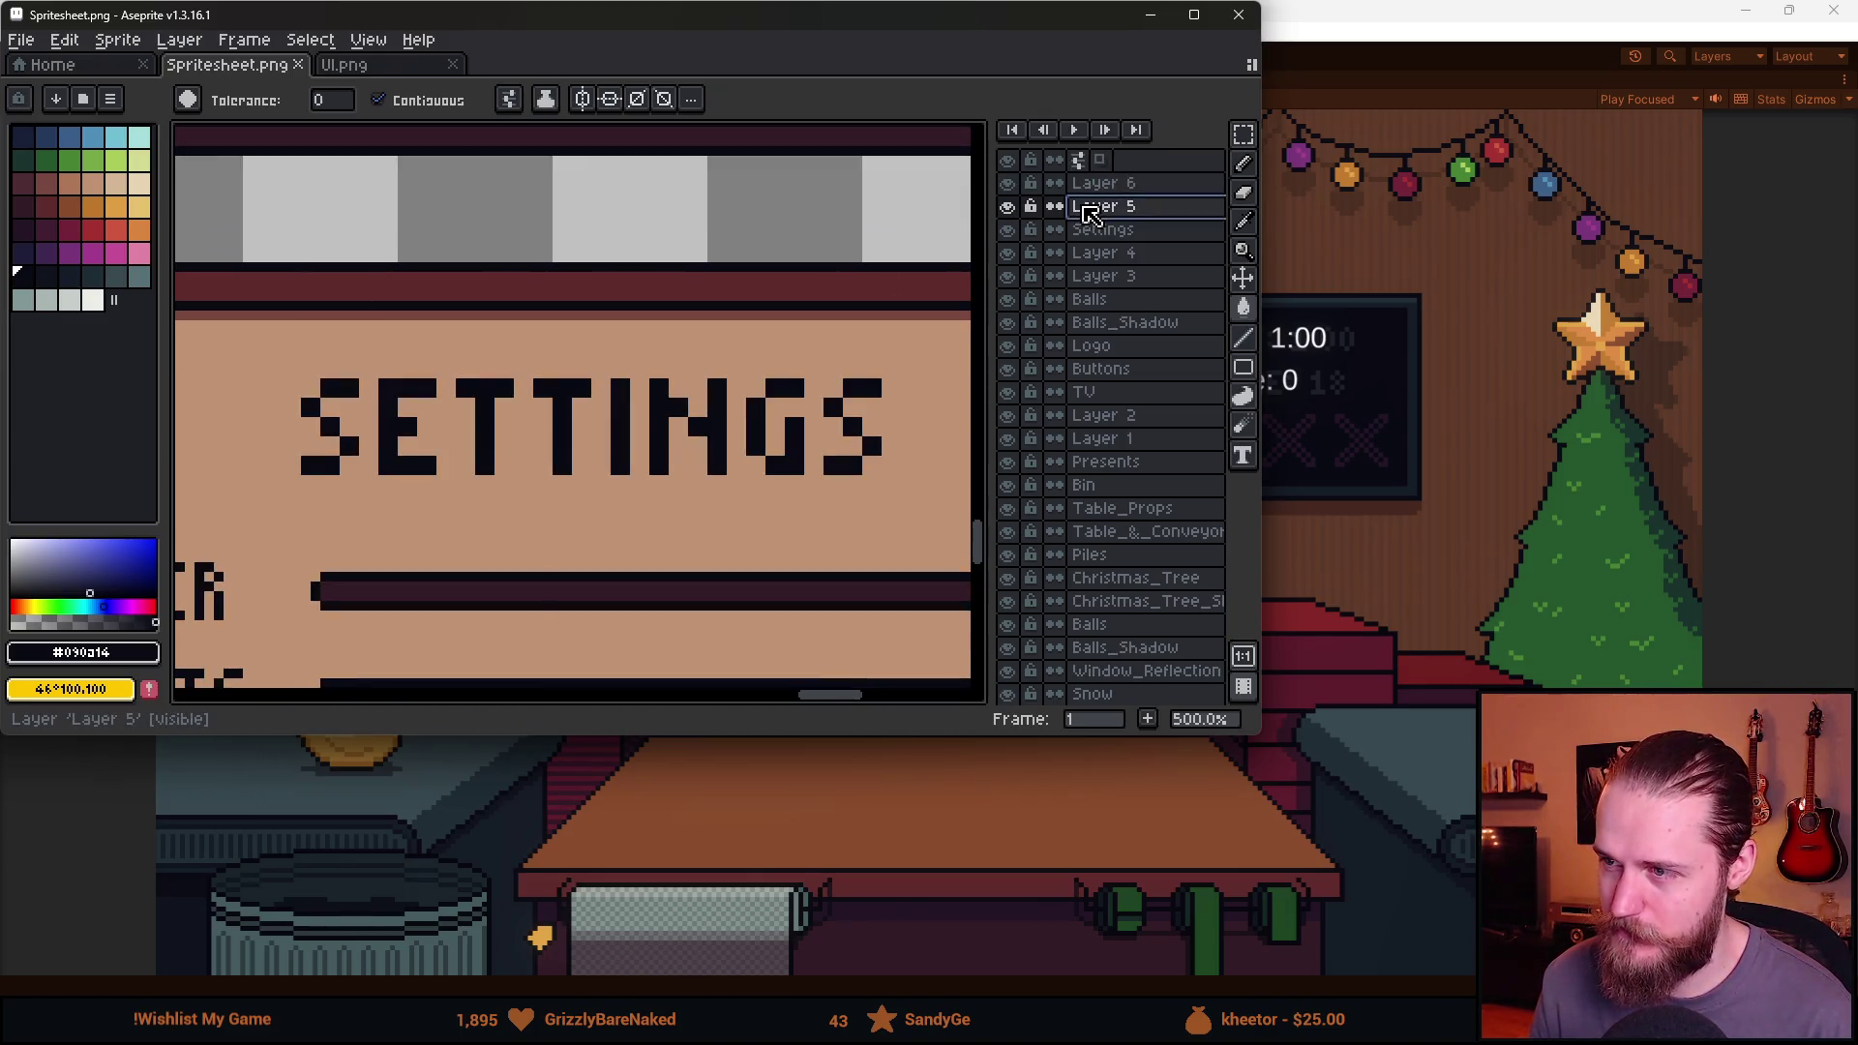
key(b)
mouse_move(384, 229)
mouse_down()
mouse_move(426, 339)
mouse_move(495, 355)
mouse_up()
key(plus)
click(577, 359)
click(578, 332)
mouse_move(576, 363)
mouse_down()
mouse_move(577, 314)
mouse_move(619, 334)
mouse_move(617, 358)
mouse_up()
click(579, 302)
click(616, 300)
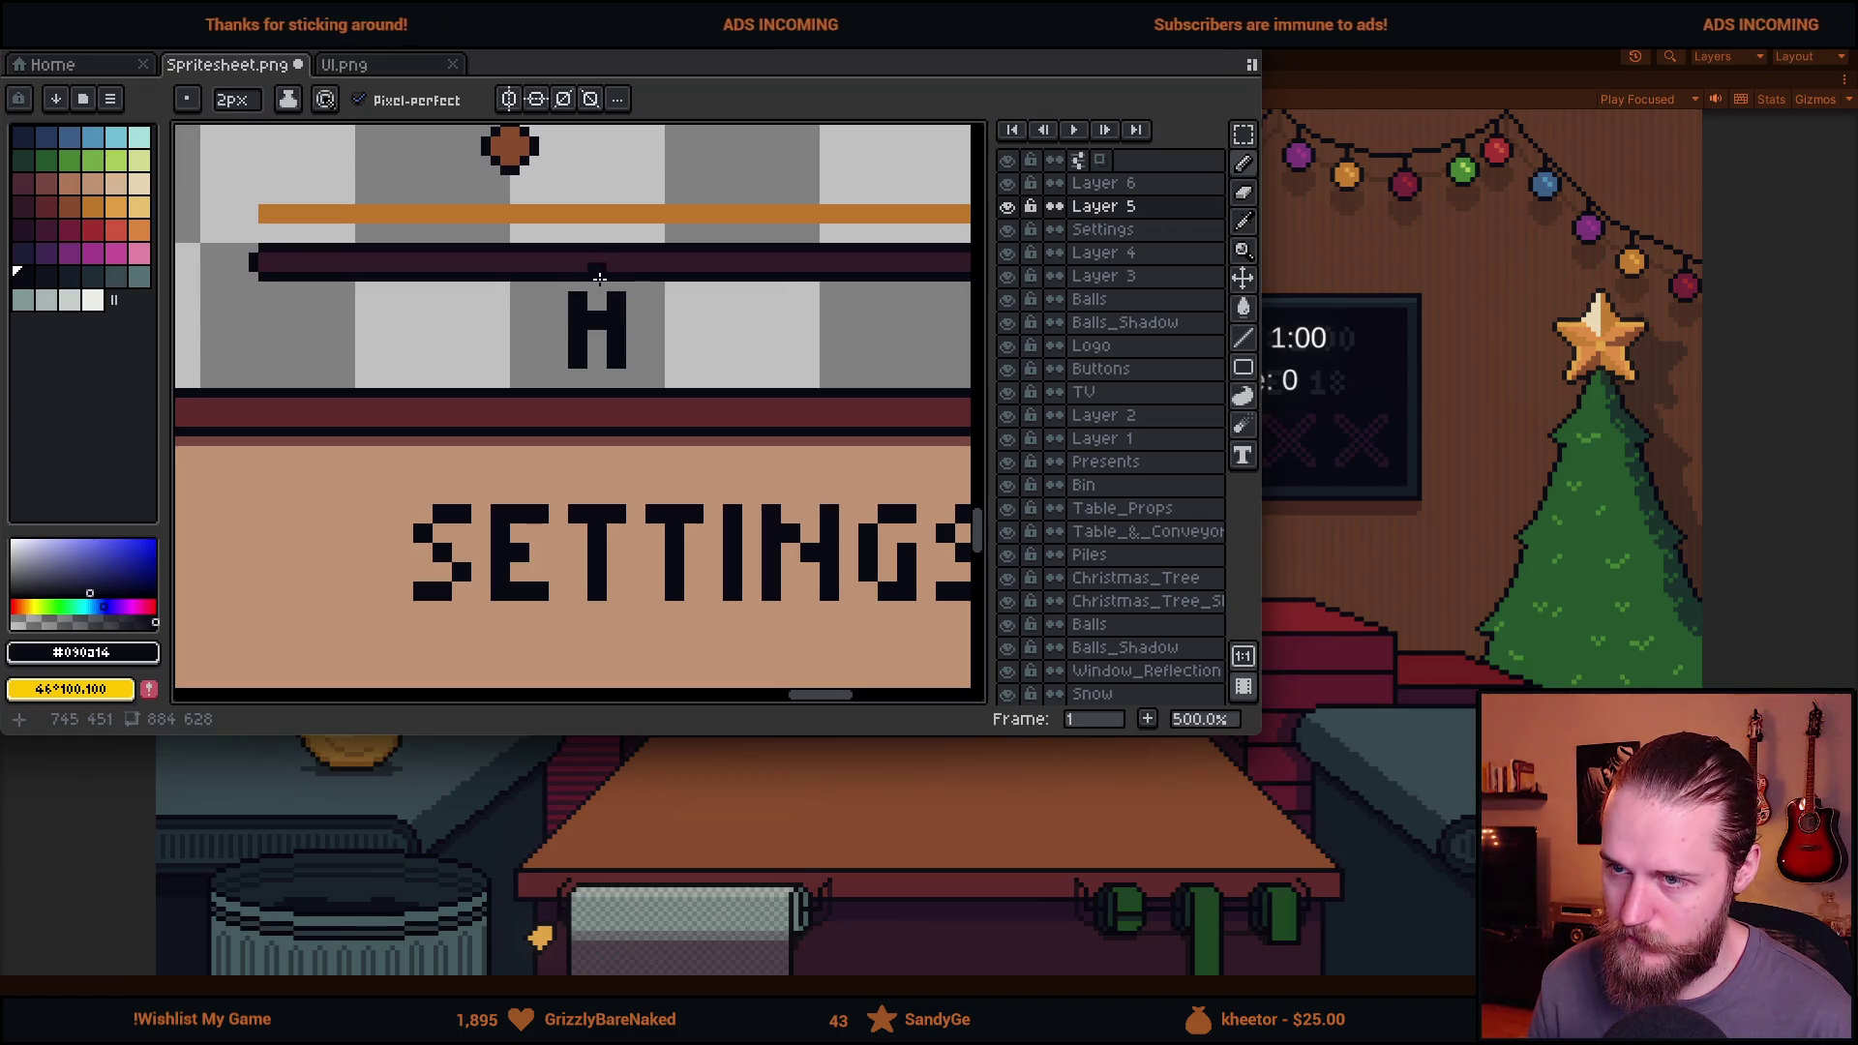
Select the drawn H and nudge it into place beside SETTINGS.
key(m)
mouse_move(543, 253)
mouse_down()
mouse_move(635, 439)
mouse_move(713, 207)
mouse_move(365, 415)
mouse_move(701, 426)
mouse_up()
key(Escape)
scroll(754, 427, up, 3)
scroll(736, 329, down, 1)
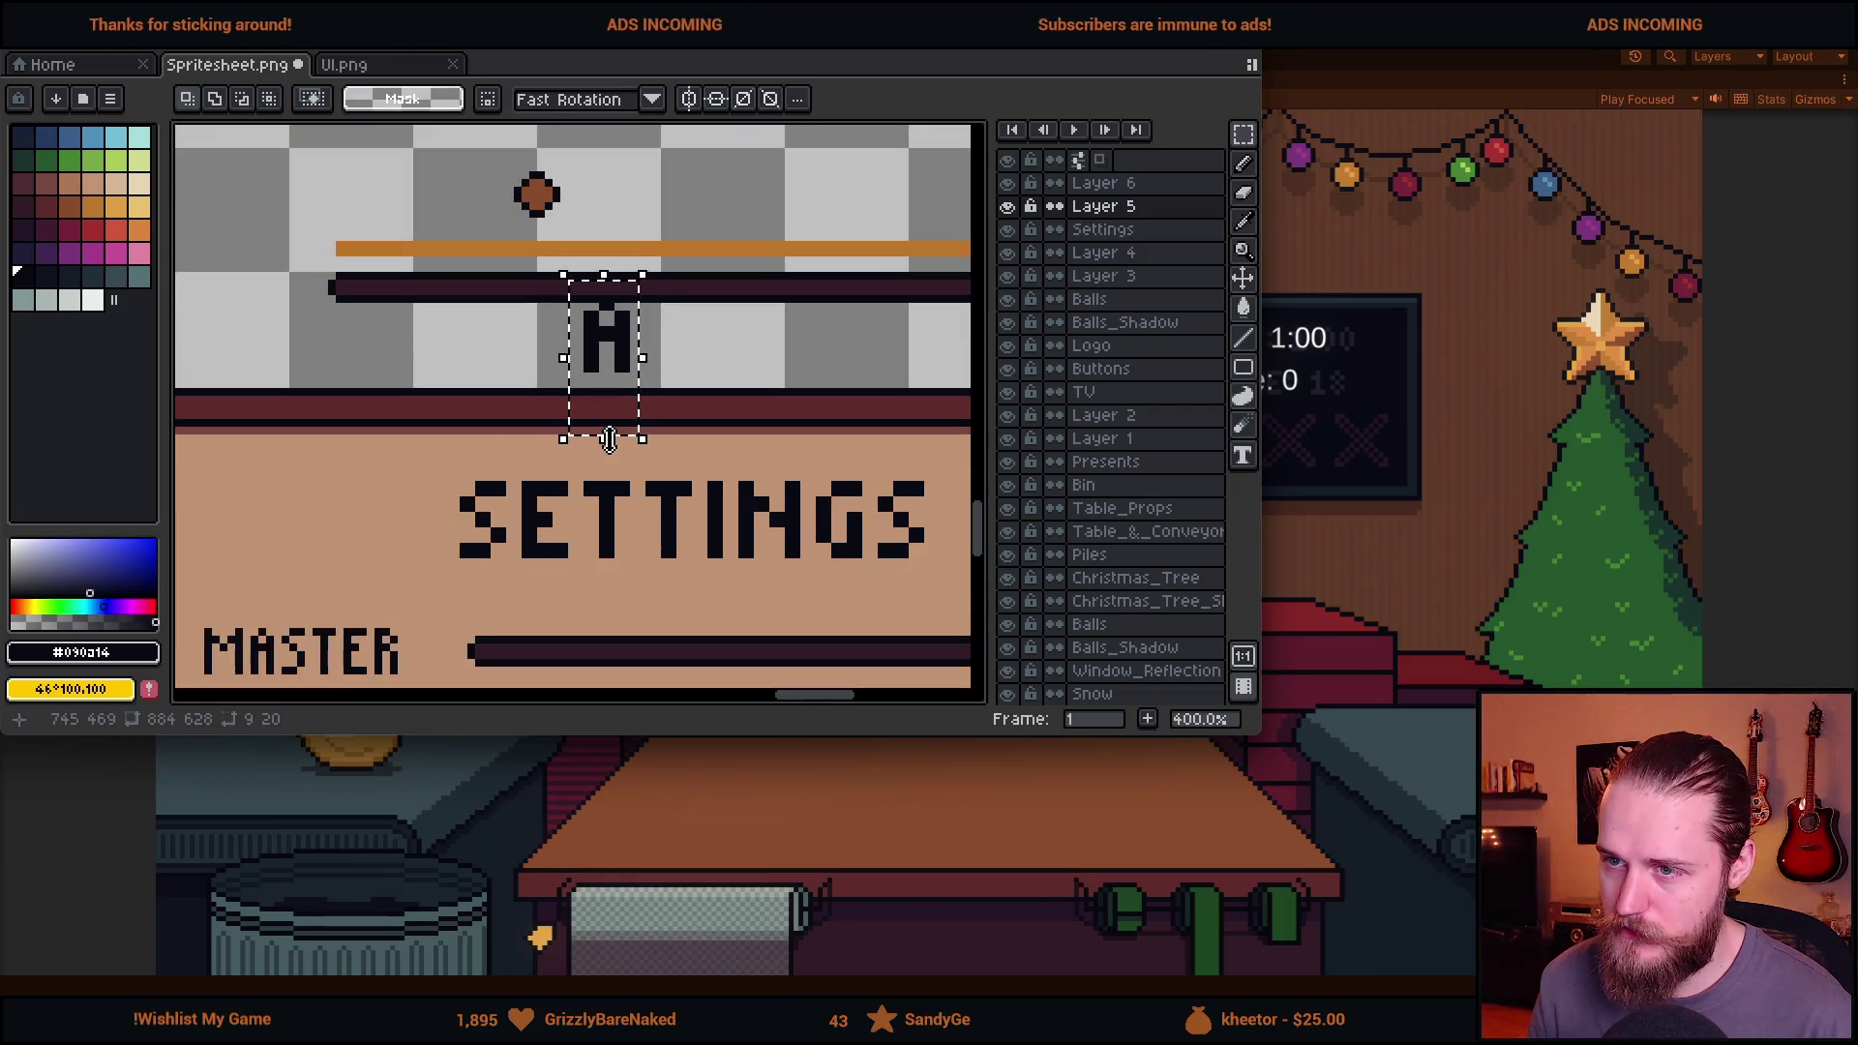
key(ctrl+z)
mouse_move(571, 299)
mouse_down()
mouse_move(658, 383)
mouse_move(295, 561)
mouse_move(692, 505)
mouse_move(600, 500)
mouse_up()
key(Return)
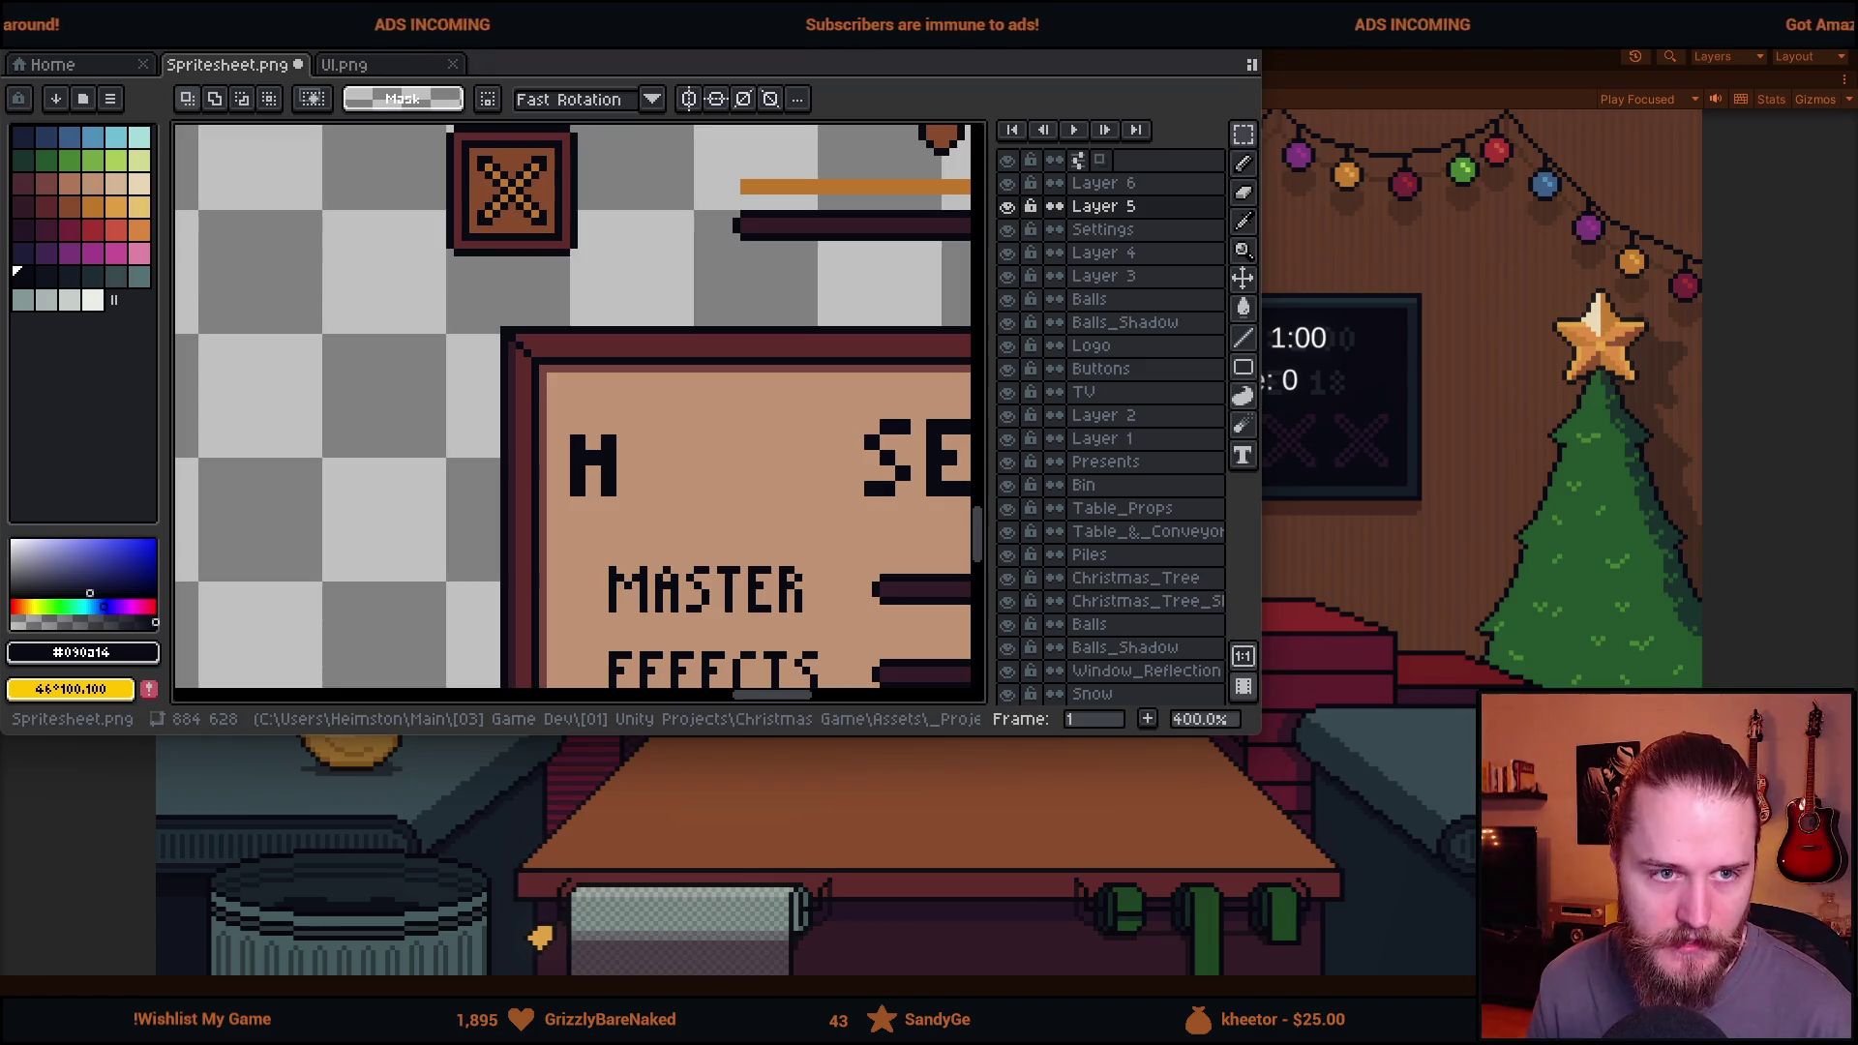
Pencil in the D and O letters to complete AUDIO in the heading.
scroll(546, 403, up, 5)
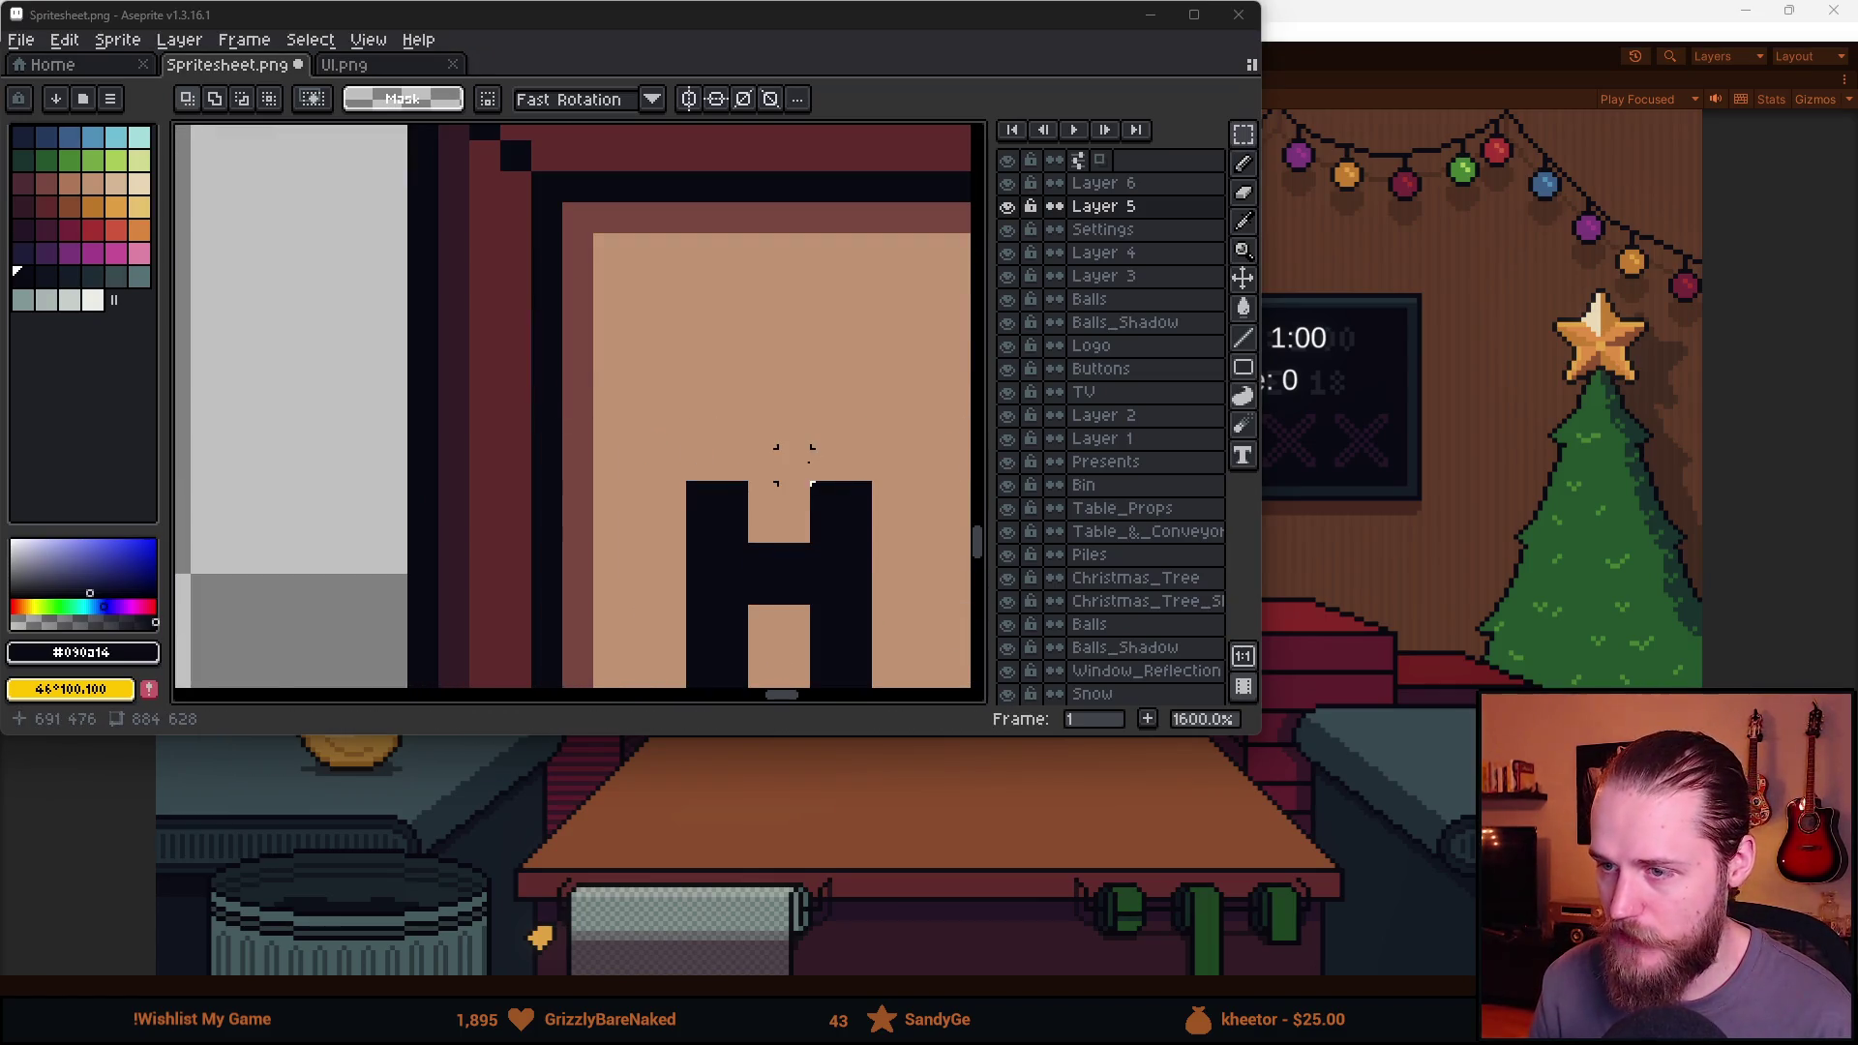
key(b)
drag(794, 462, 548, 364)
click(508, 326)
mouse_move(695, 407)
mouse_down()
mouse_move(564, 384)
mouse_move(564, 508)
mouse_move(642, 561)
mouse_move(713, 294)
mouse_move(709, 310)
mouse_up()
drag(813, 458, 640, 404)
mouse_move(627, 250)
mouse_down()
mouse_move(627, 504)
mouse_move(699, 518)
mouse_up()
mouse_move(688, 313)
mouse_down()
mouse_move(709, 249)
mouse_move(772, 315)
mouse_move(750, 444)
mouse_up()
mouse_move(910, 291)
mouse_down()
mouse_move(569, 257)
mouse_move(539, 476)
mouse_up()
click(569, 258)
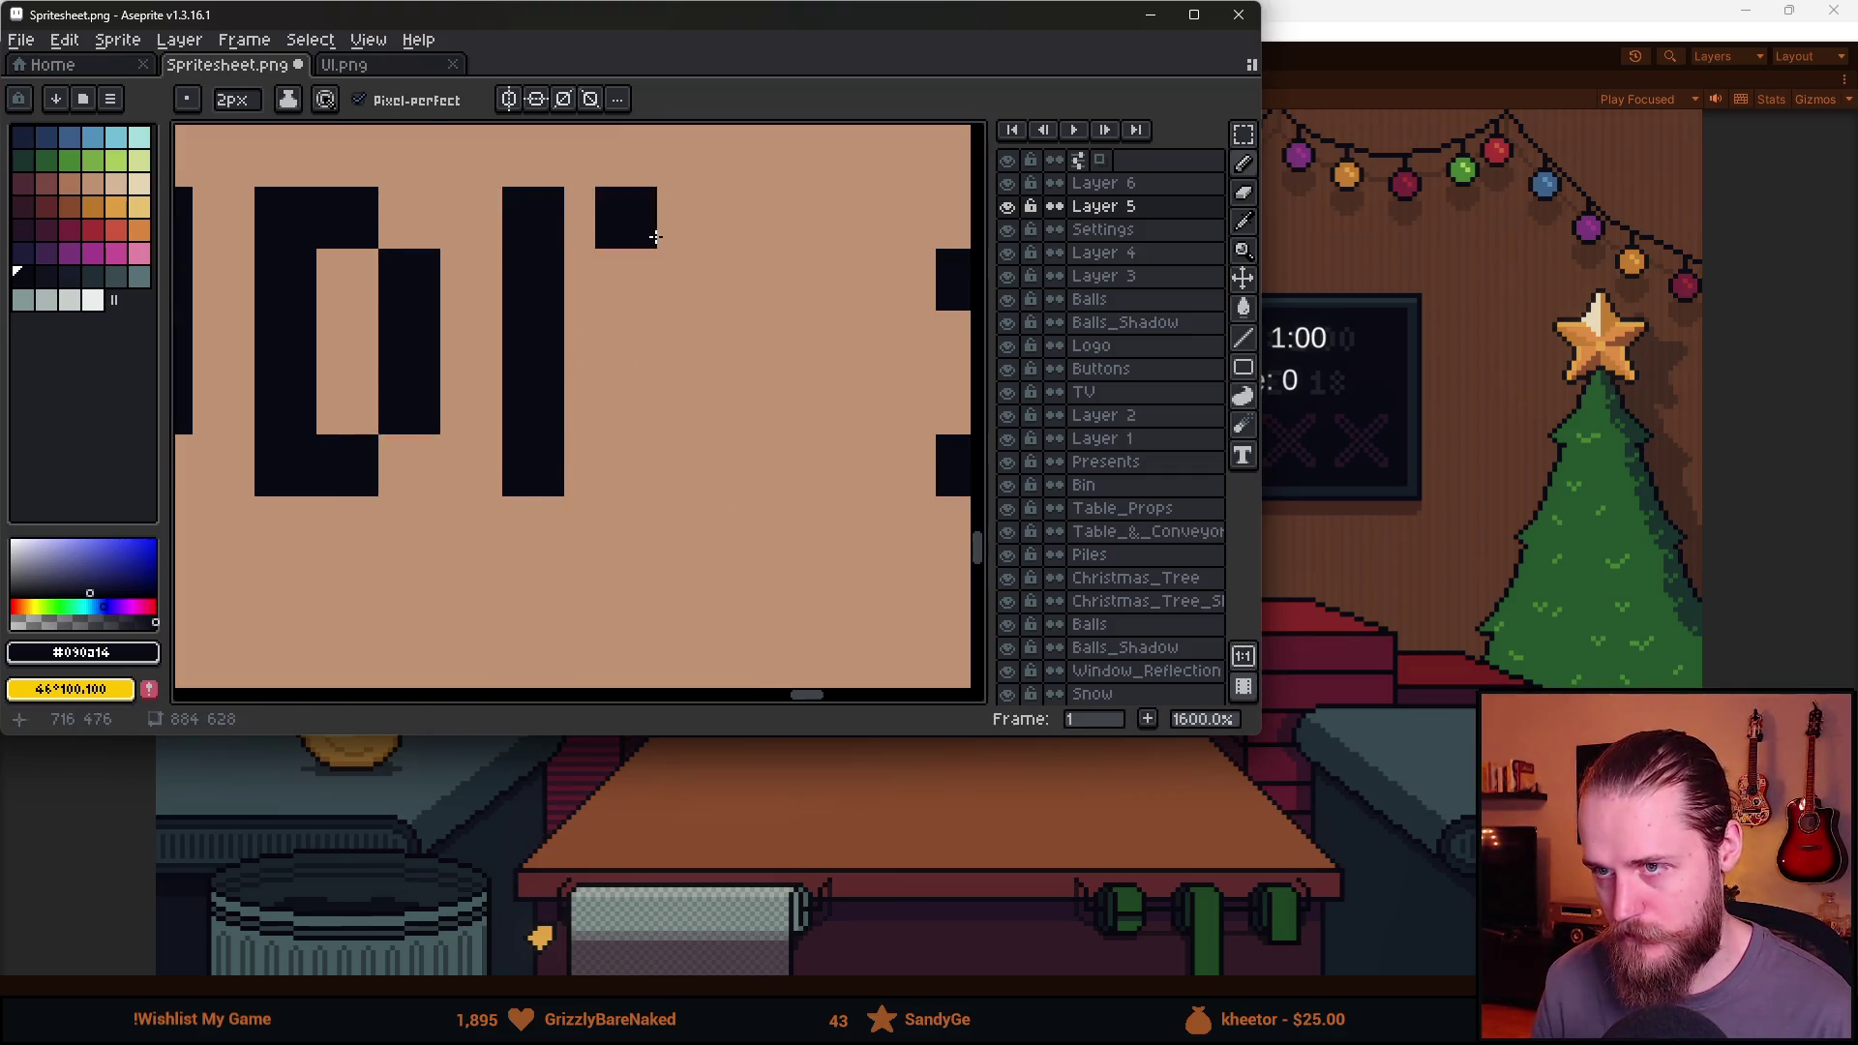
mouse_move(655, 299)
mouse_down()
mouse_move(664, 407)
mouse_move(726, 485)
mouse_move(785, 409)
mouse_move(776, 274)
mouse_move(721, 229)
mouse_up()
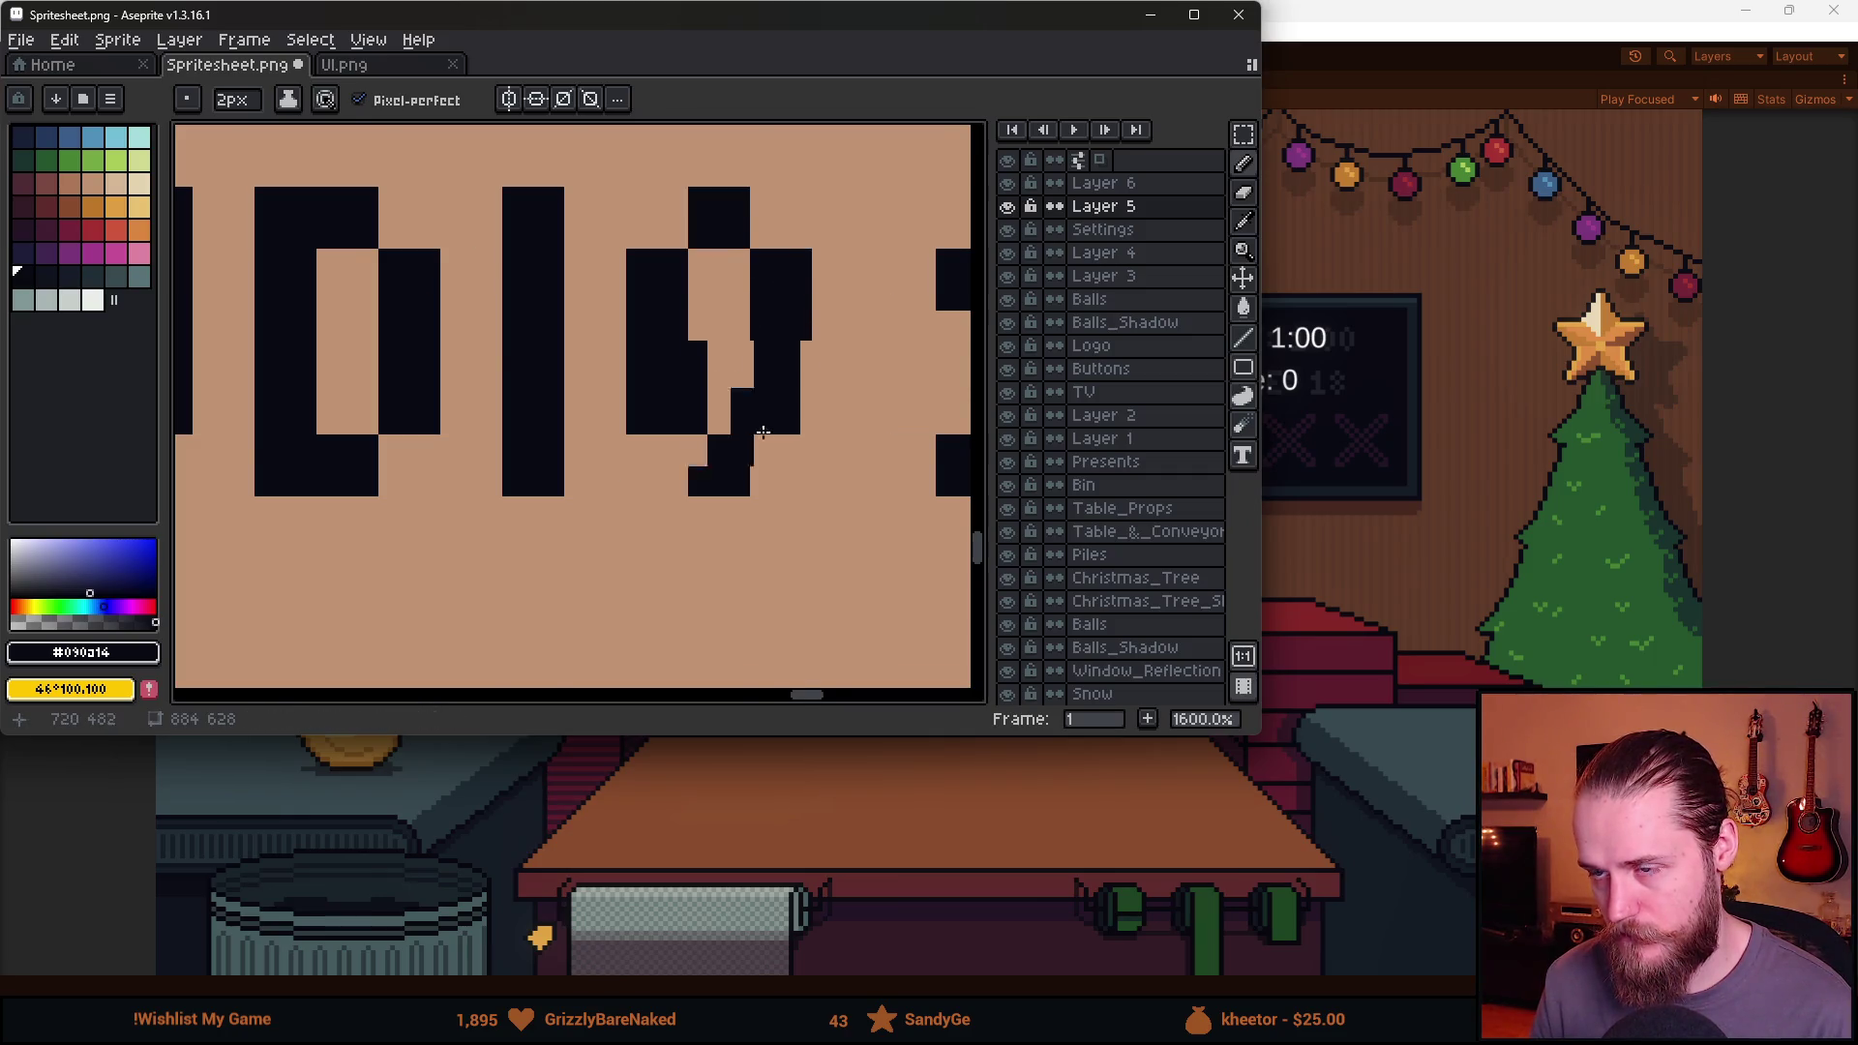
Marquee-select the word SETTINGS in the panel title.
scroll(437, 409, down, 7)
drag(437, 410, 393, 400)
key(m)
drag(370, 290, 765, 388)
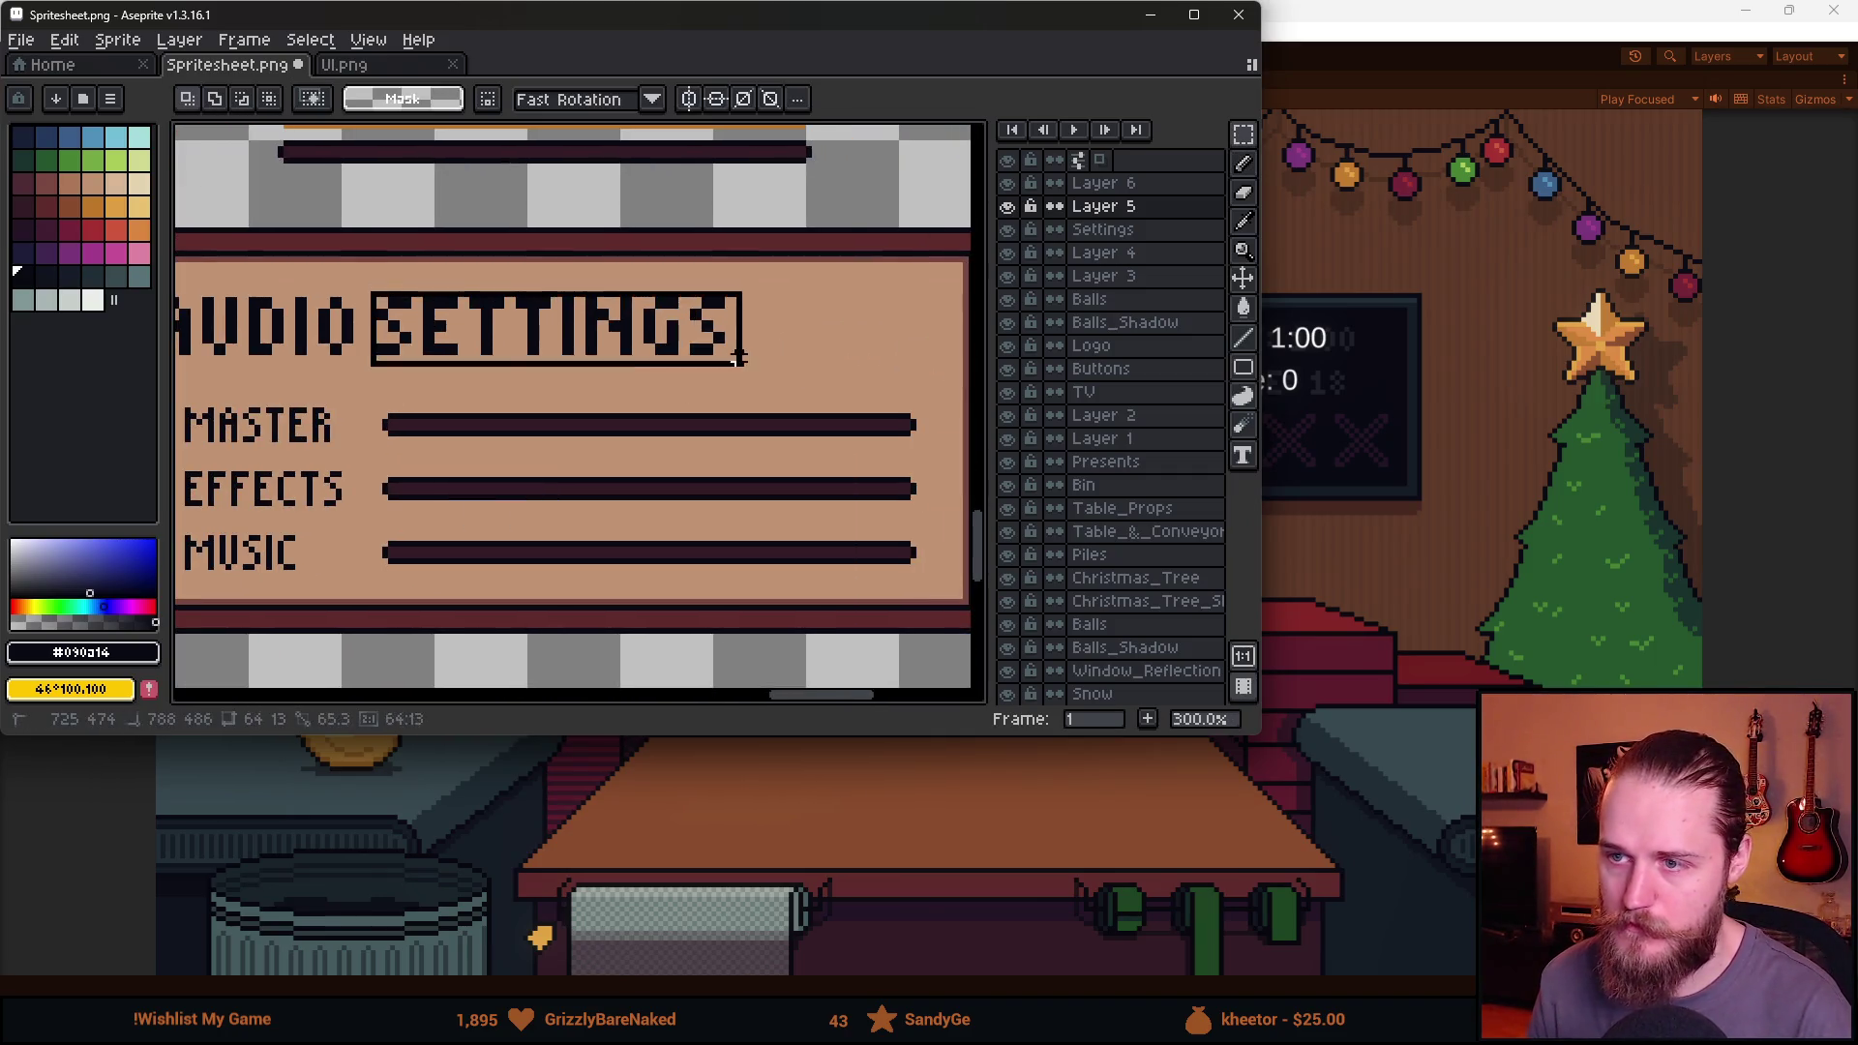
Delete SETTINGS and move the AUDIO word right across the title.
key(Delete)
drag(443, 352, 558, 419)
drag(274, 356, 484, 431)
mouse_move(307, 385)
mouse_down()
mouse_move(675, 391)
mouse_move(795, 450)
mouse_move(644, 391)
mouse_move(731, 393)
mouse_move(656, 366)
mouse_up()
key(ctrl+d)
Maximize Aseprite and shift AUDIO about 42 px left toward the panel centre.
key(b)
scroll(356, 350, up, 15)
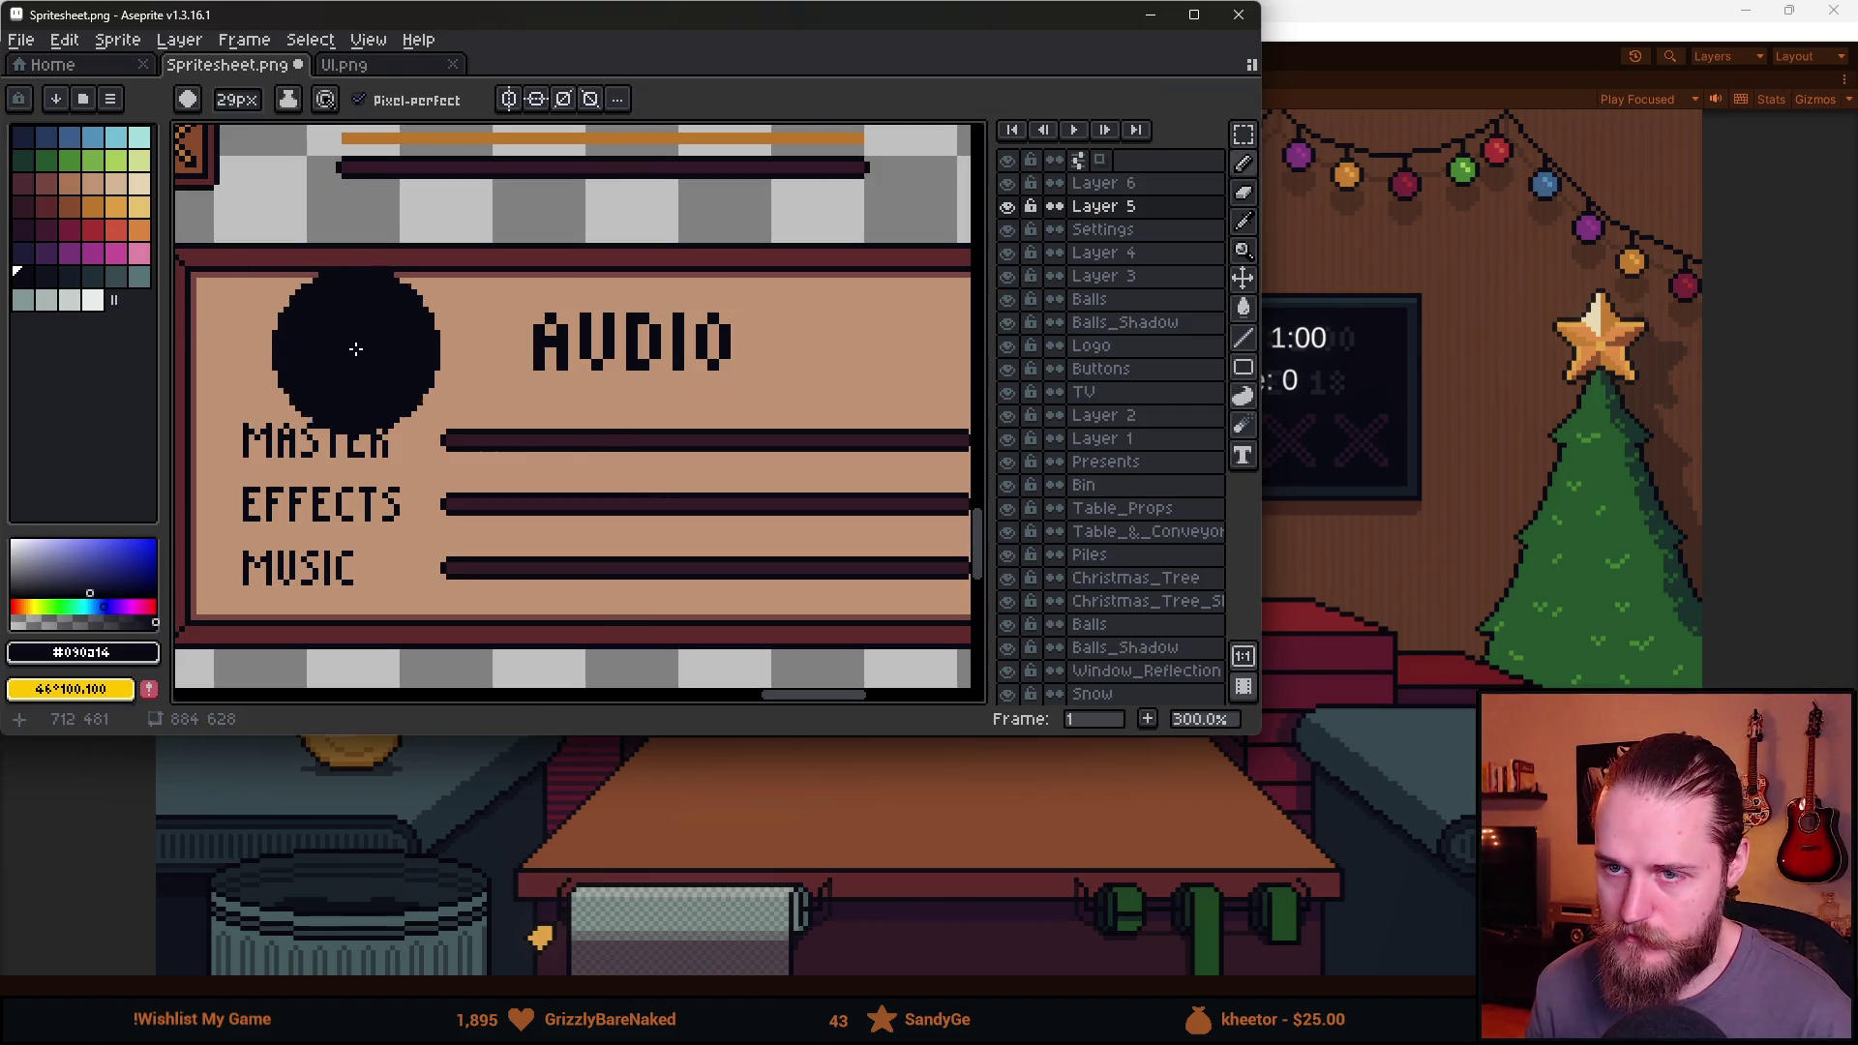
scroll(365, 348, up, 2)
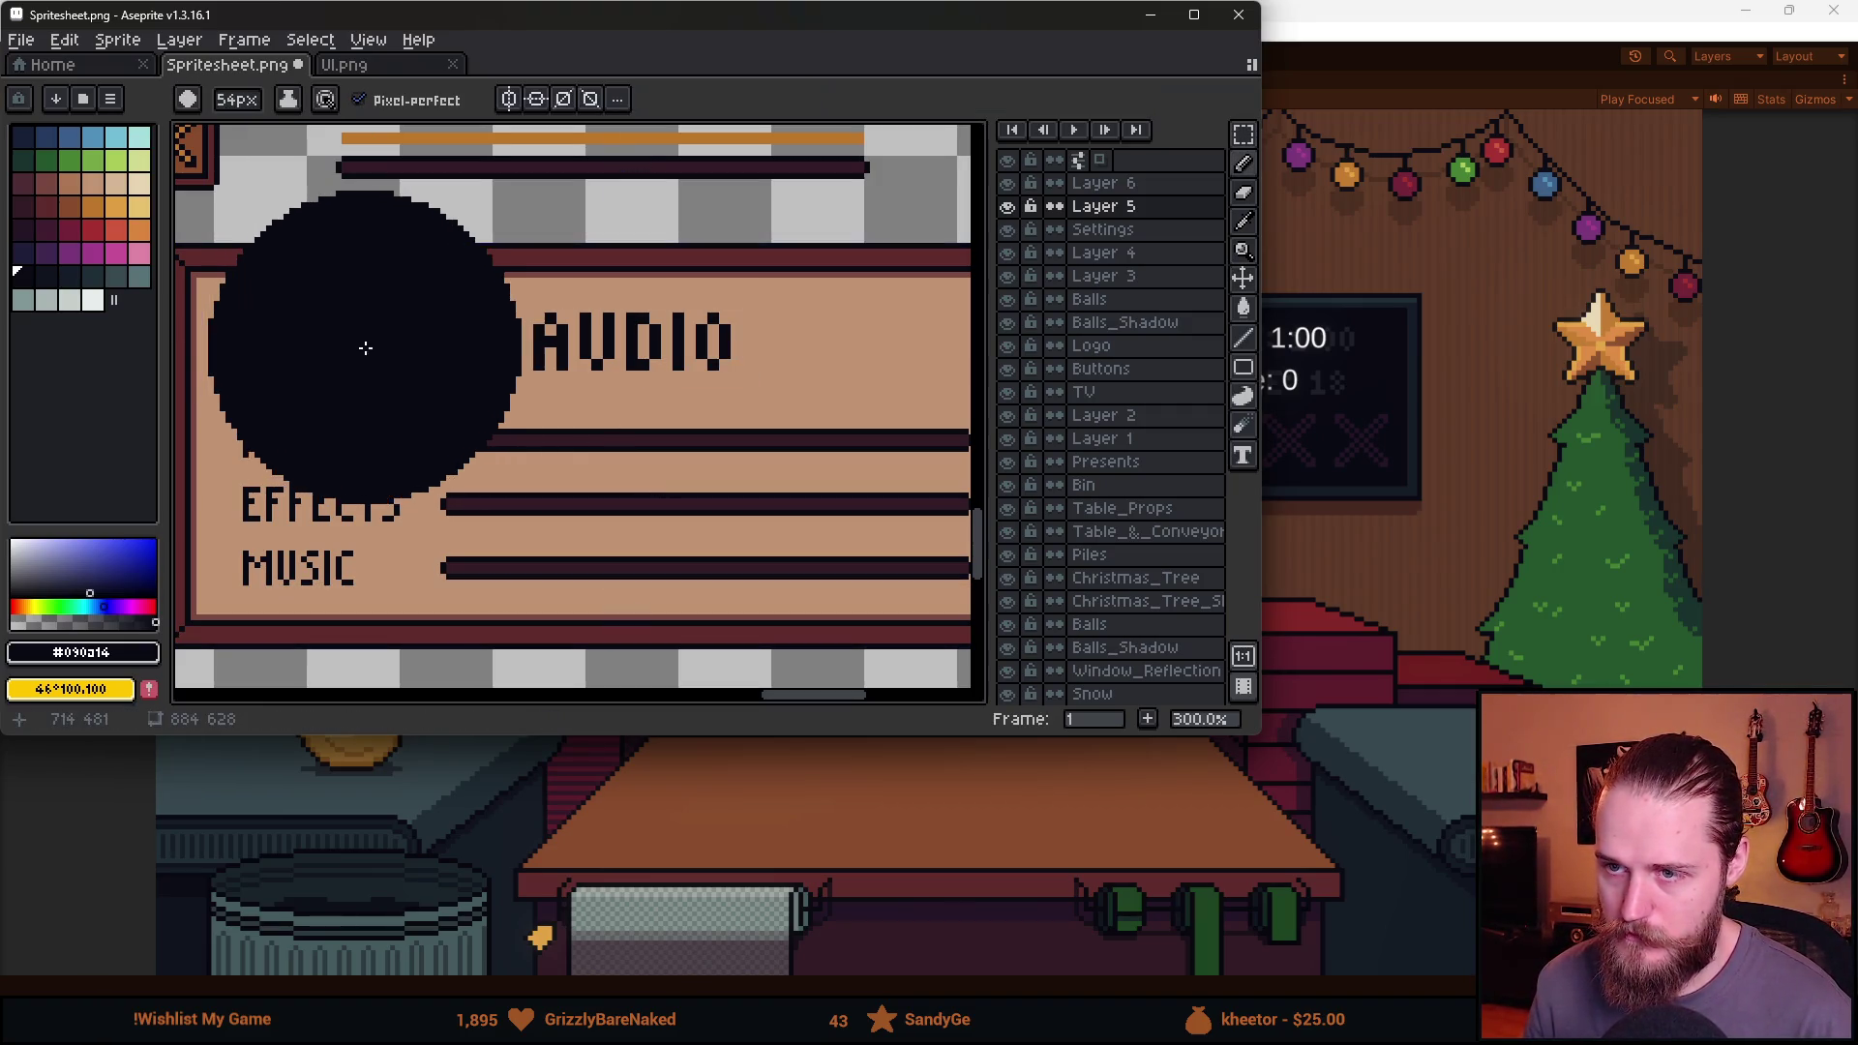
scroll(739, 456, right, 8)
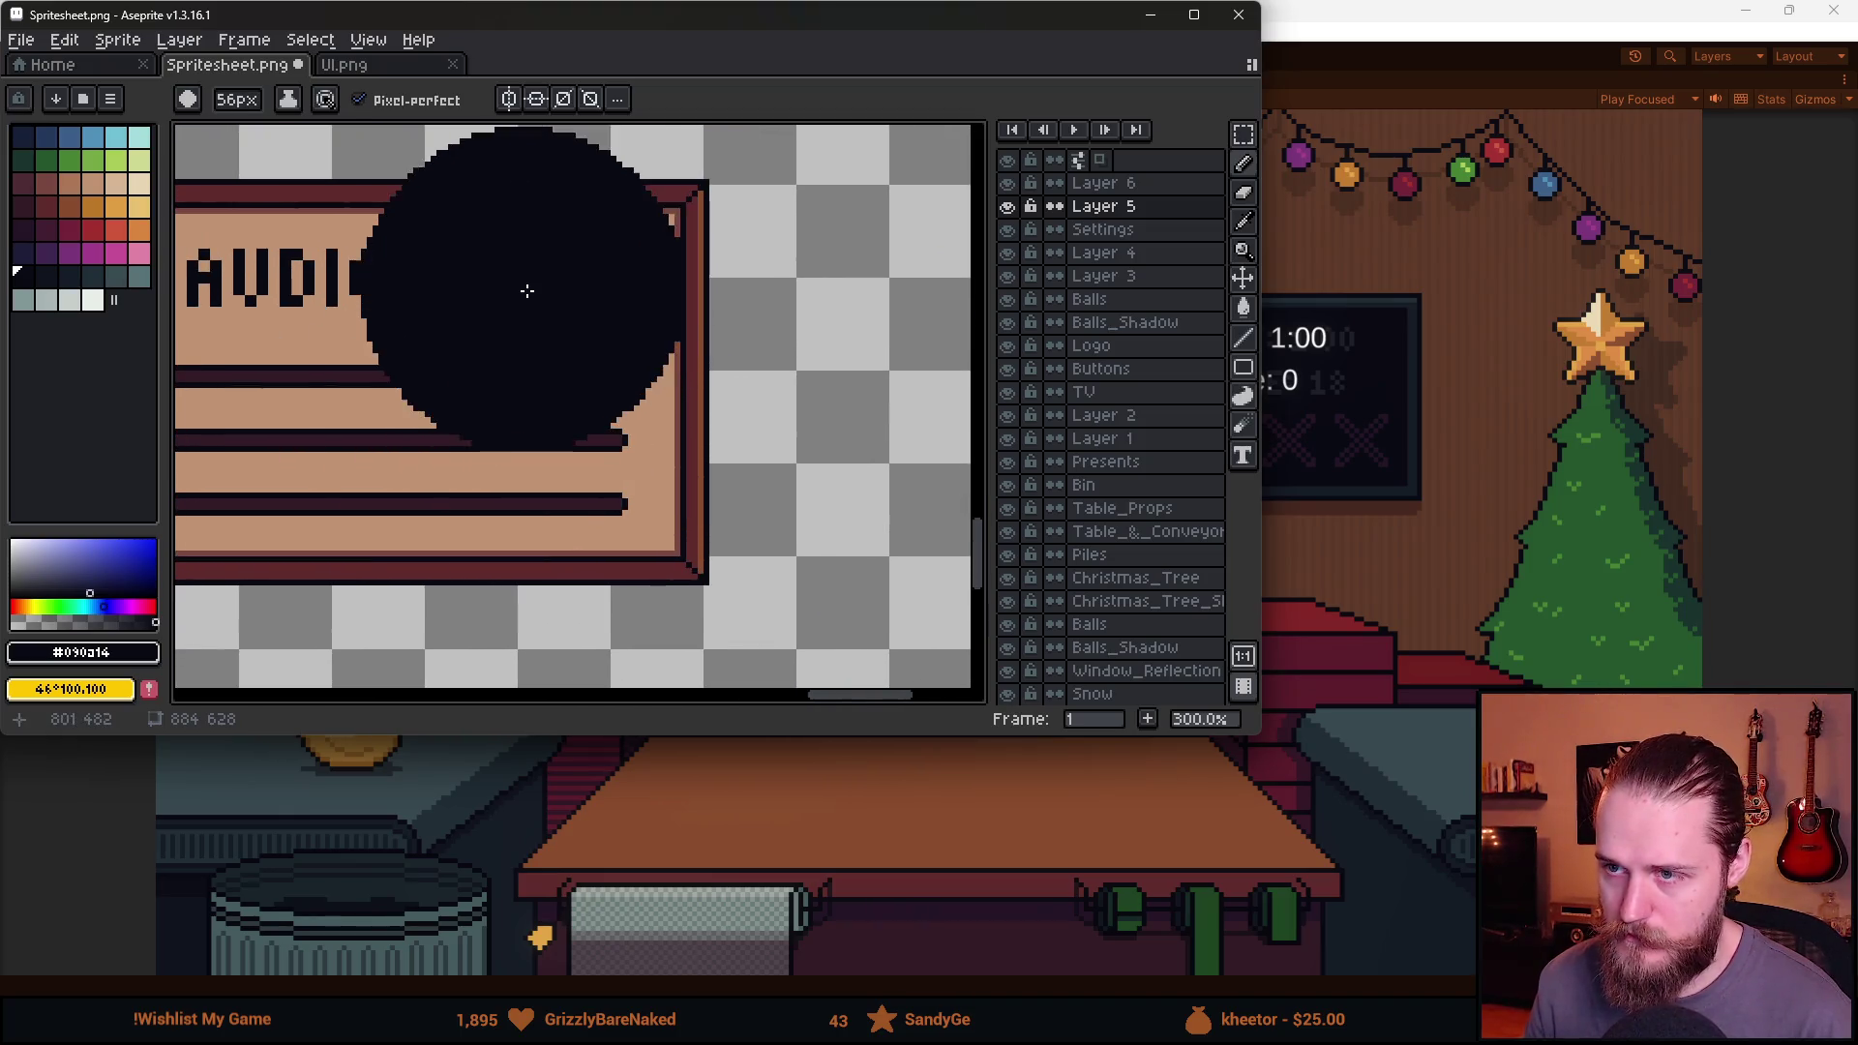
scroll(526, 290, left, 6)
key(m)
drag(403, 302, 782, 396)
click(1193, 14)
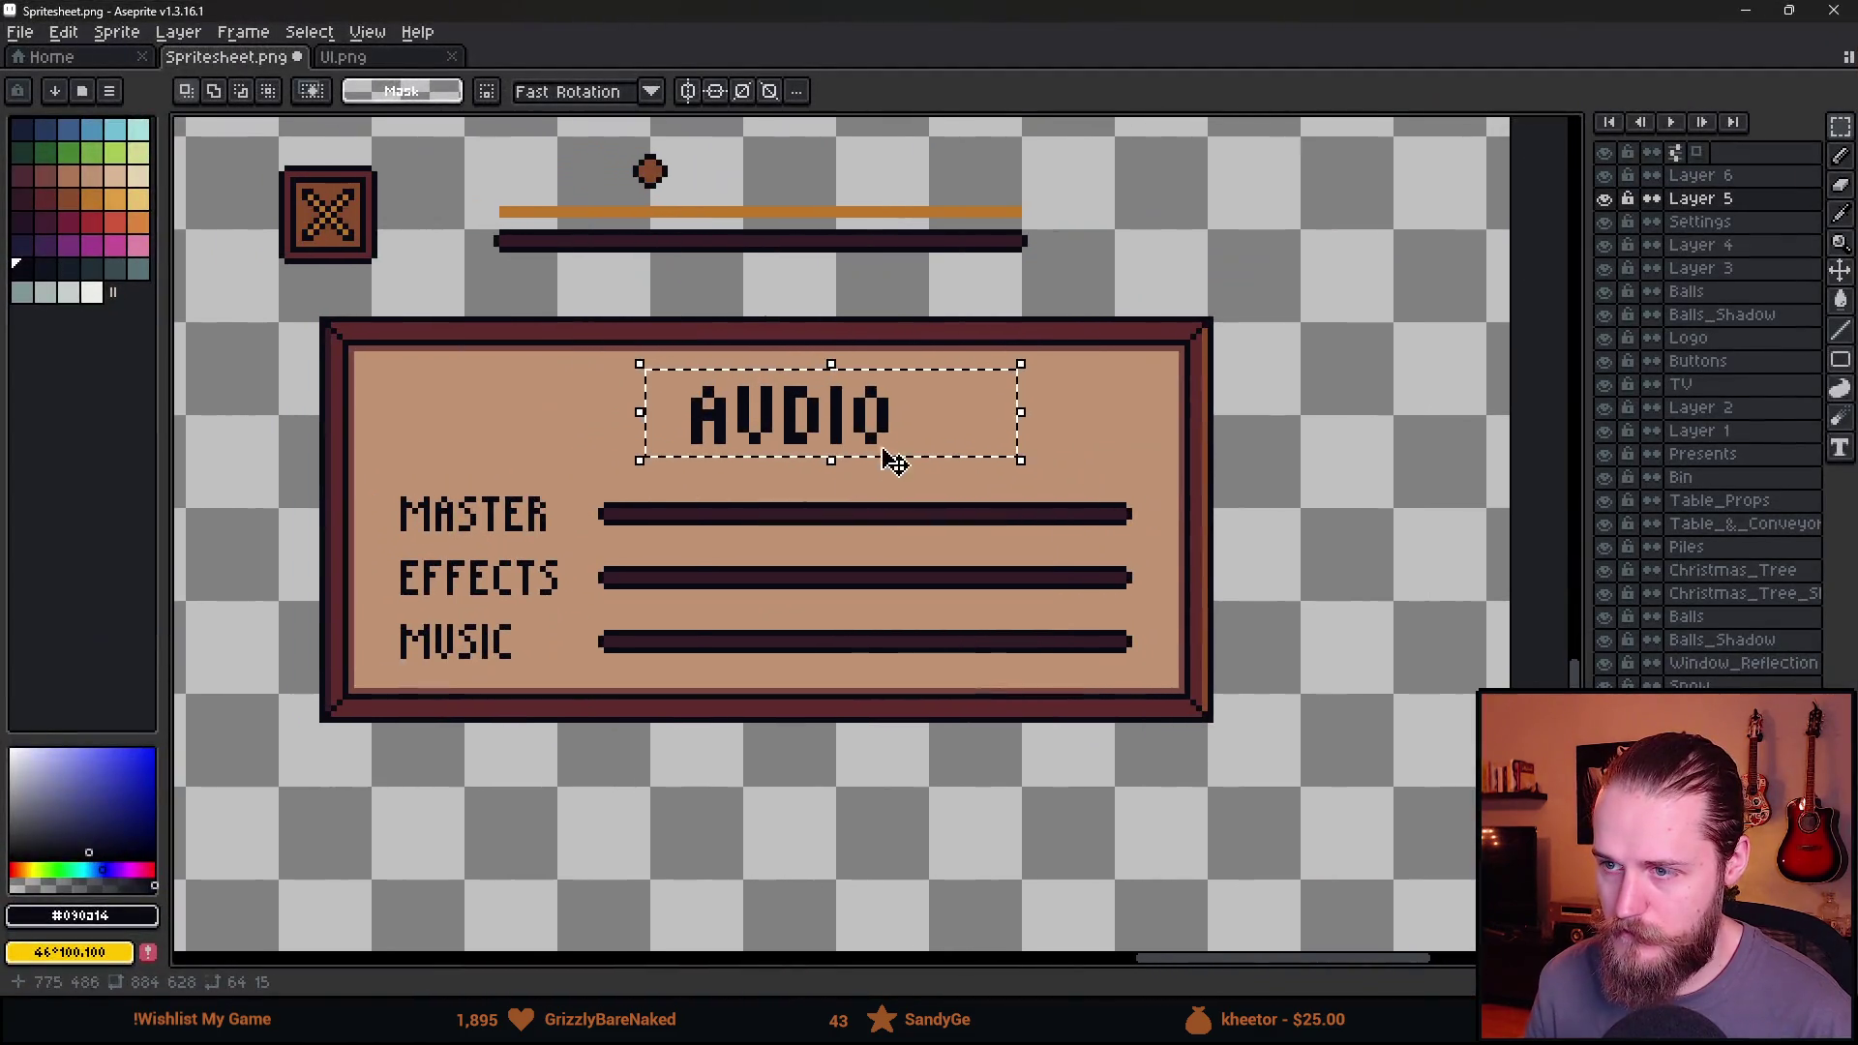
drag(895, 463, 833, 439)
key(ctrl+d)
Fine-tune AUDIO so it sits centred above the sliders.
key(b)
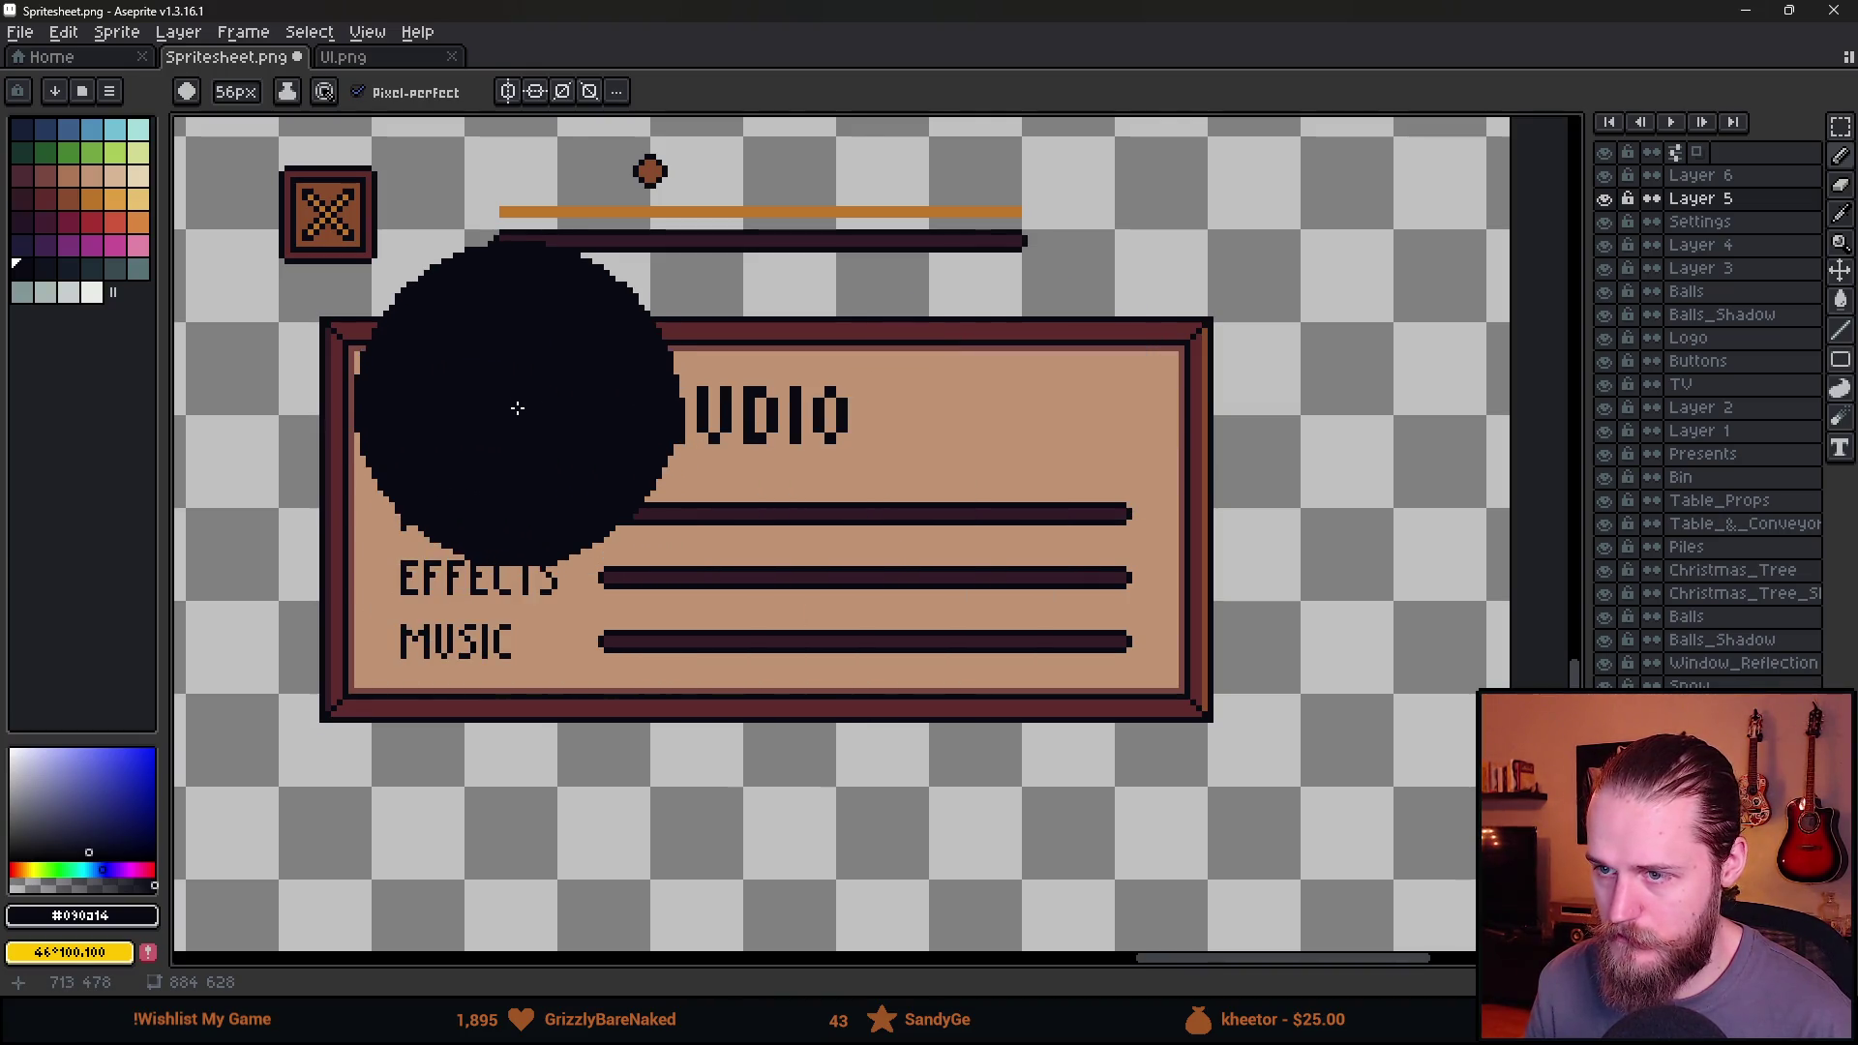
key(m)
mouse_move(622, 364)
mouse_down()
mouse_move(653, 418)
mouse_move(887, 466)
mouse_up()
click(820, 437)
key(ctrl+d)
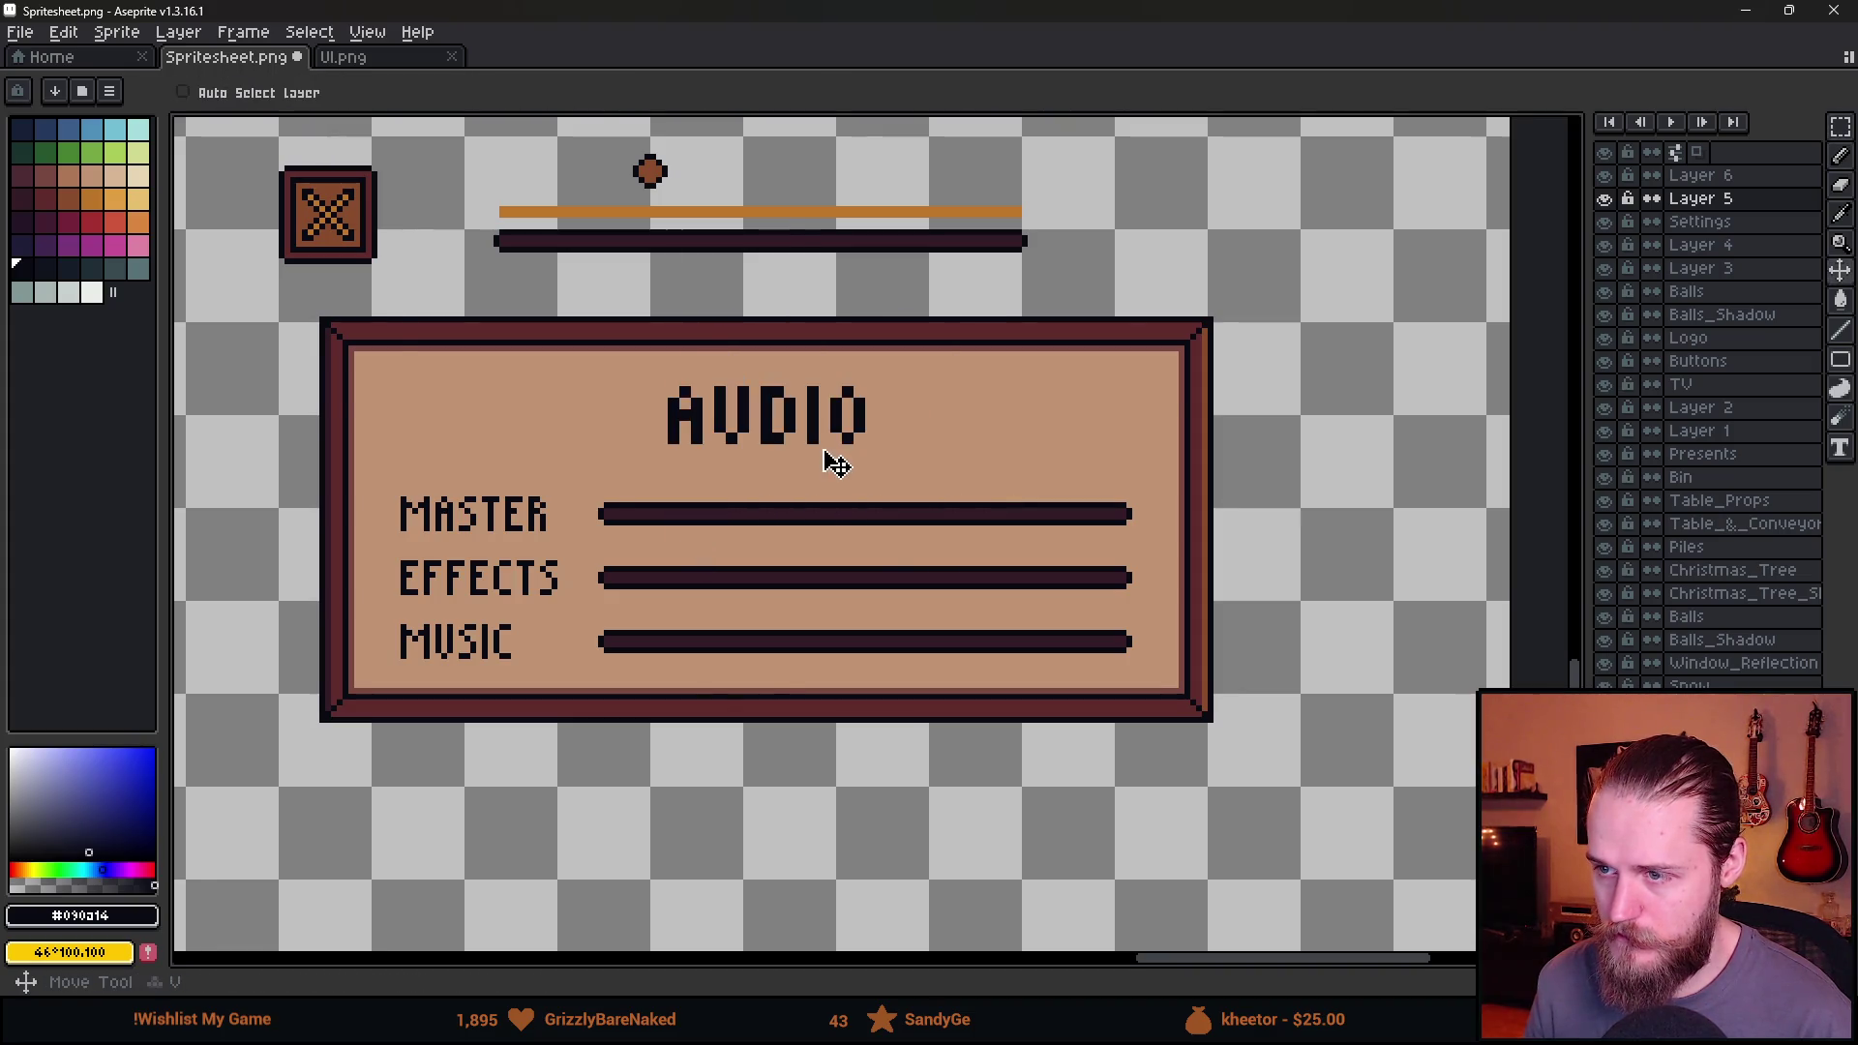
Review the centred AUDIO title, then open the settings panel in the running game.
key(v)
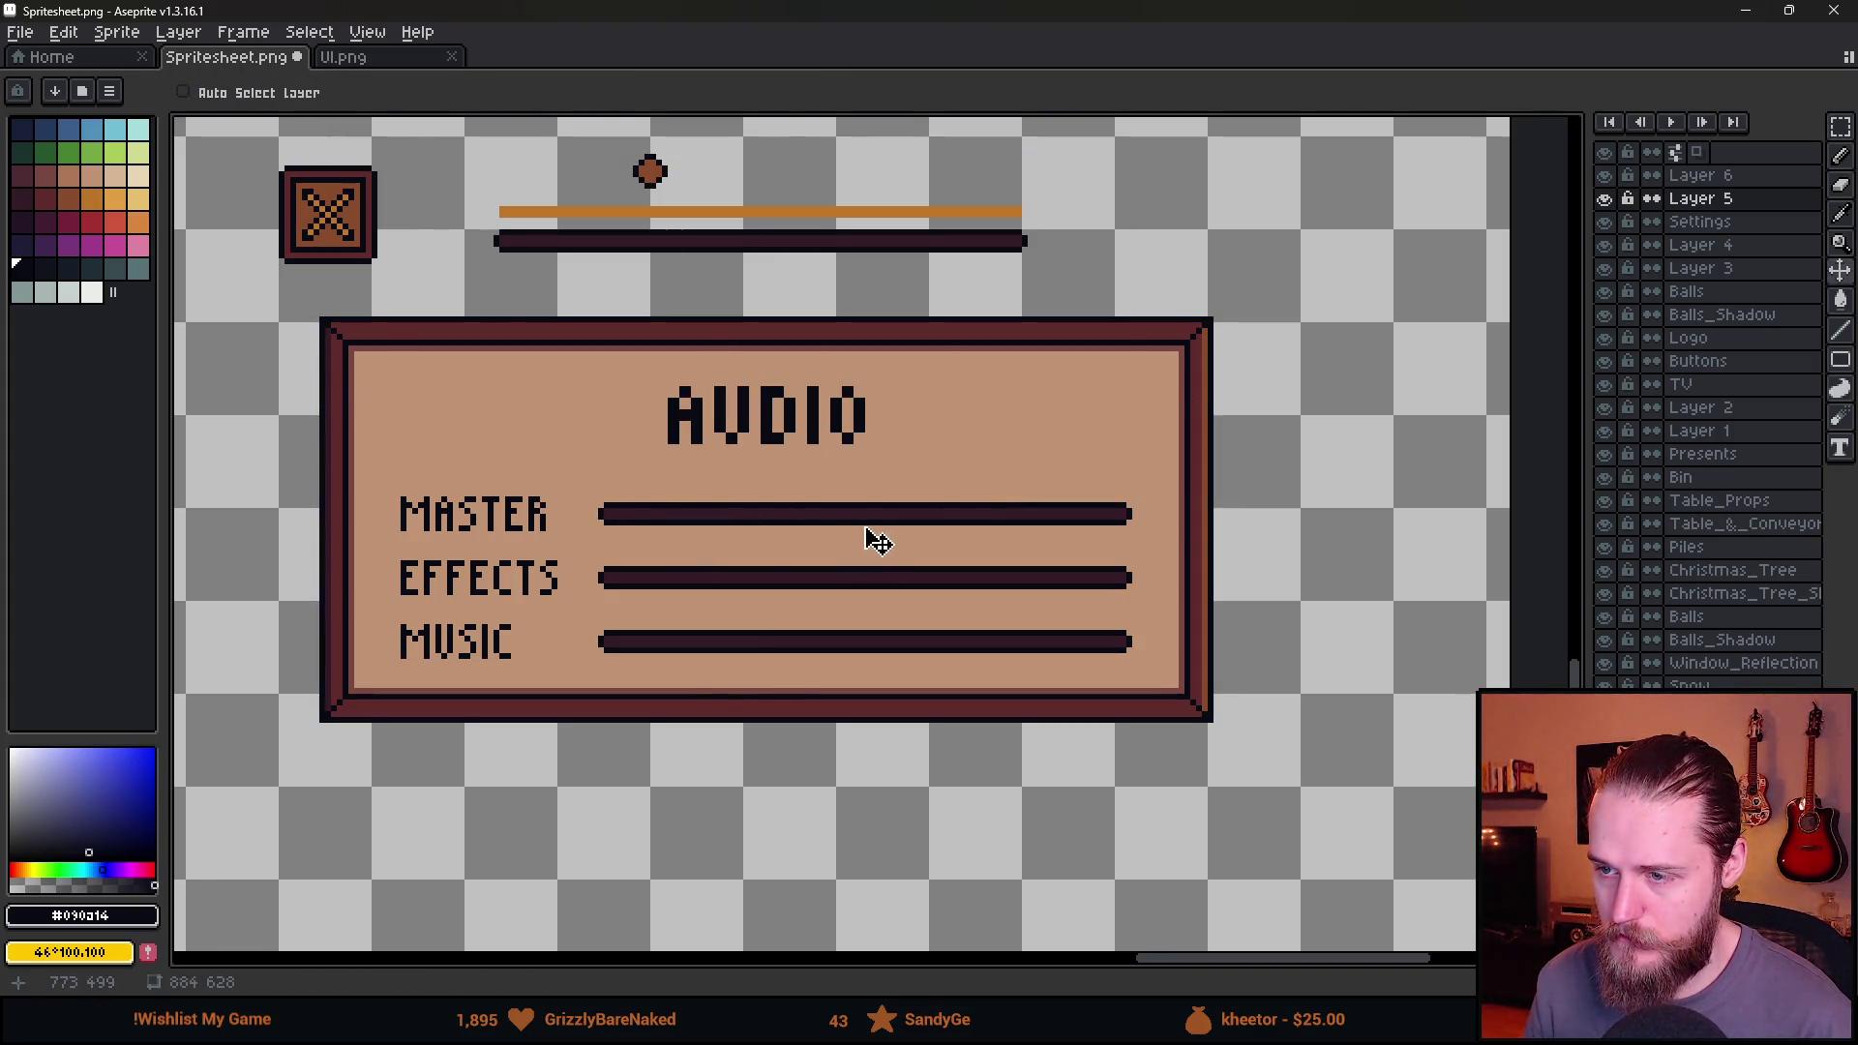
scroll(878, 542, down, 4)
scroll(883, 542, up, 3)
scroll(731, 498, up, 1)
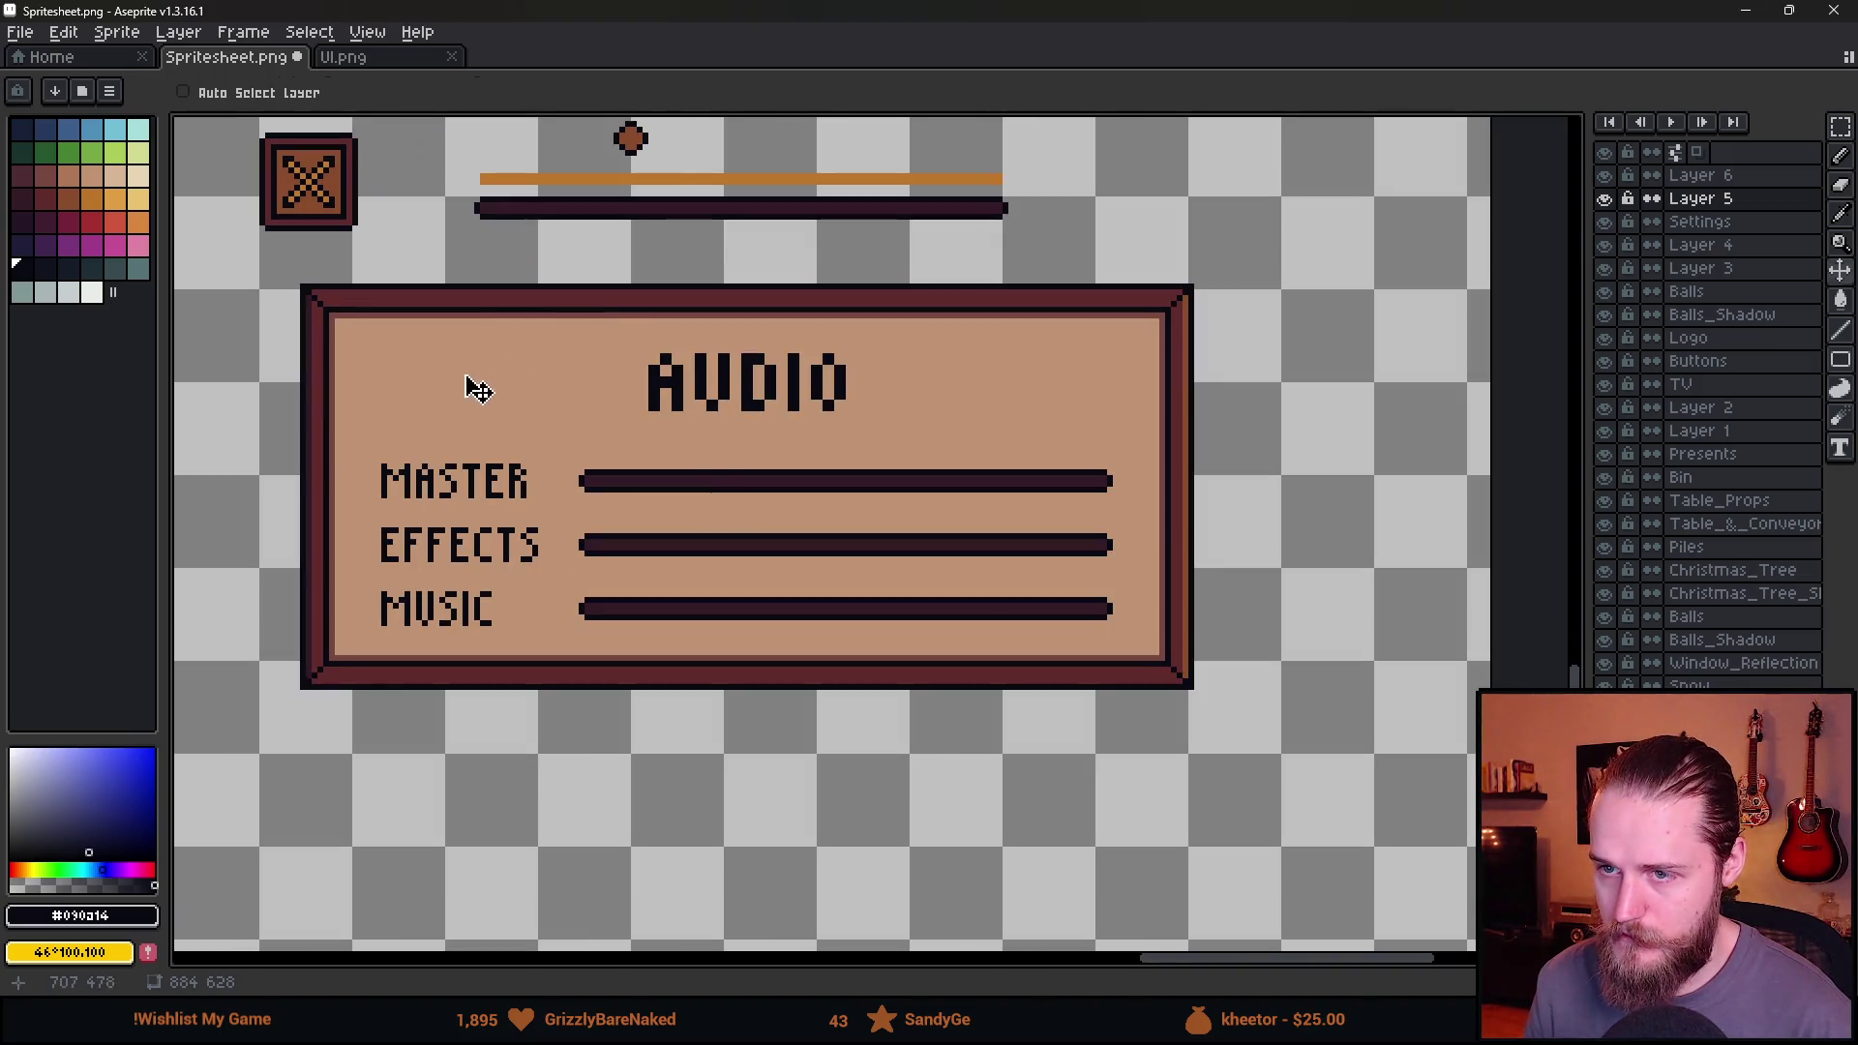
key(b)
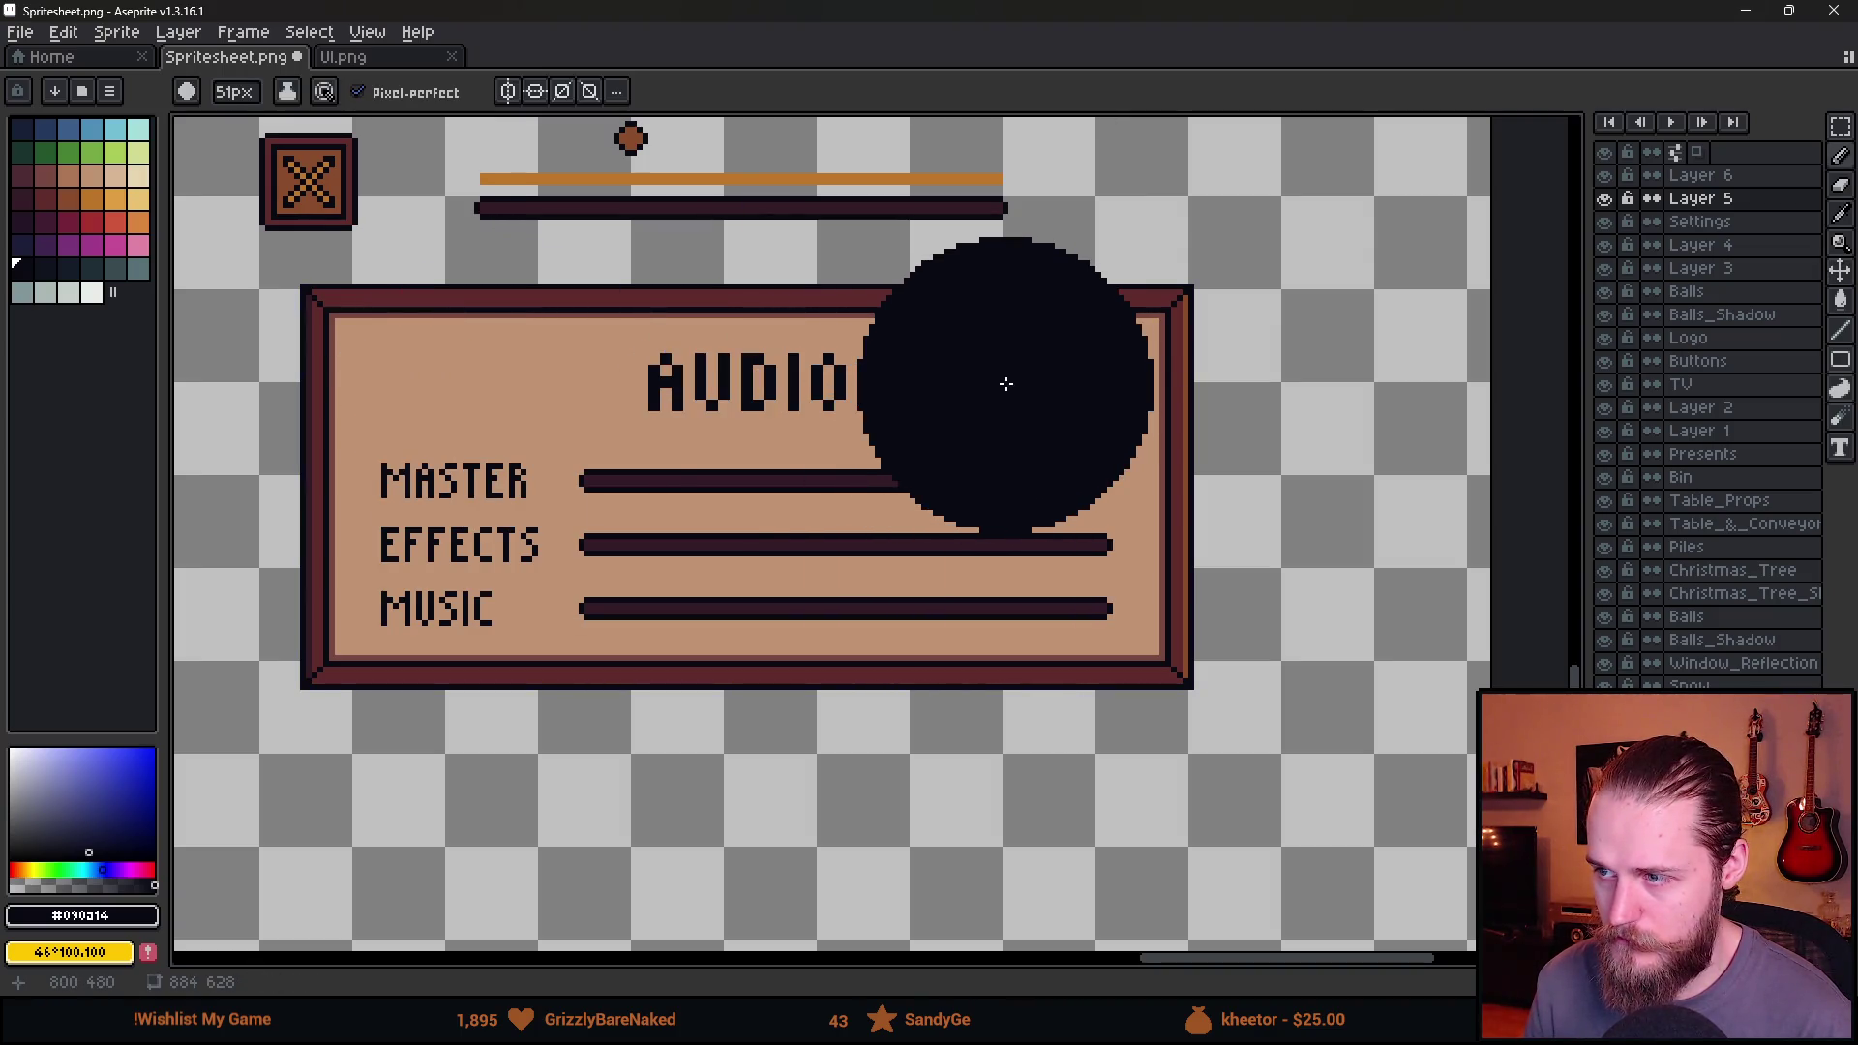
scroll(1006, 384, down, 2)
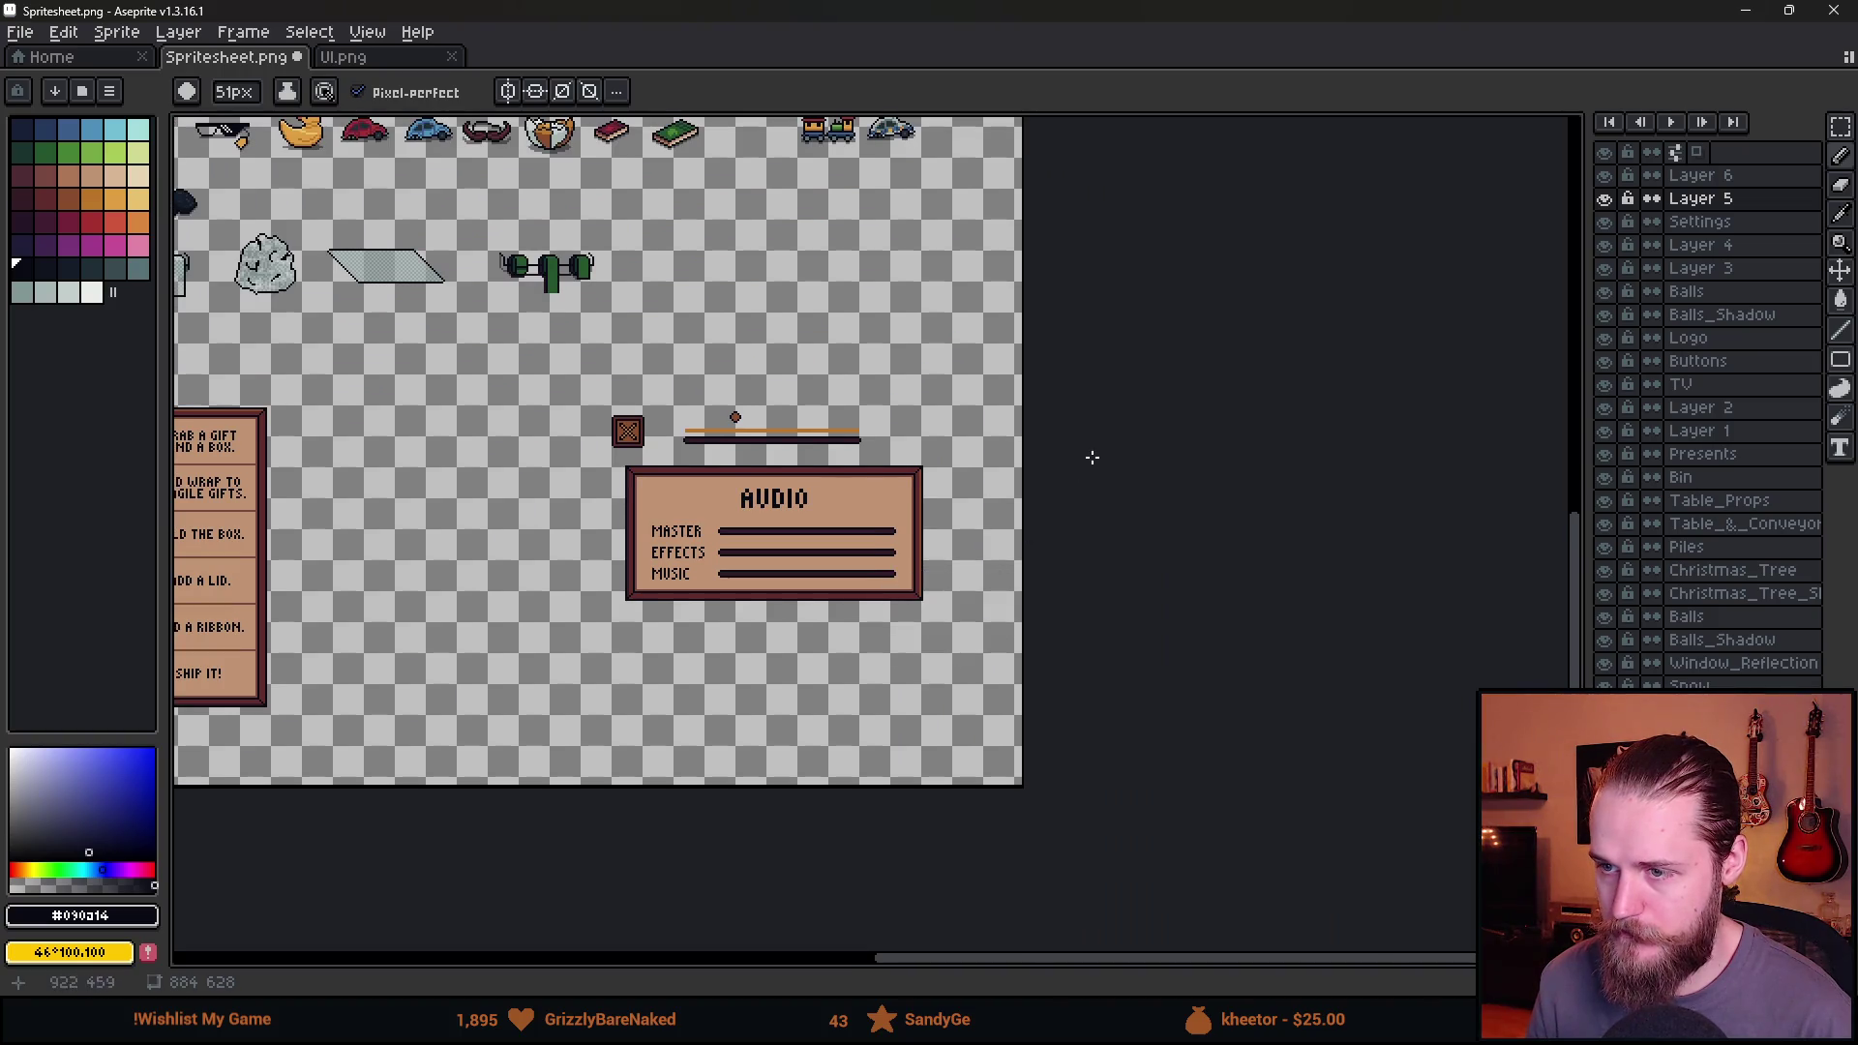
key(alt+Tab)
click(266, 143)
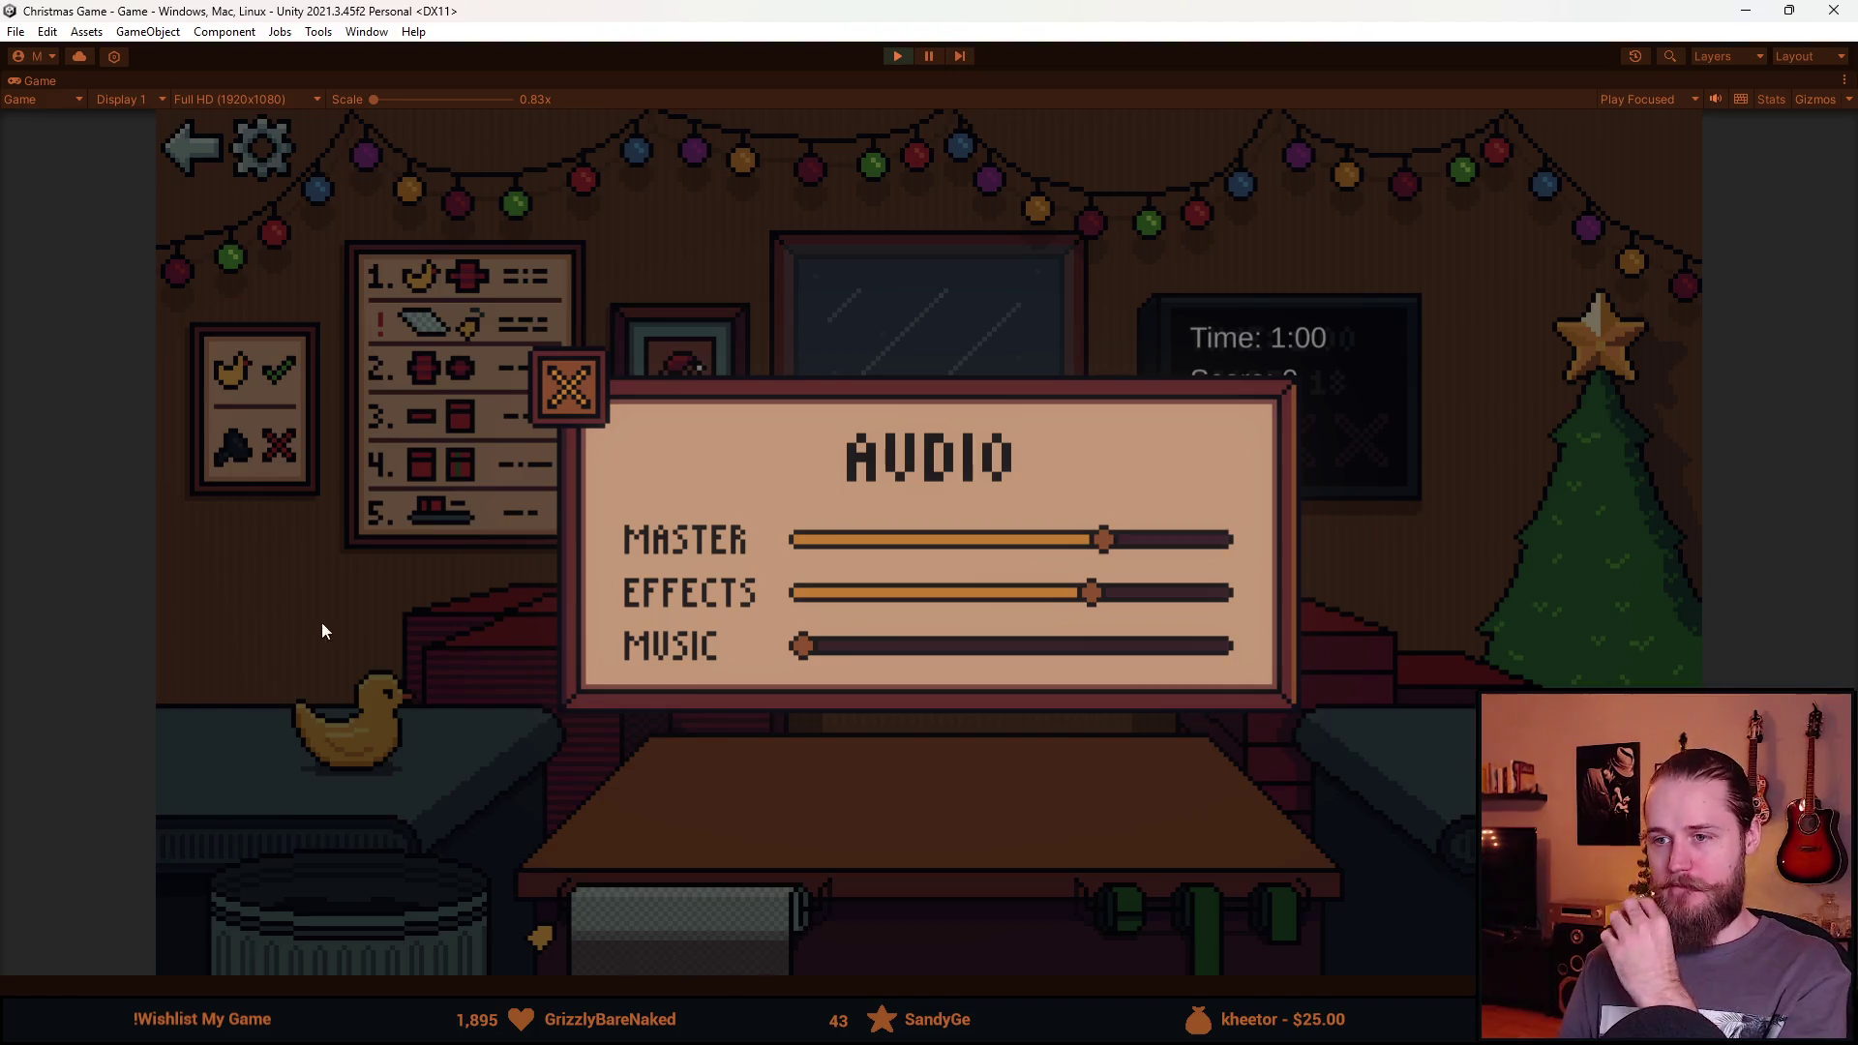
Open and close the AUDIO panel a few times, return to the main menu, and stop Play mode.
click(547, 391)
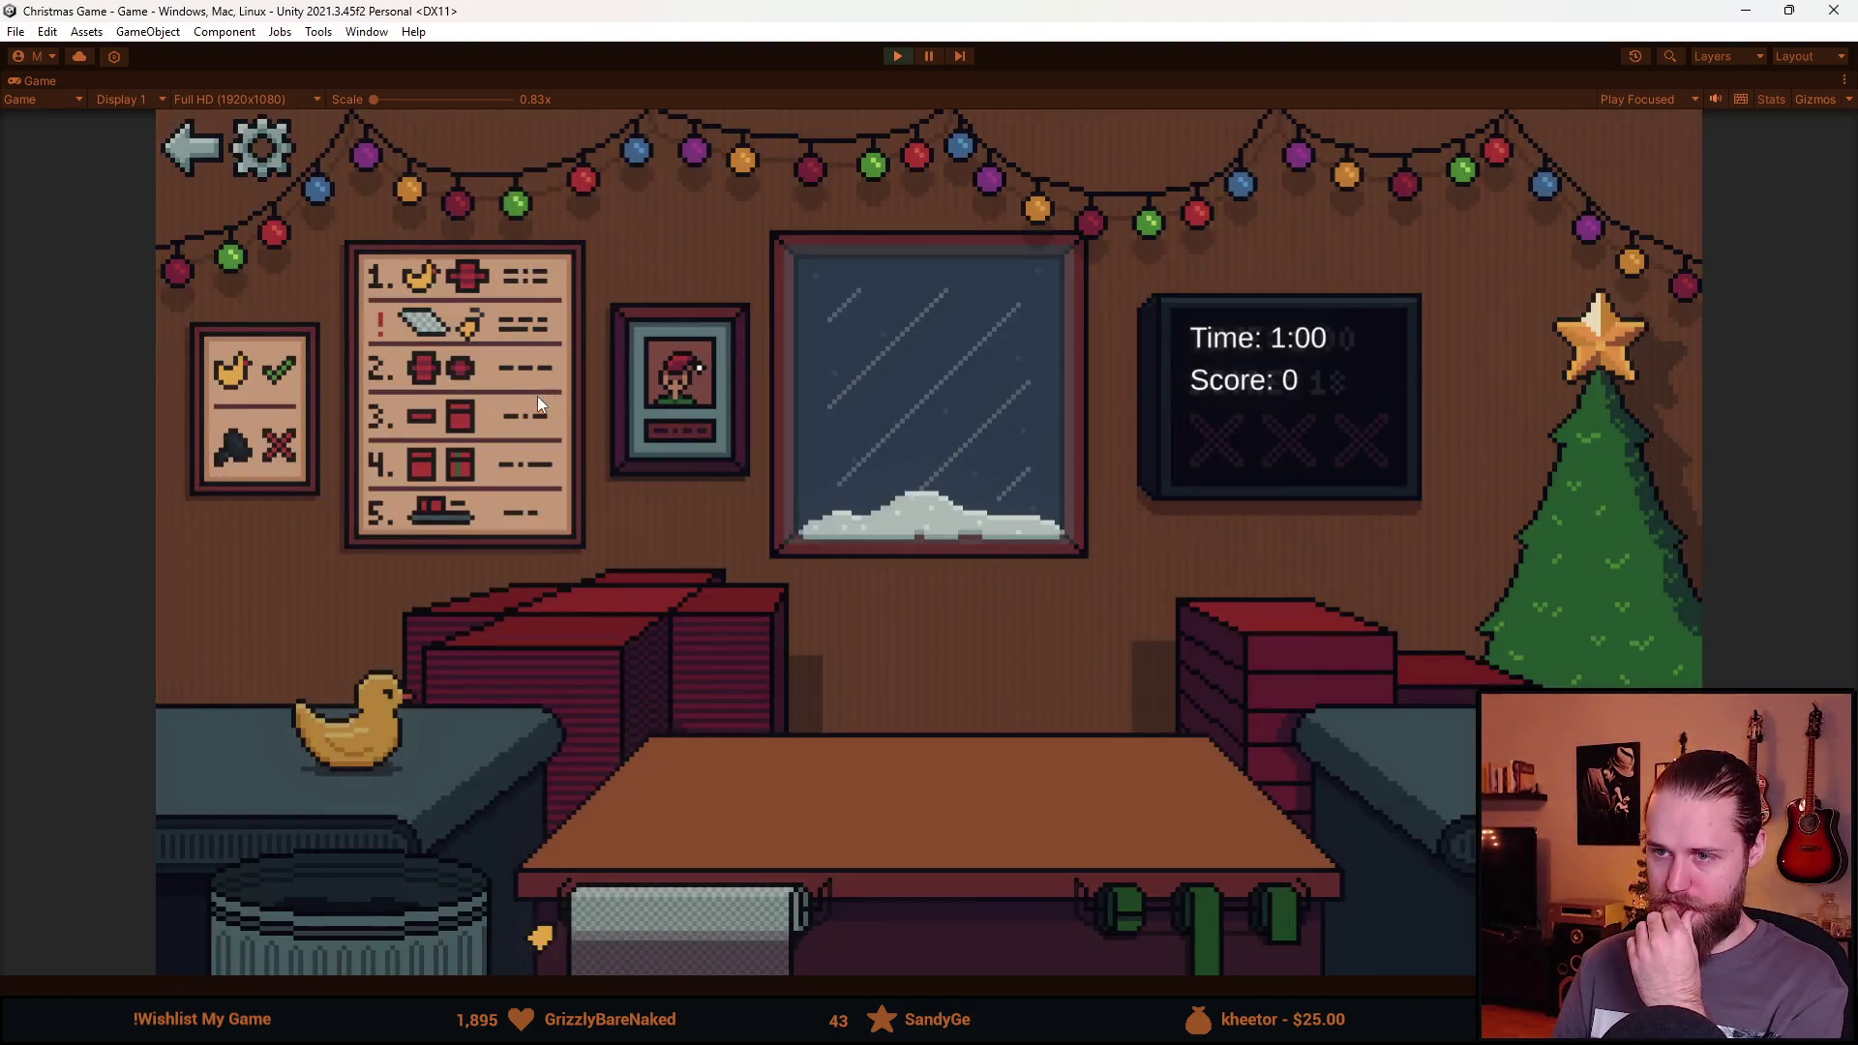
click(263, 150)
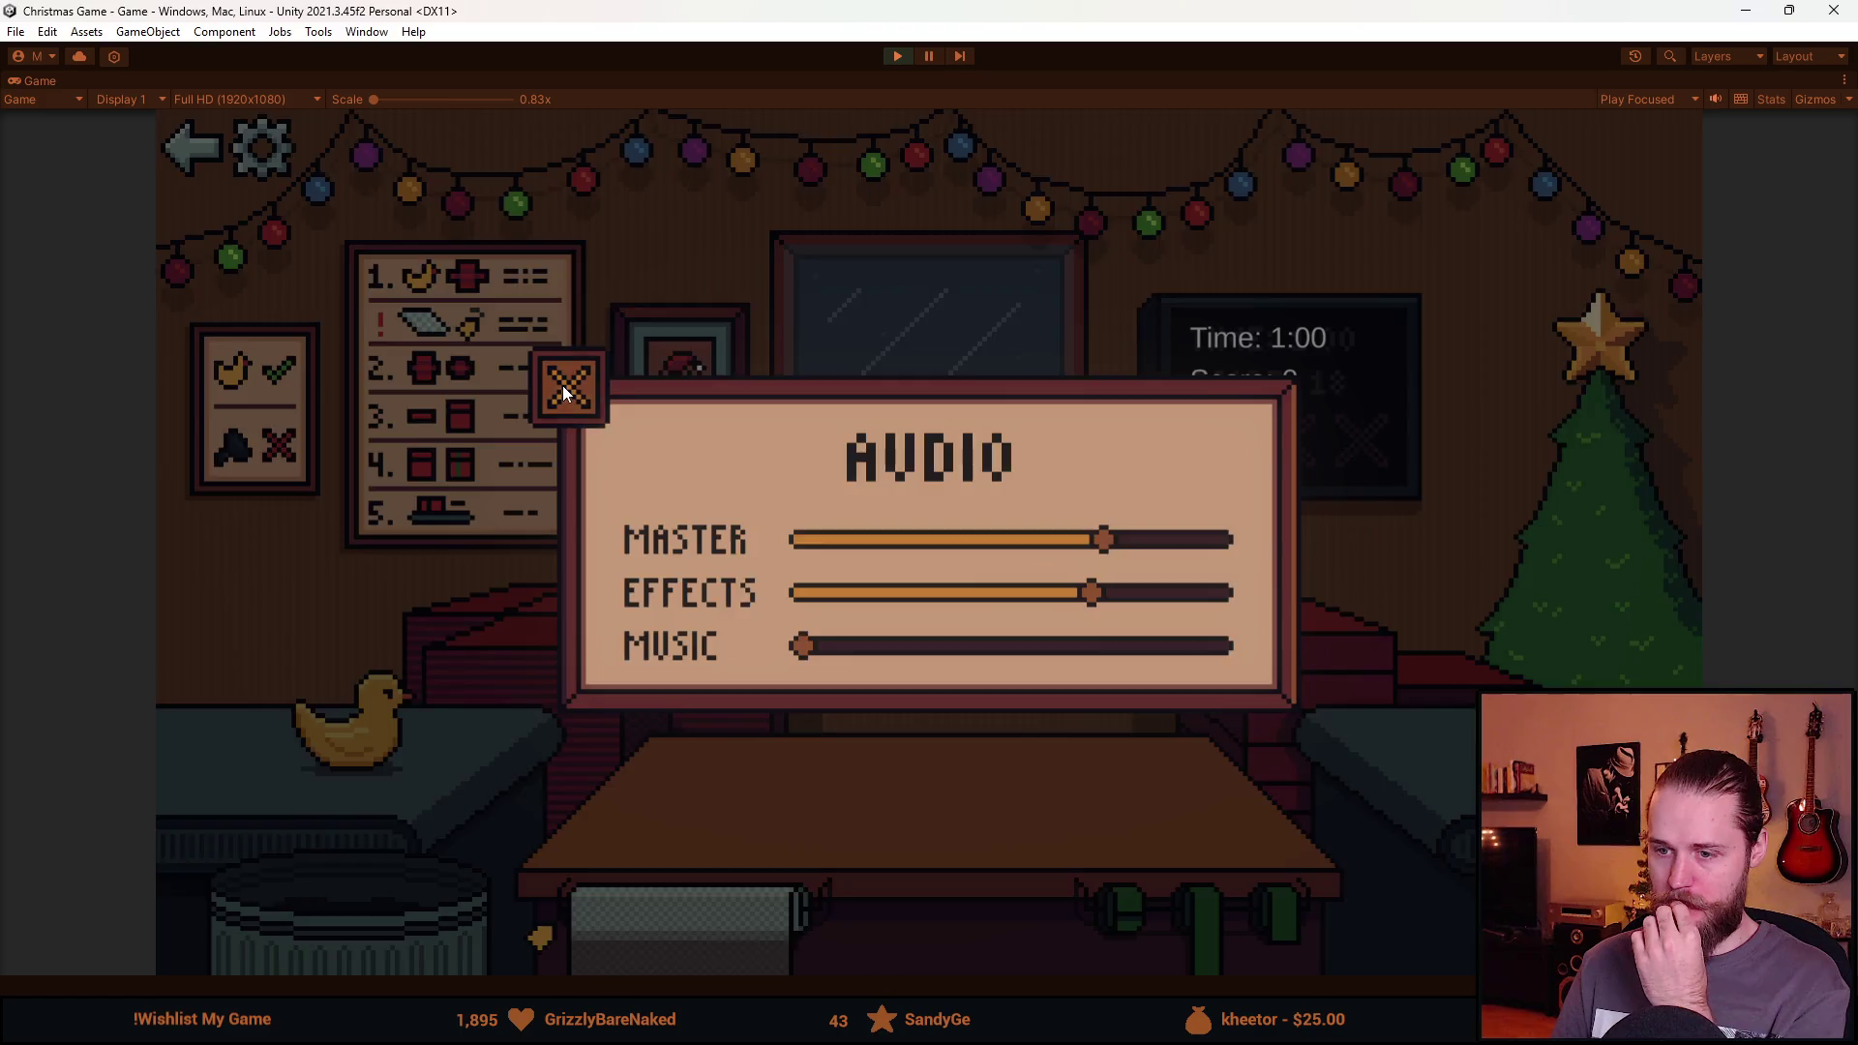
click(566, 391)
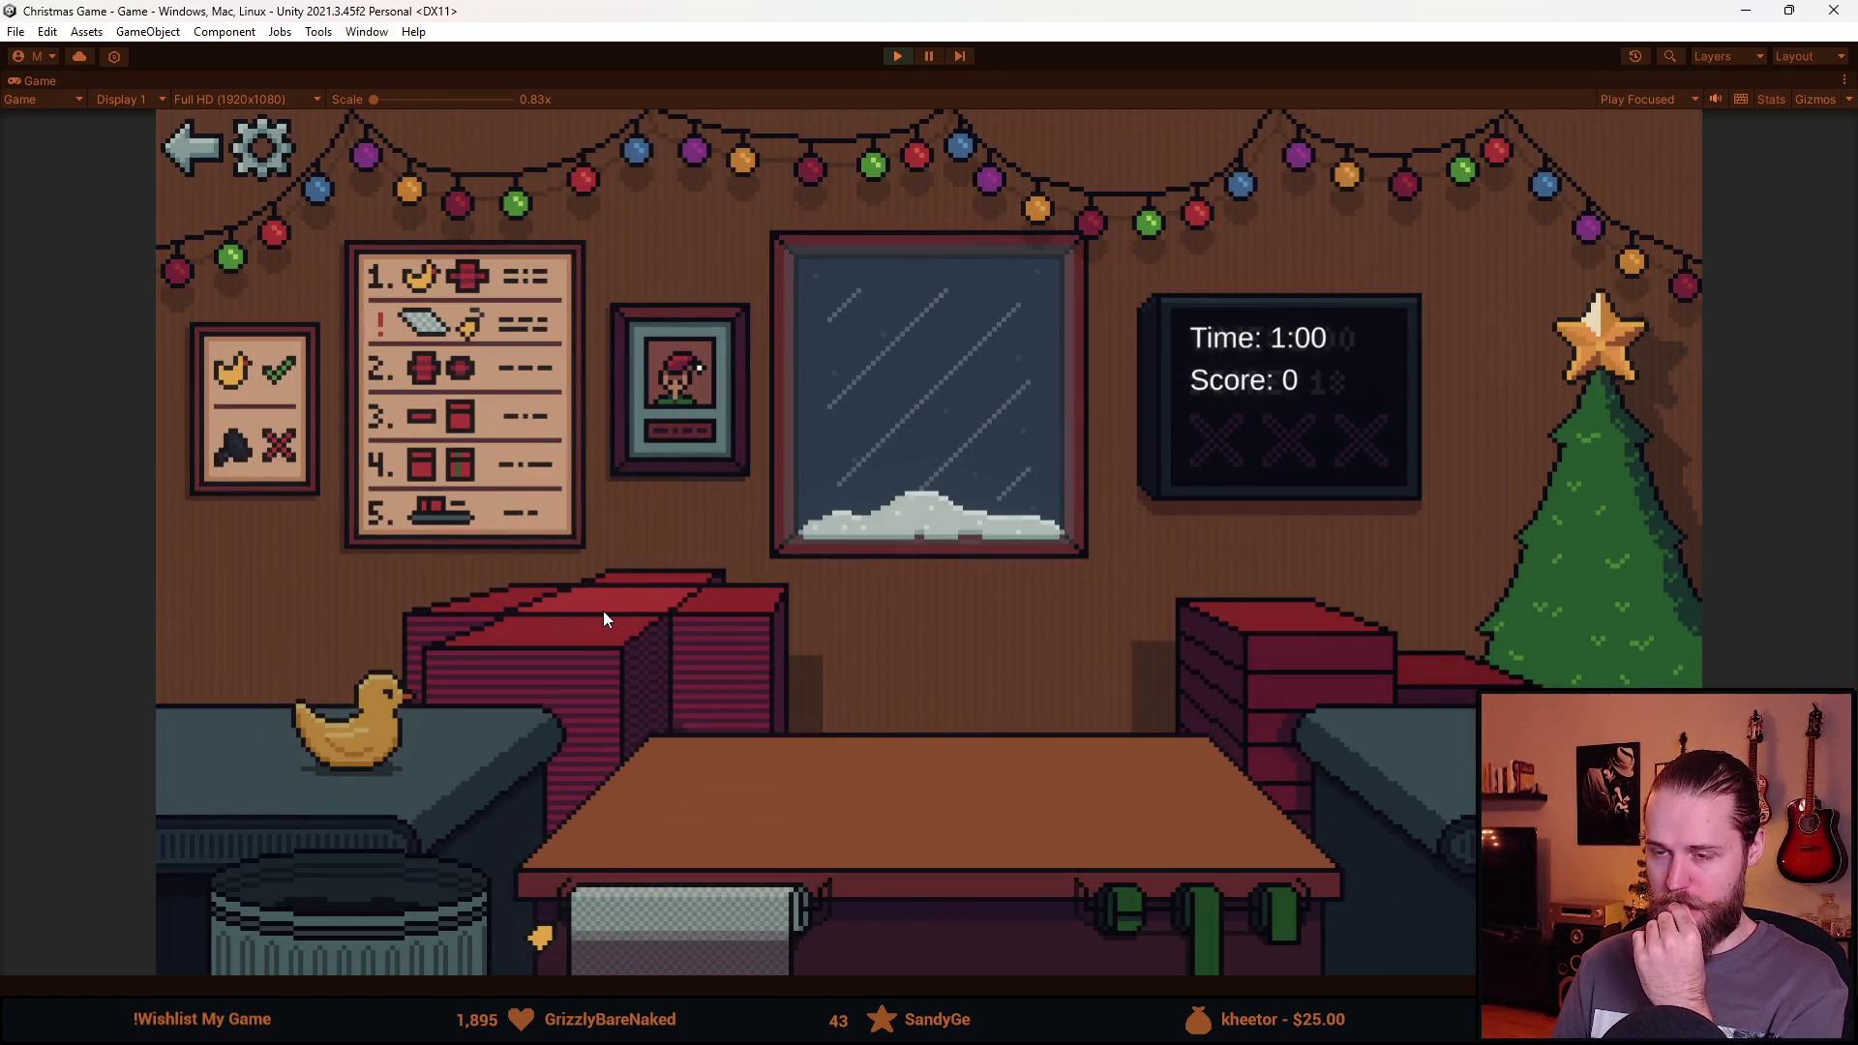
click(248, 155)
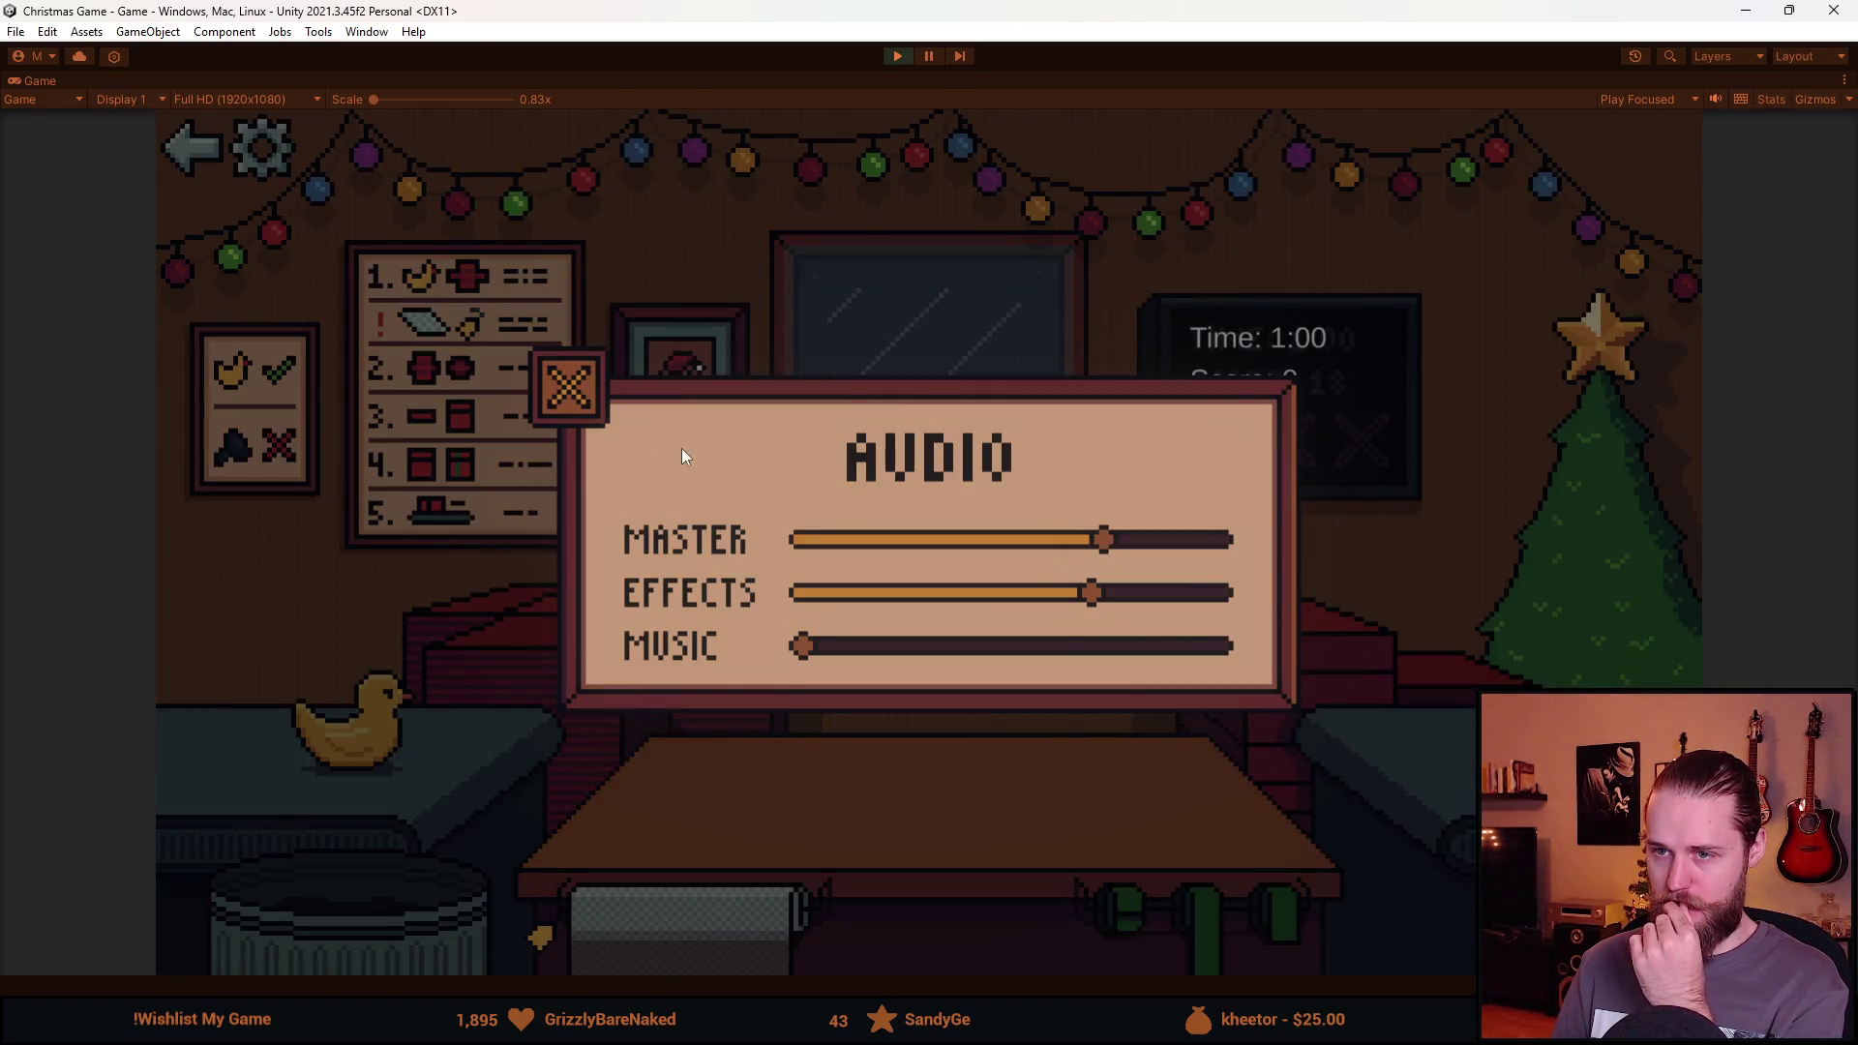
click(588, 397)
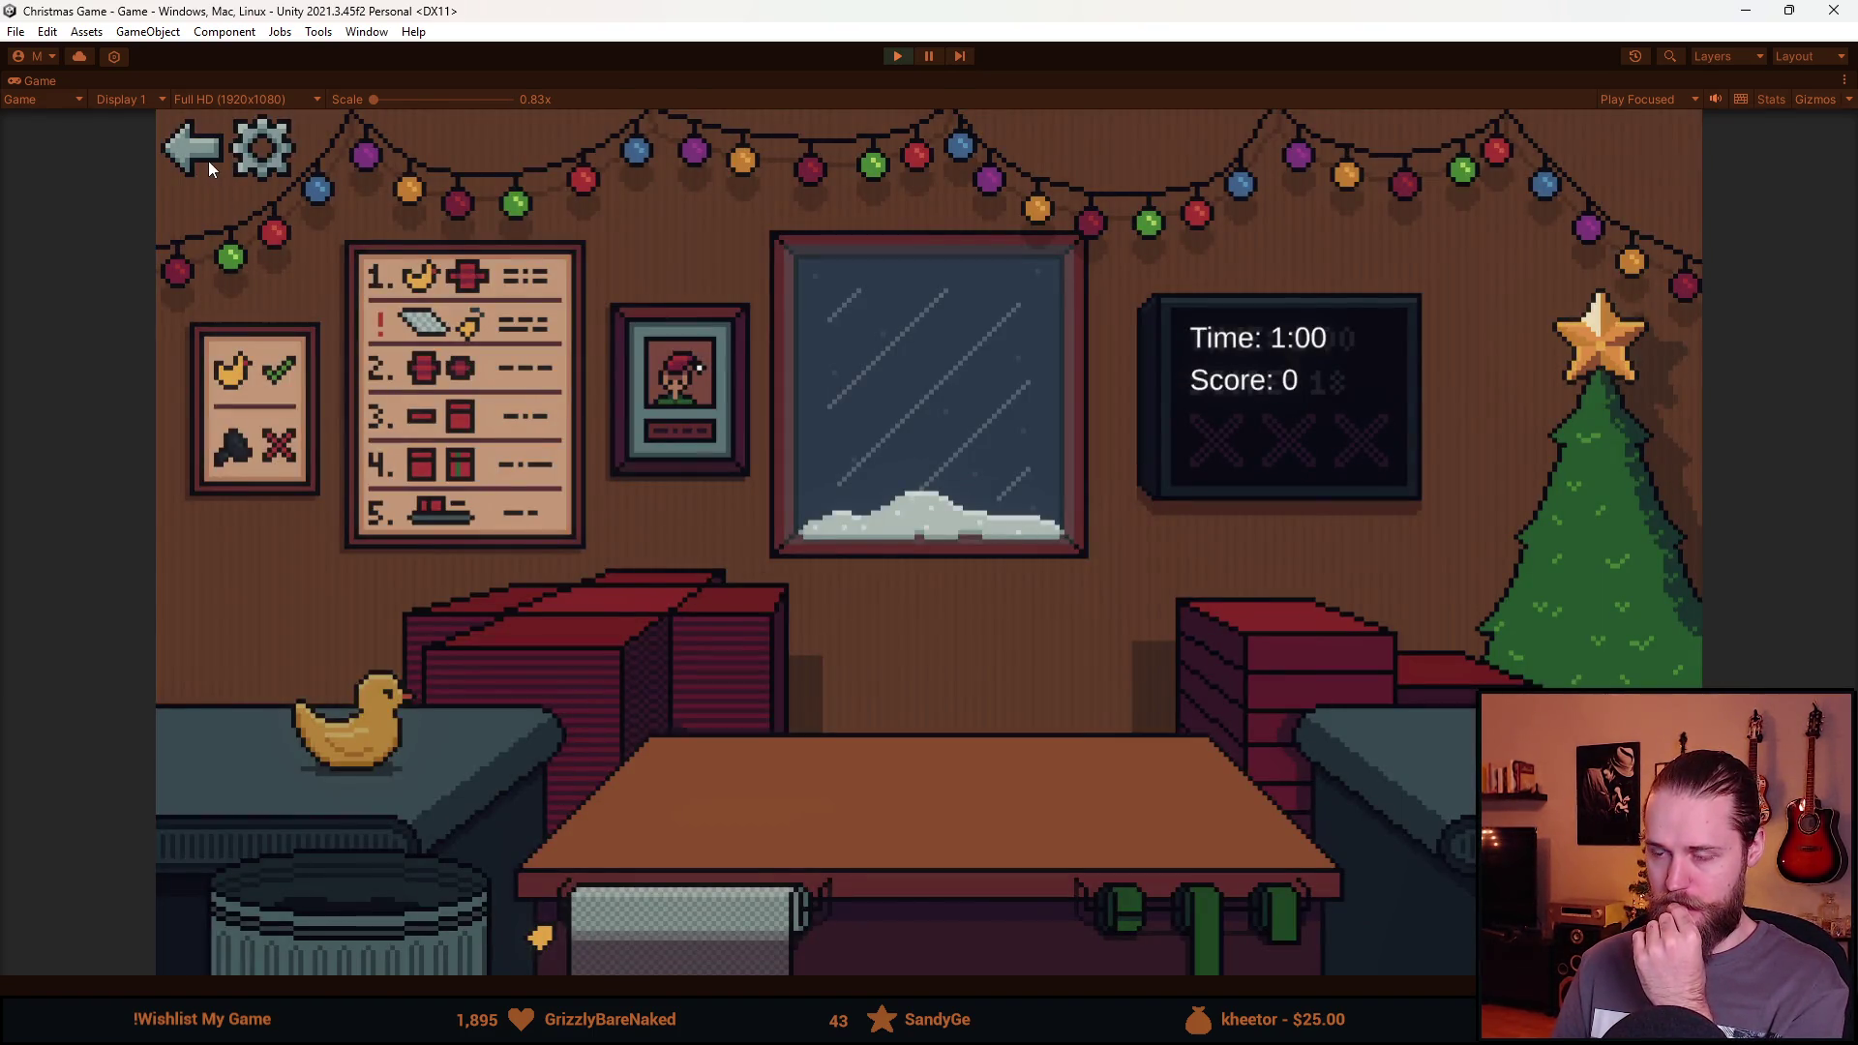
click(207, 160)
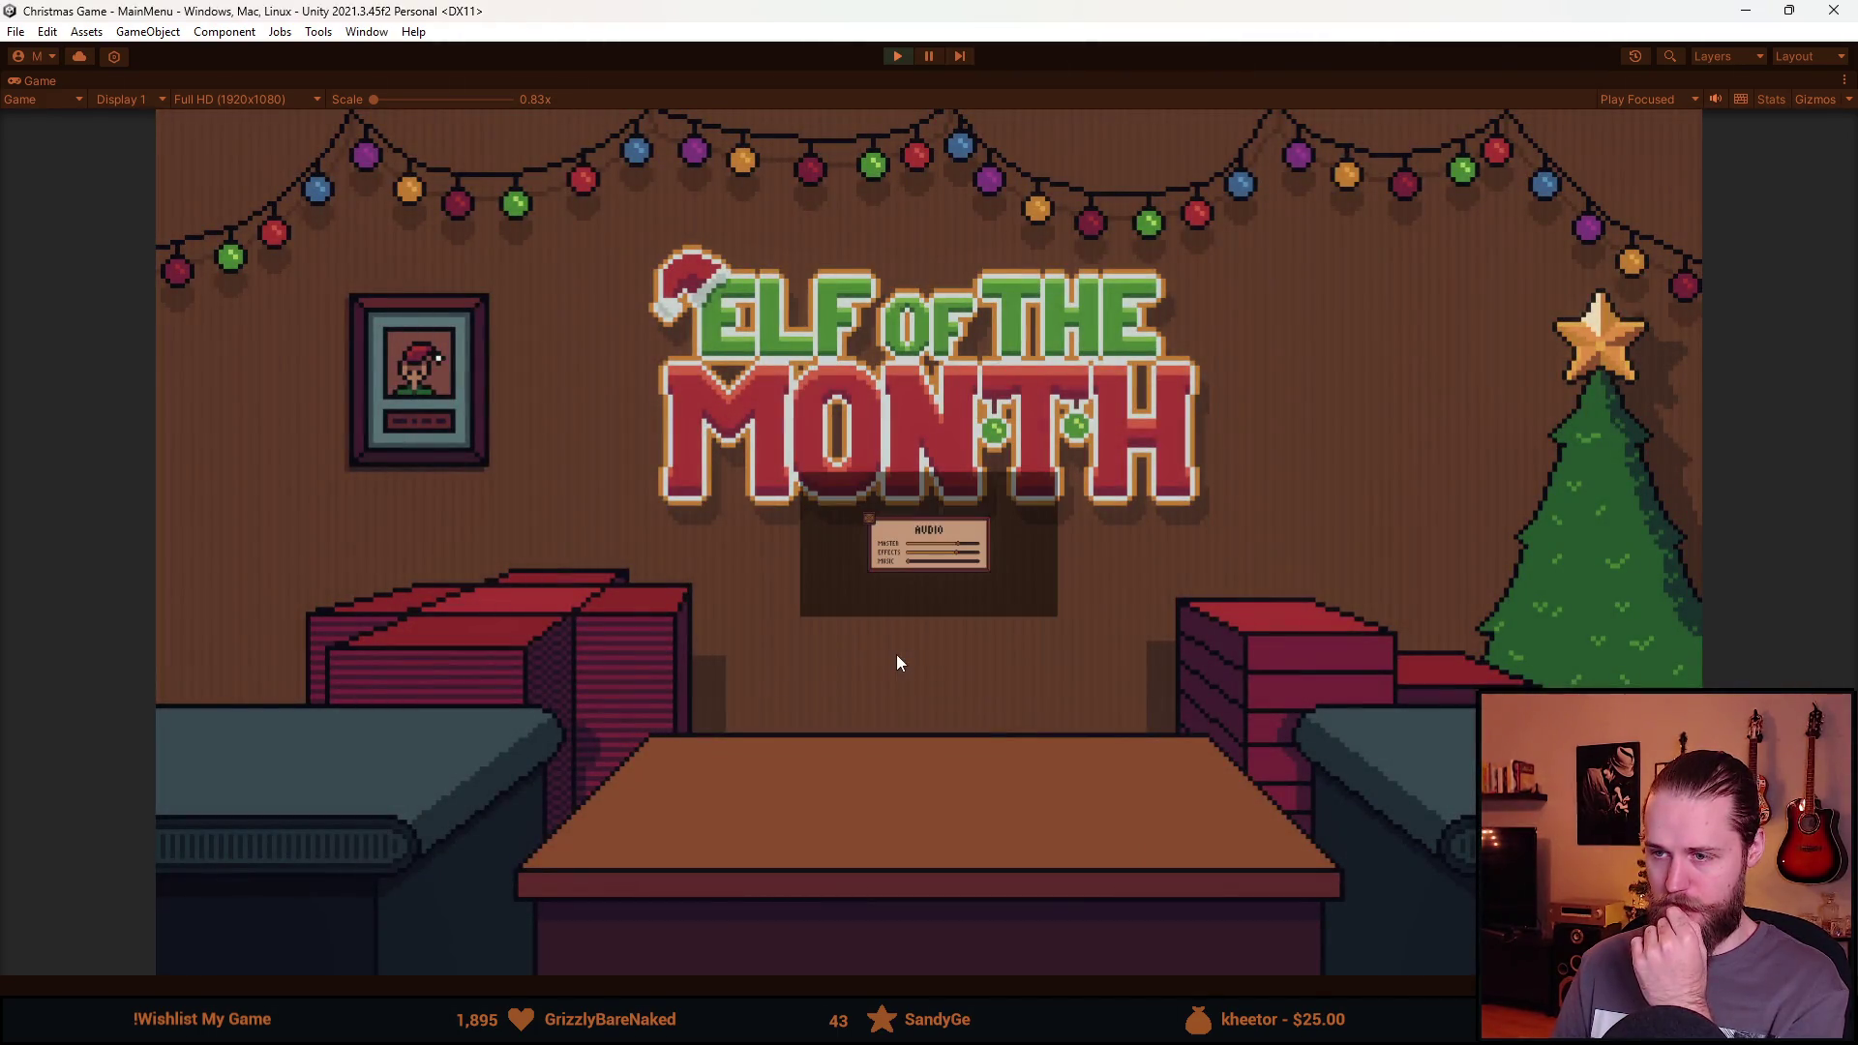
click(898, 56)
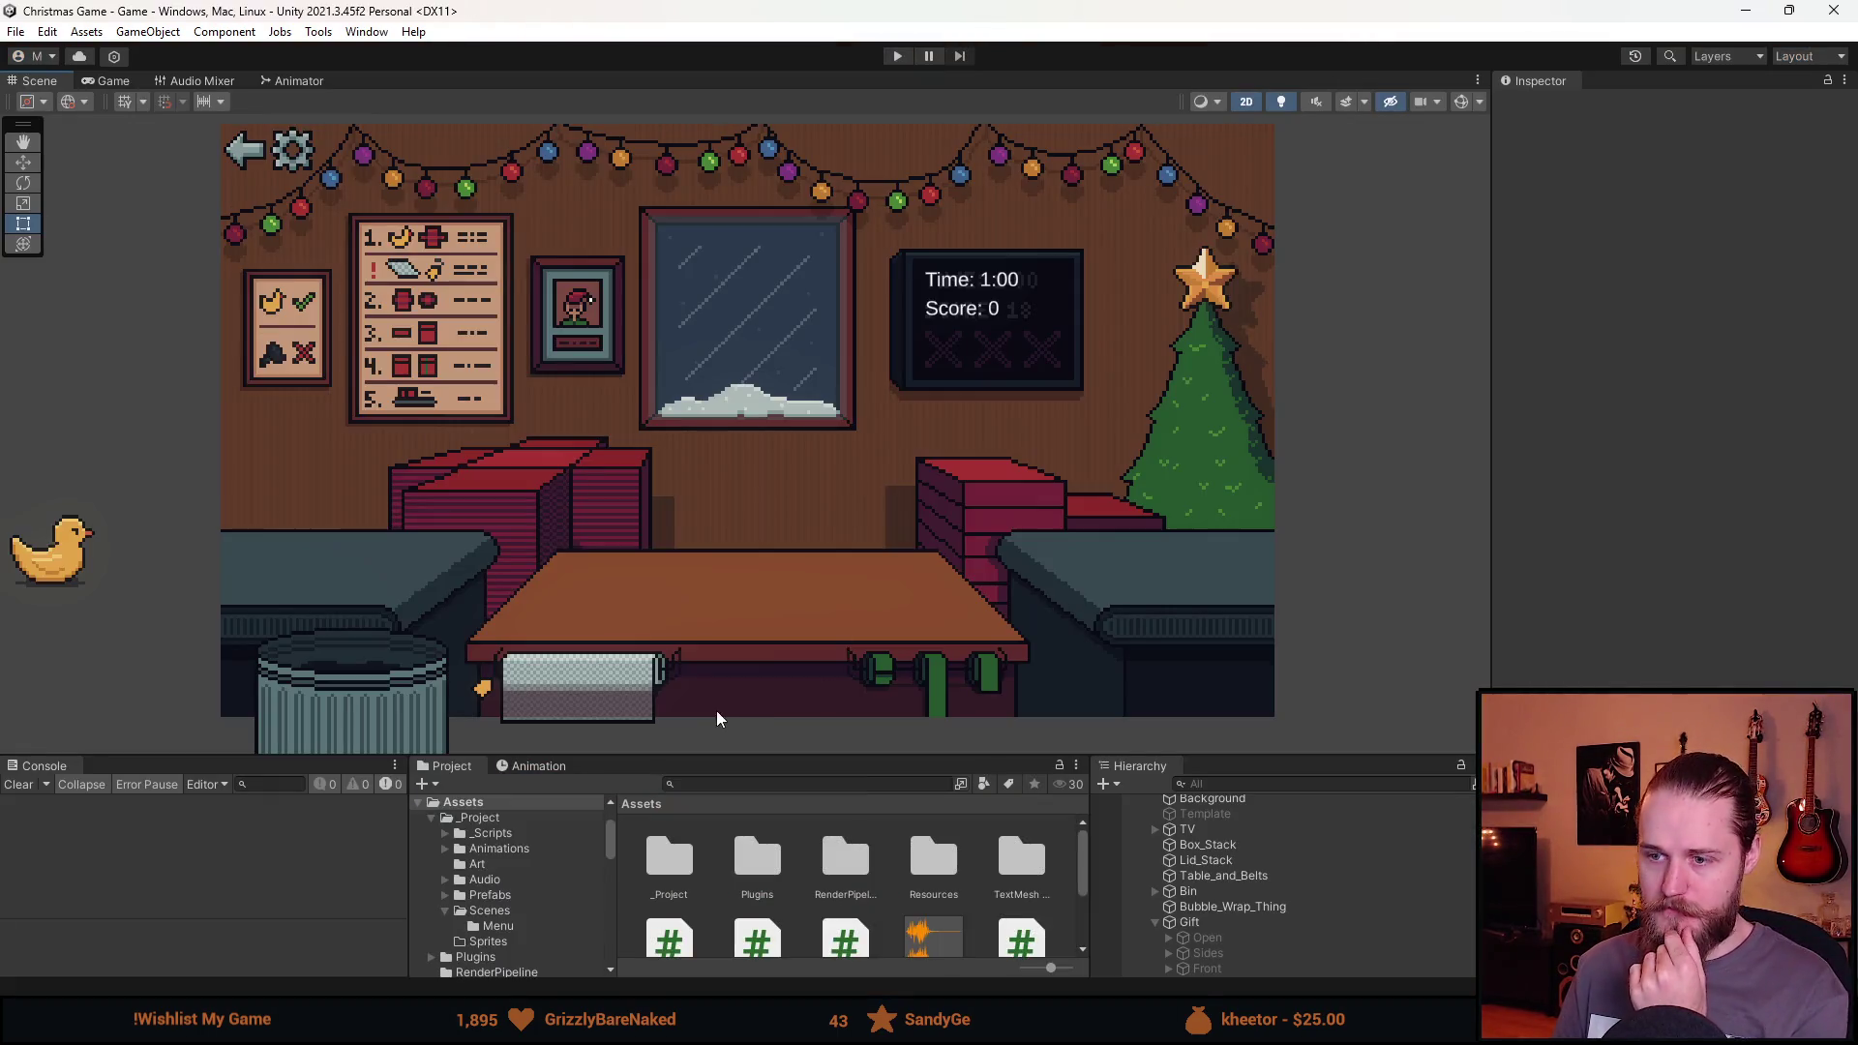
drag(745, 752, 751, 624)
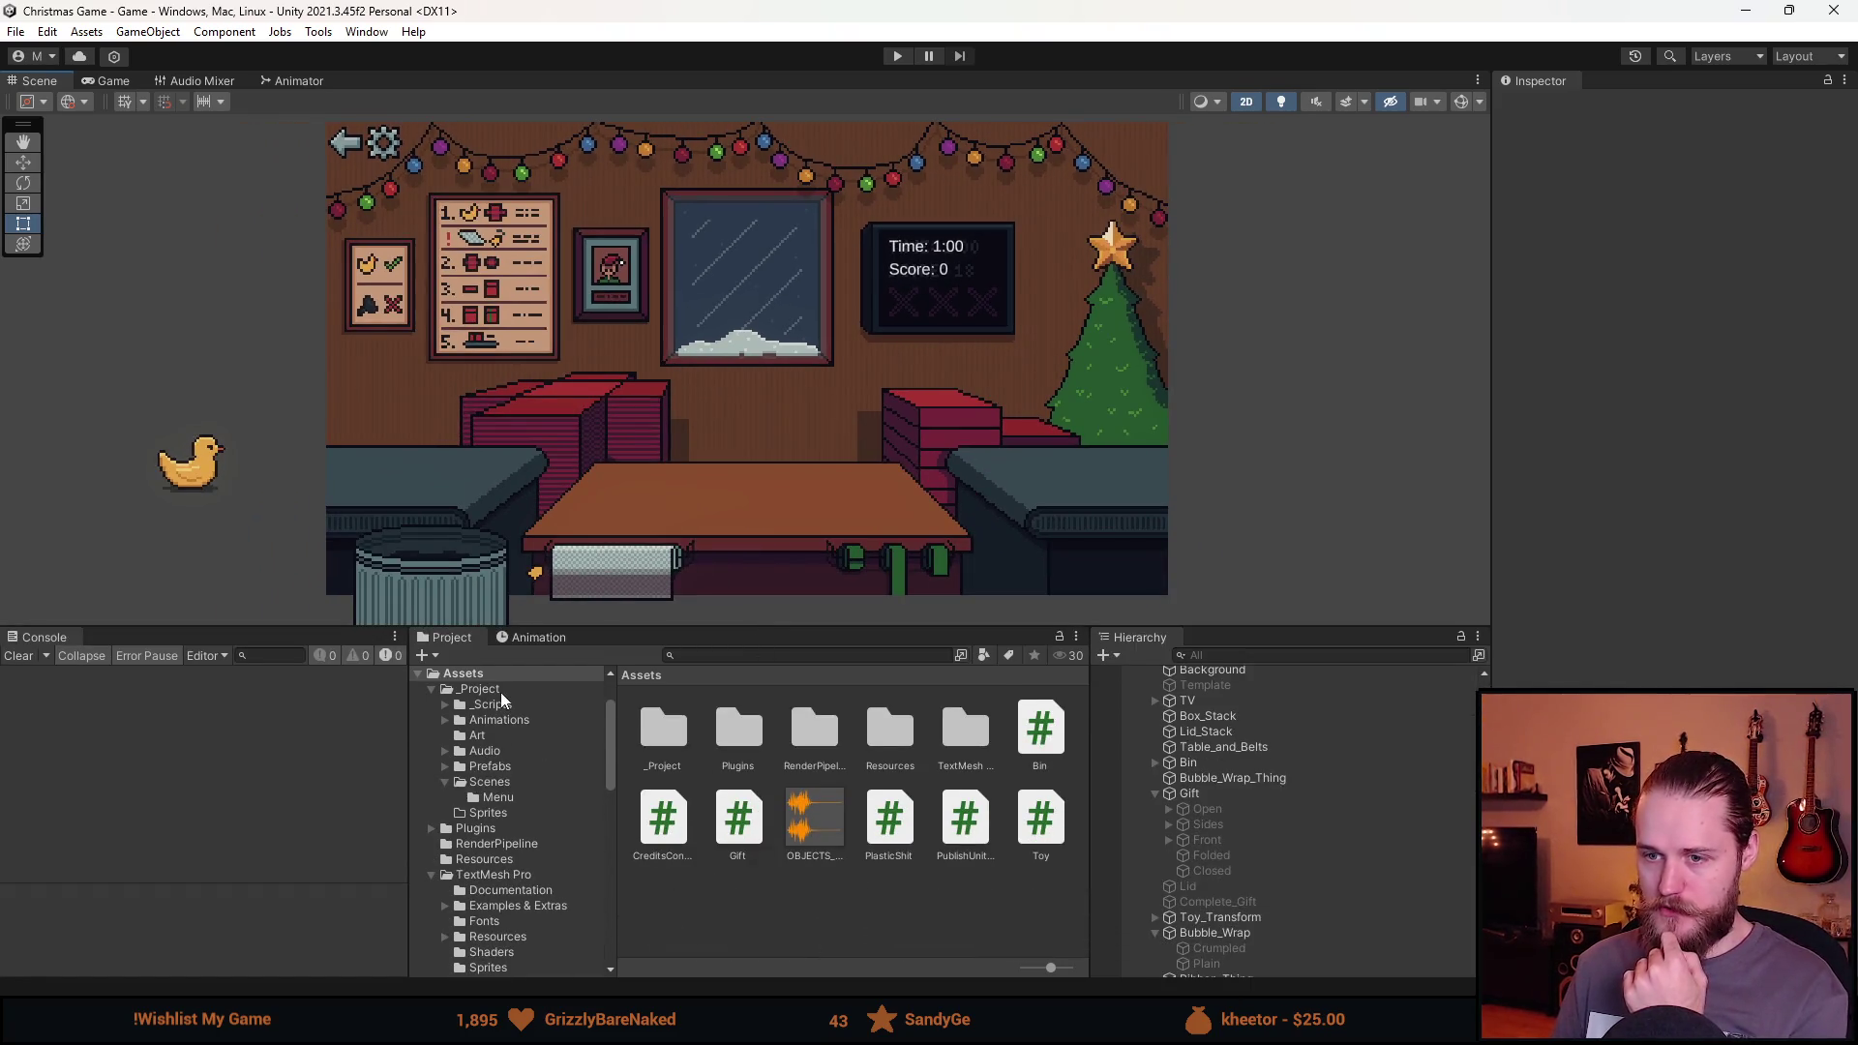
click(481, 689)
click(489, 782)
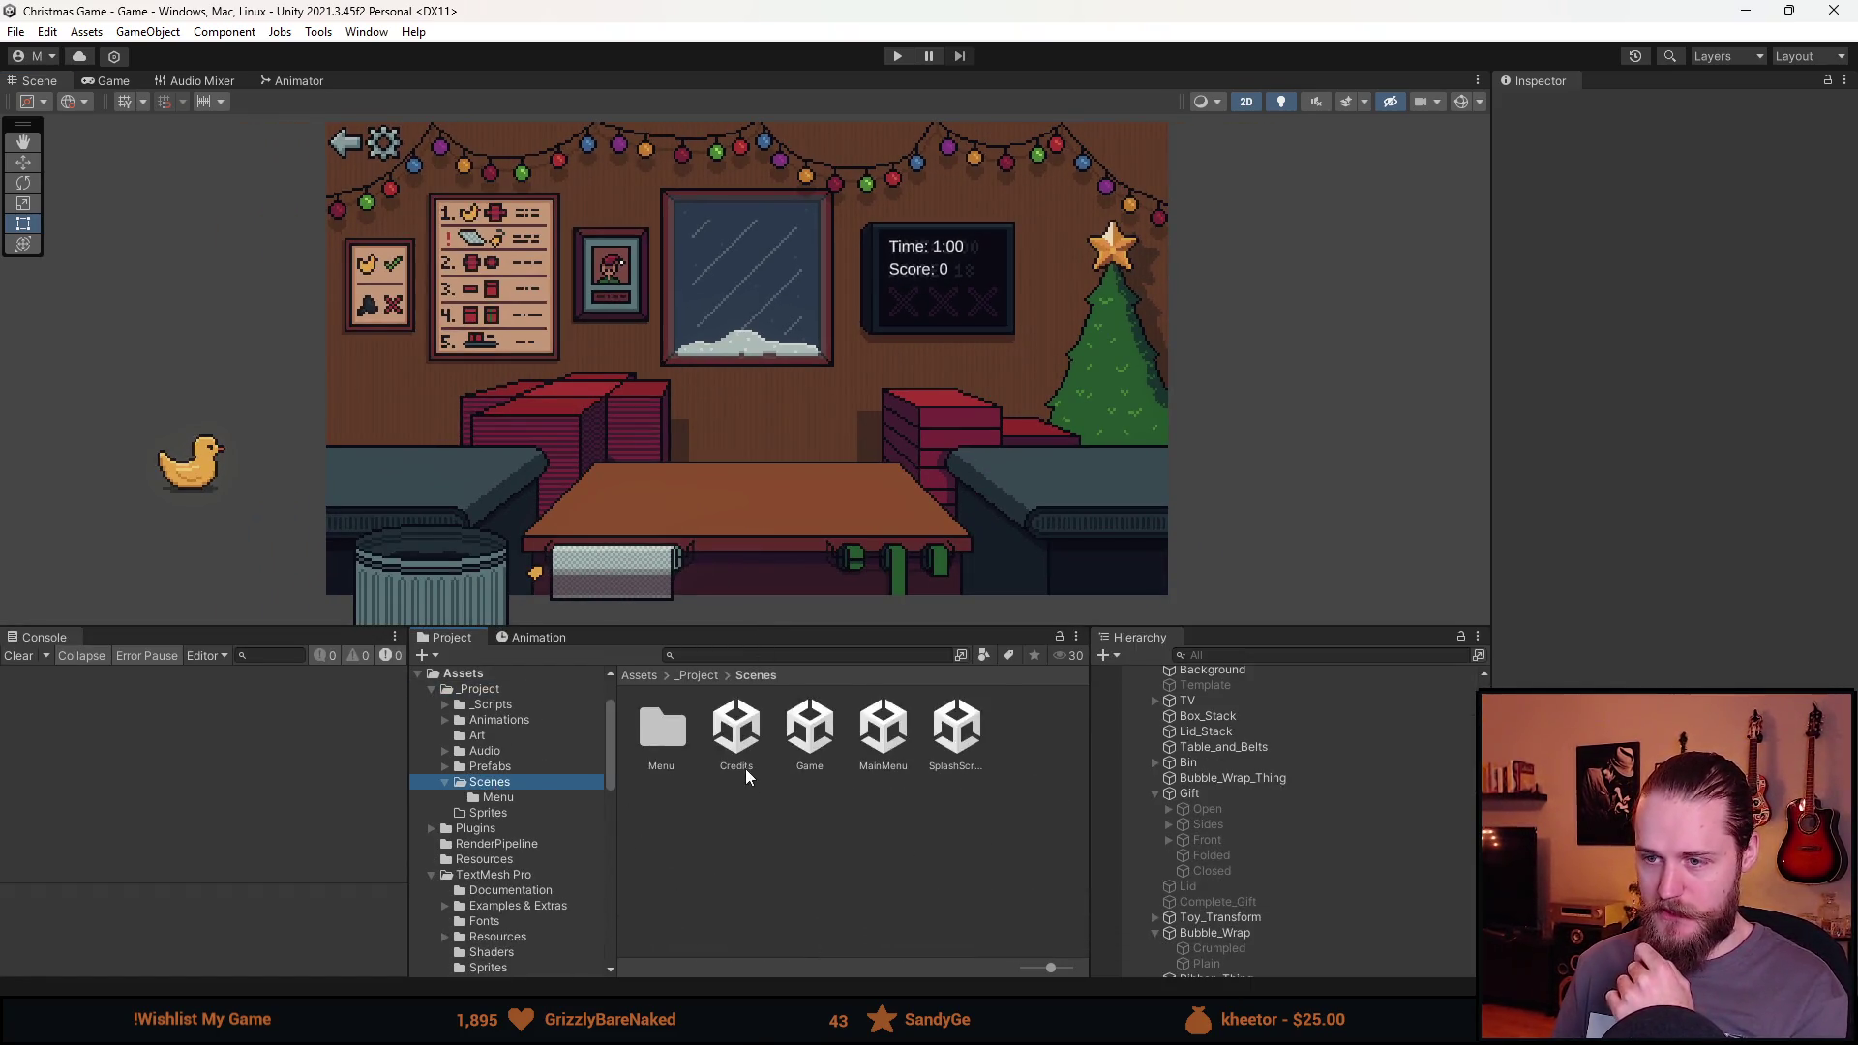
double_click(864, 732)
click(1209, 704)
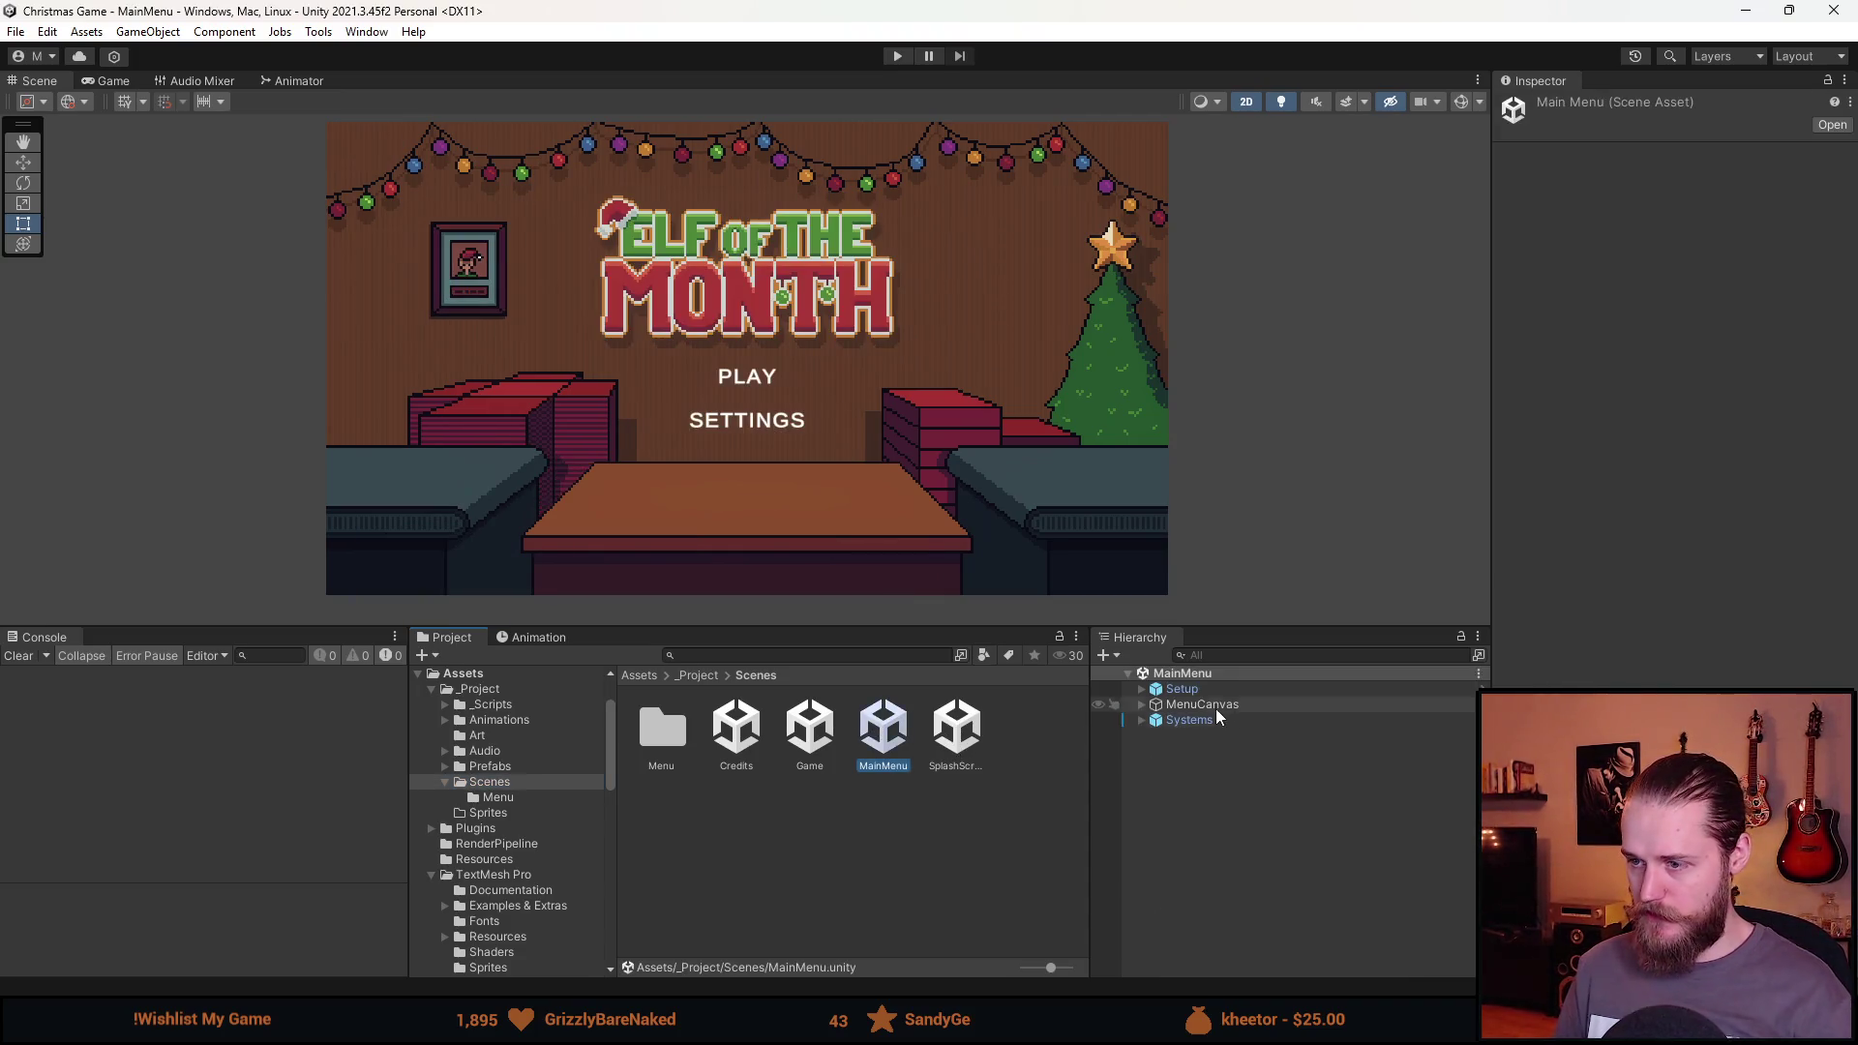
click(1141, 704)
click(1155, 766)
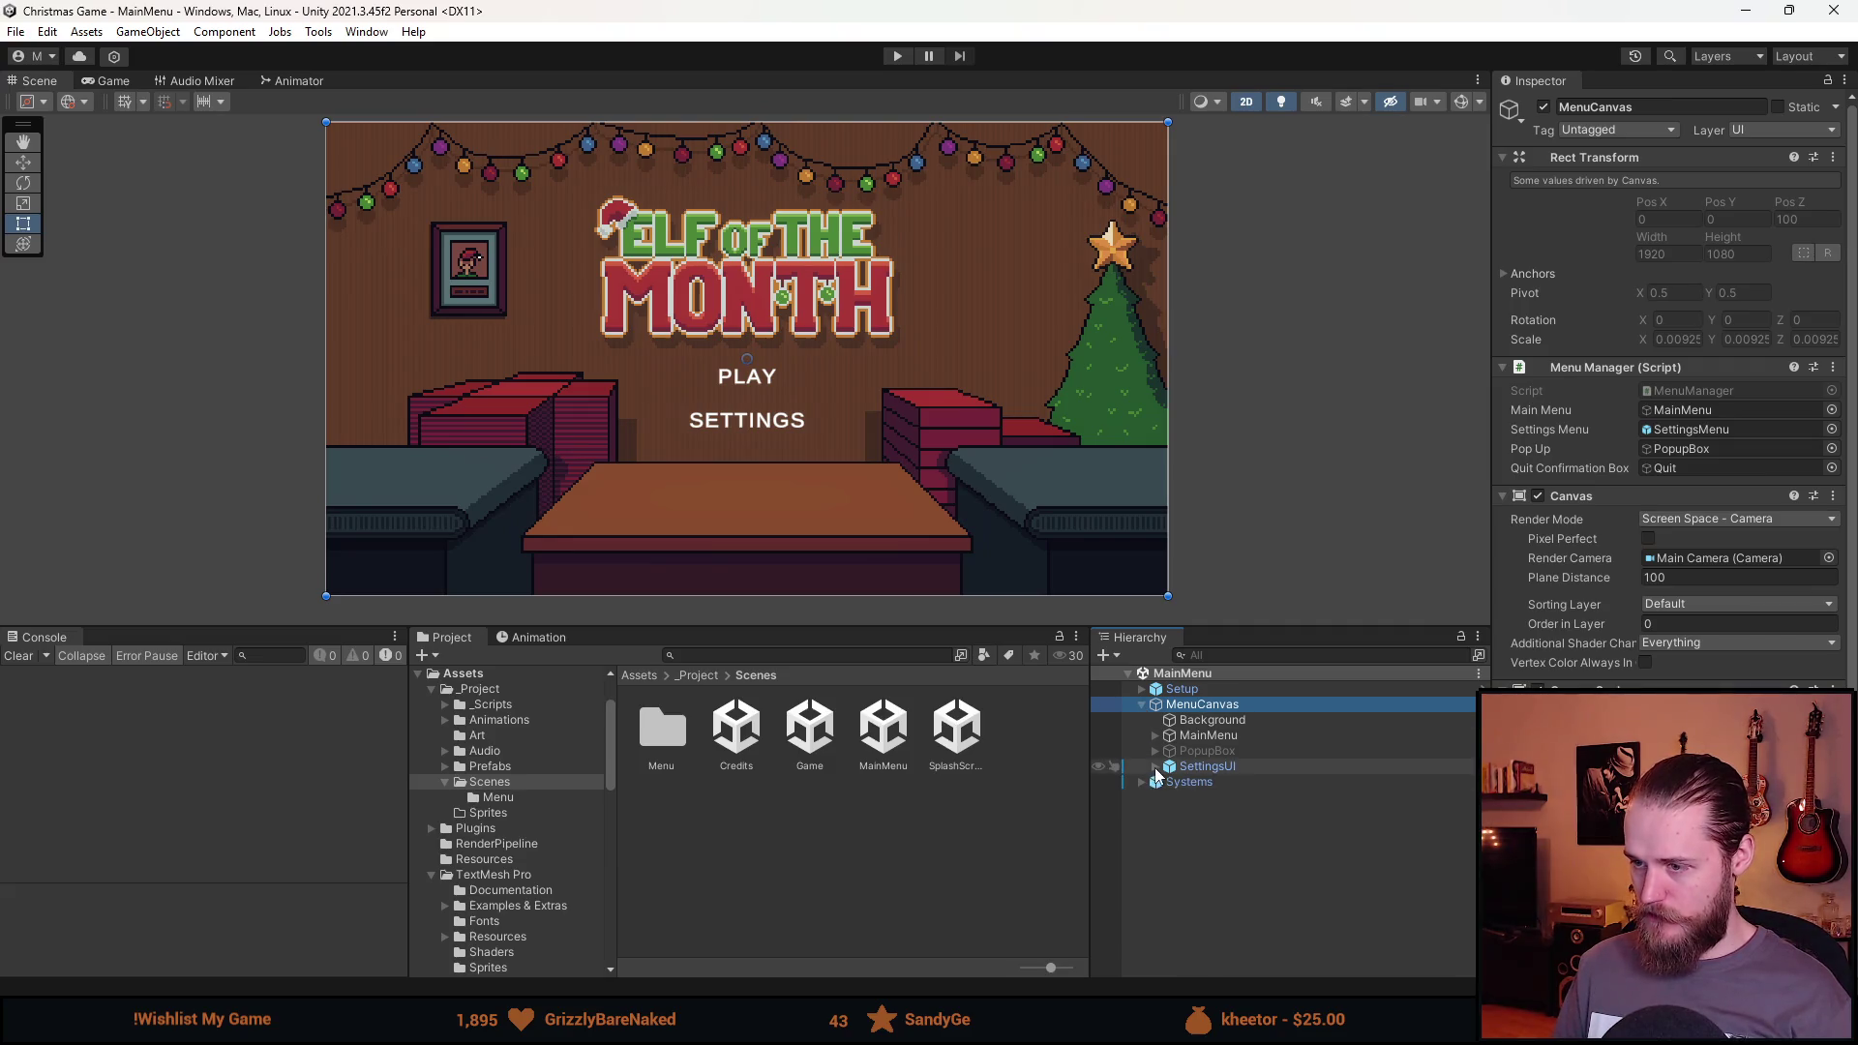
click(1210, 766)
click(1755, 152)
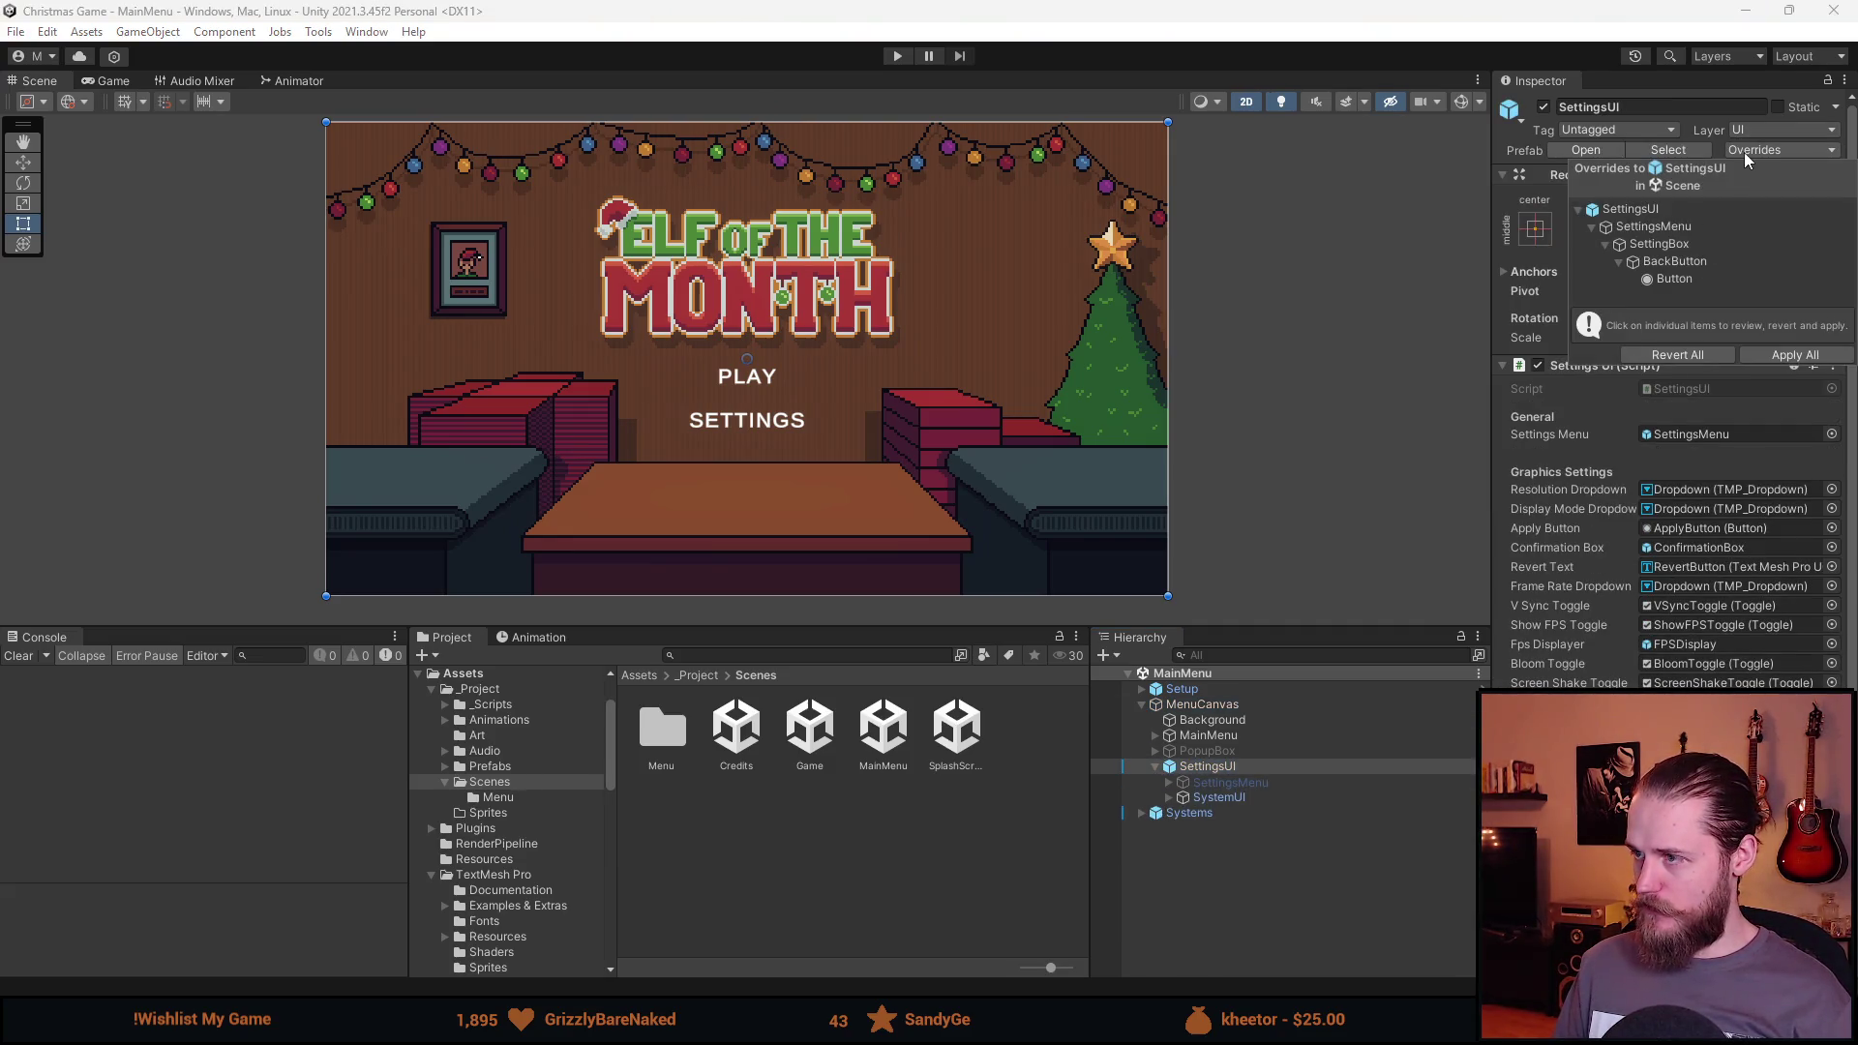
click(1685, 280)
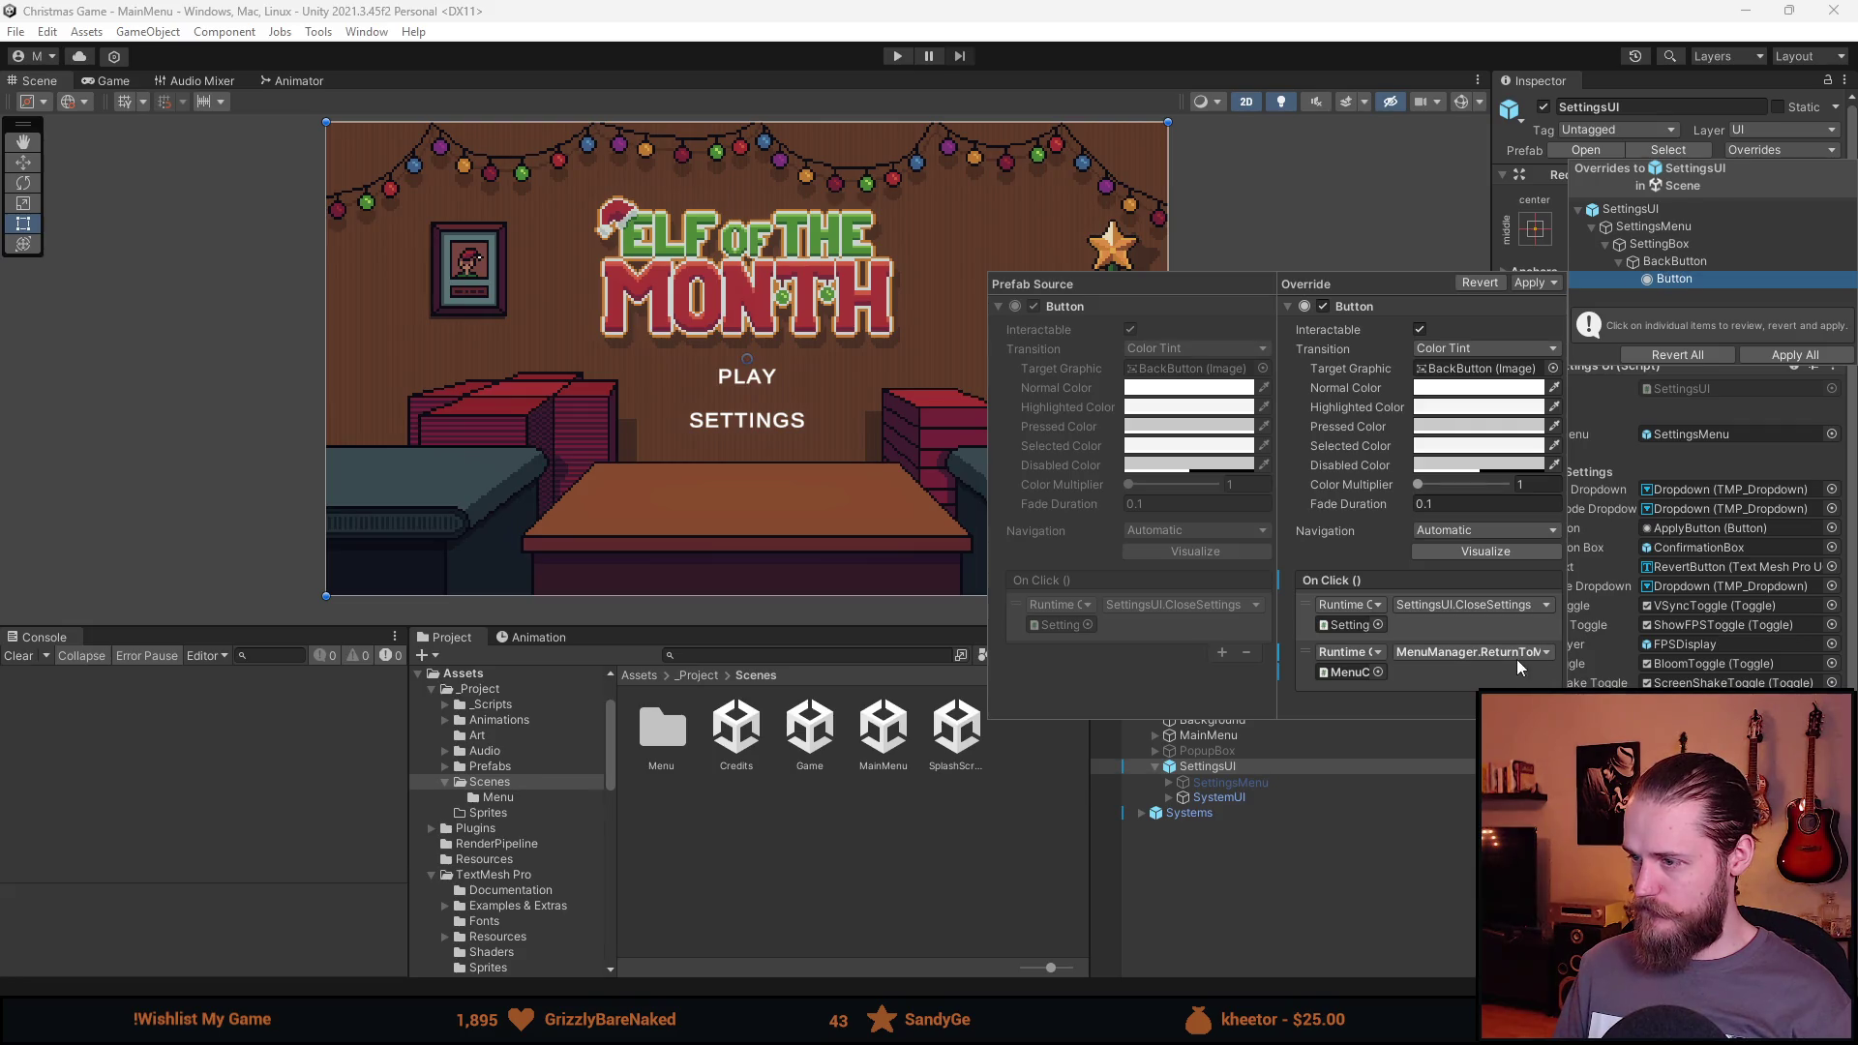
click(1361, 920)
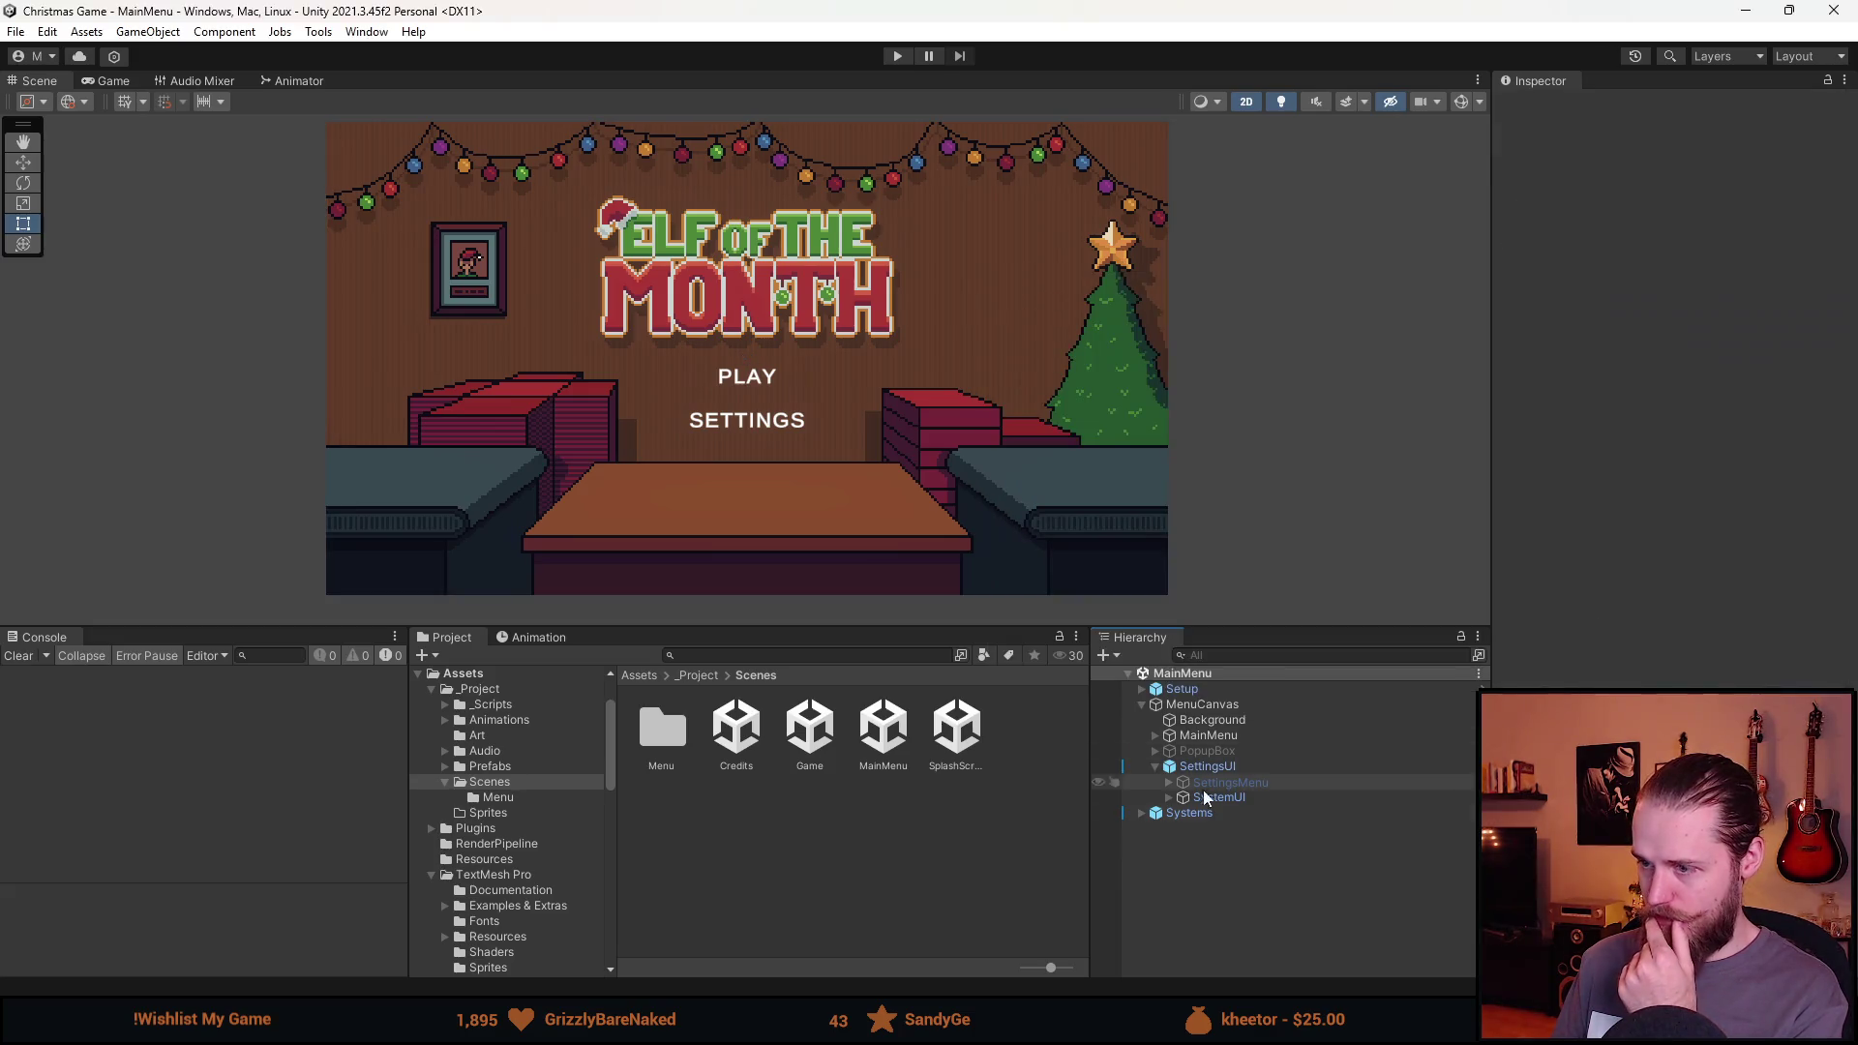
click(1209, 702)
Undo the accidental canvas resize, then select and frame MainMenu with its buttons expanded.
click(1737, 709)
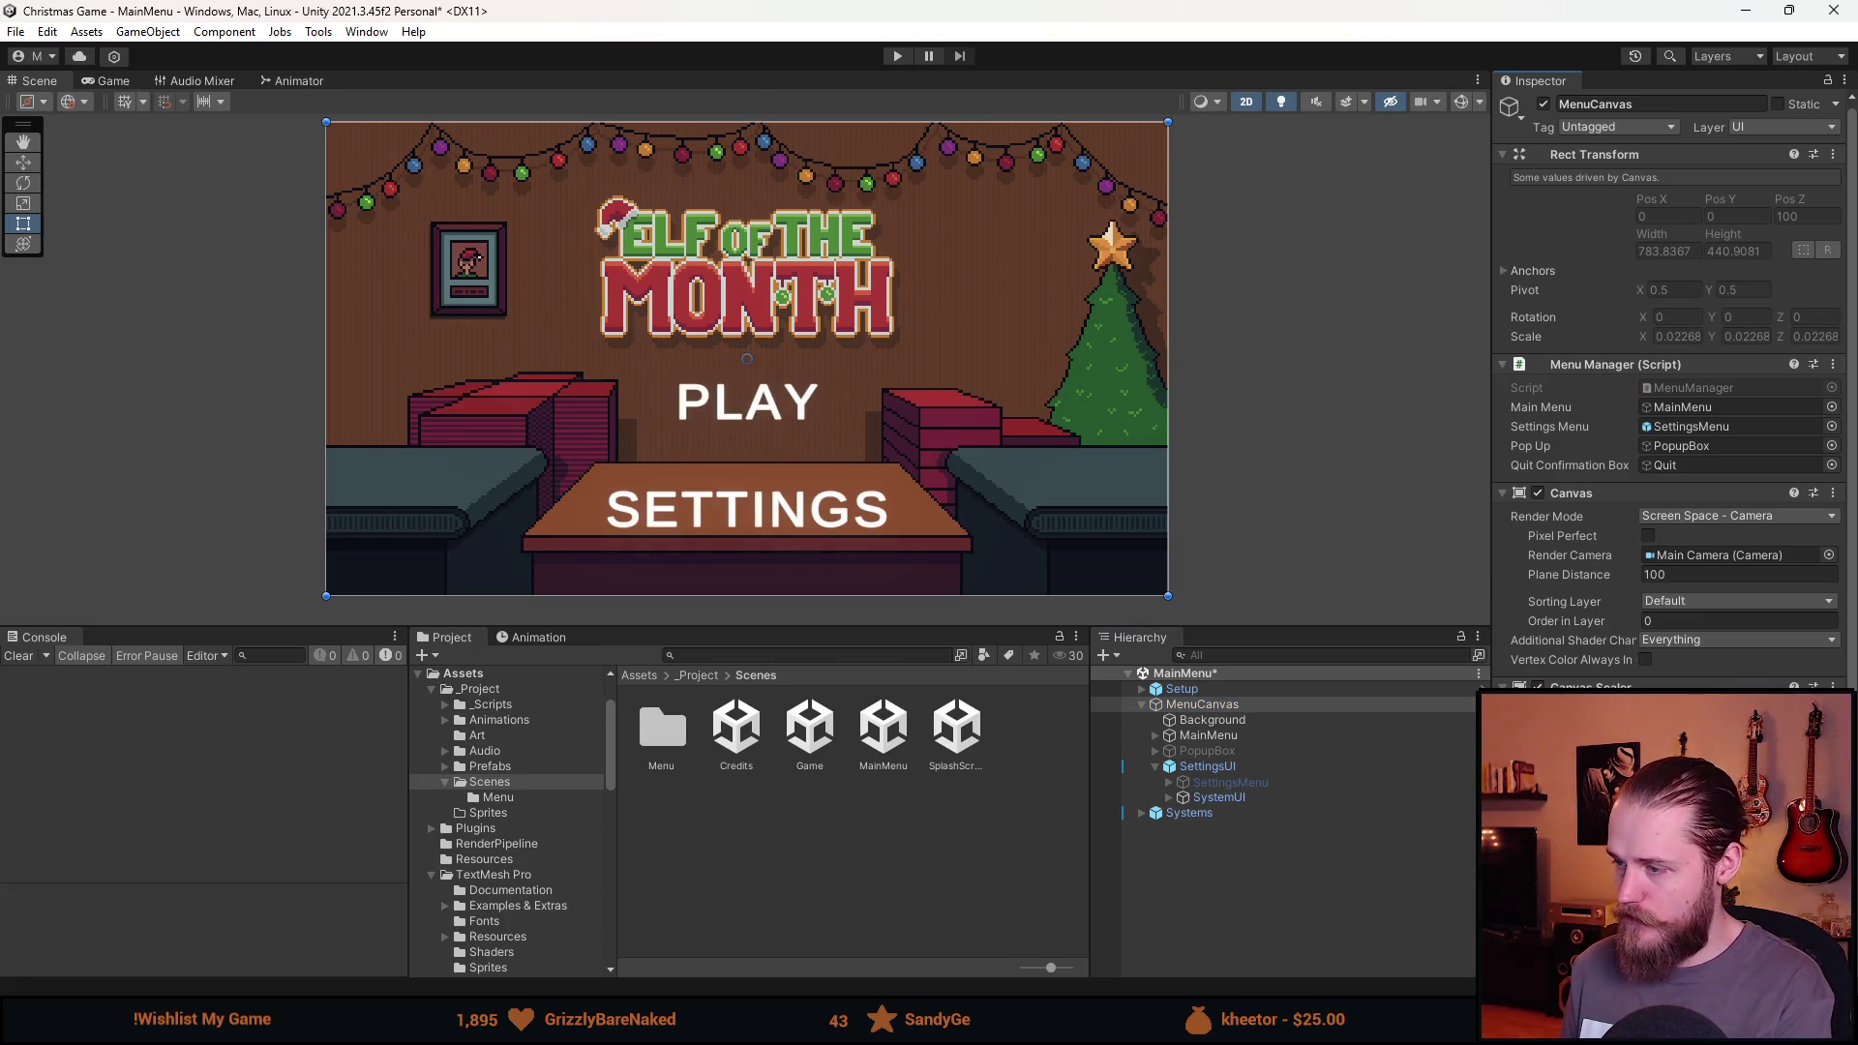
key(ctrl+z)
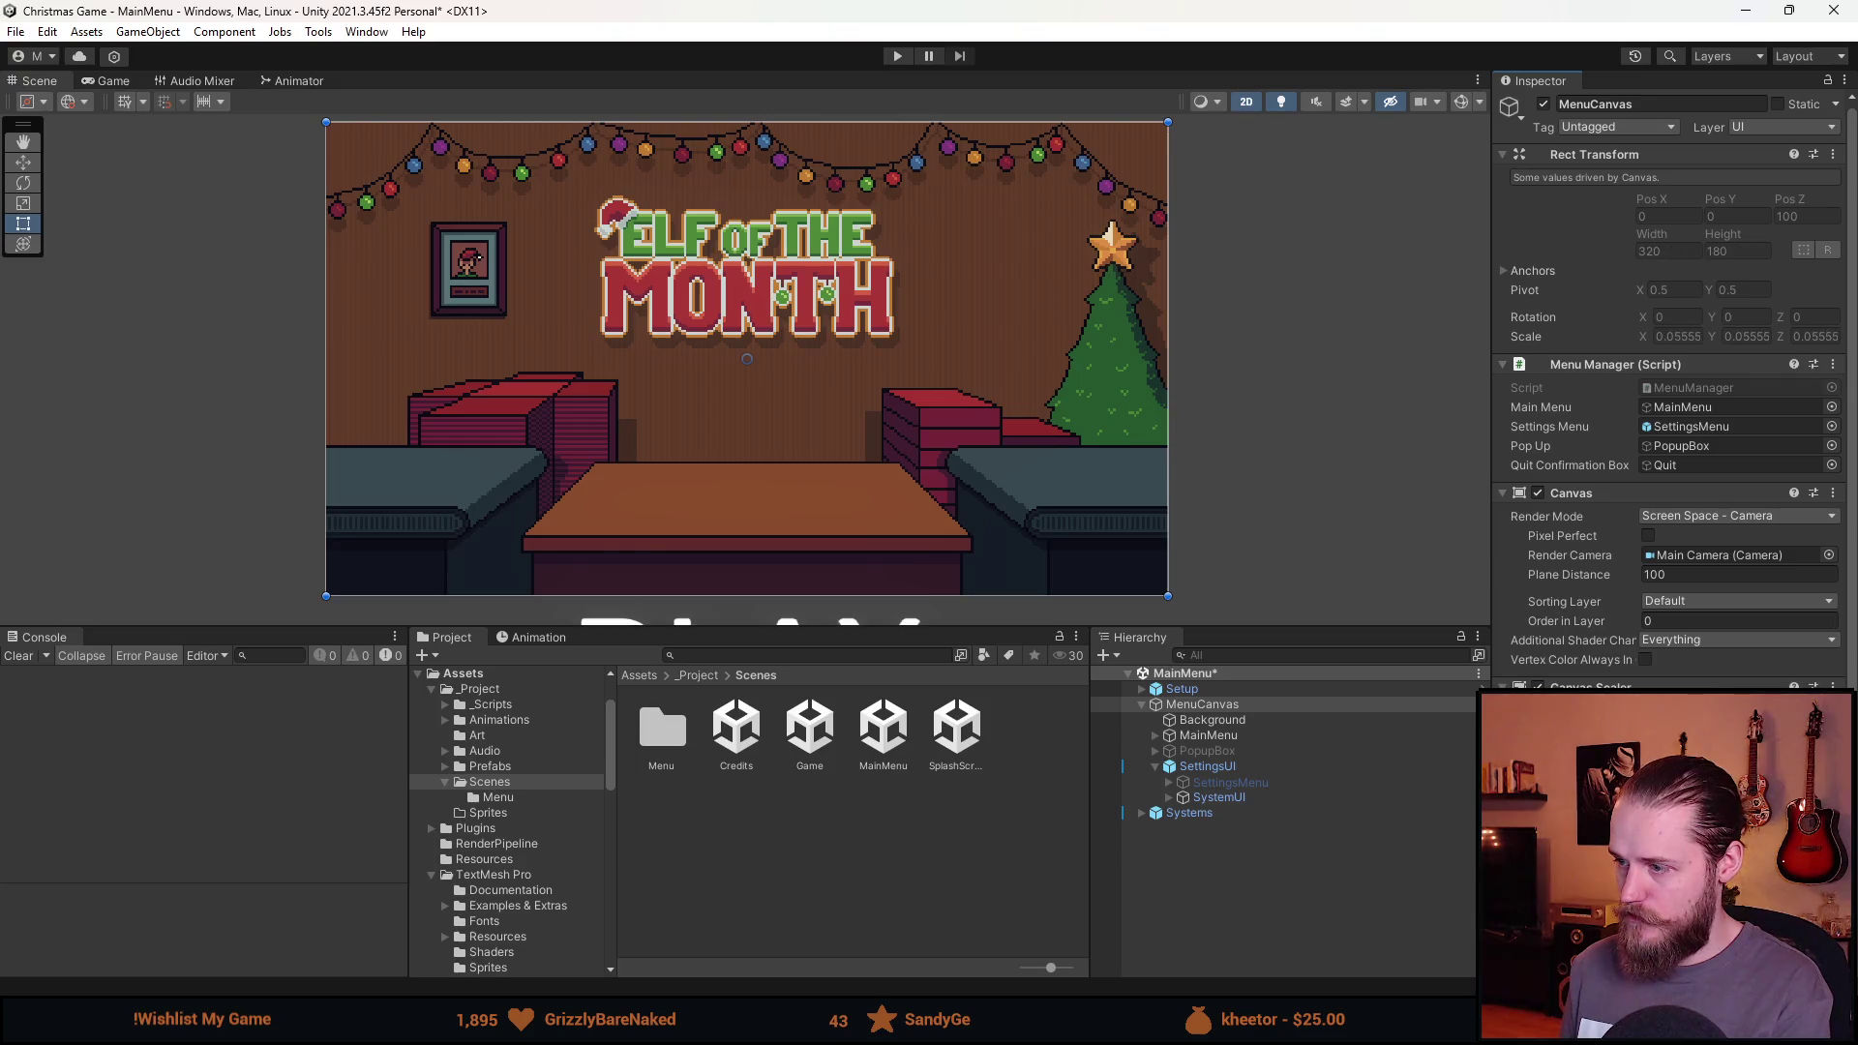
click(1315, 964)
click(1260, 726)
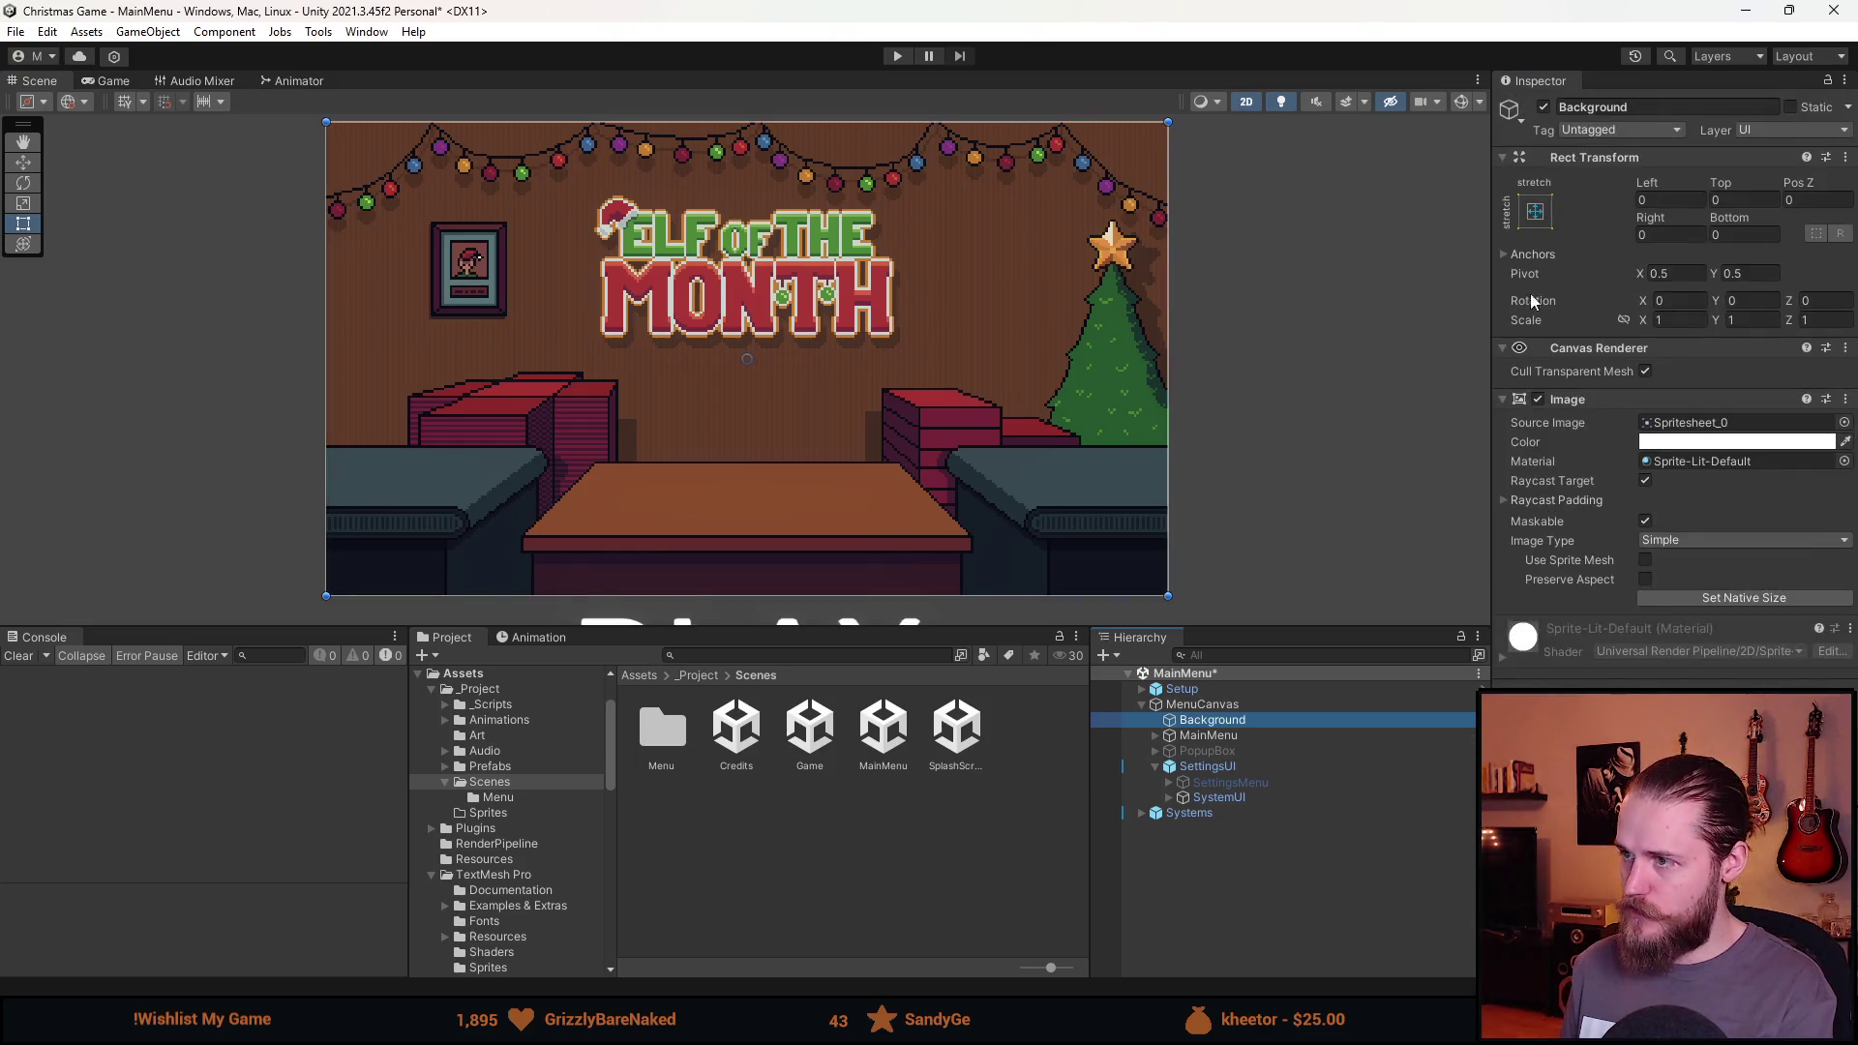
click(1244, 734)
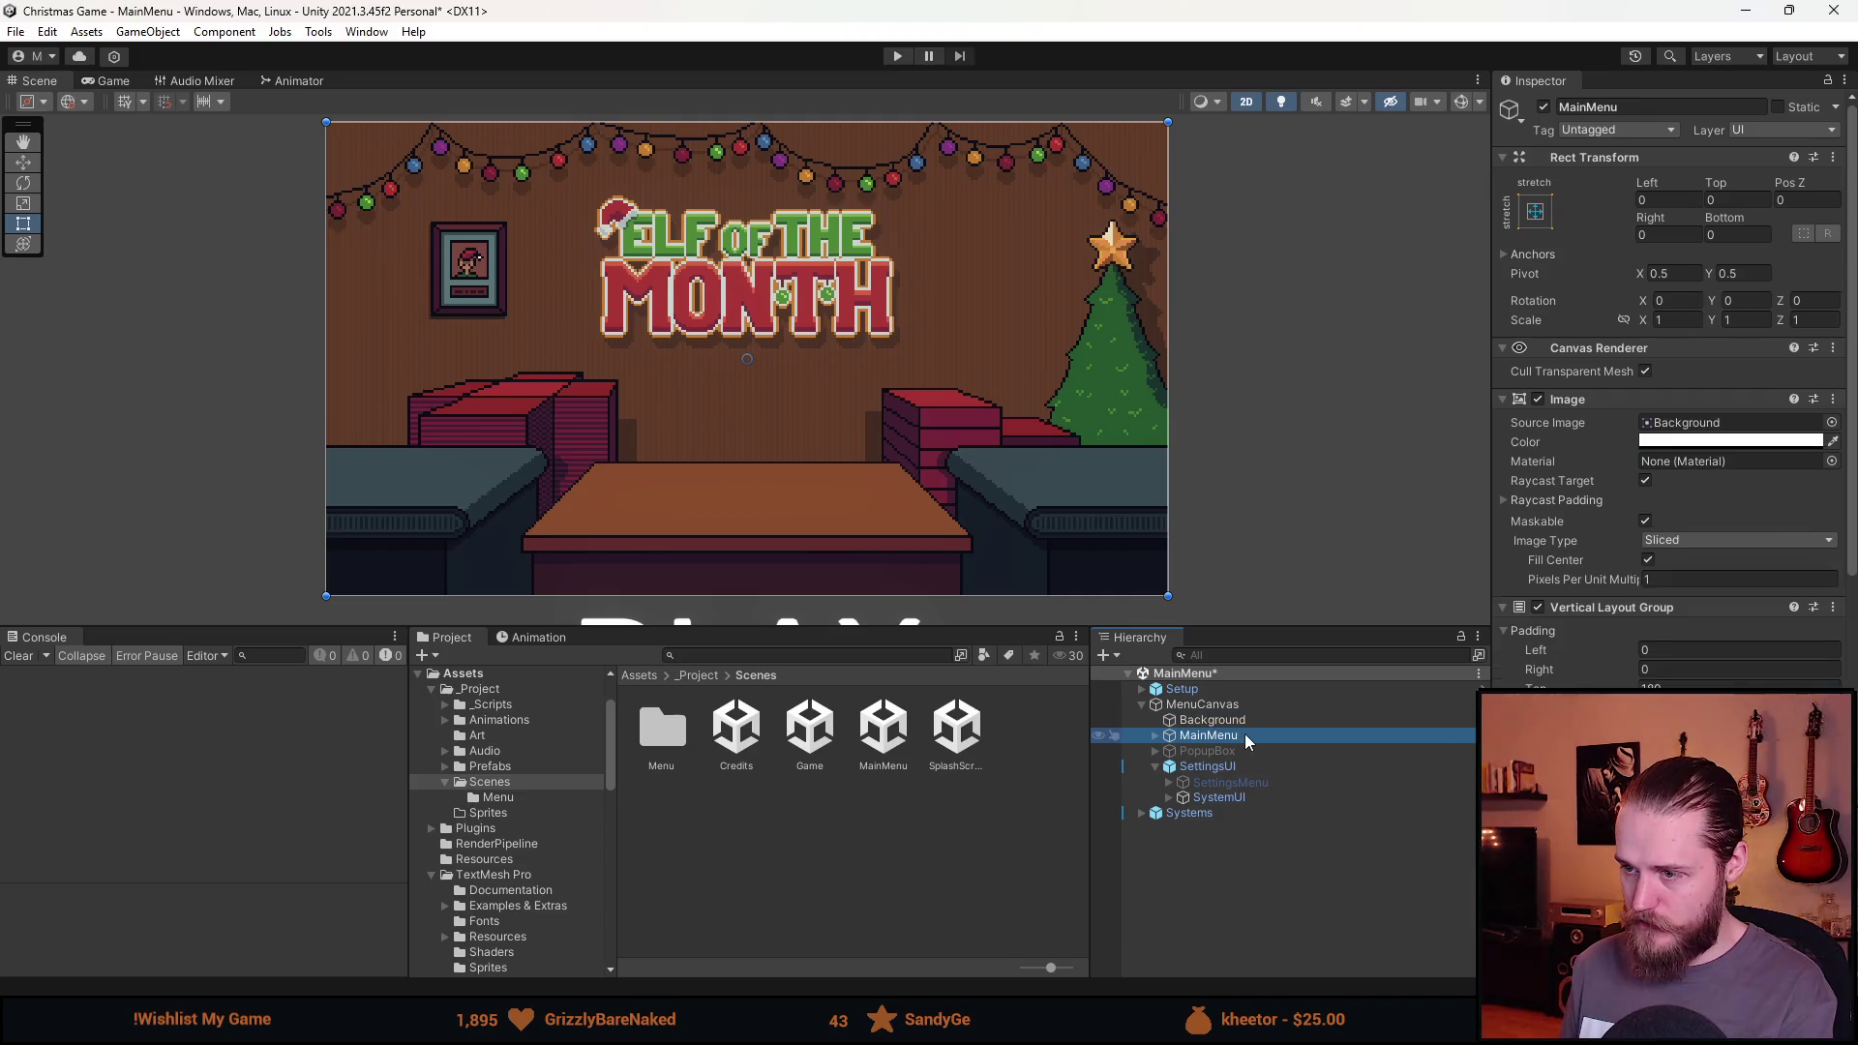
key(f)
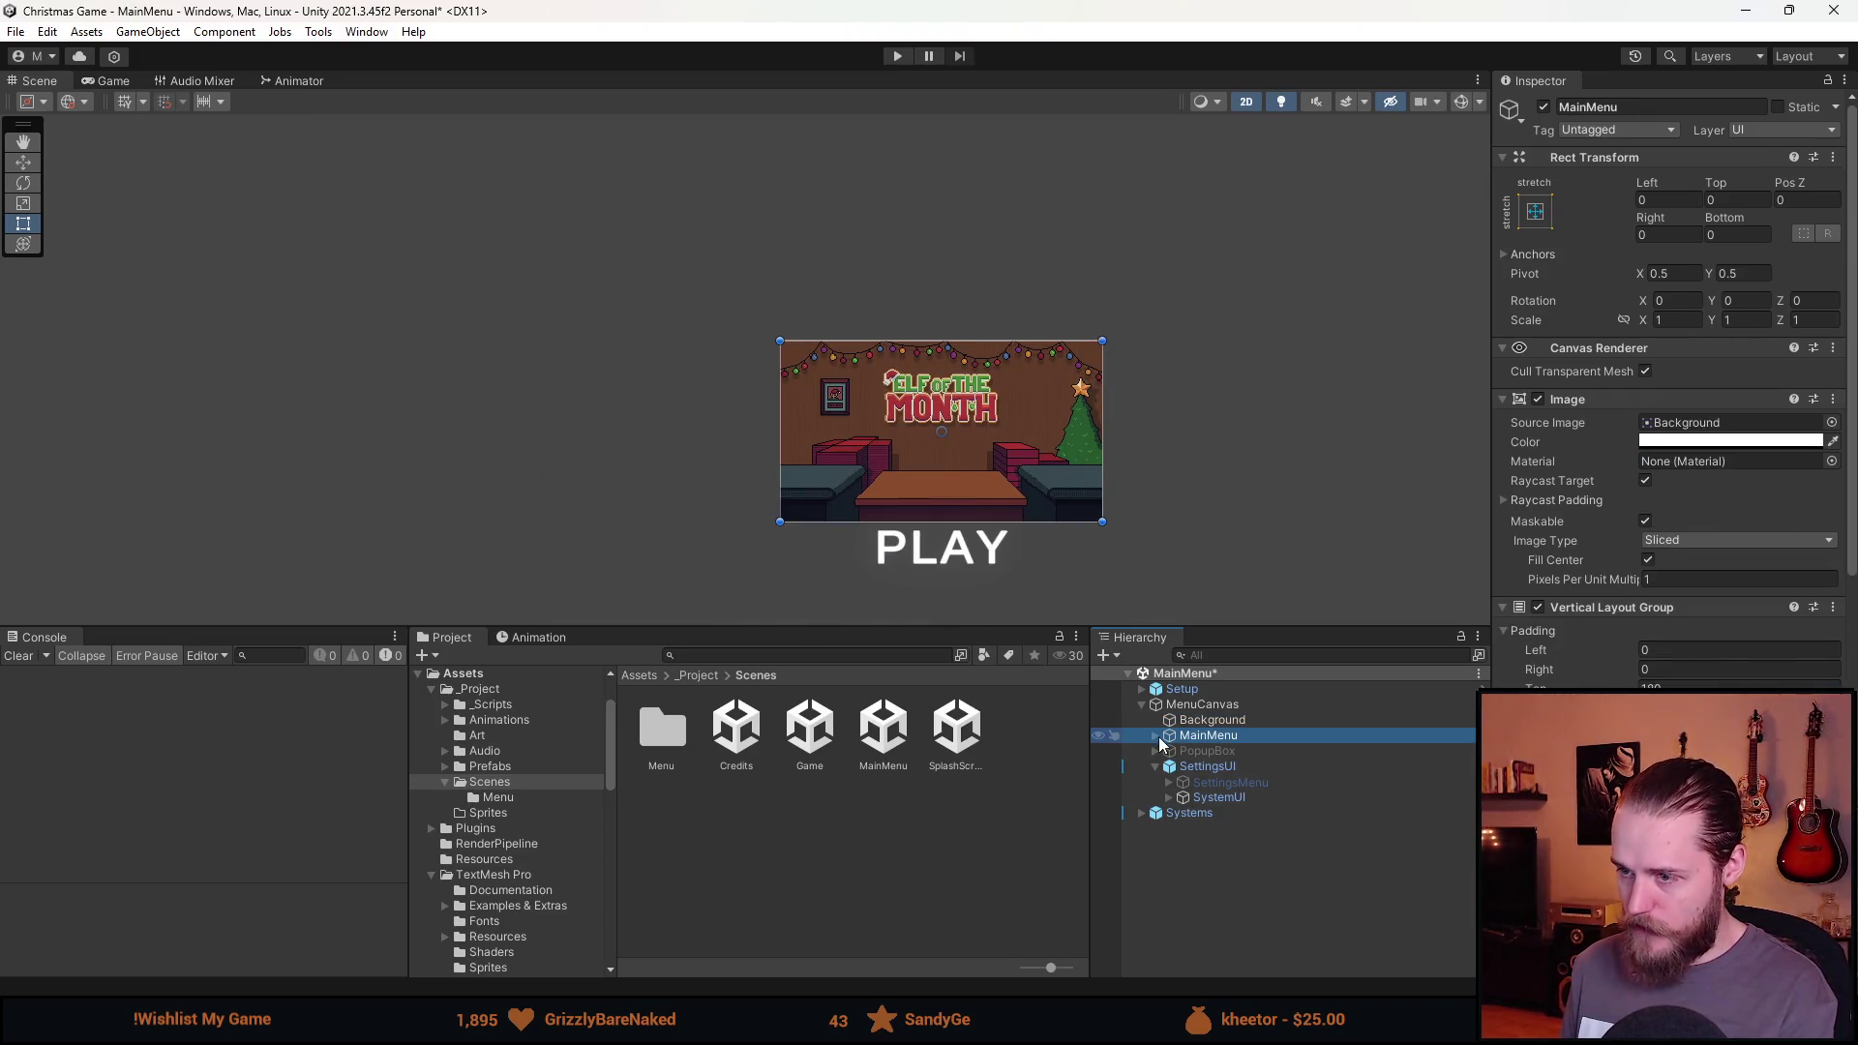
click(1154, 736)
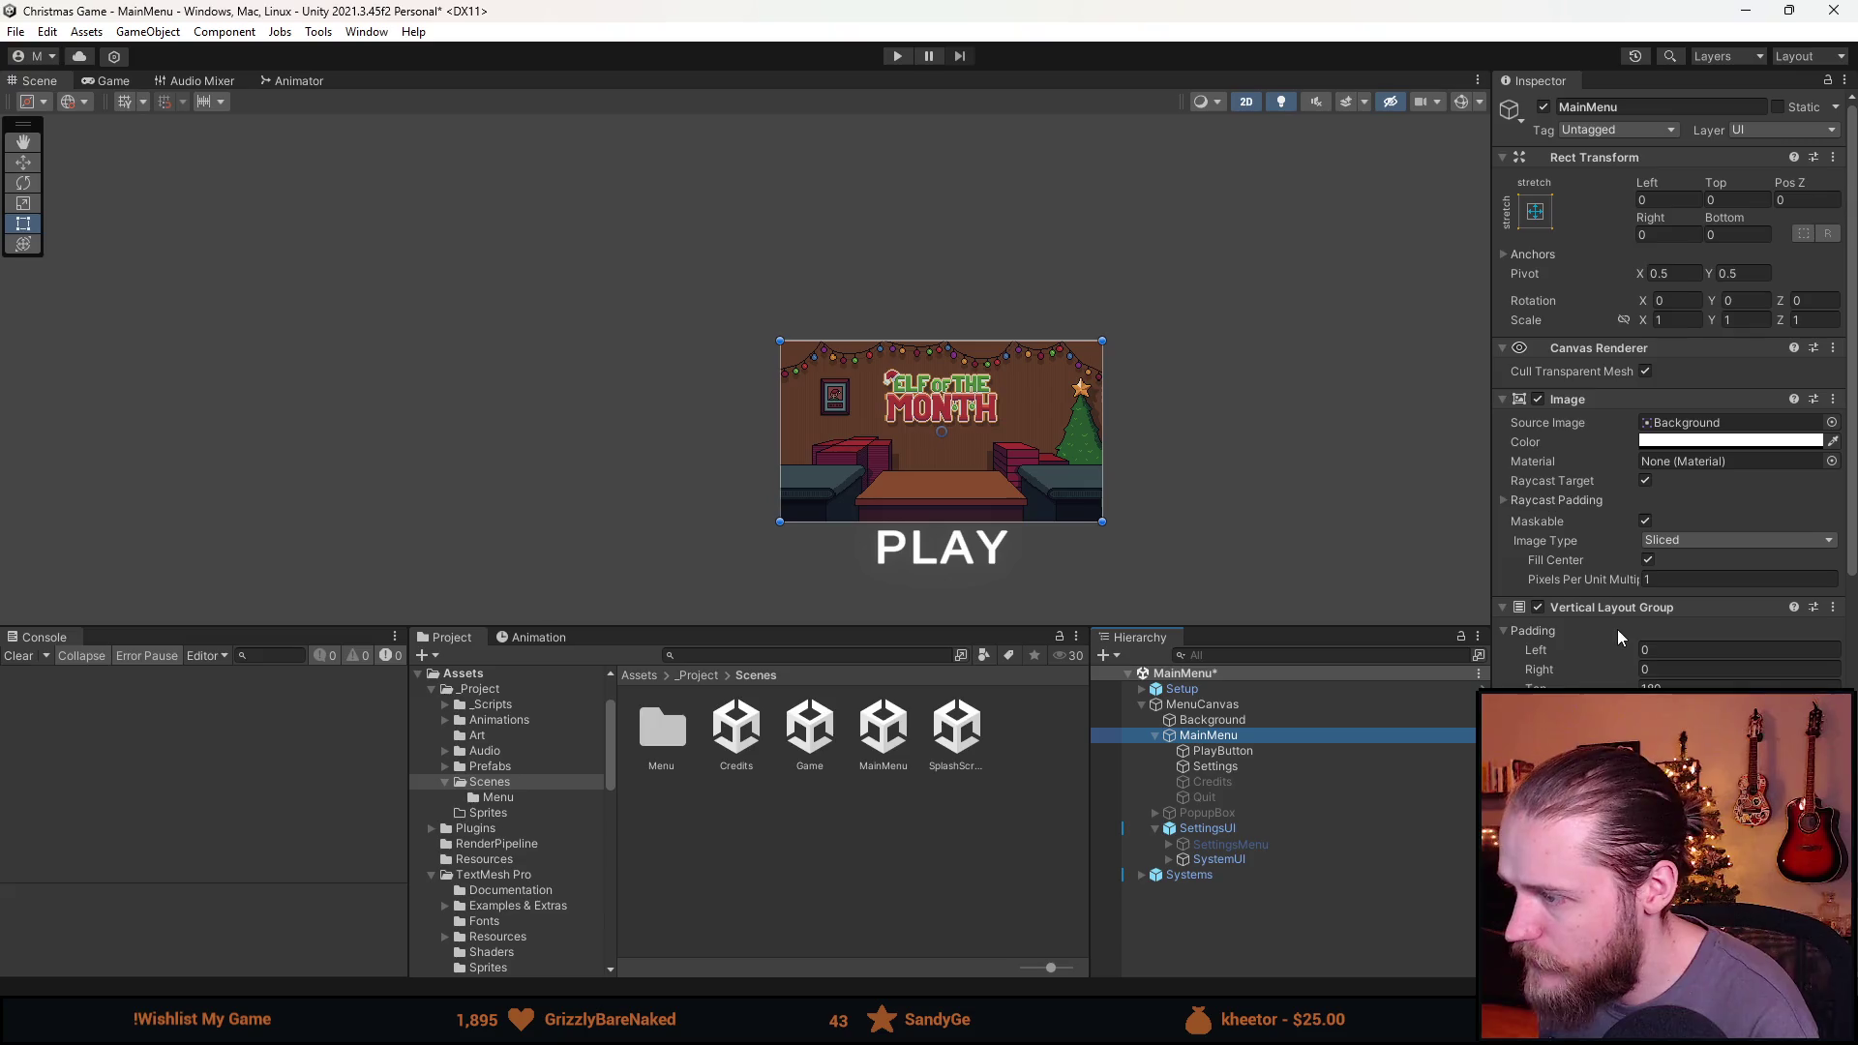
Set the MainMenu Vertical Layout Group top padding and spacing to 0.
click(1693, 686)
text(0)
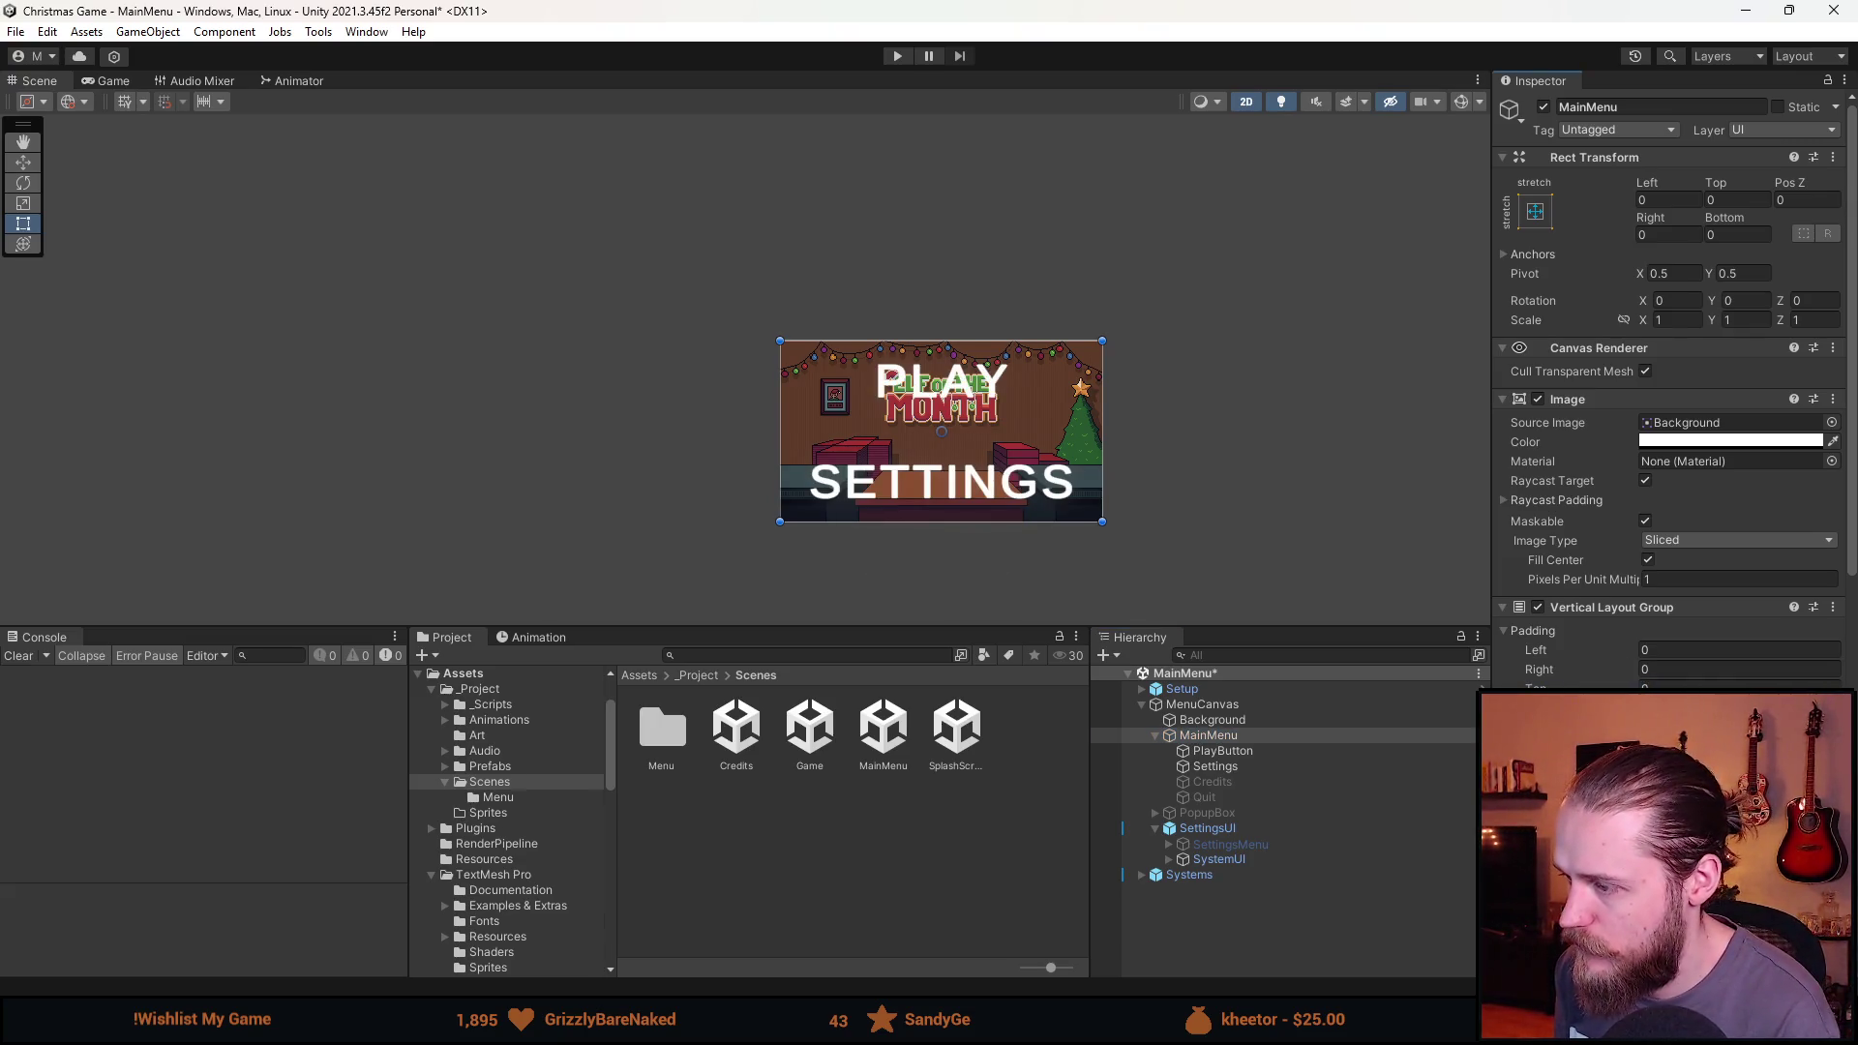
key(Tab)
key(Tab)
scroll(1572, 249, down, 3)
text(0)
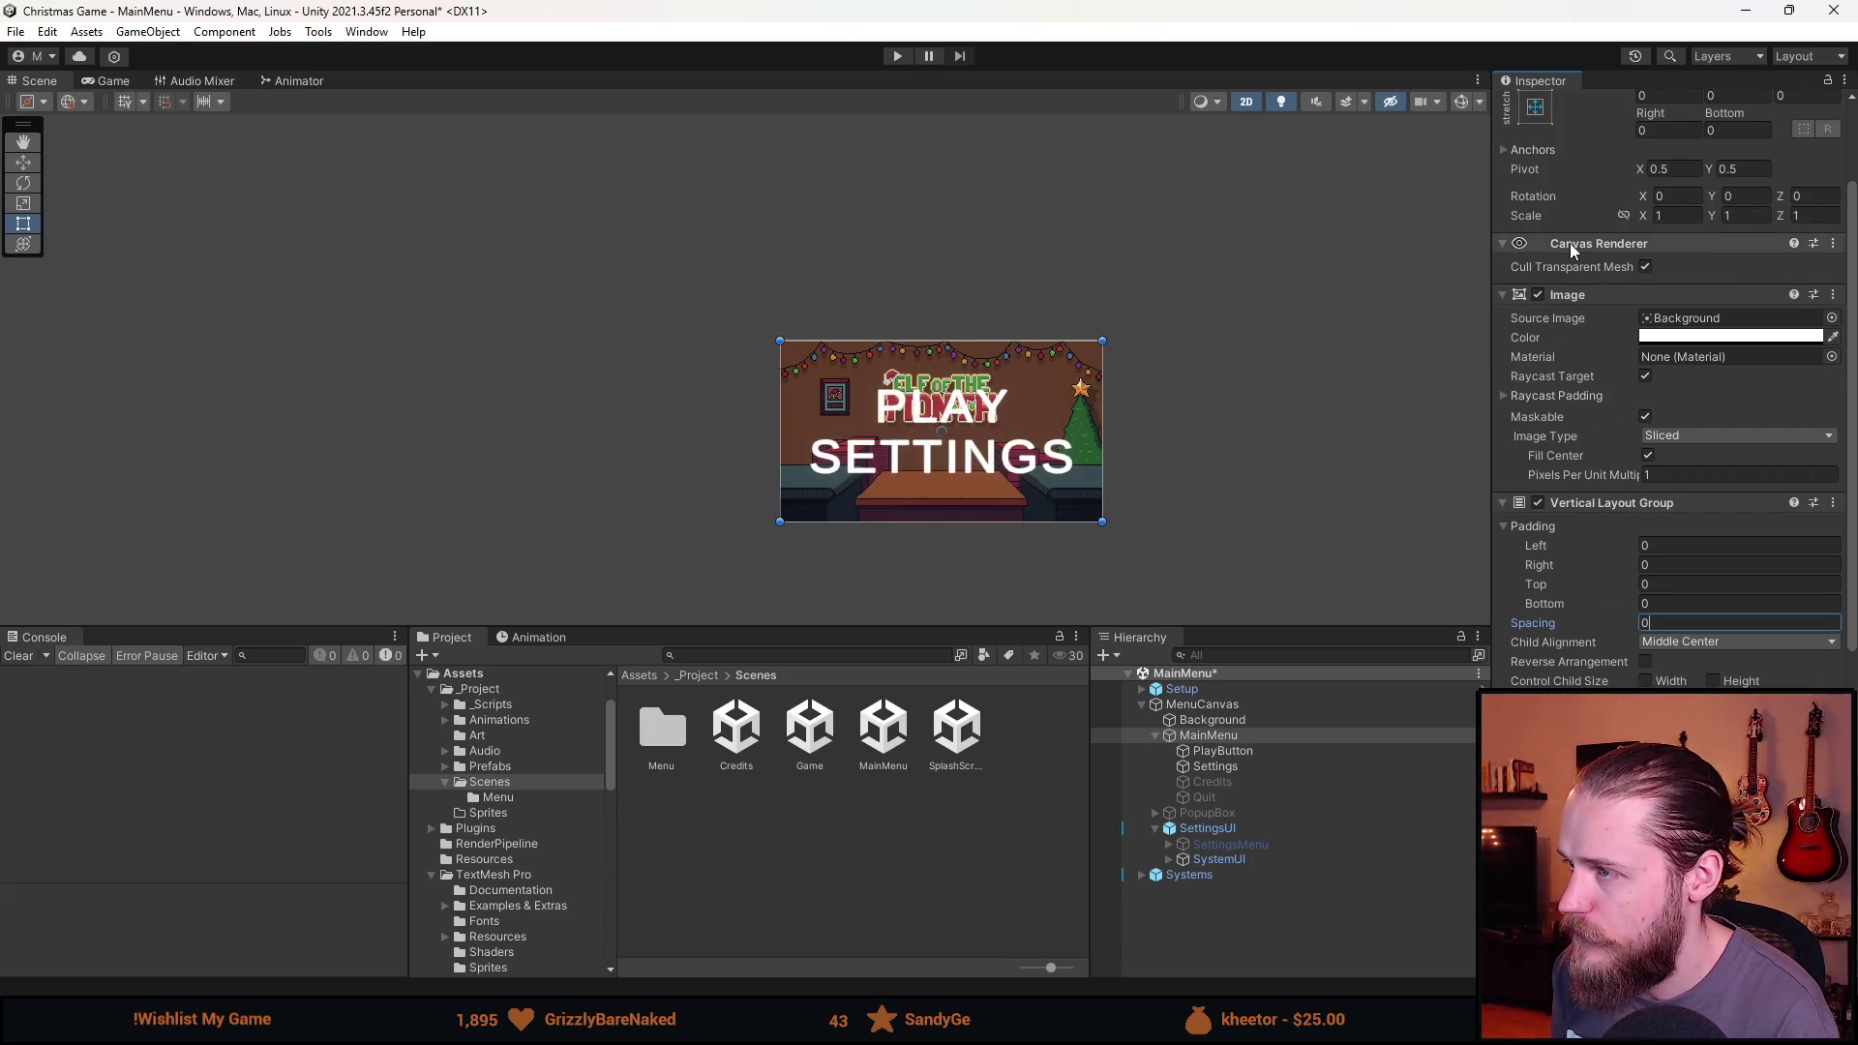
scroll(1572, 250, up, 3)
scroll(887, 424, up, 4)
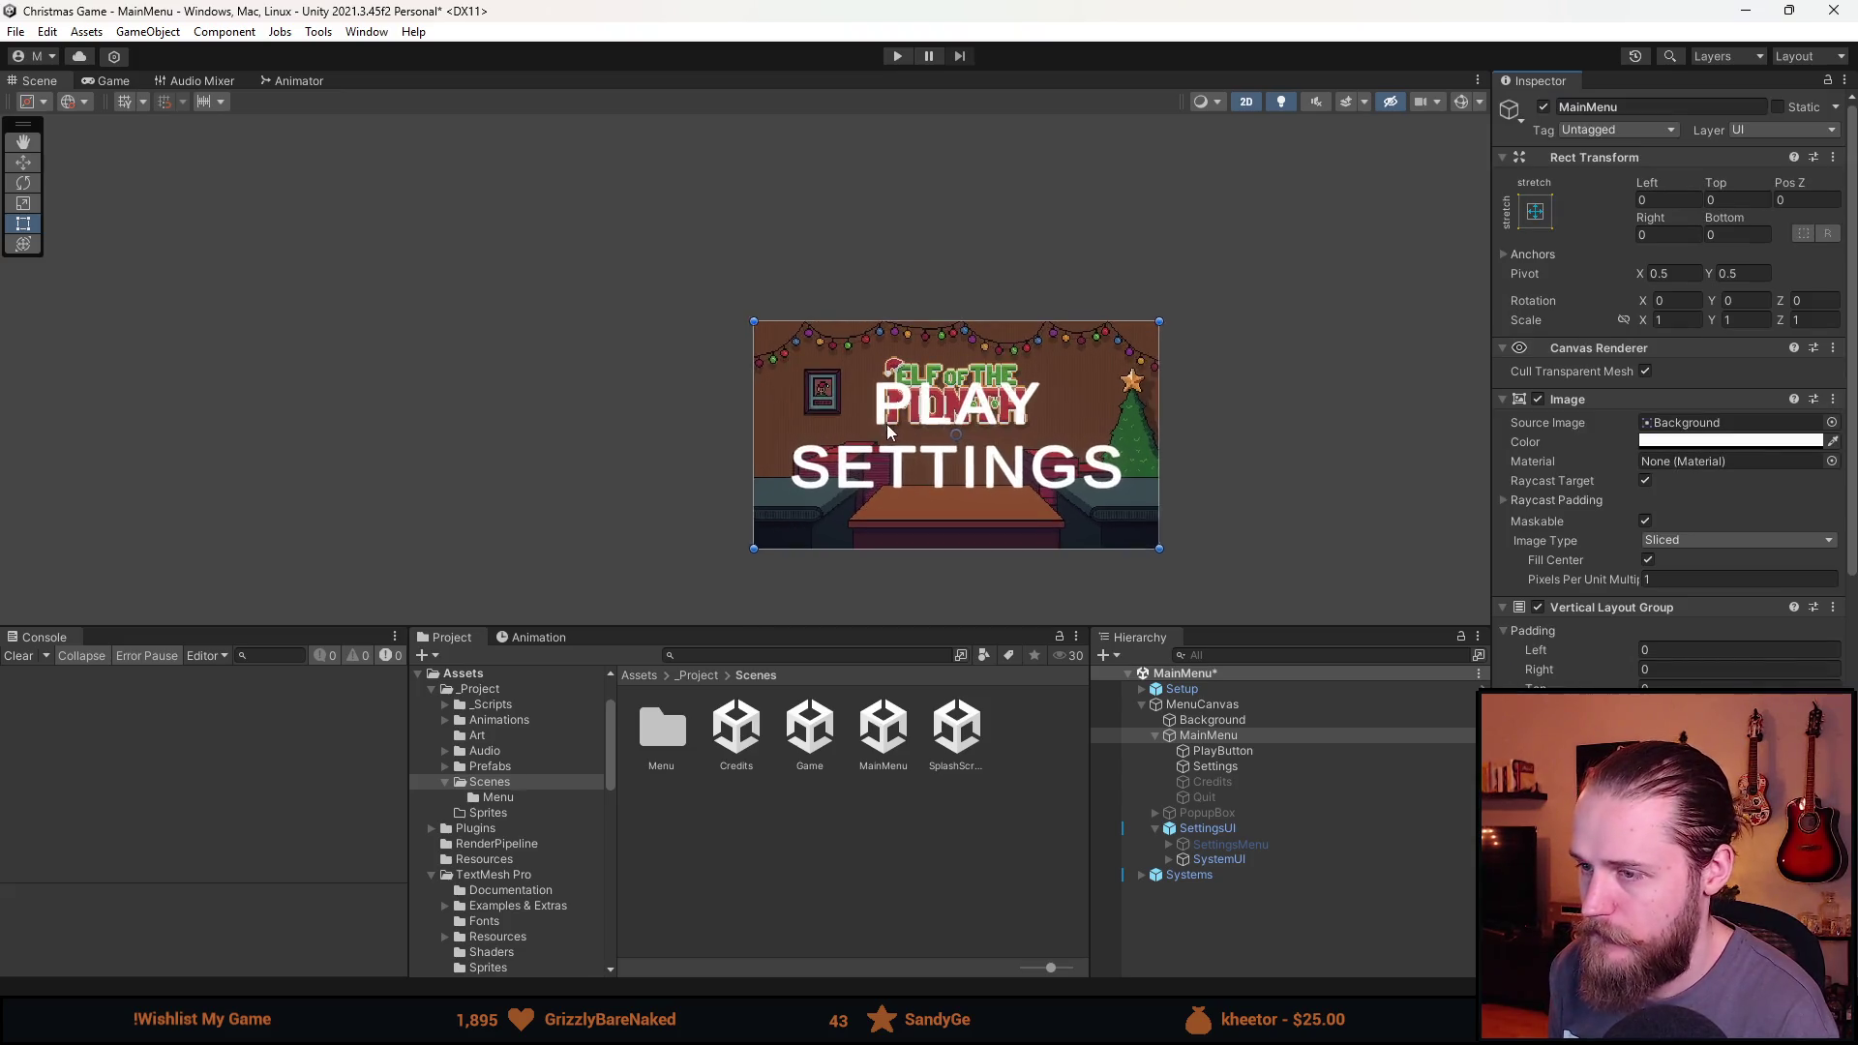
Set the PLAY and SETTINGS text font size to 8, then reselect PlayButton.
click(1206, 753)
shift+click(1231, 765)
click(1664, 660)
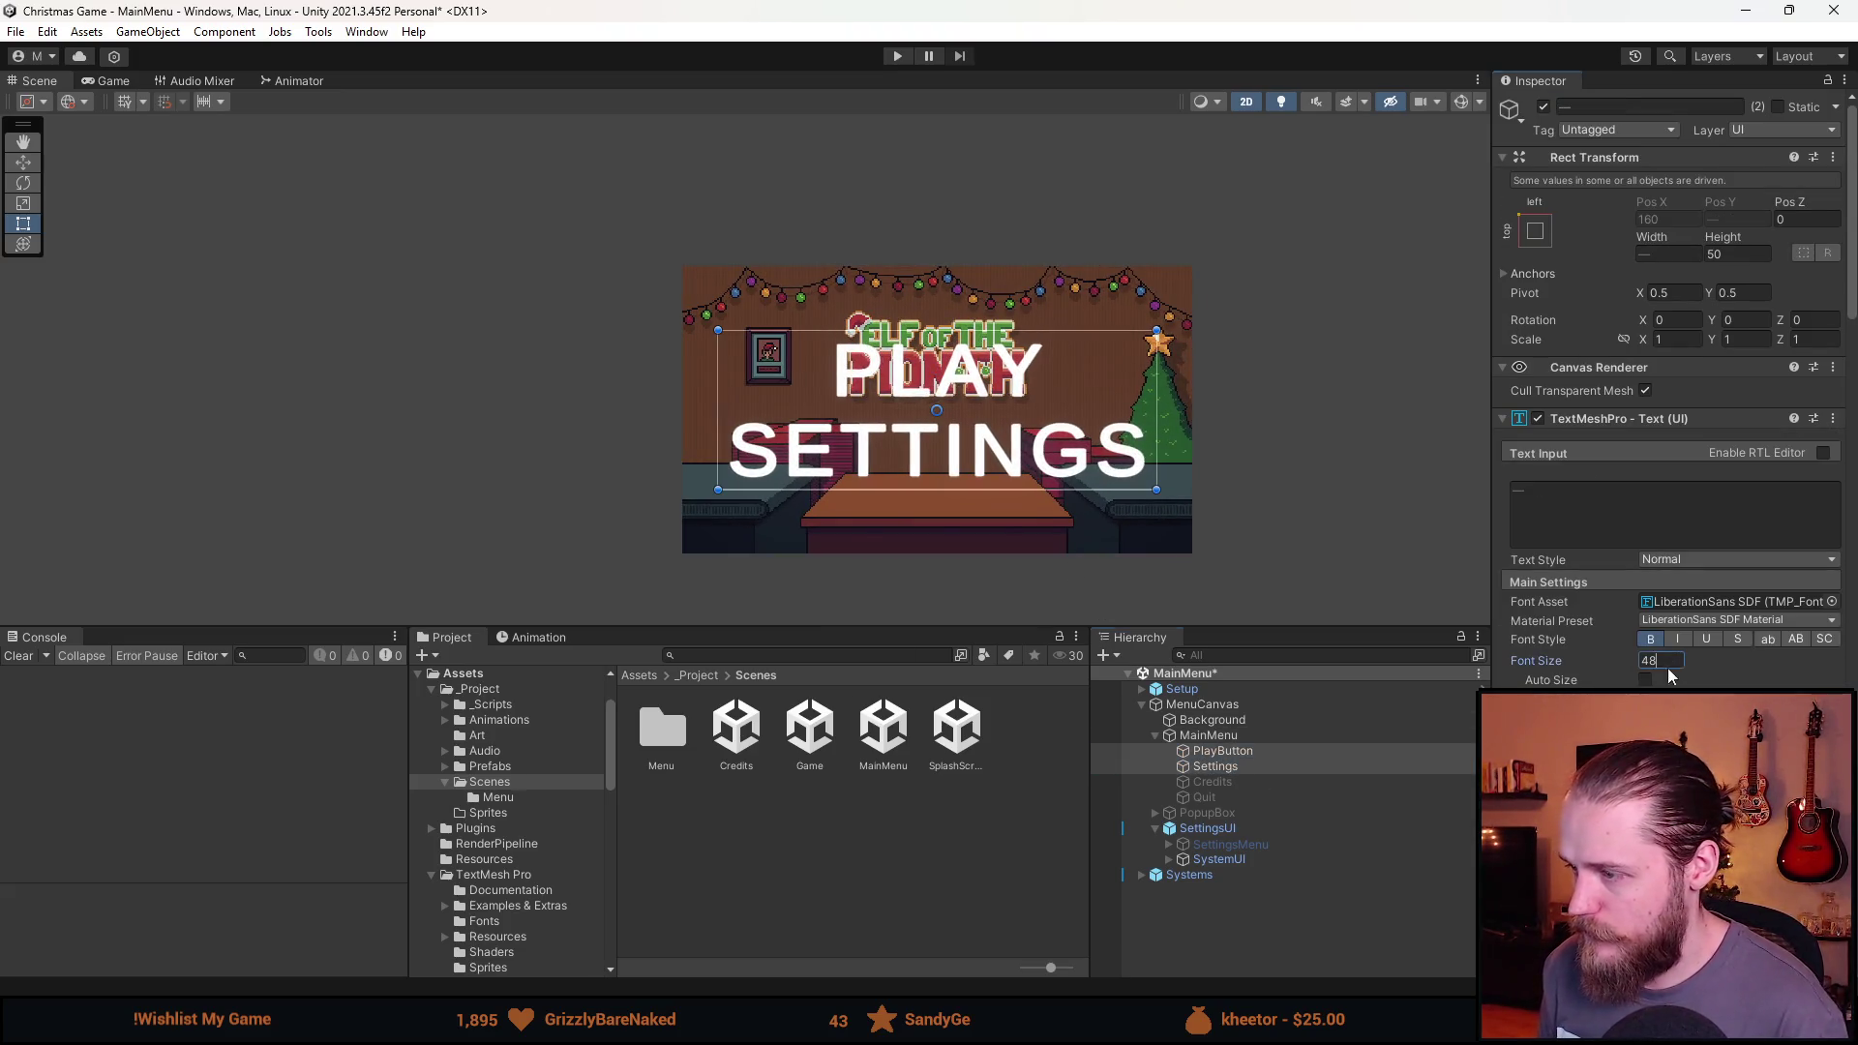
key(BackSpace)
scroll(1333, 518, up, 2)
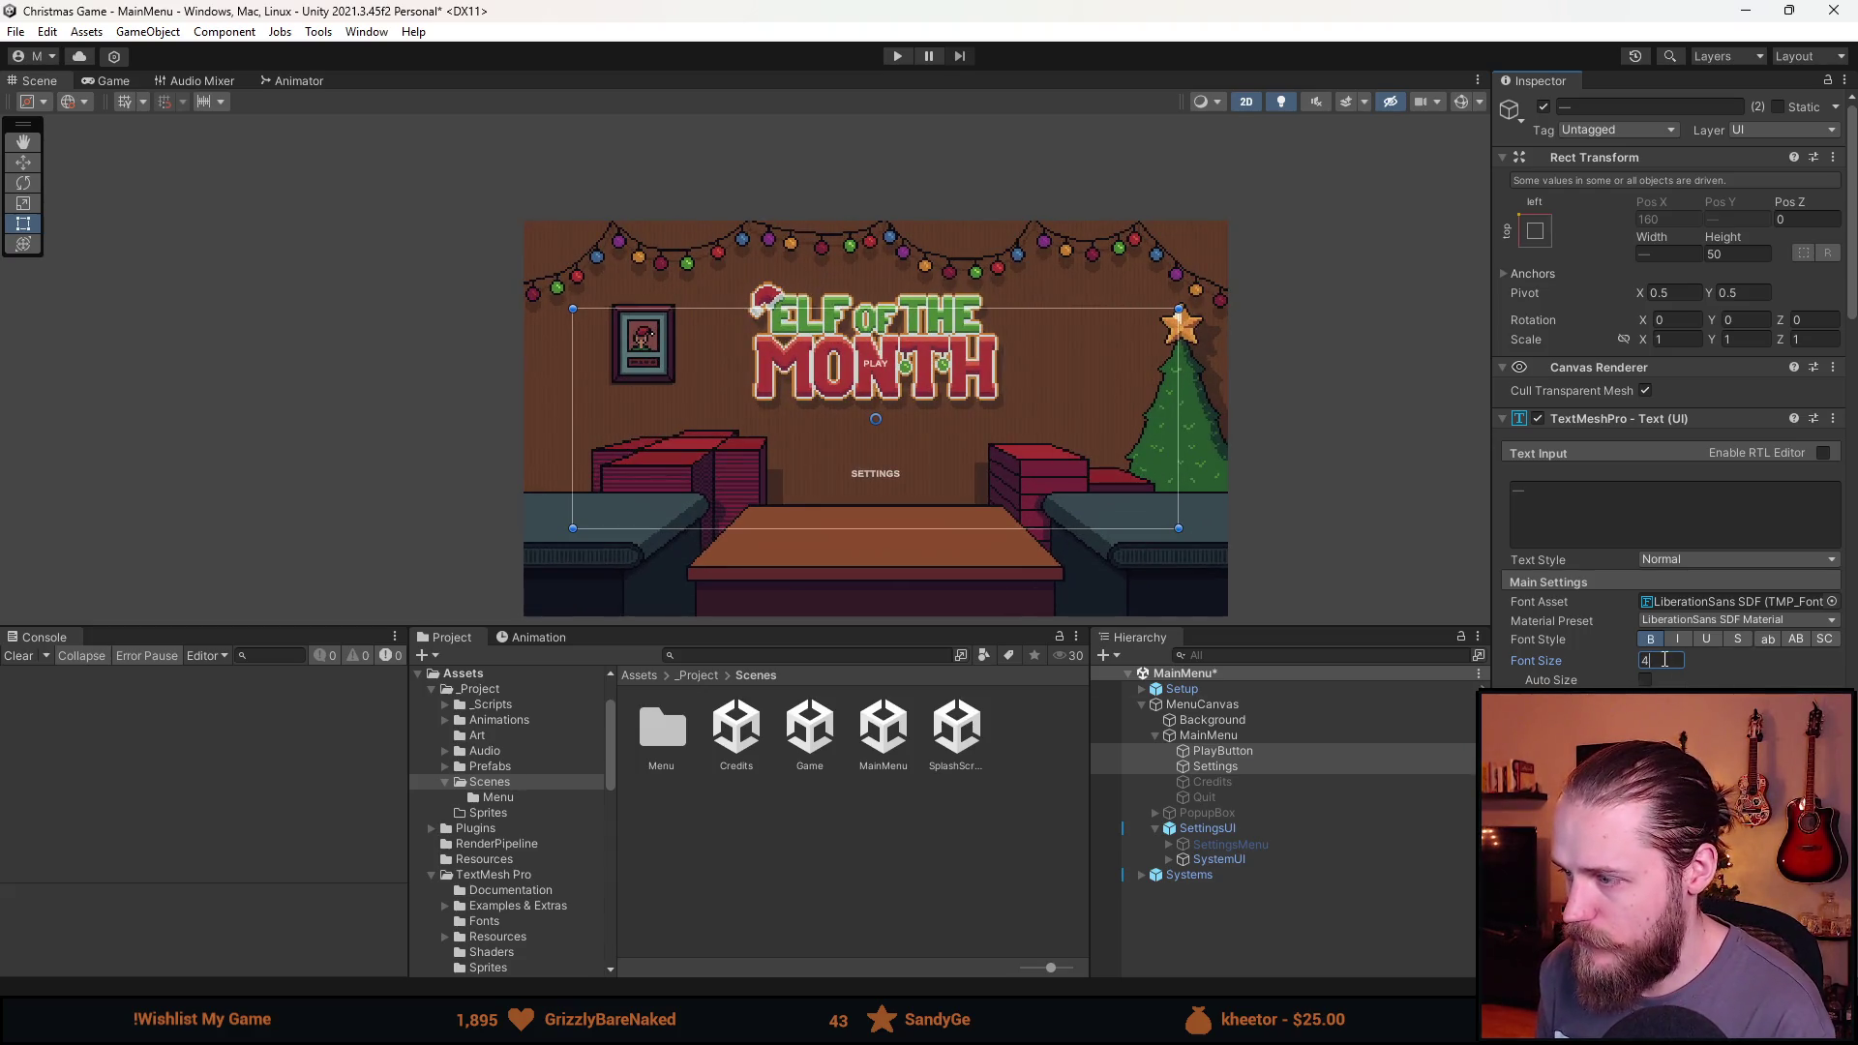
key(BackSpace)
text(6)
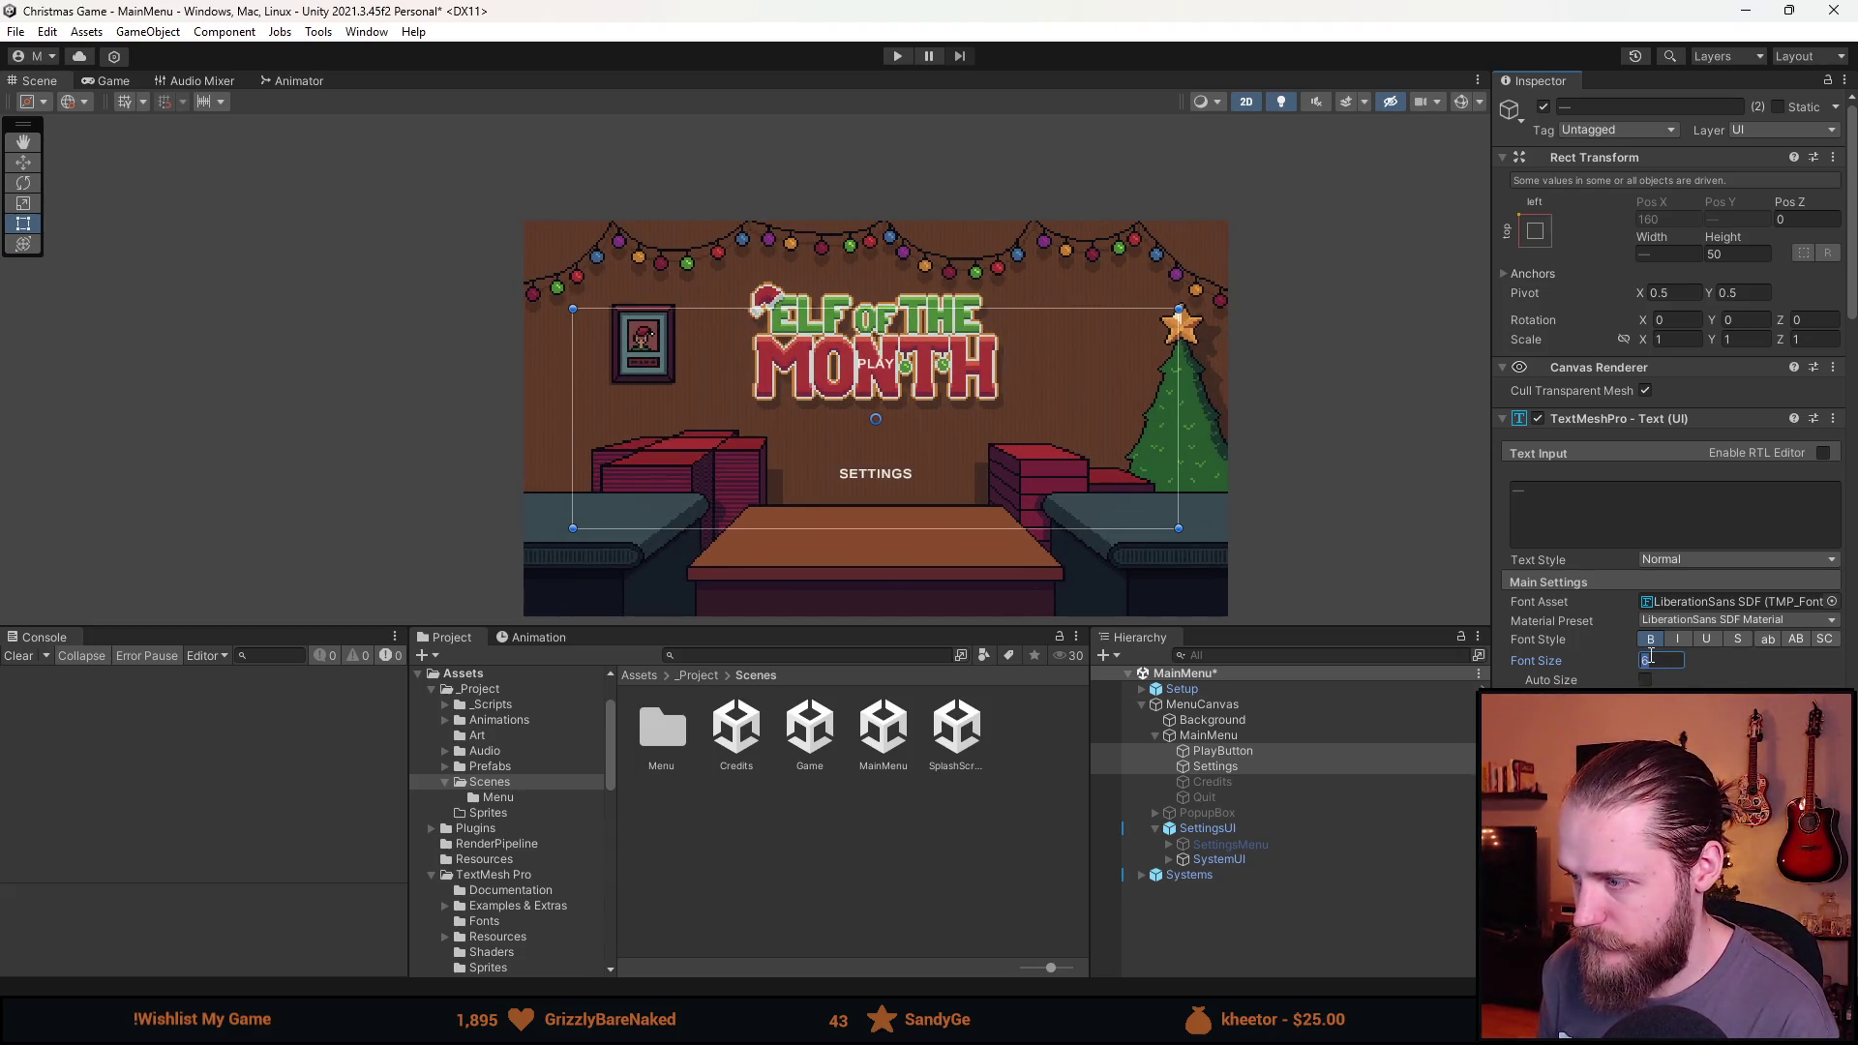
key(BackSpace)
text(8)
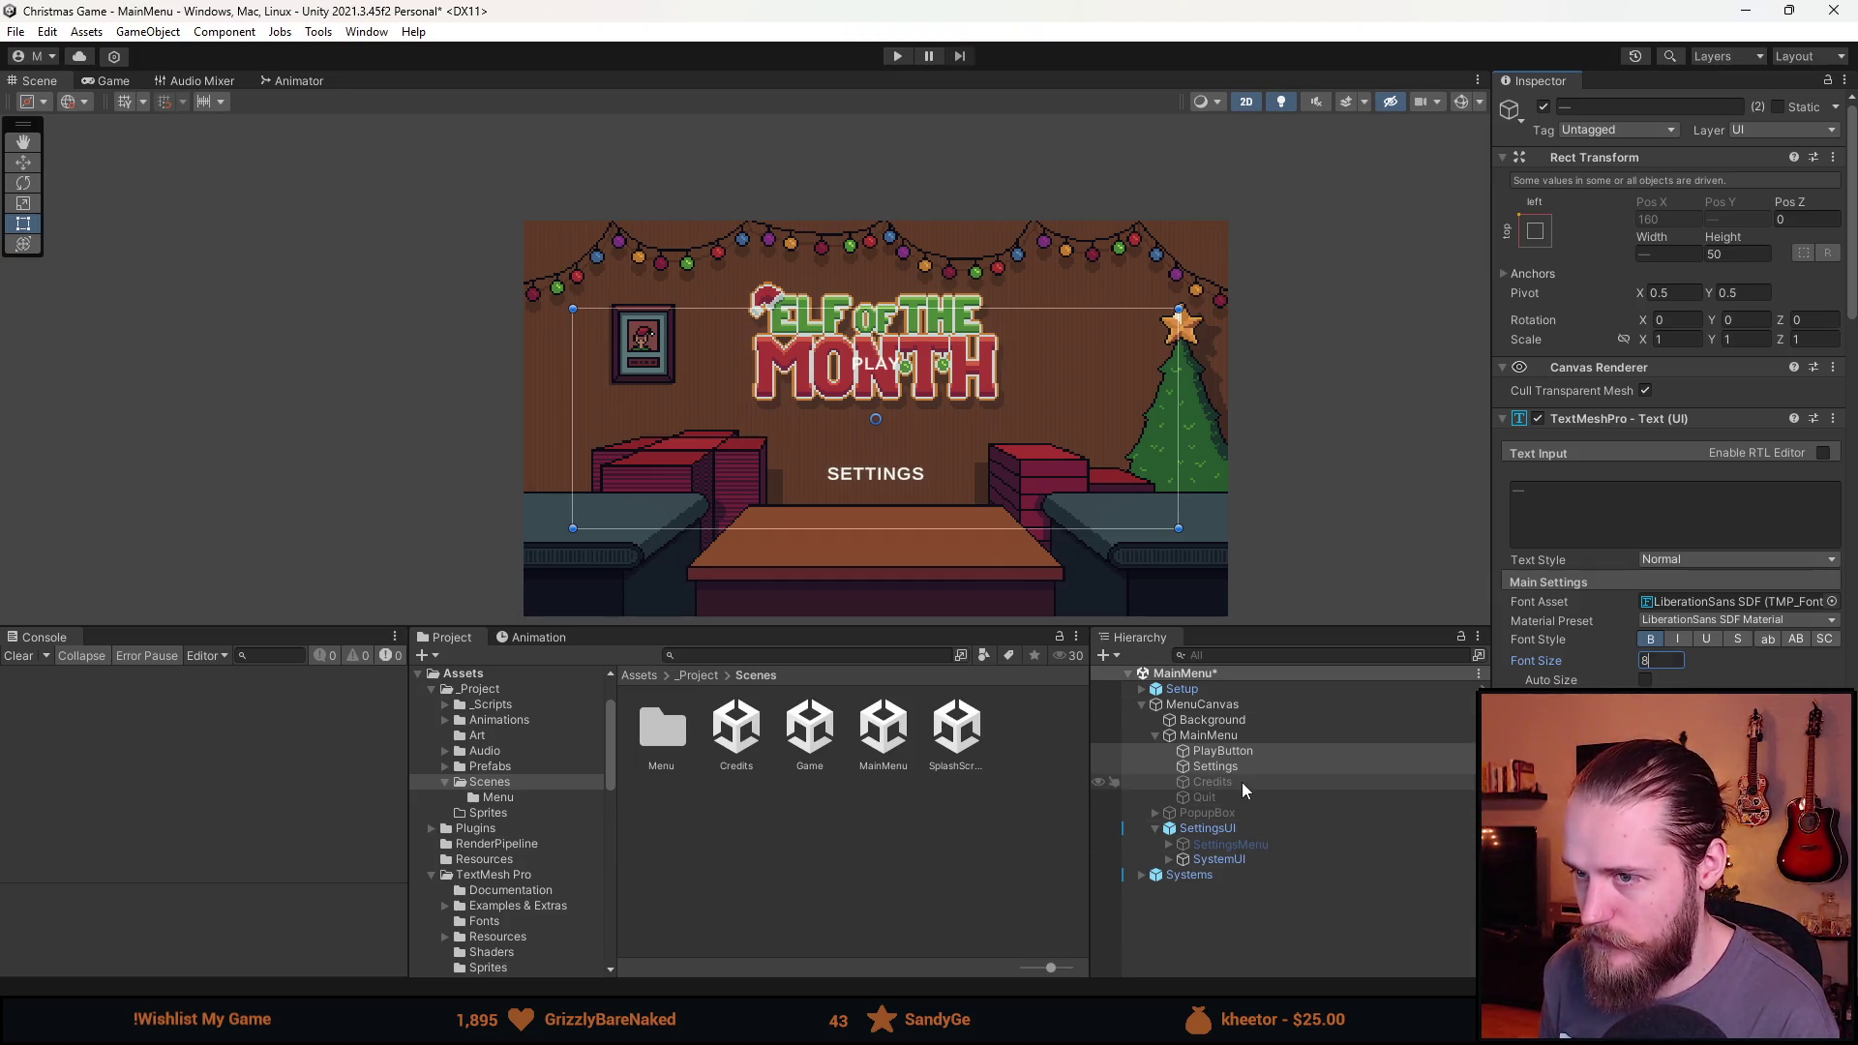
click(1246, 735)
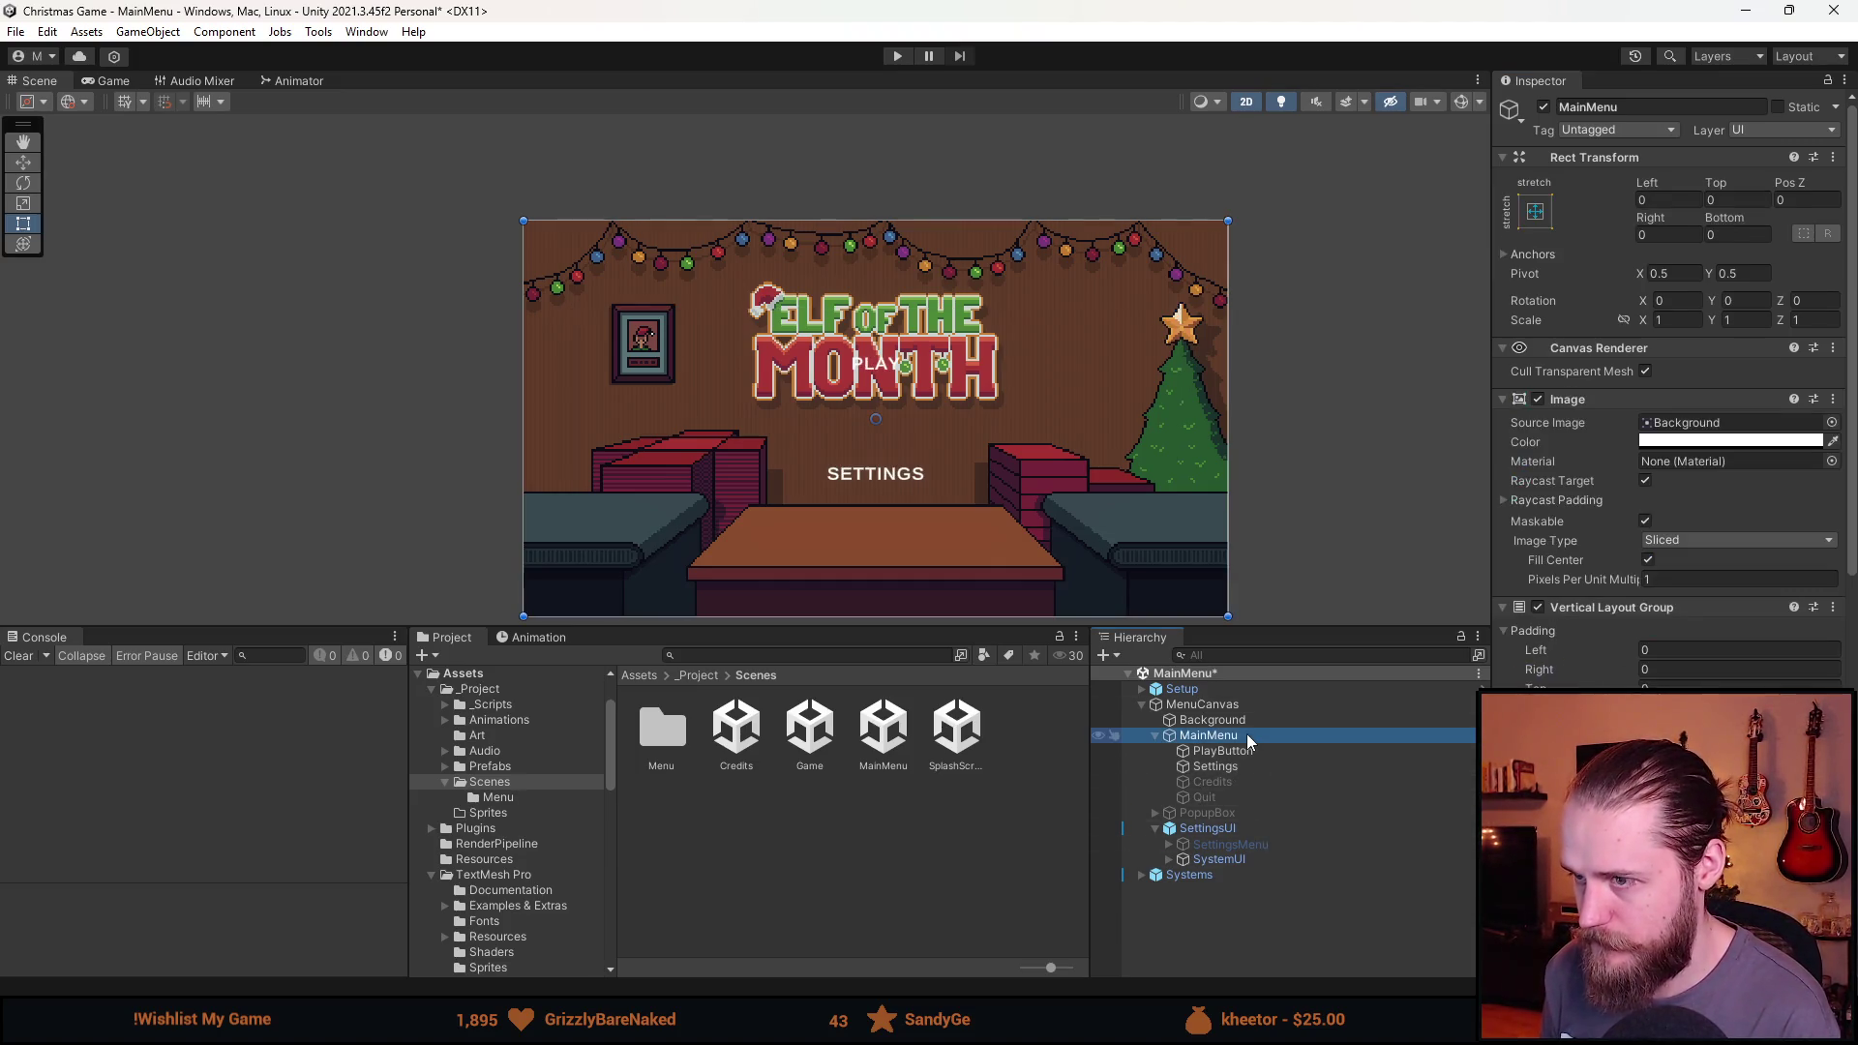
scroll(1685, 682, down, 3)
click(1250, 752)
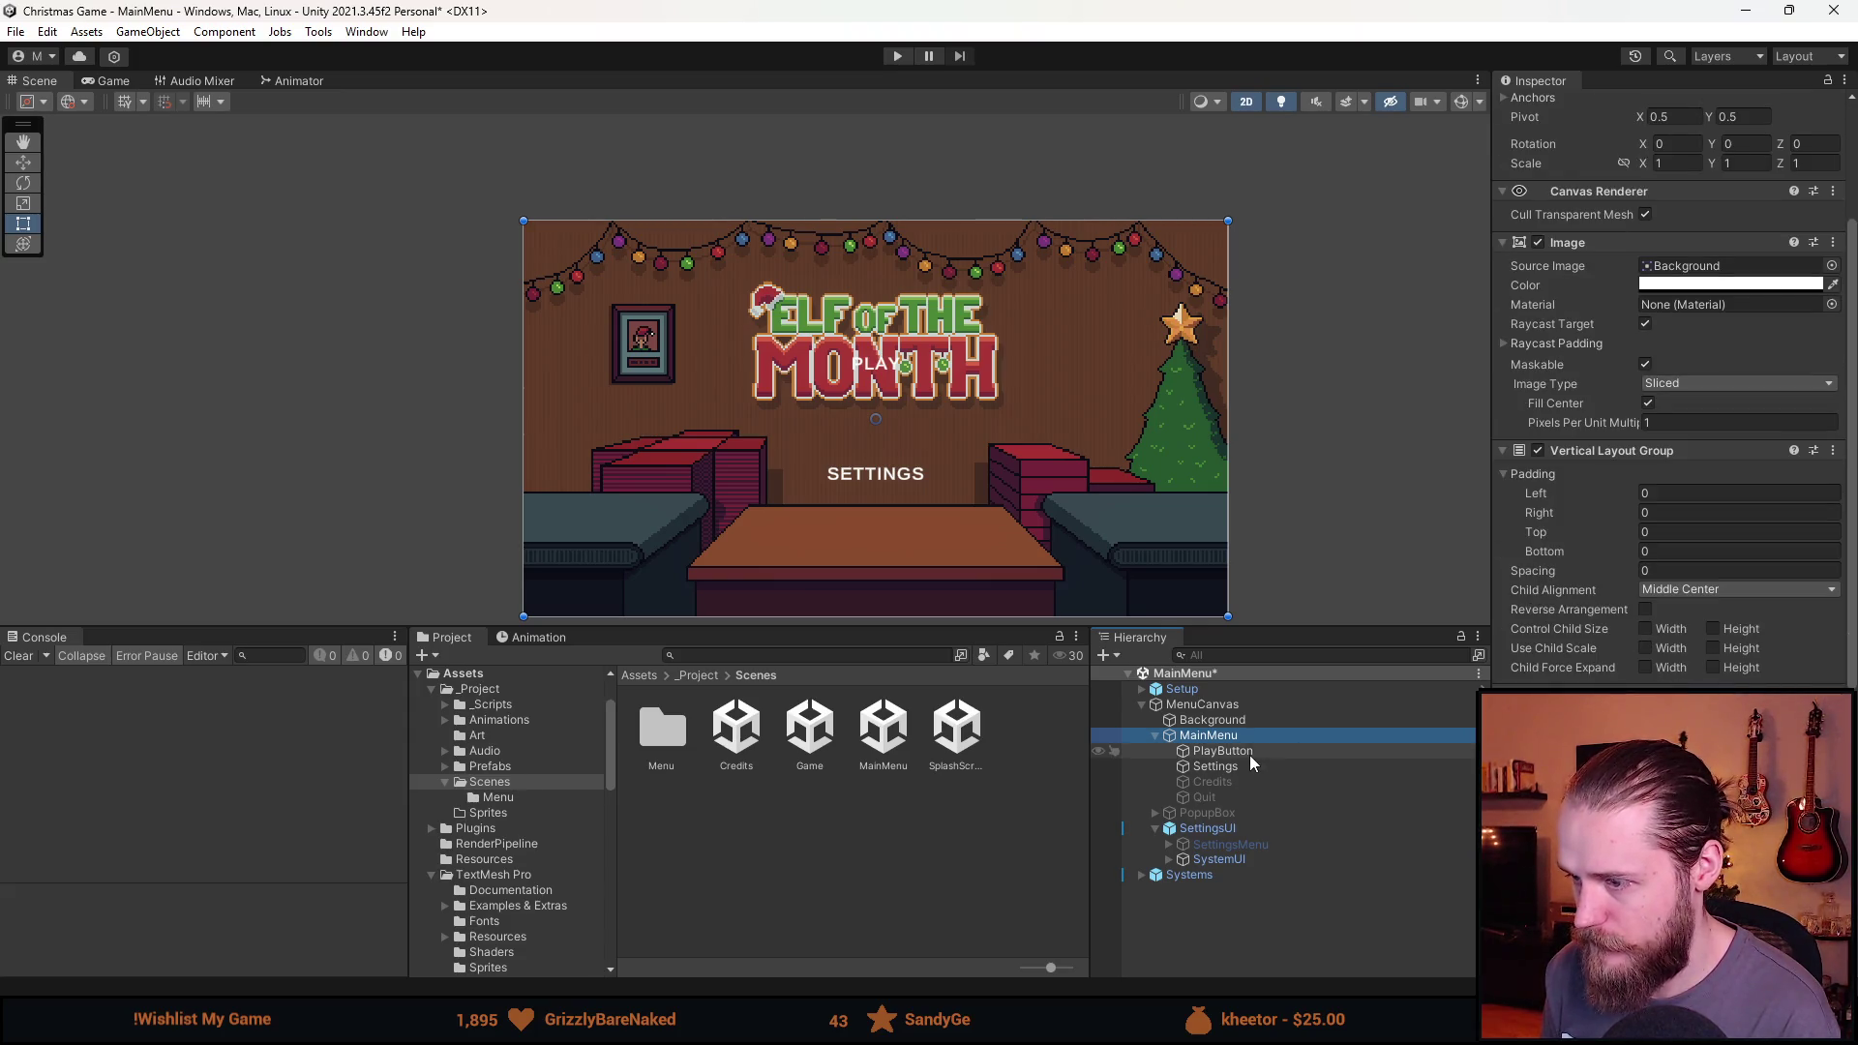
Give the PlayButton and Settings Rect Transforms a width of 50 and height of 10.
scroll(1674, 387, up, 3)
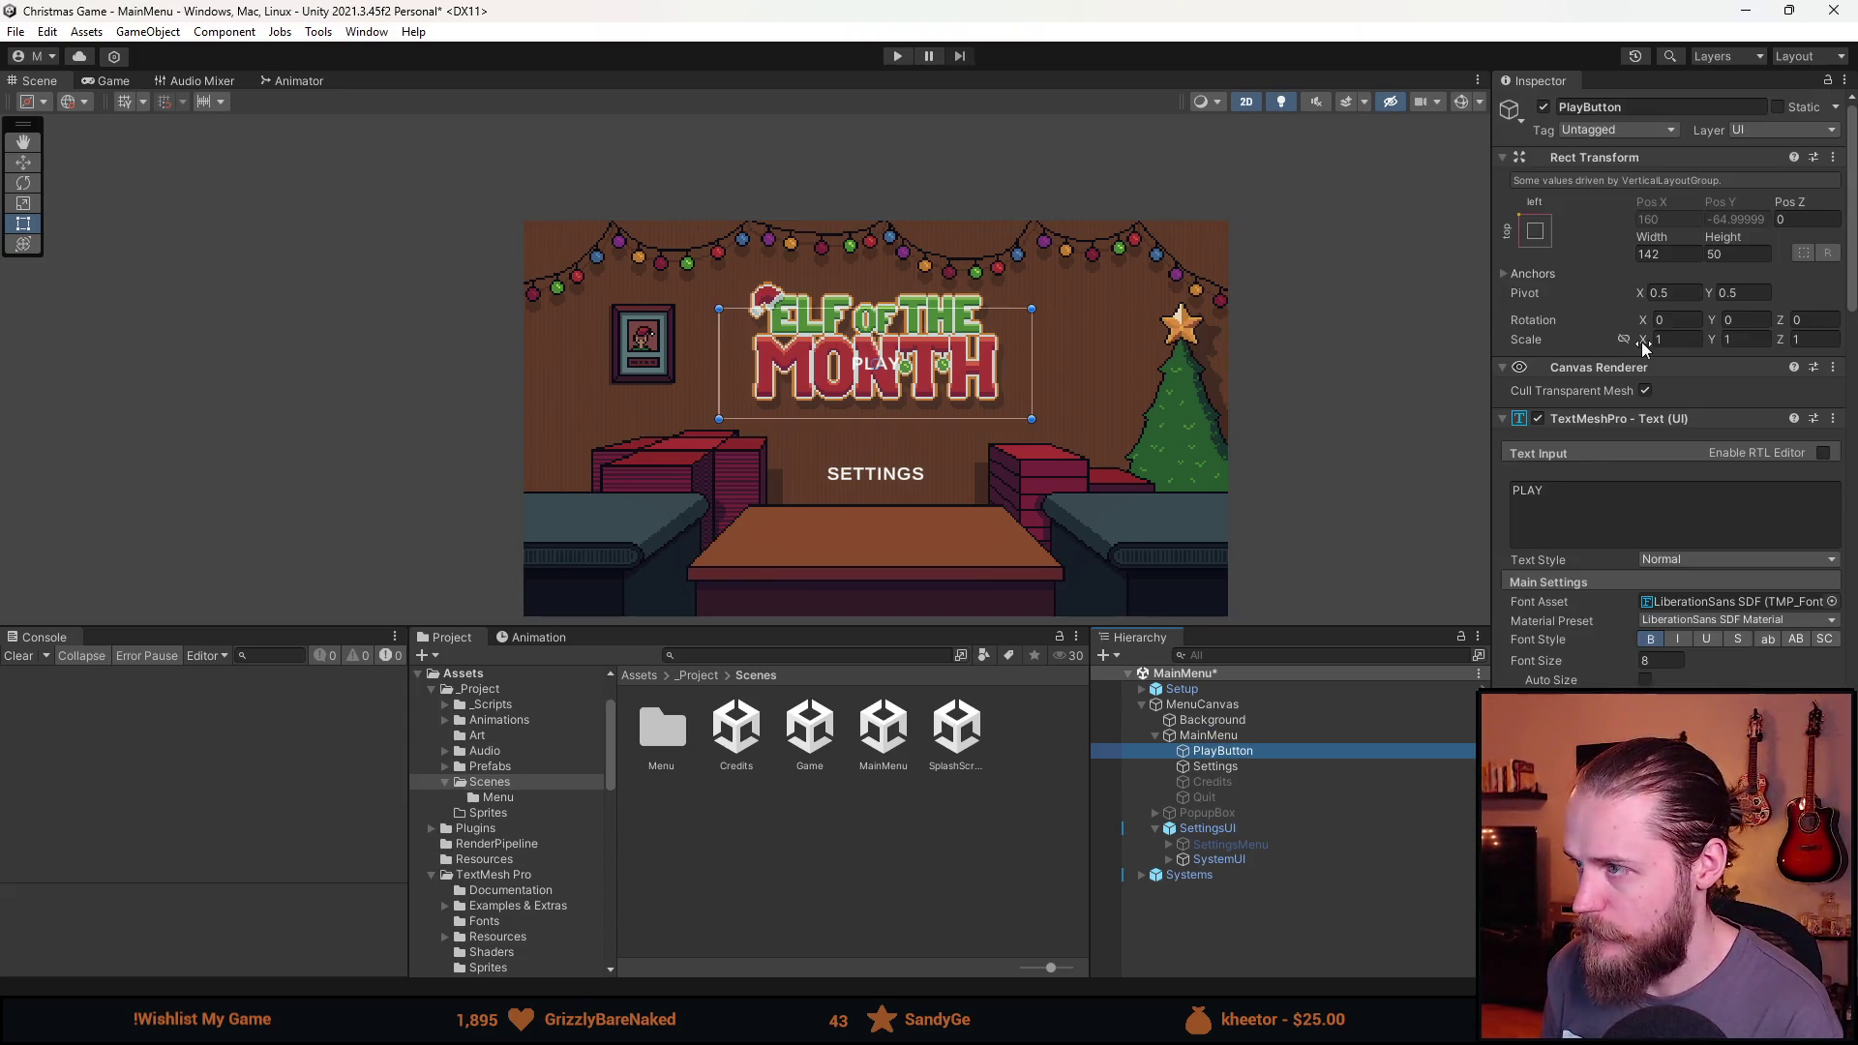
click(1746, 255)
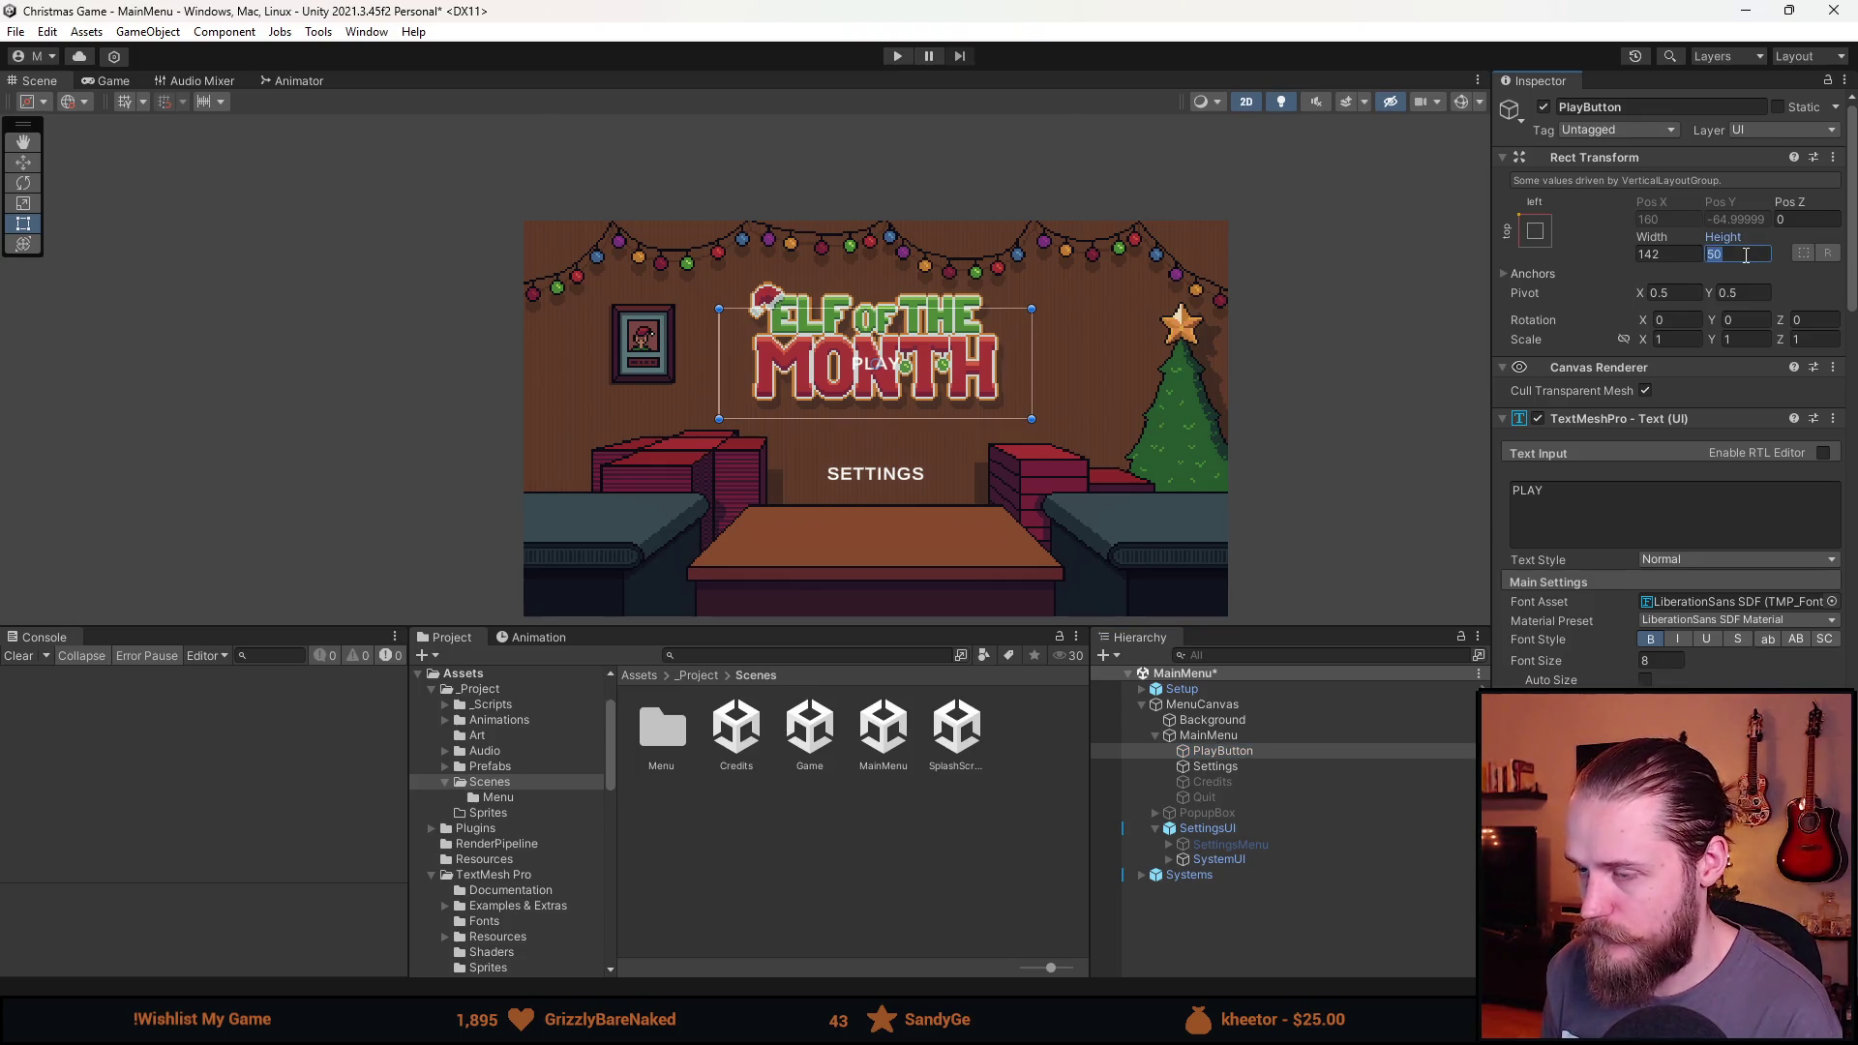
text(10)
click(1254, 770)
click(1728, 255)
text(10)
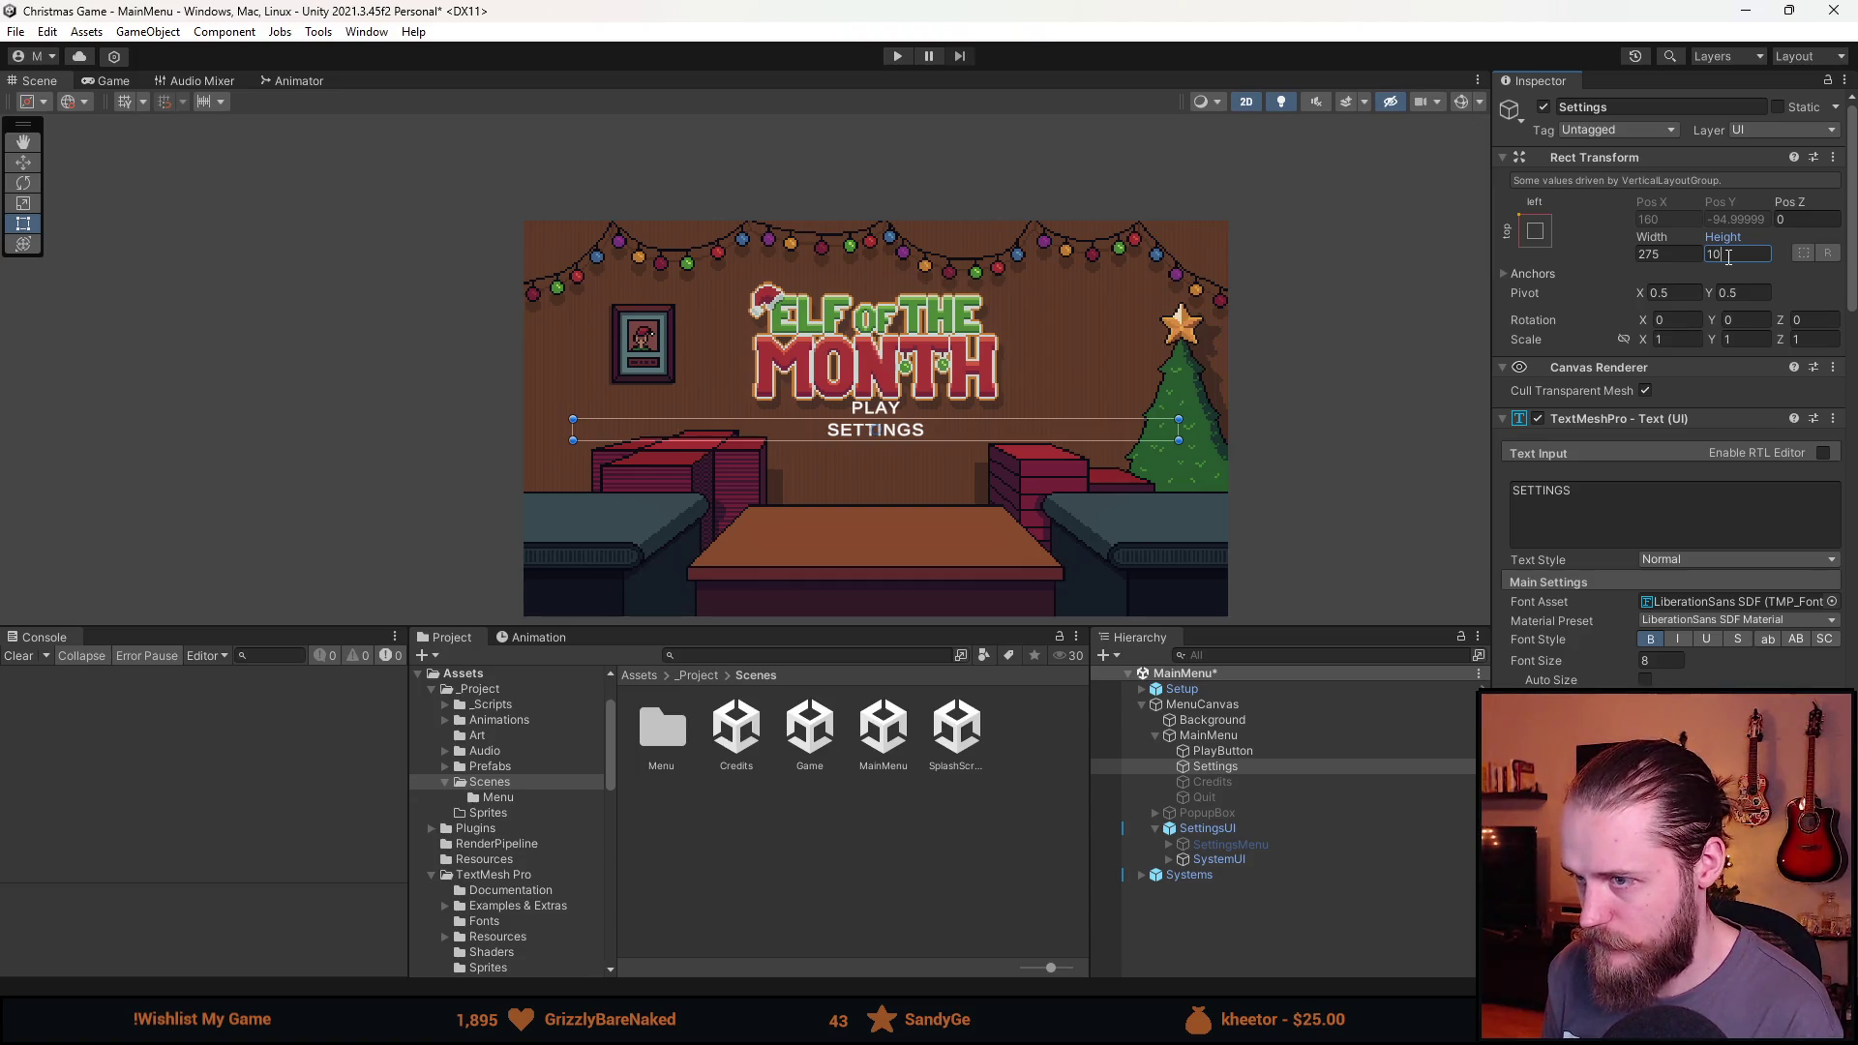
click(1666, 255)
text(50)
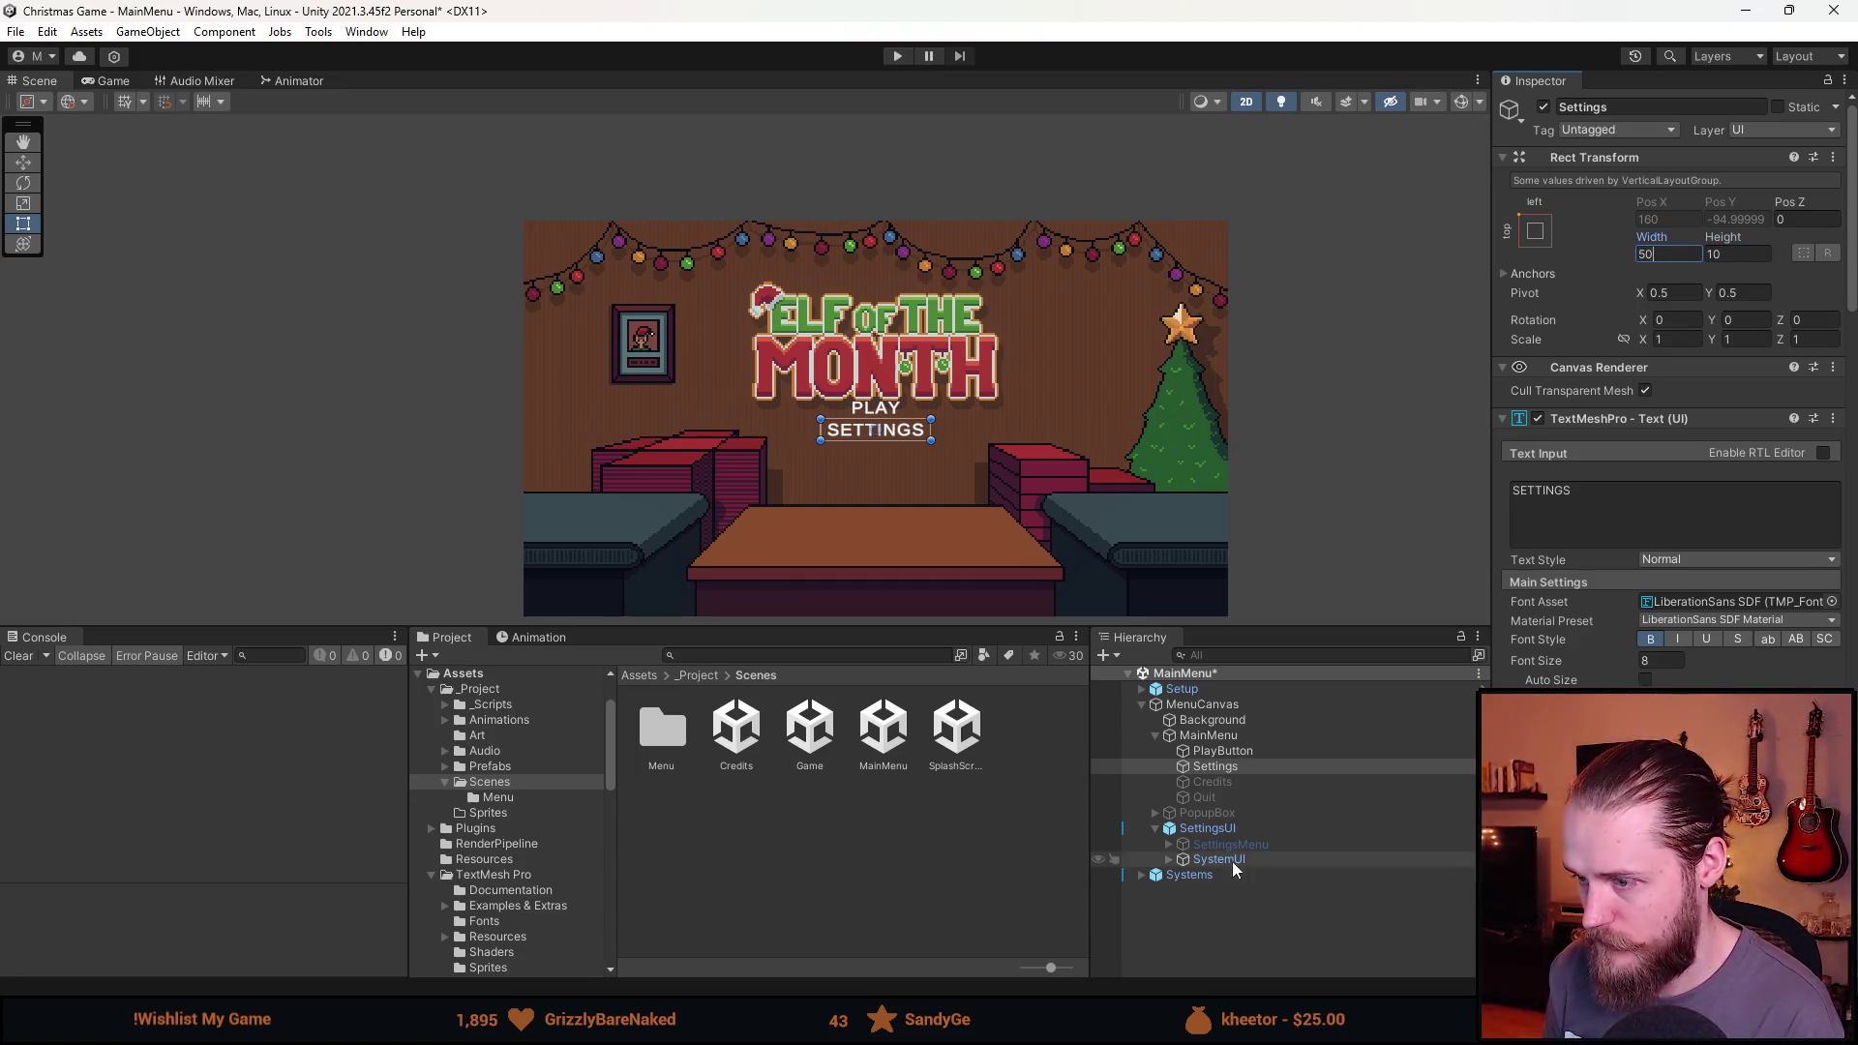
click(1240, 755)
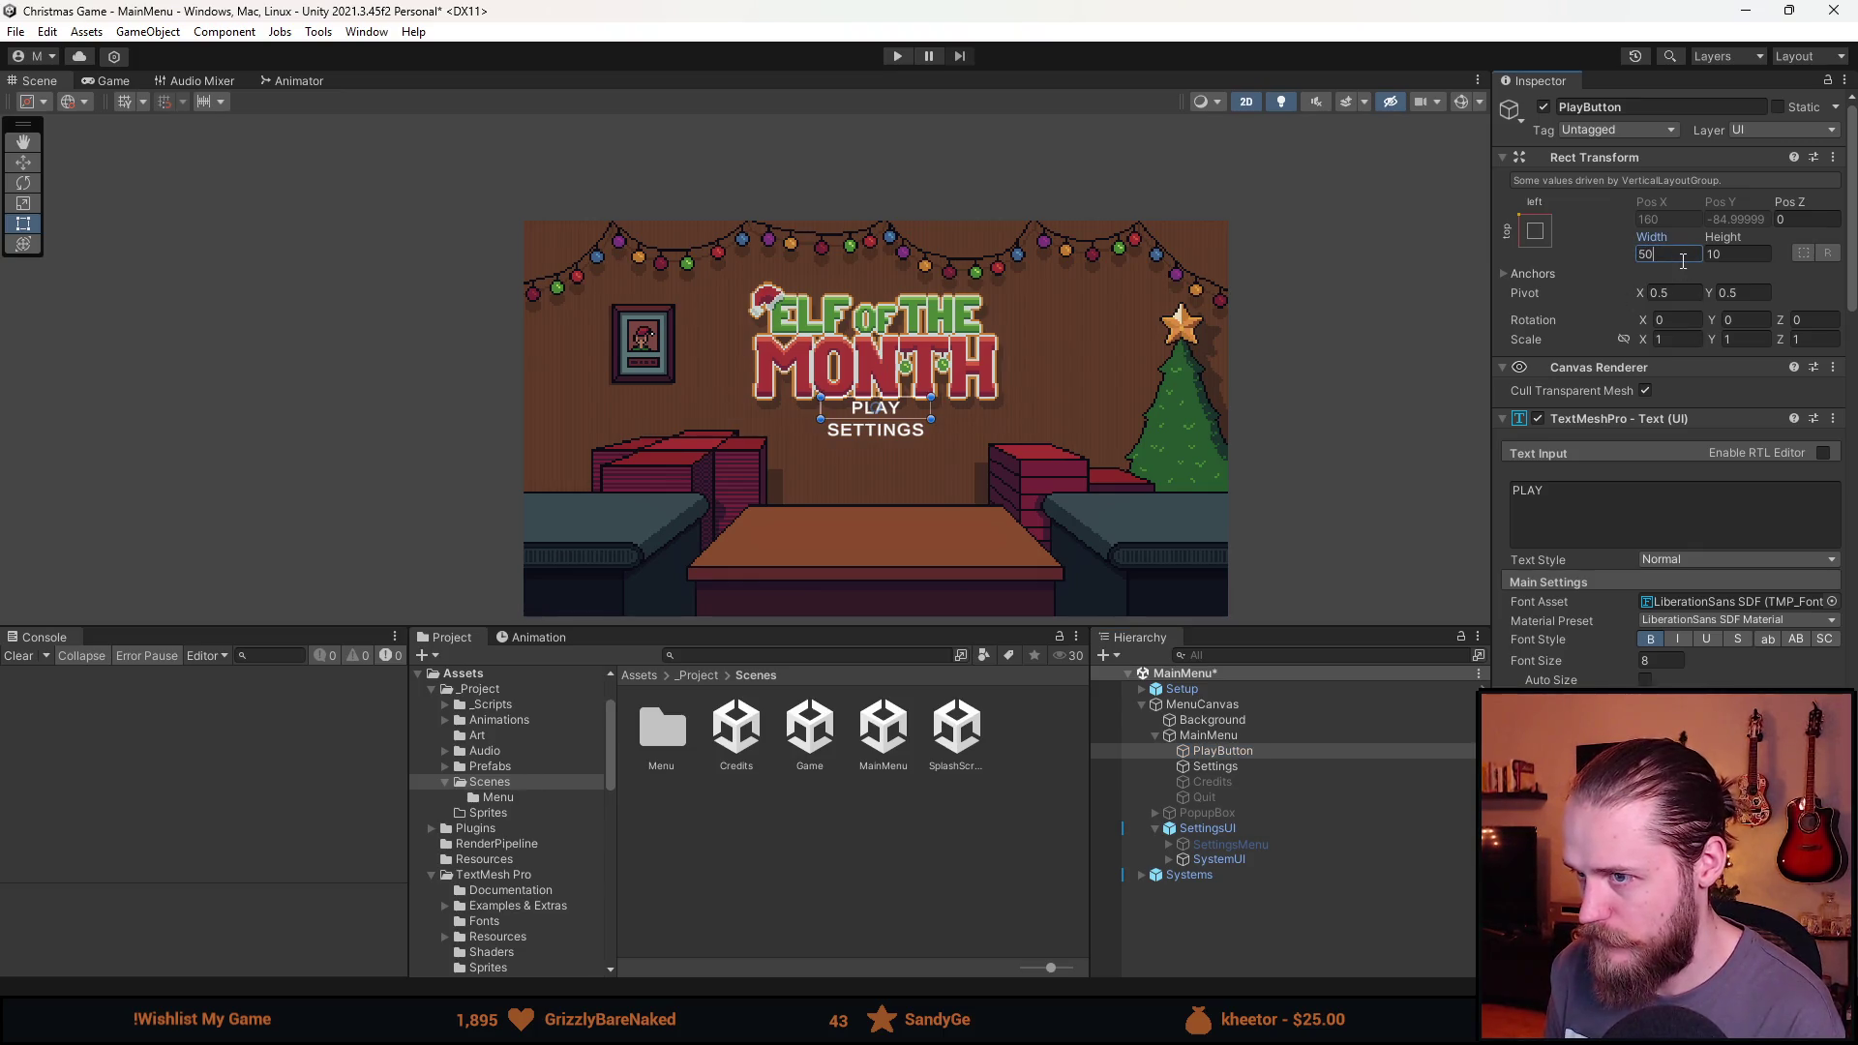
click(1240, 737)
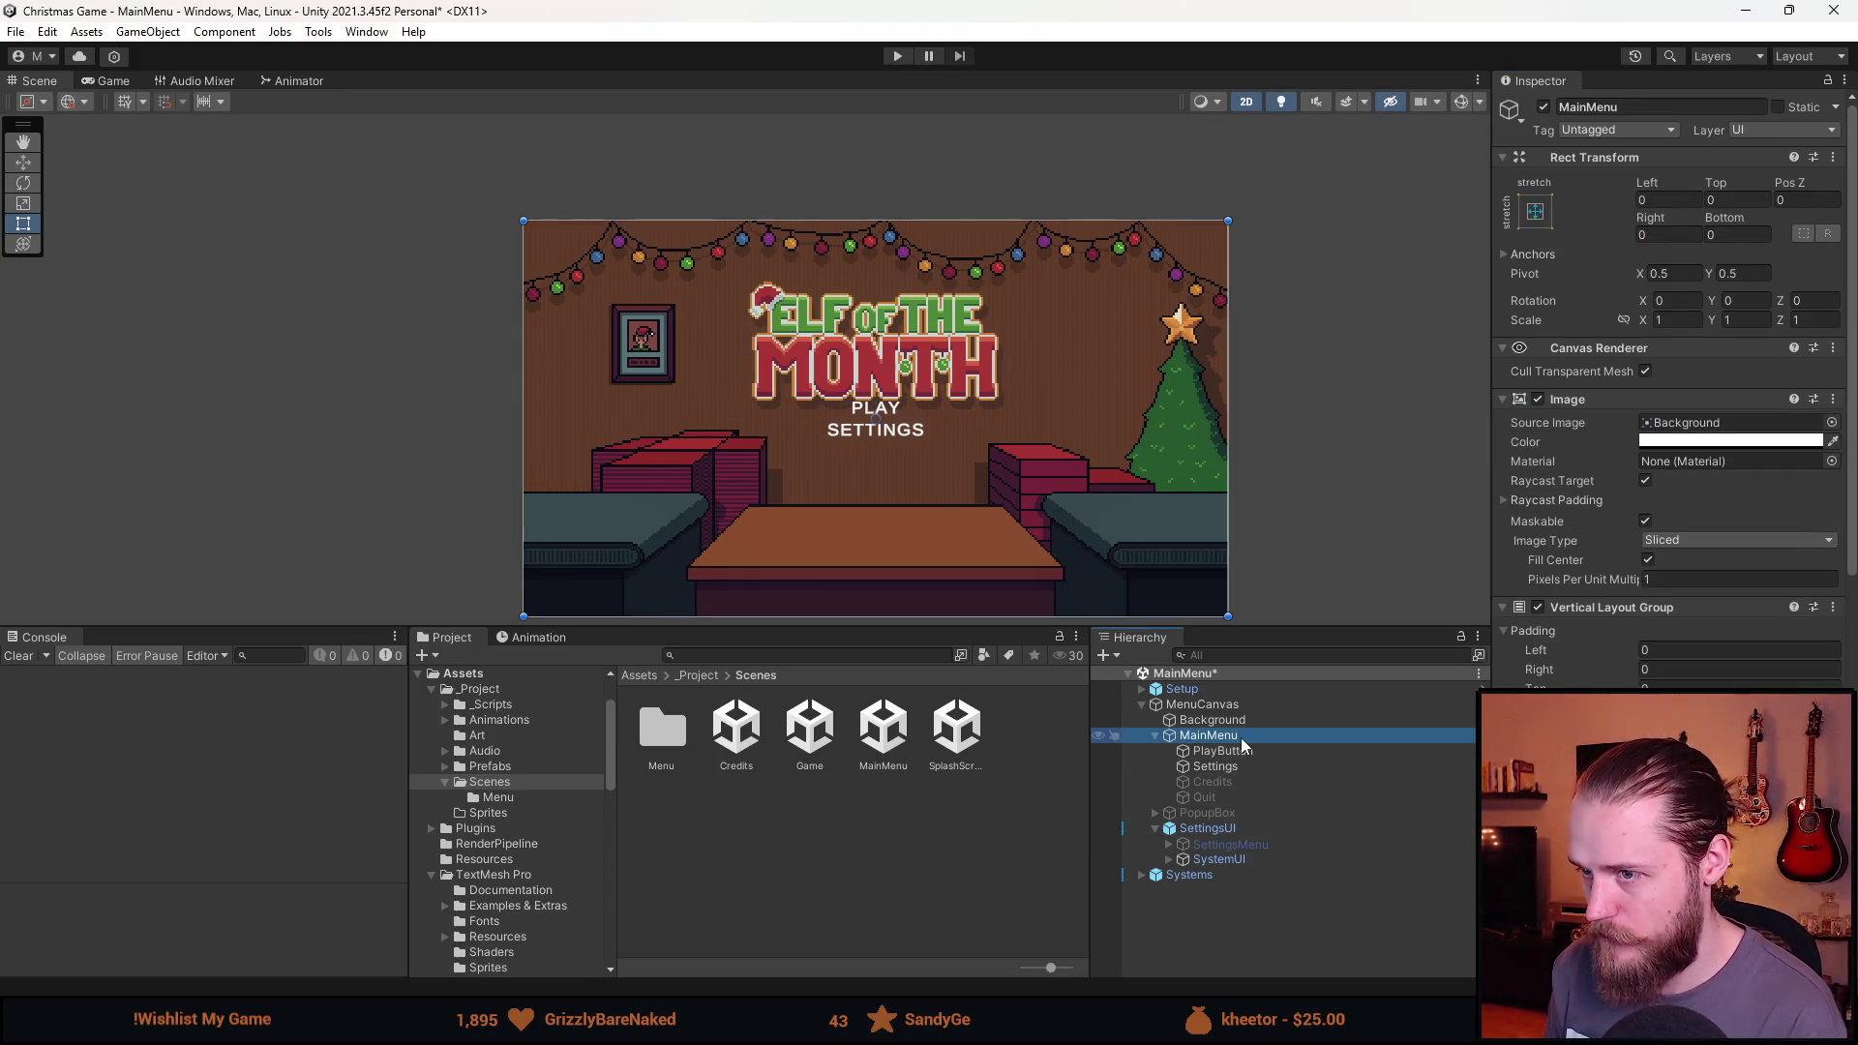
click(1239, 750)
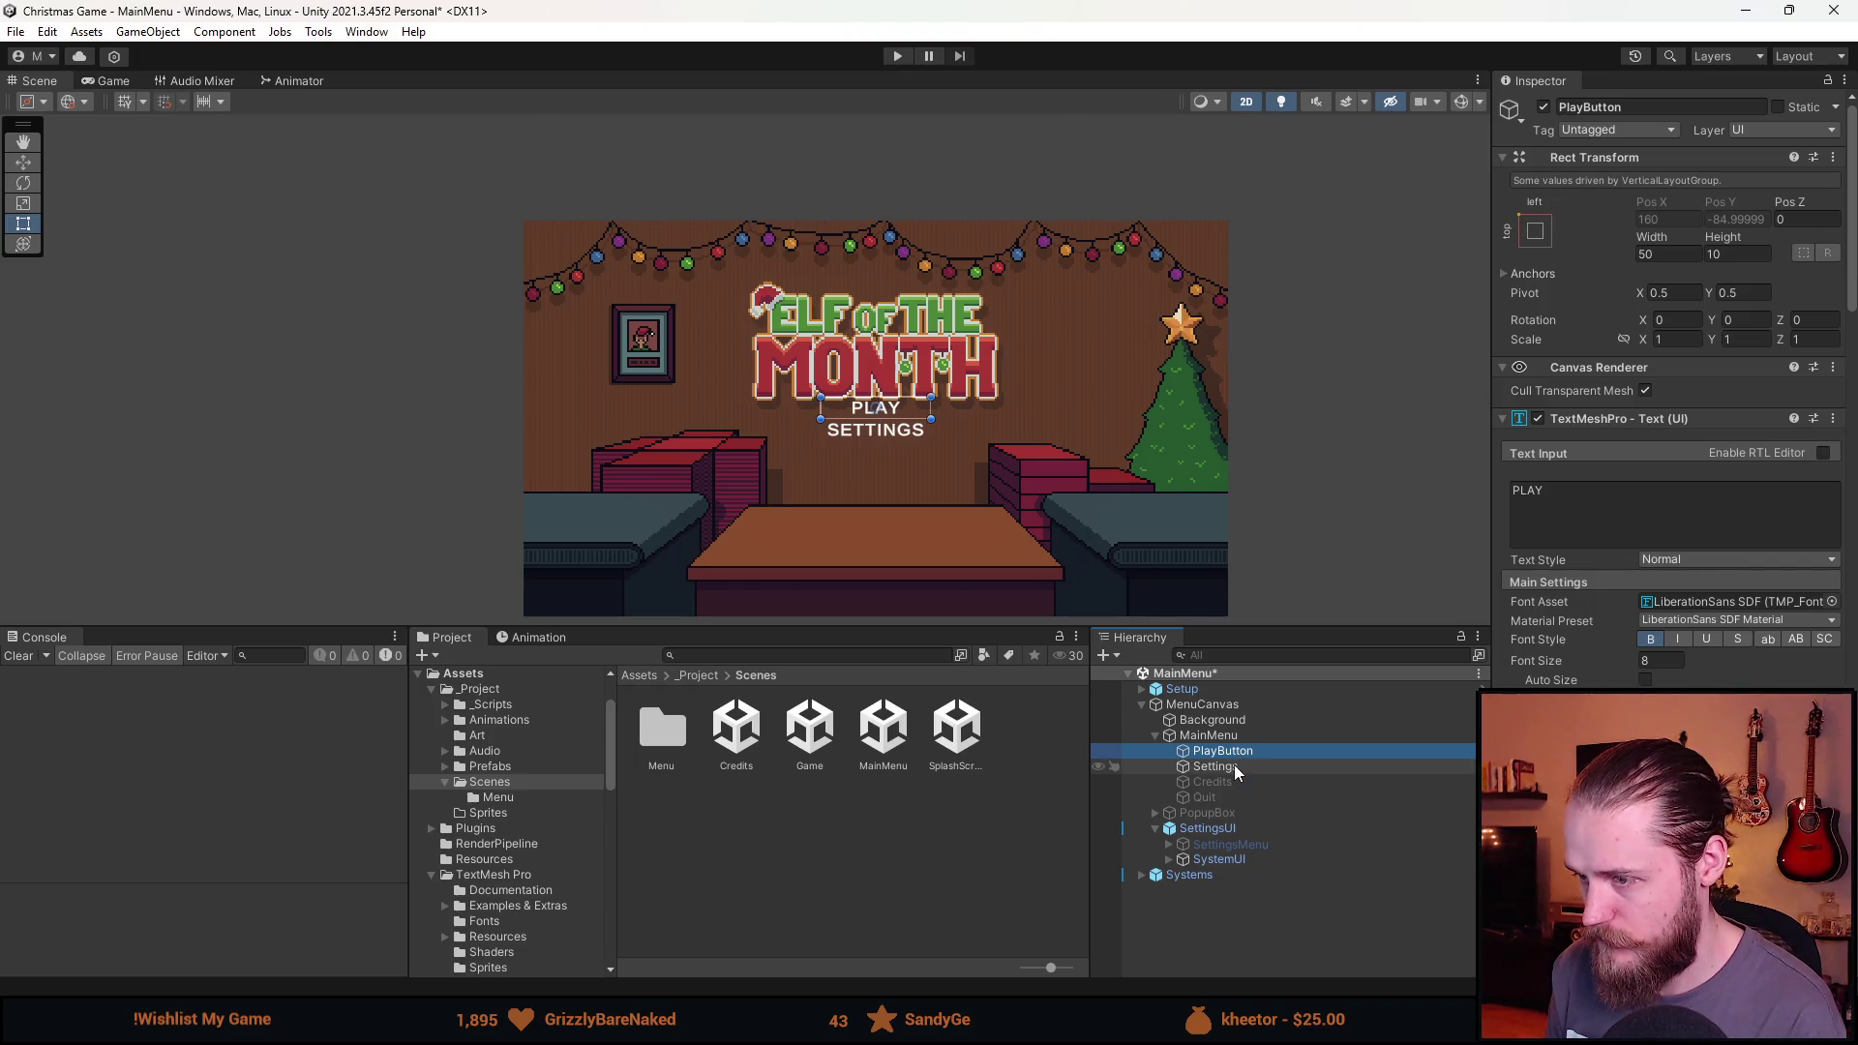
Raise the MainMenu layout's top padding and preview the menu with nothing selected.
click(1234, 765)
click(1240, 735)
scroll(1687, 666, down, 3)
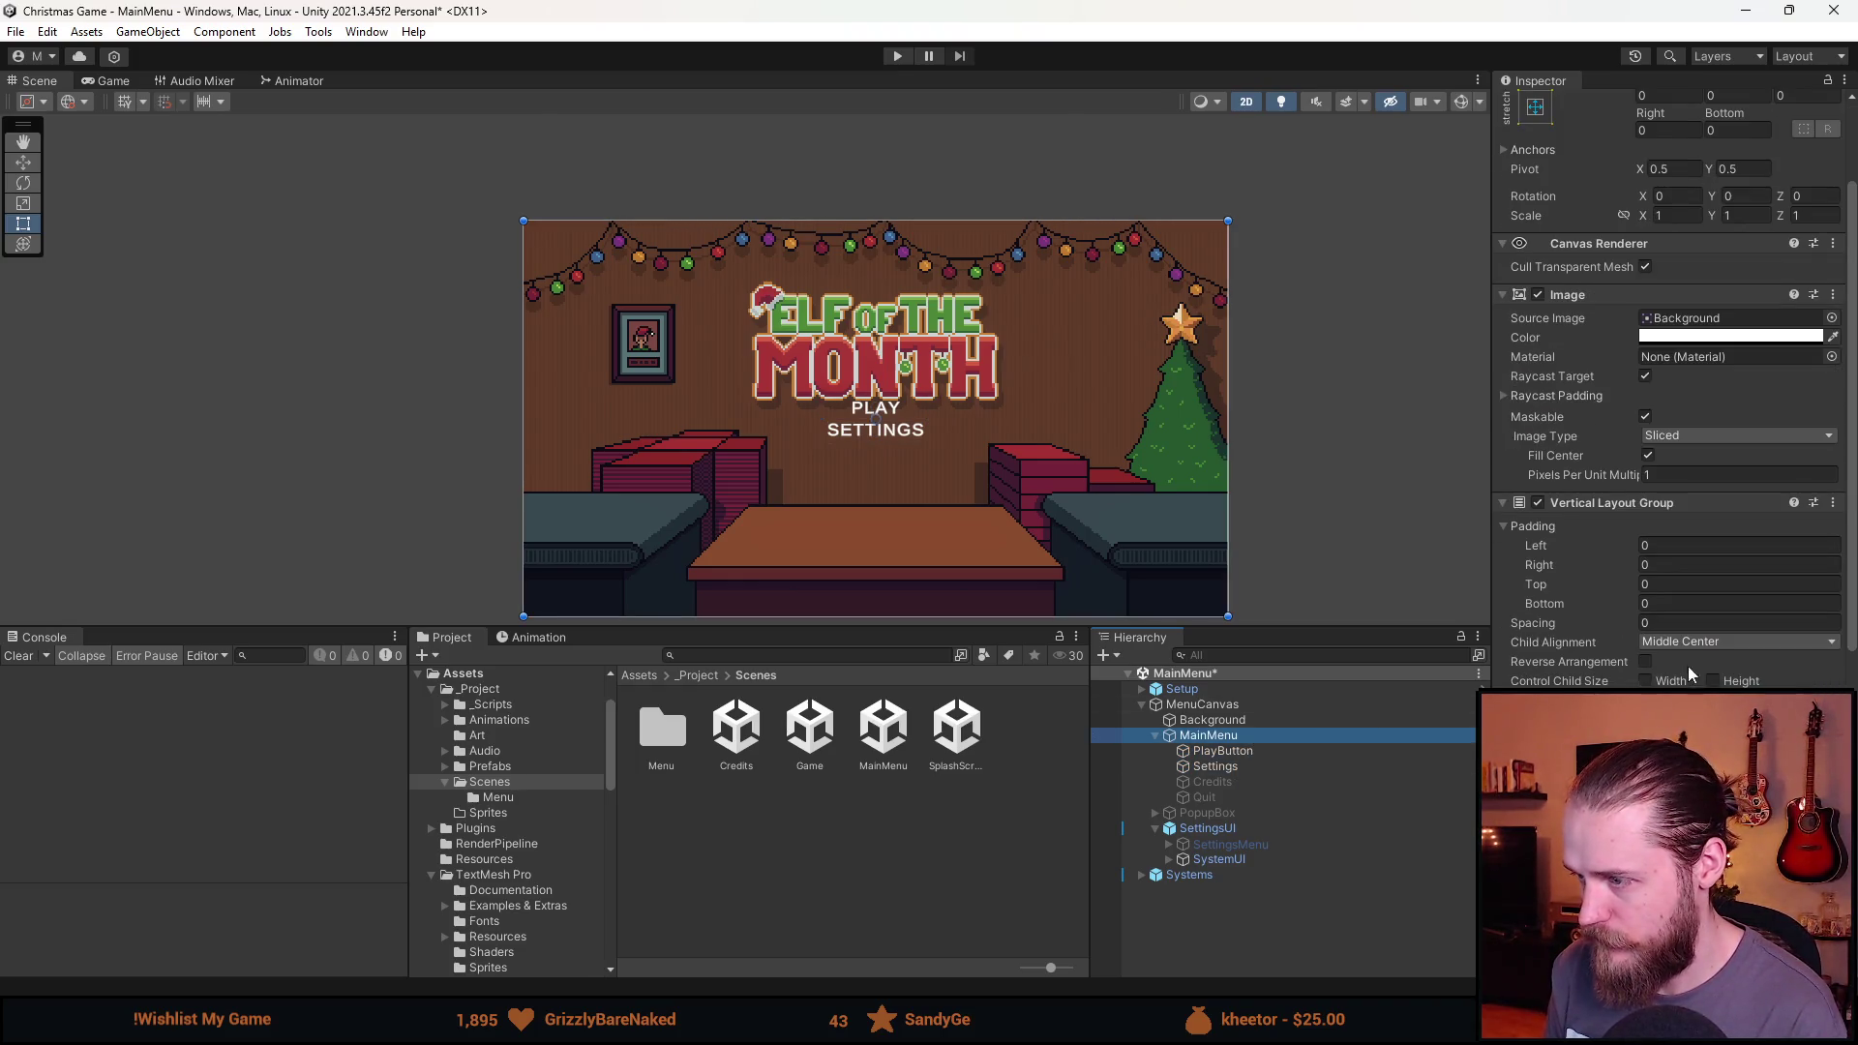
click(1682, 586)
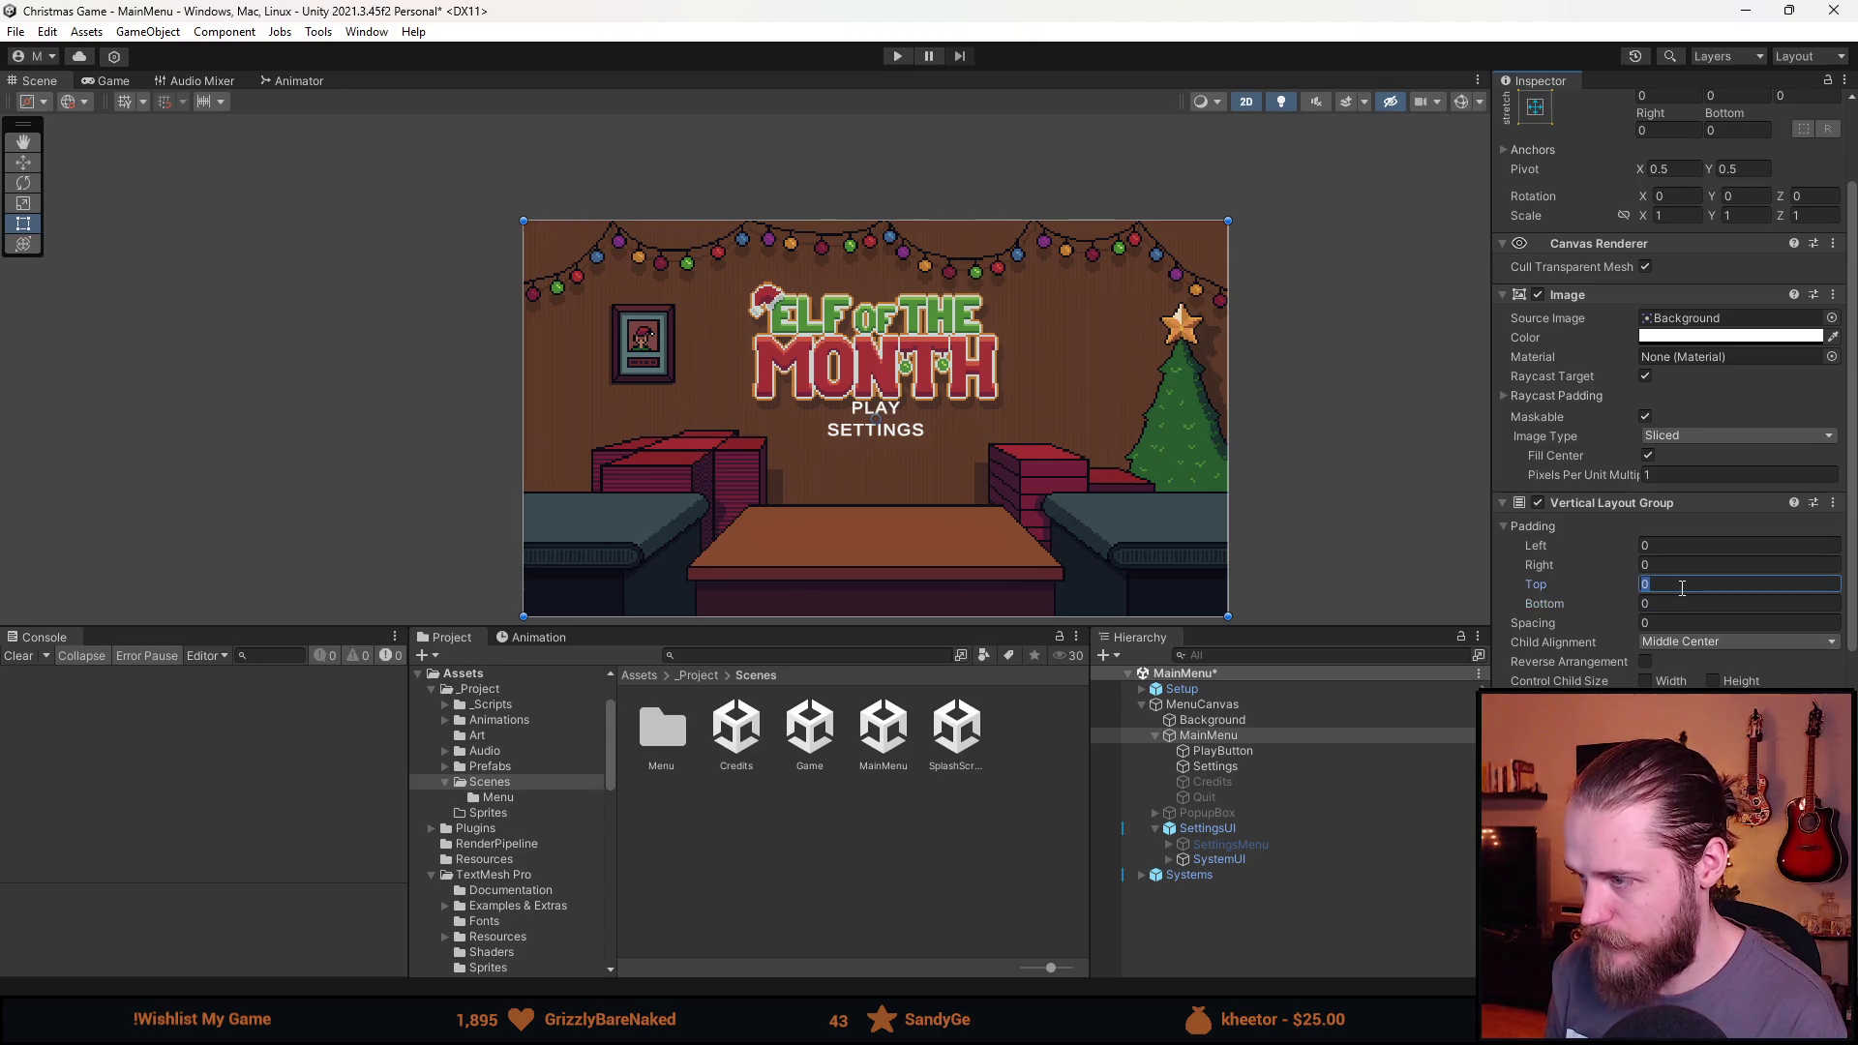
text(20)
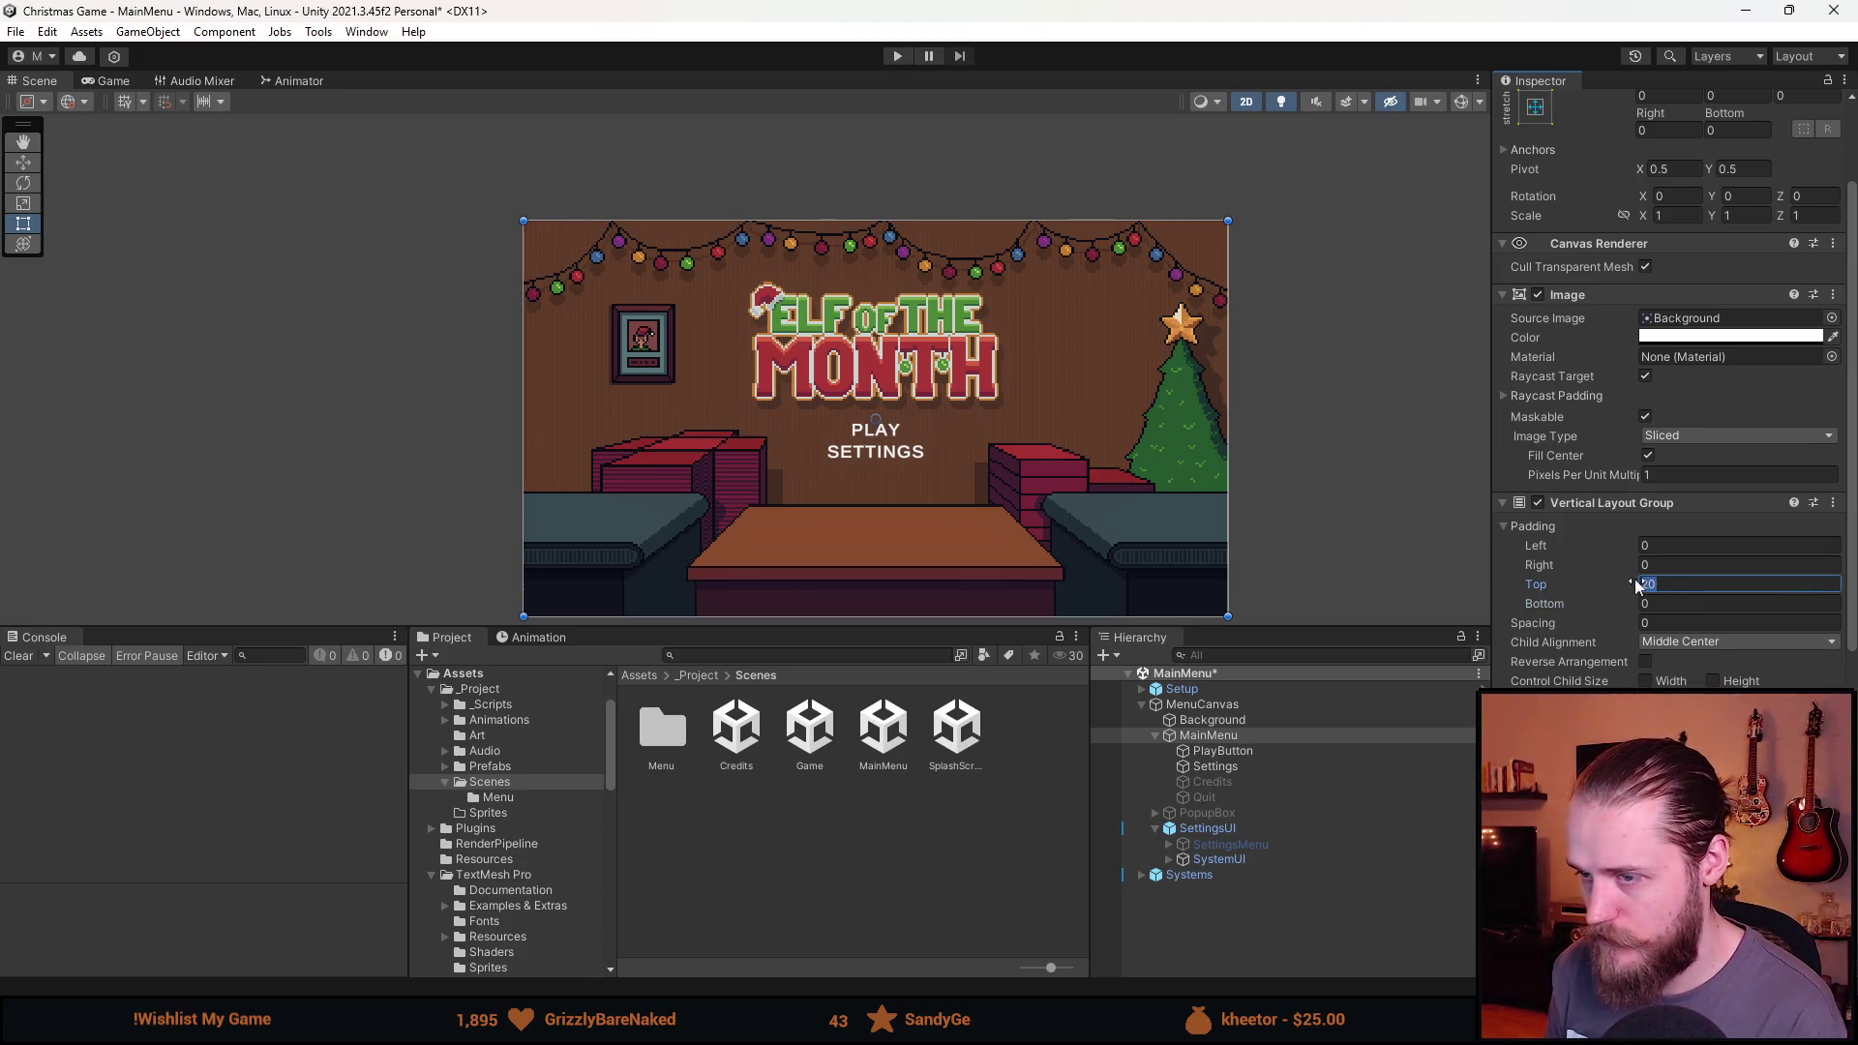
text(30)
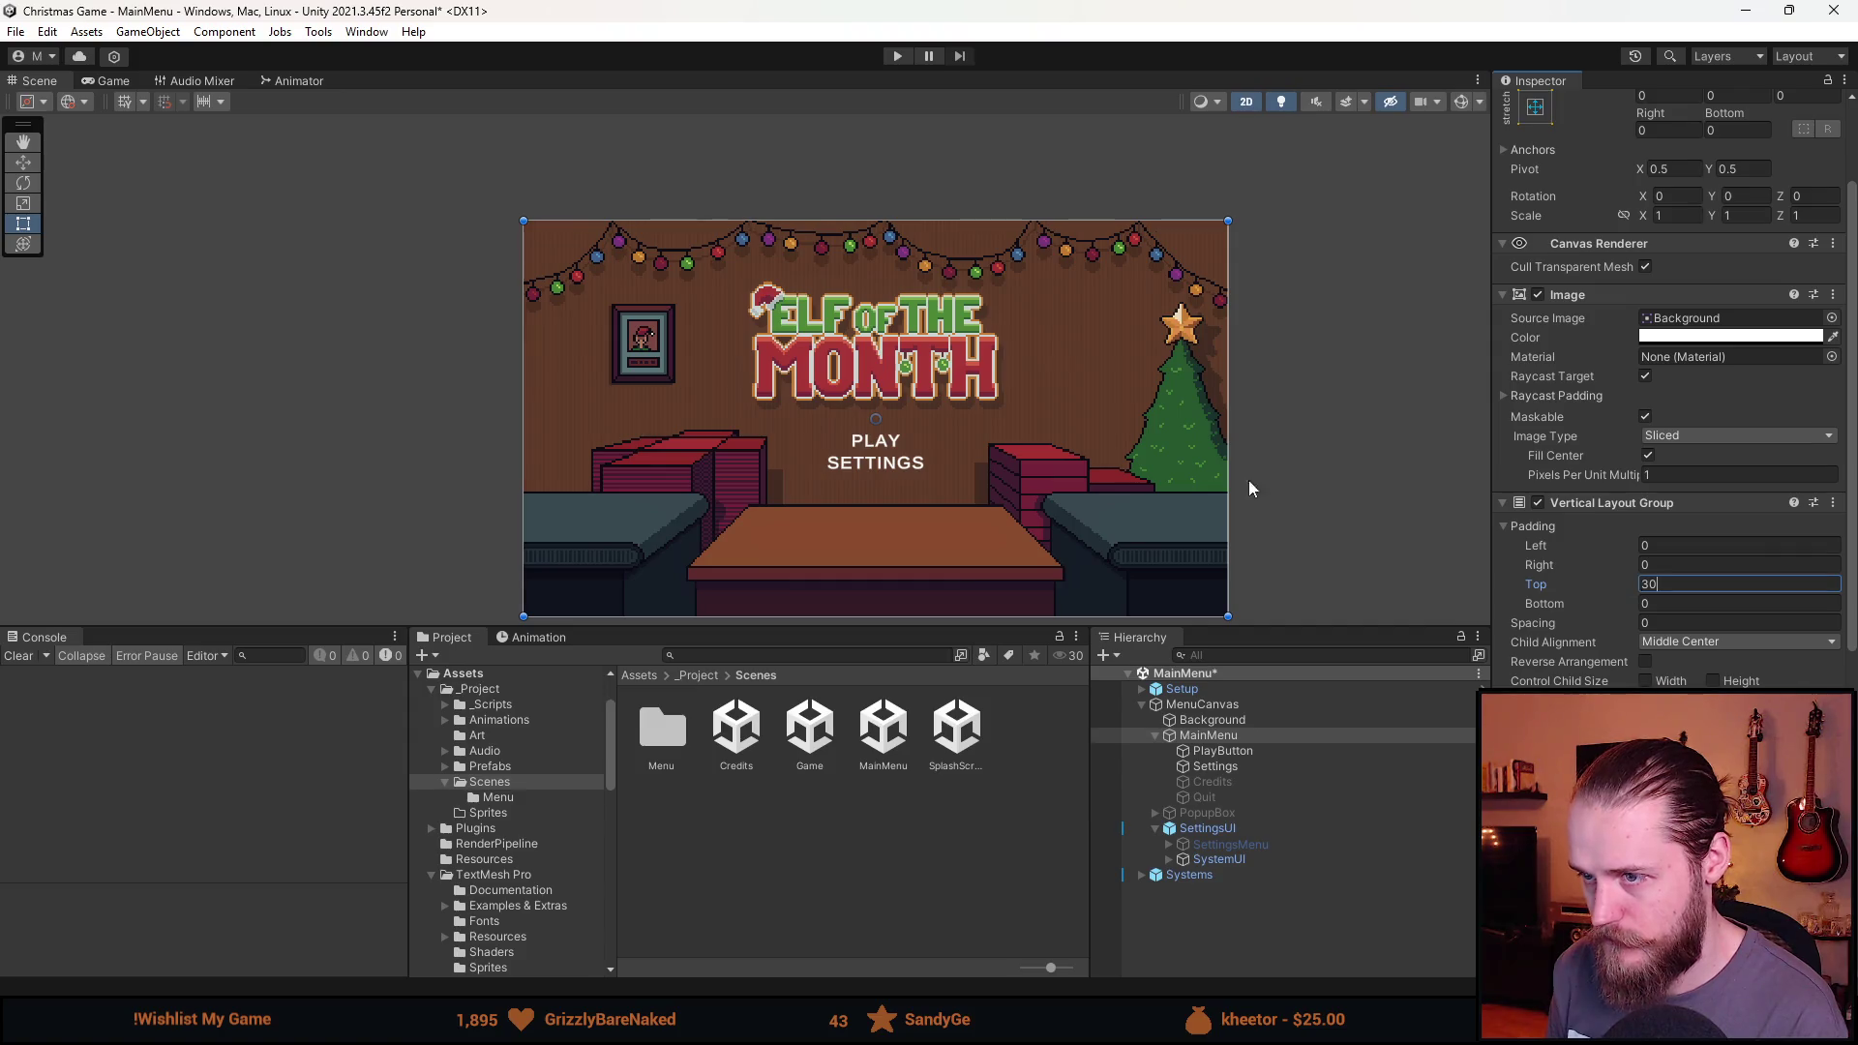
click(1310, 383)
scroll(972, 472, up, 2)
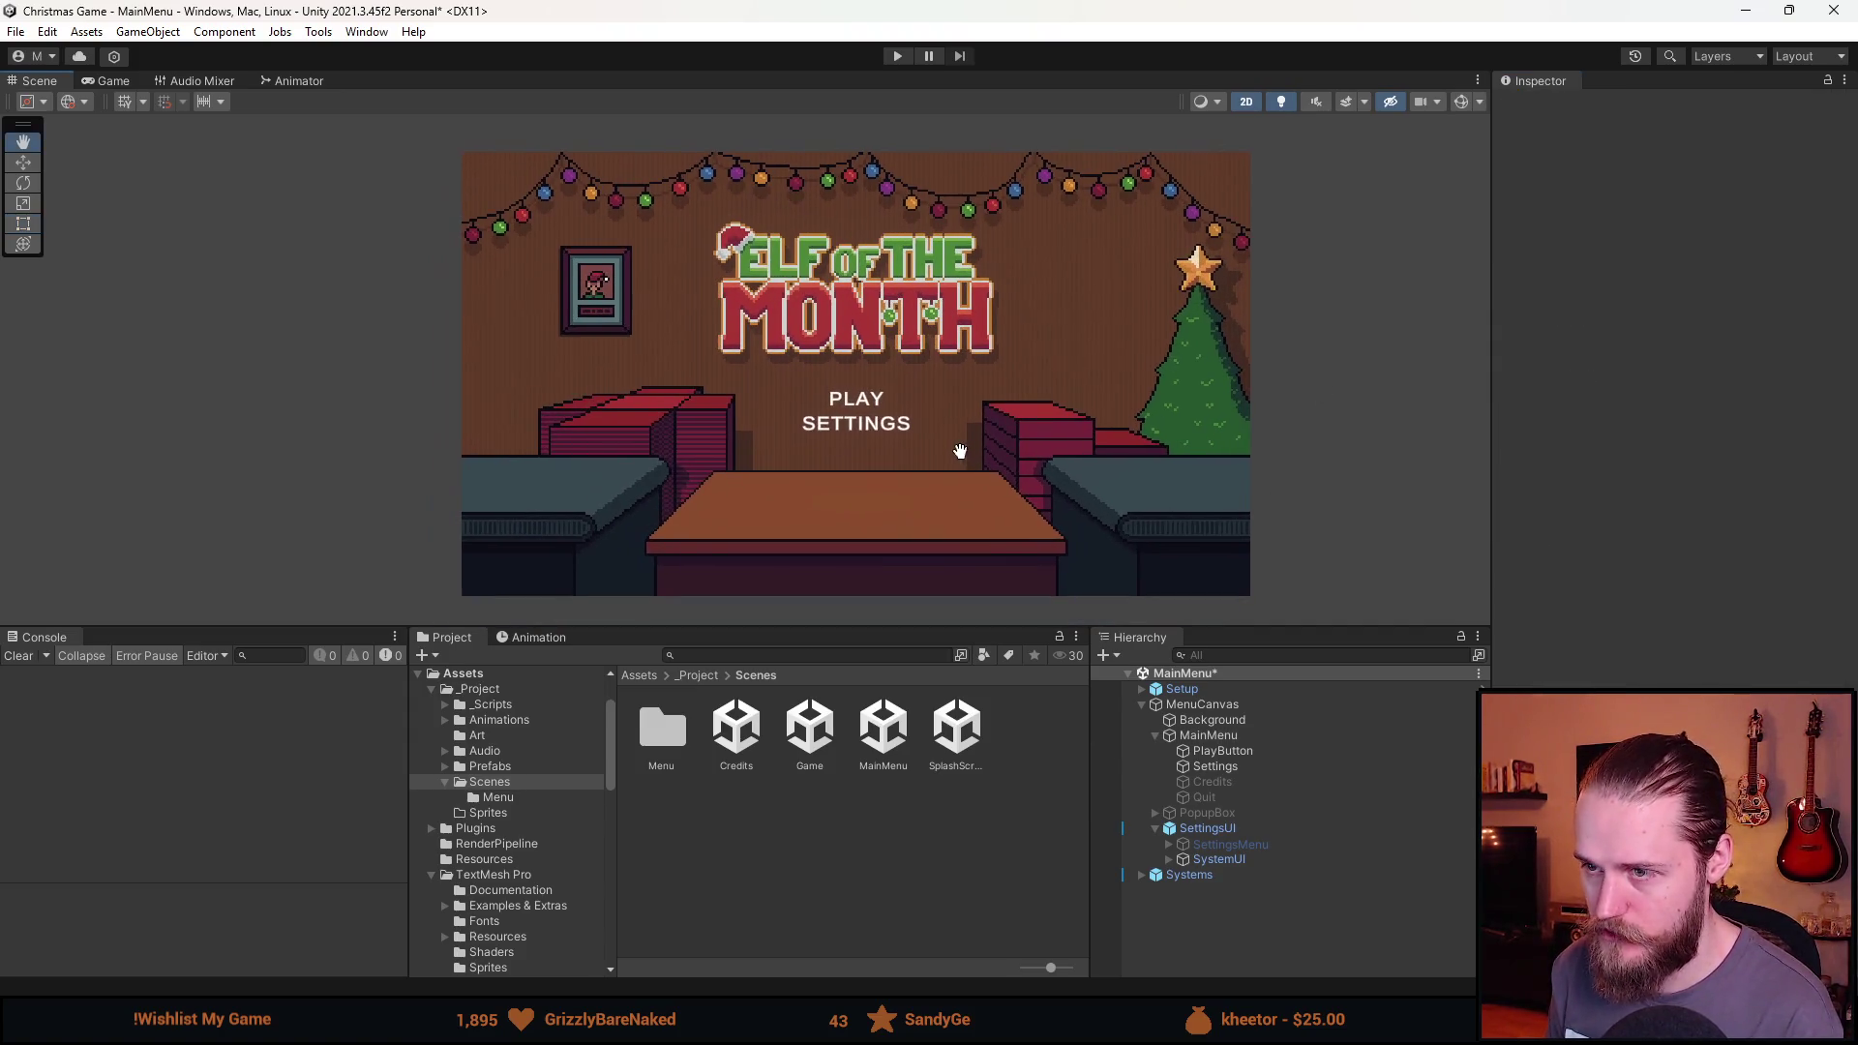
Set the MainMenu Vertical Layout Group spacing to 4.
click(1223, 829)
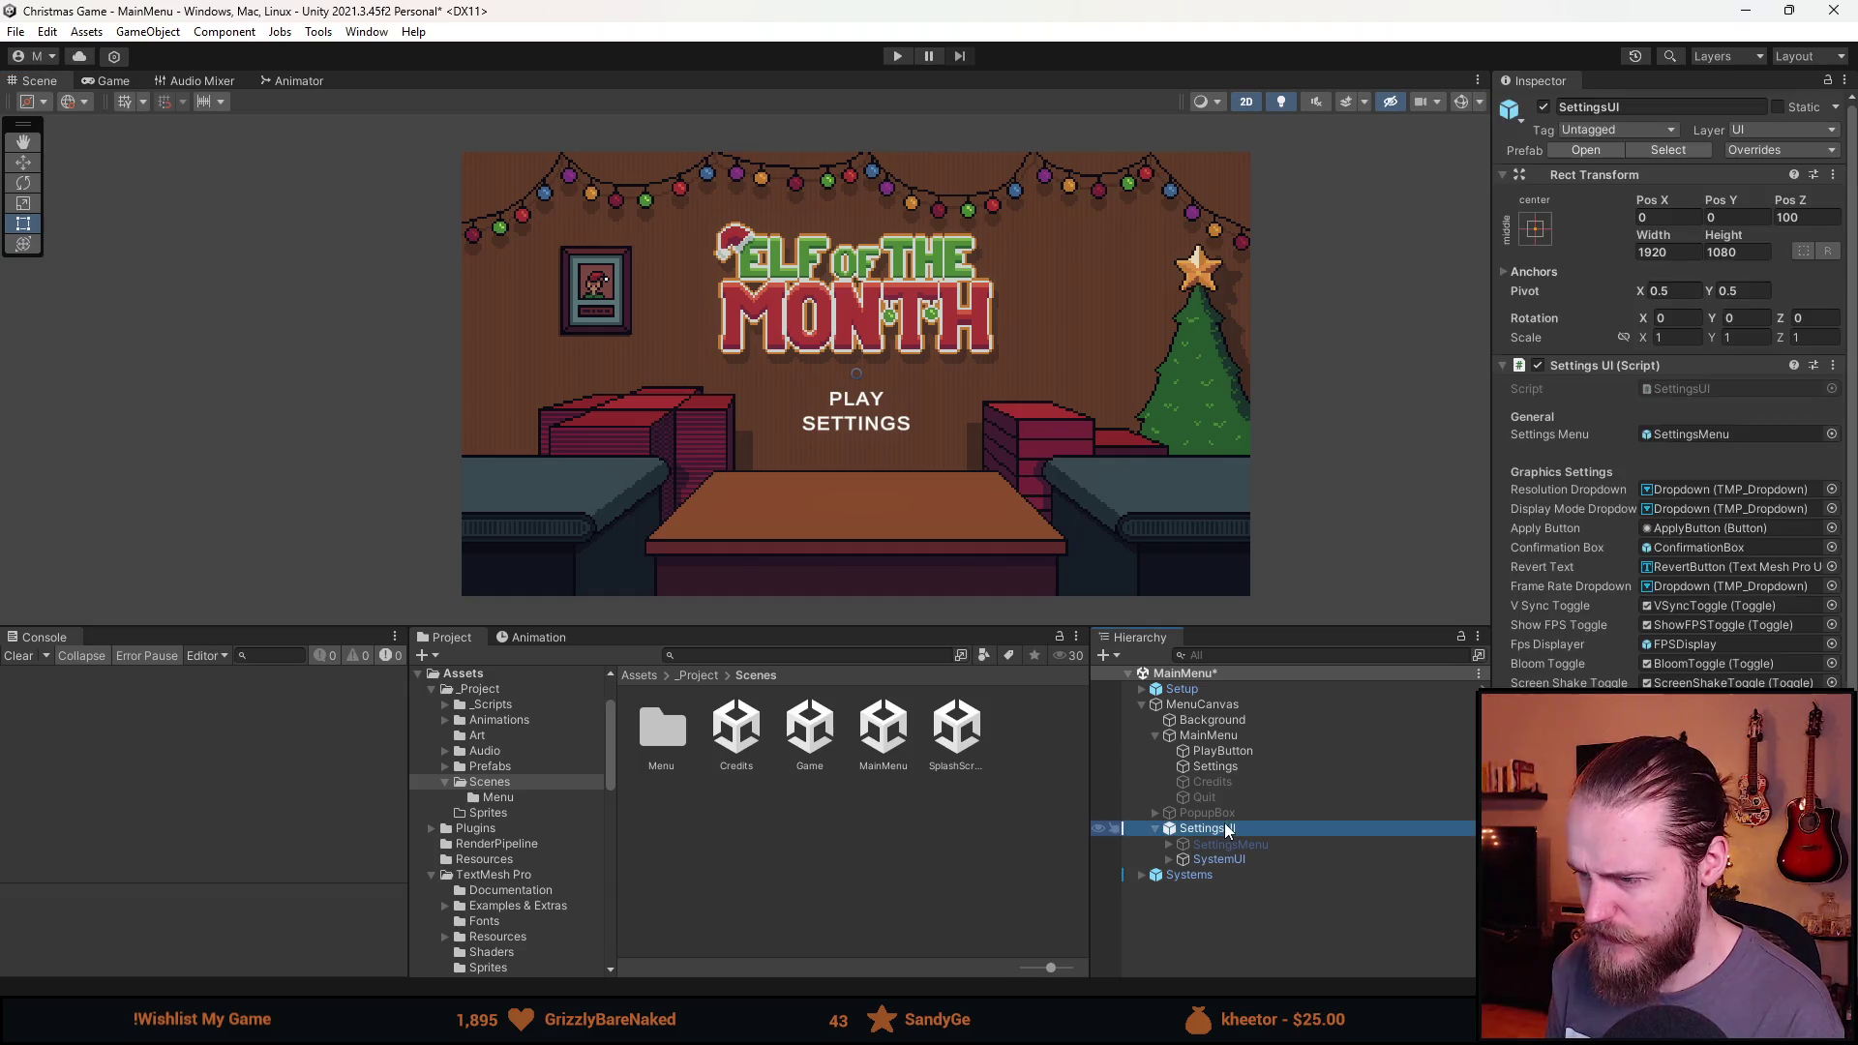
click(1209, 735)
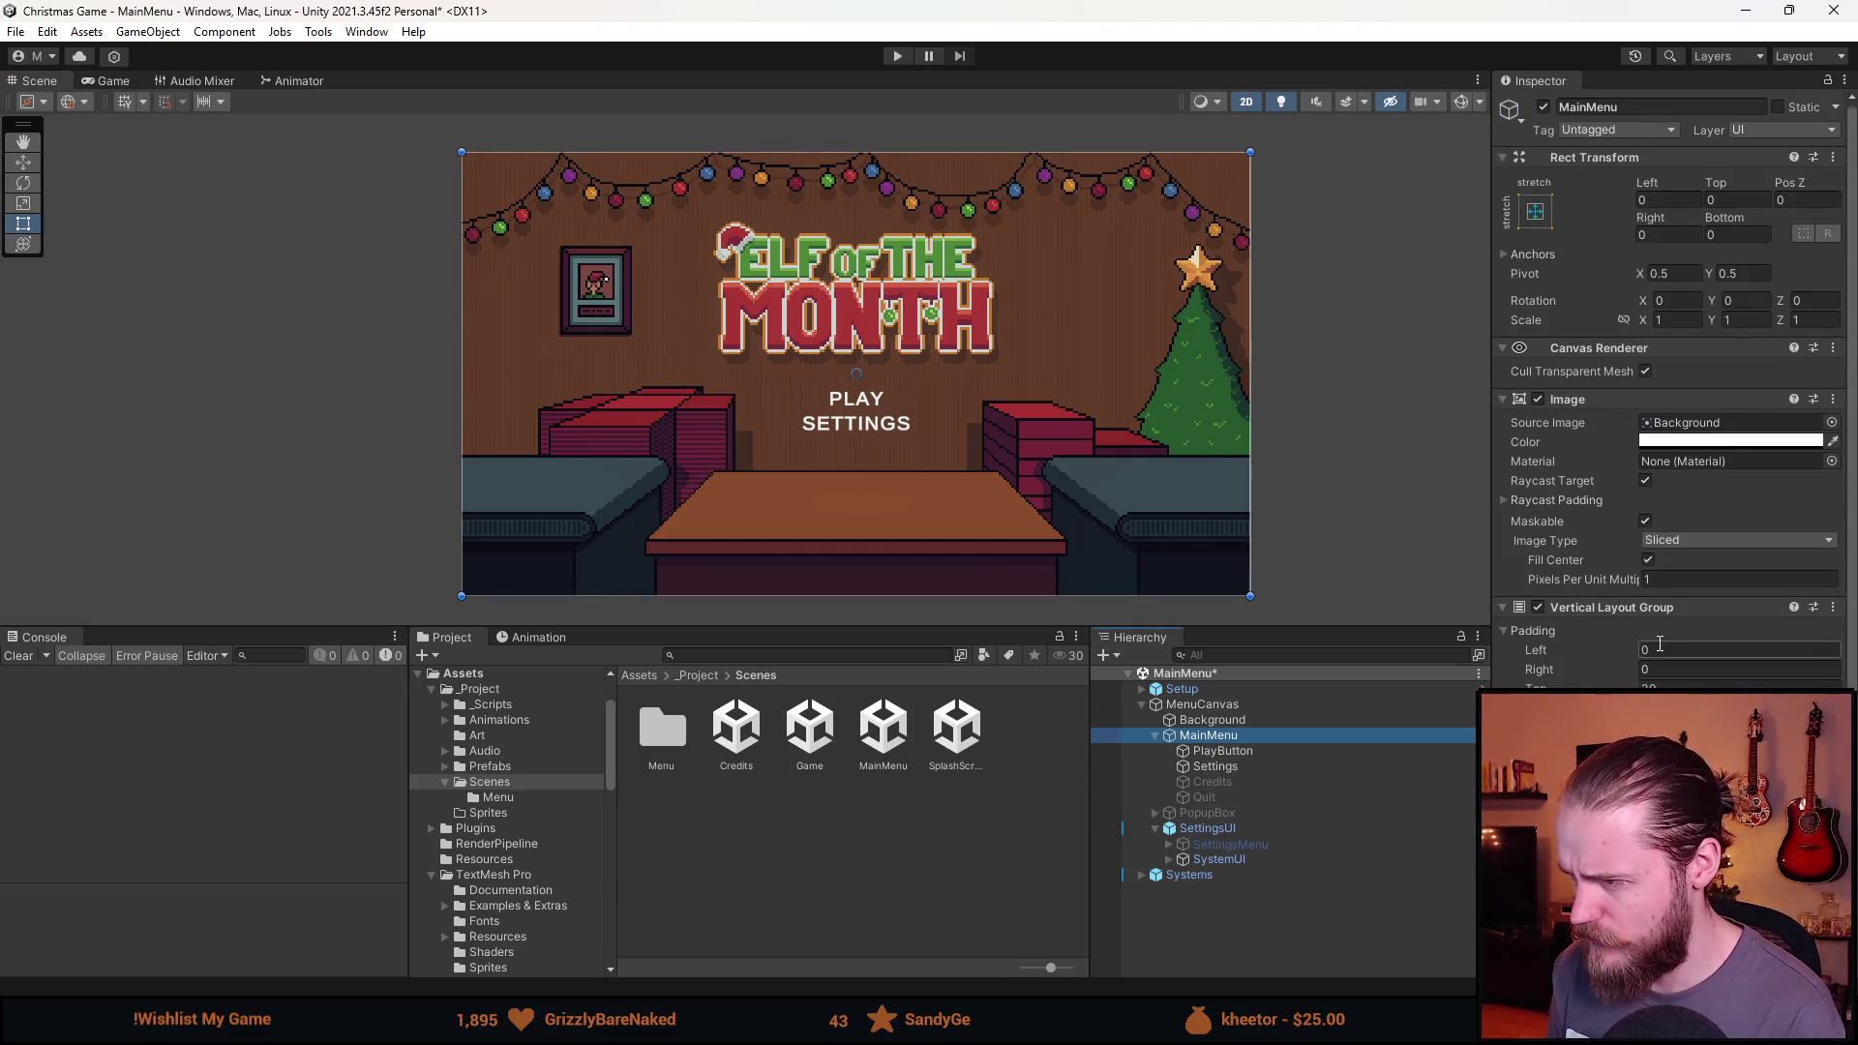
scroll(1660, 643, down, 1)
click(1685, 675)
text(2)
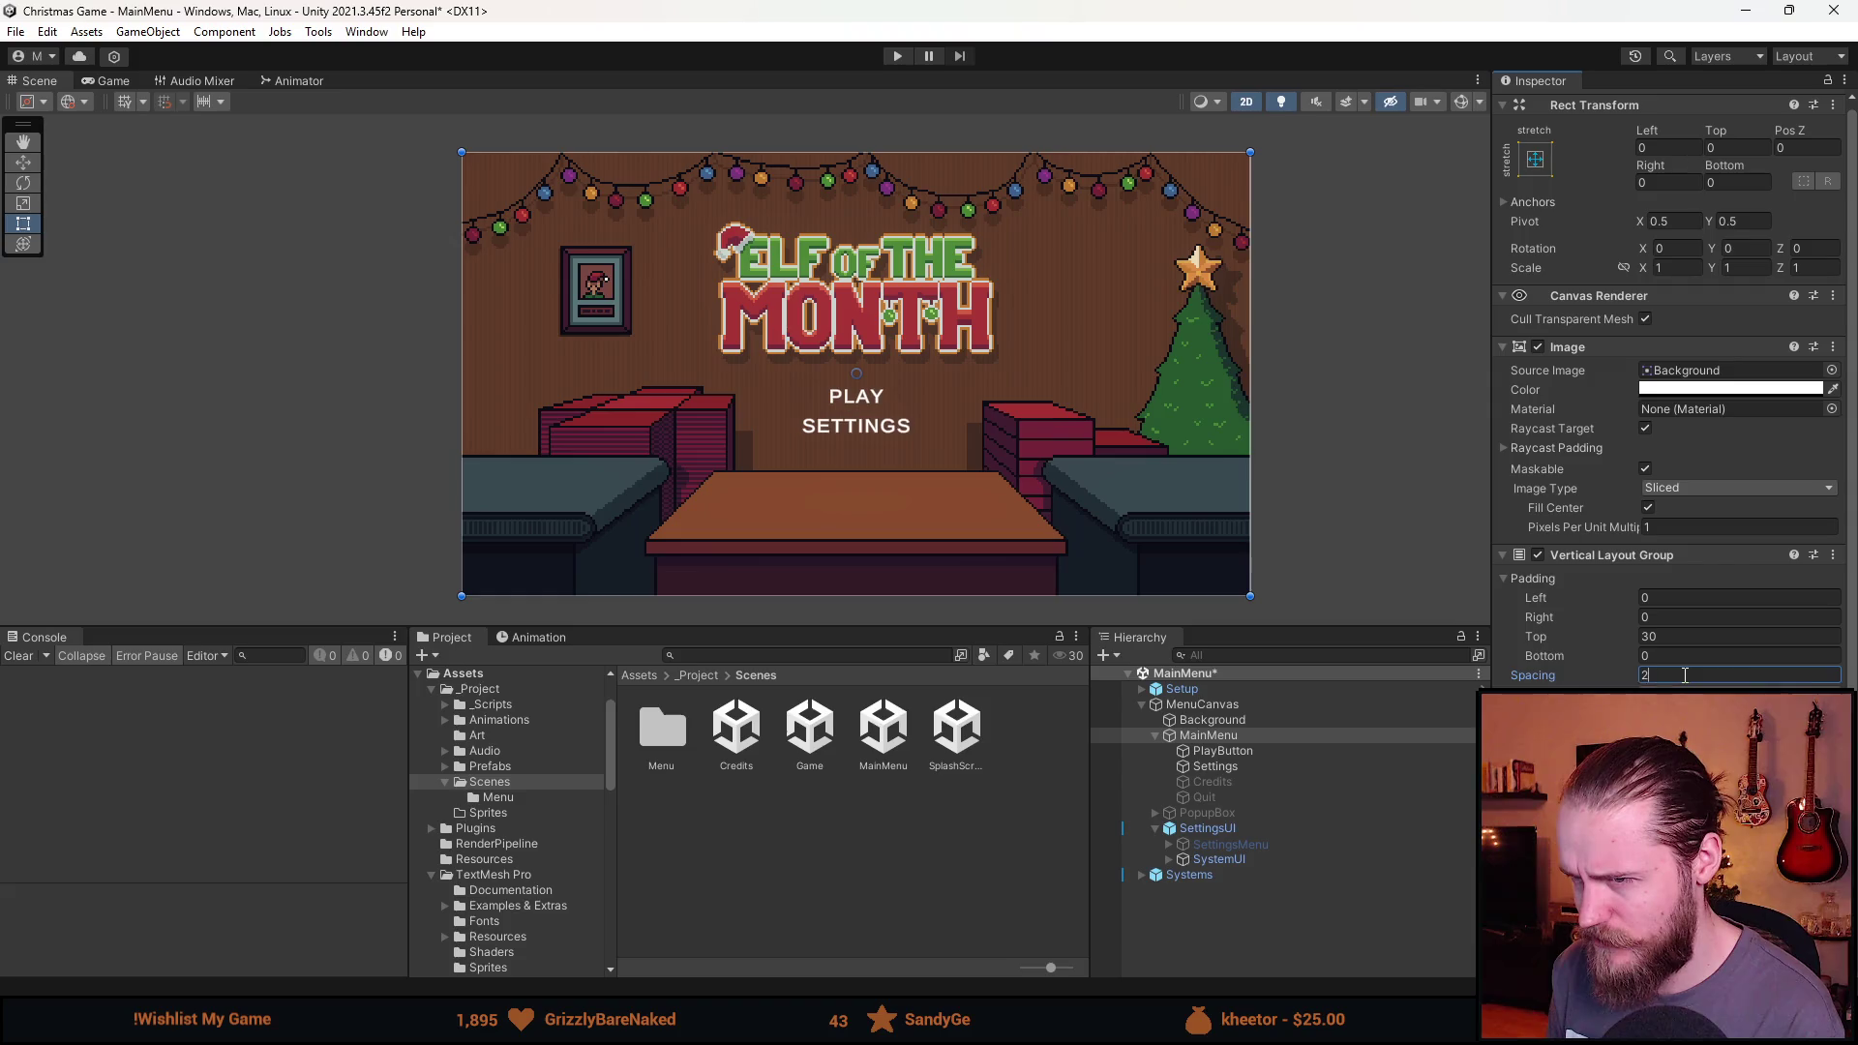
key(BackSpace)
text(3)
key(BackSpace)
text(4)
Set the MainMenu top padding to 32 and start a test run of the menu.
click(1648, 635)
key(BackSpace)
text(5)
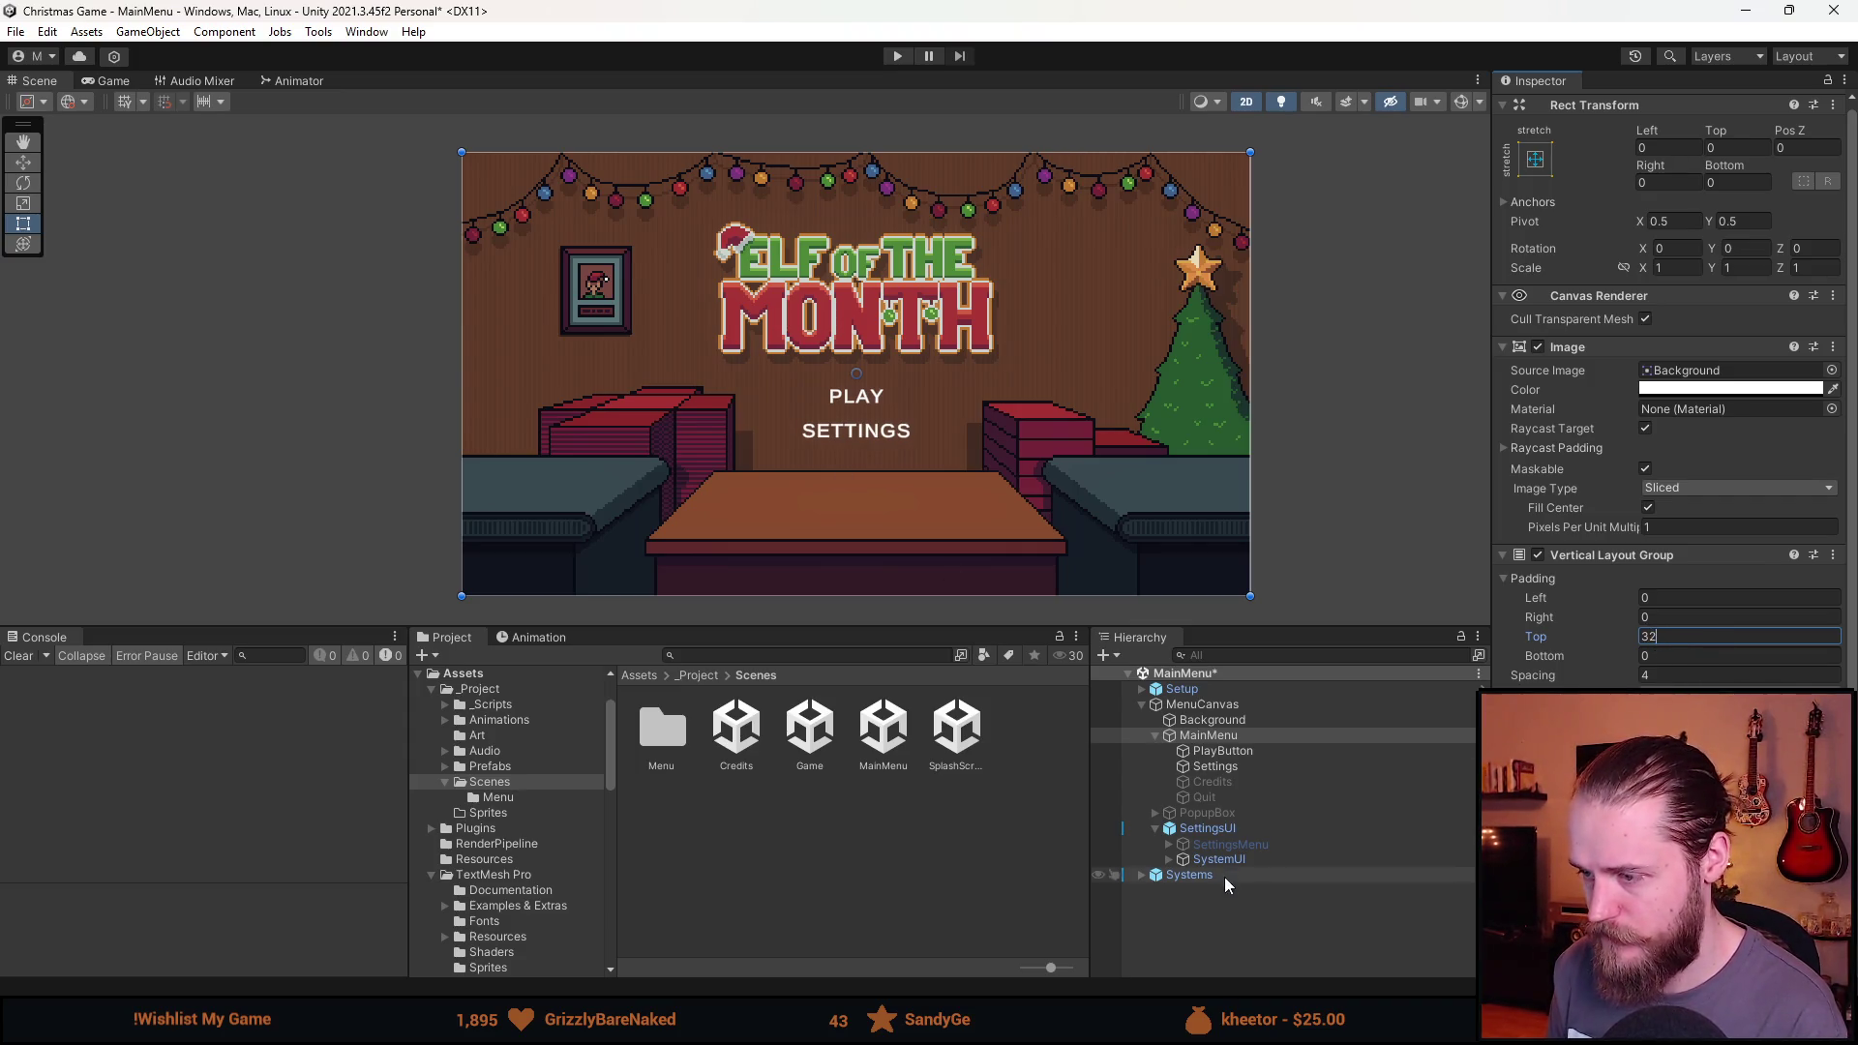
click(1268, 747)
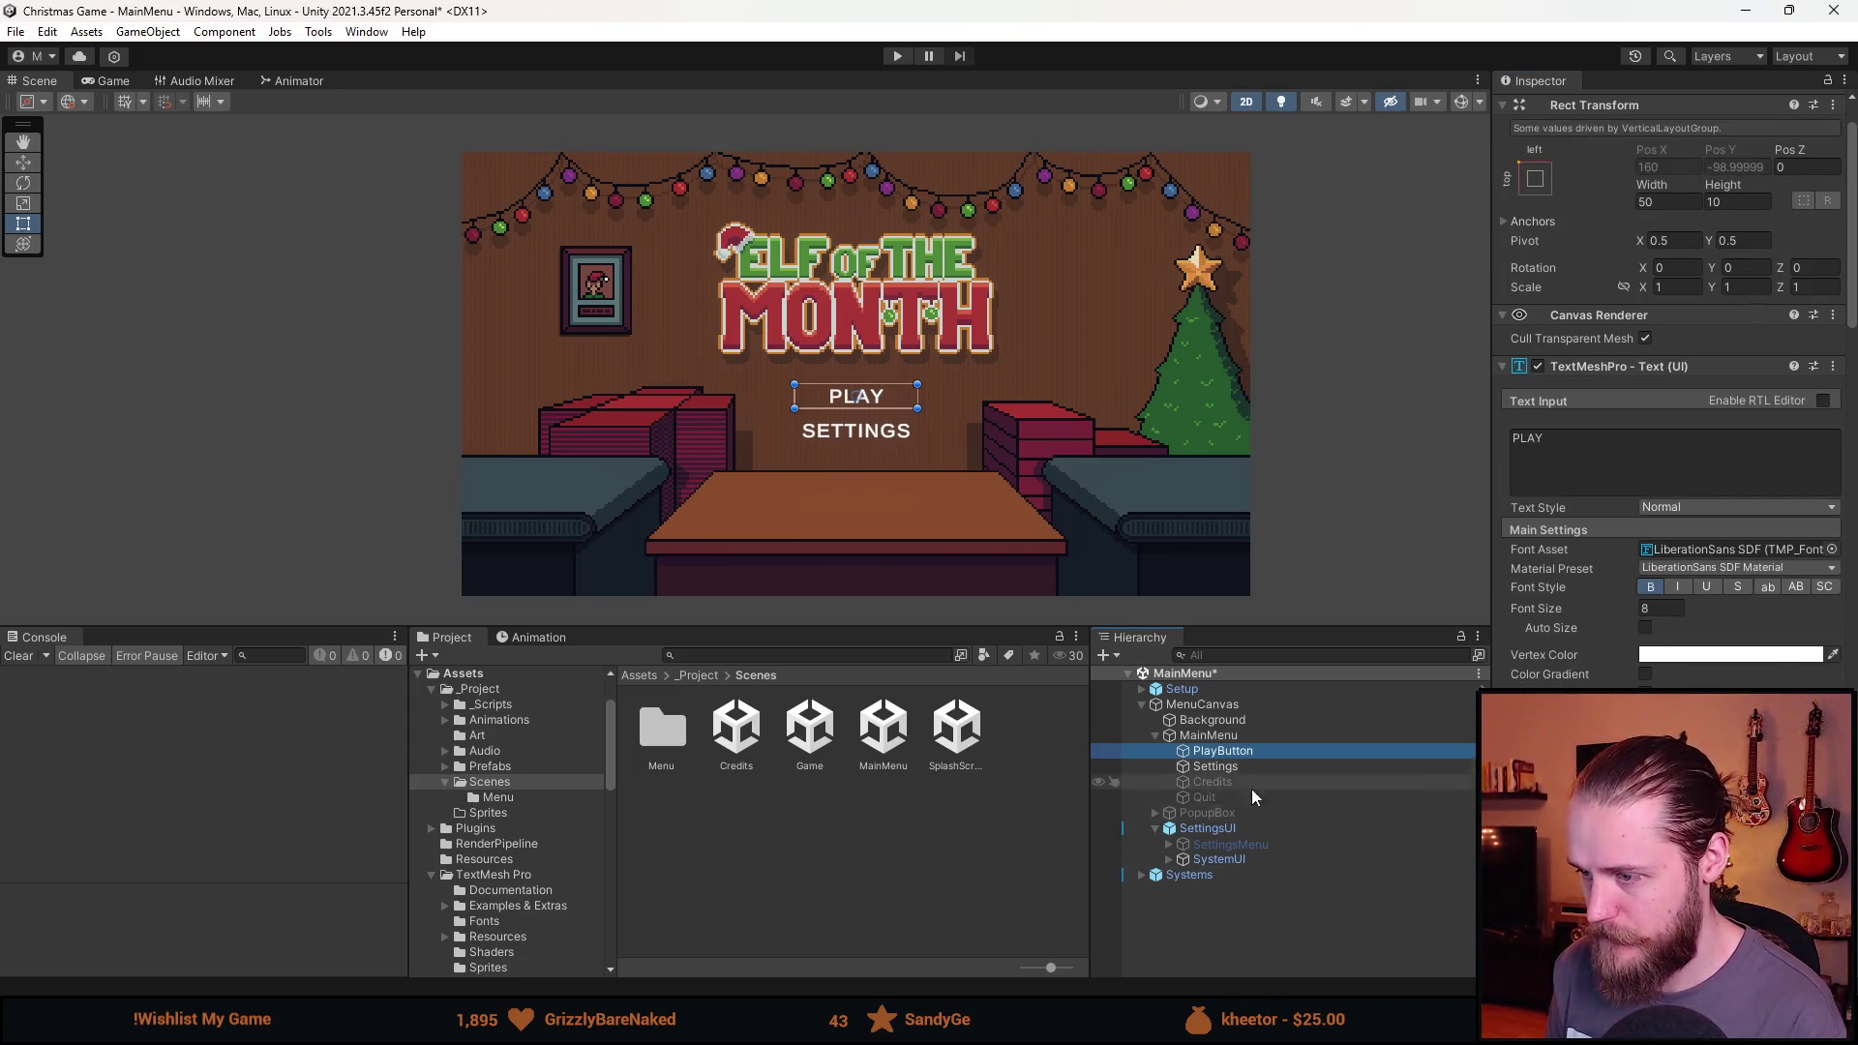
click(891, 58)
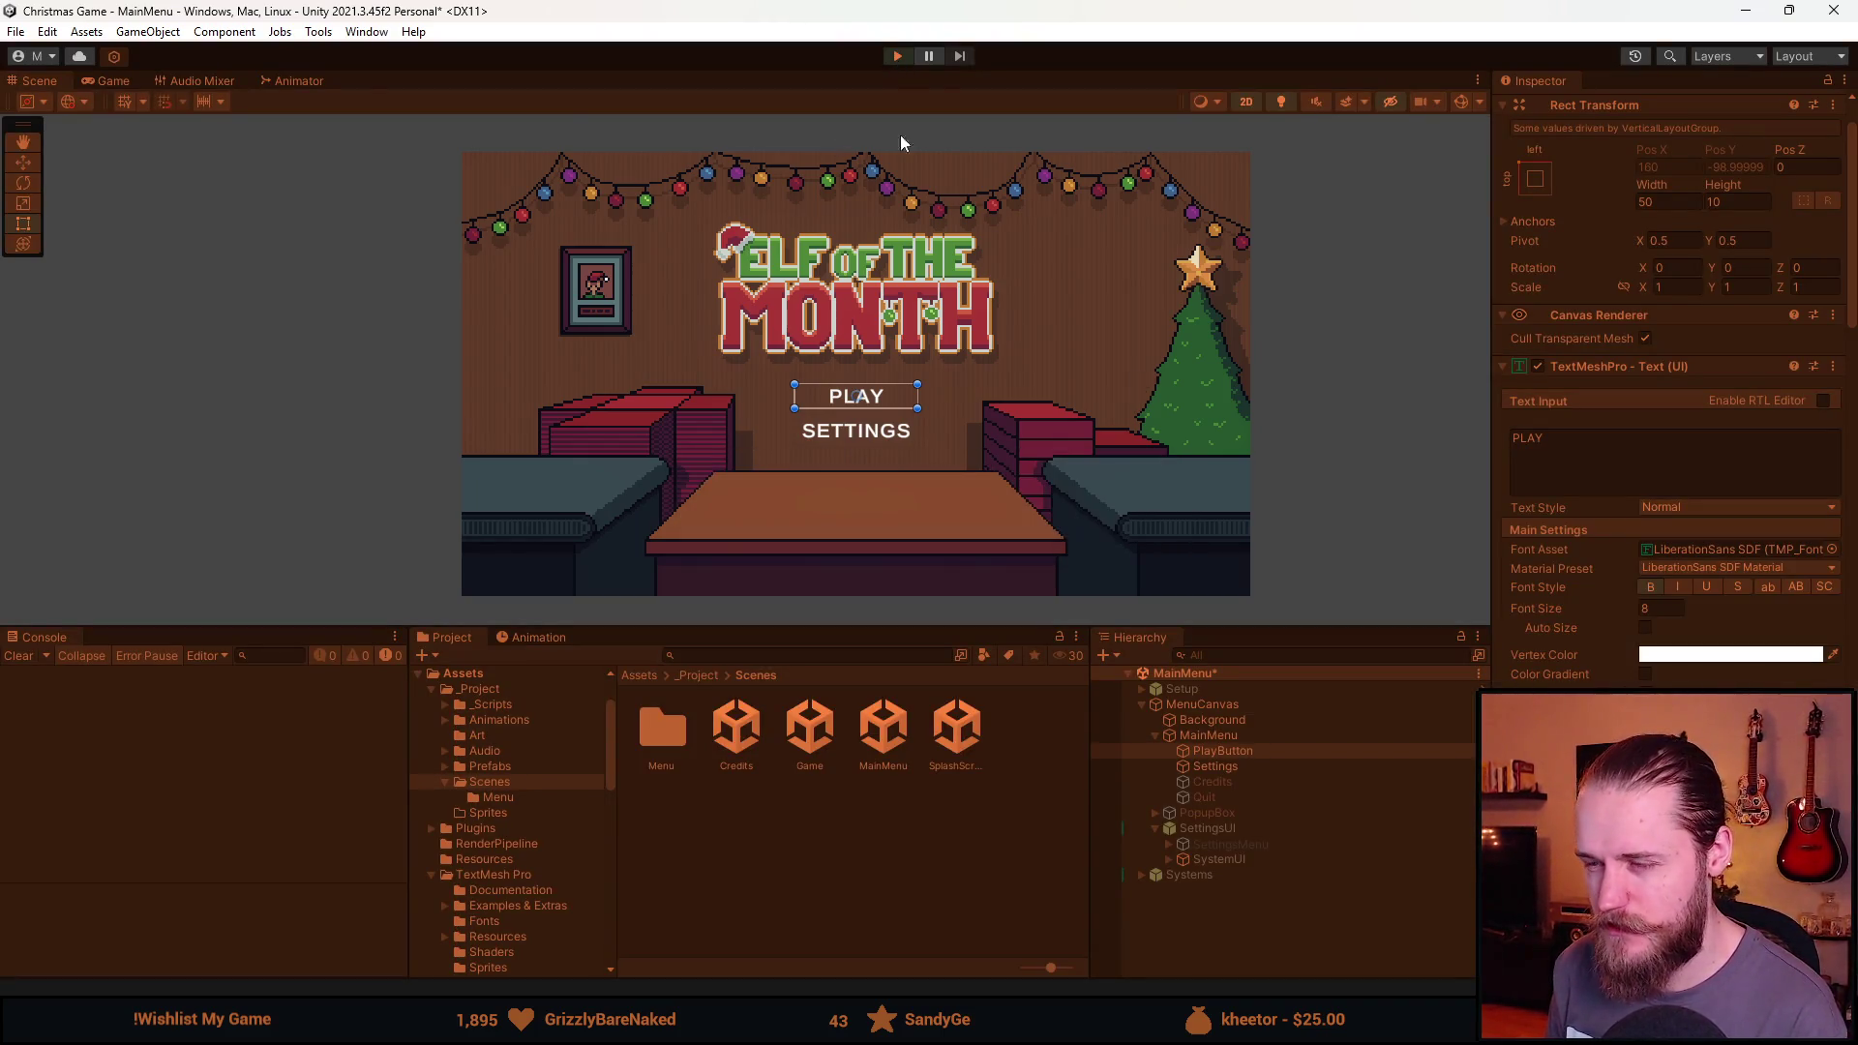
click(741, 430)
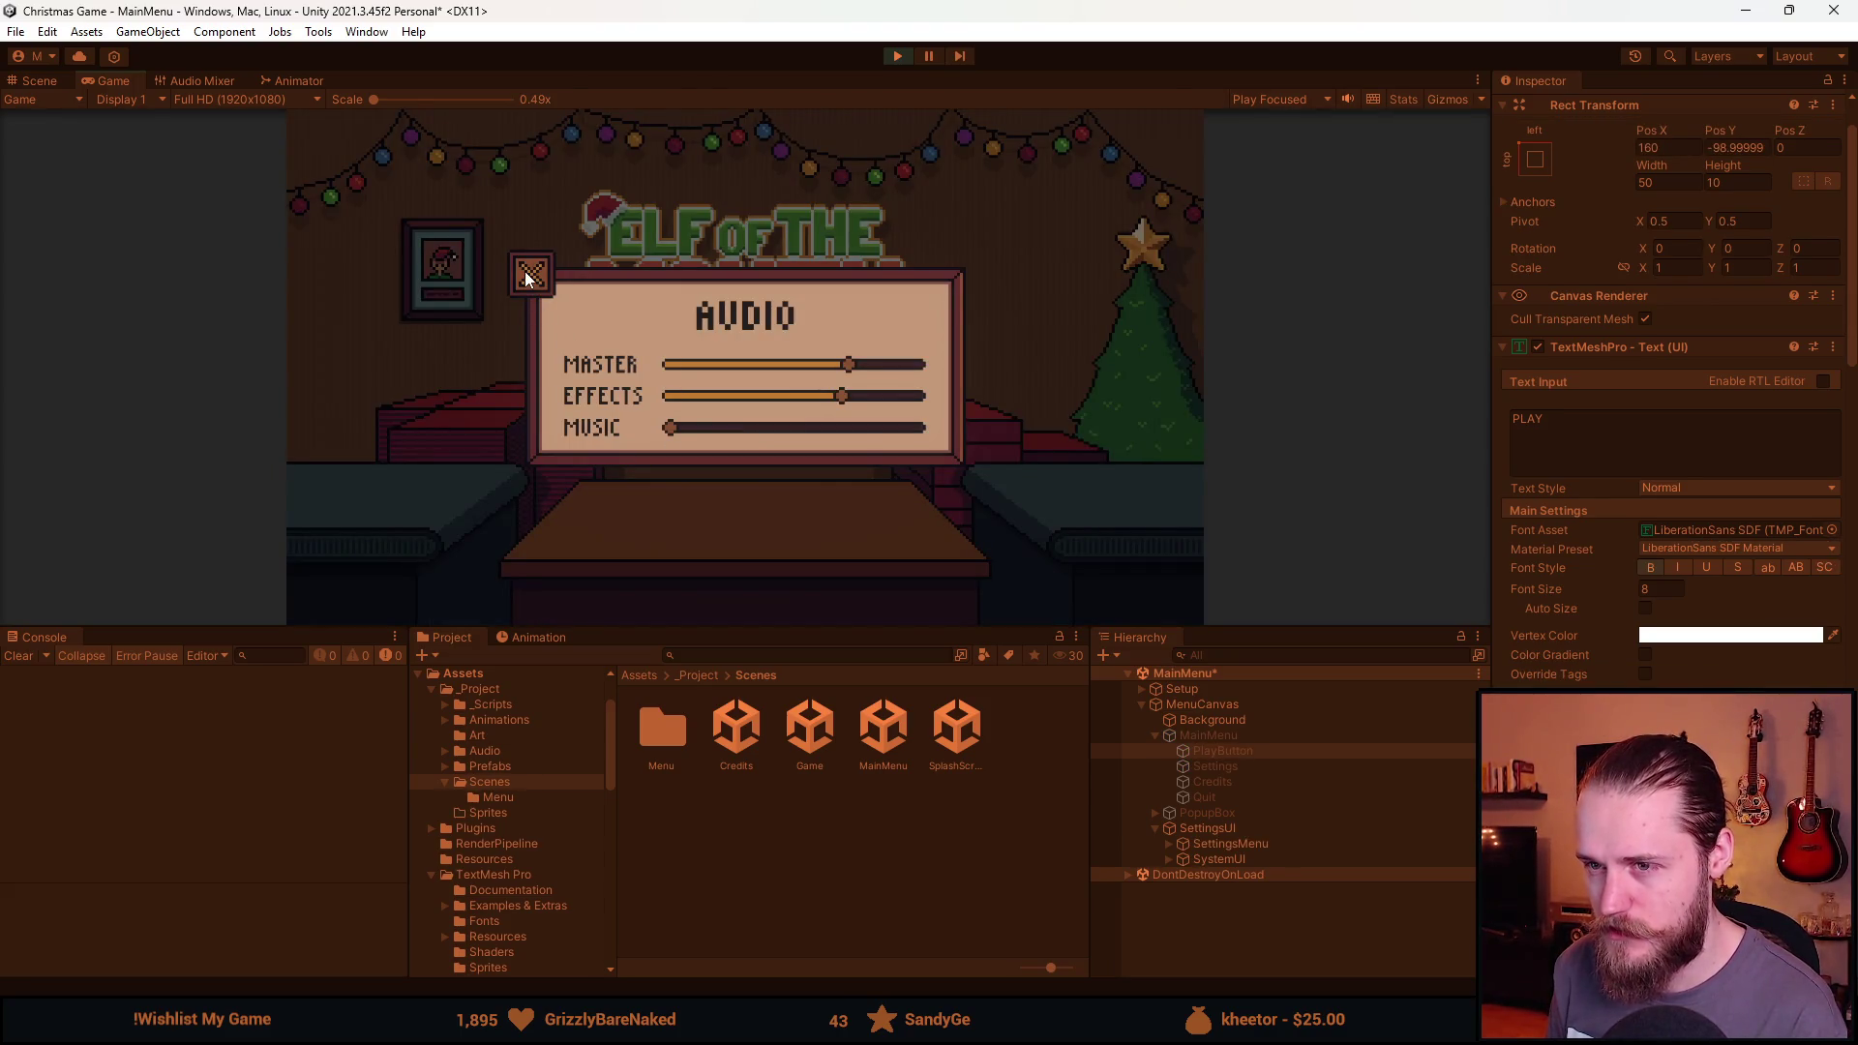
click(530, 279)
click(720, 427)
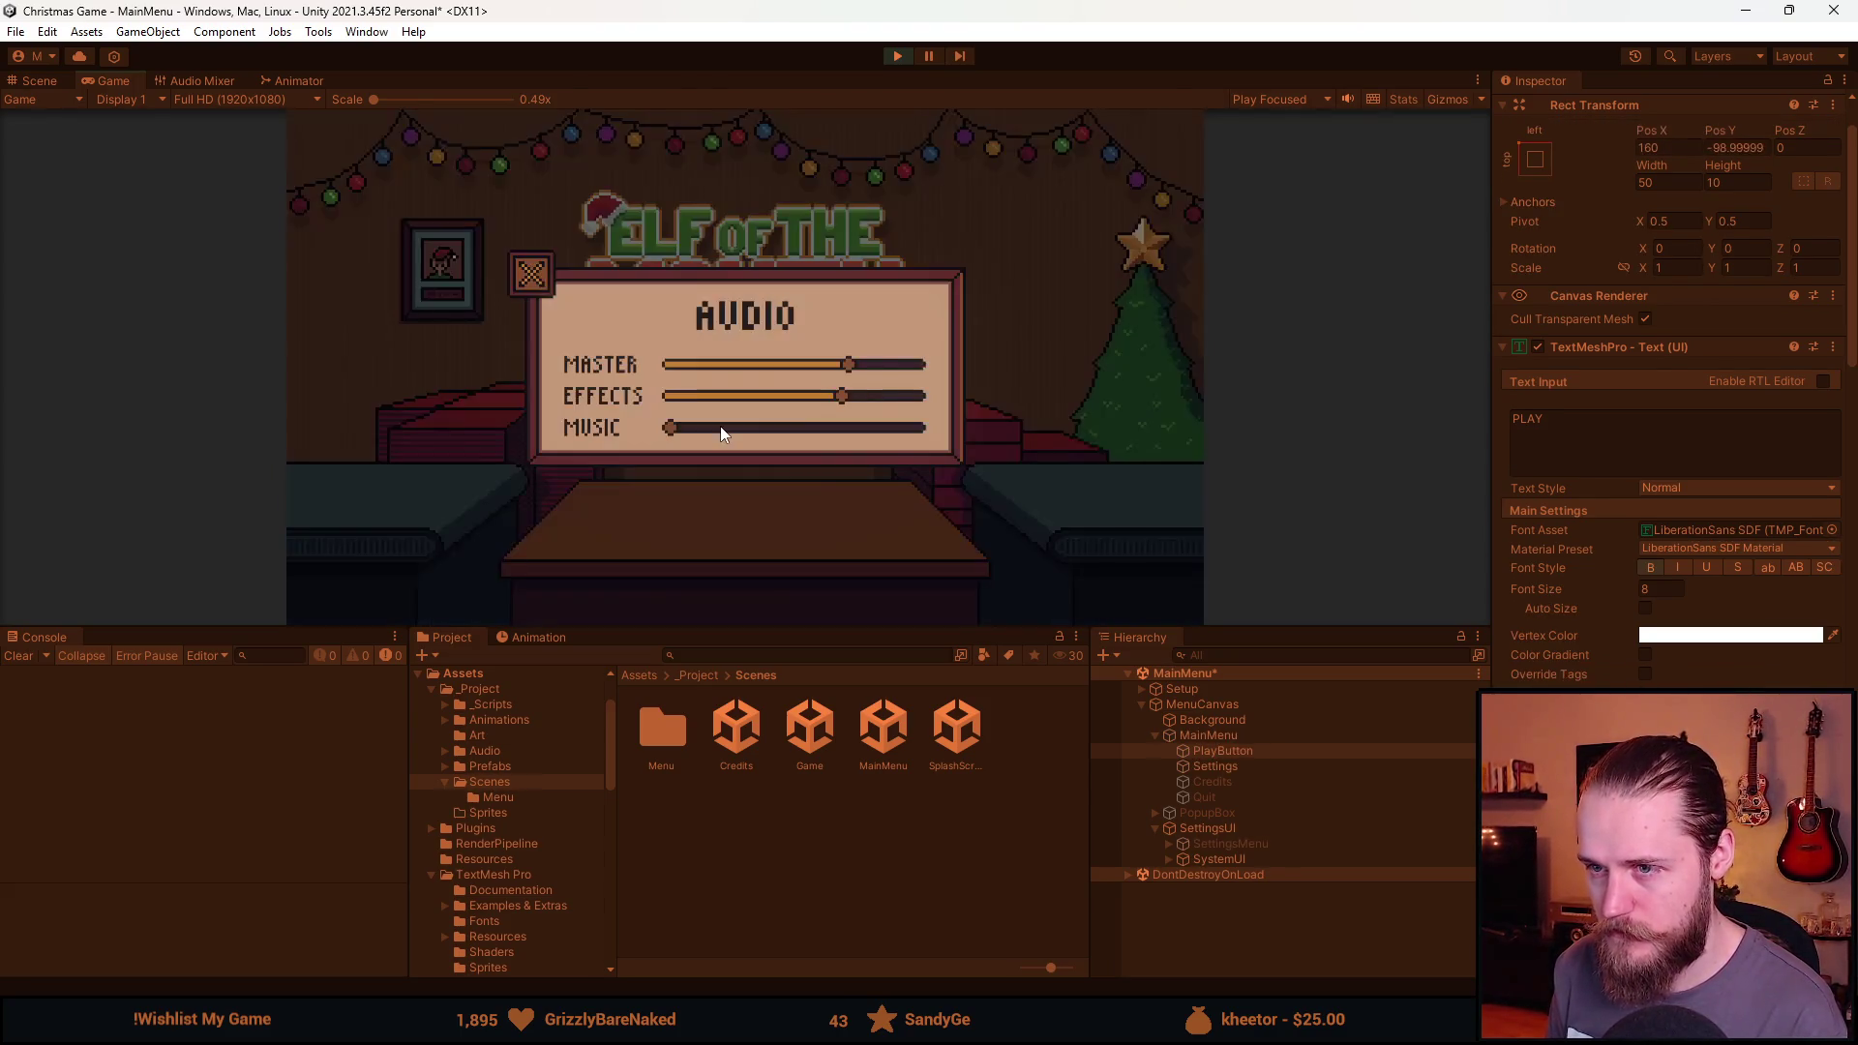
click(532, 278)
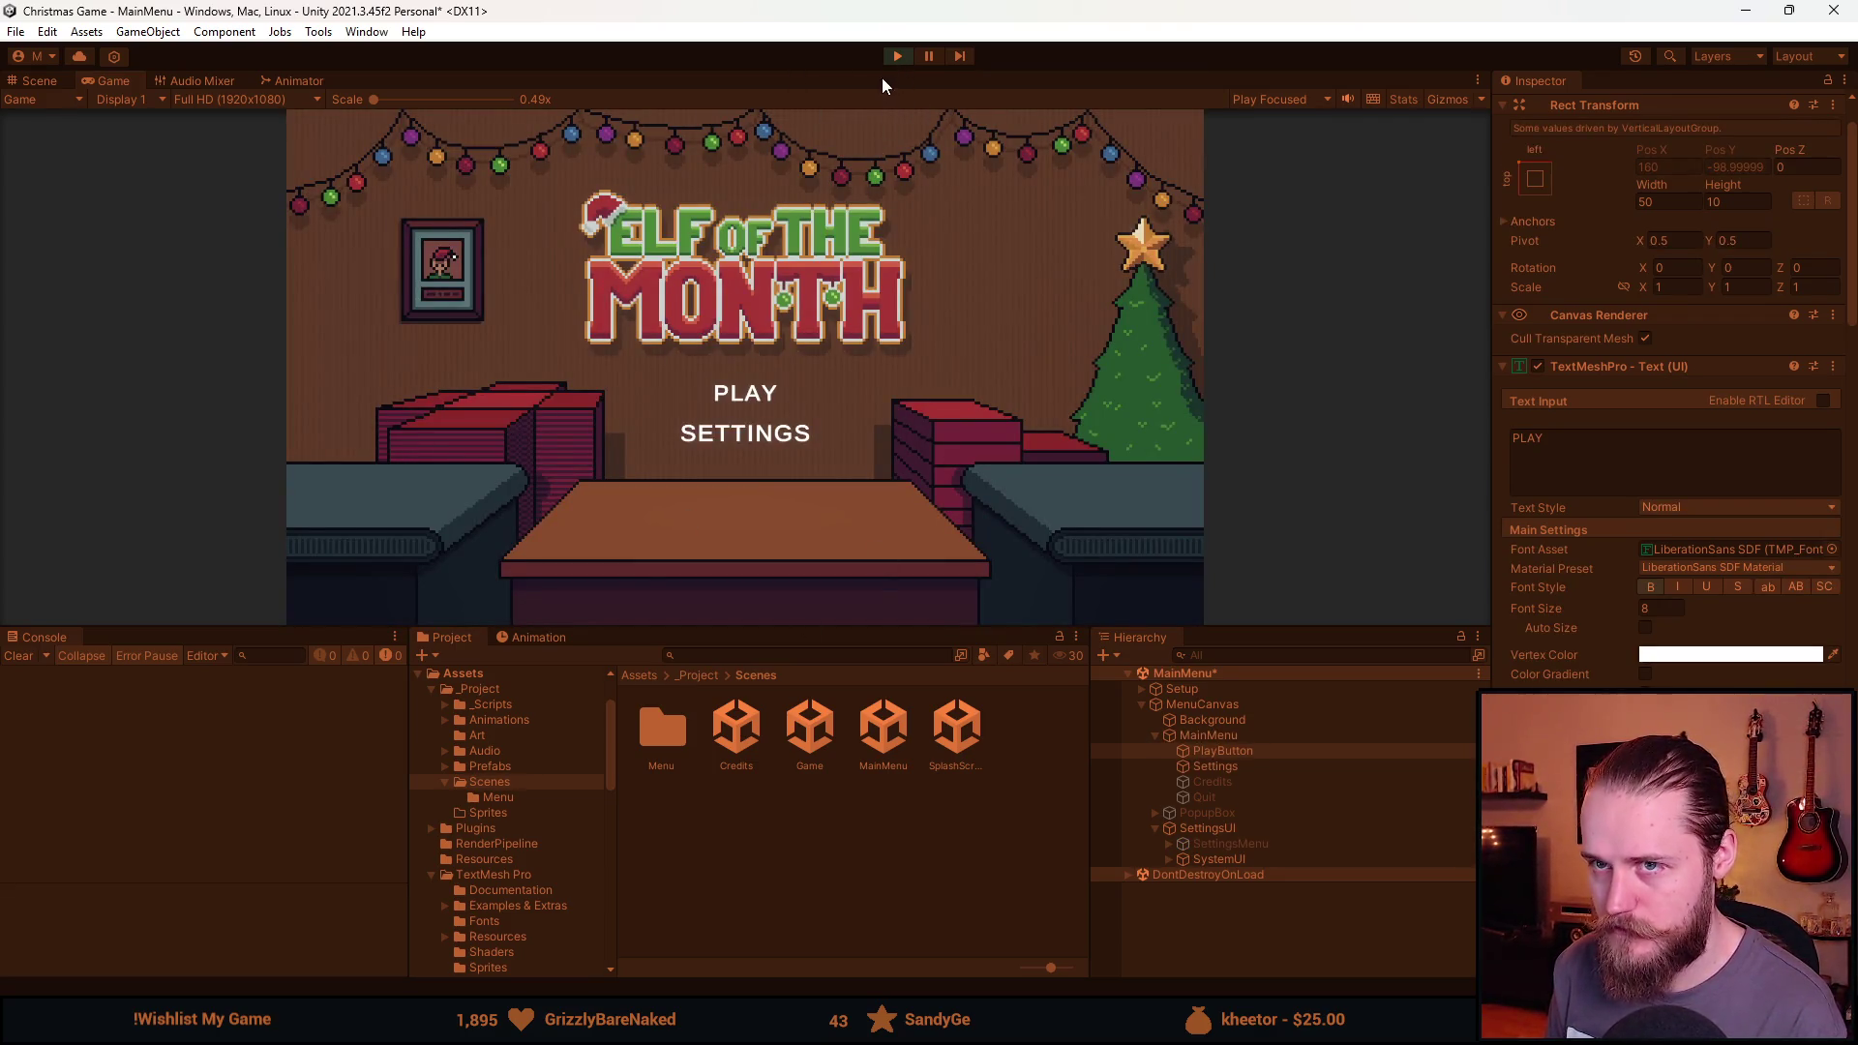
click(905, 60)
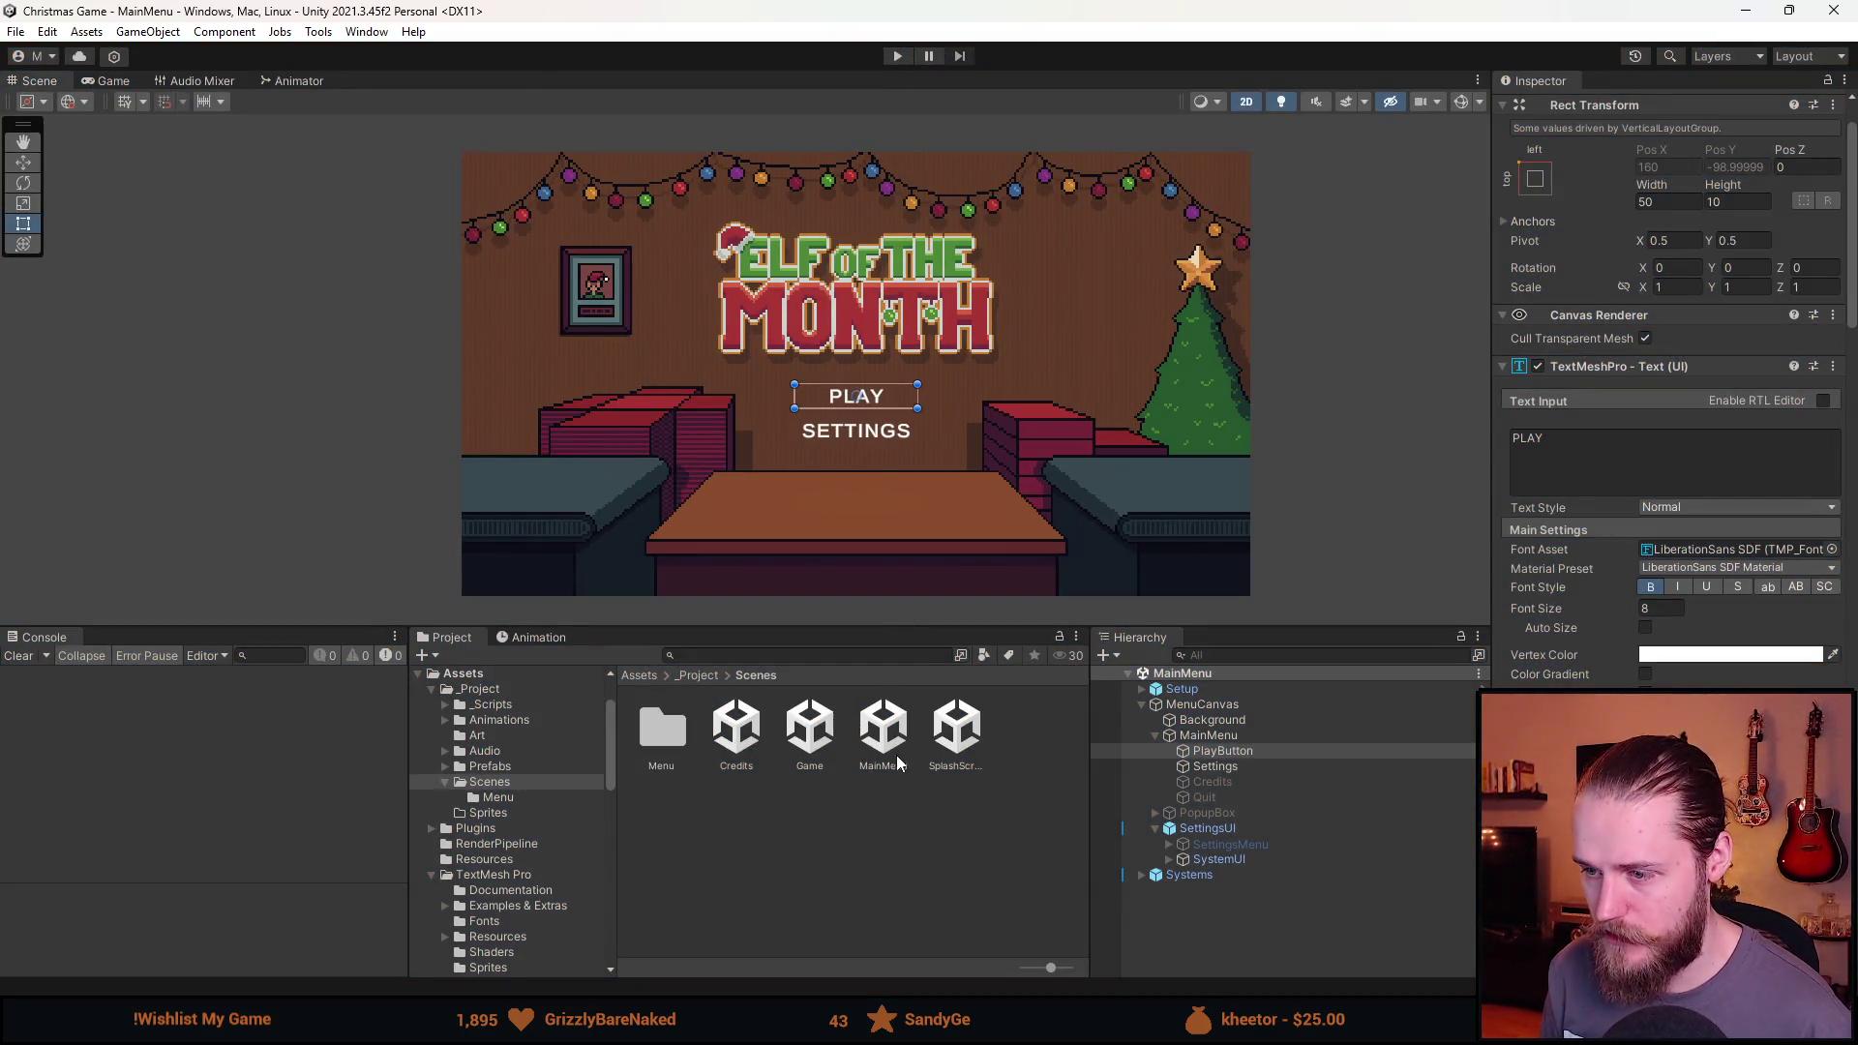
click(825, 745)
Open the Game scene and apply all prefab overrides on Systems and Managers.
double_click(825, 745)
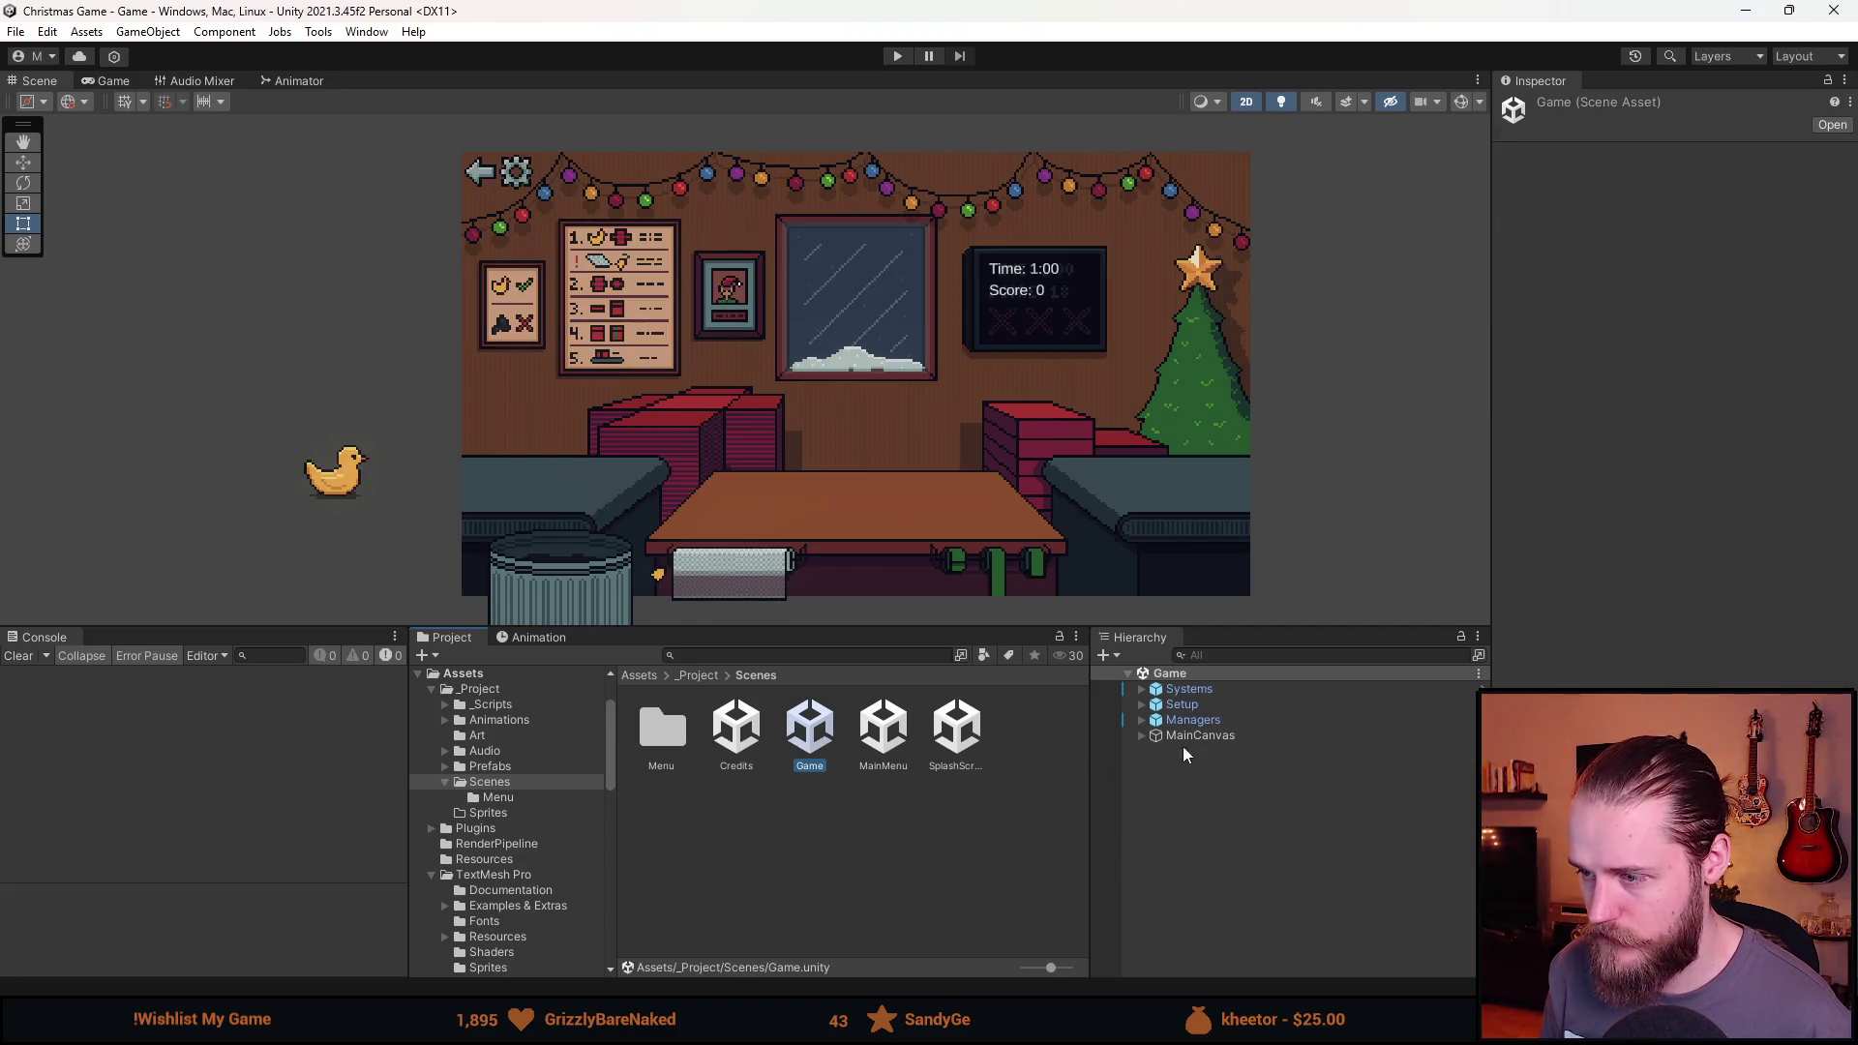
click(1188, 690)
click(1778, 150)
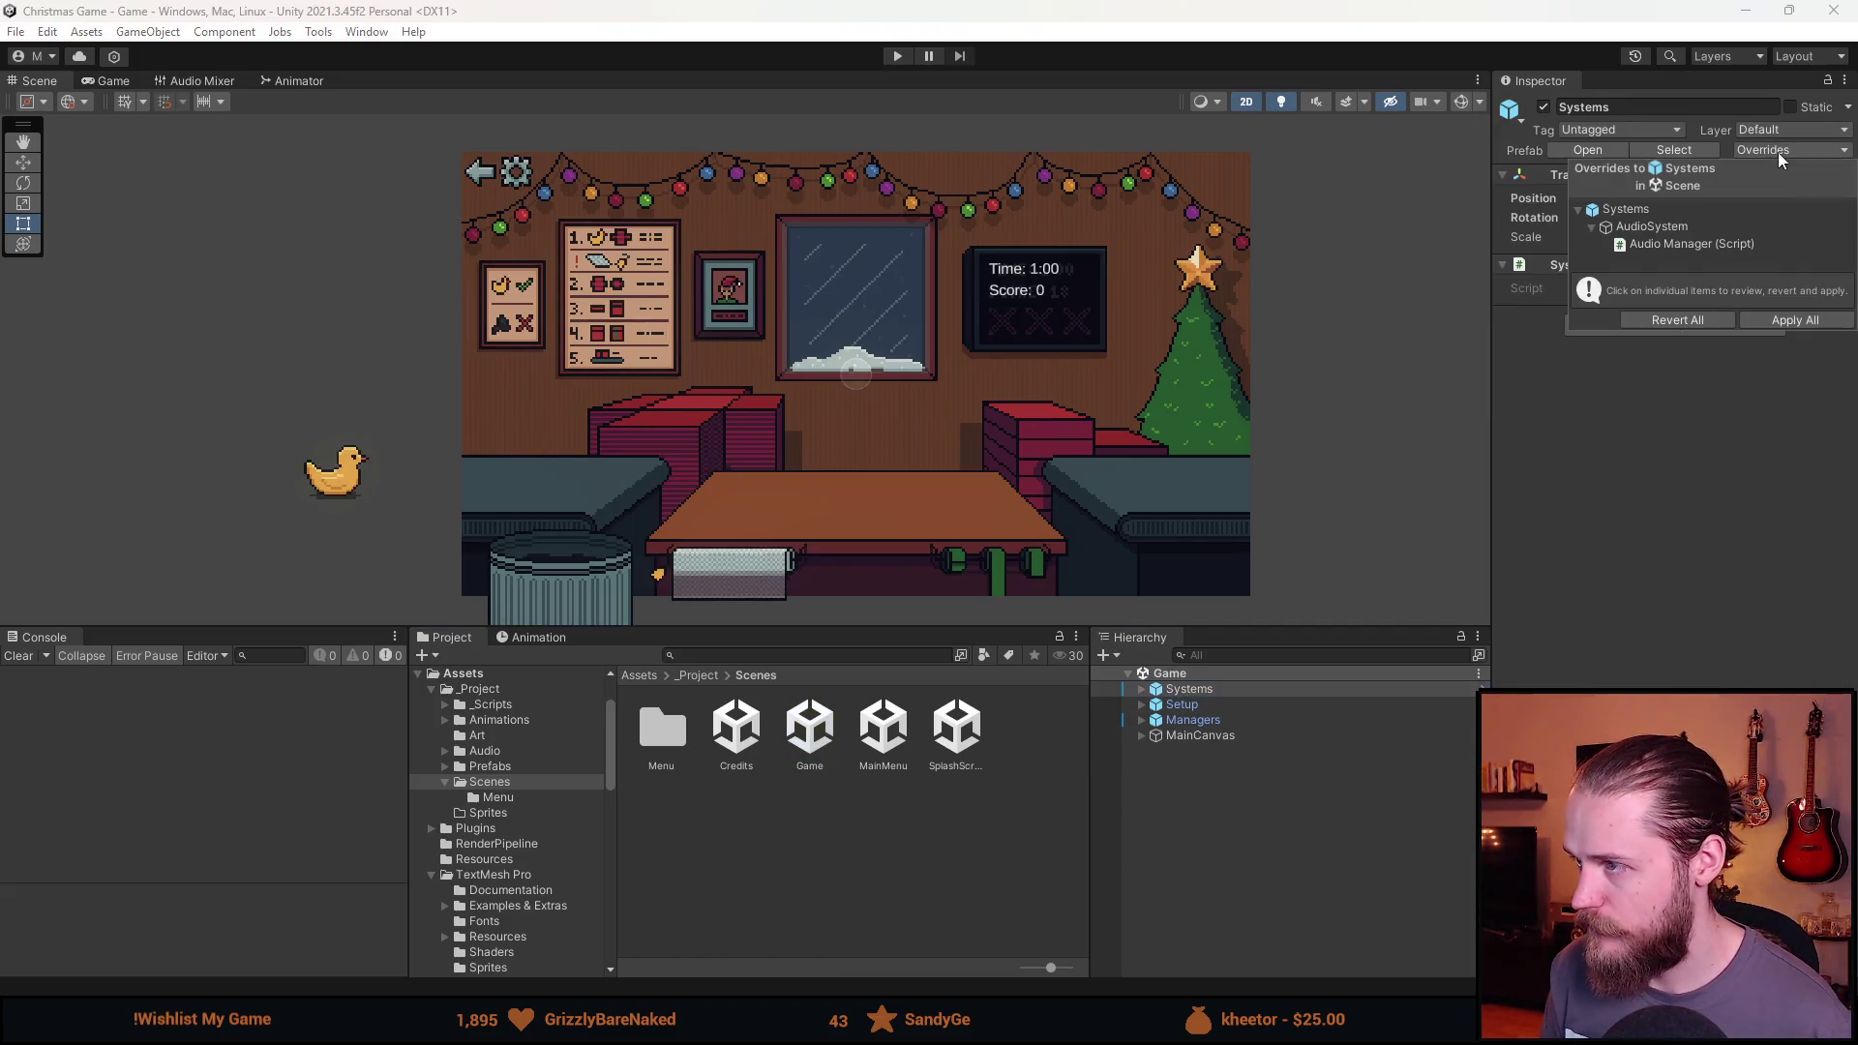
click(1786, 316)
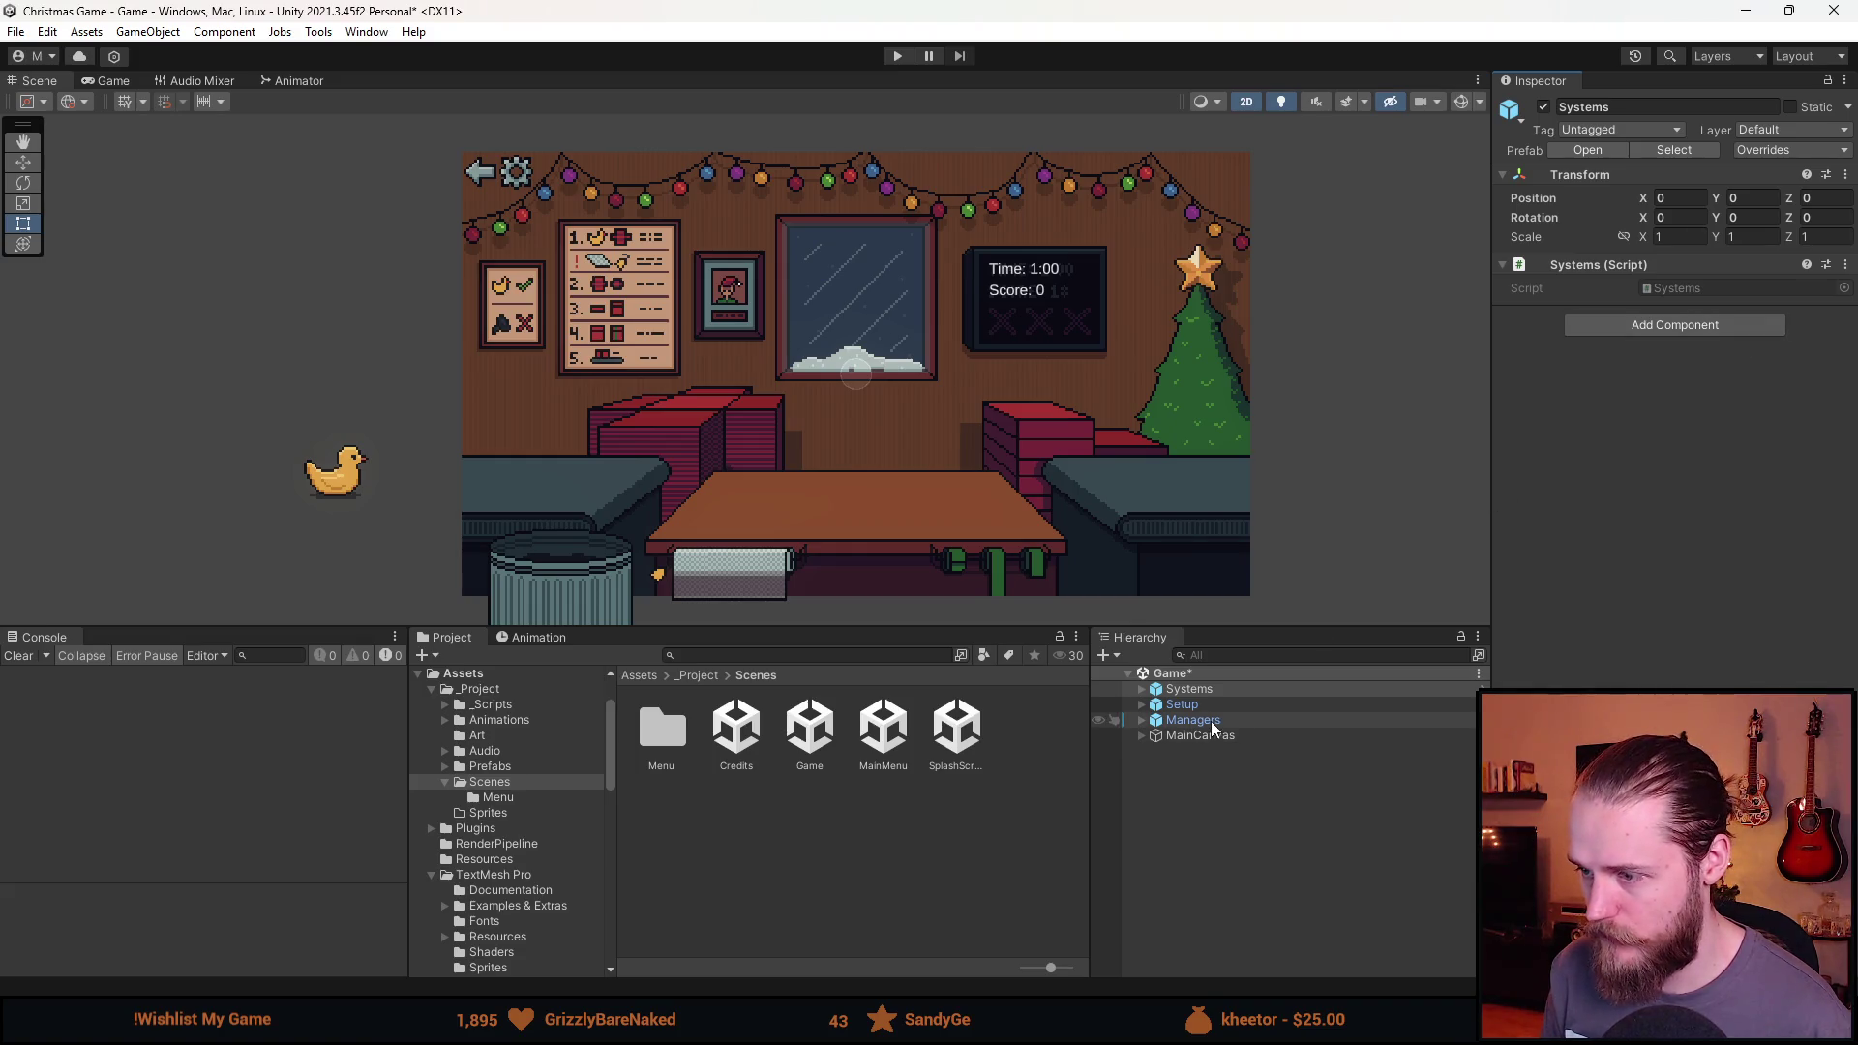
click(1211, 721)
click(1766, 151)
click(1802, 320)
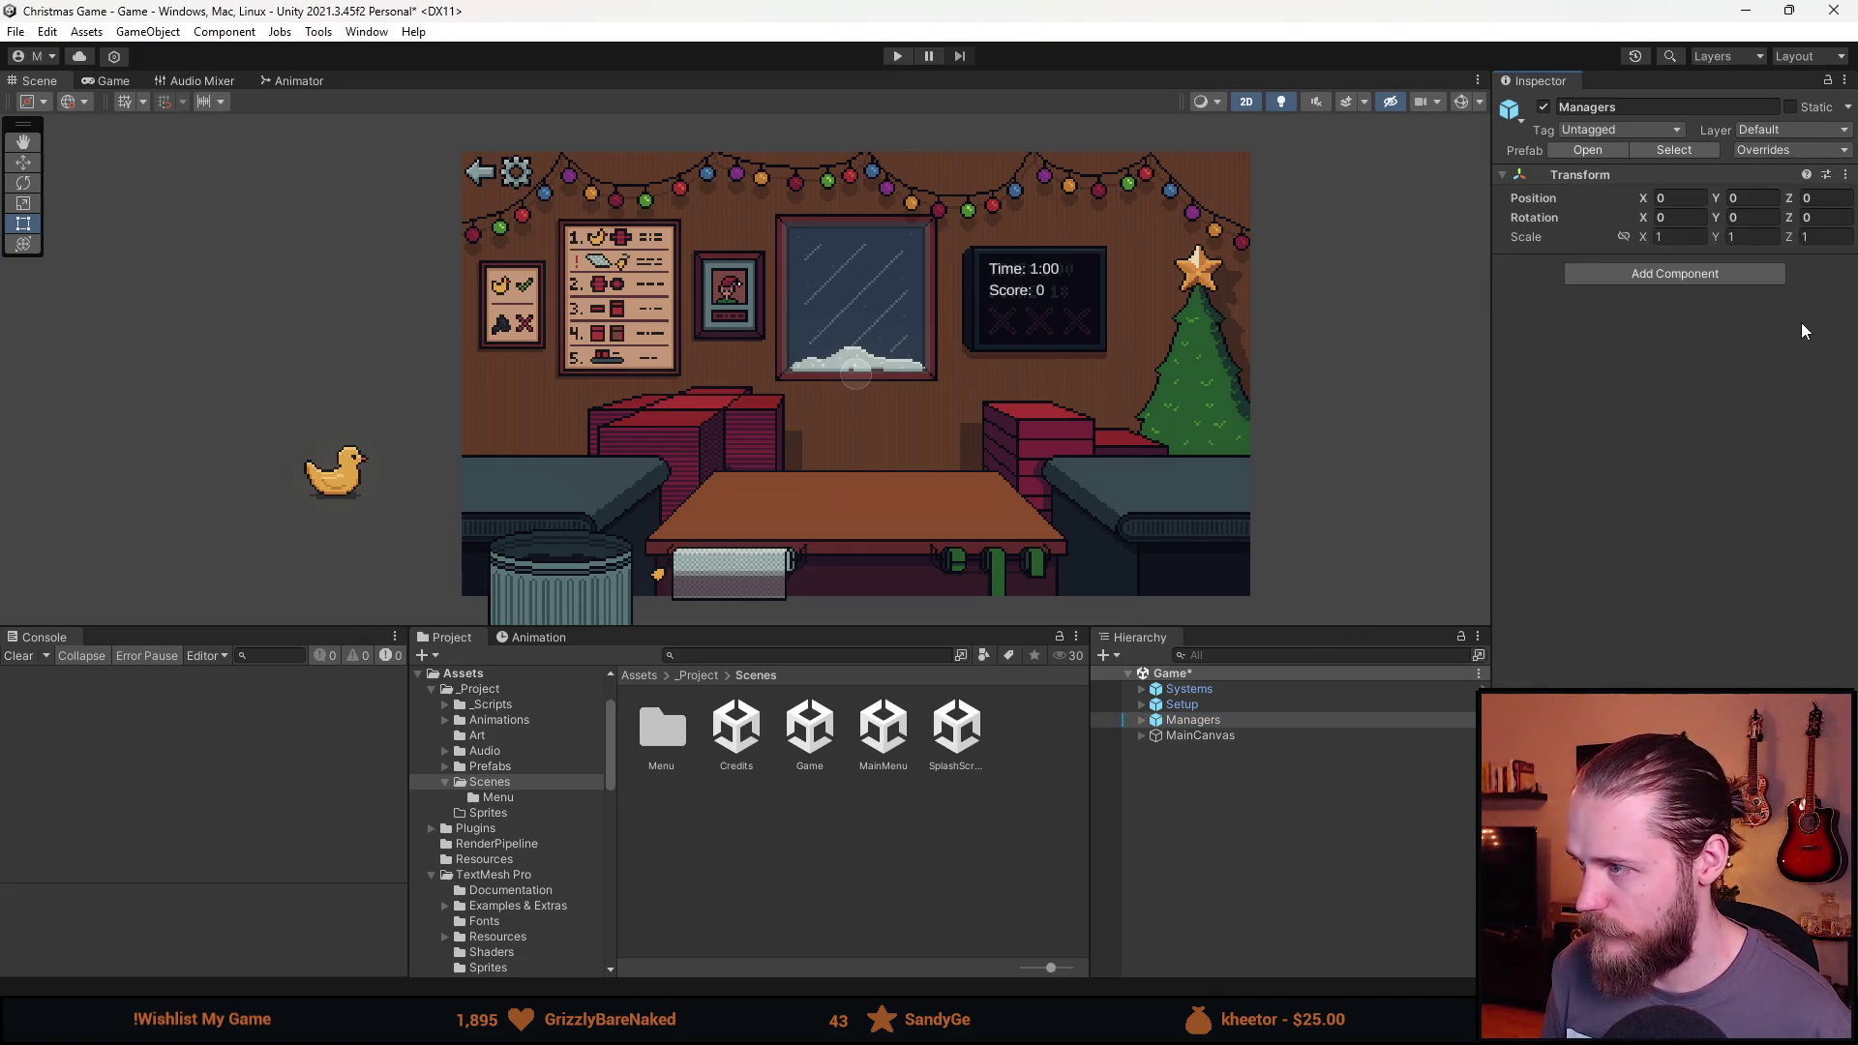
Check Setup for overrides, save the Game scene and start a test run.
click(1181, 705)
click(1776, 150)
click(1367, 257)
key(ctrl+s)
click(895, 53)
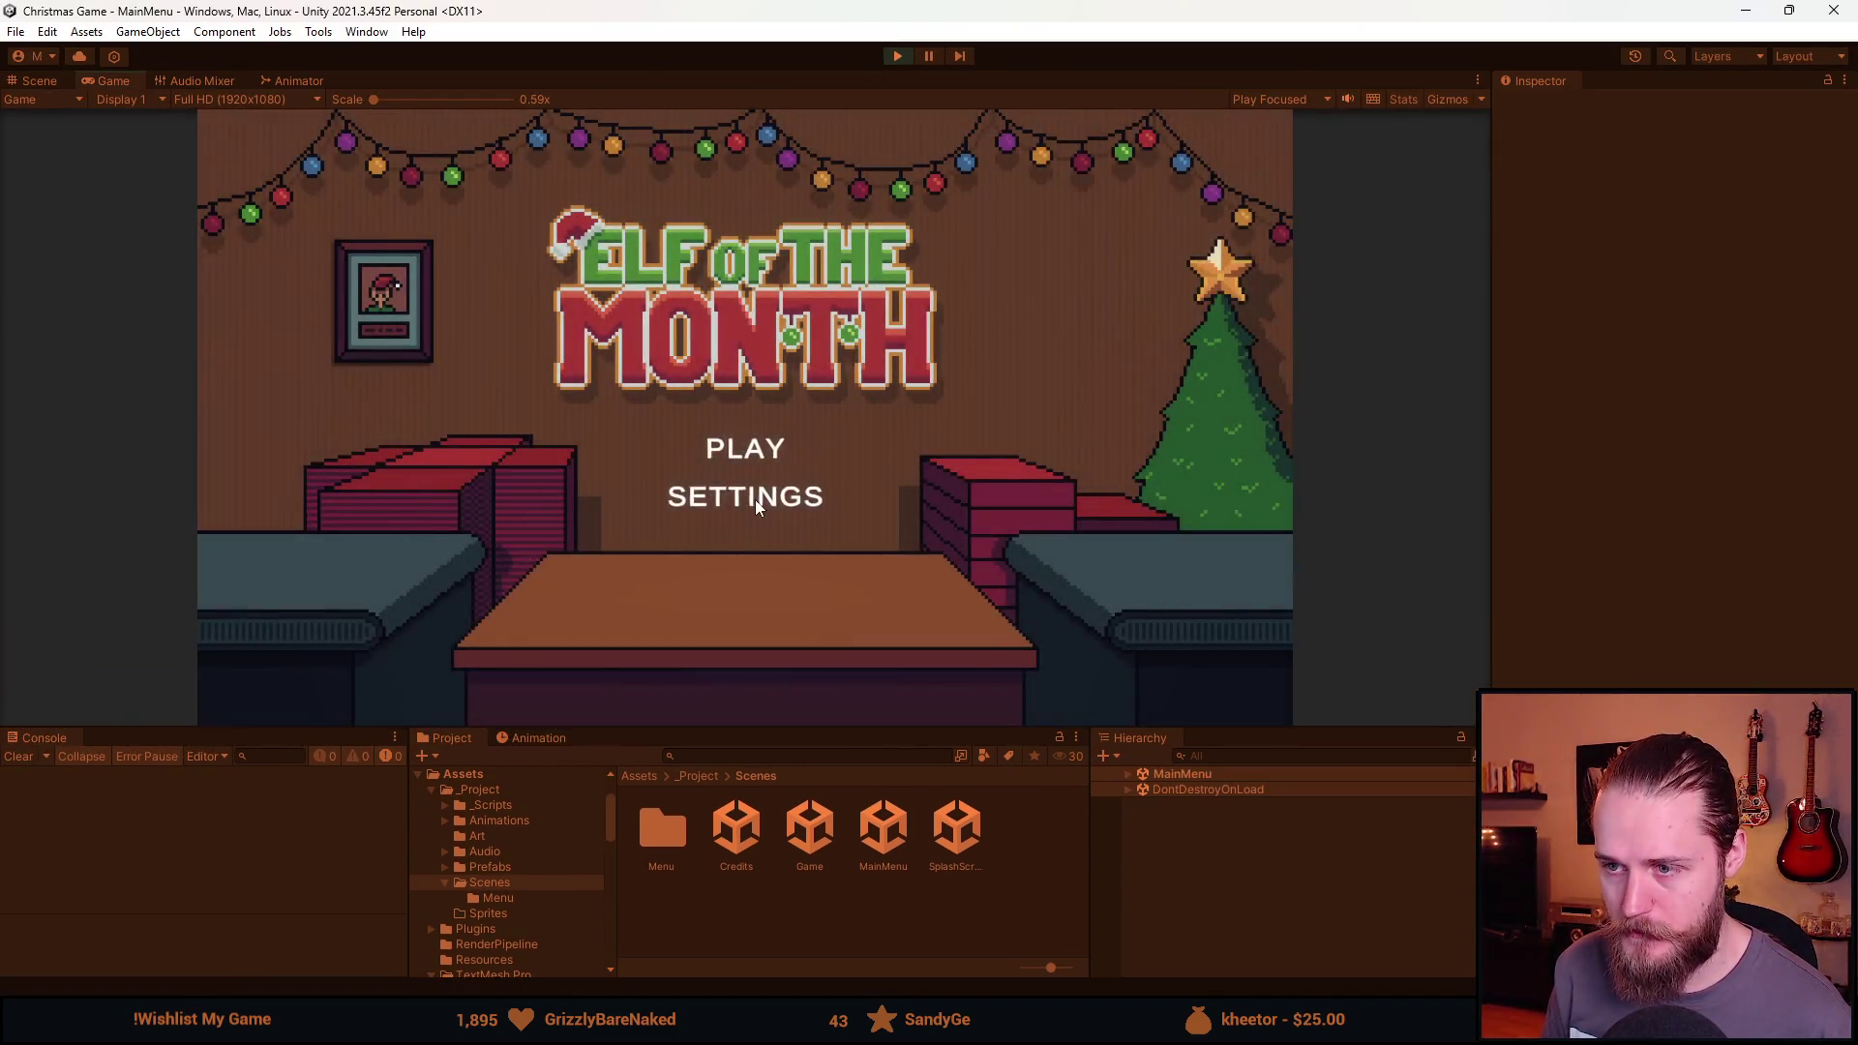
Open and close the AUDIO panel twice from the main menu, then start the game.
click(755, 499)
click(490, 306)
click(775, 500)
click(490, 306)
click(723, 449)
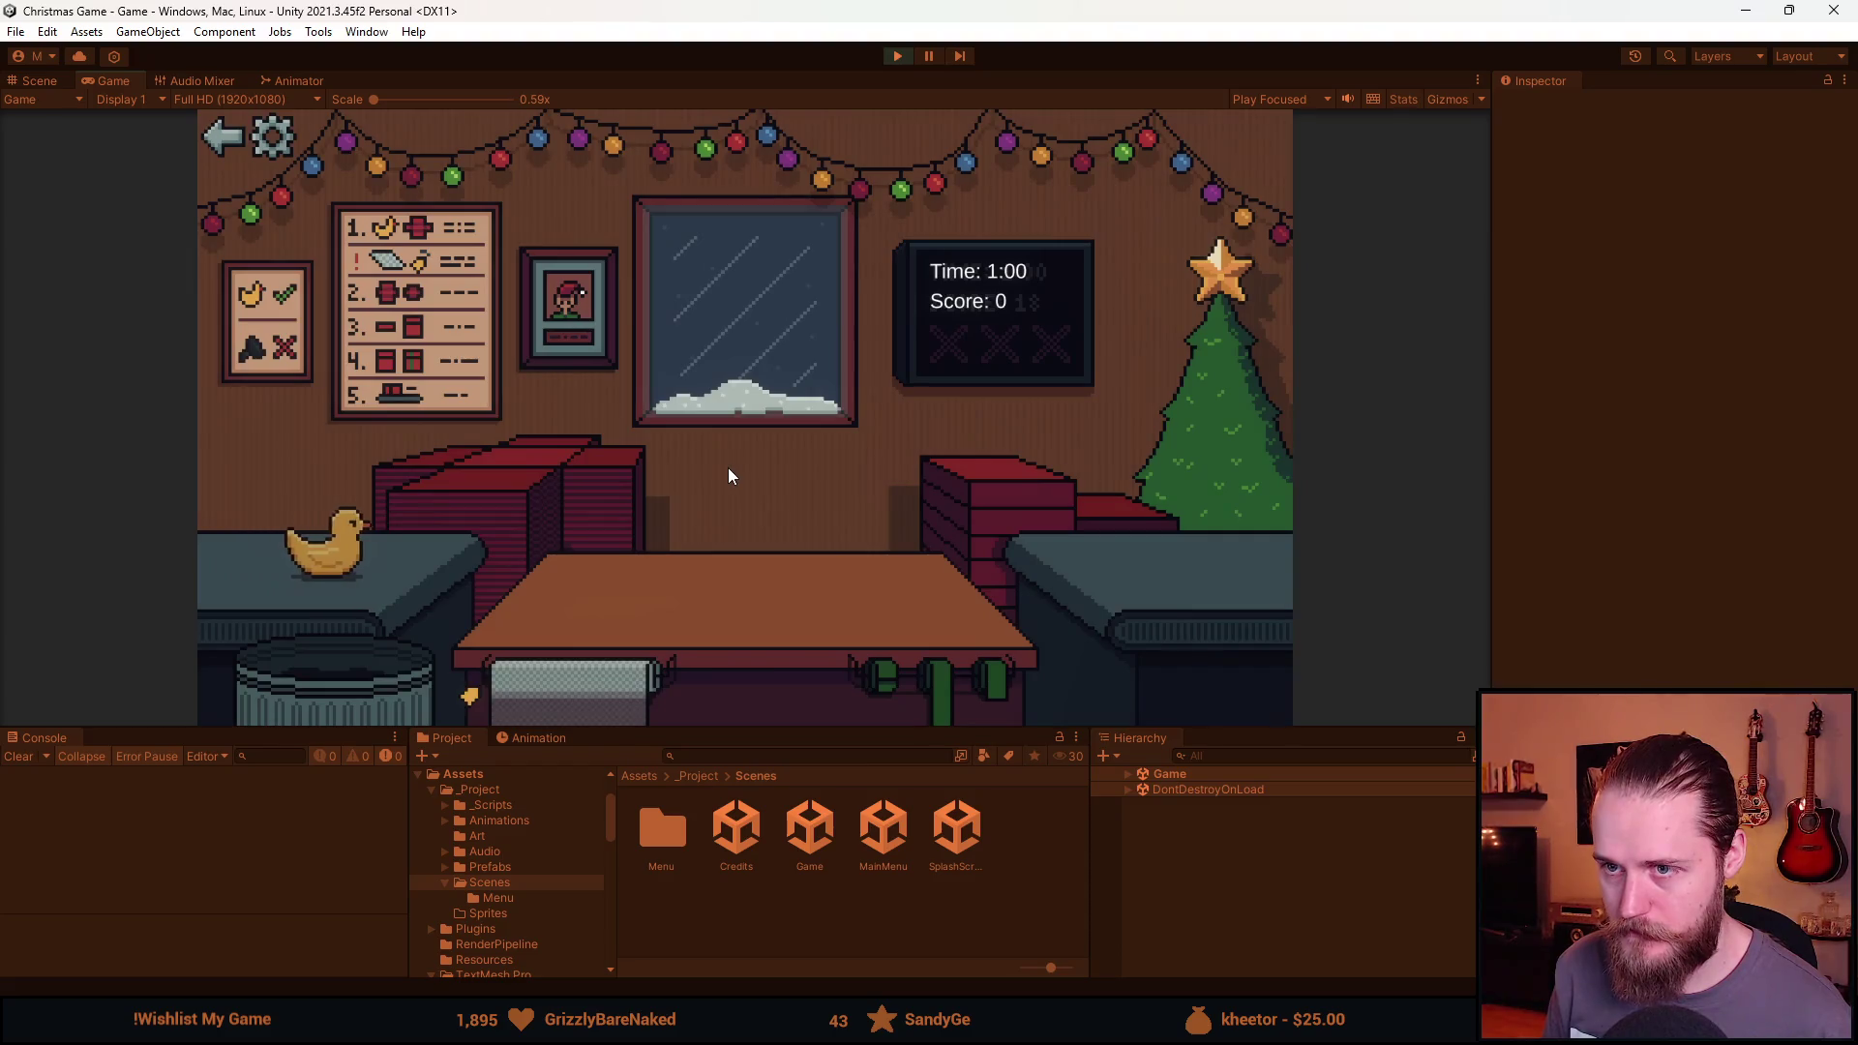
Open the AUDIO panel from the in-game gear, recheck it from the menu, and stop play.
click(308, 150)
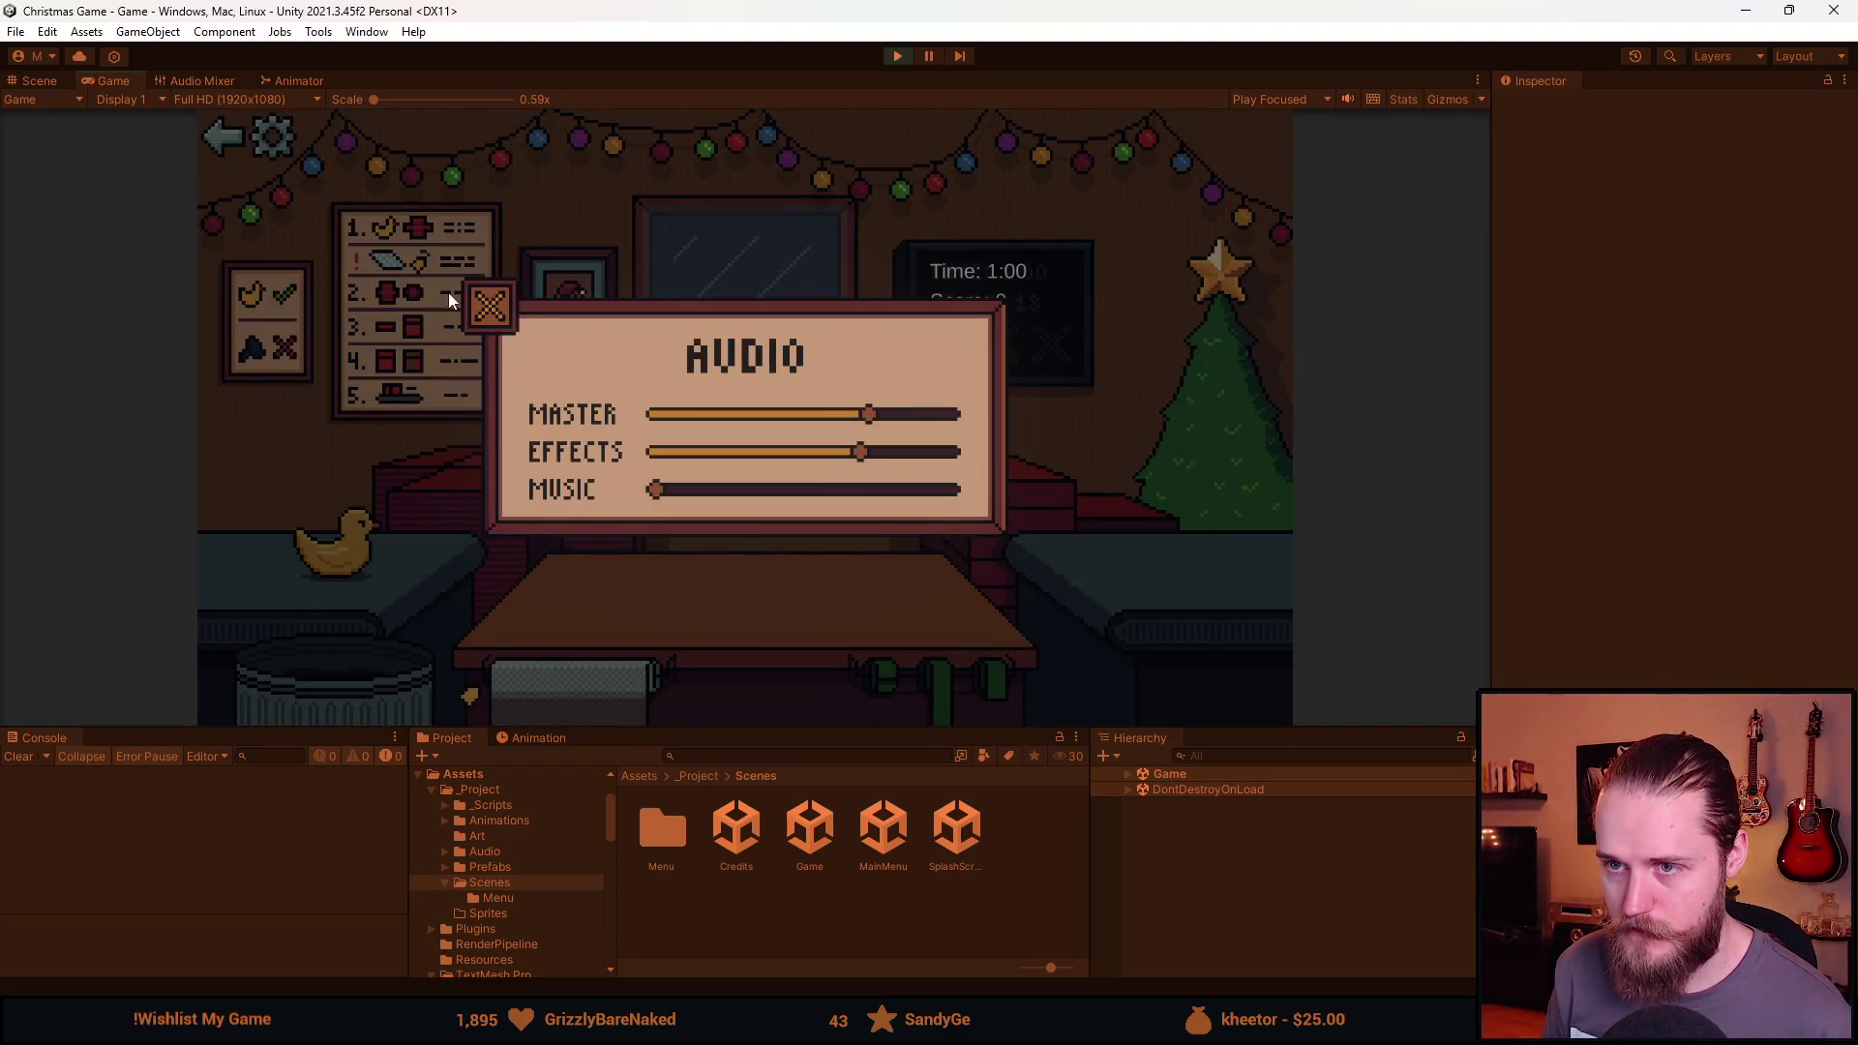
click(488, 306)
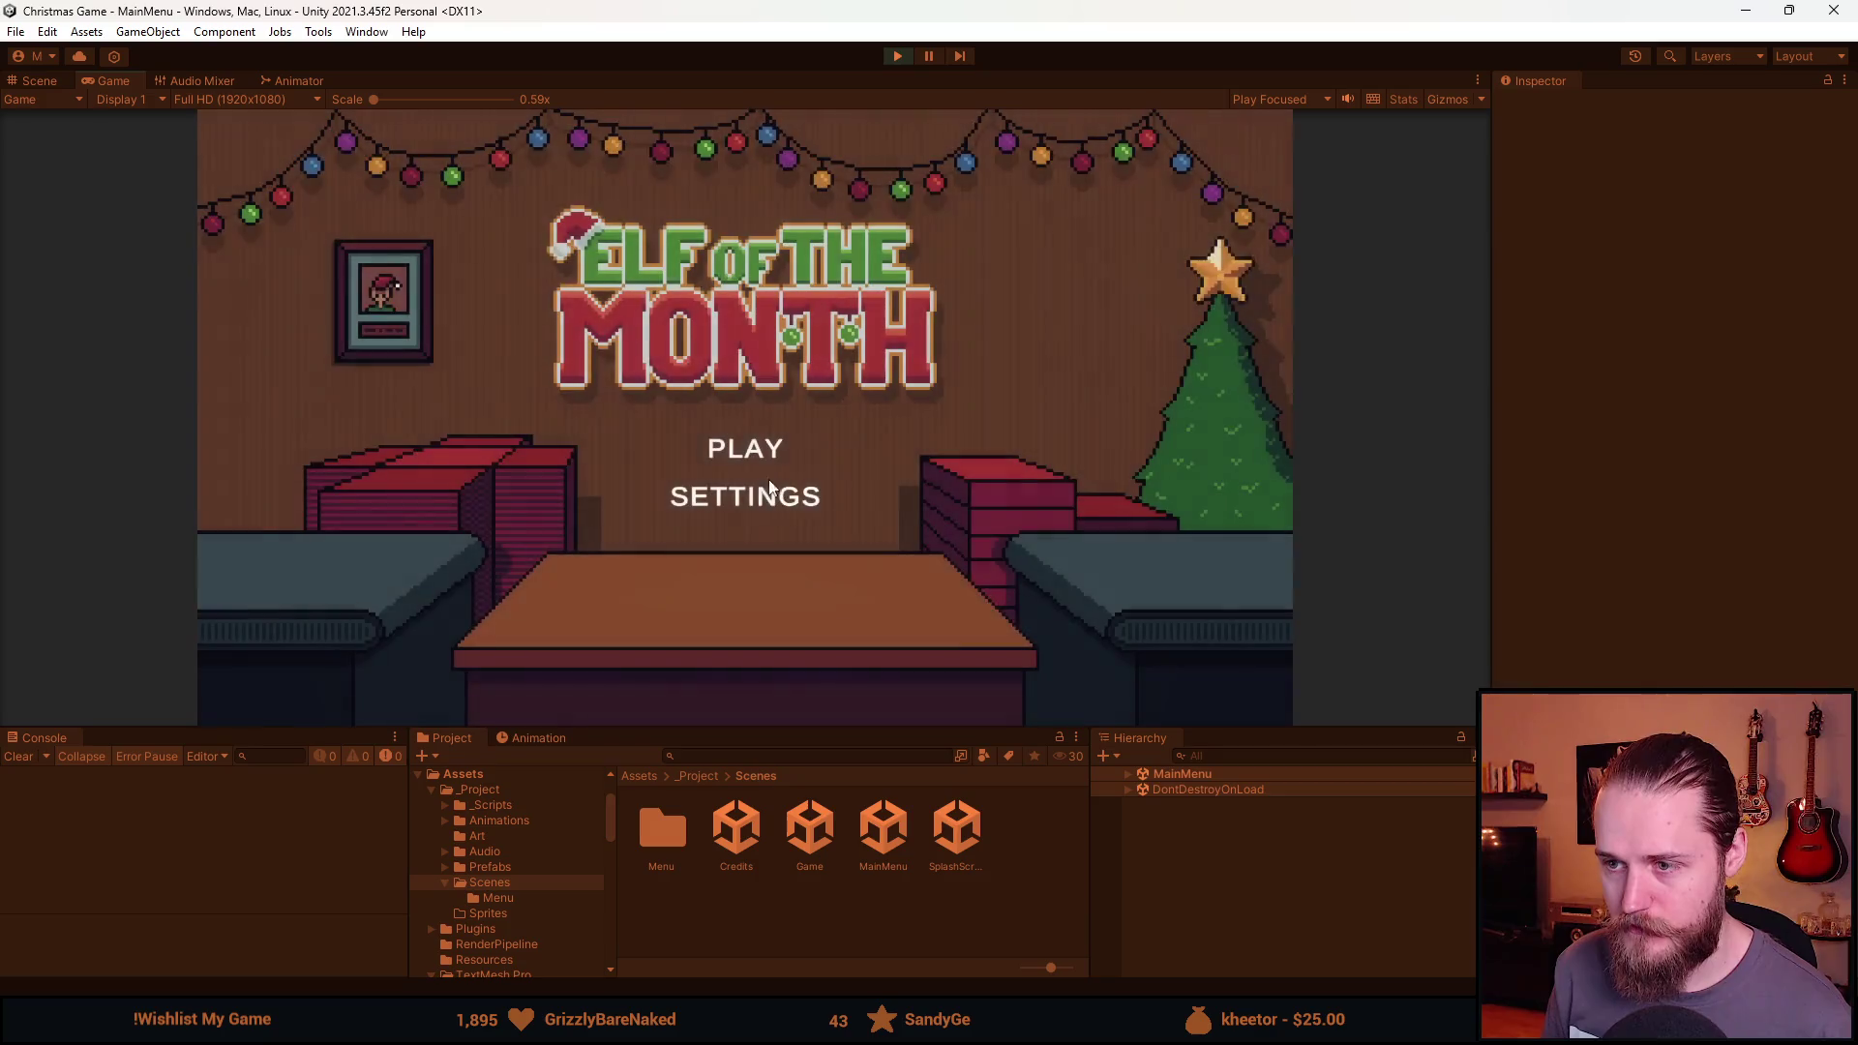
click(769, 491)
click(484, 301)
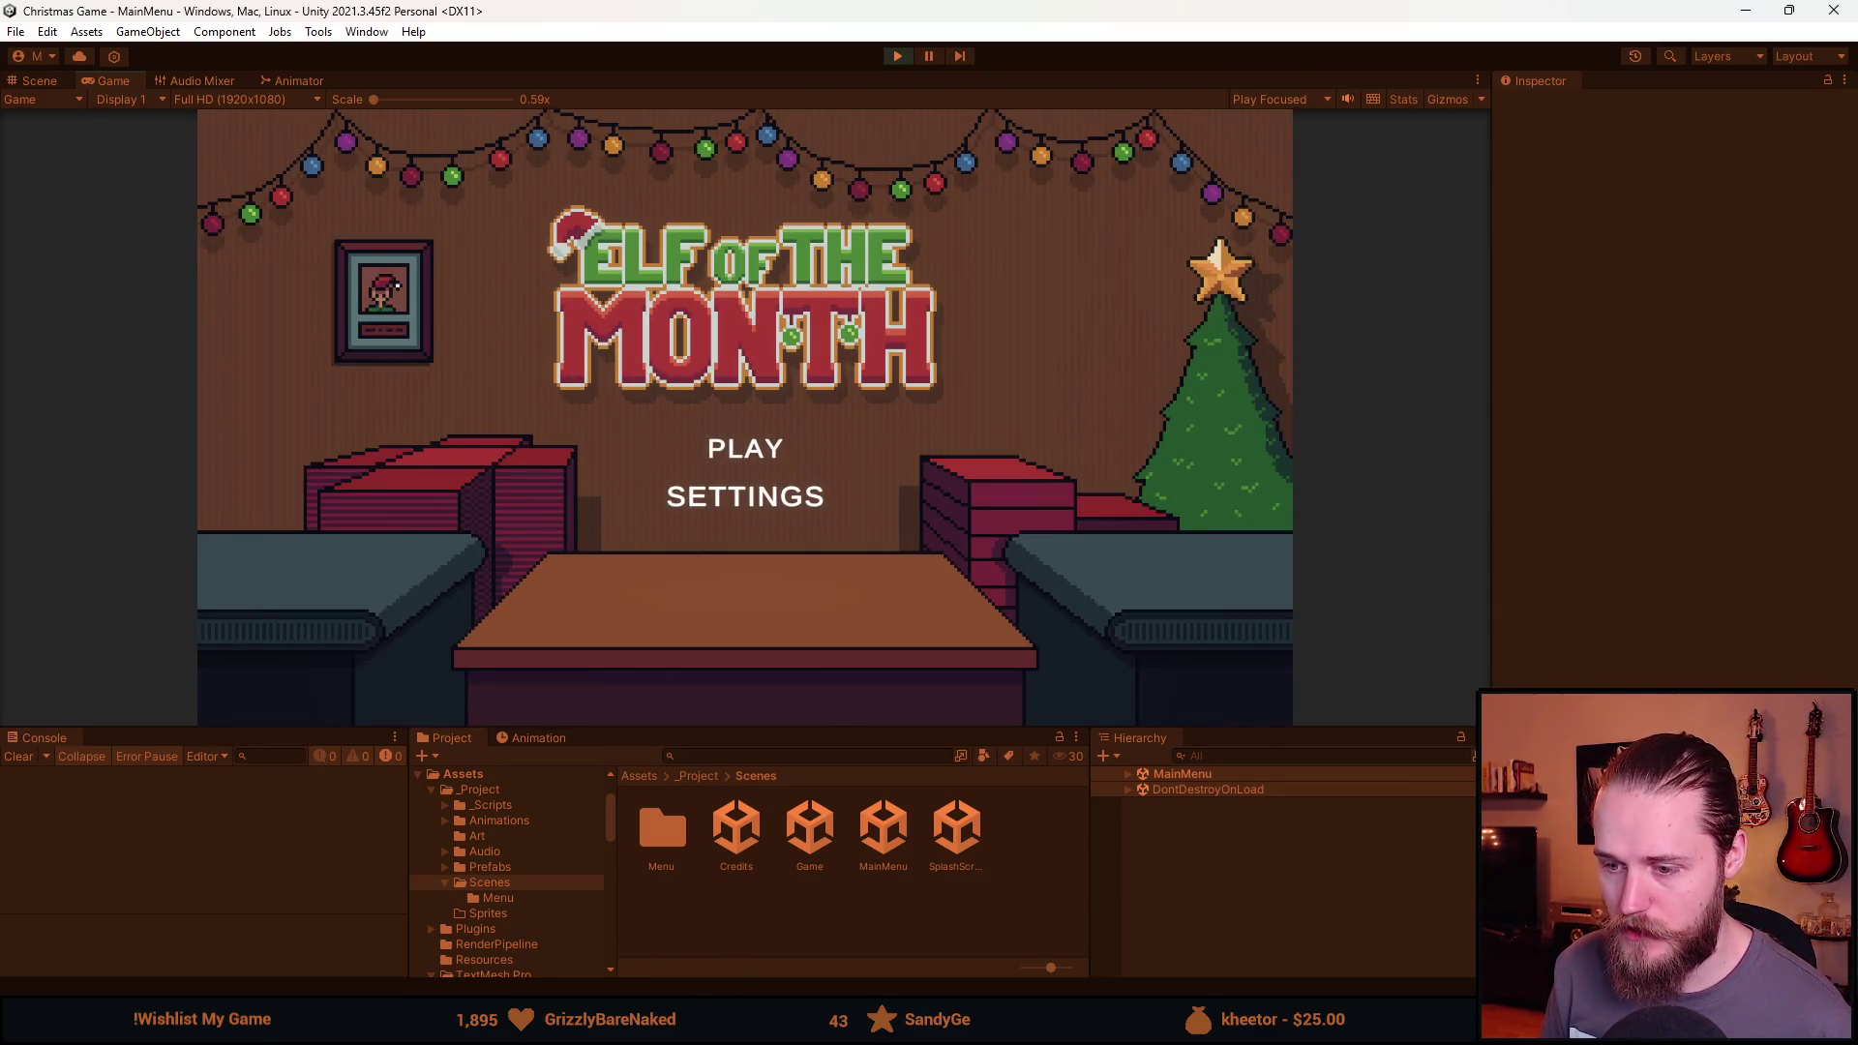
click(898, 57)
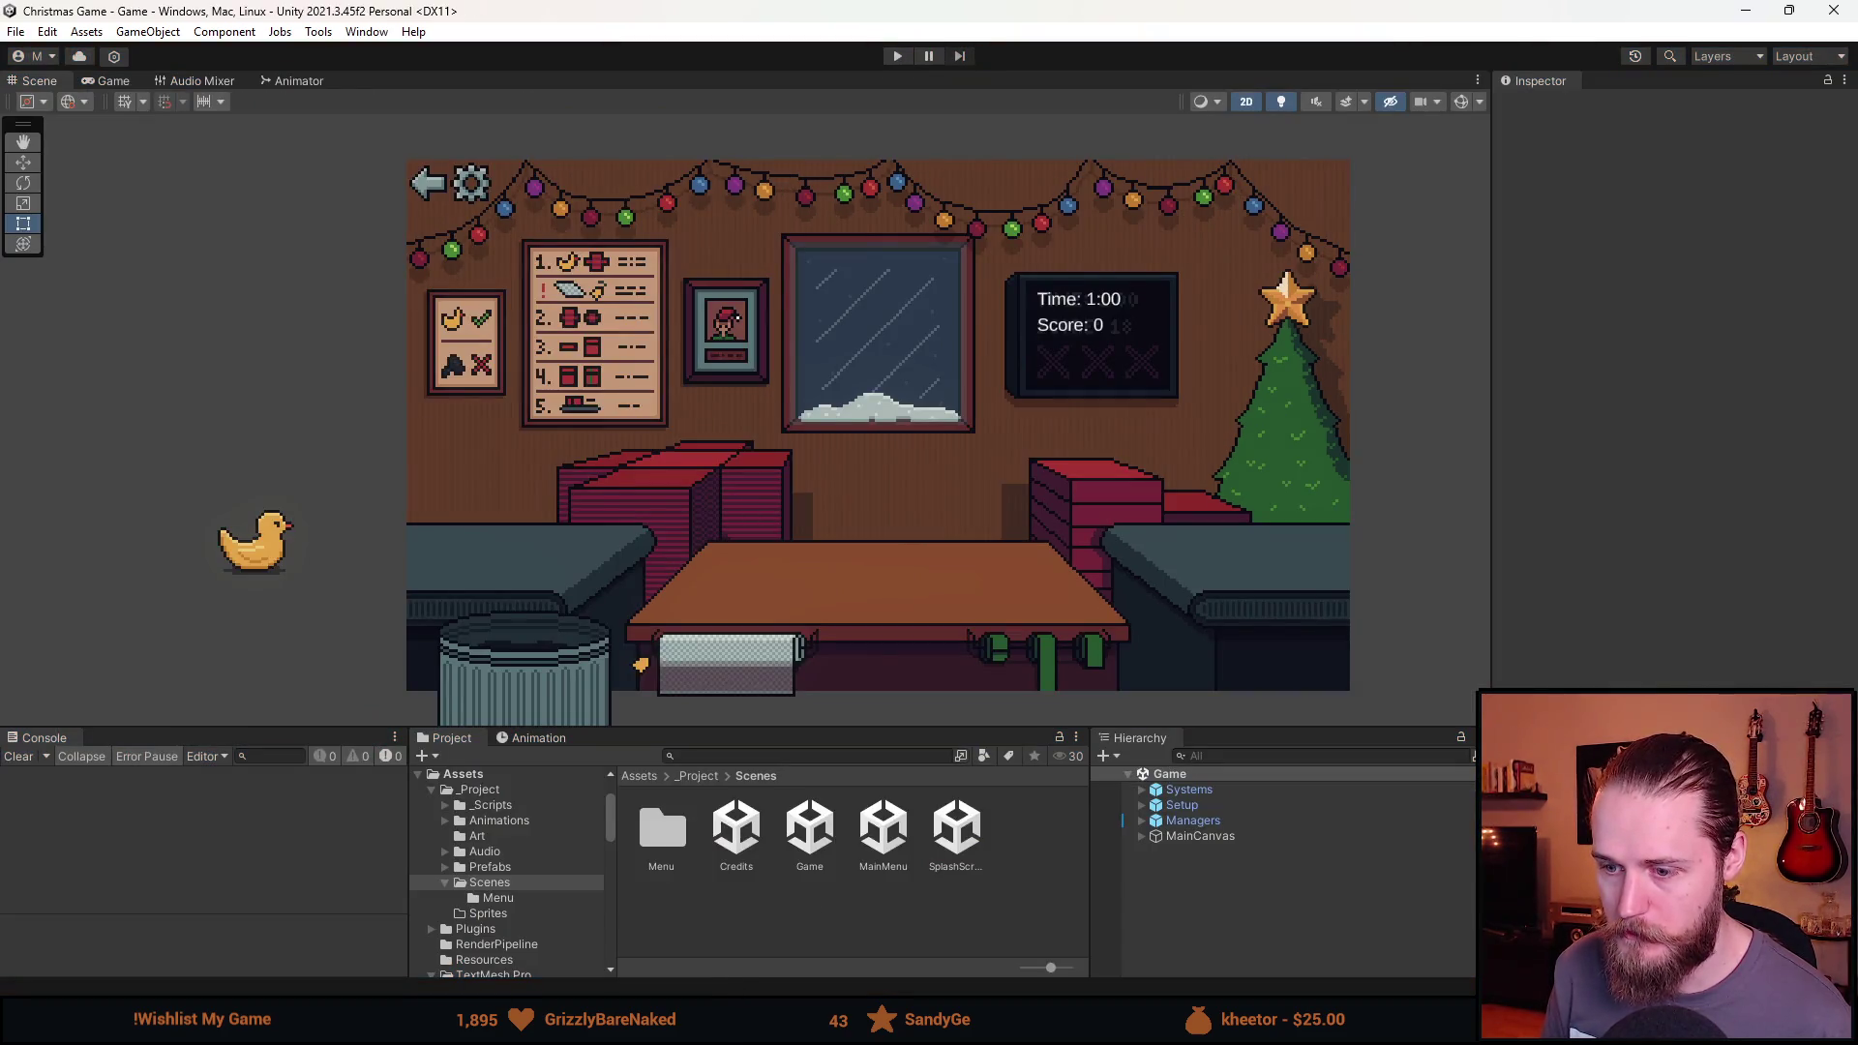
Check off Fix Settings in the XMAS SPECIAL list and return to Unity.
click(877, 956)
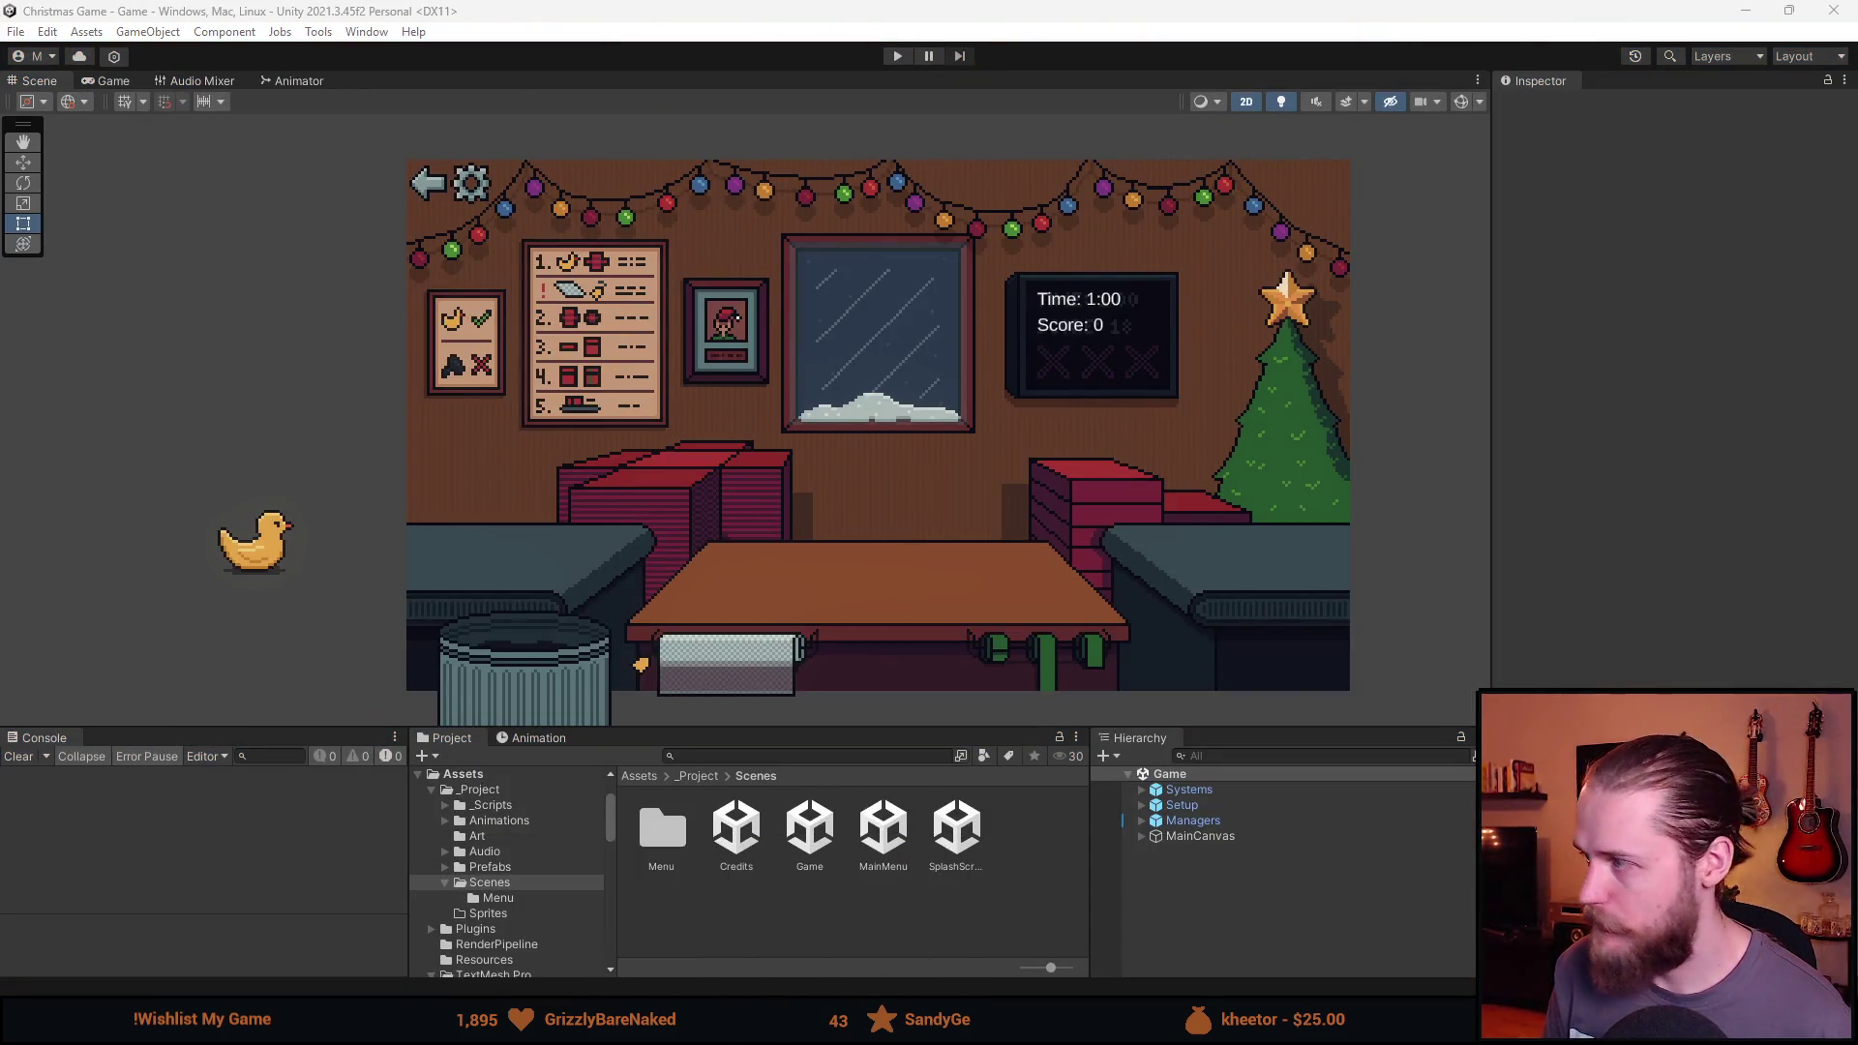
click(310, 549)
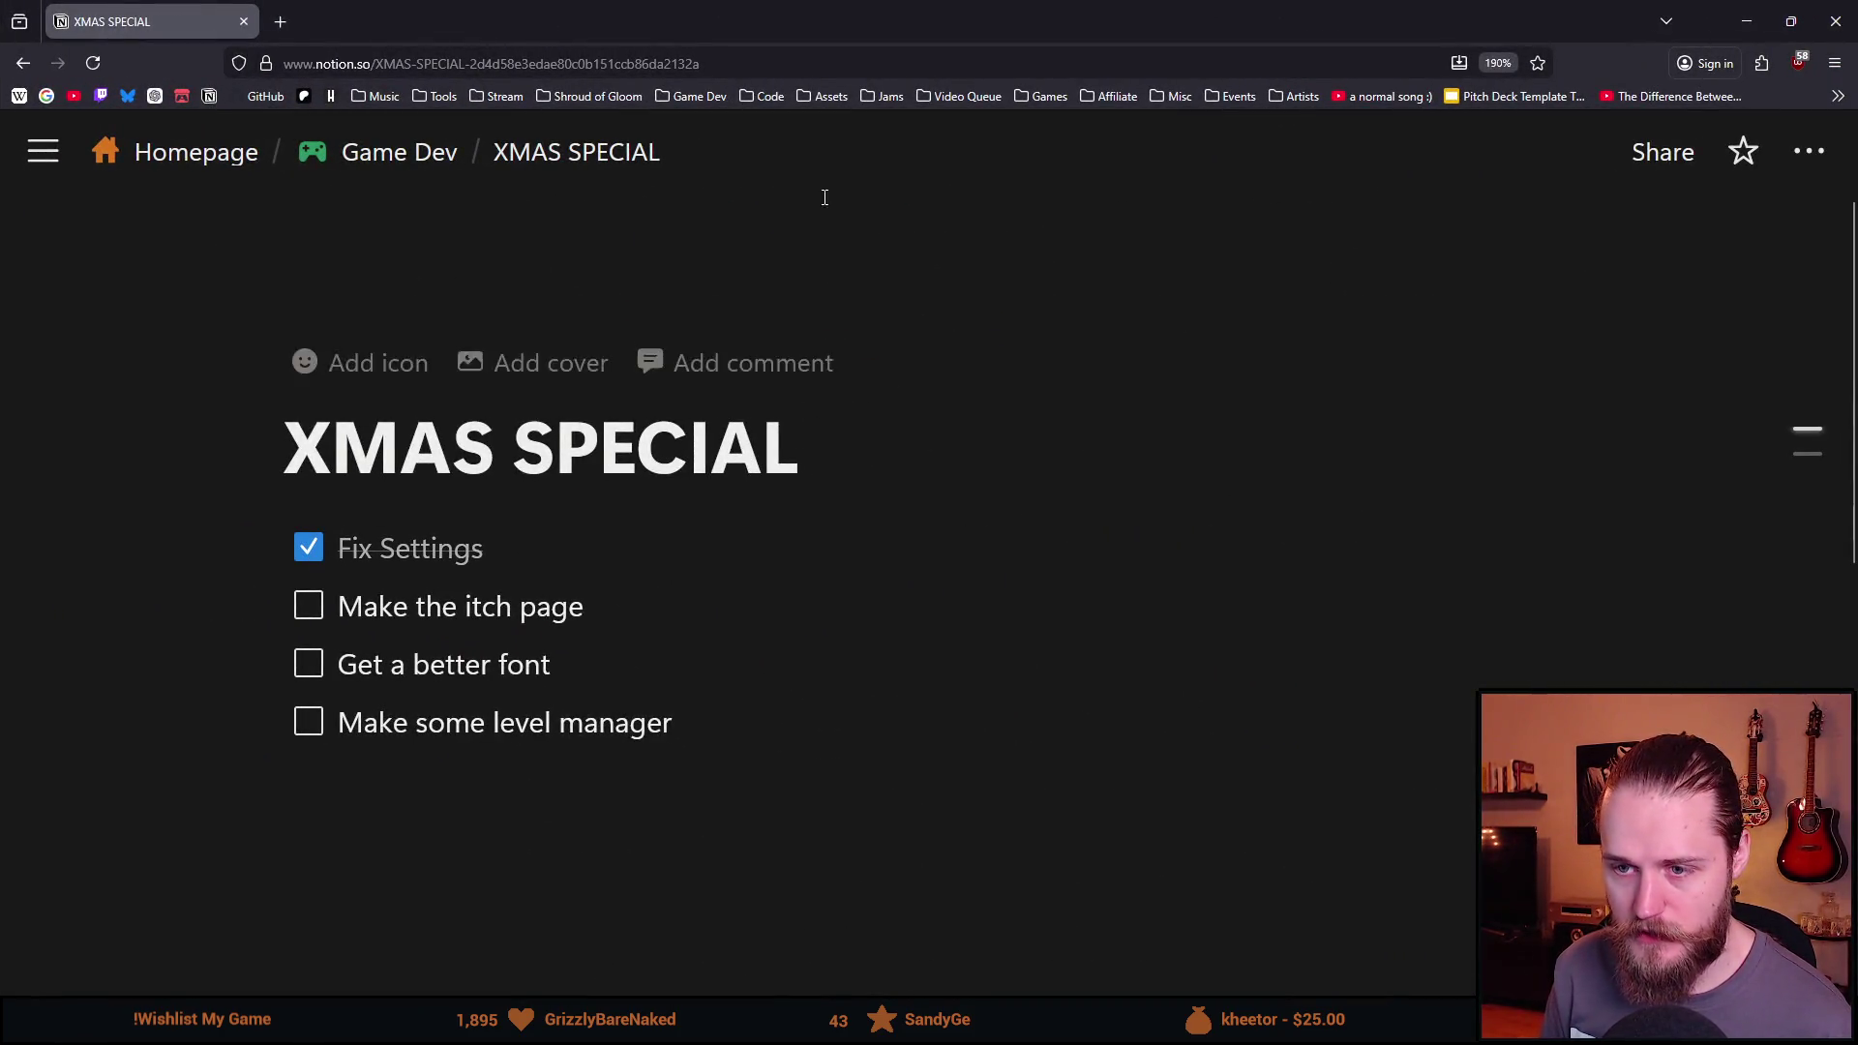
key(alt+Tab)
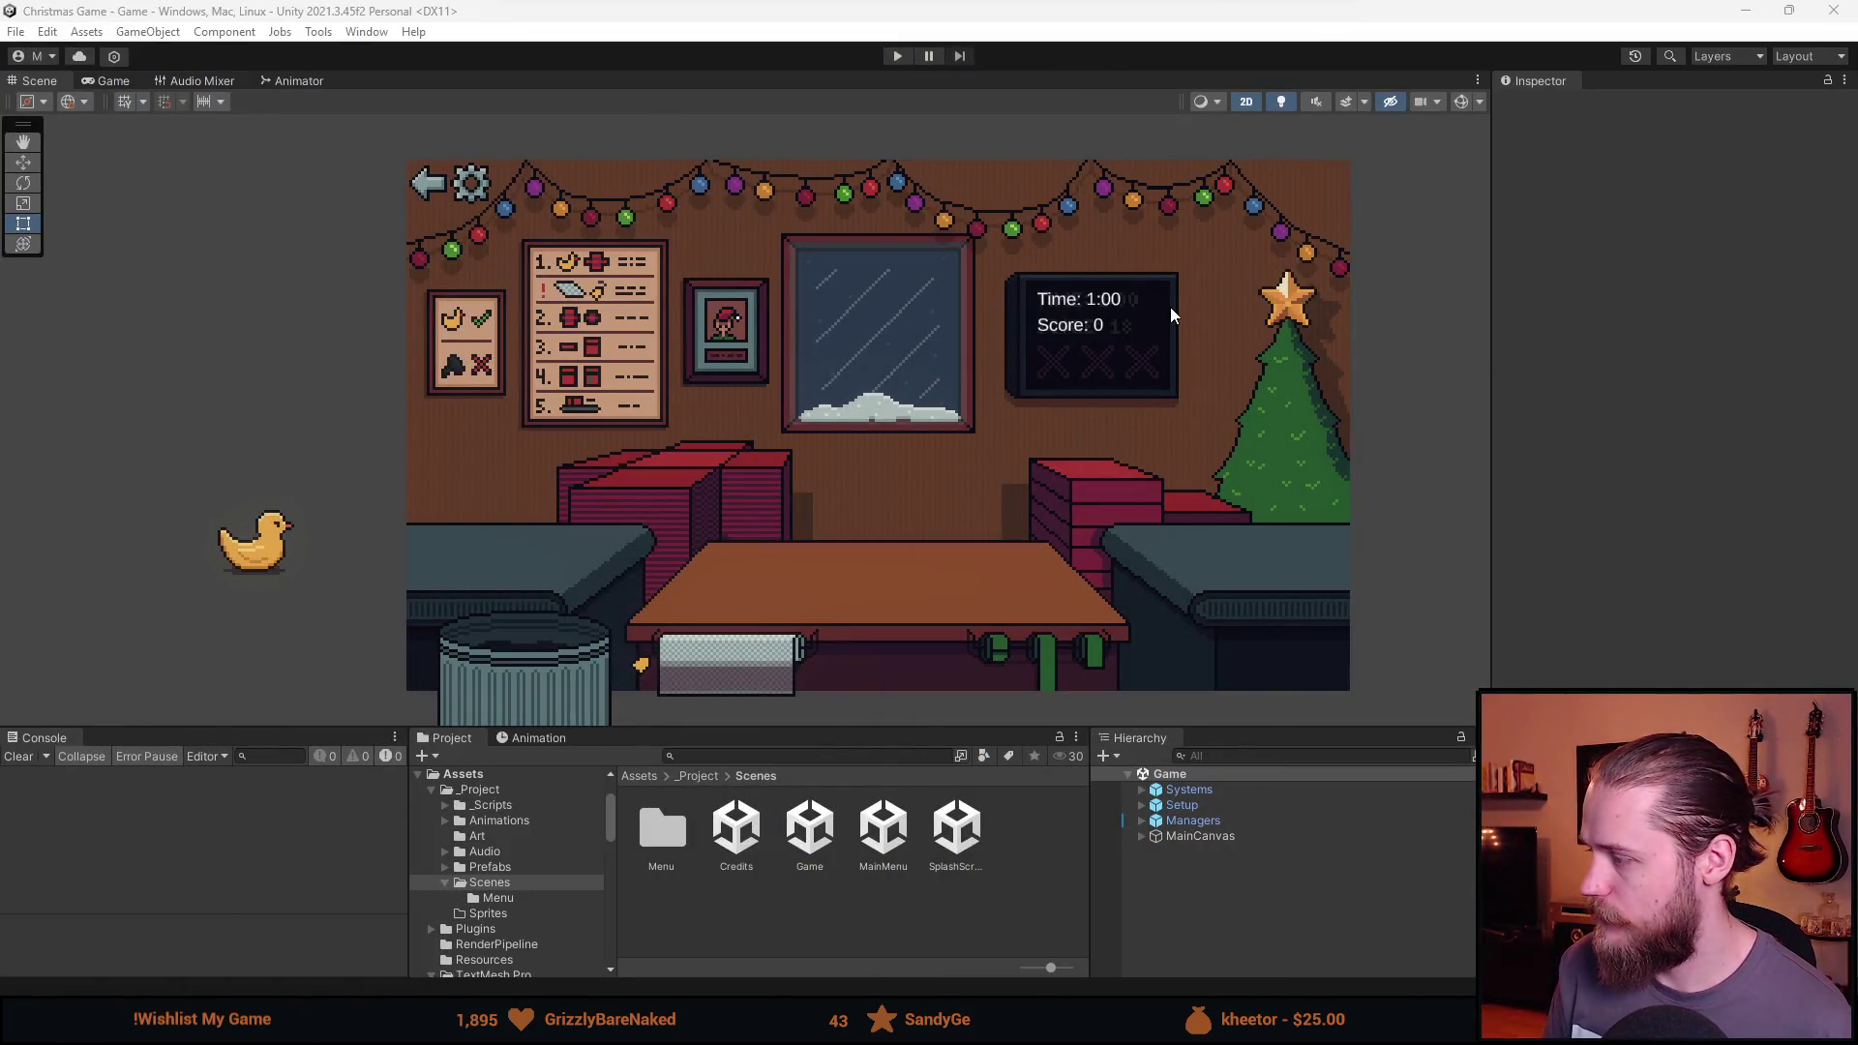
Enlarge the bottom panels and select Systems, Setup and Managers in the Game scene.
drag(810, 727, 768, 710)
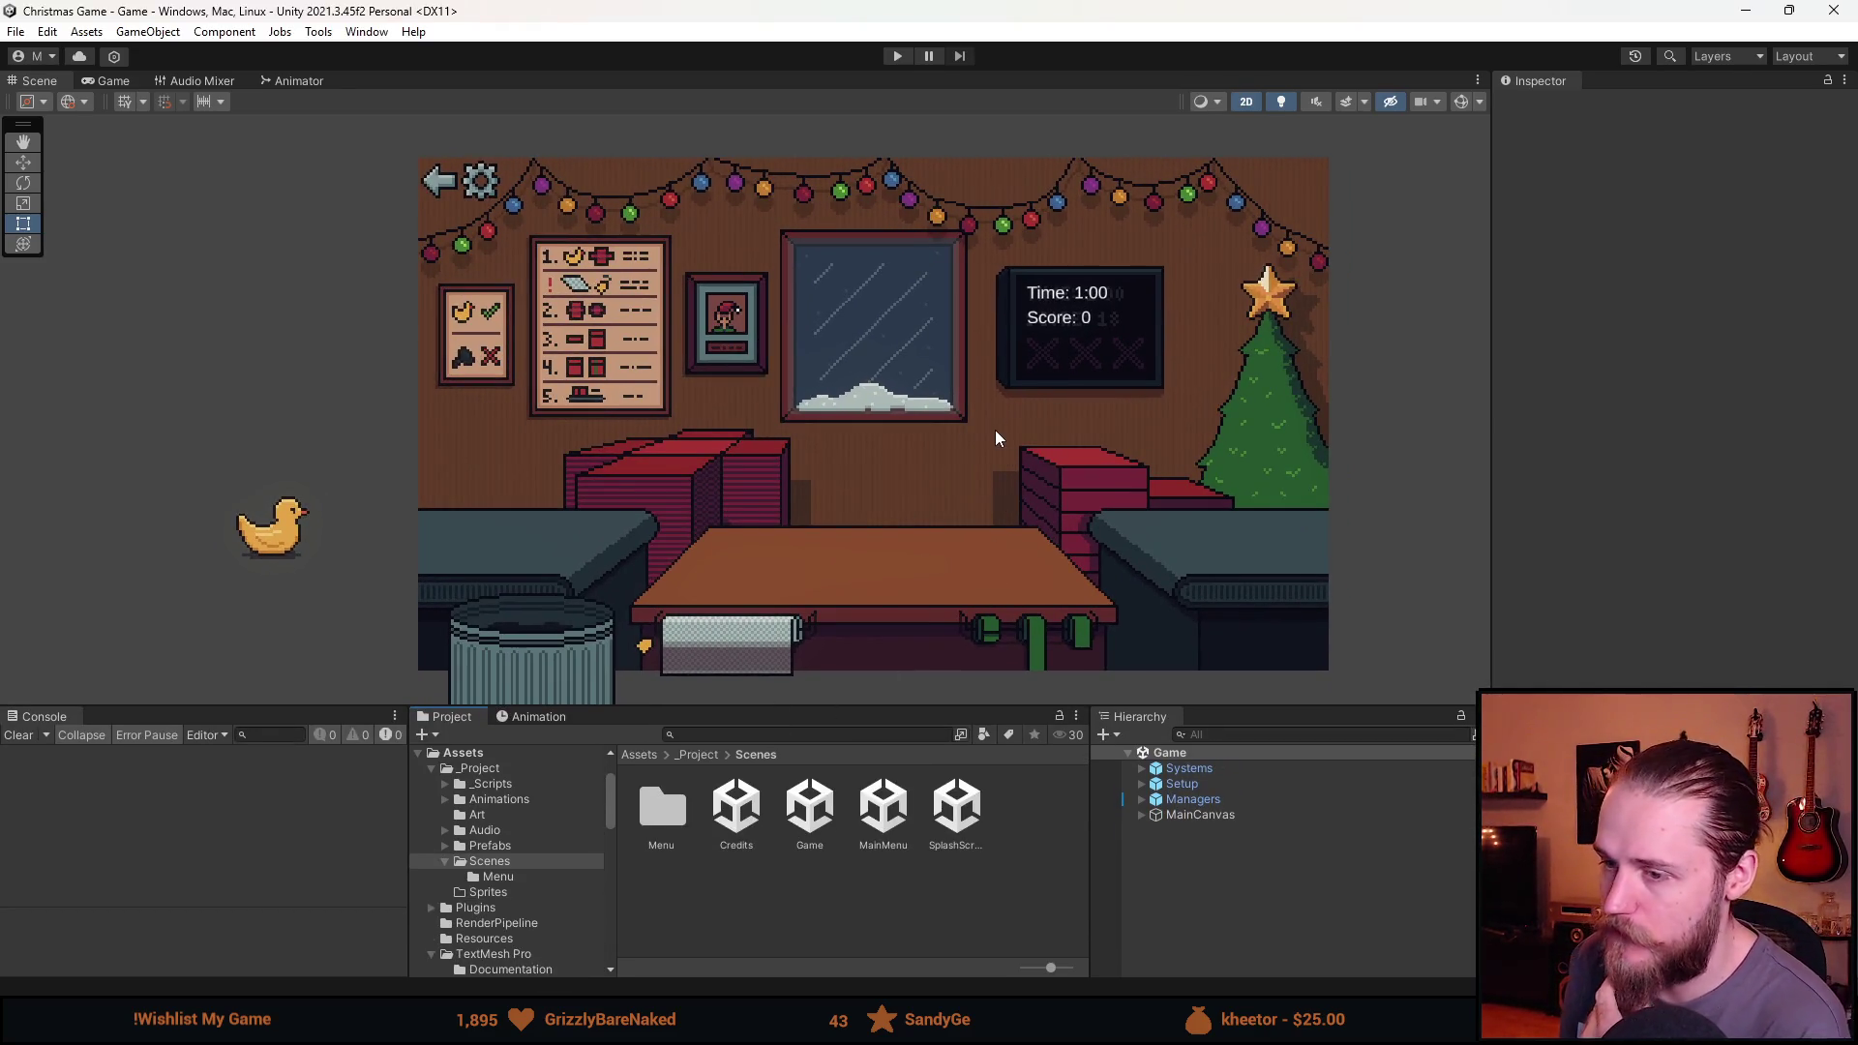
click(1215, 770)
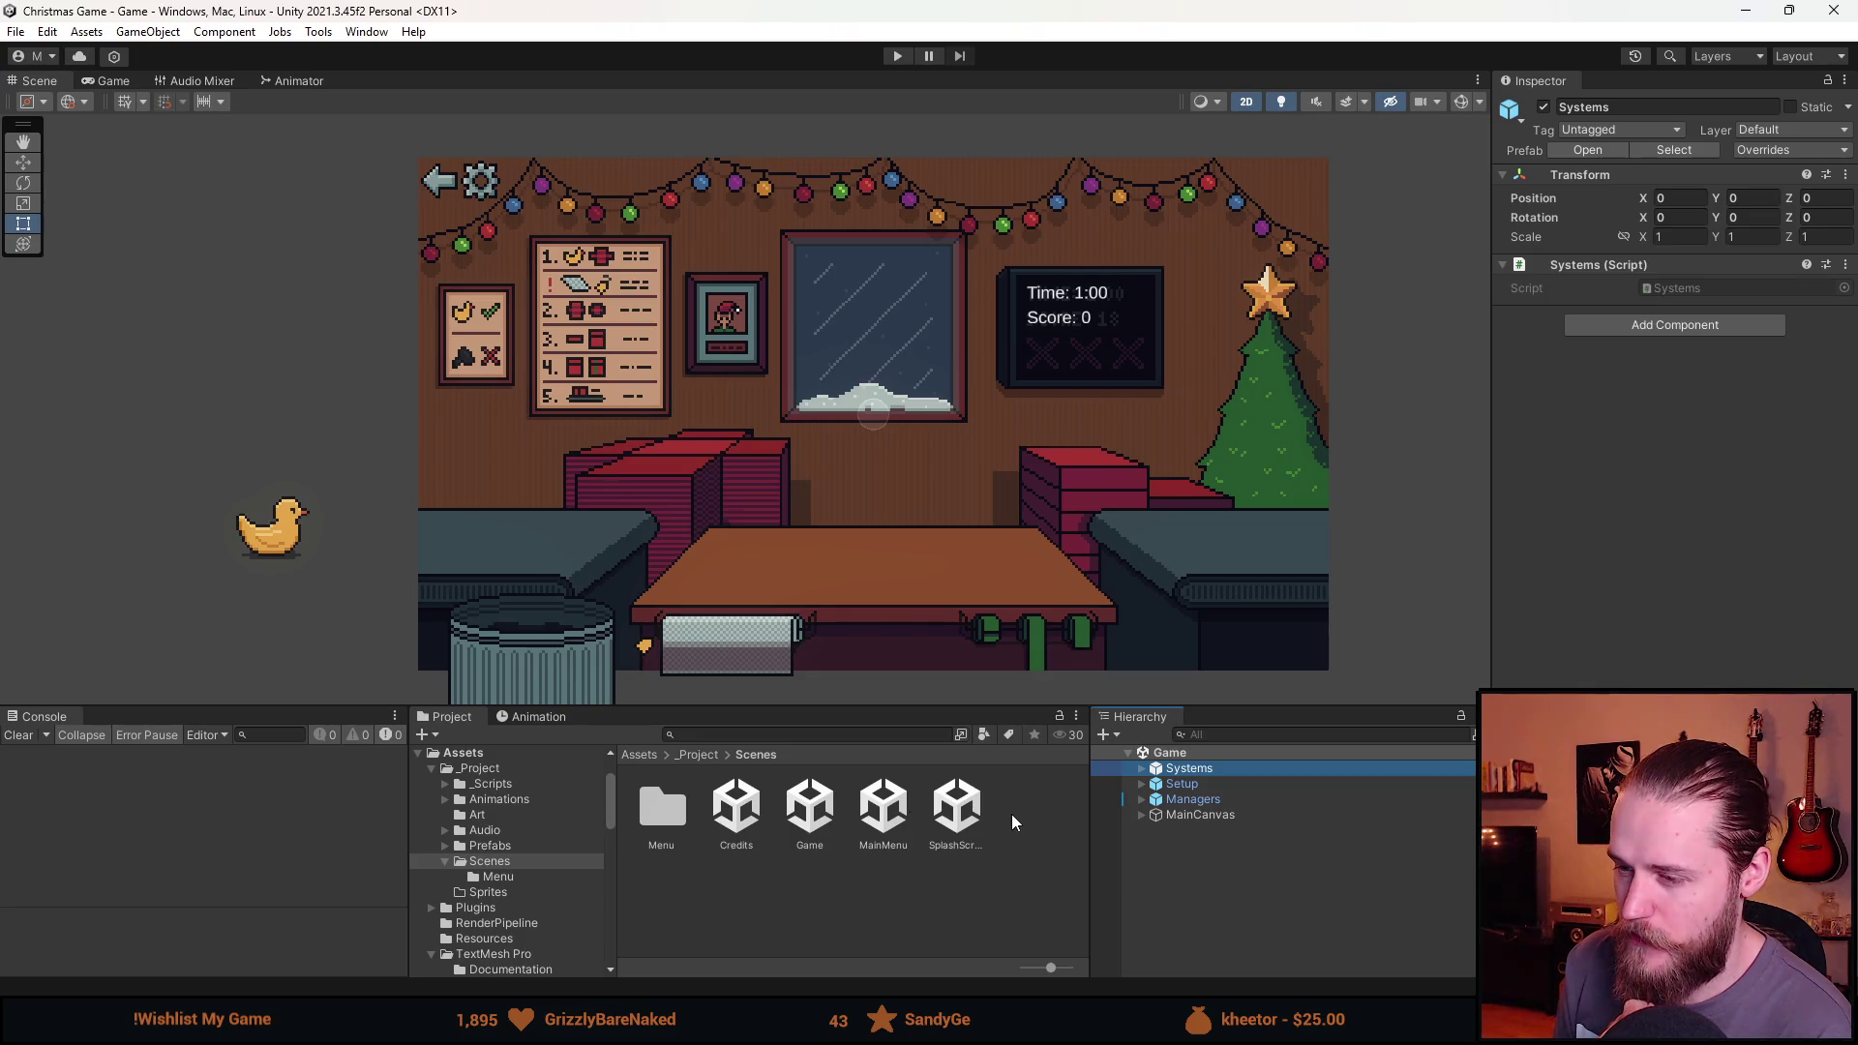
click(1245, 786)
click(1243, 798)
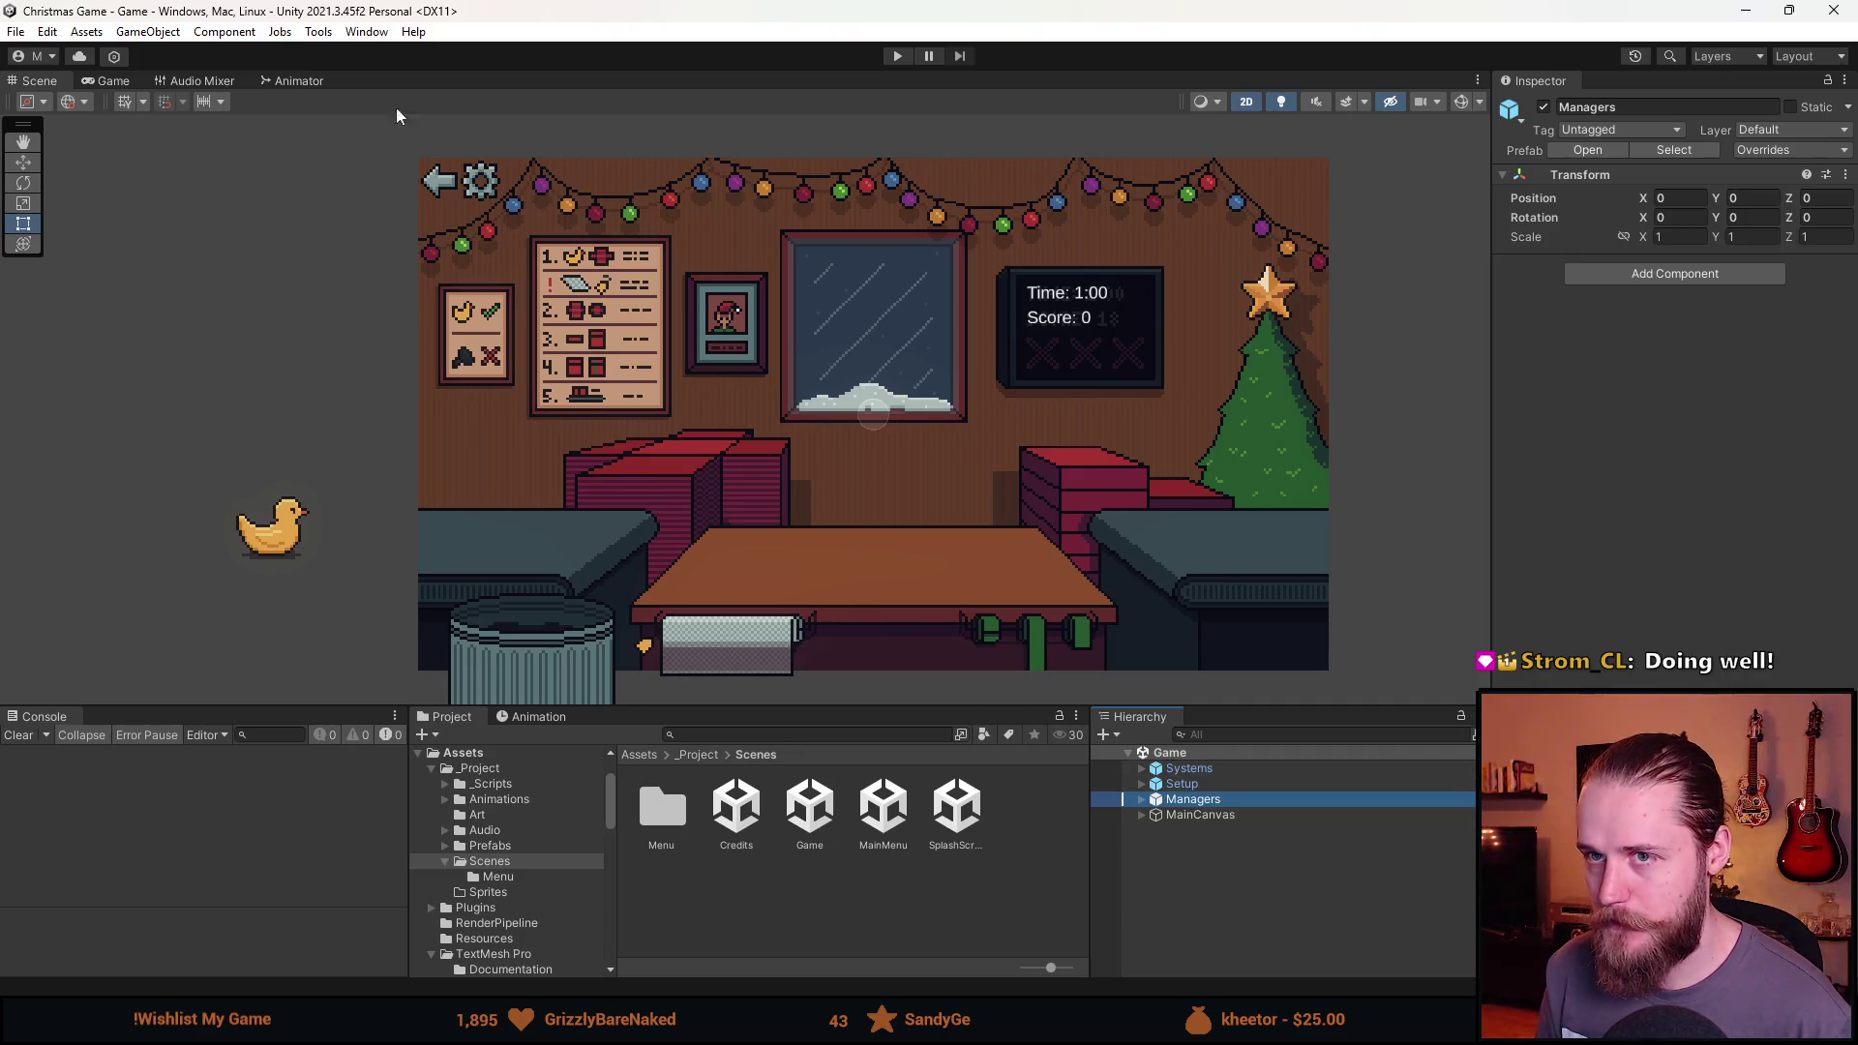
click(348, 32)
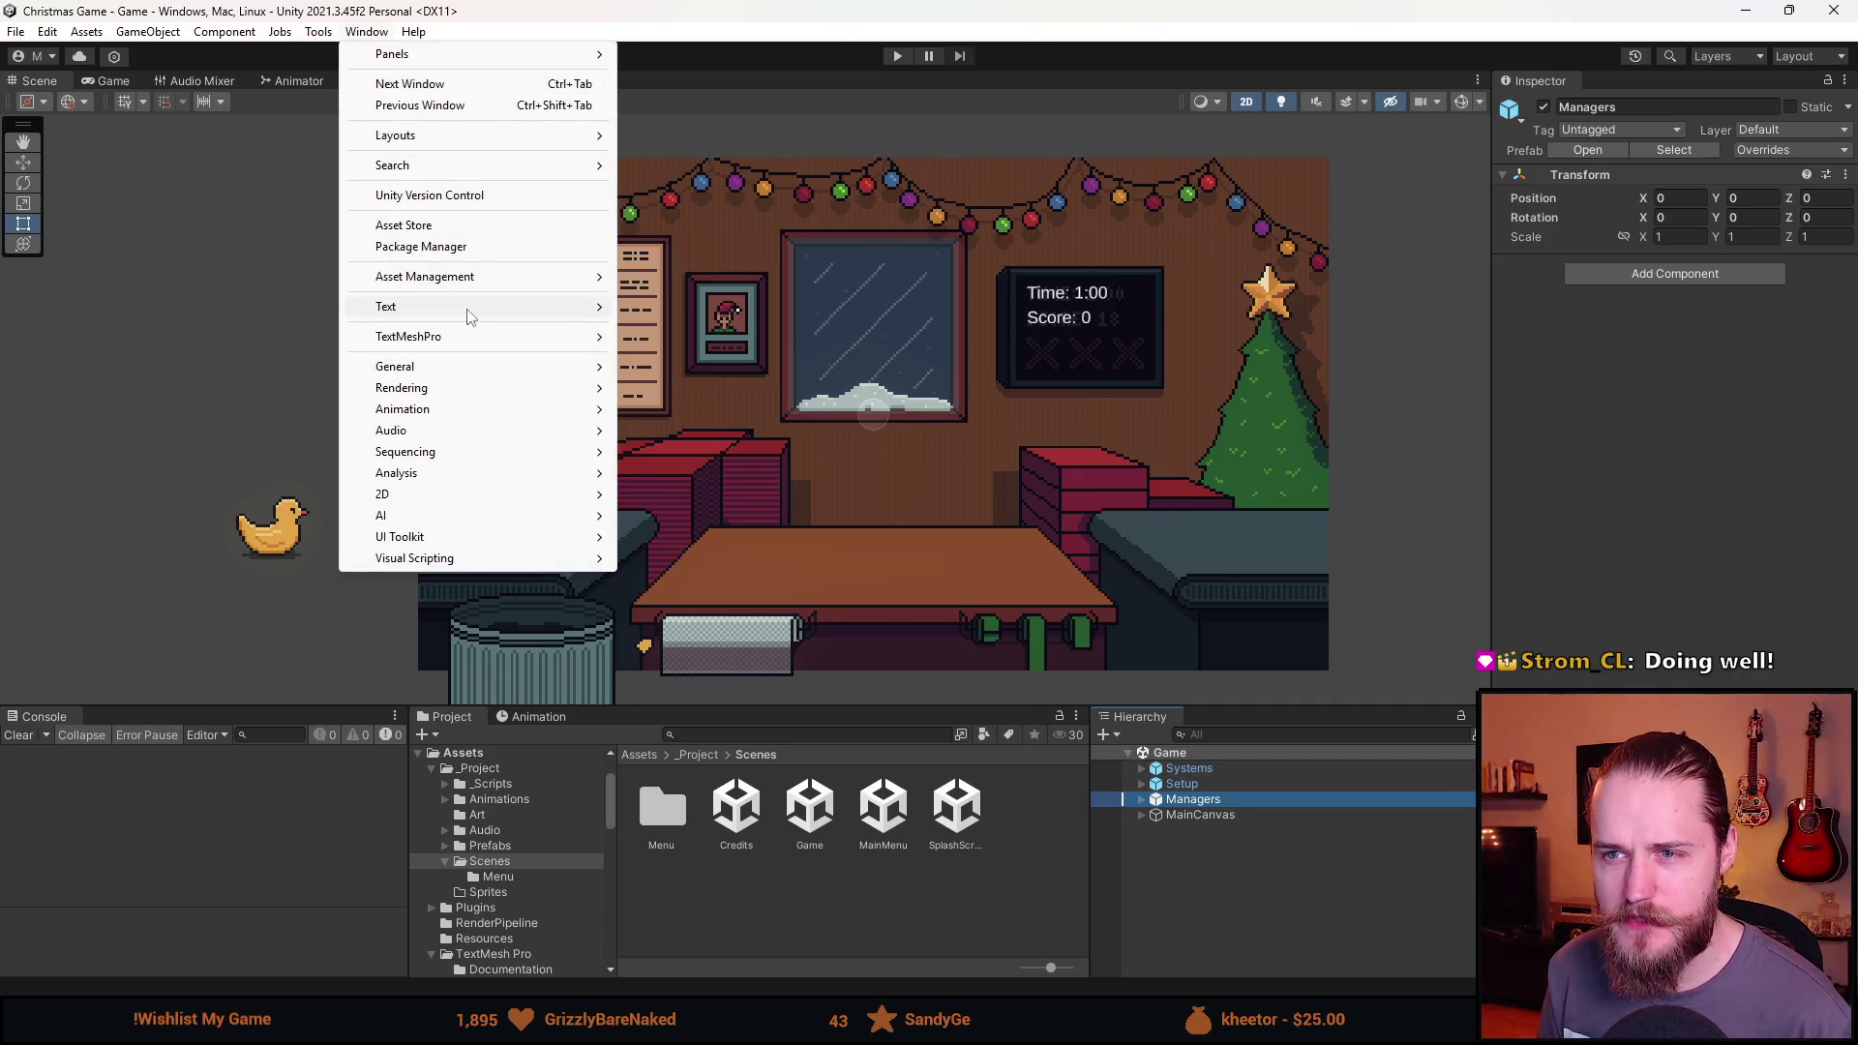
In Package Manager's My Assets list, open Free Pixel Font - Thaleah's Asset Store page.
mouse_move(475, 282)
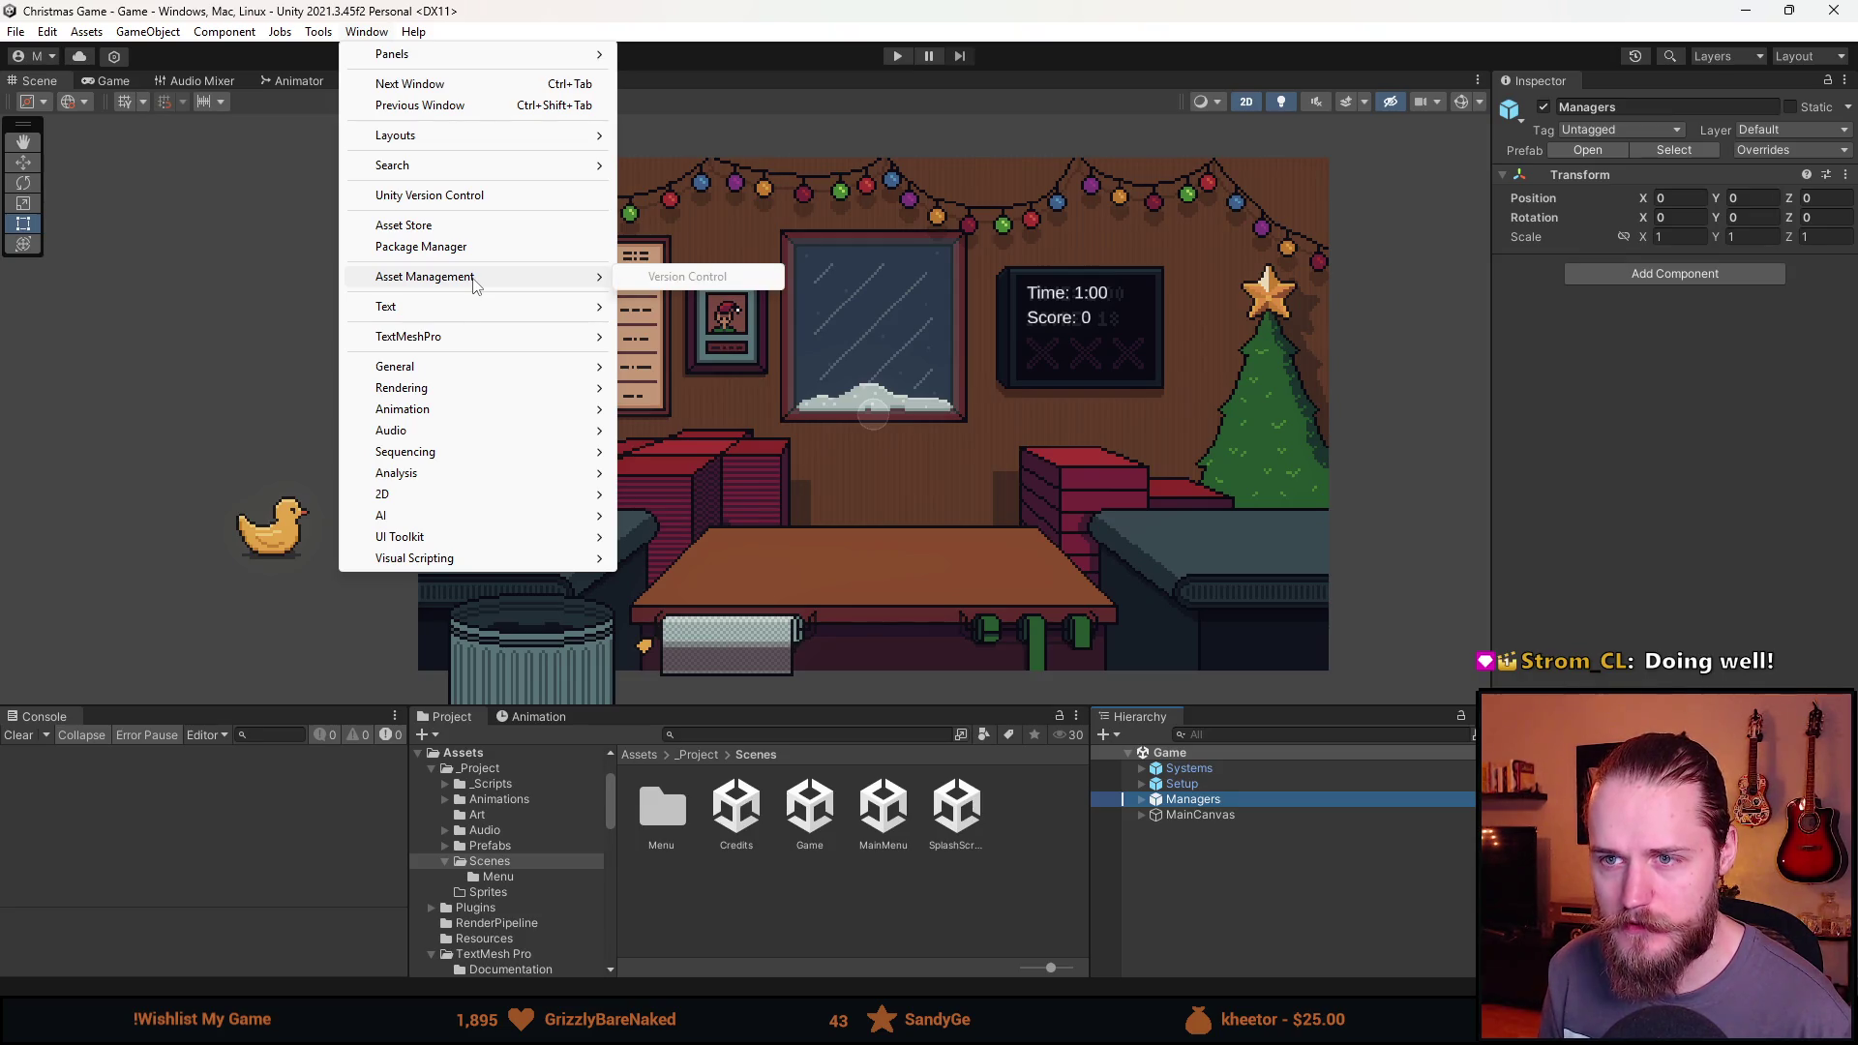
click(450, 246)
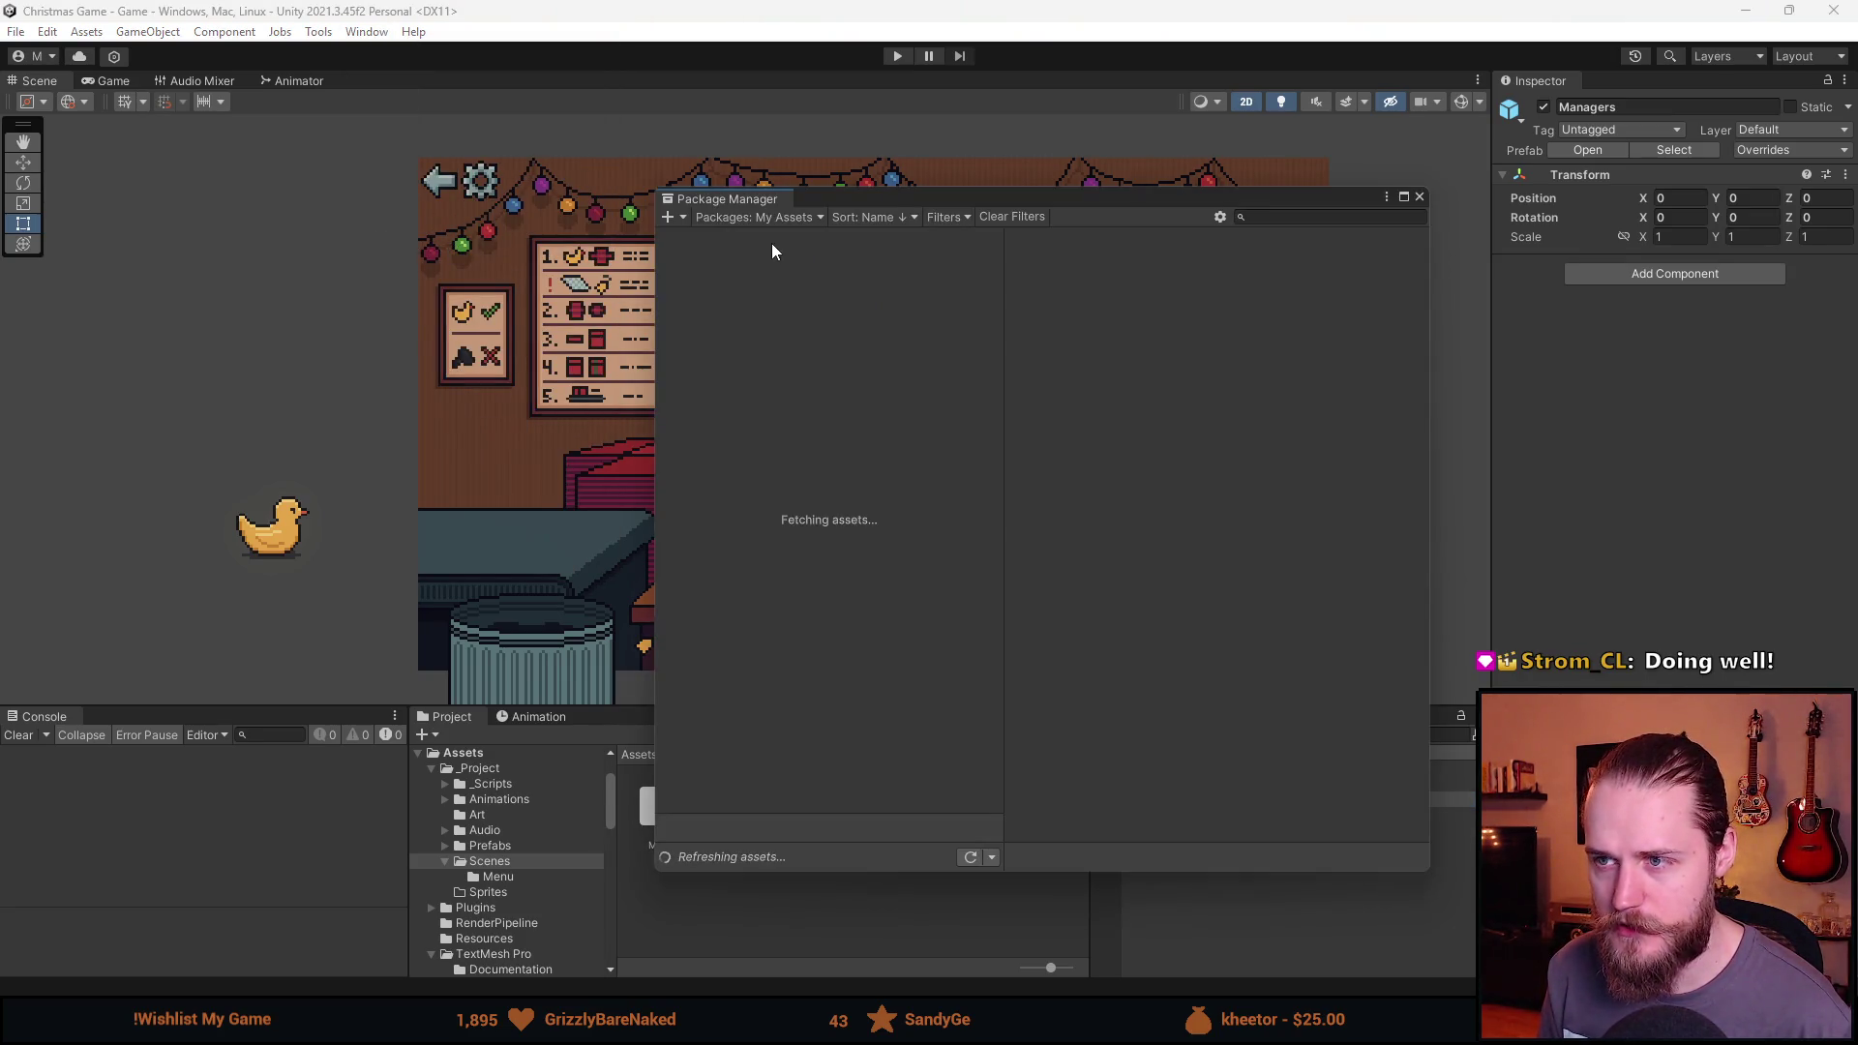
click(765, 217)
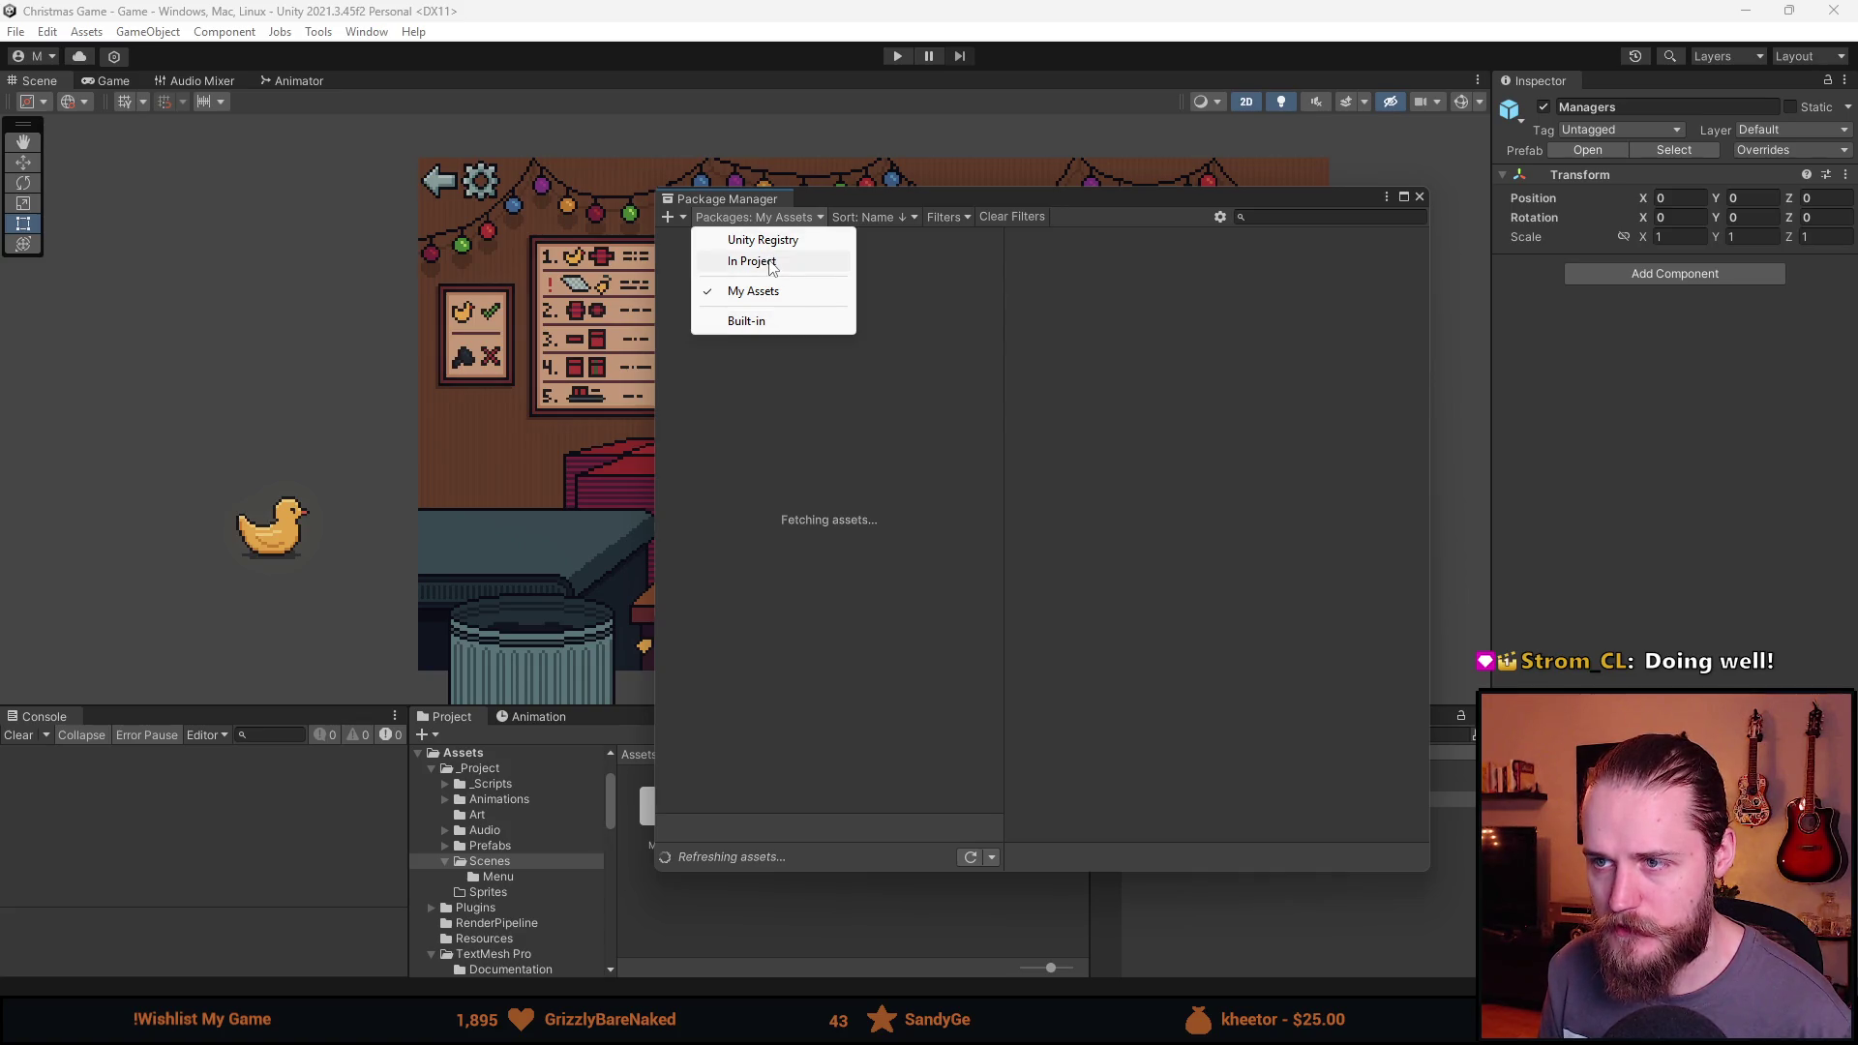
click(762, 295)
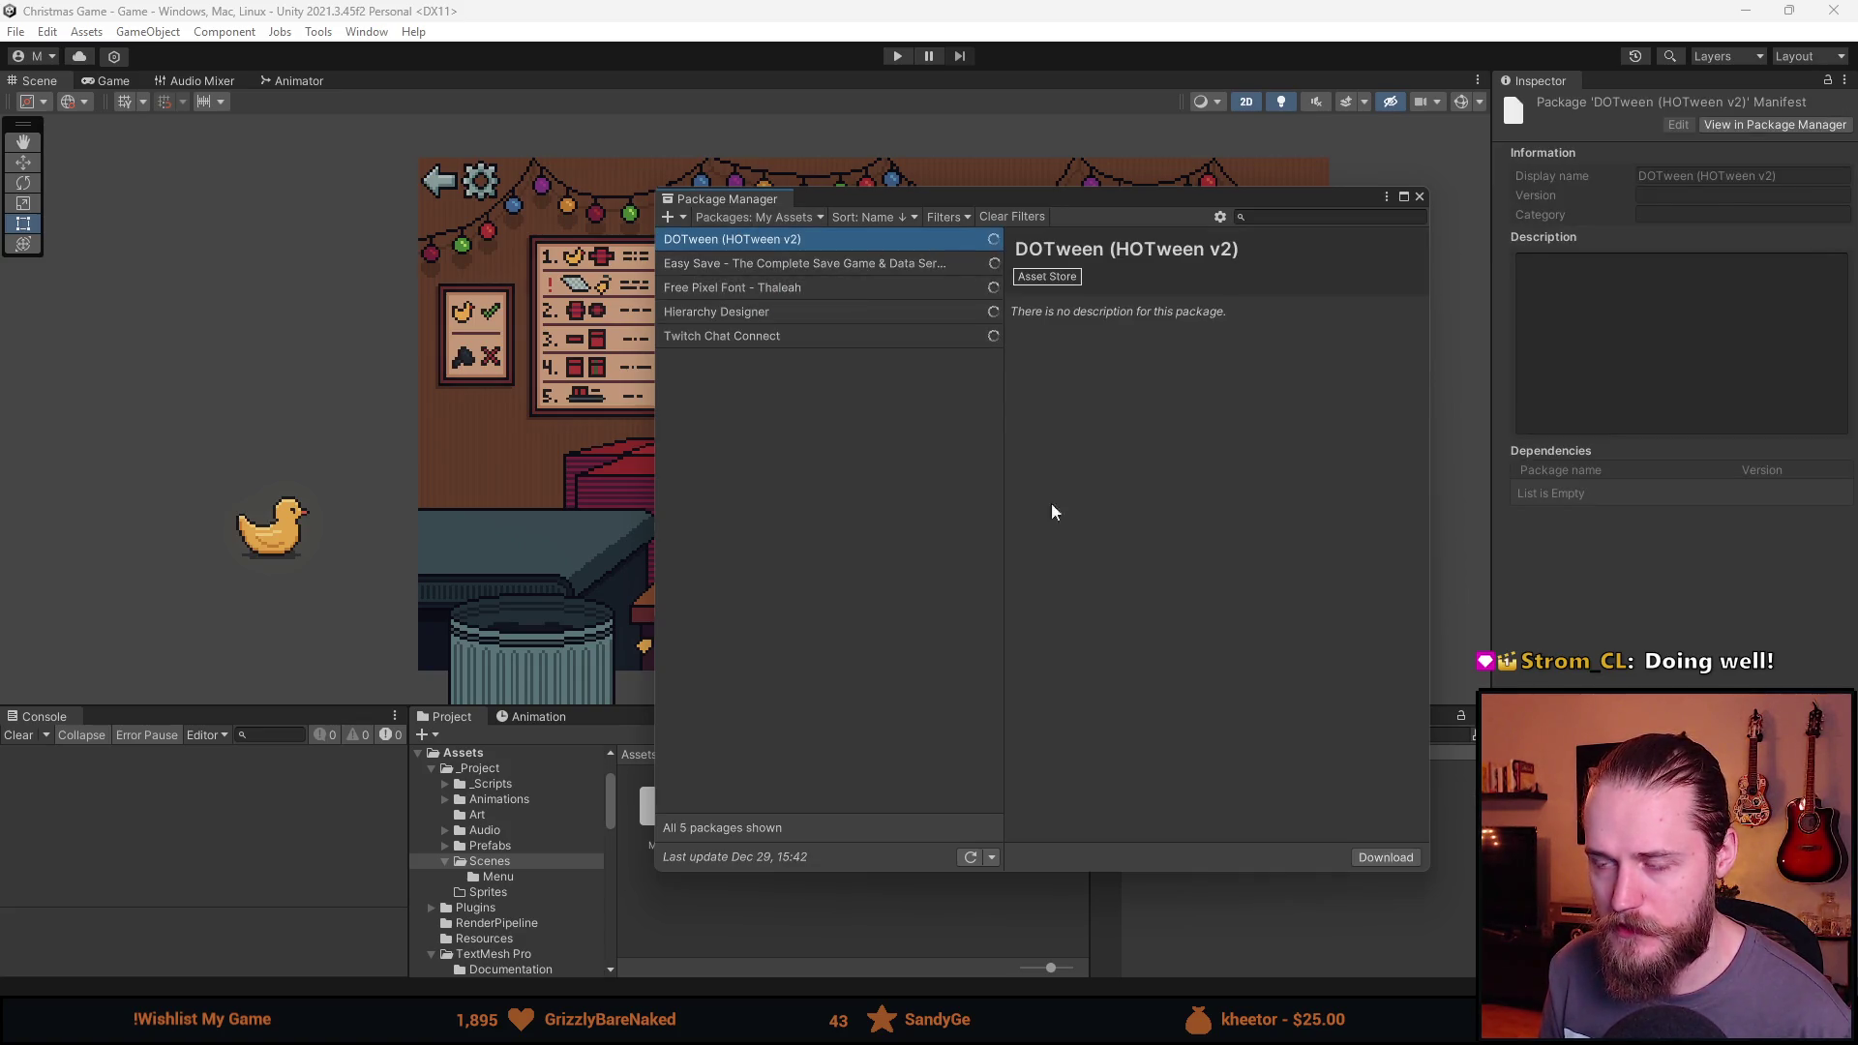
click(757, 291)
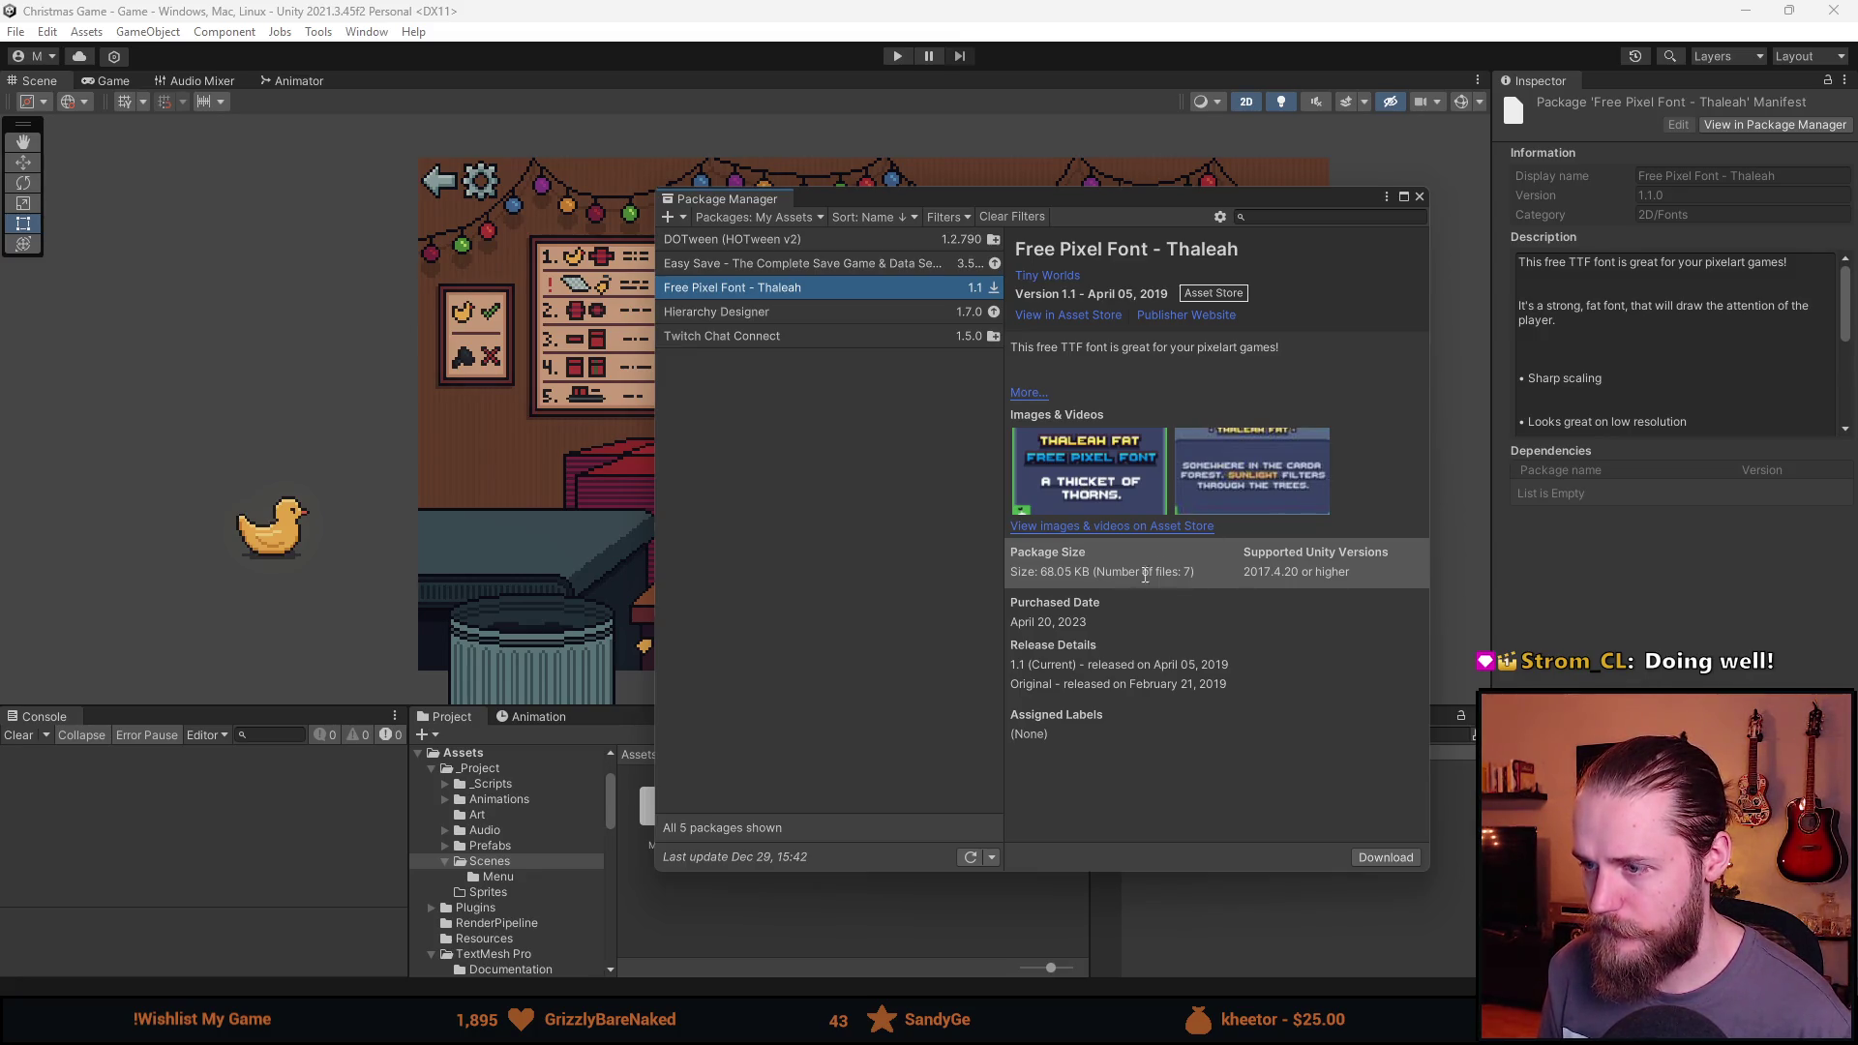
click(1079, 334)
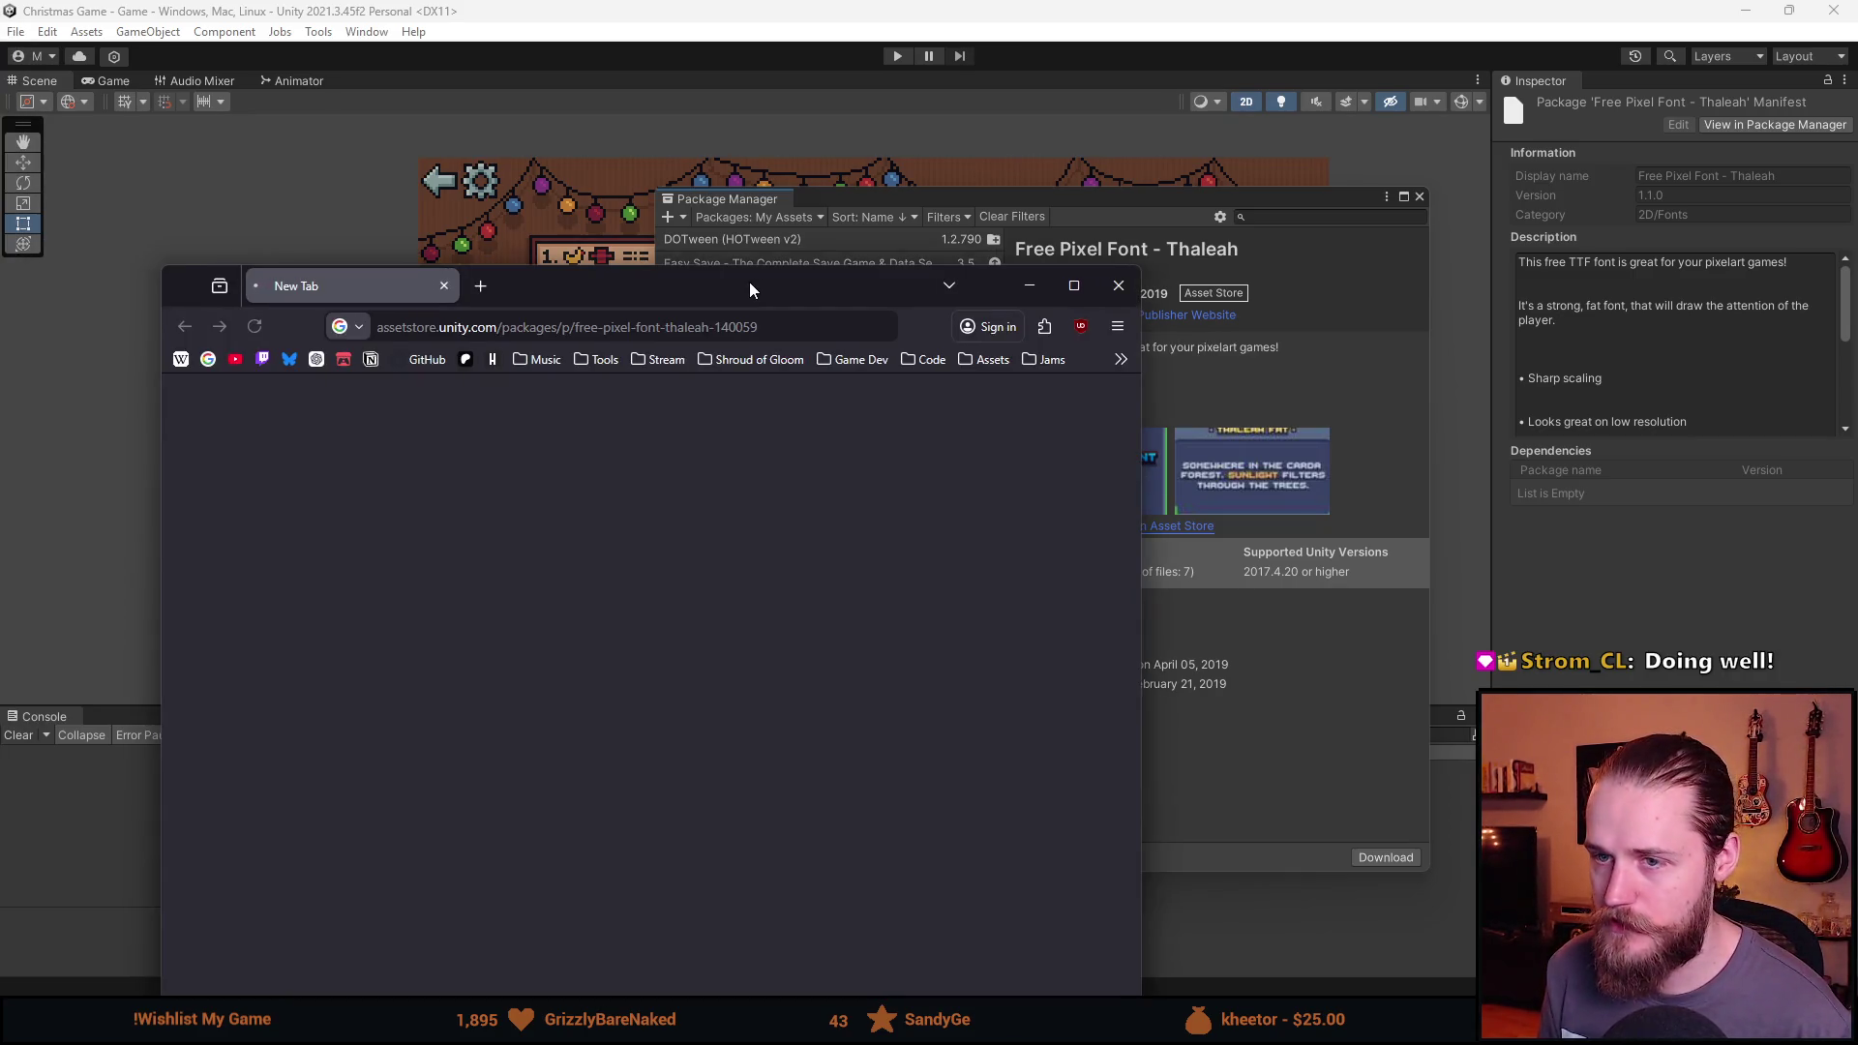
mouse_move(749, 281)
mouse_down()
mouse_move(810, 201)
mouse_move(821, 296)
mouse_up()
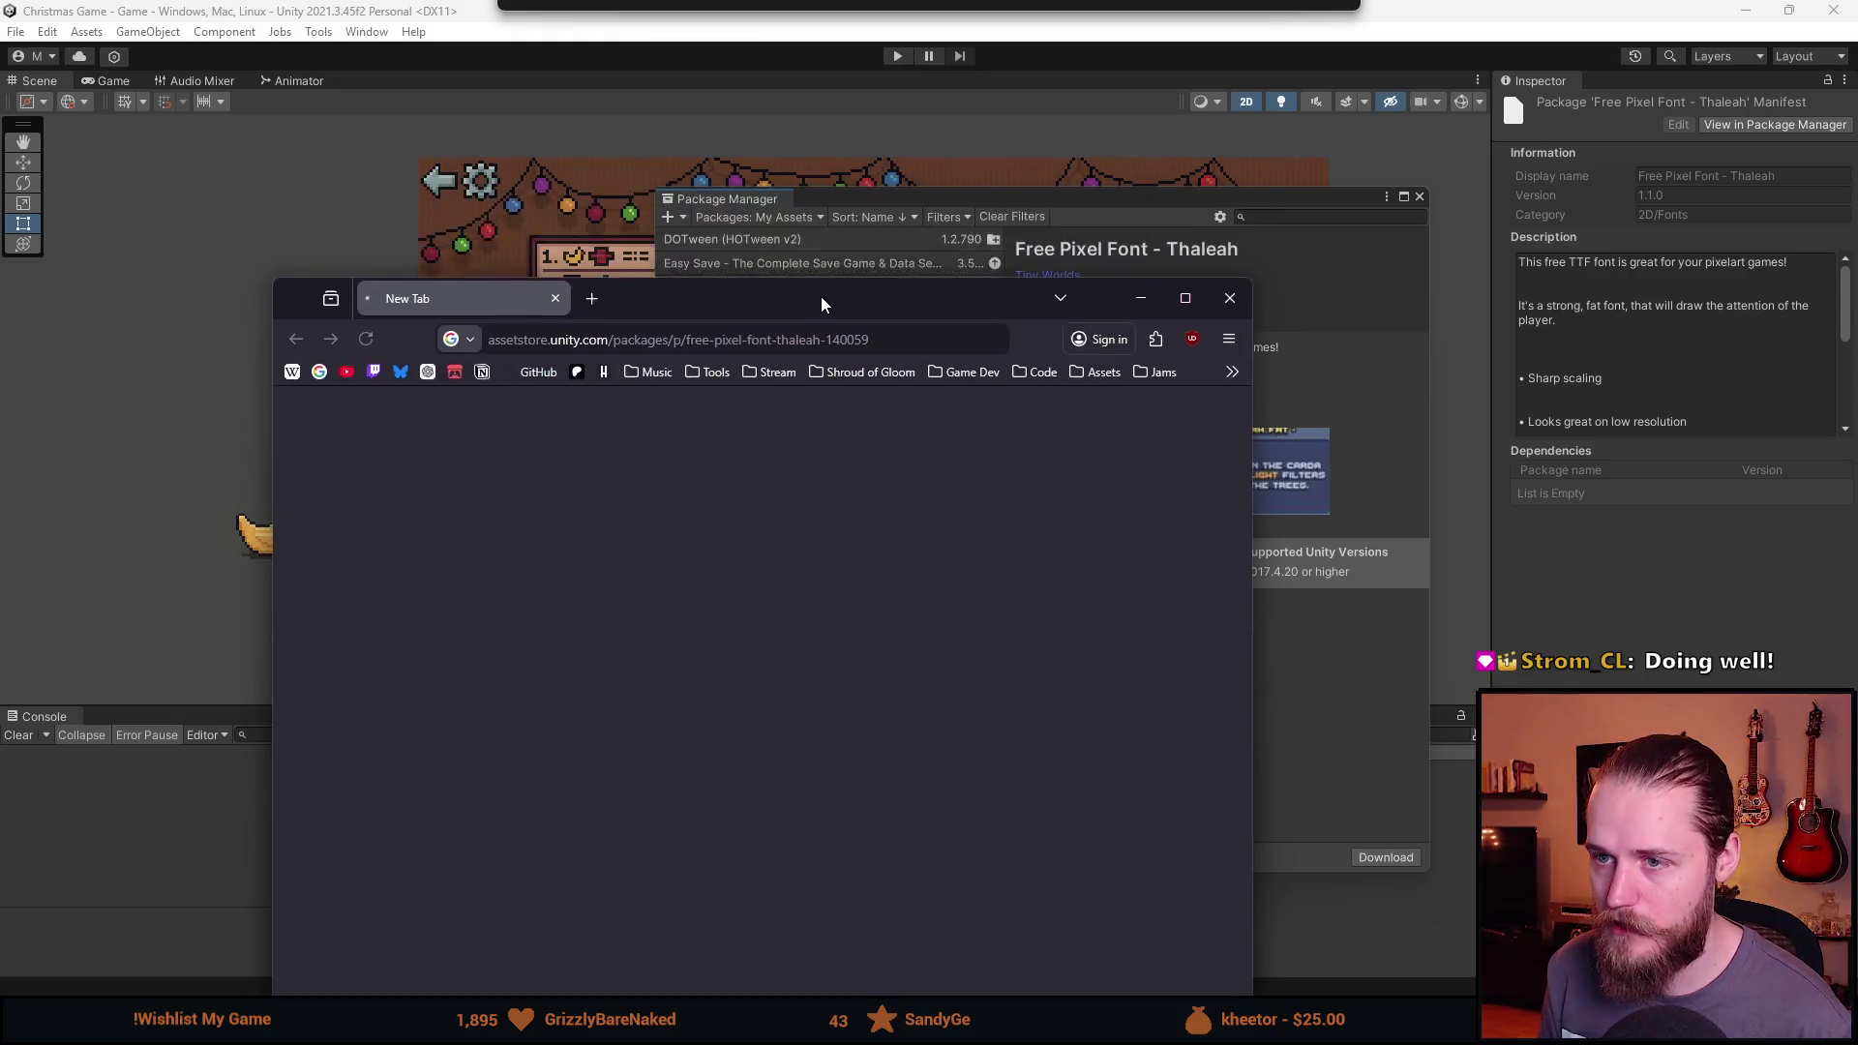
Maximize the browser and view the Thaleah font's second and alphabet preview images.
double_click(821, 298)
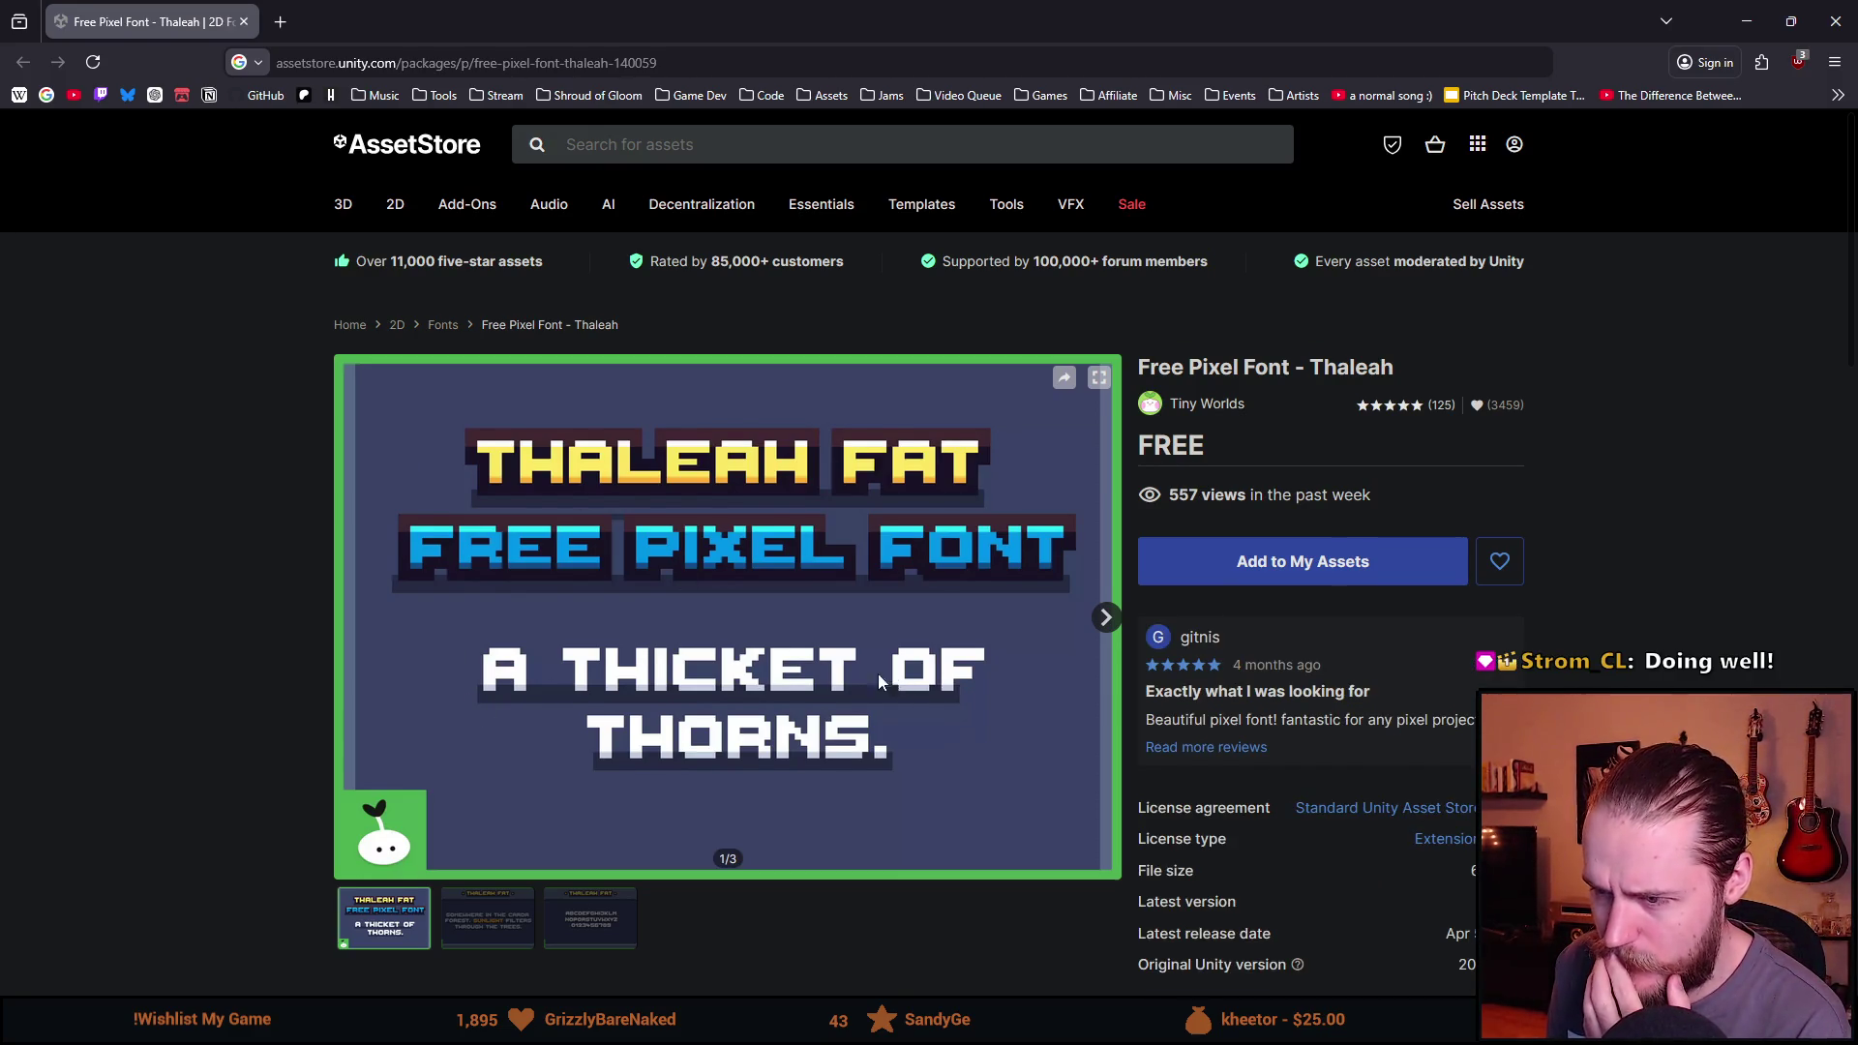
scroll(513, 711, down, 2)
click(488, 705)
scroll(478, 470, up, 1)
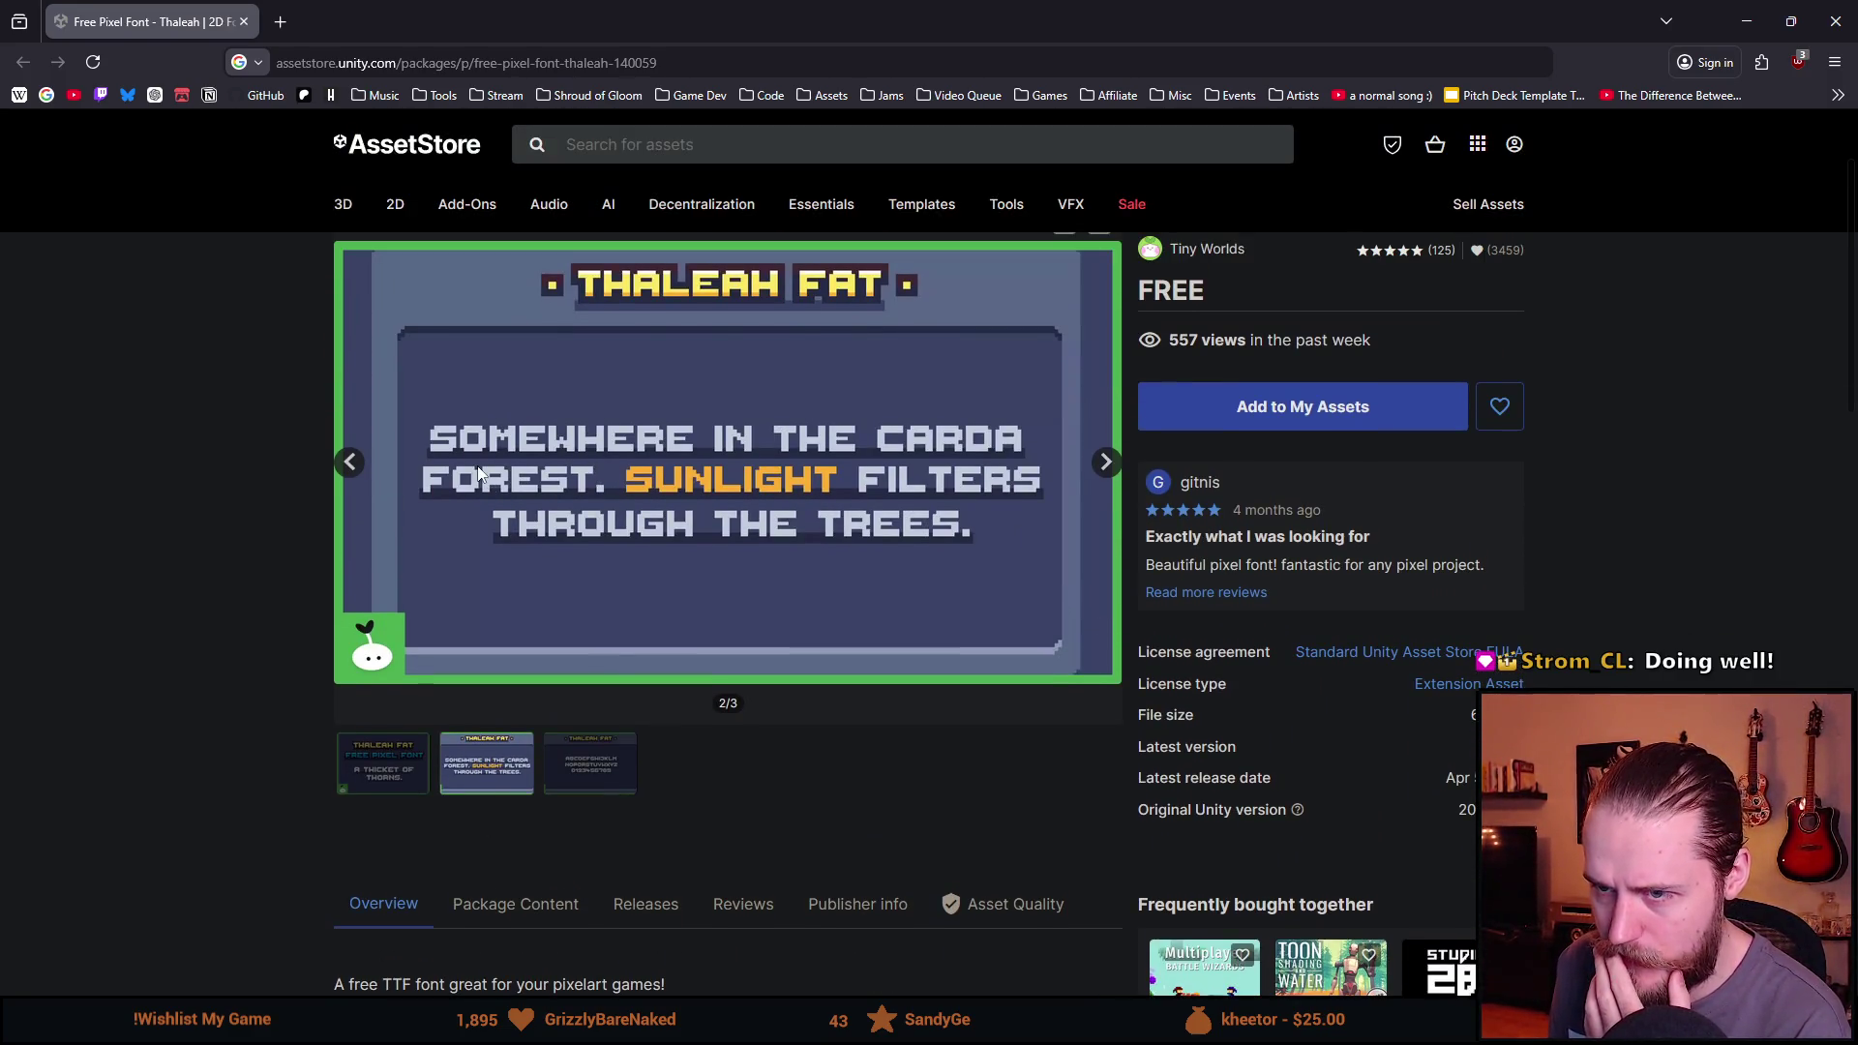
click(589, 764)
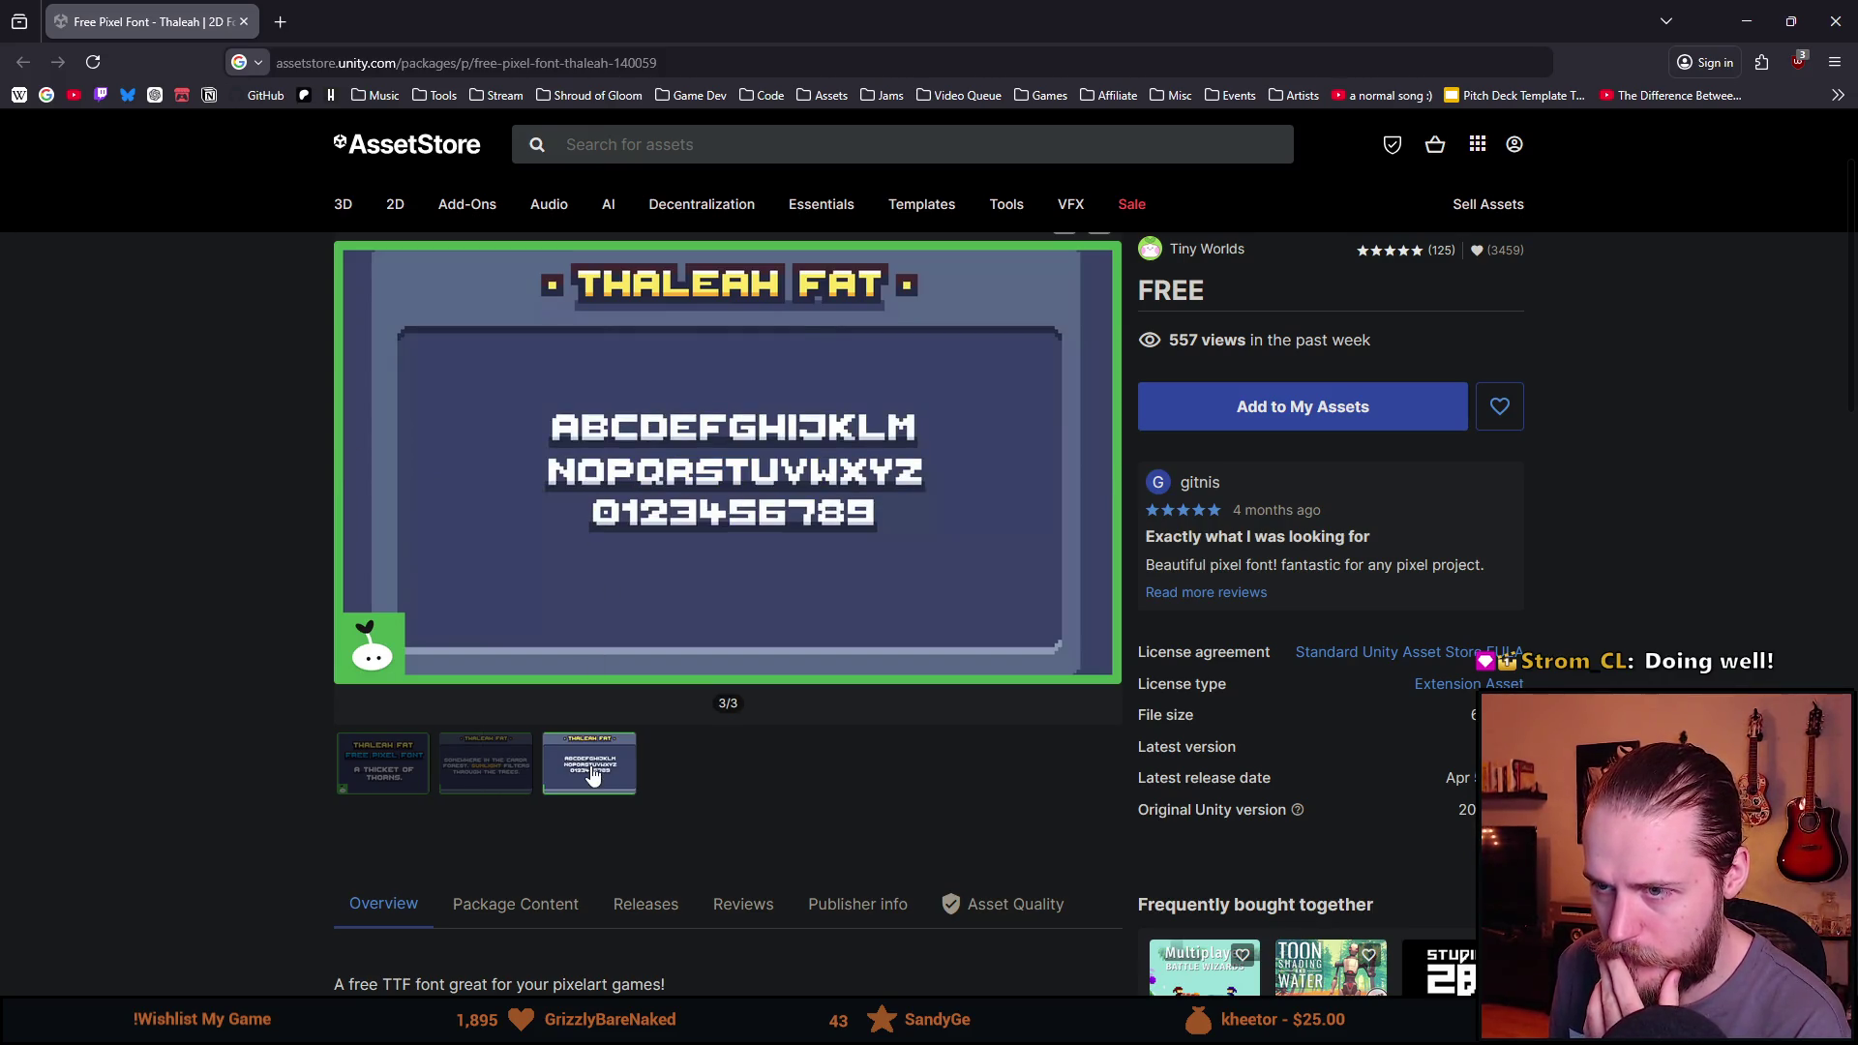
Scroll through the Thaleah font's description and package details.
scroll(586, 713, down, 2)
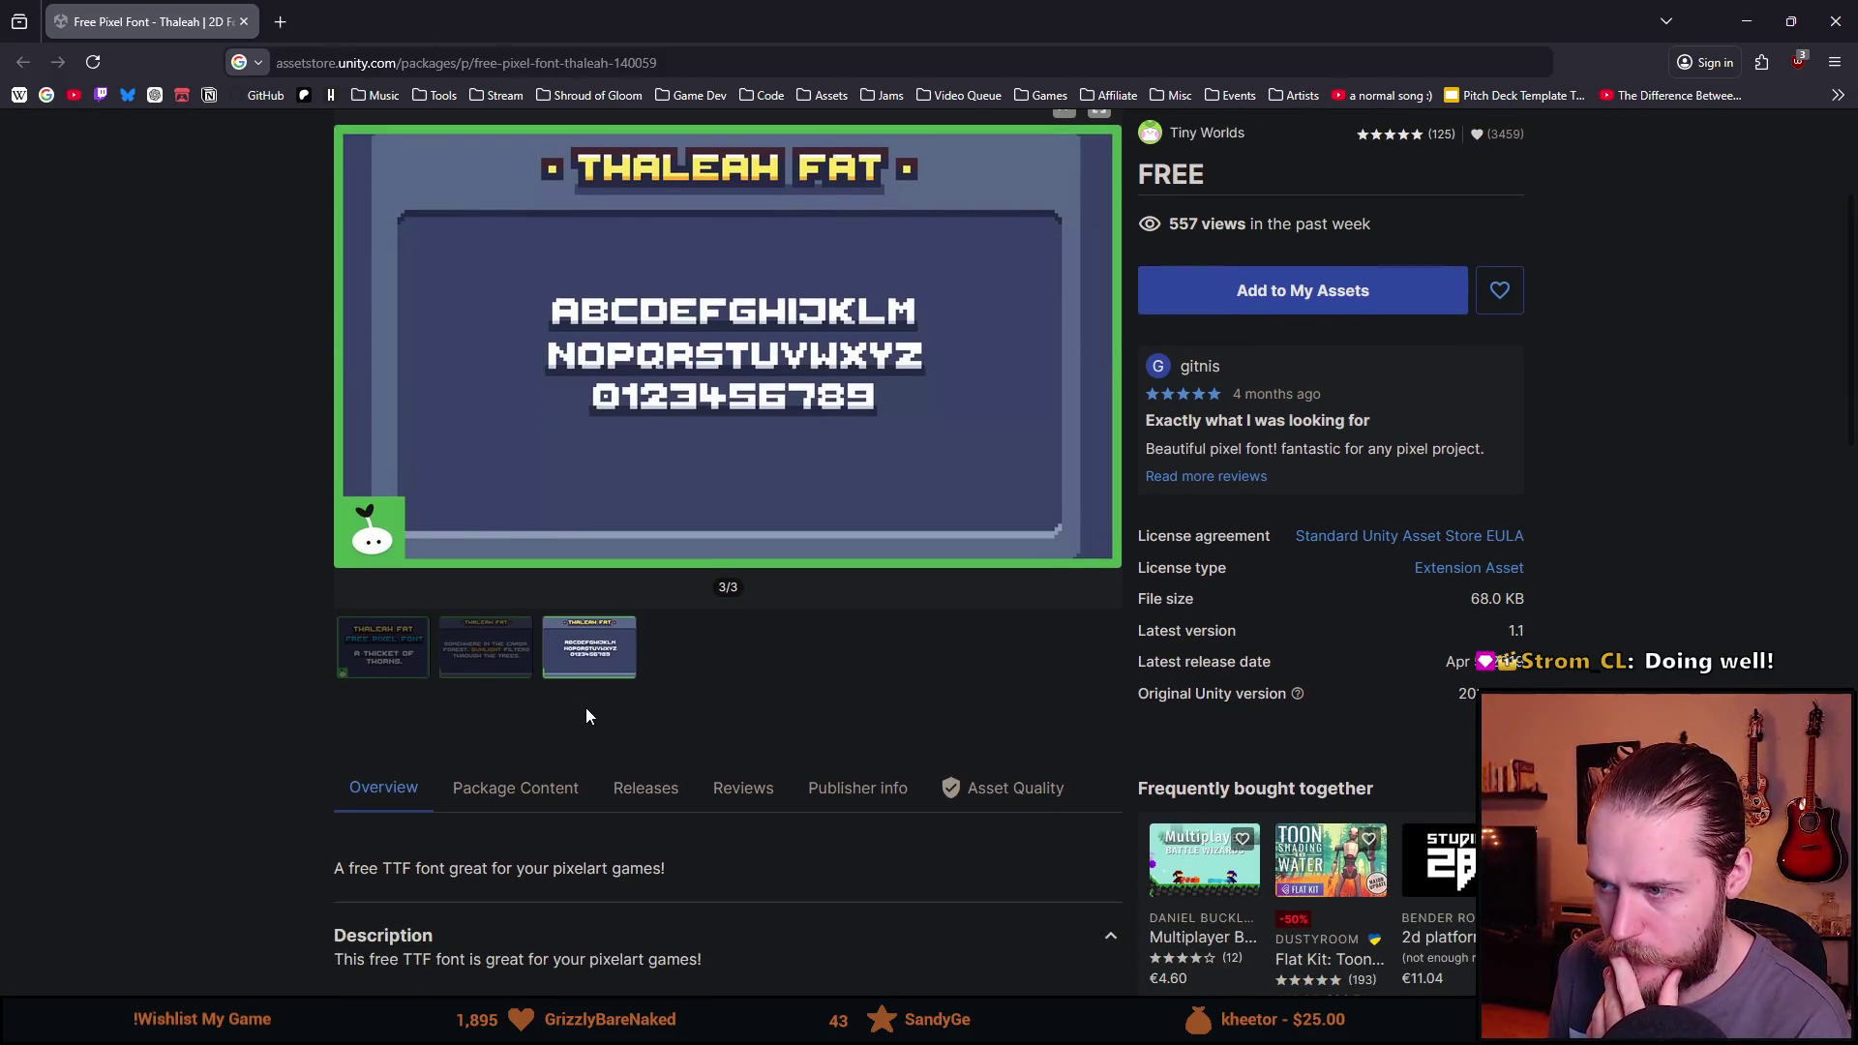
scroll(584, 709, down, 4)
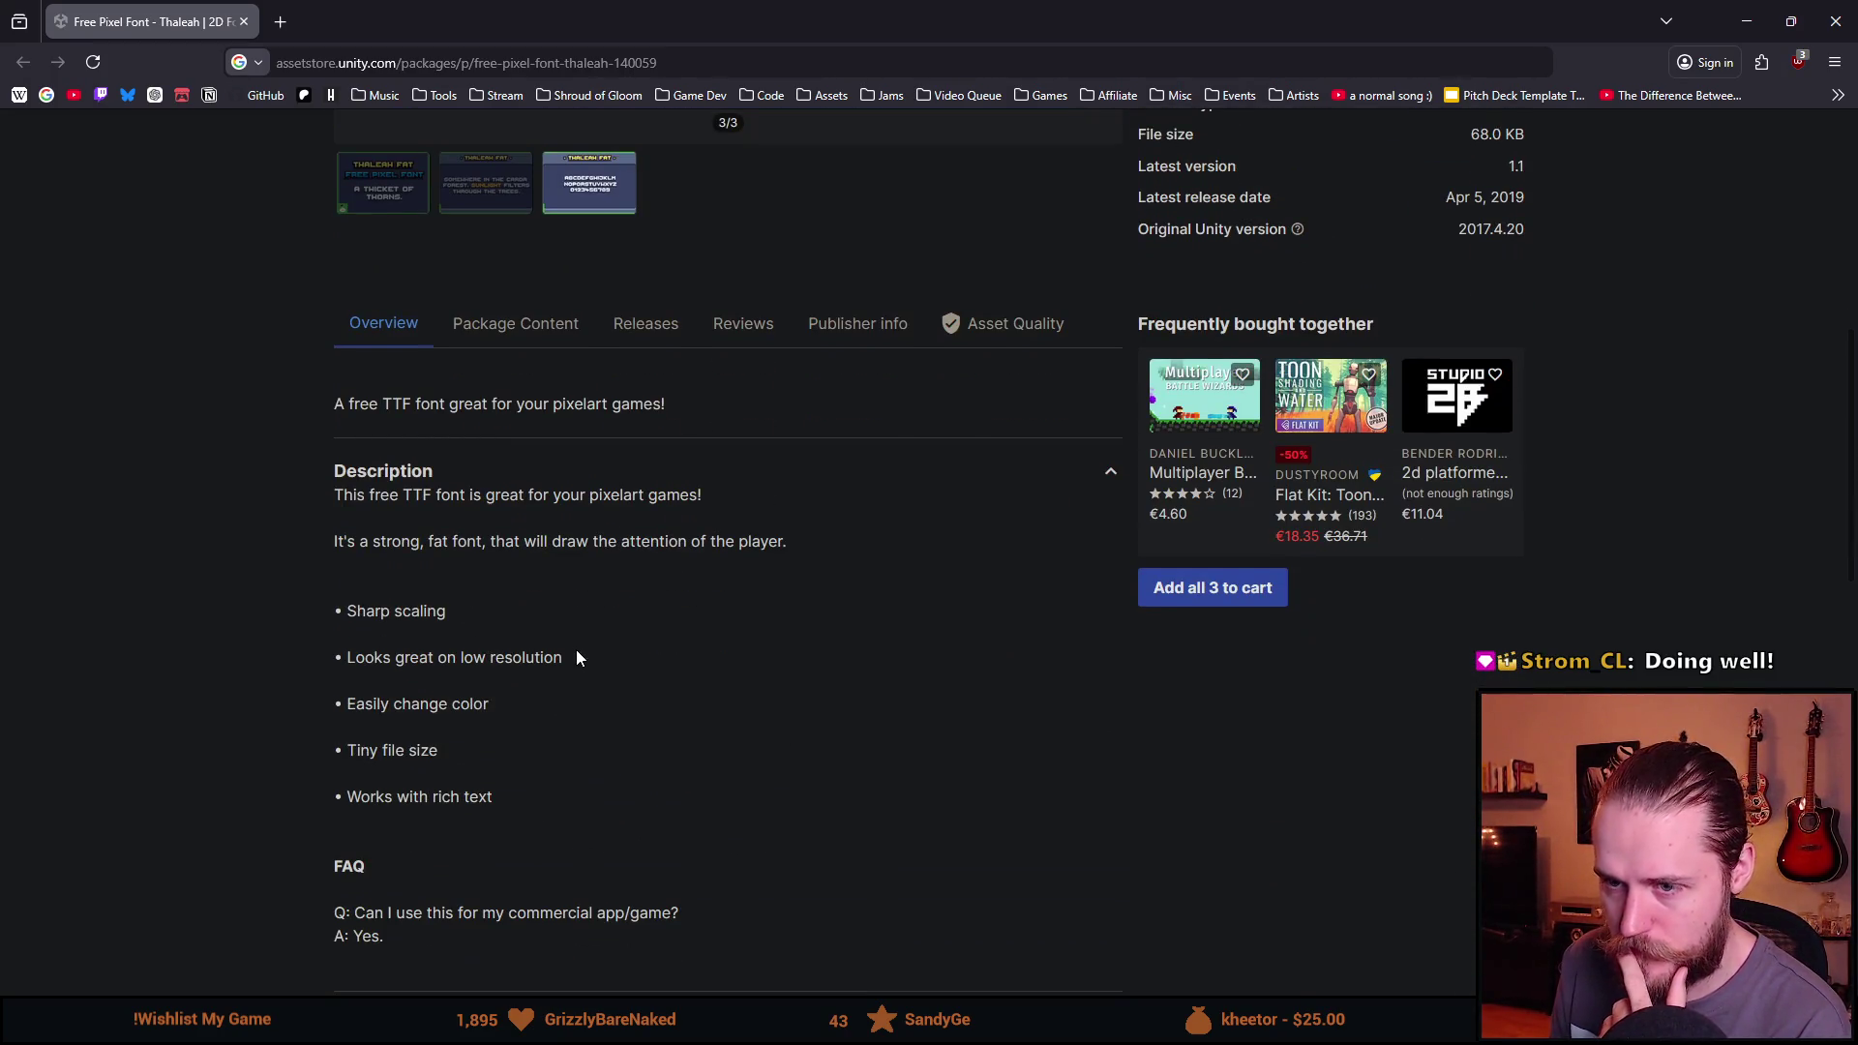
scroll(573, 647, up, 5)
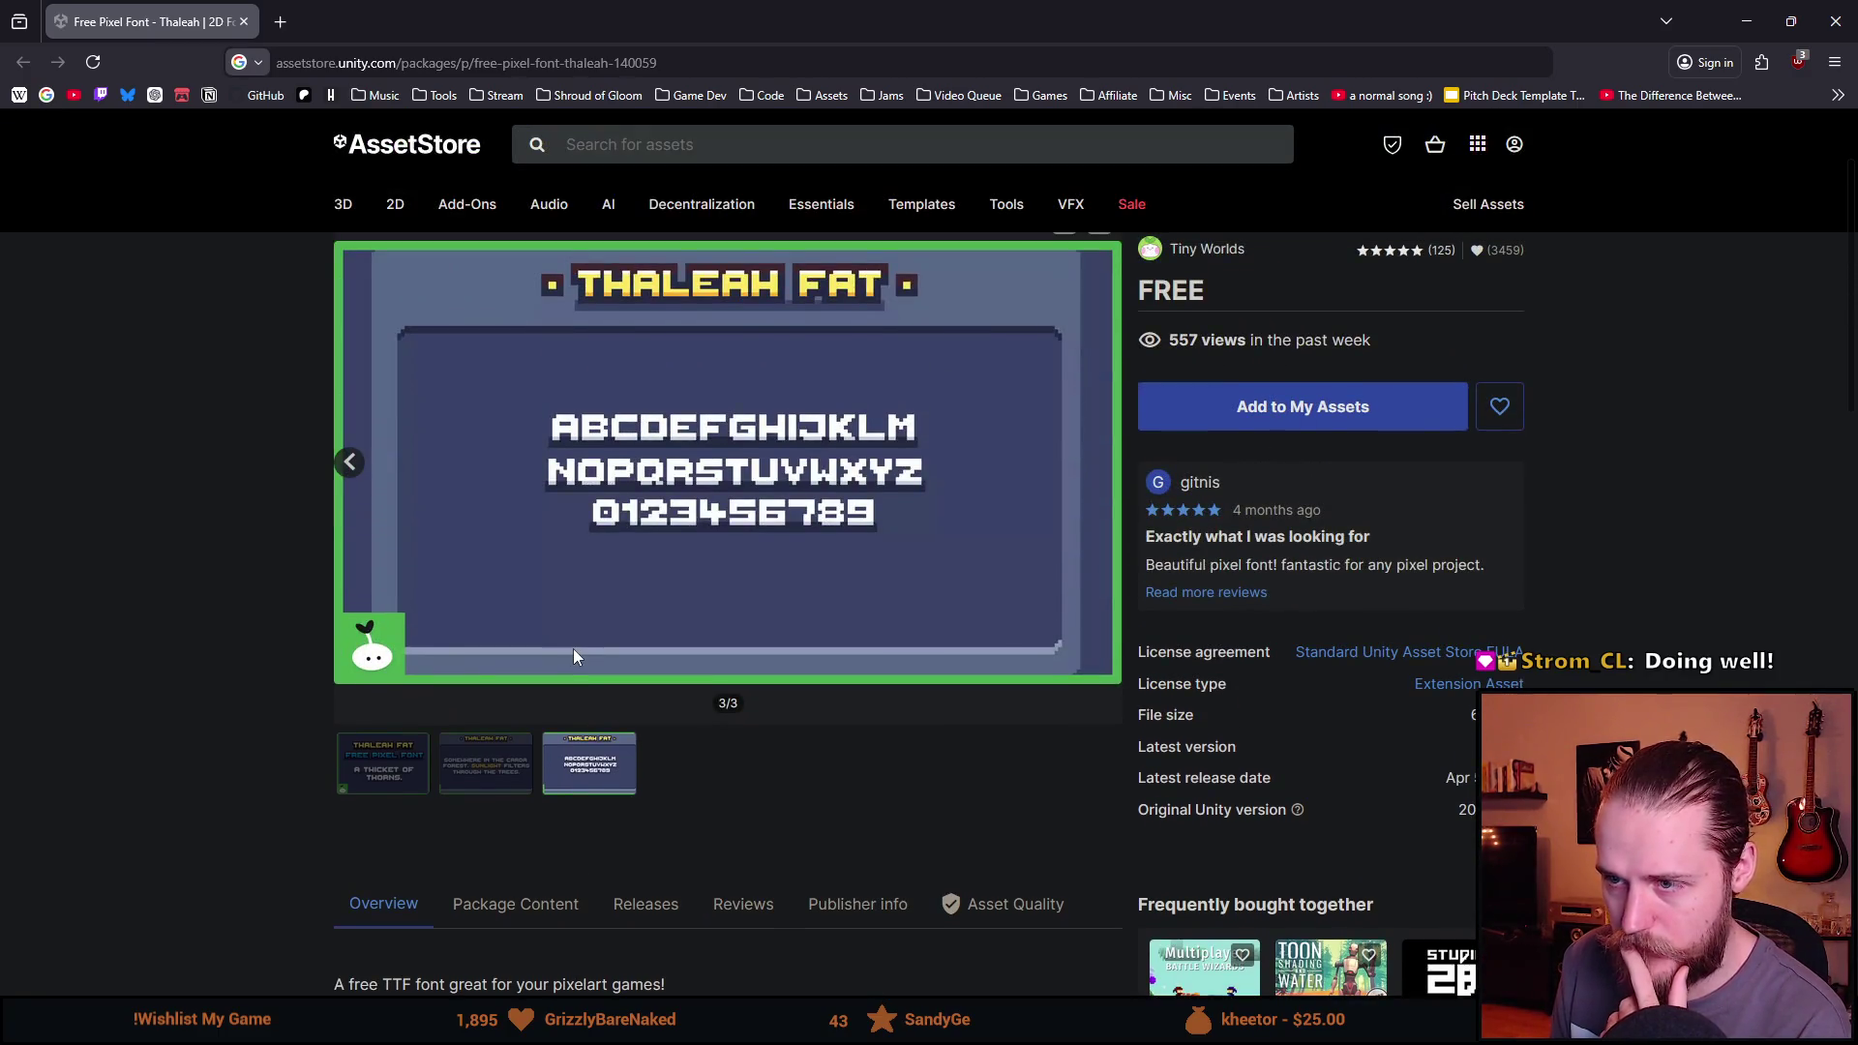
scroll(572, 648, down, 3)
scroll(573, 656, down, 2)
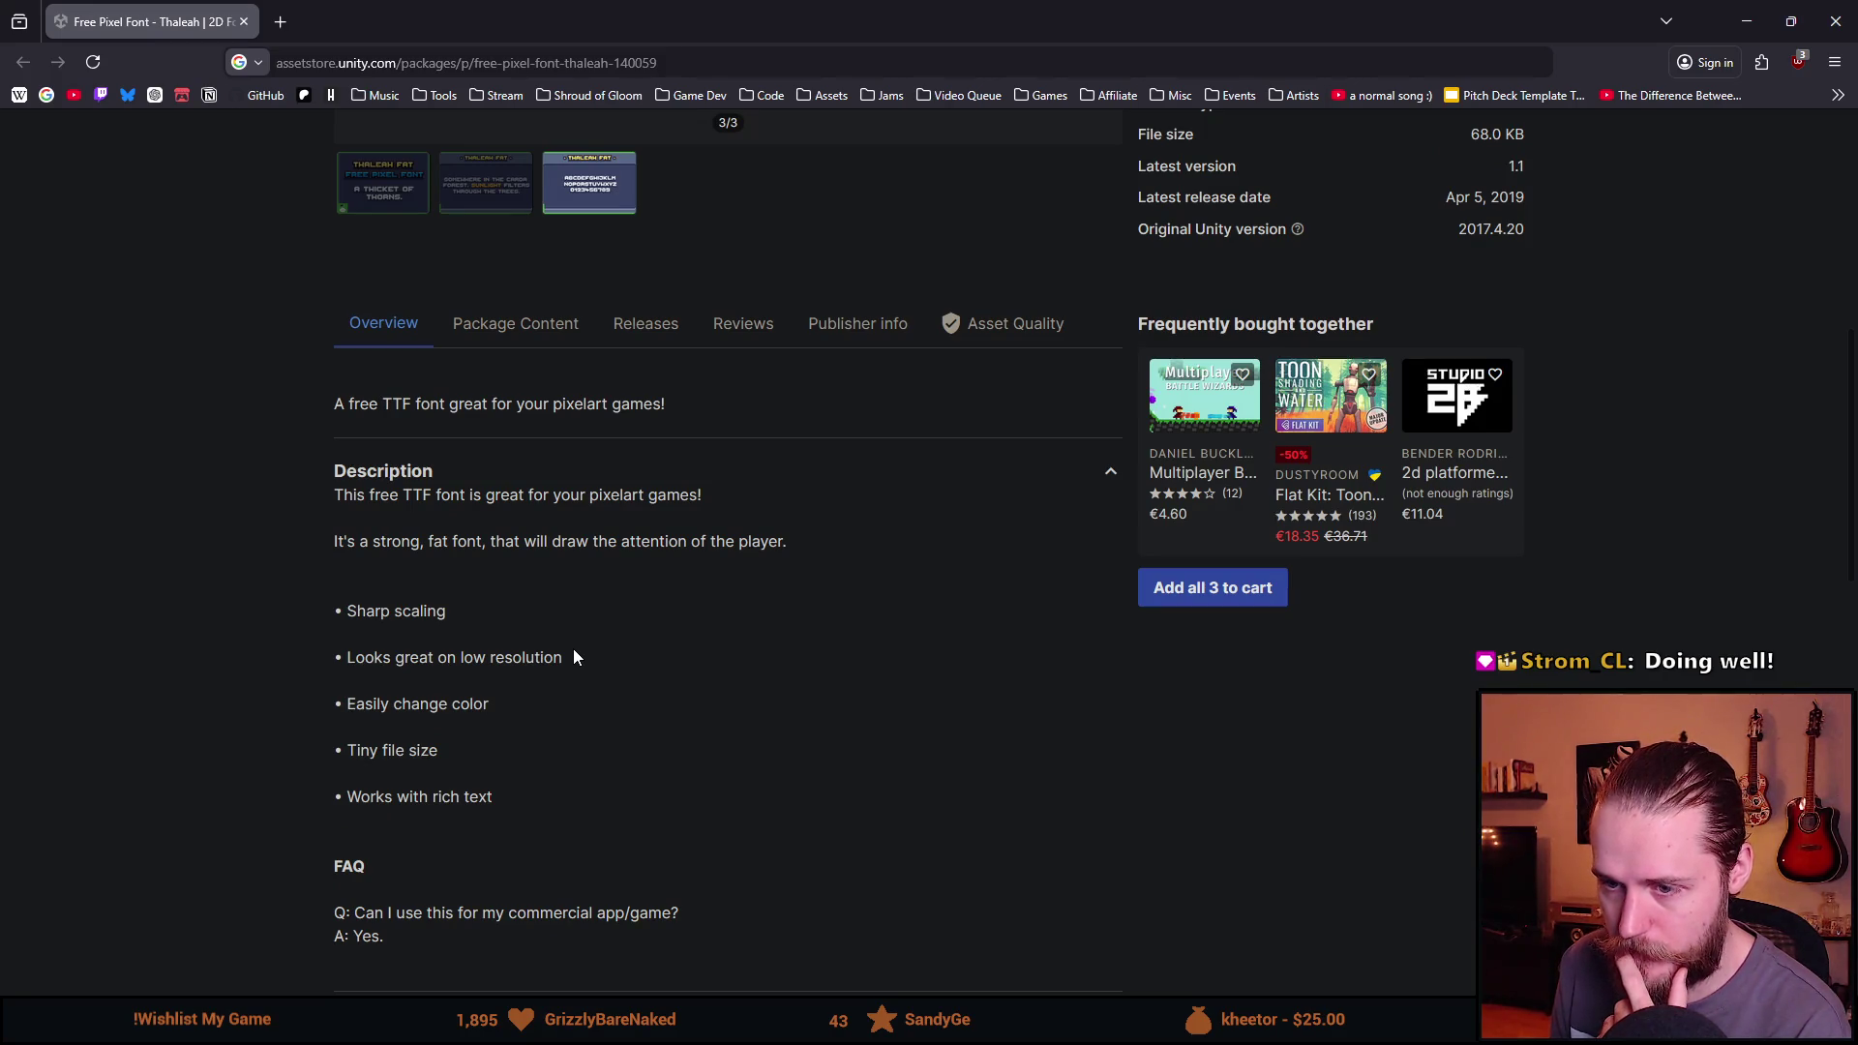
scroll(573, 657, down, 3)
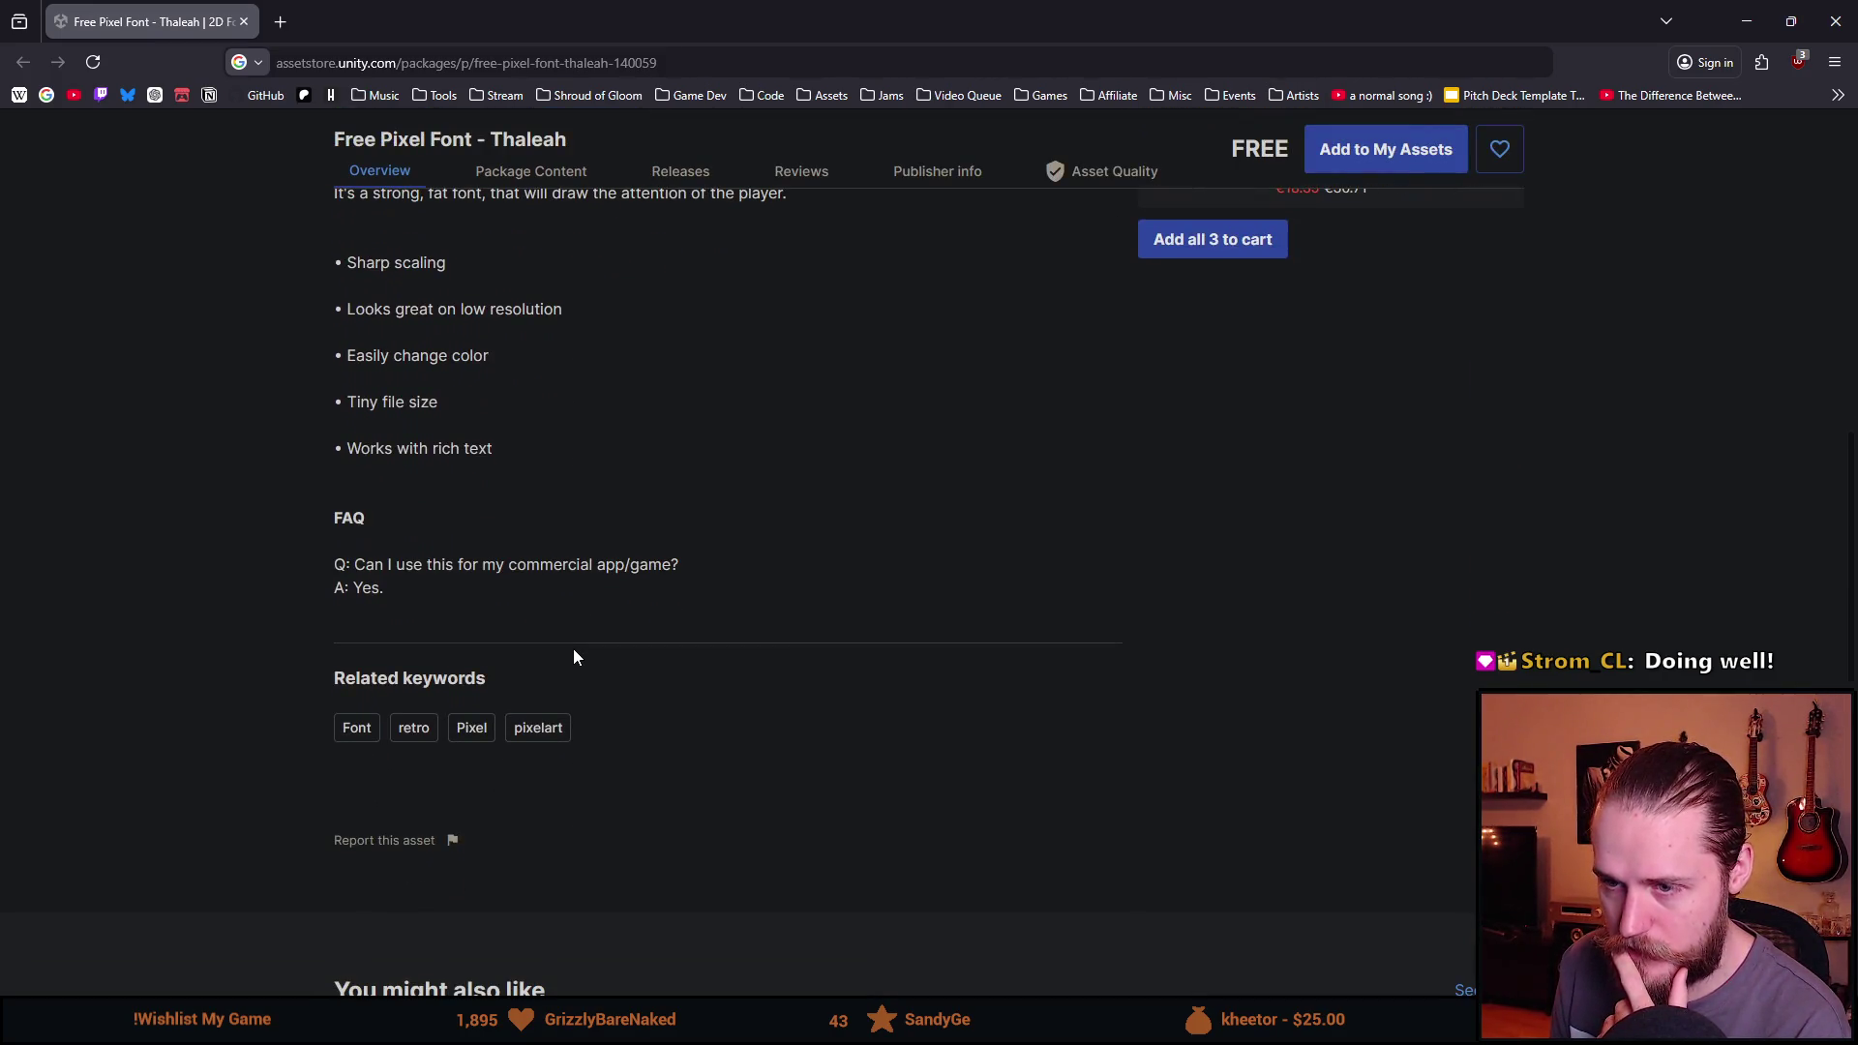
scroll(575, 668, up, 6)
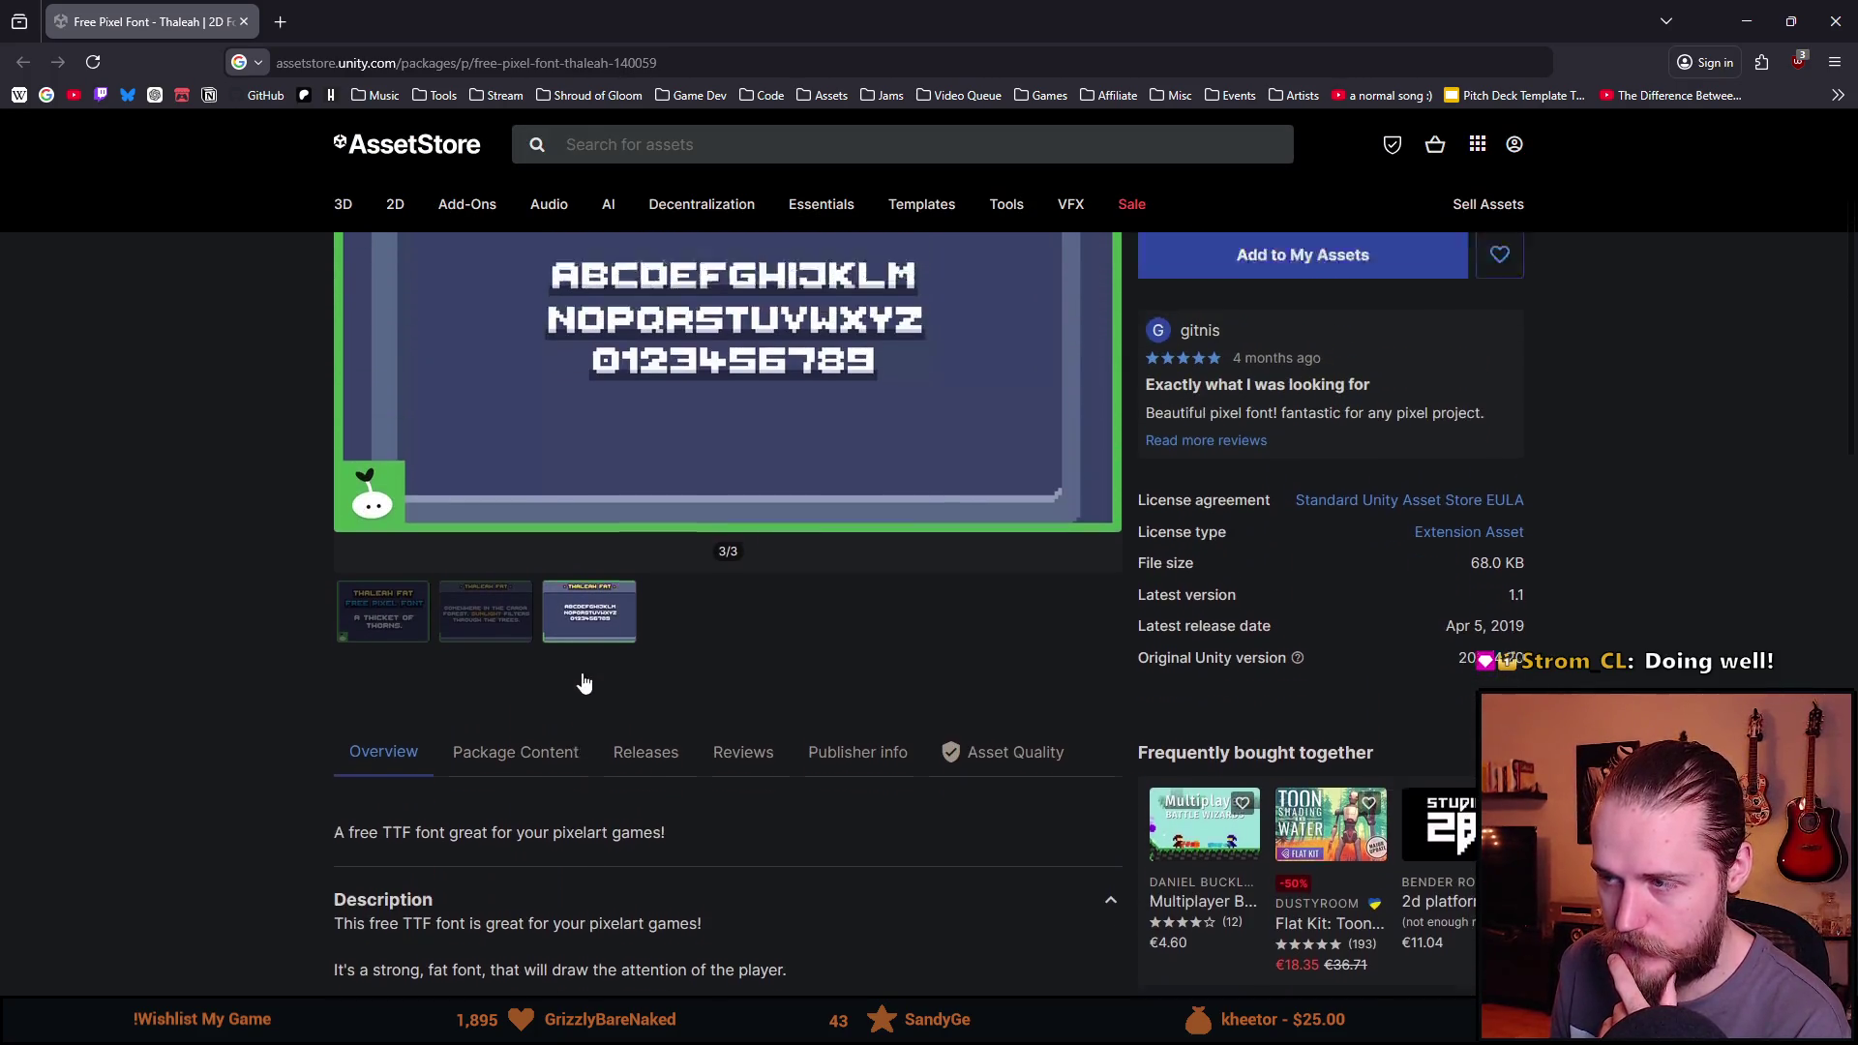
scroll(583, 678, up, 2)
scroll(583, 674, down, 1)
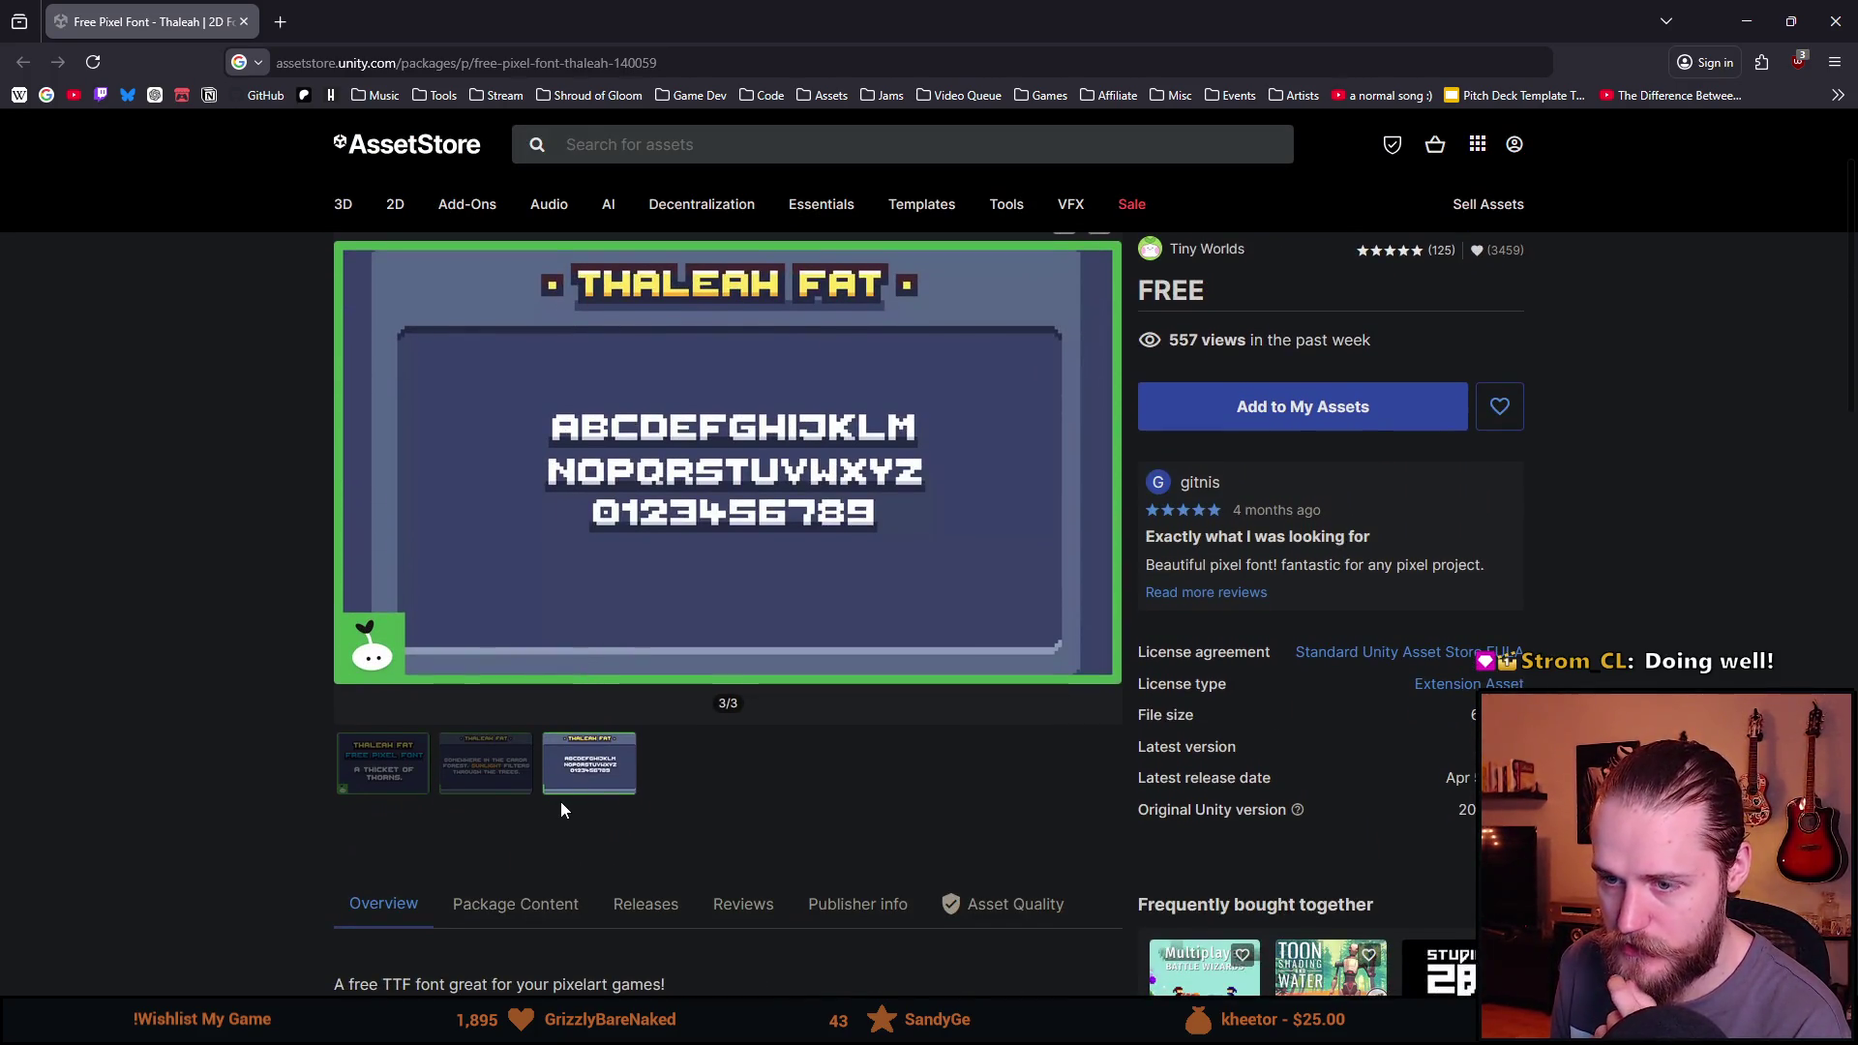
View the forest sample, first and second previews again, then leave the store page.
click(484, 792)
click(409, 769)
scroll(409, 766, up, 1)
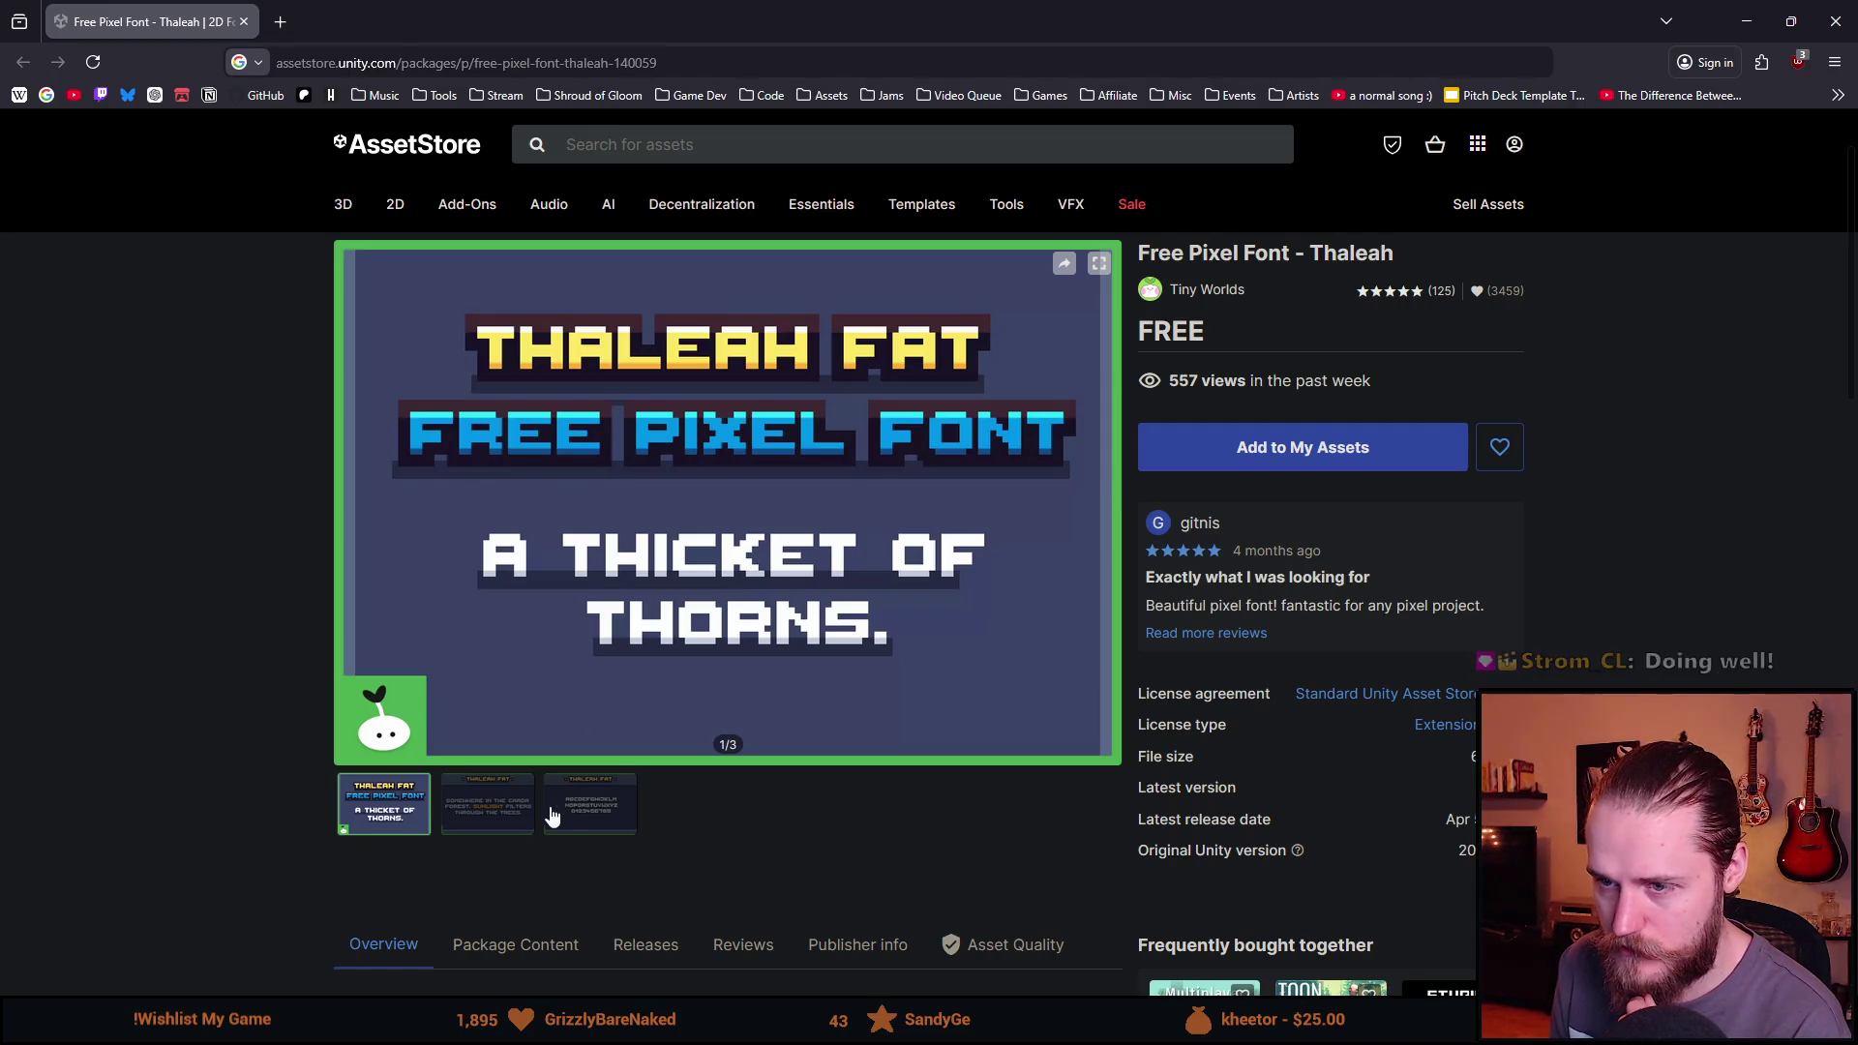
click(486, 803)
scroll(487, 803, down, 1)
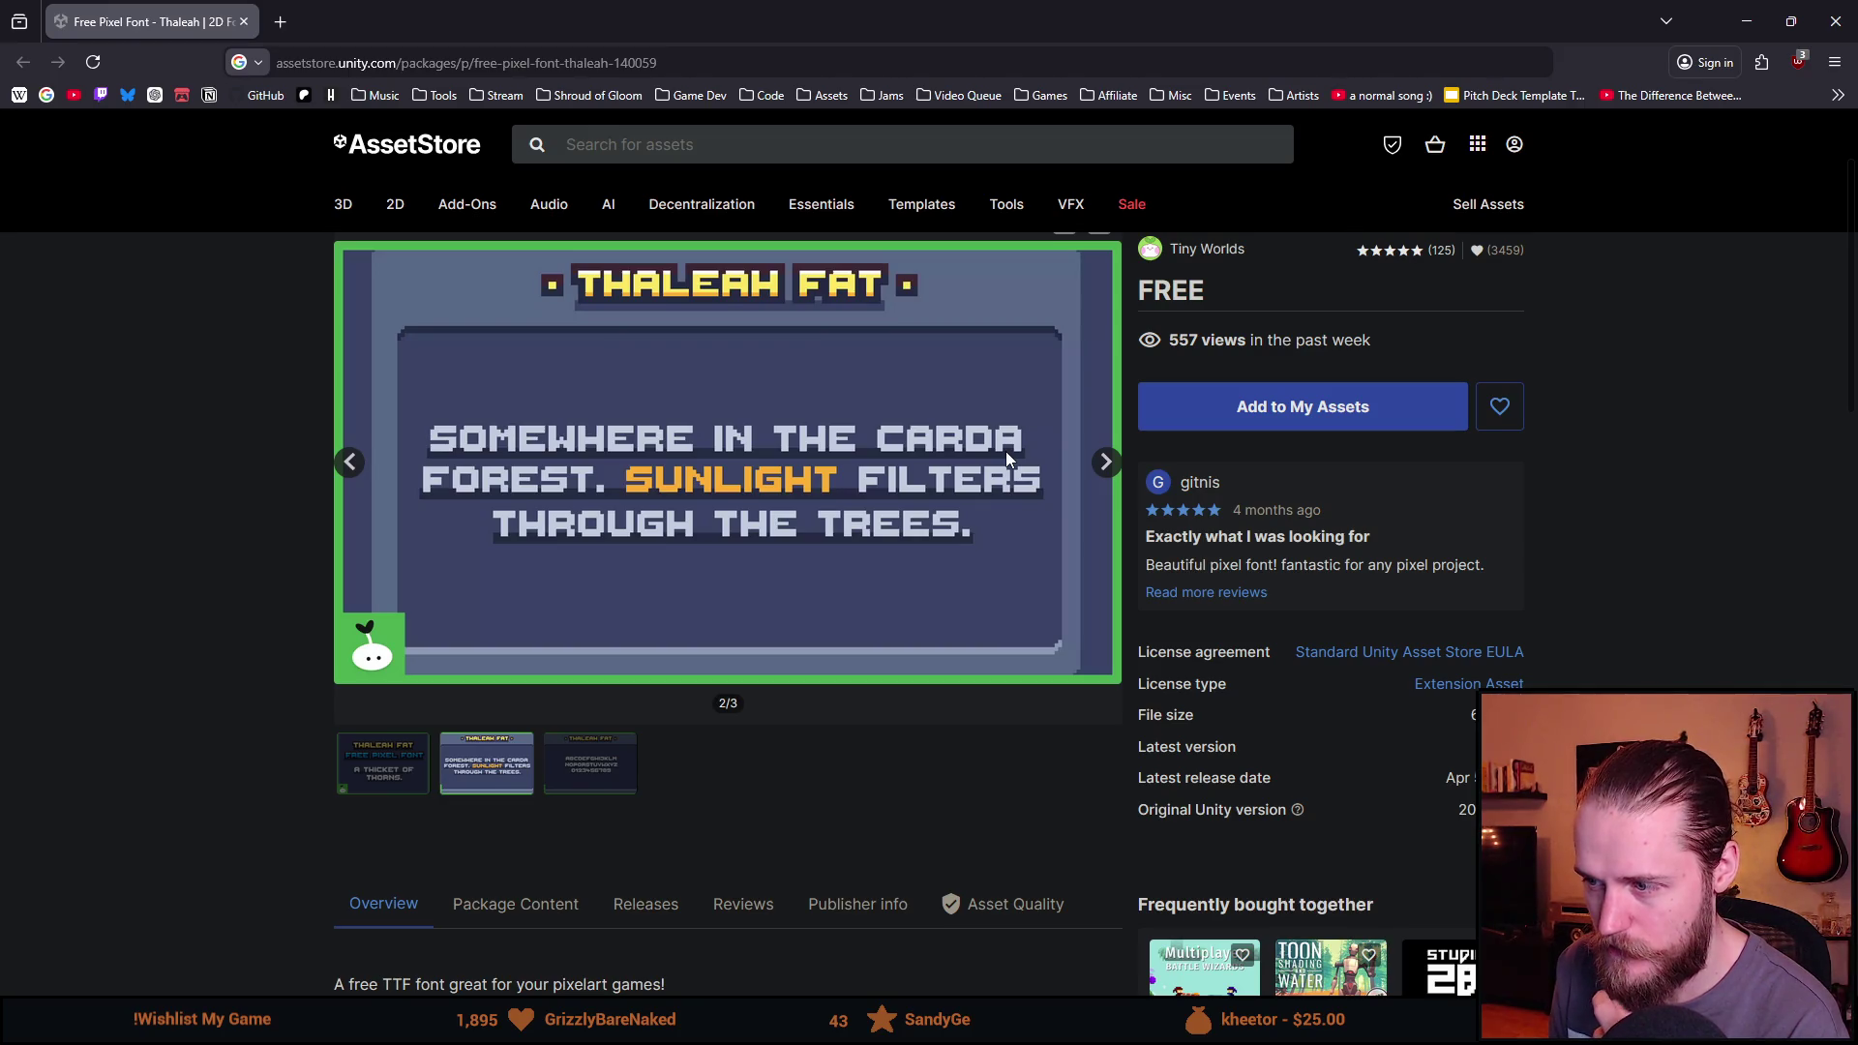
scroll(992, 468, down, 2)
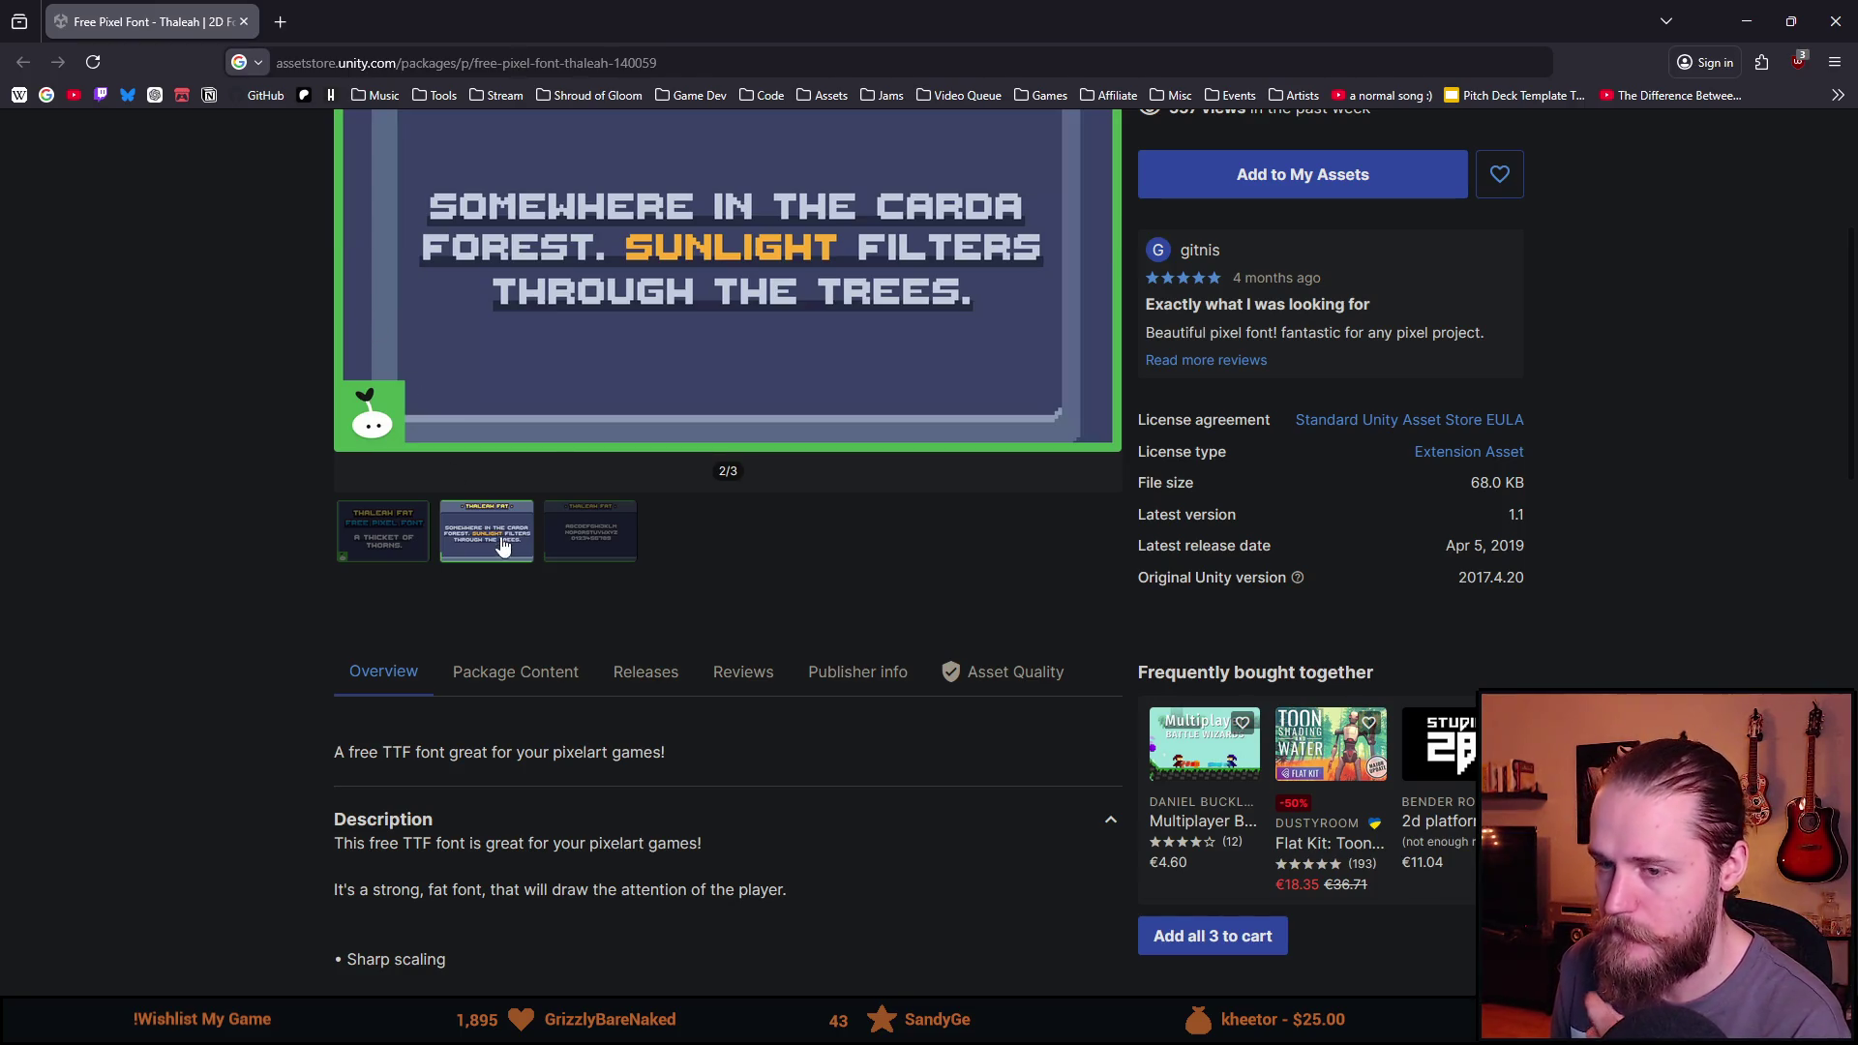
scroll(502, 546, up, 1)
scroll(502, 546, up, 1)
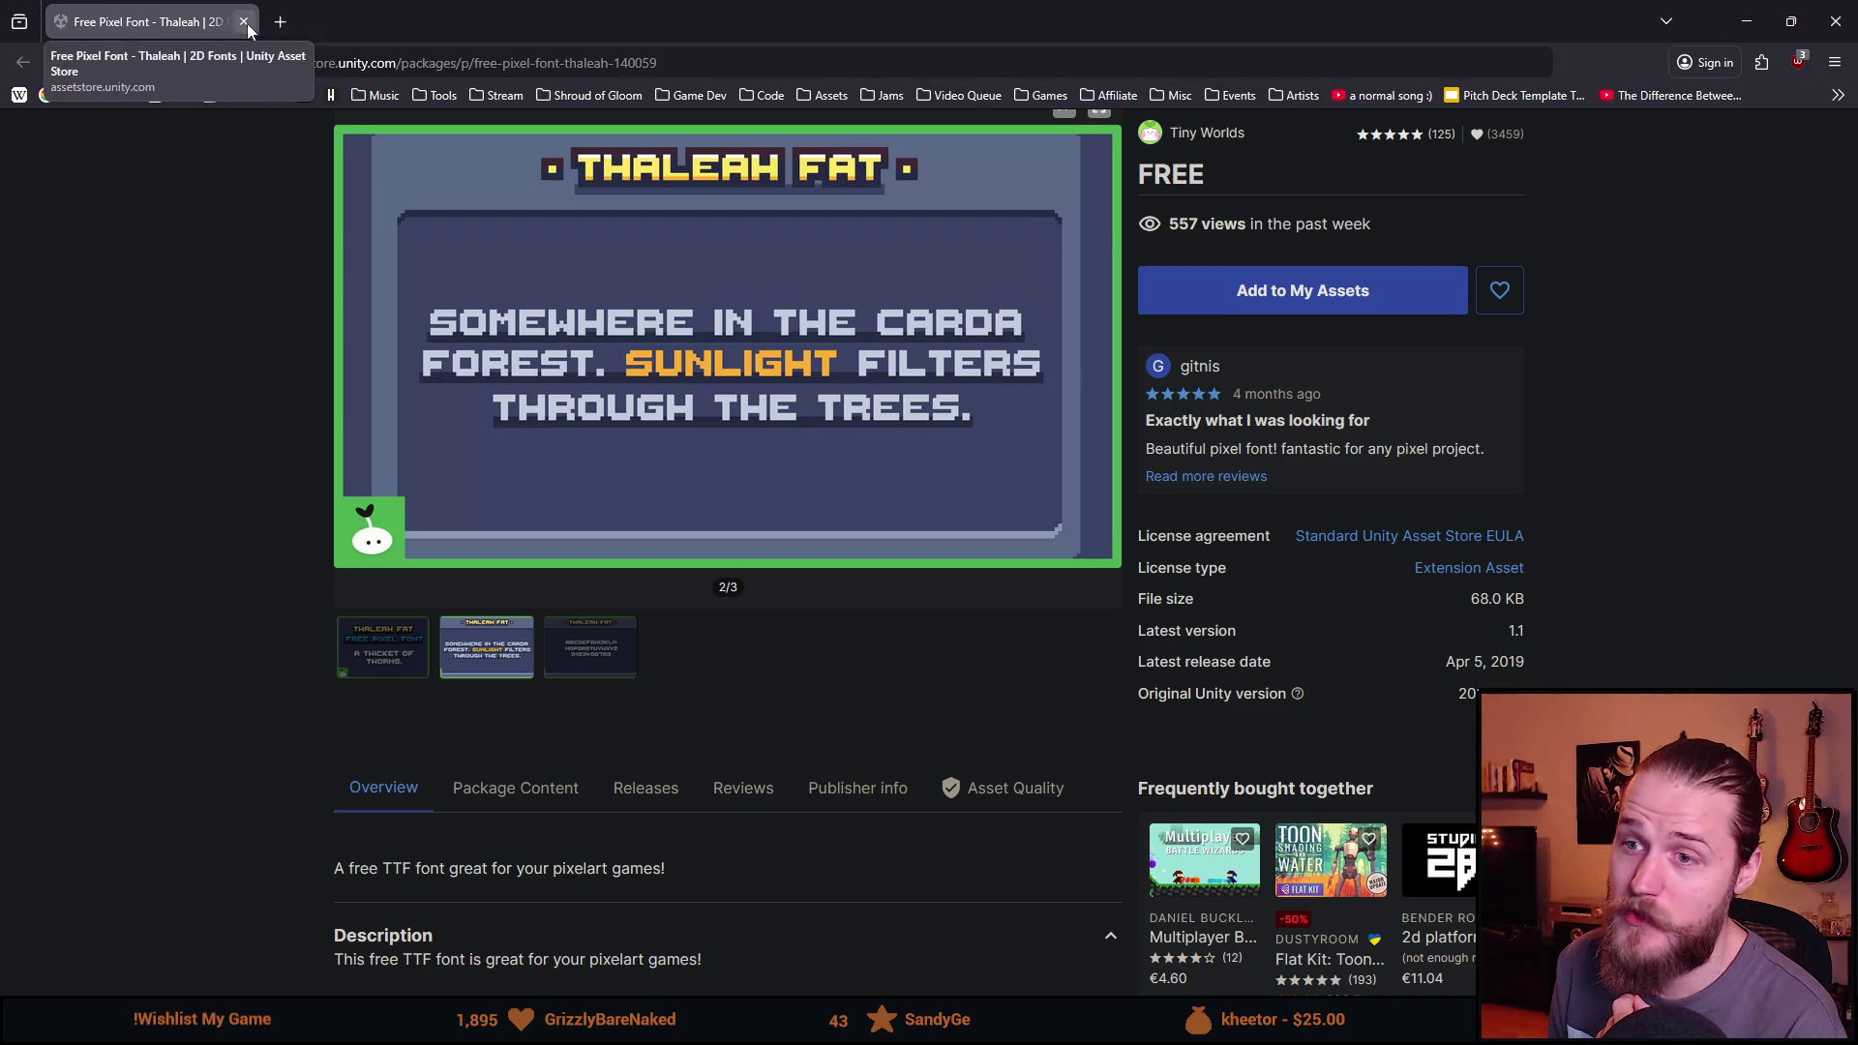
key(alt+Tab)
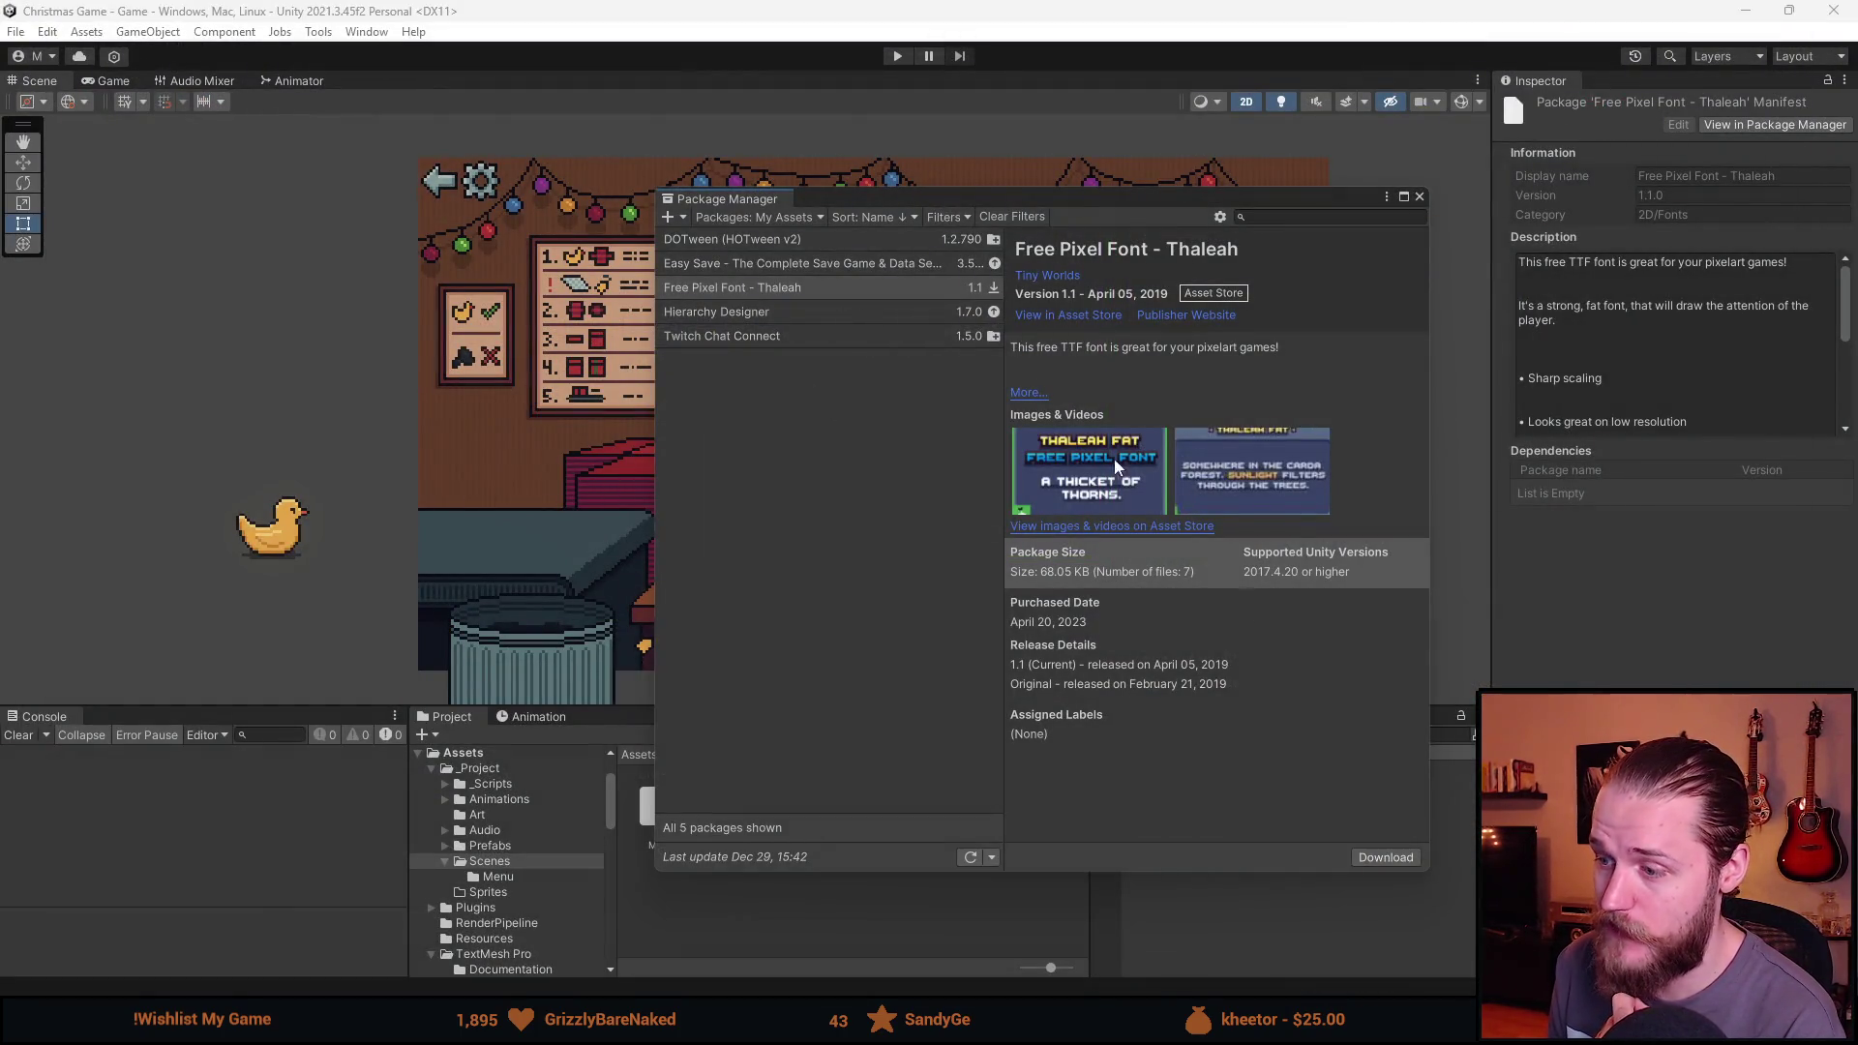
Download Free Pixel Font - Thaleah and import all of its files via the Import dialog.
click(1405, 856)
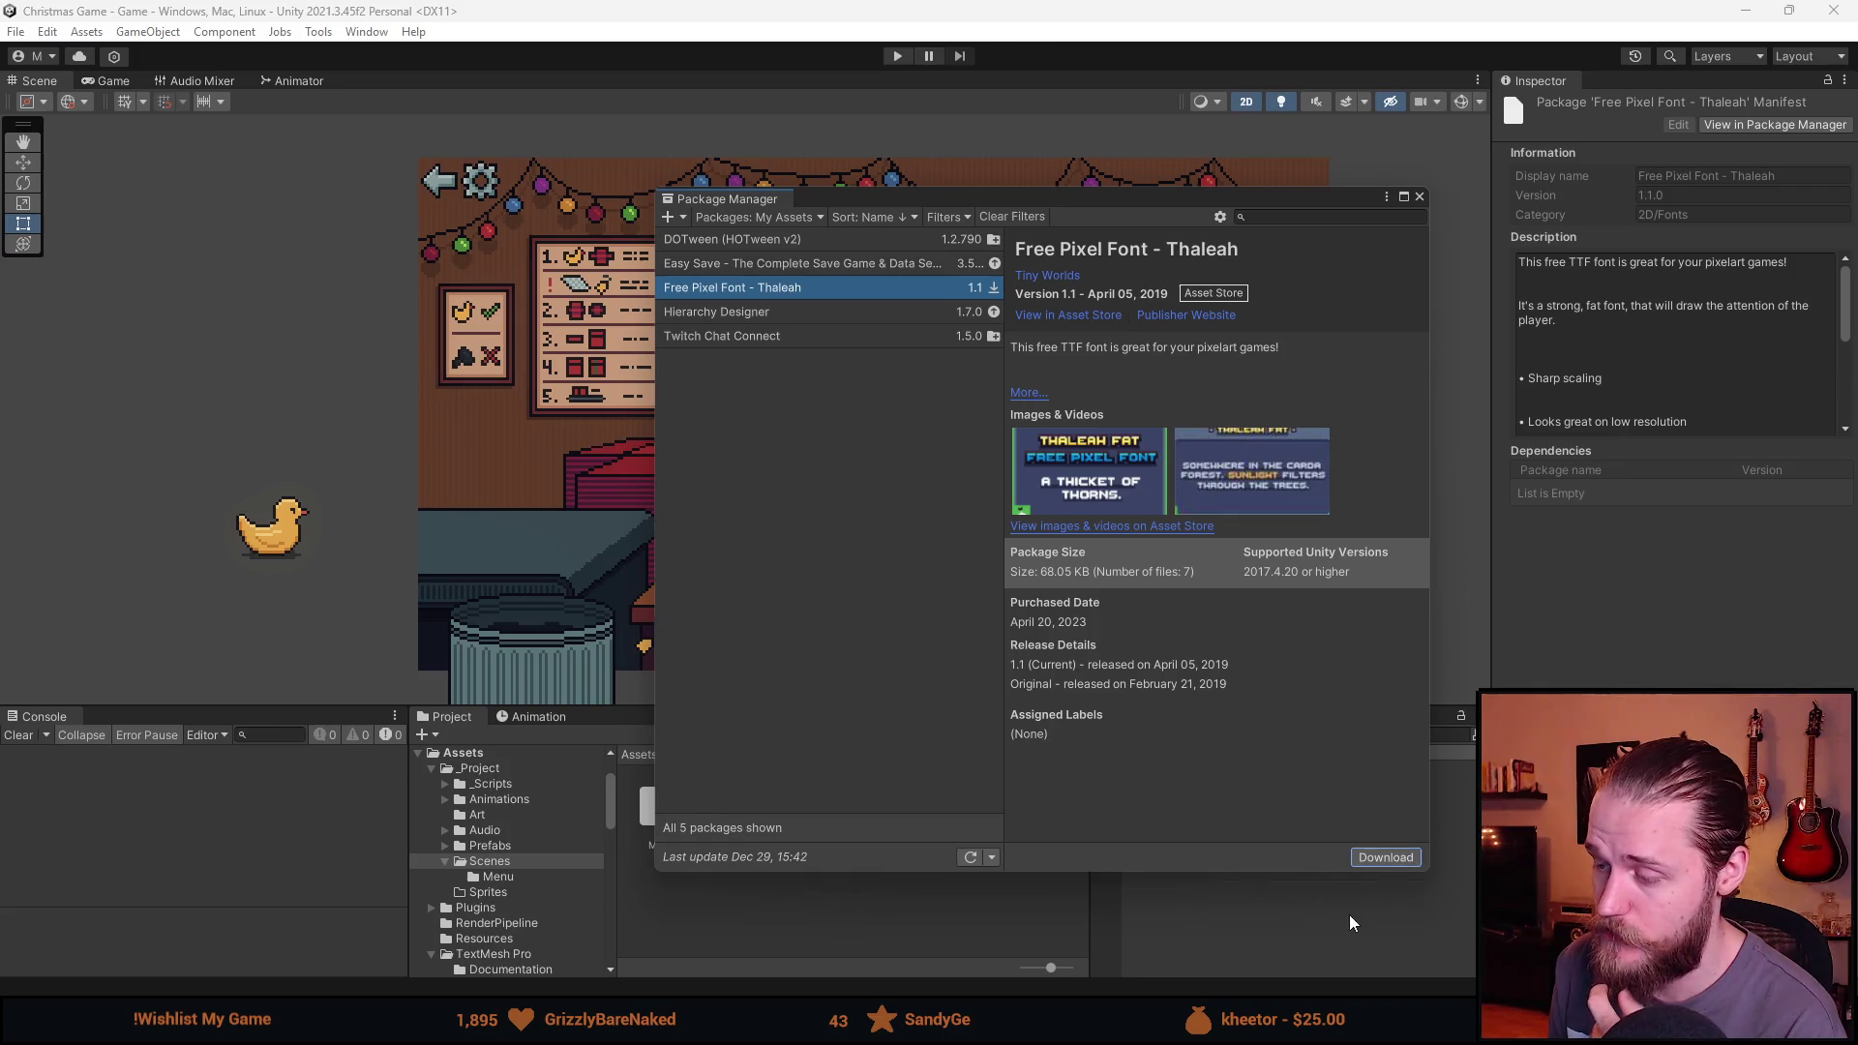
click(1369, 862)
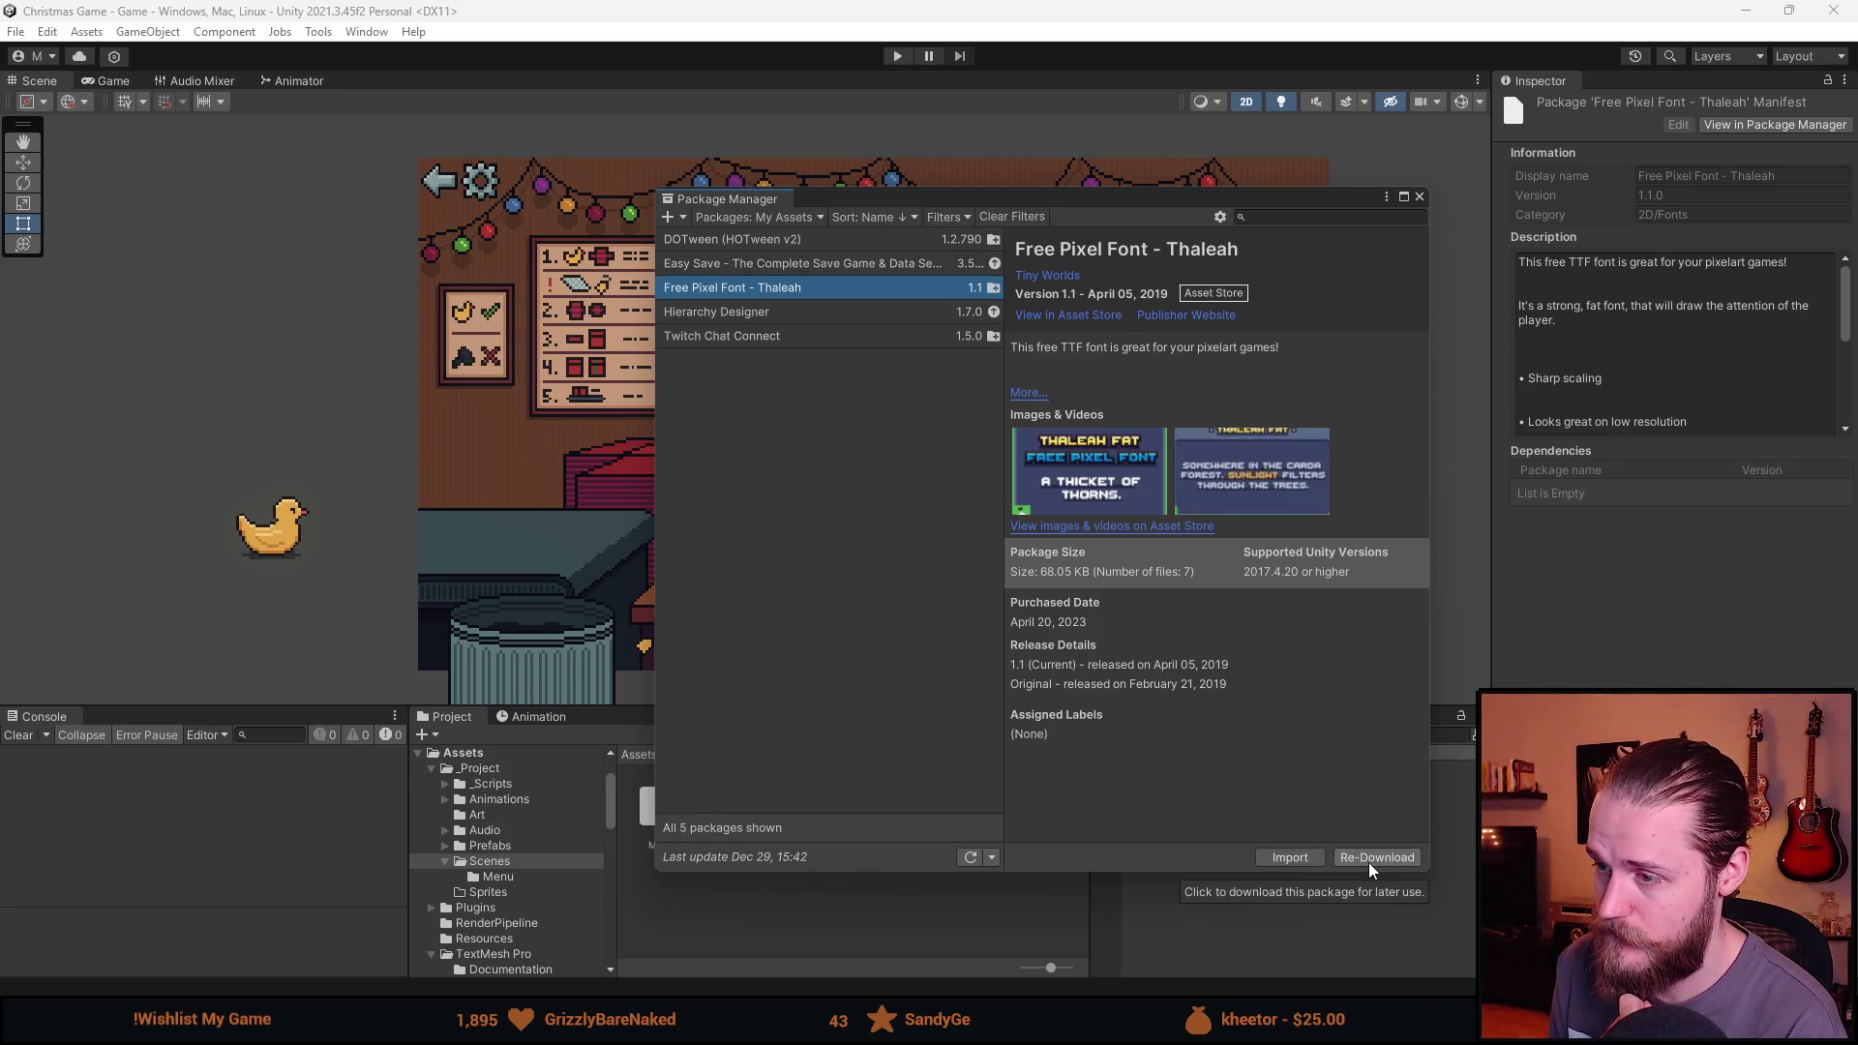
click(1308, 857)
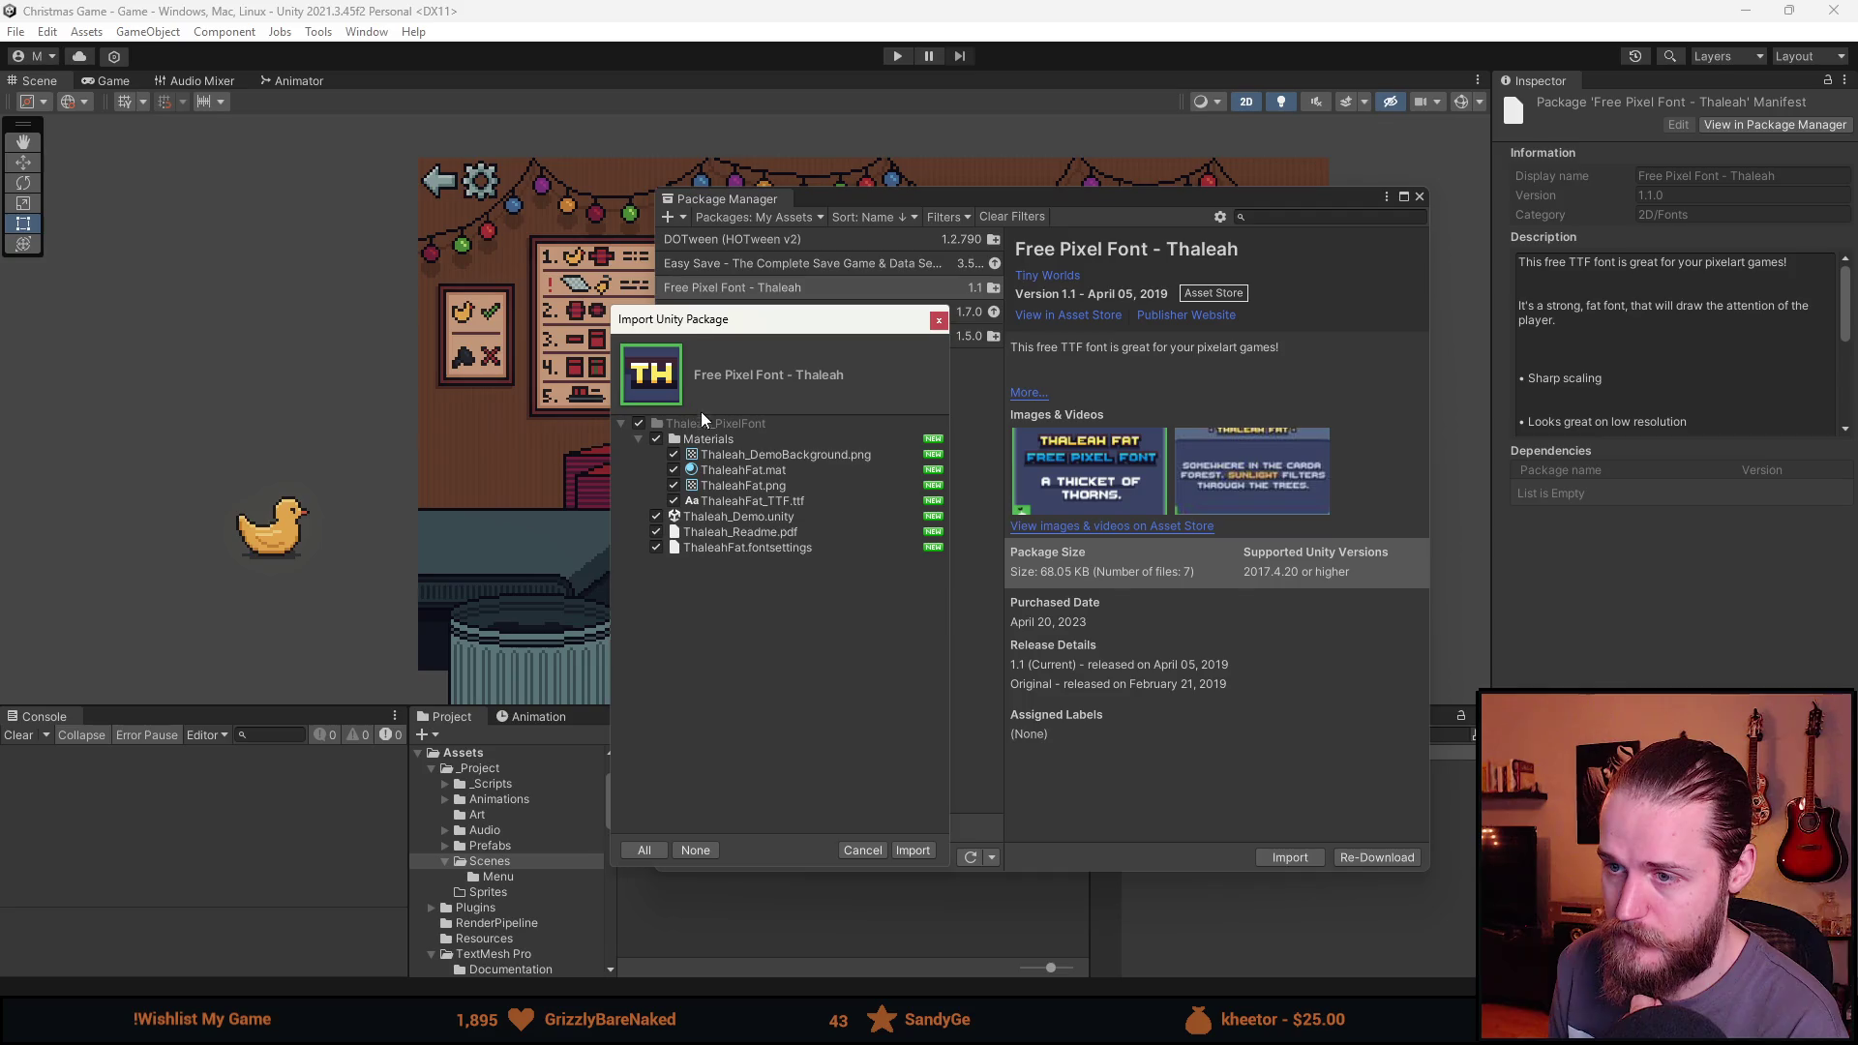
click(912, 849)
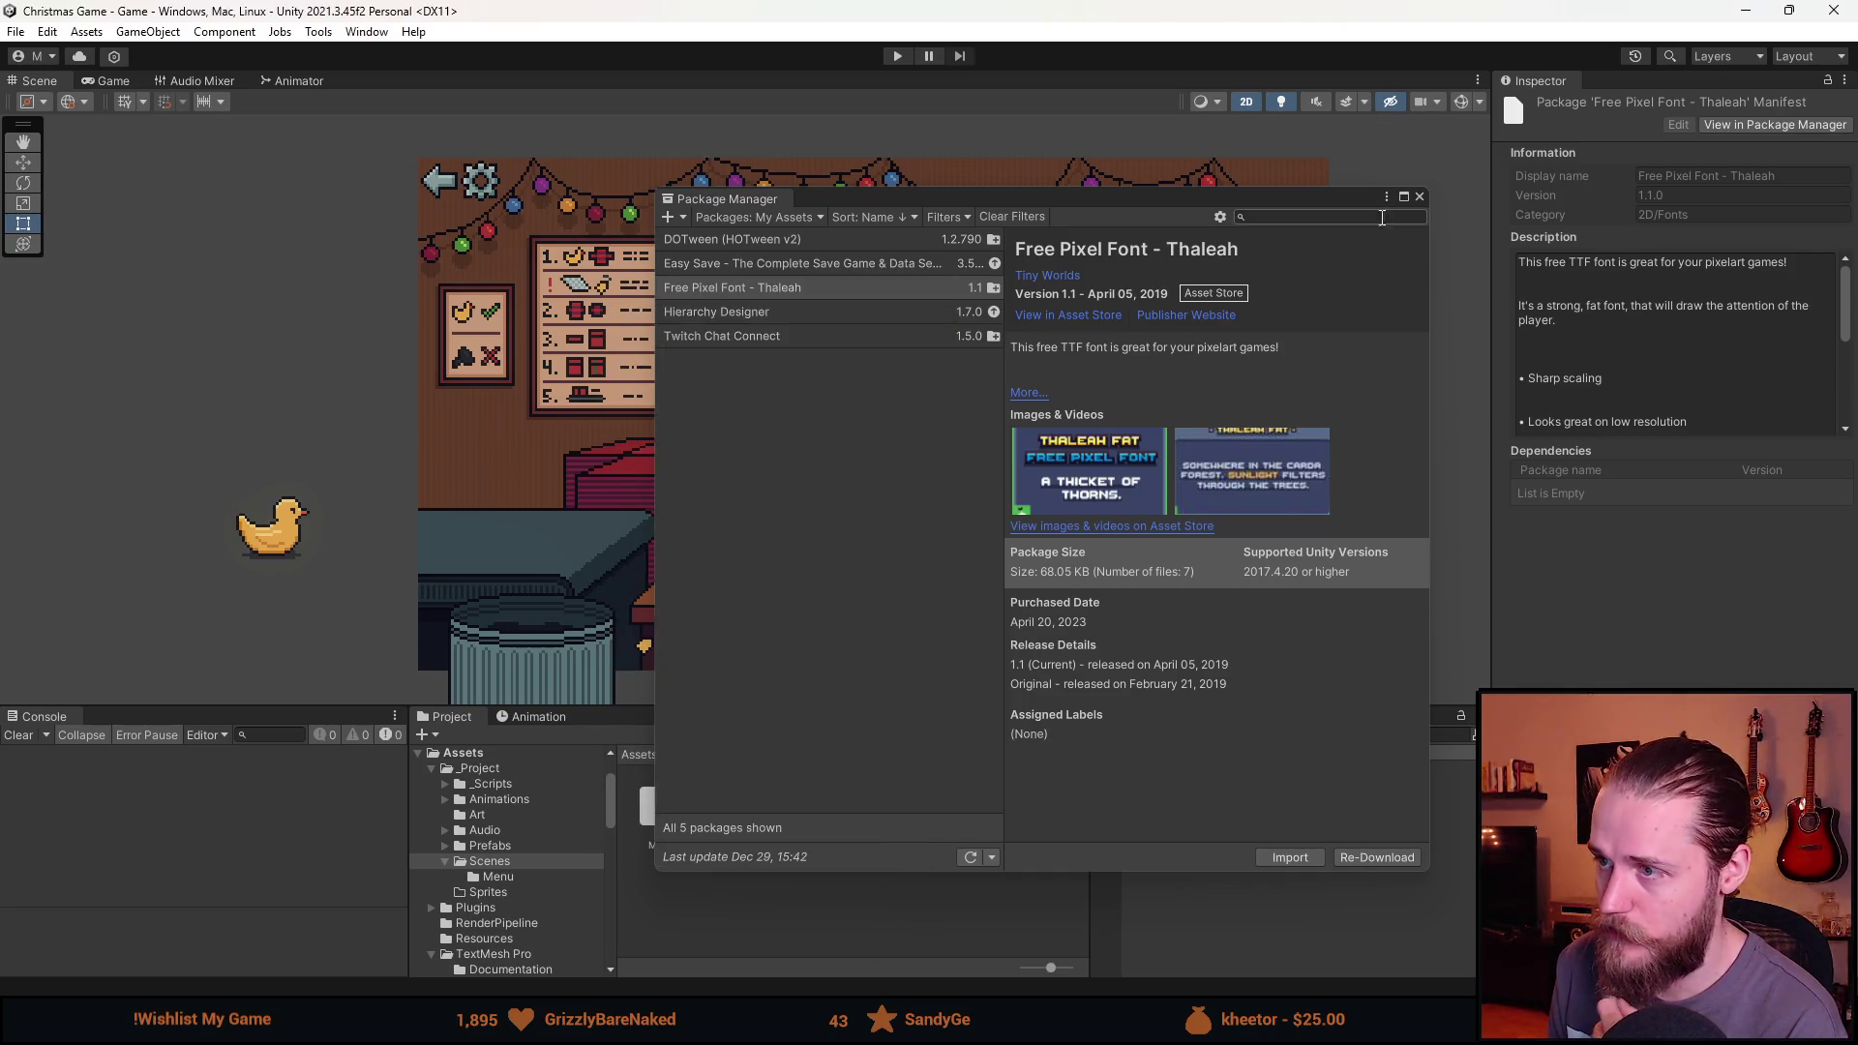